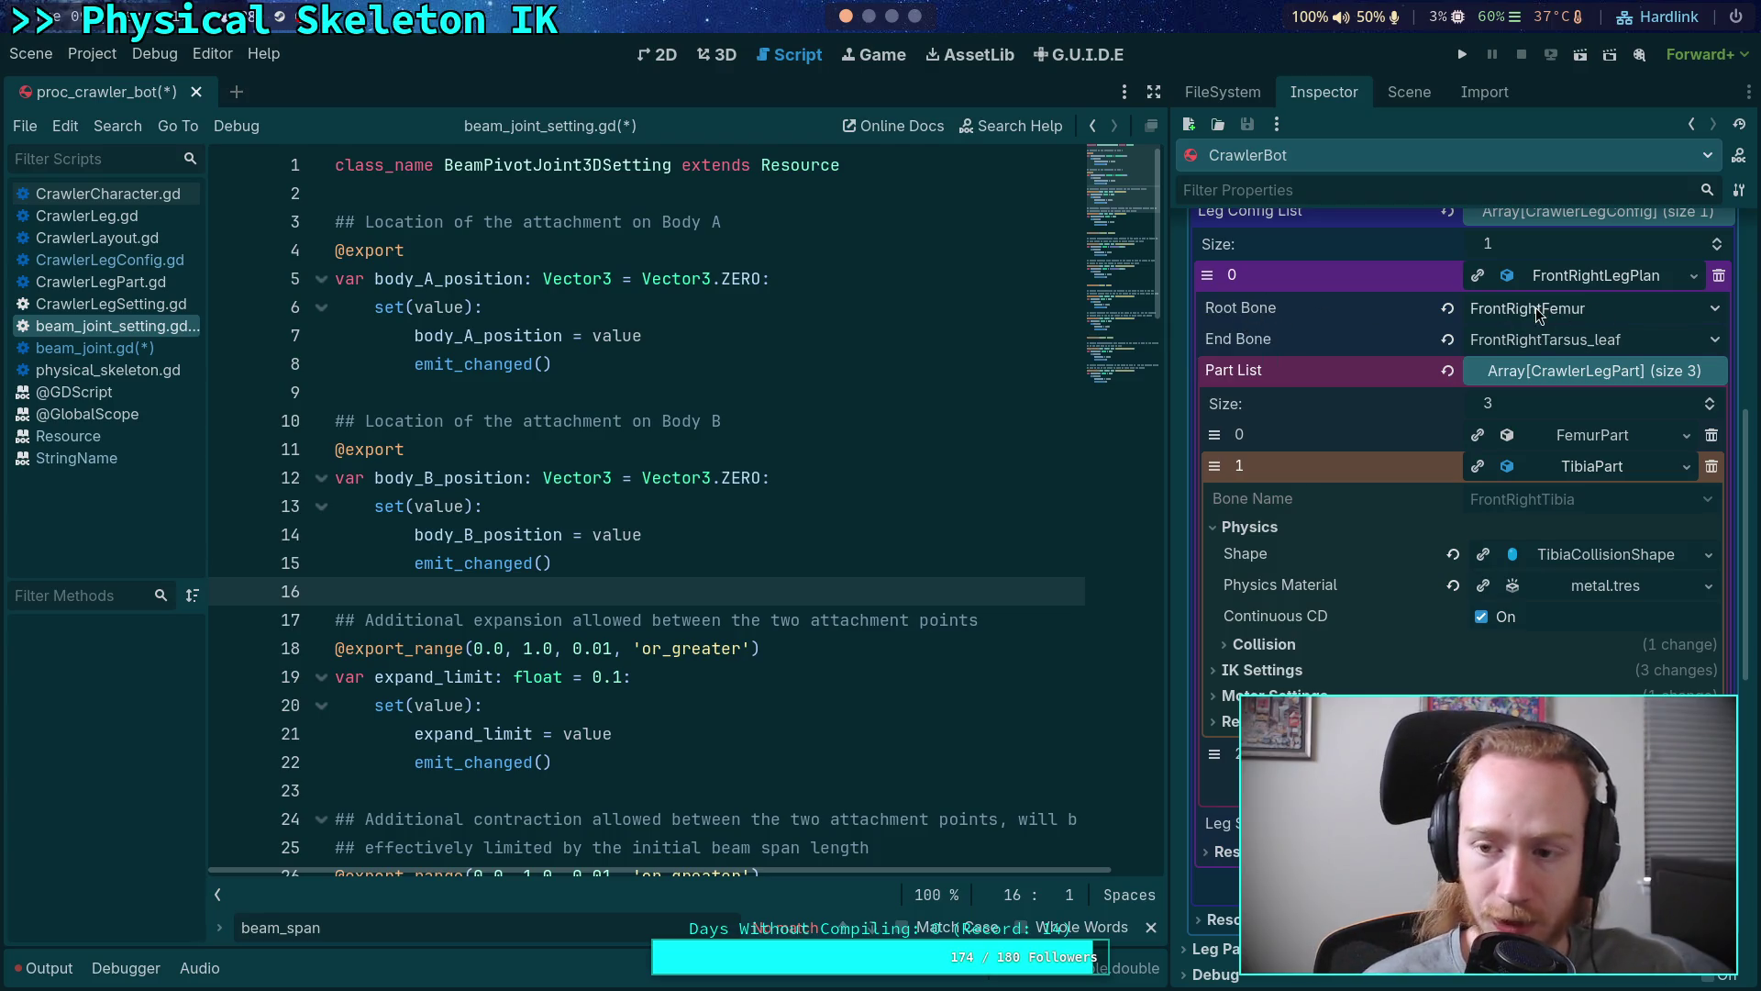
Collapse the front-right leg's Part List in the Inspector and bring up the crawler's 3D view
{"action": "left_click", "coordinate": [1587, 368]}
{"action": "scroll", "coordinate": [1421, 624], "scroll_direction": "up", "scroll_amount": 3}
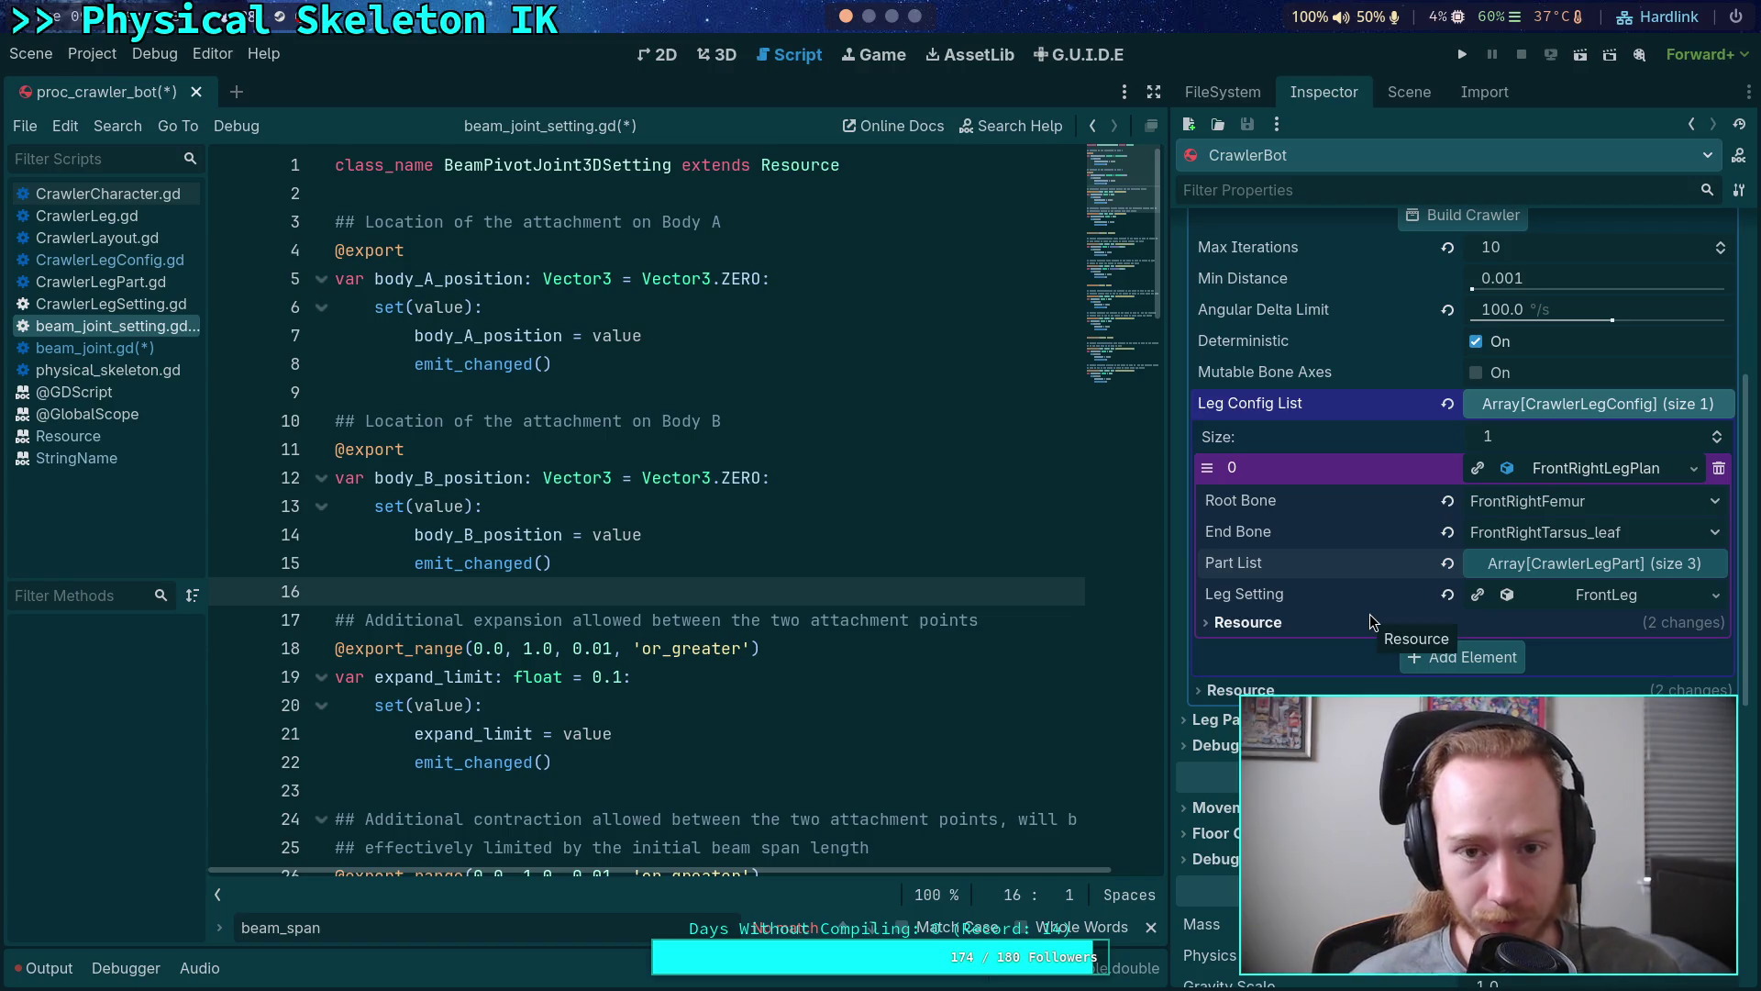
{"action": "left_click", "coordinate": [723, 64]}
{"action": "mouse_move", "coordinate": [661, 496]}
{"action": "left_mouse_down"}
{"action": "mouse_move", "coordinate": [921, 547]}
{"action": "mouse_move", "coordinate": [955, 613]}
{"action": "left_mouse_up"}
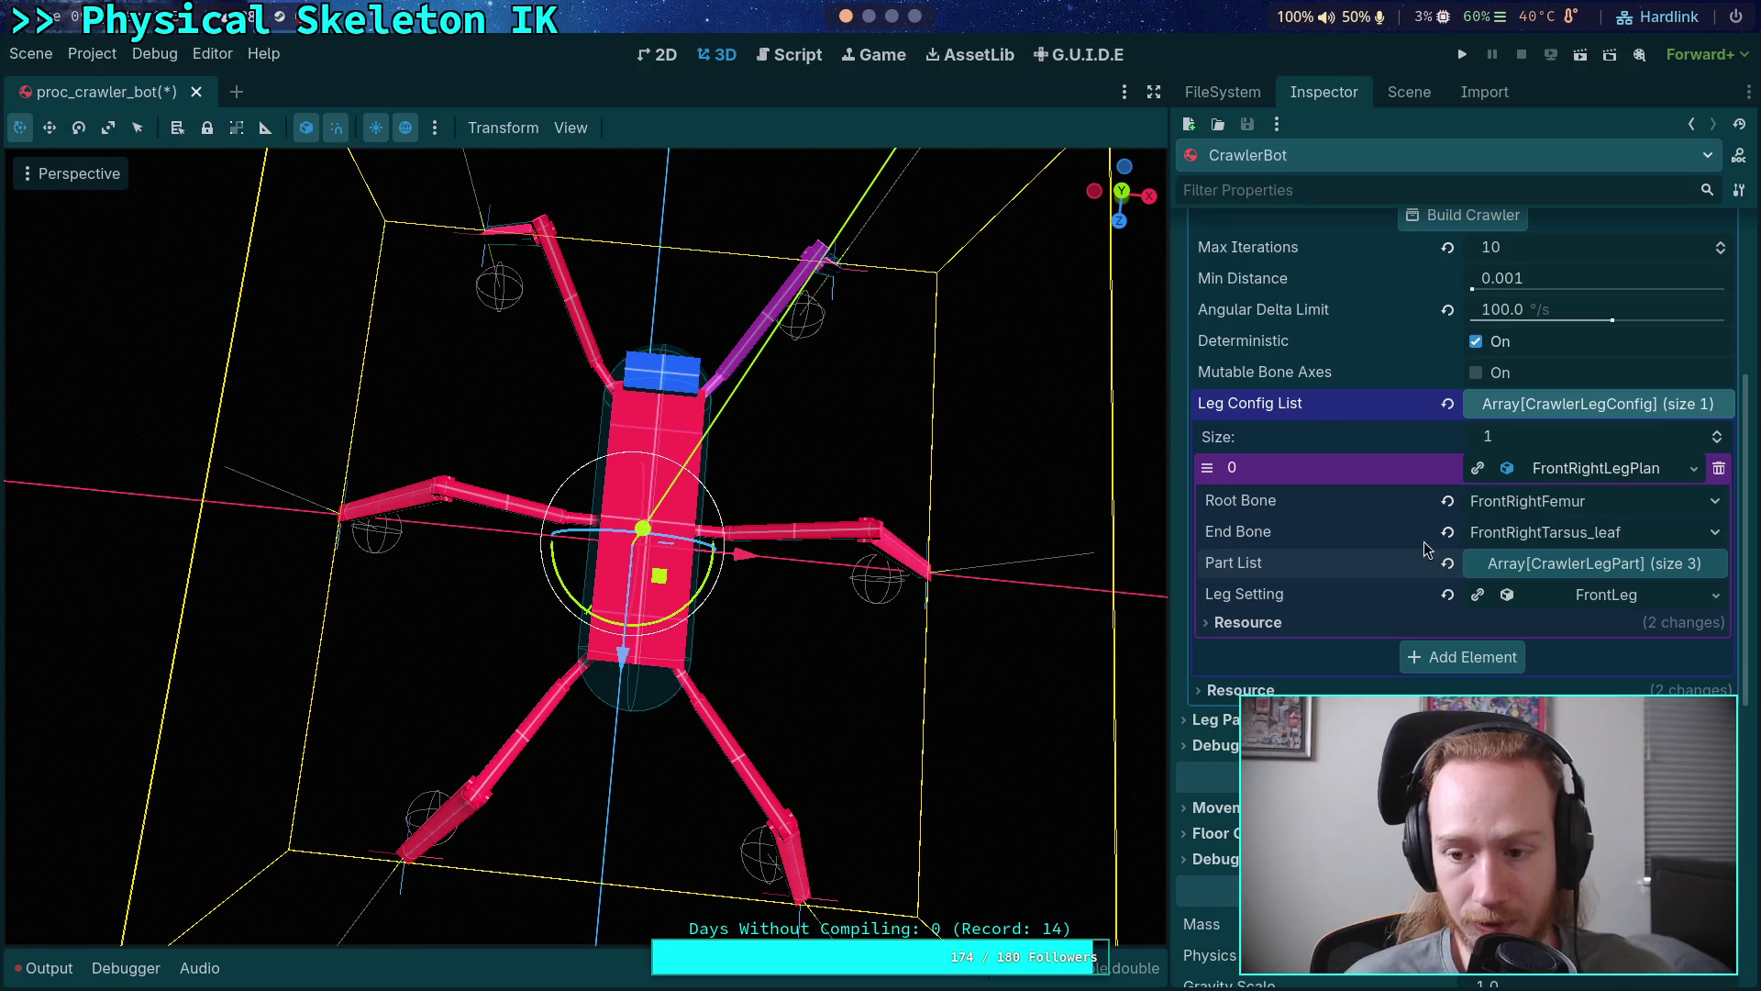
{"action": "left_click", "coordinate": [1411, 95]}
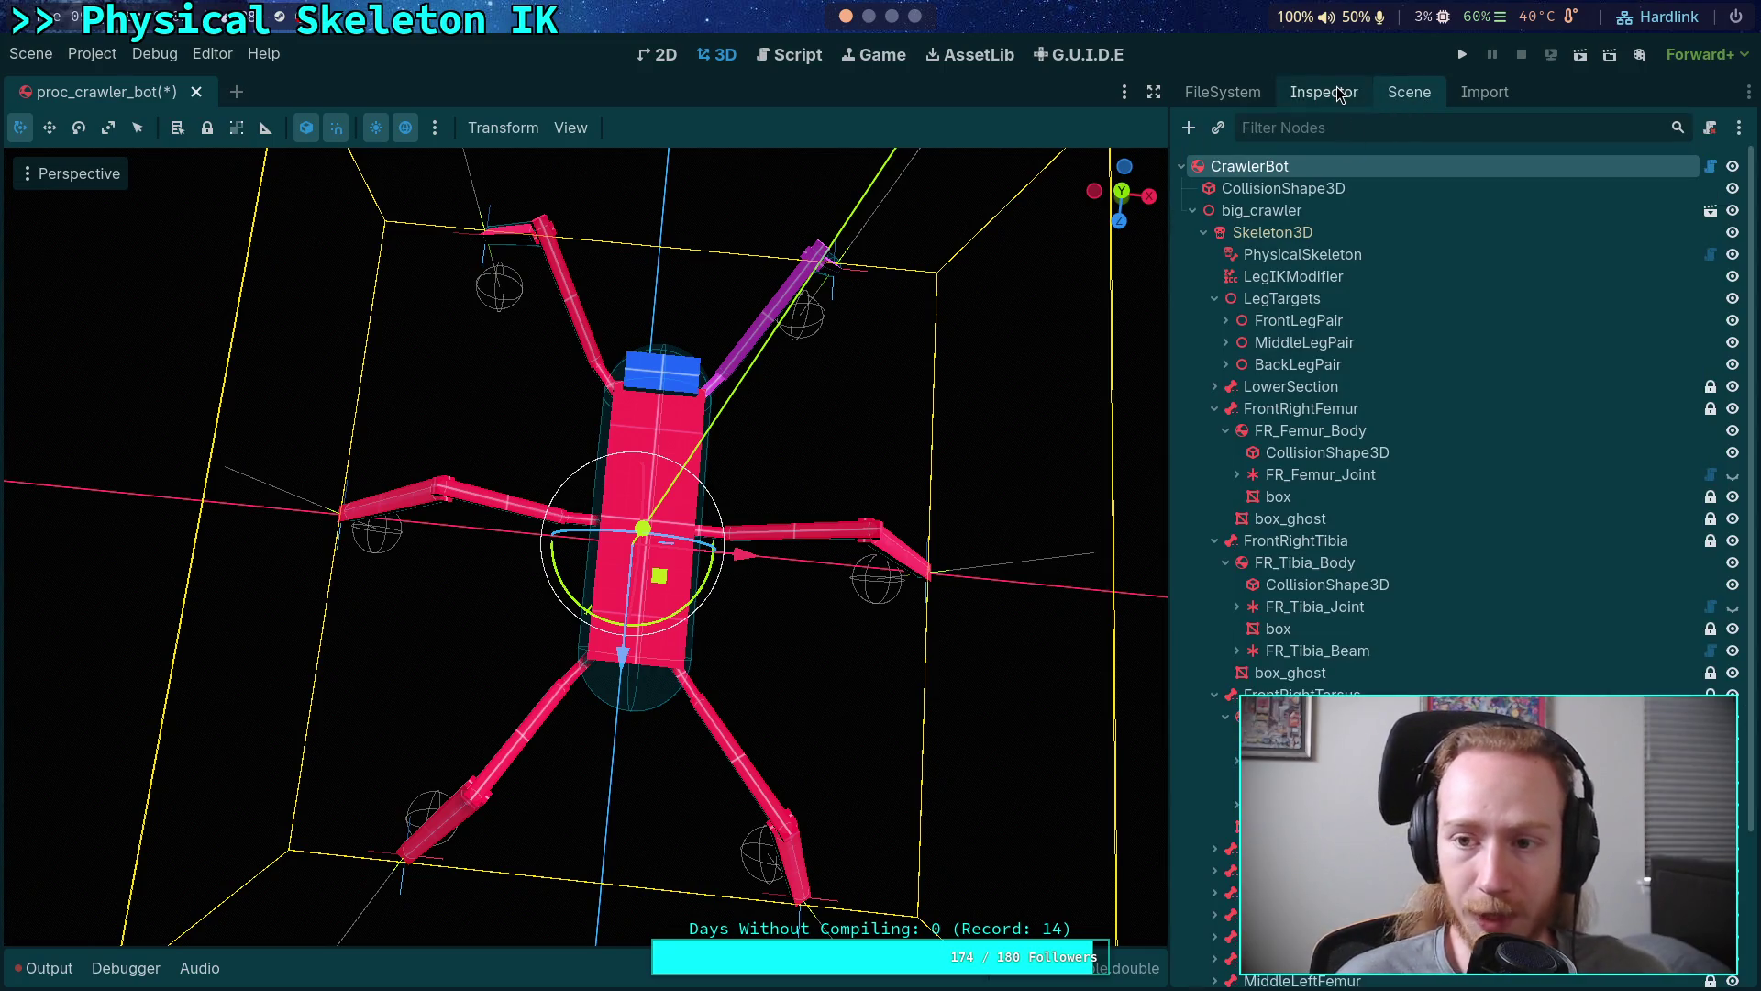
Show the front-right leg's FemurPart and TibiaPart in CrawlerBot's Inspector, then return to the Script editor
{"action": "left_click", "coordinate": [1324, 93]}
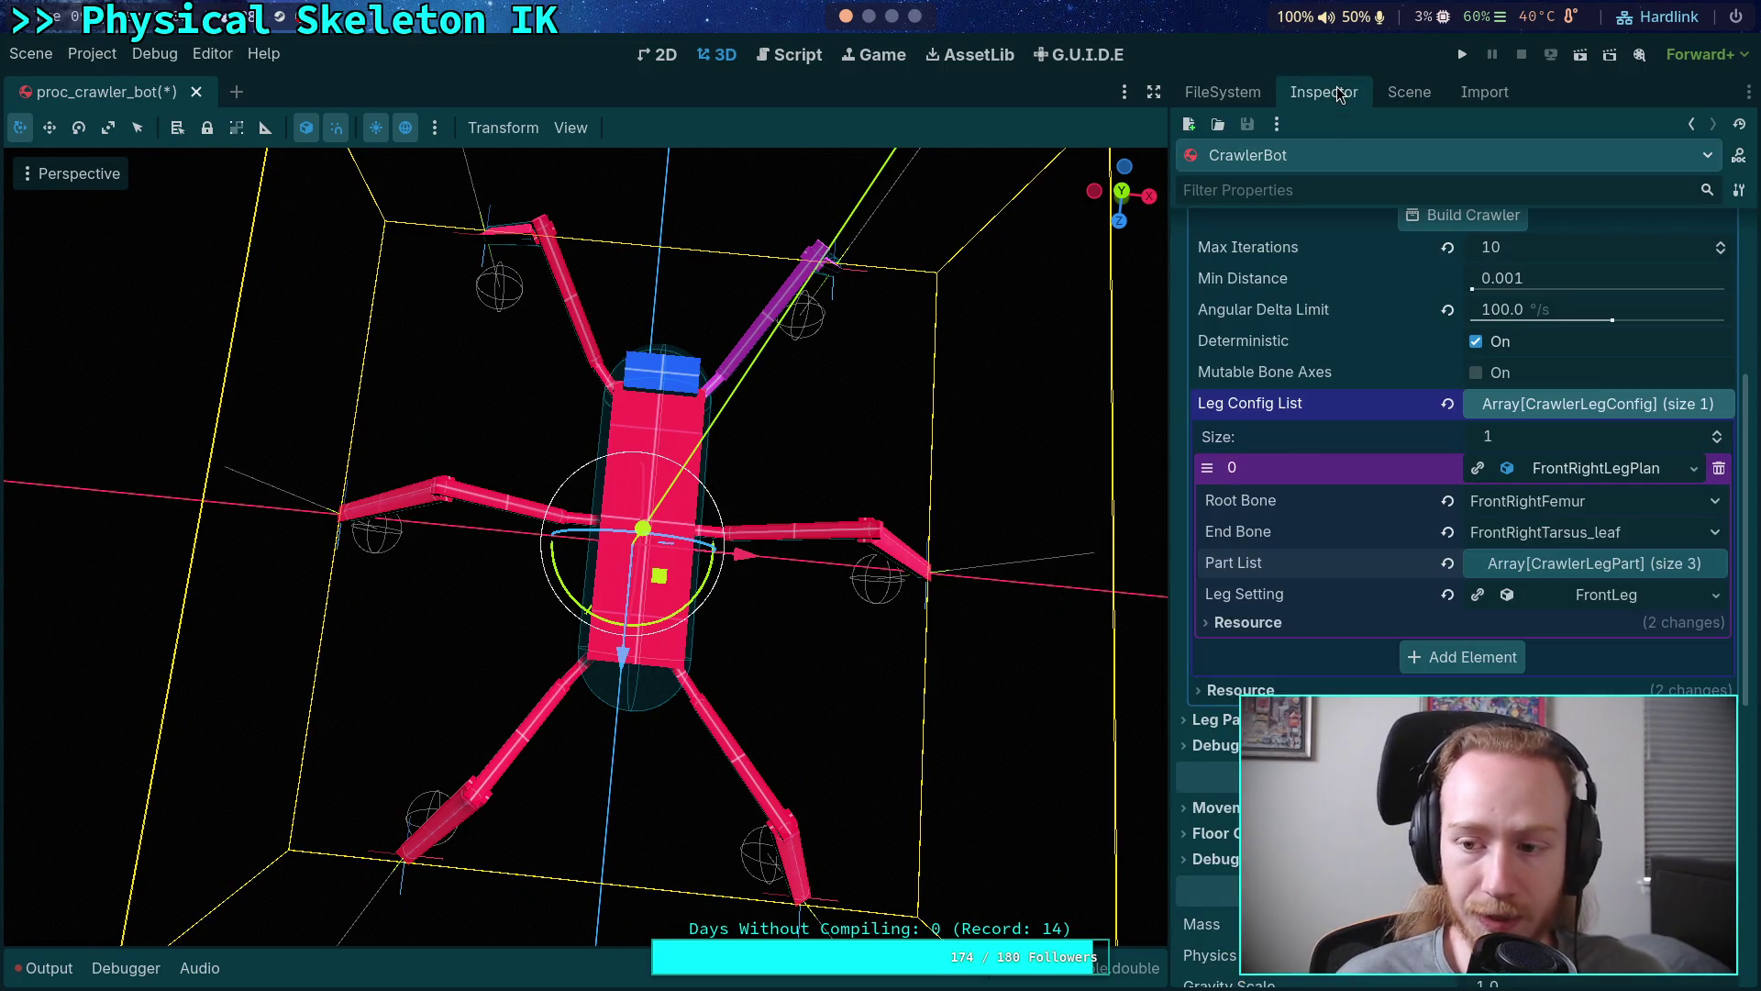
{"action": "left_click", "coordinate": [1586, 596]}
{"action": "left_click", "coordinate": [1372, 628]}
{"action": "left_click", "coordinate": [1560, 594]}
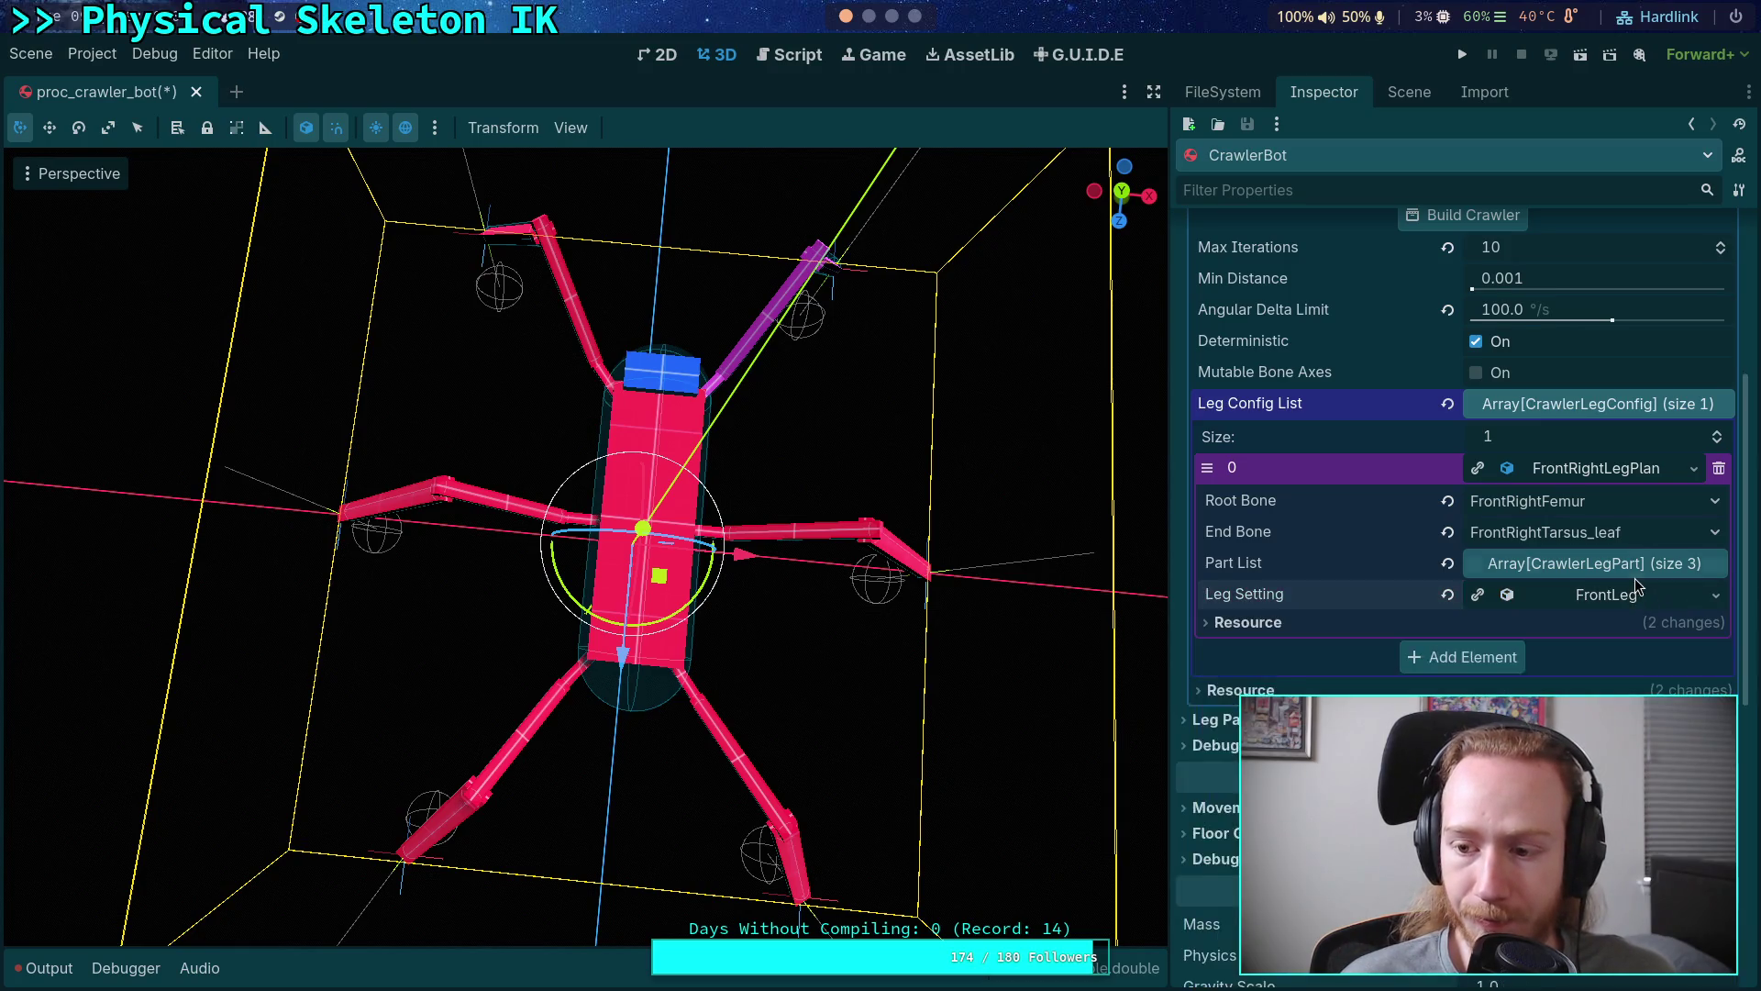
{"action": "left_click", "coordinate": [1614, 563]}
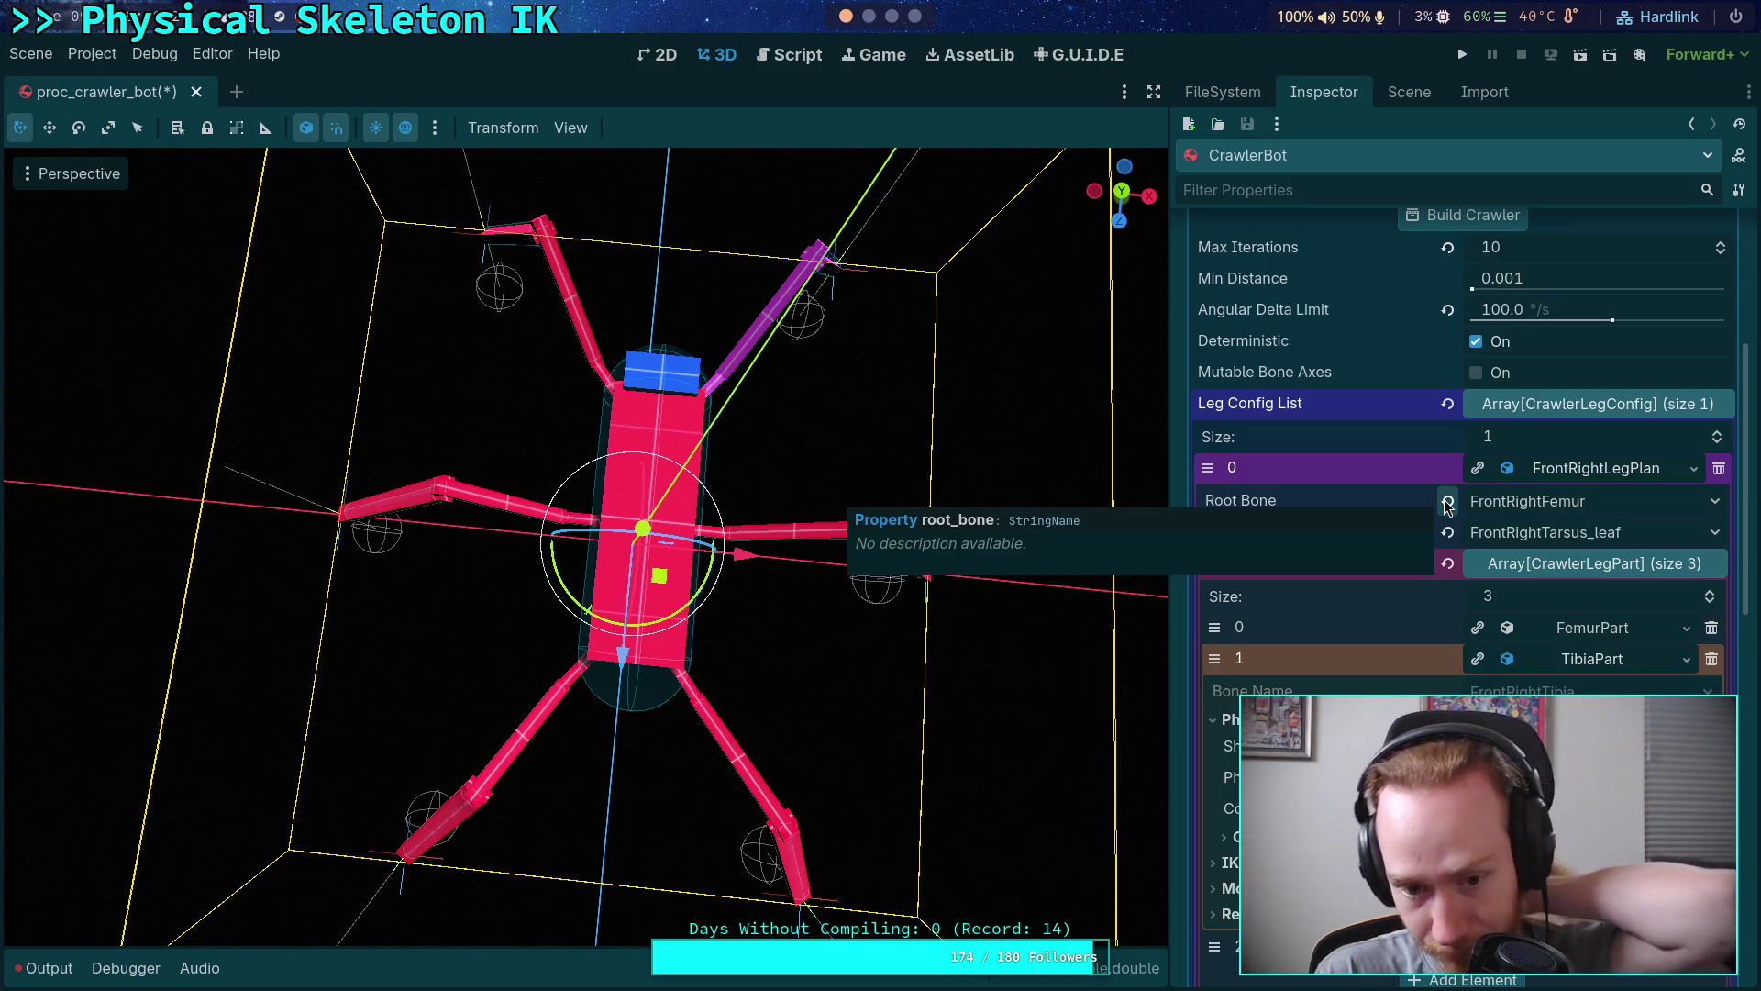
{"action": "left_click", "coordinate": [779, 44]}
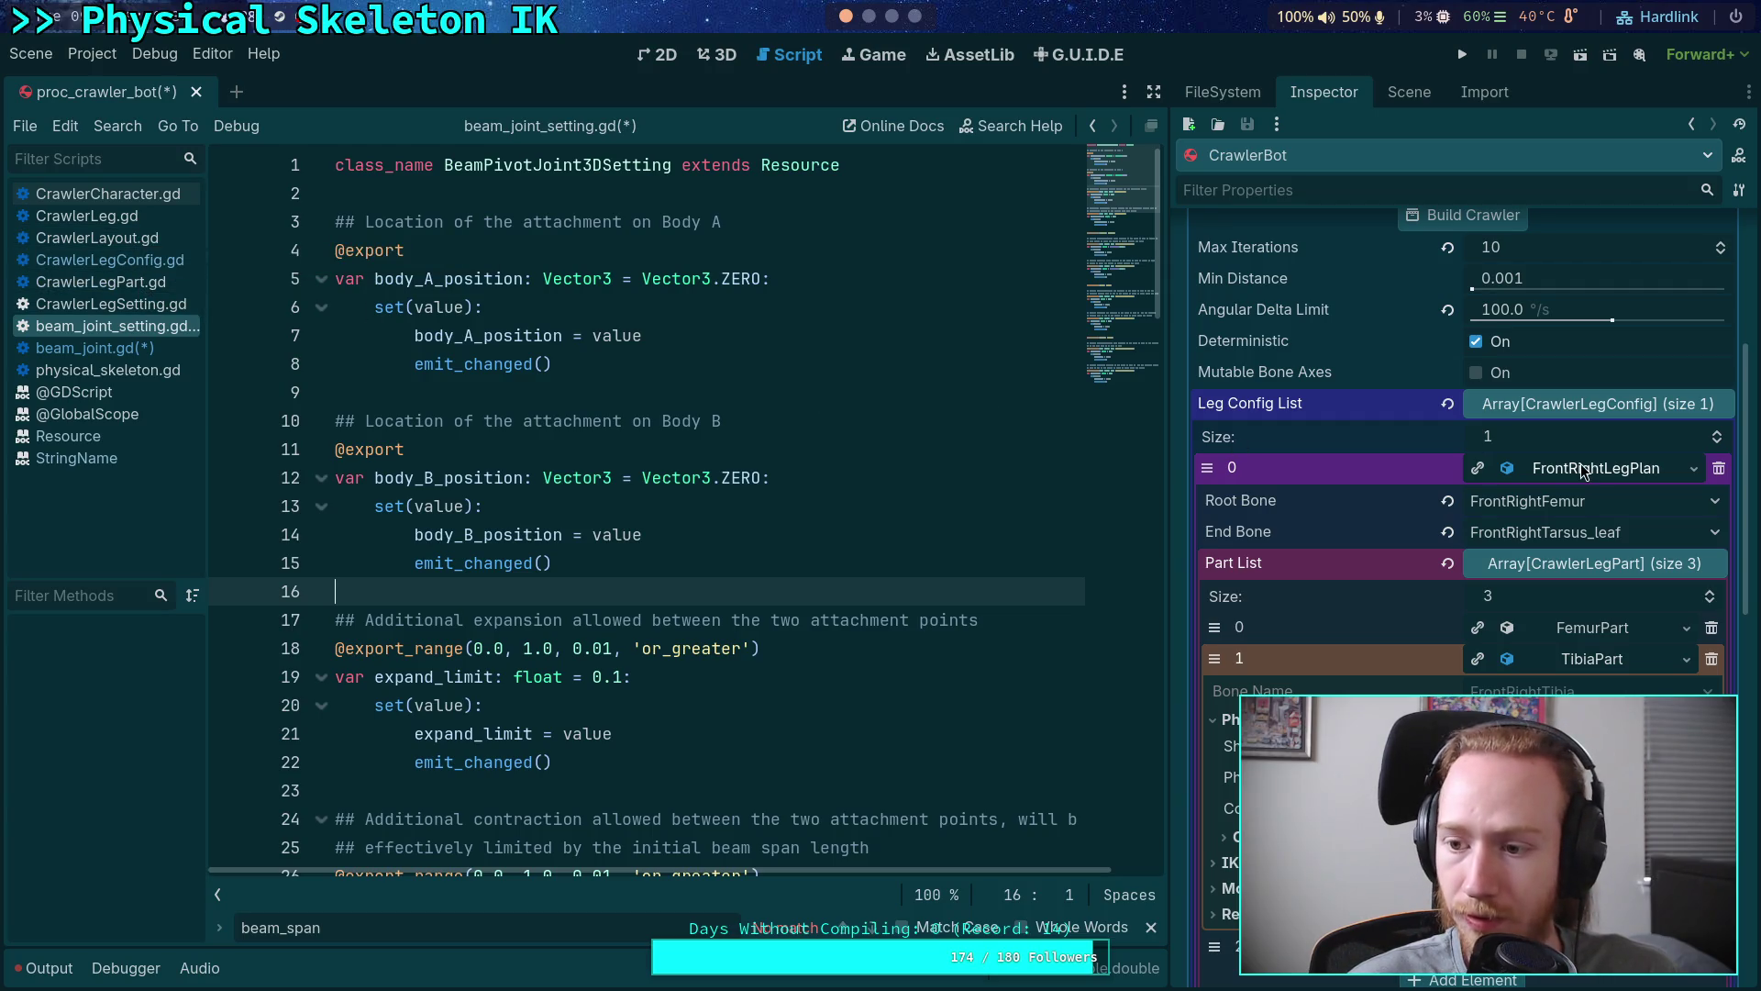
Assign FrontRightLegConfig as the resource in the first leg config slot
{"action": "left_click", "coordinate": [1624, 470]}
{"action": "left_click", "coordinate": [1678, 474]}
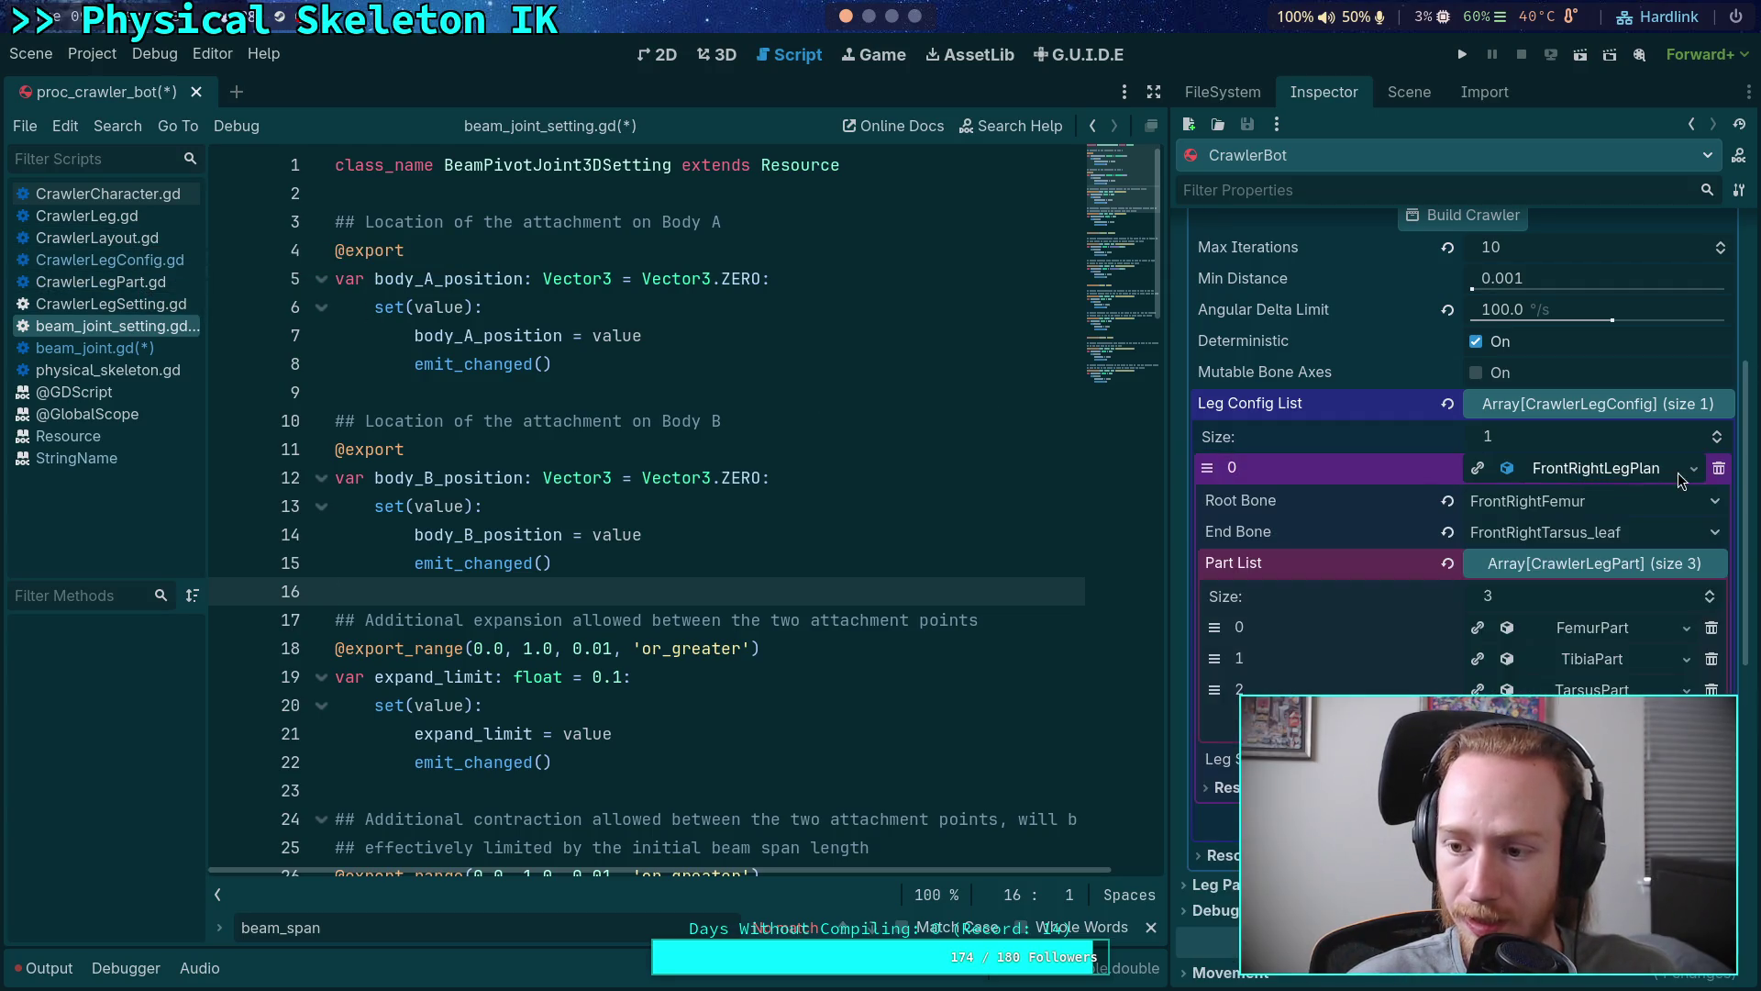
{"action": "left_click", "coordinate": [1582, 561]}
{"action": "left_click", "coordinate": [1601, 626]}
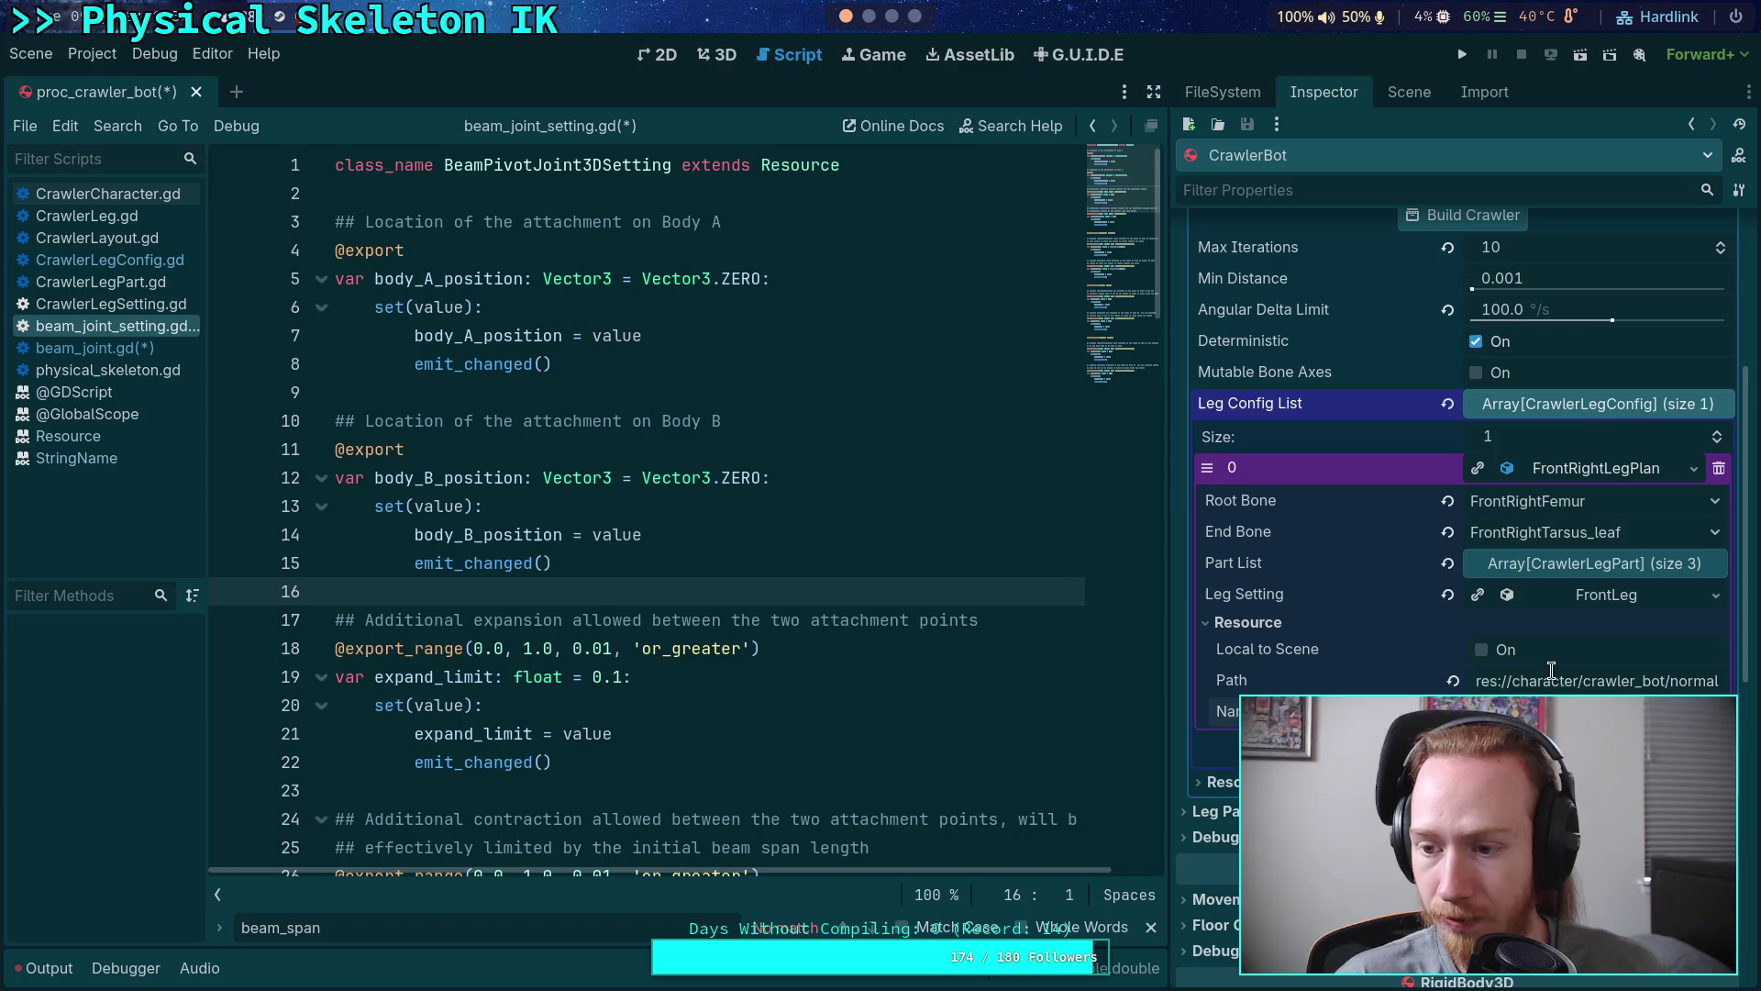
{"action": "left_click", "coordinate": [1694, 469]}
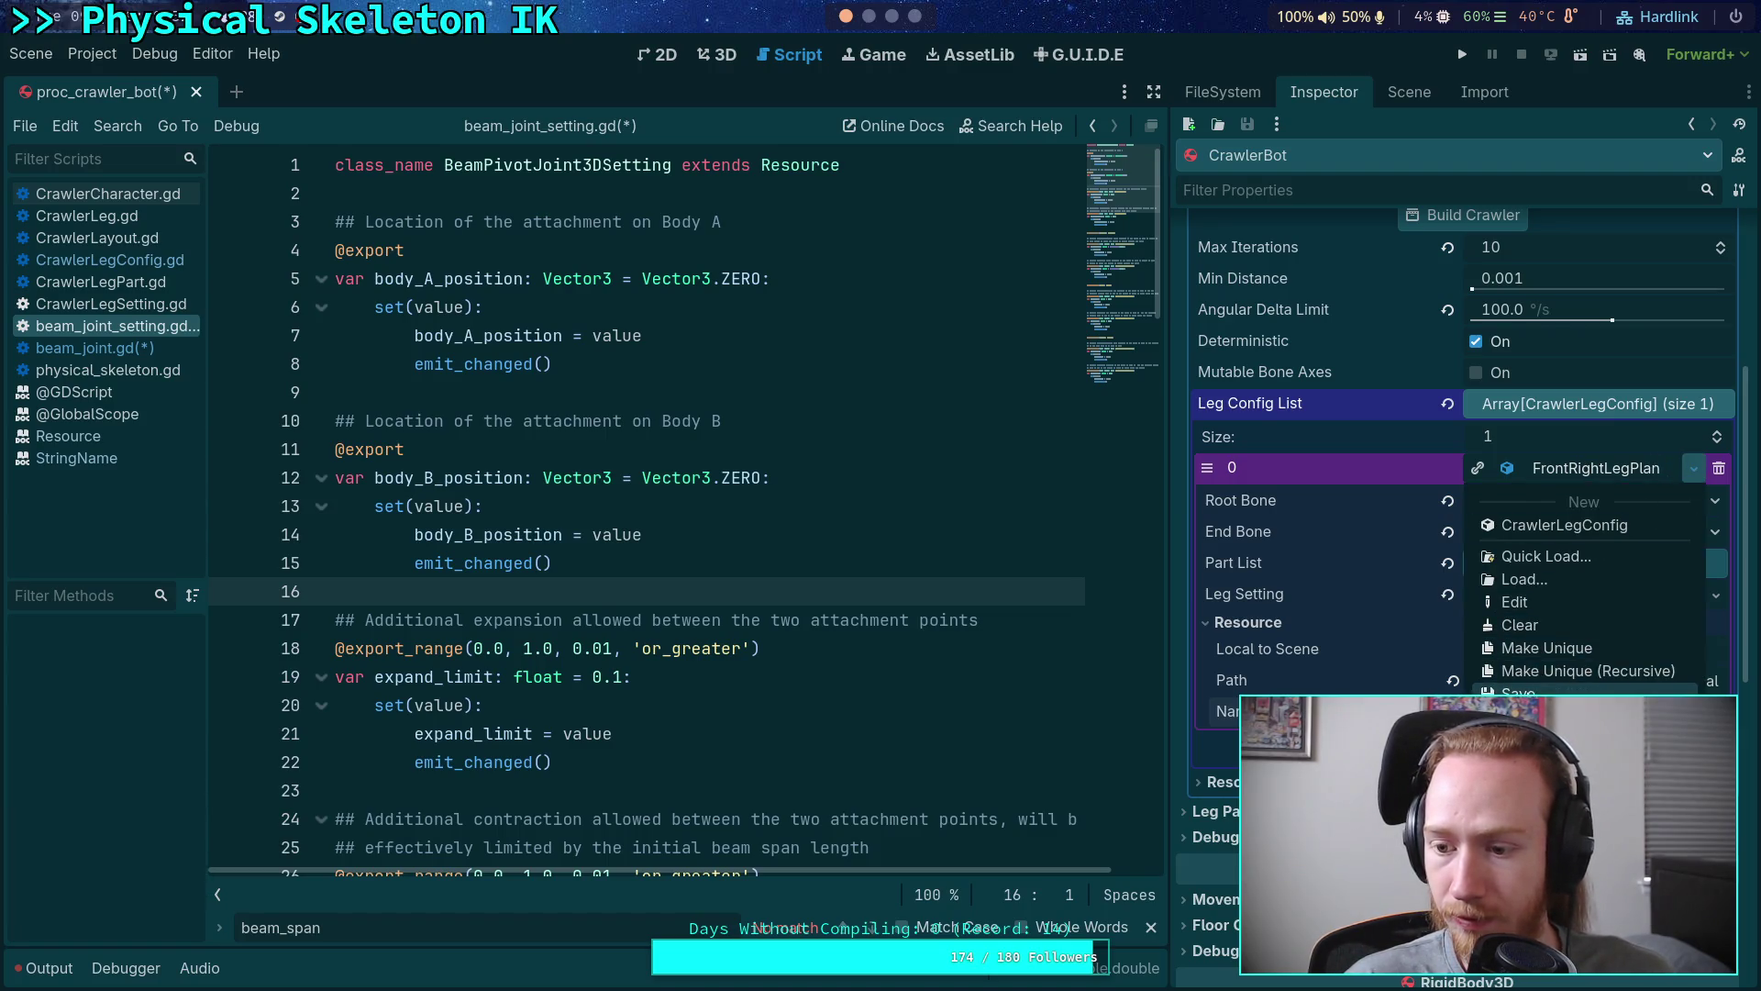
{"action": "left_click", "coordinate": [1550, 788]}
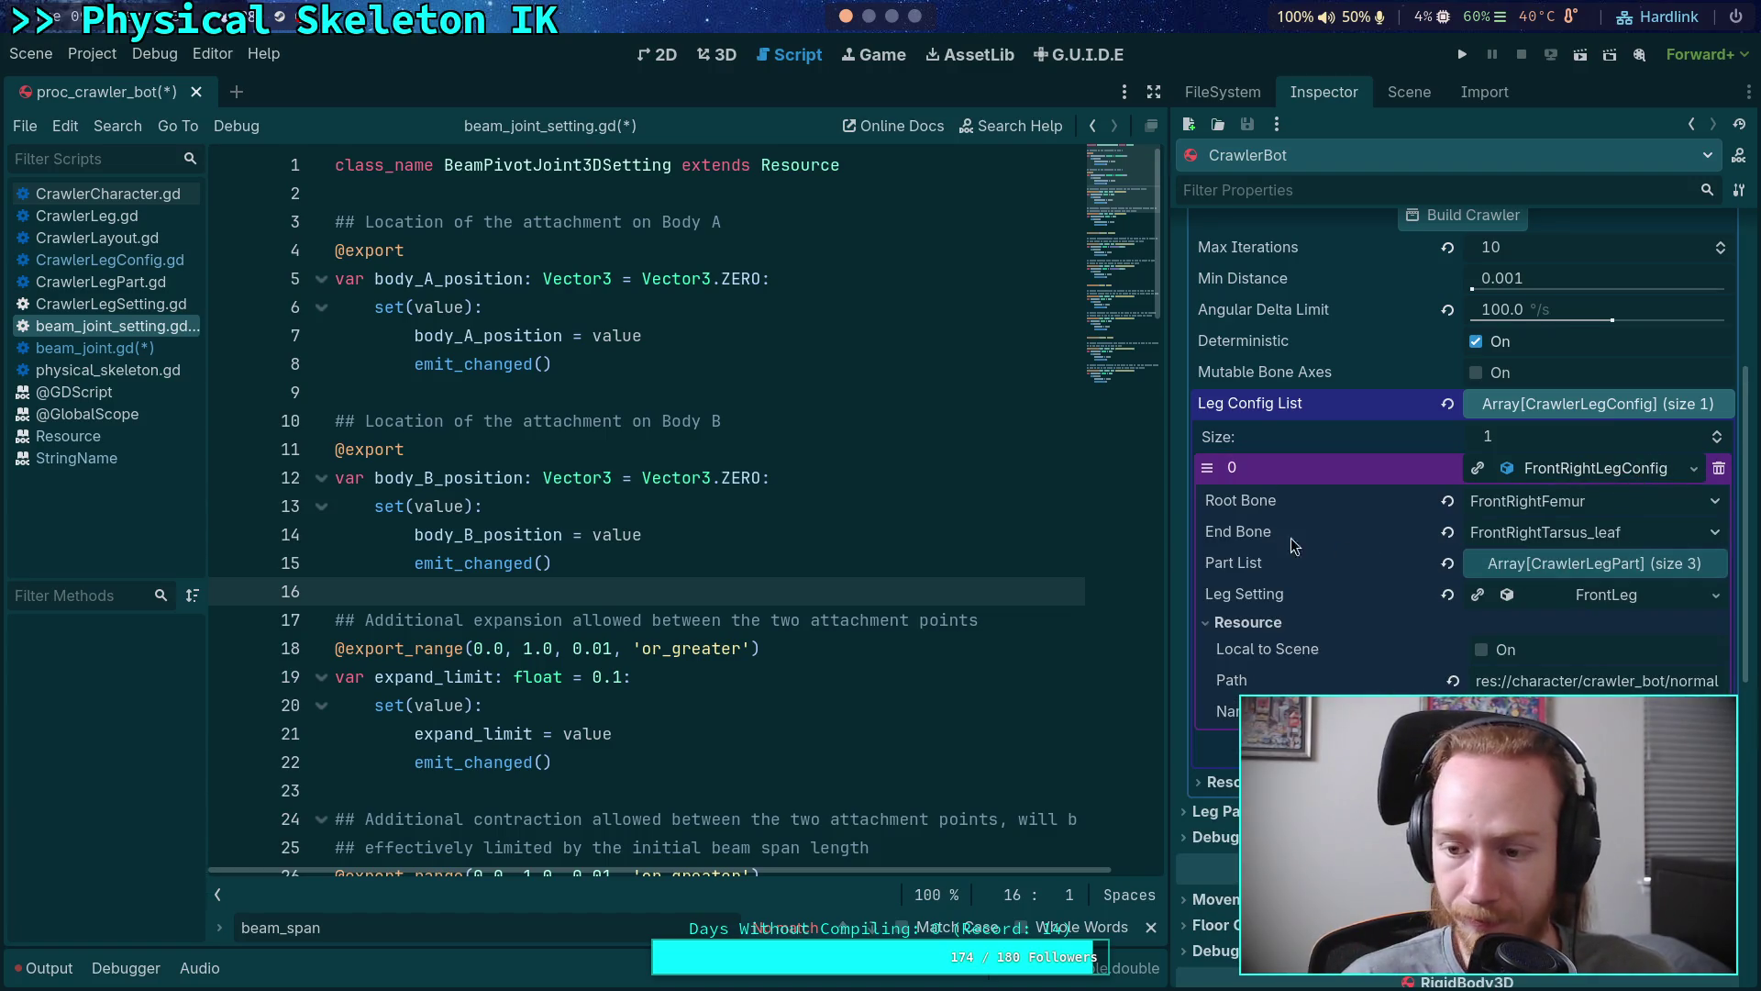
Tidy up the leg setting details and open CrawlerLegConfig.gd in the script editor
{"action": "left_click", "coordinate": [1233, 619]}
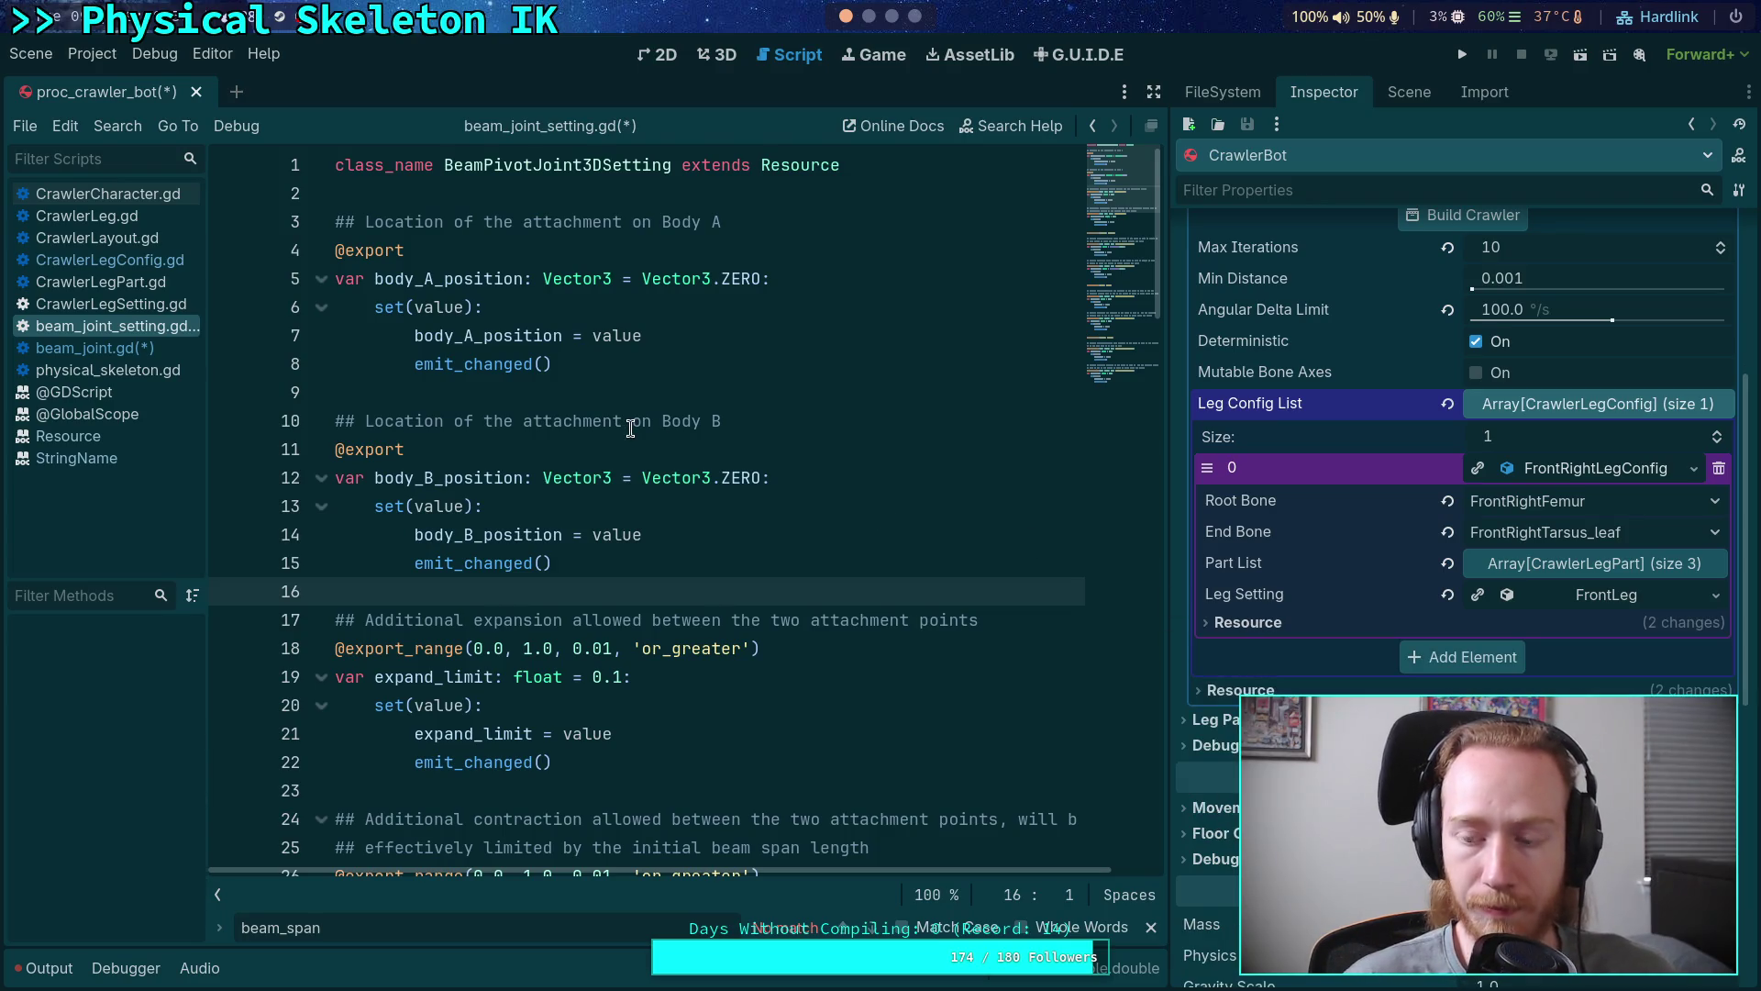
{"action": "left_click", "coordinate": [1616, 598]}
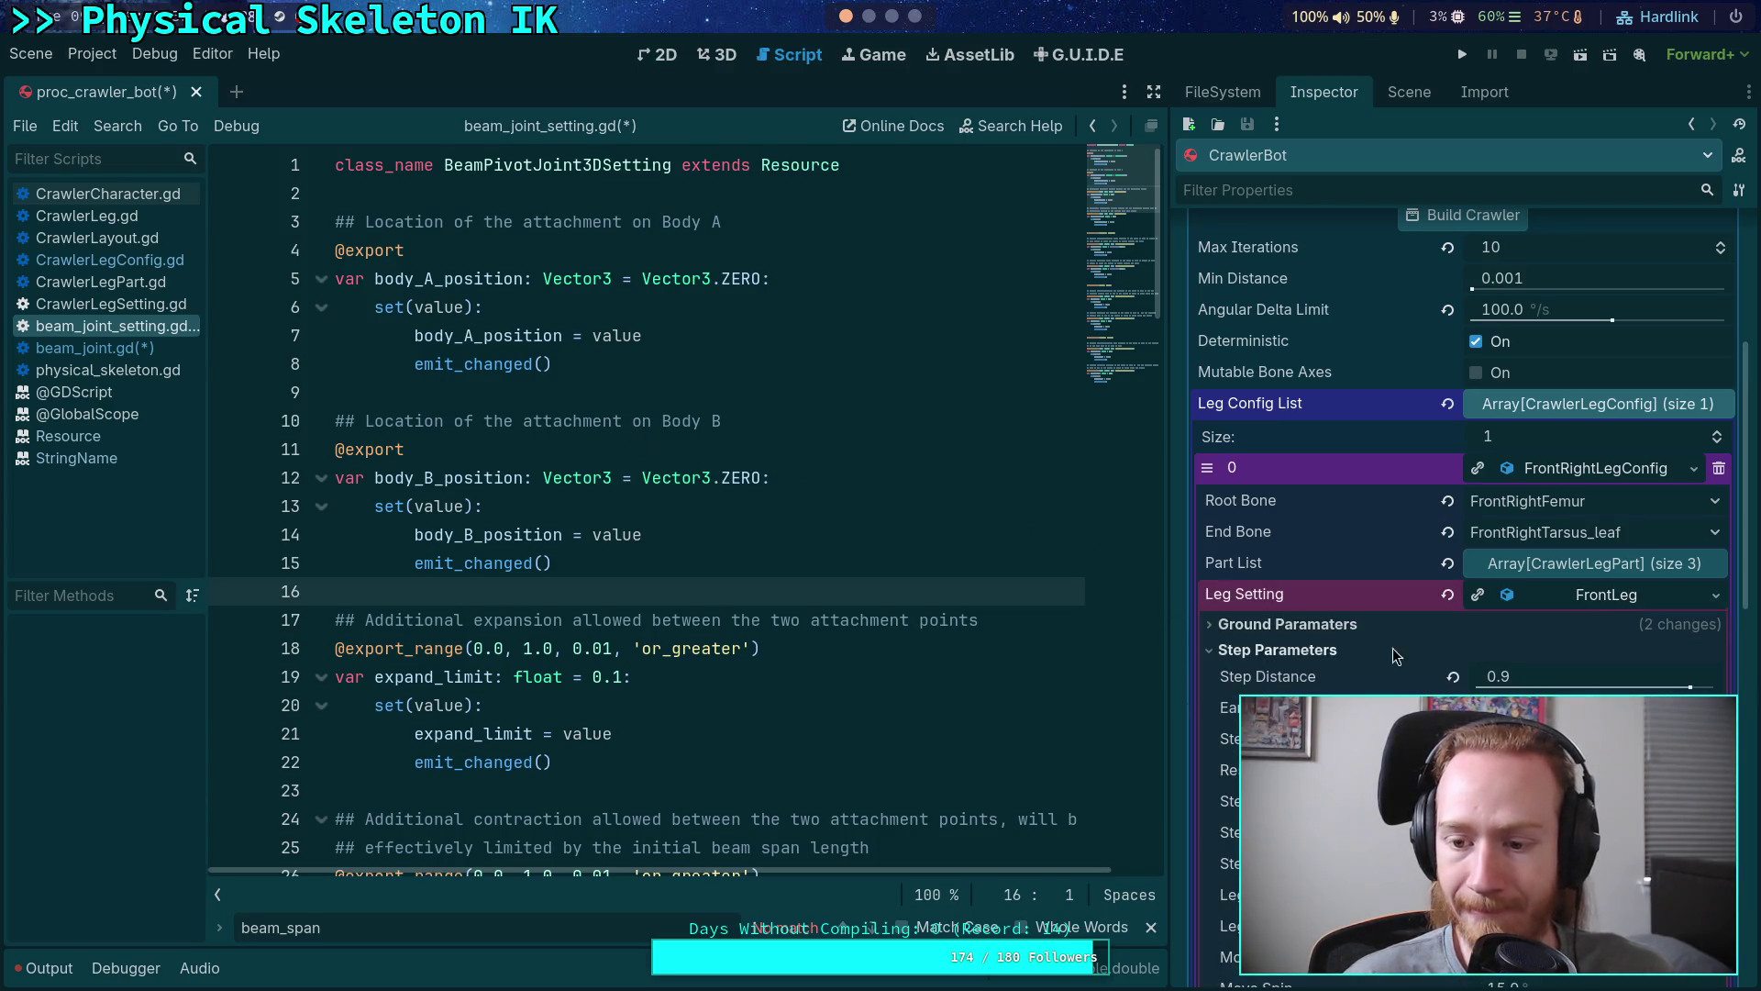
{"action": "scroll", "coordinate": [1306, 514], "scroll_direction": "down", "scroll_amount": 3}
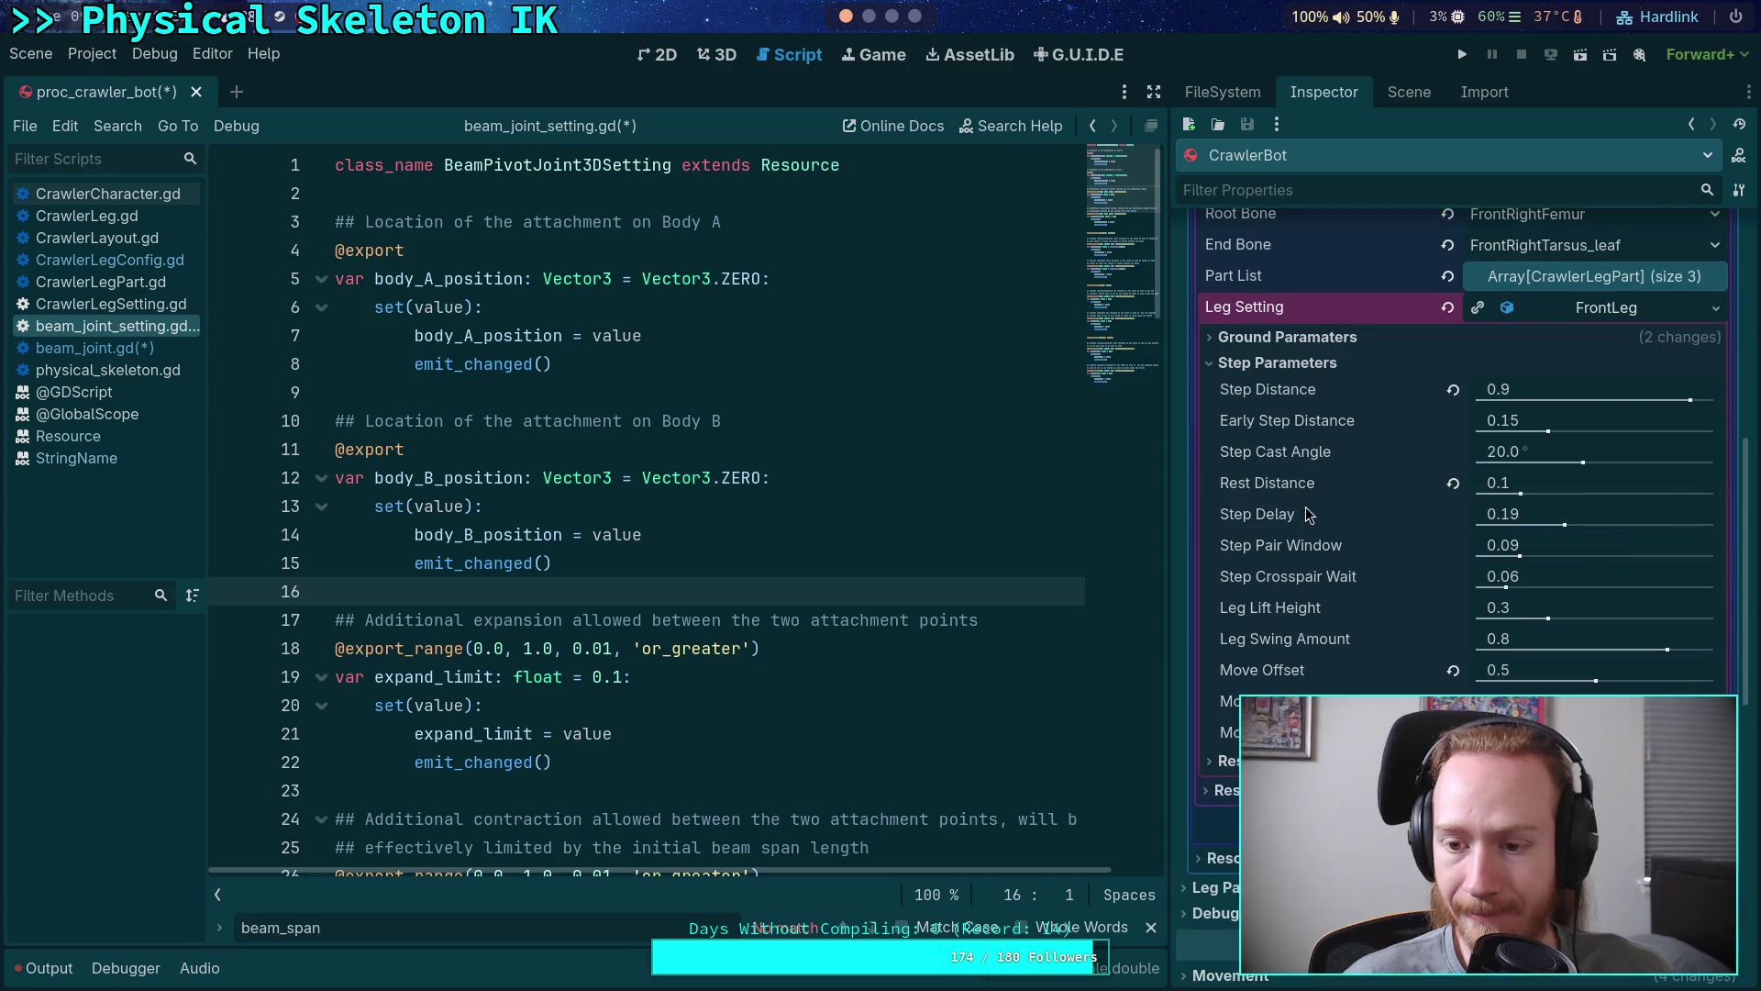
{"action": "left_click", "coordinate": [1297, 364]}
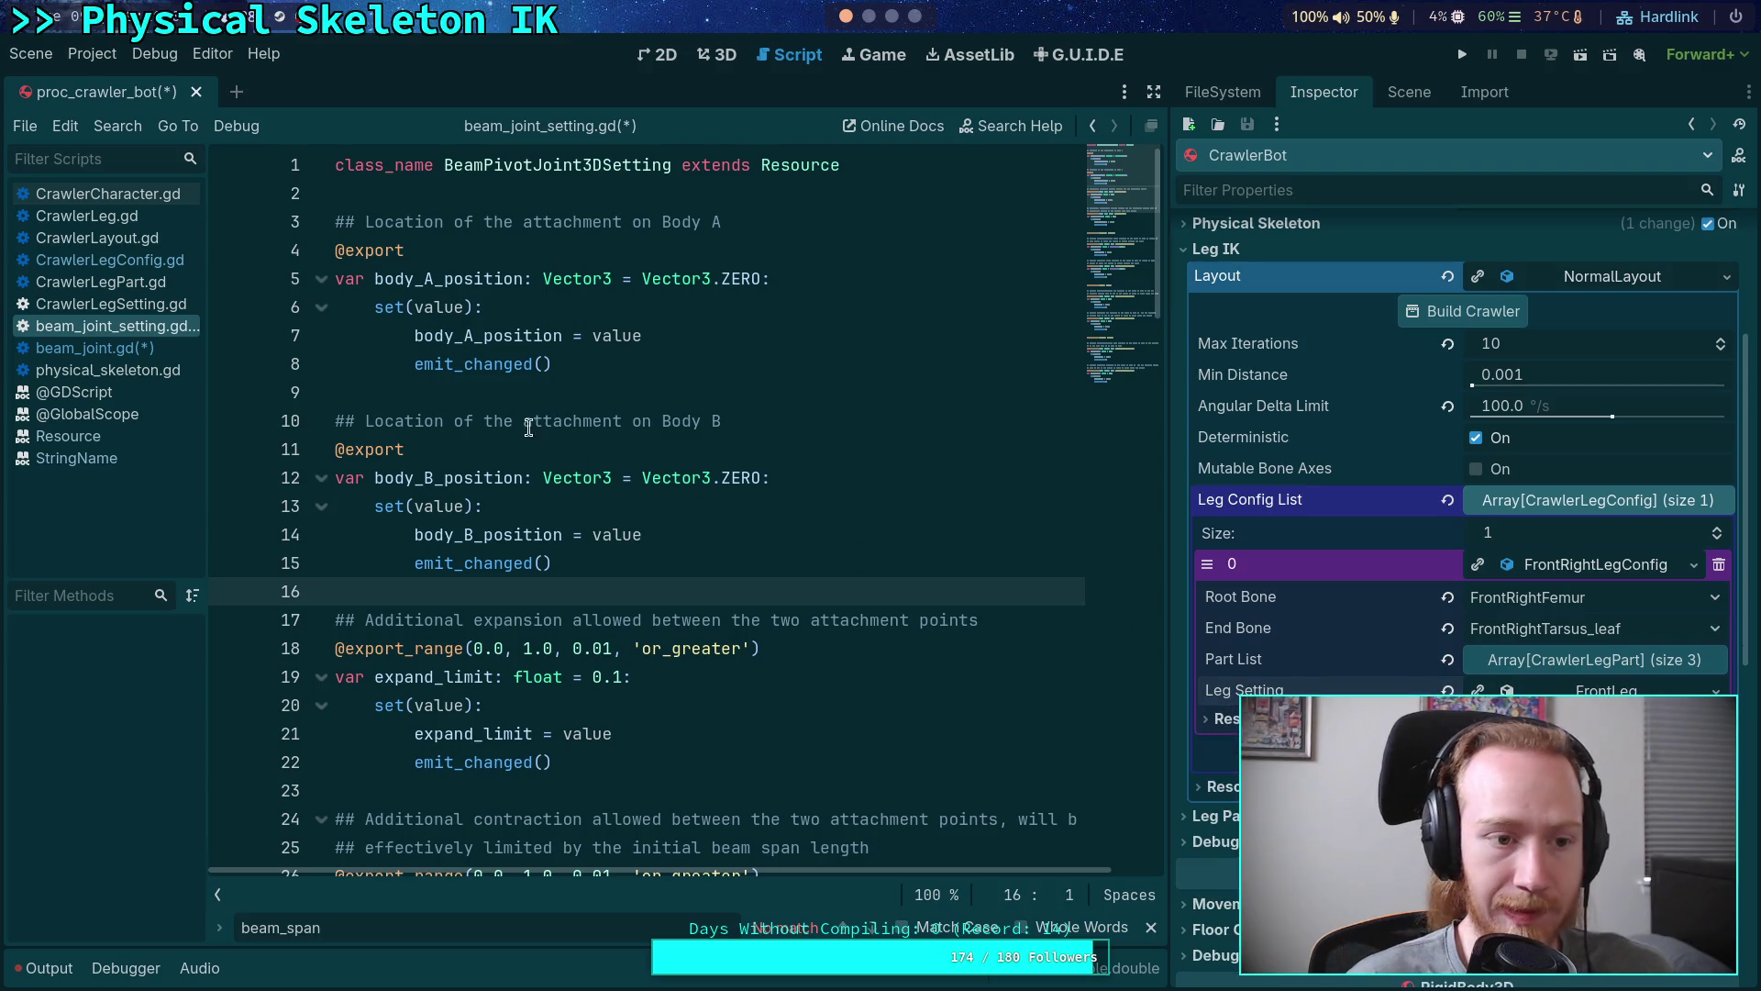
{"action": "left_click", "coordinate": [185, 260]}
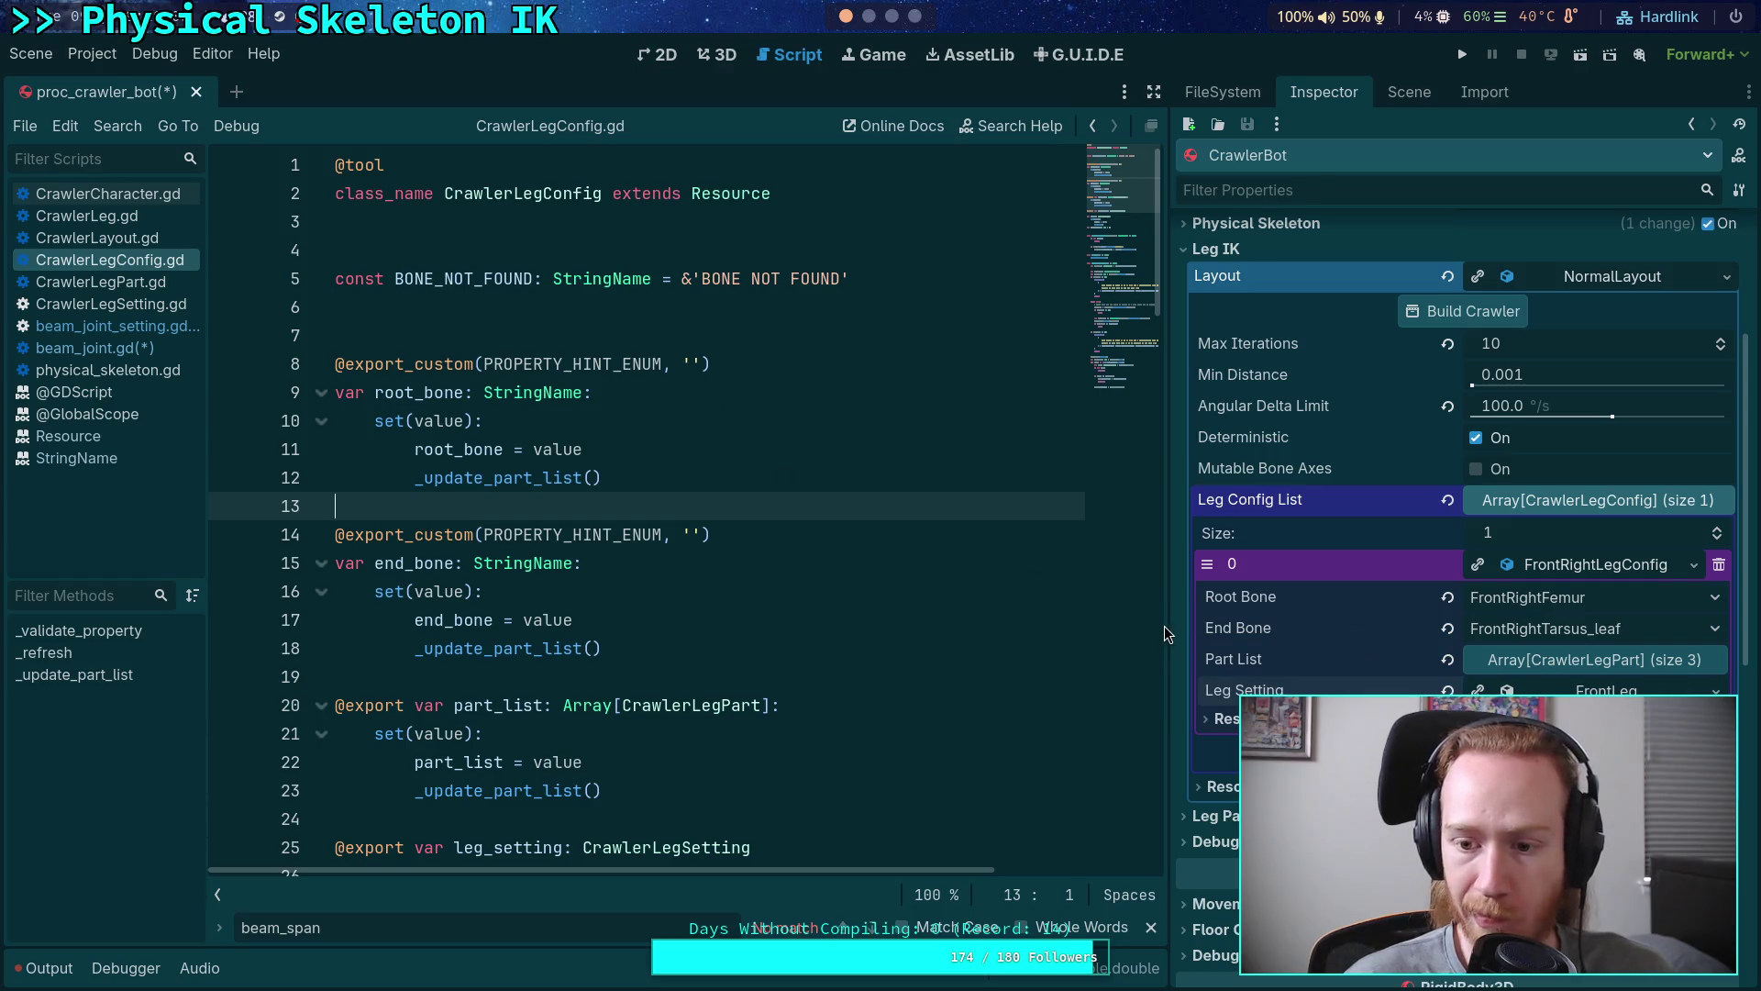
{"action": "scroll", "coordinate": [702, 568], "scroll_direction": "down", "scroll_amount": 2}
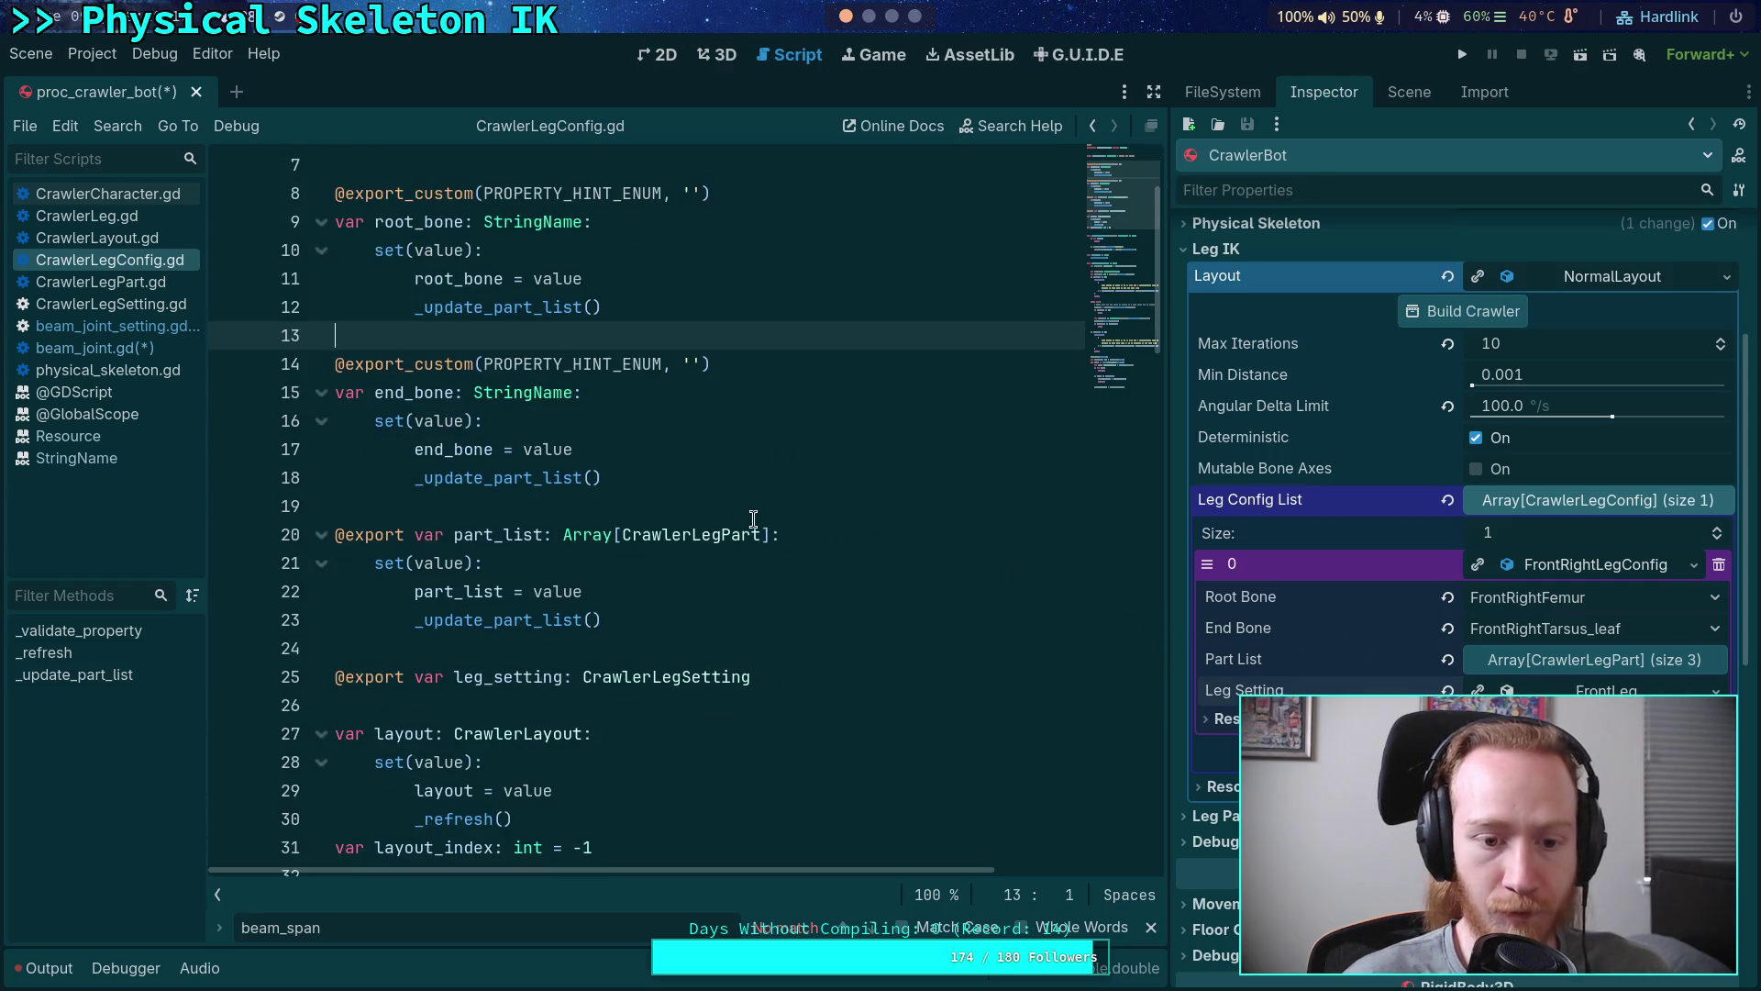
{"action": "left_click", "coordinate": [775, 505]}
{"action": "key", "text": "Return"}
{"action": "key", "text": "Return"}
{"action": "key", "text": "Up"}
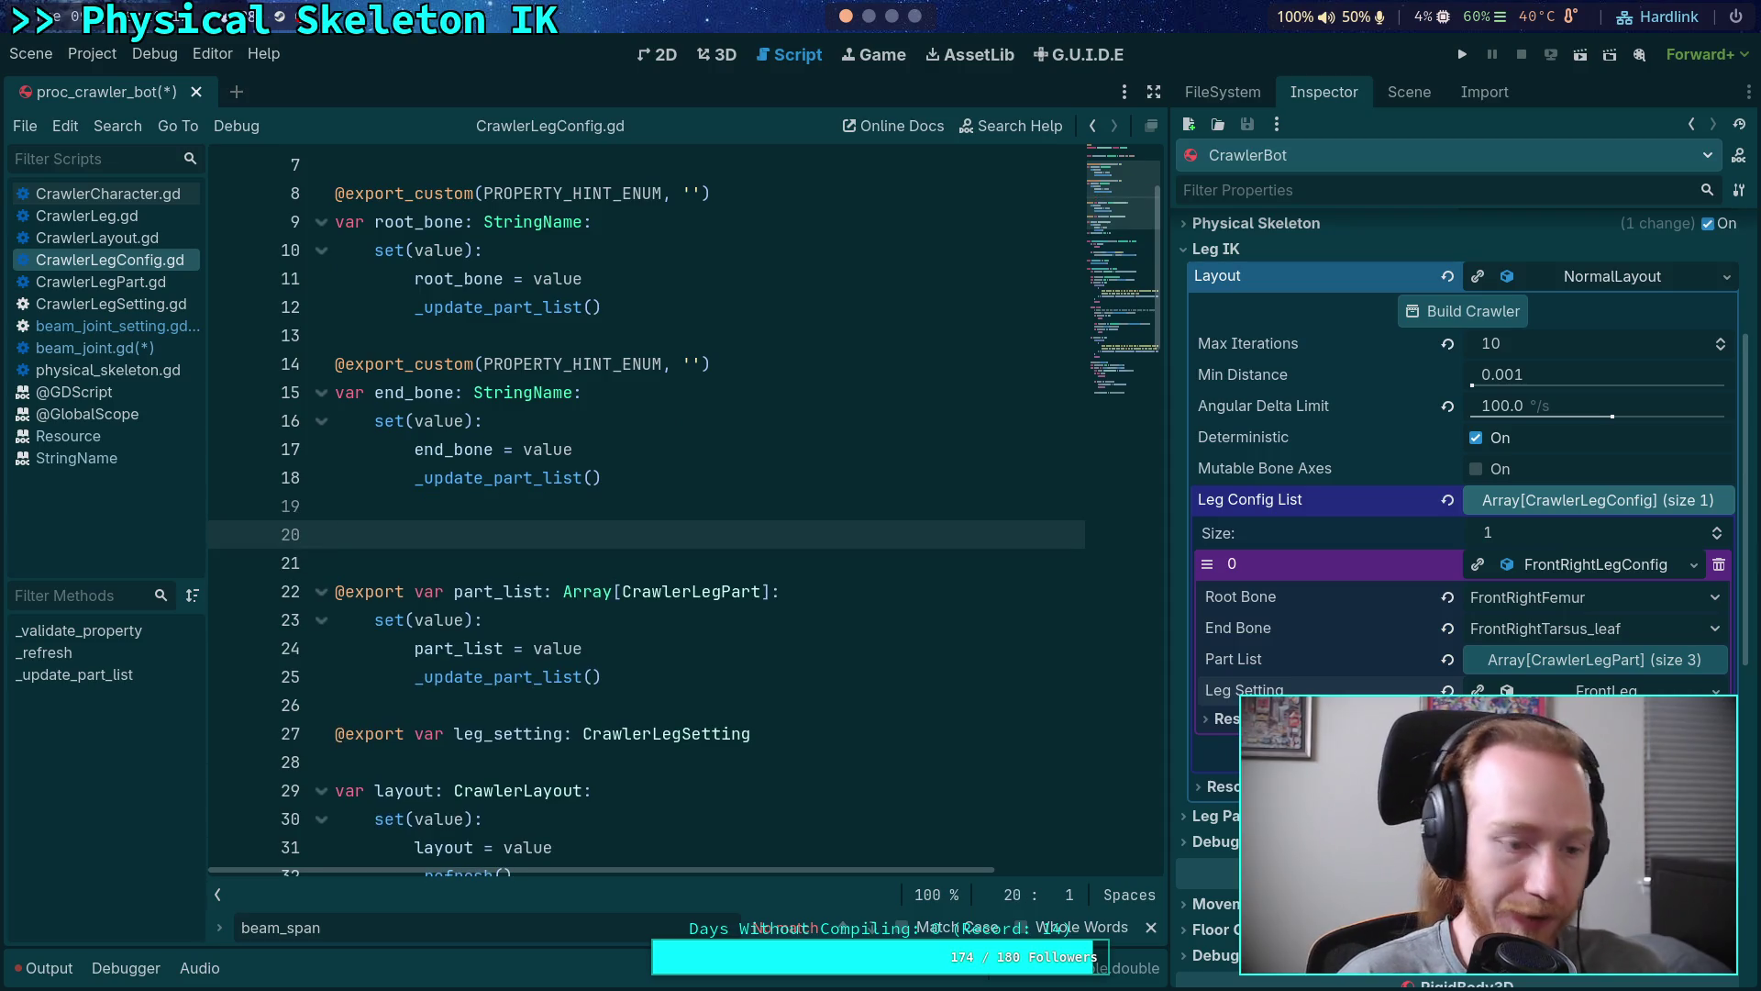
{"action": "type", "text": "@export_e"}
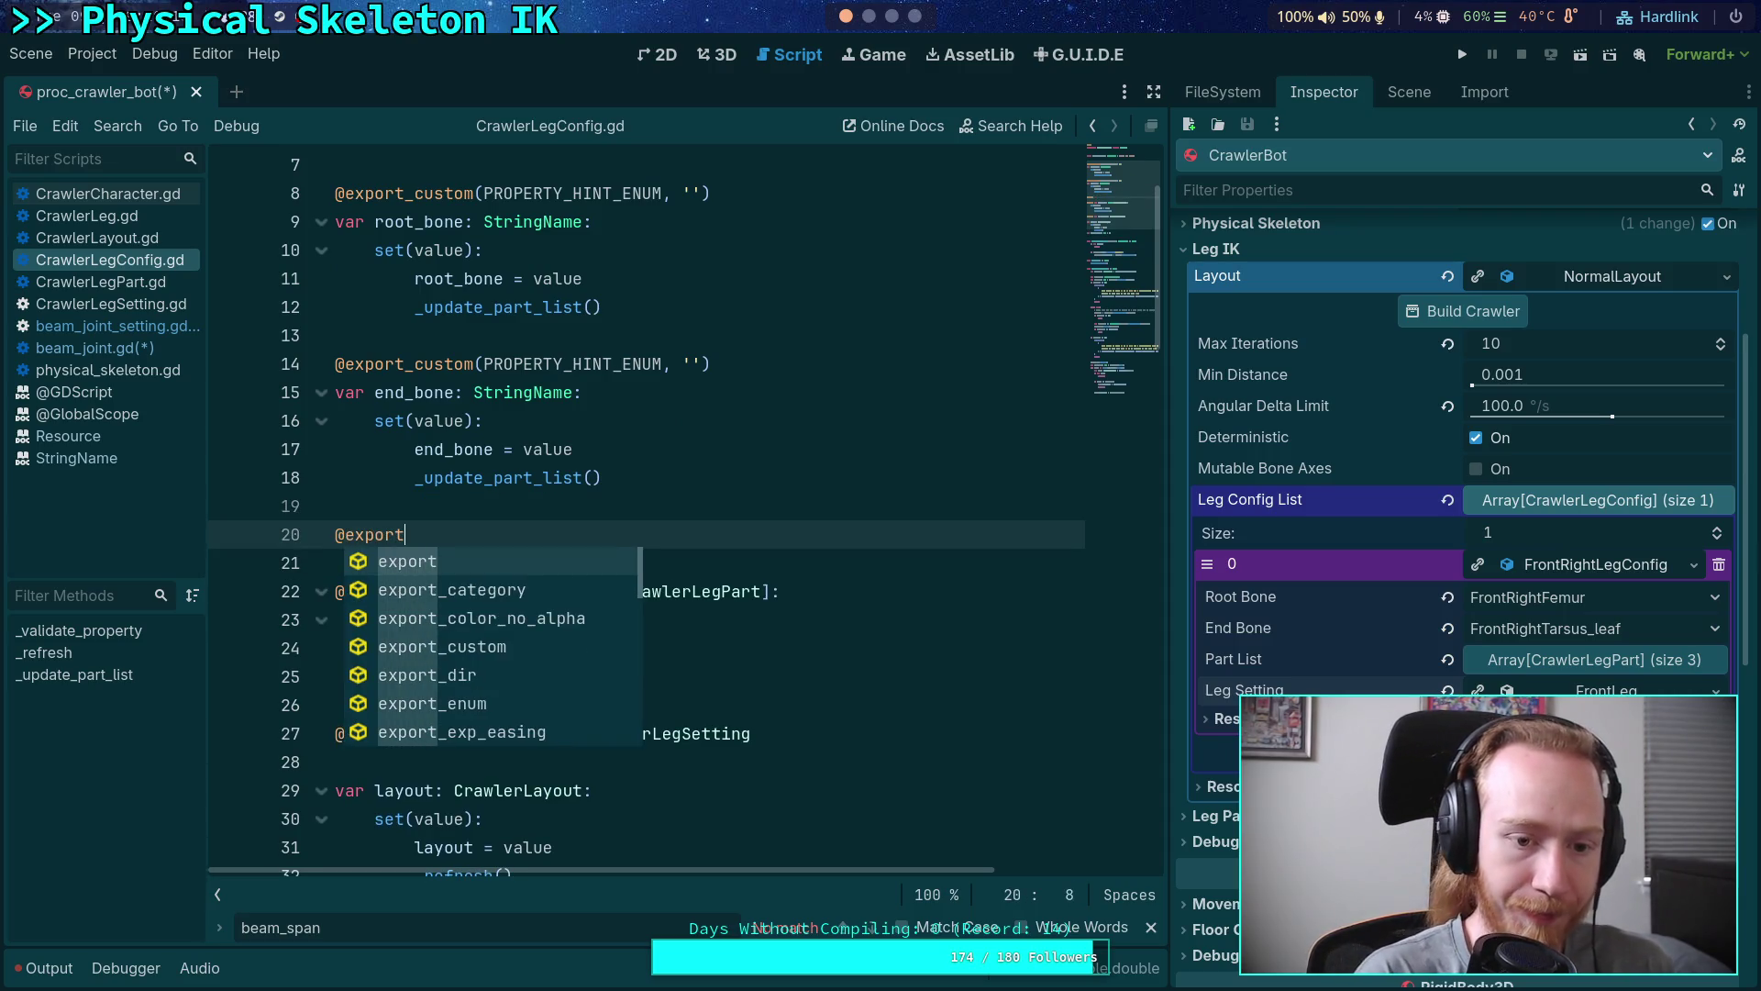
{"action": "key", "text": "Return"}
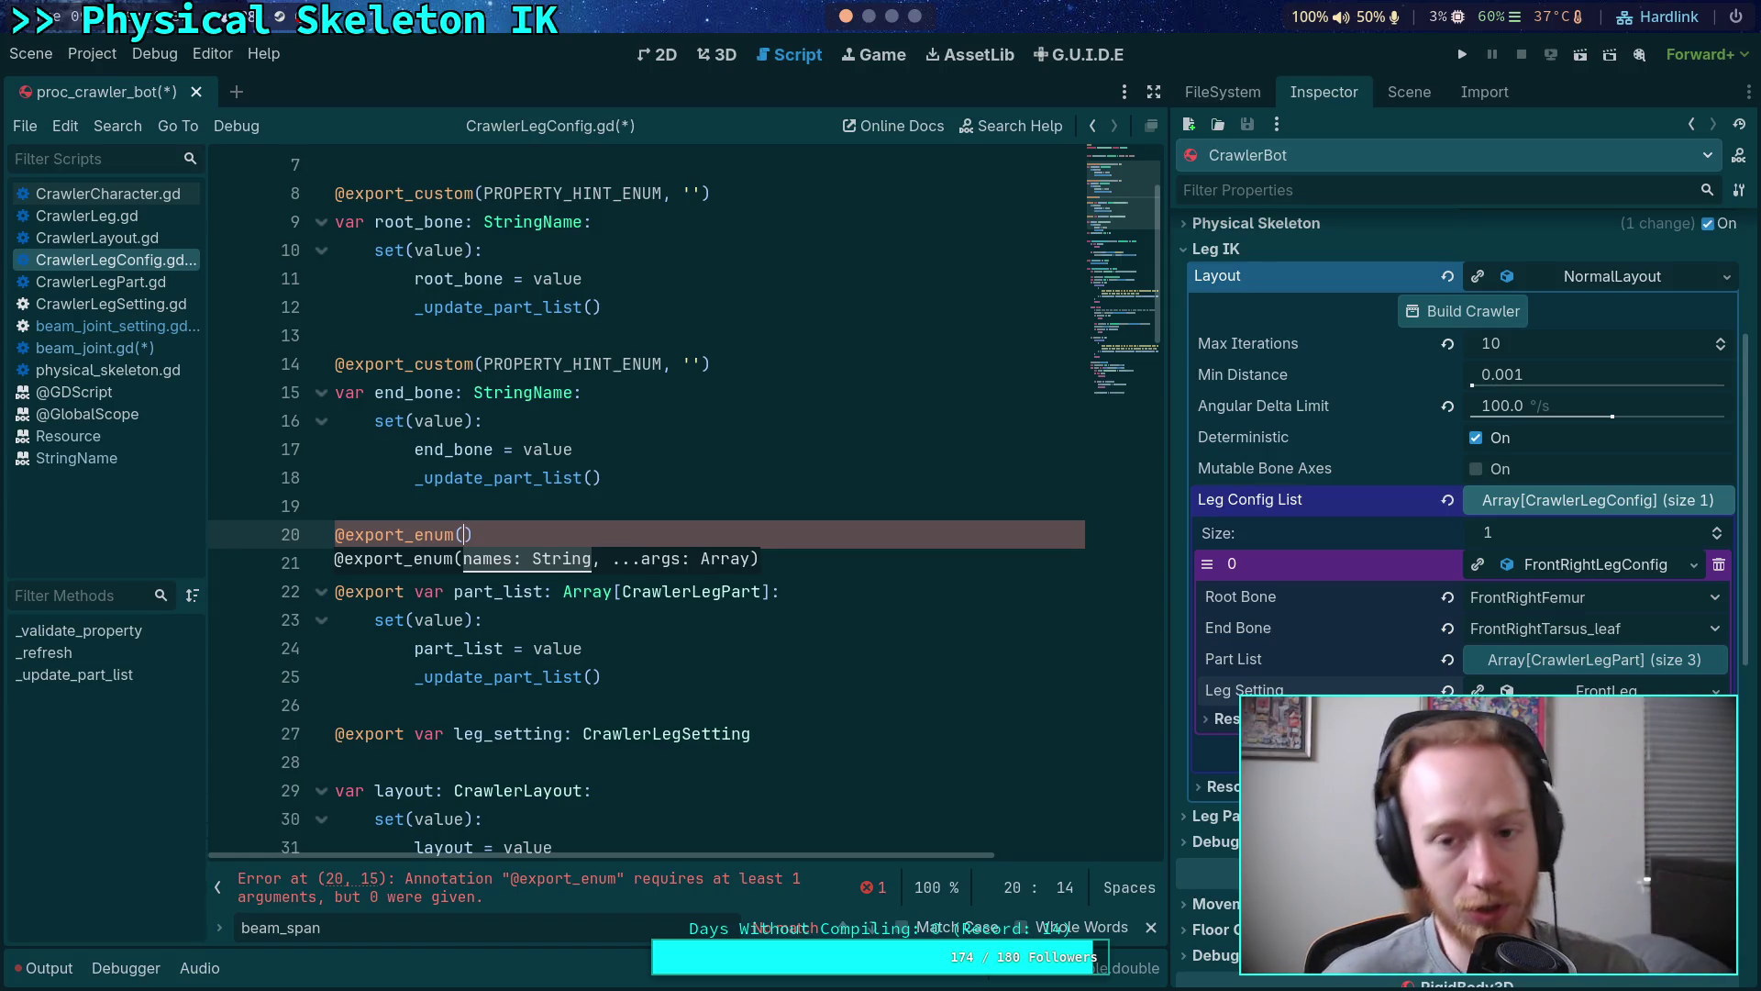
{"action": "left_click", "coordinate": [721, 55]}
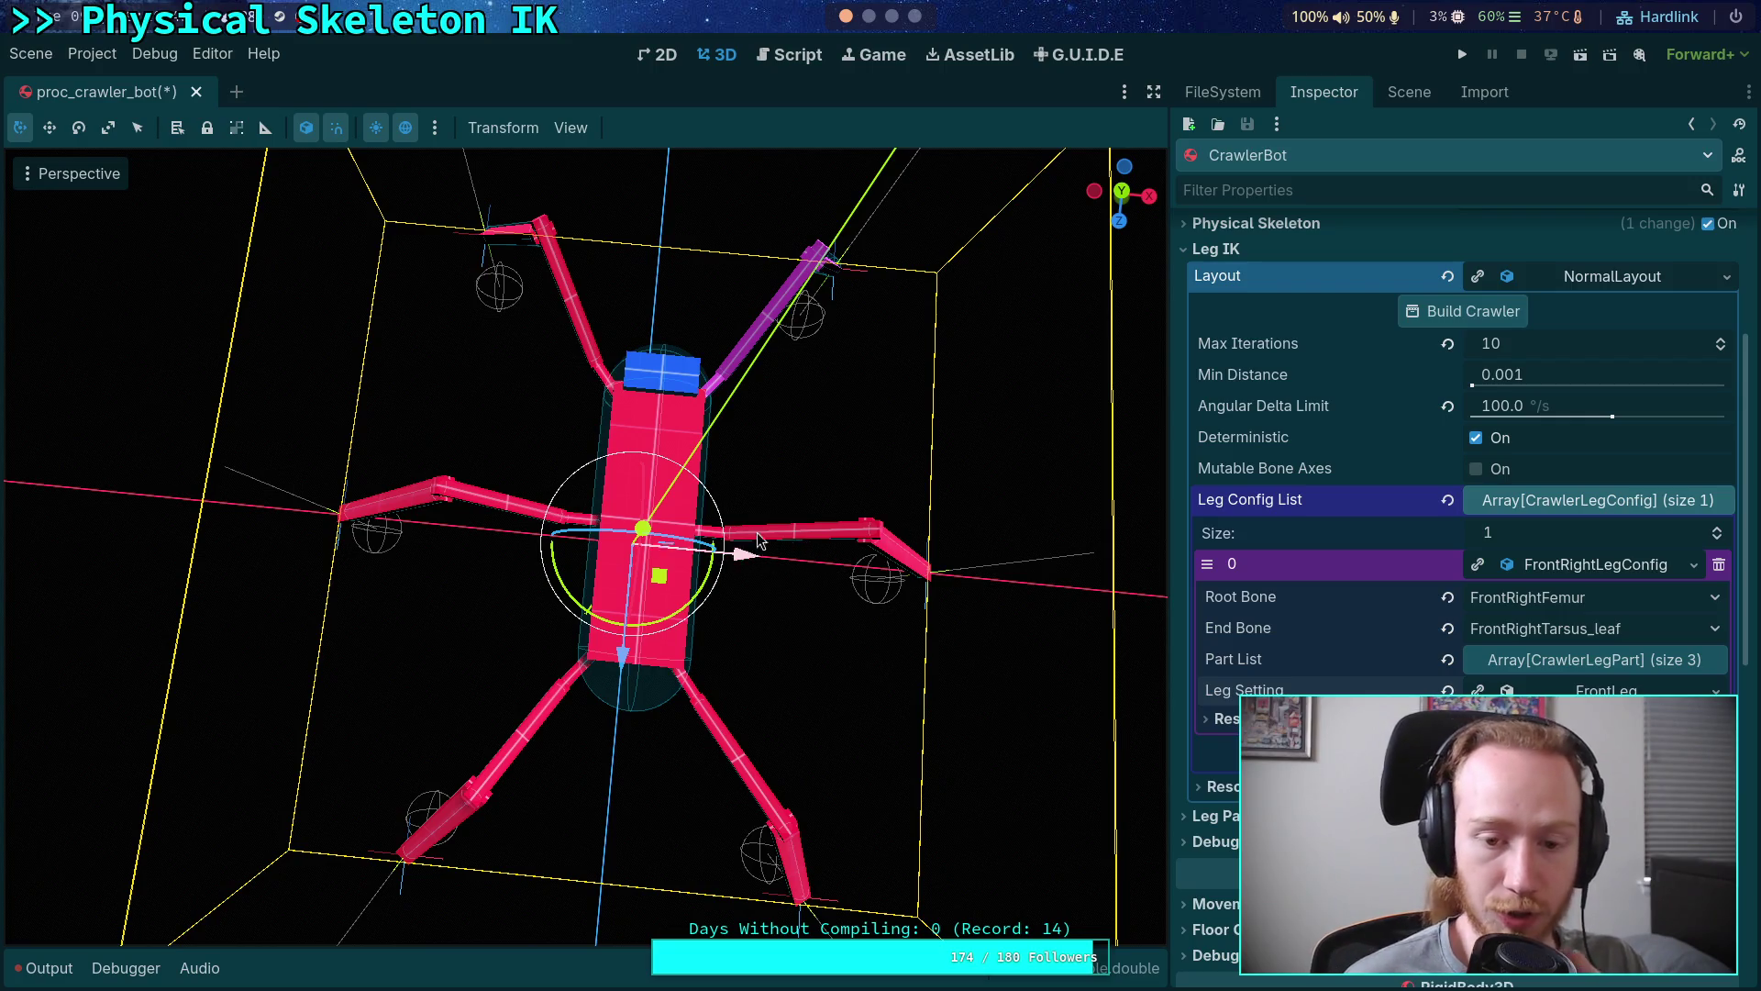
{"action": "left_click", "coordinate": [794, 61]}
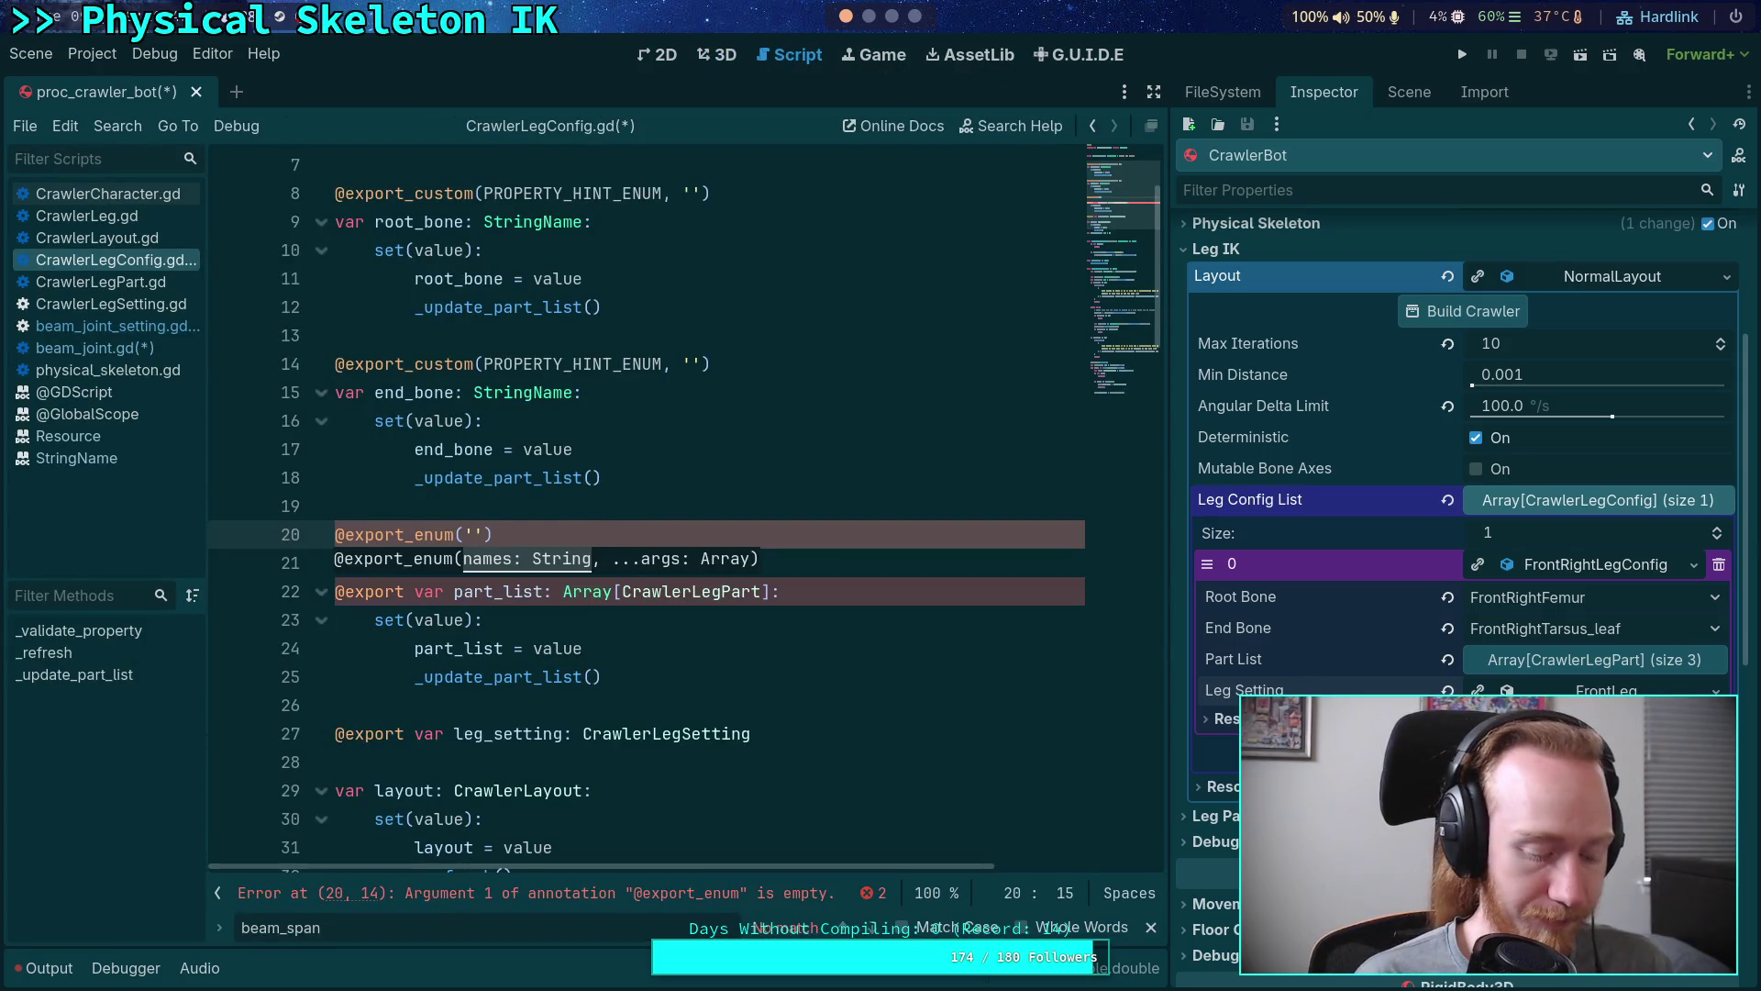
{"action": "type", "text": "t:1"}
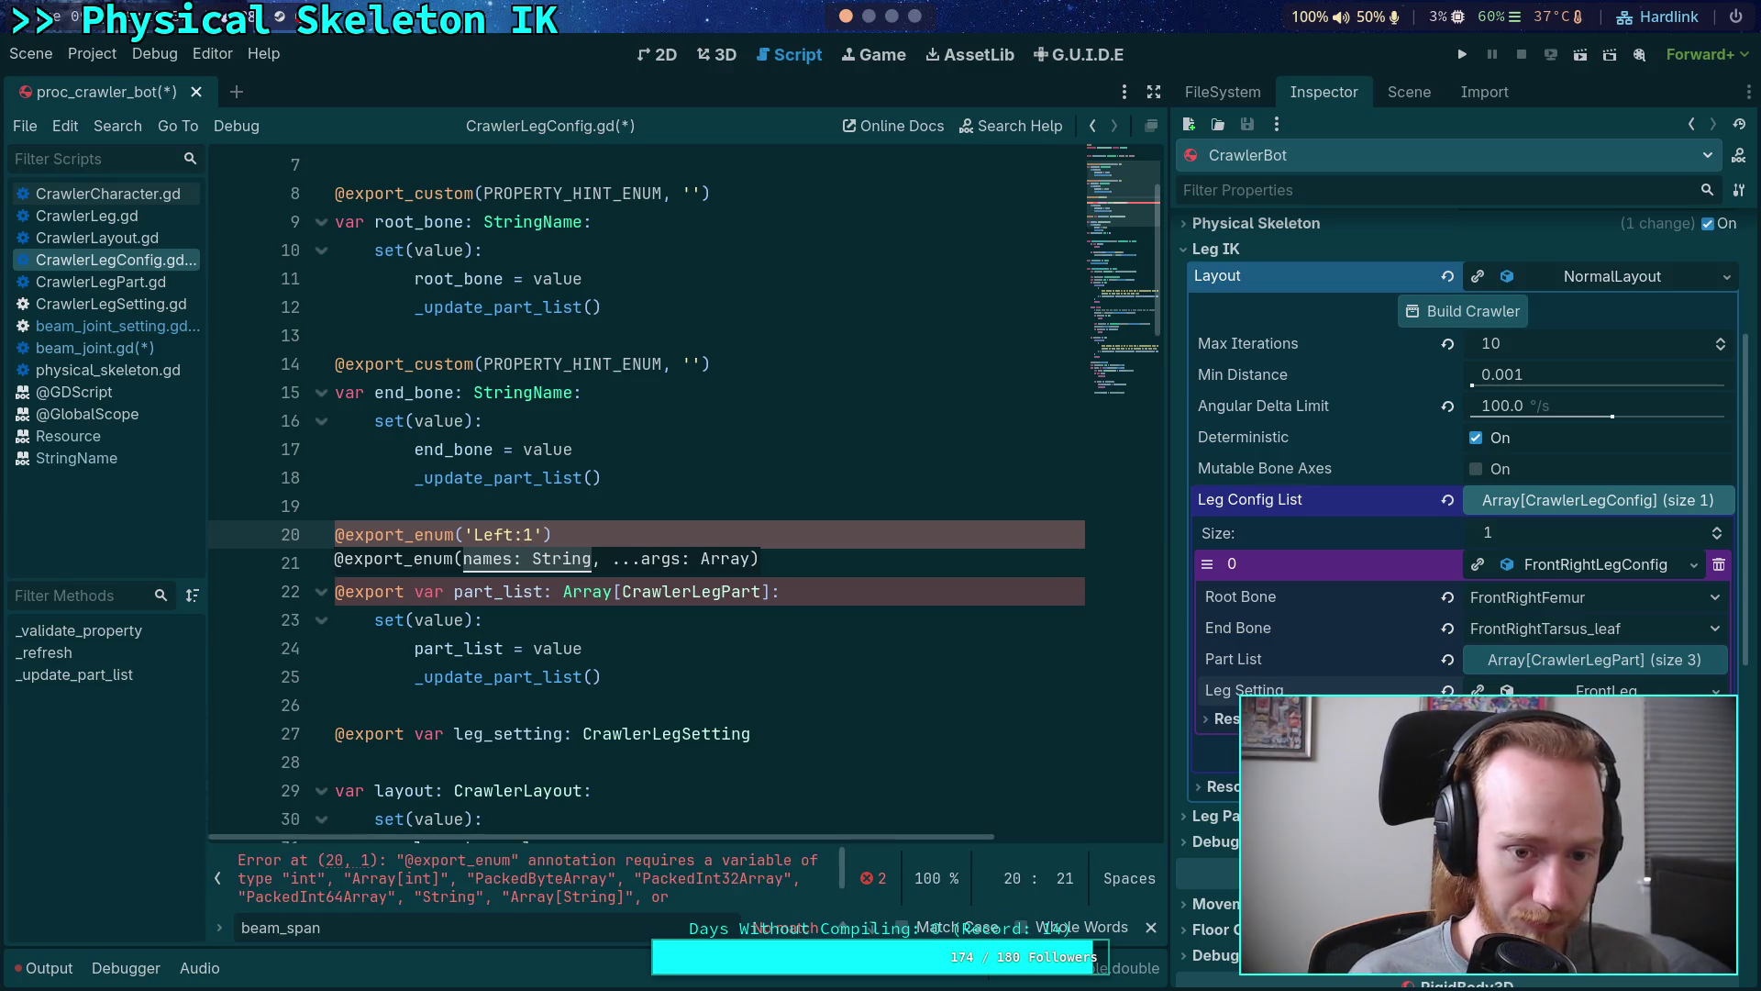
{"action": "type", "text": "', 'Right:-1'"}
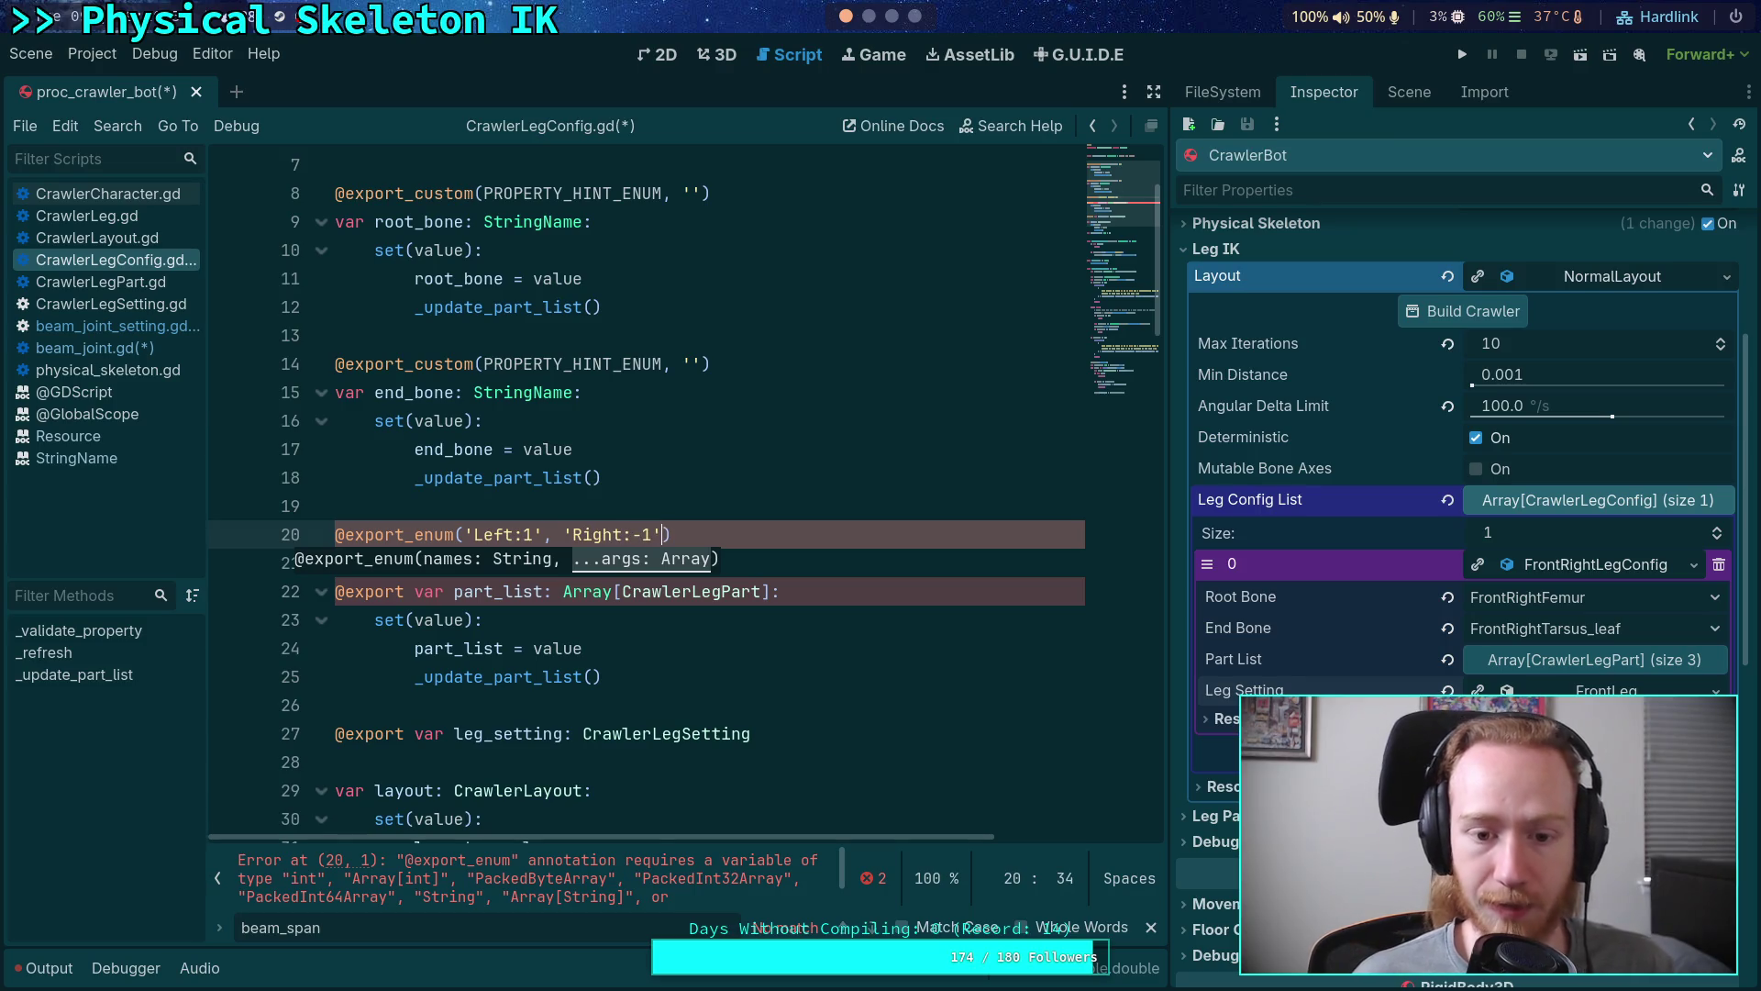
{"action": "key", "text": "Return"}
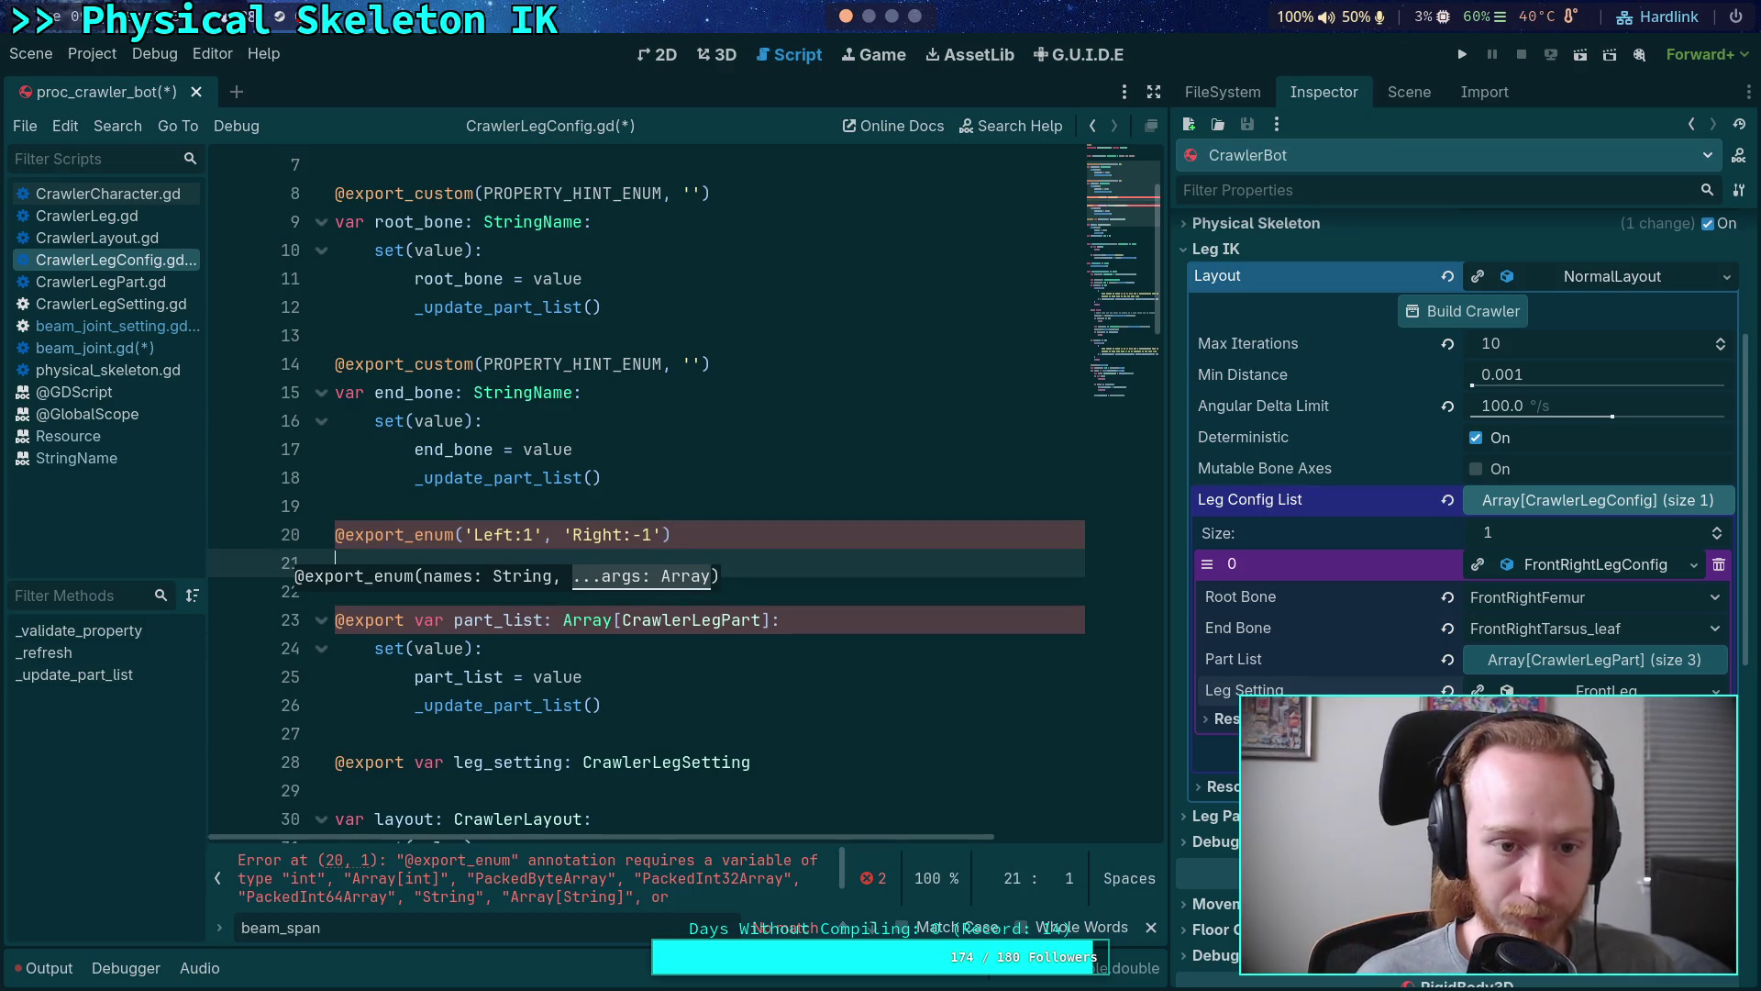
{"action": "type", "text": "var"}
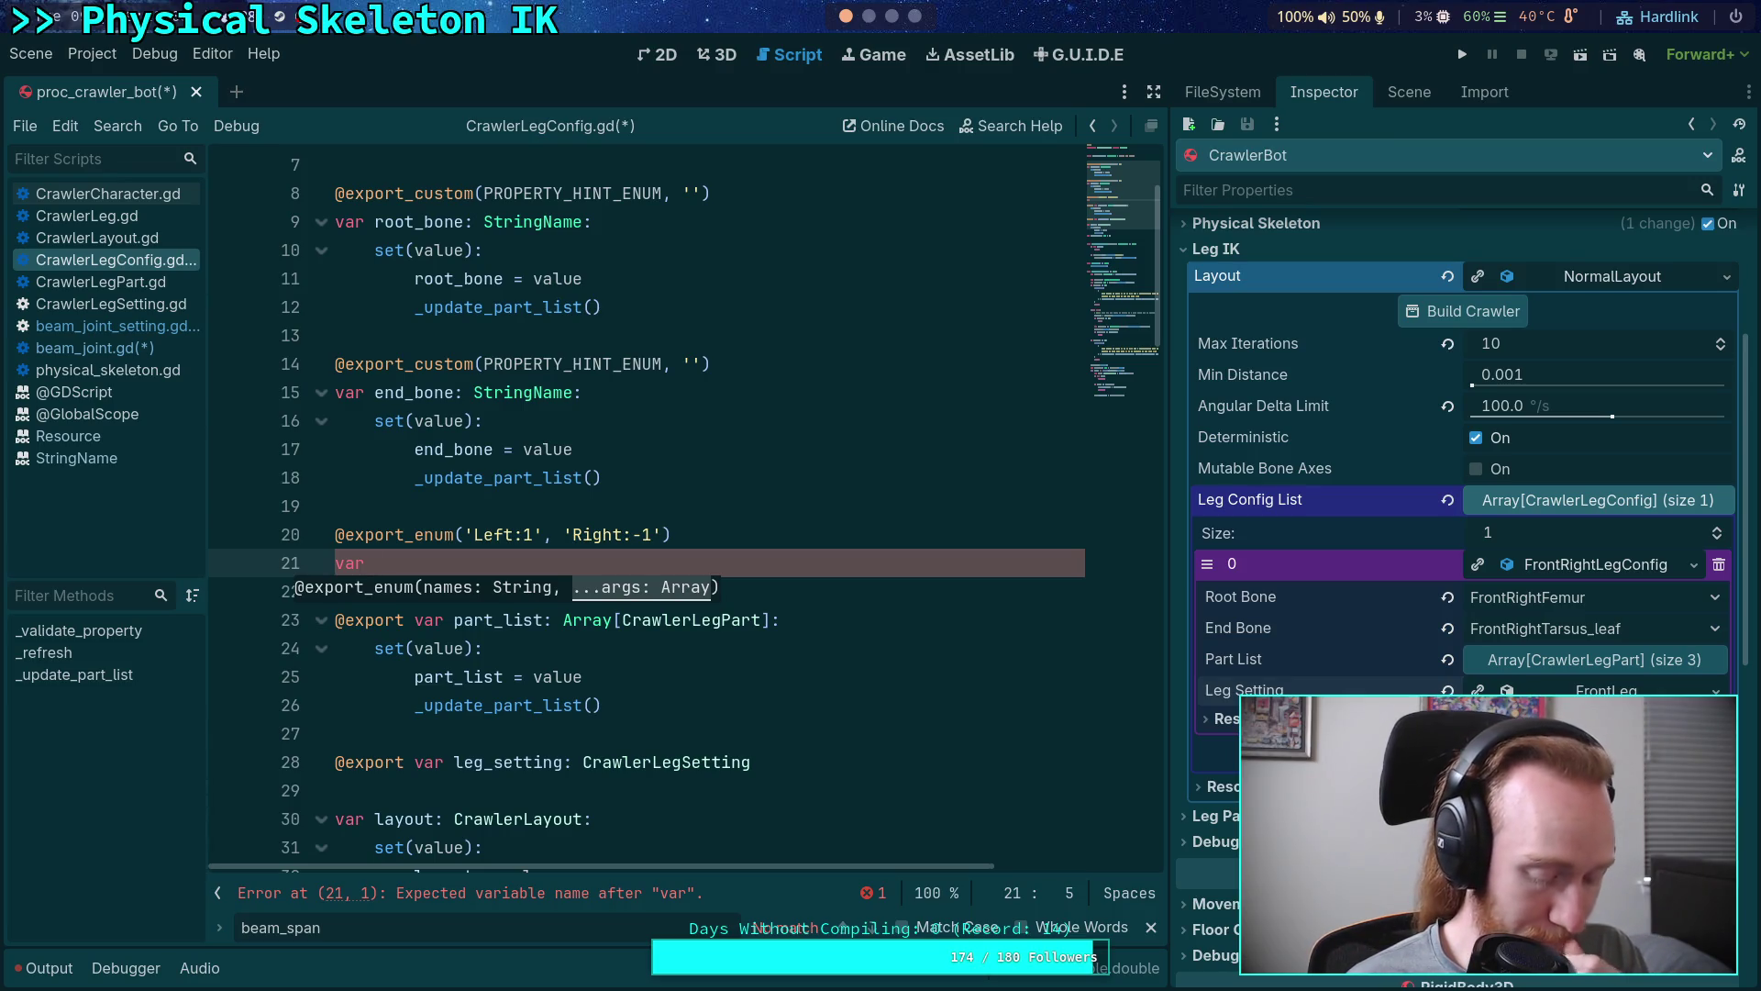
{"action": "left_click", "coordinate": [914, 16]}
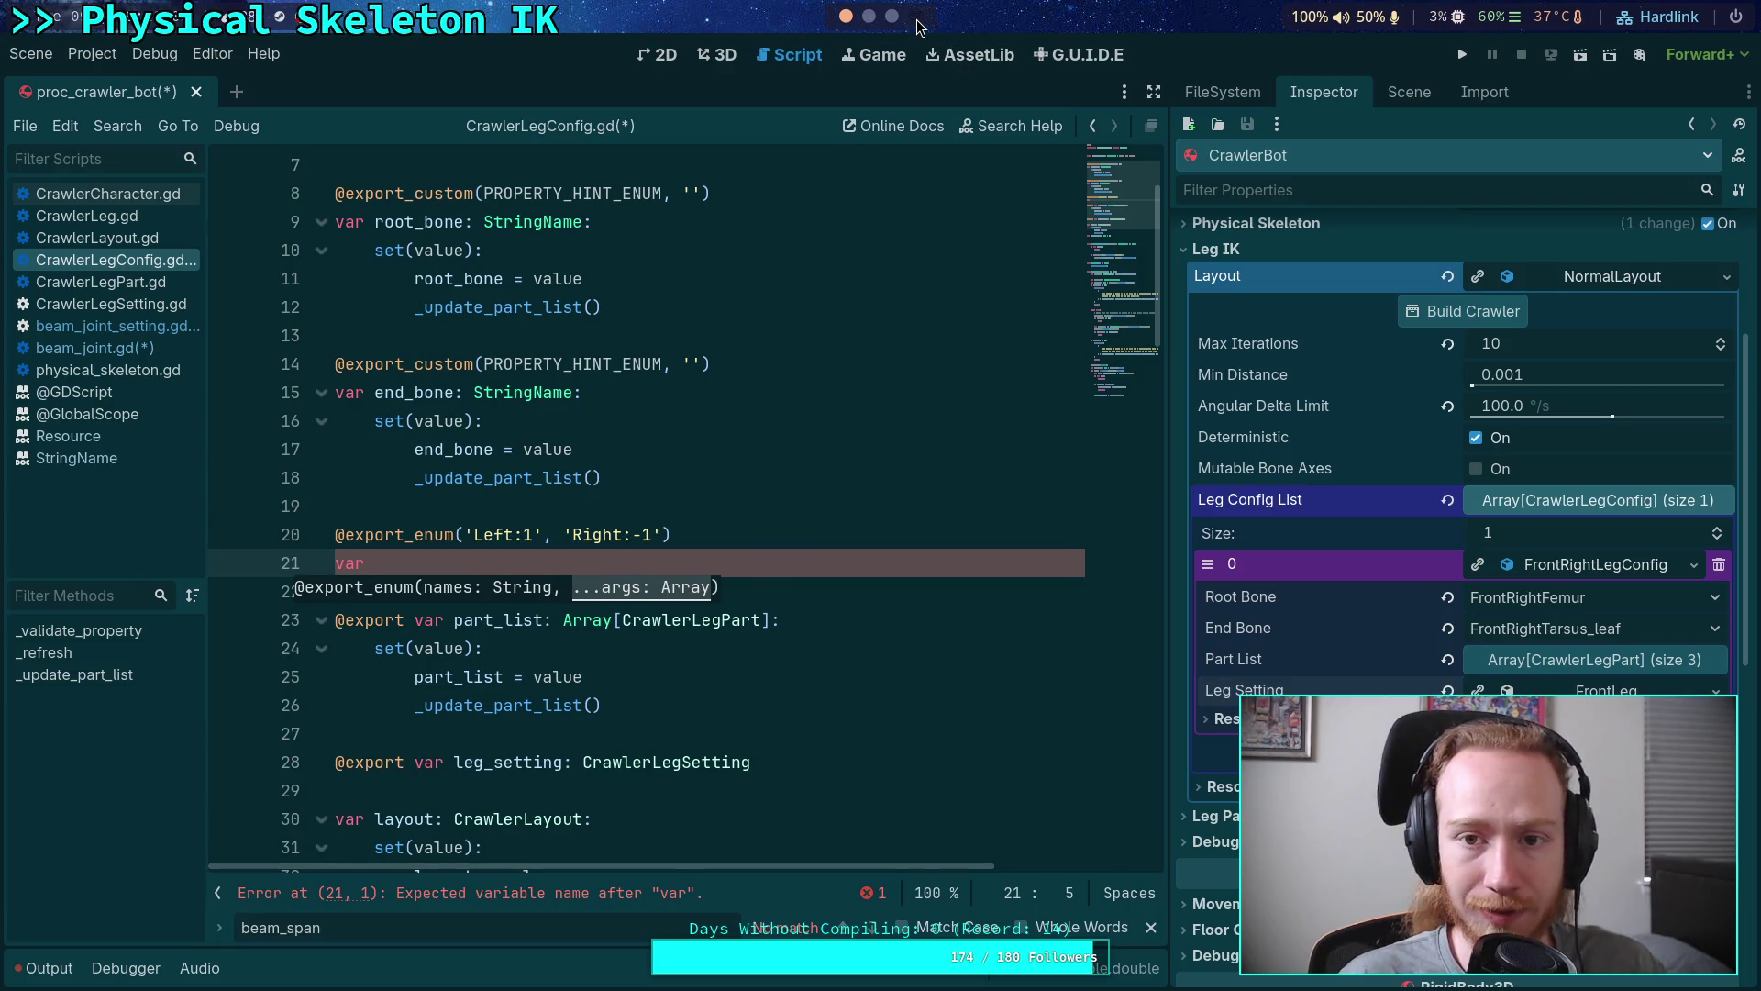
{"action": "left_click", "coordinate": [24, 492]}
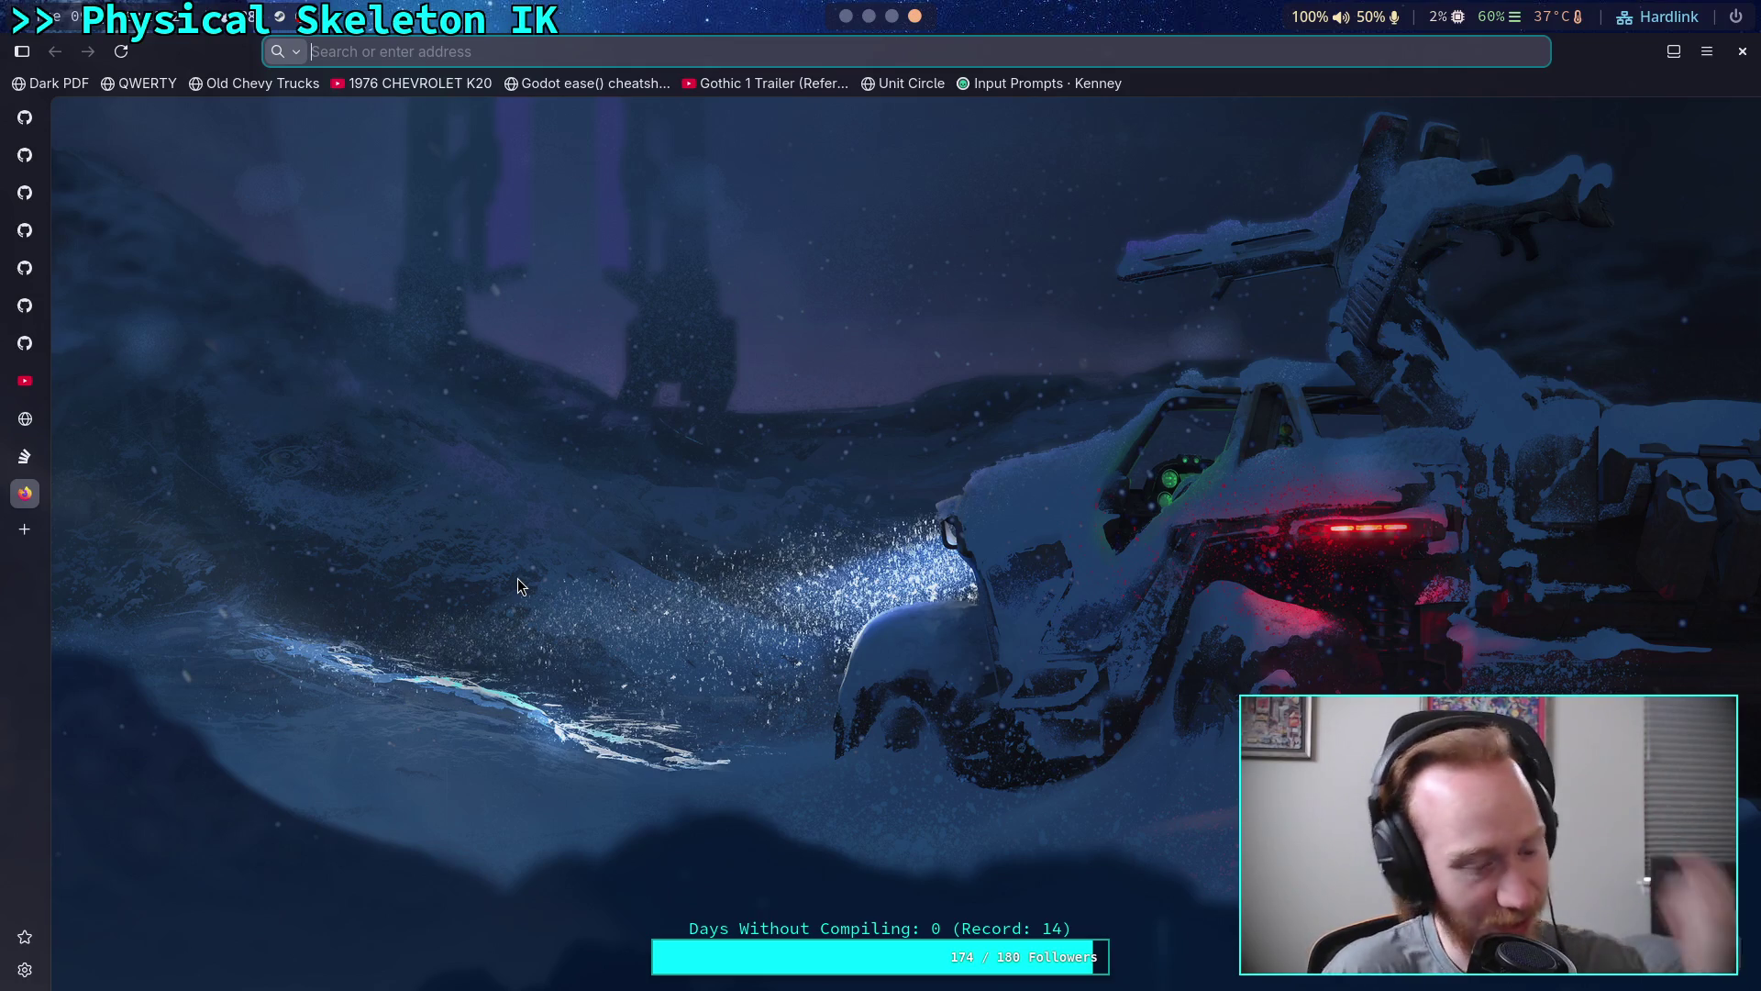
Search 'chirality synonym' and check the YourDictionary synonyms page
{"action": "type", "text": "chirality syn"}
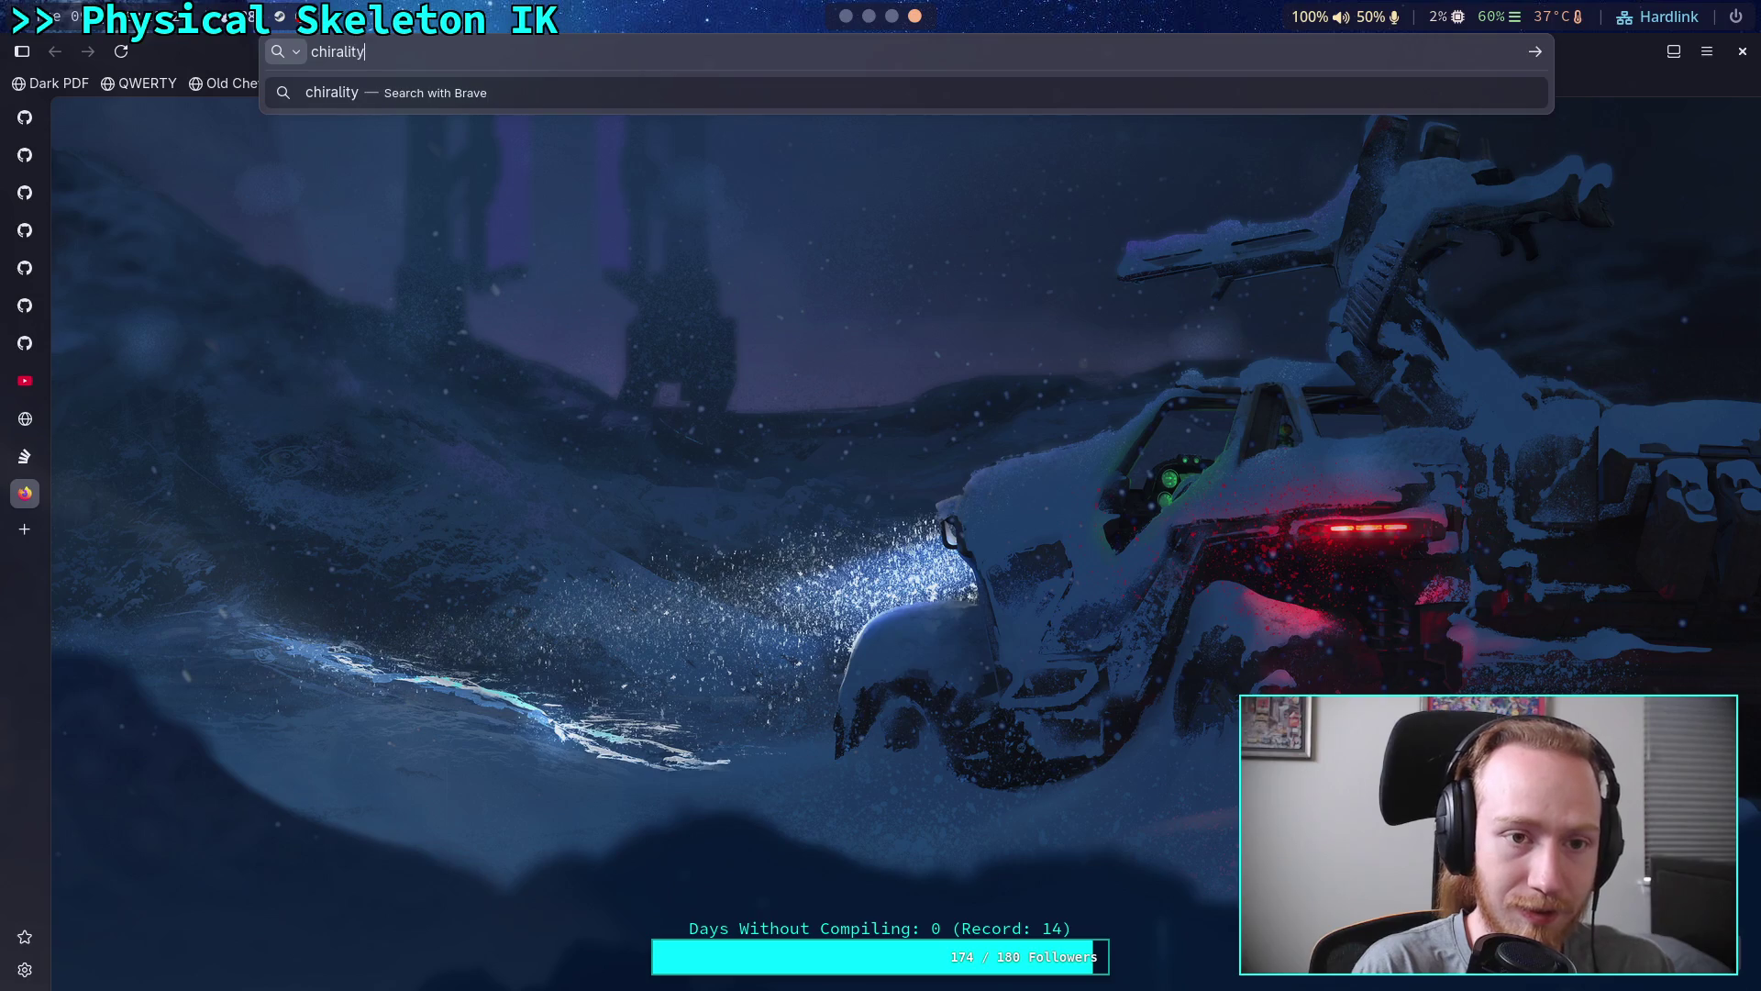
{"action": "type", "text": "onym"}
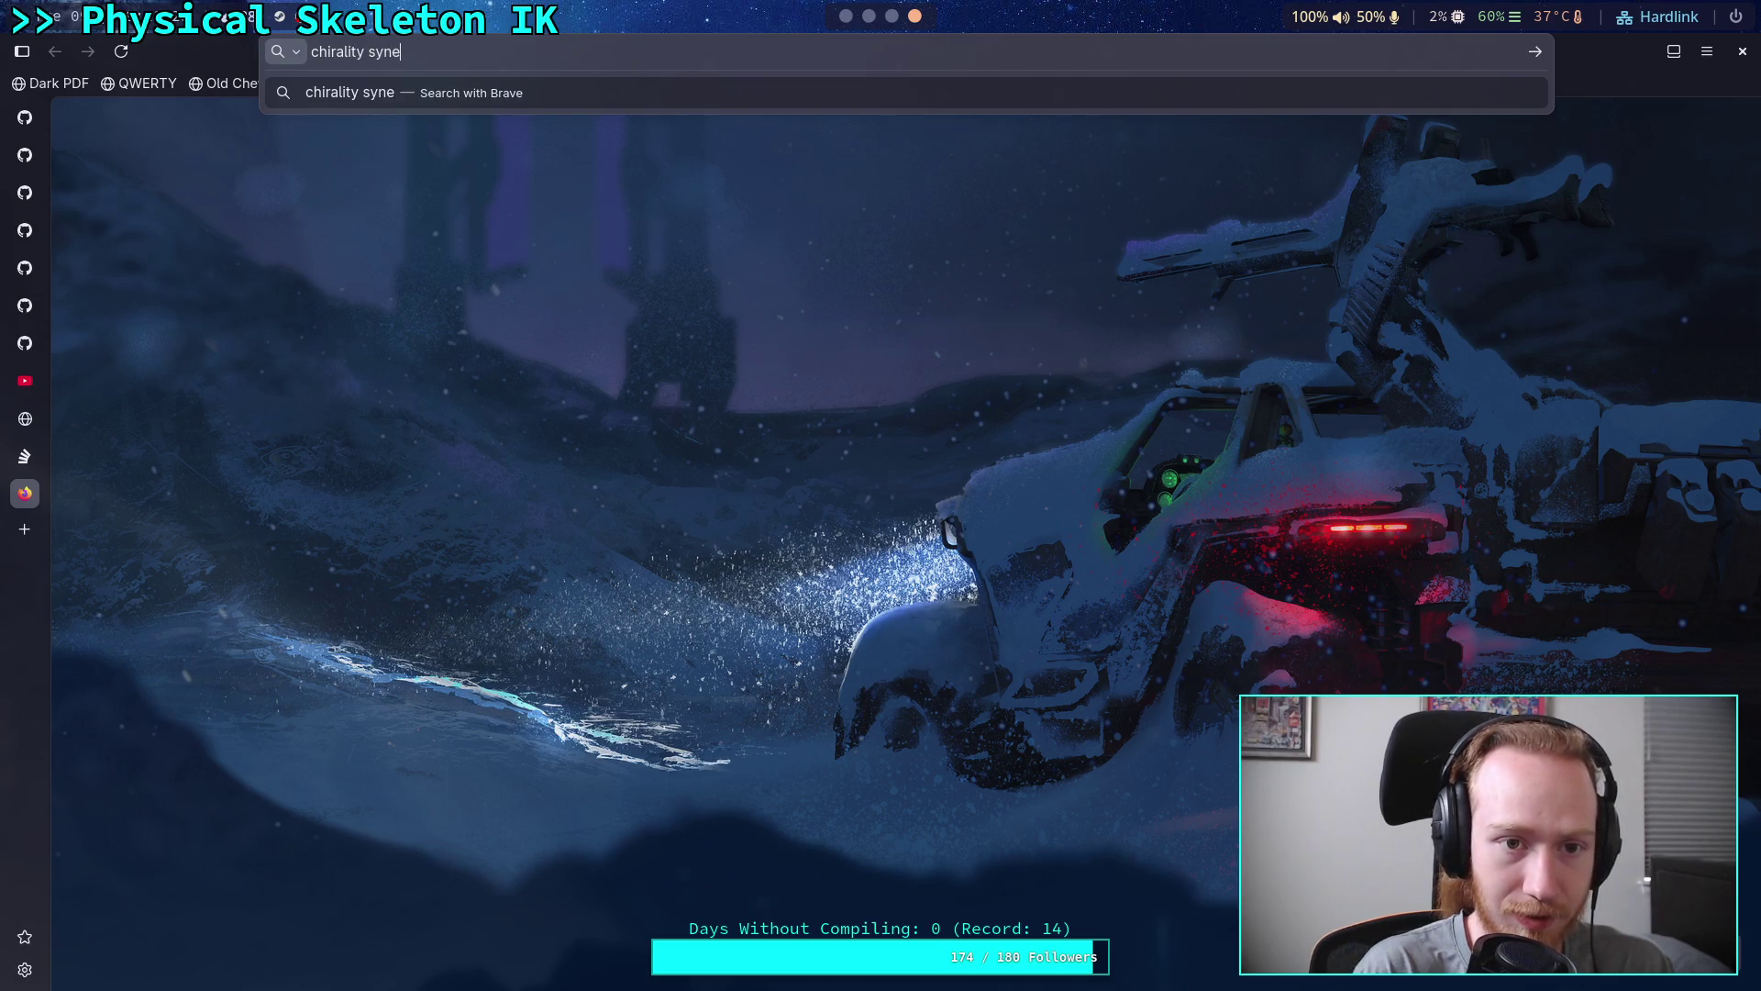
{"action": "key", "text": "Return"}
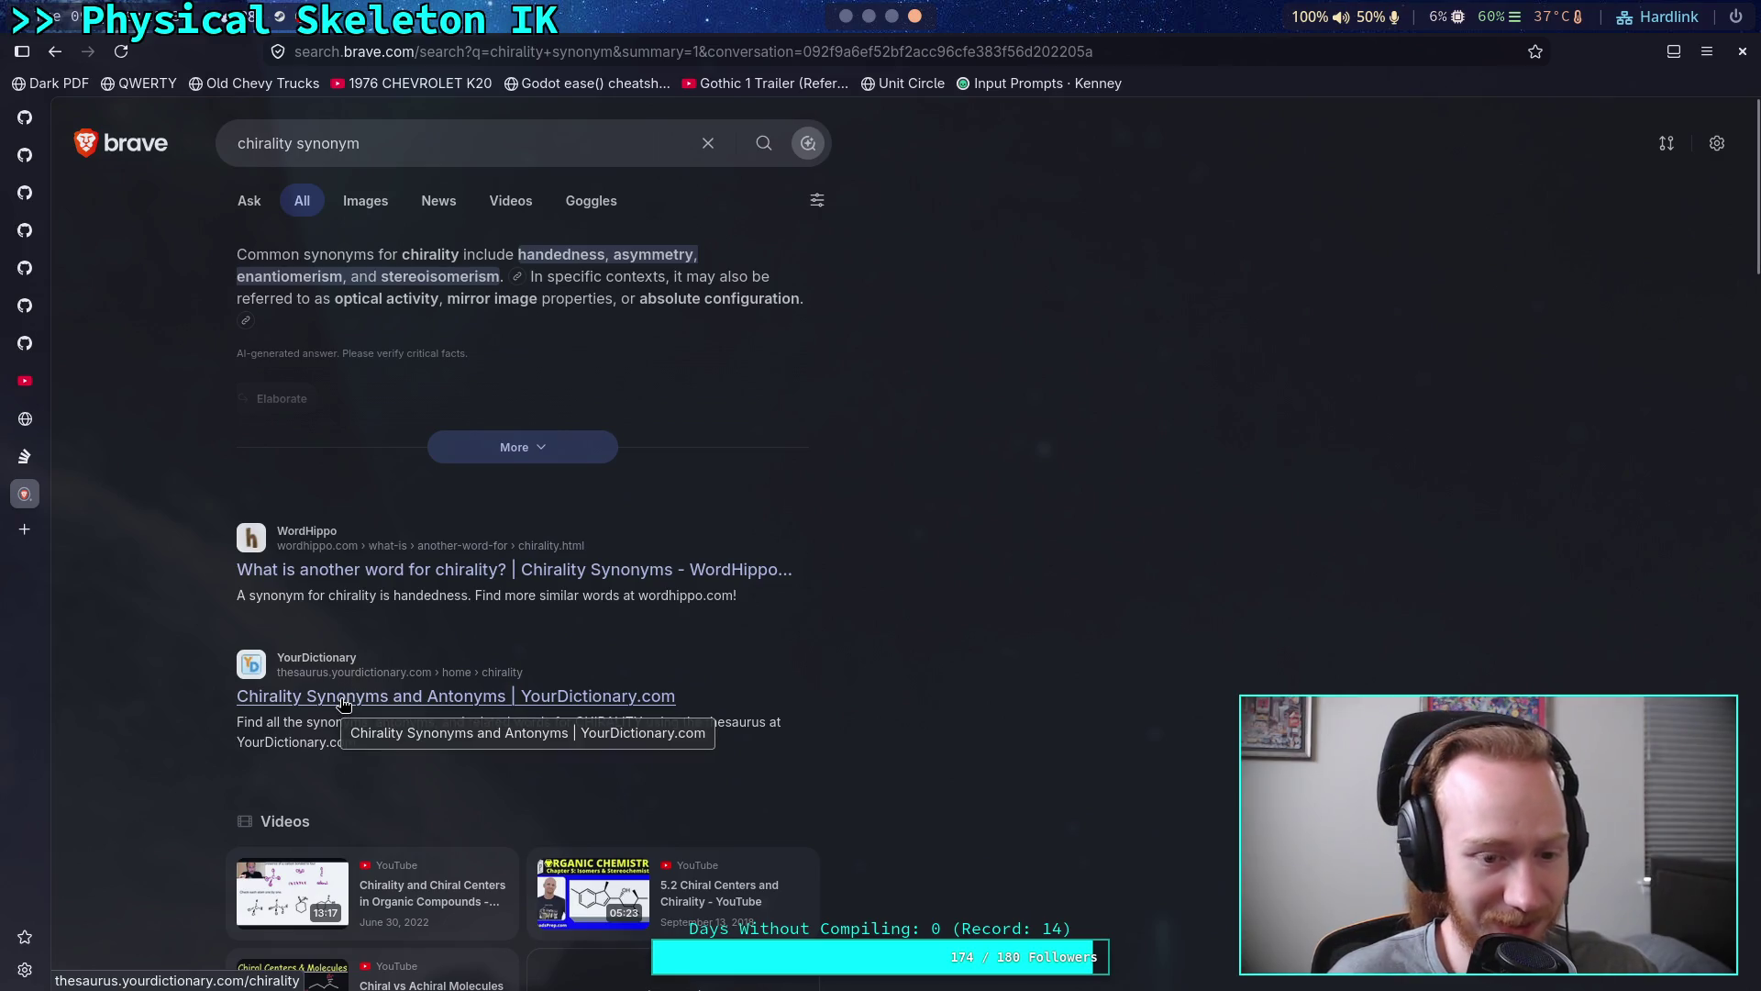
{"action": "left_click", "coordinate": [343, 699]}
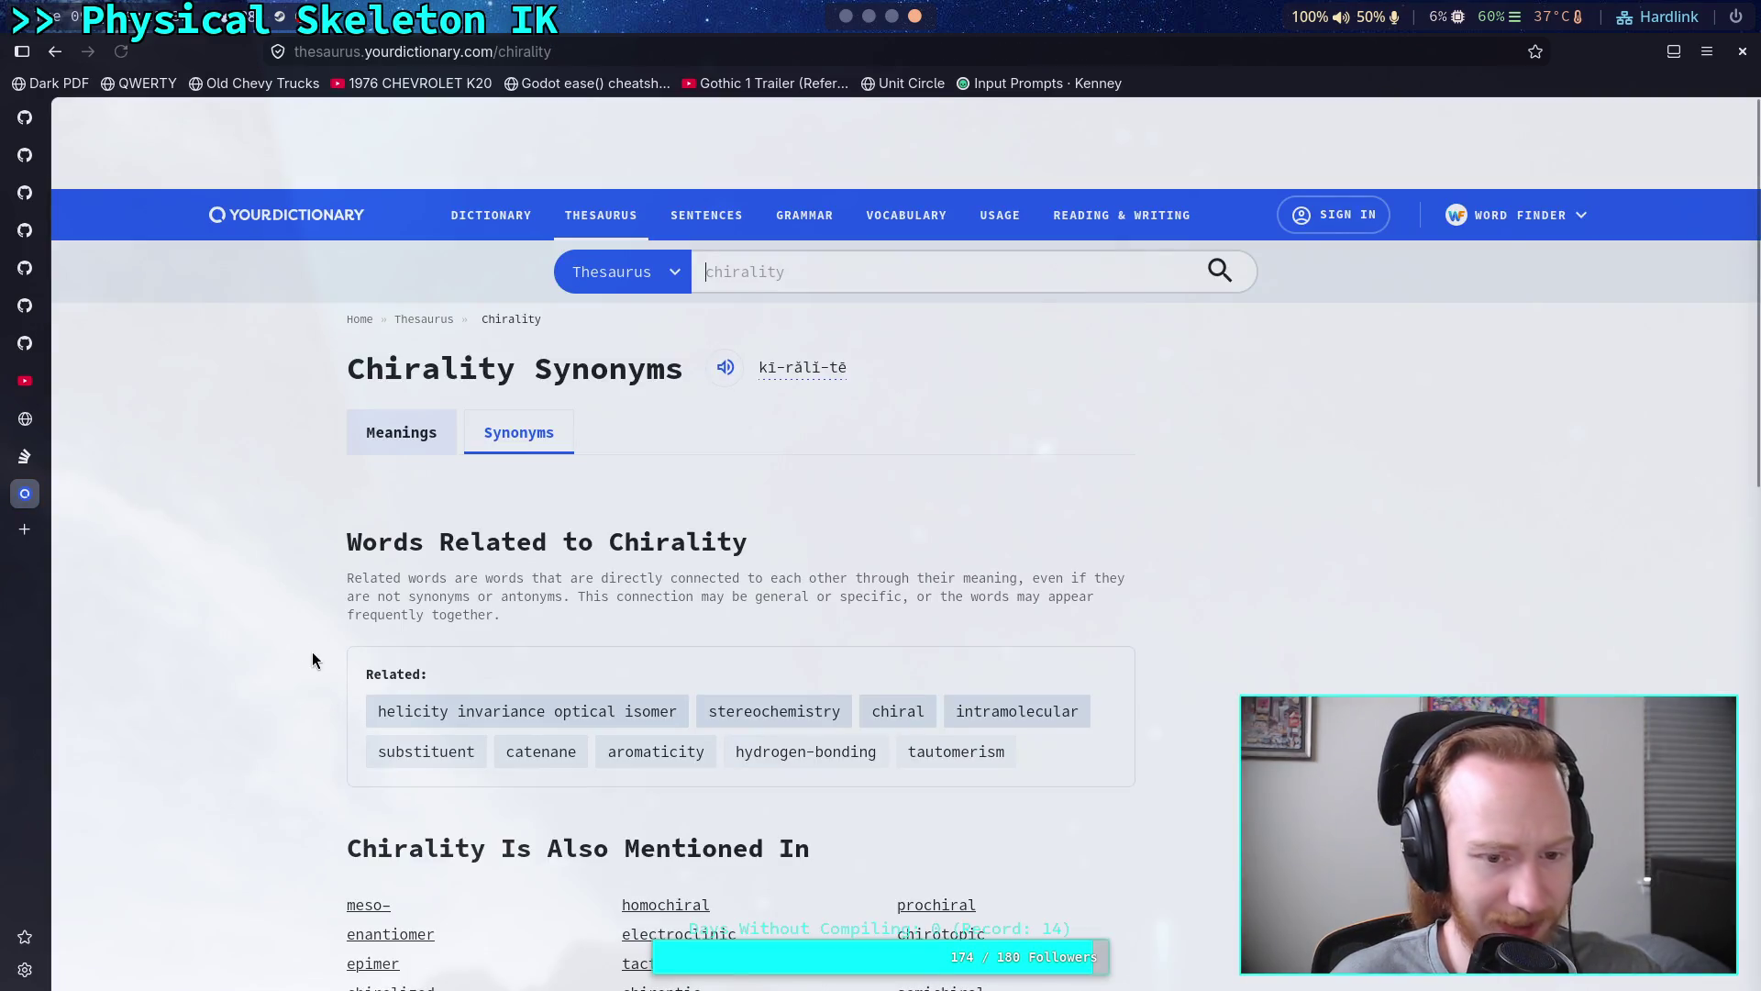
{"action": "scroll", "coordinate": [299, 633], "scroll_direction": "down", "scroll_amount": 2}
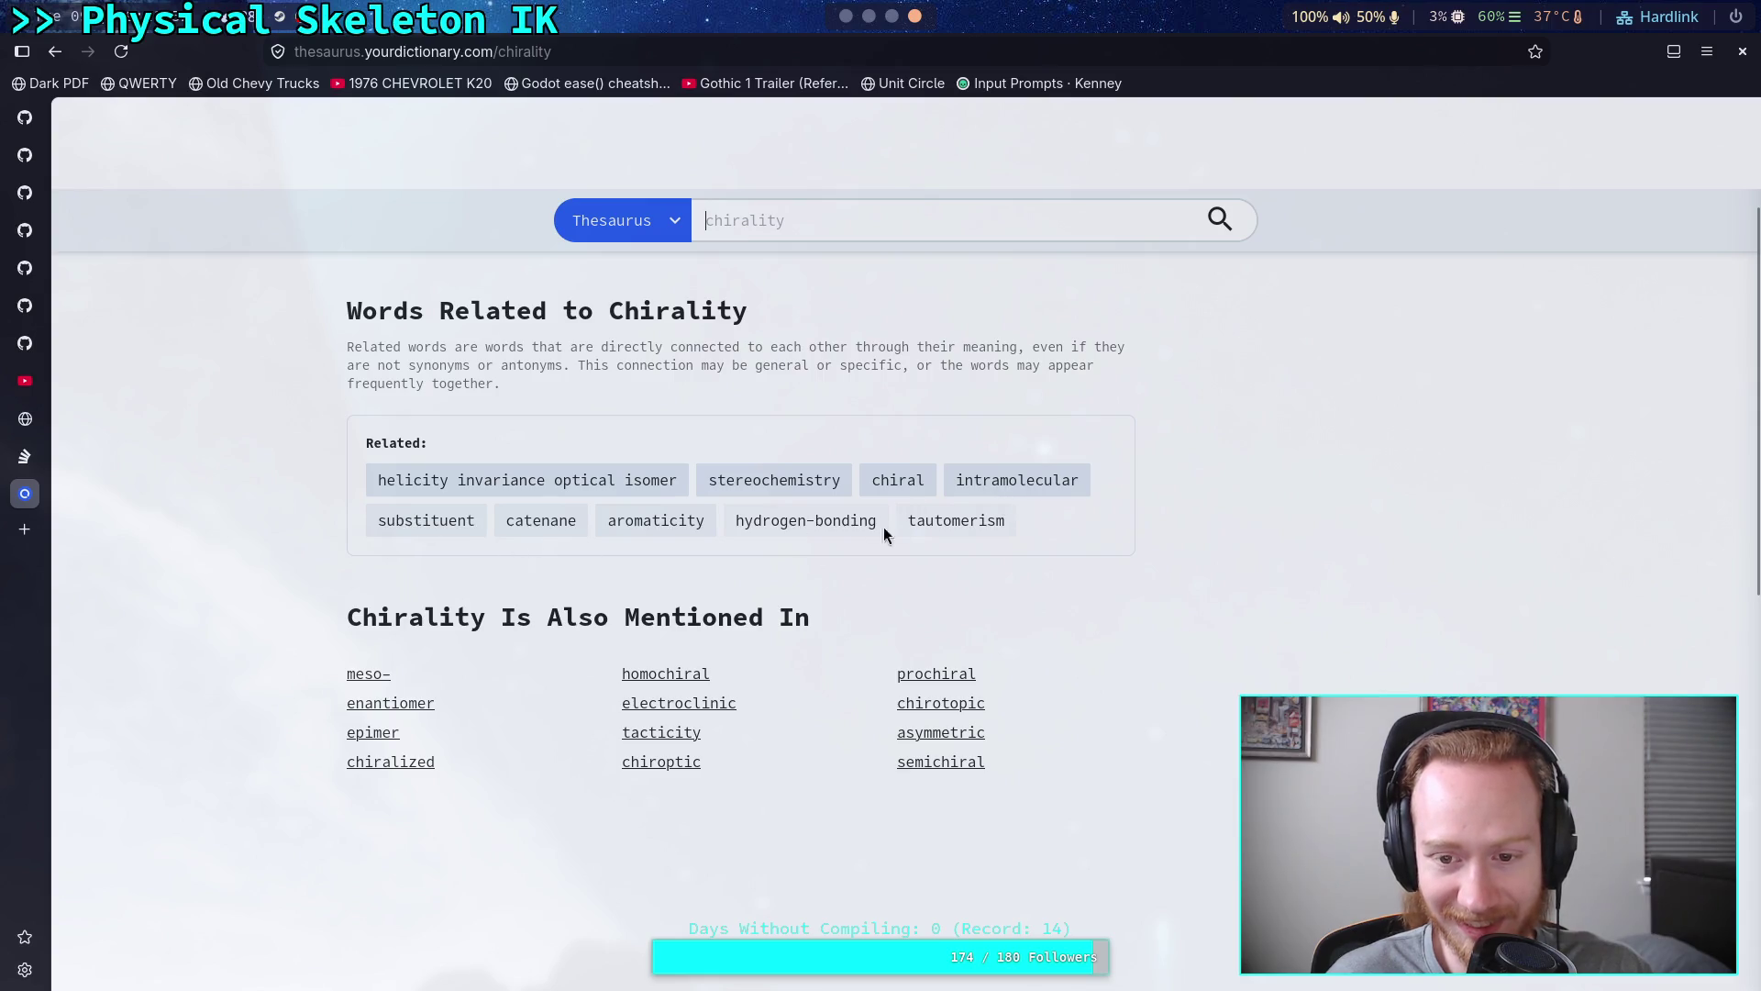
{"action": "left_click", "coordinate": [56, 58]}
{"action": "scroll", "coordinate": [116, 496], "scroll_direction": "down", "scroll_amount": 5}
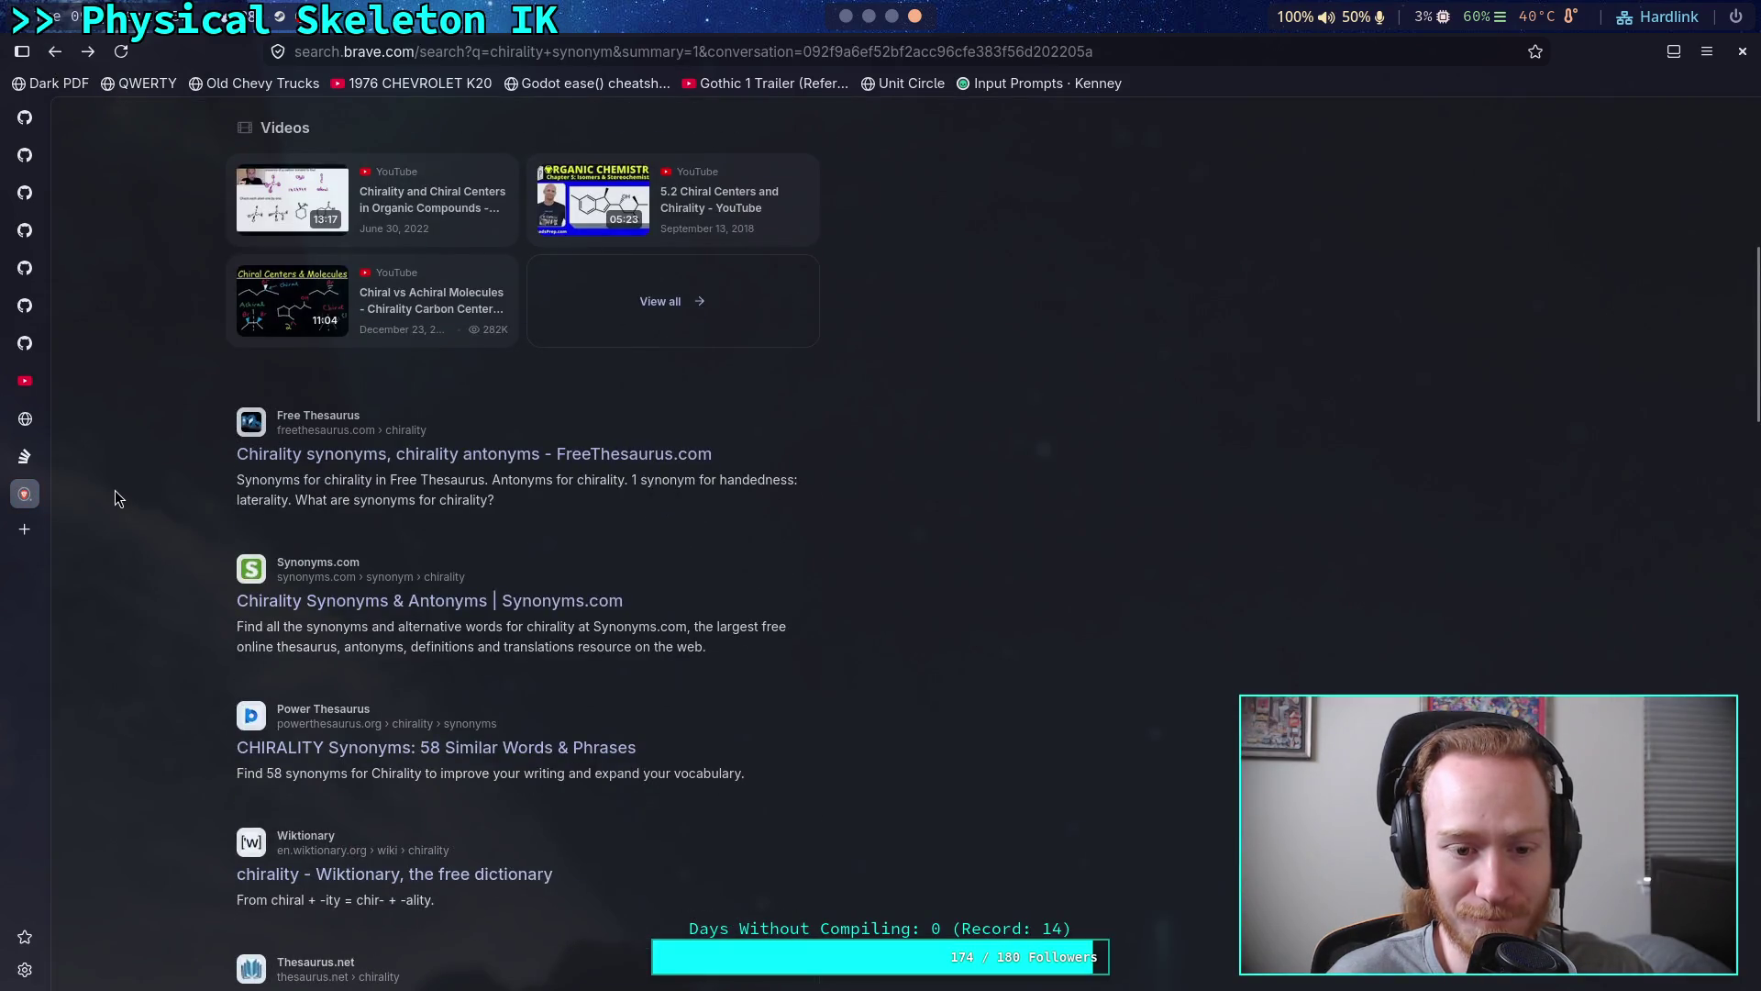
{"action": "scroll", "coordinate": [113, 489], "scroll_direction": "up", "scroll_amount": 5}
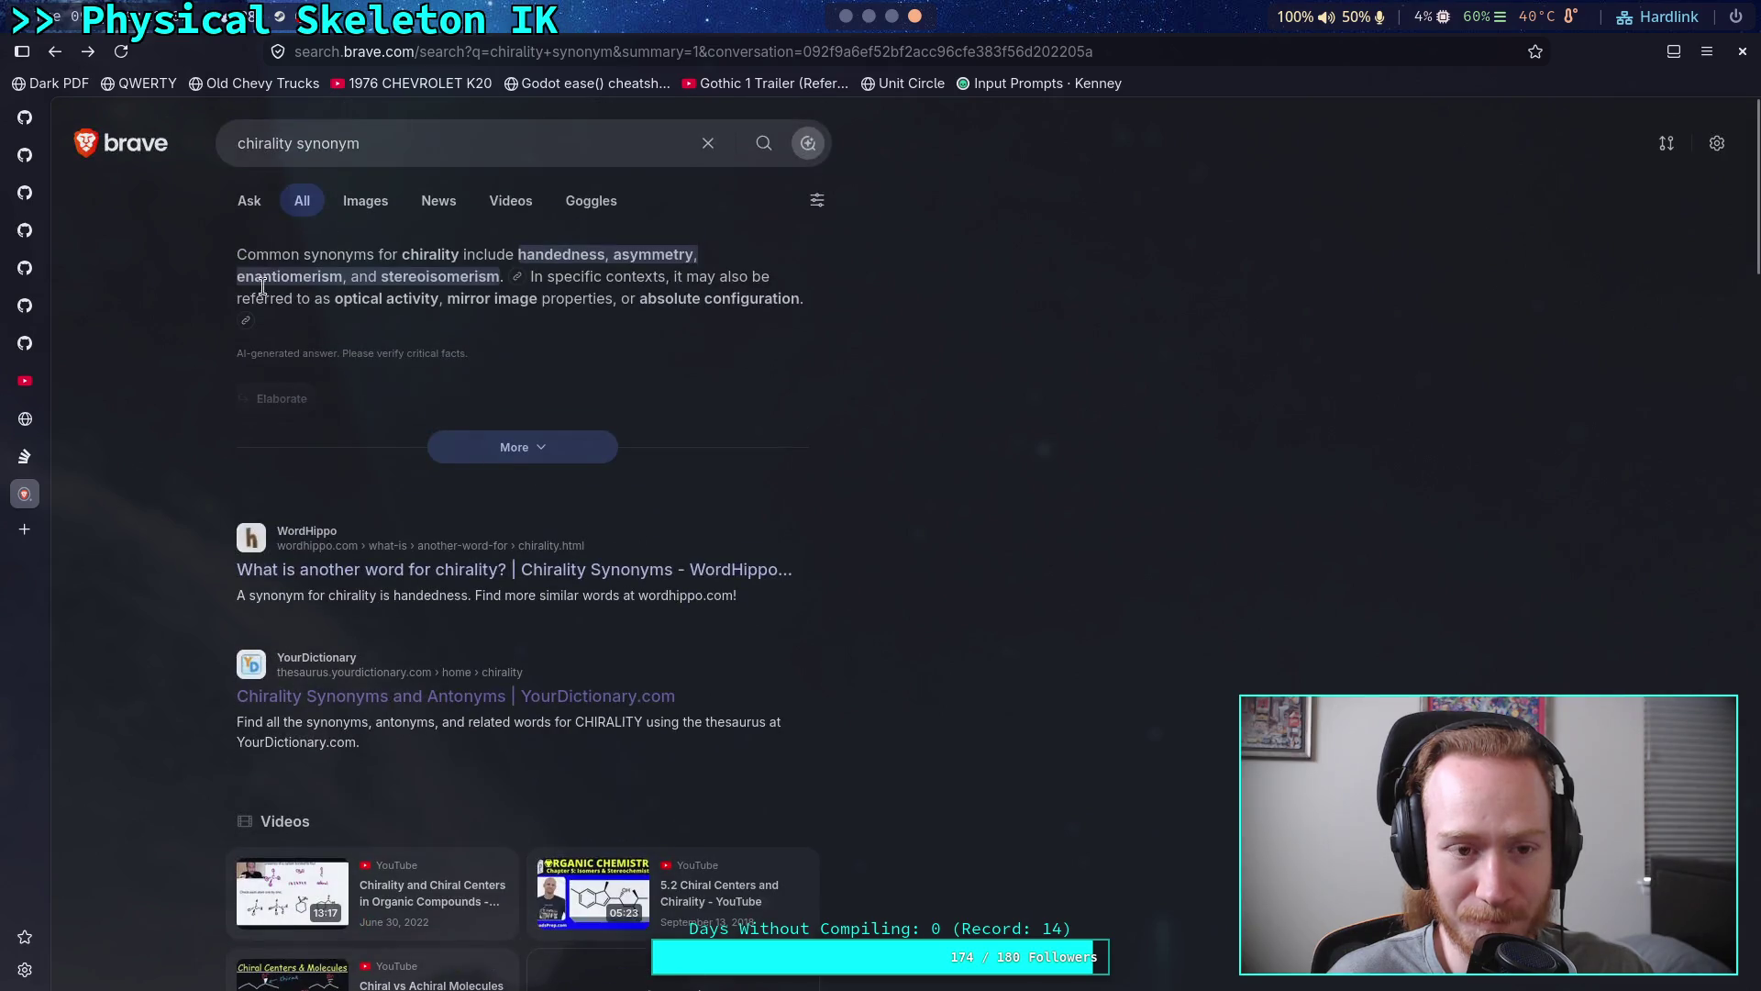
Ask 'is there a simple word for left or right sided', get the 'handedness' AI answer, and return to GitHub
{"action": "left_click", "coordinate": [168, 128]}
{"action": "type", "text": "is there a sy"}
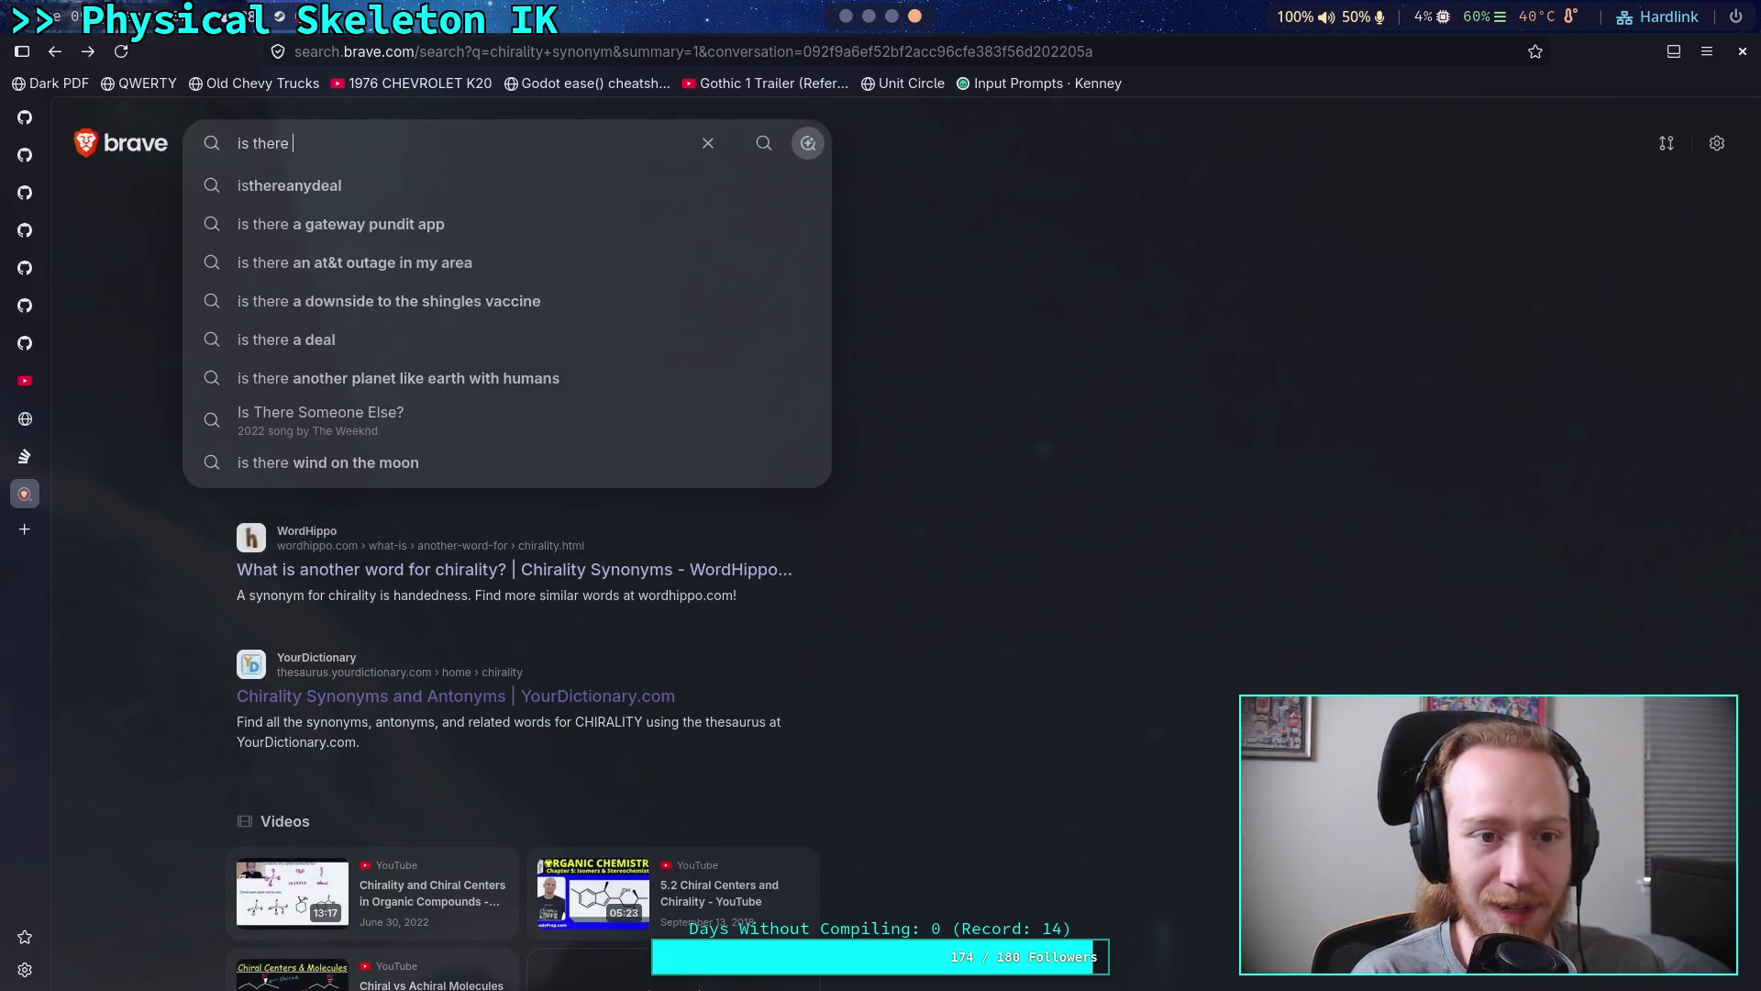
{"action": "type", "text": "mple"}
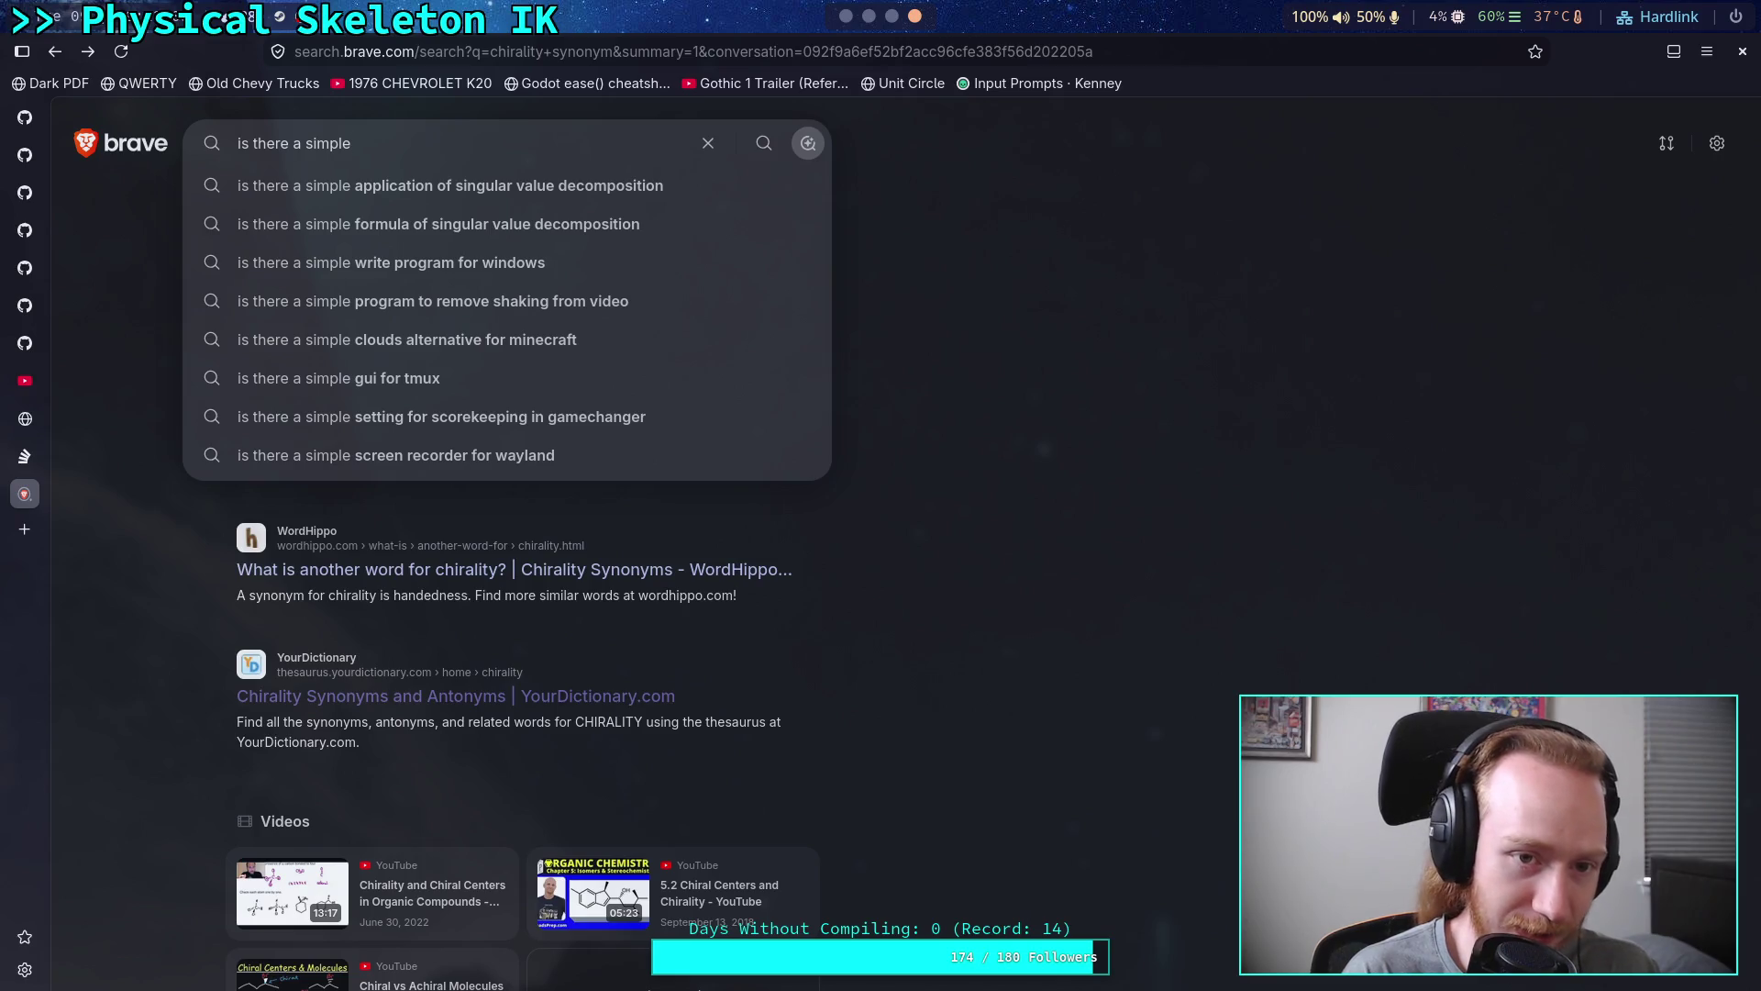
{"action": "type", "text": "word for"}
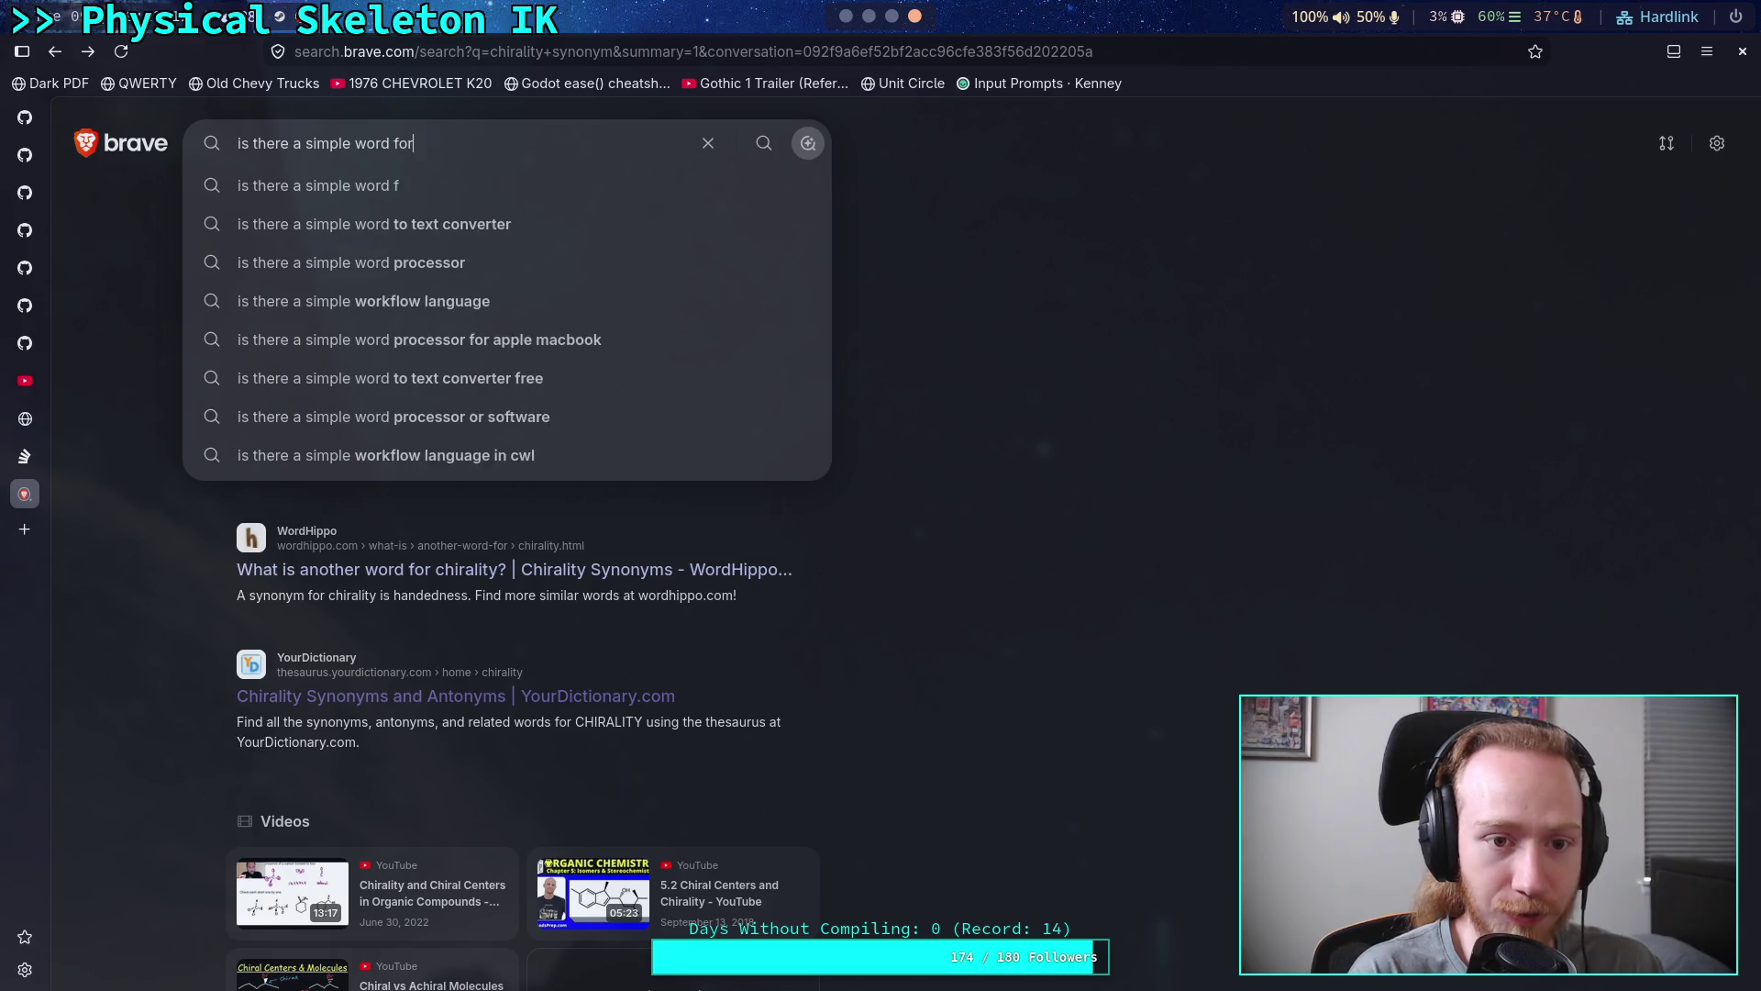
{"action": "type", "text": " left or right sided"}
{"action": "key", "text": "Return"}
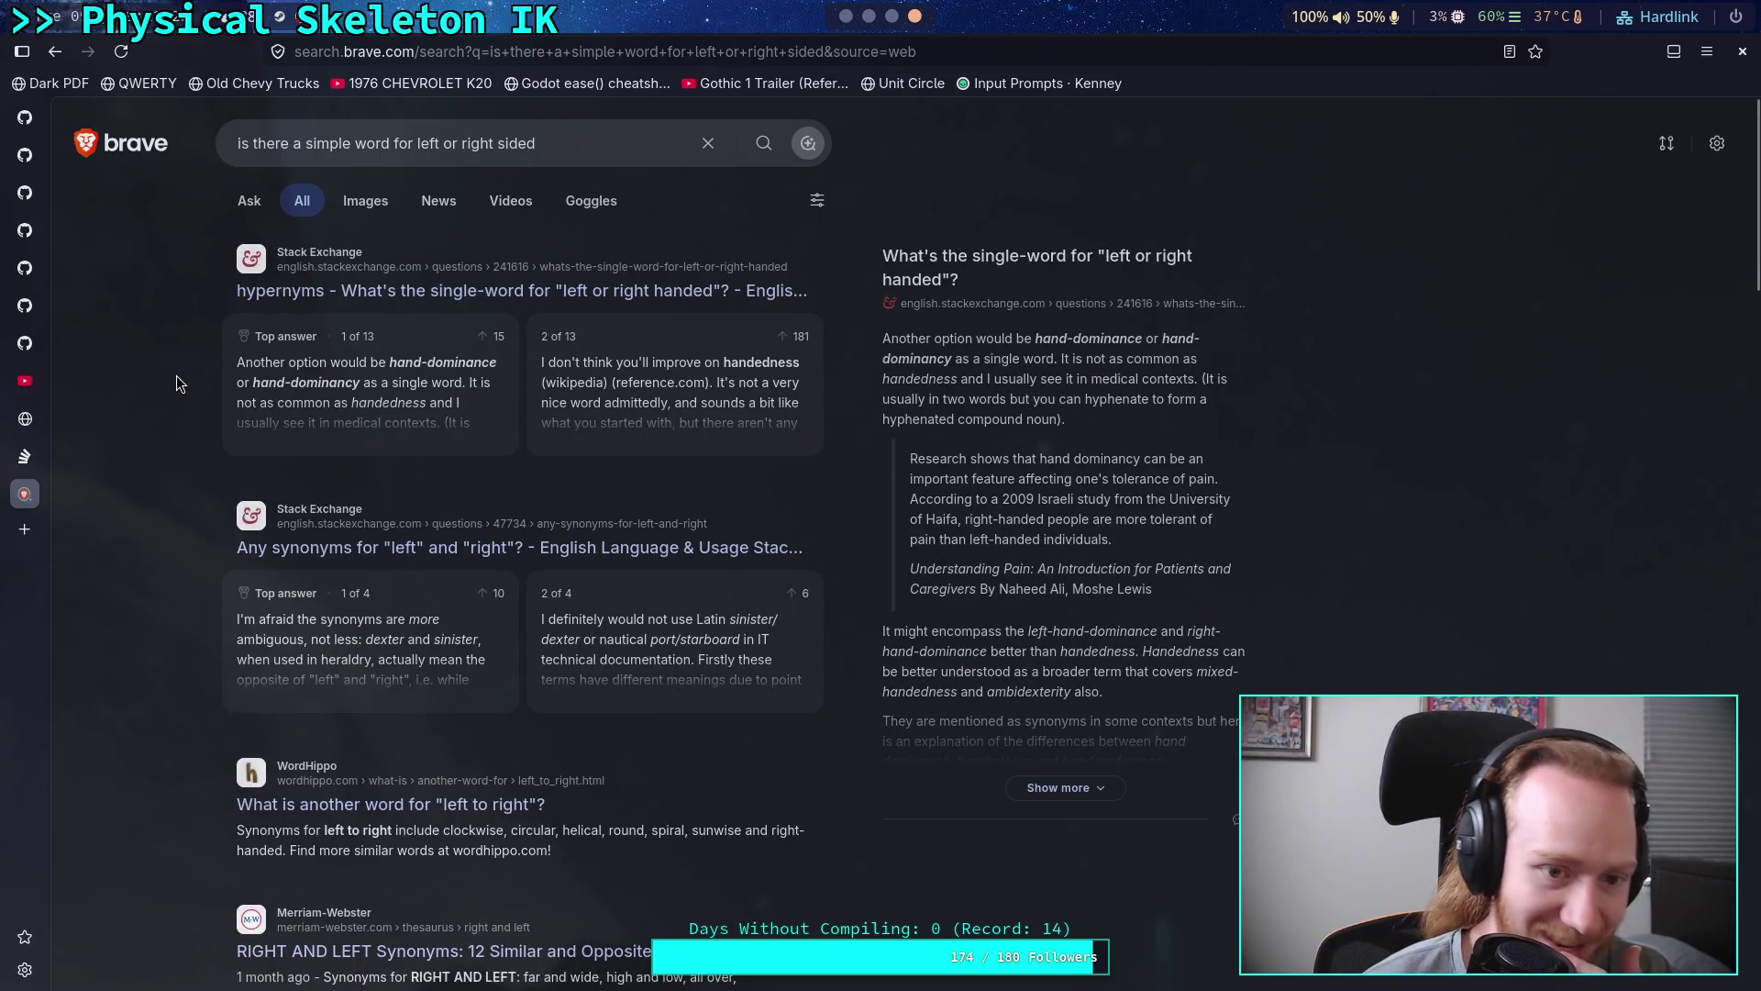
{"action": "scroll", "coordinate": [185, 370], "scroll_direction": "down", "scroll_amount": 2}
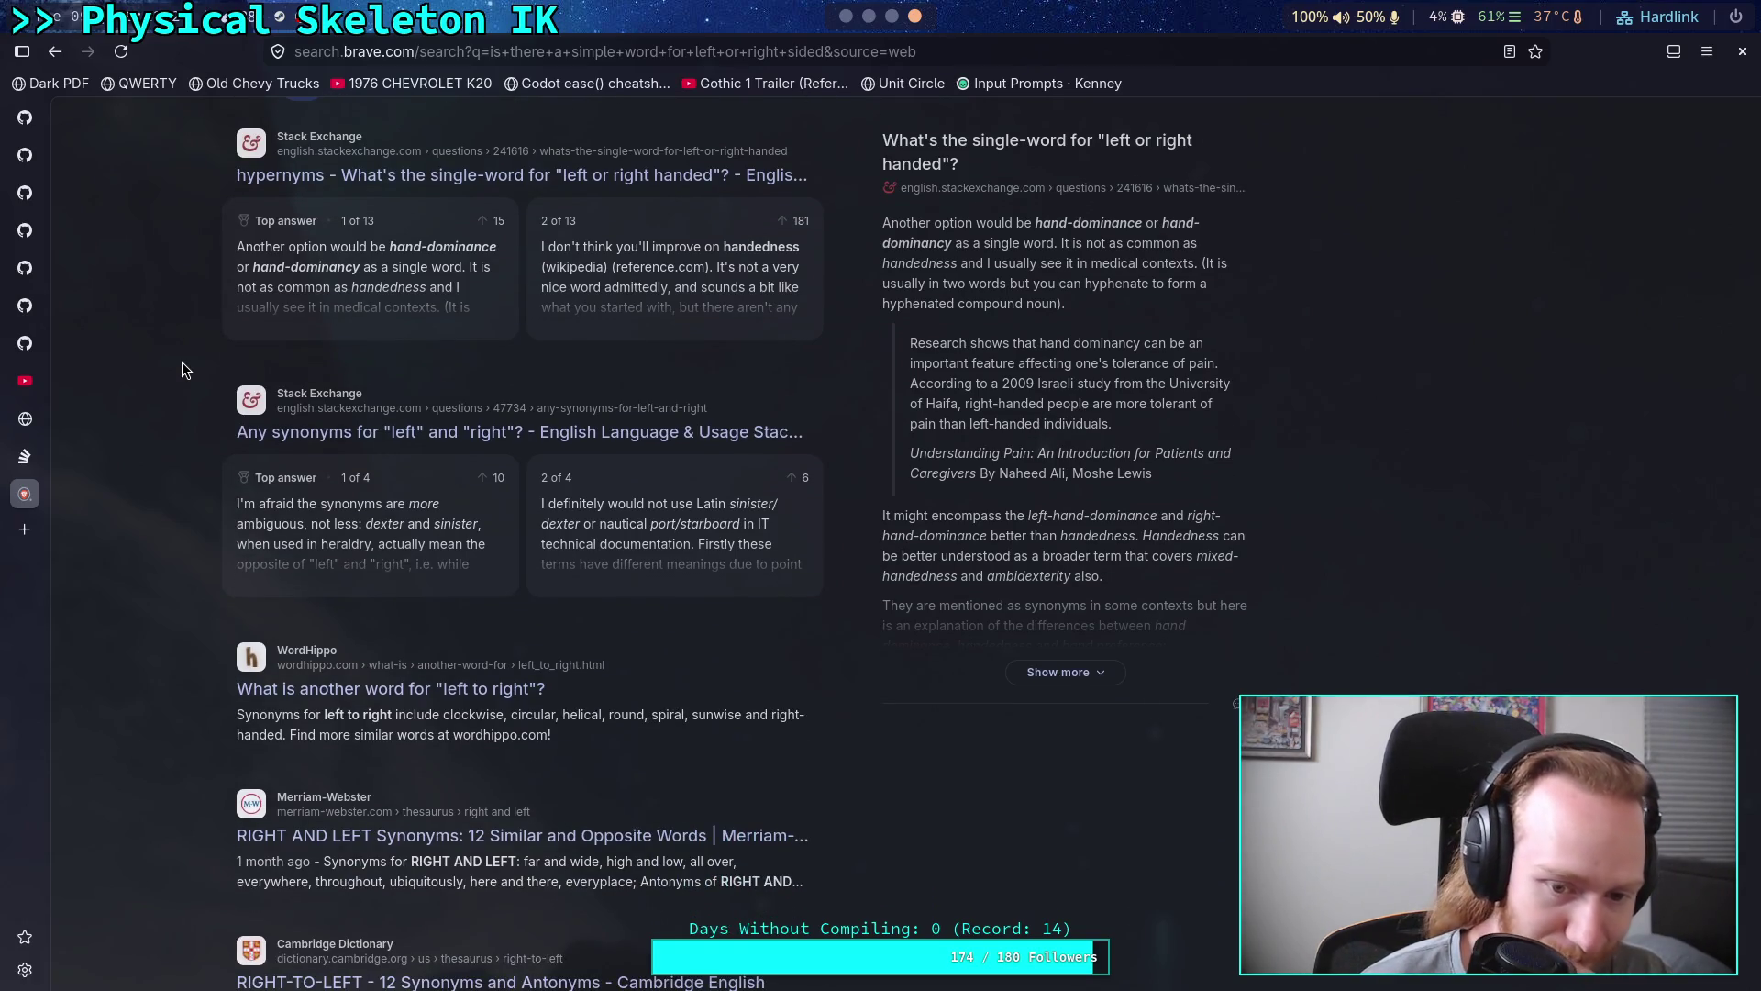
{"action": "scroll", "coordinate": [184, 369], "scroll_direction": "down", "scroll_amount": 3}
{"action": "scroll", "coordinate": [180, 367], "scroll_direction": "up", "scroll_amount": 5}
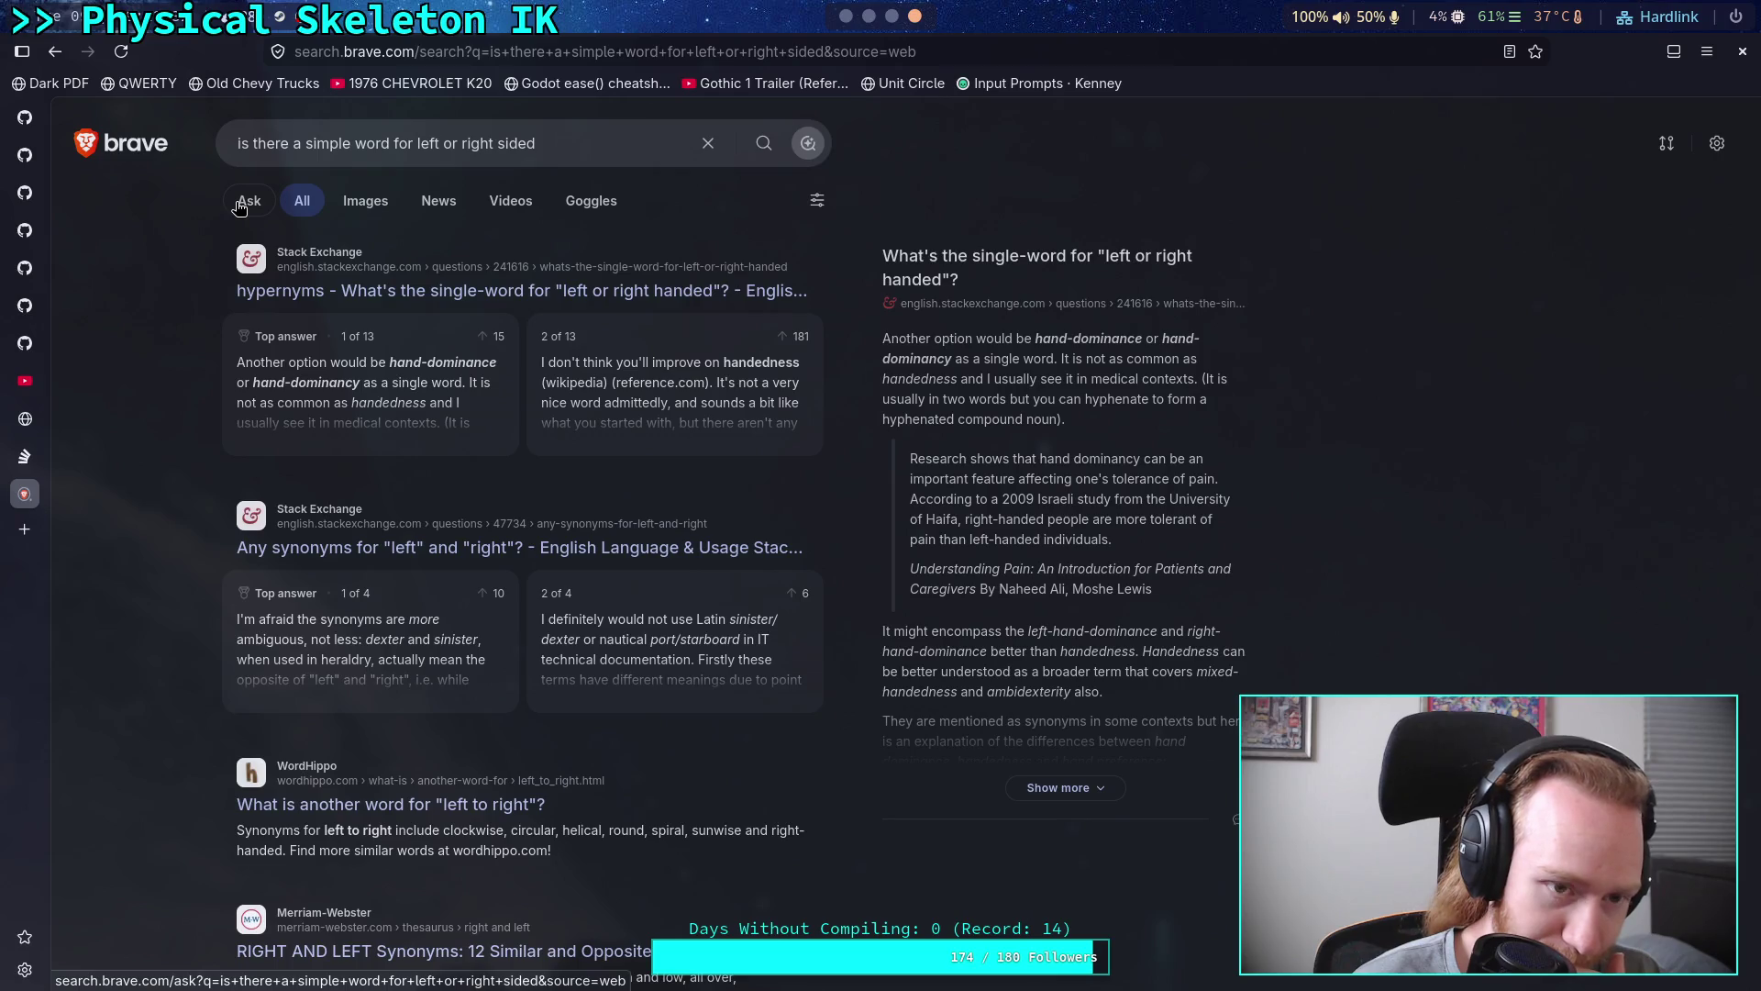
{"action": "left_click", "coordinate": [242, 203]}
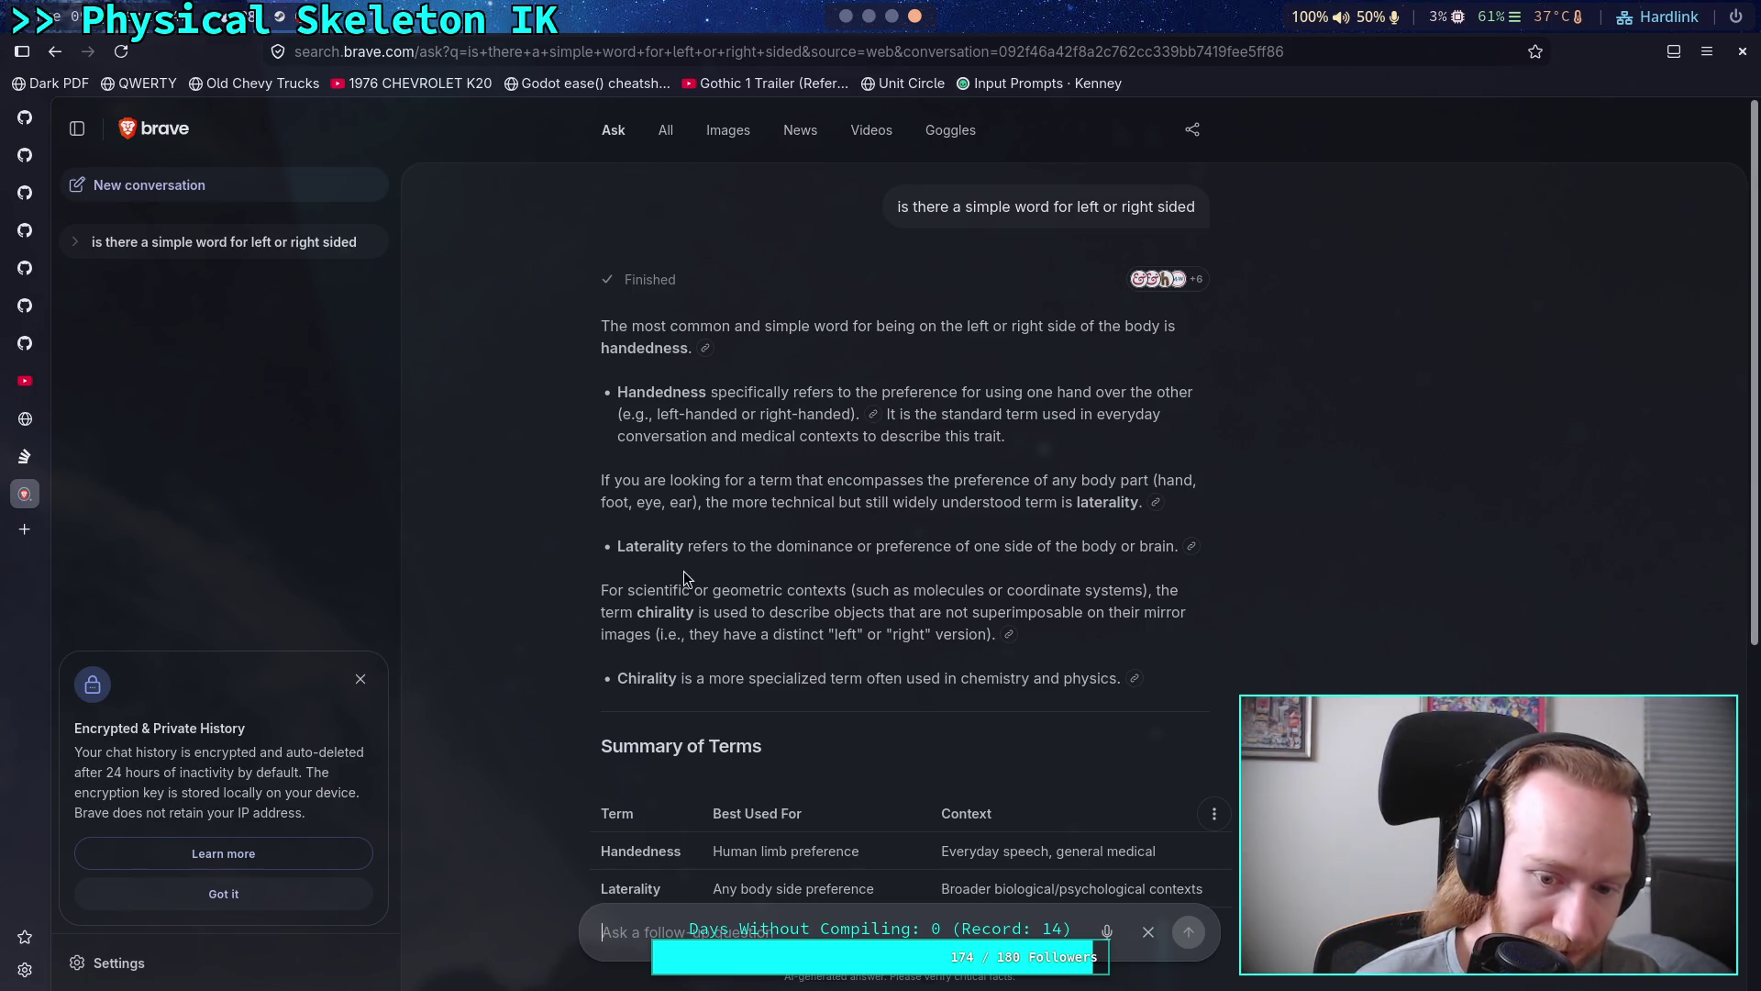
{"action": "scroll", "coordinate": [699, 554], "scroll_direction": "down", "scroll_amount": 3}
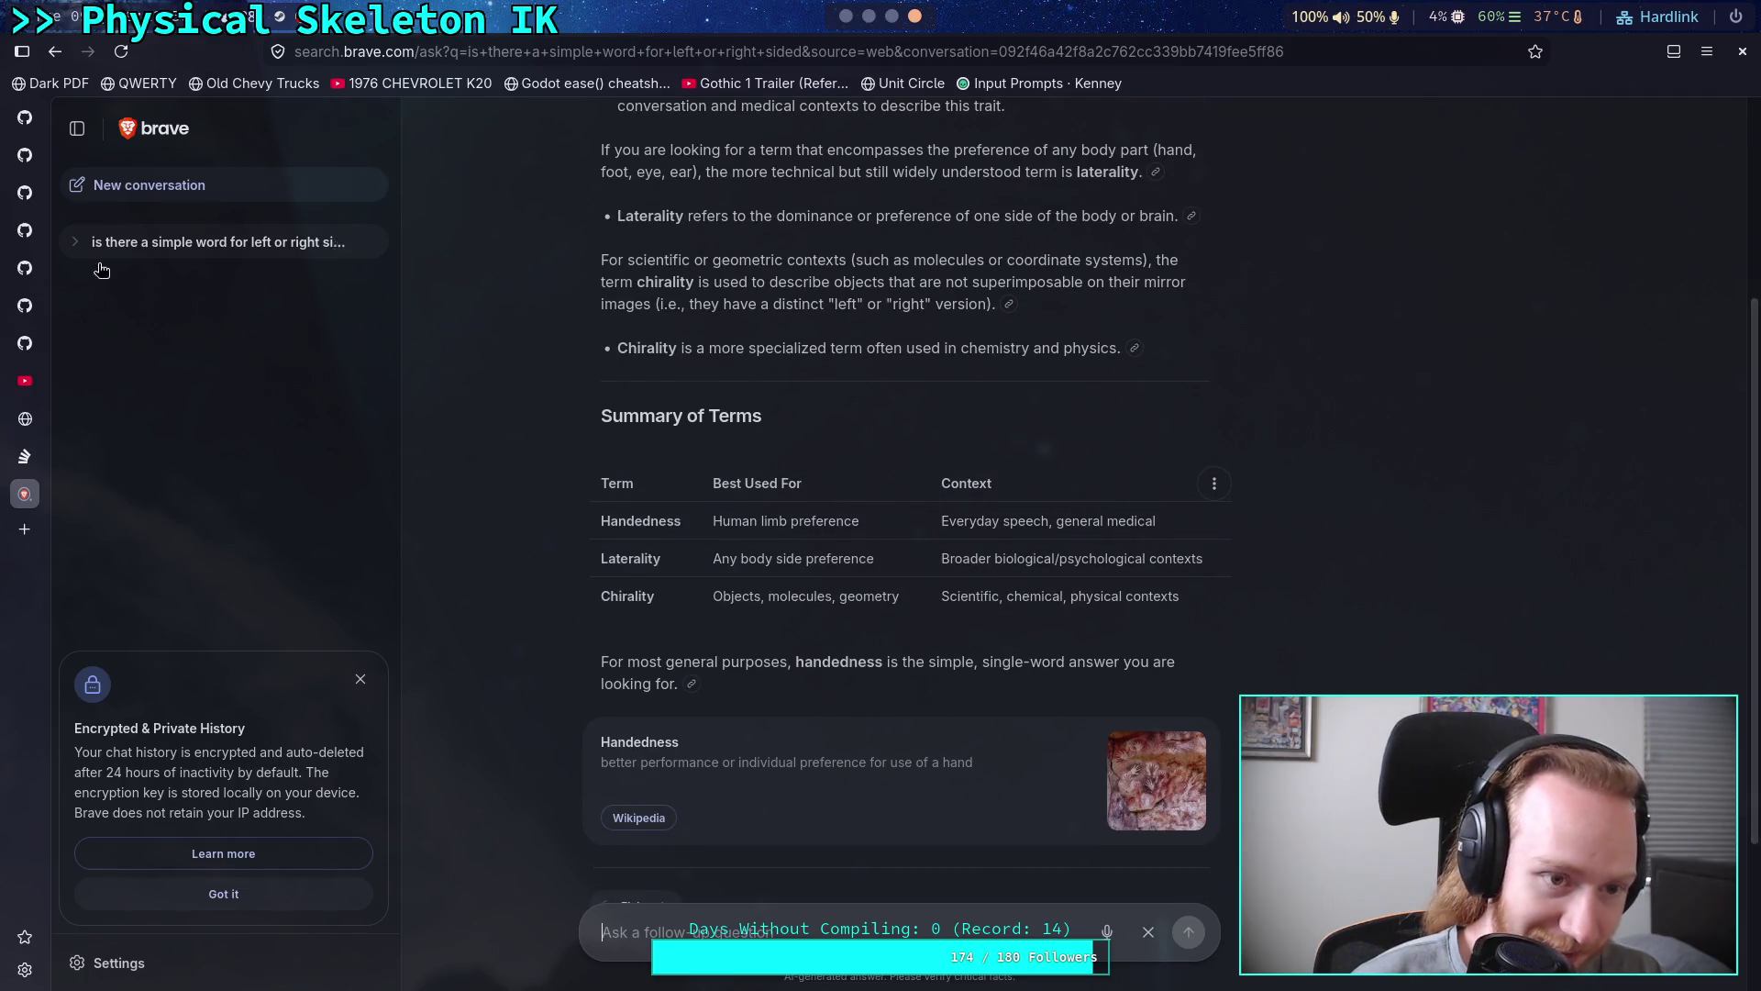
{"action": "left_click", "coordinate": [25, 154]}
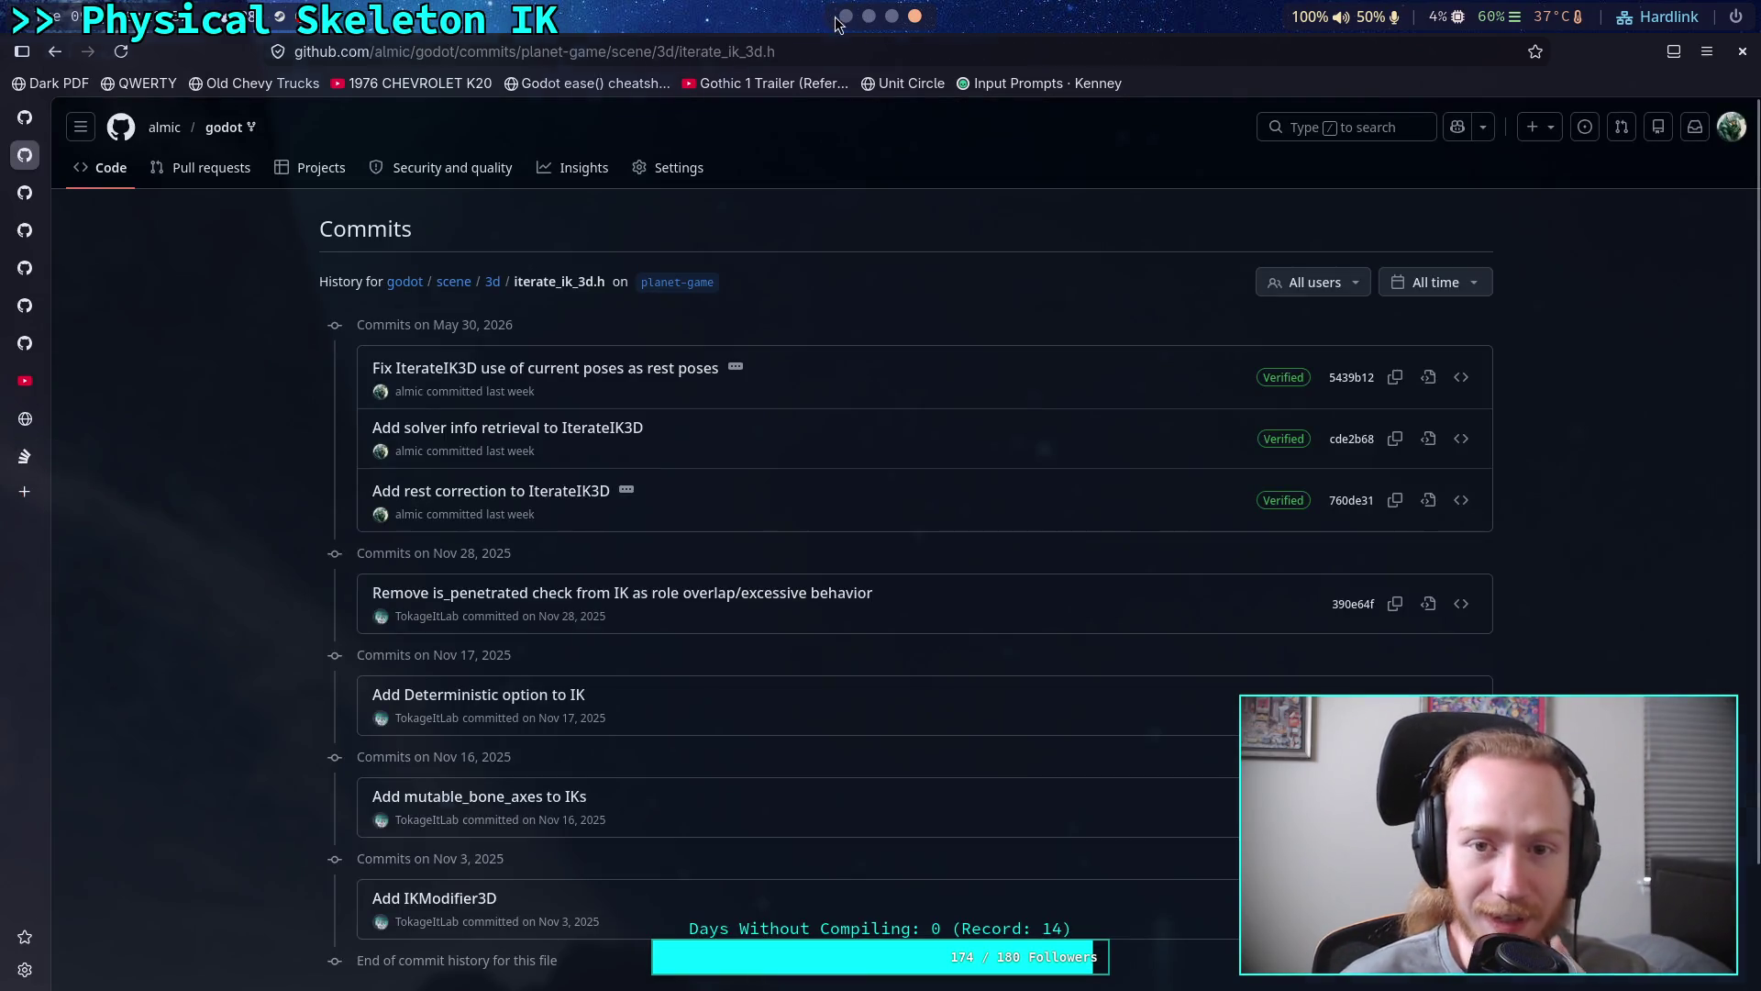
{"action": "left_click", "coordinate": [845, 16]}
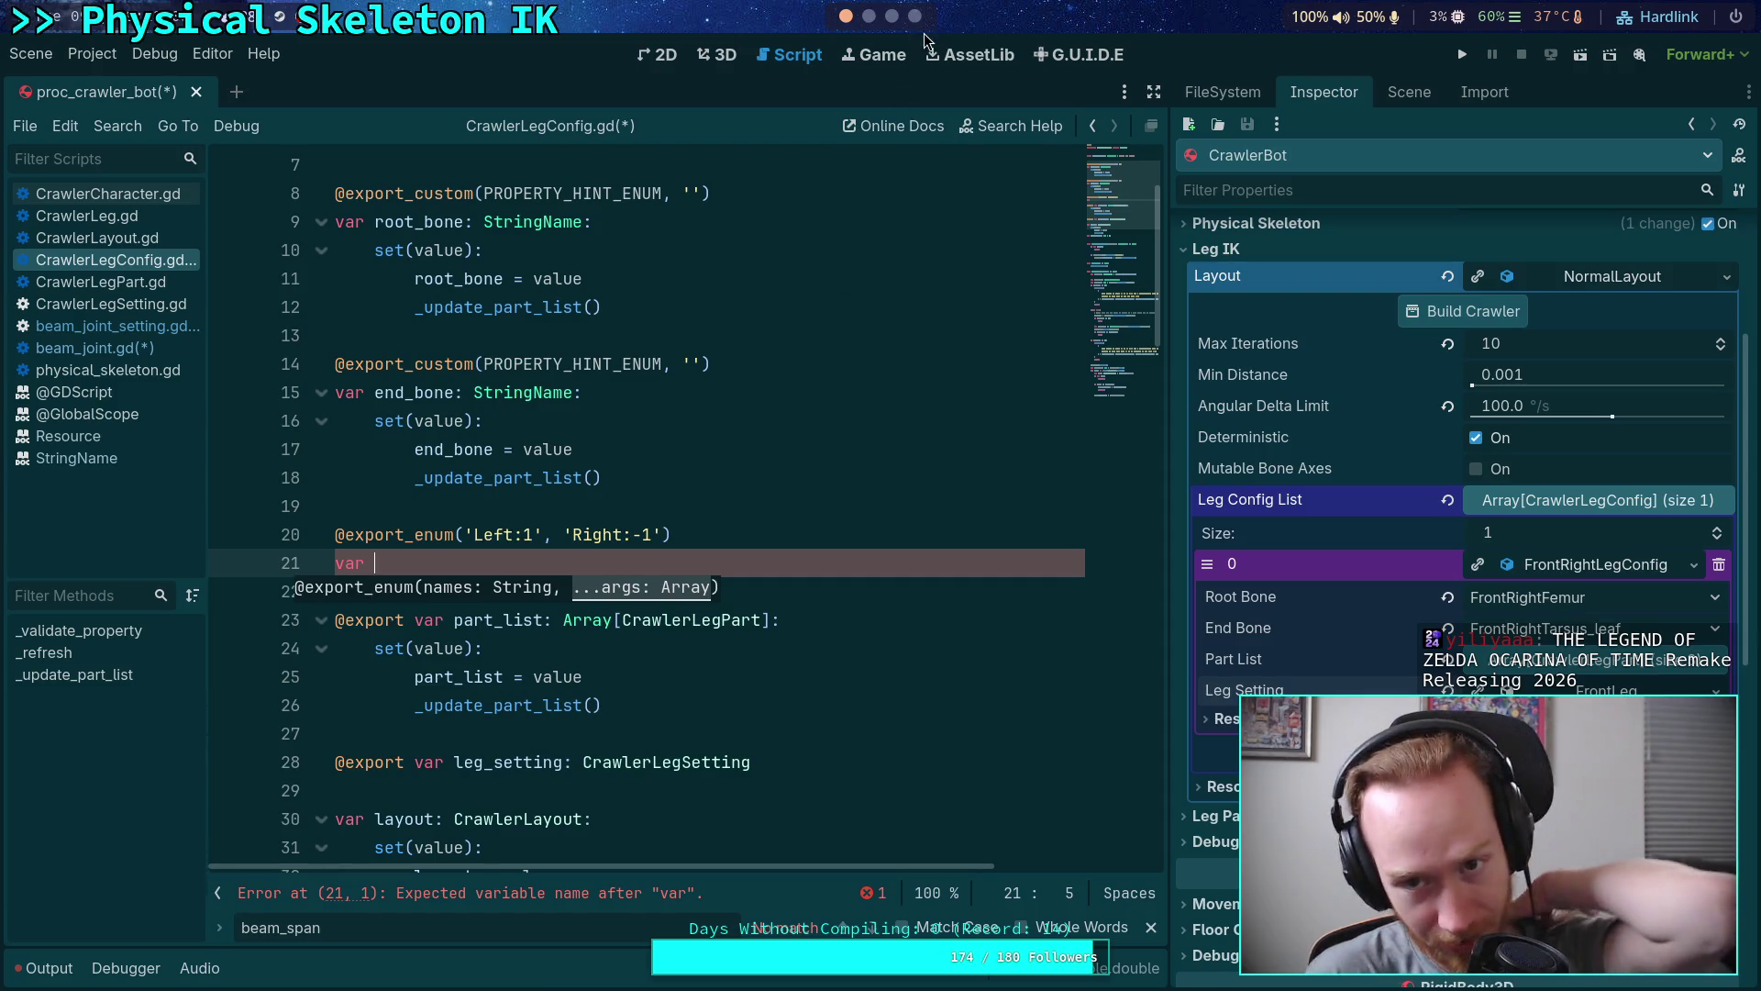
{"action": "key", "text": "alt+Tab"}
{"action": "left_click", "coordinate": [35, 488]}
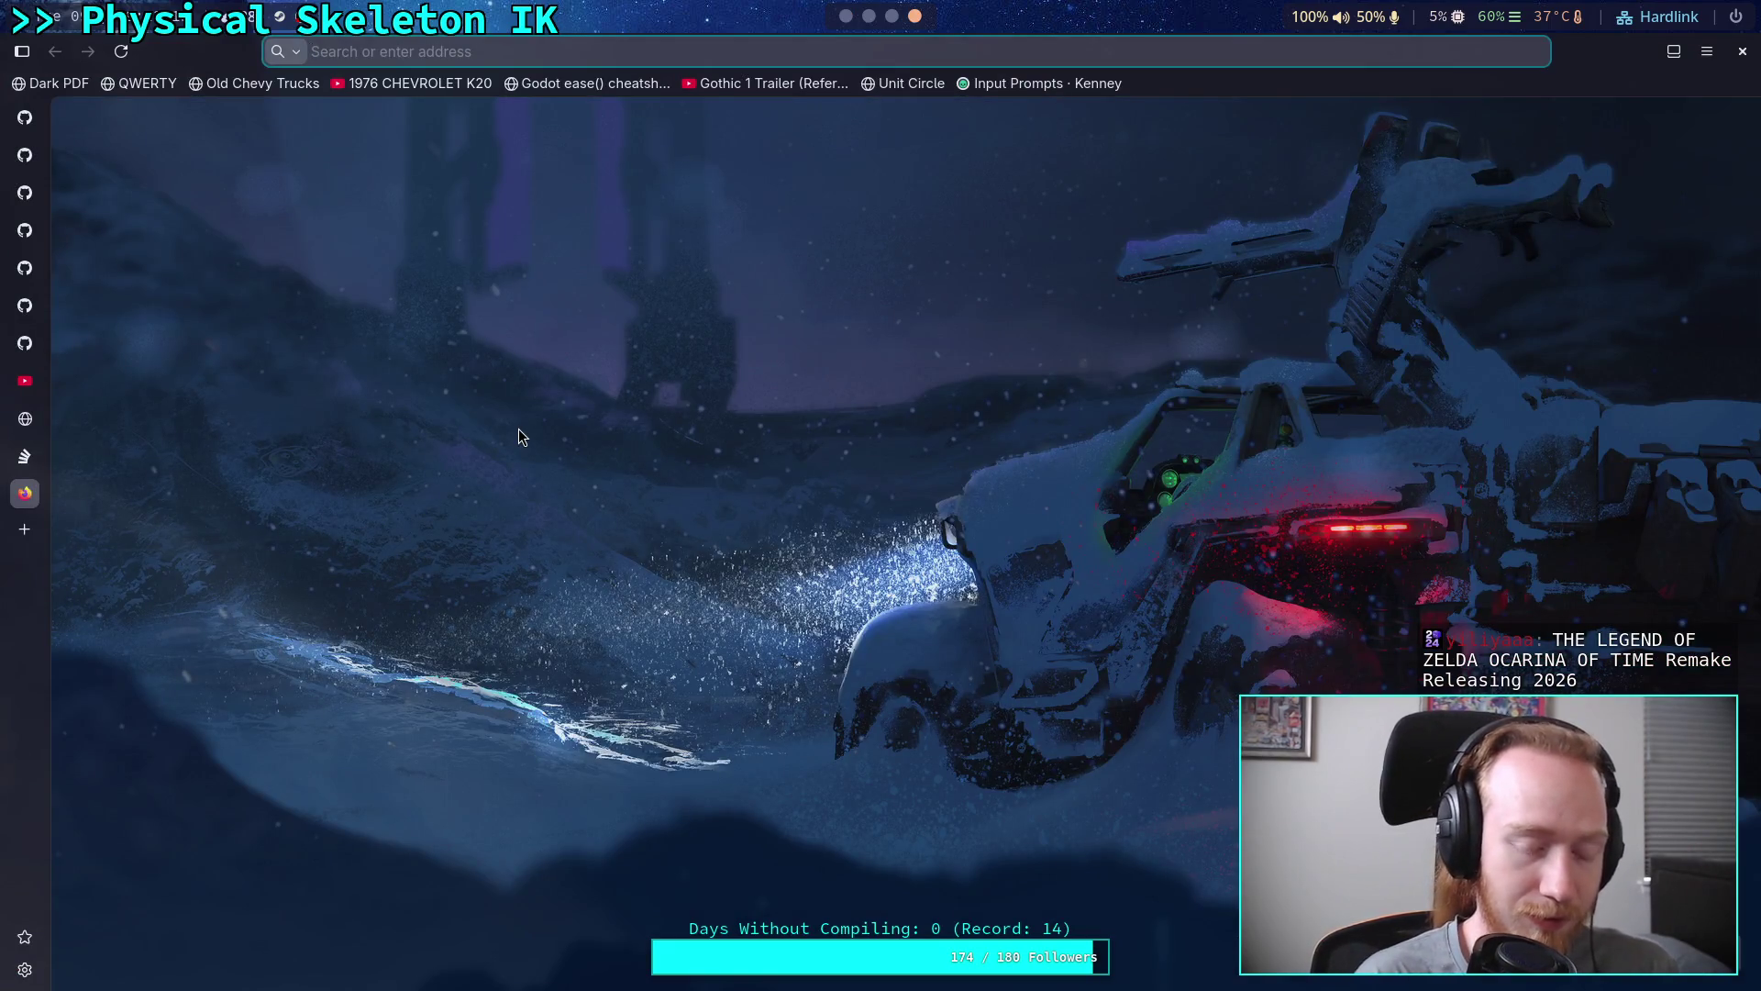
Search images for 'ocarina of time' and preview the Navi ocarina picture
{"action": "type", "text": "ocarine"}
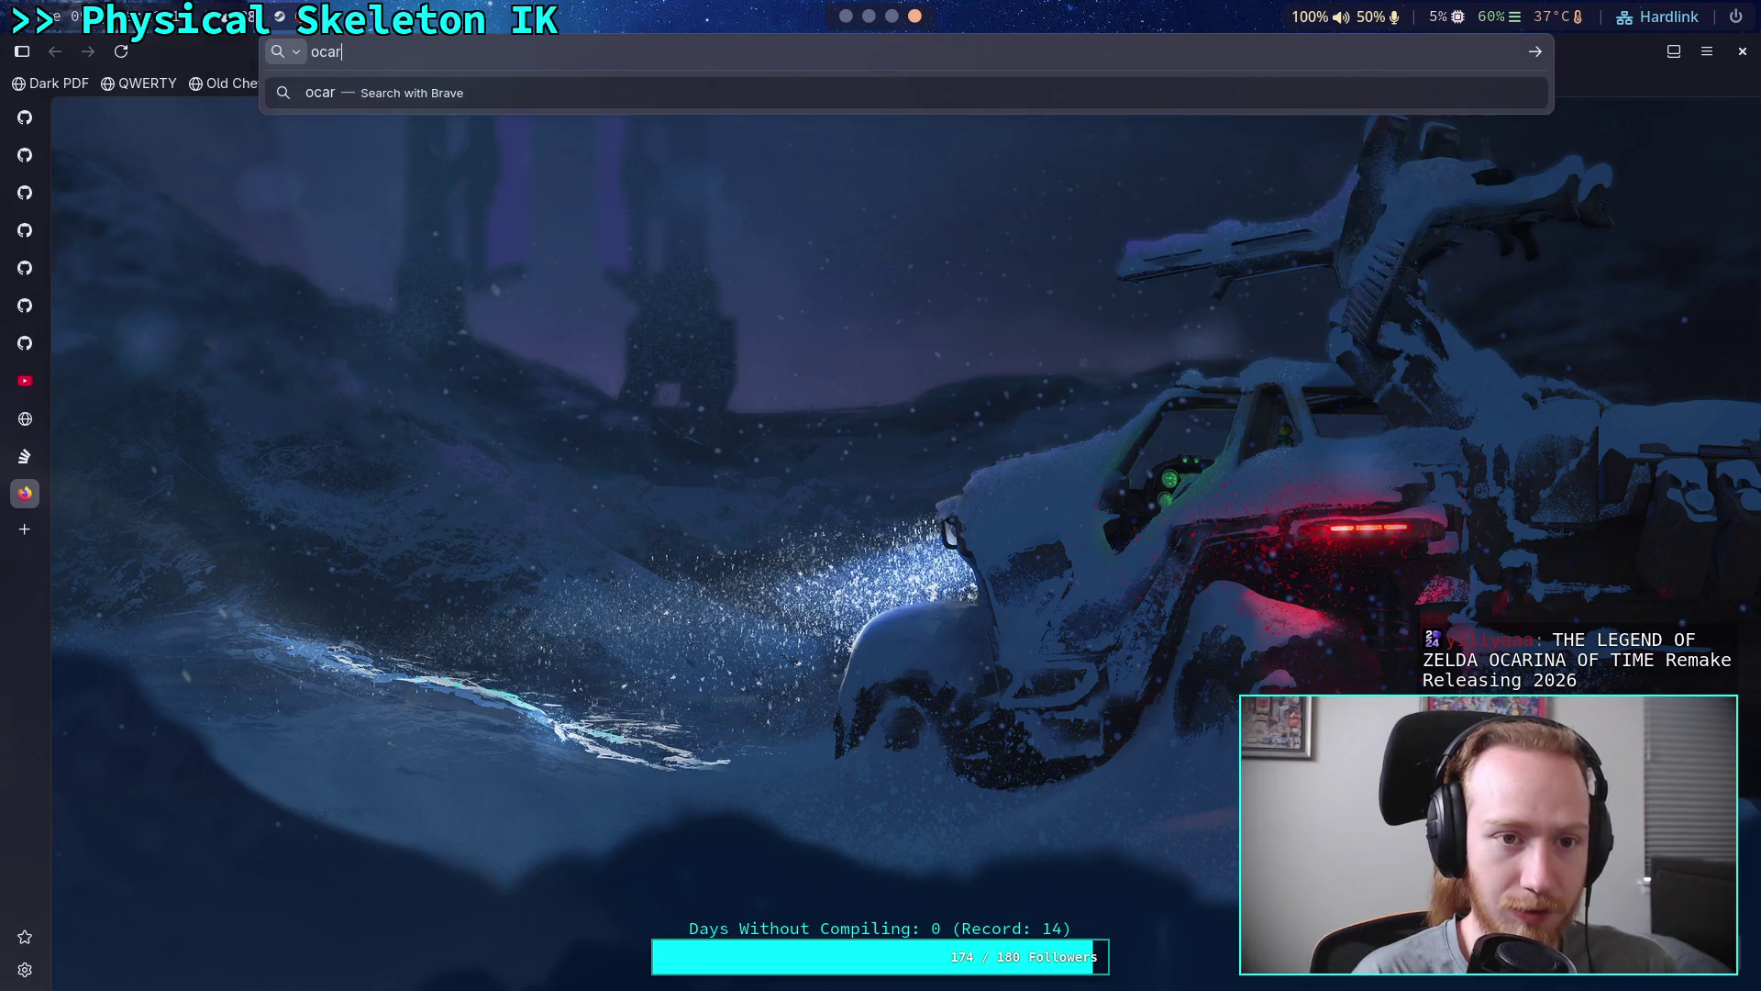
{"action": "key", "text": "BackSpace"}
{"action": "type", "text": "a of time"}
{"action": "key", "text": "Return"}
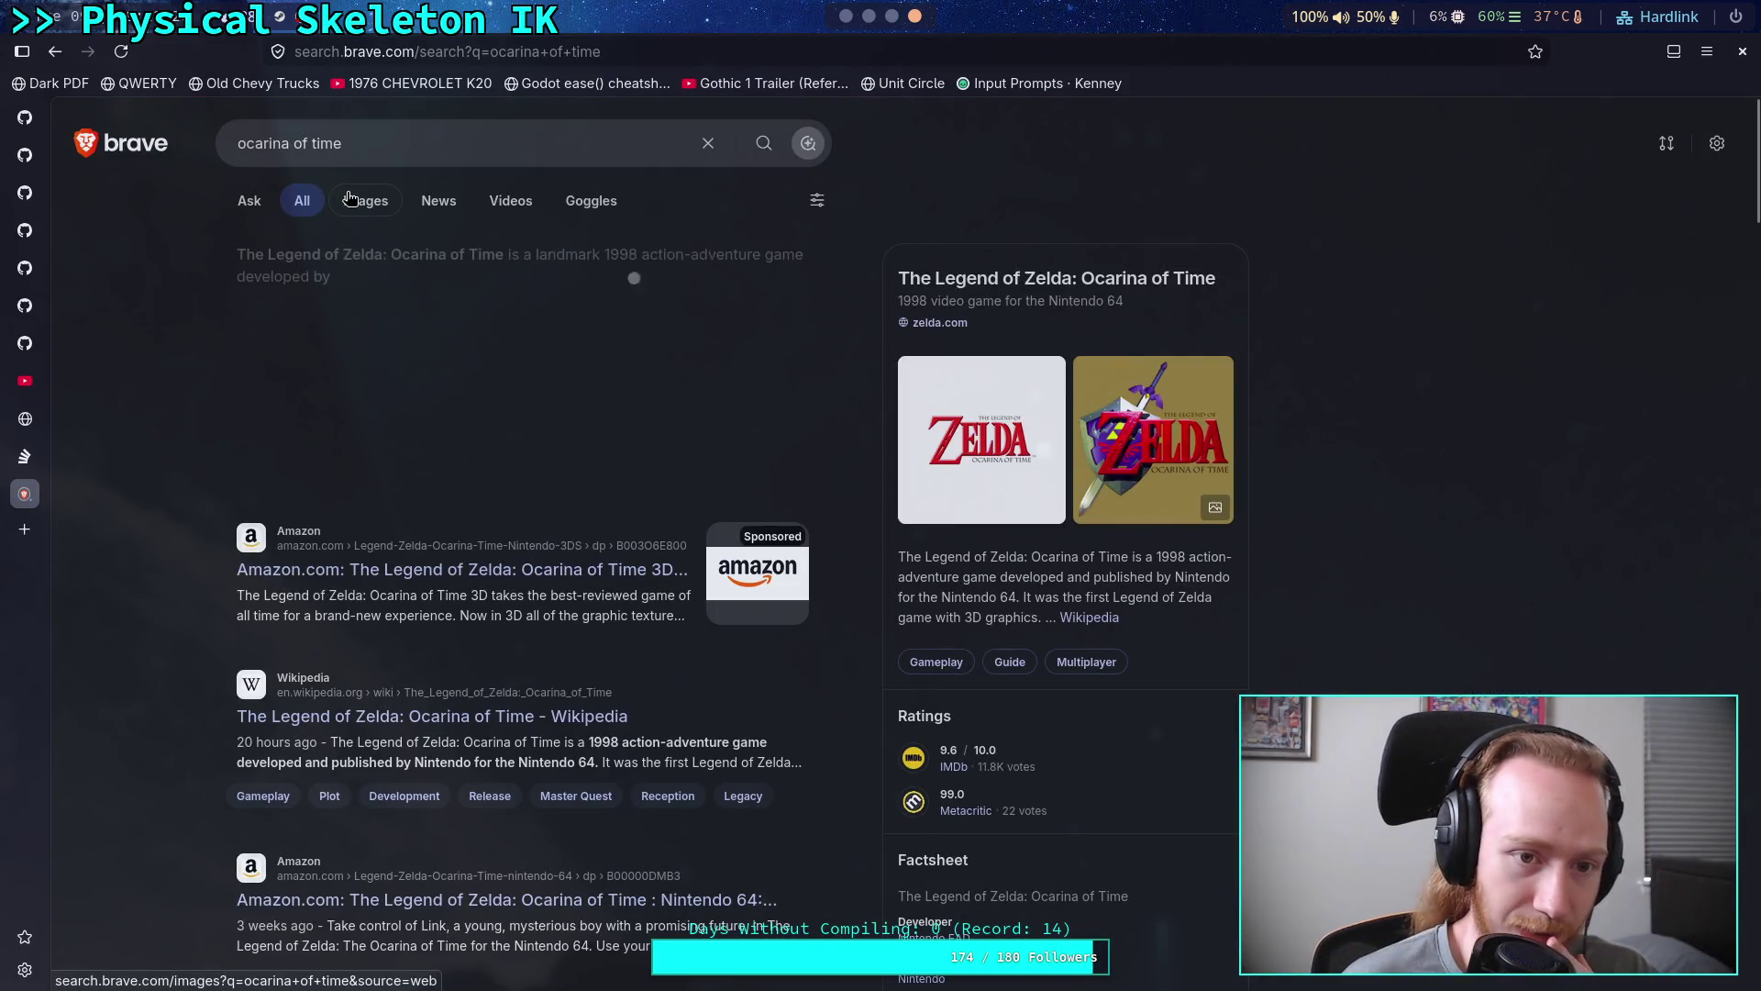
{"action": "left_click", "coordinate": [365, 200]}
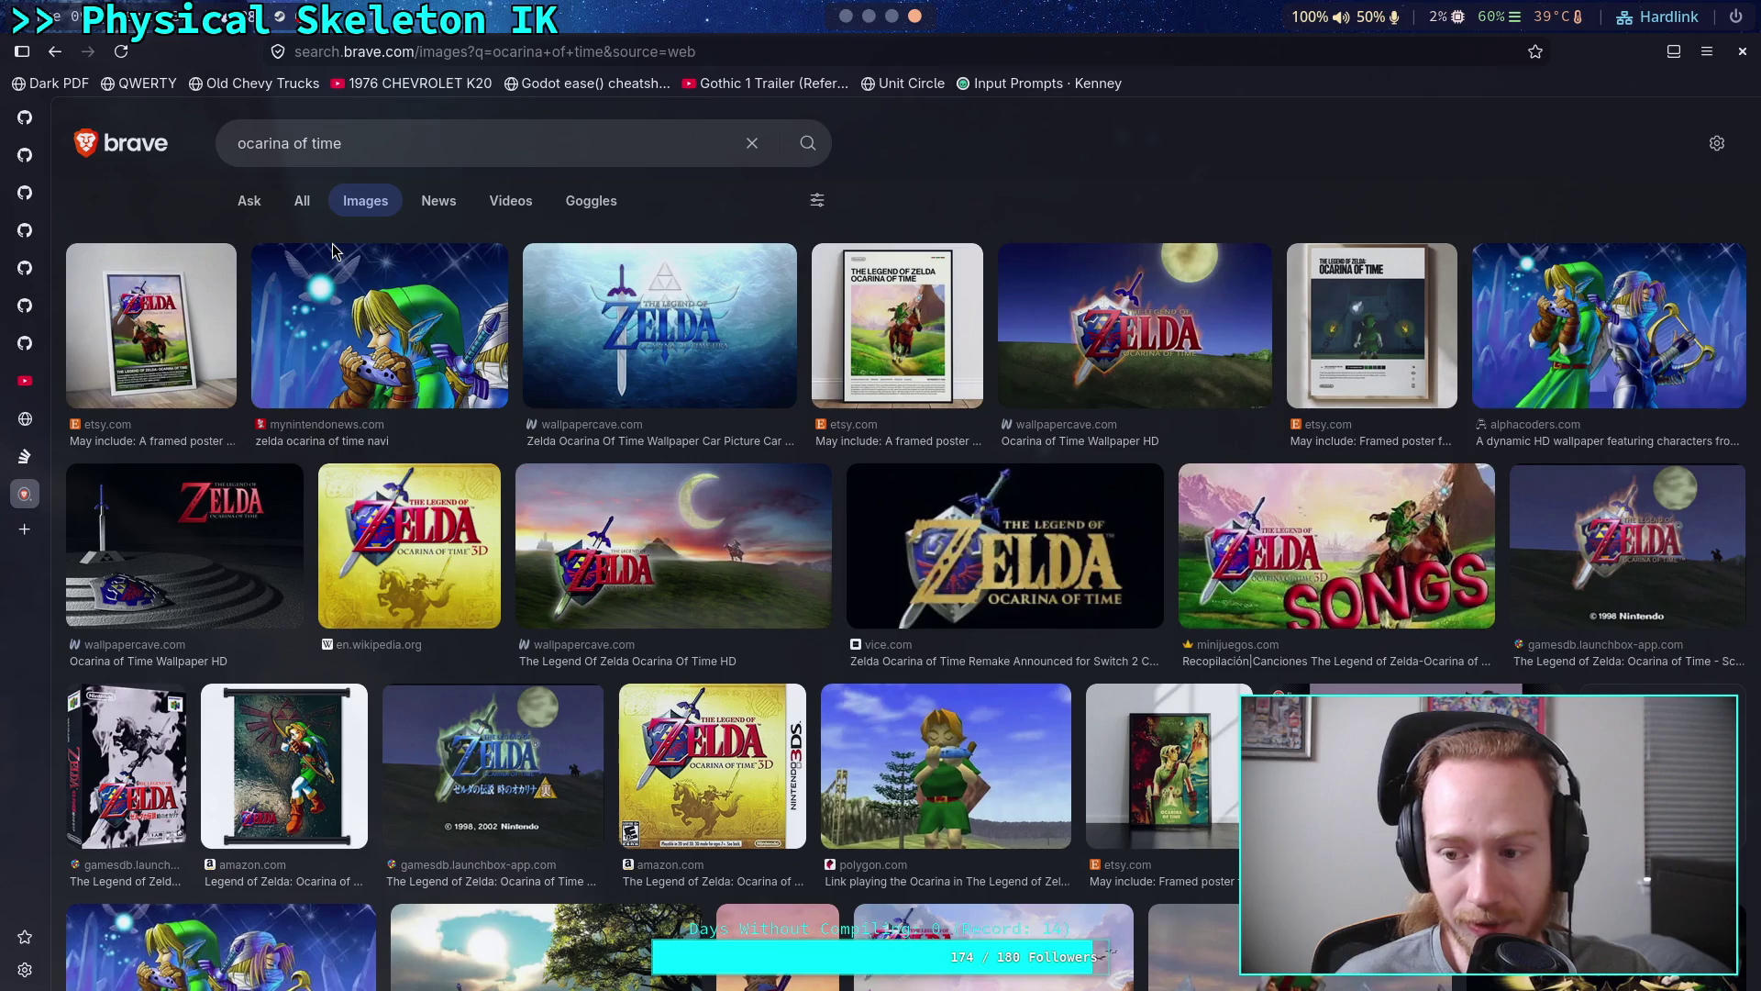
{"action": "scroll", "coordinate": [332, 244], "scroll_direction": "down", "scroll_amount": 3}
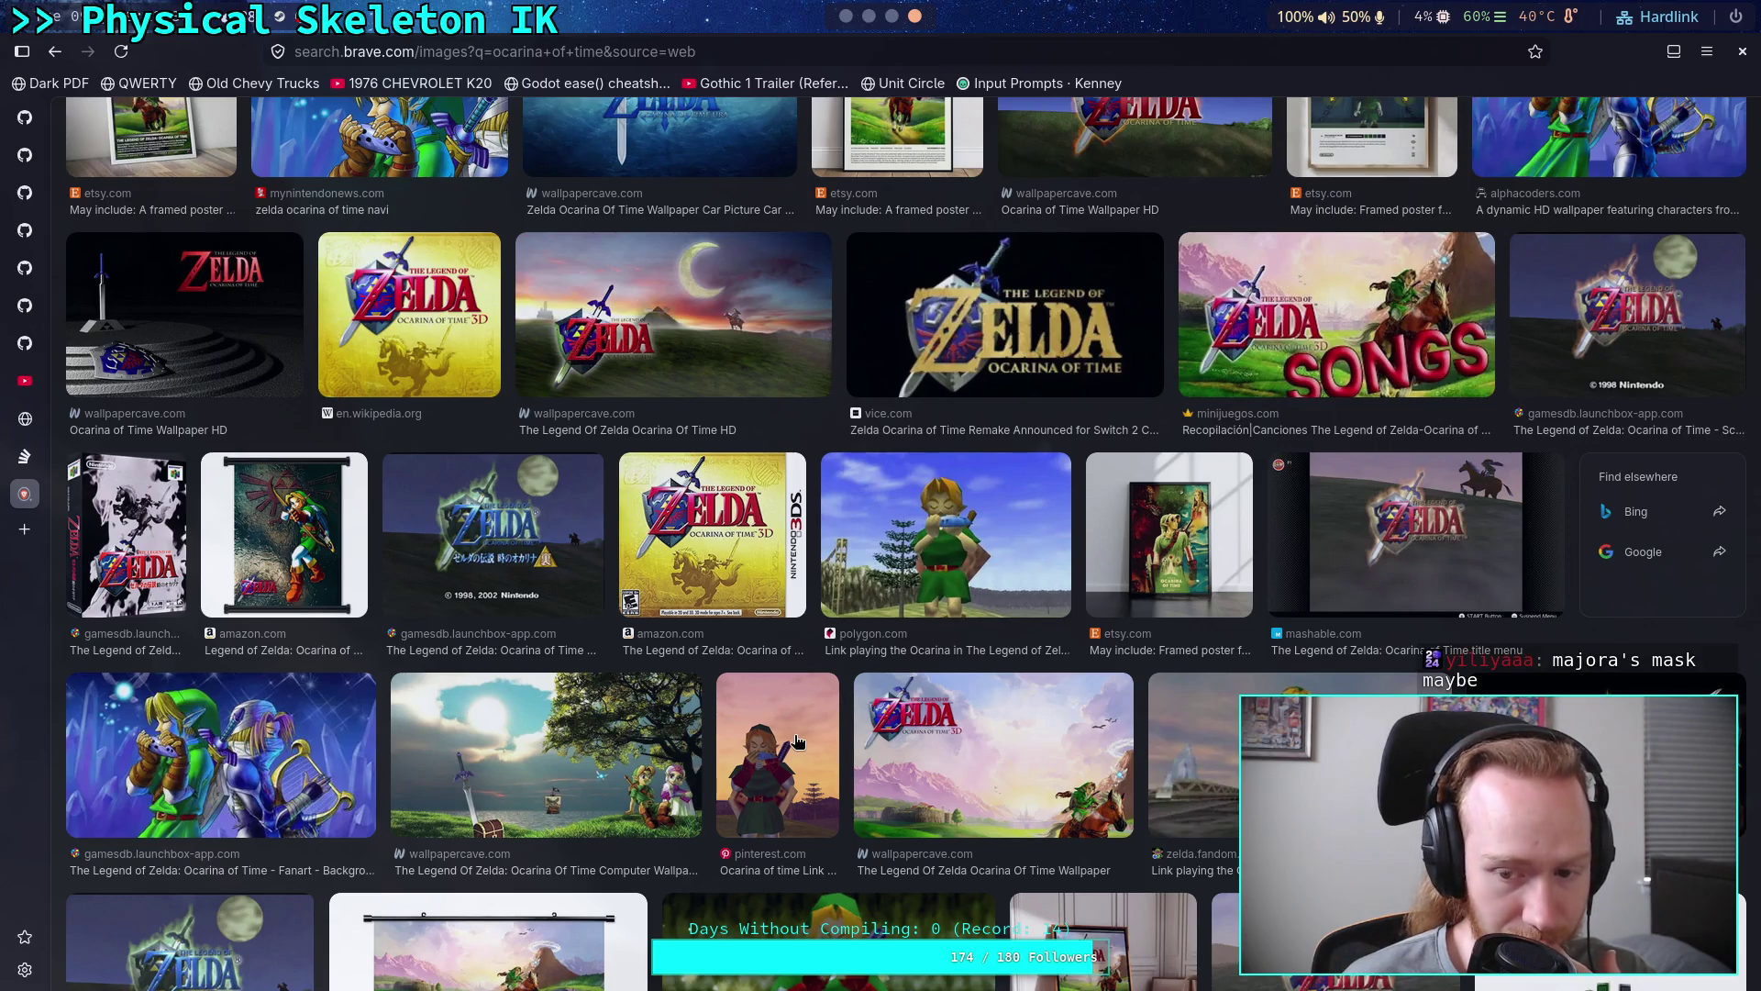
{"action": "scroll", "coordinate": [771, 724], "scroll_direction": "down", "scroll_amount": 3}
{"action": "scroll", "coordinate": [650, 663], "scroll_direction": "up", "scroll_amount": 5}
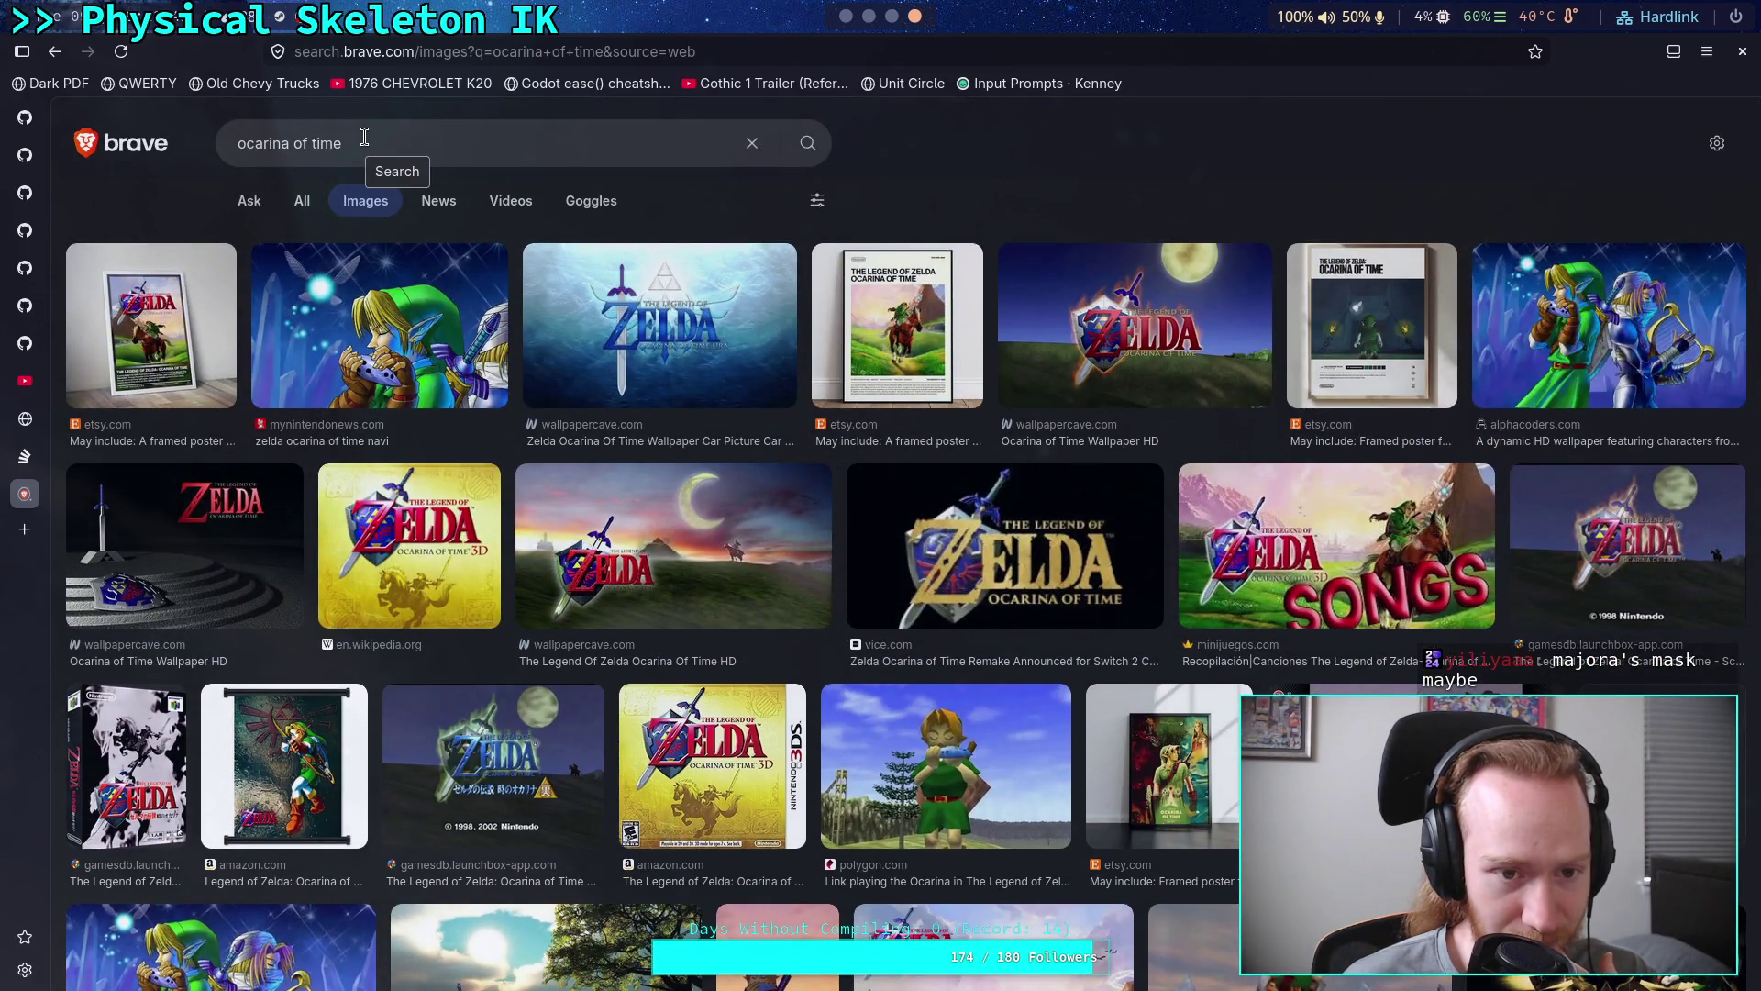
{"action": "left_click", "coordinate": [398, 336]}
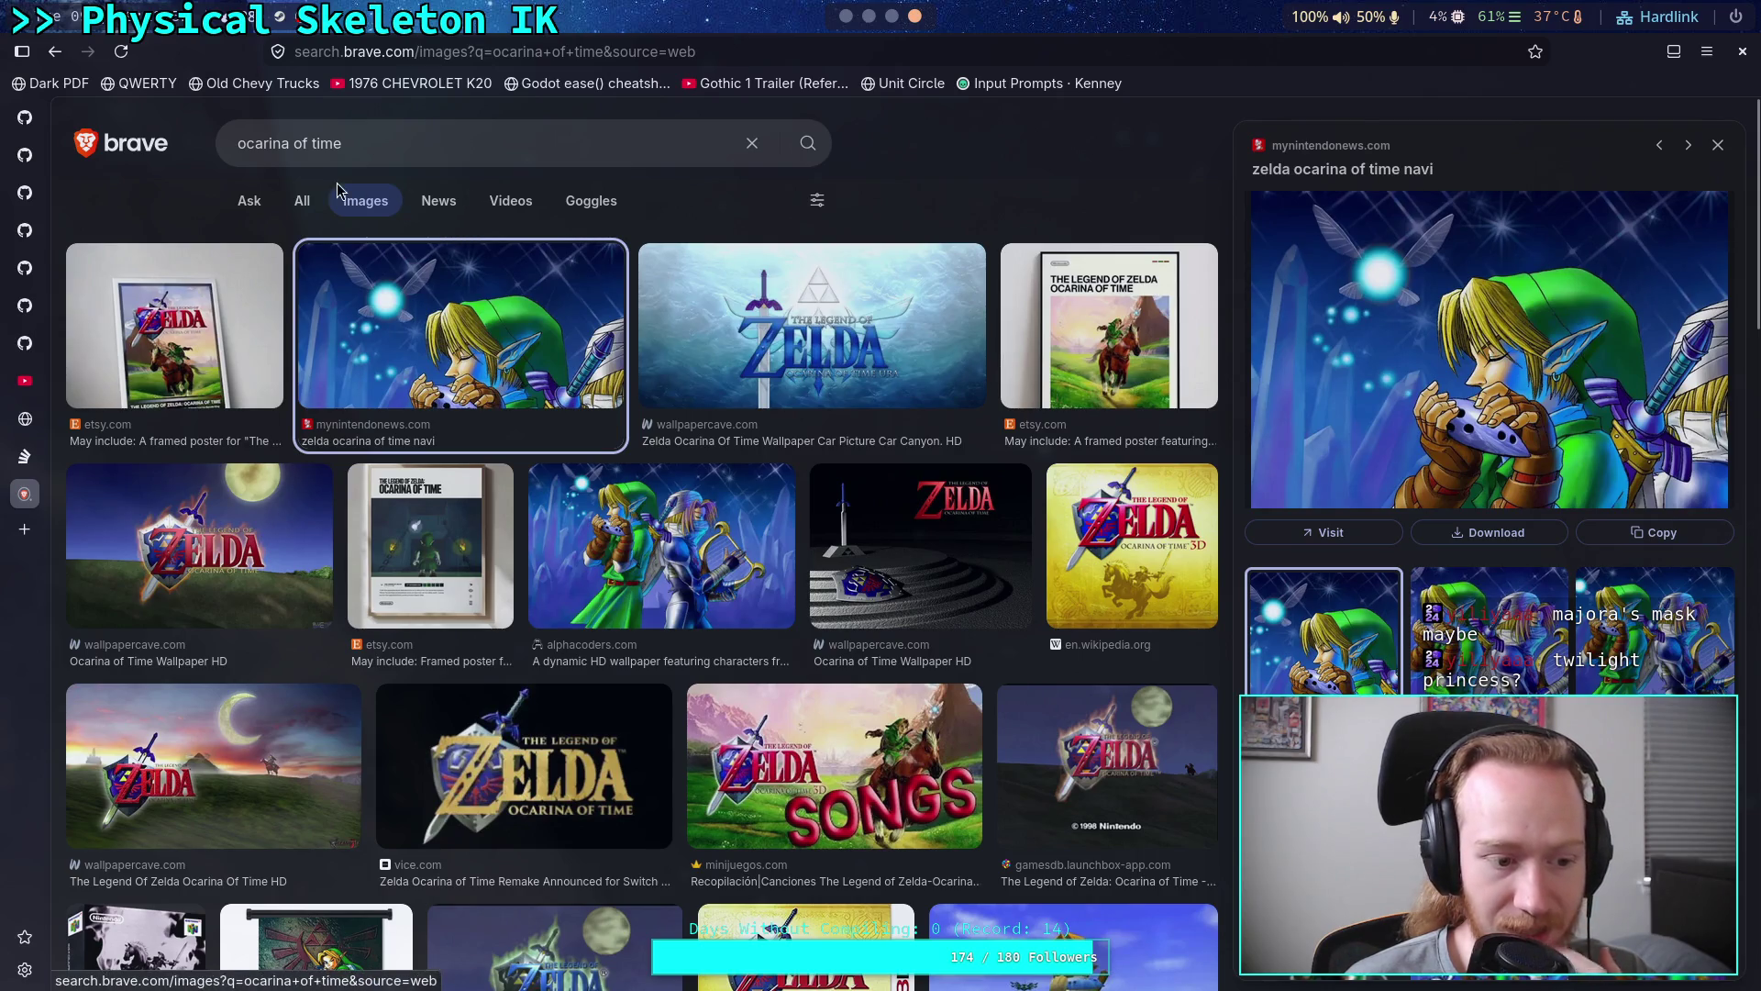
Search images for 'twilight princess zelda', then close the Brave Search tab
{"action": "left_click", "coordinate": [382, 138]}
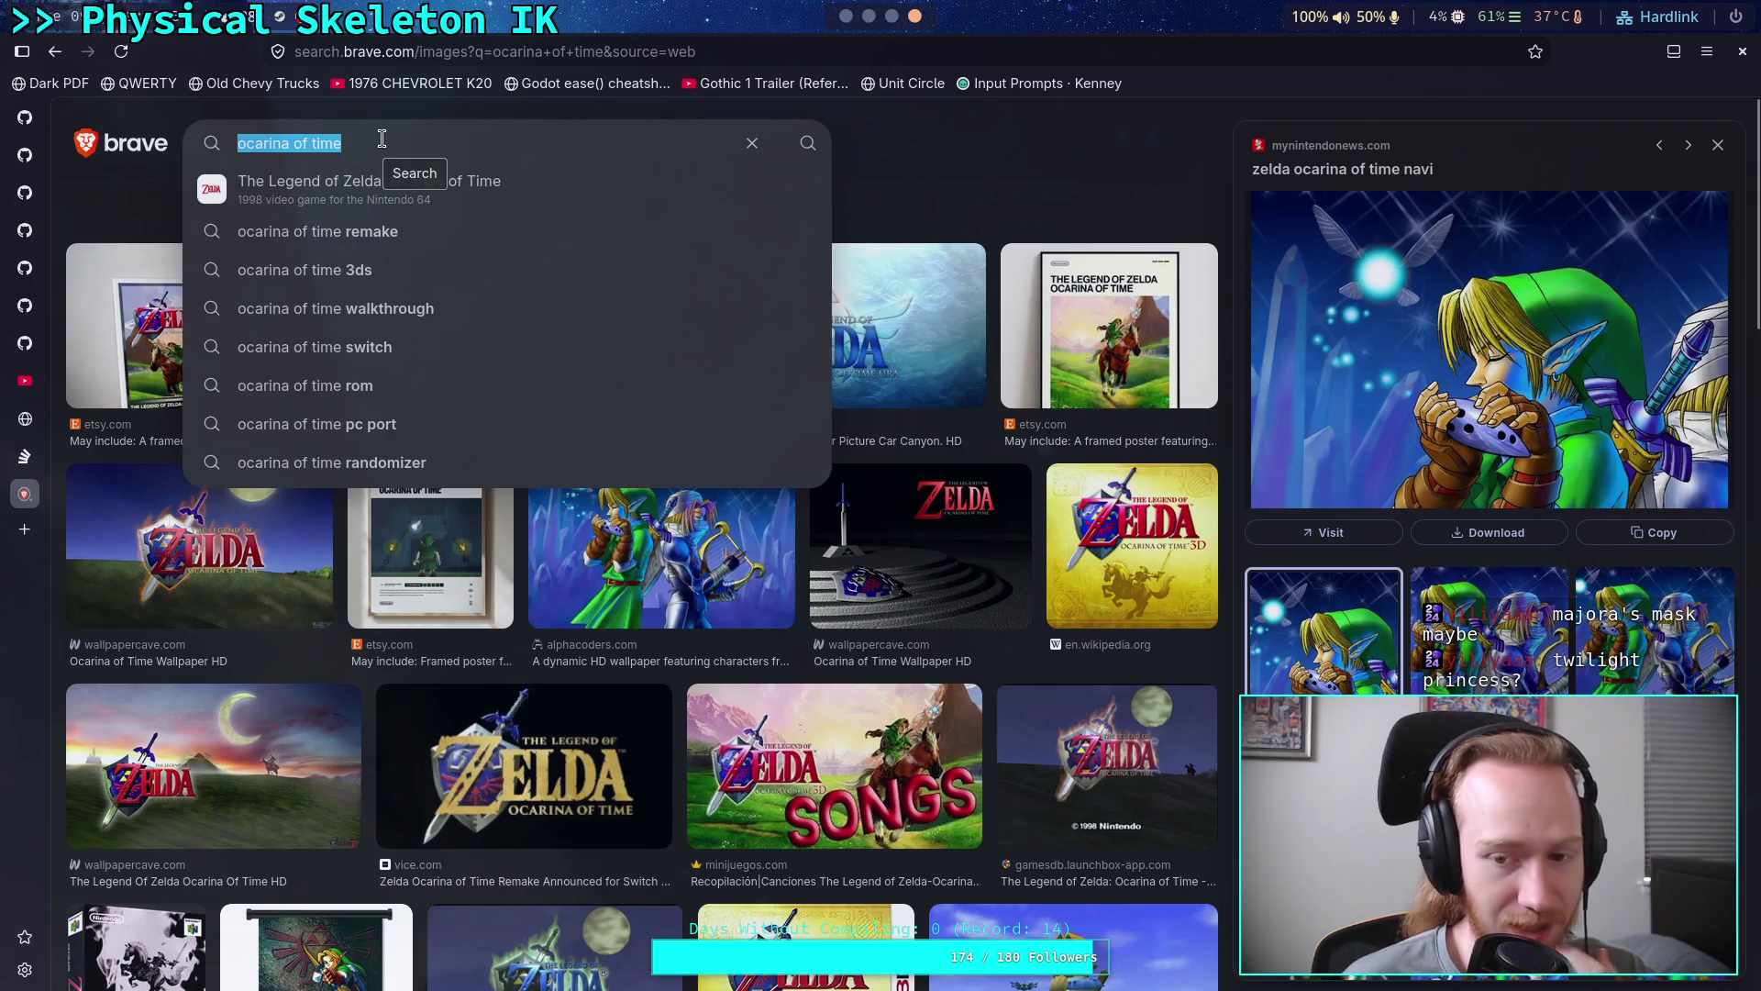
{"action": "type", "text": "twiligh"}
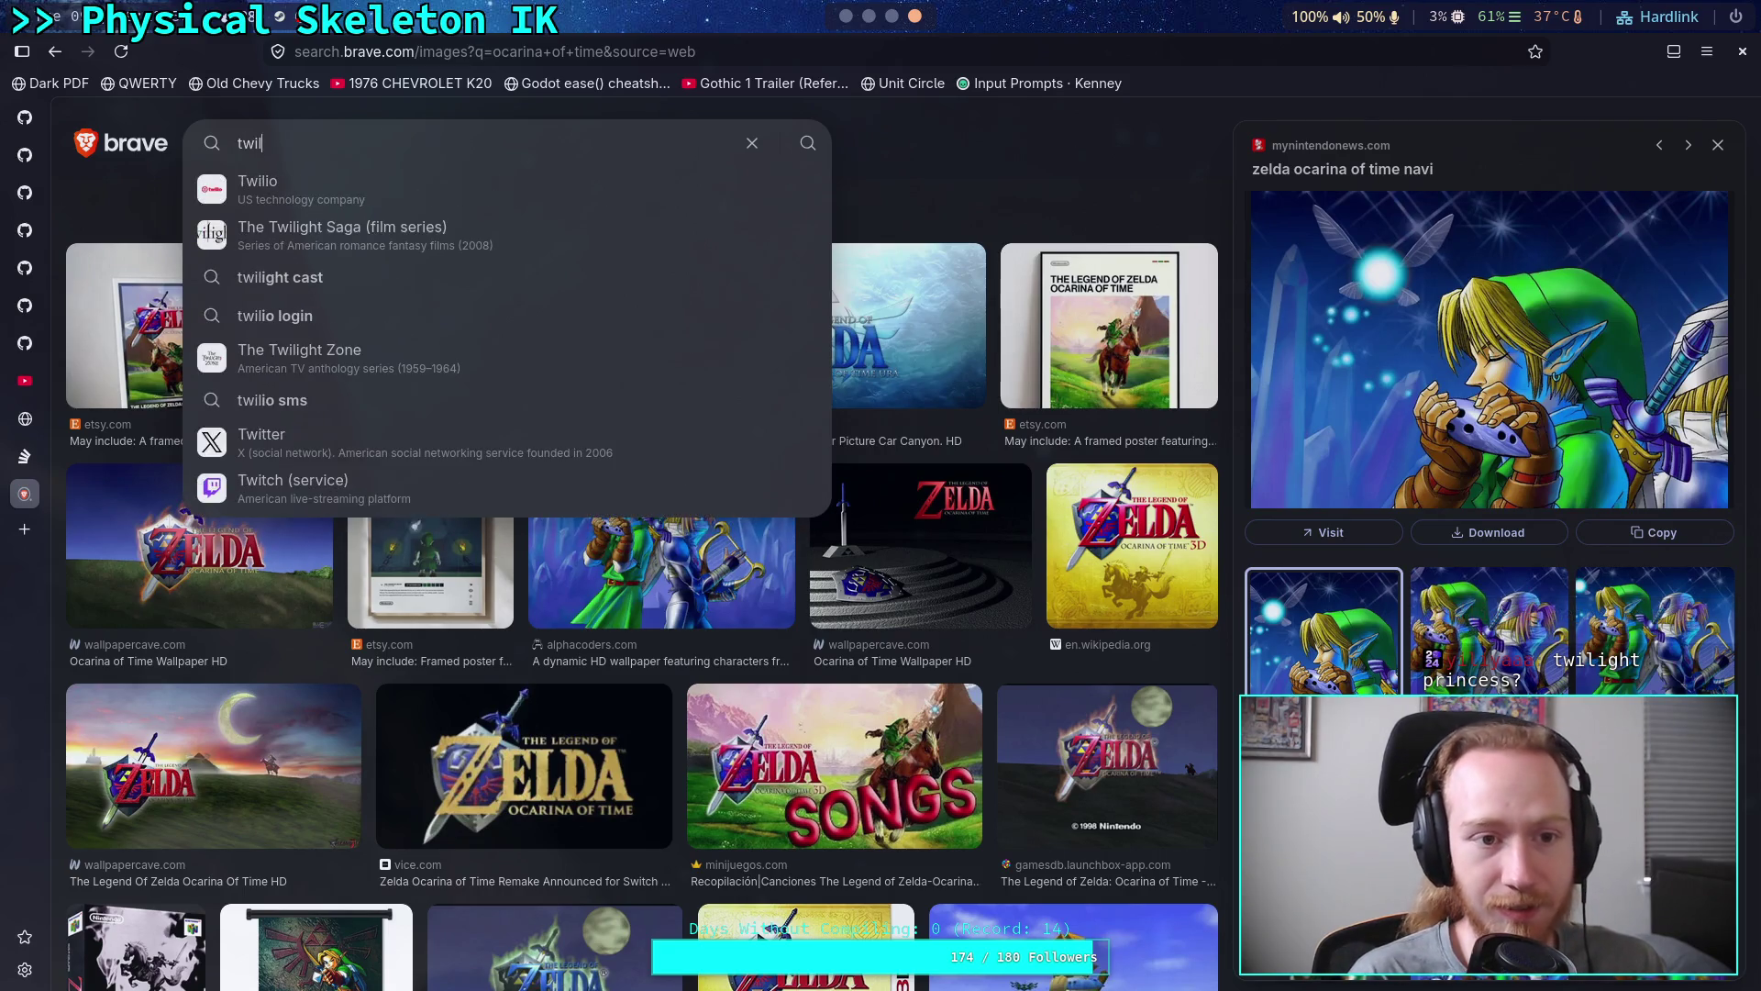
{"action": "type", "text": "t pr"}
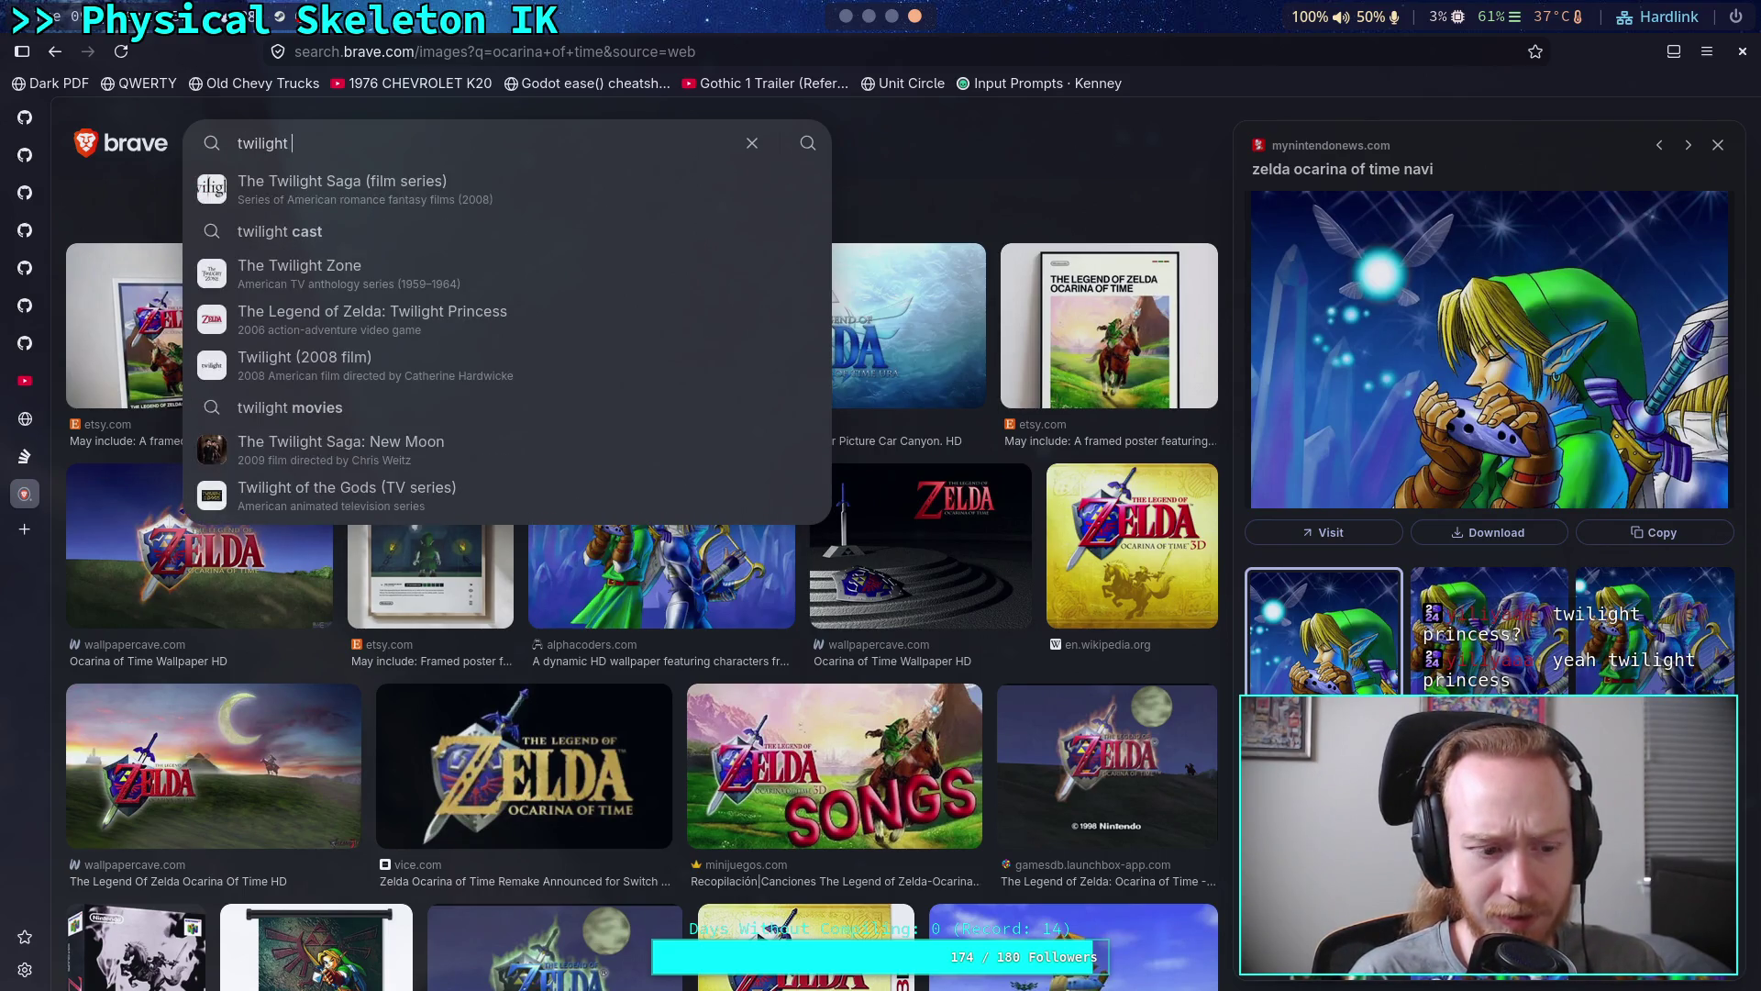
{"action": "type", "text": "incess zela"}
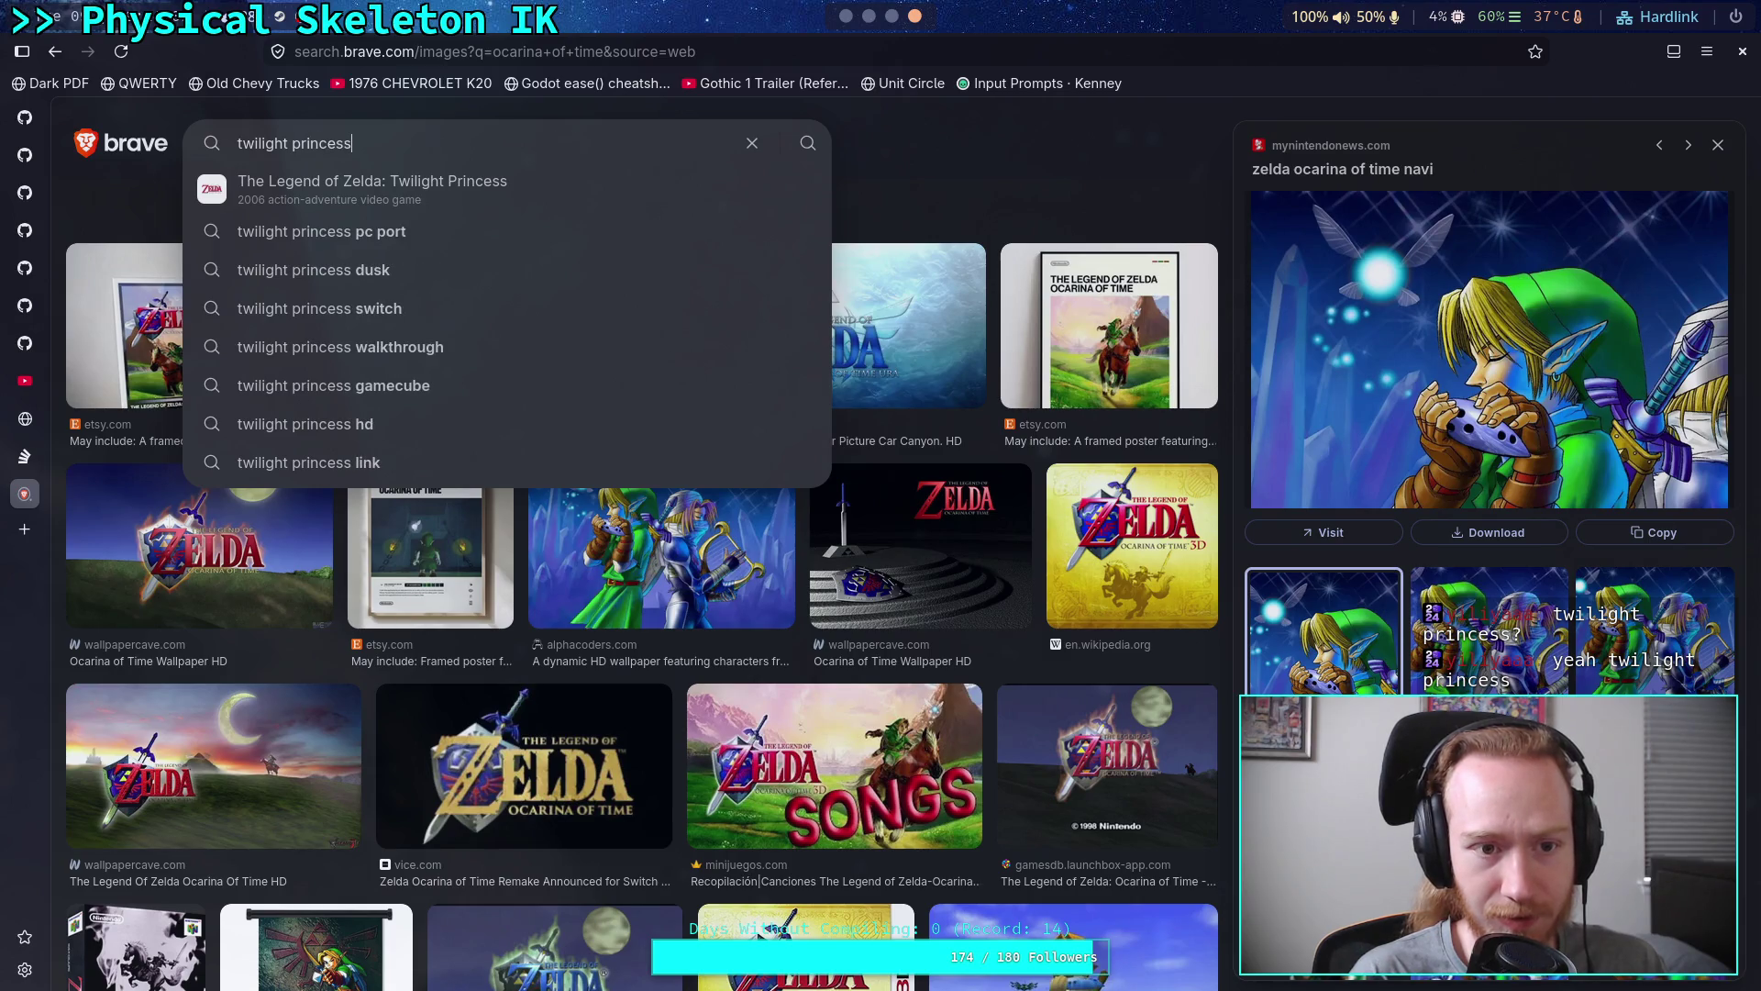
{"action": "key", "text": "BackSpace"}
{"action": "type", "text": "da"}
{"action": "key", "text": "Return"}
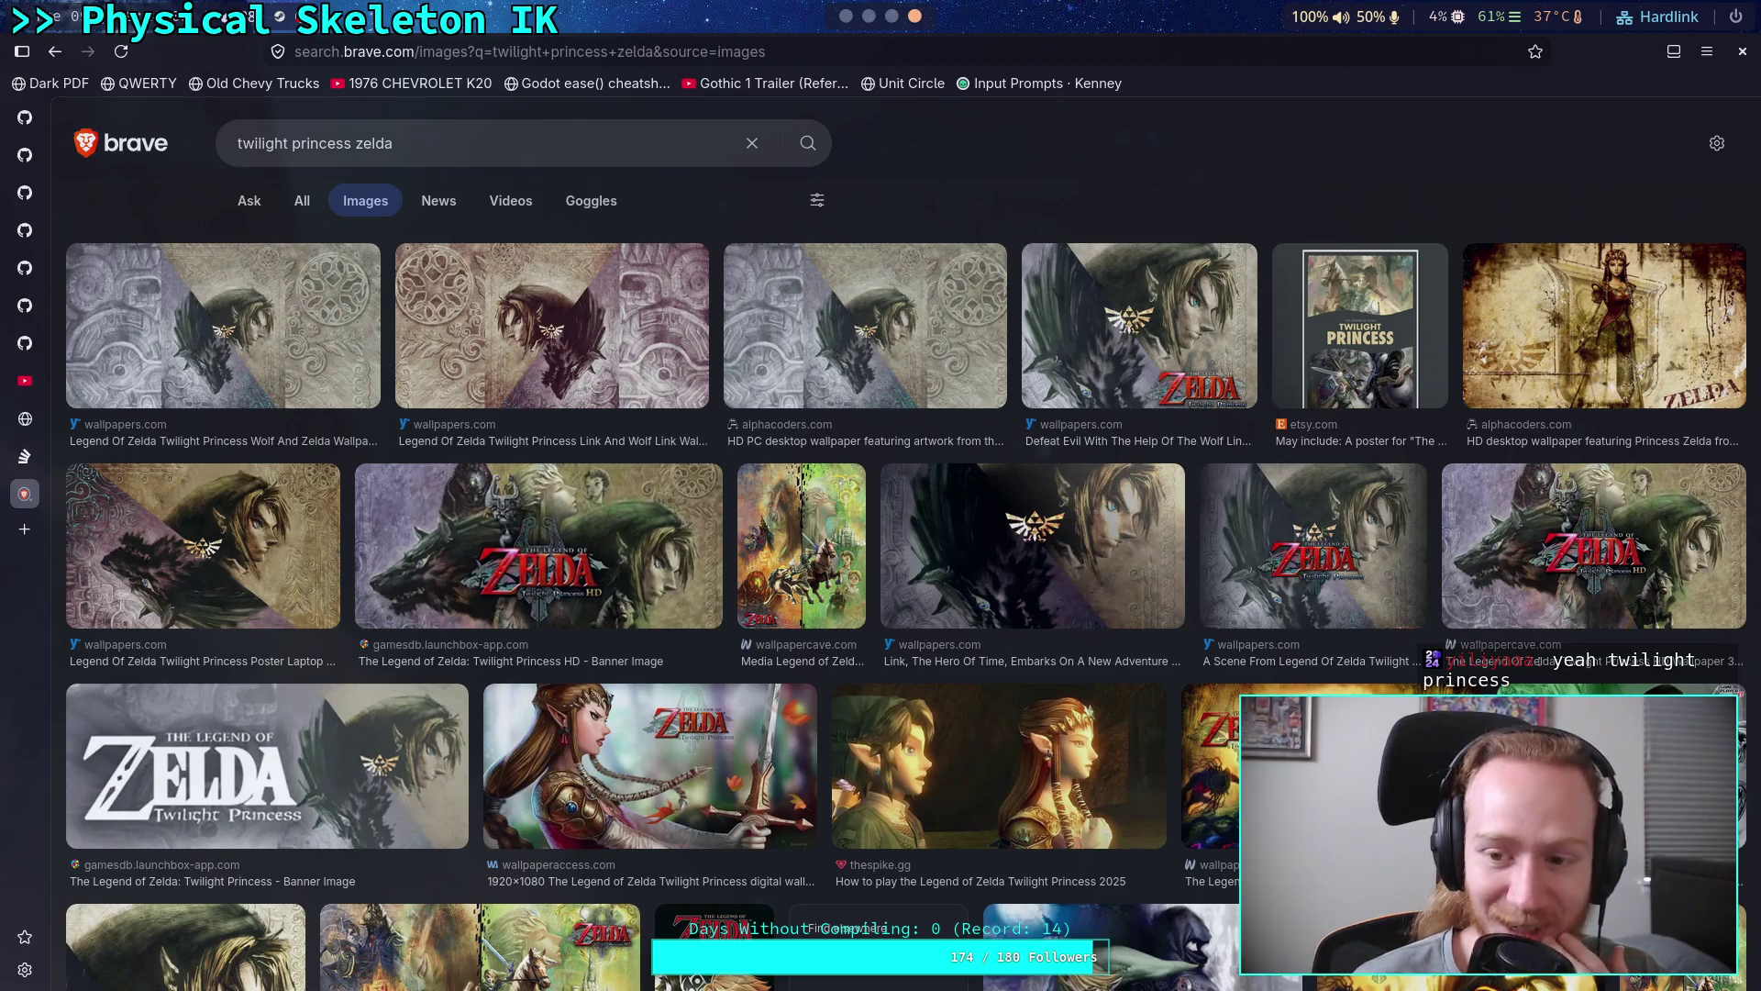
{"action": "left_click", "coordinate": [452, 130]}
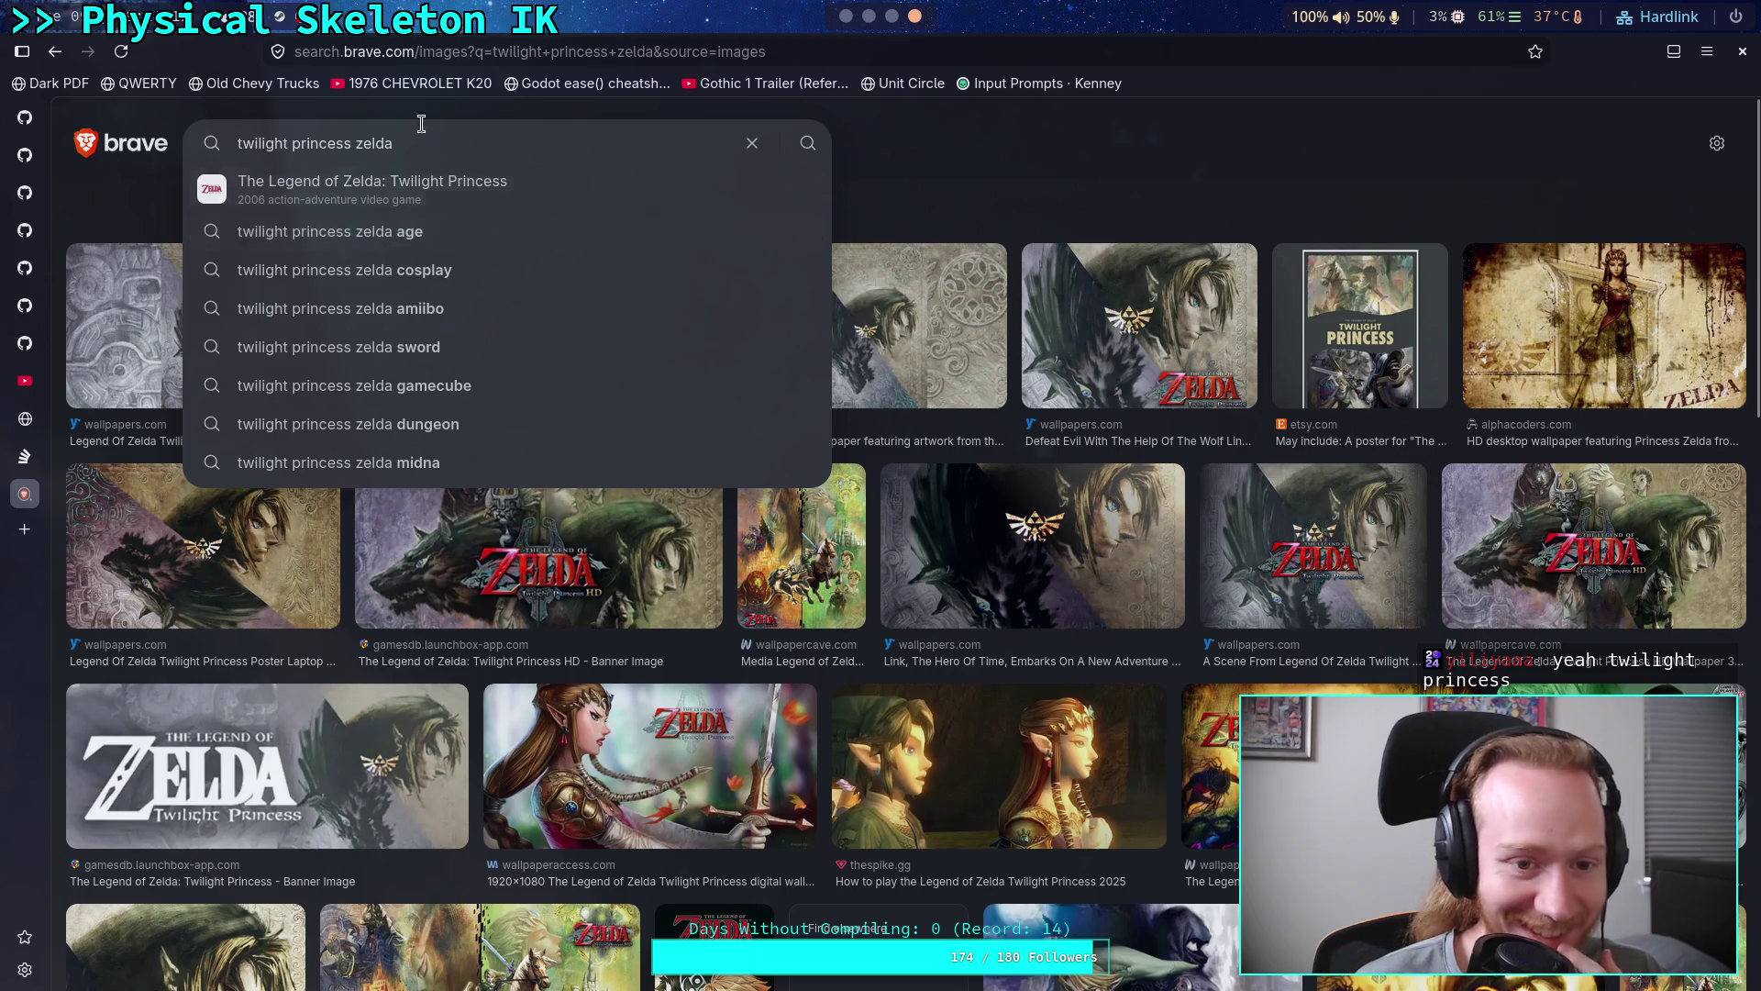
{"action": "left_click", "coordinate": [138, 134]}
{"action": "middle_click", "coordinate": [25, 494]}
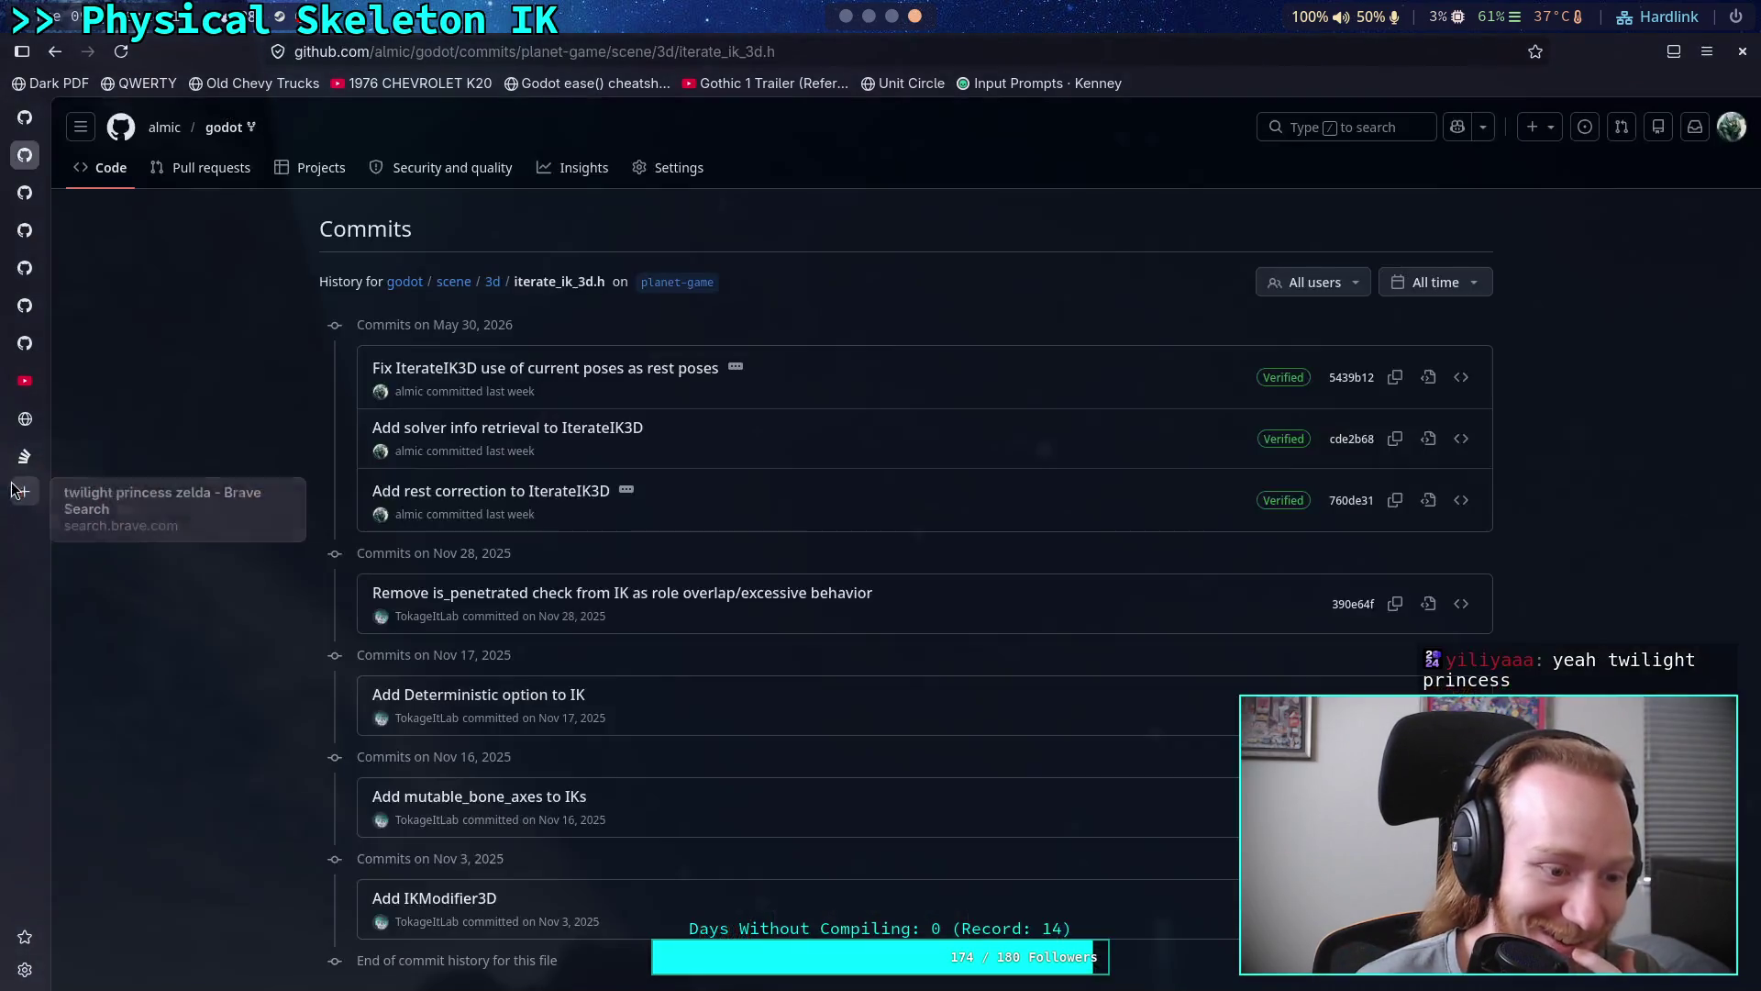
Glance at Godot, come back to the GitHub commit history, and start a new browser tab
{"action": "left_click", "coordinate": [846, 16]}
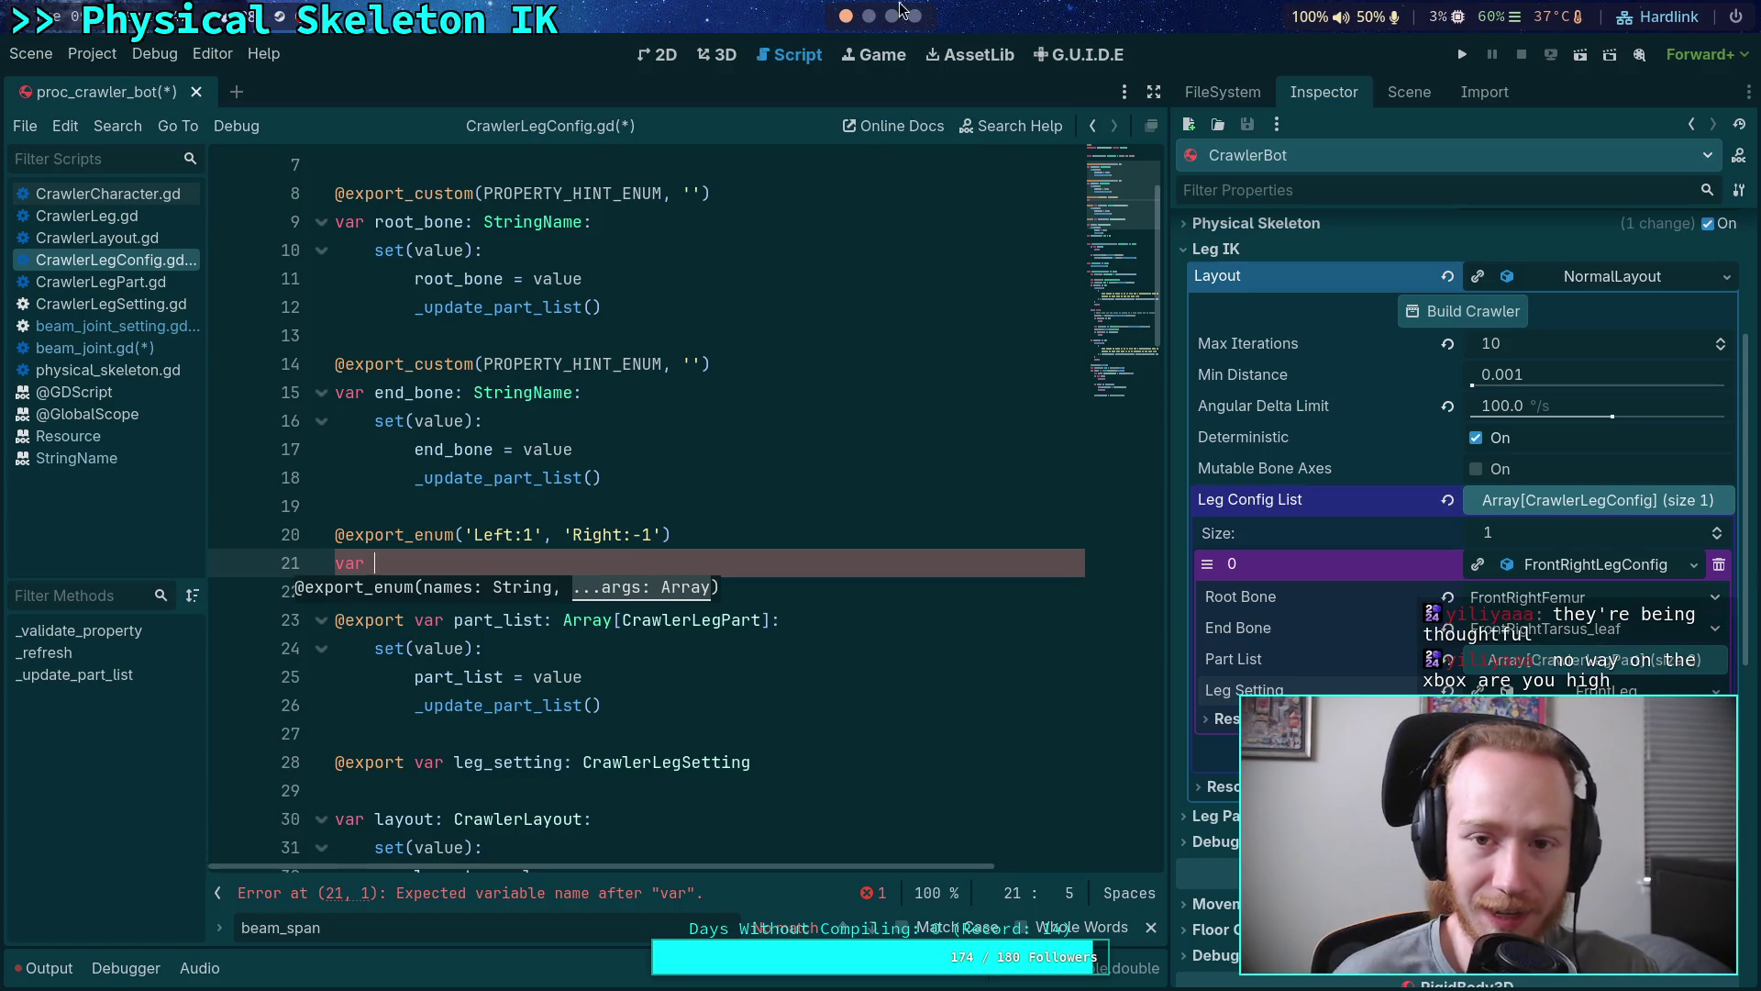
{"action": "key", "text": "super+4"}
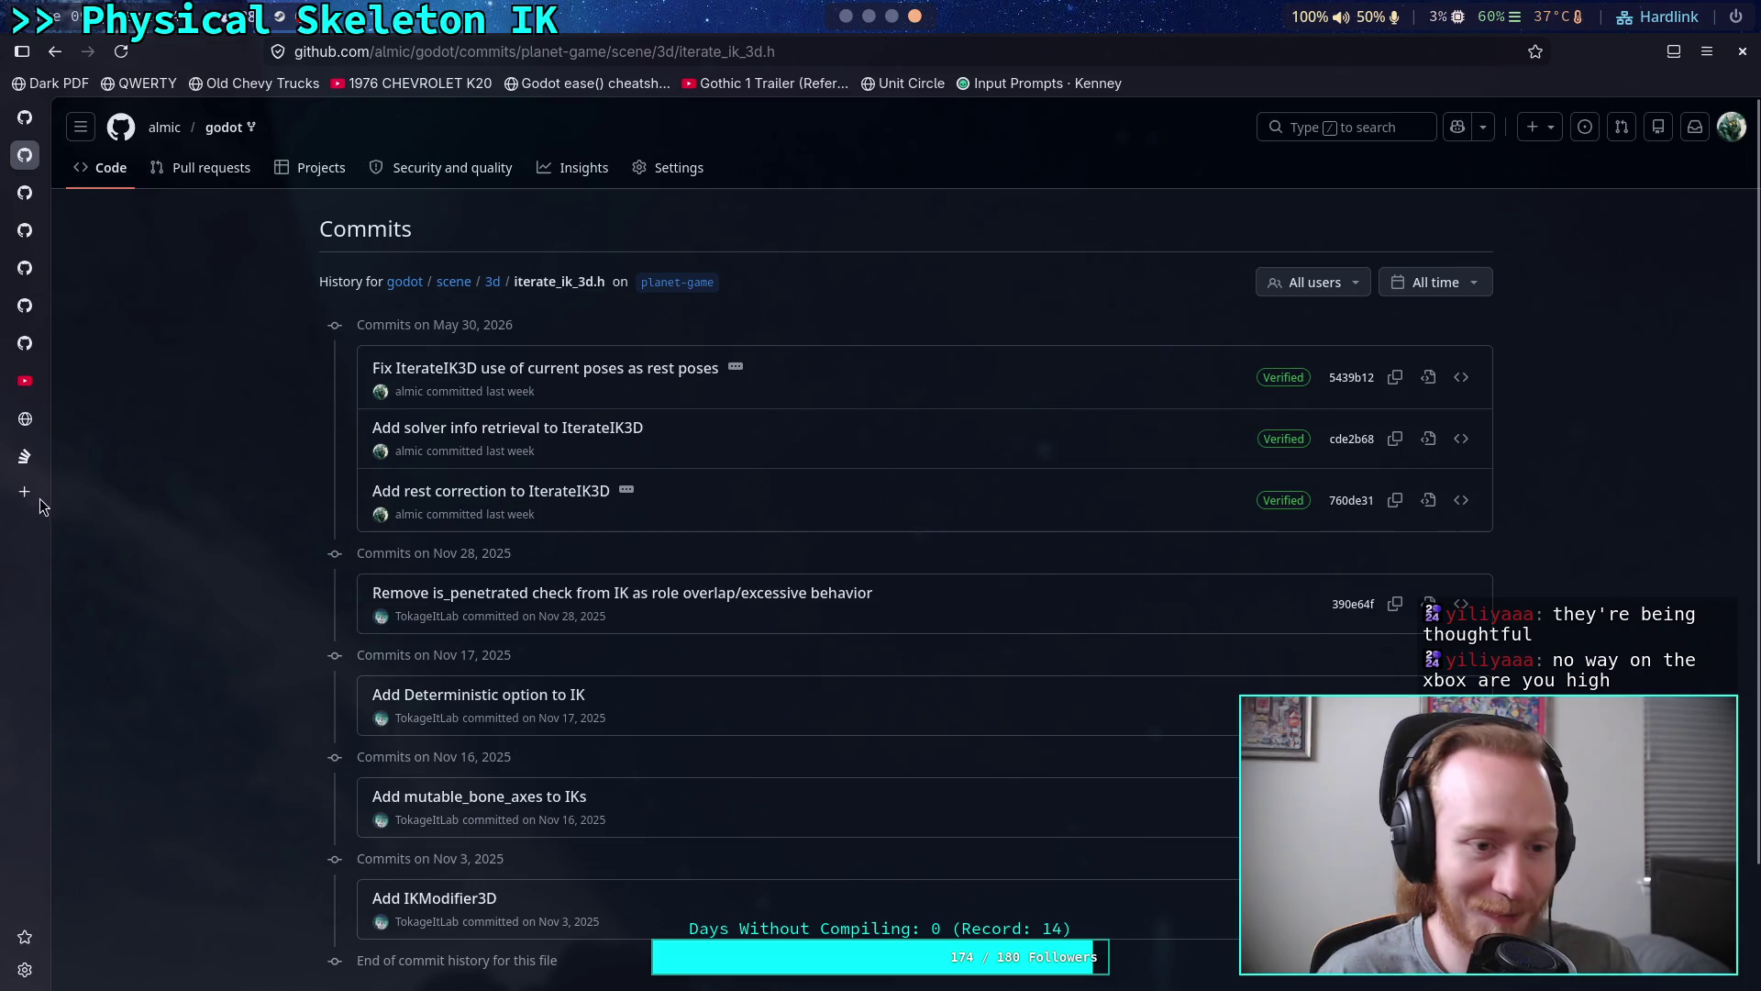
{"action": "left_click", "coordinate": [26, 493]}
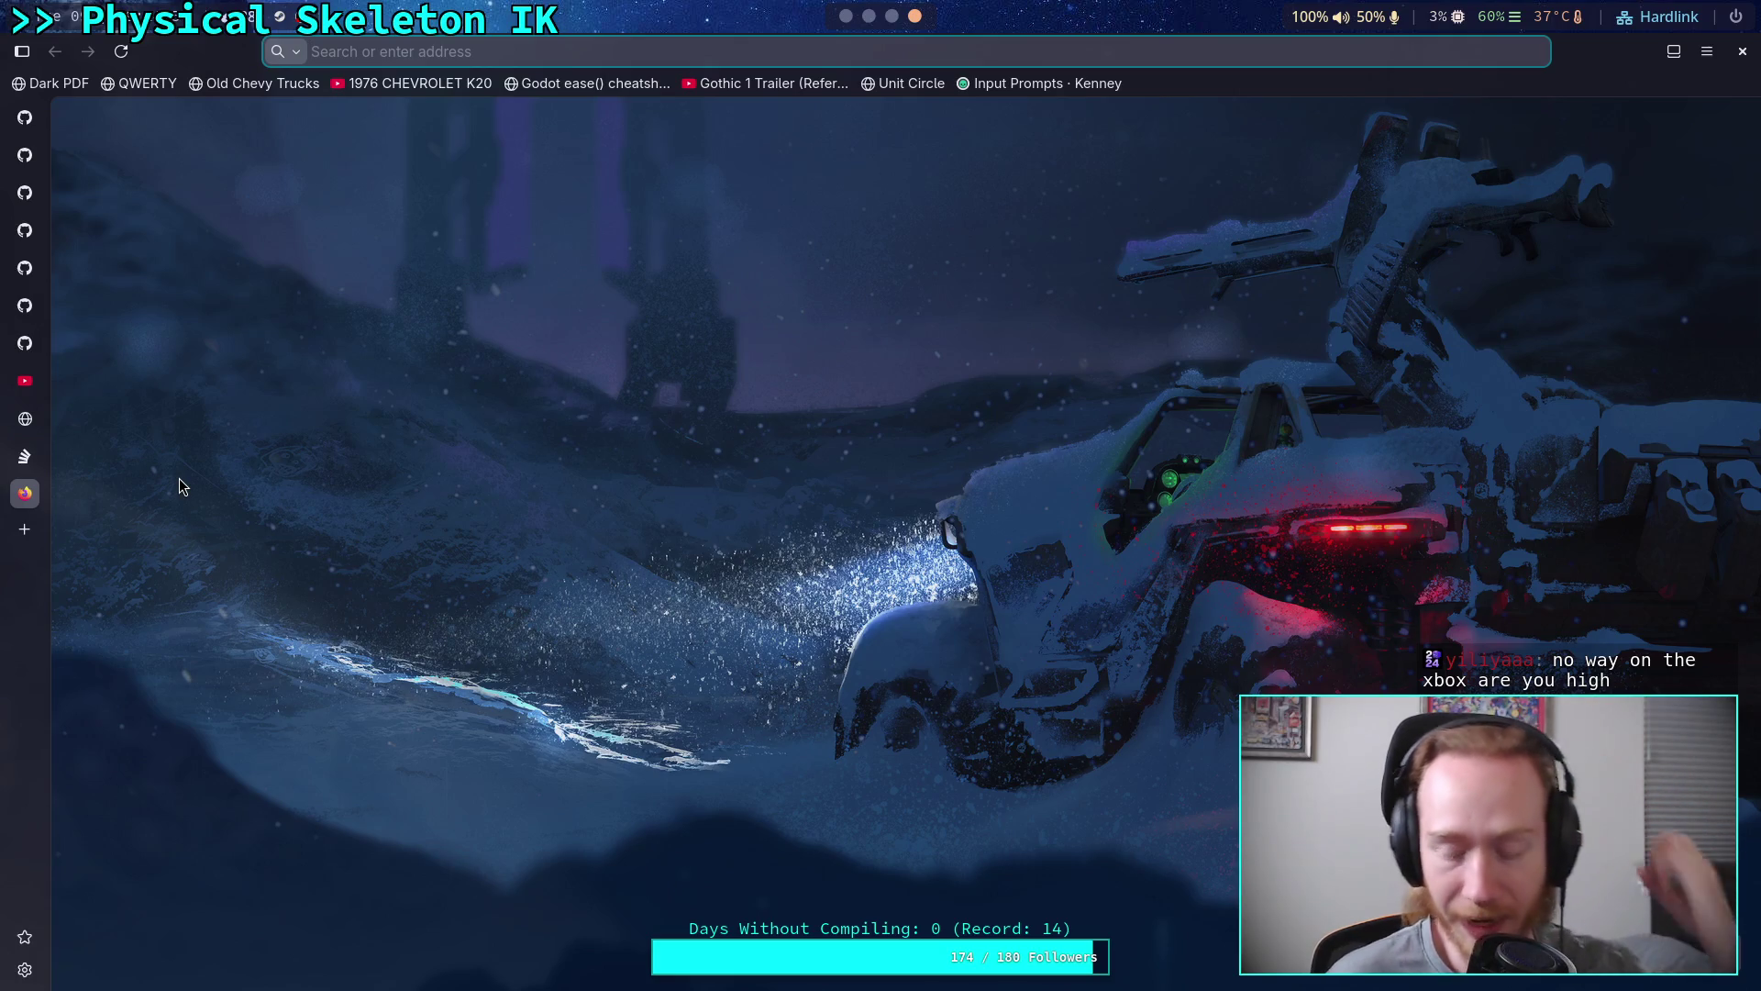
Search 'zelda twilight princess consoles', read its Wikipedia article, then close it to return to GitHub
{"action": "type", "text": "zelda tw"}
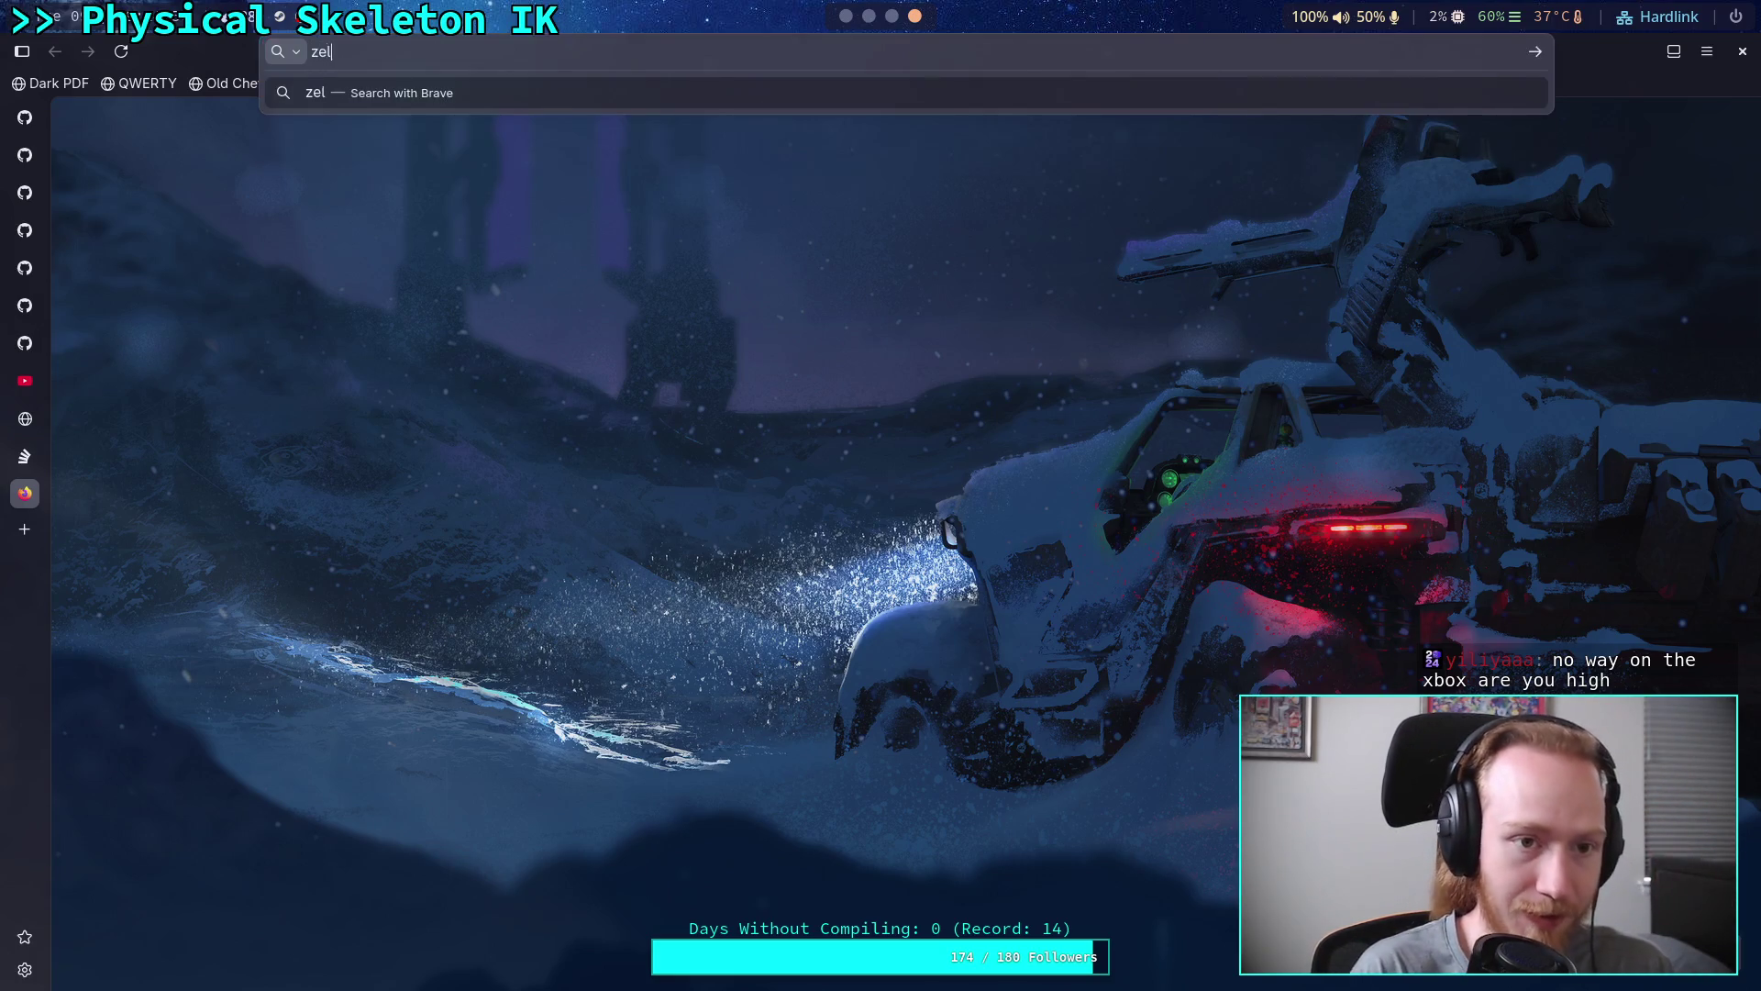
{"action": "type", "text": "ilight"}
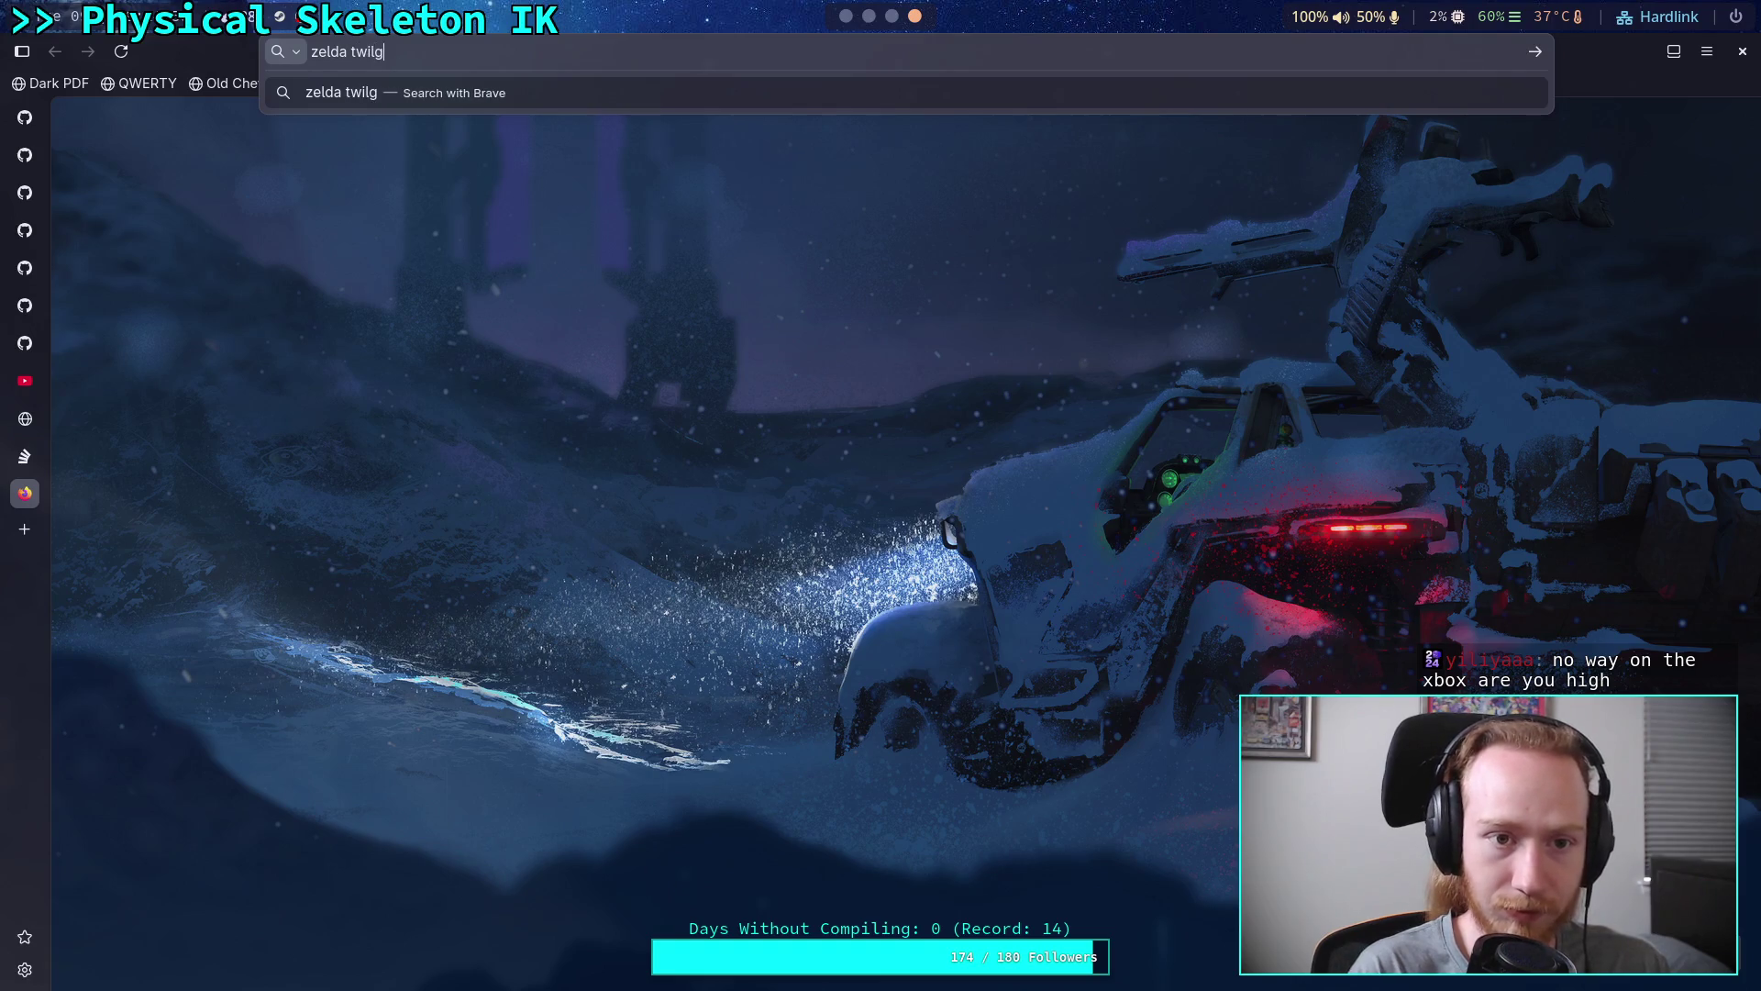
{"action": "key", "text": "BackSpace"}
{"action": "key", "text": "BackSpace"}
{"action": "key", "text": "BackSpace"}
{"action": "type", "text": "ght prince"}
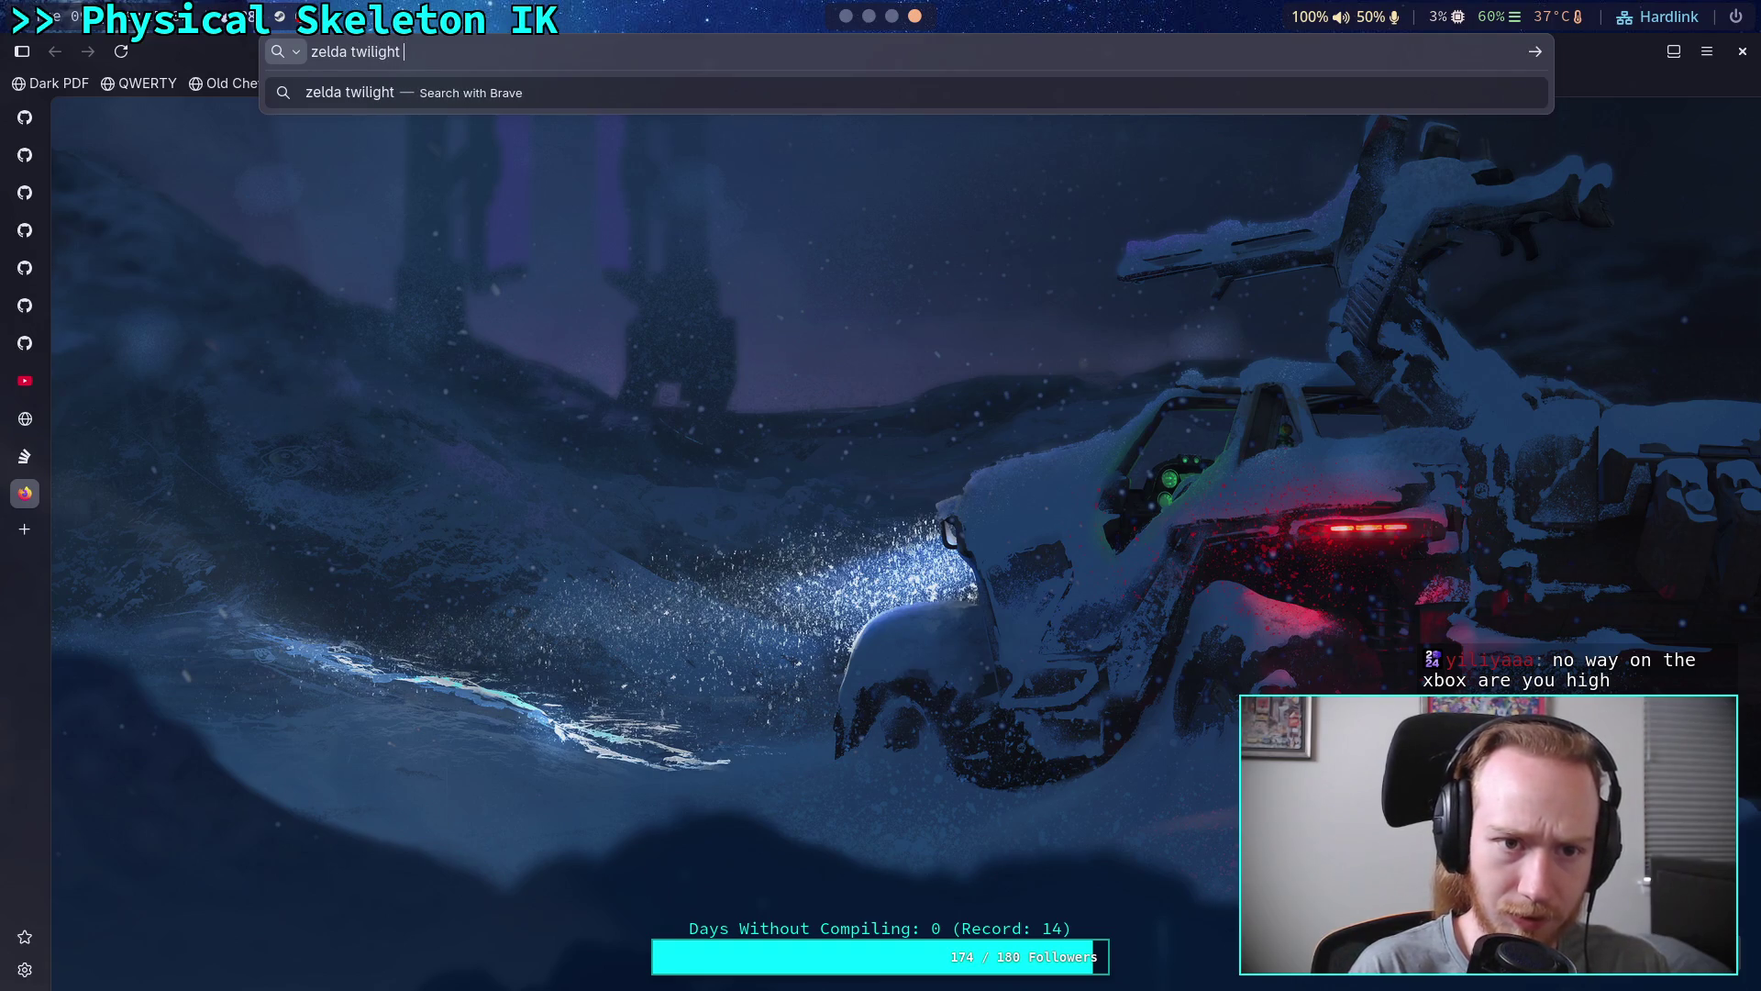
{"action": "type", "text": "ss consoles"}
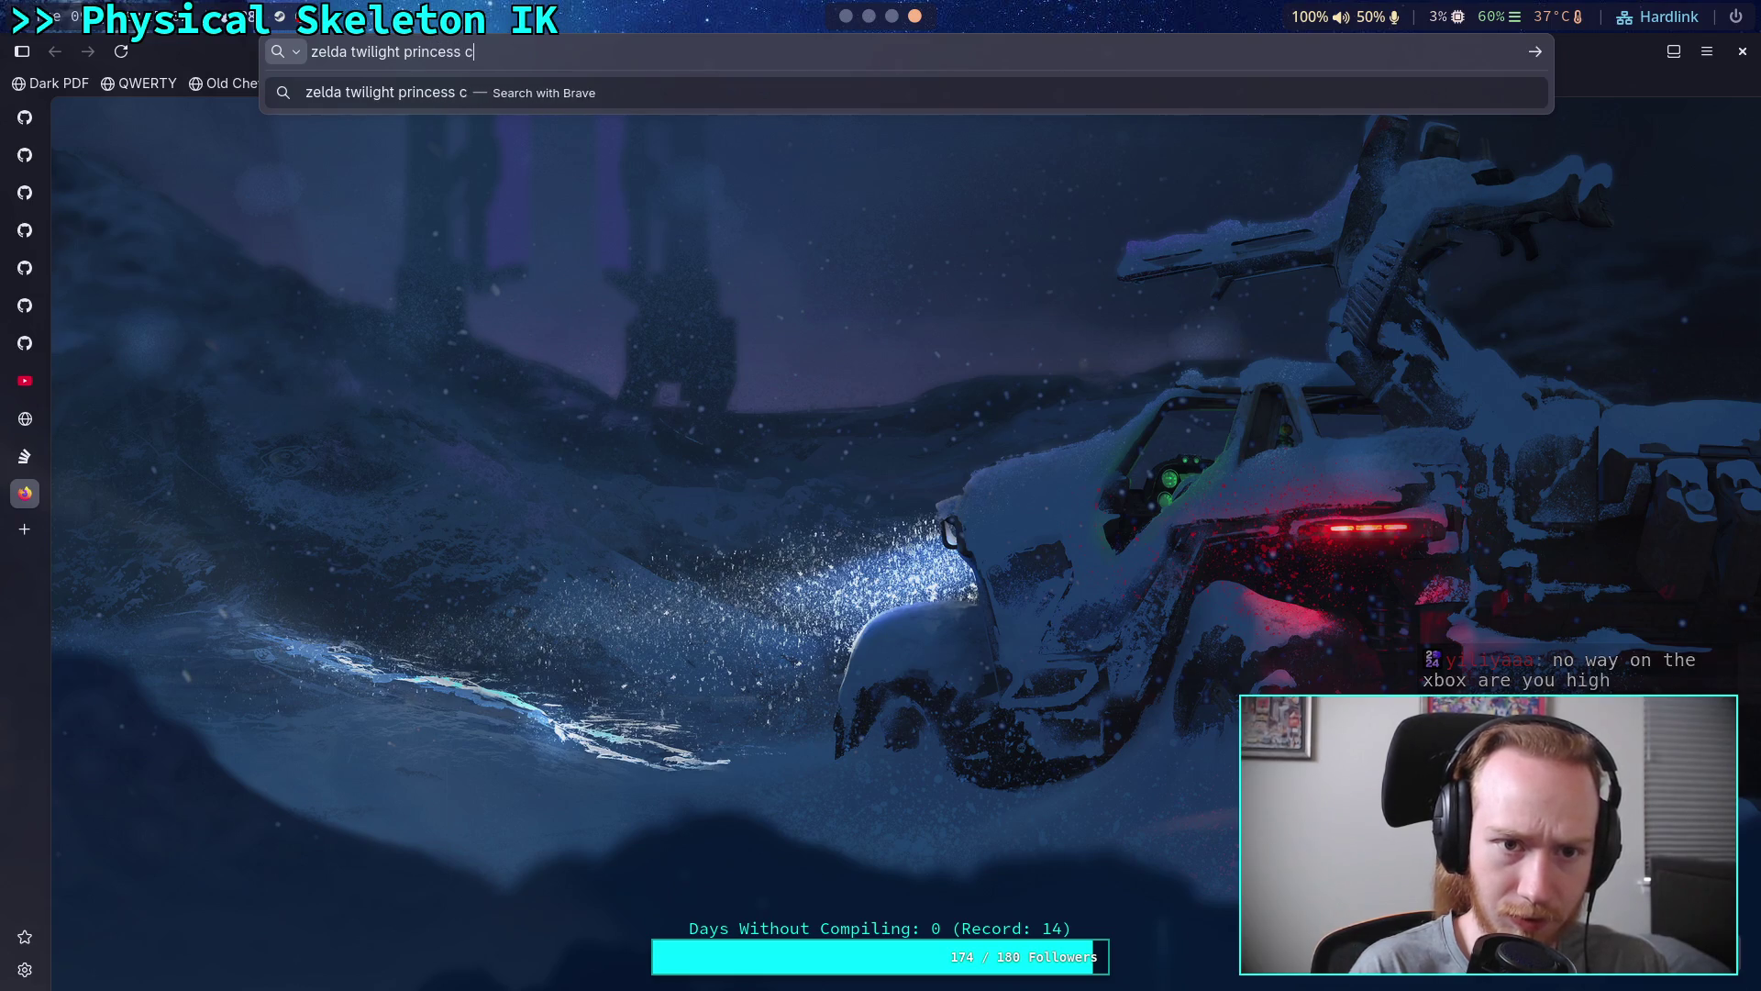
{"action": "key", "text": "Return"}
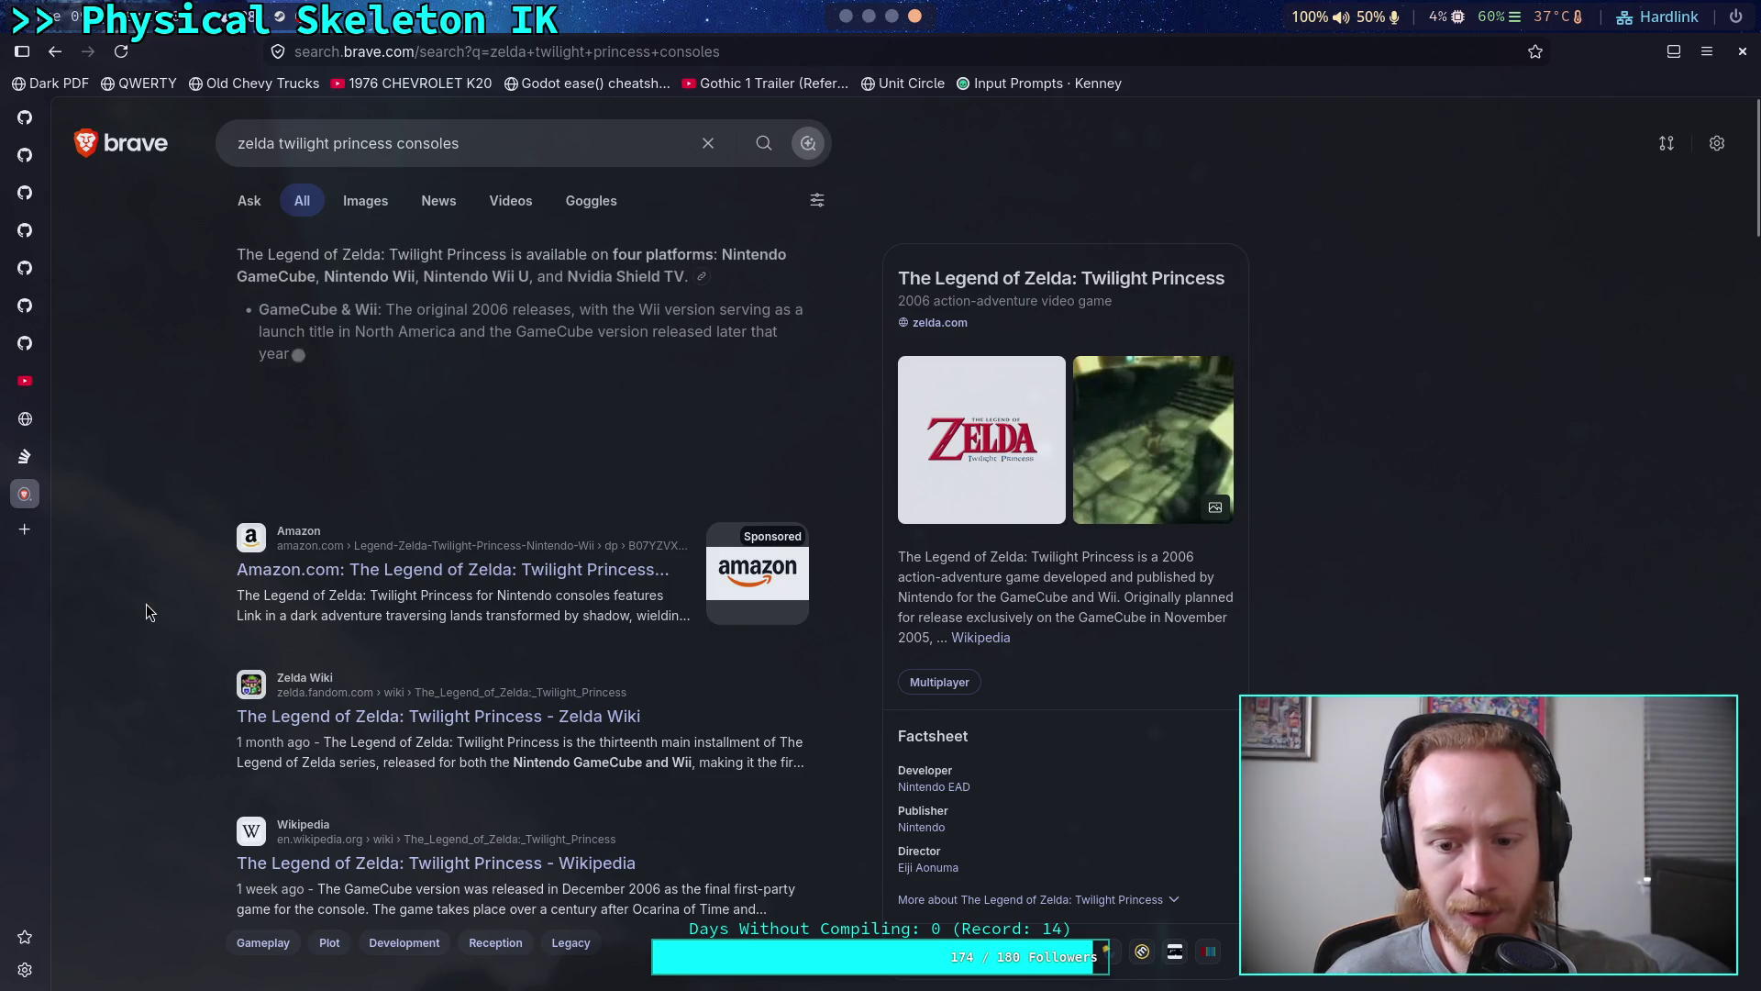
{"action": "scroll", "coordinate": [146, 604], "scroll_direction": "down", "scroll_amount": 2}
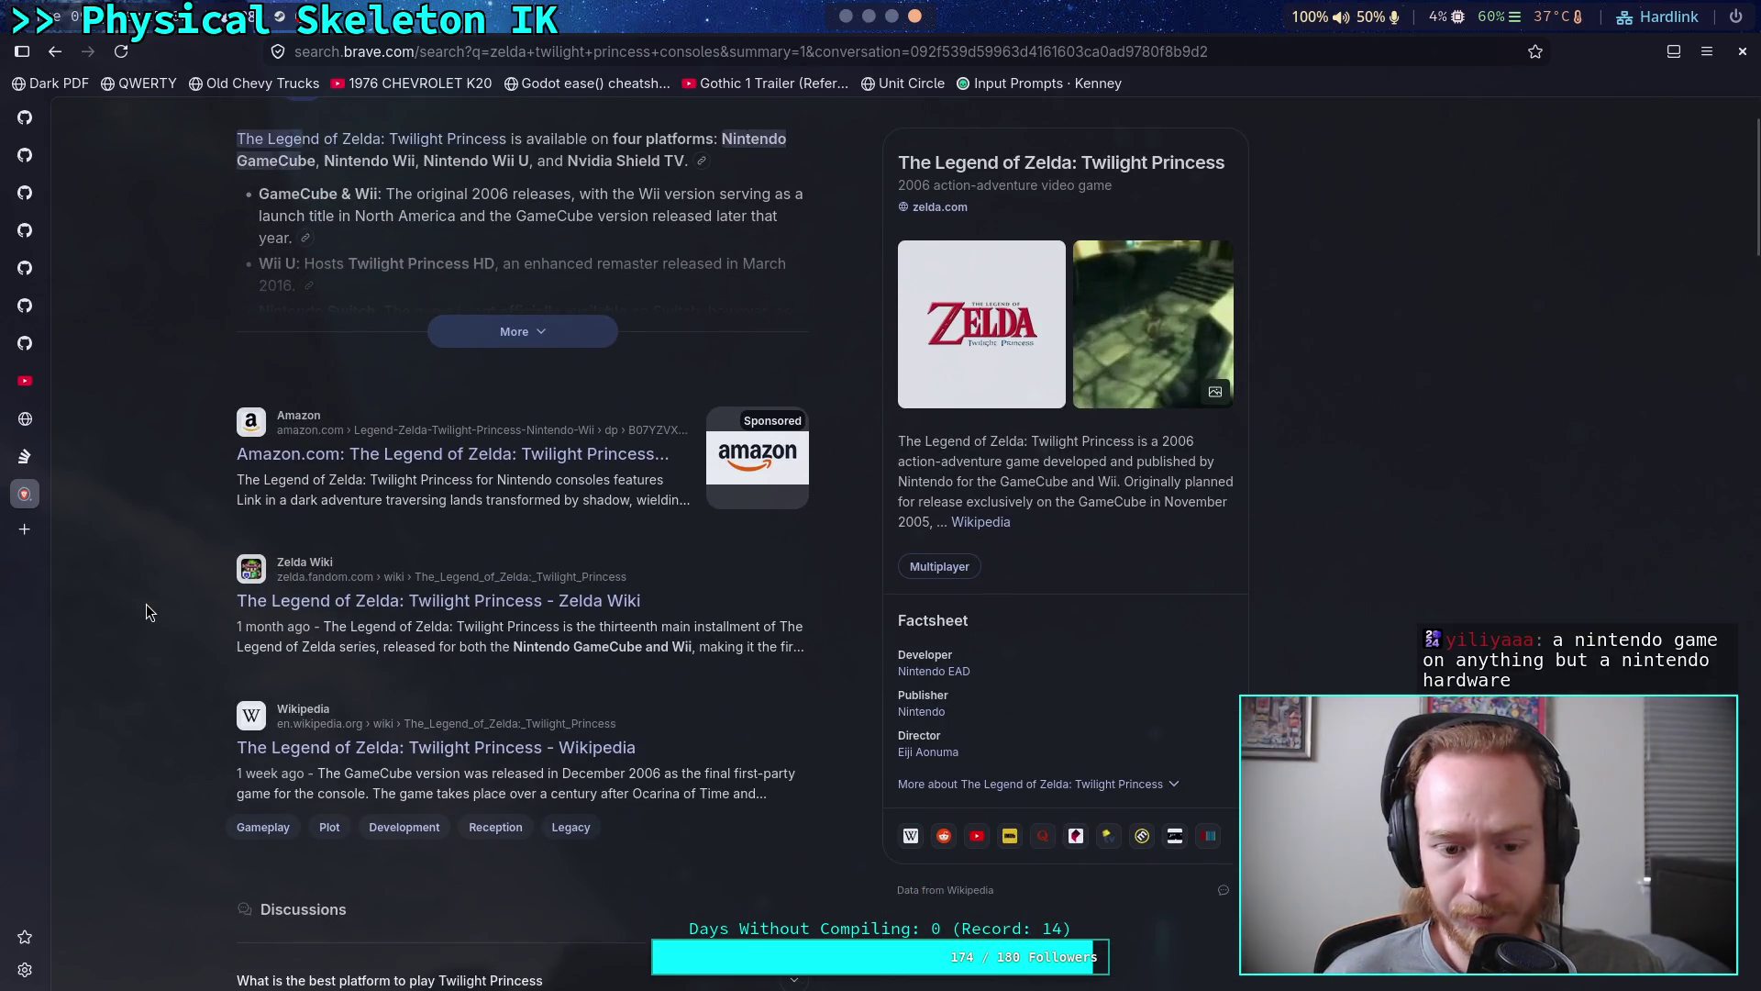
{"action": "left_click", "coordinate": [551, 748]}
{"action": "scroll", "coordinate": [550, 766], "scroll_direction": "down", "scroll_amount": 5}
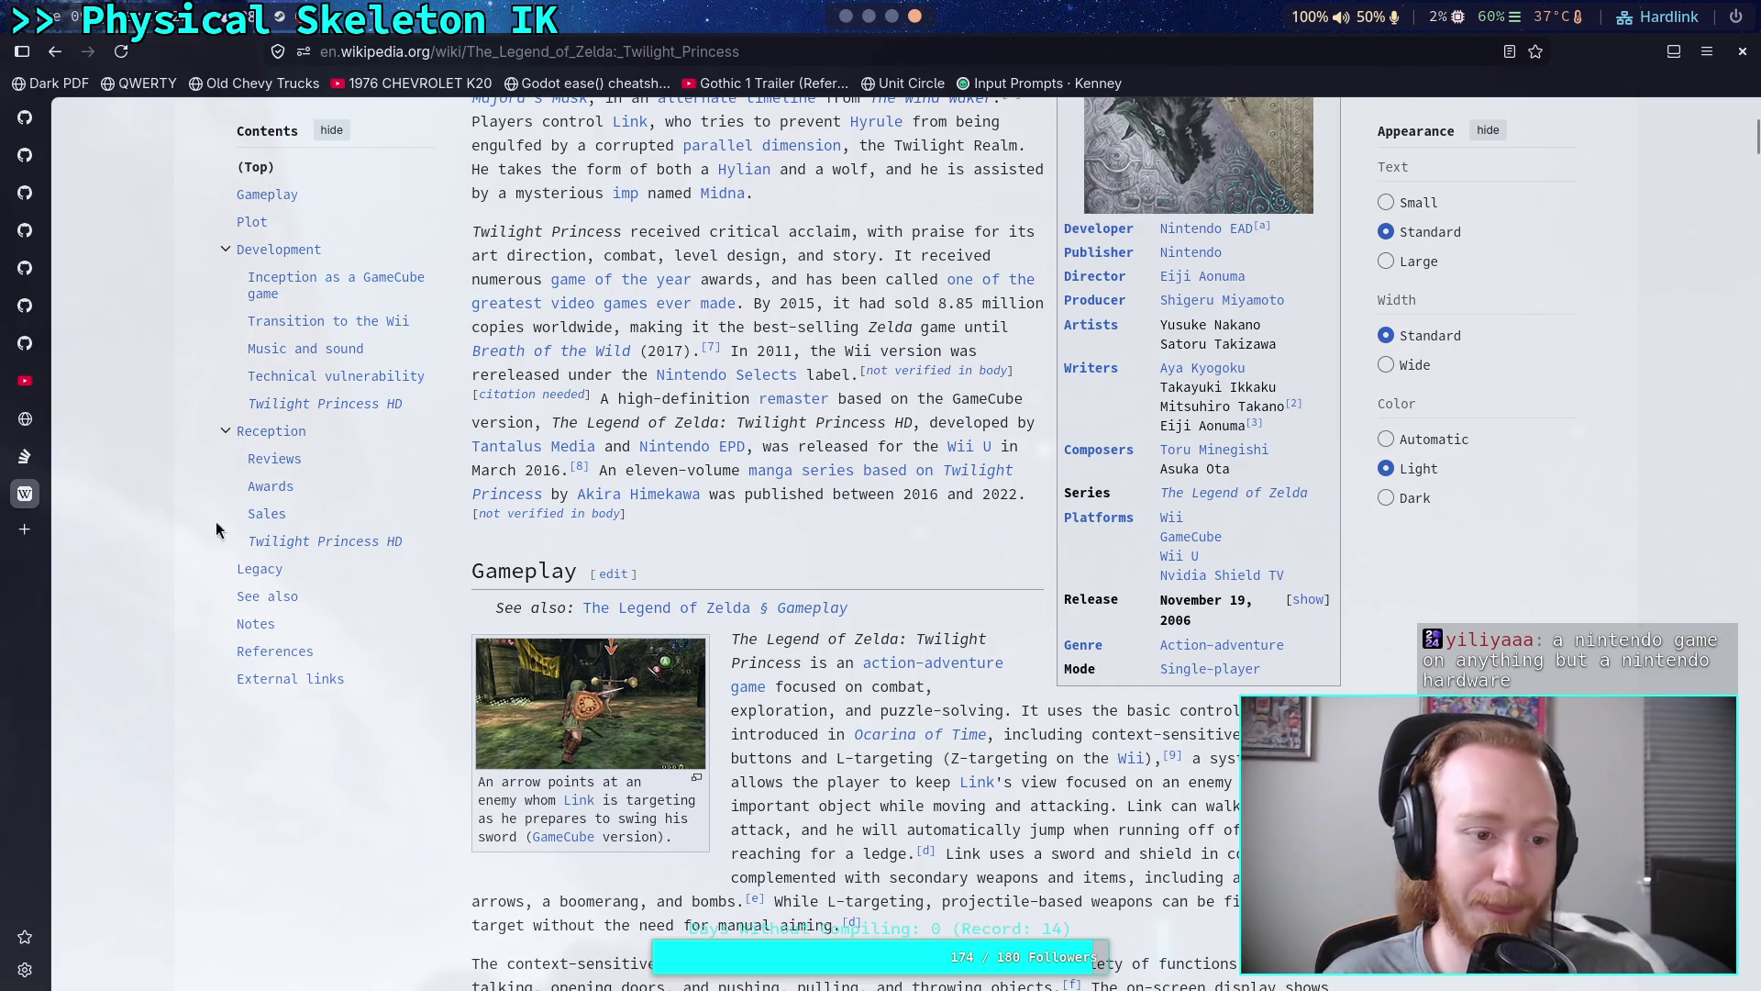
{"action": "left_click", "coordinate": [9, 481]}
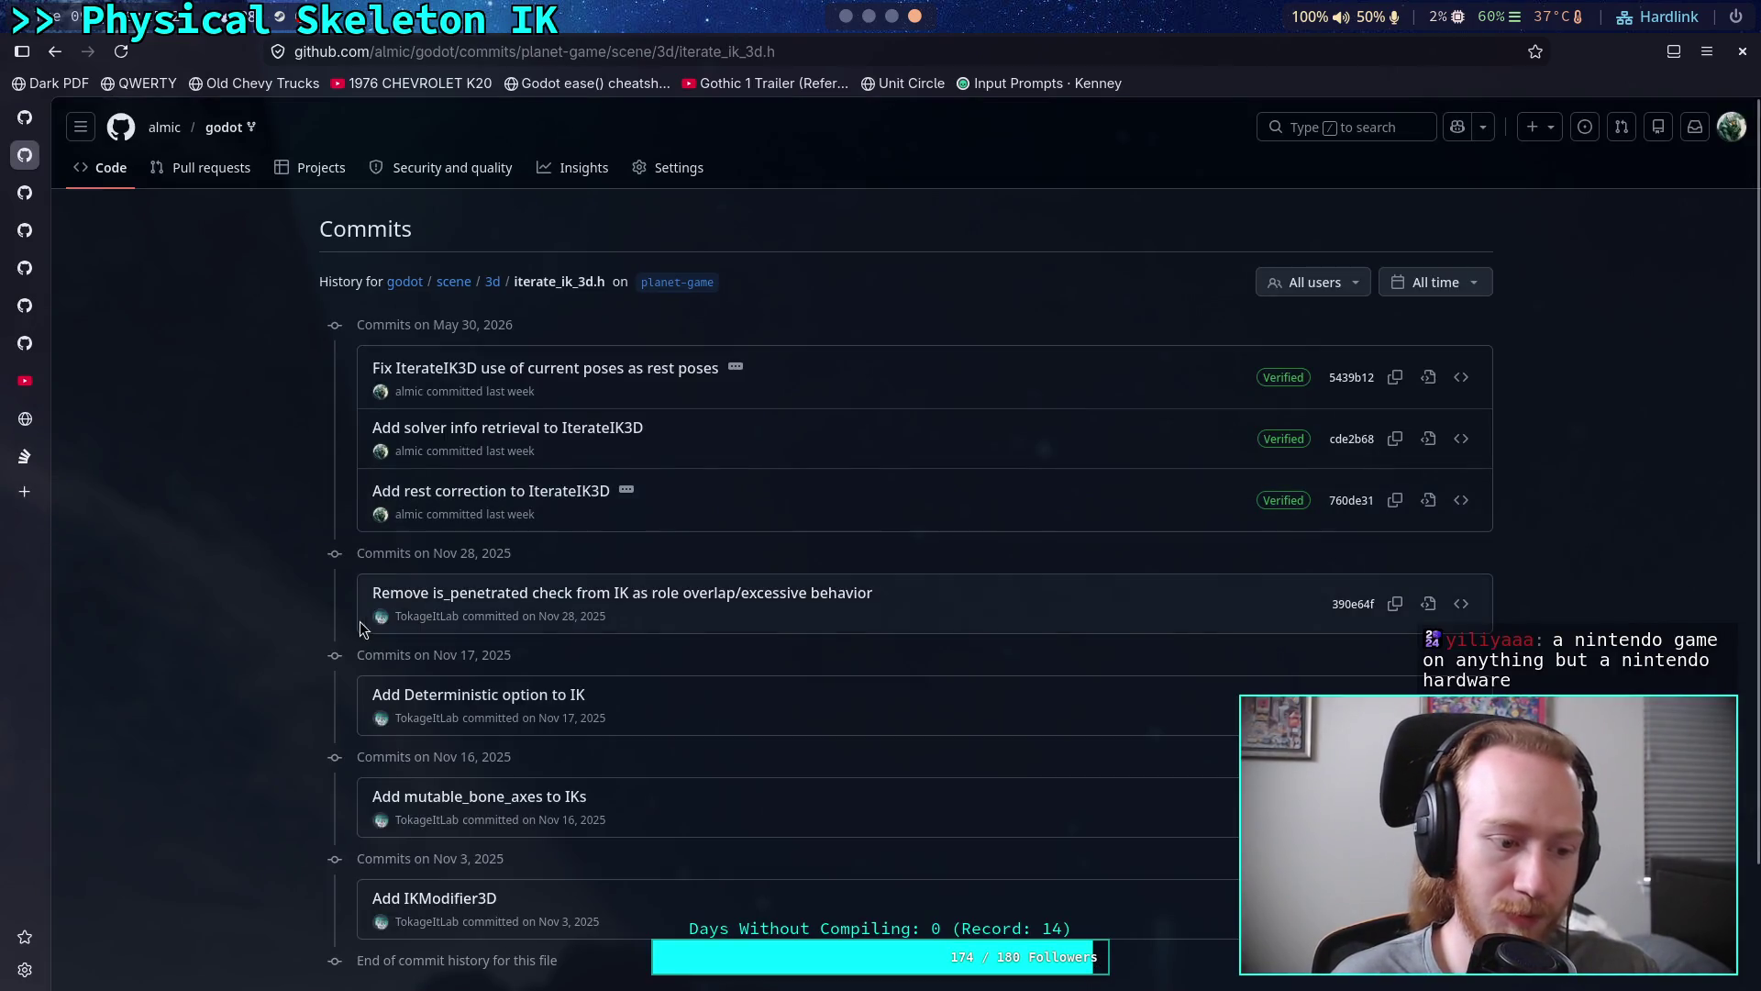
{"action": "left_click", "coordinate": [870, 16]}
{"action": "left_click", "coordinate": [846, 16]}
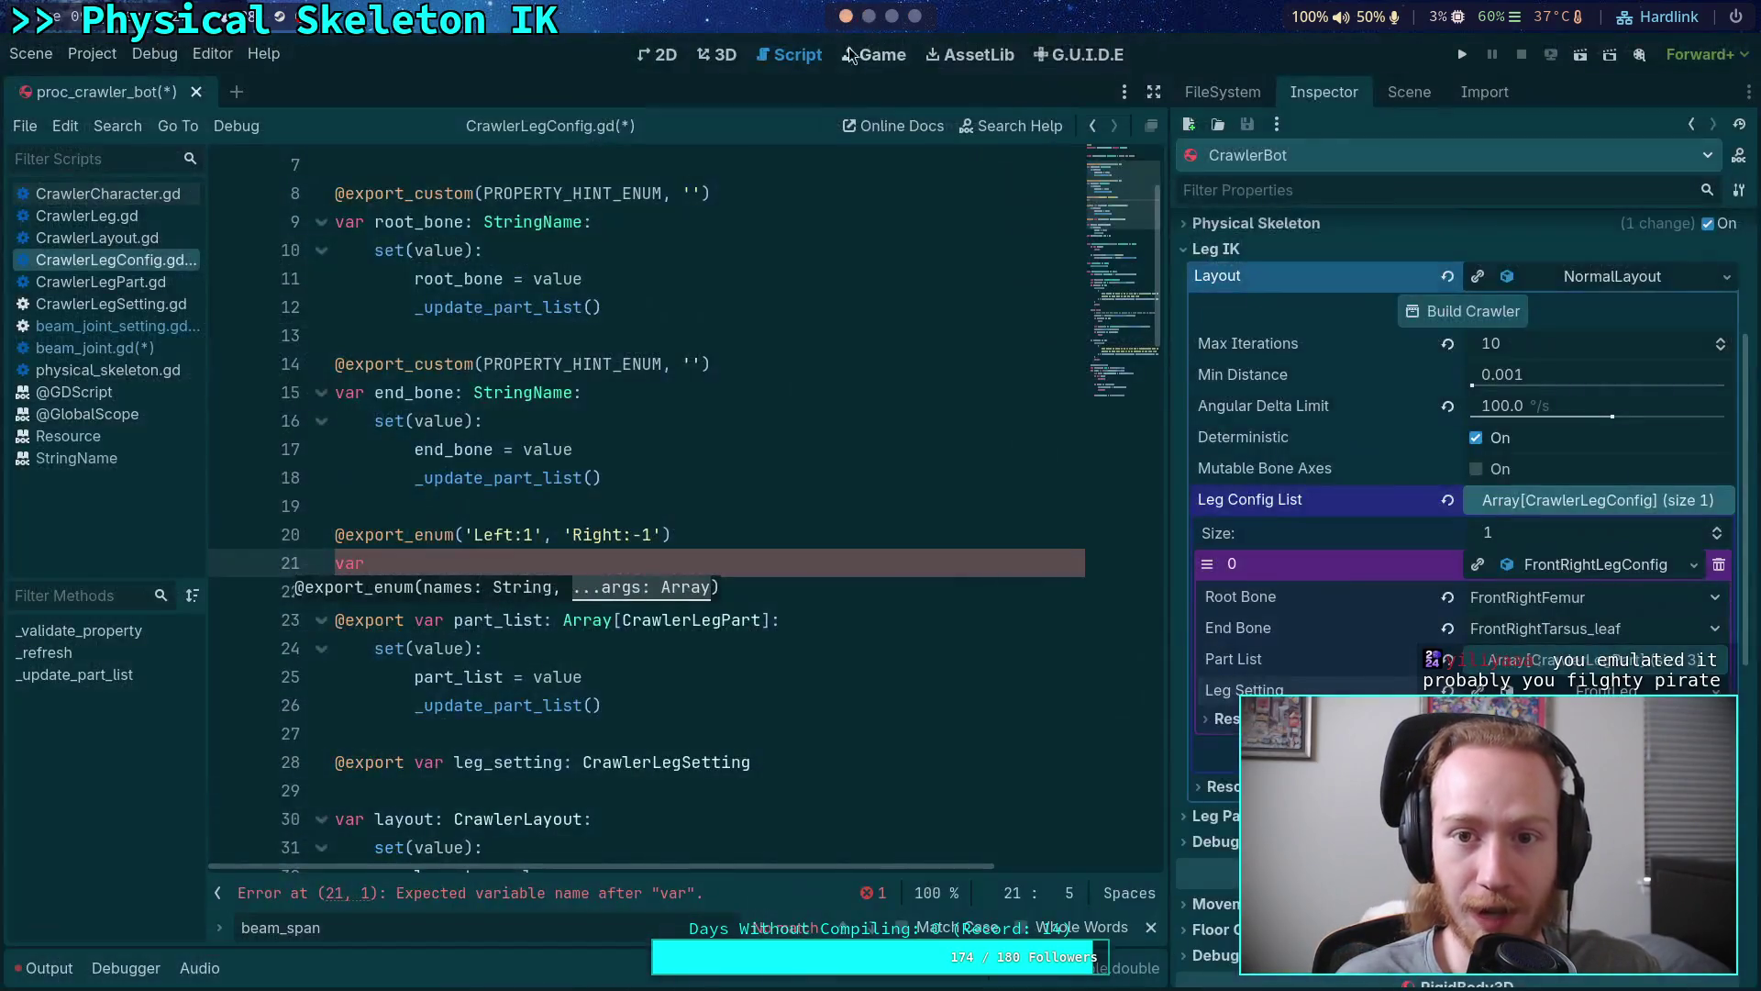
{"action": "left_click", "coordinate": [809, 559]}
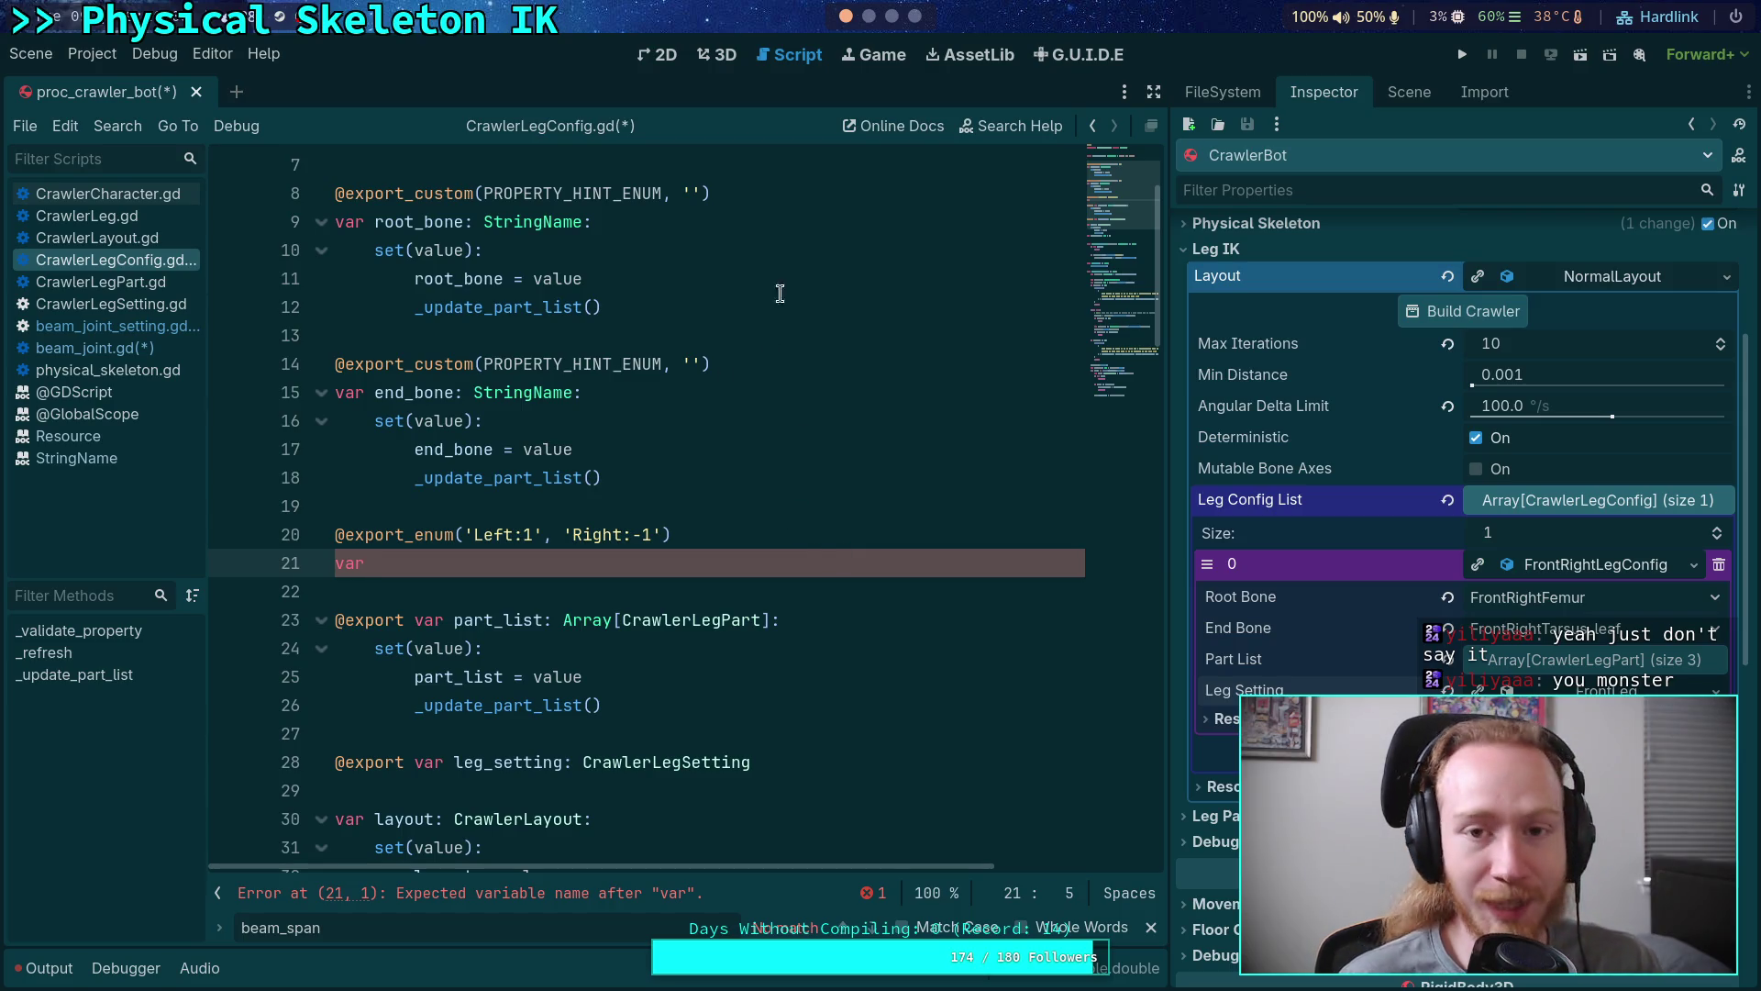
{"action": "left_click", "coordinate": [914, 16]}
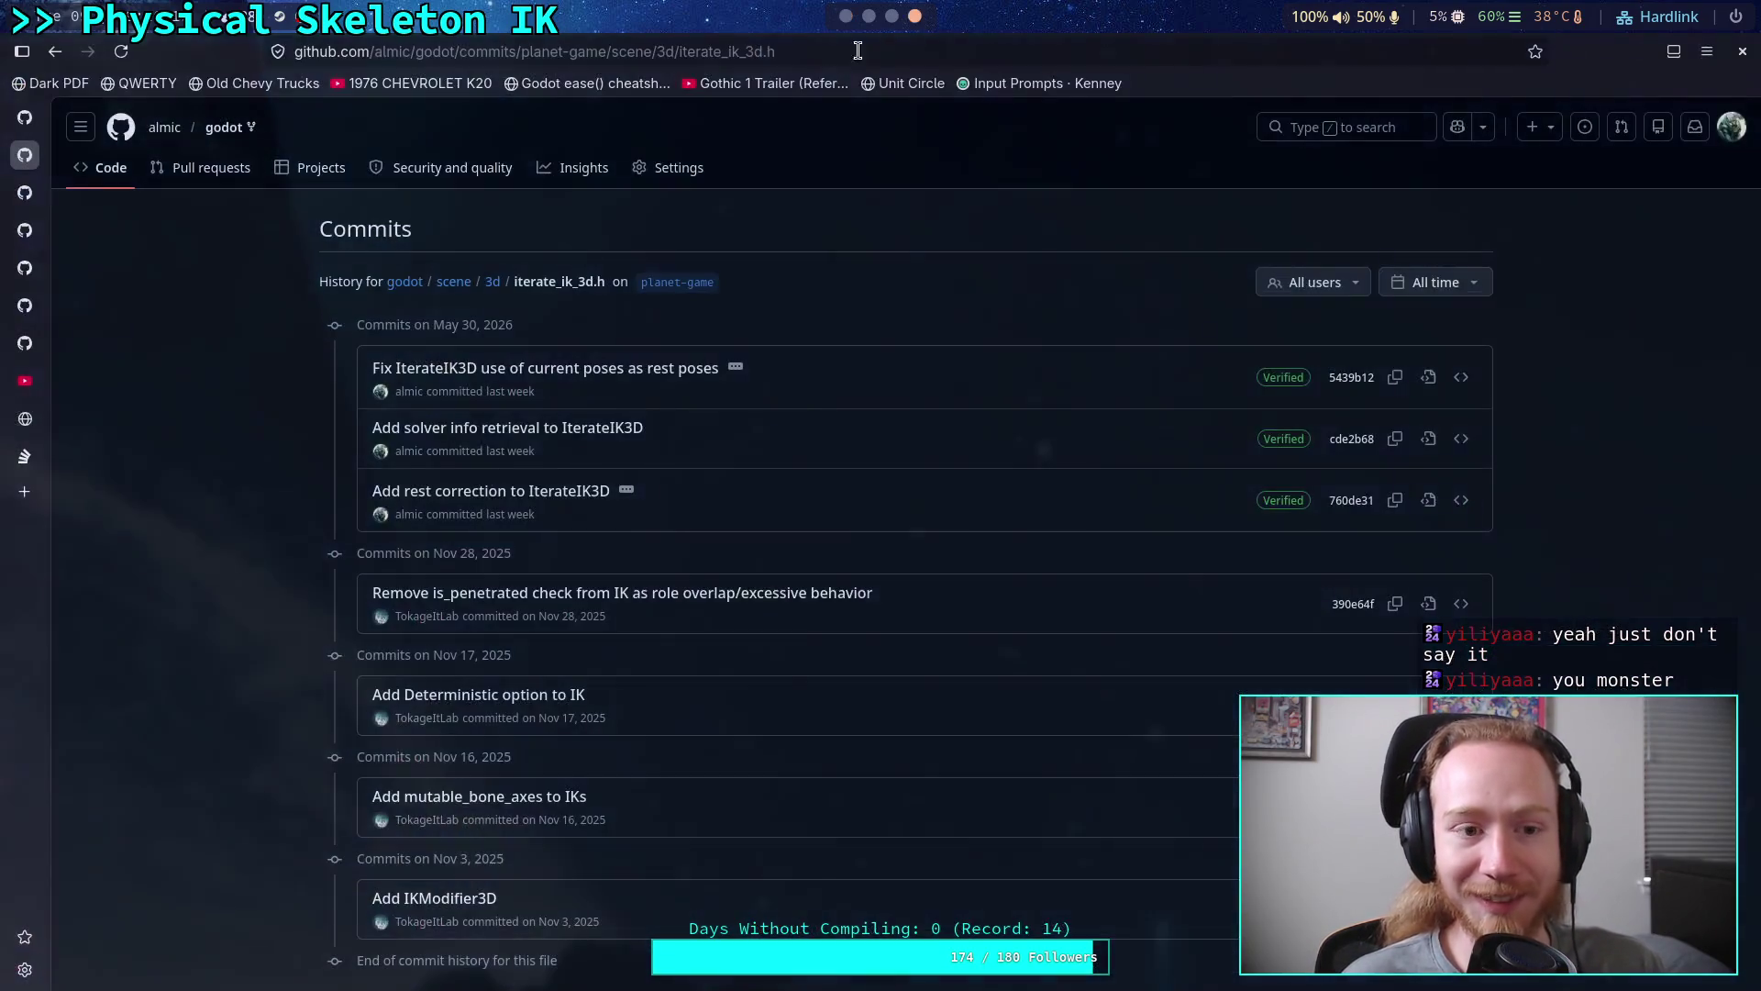
Open YouTube in a new tab and search 'breaking bad it was a gift'
{"action": "left_click", "coordinate": [27, 382]}
{"action": "right_click", "coordinate": [126, 128]}
{"action": "left_click", "coordinate": [183, 147]}
{"action": "left_click", "coordinate": [33, 422]}
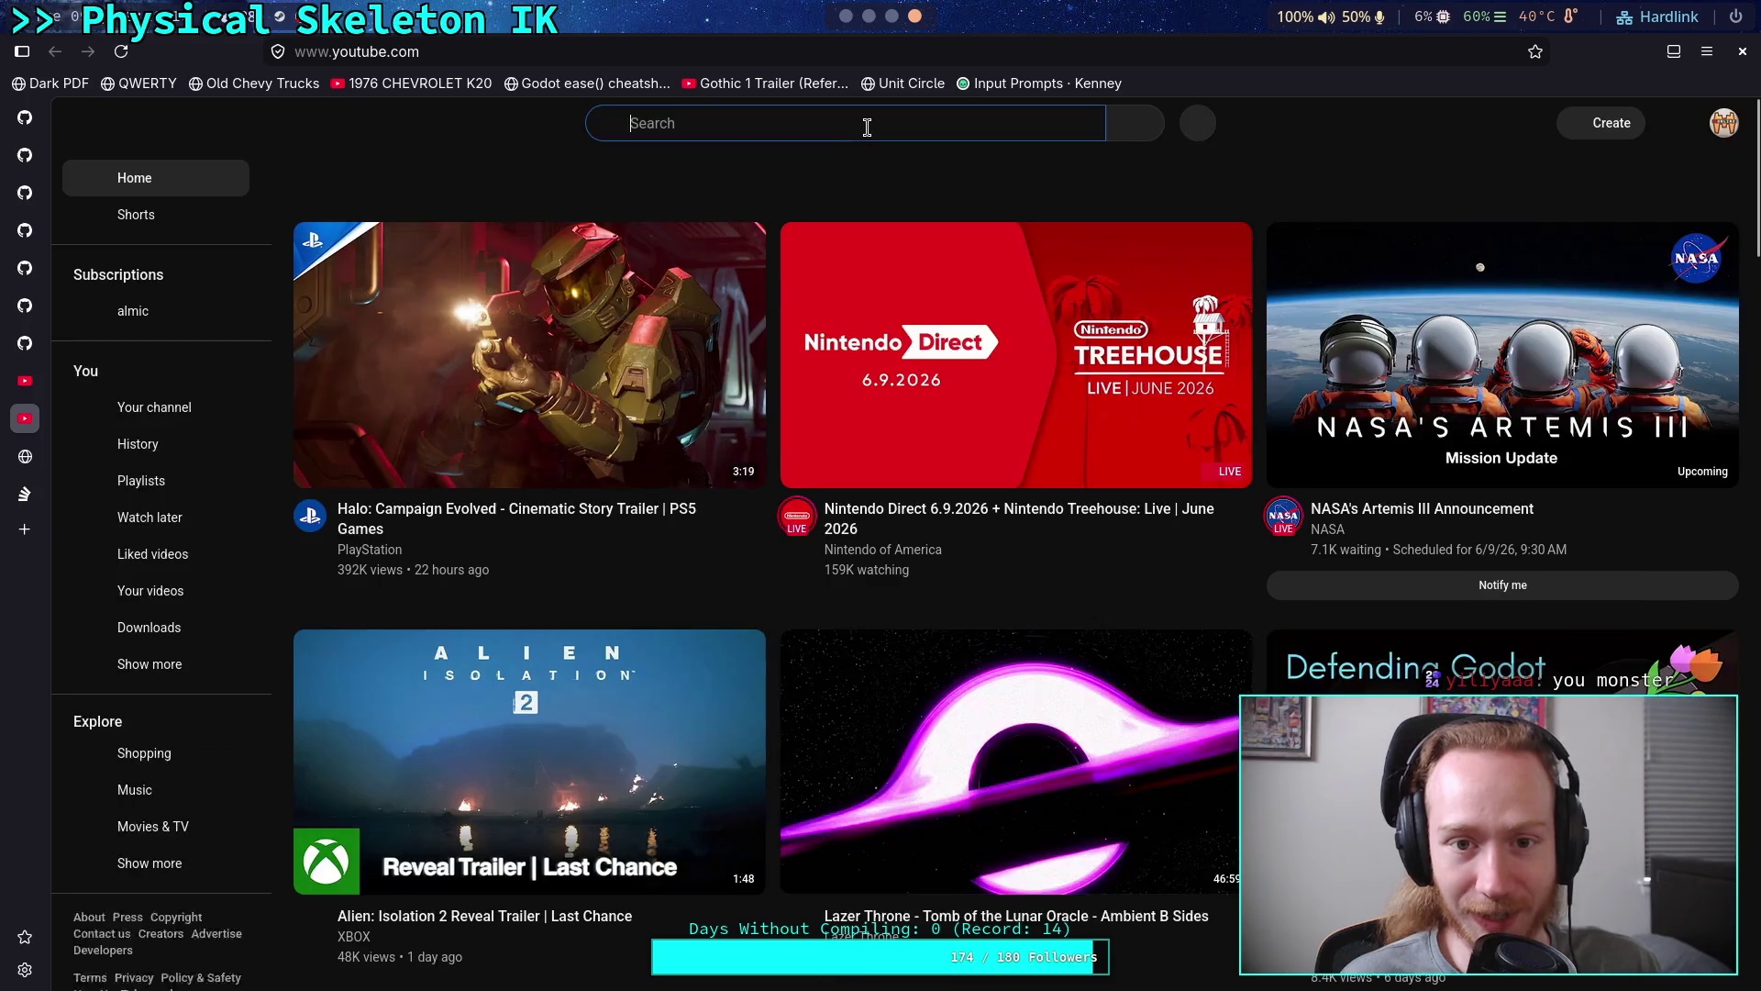
{"action": "left_click", "coordinate": [867, 128]}
{"action": "type", "text": "breaking bad it was a gift"}
{"action": "key", "text": "Return"}
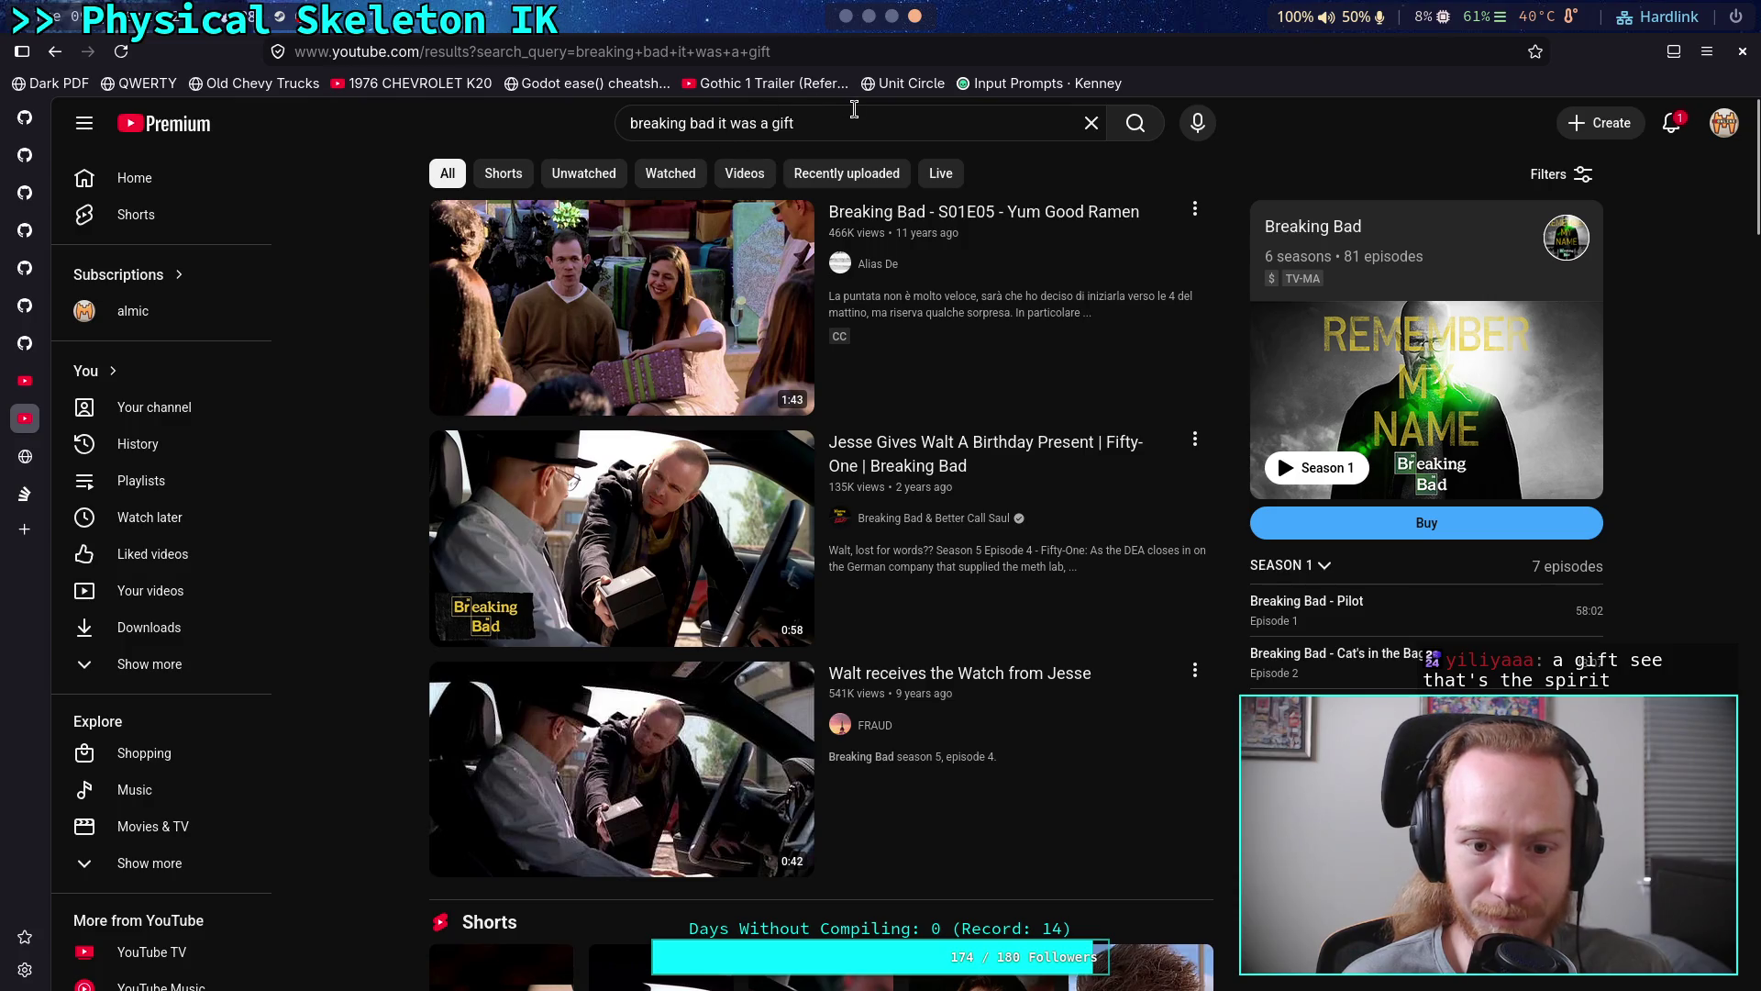
Play the jewelry store clip with volume raised slightly, pause it, and go back to Godot
{"action": "scroll", "coordinate": [908, 206], "scroll_direction": "down", "scroll_amount": 10}
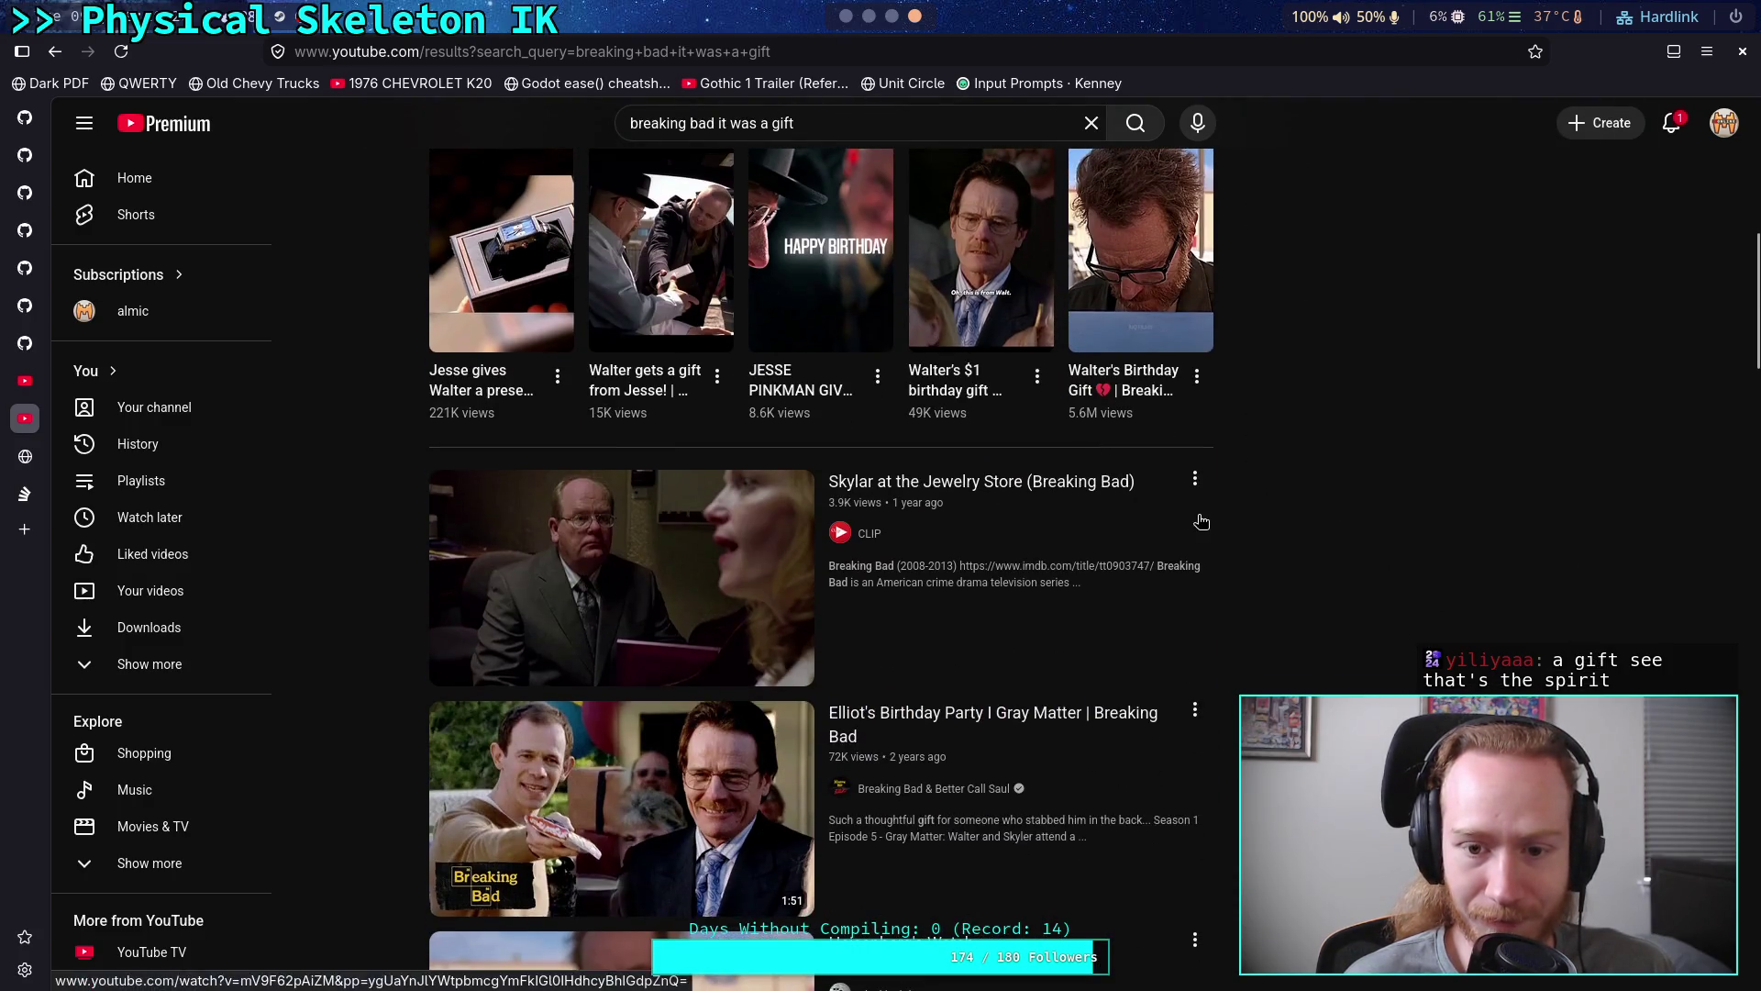
{"action": "left_click", "coordinate": [933, 644]}
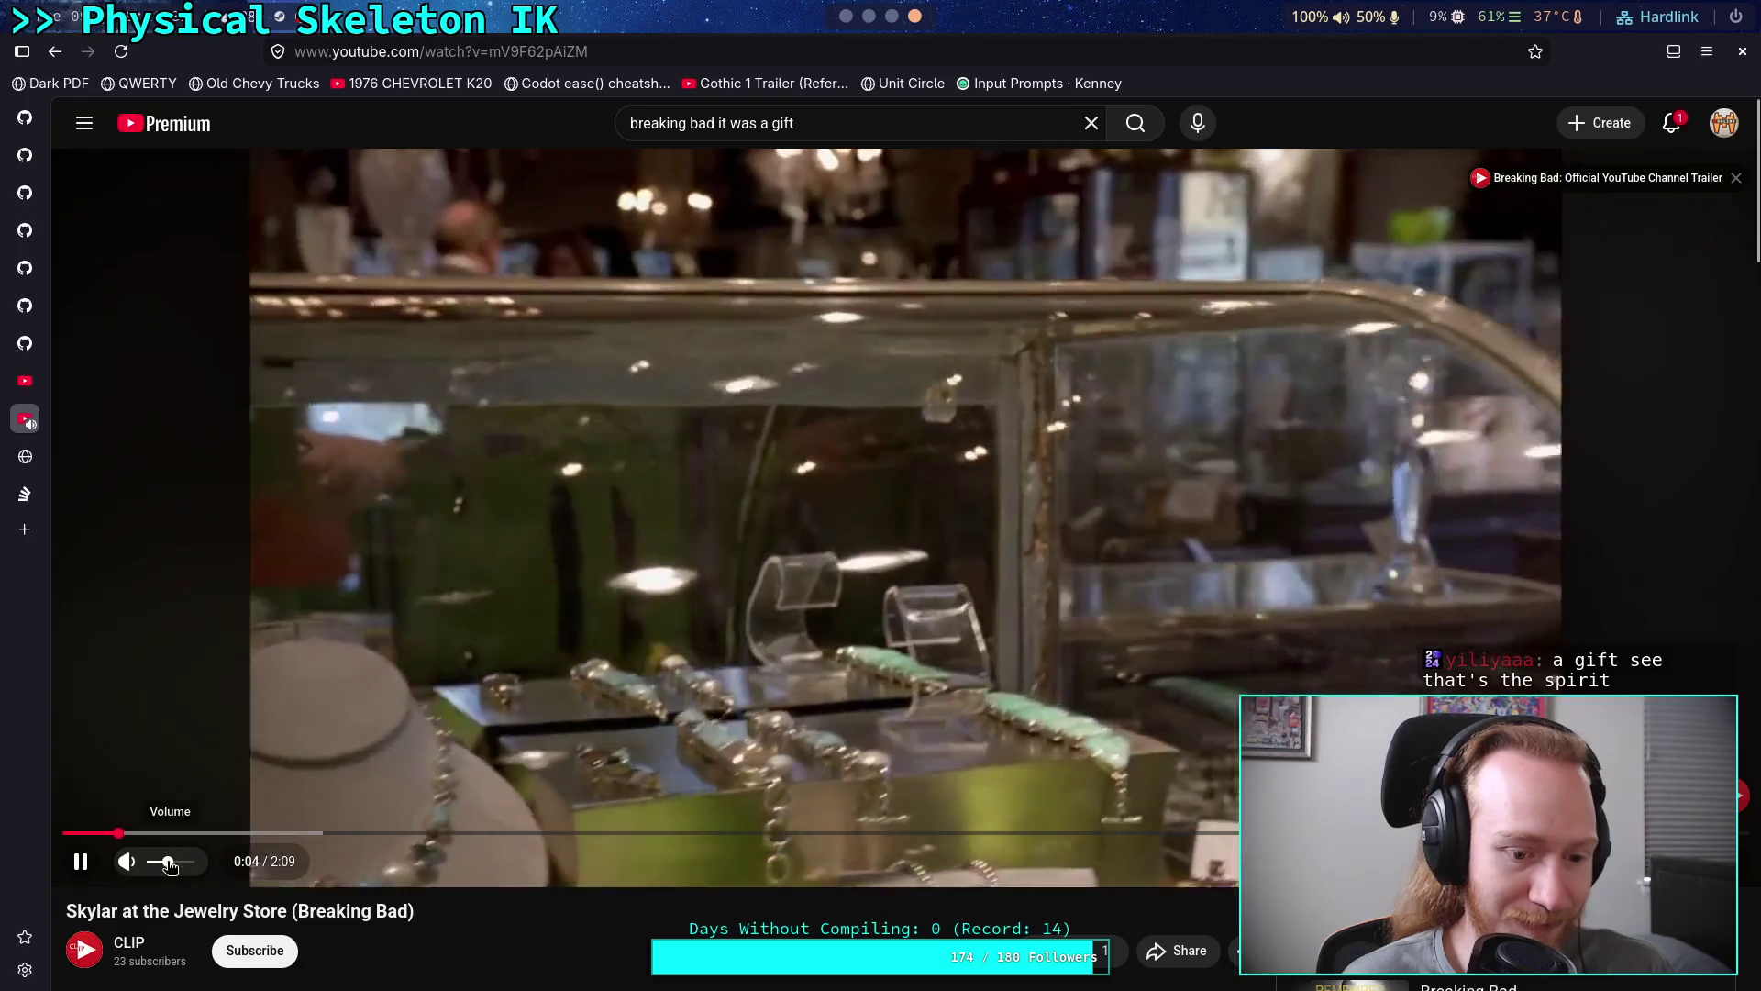
{"action": "left_click_drag", "start_coordinate": [169, 862], "coordinate": [174, 862]}
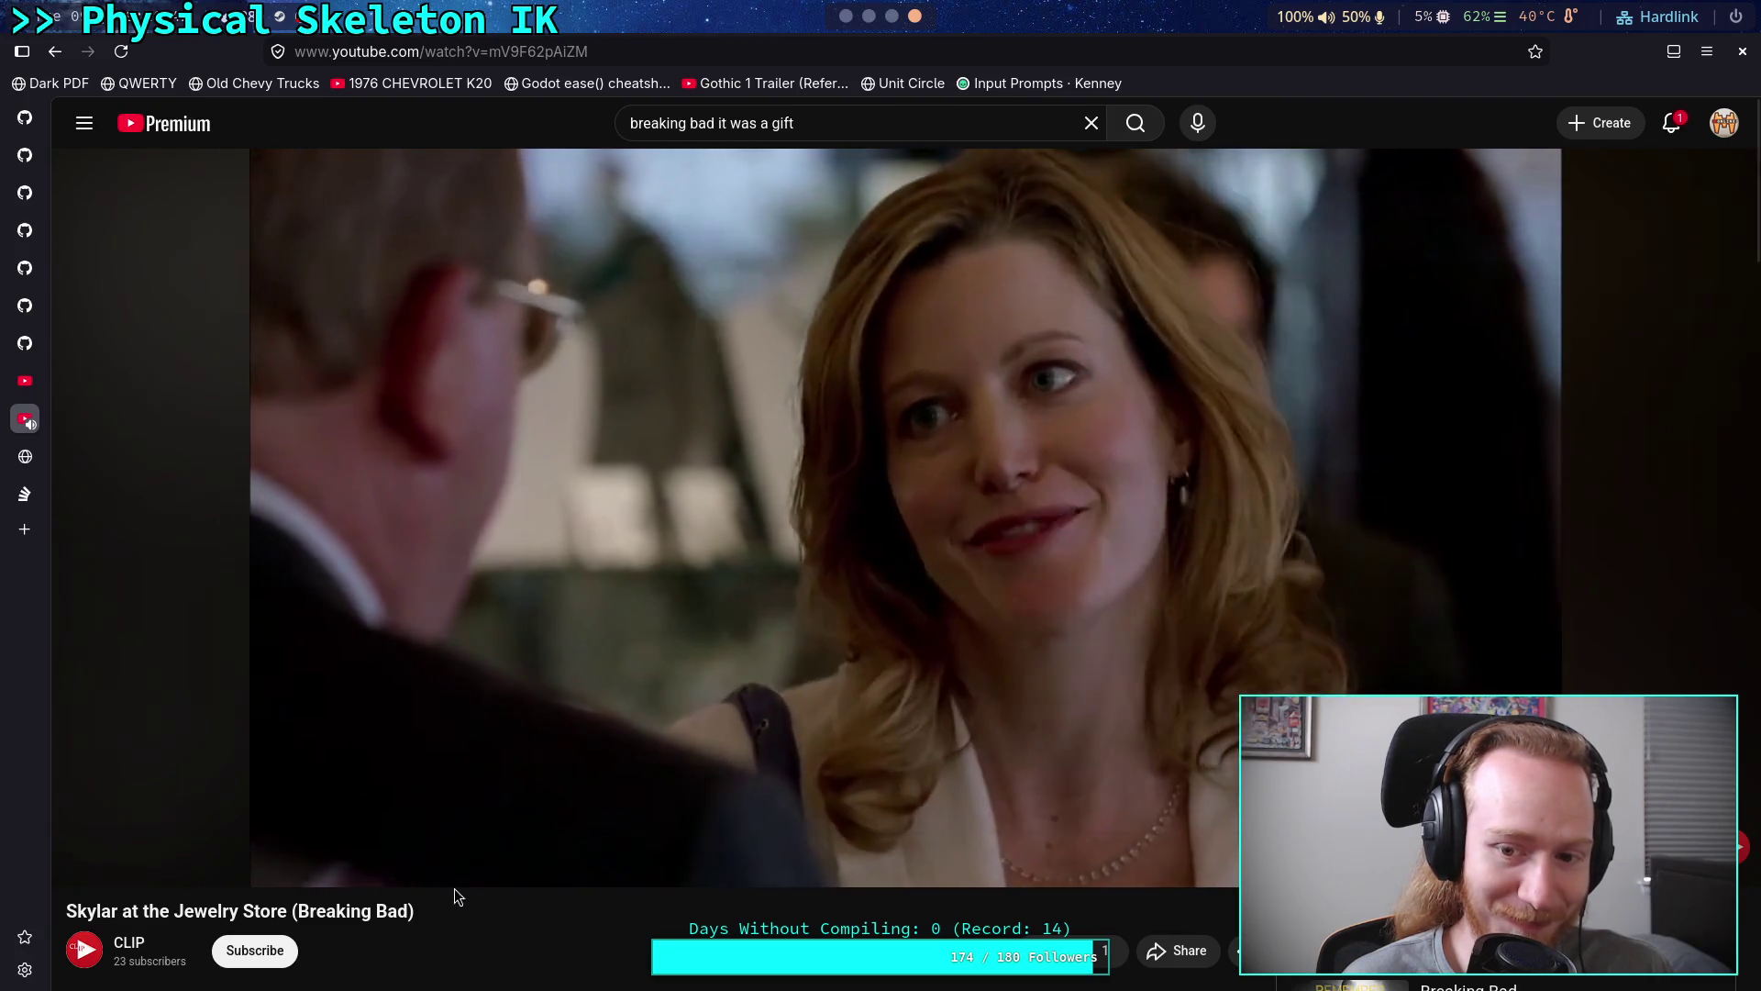
{"action": "key", "text": "space"}
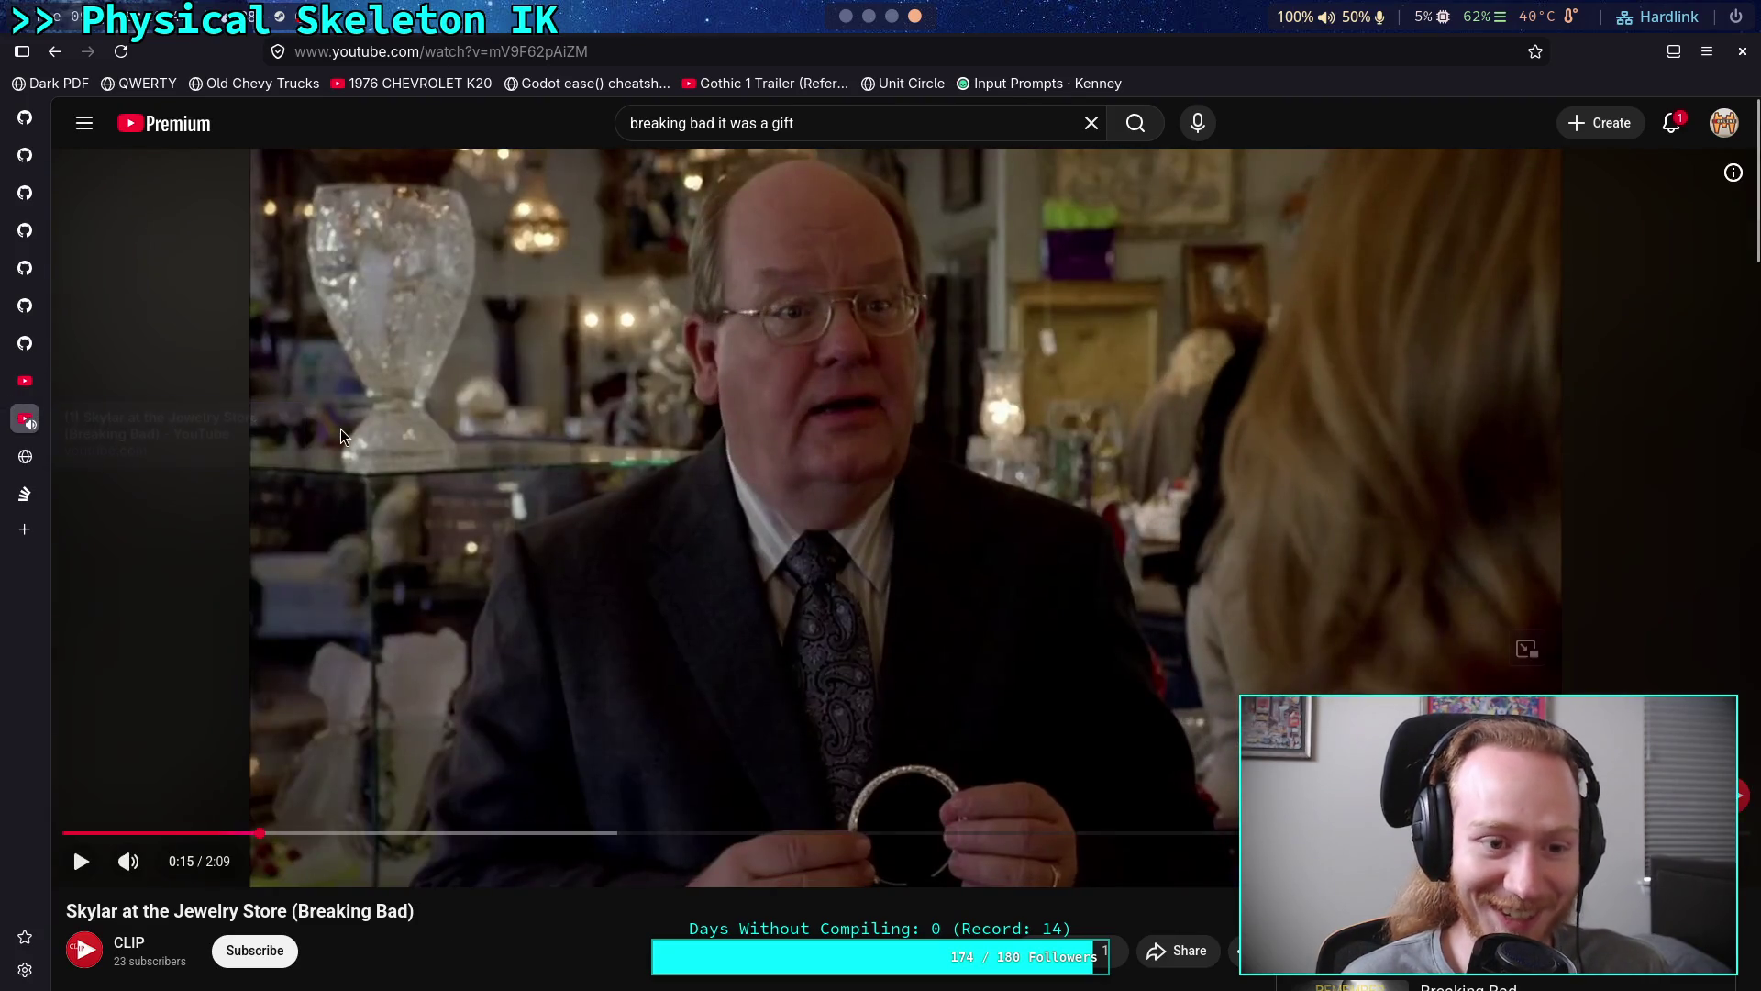
{"action": "key", "text": "space"}
{"action": "key", "text": "space"}
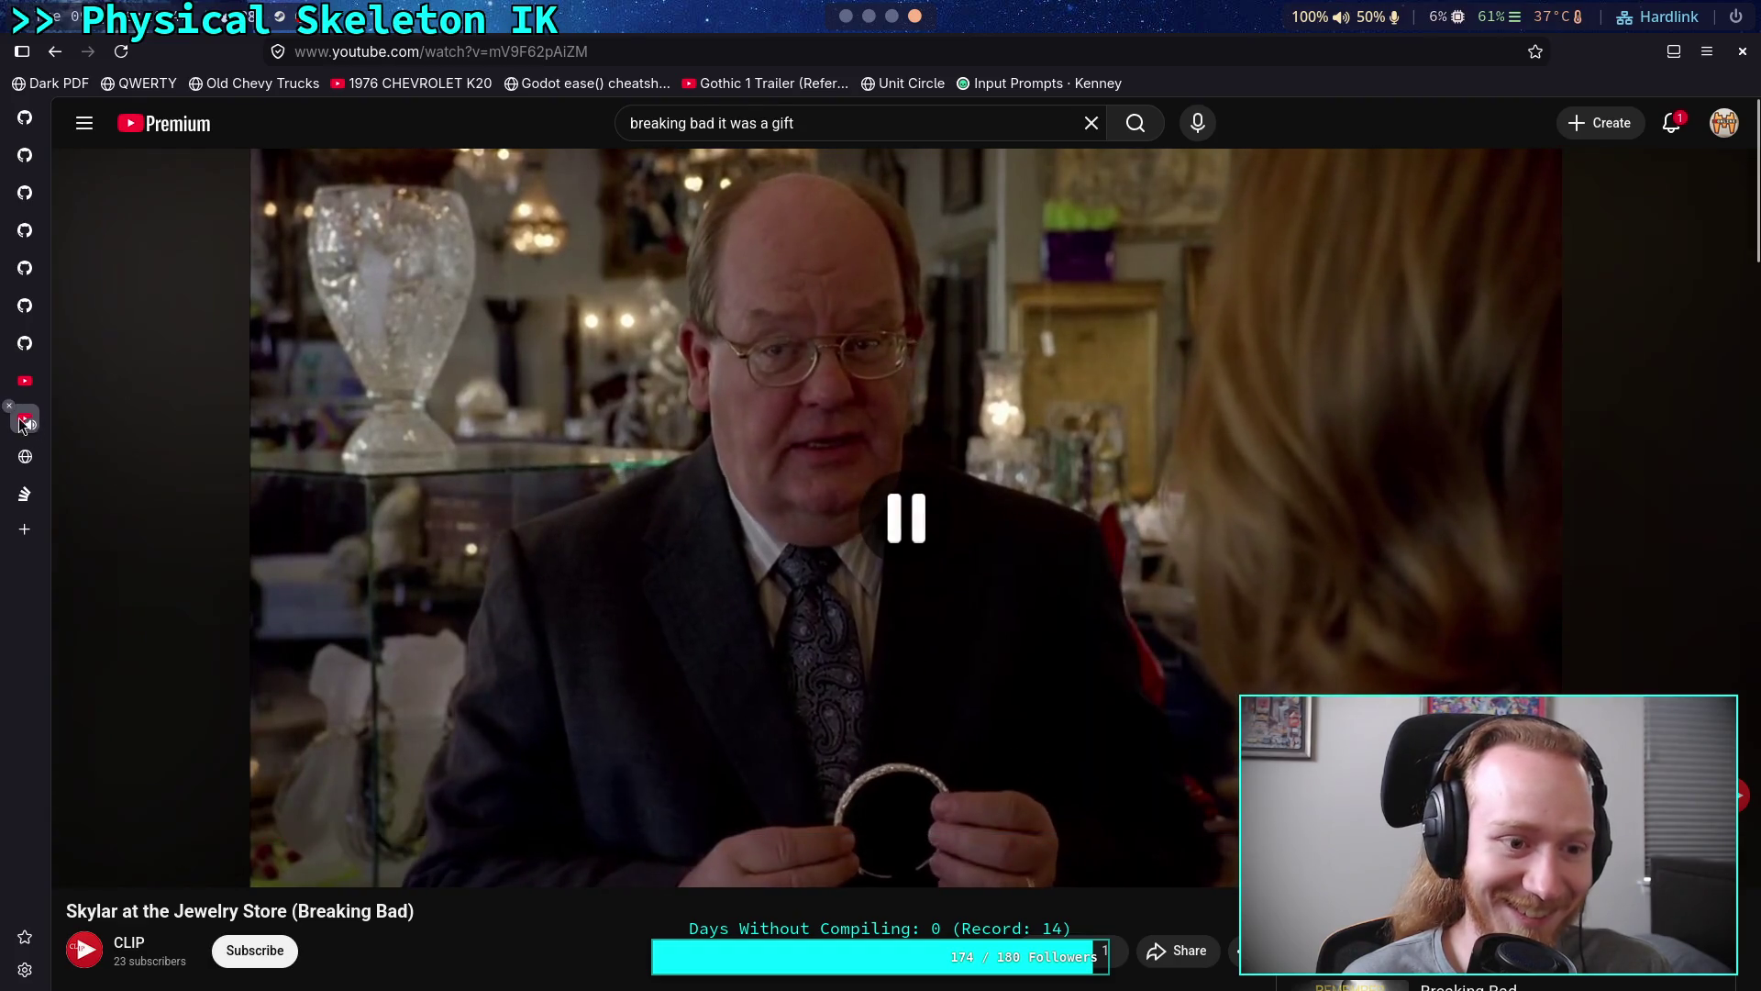
{"action": "left_click", "coordinate": [25, 422]}
{"action": "left_click", "coordinate": [849, 20]}
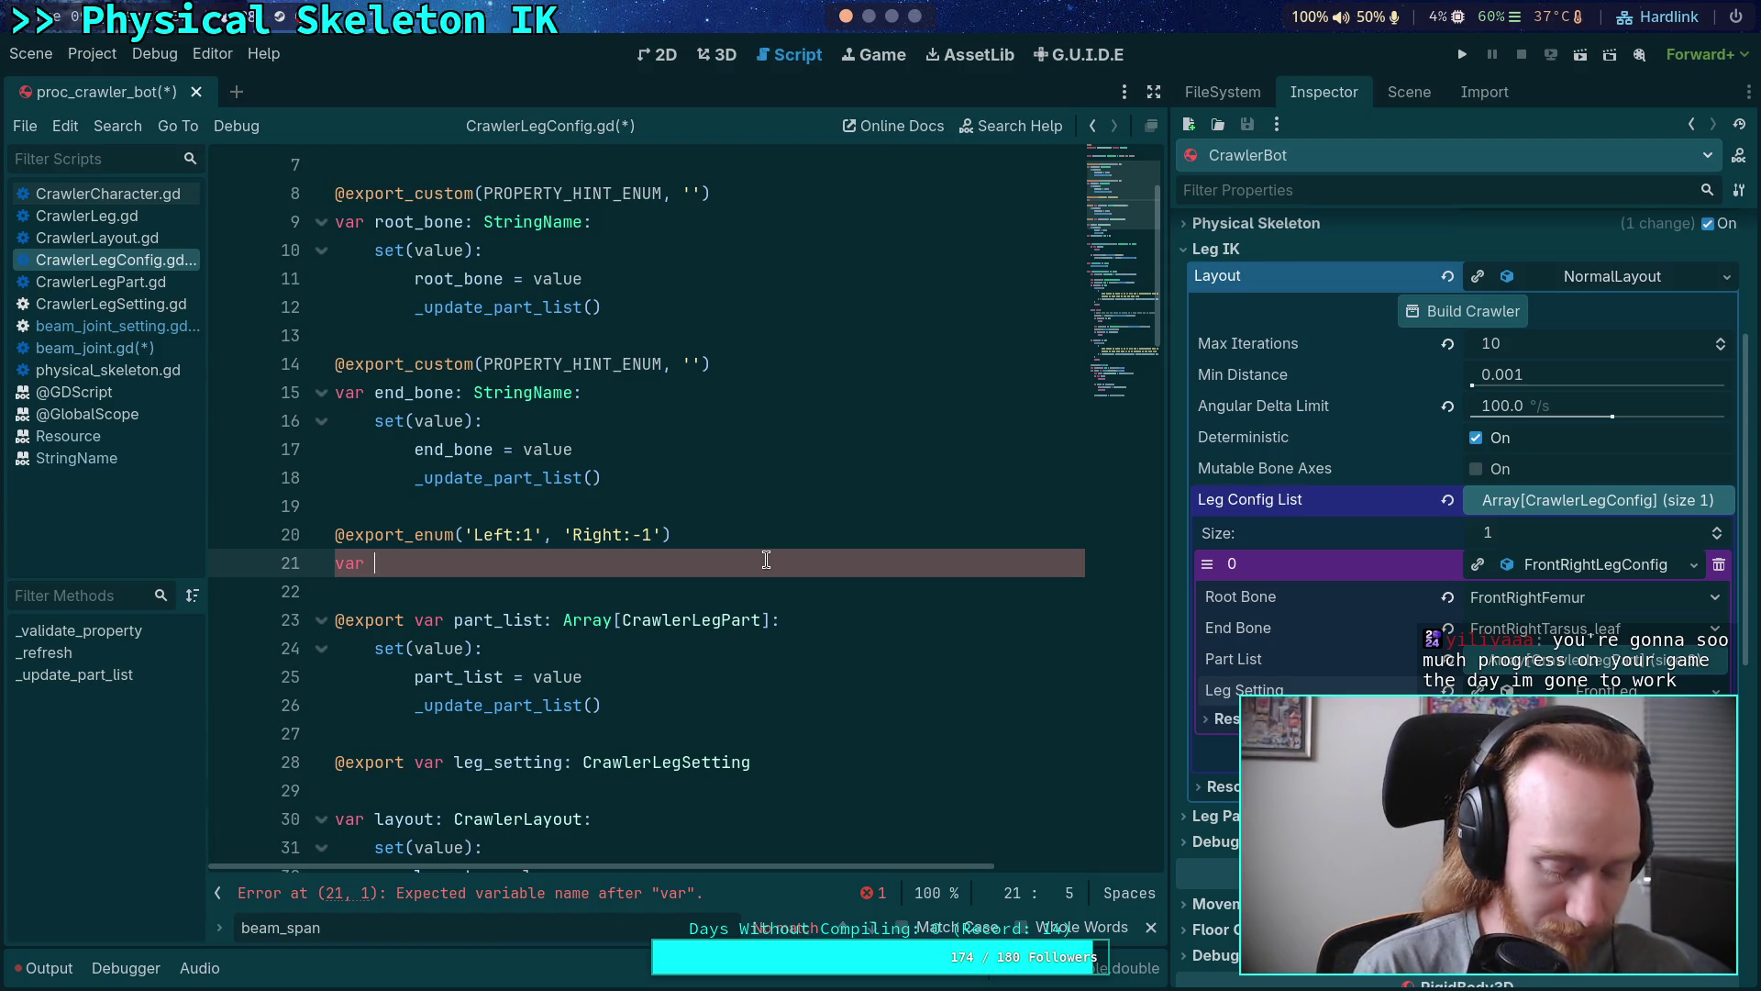
Complete line 21 as 'var leg_side: int' and add a blank line after it
{"action": "type", "text": "lef"}
{"action": "key", "text": "BackSpace"}
{"action": "type", "text": "g_side:"}
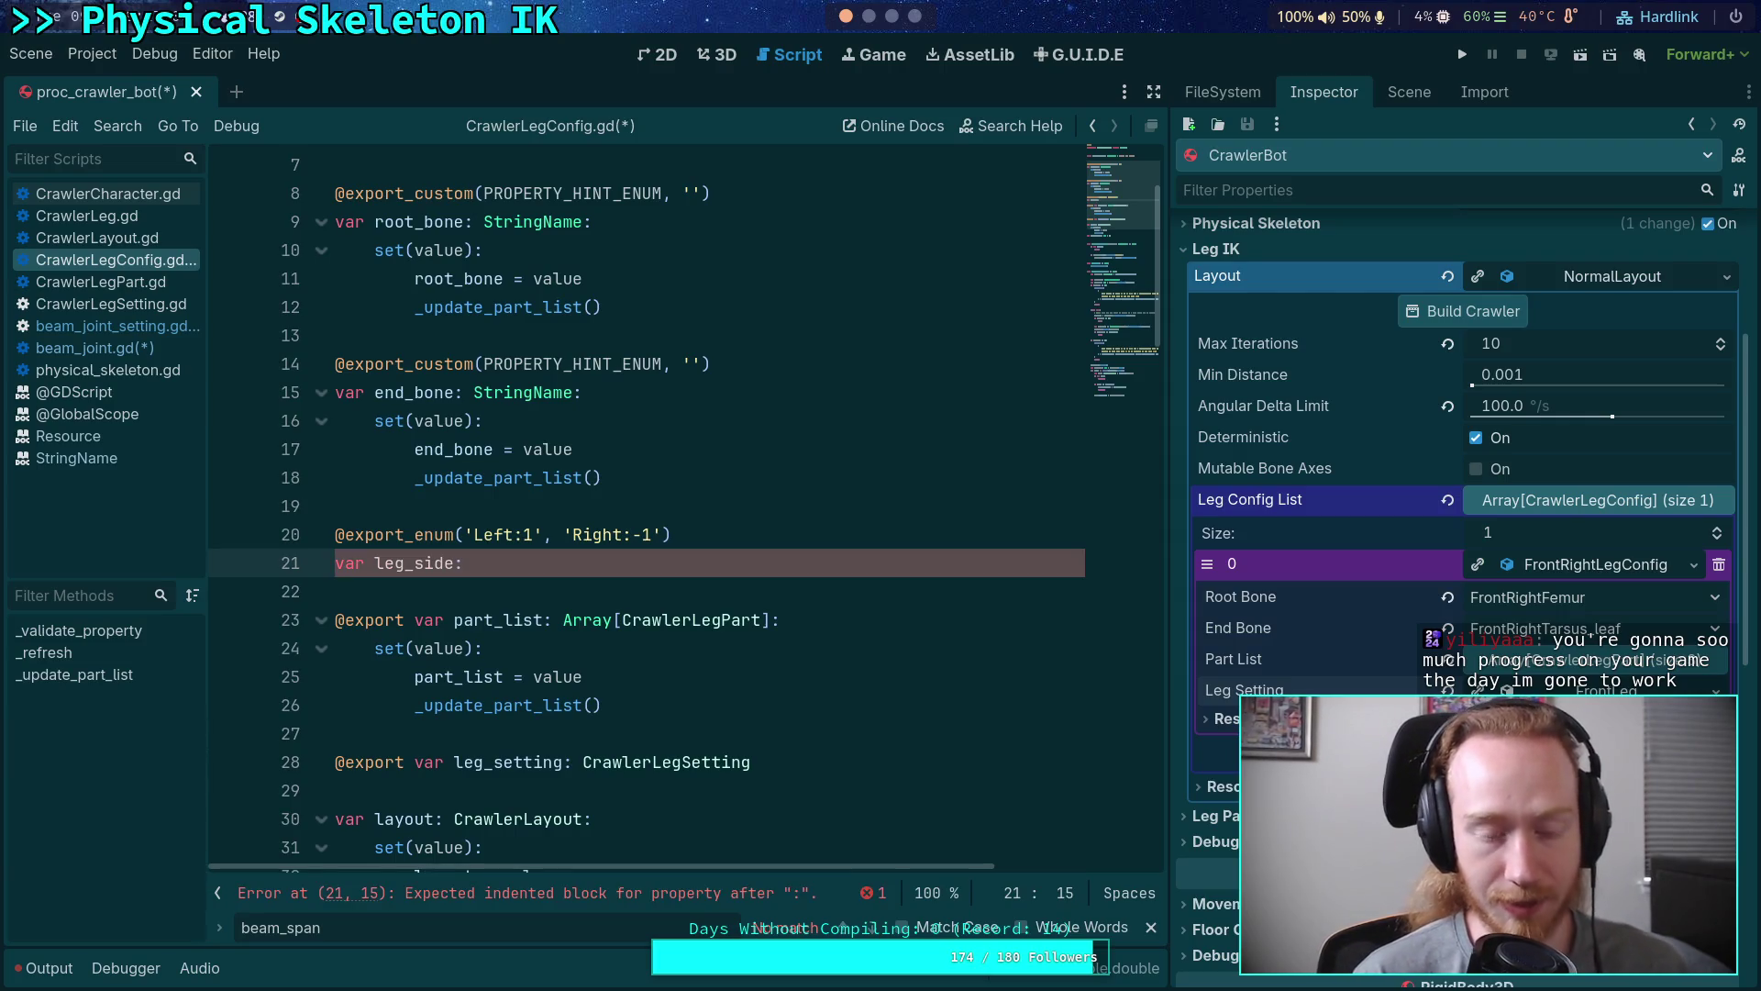
{"action": "type", "text": " int"}
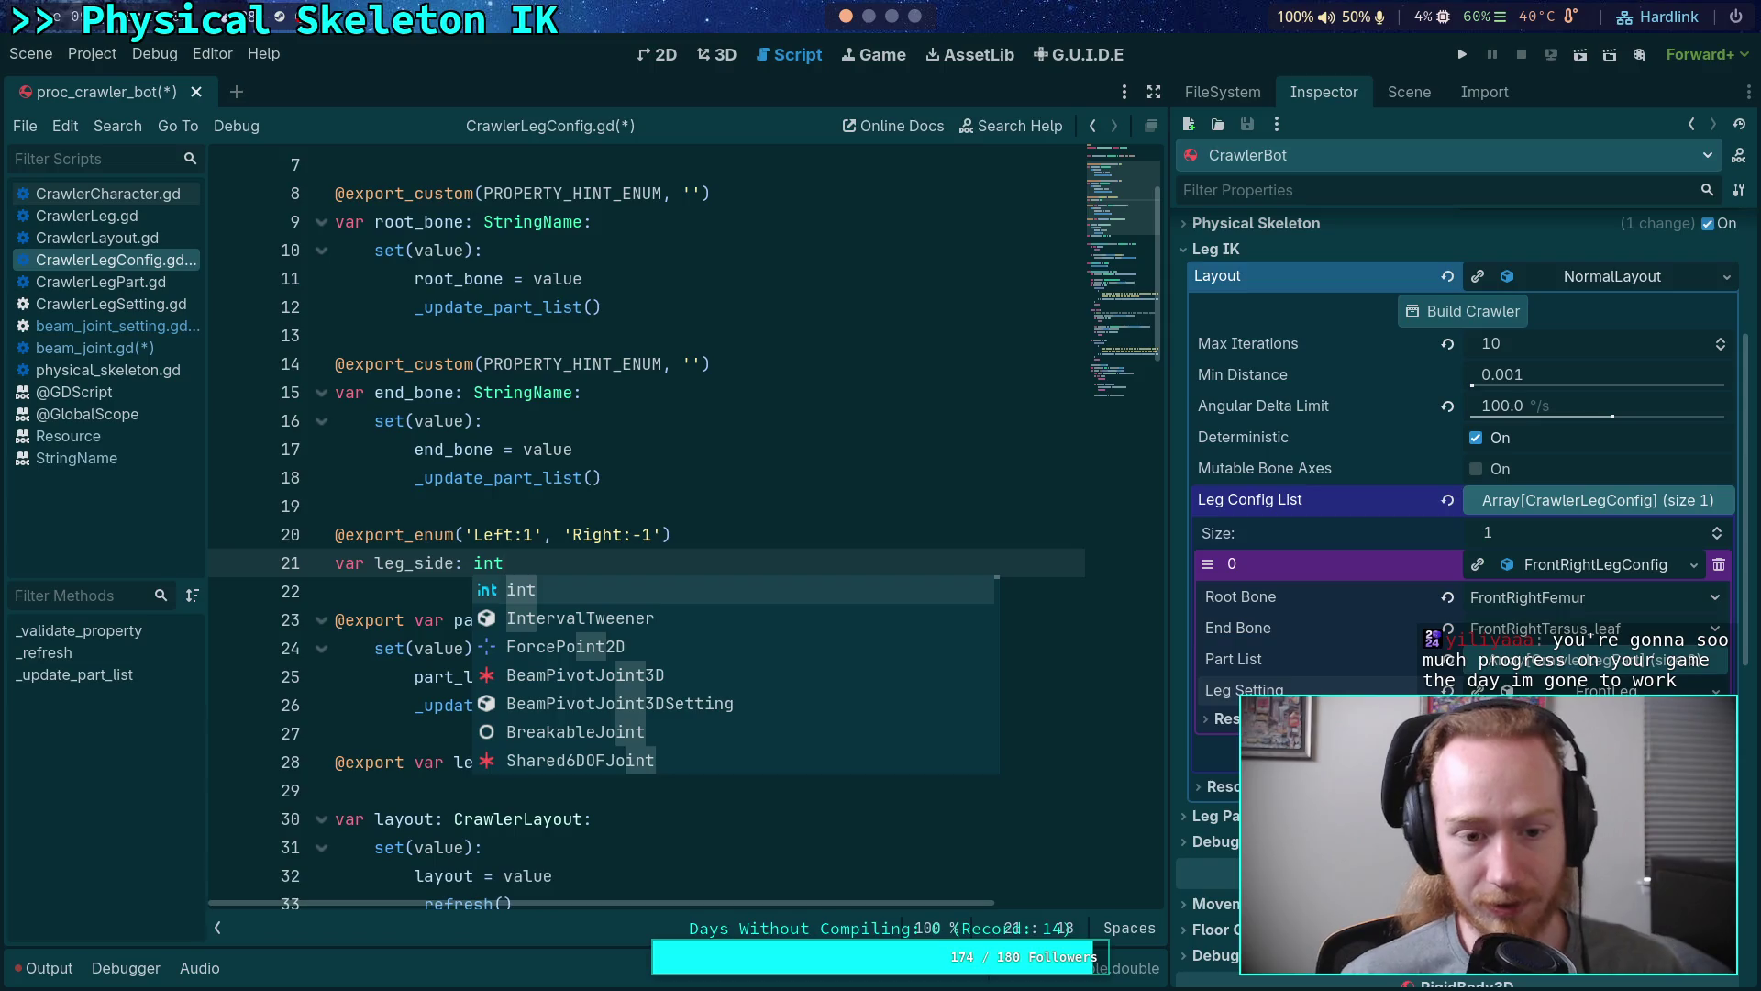
{"action": "key", "text": "Escape"}
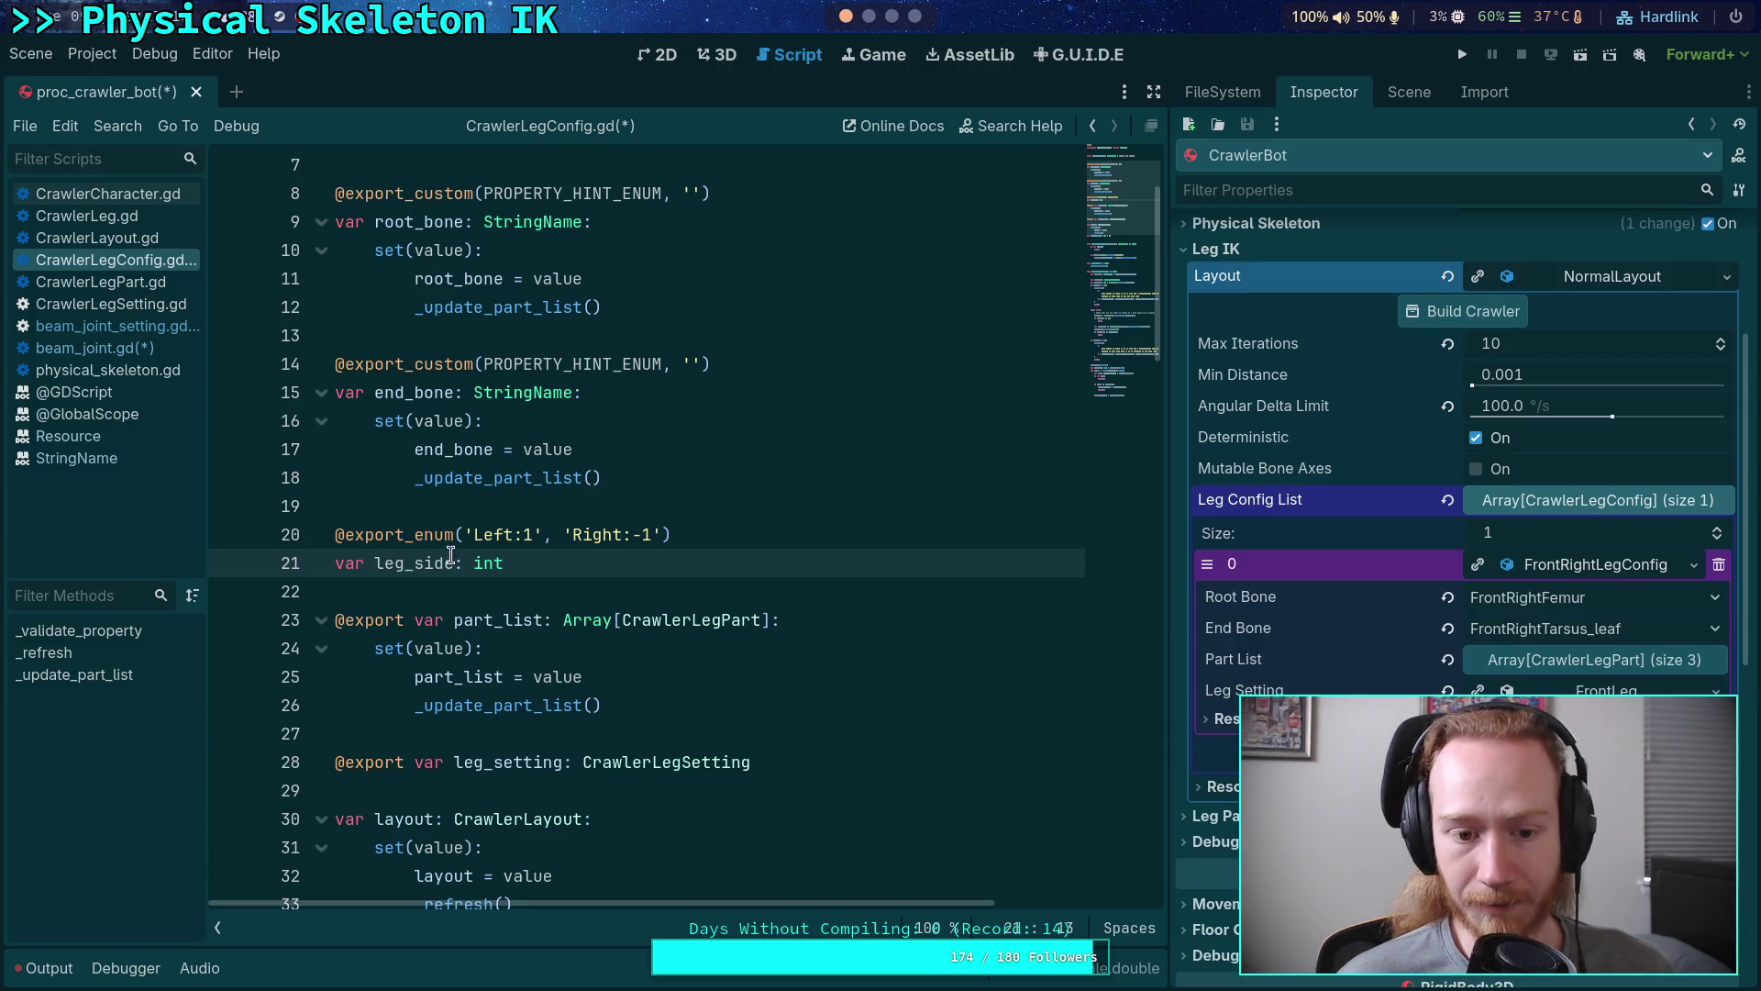
{"action": "double_click", "coordinate": [425, 564]}
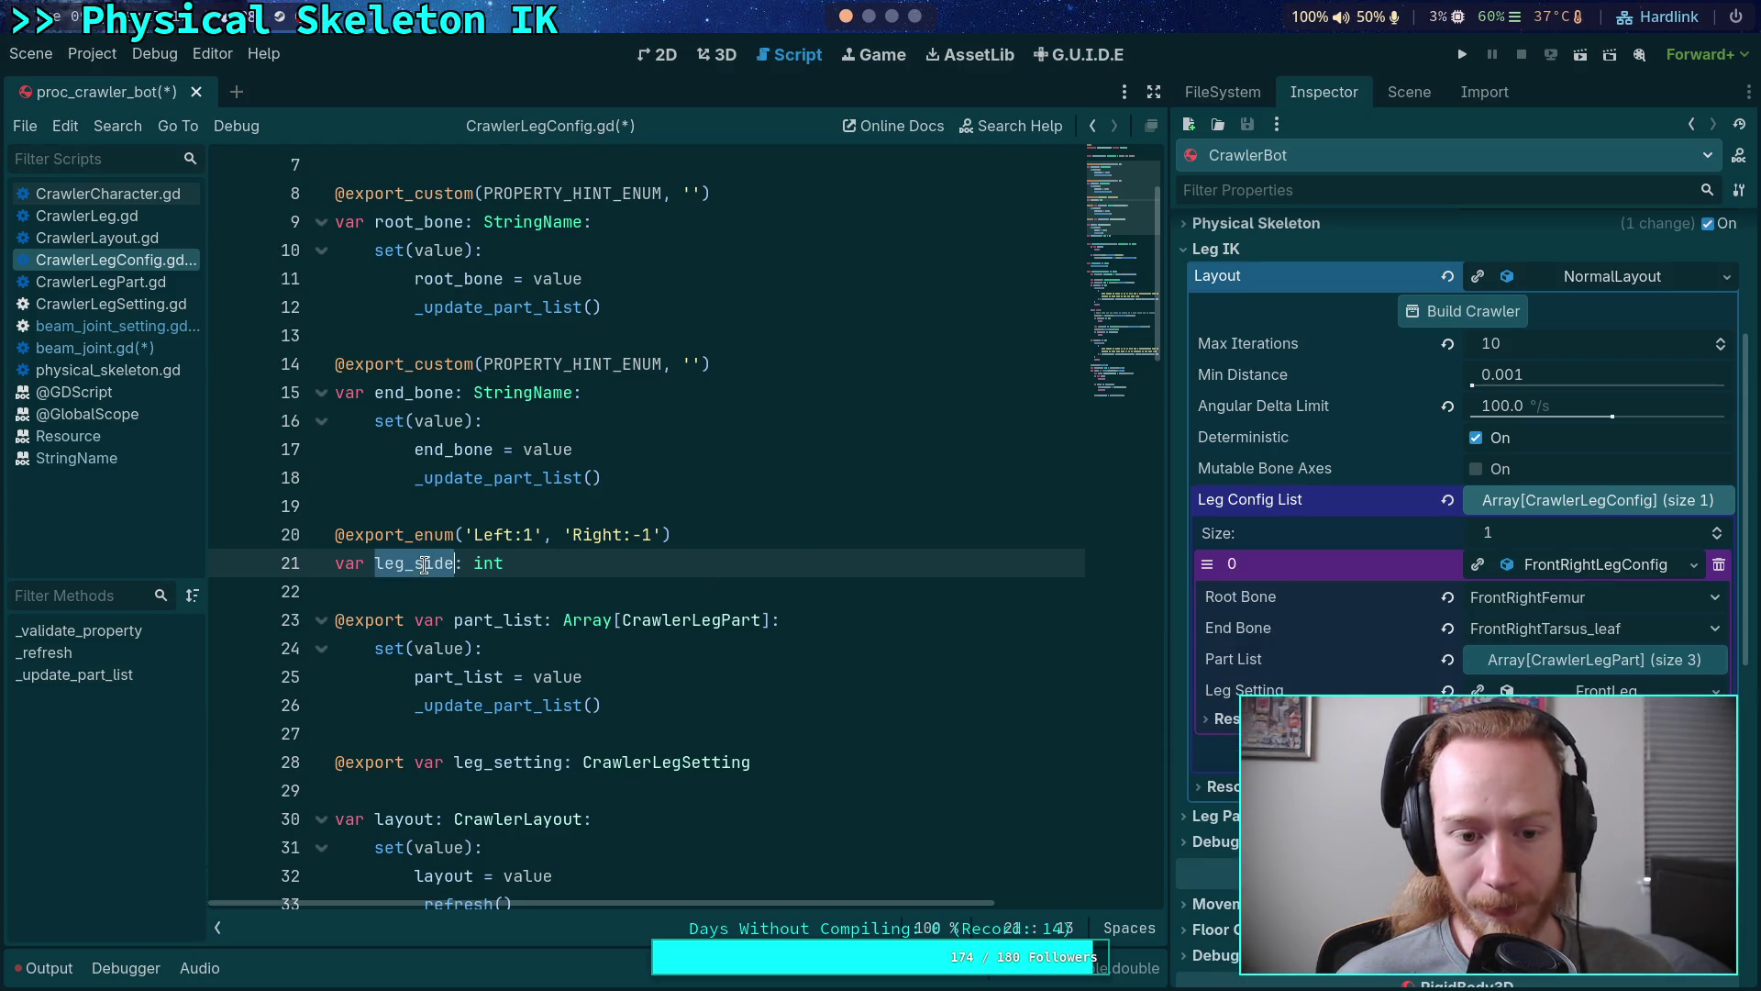
{"action": "left_click", "coordinate": [556, 553]}
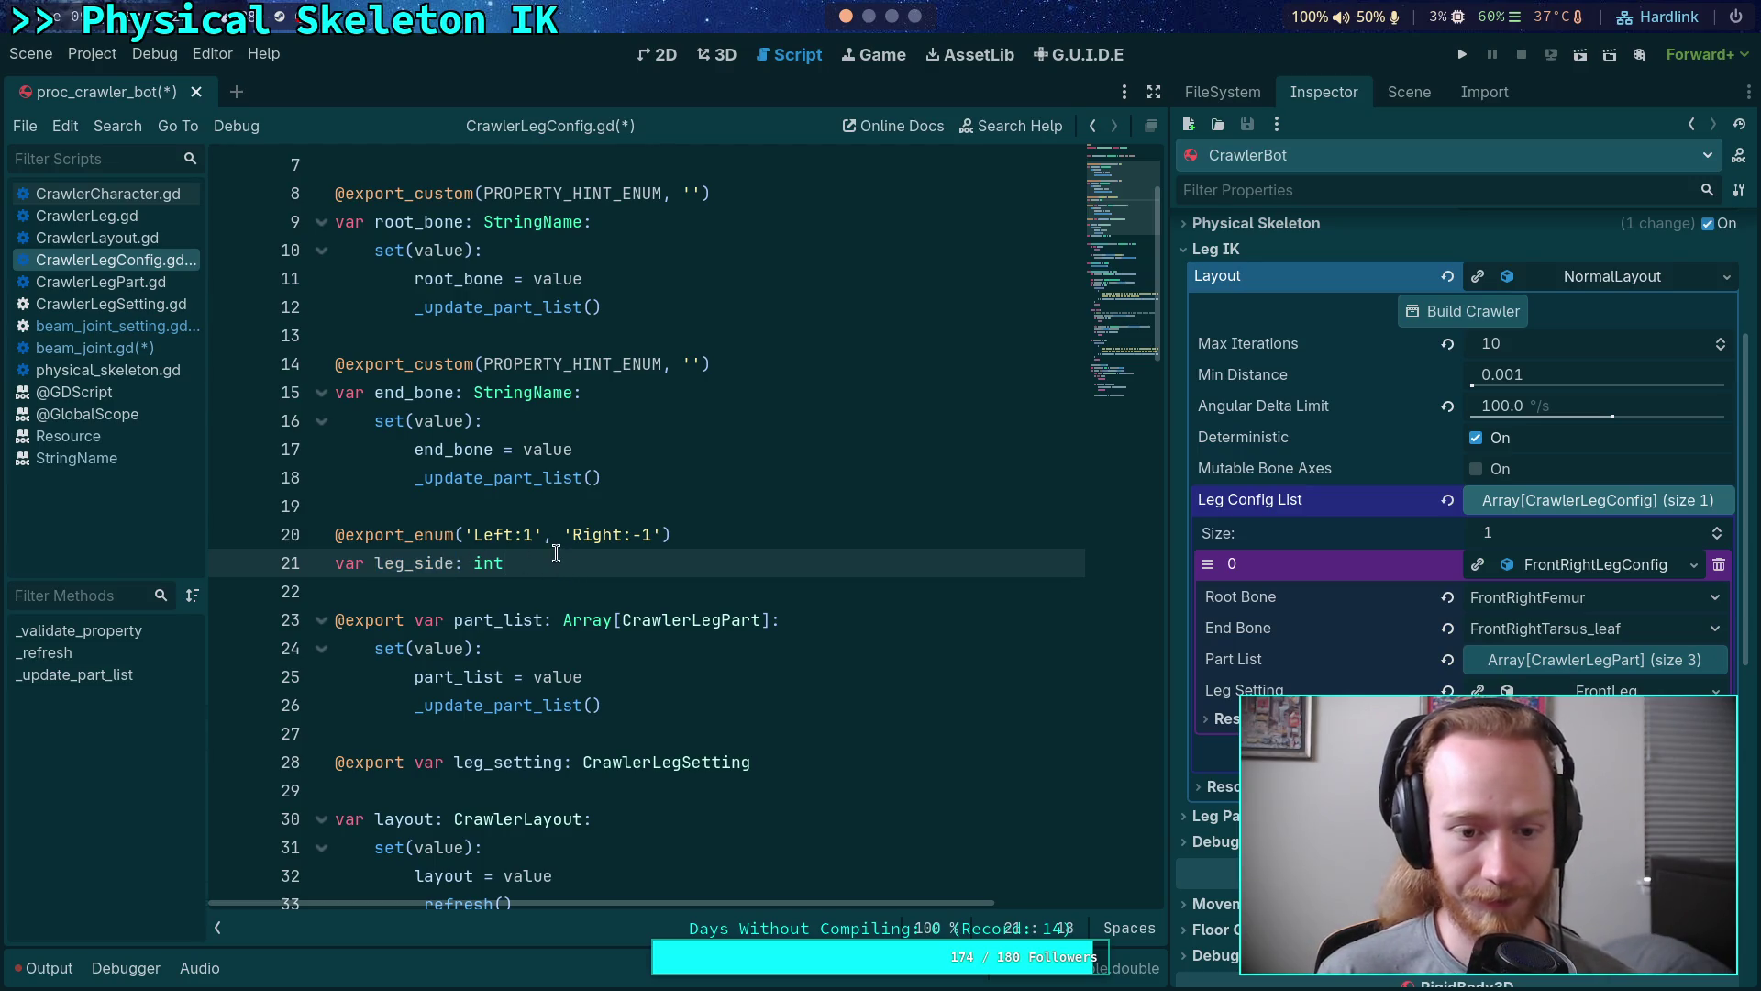
{"action": "key", "text": "Return"}
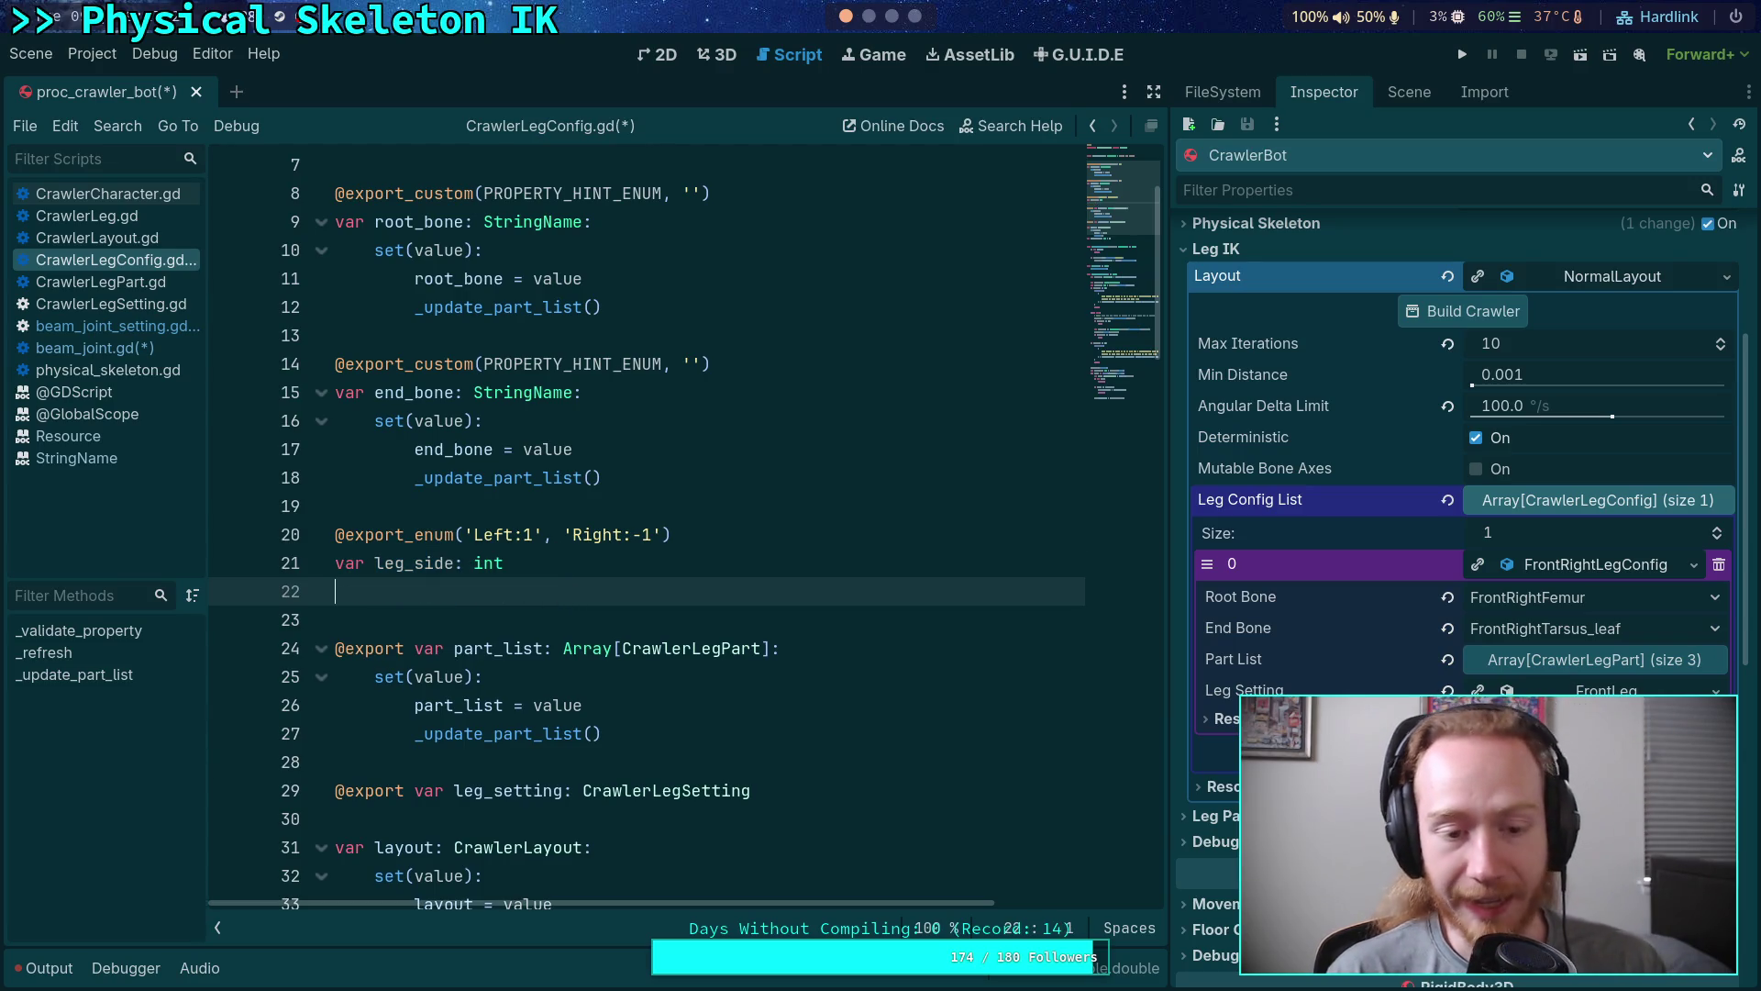
{"action": "key", "text": "Return"}
{"action": "type", "text": "@export"}
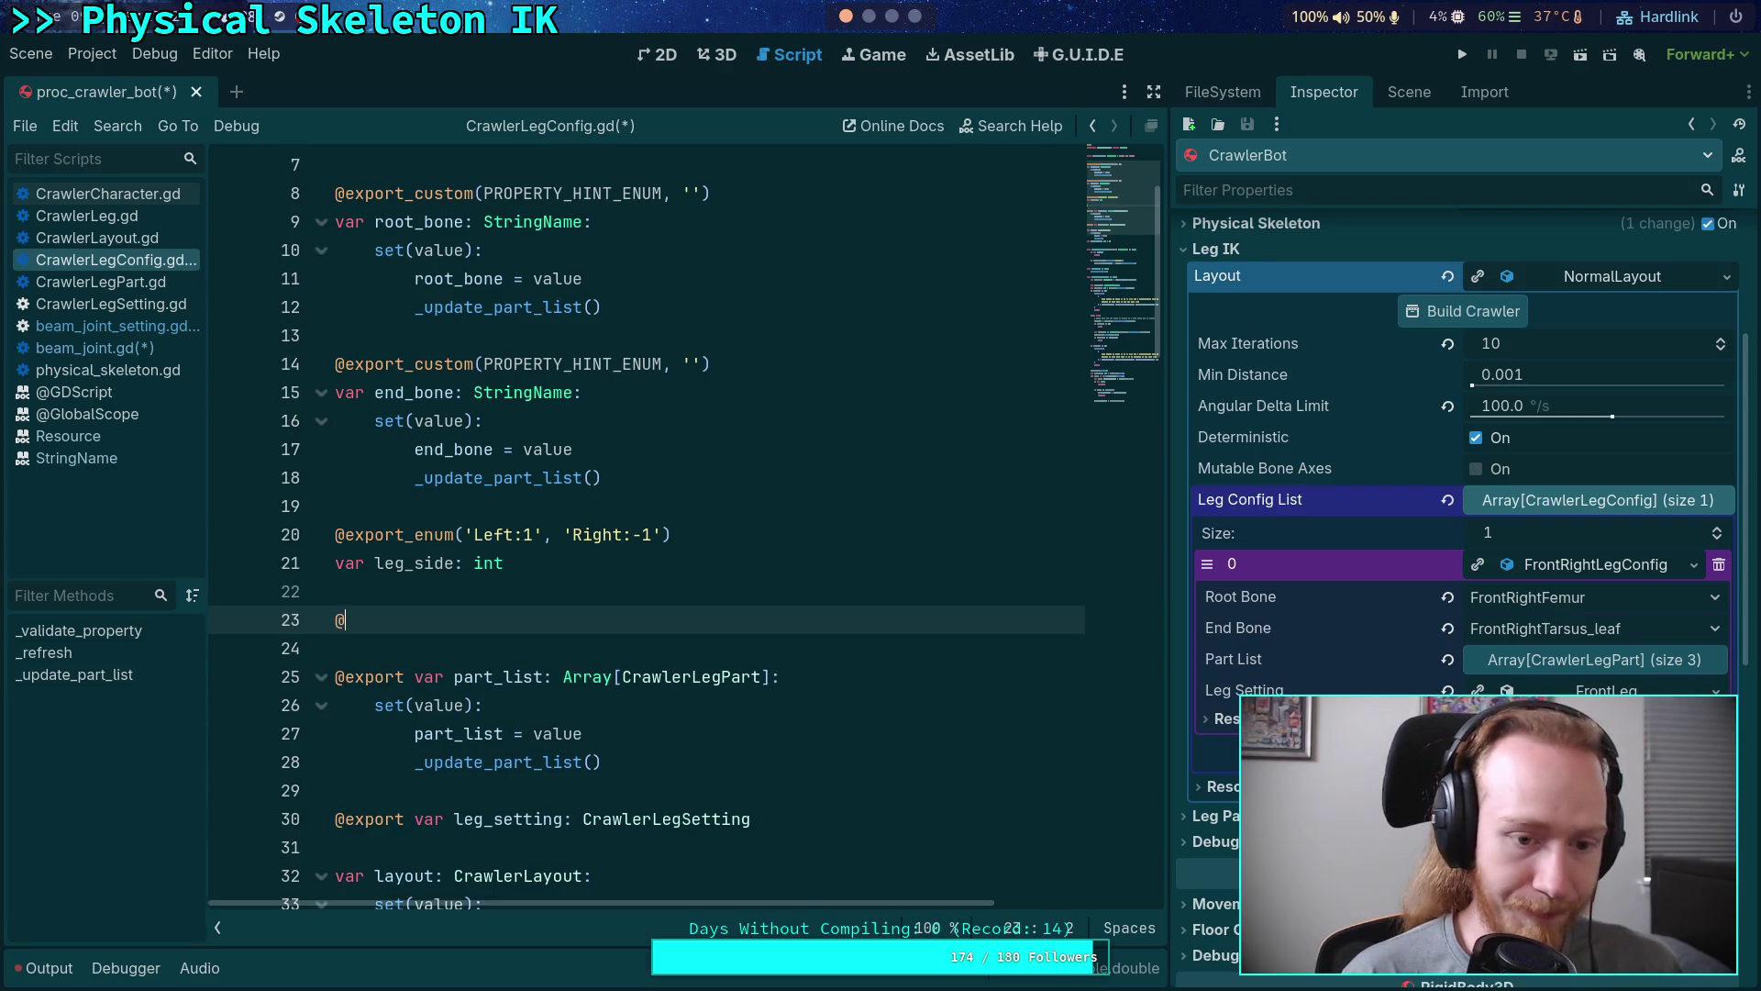
{"action": "type", "text": "_enum"}
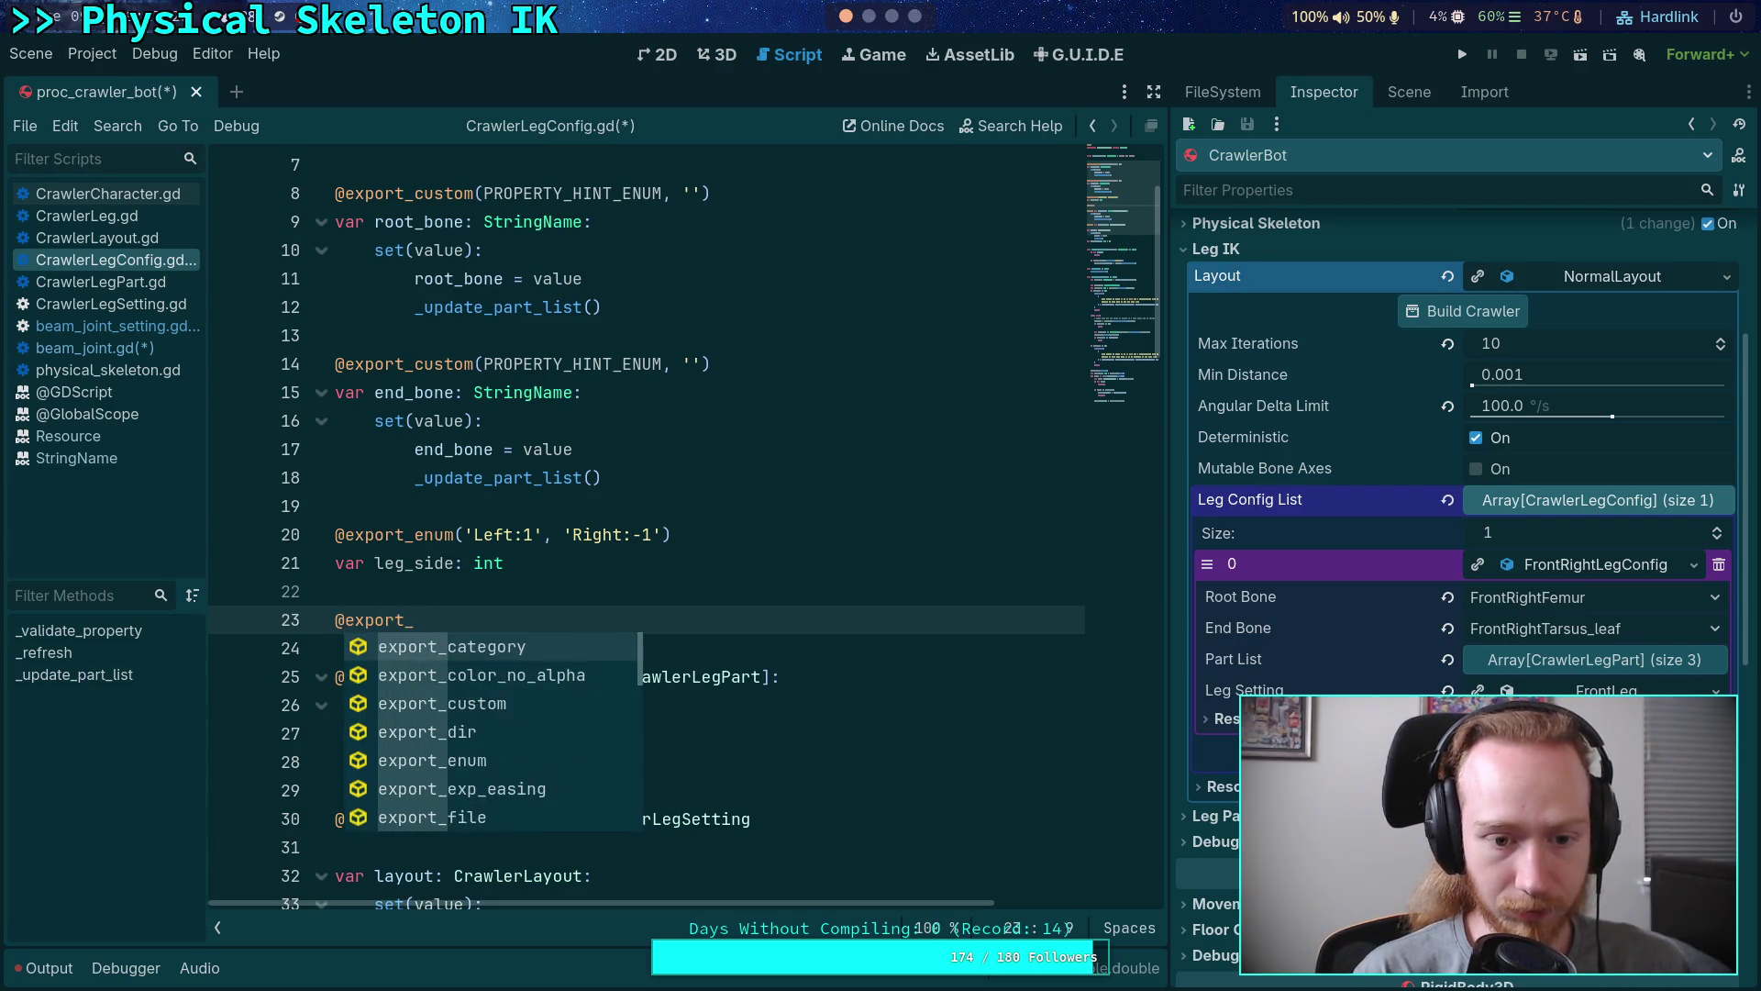
{"action": "key", "text": "Return"}
{"action": "type", "text": "("}
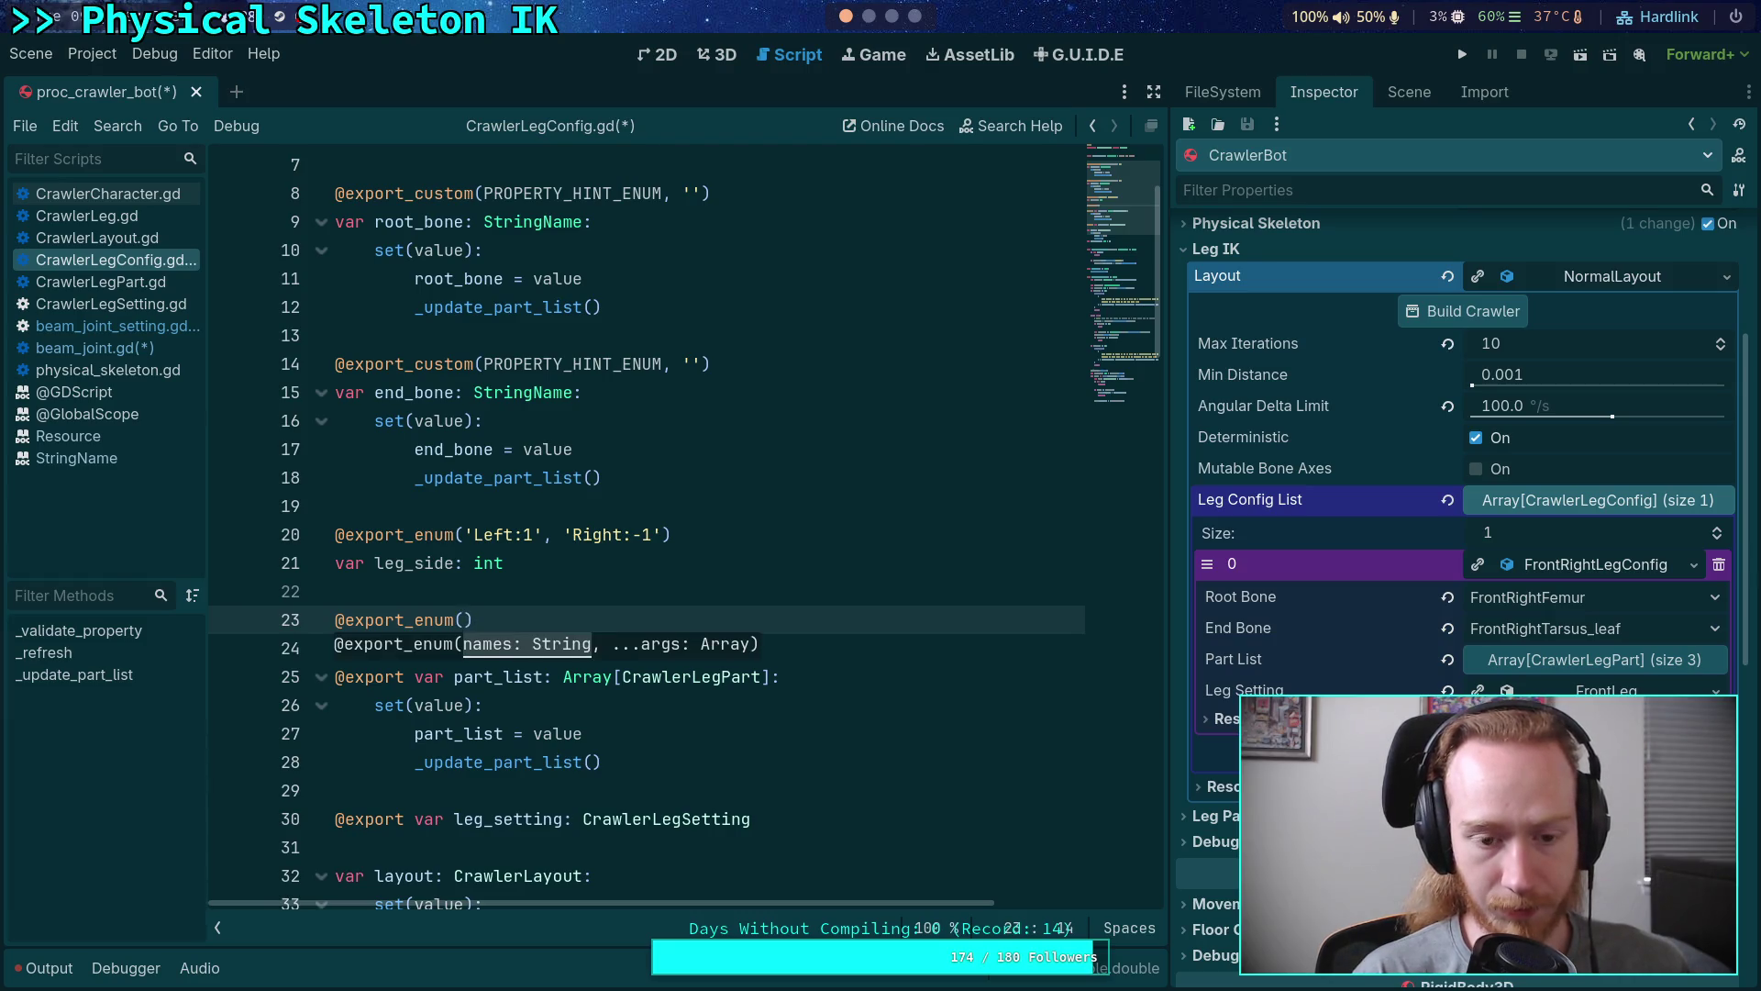
{"action": "type", "text": "'"}
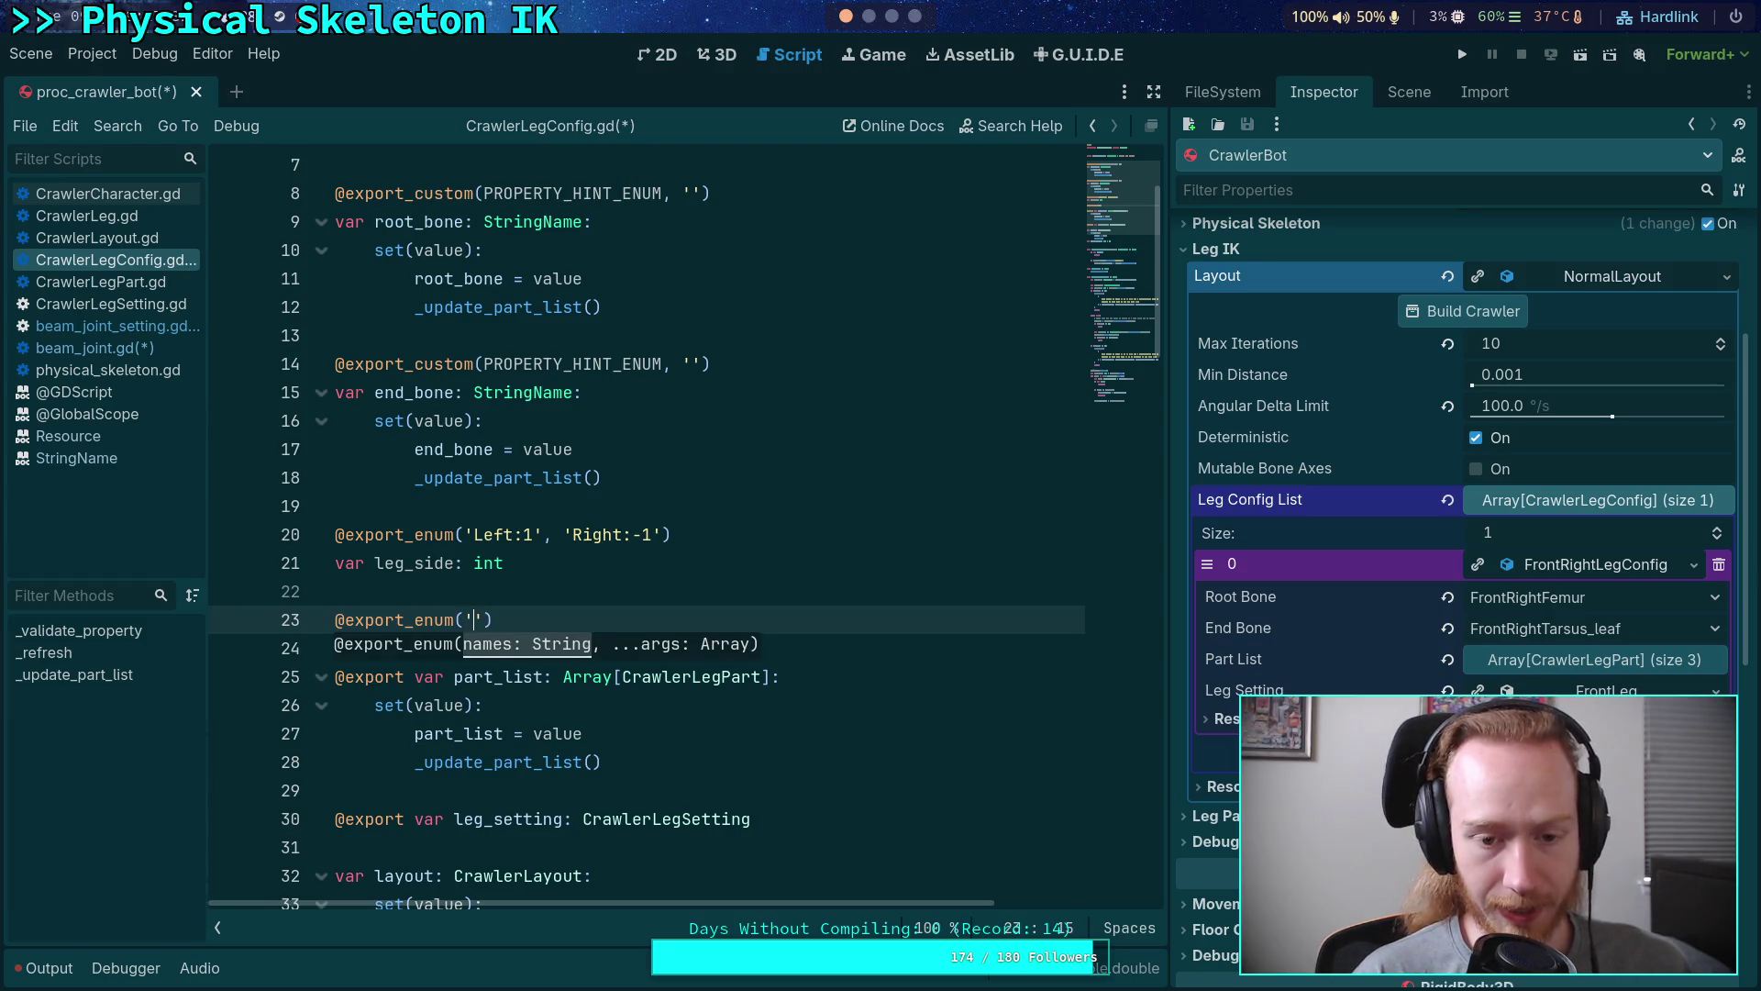
{"action": "type", "text": "Fred"}
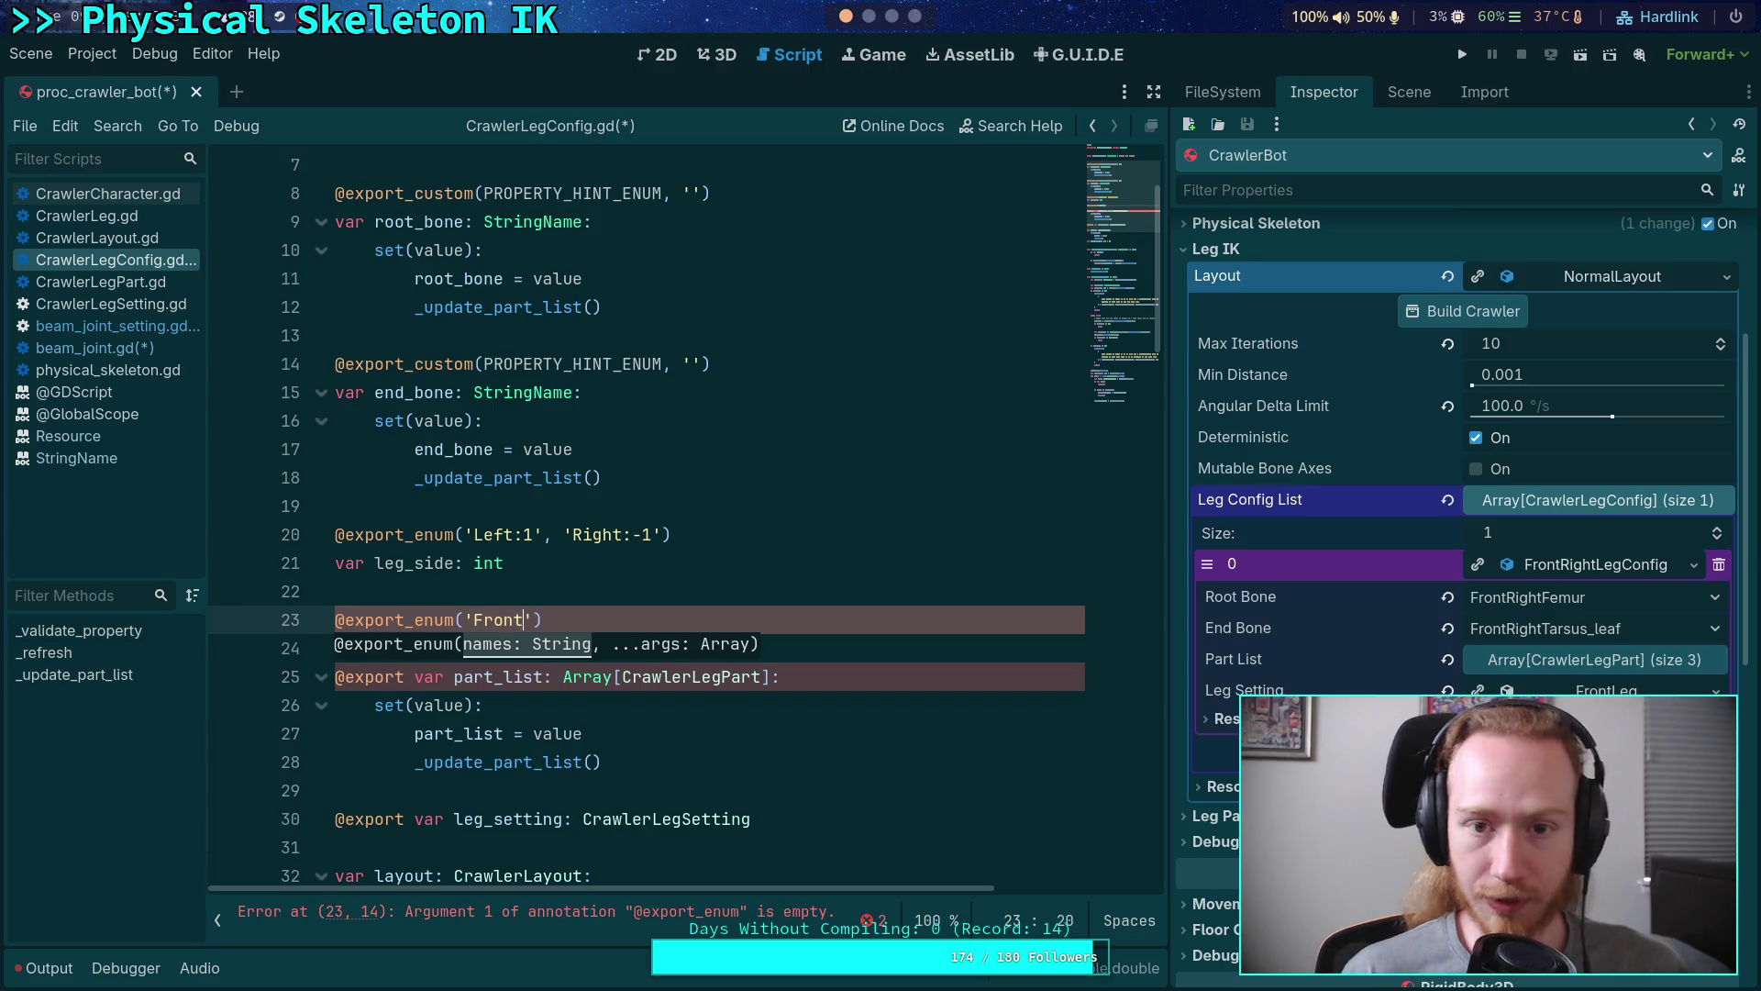
Look over the crawler in the 3D scene, then return to CrawlerLegConfig.gd
{"action": "left_click", "coordinate": [718, 55]}
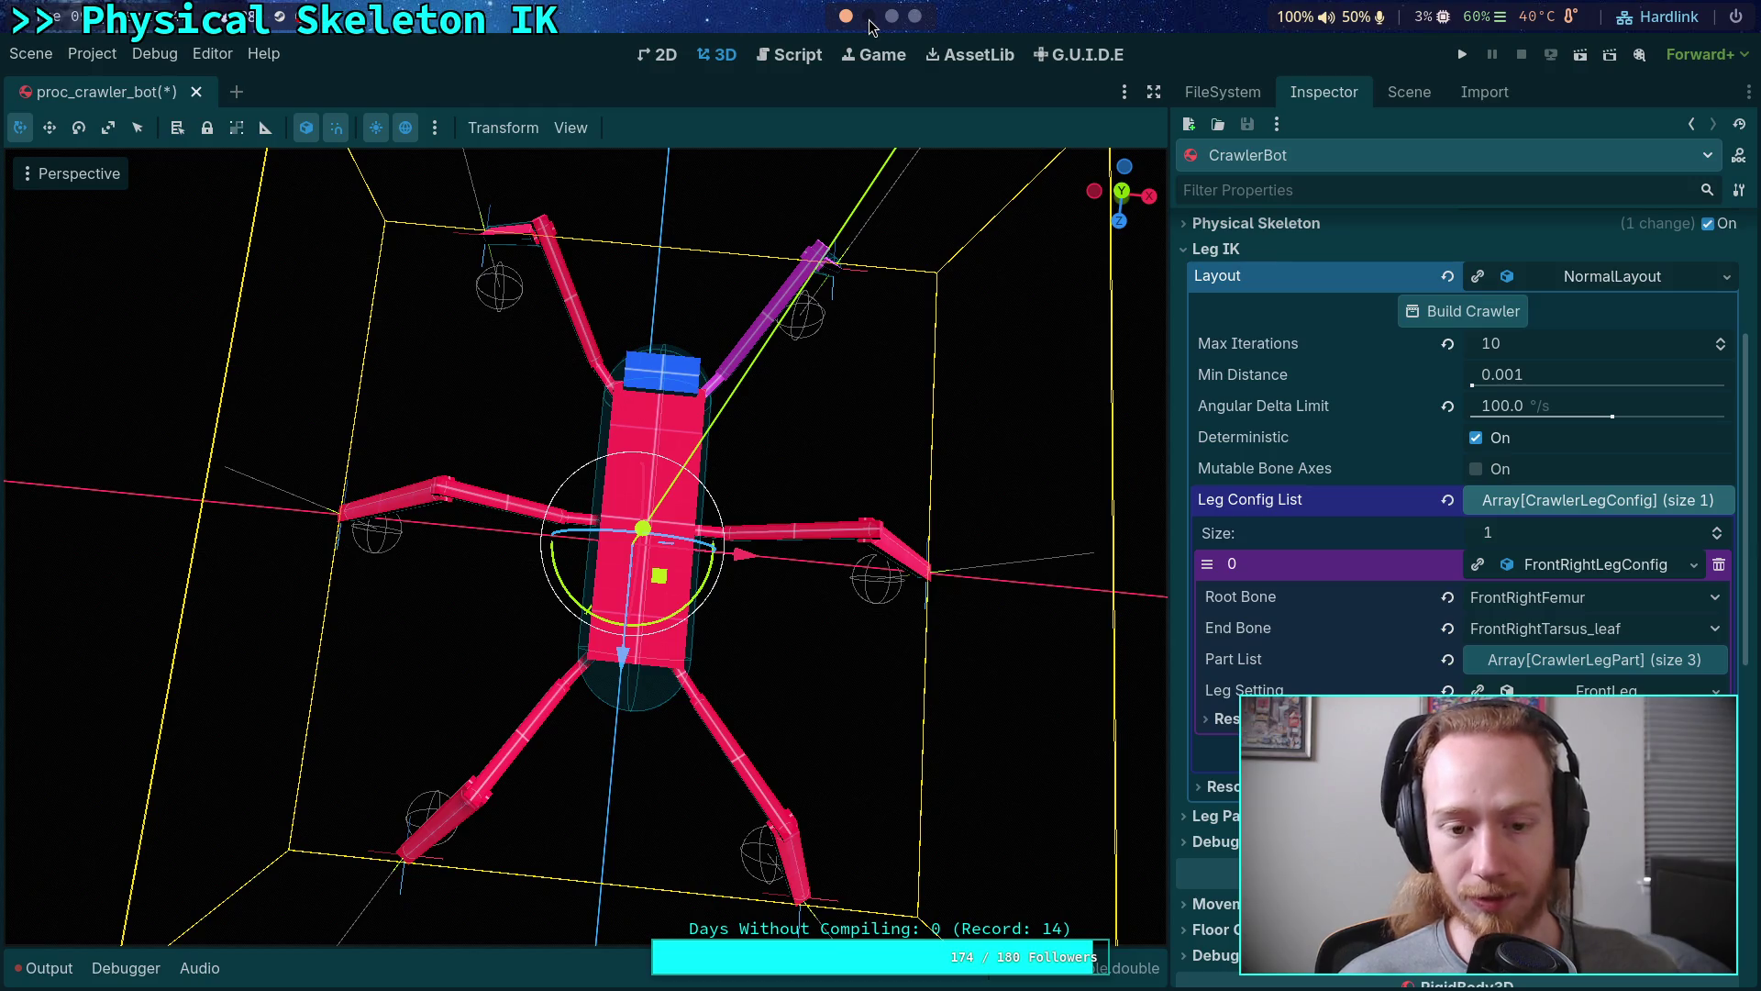
{"action": "scroll", "coordinate": [868, 23], "scroll_direction": "down", "scroll_amount": 1}
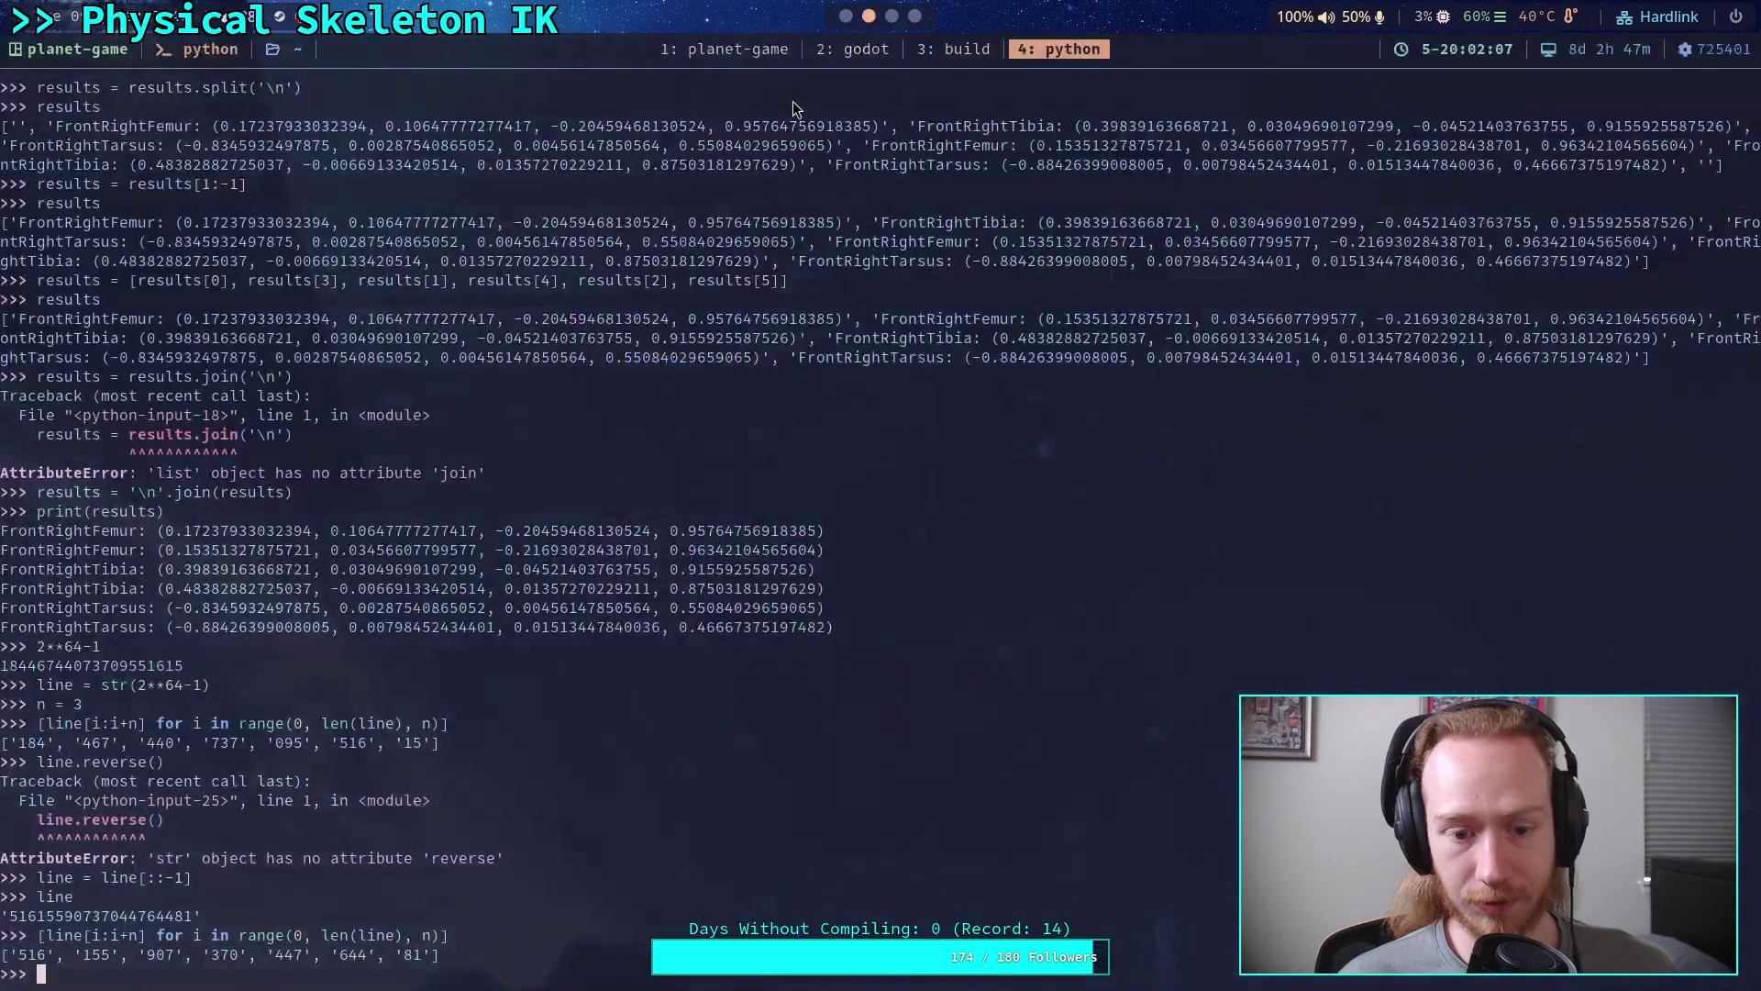
{"action": "scroll", "coordinate": [894, 19], "scroll_direction": "up", "scroll_amount": 1}
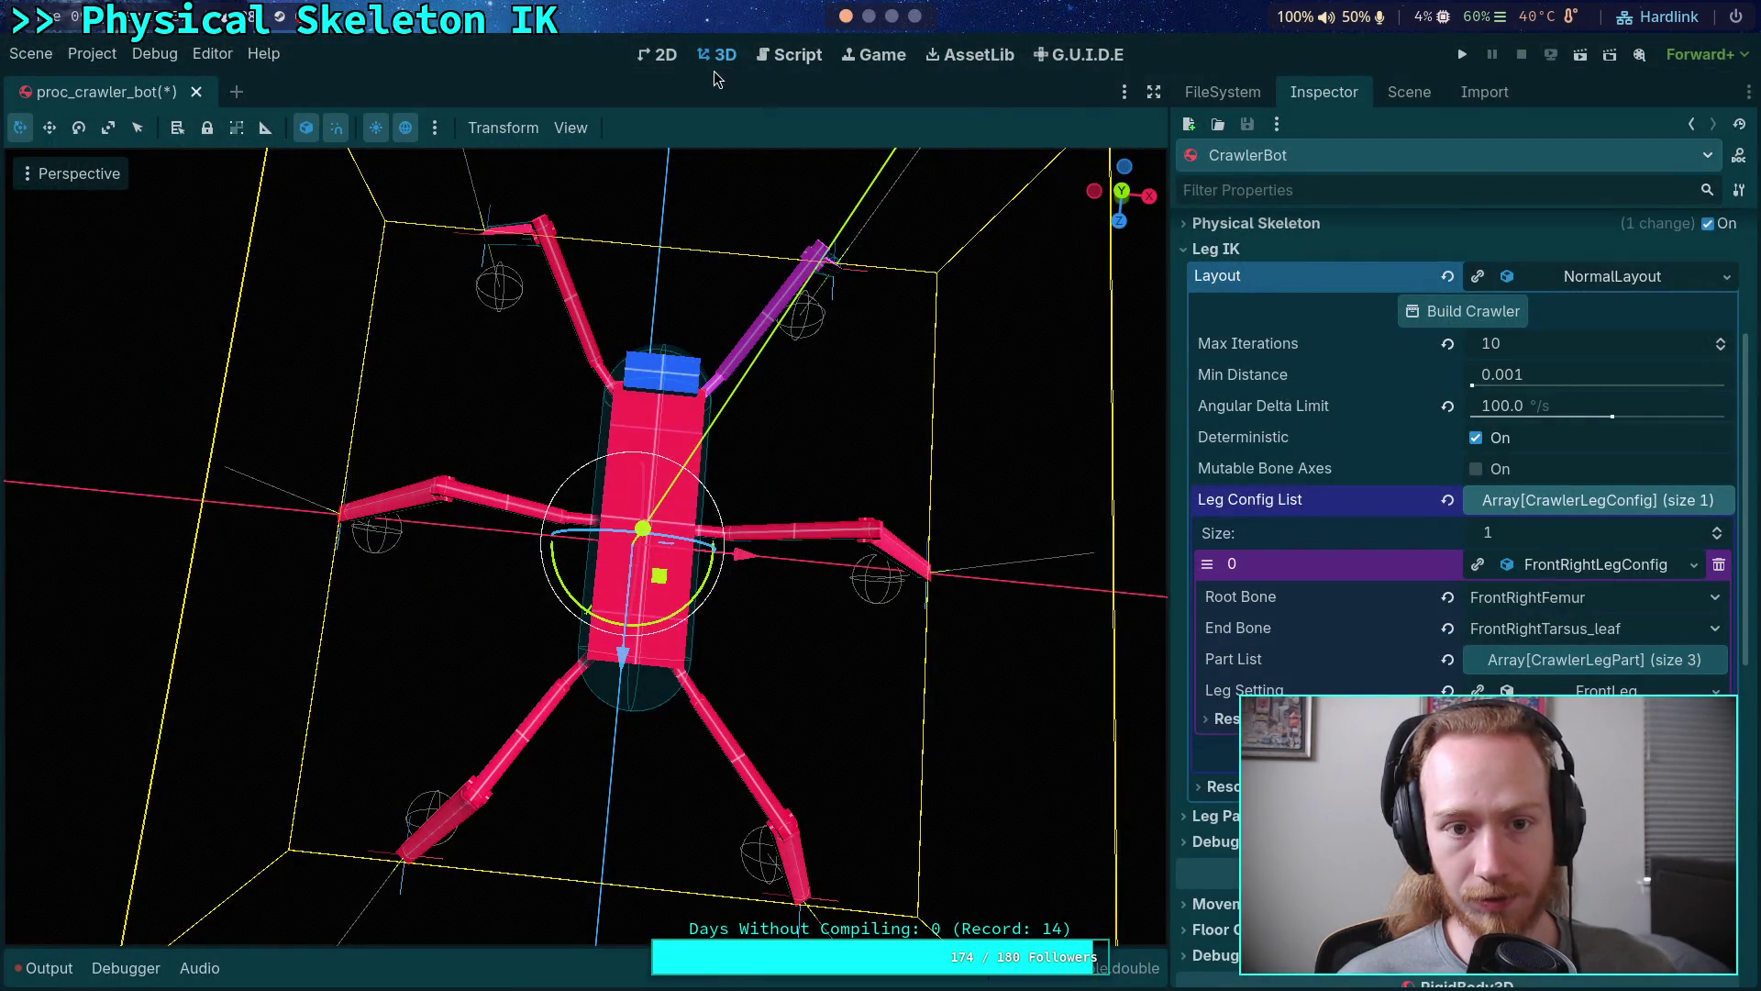
{"action": "left_click", "coordinate": [796, 55]}
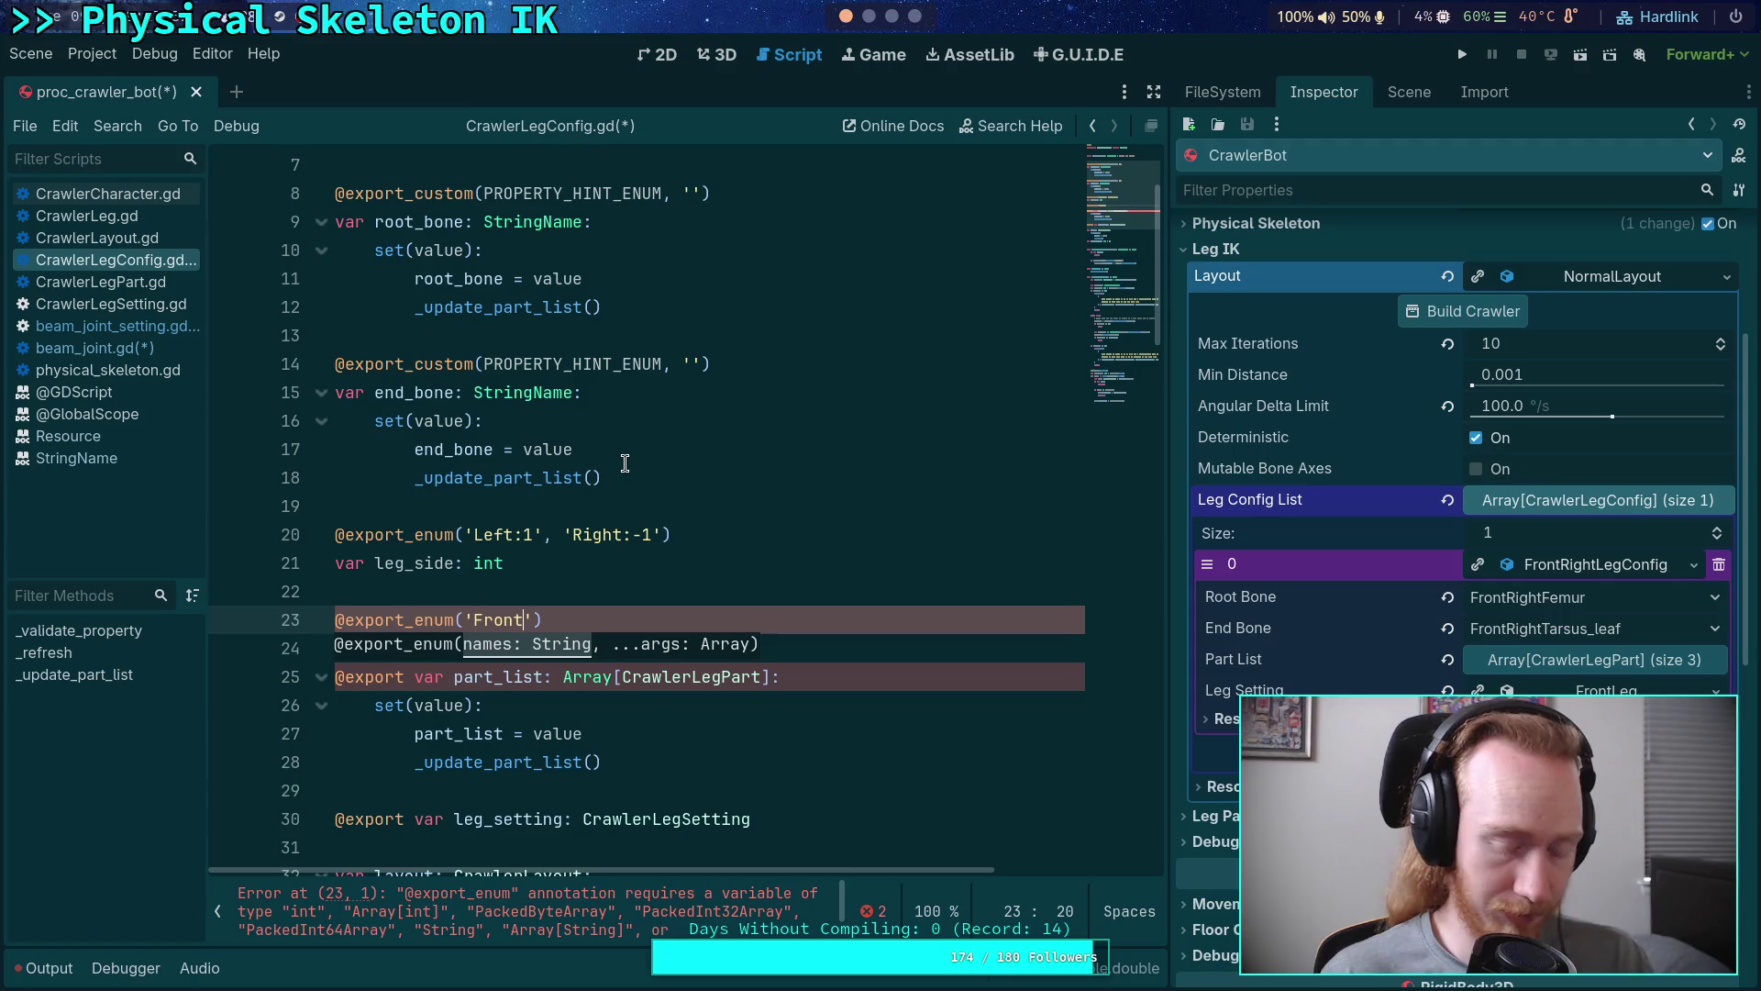
Complete the enum as 'Front:1', 'Middle:1', 'Back:-1', start var leg_ below, then open a new browser tab
{"action": "type", "text": ":1"}
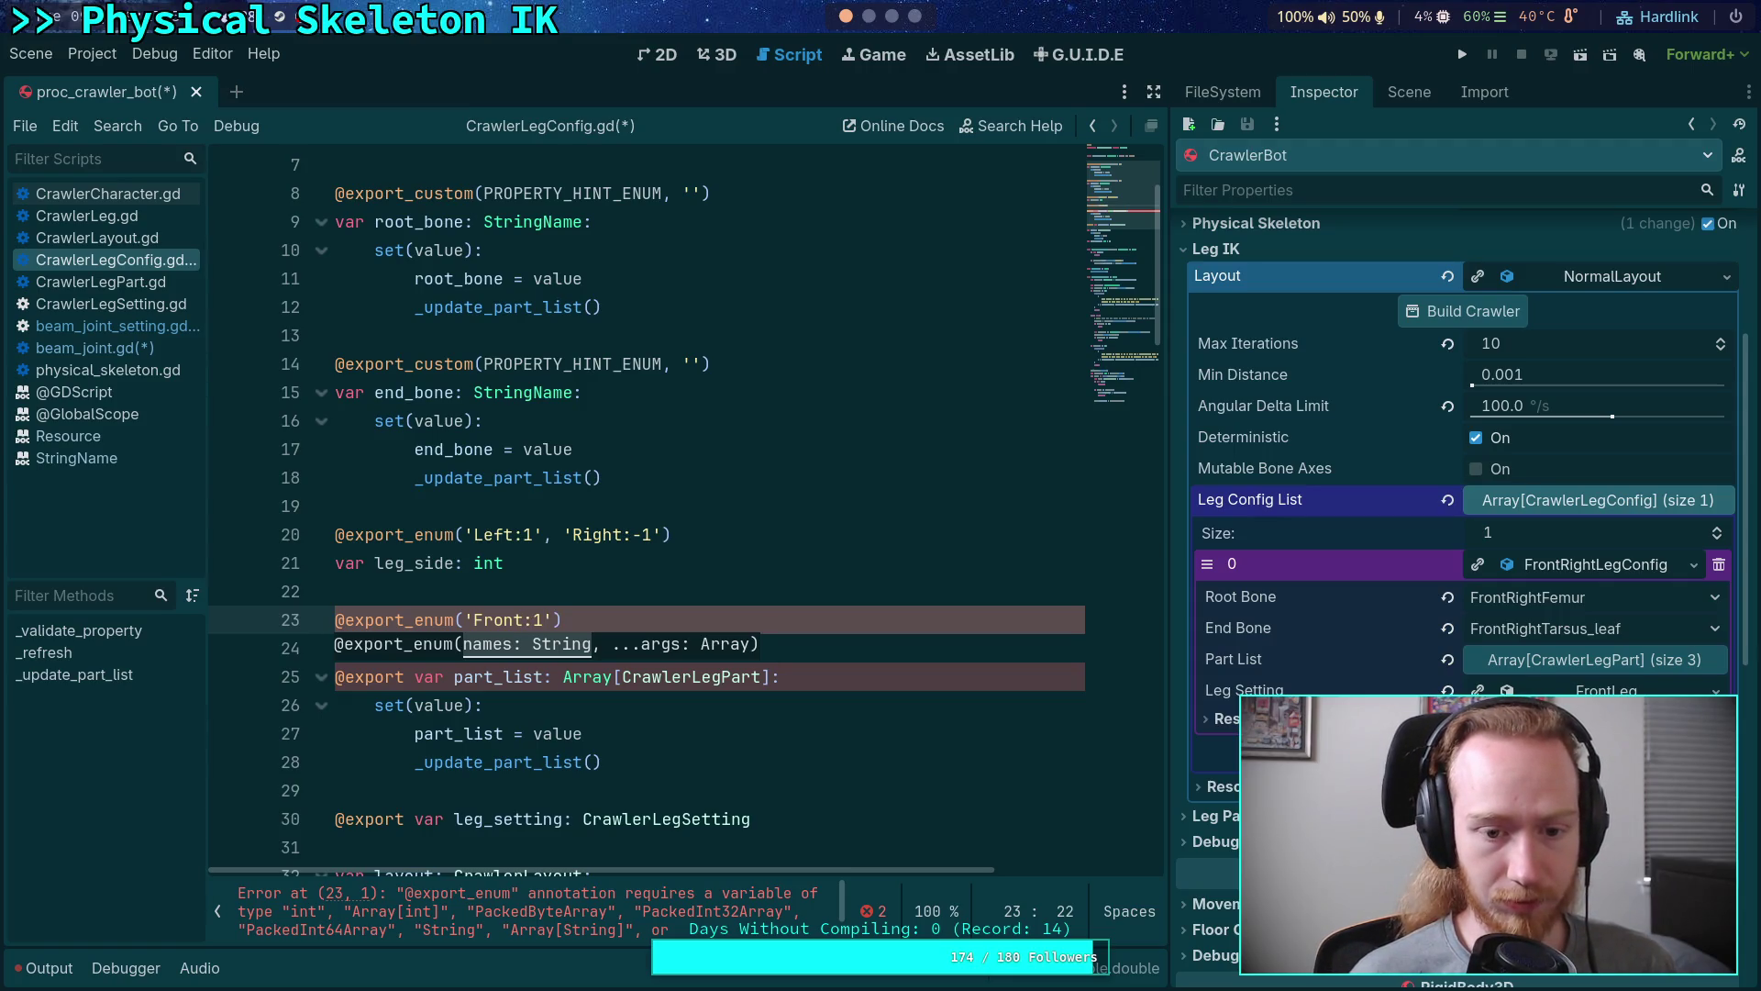
{"action": "type", "text": "', '"}
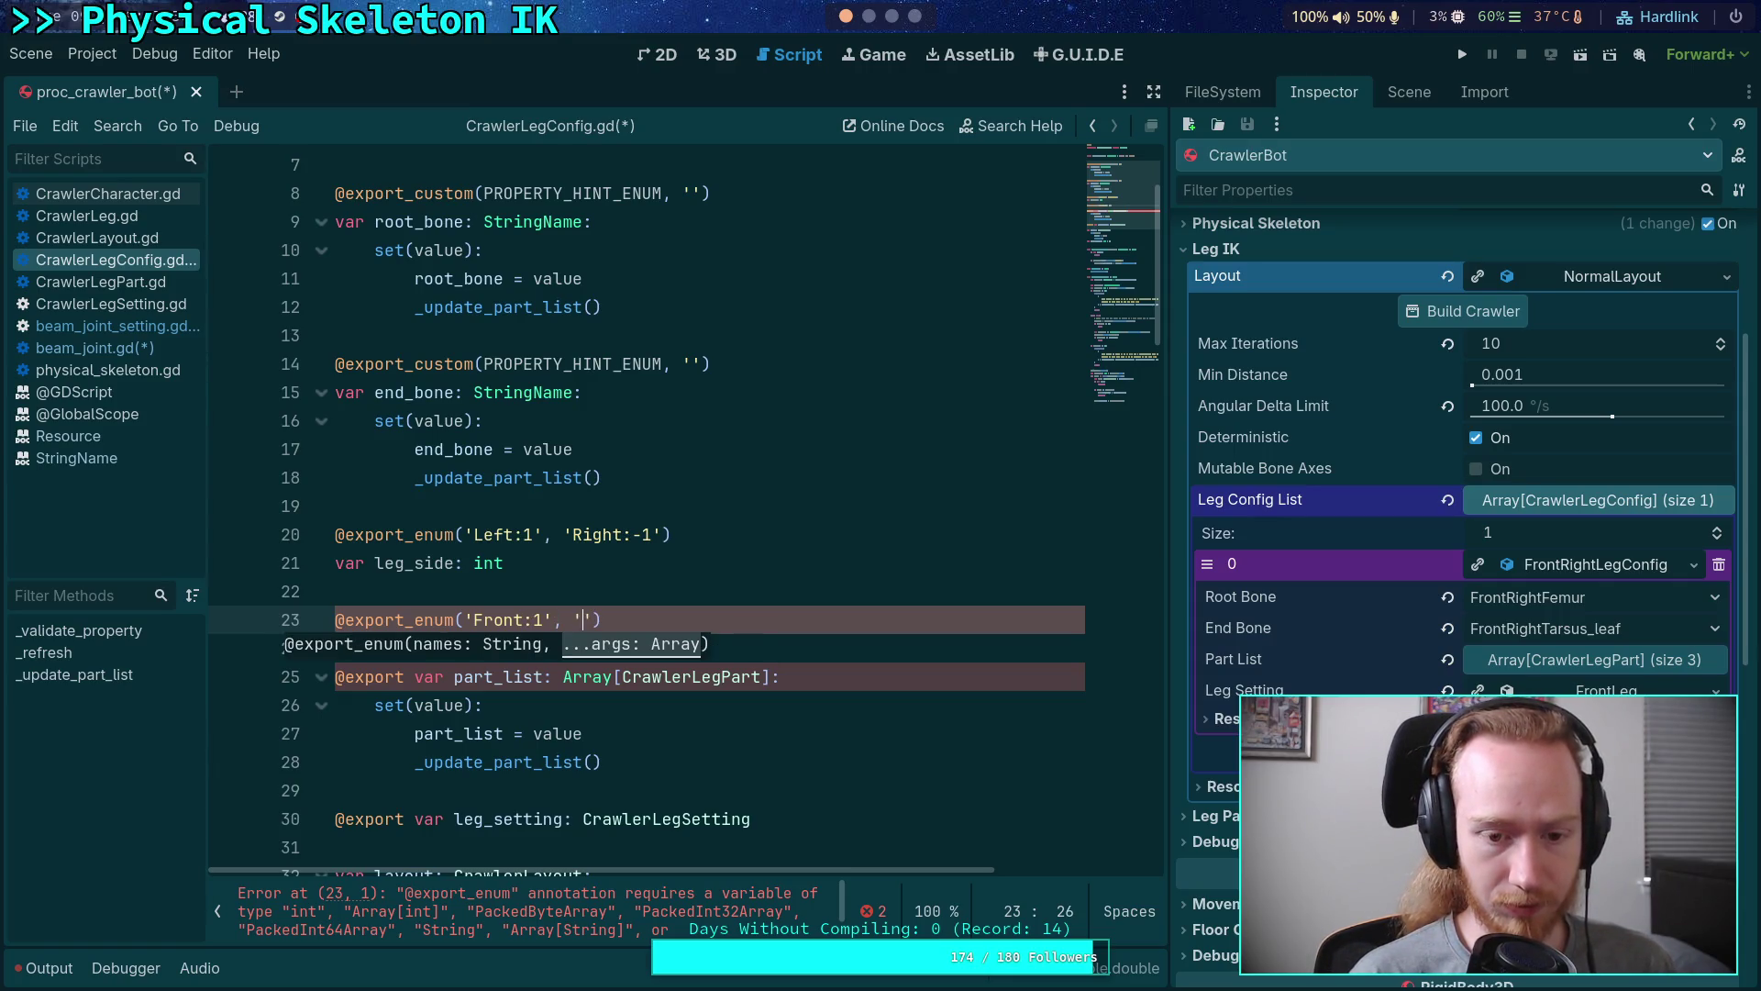
{"action": "type", "text": "Mi"}
{"action": "type", "text": "e:1'"}
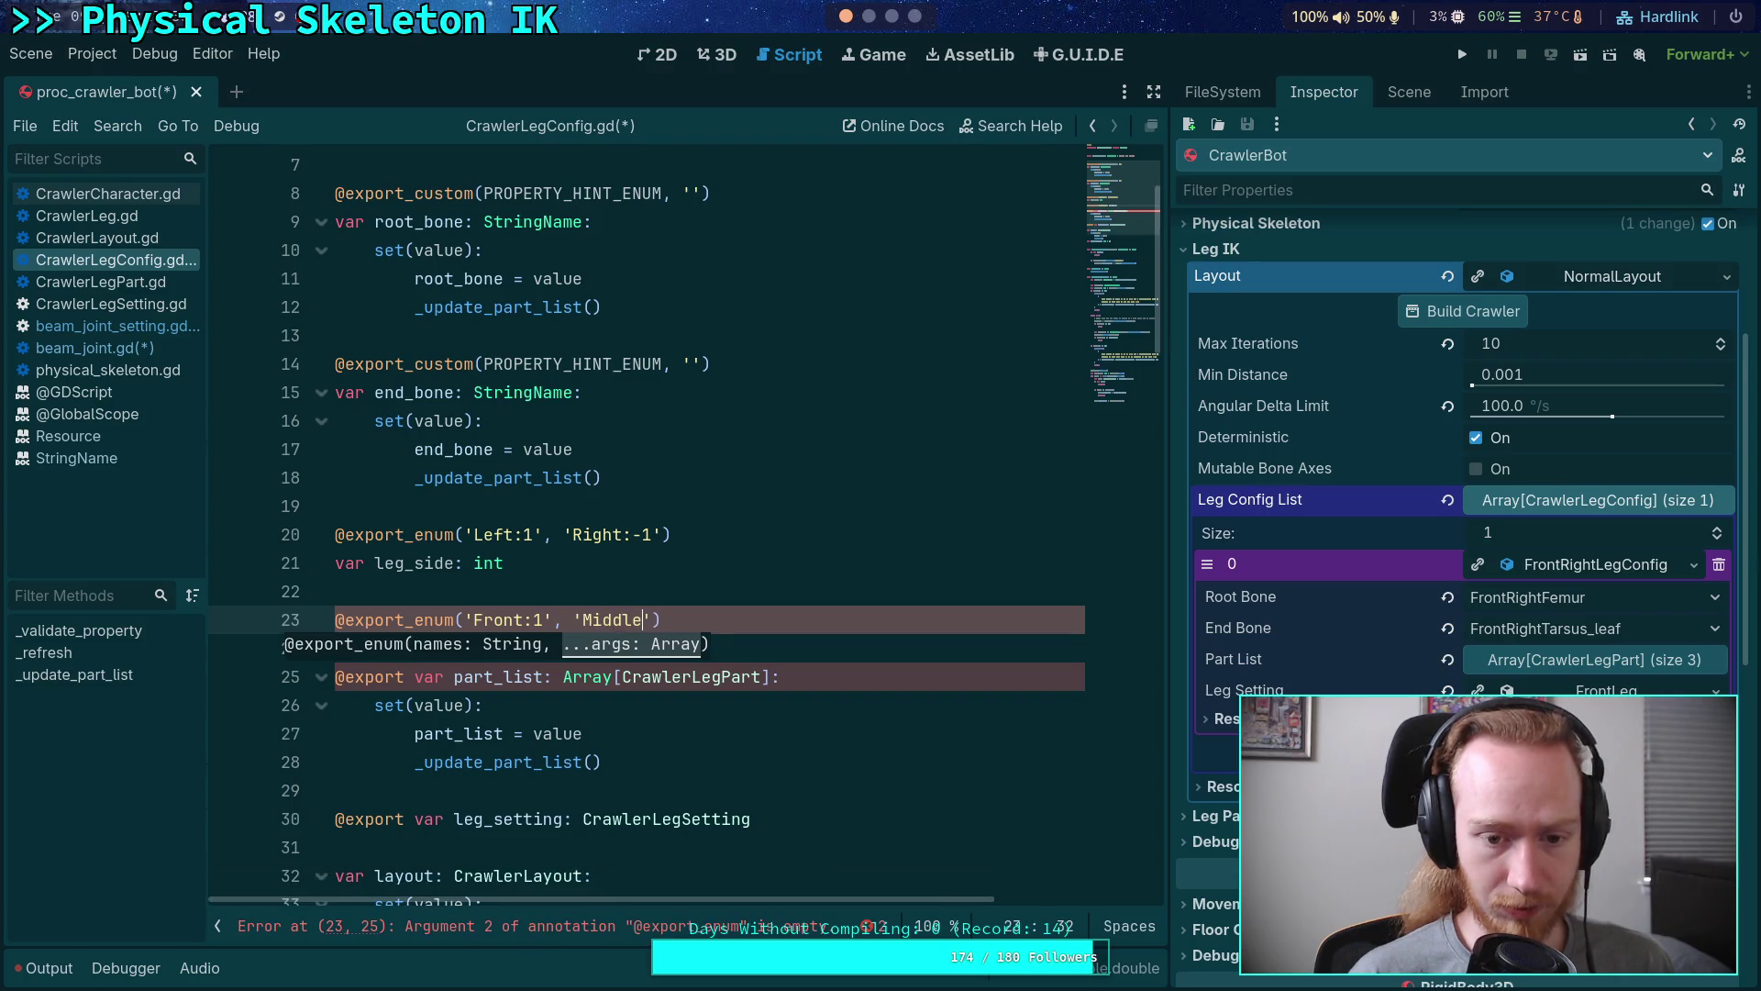
{"action": "type", "text": ", "}
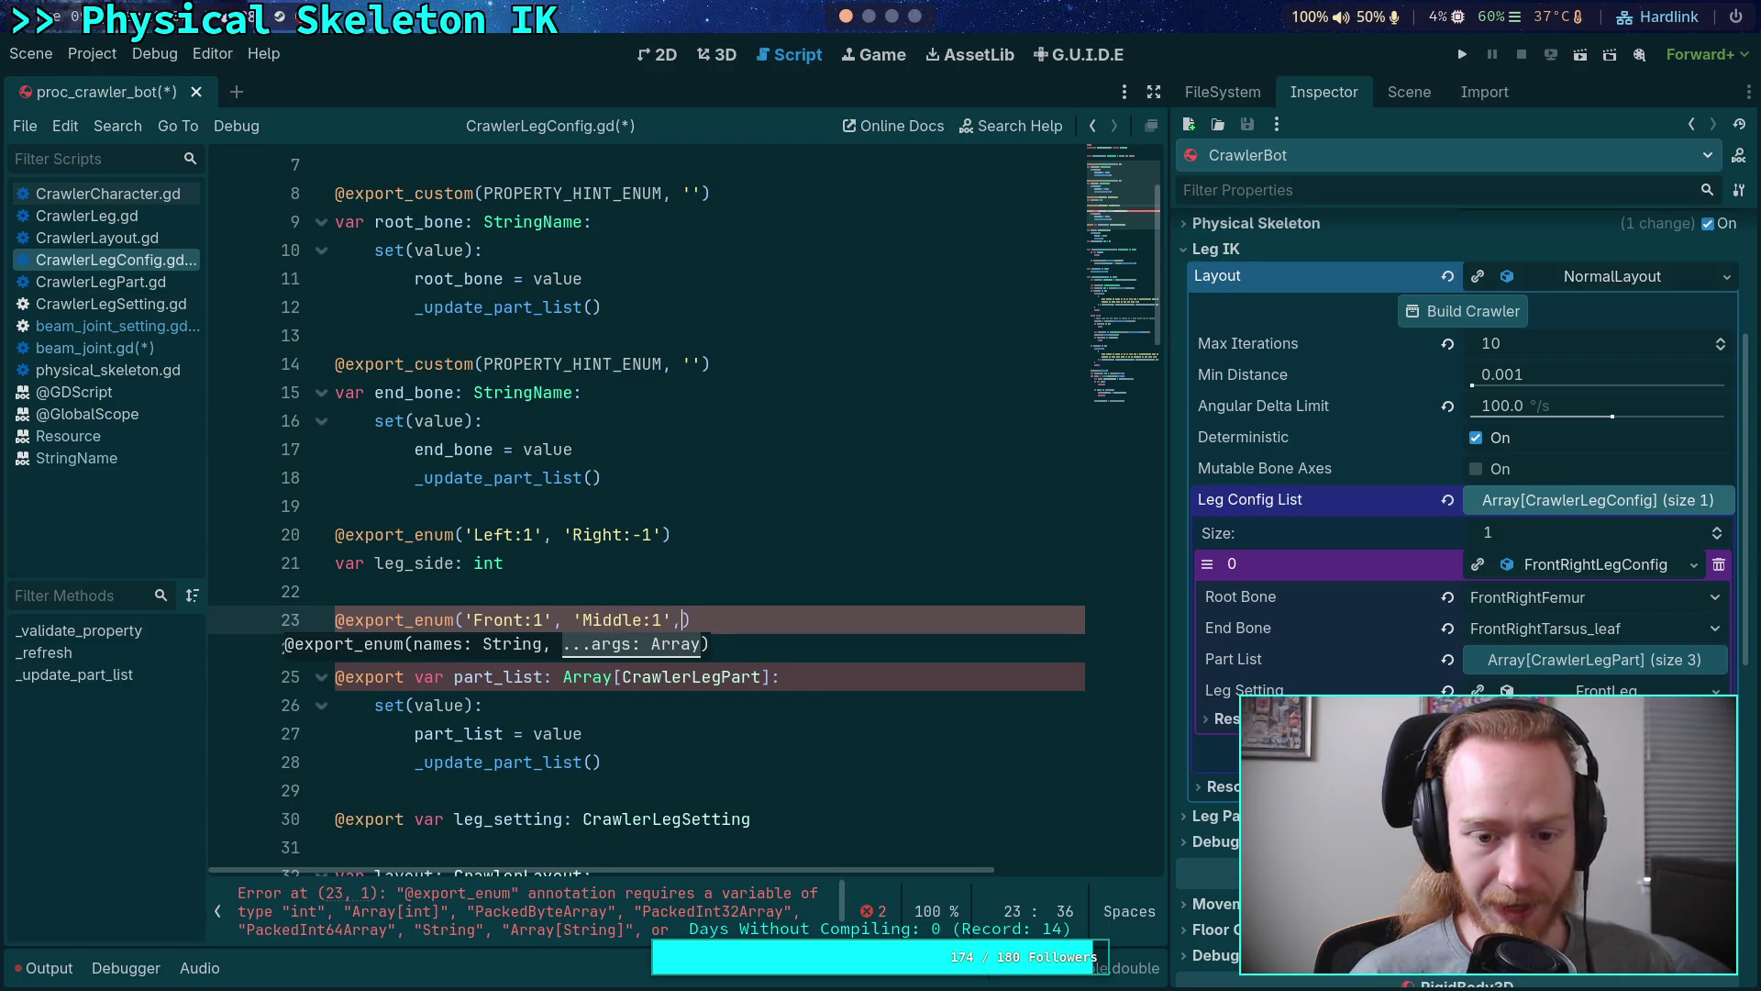
{"action": "type", "text": "'Back:"}
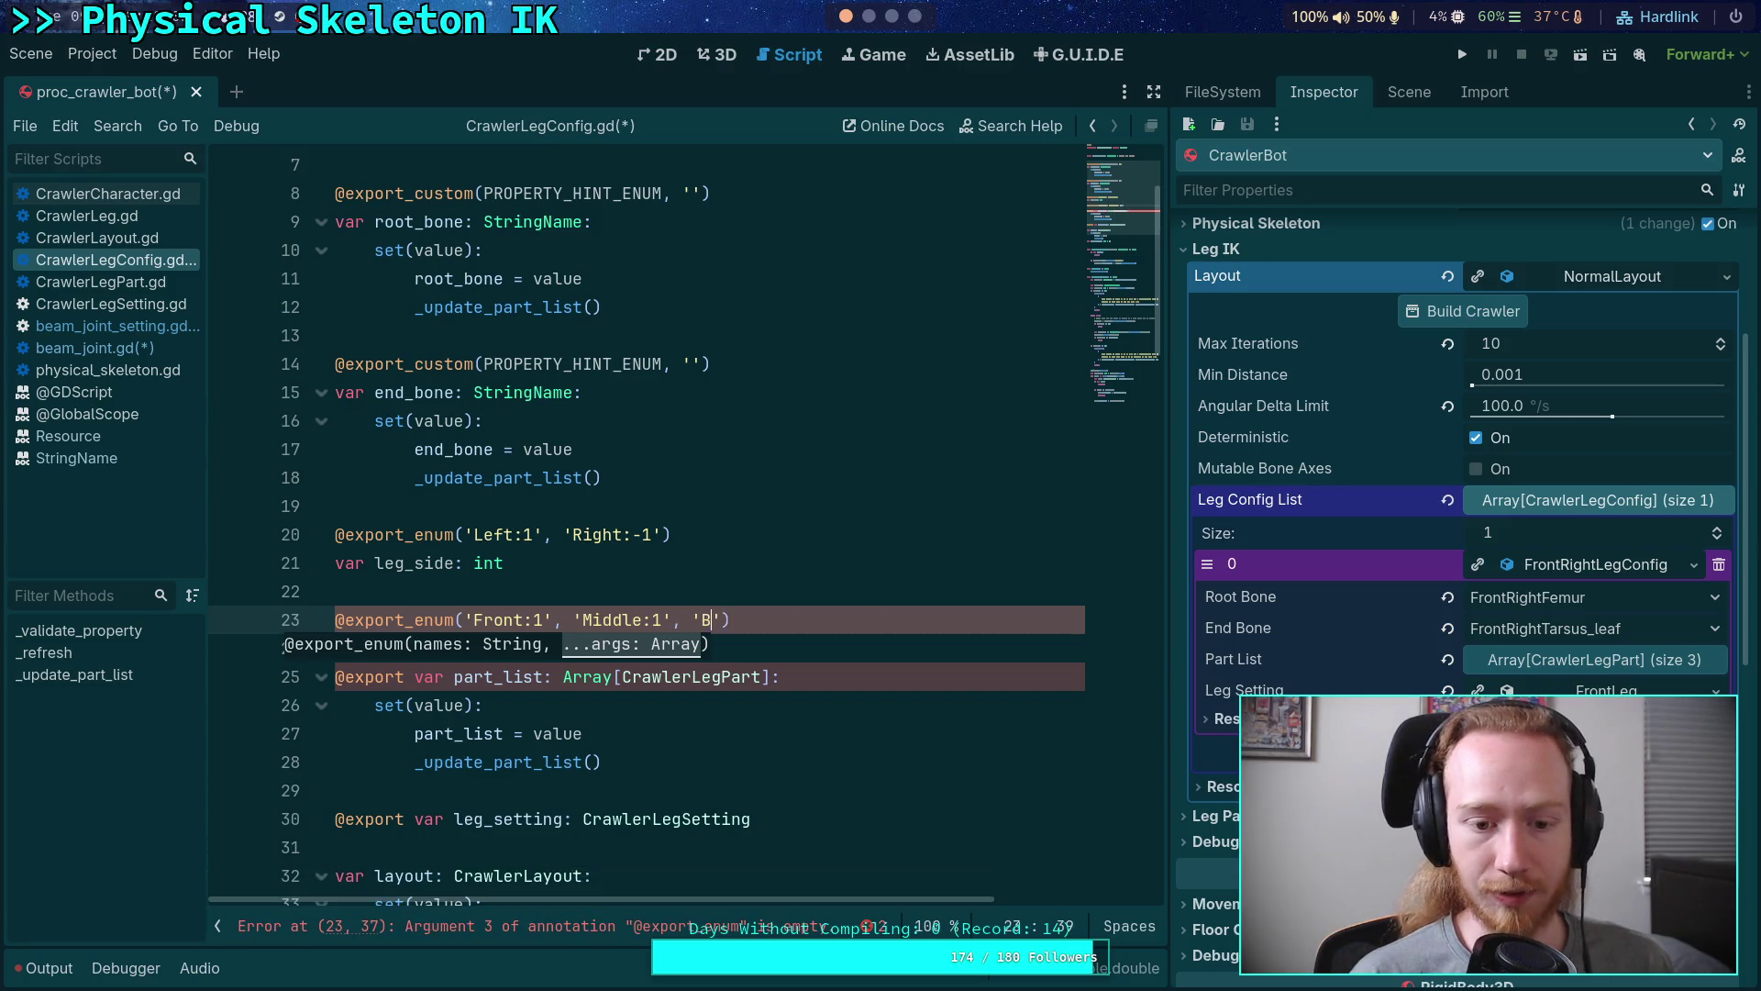
{"action": "type", "text": "-1"}
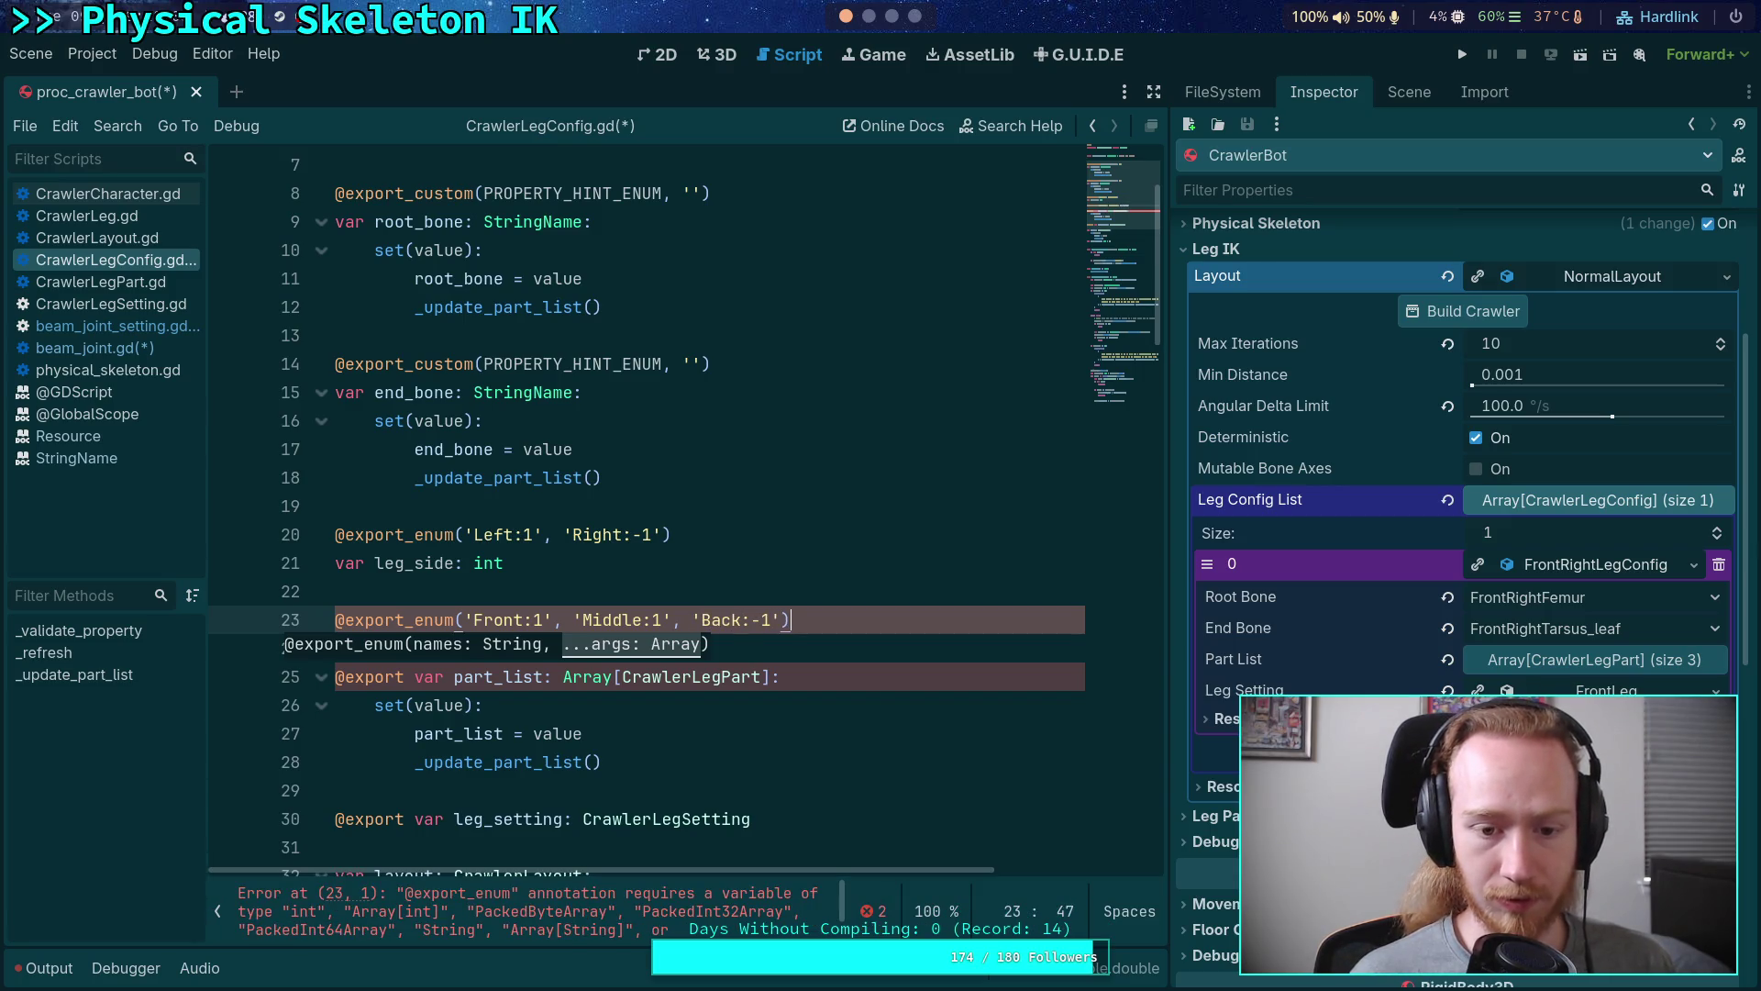
{"action": "key", "text": "End"}
{"action": "key", "text": "Return"}
{"action": "type", "text": "var leg_"}
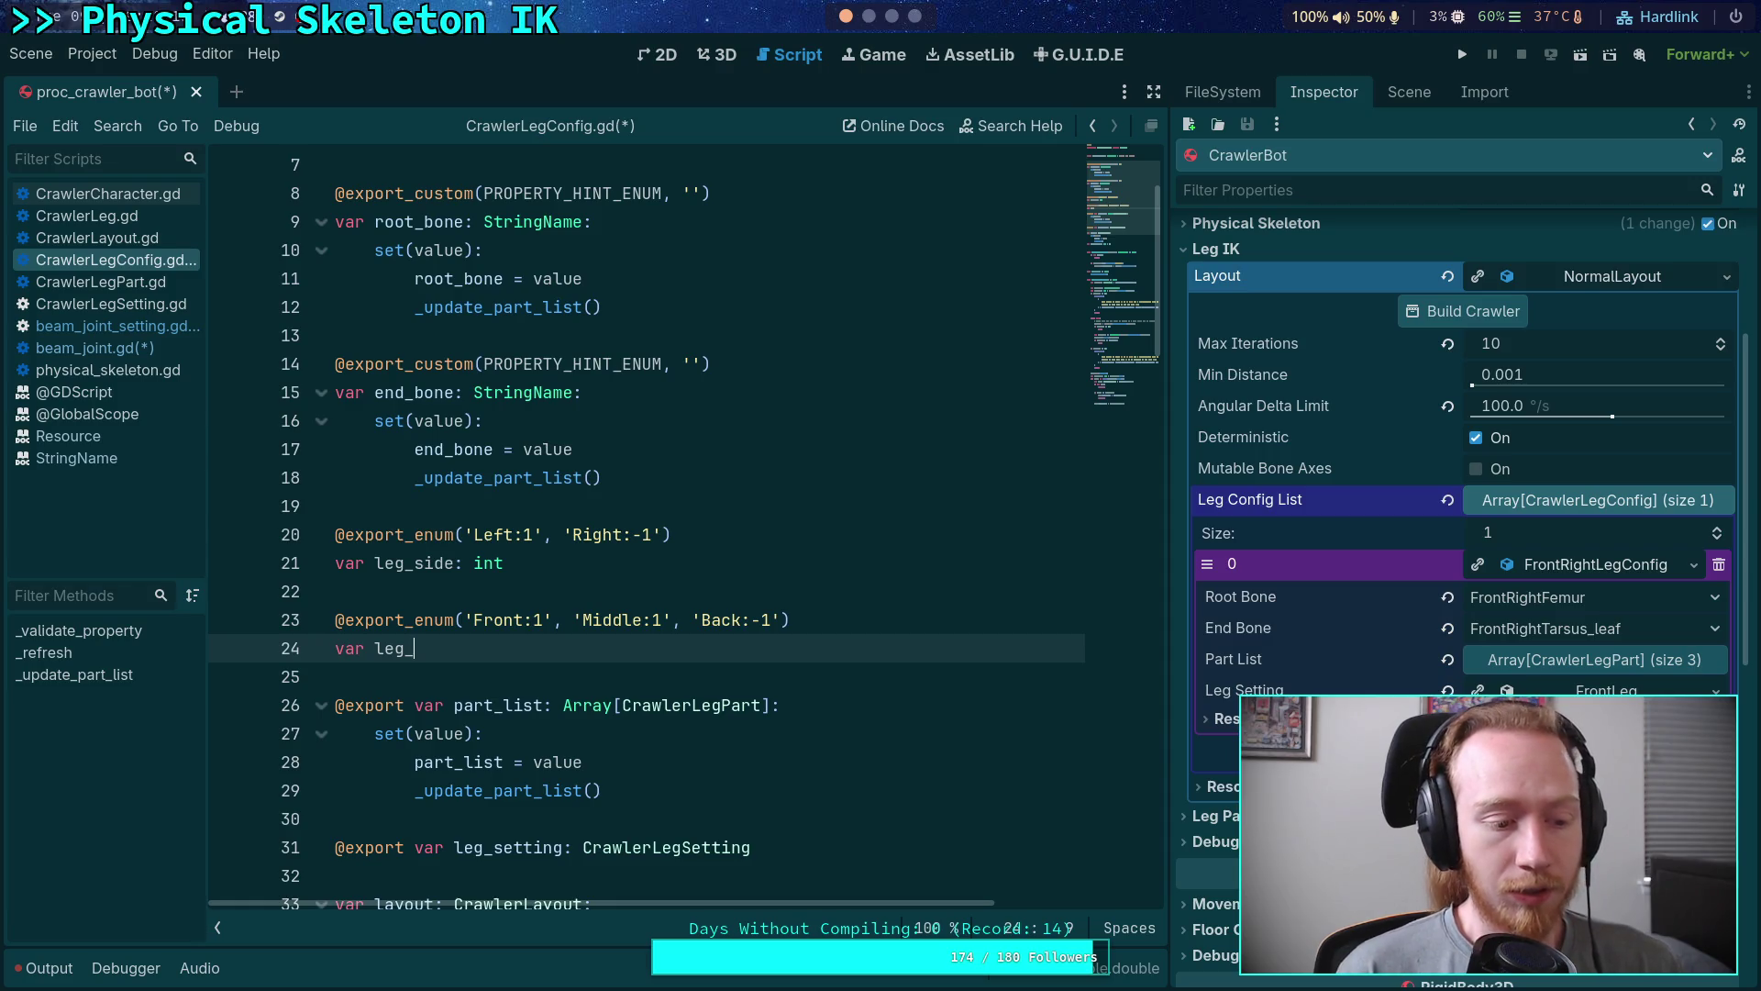
{"action": "left_click", "coordinate": [915, 15]}
{"action": "left_click", "coordinate": [25, 491]}
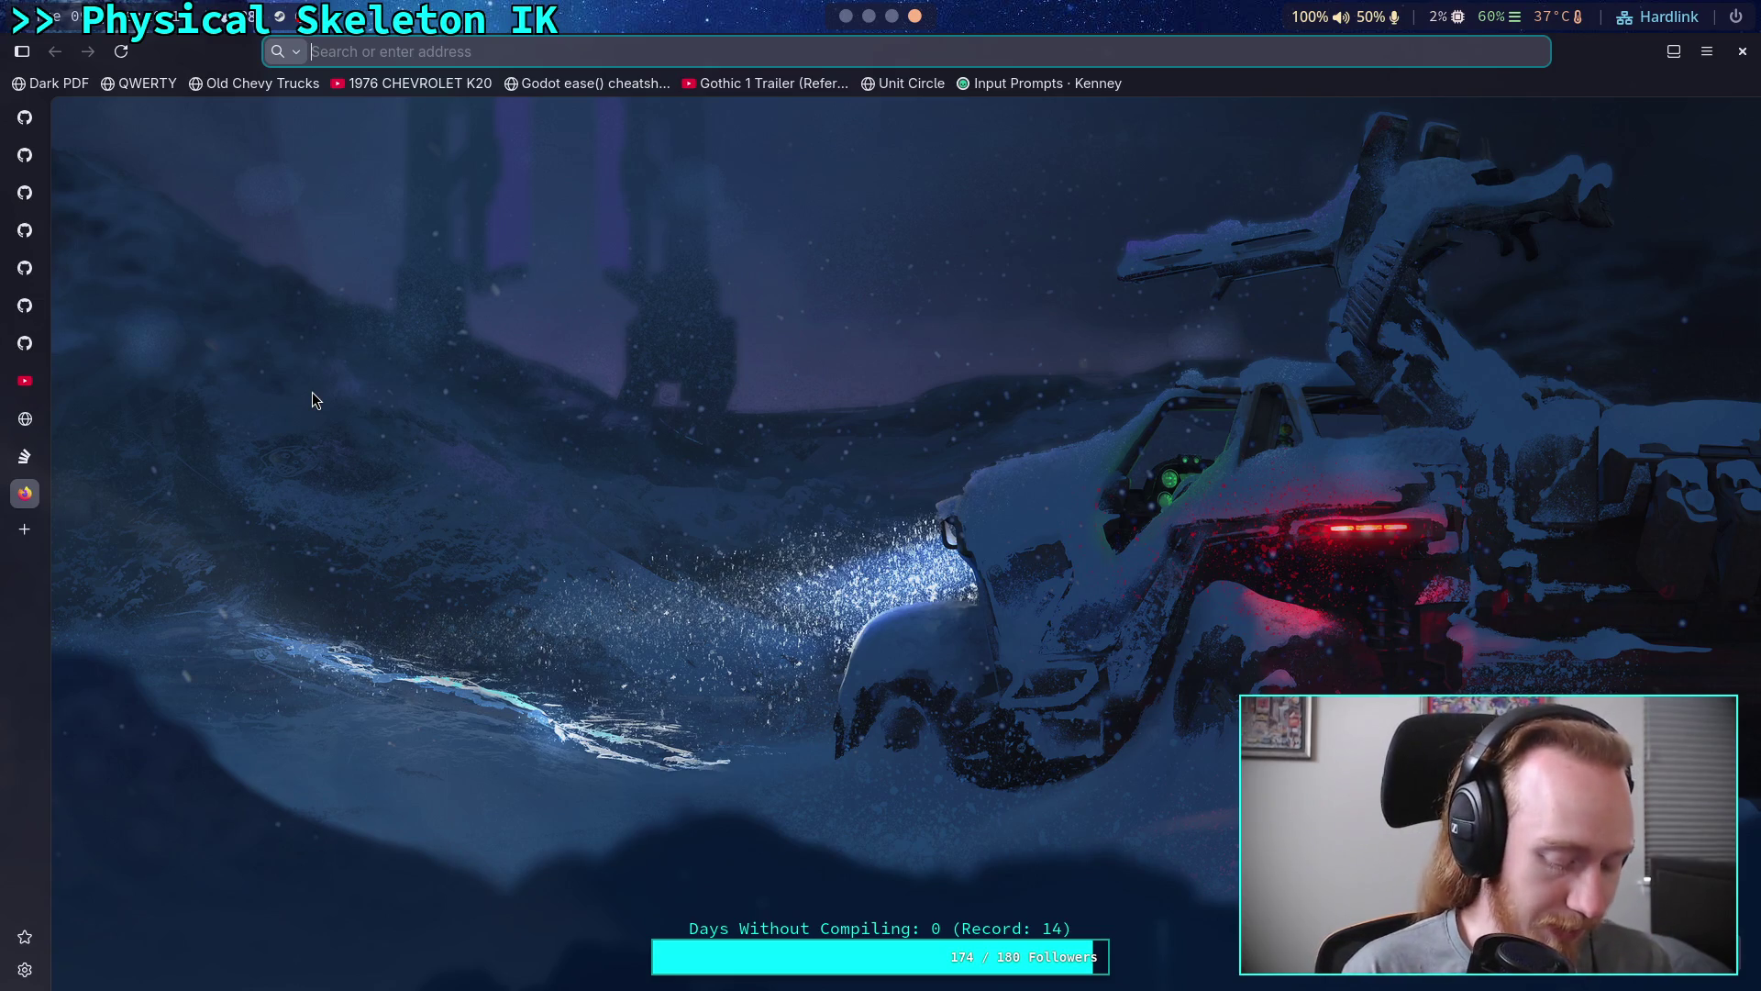
Search 'words for locations on a ship' and open the 'List of ship directions' Wikipedia result
{"action": "type", "text": "words for locations on a ship"}
{"action": "key", "text": "Return"}
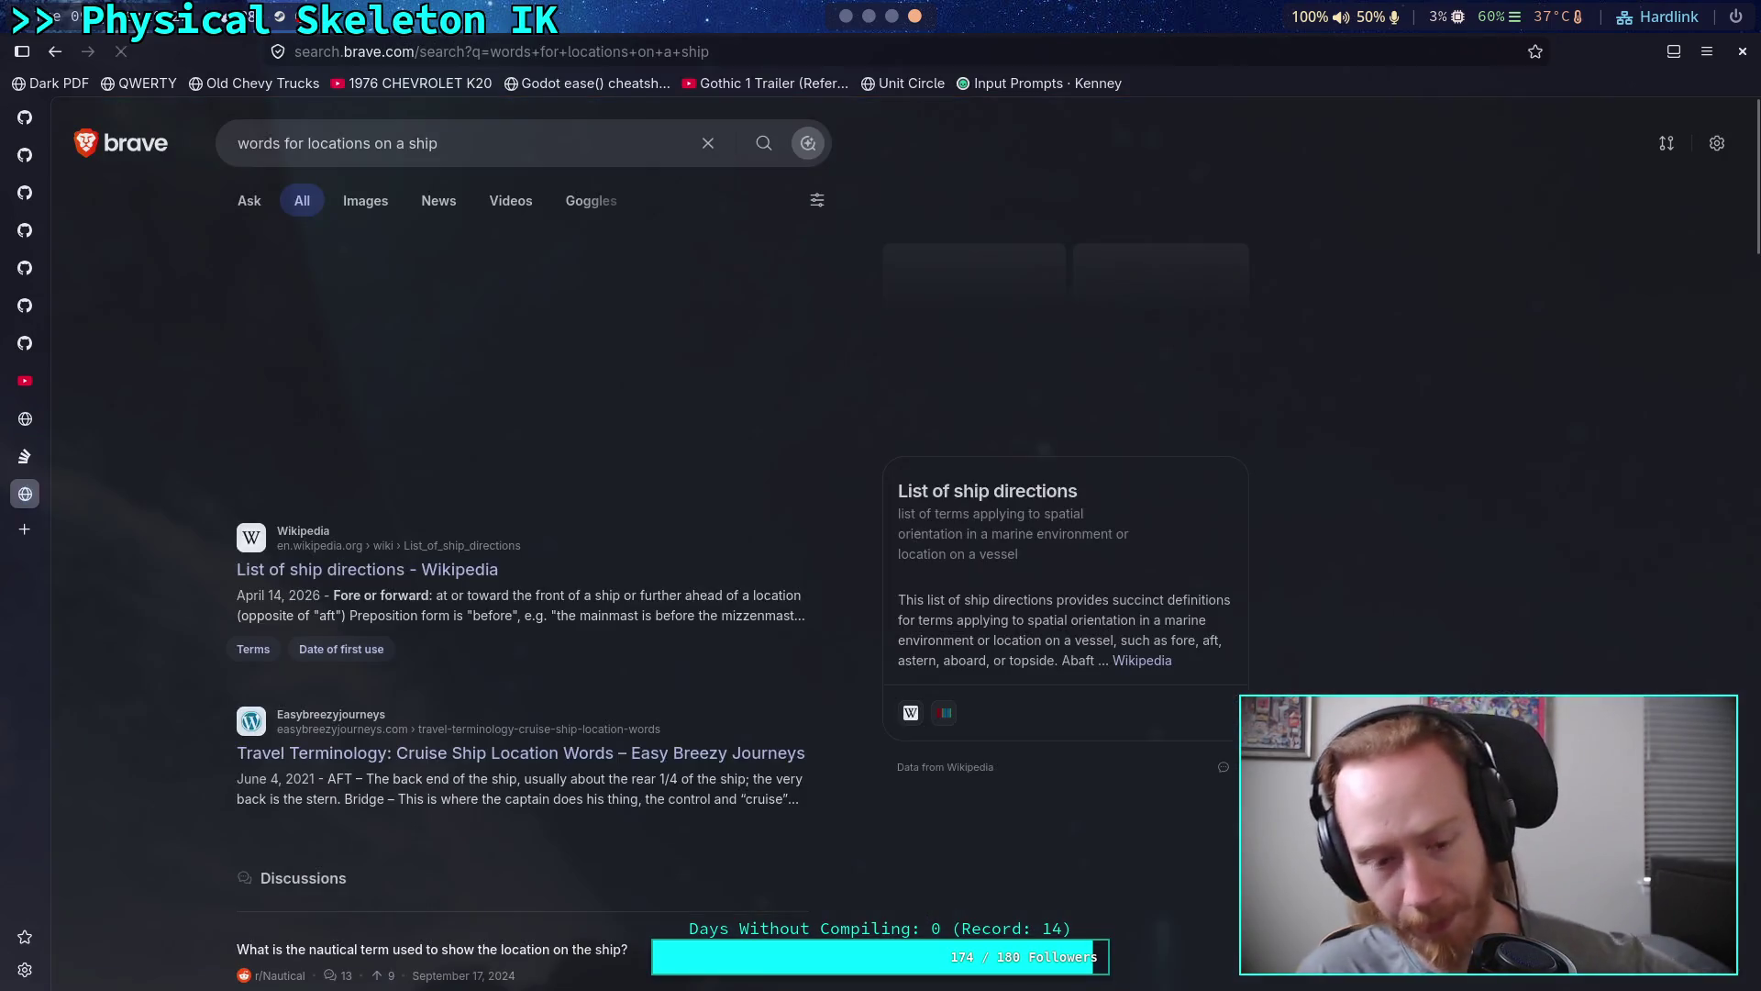
{"action": "left_click", "coordinate": [310, 572]}
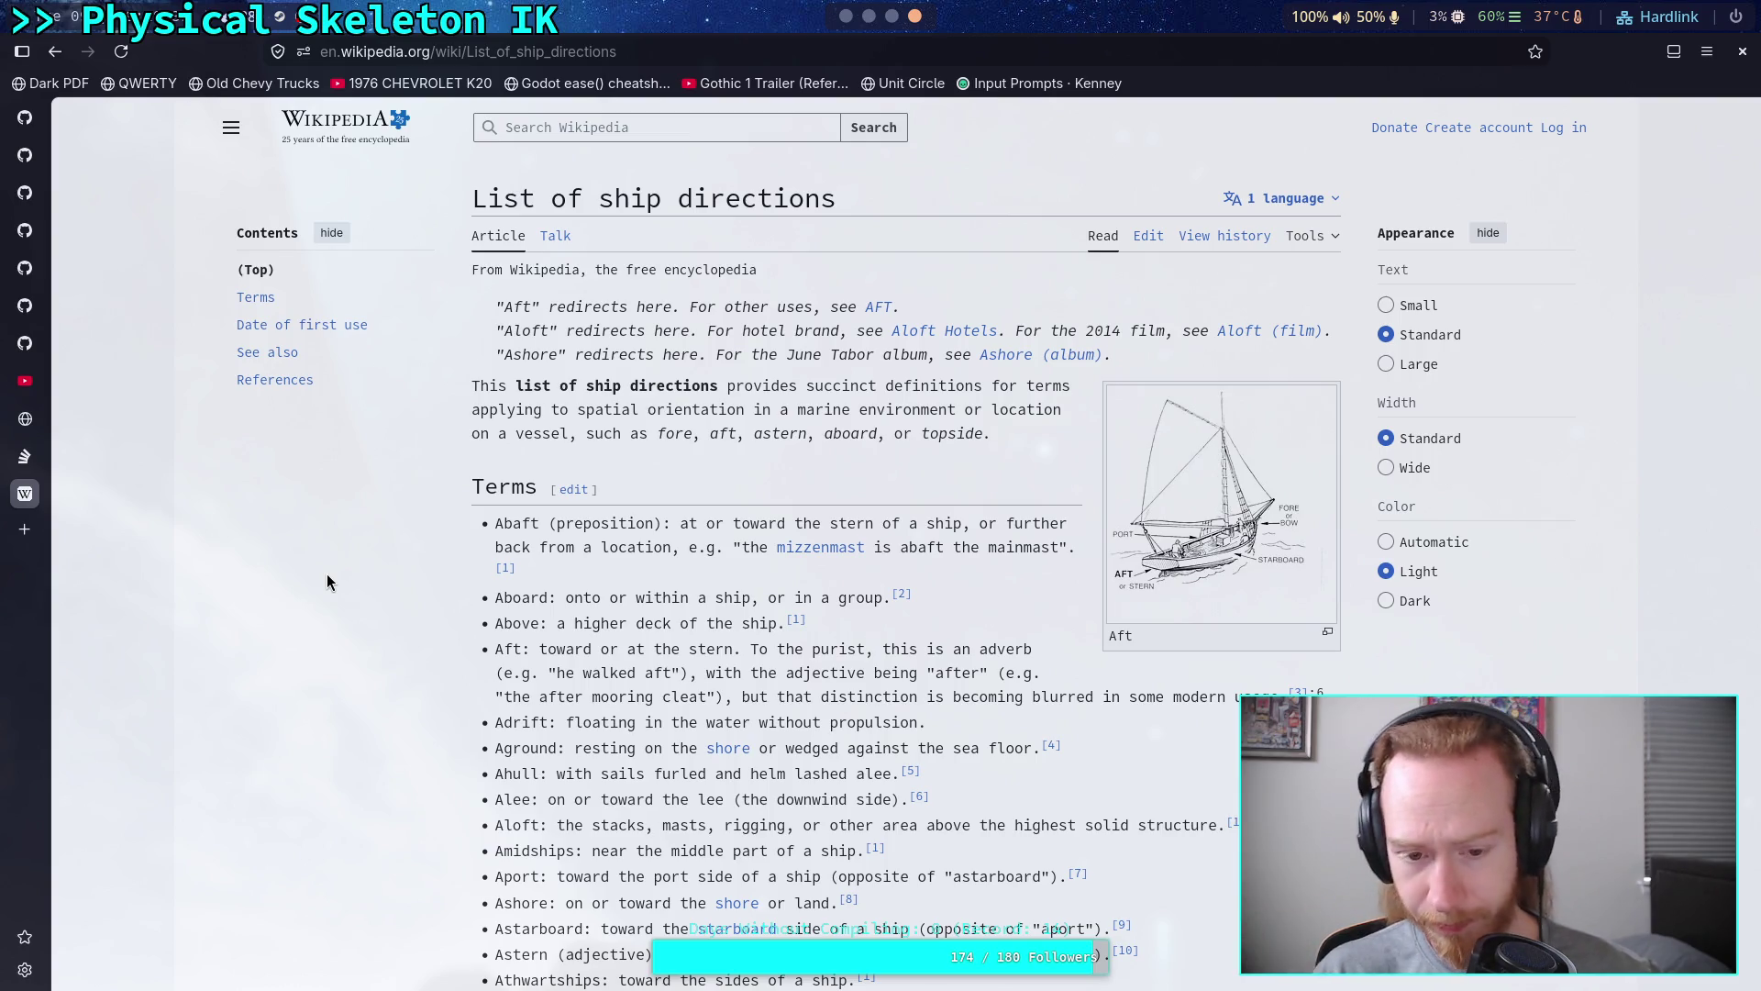
Scroll through the Wikipedia list of ship direction terms
{"action": "scroll", "coordinate": [326, 574], "scroll_direction": "down", "scroll_amount": 3}
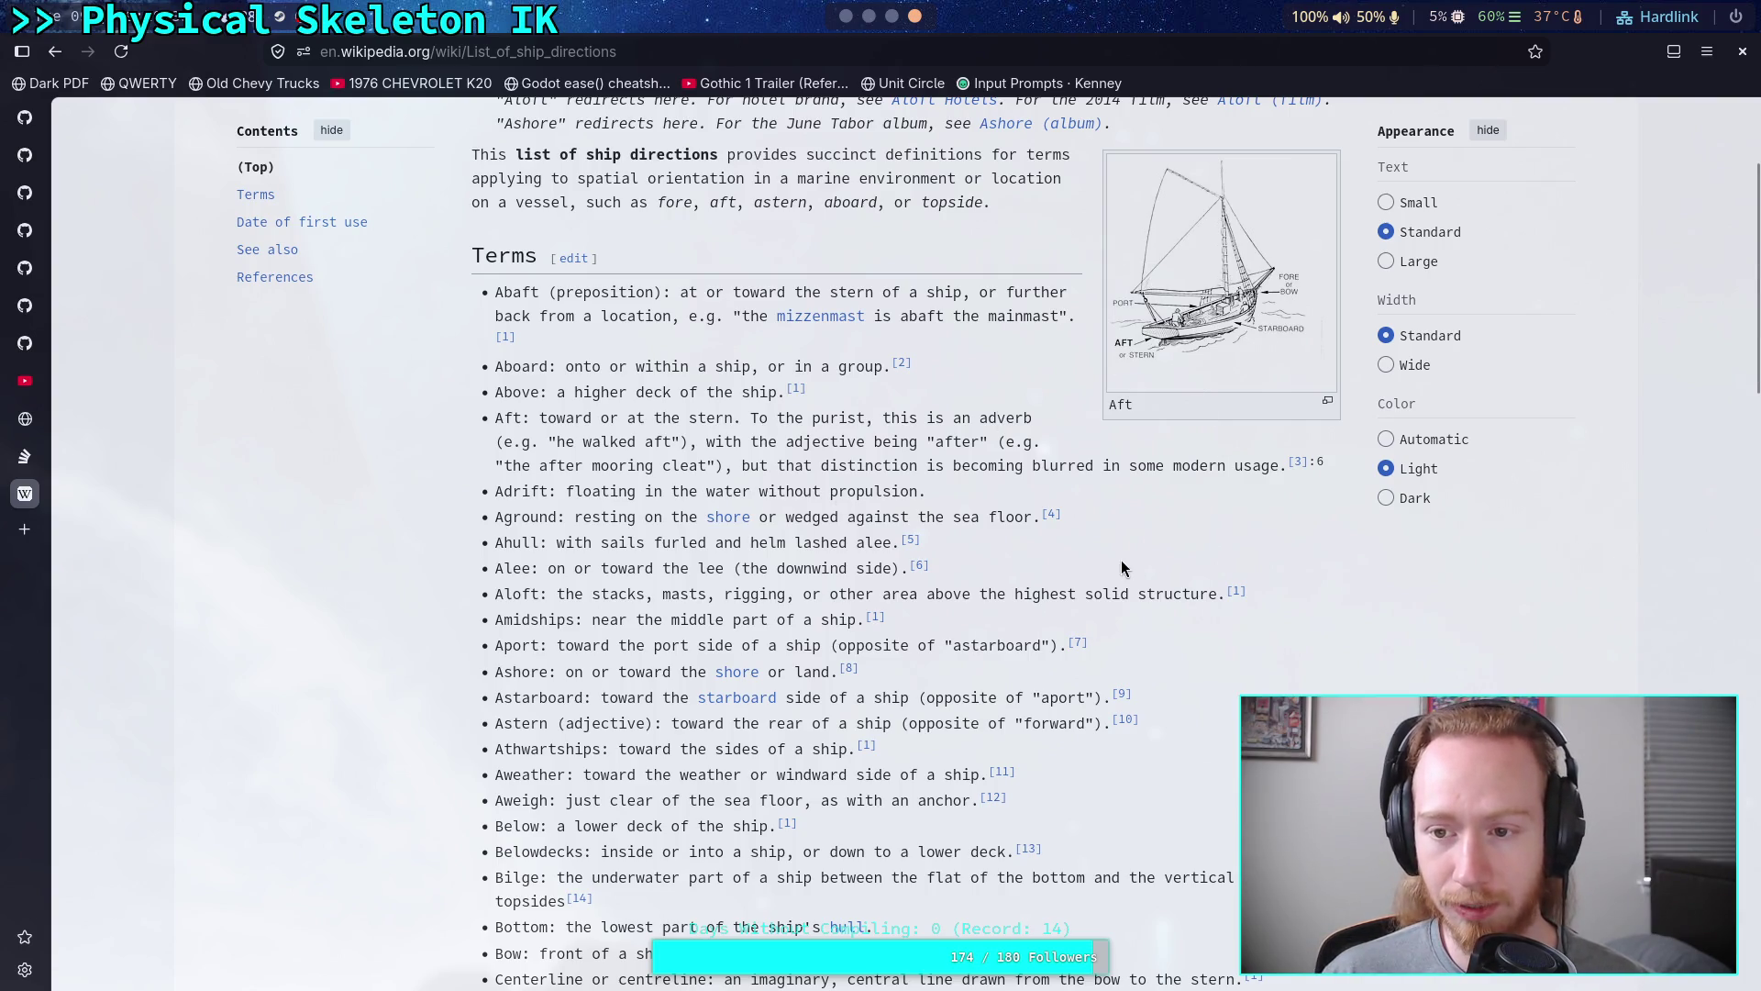
{"action": "scroll", "coordinate": [897, 550], "scroll_direction": "down", "scroll_amount": 8}
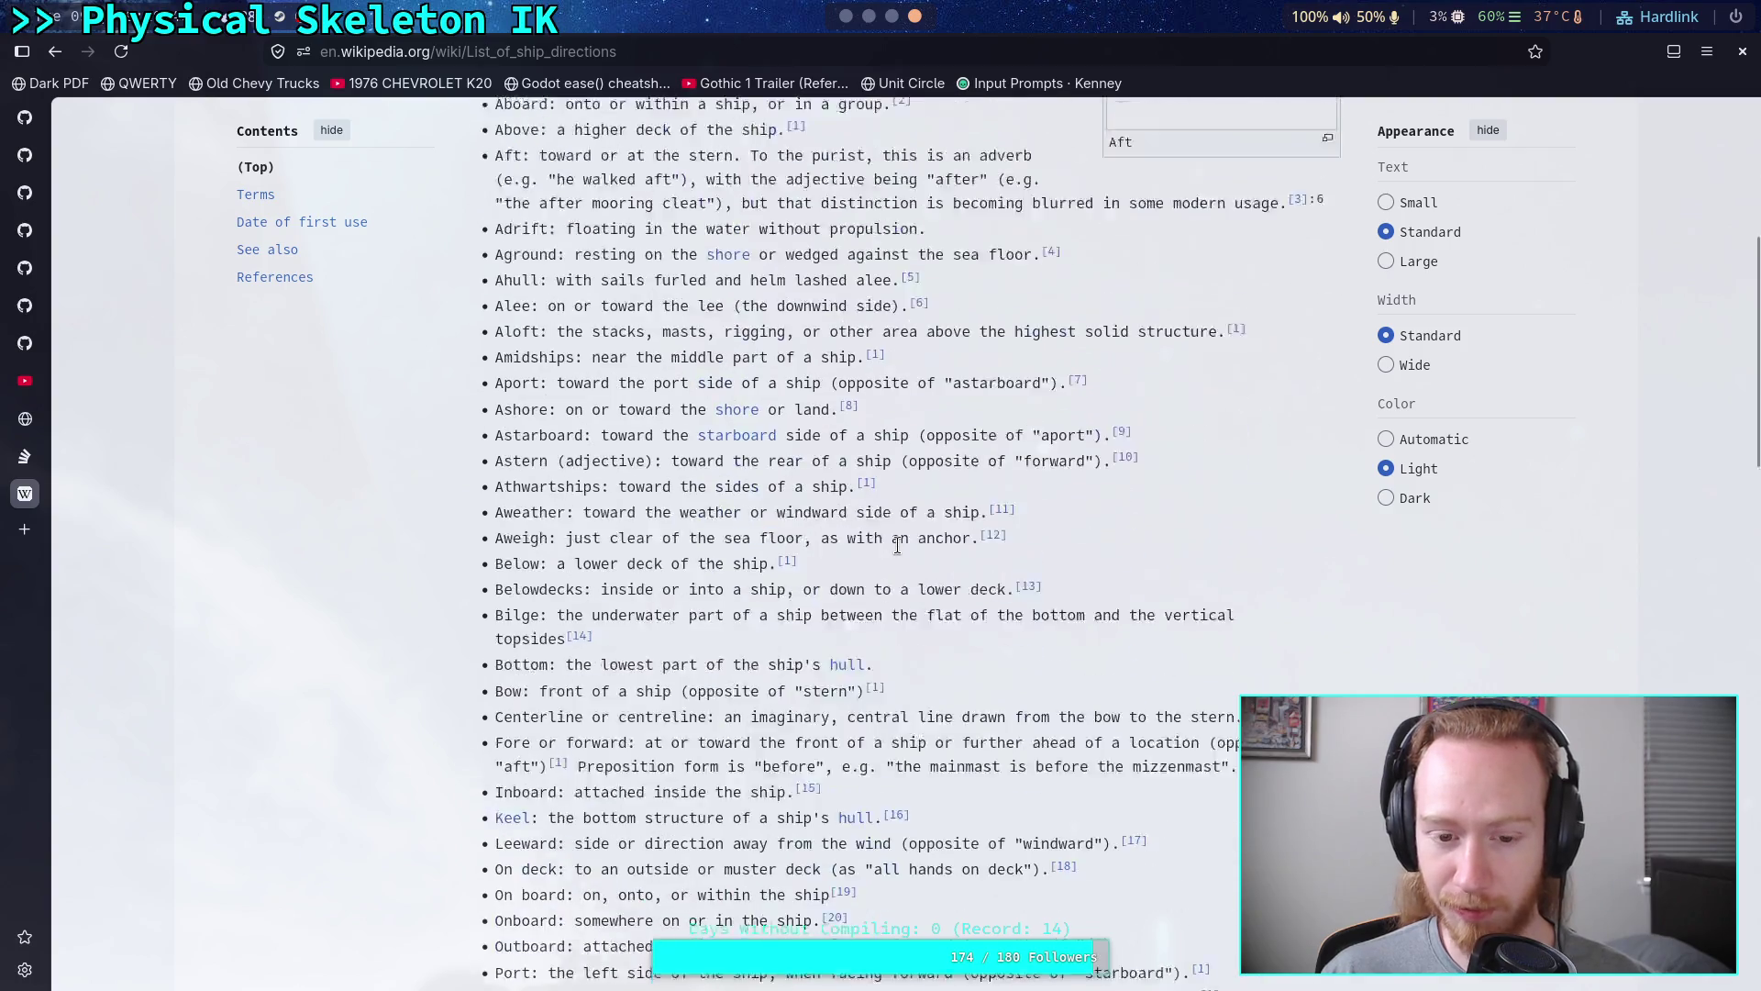
{"action": "scroll", "coordinate": [898, 546], "scroll_direction": "up", "scroll_amount": 1}
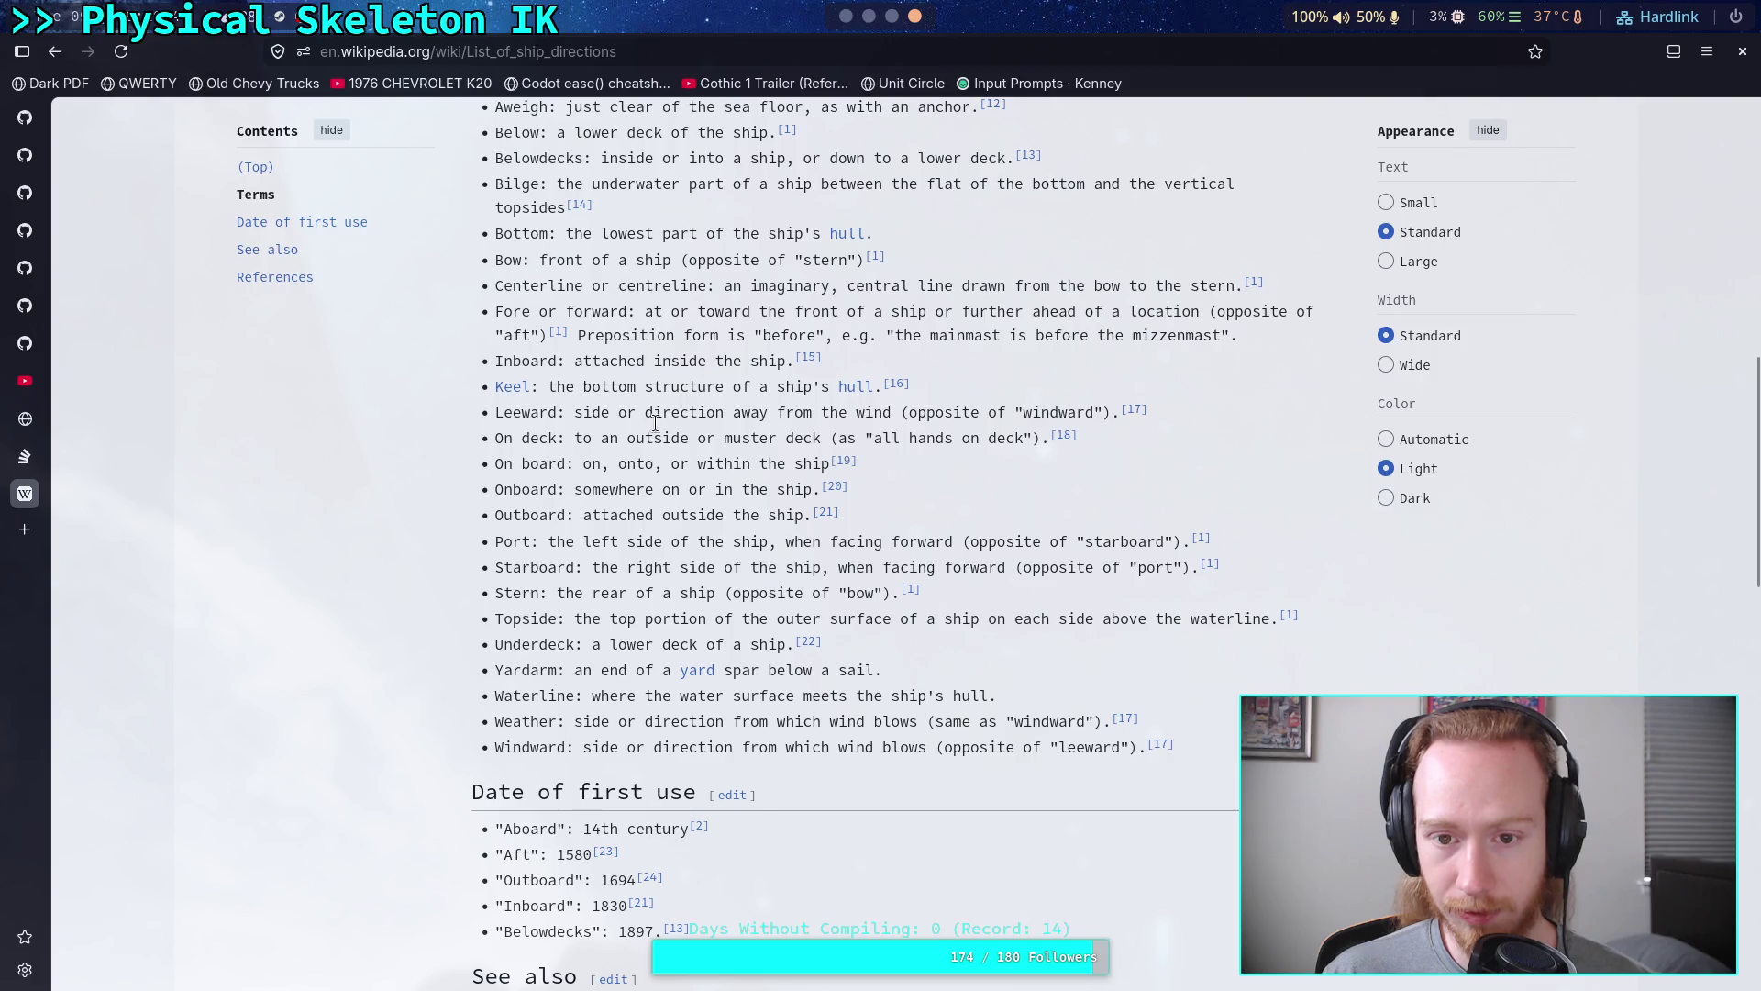
{"action": "scroll", "coordinate": [666, 433], "scroll_direction": "down", "scroll_amount": 4}
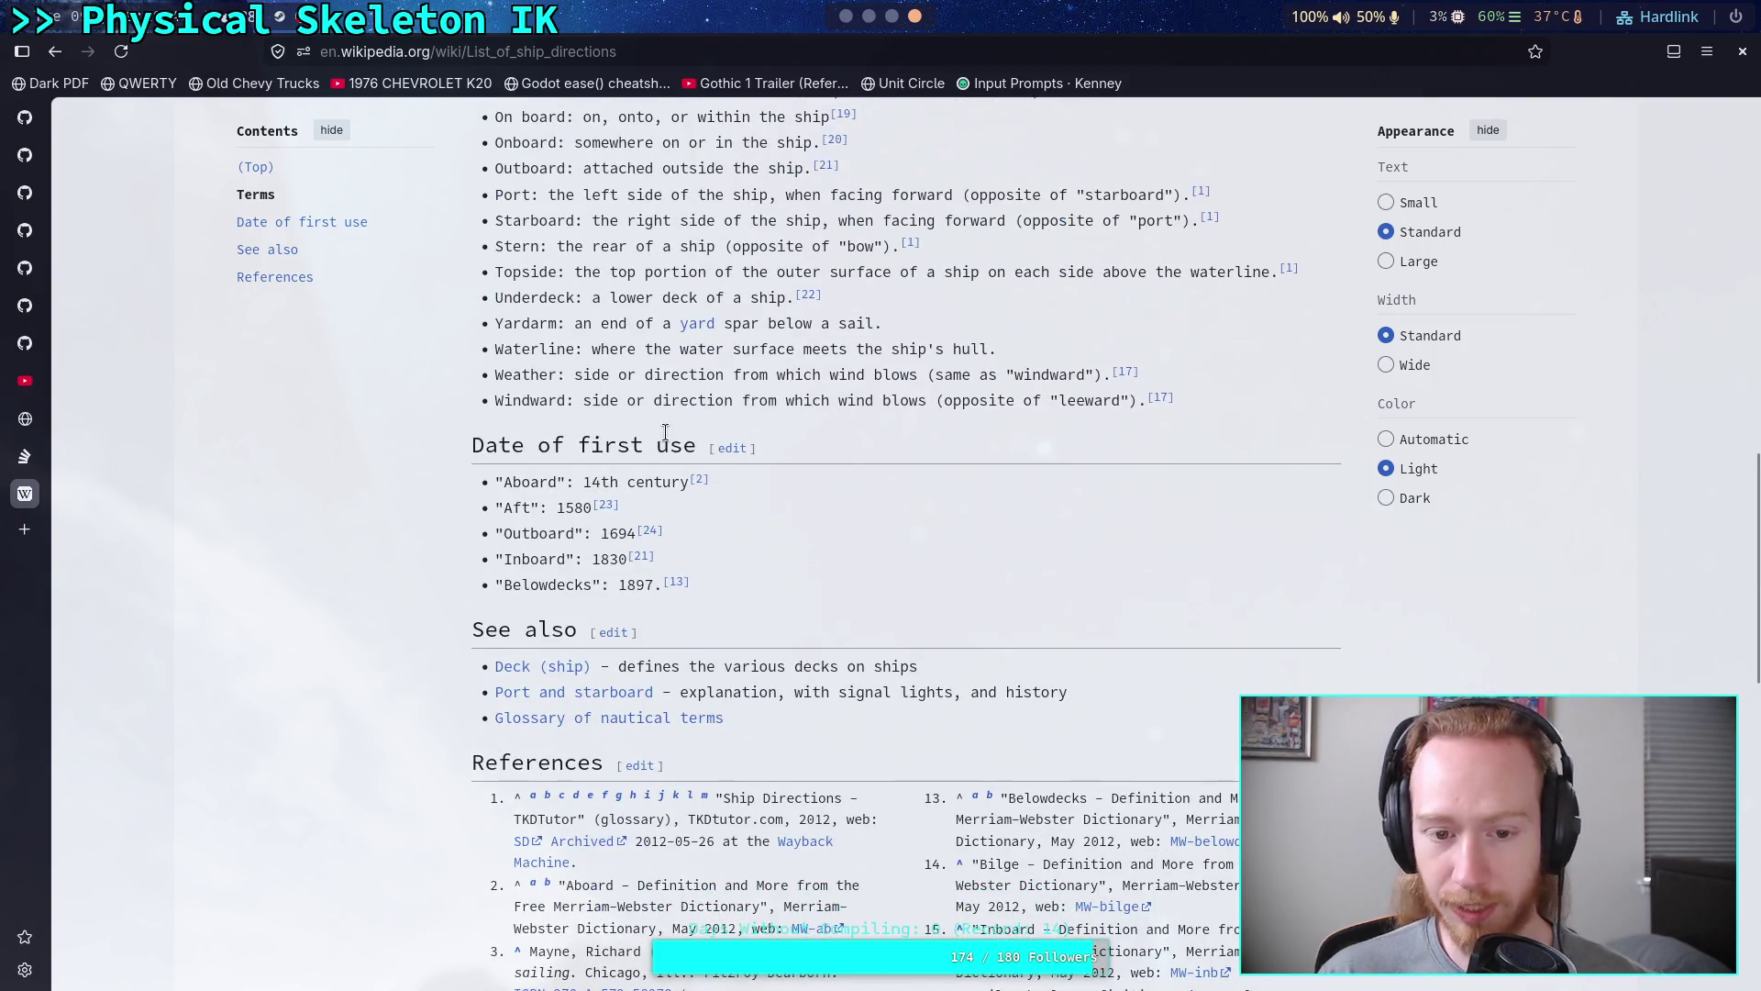
{"action": "scroll", "coordinate": [734, 440], "scroll_direction": "down", "scroll_amount": 4}
{"action": "scroll", "coordinate": [816, 447], "scroll_direction": "up", "scroll_amount": 7}
{"action": "scroll", "coordinate": [816, 448], "scroll_direction": "up", "scroll_amount": 10}
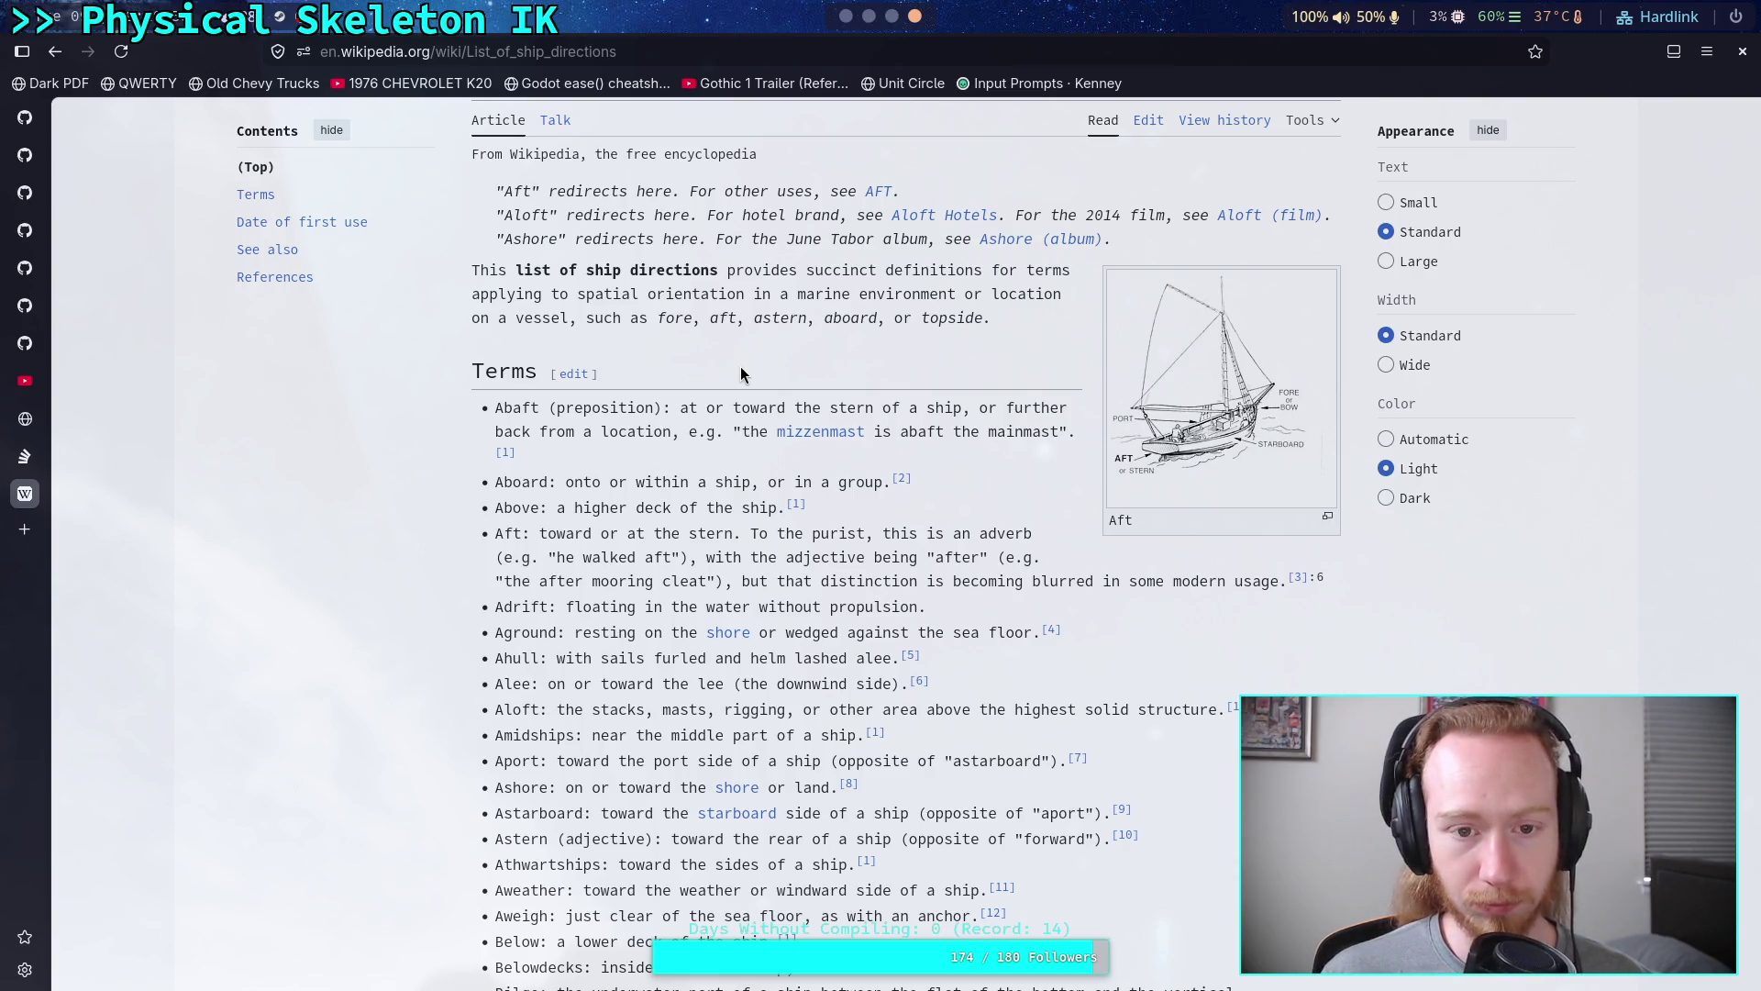
{"action": "scroll", "coordinate": [741, 366], "scroll_direction": "down", "scroll_amount": 3}
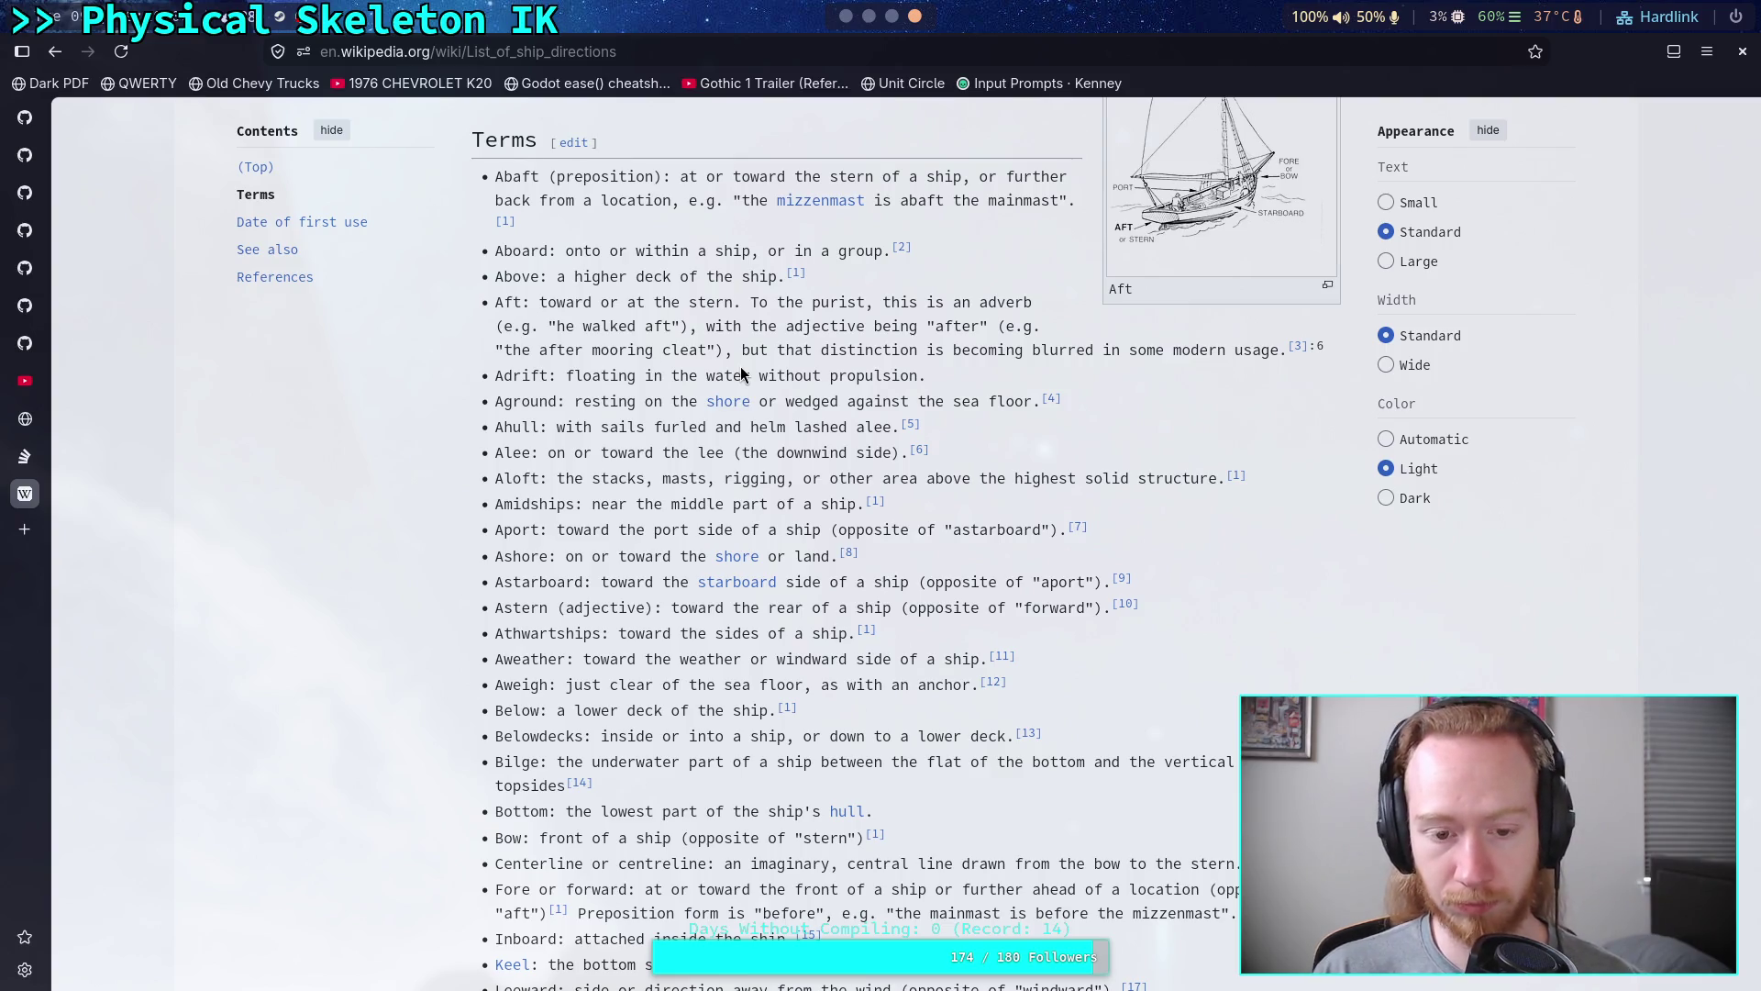
{"action": "scroll", "coordinate": [740, 366], "scroll_direction": "down", "scroll_amount": 3}
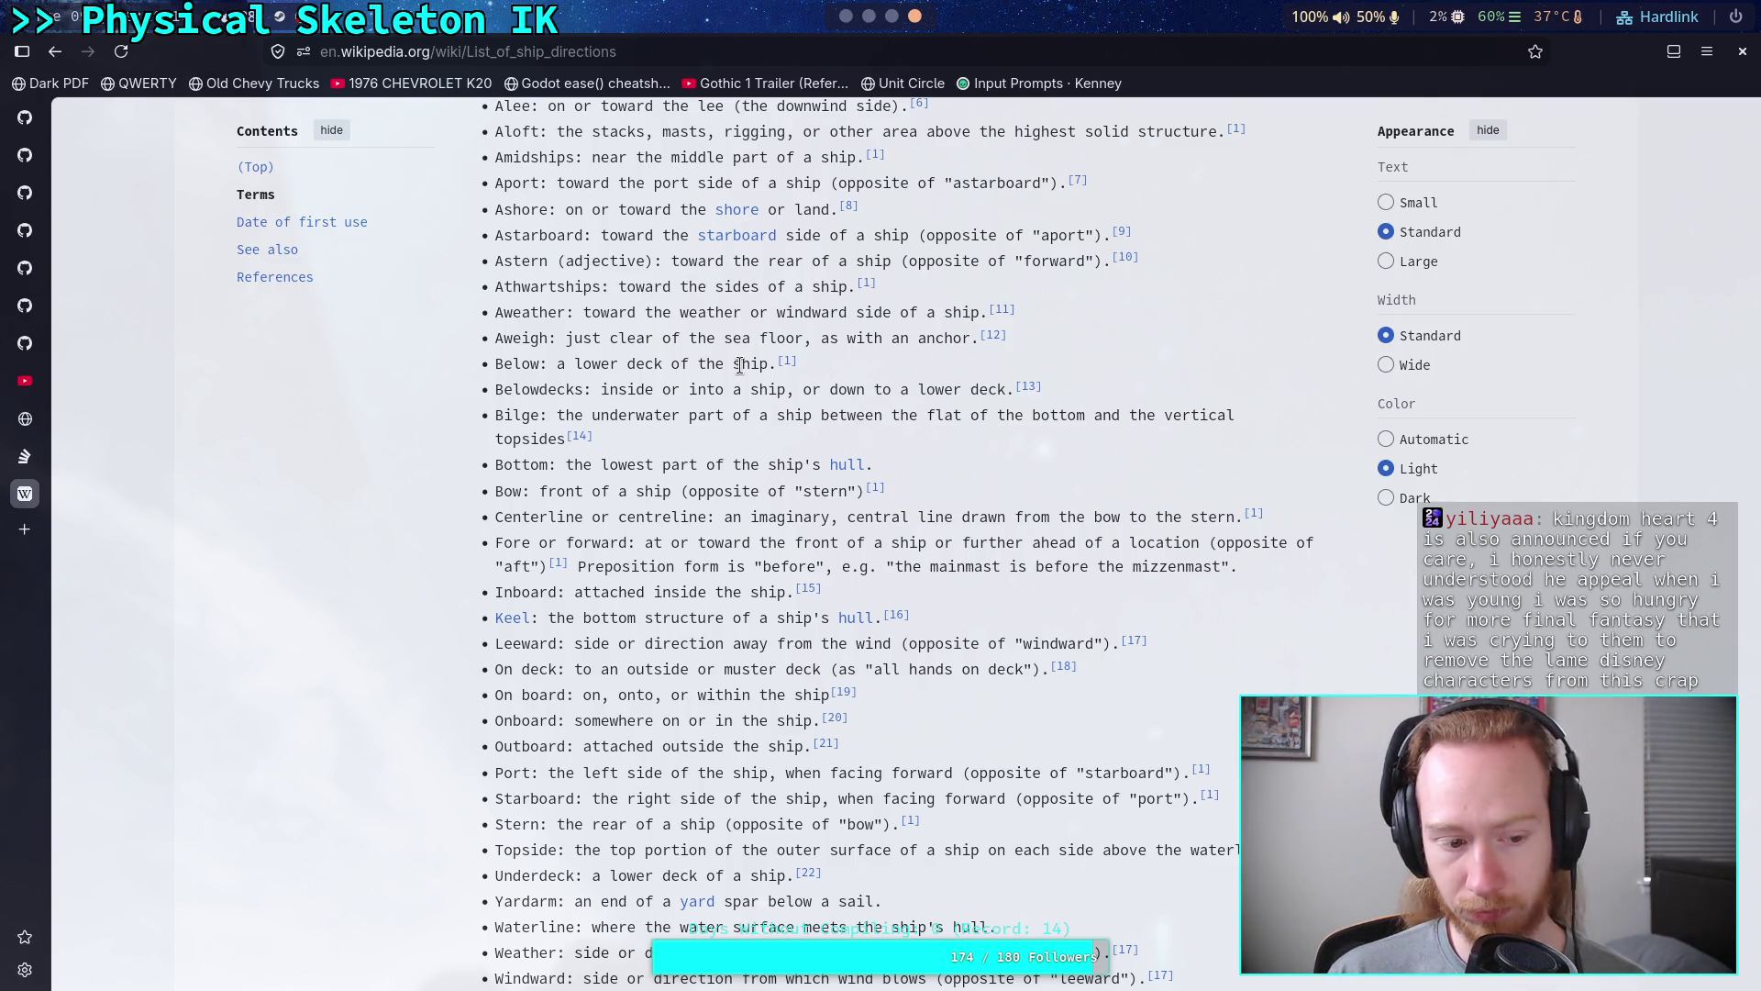
{"action": "scroll", "coordinate": [739, 365], "scroll_direction": "down", "scroll_amount": 3}
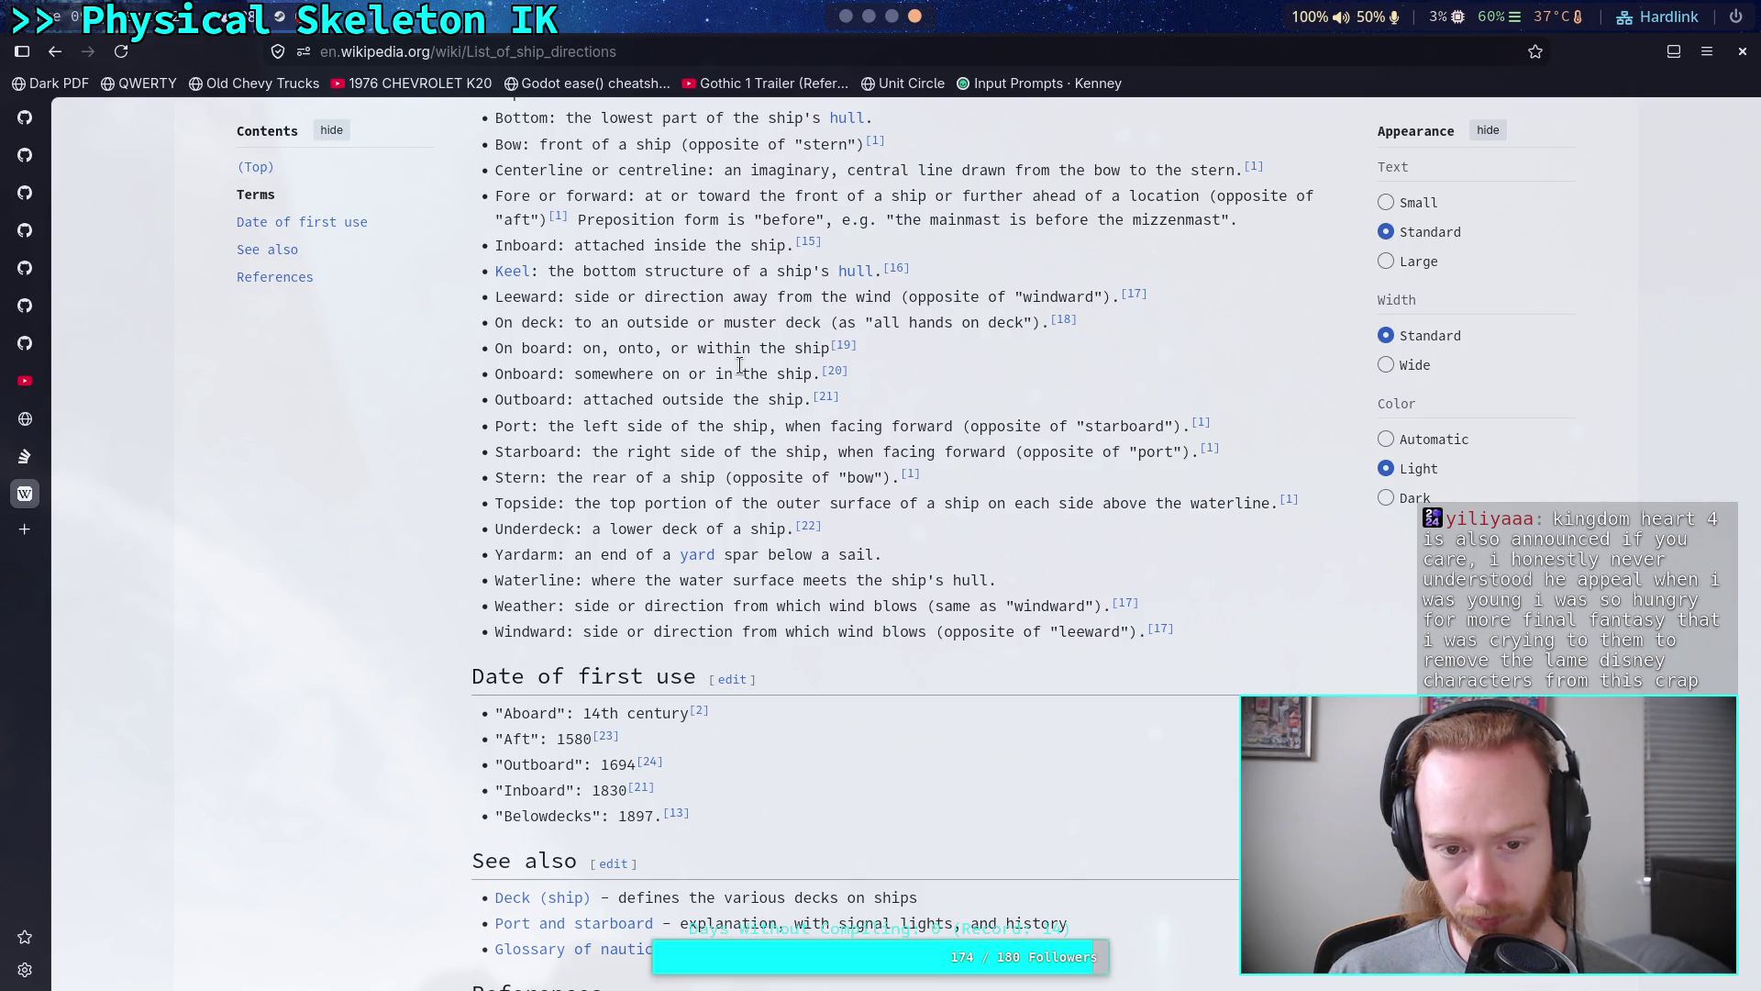
Highlight the term 'Windward:', then close the Wikipedia tab to return to the YouTube video
{"action": "left_click_drag", "start_coordinate": [496, 631], "coordinate": [574, 632]}
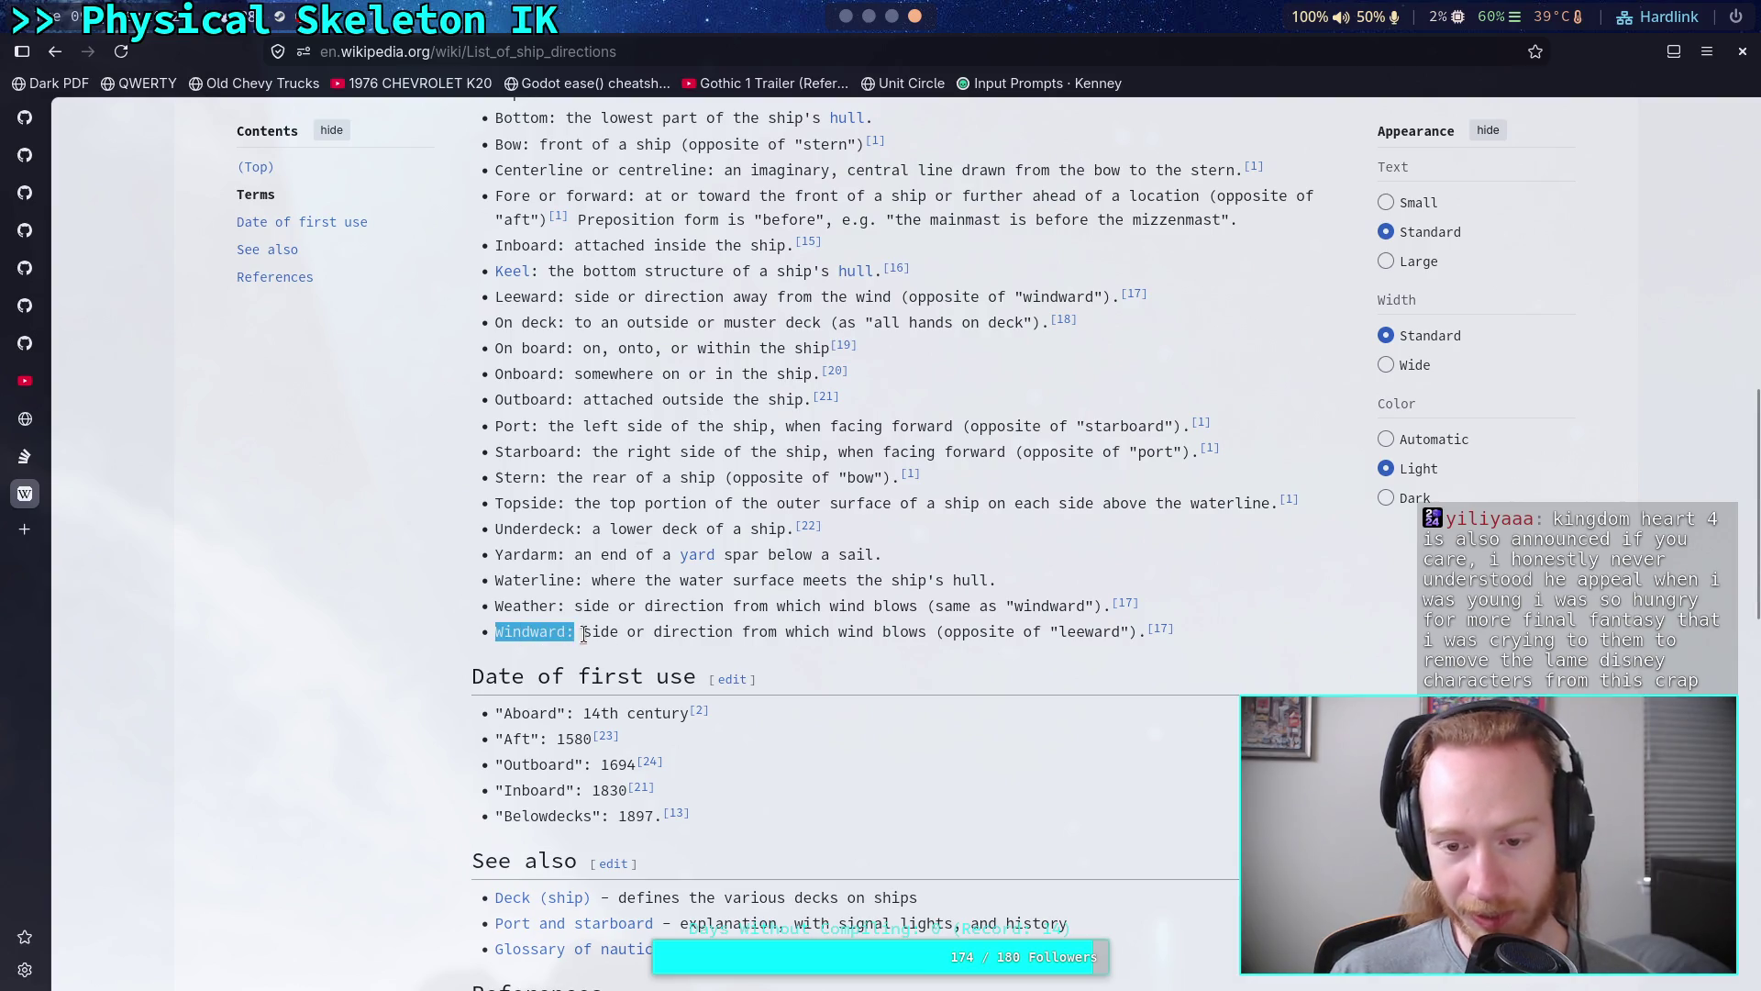
{"action": "left_click", "coordinate": [863, 630]}
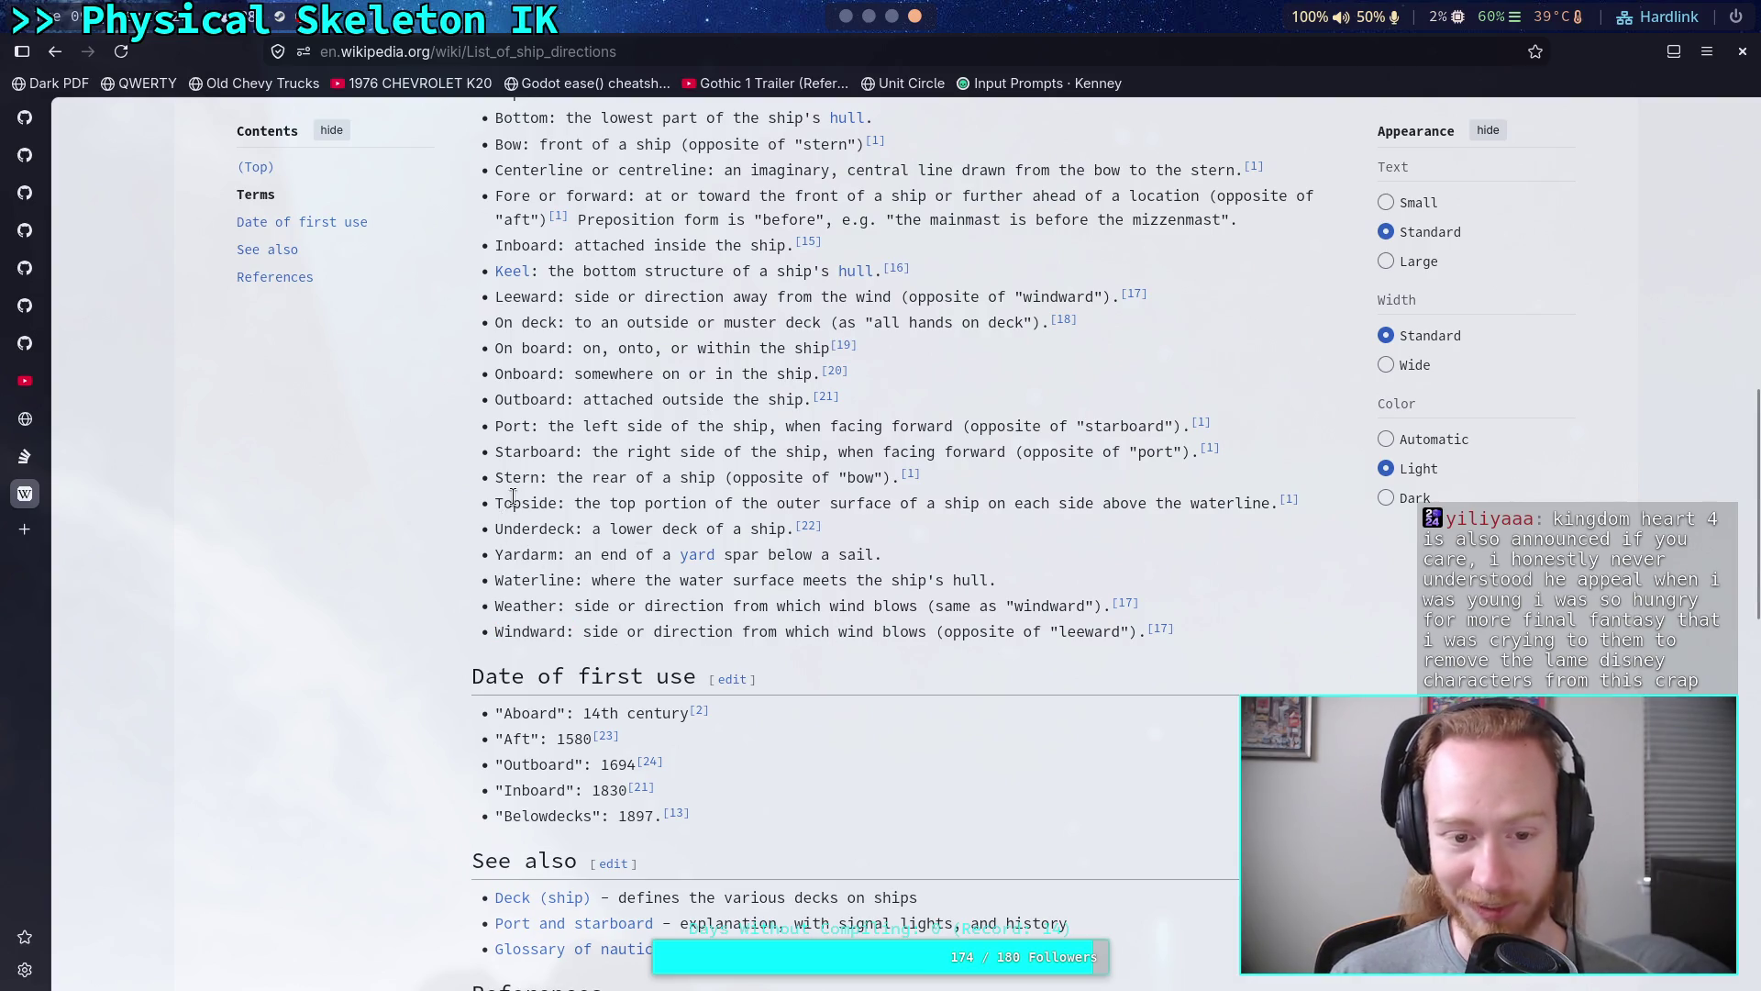
{"action": "scroll", "coordinate": [473, 507], "scroll_direction": "up", "scroll_amount": 2}
{"action": "scroll", "coordinate": [205, 490], "scroll_direction": "up", "scroll_amount": 2}
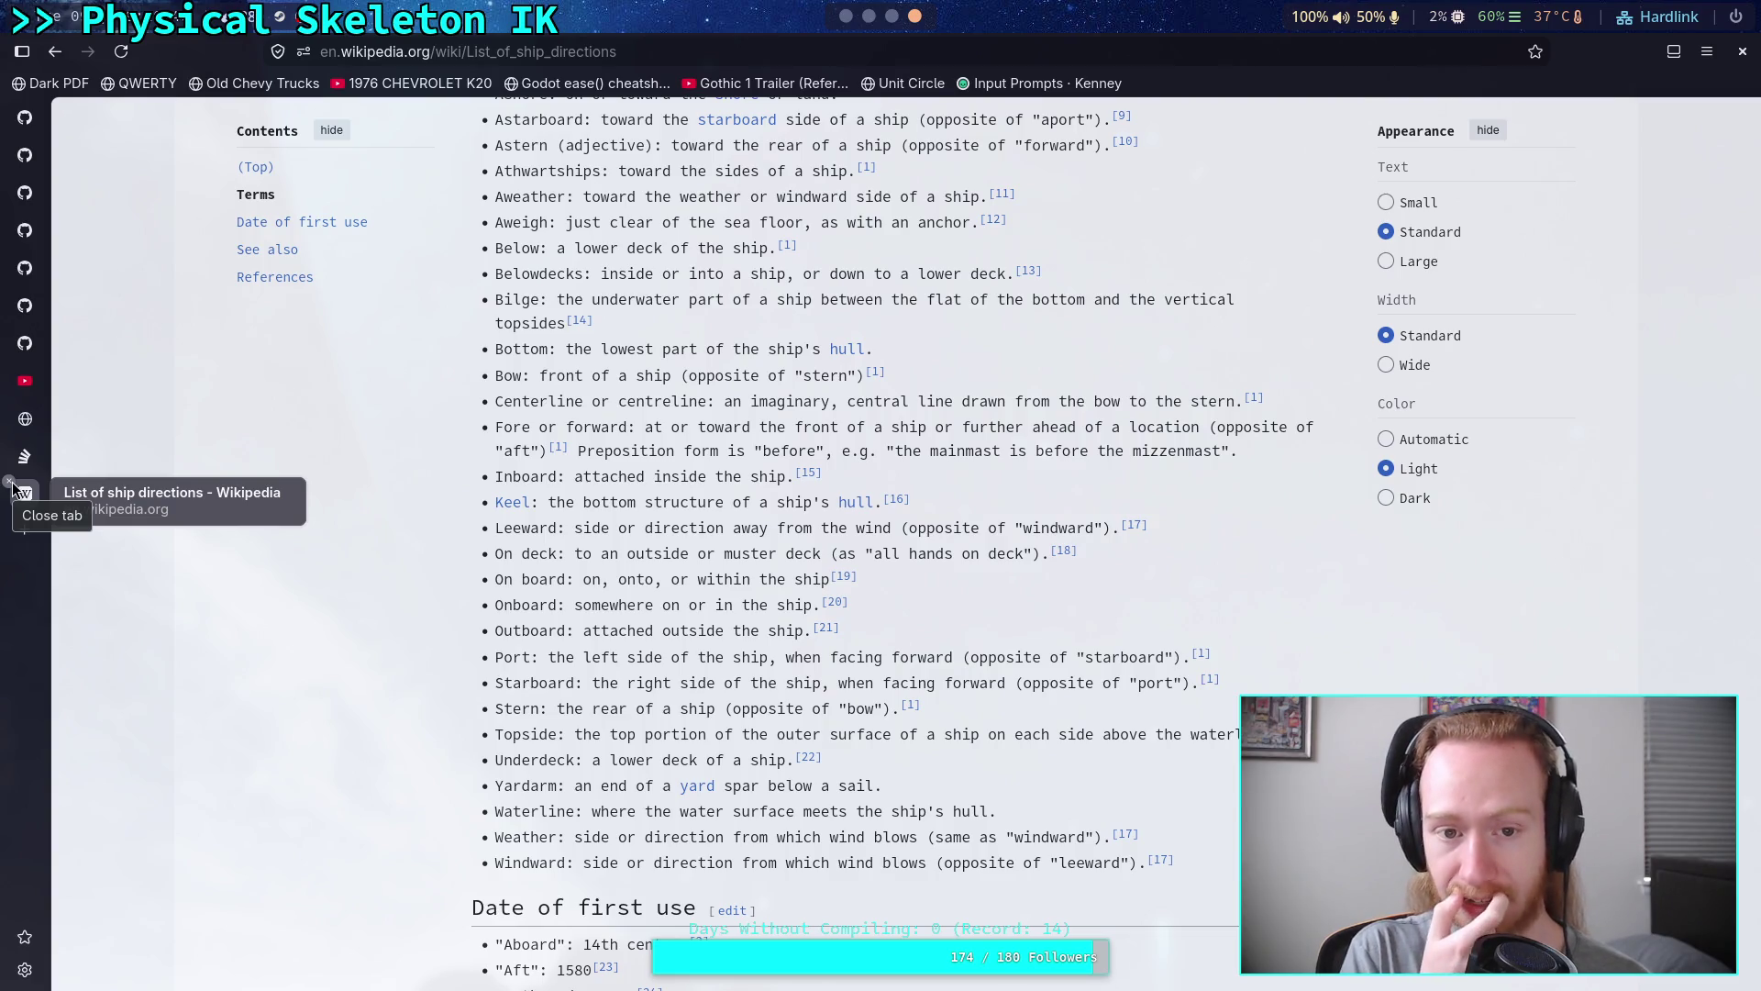
{"action": "left_click", "coordinate": [12, 485]}
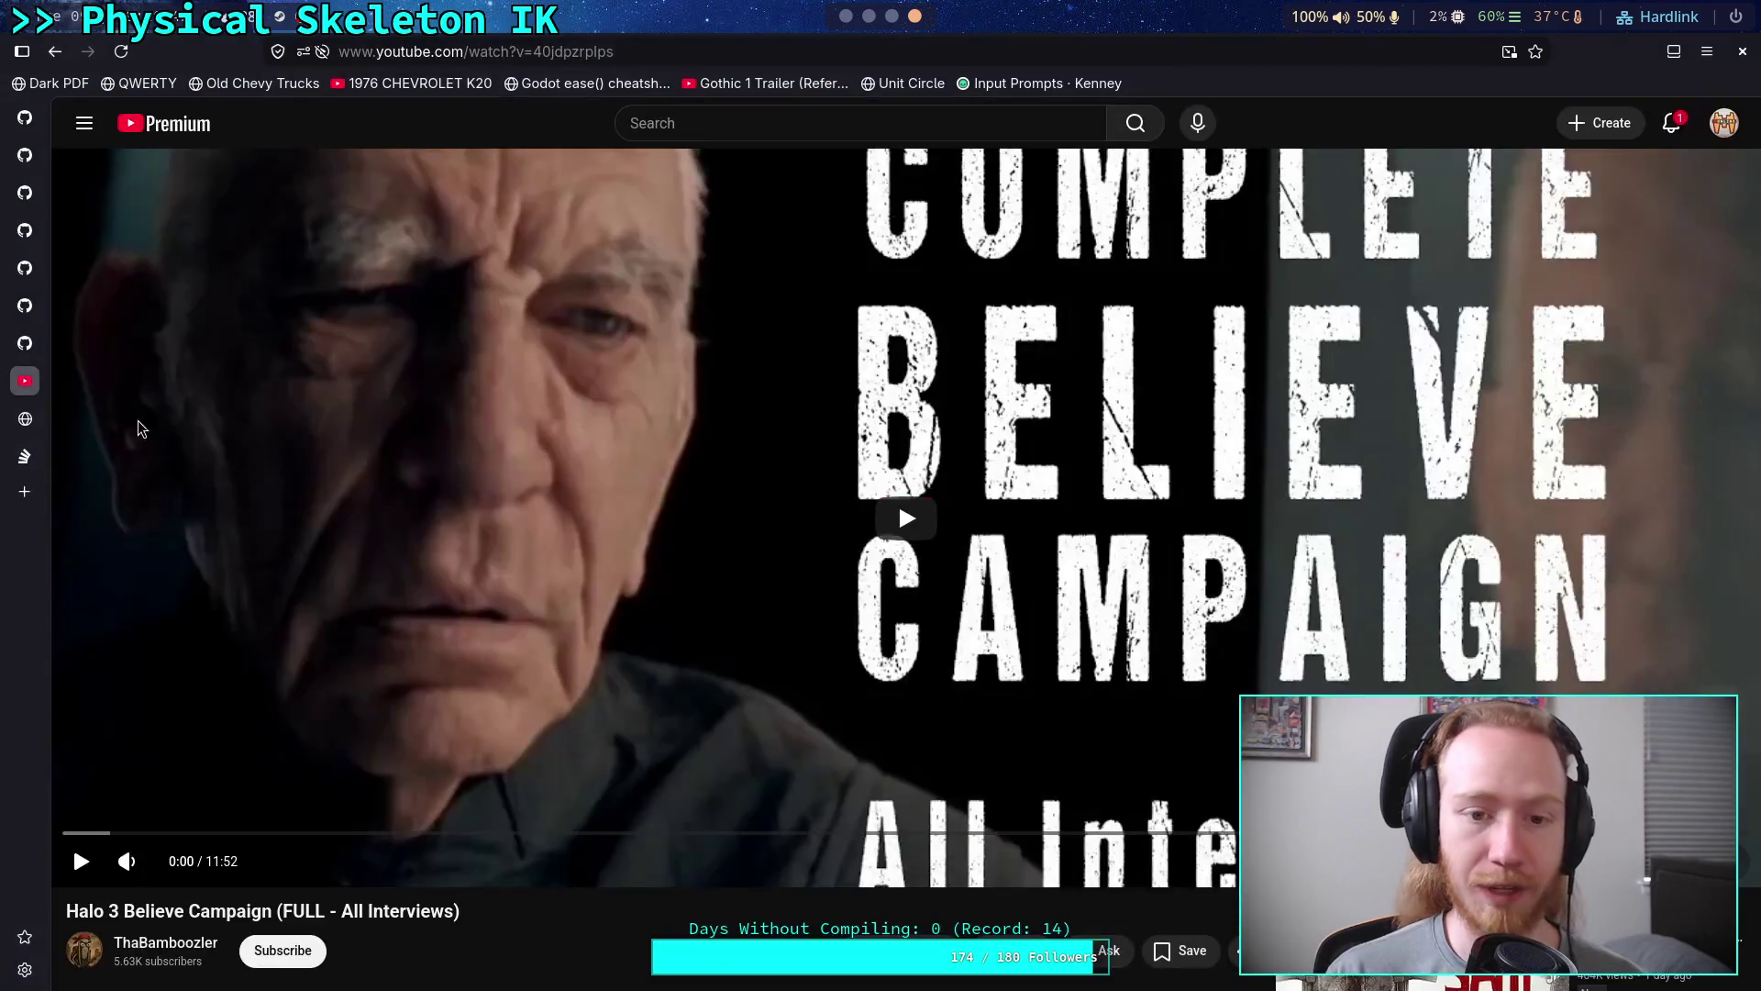
Bring up the GitHub commit history tab, then switch back to the Godot script editor
{"action": "key", "text": "ctrl+Tab"}
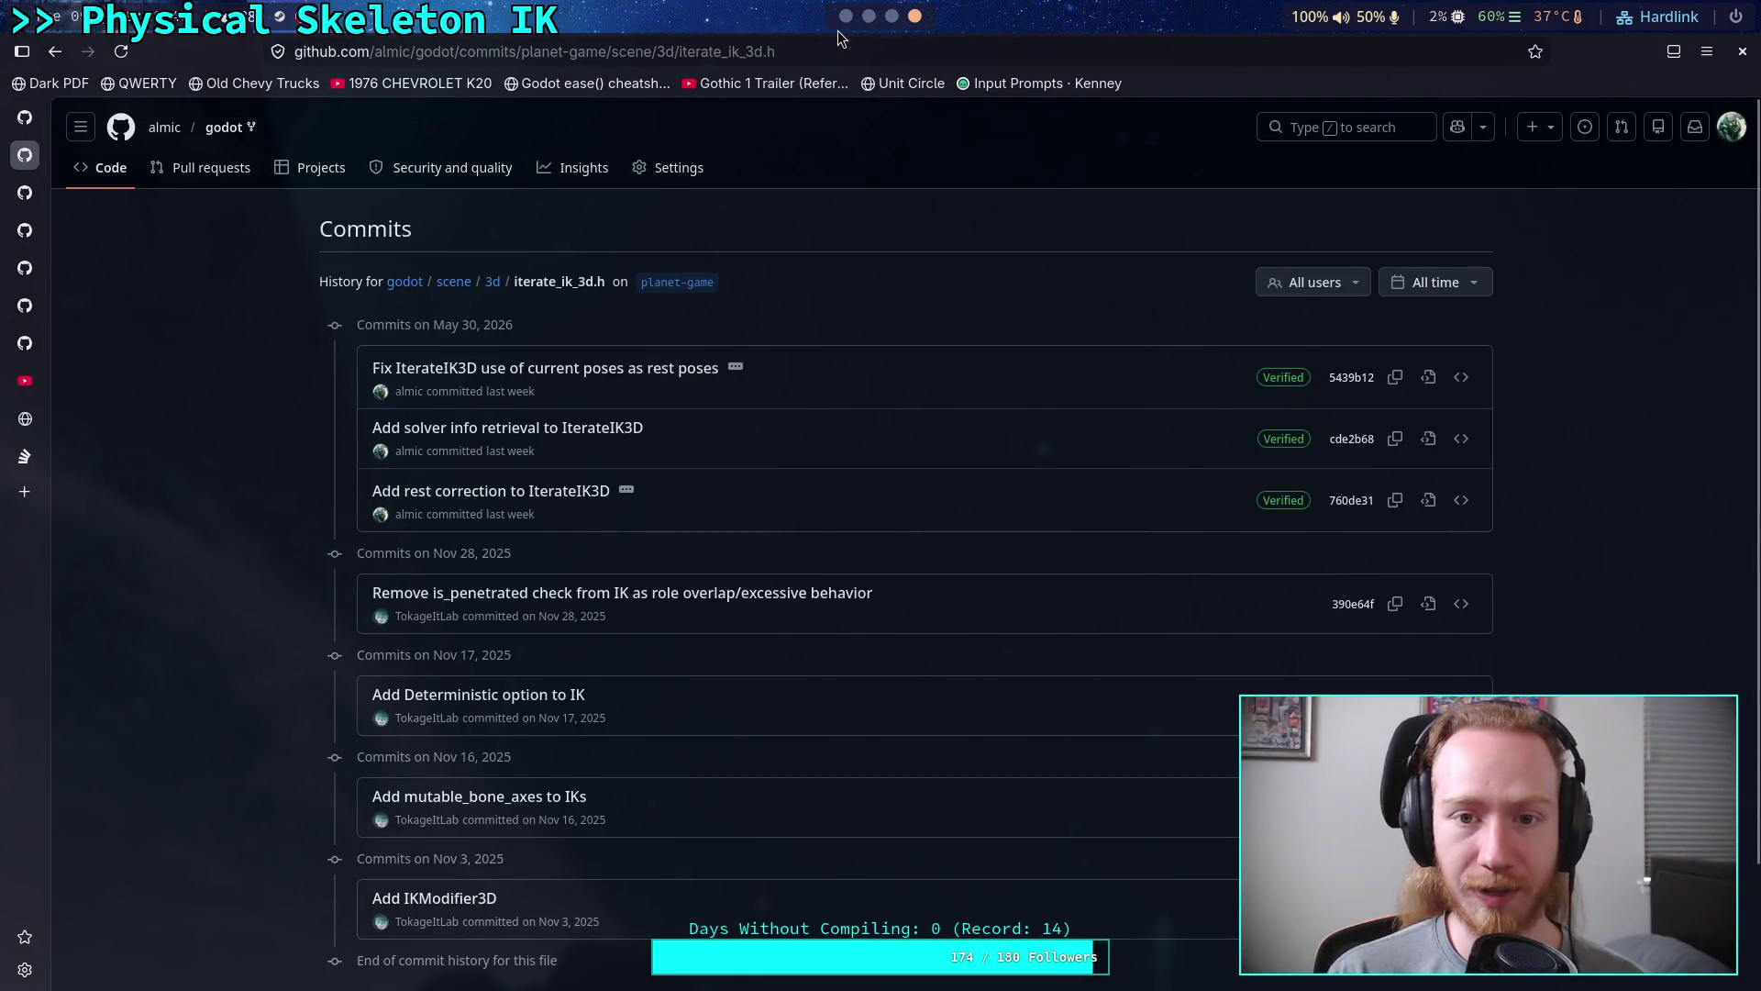
{"action": "left_click", "coordinate": [845, 15]}
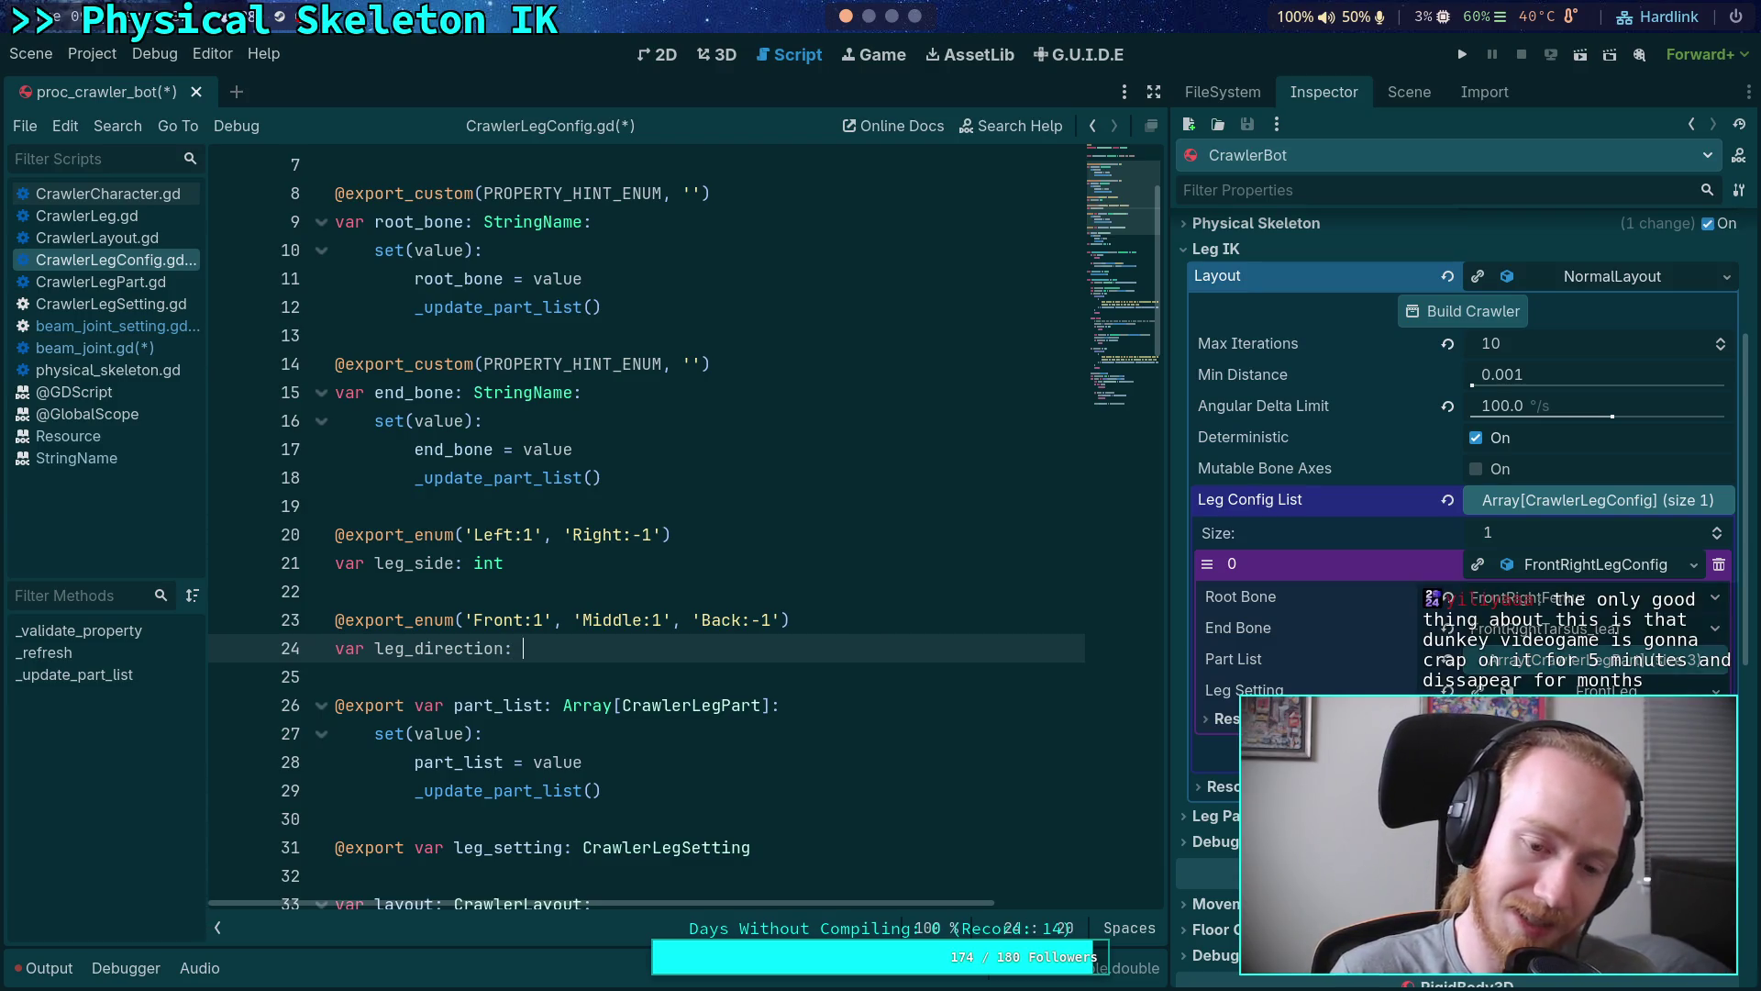
Type leg_direction as int, give leg_side and leg_direction default values of 1, and save
{"action": "type", "text": "int"}
{"action": "key", "text": "ctrl+s"}
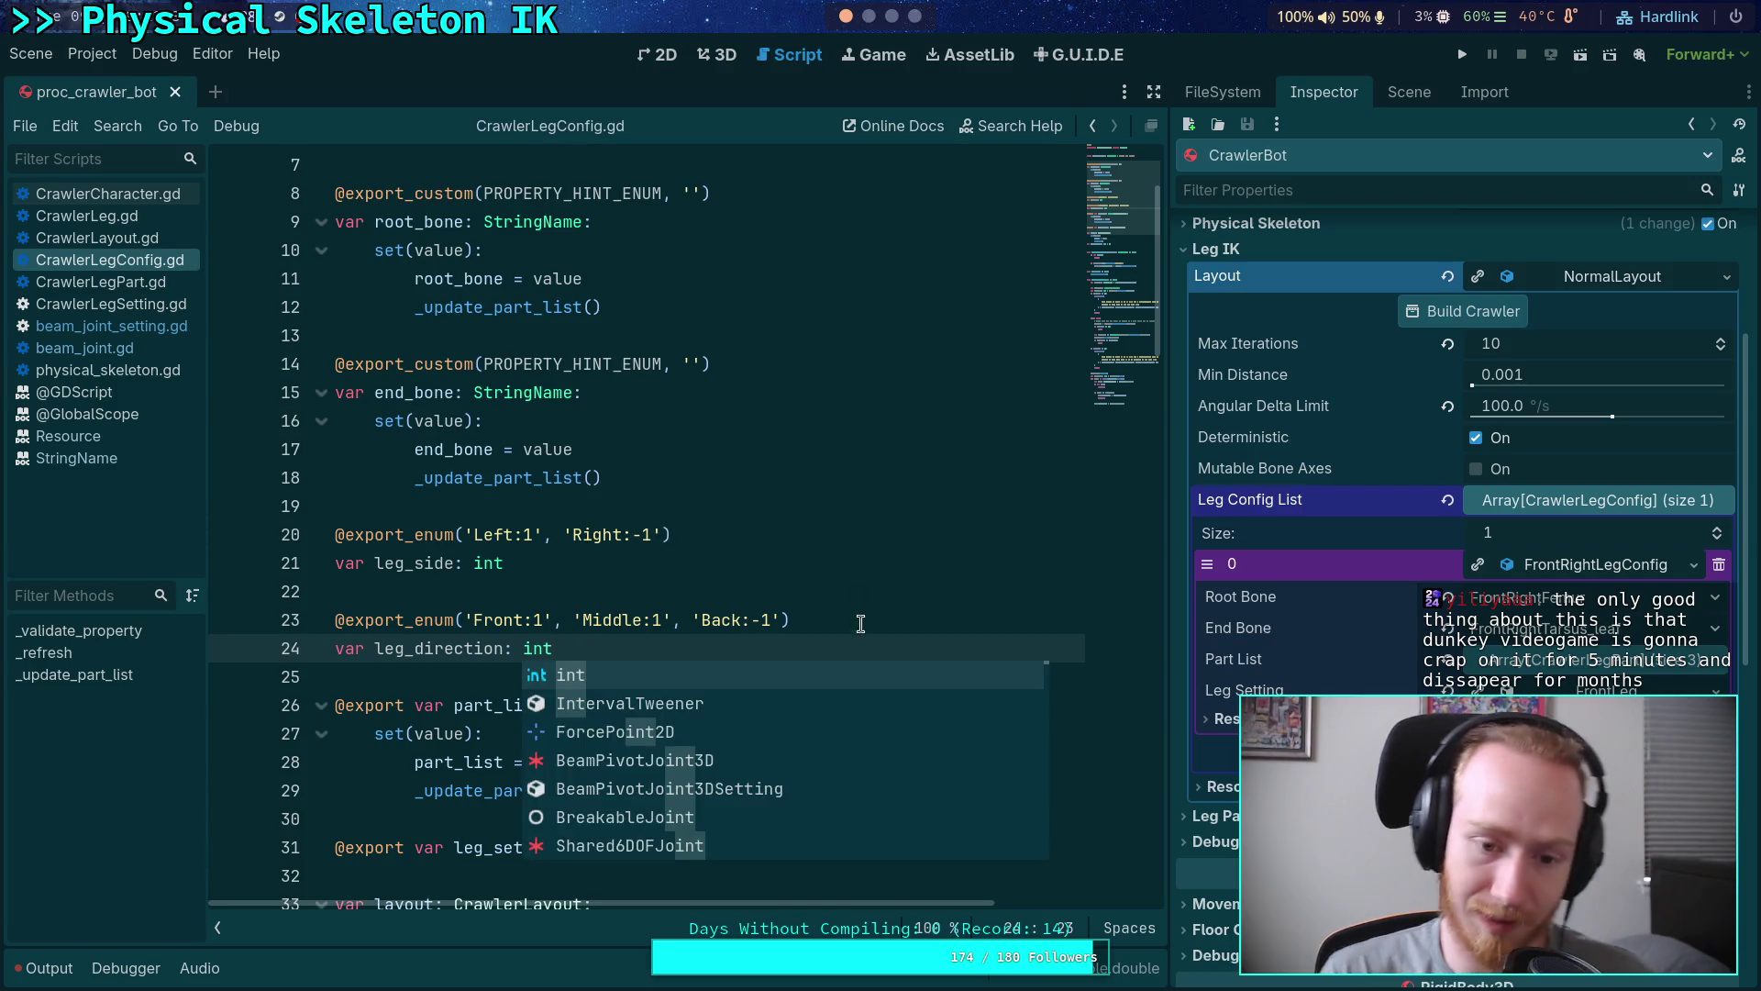
{"action": "left_click", "coordinate": [881, 562]}
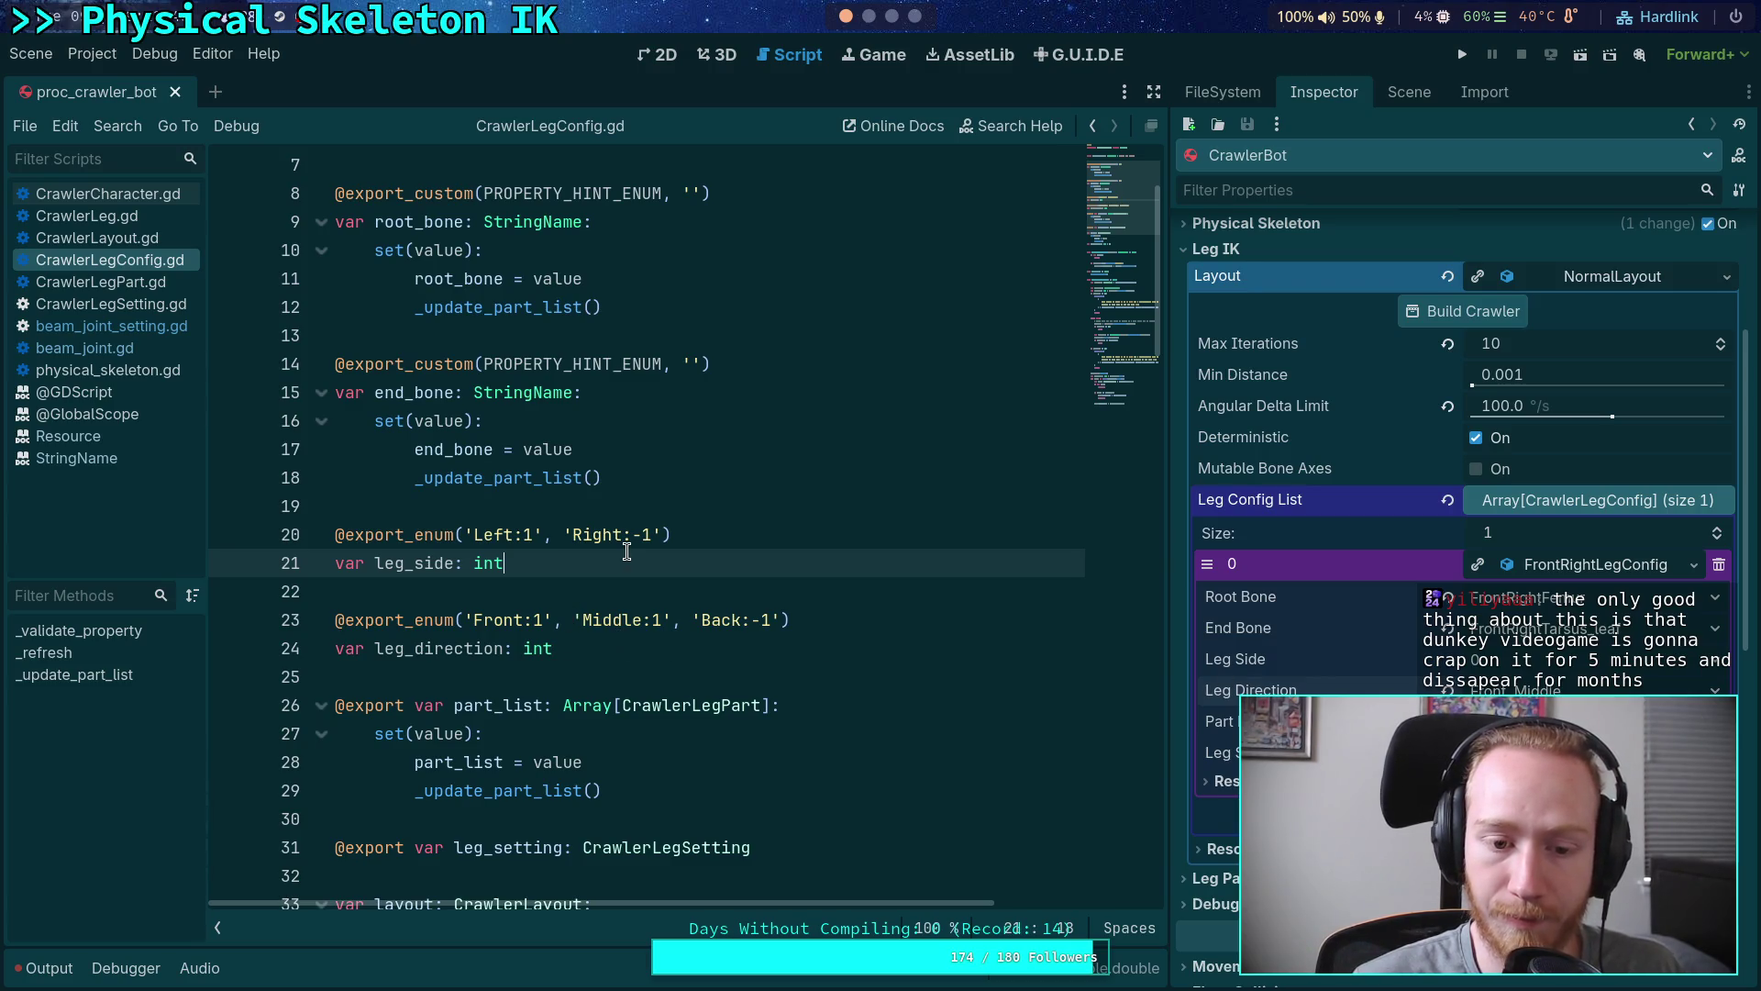
{"action": "type", "text": "= 1"}
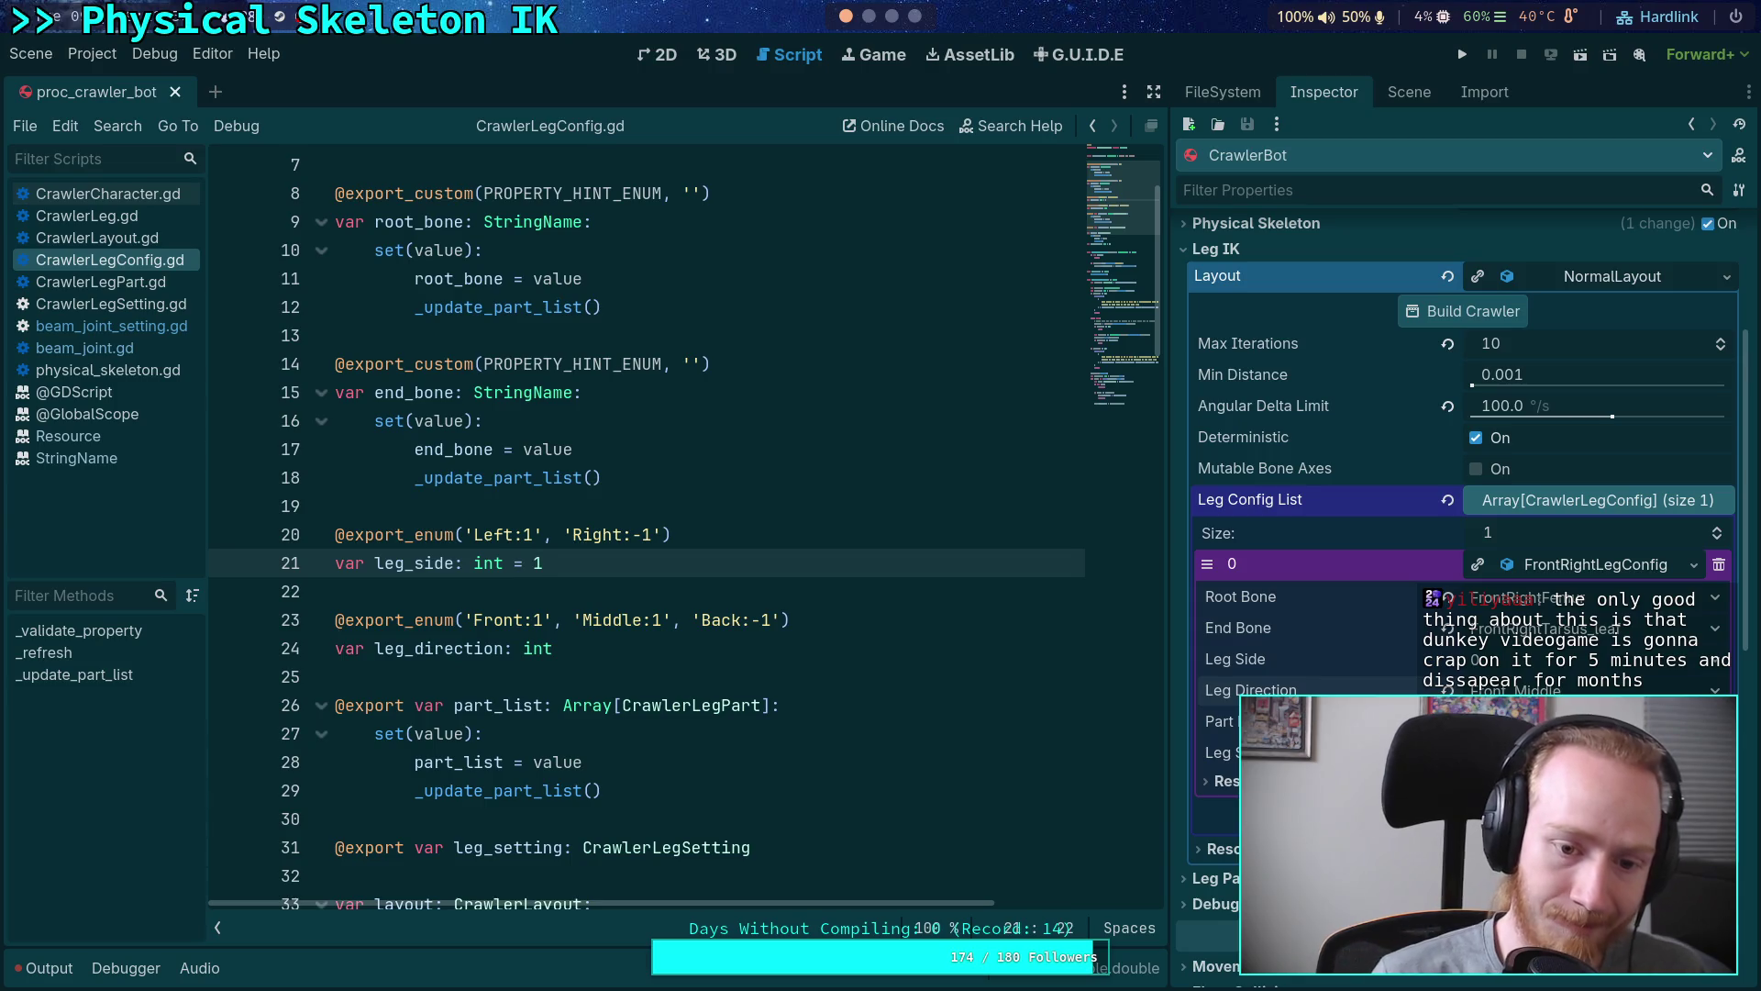
{"action": "left_click", "coordinate": [605, 649]}
{"action": "type", "text": "= 1"}
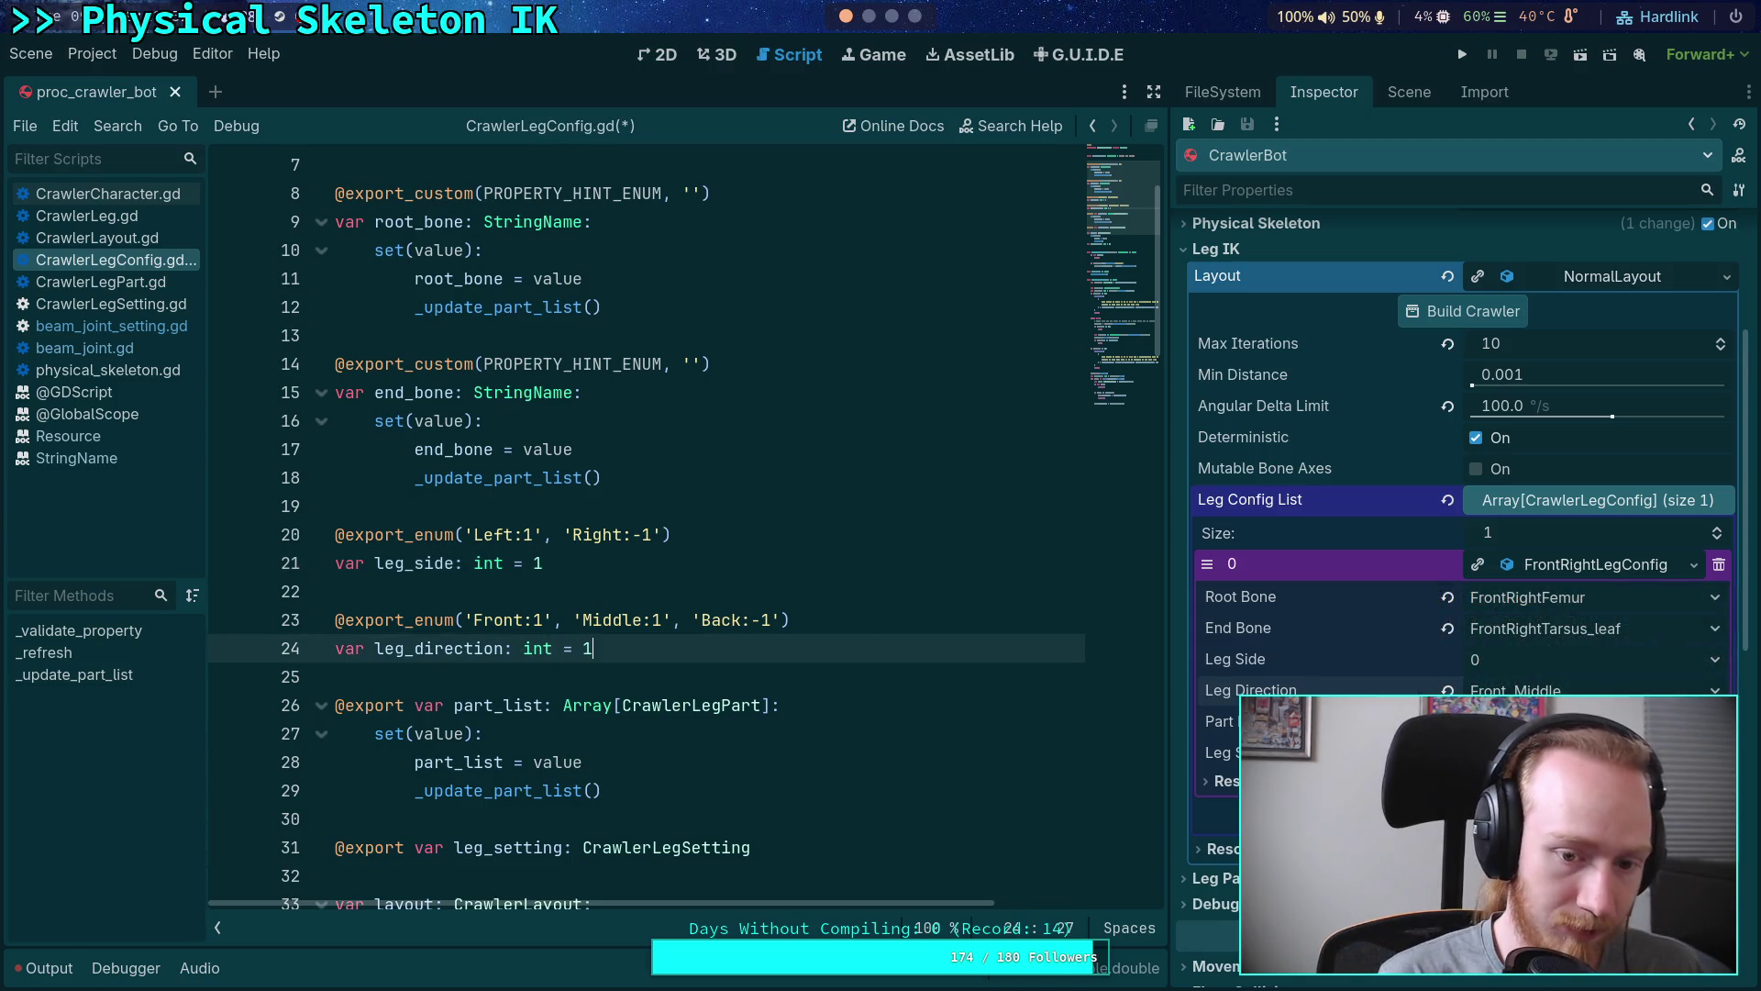
{"action": "key", "text": "ctrl+s"}
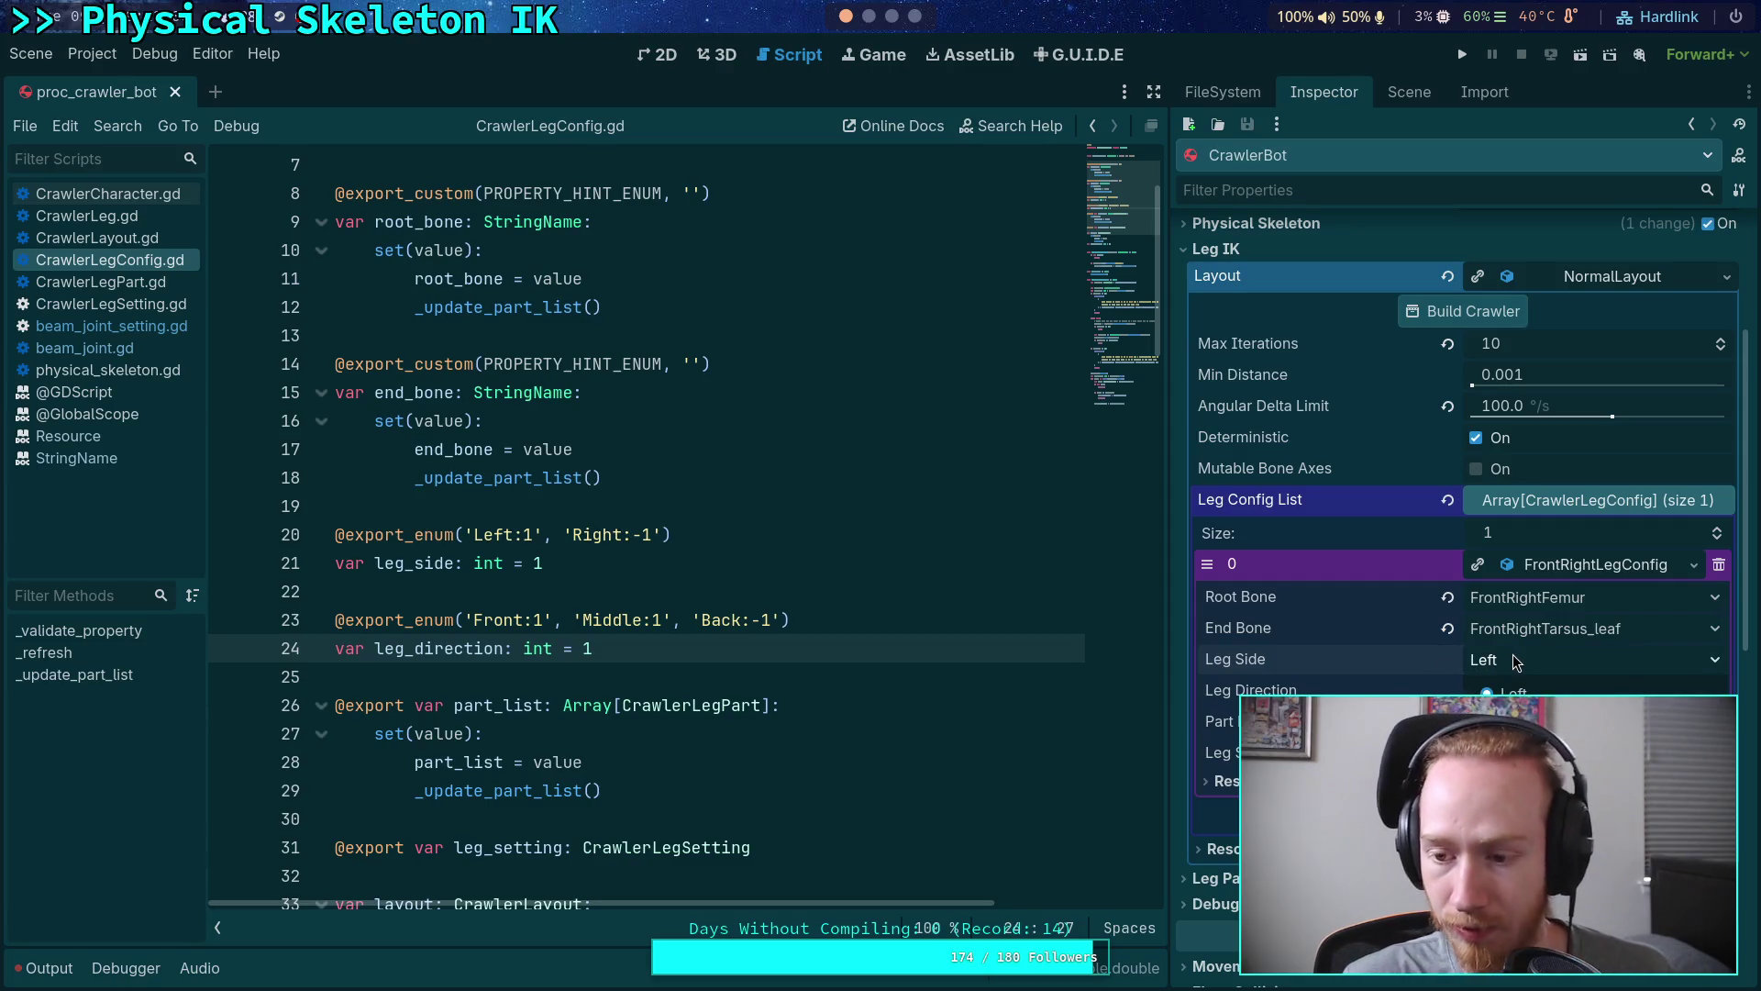
{"action": "left_click", "coordinate": [1511, 626]}
{"action": "left_click", "coordinate": [1277, 640]}
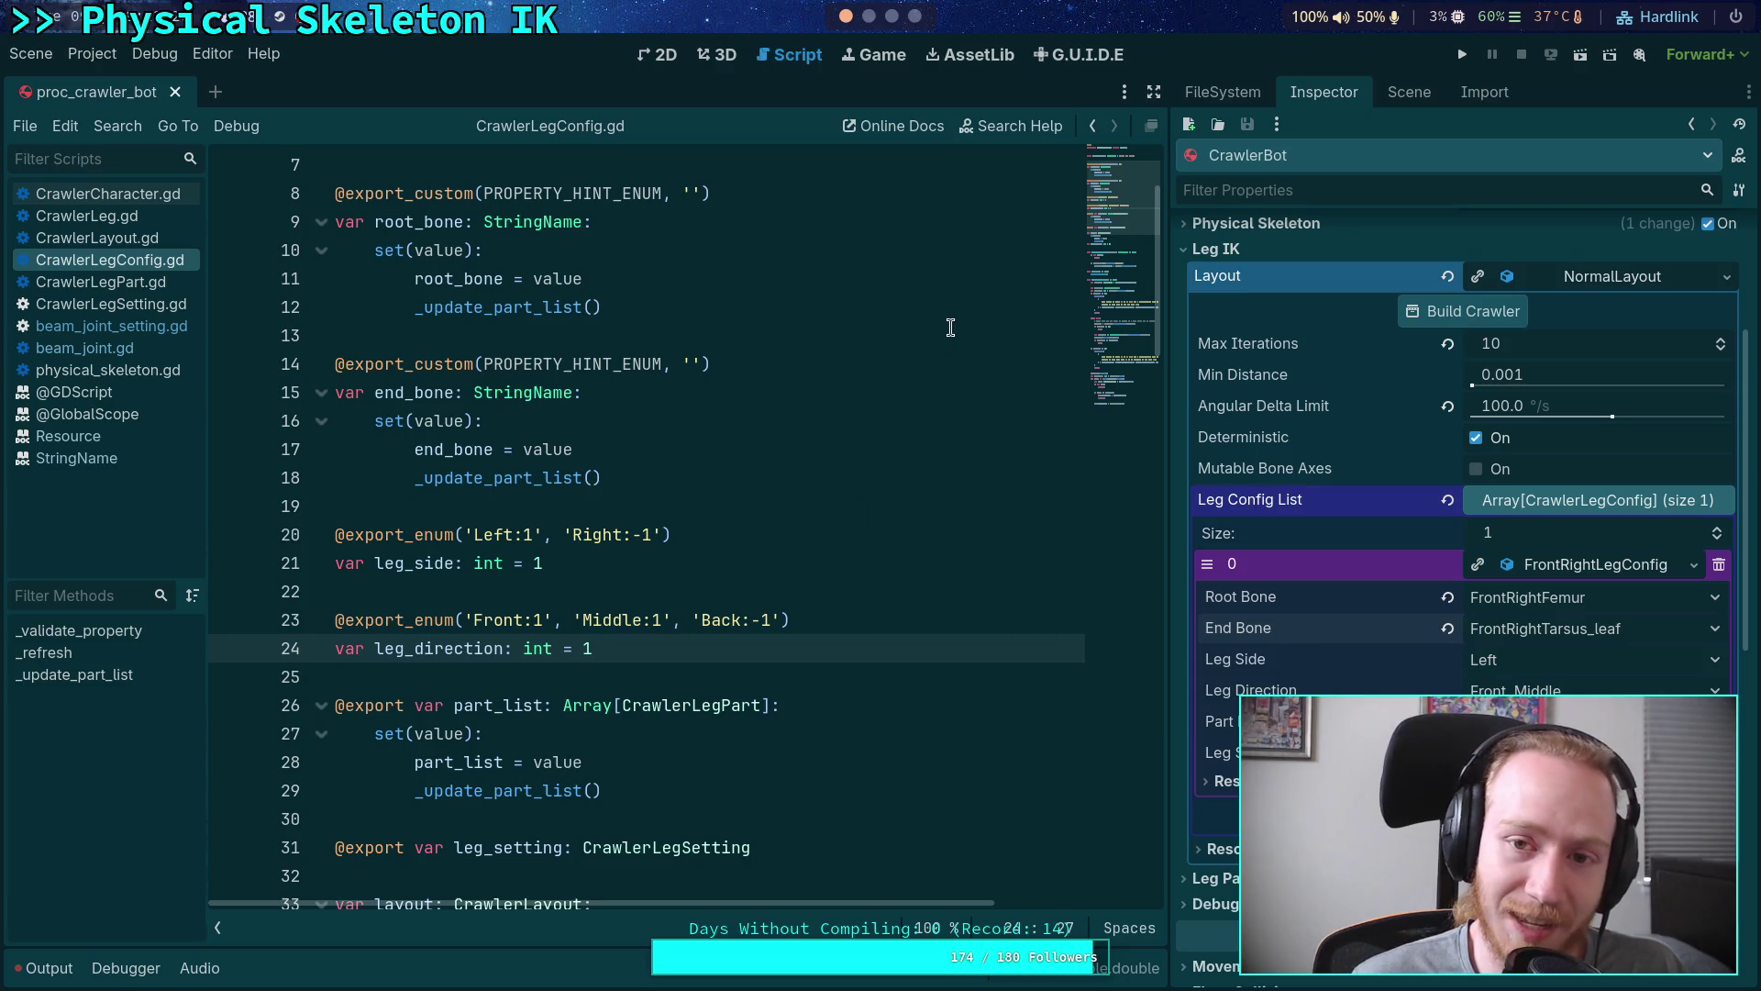
{"action": "left_click", "coordinate": [851, 671]}
{"action": "left_click", "coordinate": [853, 595]}
{"action": "left_click", "coordinate": [763, 674]}
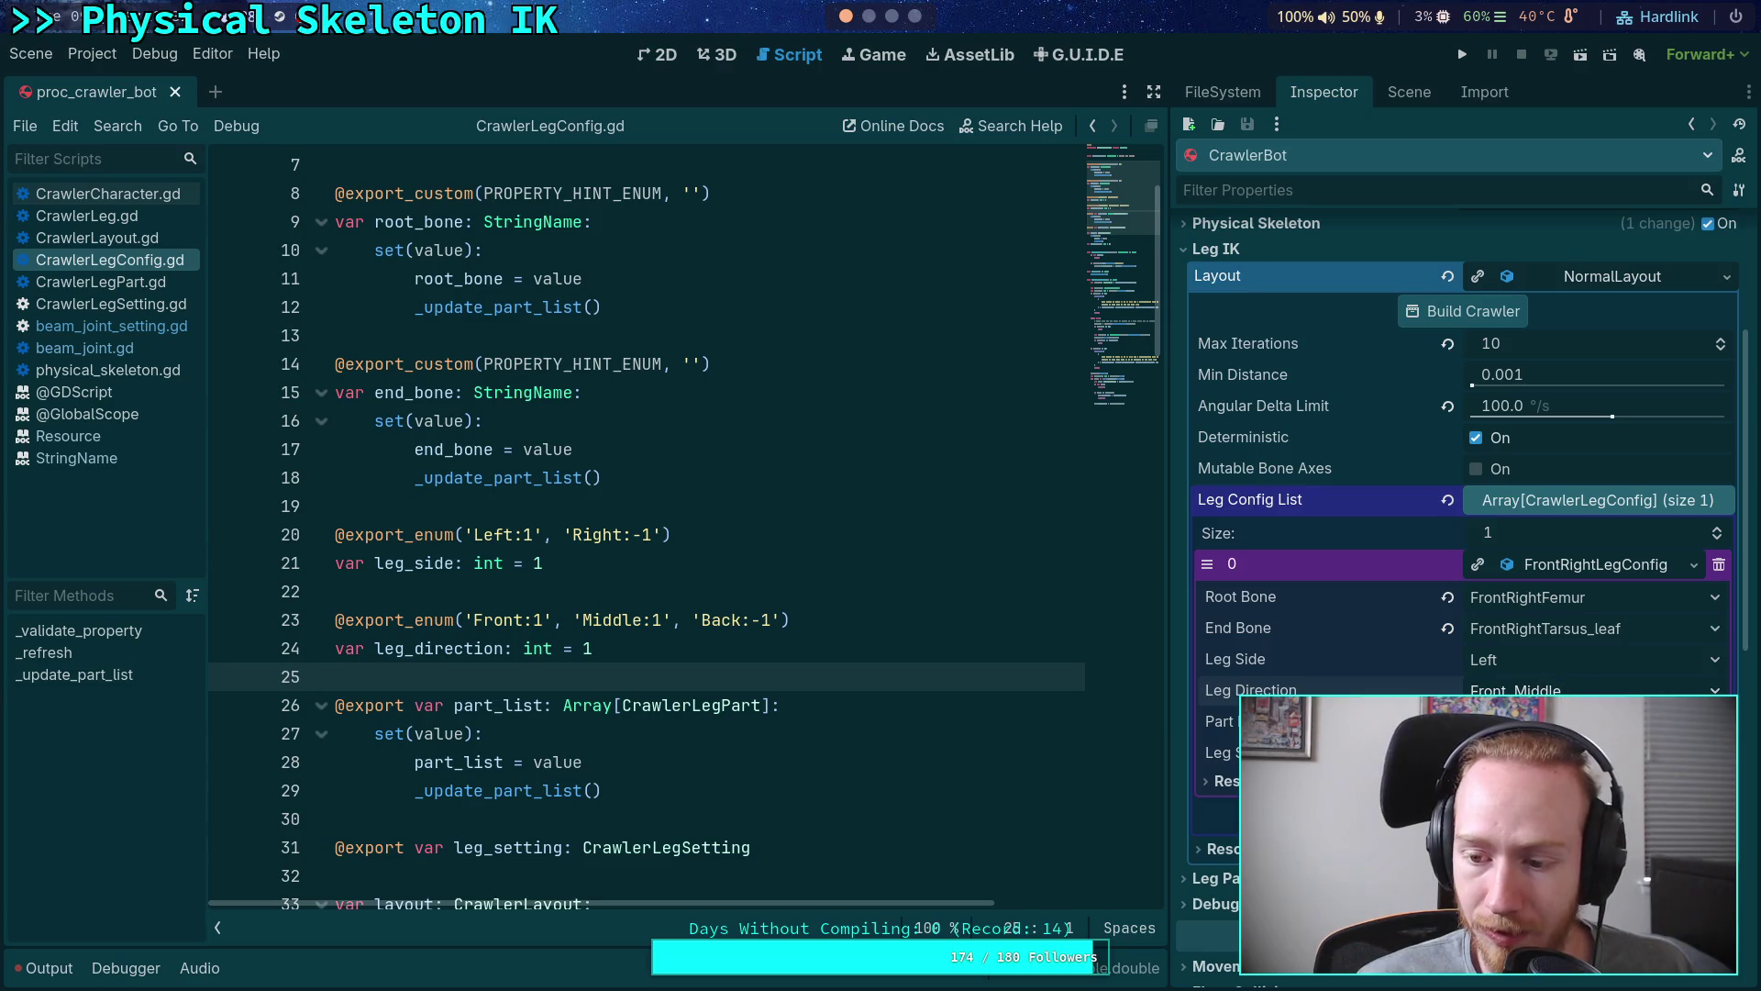
{"action": "key", "text": "Up"}
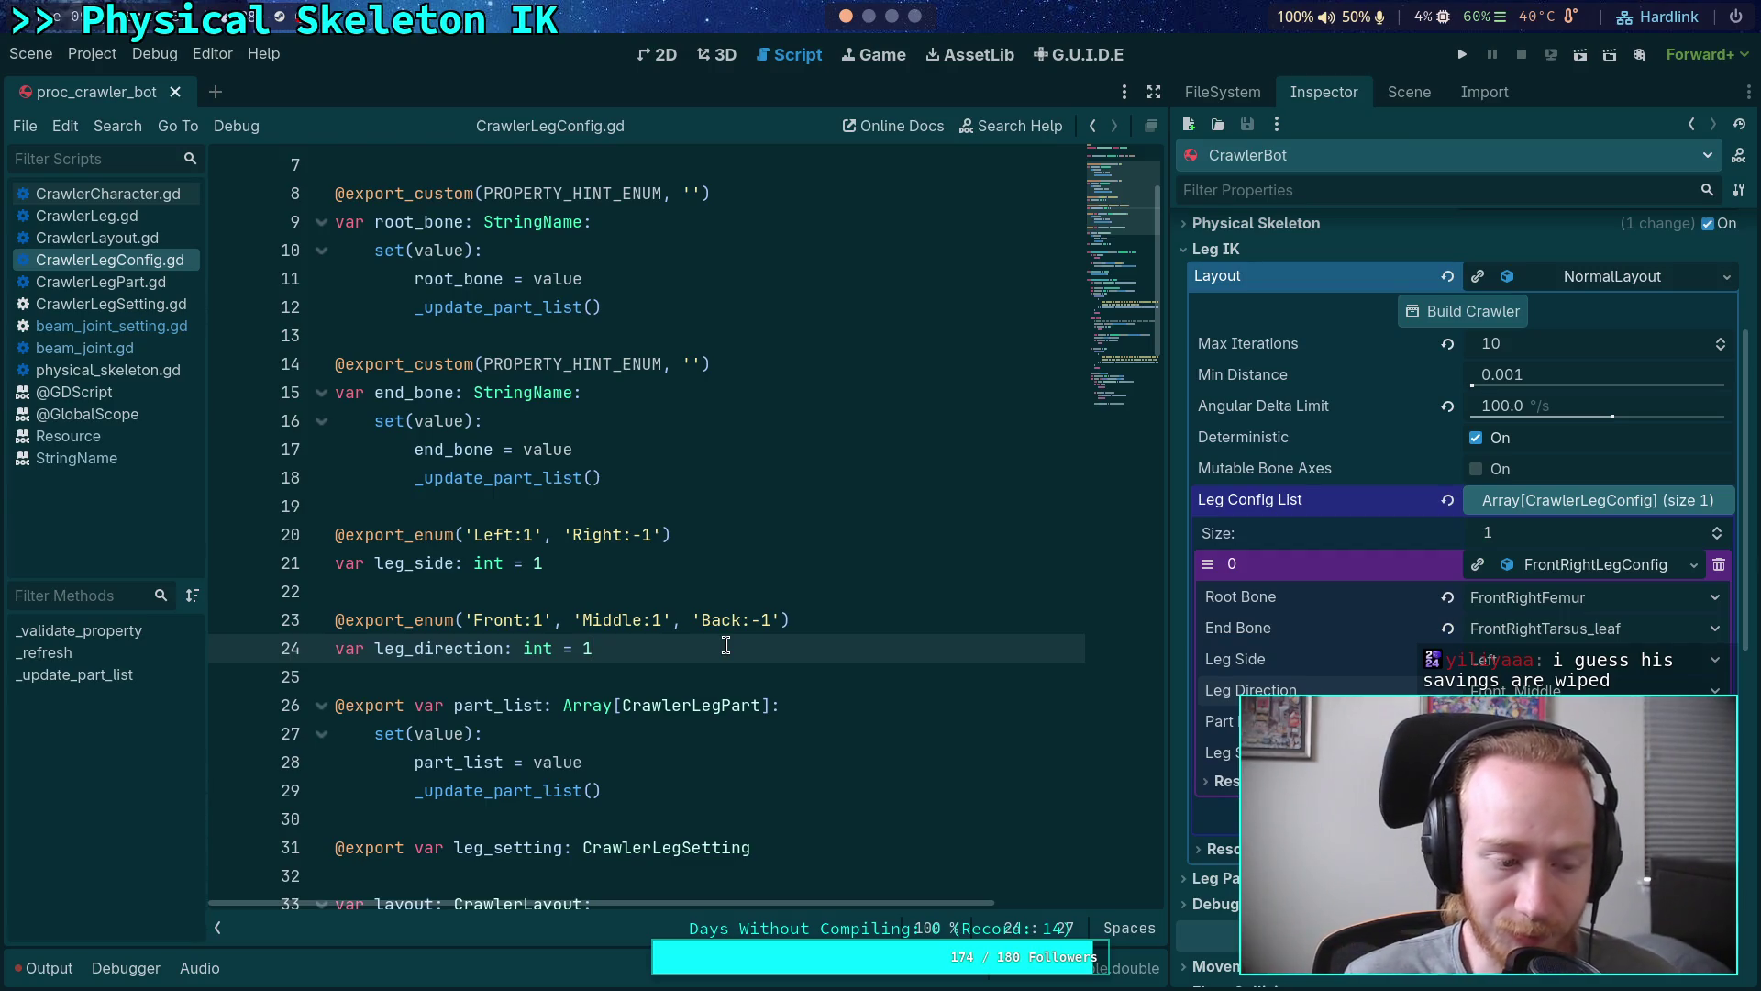
{"action": "left_click", "coordinate": [705, 669]}
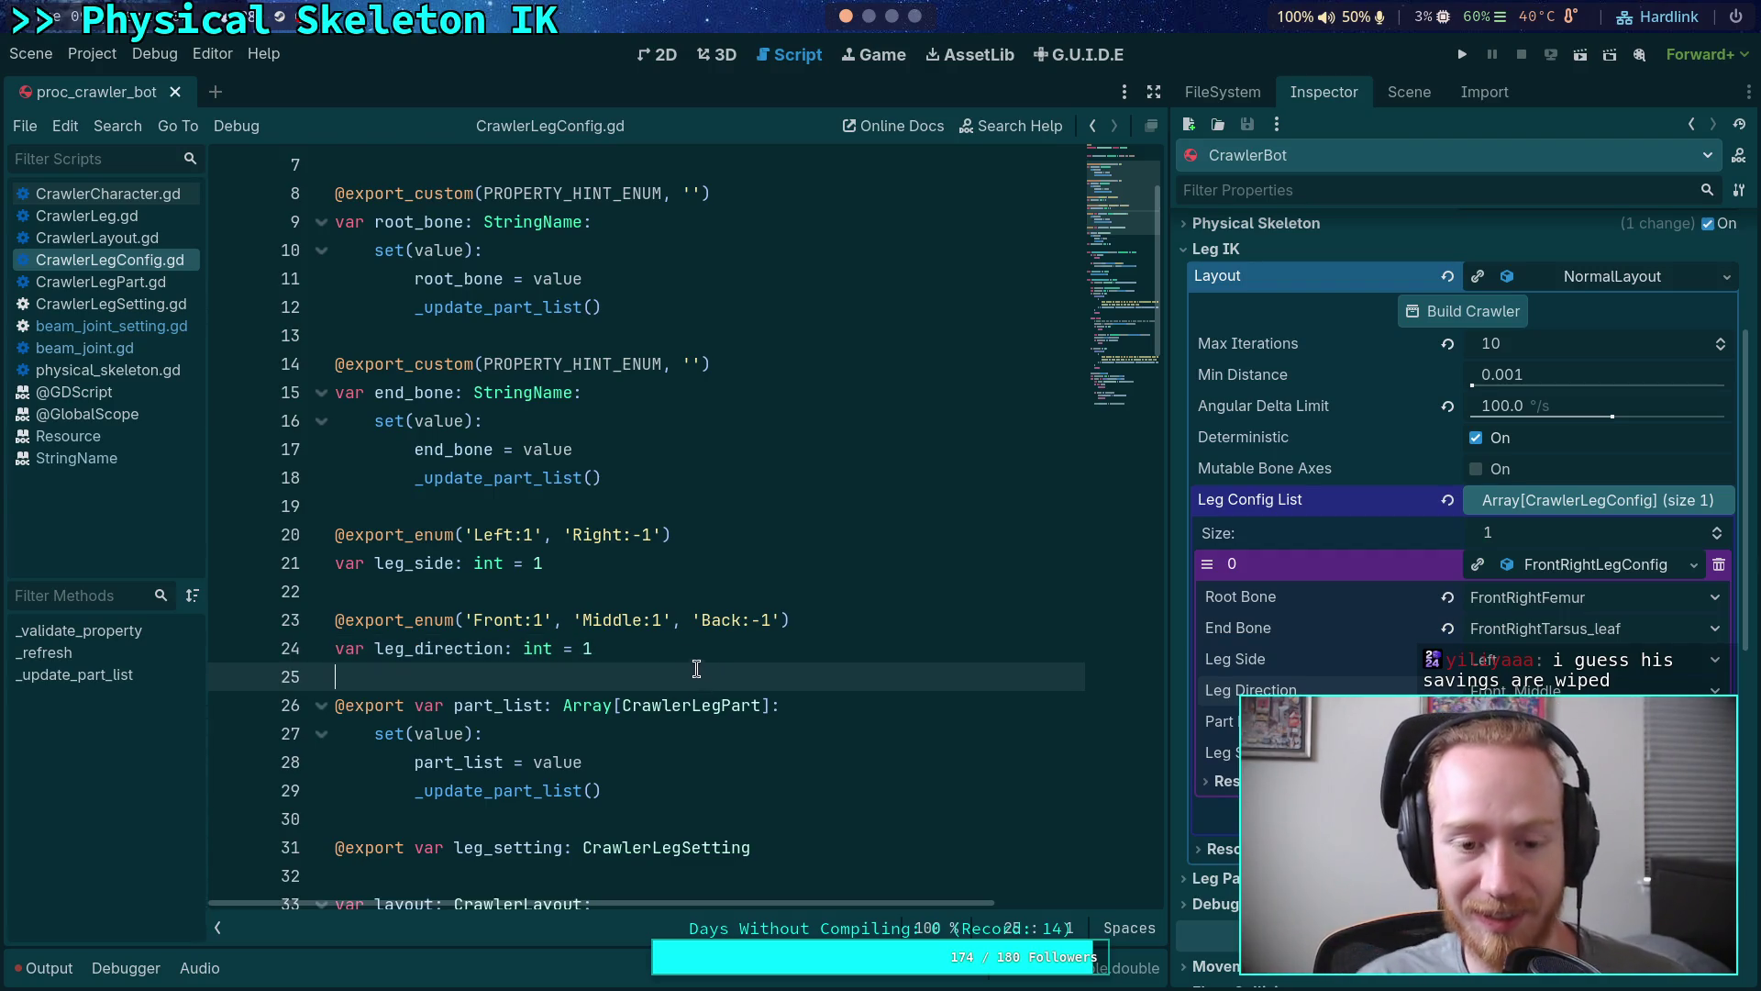
{"action": "left_click", "coordinate": [720, 594]}
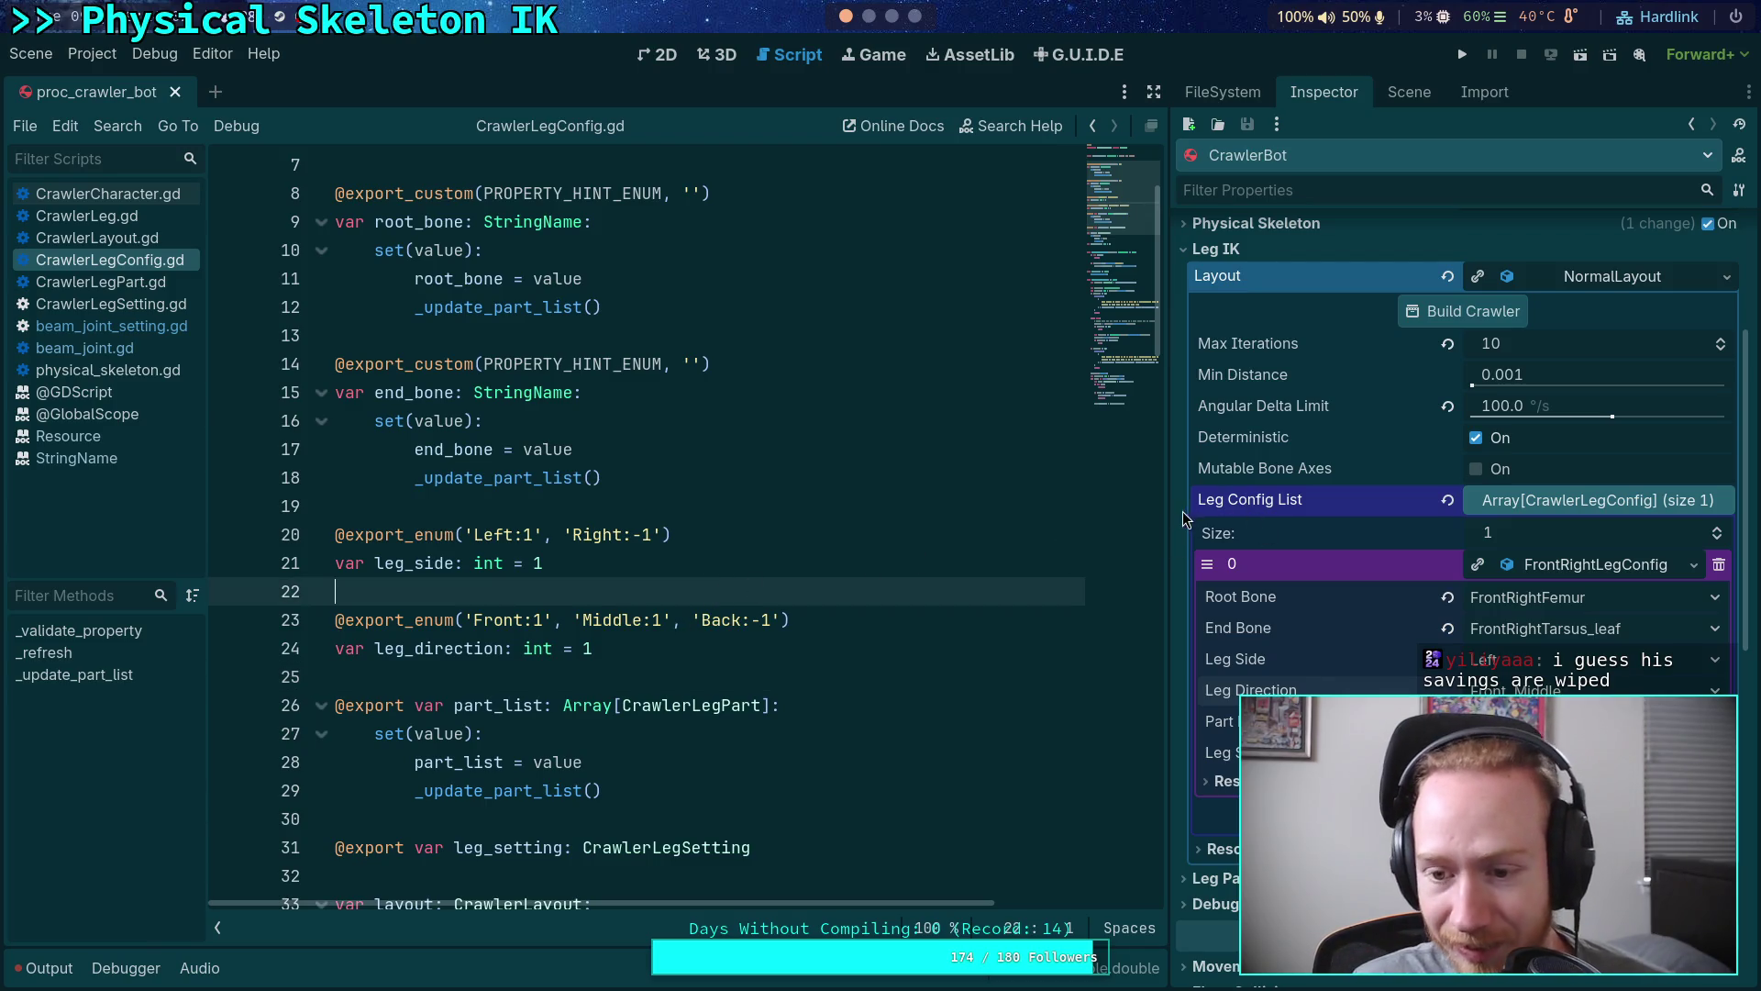
{"action": "mouse_move", "coordinate": [1171, 515]}
{"action": "left_mouse_down"}
{"action": "mouse_move", "coordinate": [1209, 521]}
{"action": "mouse_move", "coordinate": [1137, 526]}
{"action": "mouse_move", "coordinate": [1178, 528]}
{"action": "left_mouse_up"}
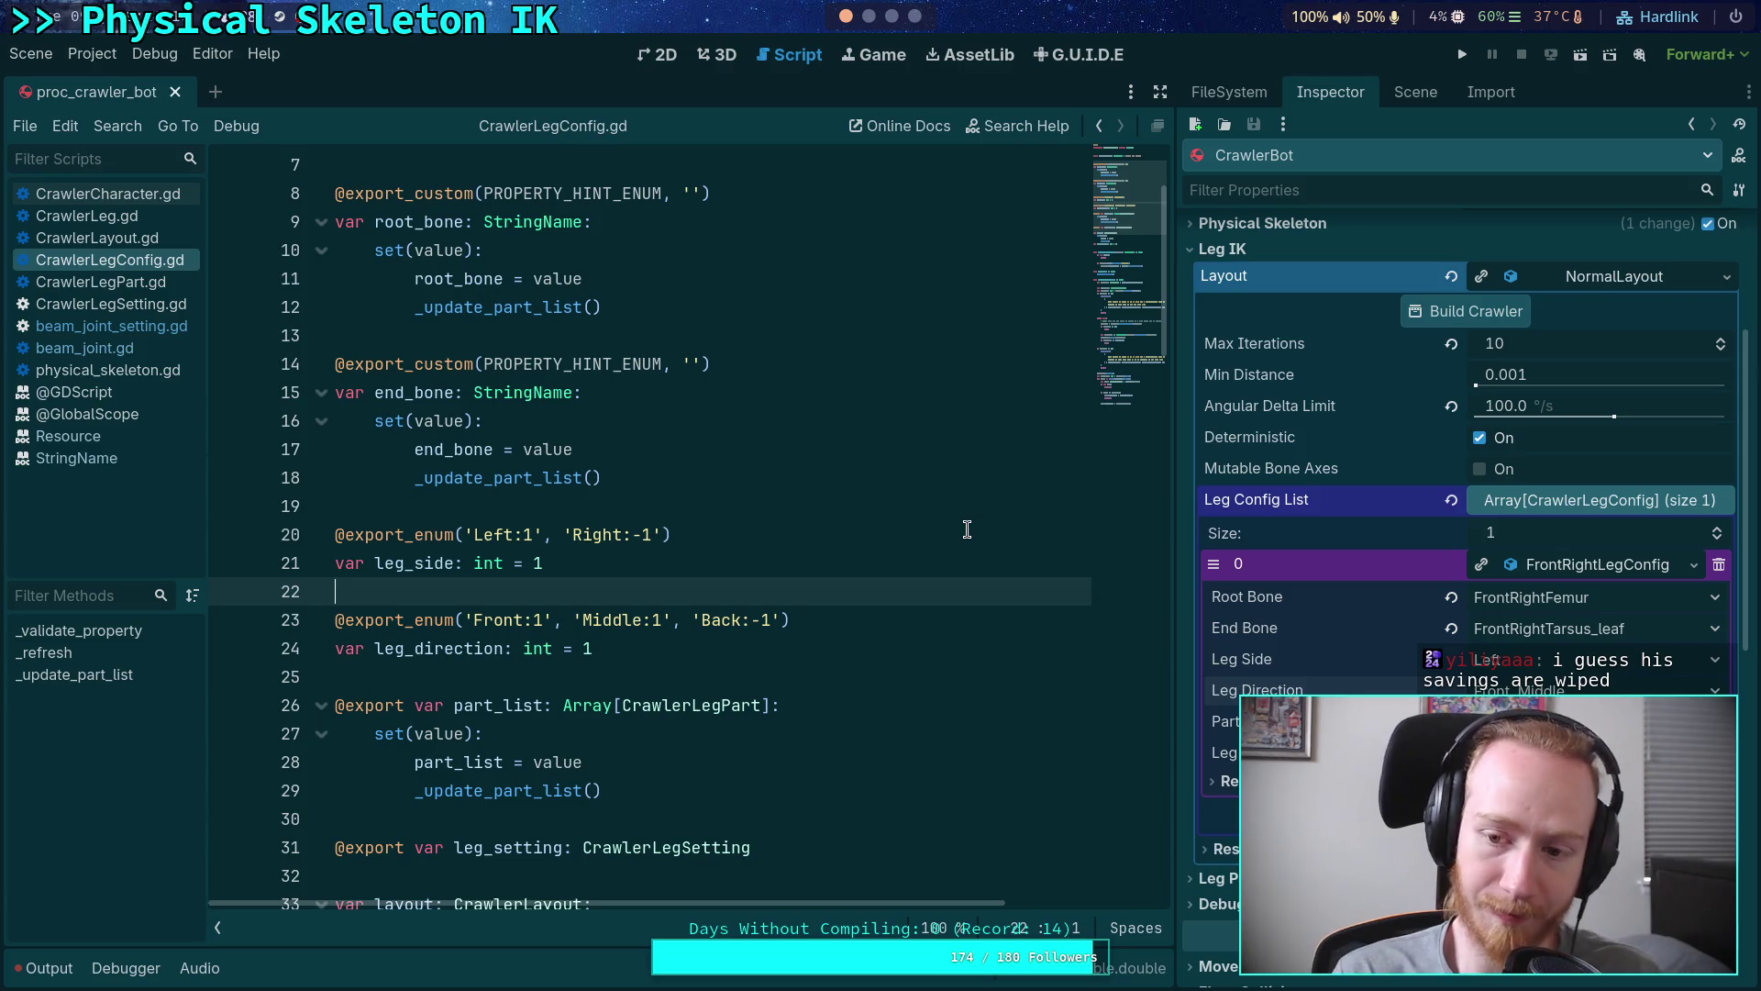
{"action": "left_click", "coordinate": [674, 510]}
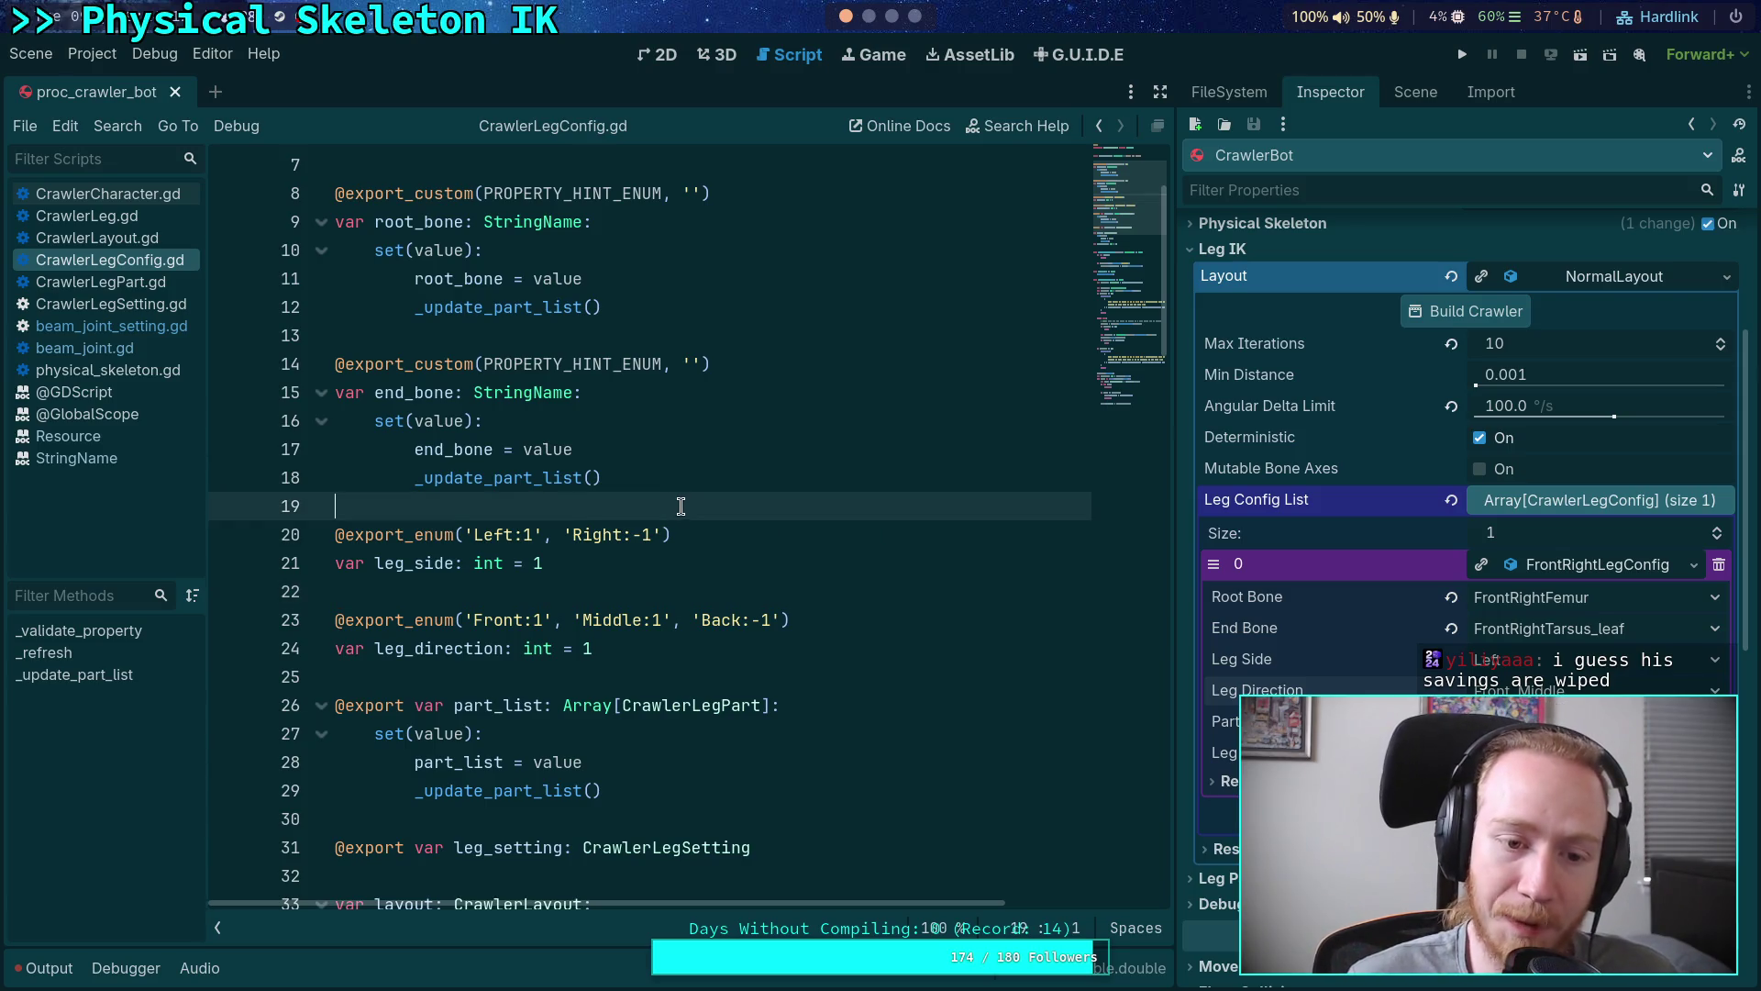
Scroll through CrawlerLegConfig.gd, placing the caret on empty lines 13, 32 and 25
{"action": "scroll", "coordinate": [686, 513], "scroll_direction": "up", "scroll_amount": 2}
{"action": "left_click", "coordinate": [599, 506]}
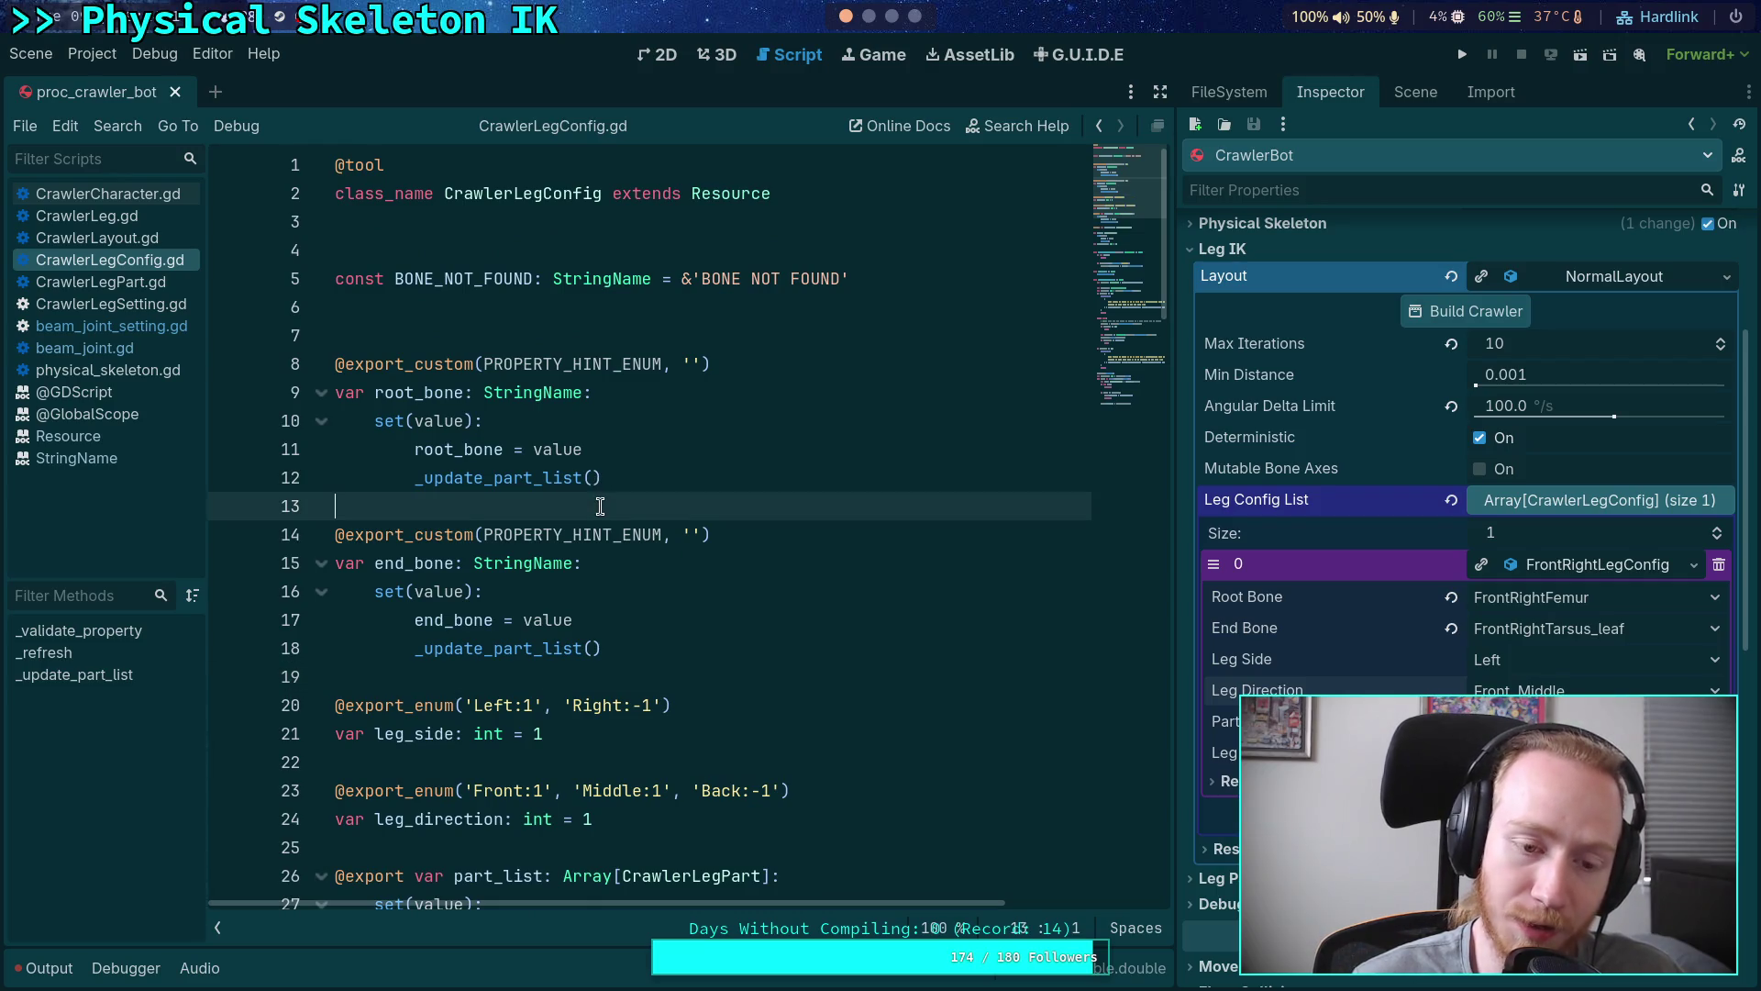
{"action": "scroll", "coordinate": [600, 506], "scroll_direction": "down", "scroll_amount": 5}
{"action": "left_click", "coordinate": [451, 568]}
{"action": "scroll", "coordinate": [451, 568], "scroll_direction": "down", "scroll_amount": 1}
{"action": "left_click", "coordinate": [469, 534]}
{"action": "scroll", "coordinate": [469, 534], "scroll_direction": "up", "scroll_amount": 1}
{"action": "scroll", "coordinate": [468, 534], "scroll_direction": "up", "scroll_amount": 1}
{"action": "scroll", "coordinate": [496, 523], "scroll_direction": "down", "scroll_amount": 1}
{"action": "scroll", "coordinate": [513, 514], "scroll_direction": "up", "scroll_amount": 1}
{"action": "left_click", "coordinate": [528, 508]}
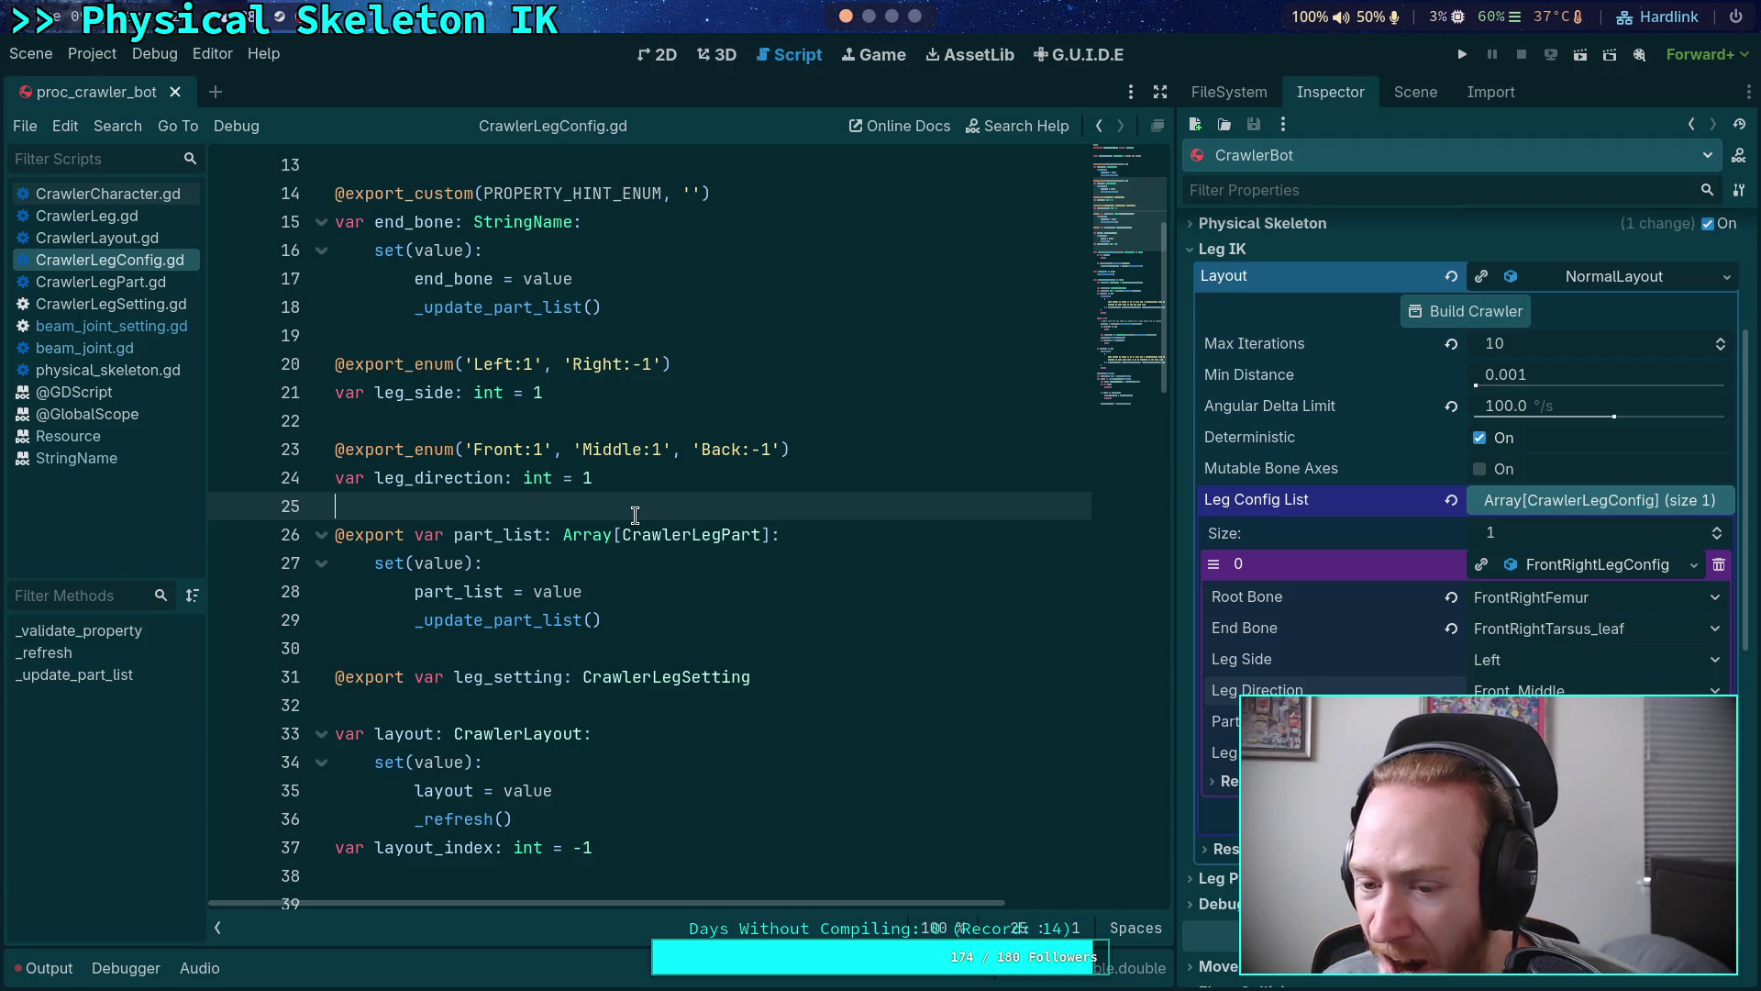
Set FrontRightLegConfig's Leg Side to Right in the Inspector, then return to line 7 of the script
{"action": "left_click", "coordinate": [1596, 659]}
{"action": "left_click", "coordinate": [1559, 711]}
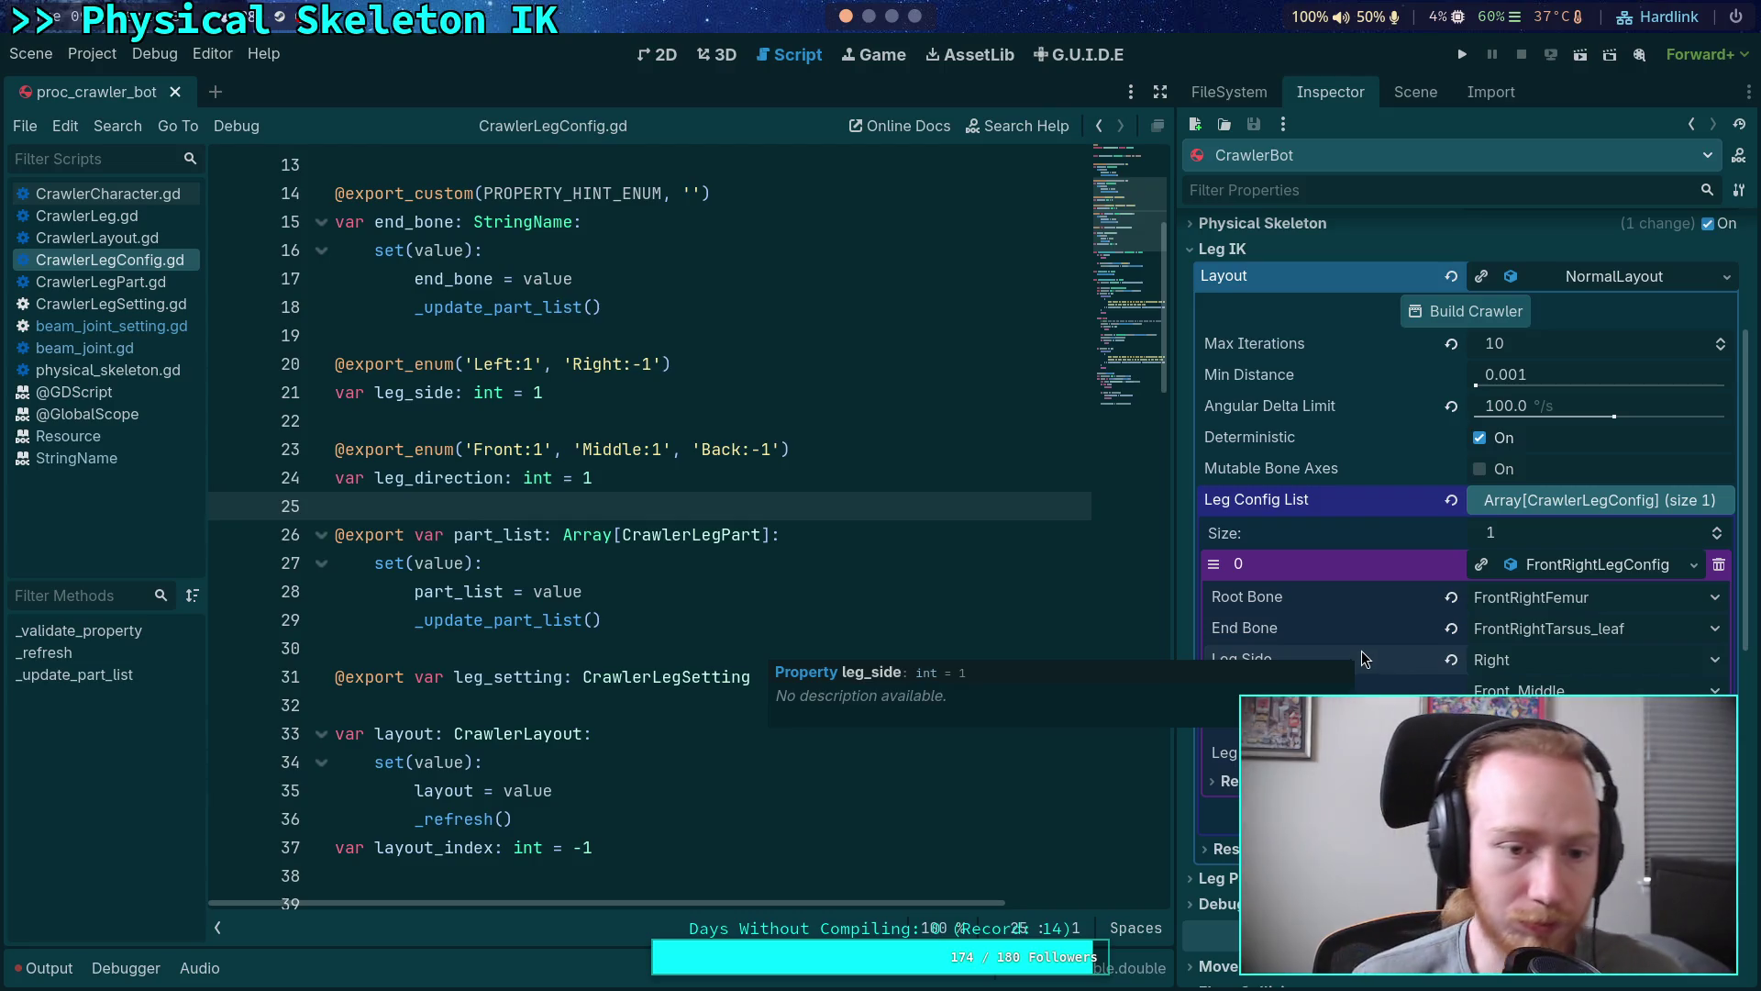
{"action": "scroll", "coordinate": [519, 514], "scroll_direction": "up", "scroll_amount": 2}
{"action": "left_click", "coordinate": [519, 507]}
{"action": "scroll", "coordinate": [519, 507], "scroll_direction": "up", "scroll_amount": 2}
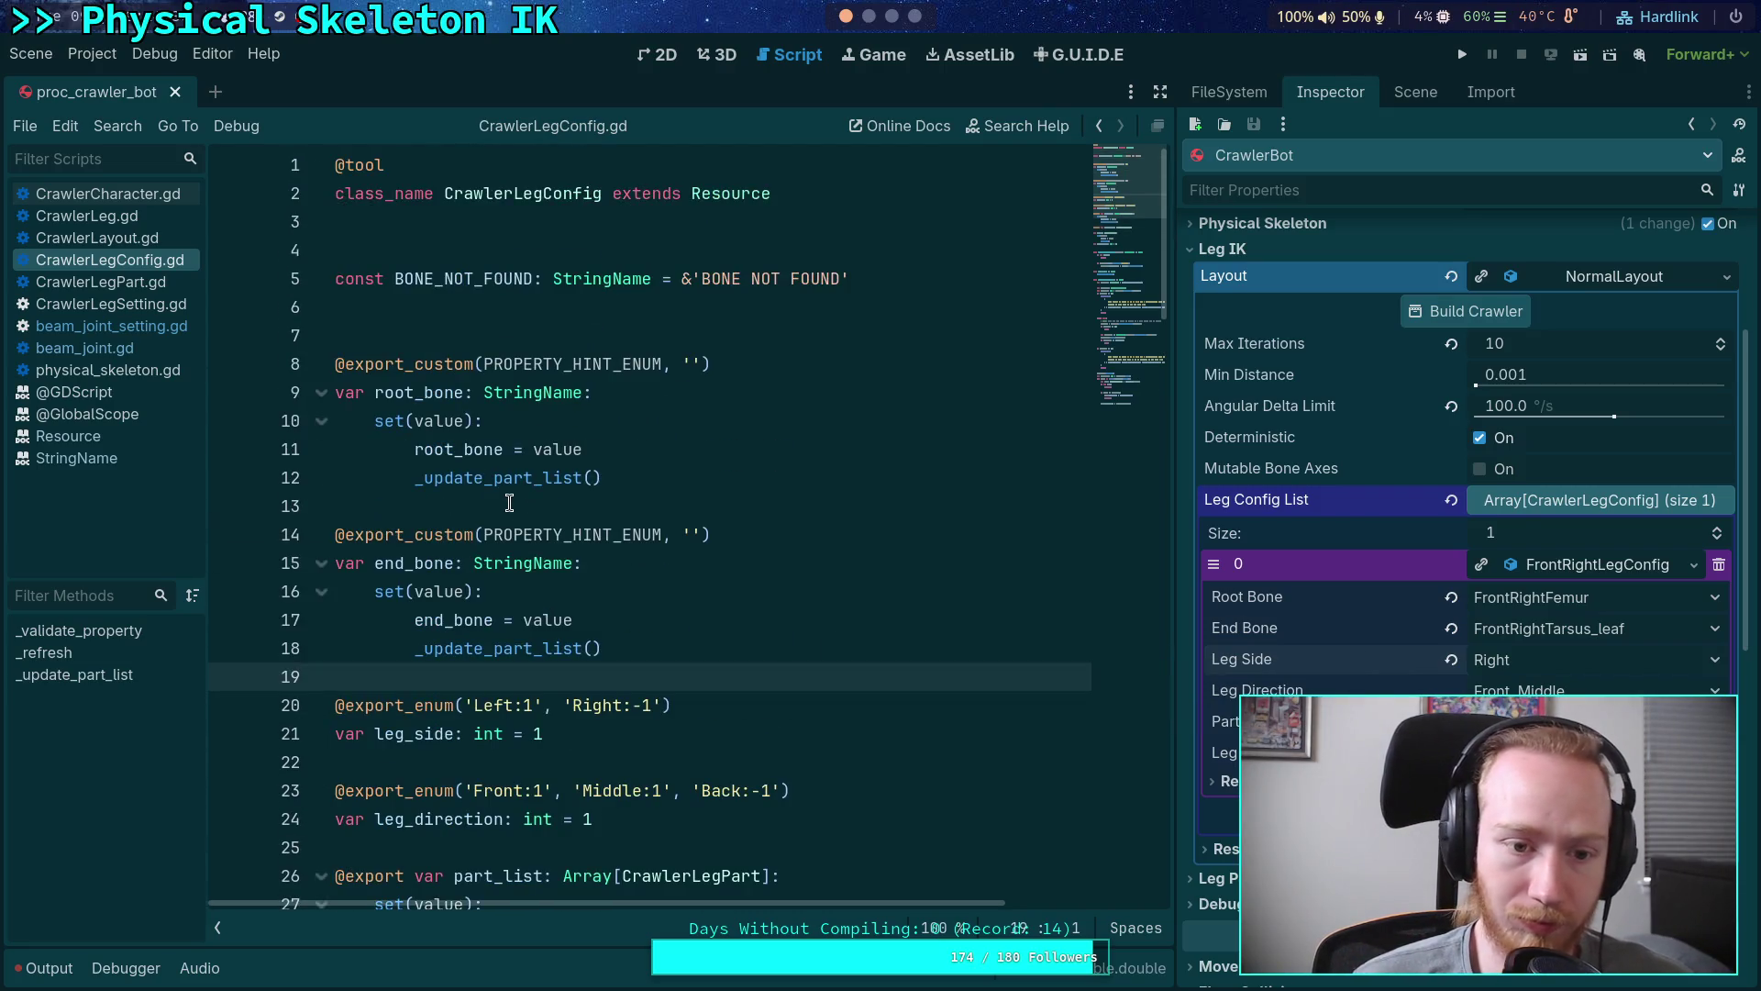
{"action": "left_click", "coordinate": [511, 338]}
Insert a '## Root bone of the IK chain' comment above root_bone, discarding longer draft wording
{"action": "key", "text": "Return"}
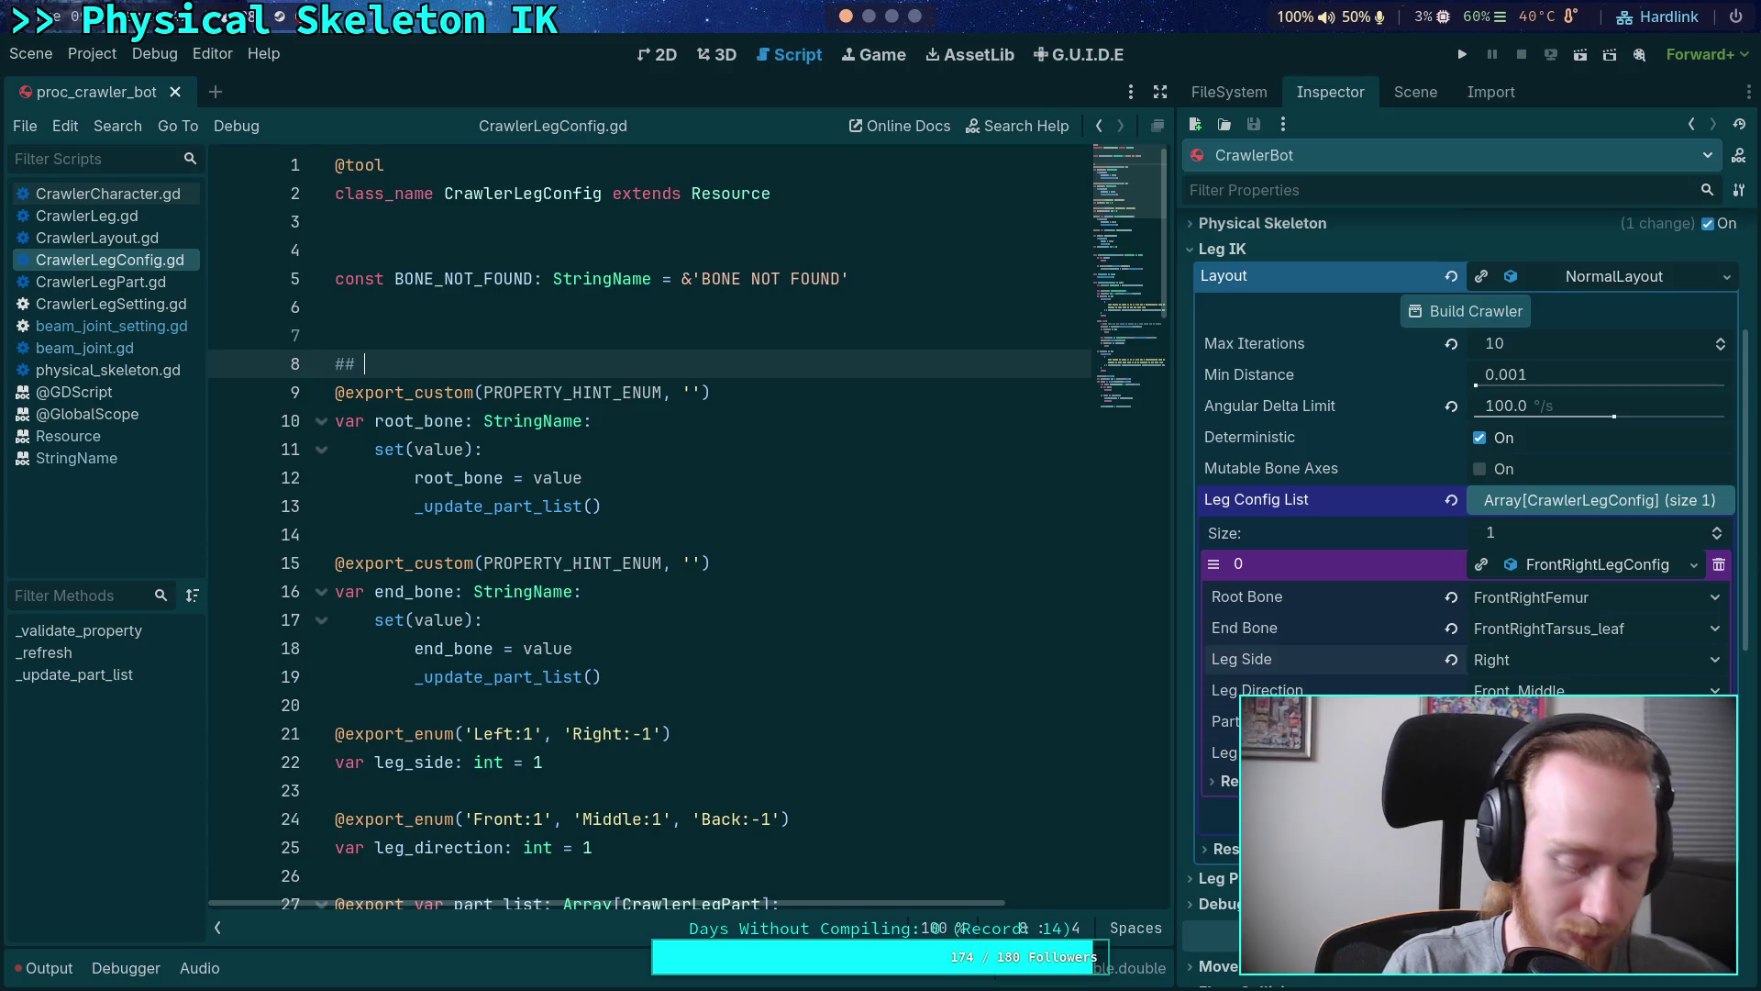
{"action": "type", "text": "one of the IK "}
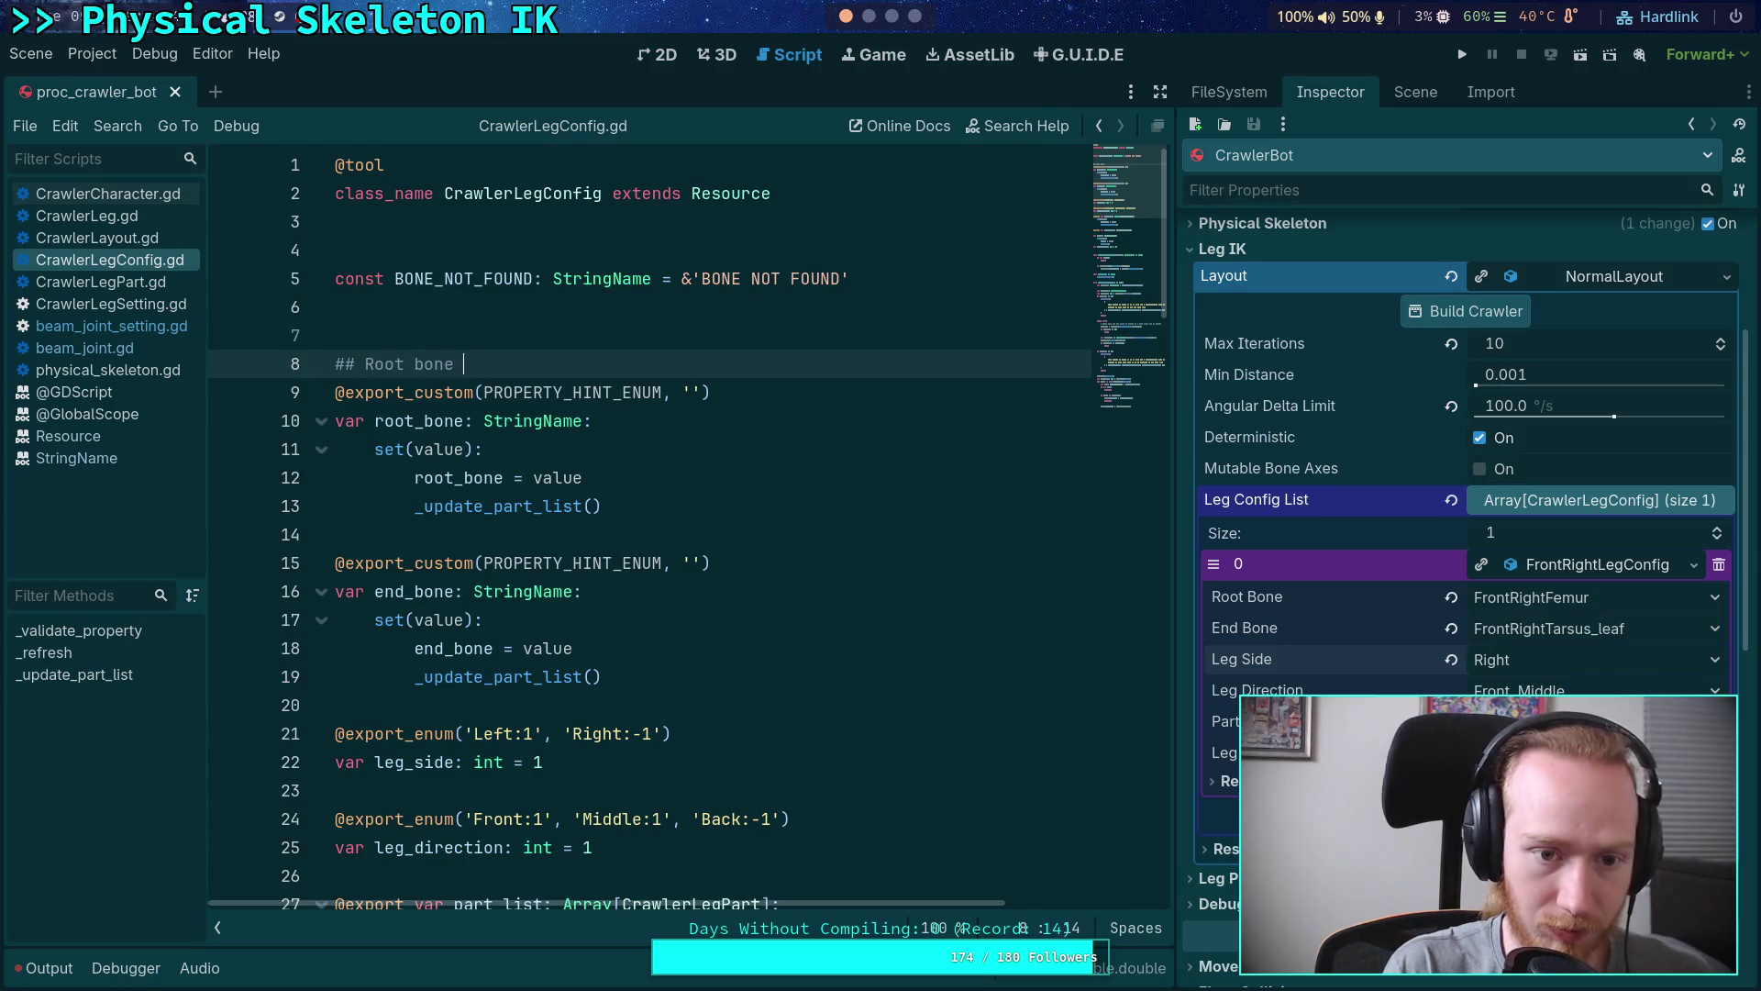
{"action": "type", "text": "chain, should "}
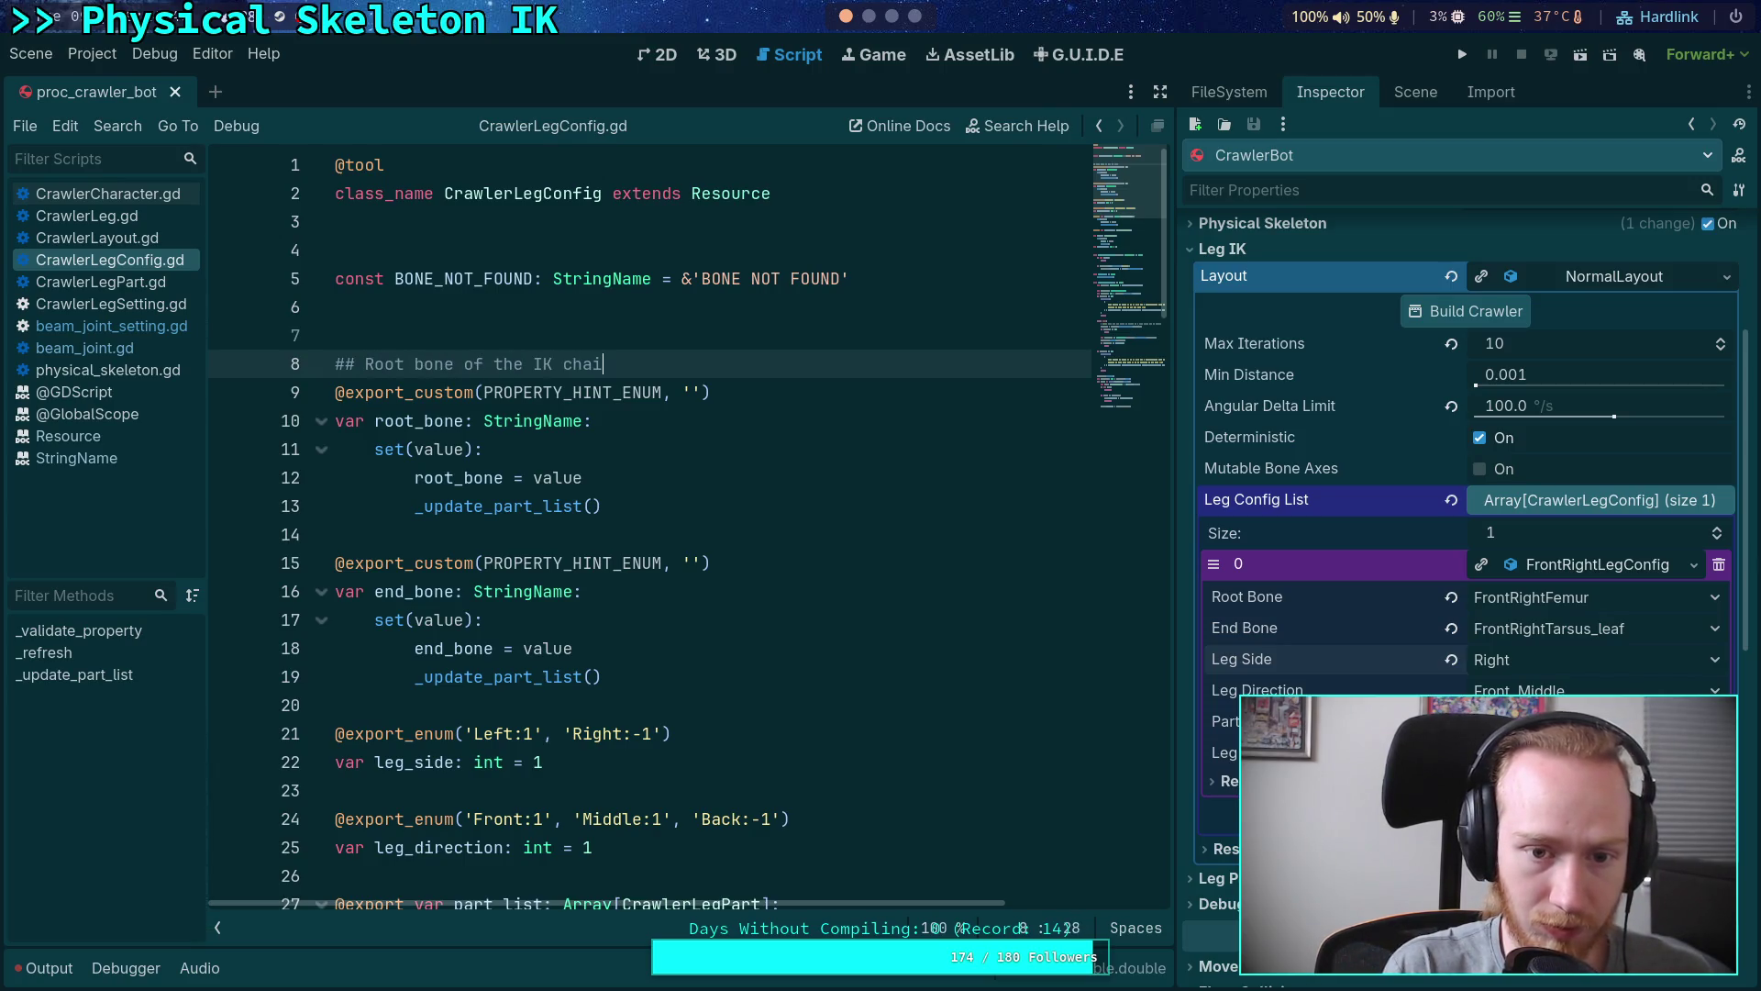
{"action": "type", "text": "be connected to"}
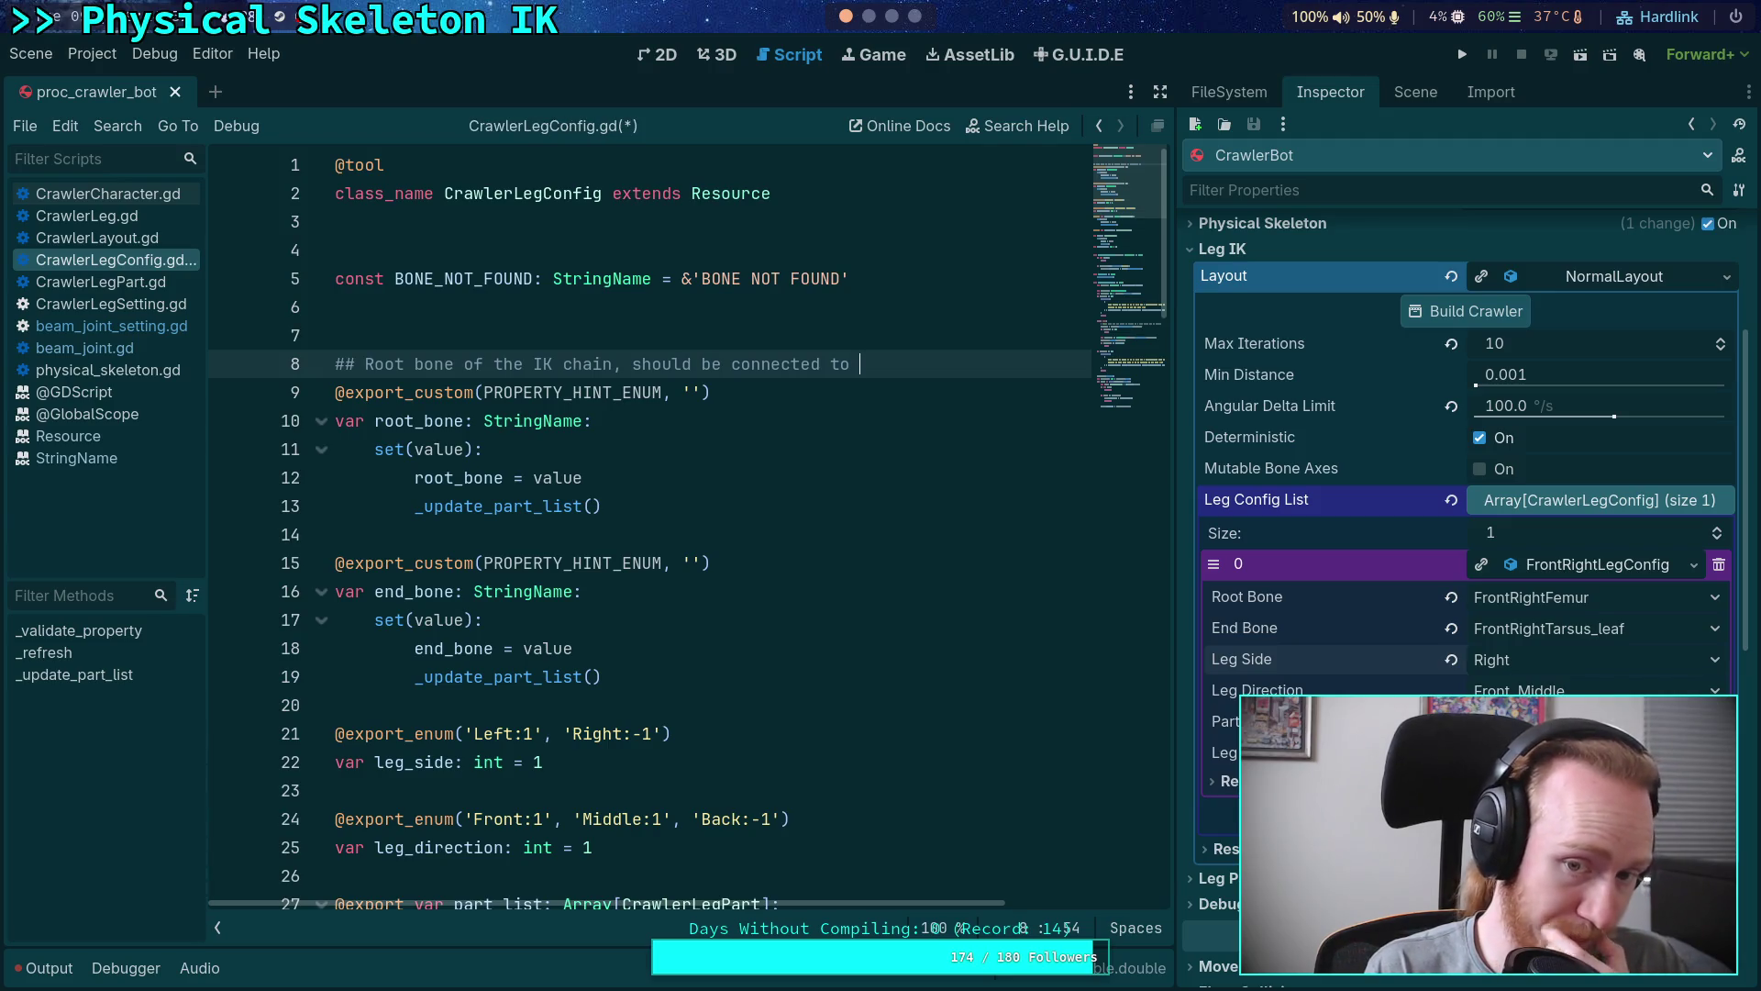
{"action": "type", "text": "the "}
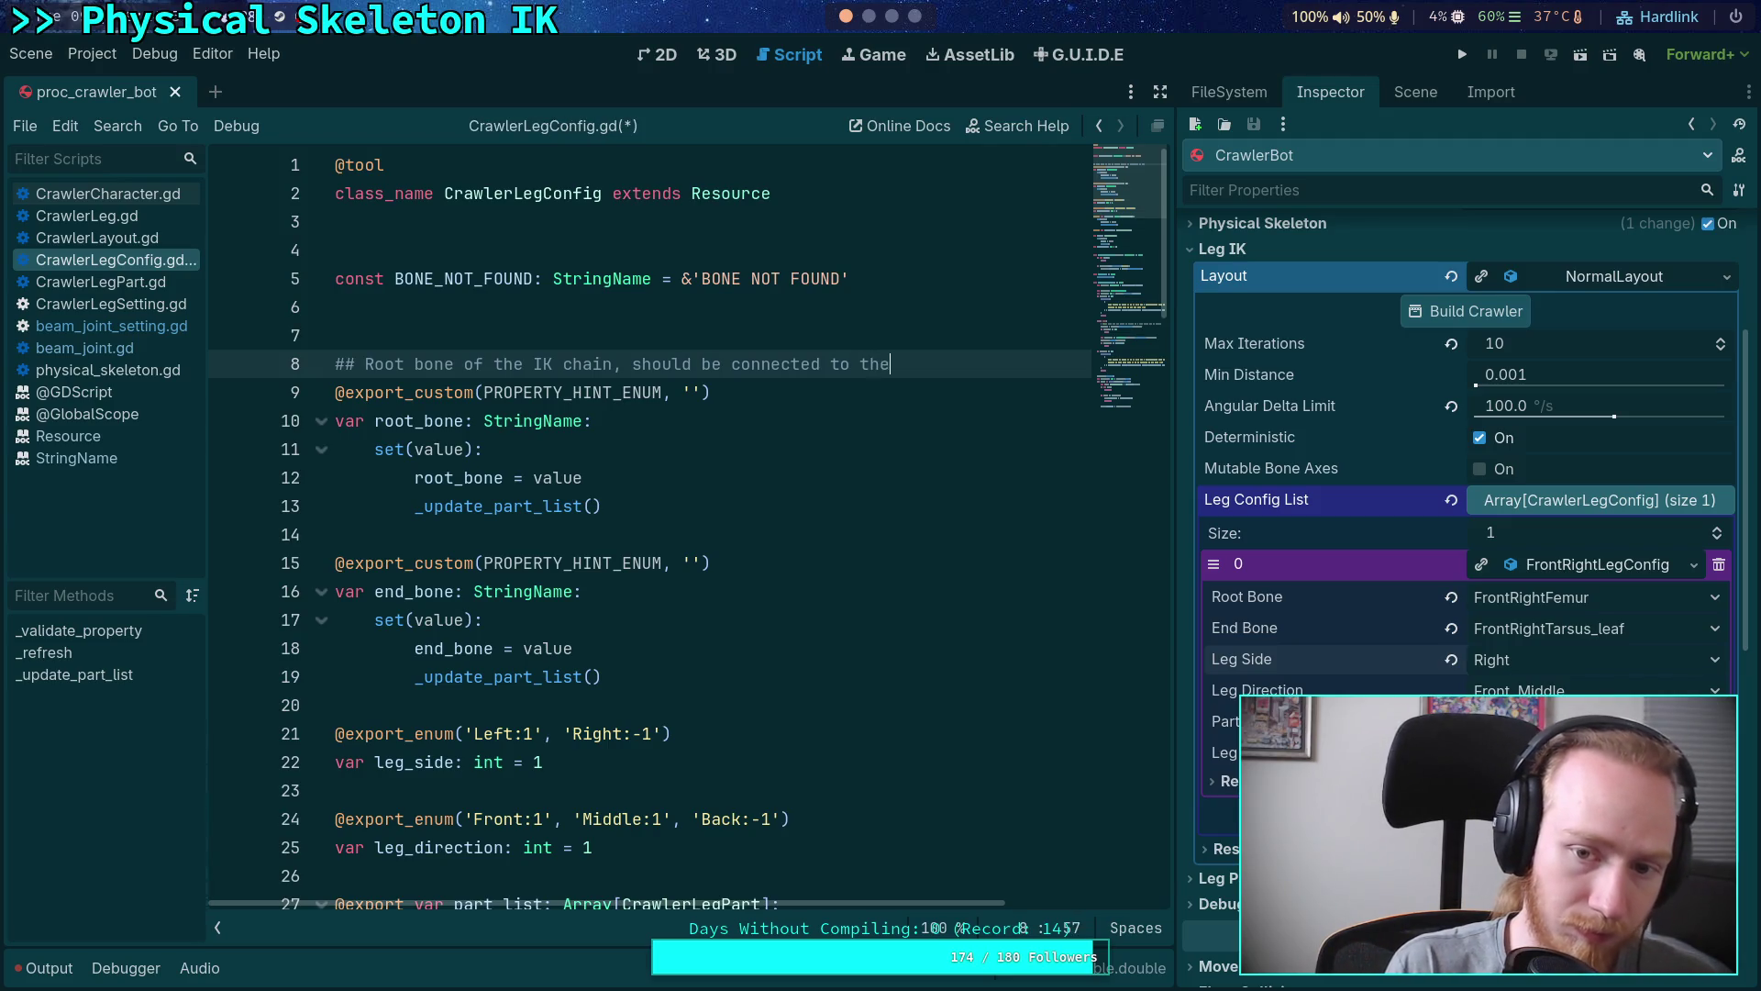
{"action": "type", "text": "center of the bod"}
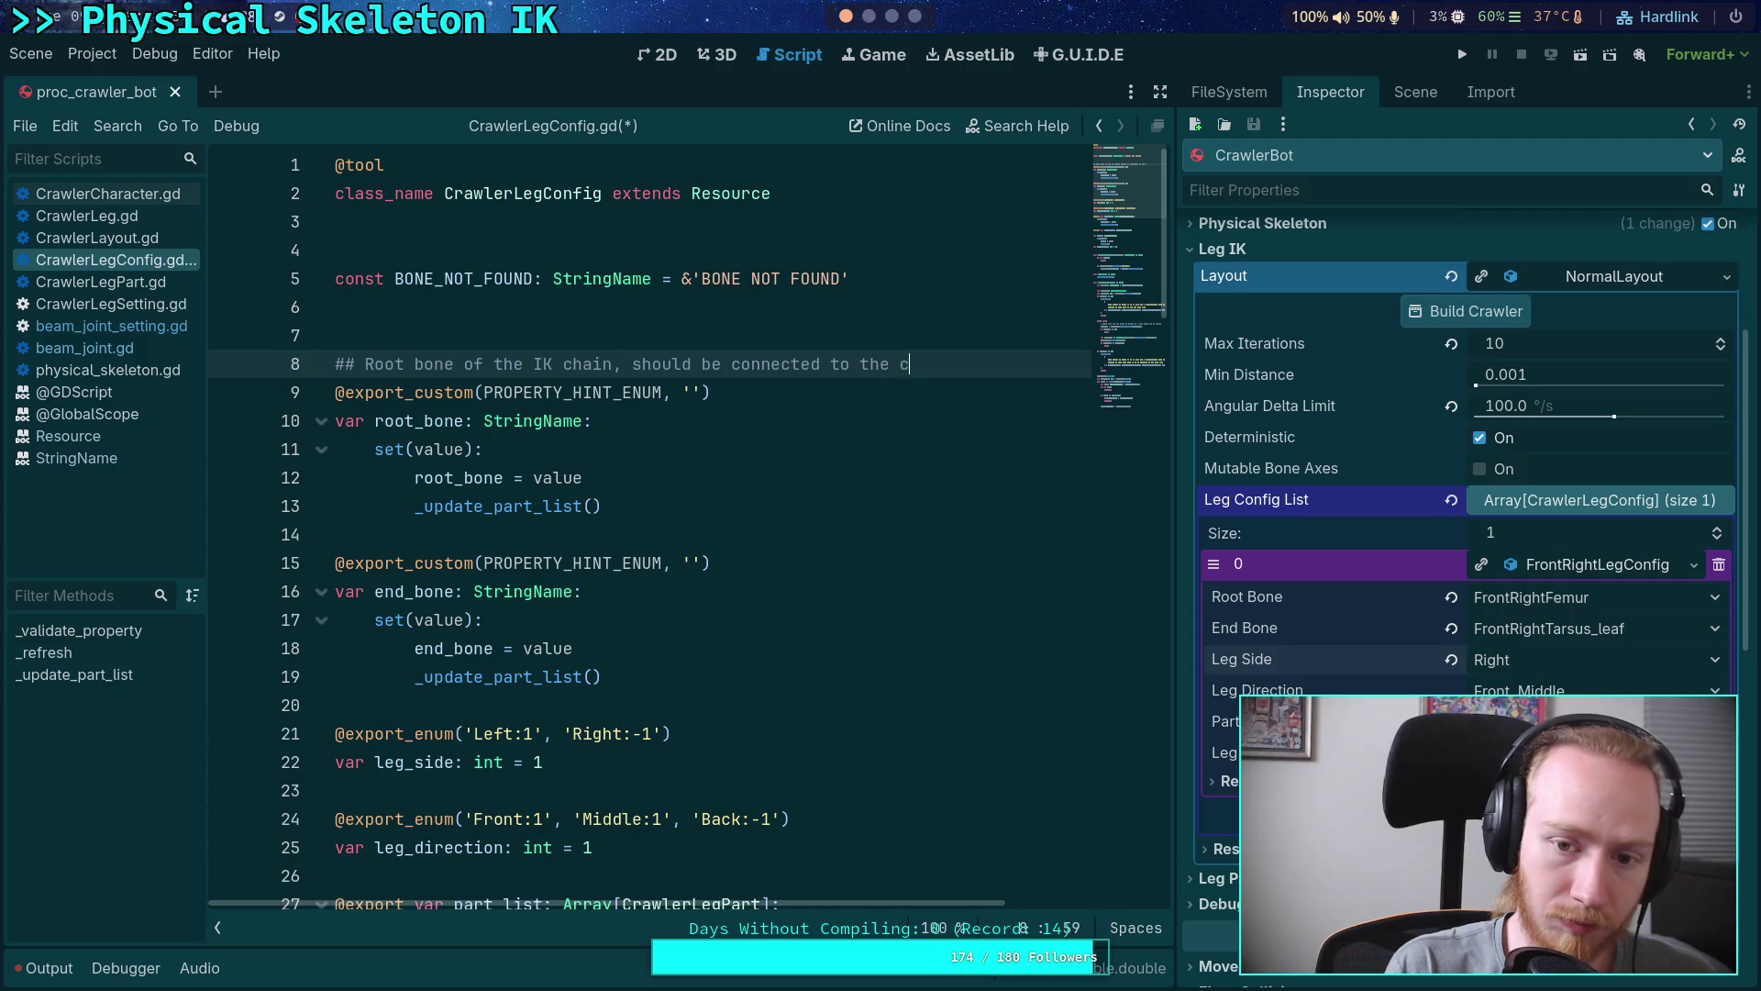
{"action": "type", "text": "y"}
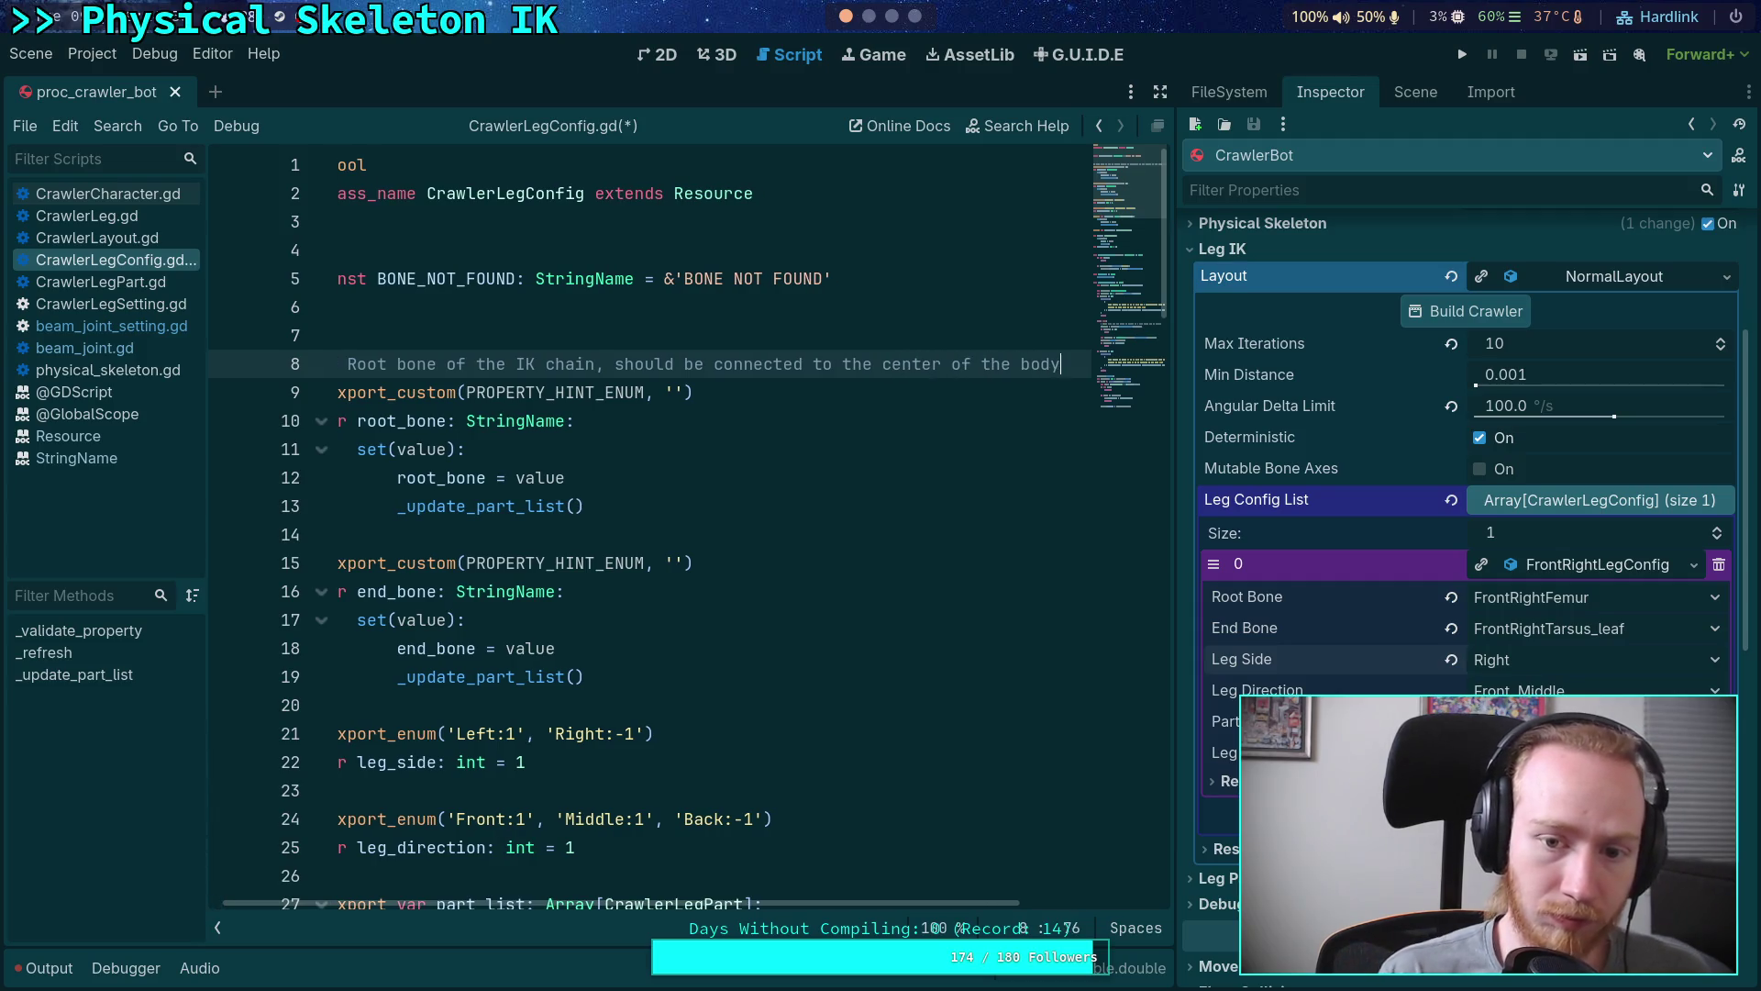
{"action": "left_click_drag", "start_coordinate": [941, 902], "coordinate": [921, 903]}
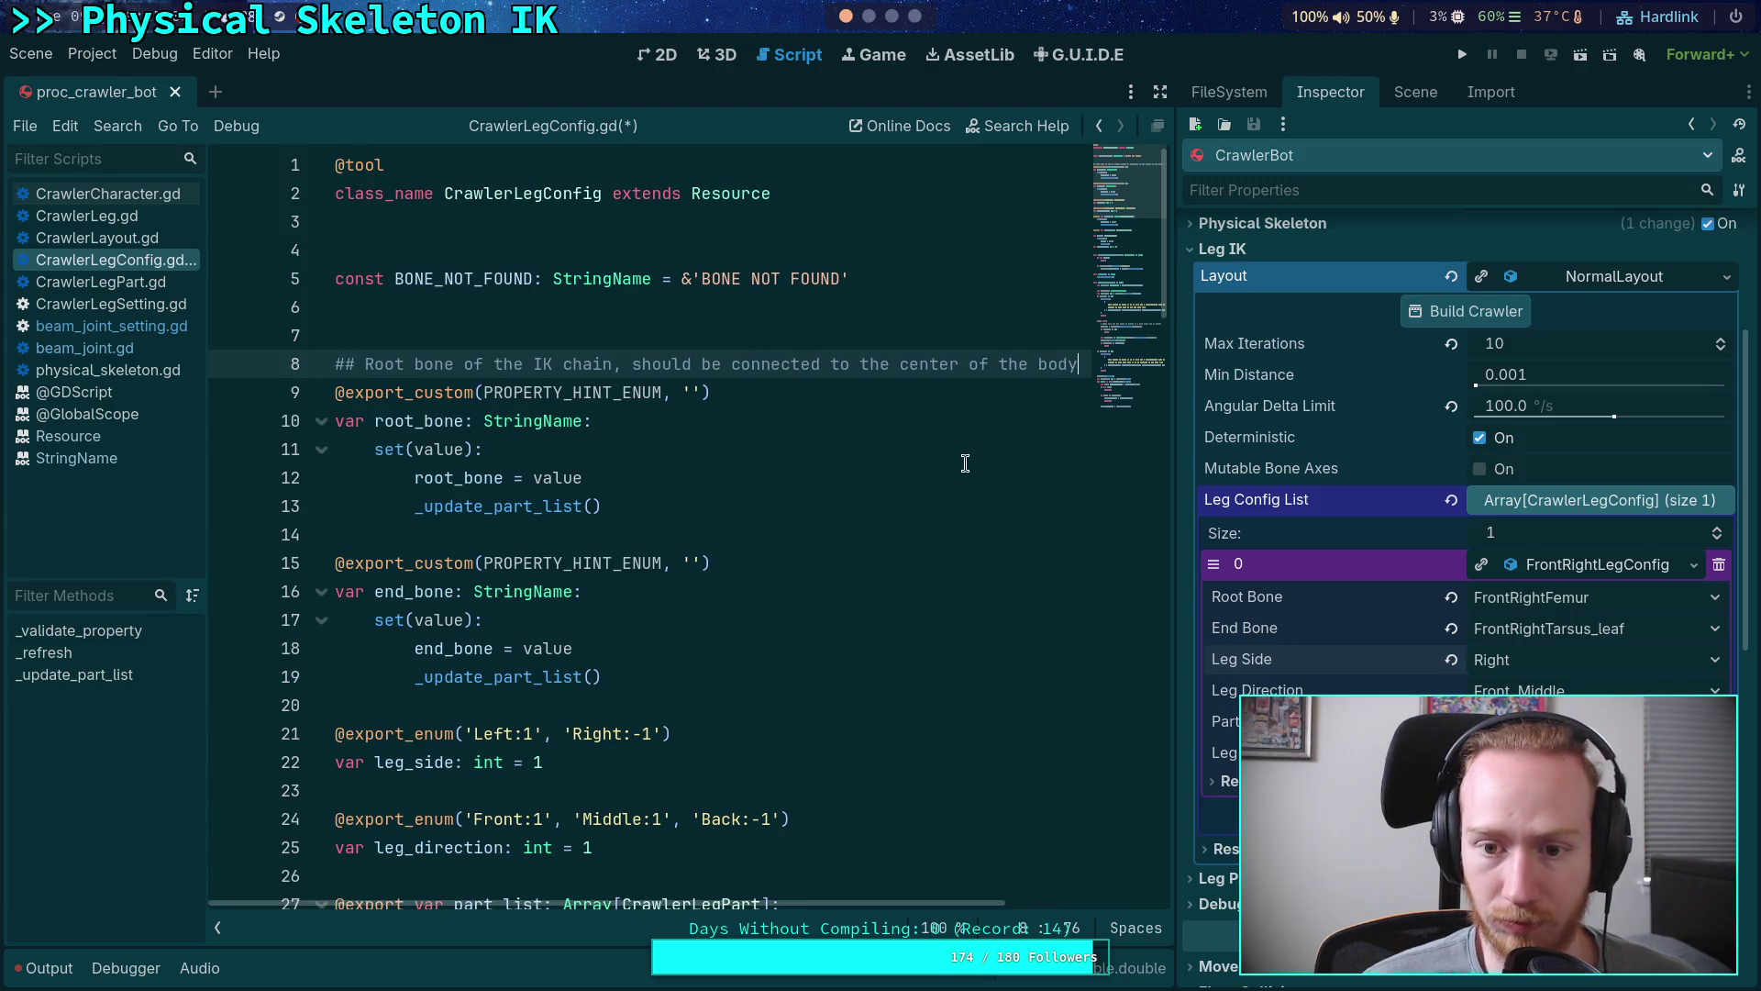
{"action": "left_click_drag", "start_coordinate": [902, 364], "coordinate": [1084, 360]}
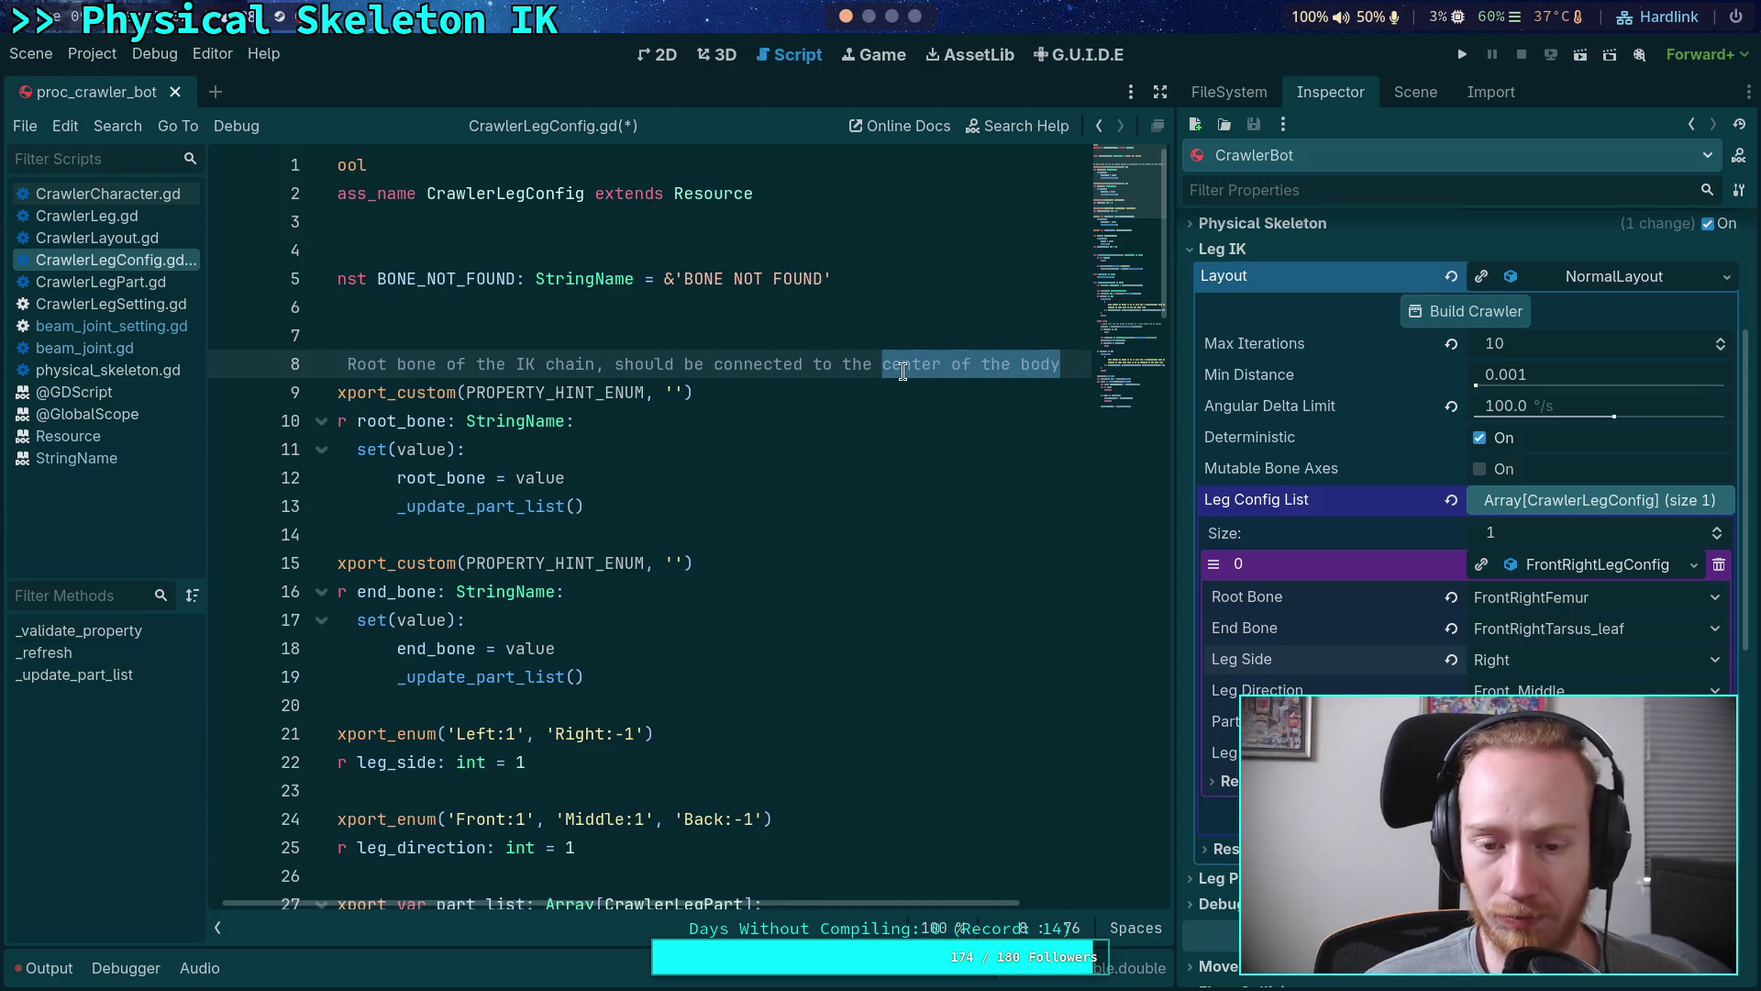
{"action": "key", "text": "BackSpace"}
{"action": "key", "text": "BackSpace"}
{"action": "key", "text": "BackSpace"}
{"action": "key", "text": "BackSpace"}
{"action": "key", "text": "BackSpace"}
{"action": "key", "text": "BackSpace"}
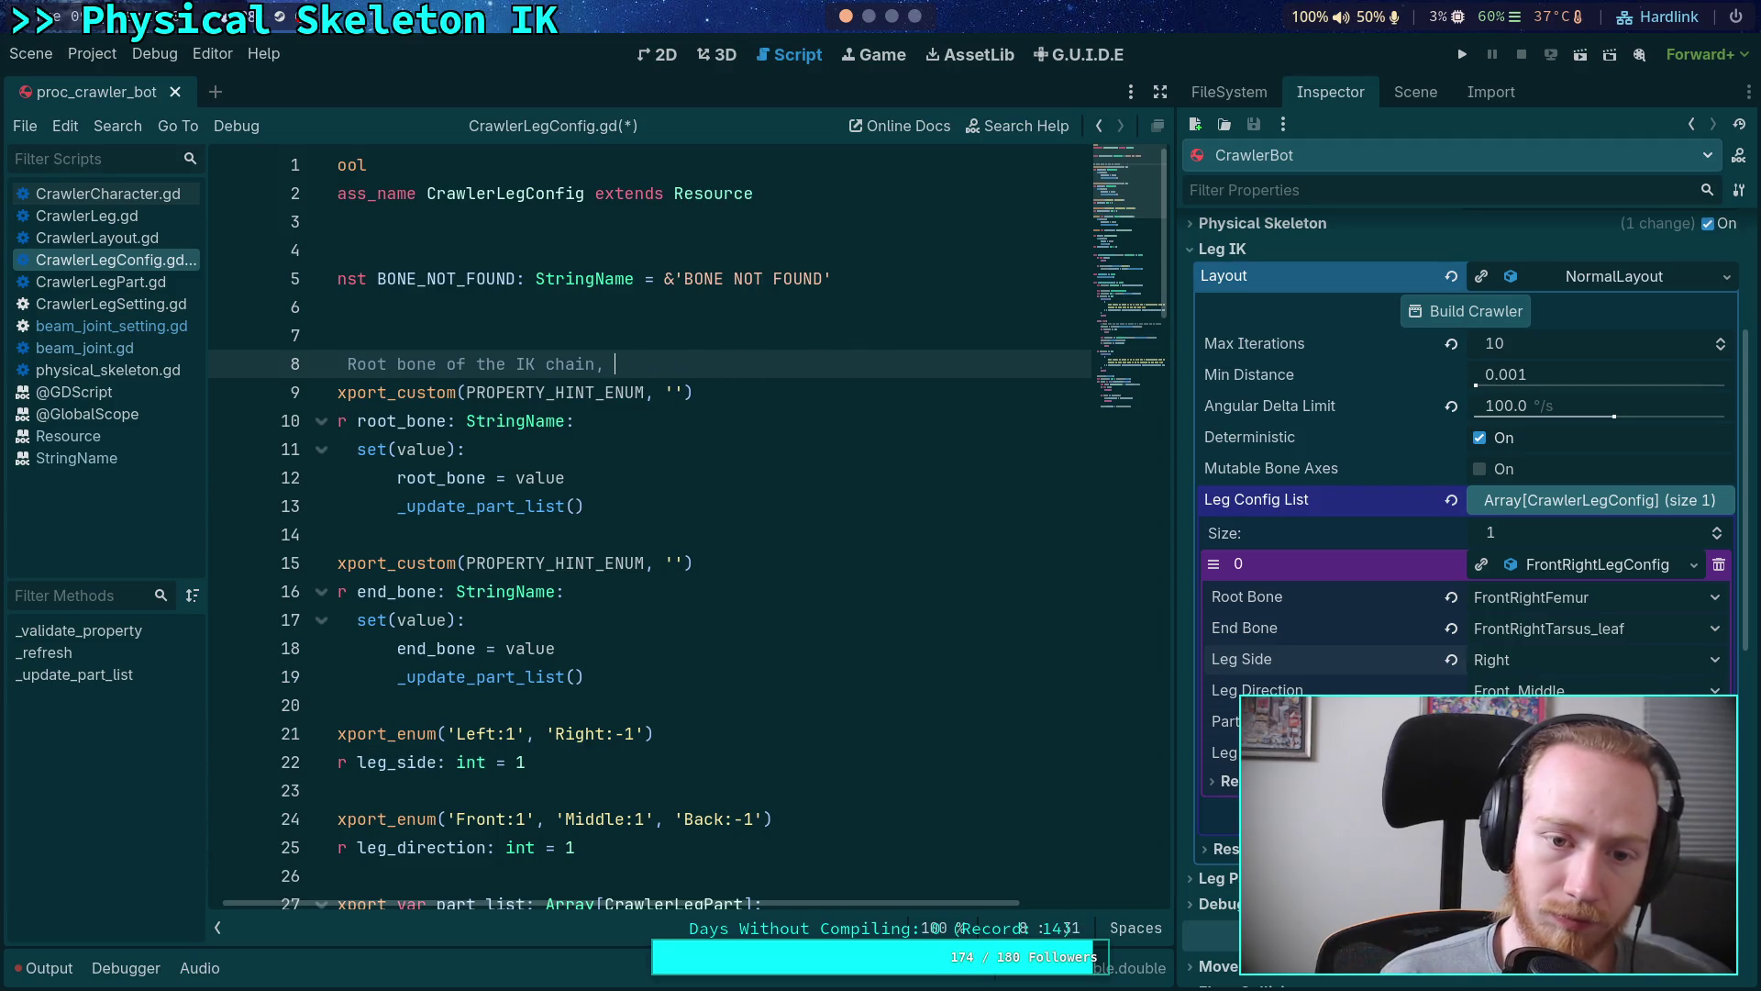
{"action": "type", "text": "should be the clo"}
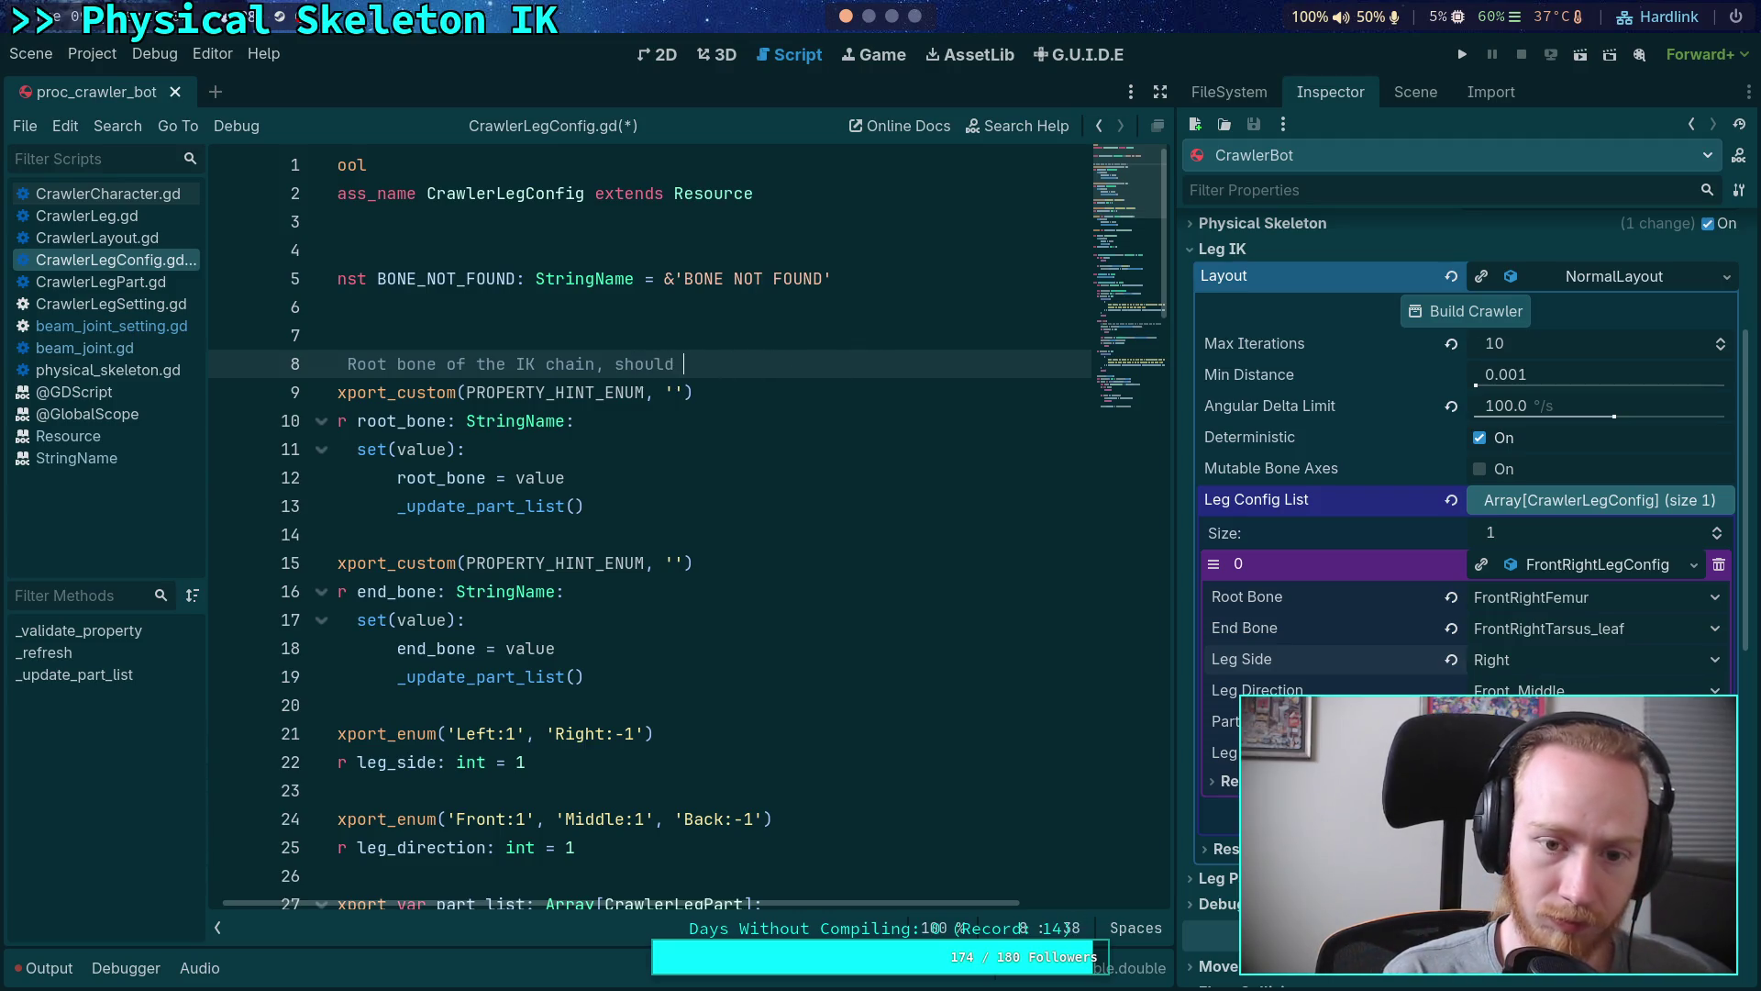
{"action": "type", "text": "s"}
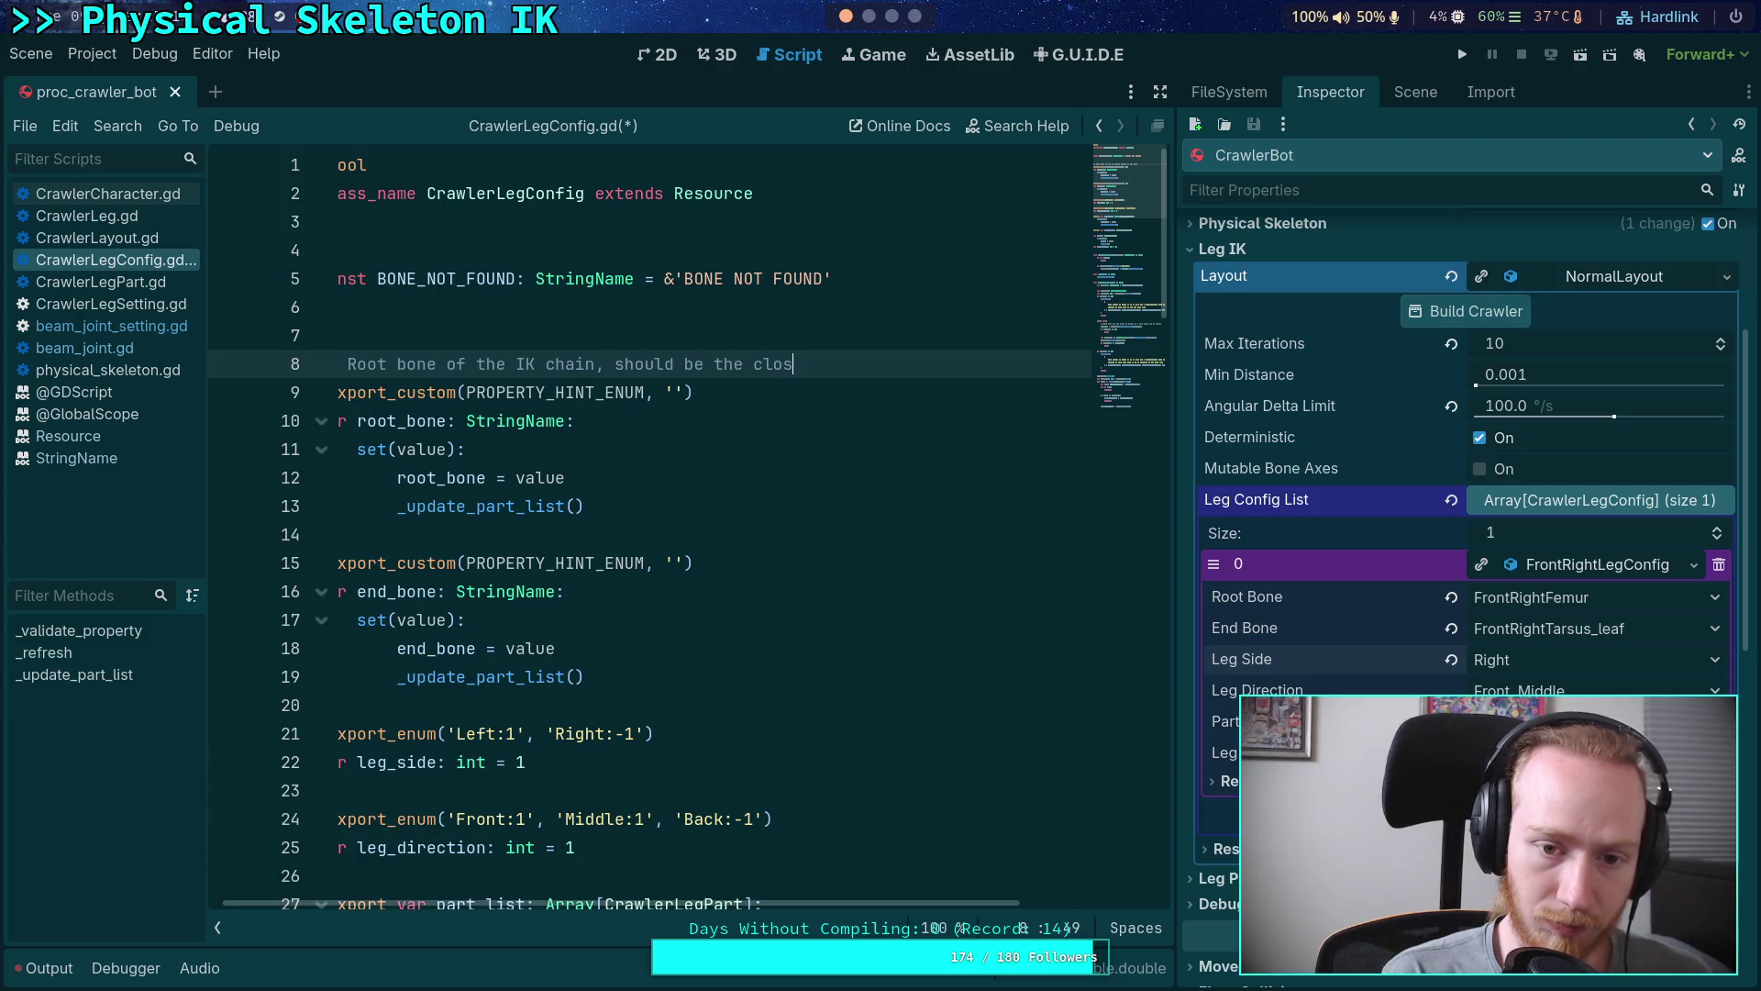
{"action": "type", "text": "est bone"}
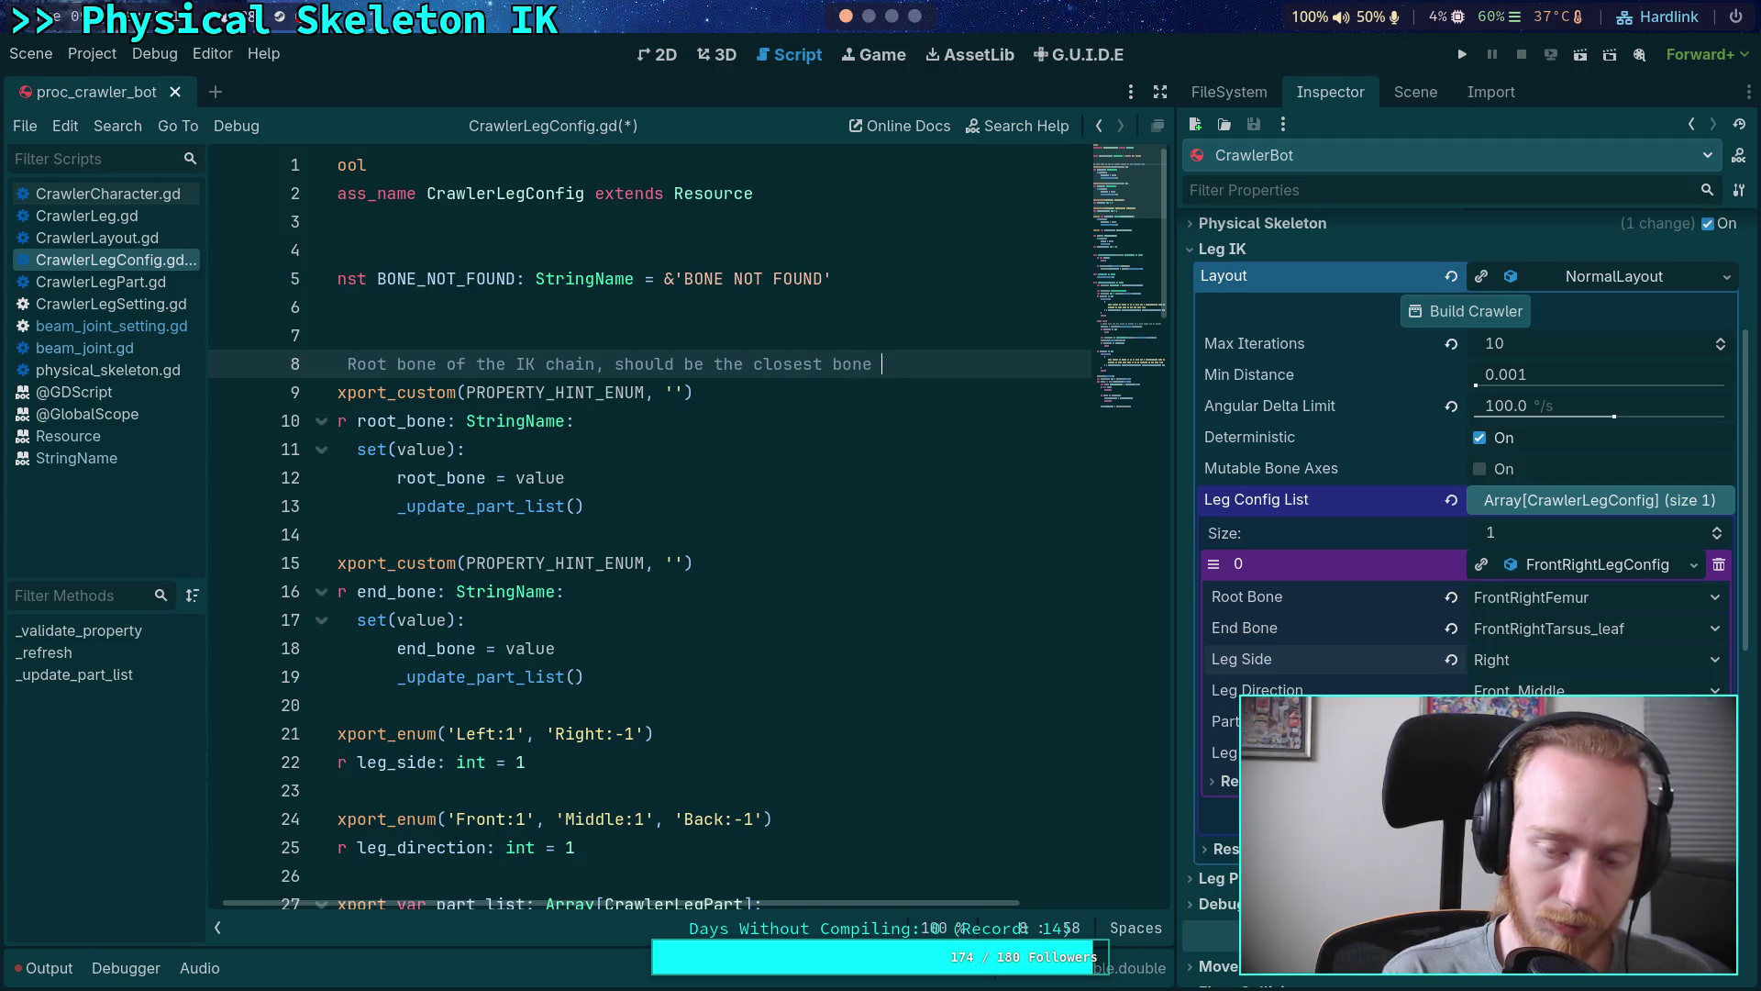
{"action": "key", "text": "BackSpace"}
{"action": "key", "text": "BackSpace"}
{"action": "key", "text": "BackSpace"}
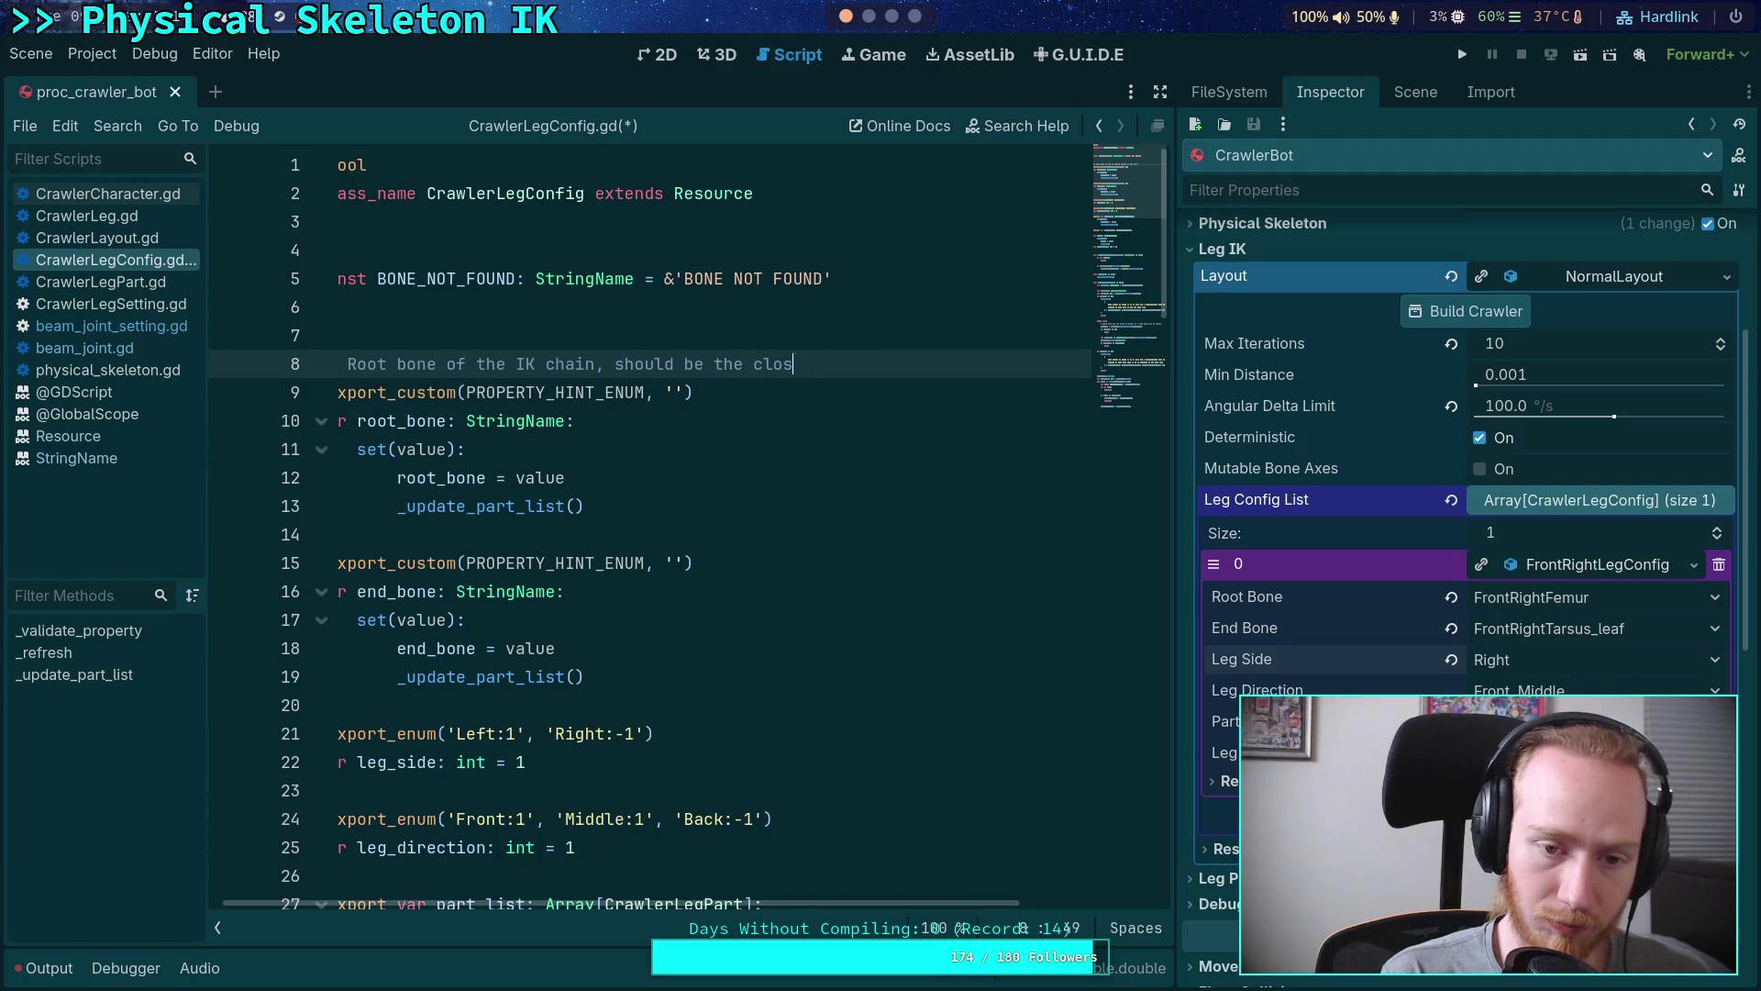
Add a '## End bone of the IK chain' comment above the end_bone export
{"action": "left_click", "coordinate": [685, 535]}
{"action": "key", "text": "Return"}
{"action": "type", "text": "## End bone of the"}
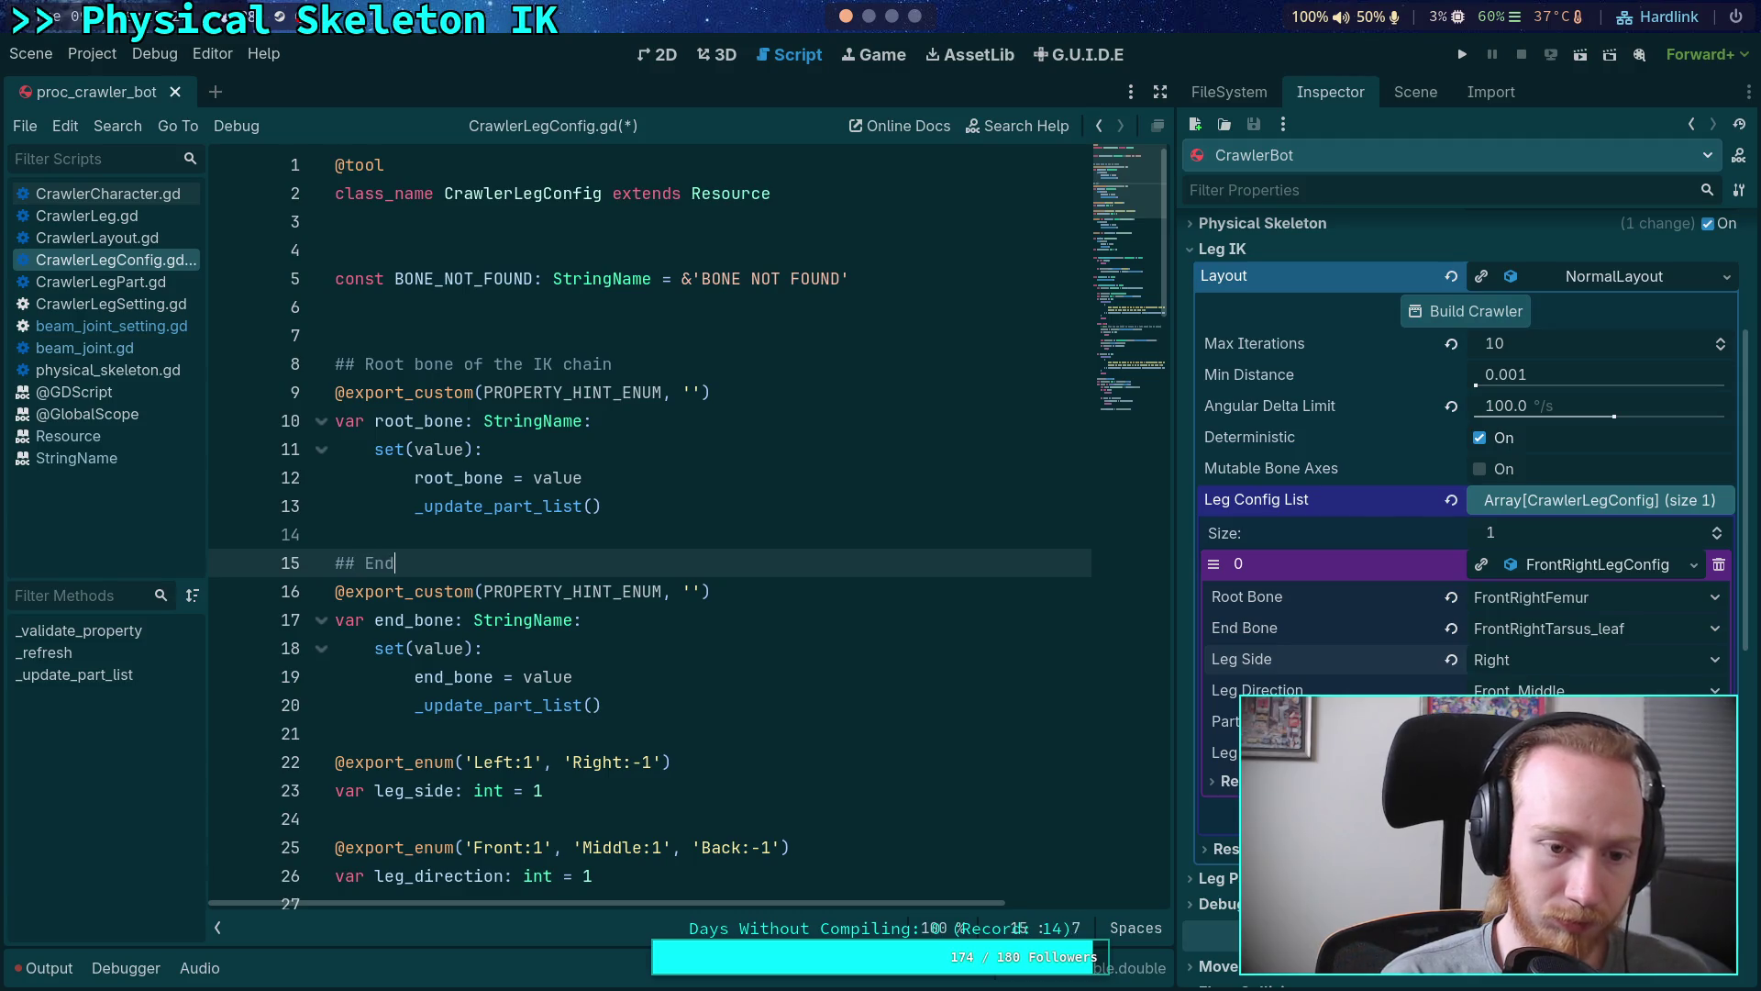
{"action": "type", "text": " IK chia"}
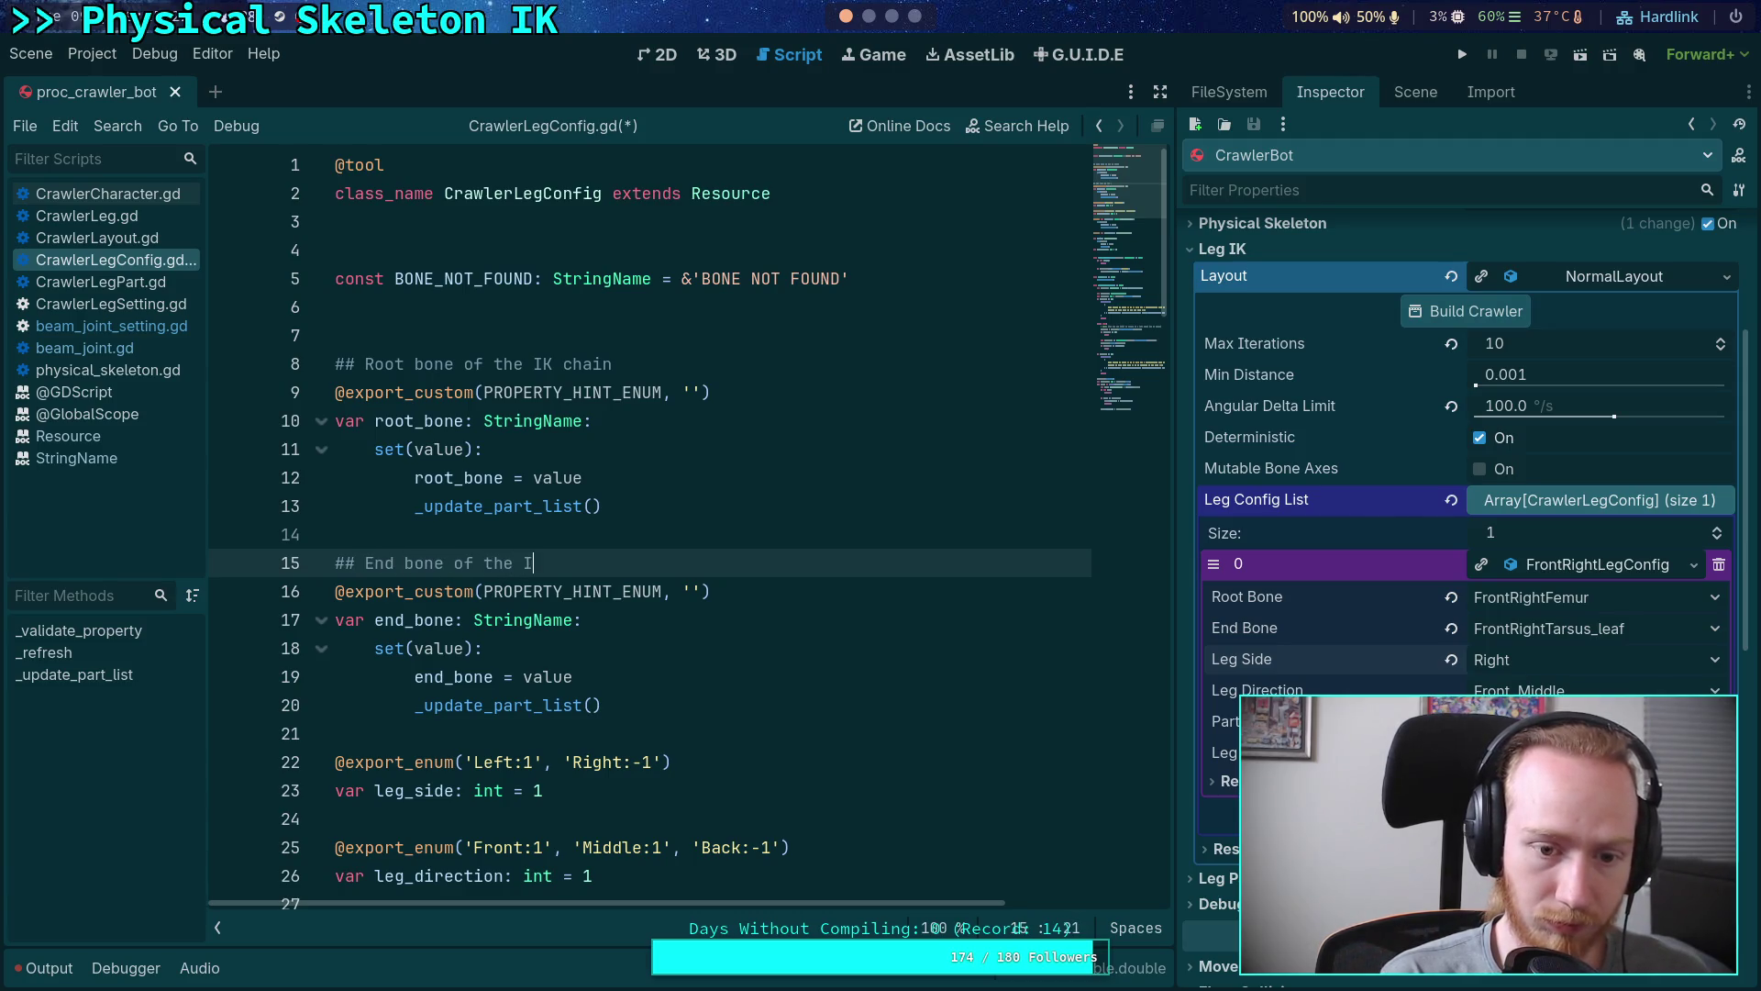
{"action": "key", "text": "BackSpace"}
{"action": "key", "text": "BackSpace"}
{"action": "type", "text": "in"}
Extend the root bone comment with ', also determines the location of the leg node'
{"action": "left_click", "coordinate": [613, 364]}
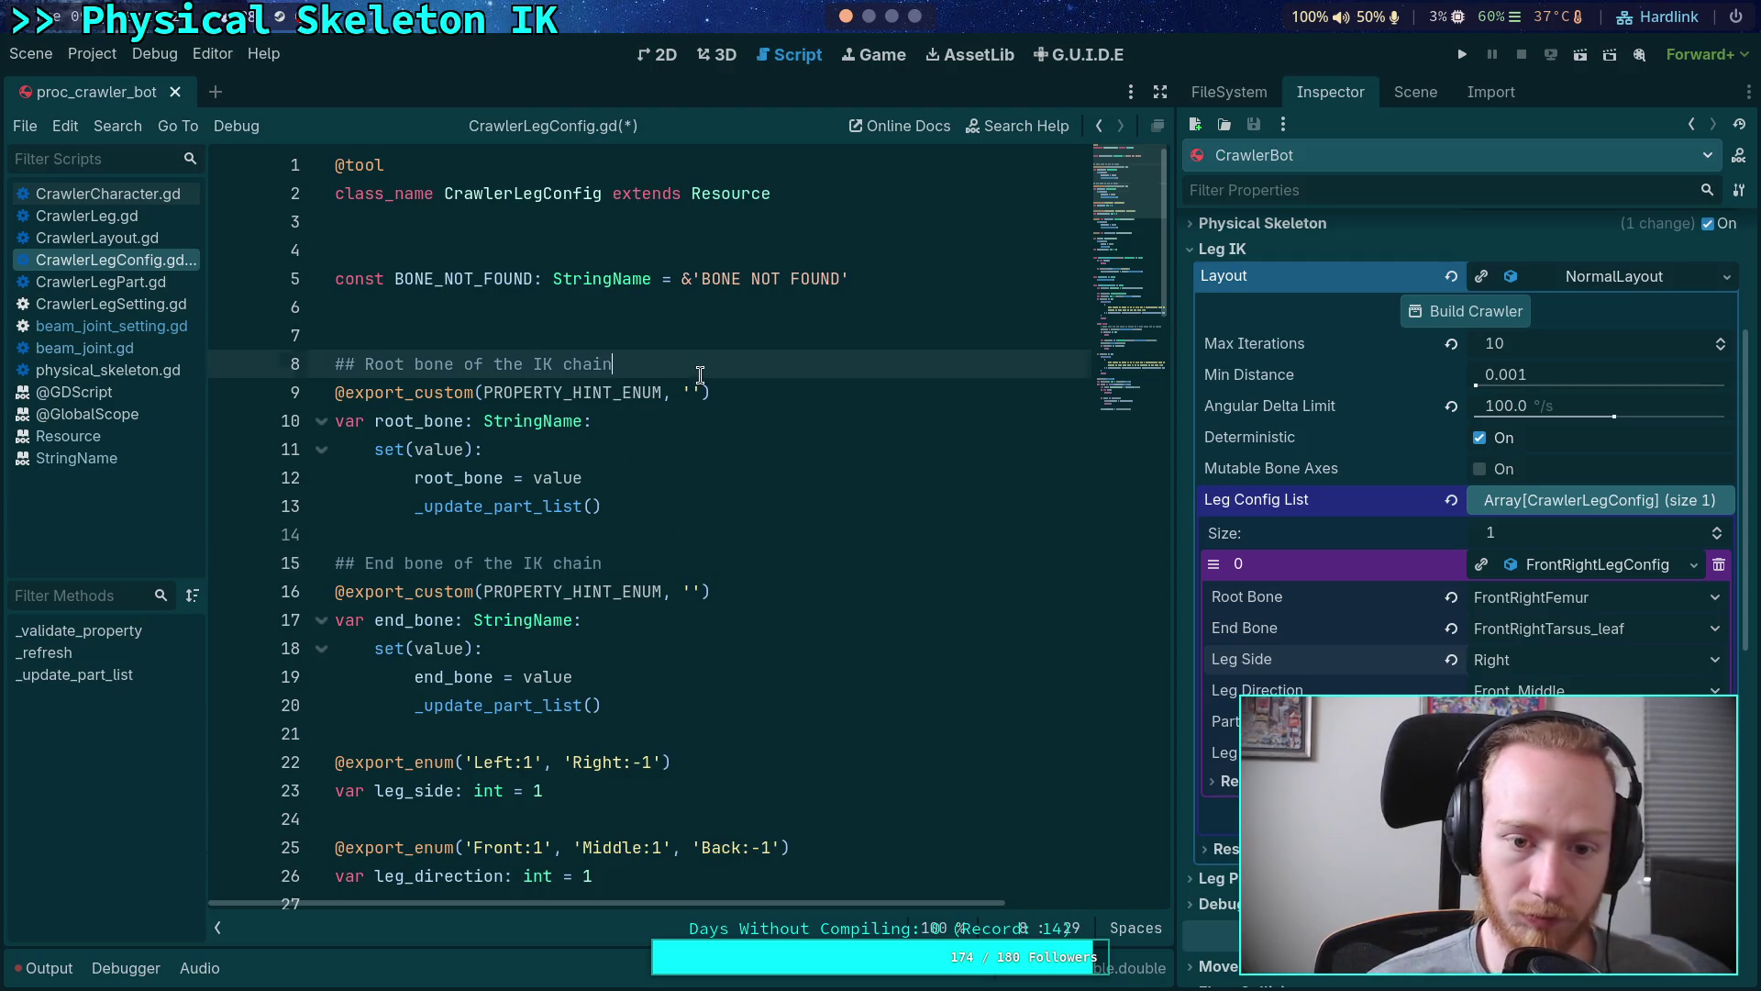
{"action": "type", "text": ", also determines the"}
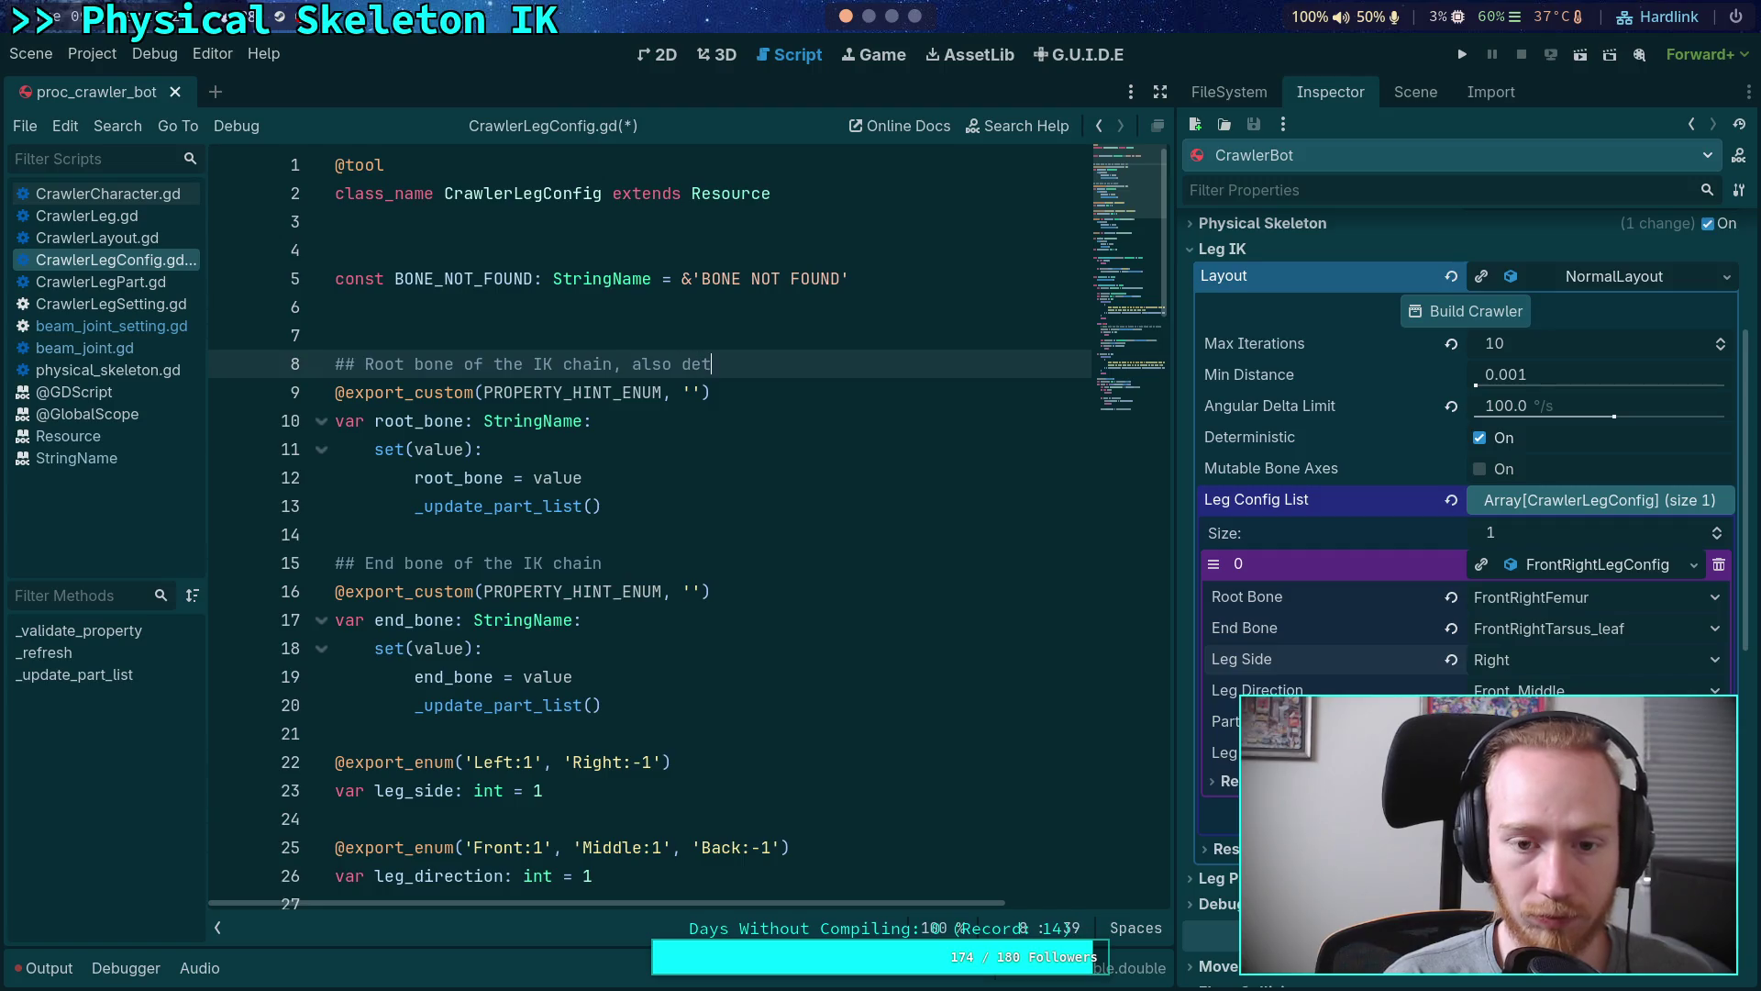
{"action": "type", "text": " location"}
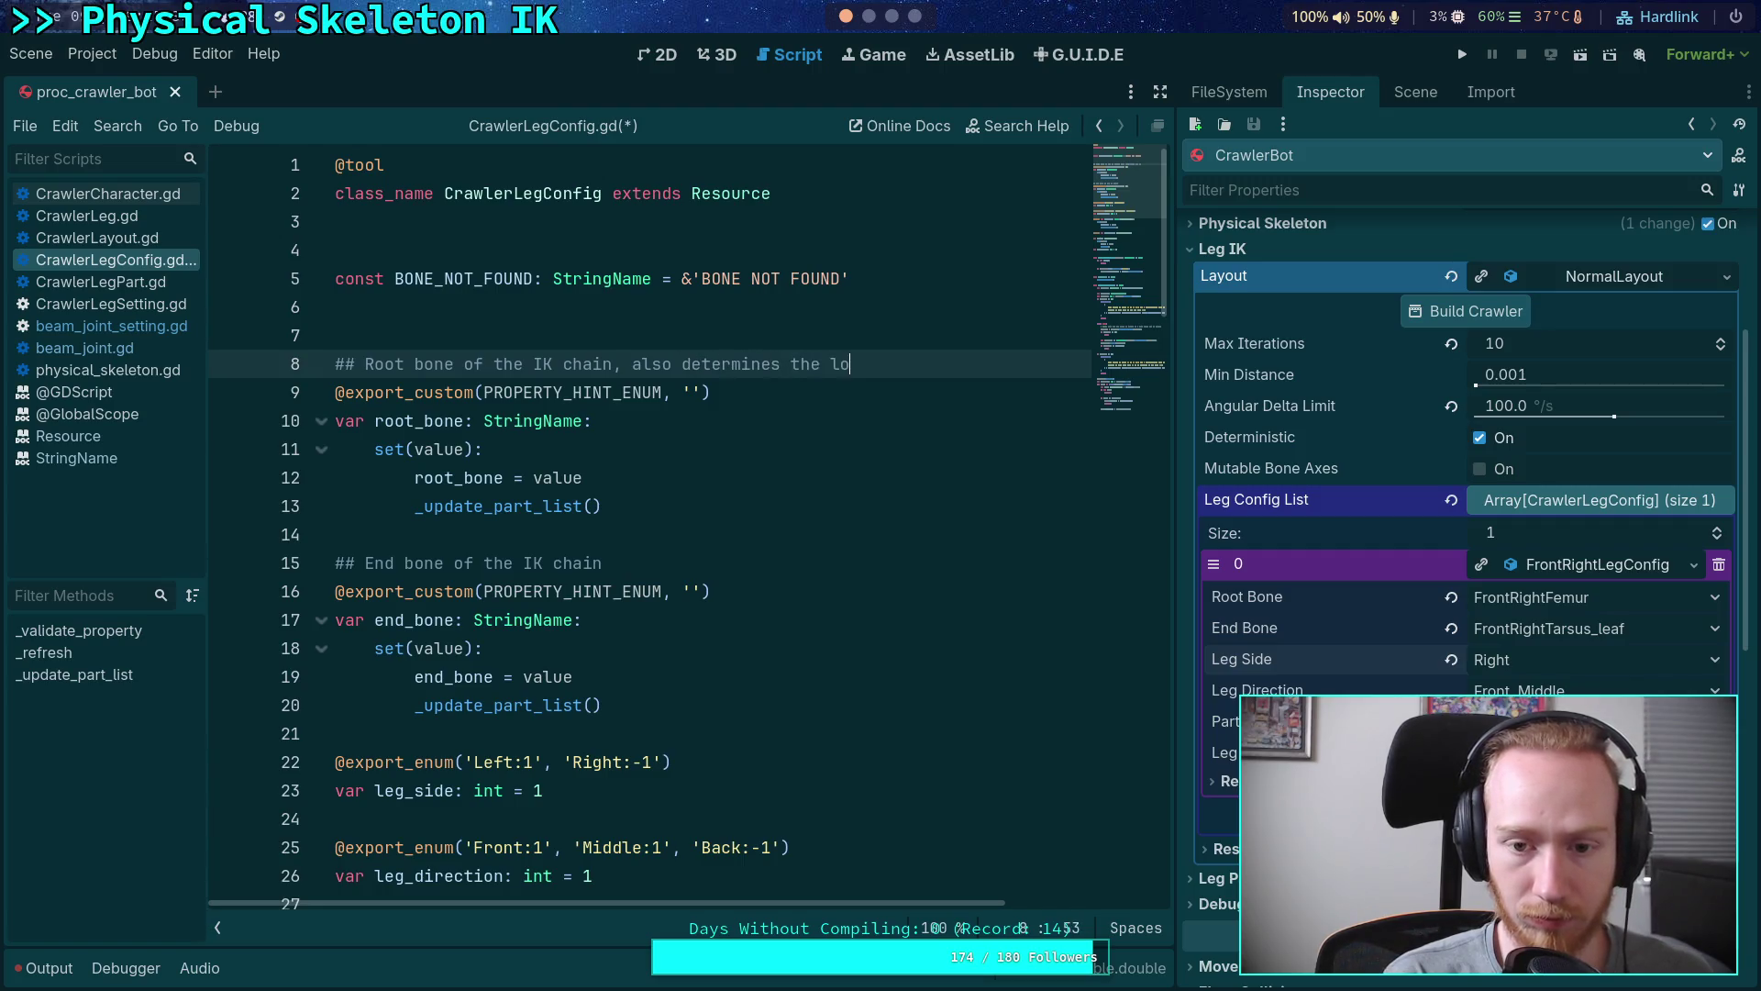
{"action": "type", "text": " of the"}
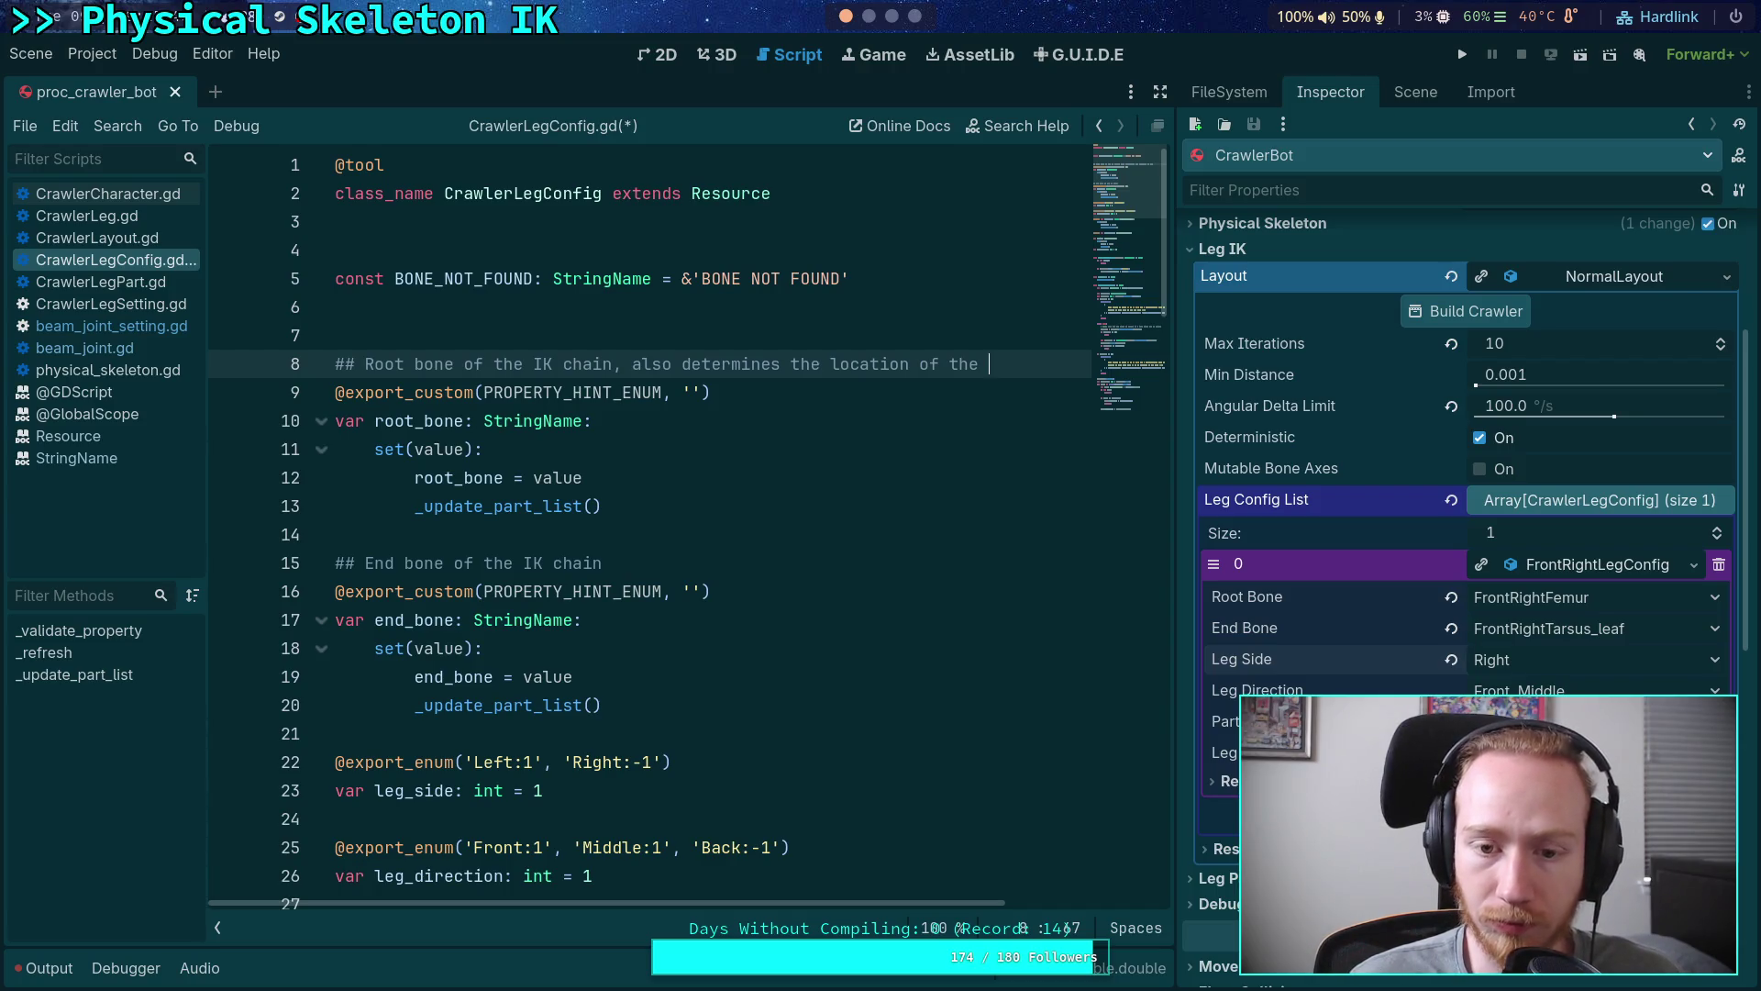
{"action": "type", "text": "leg node"}
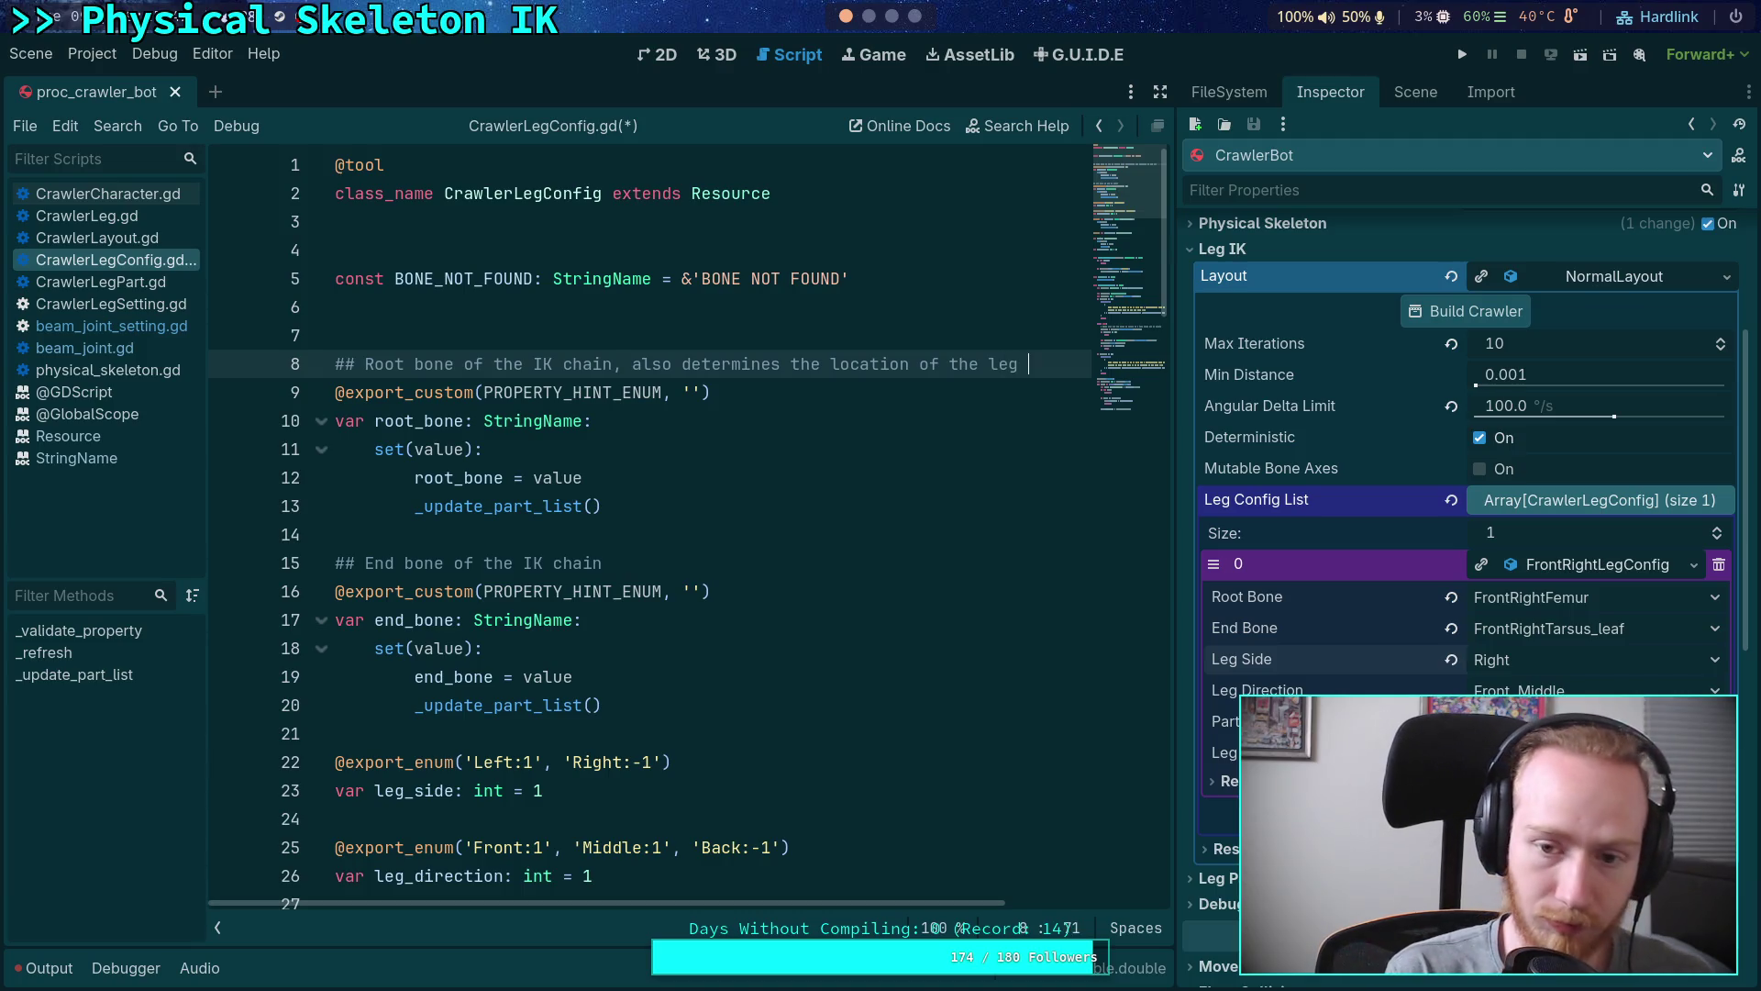
{"action": "left_click_drag", "start_coordinate": [906, 904], "coordinate": [746, 884]}
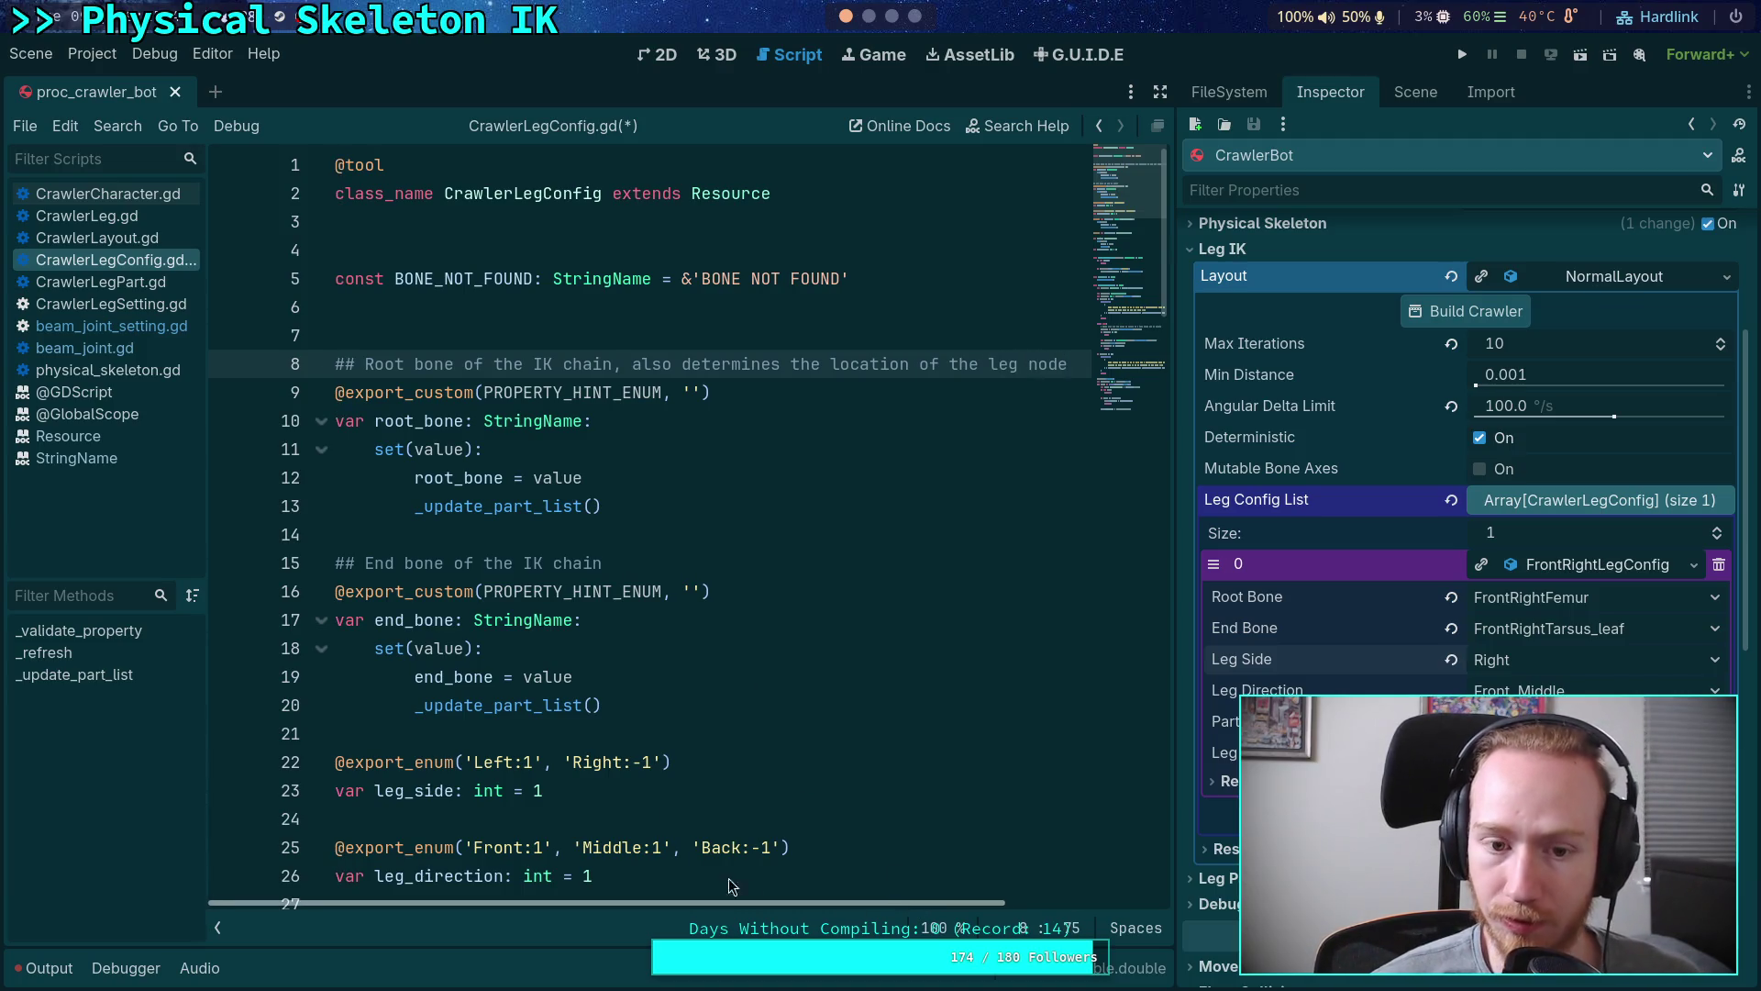
Extend the end bone comment with ', also determines the location of ground spring'
{"action": "left_click", "coordinate": [762, 562]}
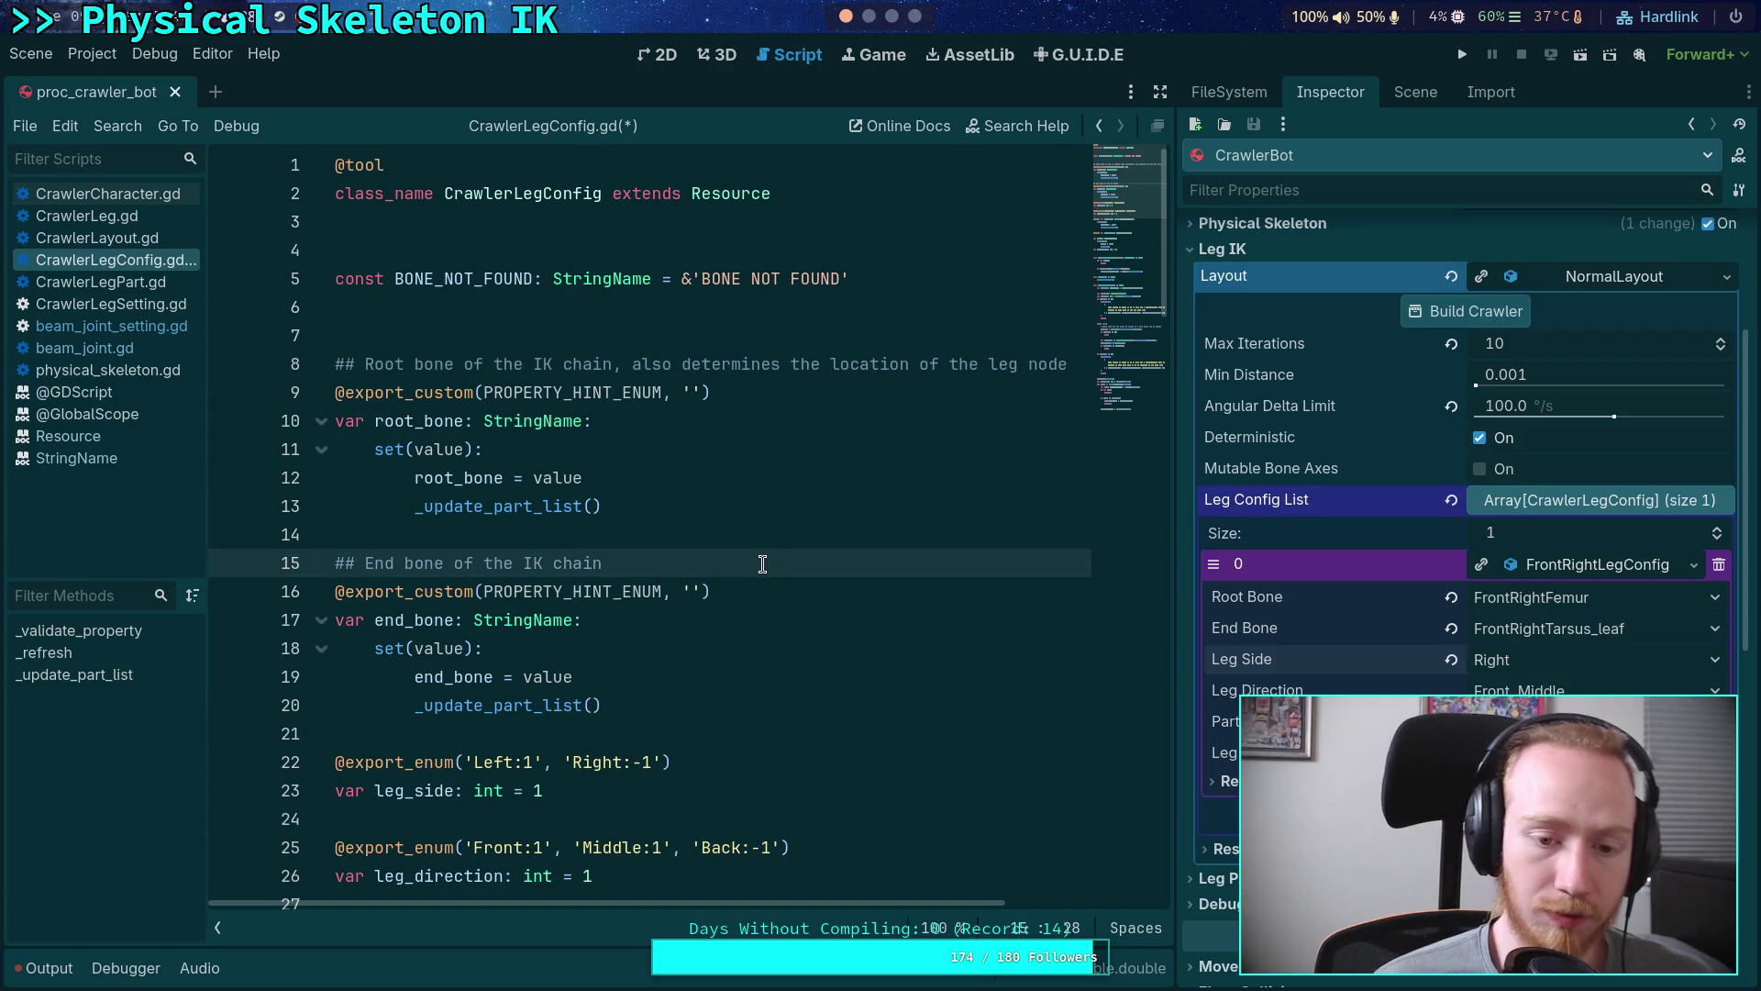
{"action": "type", "text": ", also determines the location of the "}
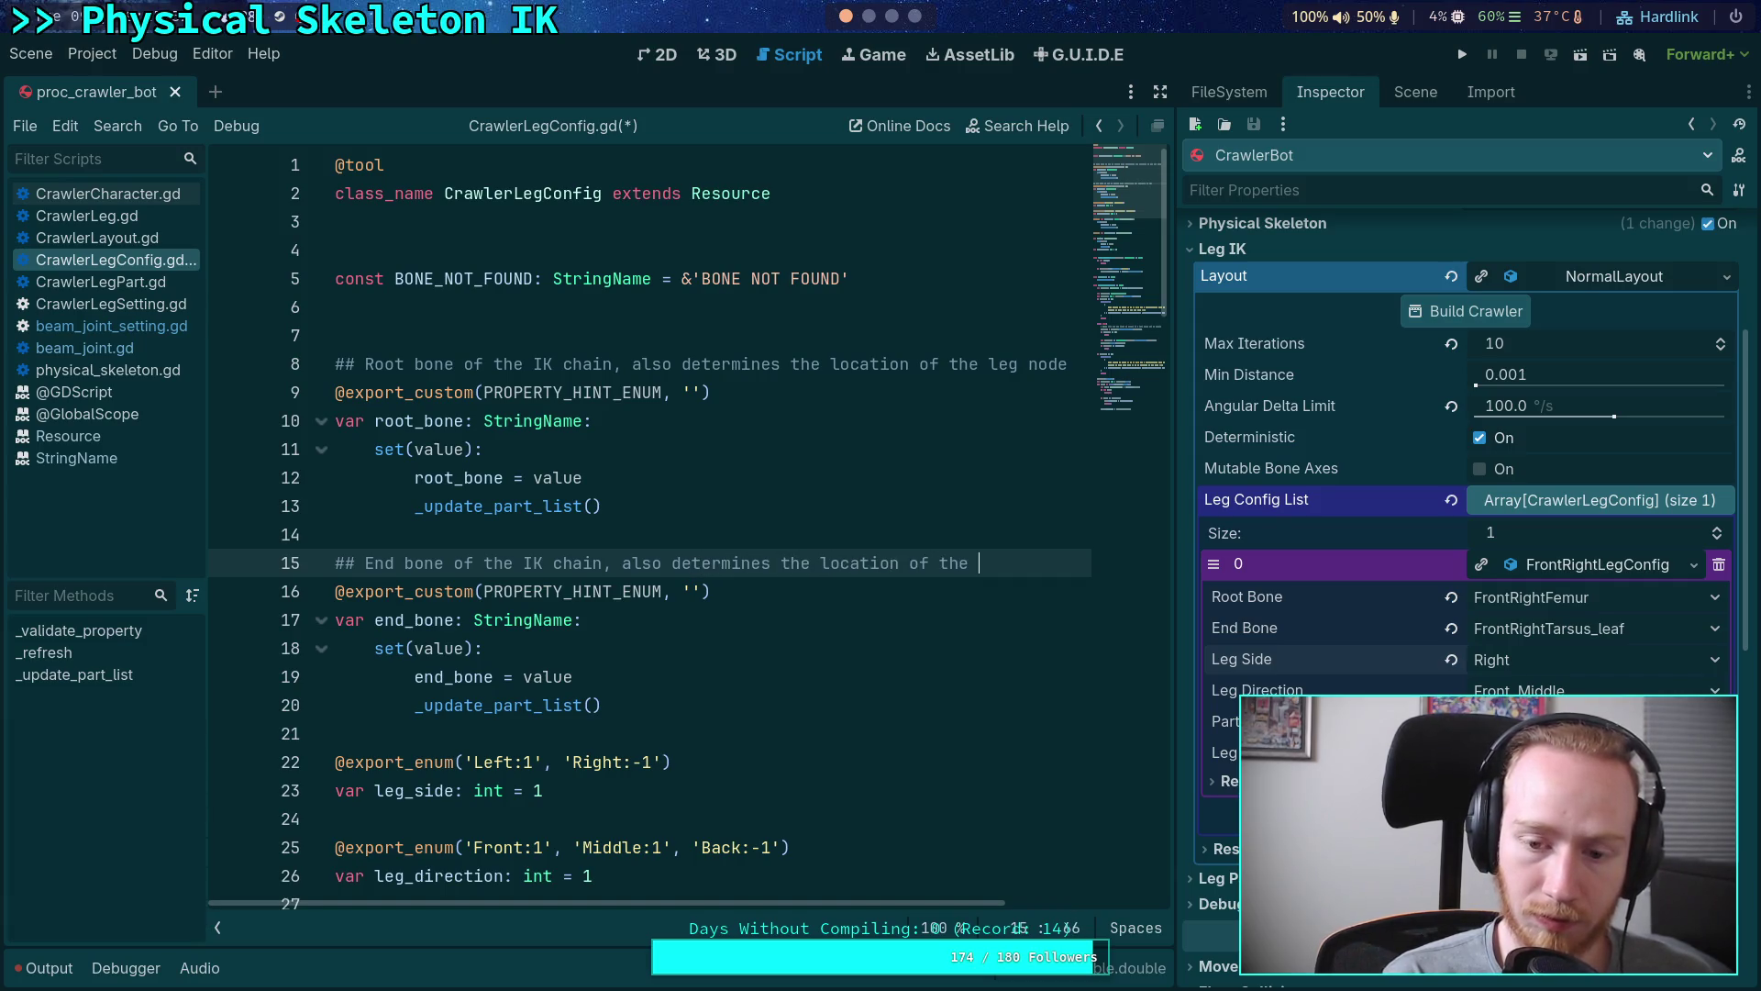
{"action": "type", "text": "ground "}
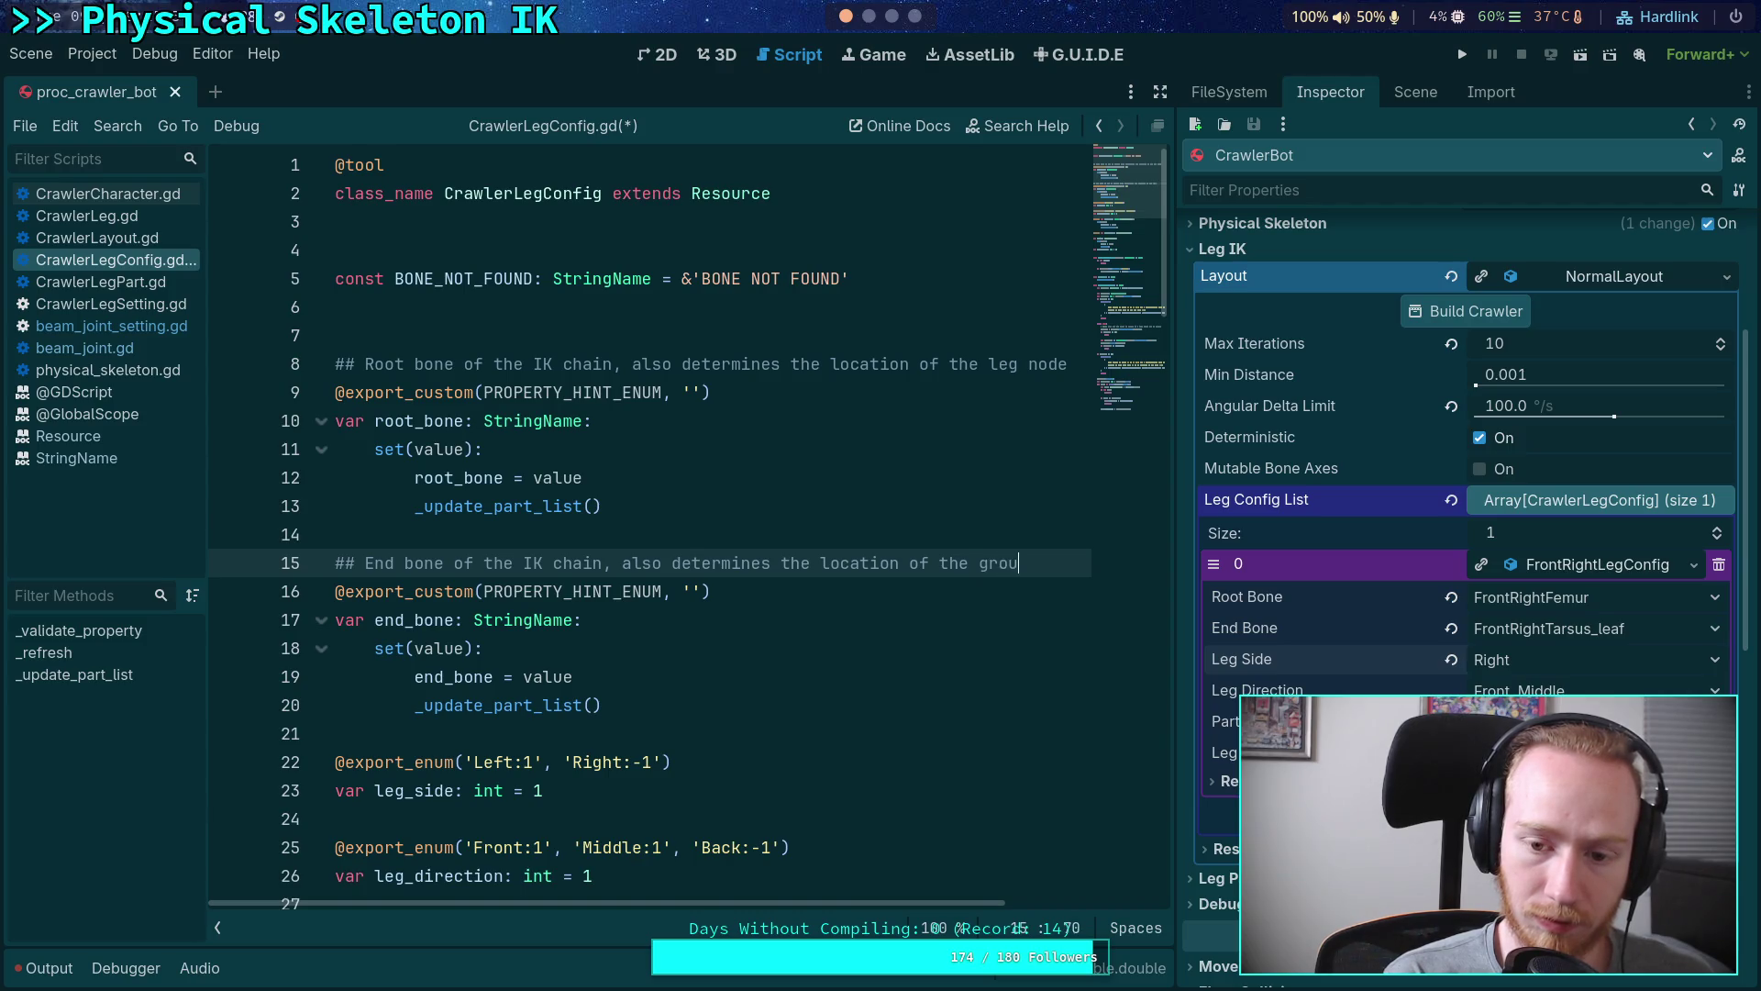
{"action": "type", "text": "spring"}
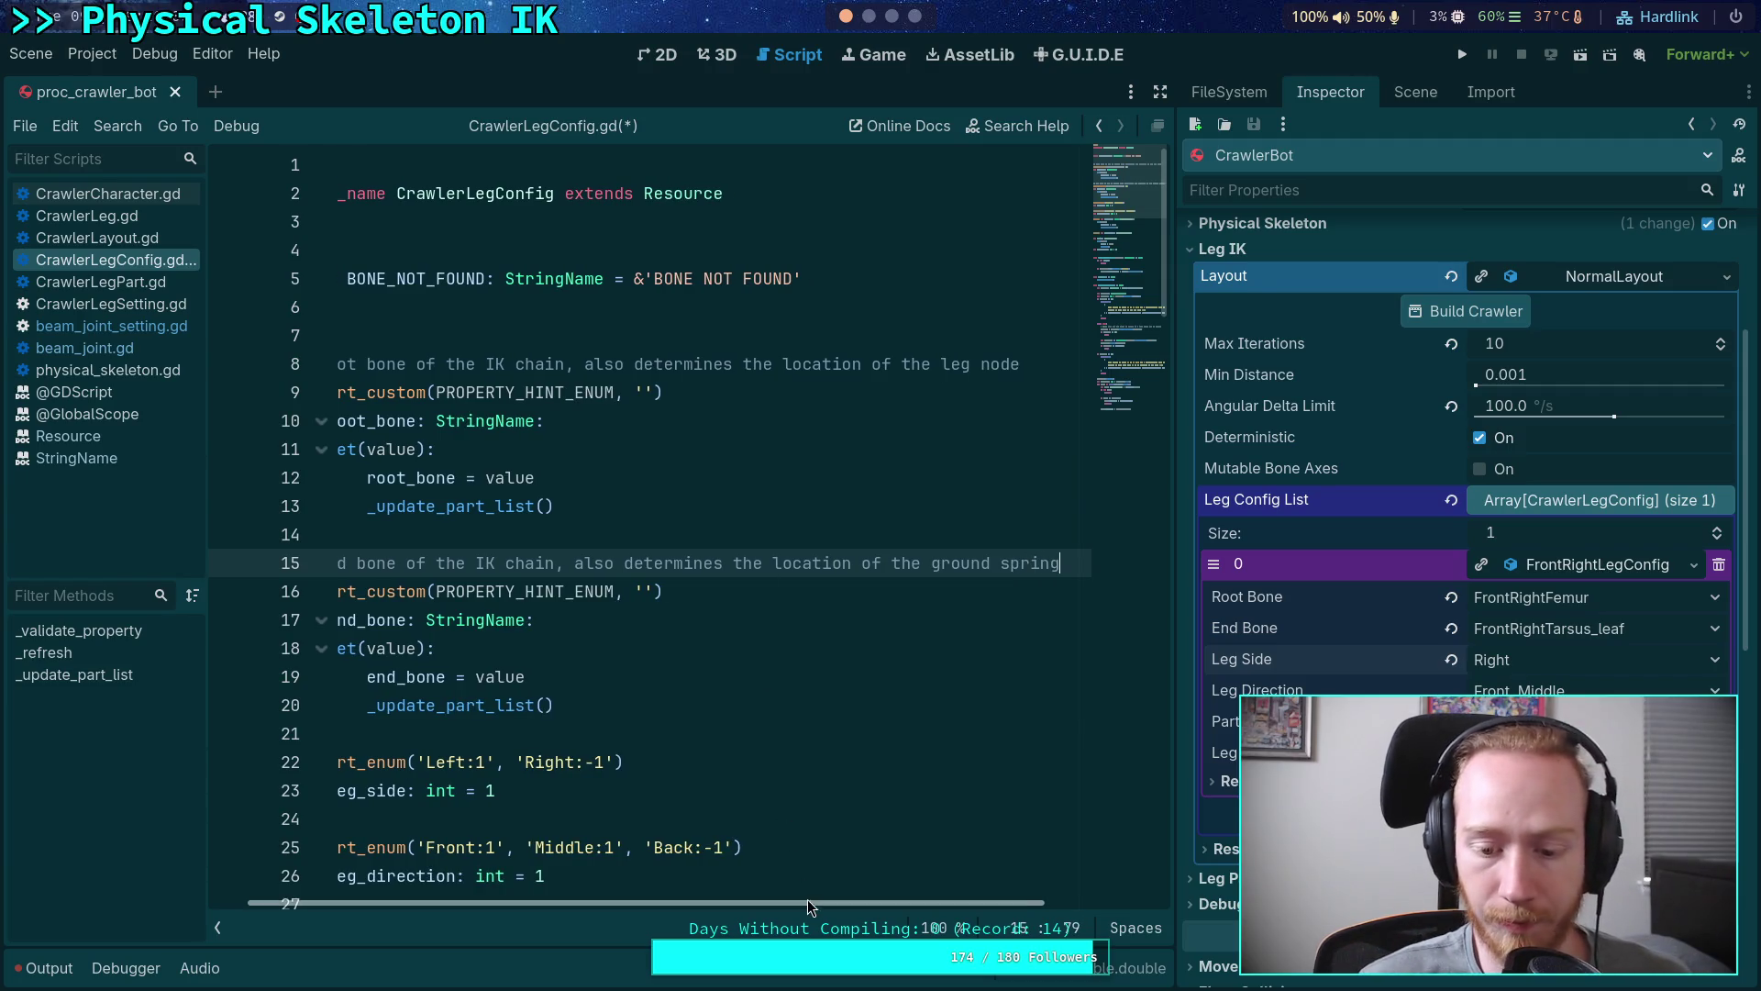
{"action": "left_click_drag", "start_coordinate": [806, 904], "coordinate": [767, 903]}
{"action": "left_click", "coordinate": [601, 676]}
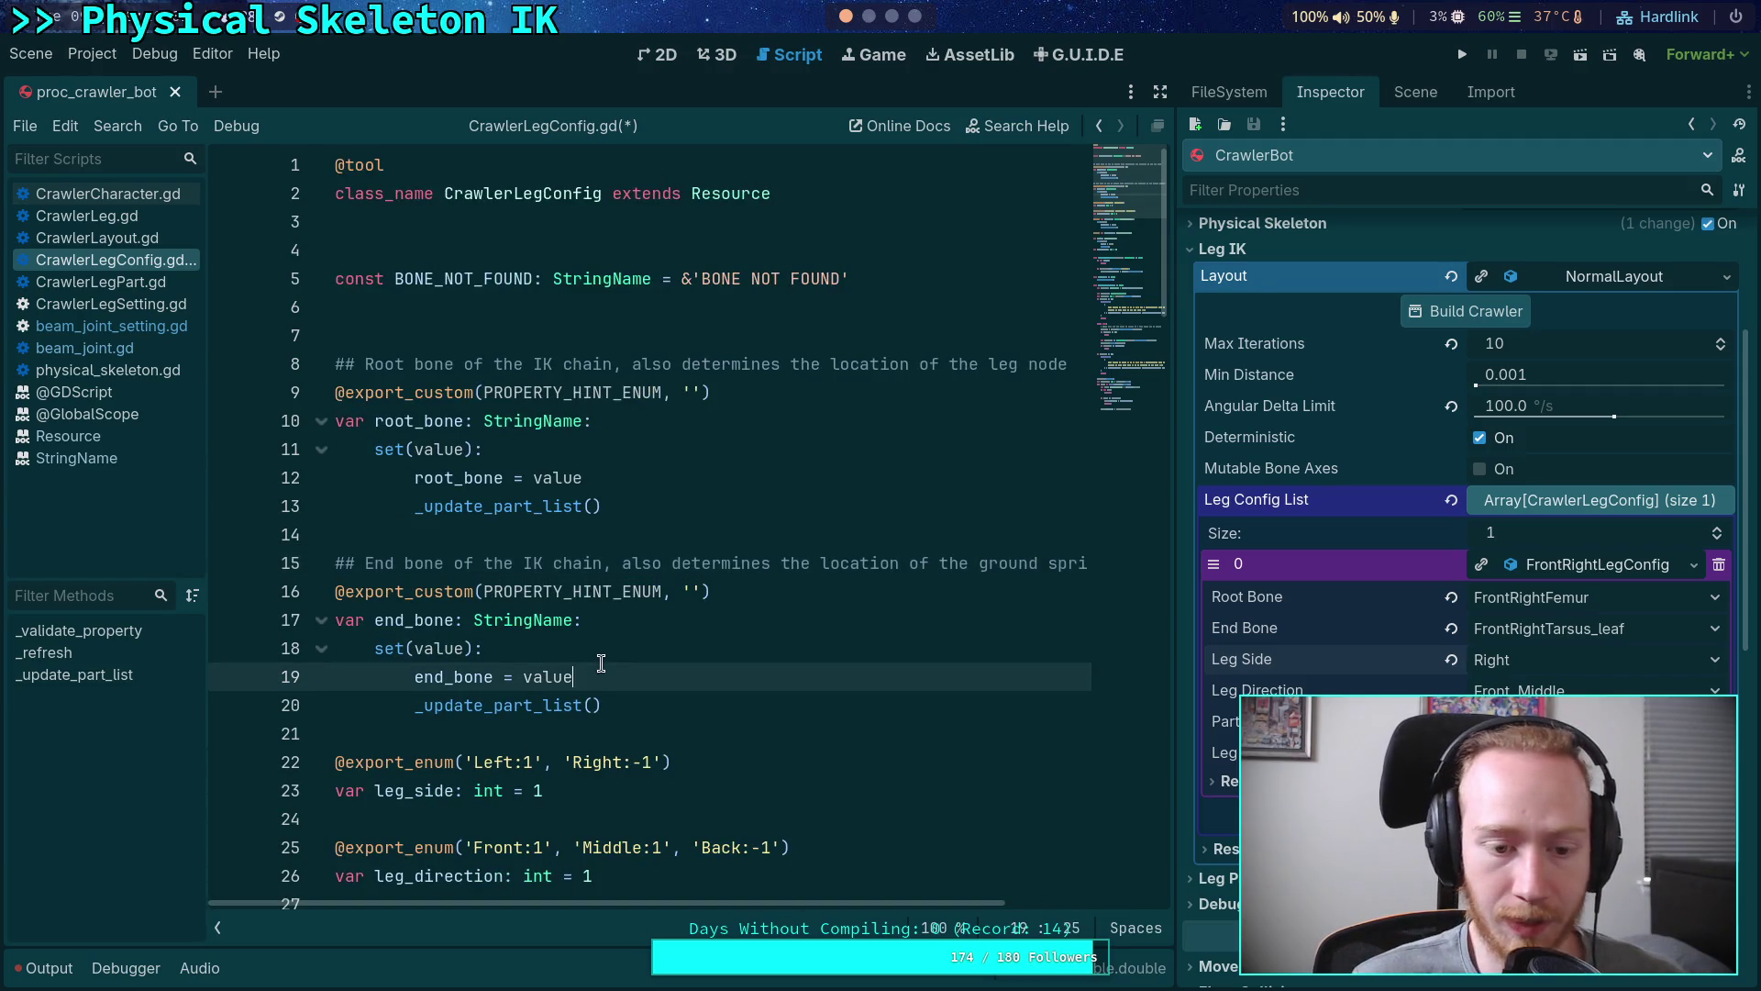
{"action": "double_click", "coordinate": [974, 563]}
{"action": "key", "text": "BackSpace"}
{"action": "key", "text": "BackSpace"}
Reword the end bone comment's final word from 'spring' to 'forces'
{"action": "double_click", "coordinate": [1032, 563]}
{"action": "type", "text": "detection"}
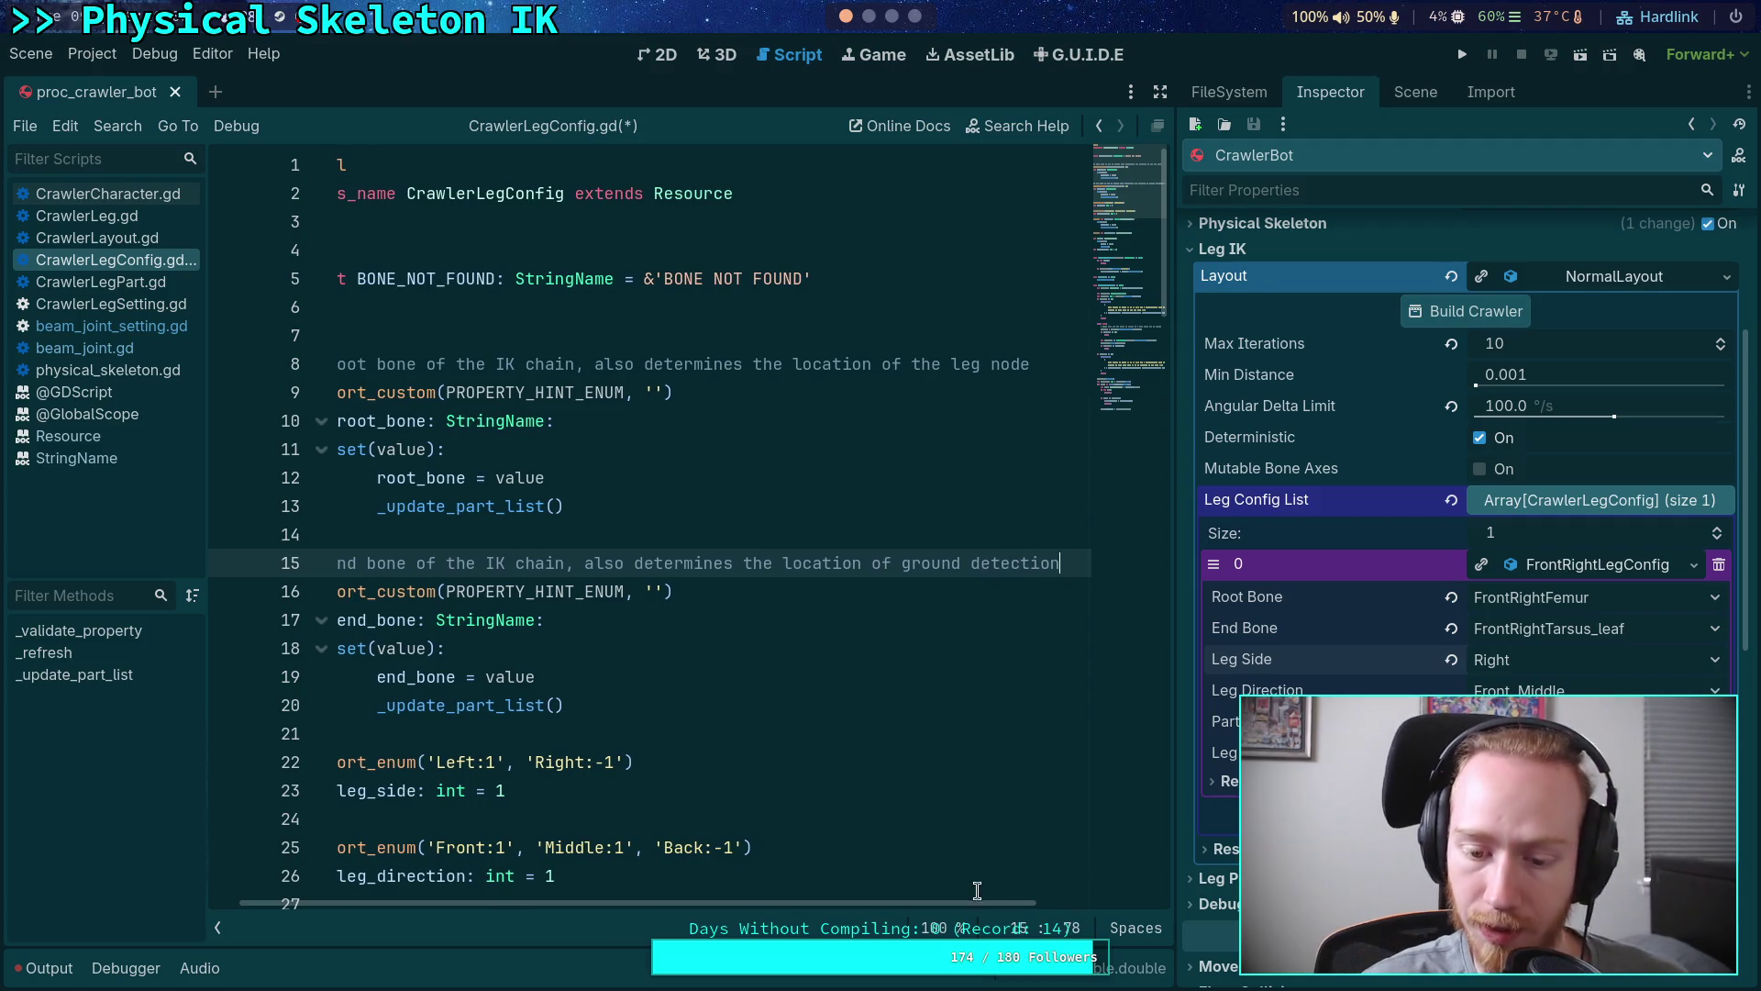
{"action": "key", "text": "Home"}
{"action": "double_click", "coordinate": [1033, 563]}
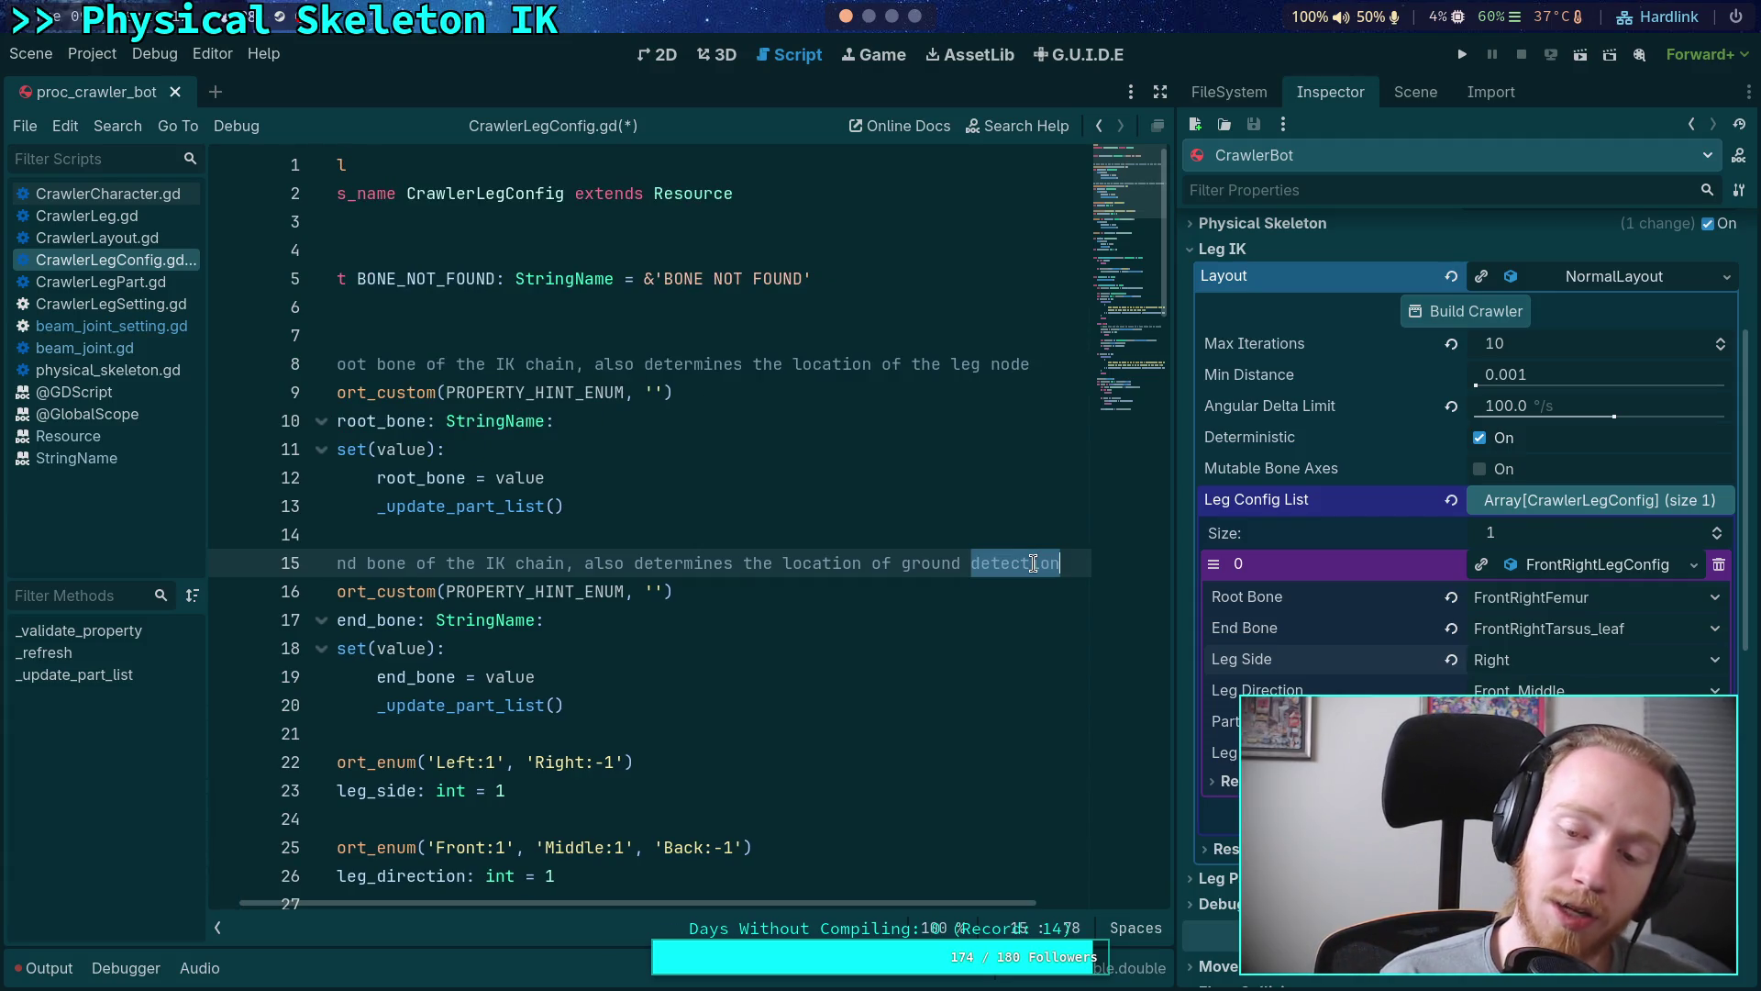
{"action": "type", "text": "forces"}
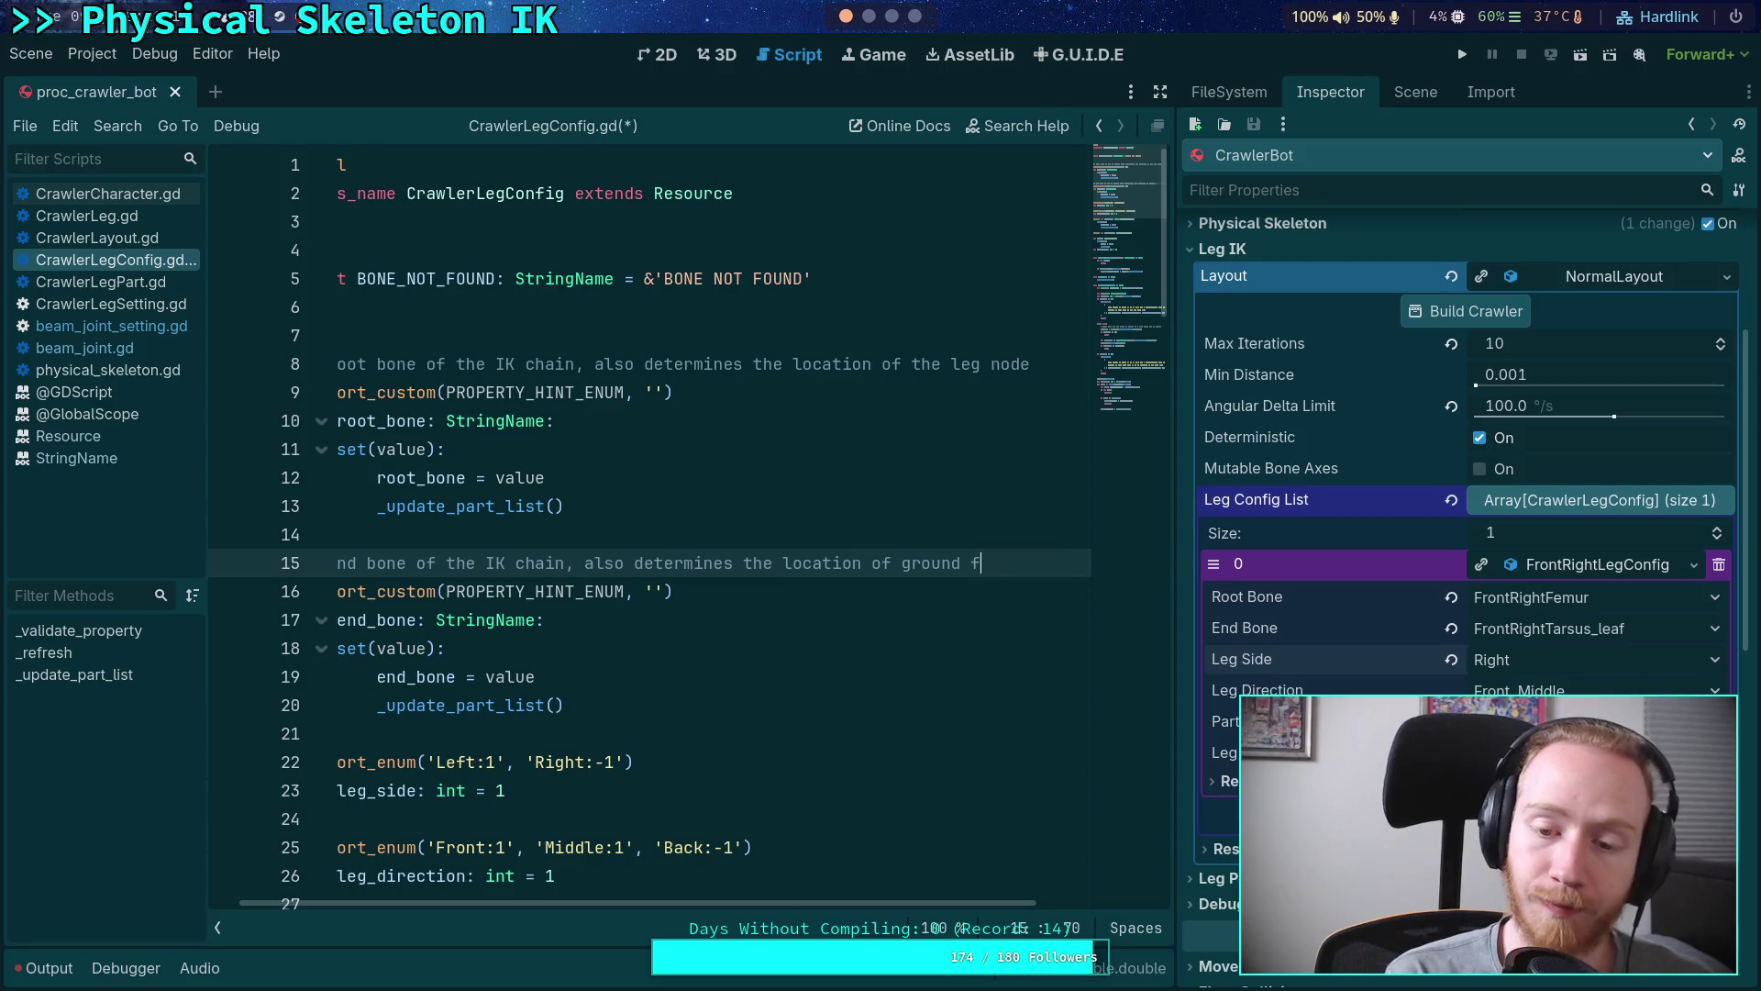
{"action": "key", "text": "Home"}
{"action": "left_click", "coordinate": [669, 688]}
{"action": "scroll", "coordinate": [688, 679], "scroll_direction": "down", "scroll_amount": 2}
Add '## If this leg is a left or right leg' above the leg_side export
{"action": "key", "text": "Return"}
{"action": "type", "text": "## I "}
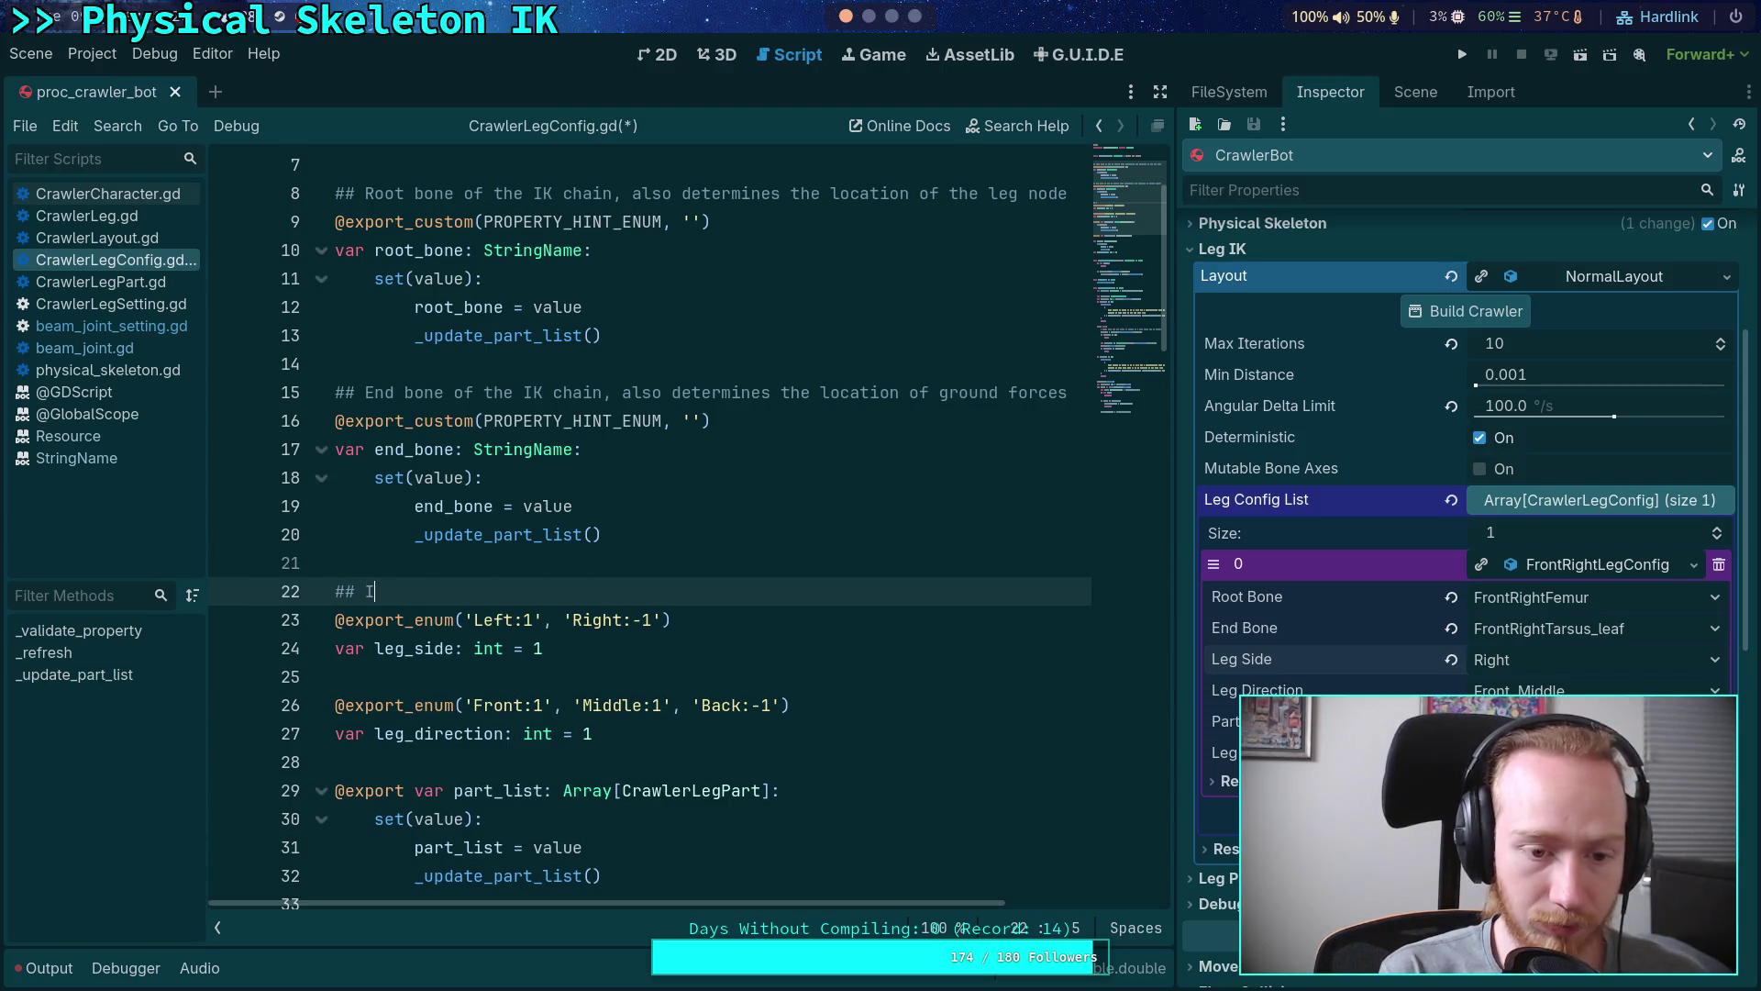
{"action": "type", "text": "f the"}
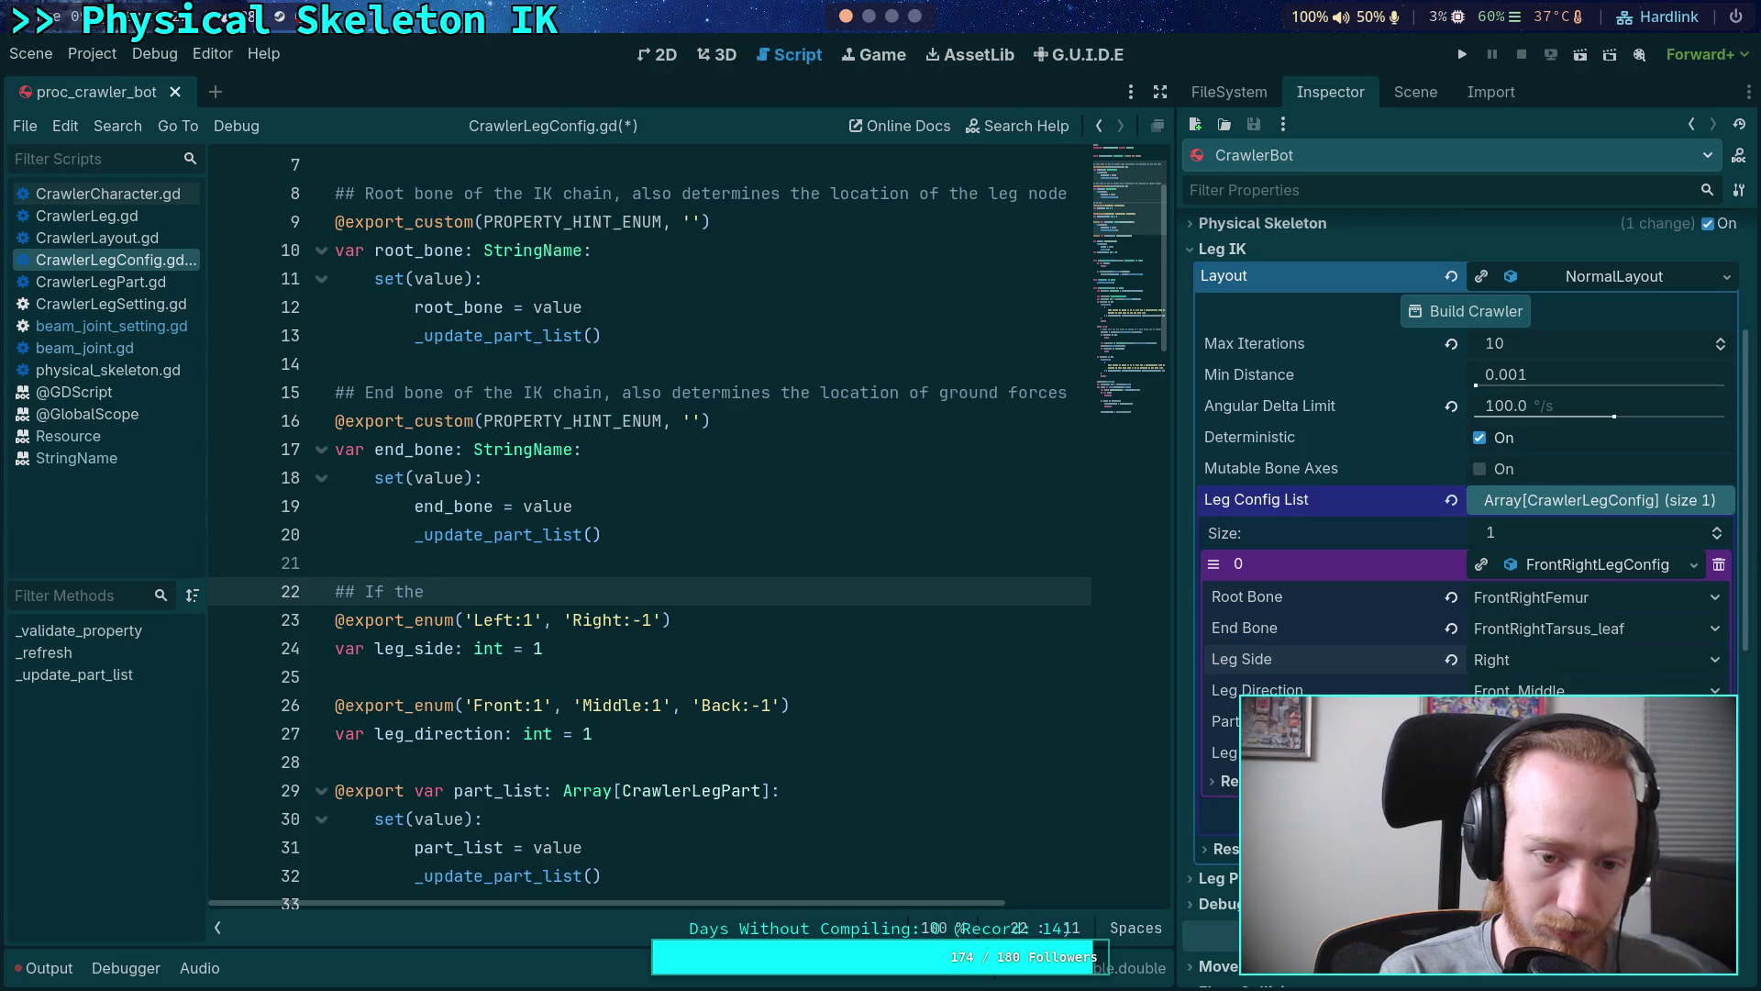
{"action": "key", "text": "BackSpace"}
{"action": "key", "text": "BackSpace"}
{"action": "type", "text": "is leg is a "}
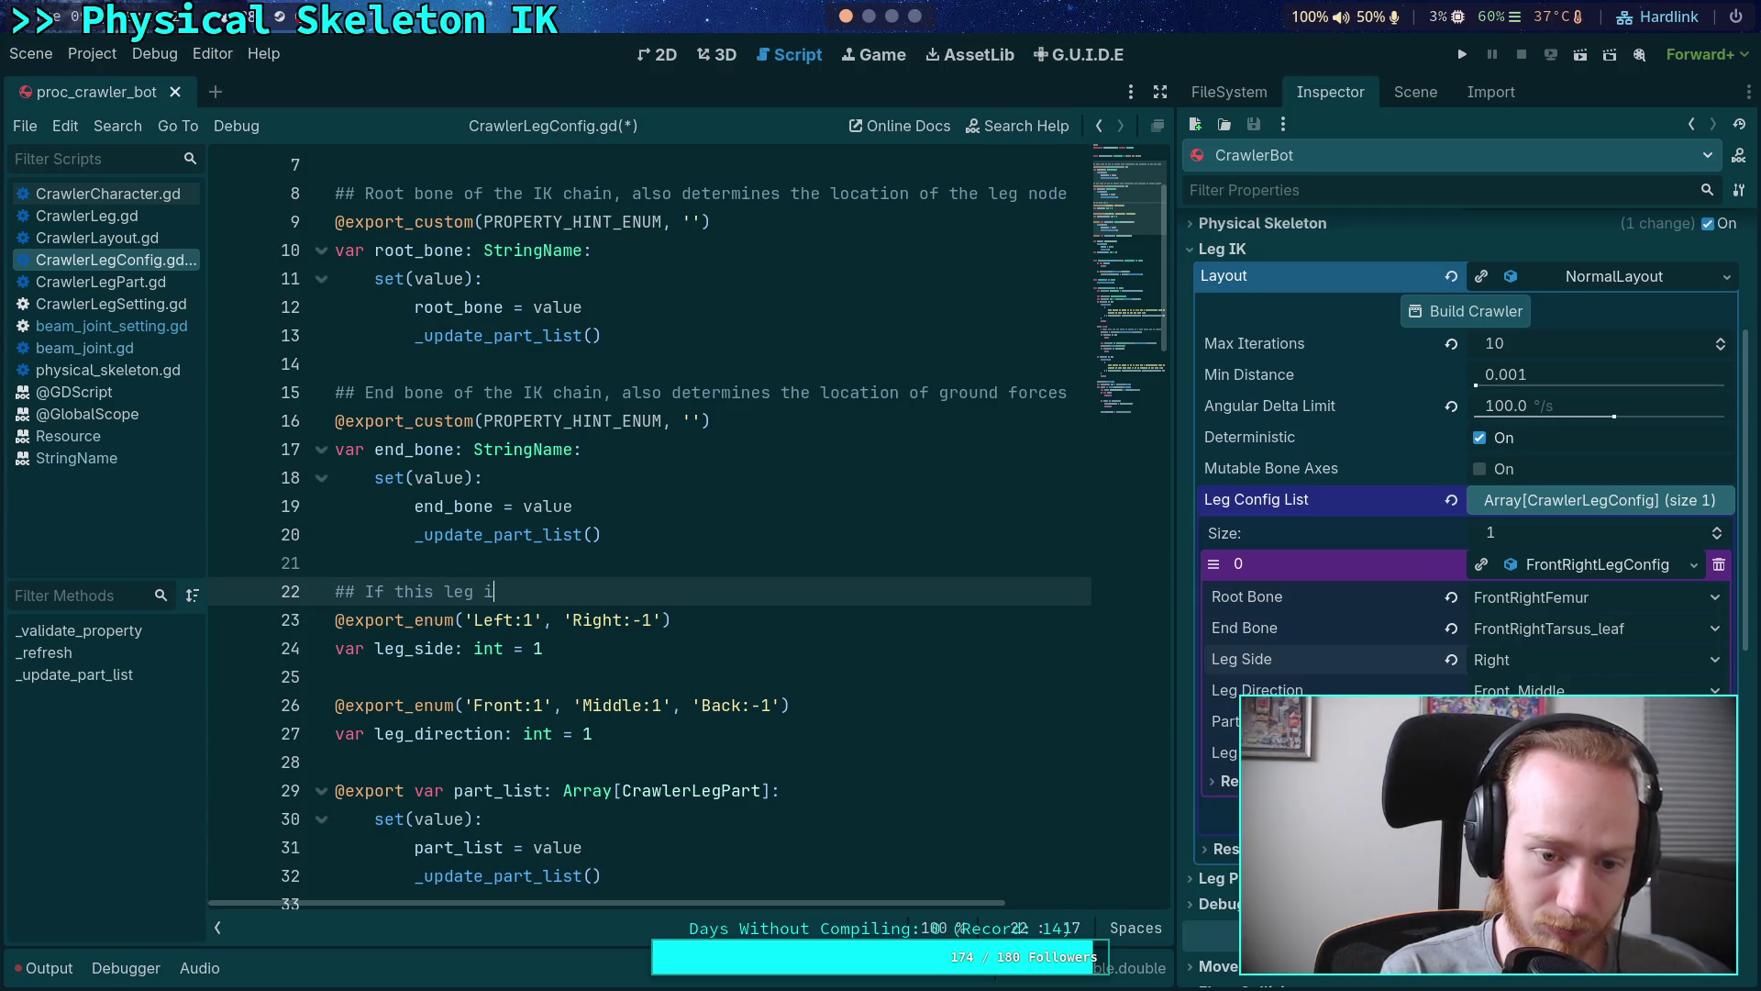
{"action": "type", "text": "lefgt"}
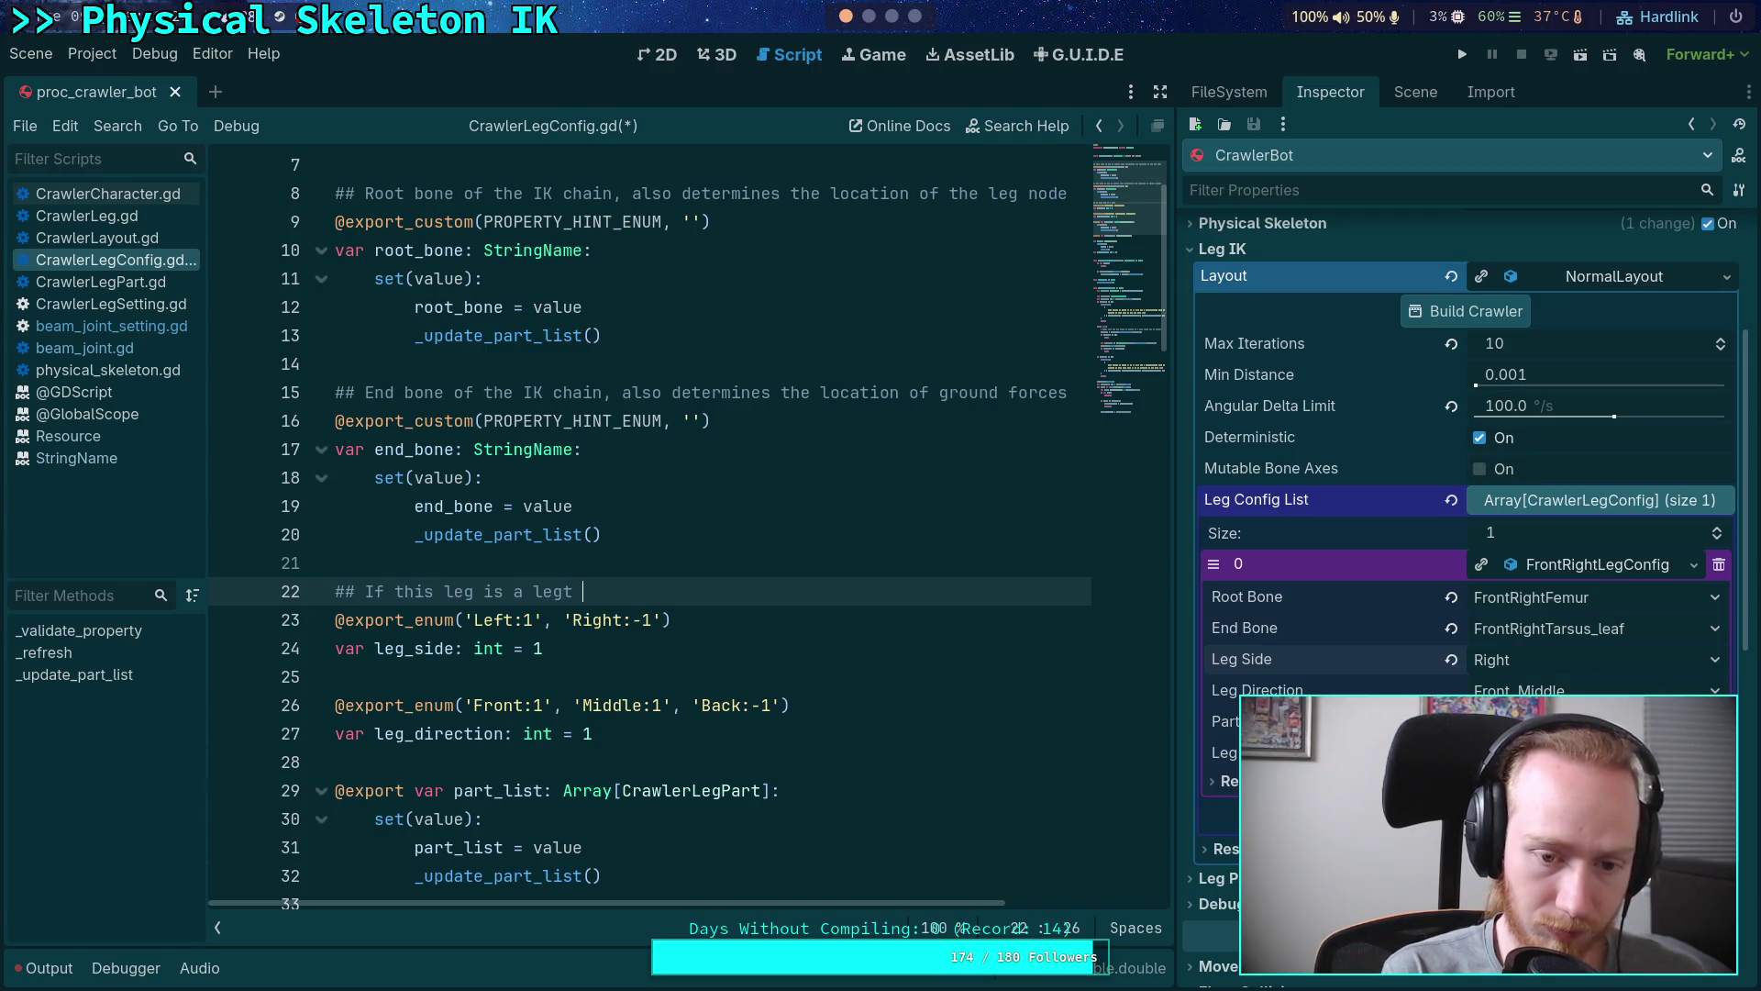
{"action": "key", "text": "BackSpace"}
{"action": "key", "text": "BackSpace"}
{"action": "type", "text": "t or righ"}
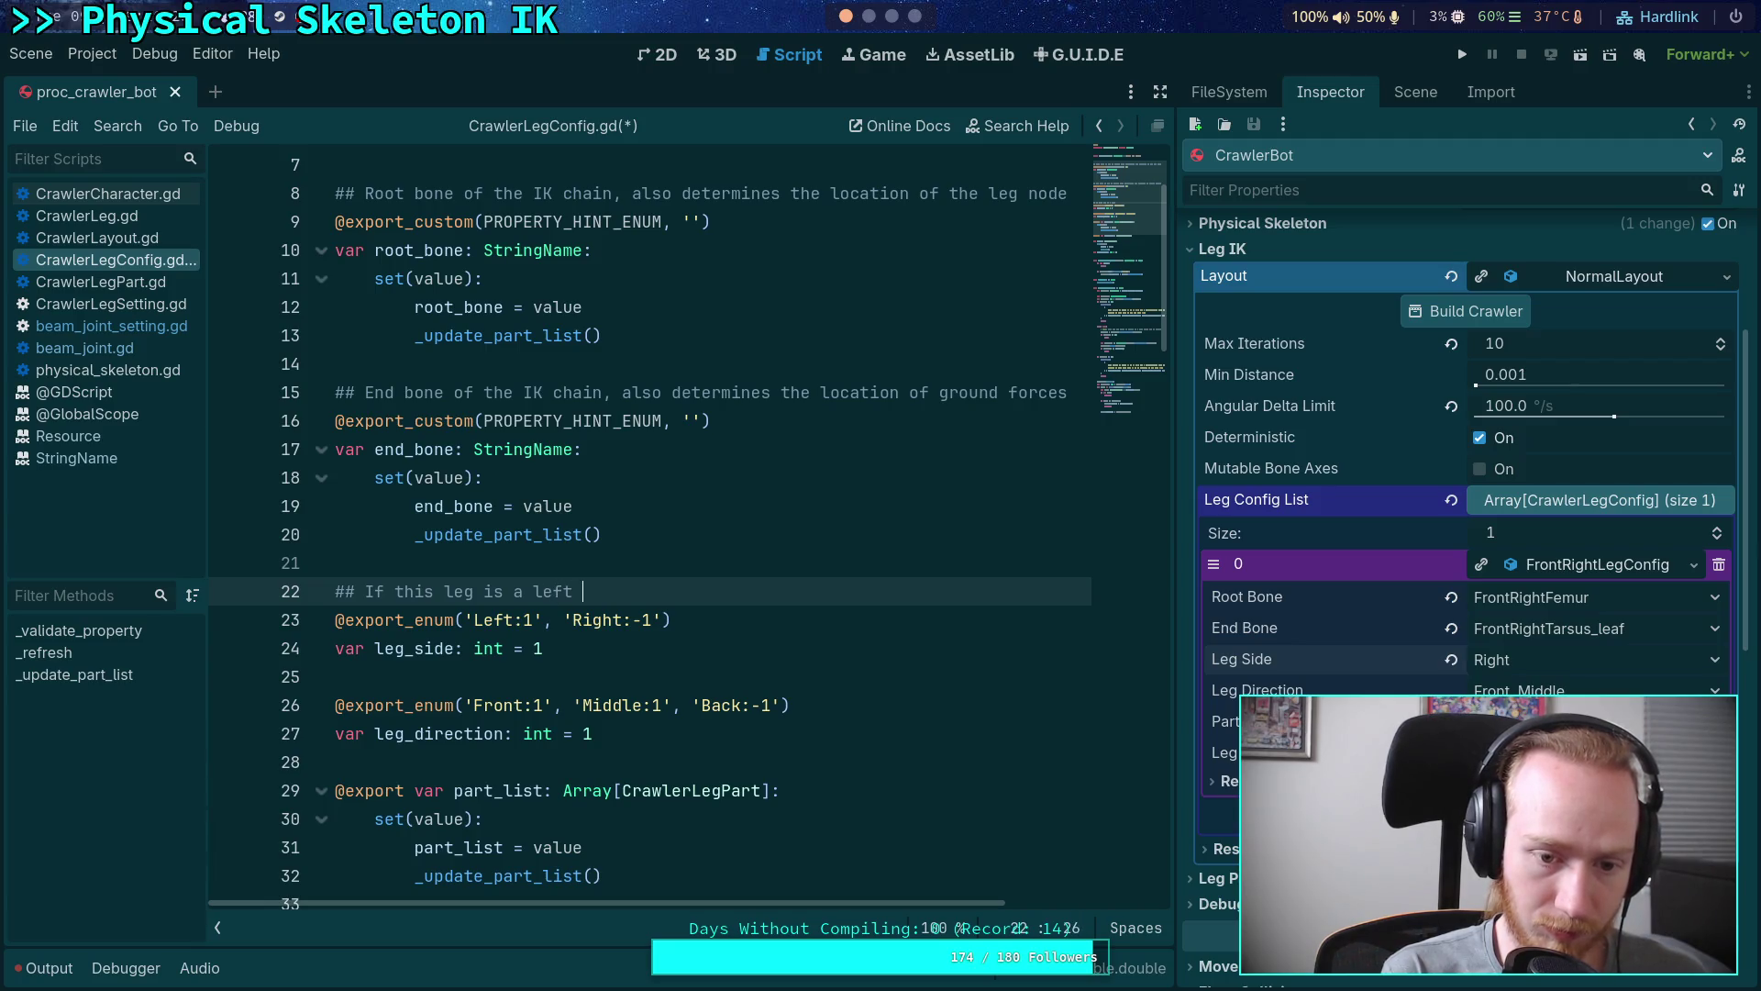
{"action": "type", "text": "t leg"}
Add '## If this leg is a front, middle, or back' above the leg_direction export
{"action": "scroll", "coordinate": [642, 523], "scroll_direction": "down", "scroll_amount": 2}
{"action": "left_click", "coordinate": [367, 505]}
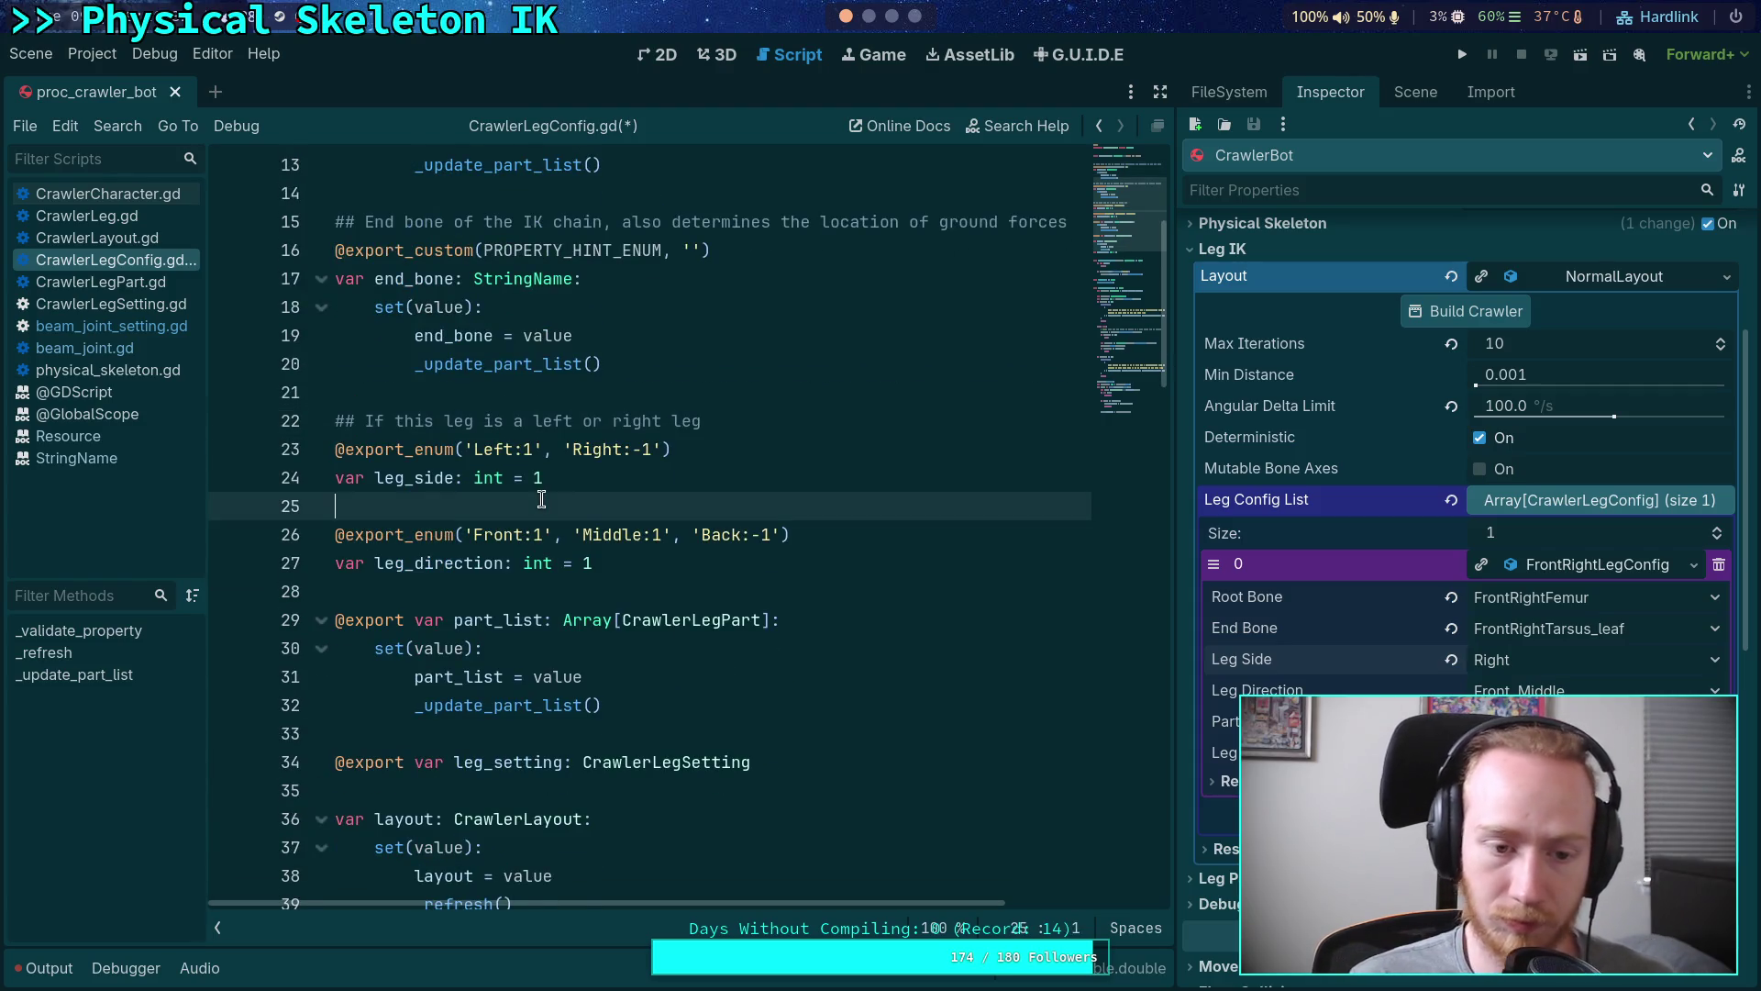
{"action": "key", "text": "Return"}
{"action": "type", "text": "## If this leg "}
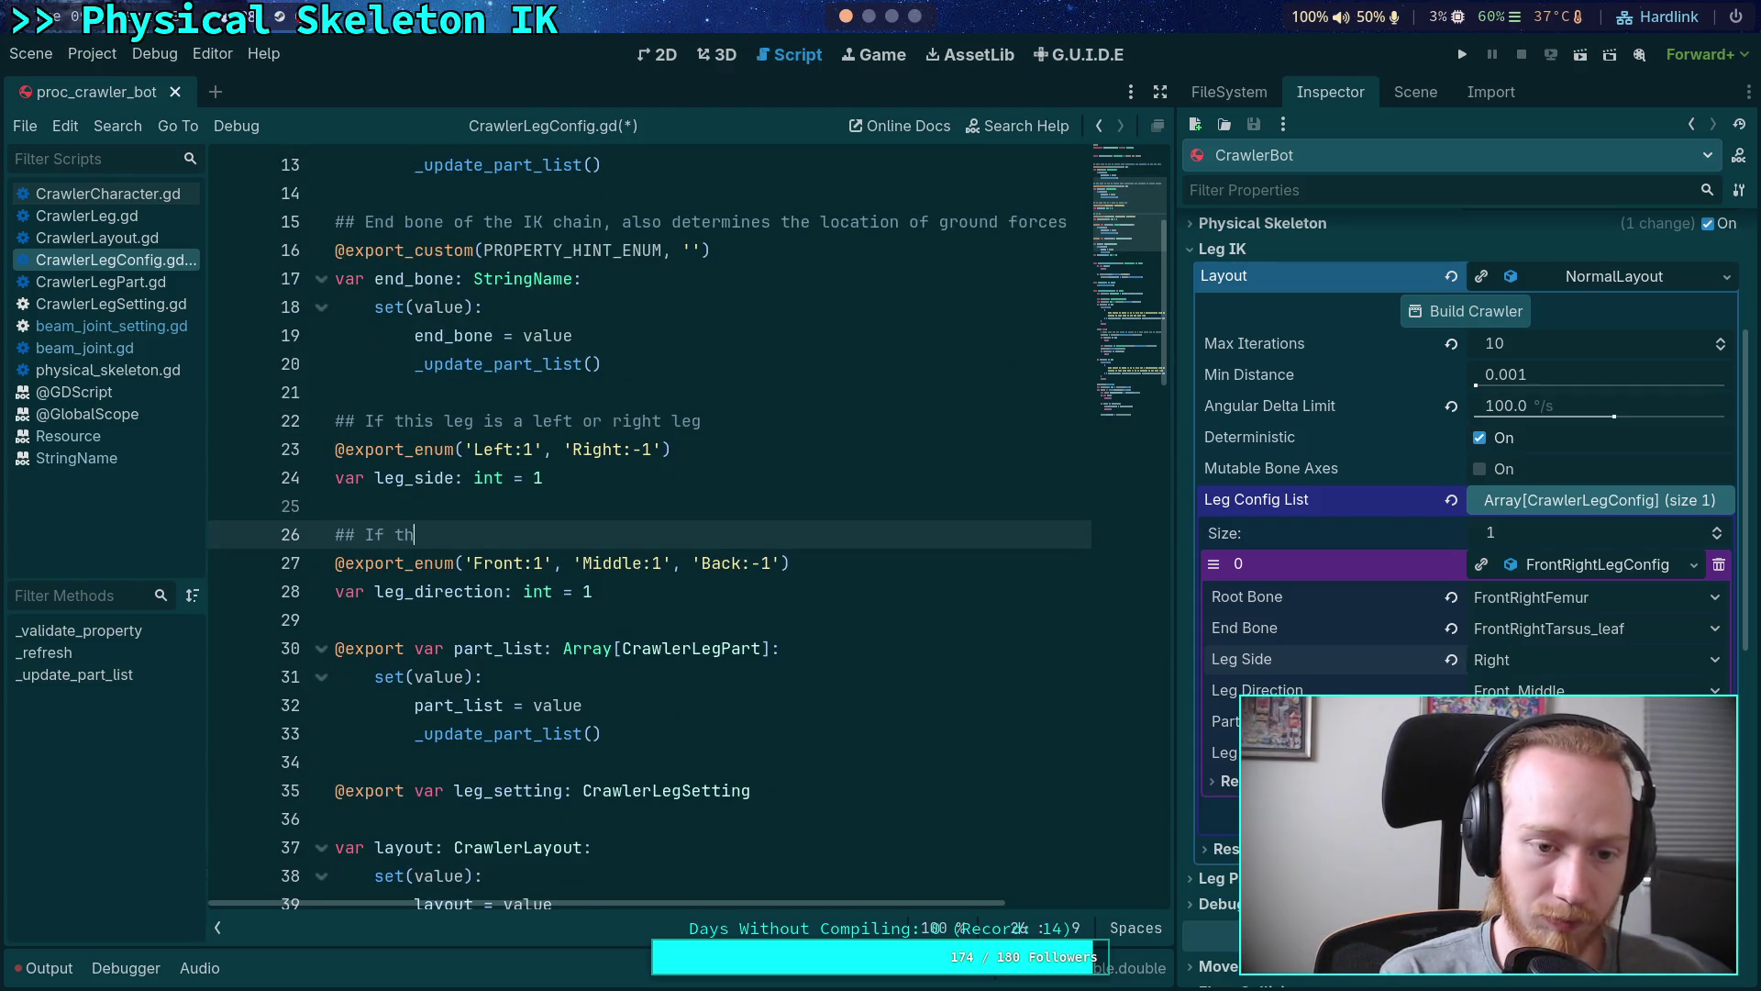
{"action": "type", "text": "is a front, middle, or back"}
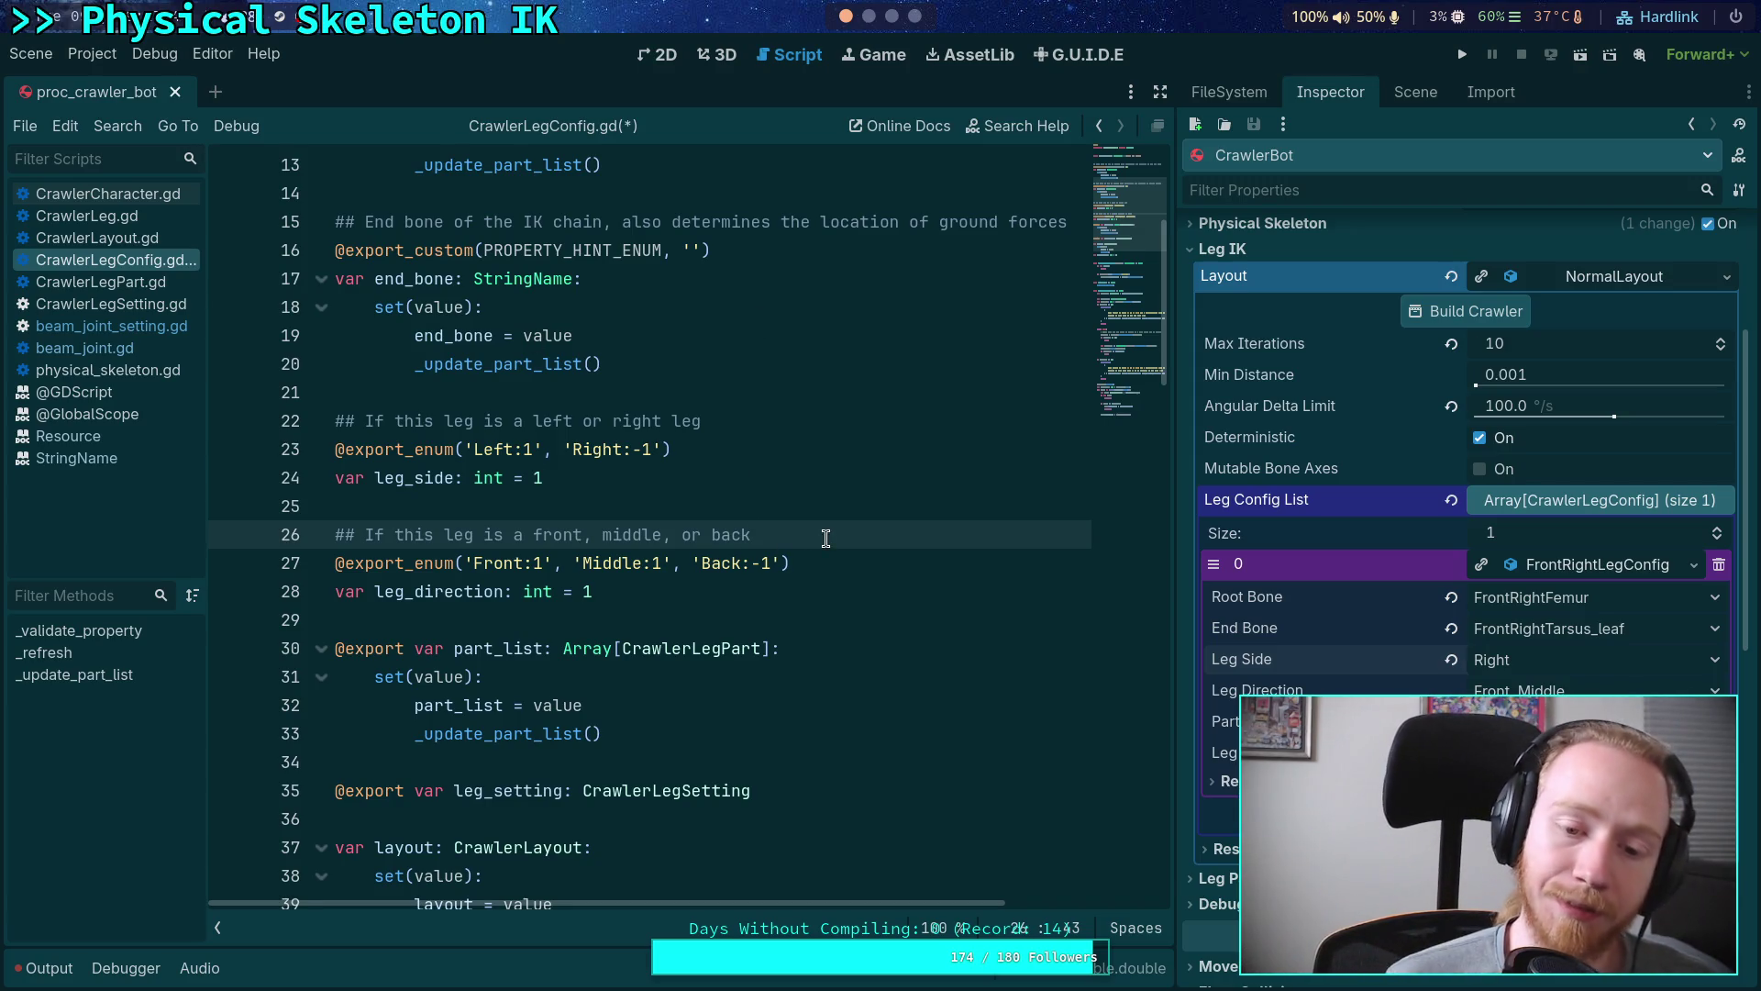
End the direction comment with 'leg.' and append 'Determines how offsets and rotations' to the leg_side comment
{"action": "type", "text": "leg."}
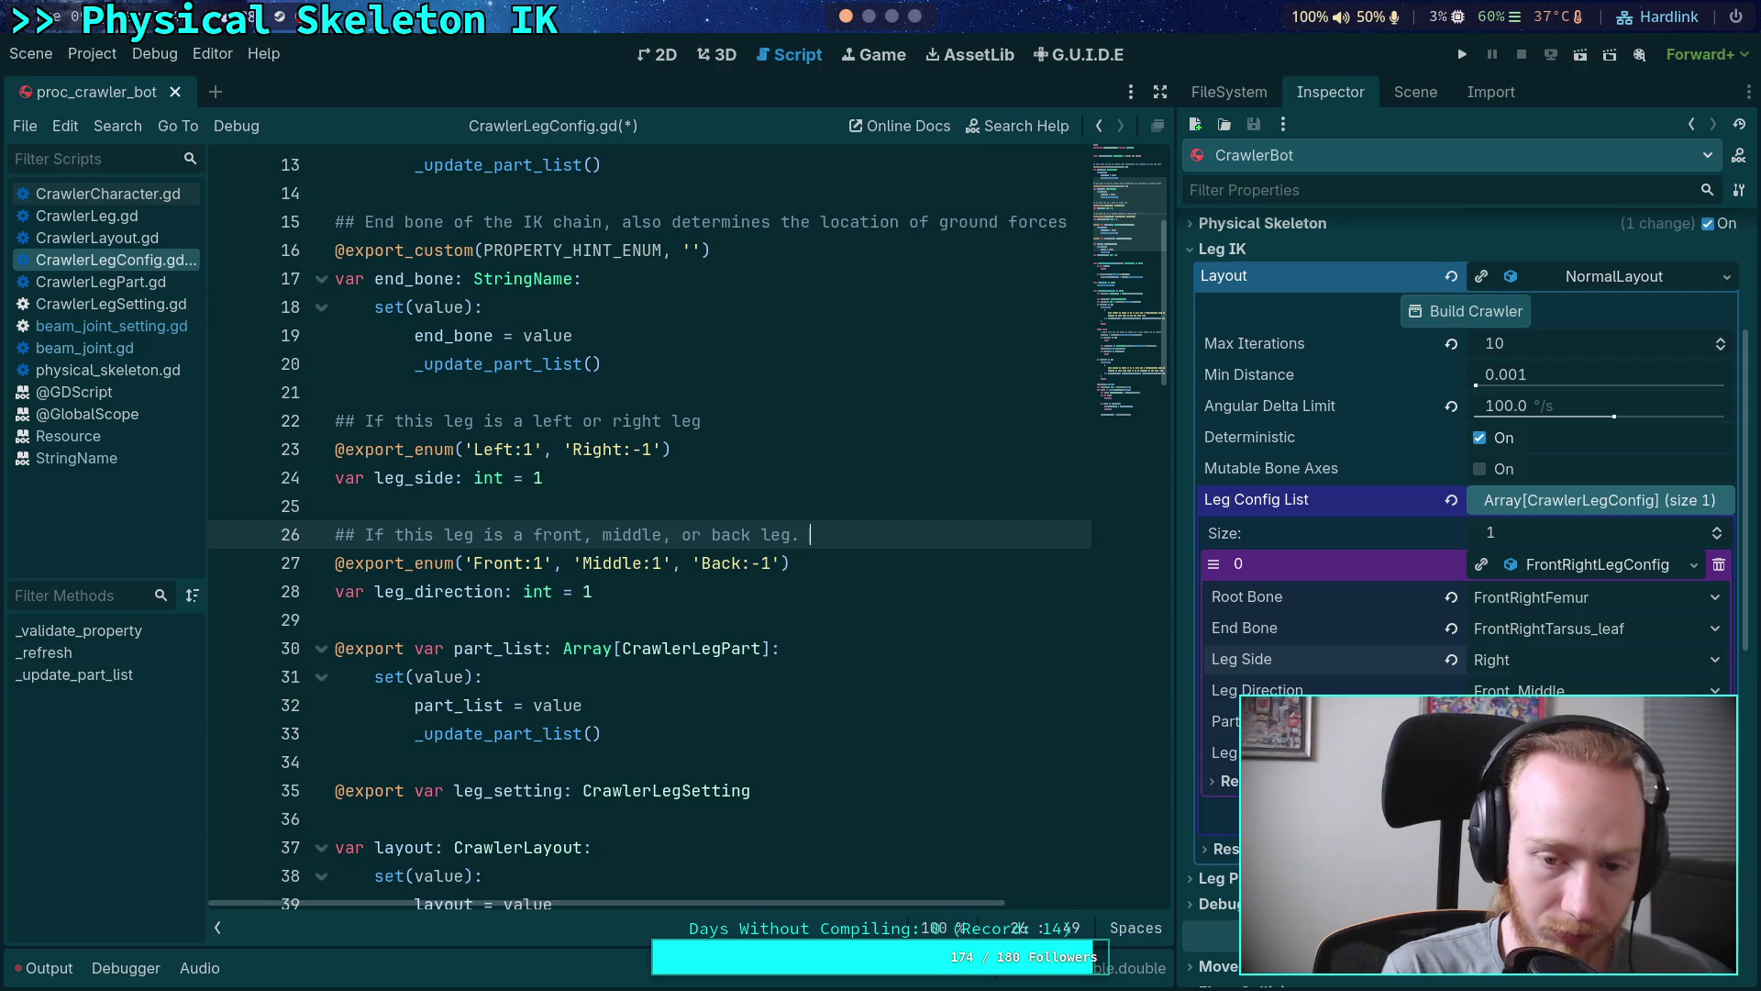
{"action": "key", "text": "Up"}
{"action": "key", "text": "Up"}
{"action": "key", "text": "Up"}
{"action": "type", "text": ". D"}
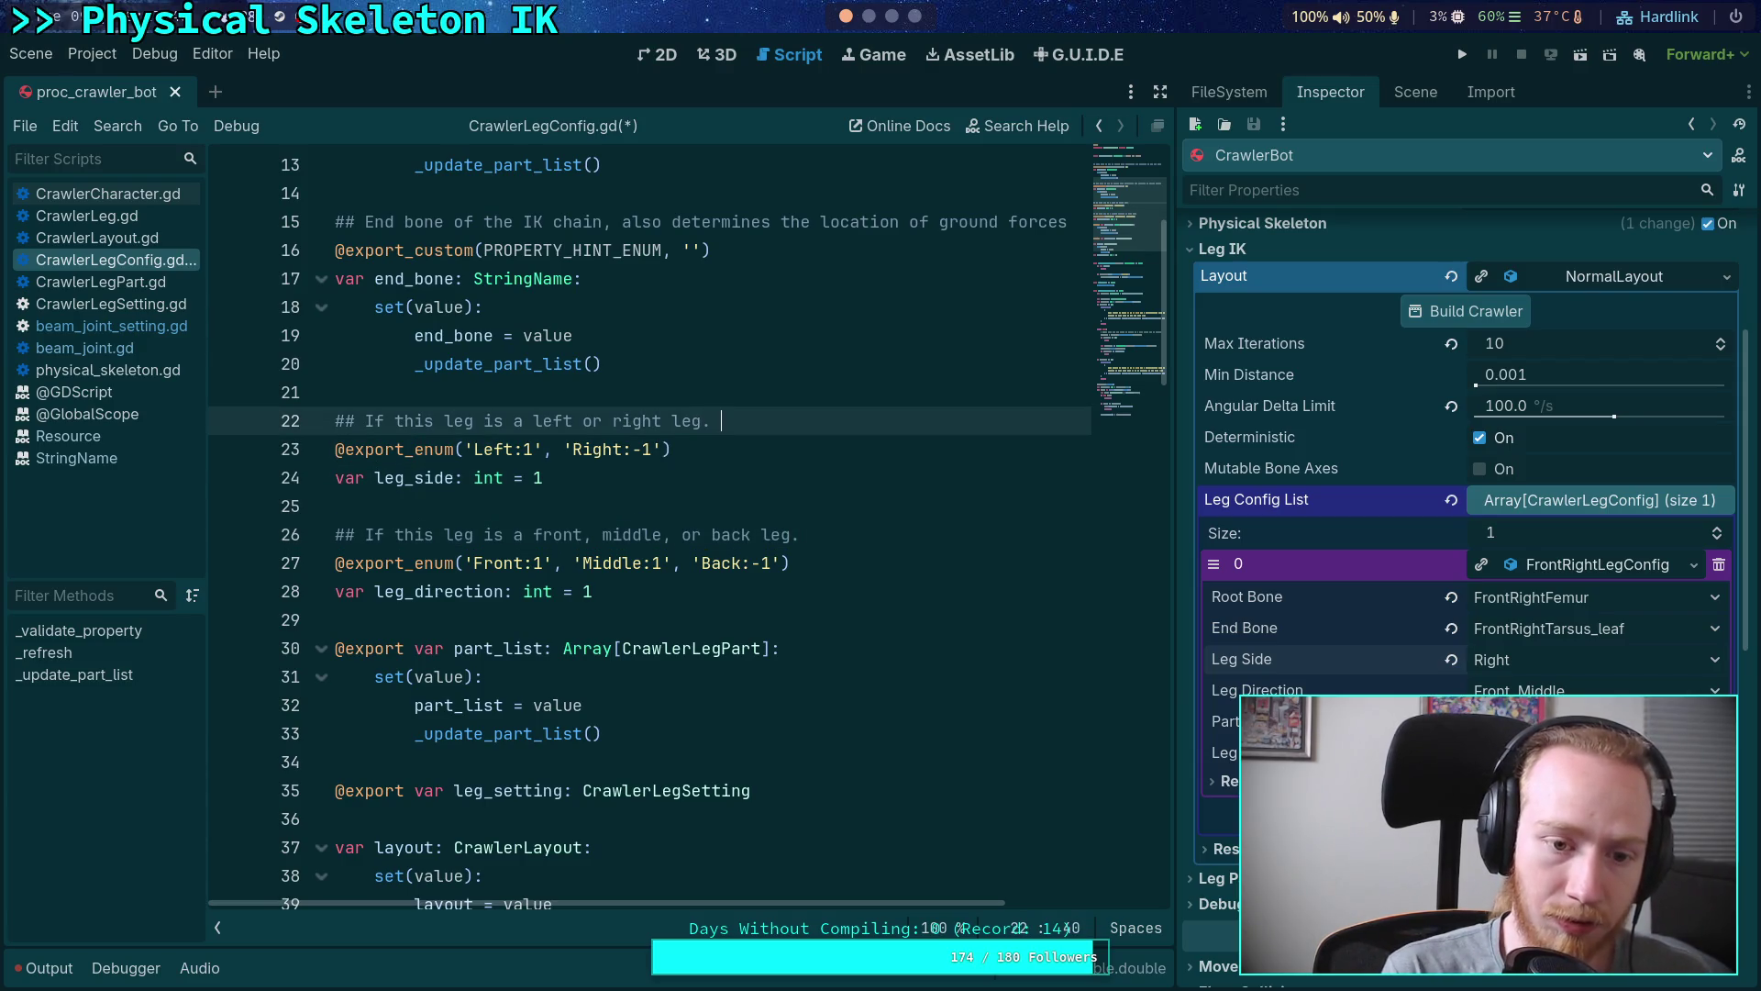
{"action": "type", "text": "etermi"}
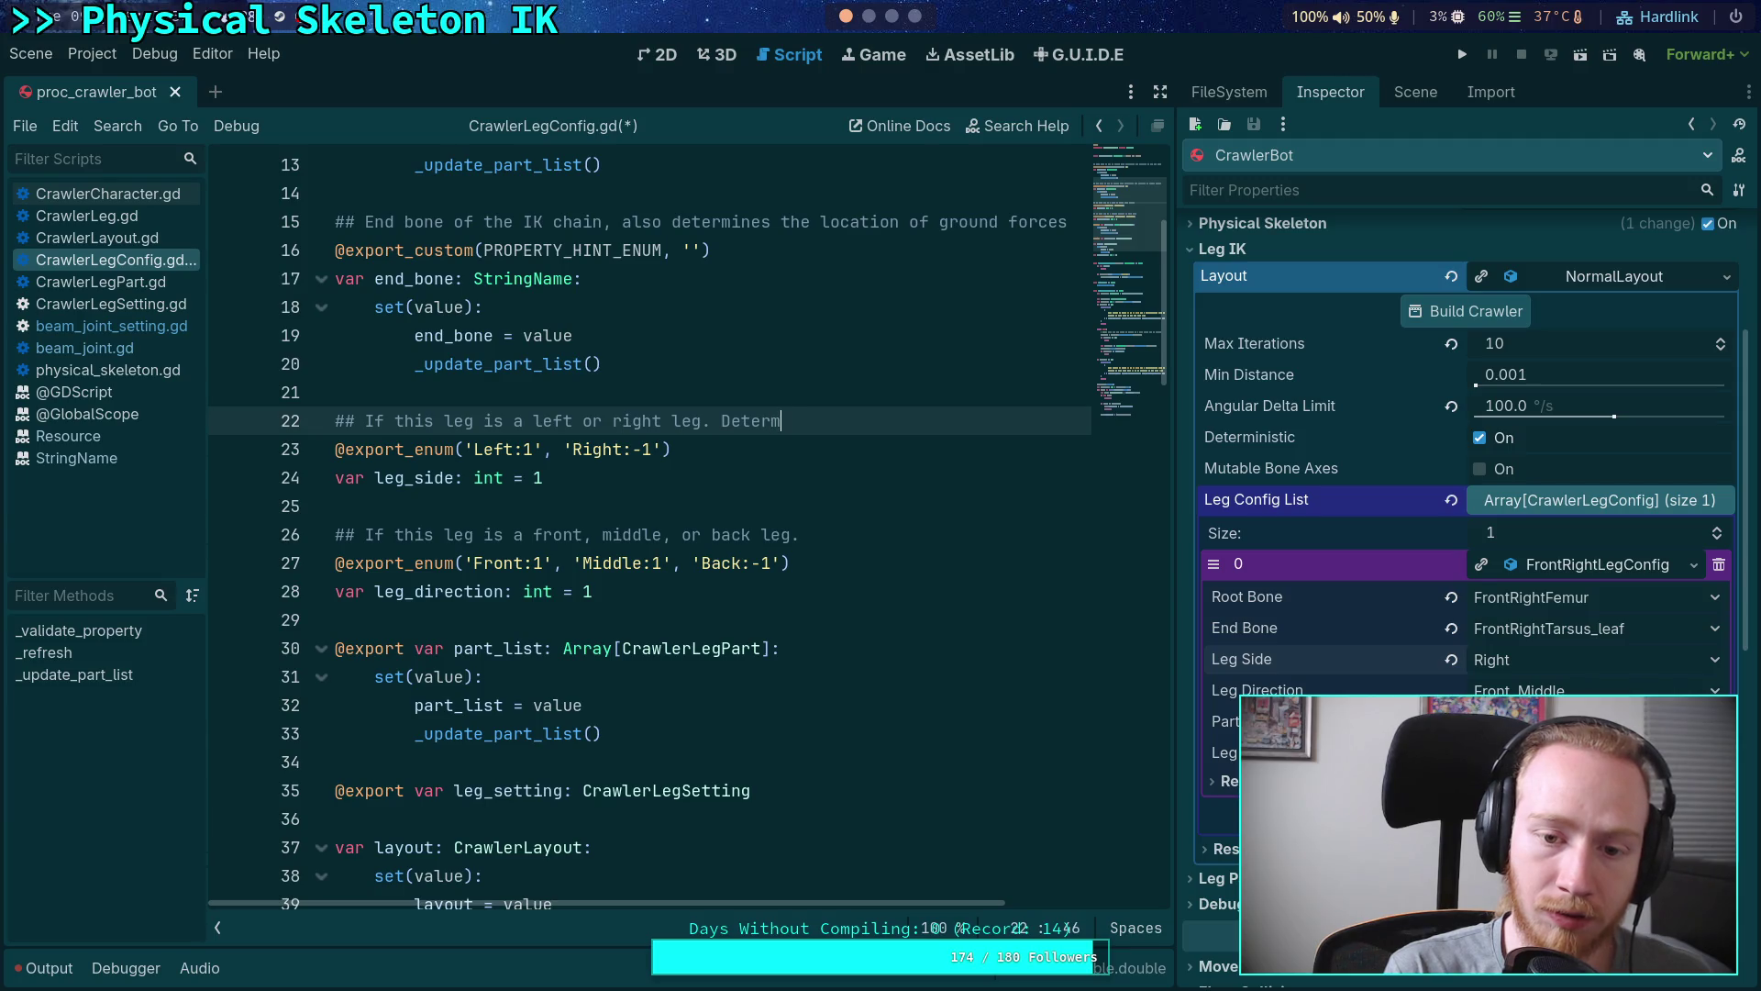
{"action": "type", "text": "nes "}
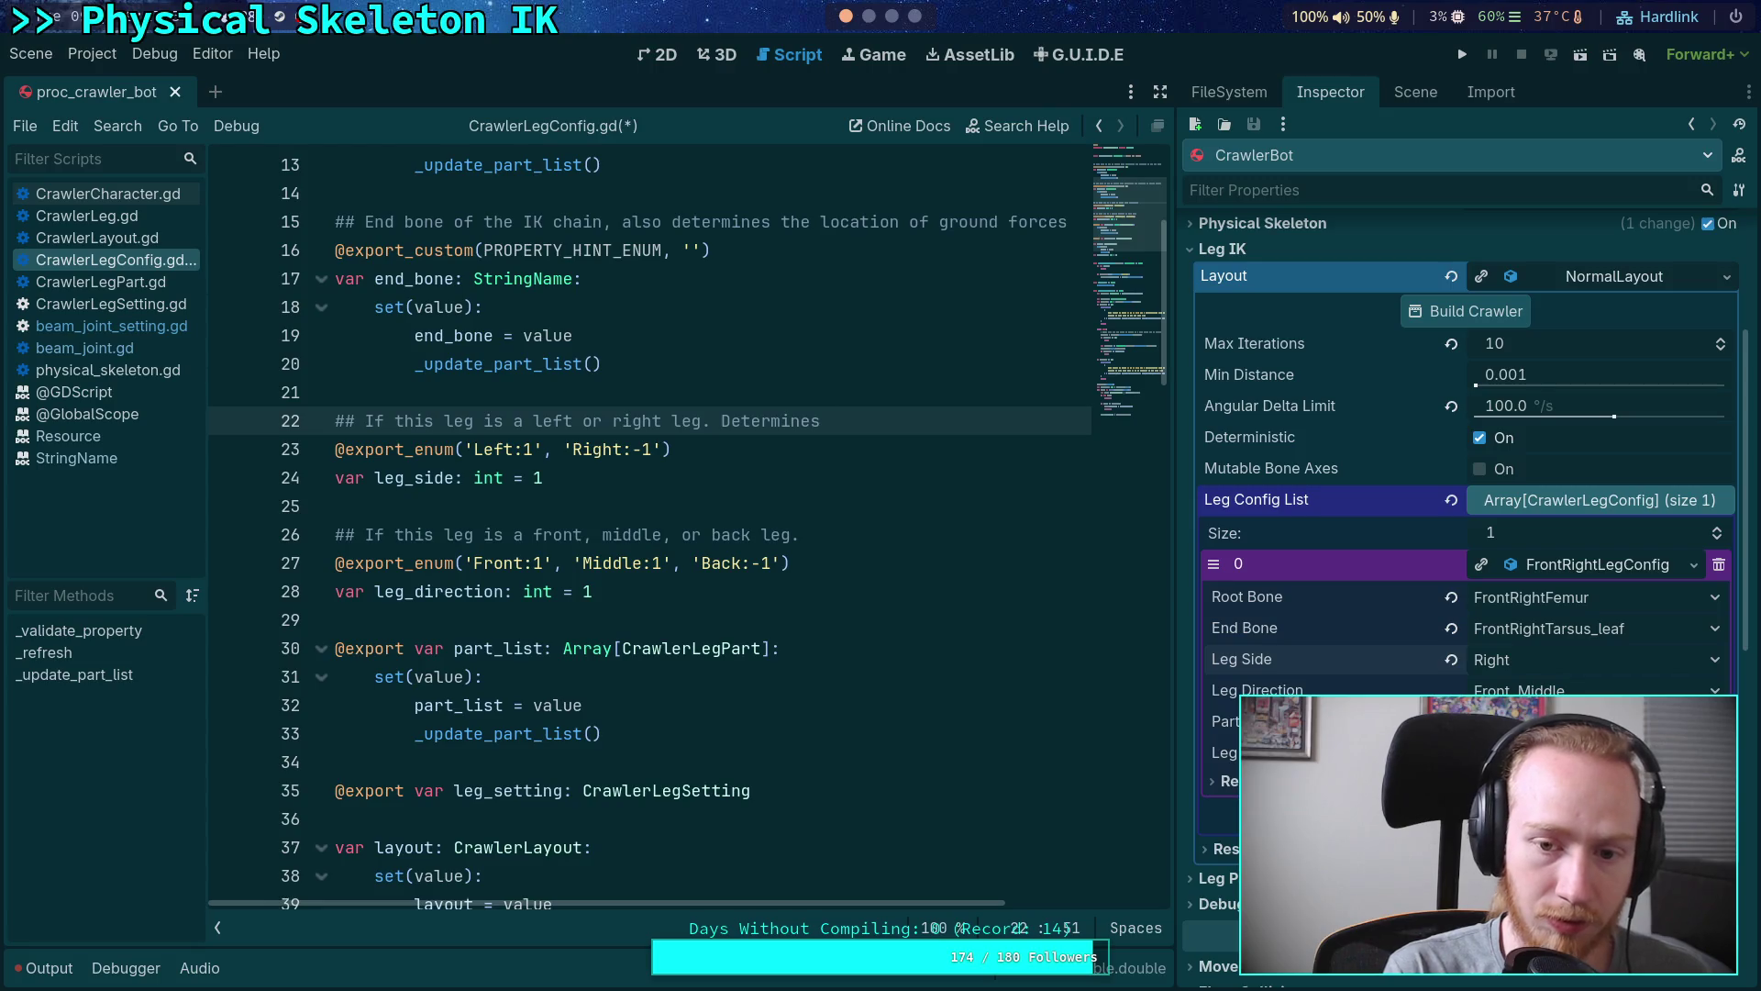
{"action": "type", "text": "how offset"}
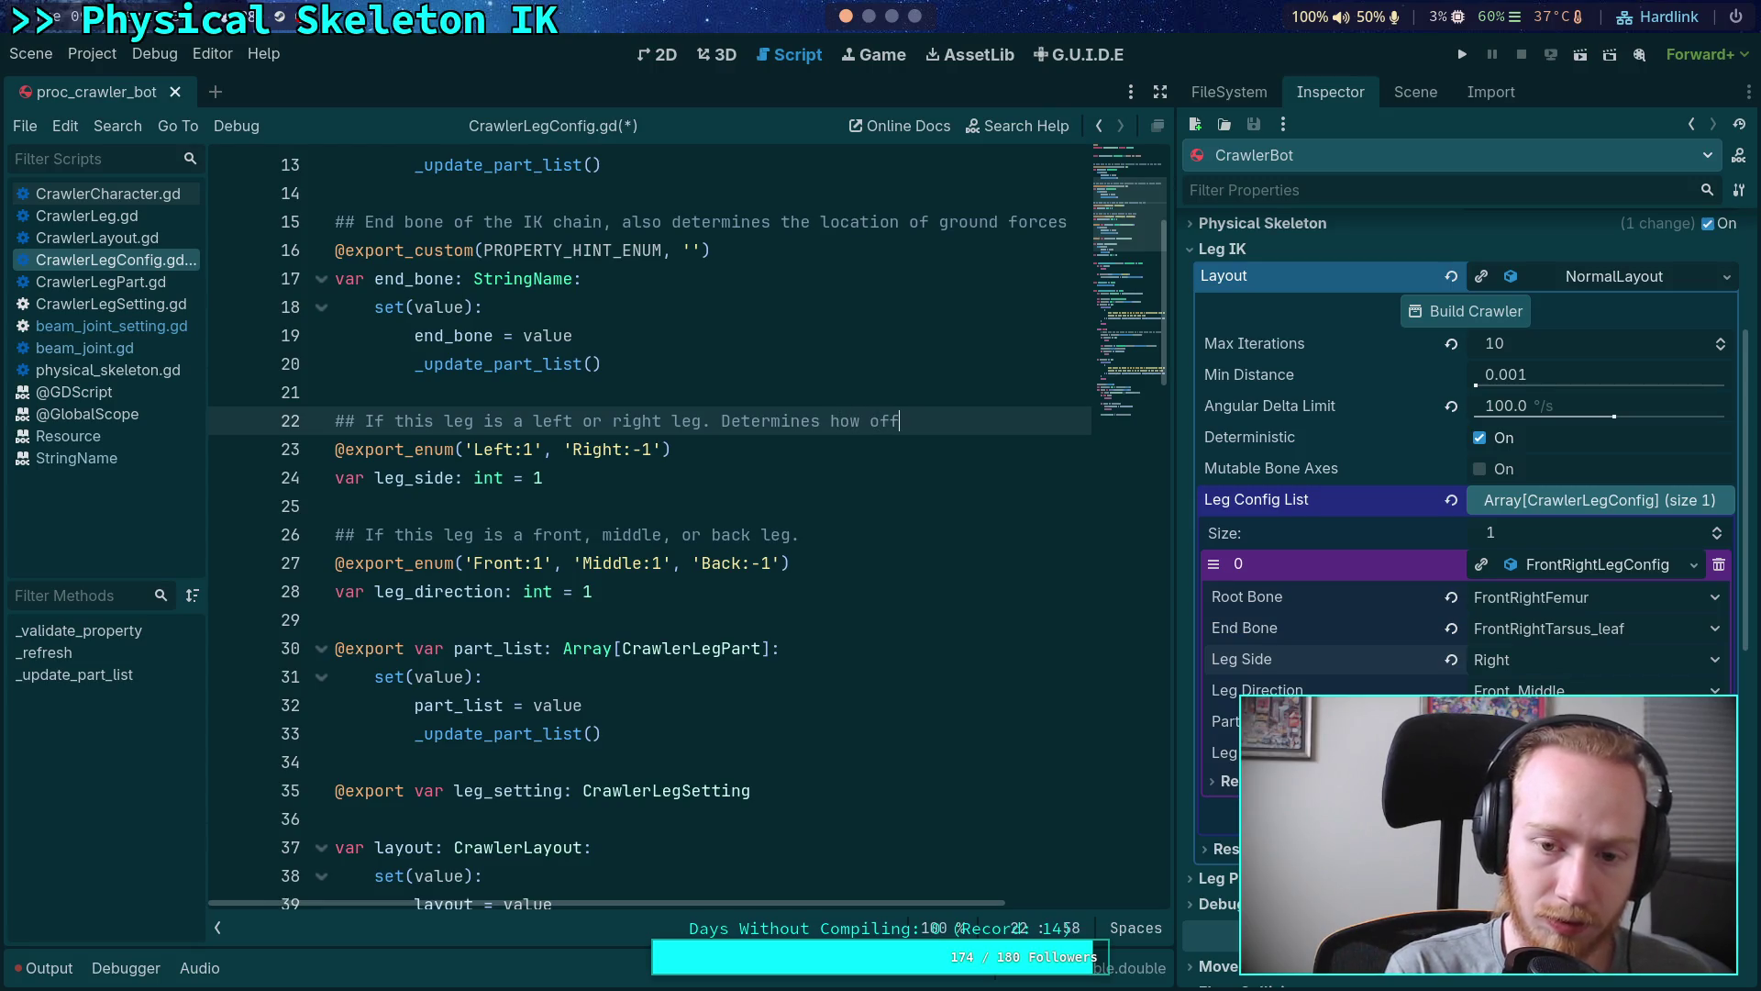
{"action": "type", "text": "s and rotatio"}
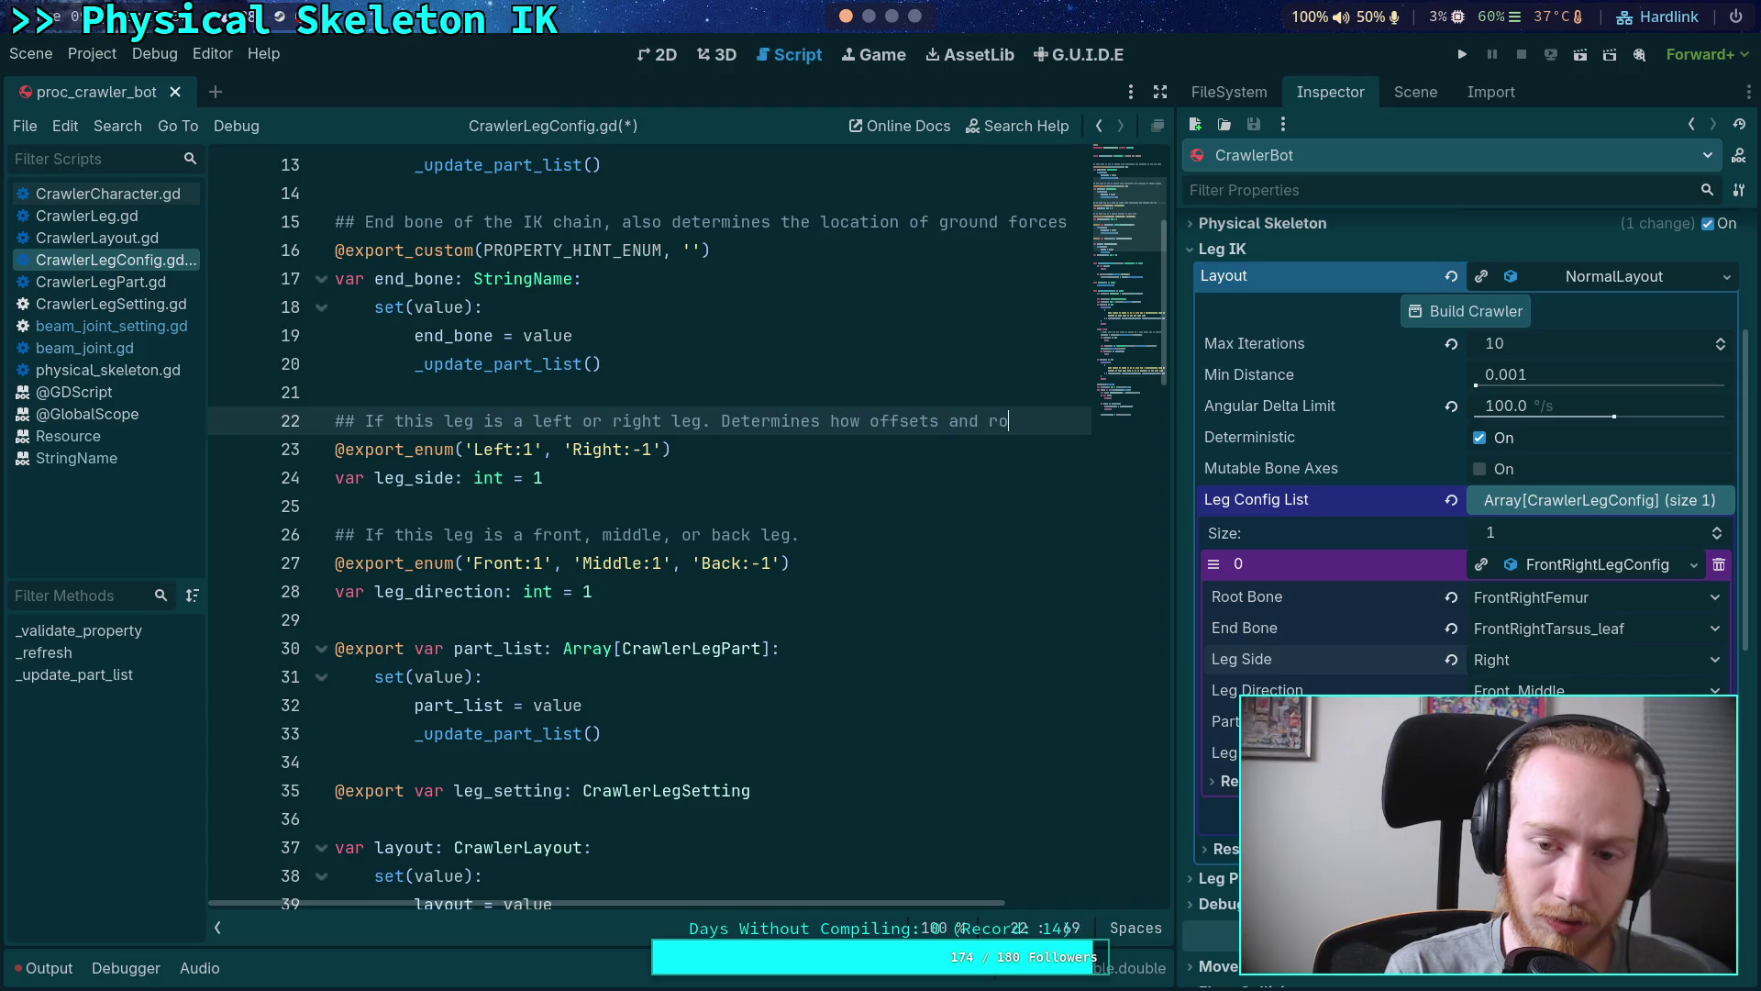
{"action": "type", "text": "ns are"}
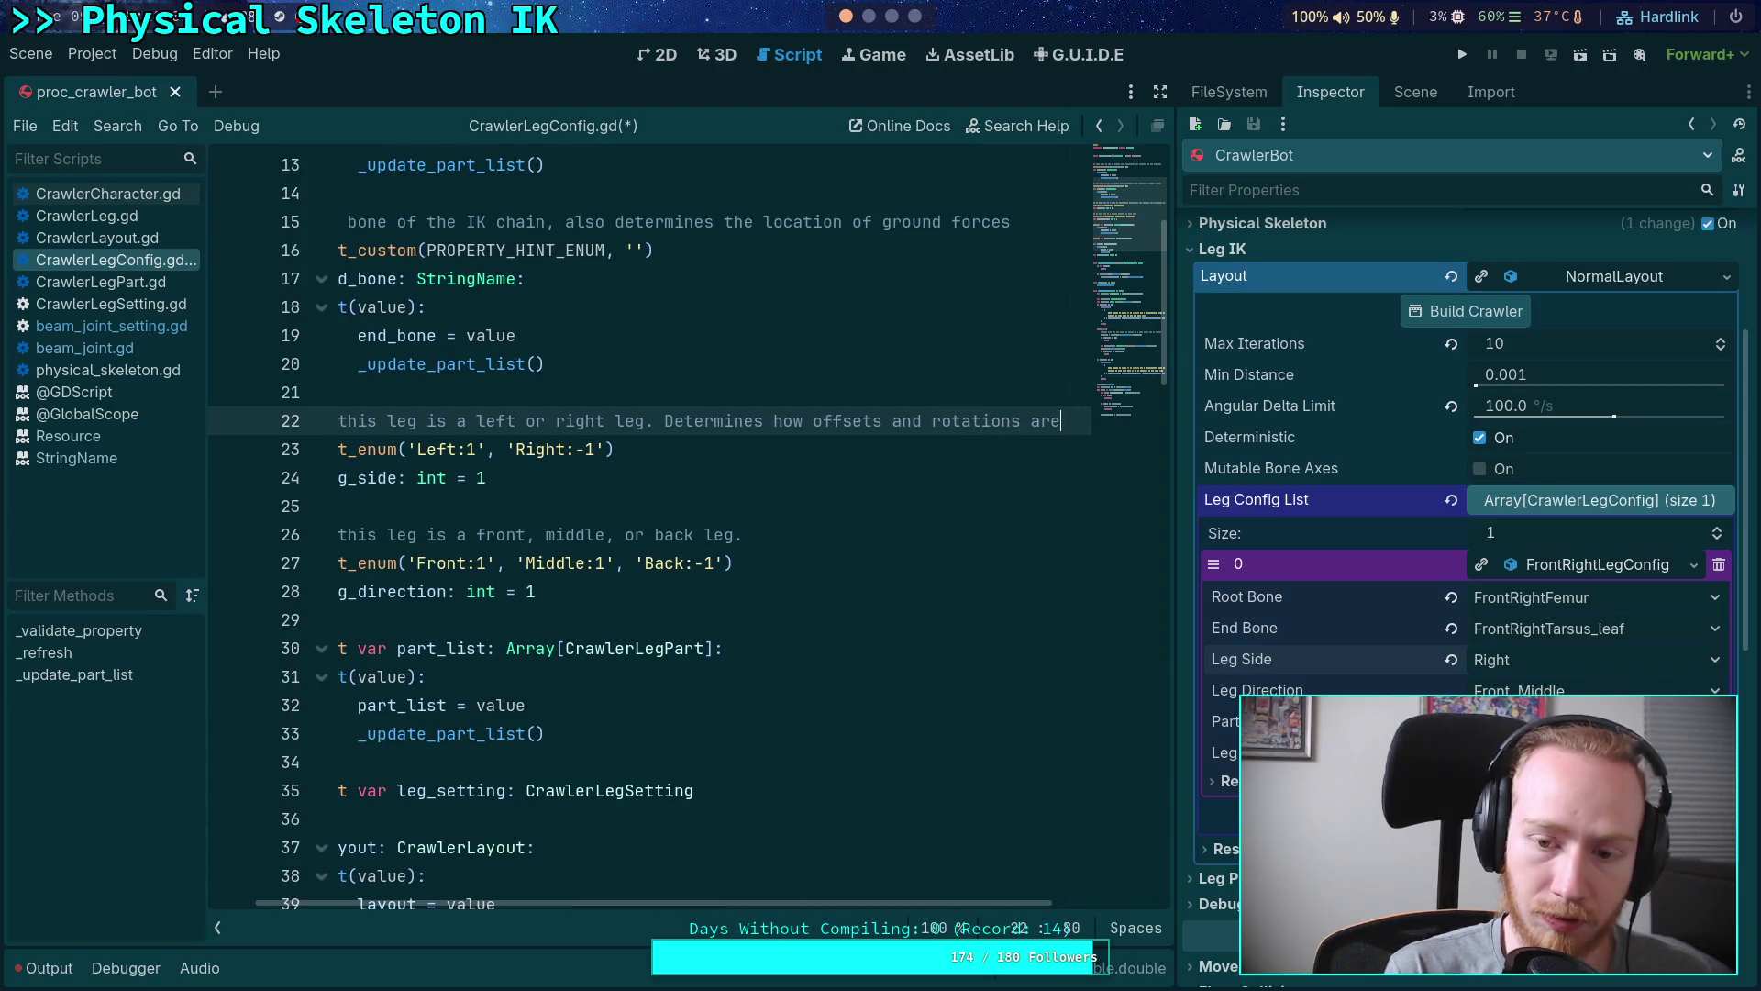
Continue the leg_side comment with '## applied from settings to enable resource sharing.'
{"action": "key", "text": "Return"}
{"action": "type", "text": "## "}
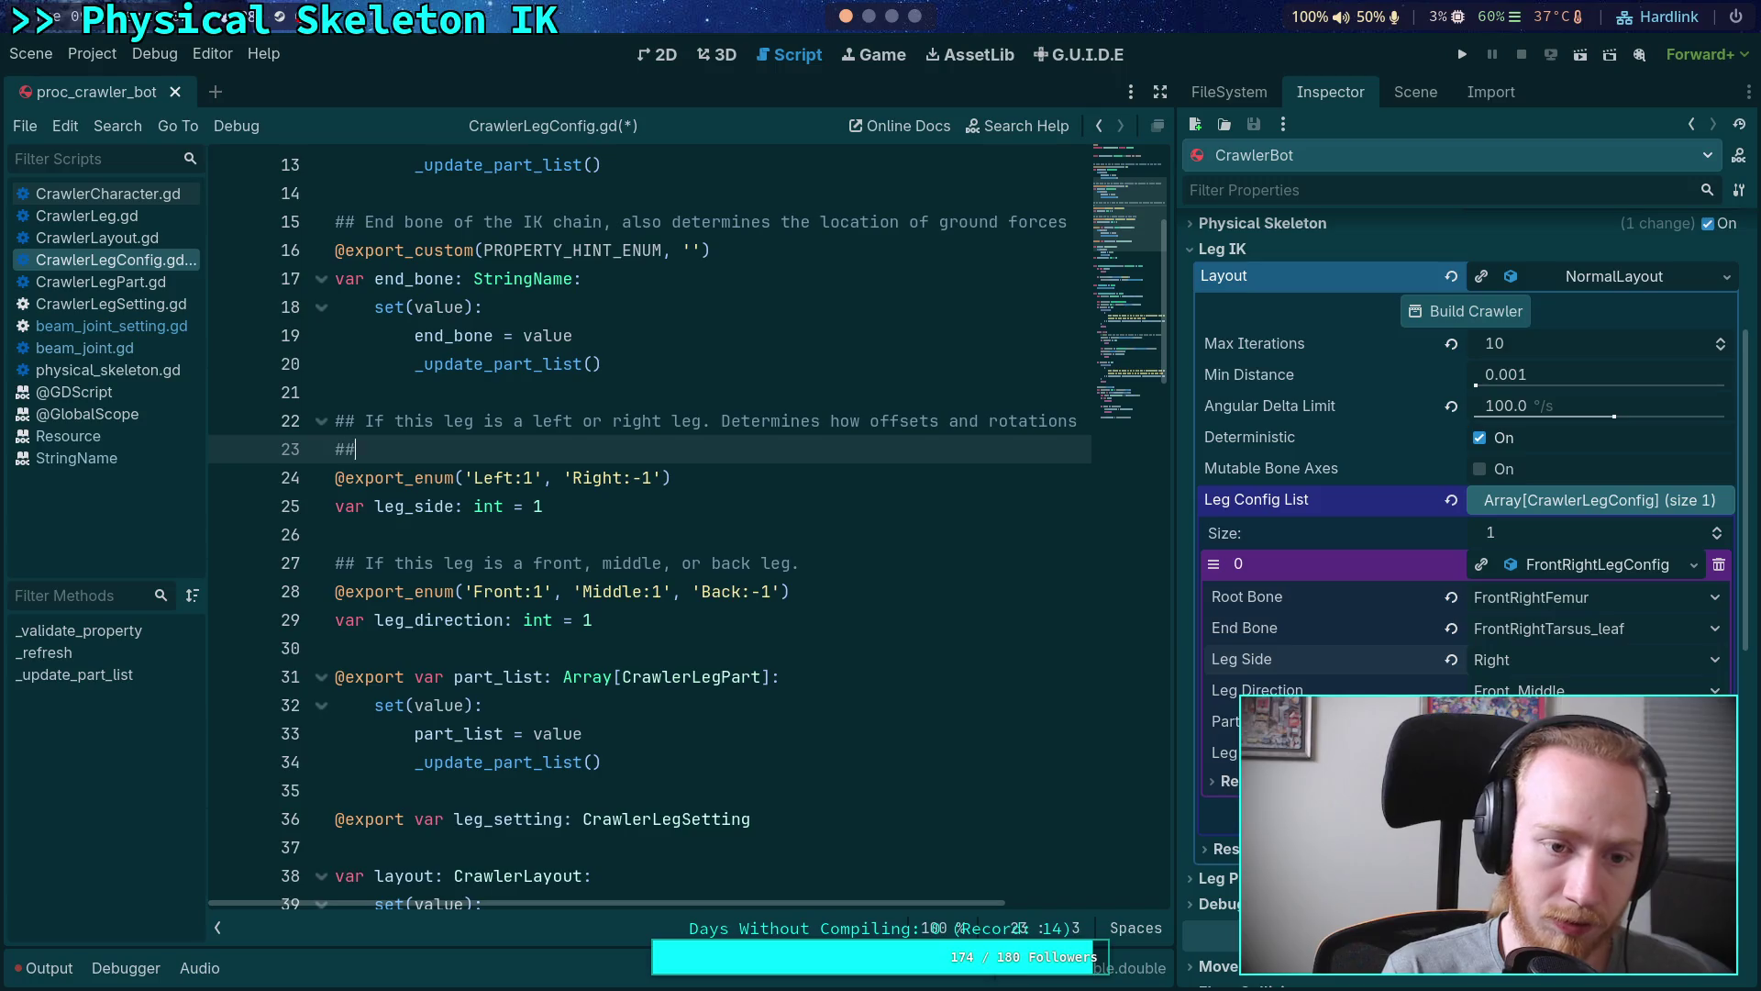
{"action": "type", "text": "applied"}
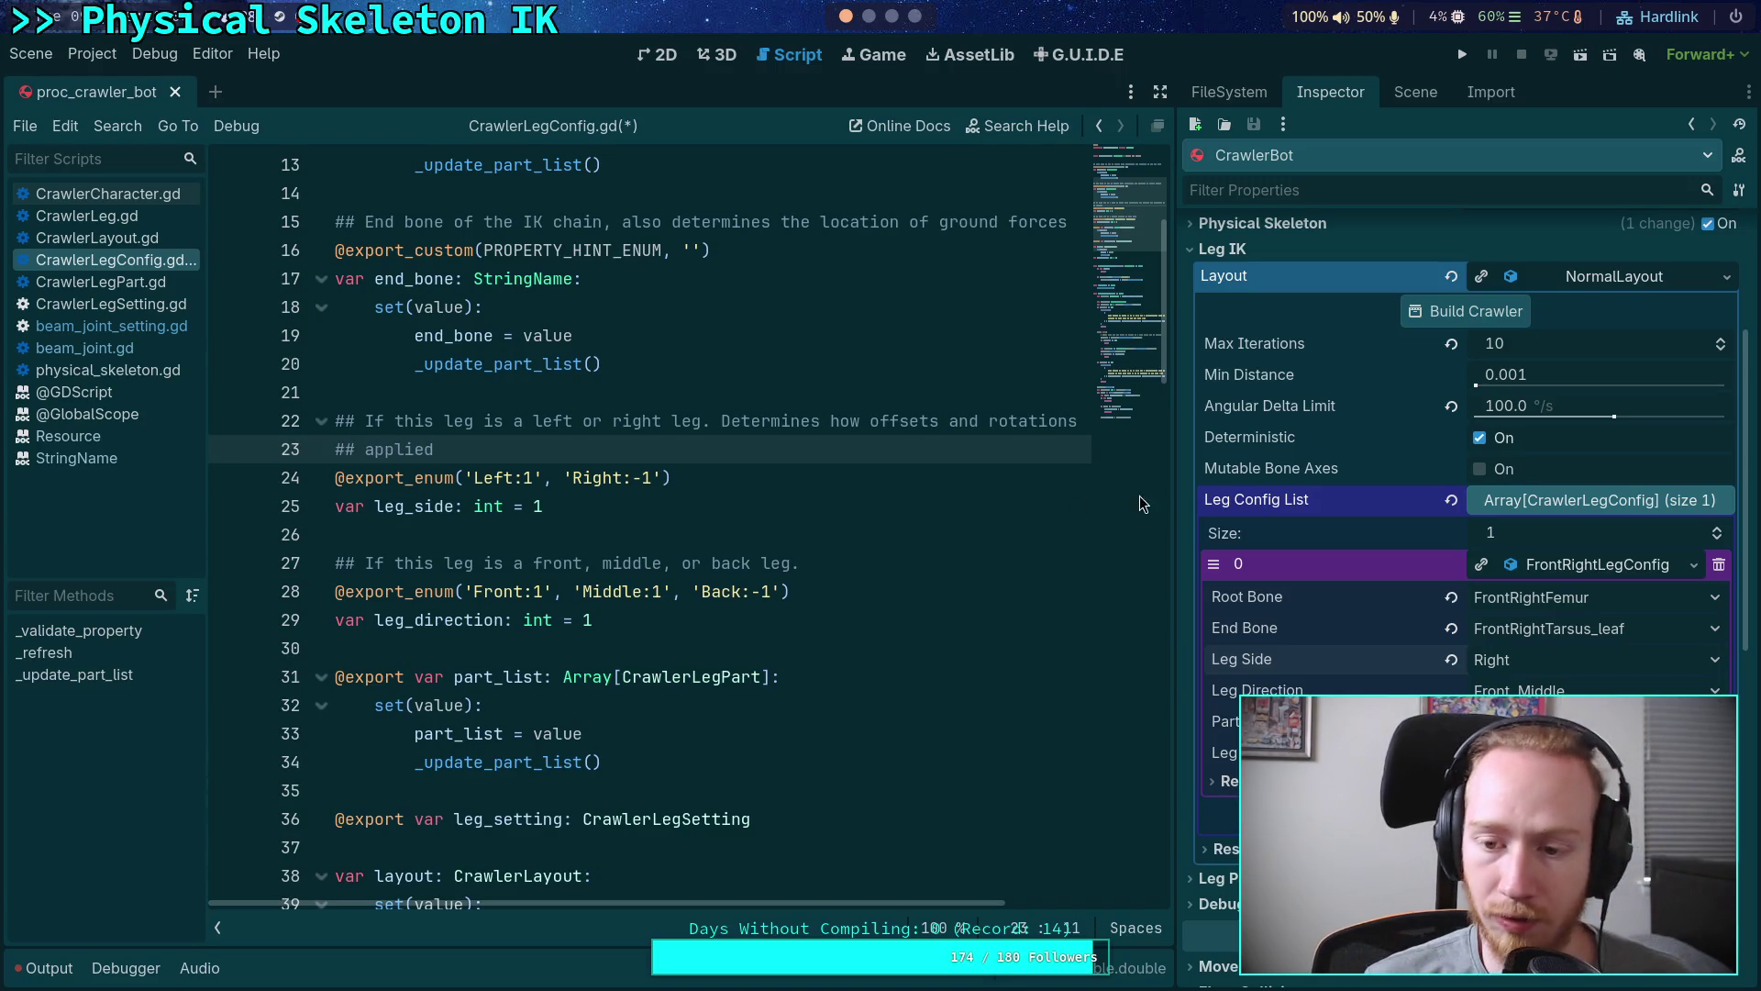
{"action": "left_click_drag", "start_coordinate": [1177, 478], "coordinate": [1254, 479]}
{"action": "type", "text": "from settings to r"}
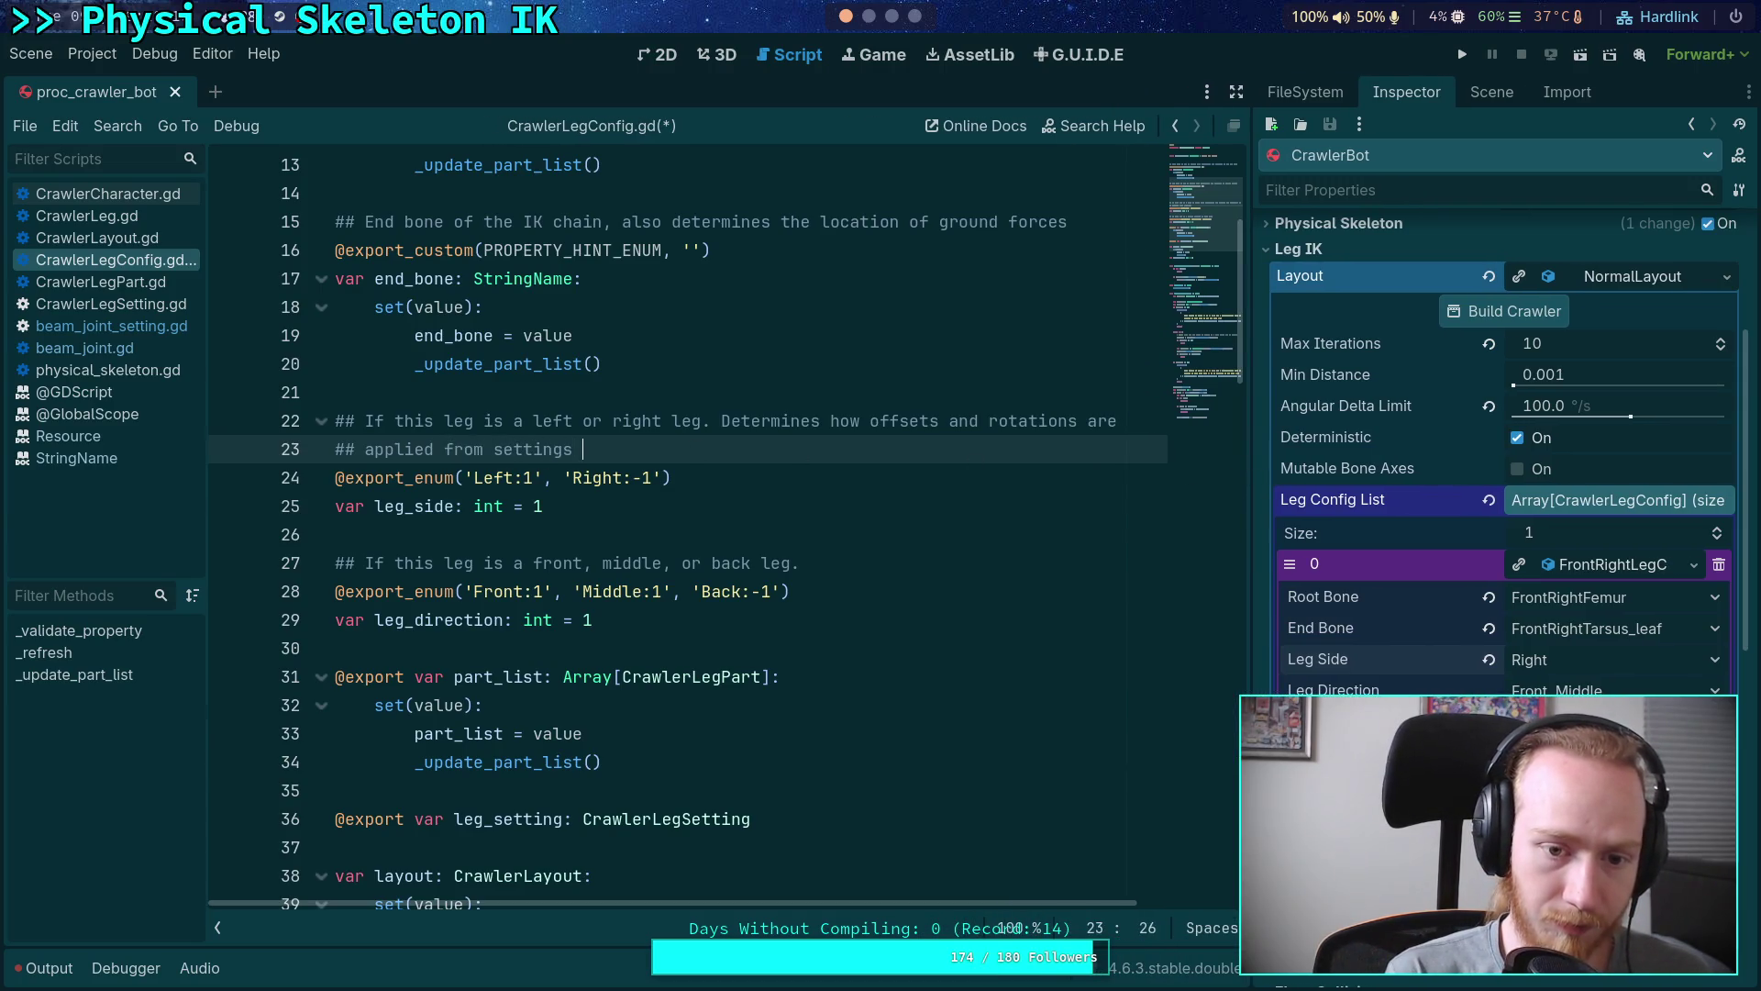
{"action": "key", "text": "BackSpace"}
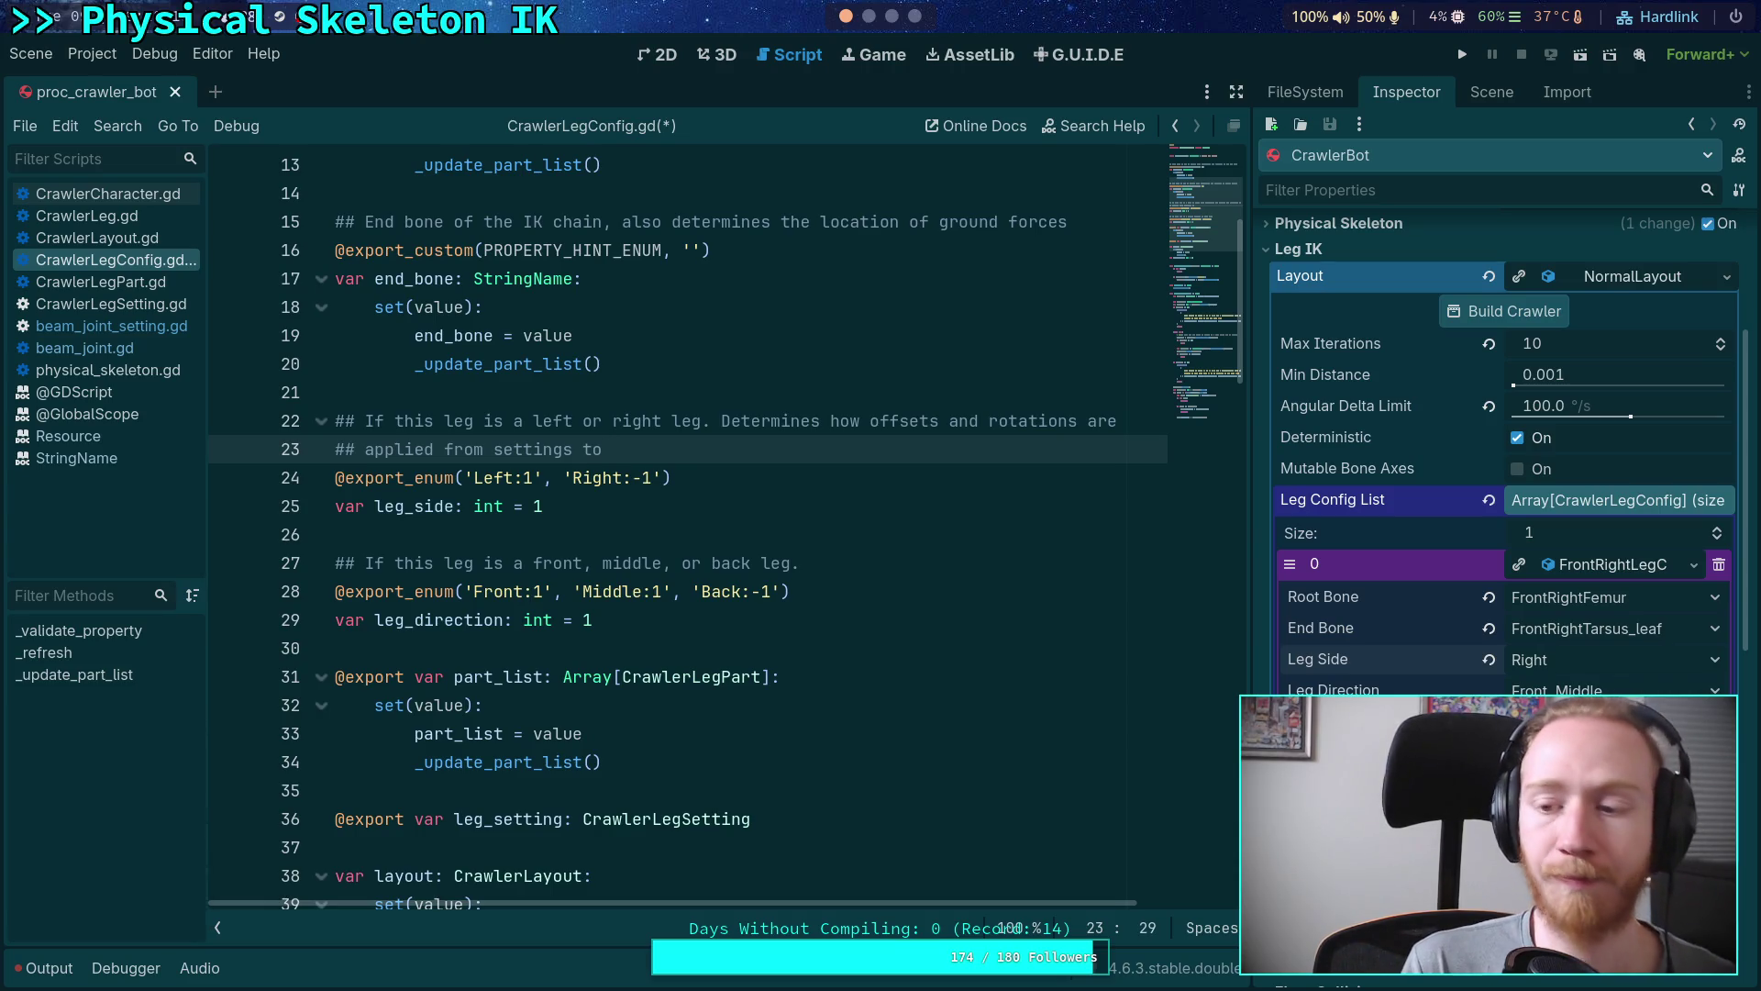
{"action": "type", "text": "ce"}
{"action": "key", "text": "BackSpace"}
{"action": "key", "text": "BackSpace"}
{"action": "type", "text": "reduce res"}
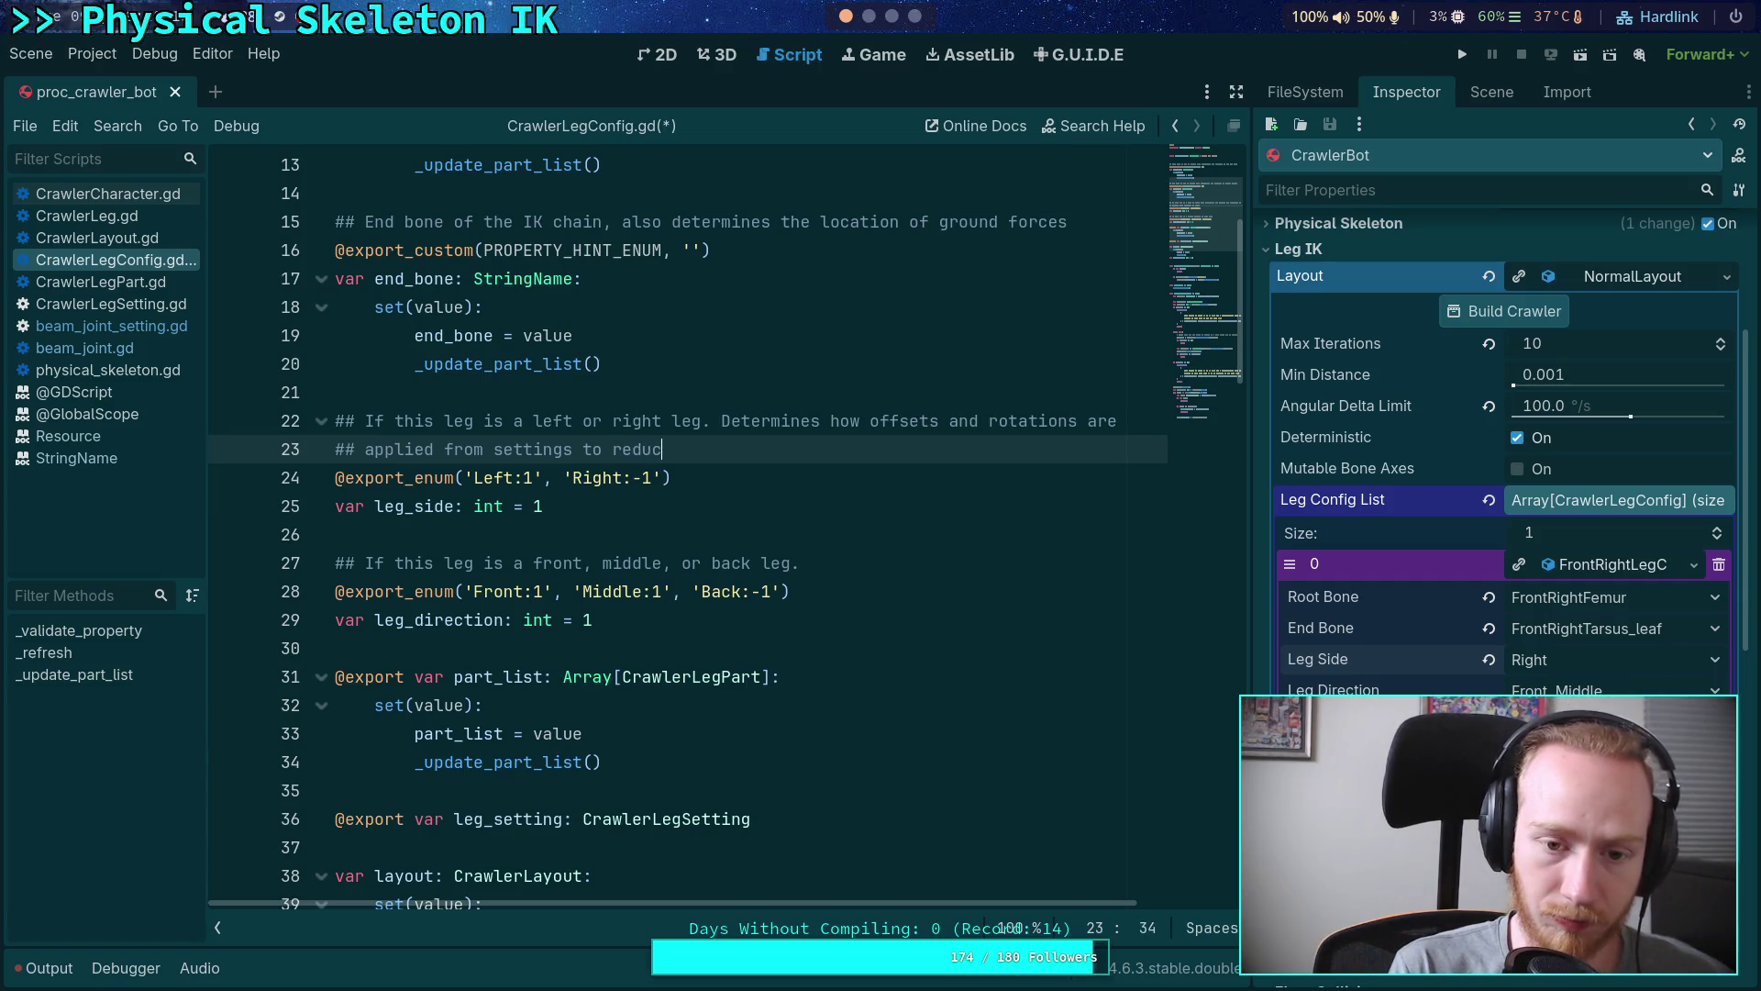
{"action": "type", "text": "ource duplication"}
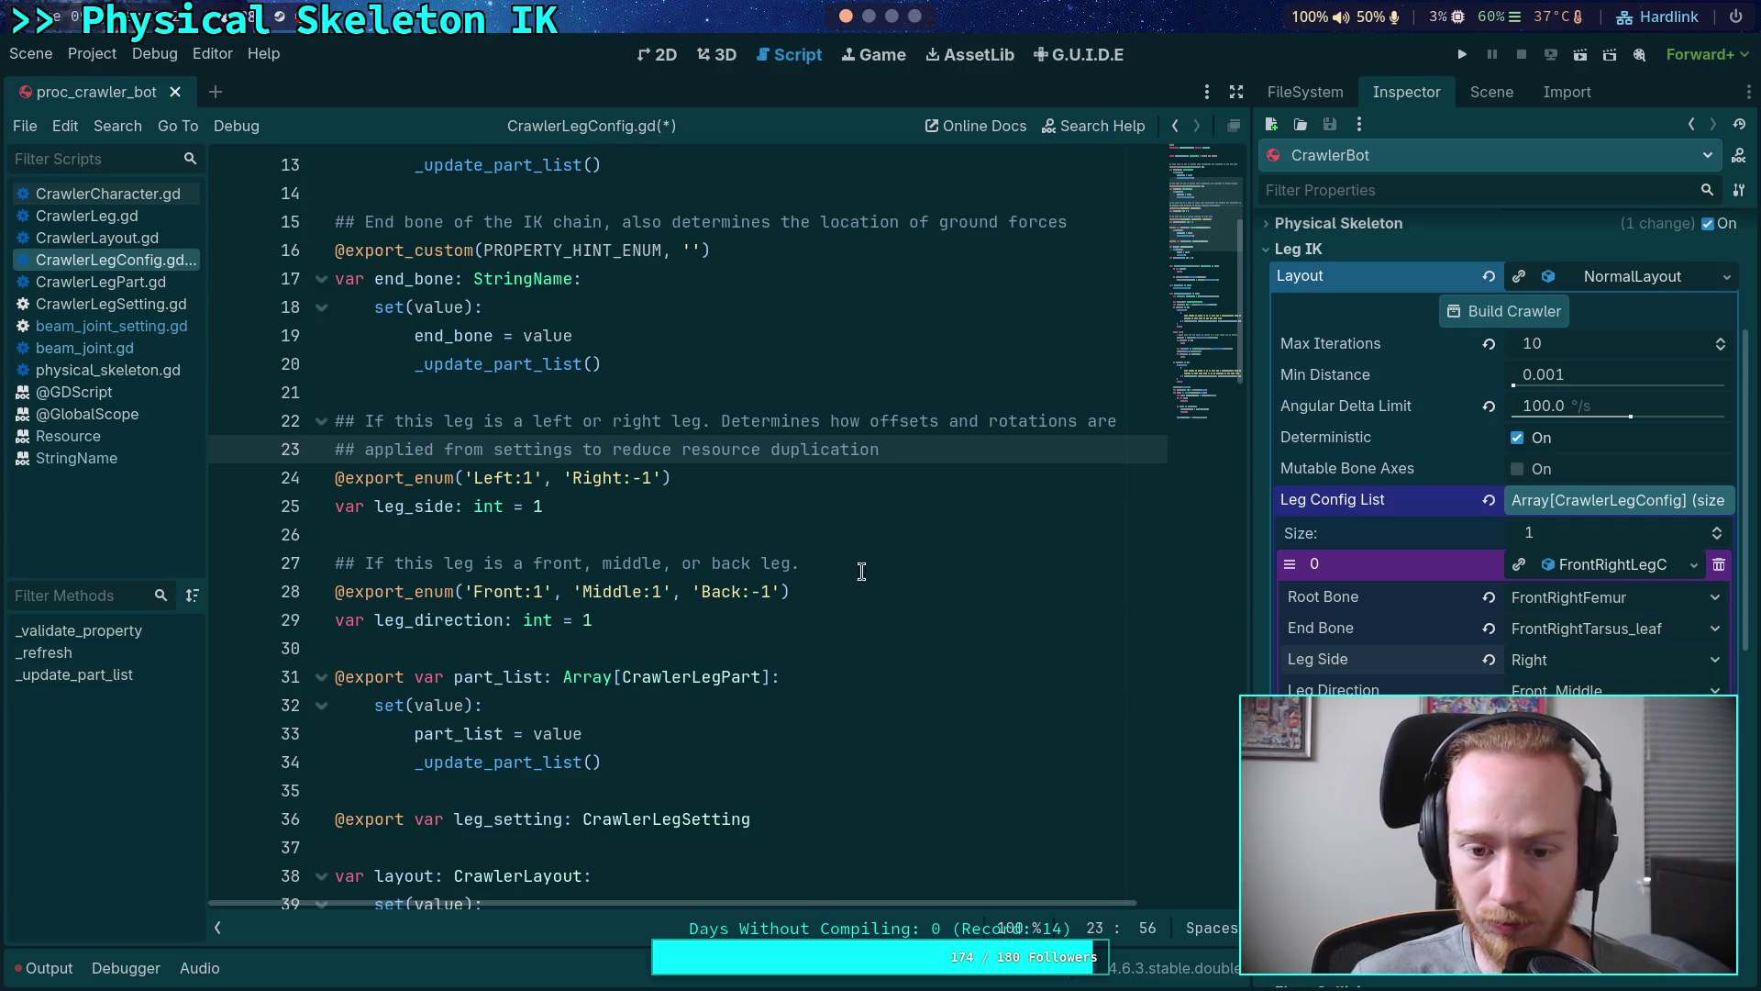
{"action": "mouse_move", "coordinate": [917, 448]}
{"action": "left_mouse_down"}
{"action": "mouse_move", "coordinate": [917, 426]}
{"action": "mouse_move", "coordinate": [610, 446]}
{"action": "left_mouse_up"}
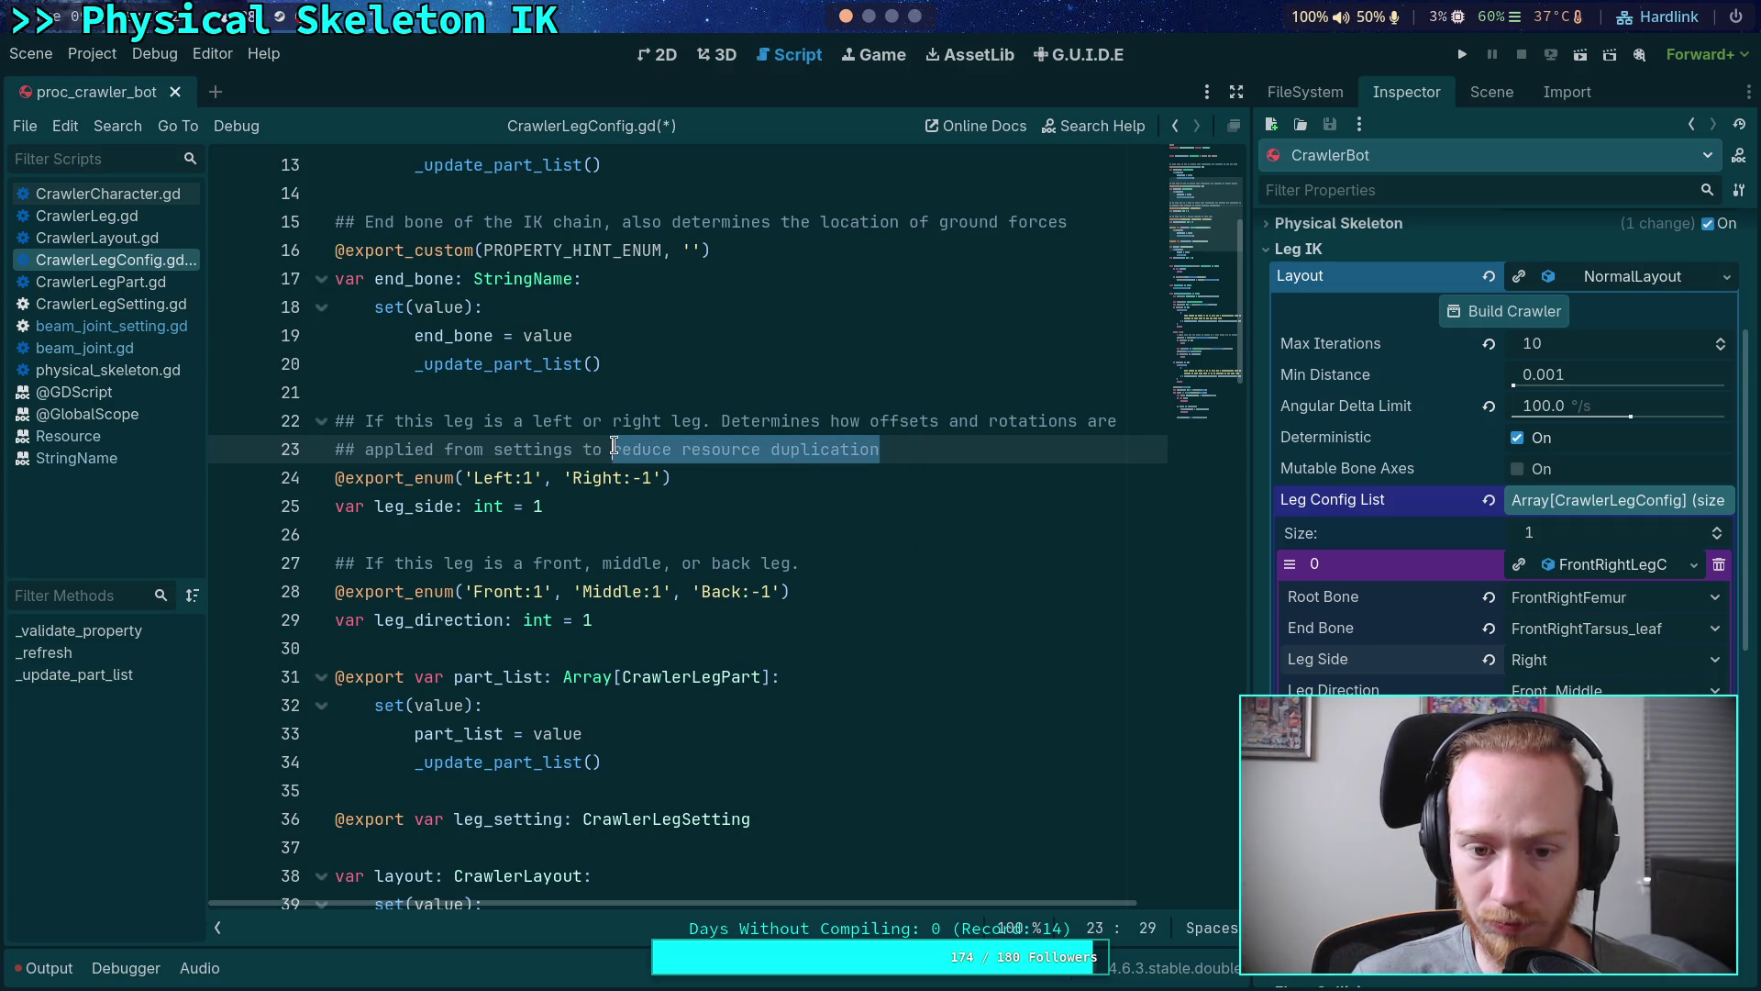
{"action": "type", "text": "enable resource "}
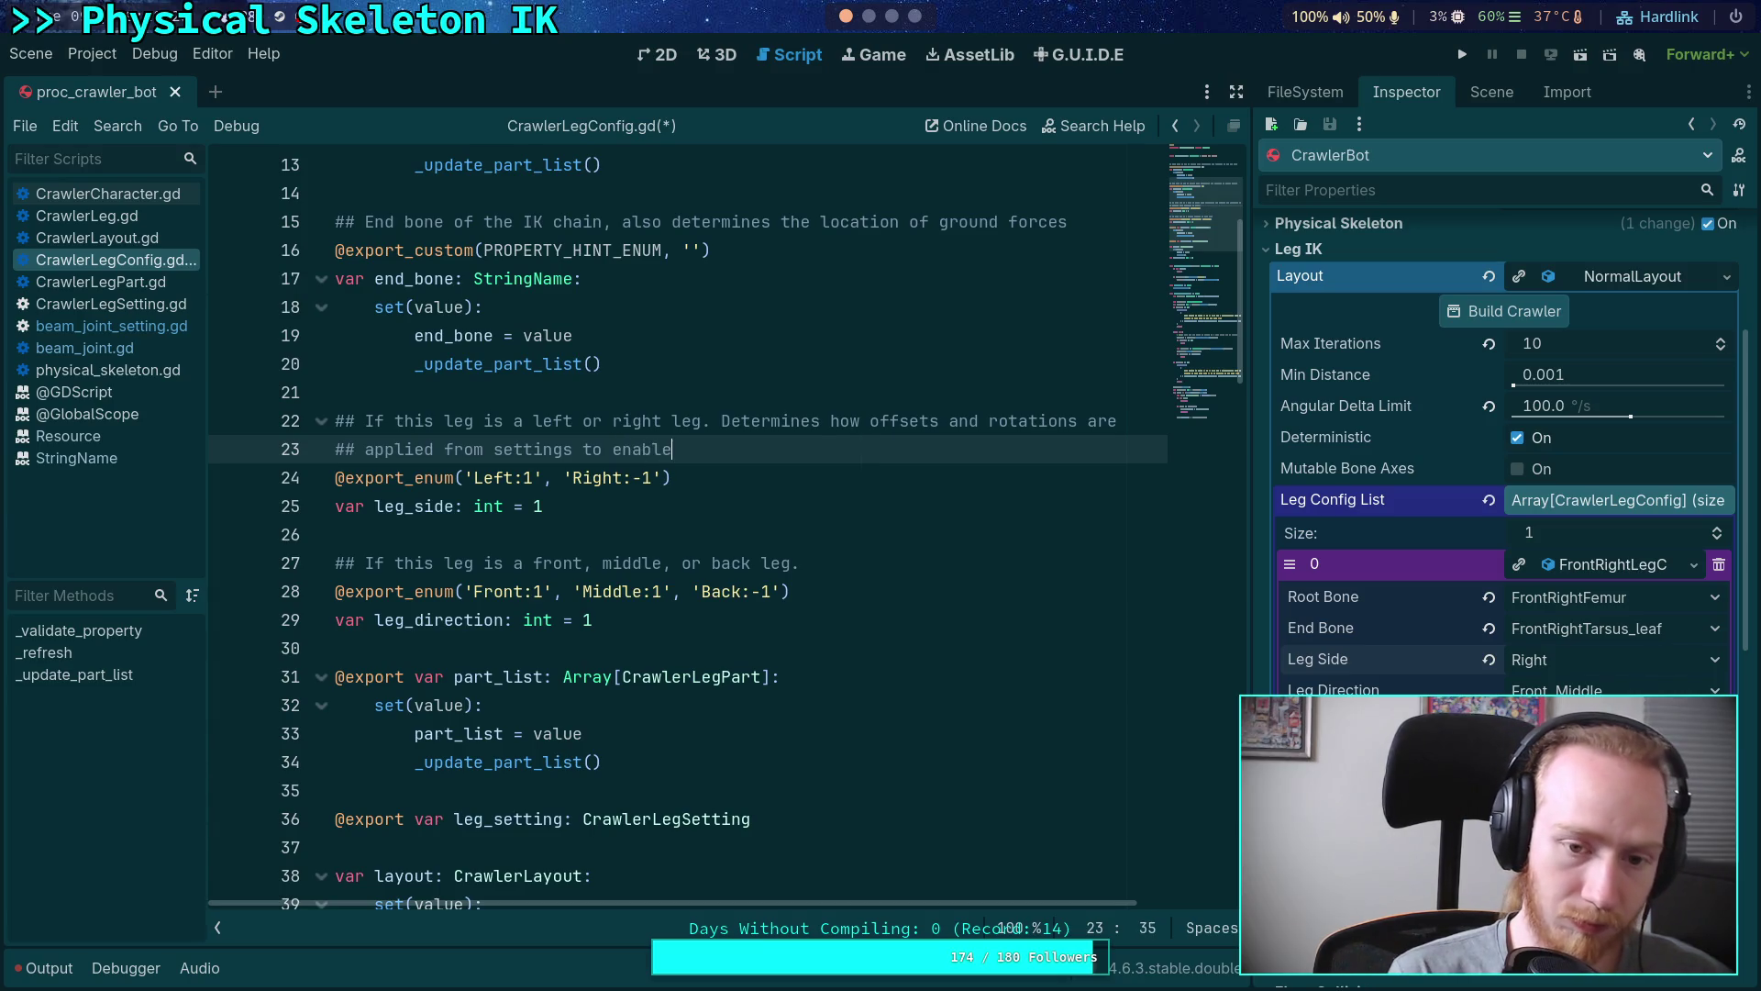
{"action": "type", "text": "sharing"}
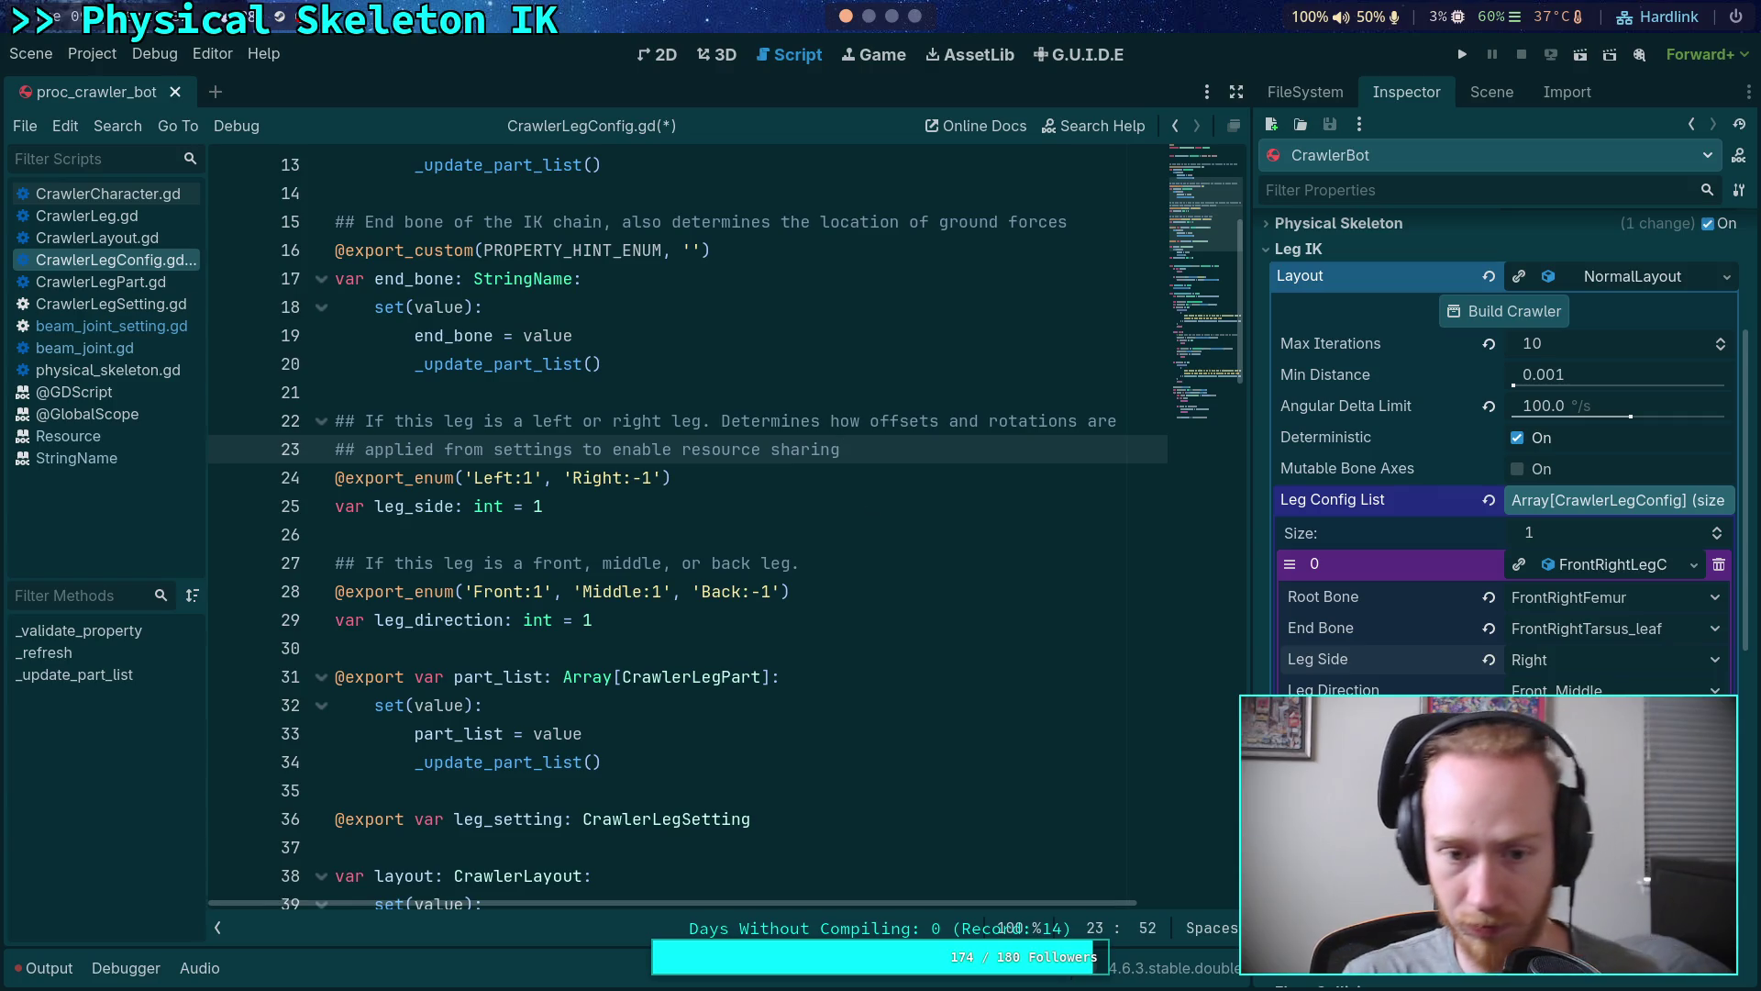
{"action": "type", "text": "."}
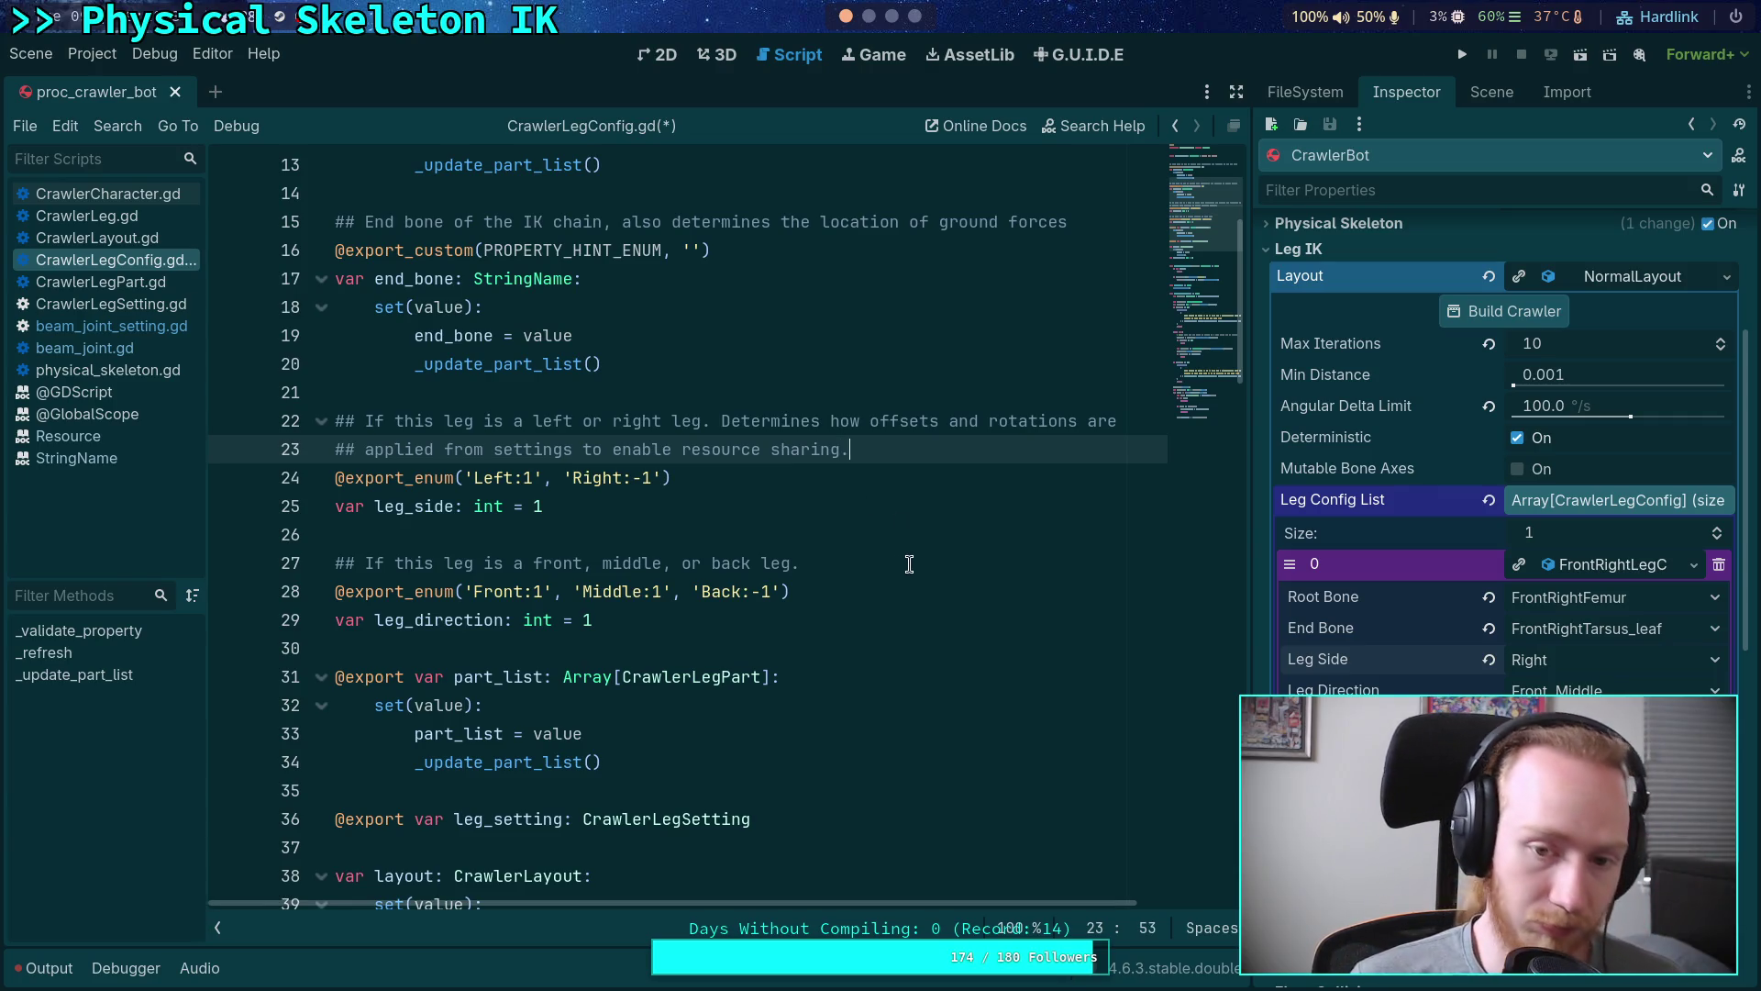
Extend the leg_direction comment with 'Determines how offsets and rotations are applied from settings to enable resource sharing.'
{"action": "left_click", "coordinate": [921, 561]}
{"action": "type", "text": "Determine"}
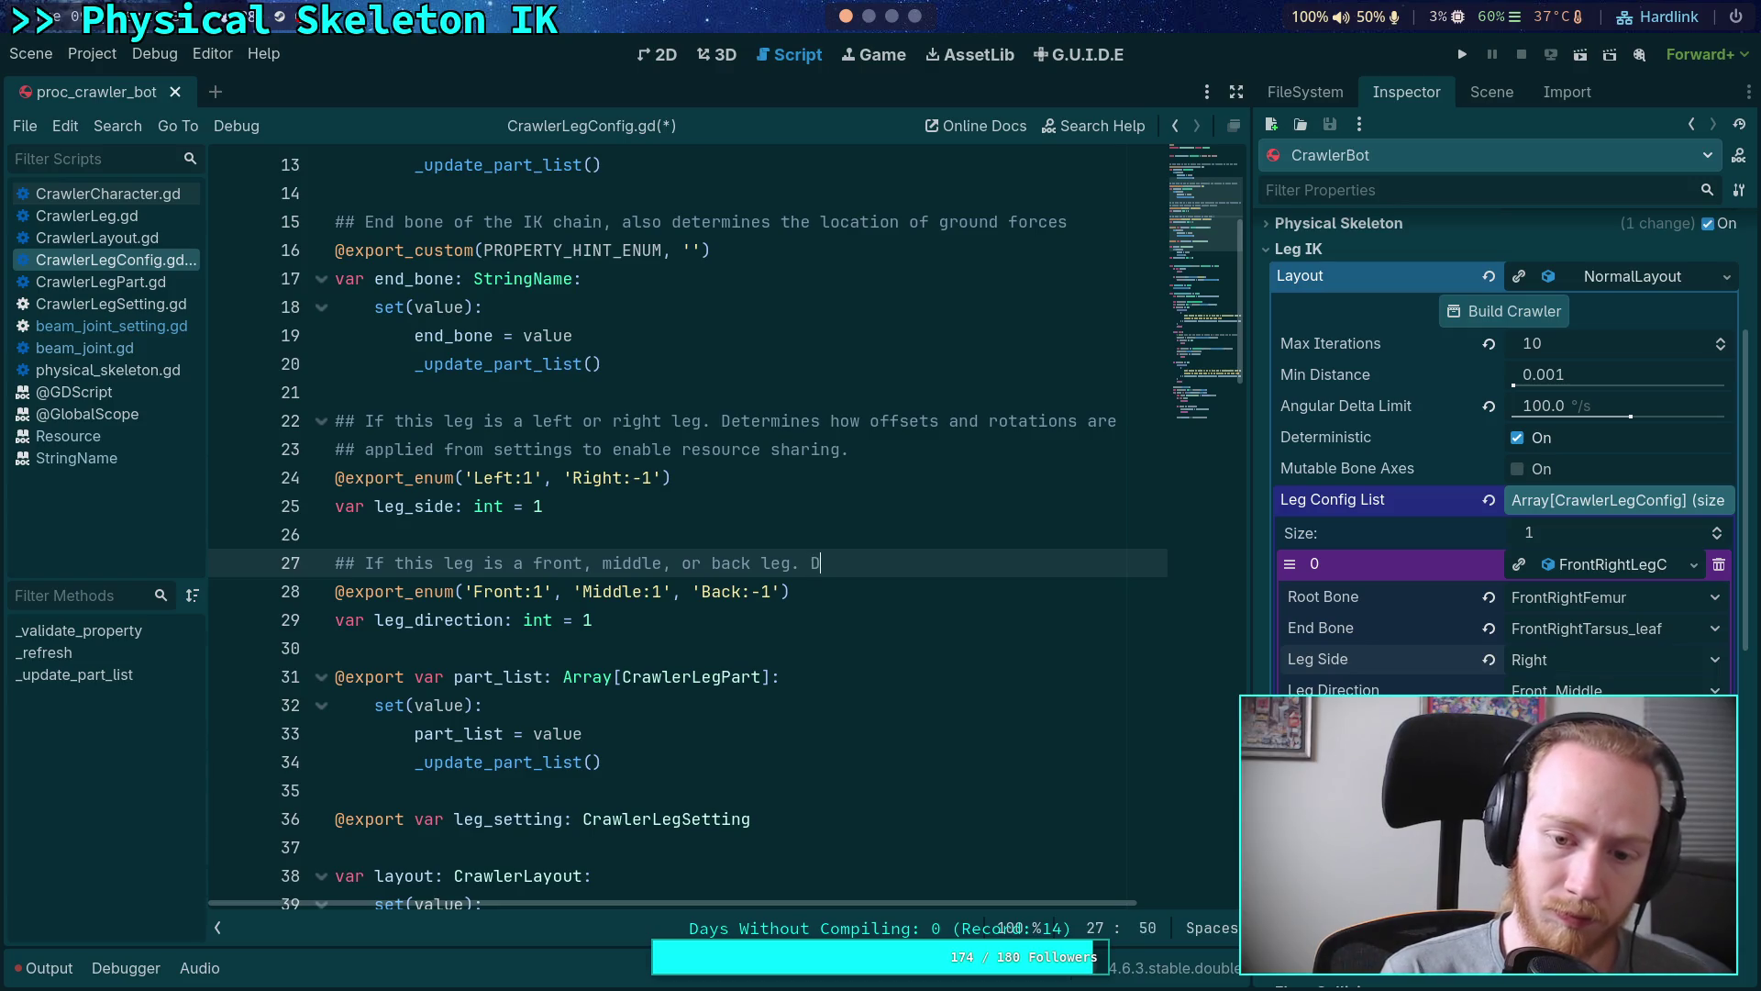
{"action": "type", "text": "s"}
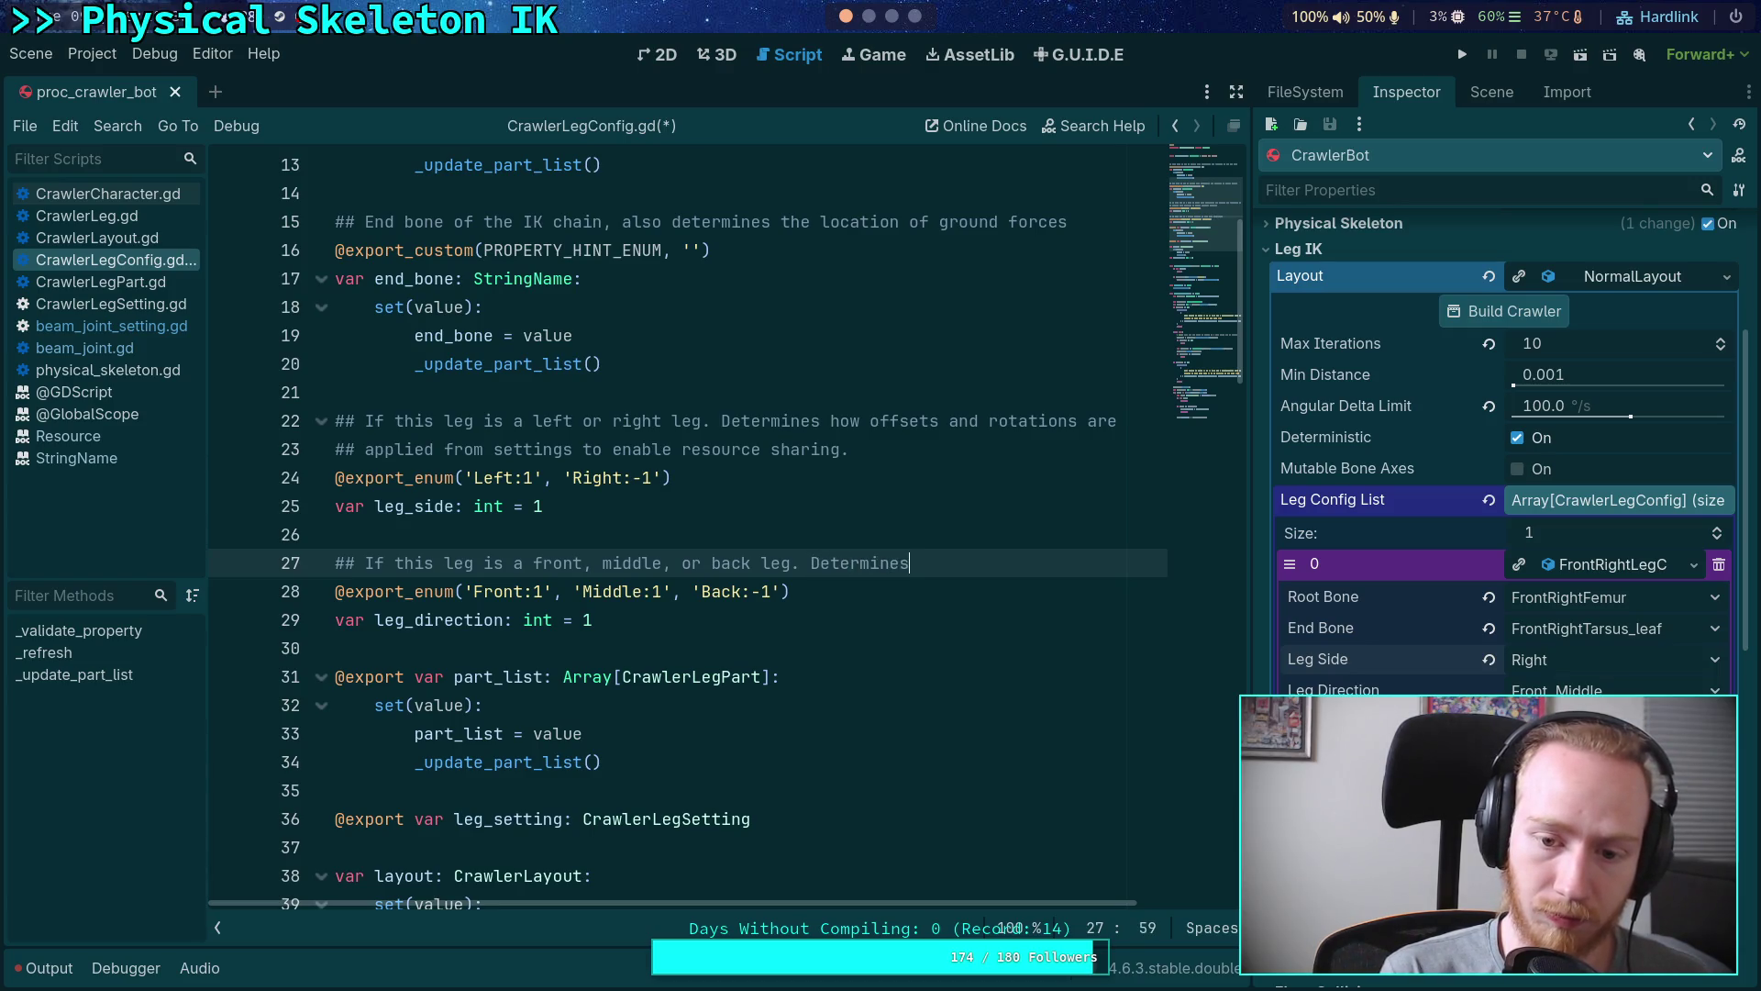
{"action": "type", "text": " how offsets and"}
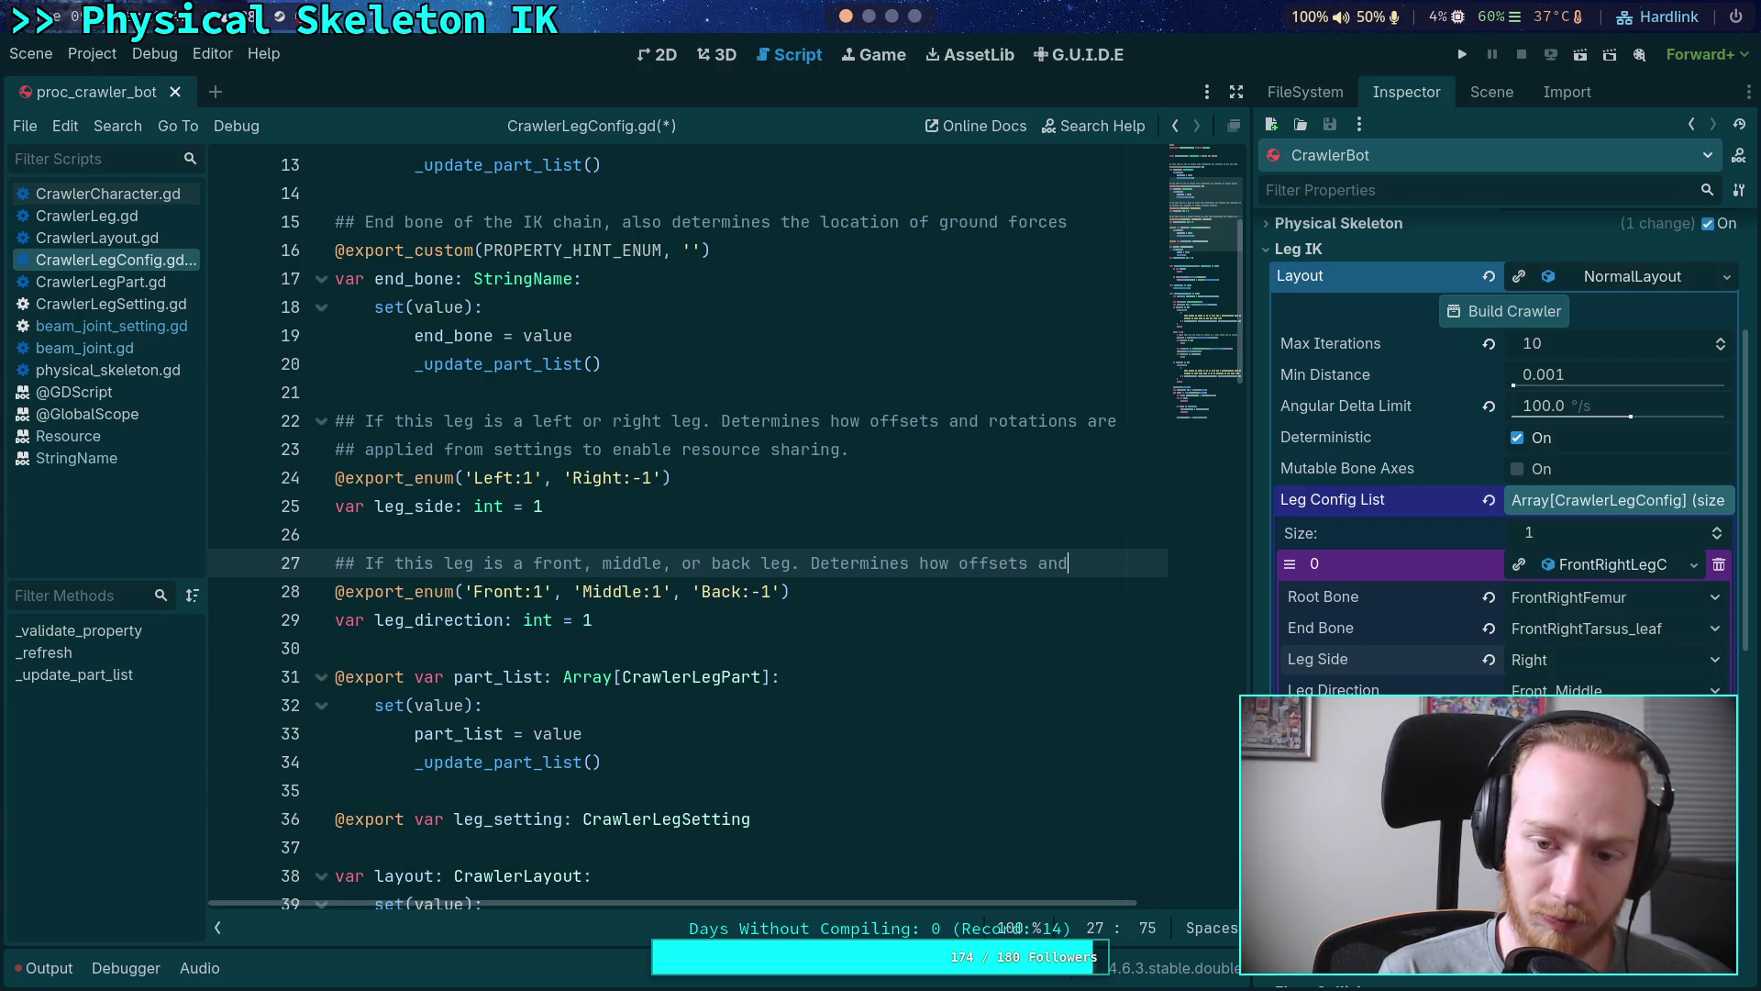
{"action": "key", "text": "Return"}
{"action": "type", "text": "## rotations are applied from settings to enable resource "}
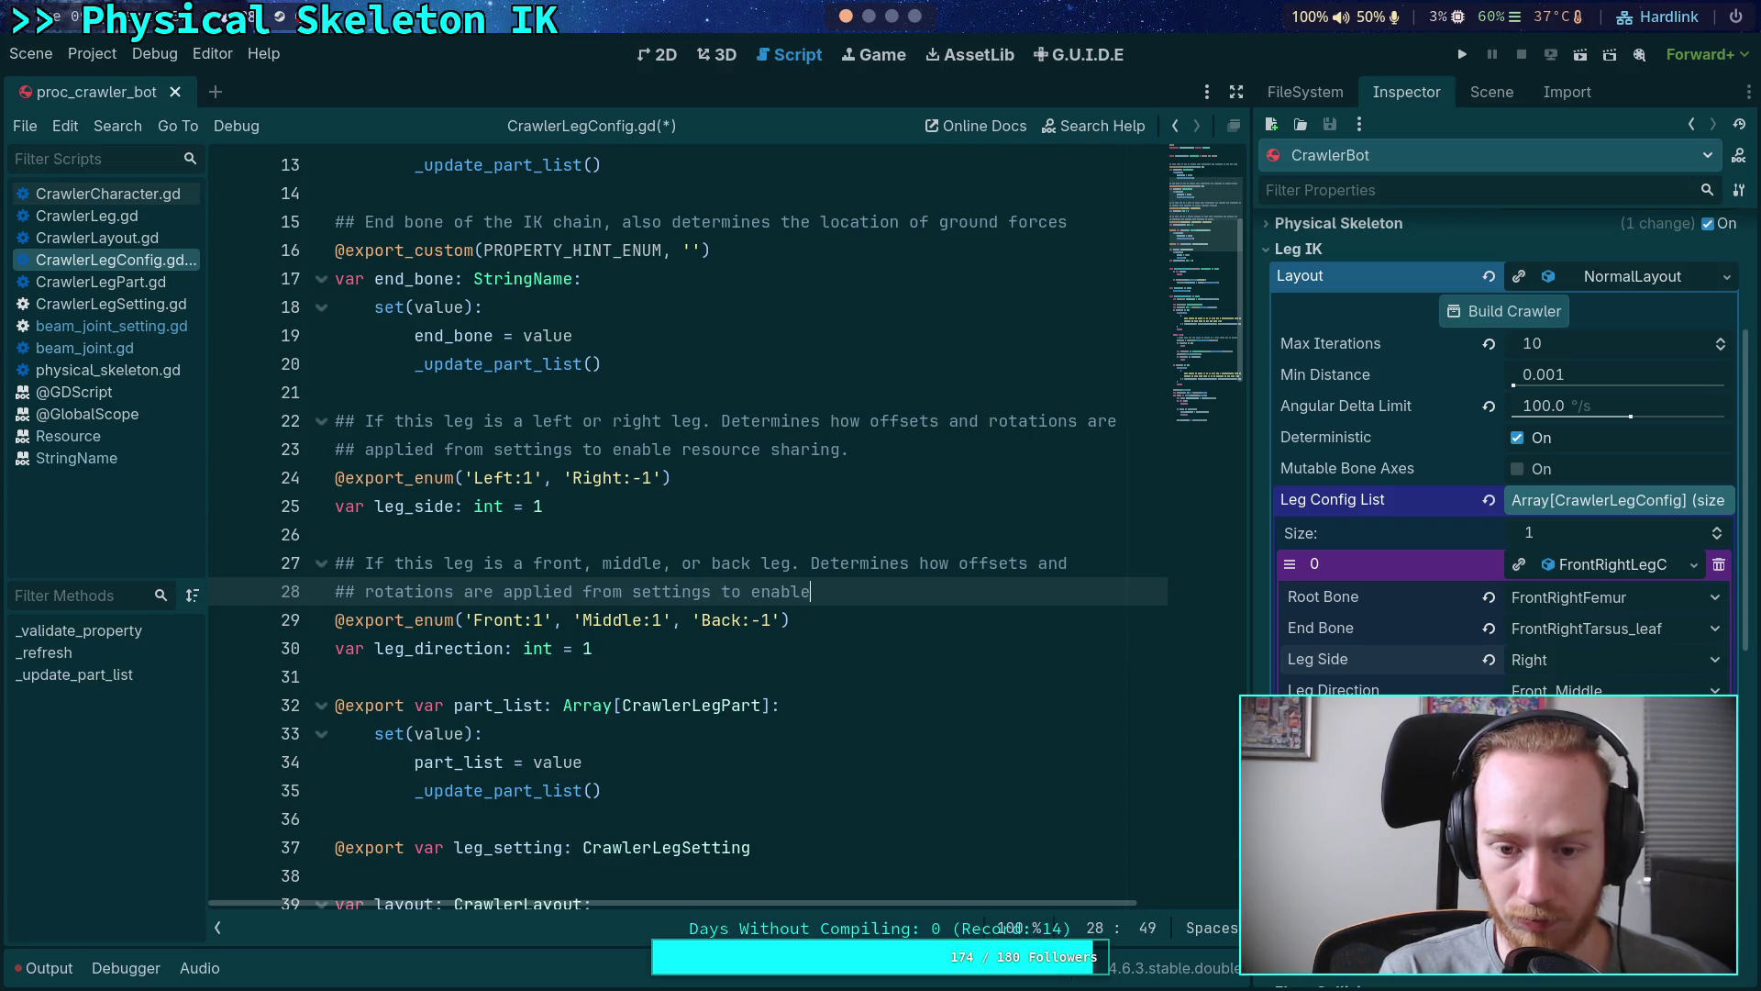
{"action": "type", "text": "sharing."}
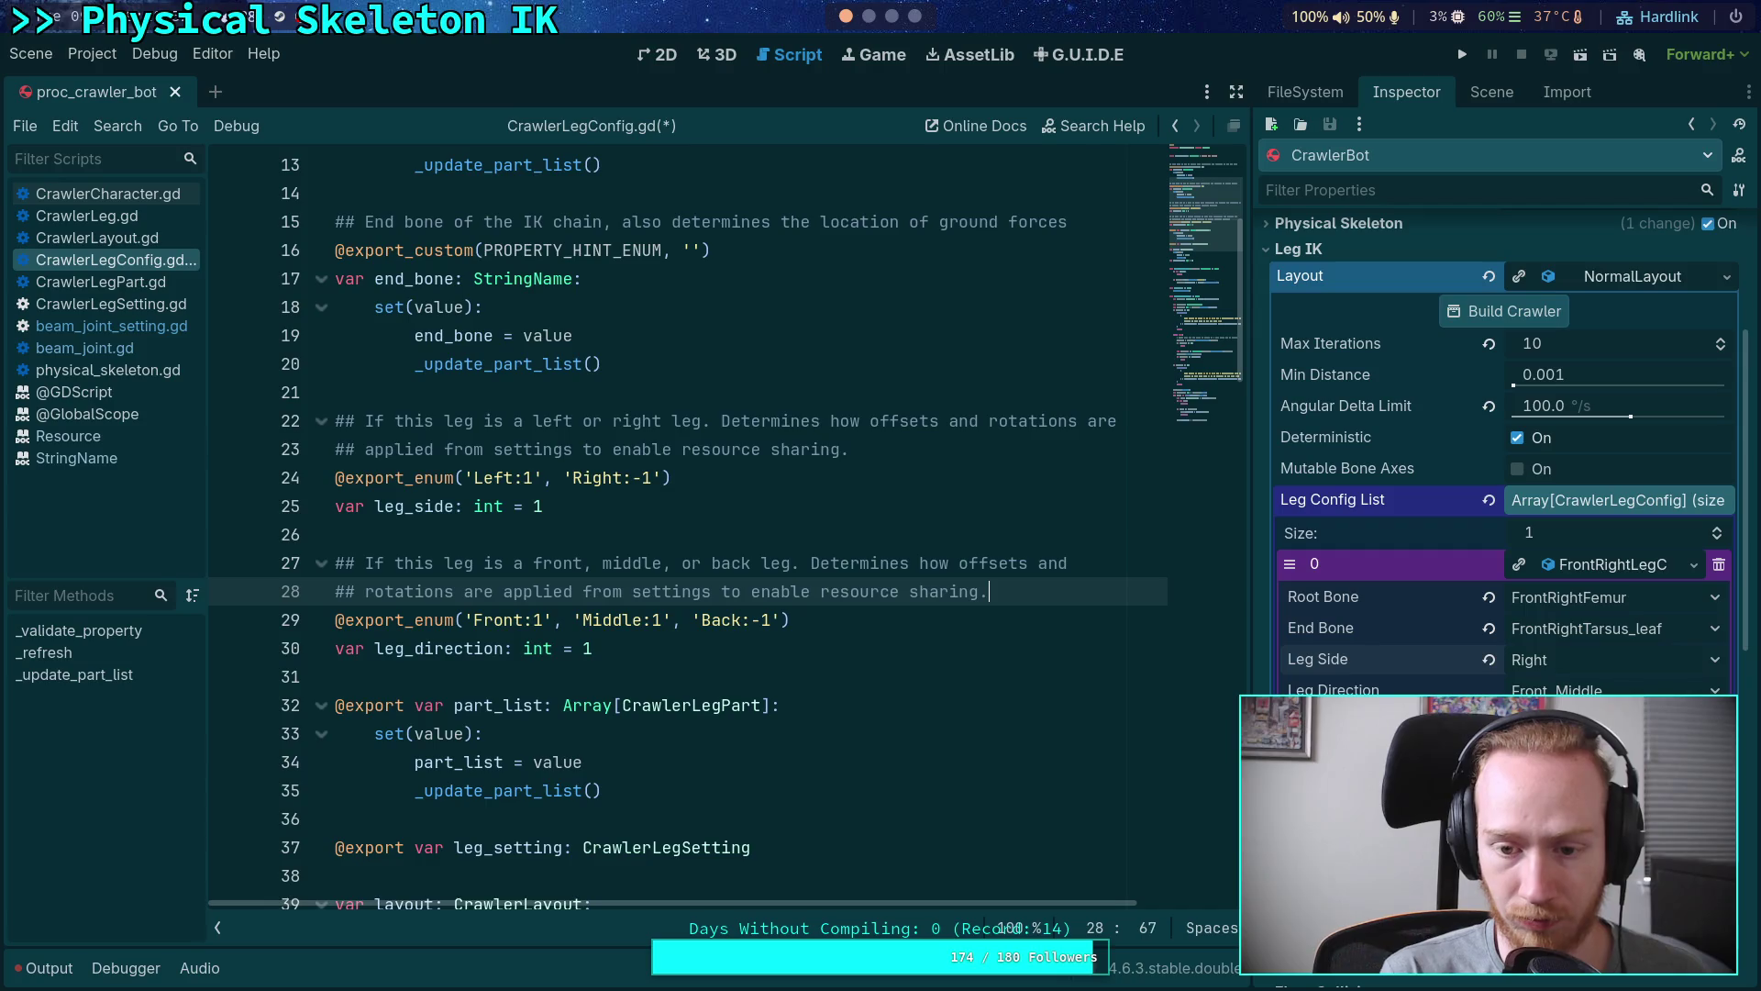
{"action": "left_click", "coordinate": [768, 654]}
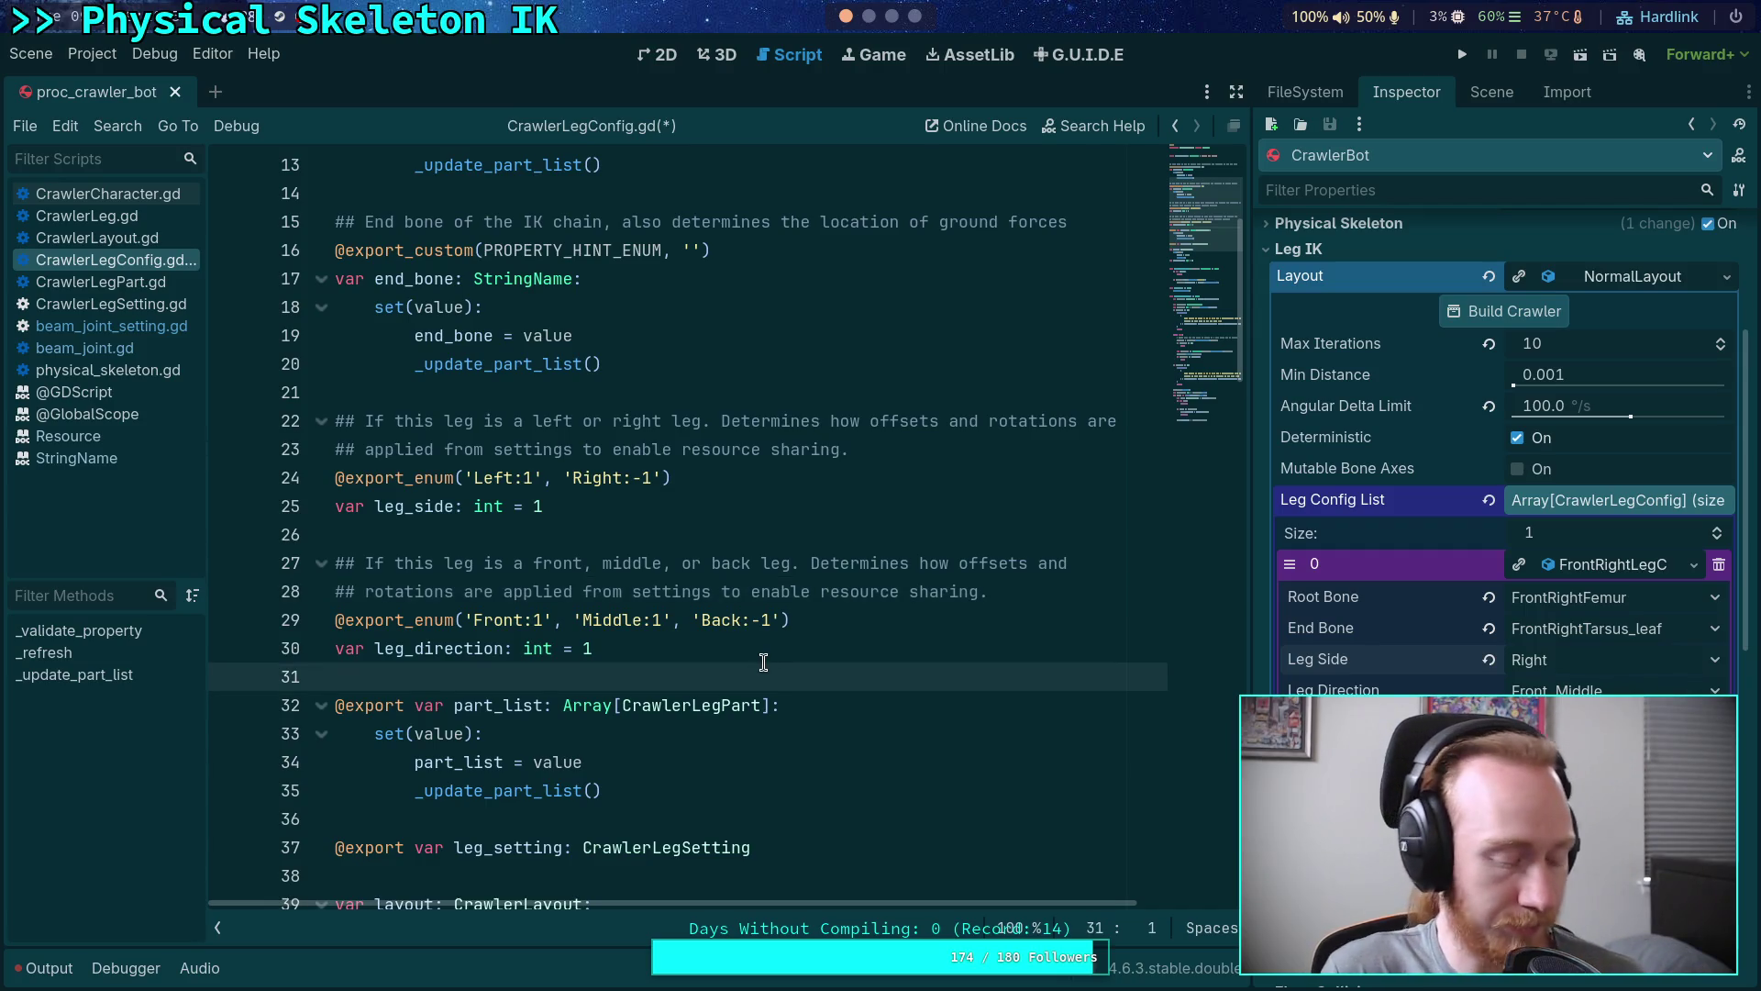
Add doc comments for part_list about segment part definitions and '## General leg settings' for leg_setting
{"action": "key", "text": "Return"}
{"action": "type", "text": "#"}
{"action": "scroll", "coordinate": [844, 569], "scroll_direction": "down", "scroll_amount": 2}
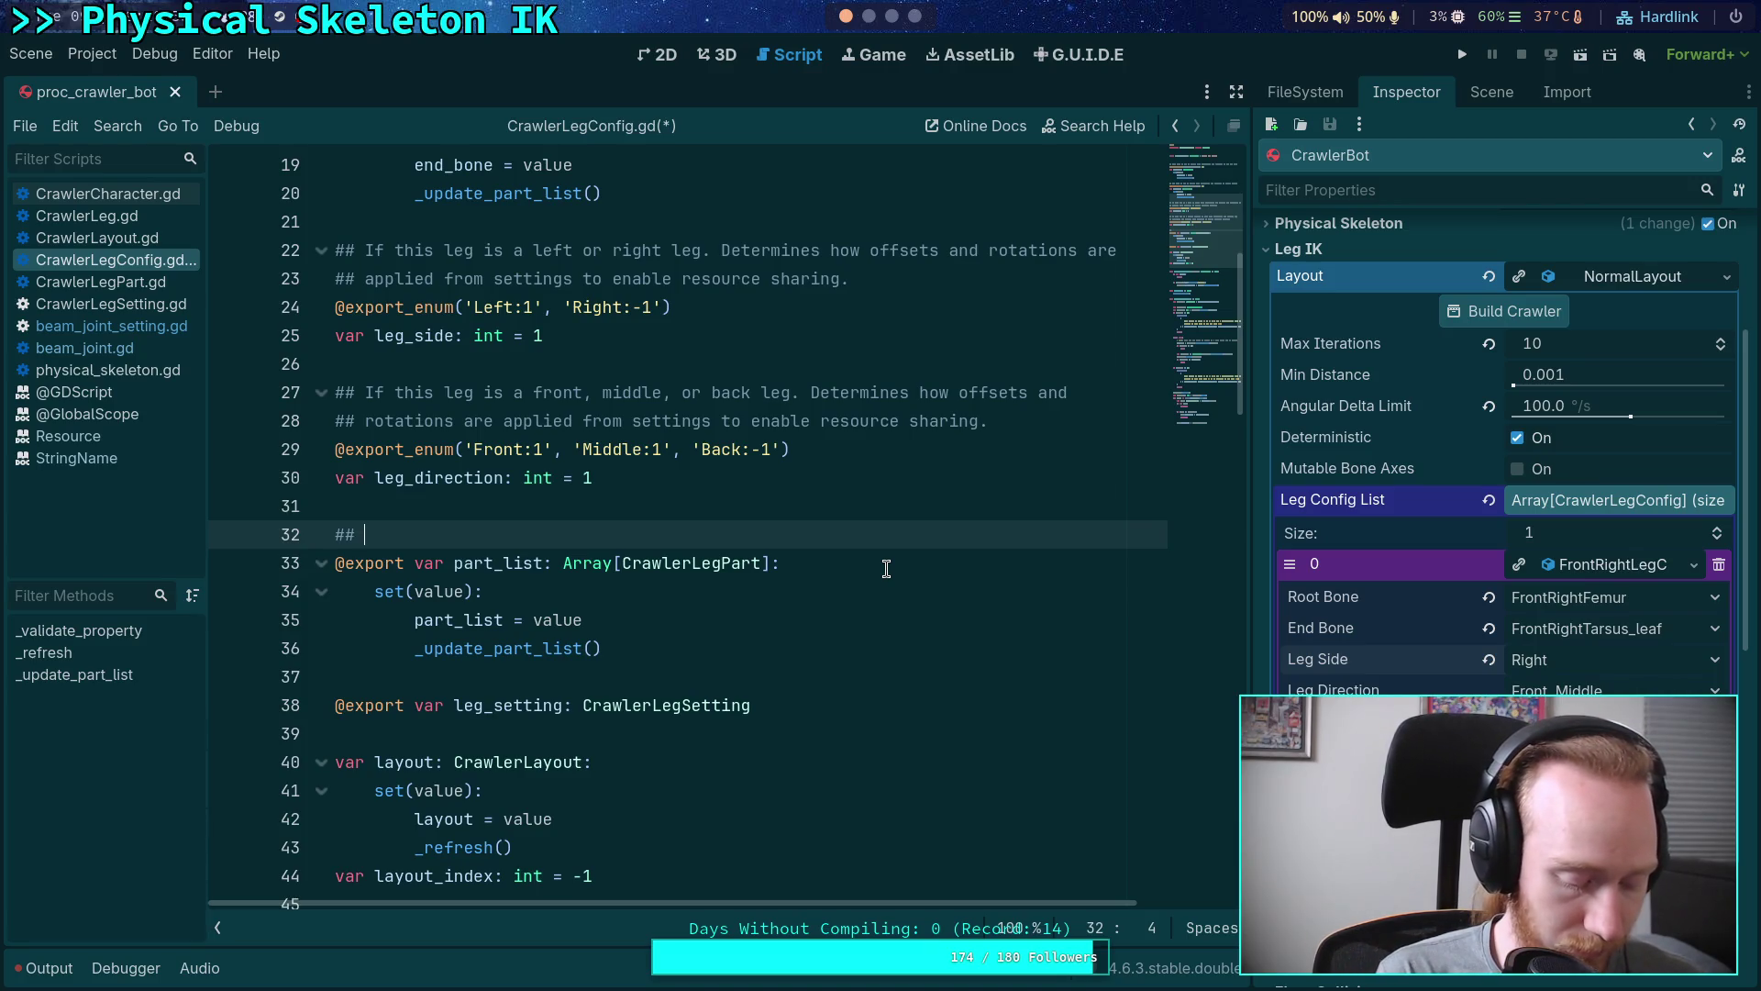
{"action": "type", "text": "definin"}
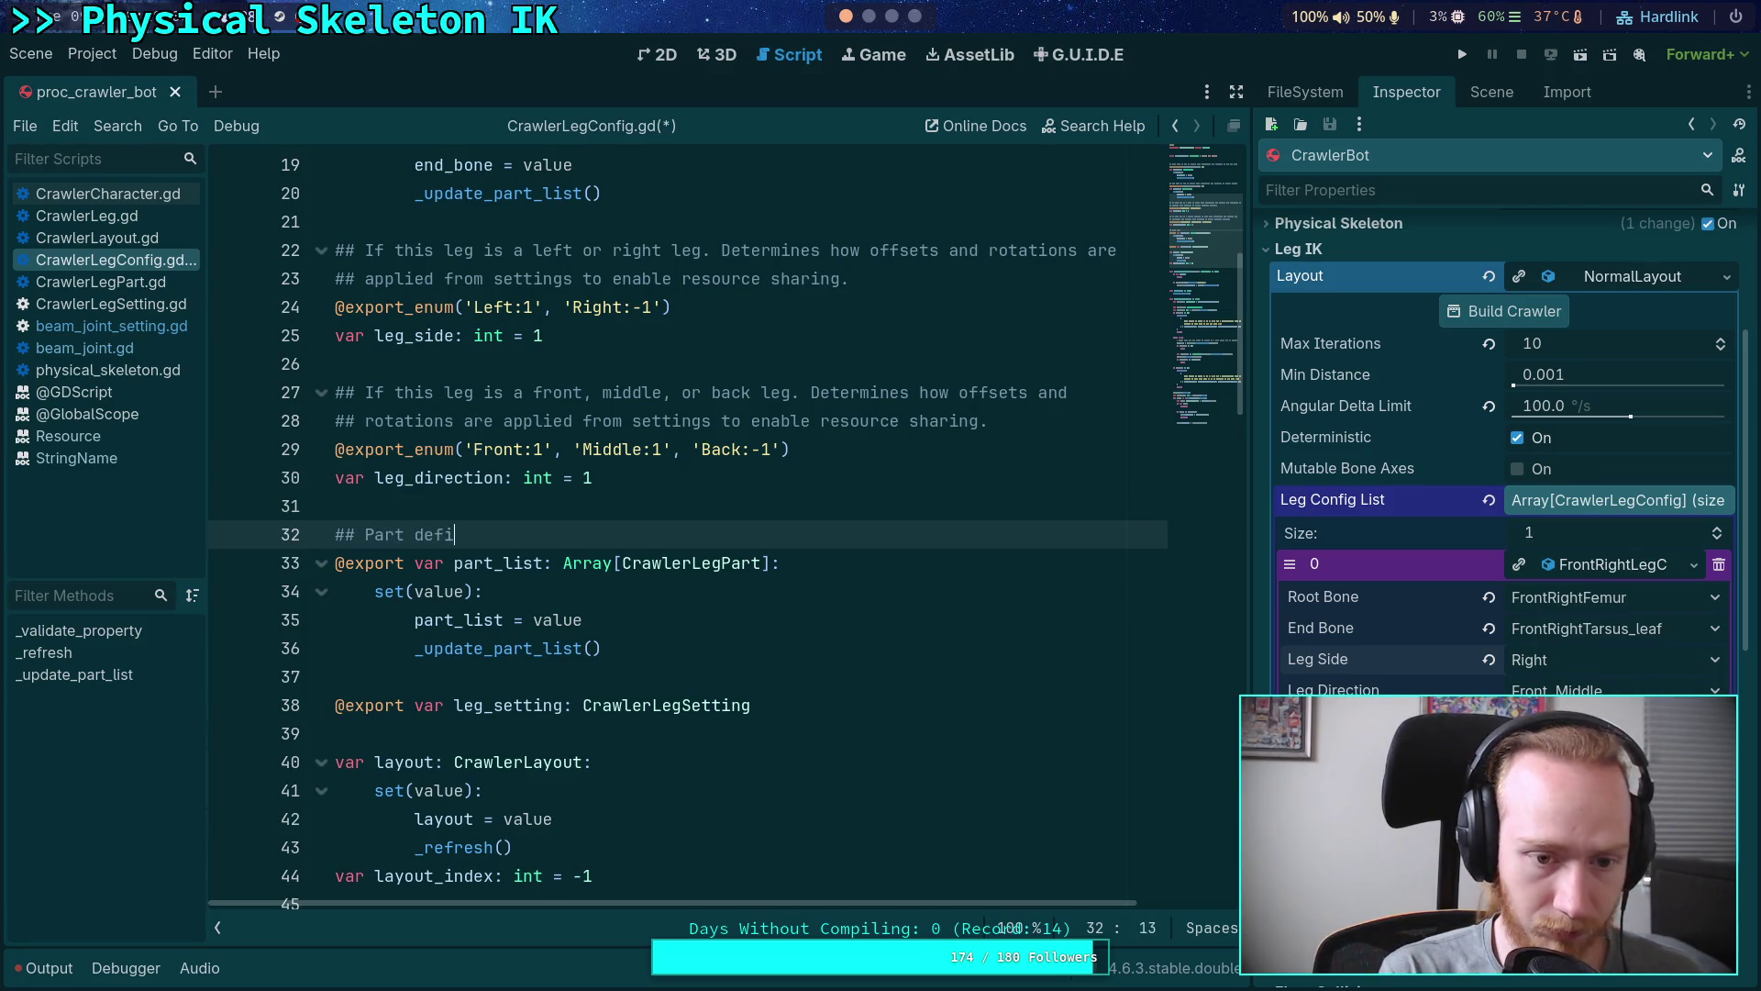
{"action": "type", "text": "tionfor ch h "}
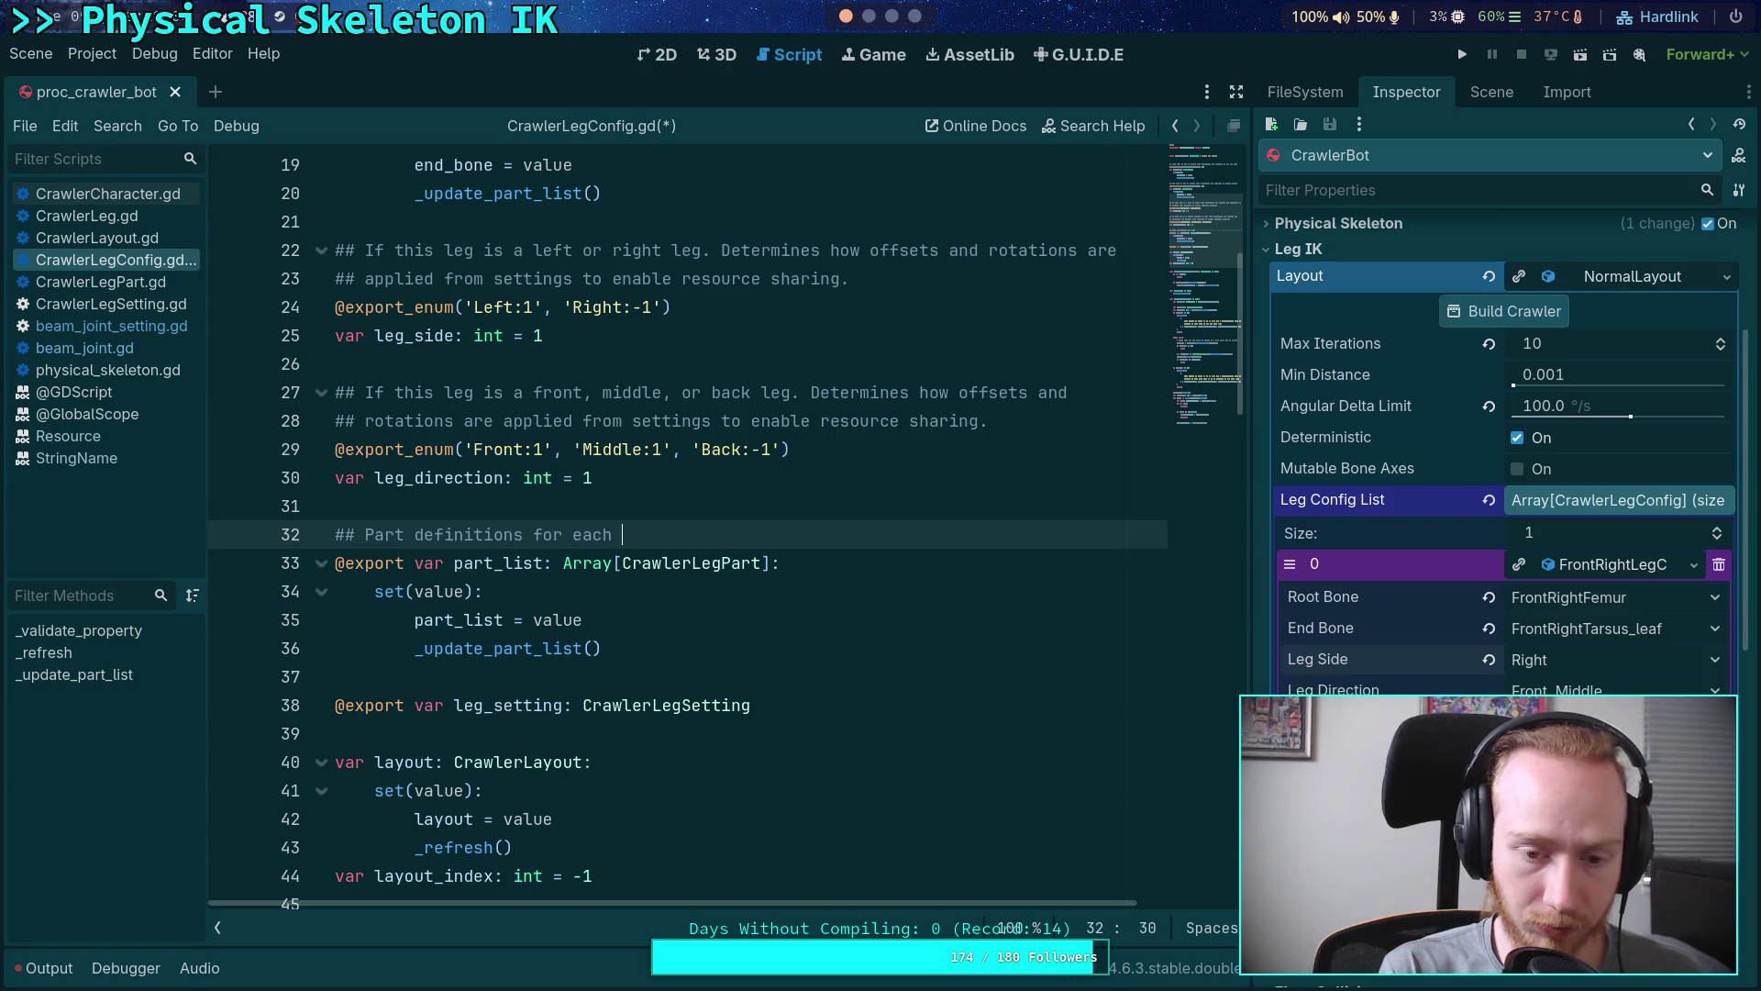
{"action": "type", "text": "egment of the l"}
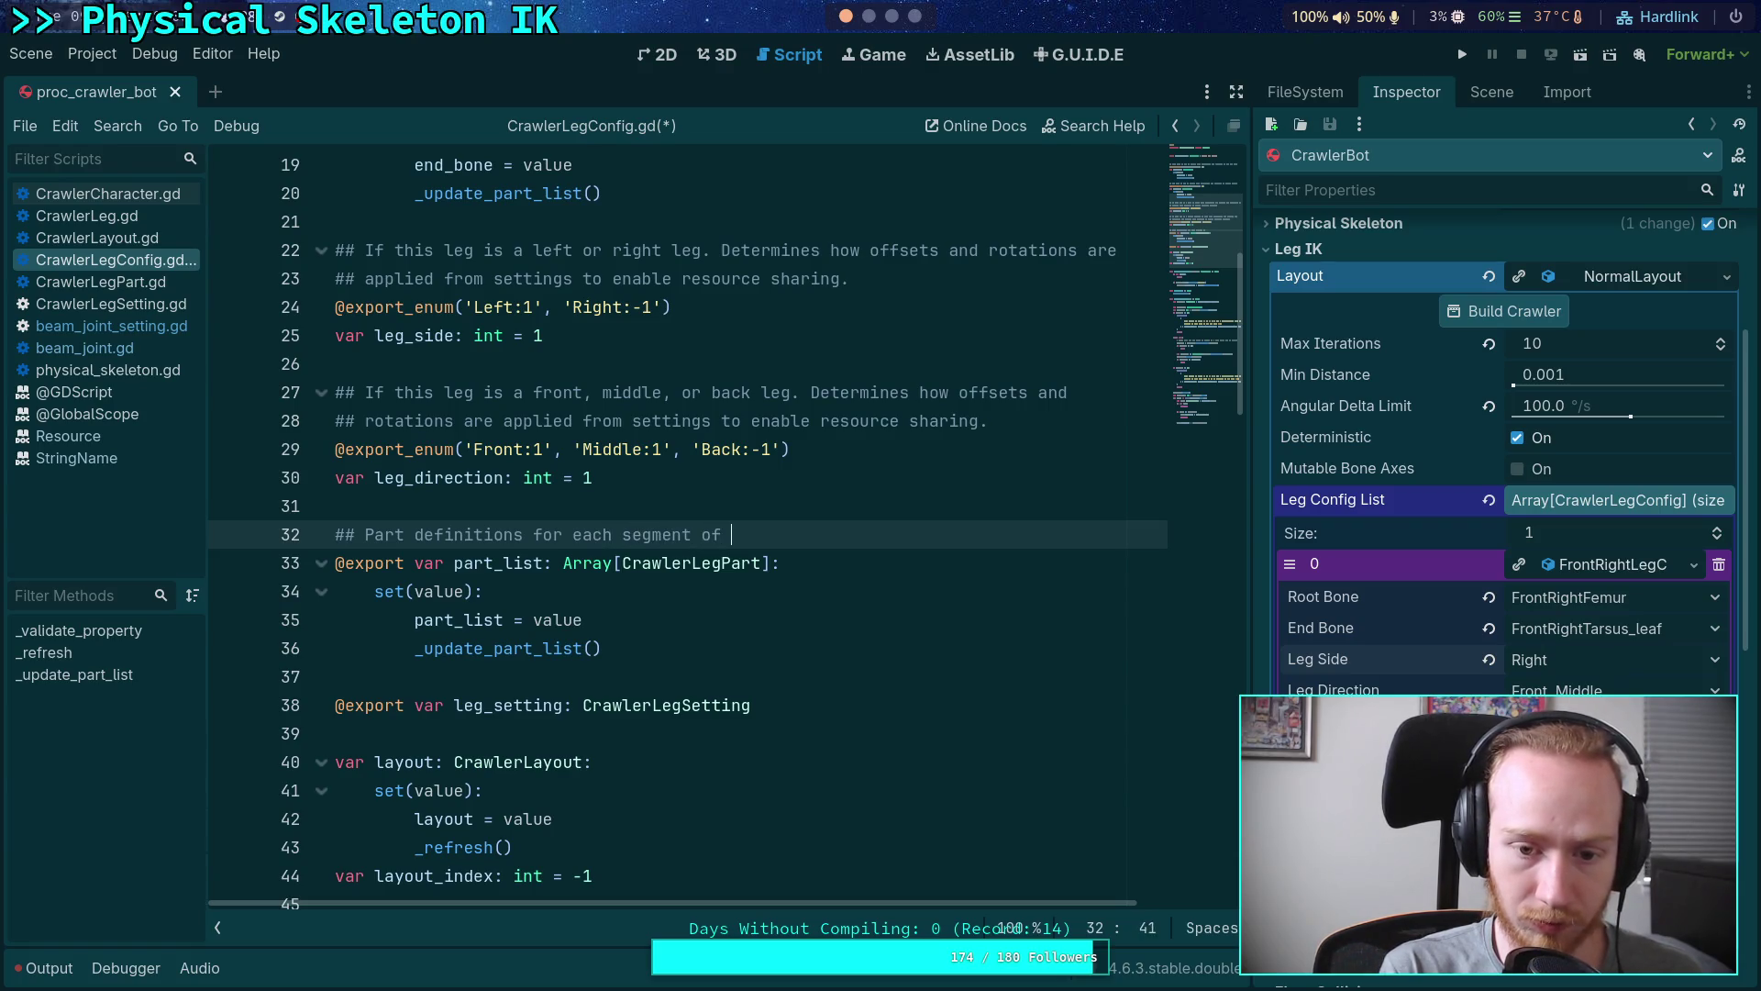
{"action": "type", "text": "eg"}
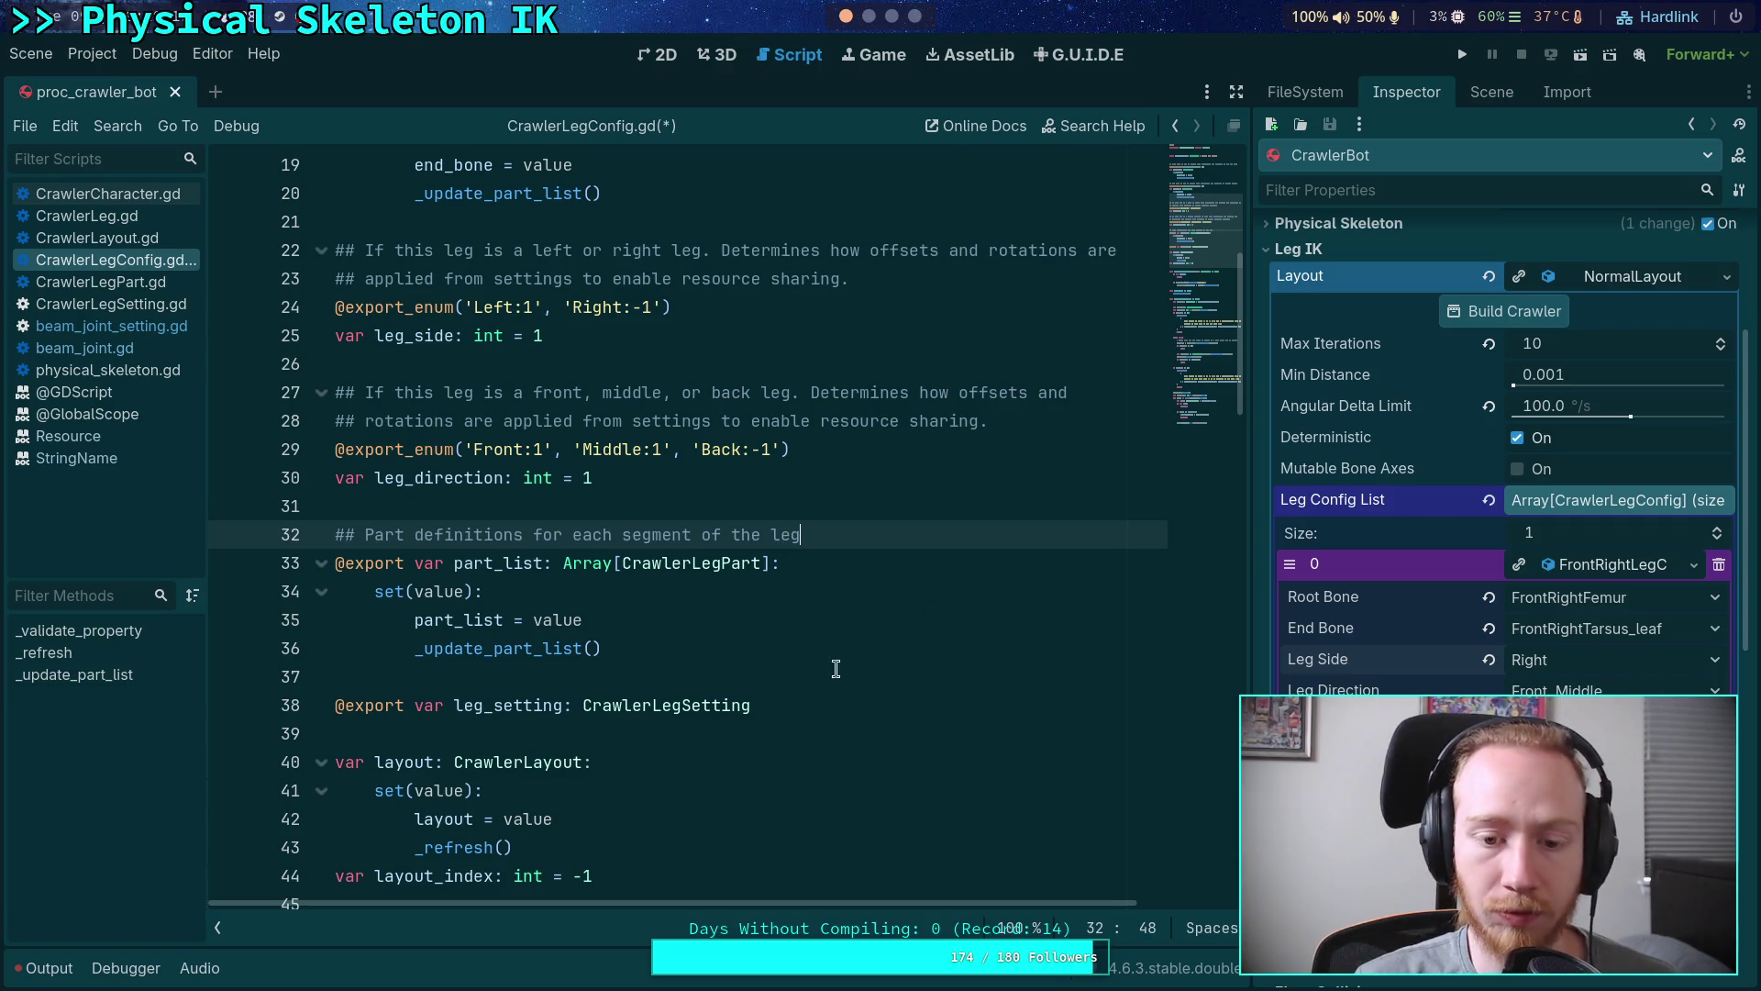
{"action": "scroll", "coordinate": [838, 667], "scroll_direction": "down", "scroll_amount": 1}
{"action": "left_click", "coordinate": [812, 591]}
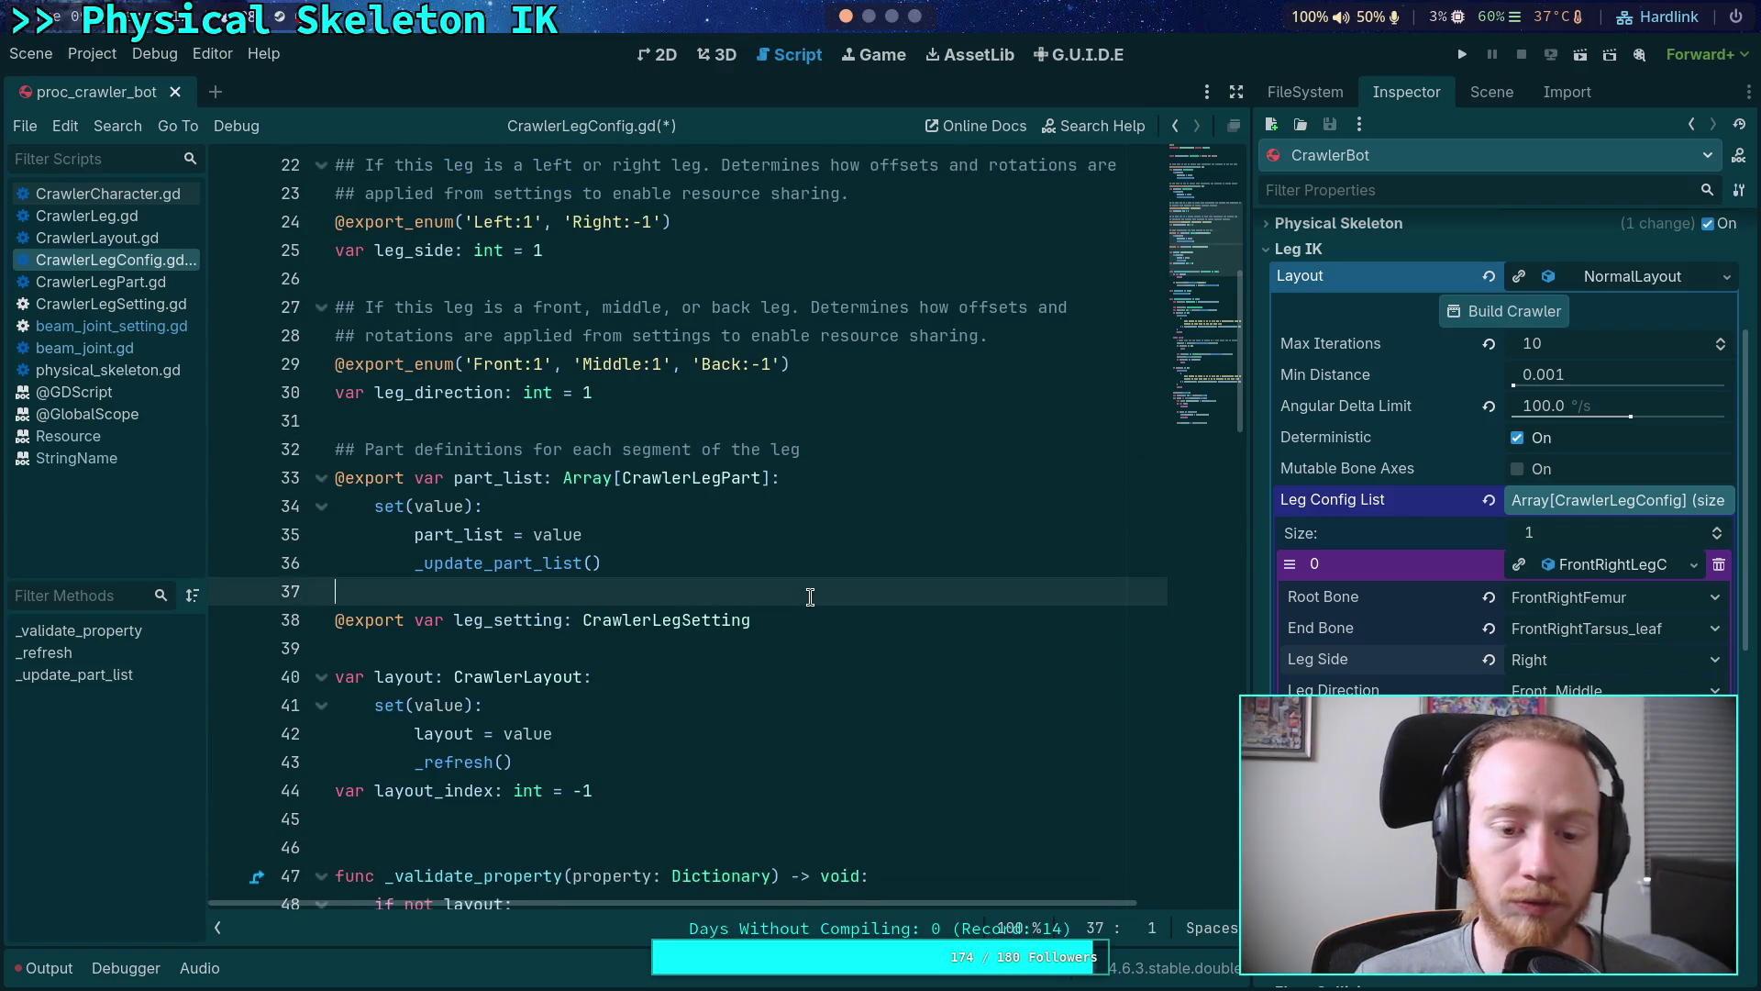
{"action": "key", "text": "Return"}
{"action": "type", "text": "## "}
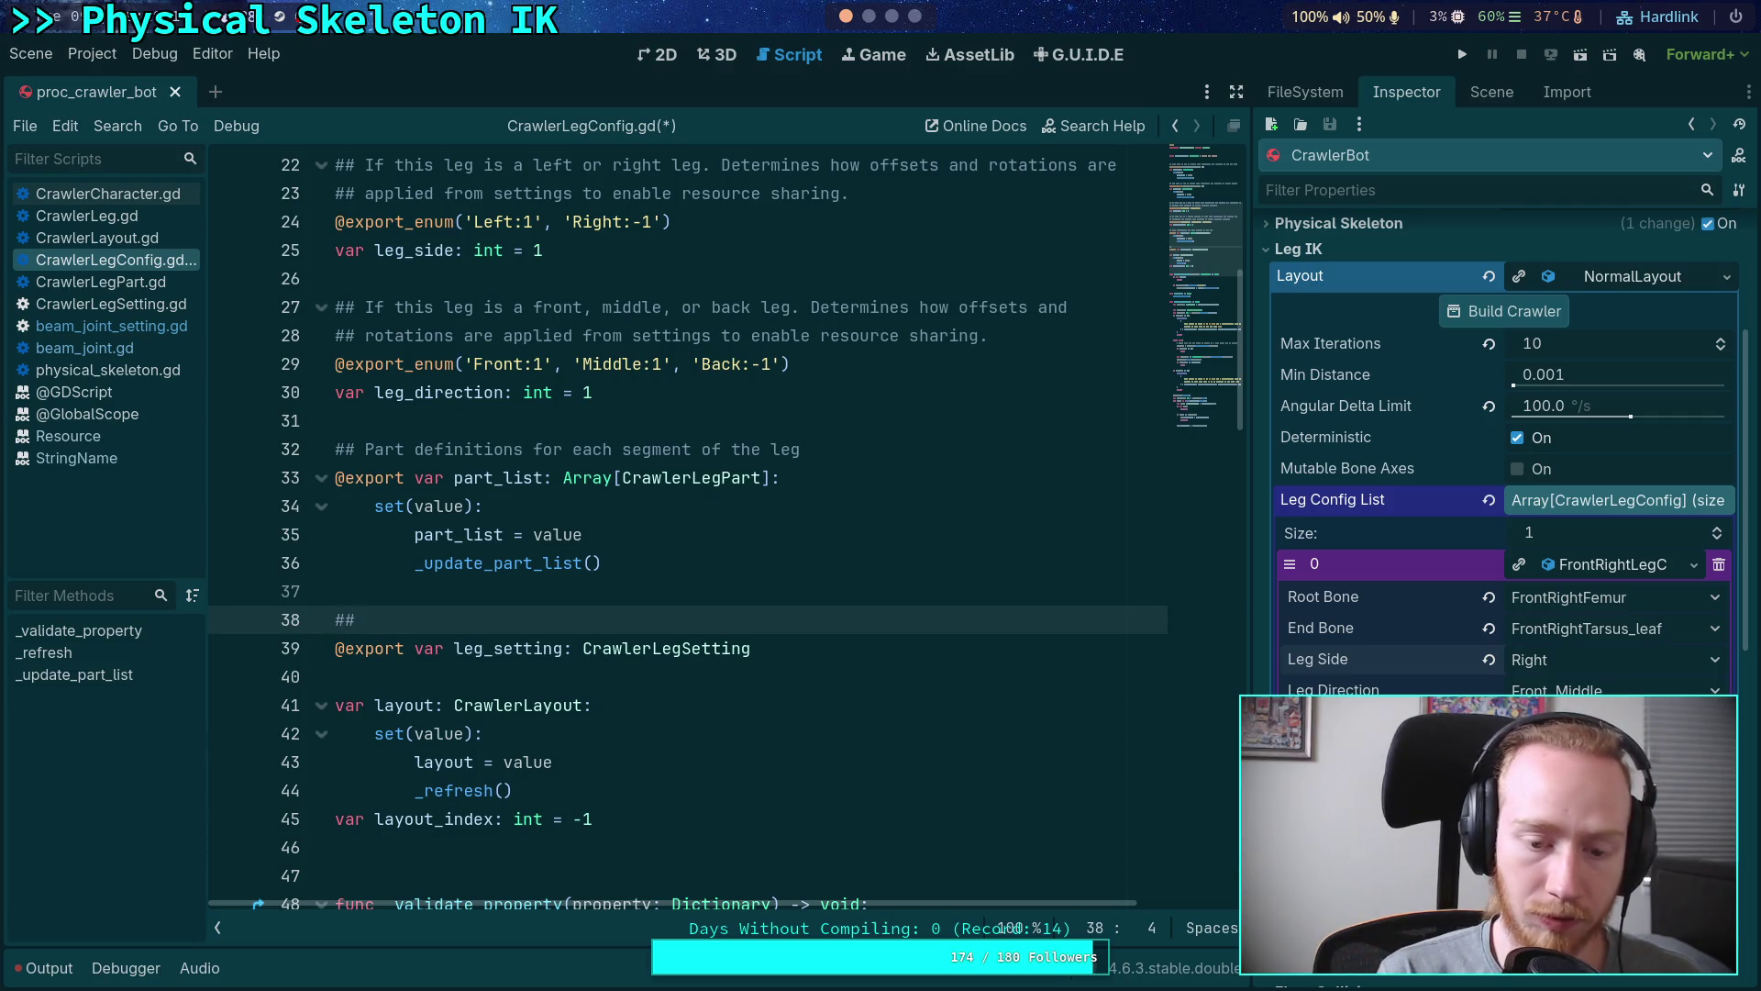
{"action": "type", "text": "General "}
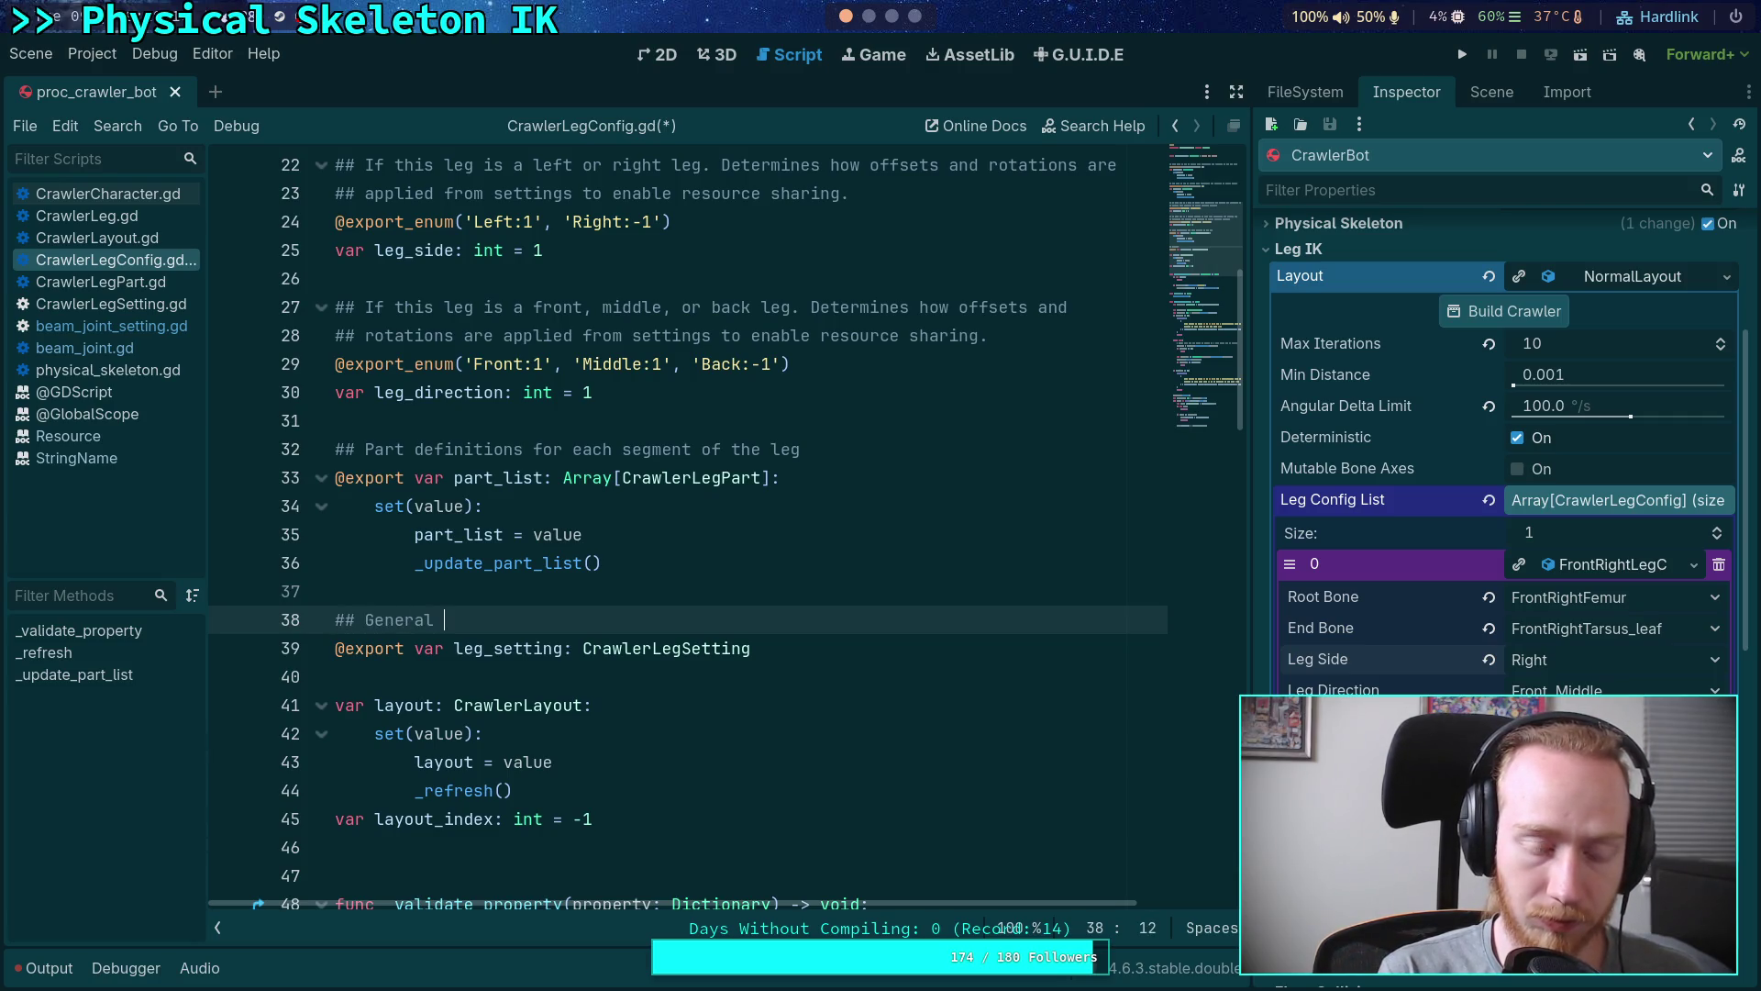
{"action": "type", "text": "leg settings"}
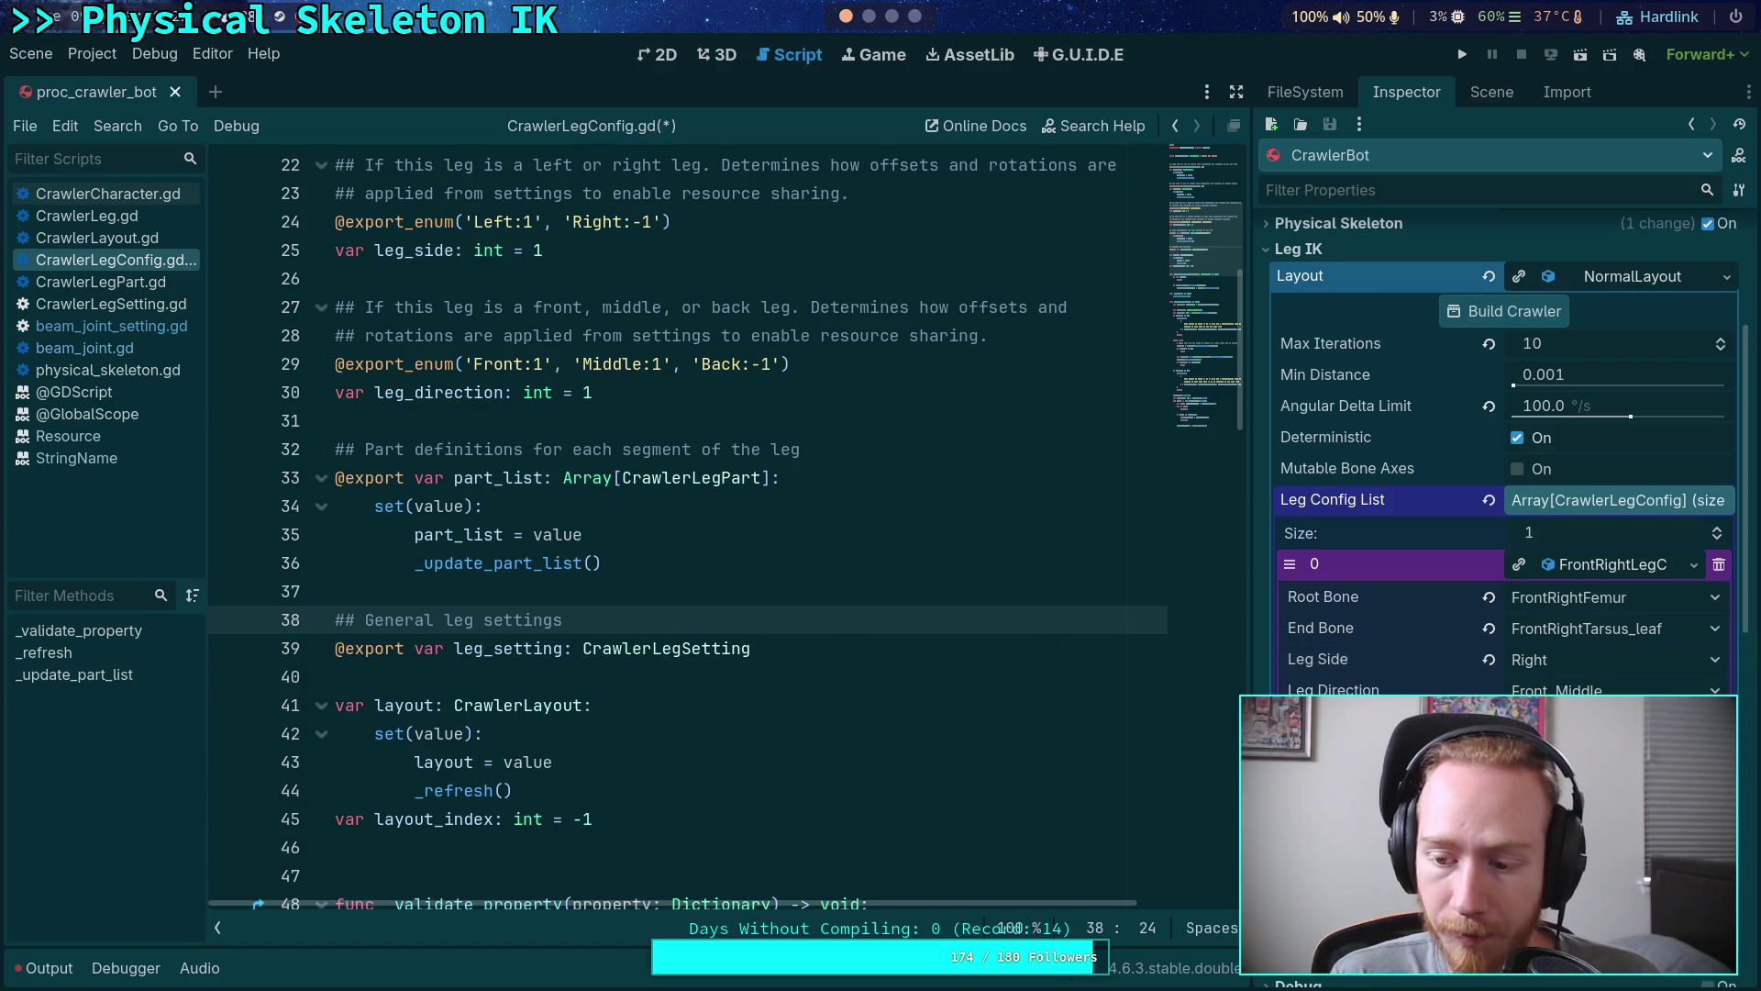
Check the leg setting's Step Parameters in the Inspector, then select the leg_direction export block
{"action": "scroll", "coordinate": [1374, 663], "scroll_direction": "down", "scroll_amount": 3}
{"action": "left_click", "coordinate": [1418, 618]}
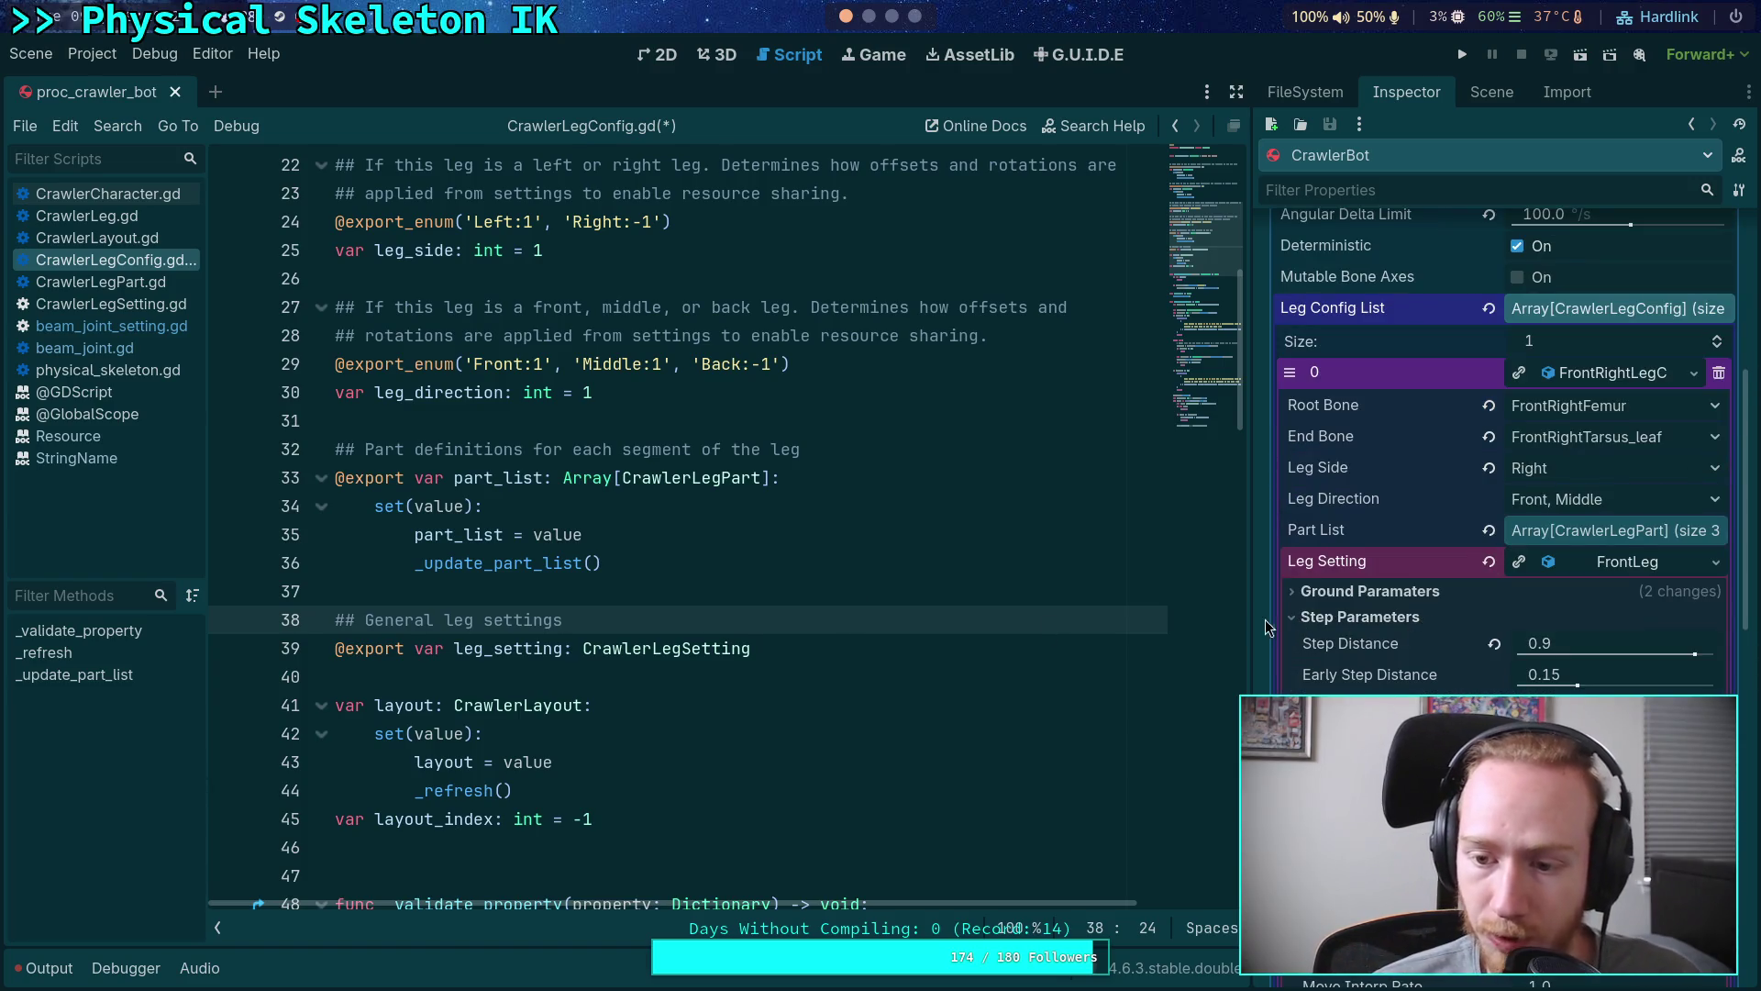
{"action": "left_click_drag", "start_coordinate": [1245, 631], "coordinate": [1223, 631]}
{"action": "scroll", "coordinate": [1495, 458], "scroll_direction": "down", "scroll_amount": 5}
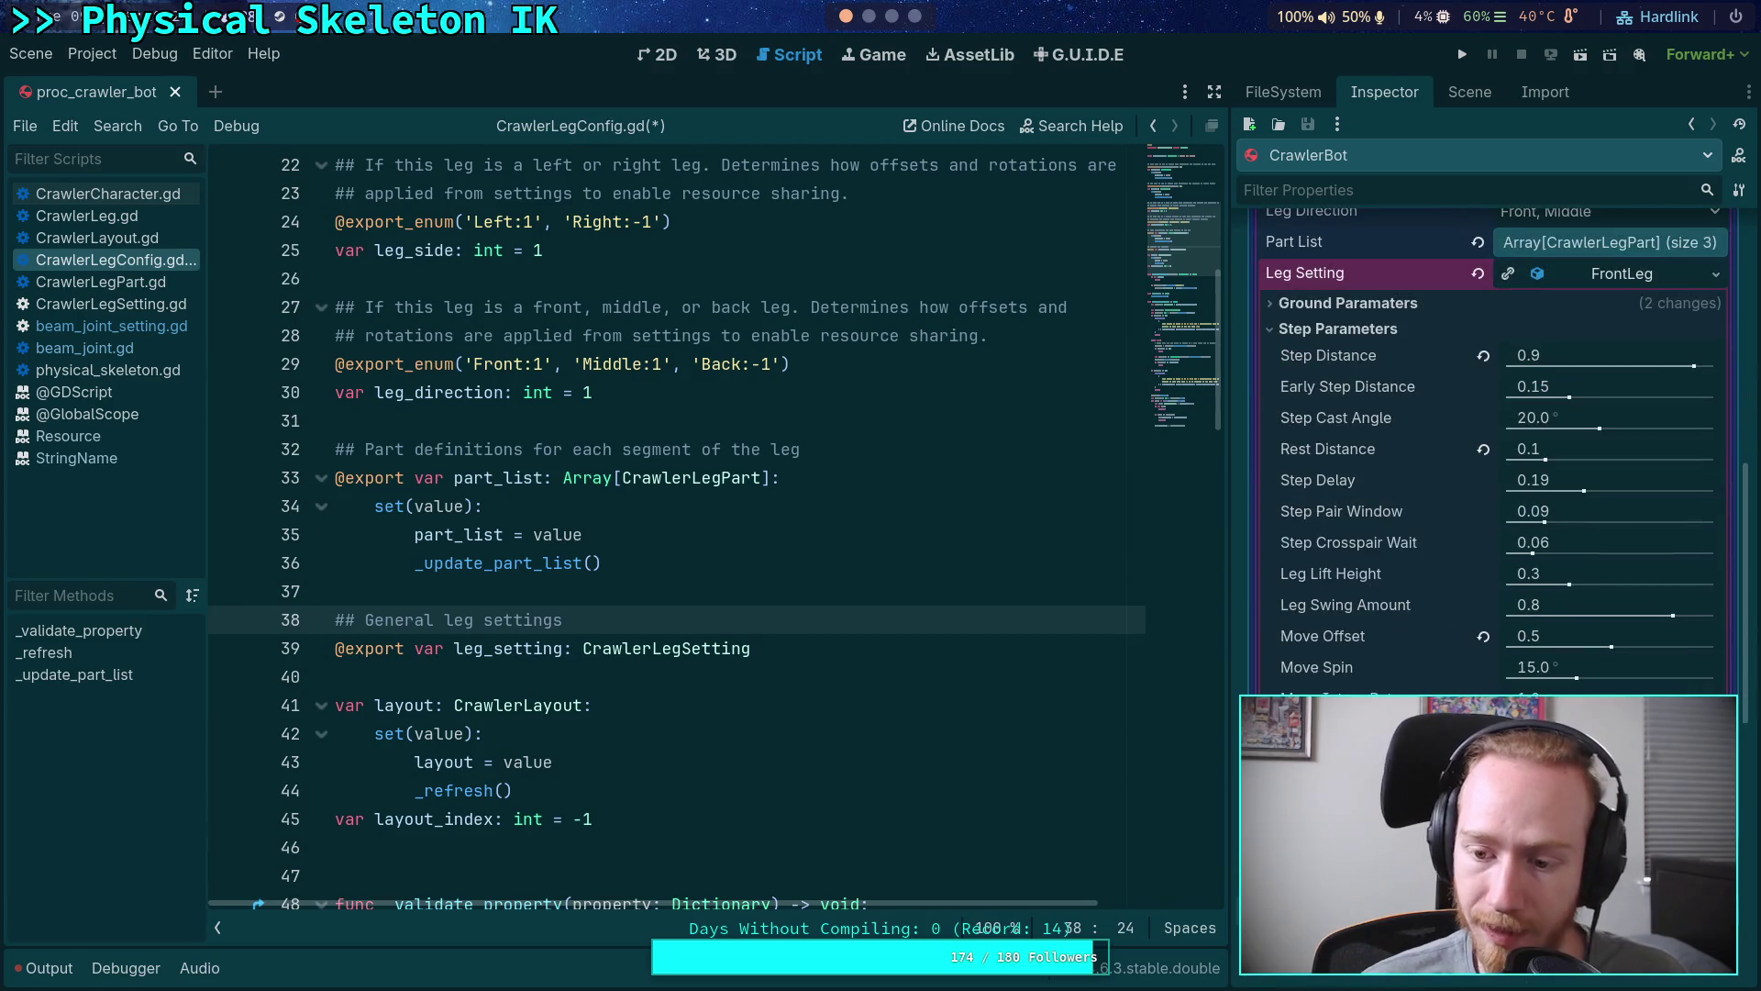
{"action": "scroll", "coordinate": [1486, 458], "scroll_direction": "up", "scroll_amount": 3}
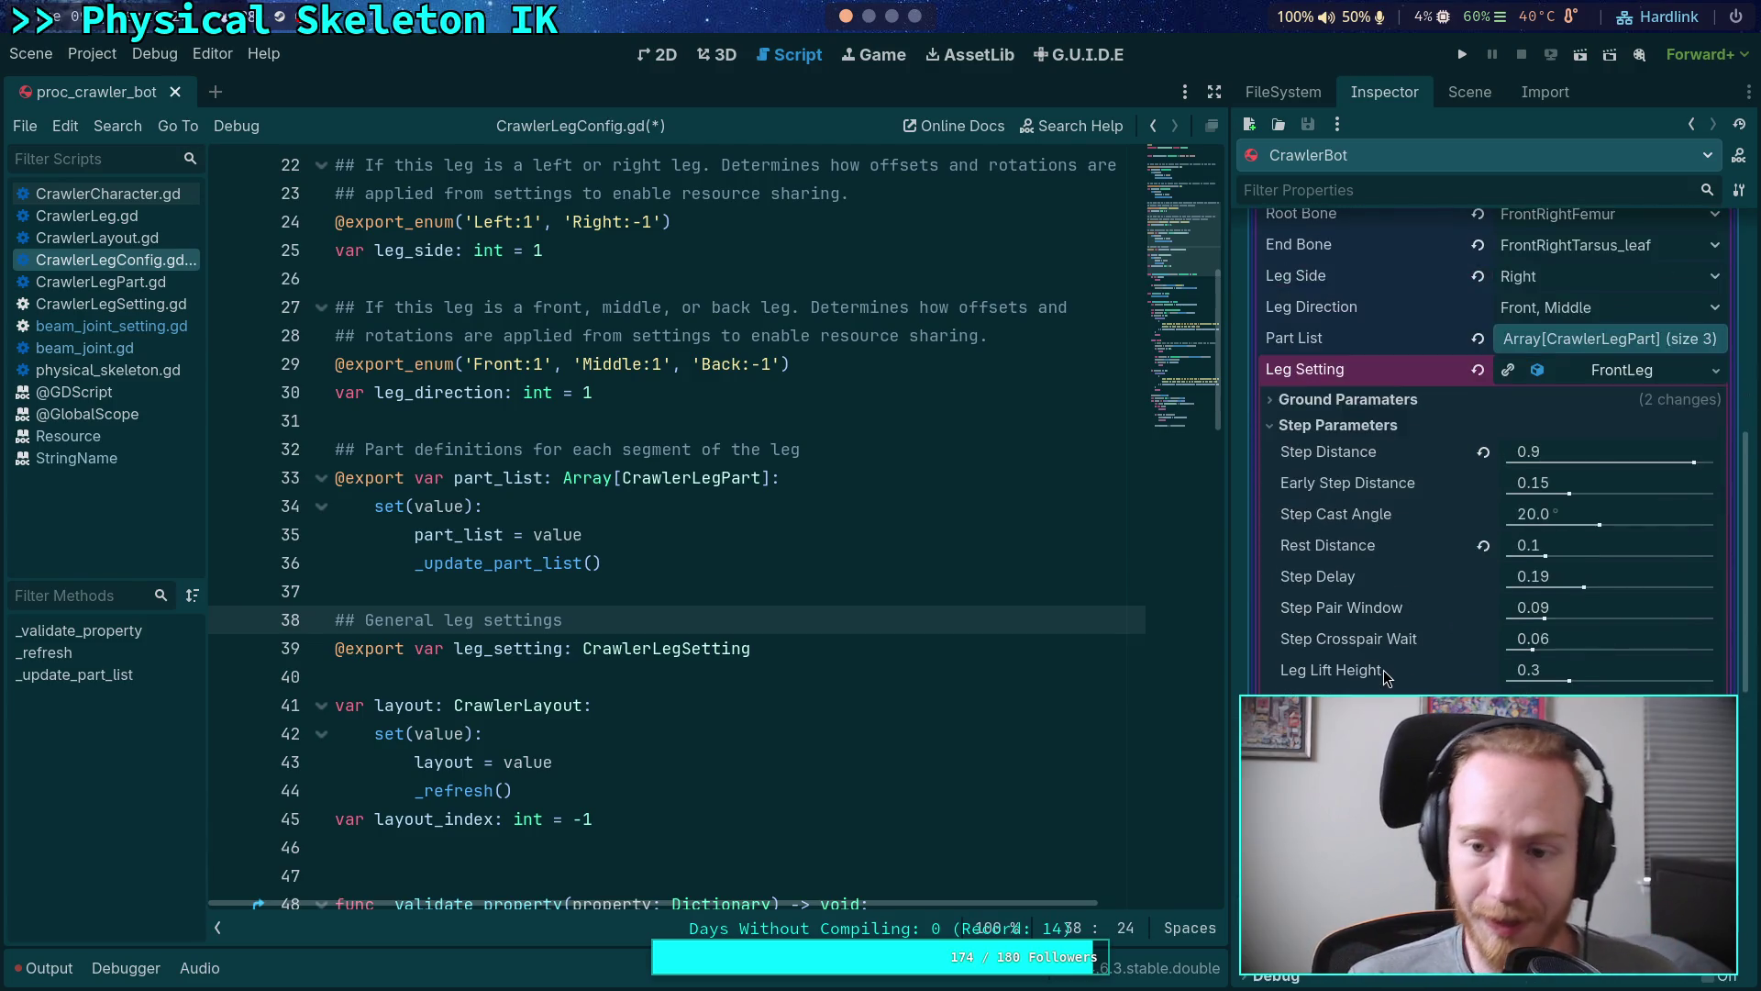
{"action": "scroll", "coordinate": [937, 583], "scroll_direction": "up", "scroll_amount": 1}
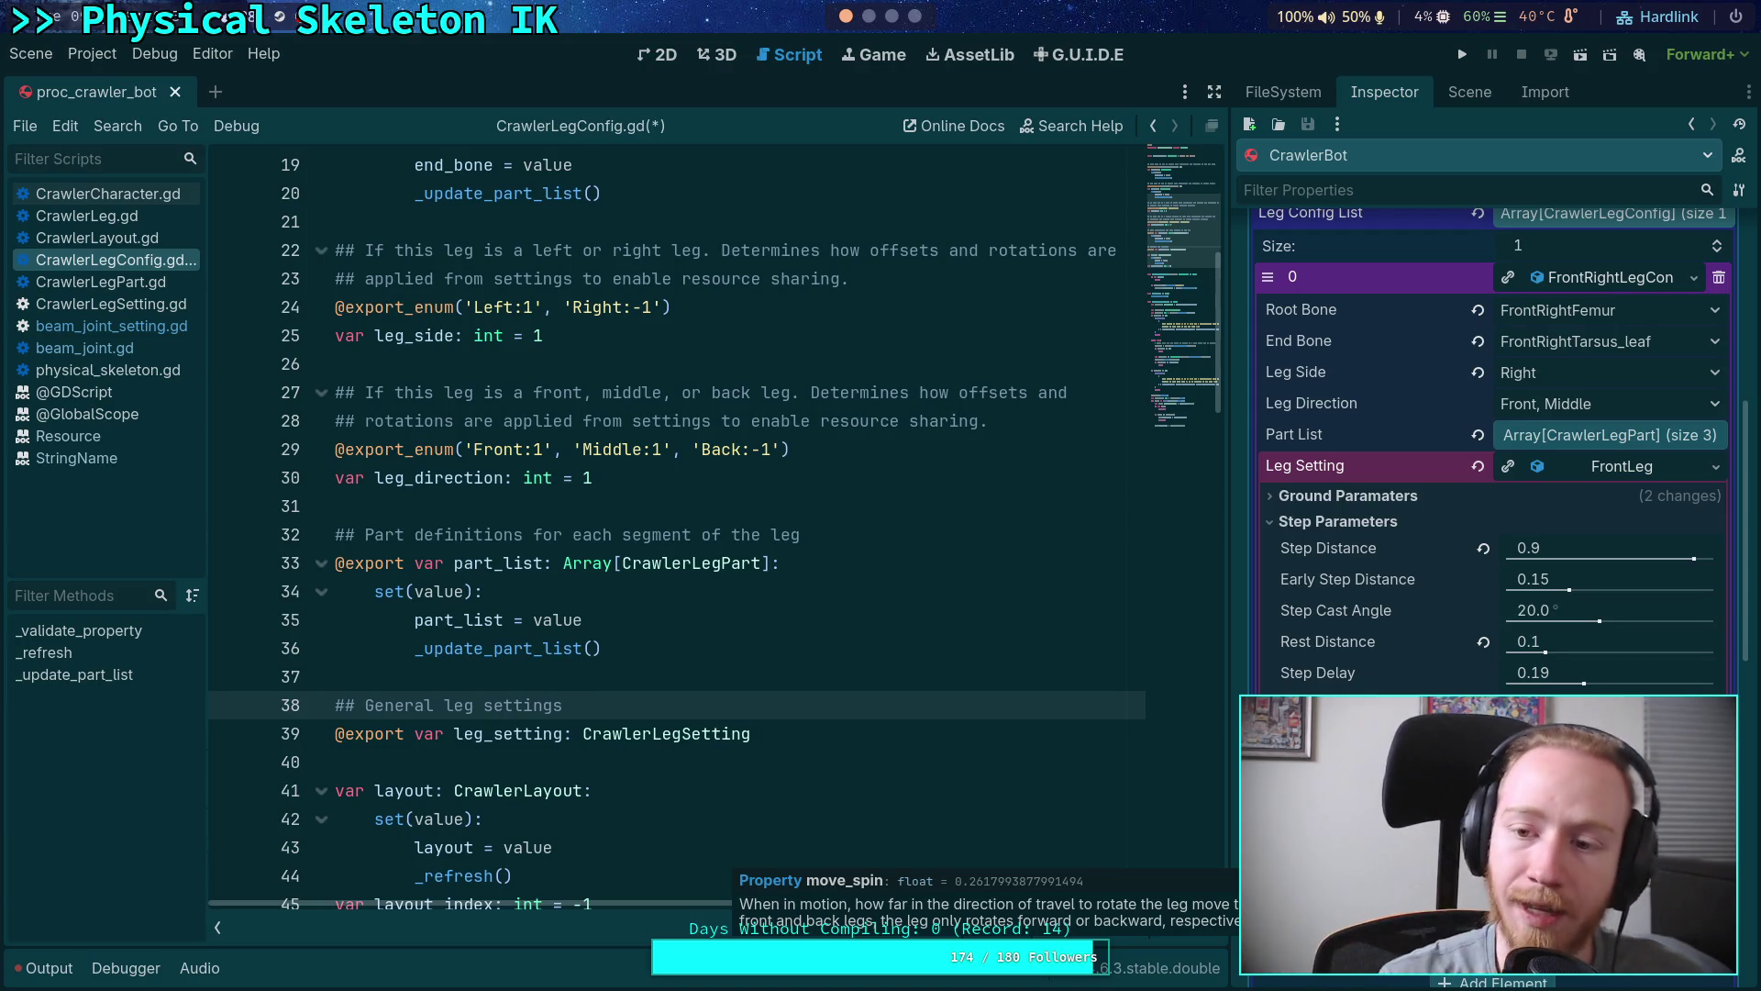
{"action": "mouse_move", "coordinate": [594, 478]}
{"action": "left_mouse_down"}
{"action": "mouse_move", "coordinate": [511, 393]}
{"action": "mouse_move", "coordinate": [537, 369]}
{"action": "left_mouse_up"}
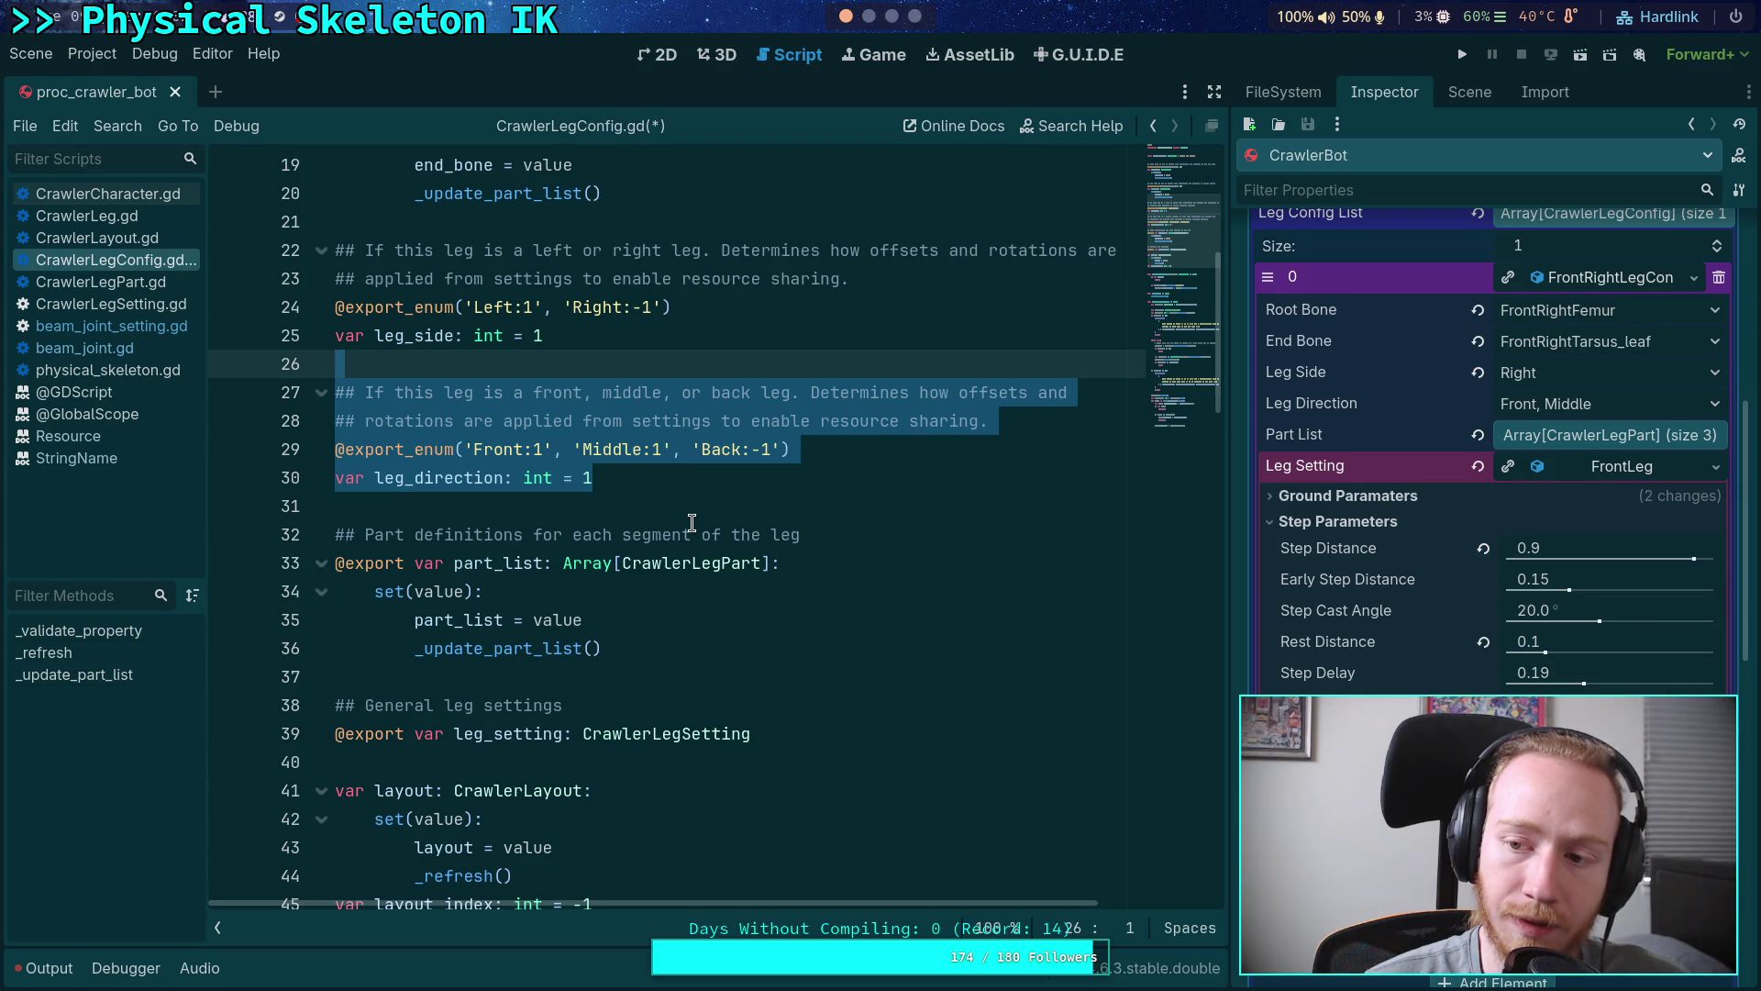
Delete the leg_side and leg_direction export blocks and save CrawlerLegConfig.gd
{"action": "mouse_move", "coordinate": [662, 449]}
{"action": "left_mouse_down"}
{"action": "mouse_move", "coordinate": [339, 394]}
{"action": "mouse_move", "coordinate": [344, 224]}
{"action": "mouse_move", "coordinate": [677, 468]}
{"action": "mouse_move", "coordinate": [340, 221]}
{"action": "left_mouse_up"}
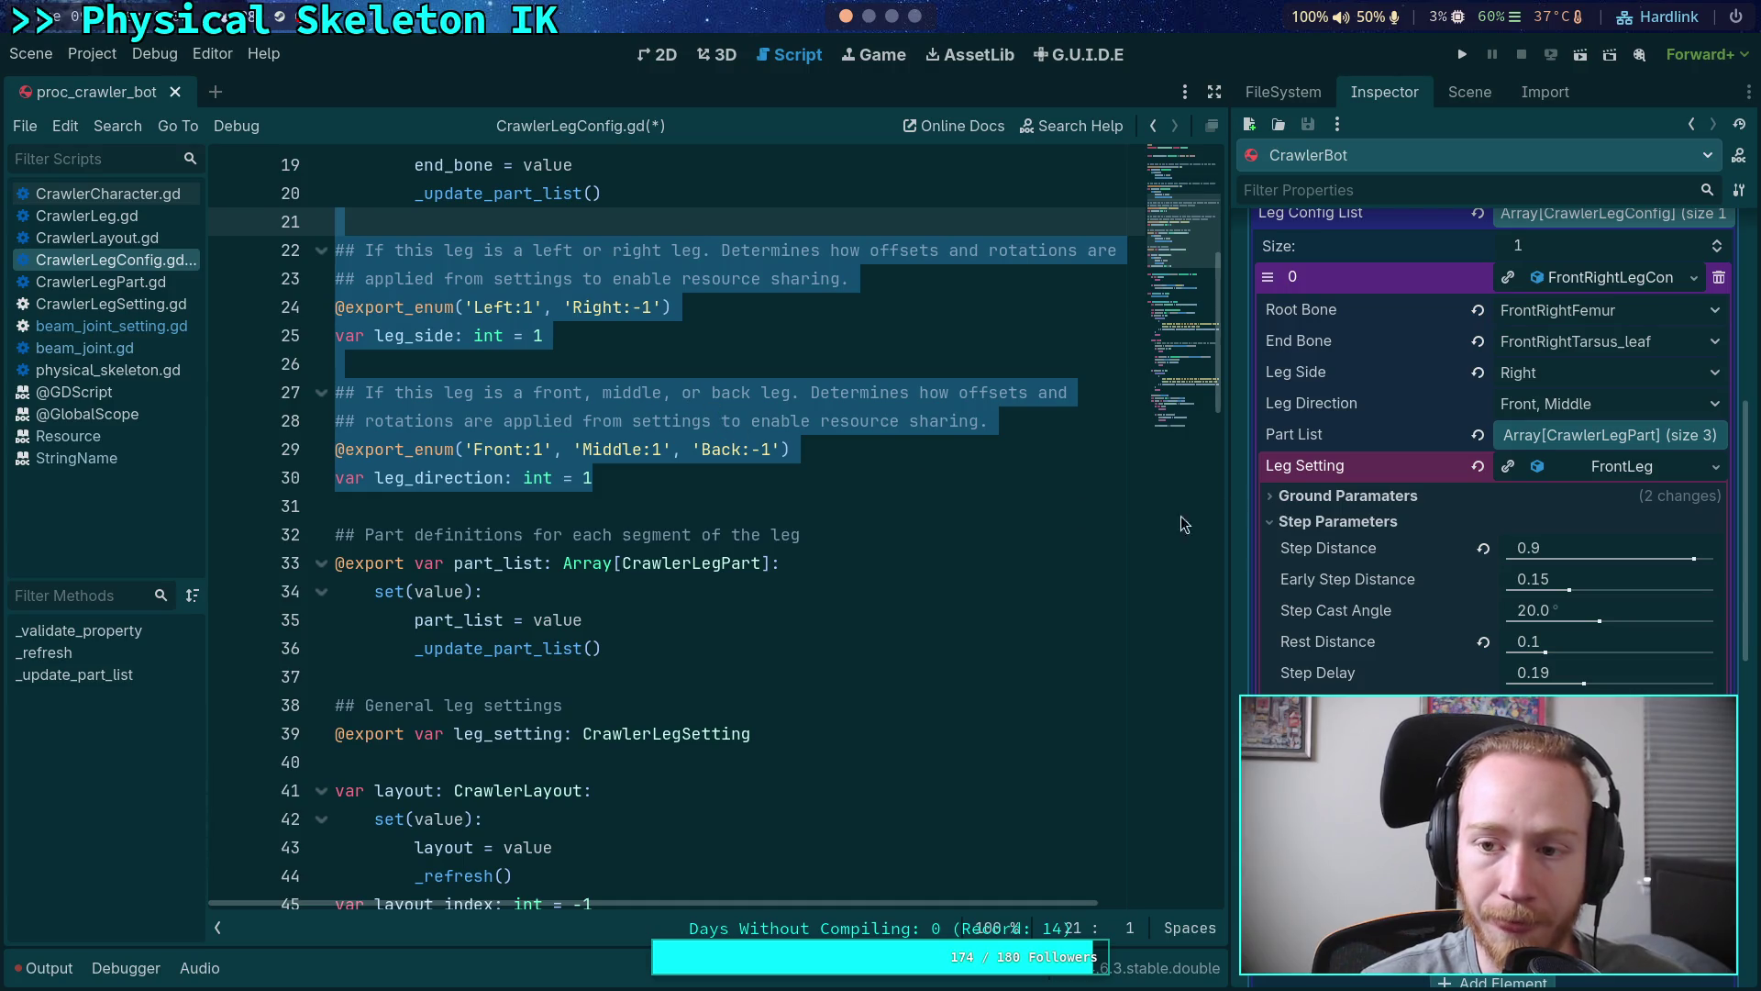
{"action": "scroll", "coordinate": [1388, 481], "scroll_direction": "up", "scroll_amount": 3}
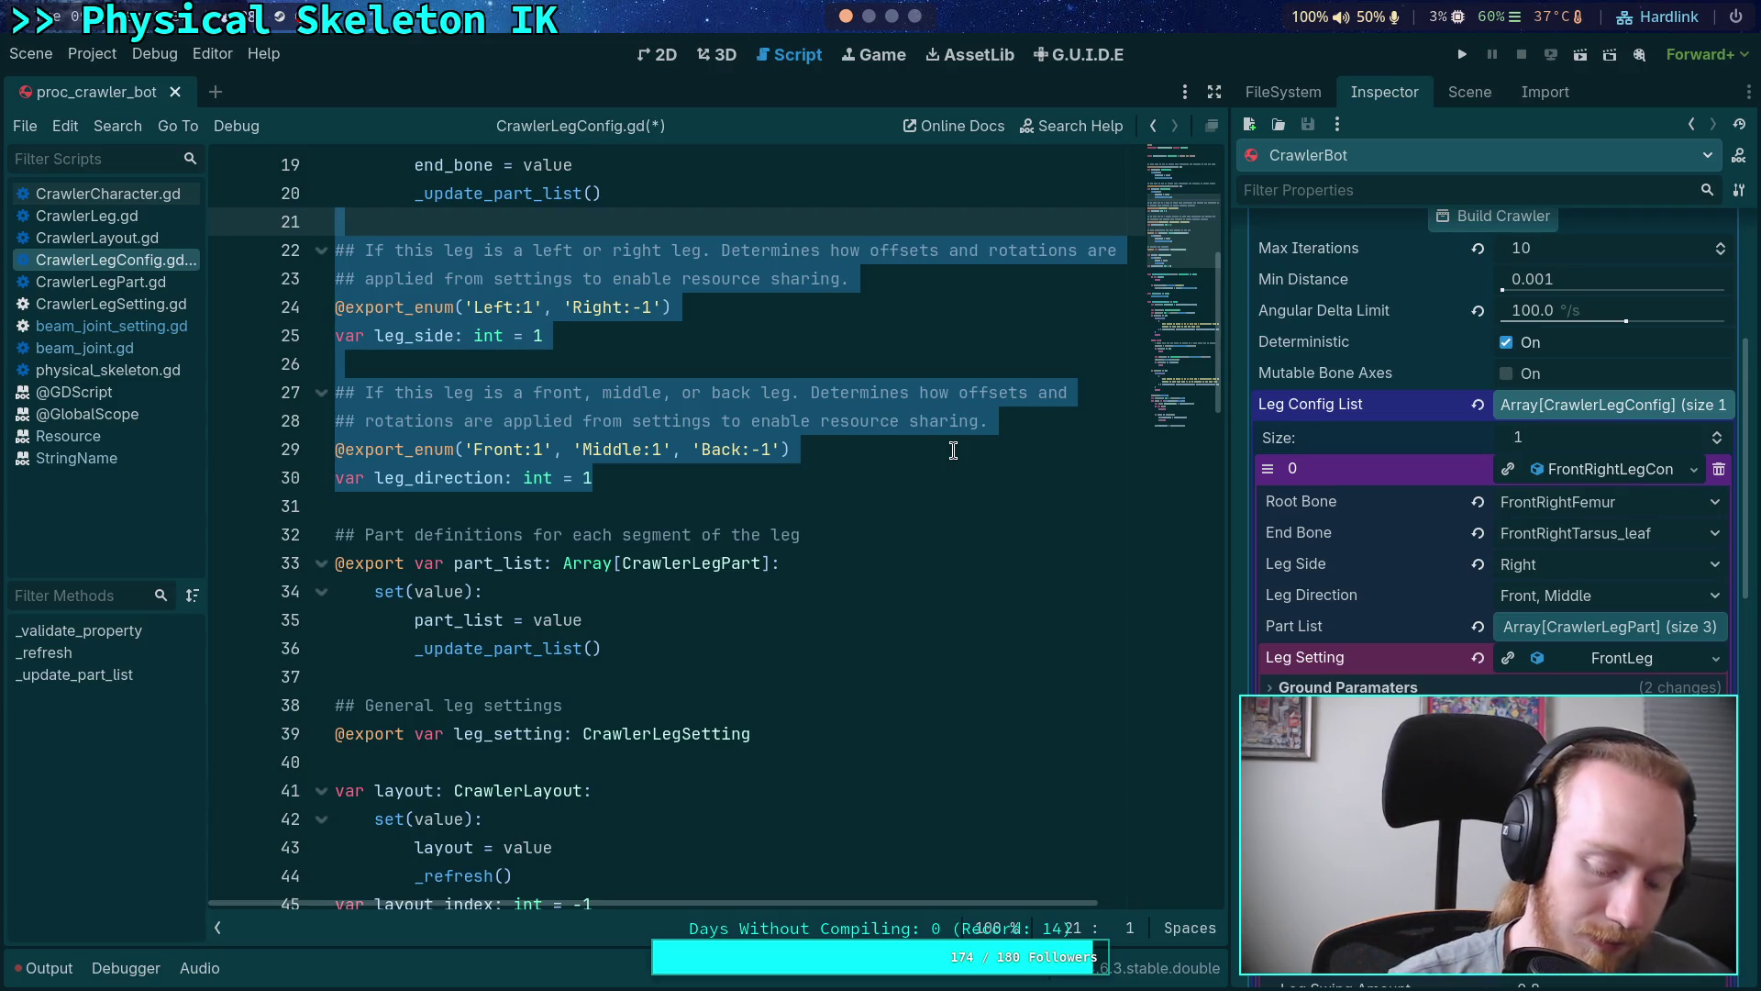
{"action": "key", "text": "BackSpace"}
{"action": "key", "text": "BackSpace"}
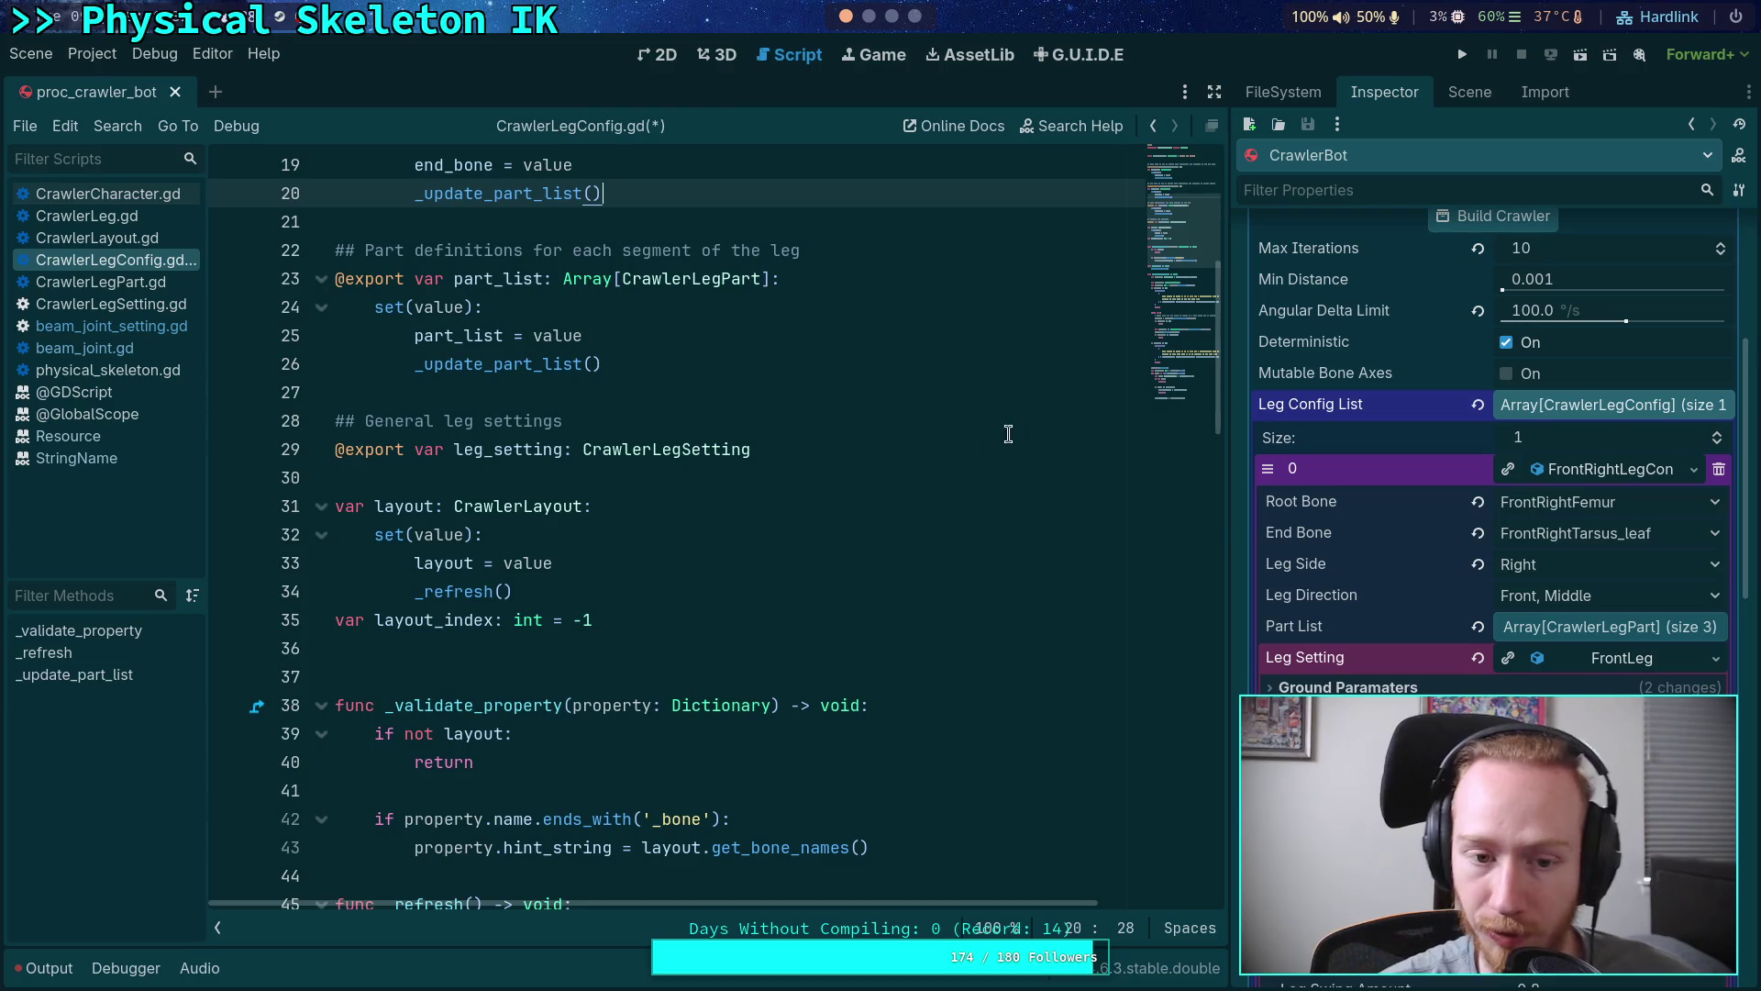
{"action": "left_click", "coordinate": [775, 480]}
{"action": "key", "text": "ctrl+s"}
Collapse and re-expand the leg config entry in the Inspector to refresh its properties
{"action": "left_click", "coordinate": [1586, 471]}
{"action": "left_click", "coordinate": [1583, 472]}
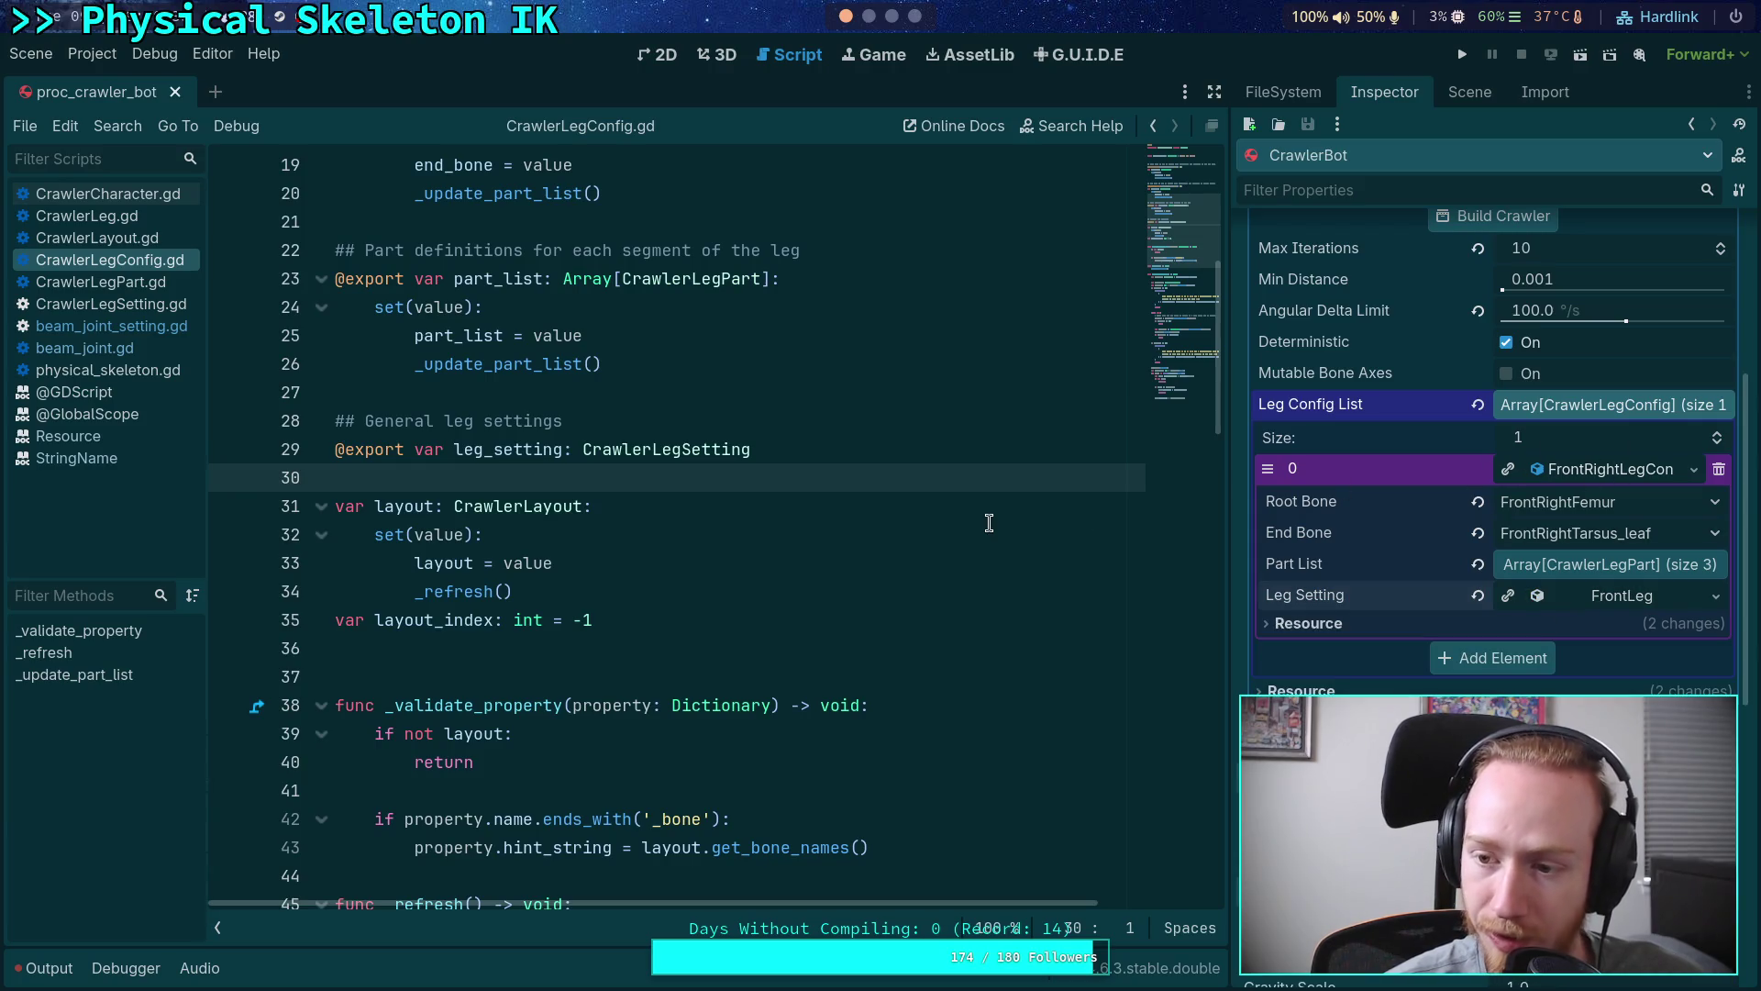
{"action": "scroll", "coordinate": [1034, 518], "scroll_direction": "up", "scroll_amount": 2}
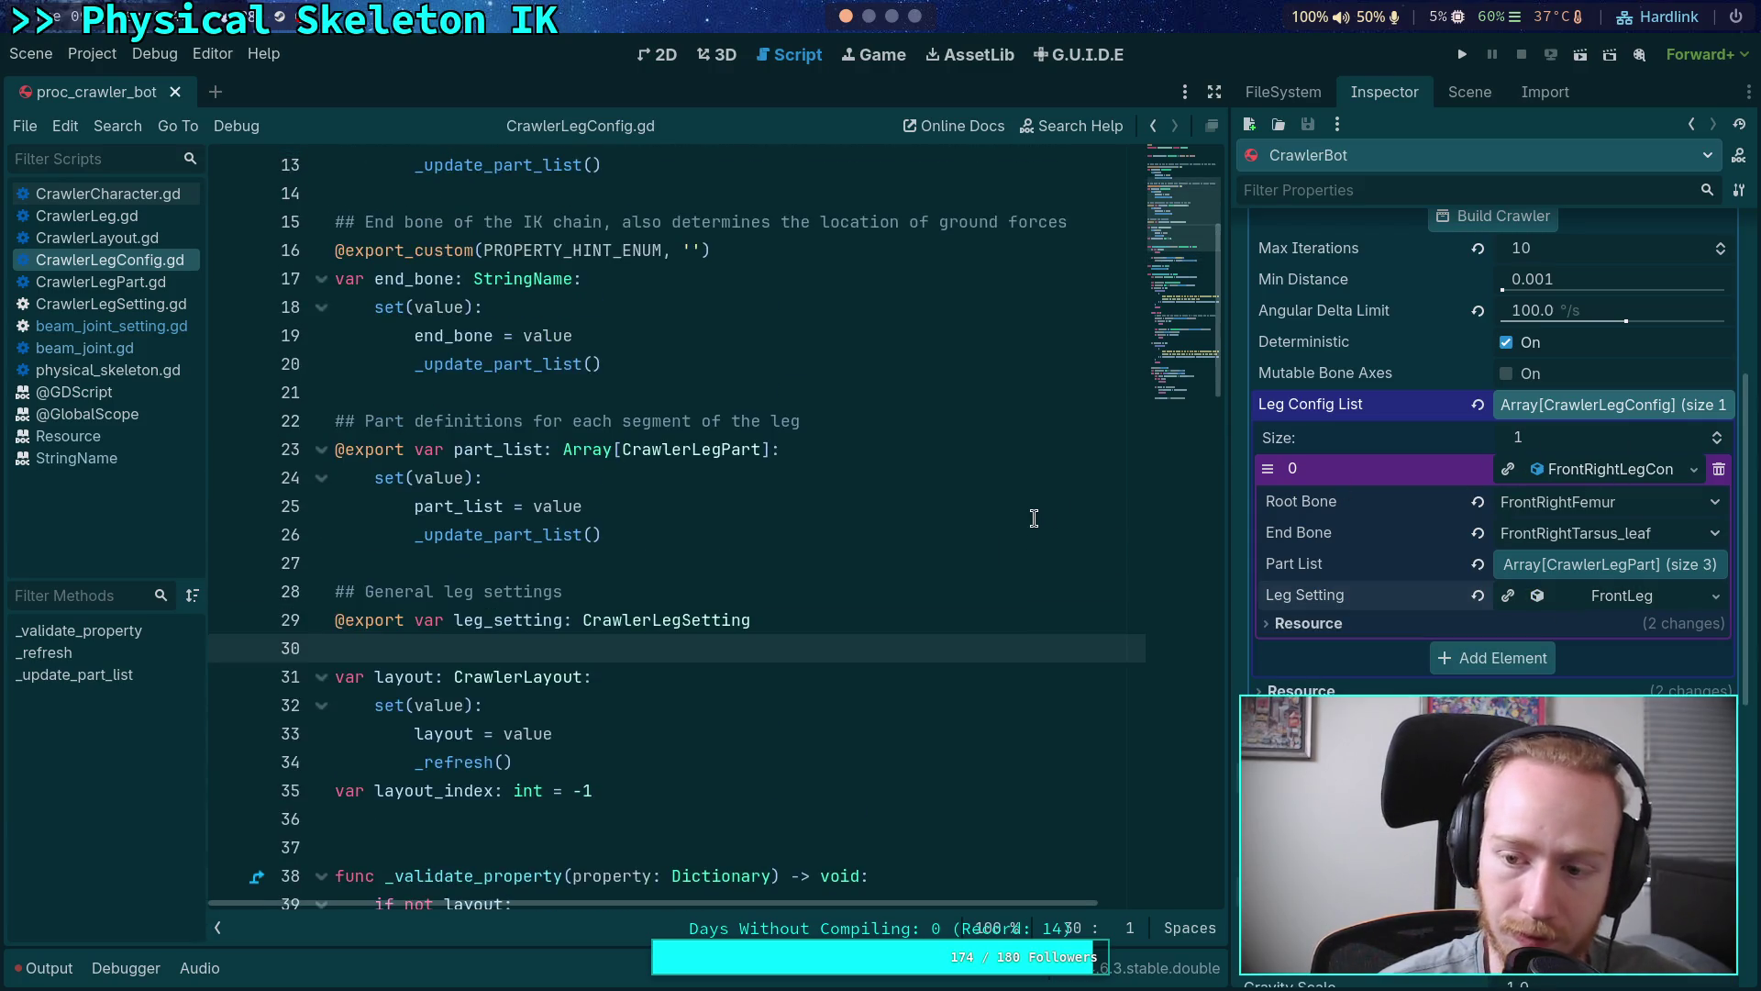
Switch from CrawlerLegConfig.gd to the 3D viewport showing the crawler bot
{"action": "left_click", "coordinate": [611, 554]}
{"action": "scroll", "coordinate": [611, 554], "scroll_direction": "up", "scroll_amount": 4}
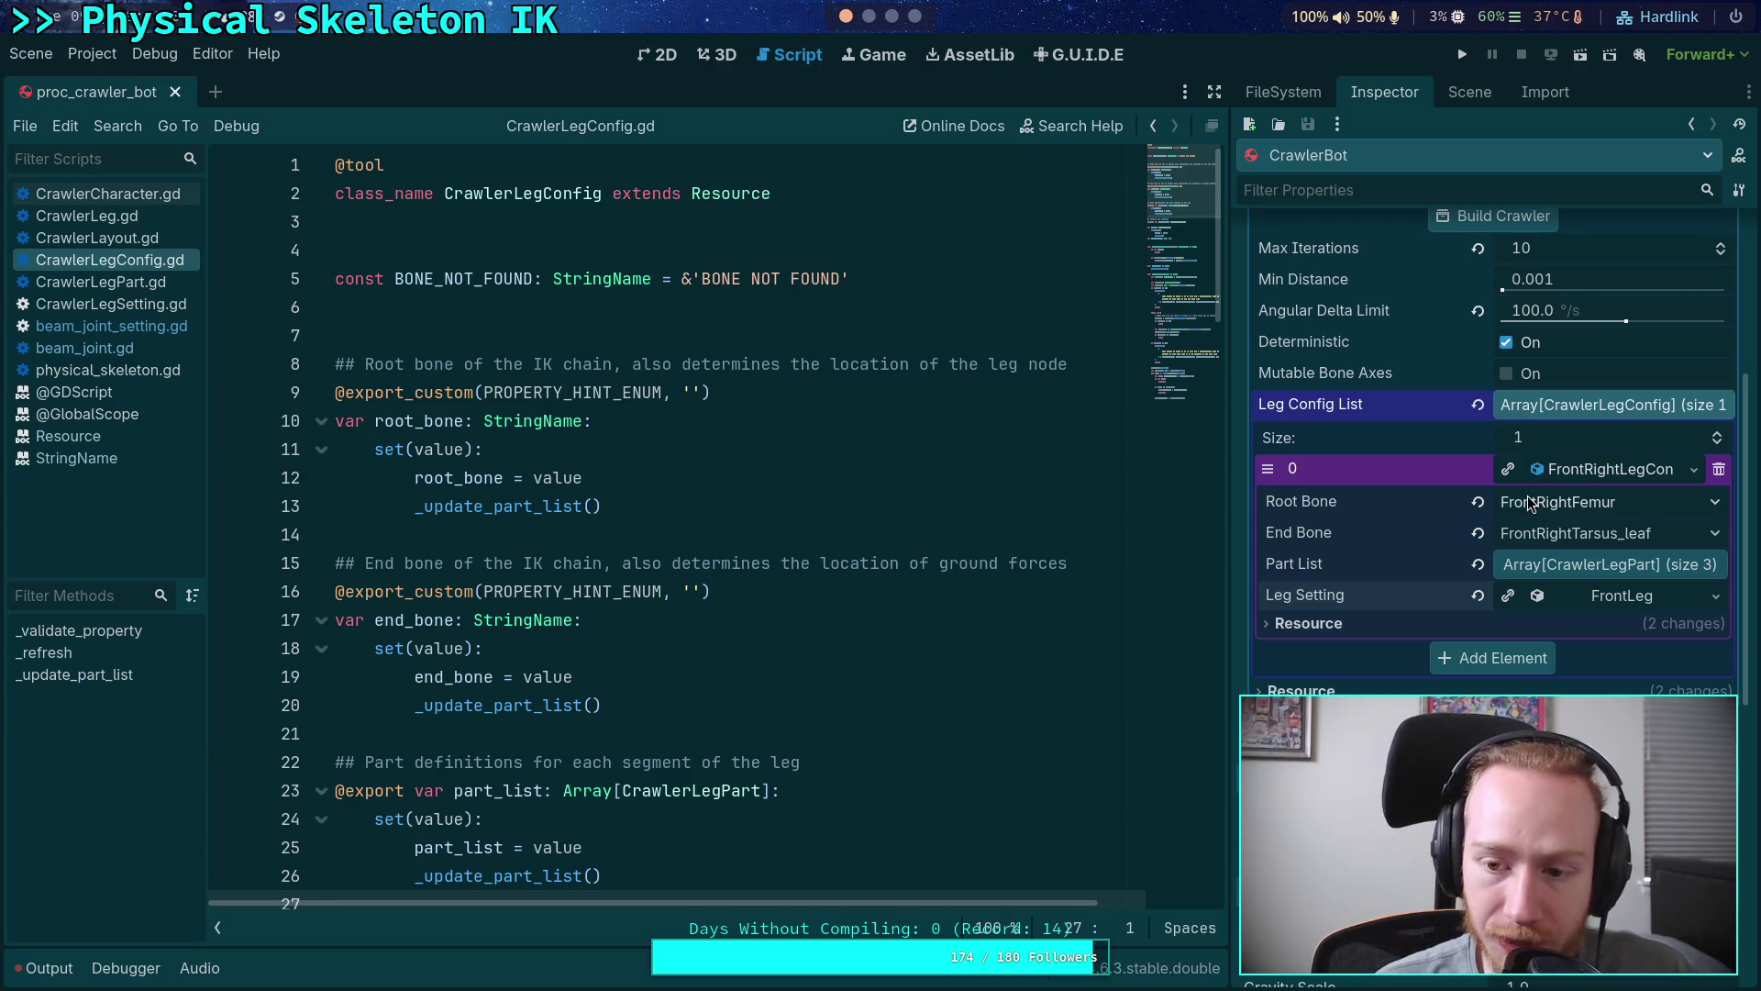
{"action": "left_click", "coordinate": [716, 57]}
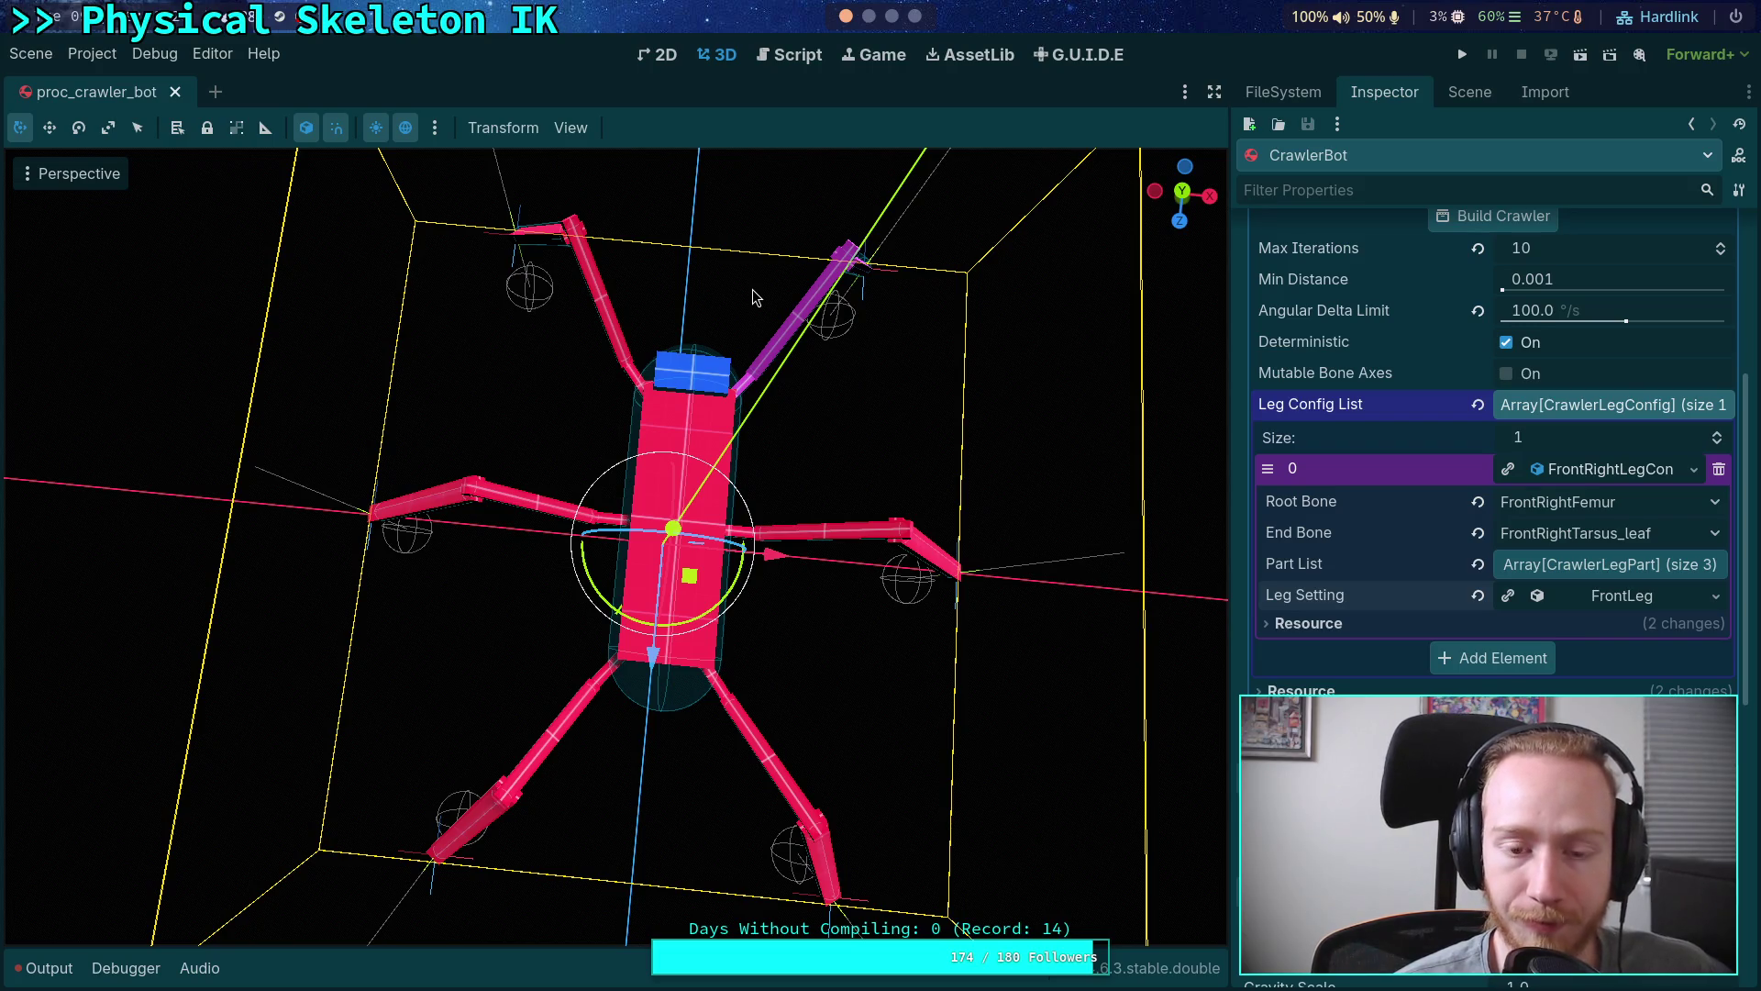
Back in CrawlerLegConfig.gd, review the root_bone, end_bone and part_list comments, then expand the leg's part list
{"action": "left_click", "coordinate": [798, 55]}
{"action": "left_click", "coordinate": [681, 539]}
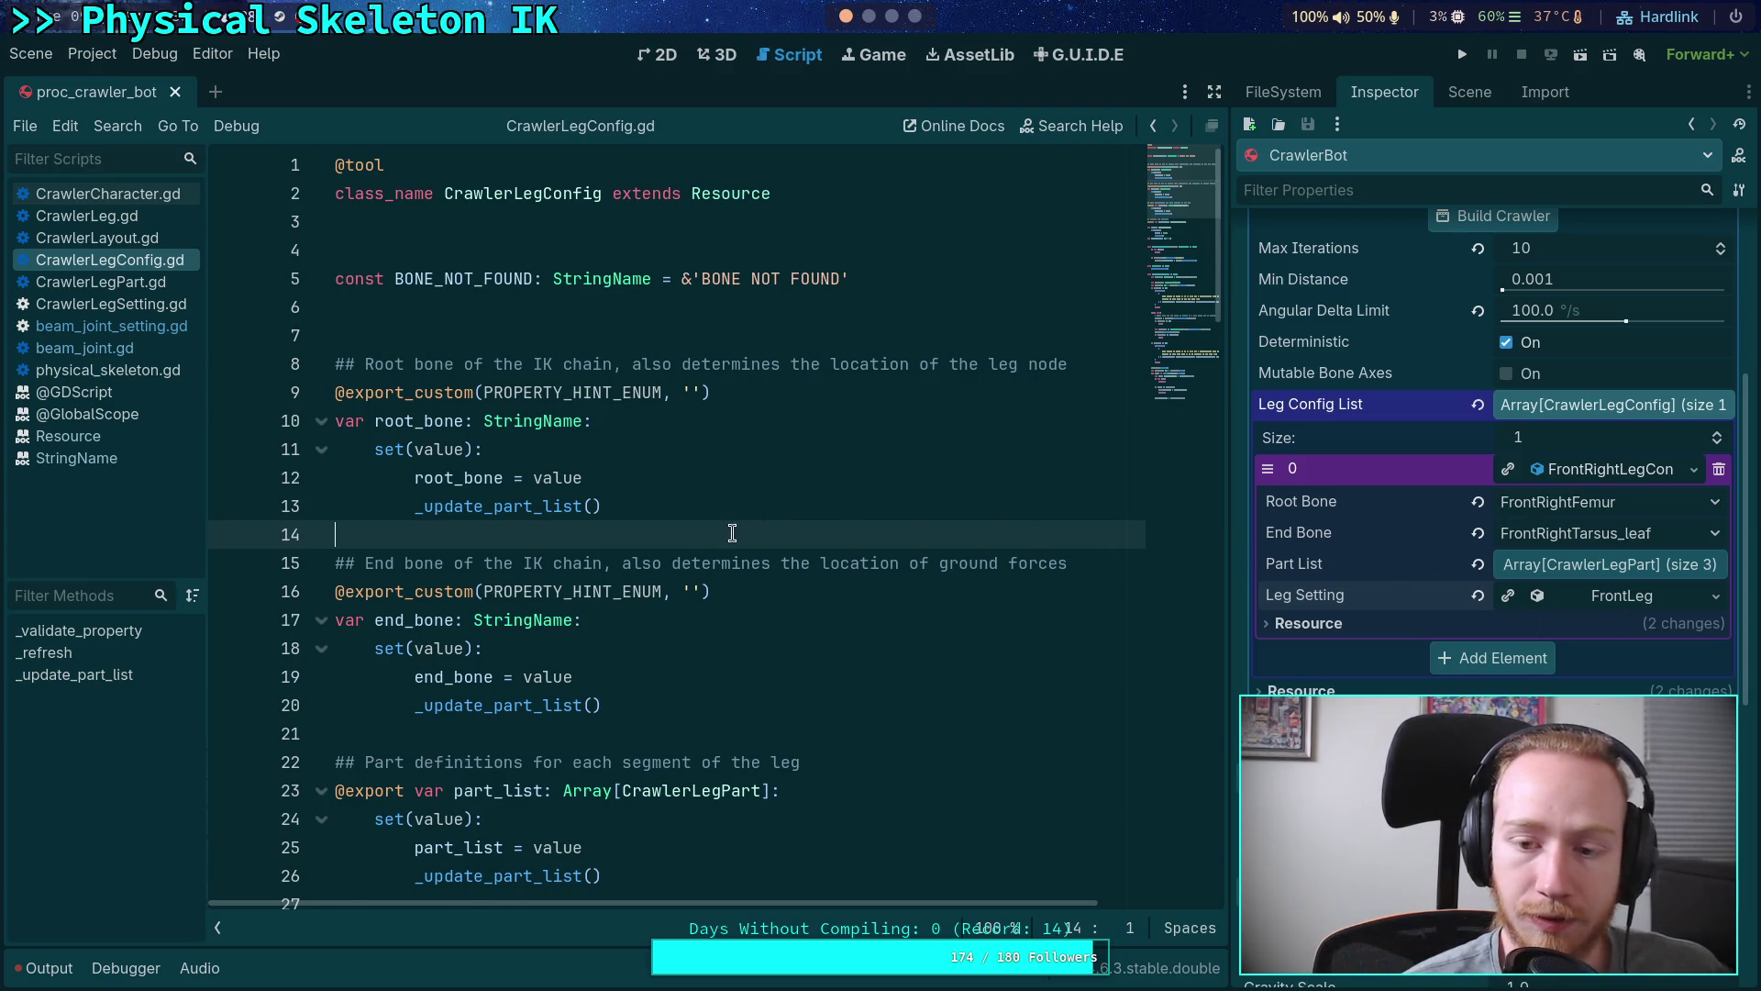
{"action": "scroll", "coordinate": [734, 523], "scroll_direction": "down", "scroll_amount": 2}
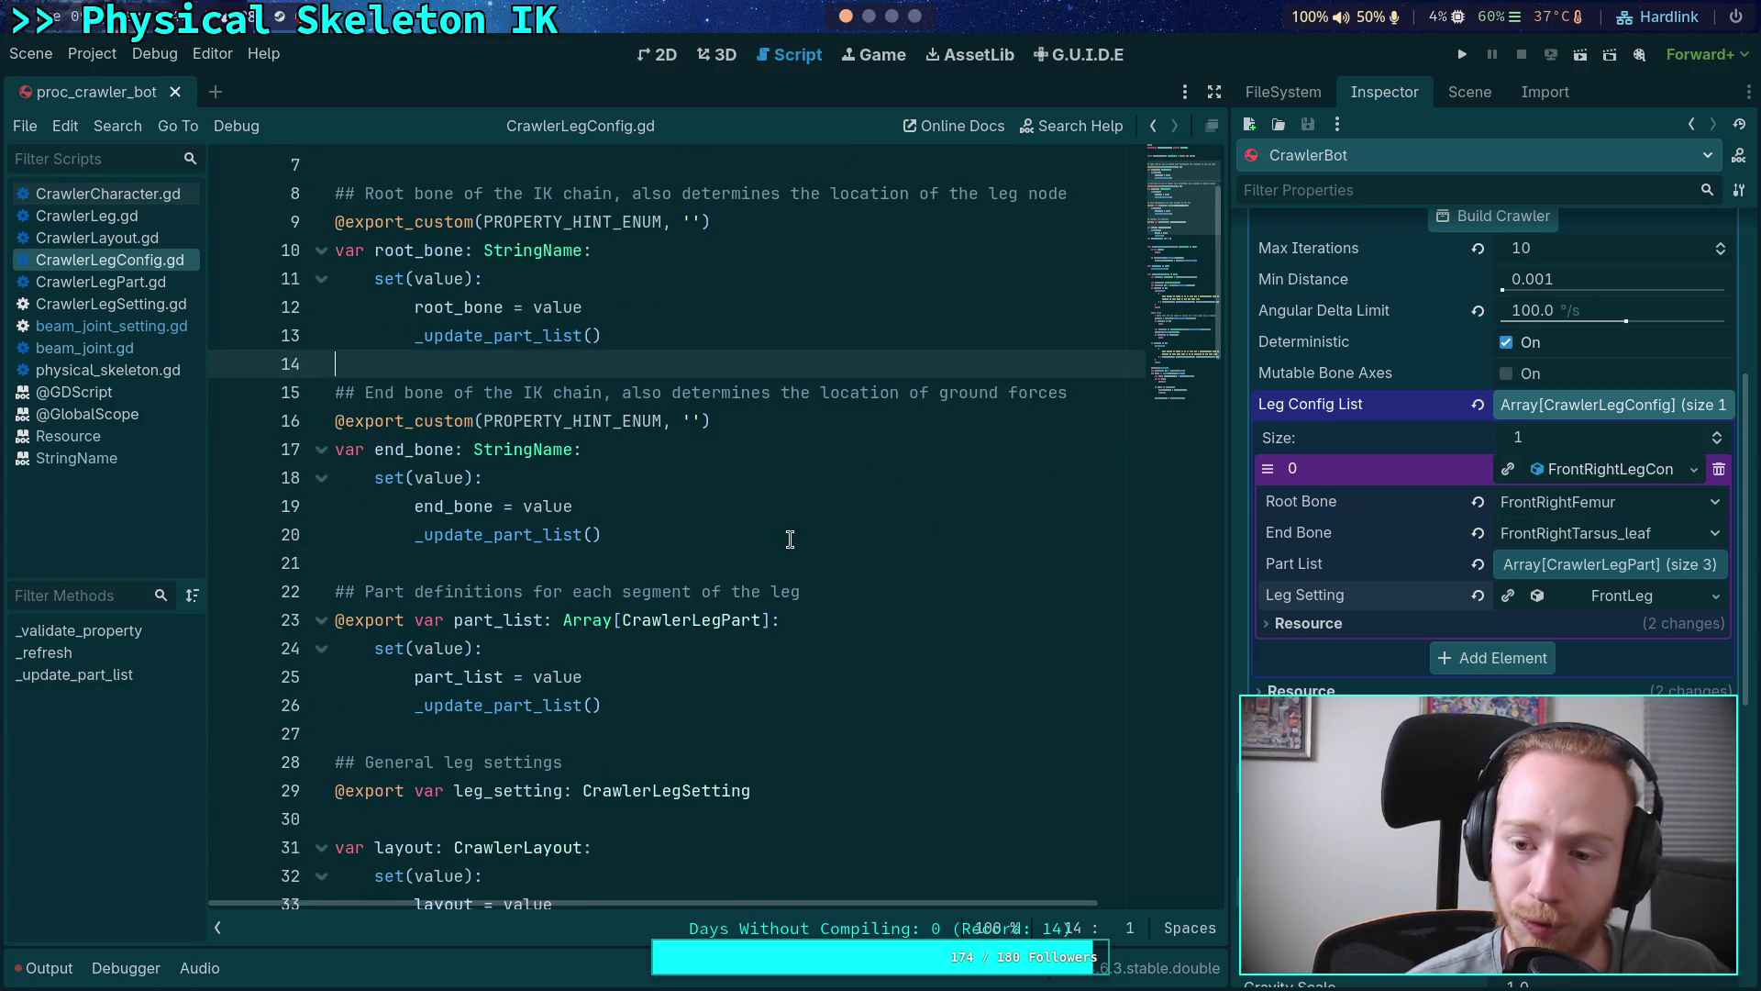
{"action": "left_click", "coordinate": [697, 562]}
{"action": "scroll", "coordinate": [689, 540], "scroll_direction": "down", "scroll_amount": 2}
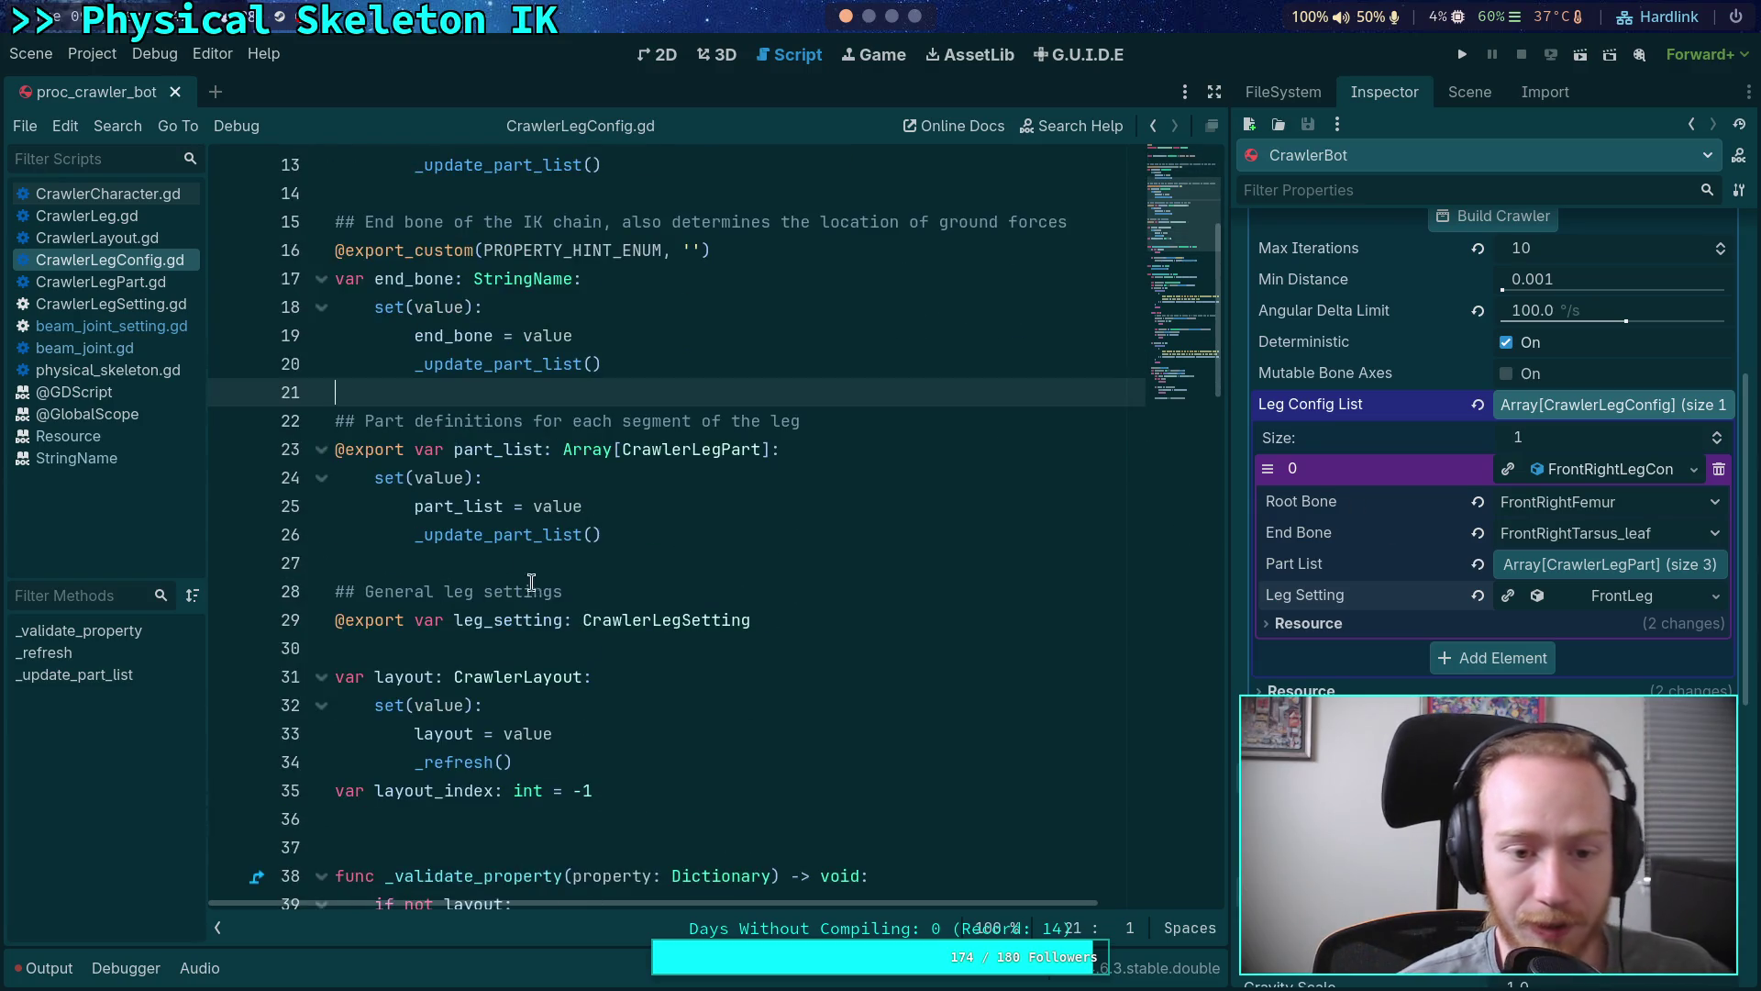
{"action": "left_click", "coordinate": [559, 571]}
{"action": "scroll", "coordinate": [589, 560], "scroll_direction": "down", "scroll_amount": 3}
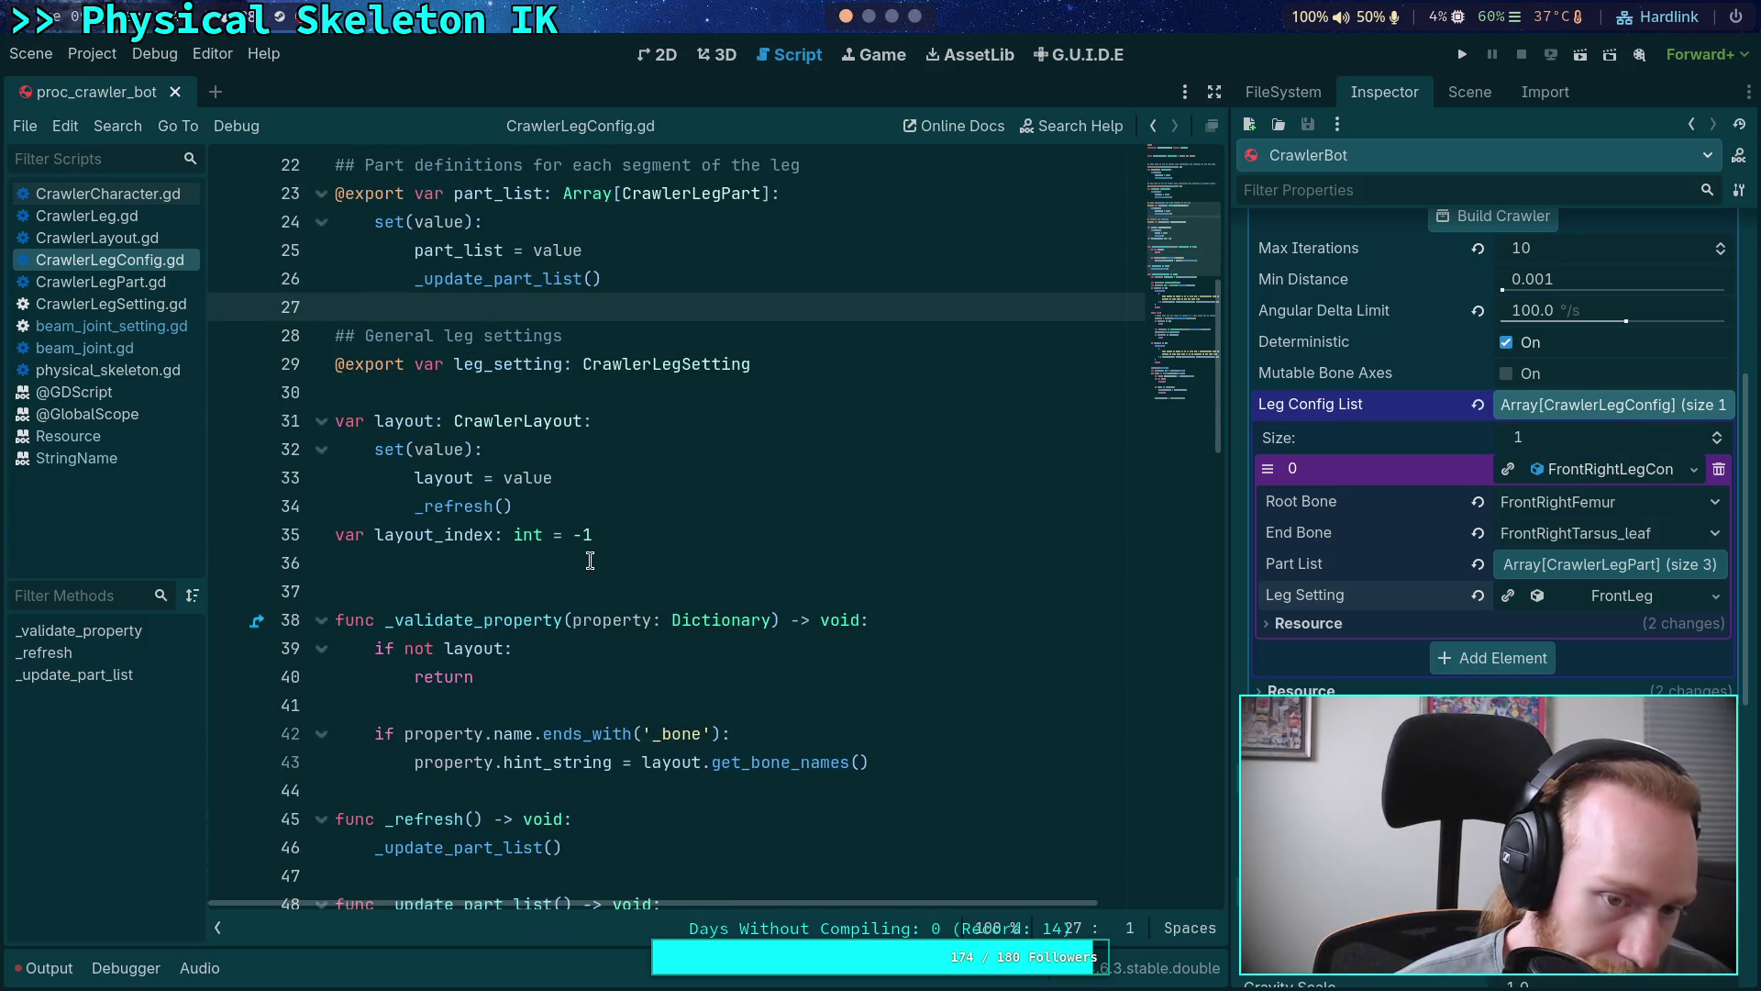
{"action": "left_click", "coordinate": [554, 587]}
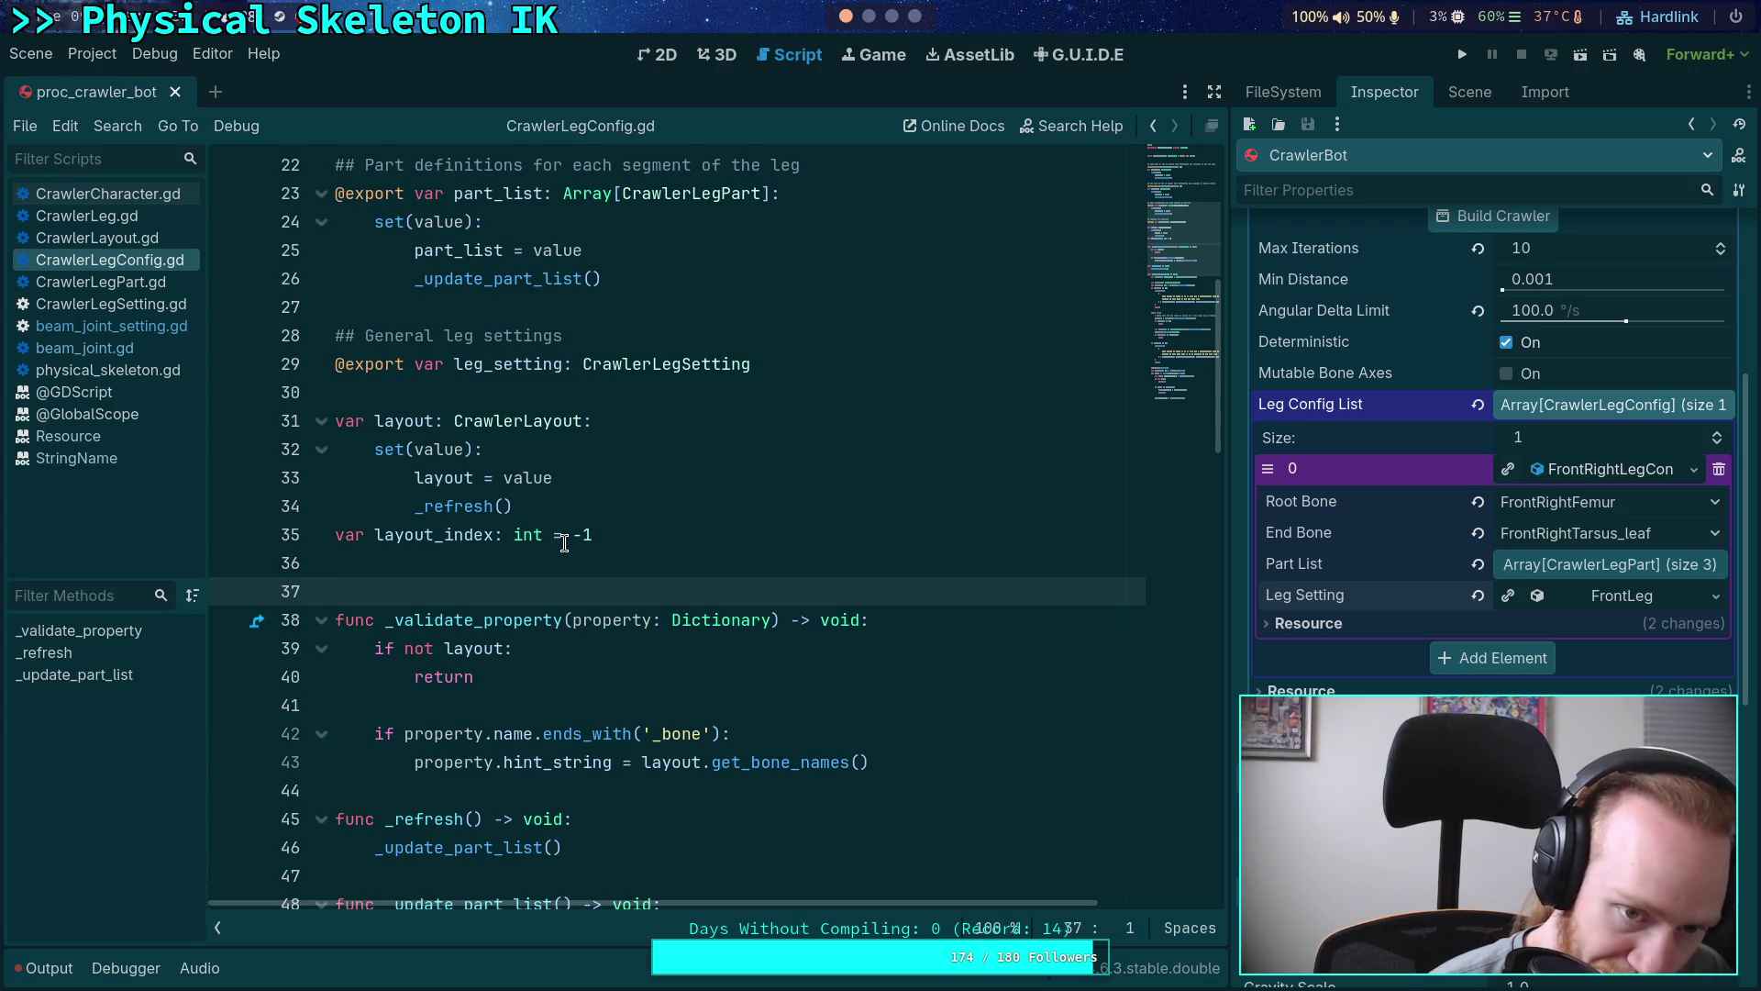
{"action": "scroll", "coordinate": [564, 542], "scroll_direction": "up", "scroll_amount": 6}
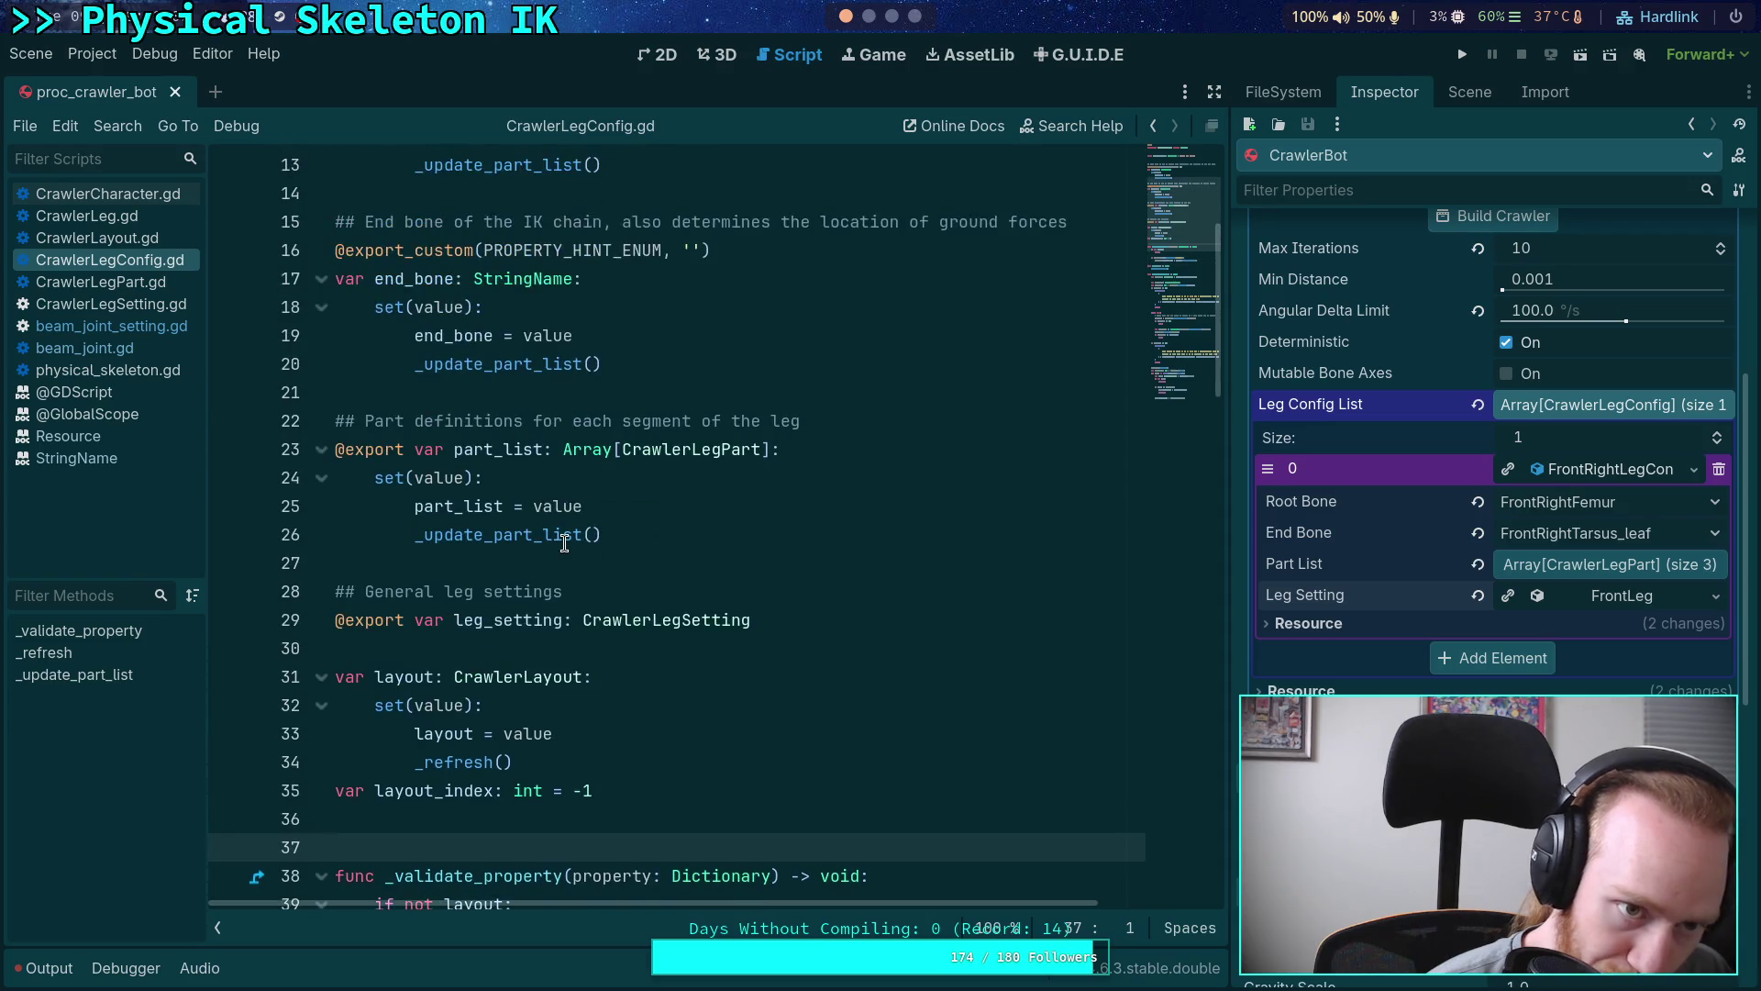
{"action": "left_click", "coordinate": [591, 457]}
{"action": "scroll", "coordinate": [605, 454], "scroll_direction": "up", "scroll_amount": 1}
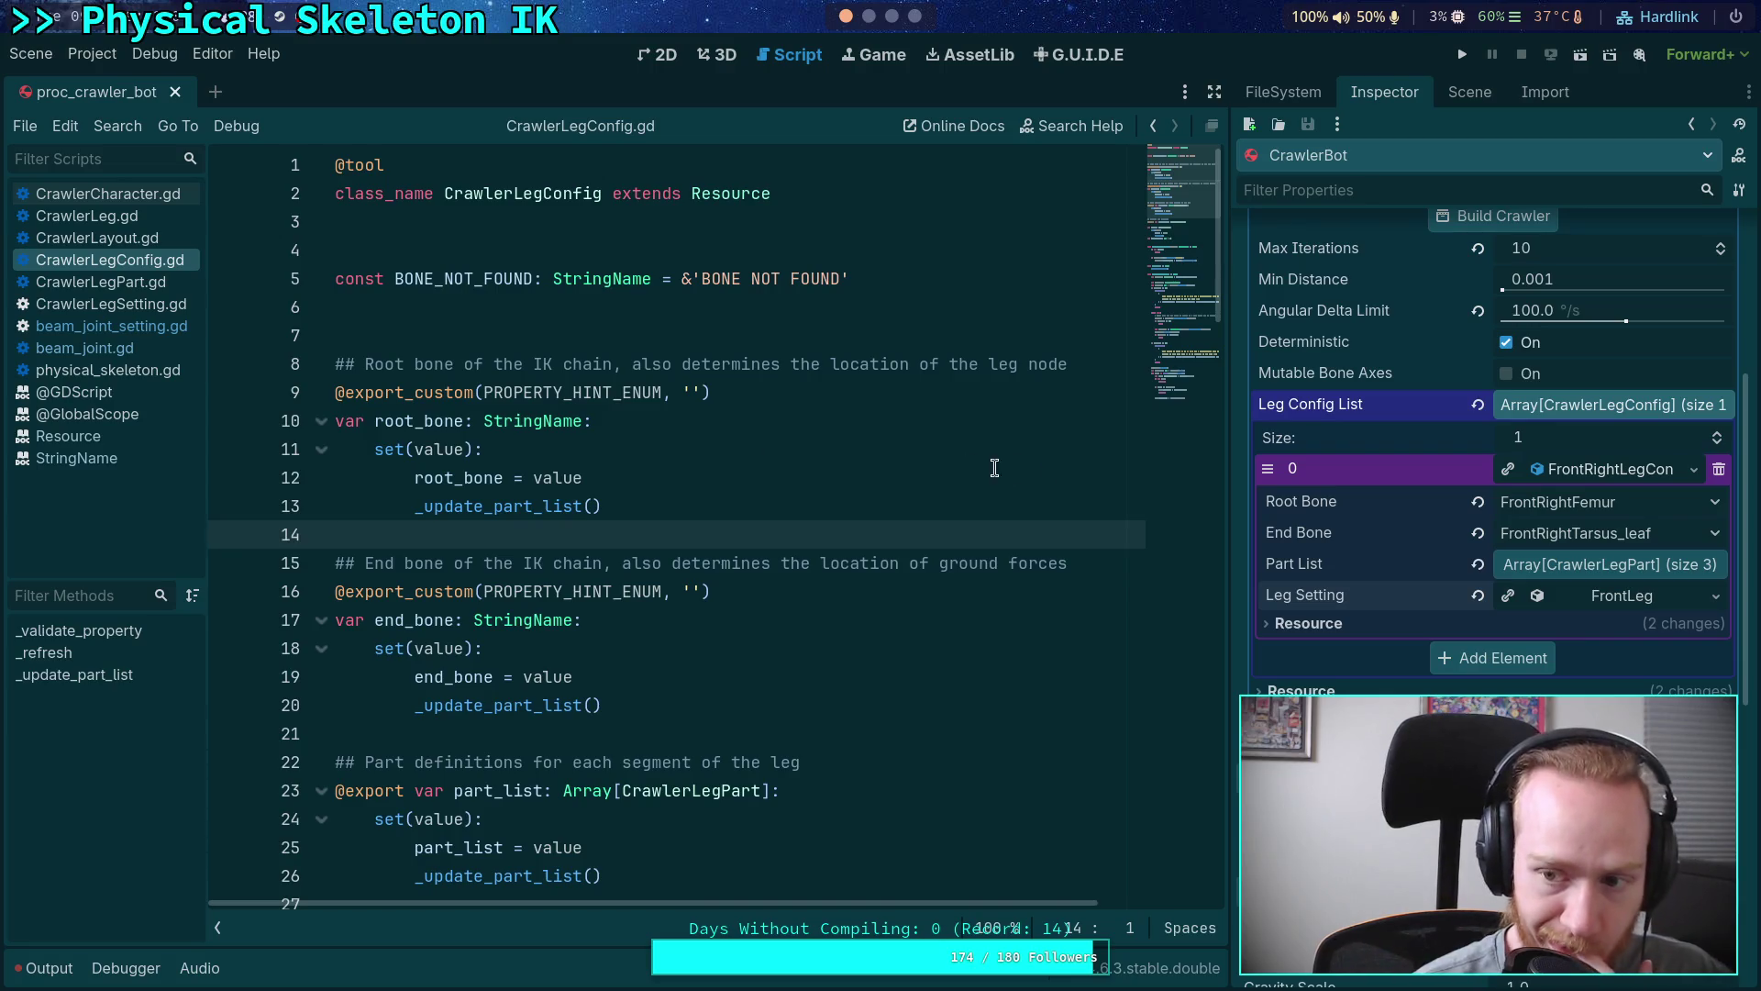
{"action": "left_click", "coordinate": [1621, 569]}
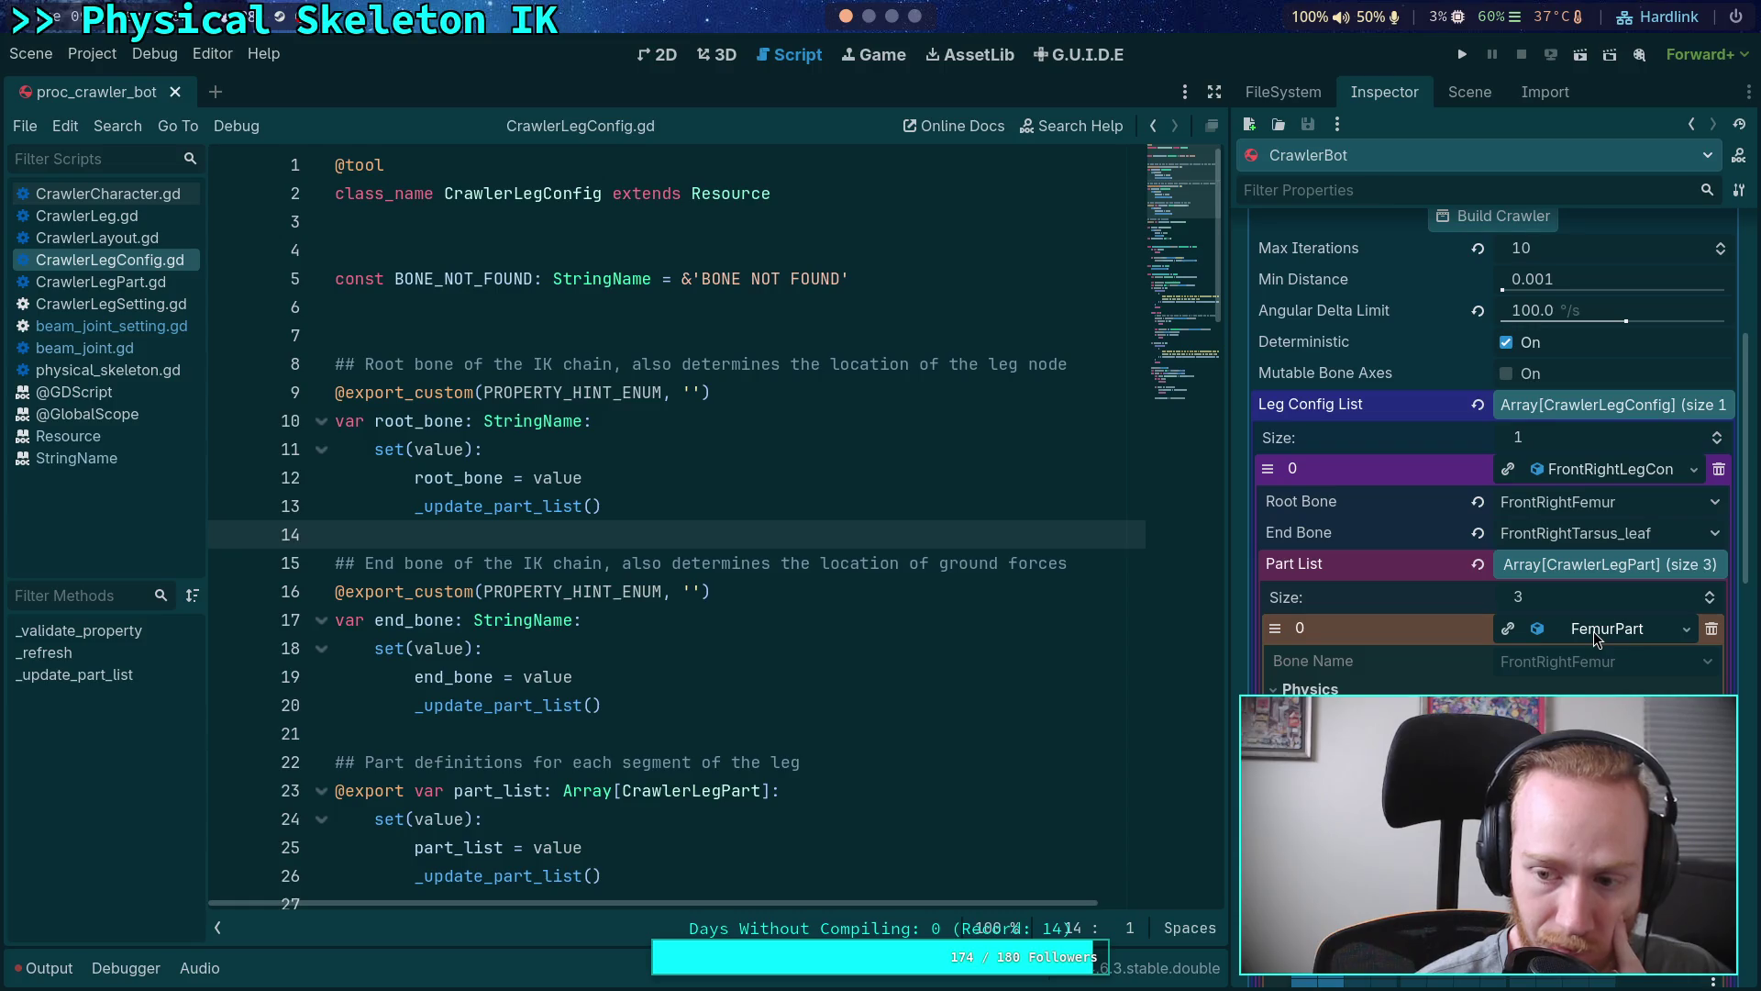
Collapse the FemurPart details and part list in the Inspector, then open physical_skeleton.gd
{"action": "left_click", "coordinate": [1595, 632]}
{"action": "left_click", "coordinate": [1575, 566]}
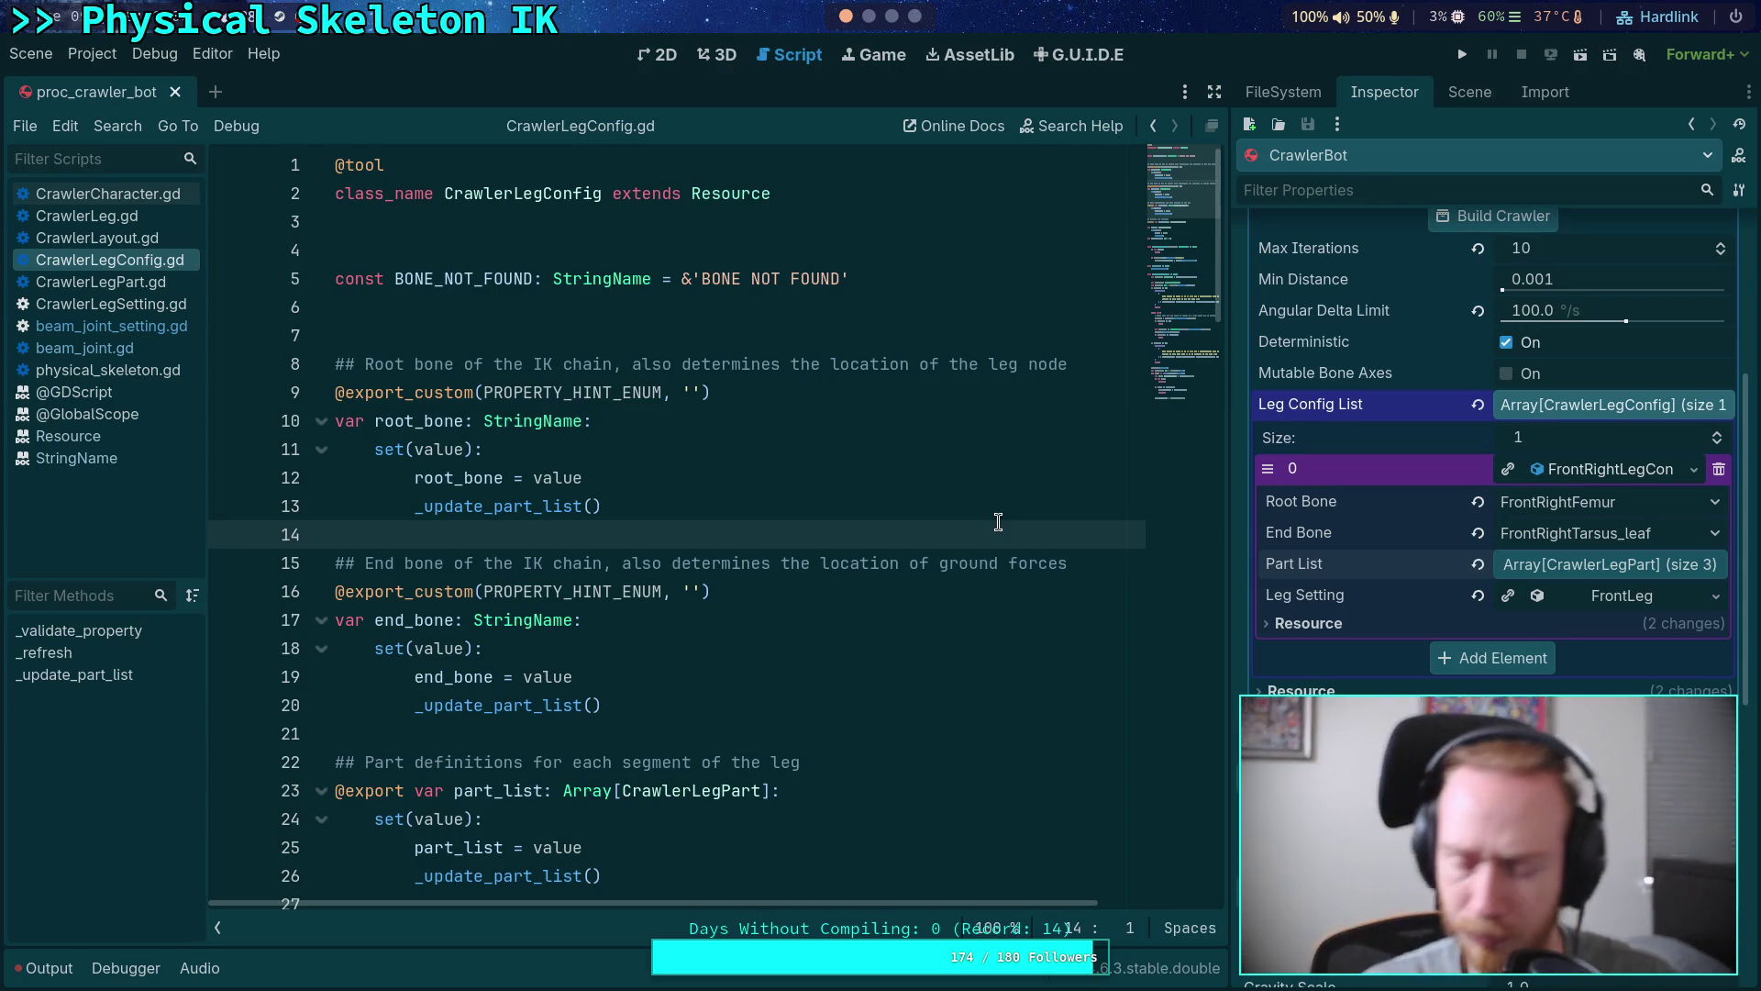
{"action": "scroll", "coordinate": [1486, 459], "scroll_direction": "down", "scroll_amount": 3}
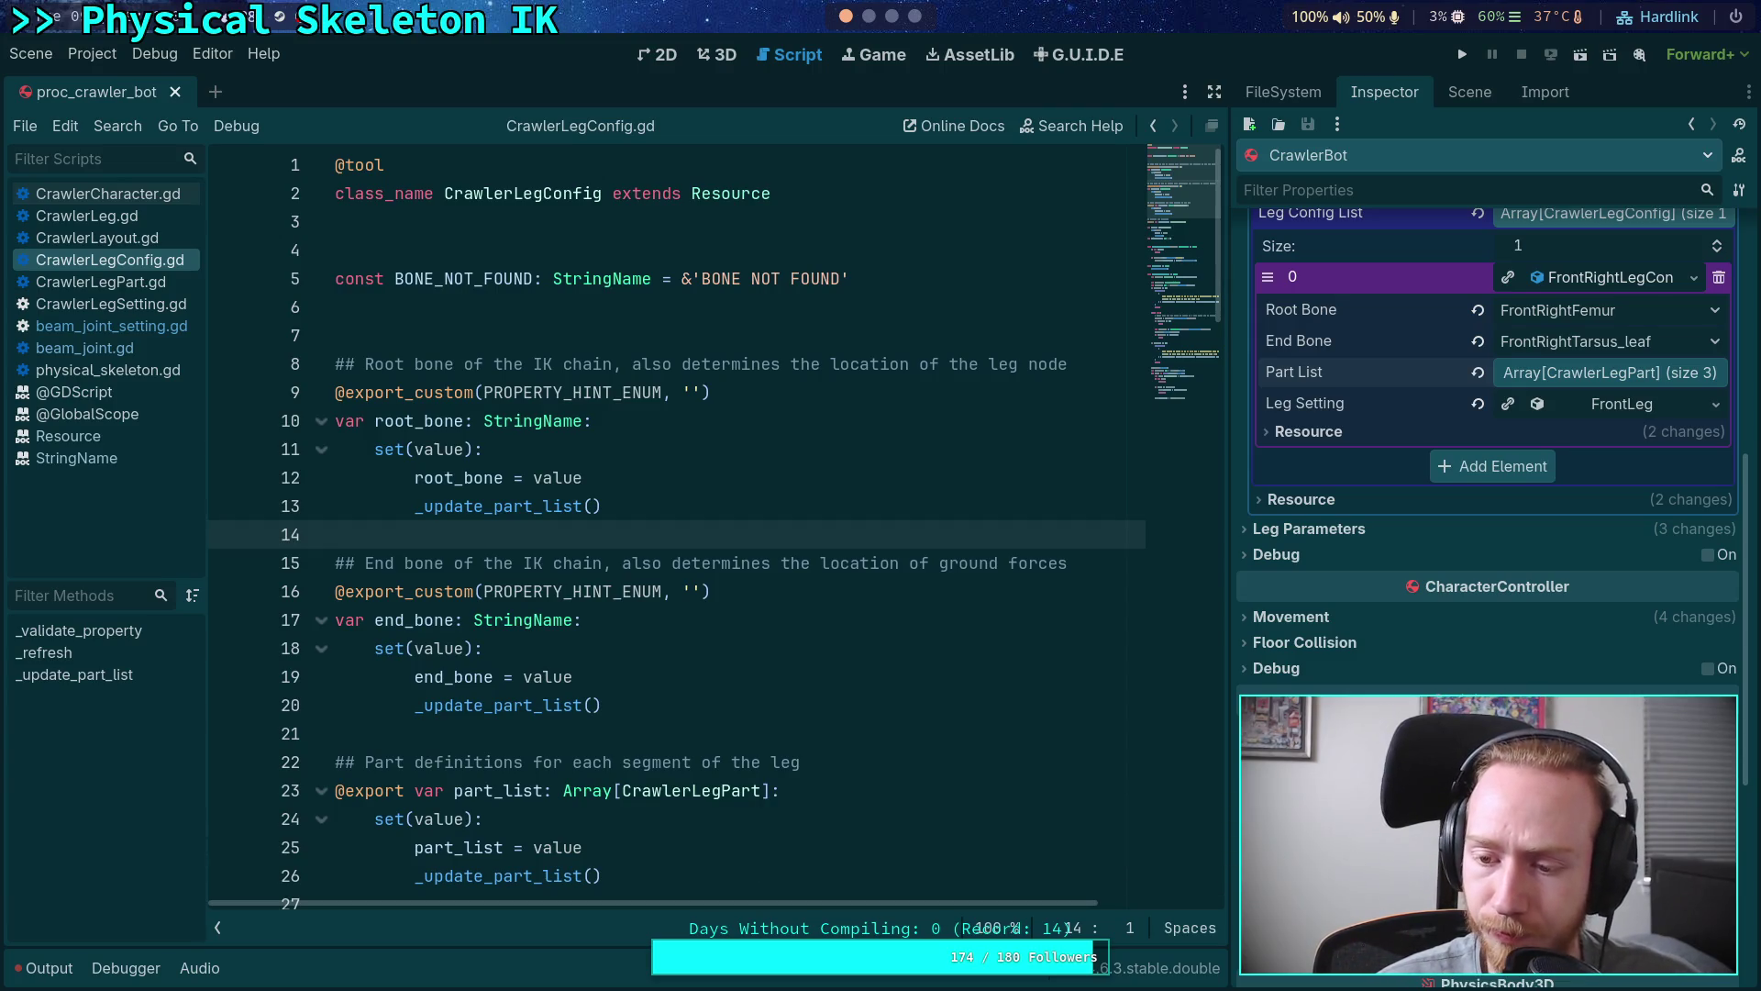
{"action": "scroll", "coordinate": [1486, 440], "scroll_direction": "up", "scroll_amount": 4}
{"action": "scroll", "coordinate": [1486, 440], "scroll_direction": "up", "scroll_amount": 3}
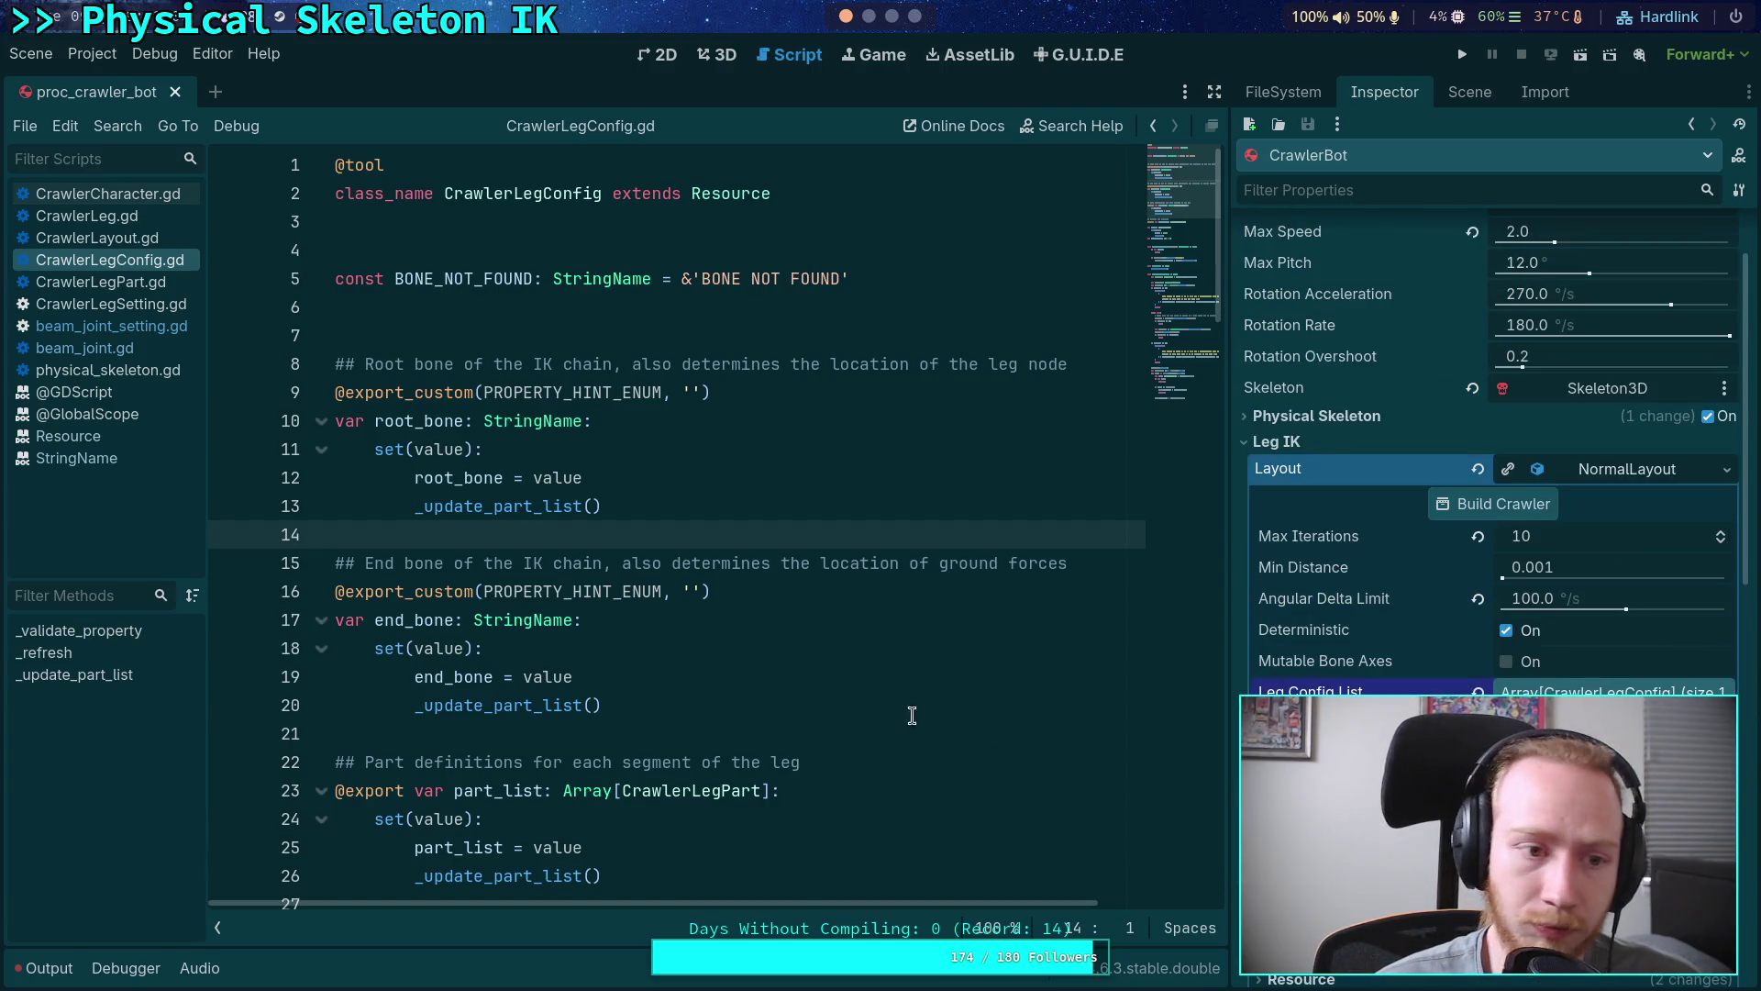
{"action": "left_click", "coordinate": [122, 374]}
{"action": "scroll", "coordinate": [1168, 403], "scroll_direction": "up", "scroll_amount": 10}
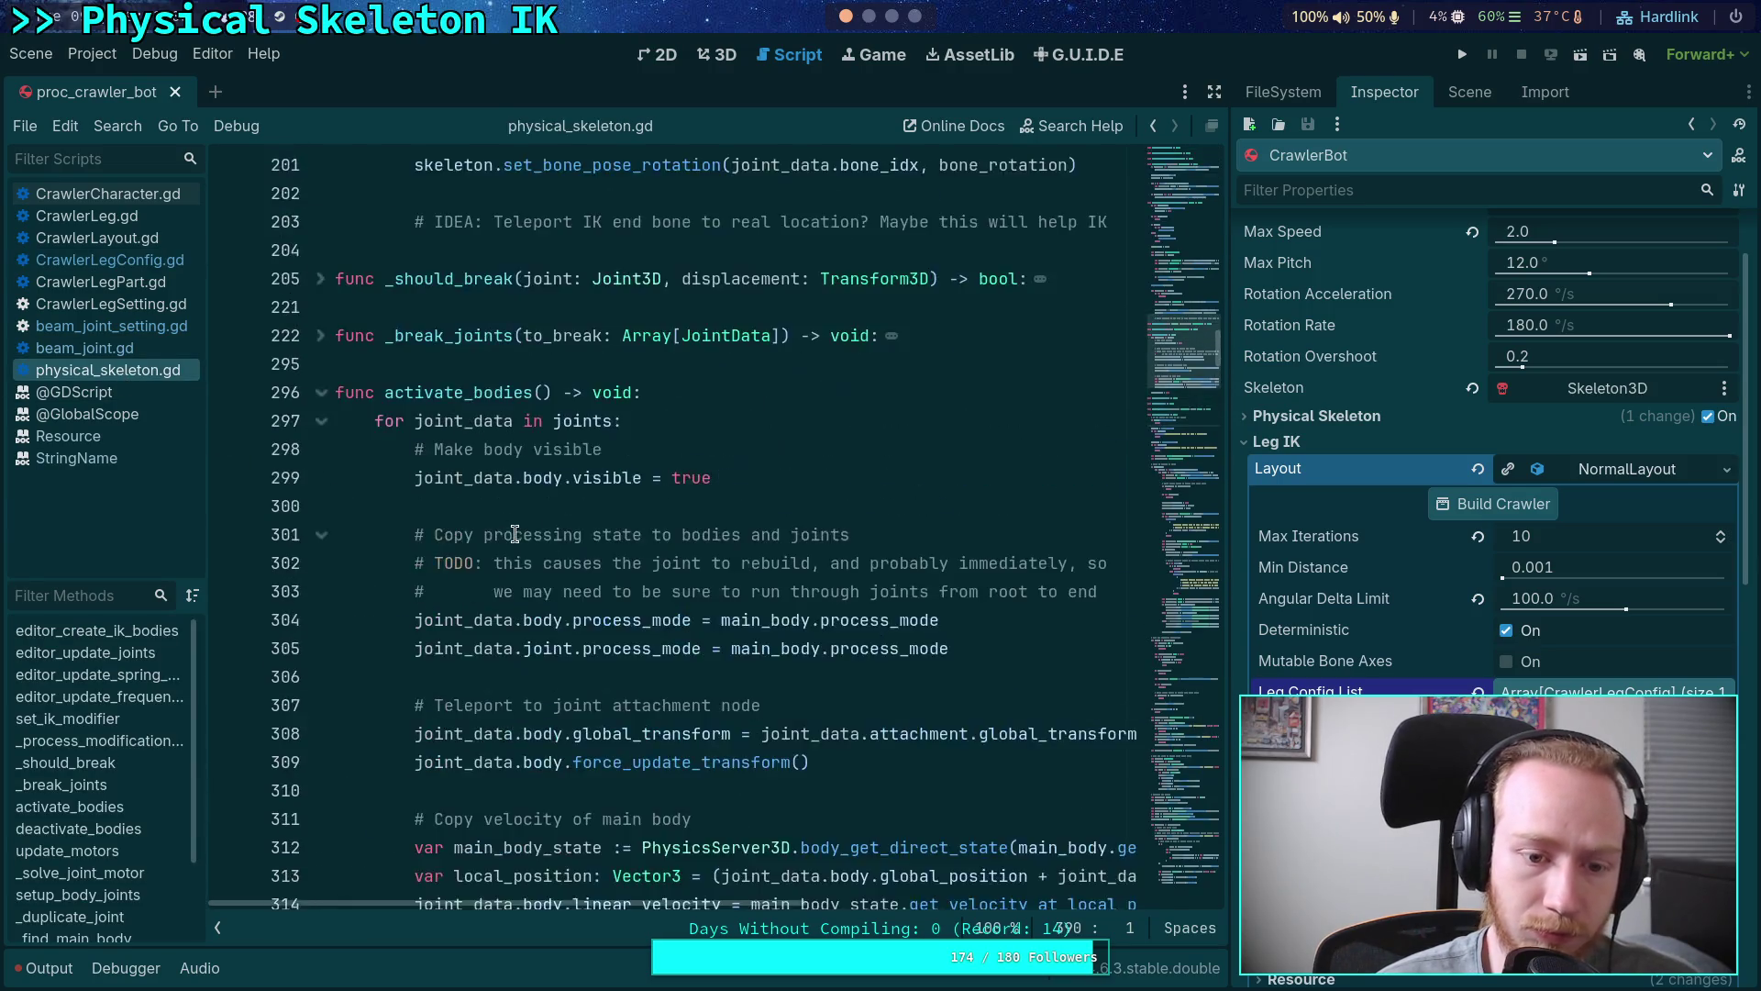
Browse the exports in CrawlerCharacter.gd, then bring CrawlerLayout.gd to the front
{"action": "scroll", "coordinate": [1190, 233], "scroll_direction": "up", "scroll_amount": 10}
{"action": "scroll", "coordinate": [1191, 257], "scroll_direction": "down", "scroll_amount": 4}
{"action": "scroll", "coordinate": [1195, 267], "scroll_direction": "up", "scroll_amount": 2}
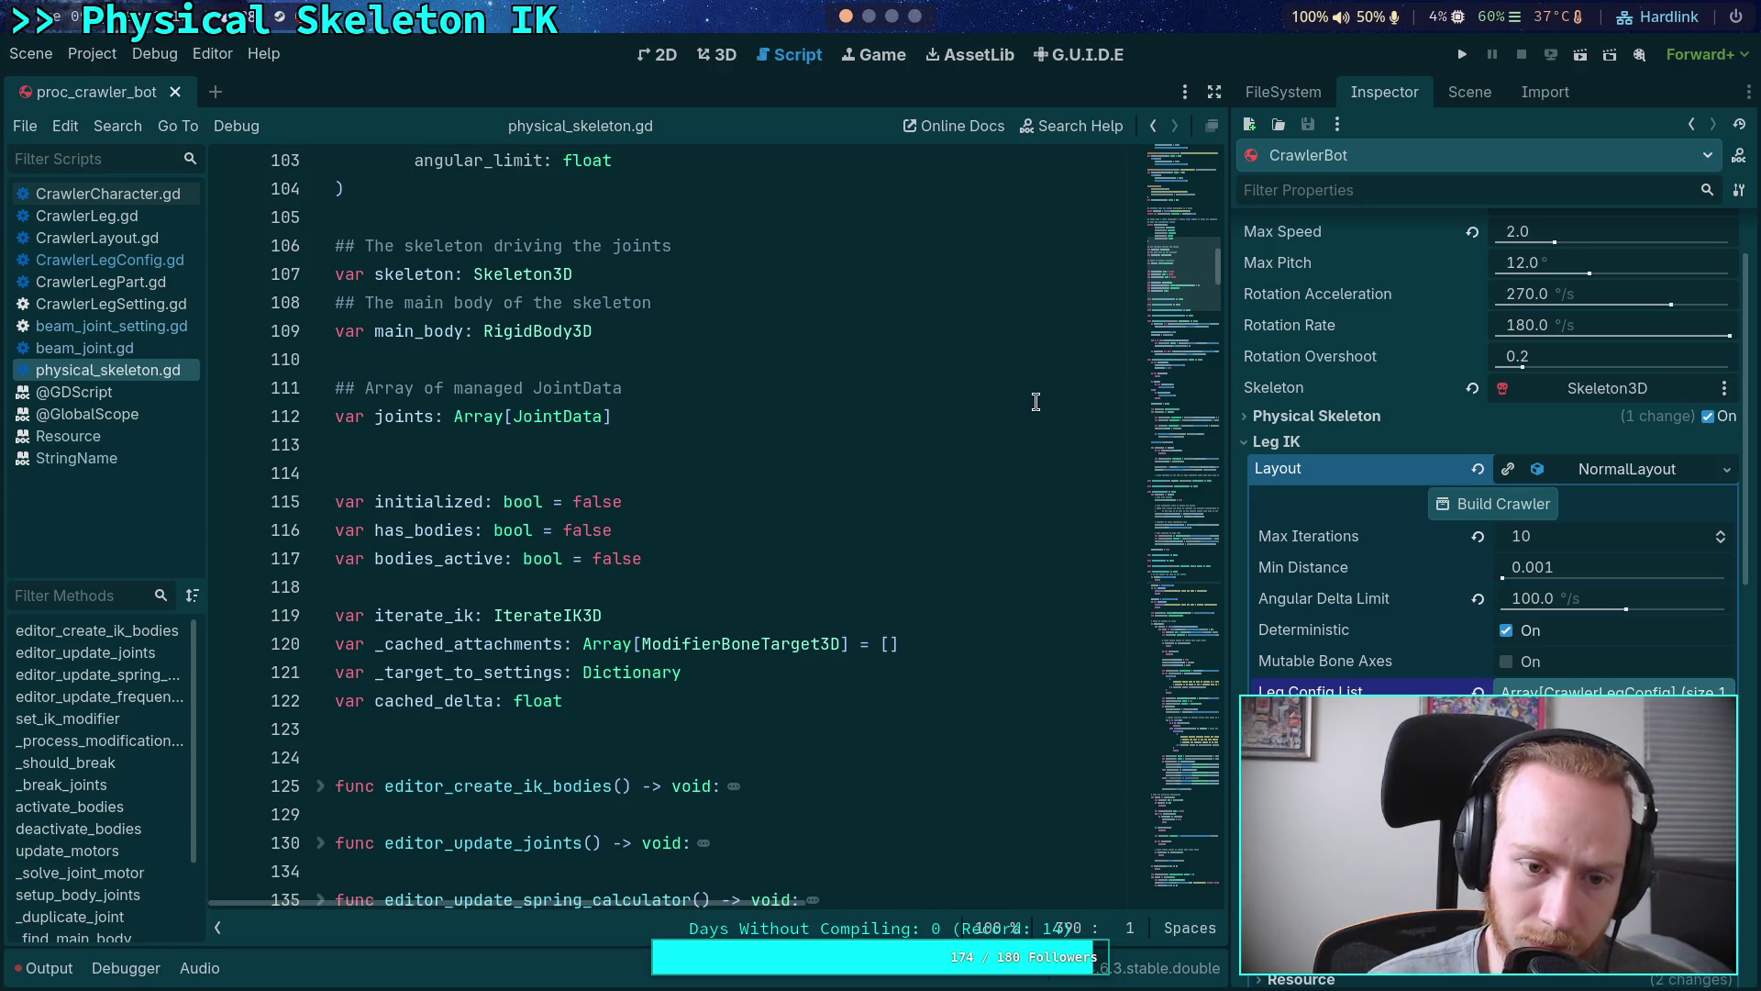
{"action": "scroll", "coordinate": [1037, 393], "scroll_direction": "up", "scroll_amount": 2}
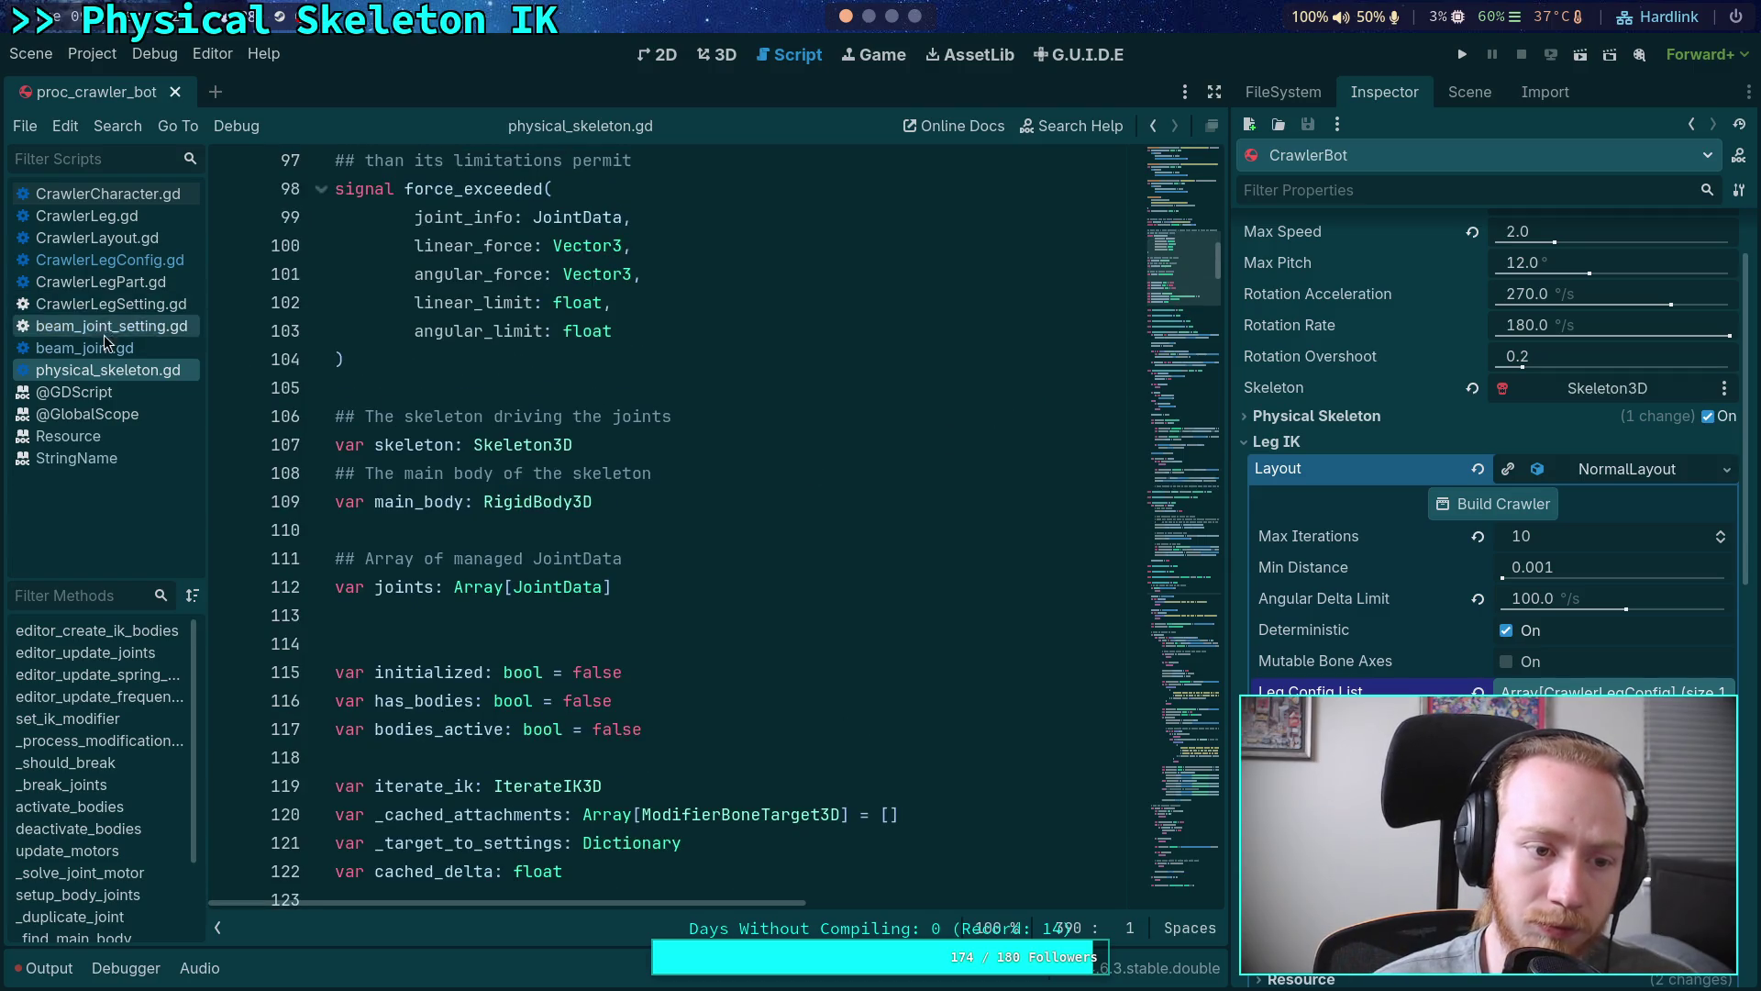
{"action": "left_click", "coordinate": [108, 194]}
{"action": "left_click", "coordinate": [685, 552]}
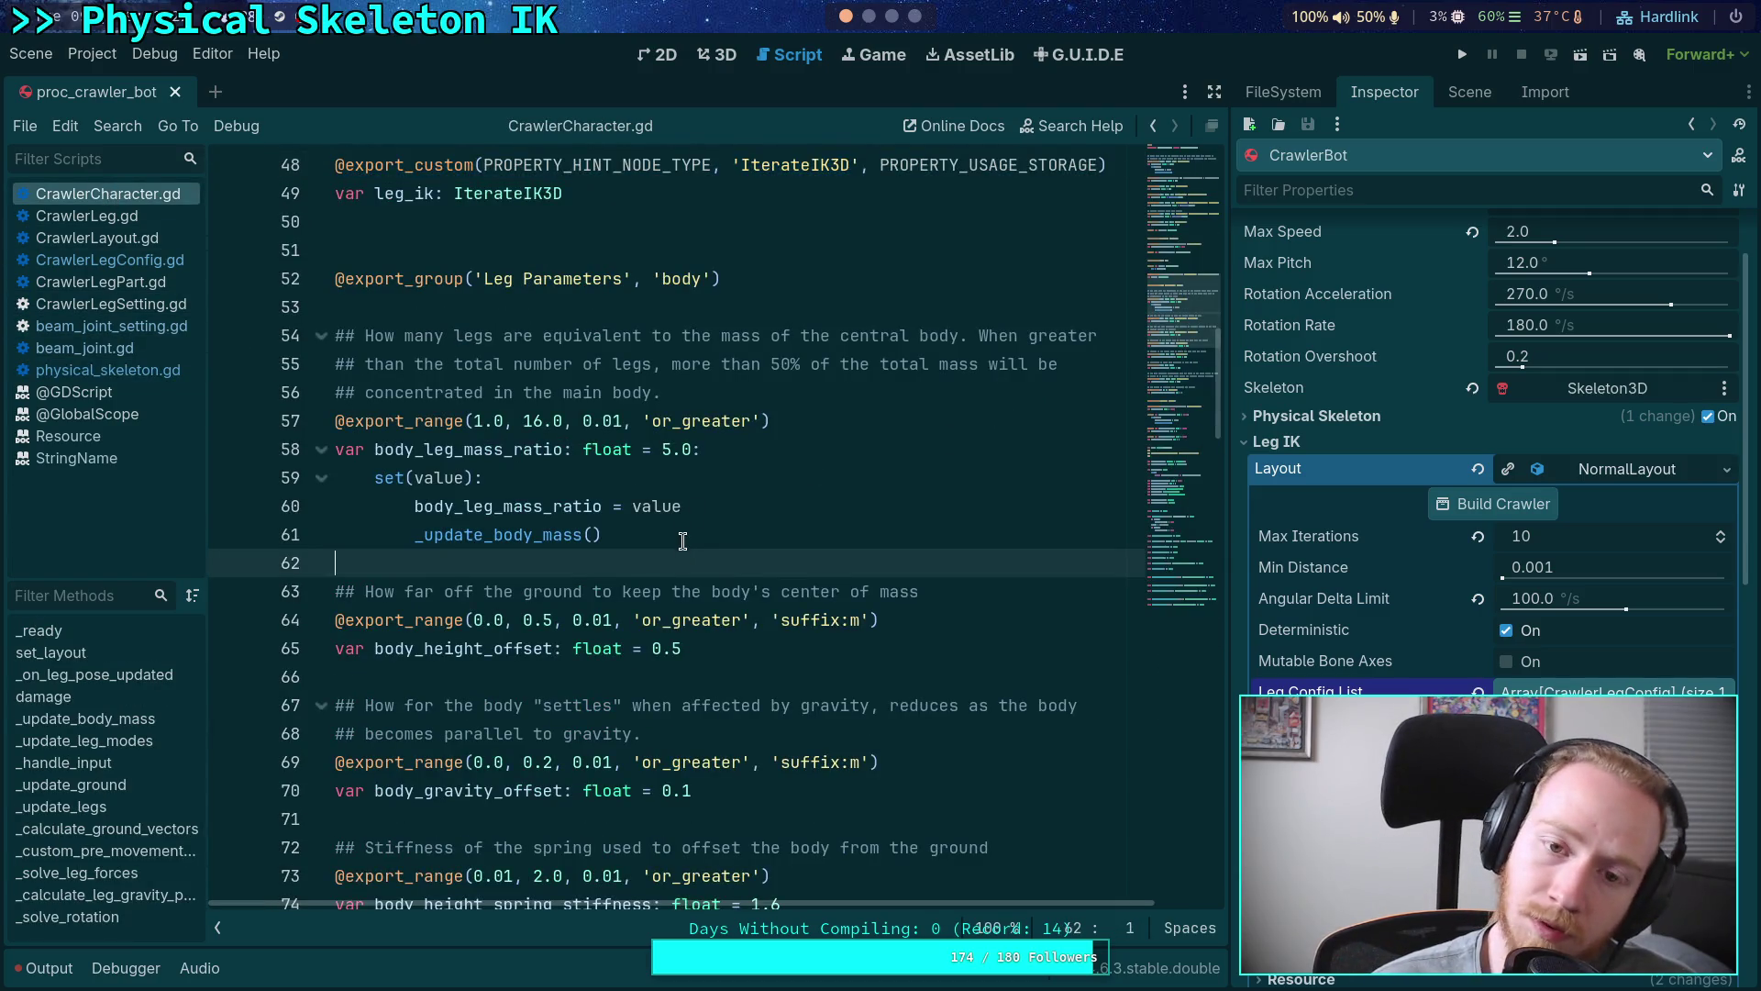
{"action": "scroll", "coordinate": [704, 497], "scroll_direction": "up", "scroll_amount": 3}
{"action": "scroll", "coordinate": [711, 486], "scroll_direction": "down", "scroll_amount": 3}
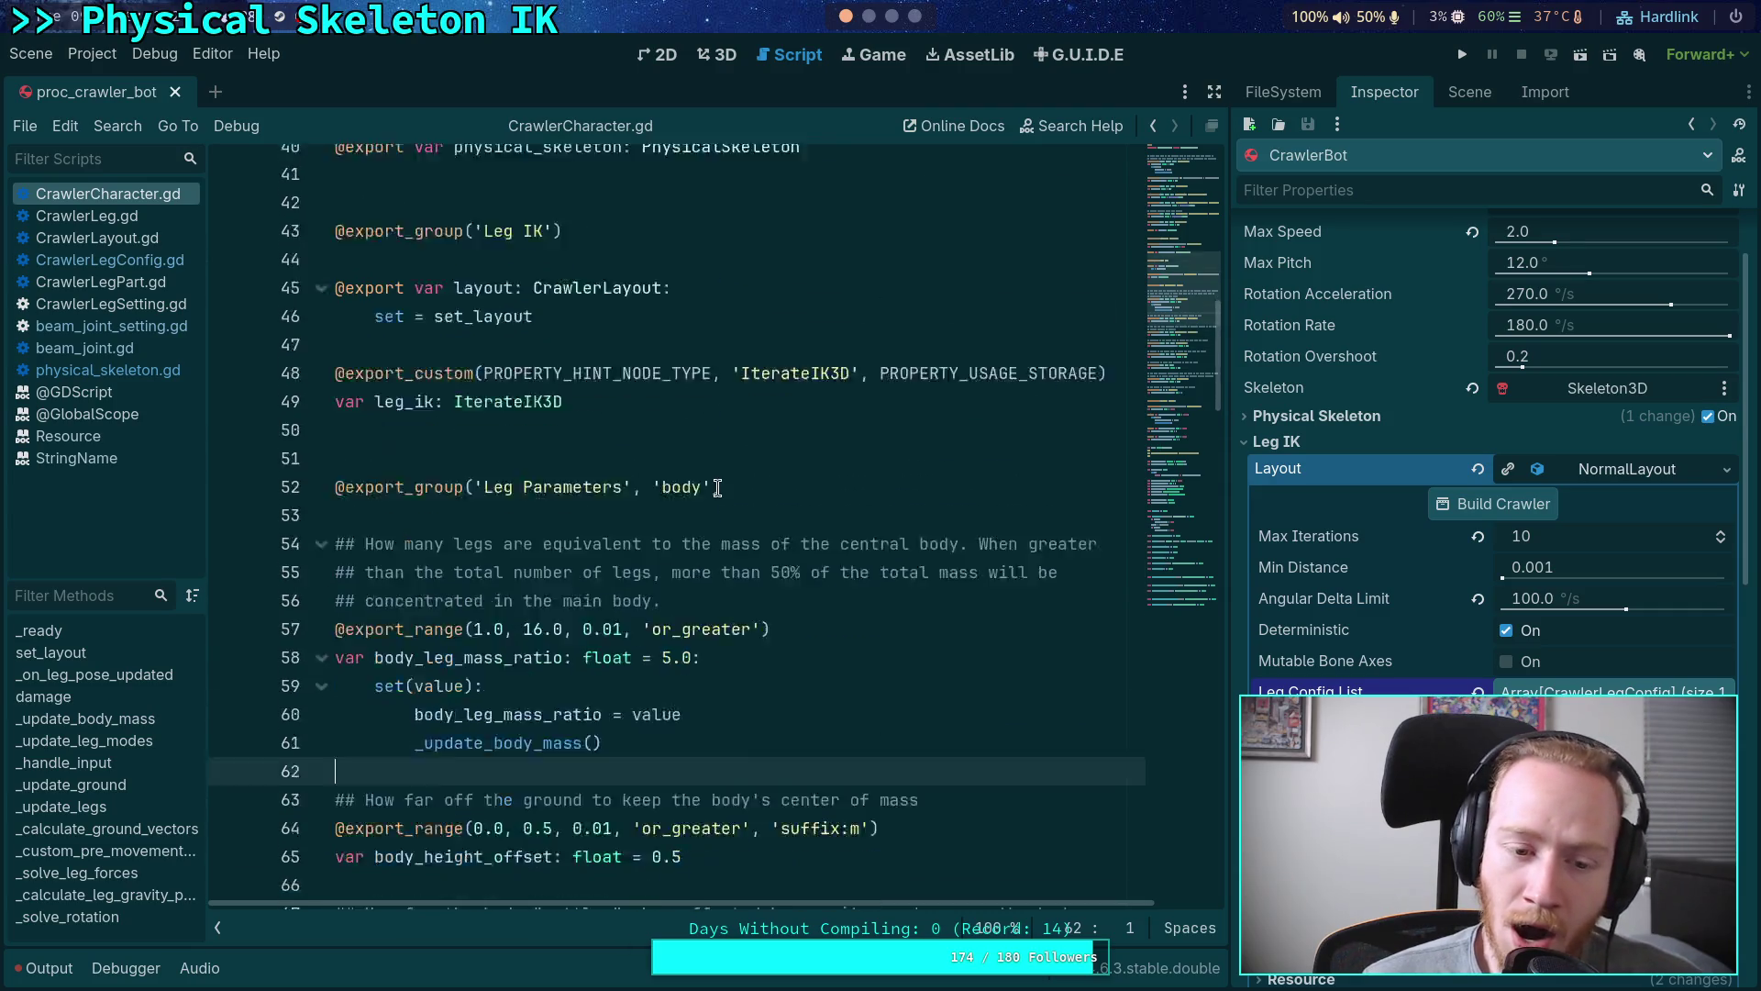
{"action": "left_click", "coordinate": [156, 241]}
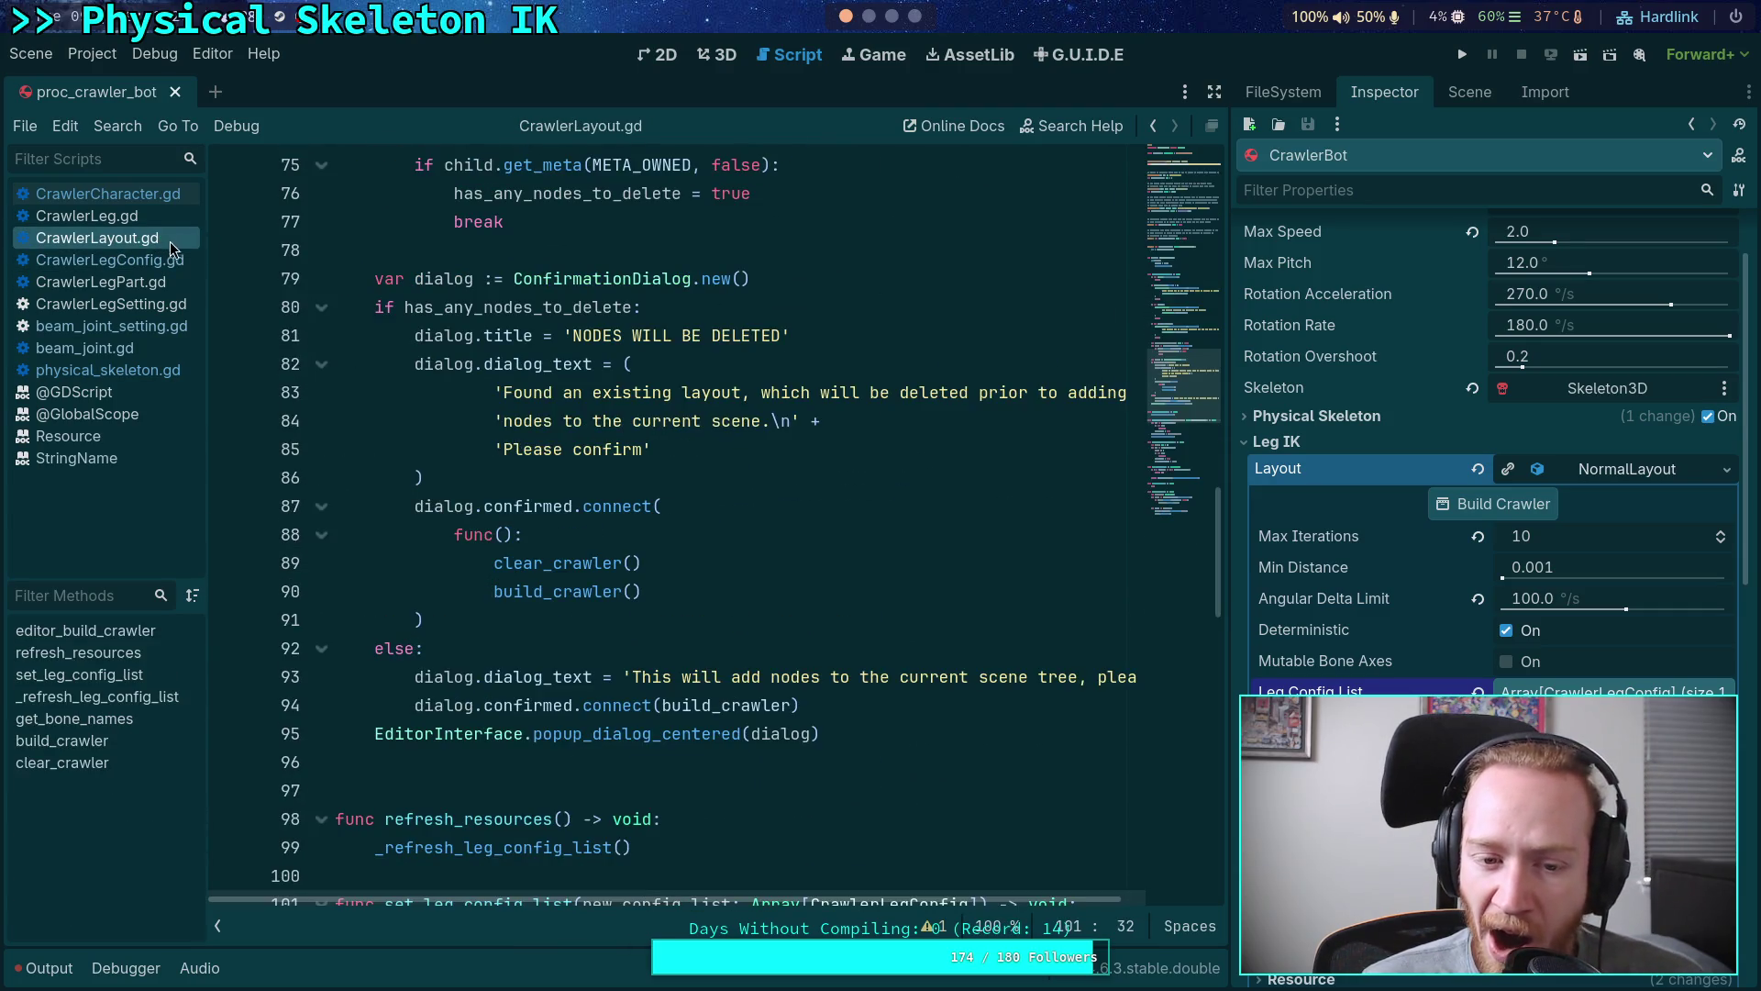
Scroll to build_crawler() and select its pass placeholder, resizing the script editor and Inspector split
{"action": "scroll", "coordinate": [662, 591], "scroll_direction": "down", "scroll_amount": 10}
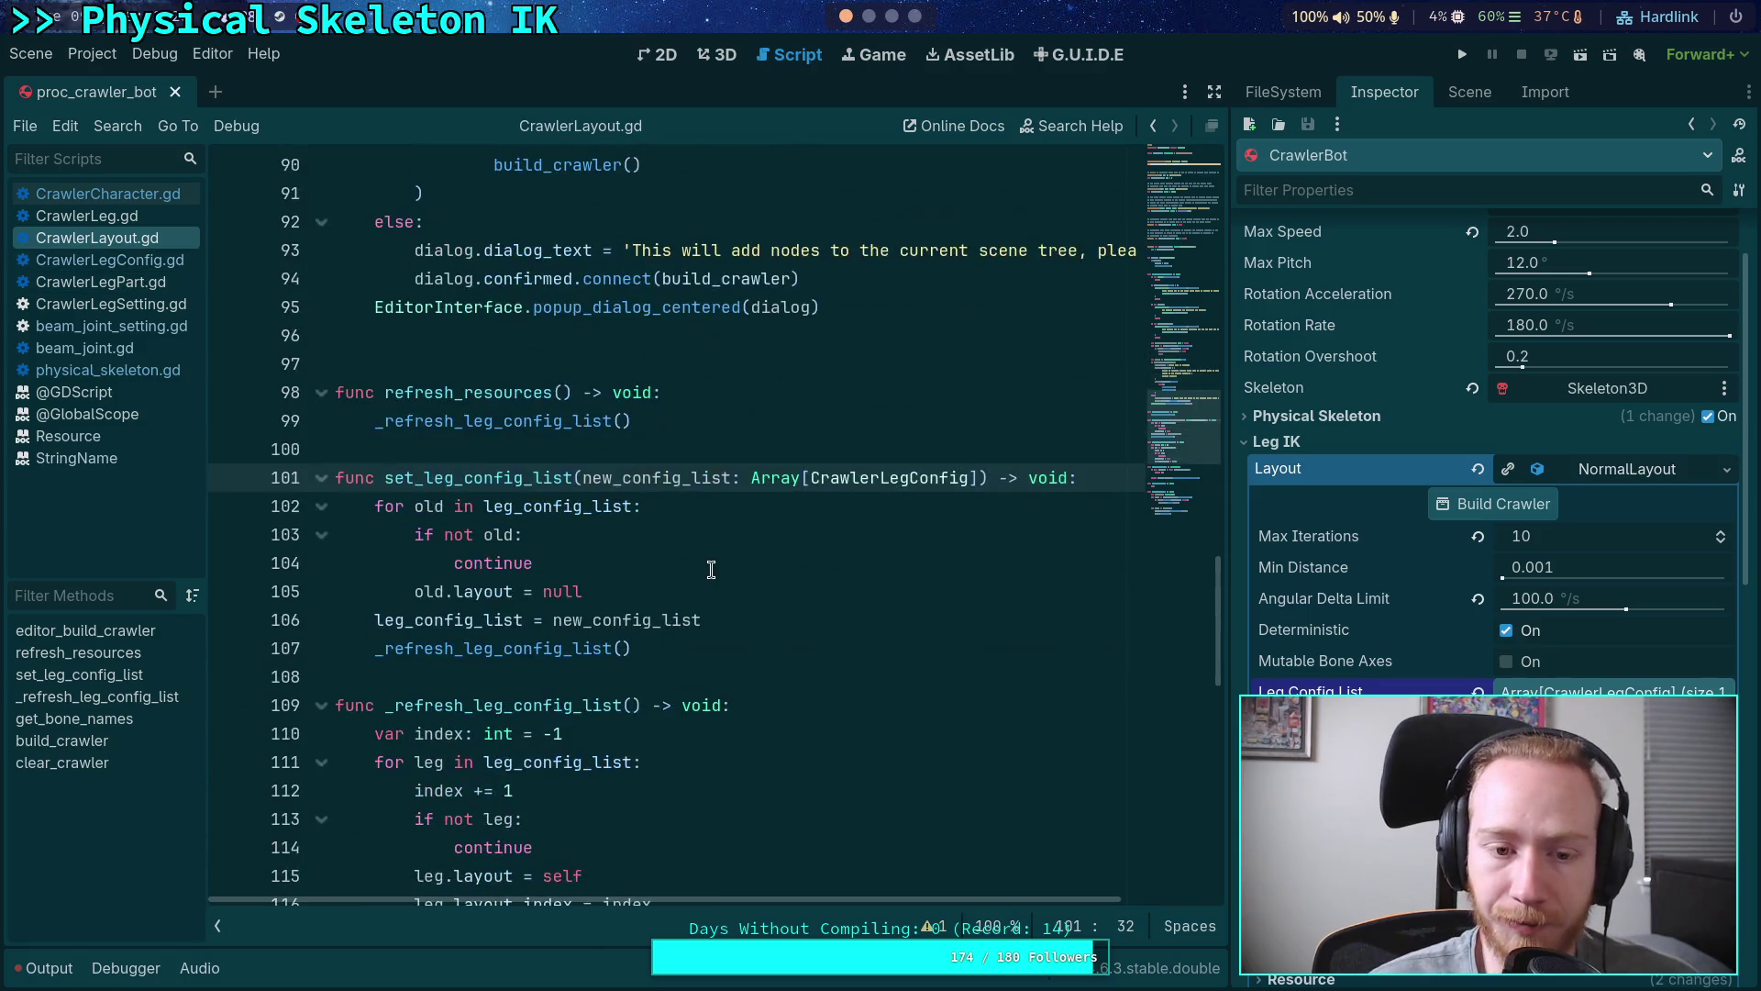
{"action": "scroll", "coordinate": [757, 564], "scroll_direction": "down", "scroll_amount": 3}
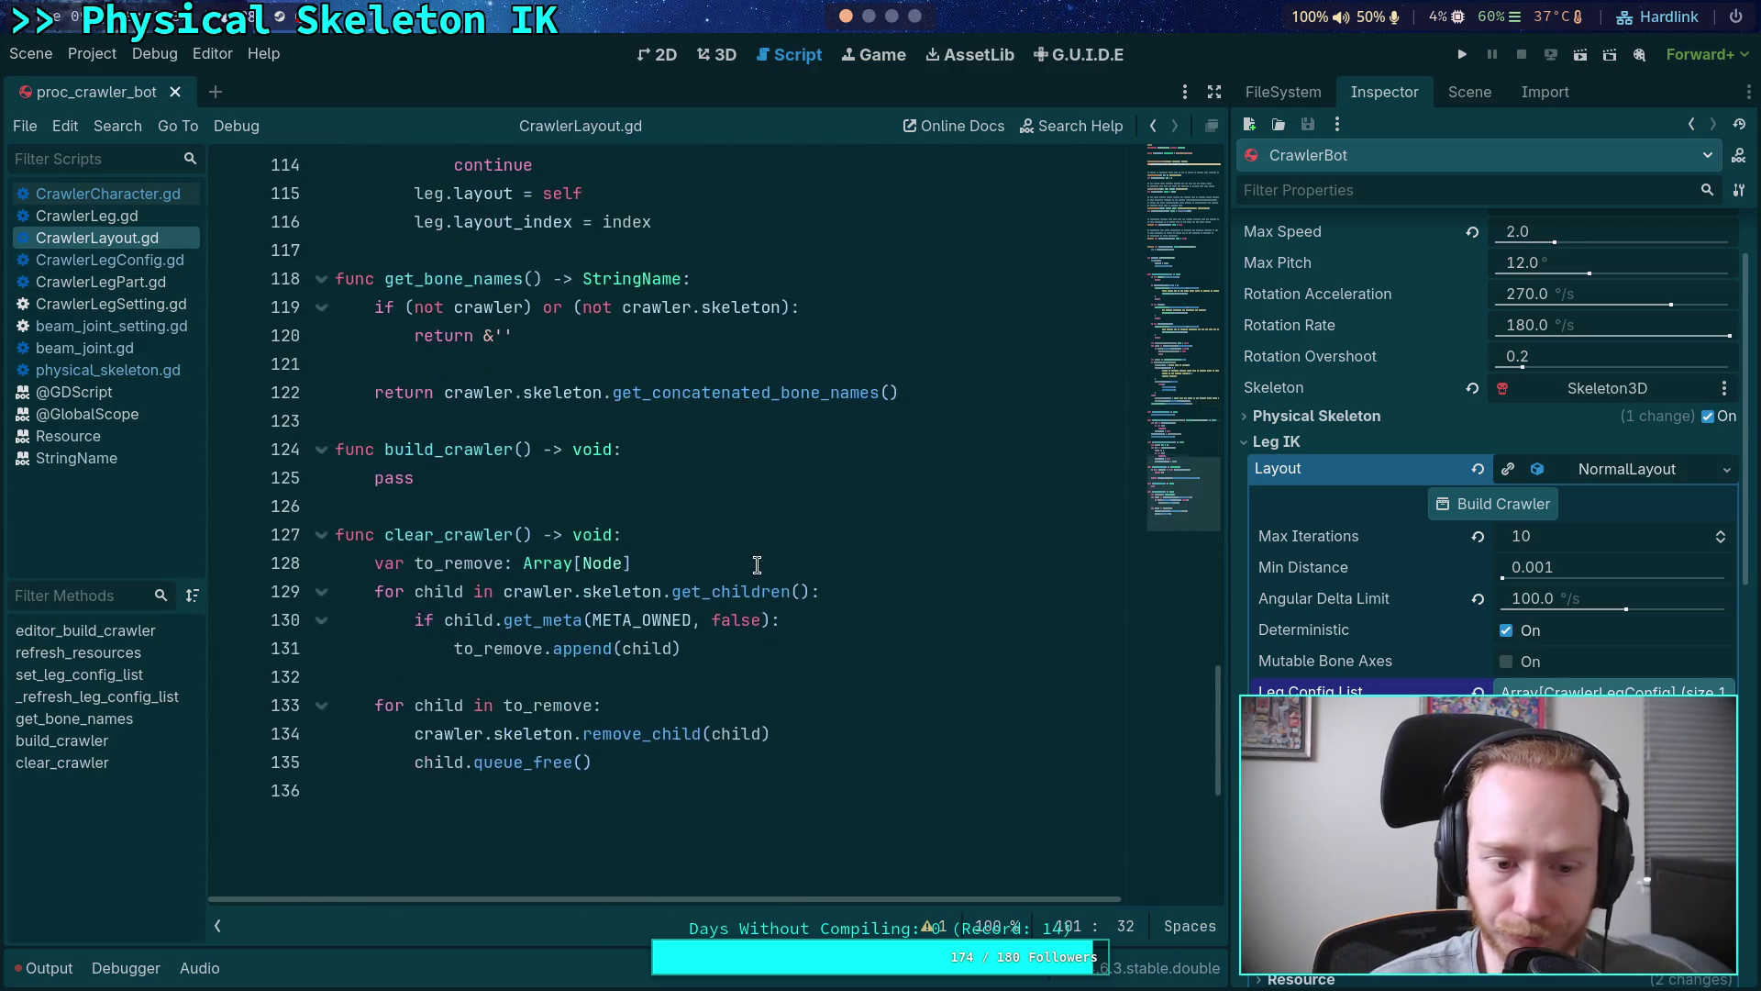
{"action": "double_click", "coordinate": [390, 478]}
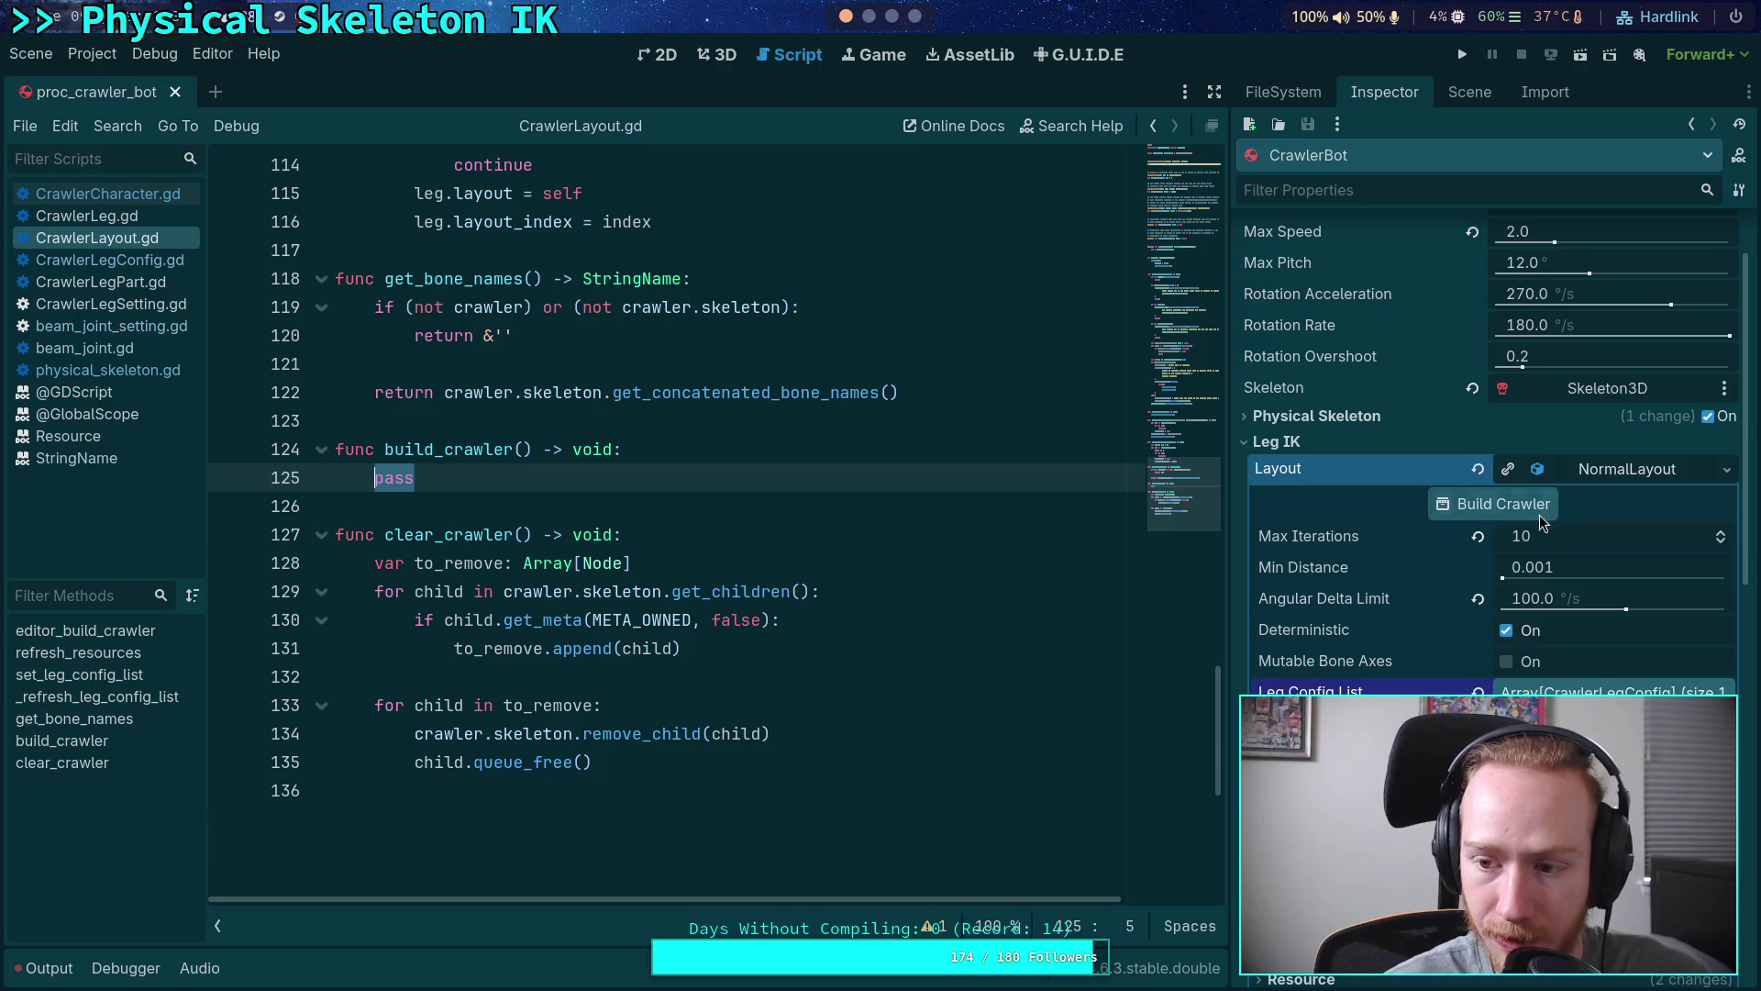
{"action": "scroll", "coordinate": [1396, 538], "scroll_direction": "down", "scroll_amount": 2}
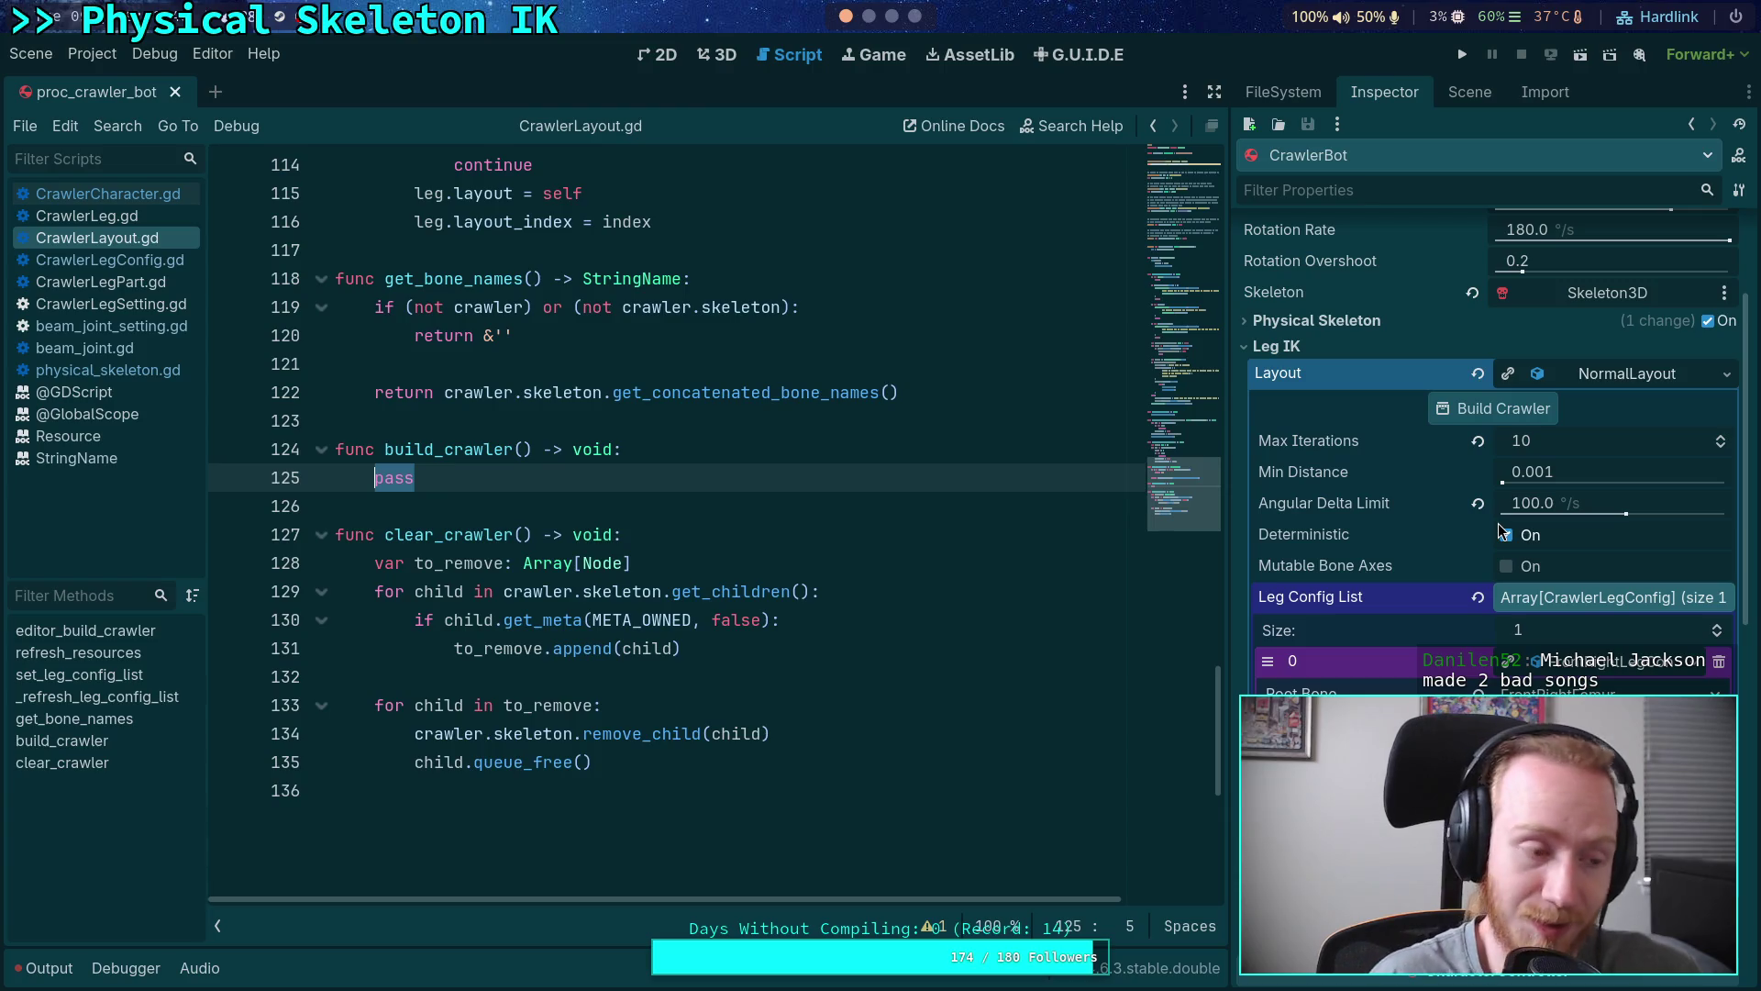
{"action": "left_click", "coordinate": [899, 476]}
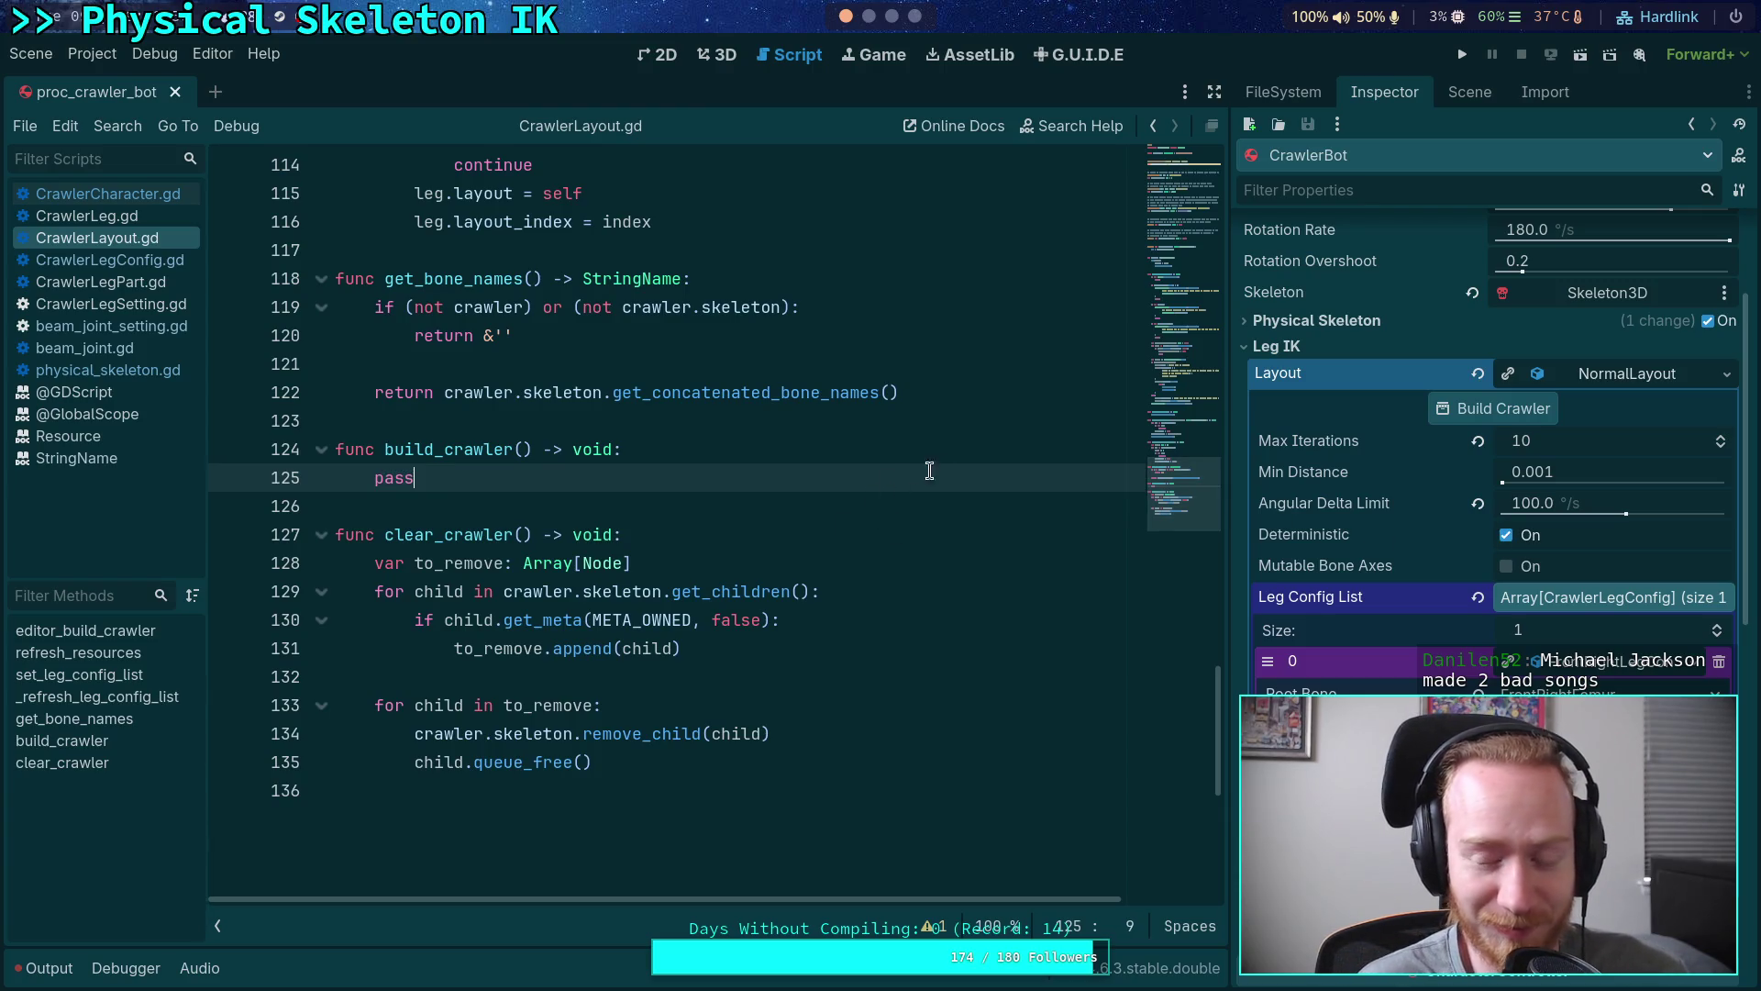
{"action": "left_click_drag", "start_coordinate": [1226, 427], "coordinate": [1283, 427]}
{"action": "left_click_drag", "start_coordinate": [444, 479], "coordinate": [372, 484]}
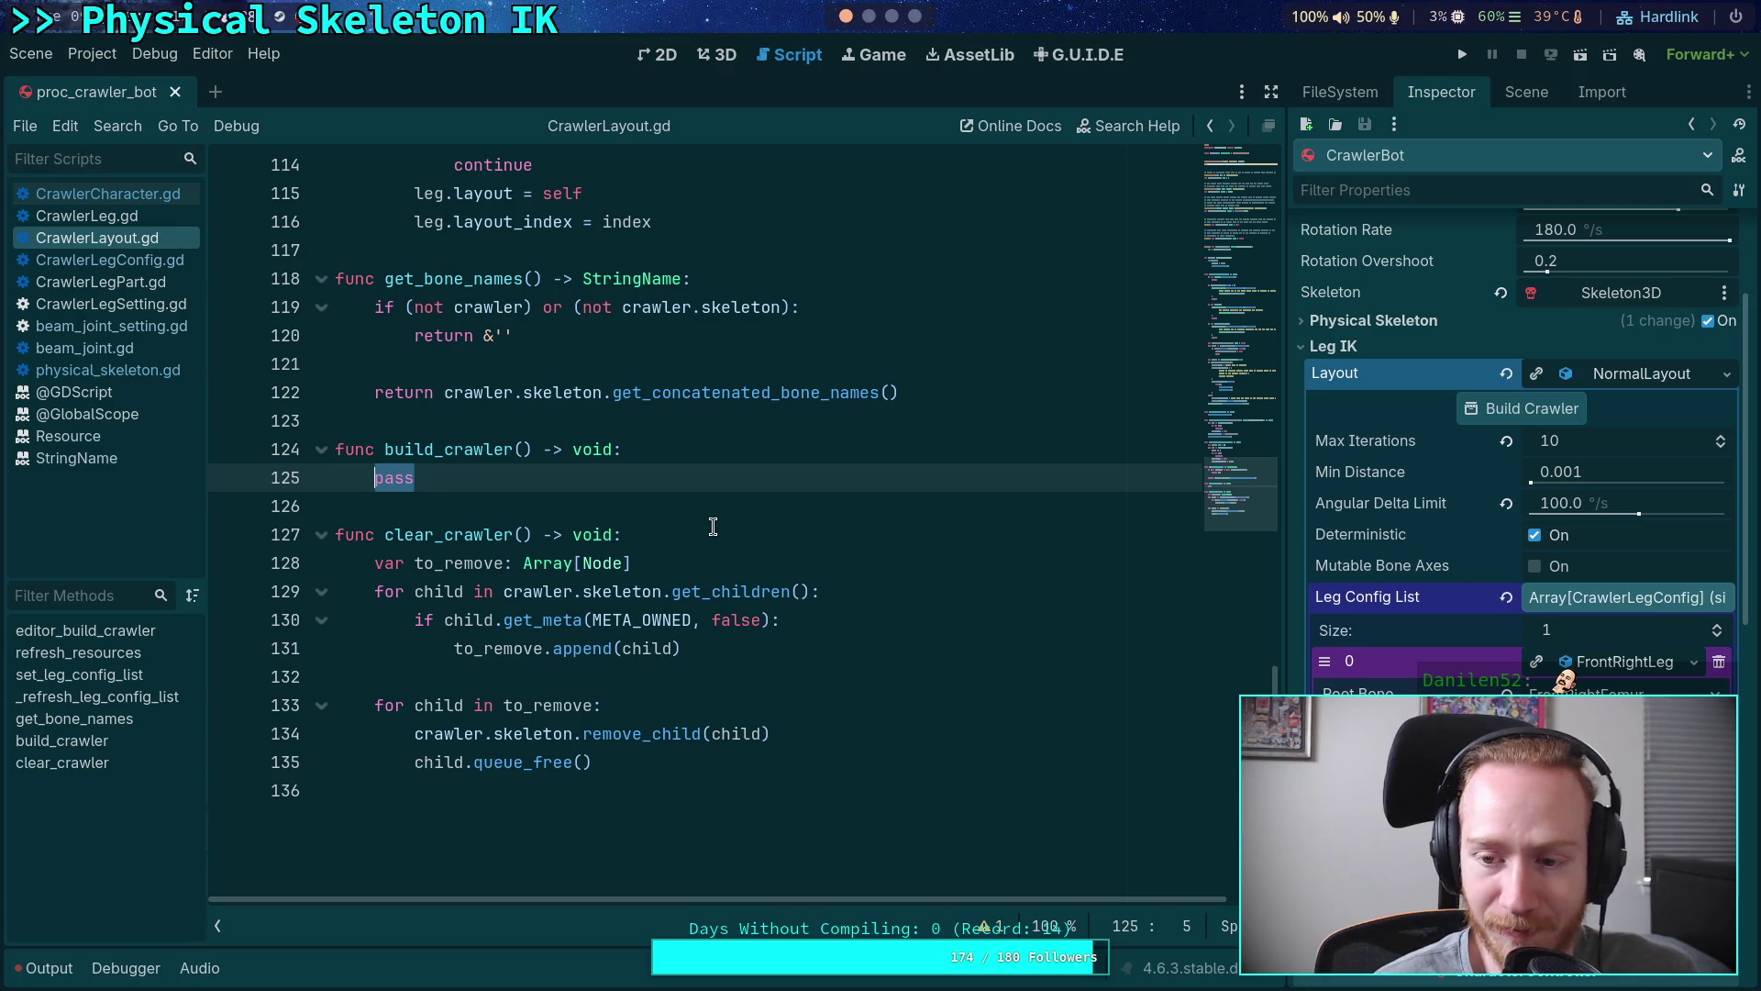
{"action": "mouse_move", "coordinate": [1284, 514]}
{"action": "left_mouse_down"}
{"action": "mouse_move", "coordinate": [1212, 513]}
{"action": "mouse_move", "coordinate": [1172, 482]}
{"action": "left_mouse_up"}
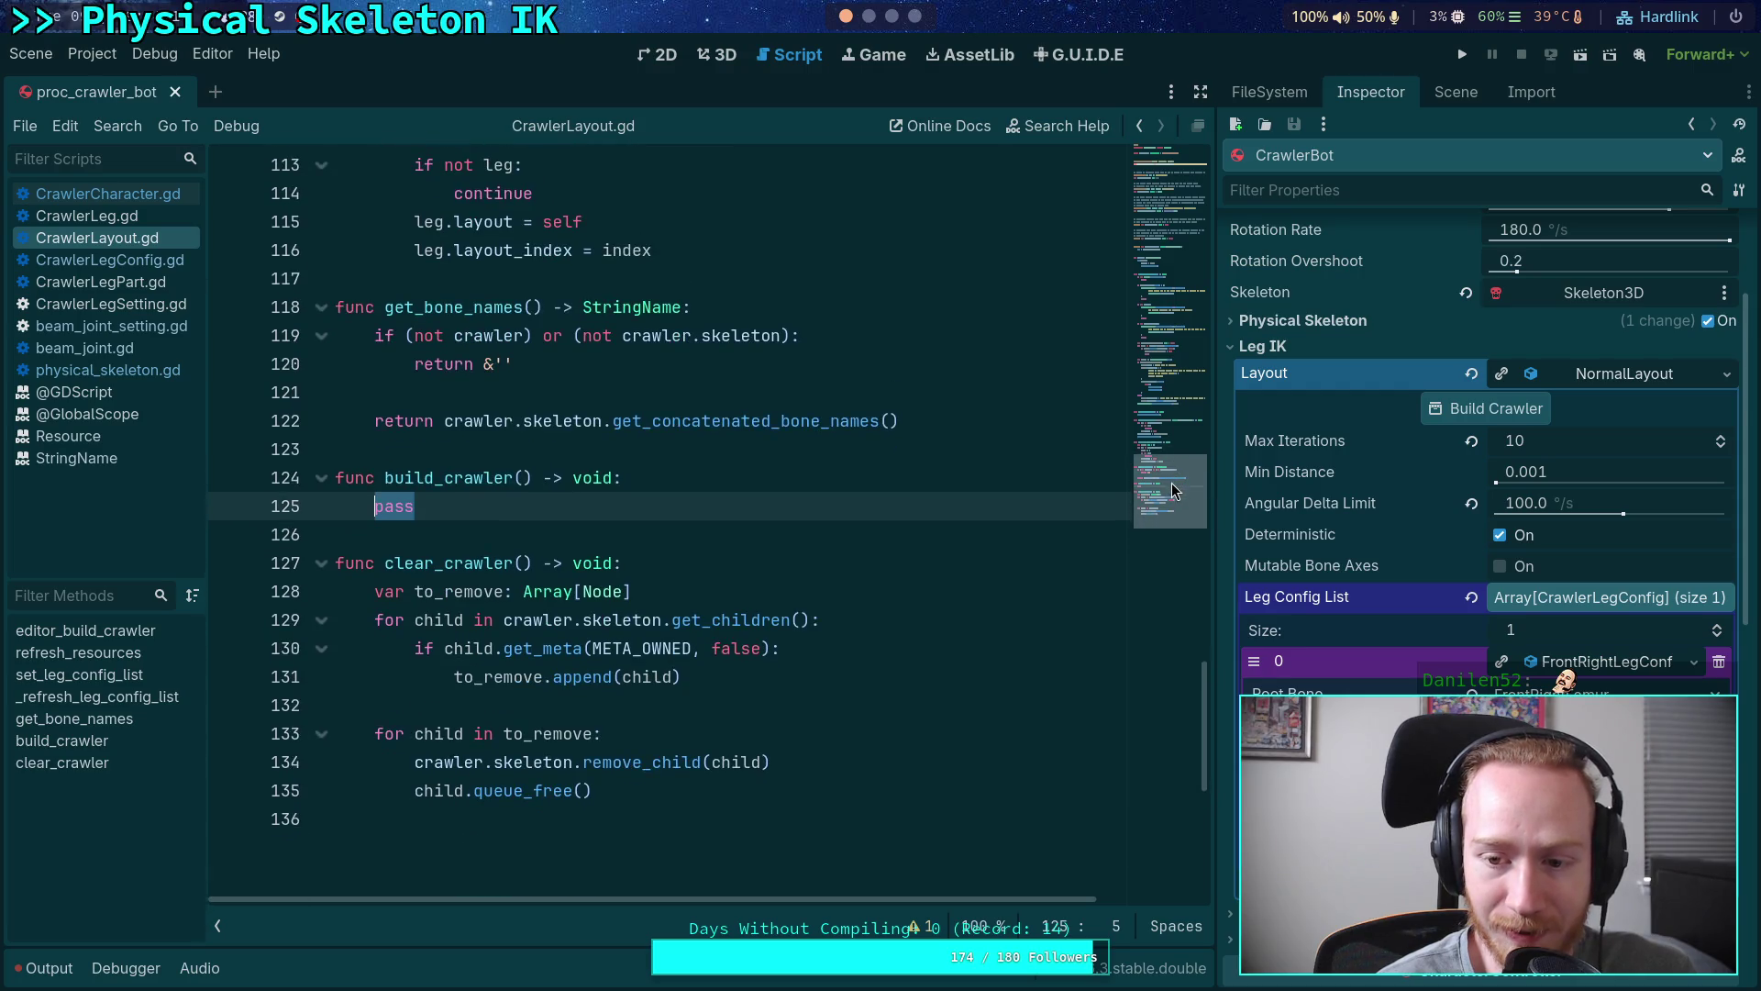
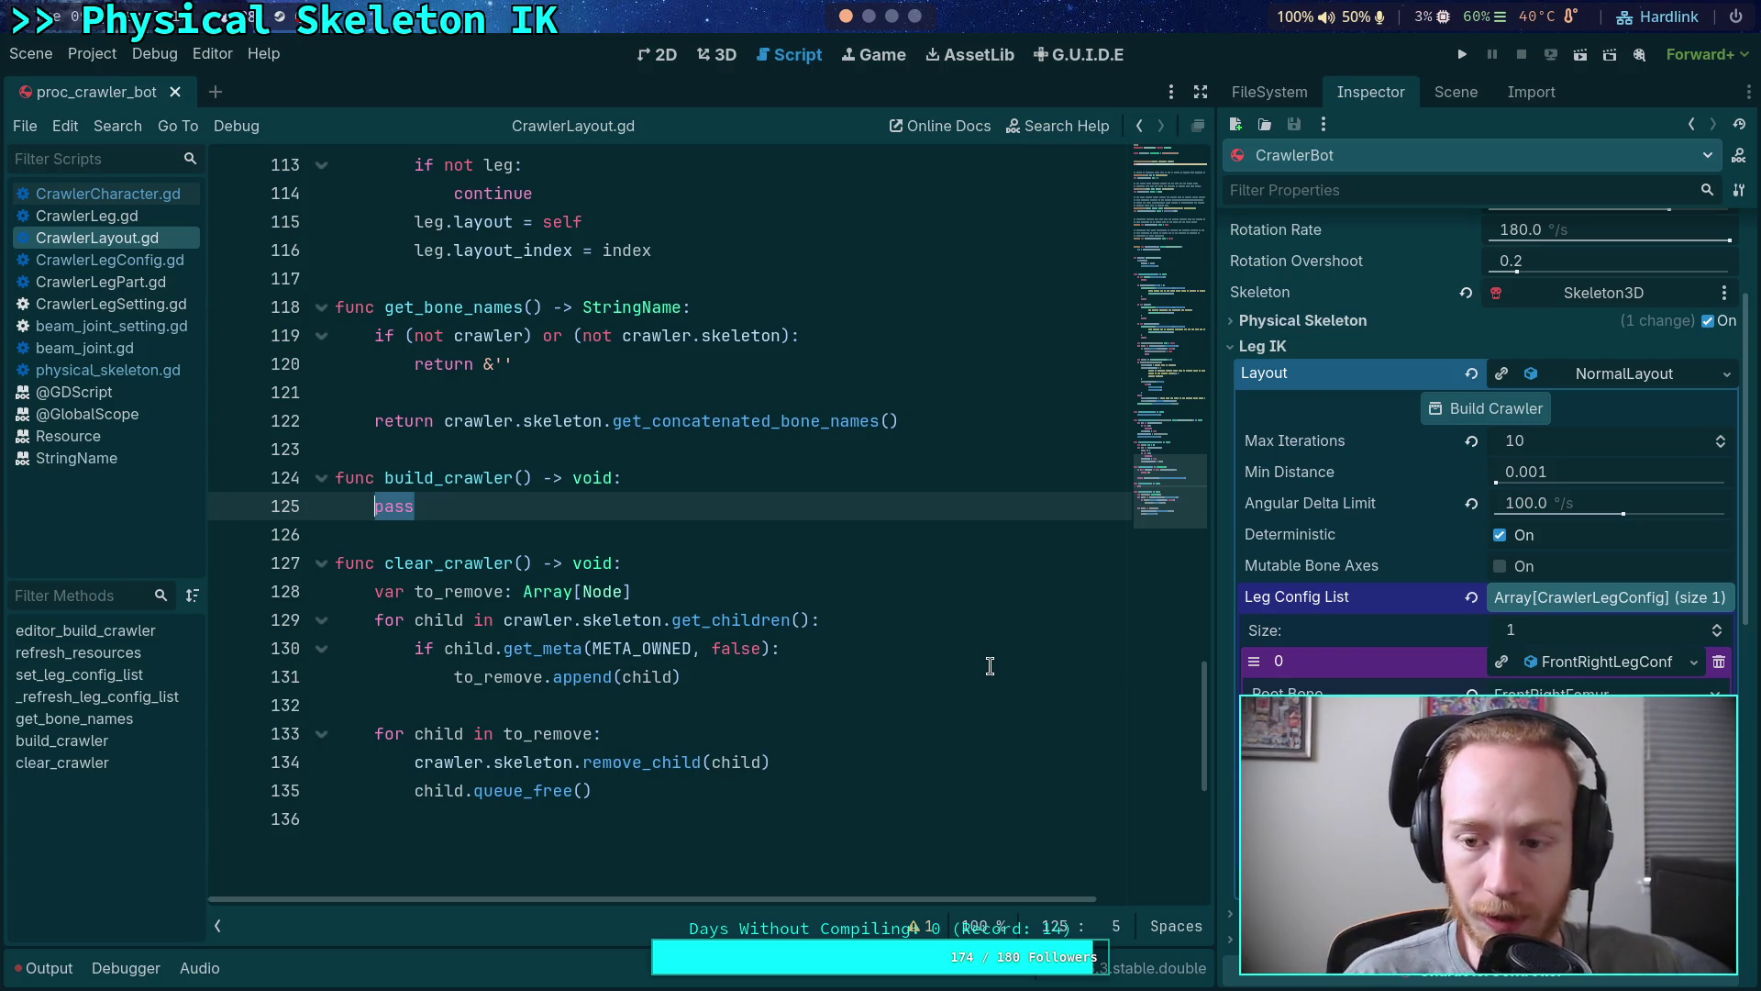
Inspect the LegIKModifier and CrawlerBot nodes' properties from the scene tree
{"action": "left_click", "coordinate": [1452, 92]}
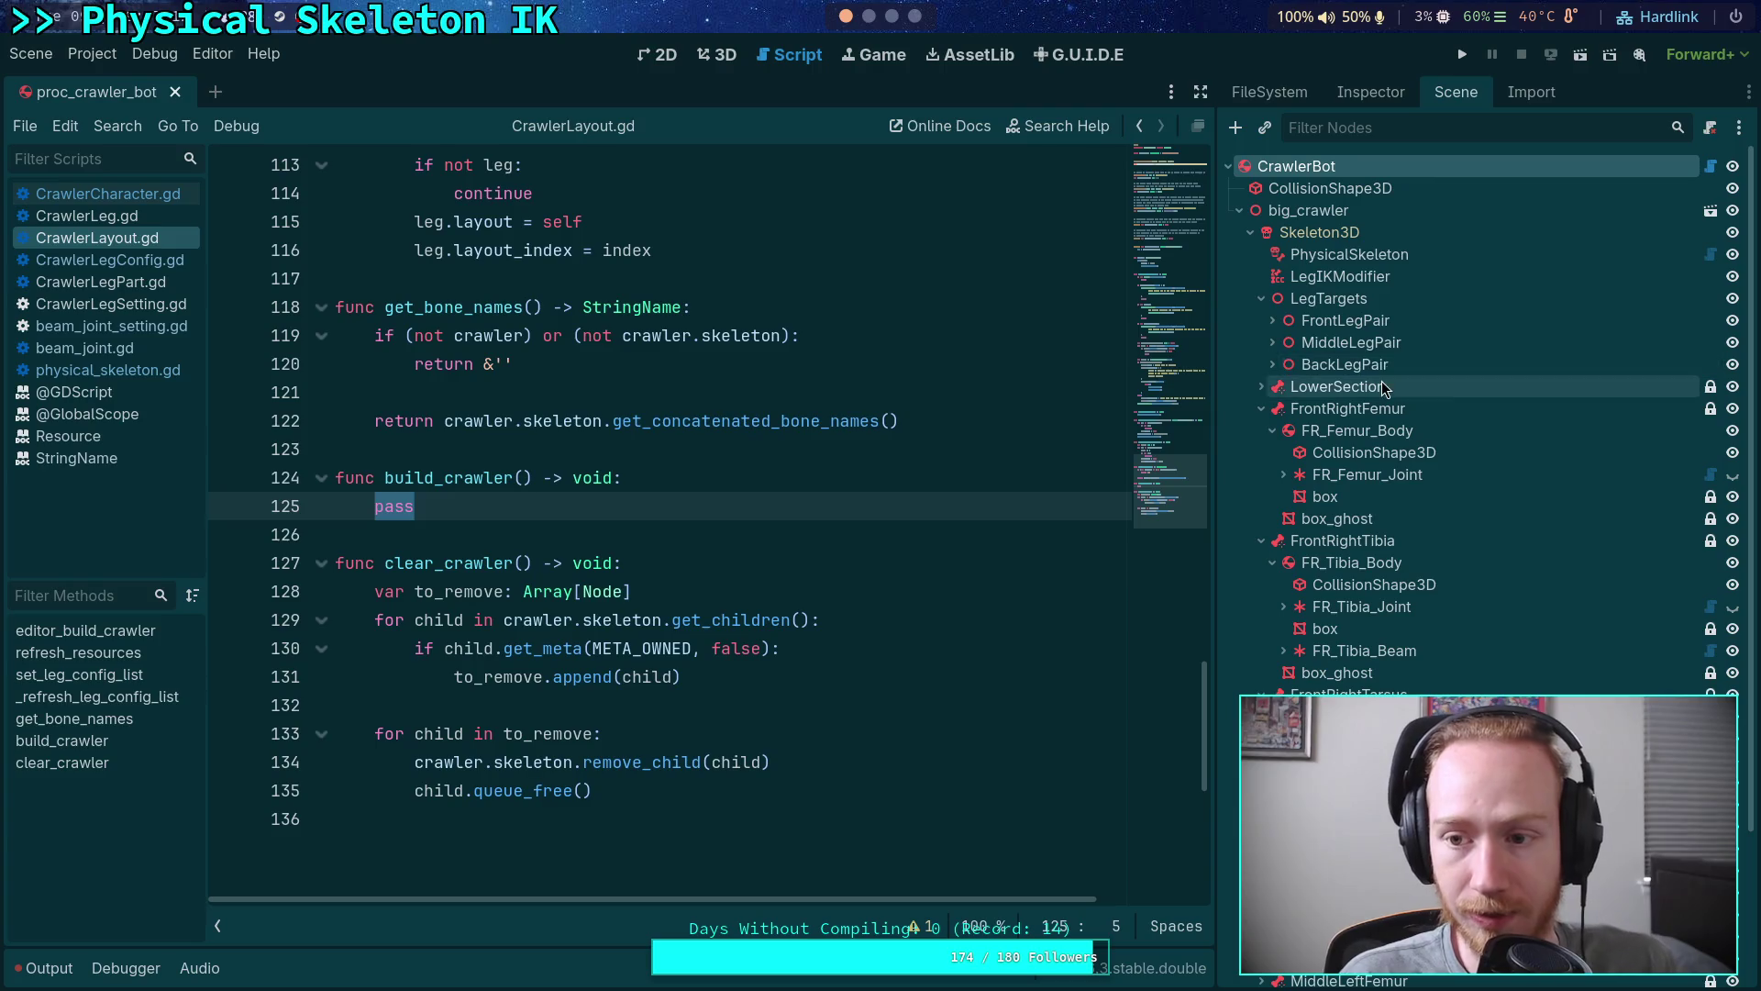
{"action": "left_click", "coordinate": [1358, 276]}
{"action": "left_click", "coordinate": [1371, 92]}
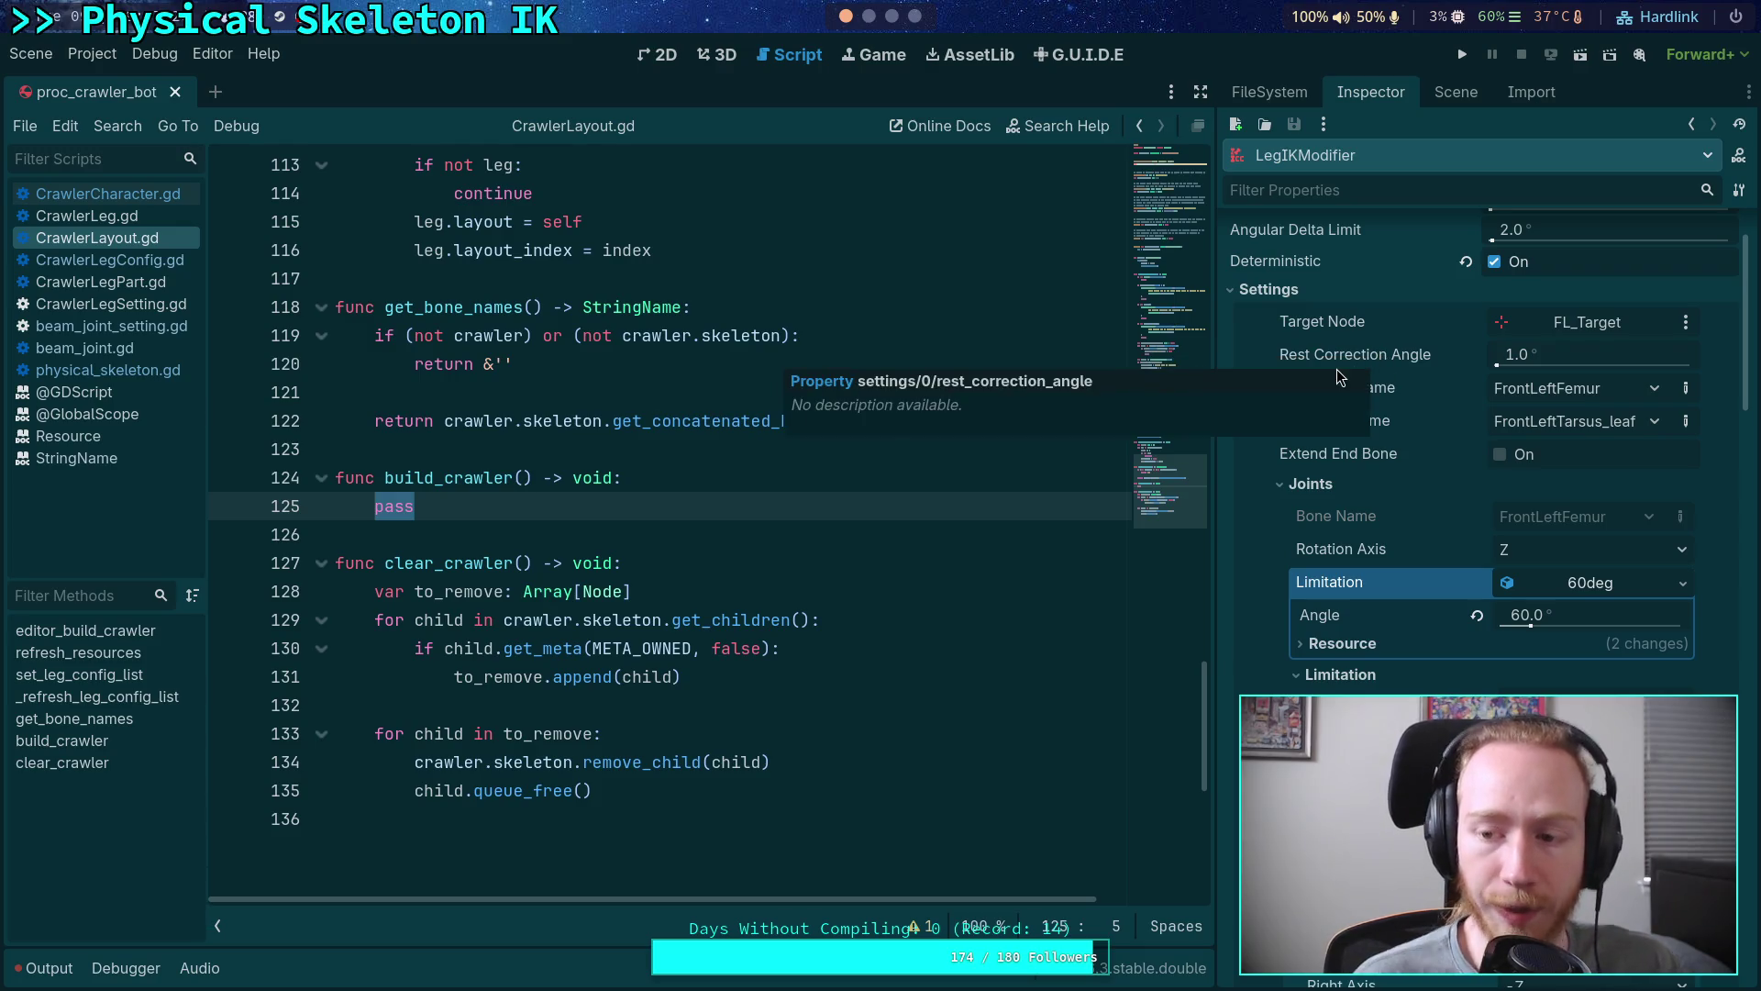
{"action": "left_click", "coordinate": [1453, 96]}
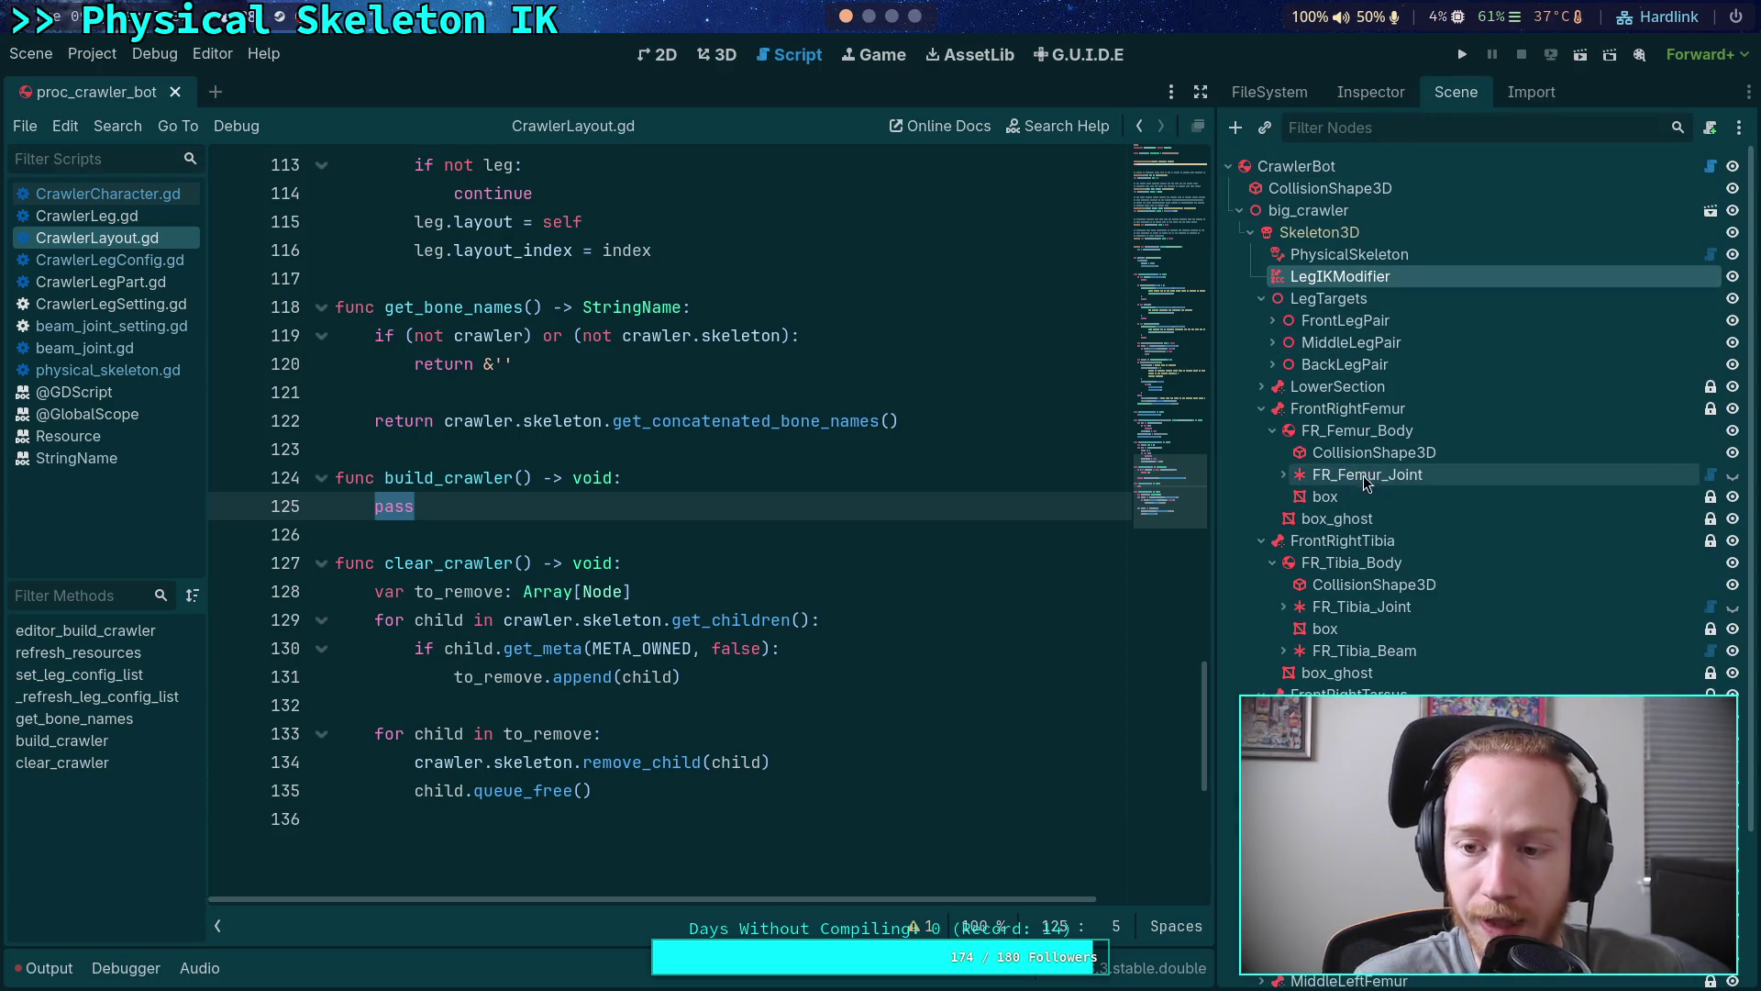
{"action": "left_click", "coordinate": [1296, 166]}
{"action": "left_click", "coordinate": [1358, 95]}
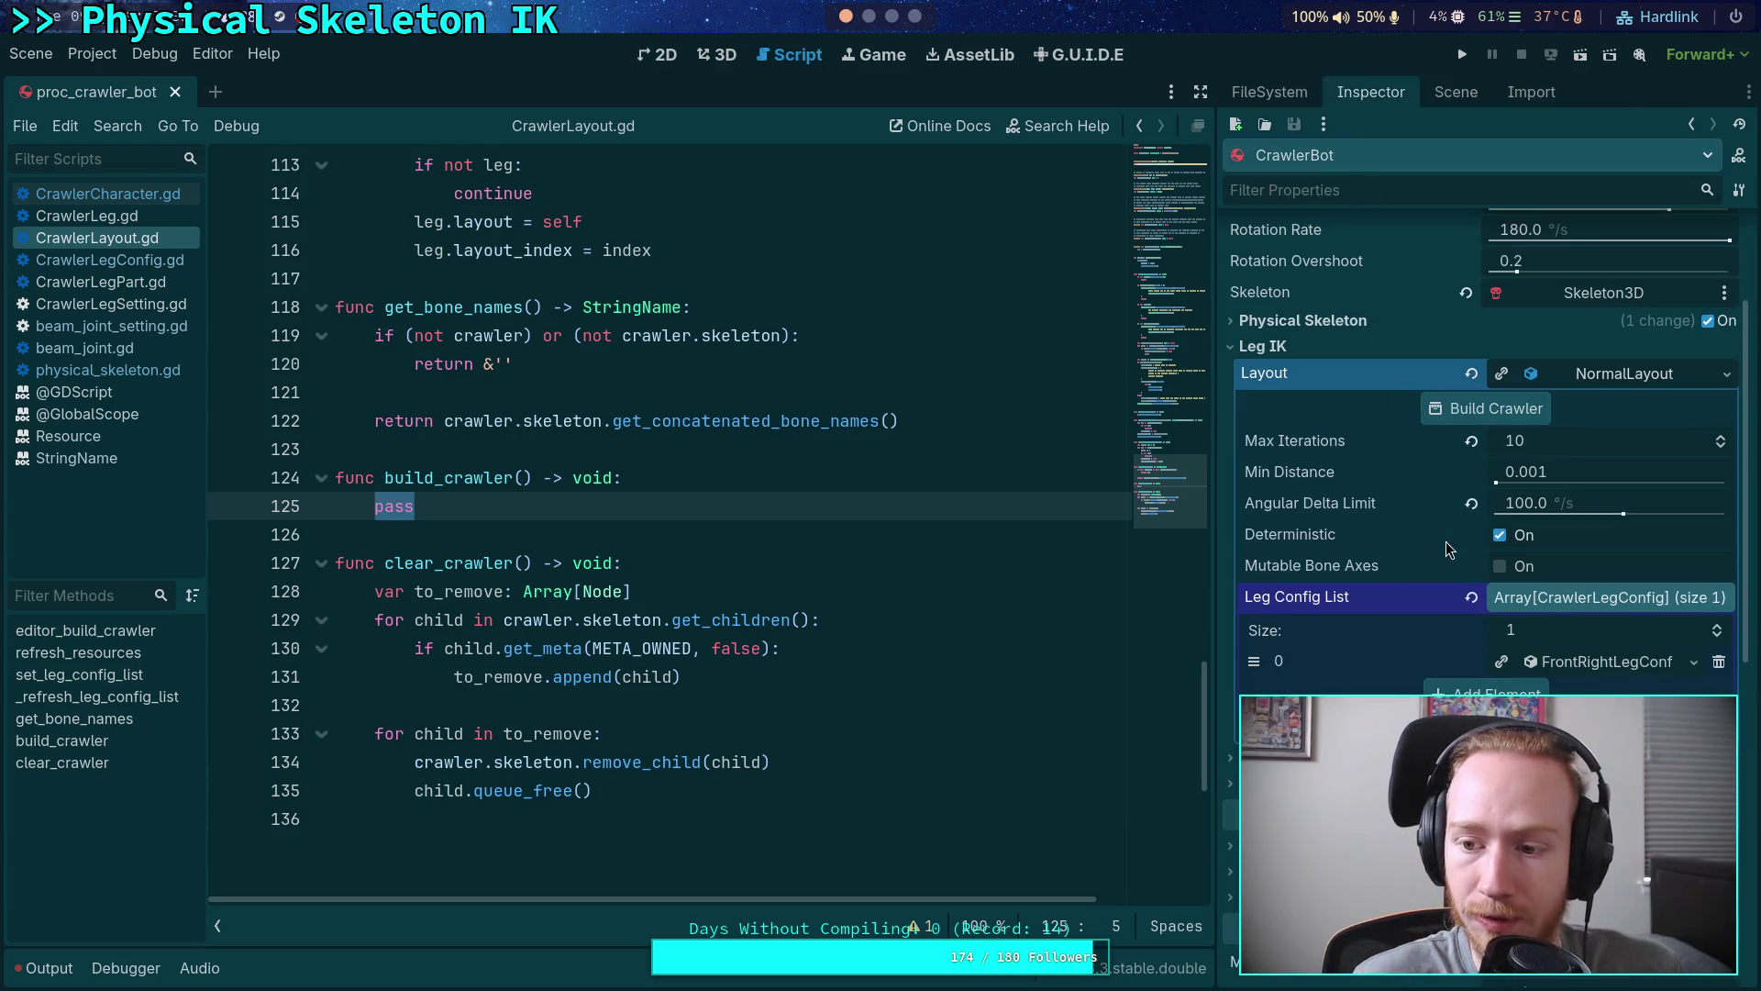
Scroll to the top of CrawlerLayout.gd and compare the max iterations export with the Min Distance value
{"action": "scroll", "coordinate": [690, 582], "scroll_direction": "up", "scroll_amount": 10}
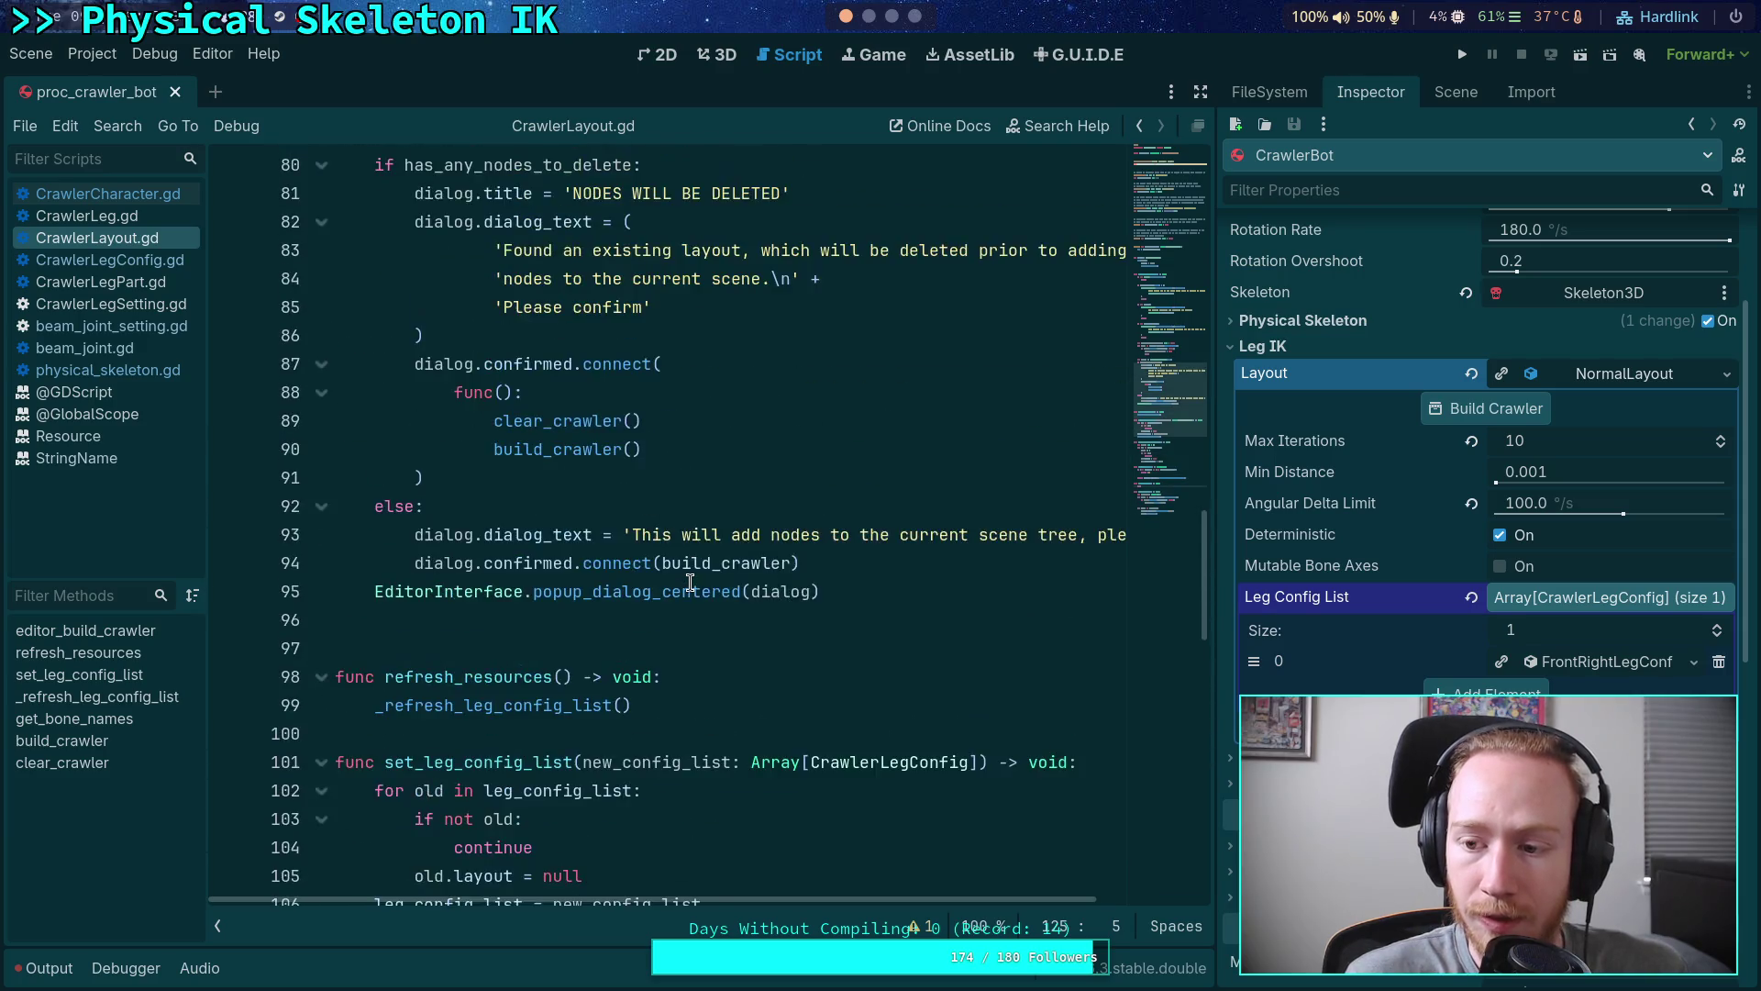
{"action": "scroll", "coordinate": [690, 582], "scroll_direction": "up", "scroll_amount": 20}
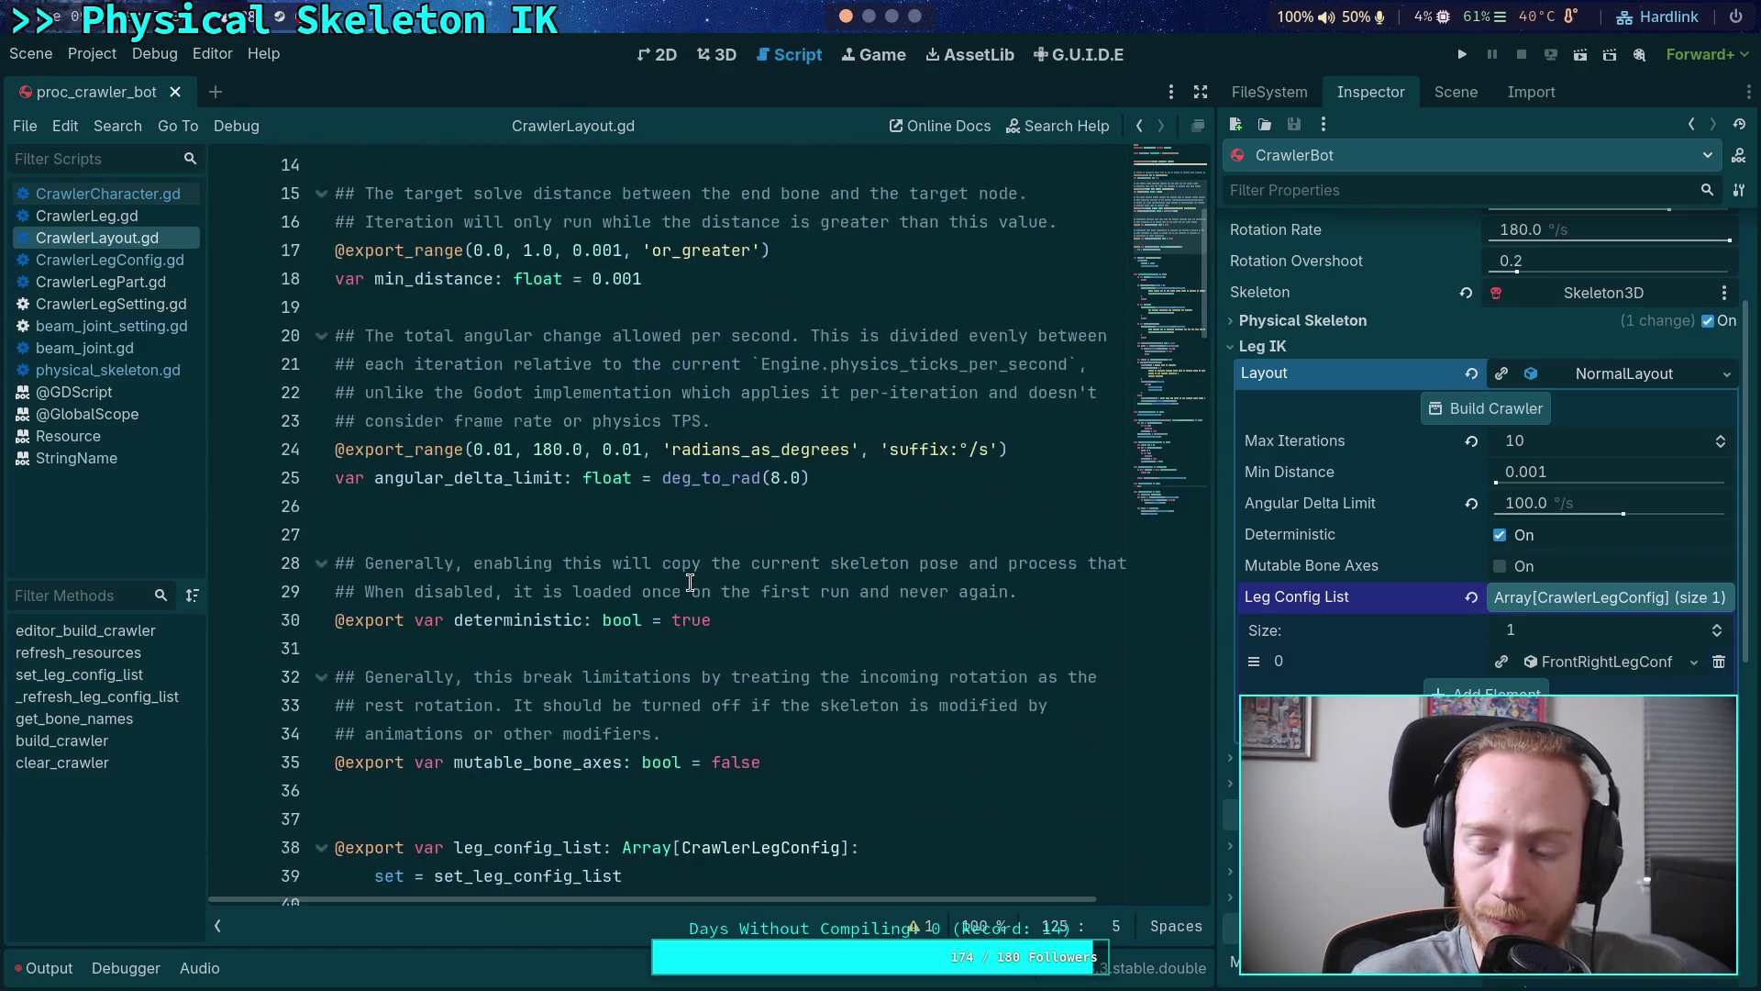
{"action": "scroll", "coordinate": [690, 582], "scroll_direction": "up", "scroll_amount": 5}
{"action": "left_click", "coordinate": [699, 382]}
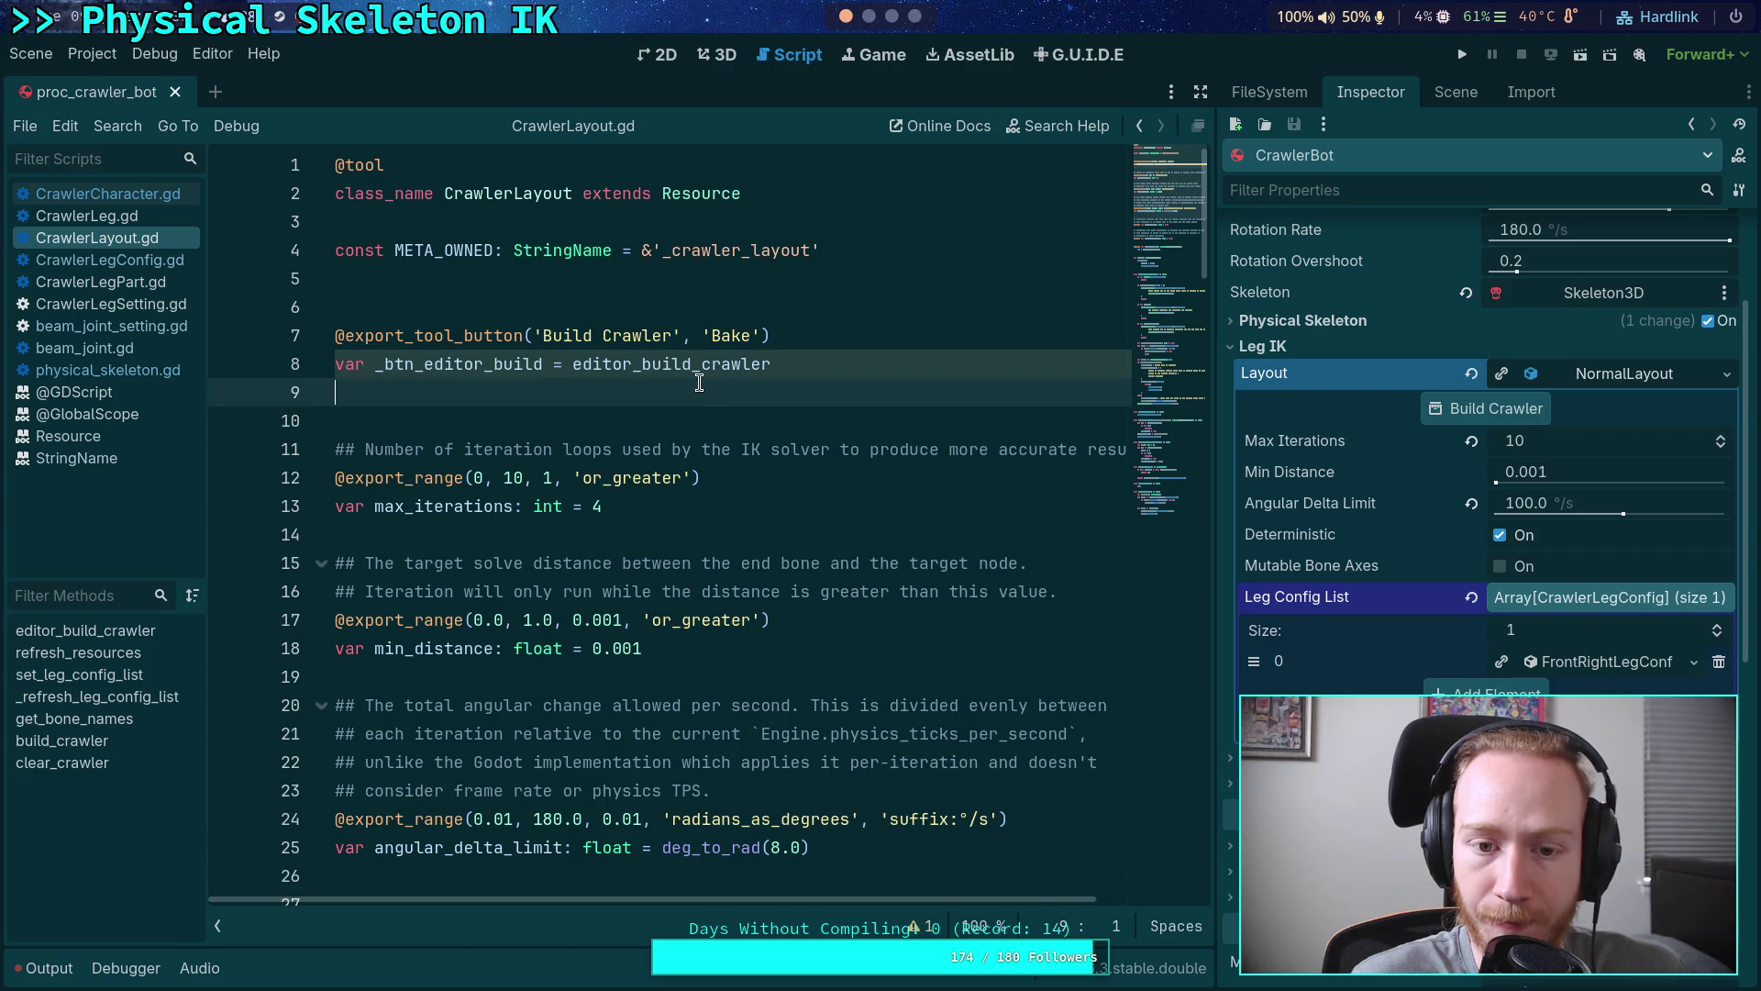
{"action": "left_click", "coordinate": [1594, 476]}
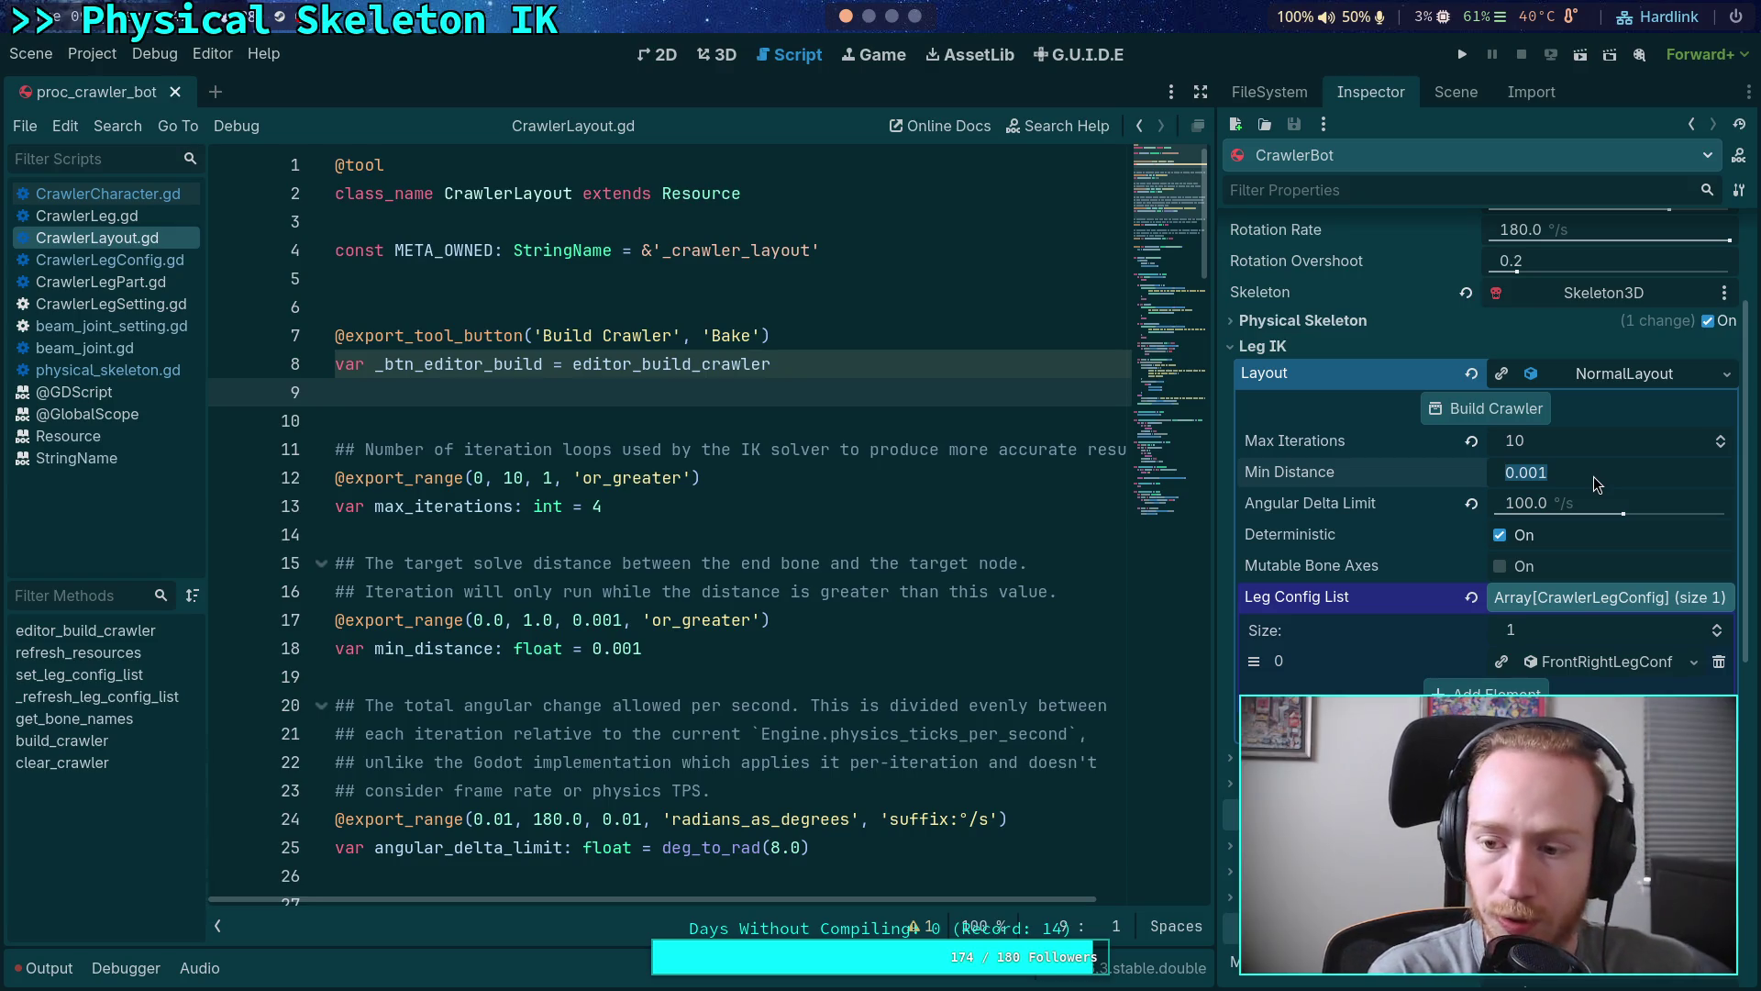
{"action": "left_click", "coordinate": [922, 489]}
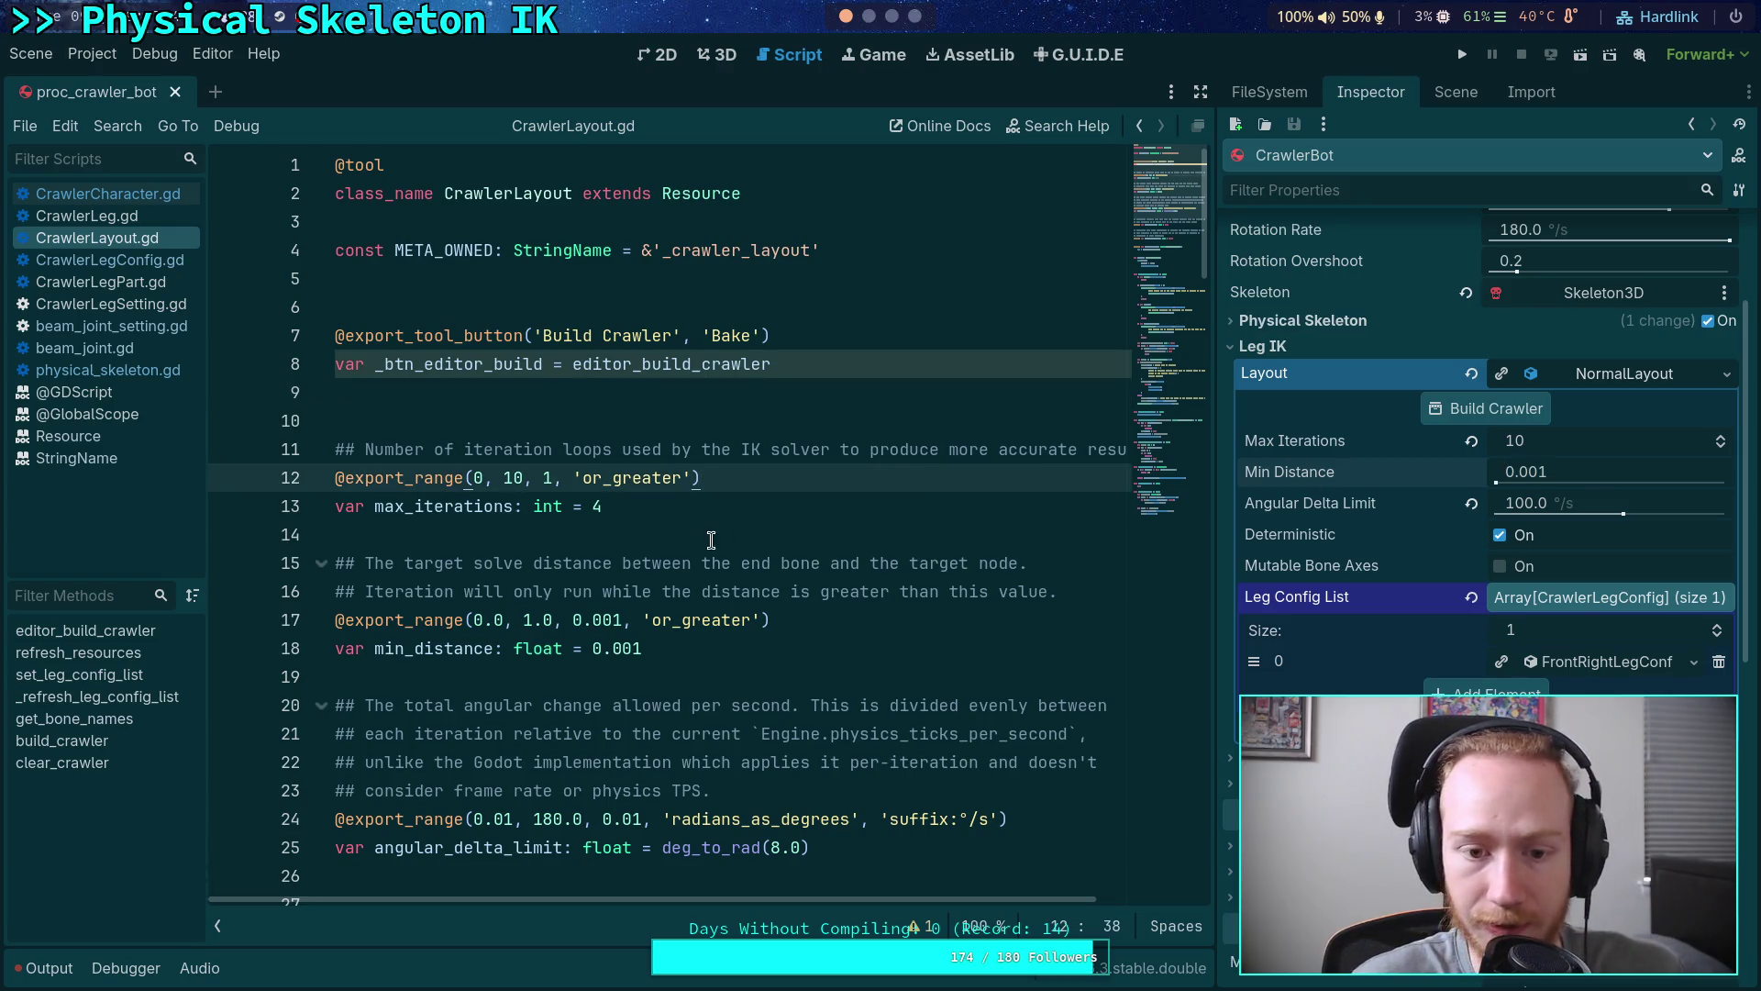
{"action": "left_click", "coordinate": [750, 535]}
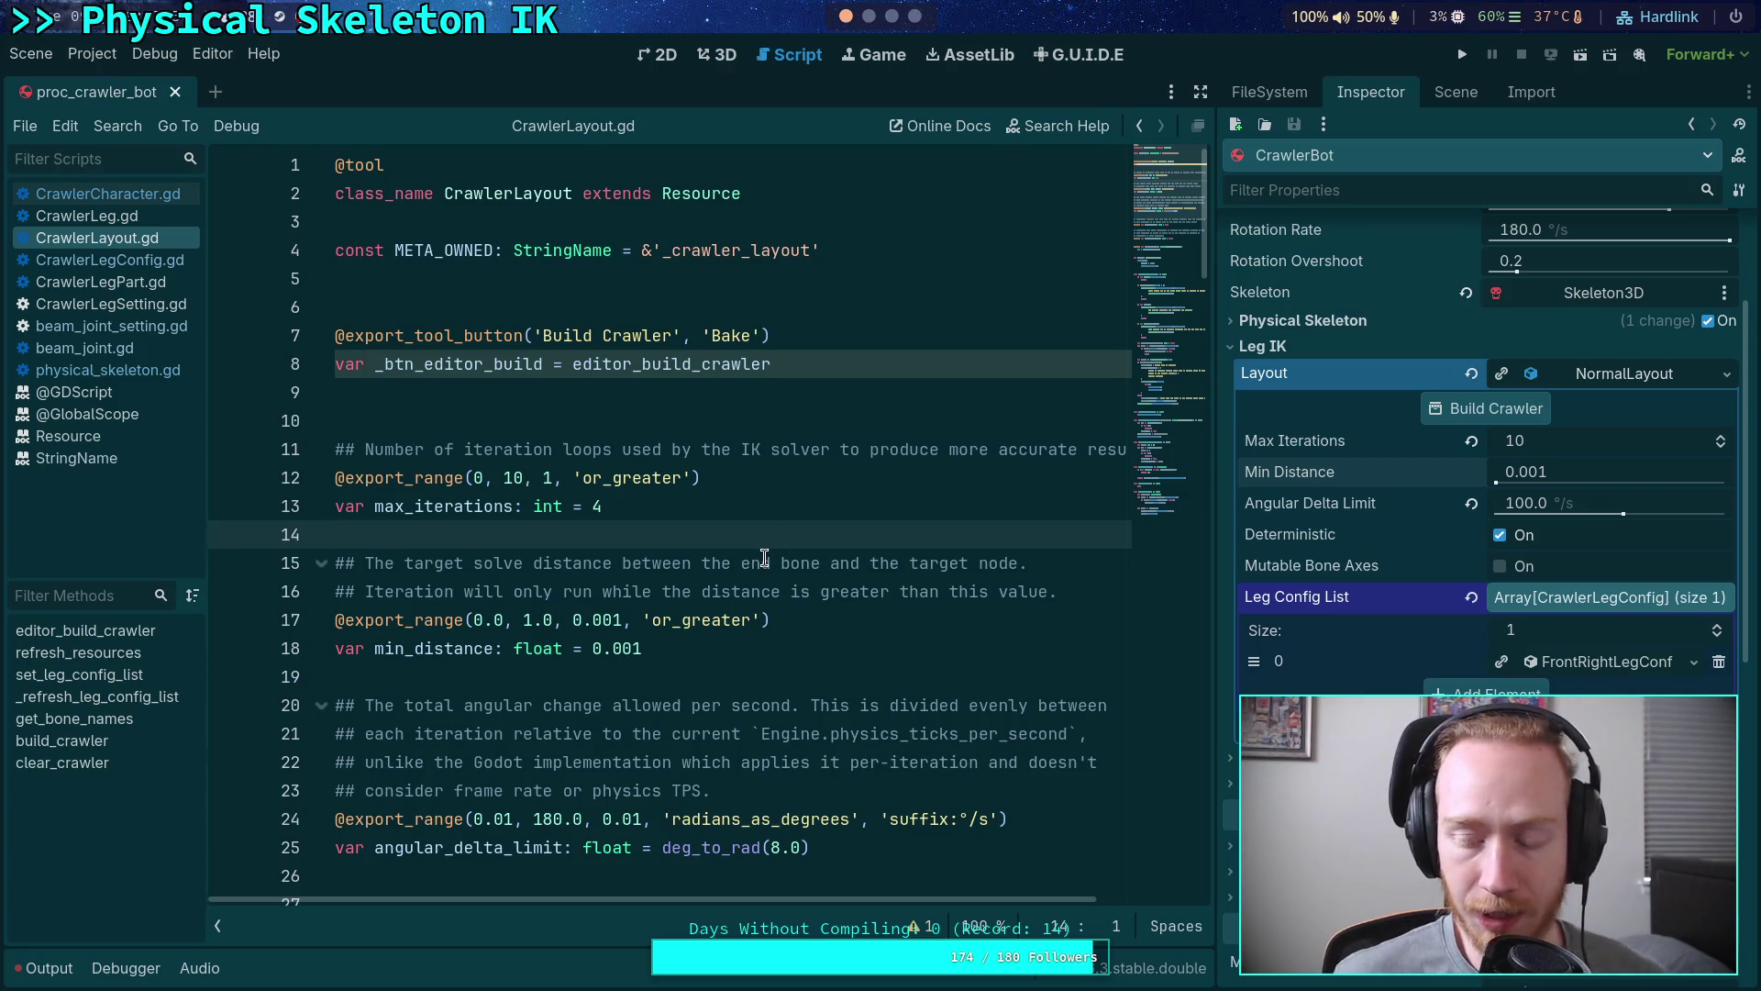
{"action": "left_click", "coordinate": [672, 396]}
{"action": "left_click", "coordinate": [666, 407]}
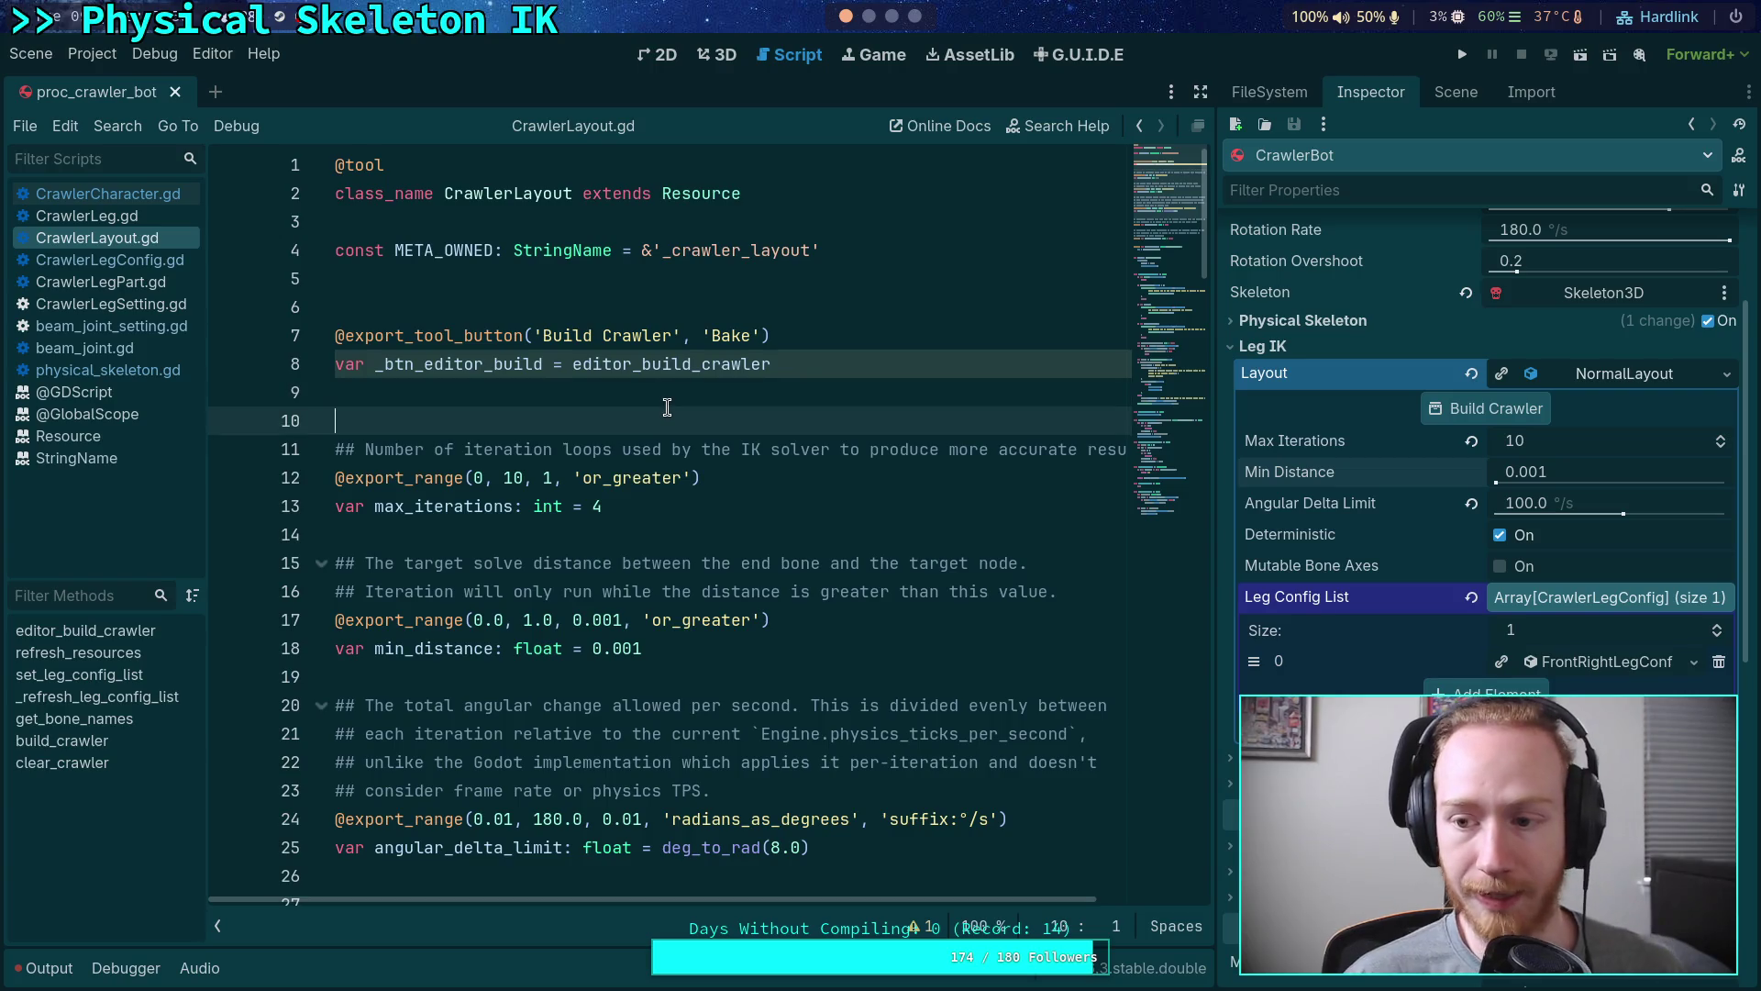
{"action": "key", "text": "Return"}
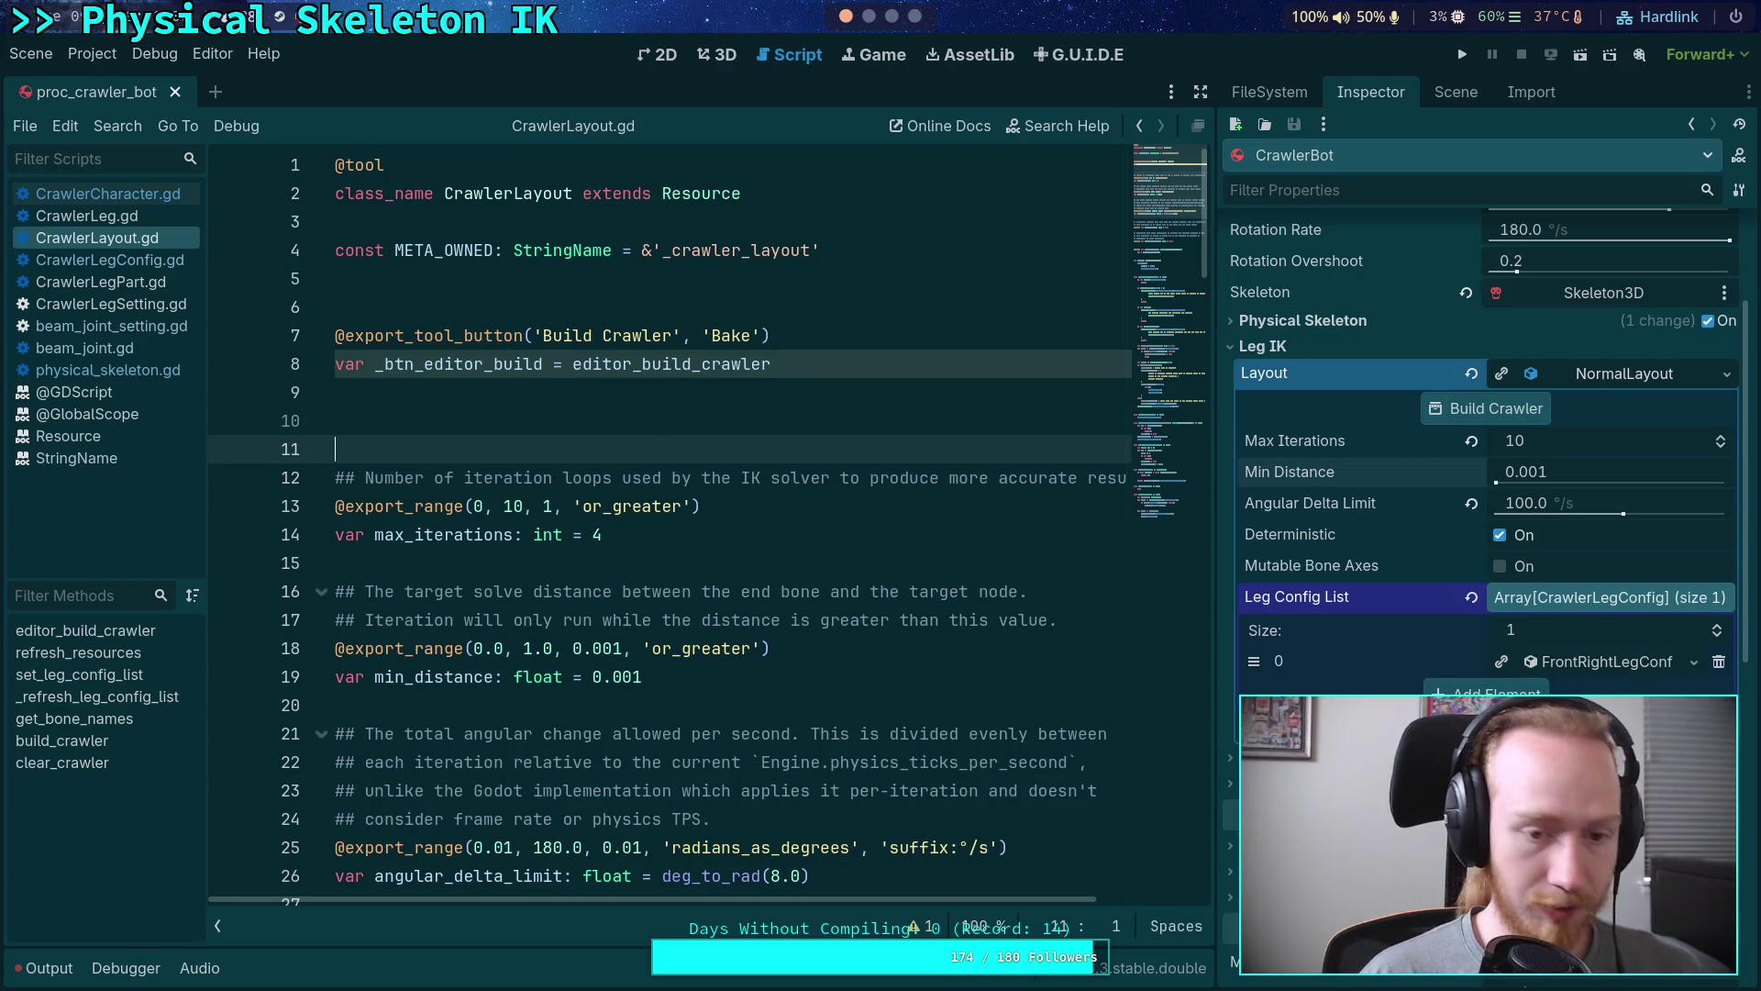
{"action": "type", "text": "@export_"}
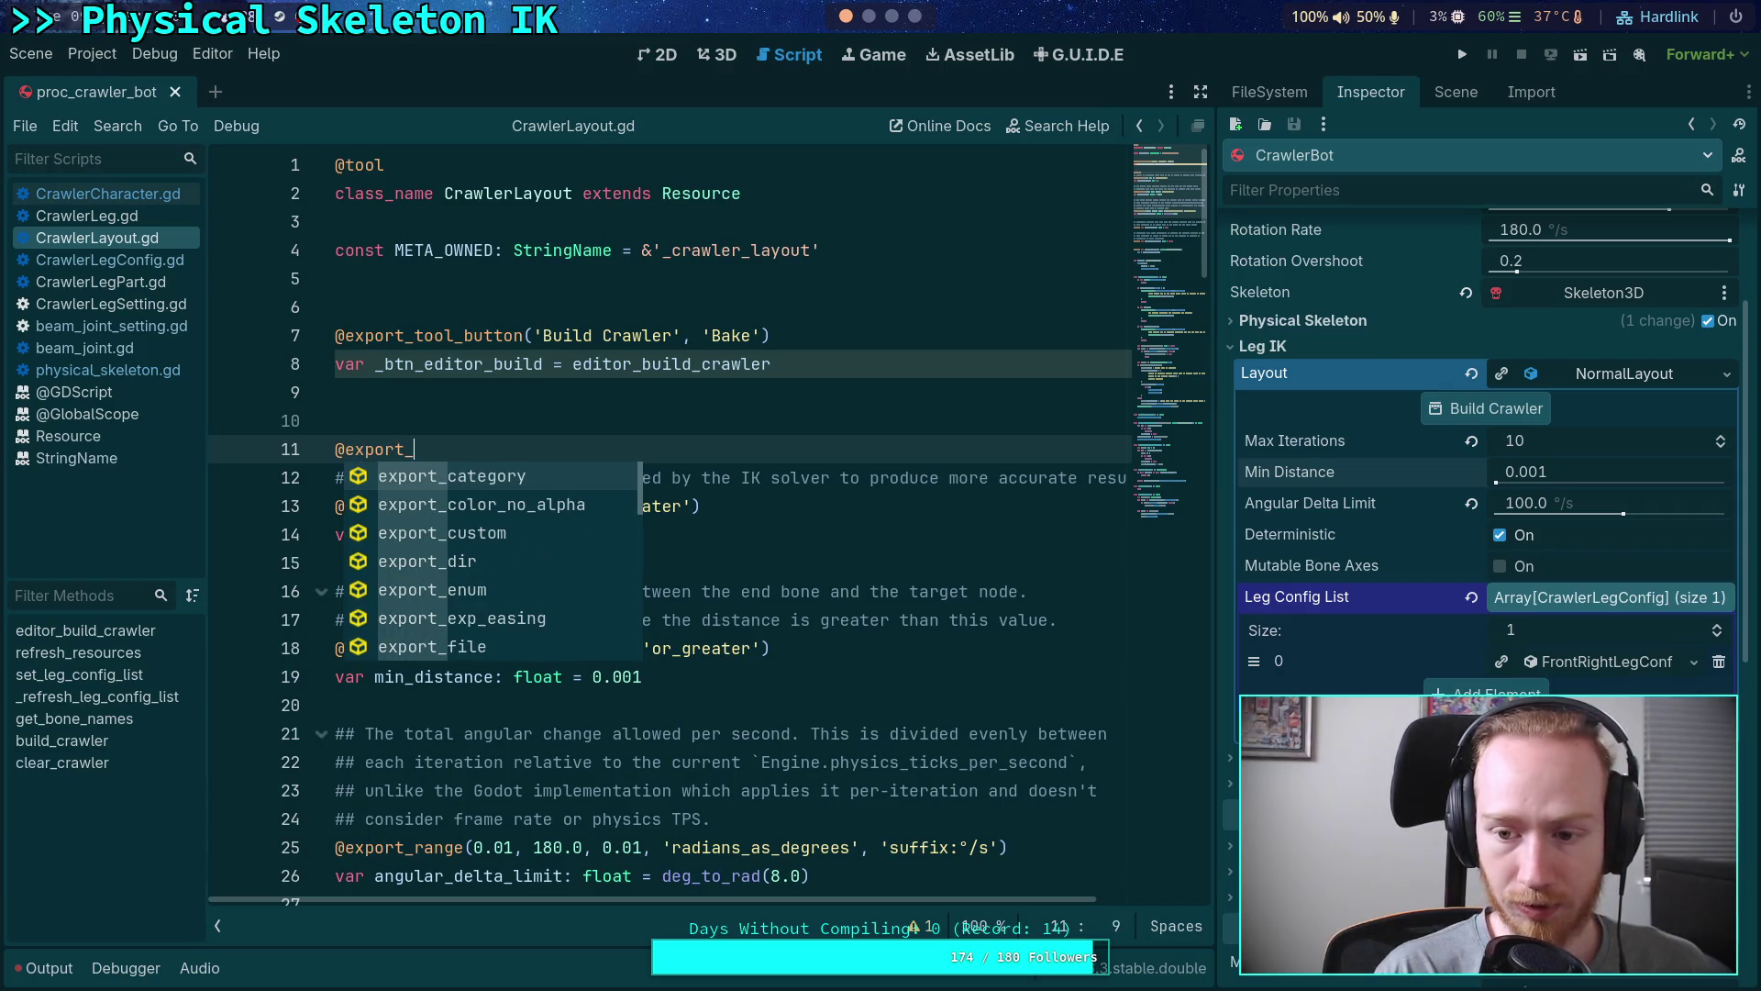
{"action": "type", "text": "group"}
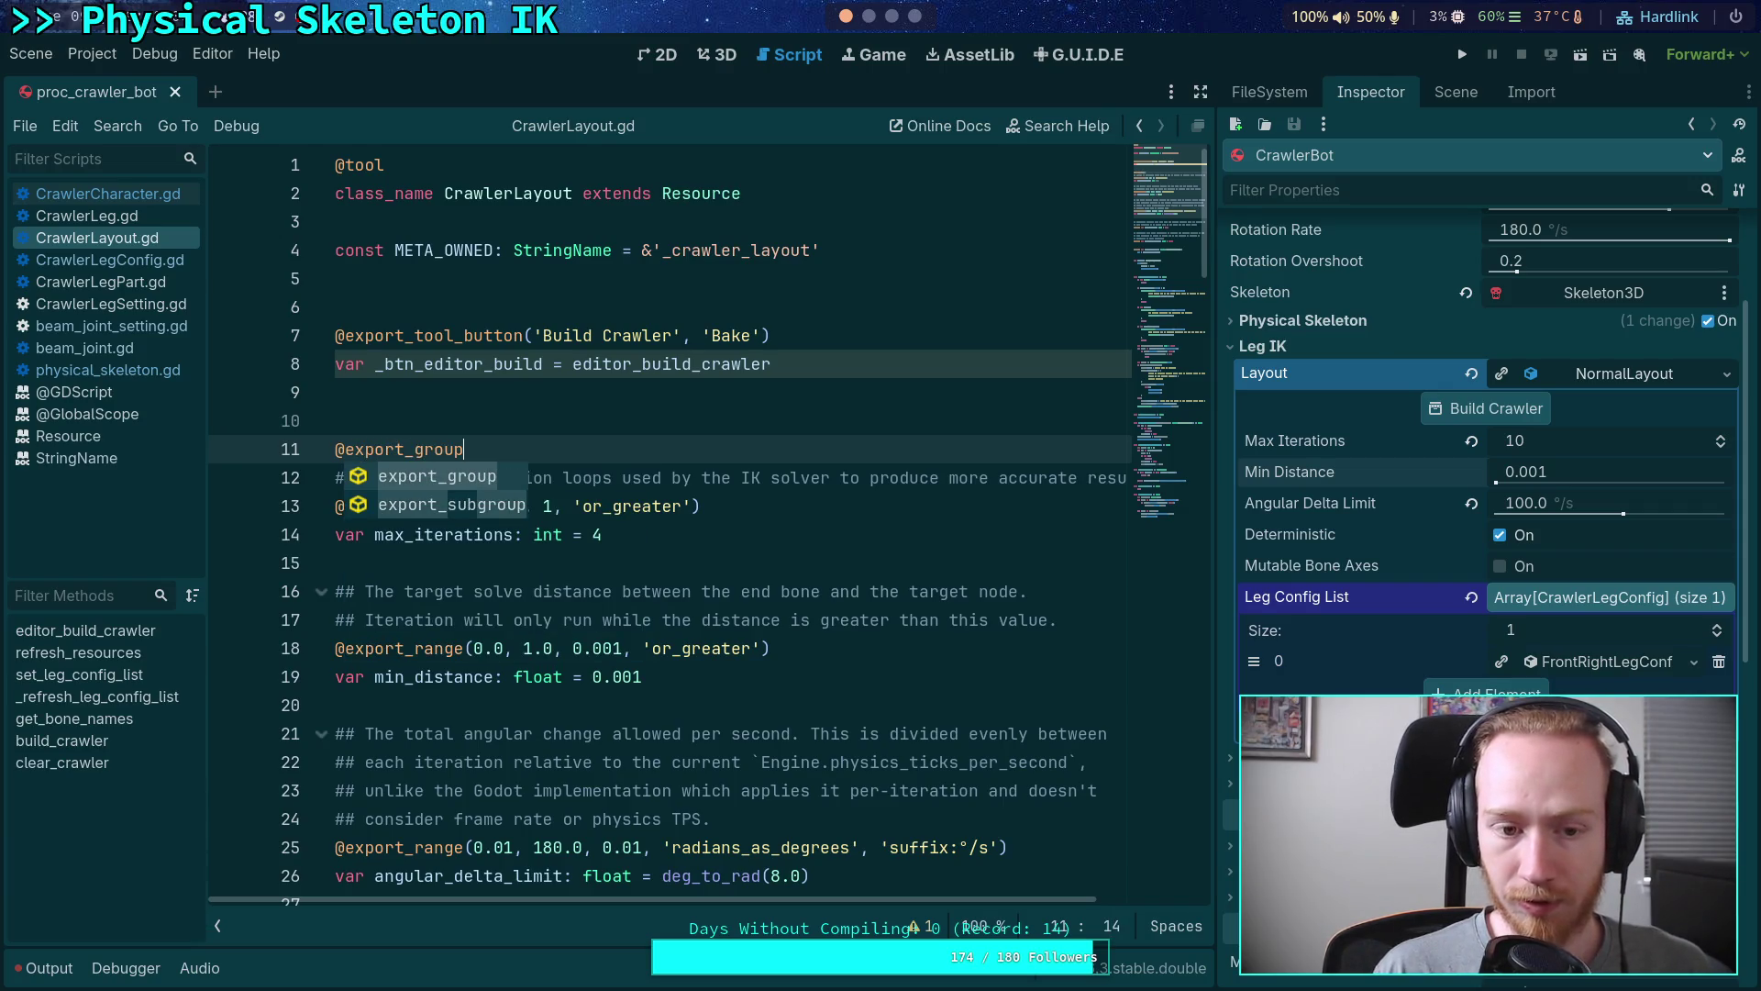
{"action": "type", "text": "("}
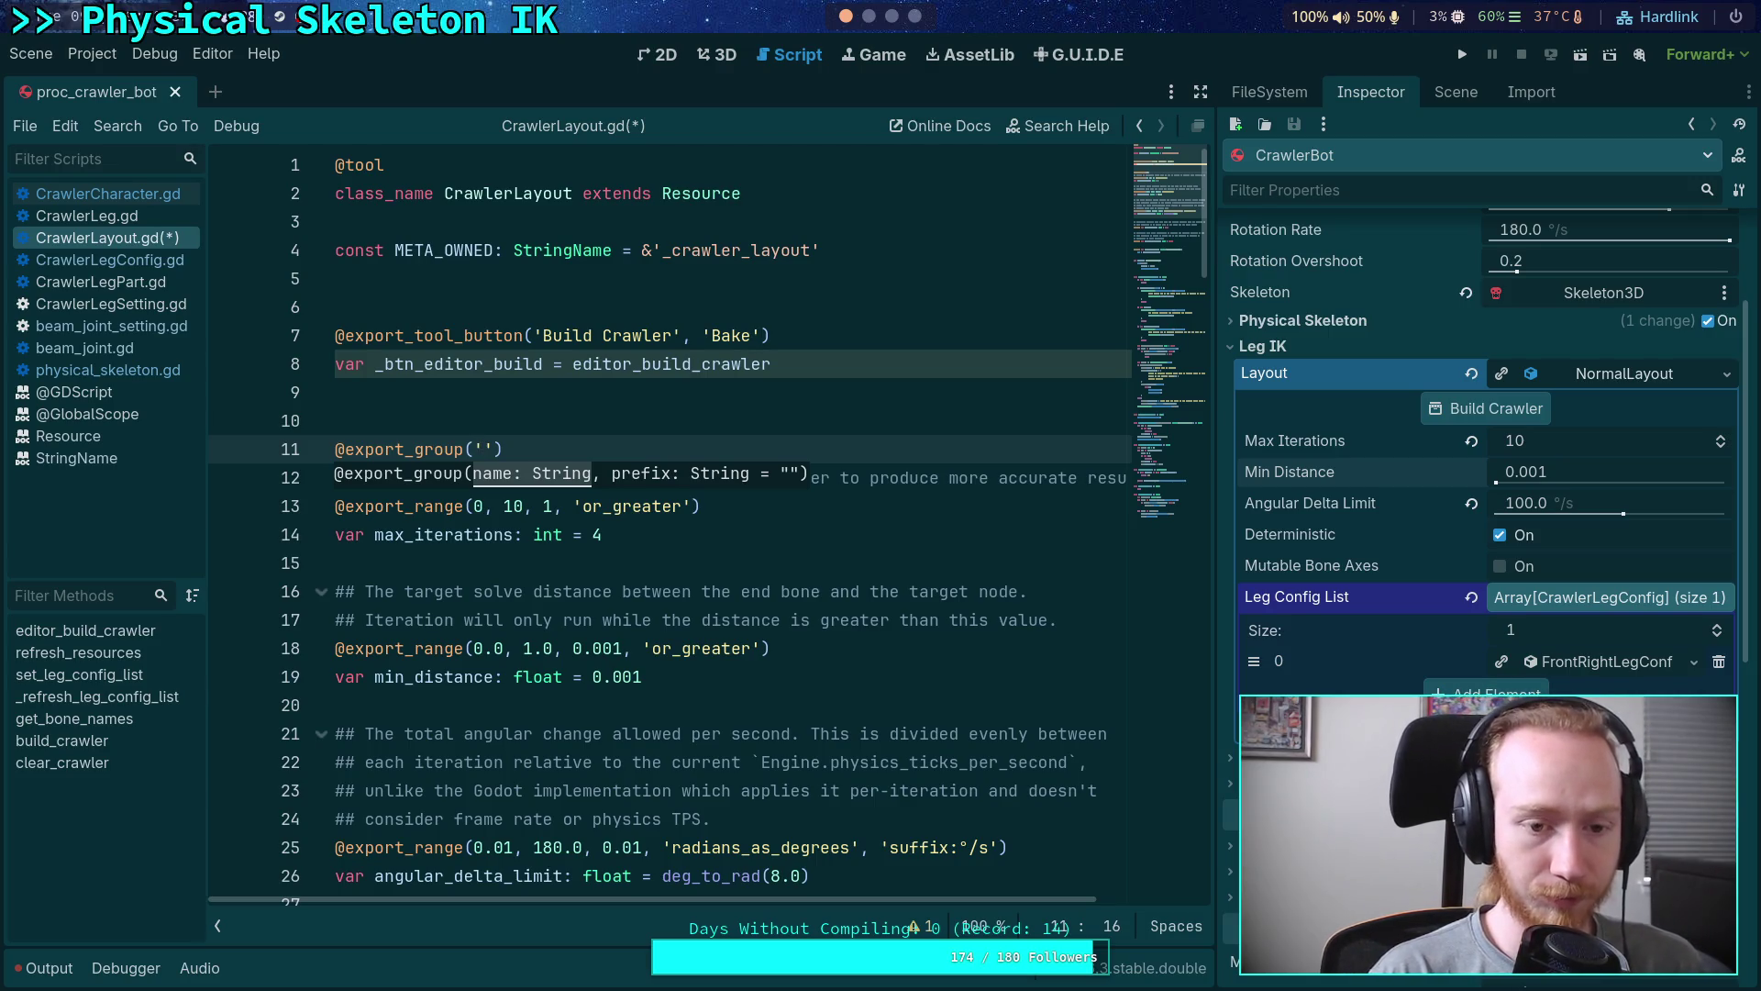
{"action": "type", "text": "Leg IK"}
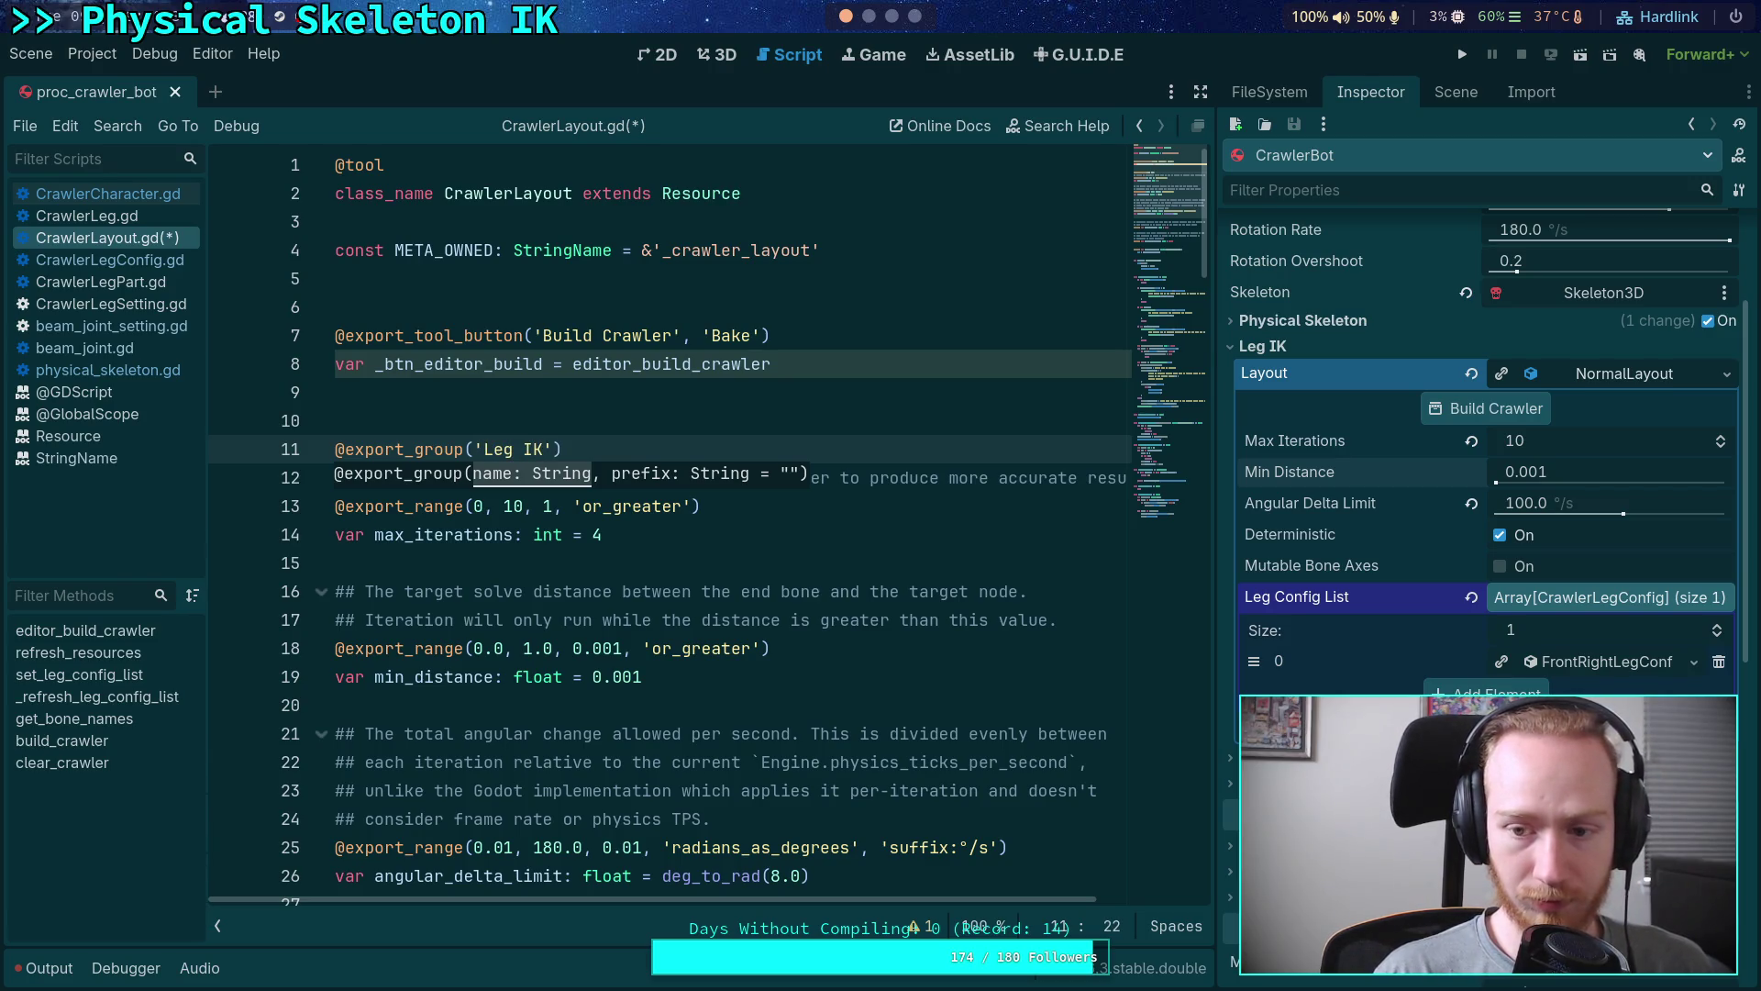
{"action": "key", "text": "BackSpace"}
{"action": "key", "text": "BackSpace"}
{"action": "key", "text": "BackSpace"}
{"action": "type", "text": "IK Parameters"}
{"action": "left_click", "coordinate": [752, 449]}
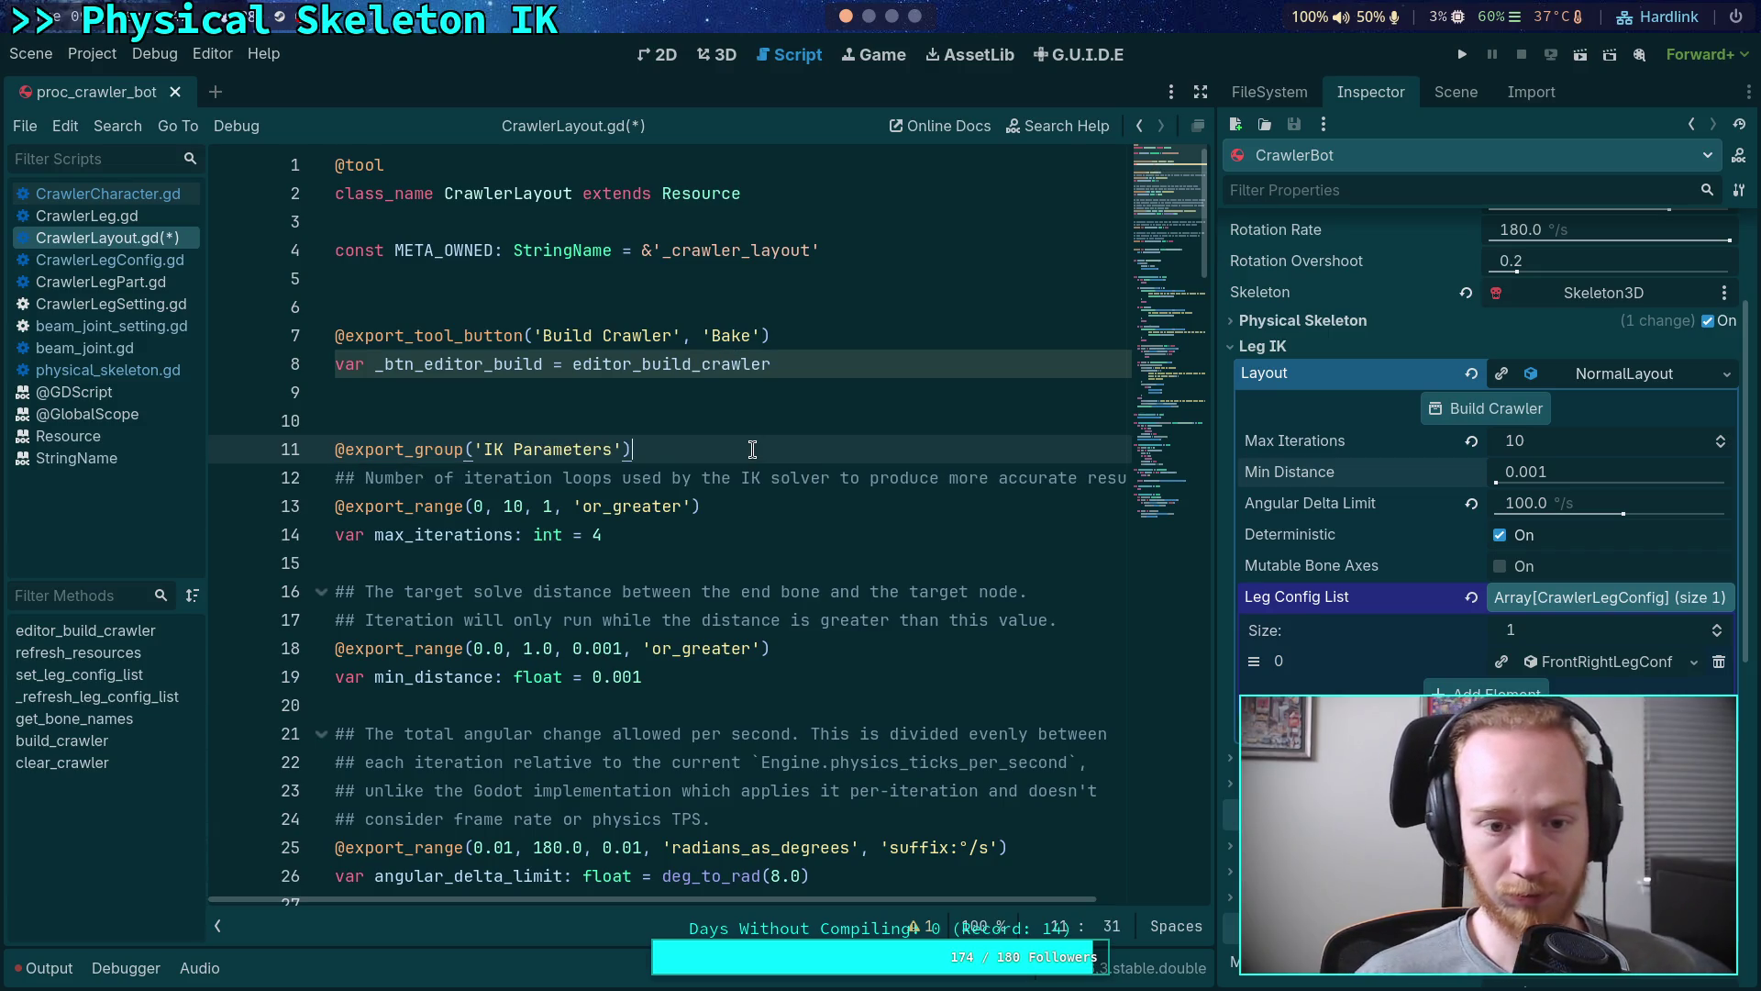
{"action": "key", "text": "Return"}
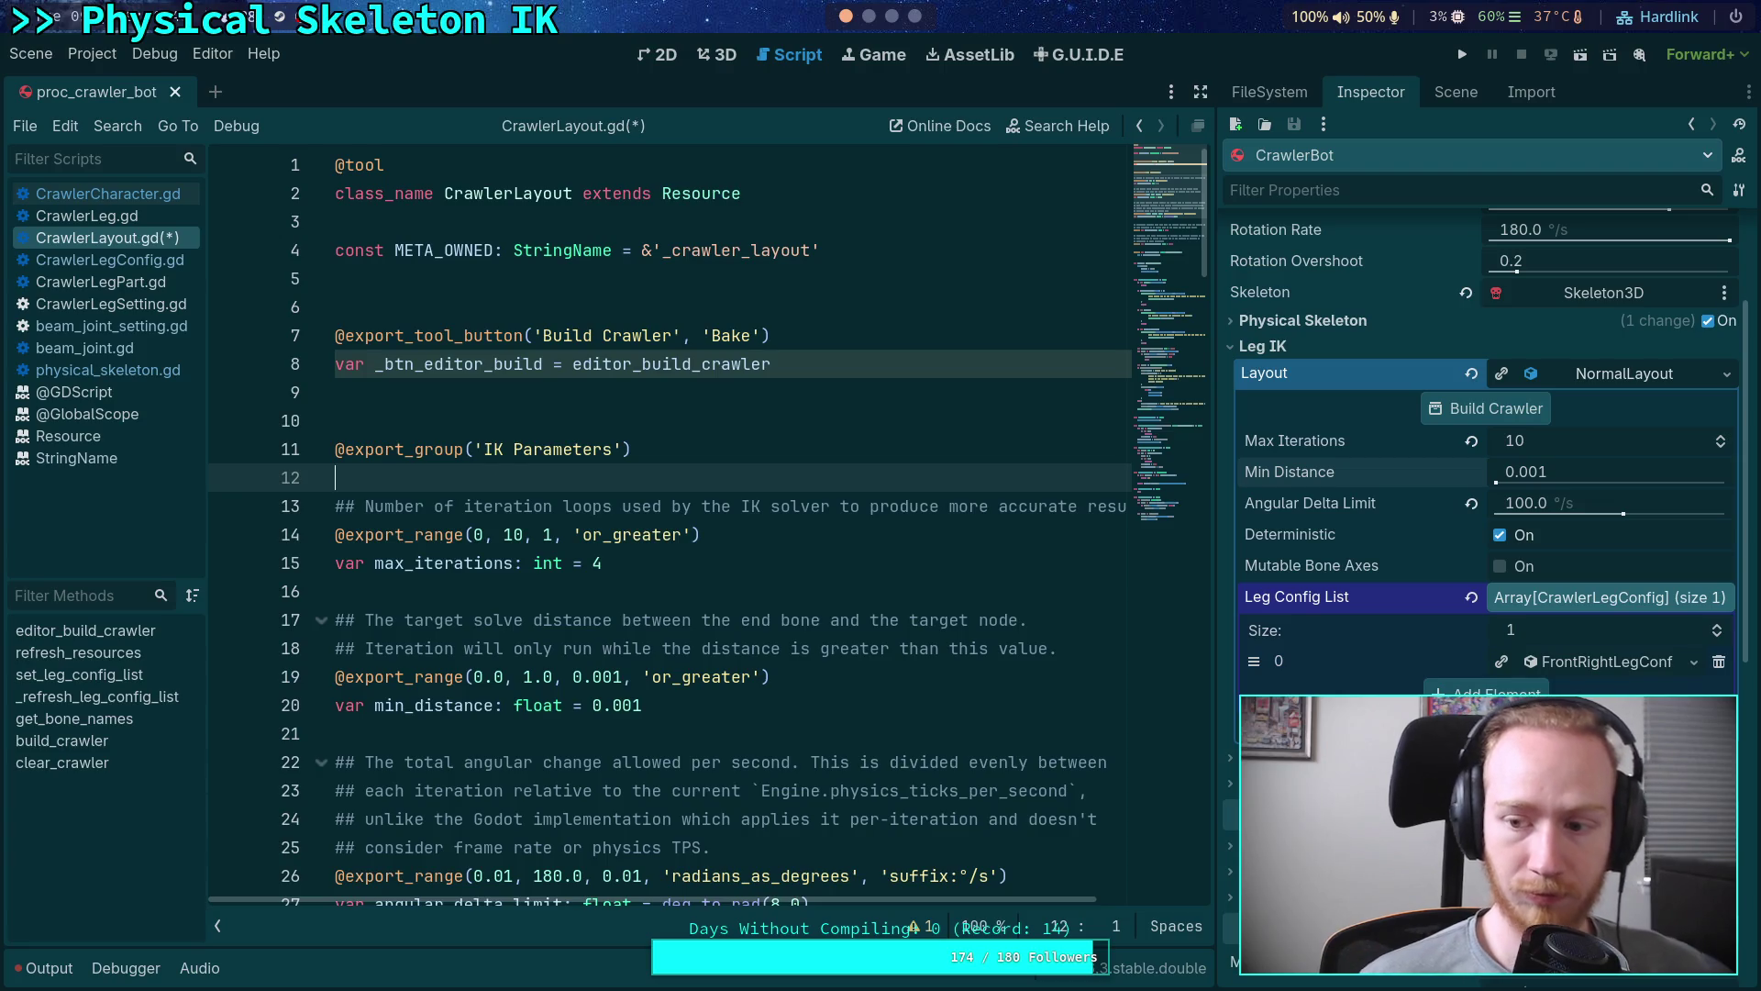
{"action": "scroll", "coordinate": [683, 549], "scroll_direction": "down", "scroll_amount": 8}
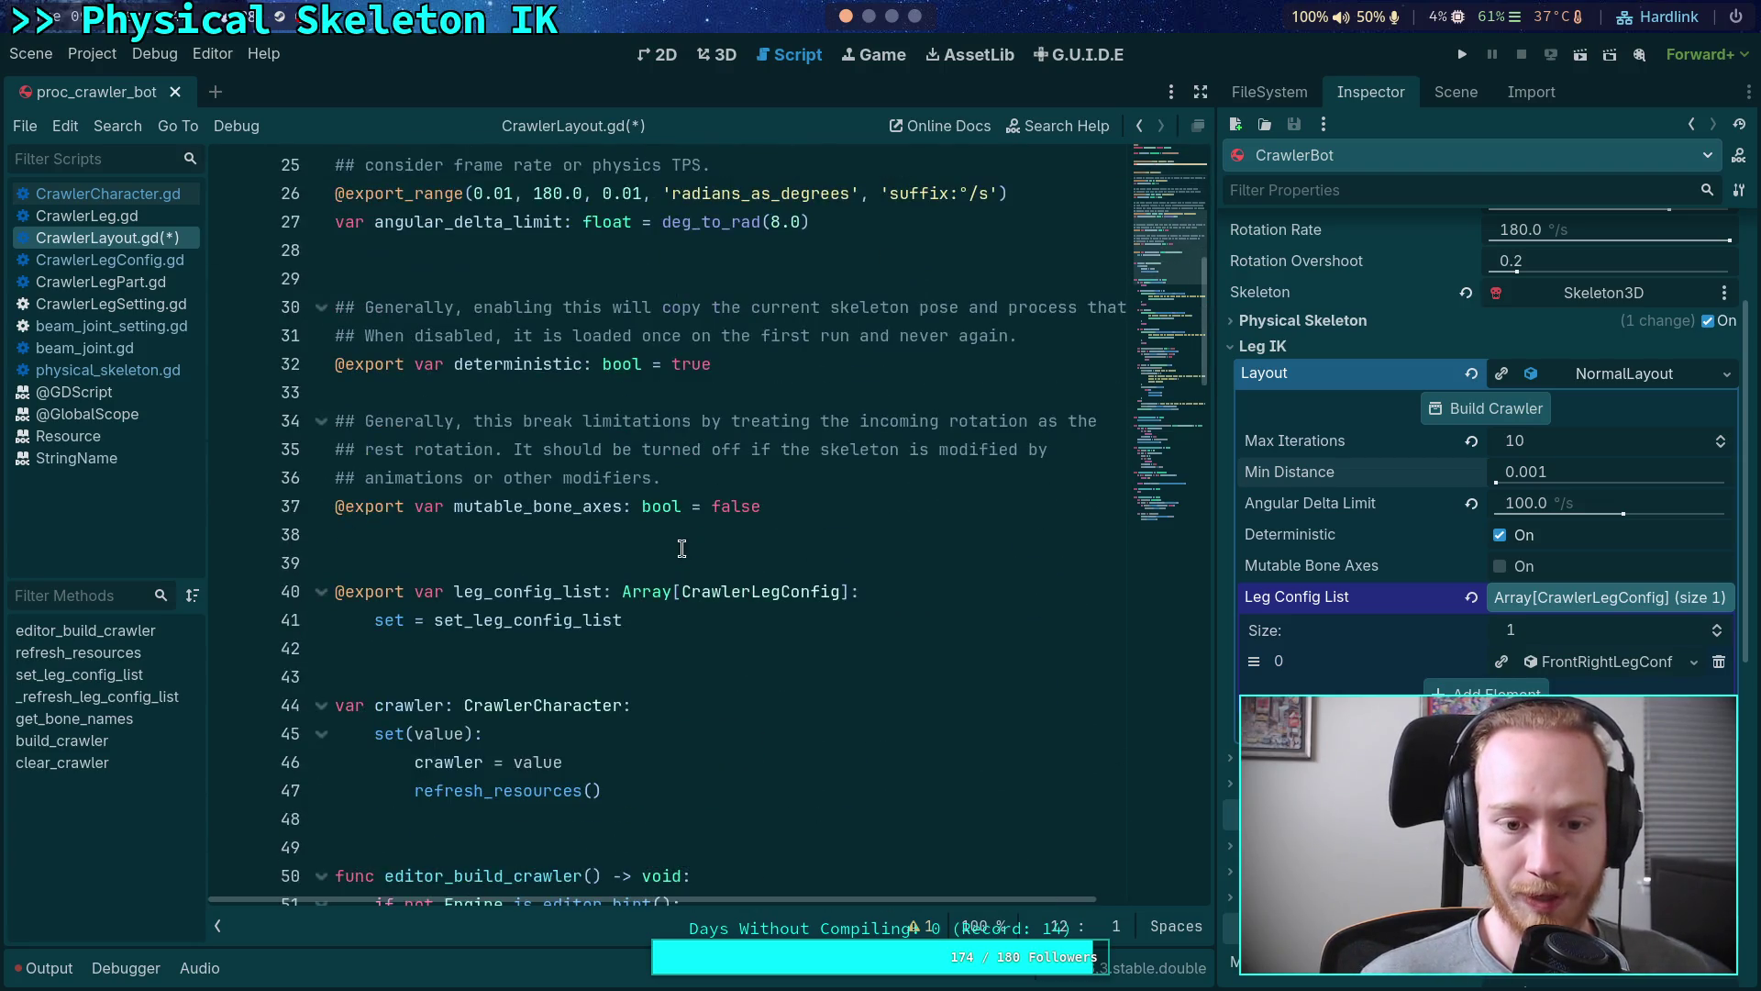
{"action": "scroll", "coordinate": [682, 549], "scroll_direction": "down", "scroll_amount": 1}
{"action": "left_click", "coordinate": [680, 479]}
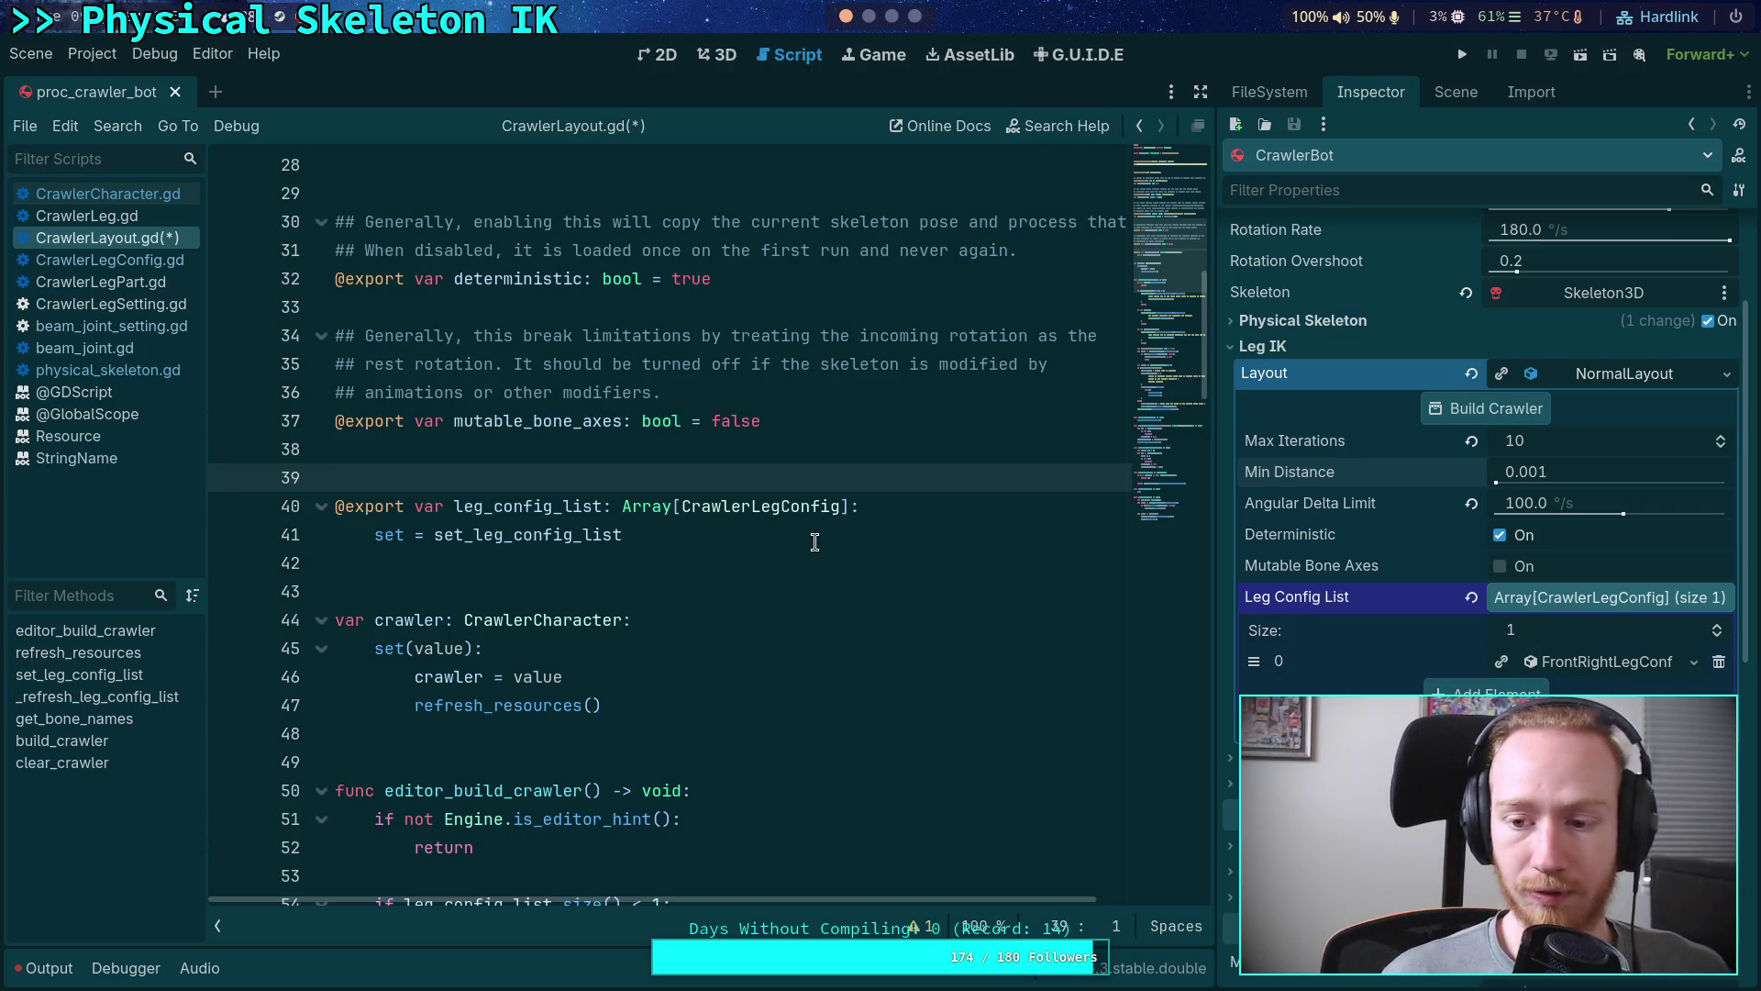
{"action": "key", "text": "Return"}
{"action": "type", "text": "@export_group"}
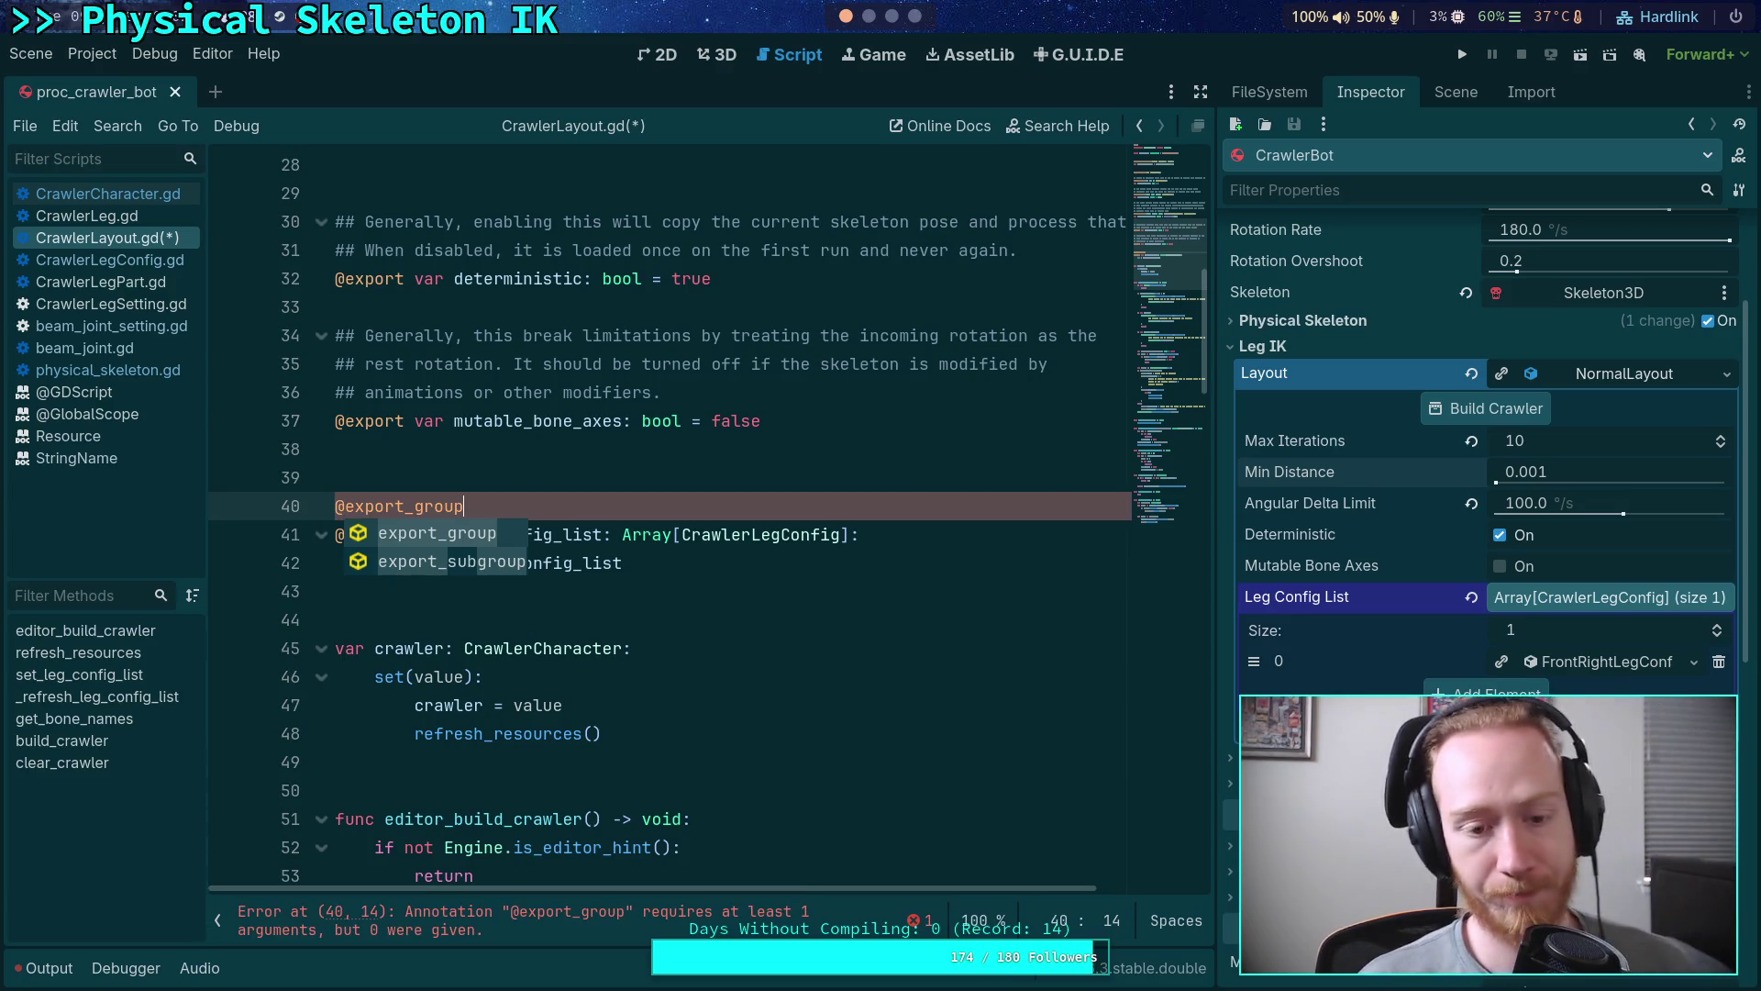
{"action": "type", "text": "('"}
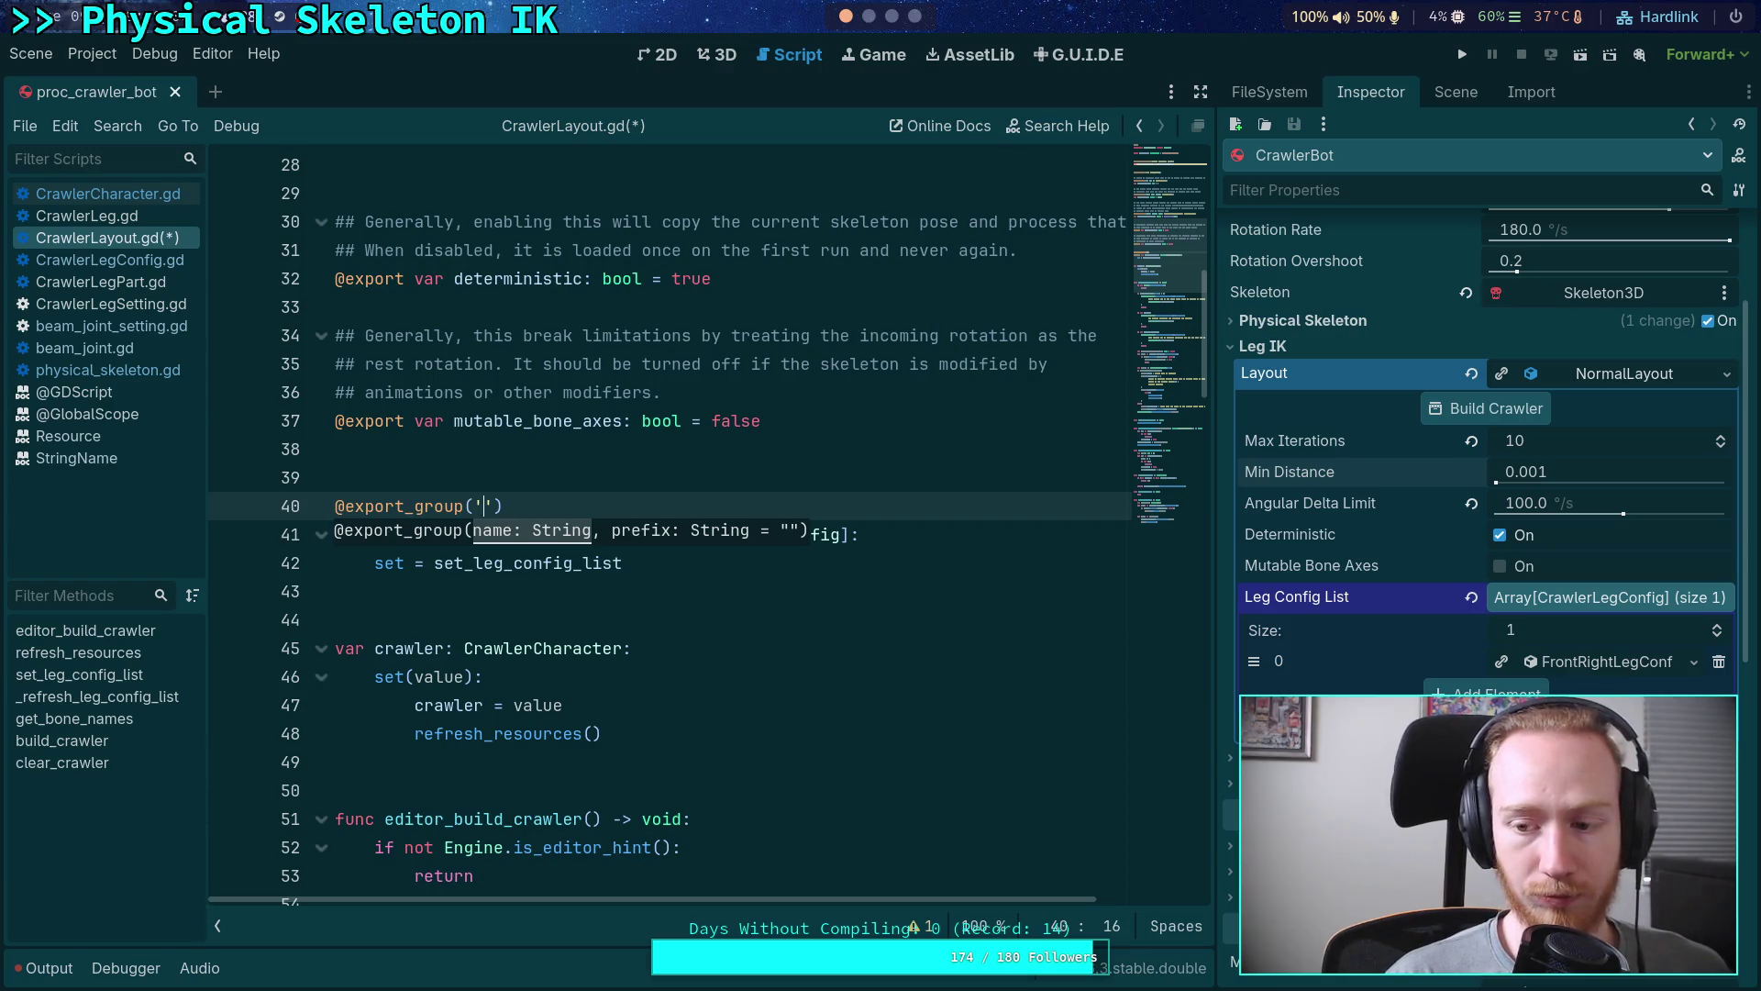
{"action": "type", "text": "Configu"}
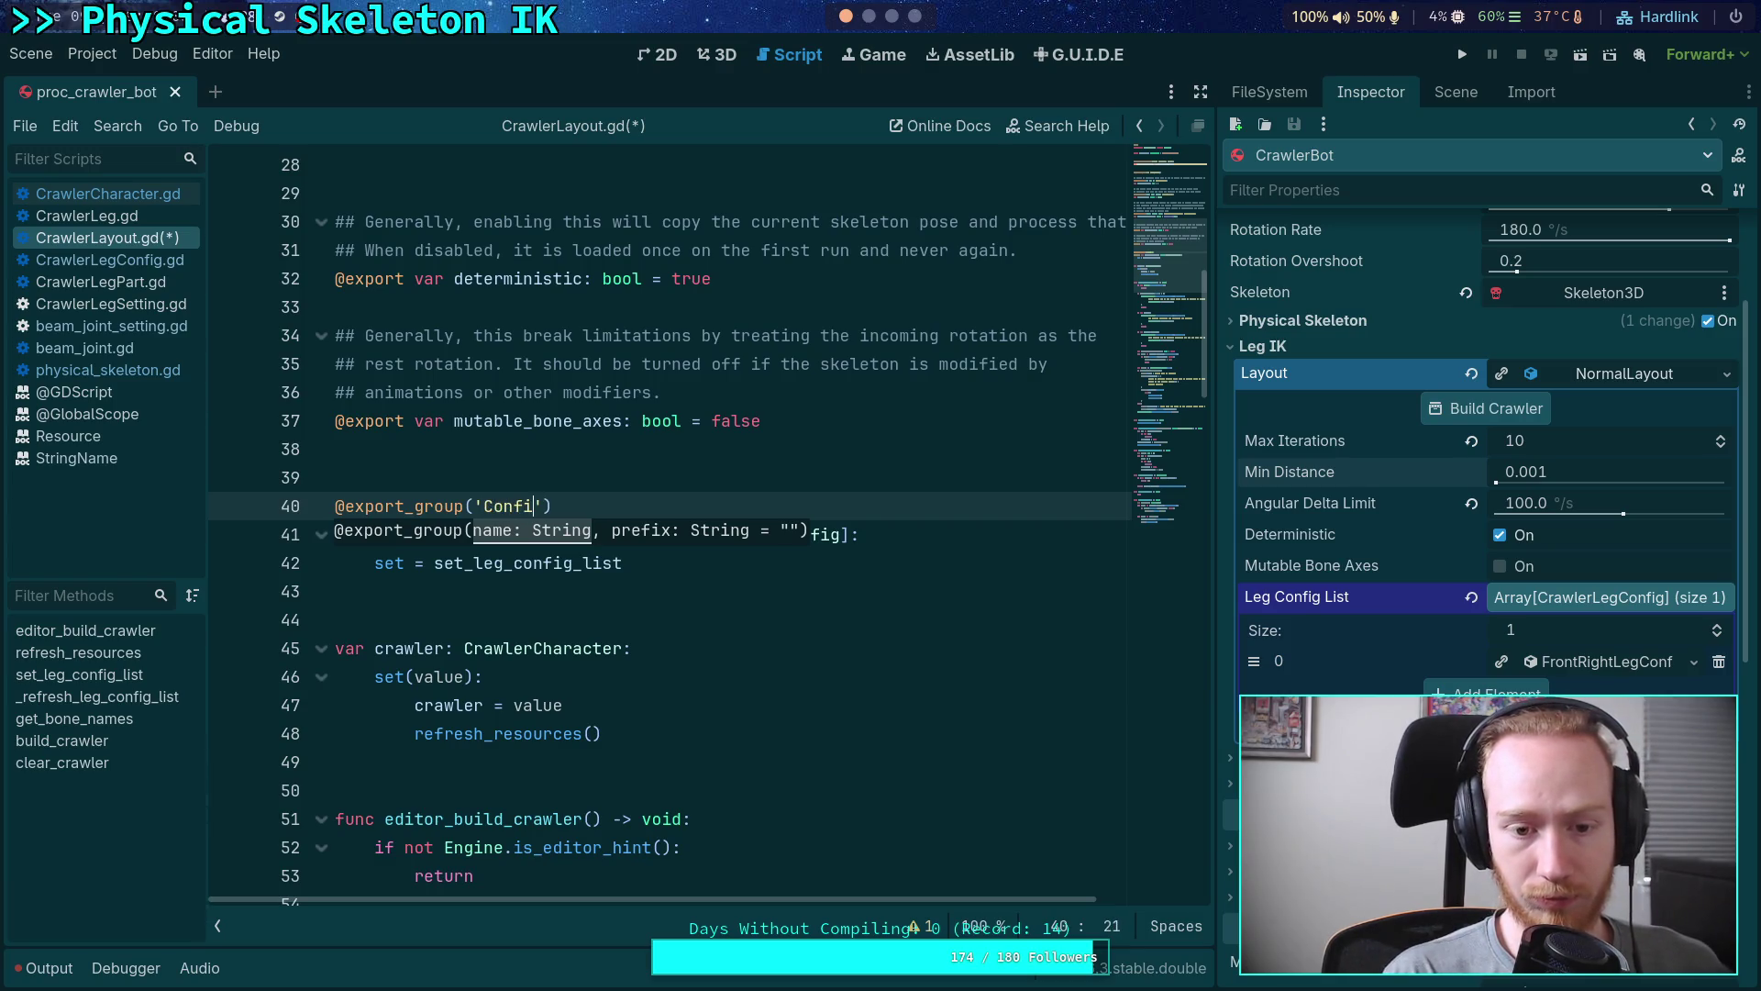
{"action": "type", "text": "ration"}
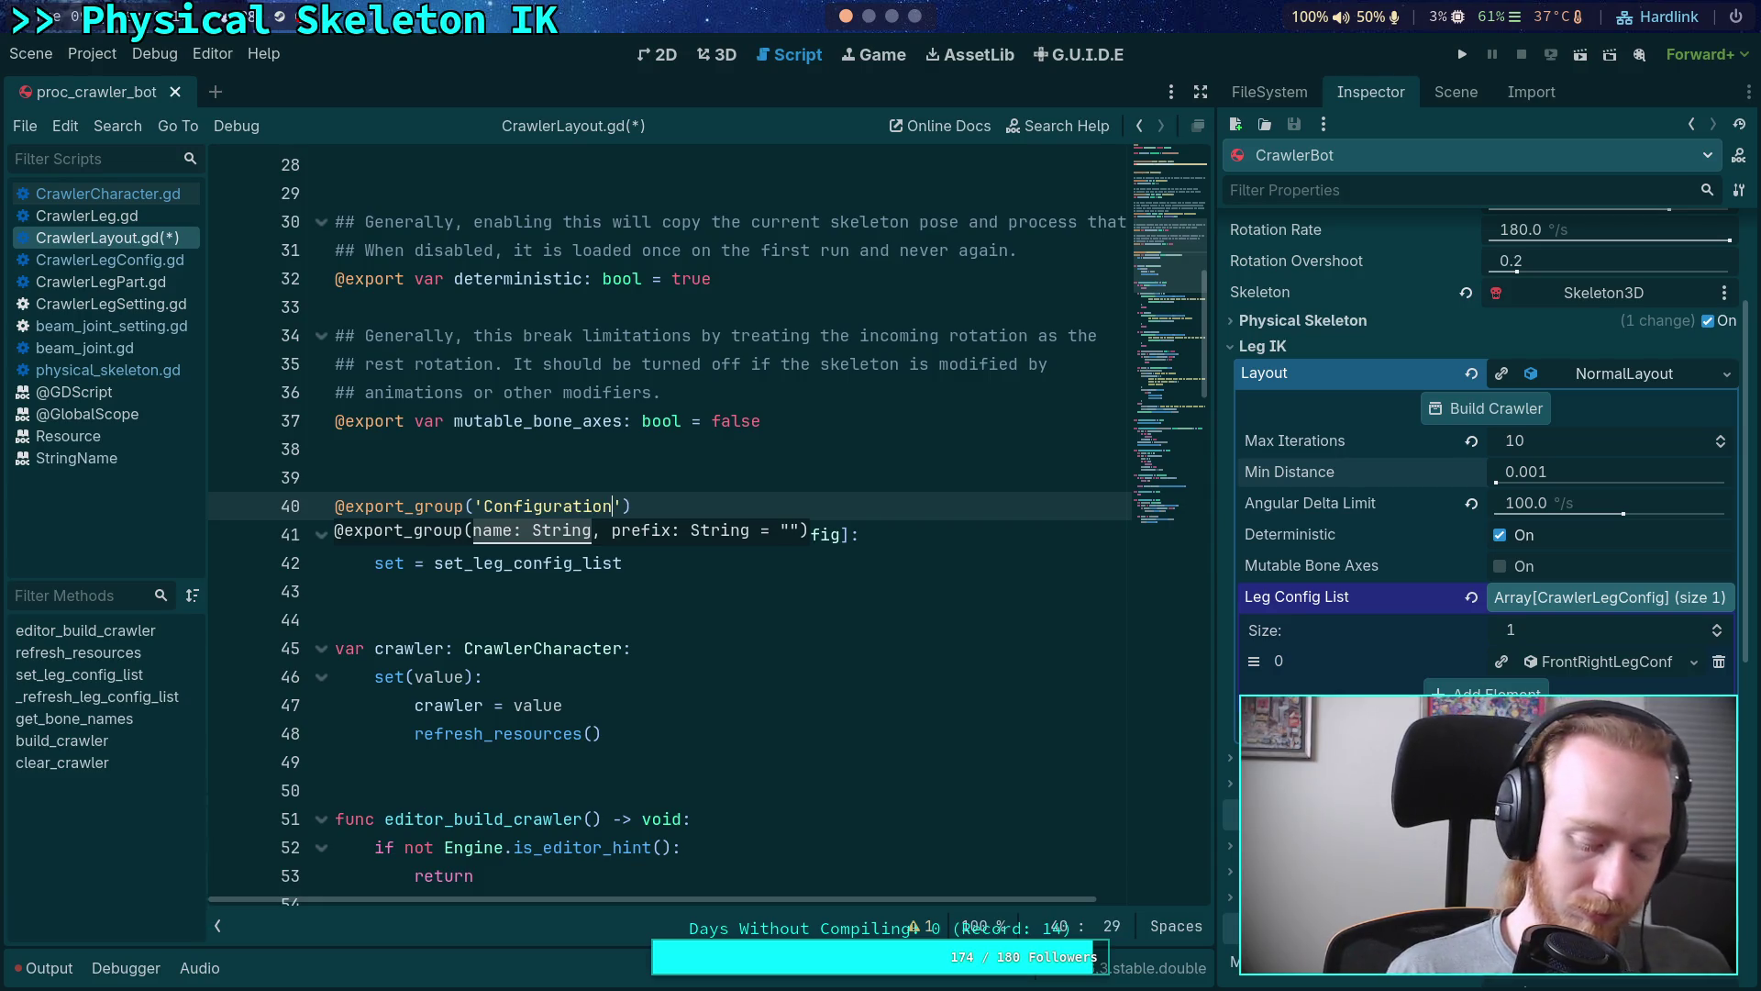
{"action": "key", "text": "Return"}
{"action": "key", "text": "ctrl+s"}
{"action": "left_click", "coordinate": [838, 450]}
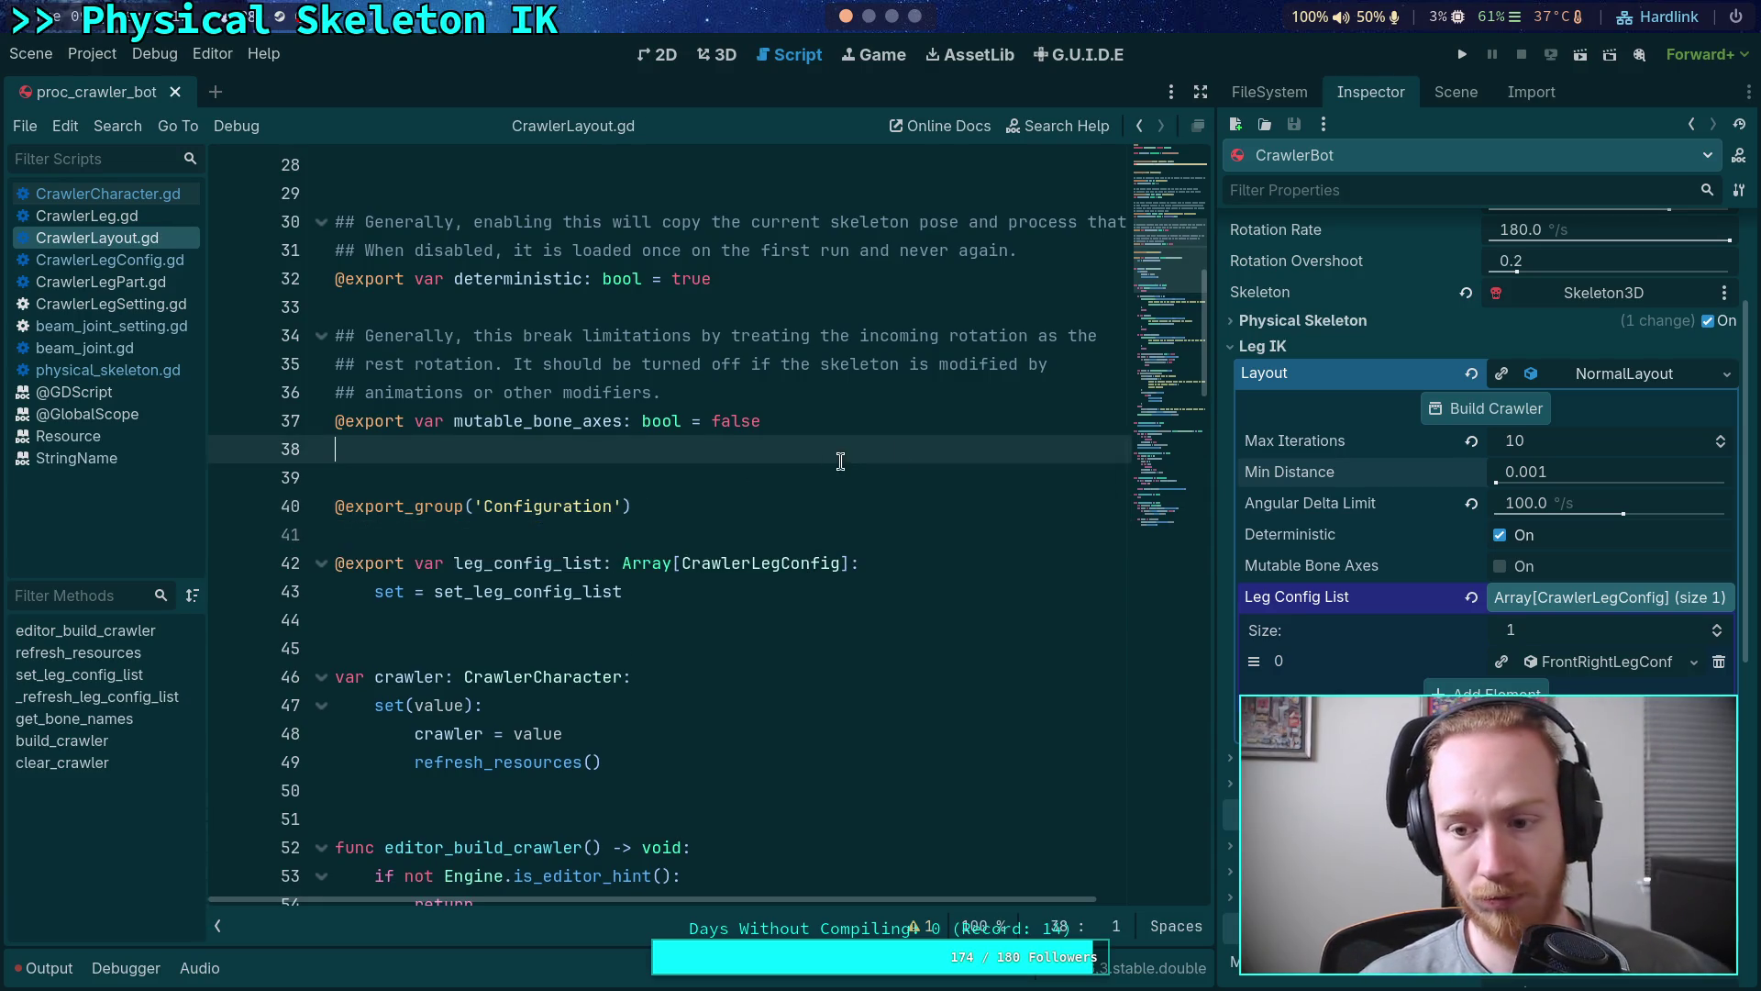
Refresh the Layout section in the Inspector and expand the new IK Parameters group
{"action": "left_click", "coordinate": [1617, 380]}
{"action": "left_click", "coordinate": [1609, 382]}
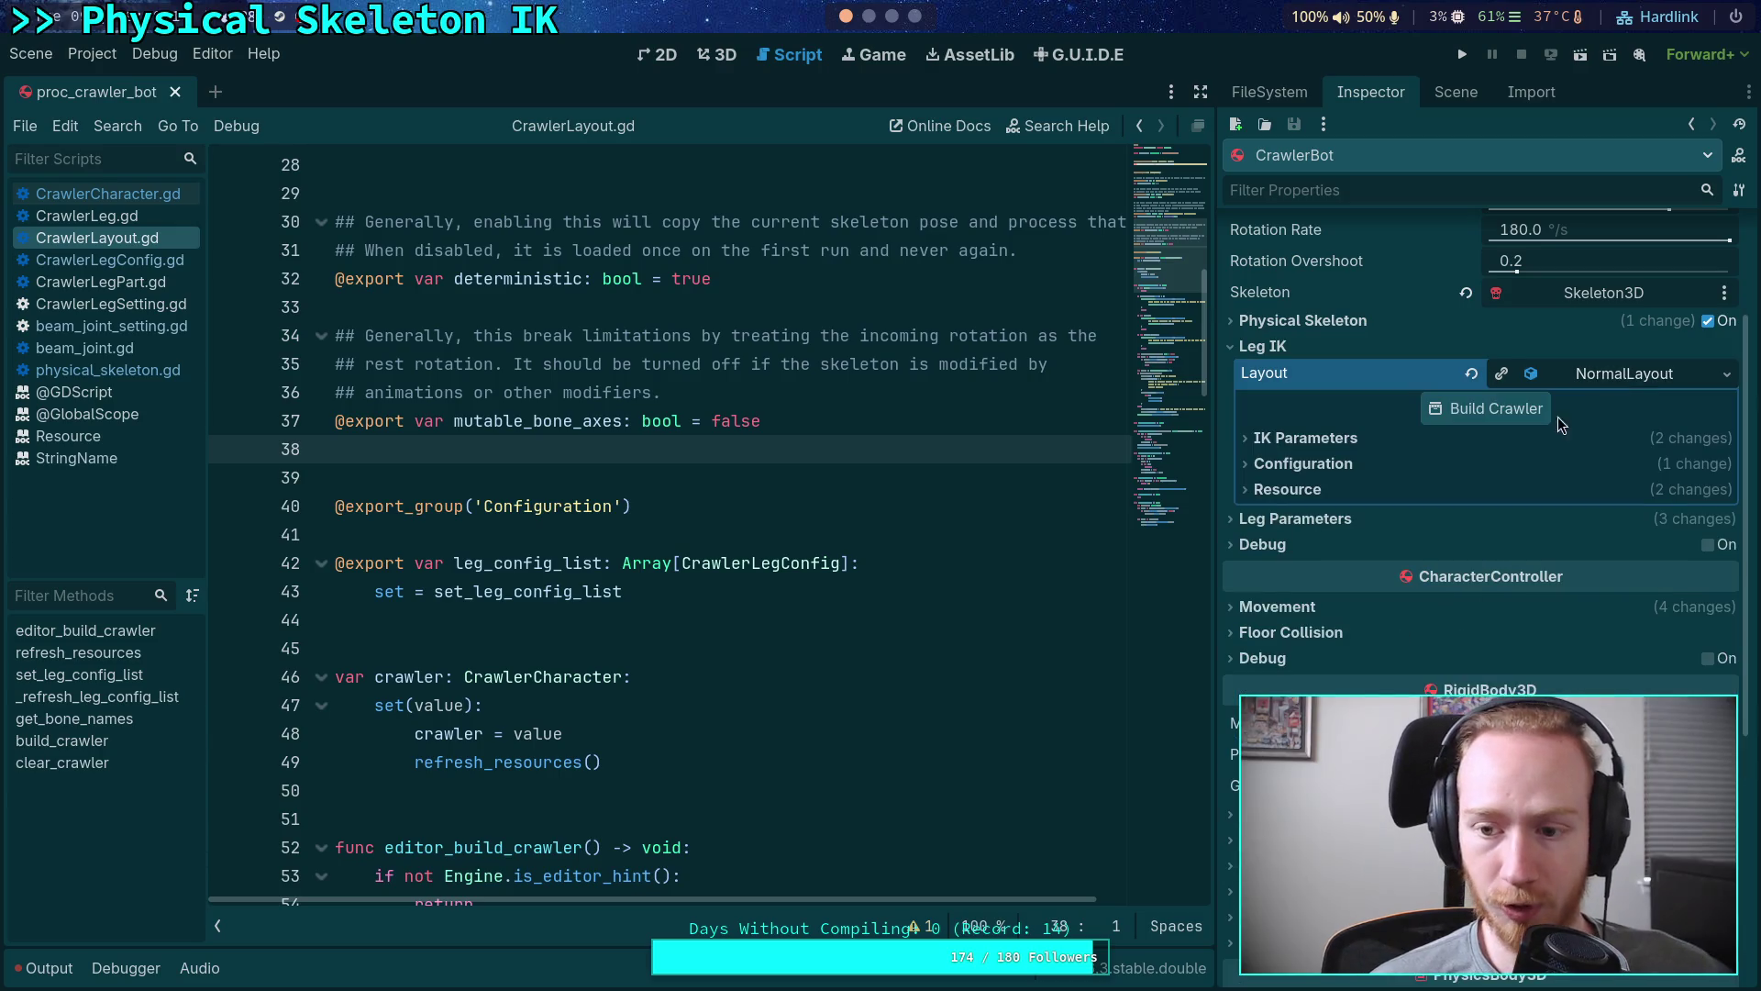
{"action": "left_click", "coordinate": [1355, 466]}
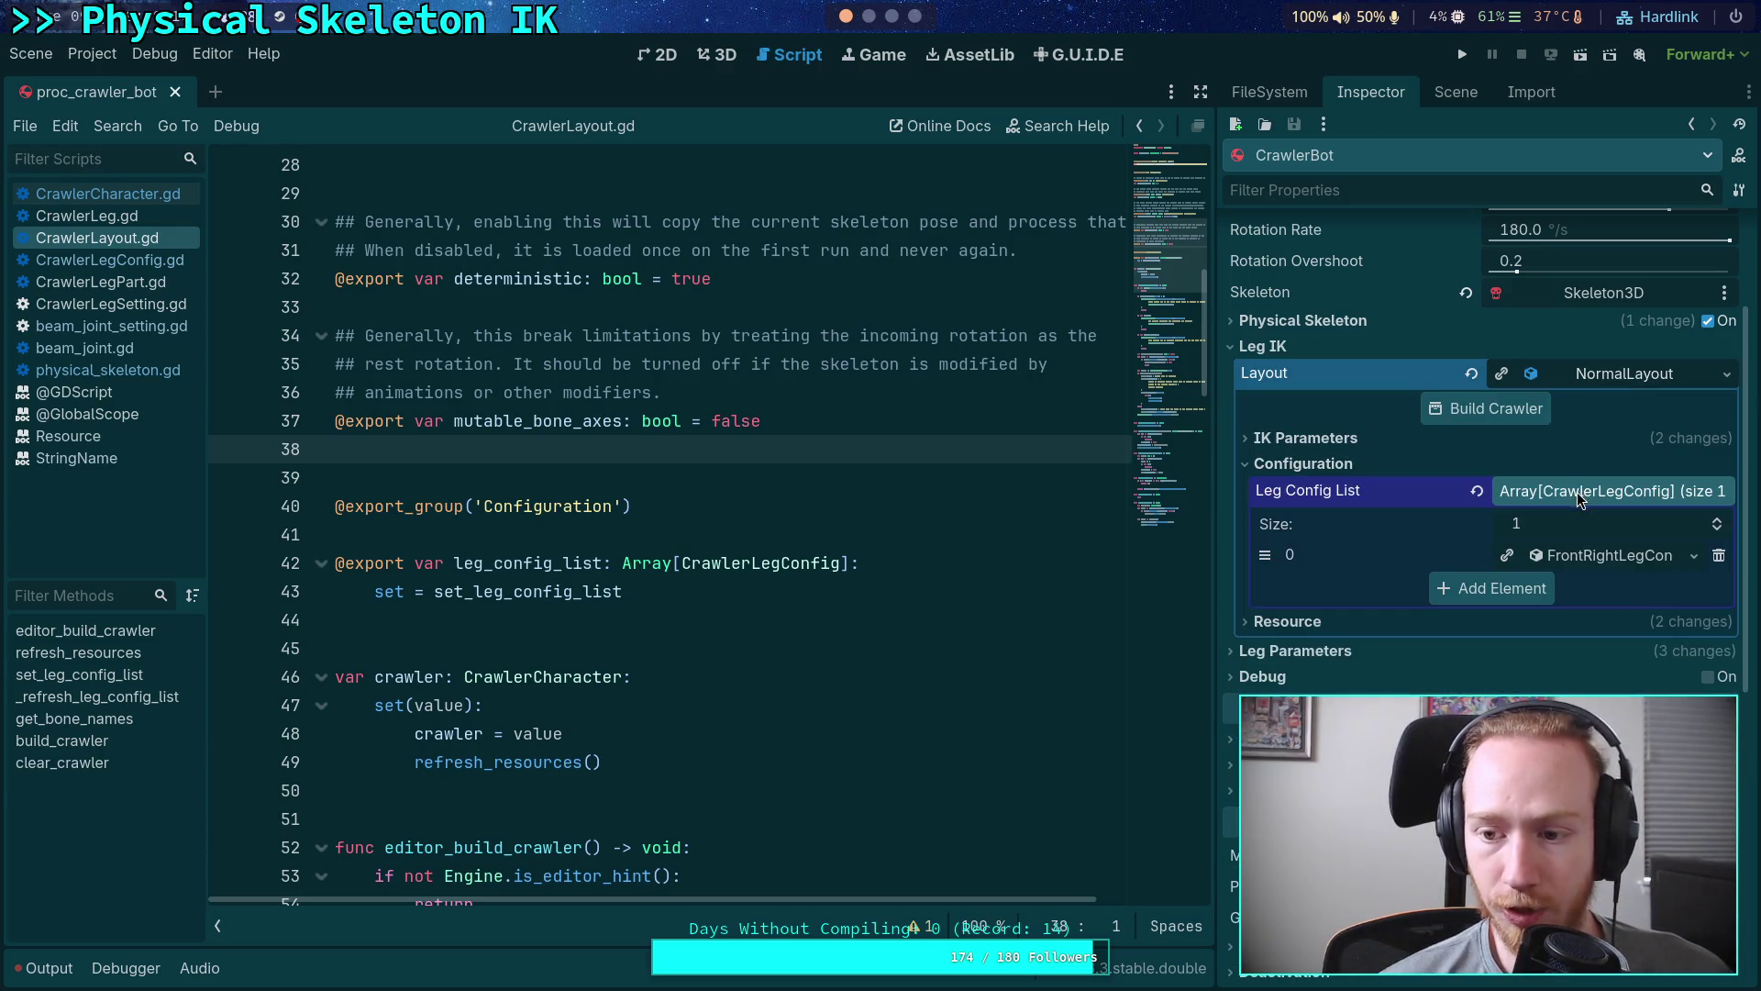
{"action": "left_click", "coordinate": [1309, 470]}
{"action": "left_click", "coordinate": [1328, 434]}
{"action": "scroll", "coordinate": [786, 566], "scroll_direction": "up", "scroll_amount": 4}
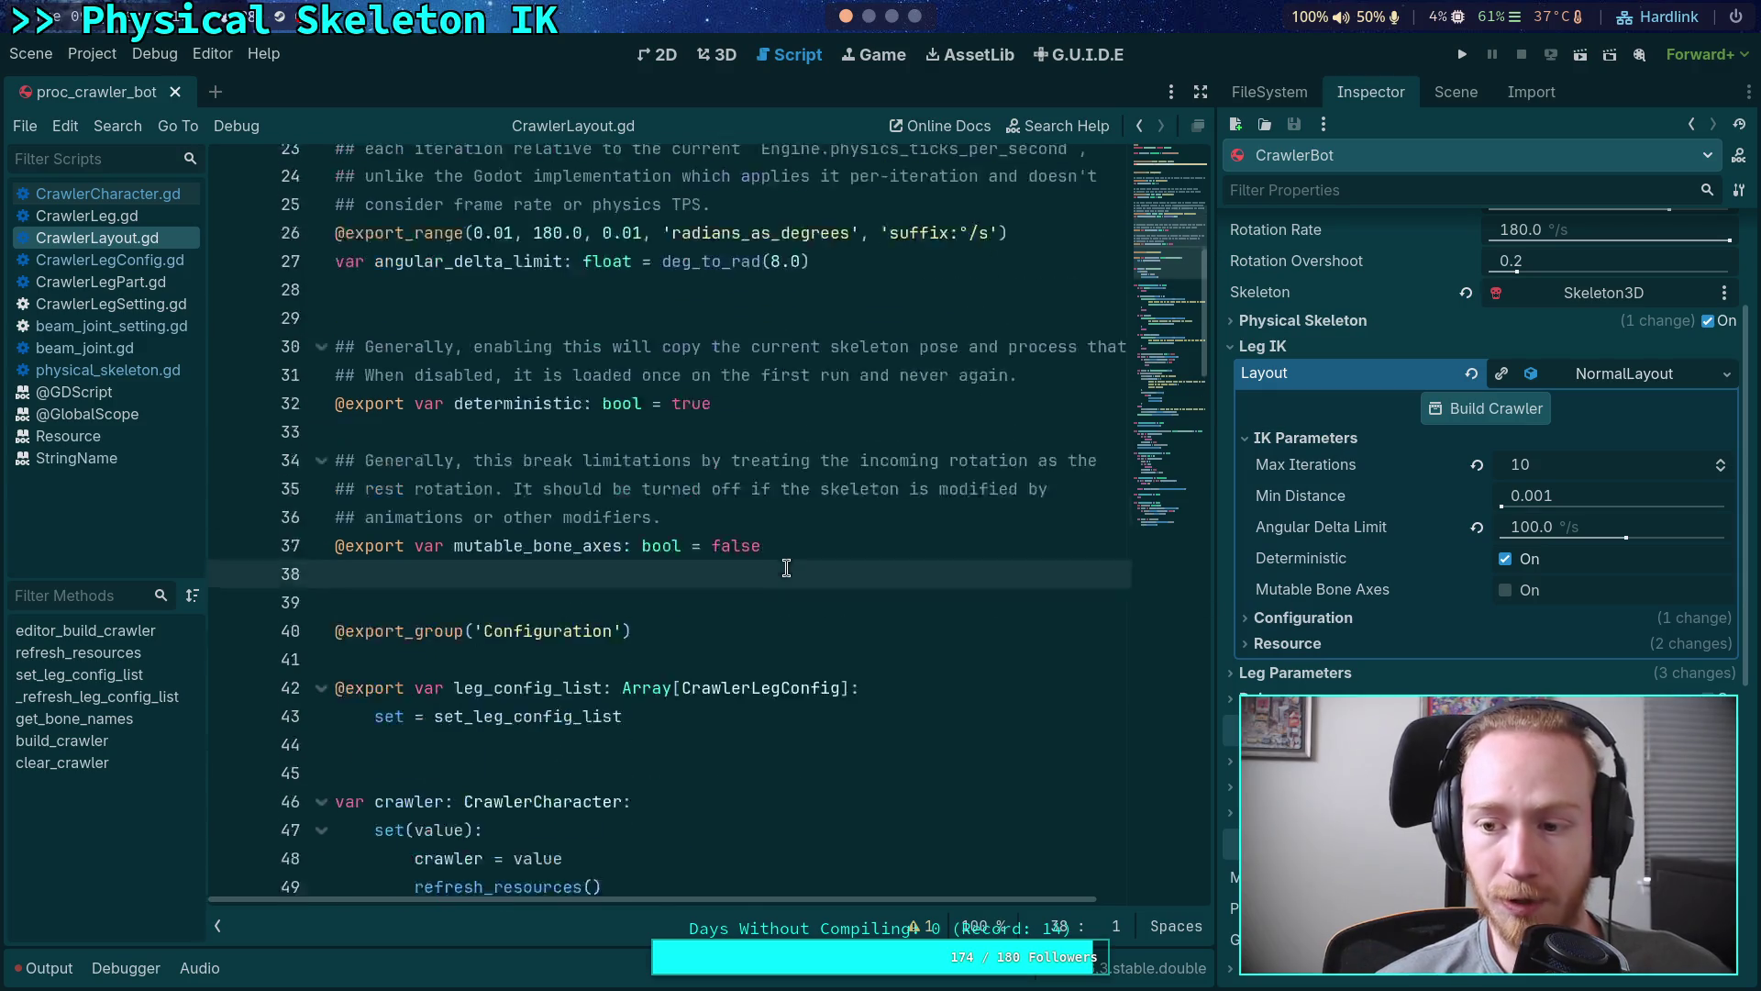
{"action": "scroll", "coordinate": [787, 567], "scroll_direction": "up", "scroll_amount": 5}
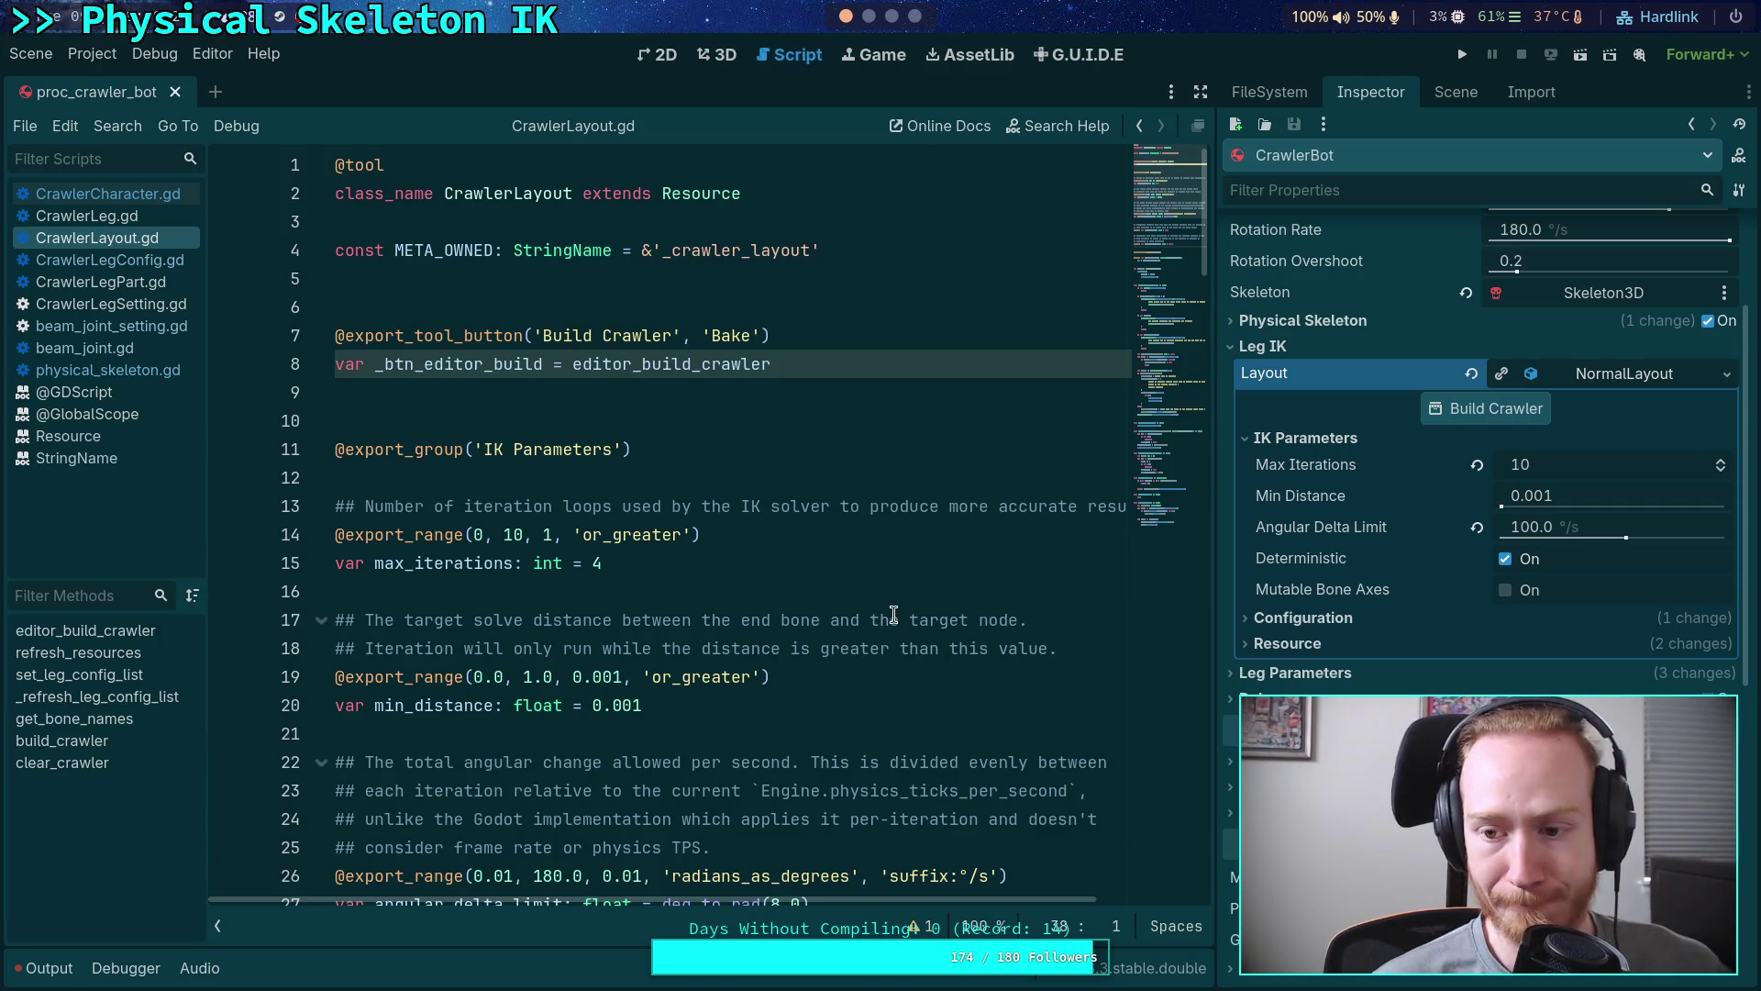
Show the Configuration group's Leg Config List, then open CrawlerLegConfig.gd and scroll through it
{"action": "left_click", "coordinate": [1324, 618]}
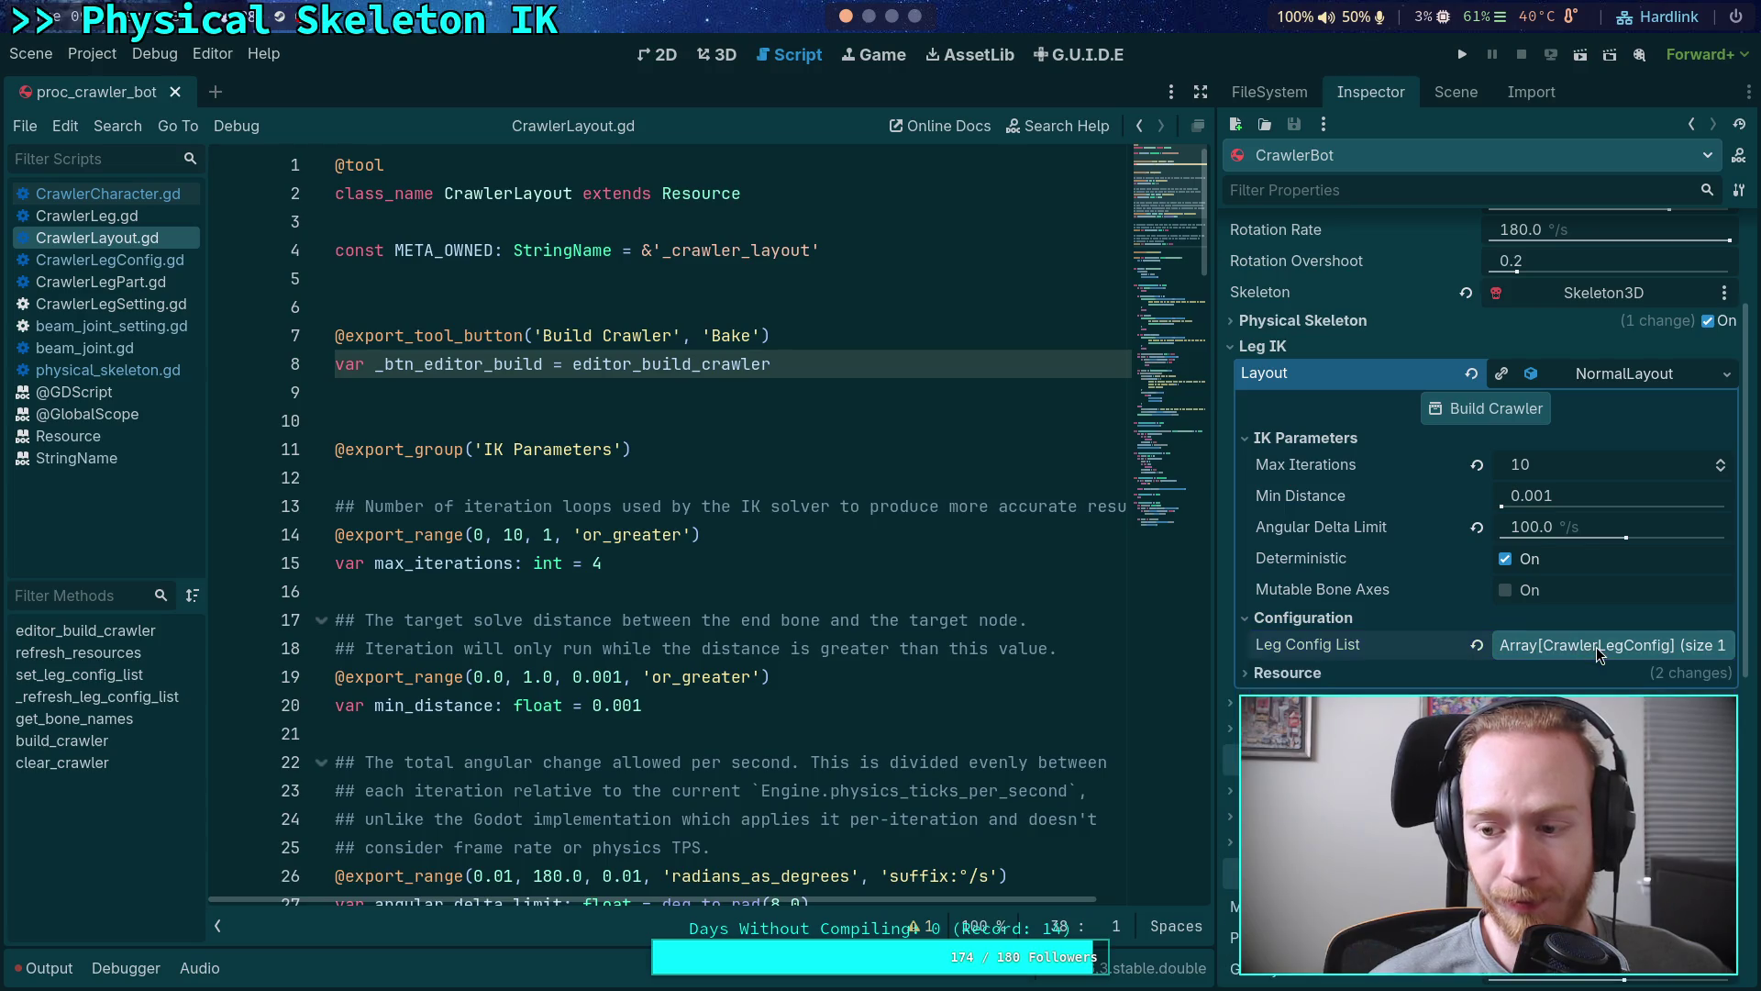
{"action": "scroll", "coordinate": [1583, 679], "scroll_direction": "down", "scroll_amount": 2}
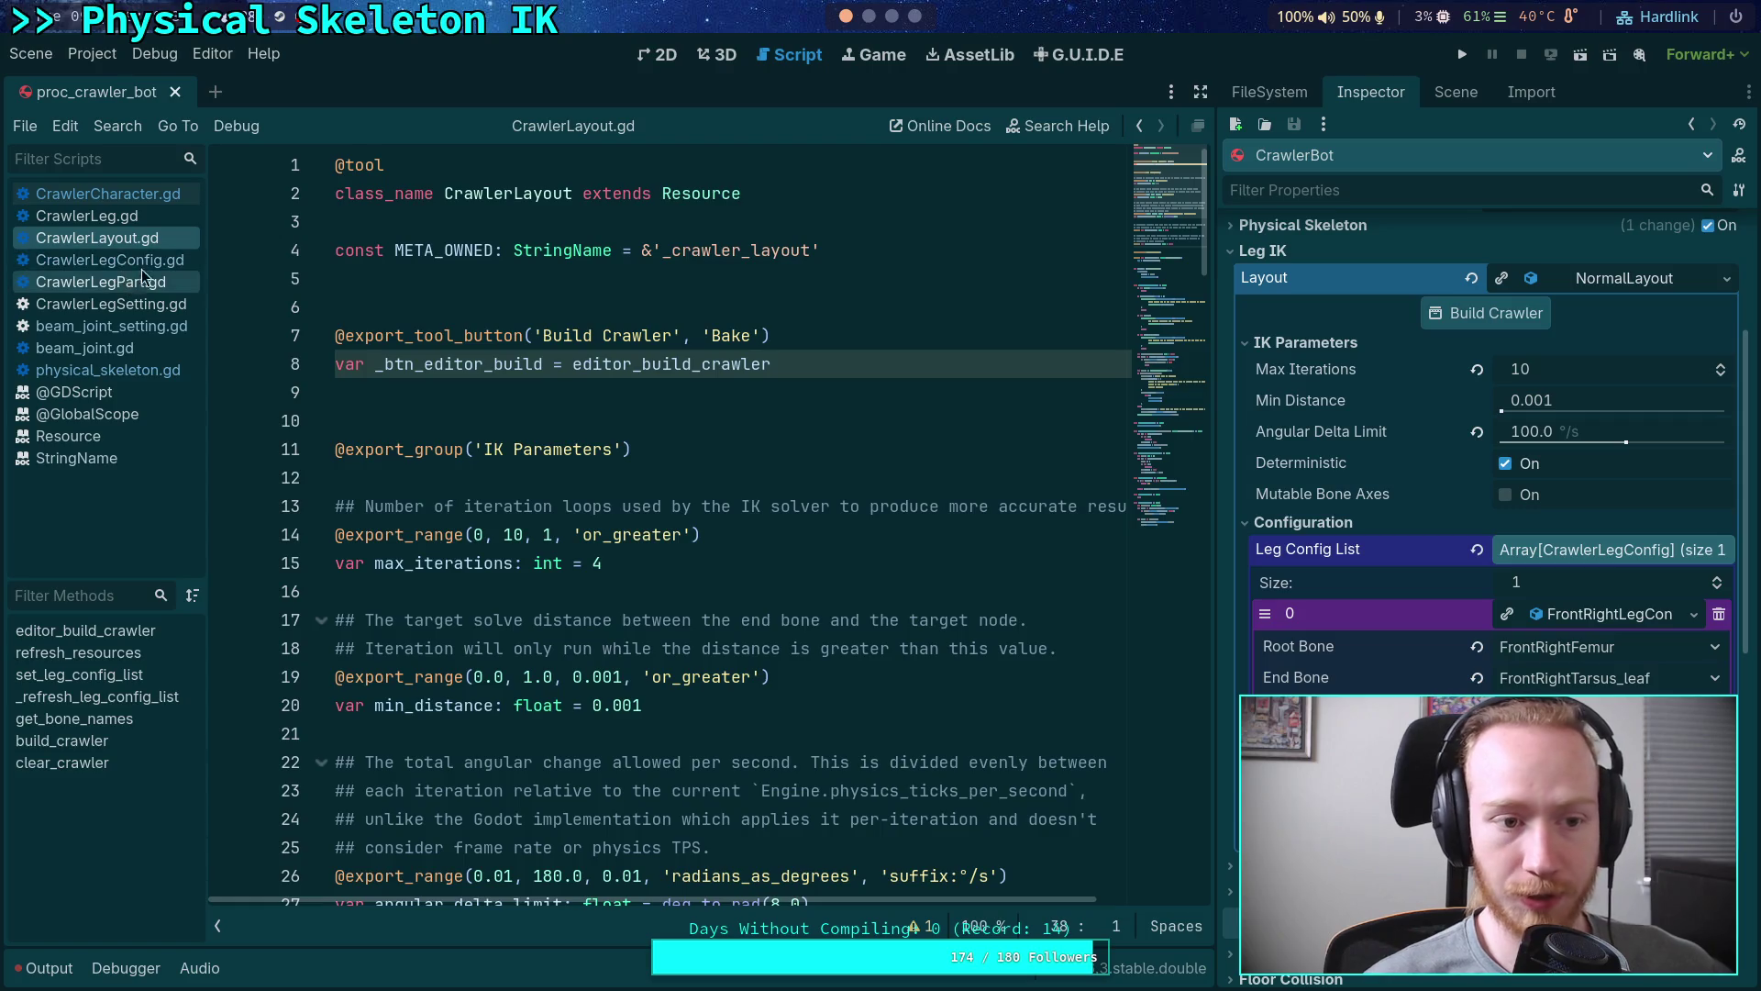
{"action": "left_click", "coordinate": [101, 259]}
{"action": "scroll", "coordinate": [629, 489], "scroll_direction": "down", "scroll_amount": 4}
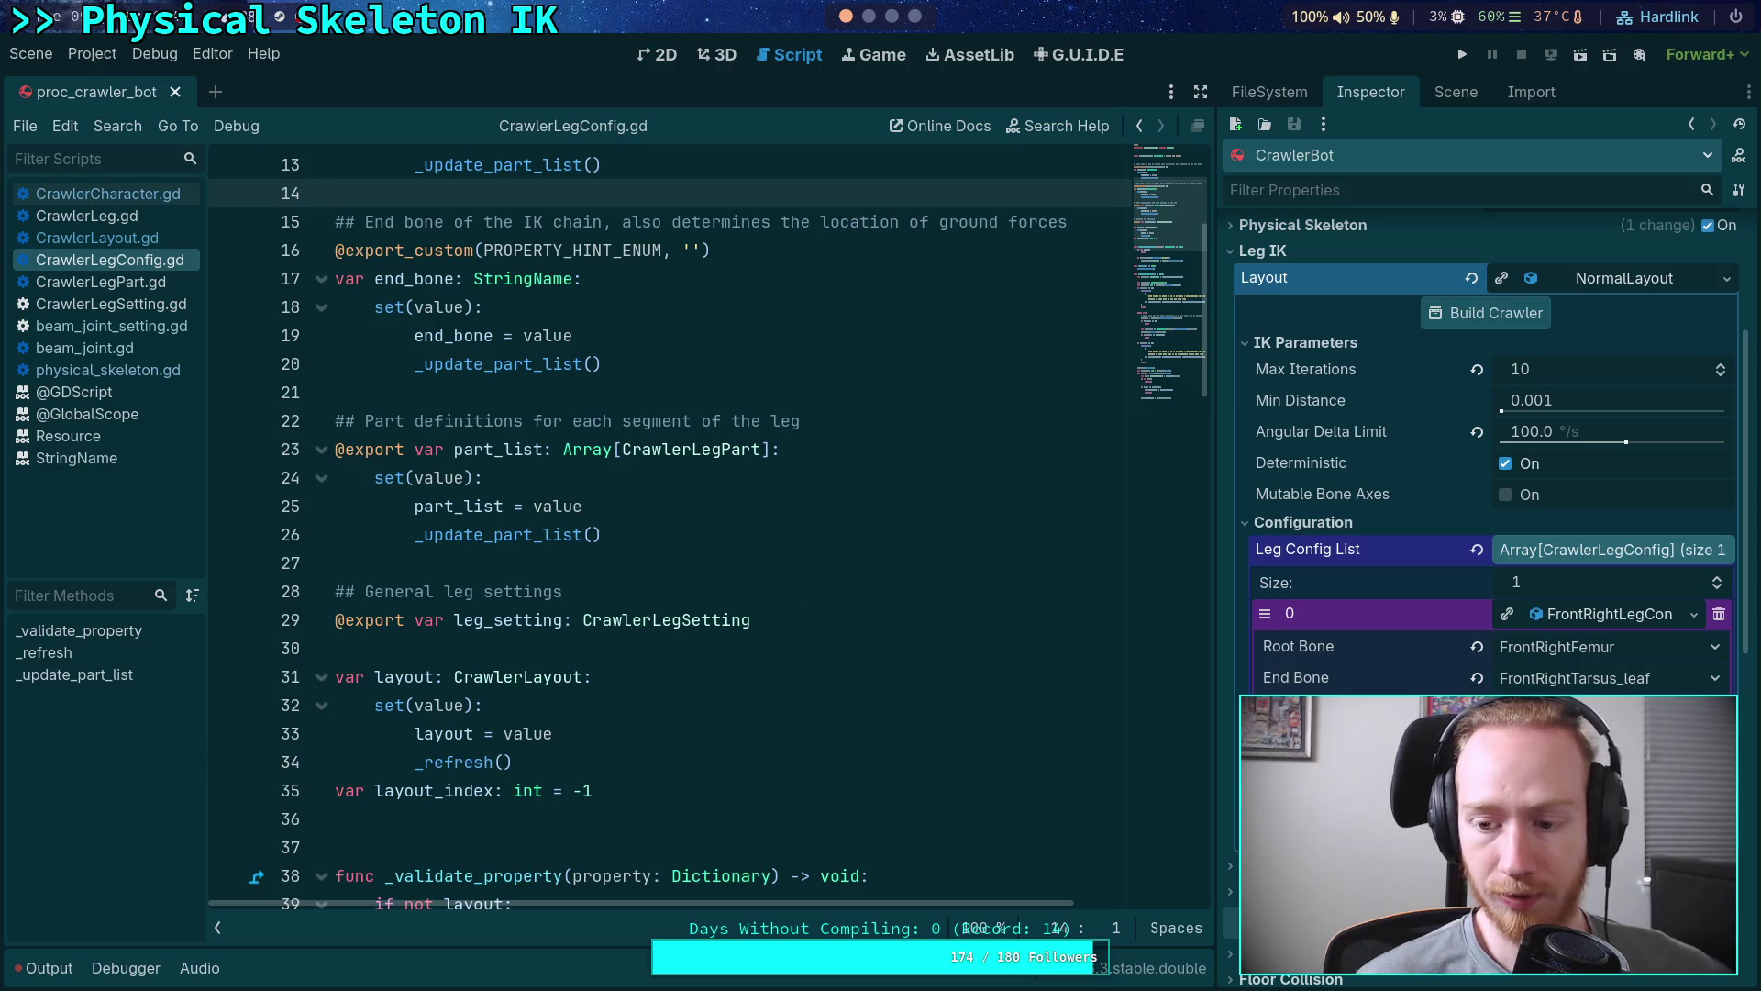
Collapse the femur part's Physics settings in the Inspector
{"action": "scroll", "coordinate": [1486, 458], "scroll_direction": "down", "scroll_amount": 3}
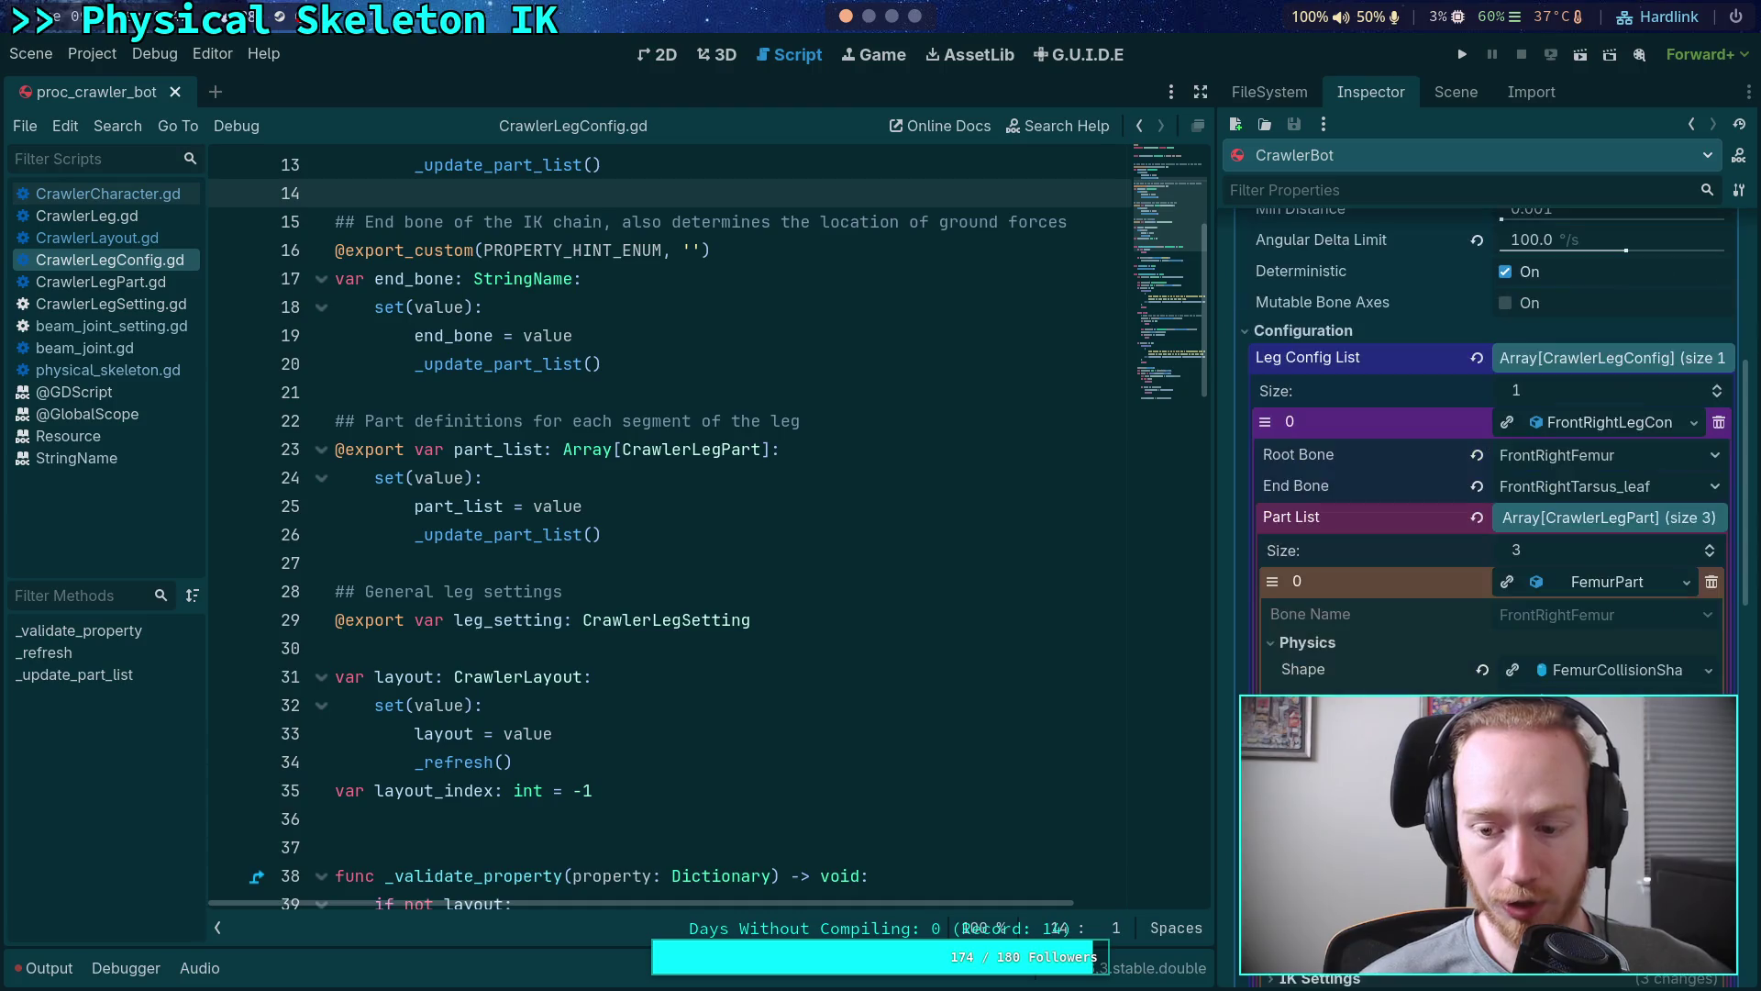
{"action": "left_click", "coordinate": [1307, 642]}
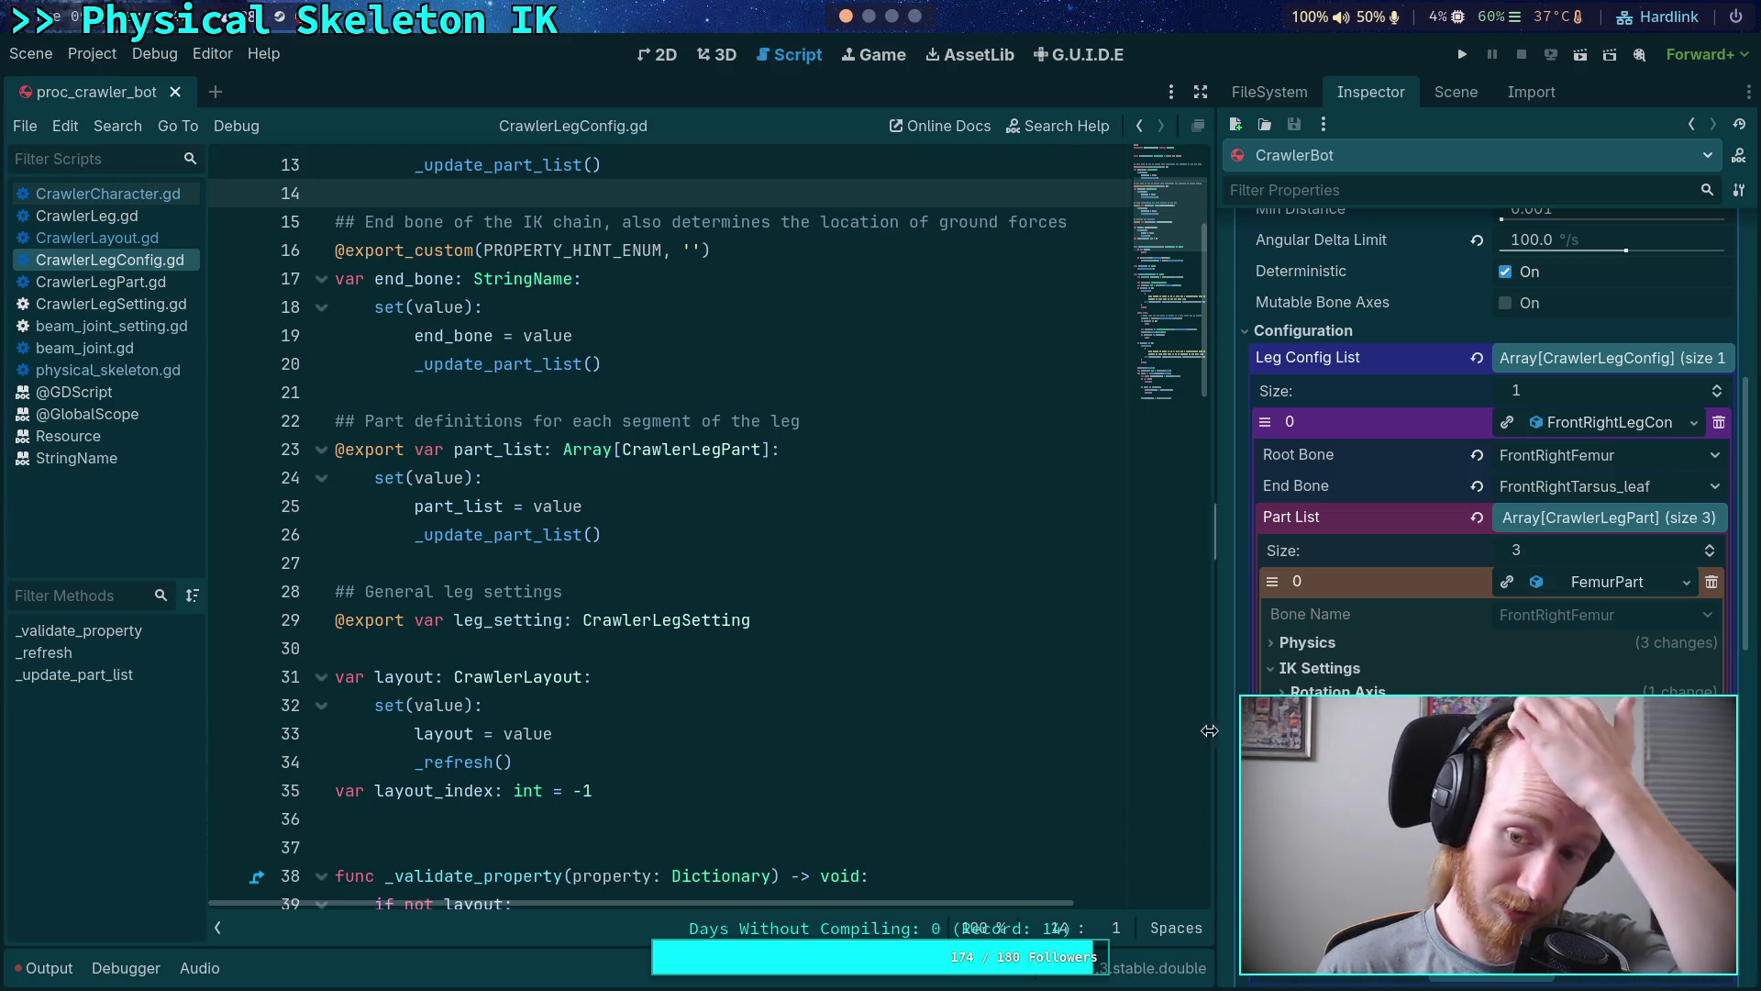
{"action": "scroll", "coordinate": [697, 605], "scroll_direction": "down", "scroll_amount": 2}
Open CrawlerLegPart.gd, unfold the IK Settings region, and leave an empty line 36
{"action": "left_click", "coordinate": [138, 282]}
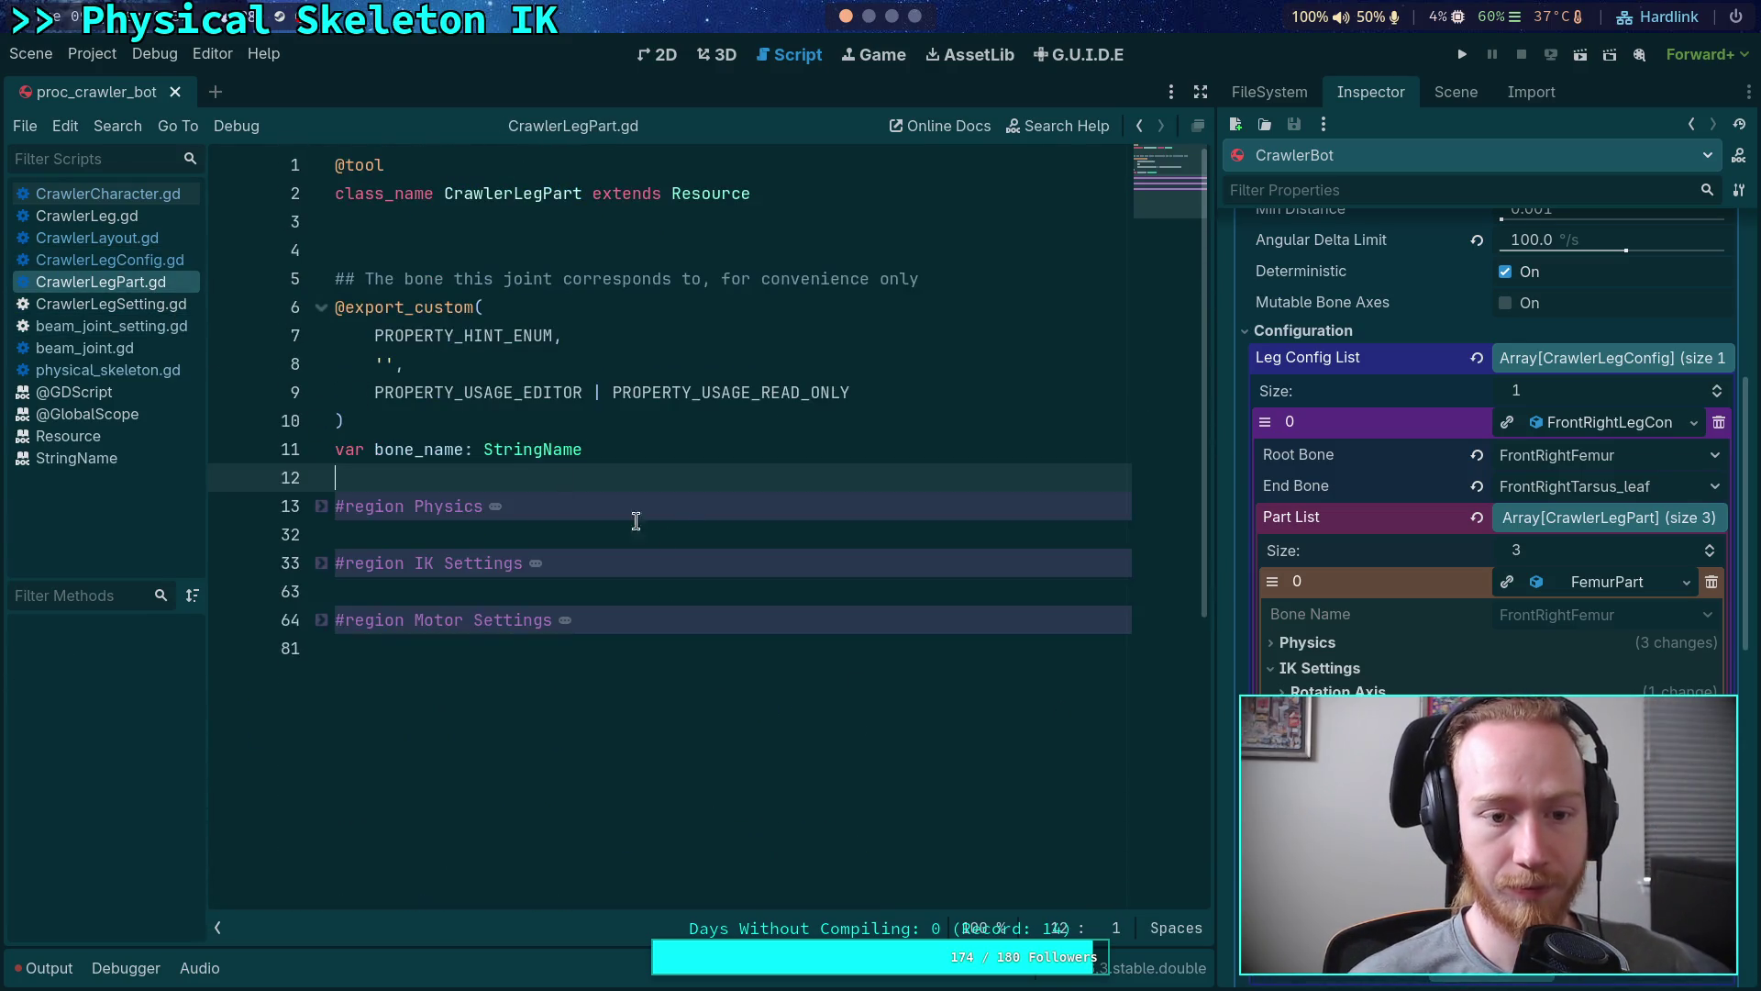
{"action": "left_click", "coordinate": [322, 563]}
{"action": "scroll", "coordinate": [413, 556], "scroll_direction": "down", "scroll_amount": 3}
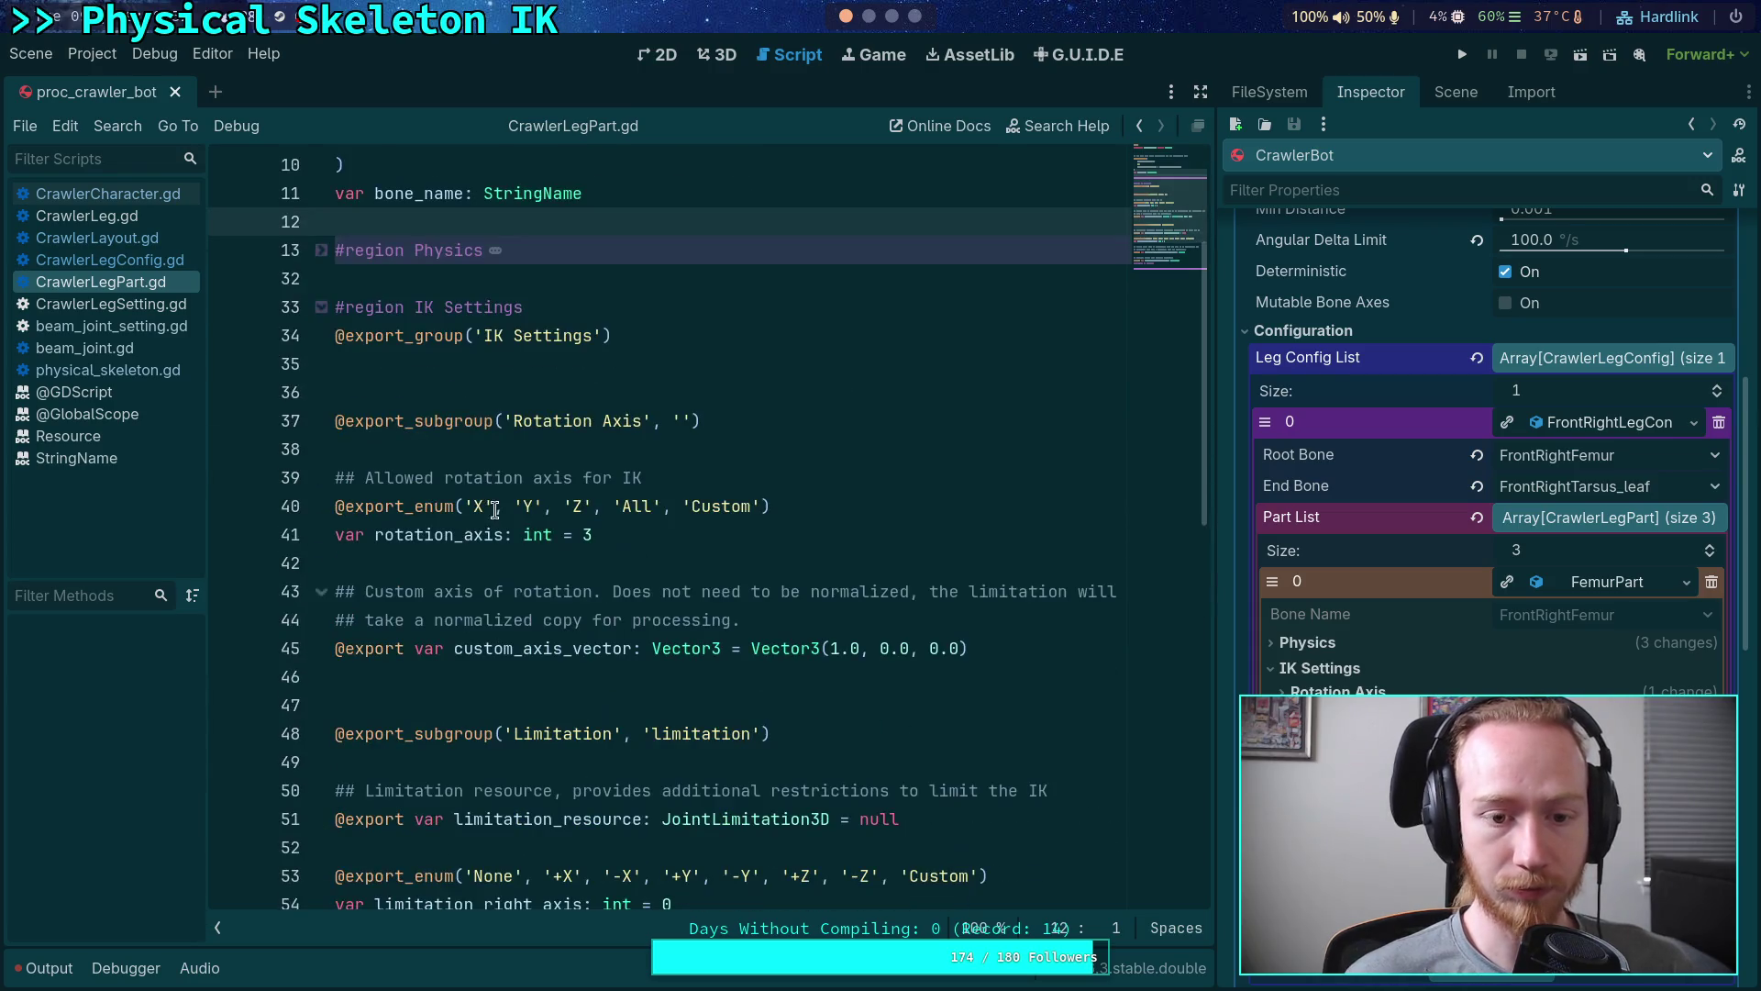
{"action": "left_click", "coordinate": [450, 394]}
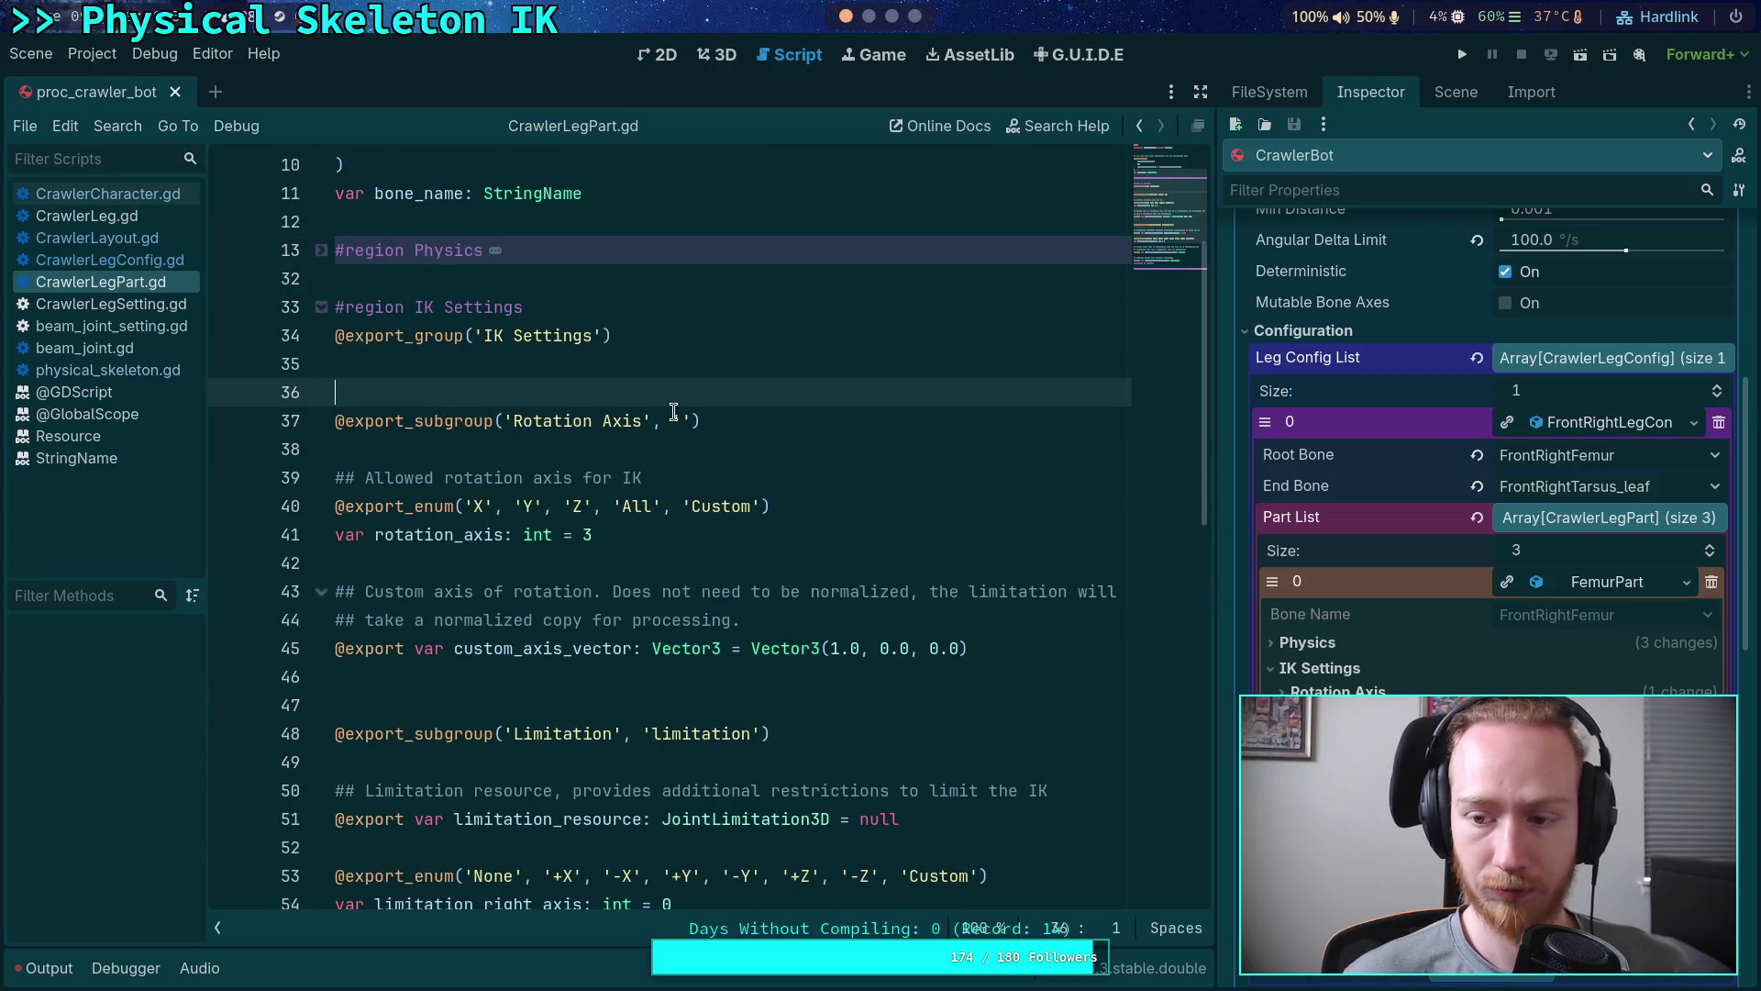
{"action": "key", "text": "Return"}
{"action": "key", "text": "Return"}
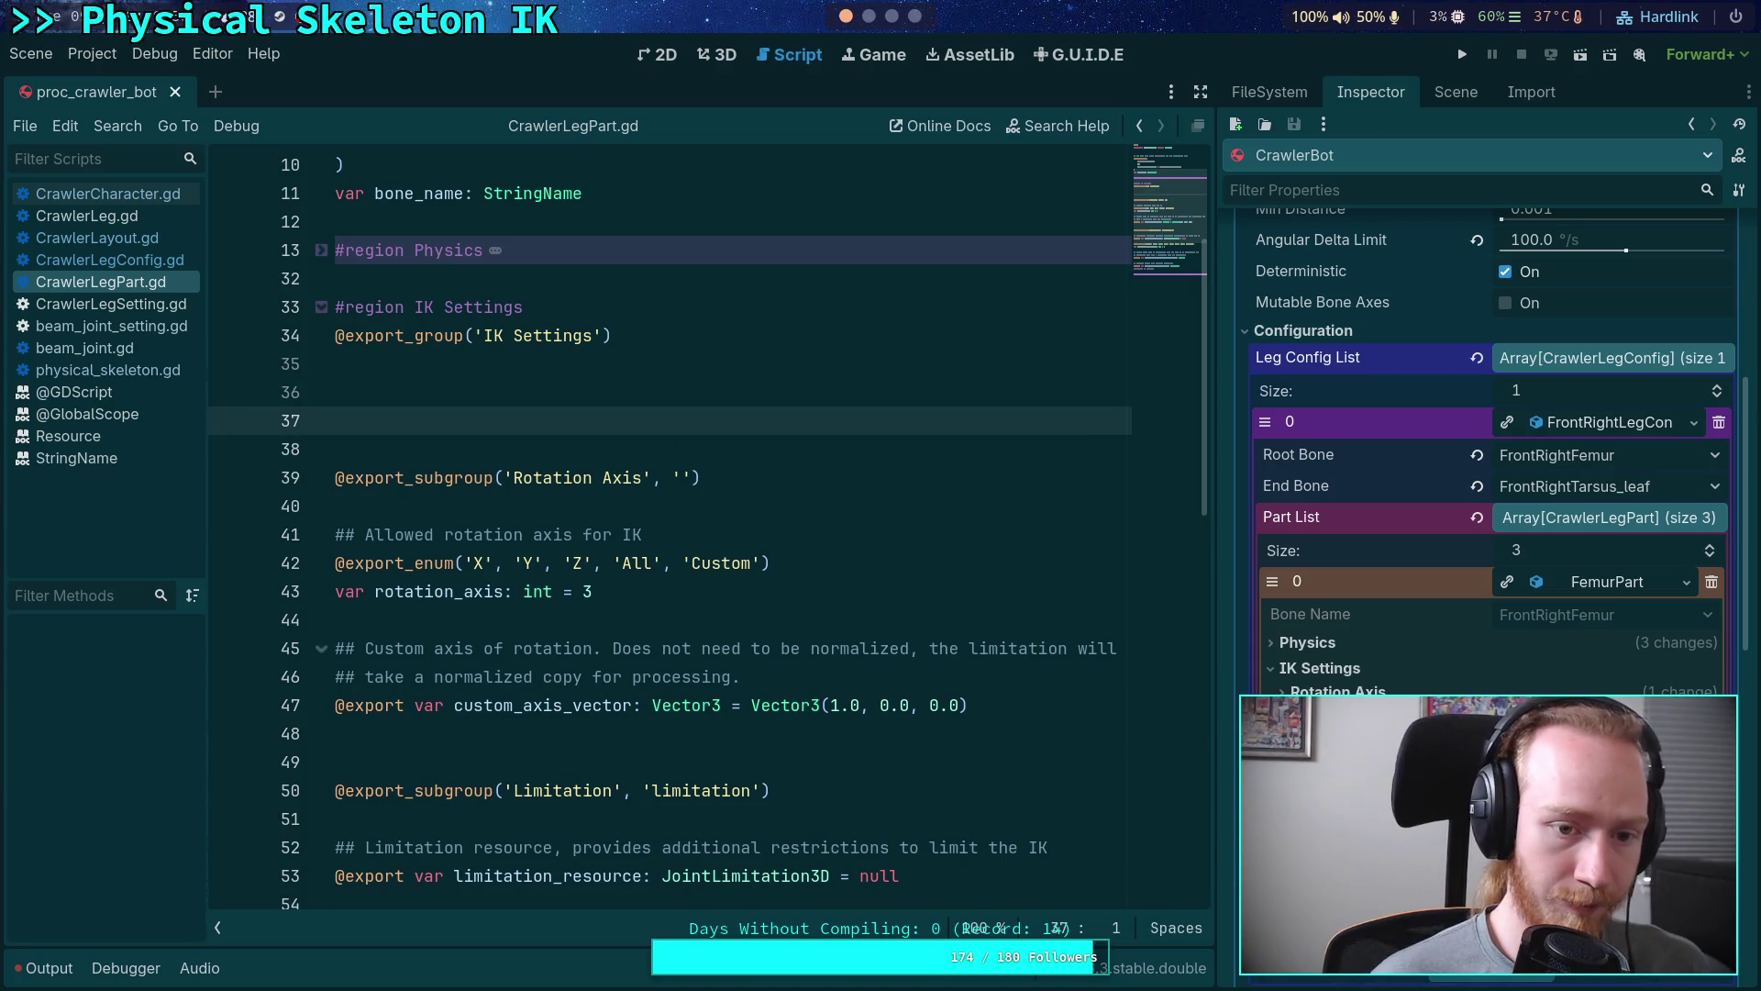
{"action": "key", "text": "BackSpace"}
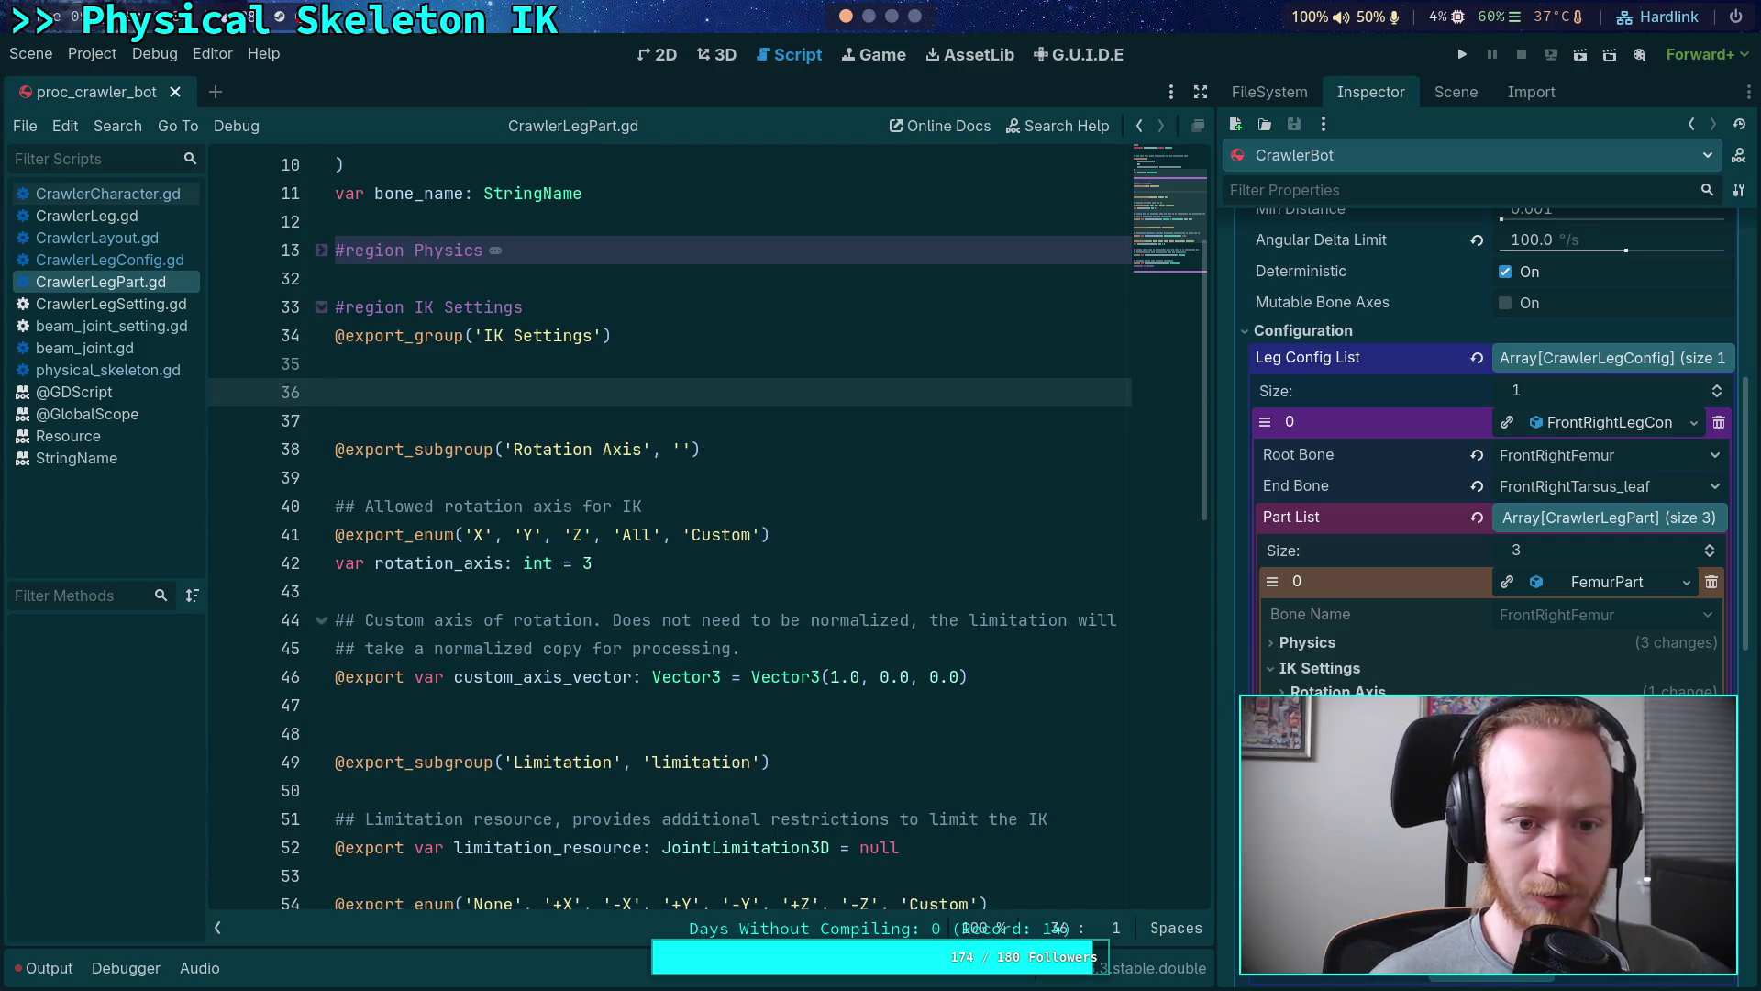
{"action": "type", "text": "@"}
{"action": "key", "text": "BackSpace"}
{"action": "key", "text": "Down"}
{"action": "type", "text": "@"}
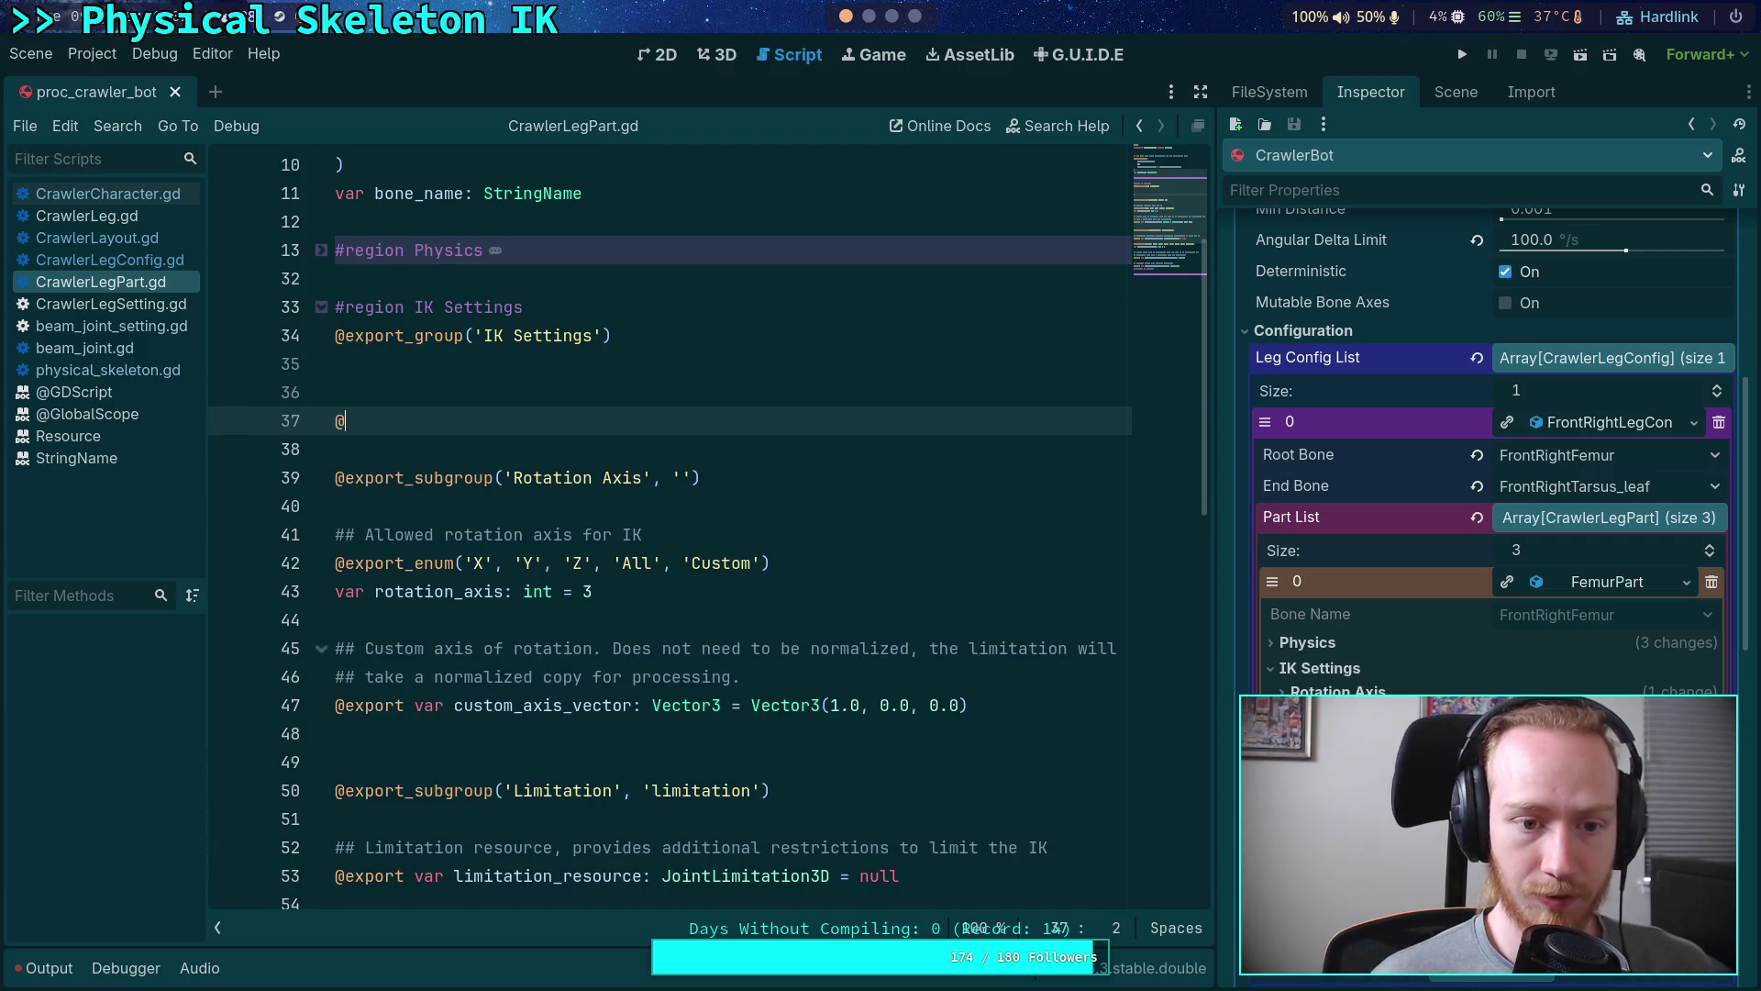
{"action": "key", "text": "BackSpace"}
{"action": "key", "text": "Up"}
{"action": "type", "text": "@export"}
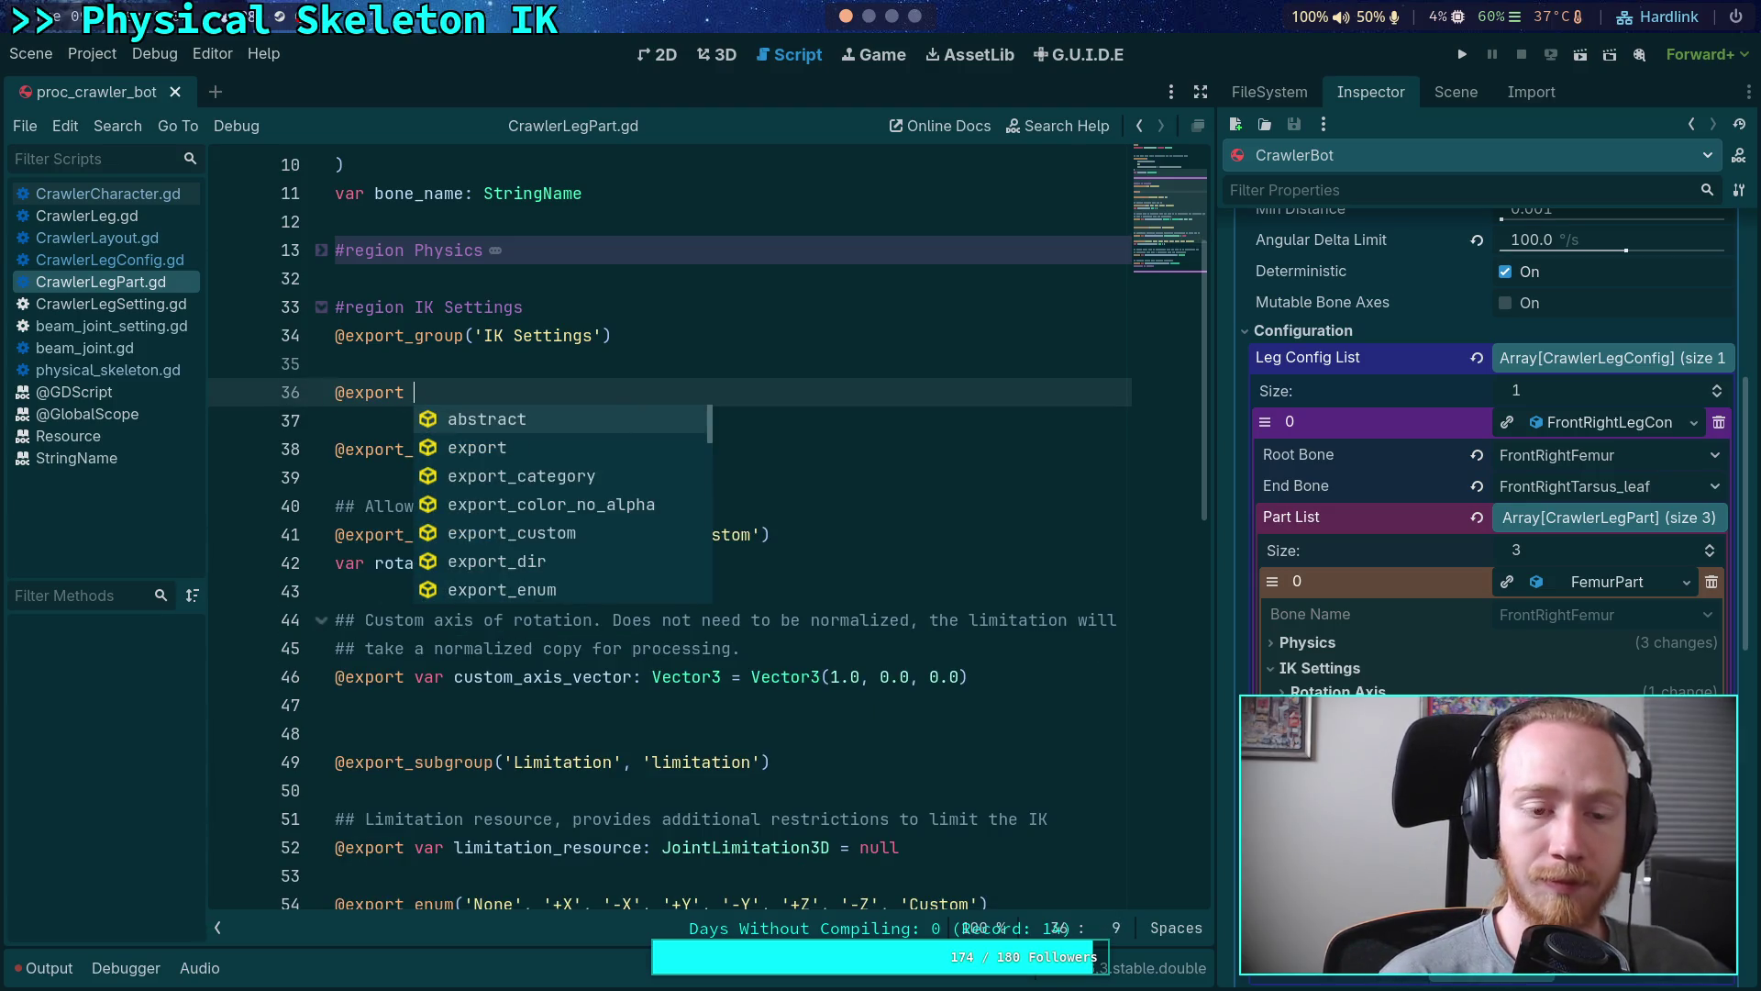
{"action": "key", "text": "BackSpace"}
{"action": "type", "text": "_ran"}
{"action": "key", "text": "Return"}
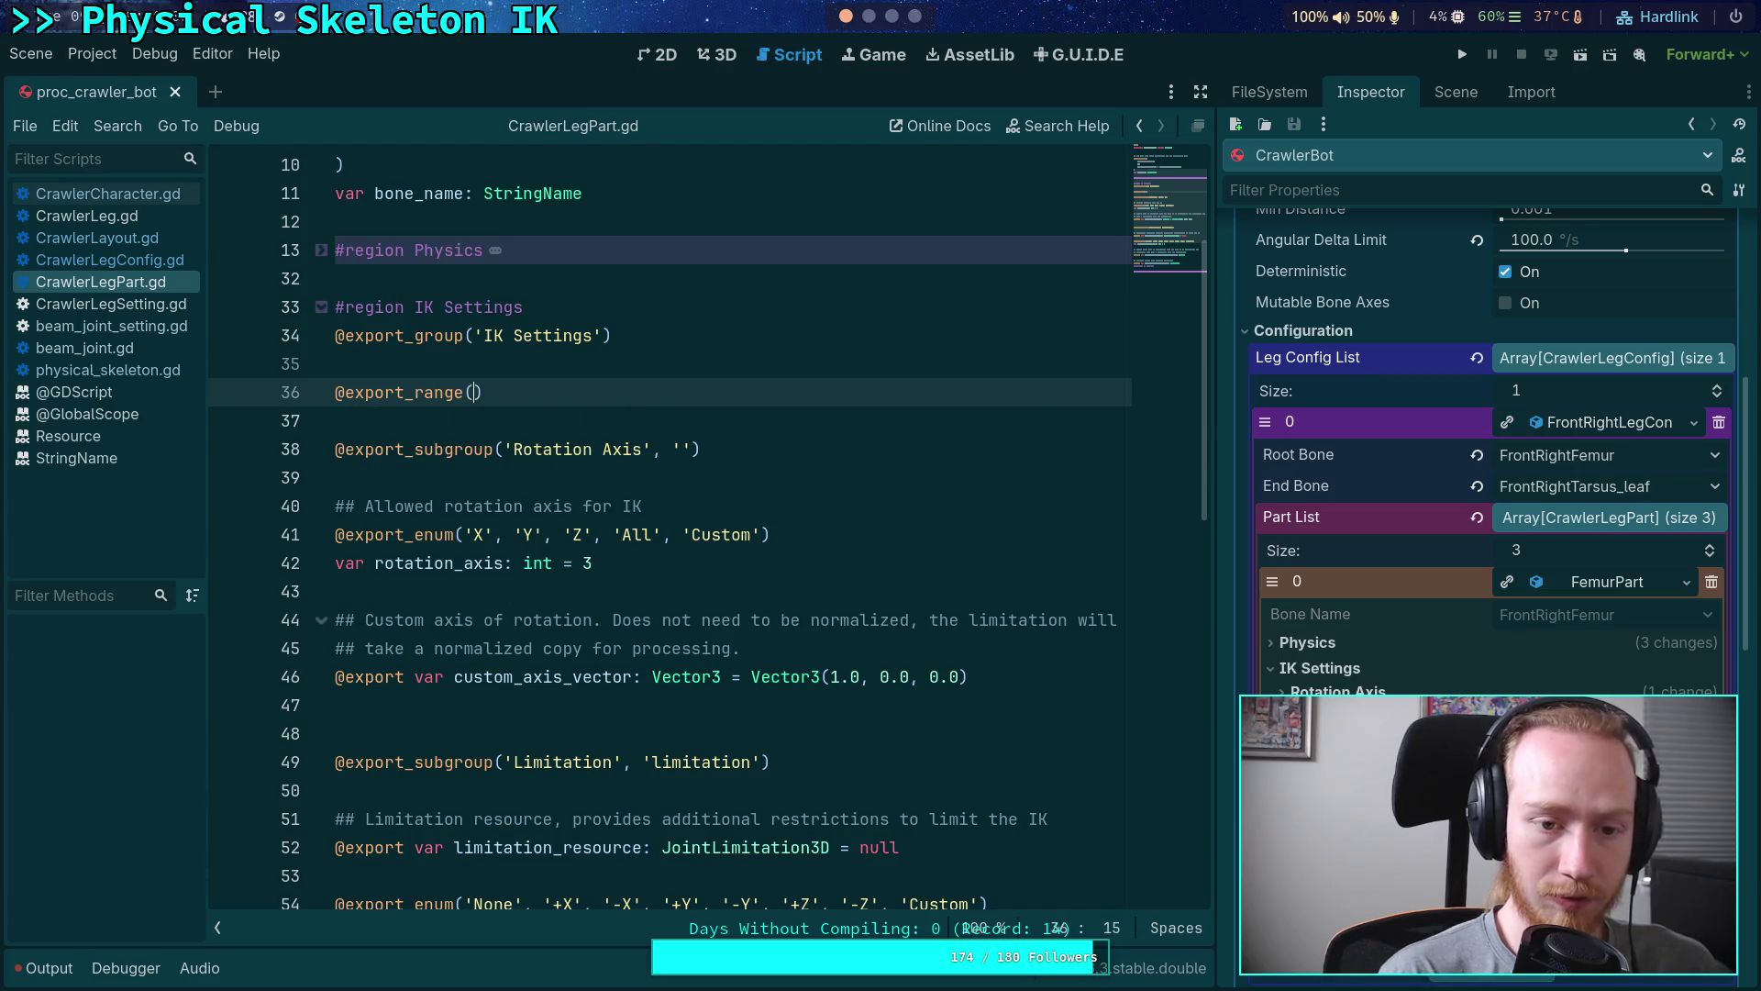
{"action": "type", "text": "0.0,"}
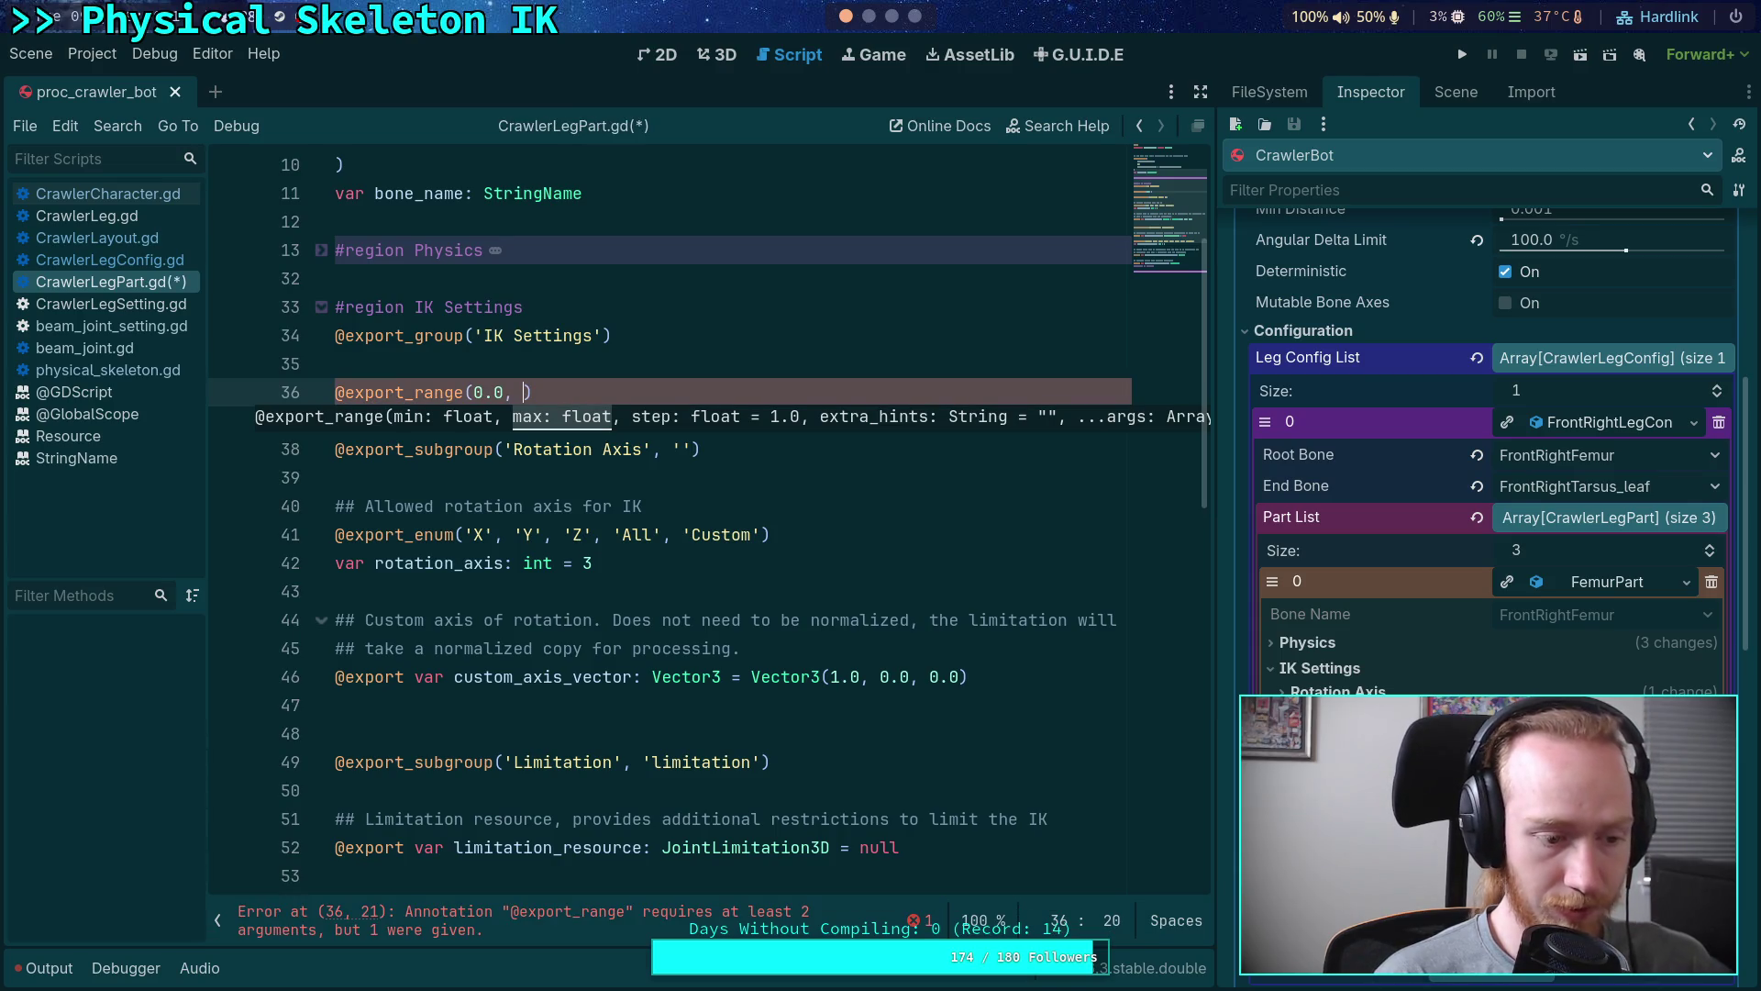
{"action": "type", "text": "1.0, 0"}
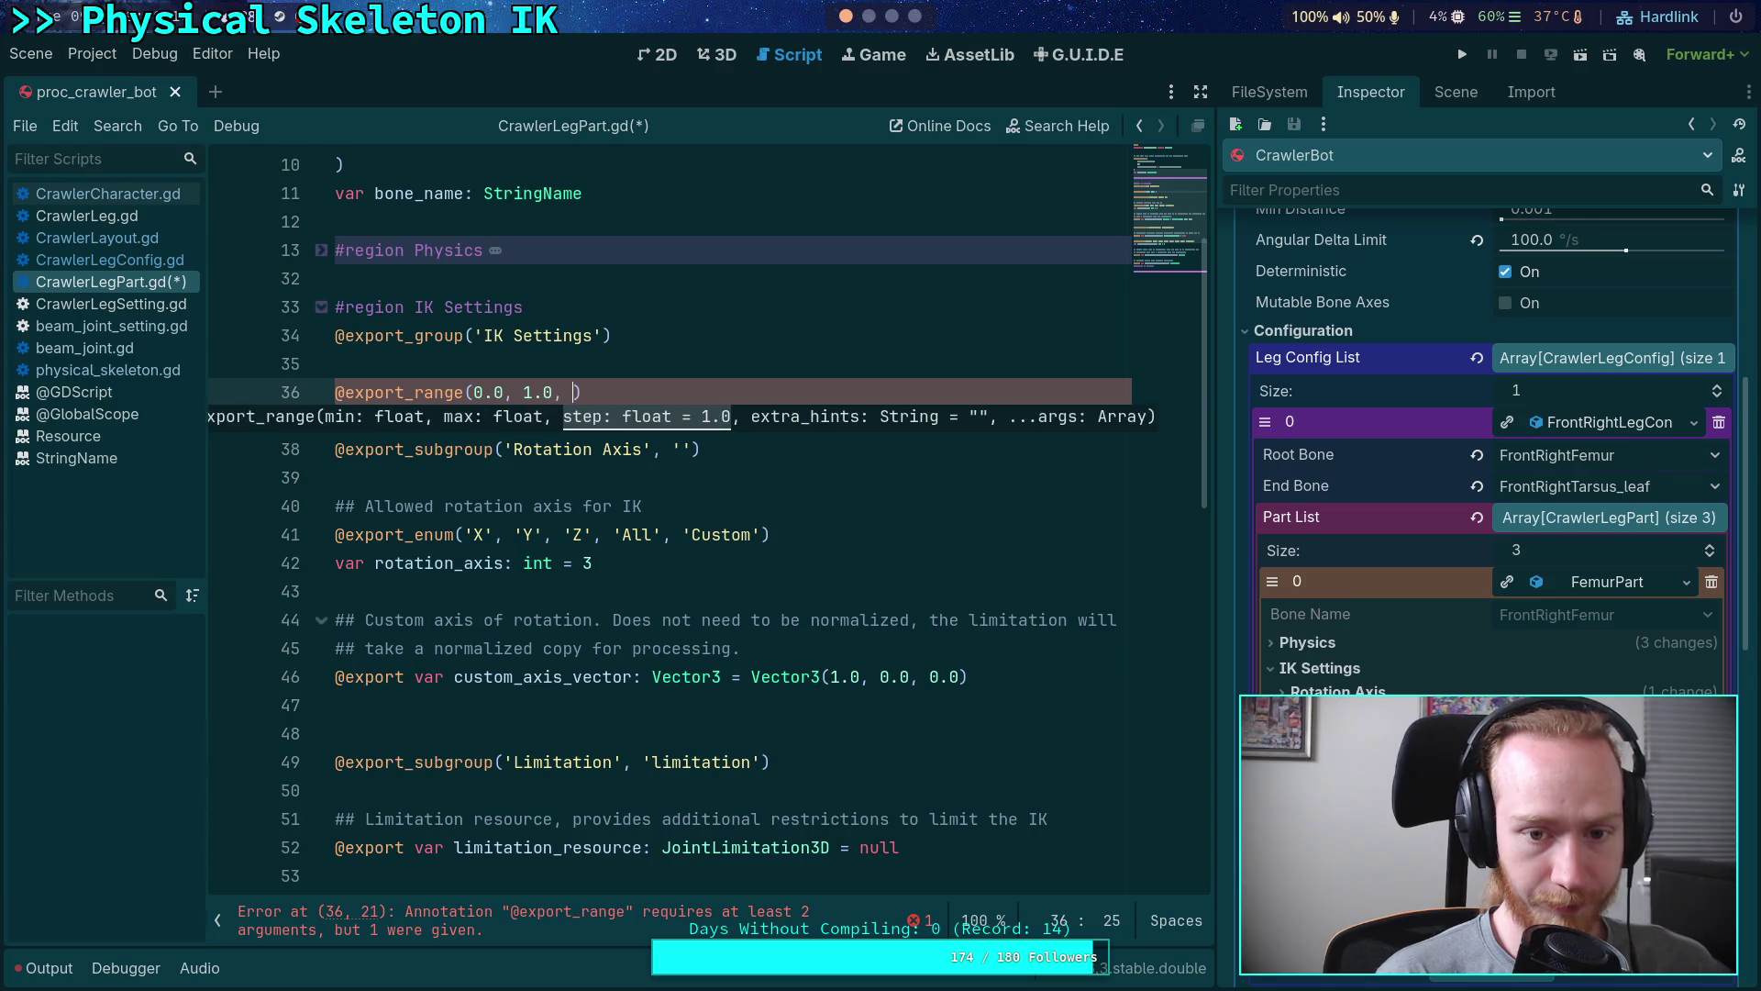
{"action": "type", "text": ".01"}
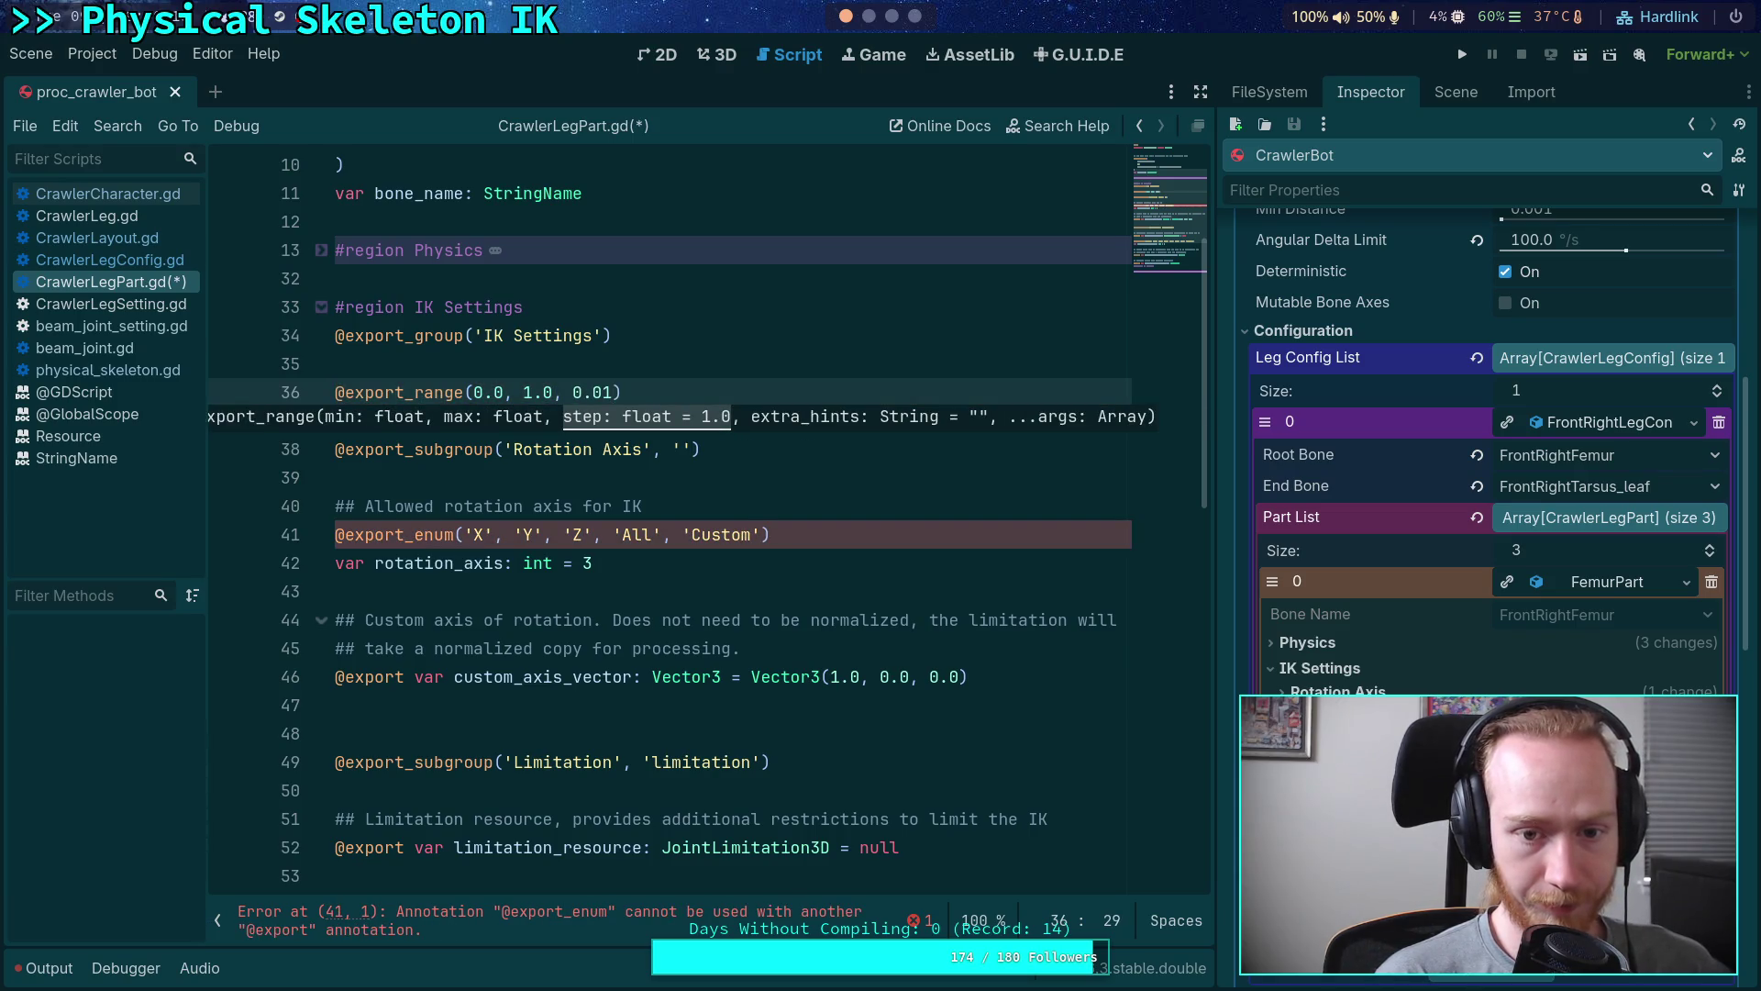
{"action": "key", "text": "Left"}
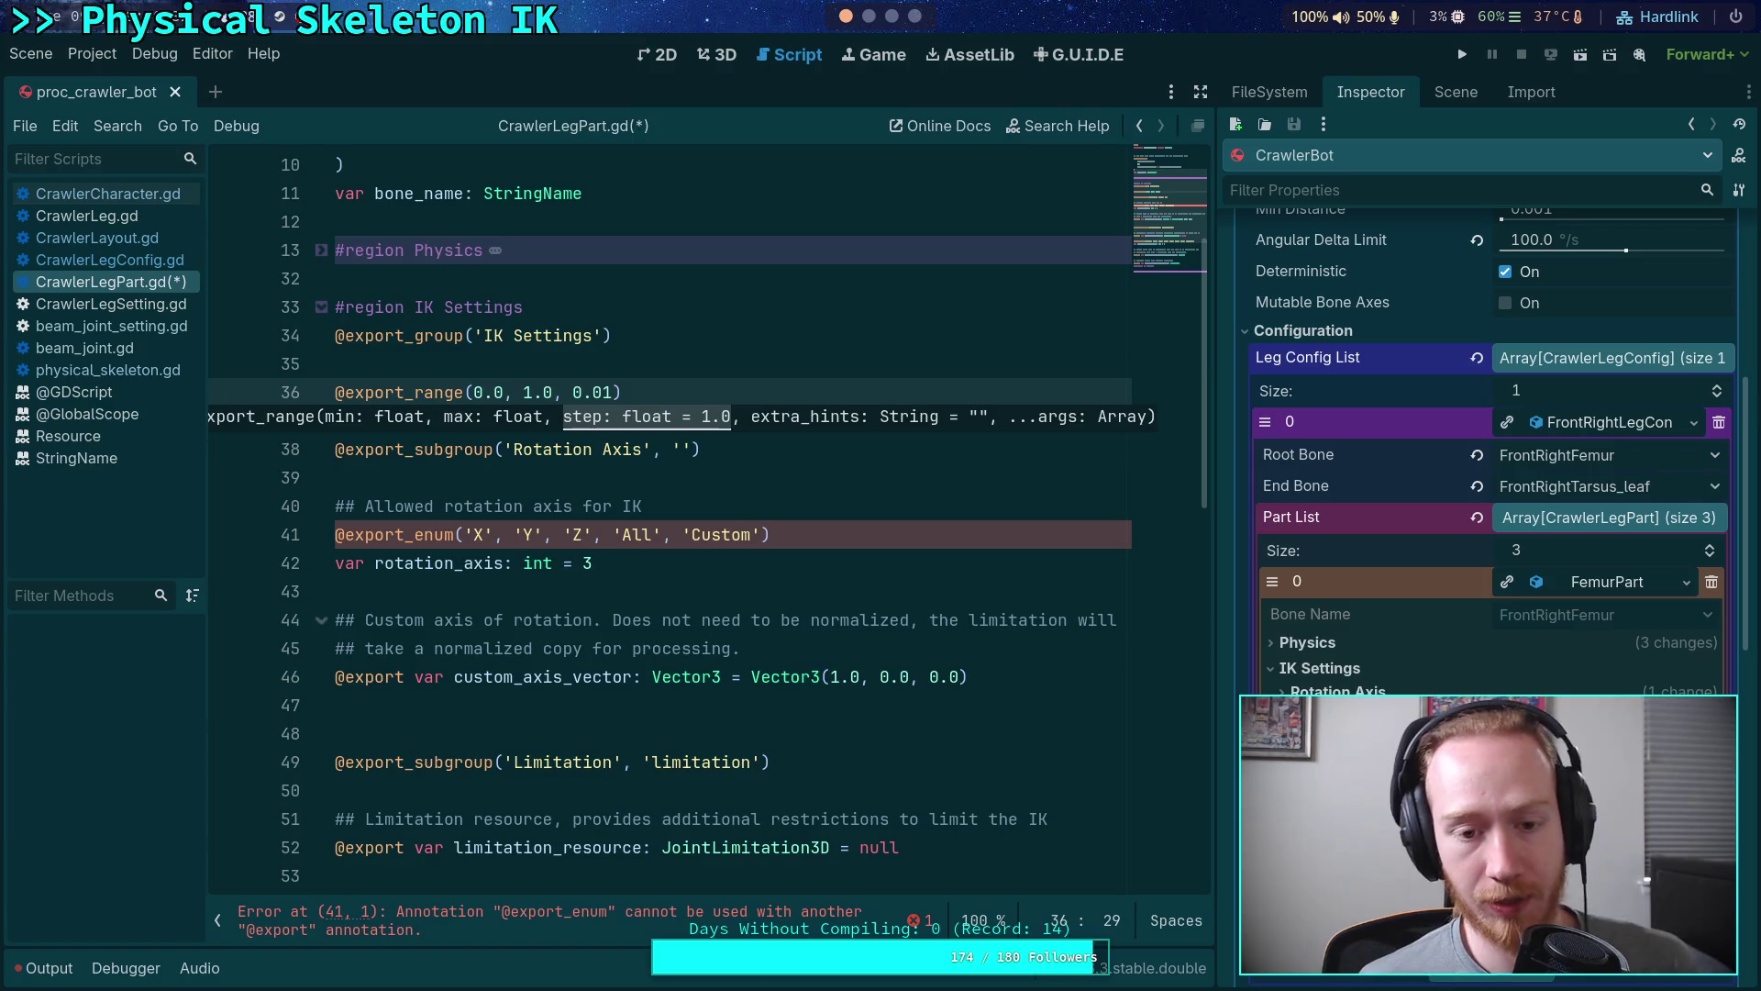
{"action": "key", "text": "BackSpace"}
{"action": "key", "text": "BackSpace"}
{"action": "type", "text": "1"}
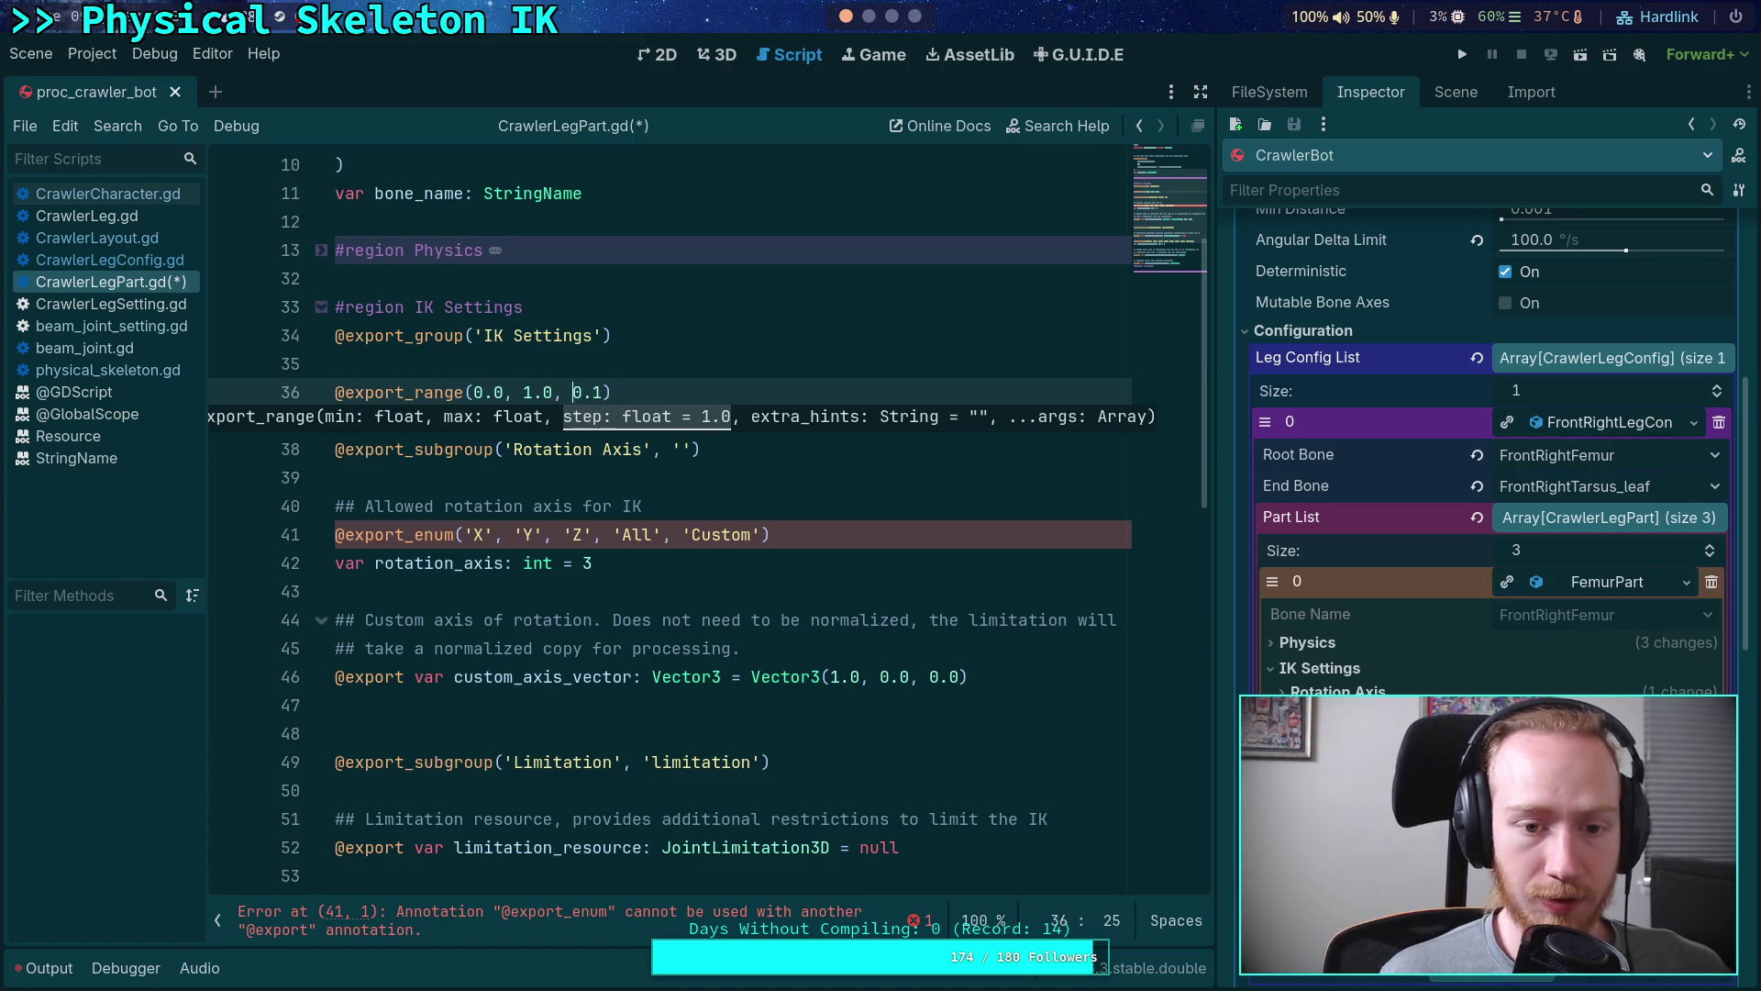
{"action": "type", "text": "0"}
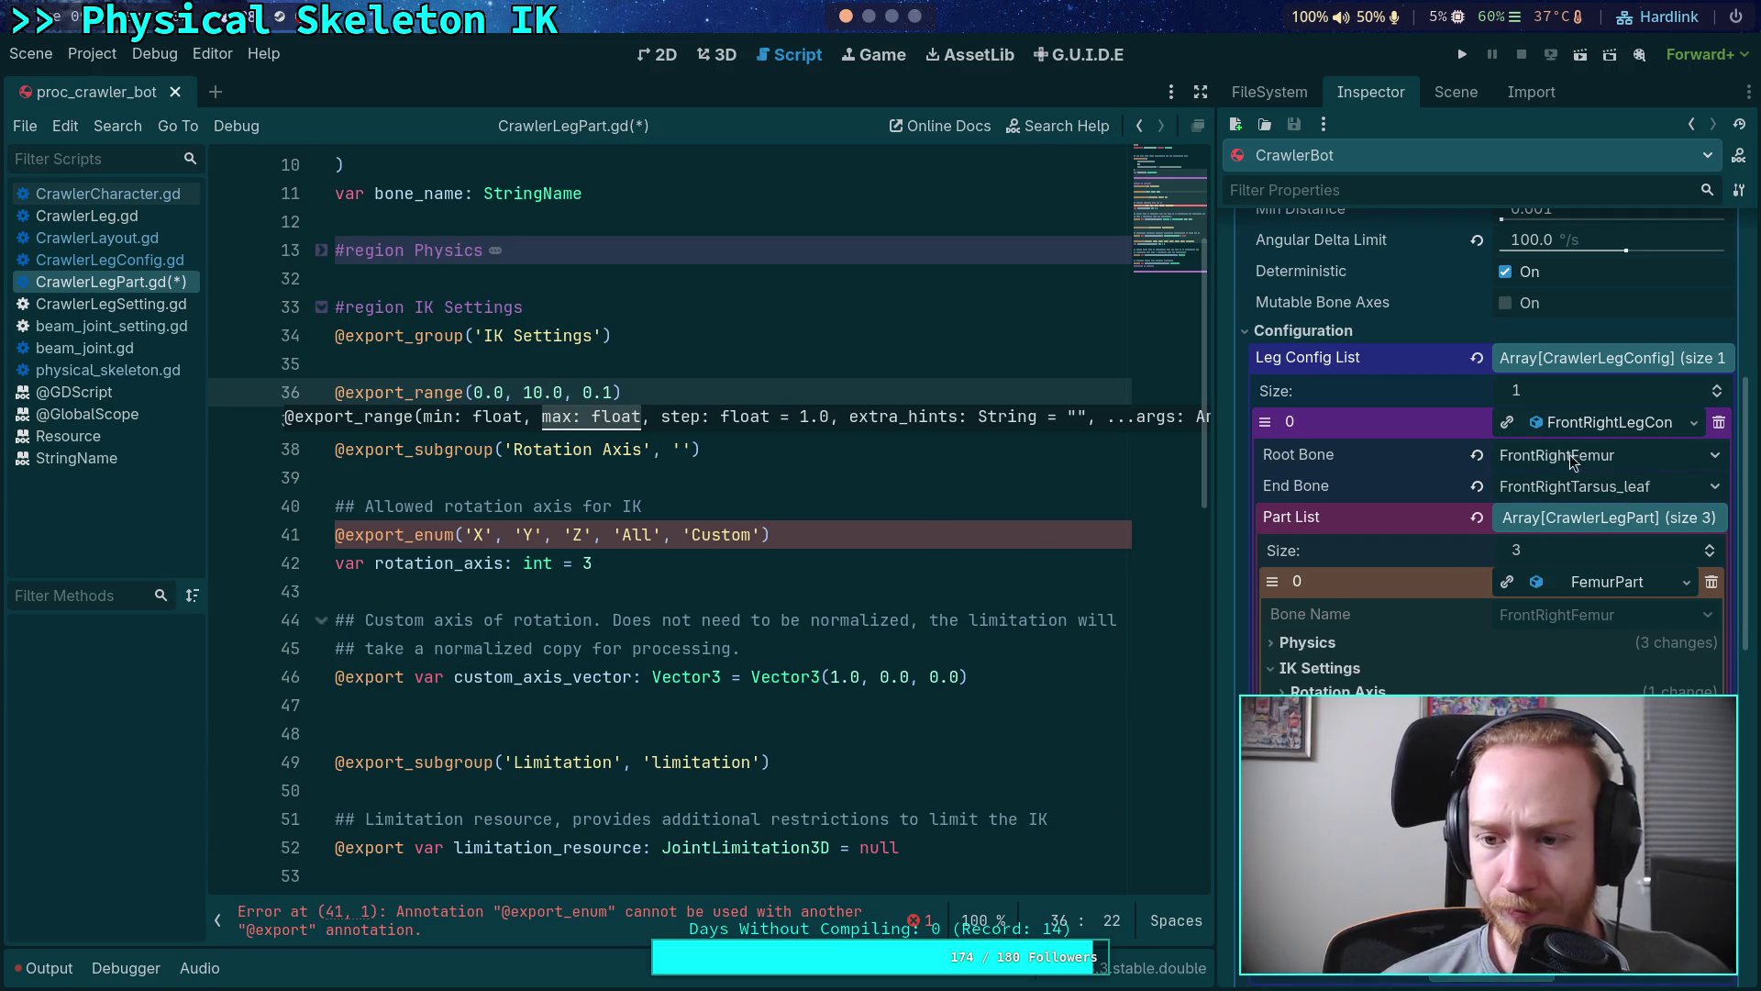
Append an empty '' hint argument to the range, then view CrawlerLayout.gd
{"action": "scroll", "coordinate": [1395, 485], "scroll_direction": "up", "scroll_amount": 3}
{"action": "mouse_move", "coordinate": [1303, 354]}
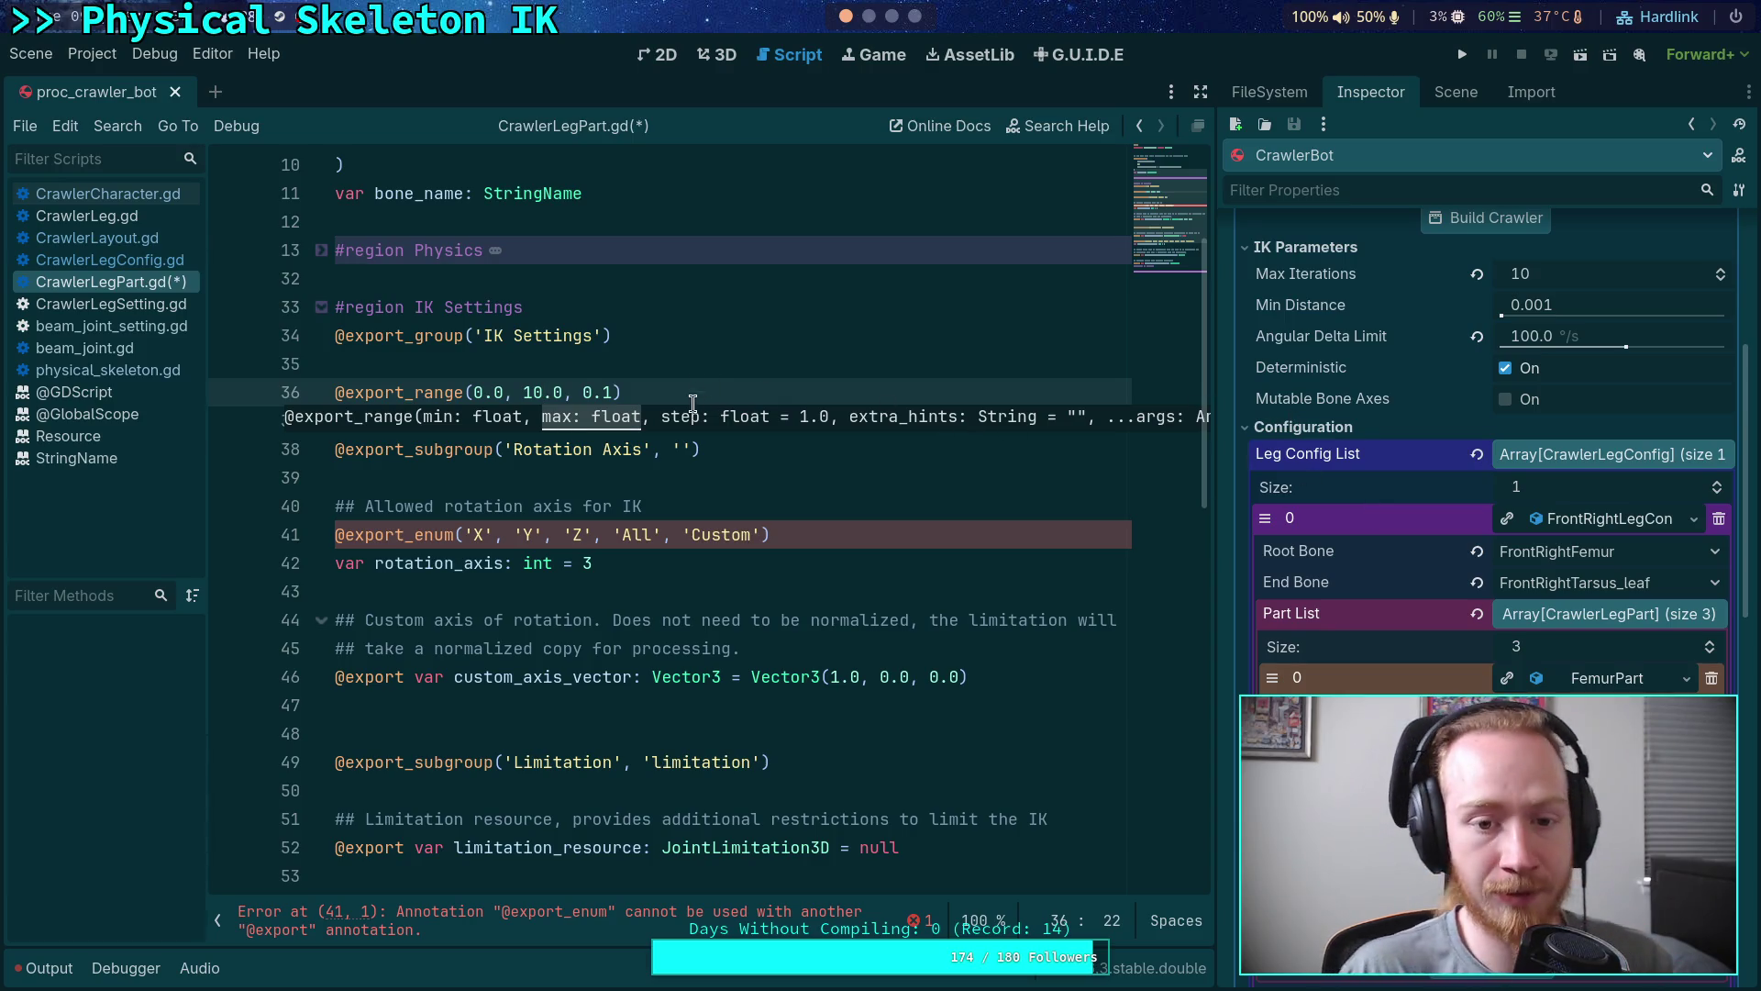
{"action": "left_click", "coordinate": [614, 392]}
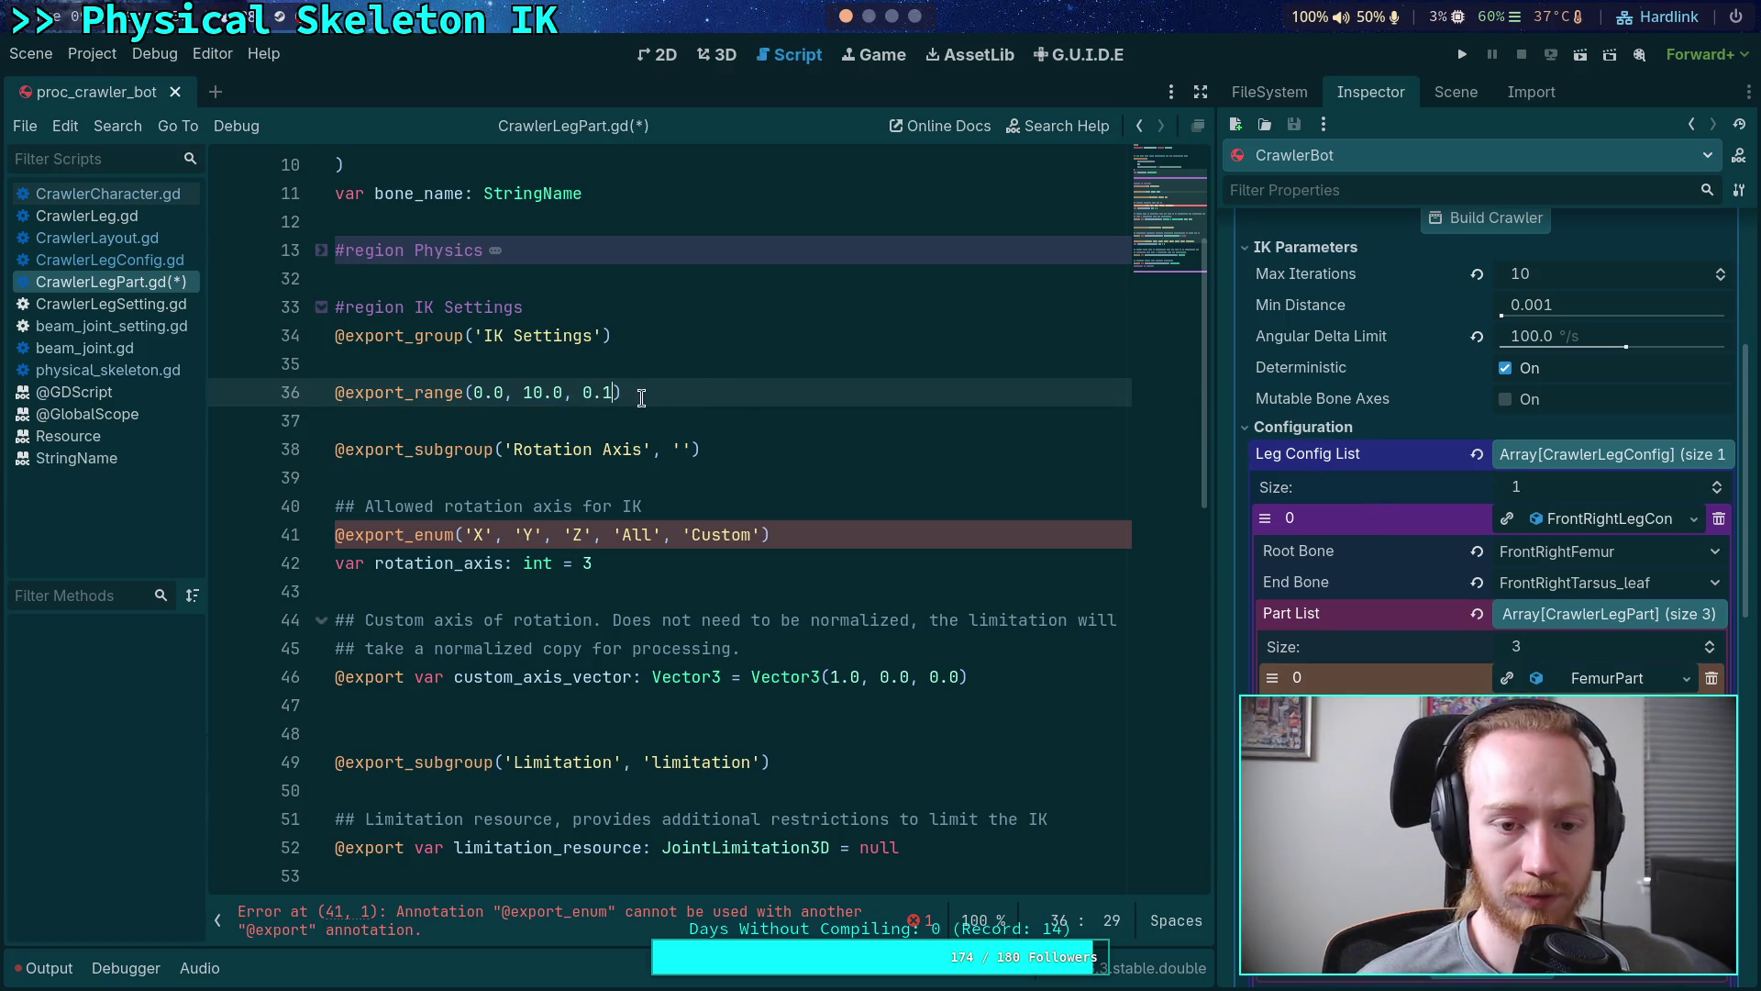
{"action": "type", "text": ", '"}
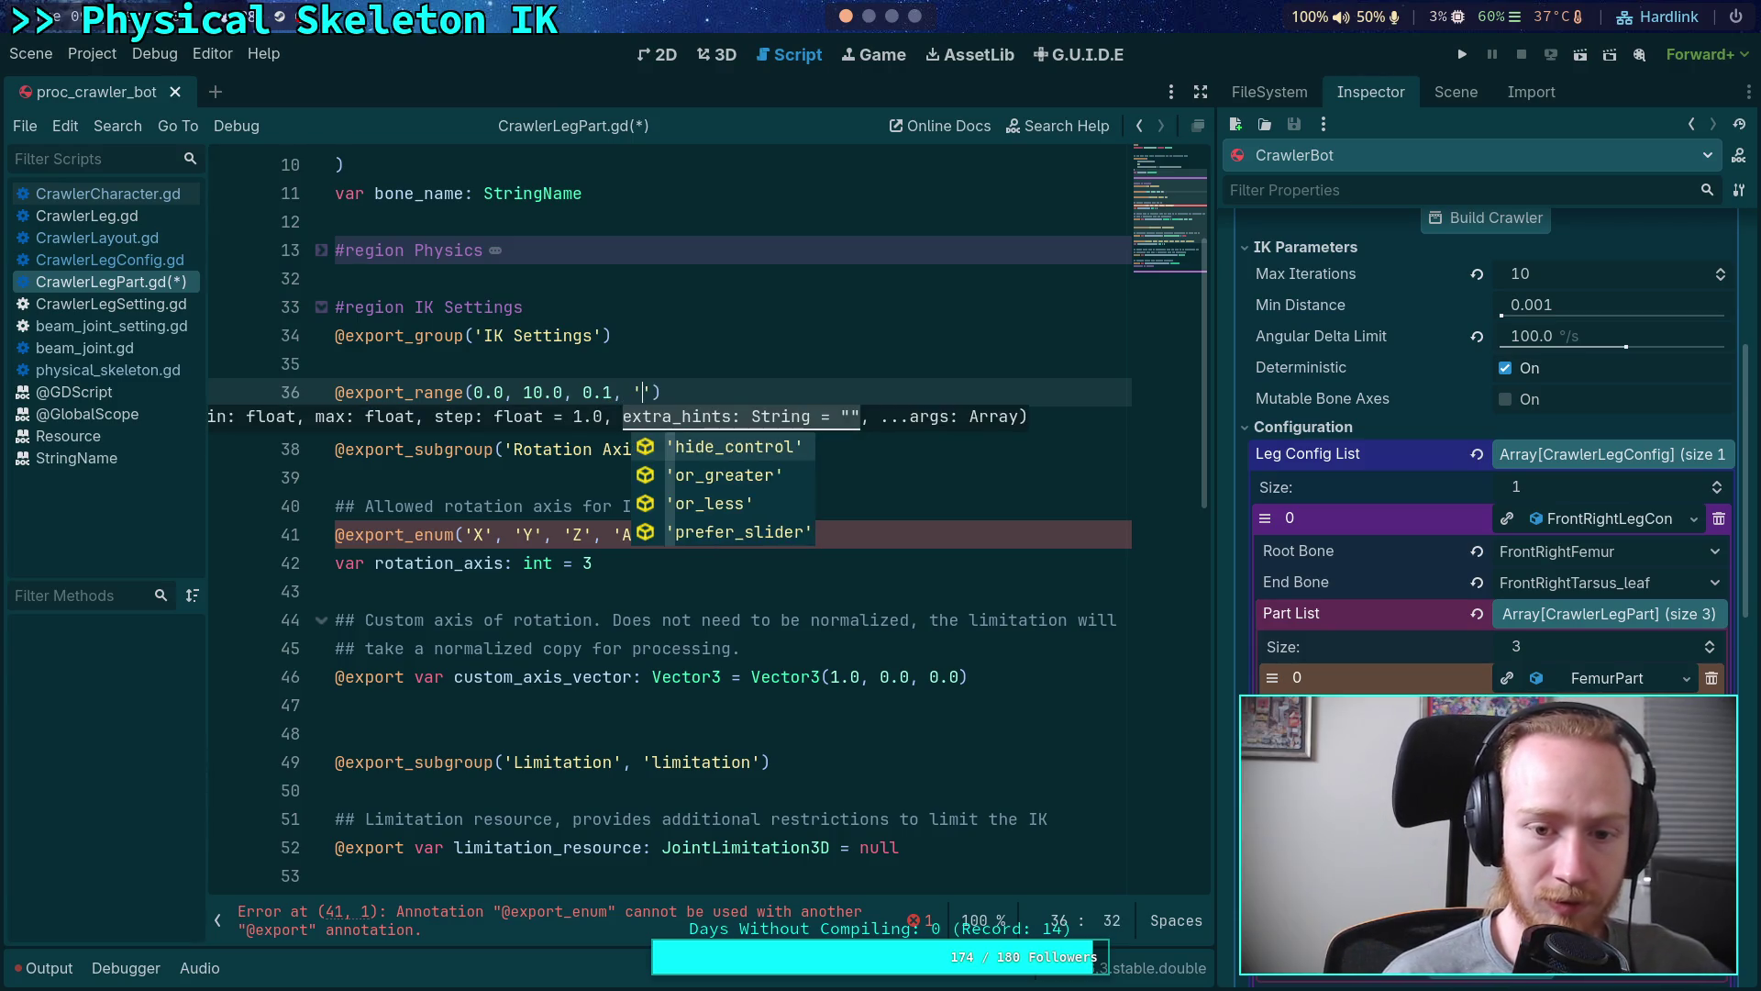
{"action": "scroll", "coordinate": [803, 661], "scroll_direction": "down", "scroll_amount": 1}
{"action": "scroll", "coordinate": [803, 660], "scroll_direction": "down", "scroll_amount": 13}
{"action": "scroll", "coordinate": [483, 519], "scroll_direction": "up", "scroll_amount": 3}
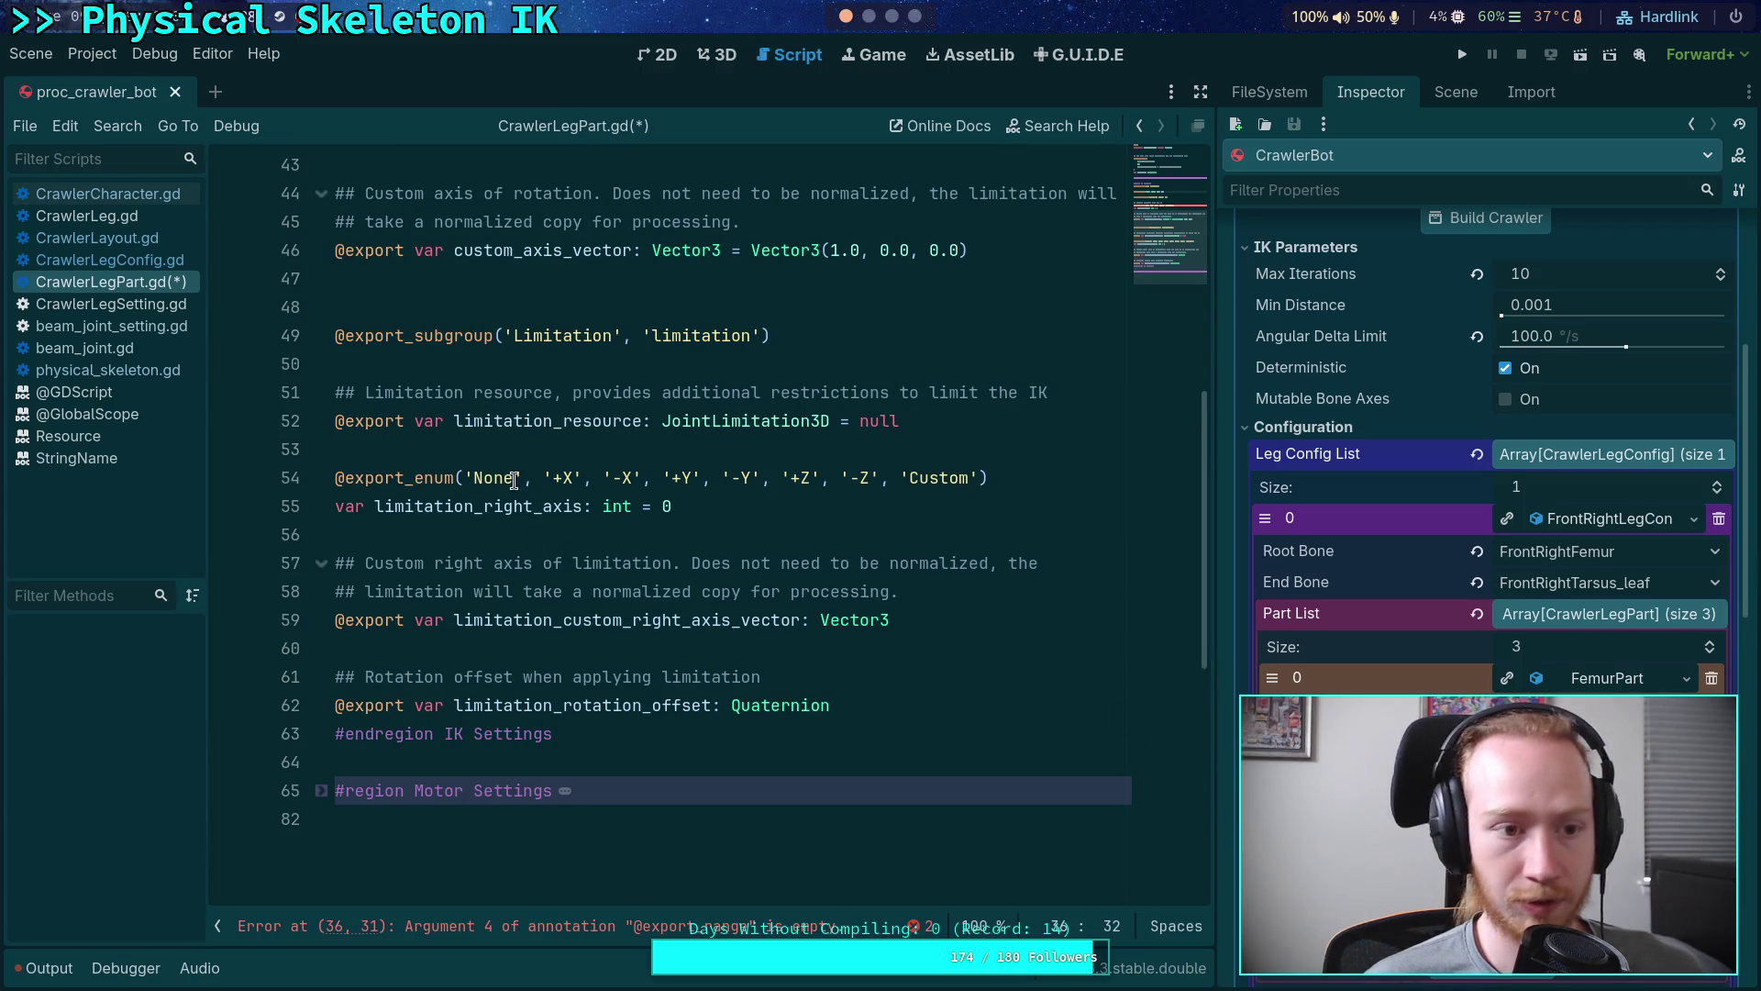
{"action": "left_click", "coordinate": [97, 237]}
Copy the 'radians_as_degrees', 'suffix:°/s' hints from CrawlerLayout line 26 into CrawlerLegPart's range
{"action": "scroll", "coordinate": [570, 459], "scroll_direction": "down", "scroll_amount": 4}
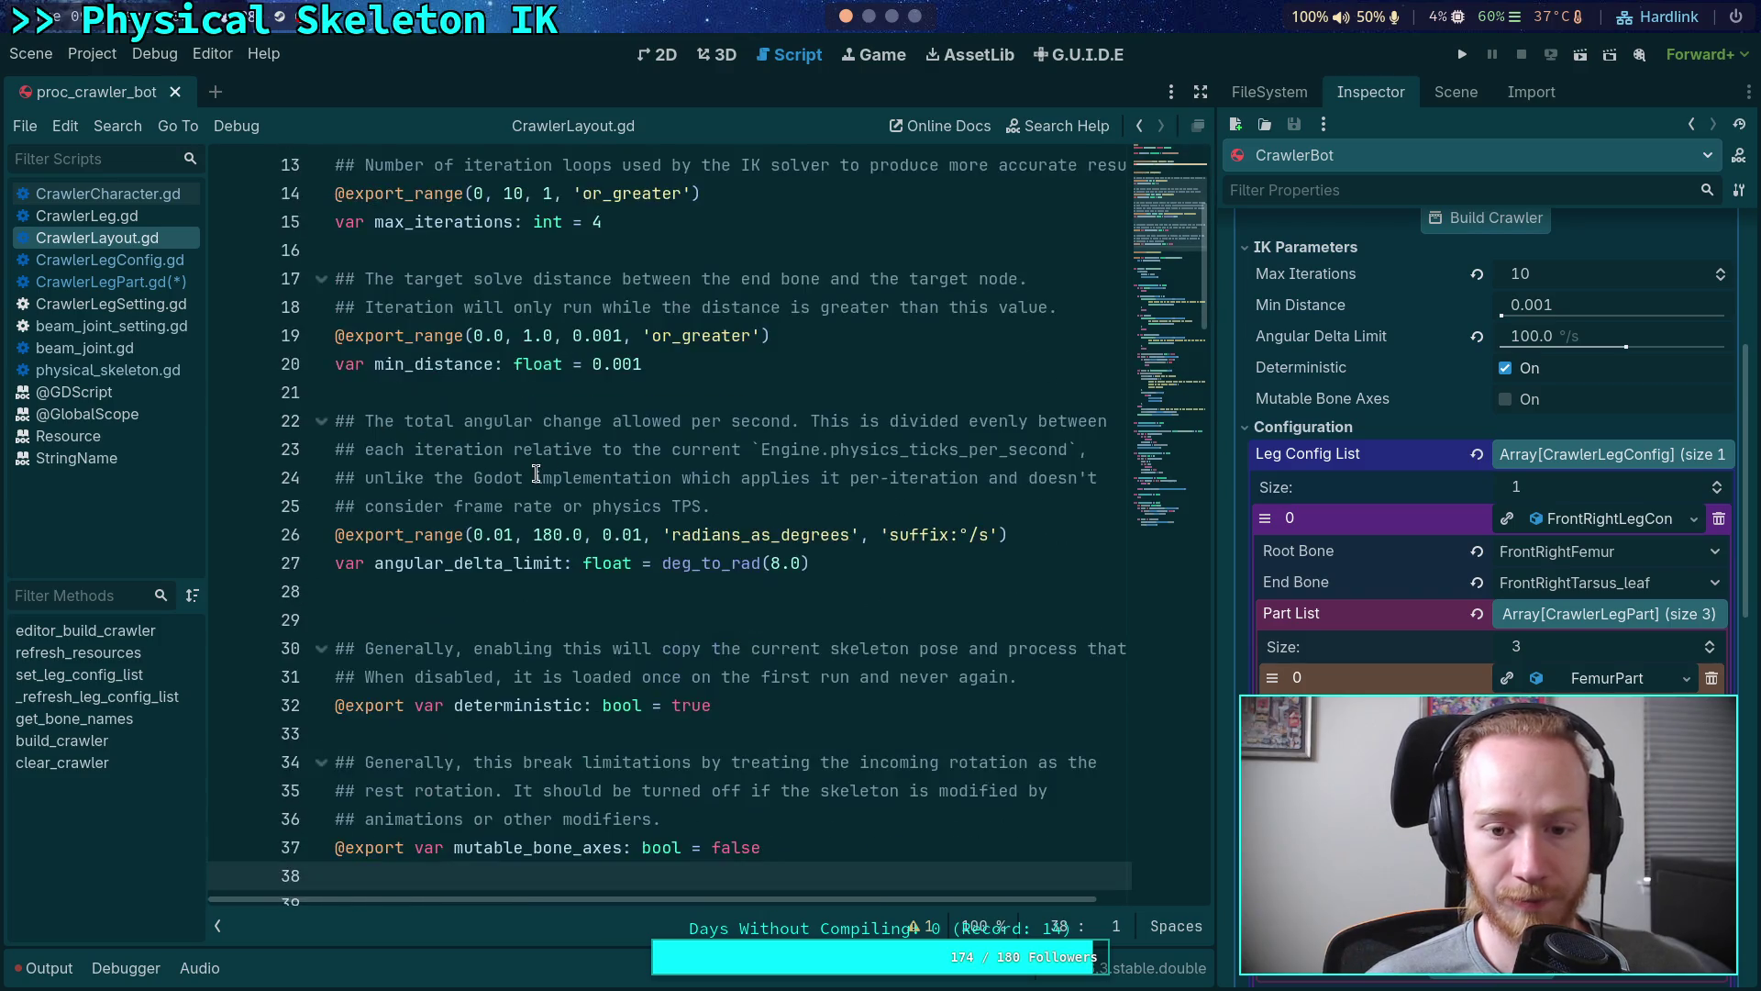
{"action": "left_click_drag", "start_coordinate": [958, 524], "coordinate": [989, 532]}
{"action": "right_click", "coordinate": [1027, 537]}
{"action": "left_click", "coordinate": [1055, 613]}
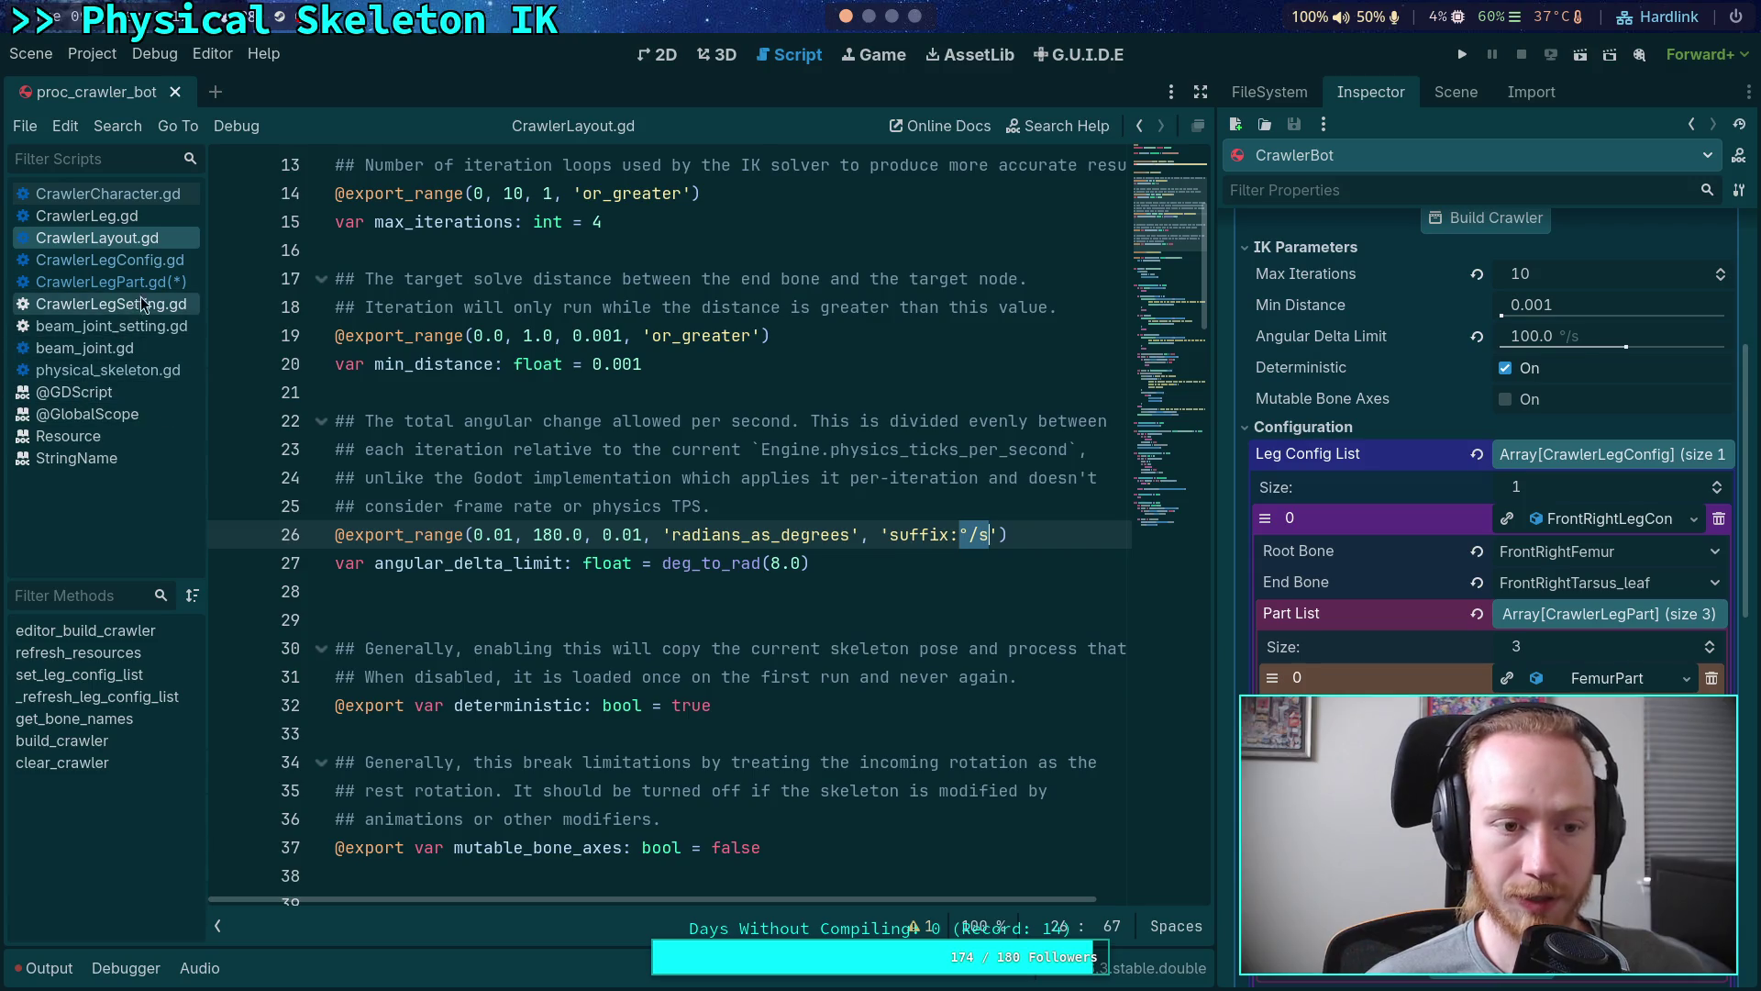
{"action": "left_click_drag", "start_coordinate": [645, 534], "coordinate": [1014, 536]}
{"action": "right_click", "coordinate": [899, 540]}
{"action": "left_click", "coordinate": [940, 625]}
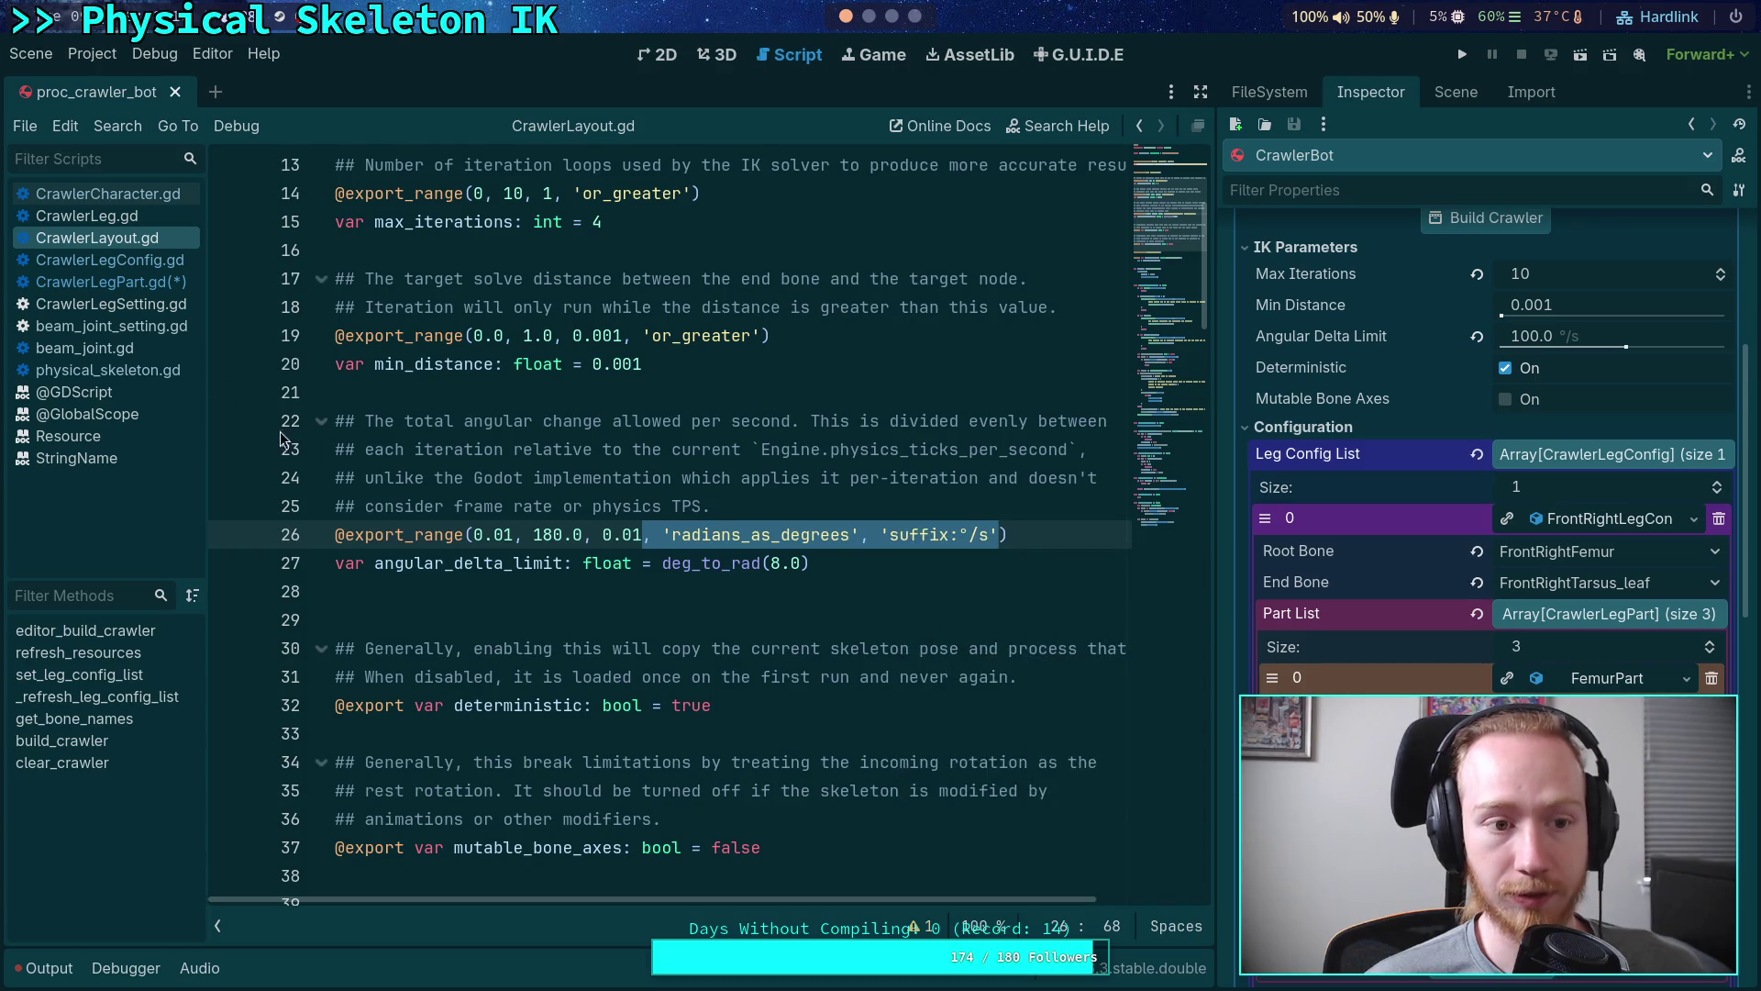
{"action": "left_click", "coordinate": [101, 282]}
{"action": "scroll", "coordinate": [722, 459], "scroll_direction": "up", "scroll_amount": 4}
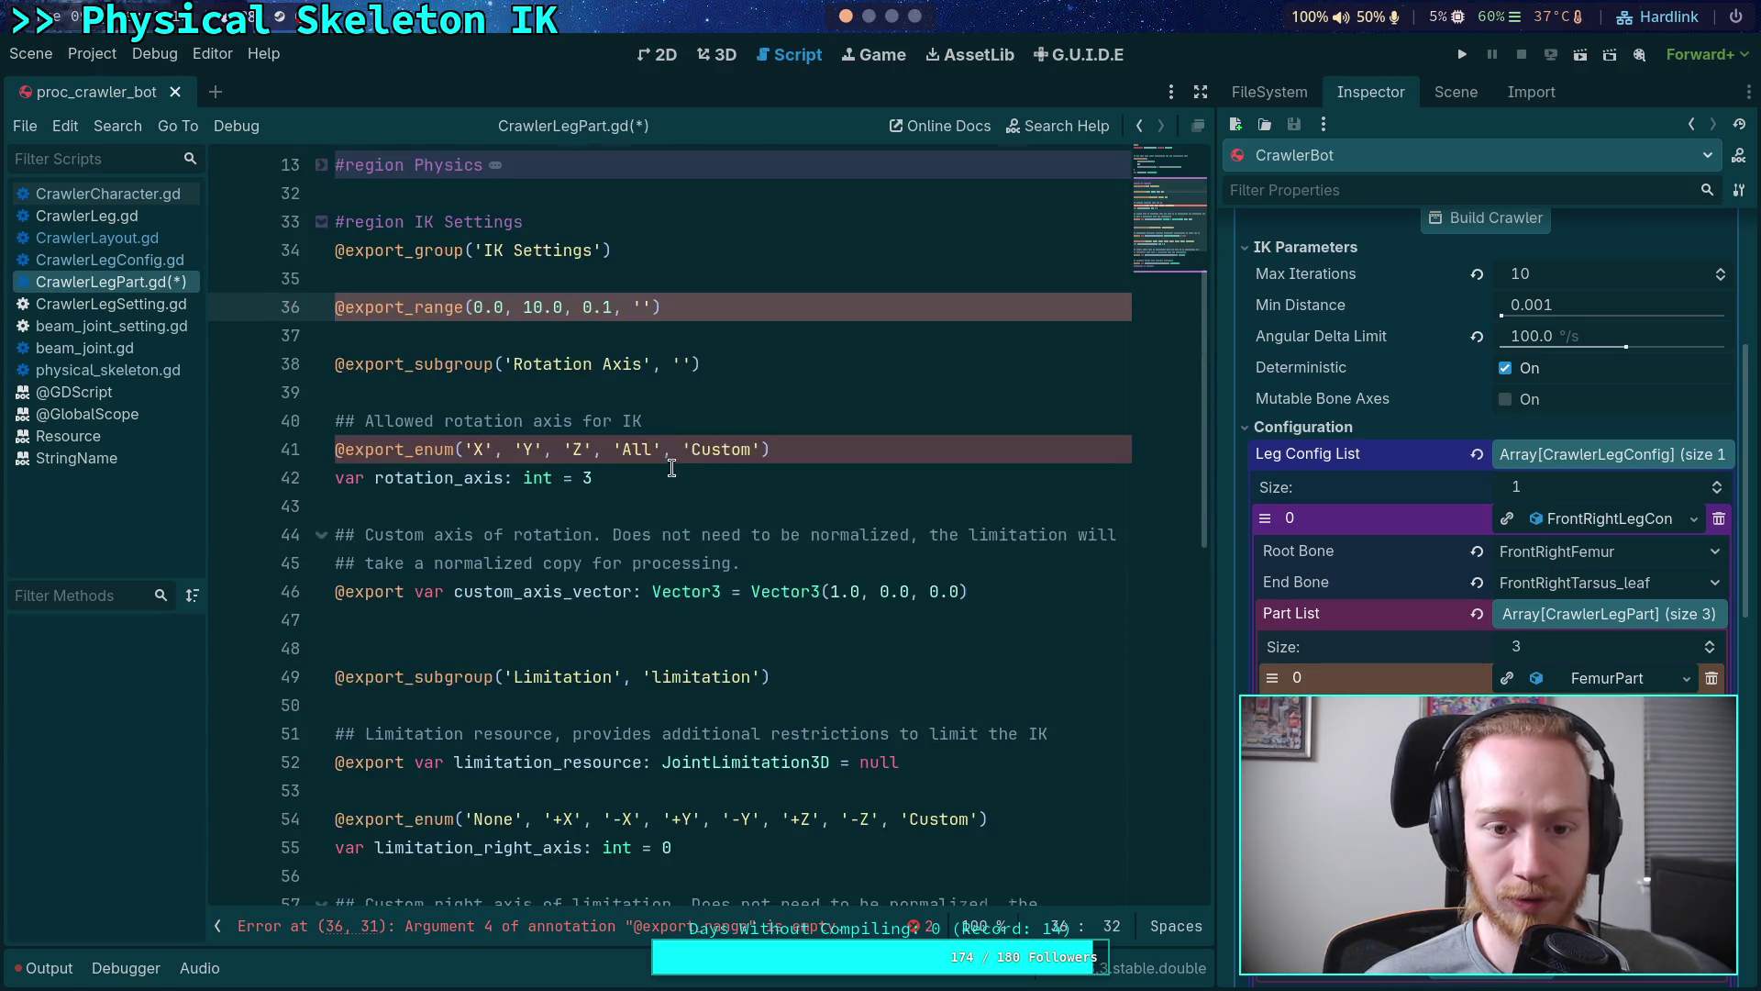
{"action": "key", "text": "BackSpace"}
{"action": "key", "text": "BackSpace"}
{"action": "key", "text": "BackSpace"}
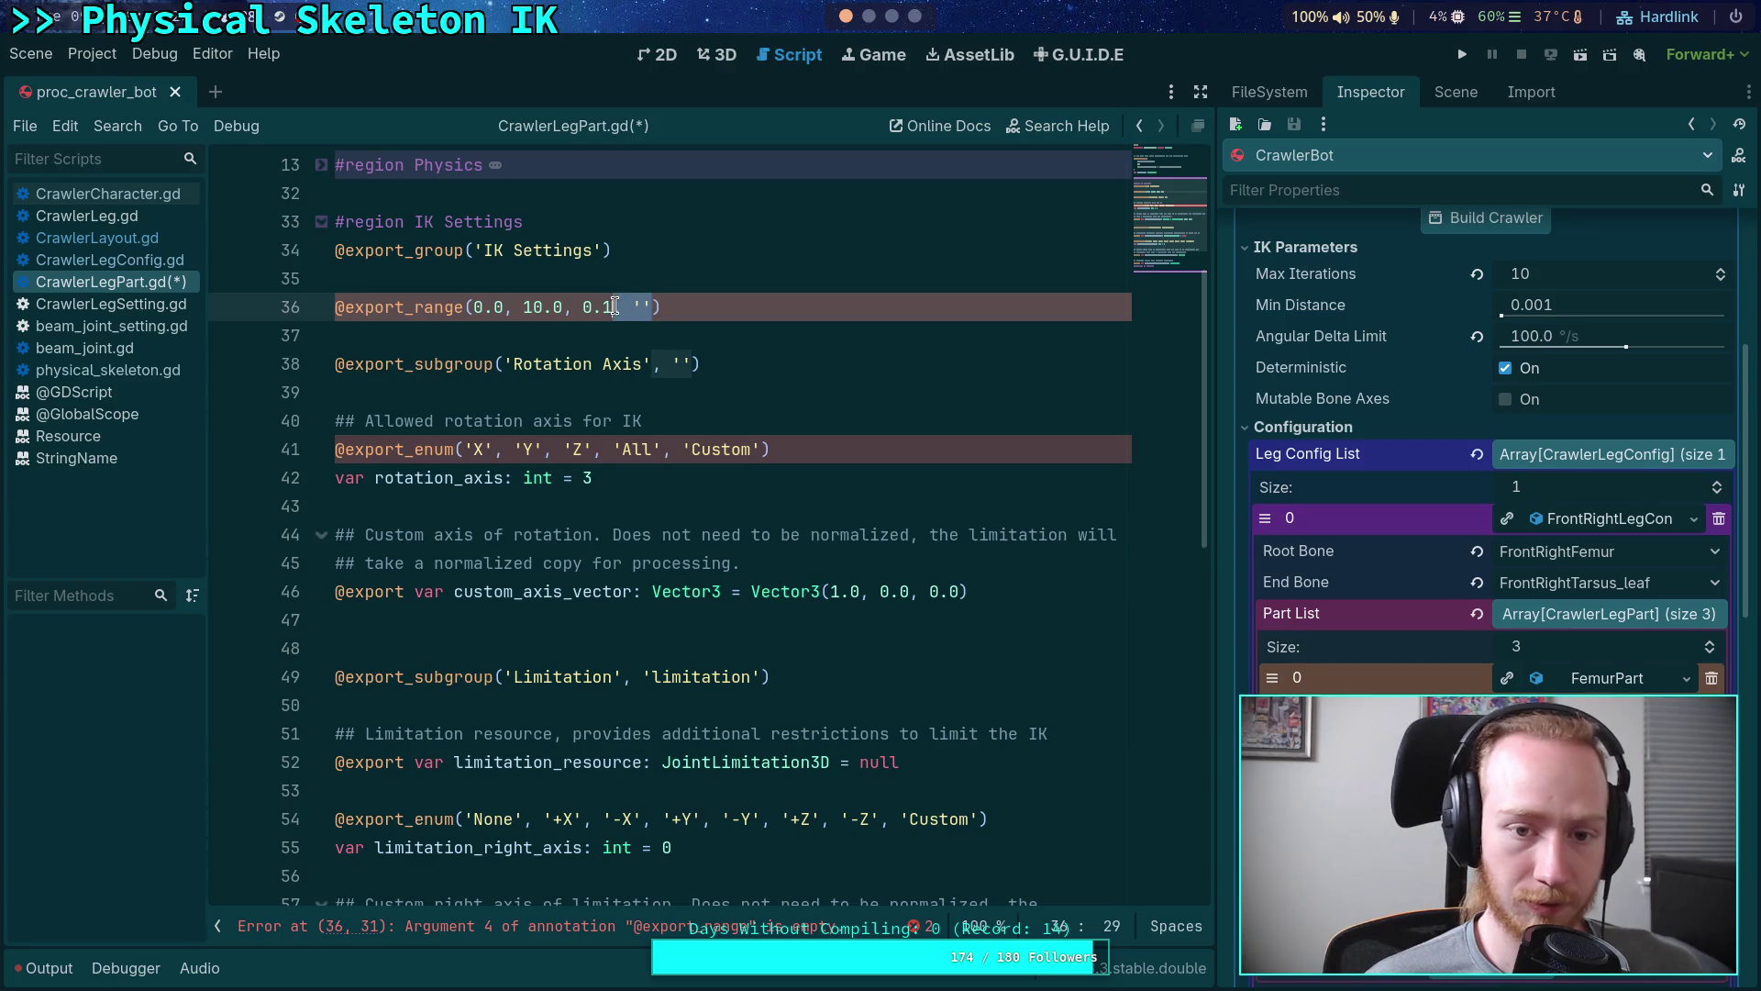
{"action": "key", "text": "ctrl+v"}
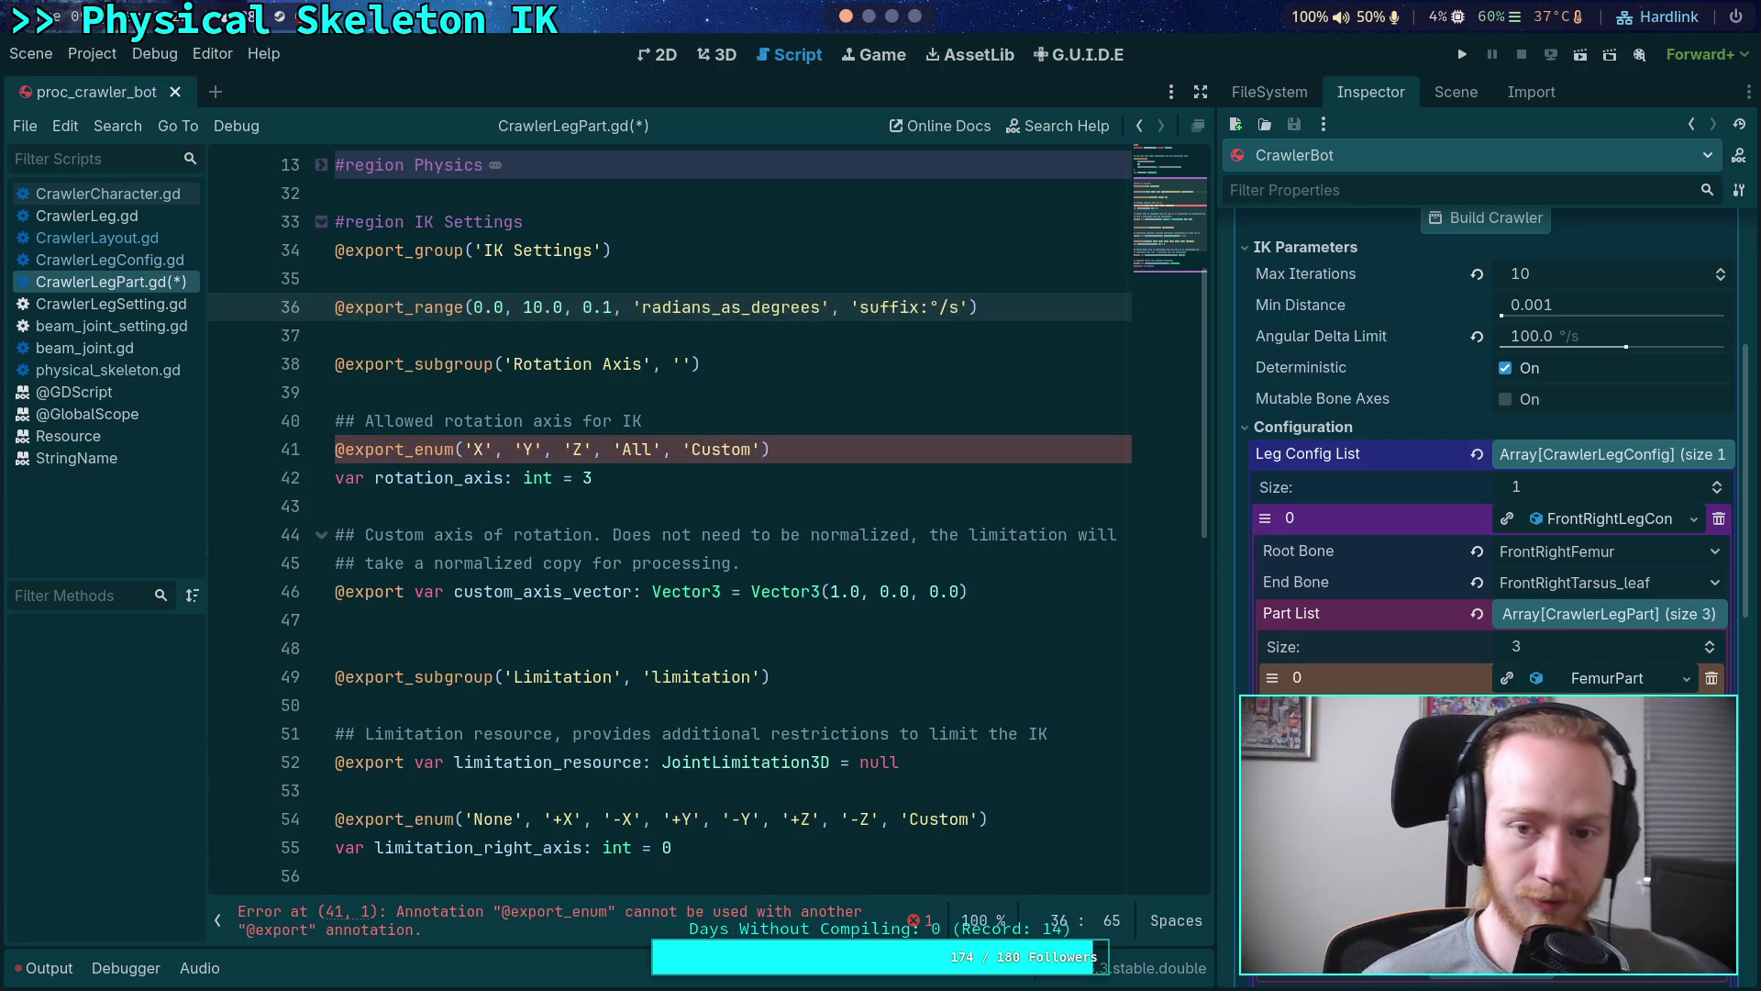
Declare var rest_correction_rate: float below the range annotation
{"action": "key", "text": "Return"}
{"action": "type", "text": "var "}
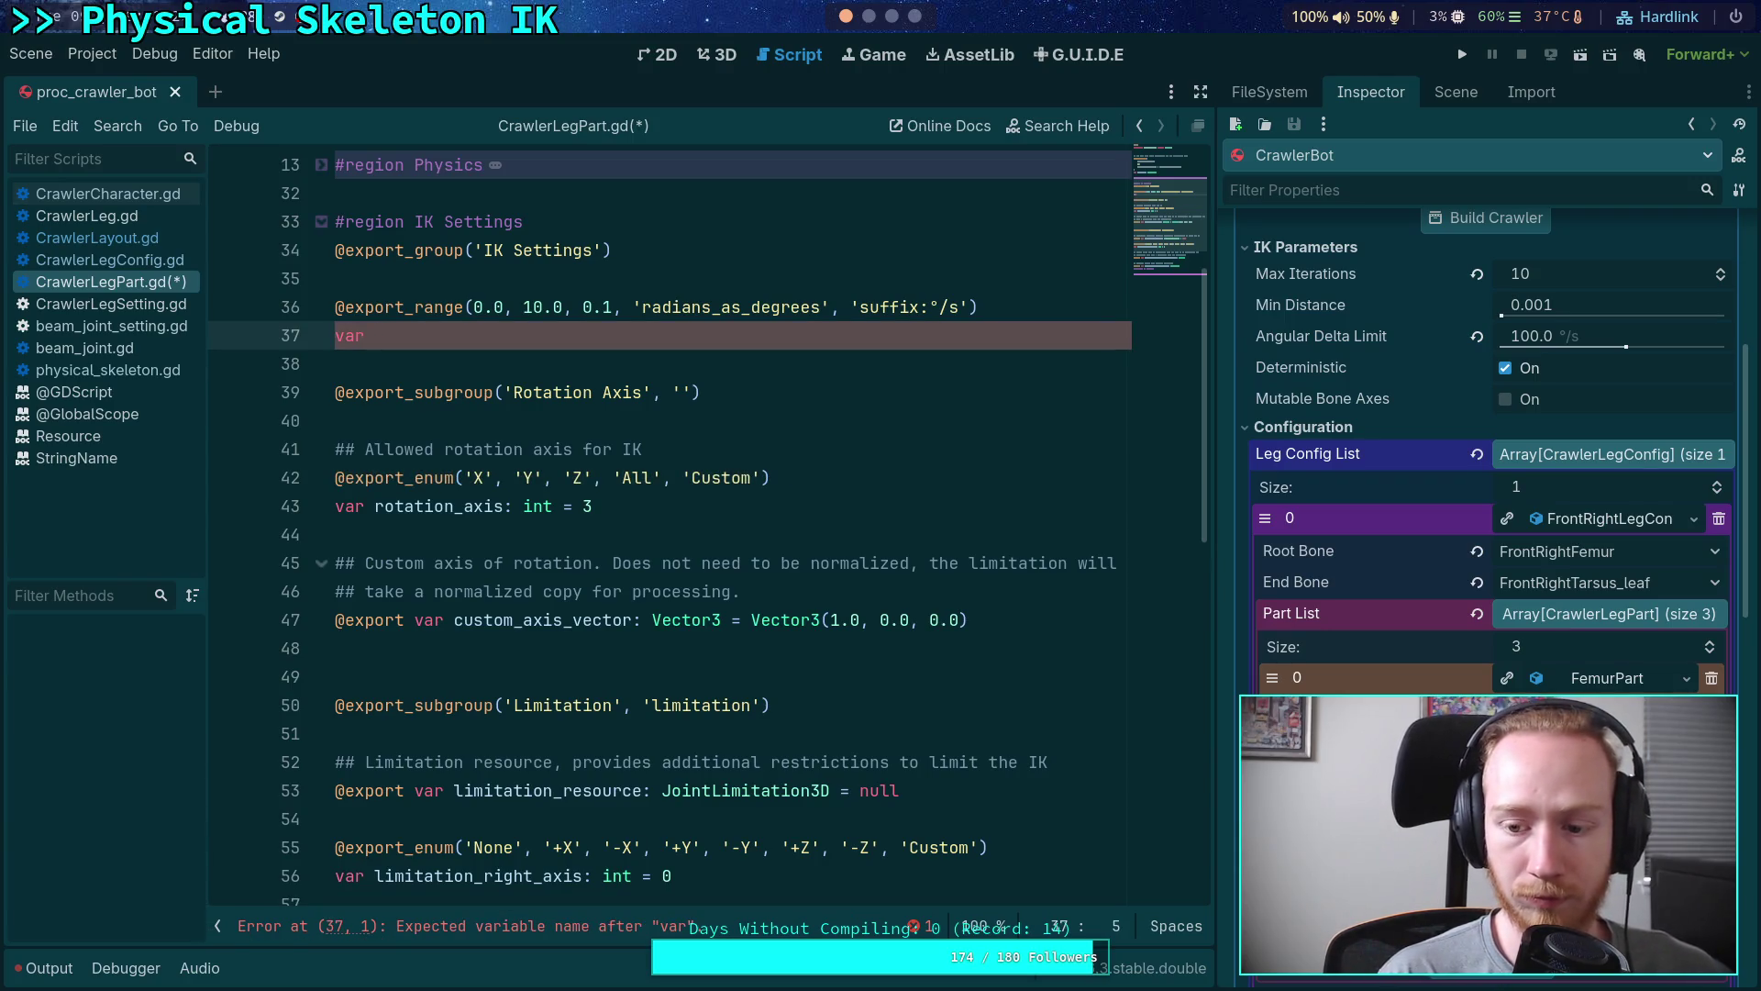
{"action": "type", "text": "rest_corre"}
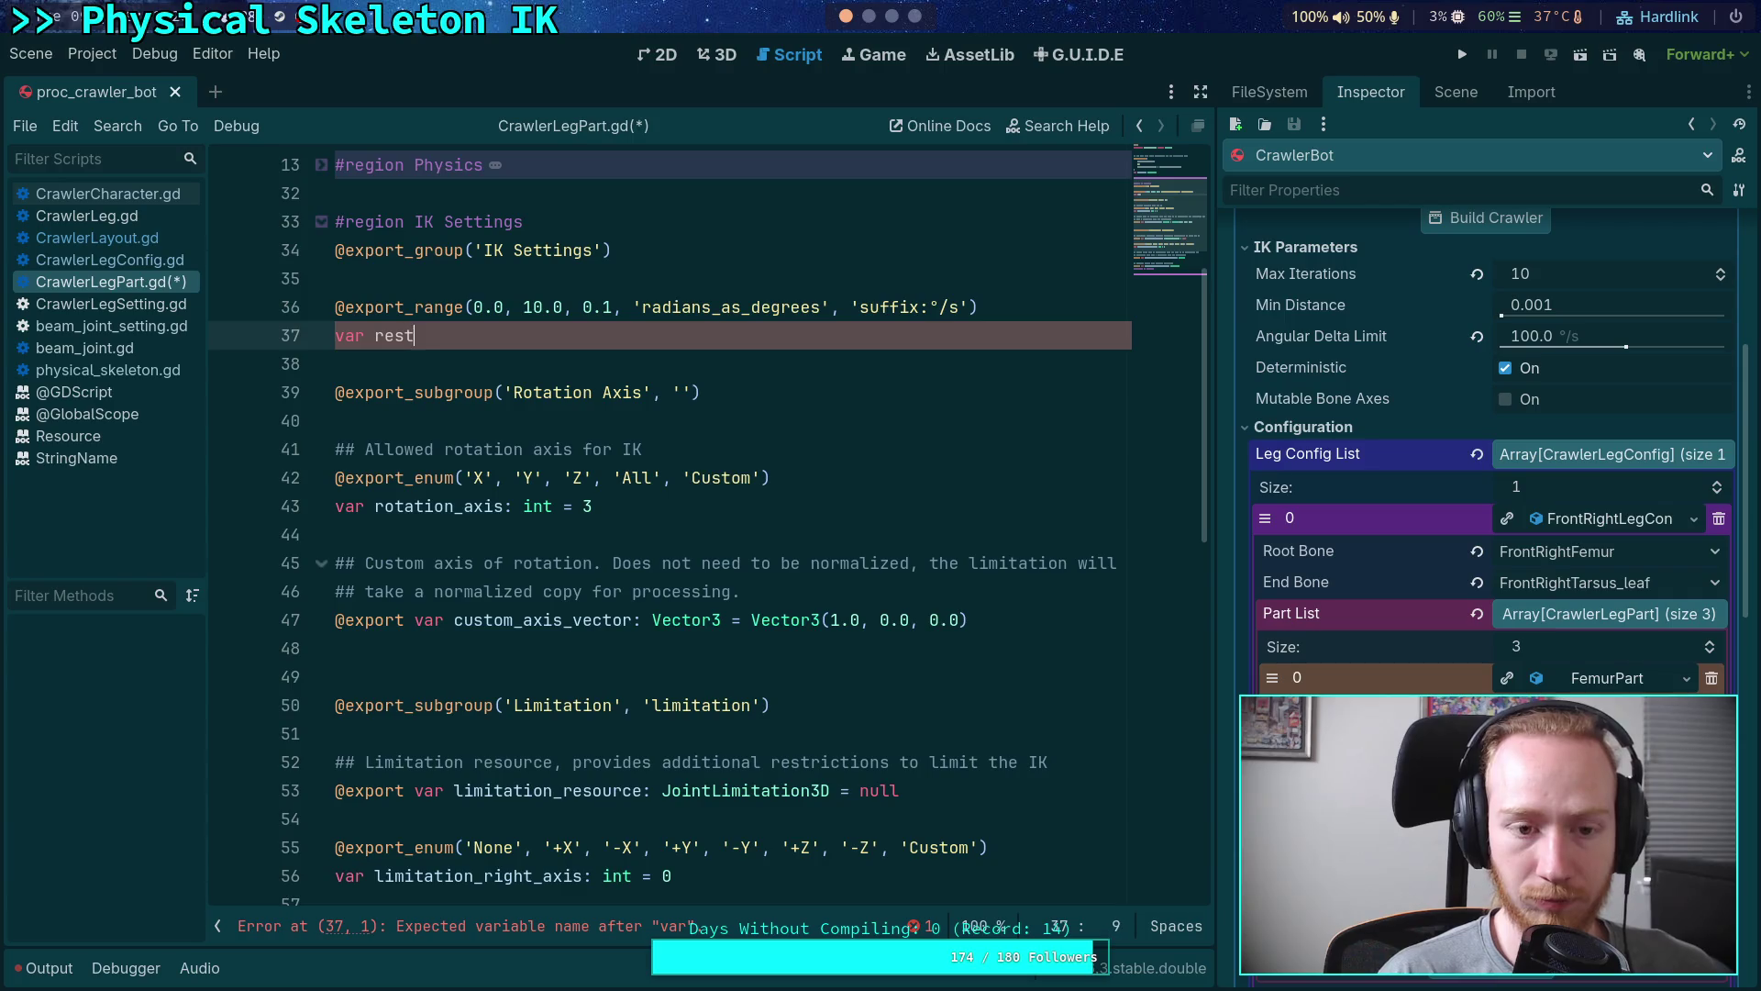
{"action": "type", "text": "ction"}
{"action": "key", "text": "BackSpace"}
{"action": "key", "text": "BackSpace"}
{"action": "key", "text": "BackSpace"}
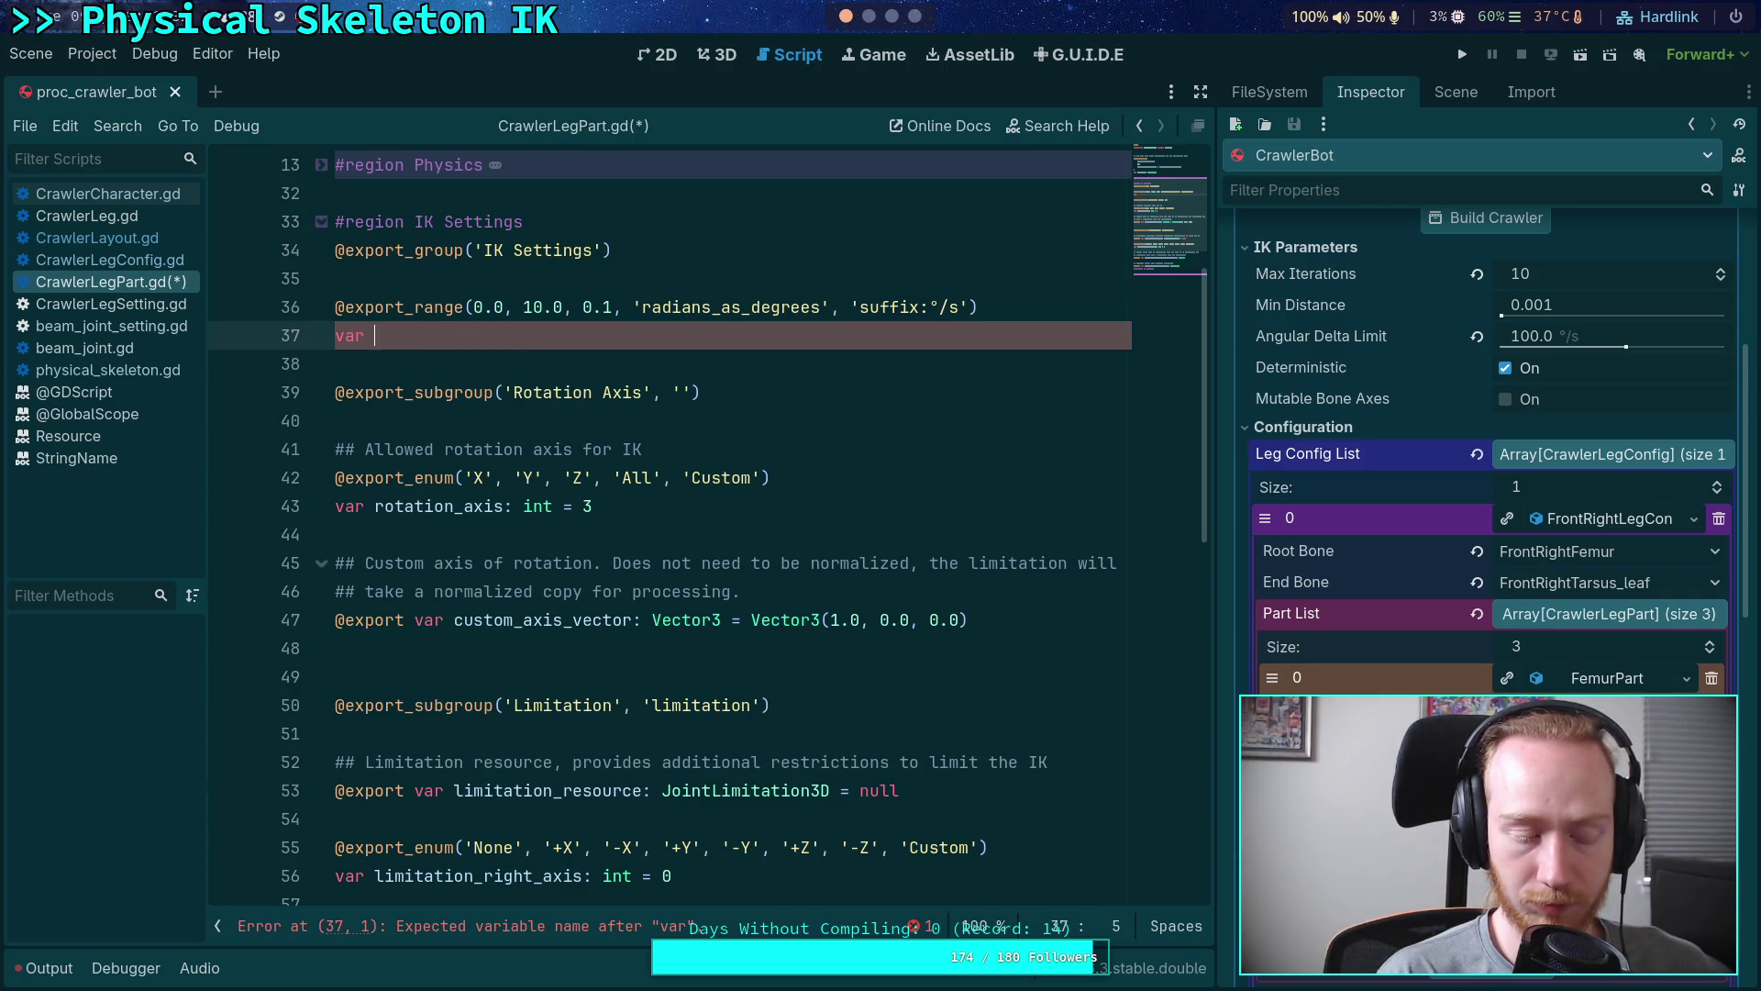
{"action": "type", "text": "rotation_"}
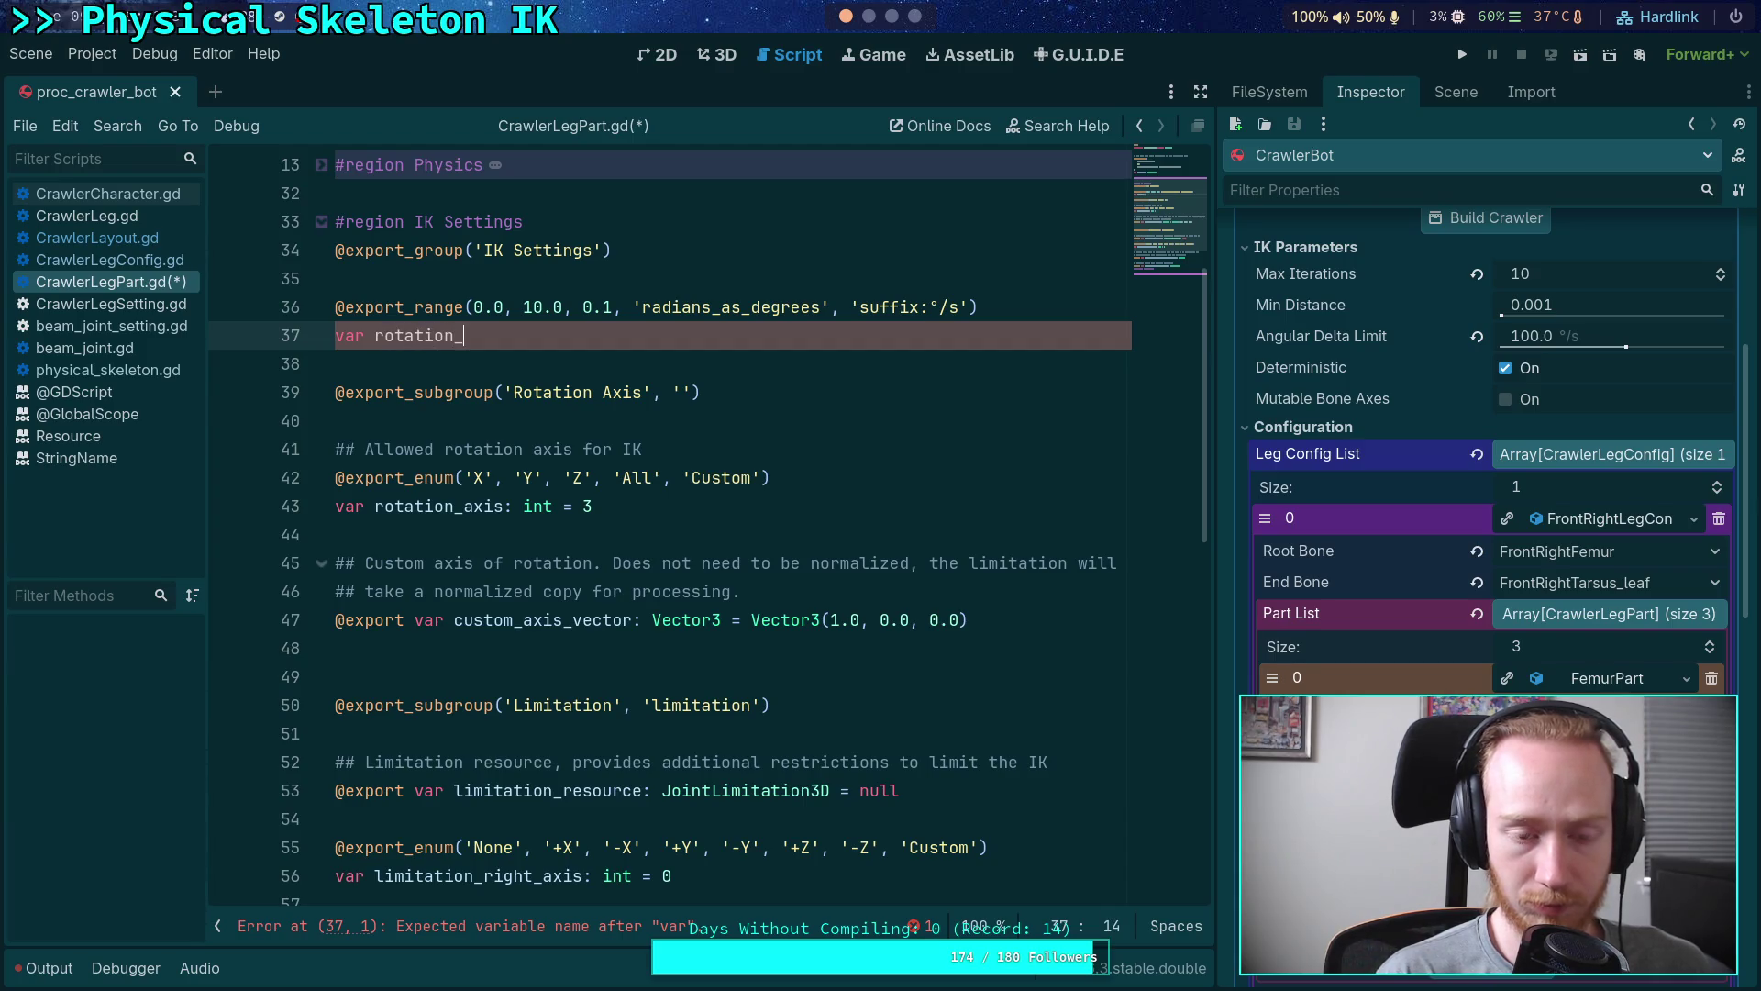
{"action": "key", "text": "BackSpace"}
{"action": "key", "text": "BackSpace"}
{"action": "key", "text": "BackSpace"}
{"action": "type", "text": "est_correction"}
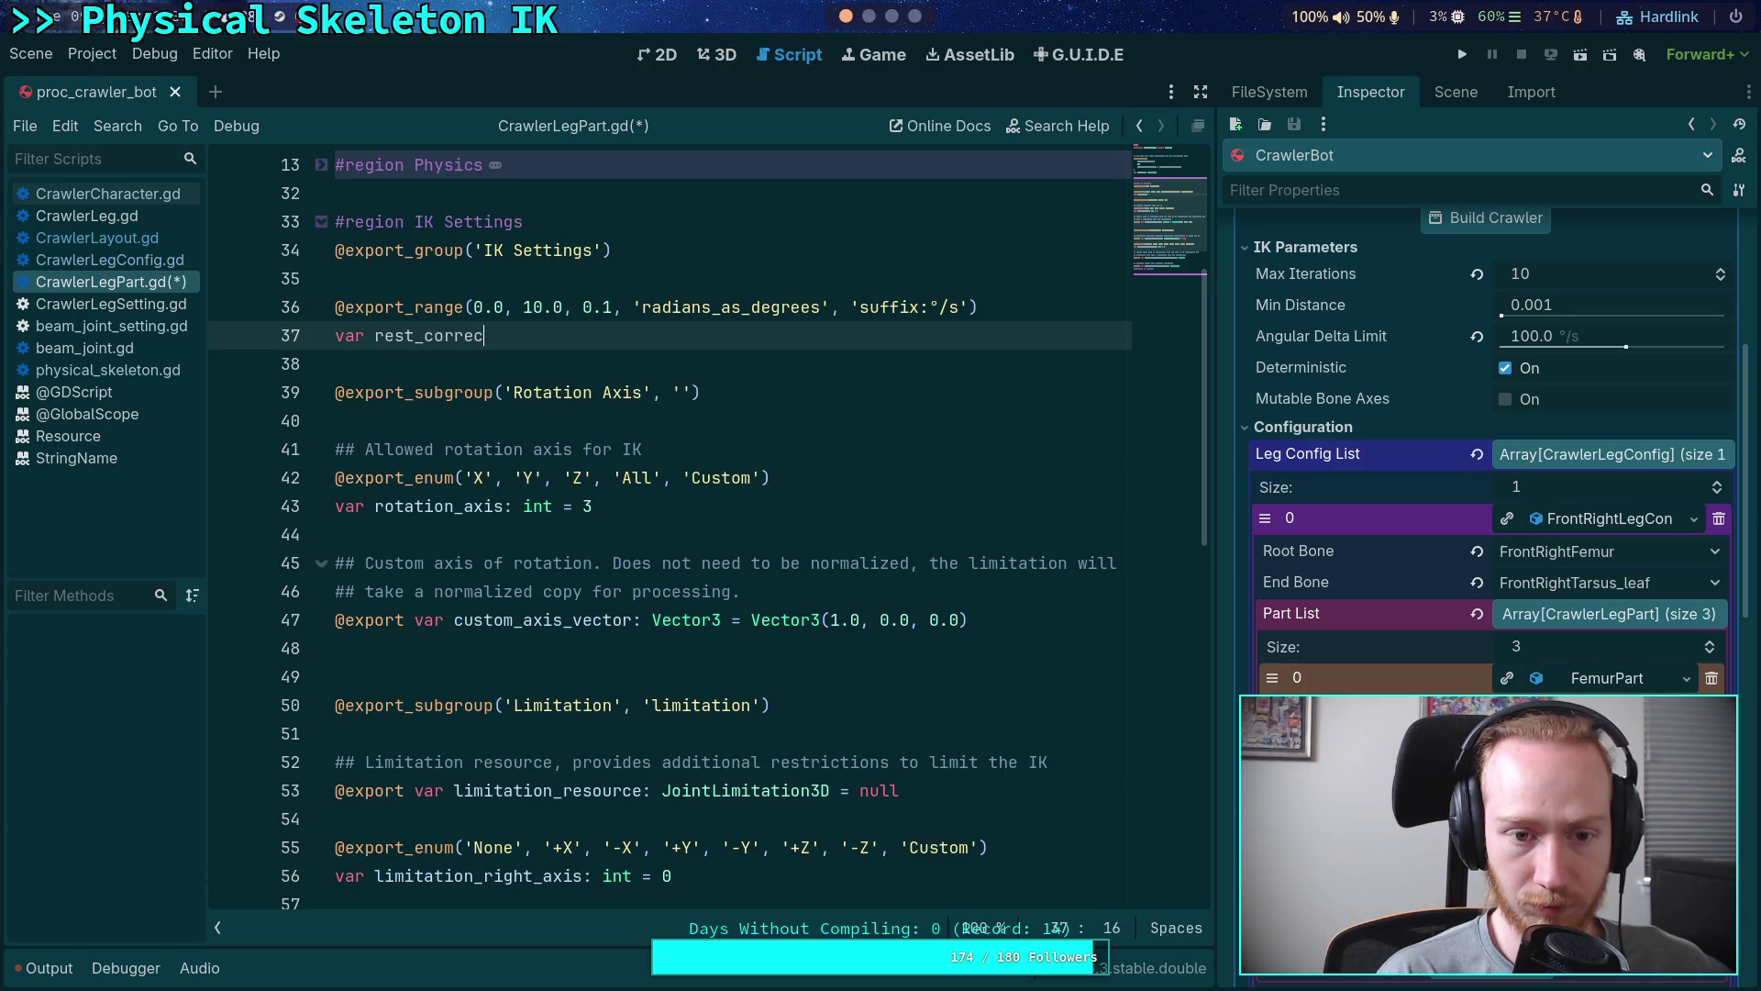
{"action": "type", "text": "_rate"}
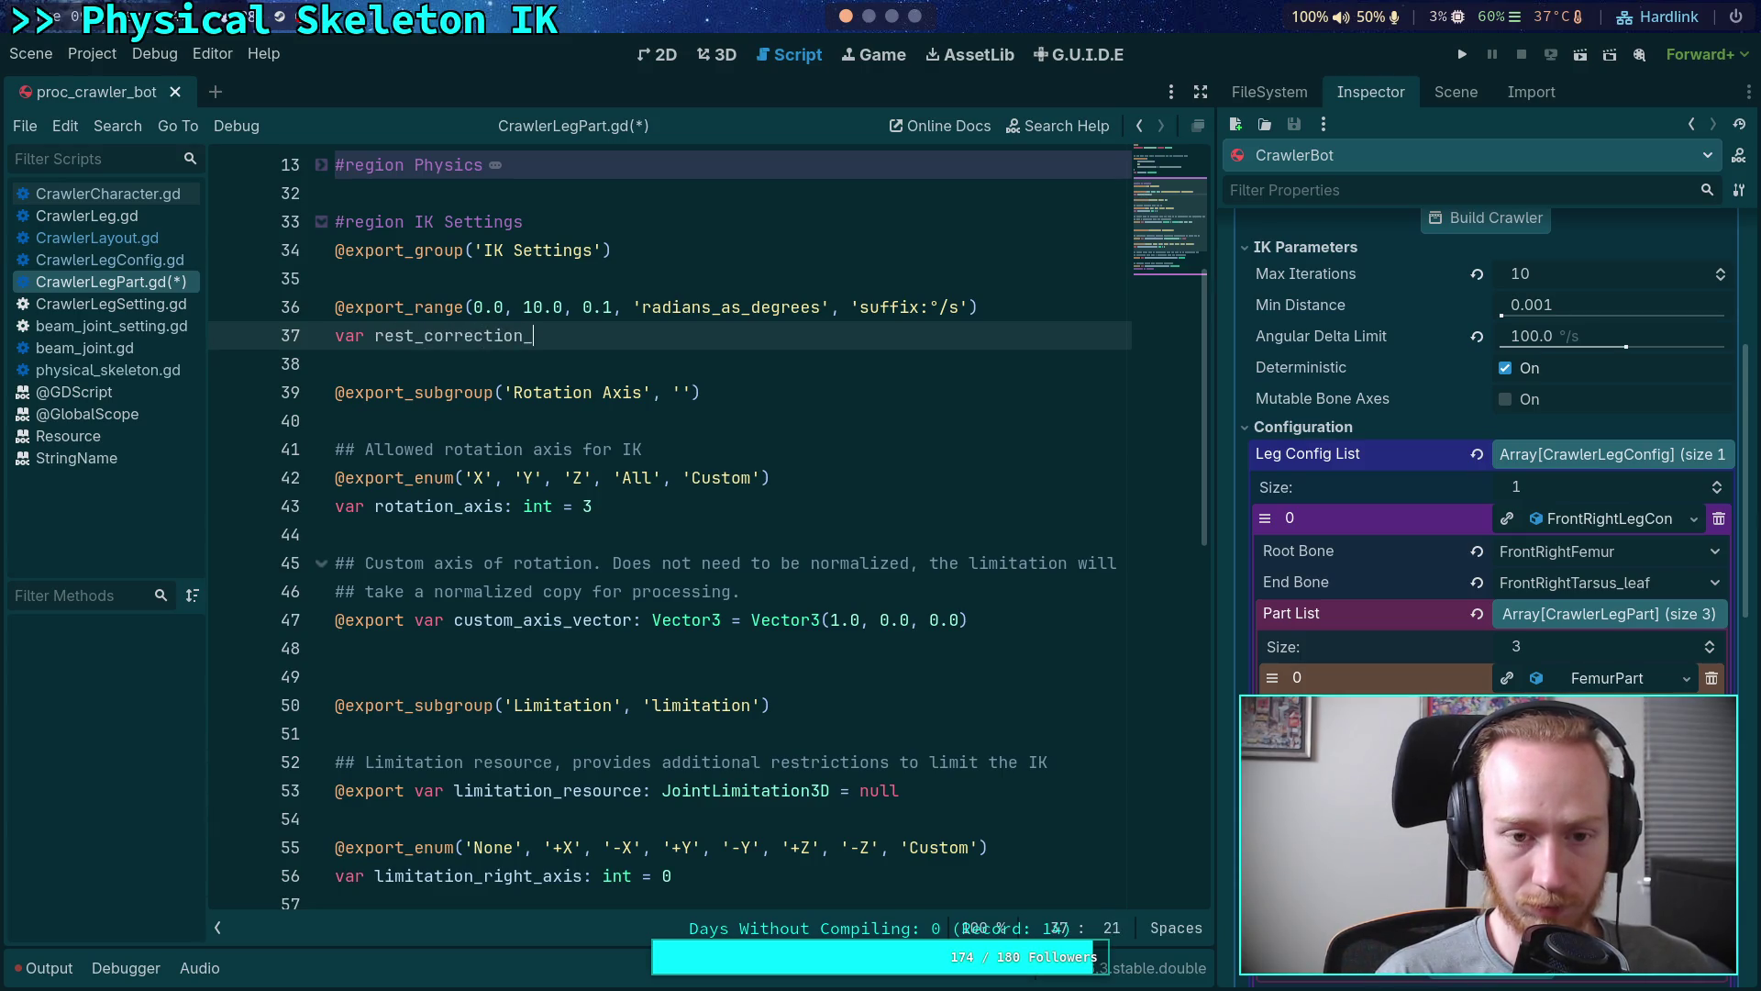
{"action": "type", "text": ": float ="}
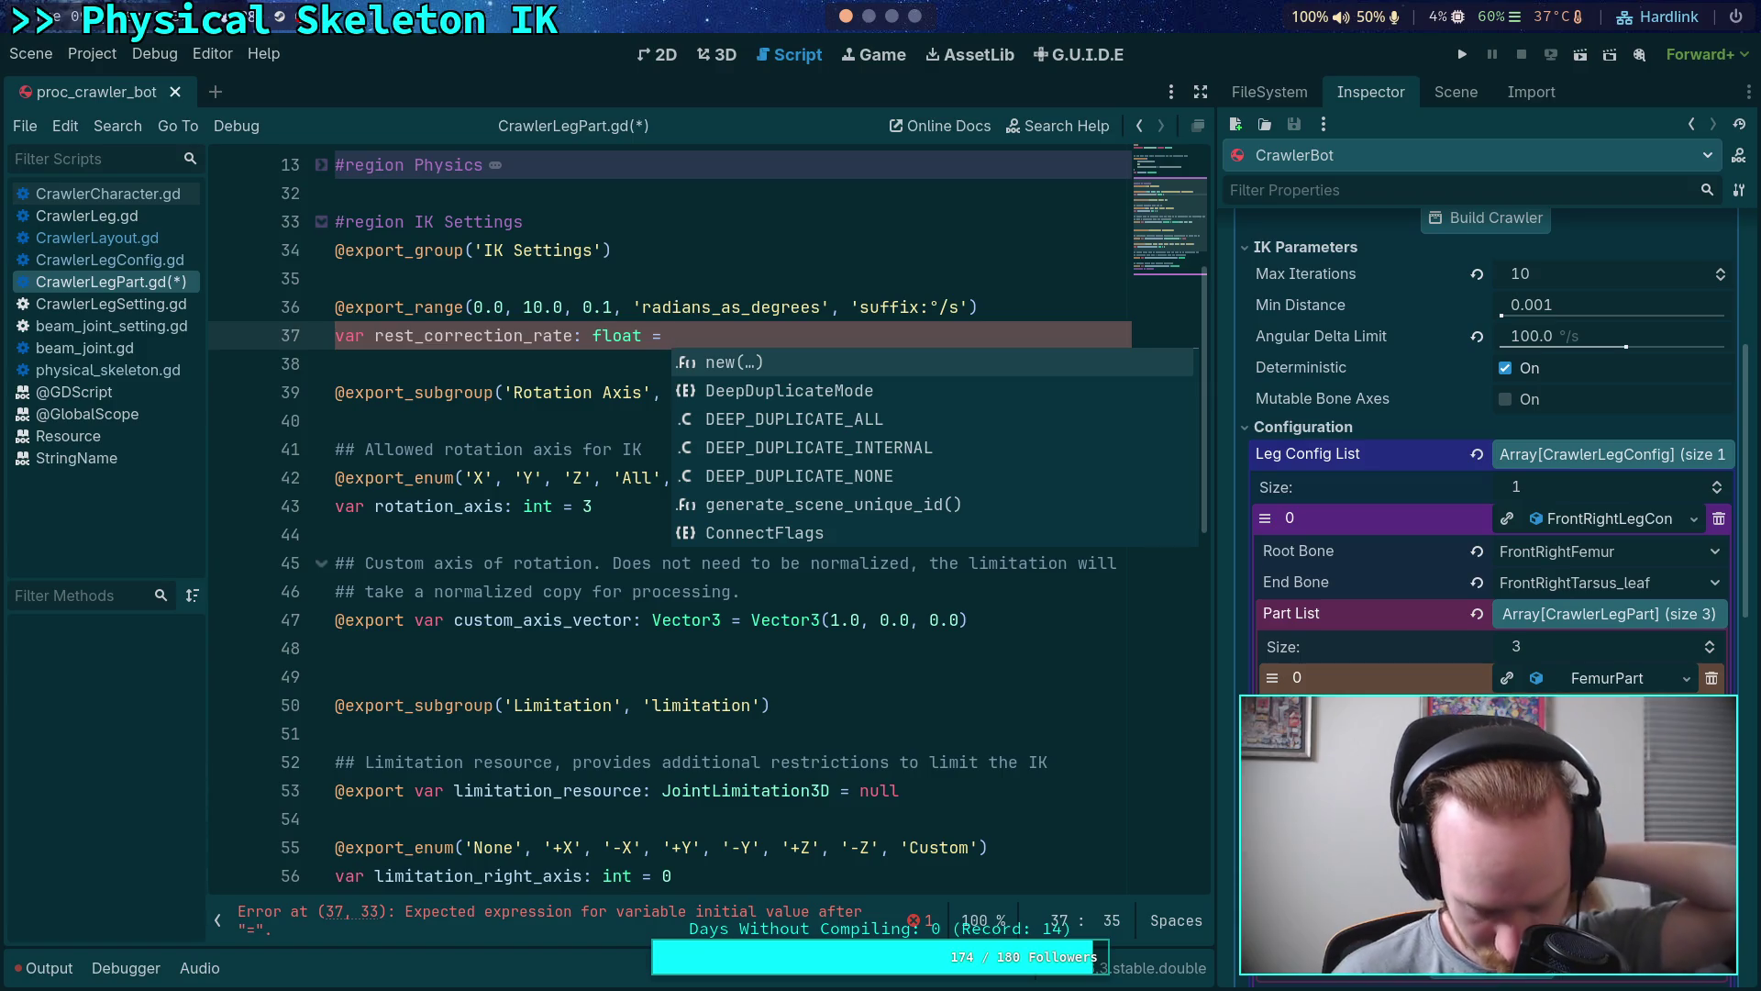
Raise the range's upper limit to 90, default rest_correction_rate to deg_to_rad(30.0), and save
{"action": "left_click", "coordinate": [524, 307]}
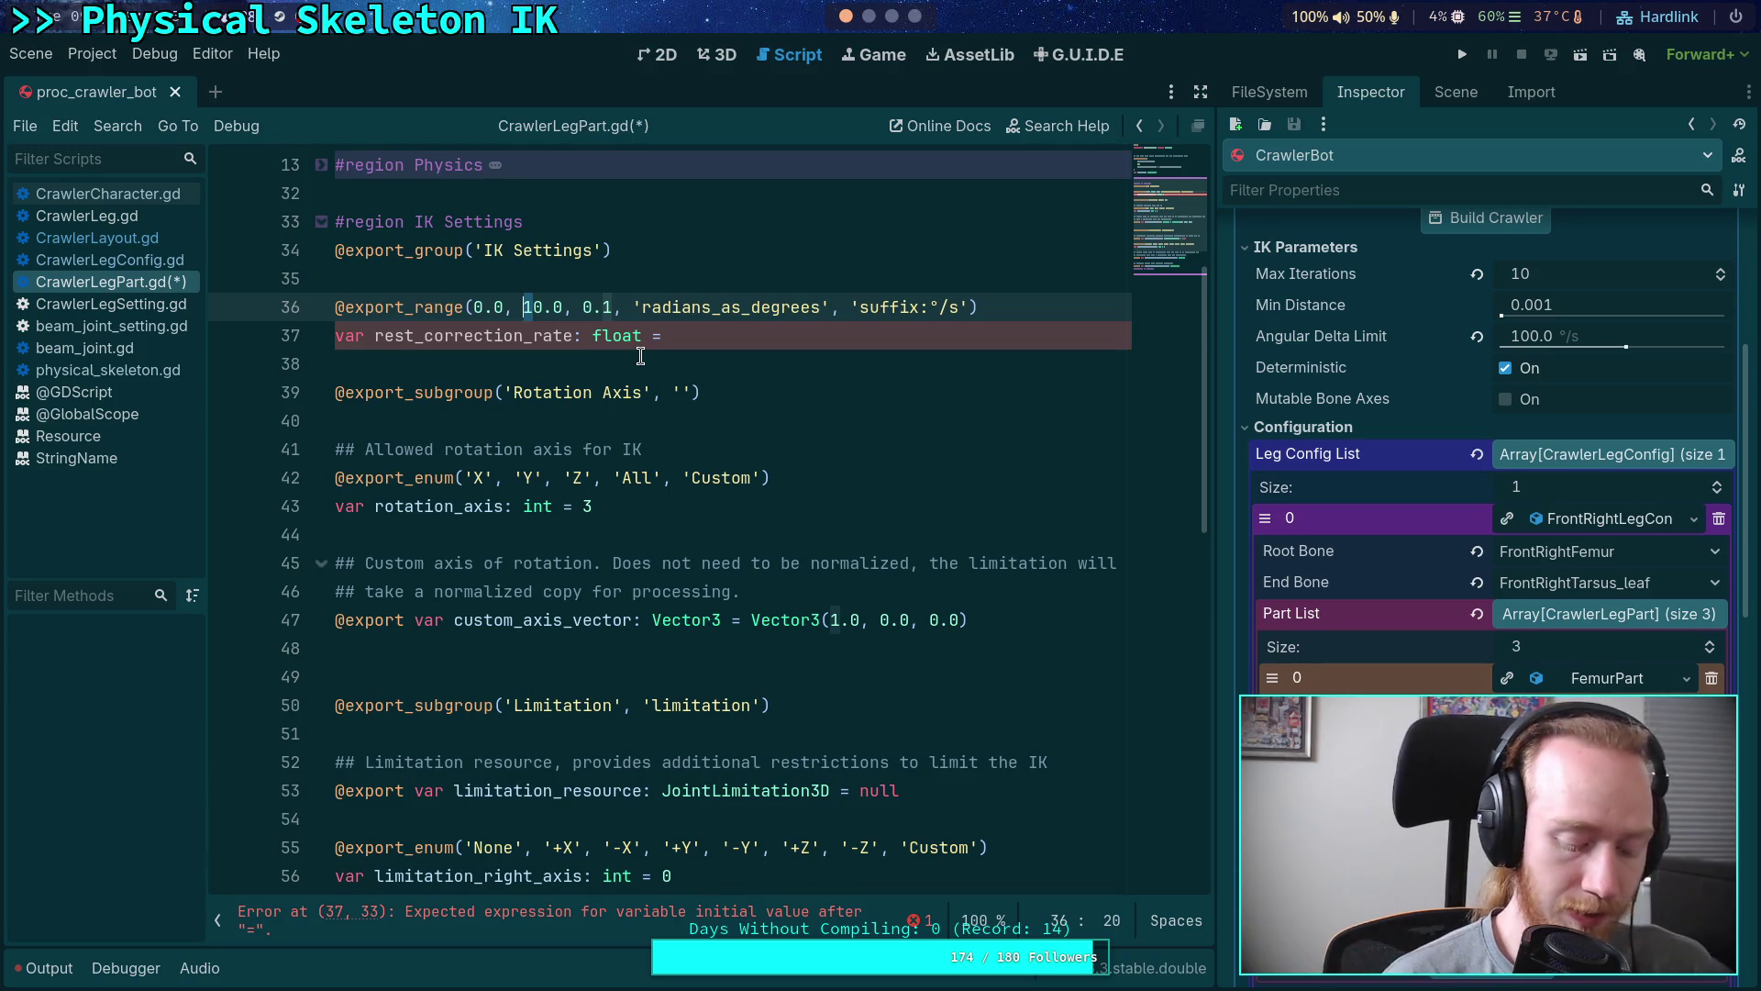
{"action": "key", "text": "Delete"}
{"action": "type", "text": "9"}
{"action": "left_click", "coordinate": [709, 340]}
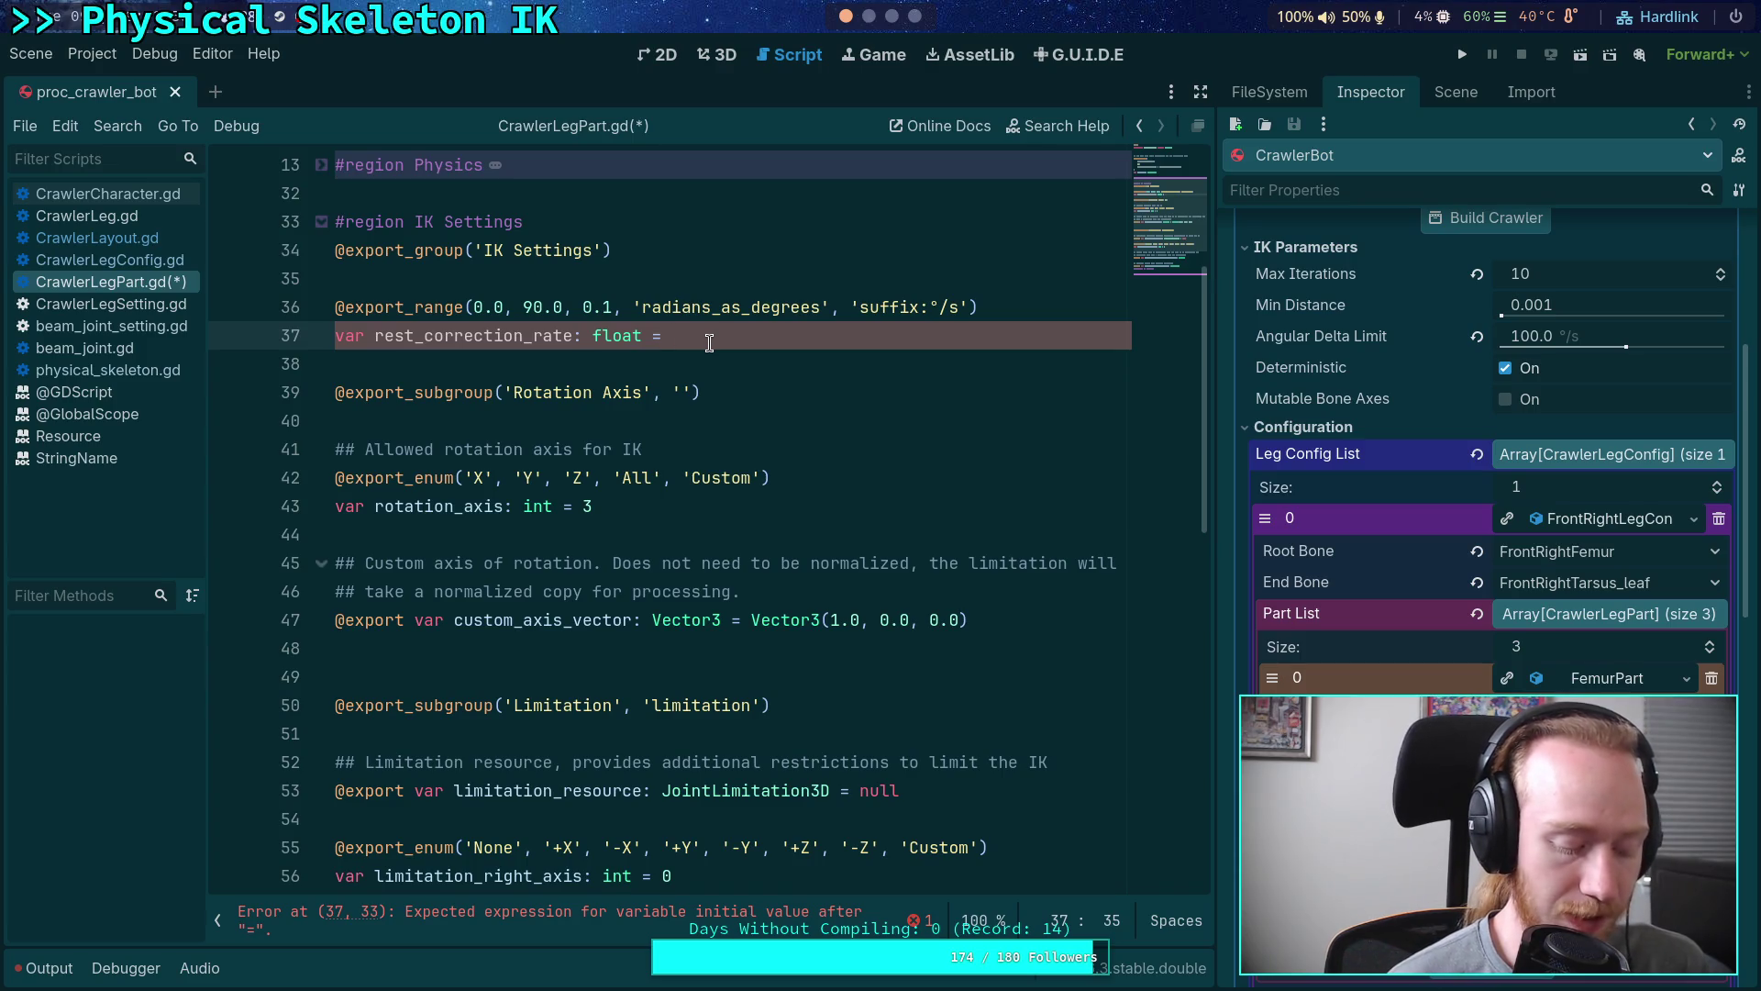
{"action": "type", "text": "30.0"}
{"action": "key", "text": "BackSpace"}
{"action": "key", "text": "BackSpace"}
{"action": "key", "text": "BackSpace"}
{"action": "key", "text": "BackSpace"}
{"action": "type", "text": "deg_t"}
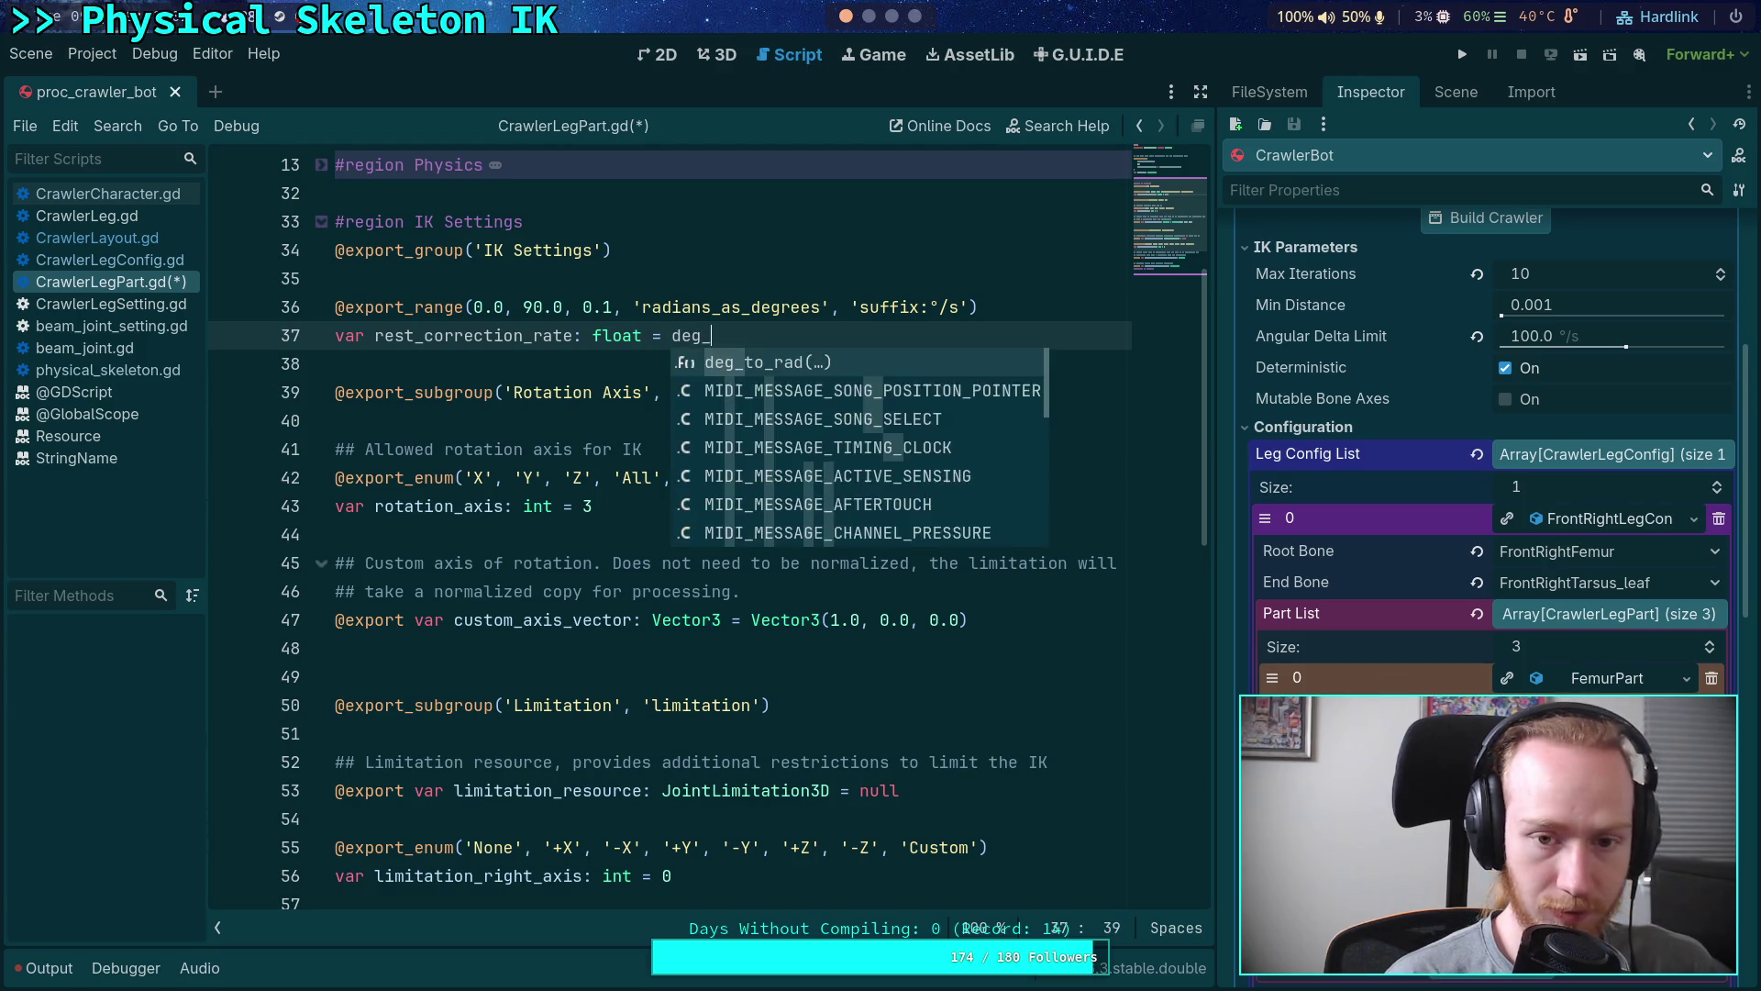
{"action": "key", "text": "Return"}
{"action": "type", "text": "30.0"}
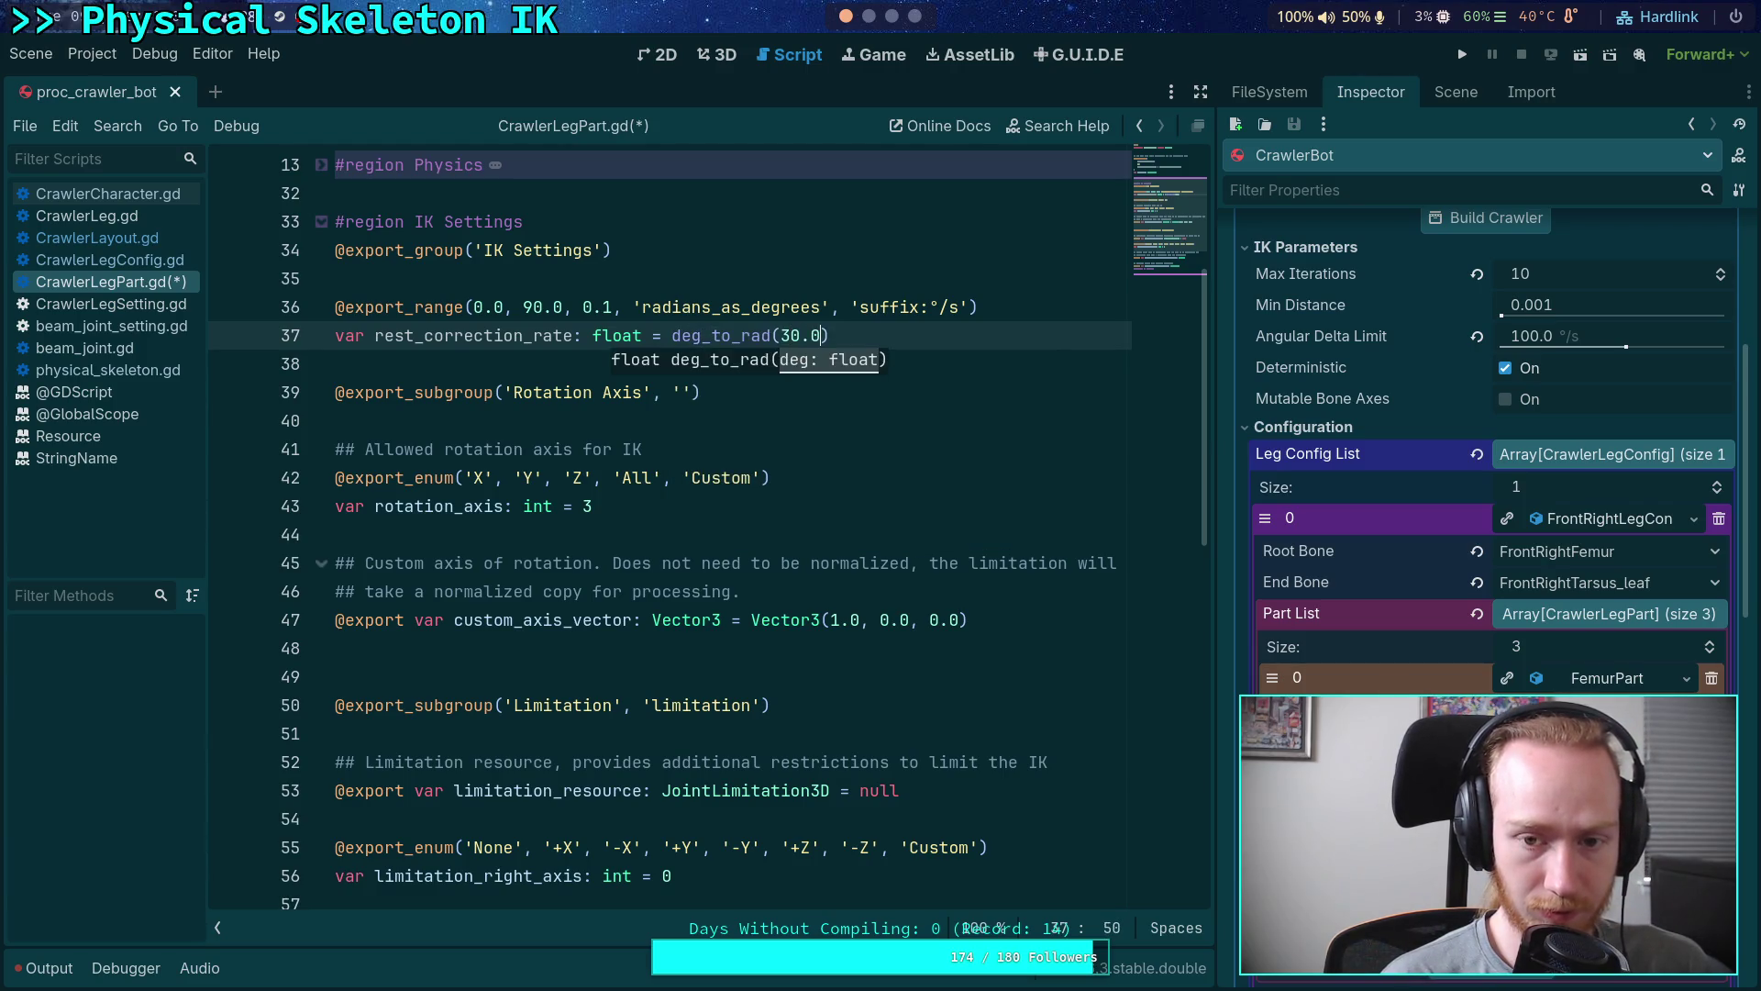
{"action": "key", "text": "ctrl+s"}
{"action": "left_click", "coordinate": [427, 365]}
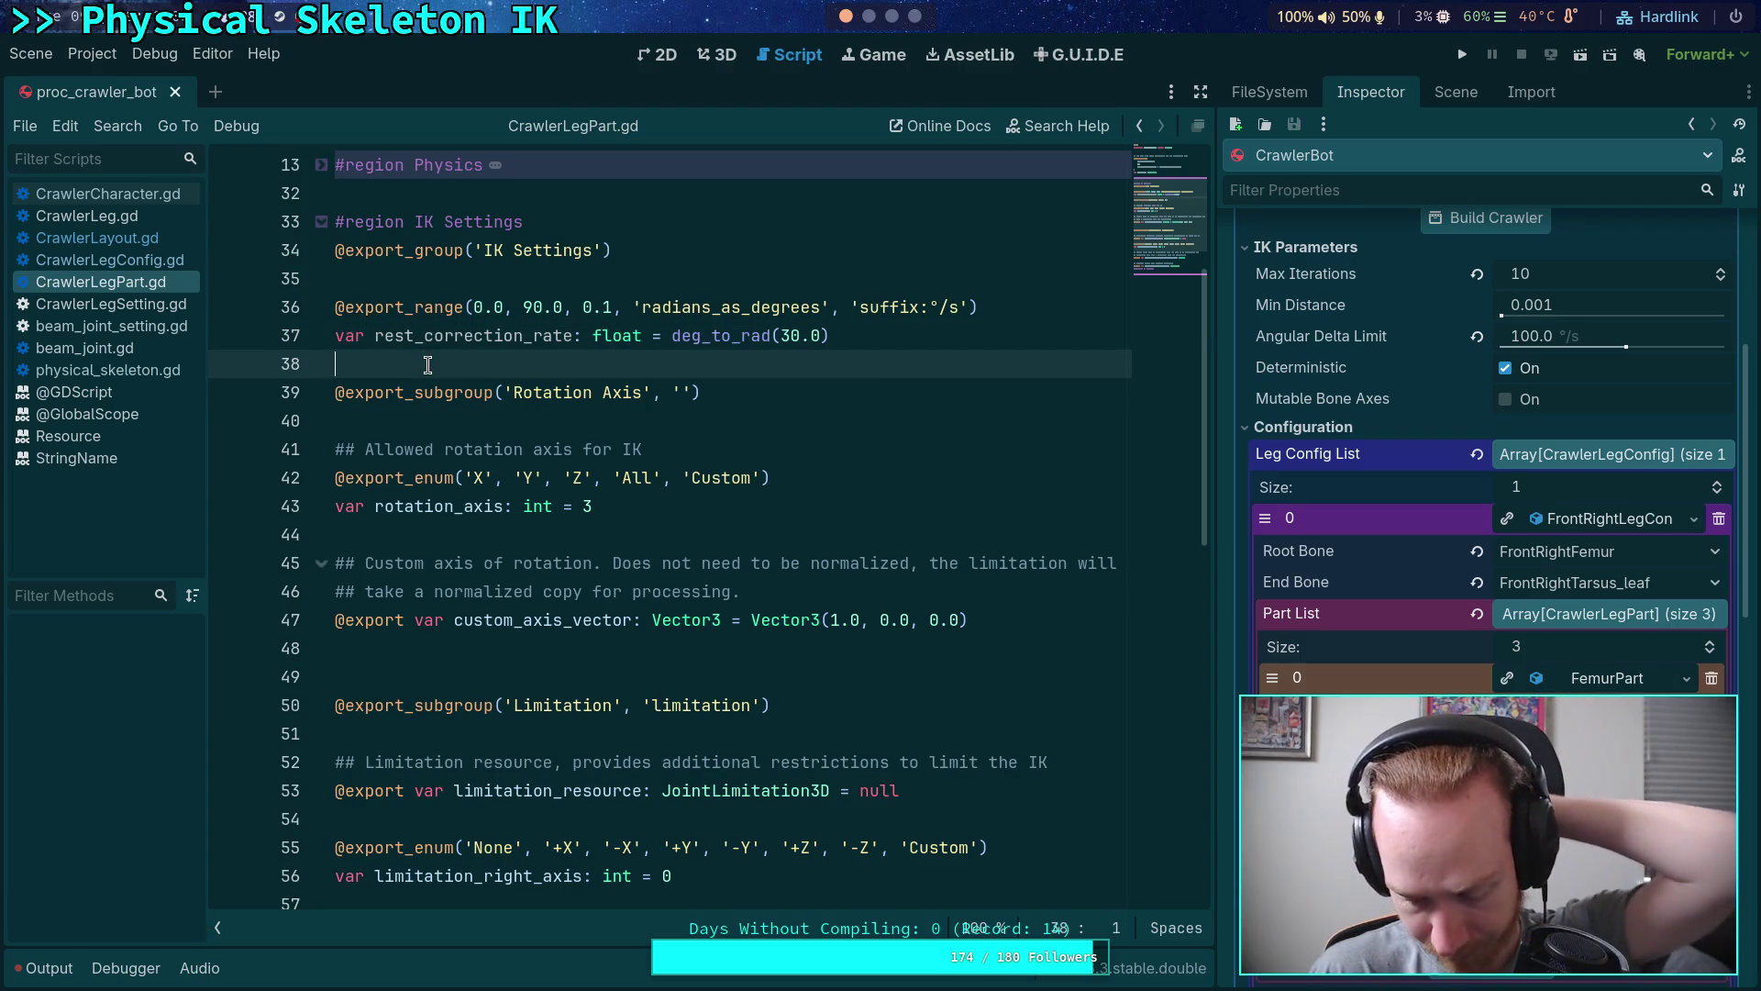
{"action": "left_click", "coordinate": [444, 288]}
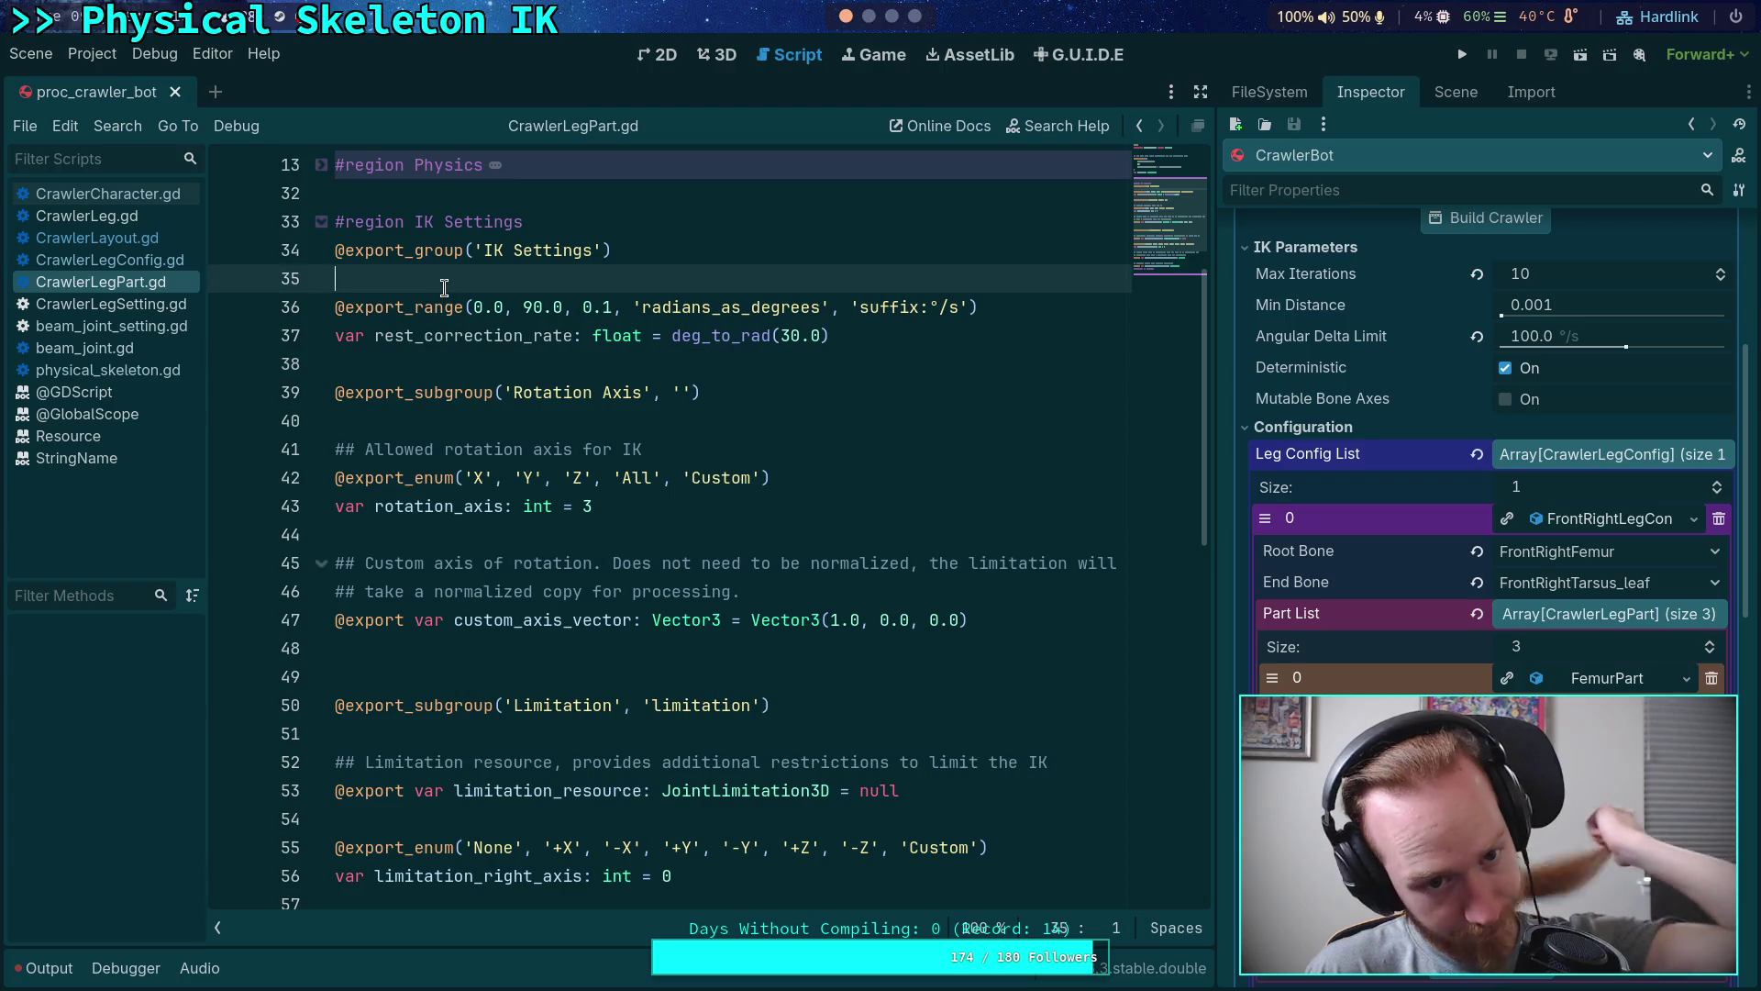
Paste the four-line angular delta limit comment from CrawlerLayout.gd above rest_correction_rate's range annotation
{"action": "key", "text": "Return"}
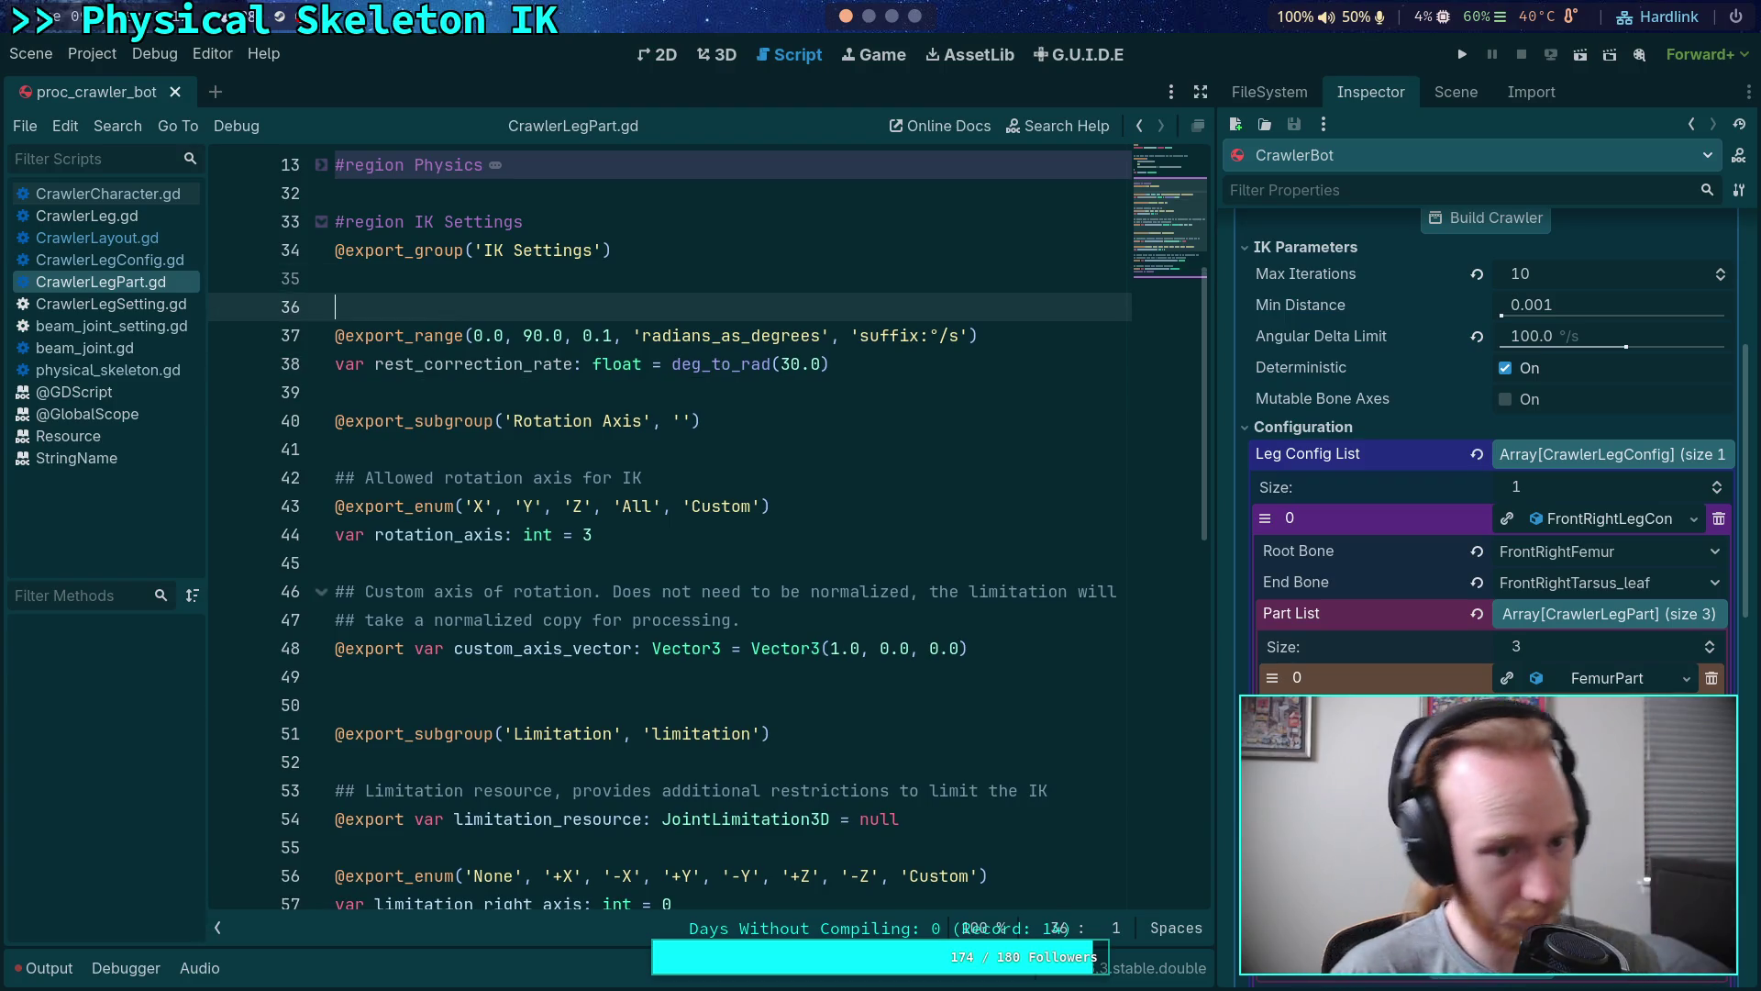
{"action": "type", "text": "##"}
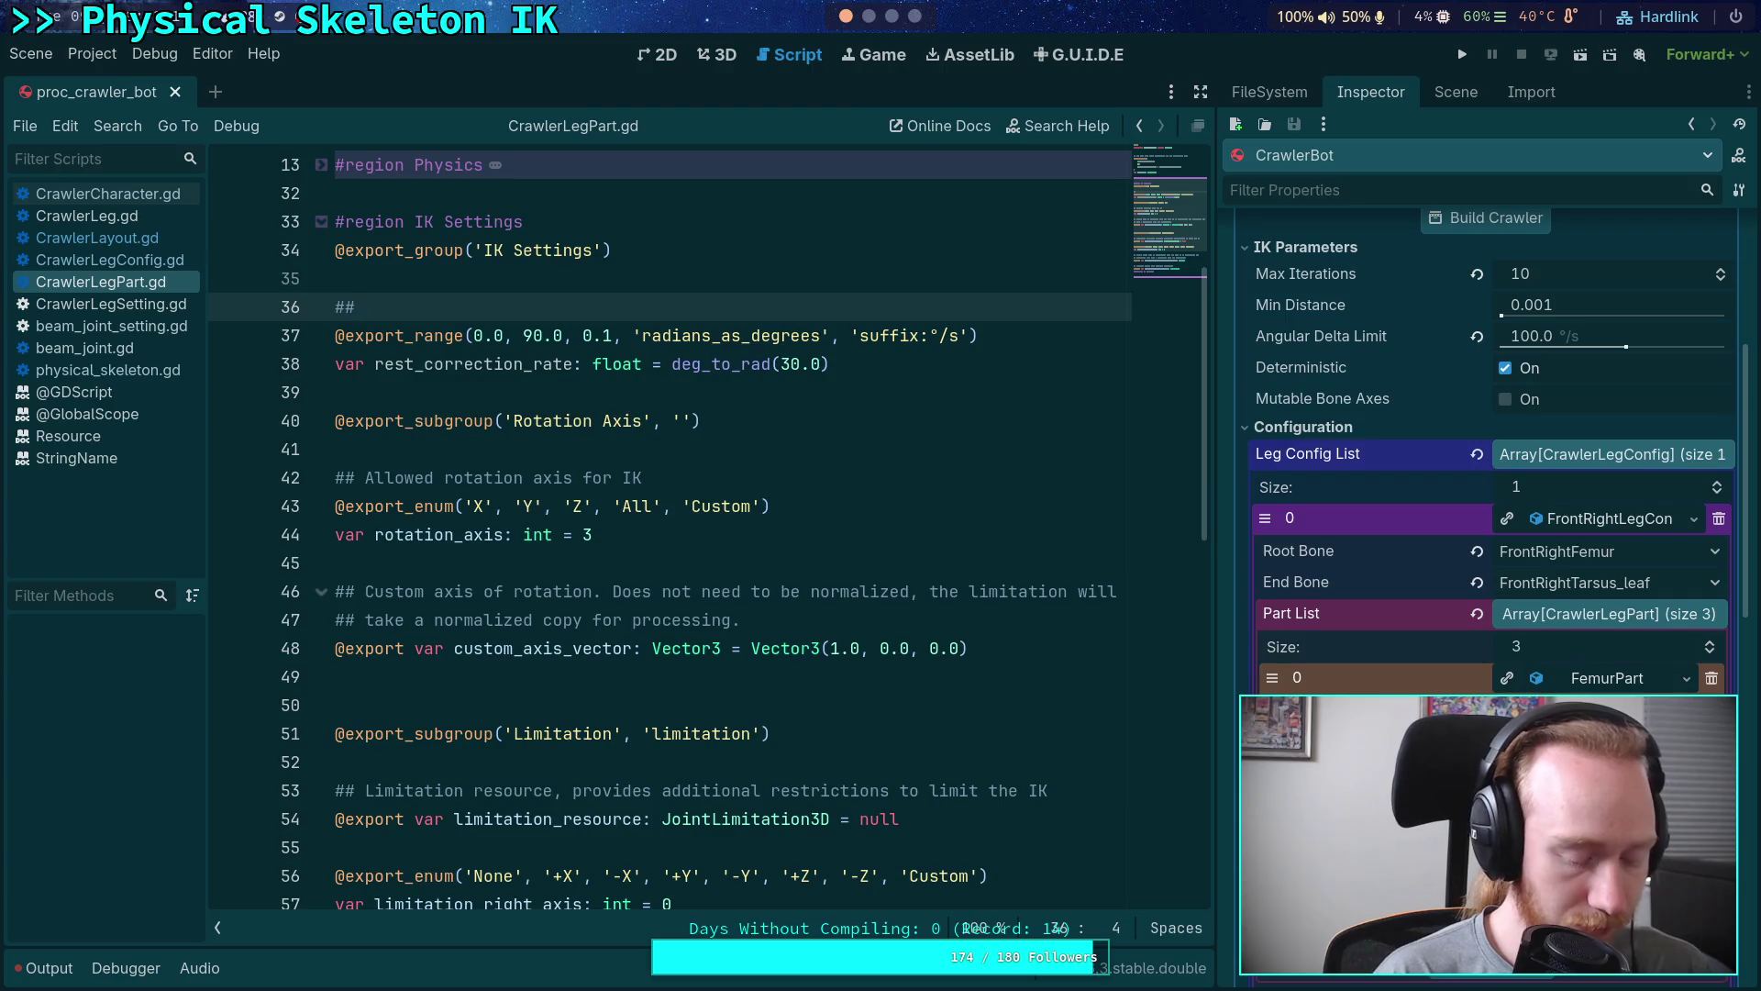
{"action": "left_click", "coordinate": [110, 260]}
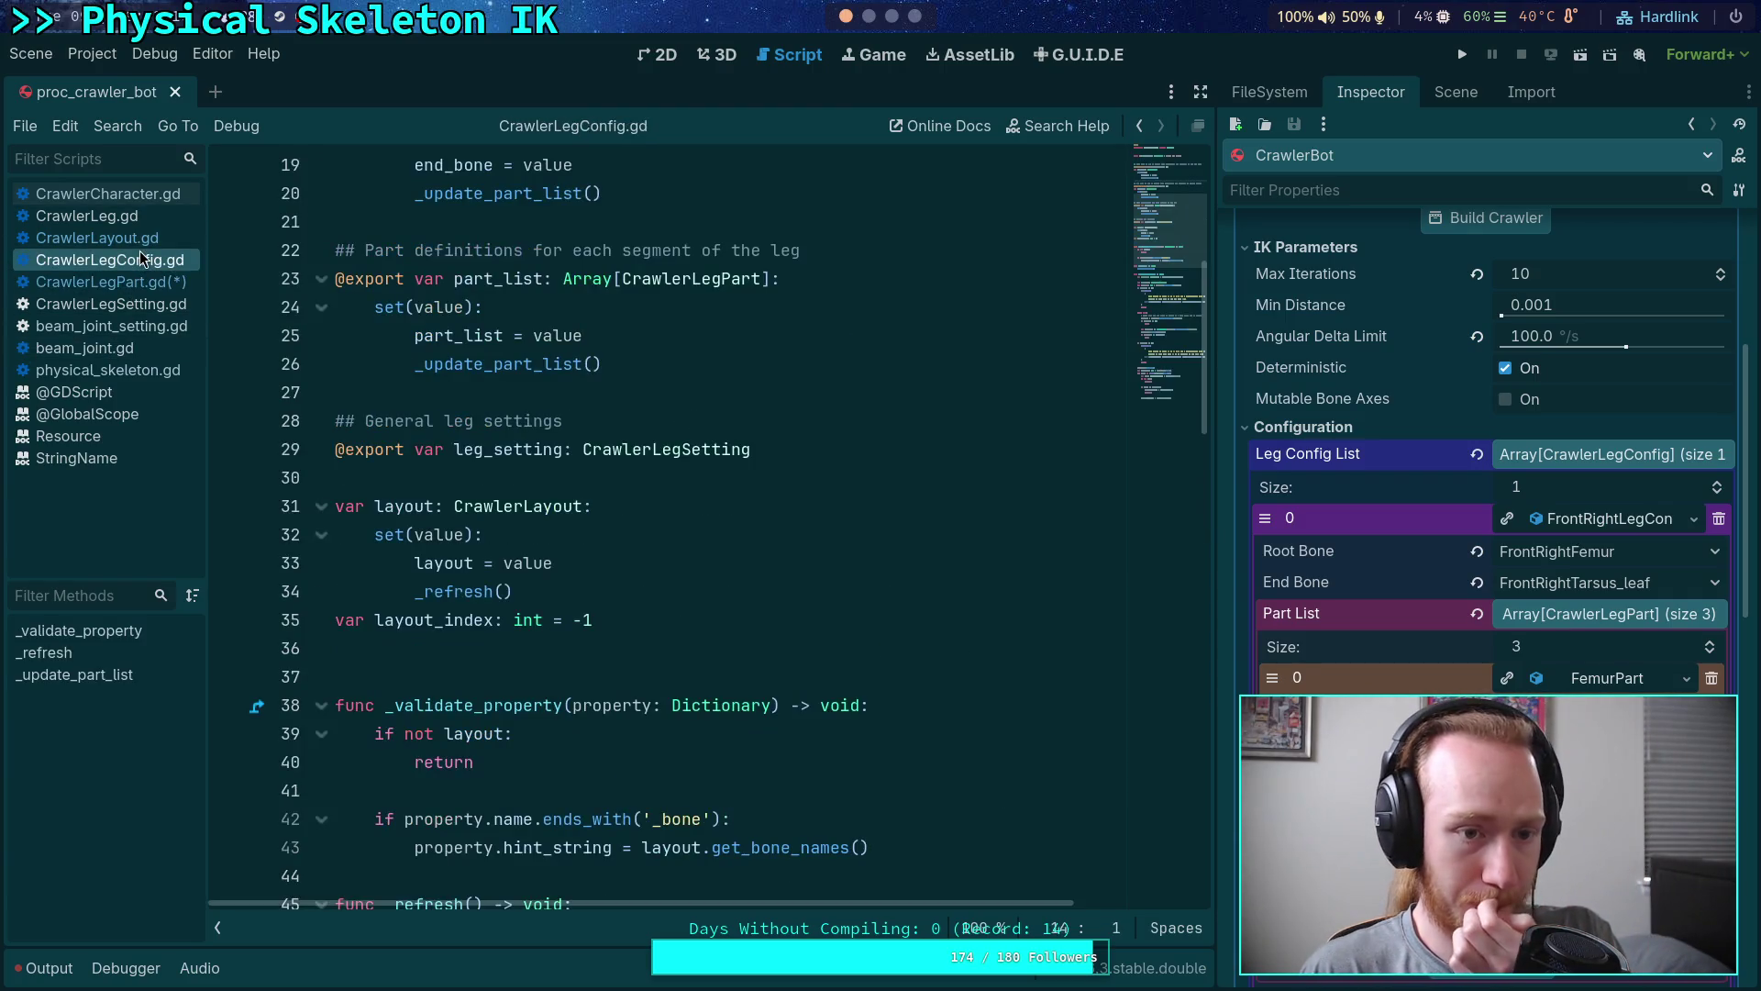
{"action": "left_click", "coordinate": [91, 238]}
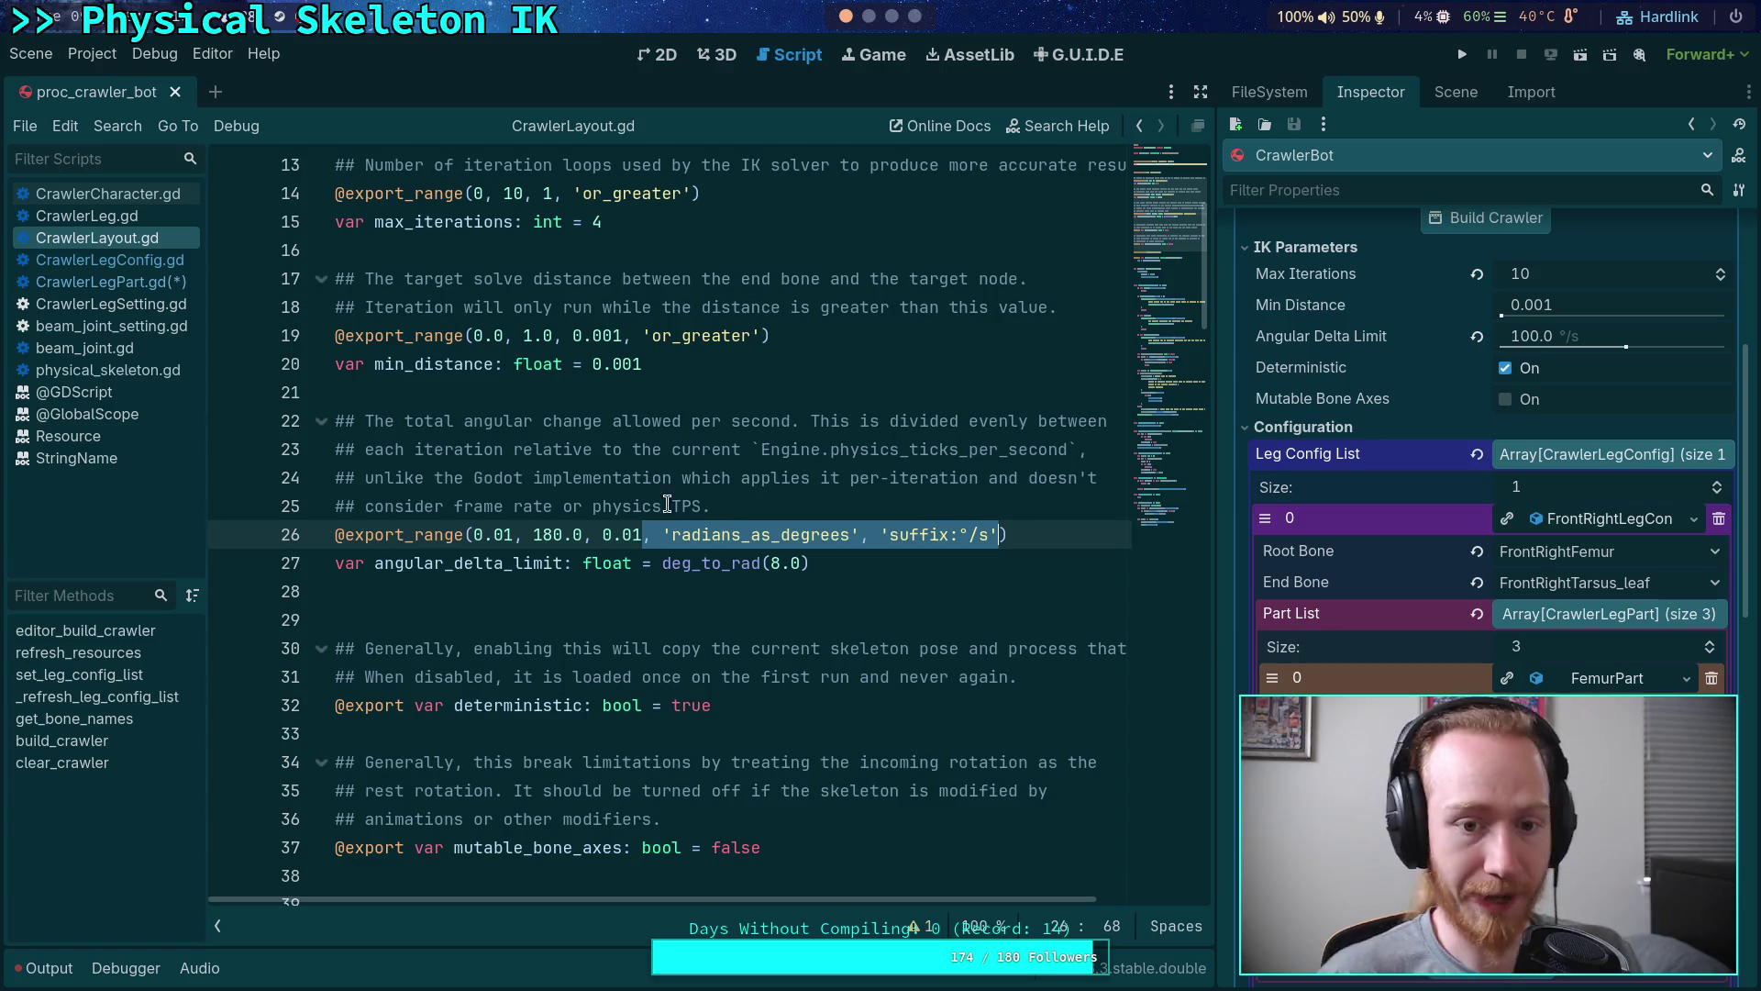
{"action": "left_click_drag", "start_coordinate": [751, 496], "coordinate": [278, 427]}
{"action": "right_click", "coordinate": [414, 424]}
{"action": "left_click", "coordinate": [440, 532]}
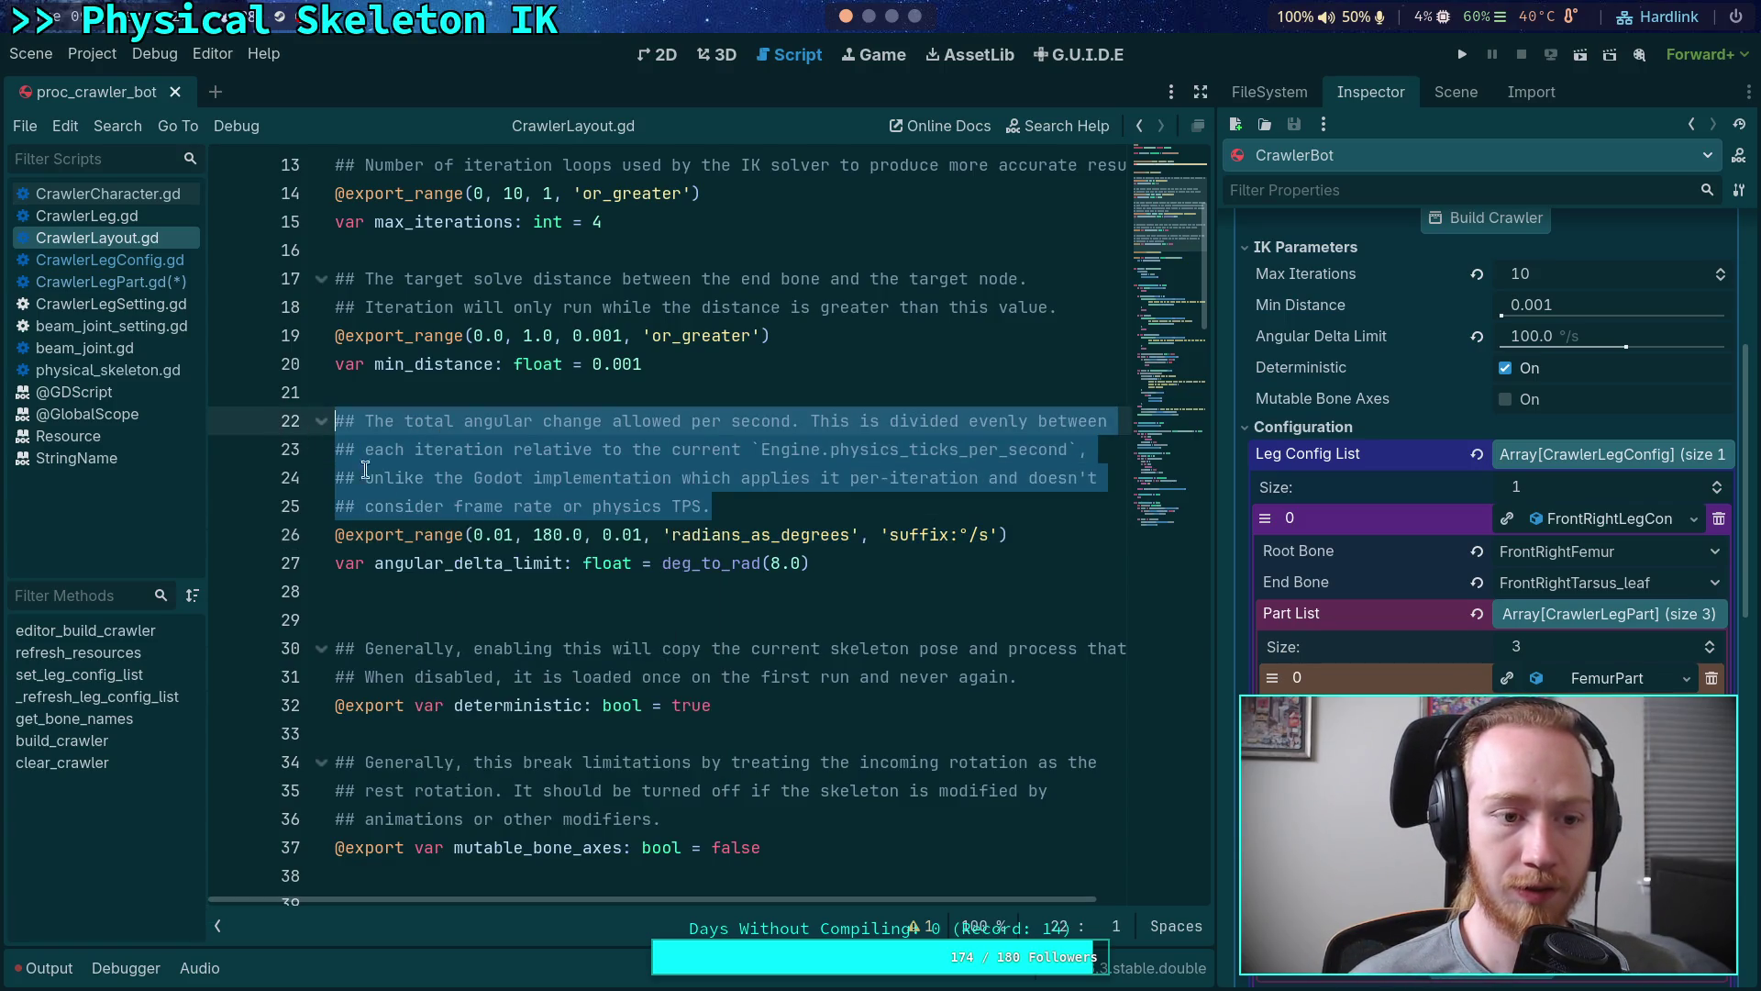
{"action": "left_click", "coordinate": [137, 281]}
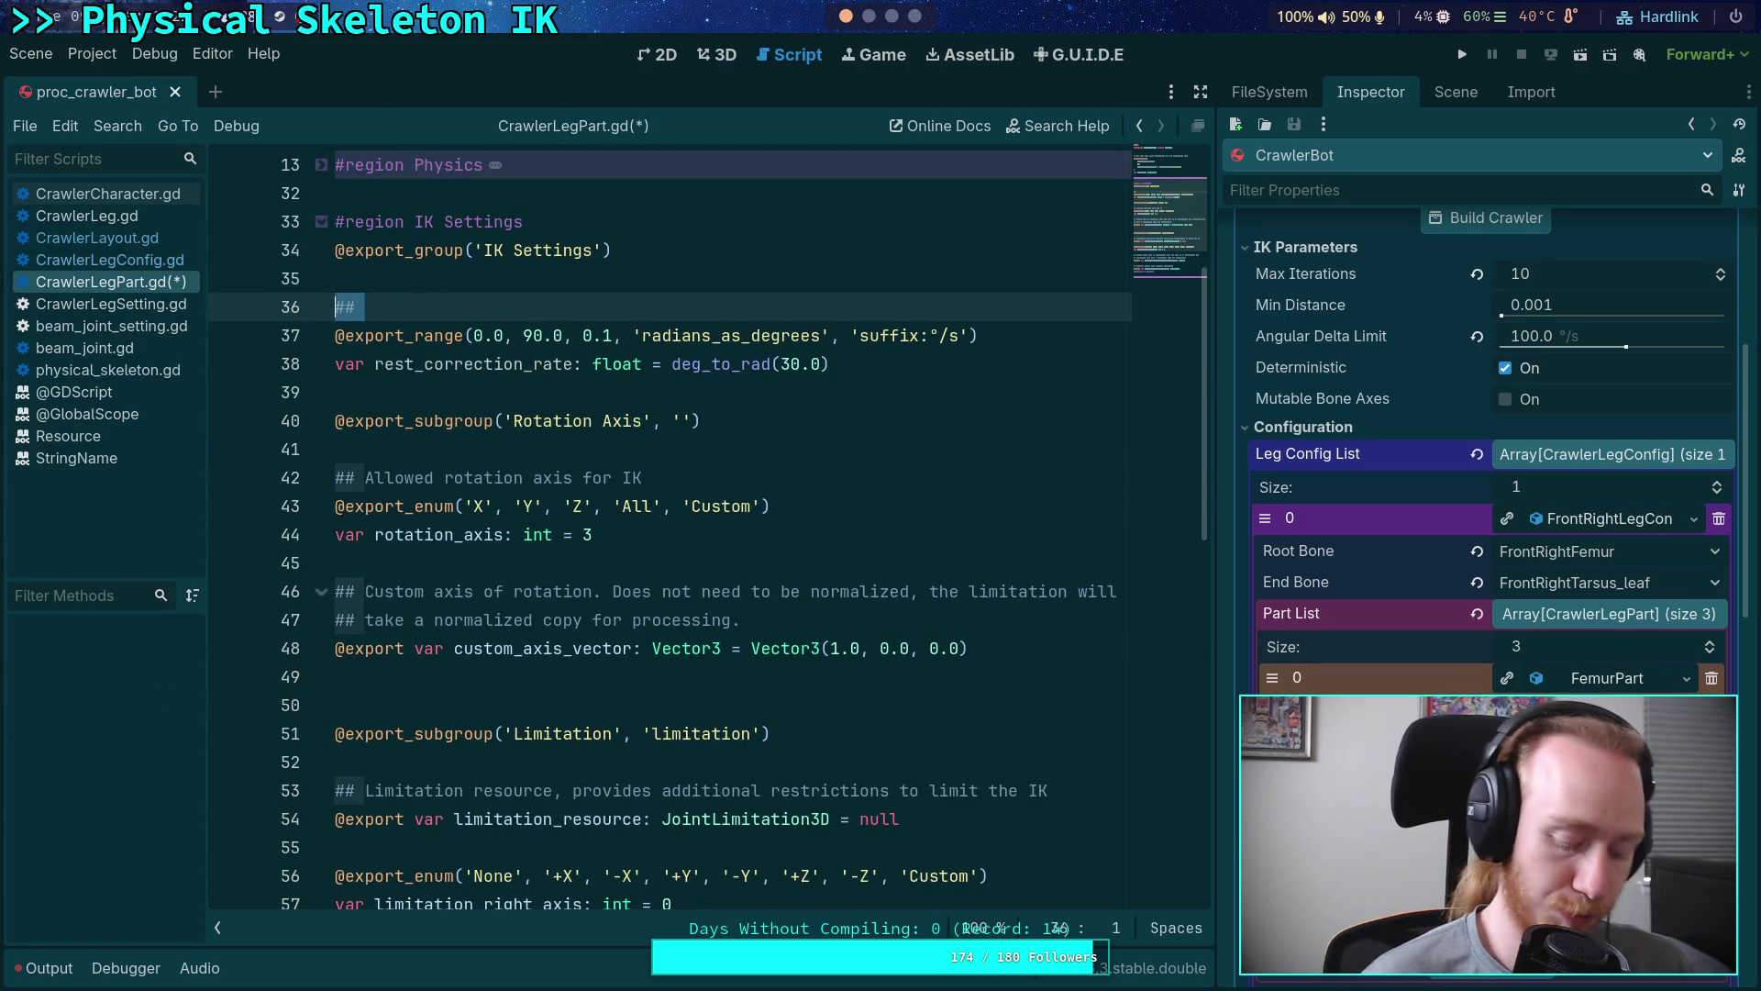
{"action": "key", "text": "ctrl+v"}
{"action": "mouse_move", "coordinate": [464, 306]}
{"action": "left_mouse_down"}
{"action": "mouse_move", "coordinate": [693, 307]}
{"action": "mouse_move", "coordinate": [607, 306]}
{"action": "mouse_move", "coordinate": [679, 312]}
{"action": "left_mouse_up"}
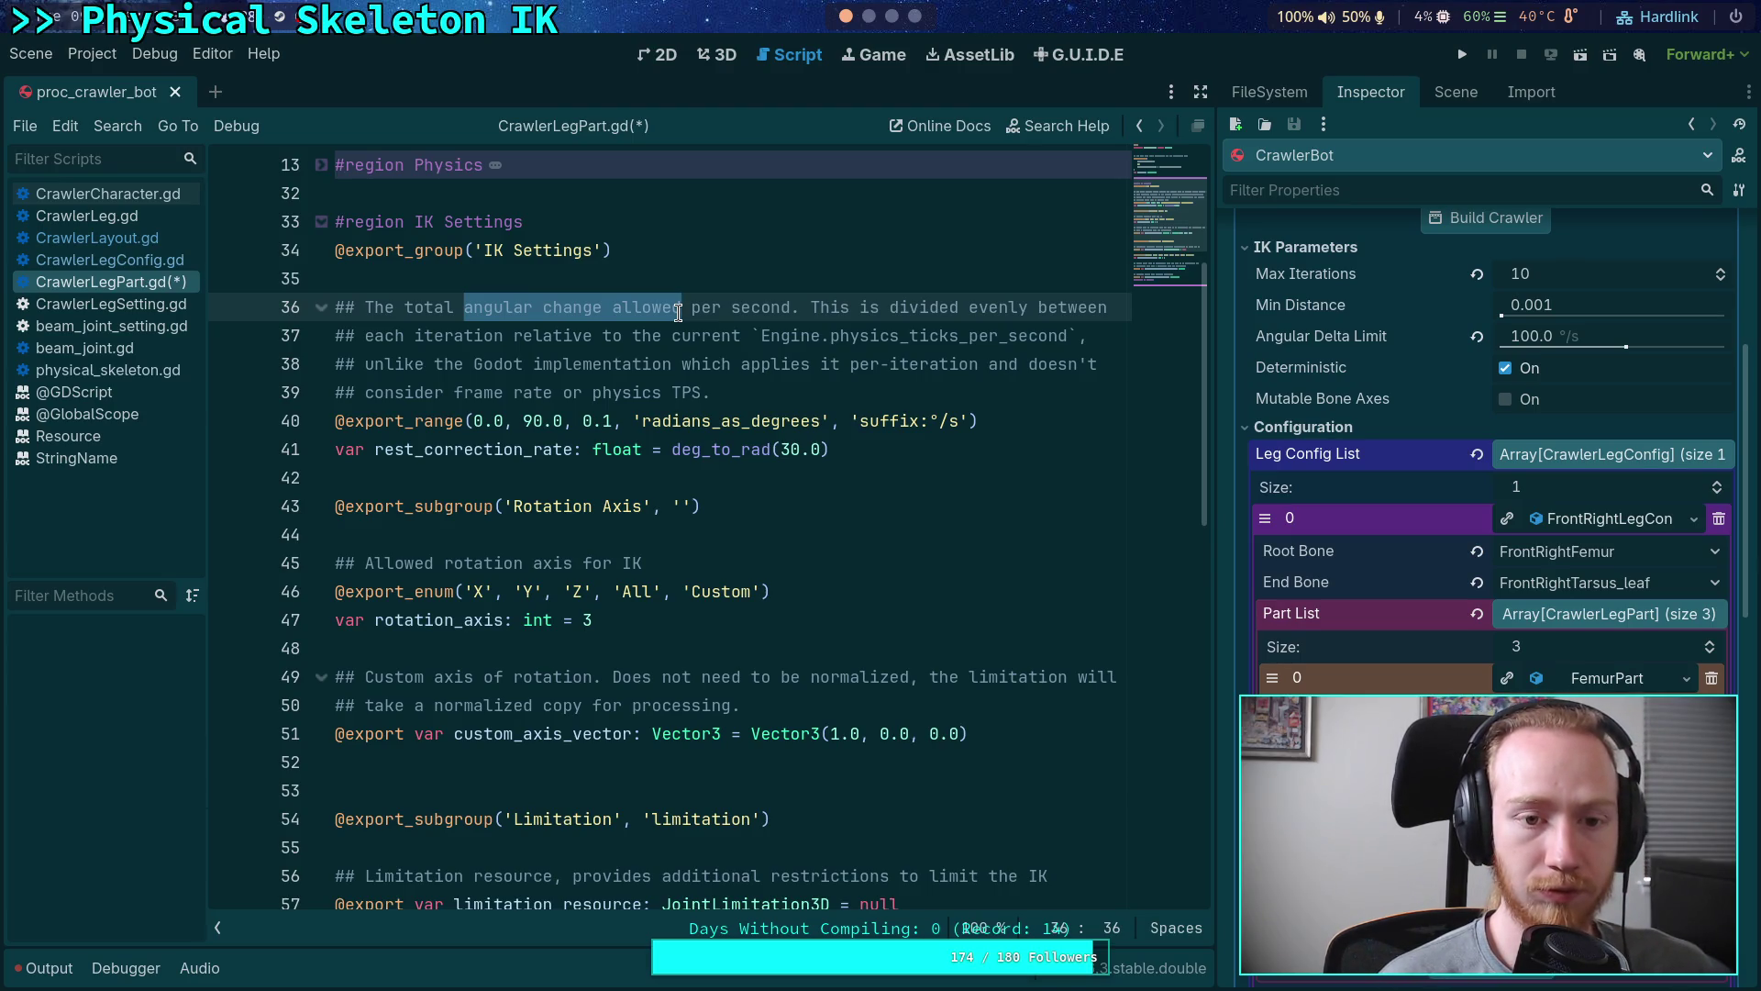
Change the comment wording to 'rest angle correction' and delete the per-iteration phrase
{"action": "left_click_drag", "start_coordinate": [679, 313], "coordinate": [690, 313]}
{"action": "type", "text": "rest angle correction"}
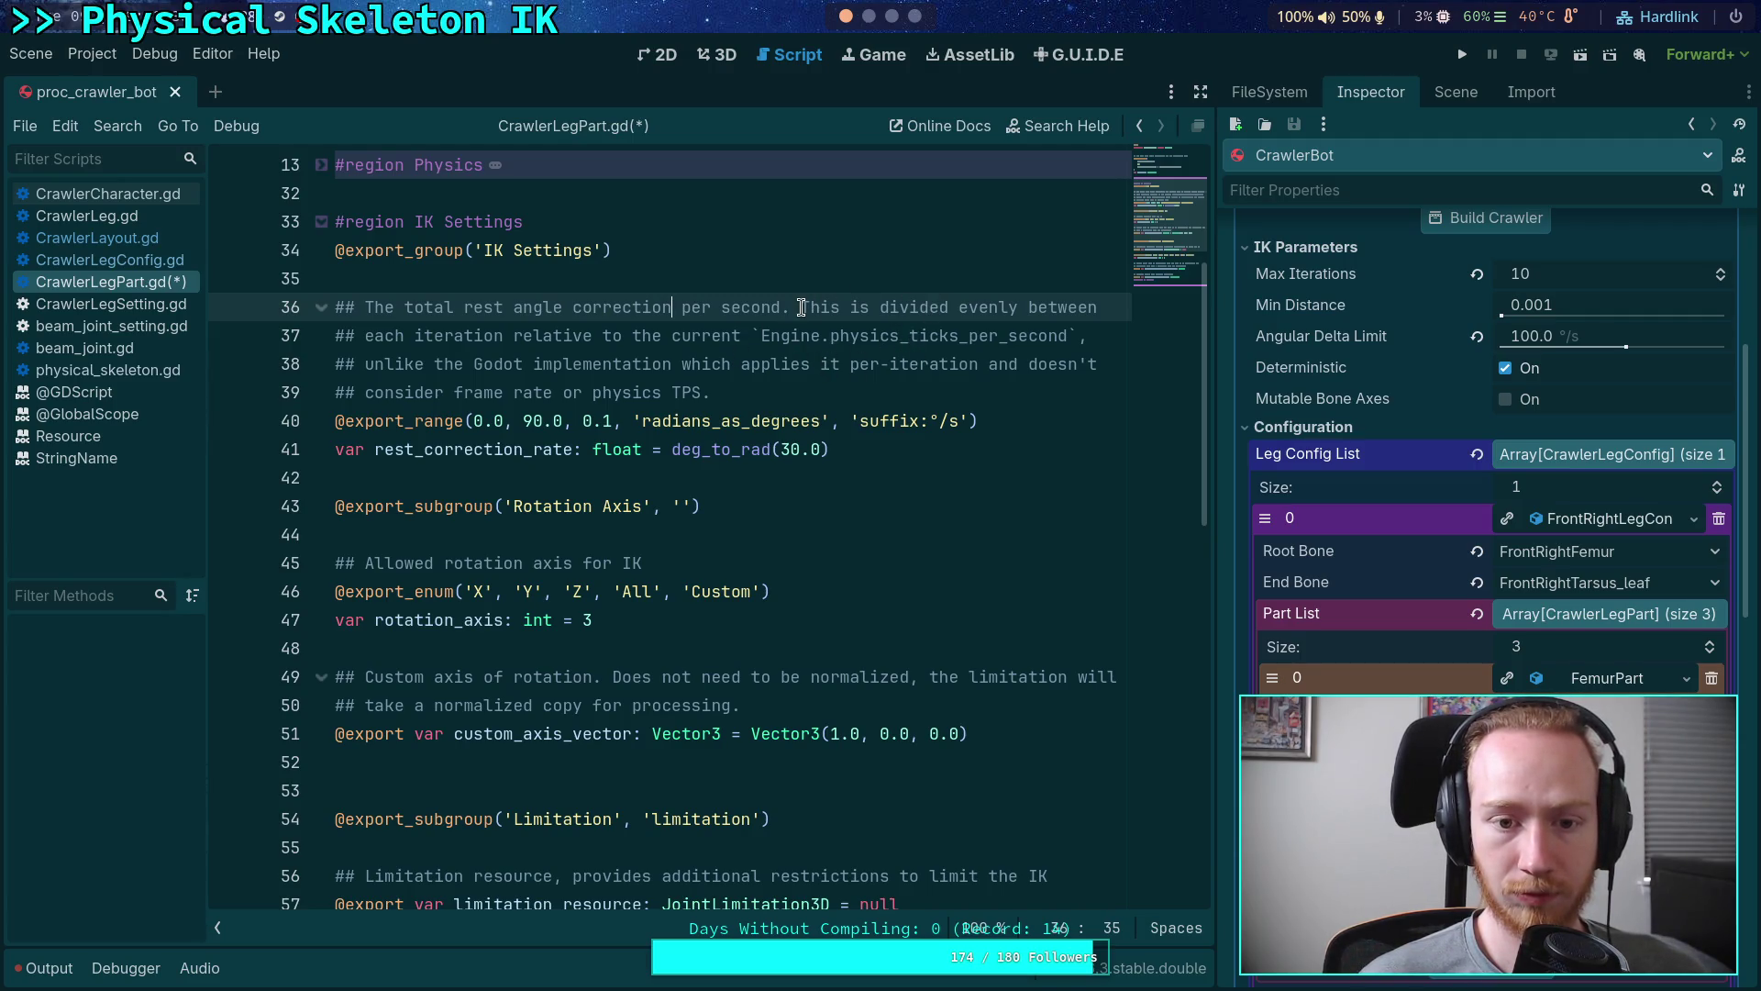
{"action": "left_click_drag", "start_coordinate": [883, 307], "coordinate": [515, 340]}
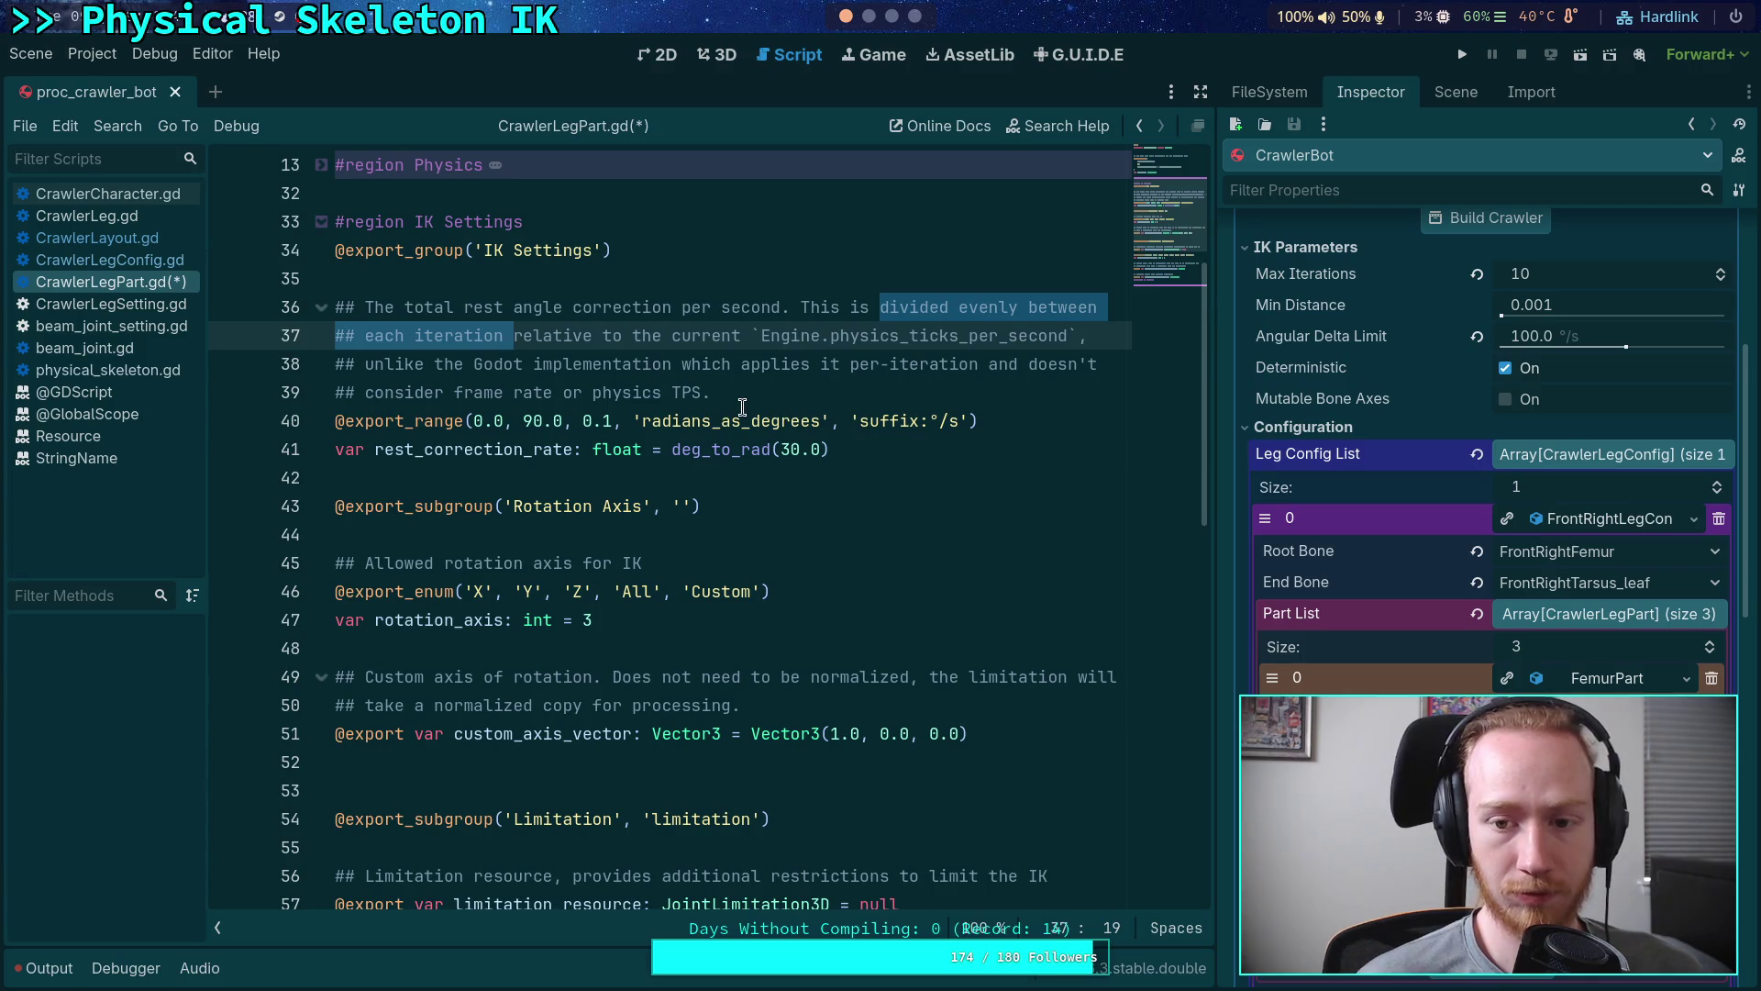
{"action": "key", "text": "BackSpace"}
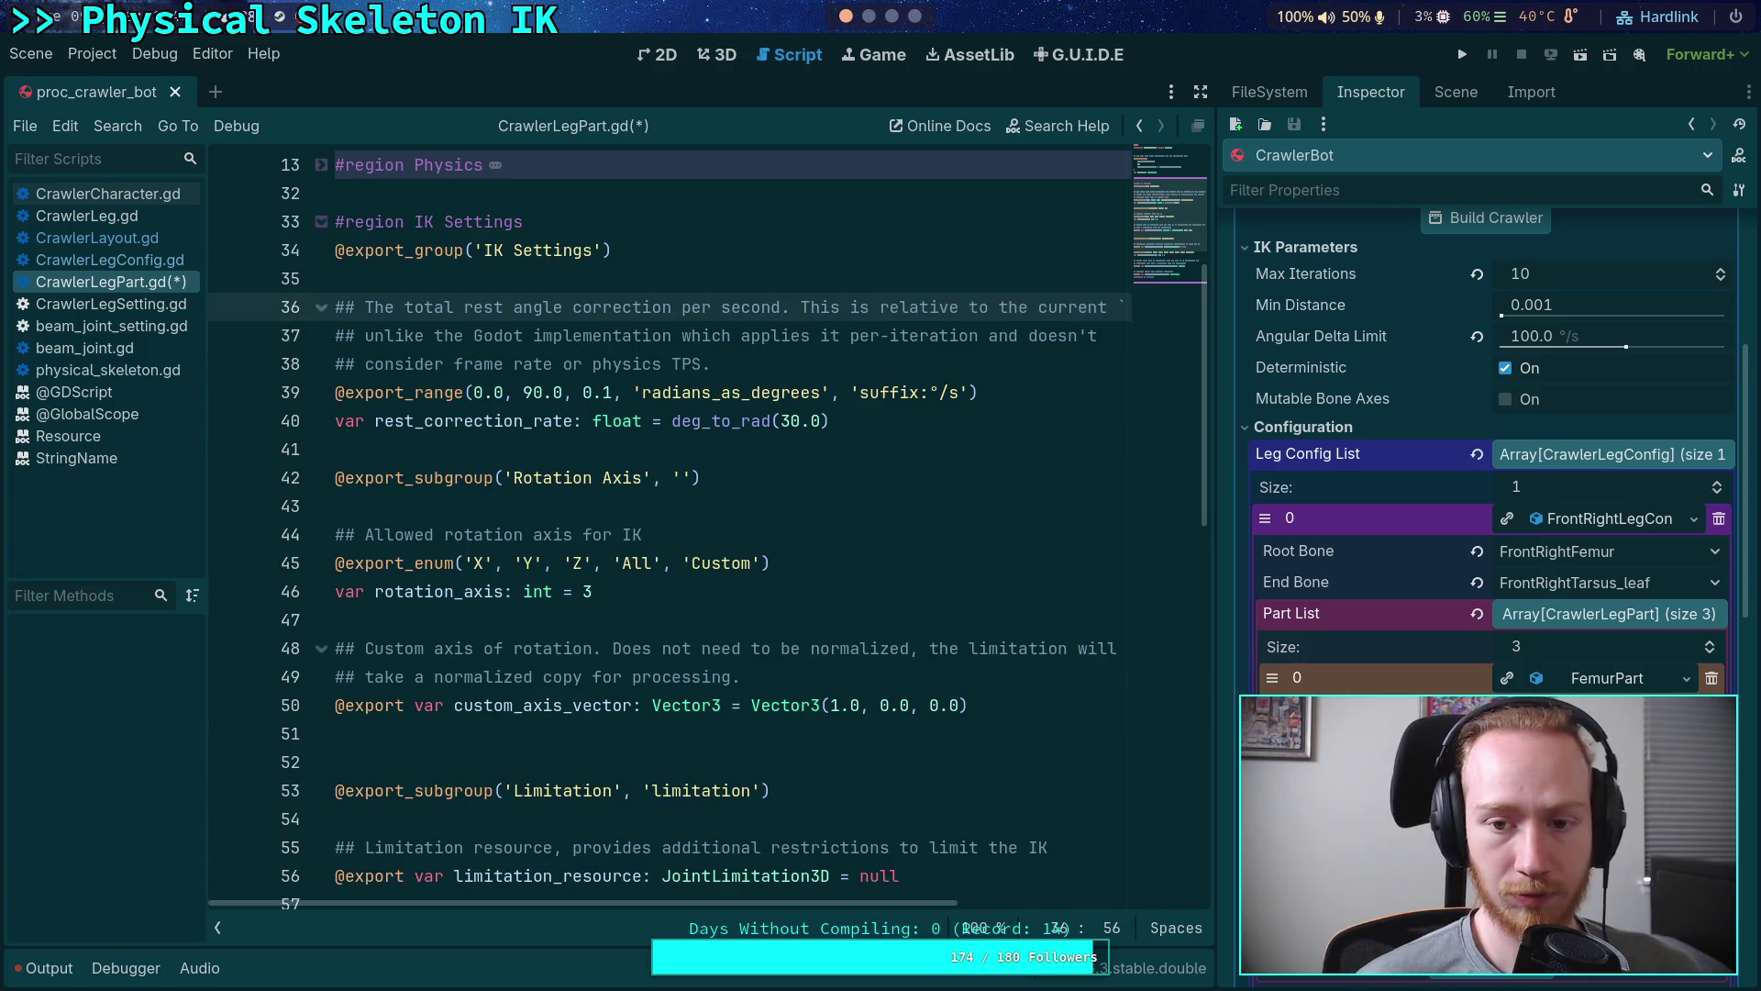
Insert 'applied once just before' after 'This is' and start a new '## solving' comment line
{"action": "left_click", "coordinate": [1110, 306]}
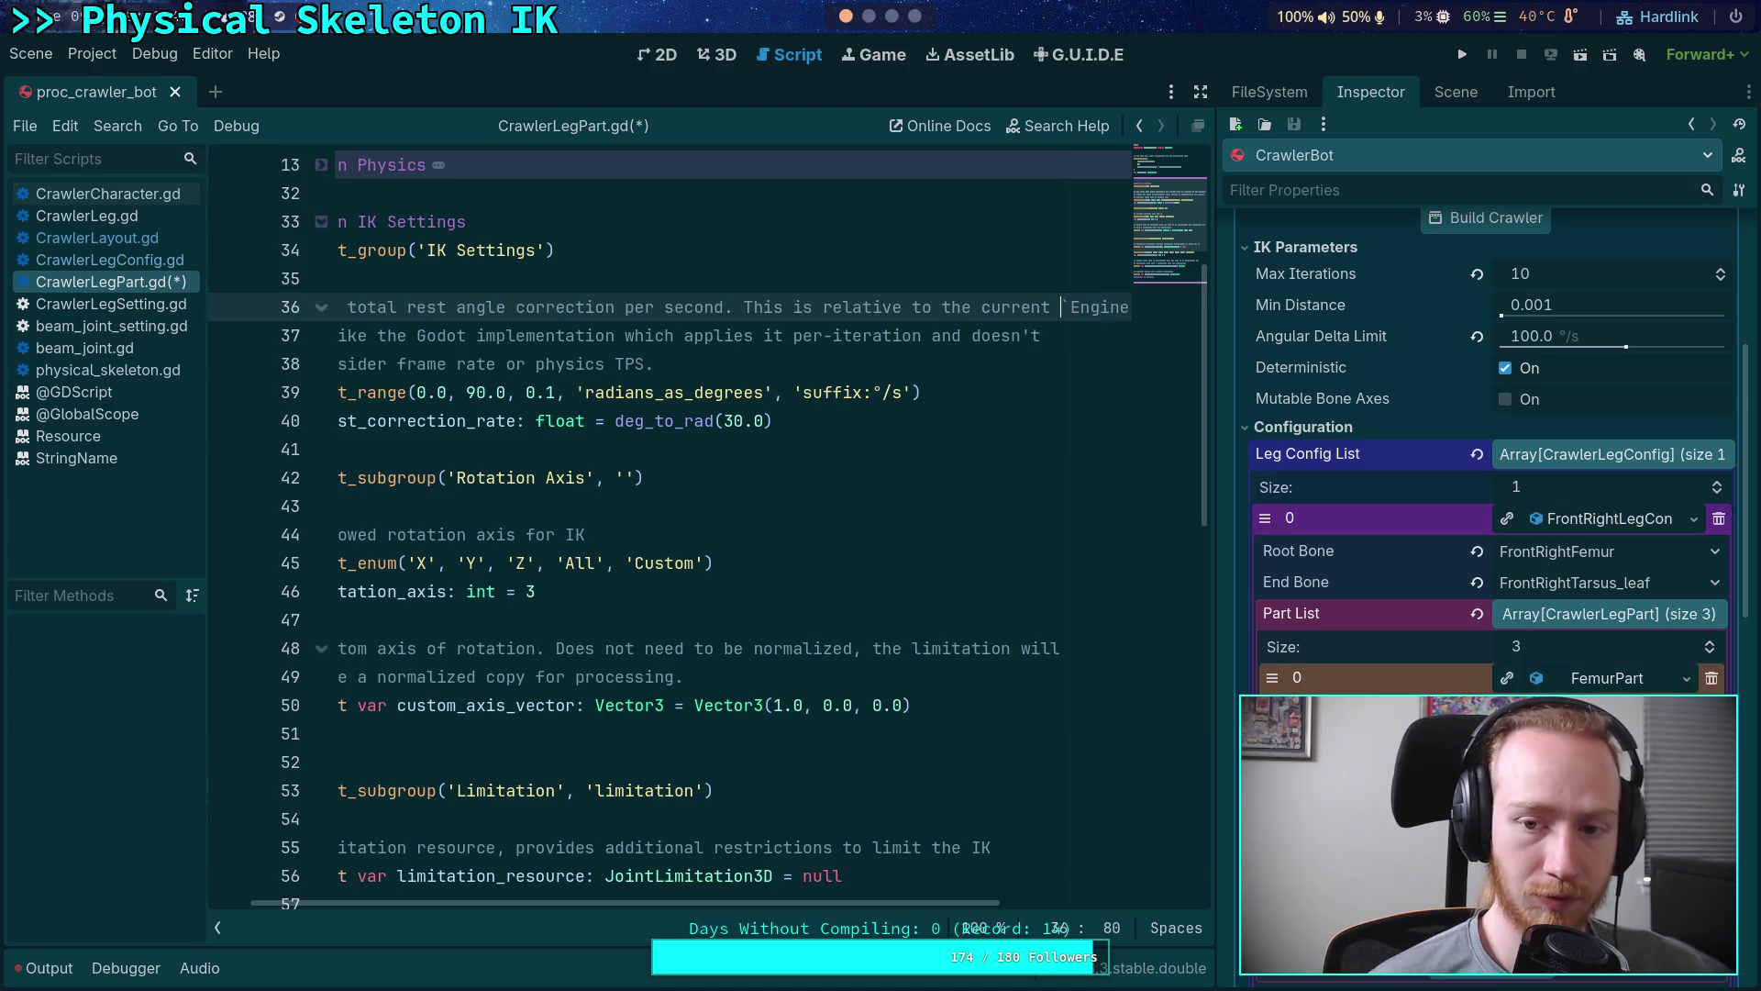
{"action": "left_click", "coordinate": [813, 306]}
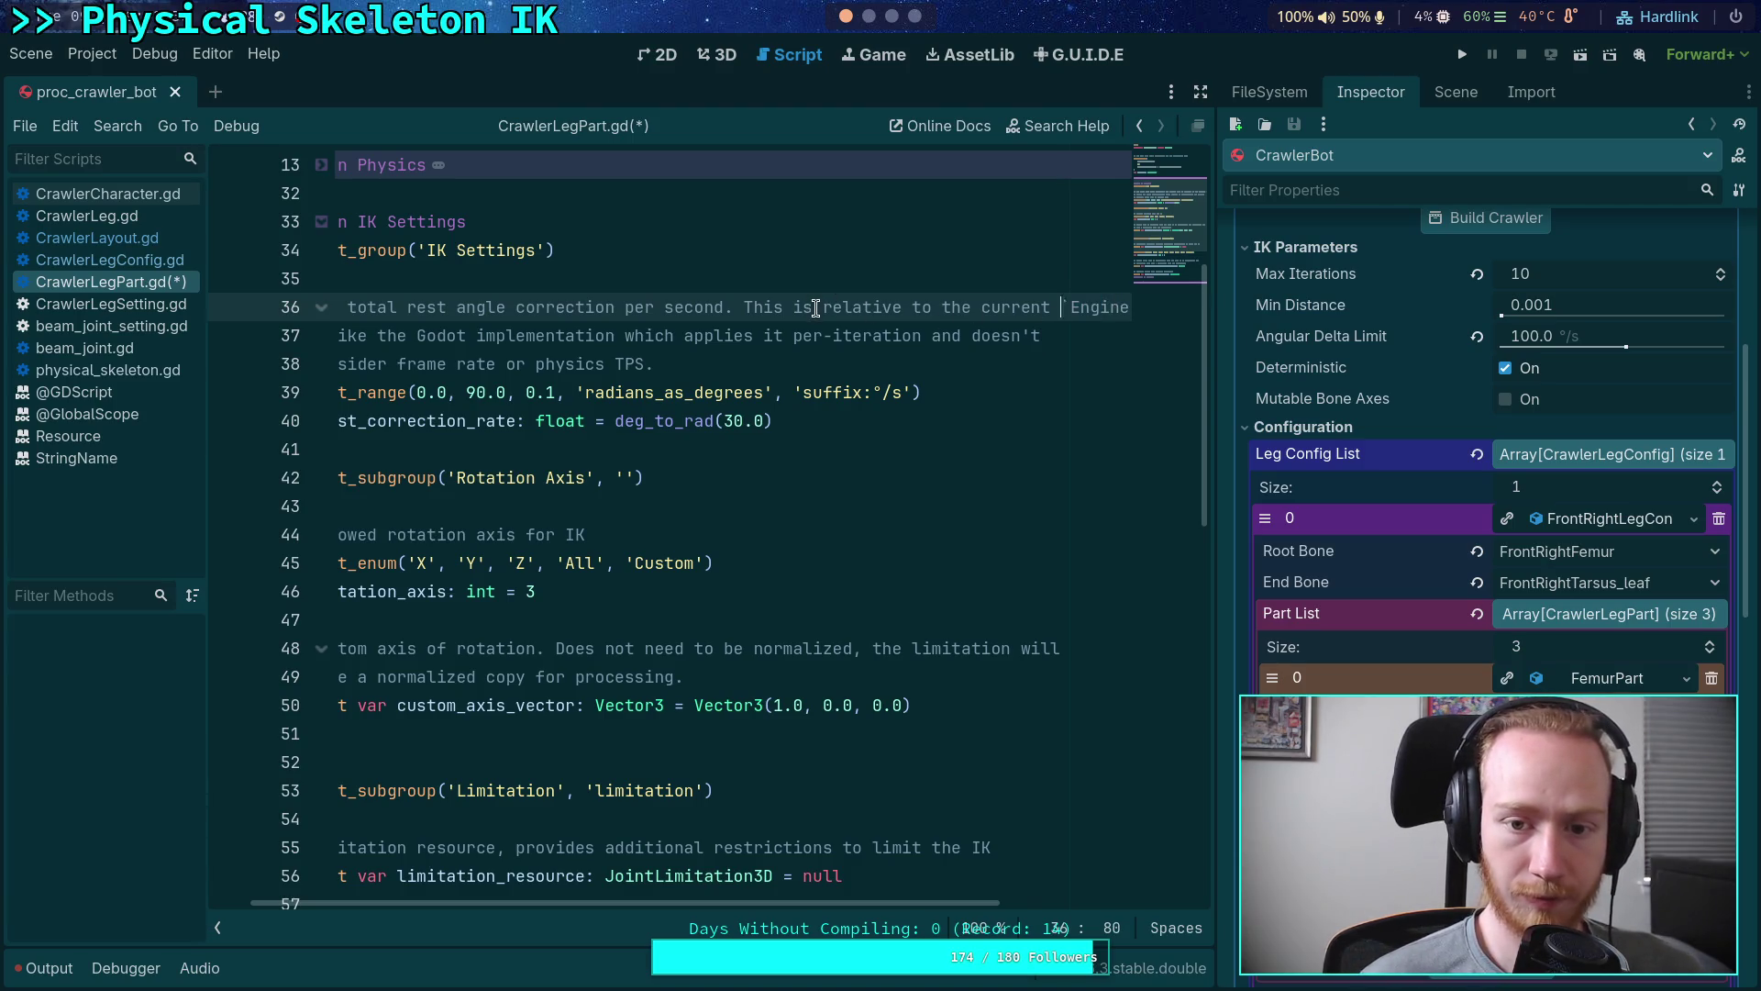
{"action": "type", "text": "applied "}
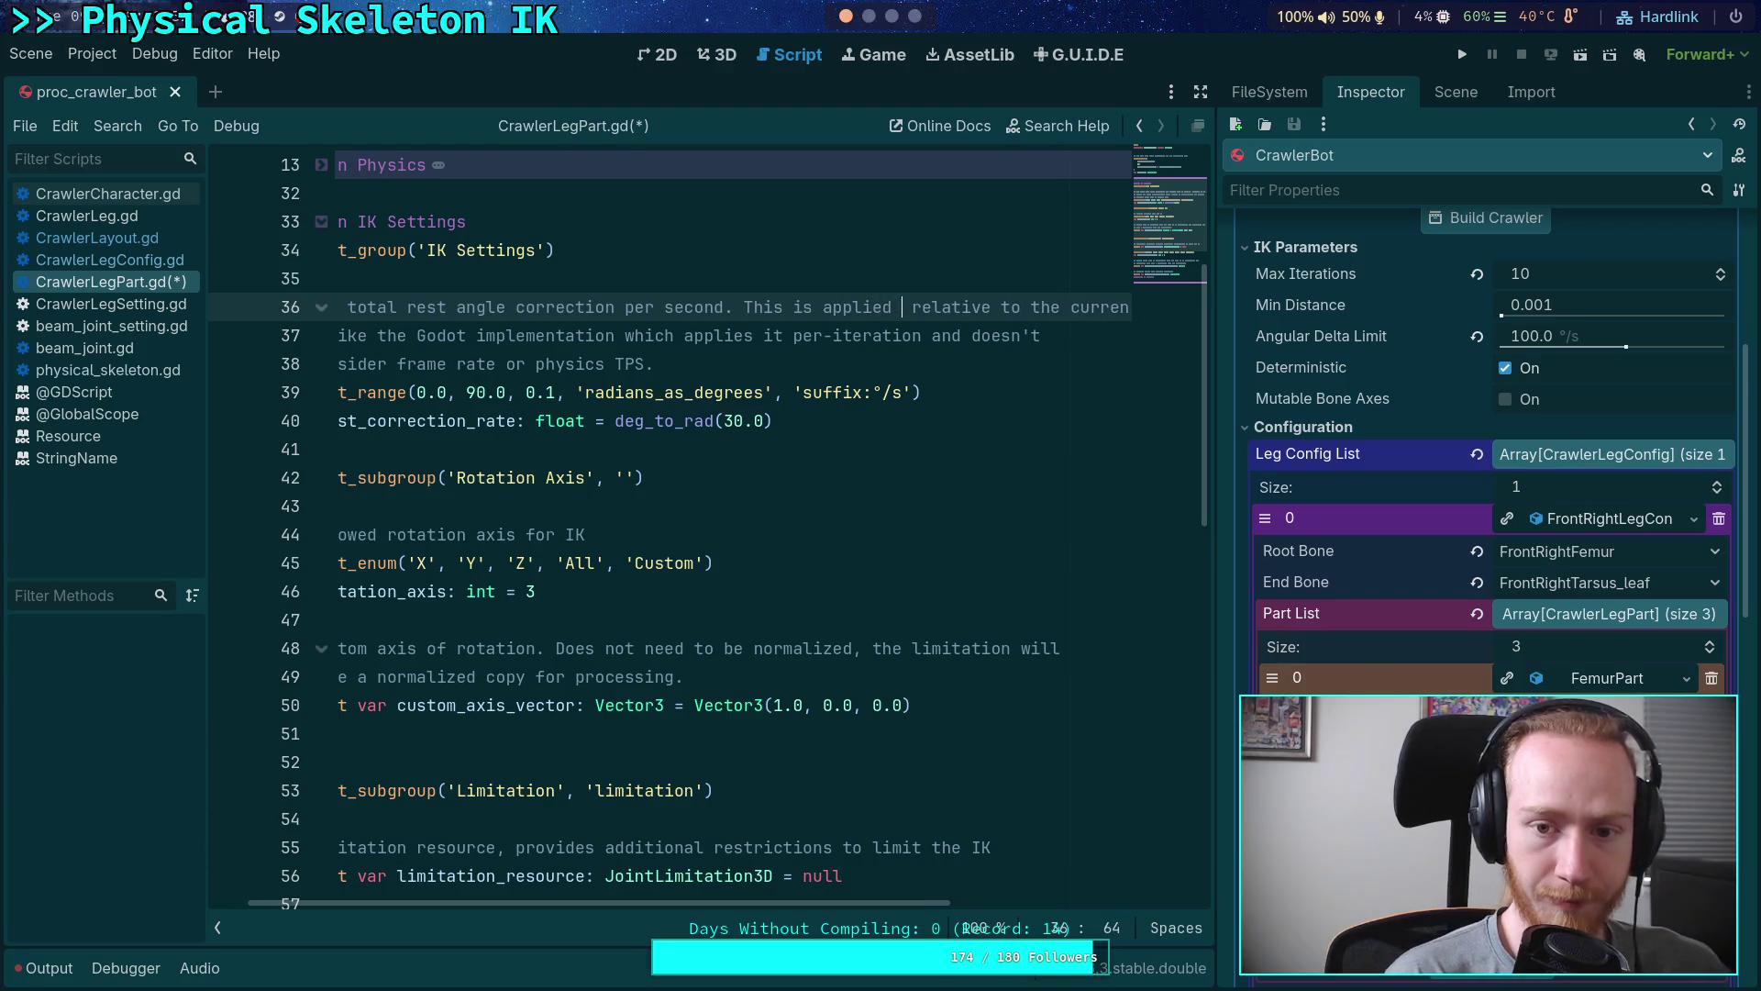
{"action": "type", "text": "once"}
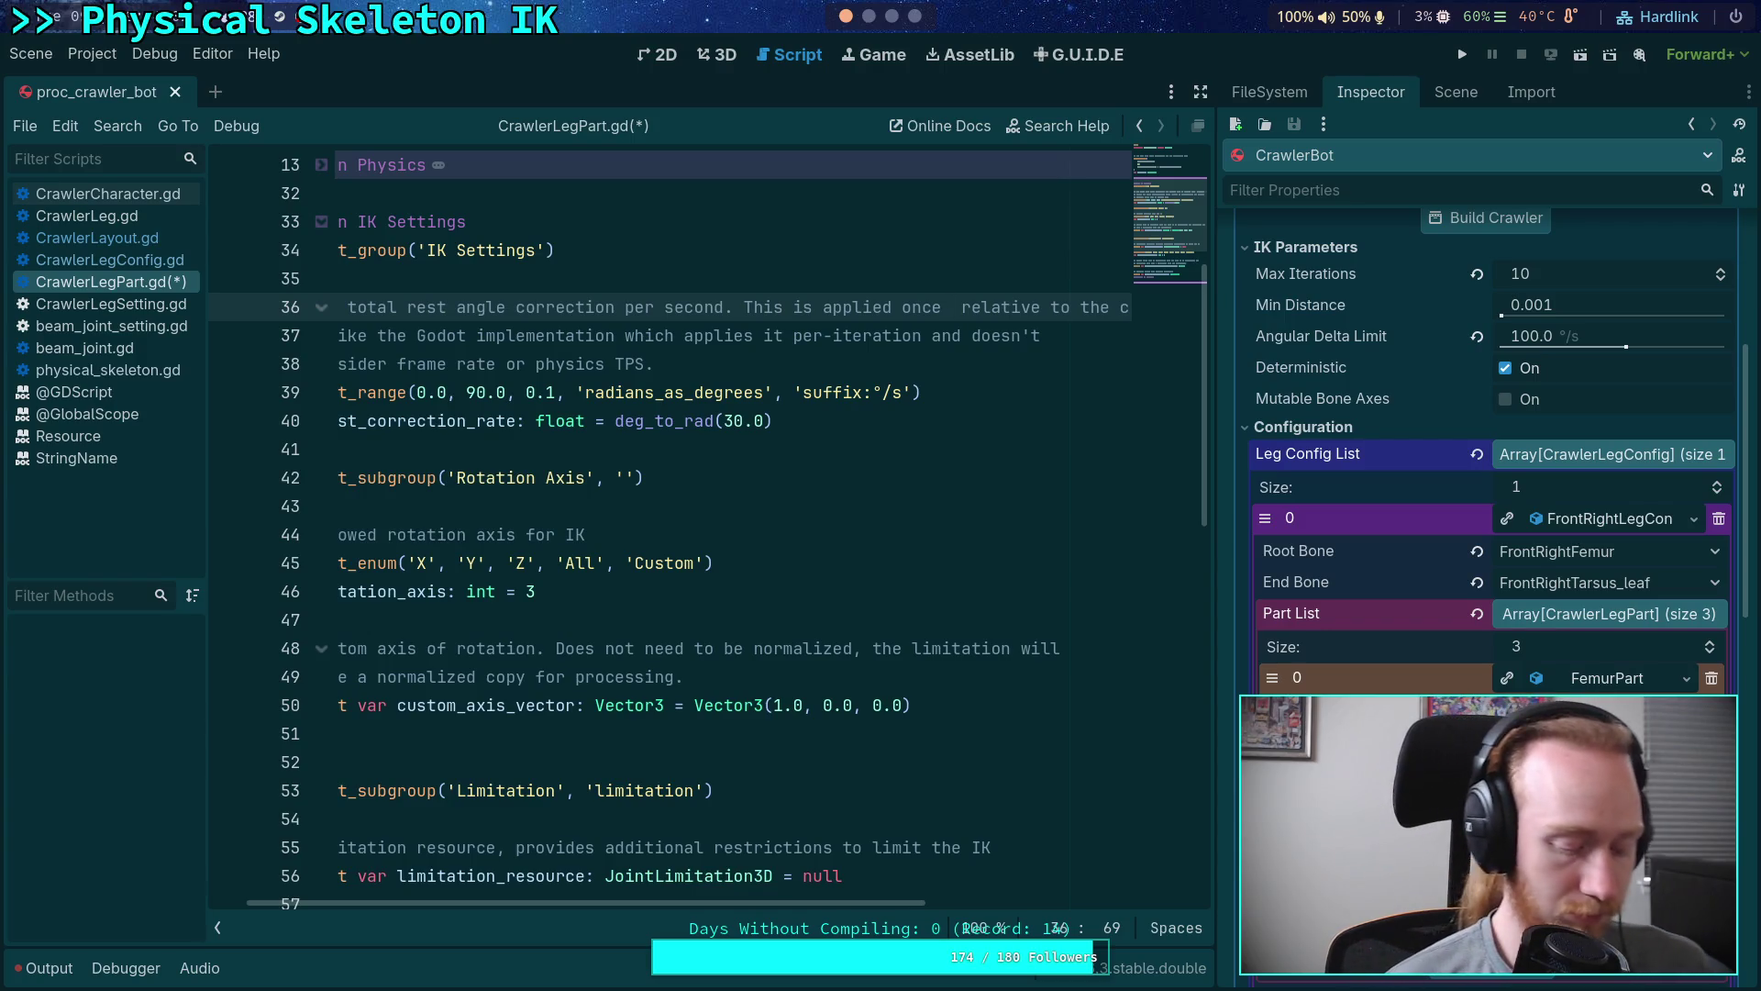
{"action": "type", "text": "be"}
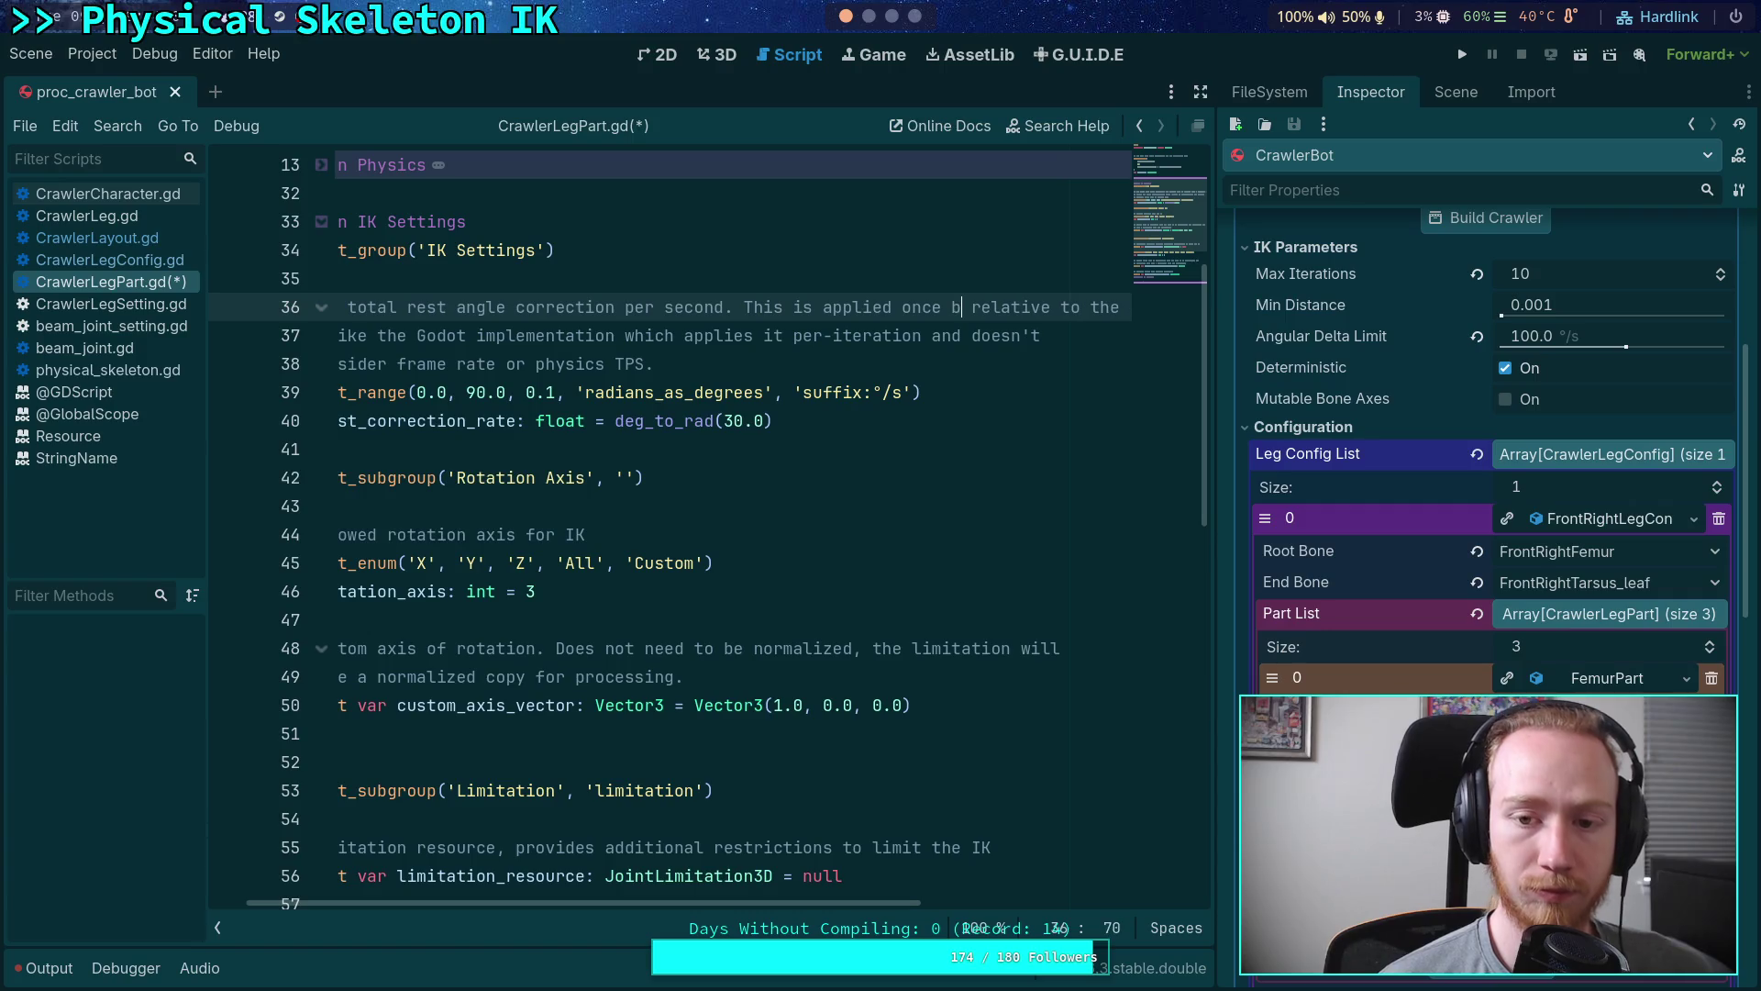
{"action": "type", "text": "fore"}
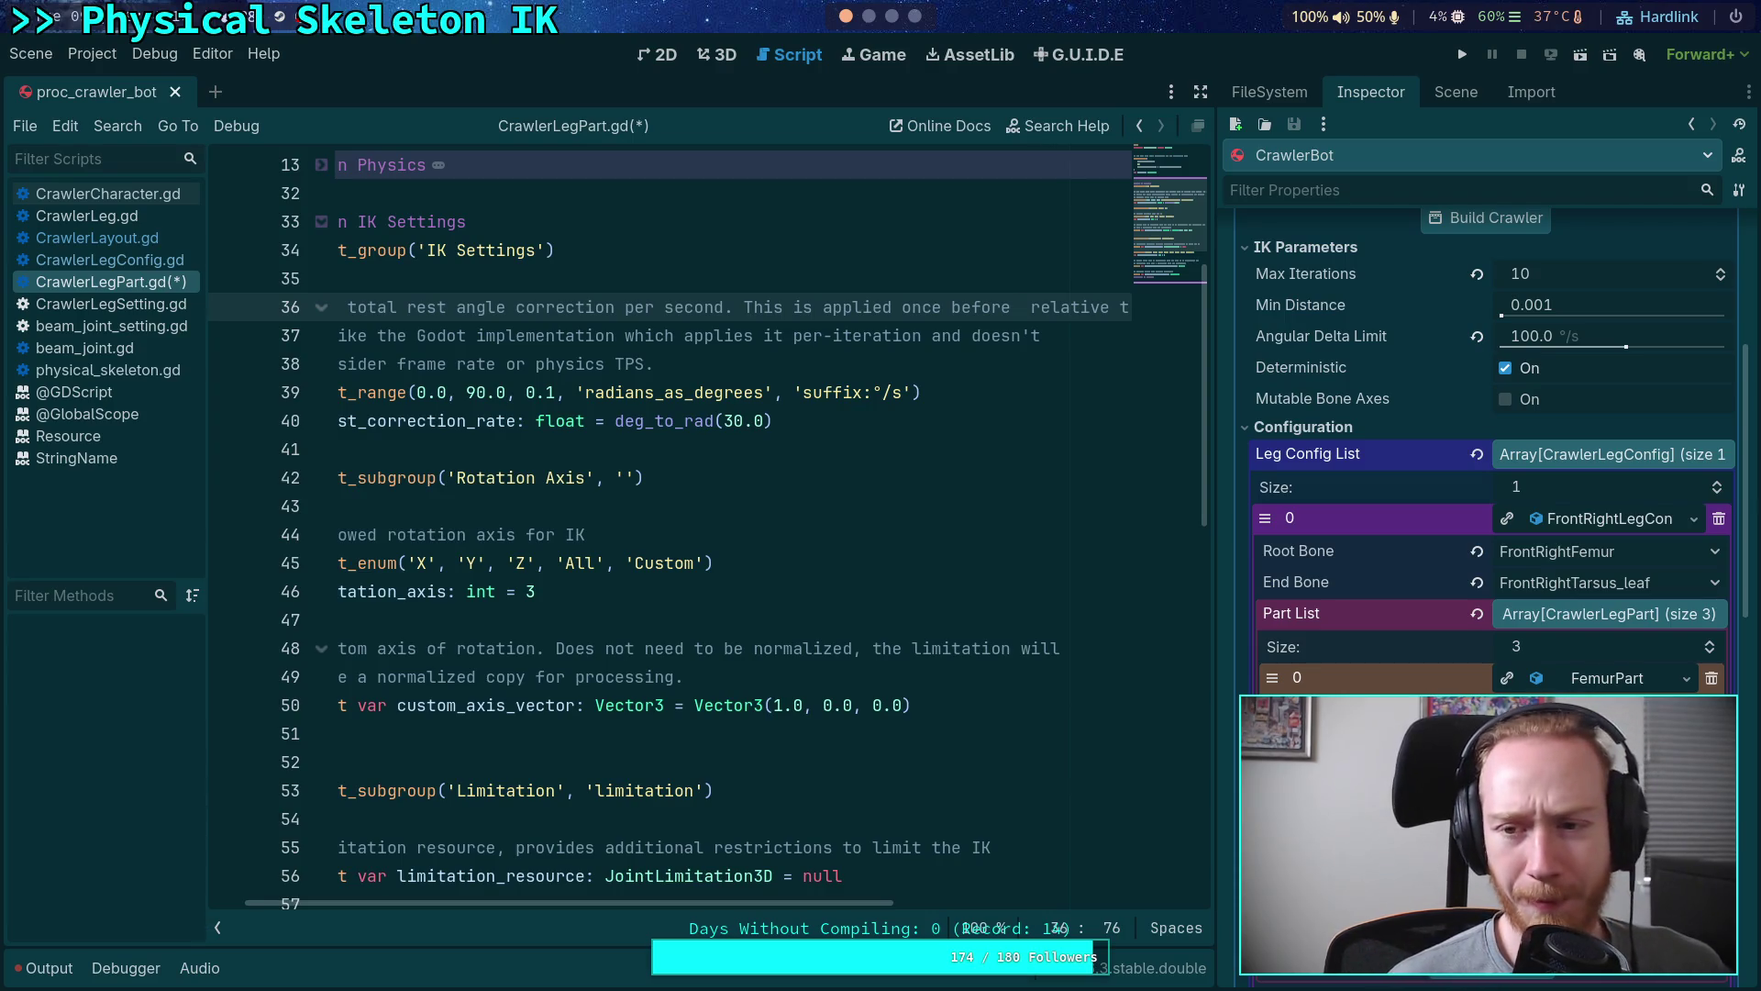
{"action": "key", "text": "BackSpace"}
{"action": "key", "text": "BackSpace"}
{"action": "key", "text": "BackSpace"}
{"action": "type", "text": "just before"}
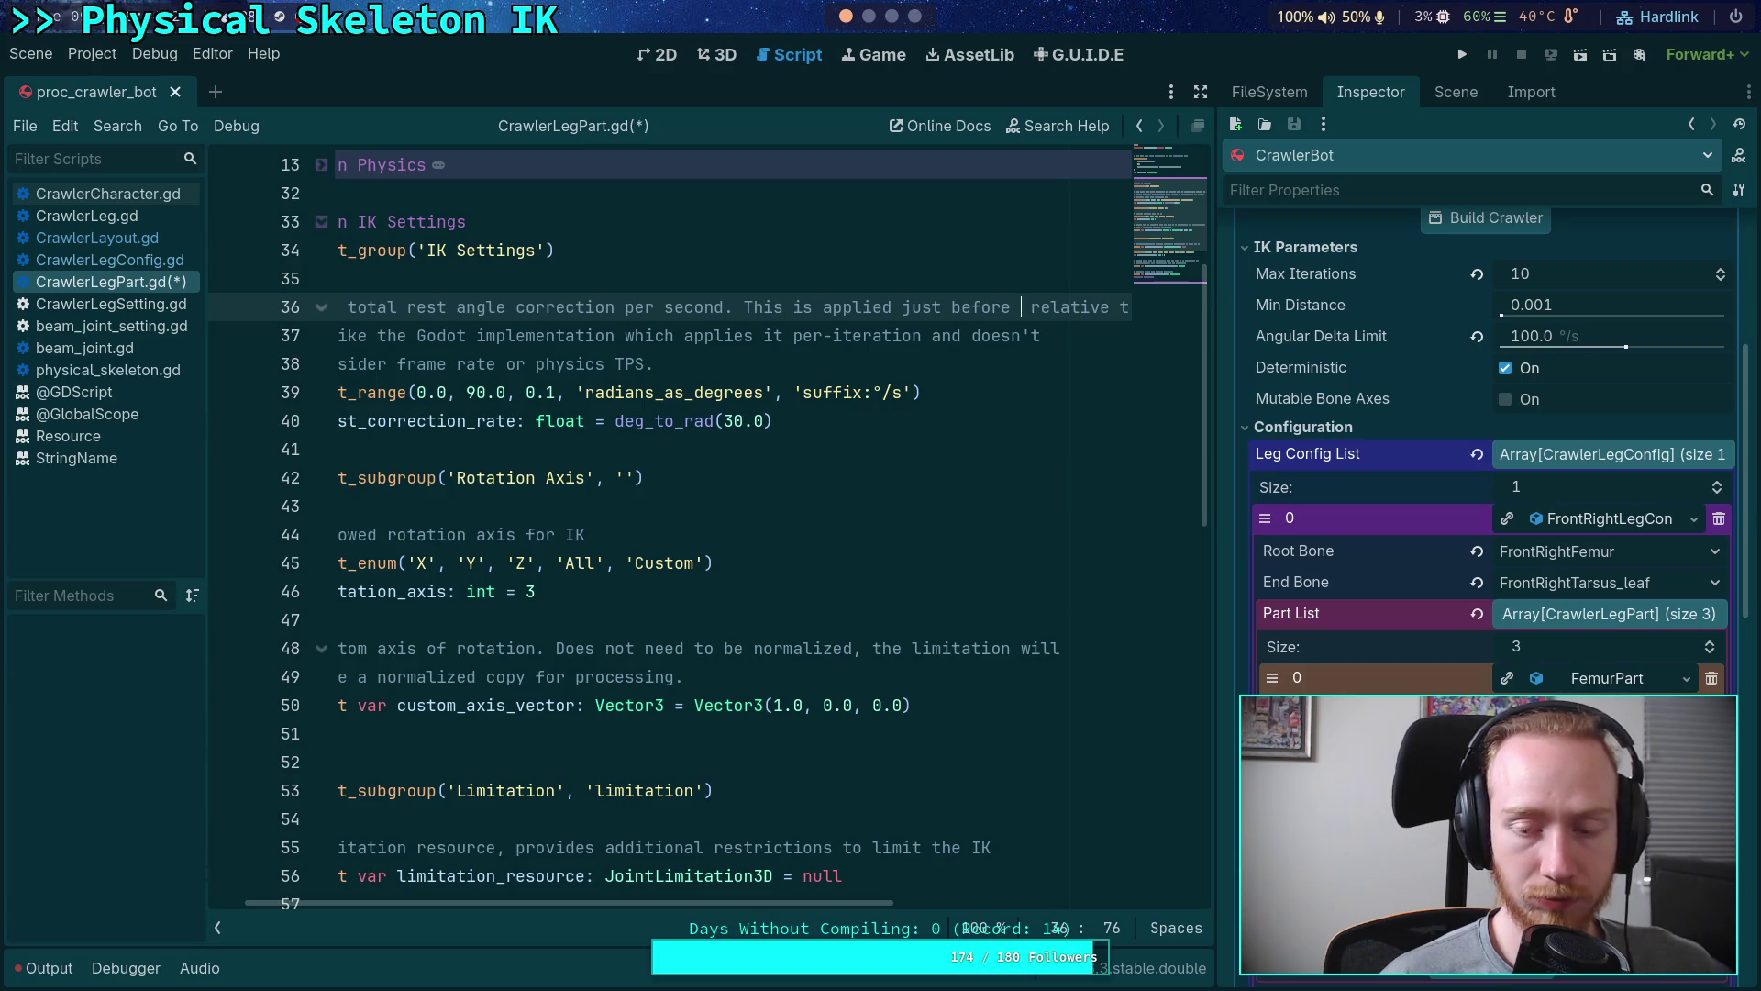
{"action": "key", "text": "Return"}
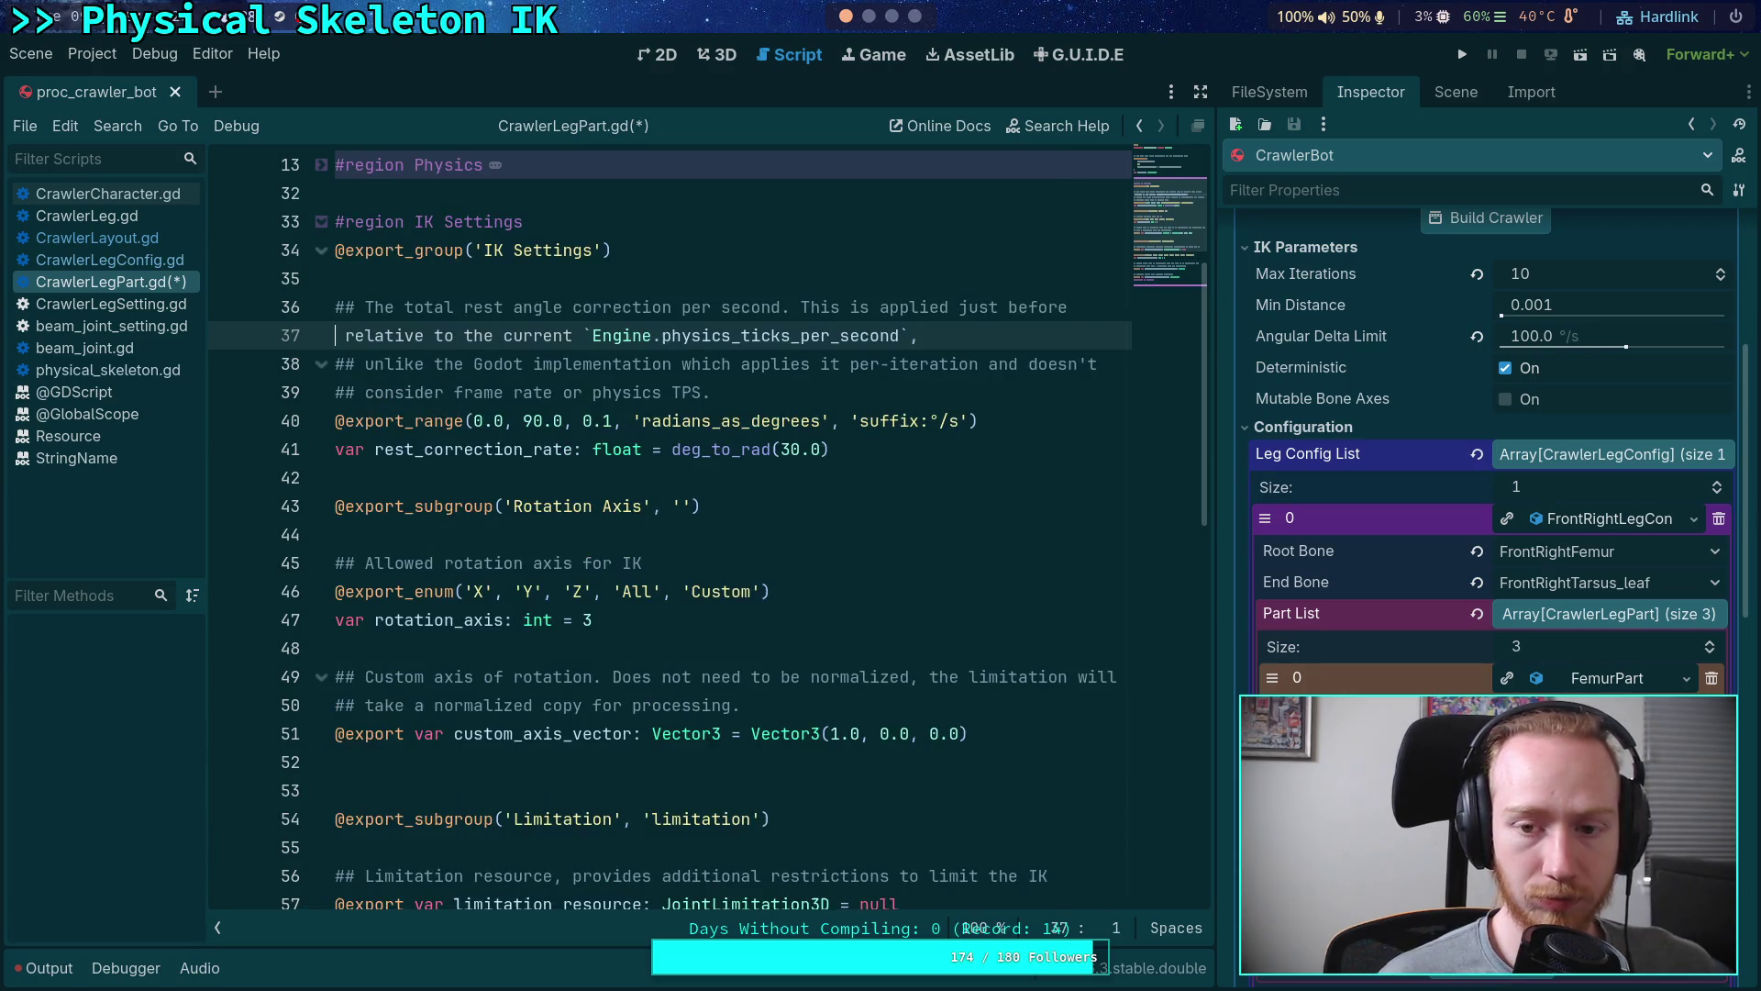
{"action": "type", "text": "## solv"}
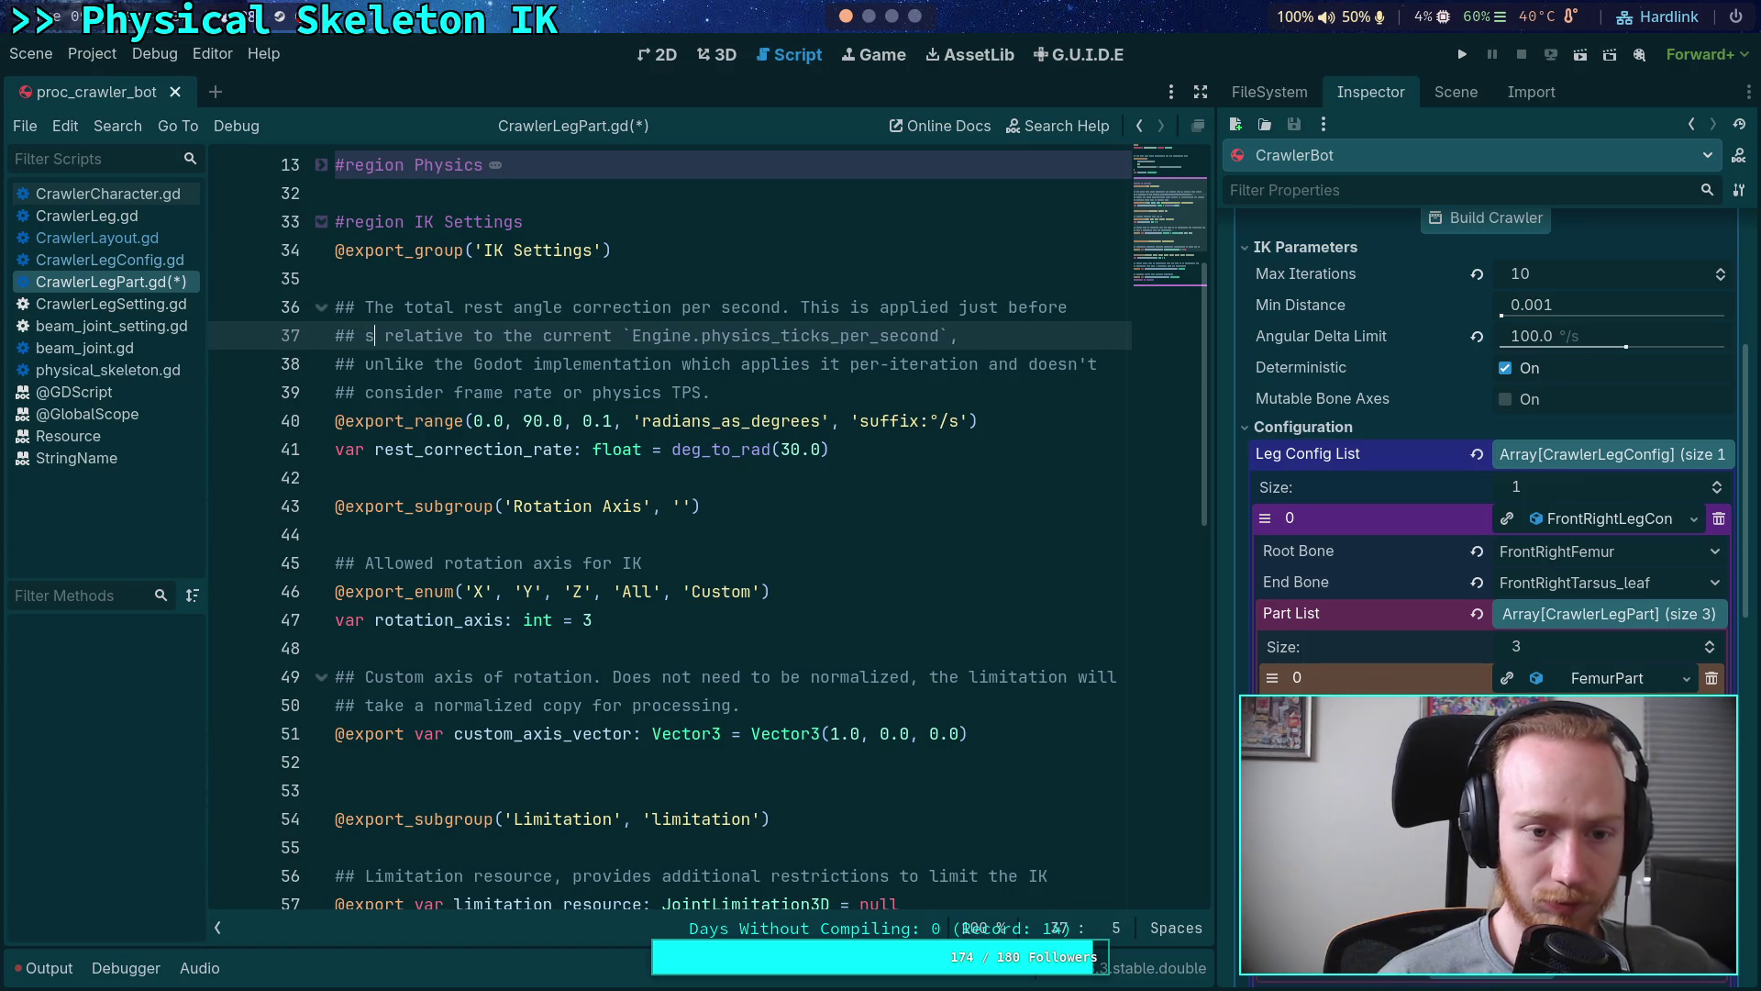
{"action": "type", "text": "ing"}
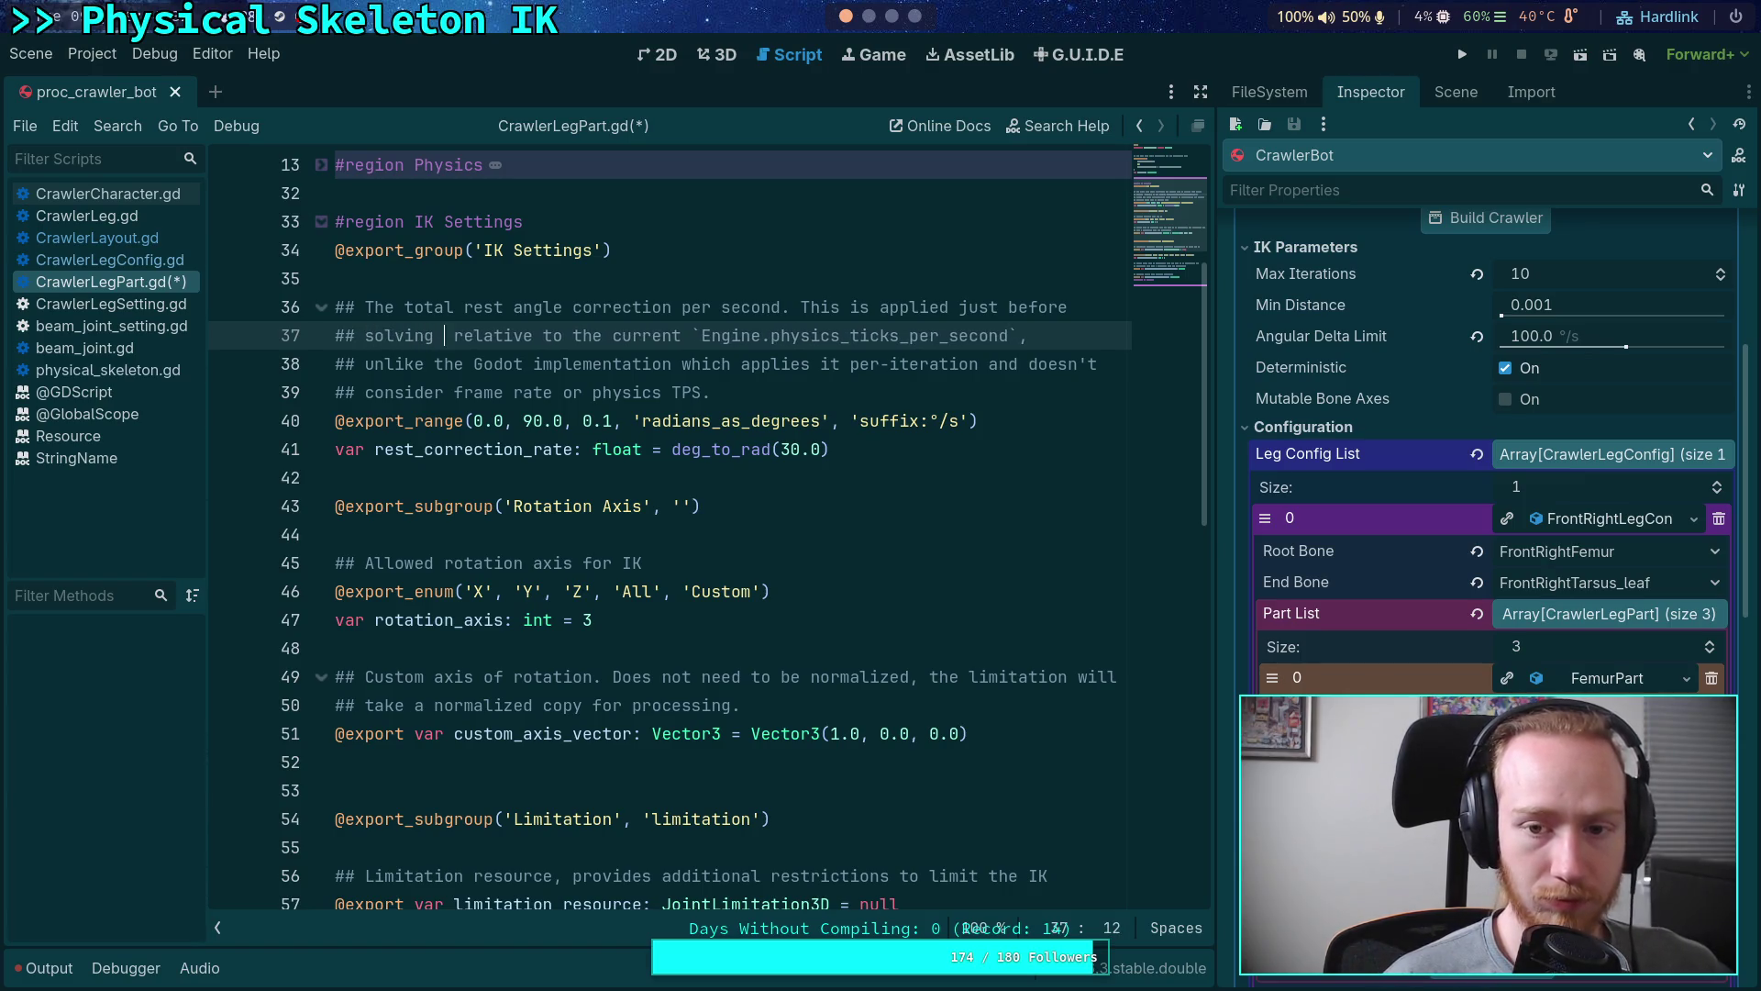
Reword it to 'applied one time just before starting iteration' and rewrap the comment lines
{"action": "left_click", "coordinate": [954, 308]}
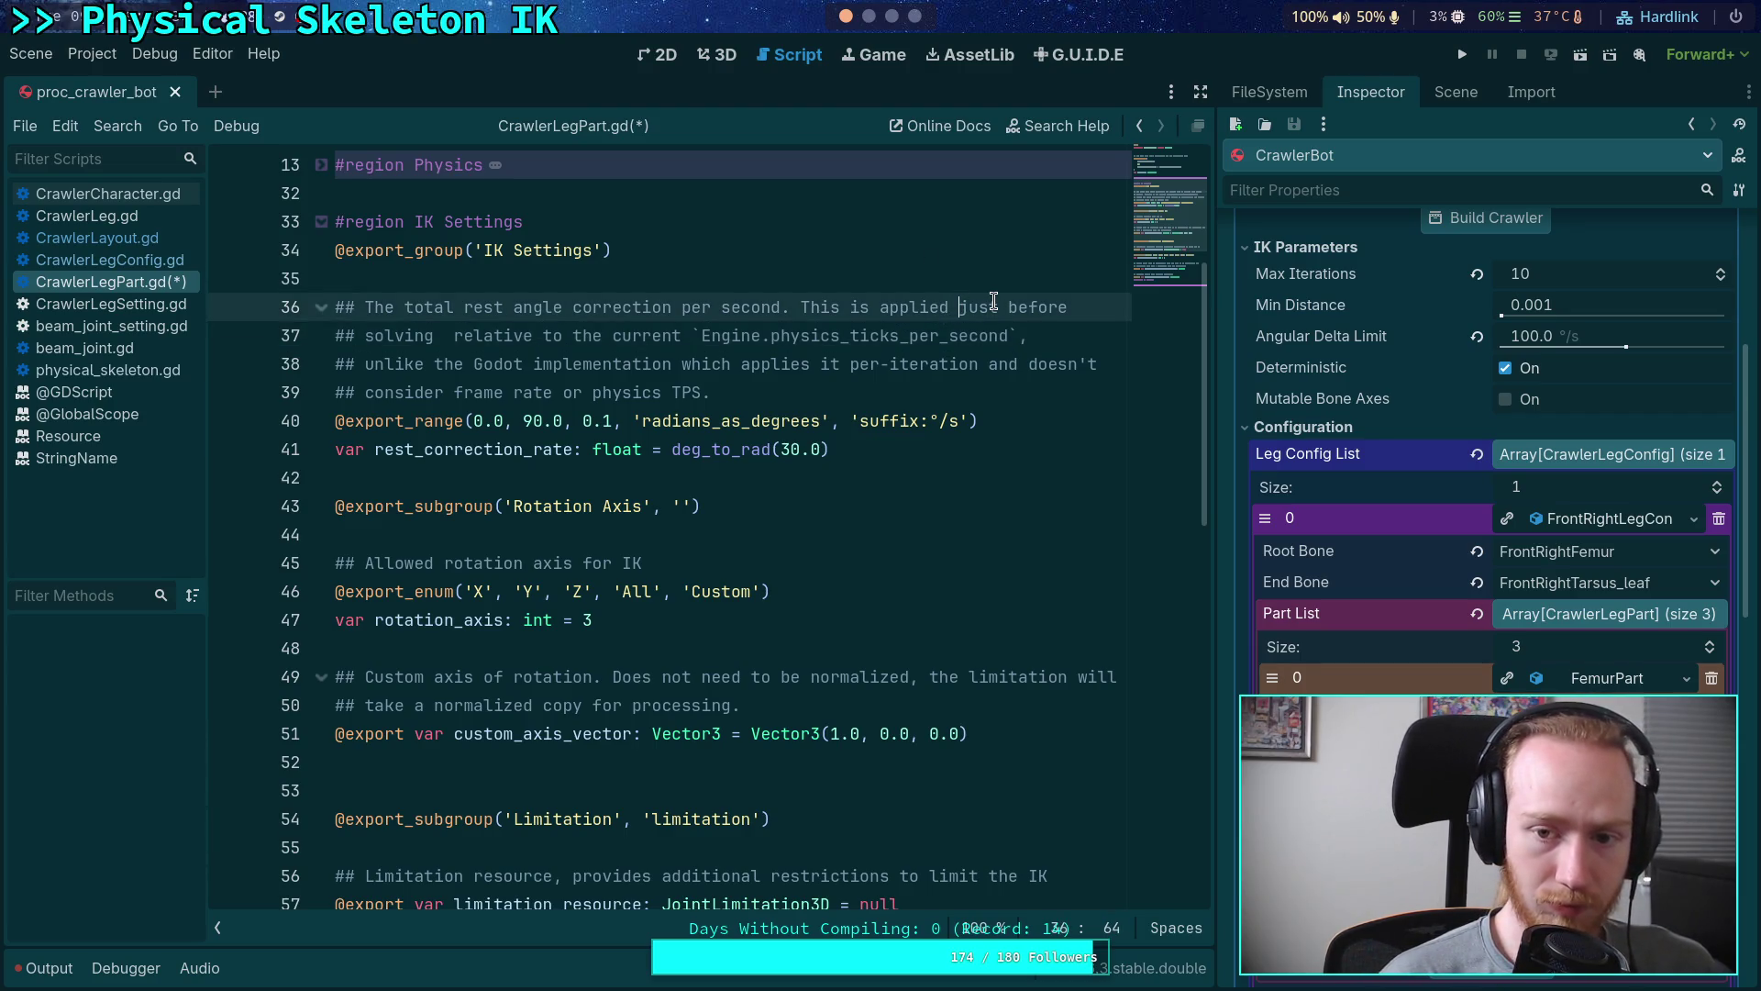
{"action": "type", "text": "one ti"}
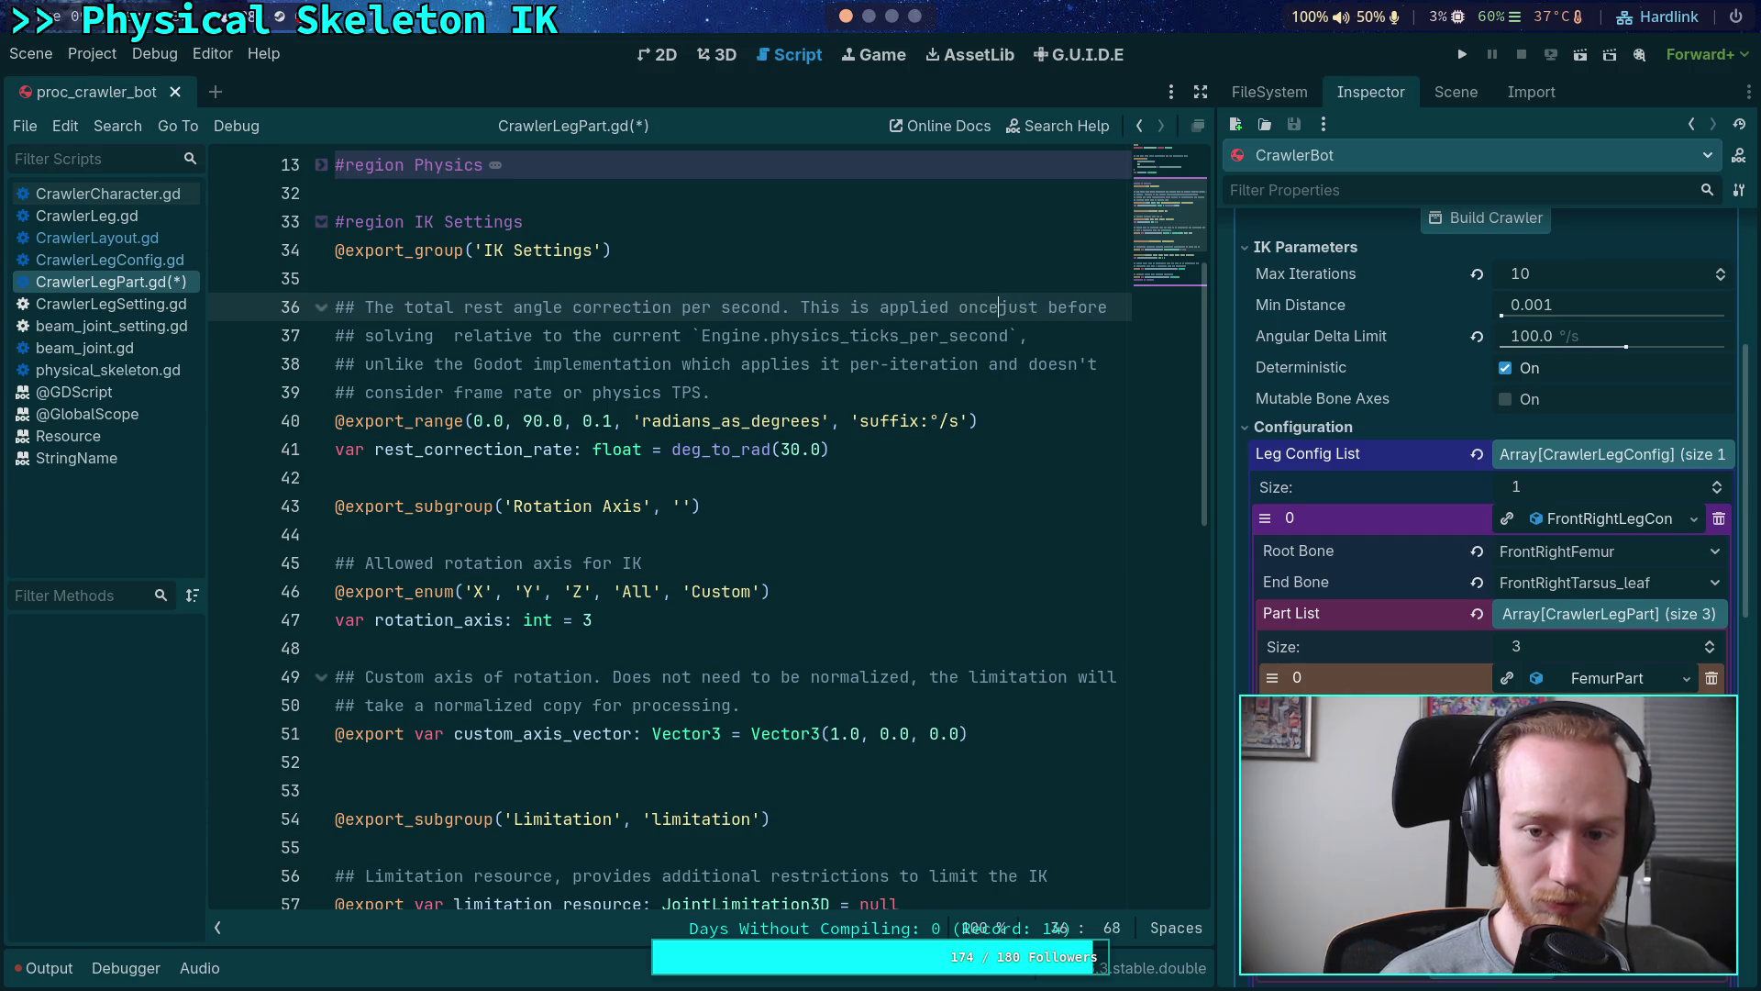
{"action": "type", "text": "me"}
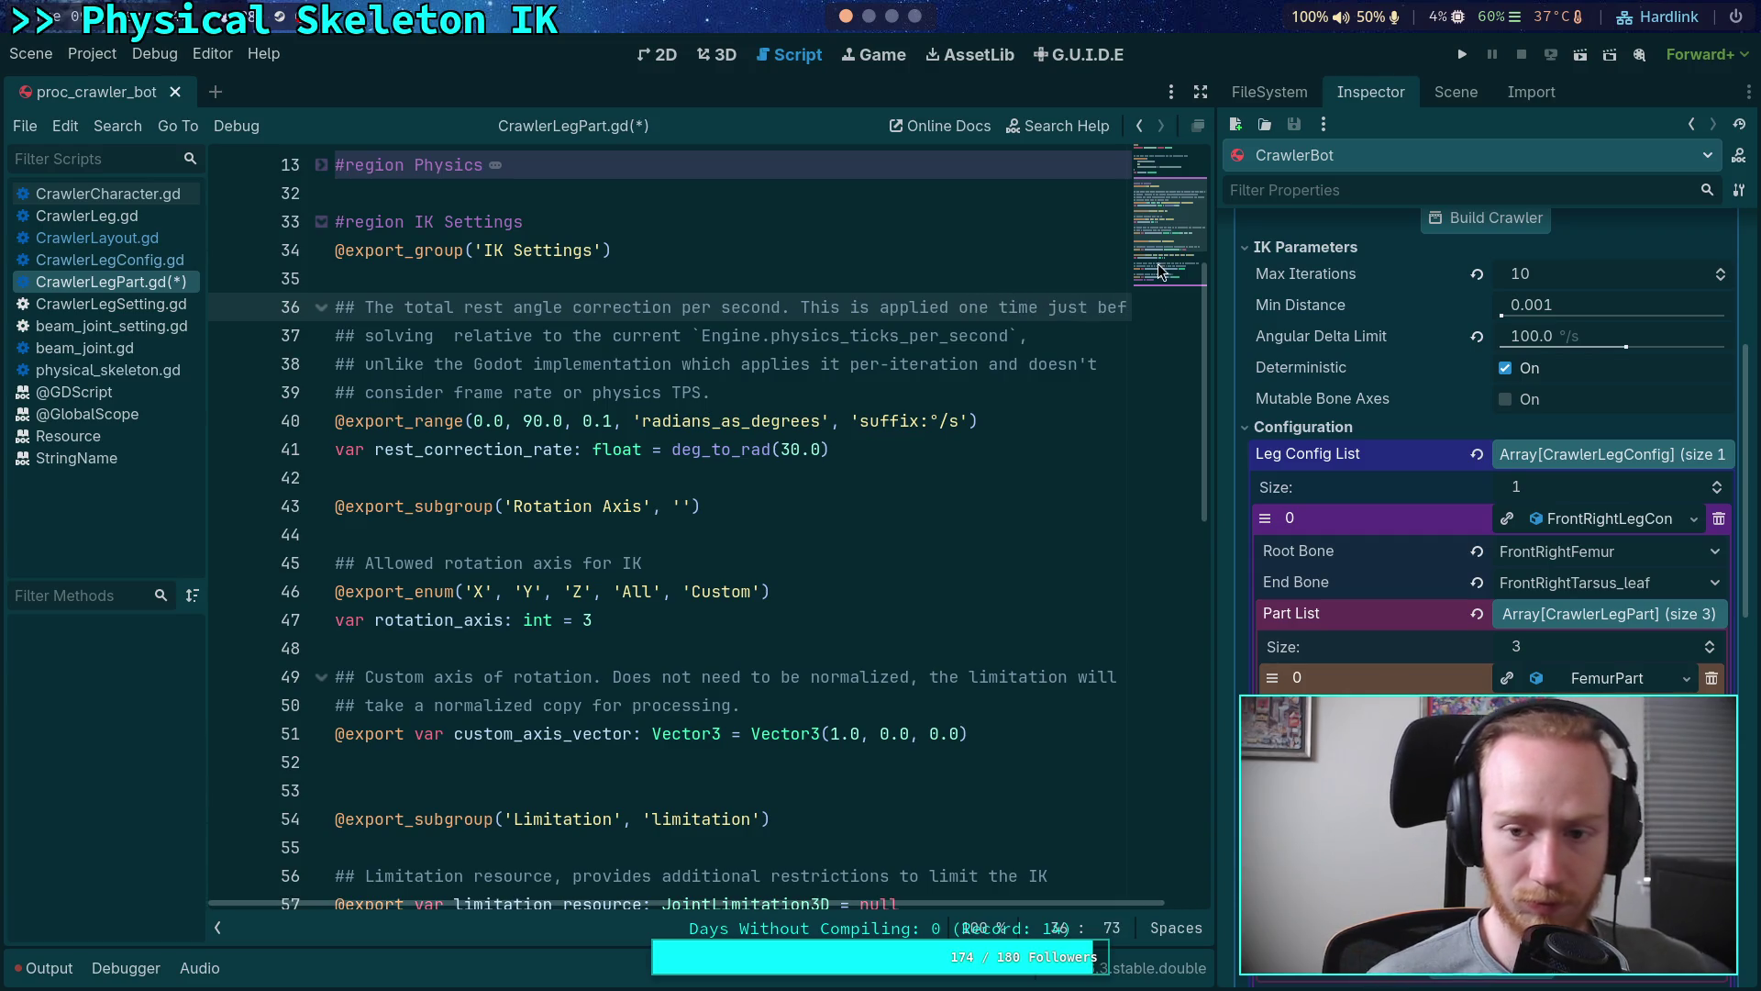
{"action": "left_click", "coordinate": [1094, 306]}
{"action": "key", "text": "Return"}
{"action": "type", "text": "##"}
{"action": "key", "text": "Down"}
{"action": "key", "text": "BackSpace"}
{"action": "key", "text": "BackSpace"}
{"action": "key", "text": "BackSpace"}
{"action": "key", "text": "BackSpace"}
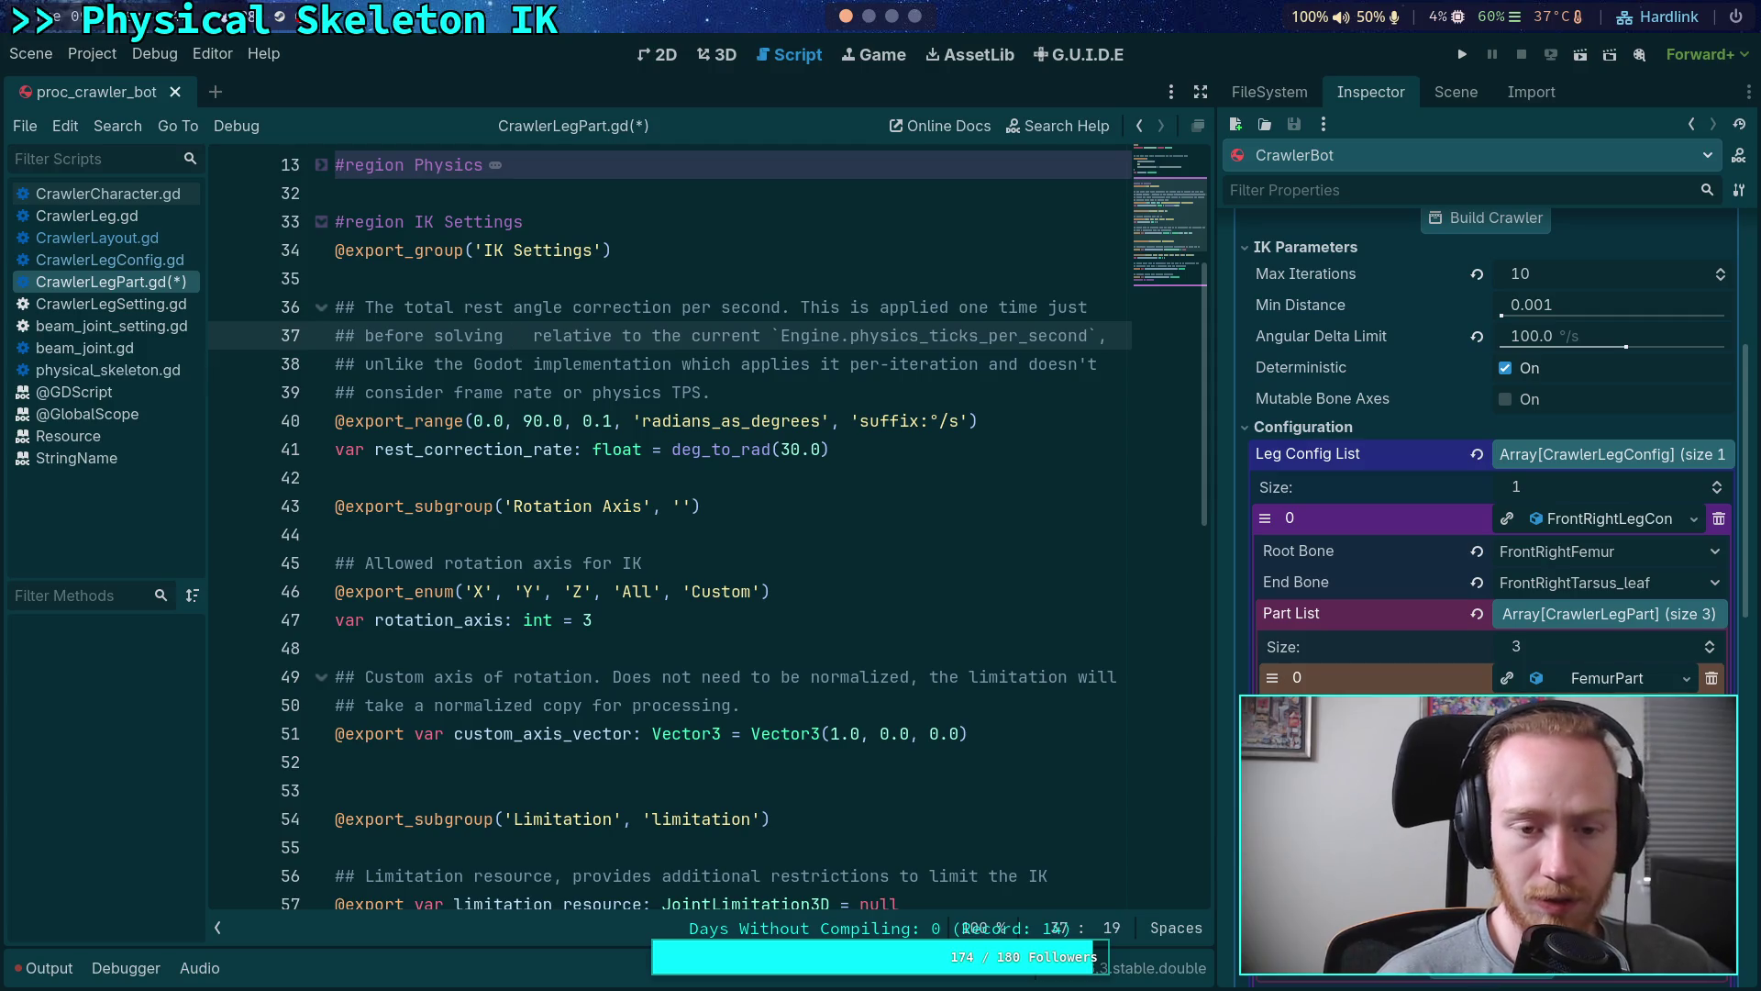
{"action": "key", "text": "Delete"}
{"action": "key", "text": "Delete"}
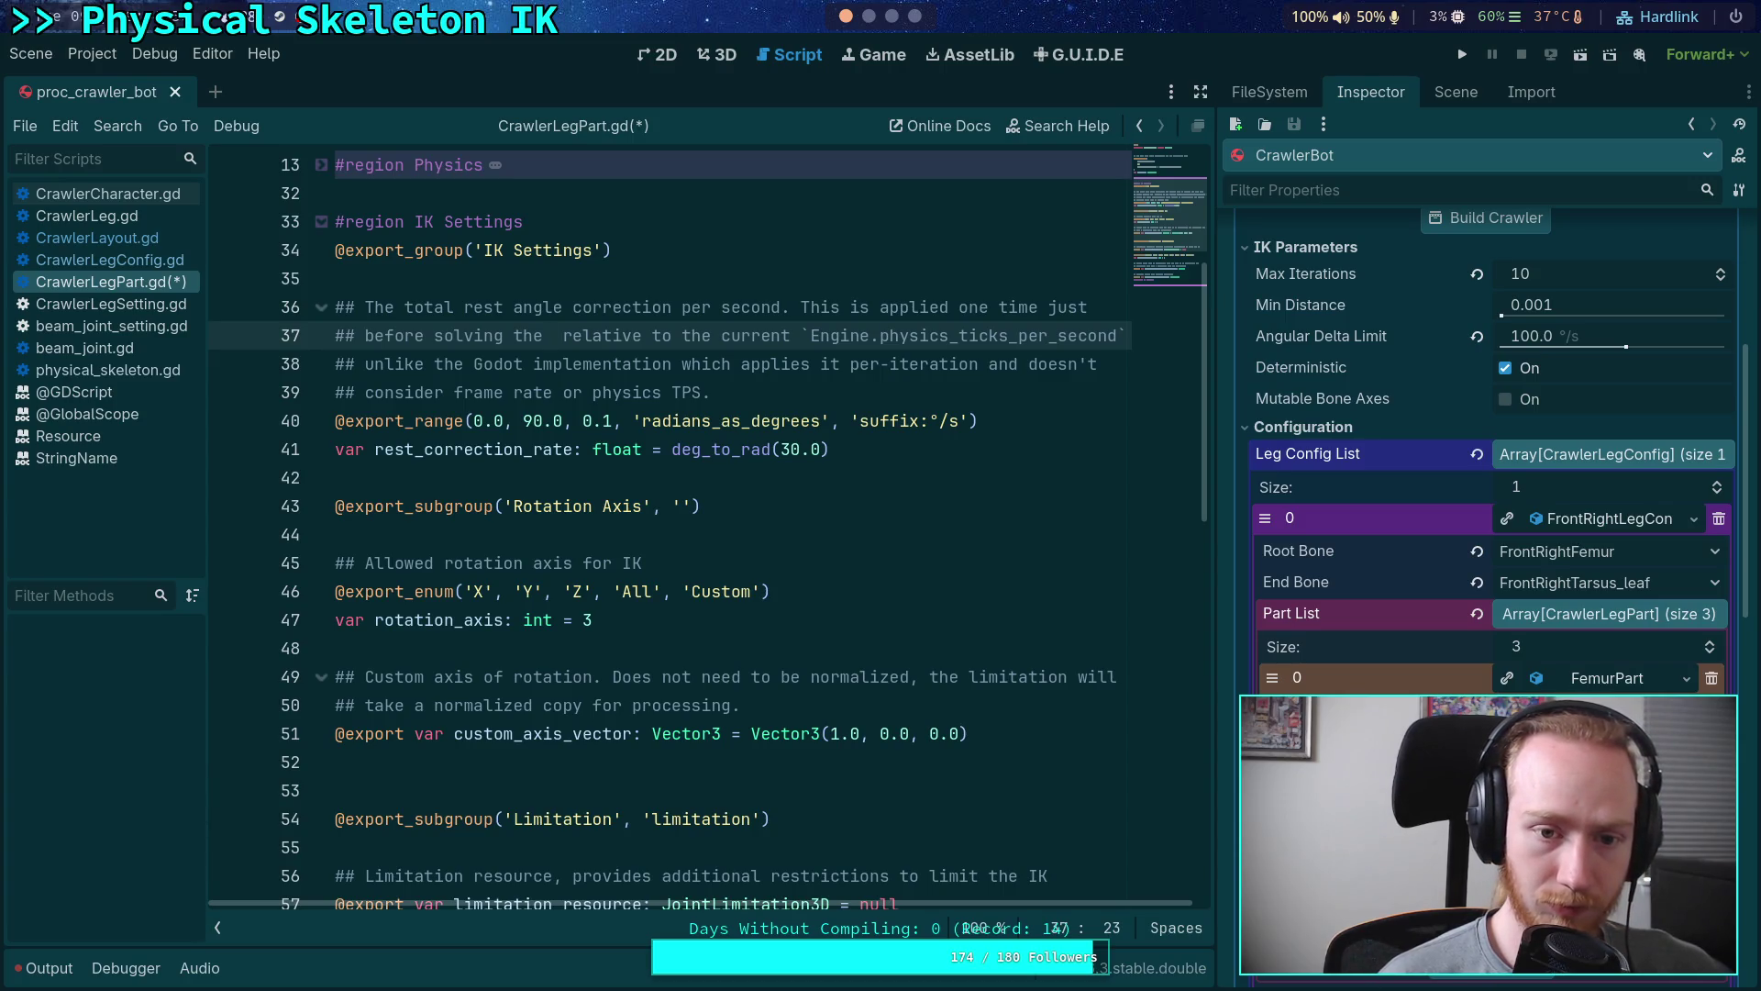
{"action": "key", "text": "BackSpace"}
{"action": "key", "text": "BackSpace"}
{"action": "key", "text": "BackSpace"}
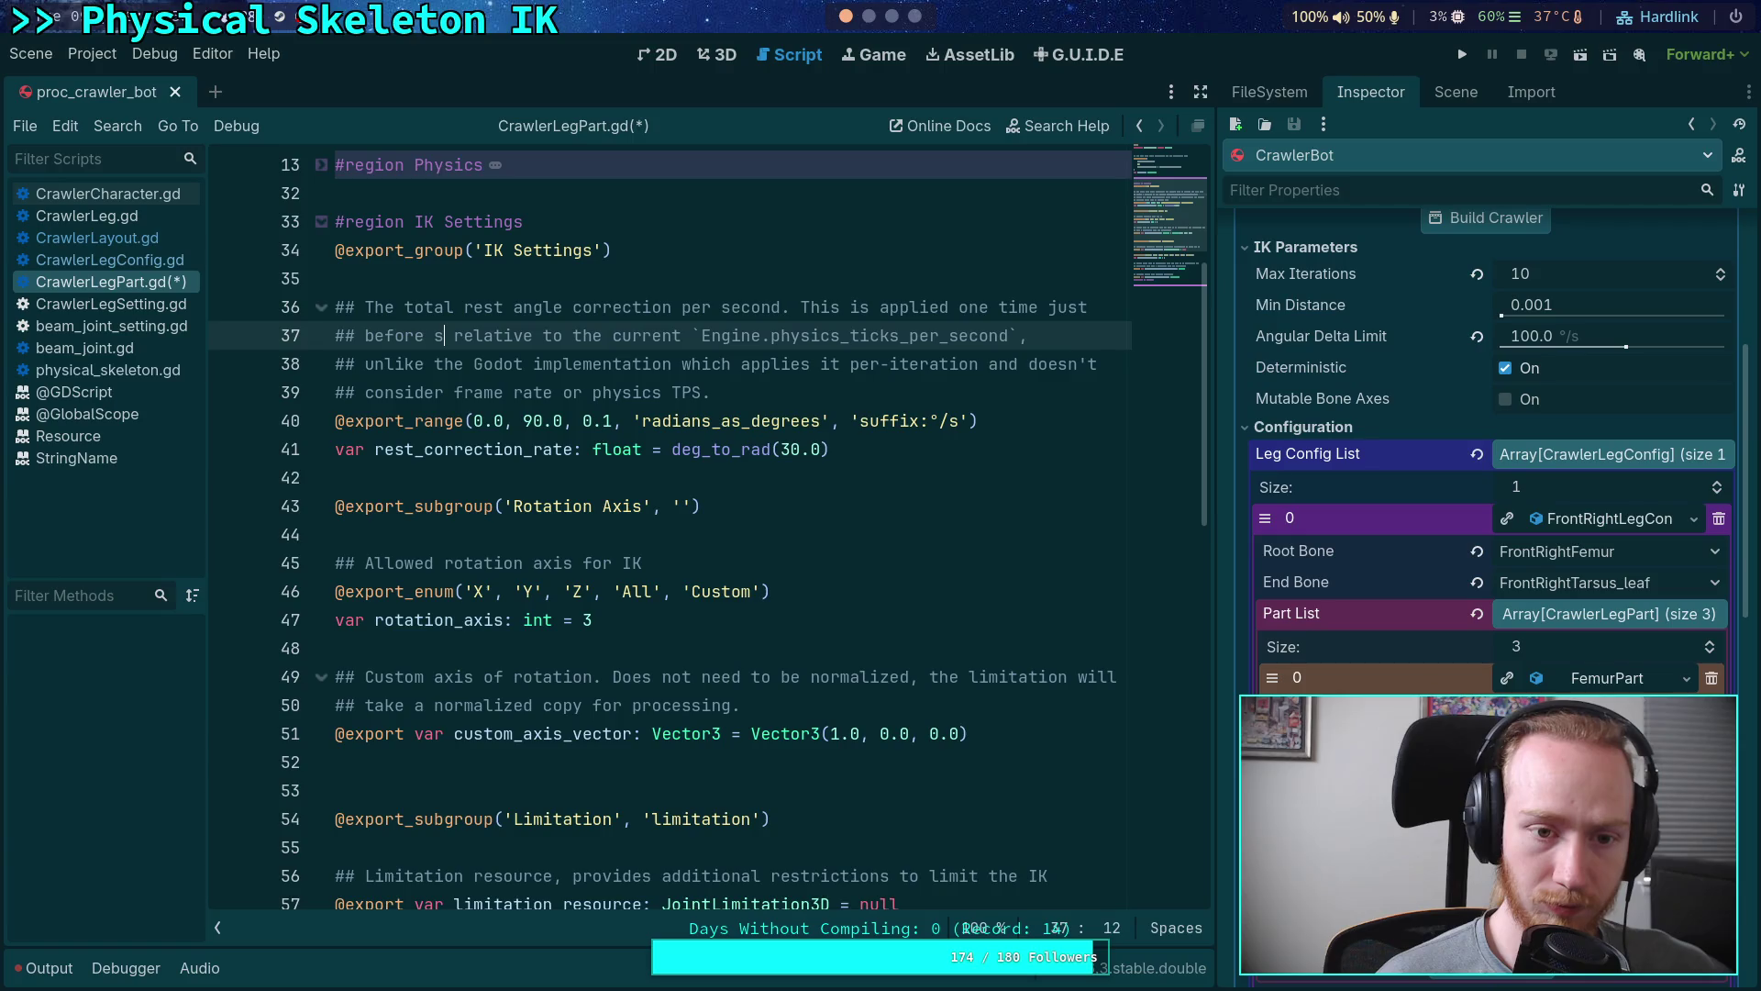
{"action": "type", "text": "tarting "}
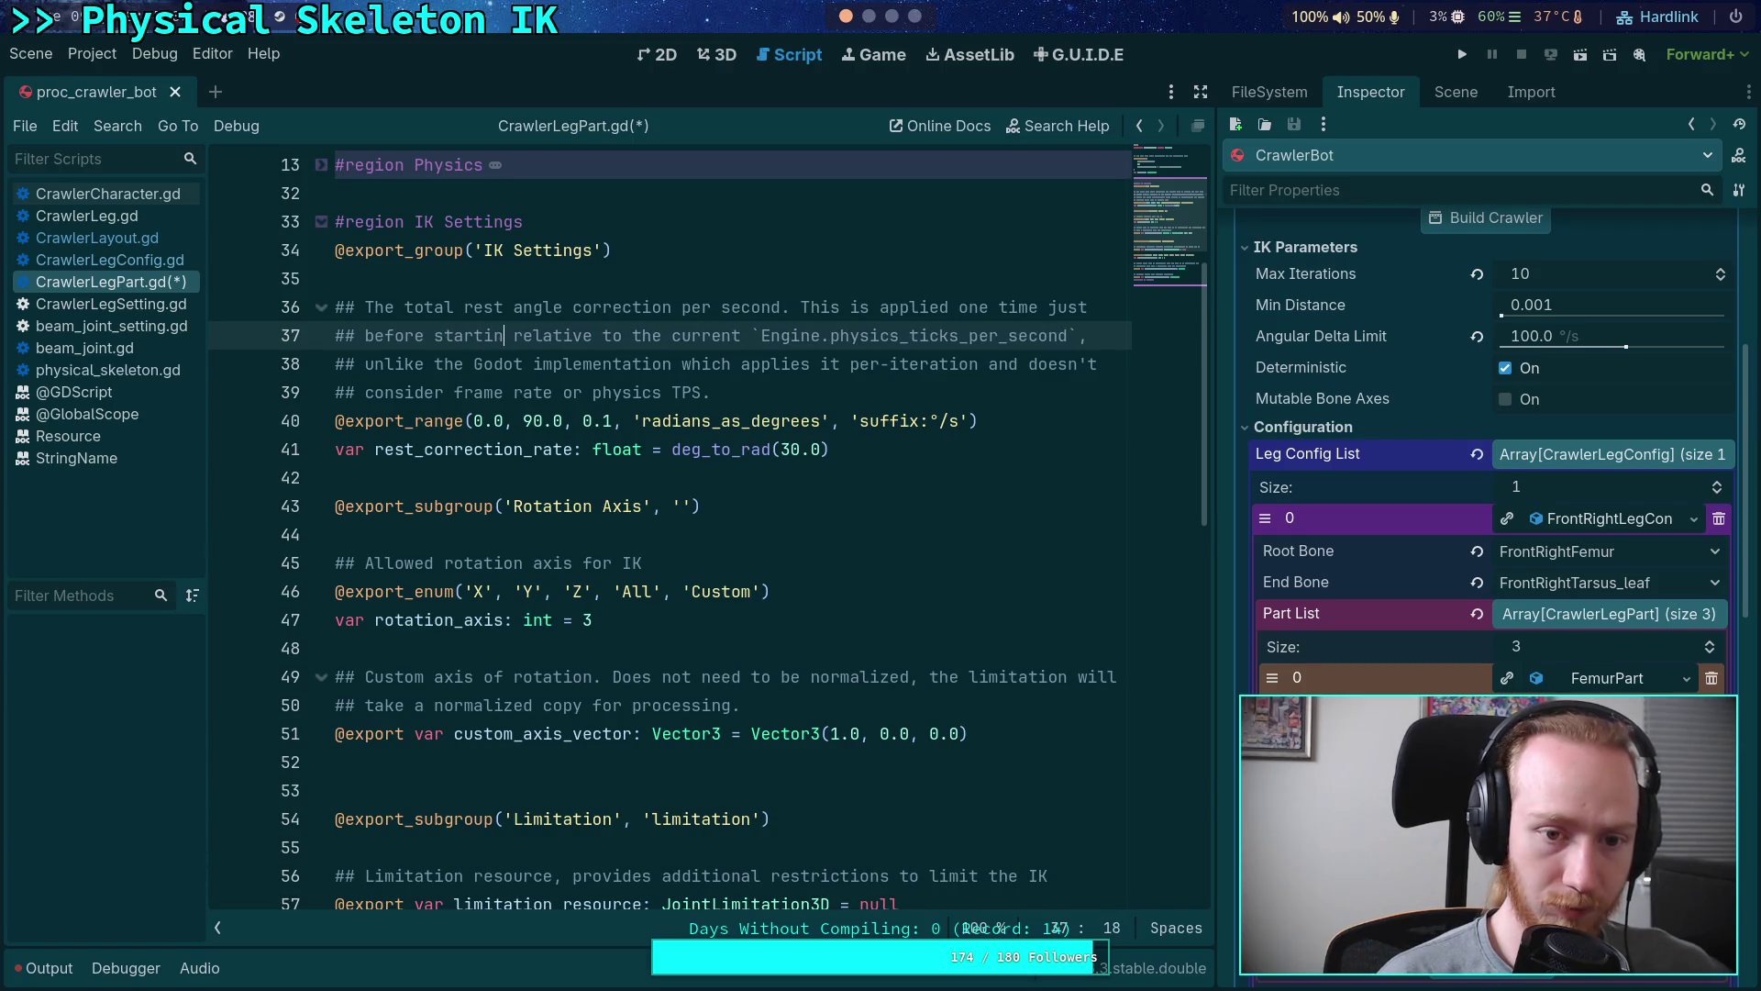
{"action": "type", "text": "iteration solve"}
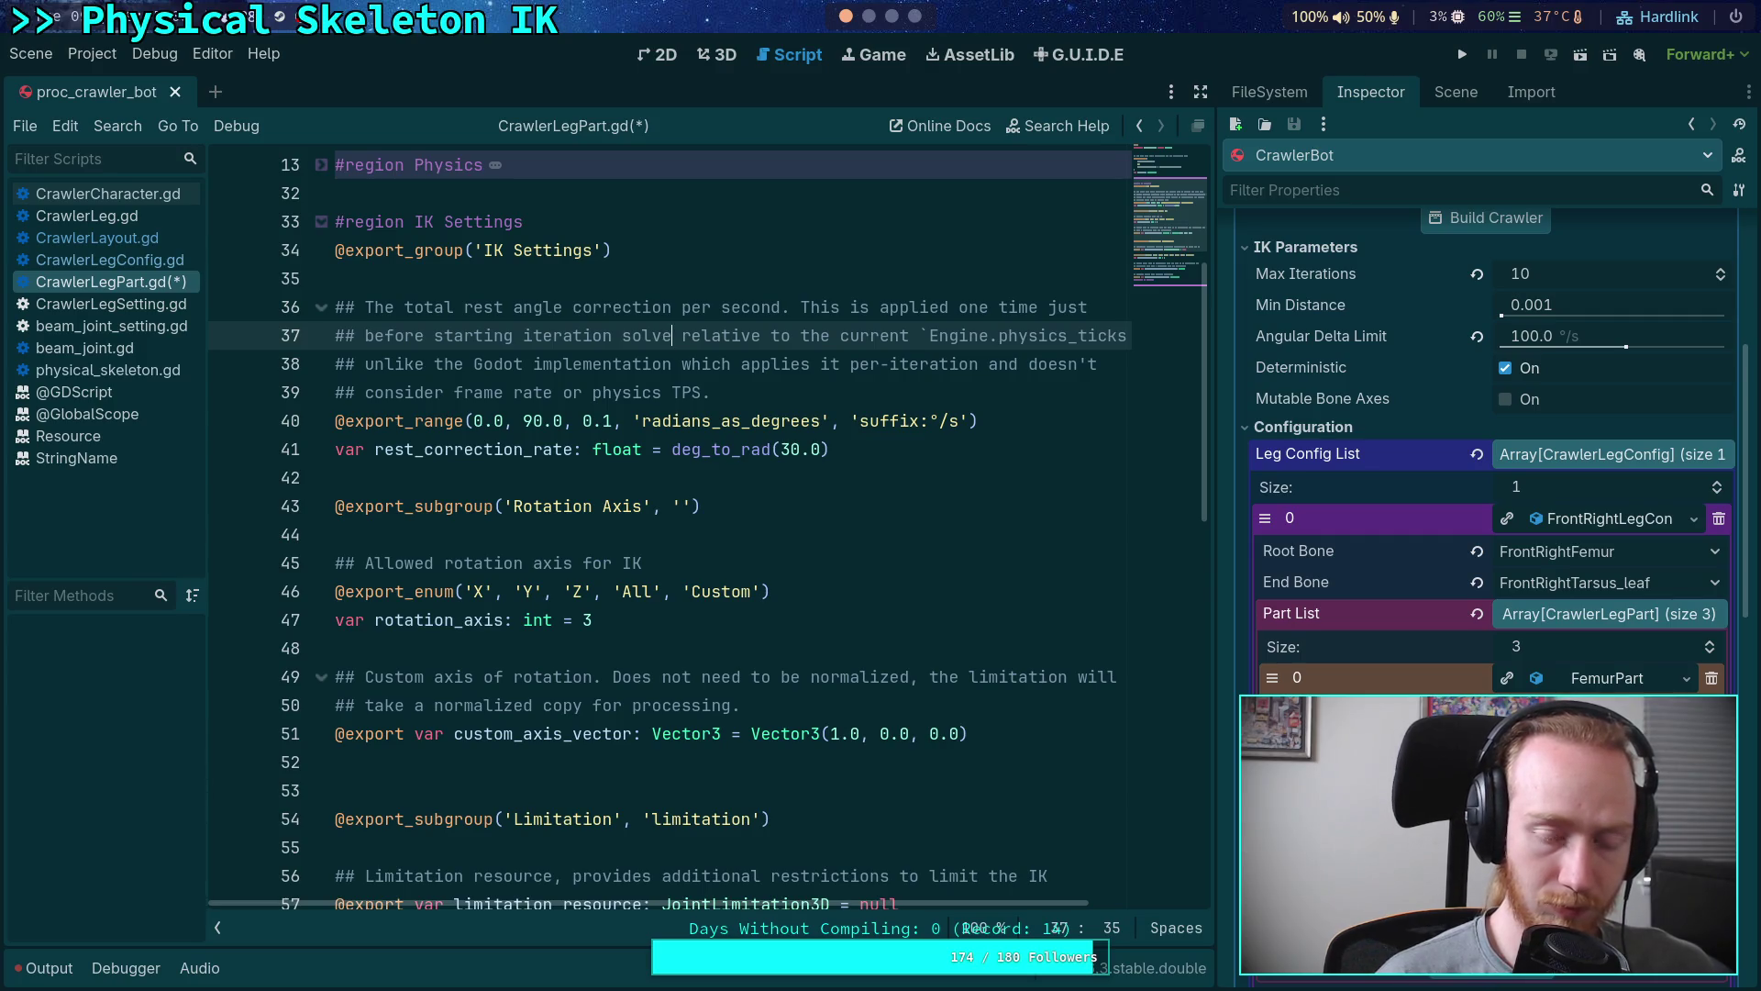
{"action": "key", "text": "BackSpace"}
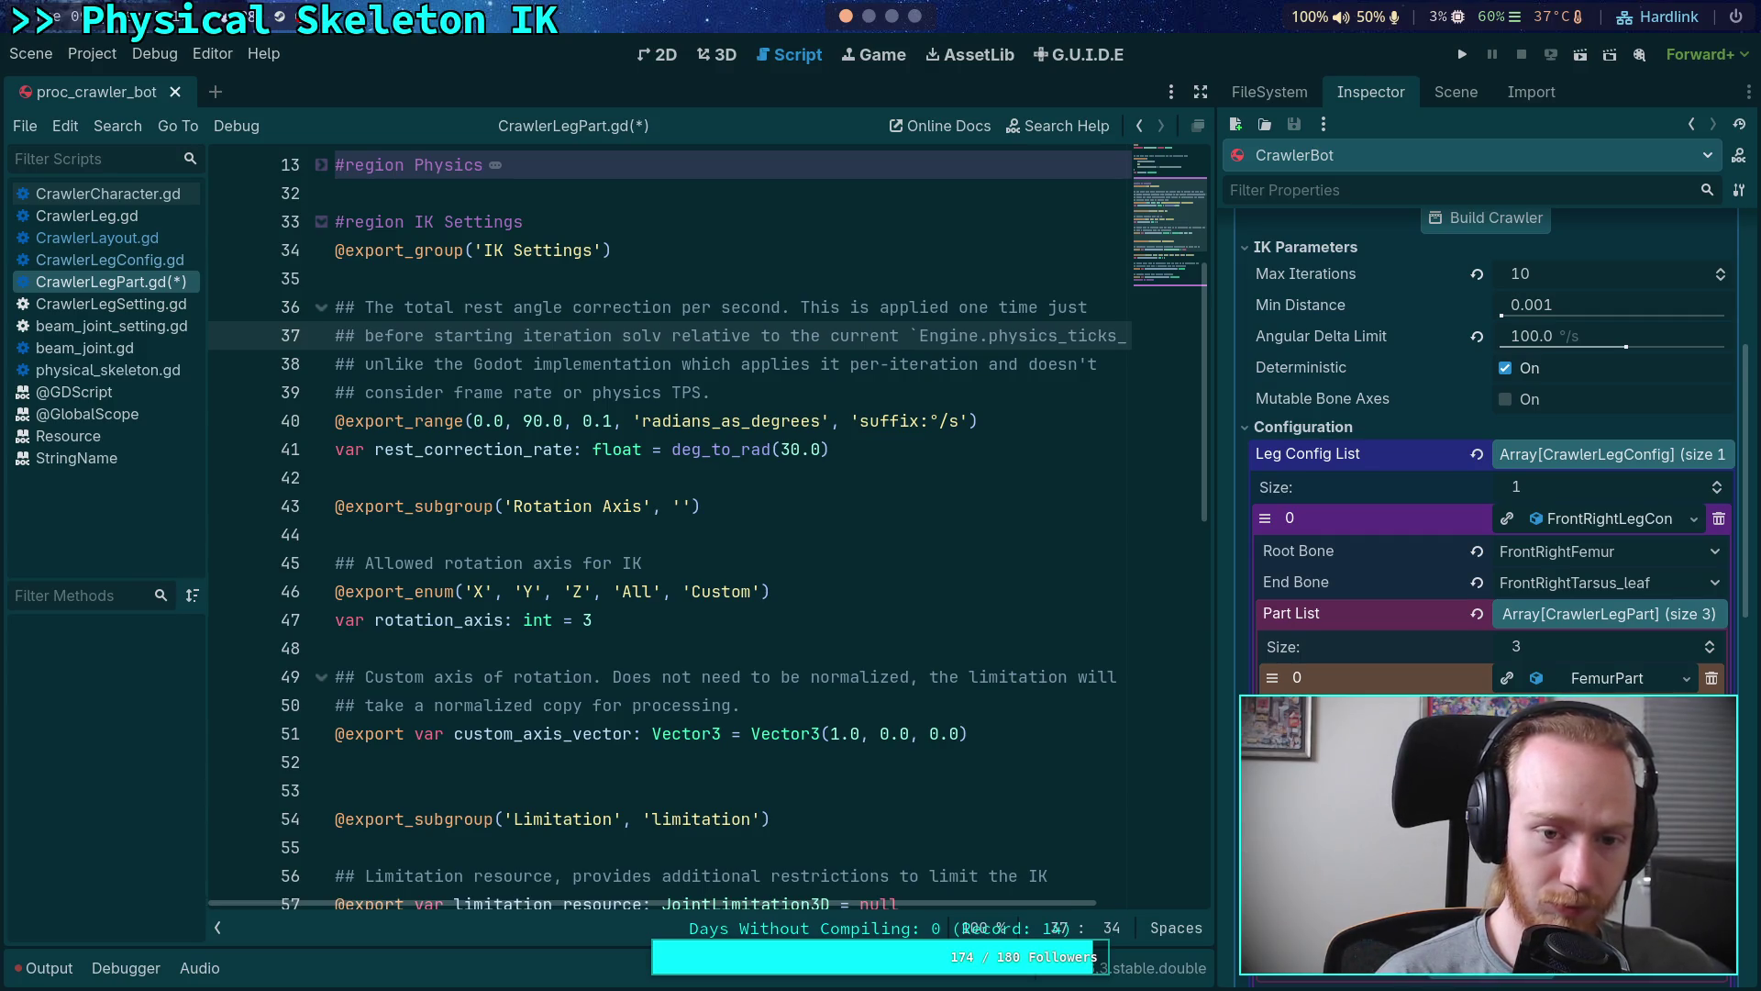
Finish with 'the iteration loop, and is divided by', putting the Engine reference on its own line
{"action": "left_click", "coordinate": [573, 335]}
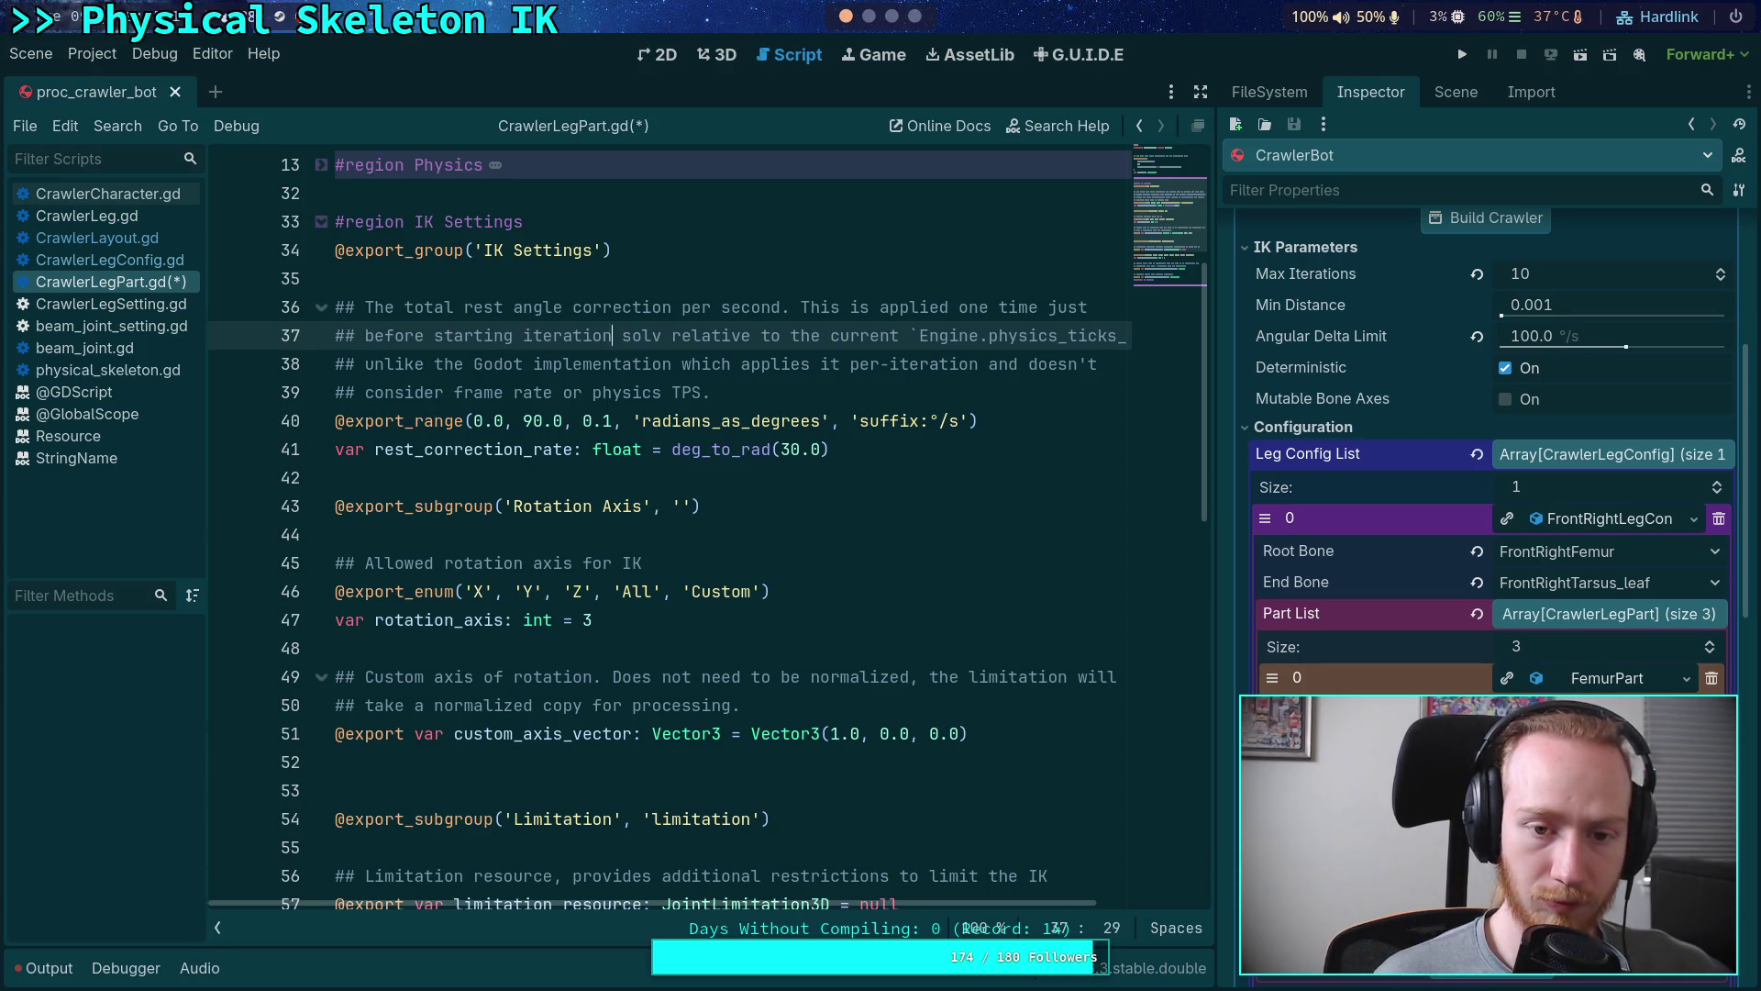
{"action": "key", "text": "Right"}
{"action": "key", "text": "Delete"}
{"action": "key", "text": "Delete"}
{"action": "key", "text": "Delete"}
{"action": "type", "text": "s"}
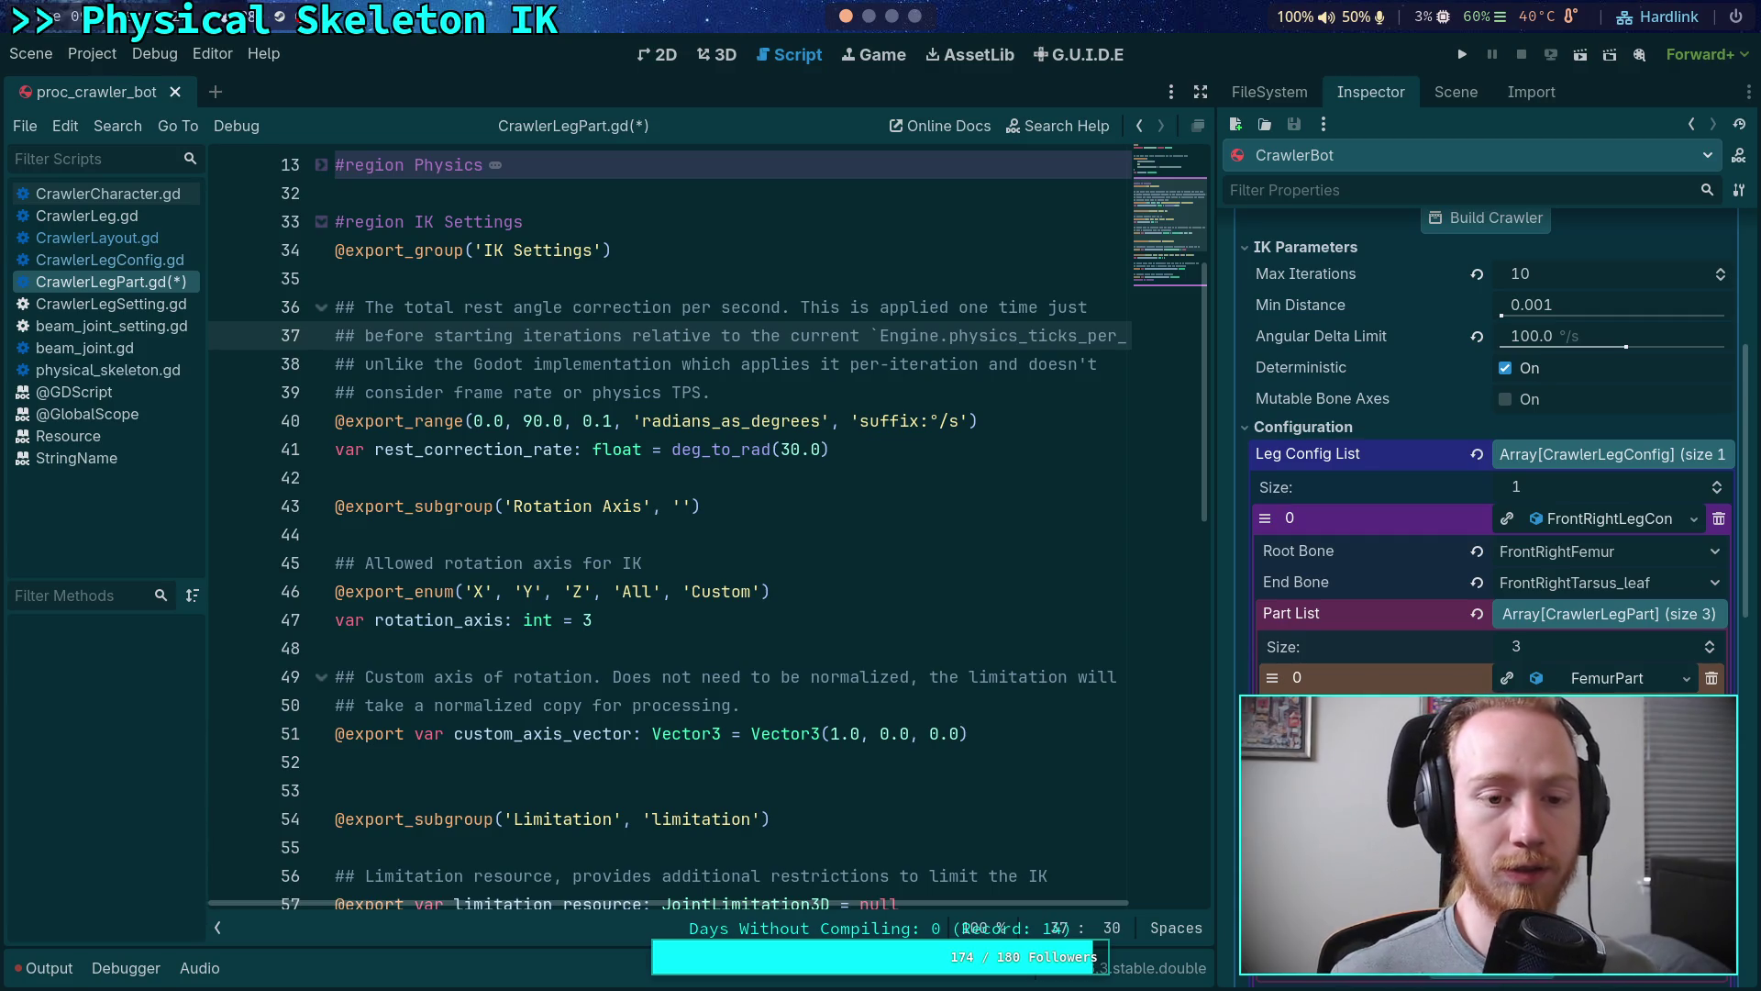
{"action": "key", "text": "BackSpace"}
{"action": "key", "text": "BackSpace"}
{"action": "key", "text": "BackSpace"}
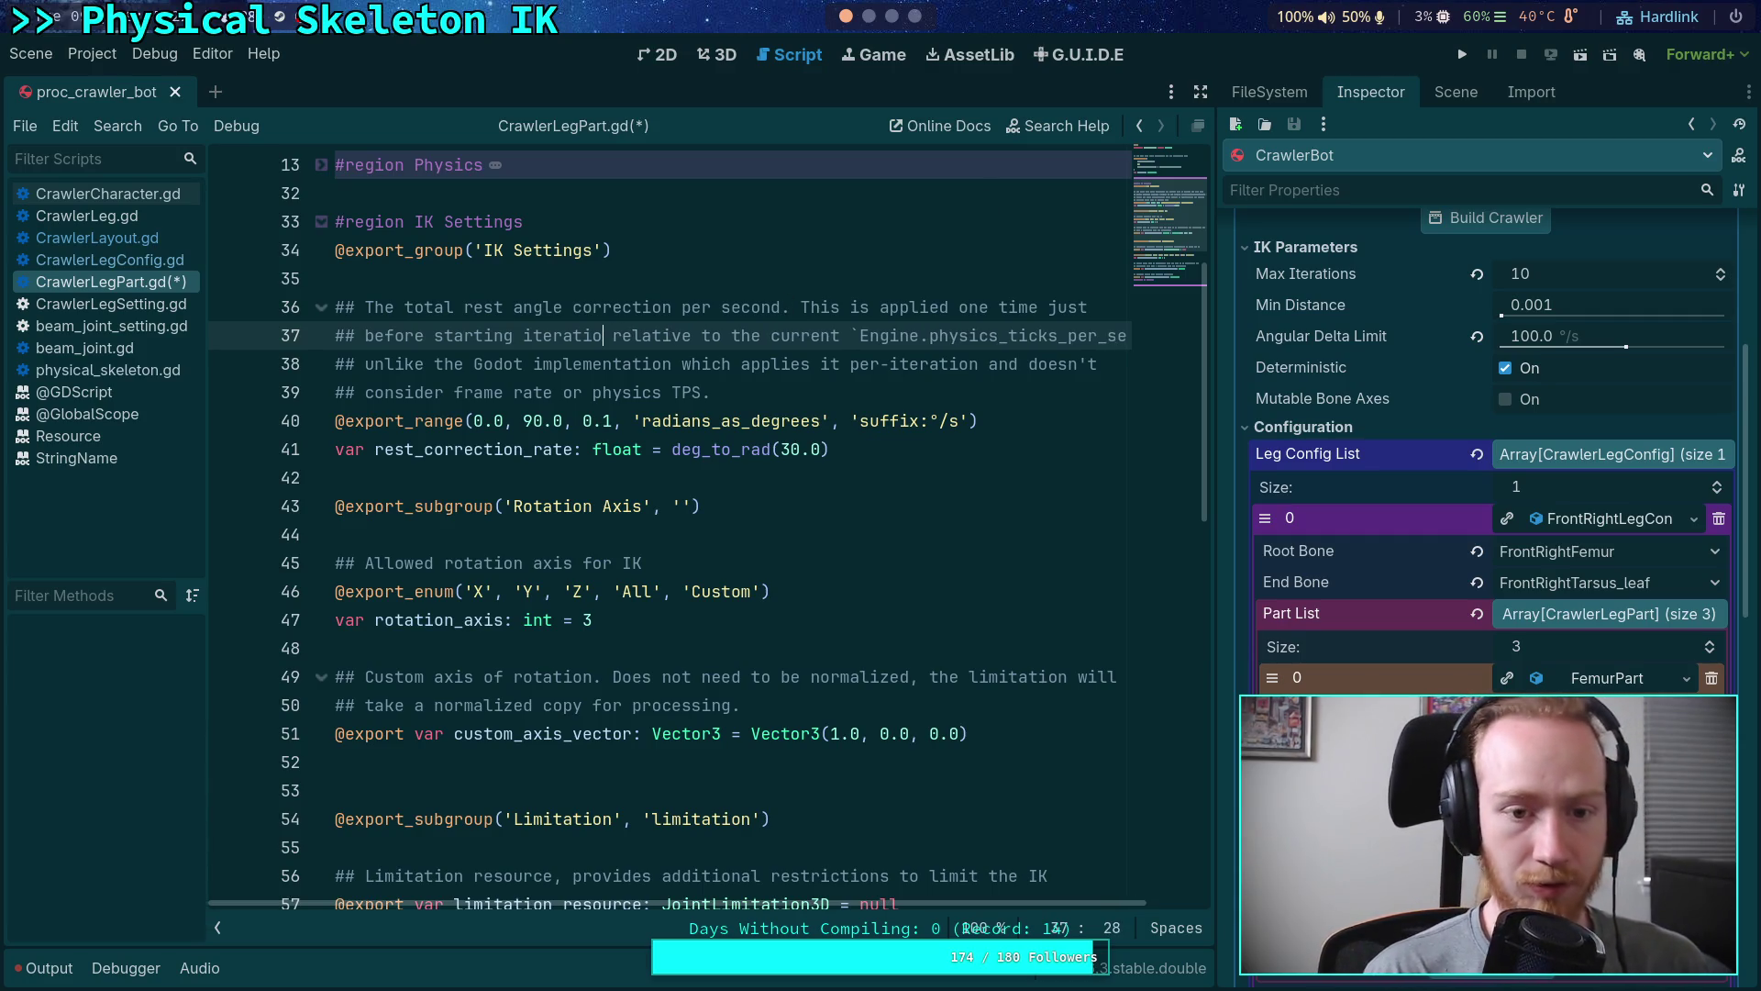
{"action": "type", "text": "the "}
{"action": "type", "text": "iteration loo"}
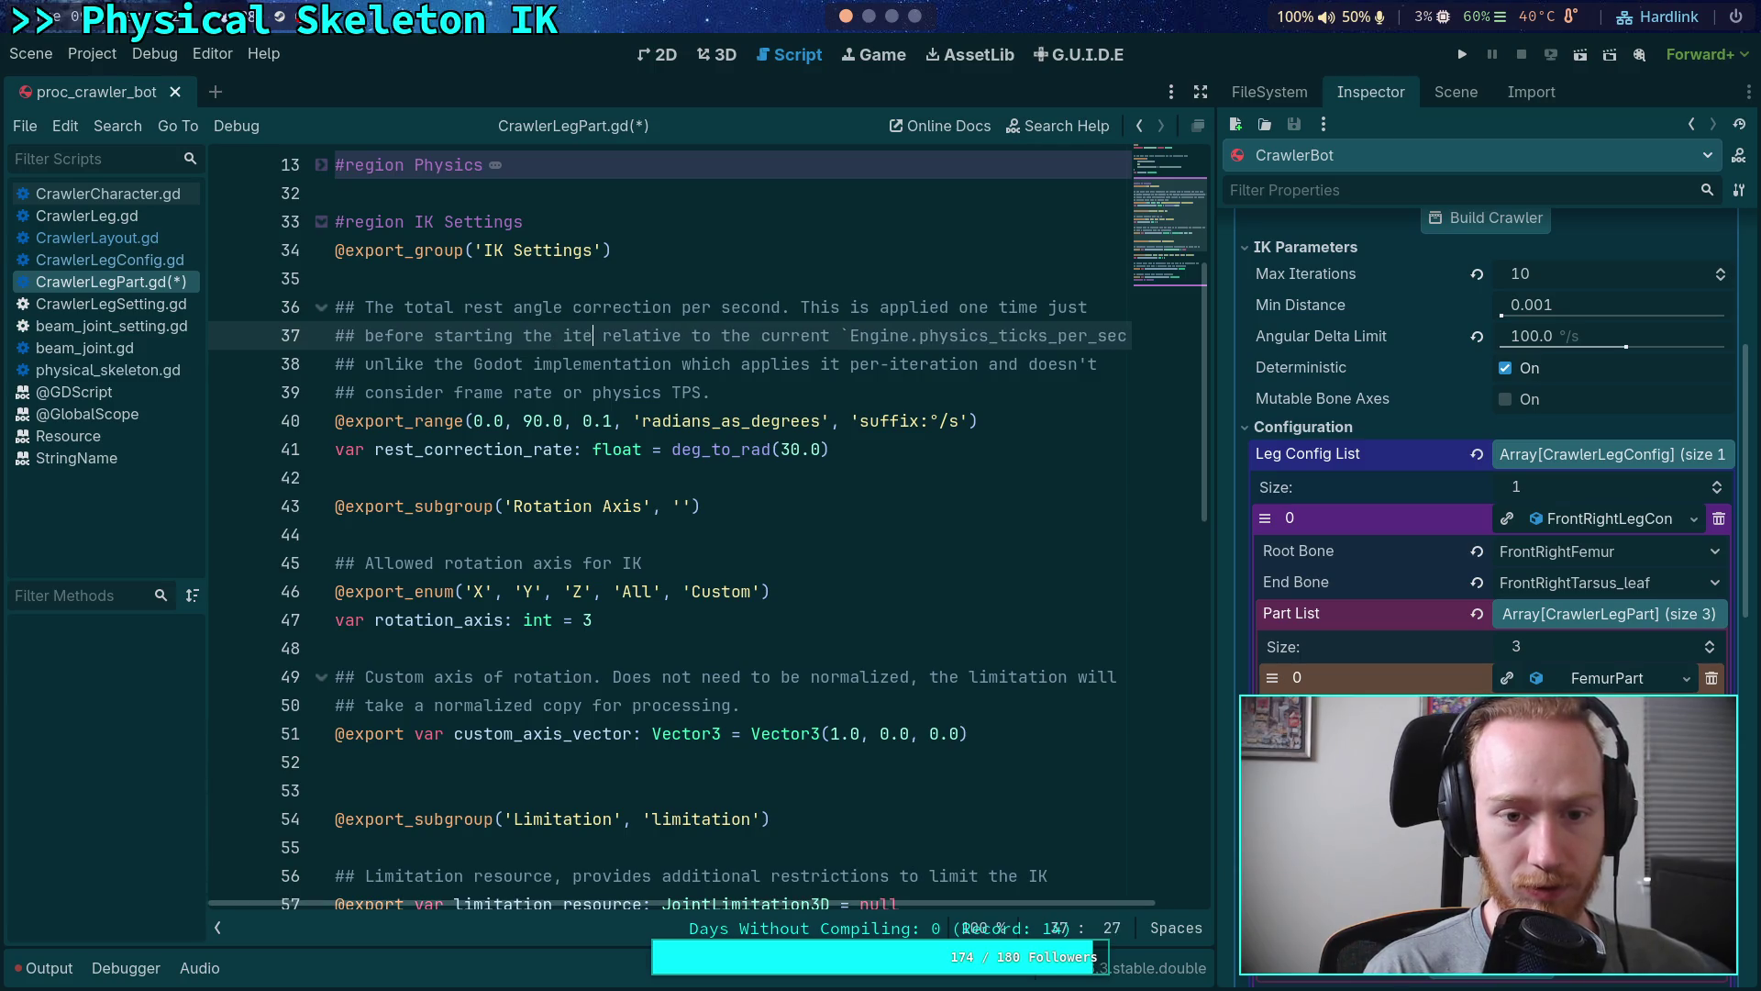
{"action": "type", "text": "p"}
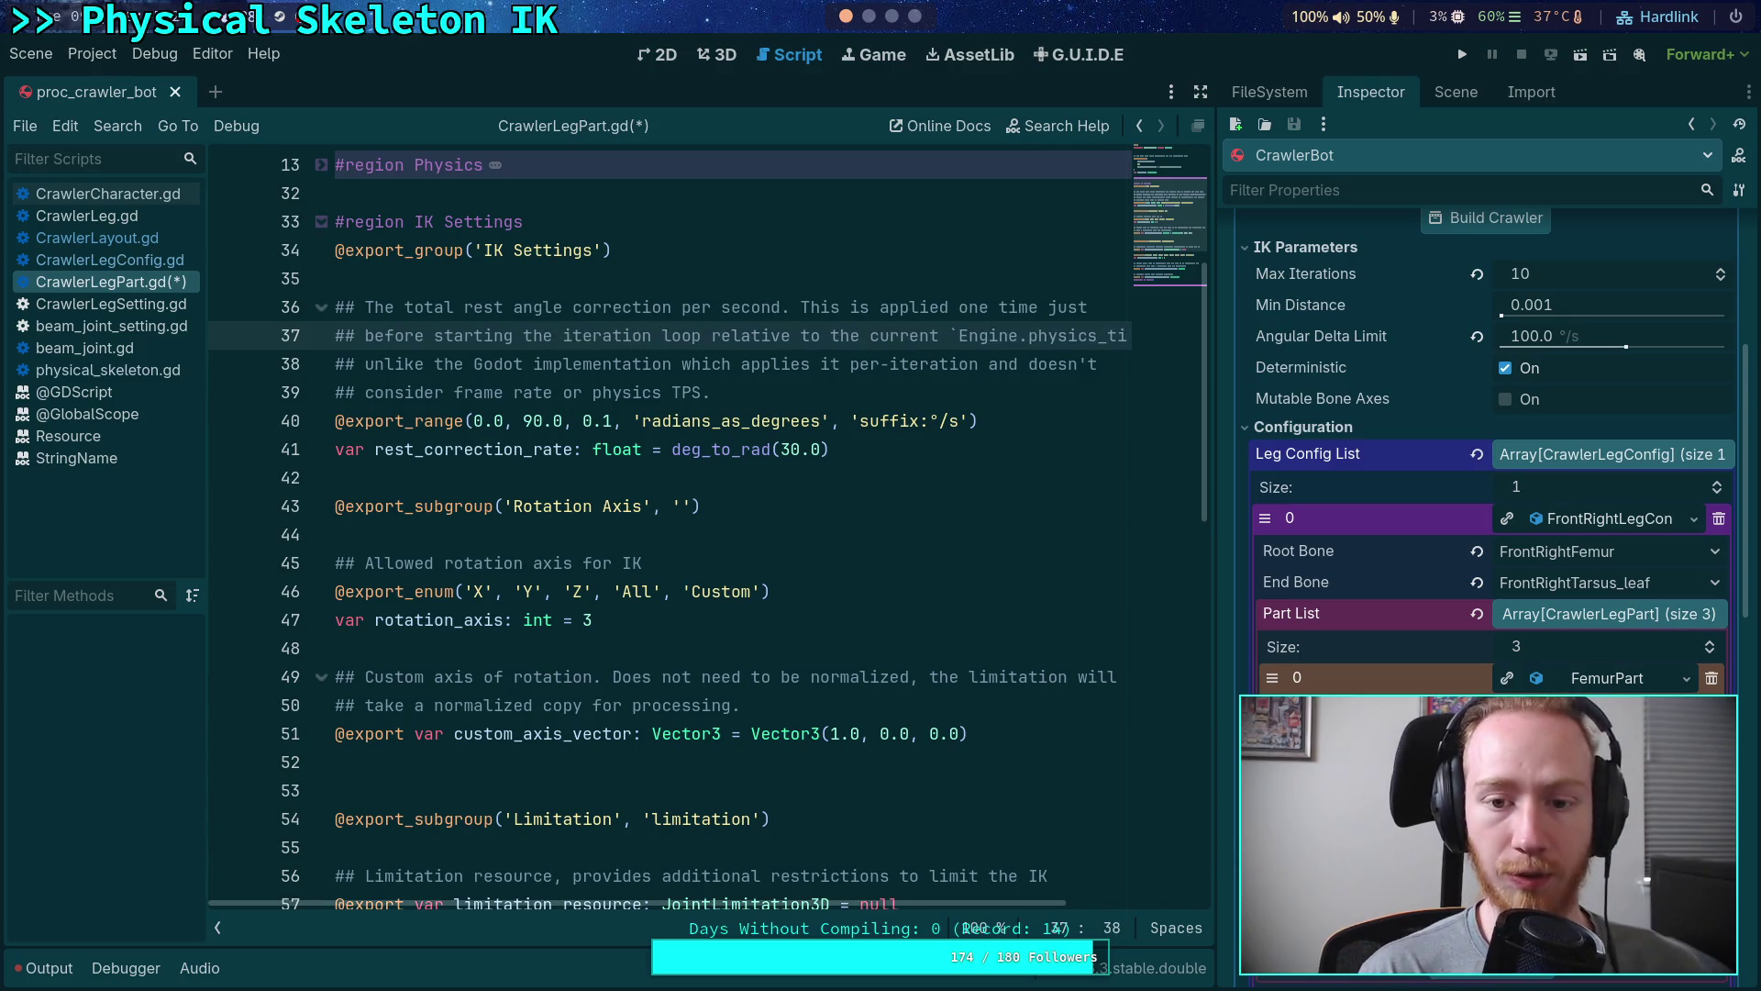
{"action": "type", "text": ","}
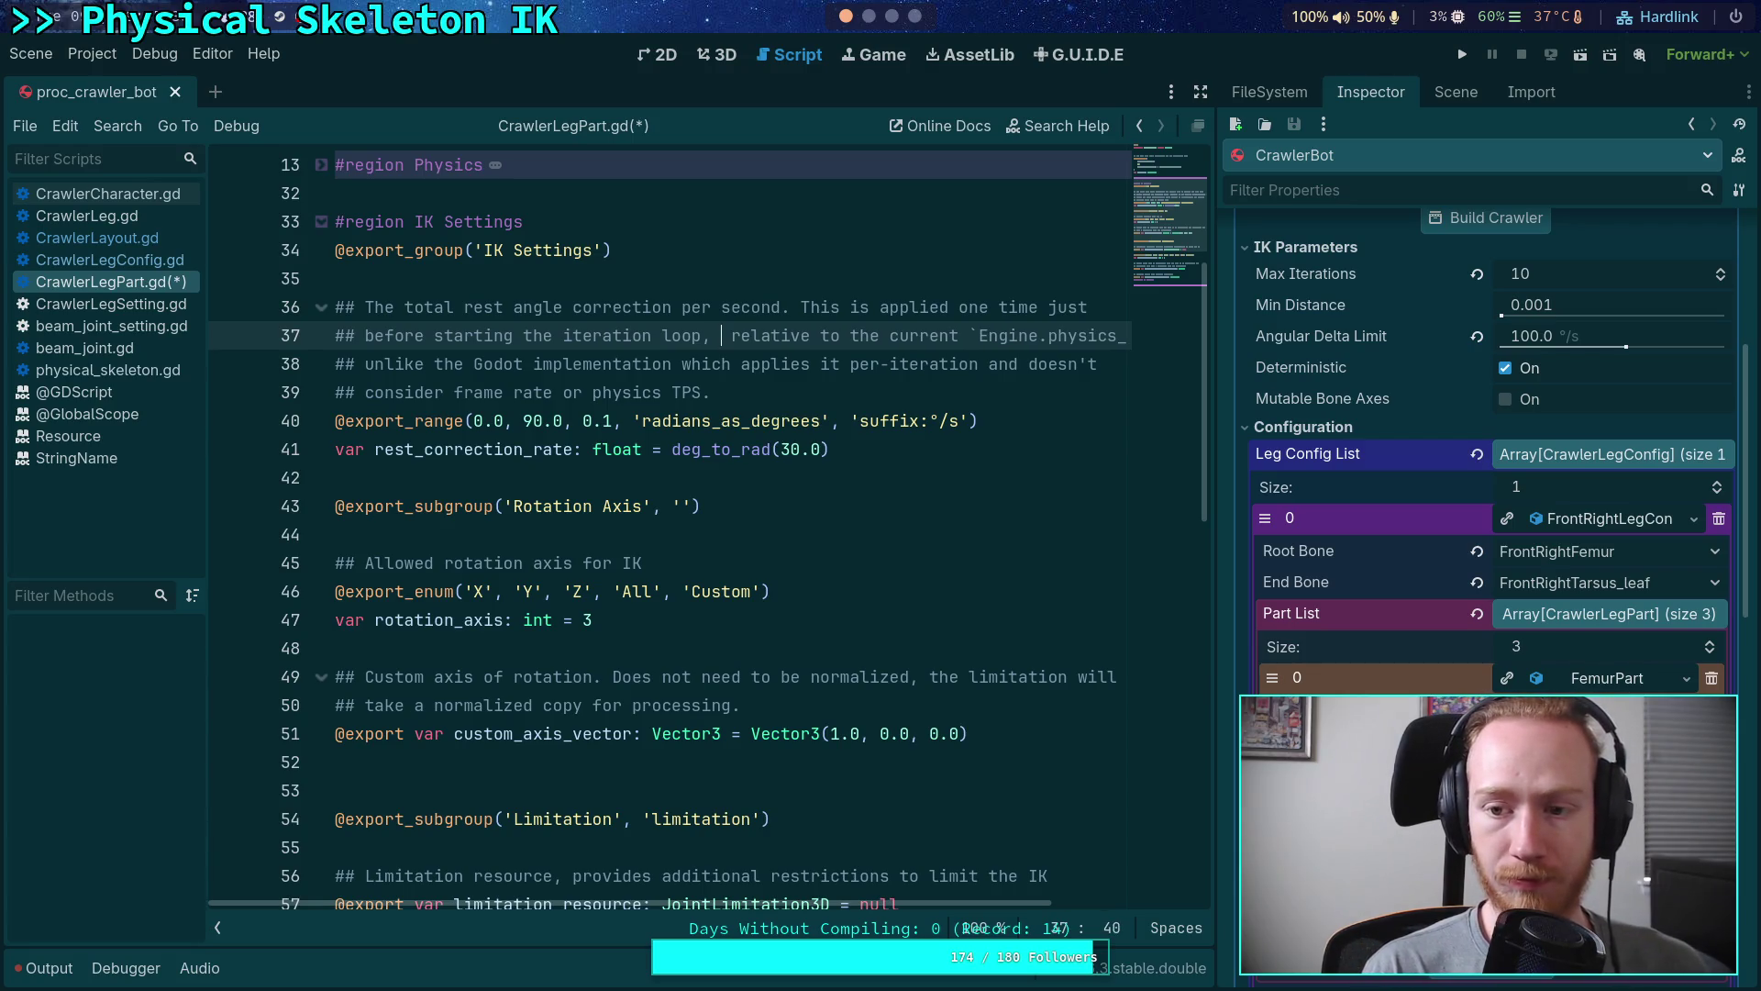
{"action": "type", "text": "and "}
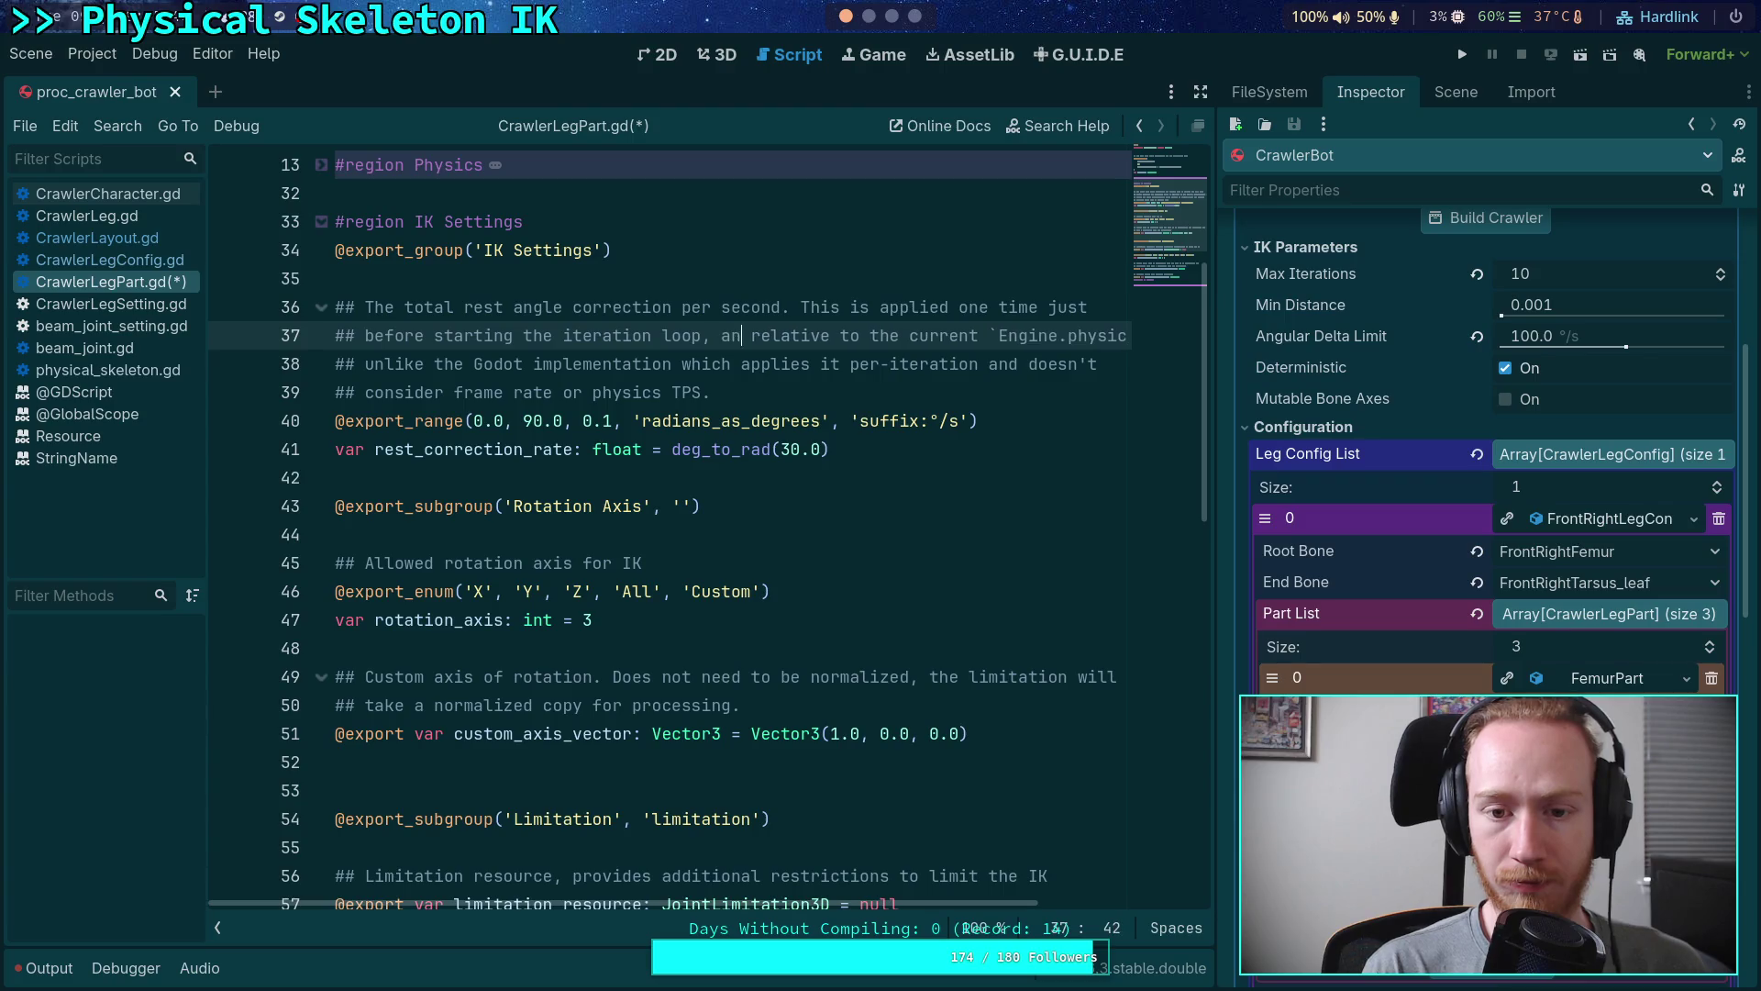
{"action": "type", "text": "is divid"}
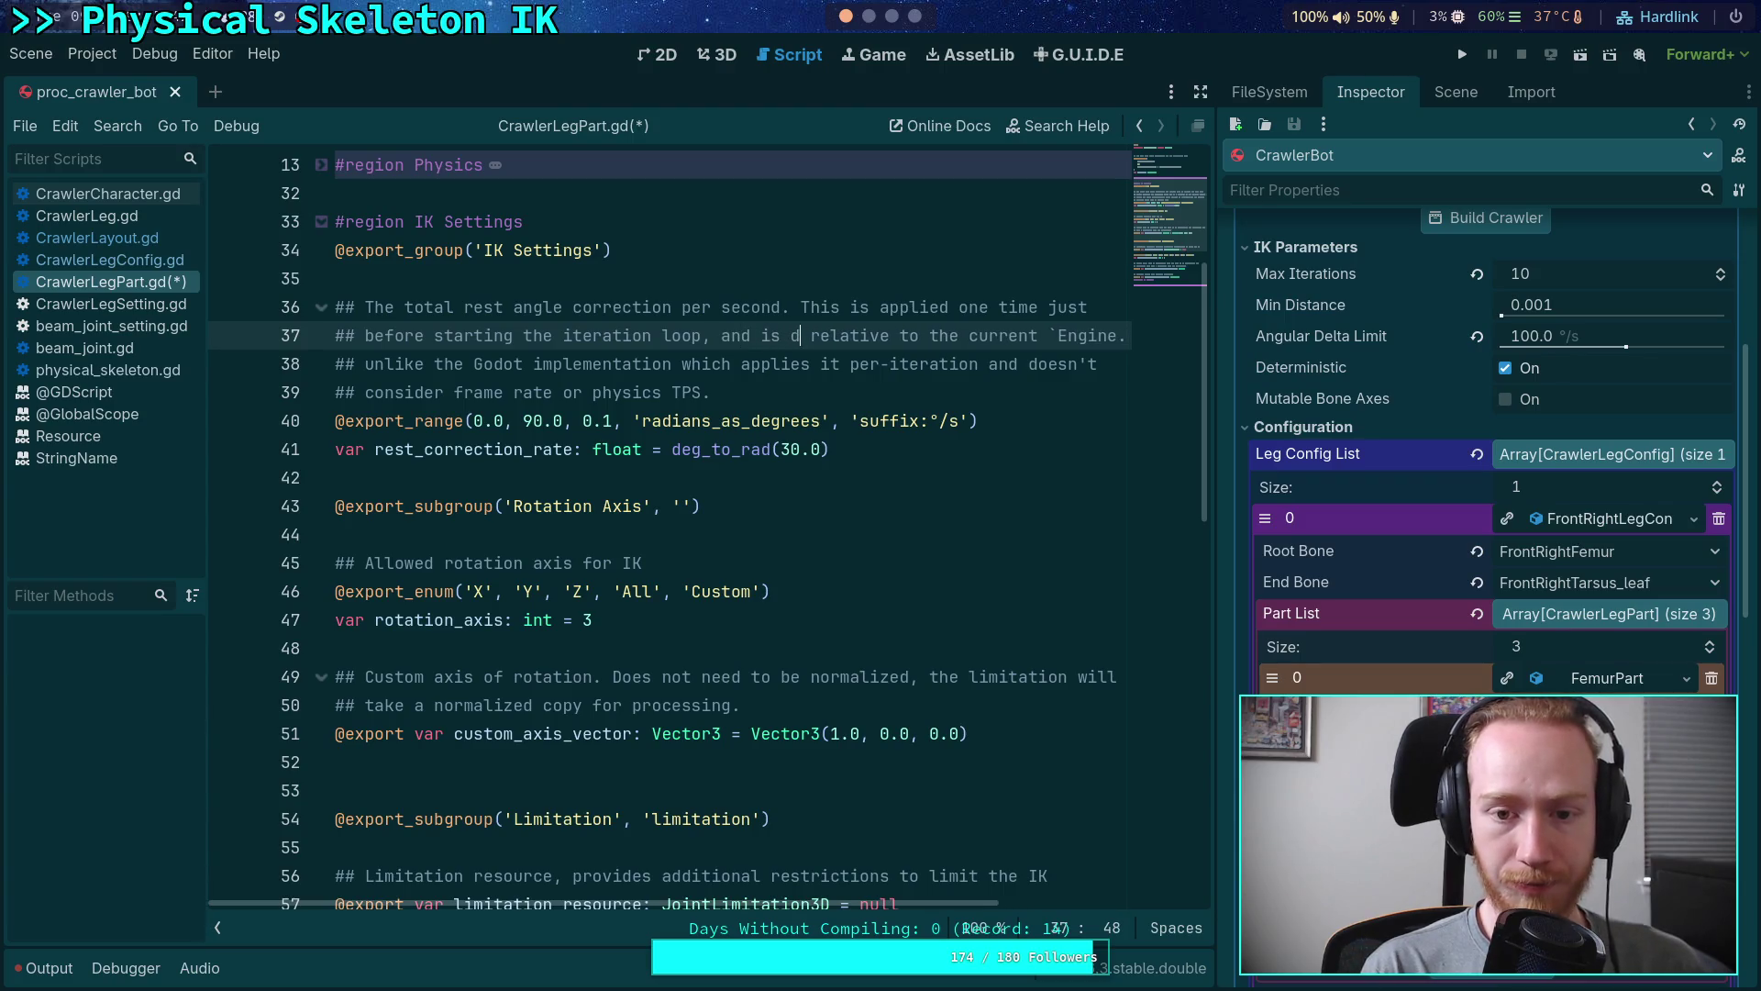
{"action": "type", "text": "ed by"}
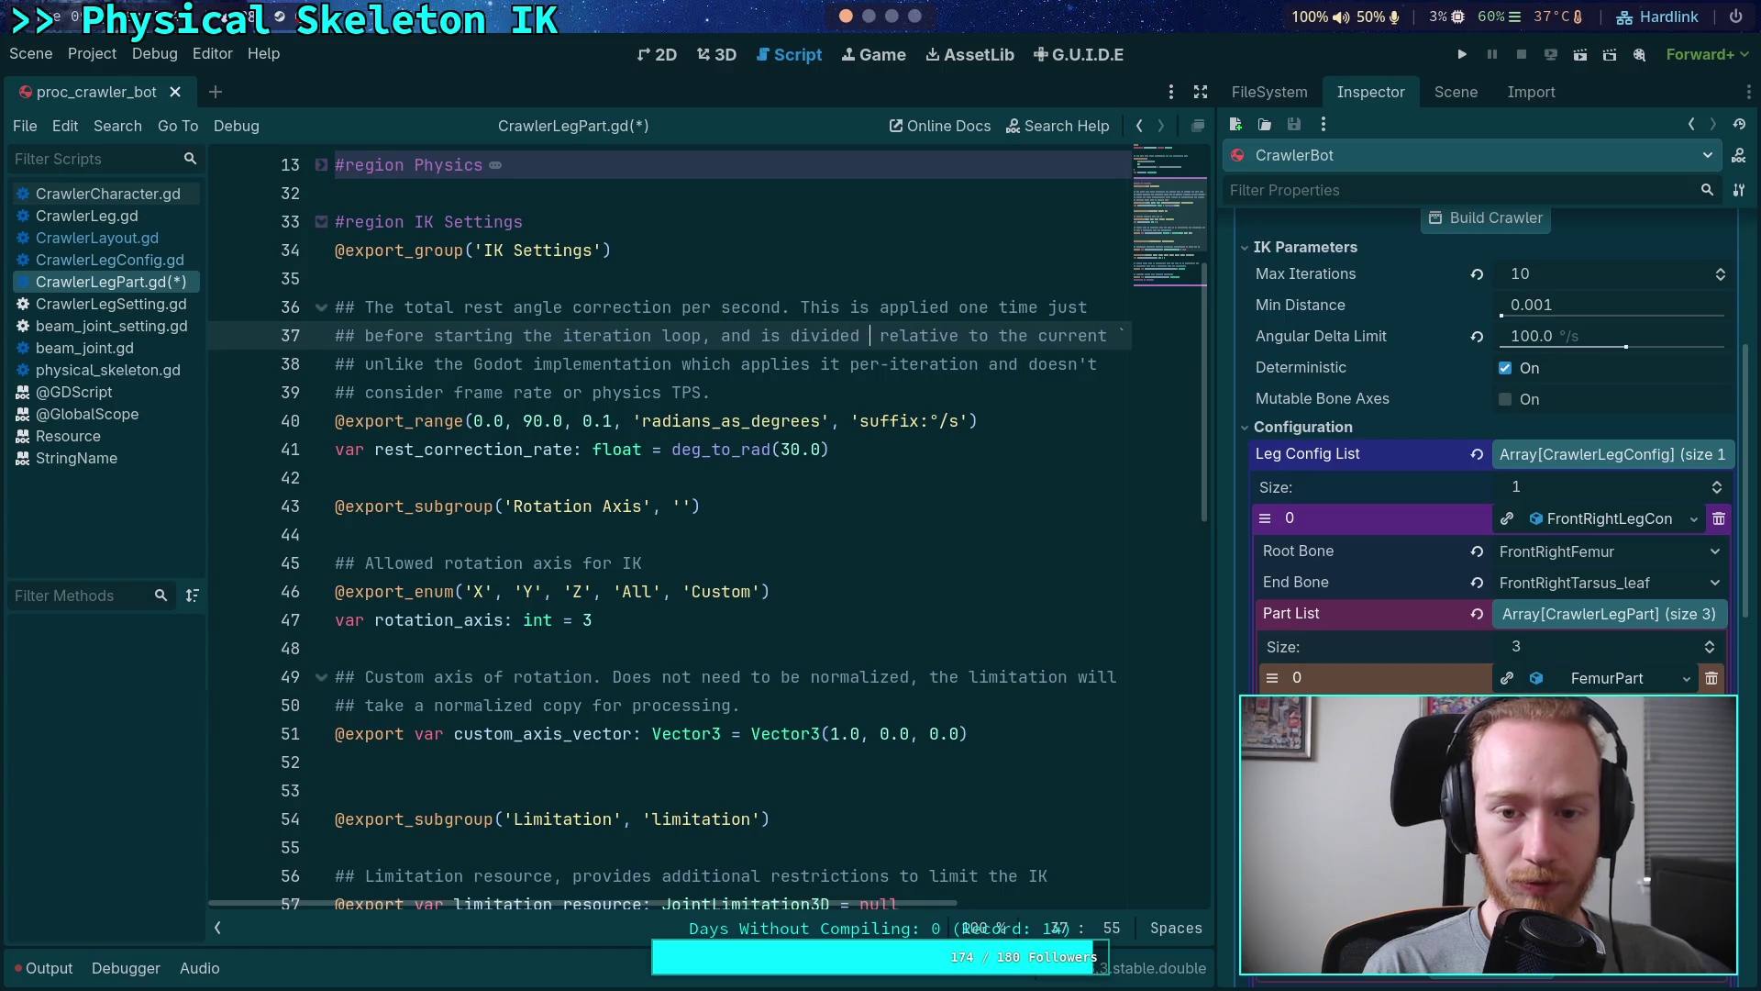
{"action": "key", "text": "ctrl+Delete"}
{"action": "key", "text": "ctrl+Delete"}
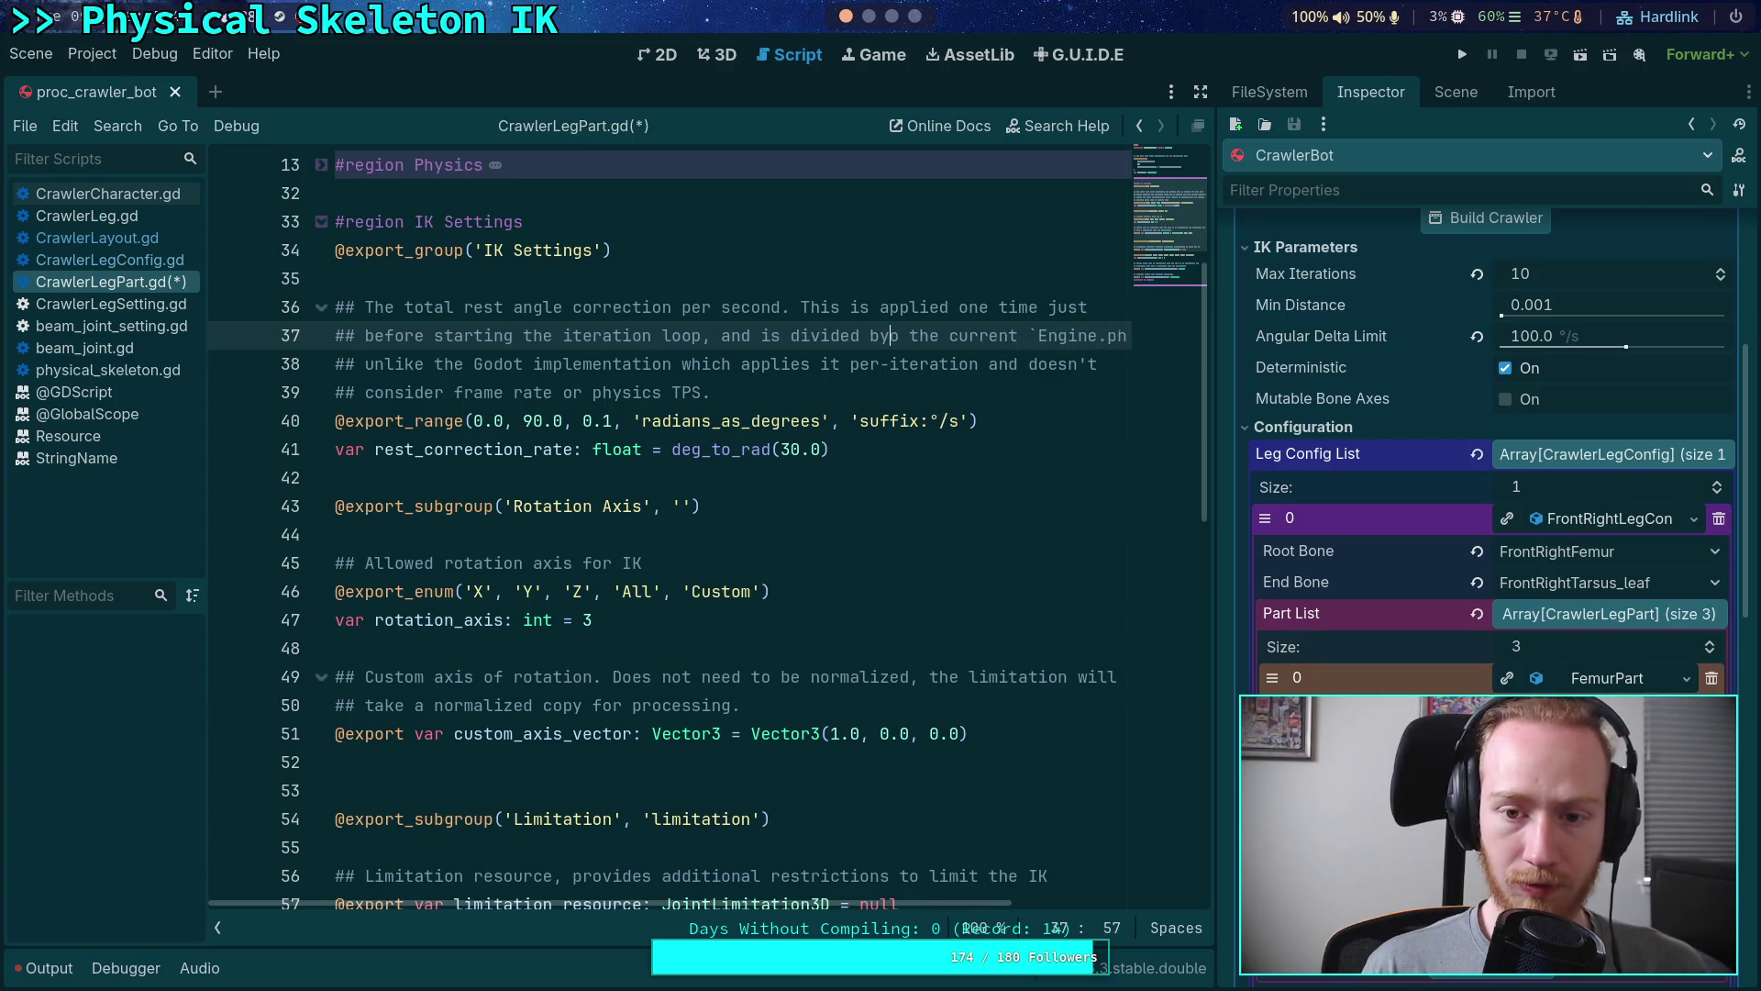
{"action": "left_click", "coordinate": [1017, 335]}
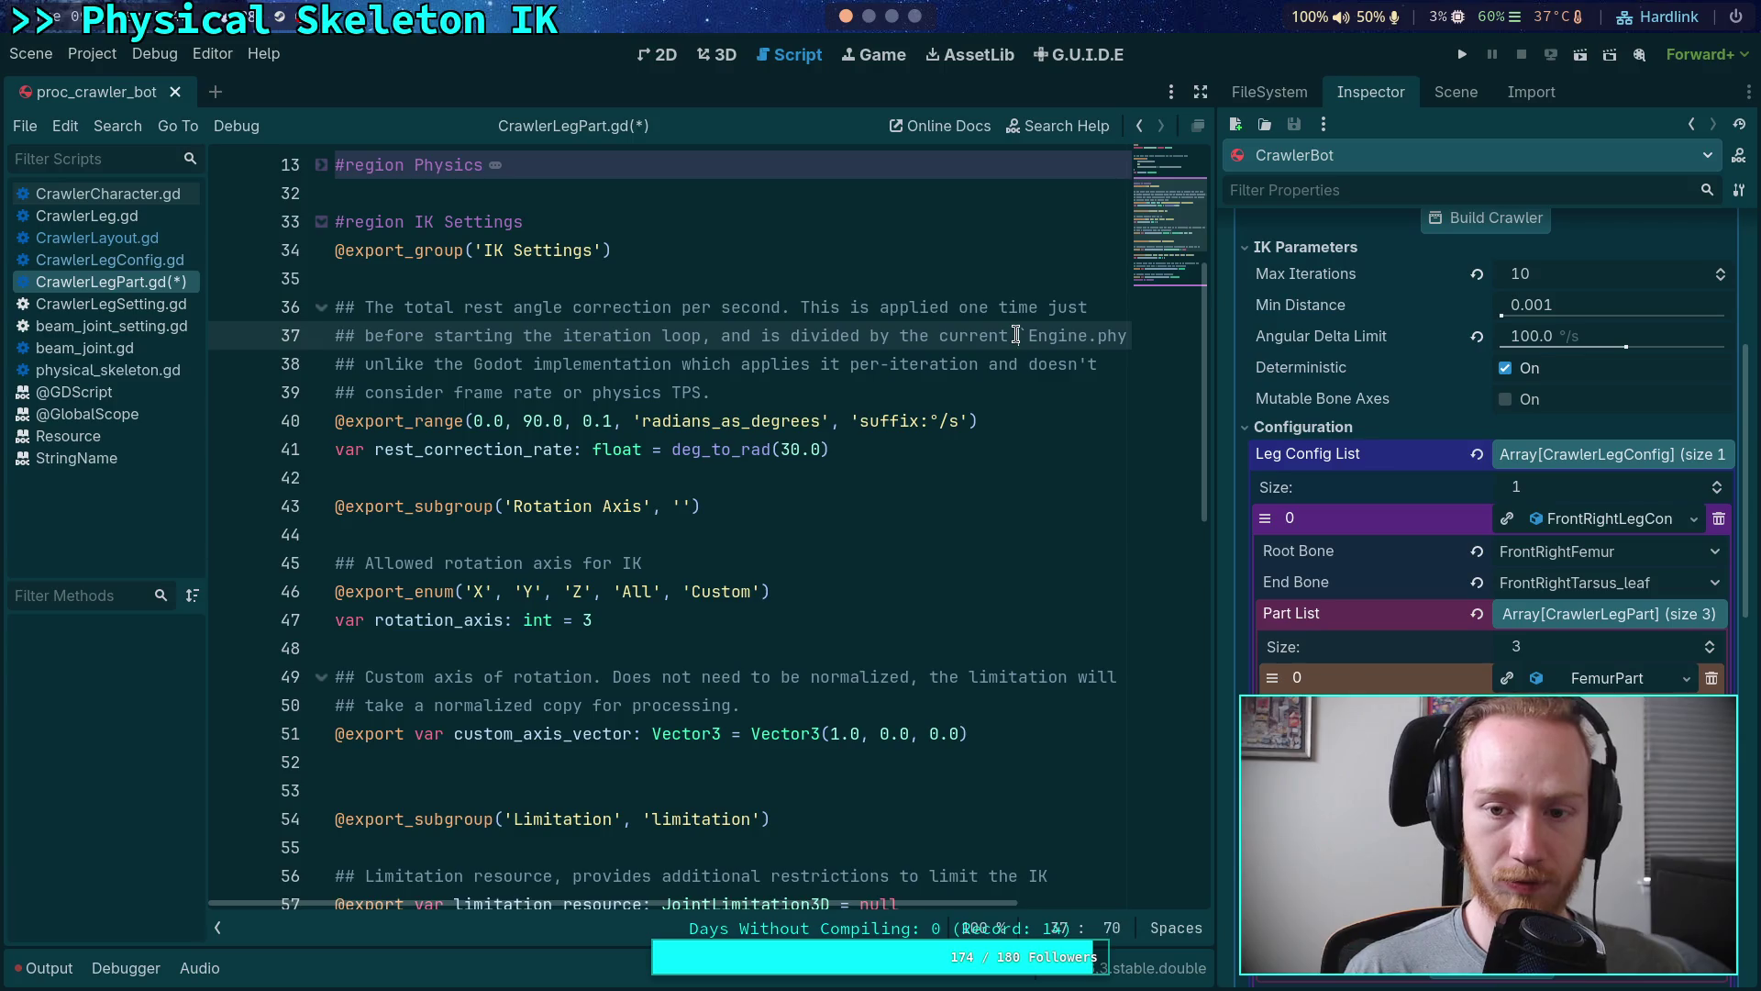
{"action": "key", "text": "Return"}
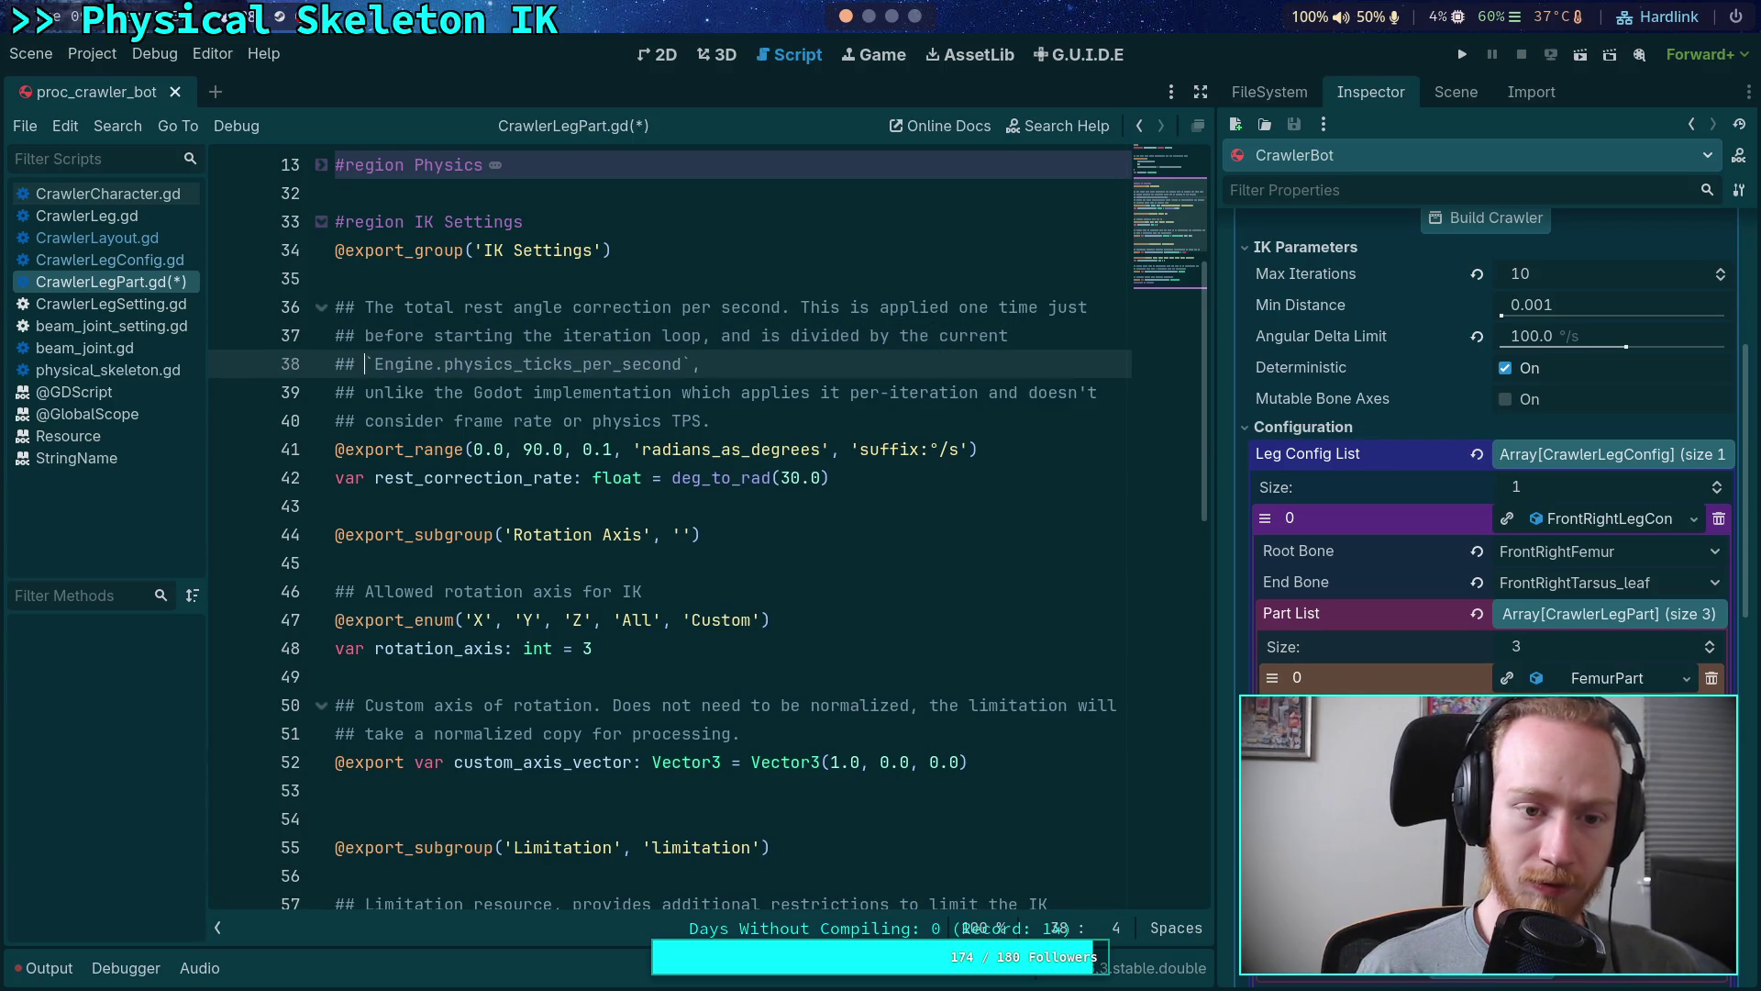
Replace the old Godot comparison with 'so it is consistent with different TPS' at the comment's end
{"action": "key", "text": "Down"}
{"action": "key", "text": "BackSpace"}
{"action": "key", "text": "BackSpace"}
{"action": "key", "text": "BackSpace"}
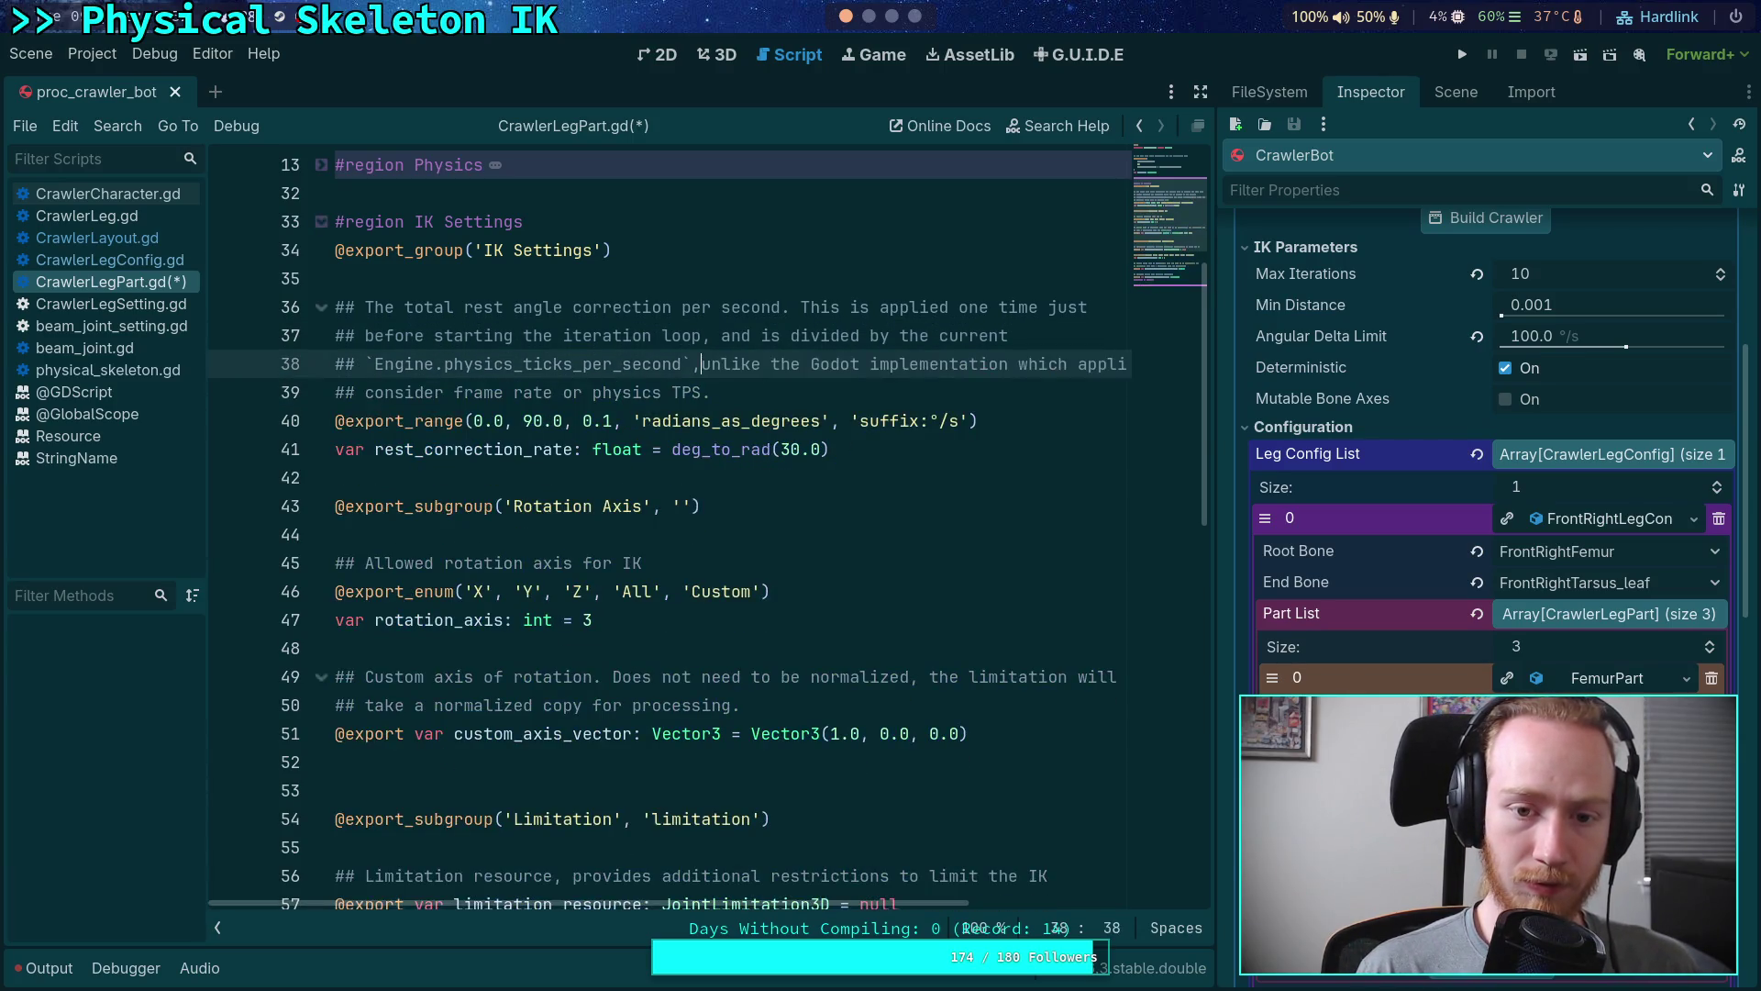
{"action": "type", "text": "."}
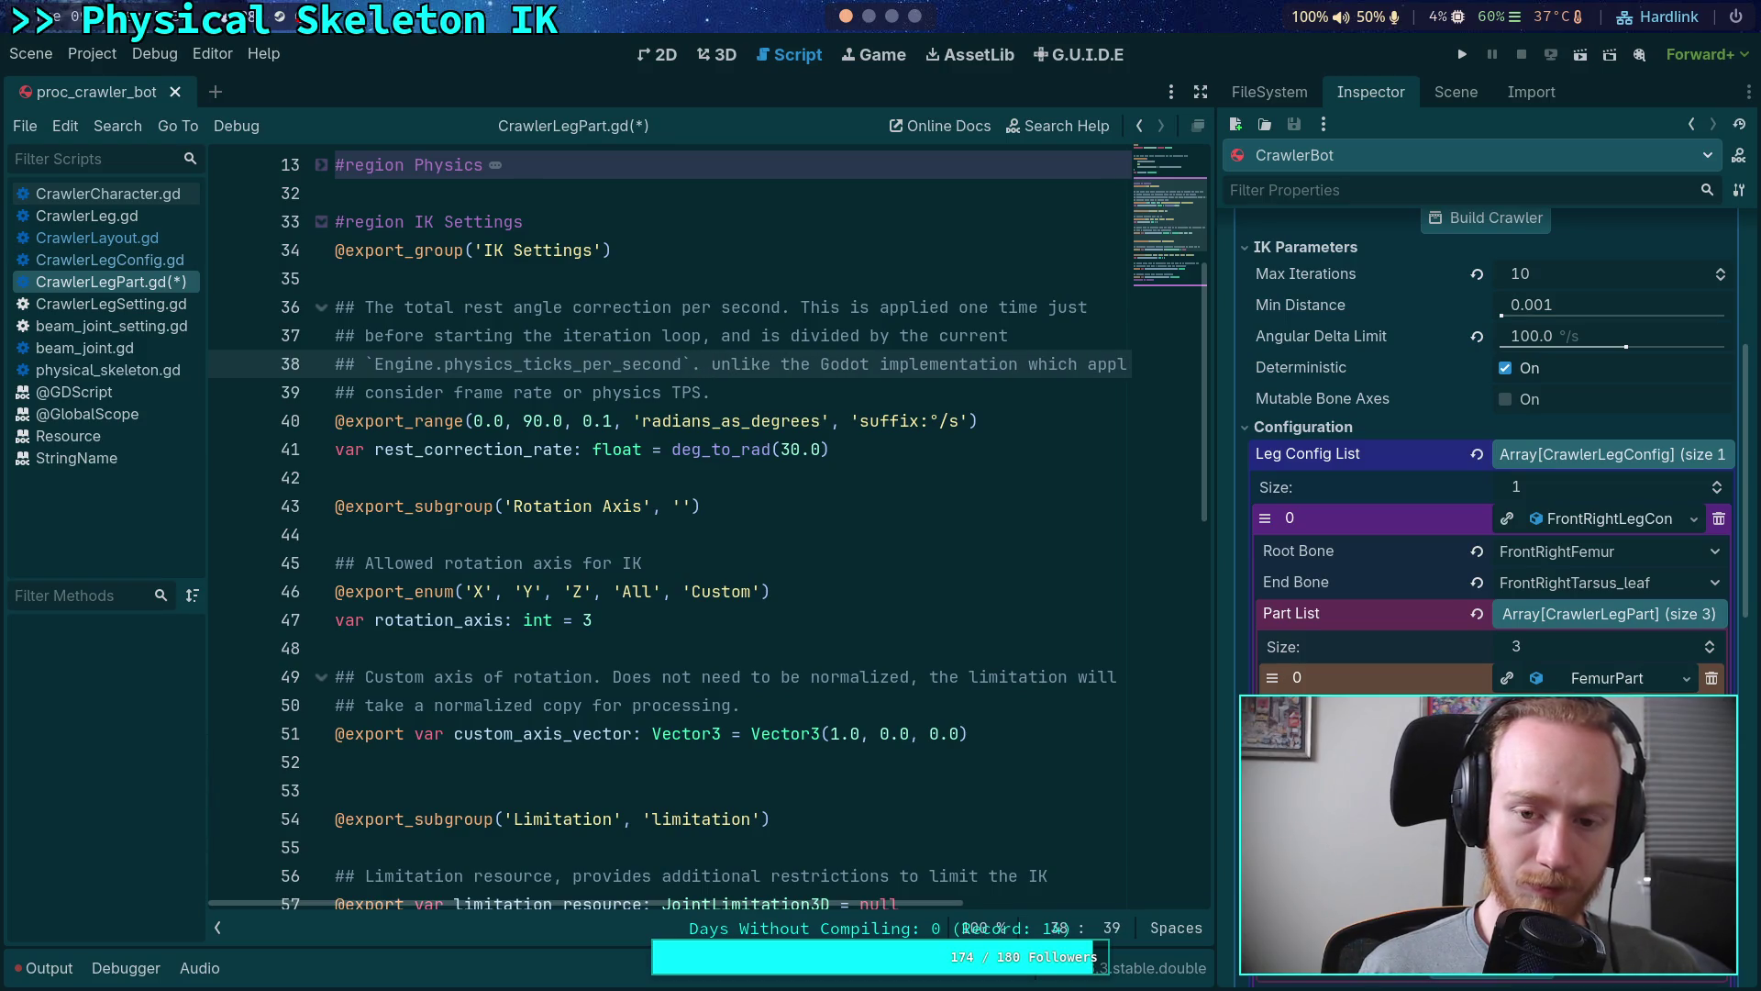
{"action": "key", "text": "shift+Down"}
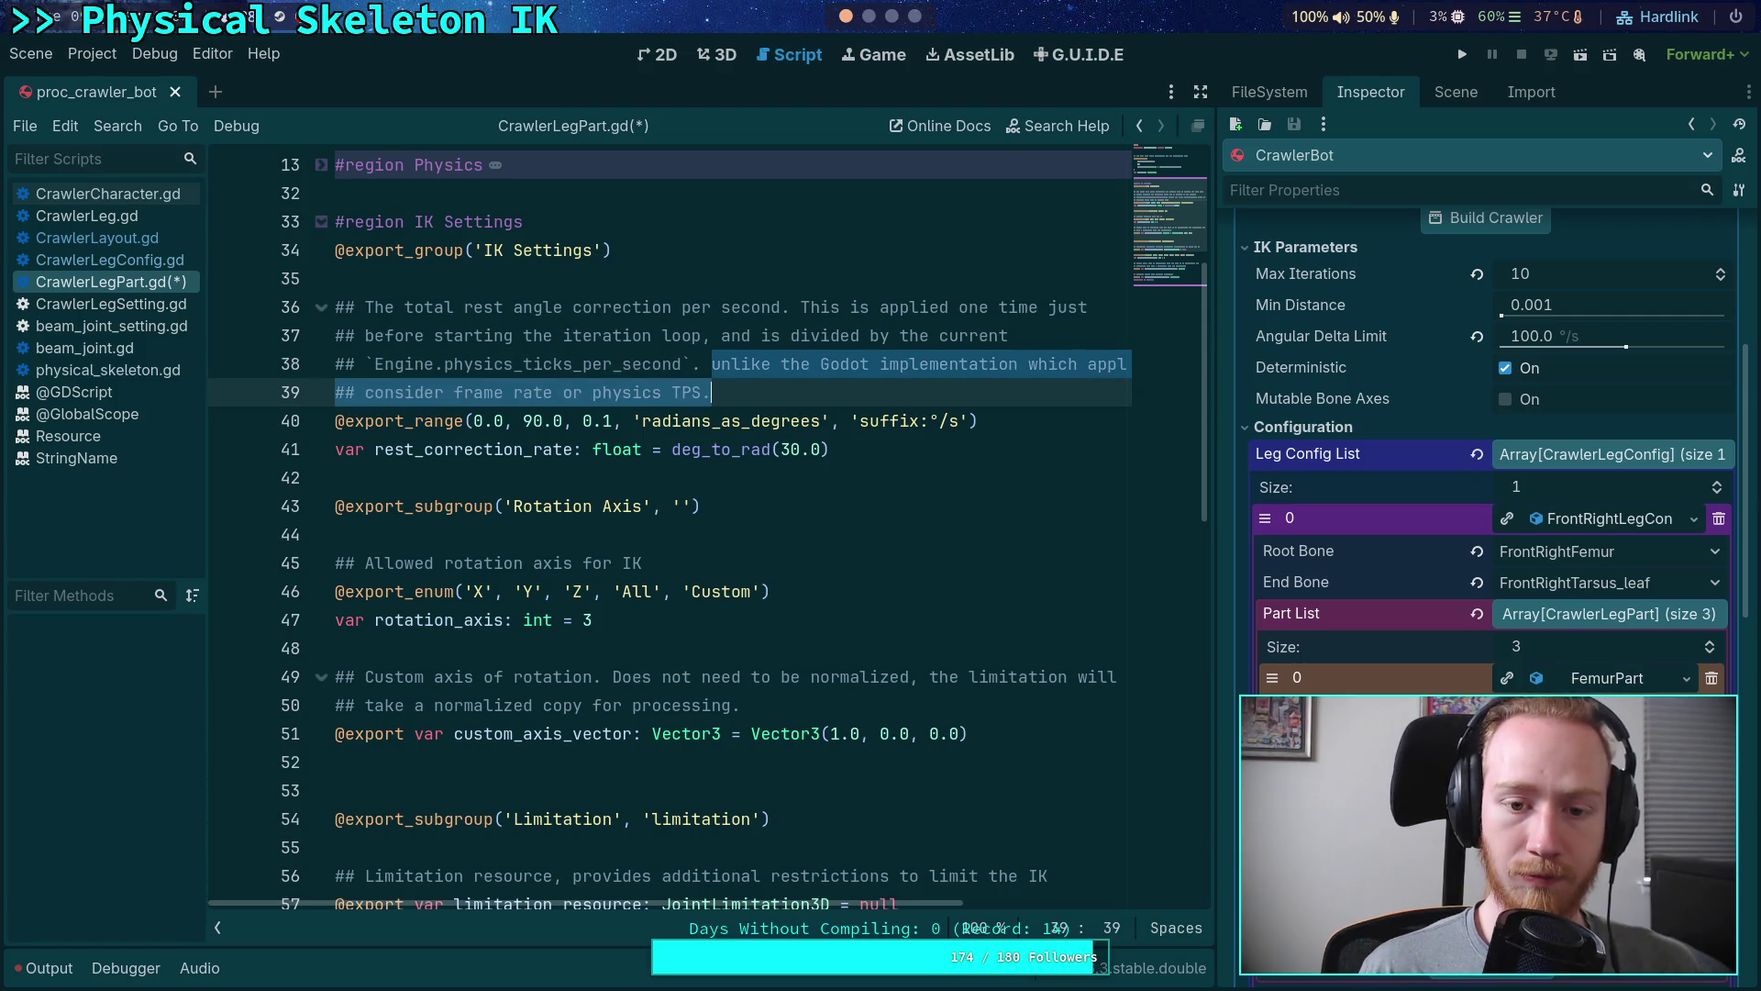
{"action": "key", "text": "BackSpace"}
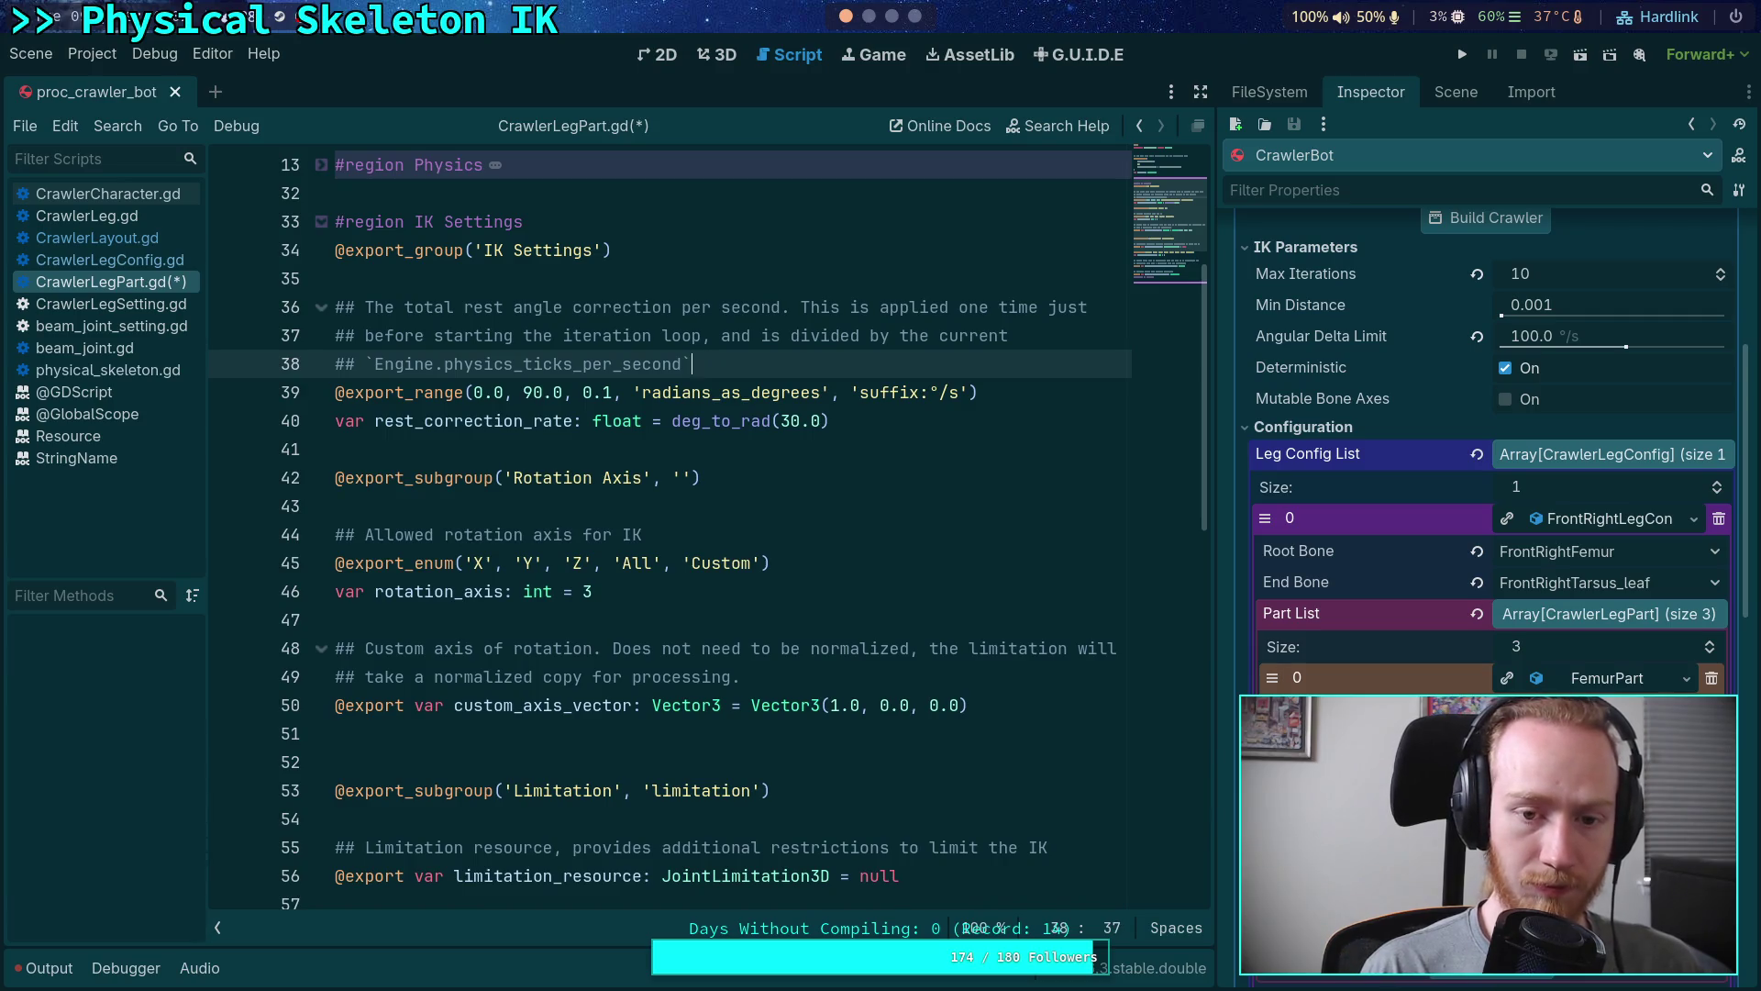
{"action": "type", "text": "so it is cons"}
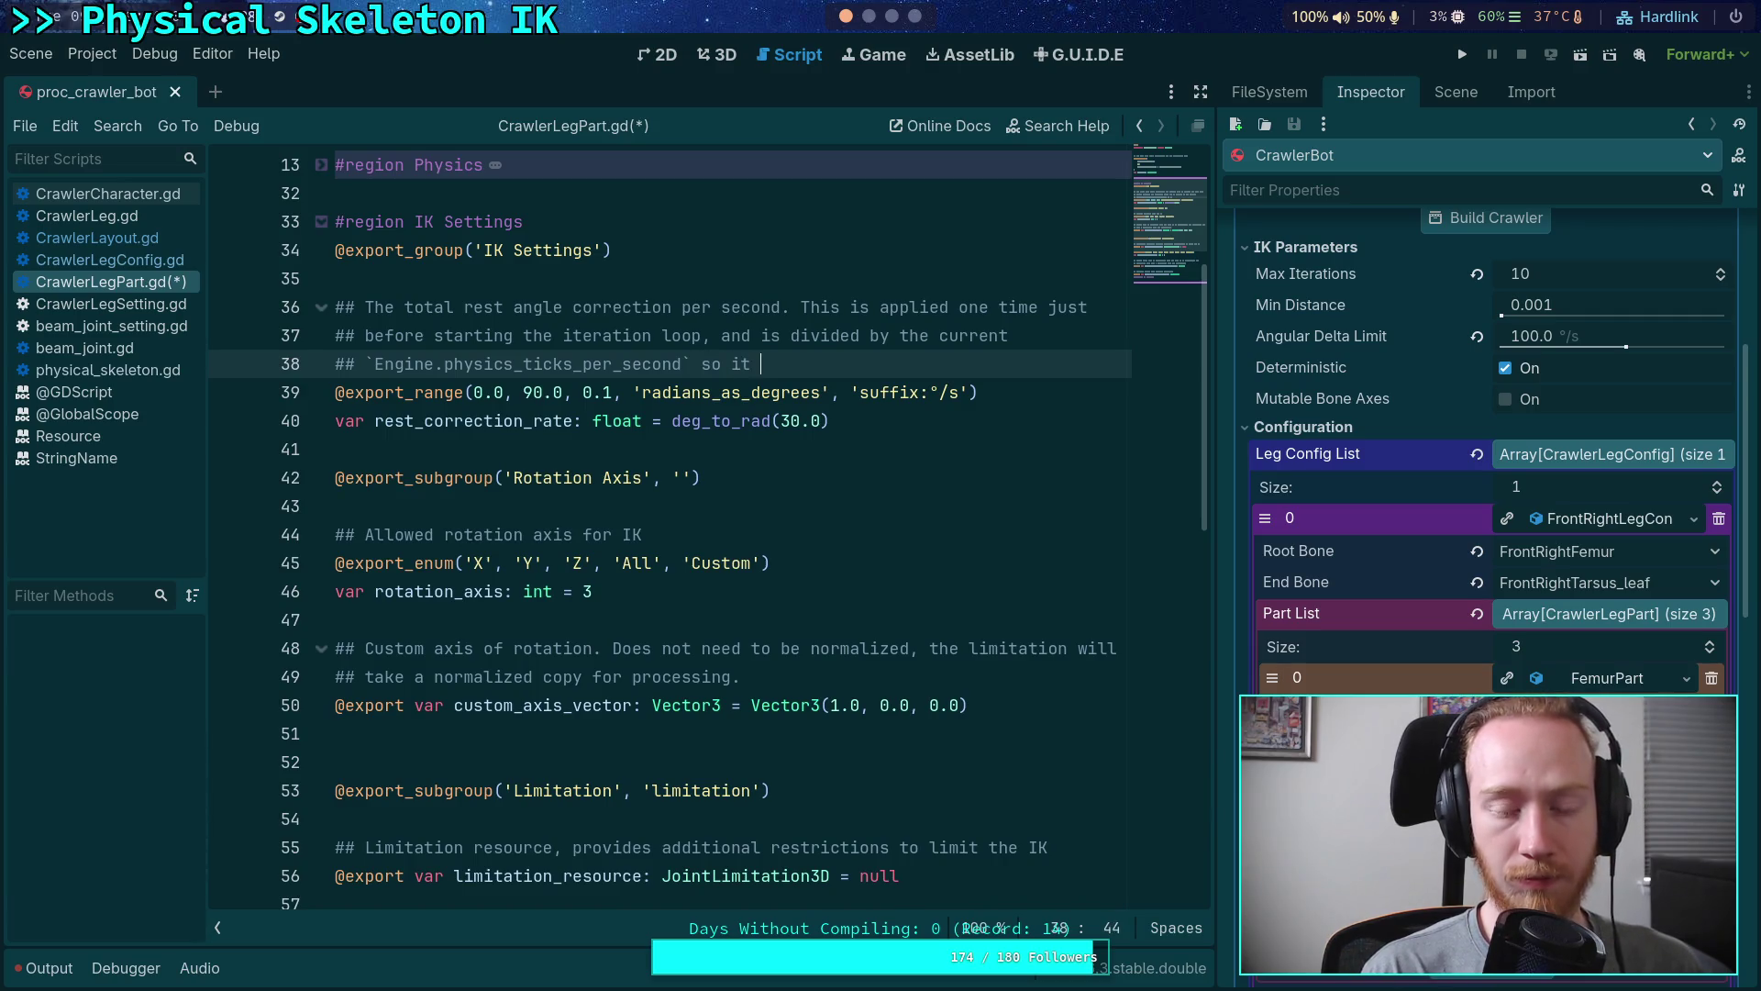
{"action": "type", "text": "istent with"}
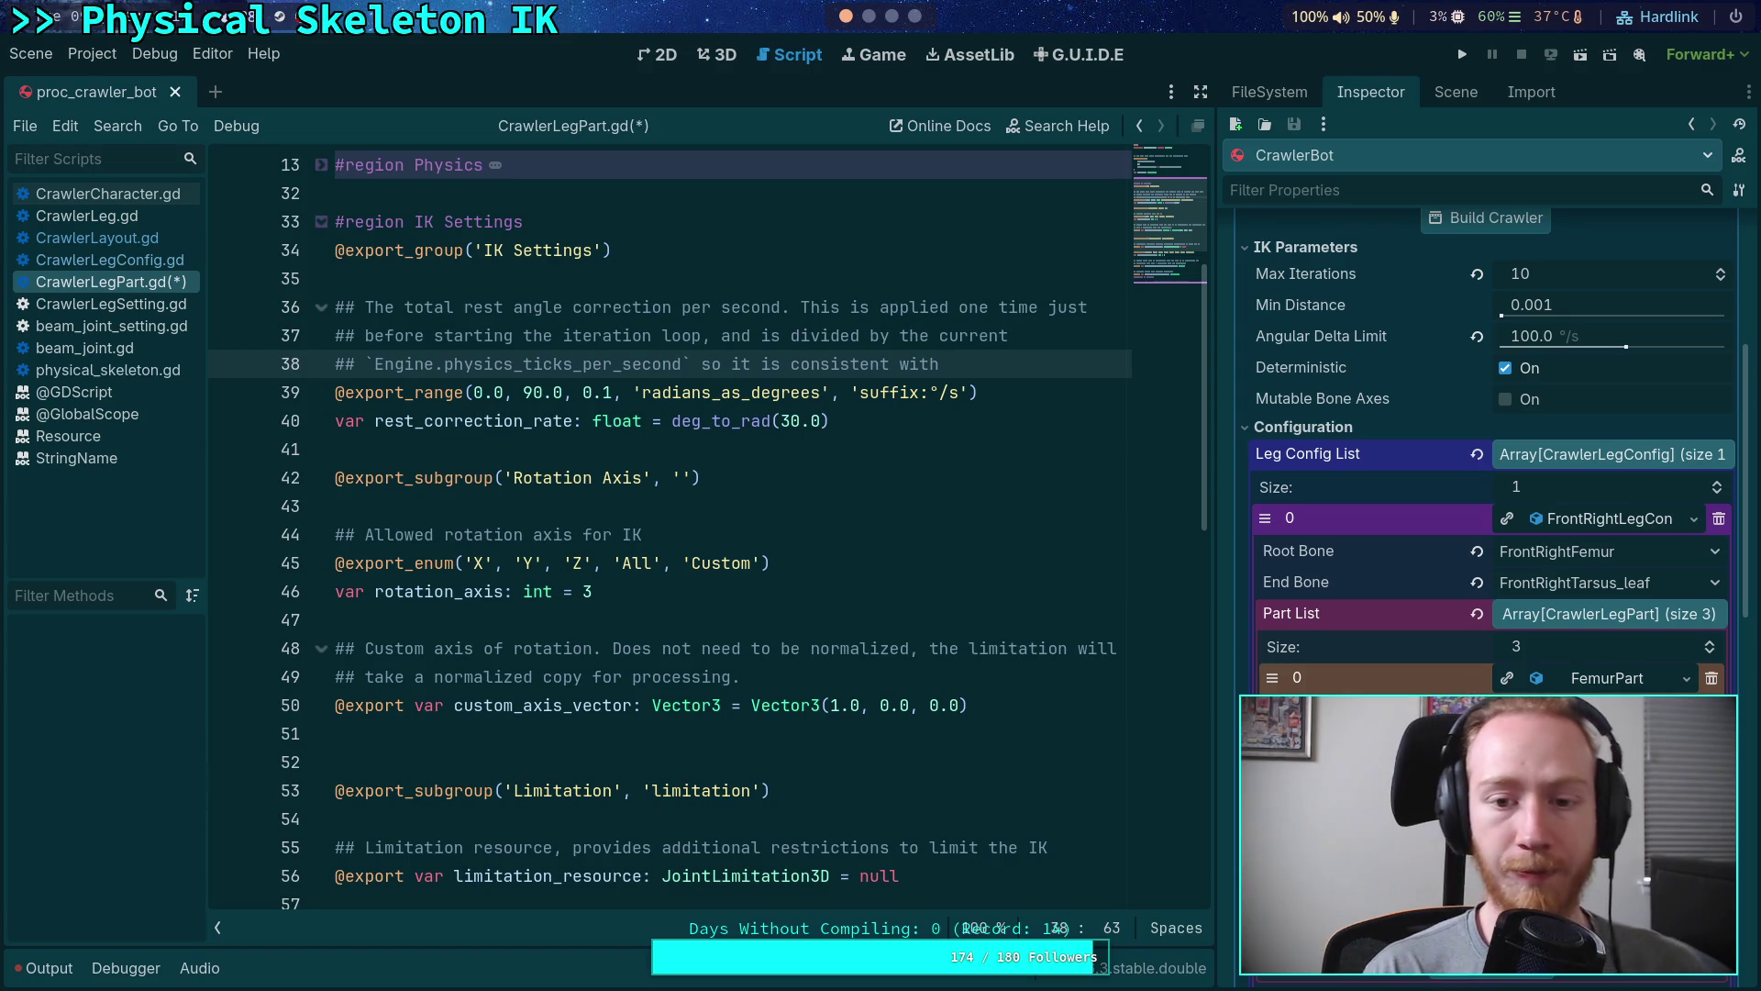
{"action": "type", "text": "different T"}
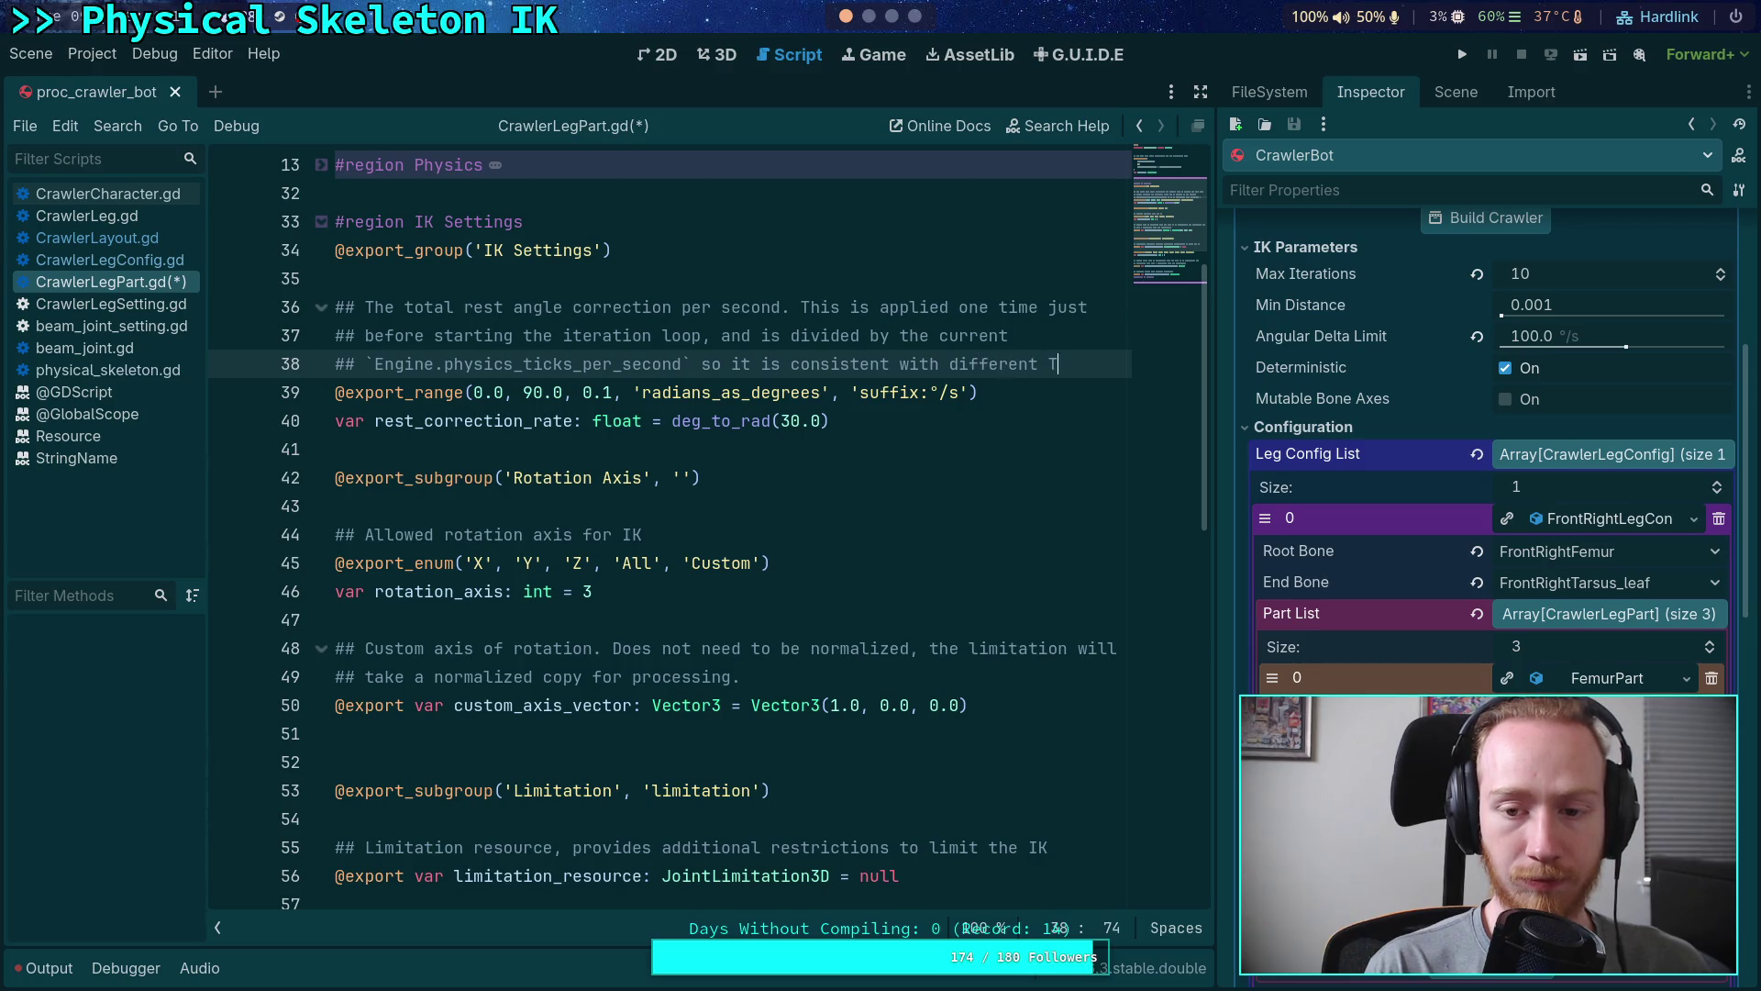
{"action": "type", "text": "PS."}
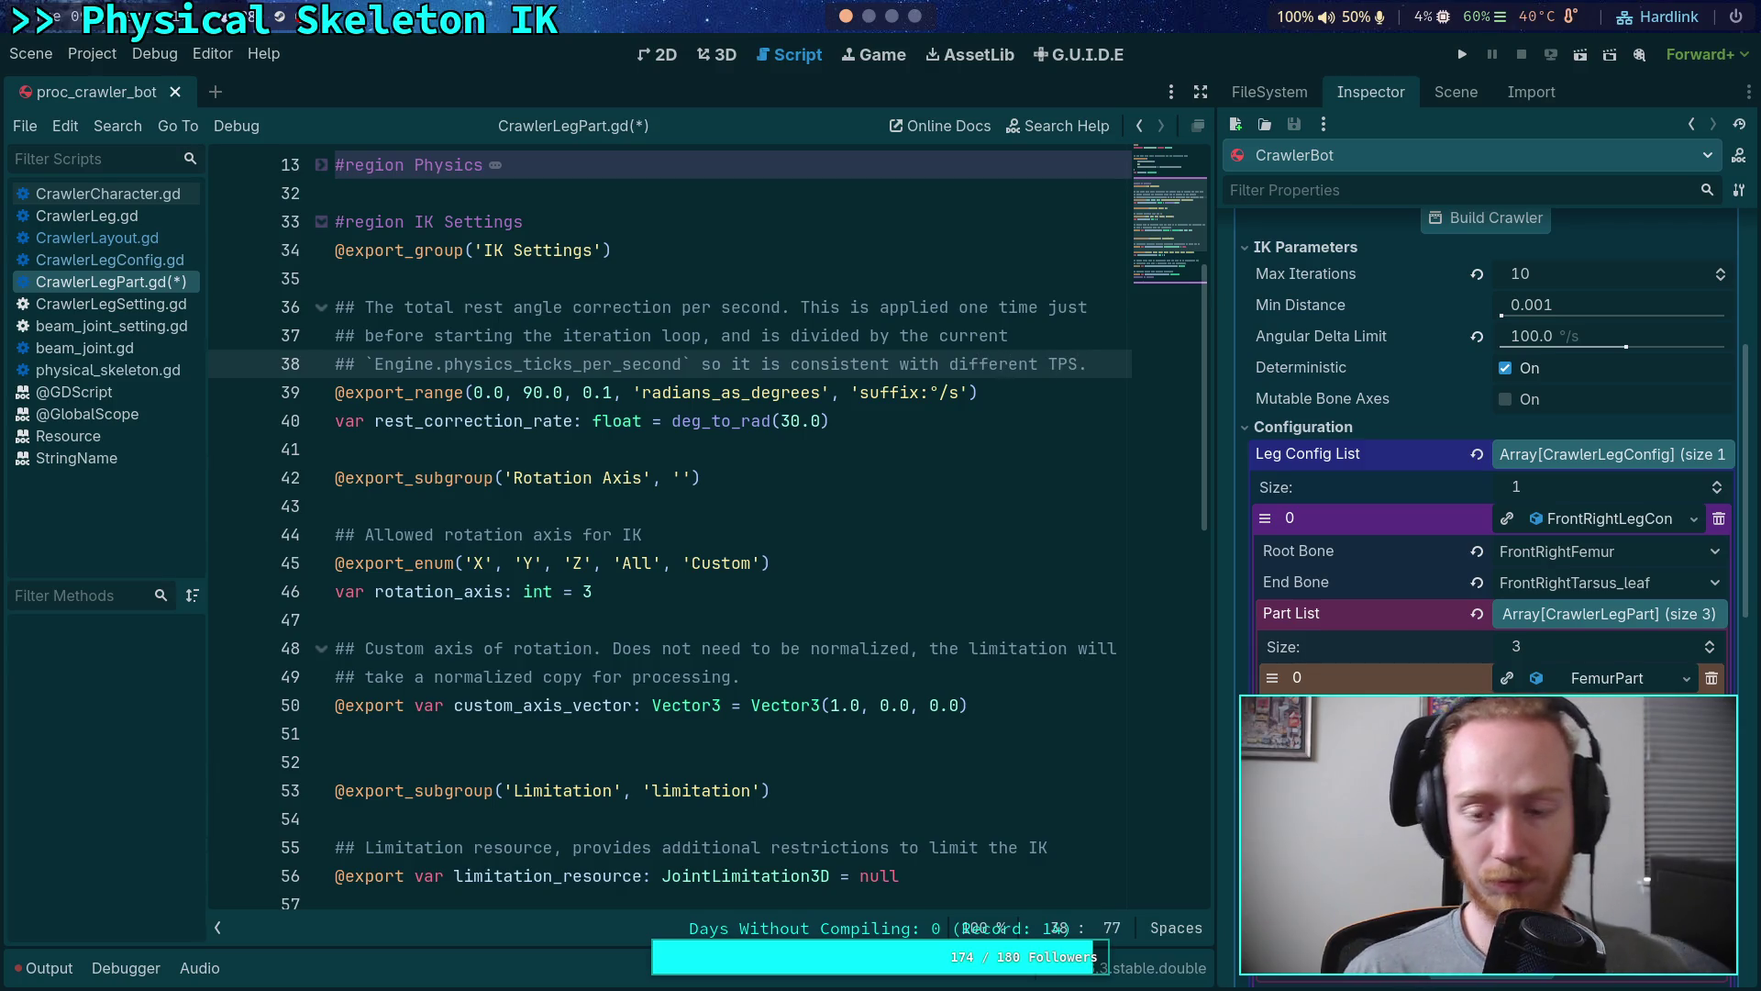
{"action": "left_click", "coordinate": [971, 449]}
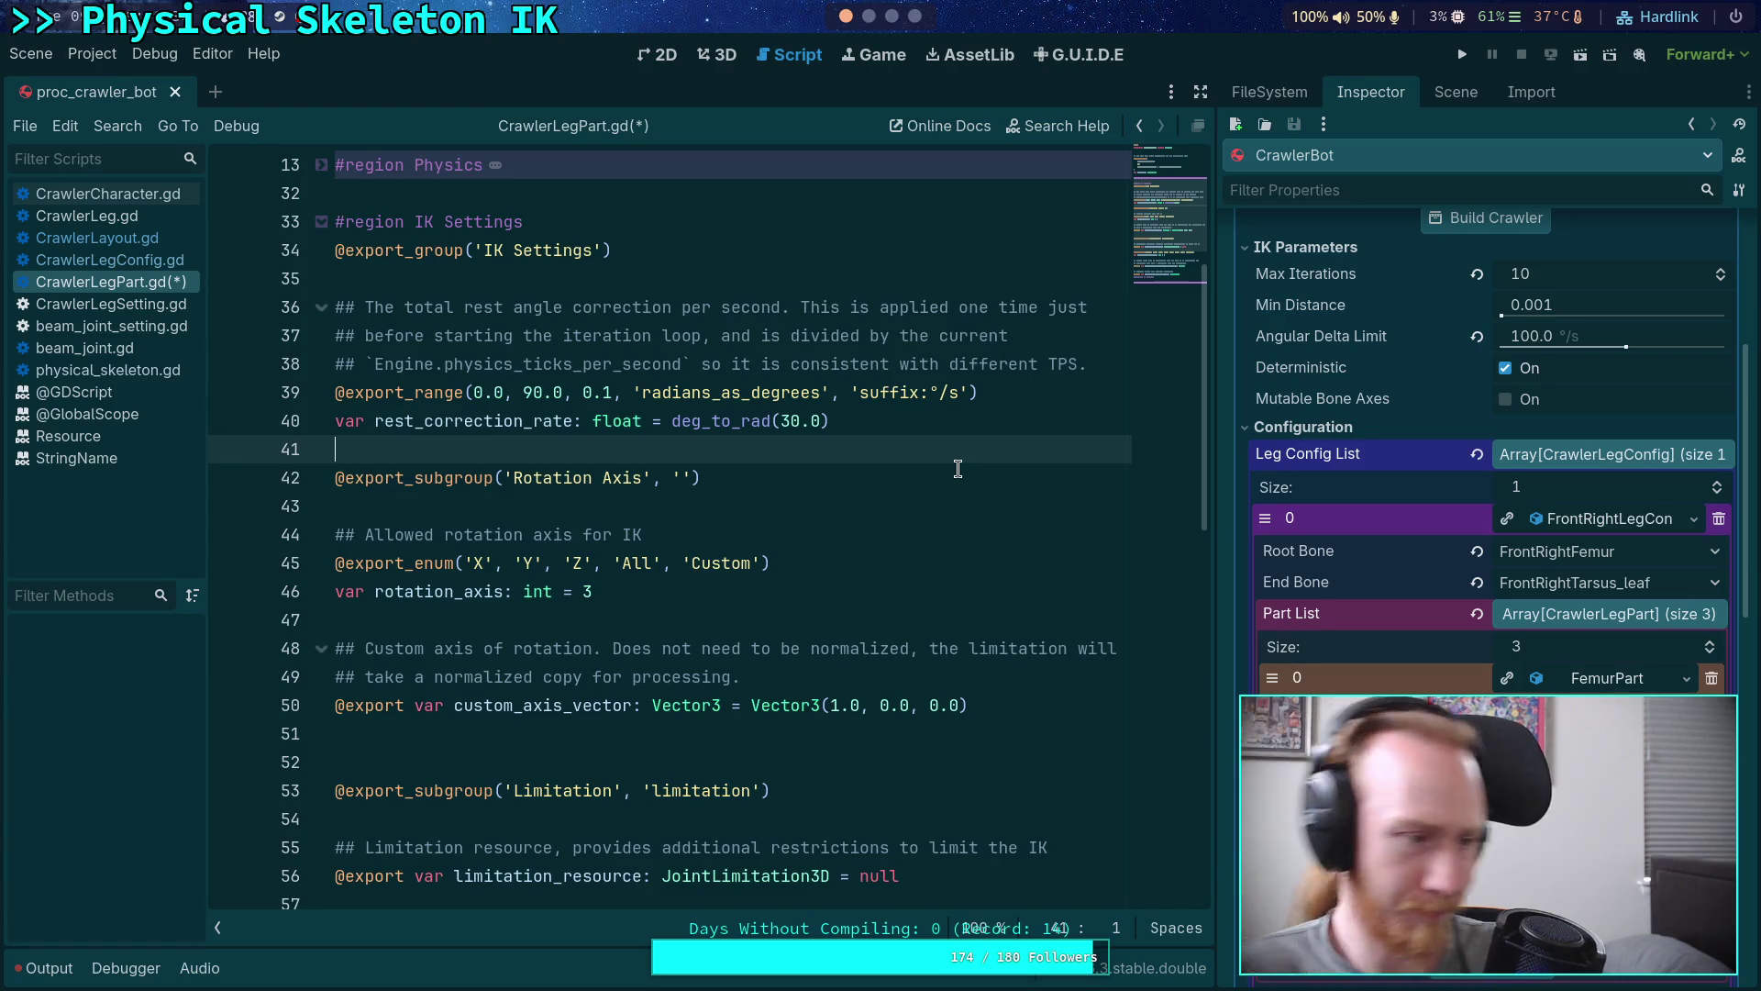
Evaluate 30/100 in the Python REPL, getting 0.3, and return to Godot
{"action": "left_click", "coordinate": [869, 18]}
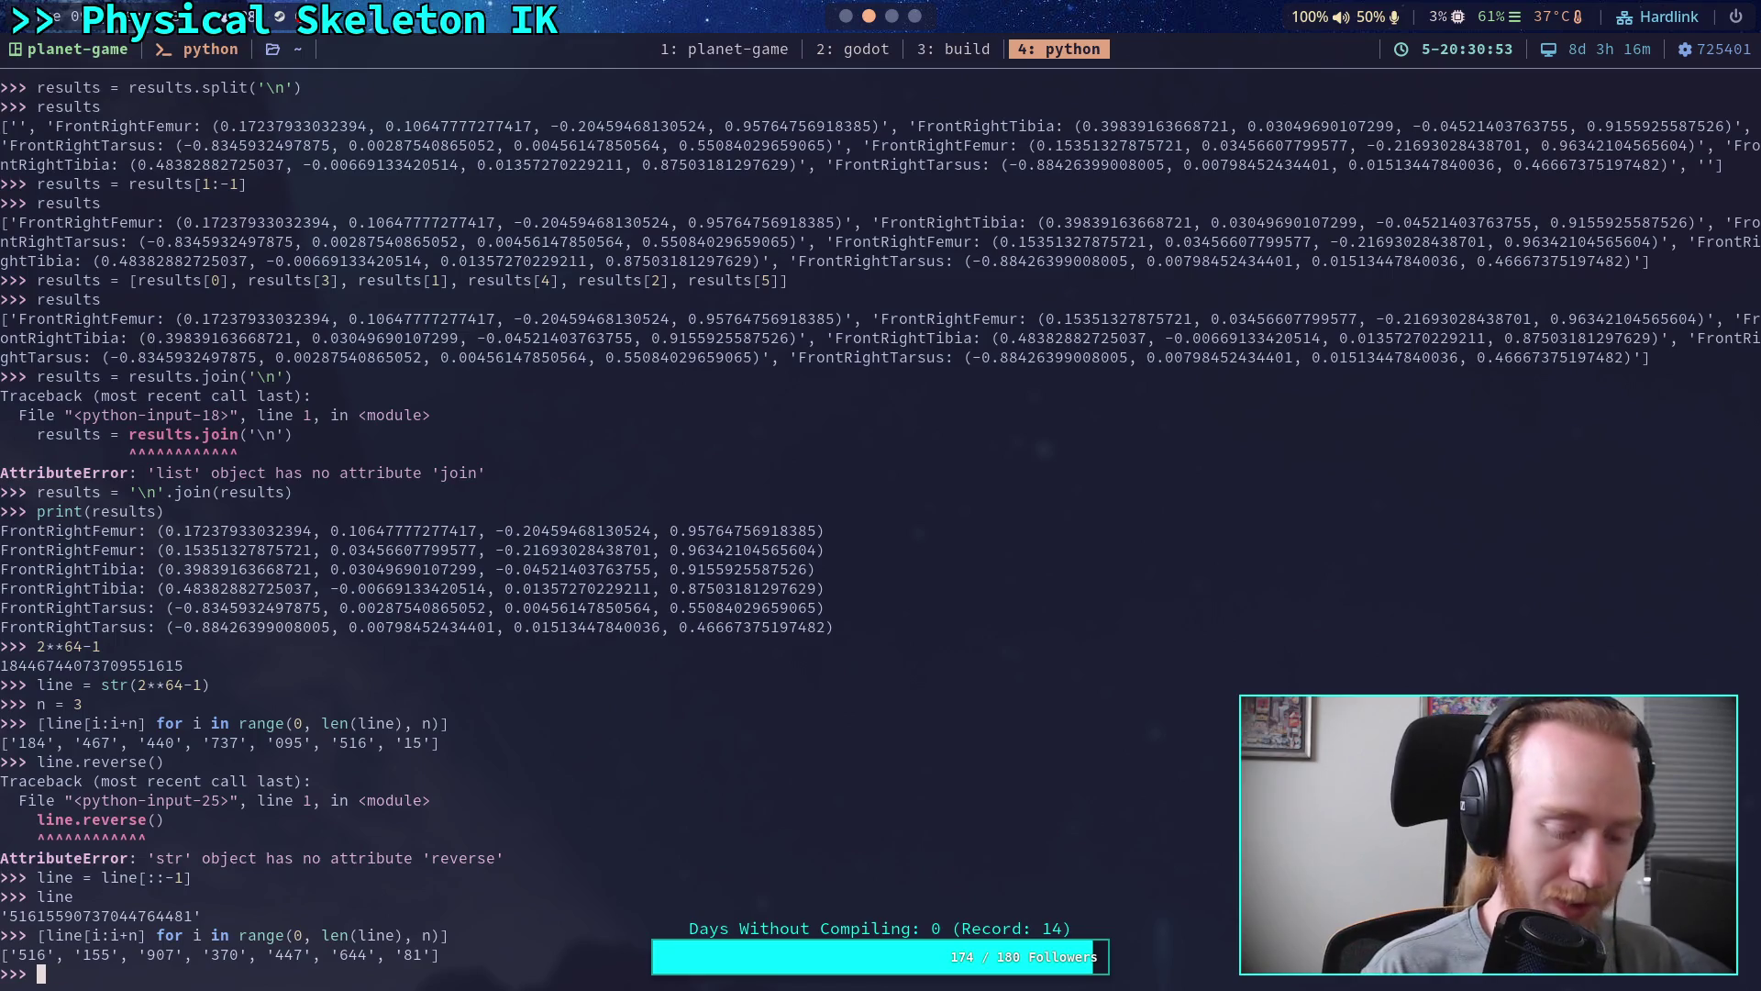
{"action": "type", "text": "30/100"}
{"action": "key", "text": "Return"}
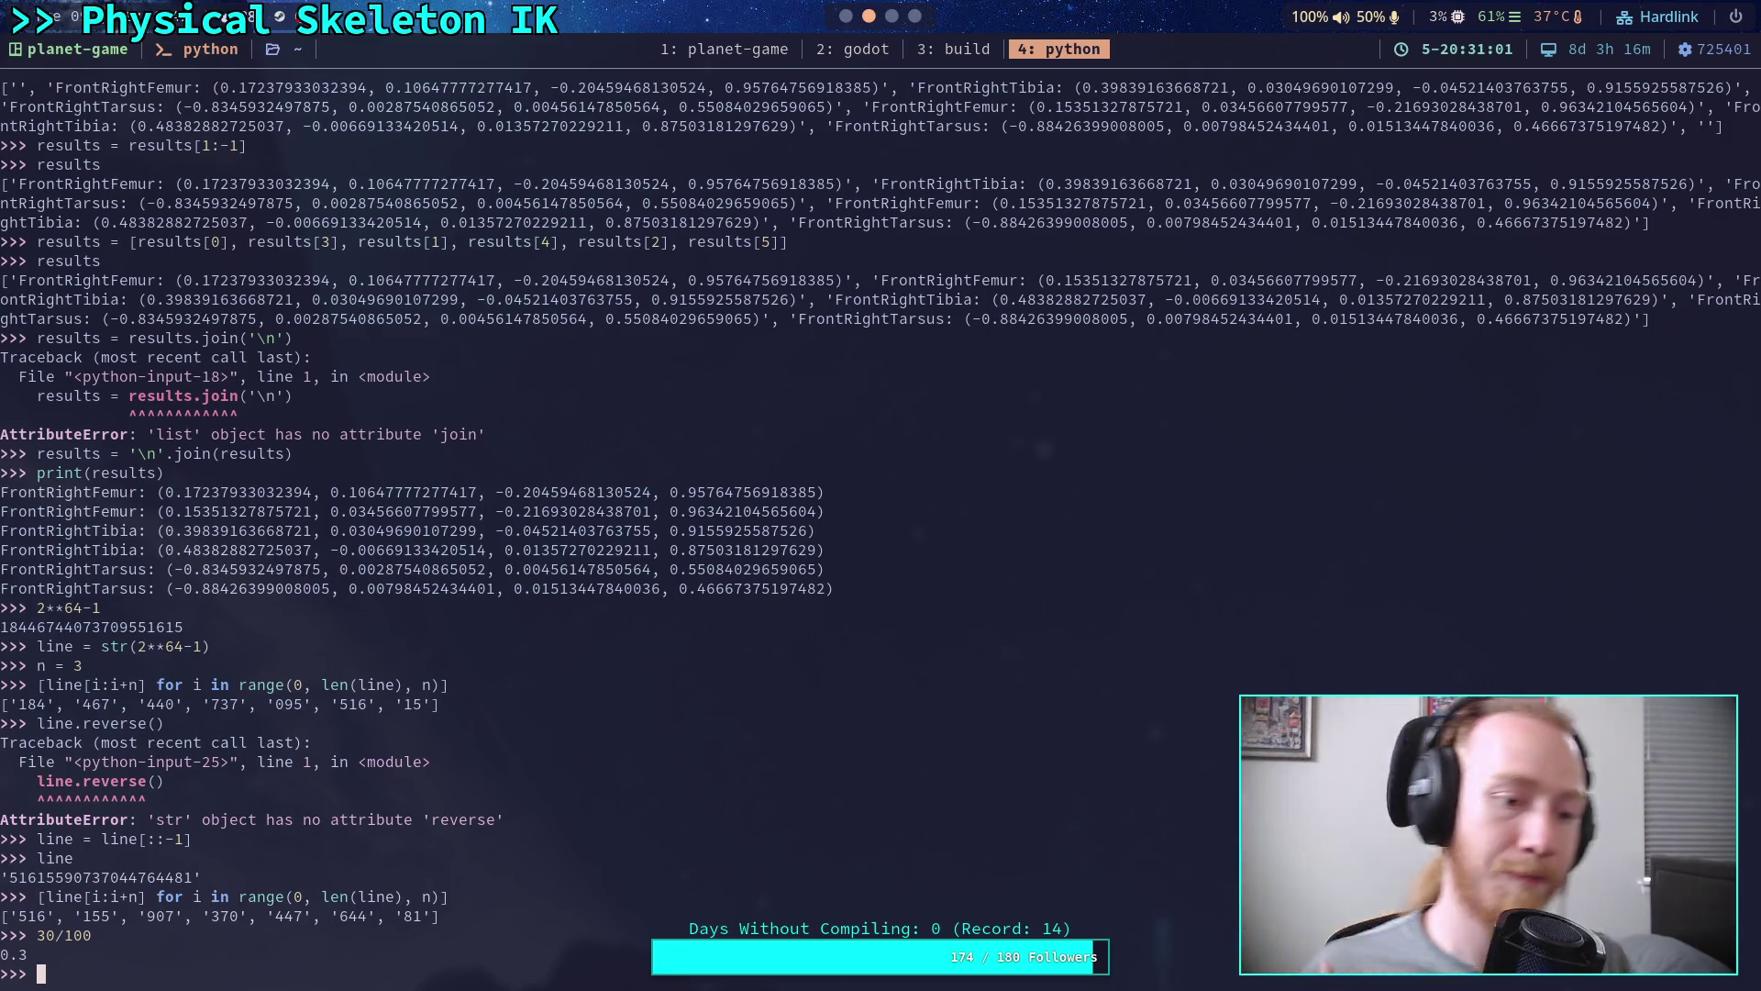
{"action": "key", "text": "super+2"}
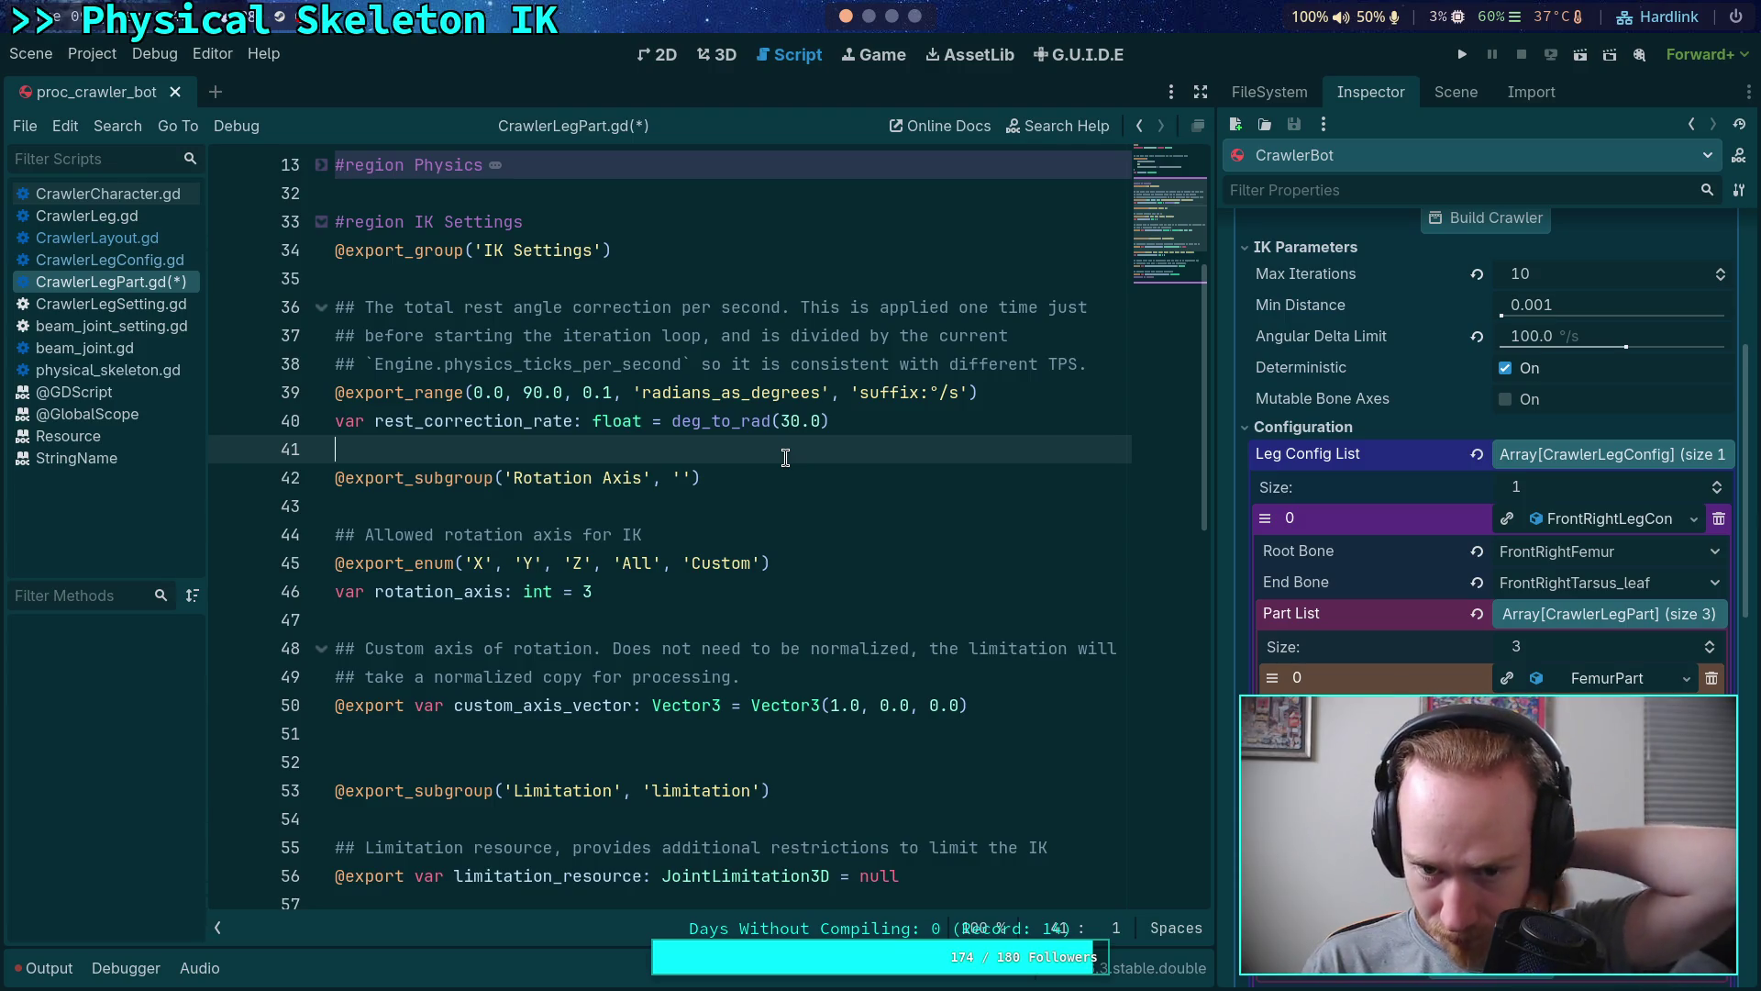
Change deg_to_rad(30.0) to deg_to_rad(45.0) on line 40 and save CrawlerLegPart.gd
{"action": "left_click_drag", "start_coordinate": [794, 417], "coordinate": [779, 424]}
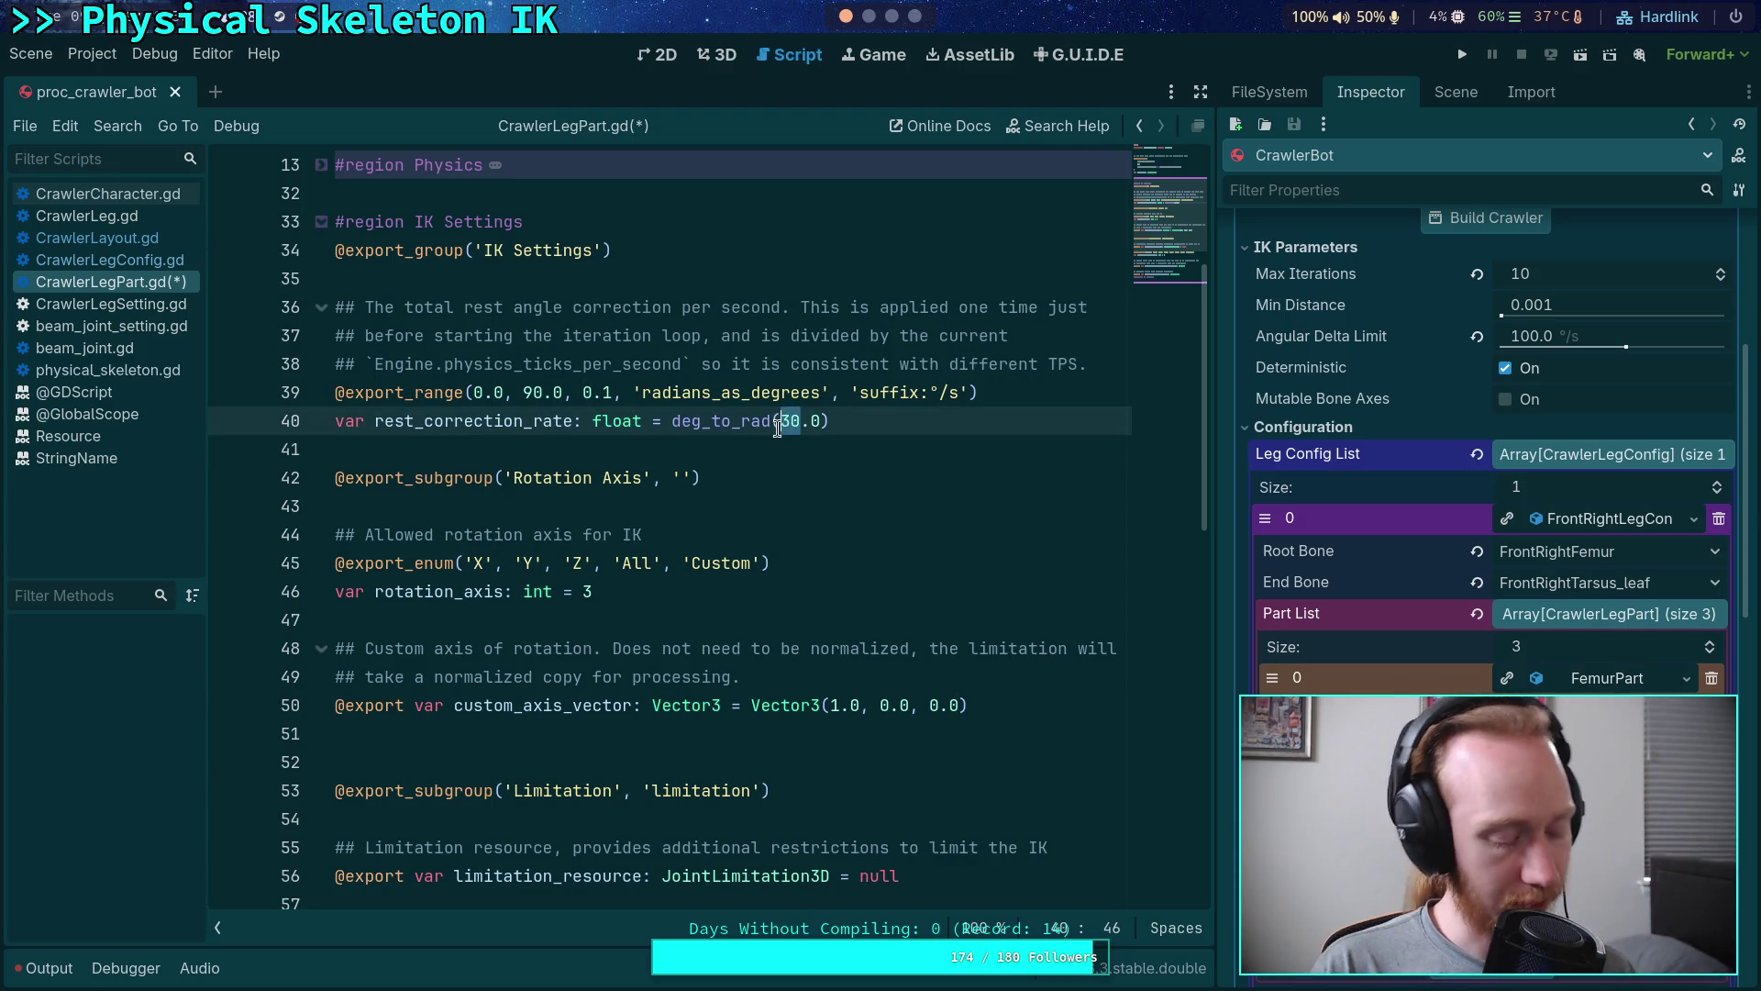
{"action": "type", "text": "45"}
{"action": "left_click", "coordinate": [769, 446]}
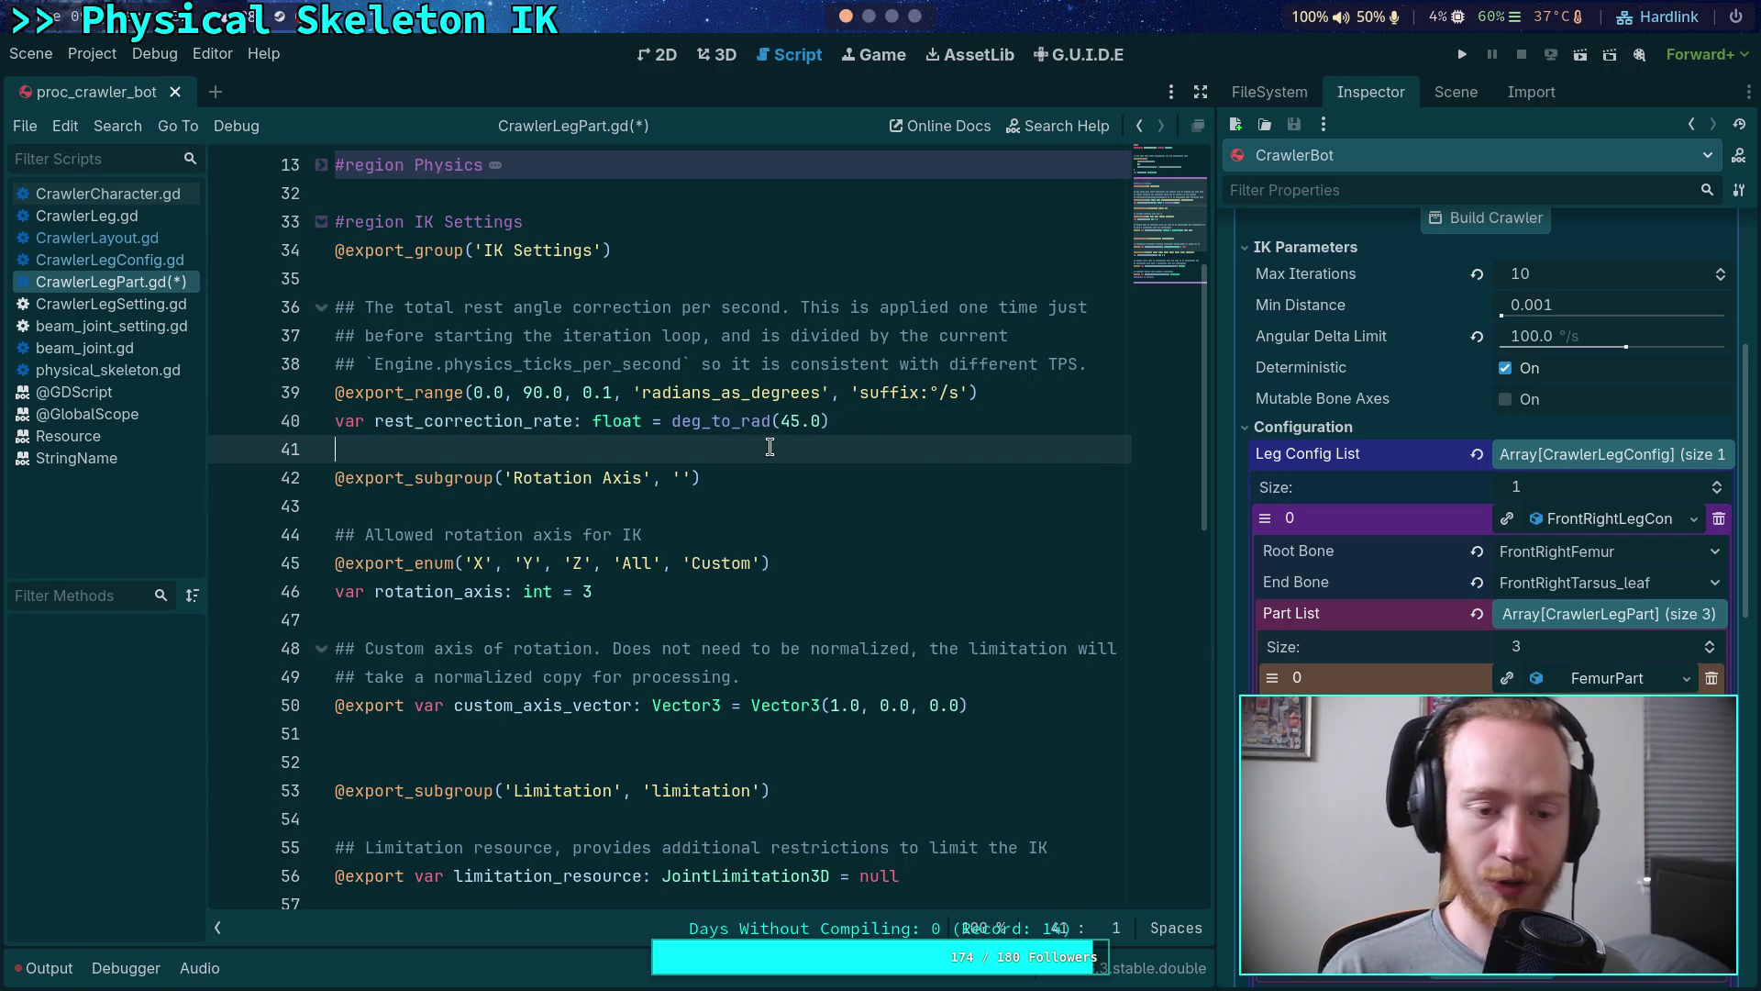
{"action": "key", "text": "ctrl+s"}
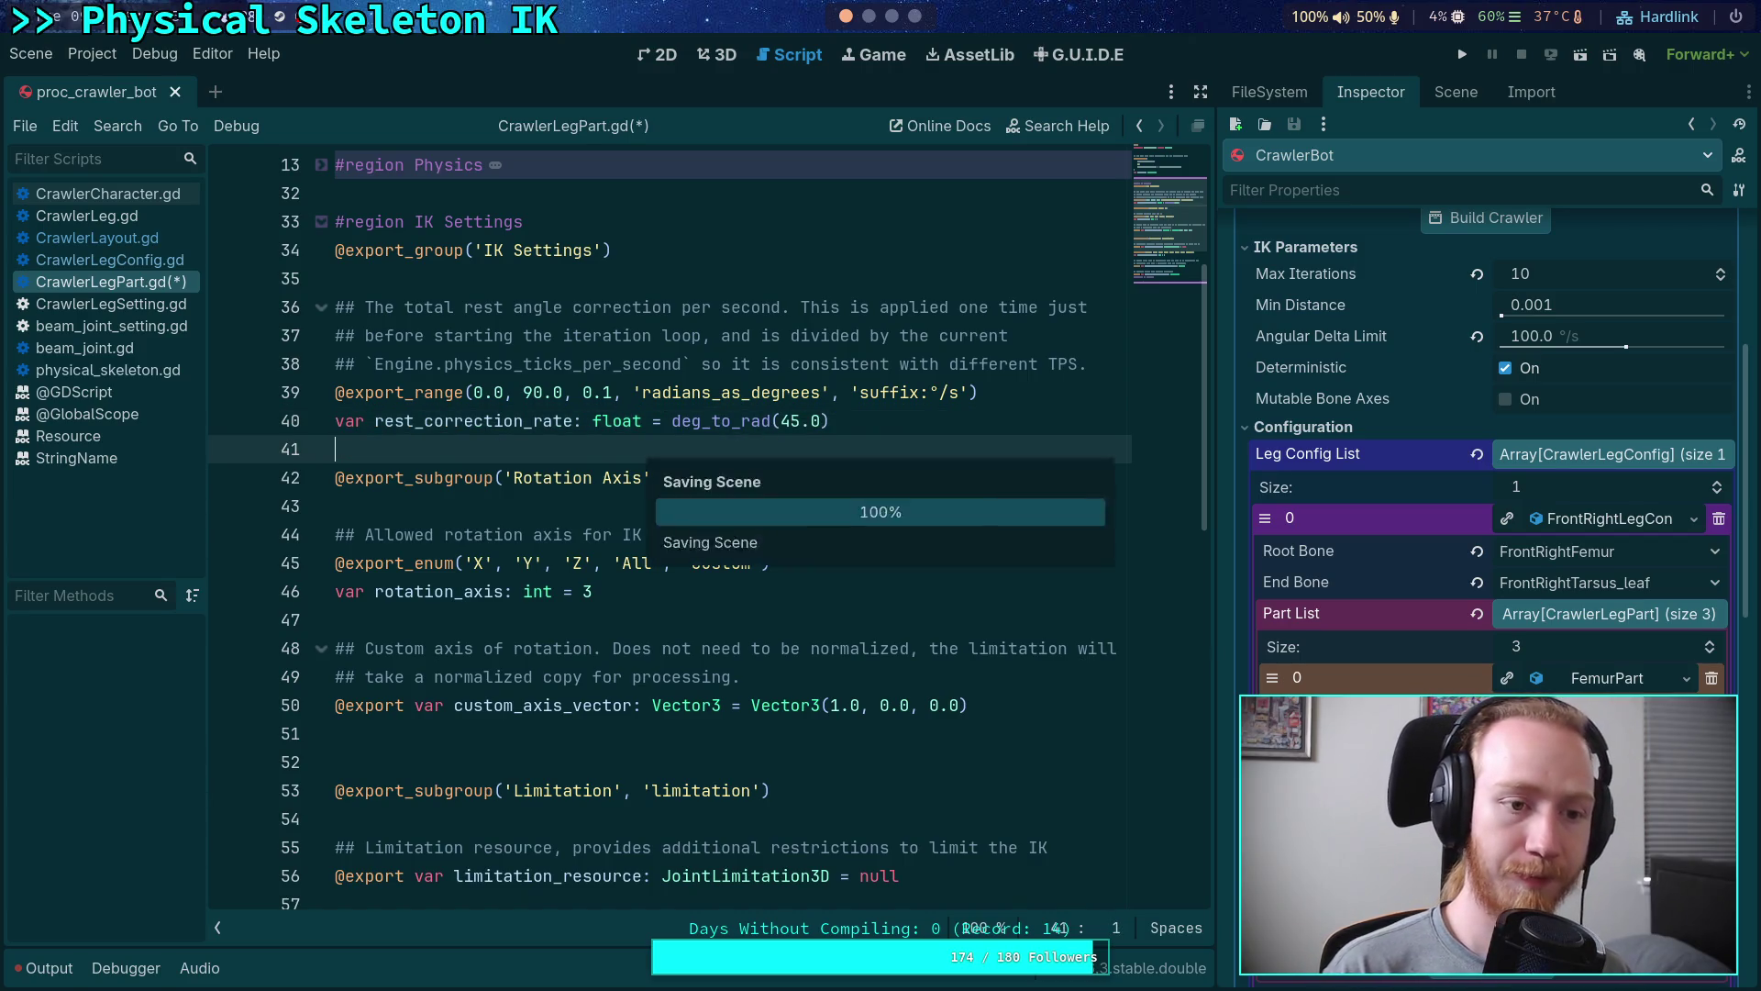
{"action": "left_click", "coordinate": [798, 420]}
{"action": "left_click_drag", "start_coordinate": [800, 420], "coordinate": [784, 413]}
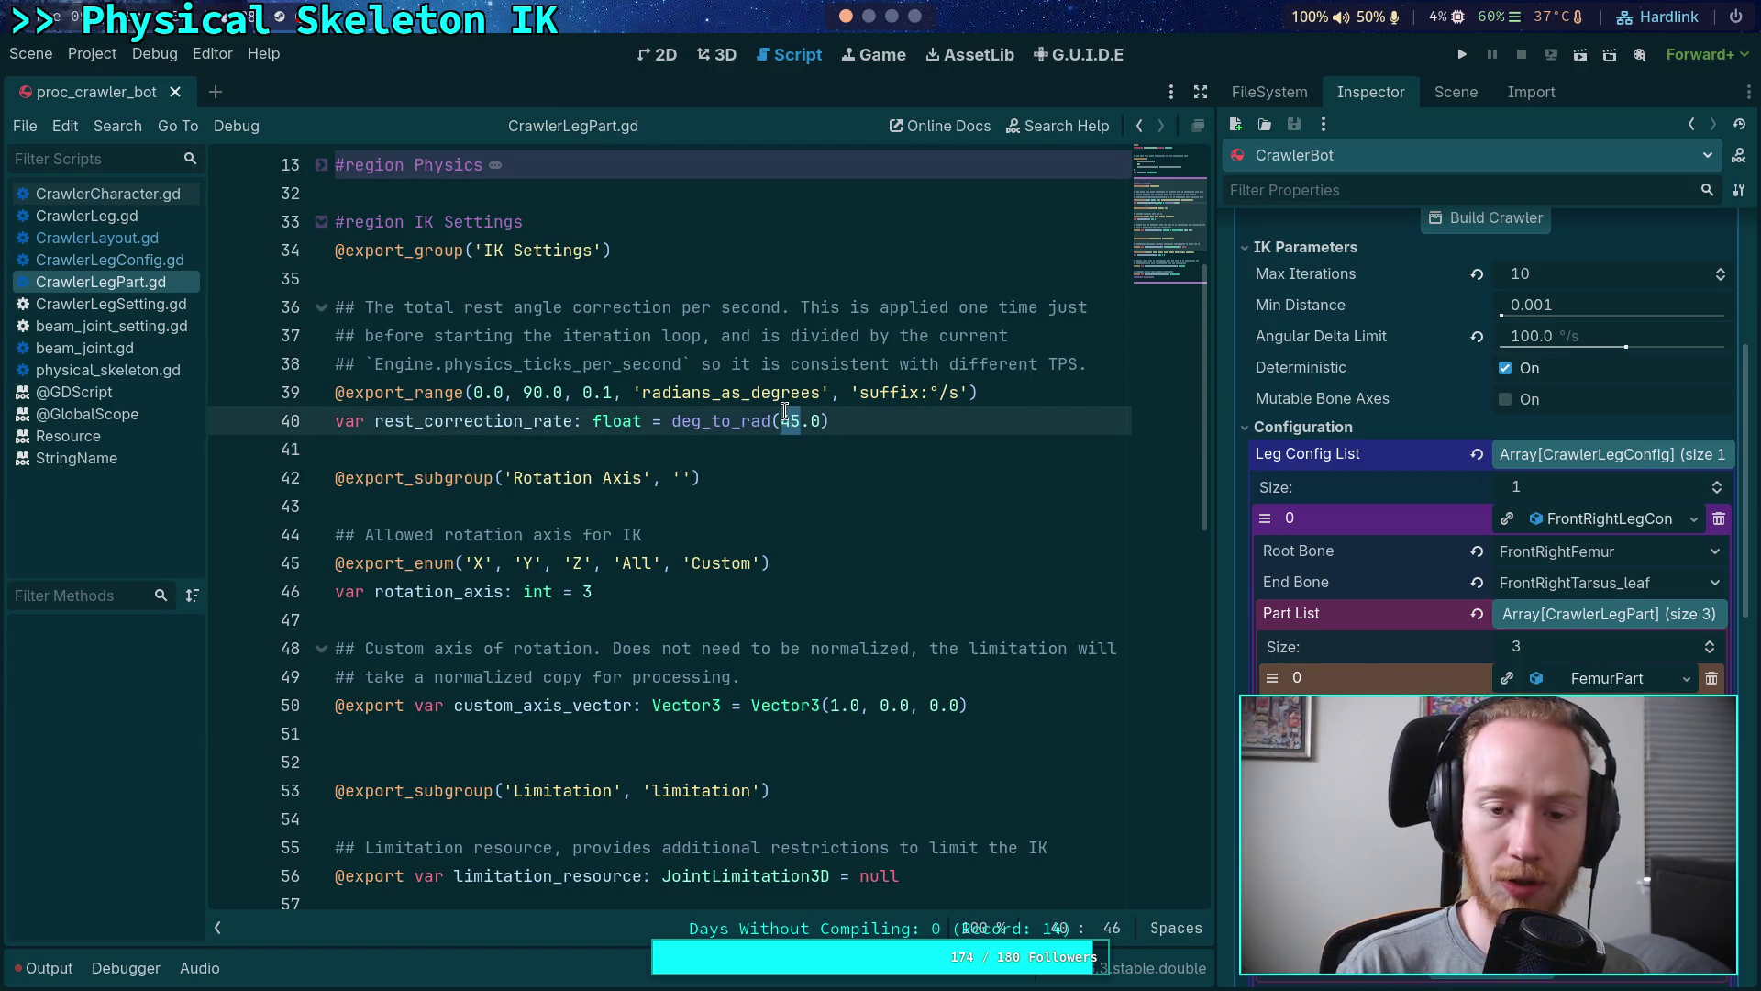
{"action": "key", "text": "BackSpace"}
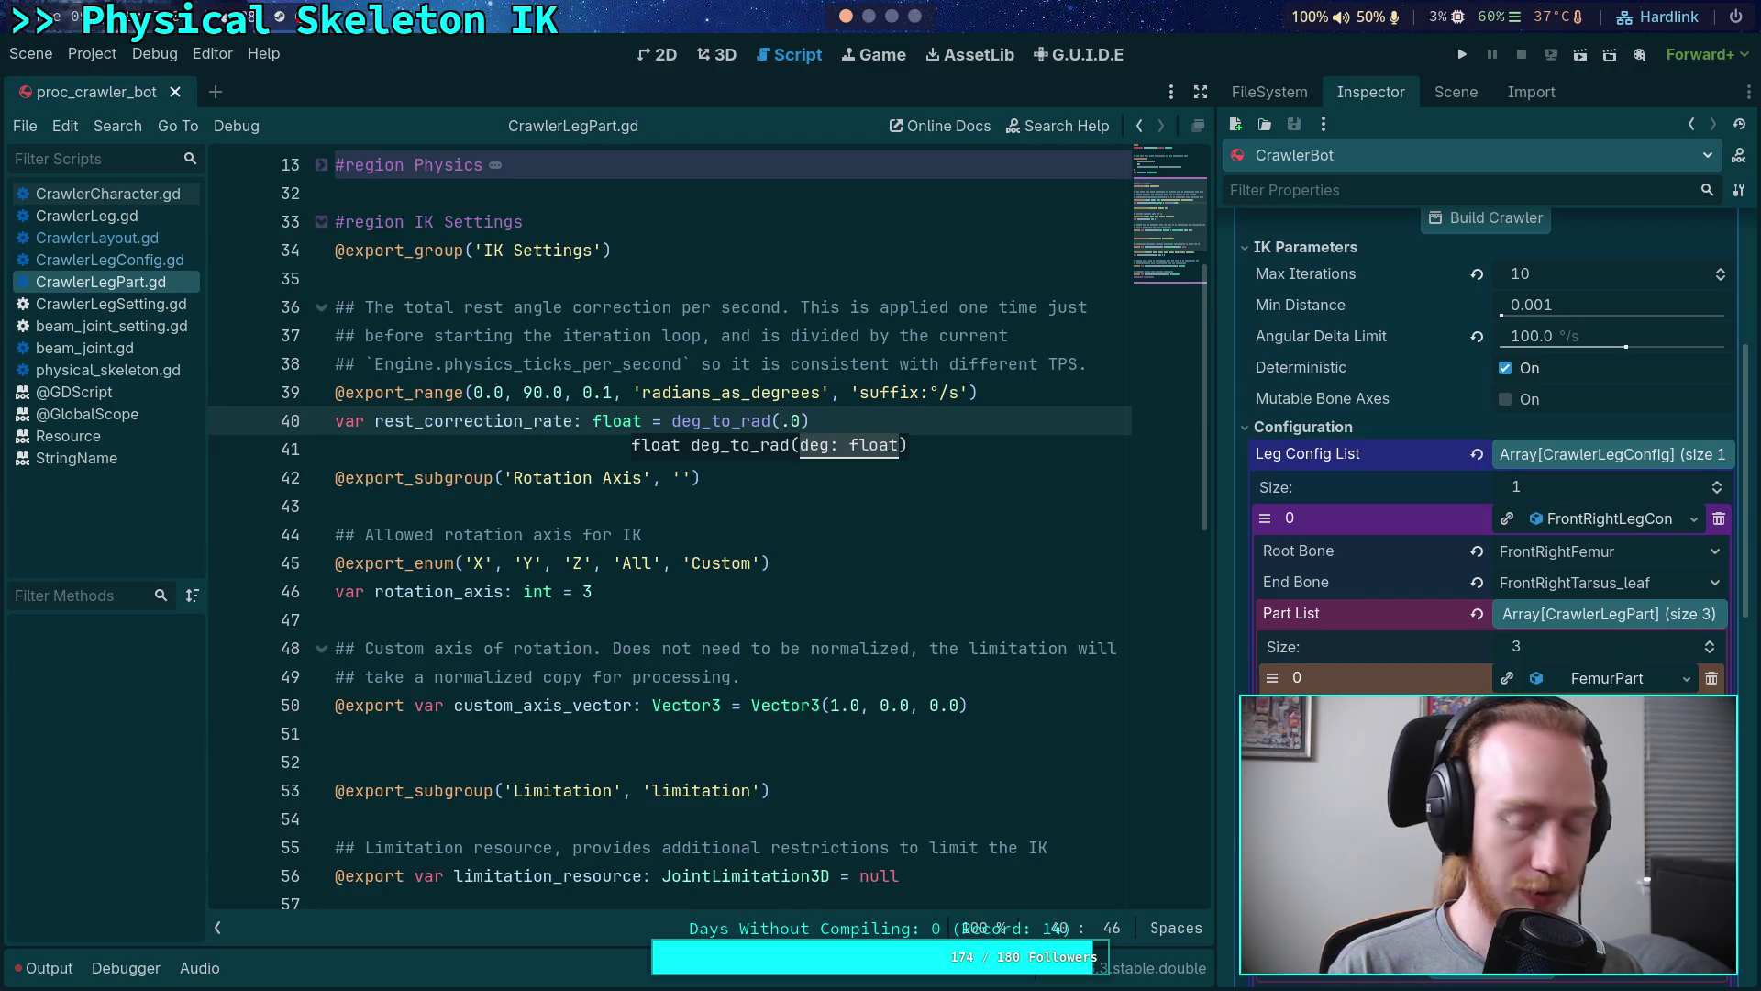
{"action": "type", "text": "45"}
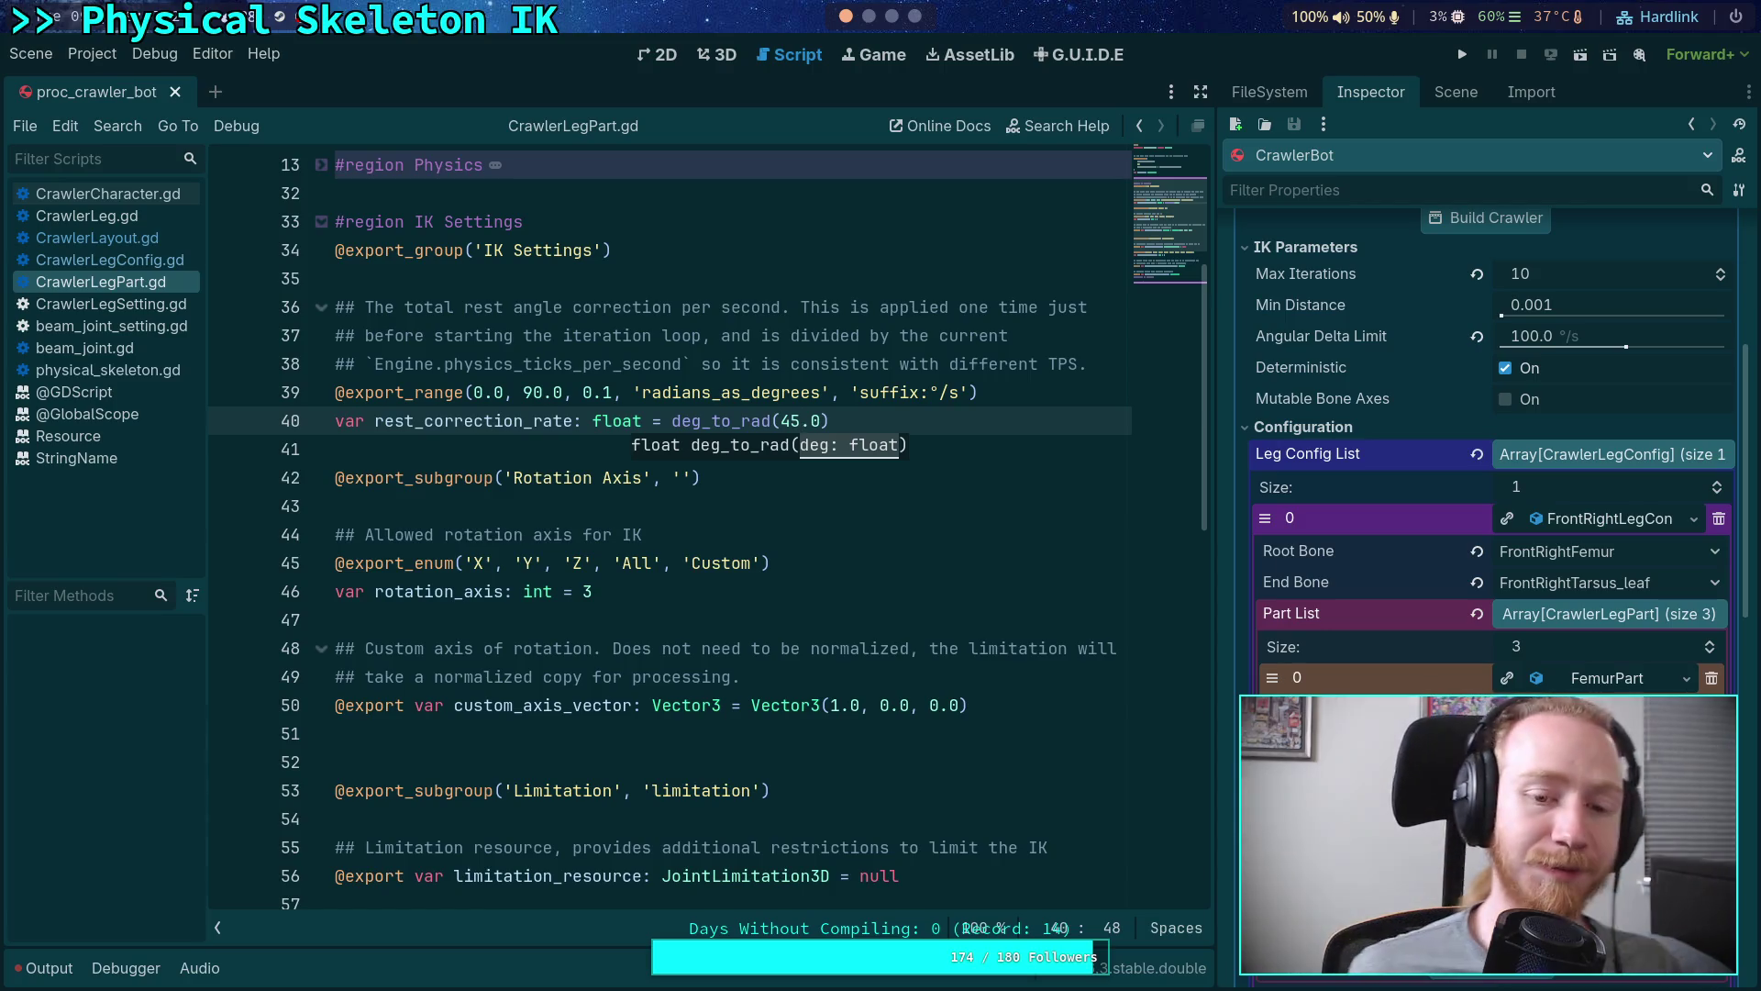
{"action": "left_click", "coordinate": [711, 506]}
{"action": "left_click", "coordinate": [729, 445]}
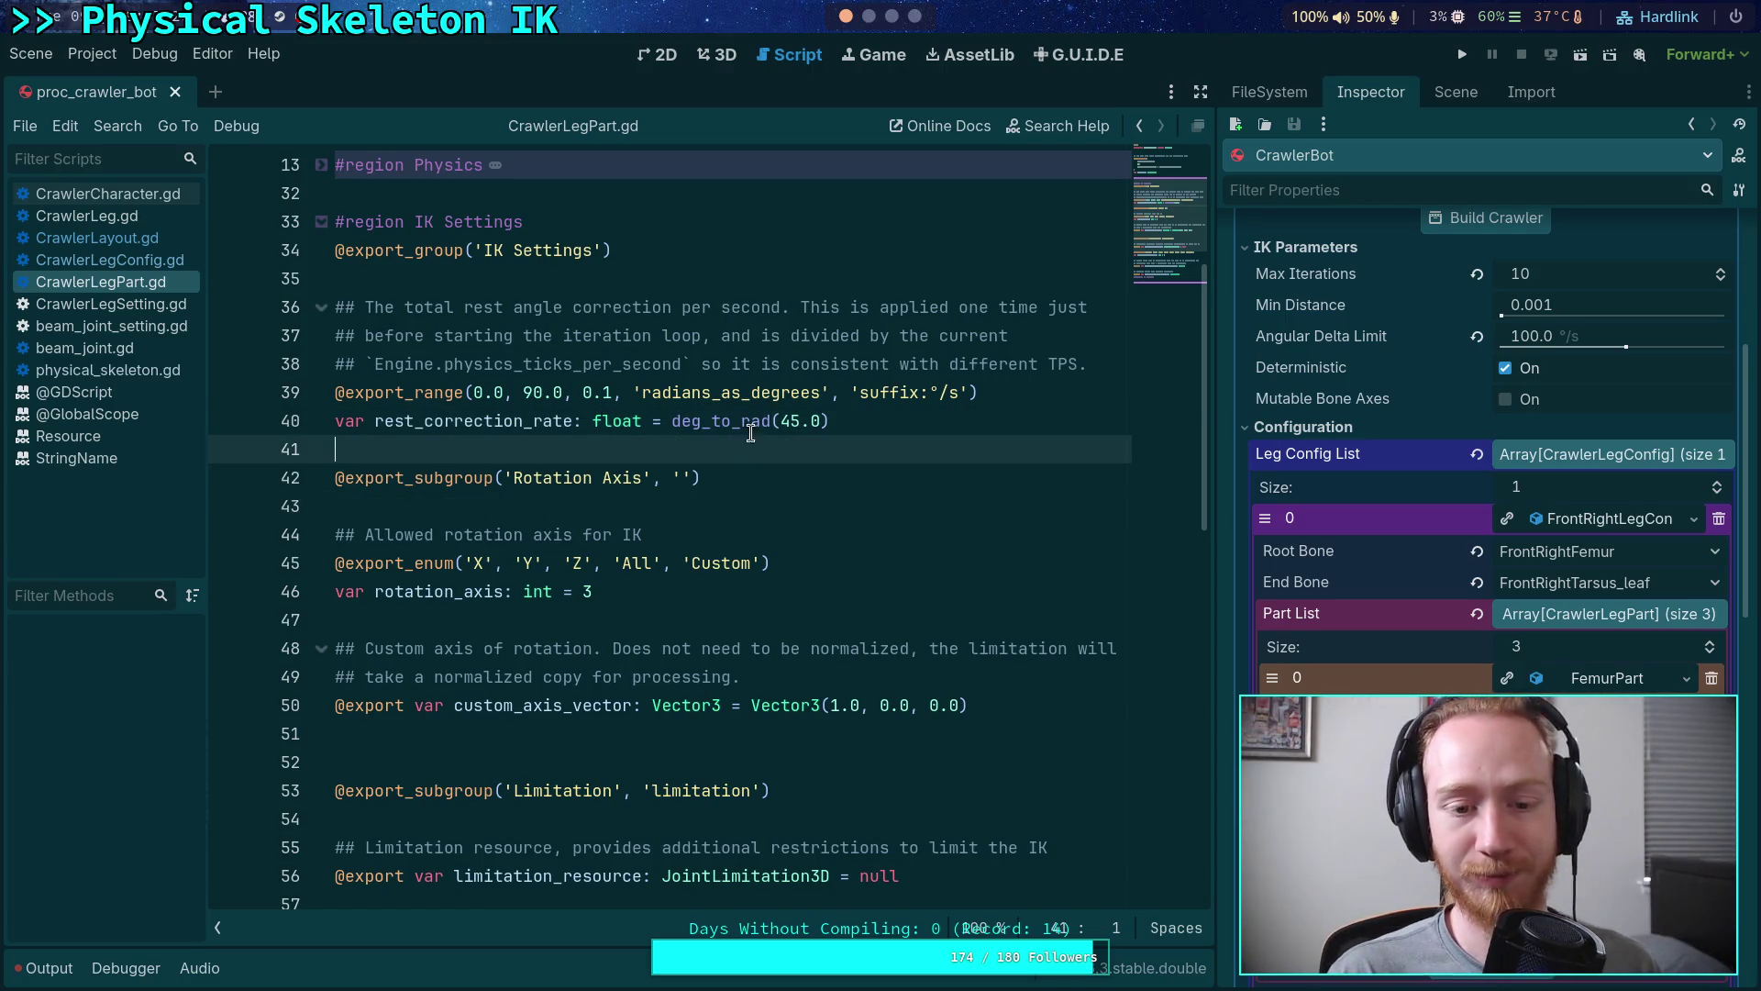
{"action": "key", "text": "ctrl+s"}
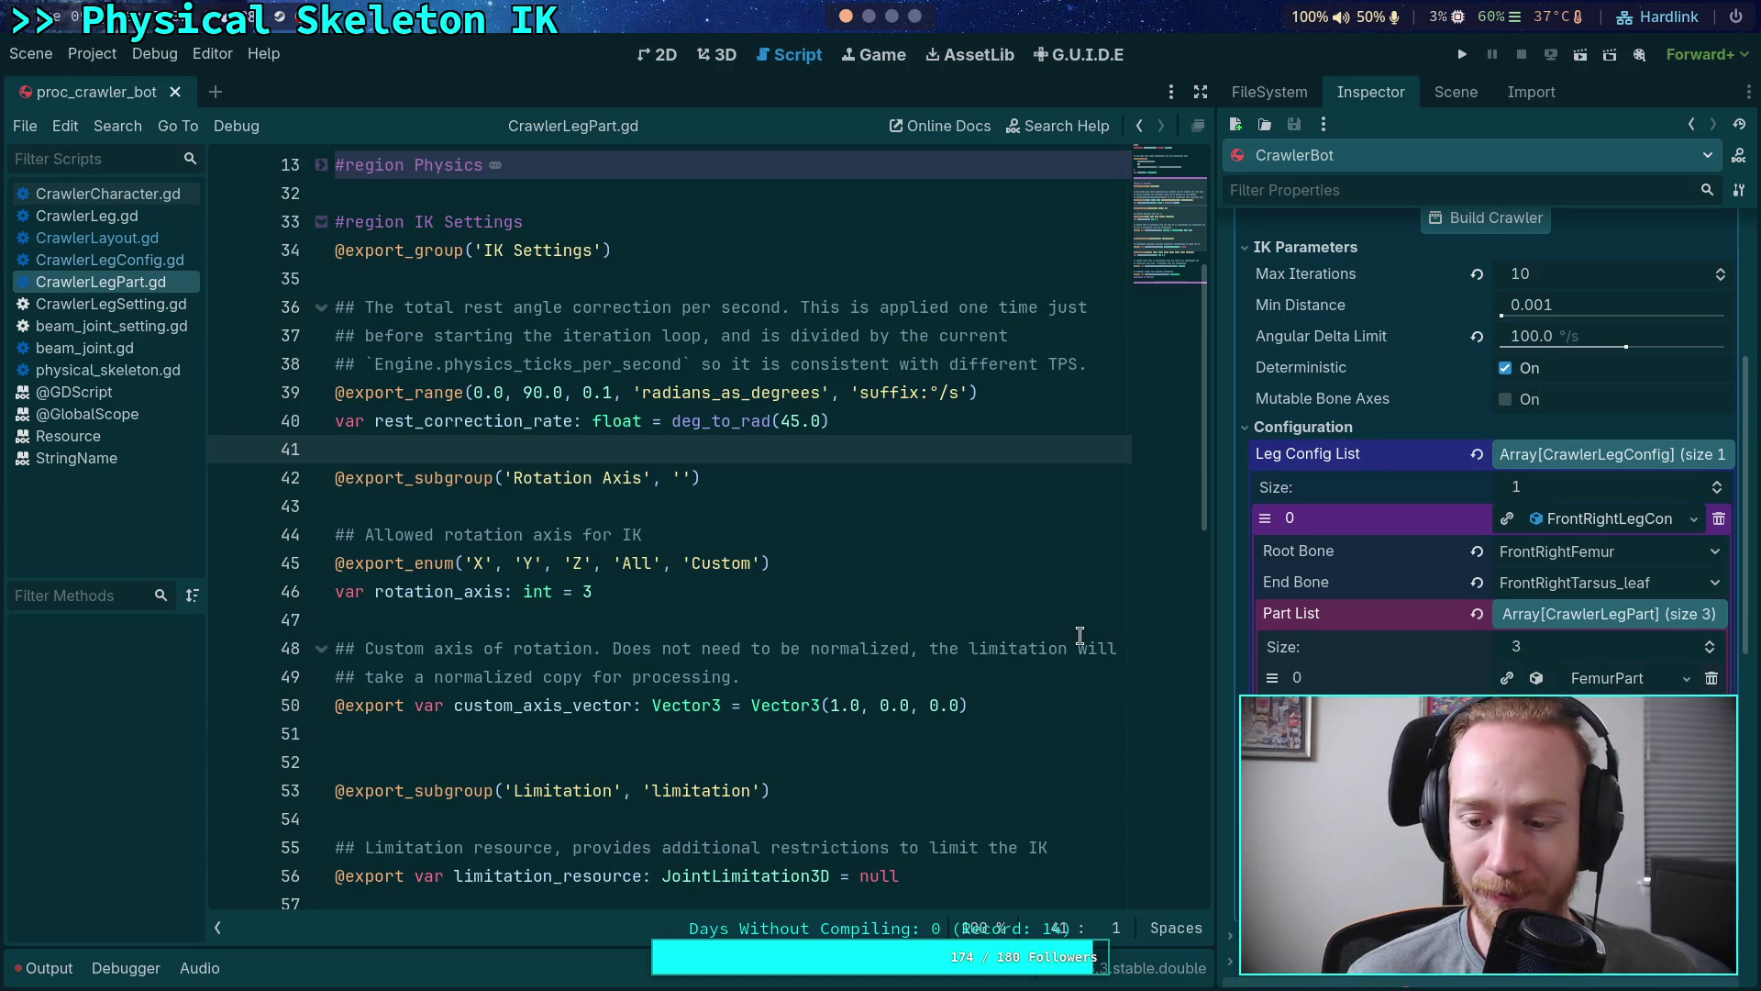
{"action": "mouse_move", "coordinate": [1216, 515]}
{"action": "left_mouse_down"}
{"action": "mouse_move", "coordinate": [1195, 516]}
{"action": "mouse_move", "coordinate": [1215, 515]}
{"action": "left_mouse_up"}
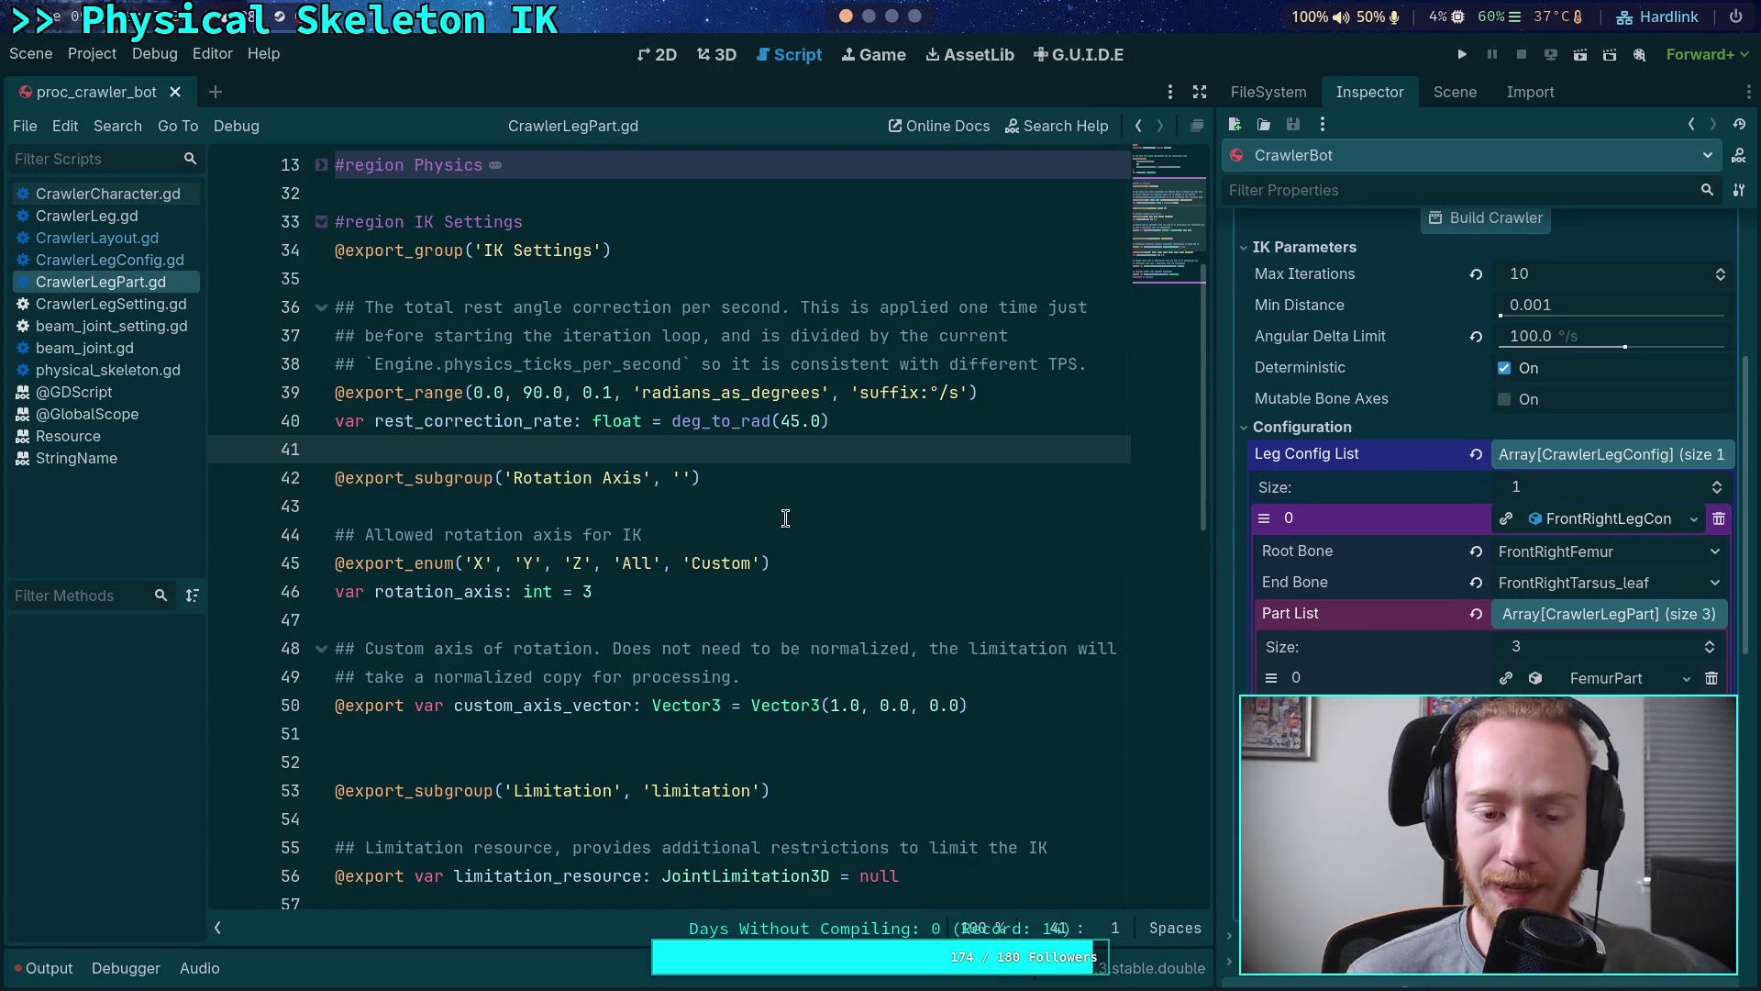
{"action": "left_click", "coordinate": [702, 500]}
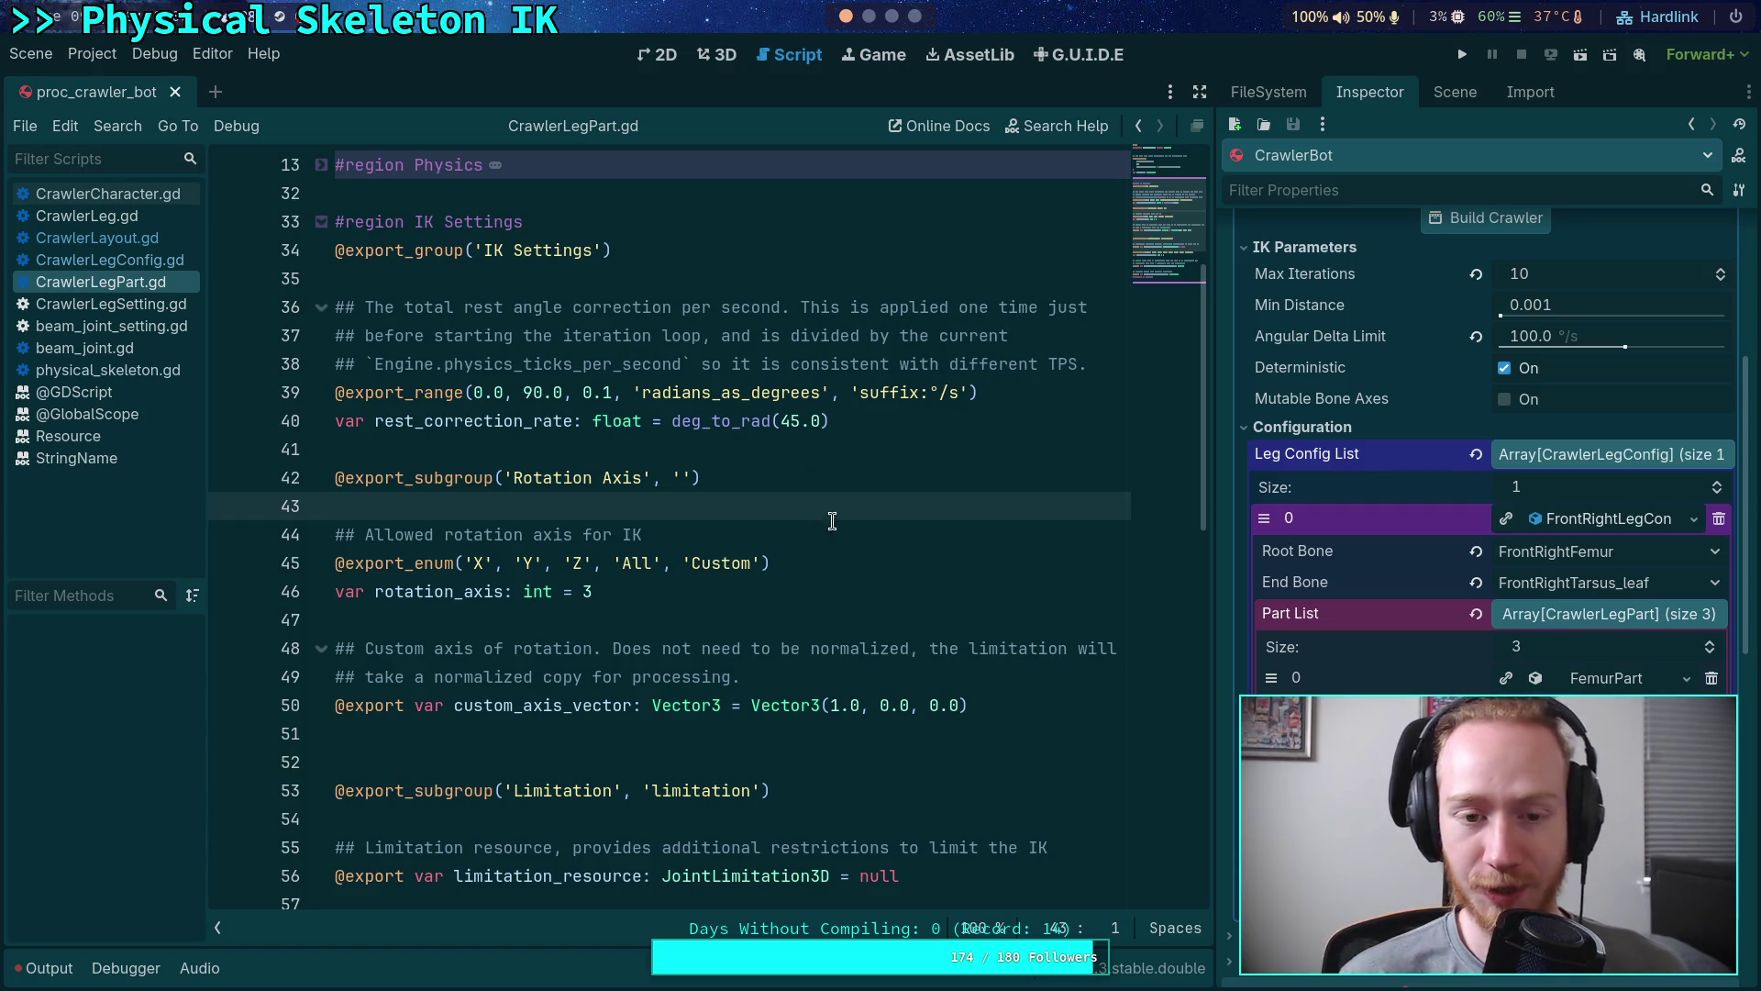
{"action": "left_click", "coordinate": [721, 454]}
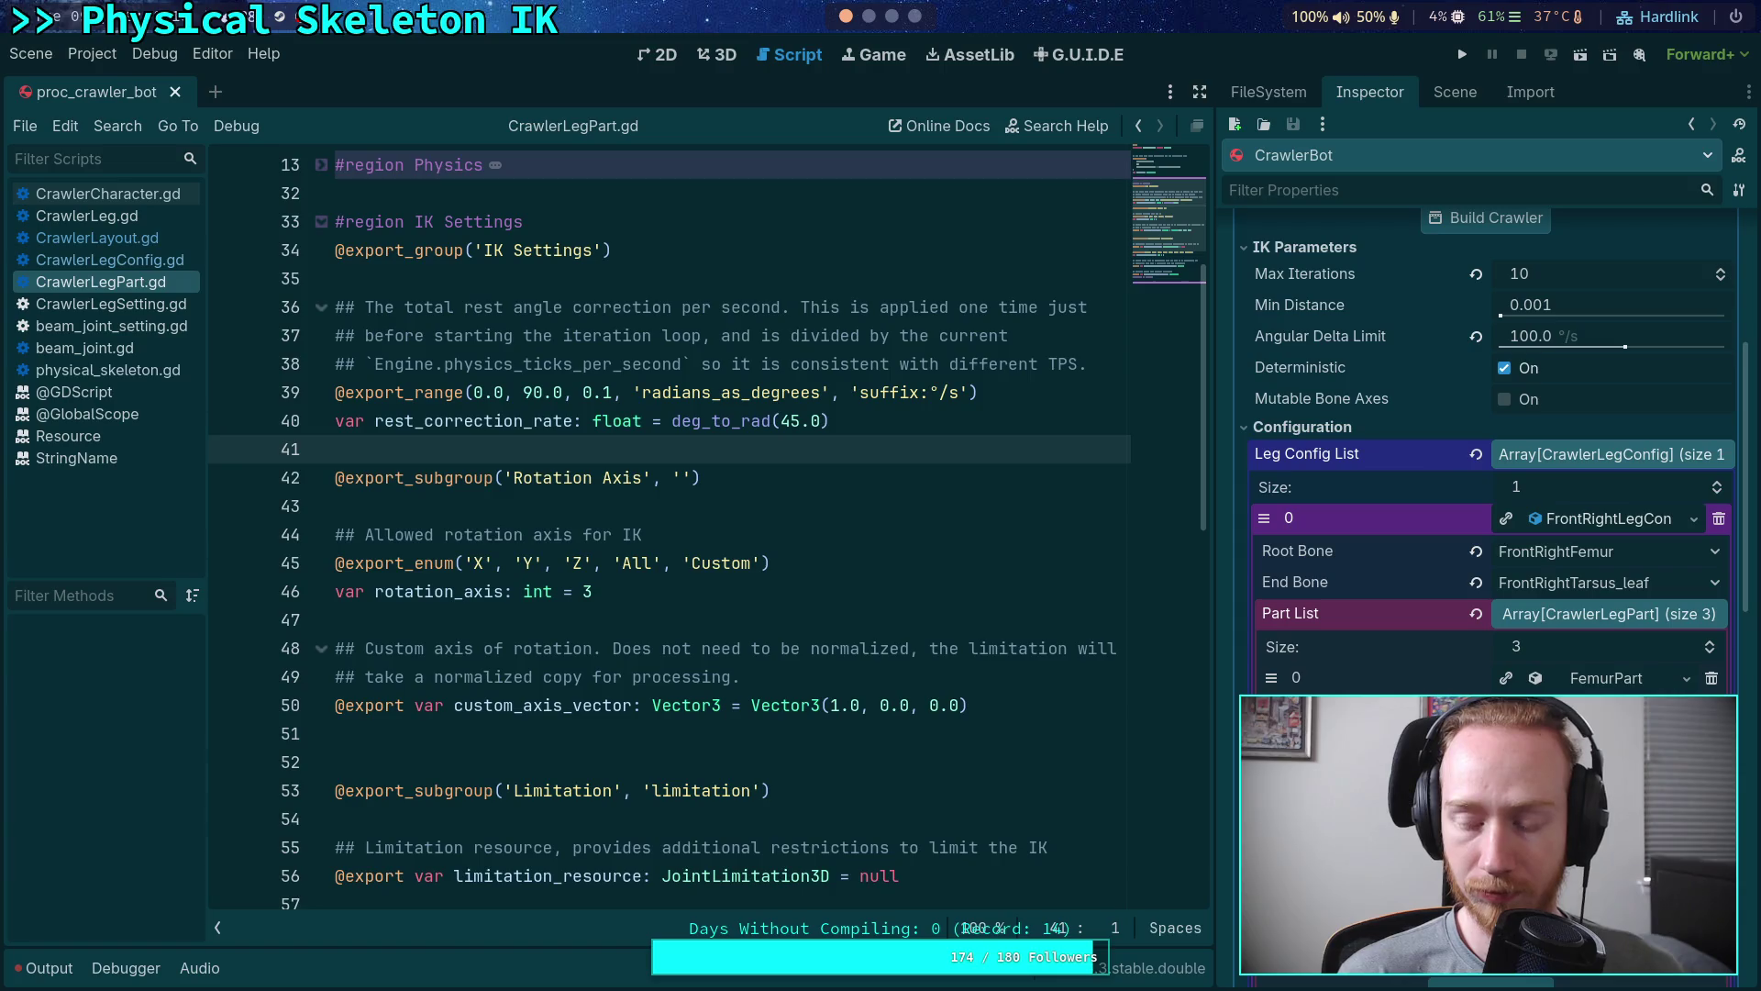
{"action": "scroll", "coordinate": [1564, 548], "scroll_direction": "down", "scroll_amount": 3}
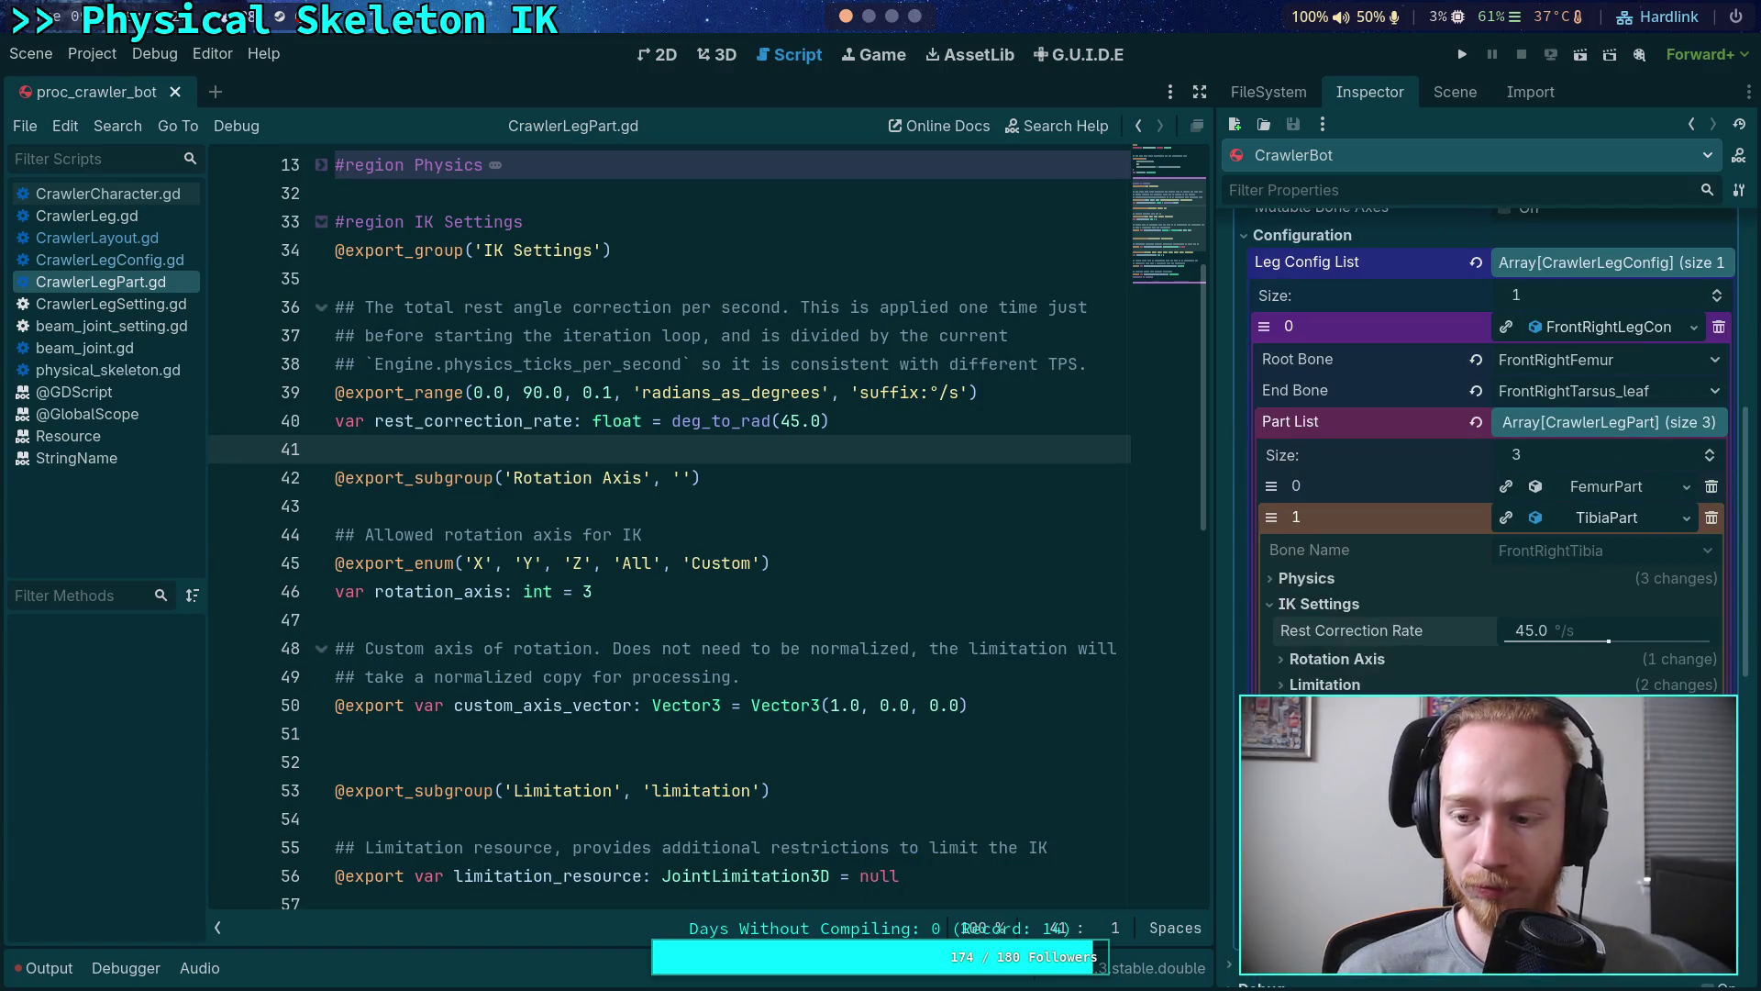
Expand FemurPart's IK Settings and check that Rest Correction Rate reads 45.0
{"action": "left_click", "coordinate": [1616, 495]}
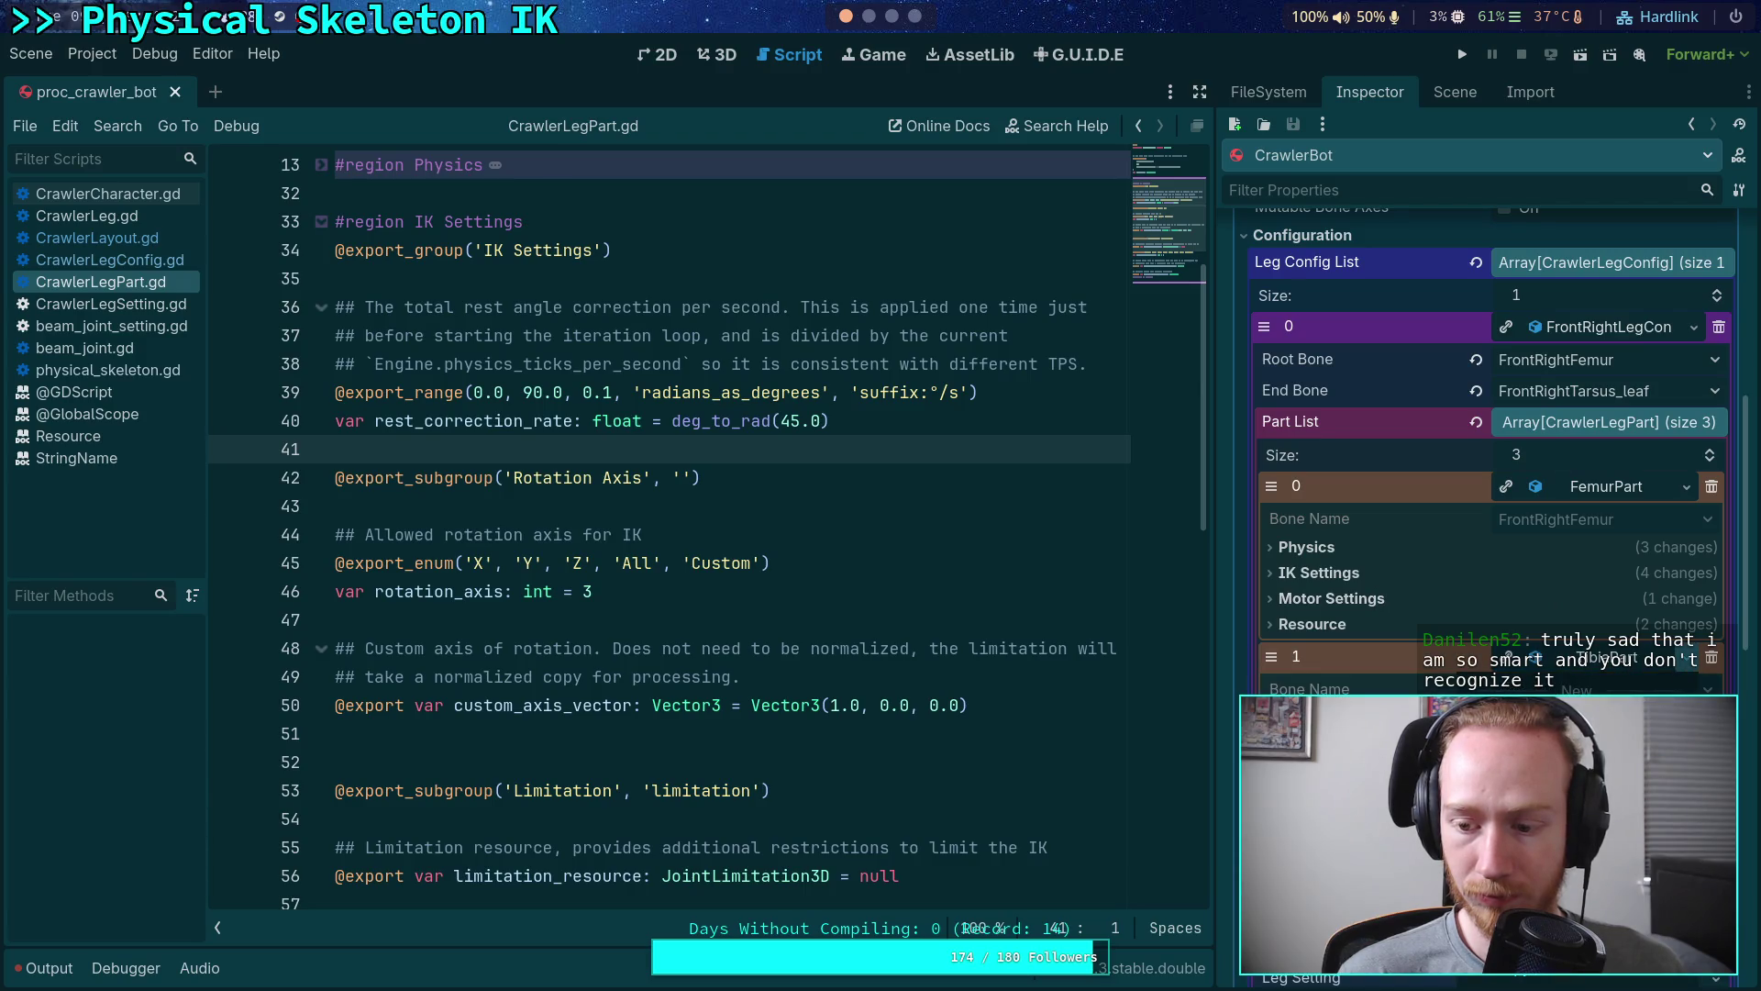
{"action": "left_click", "coordinate": [1325, 574]}
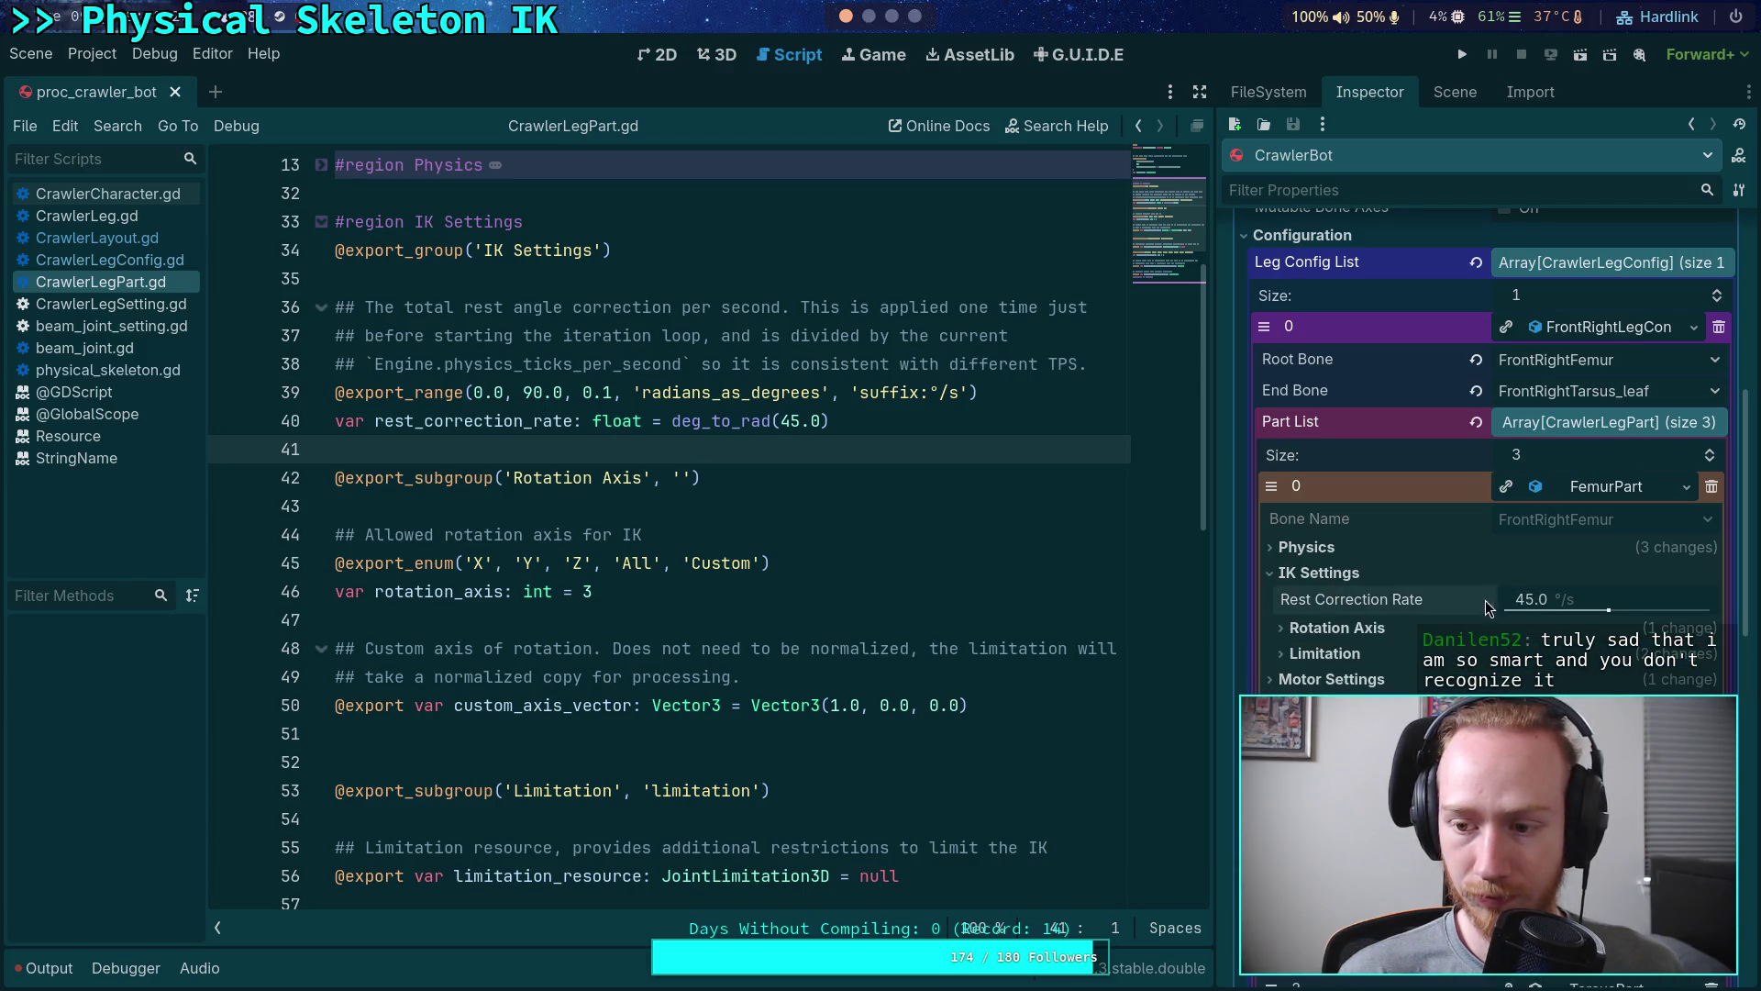
{"action": "left_click", "coordinate": [1686, 486]}
{"action": "scroll", "coordinate": [1486, 550], "scroll_direction": "down", "scroll_amount": 3}
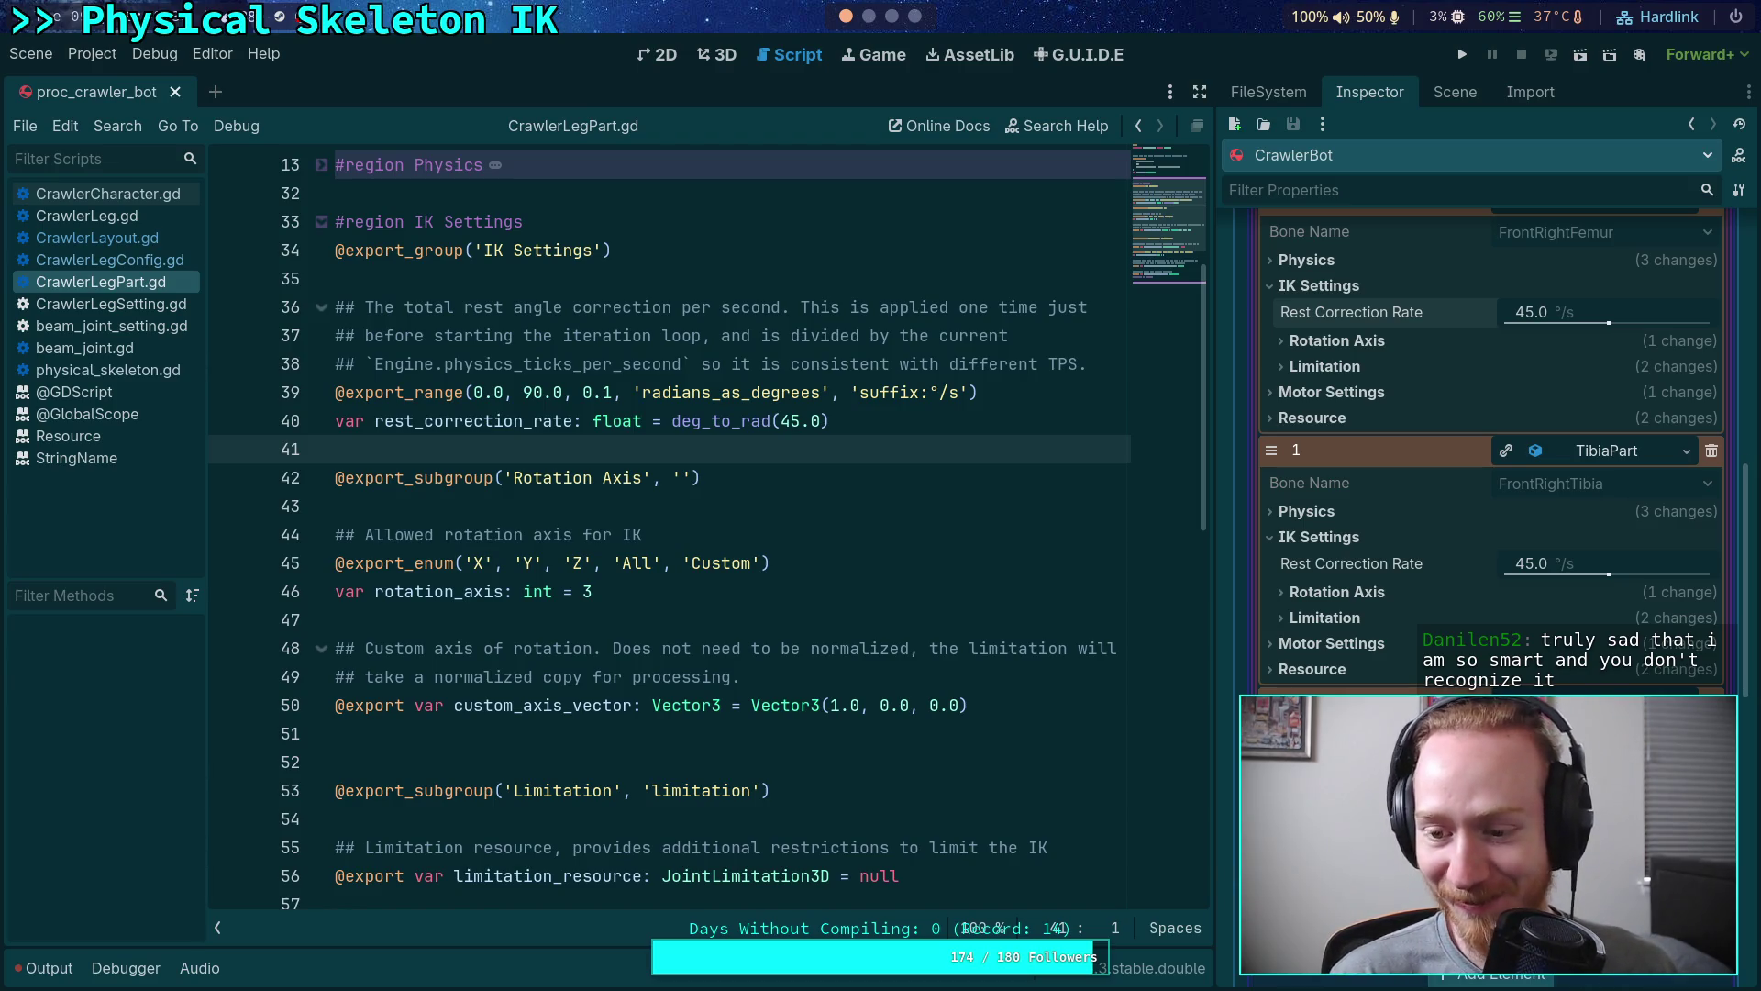
{"action": "scroll", "coordinate": [1361, 550], "scroll_direction": "up", "scroll_amount": 3}
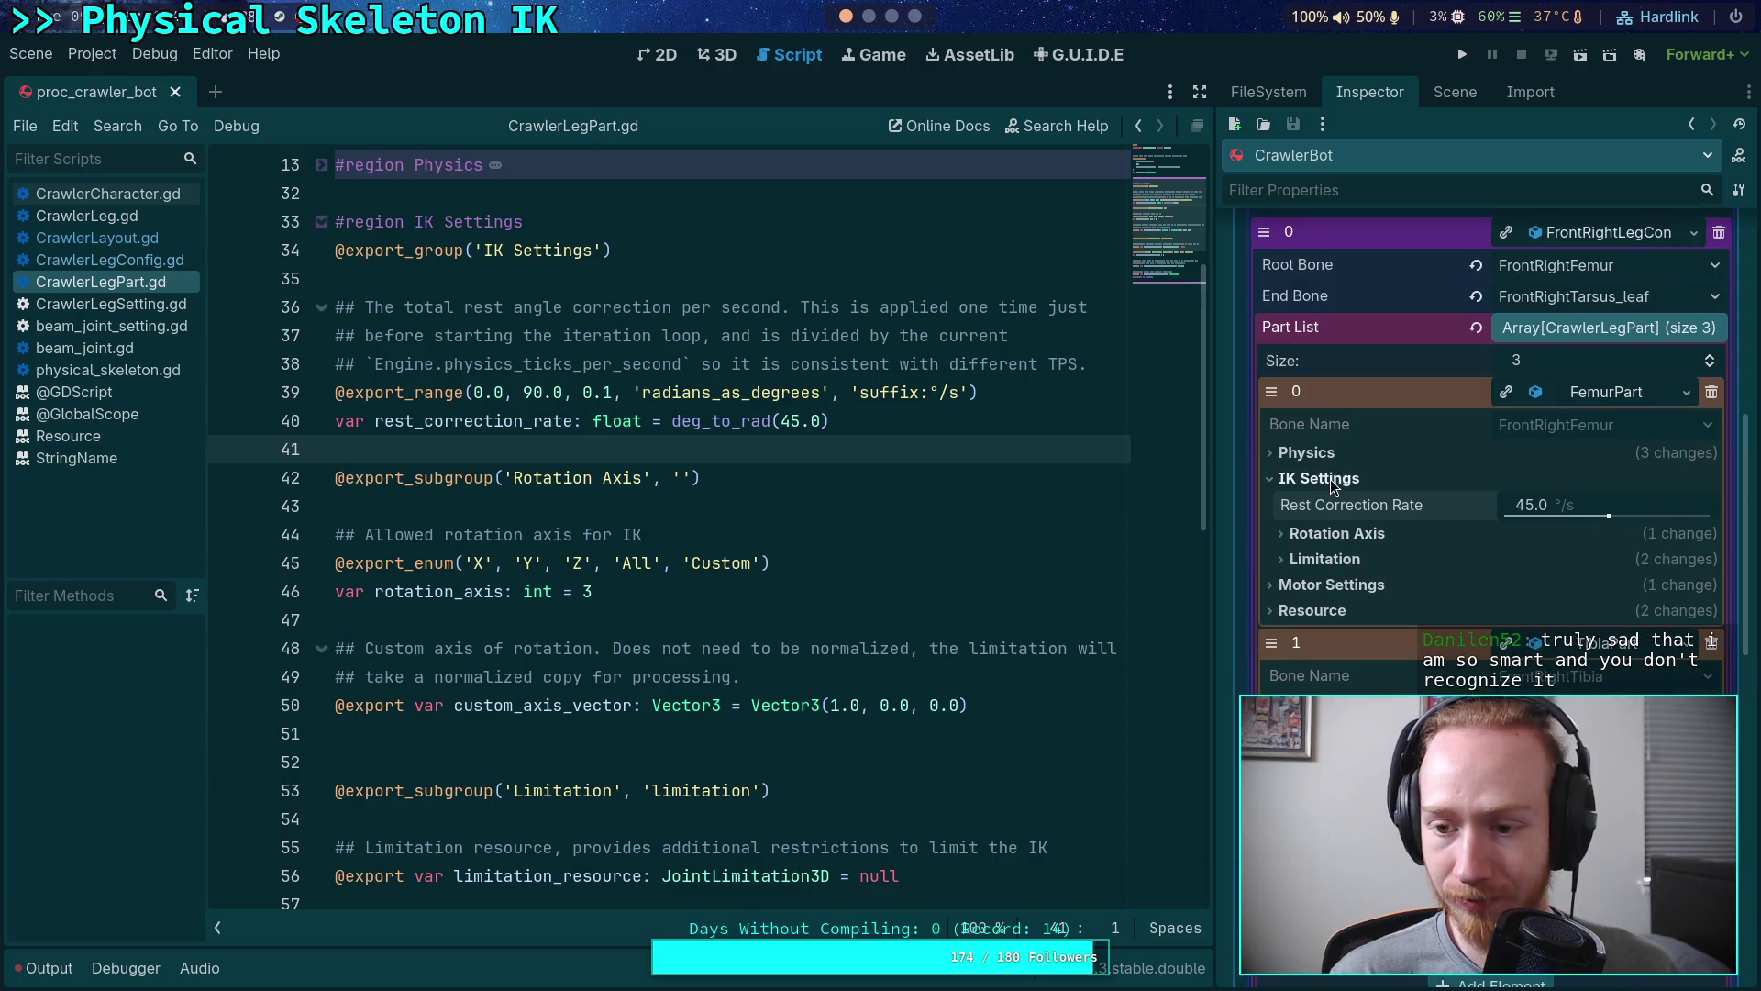
{"action": "left_click", "coordinate": [1507, 504]}
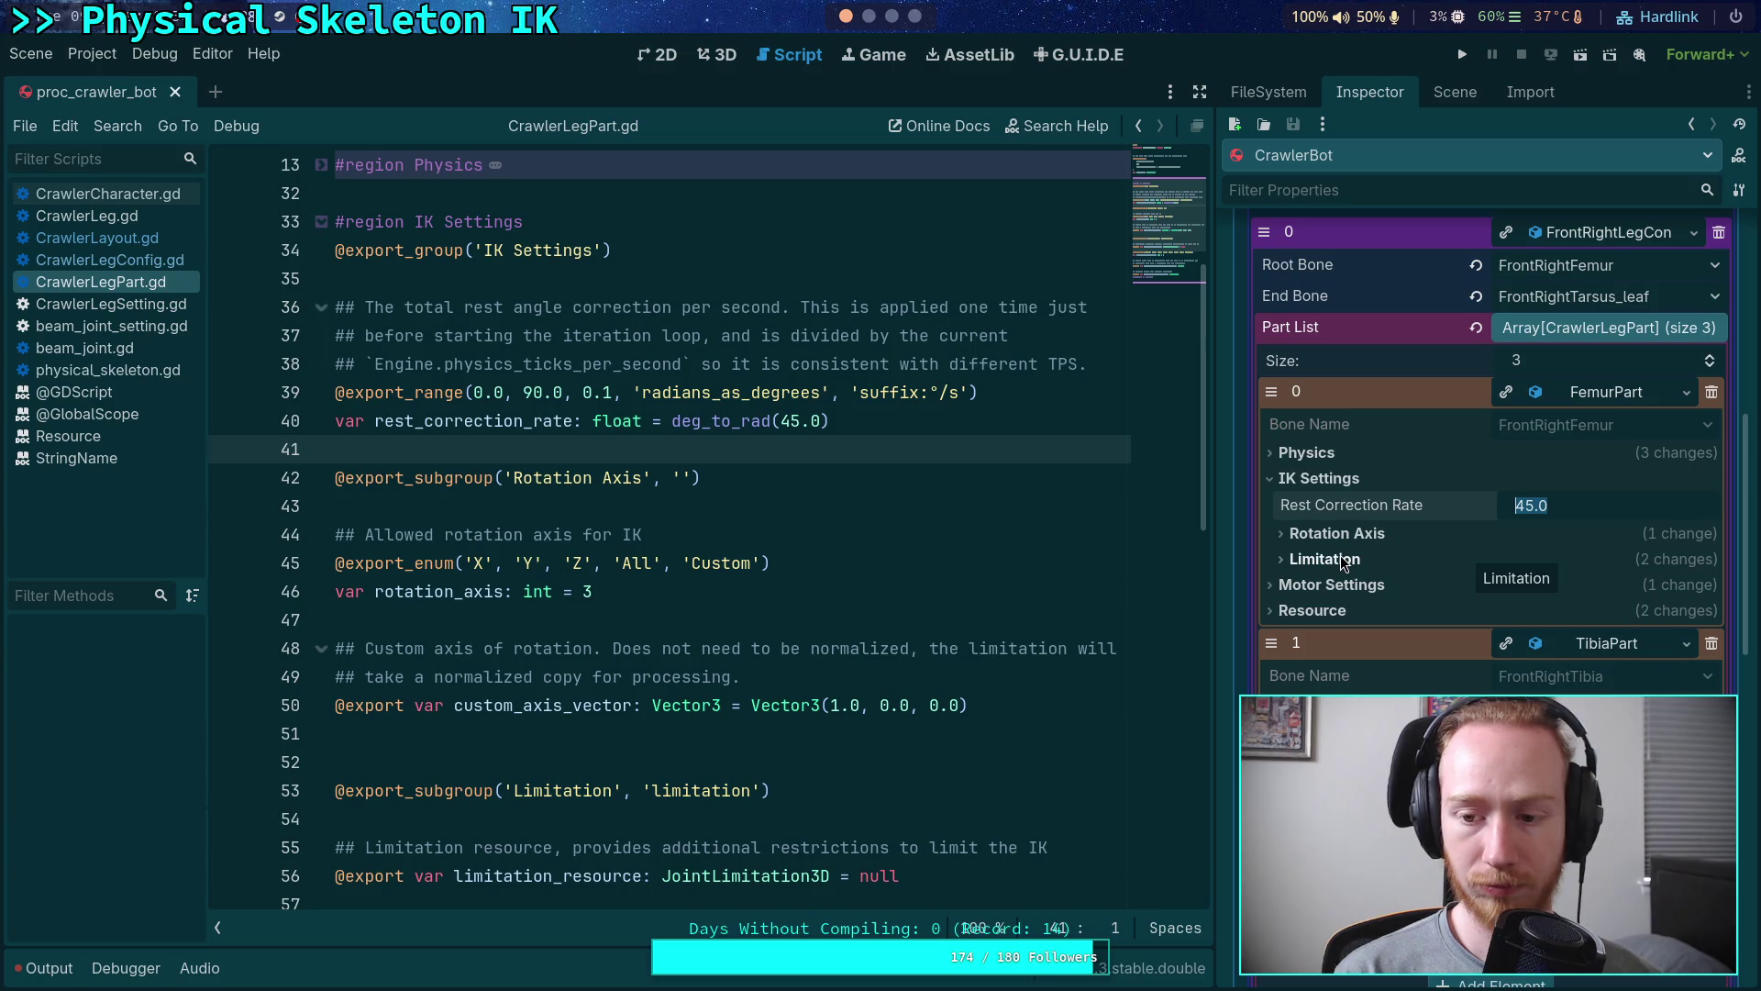
Collapse the IK Settings and the FemurPart, TibiaPart and TarsusPart entries
{"action": "left_click", "coordinate": [1319, 478]}
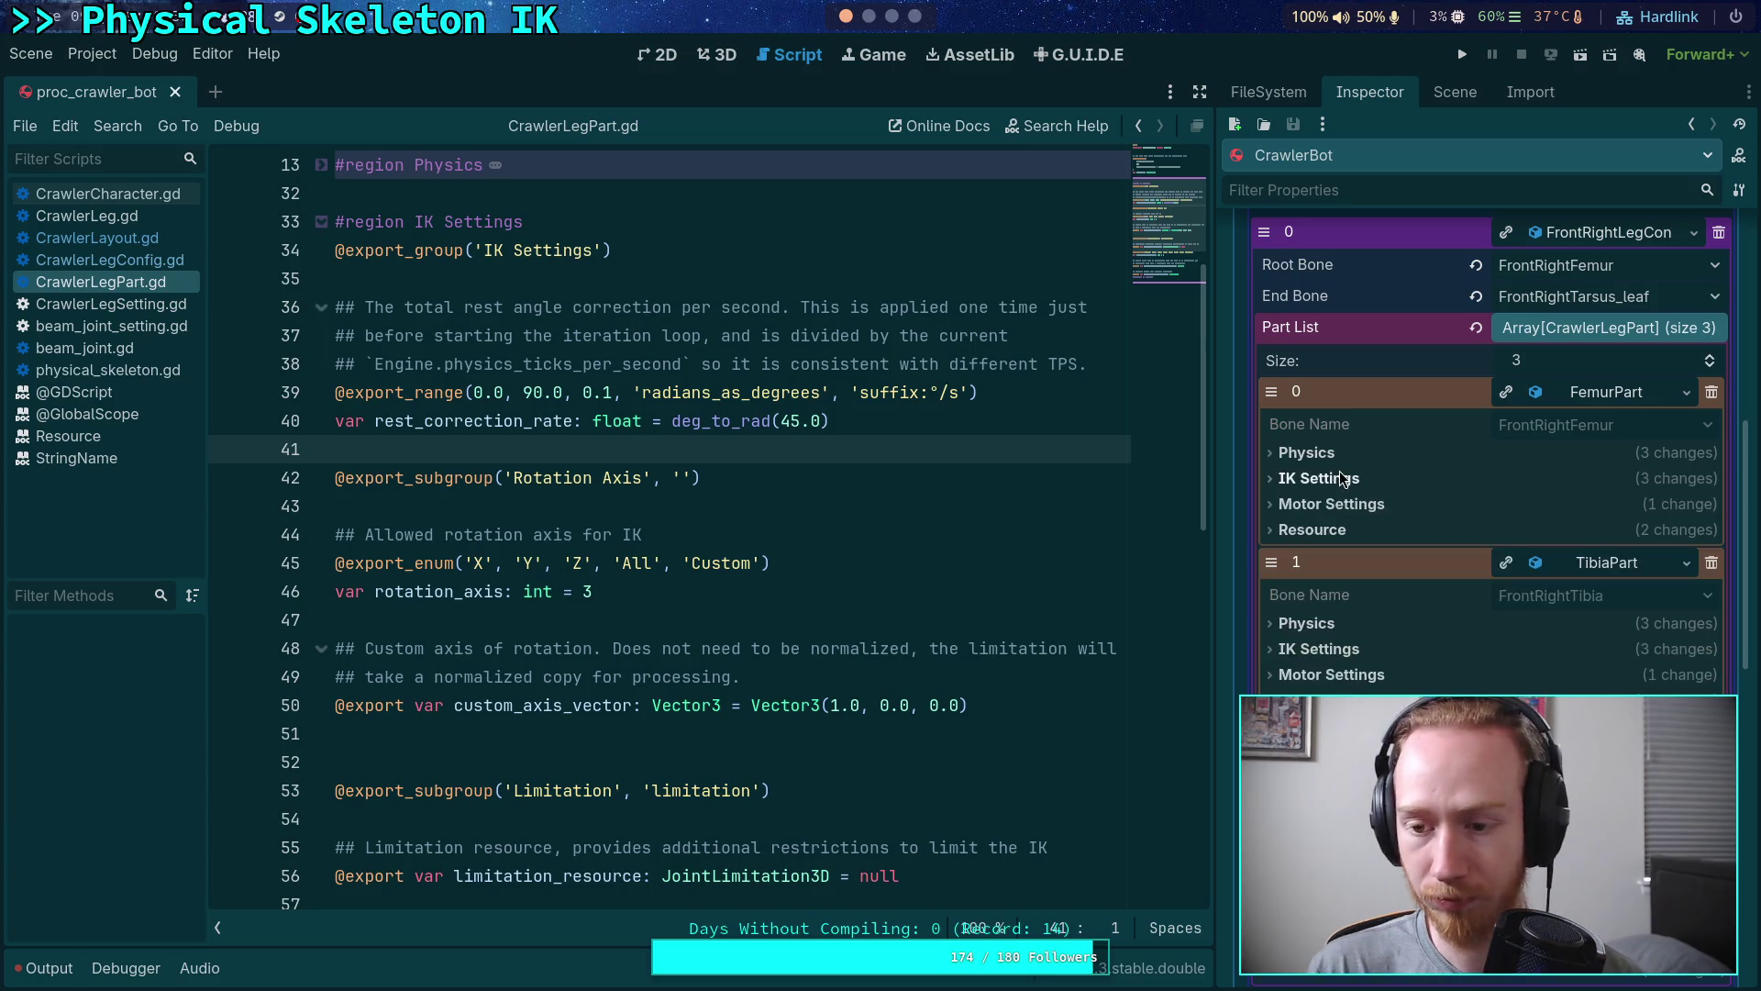
{"action": "left_click", "coordinate": [932, 539]}
{"action": "left_click", "coordinate": [1601, 562]}
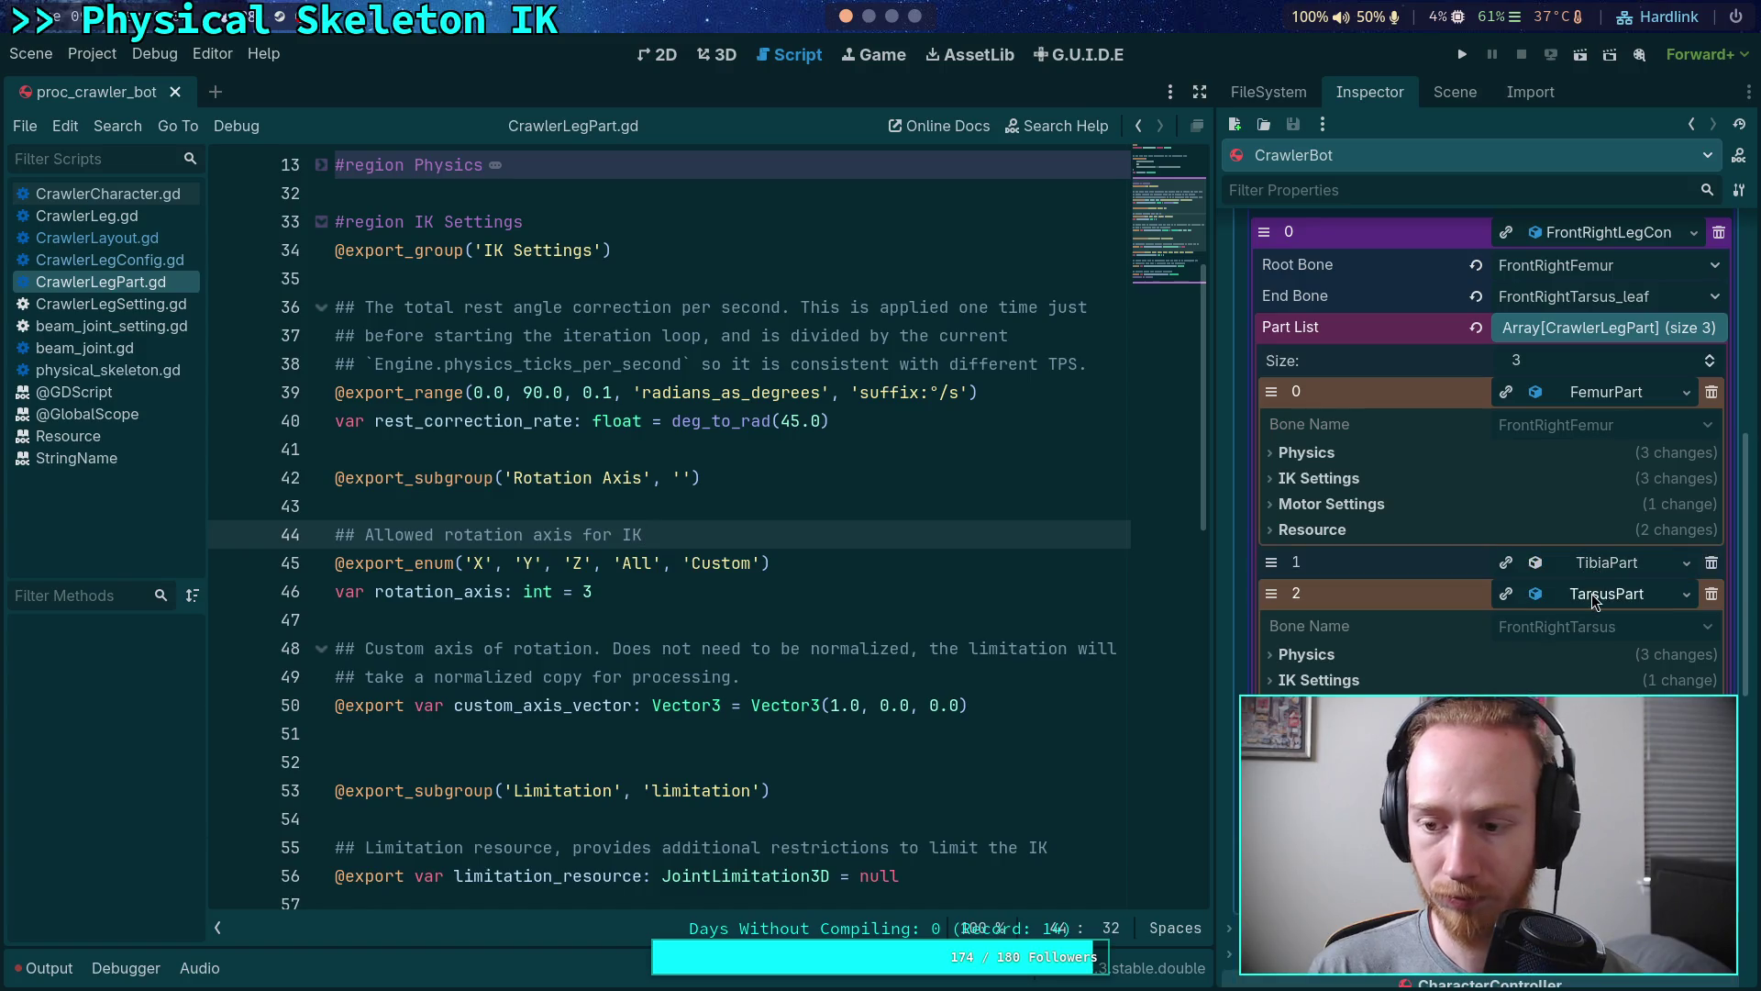
{"action": "left_click", "coordinate": [1596, 596]}
{"action": "left_click", "coordinate": [1594, 394]}
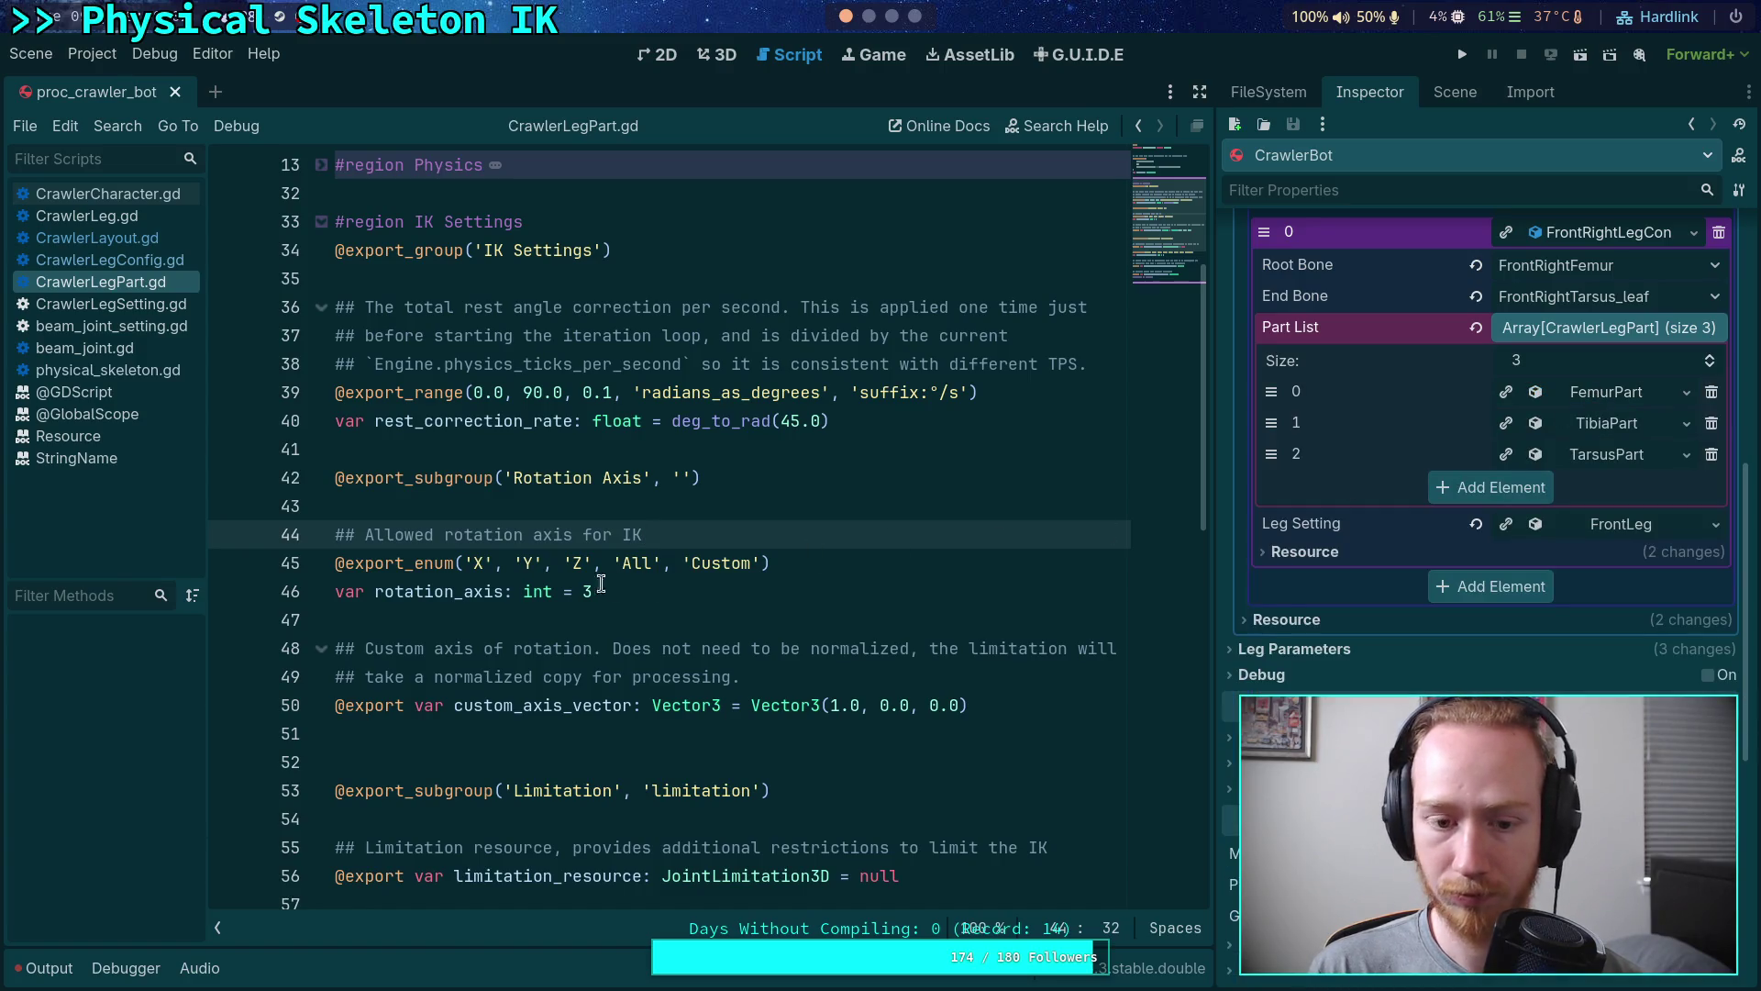
{"action": "left_click", "coordinate": [537, 619]}
{"action": "scroll", "coordinate": [702, 587], "scroll_direction": "up", "scroll_amount": 2}
{"action": "scroll", "coordinate": [702, 587], "scroll_direction": "up", "scroll_amount": 2}
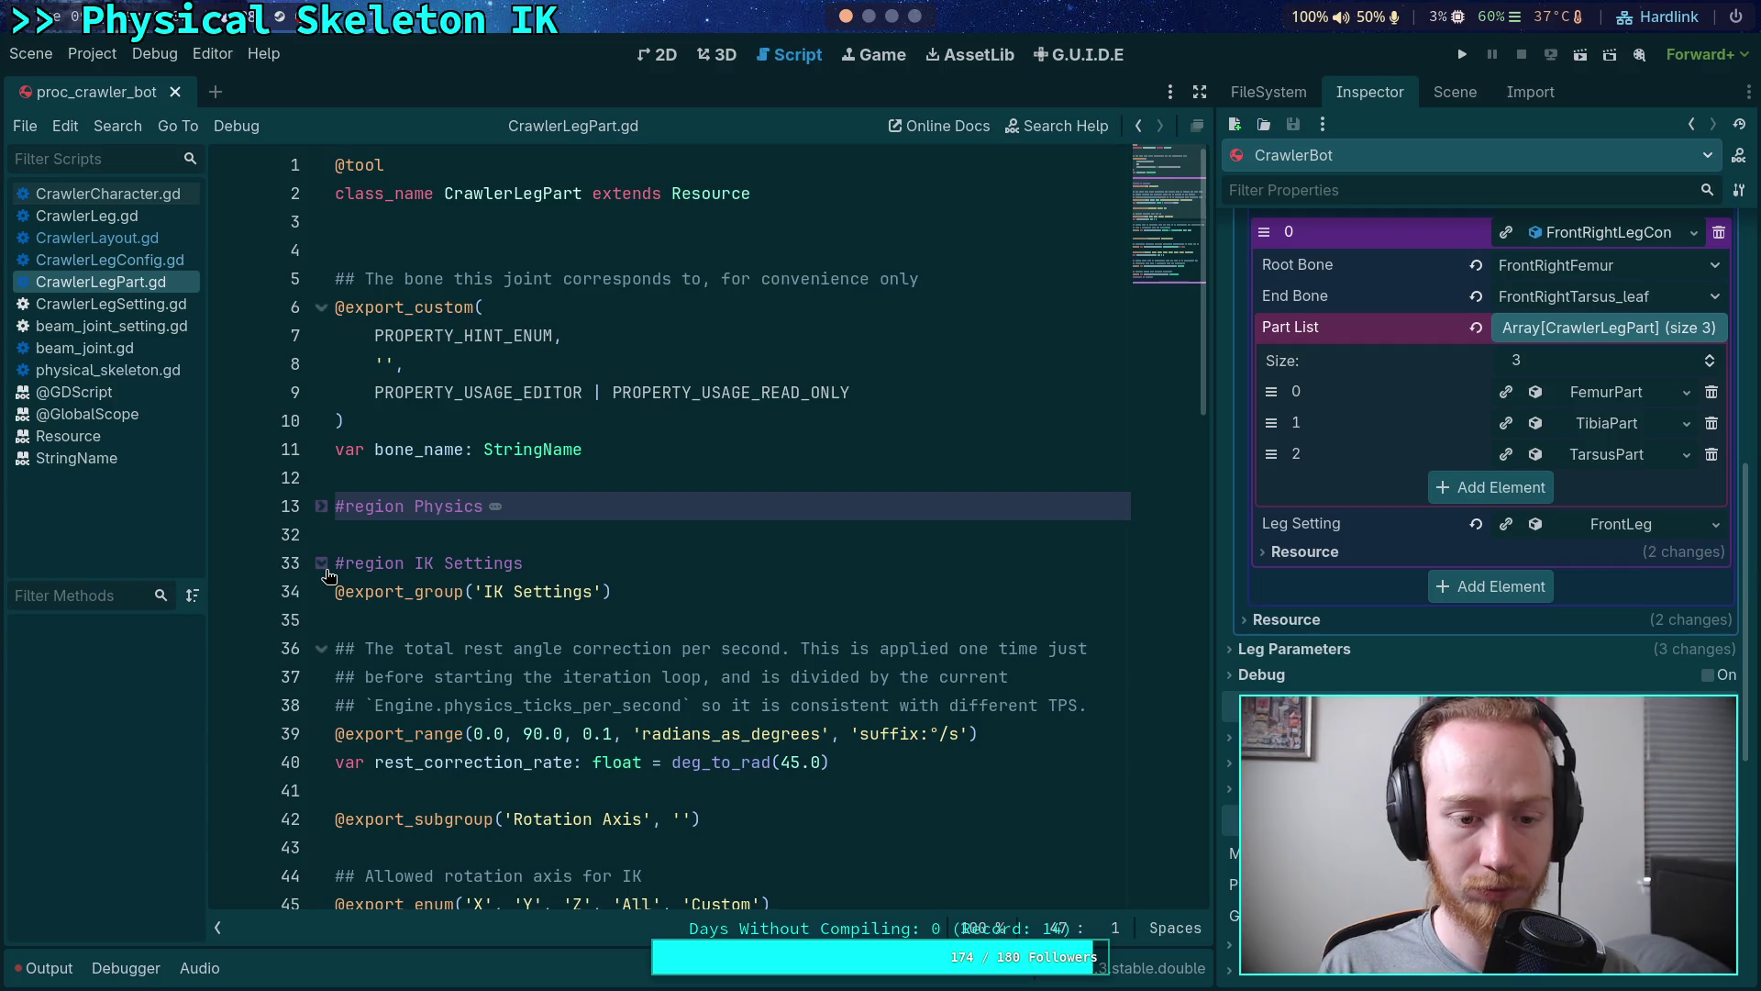
Scroll through CrawlerLegPart.gd and unfold the #region Physics block
{"action": "scroll", "coordinate": [582, 578], "scroll_direction": "down", "scroll_amount": 5}
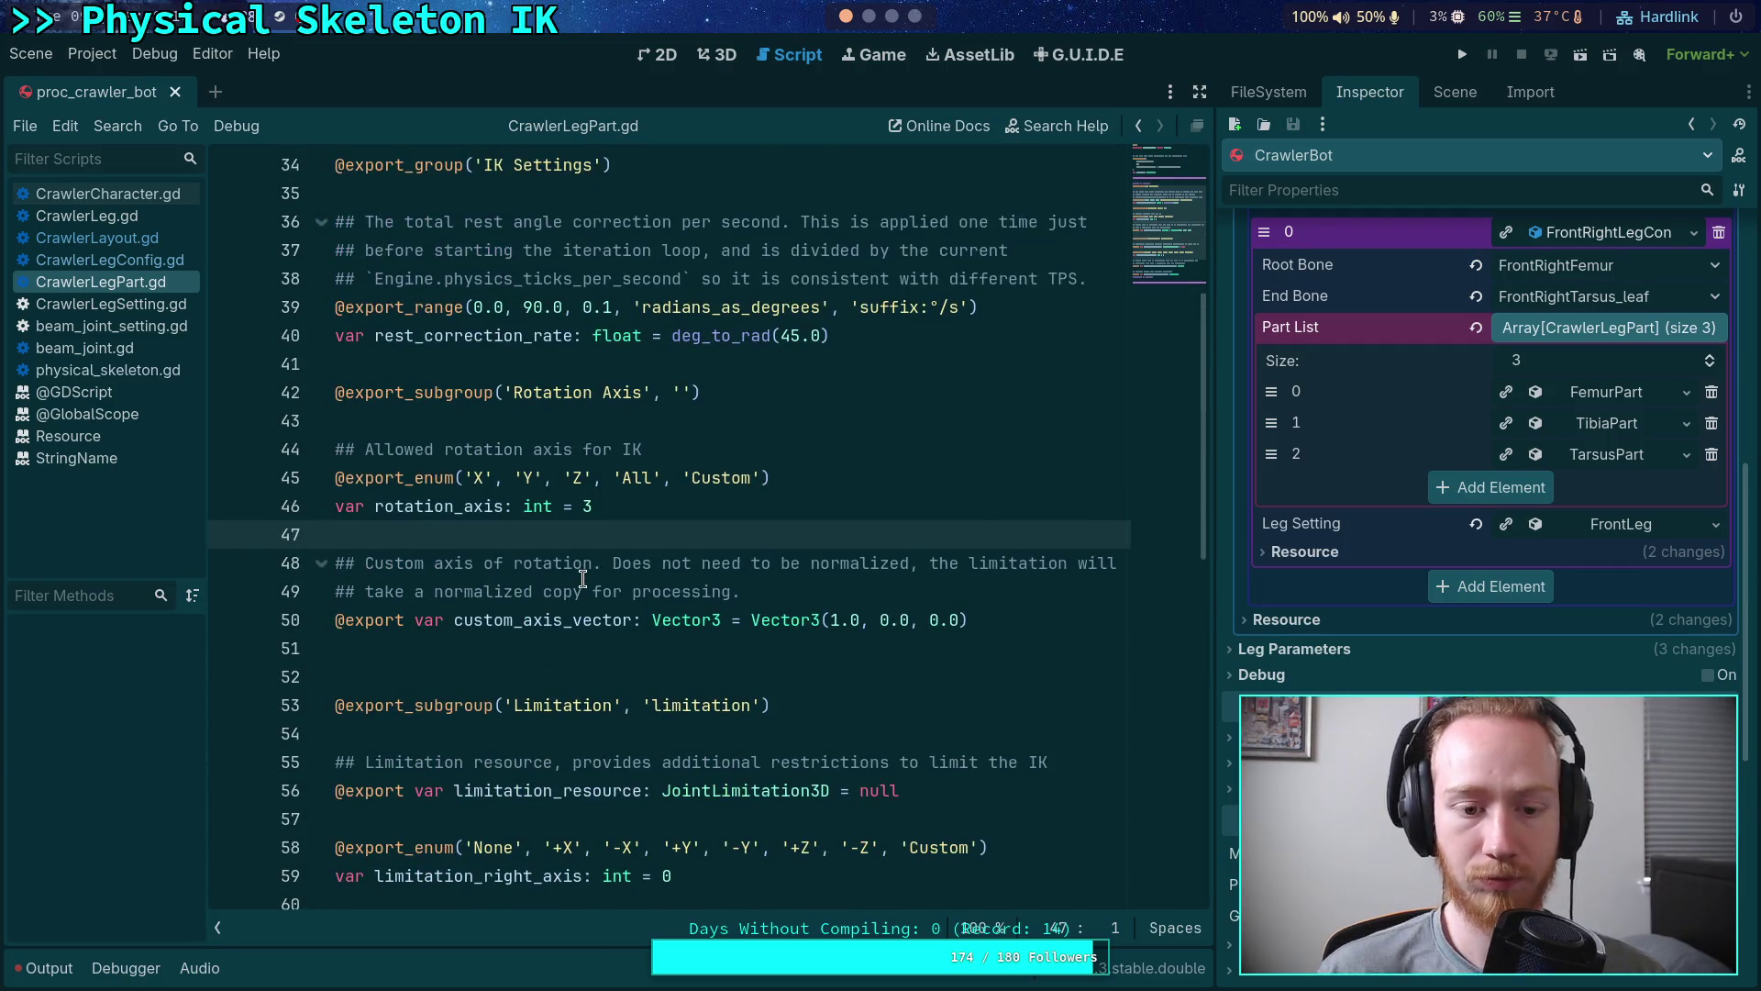
{"action": "scroll", "coordinate": [582, 578], "scroll_direction": "down", "scroll_amount": 2}
{"action": "scroll", "coordinate": [583, 577], "scroll_direction": "down", "scroll_amount": 5}
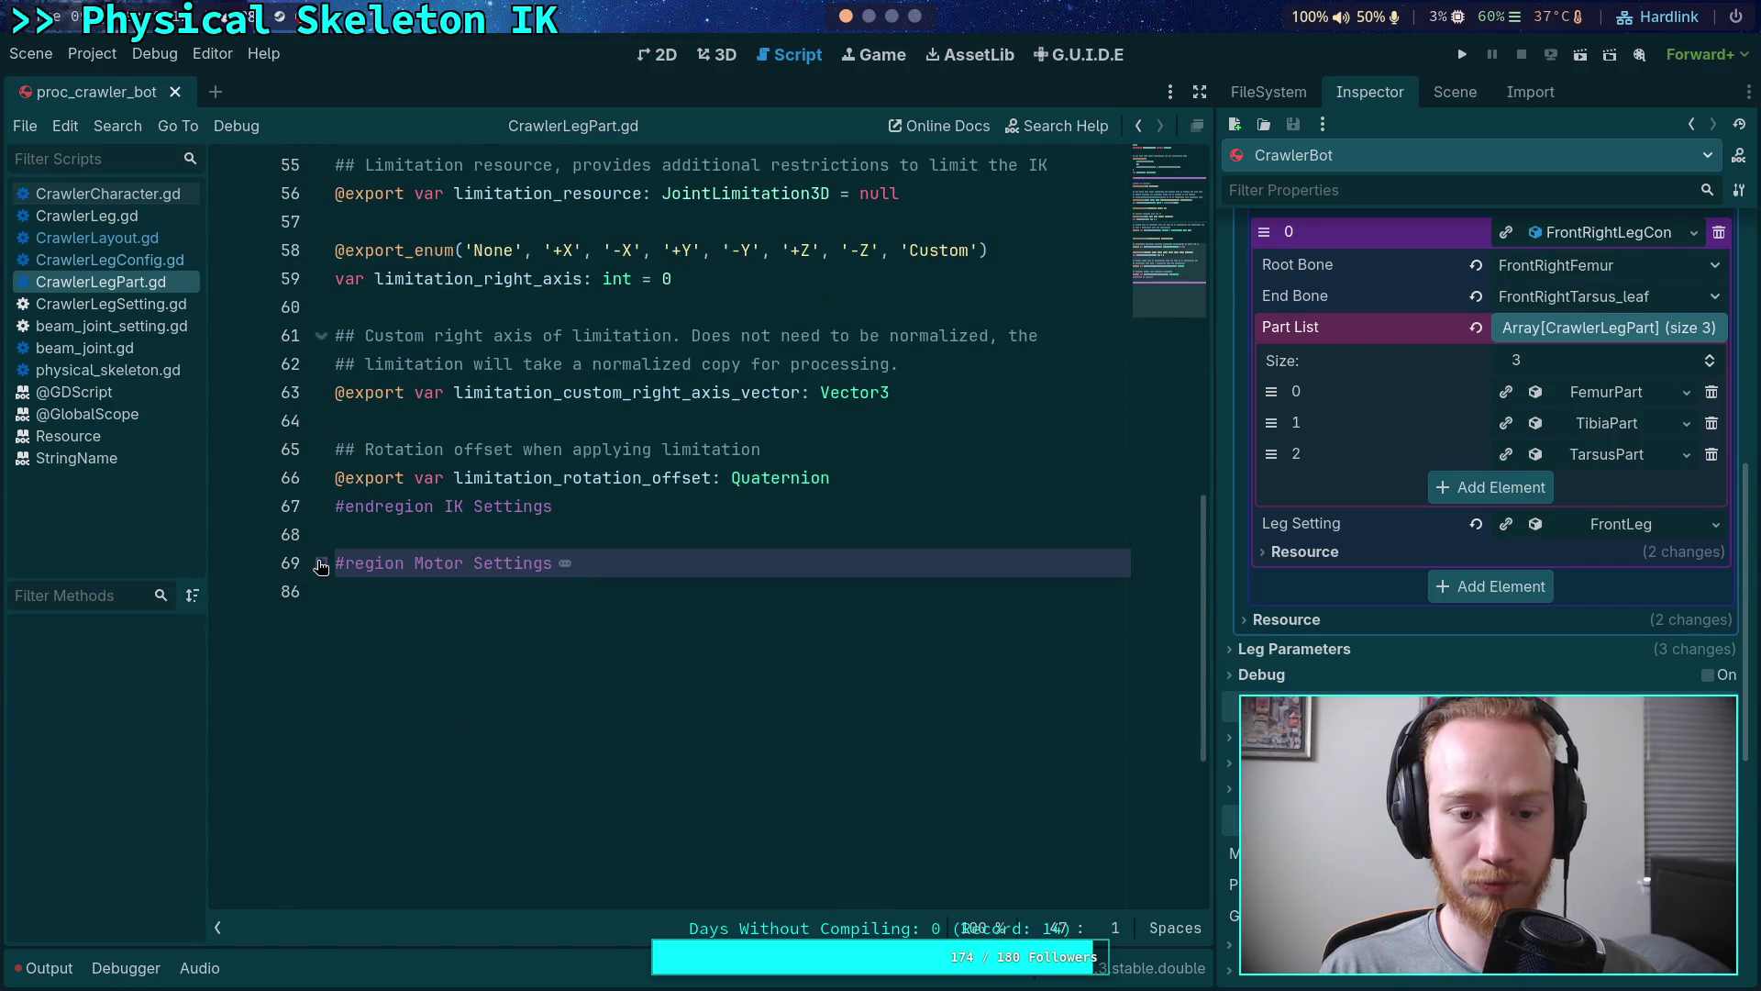
{"action": "scroll", "coordinate": [468, 545], "scroll_direction": "down", "scroll_amount": 3}
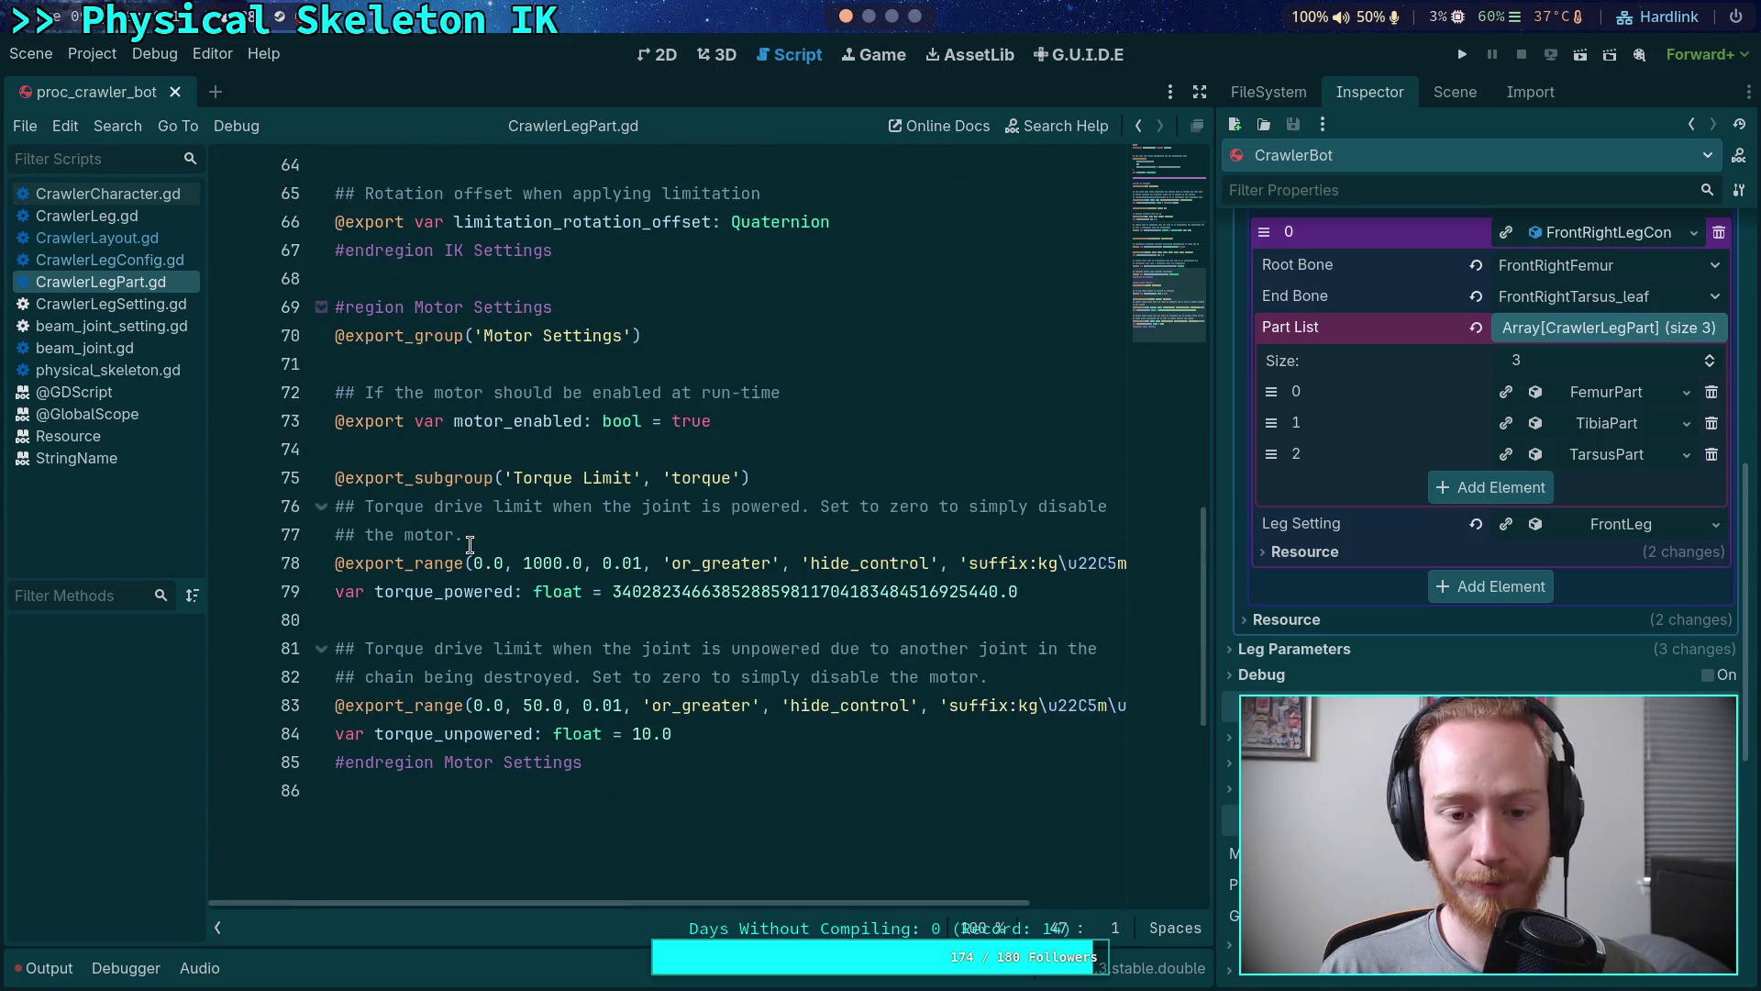
{"action": "scroll", "coordinate": [470, 545], "scroll_direction": "up", "scroll_amount": 15}
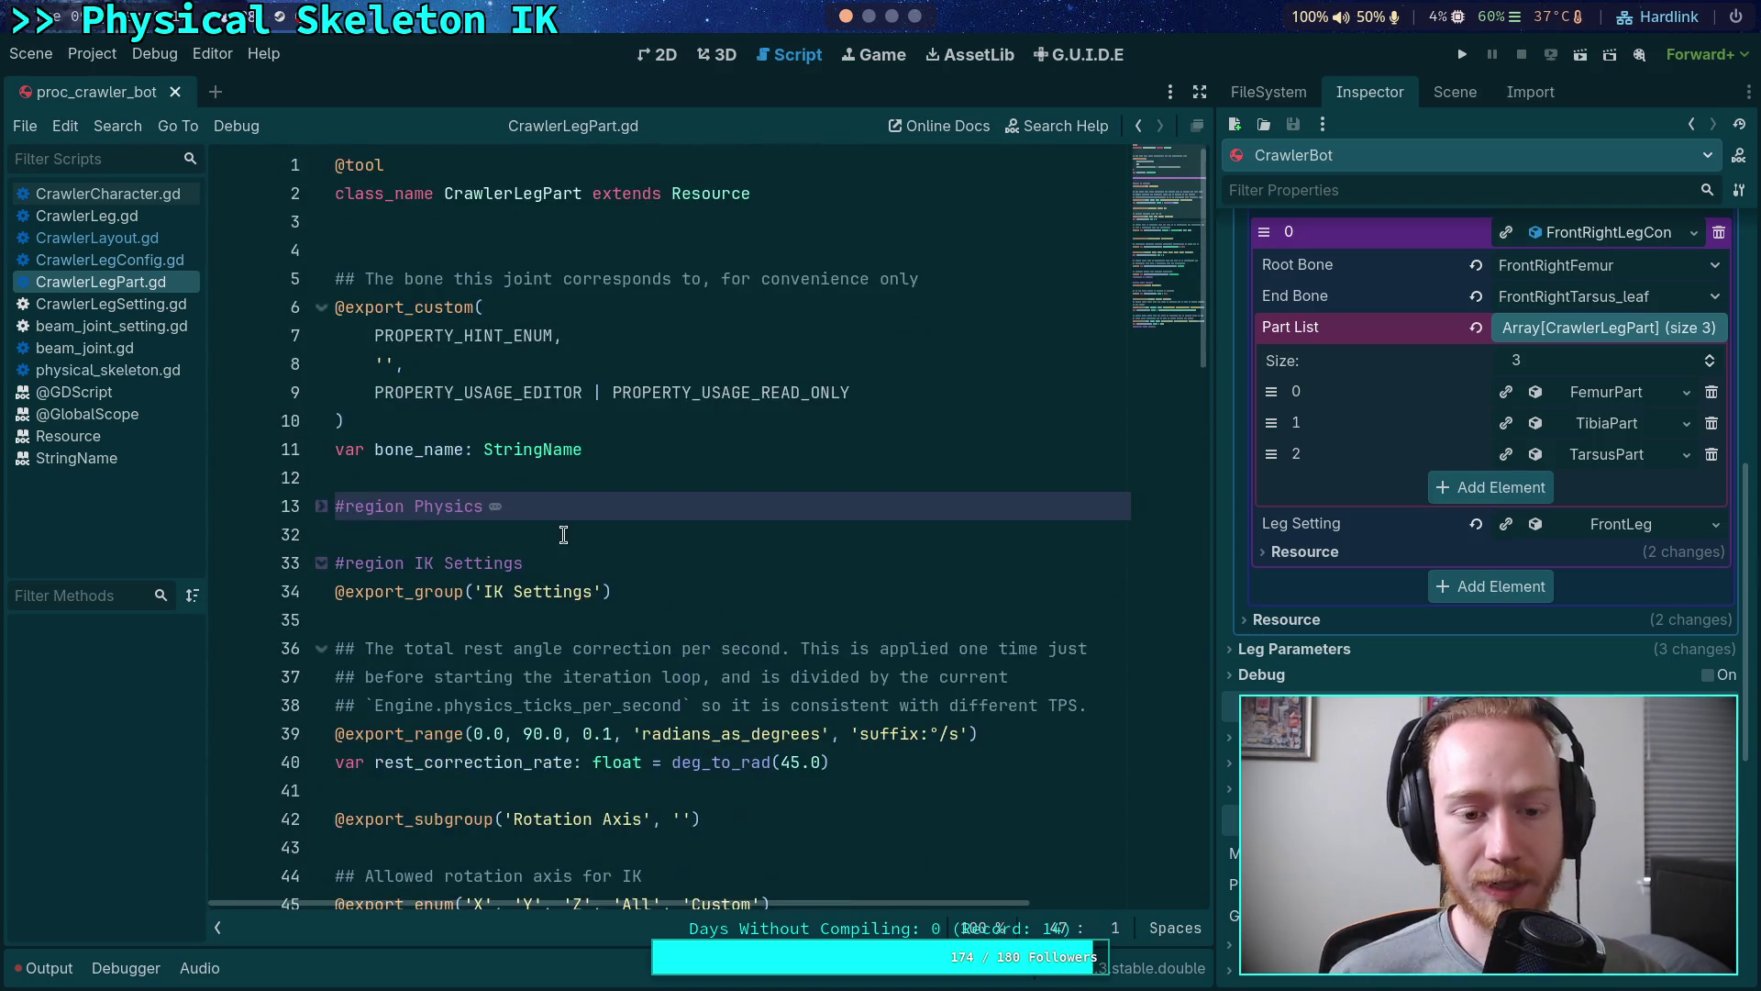
{"action": "left_click", "coordinate": [318, 504]}
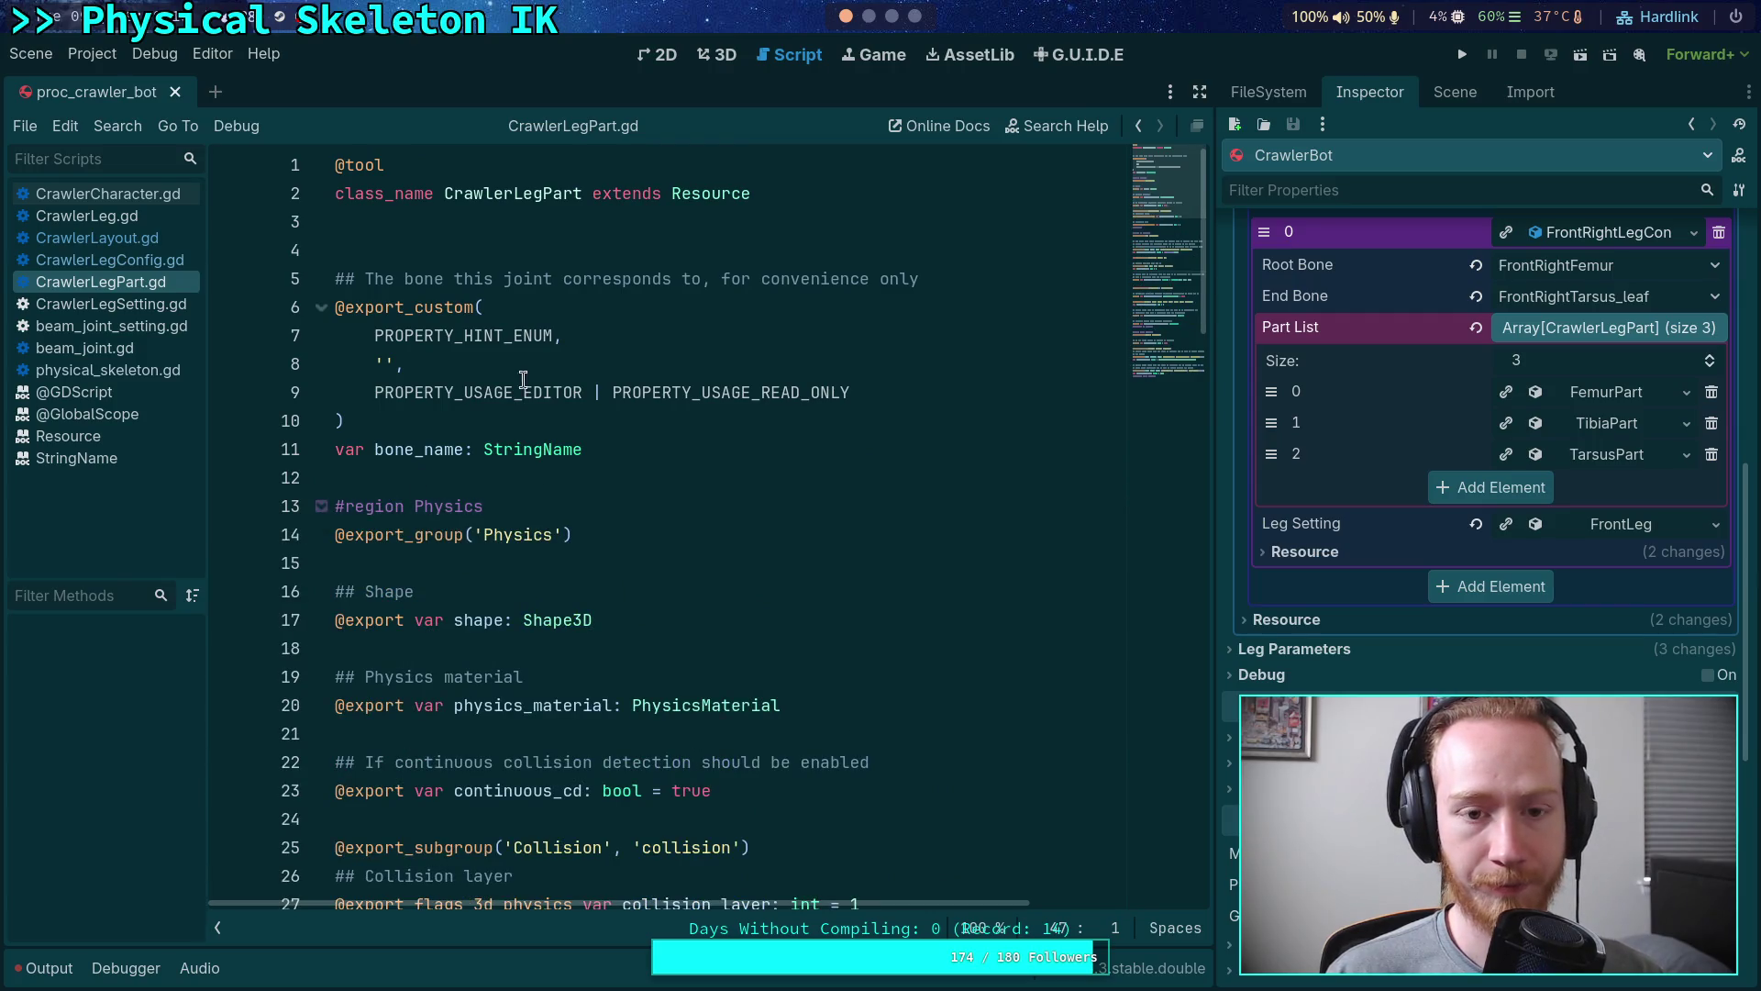
Bring up the context menu for the word Resource on line 2
{"action": "mouse_move", "coordinate": [680, 189]}
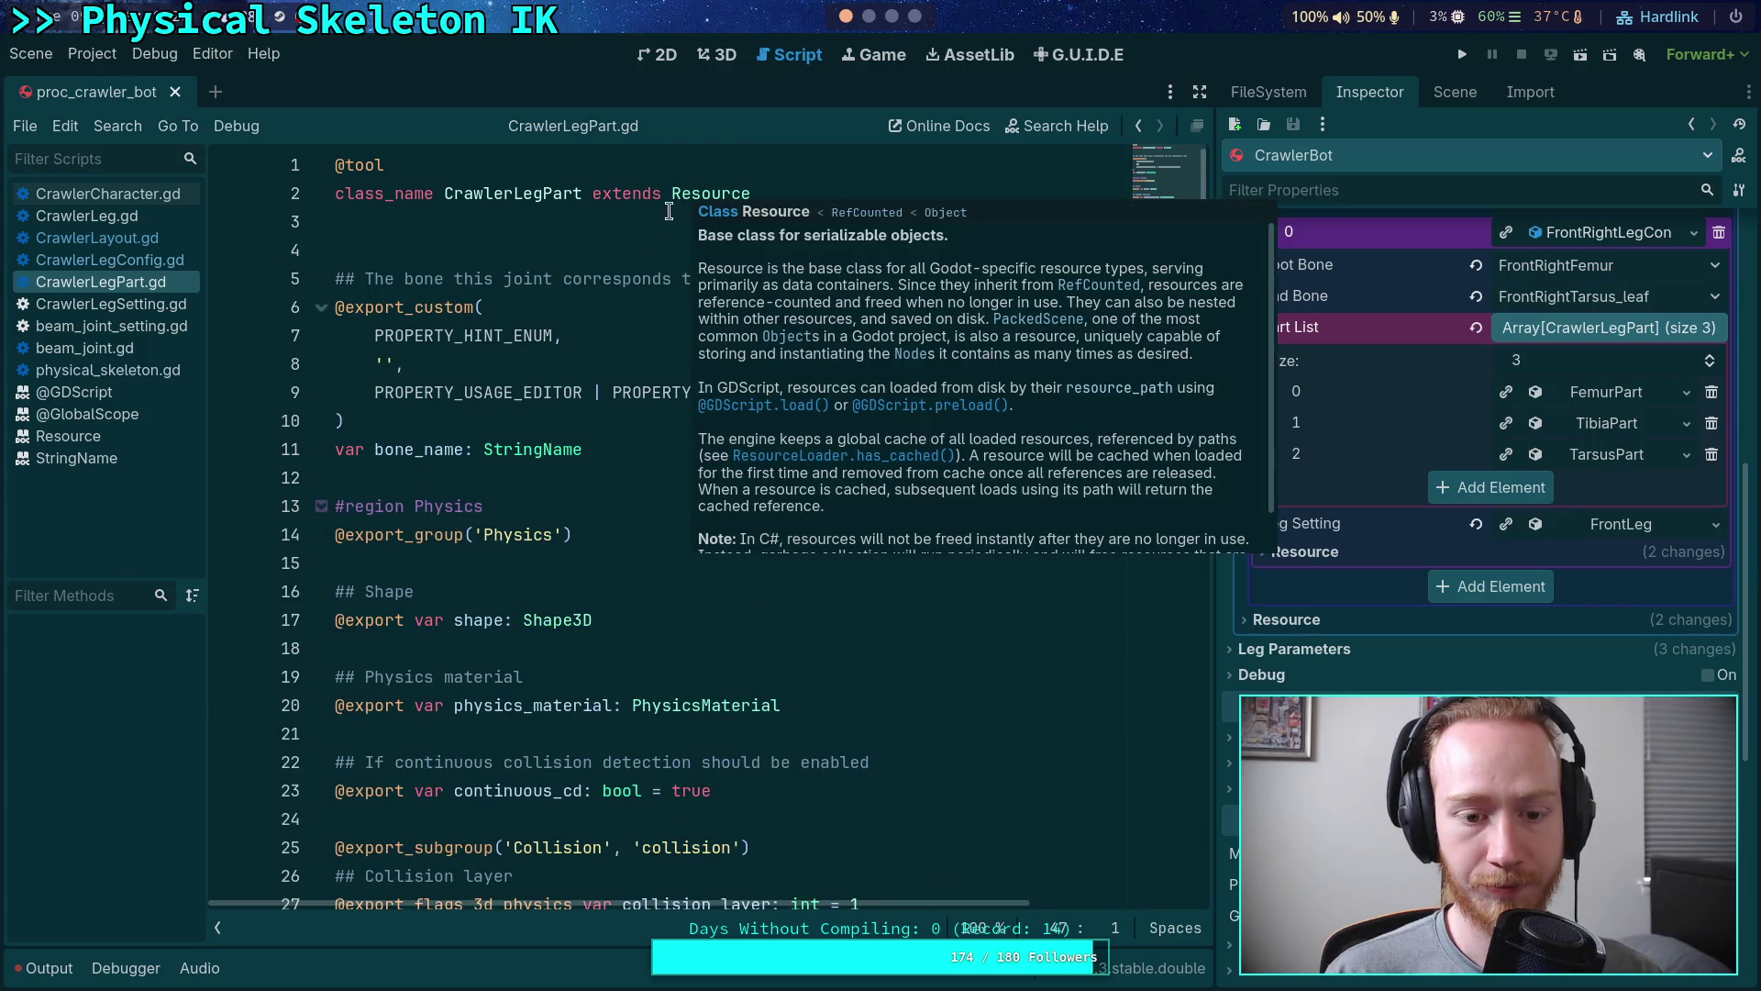
{"action": "mouse_move", "coordinate": [572, 451]}
{"action": "left_click", "coordinate": [477, 472]}
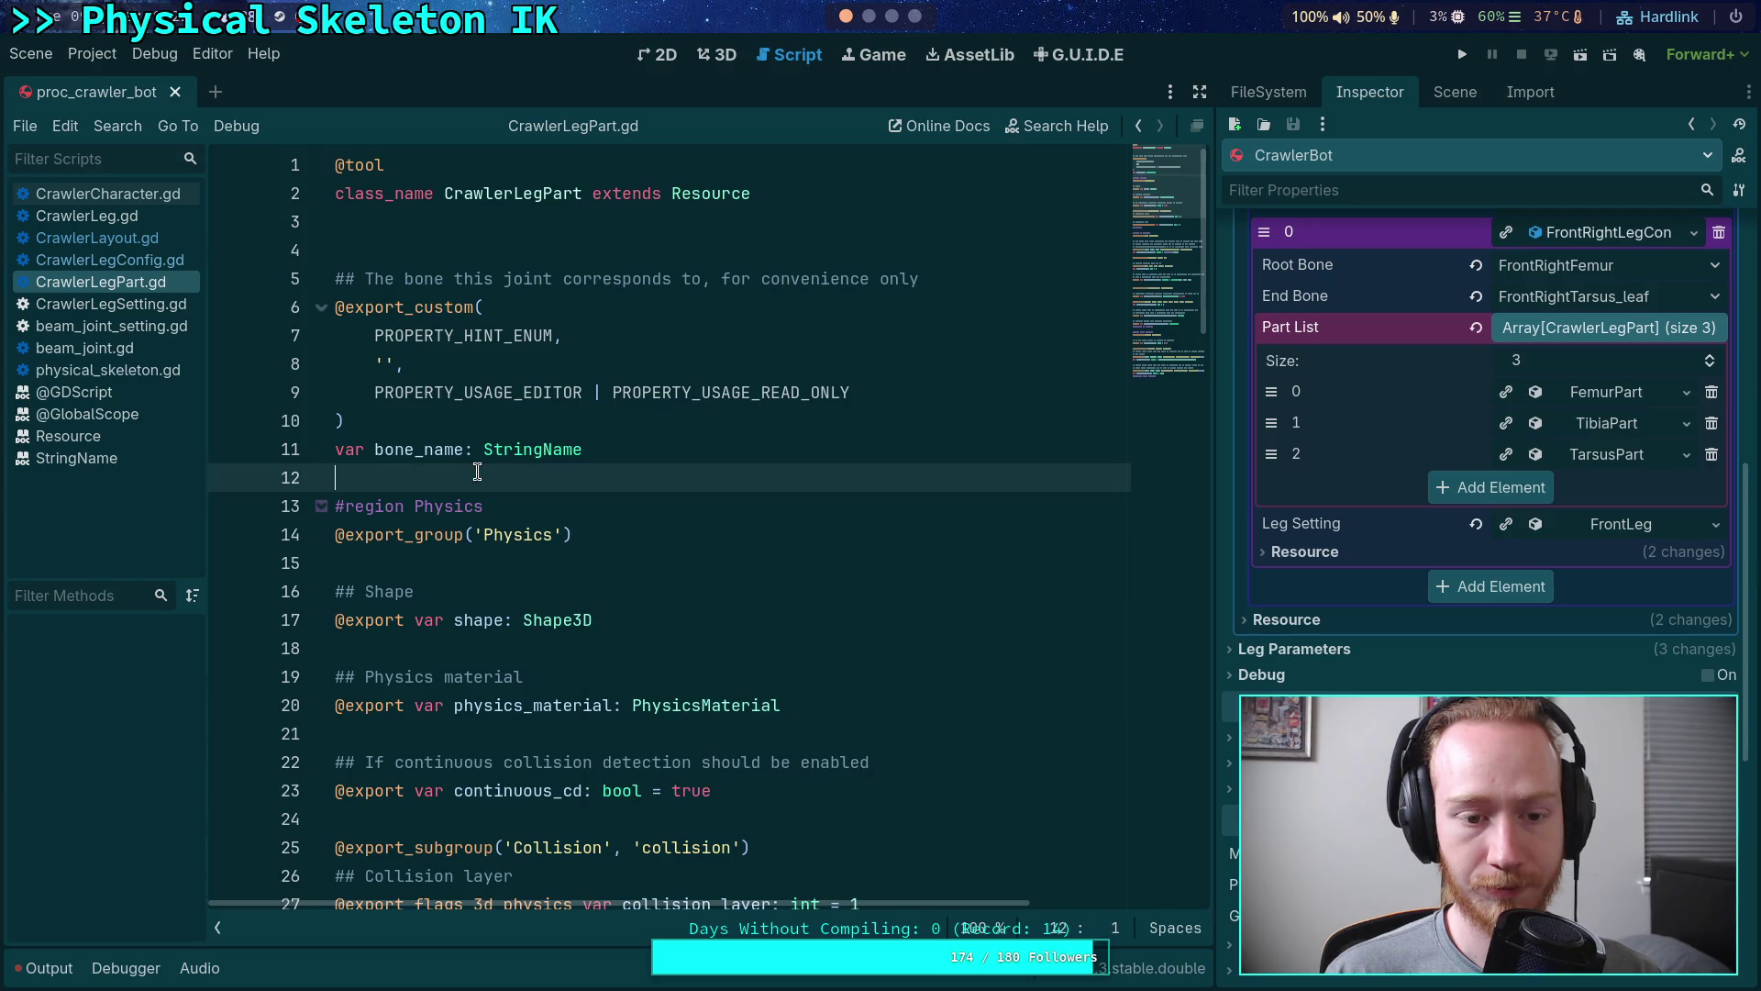
{"action": "right_click", "coordinate": [728, 193]}
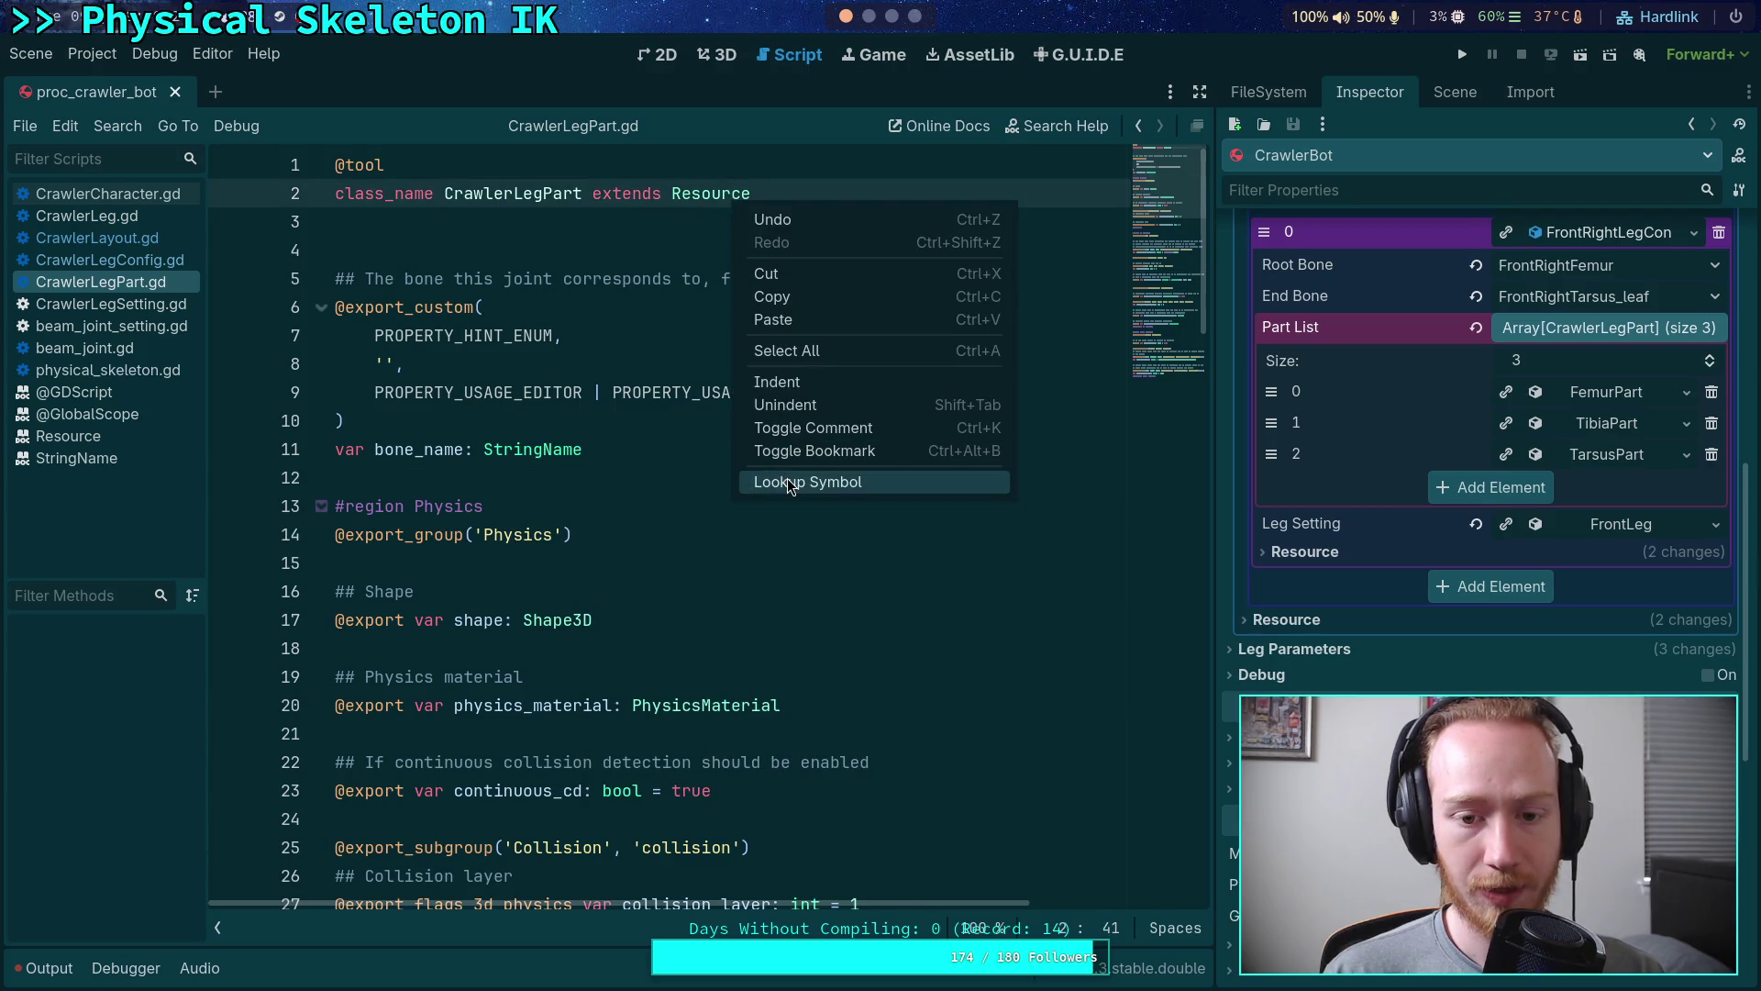
Use Lookup Symbol on Resource and read through its class reference page
{"action": "left_click", "coordinate": [791, 476]}
{"action": "scroll", "coordinate": [711, 510], "scroll_direction": "down", "scroll_amount": 10}
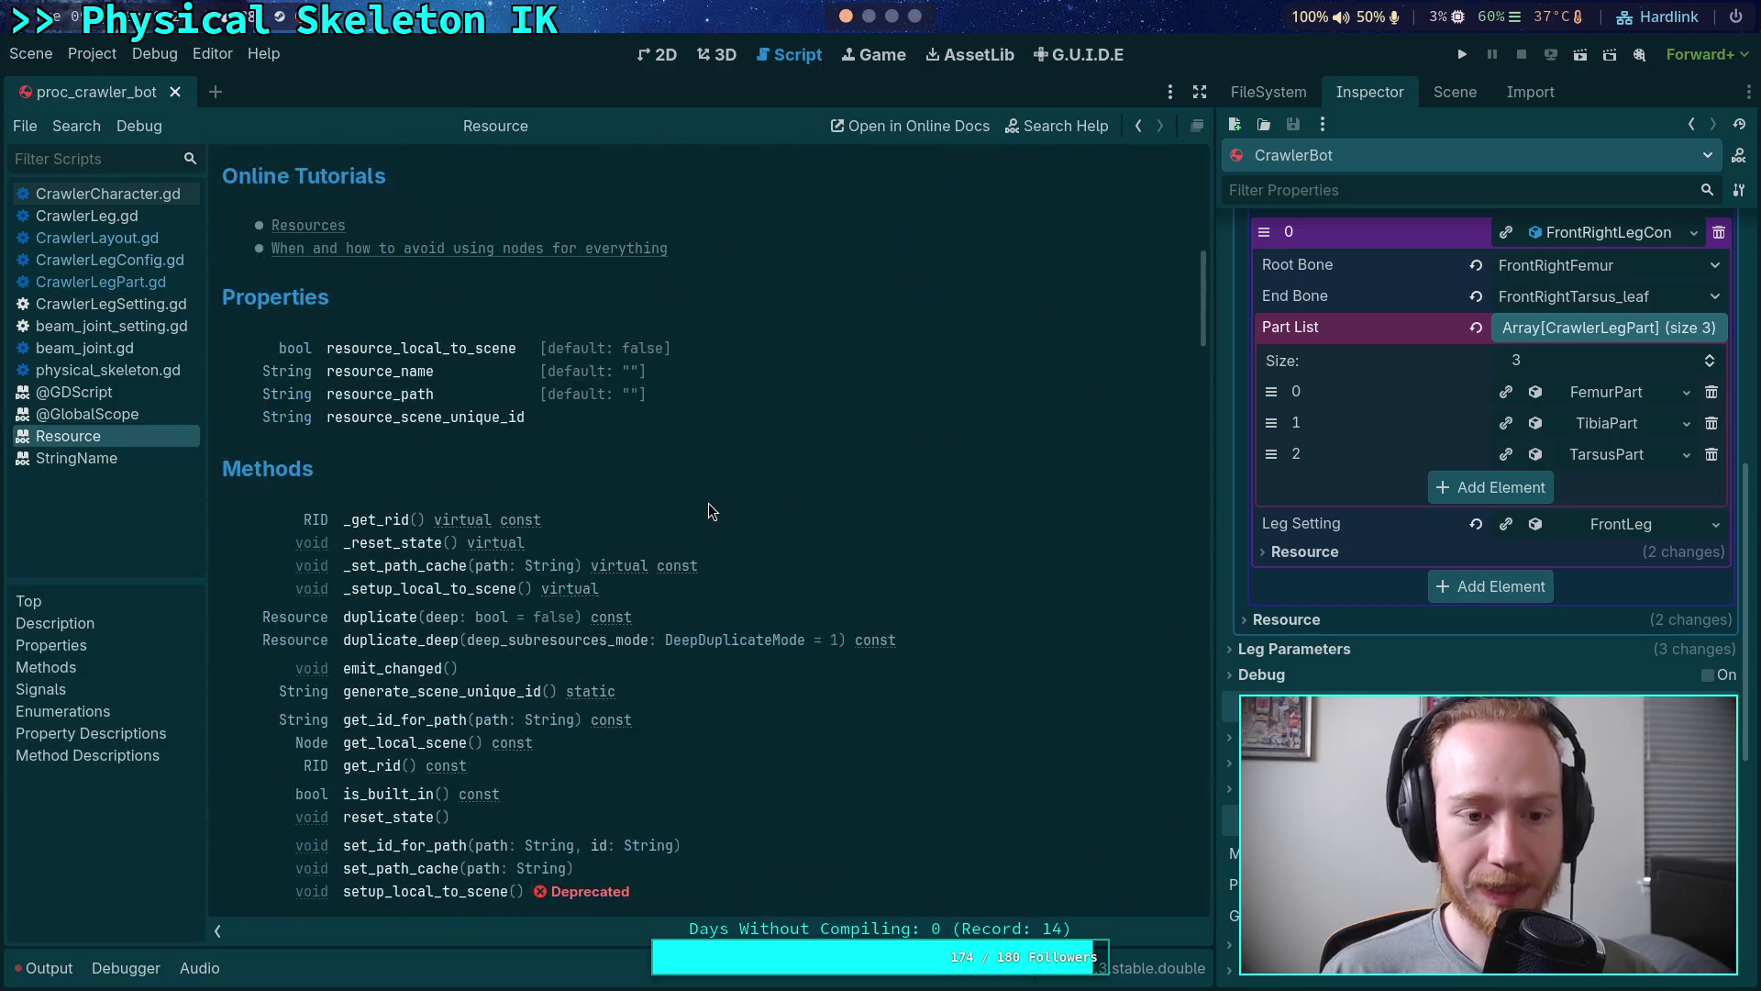
{"action": "scroll", "coordinate": [711, 510], "scroll_direction": "down", "scroll_amount": 4}
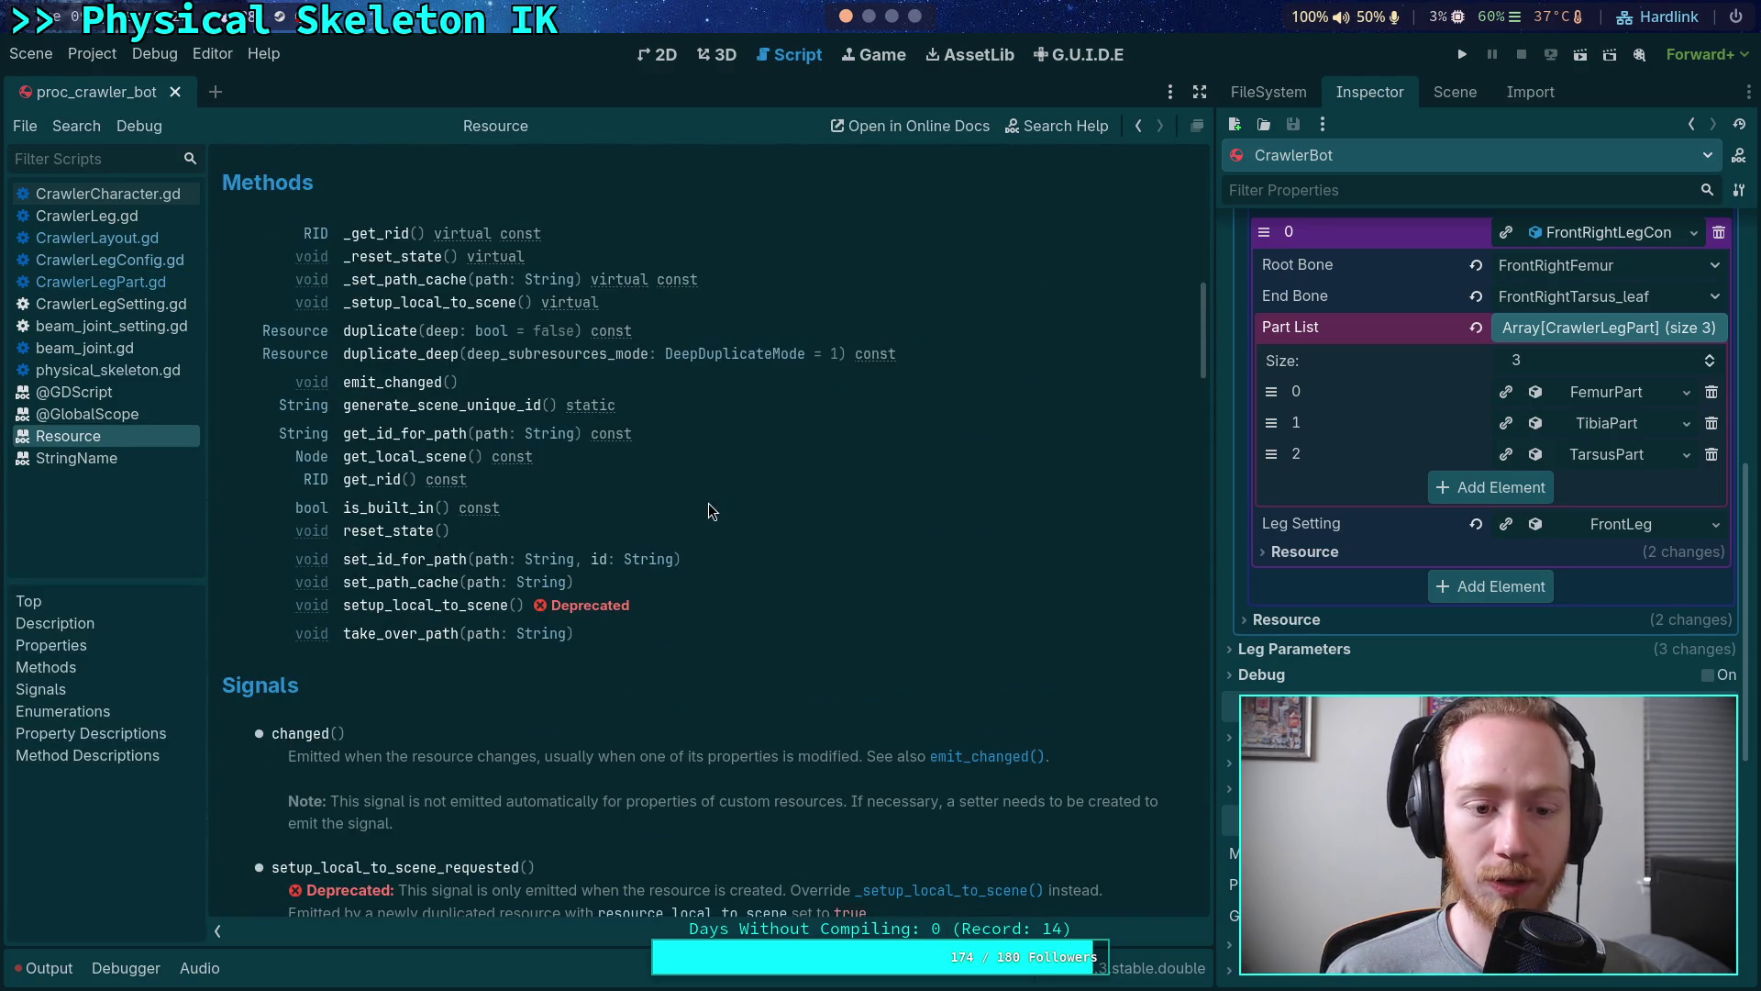
{"action": "scroll", "coordinate": [711, 510], "scroll_direction": "down", "scroll_amount": 3}
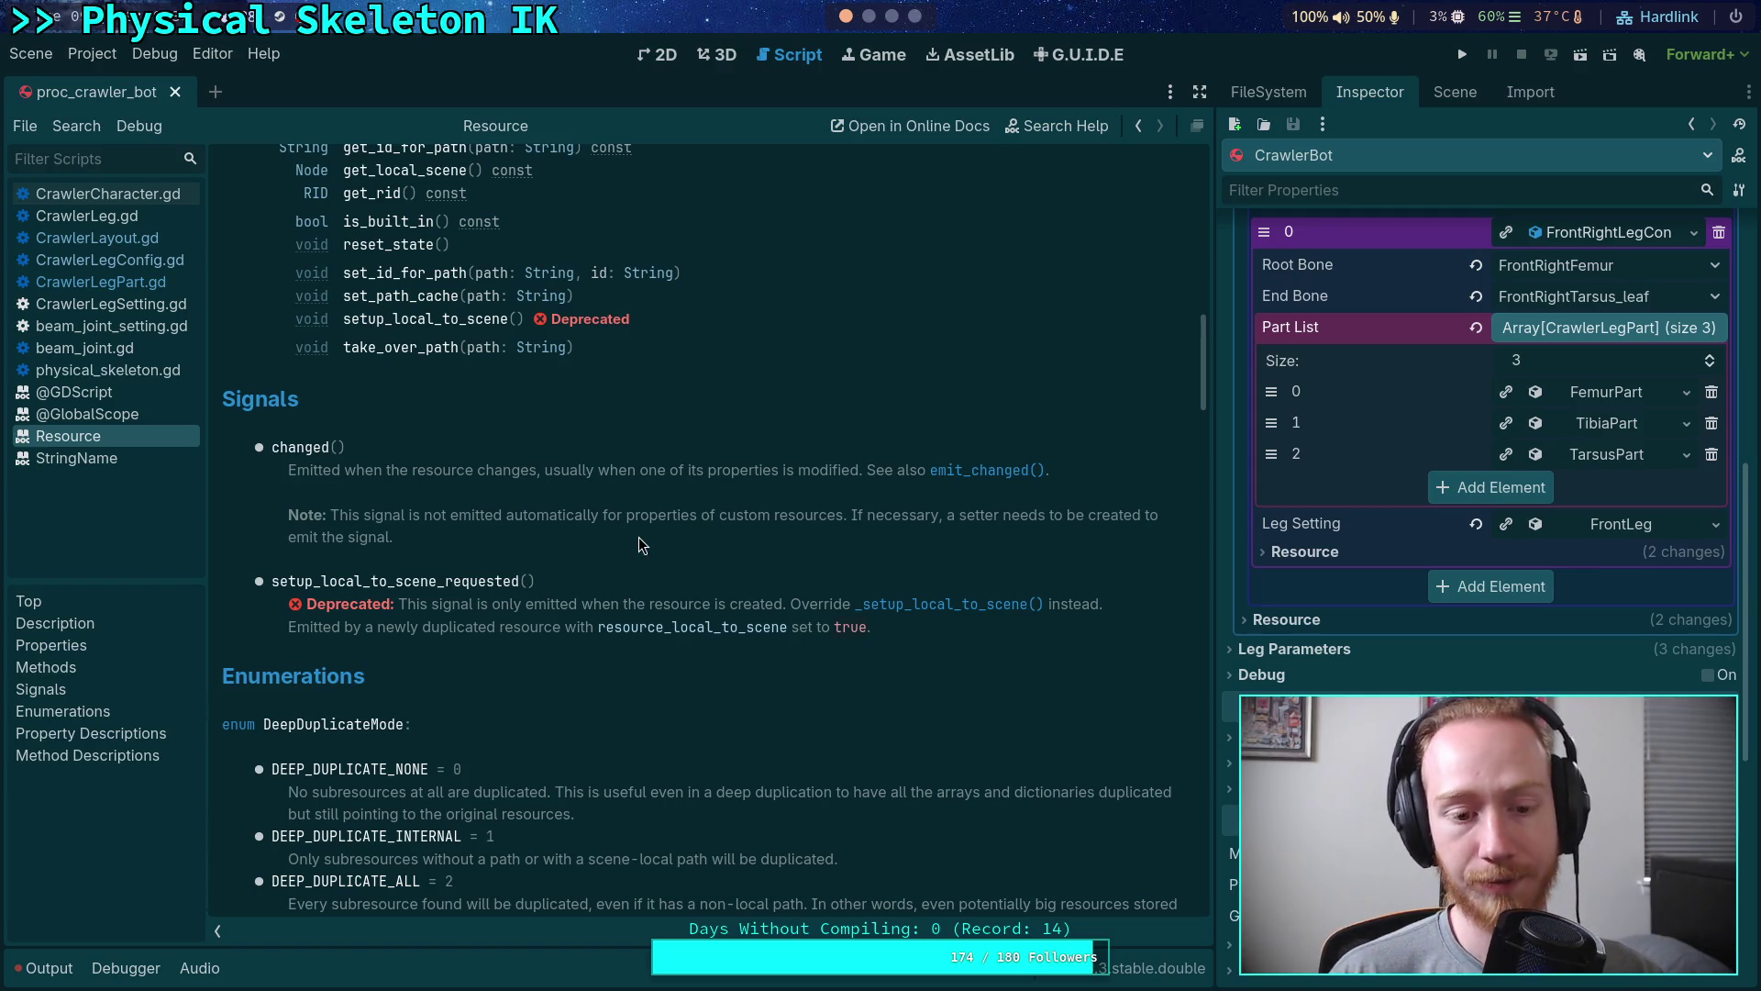
{"action": "scroll", "coordinate": [491, 549], "scroll_direction": "up", "scroll_amount": 7}
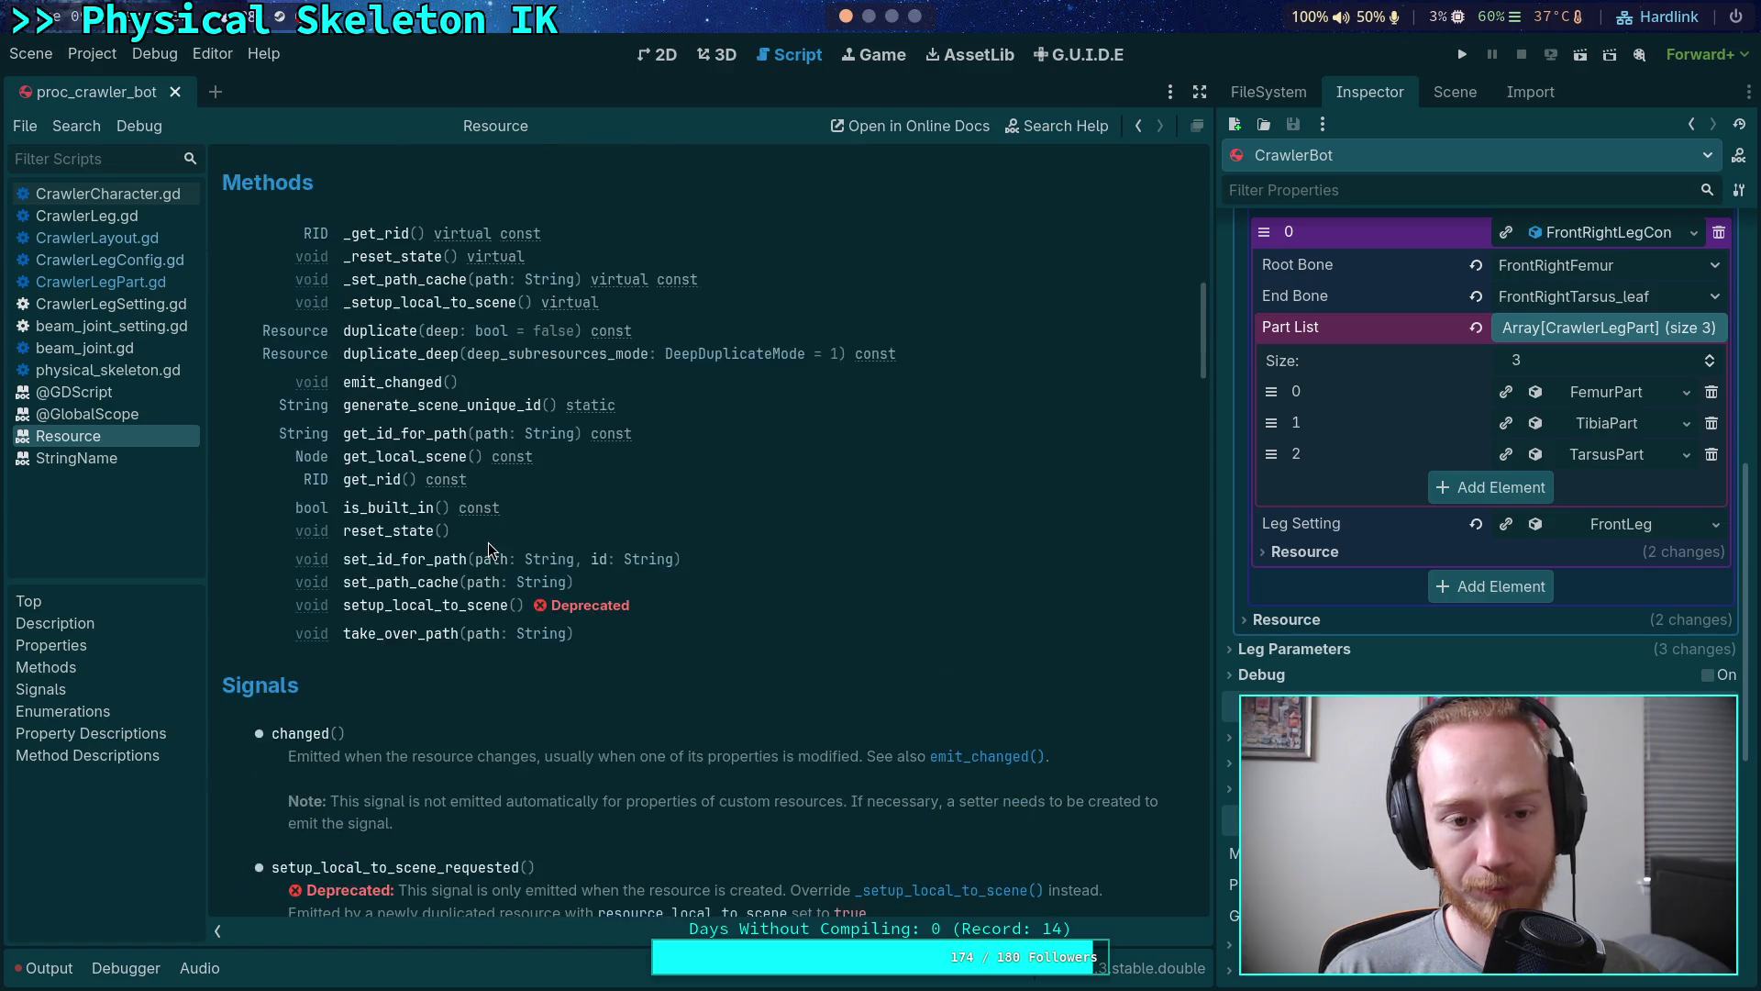
{"action": "scroll", "coordinate": [740, 580], "scroll_direction": "down", "scroll_amount": 3}
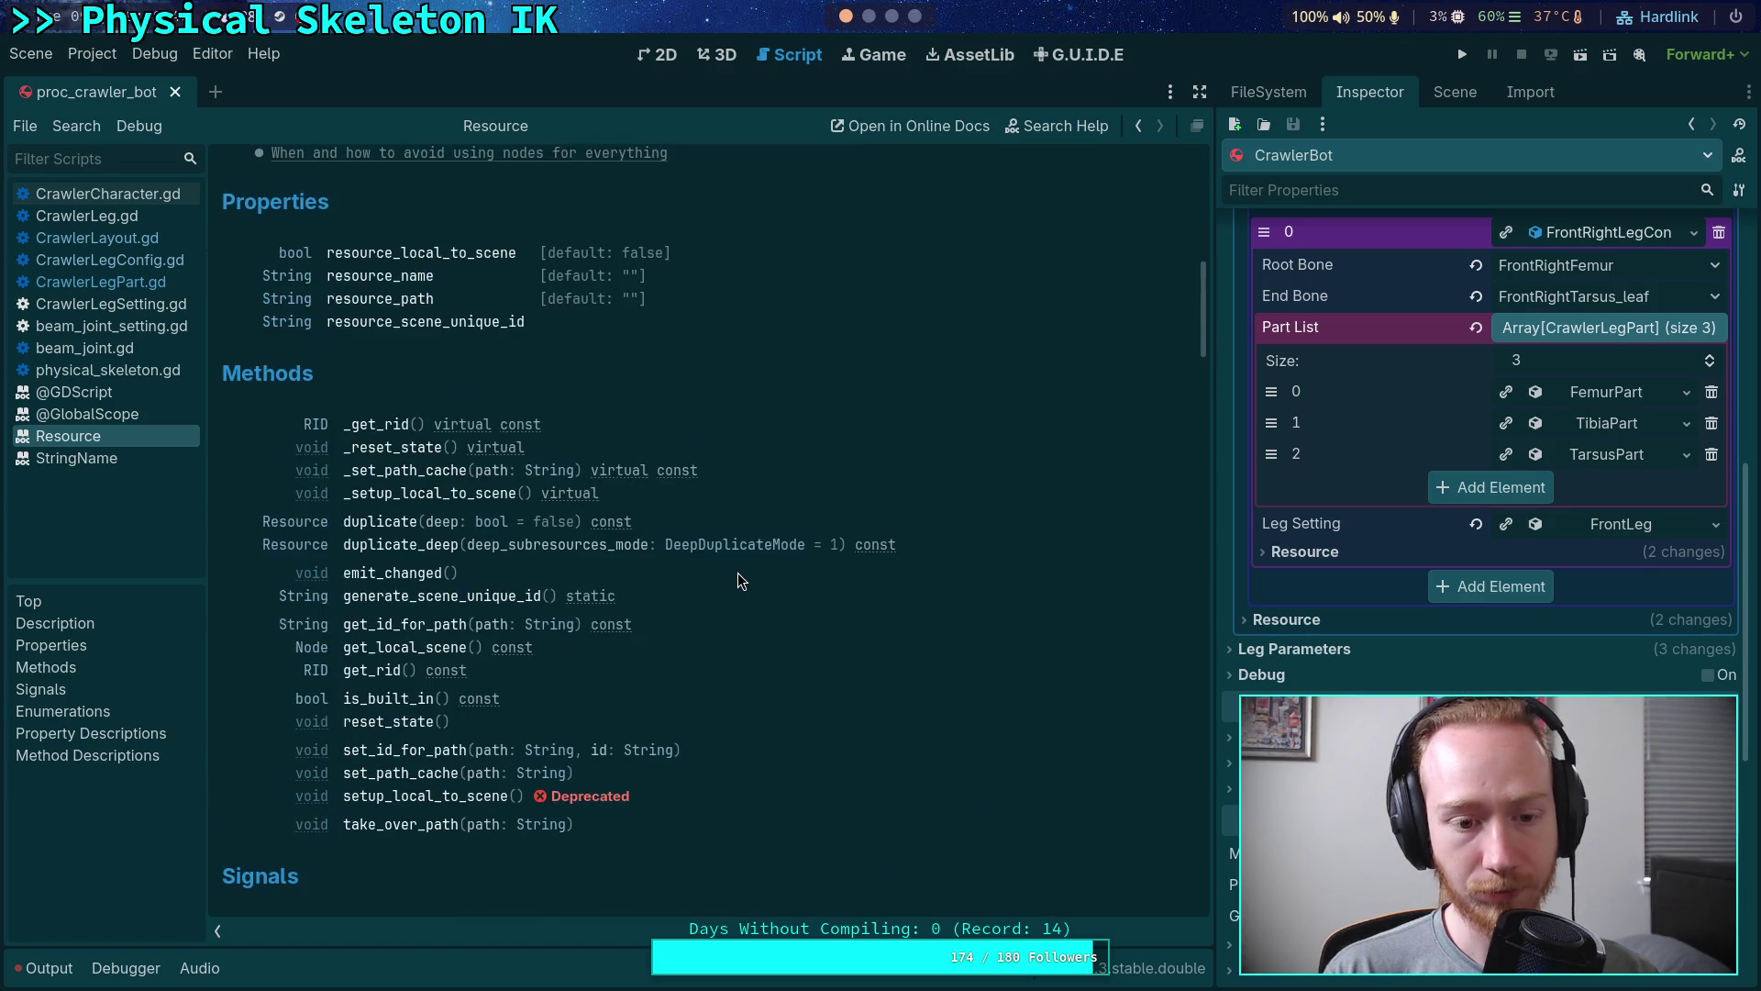
{"action": "scroll", "coordinate": [737, 572], "scroll_direction": "up", "scroll_amount": 15}
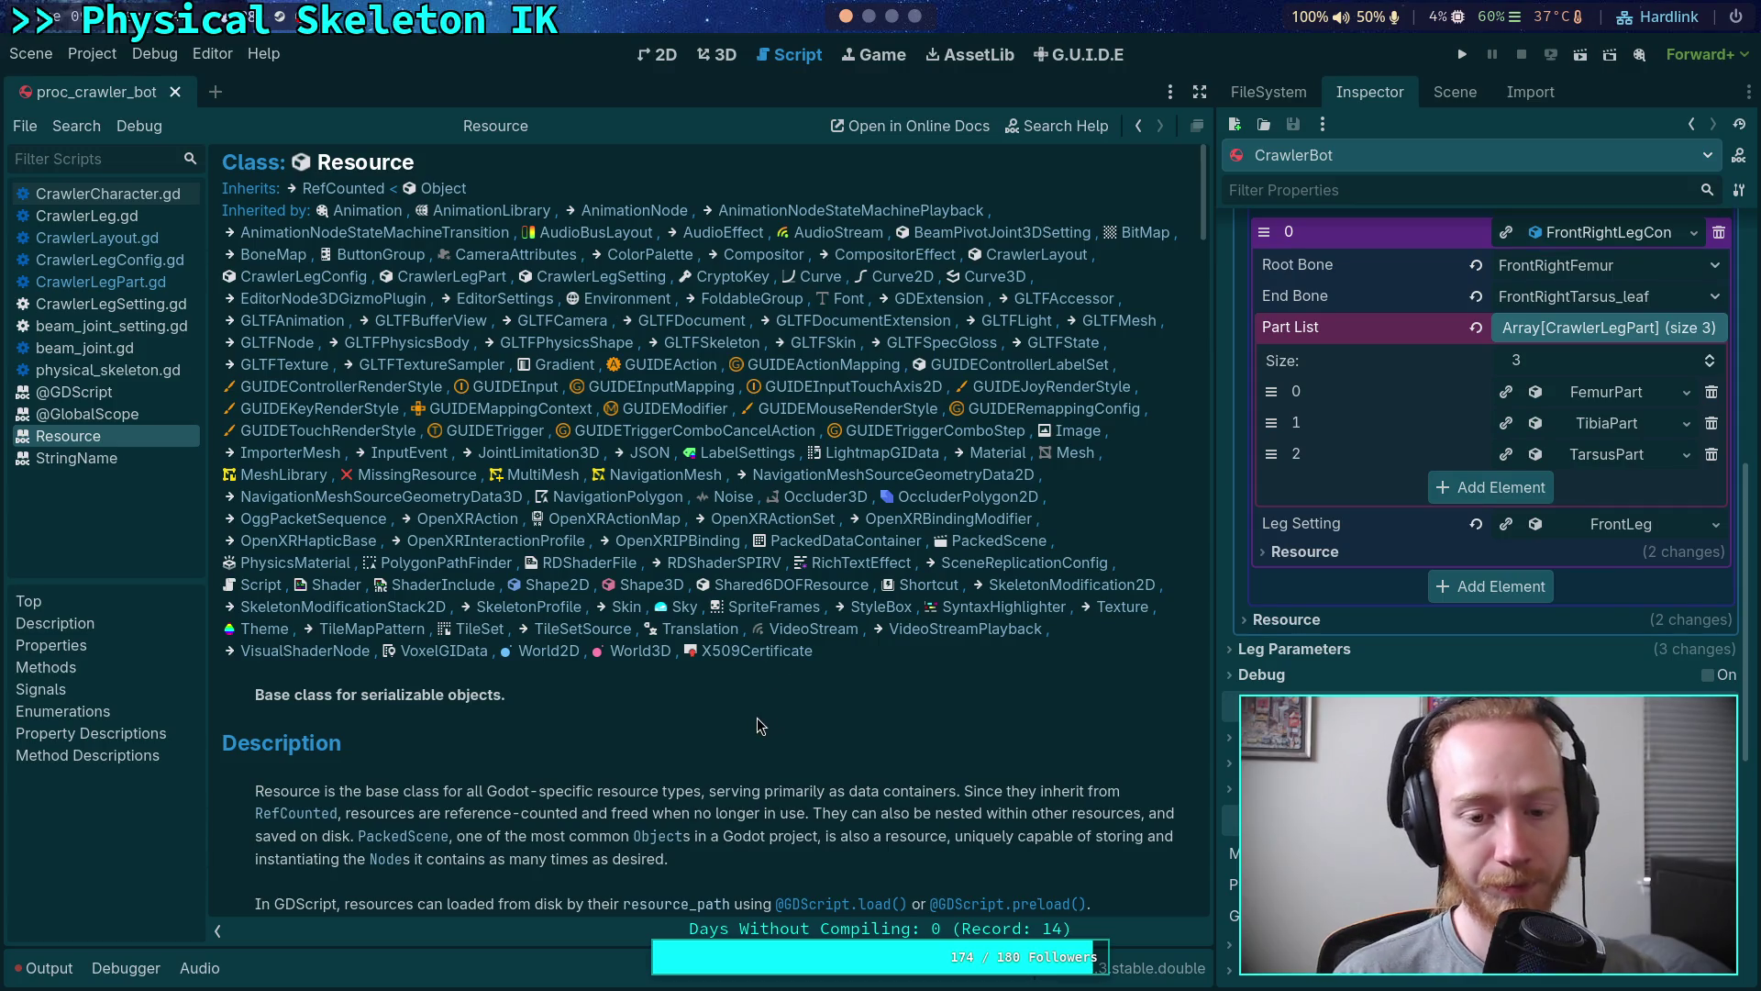
{"action": "scroll", "coordinate": [741, 721], "scroll_direction": "down", "scroll_amount": 4}
{"action": "scroll", "coordinate": [741, 721], "scroll_direction": "down", "scroll_amount": 5}
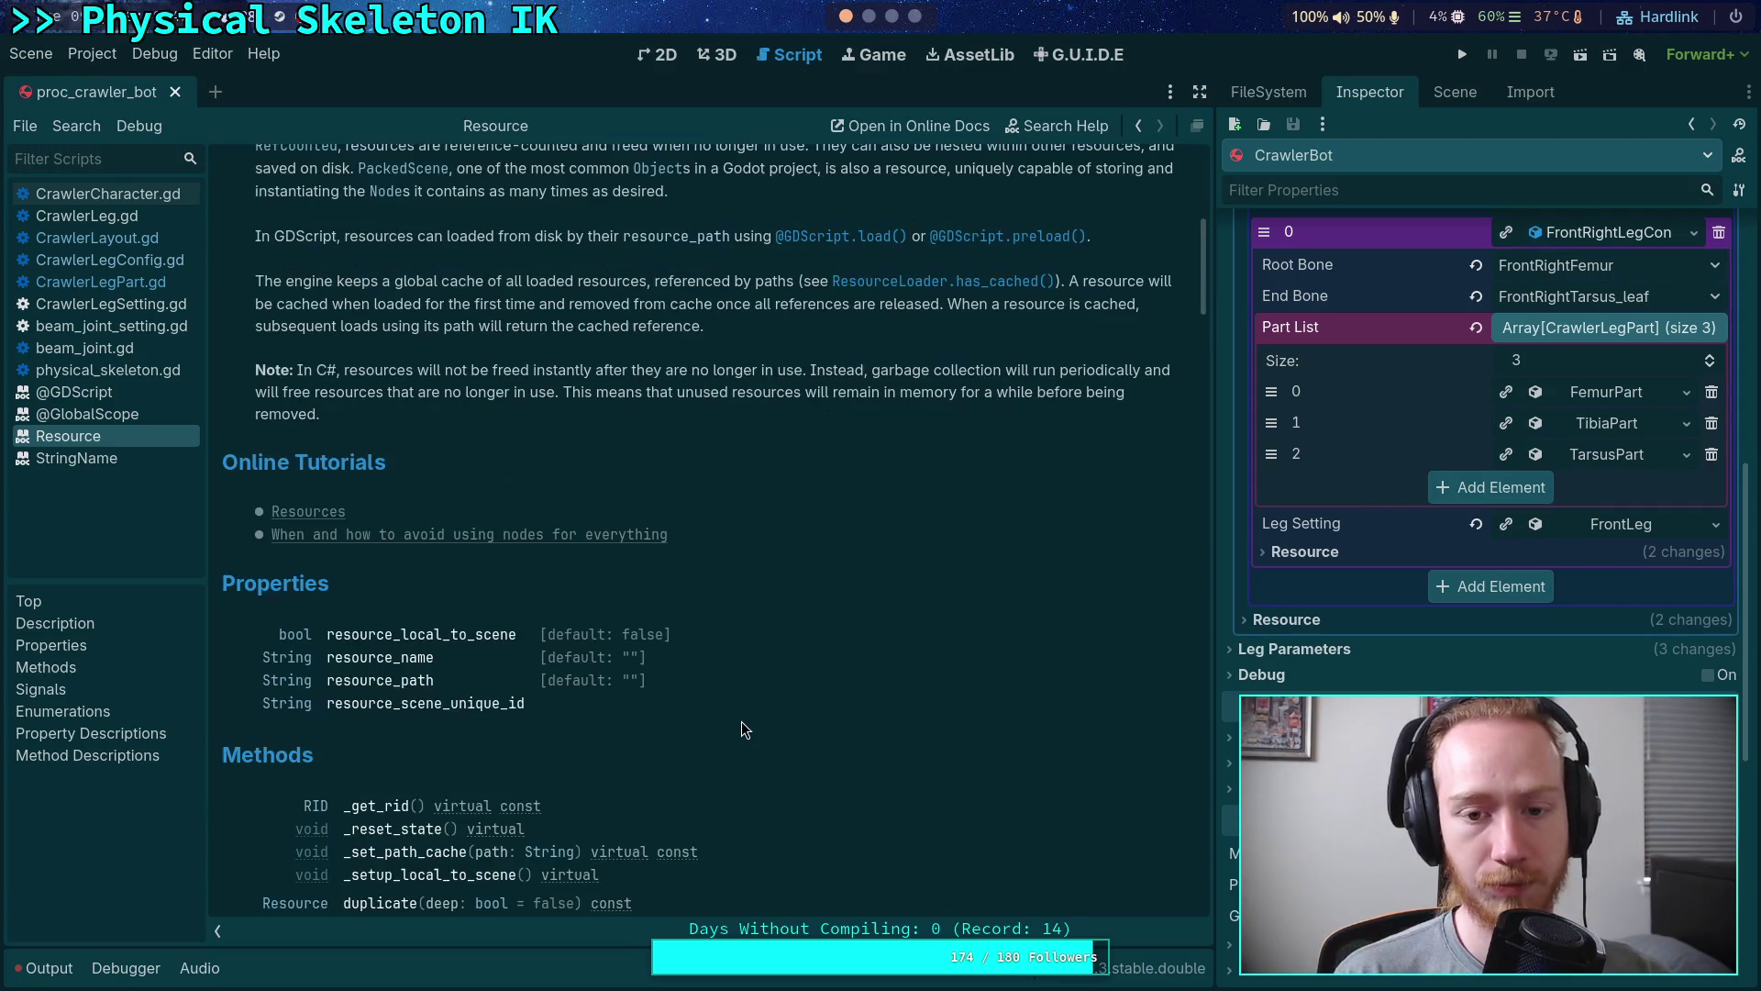
{"action": "scroll", "coordinate": [742, 722], "scroll_direction": "down", "scroll_amount": 3}
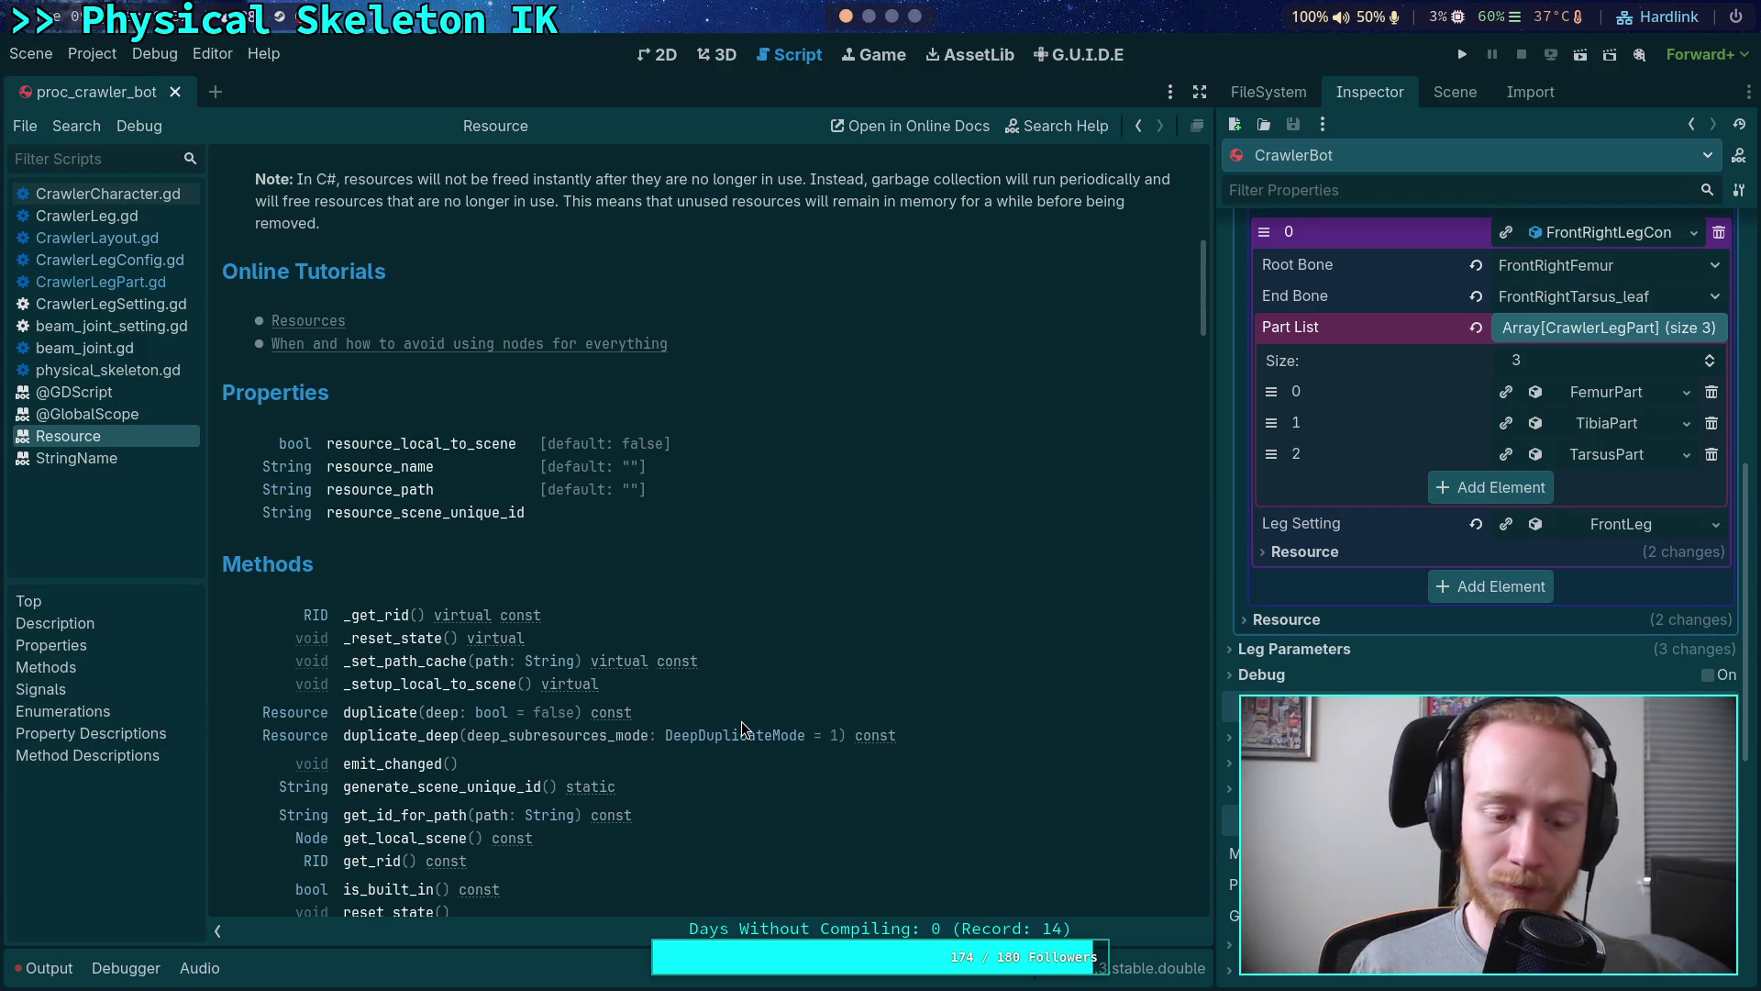
{"action": "scroll", "coordinate": [741, 721], "scroll_direction": "down", "scroll_amount": 3}
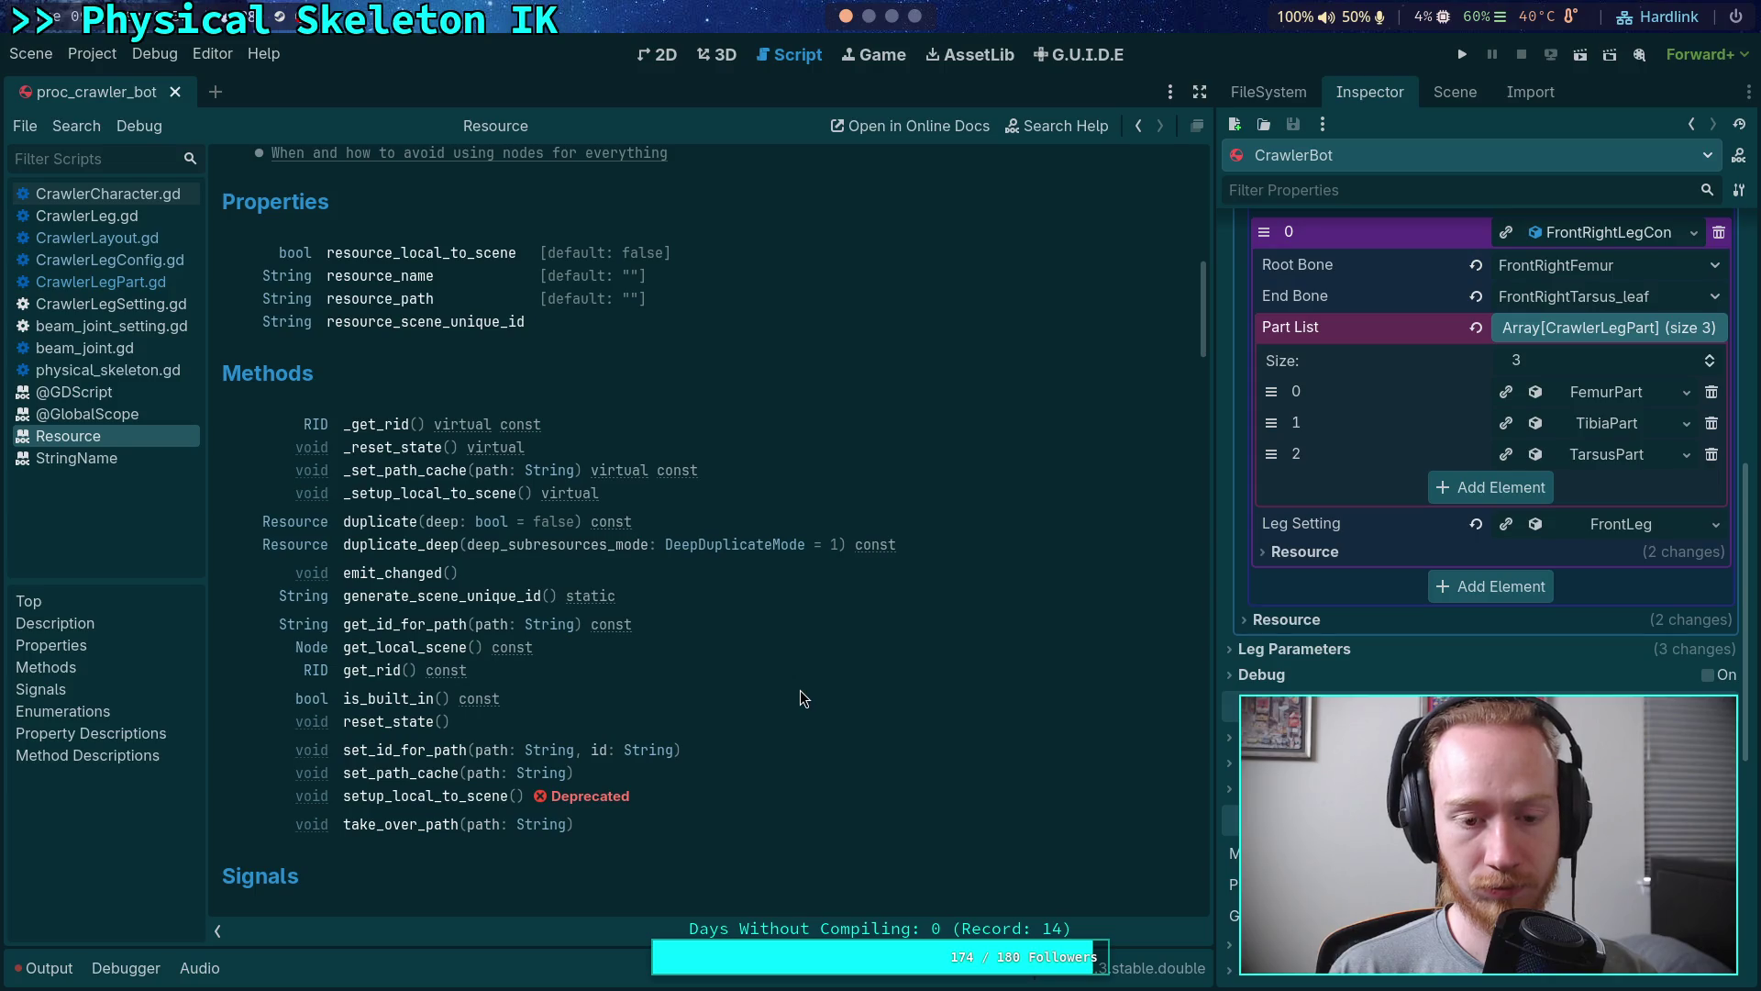
{"action": "left_click", "coordinate": [915, 15]}
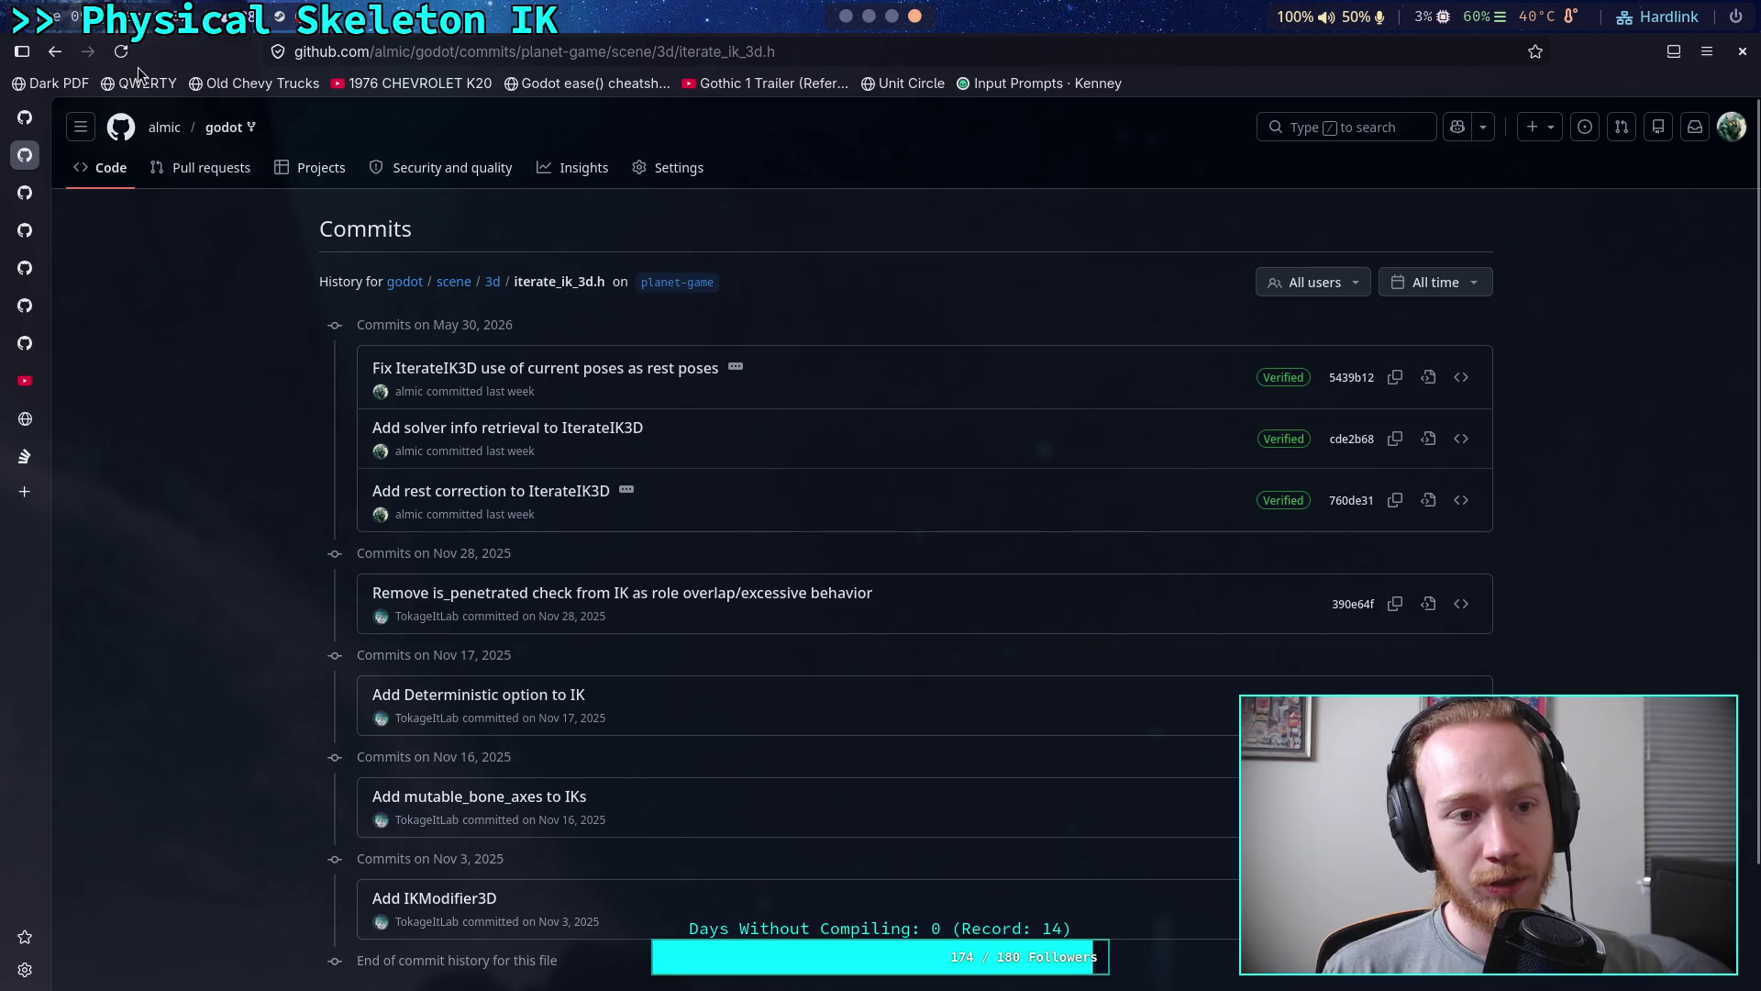
Reload the commits page and read the solver_priority PR review thread from Notifications
{"action": "left_click", "coordinate": [117, 52]}
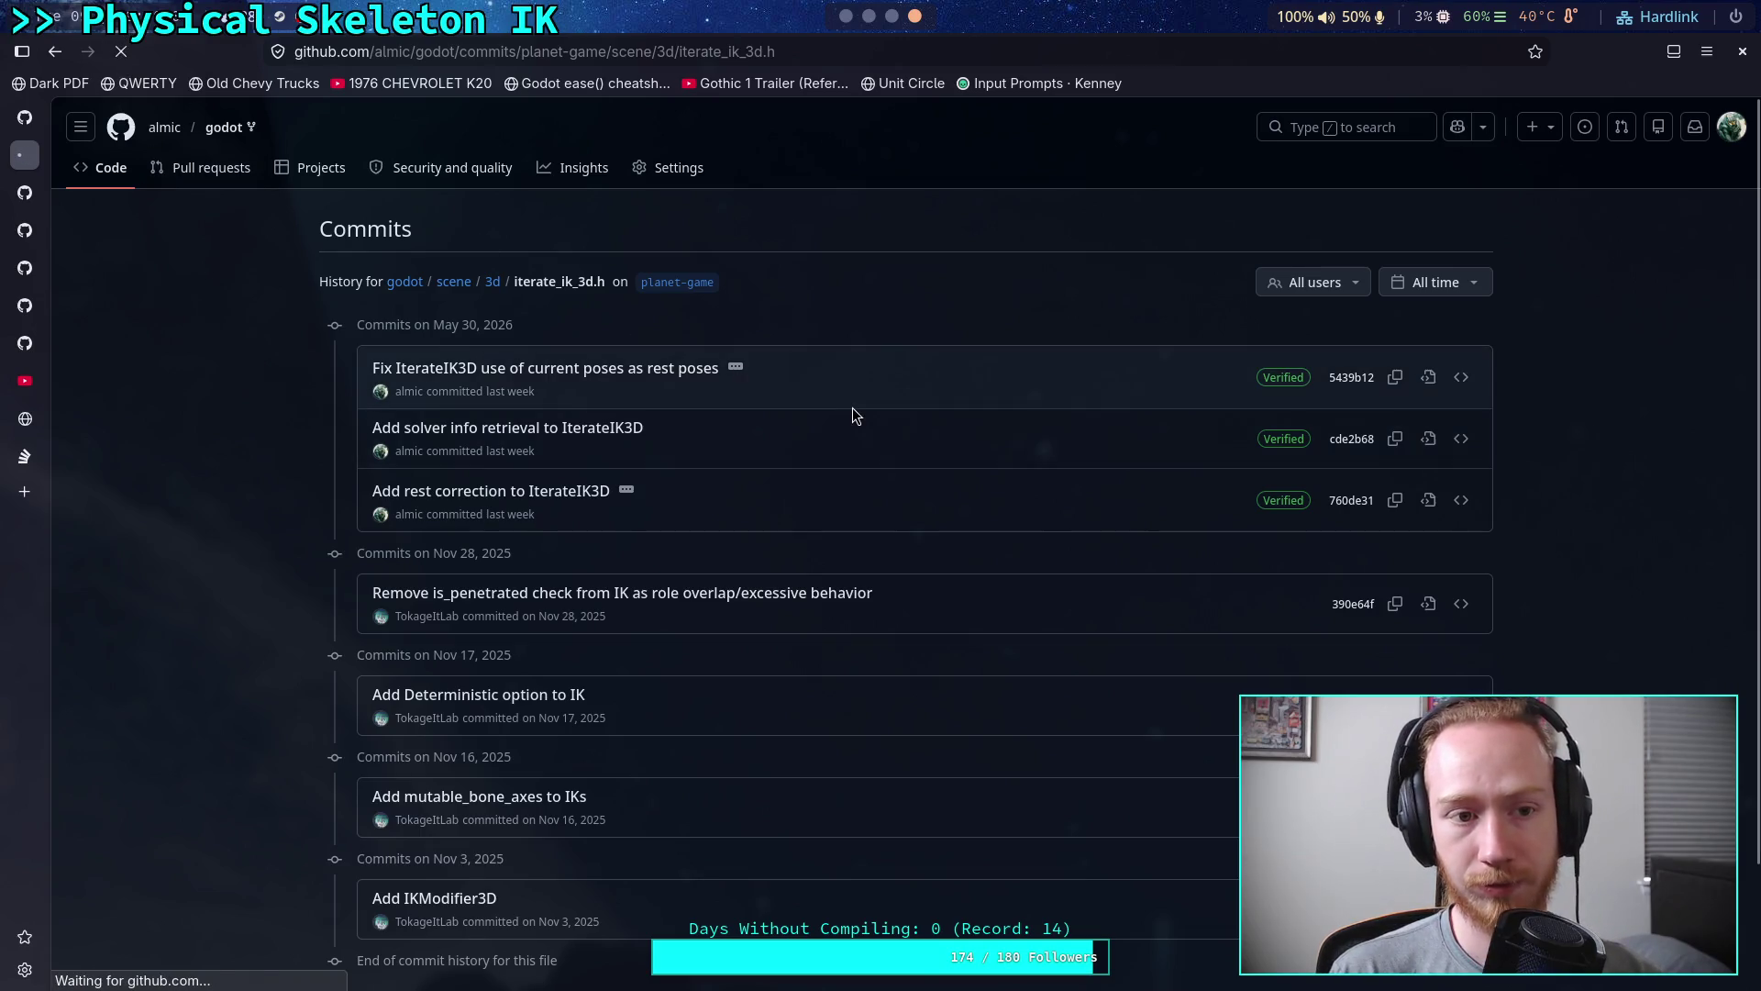
{"action": "left_click", "coordinate": [1695, 127]}
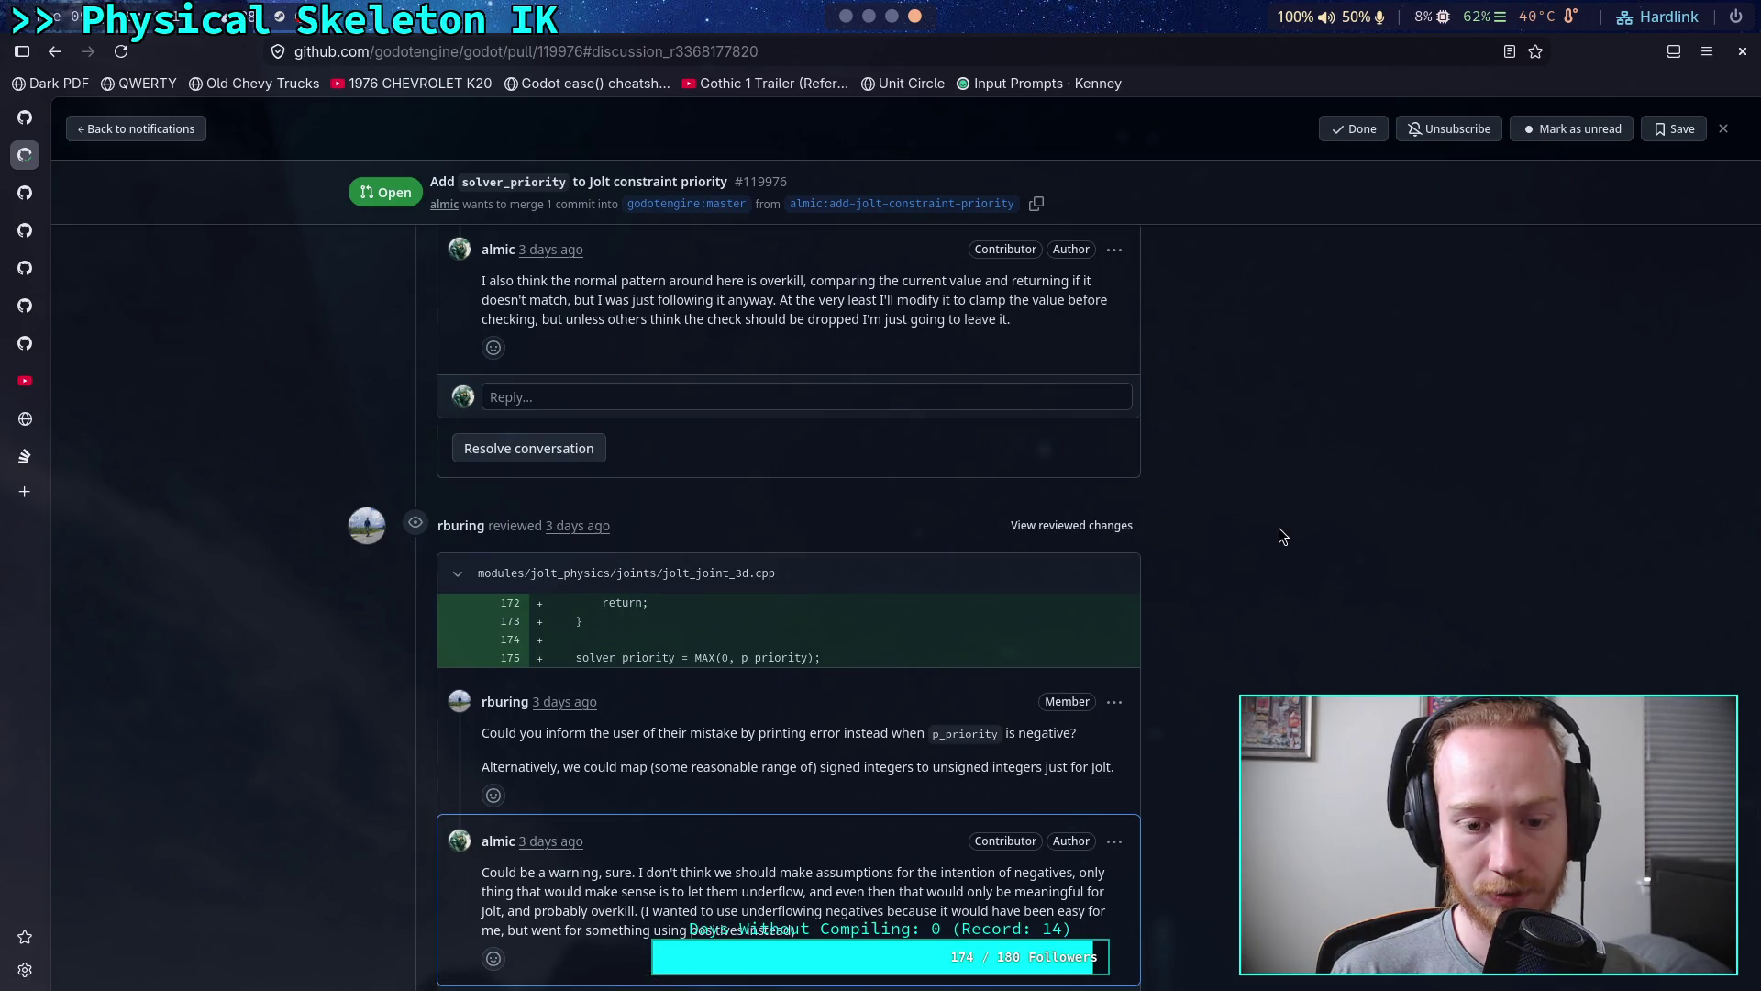
{"action": "scroll", "coordinate": [1279, 536], "scroll_direction": "up", "scroll_amount": 4}
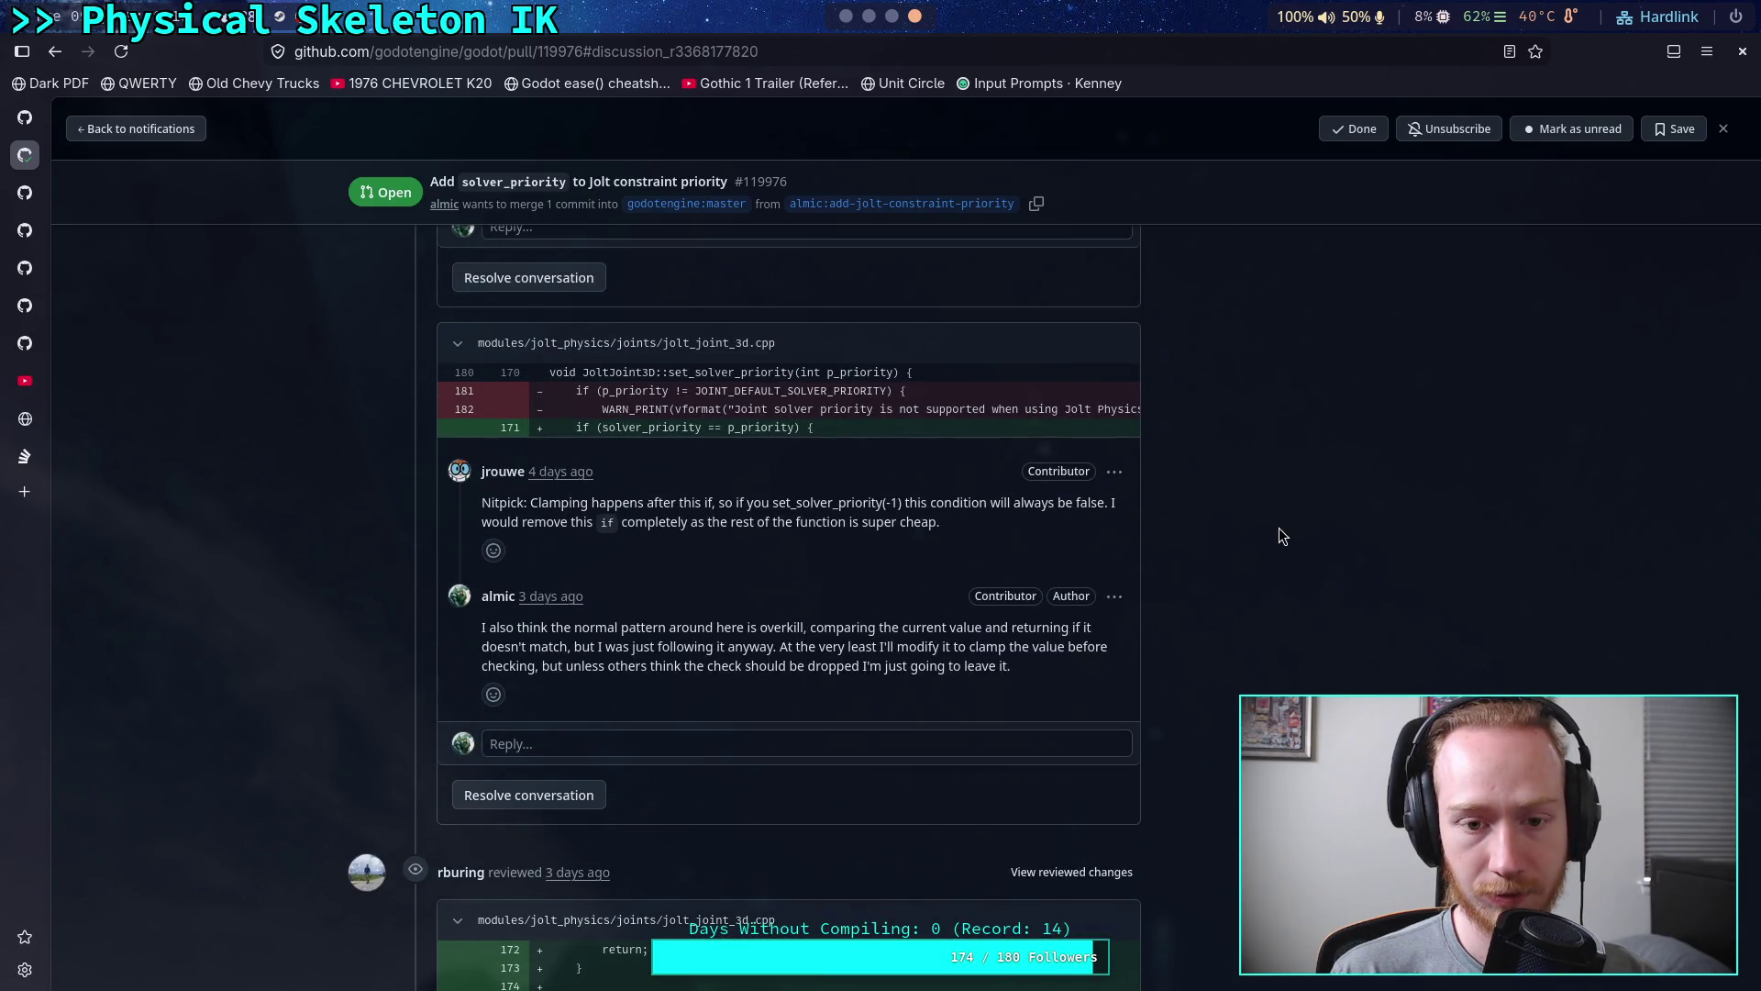
{"action": "scroll", "coordinate": [1282, 536], "scroll_direction": "up", "scroll_amount": 5}
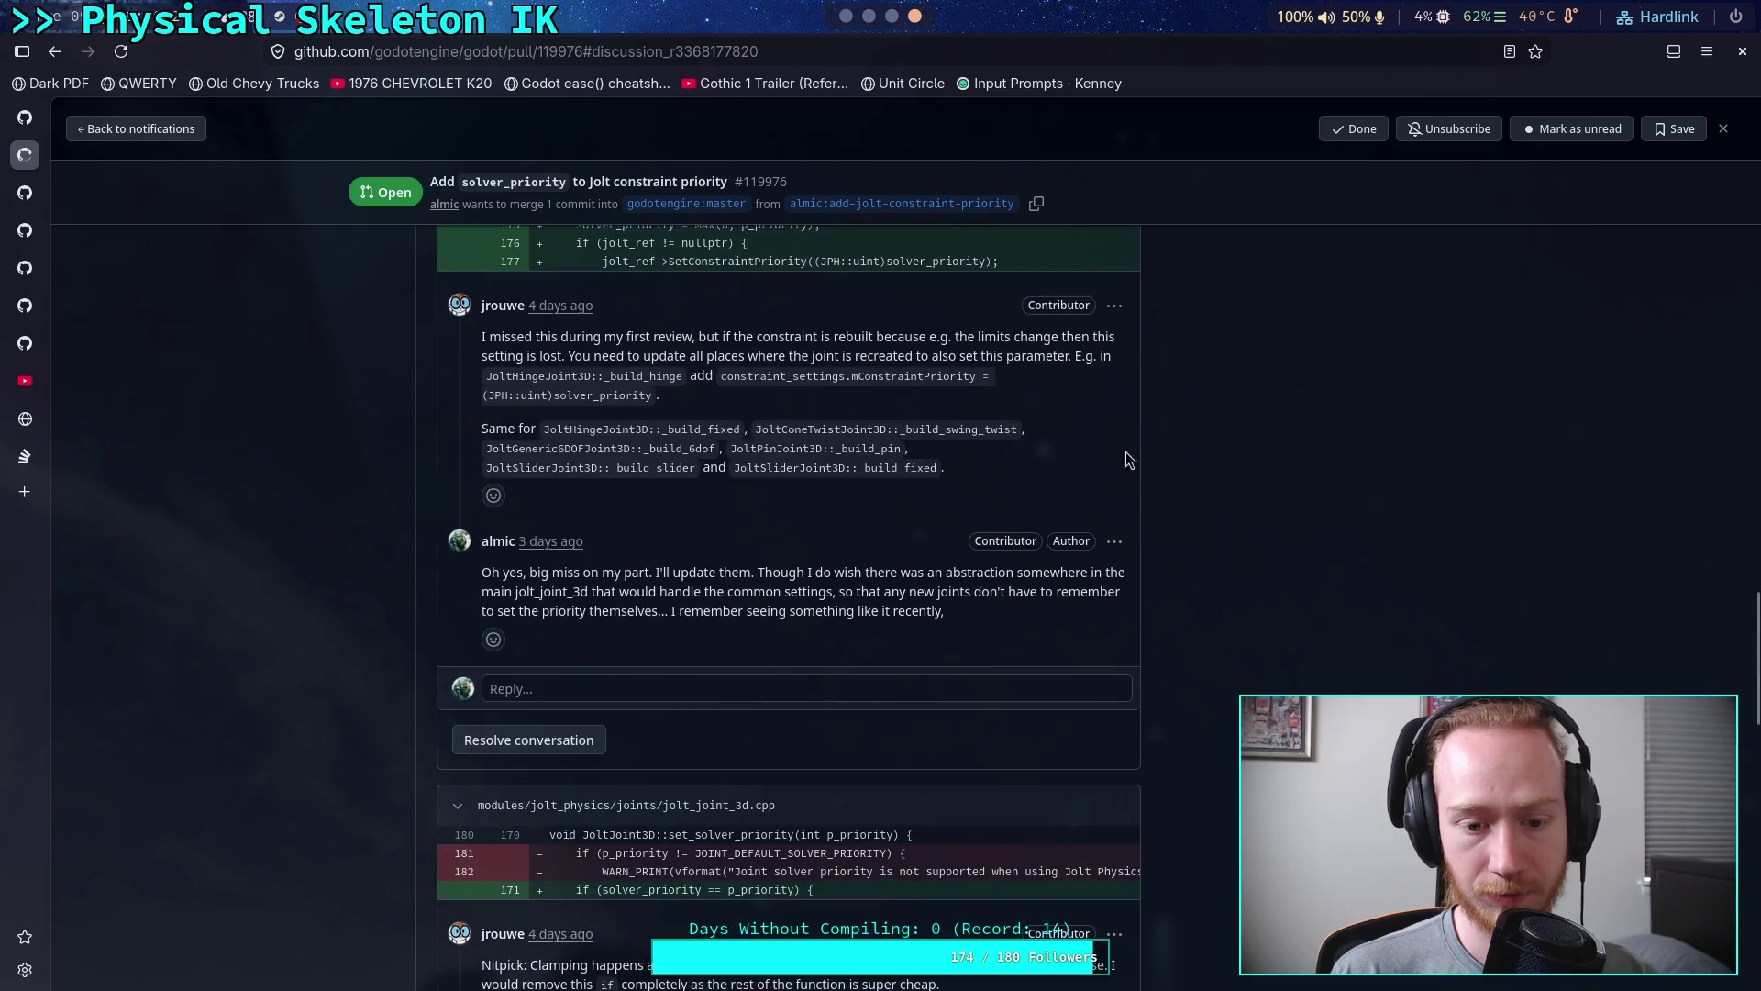
{"action": "left_click", "coordinate": [869, 16]}
{"action": "left_click", "coordinate": [862, 50]}
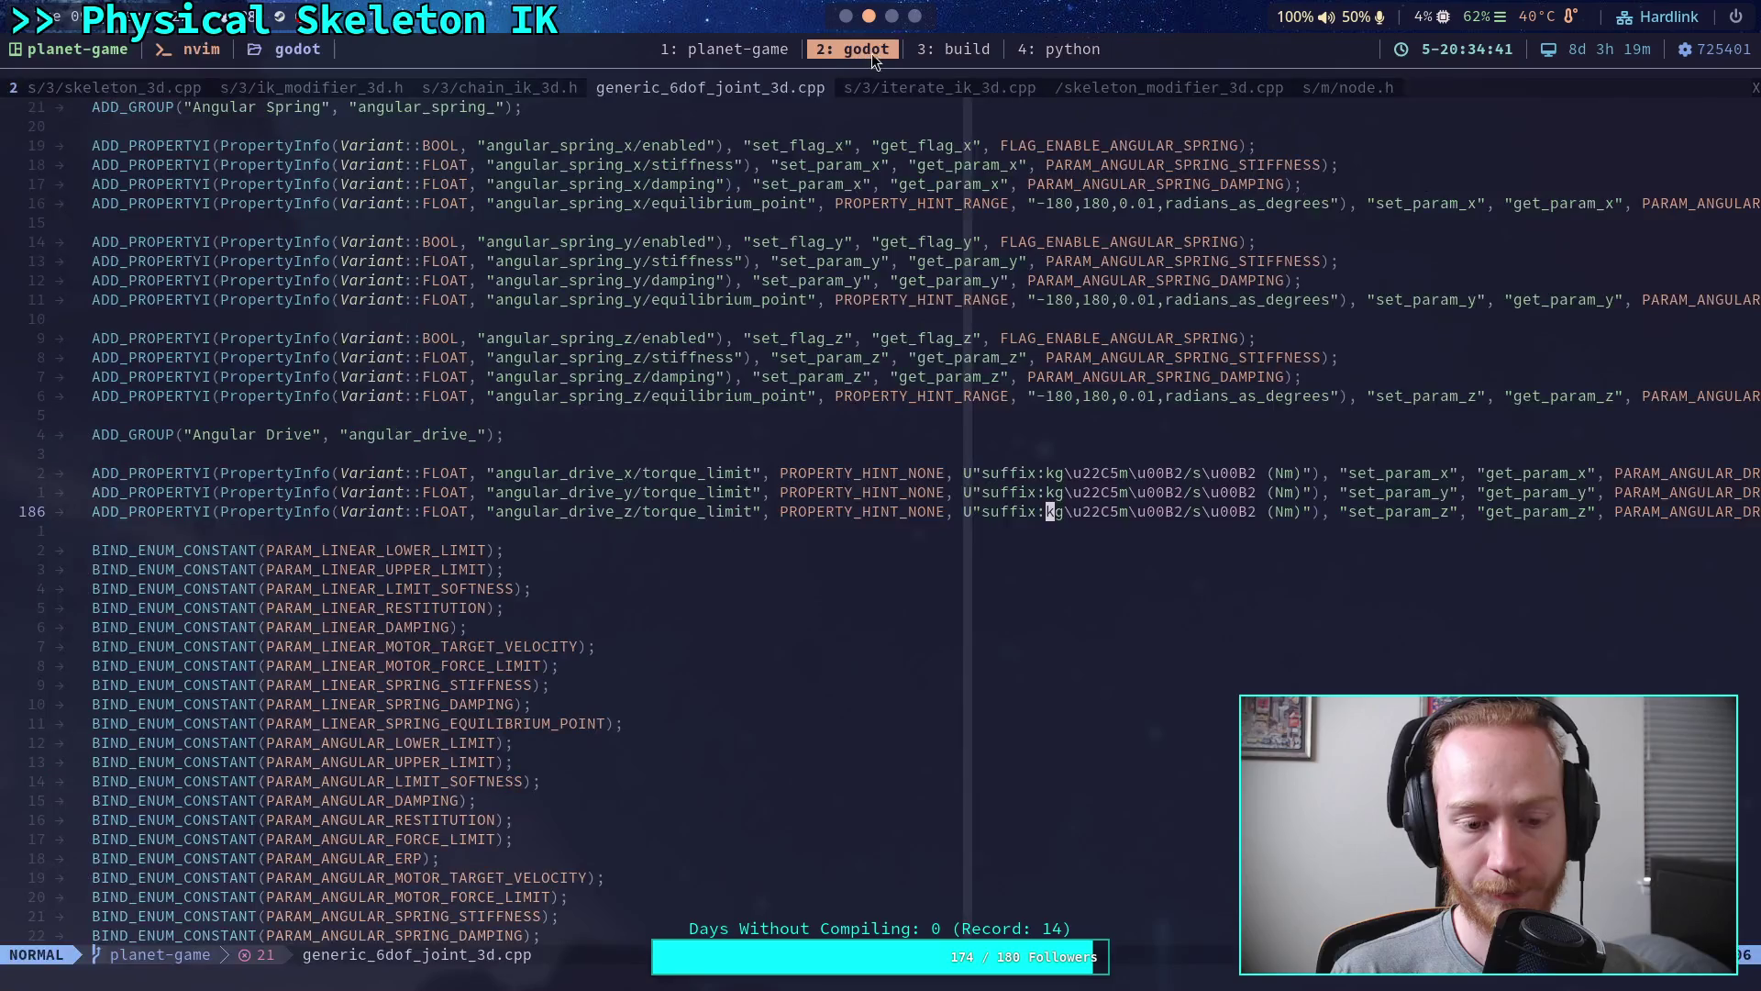
Run git status and git log on planet-game, then clear a half-typed git switch
{"action": "left_click", "coordinate": [941, 52]}
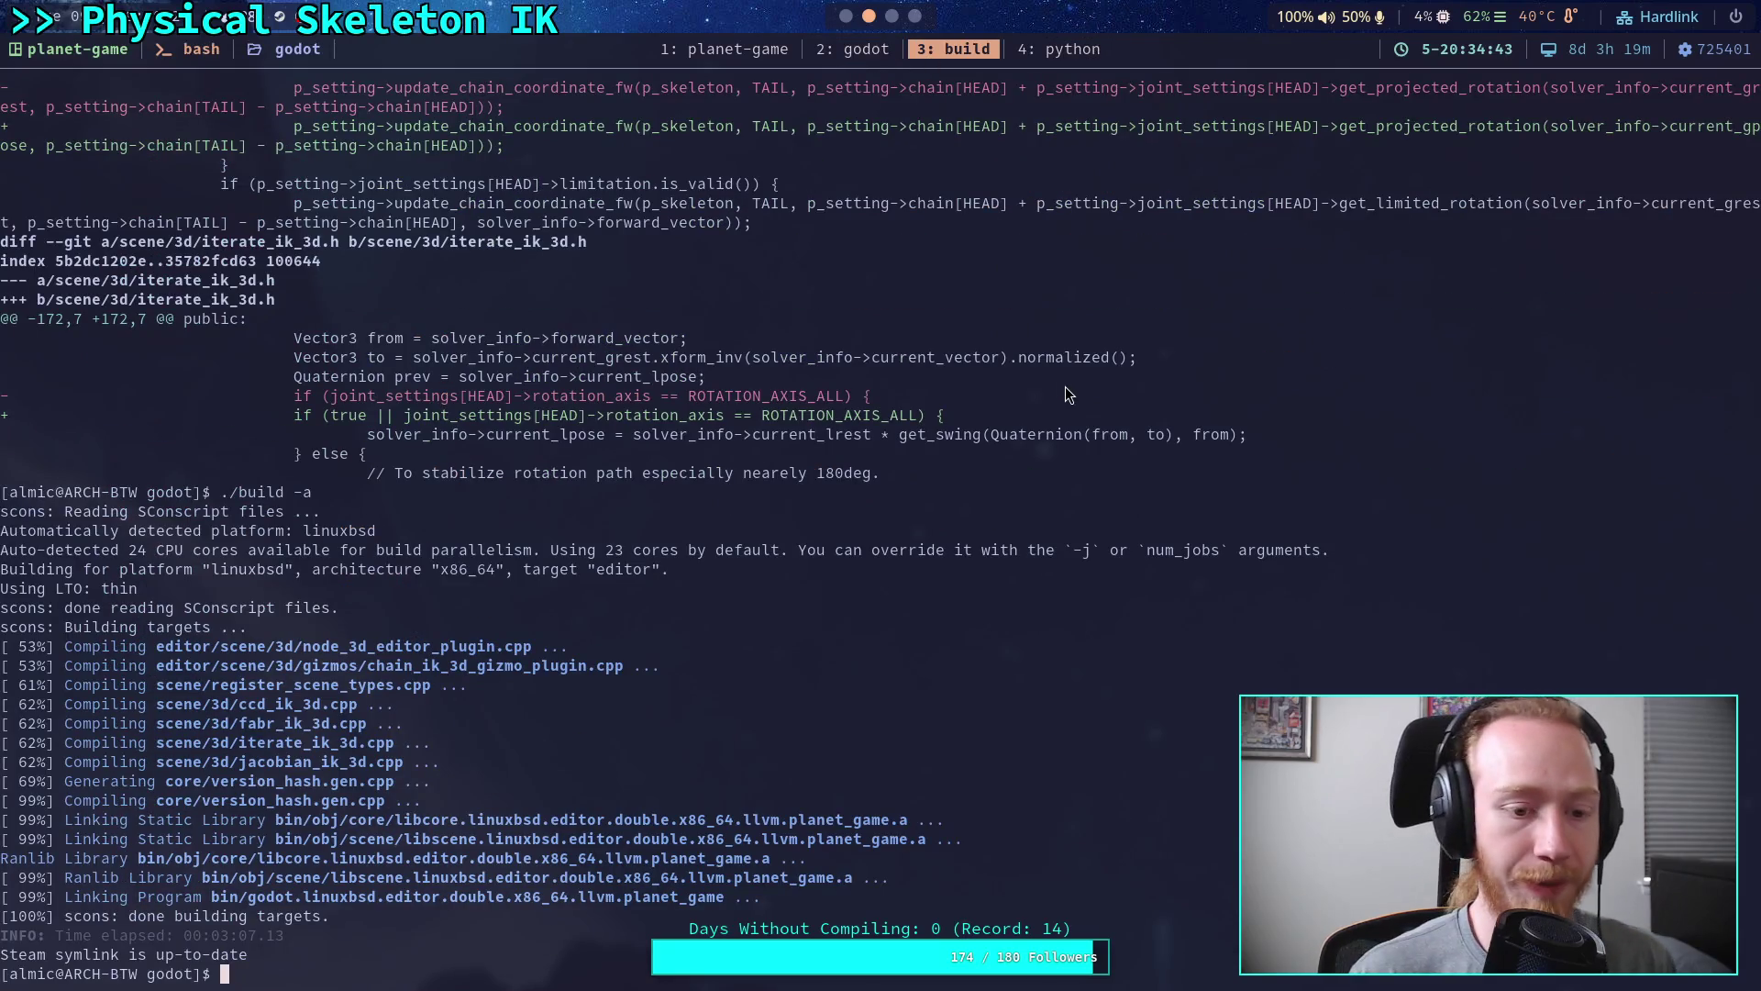
{"action": "type", "text": "git status"}
{"action": "key", "text": "Return"}
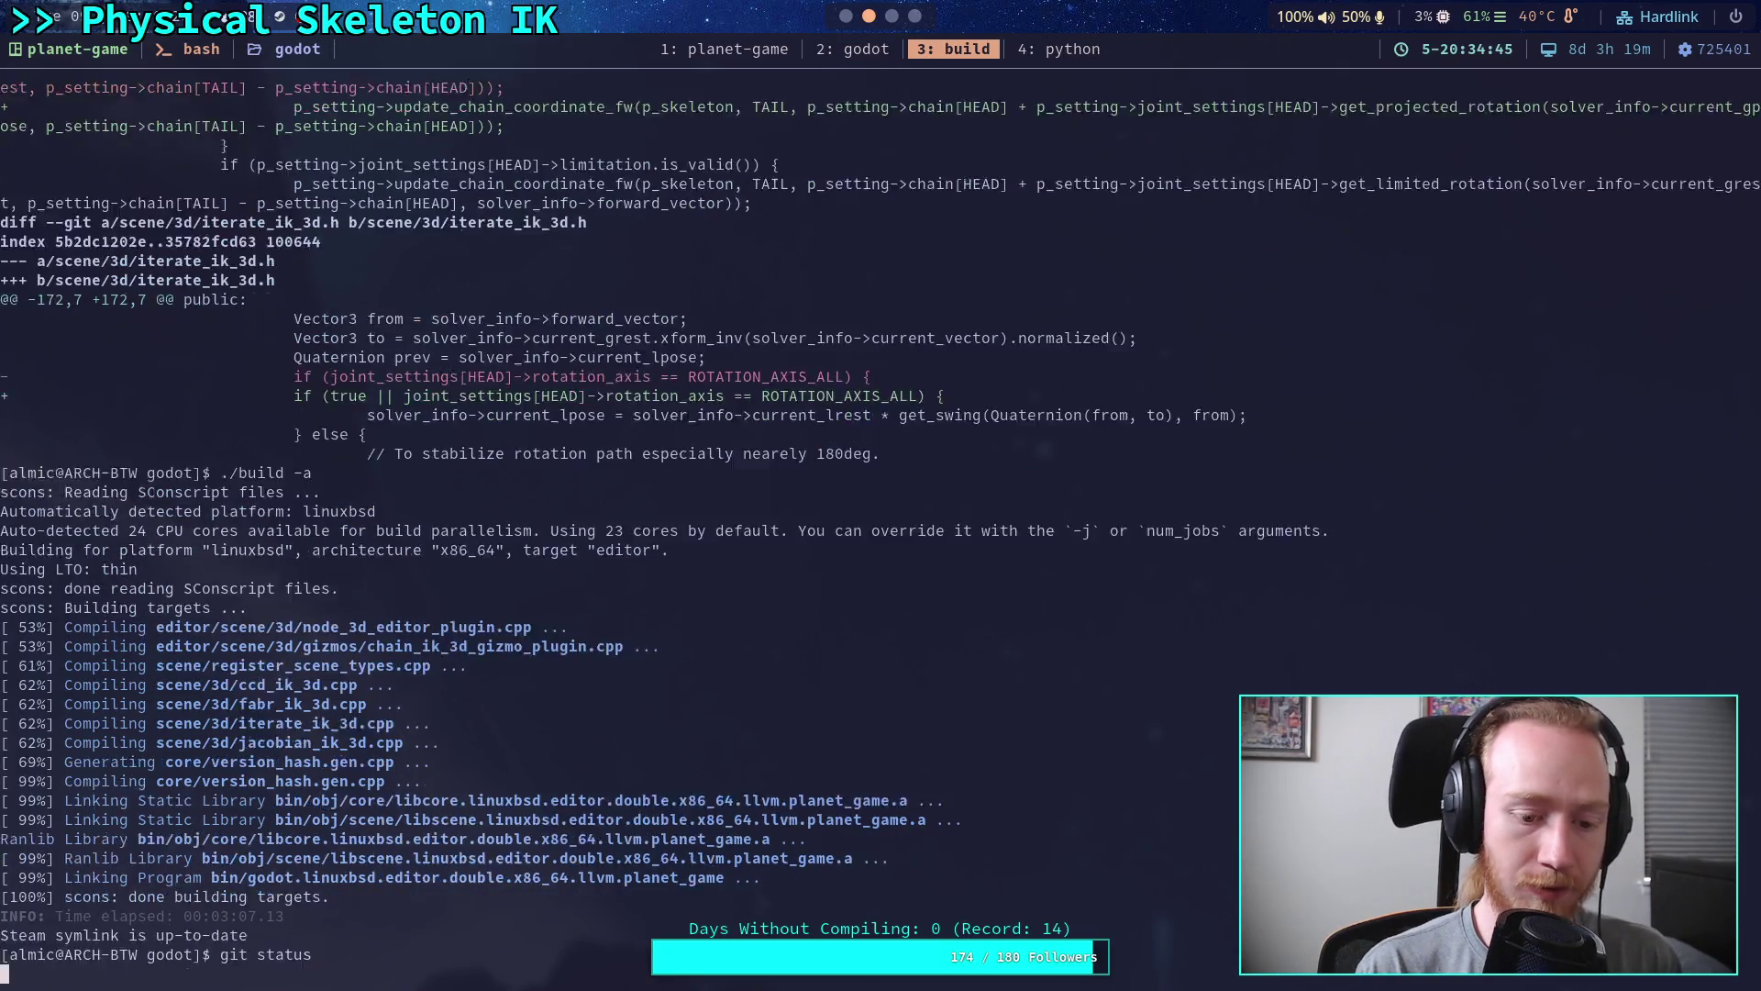
{"action": "type", "text": "git lef"}
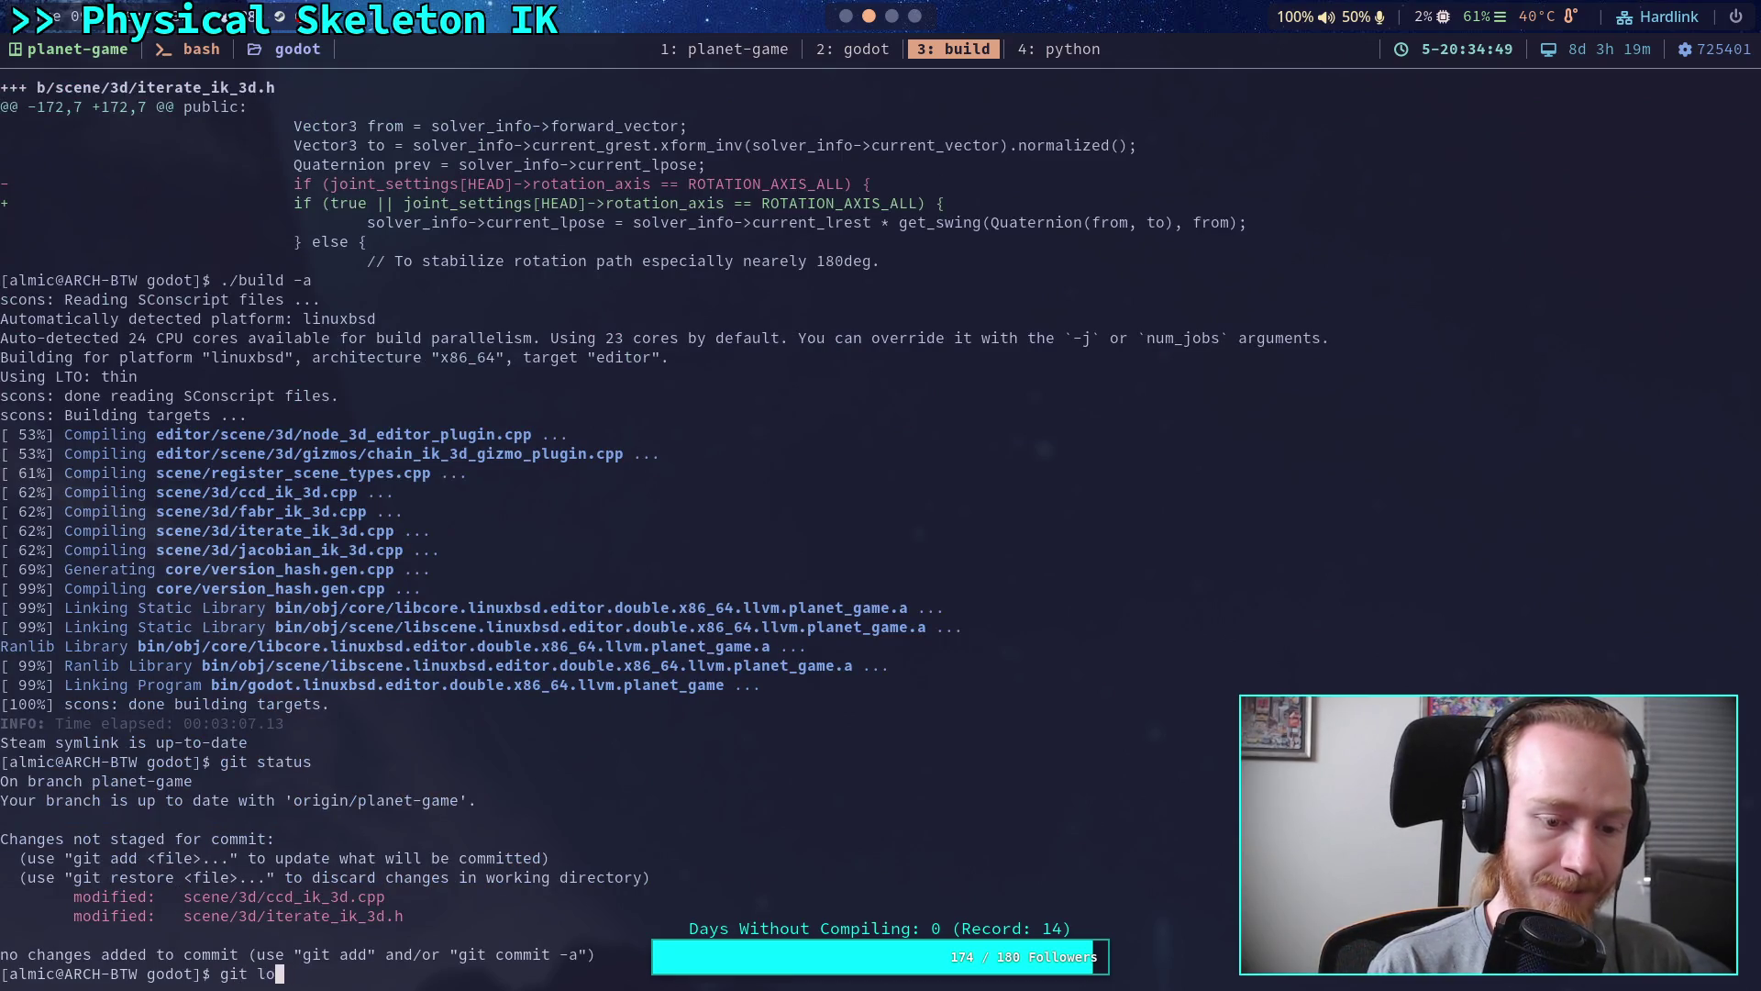
{"action": "key", "text": "Return"}
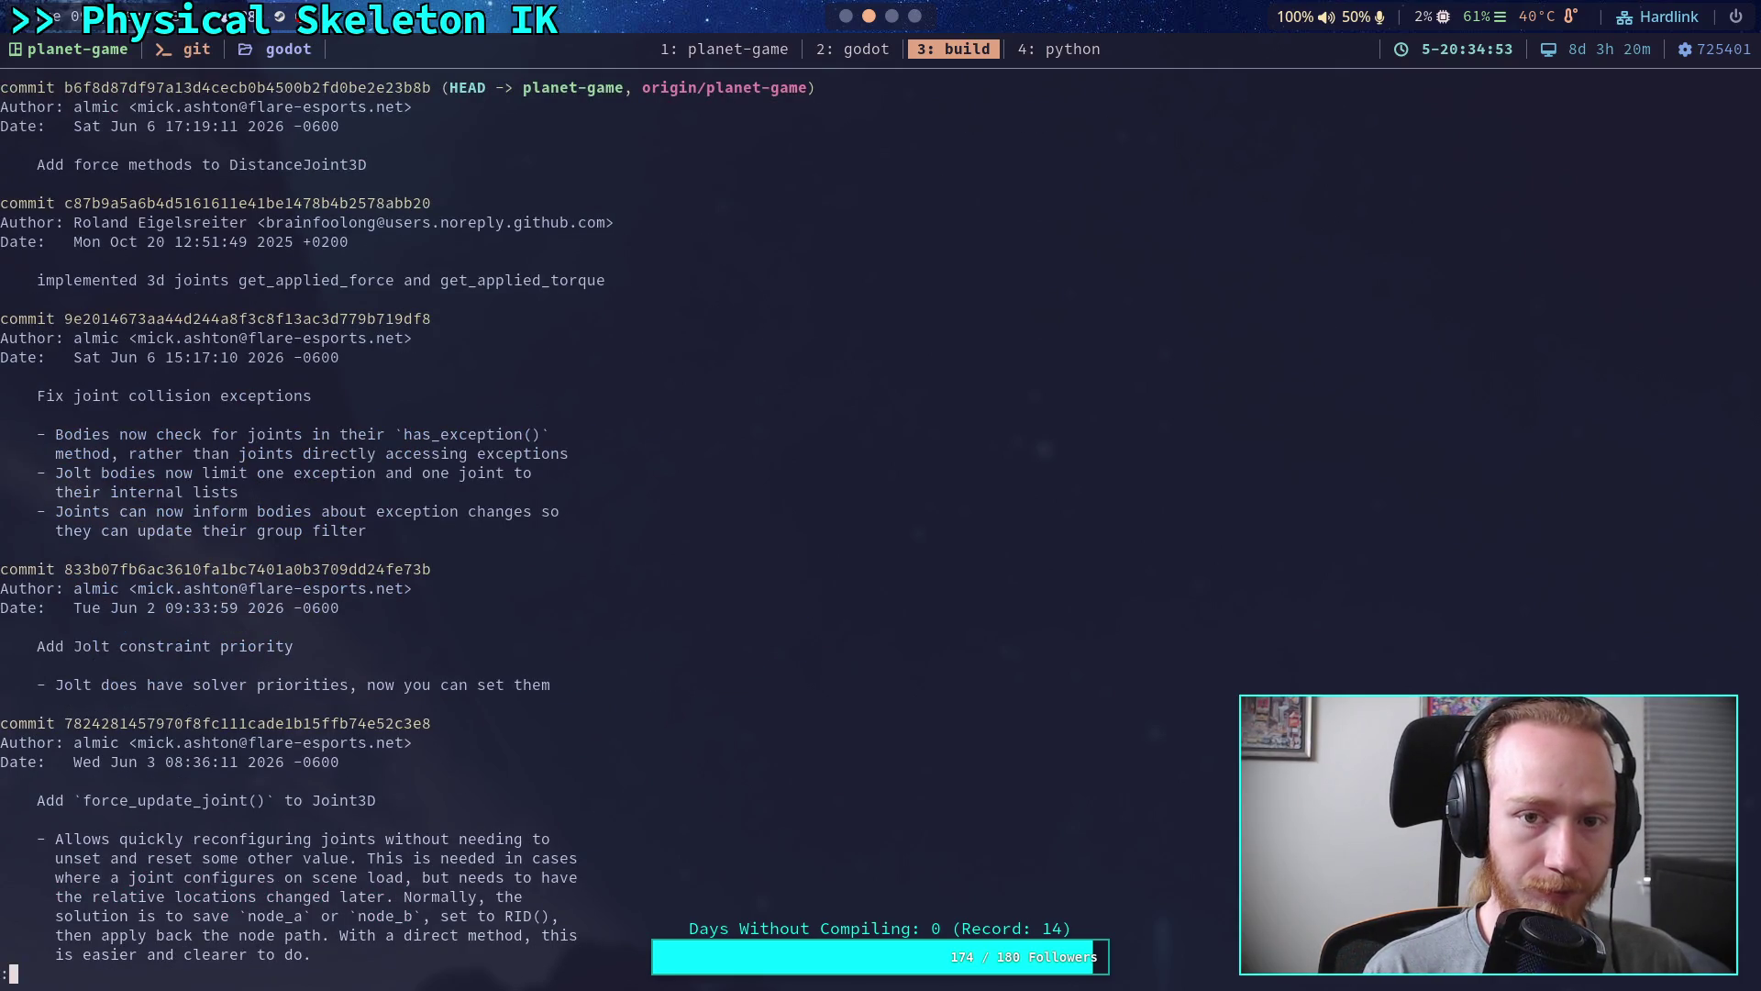
{"action": "type", "text": "q"}
{"action": "type", "text": "git "}
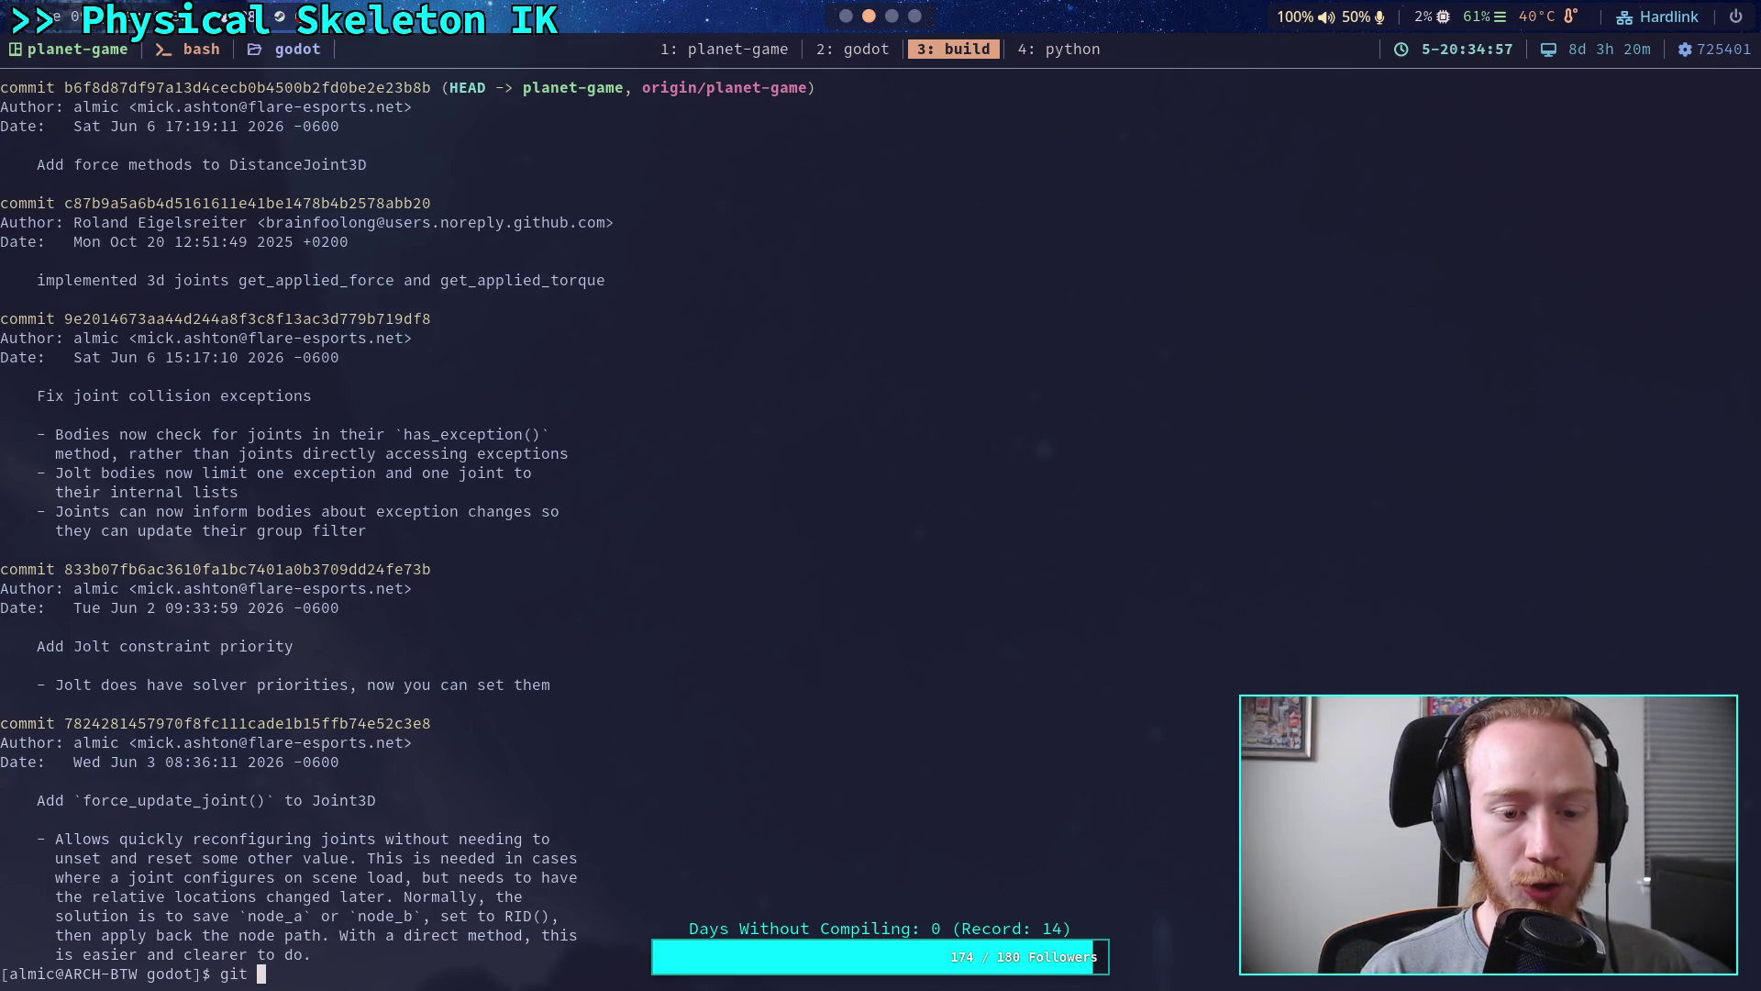
{"action": "type", "text": "swt"}
{"action": "key", "text": "BackSpace"}
{"action": "type", "text": "itch"}
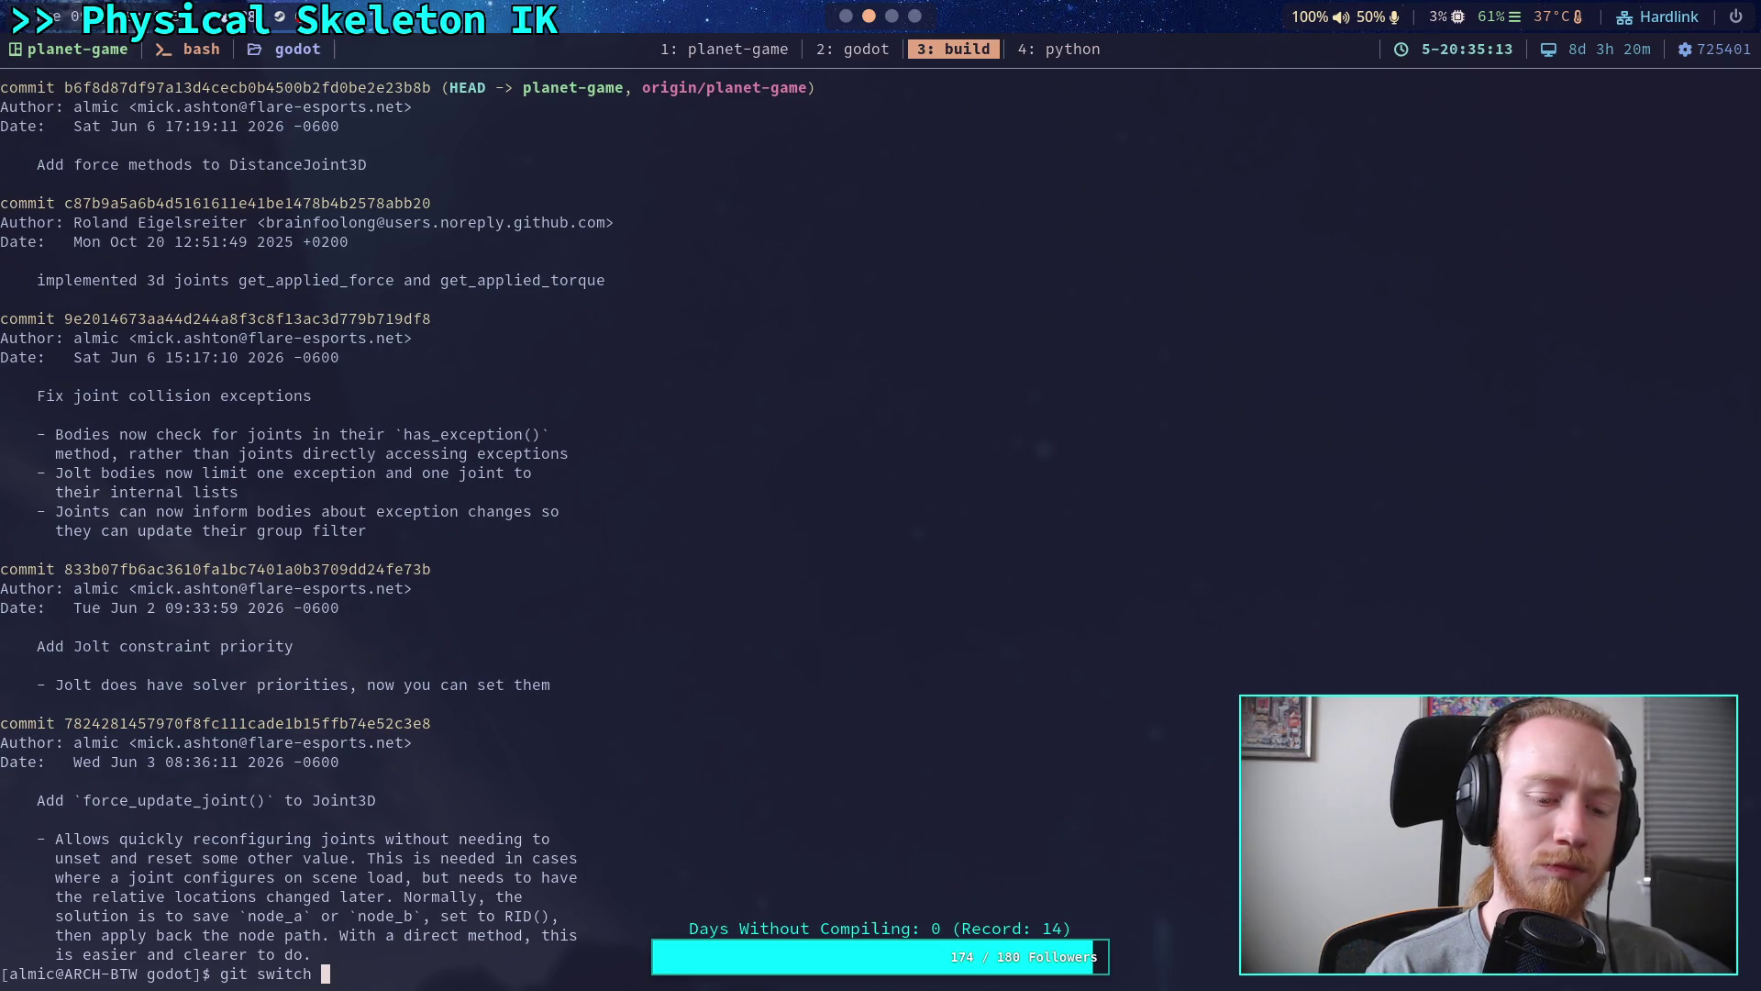
{"action": "key", "text": "BackSpace"}
{"action": "key", "text": "BackSpace"}
{"action": "key", "text": "BackSpace"}
List local branches and attempt git switch add-jolt-constraint-priority, which is refused
{"action": "type", "text": "branch --lis"}
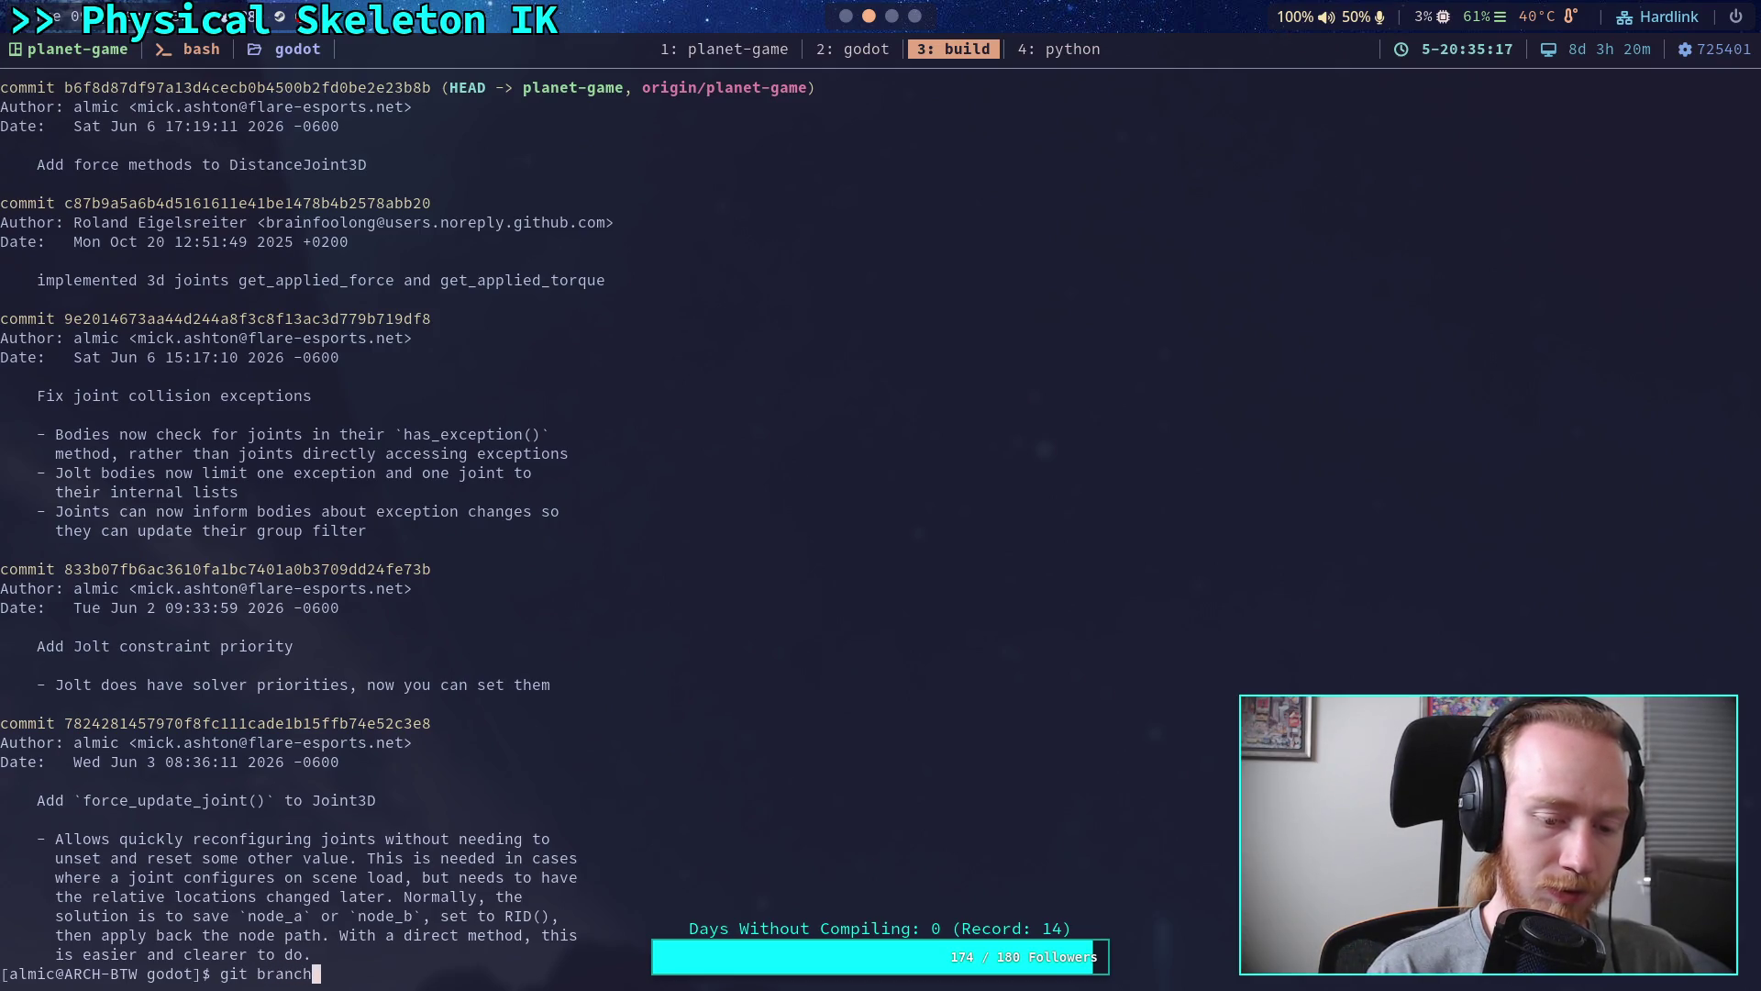
{"action": "type", "text": "t"}
{"action": "key", "text": "Return"}
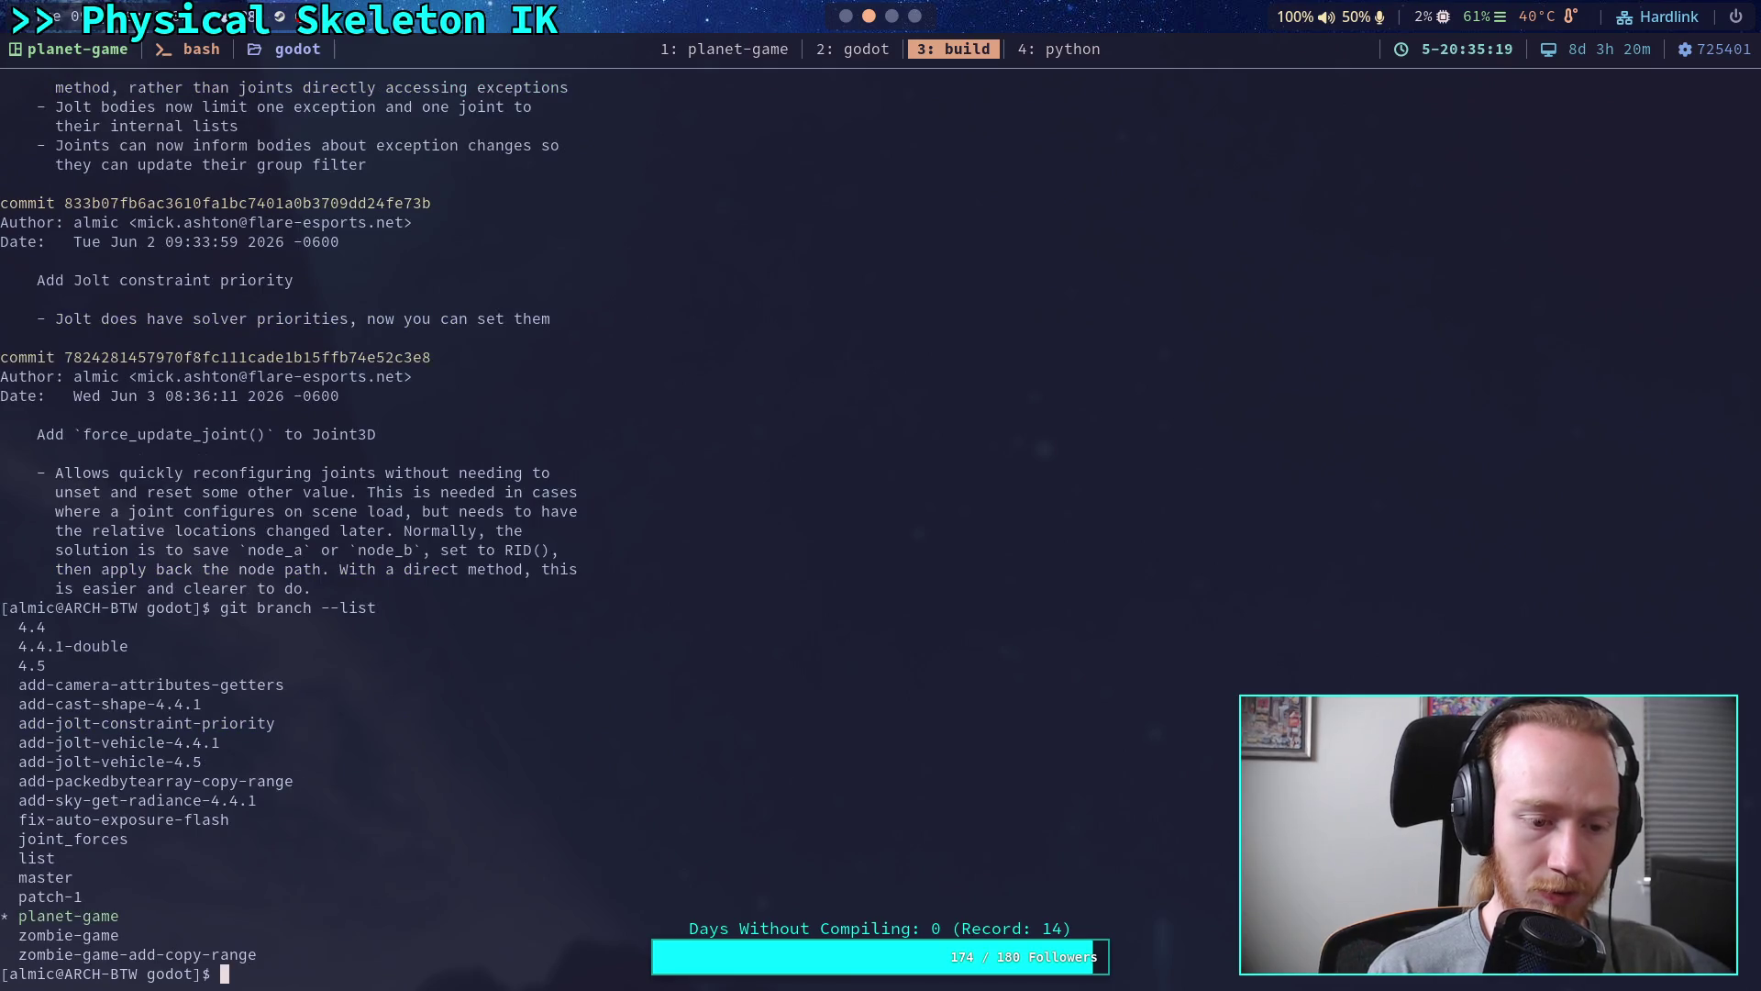
{"action": "type", "text": "git switch "}
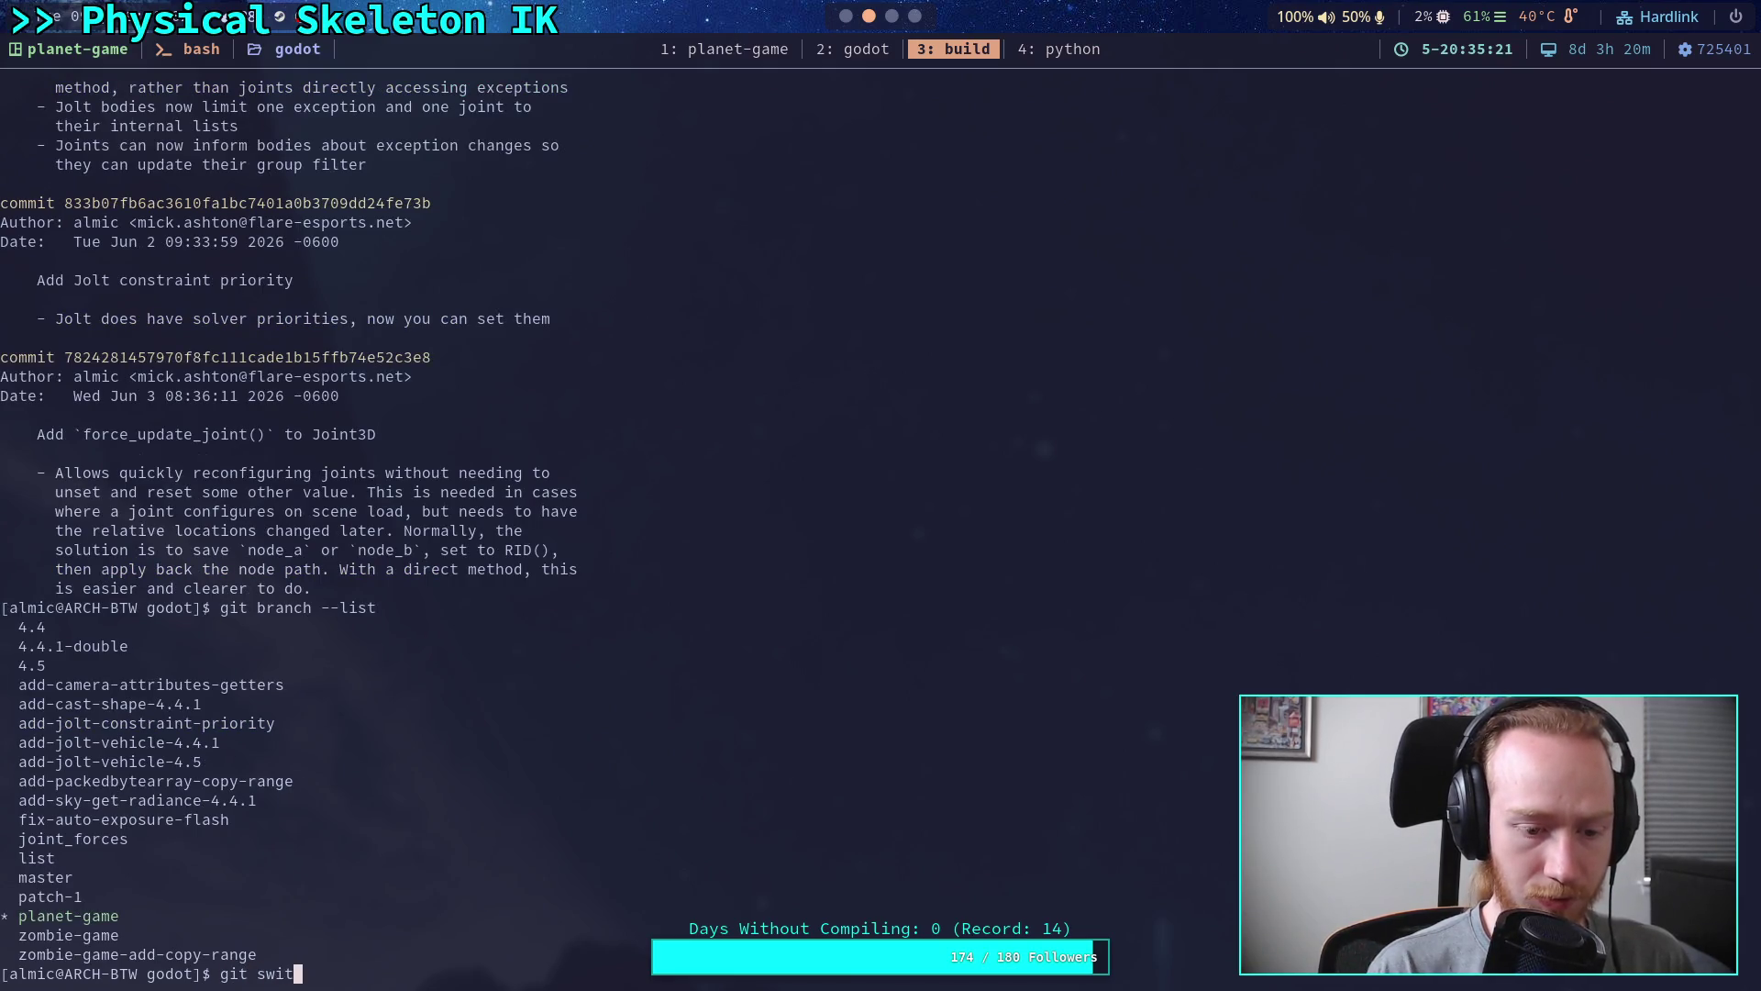
{"action": "type", "text": "add-jolt-ocn"}
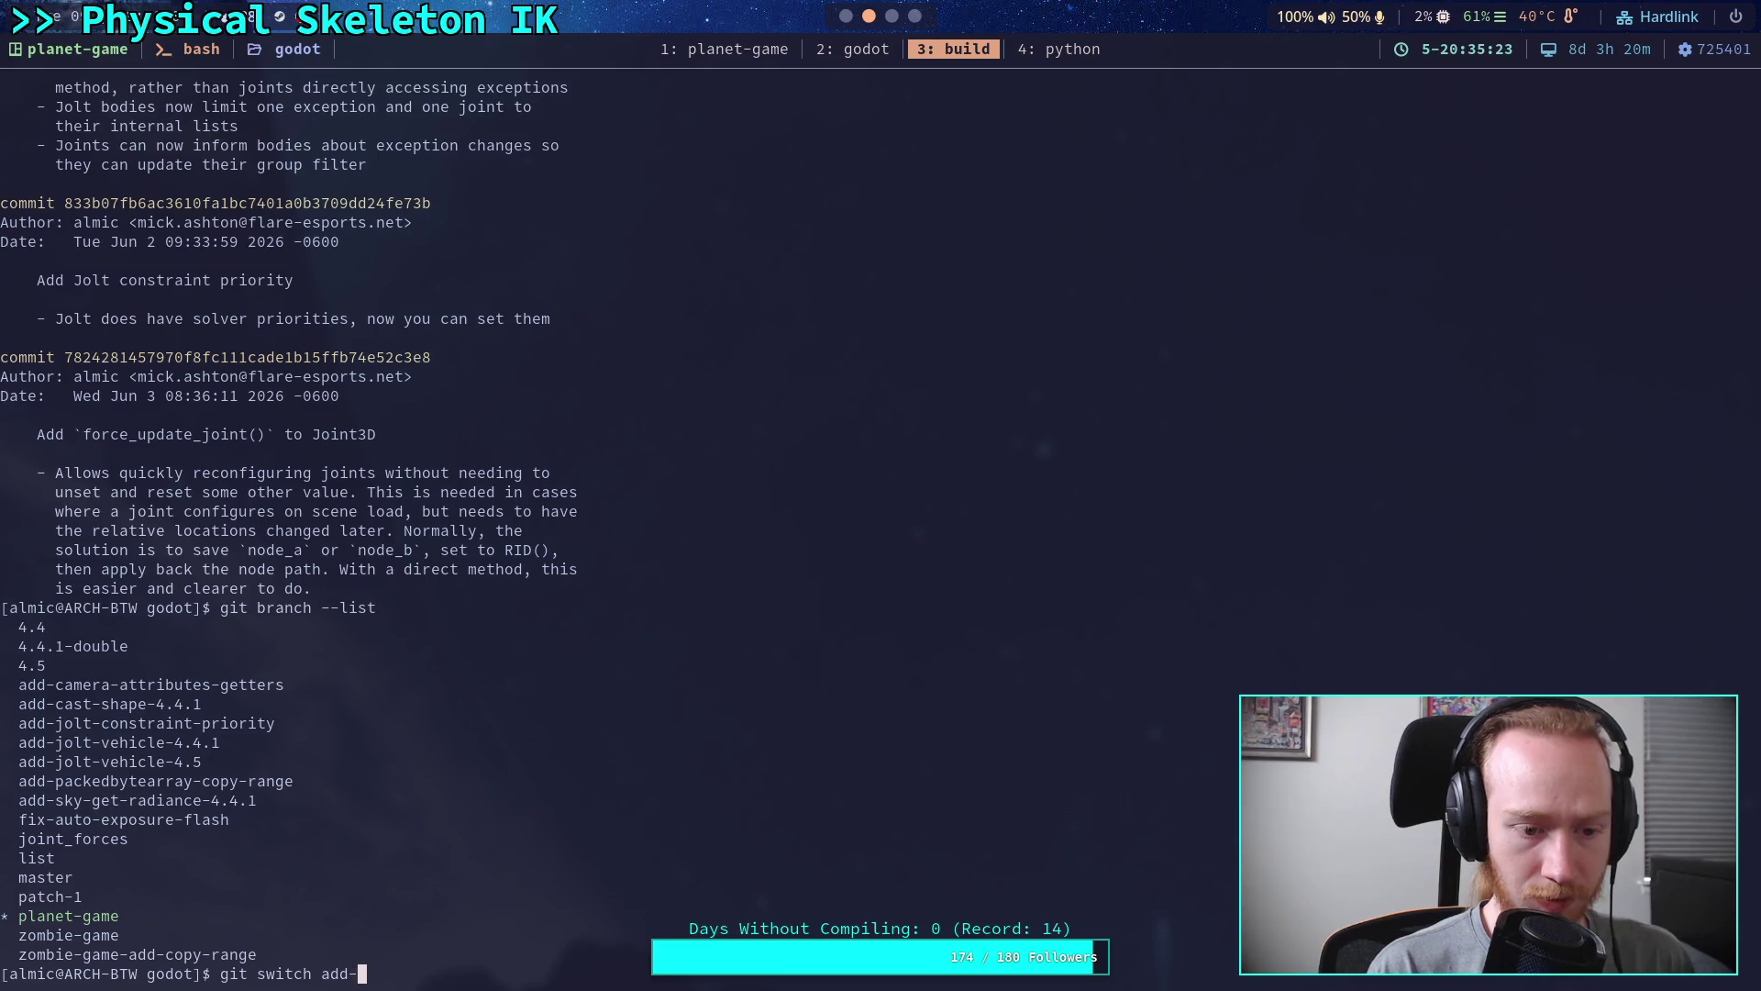
{"action": "key", "text": "BackSpace"}
{"action": "key", "text": "BackSpace"}
{"action": "key", "text": "BackSpace"}
{"action": "type", "text": "constraint-"}
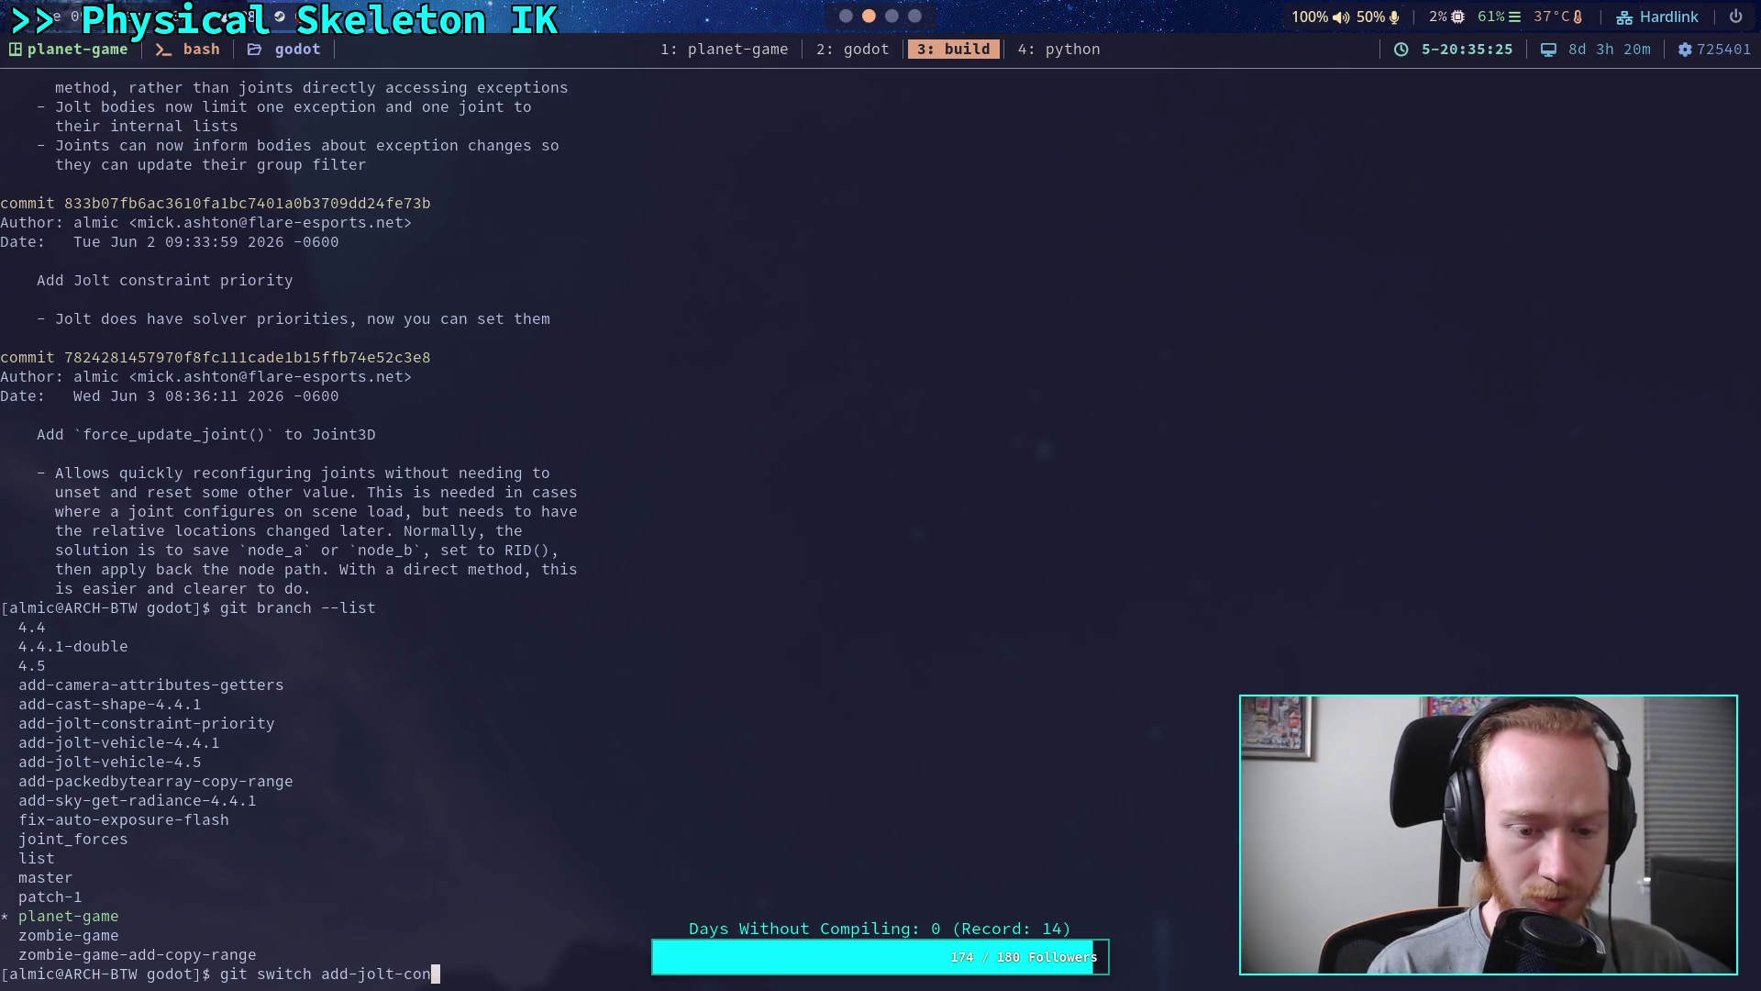
{"action": "type", "text": "priority"}
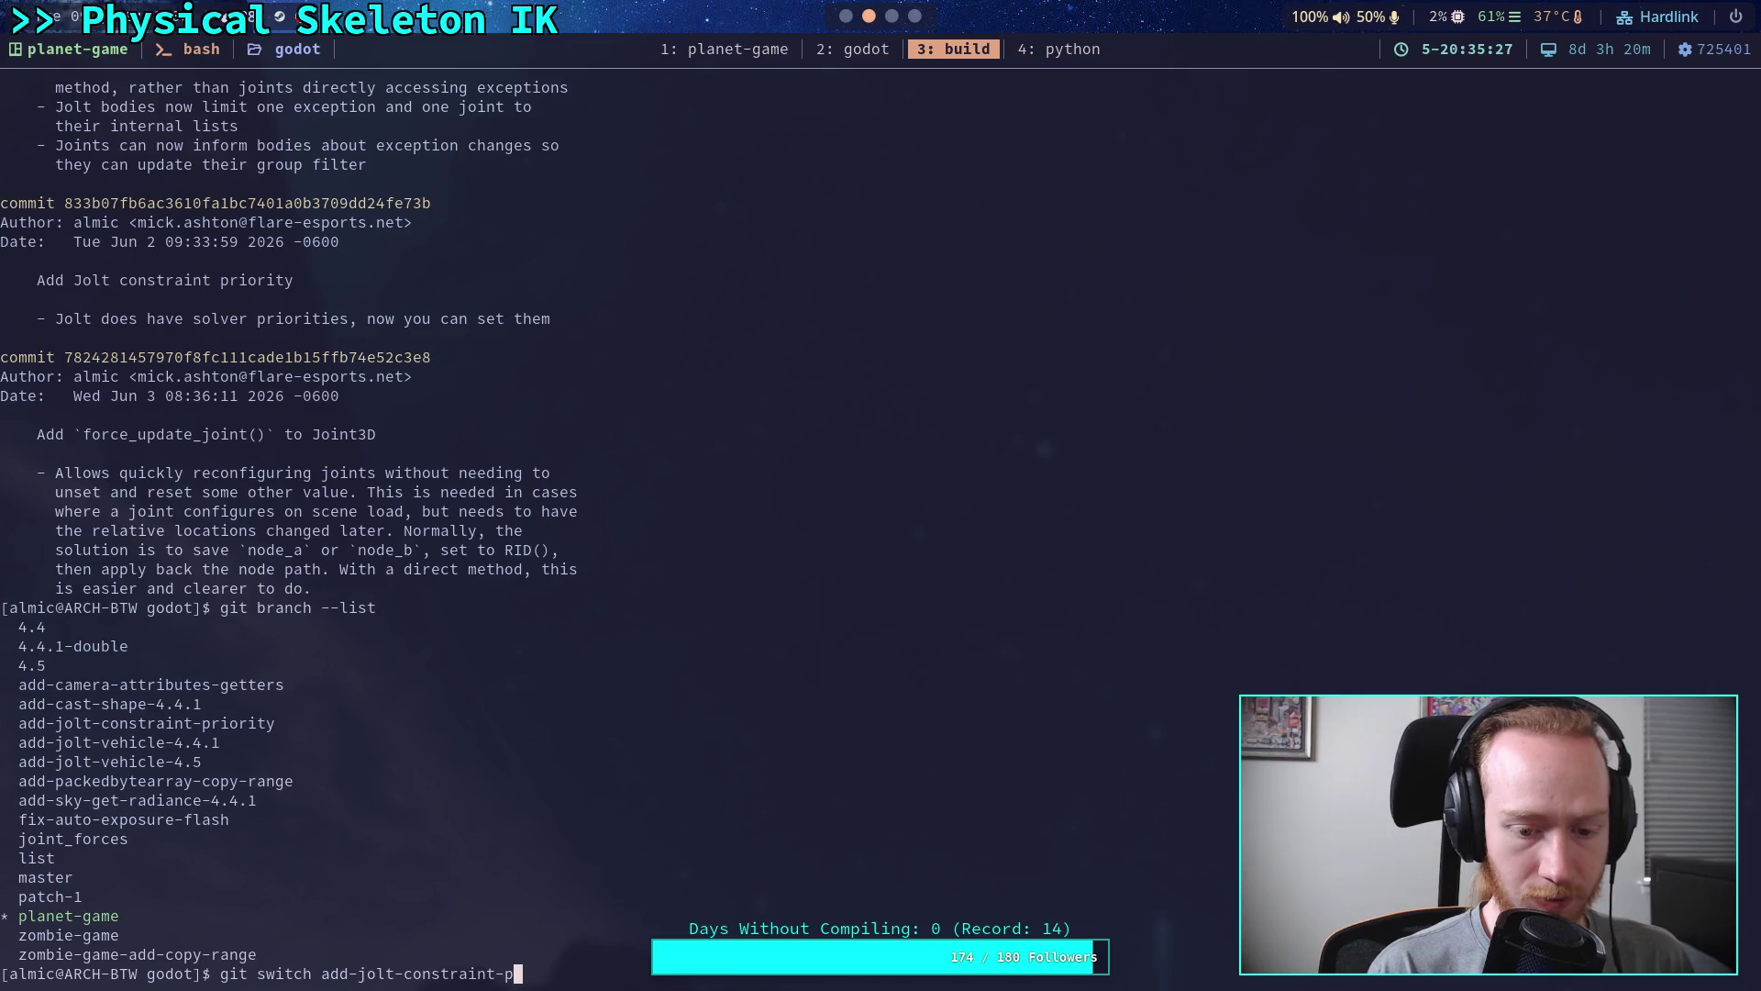
{"action": "key", "text": "Return"}
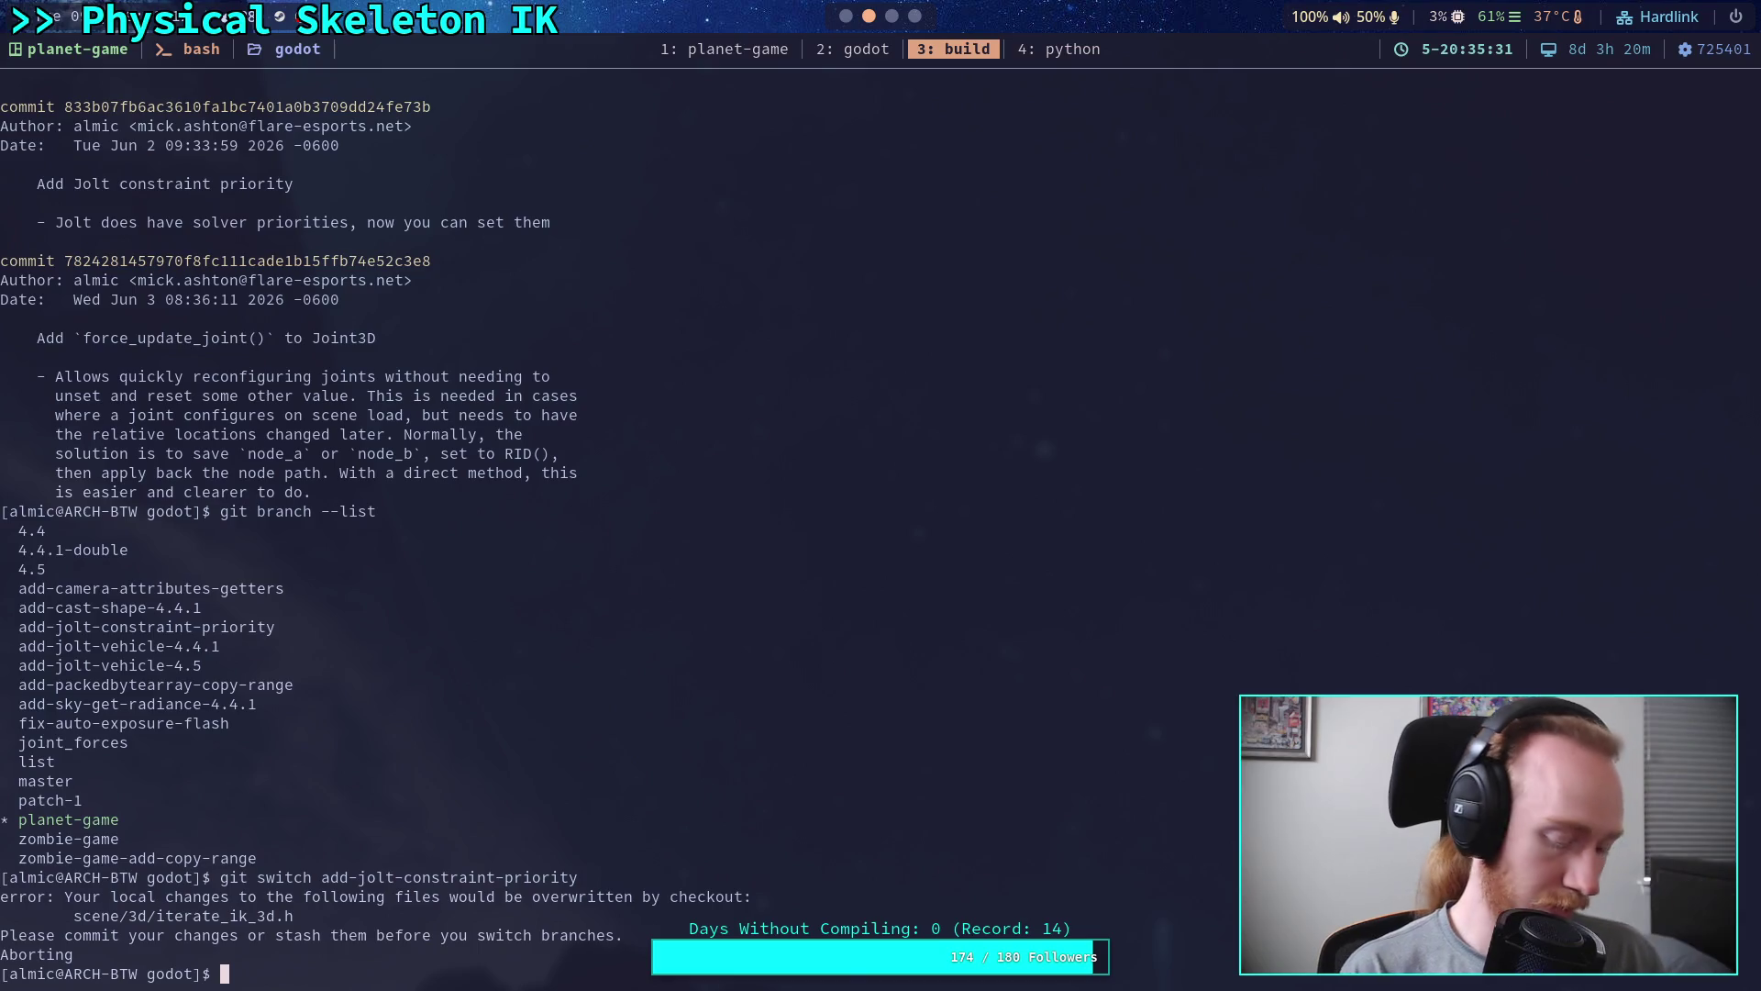
Check the empty git stash list and view the ccd_ik_3d.cpp and iterate_ik_3d.h diff
{"action": "type", "text": "git stash -"}
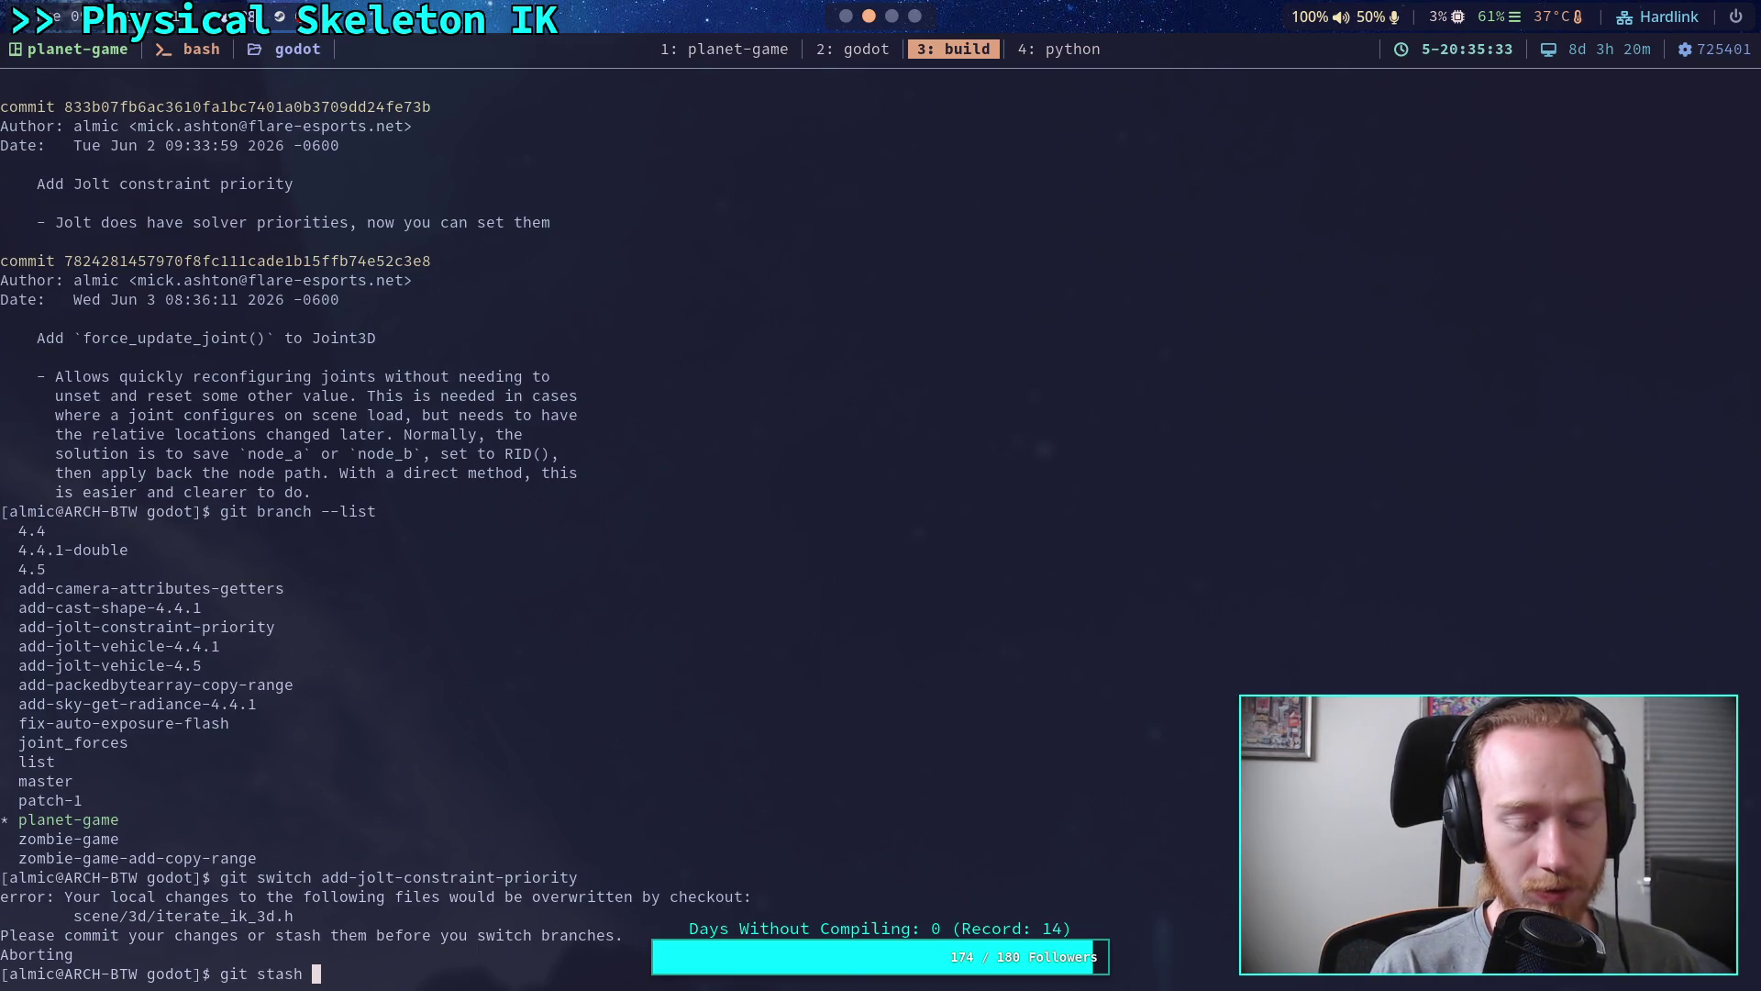
{"action": "type", "text": "-list"}
{"action": "key", "text": "Return"}
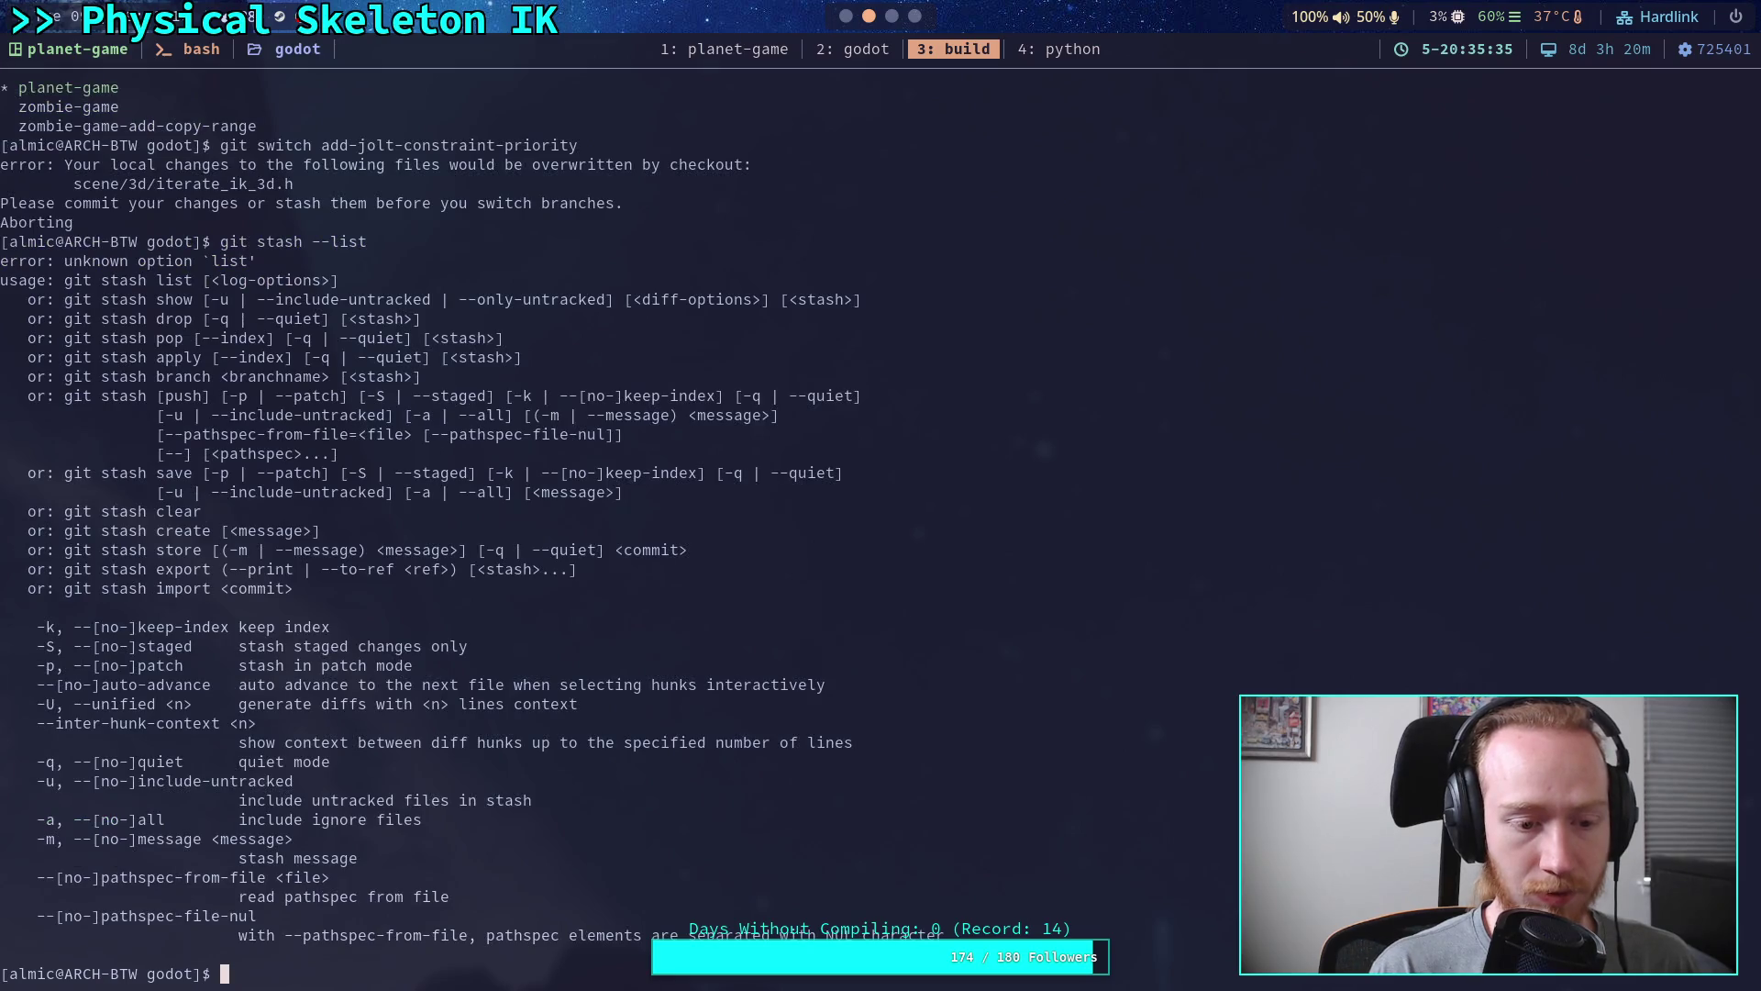
{"action": "key", "text": "Up"}
{"action": "key", "text": "Left"}
{"action": "key", "text": "Left"}
{"action": "key", "text": "Left"}
{"action": "key", "text": "BackSpace"}
{"action": "key", "text": "BackSpace"}
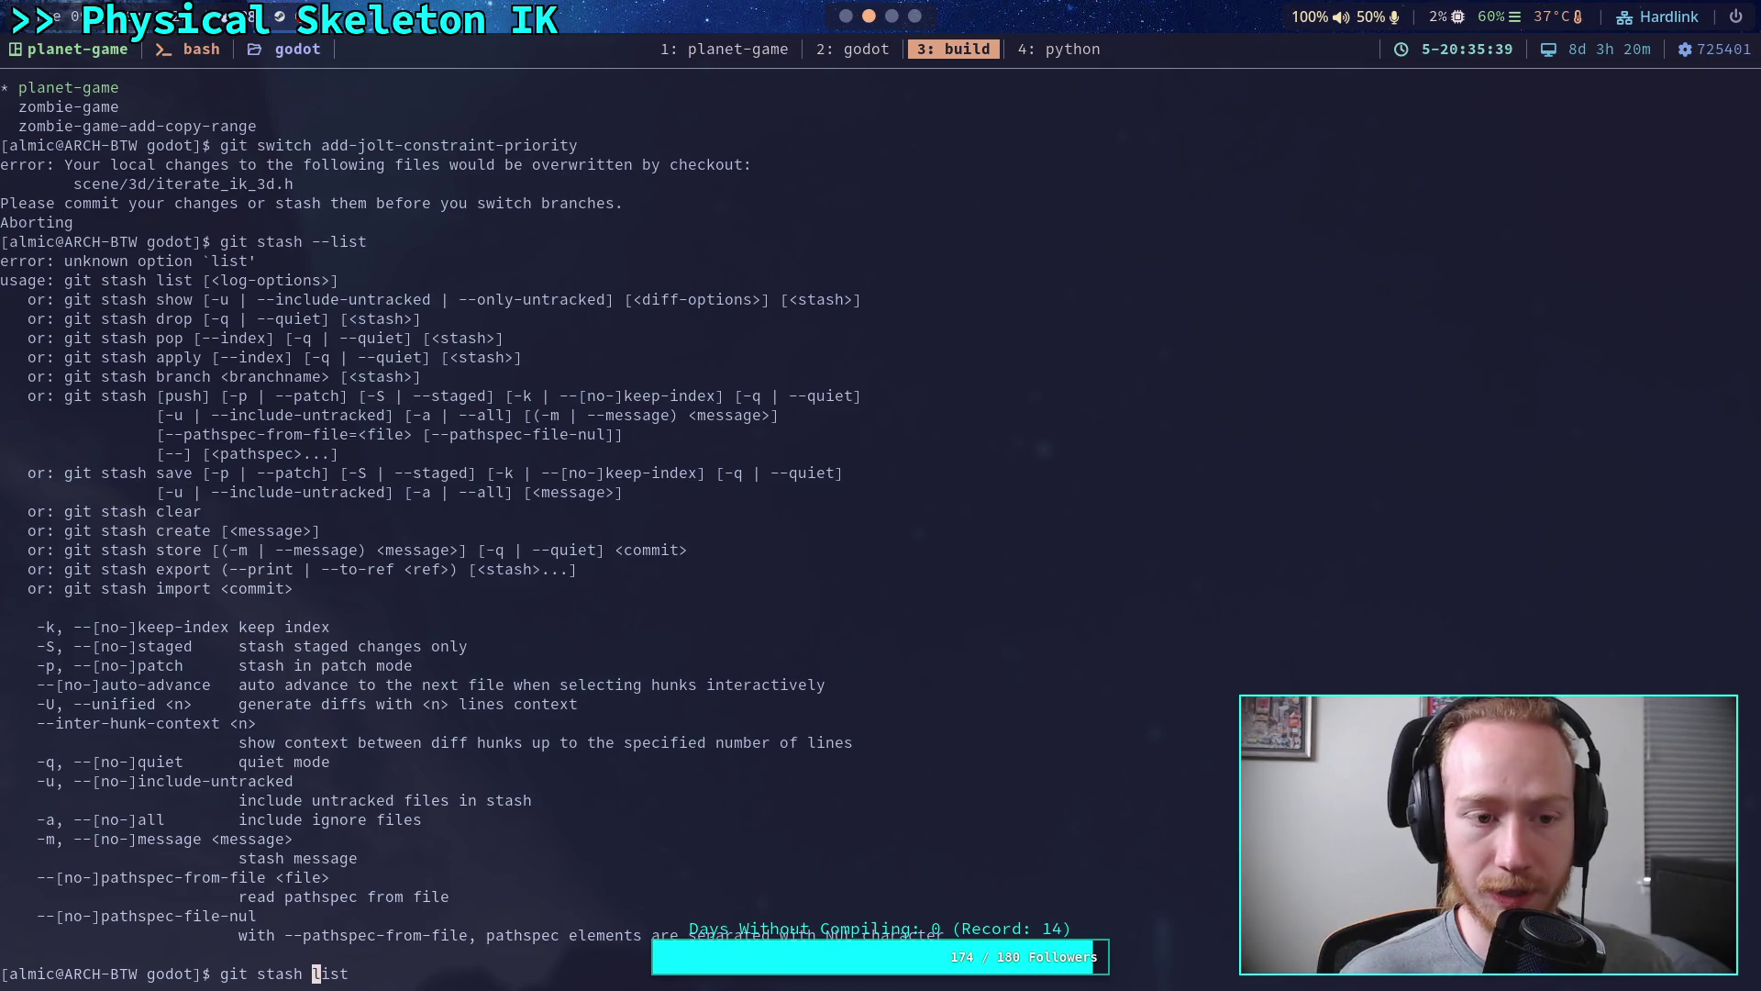
{"action": "key", "text": "Return"}
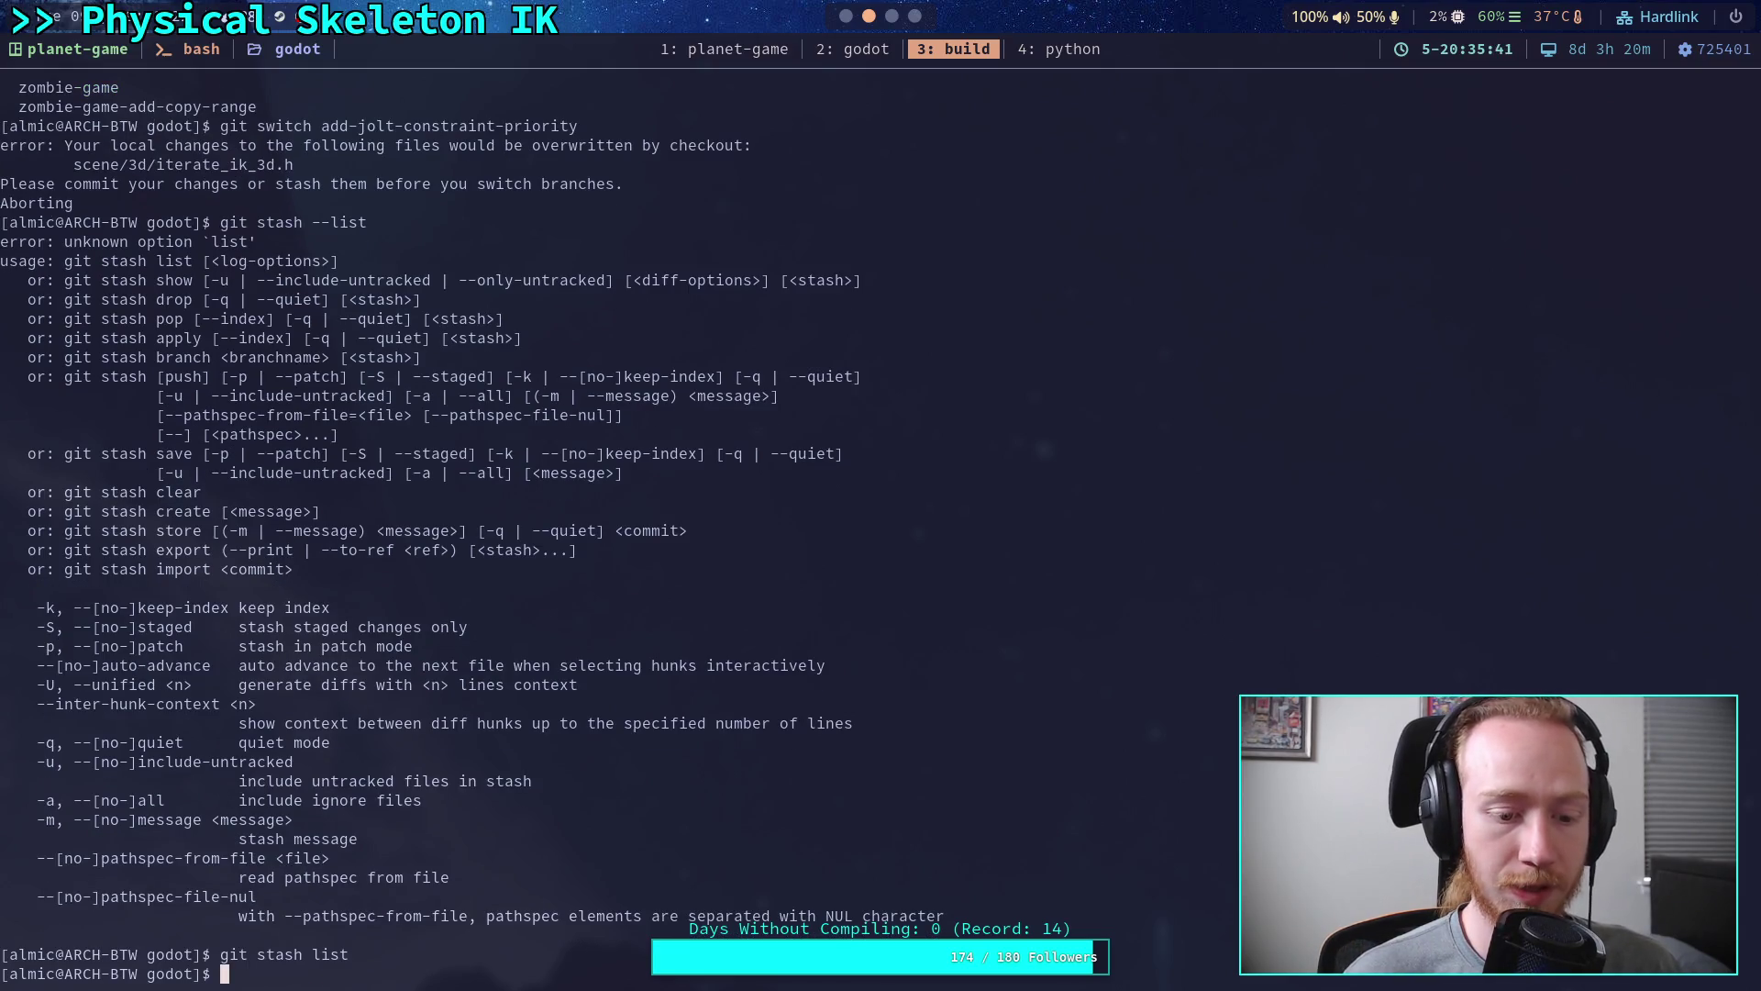
{"action": "type", "text": "git diff"}
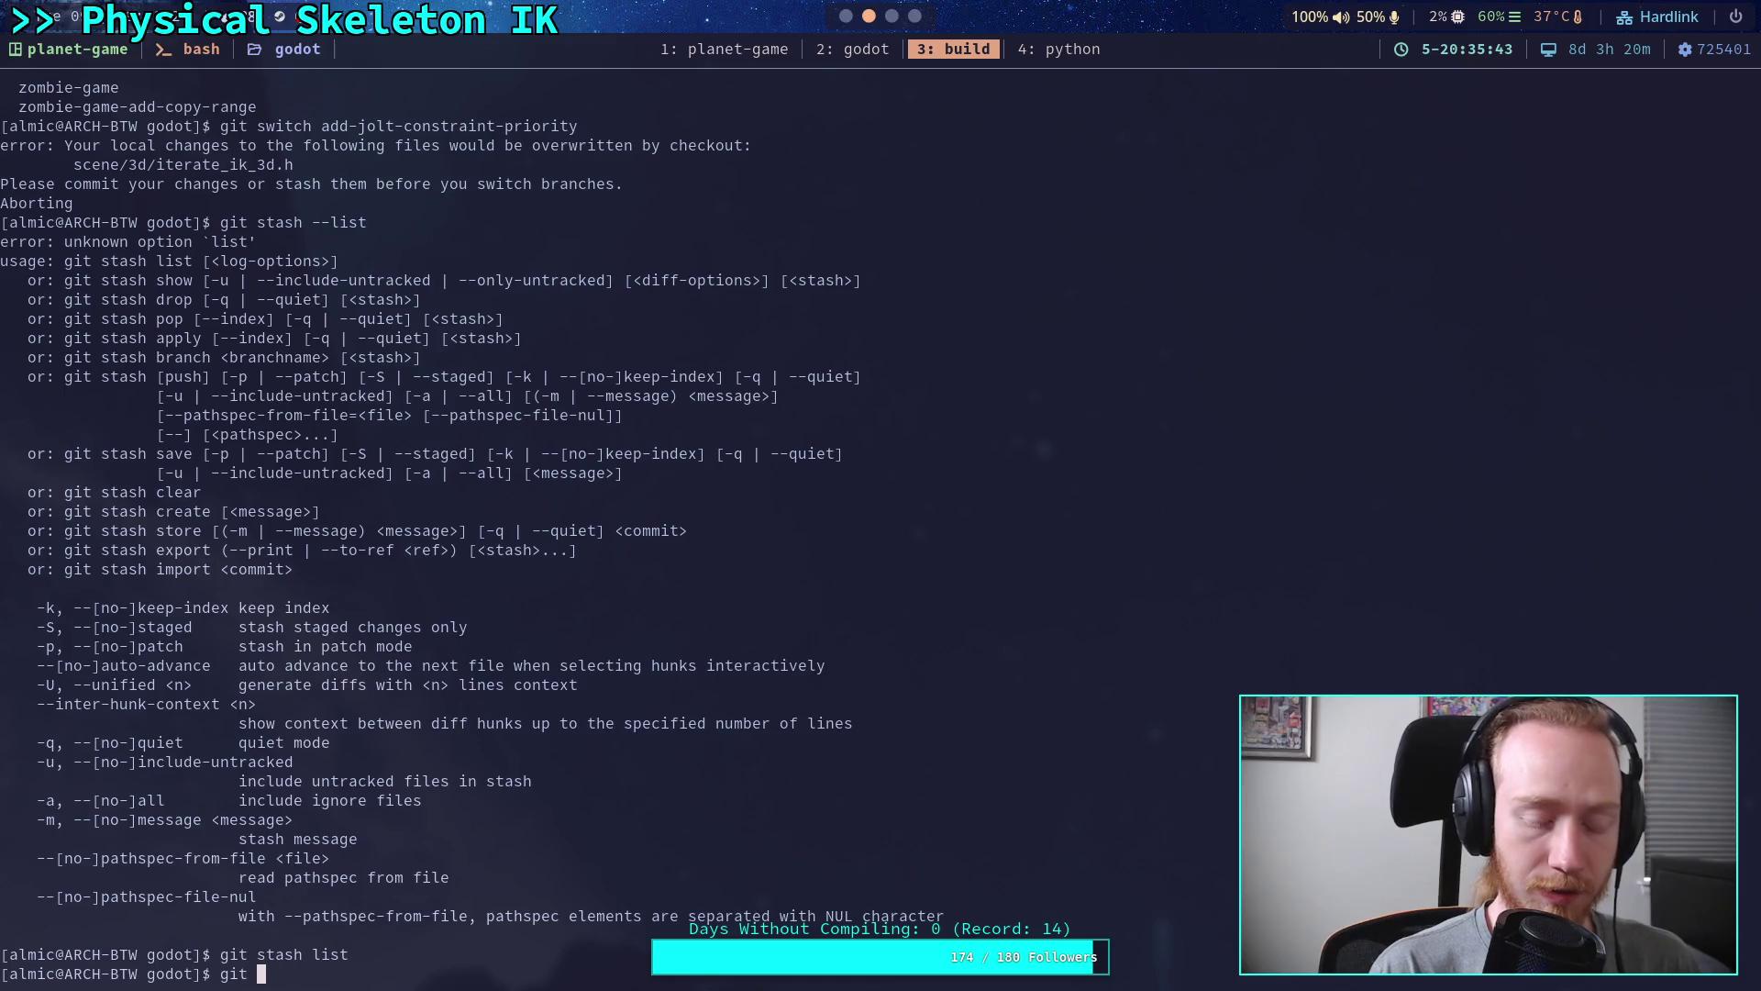
{"action": "key", "text": "Return"}
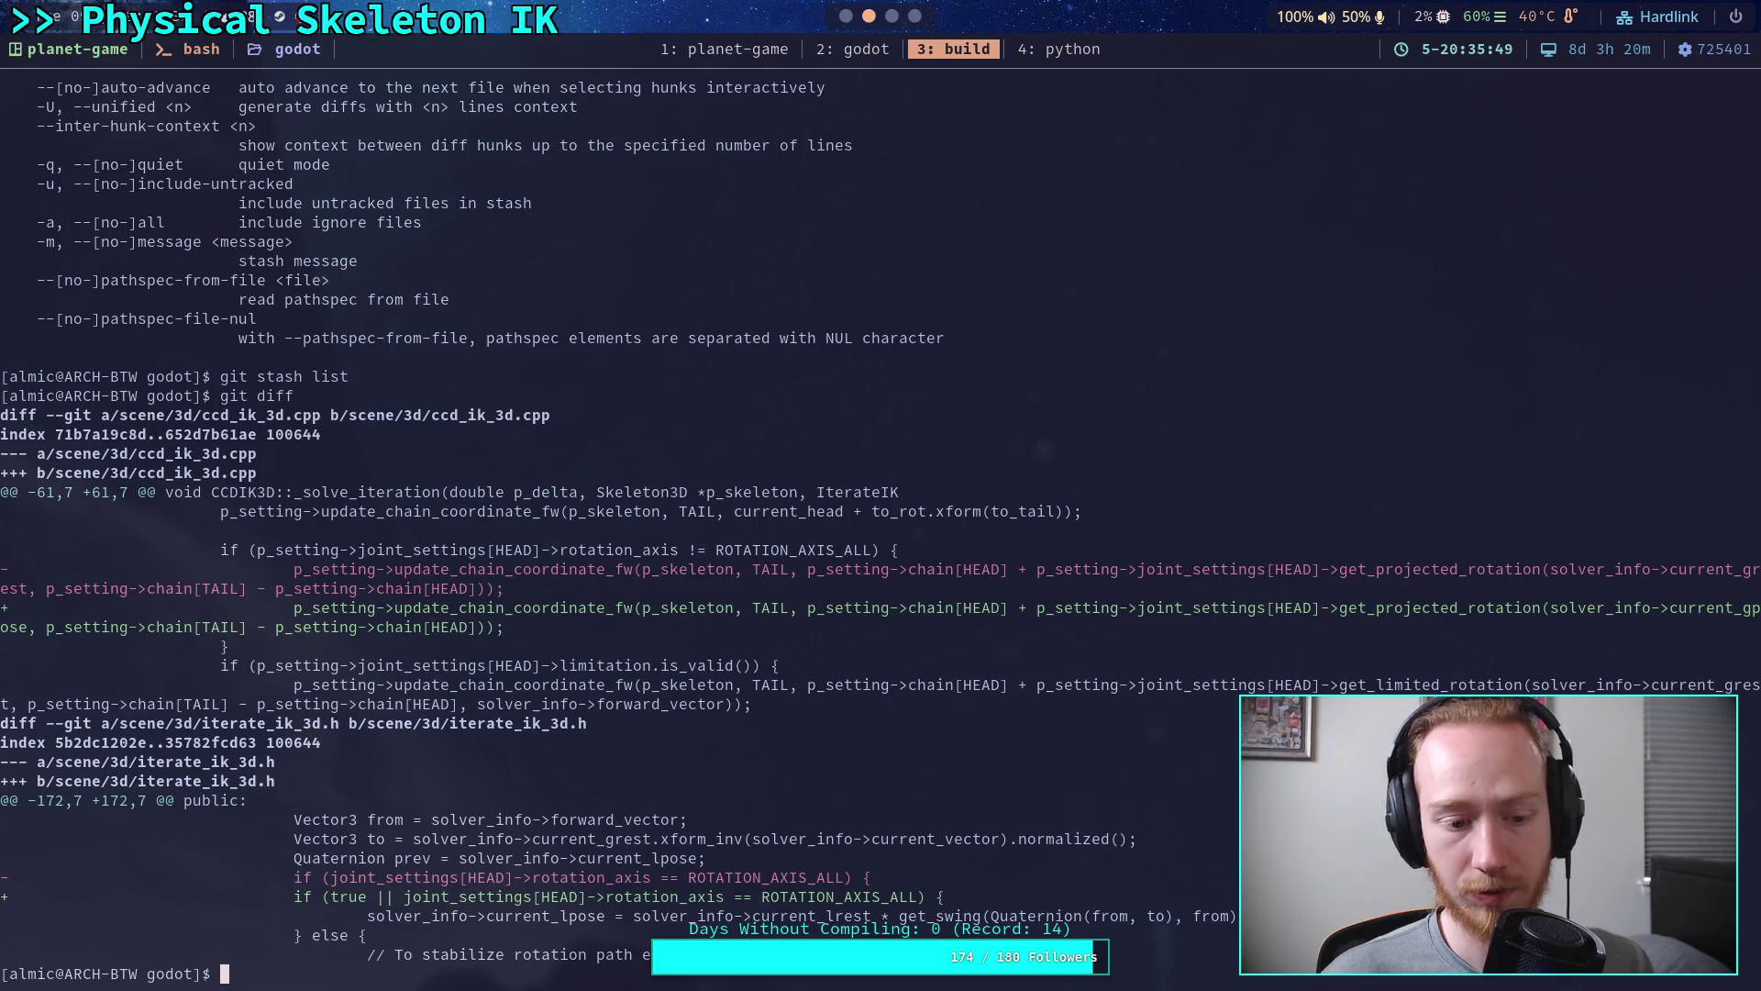
{"action": "type", "text": "q"}
{"action": "key", "text": "BackSpace"}
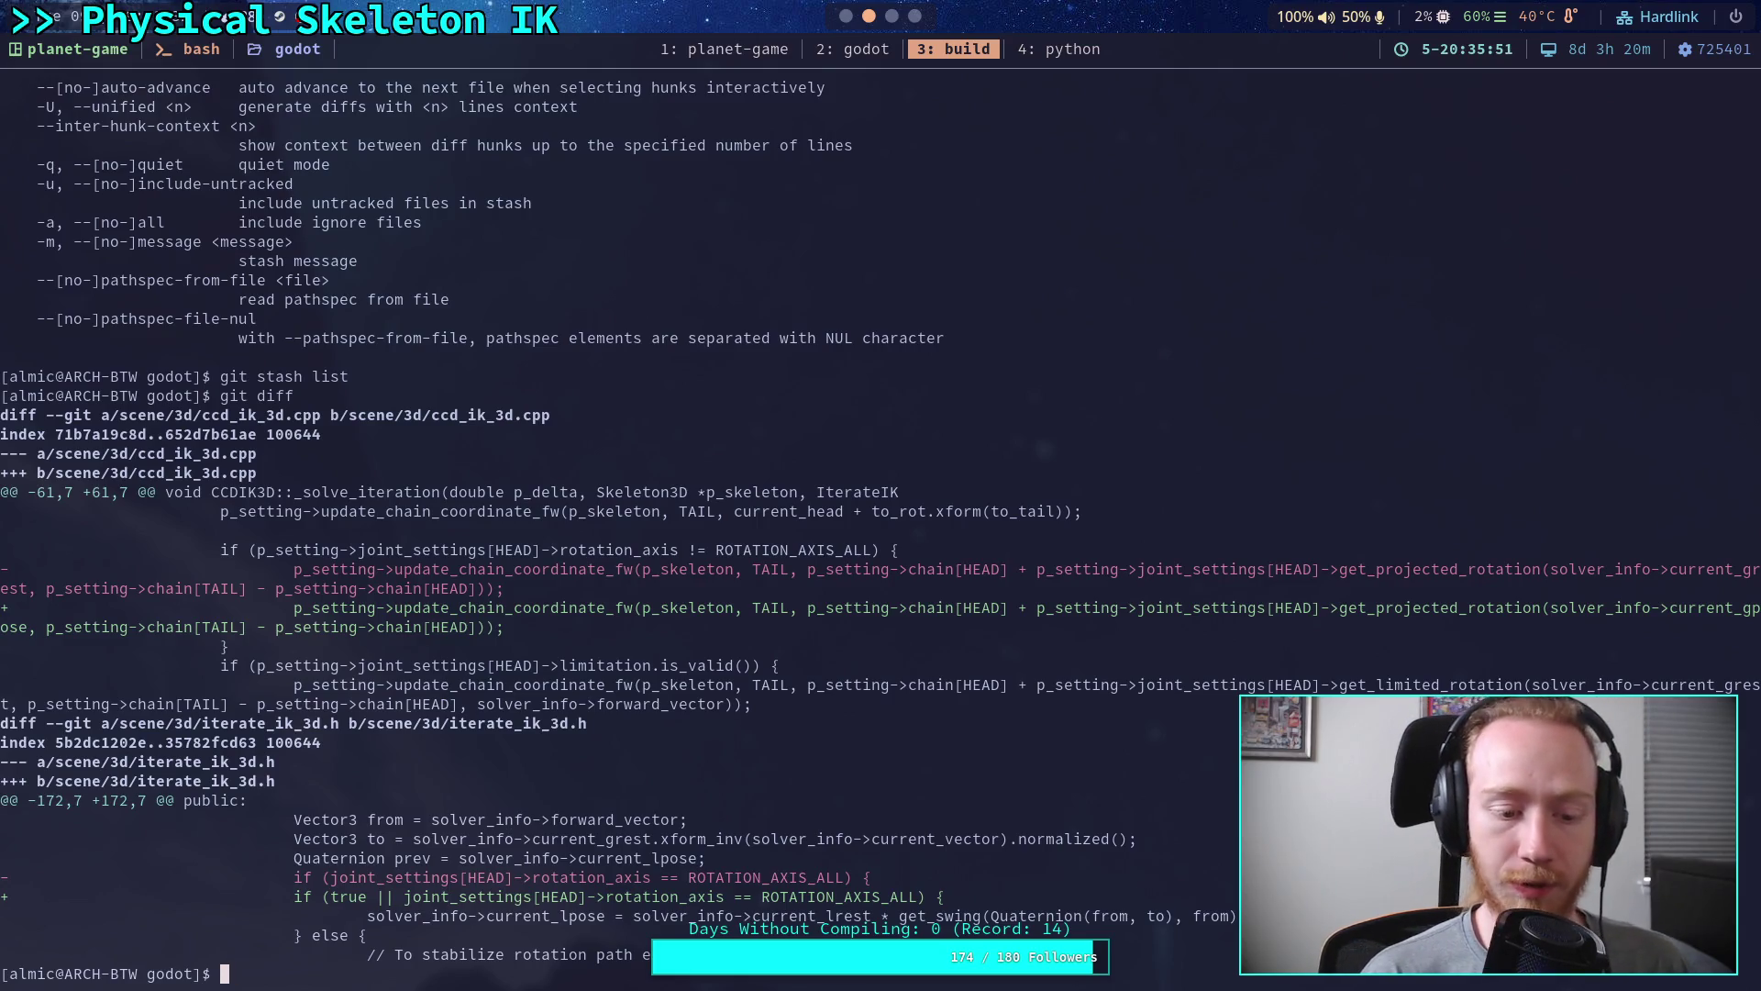
Check which files are modified with git status
{"action": "type", "text": "git"}
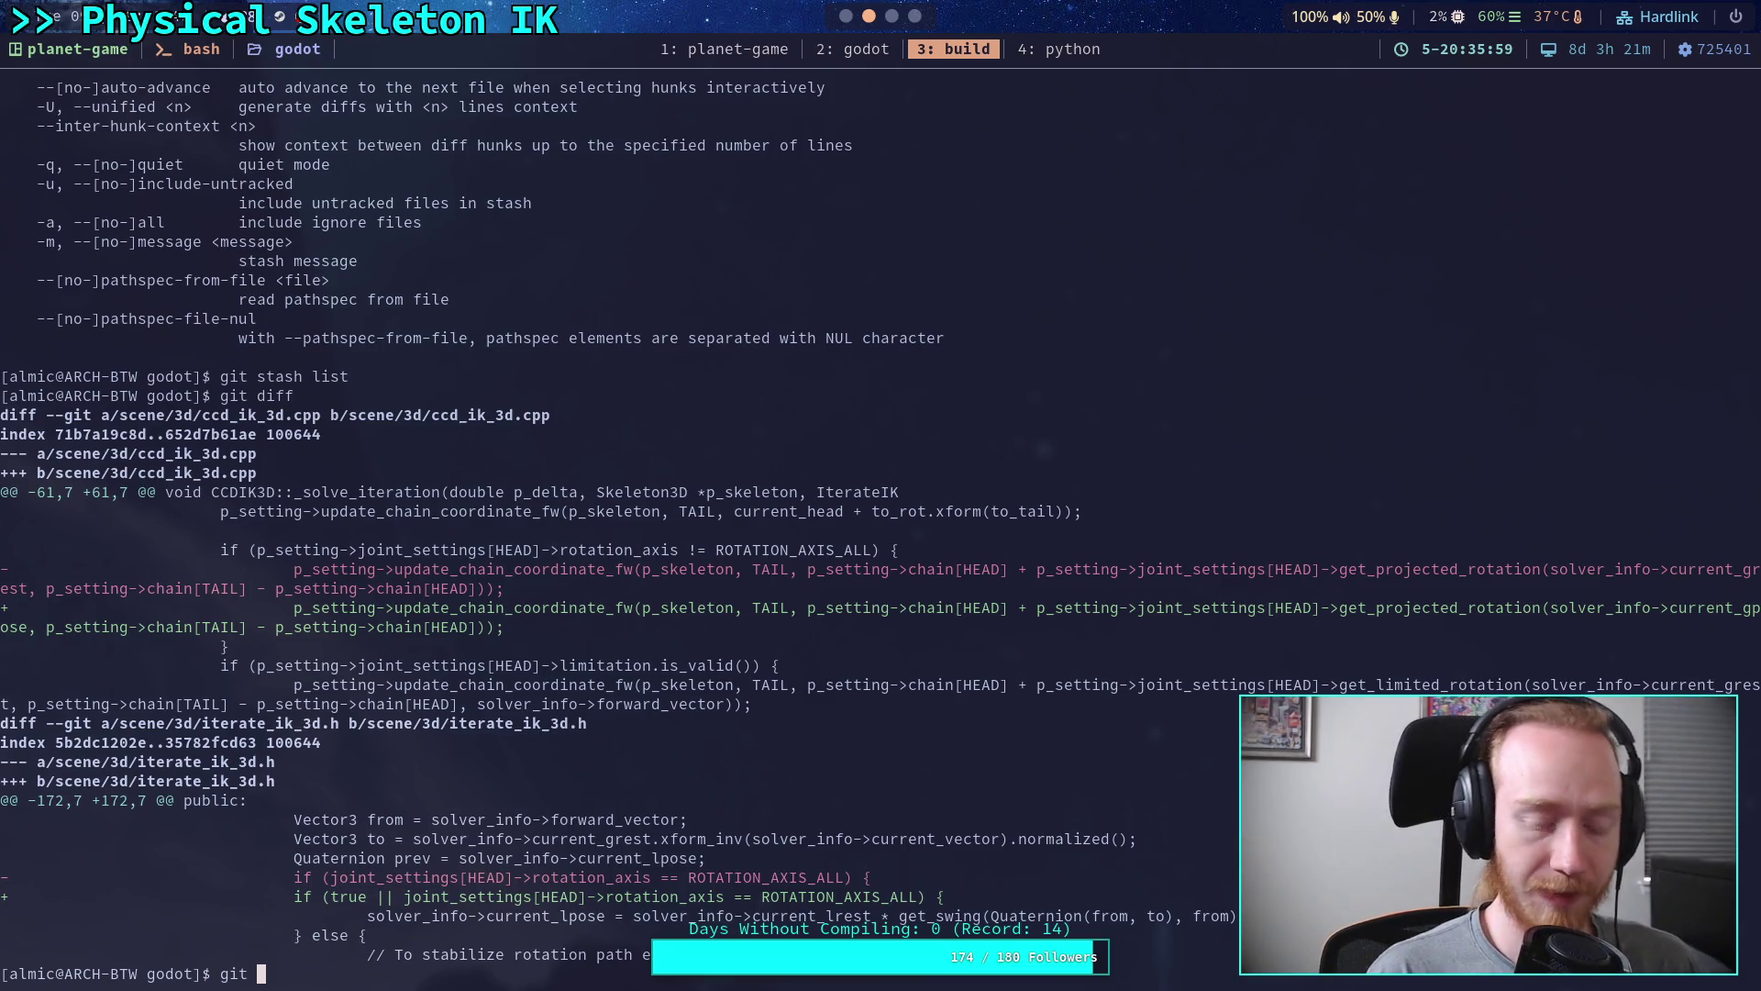
{"action": "type", "text": "commet"}
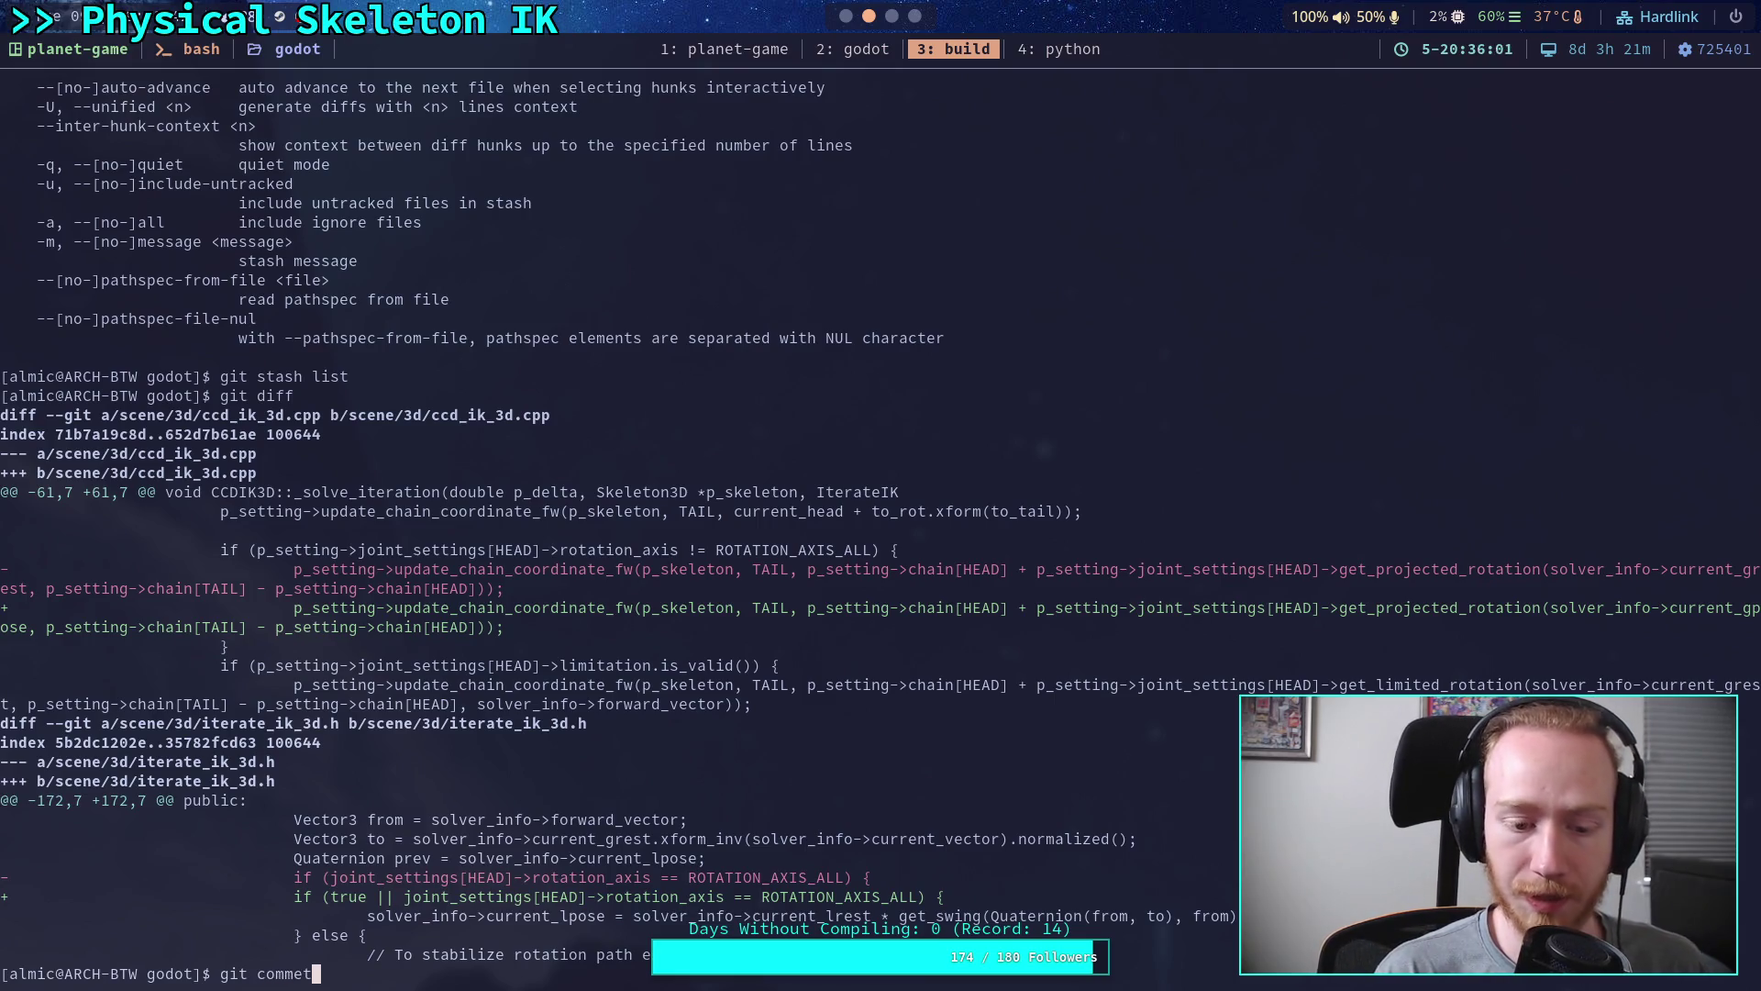
{"action": "key", "text": "BackSpace"}
{"action": "key", "text": "BackSpace"}
{"action": "type", "text": "it"}
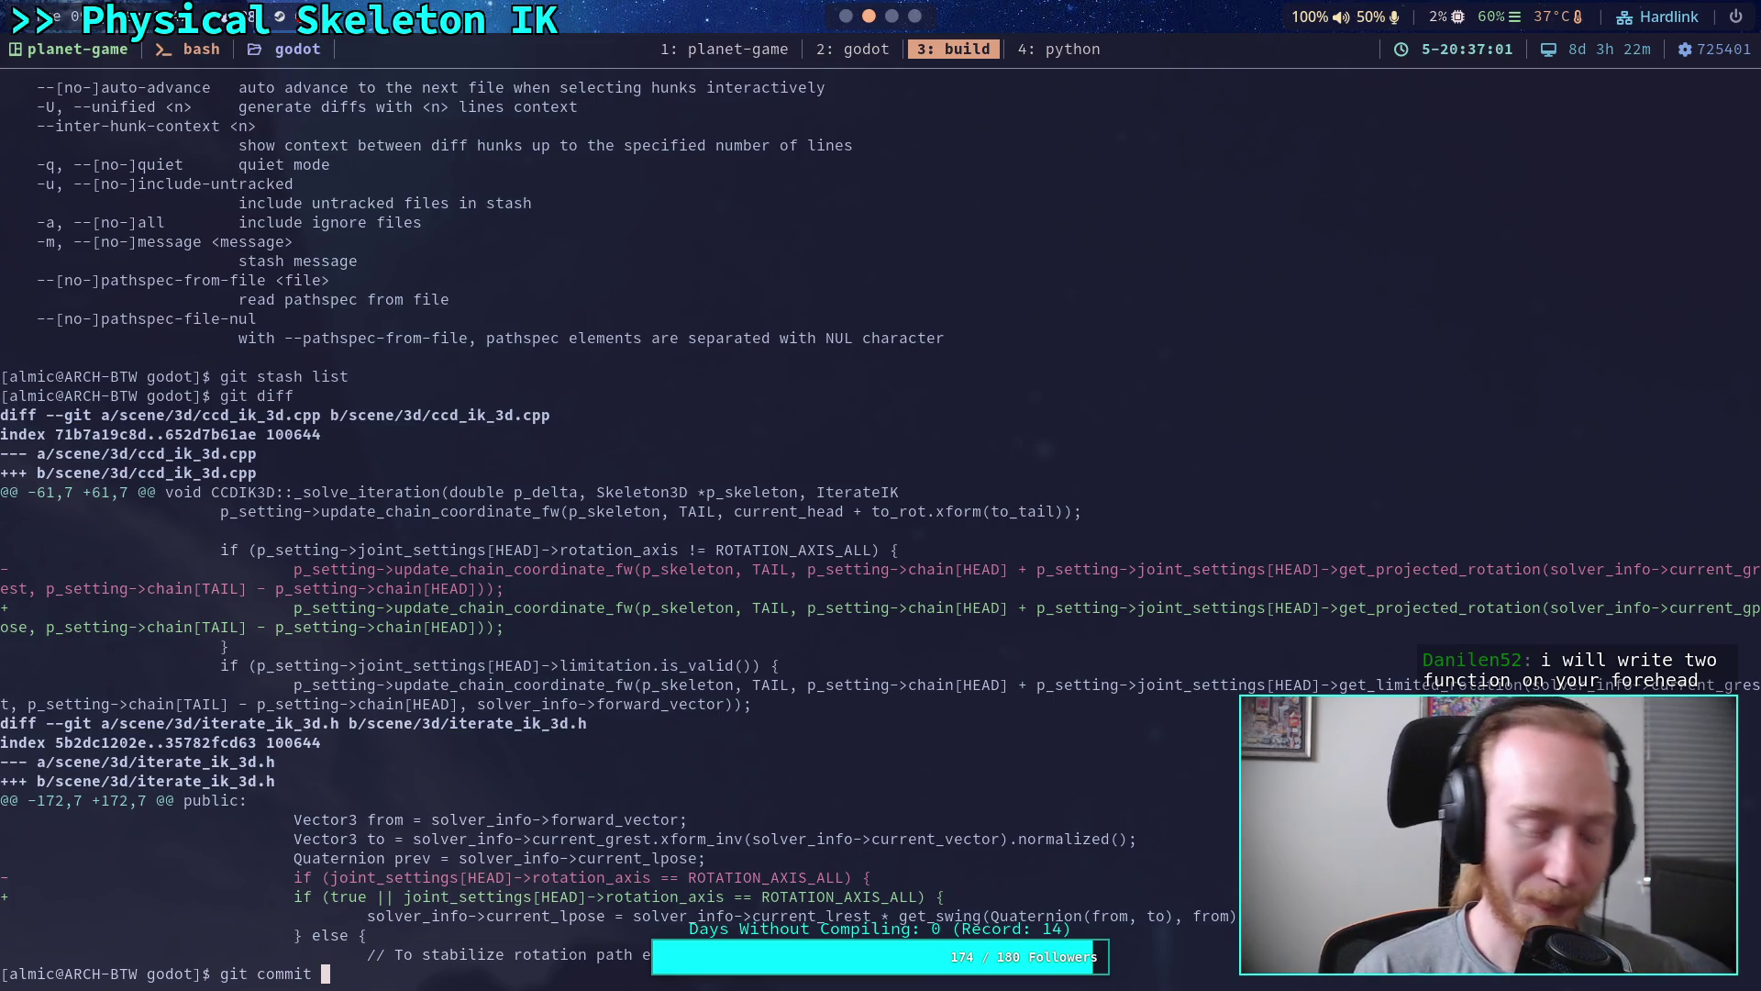
{"action": "key", "text": "BackSpace"}
{"action": "key", "text": "BackSpace"}
{"action": "key", "text": "BackSpace"}
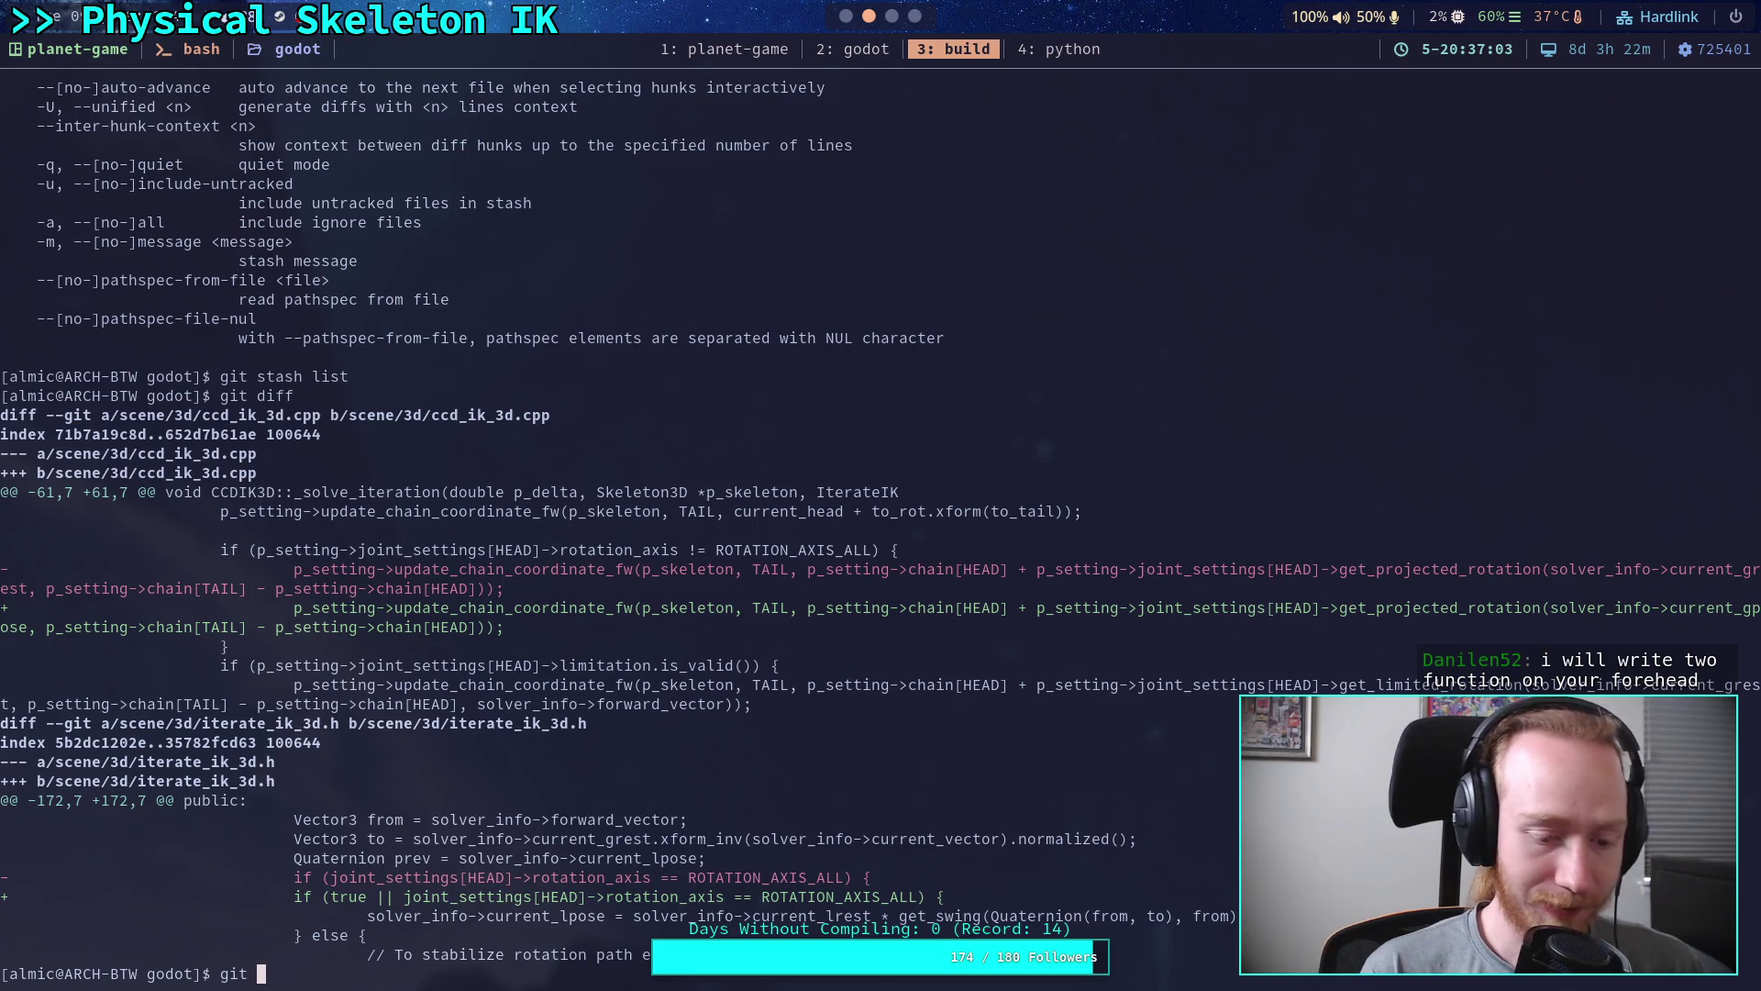
{"action": "type", "text": "status"}
{"action": "key", "text": "Return"}
Stage all changes with 'git add .' and run 'git commit'
{"action": "type", "text": "git add ."}
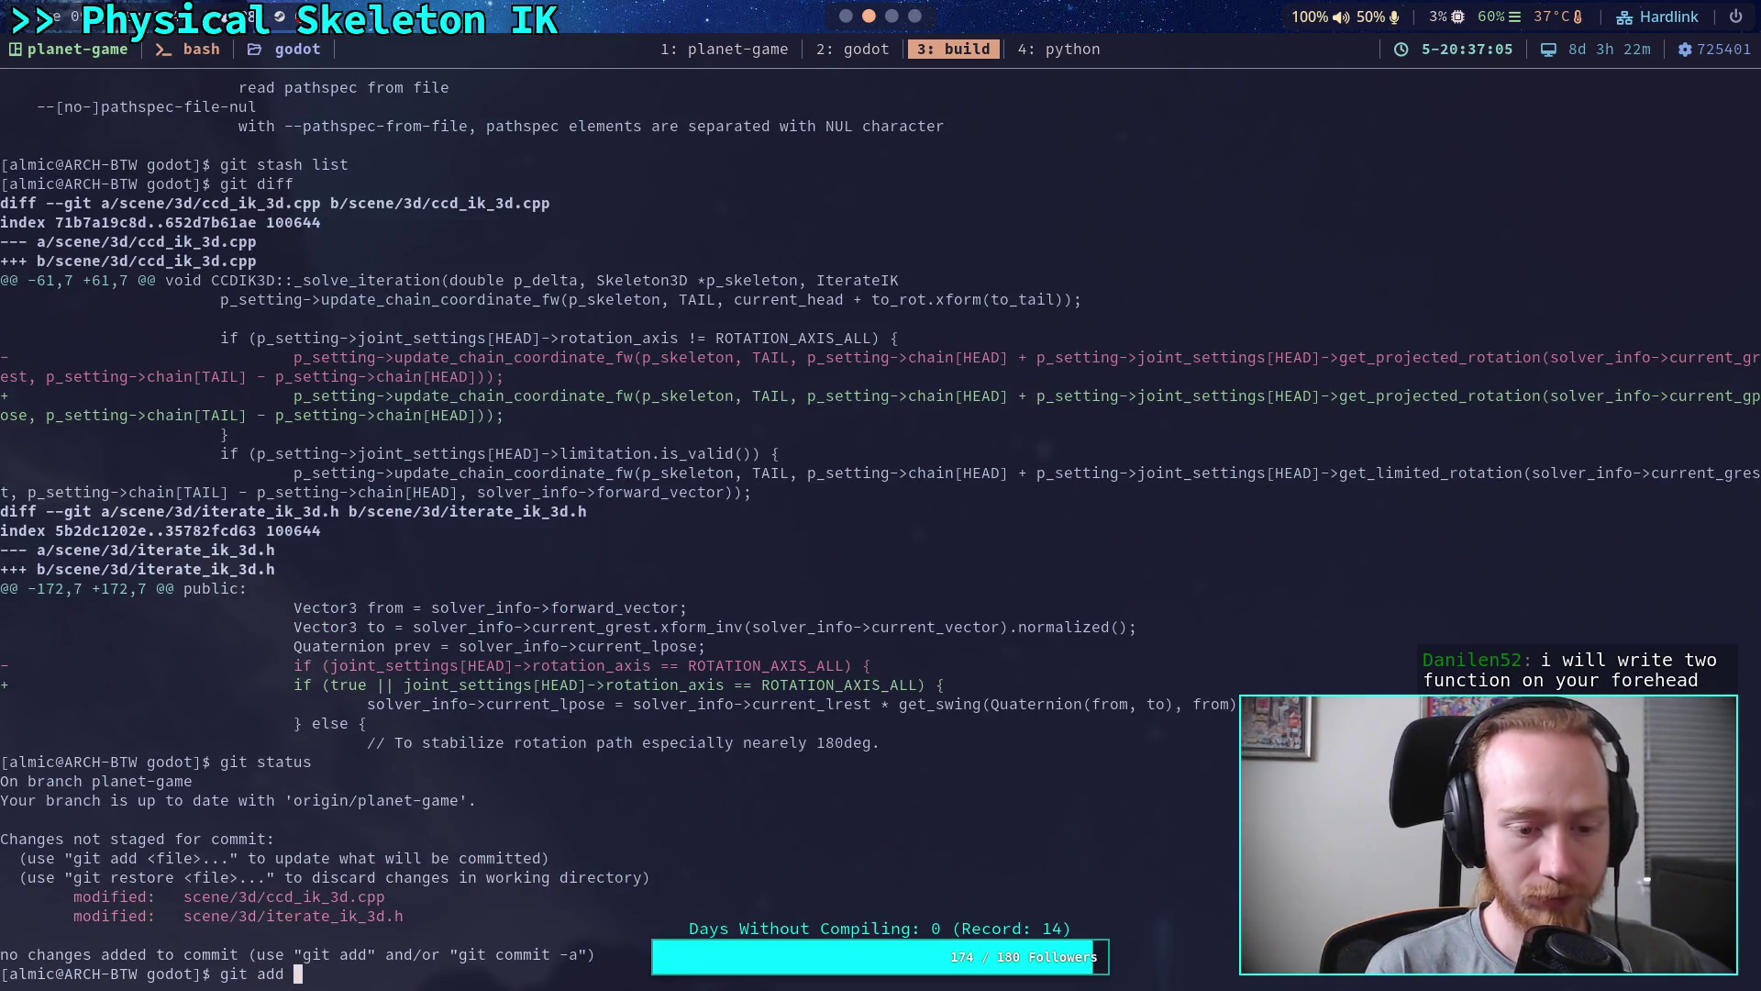
{"action": "key", "text": "Return"}
{"action": "type", "text": "git commit"}
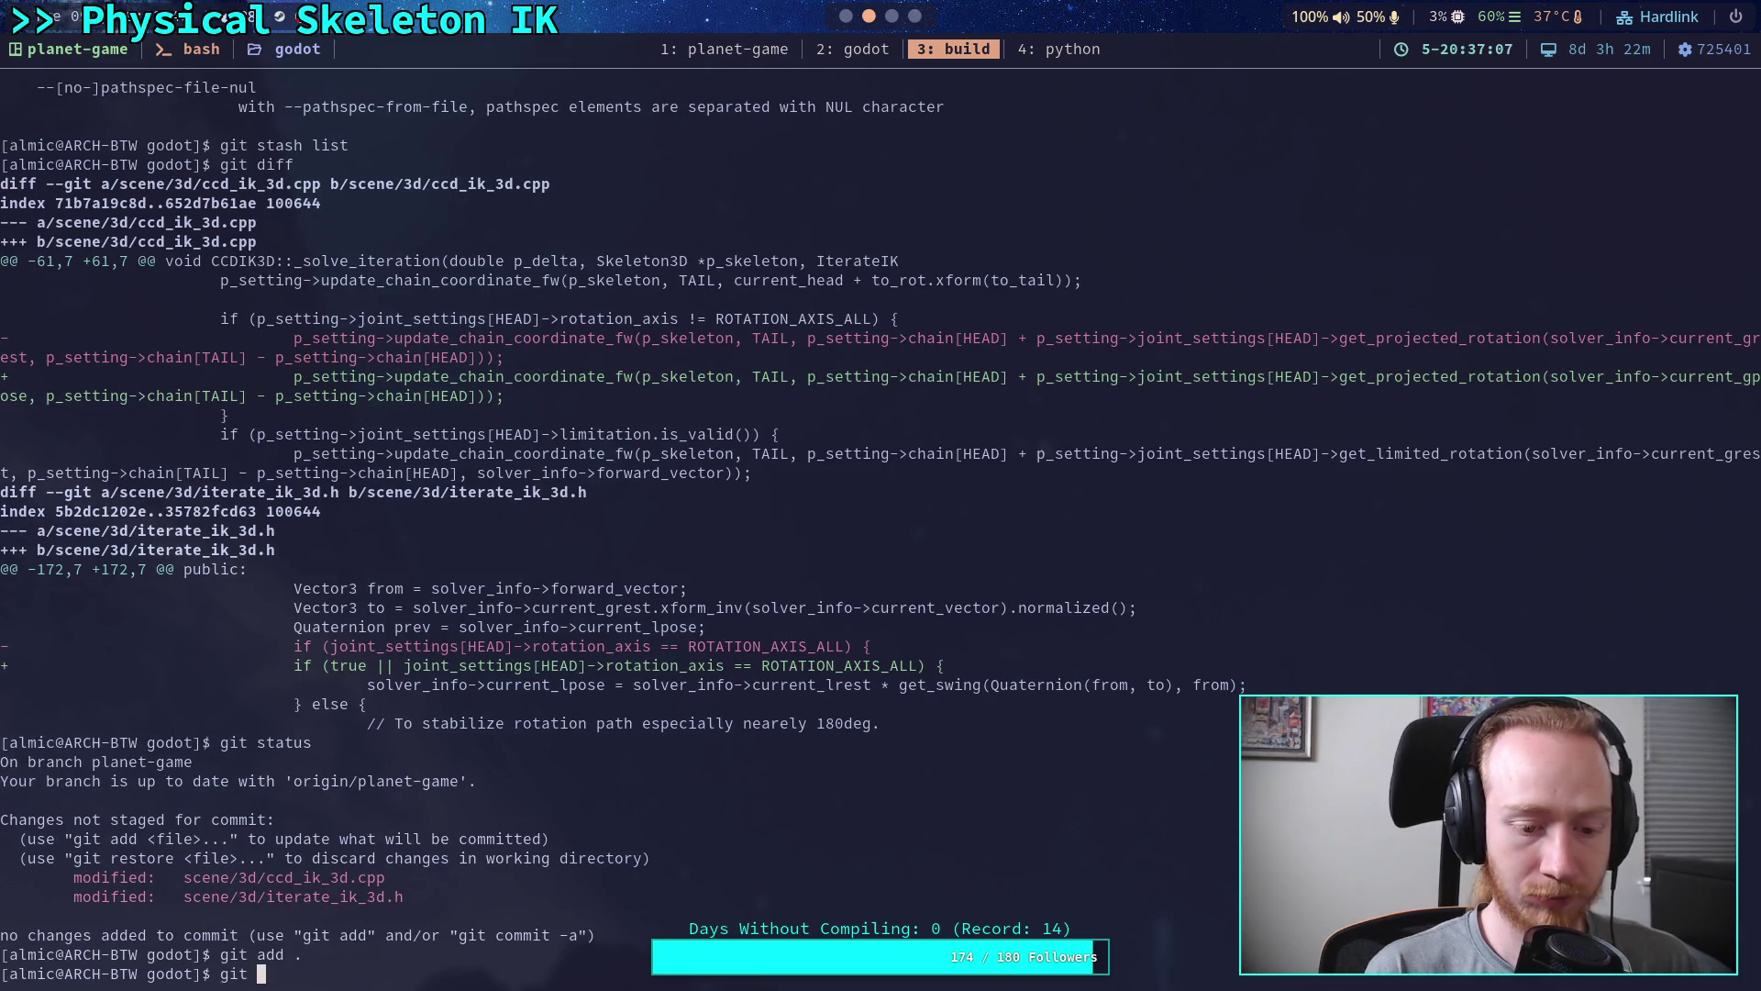
{"action": "key", "text": "Return"}
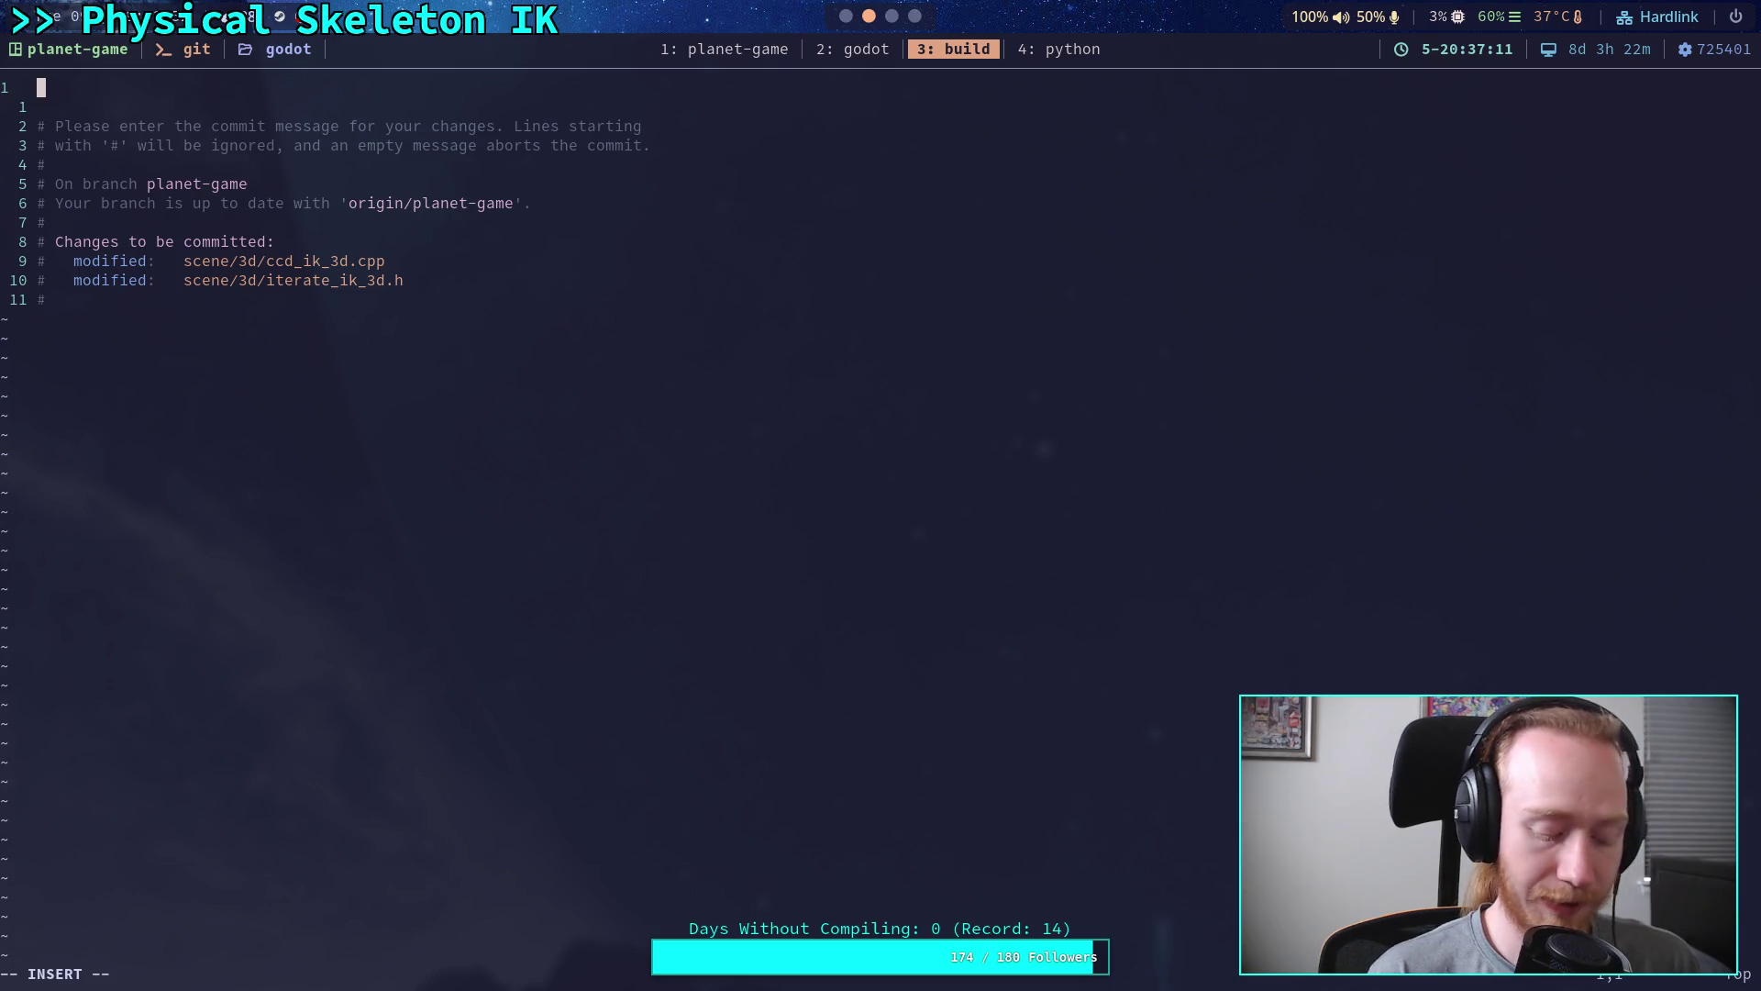
Rewrite the commit subject as 'Make CCDIK3D bone rotation tolerant'
{"action": "type", "text": "Make "}
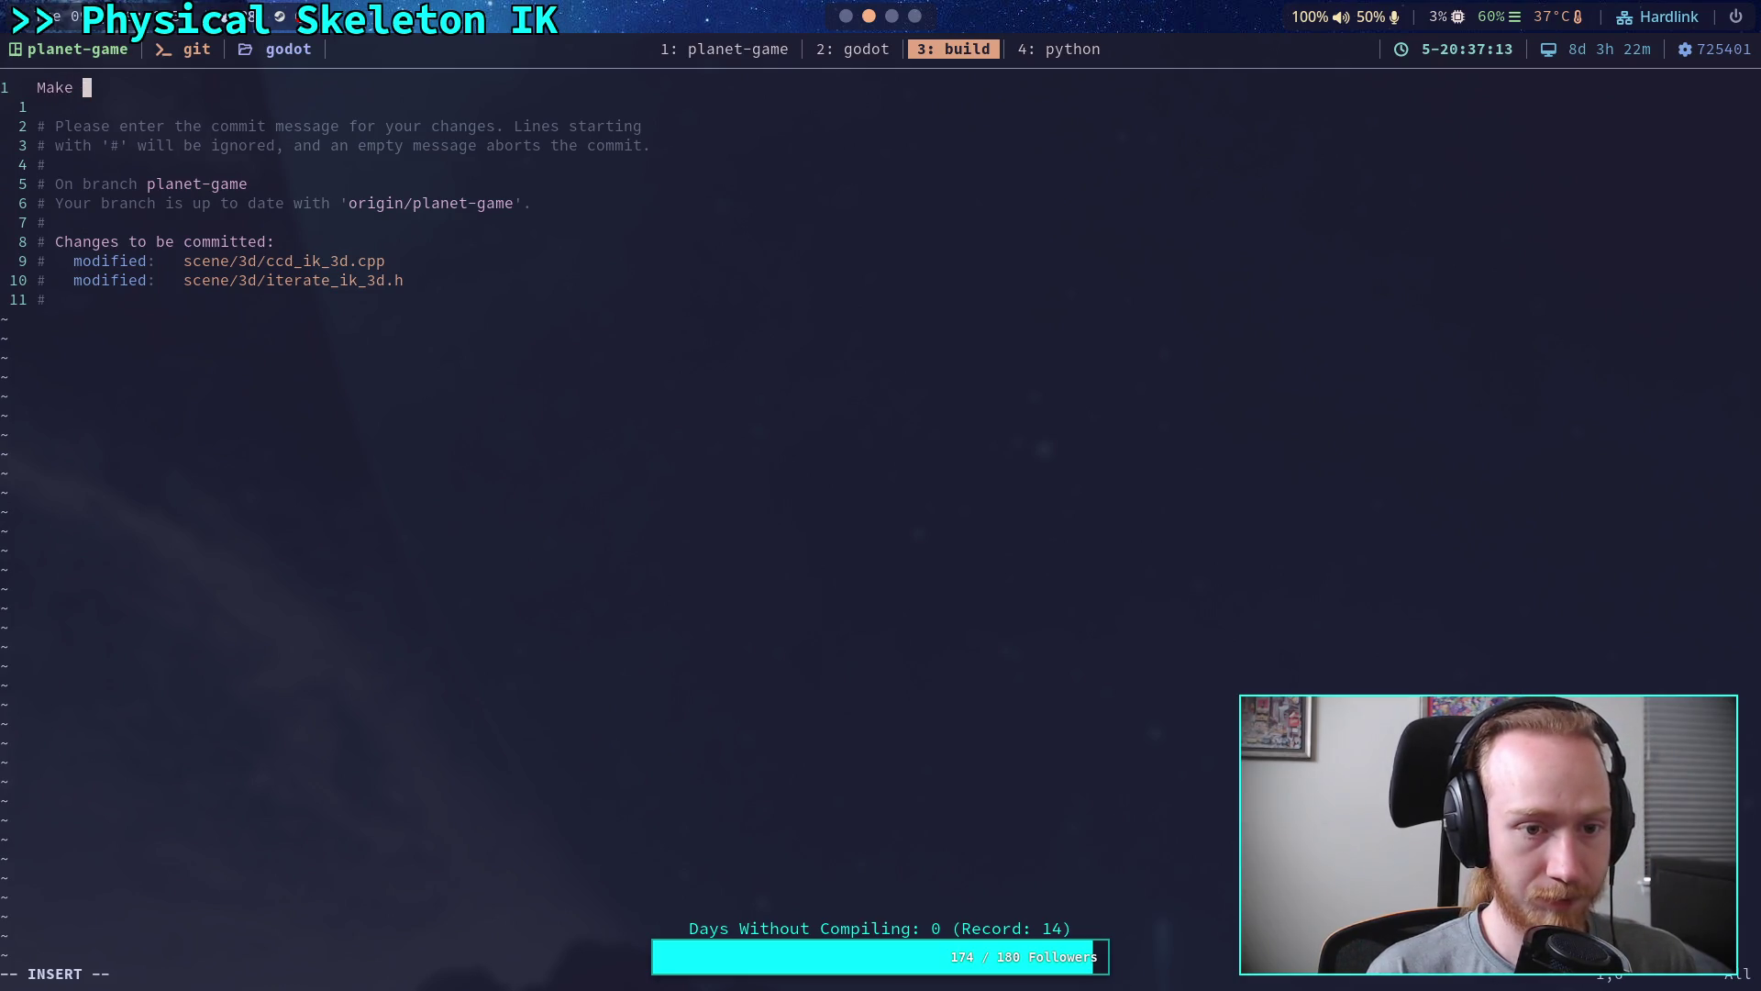
{"action": "type", "text": "Iterate3"}
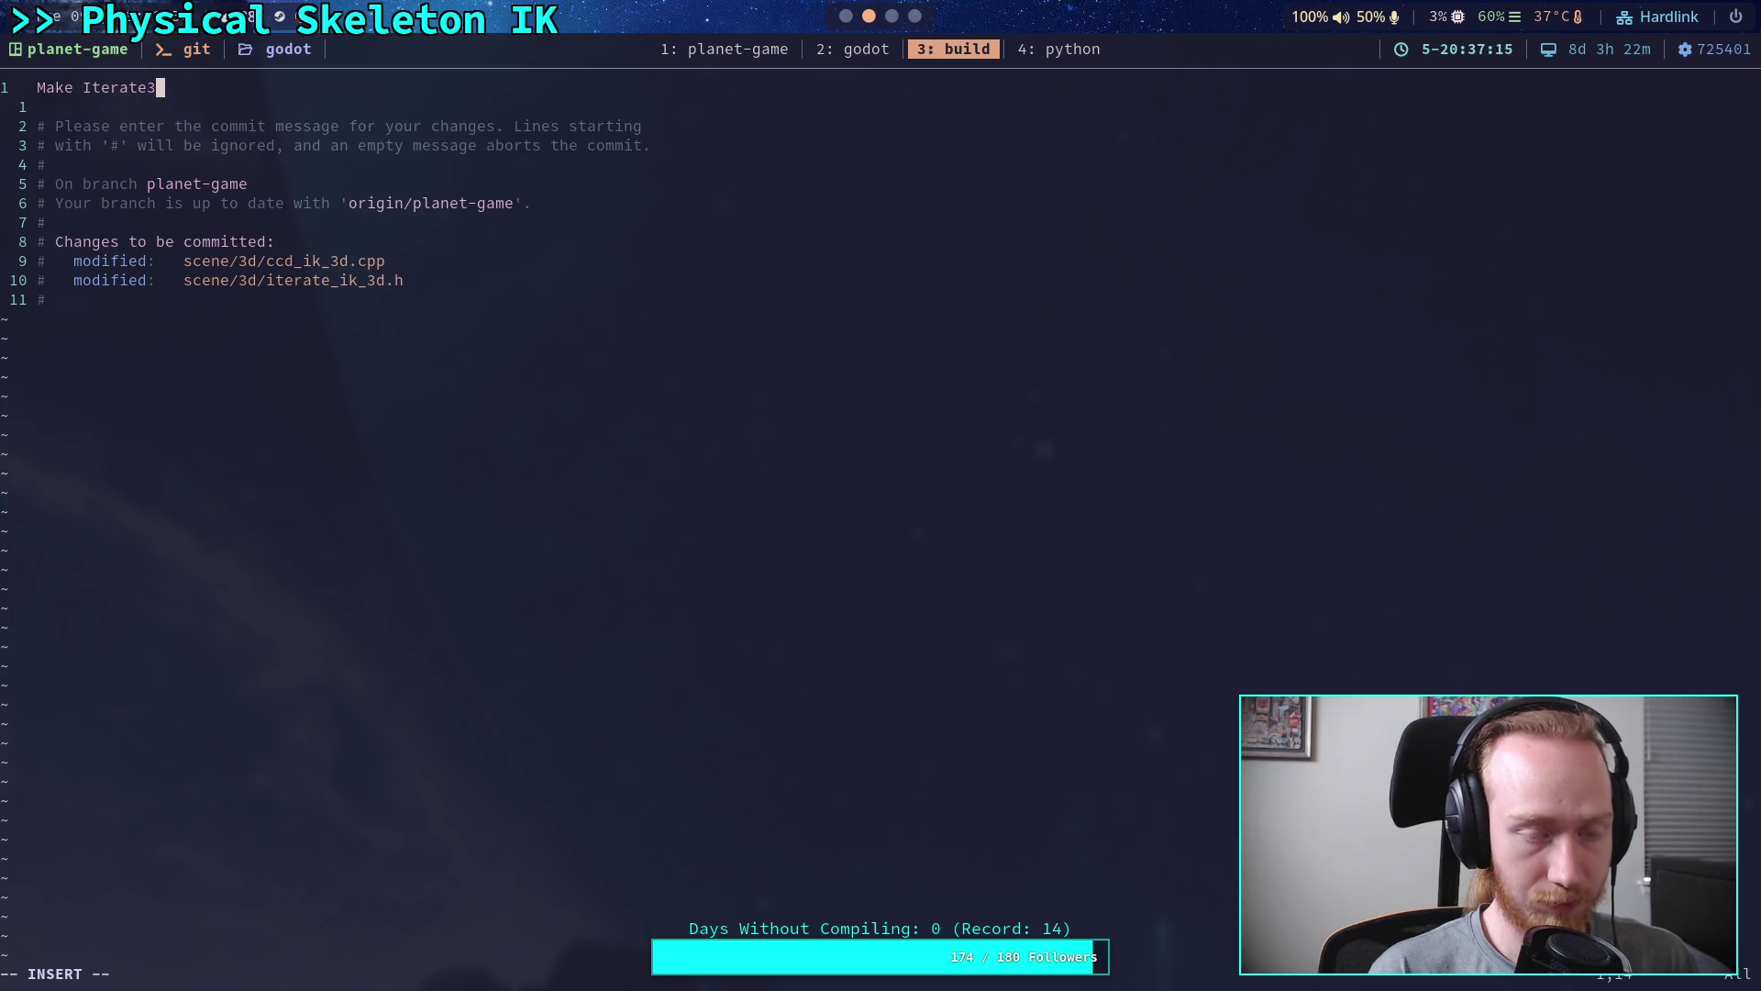
{"action": "type", "text": "IK3"}
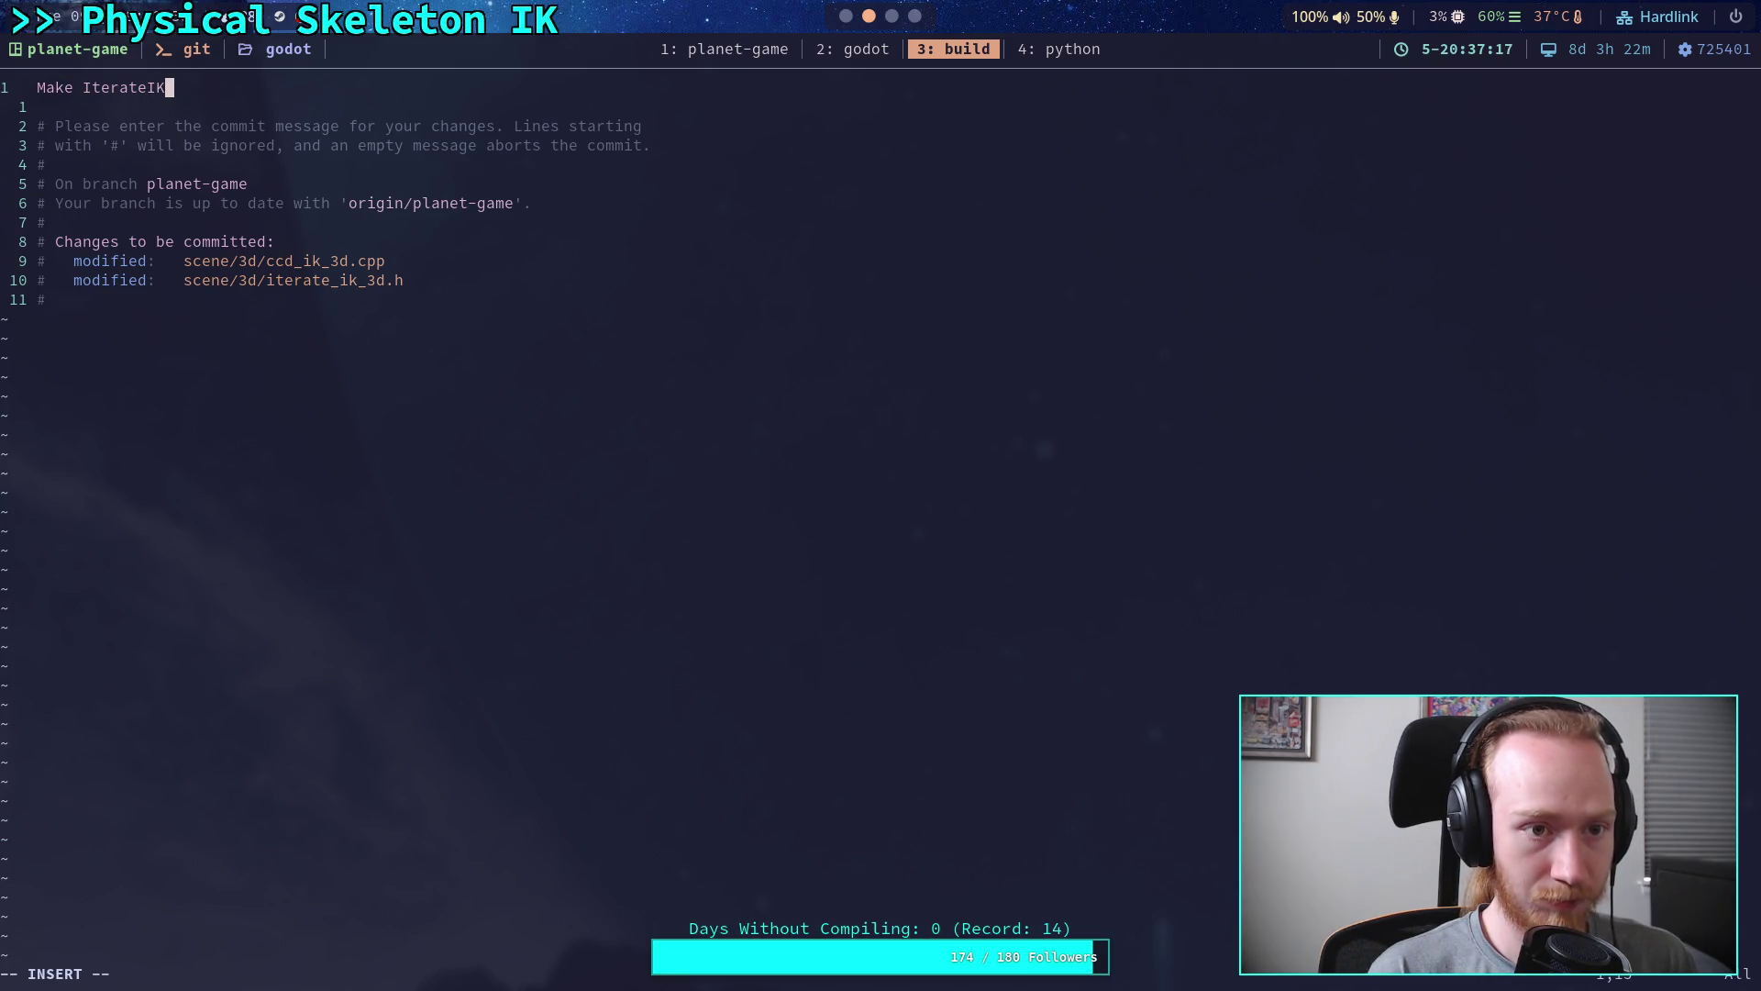
{"action": "type", "text": "D and CCD"}
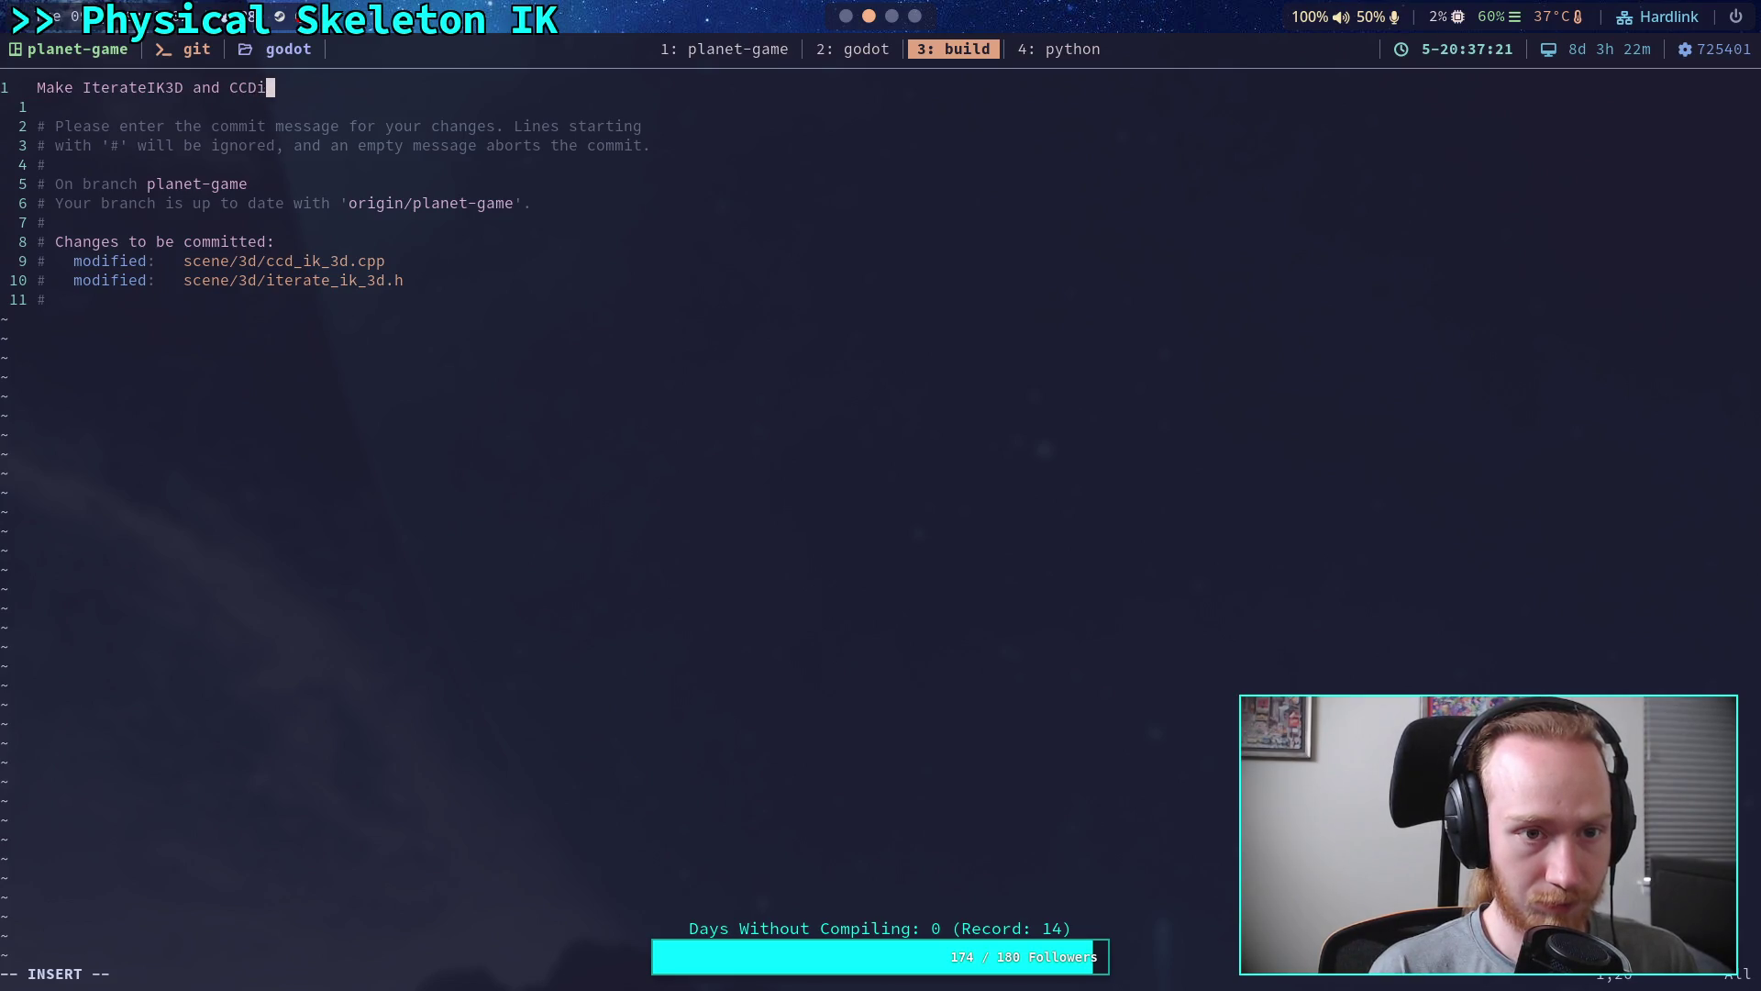
{"action": "type", "text": "IK"}
{"action": "type", "text": "3D tole"}
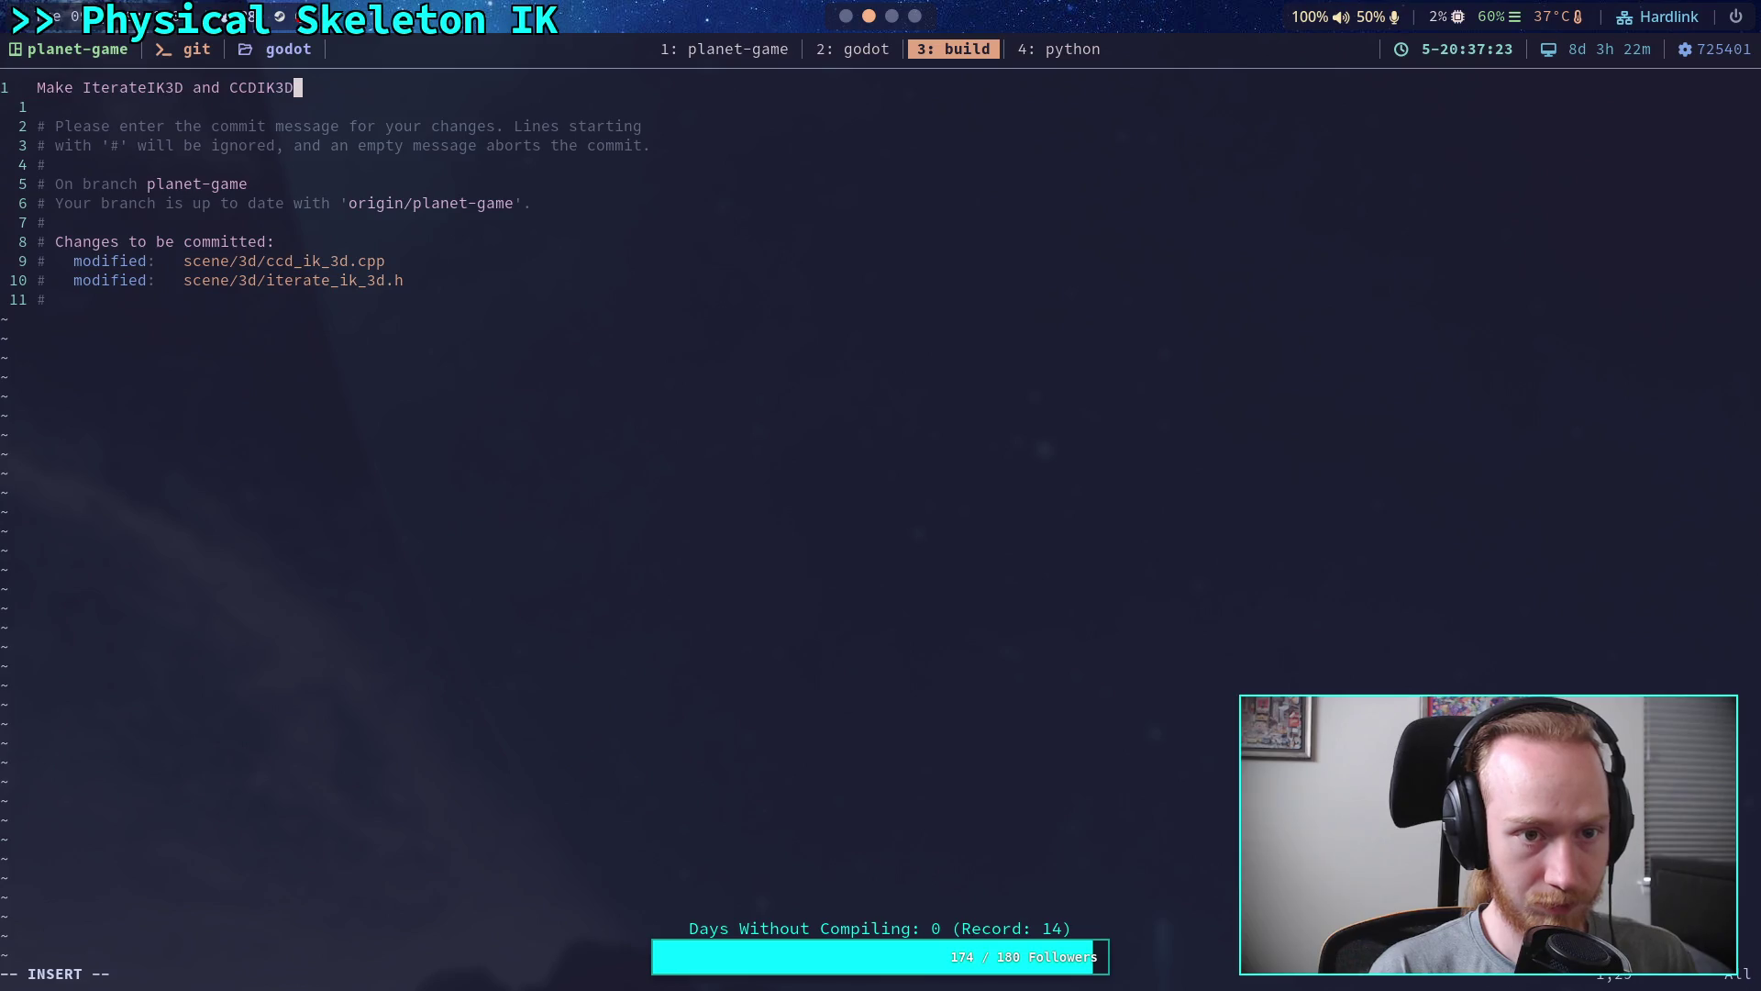
{"action": "type", "text": "rant "}
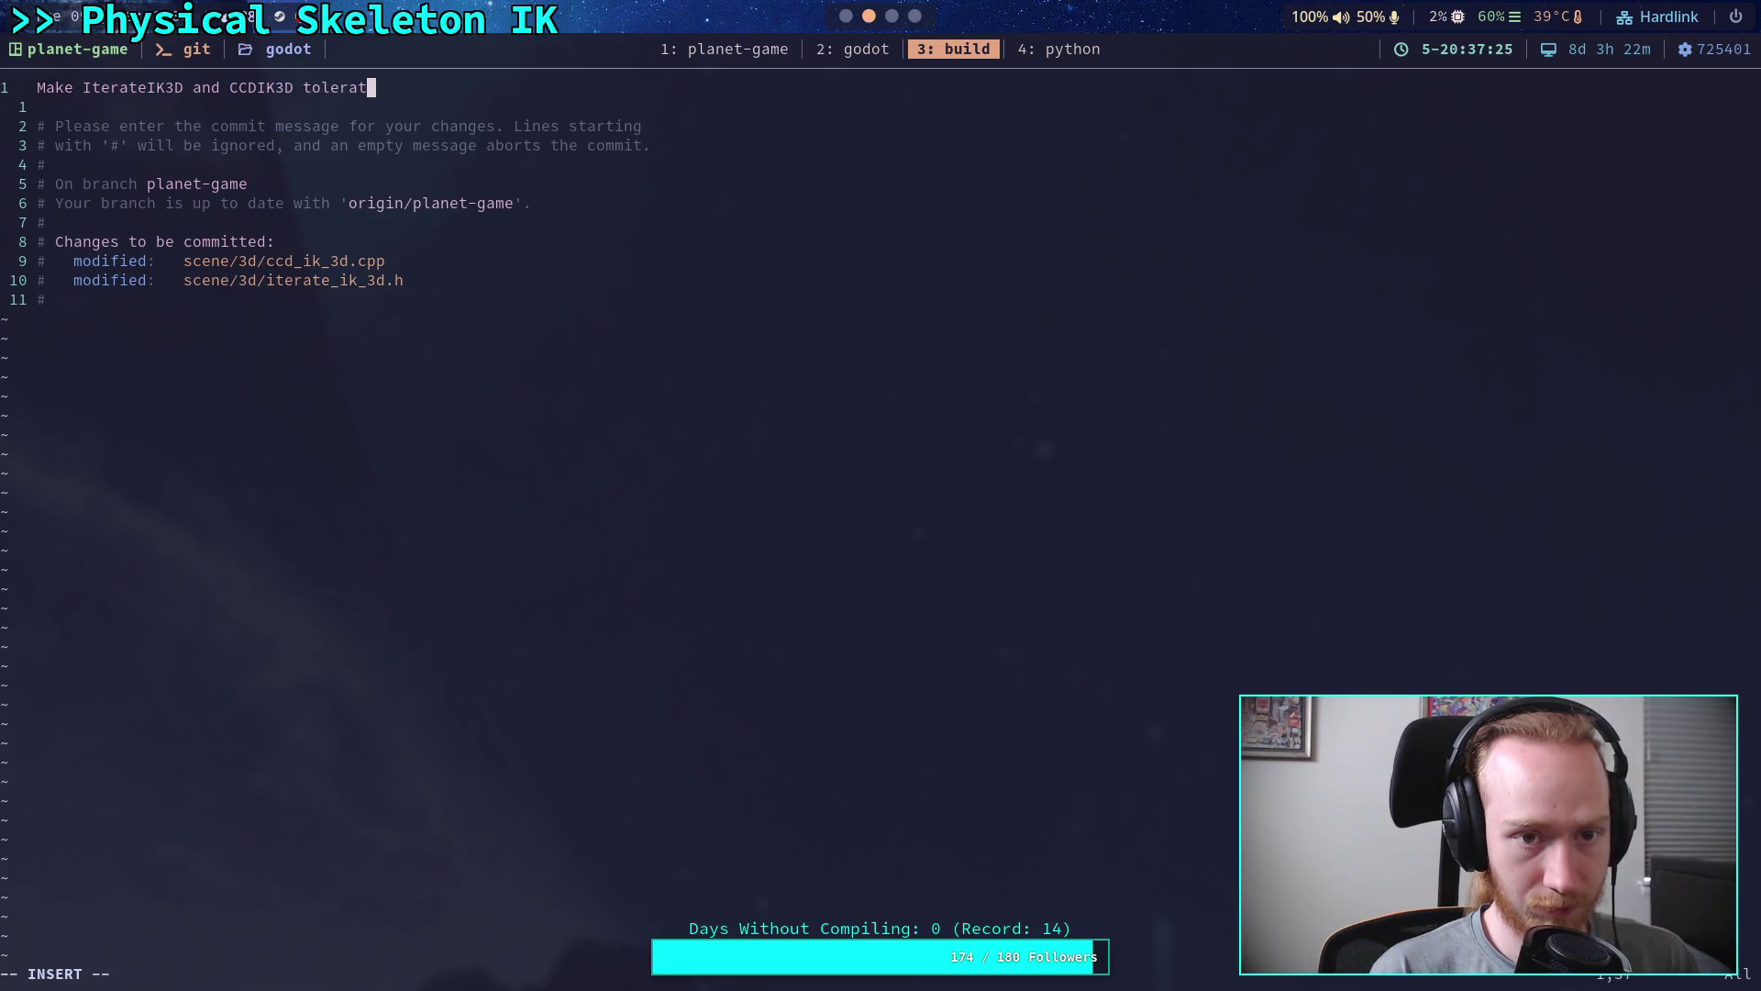
{"action": "type", "text": "of "}
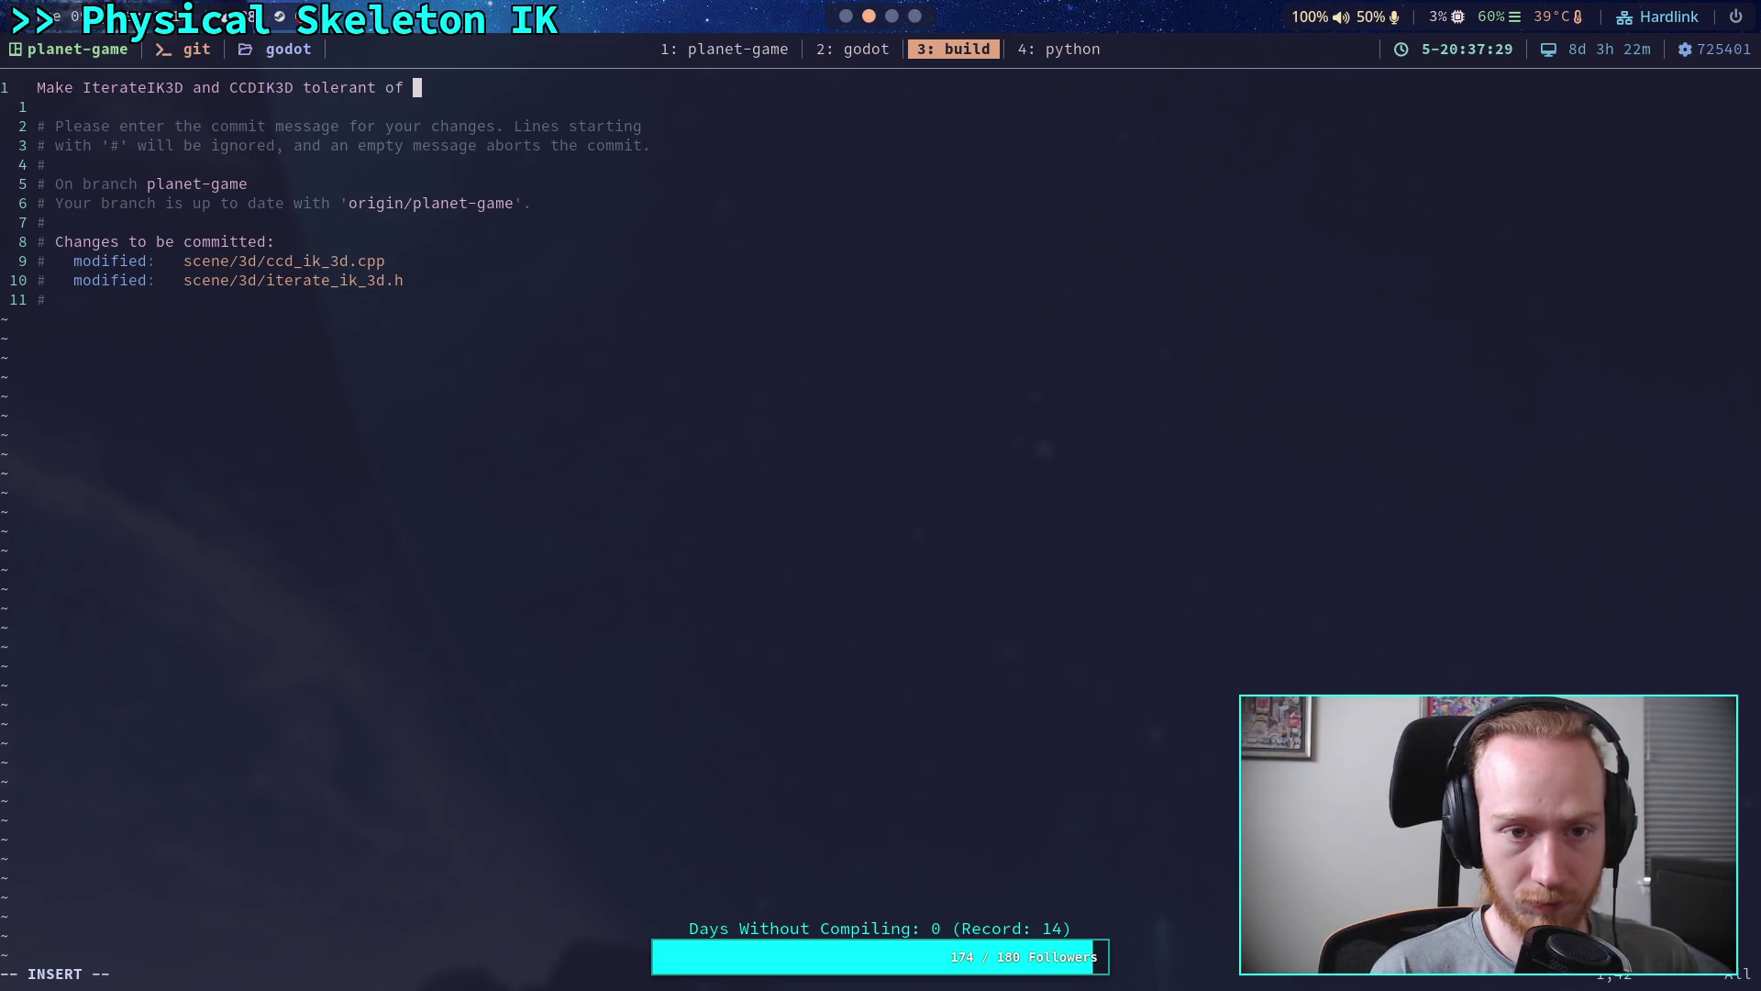
{"action": "type", "text": "bone "}
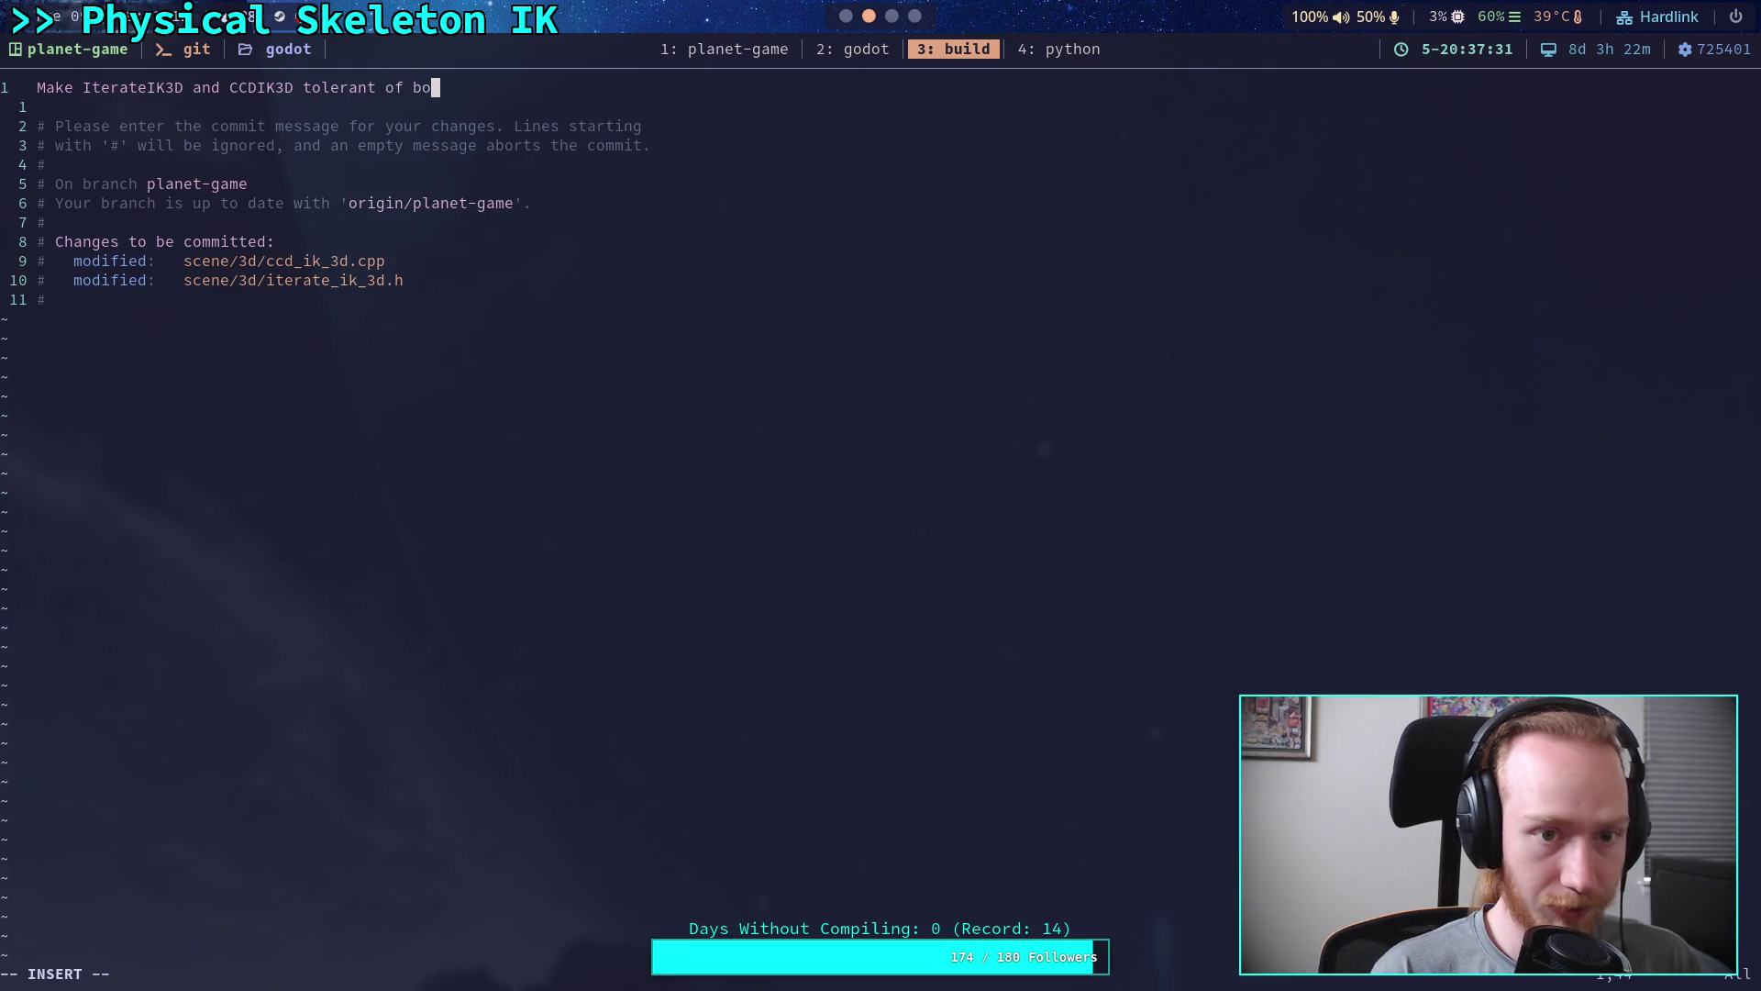
{"action": "type", "text": "rotation"}
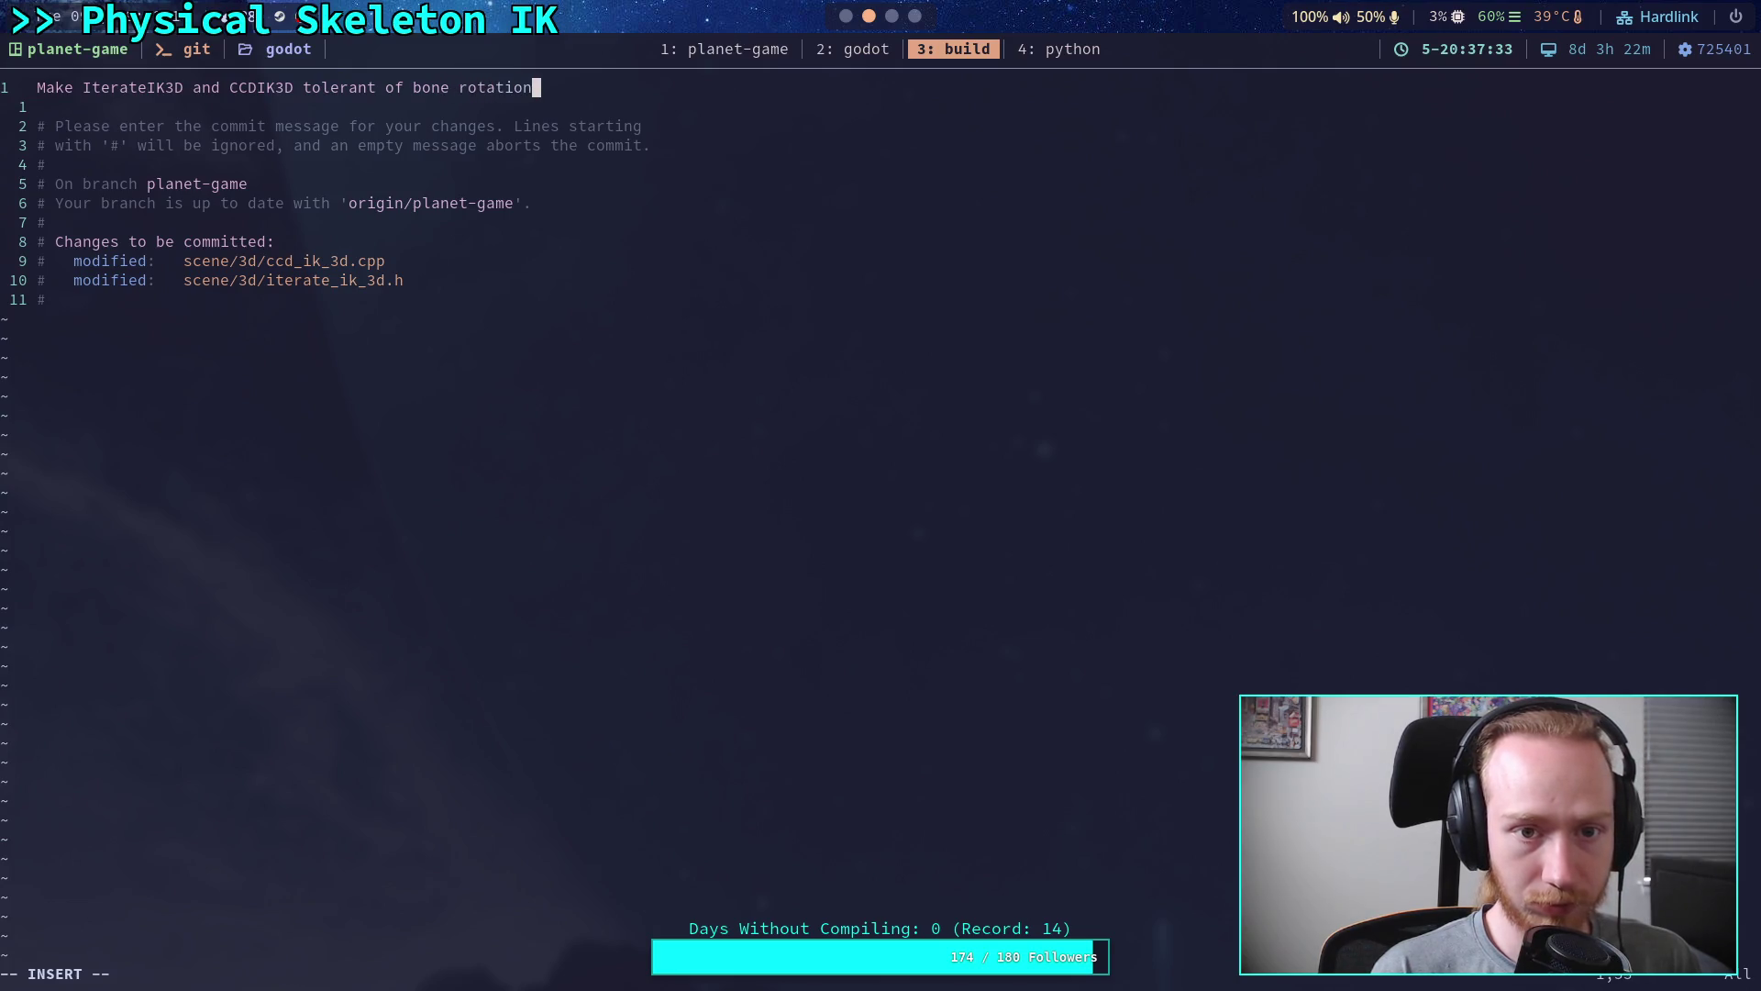
{"action": "key", "text": "BackSpace"}
{"action": "key", "text": "BackSpace"}
{"action": "key", "text": "BackSpace"}
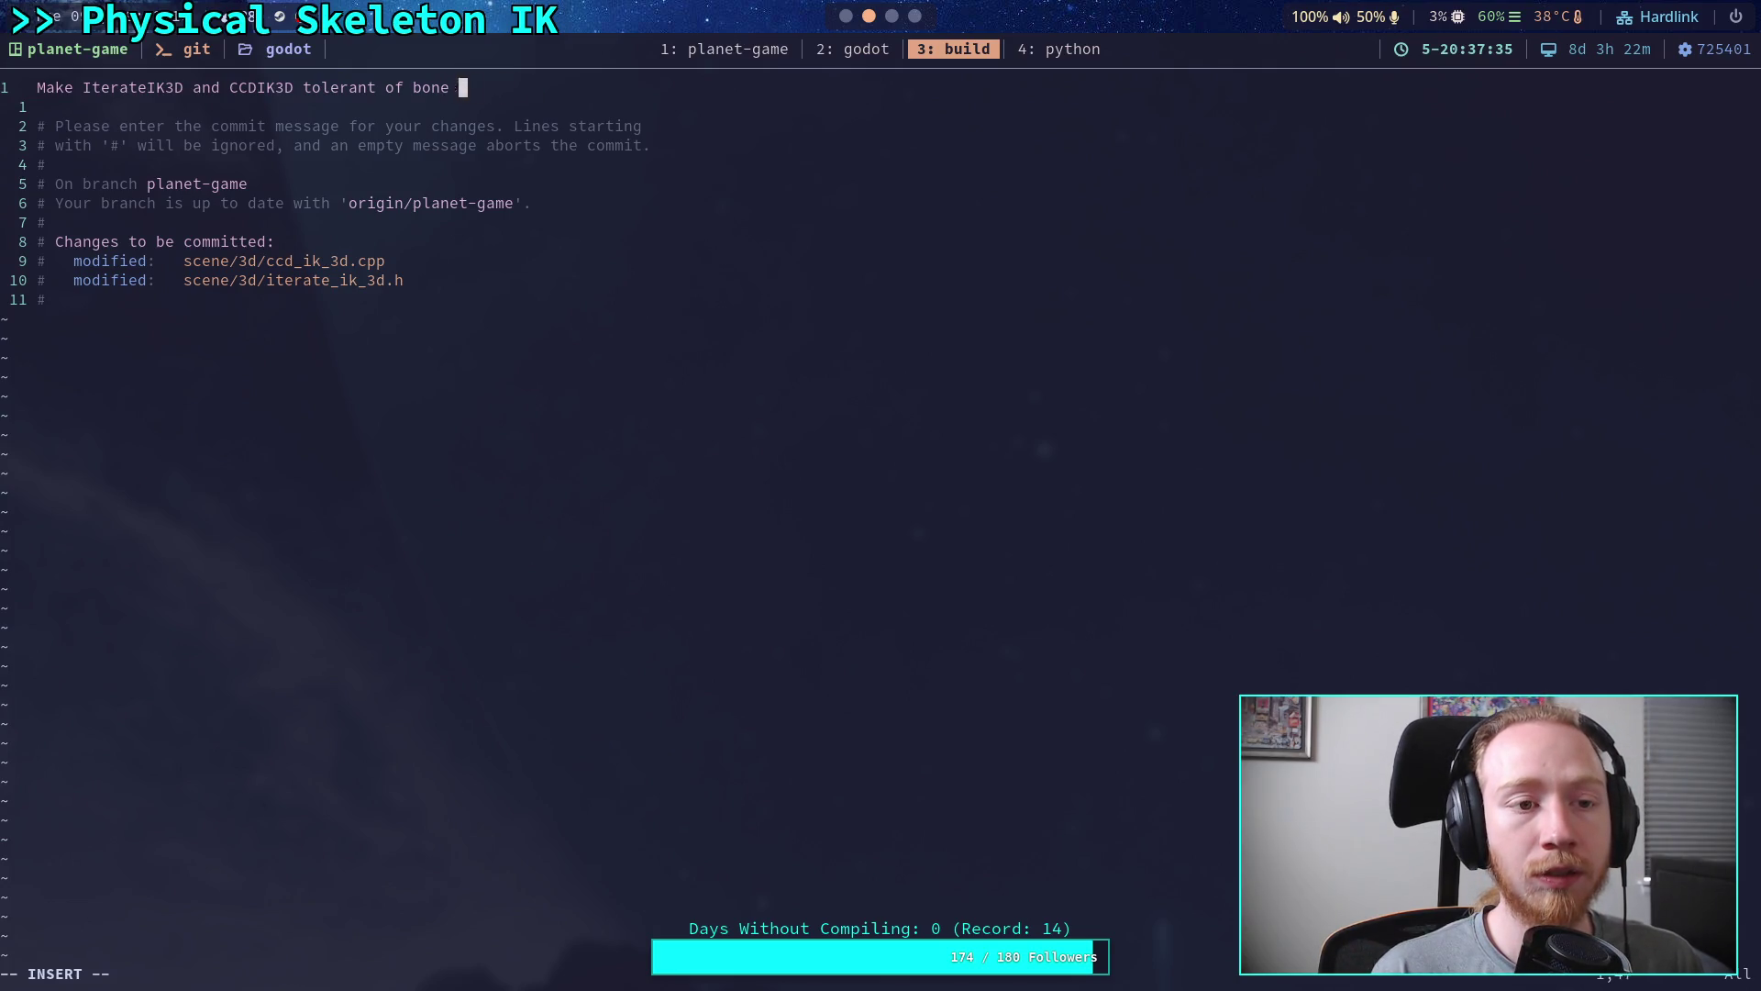
{"action": "key", "text": "BackSpace"}
{"action": "key", "text": "BackSpace"}
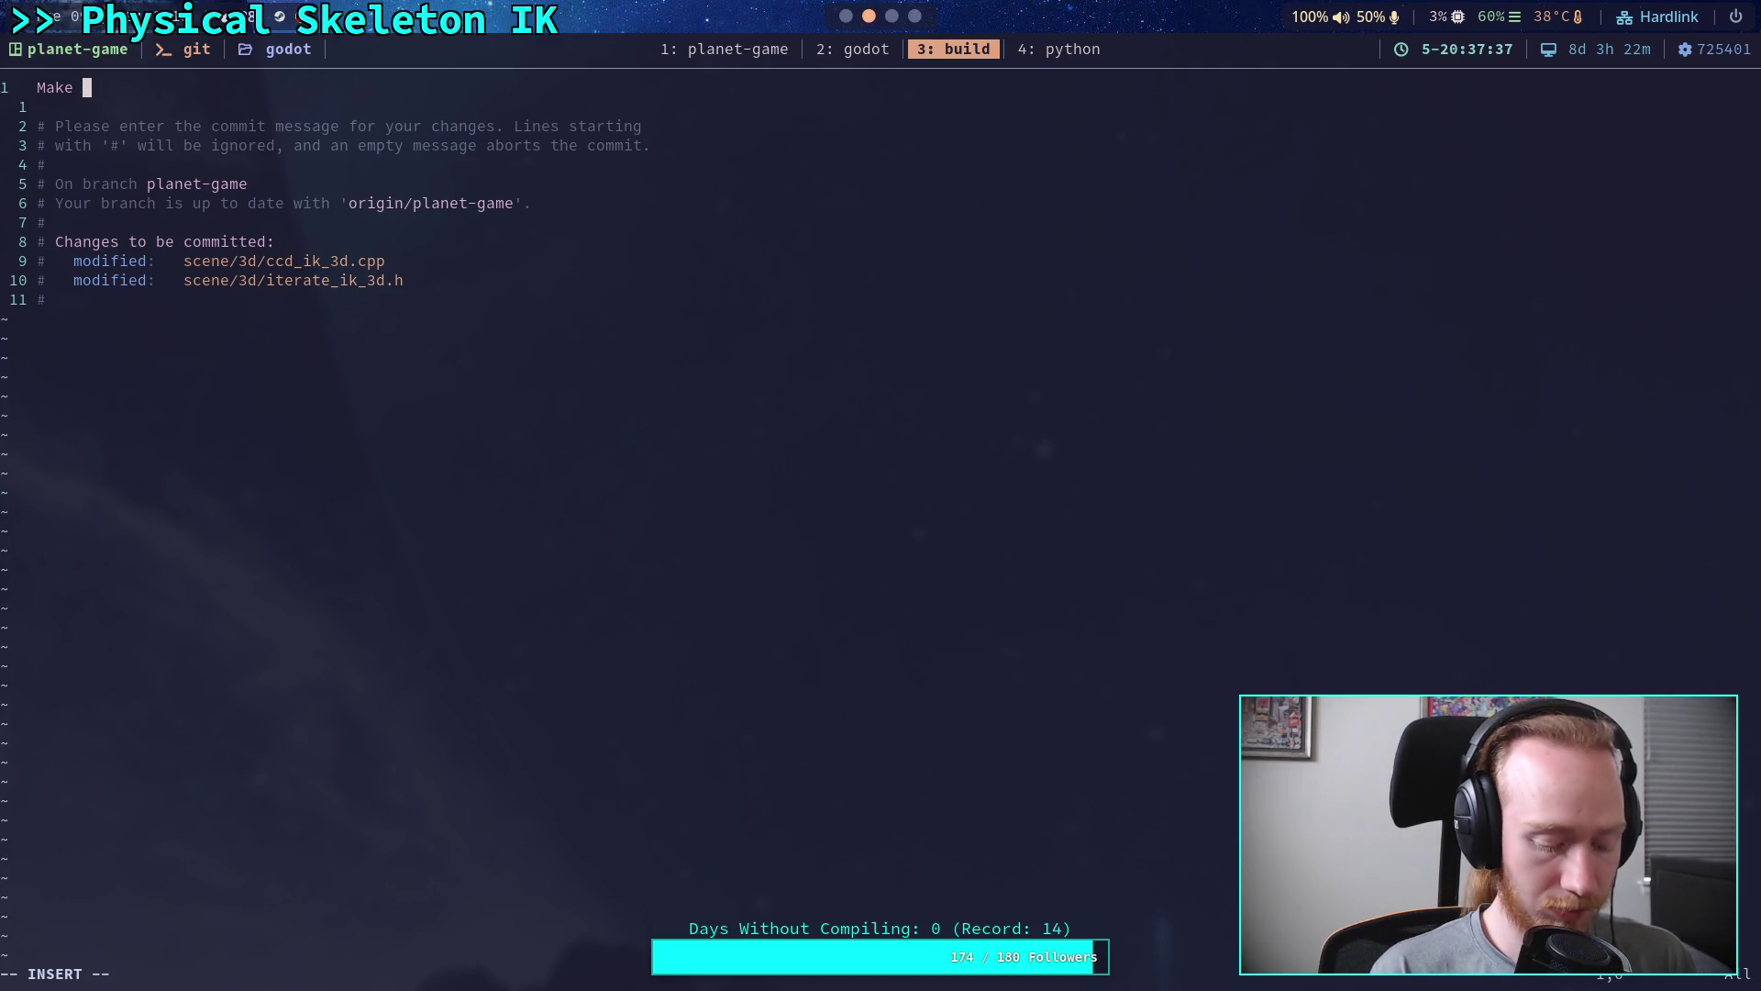
{"action": "type", "text": "CCDIK3D "}
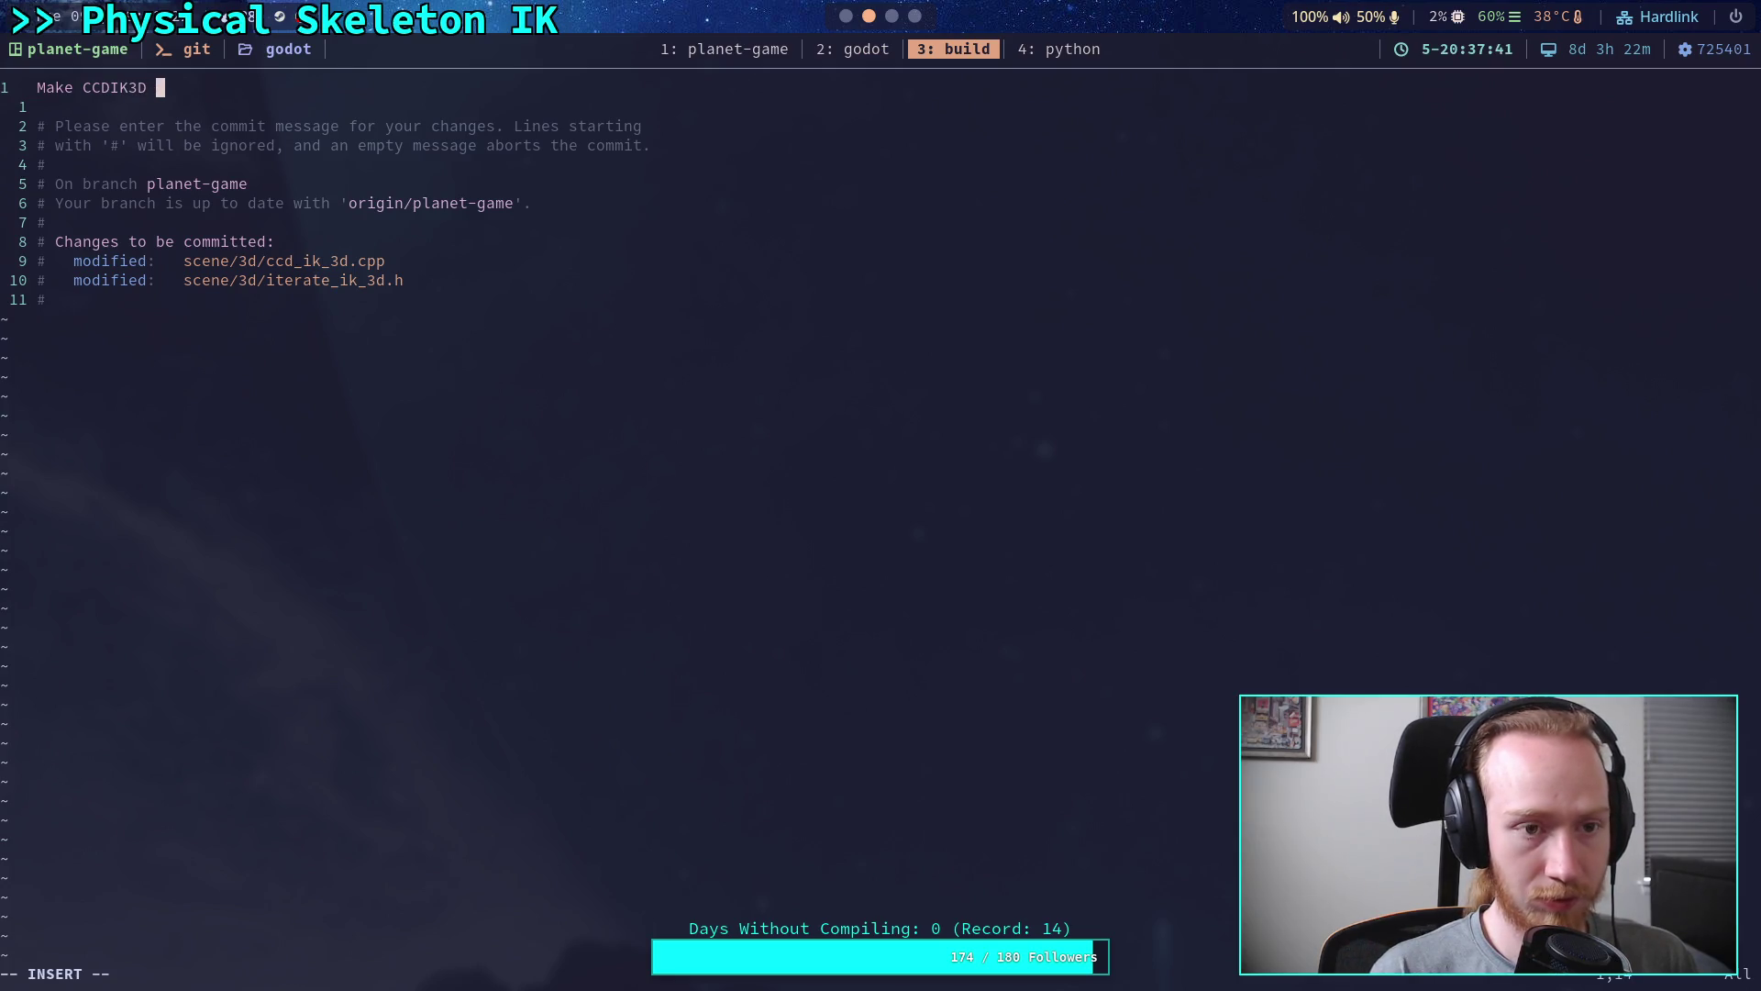
{"action": "type", "text": "bone rotation"}
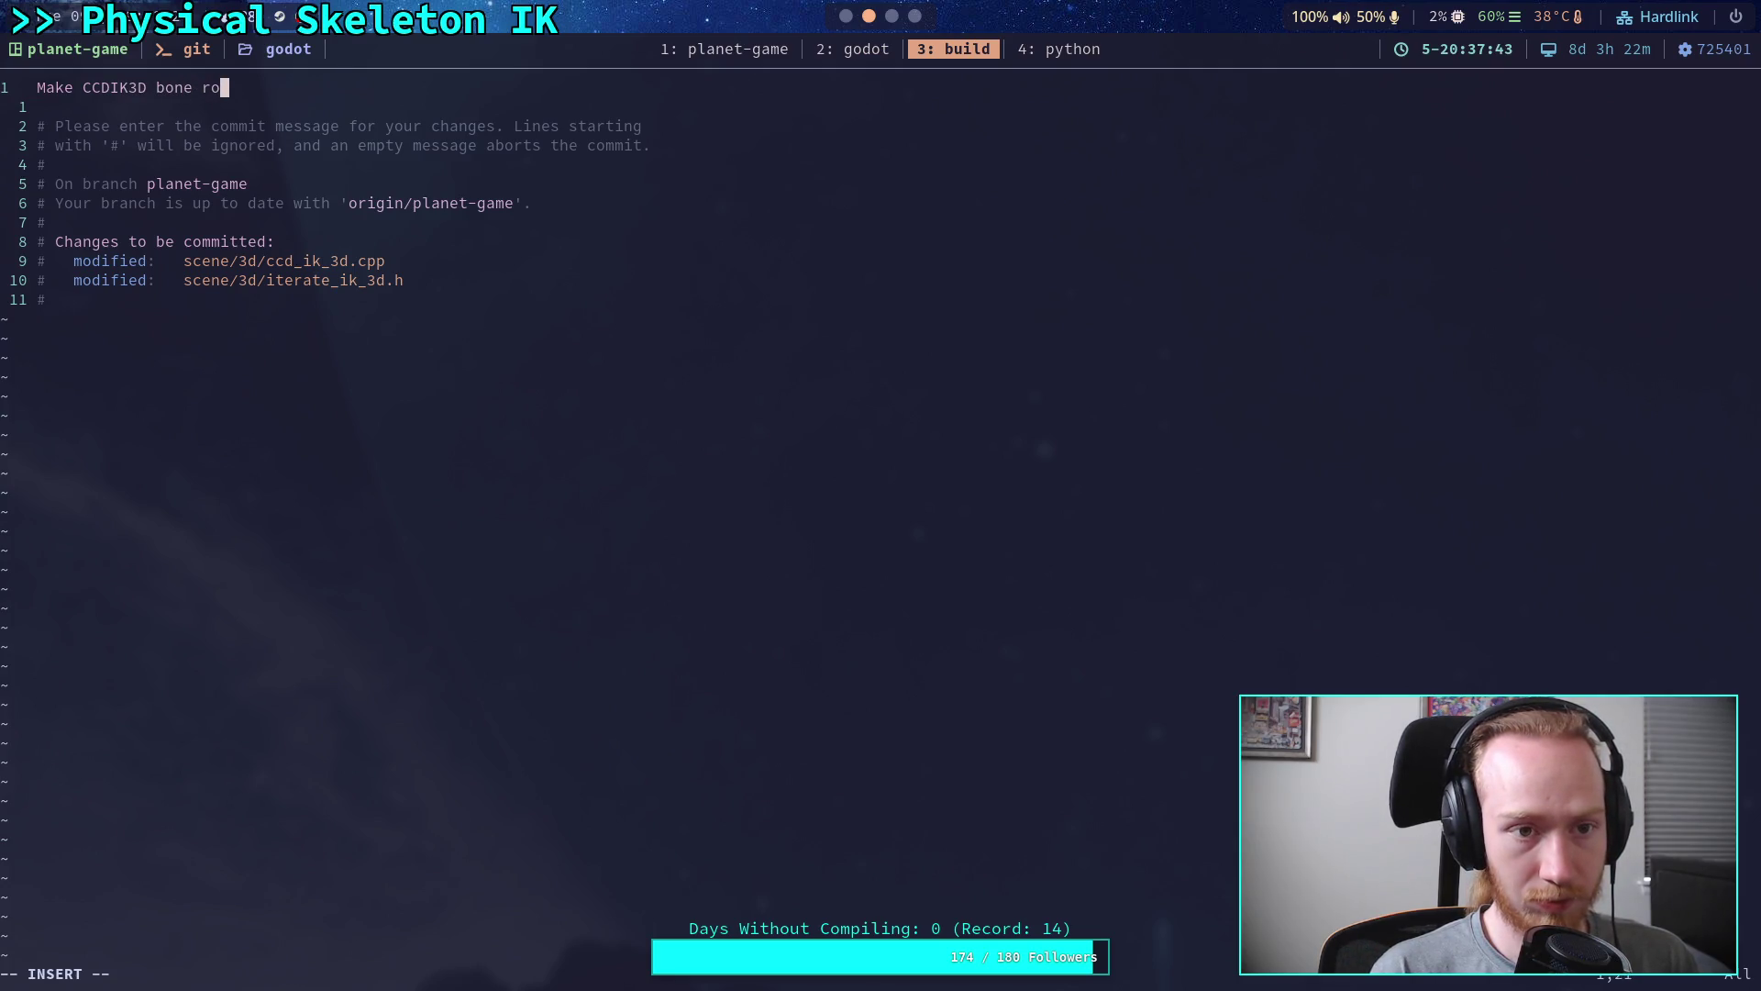
{"action": "type", "text": " tolera"}
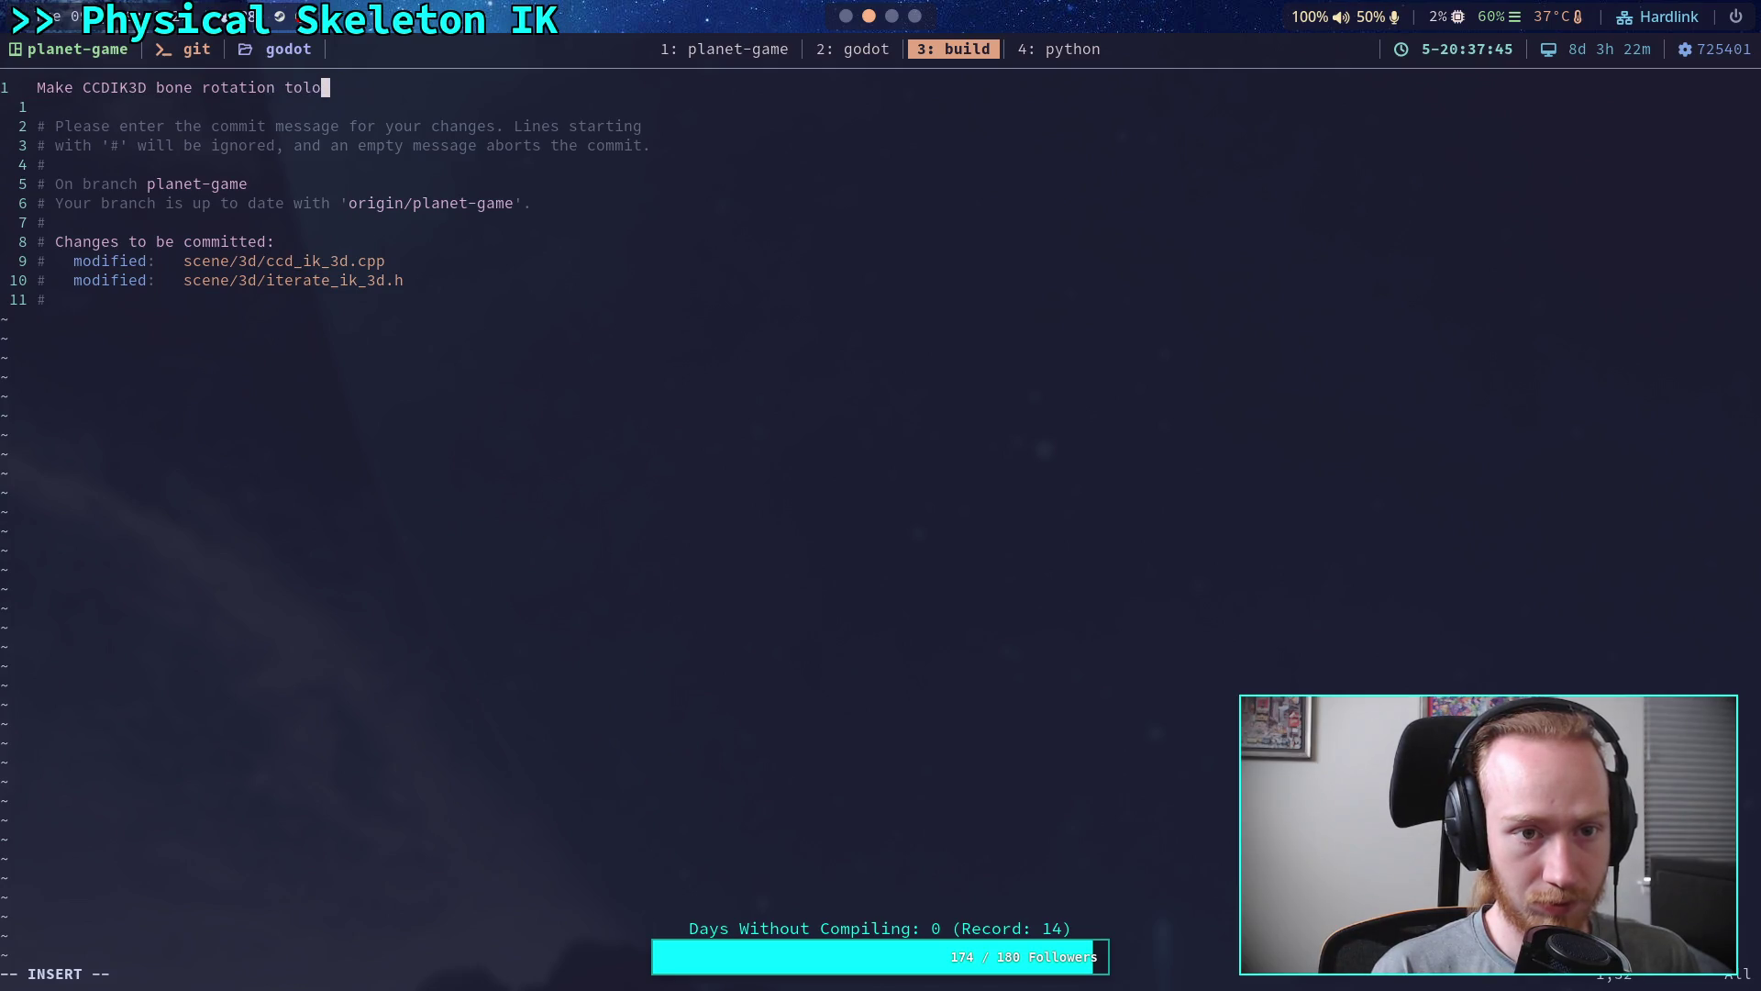
{"action": "type", "text": "nt"}
Add the bullet '- Also hacks the IterateIK3D to skip axis restrictions' and start a CCDIK3D bullet
{"action": "key", "text": "Return"}
{"action": "key", "text": "Return"}
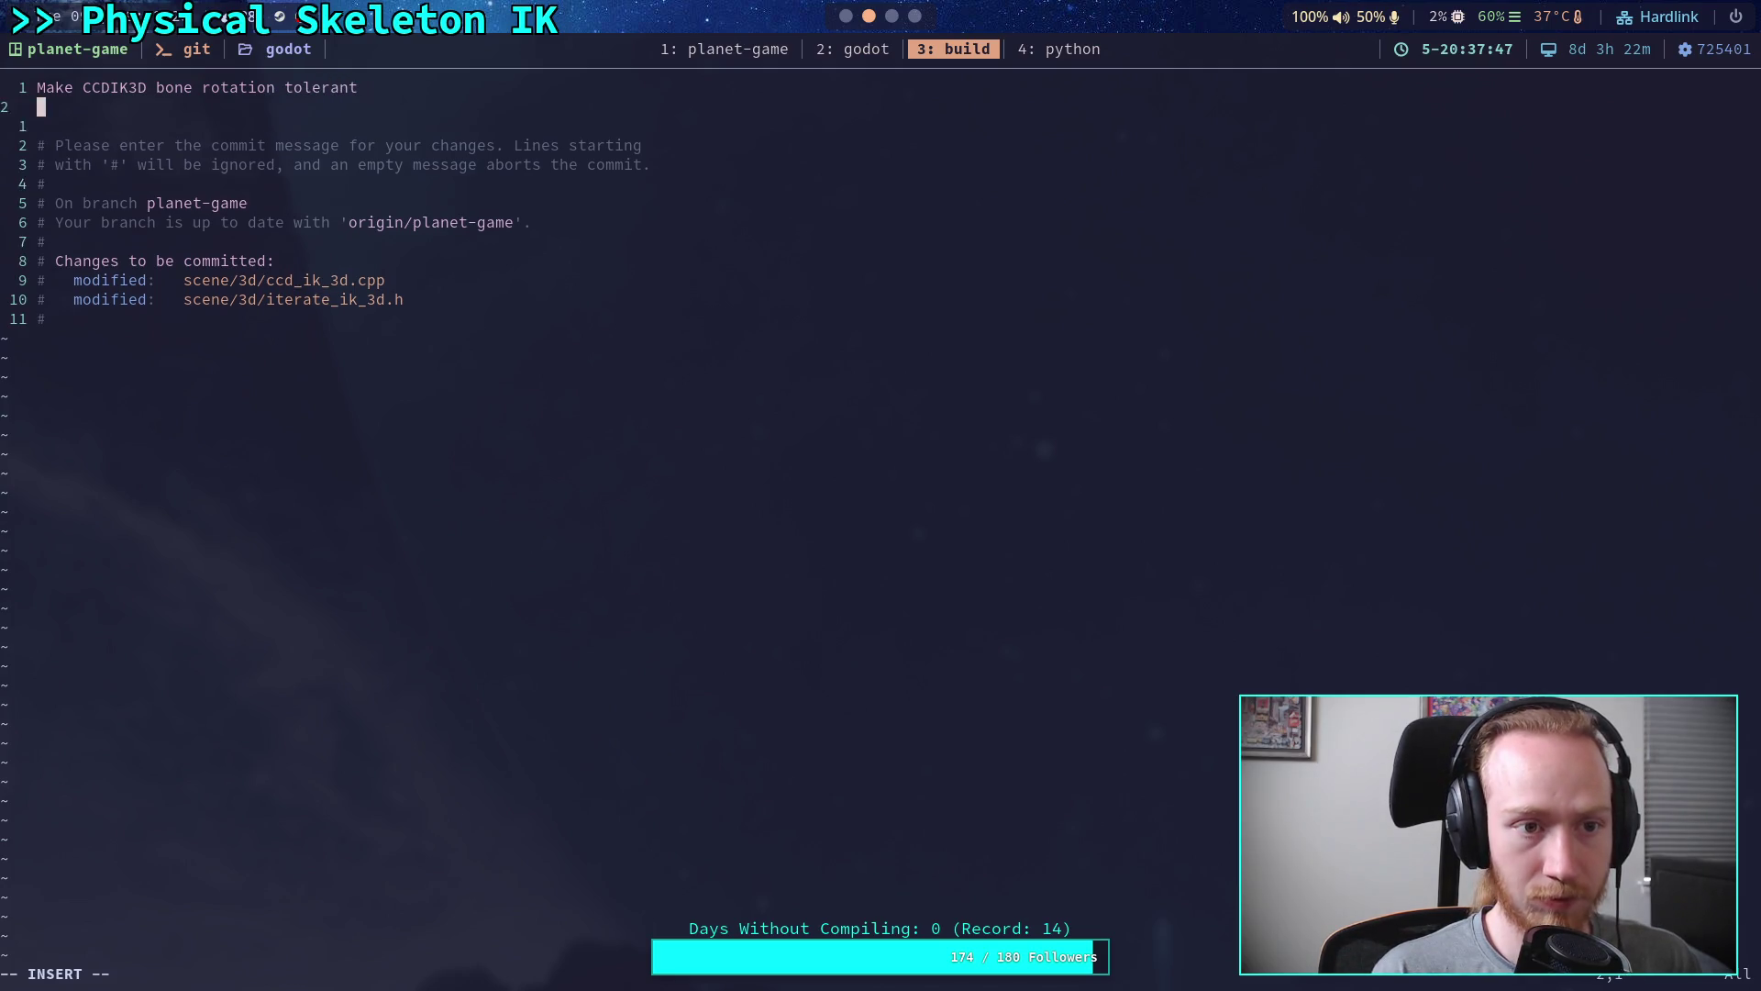
{"action": "type", "text": "- Also hacks the "}
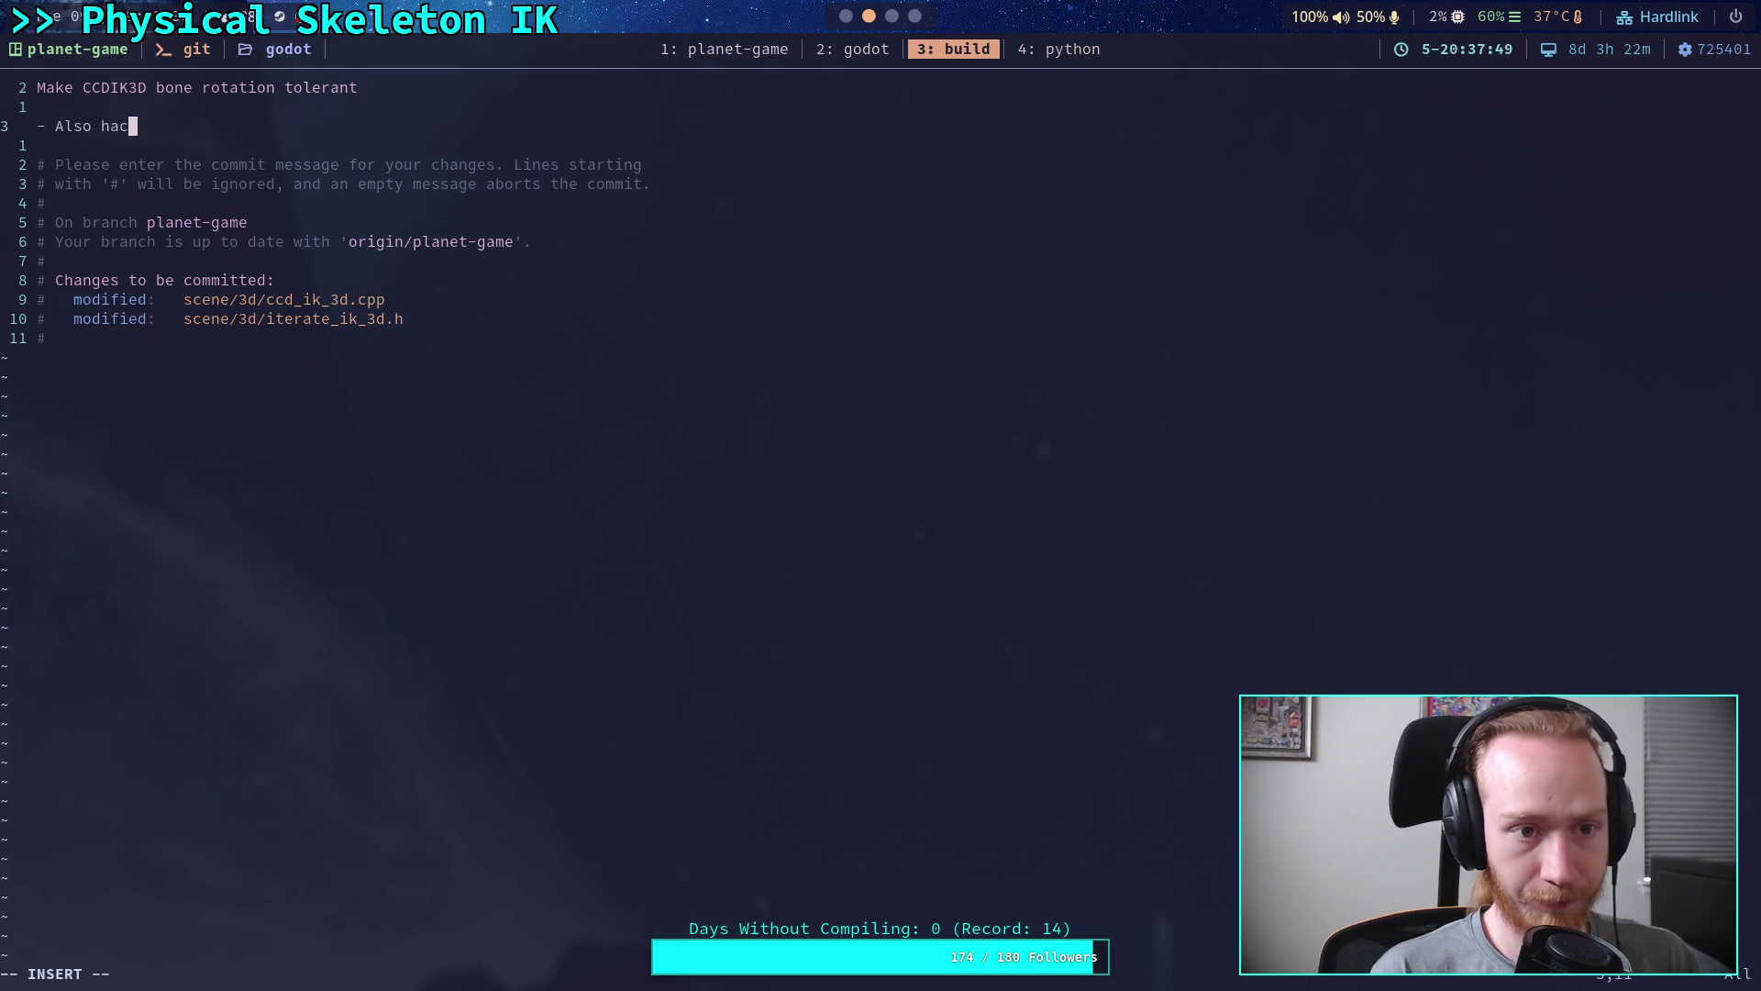
{"action": "type", "text": "Iterate"}
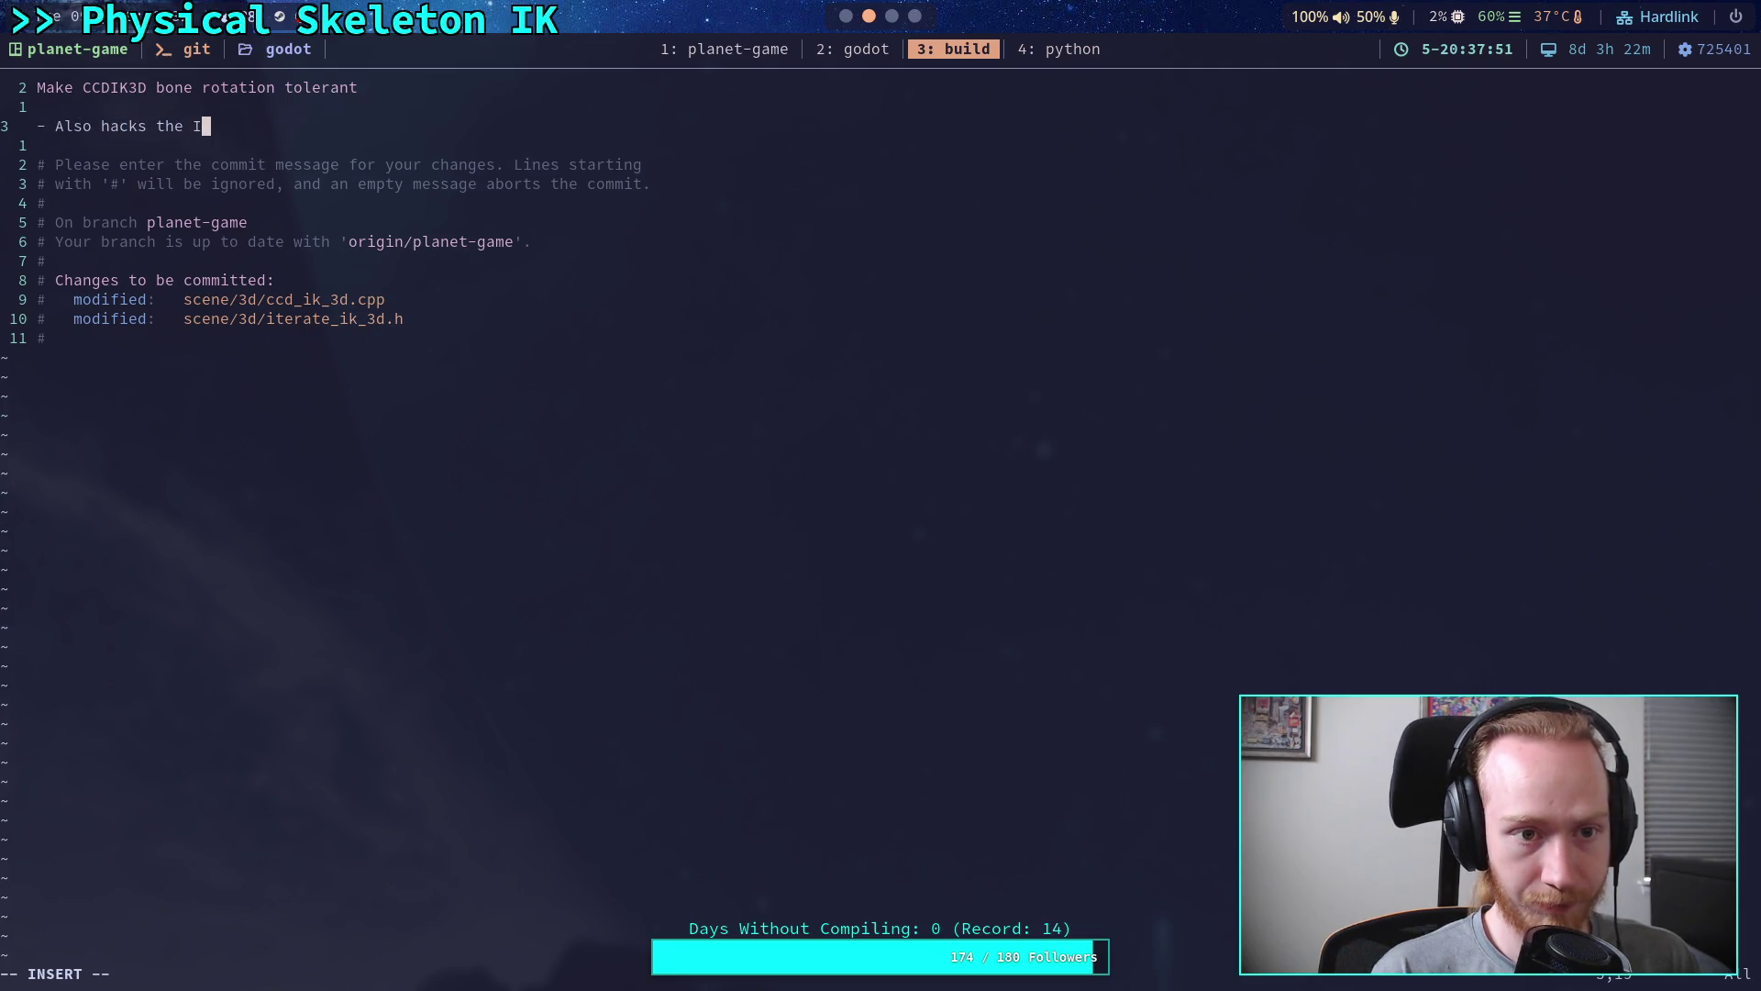
{"action": "type", "text": "IK3D to s"}
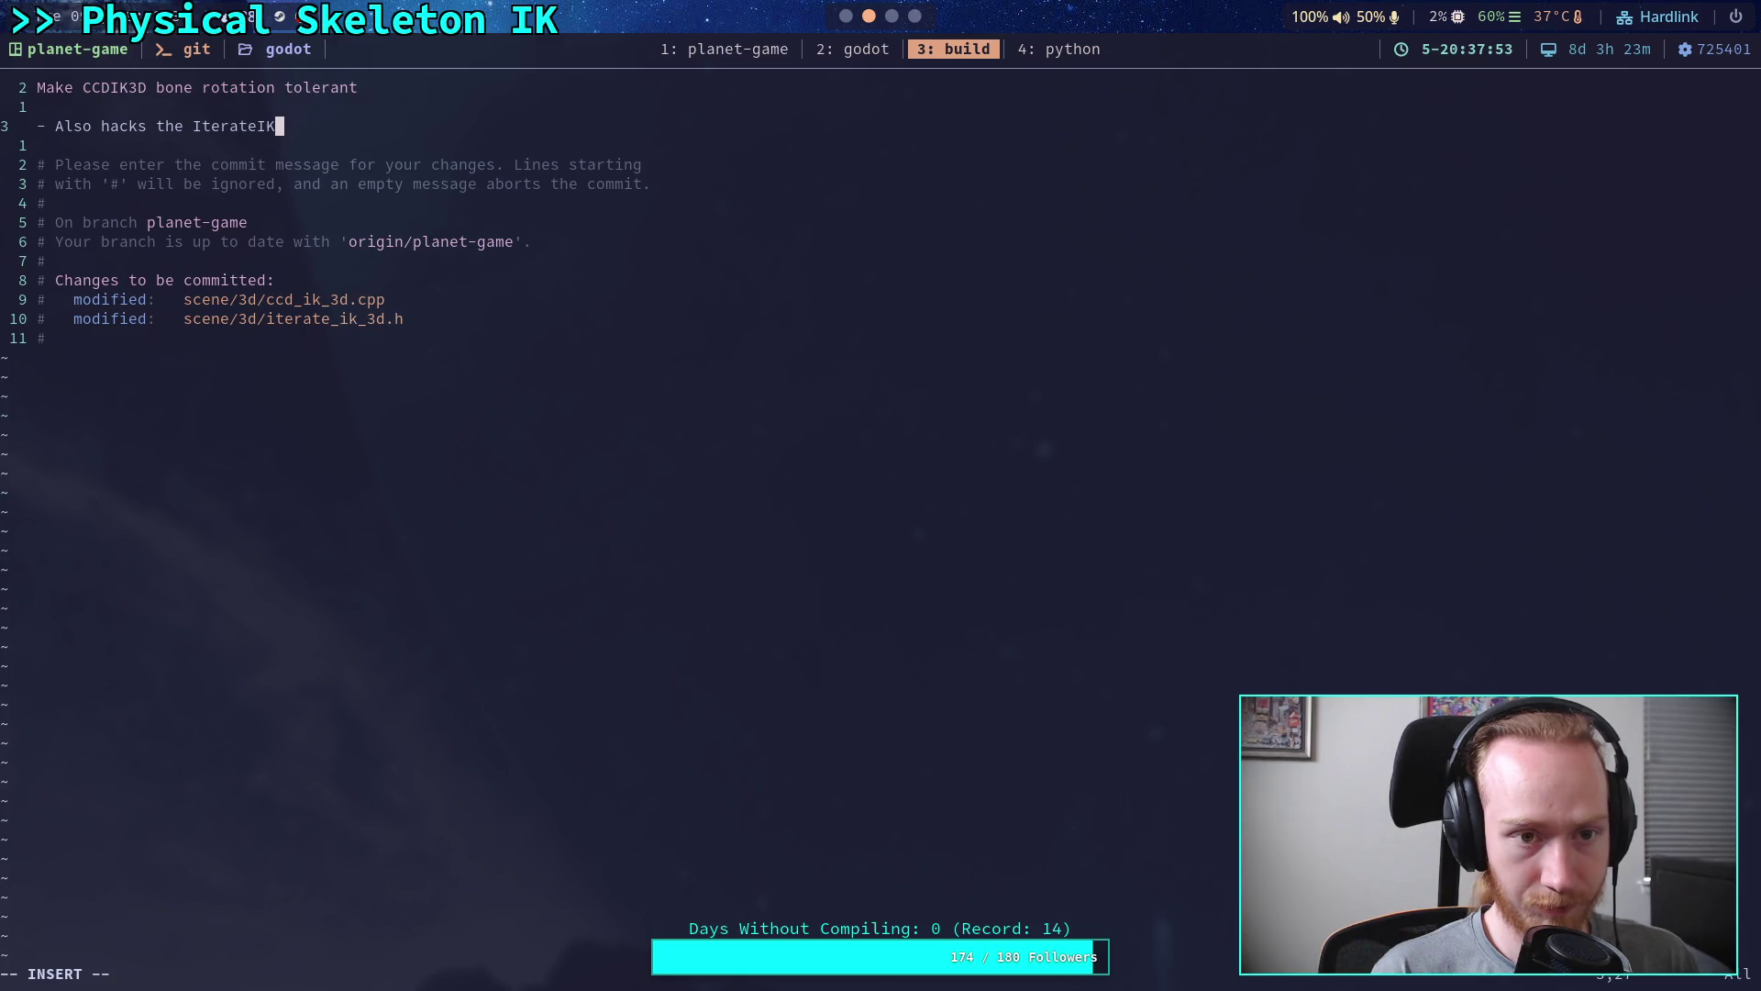
{"action": "type", "text": "kip ak"}
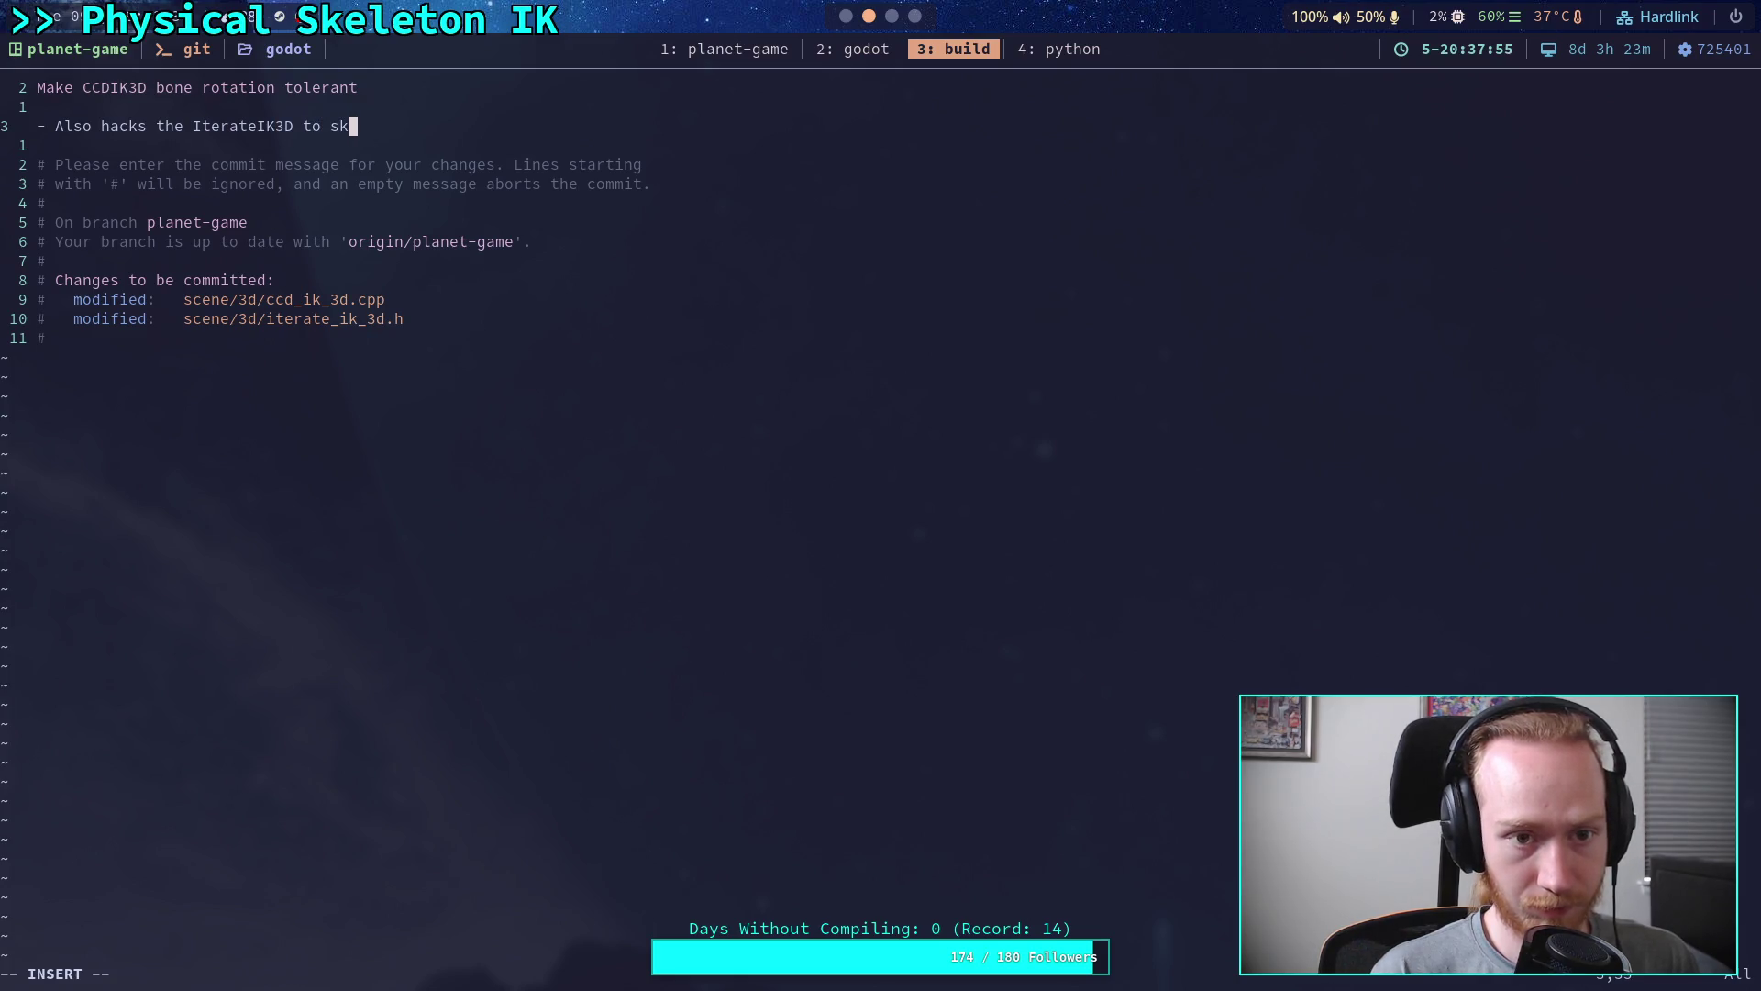
{"action": "key", "text": "BackSpace"}
{"action": "type", "text": "xis restrictions"}
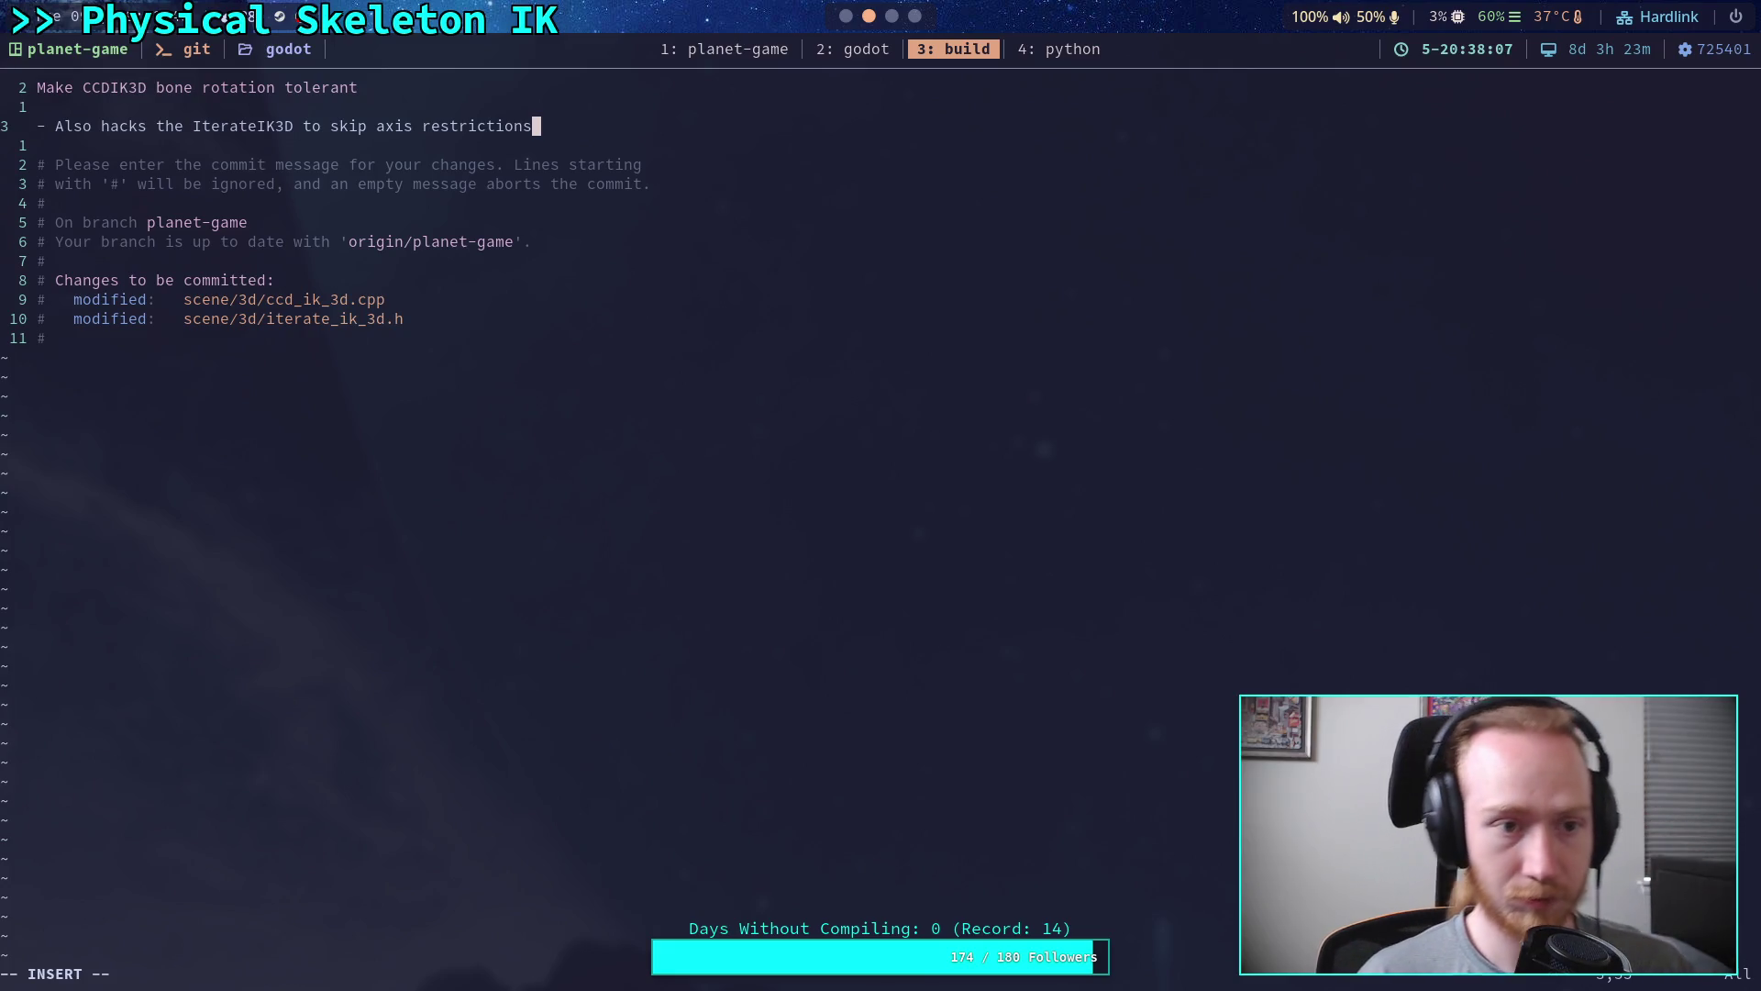
{"action": "key", "text": "Return"}
{"action": "type", "text": "- "}
{"action": "type", "text": "CCDIX"}
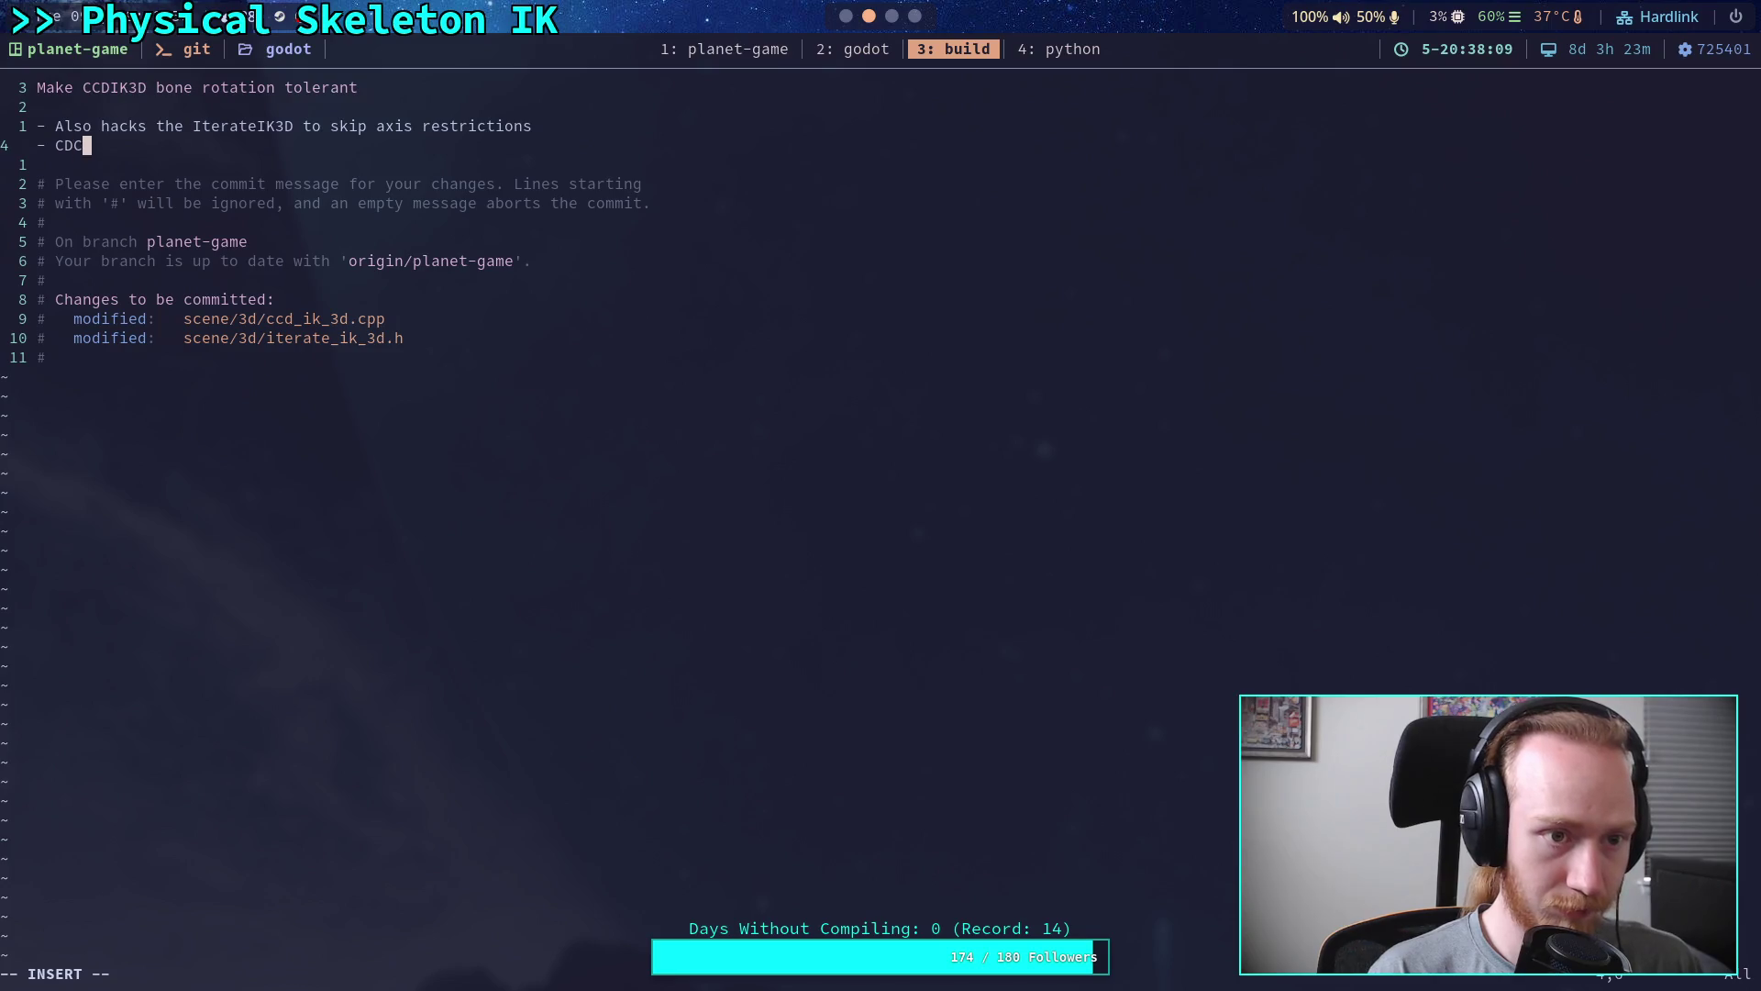
Write the CCDIK3D bullet: allowed rotation axis relative to the incoming bone pose of physical skeletons
{"action": "key", "text": "BackSpace"}
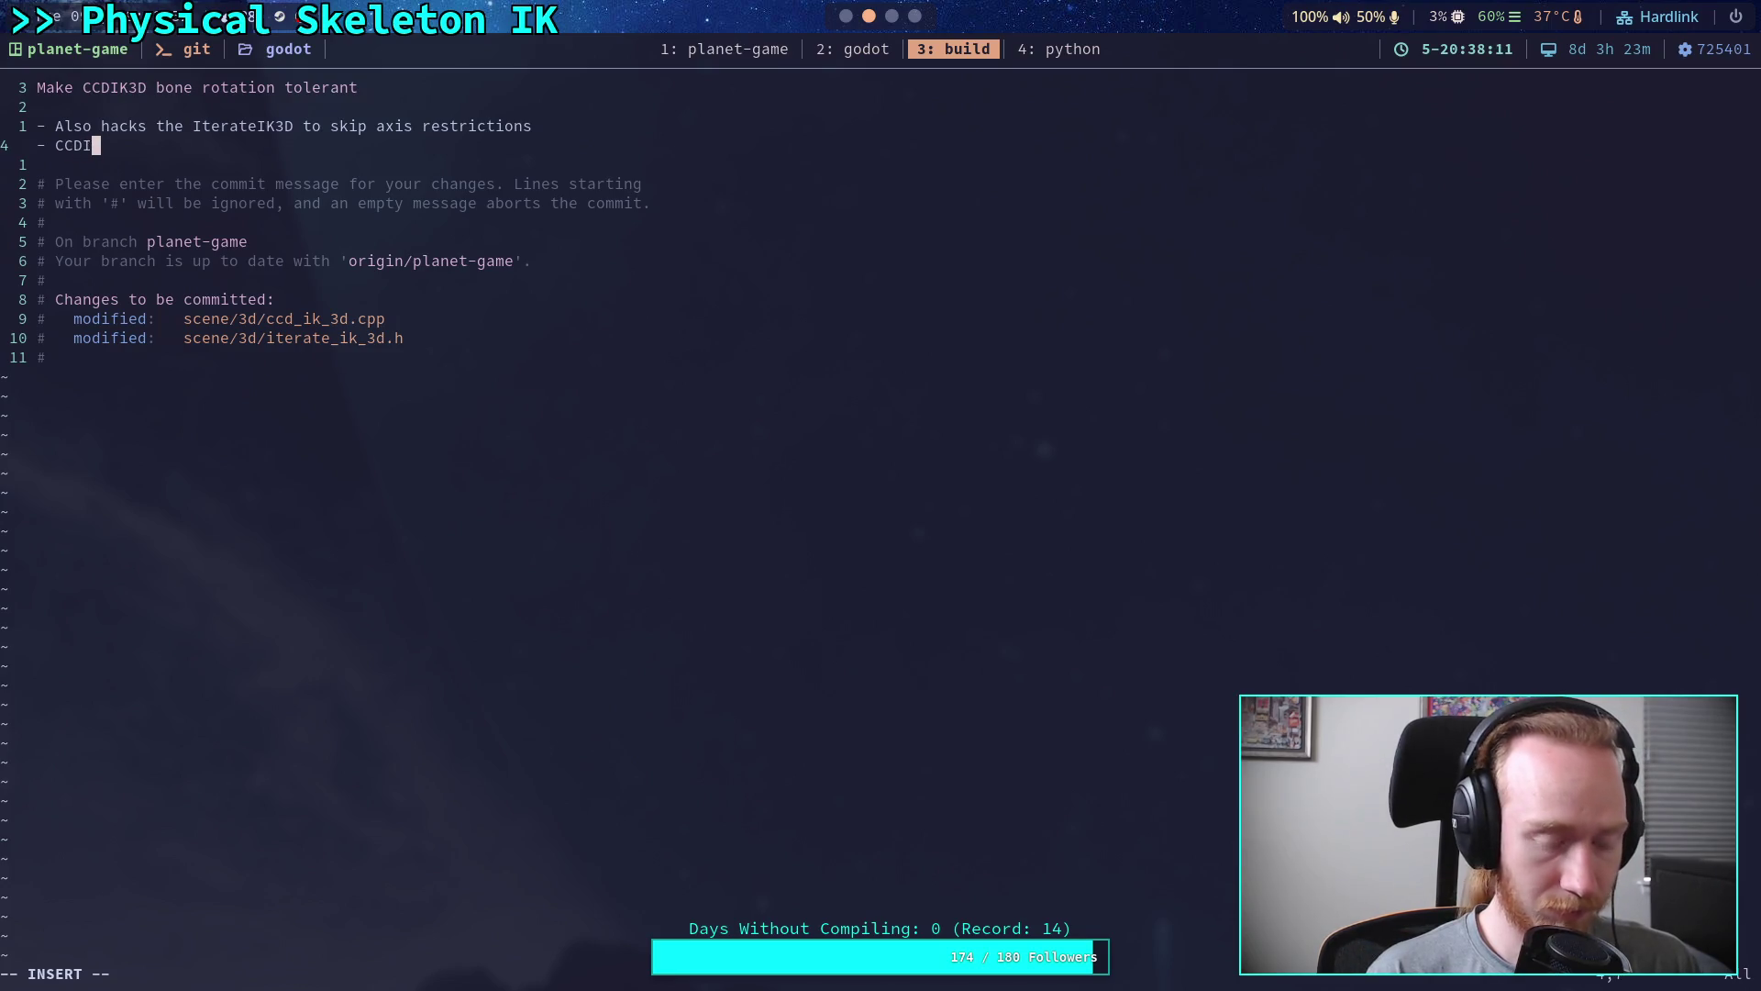
{"action": "type", "text": "K3D bases the allowed rotation axis to be relative t"}
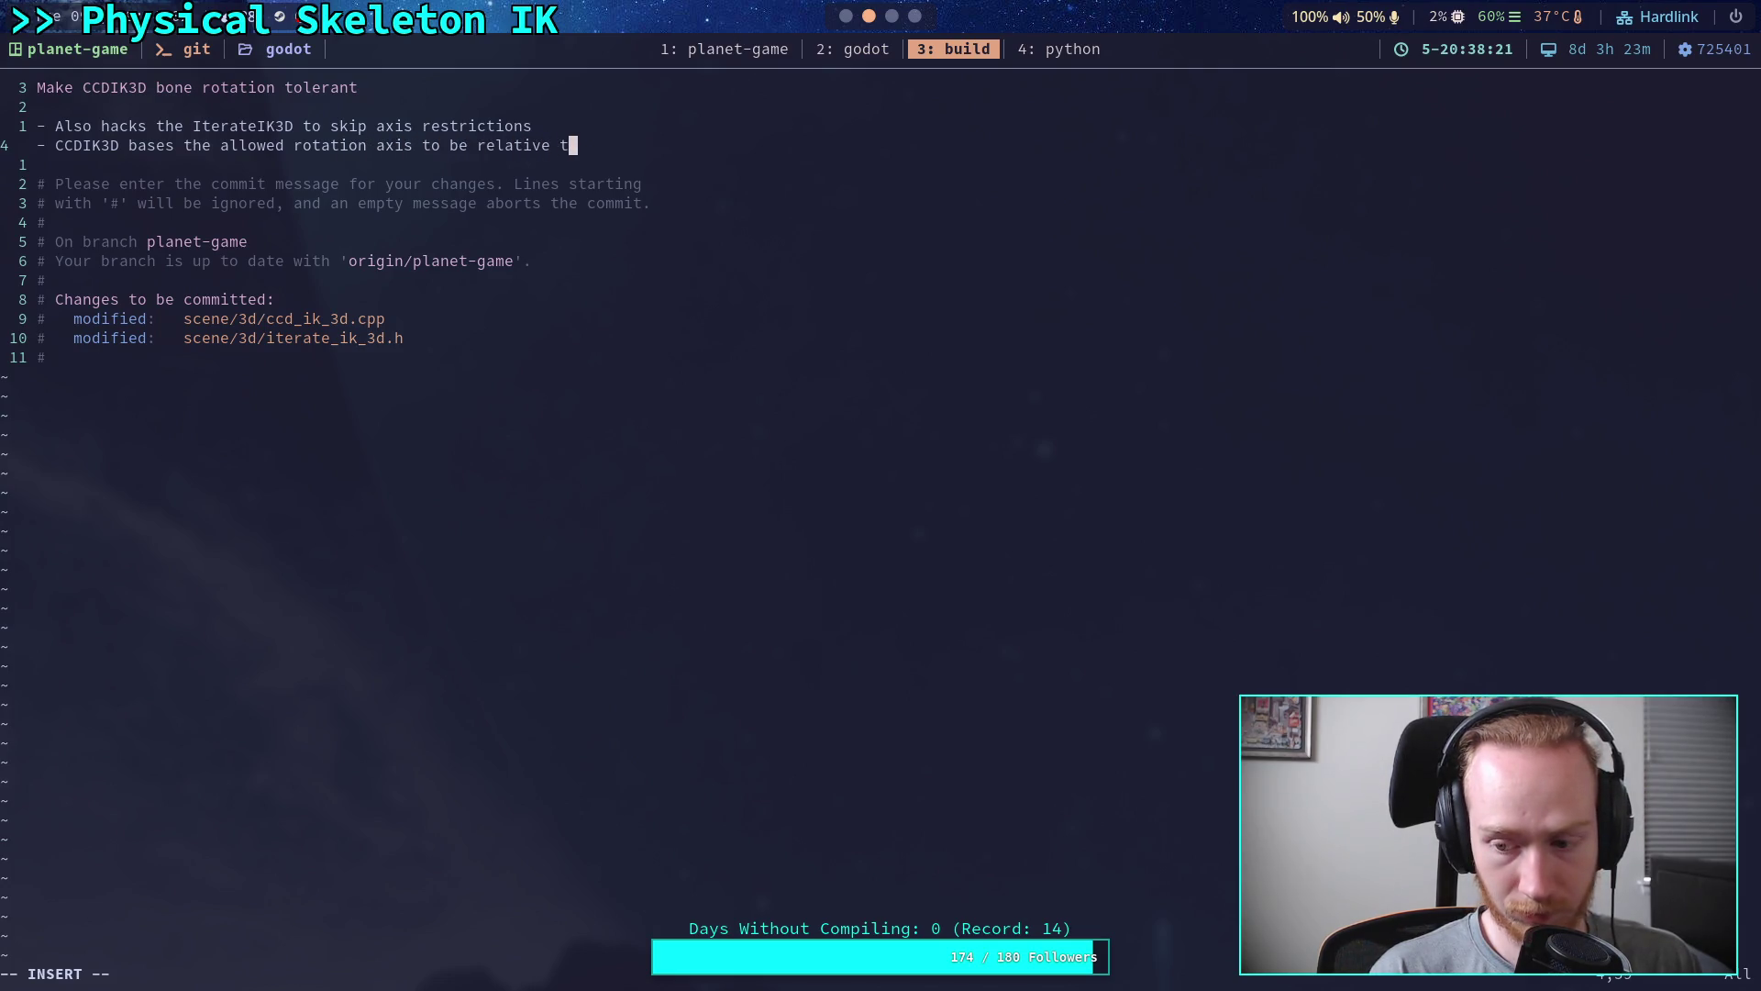
{"action": "type", "text": "o thi"}
{"action": "type", "text": " incoming bone "}
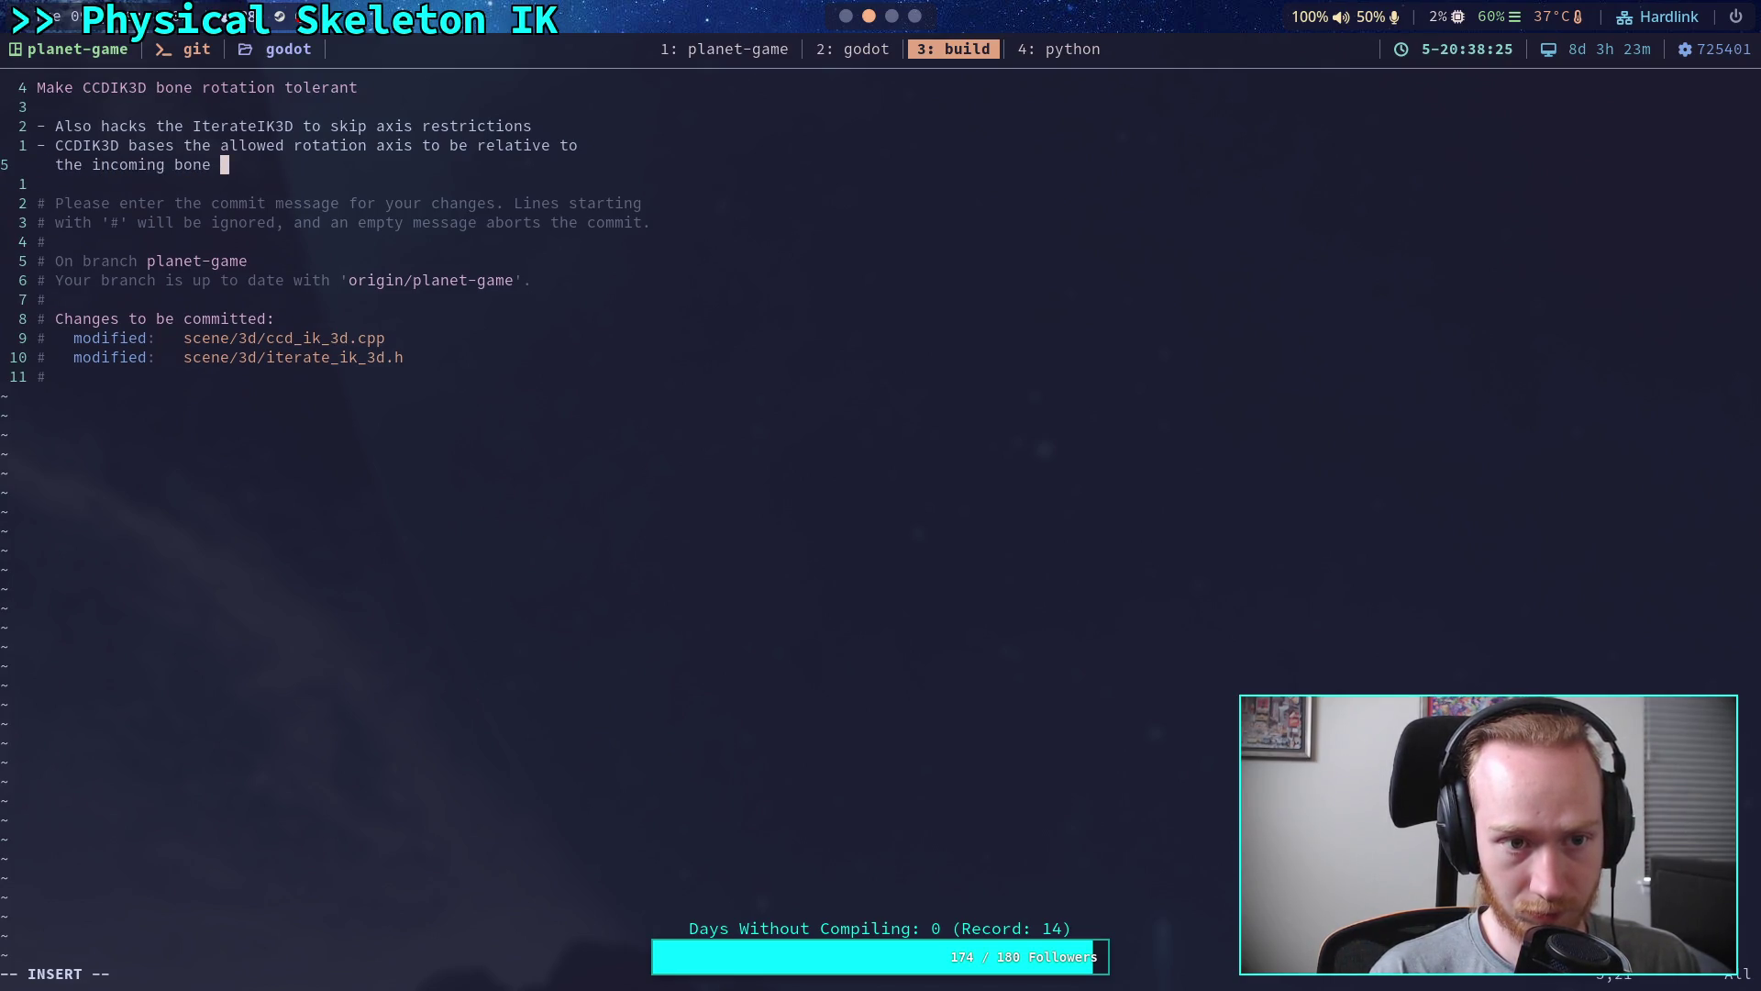
{"action": "type", "text": "pose, which on physics"}
{"action": "key", "text": "BackSpace"}
{"action": "type", "text": "al skeletons "}
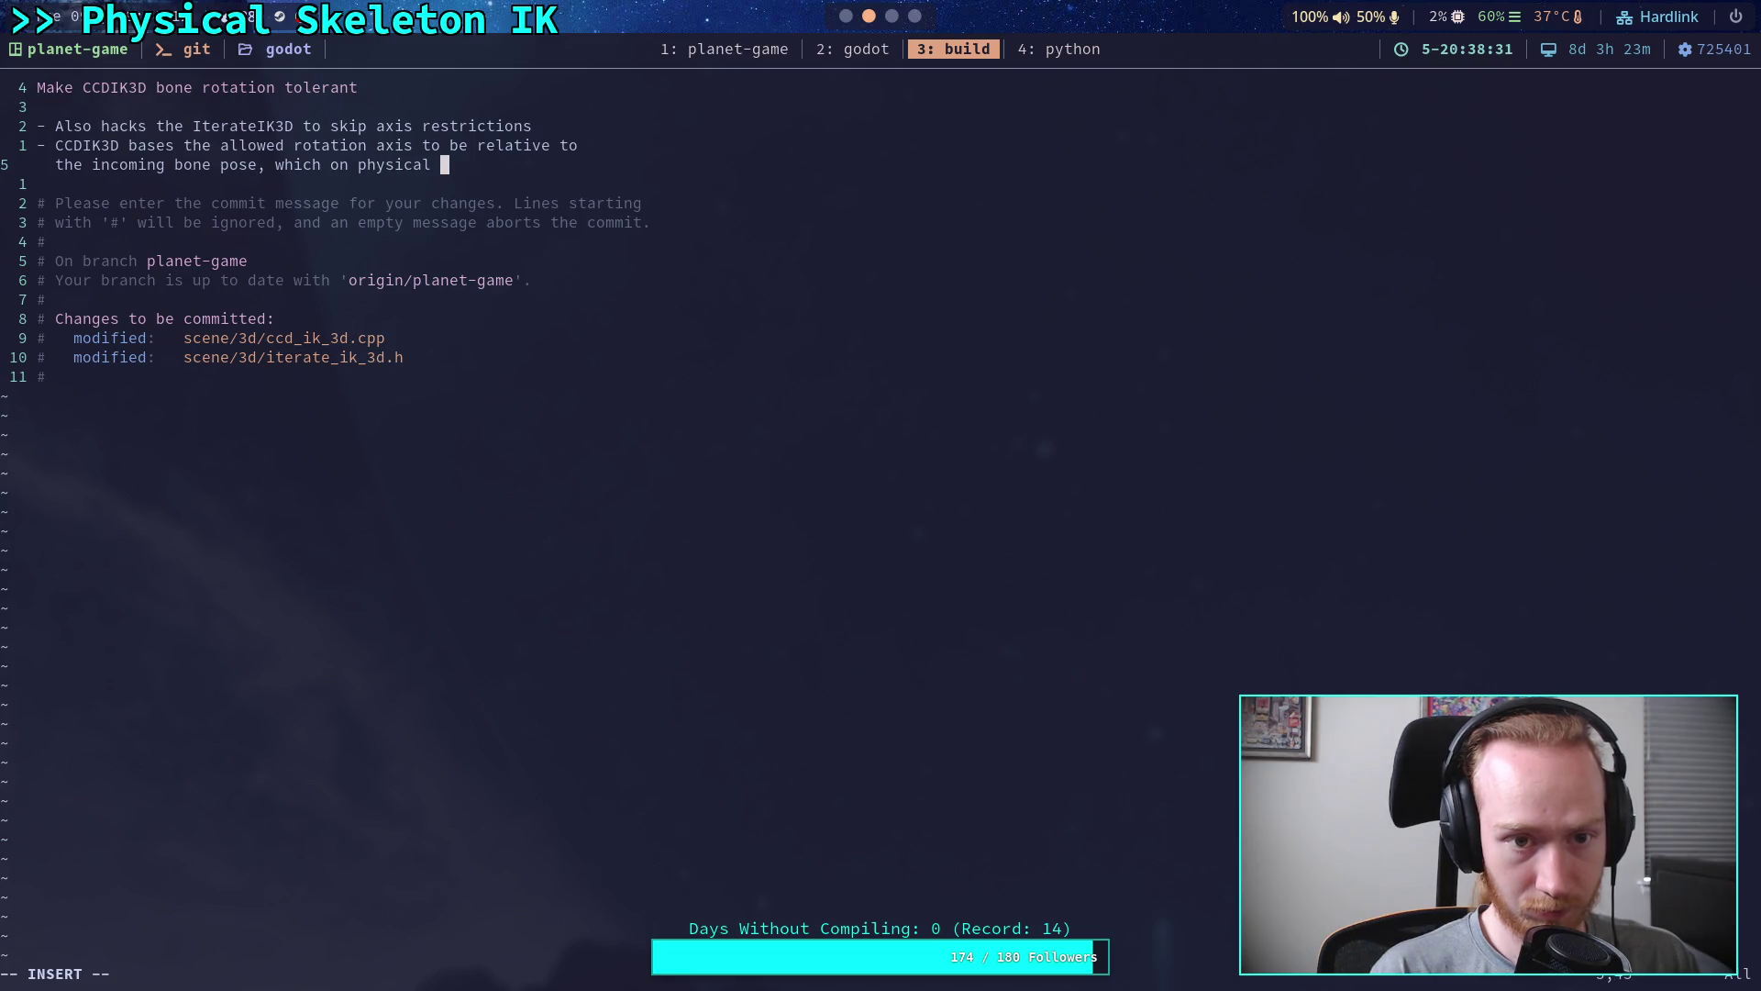
{"action": "type", "text": "can   be"}
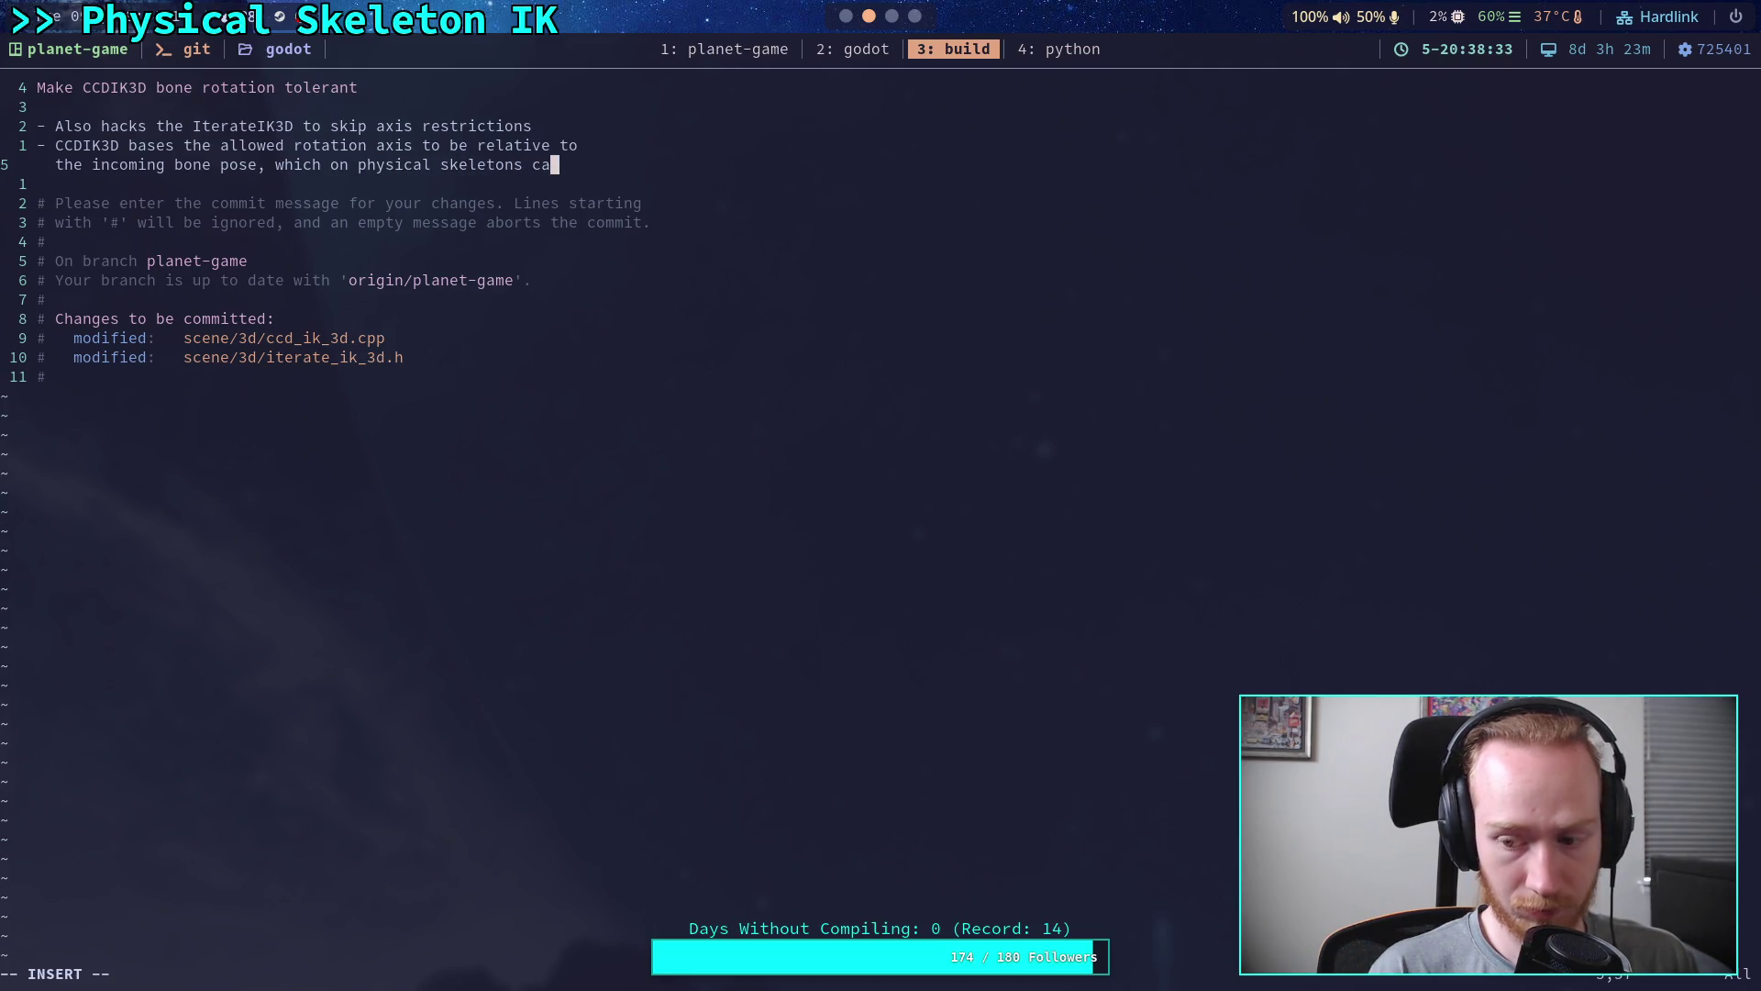
{"action": "type", "text": " a"}
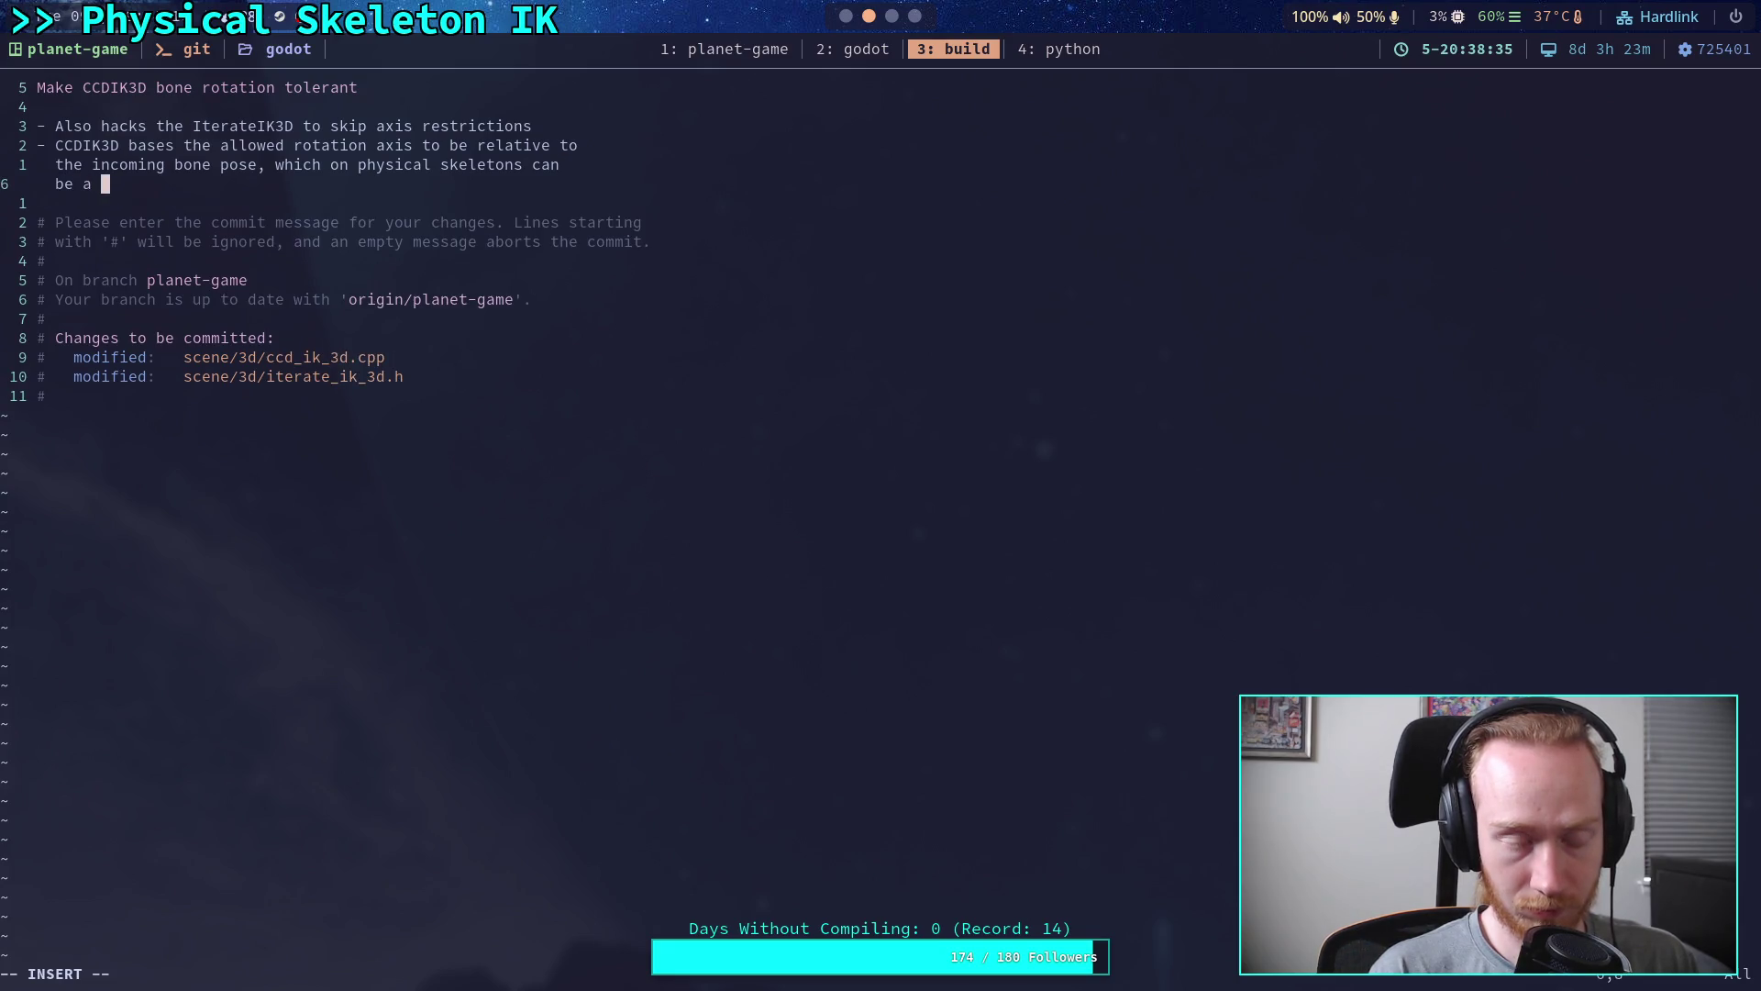
{"action": "key", "text": "BackSpace"}
{"action": "key", "text": "BackSpace"}
{"action": "key", "text": "BackSpace"}
{"action": "type", "text": "have rolls"}
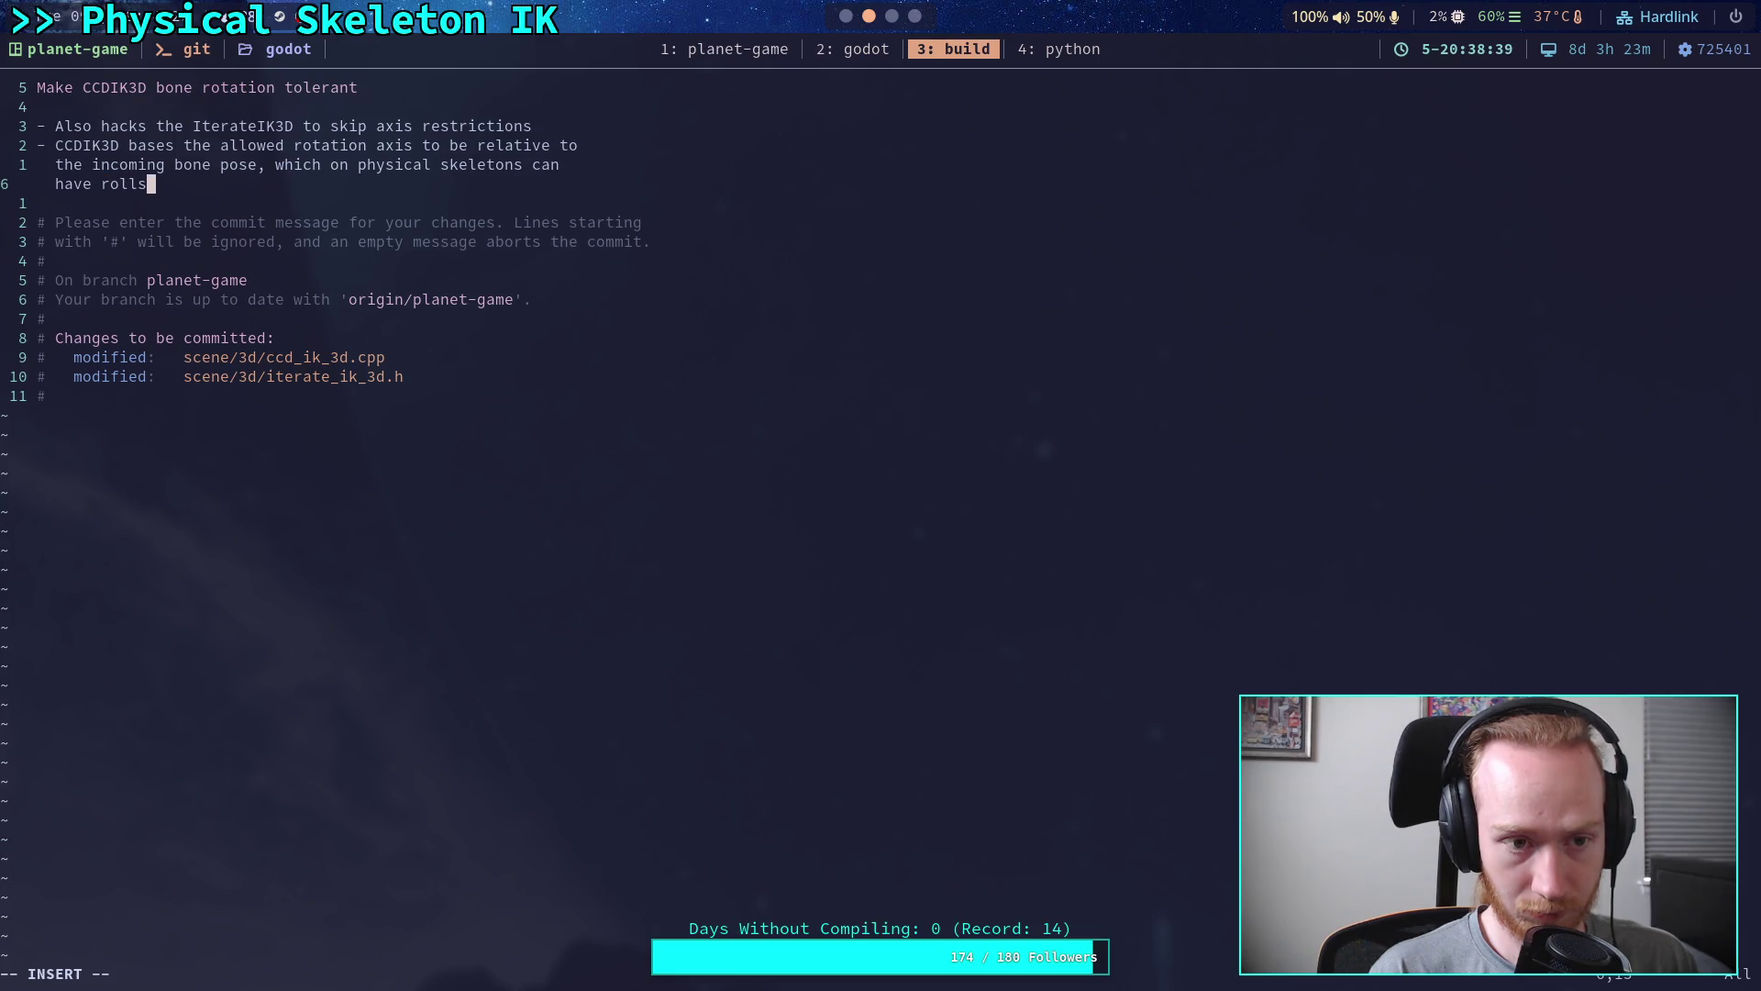
Reword the bullet's ending so the skeletons can have 'roll/ yaw'
{"action": "key", "text": "BackSpace"}
{"action": "key", "text": "BackSpace"}
{"action": "type", "text": "or t"}
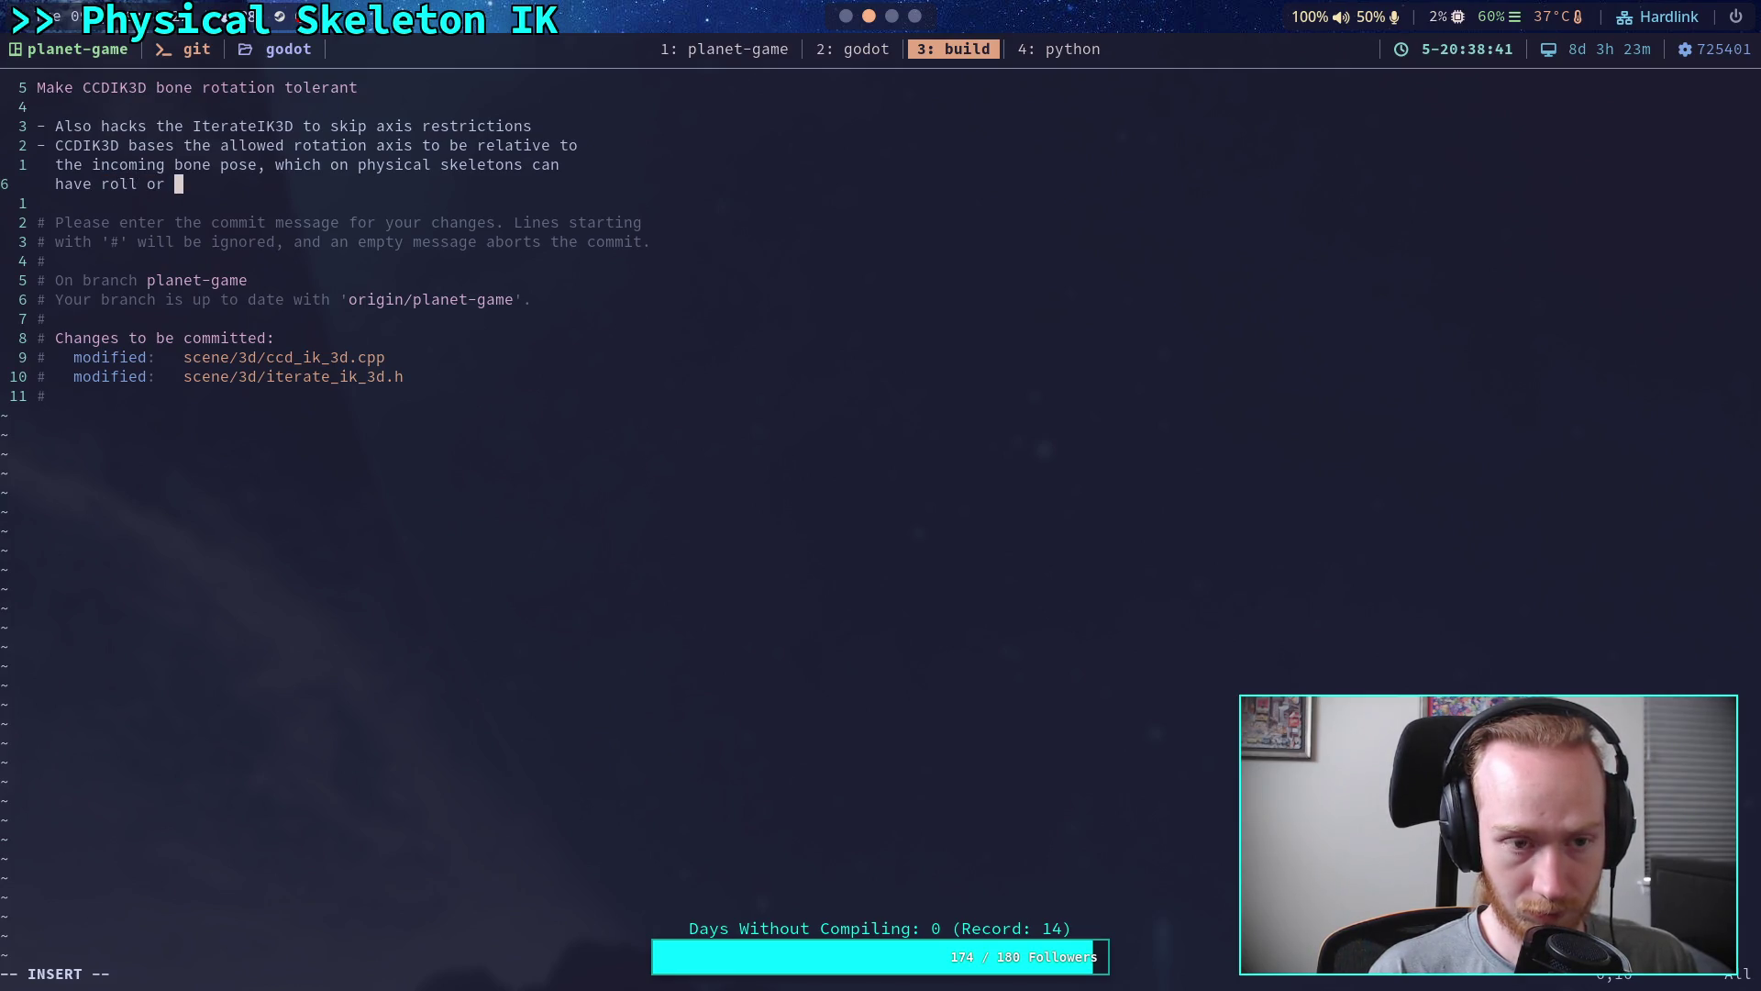
{"action": "type", "text": "w"}
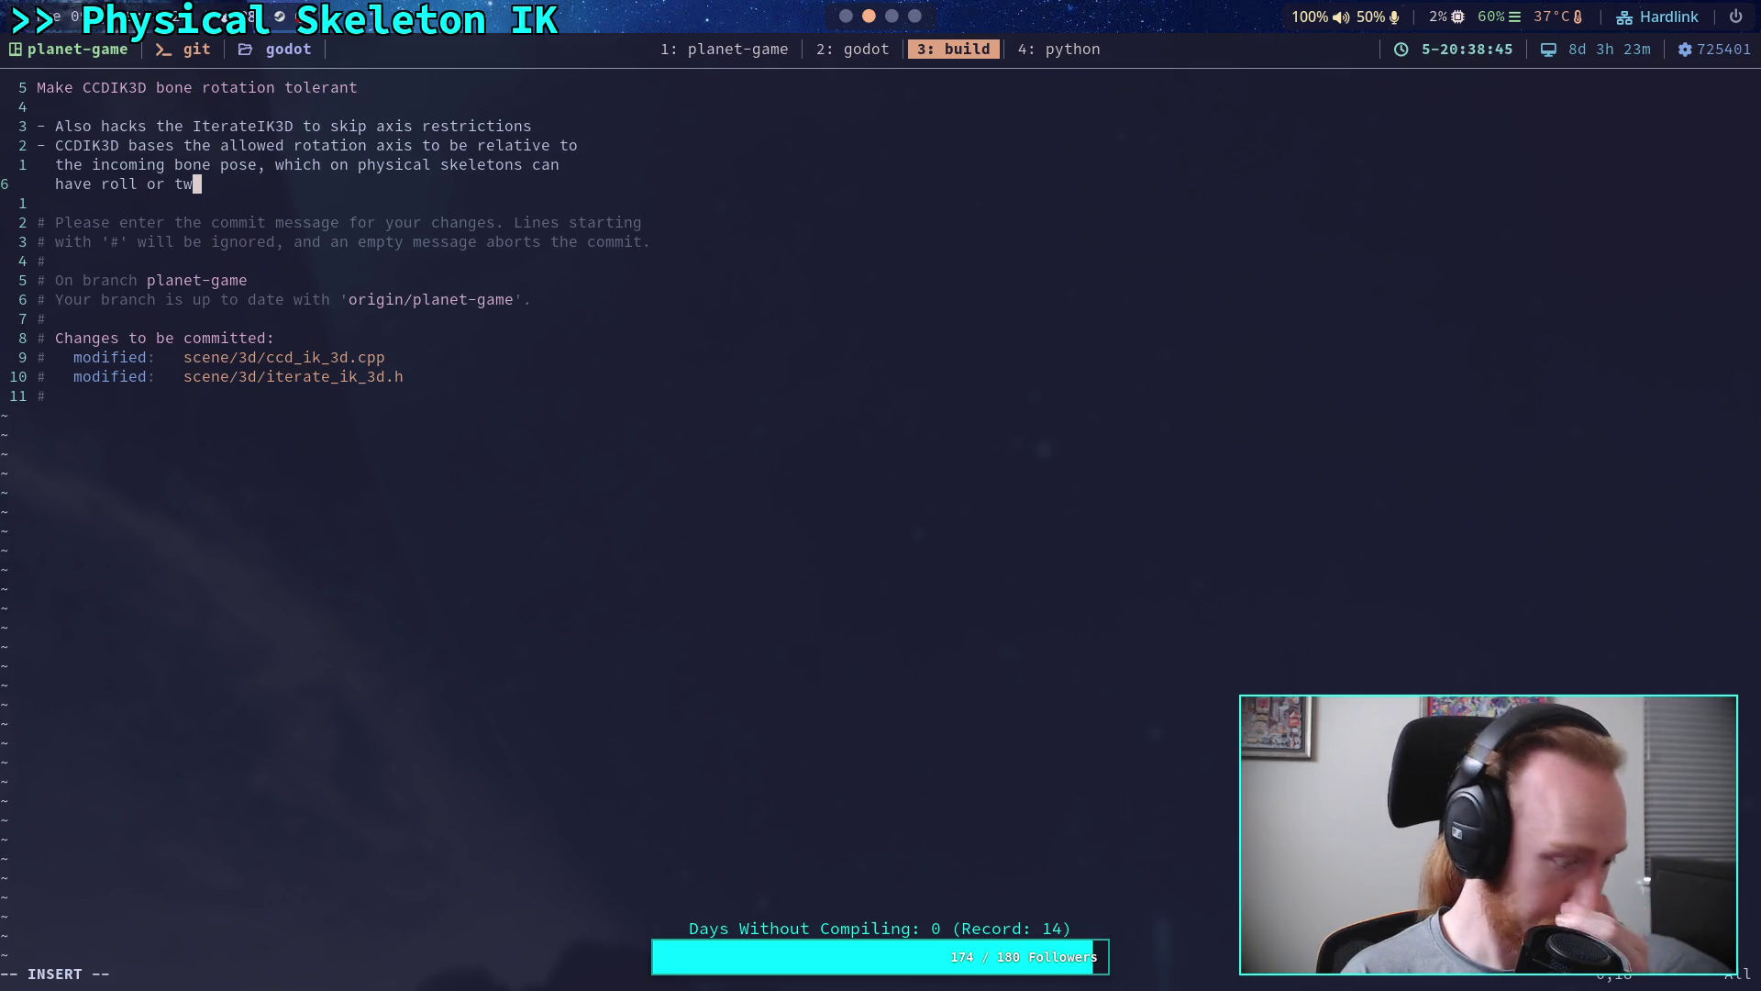
{"action": "key", "text": "BackSpace"}
{"action": "key", "text": "BackSpace"}
{"action": "type", "text": "swing"}
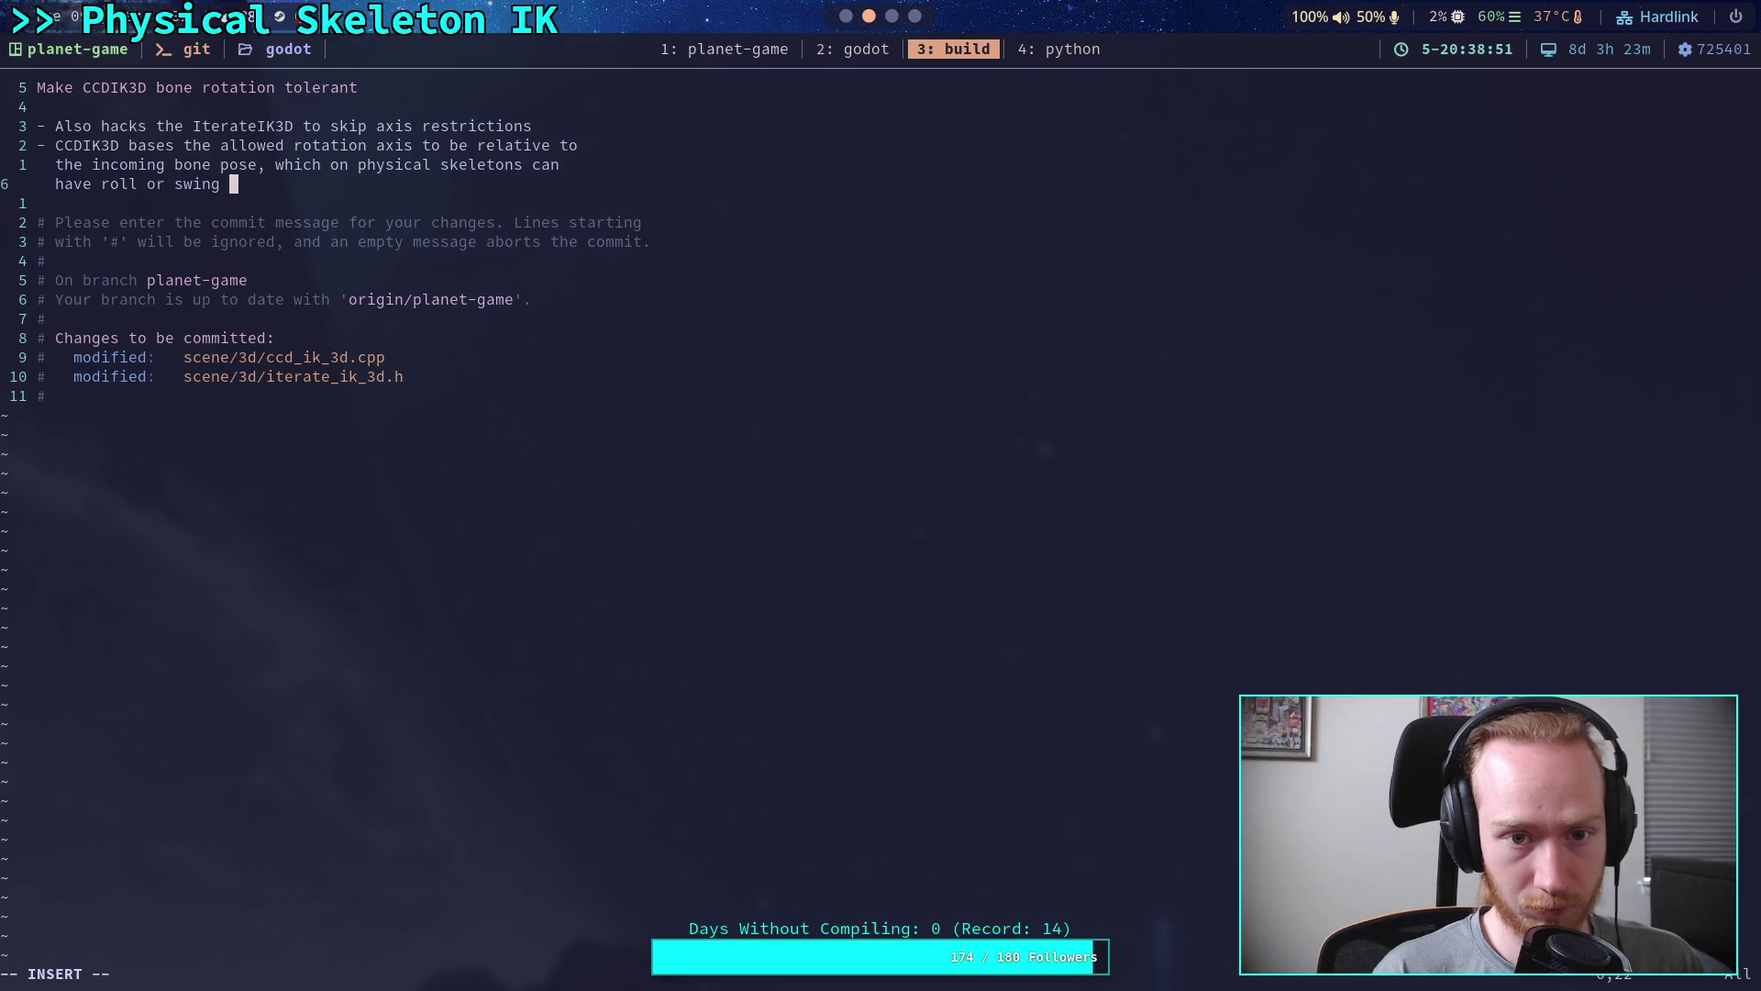
{"action": "key", "text": "BackSpace"}
{"action": "key", "text": "ctrl+w"}
{"action": "key", "text": "BackSpace"}
{"action": "key", "text": "ctrl+w"}
{"action": "key", "text": "BackSpace"}
{"action": "type", "text": "/ tw"}
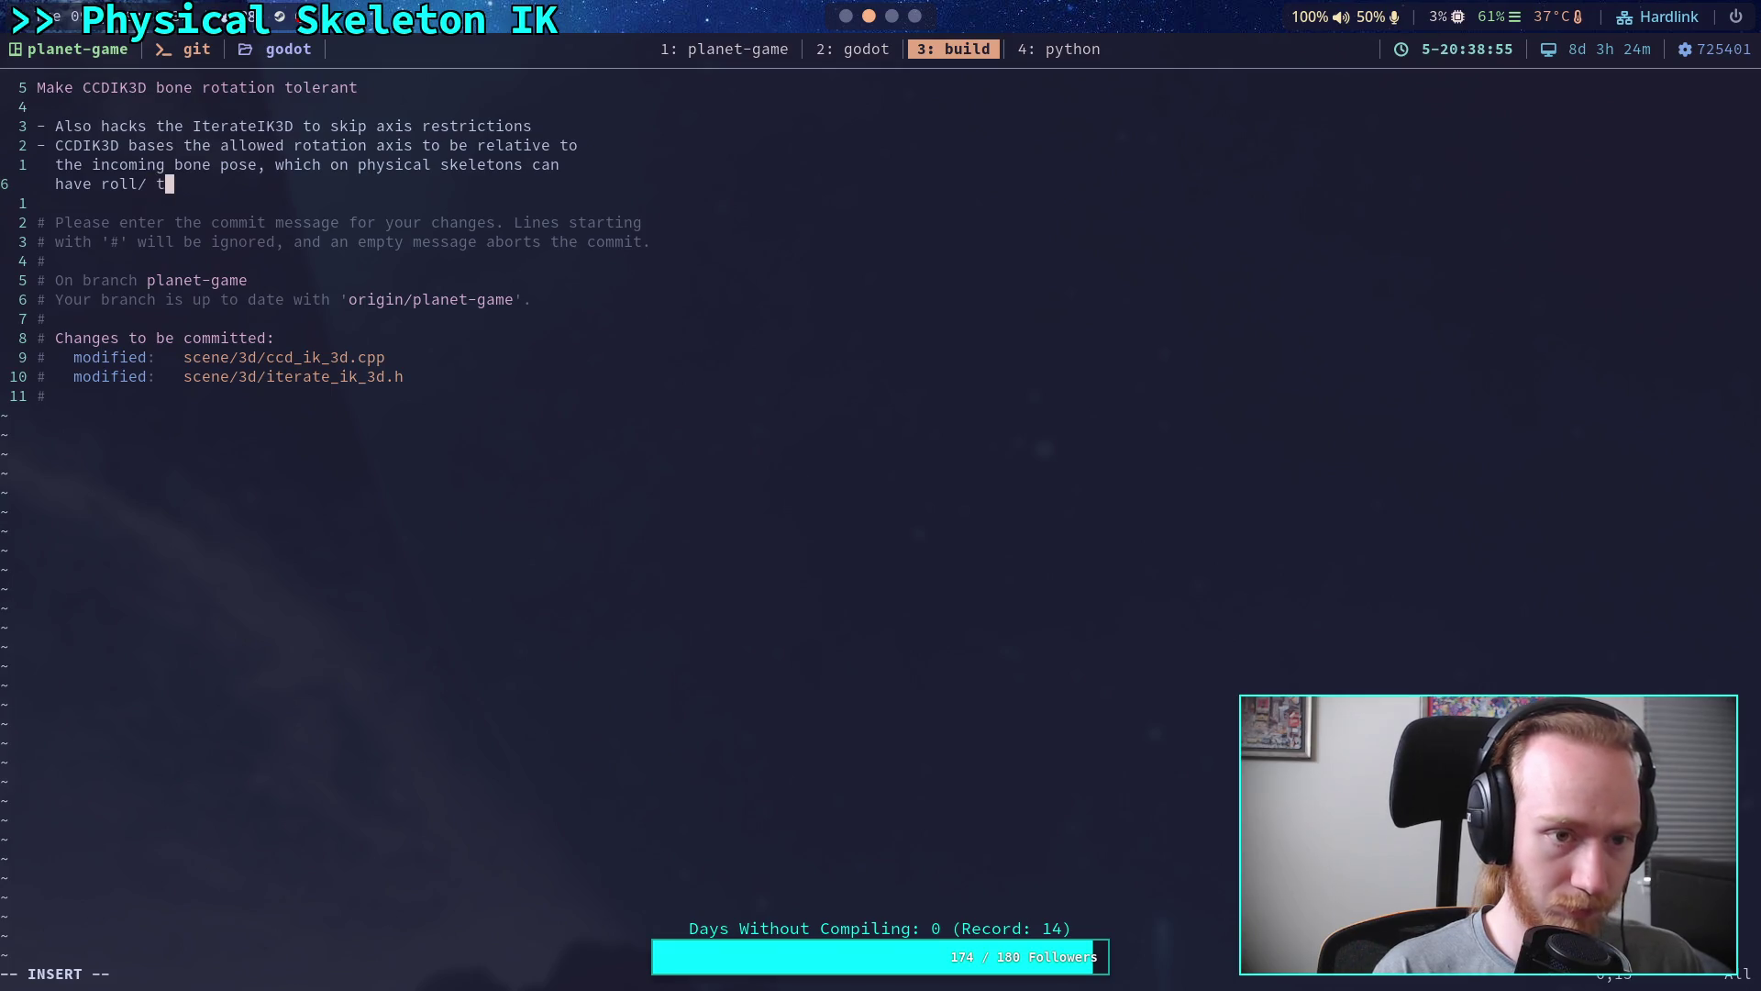
{"action": "type", "text": "is"}
{"action": "key", "text": "BackSpace"}
{"action": "key", "text": "BackSpace"}
{"action": "key", "text": "ctrl+w"}
{"action": "key", "text": "ctrl+w"}
{"action": "key", "text": "ctrl+w"}
{"action": "type", "text": "t"}
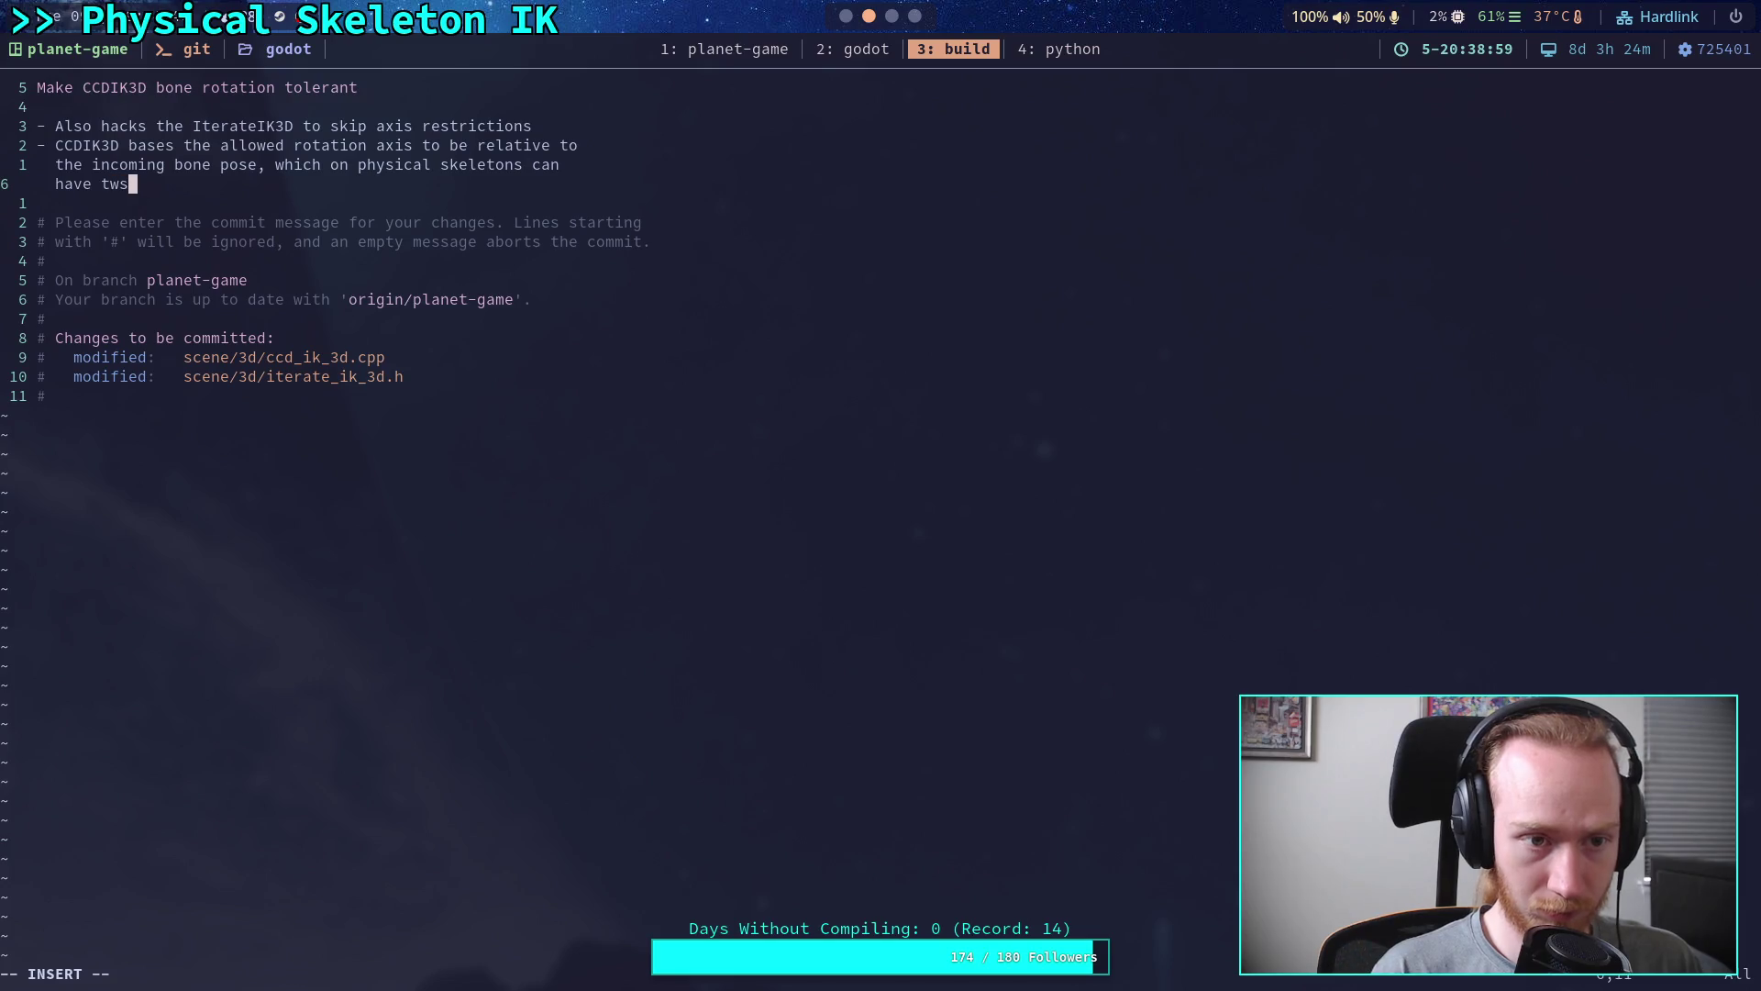
{"action": "key", "text": "BackSpace"}
{"action": "type", "text": "roll/ "}
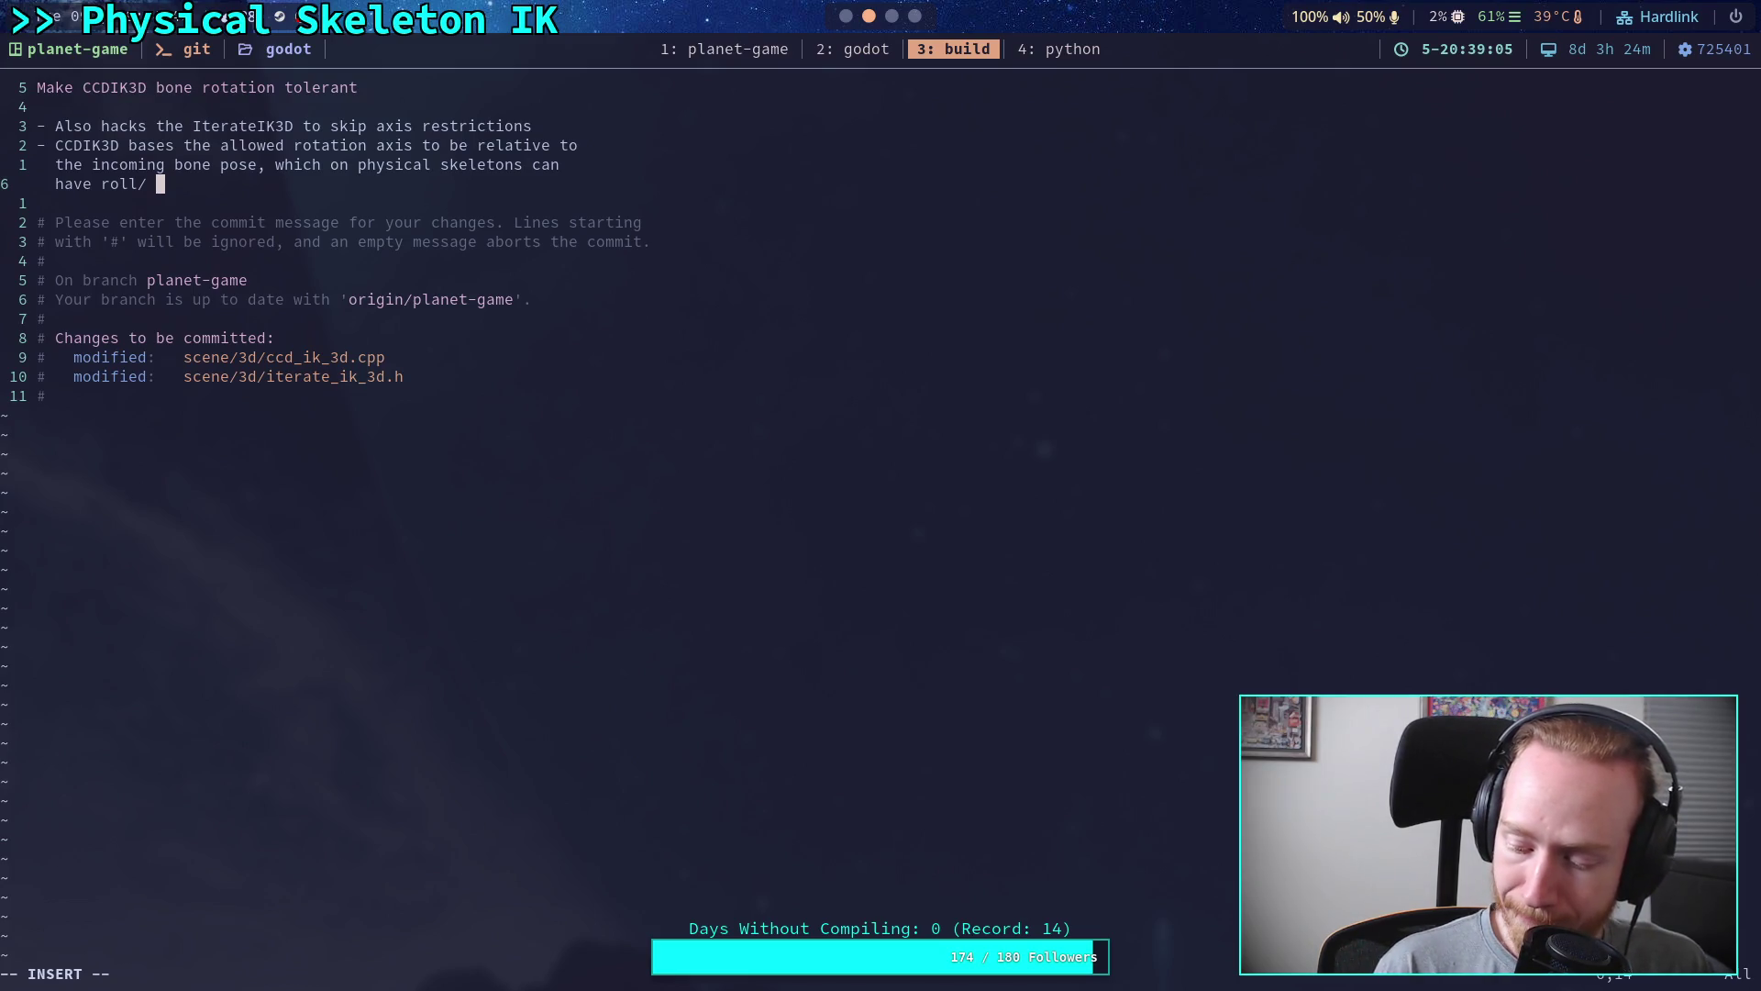
{"action": "type", "text": "yaw"}
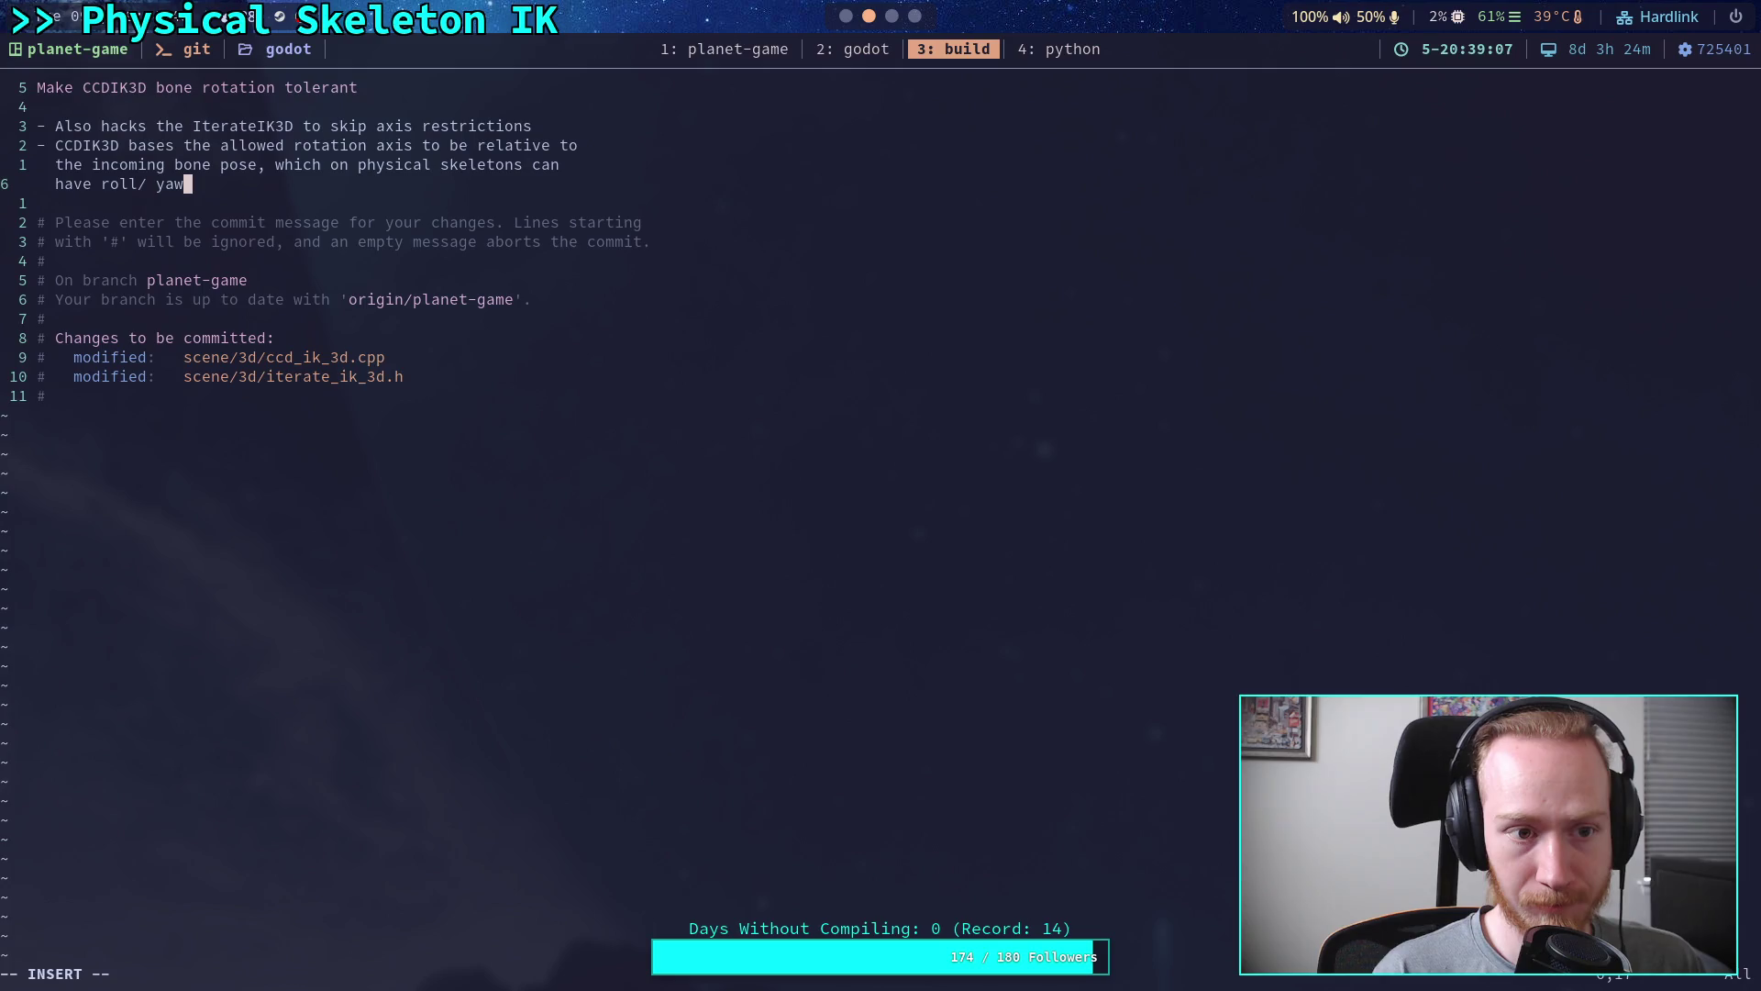
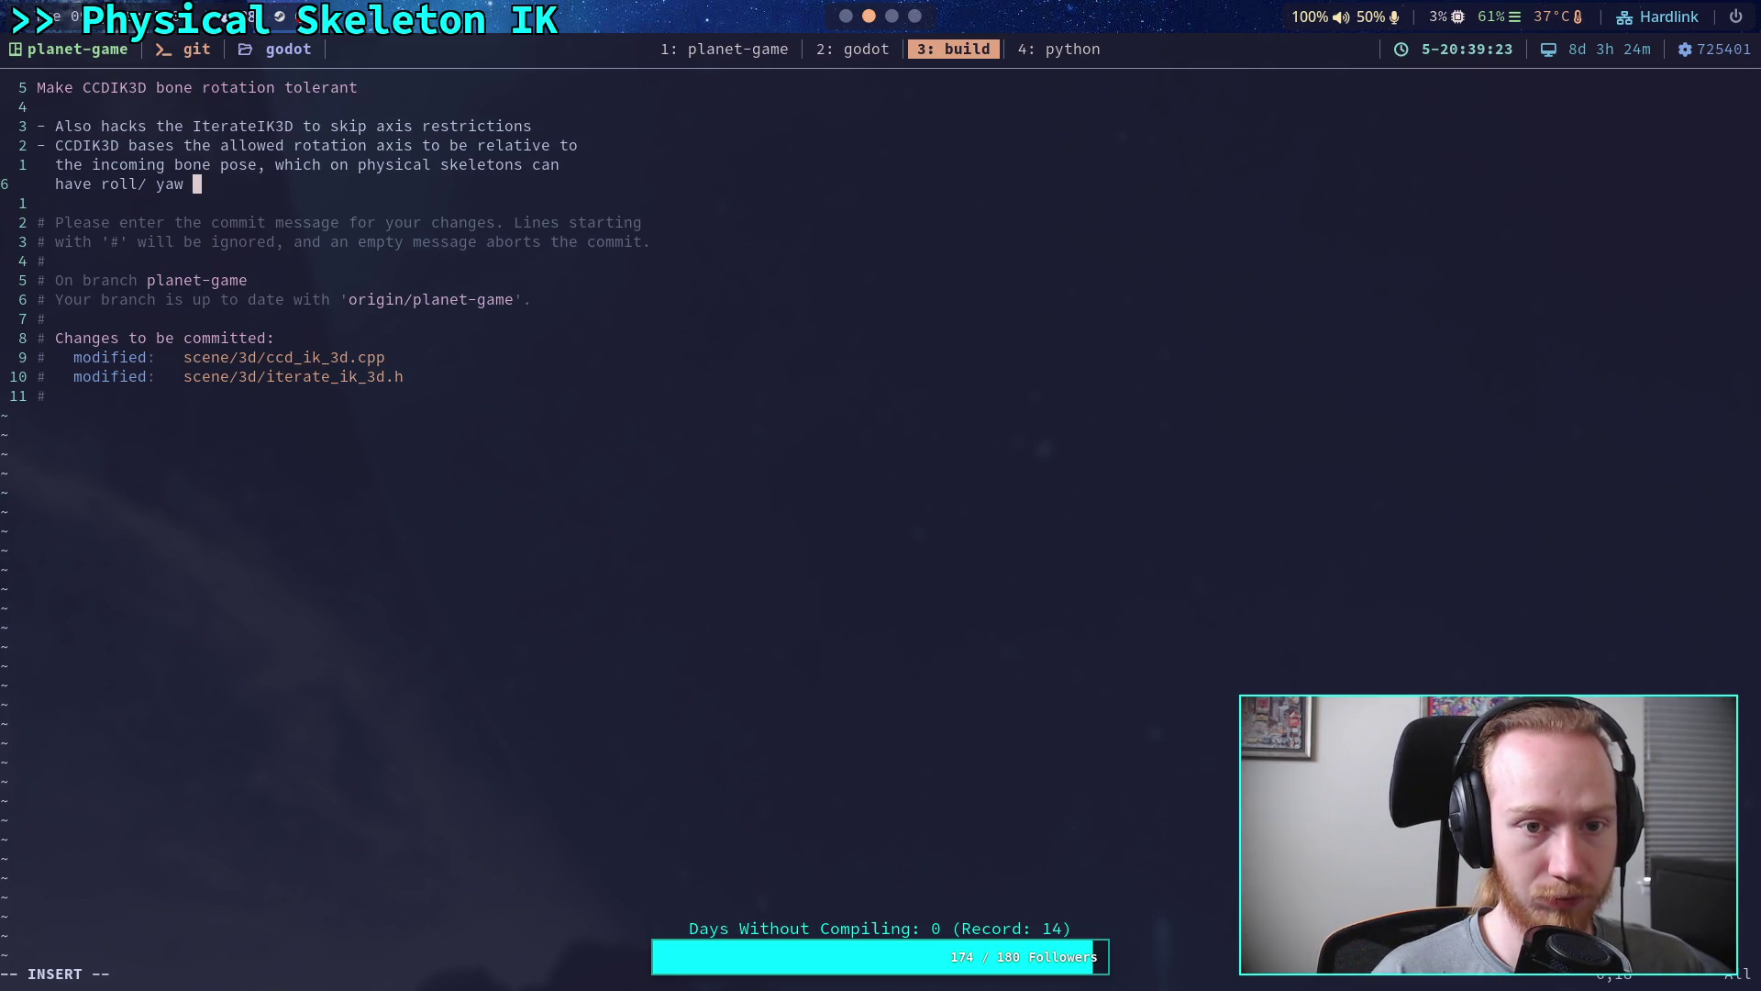
Replace 'roll/ yaw' with 'small angle errors that are amplified by long bone chains, making IK significantly deviate from the original'
{"action": "key", "text": "BackSpace"}
{"action": "key", "text": "BackSpace"}
{"action": "key", "text": "BackSpace"}
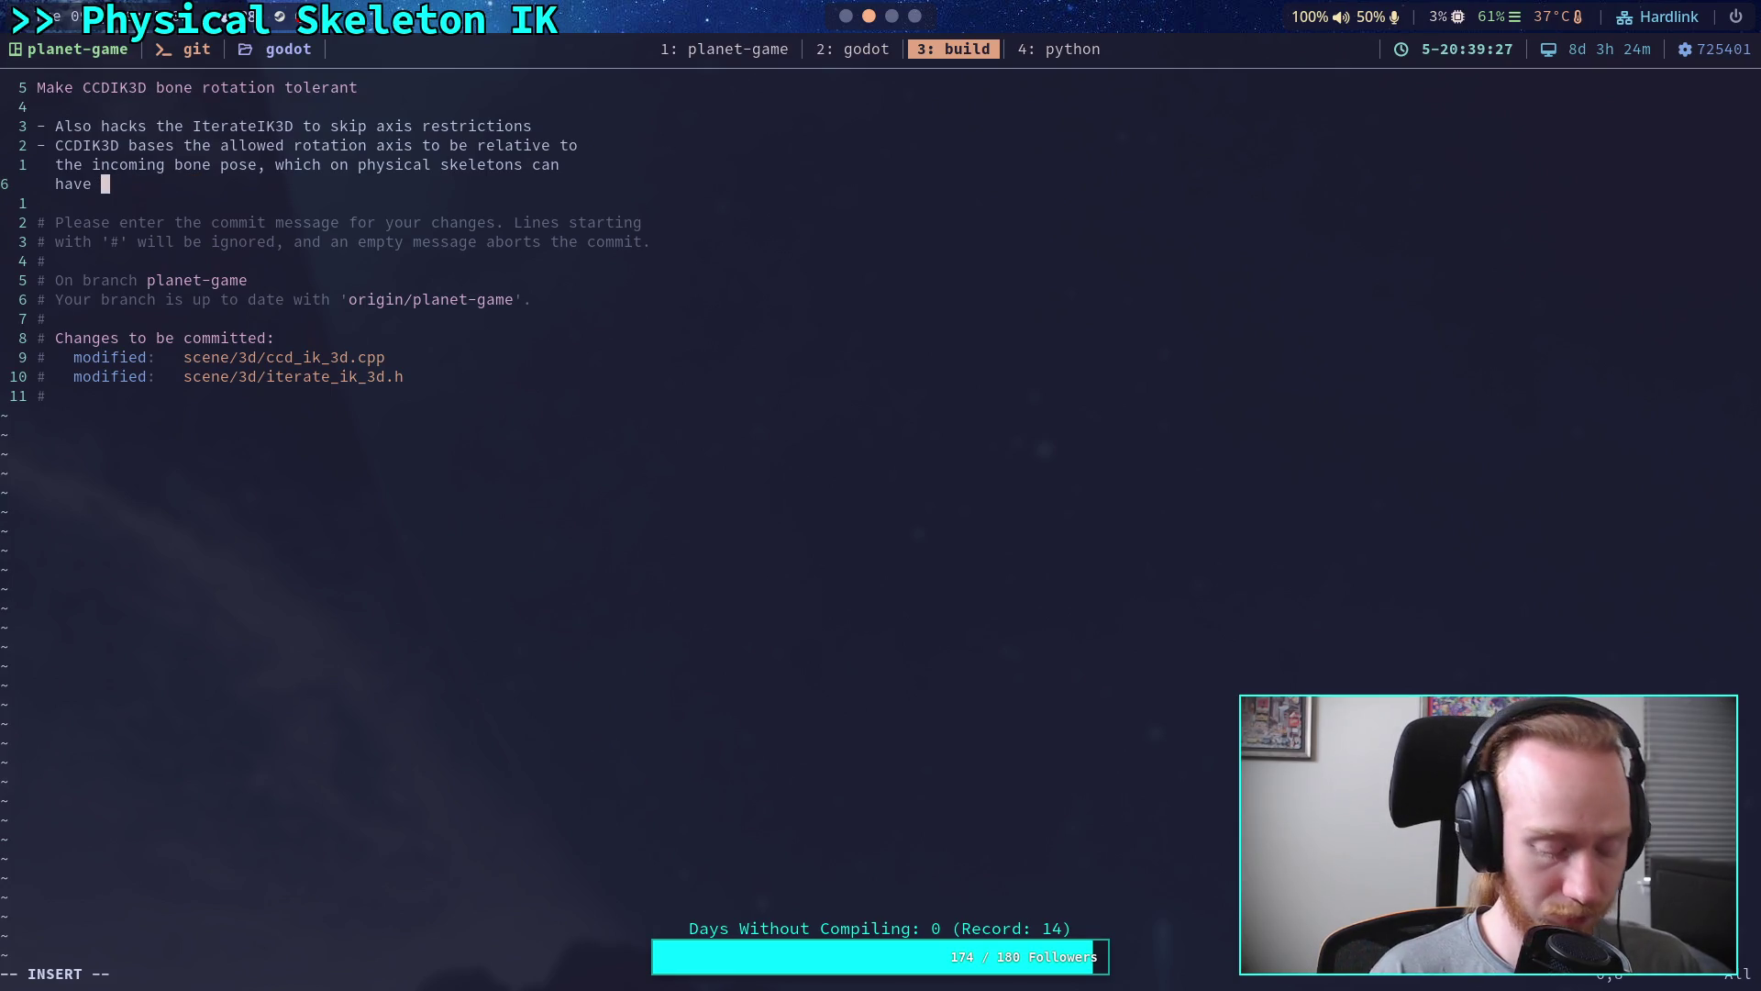
{"action": "type", "text": "small "}
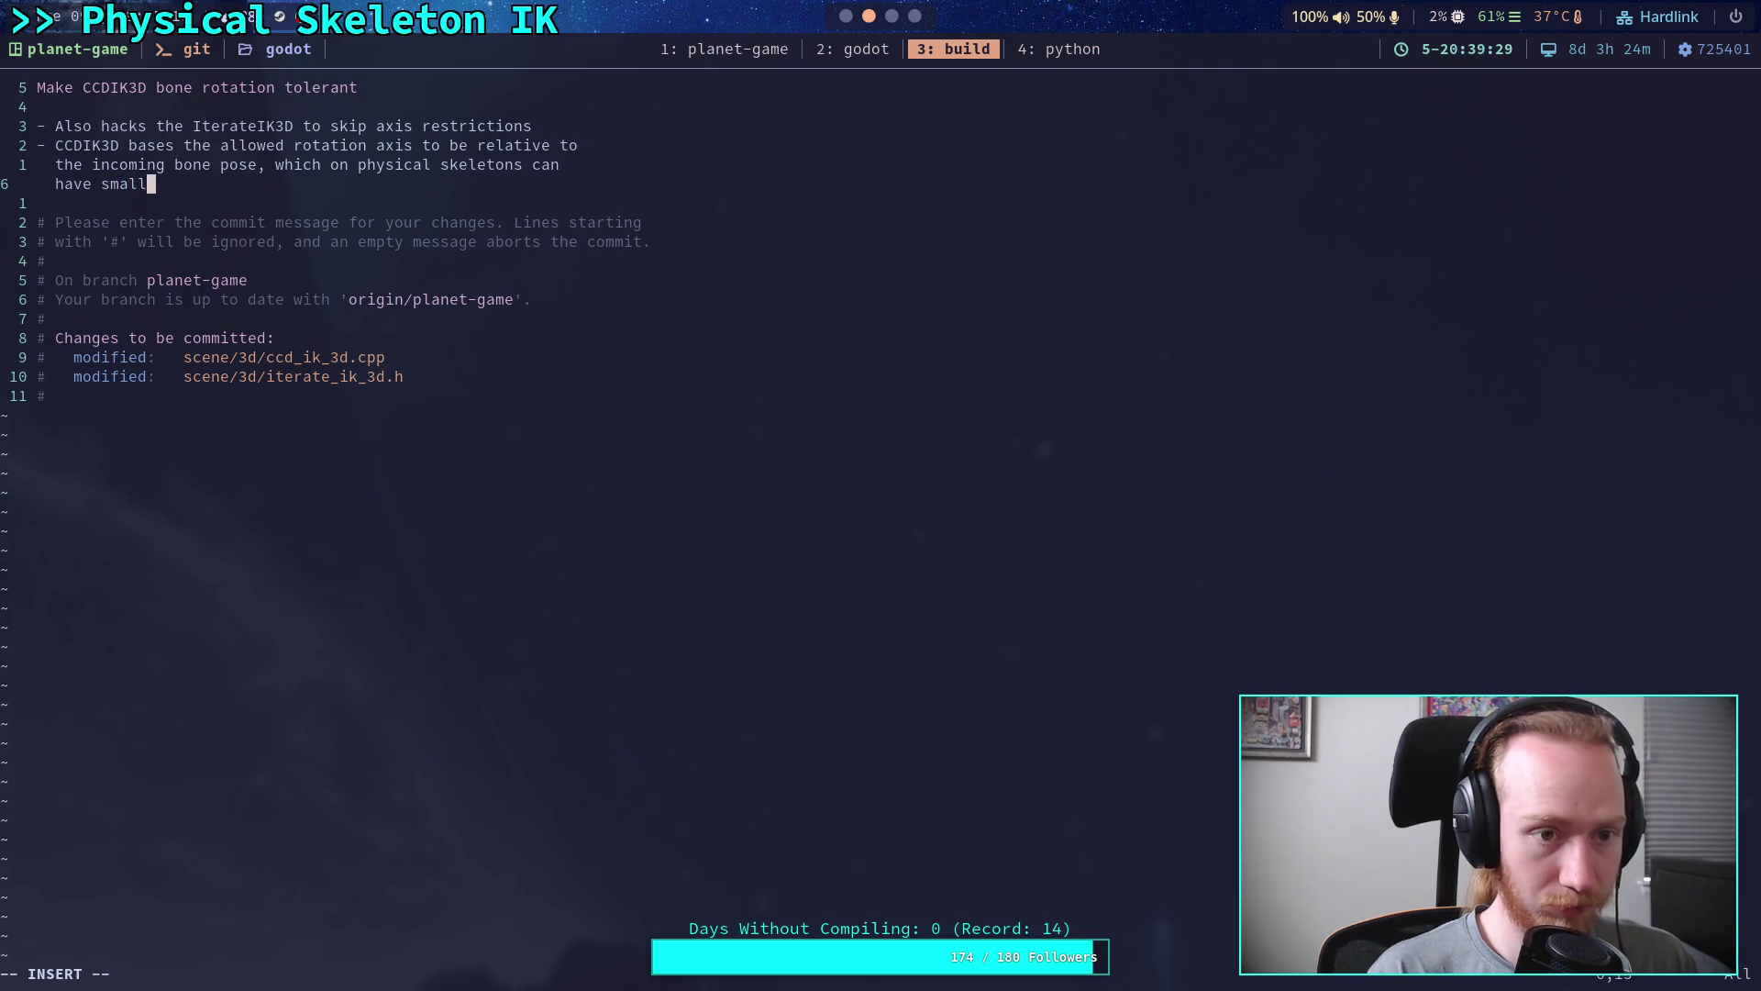
{"action": "type", "text": "angle erros"}
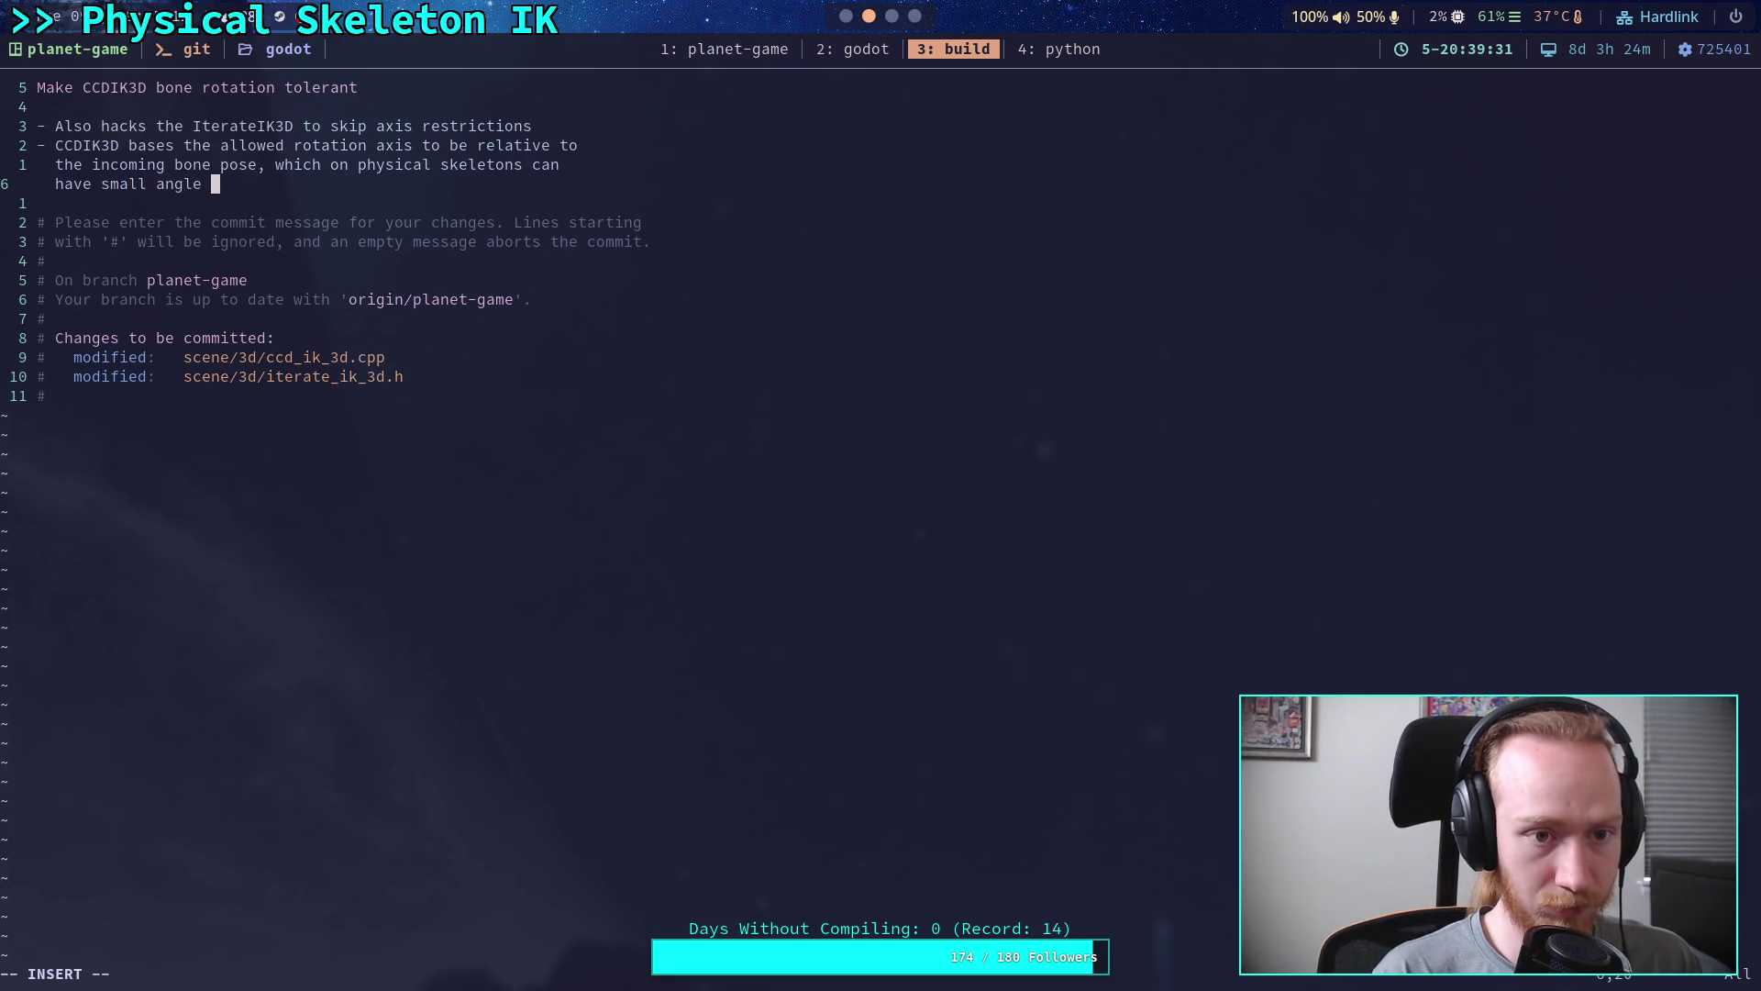
{"action": "key", "text": "BackSpace"}
{"action": "type", "text": "rs that "}
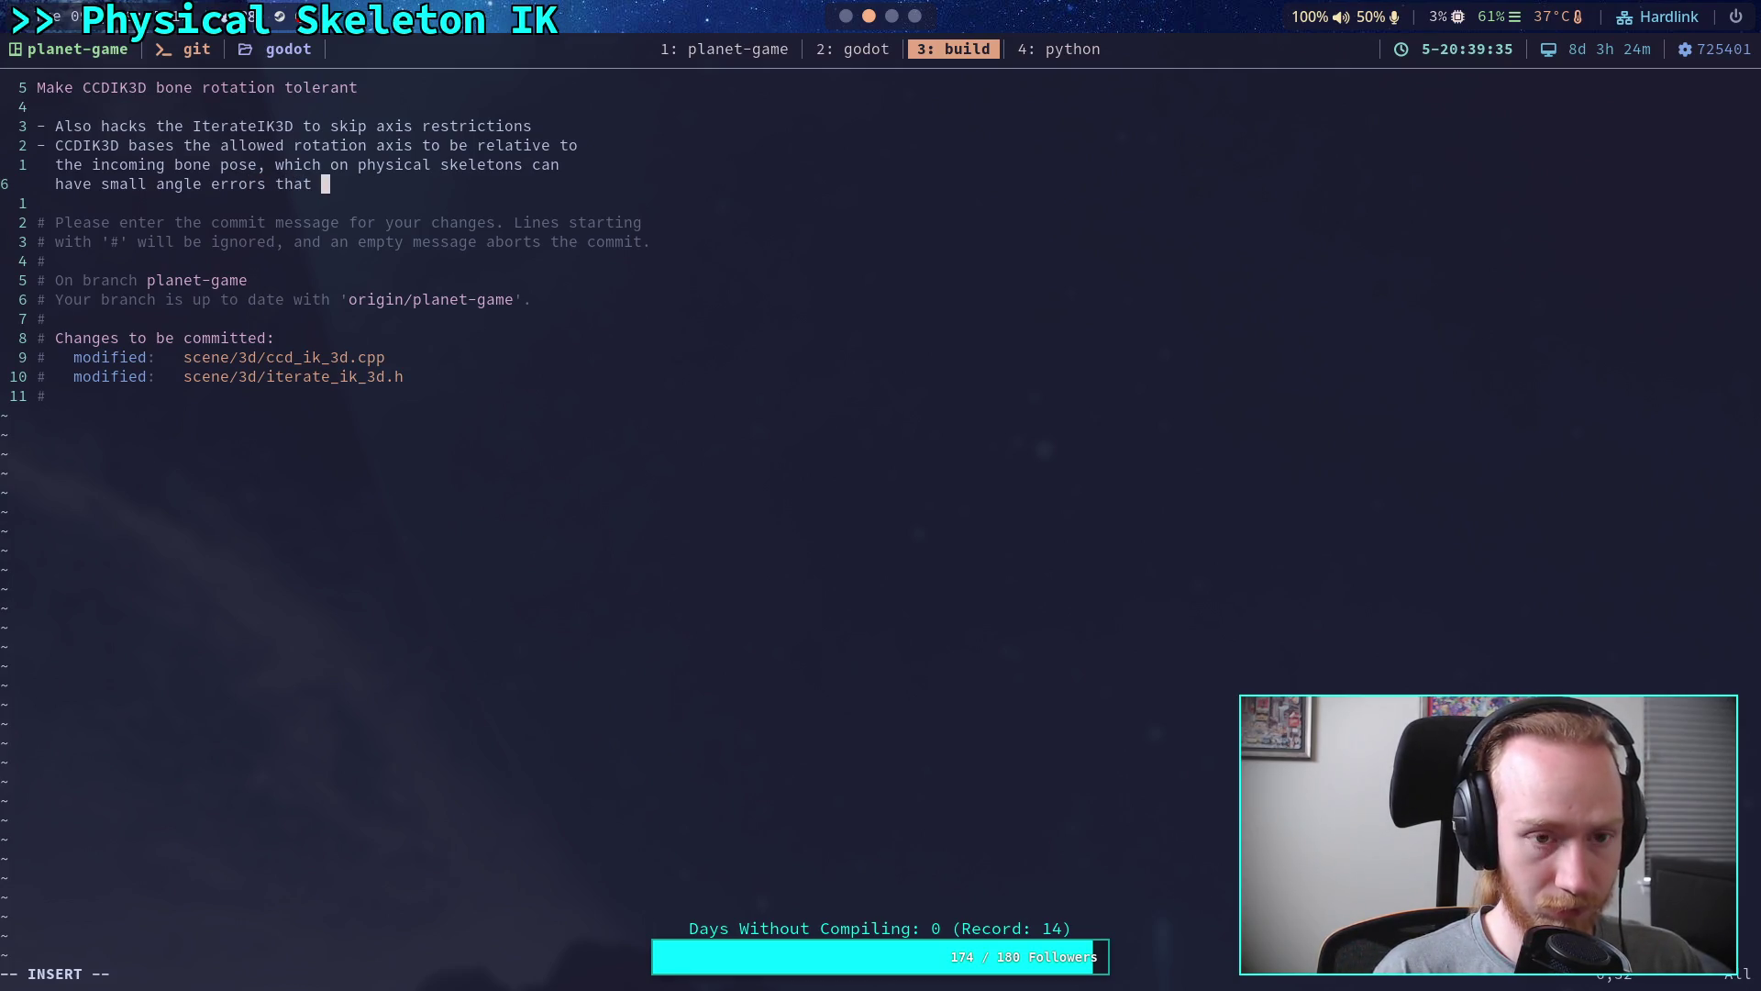
{"action": "type", "text": "are "}
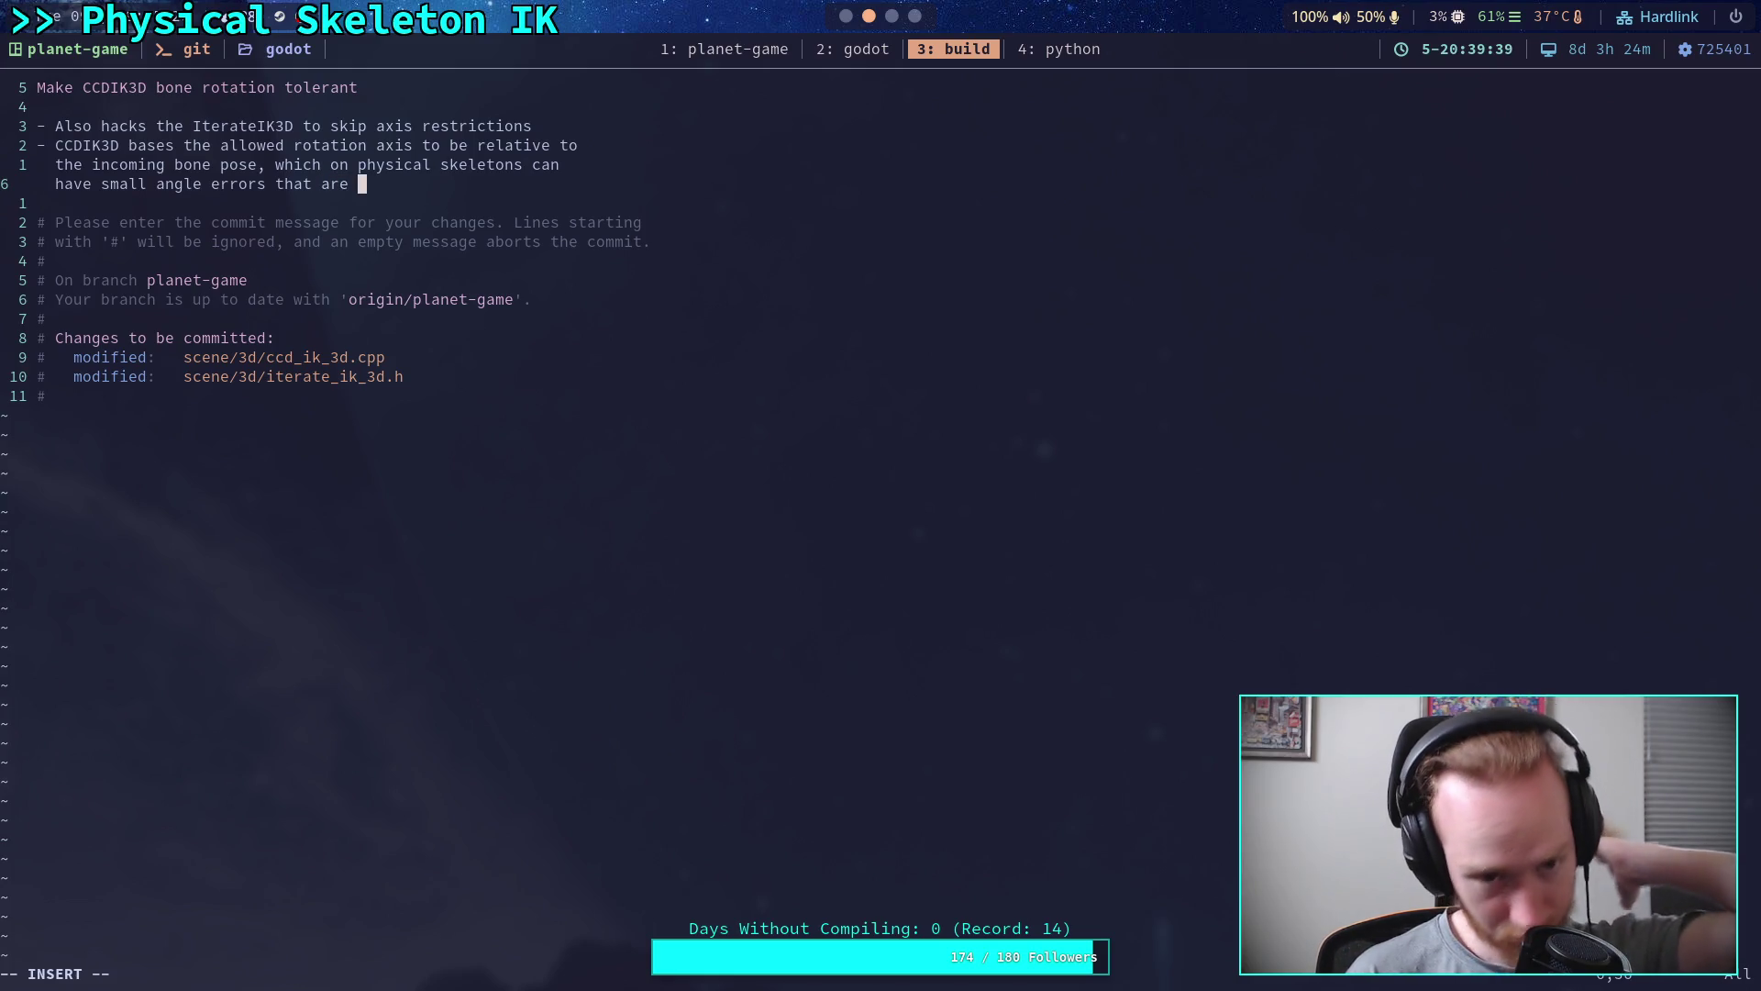
{"action": "type", "text": "amplified by"}
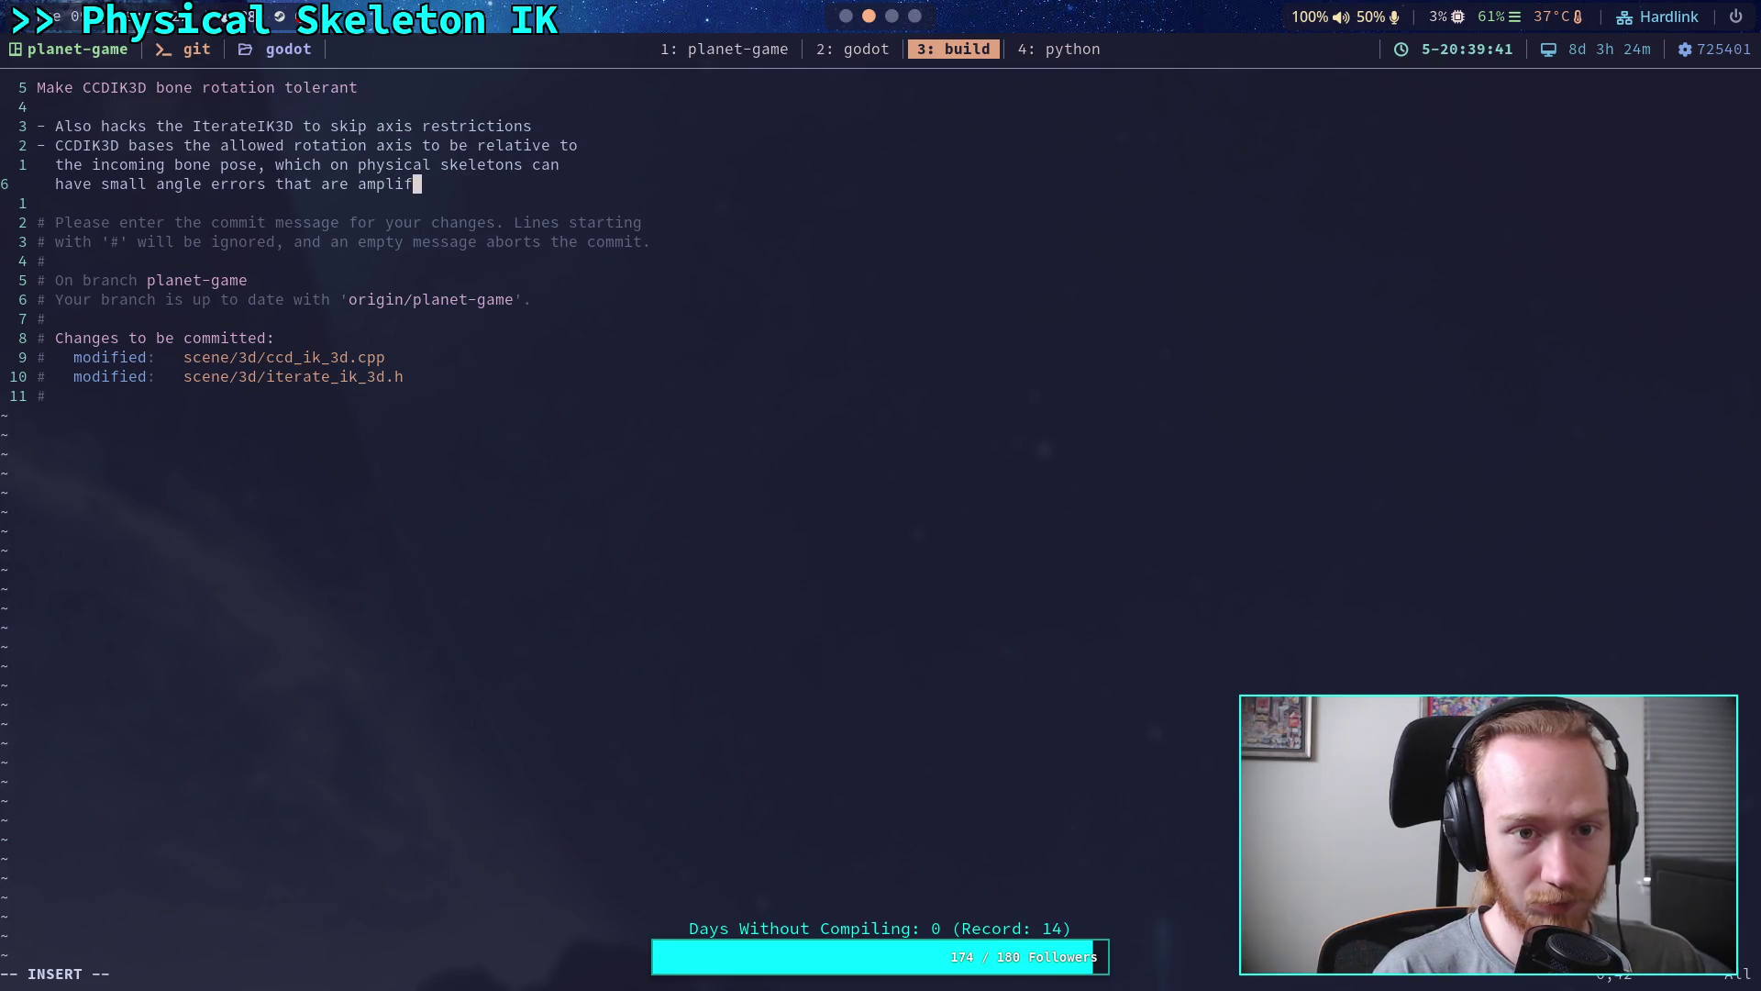
{"action": "type", "text": " long bon"}
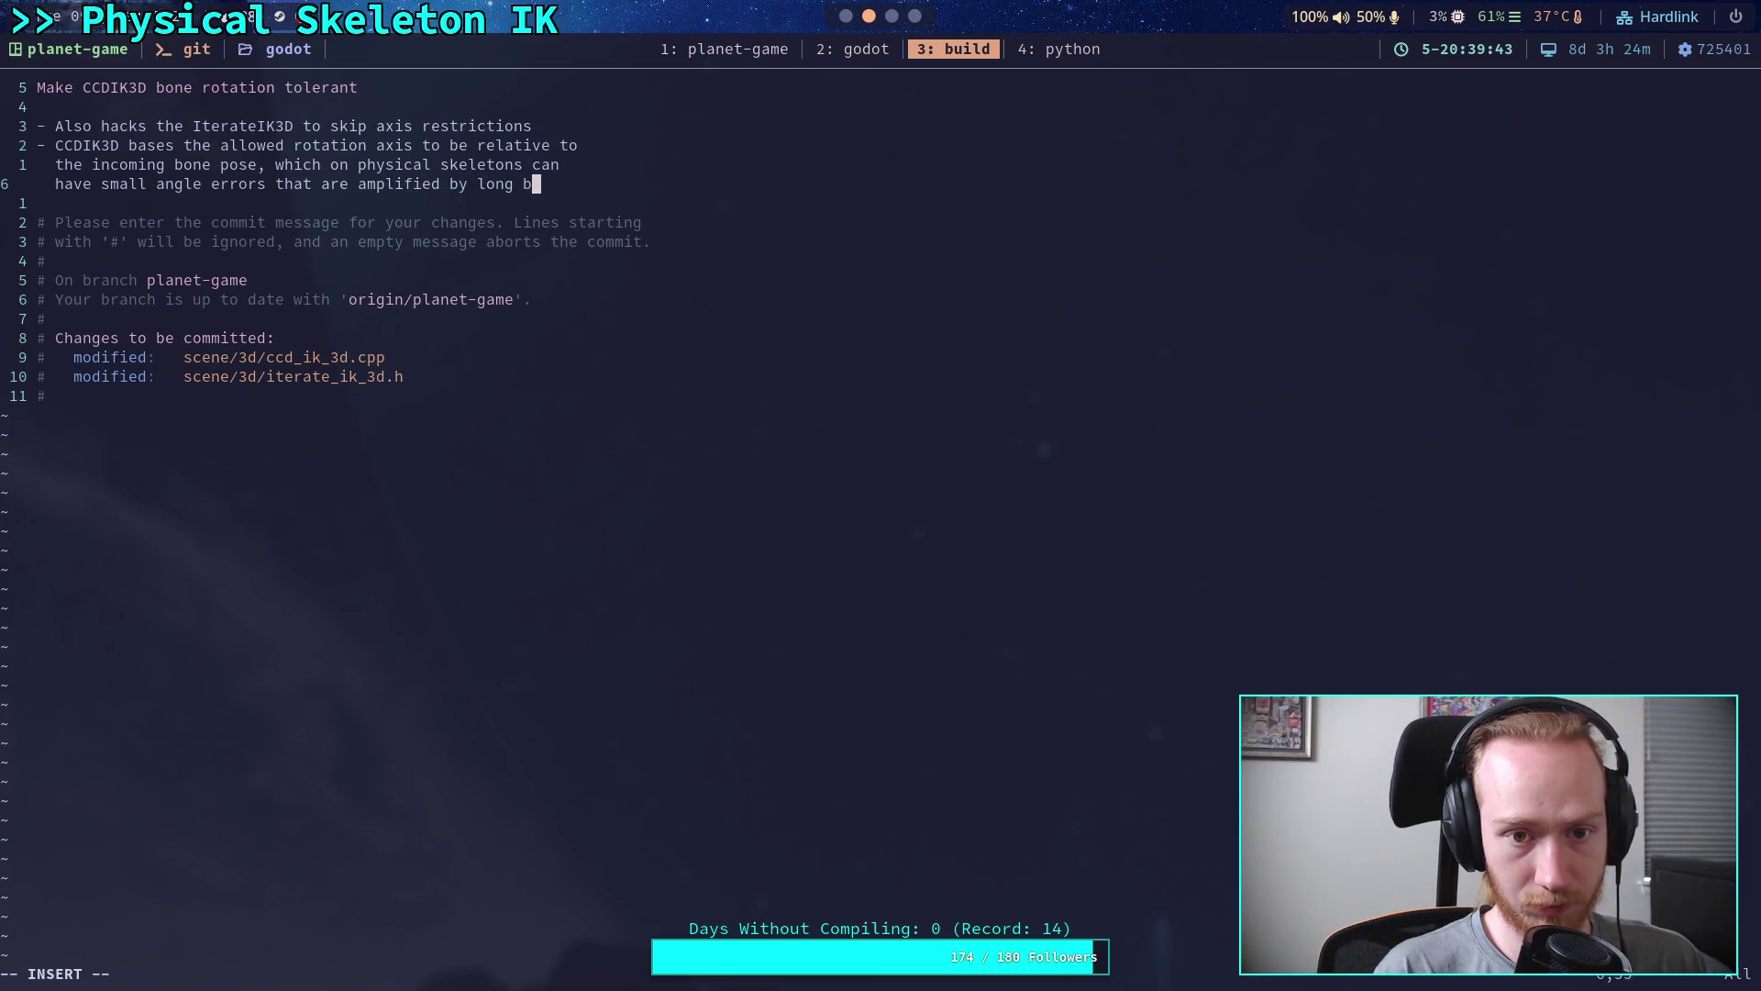
{"action": "type", "text": "e   chains"}
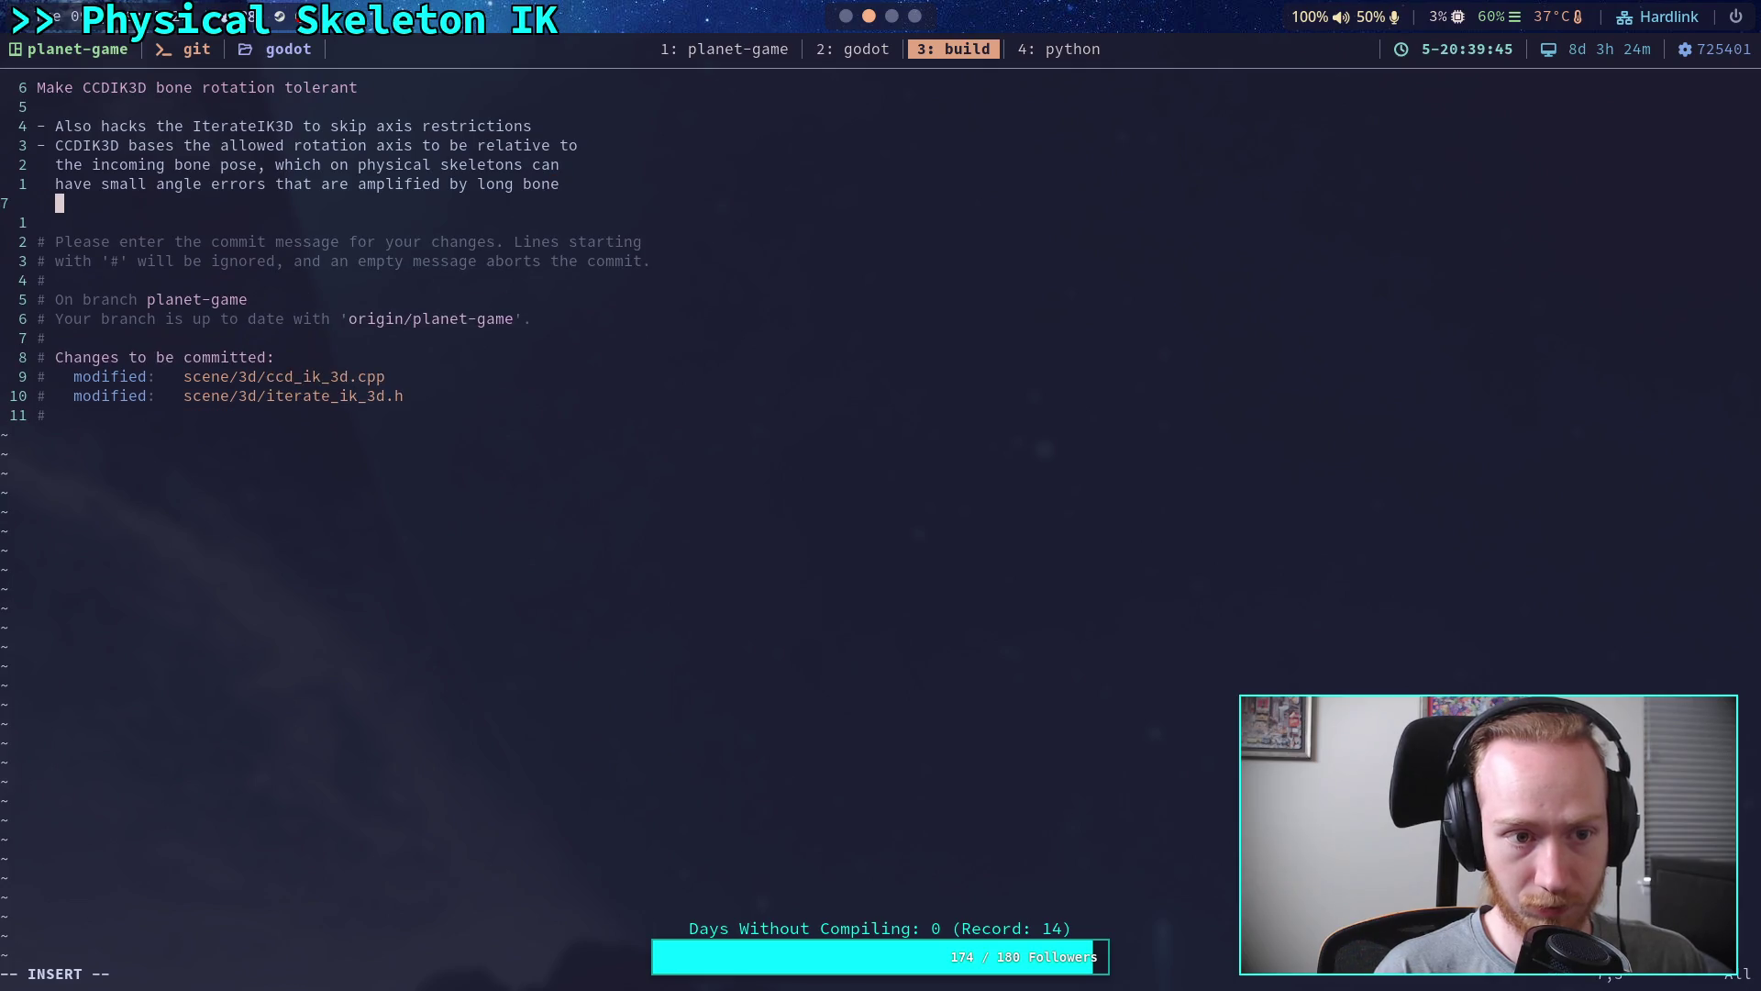
{"action": "type", "text": ", making IK significantly deviate from"}
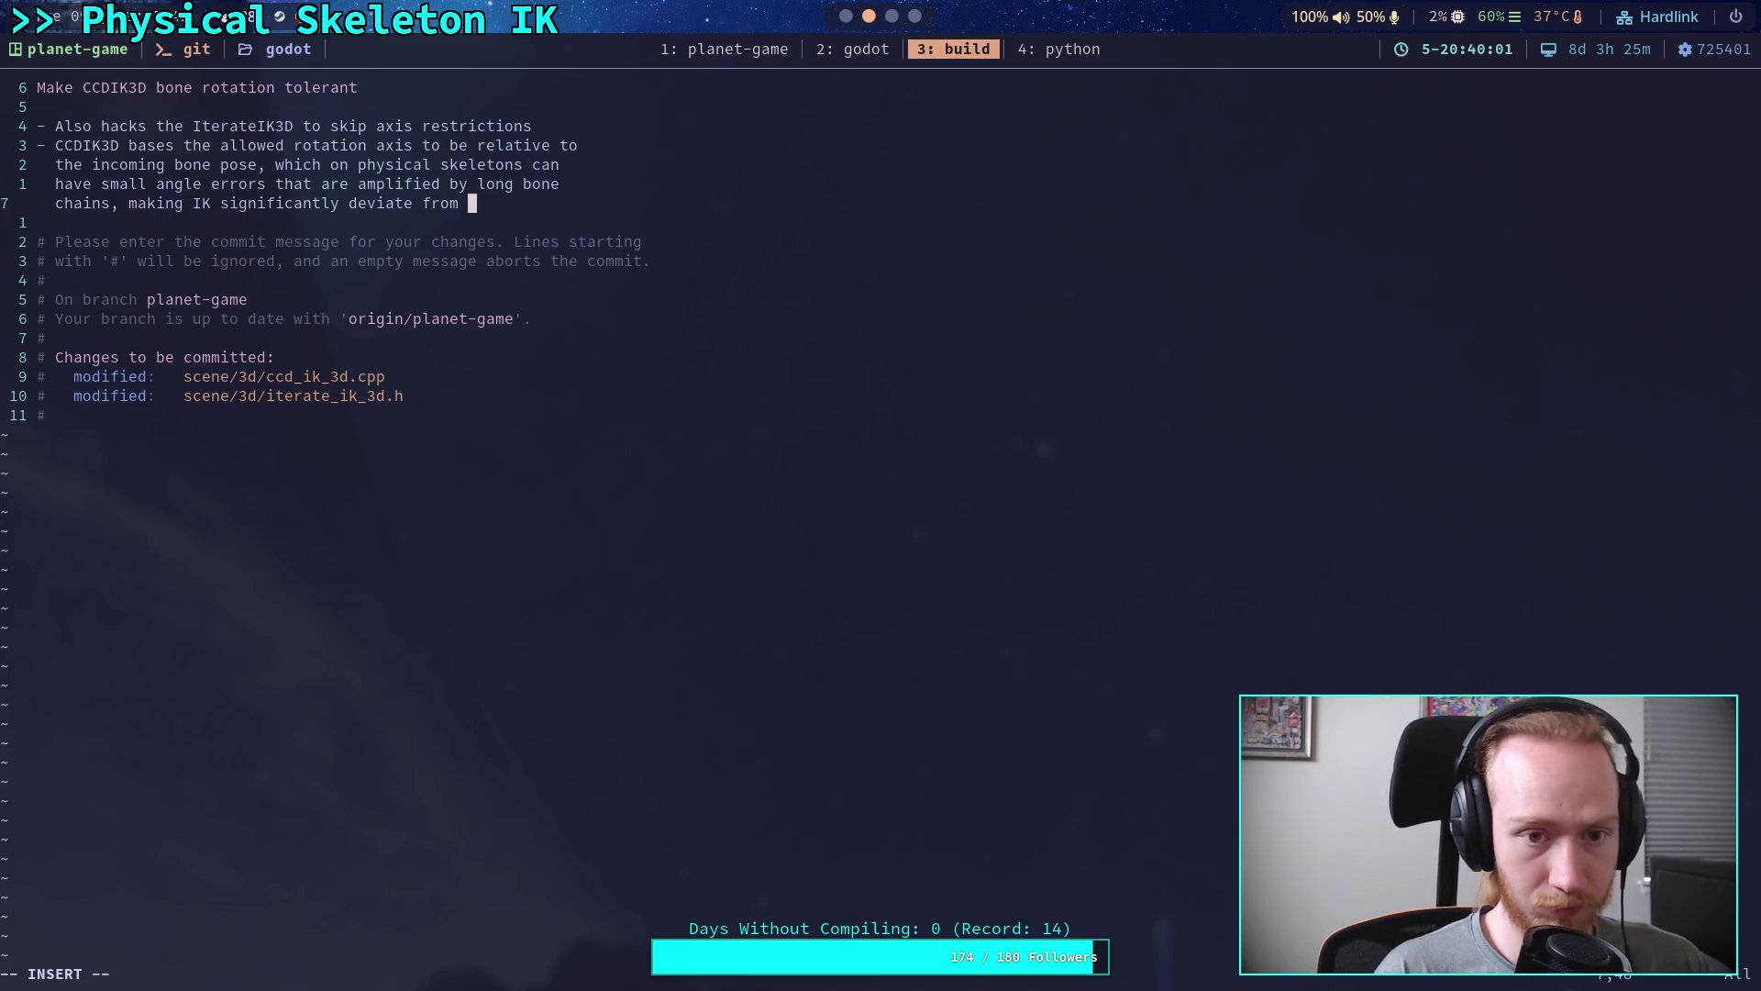
{"action": "type", "text": "the original"}
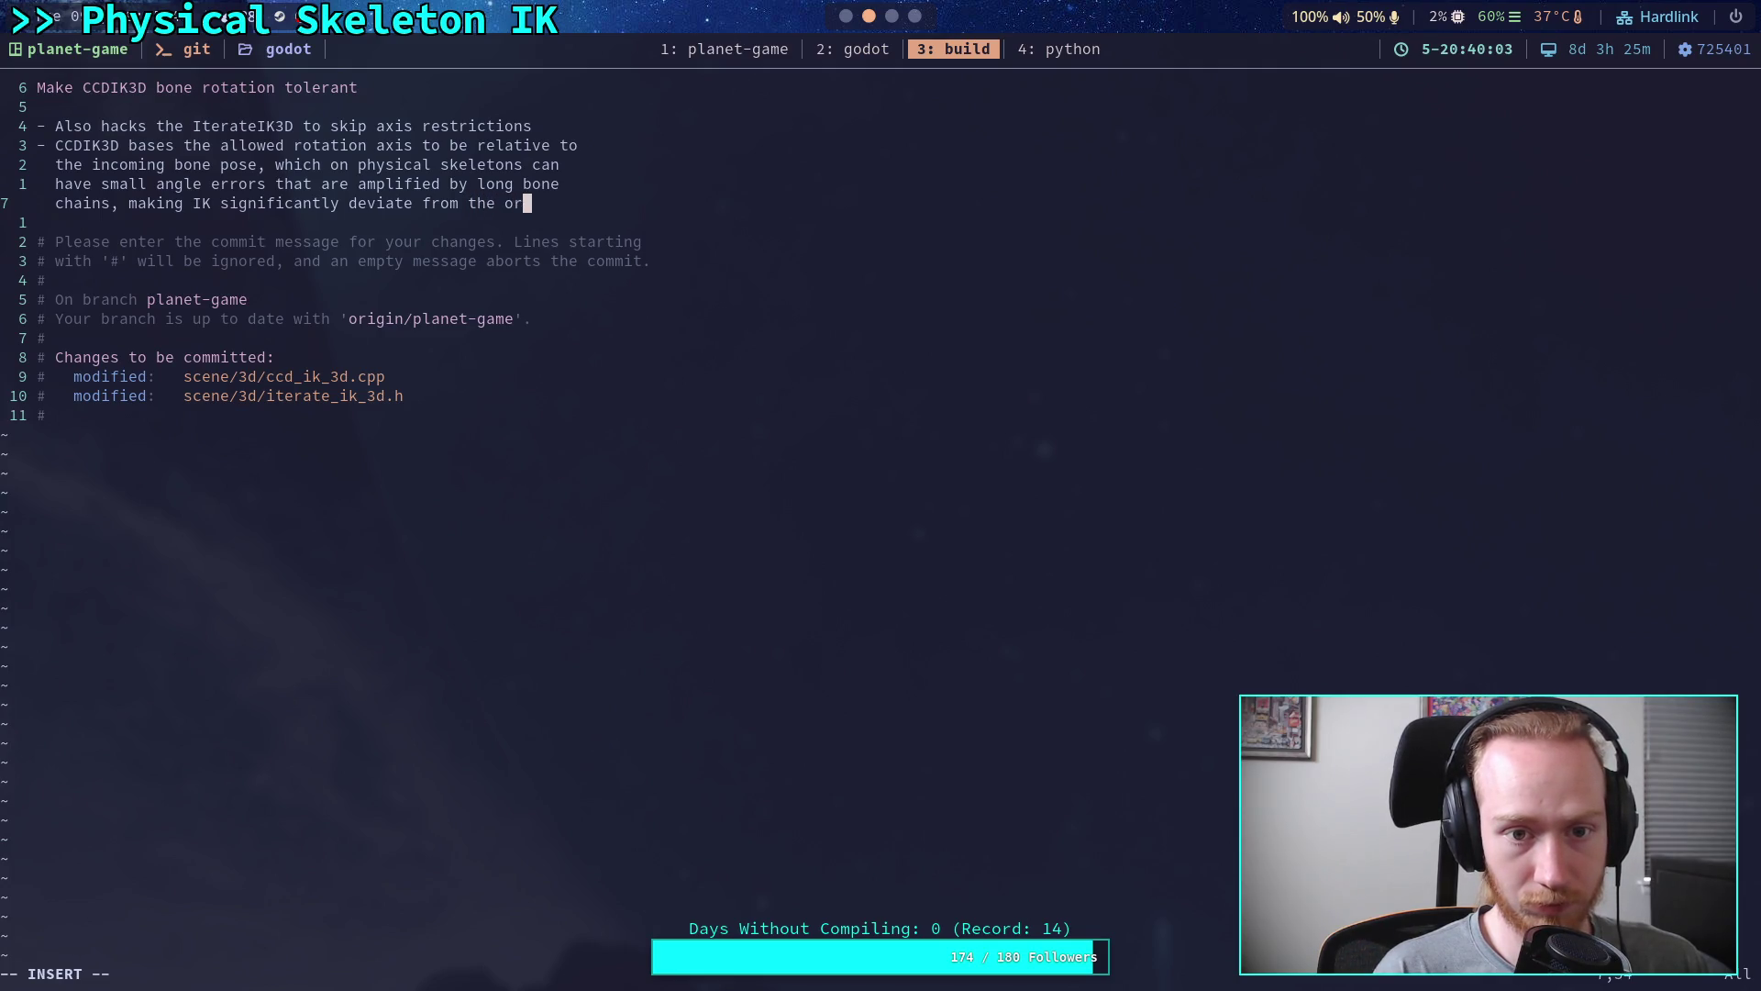
{"action": "key", "text": "Return"}
End the bullet with 'pose, causing motors to jitter in place if the chain is consistently misaligned'
{"action": "type", "text": "pose"}
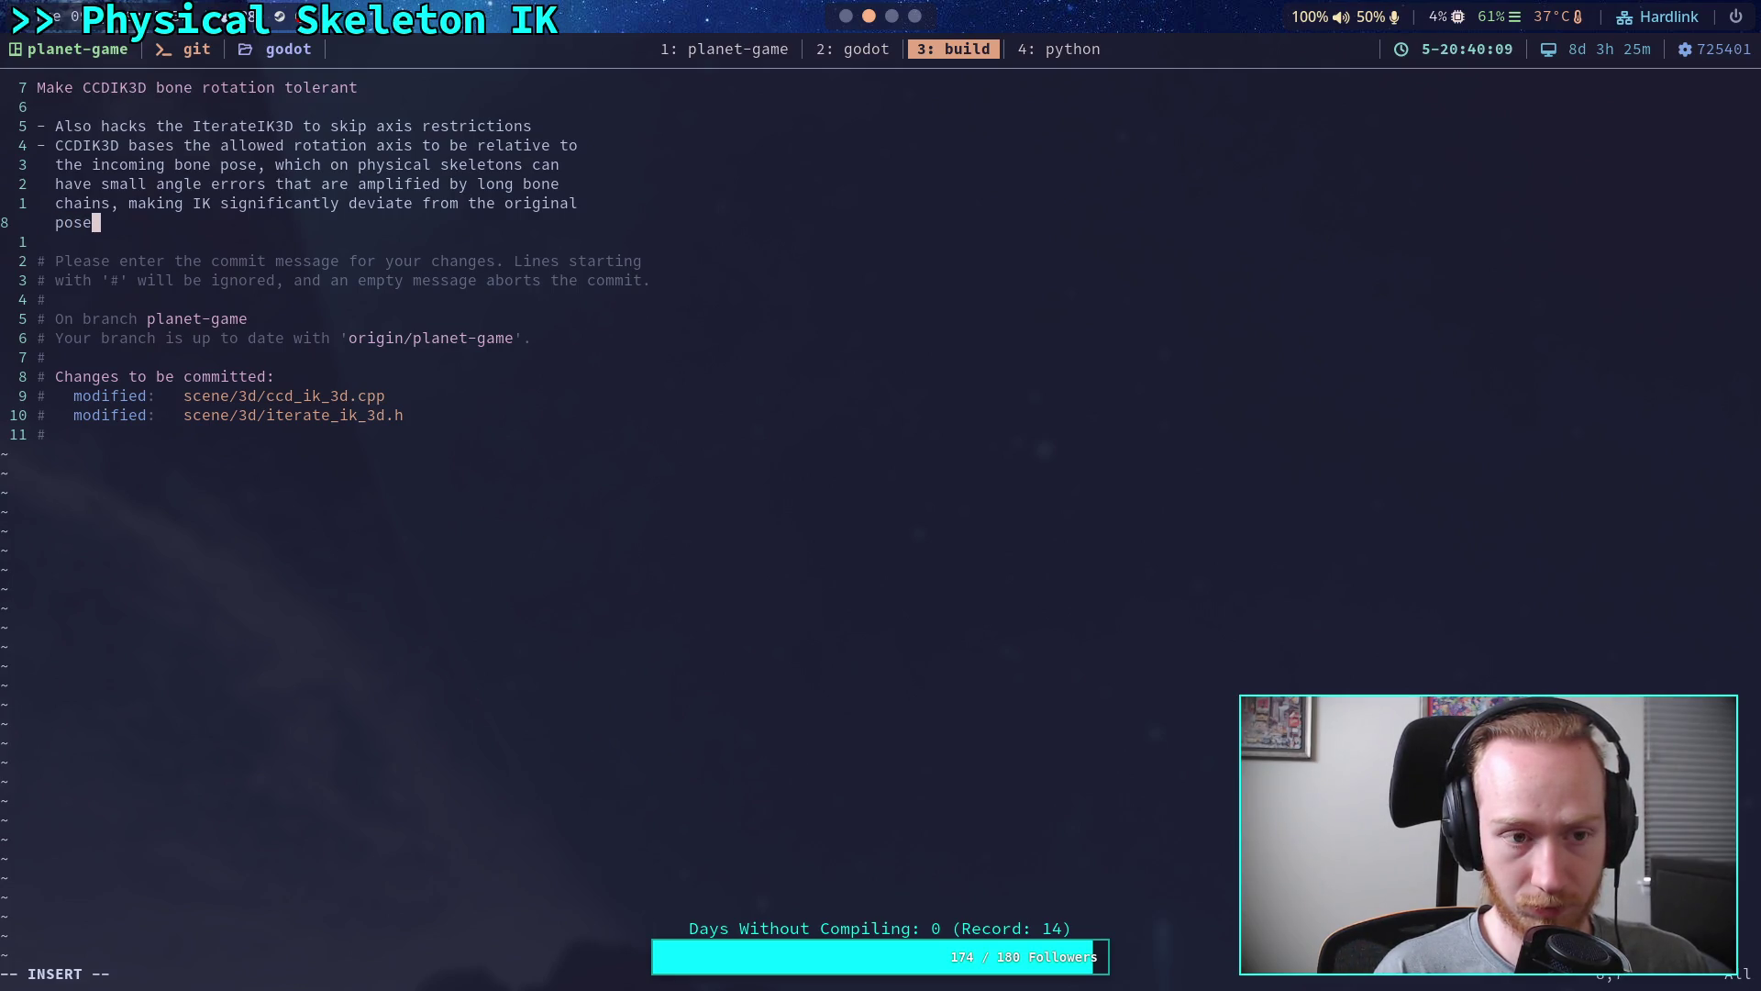
{"action": "type", "text": " and give"}
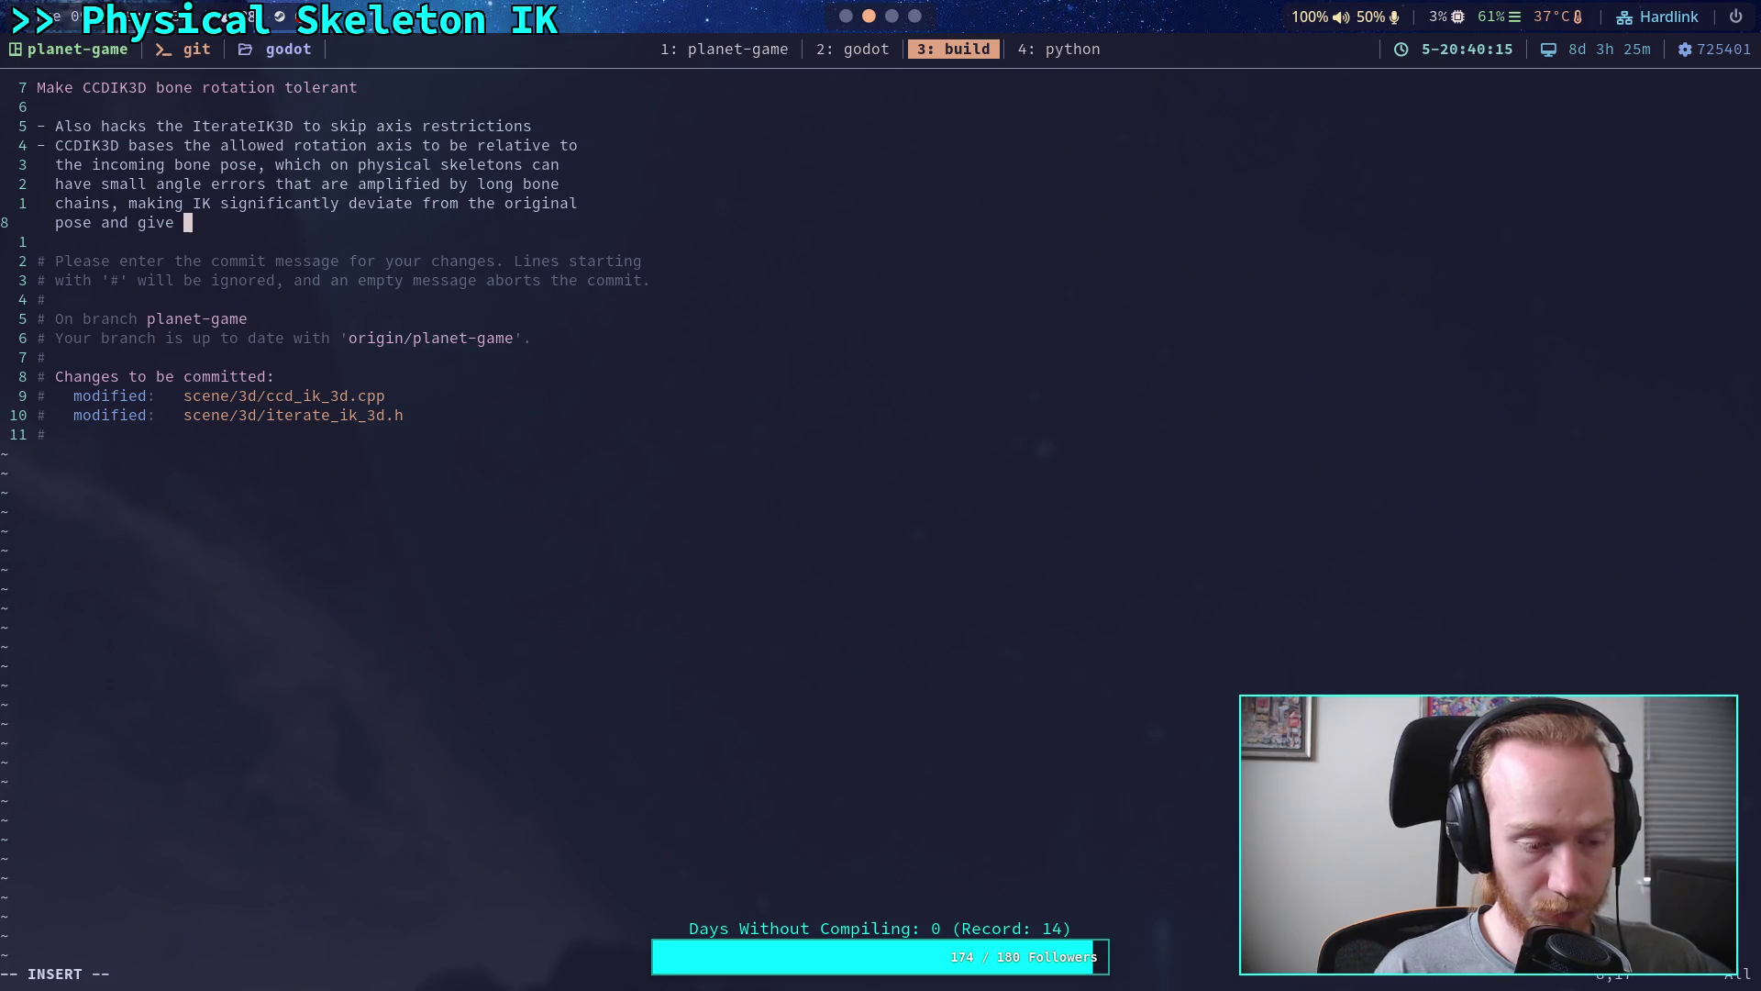
{"action": "key", "text": "BackSpace"}
{"action": "key", "text": "BackSpace"}
{"action": "key", "text": "BackSpace"}
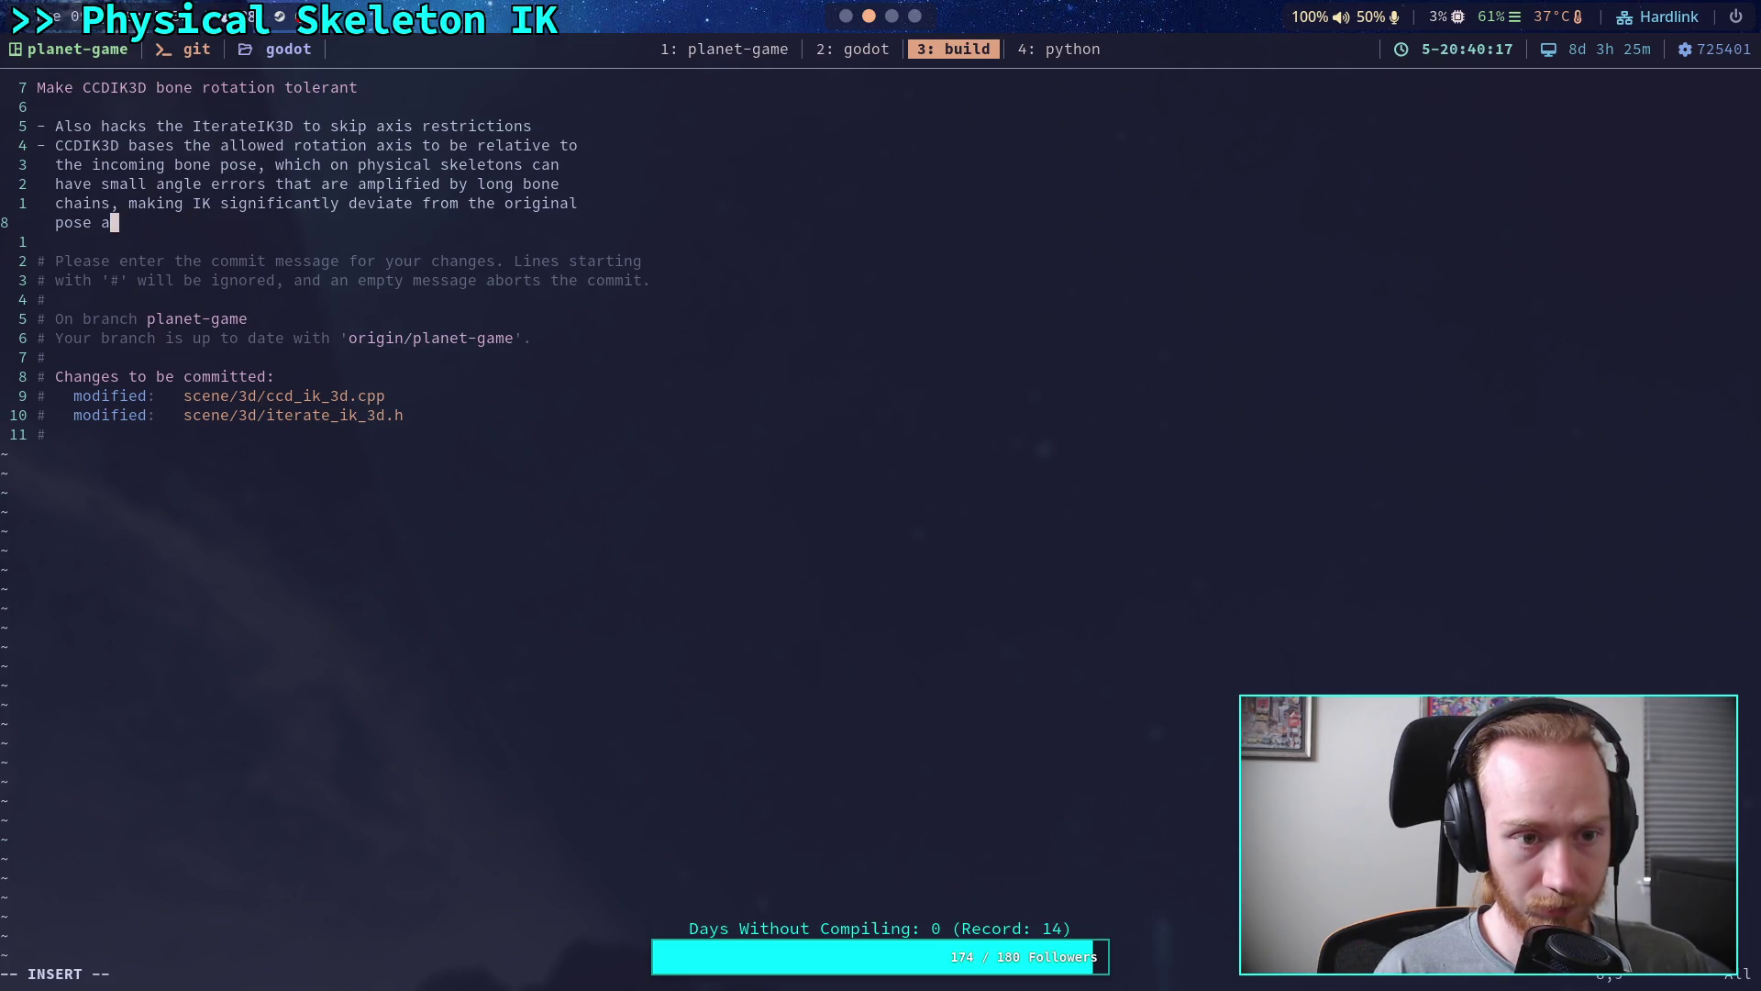
{"action": "type", "text": ", causing m"}
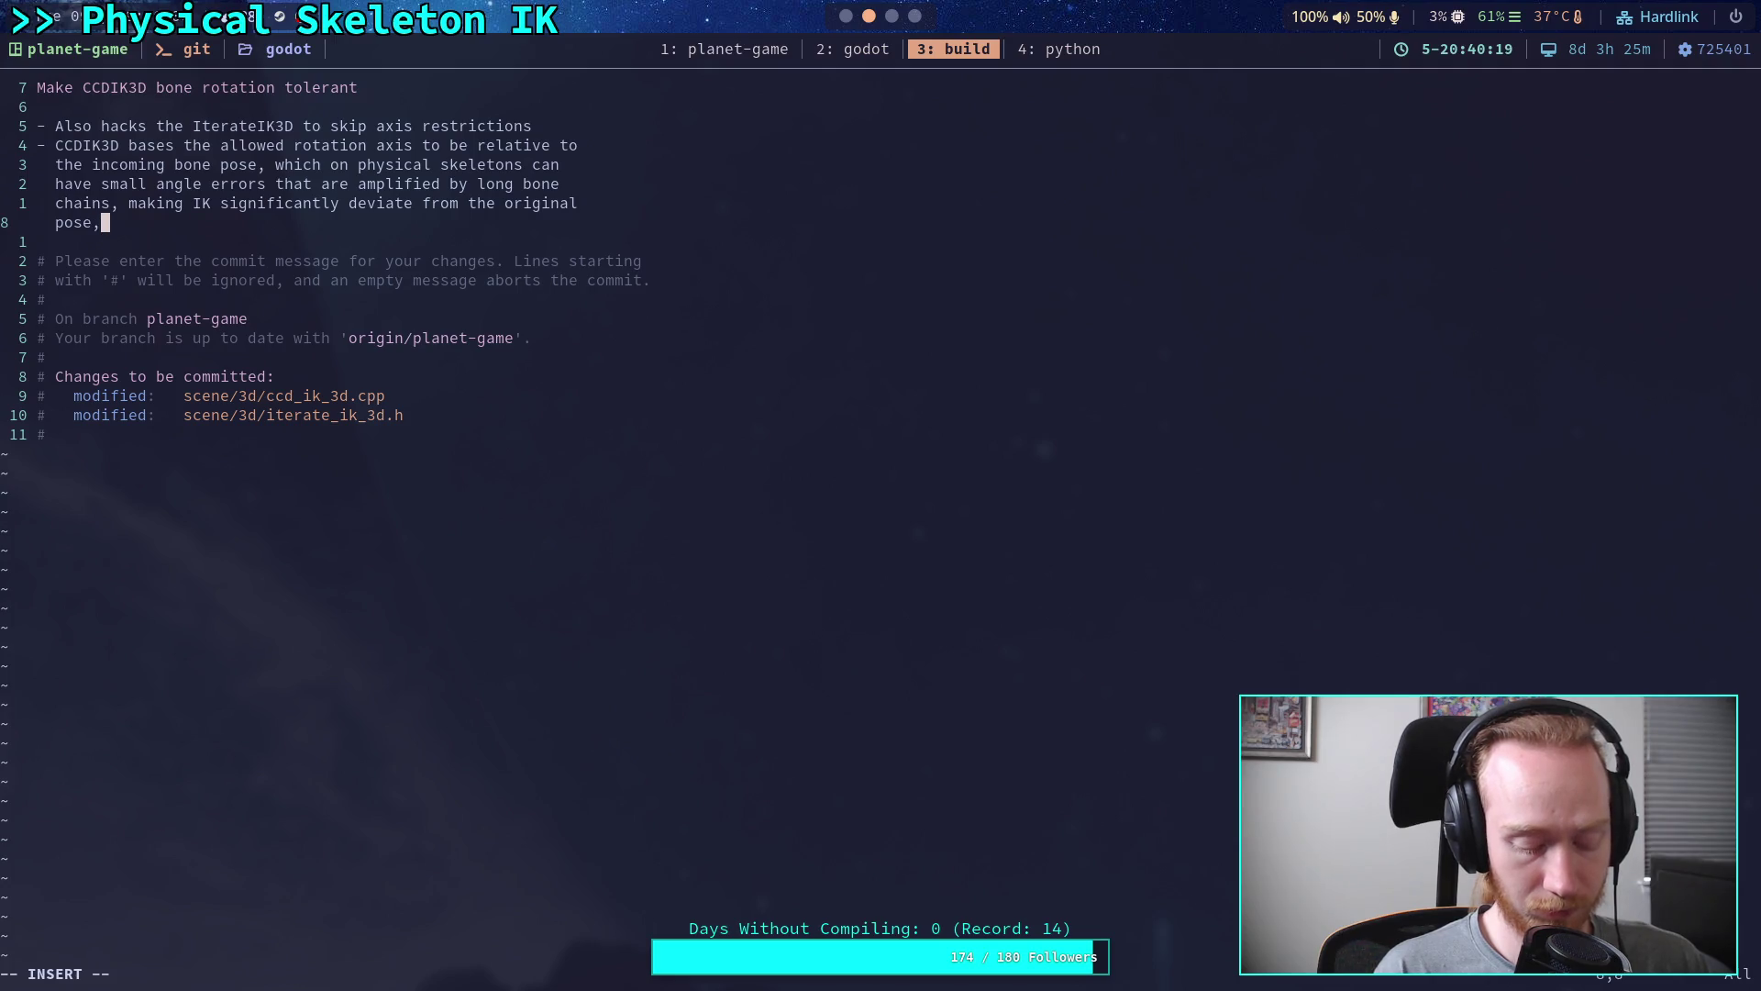
{"action": "type", "text": "otors to"}
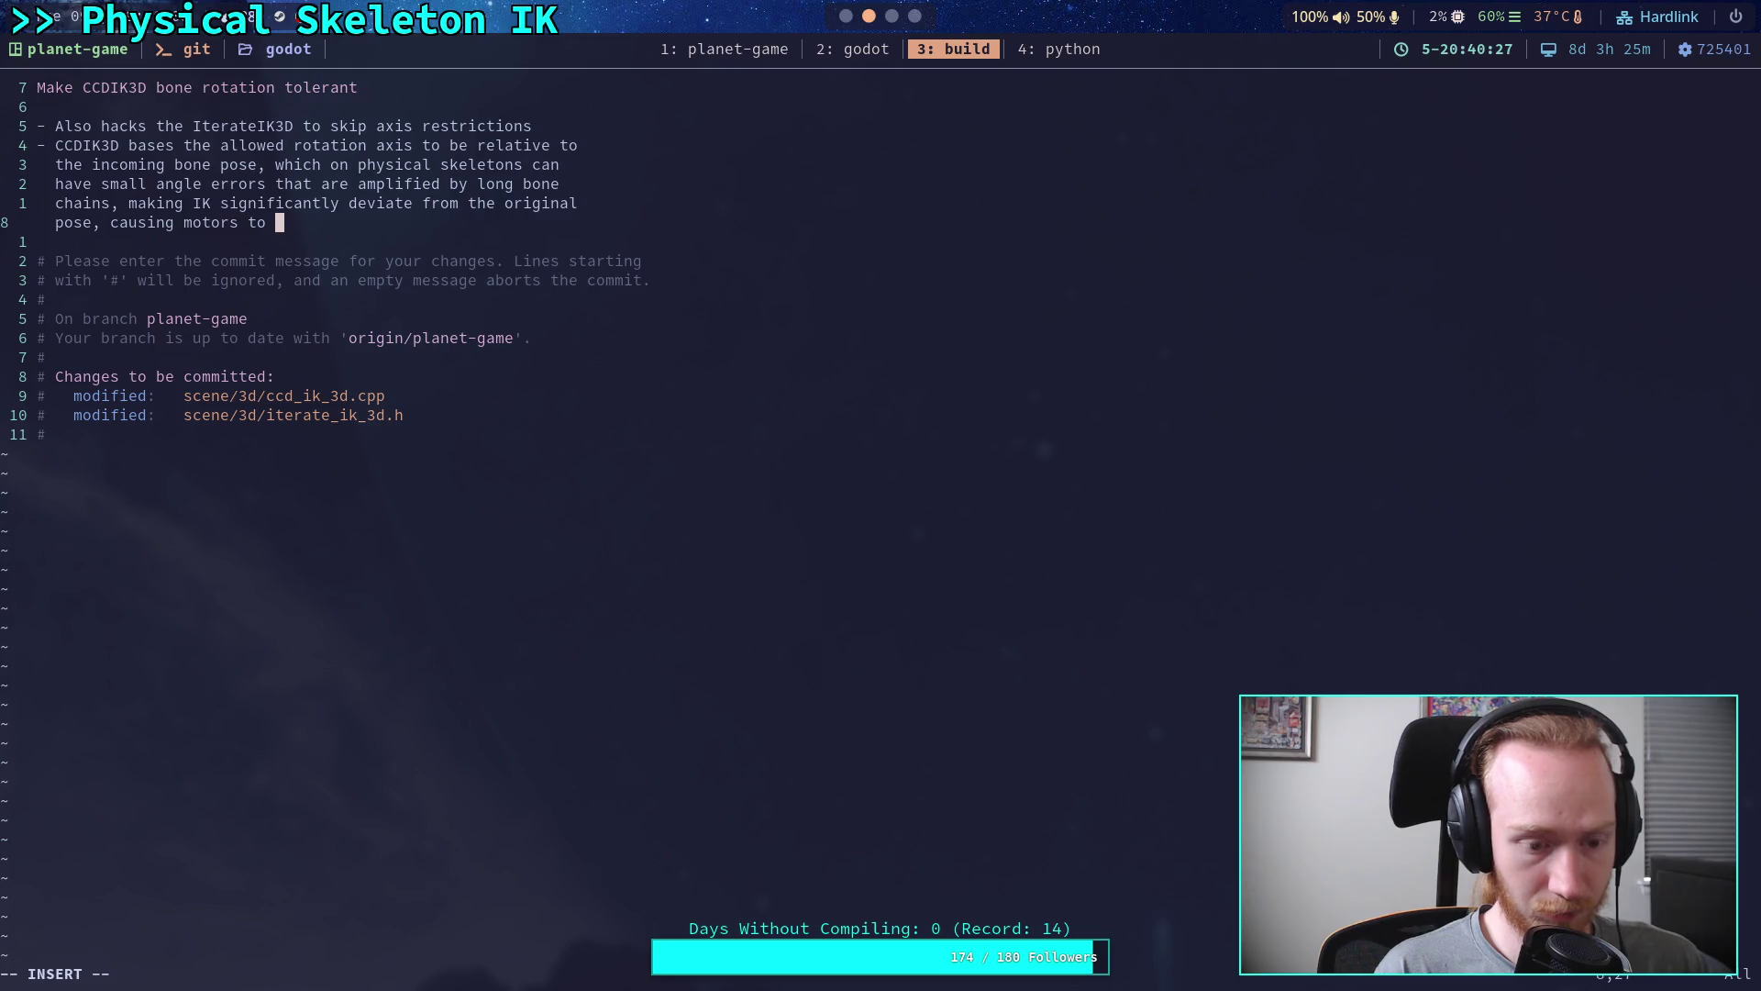
{"action": "type", "text": "jitter in place wi"}
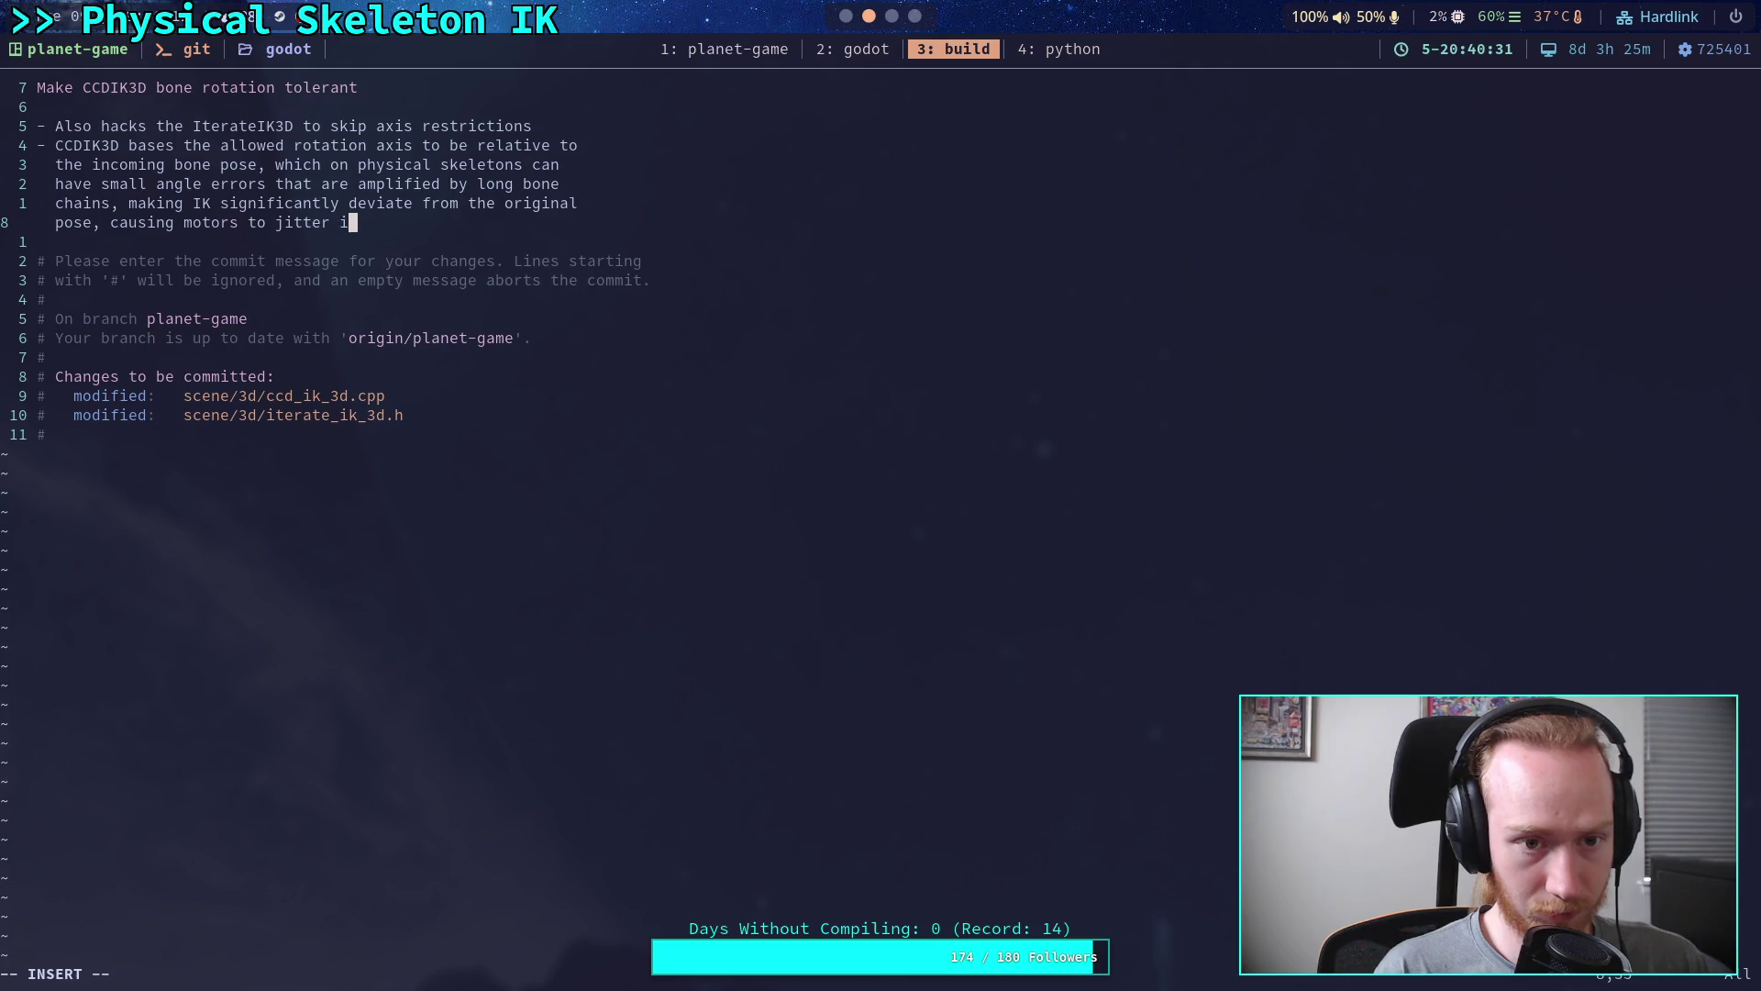
{"action": "type", "text": "thout m"}
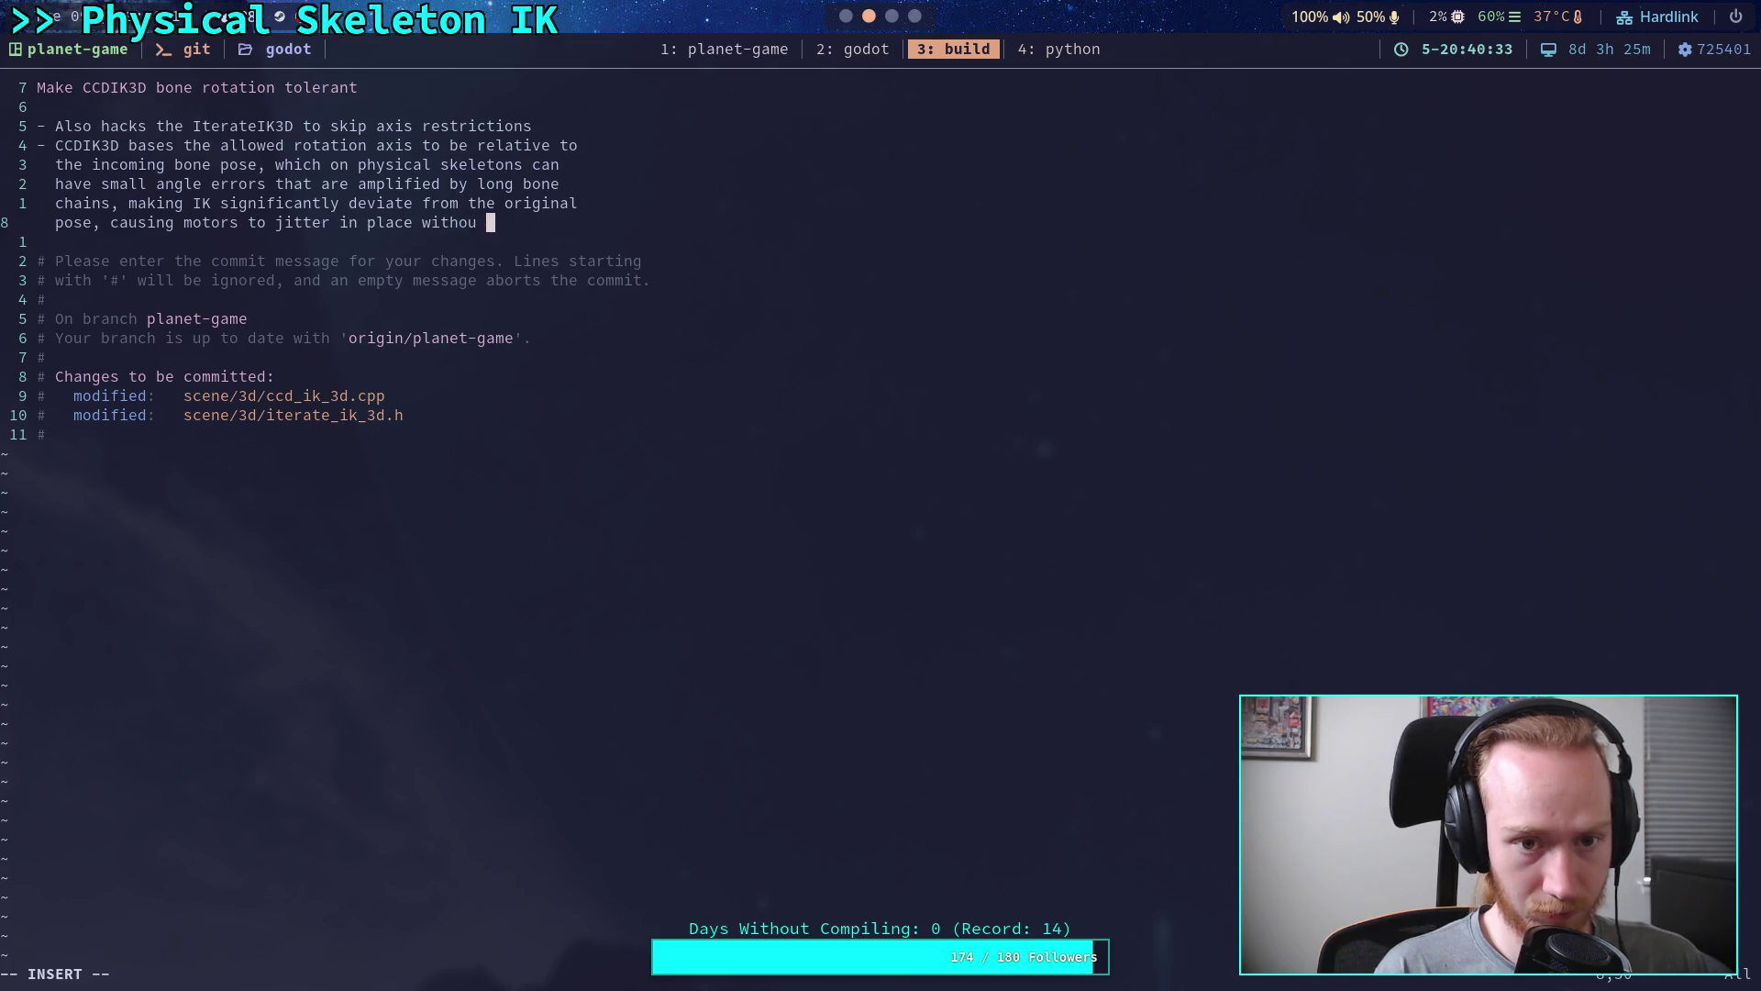
{"action": "type", "text": "oving"}
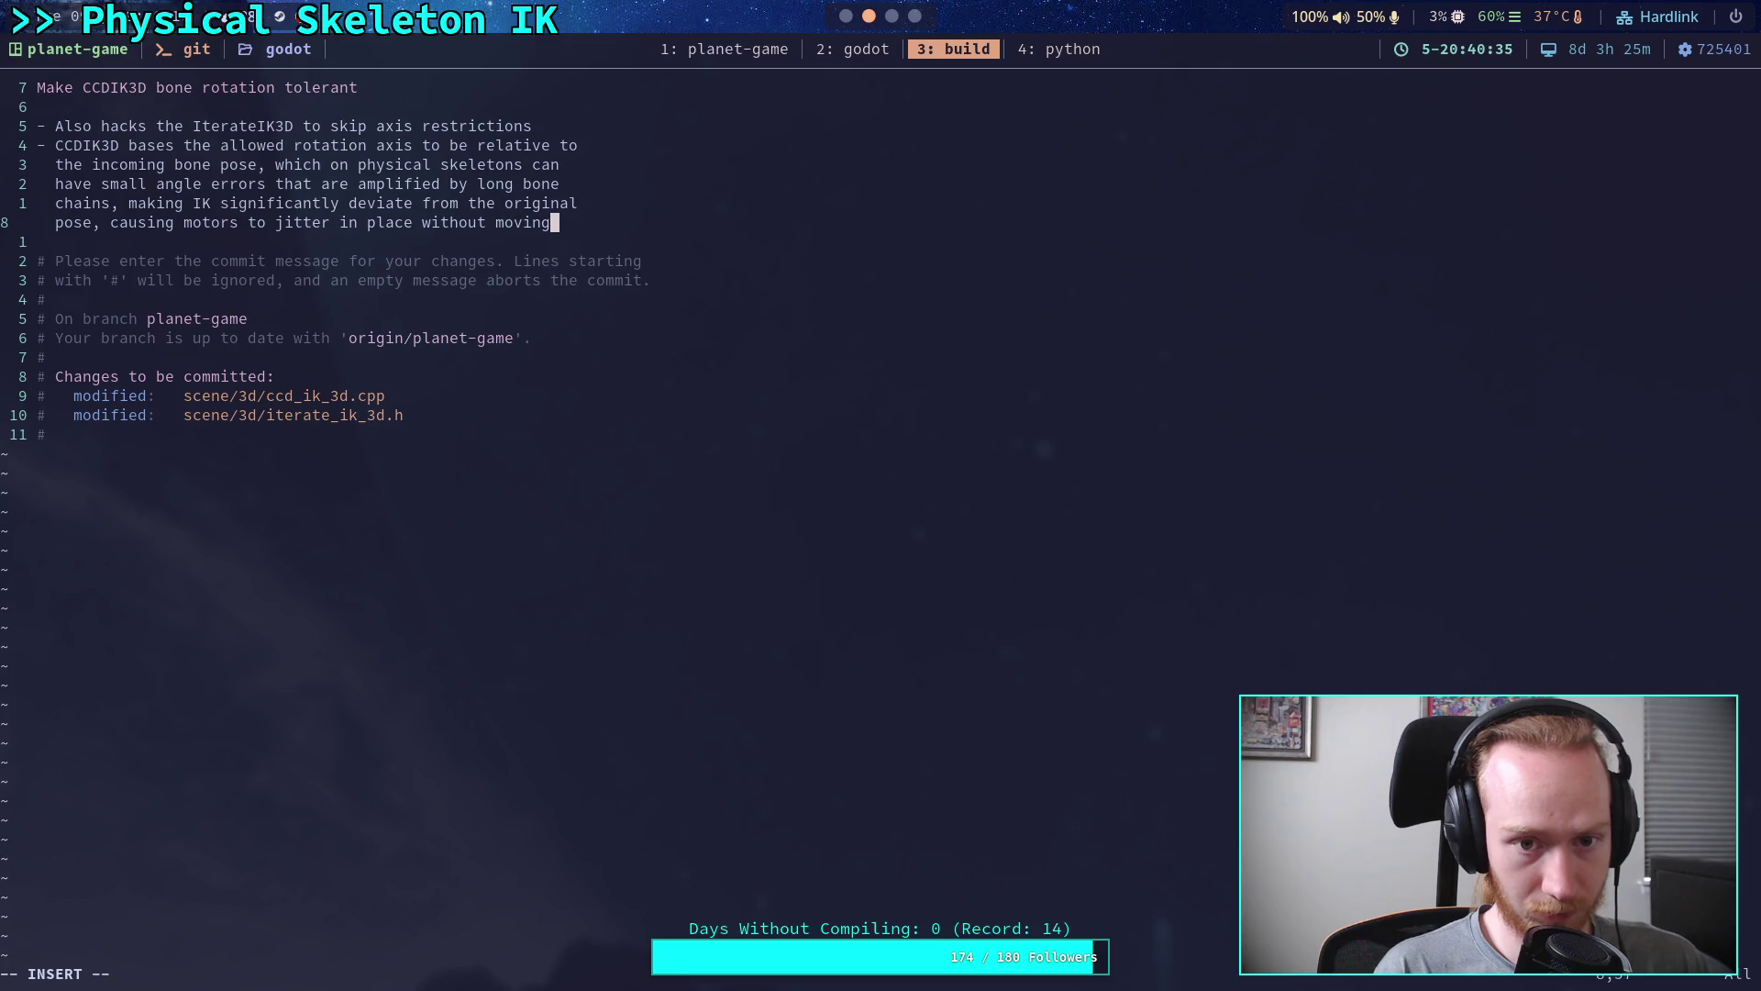
{"action": "key", "text": "BackSpace"}
{"action": "key", "text": "BackSpace"}
{"action": "key", "text": "BackSpace"}
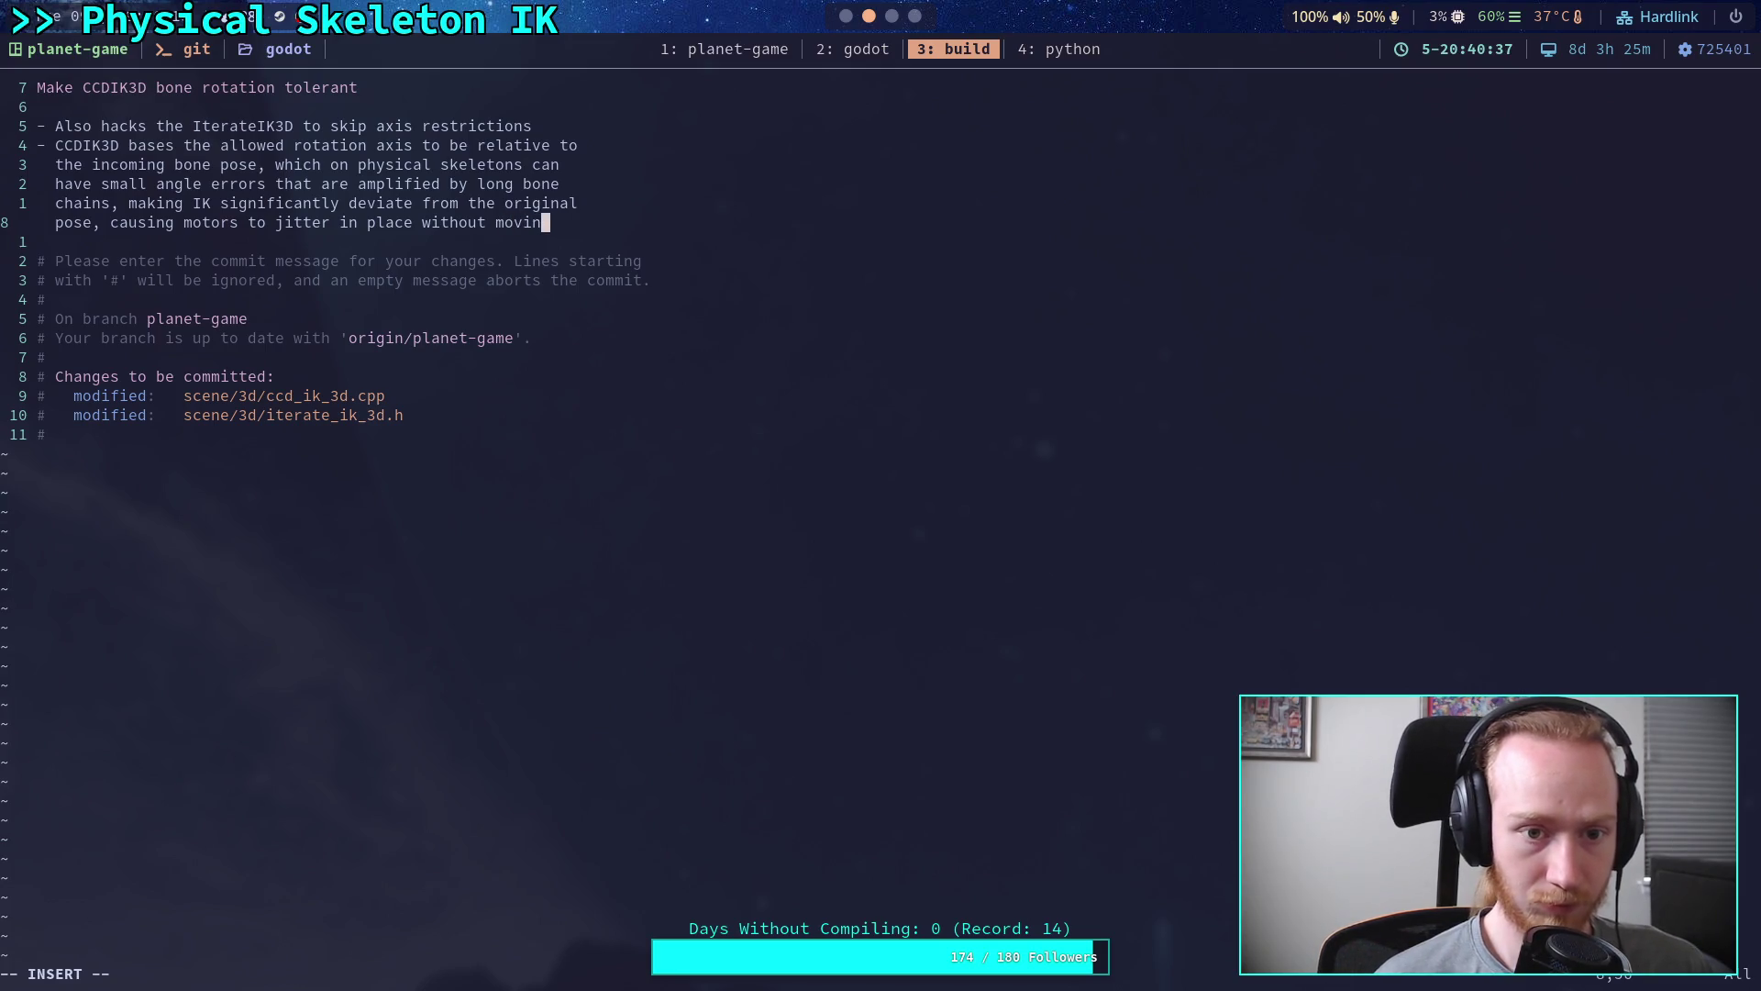
{"action": "key", "text": "BackSpace"}
{"action": "key", "text": "BackSpace"}
{"action": "key", "text": "BackSpace"}
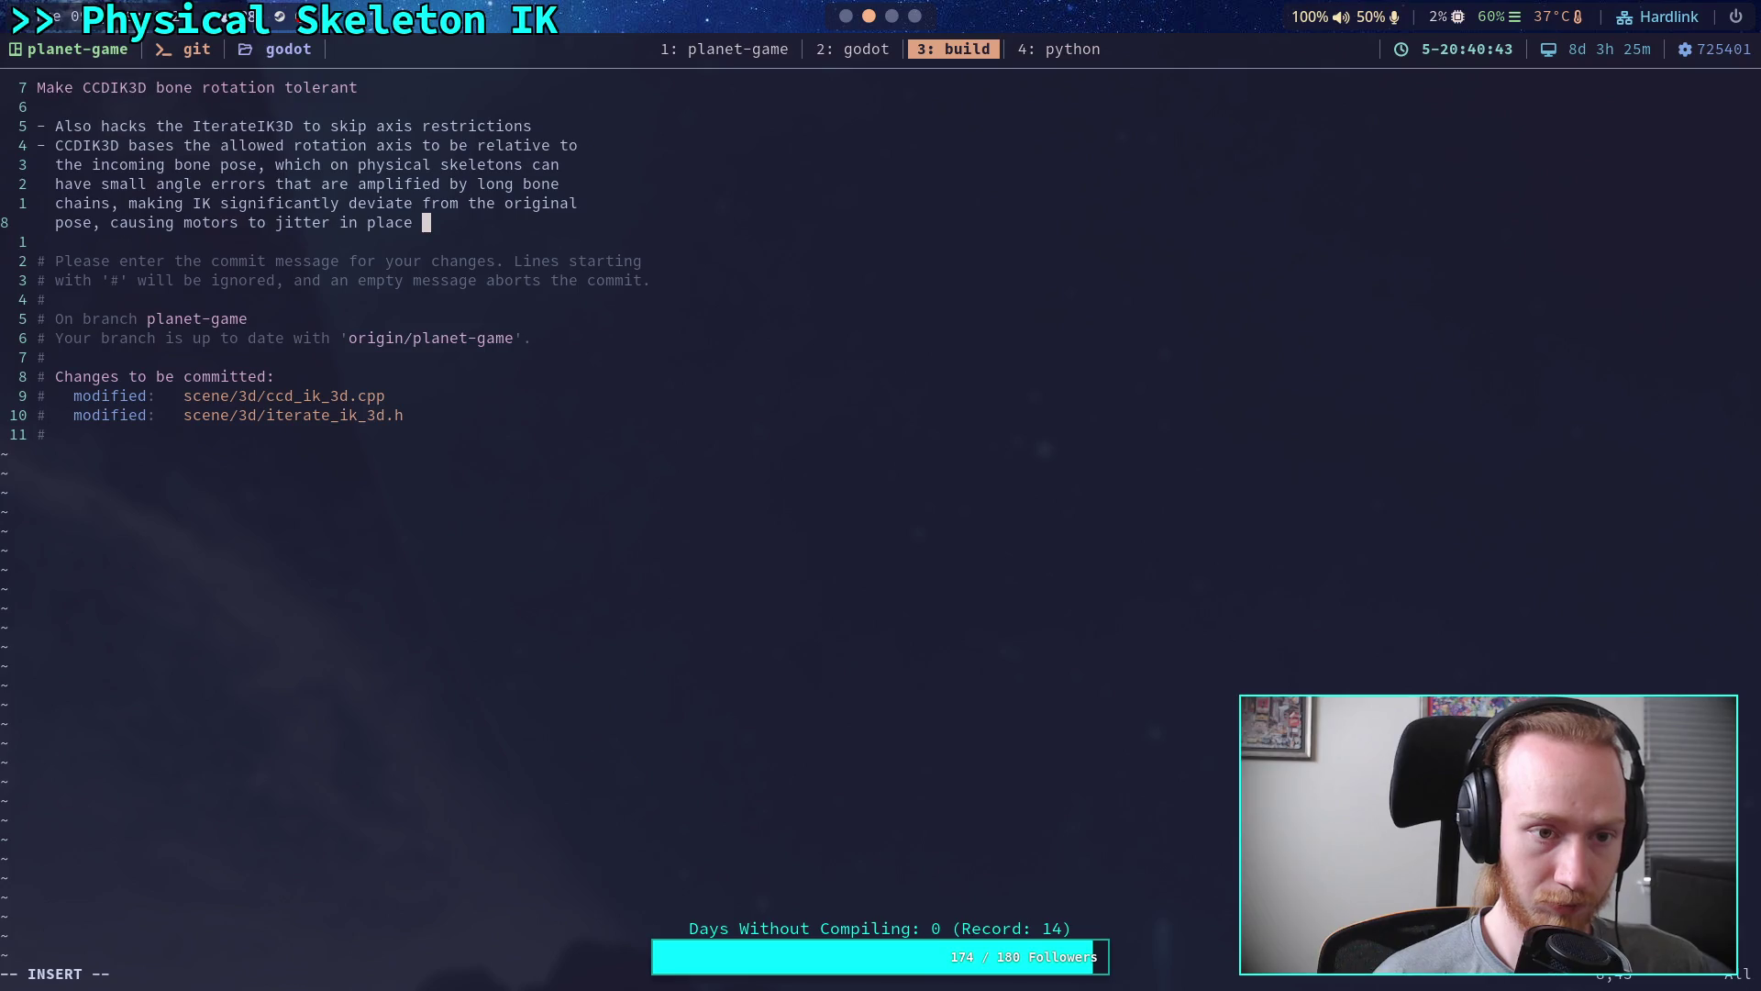
{"action": "type", "text": "if legs are"}
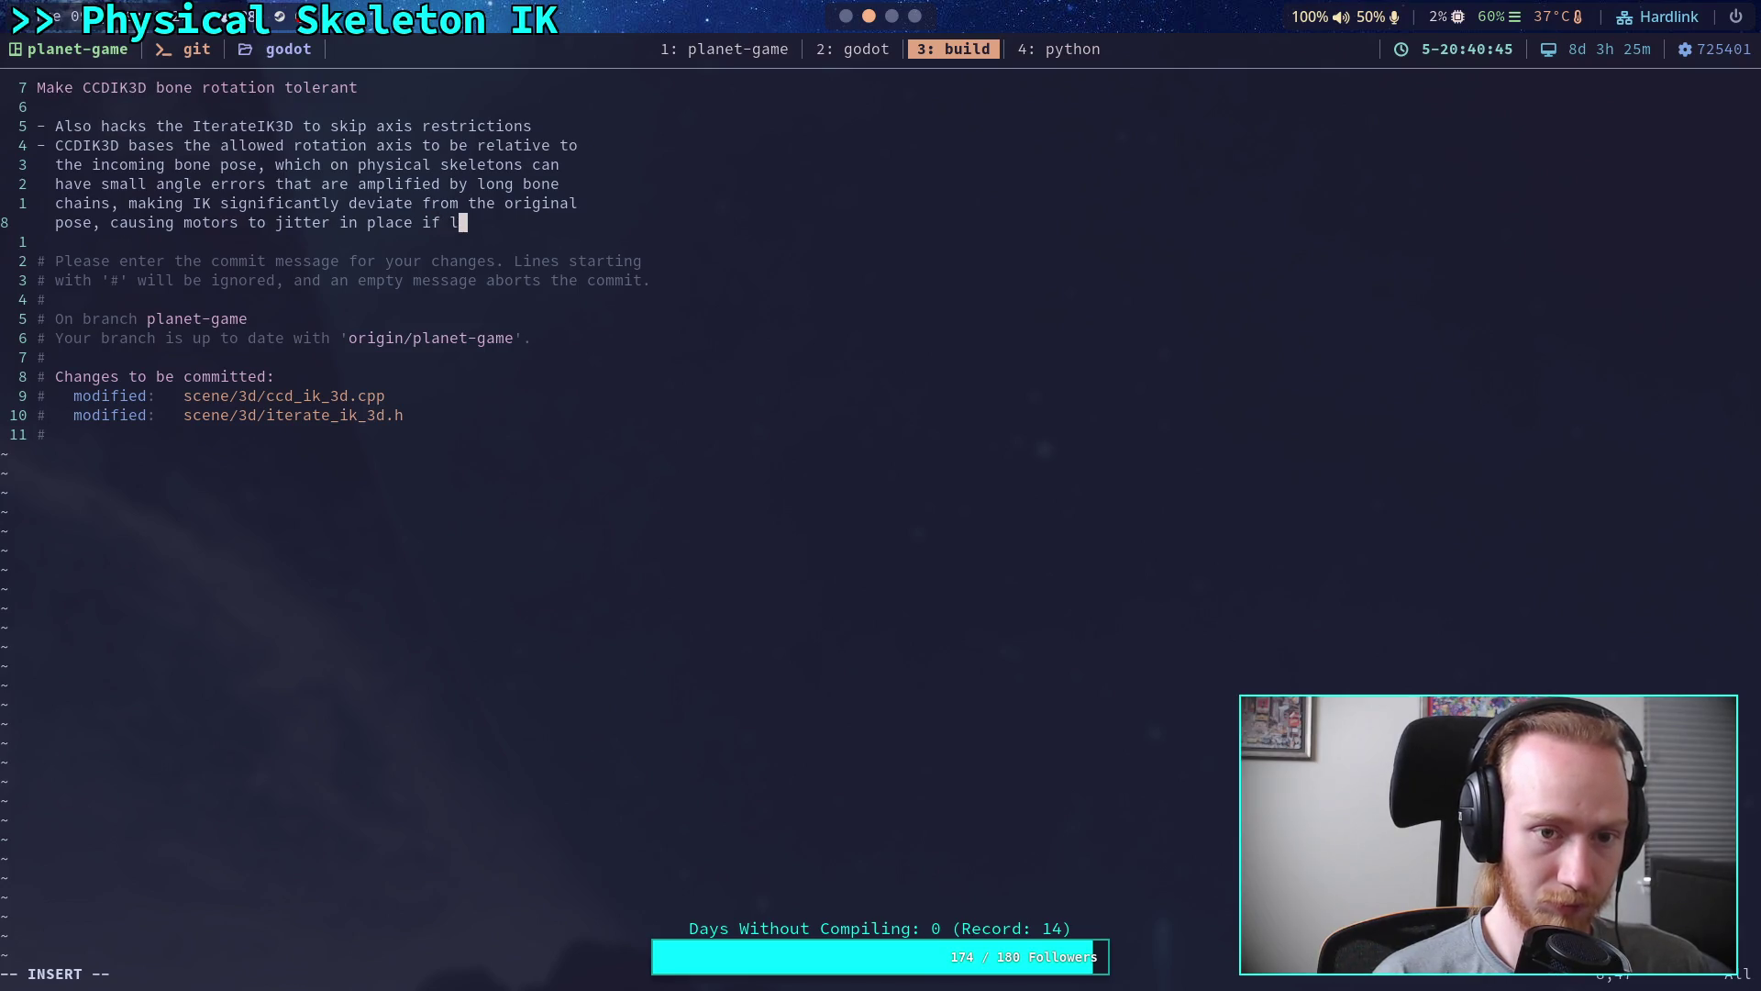
{"action": "key", "text": "BackSpace"}
{"action": "key", "text": "BackSpace"}
{"action": "key", "text": "BackSpace"}
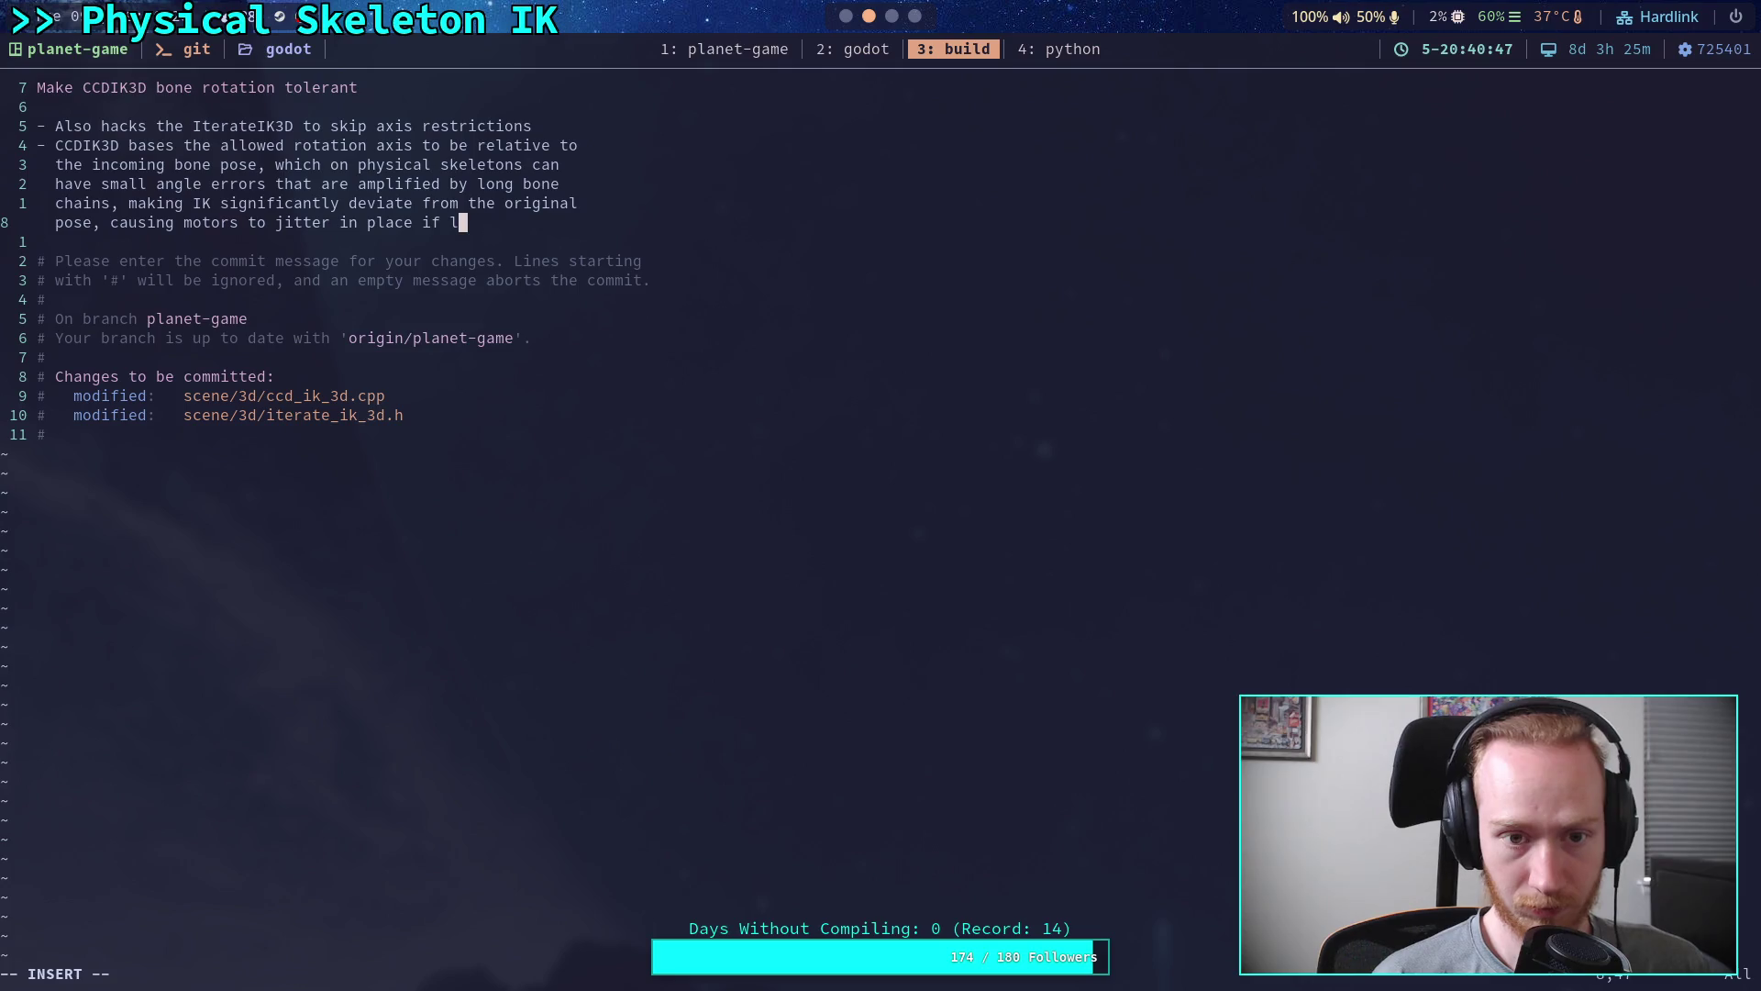
{"action": "type", "text": "the chain "}
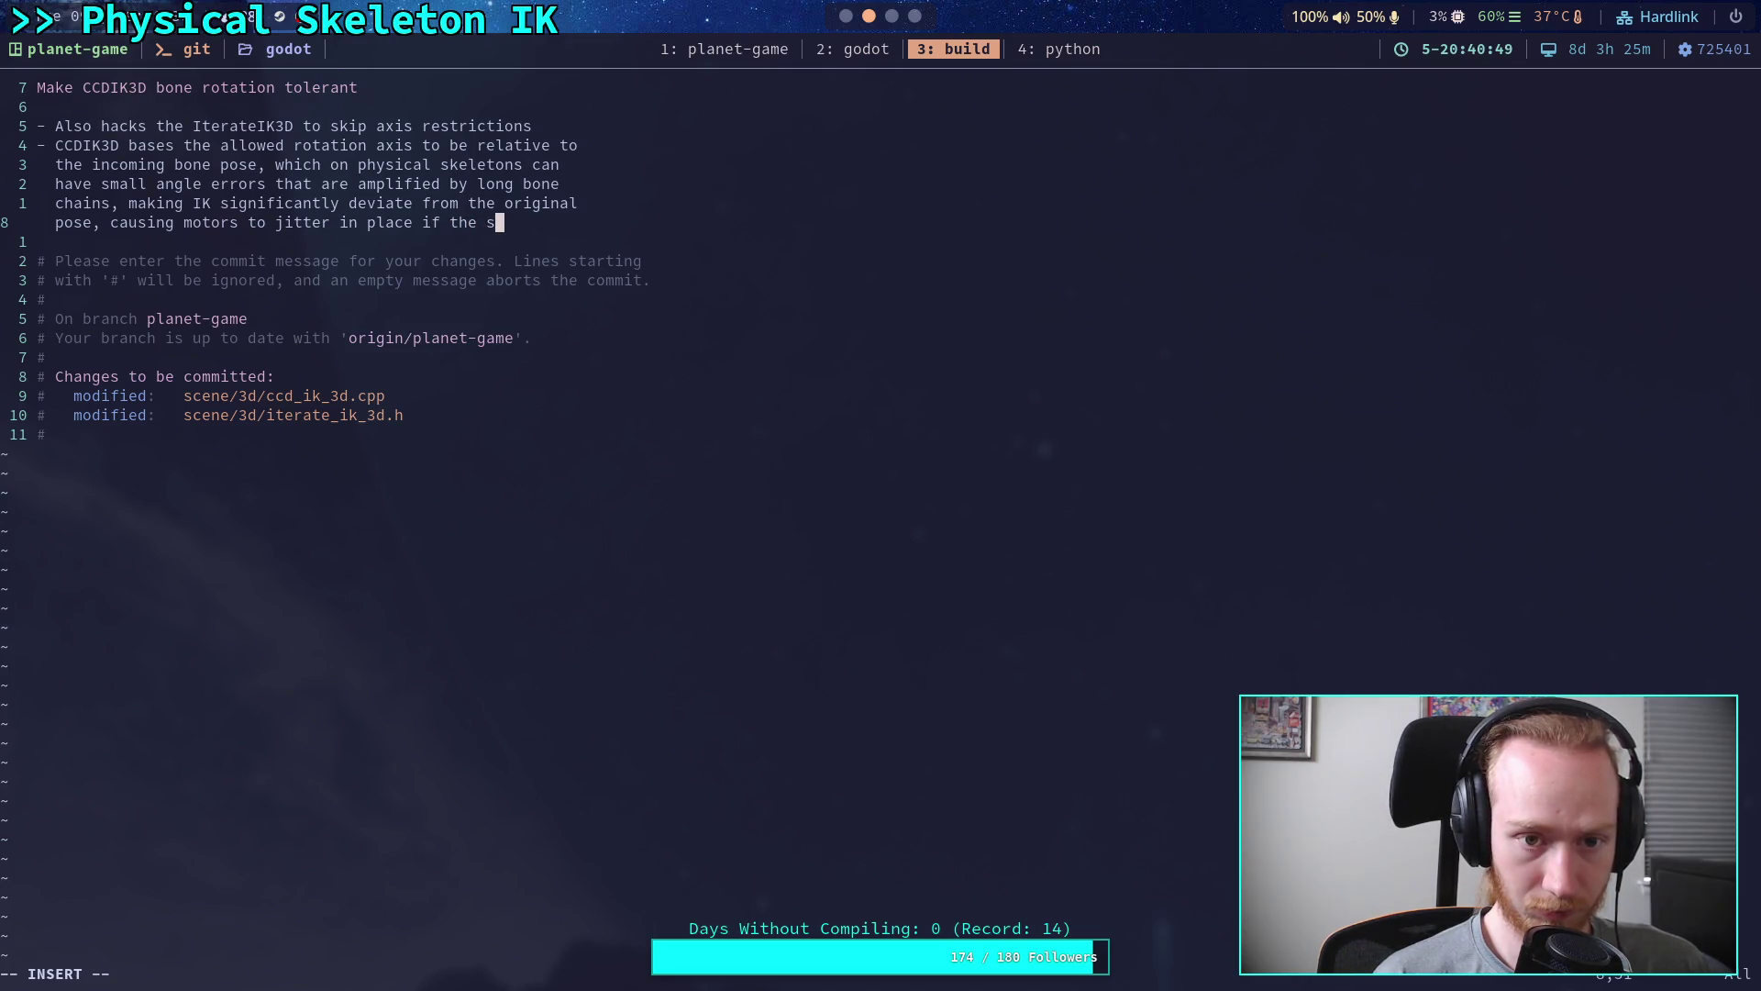
{"action": "type", "text": "is   co"}
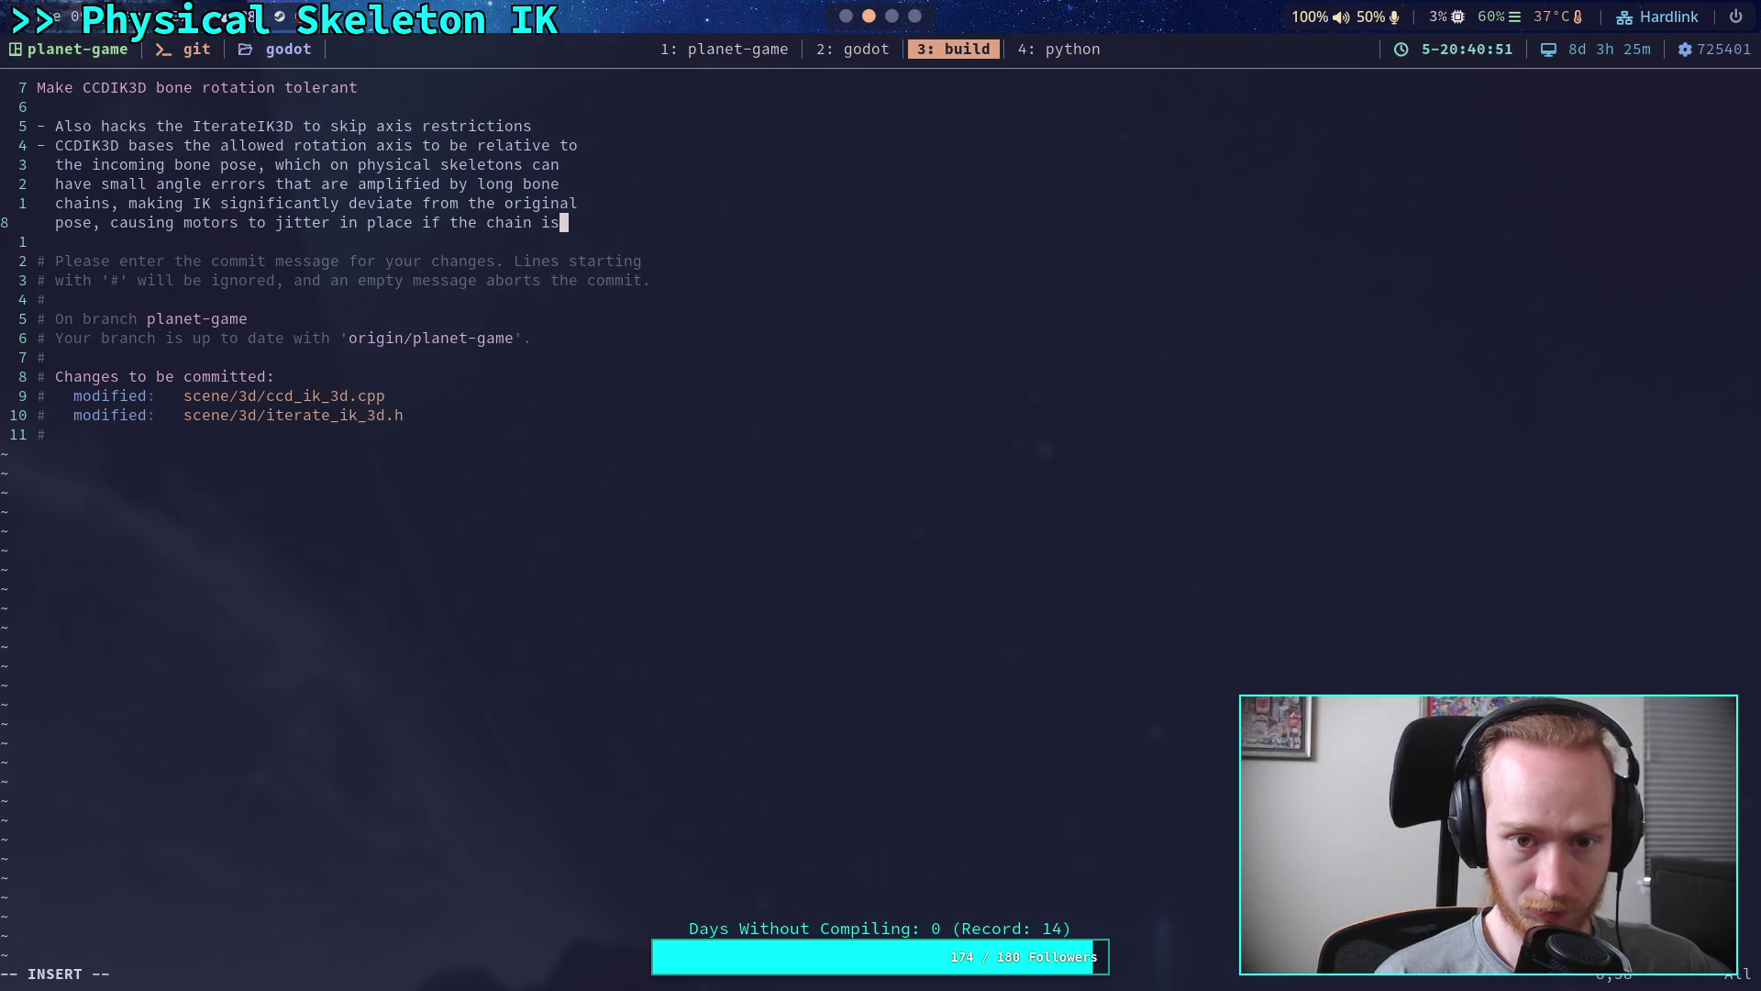
{"action": "type", "text": "nsistently"}
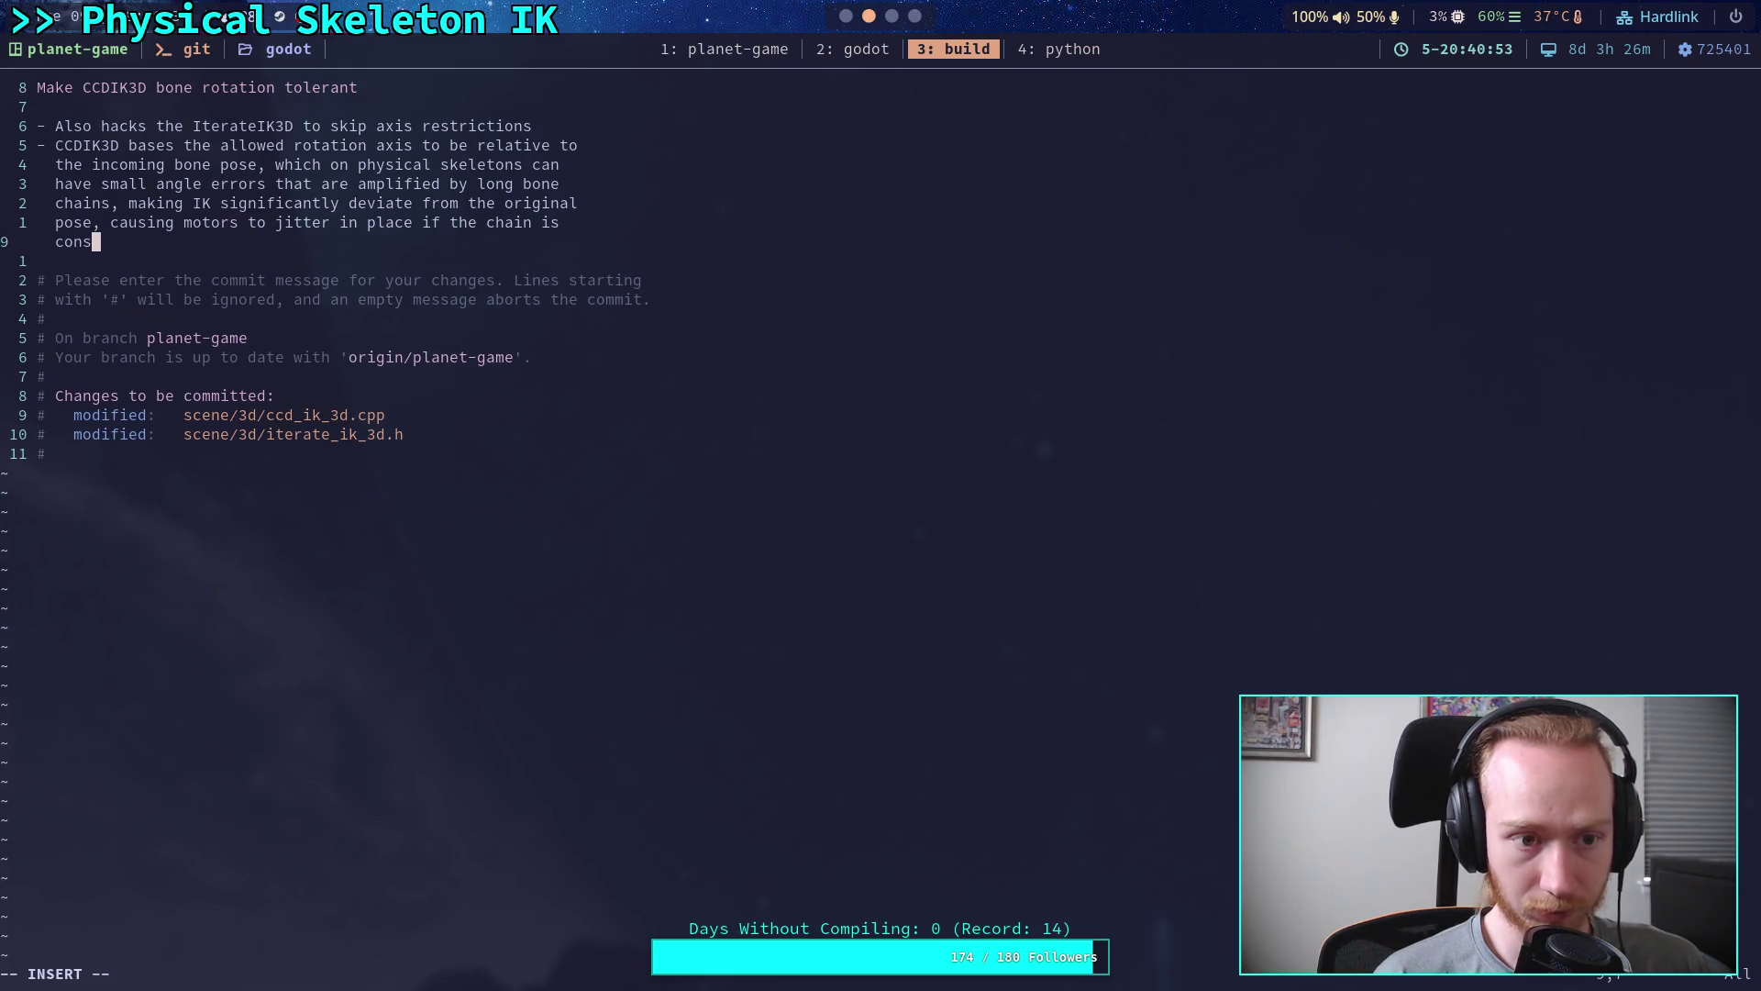
{"action": "type", "text": " mis"}
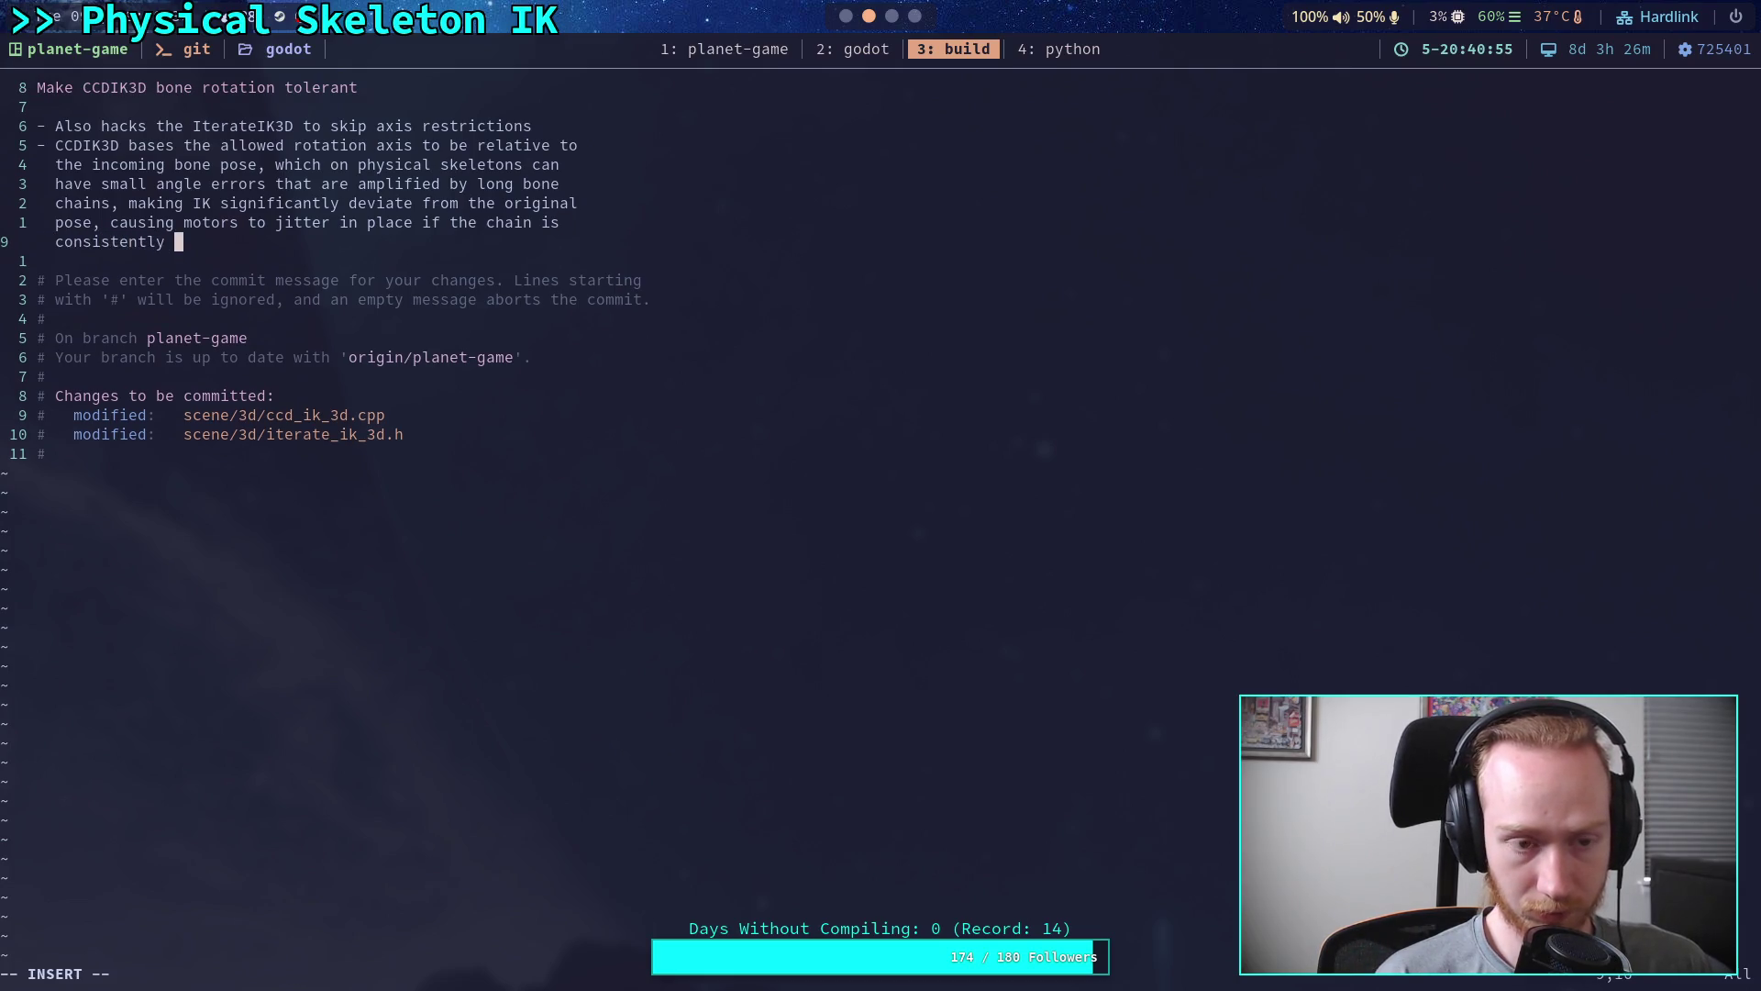
{"action": "type", "text": "aligned"}
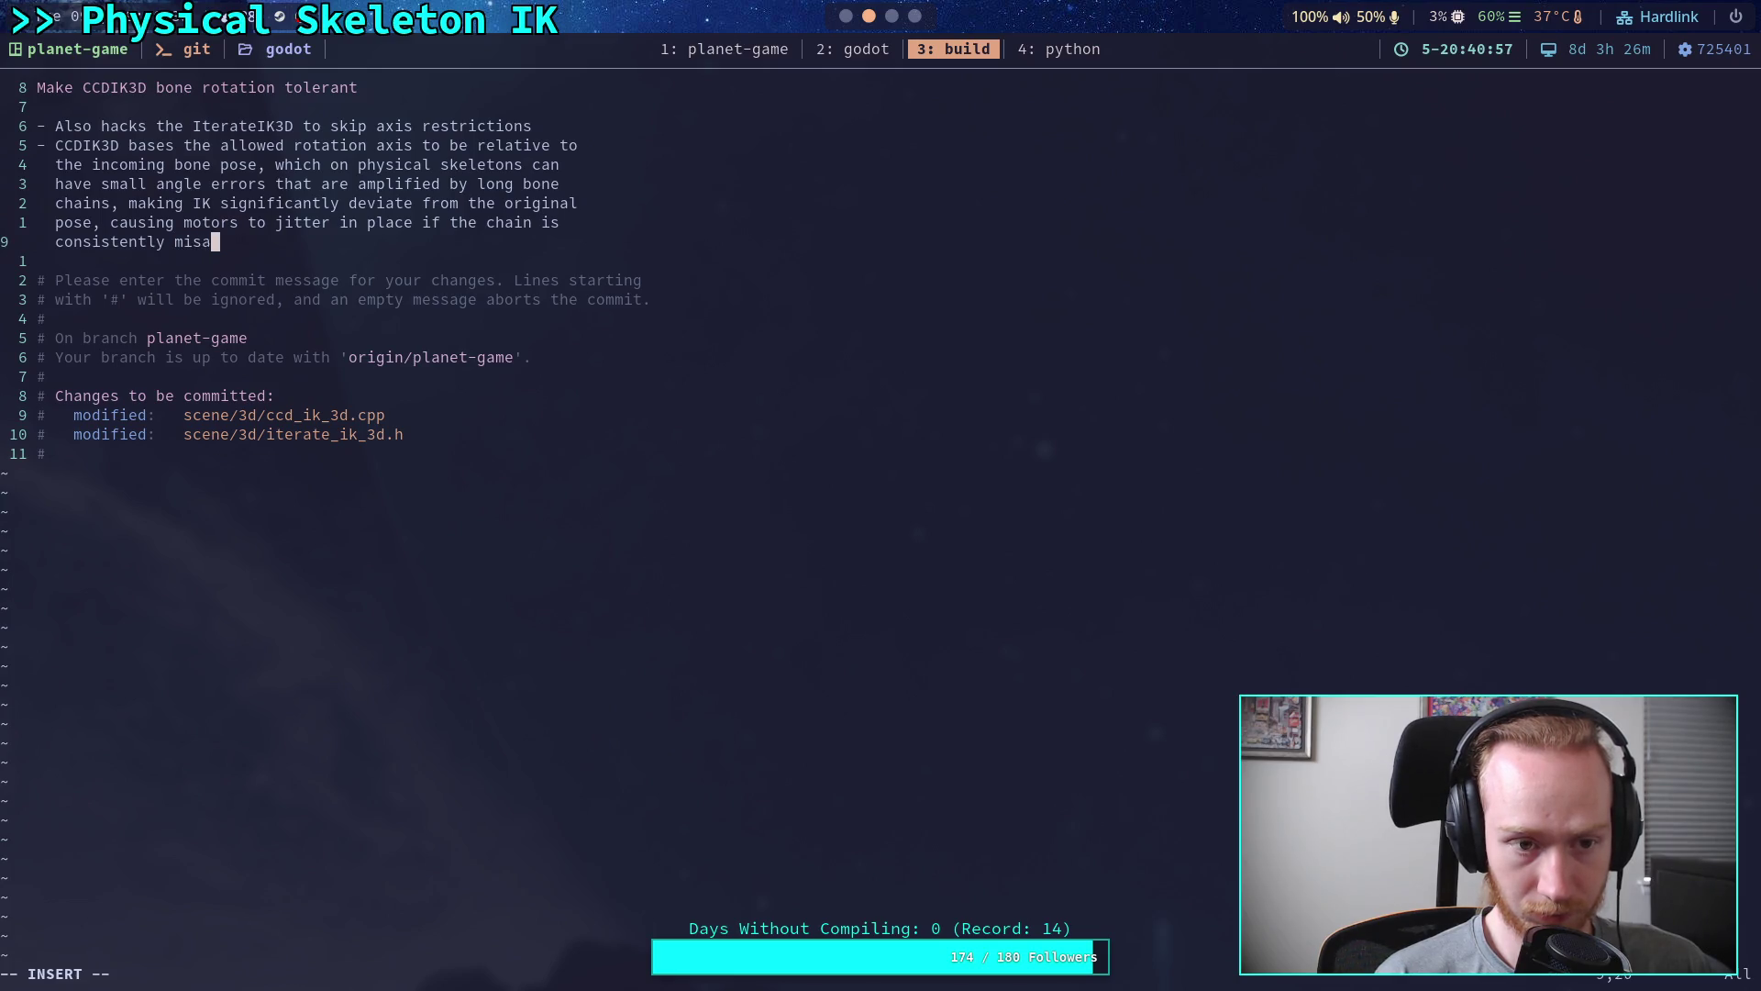
{"action": "key", "text": "BackSpace"}
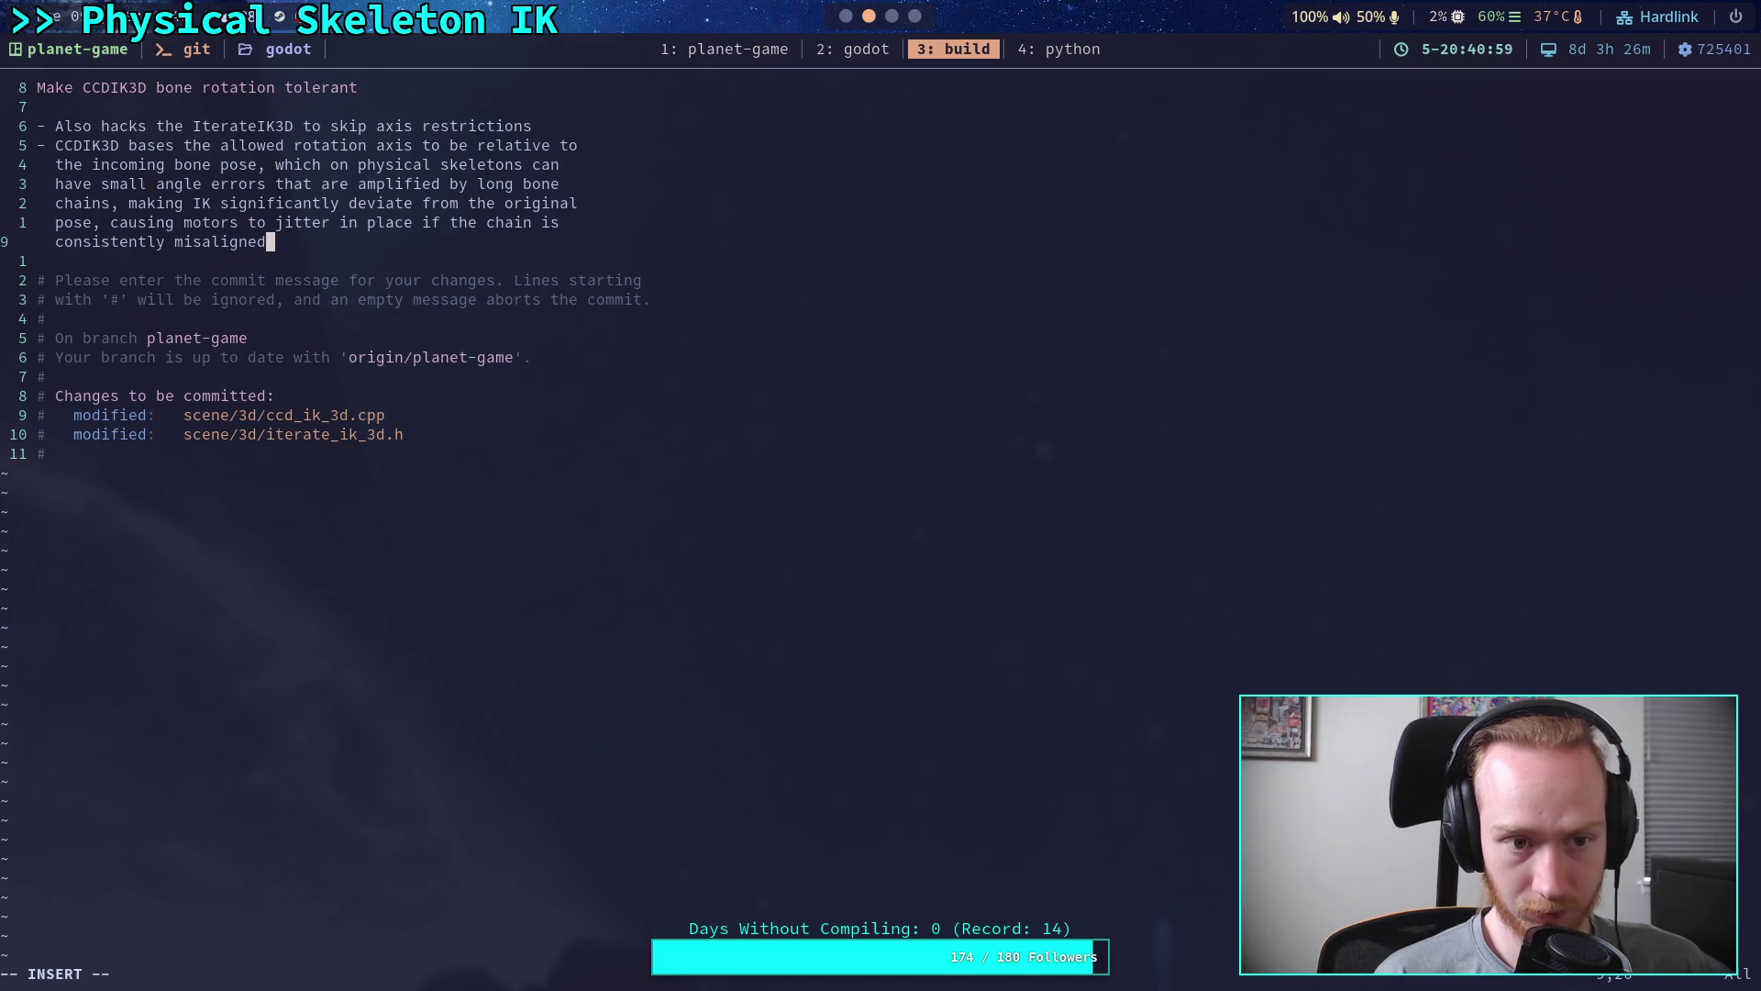
{"action": "key", "text": "Escape"}
Save the commit message with :wq and push the commit to the remote
{"action": "type", "text": ":wq"}
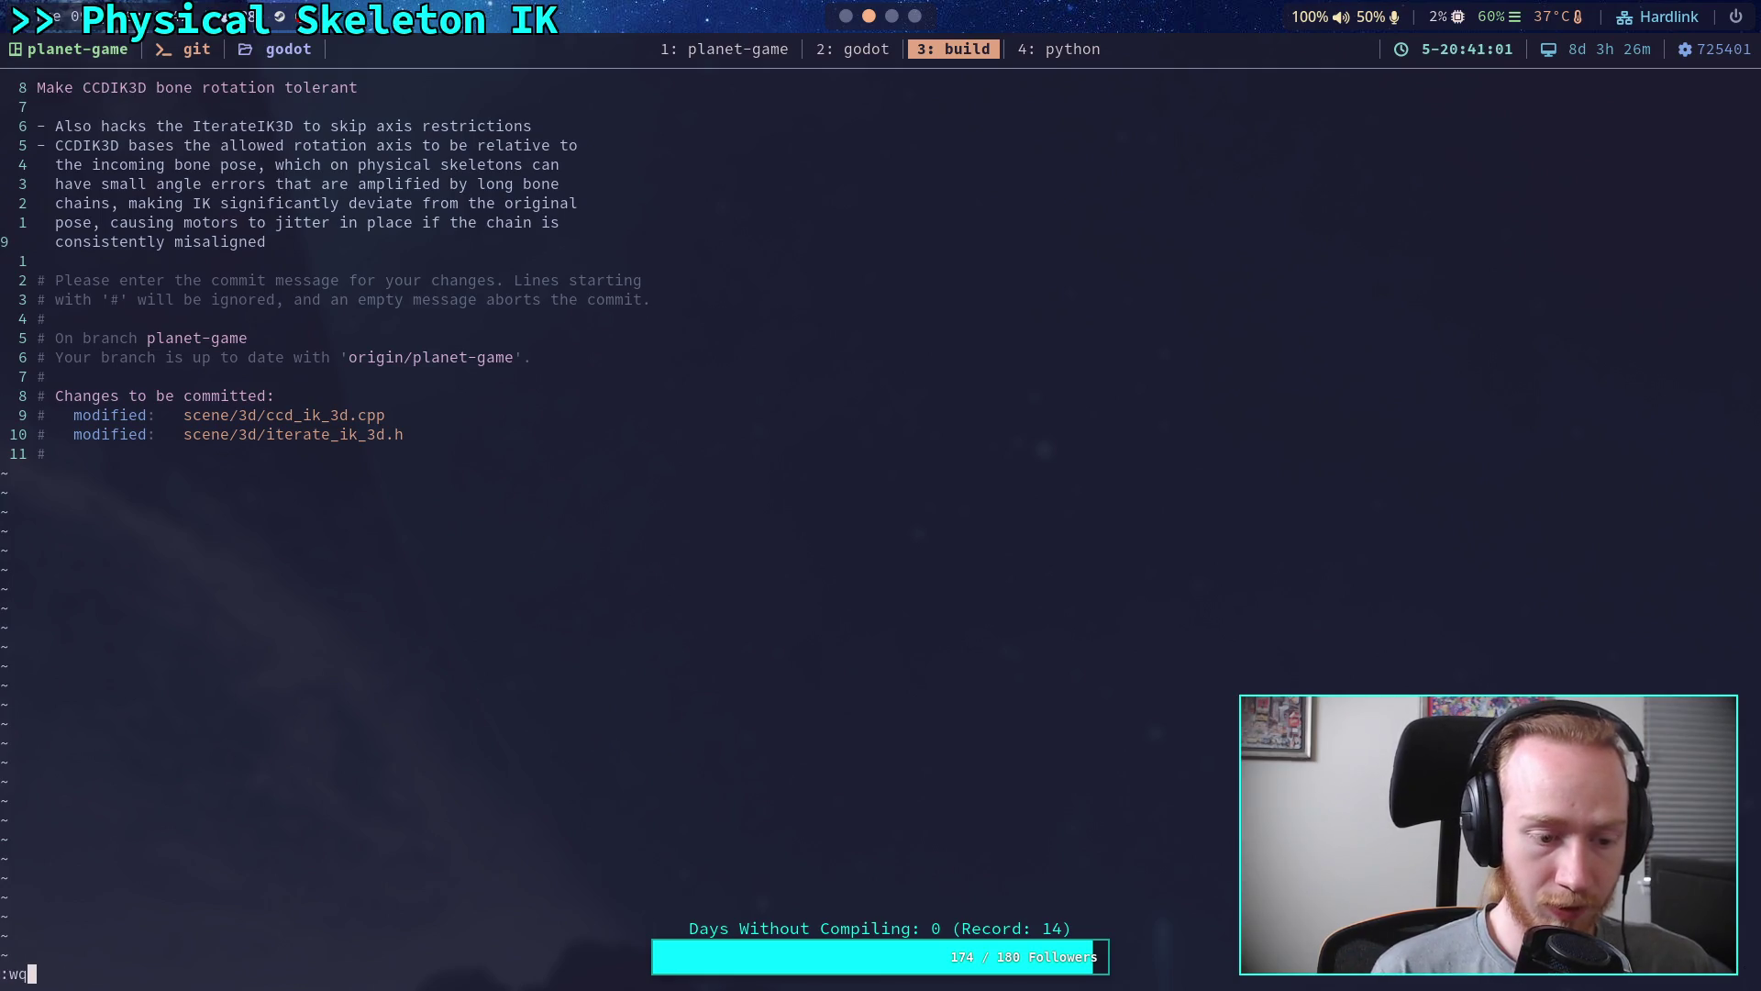
{"action": "key", "text": "Return"}
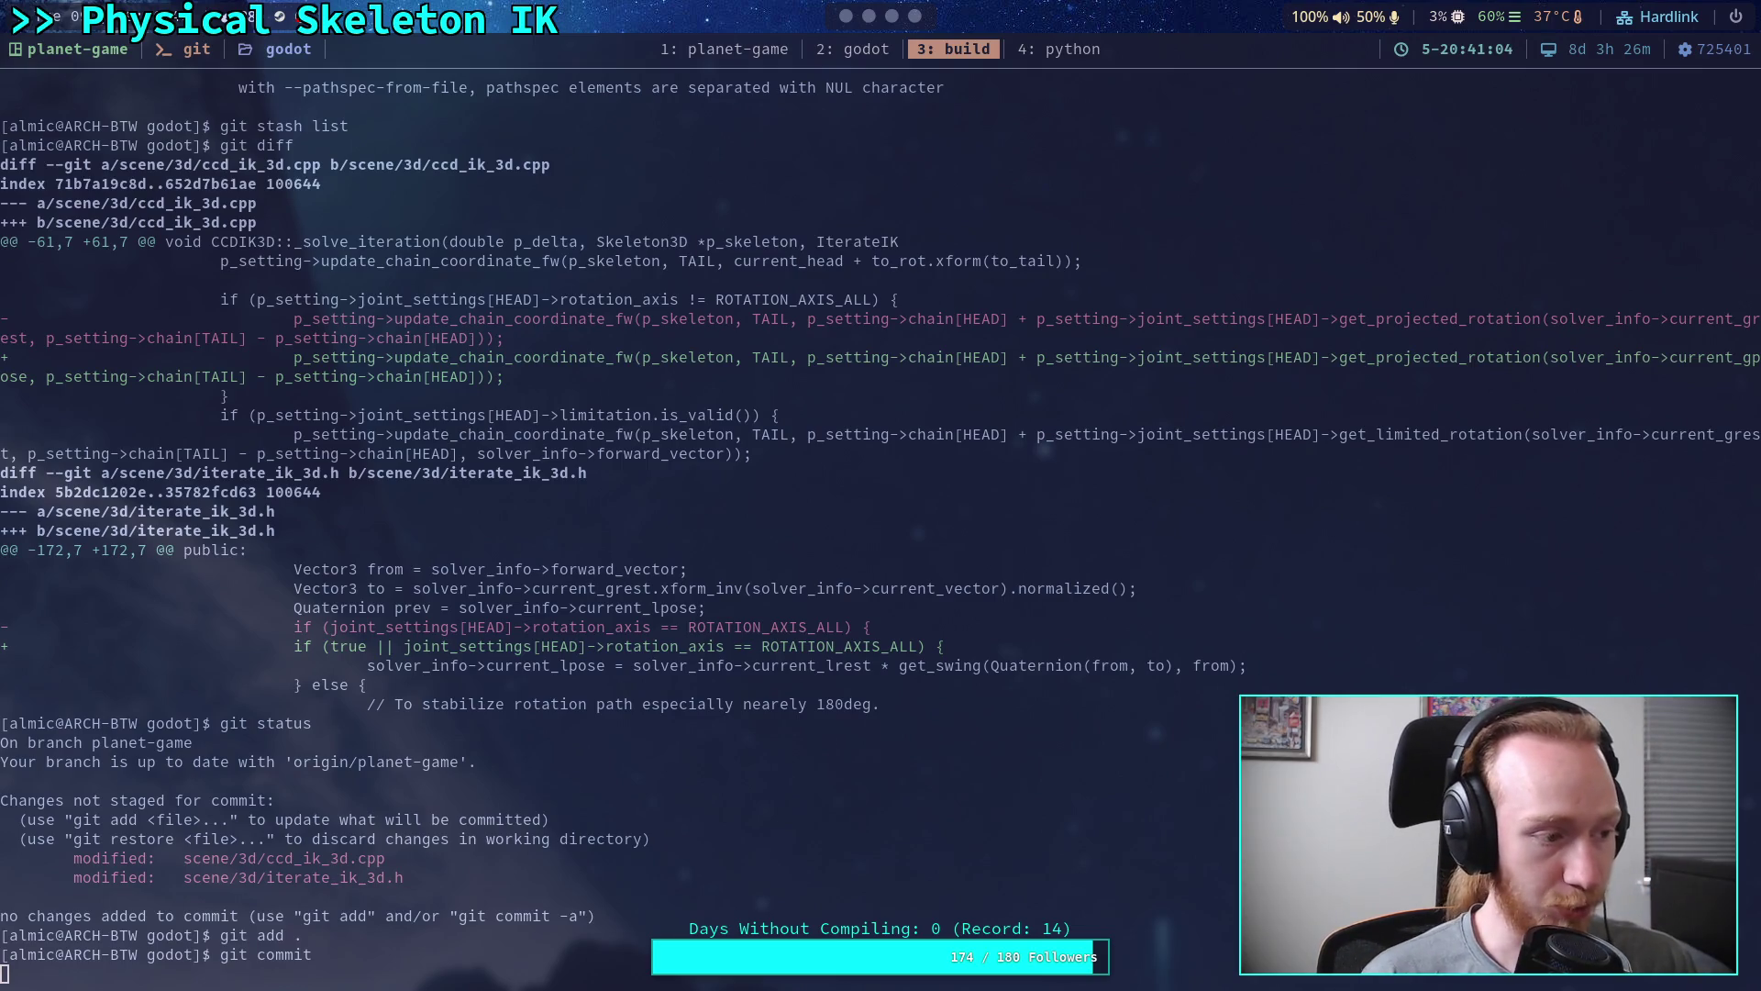
{"action": "type", "text": "git push"}
{"action": "key", "text": "Return"}
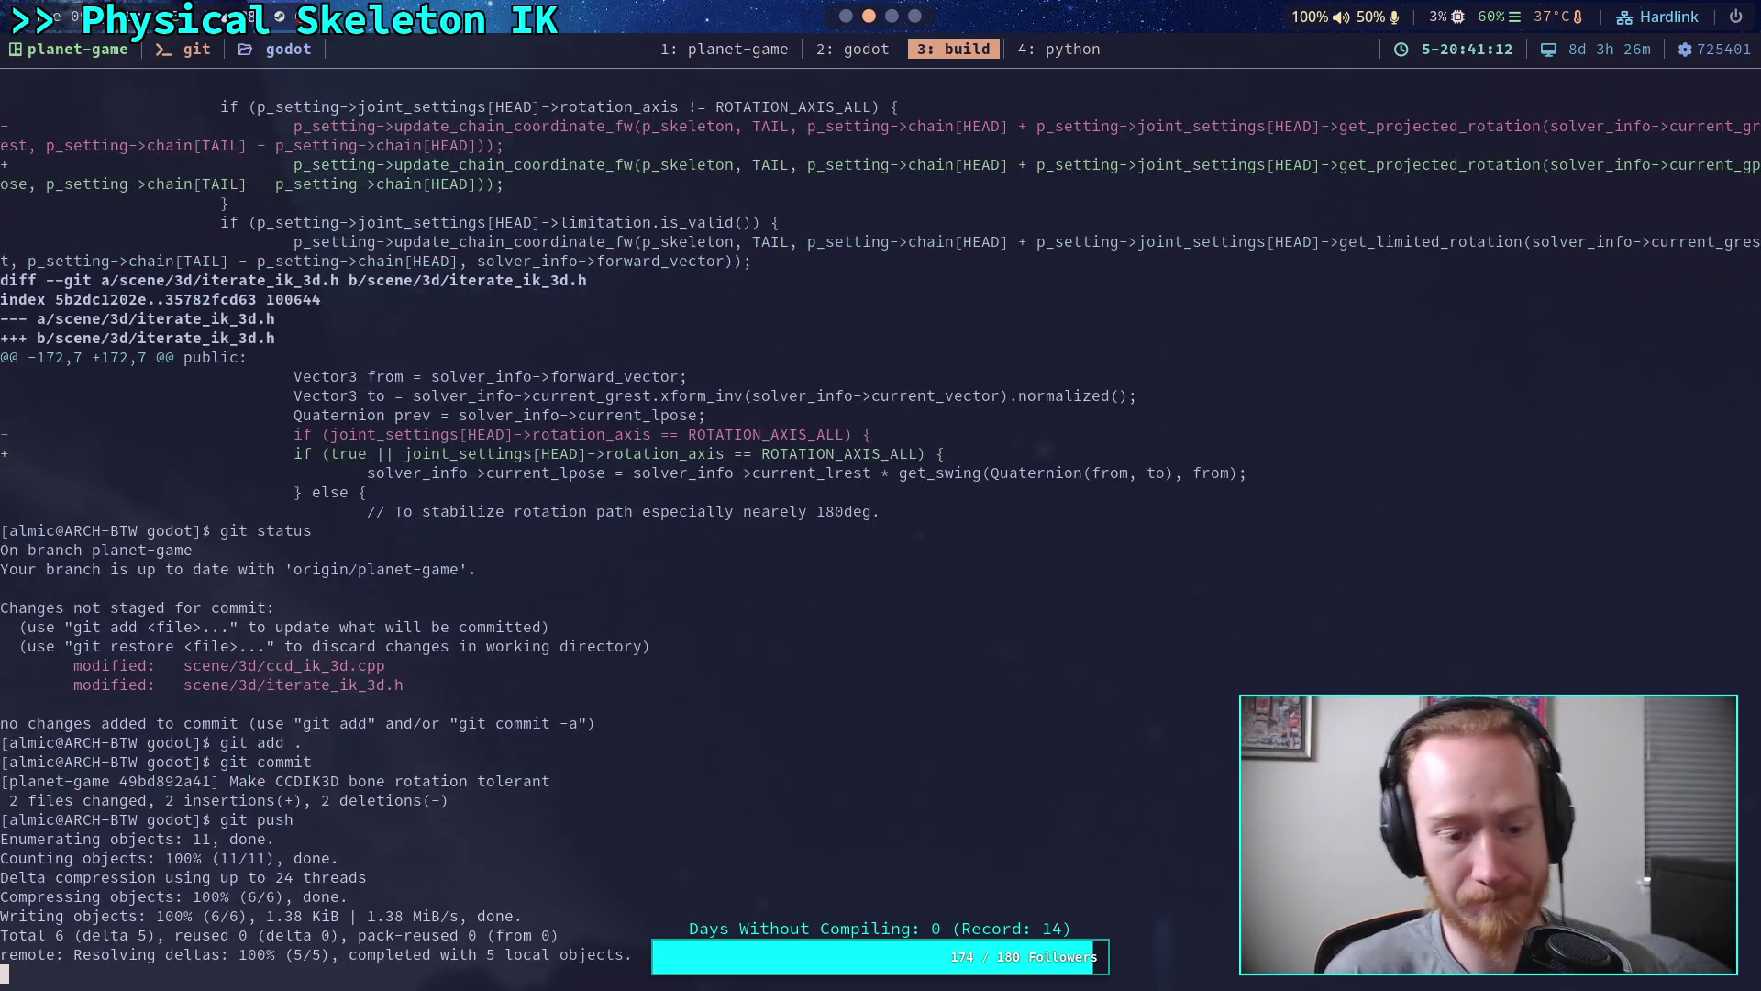
Switch to the add-jolt-constraint-priority branch and review its git log
{"action": "type", "text": "git push"}
{"action": "key", "text": "BackSpace"}
{"action": "key", "text": "BackSpace"}
{"action": "key", "text": "BackSpace"}
{"action": "type", "text": "switch add-jolt-constraint-priority"}
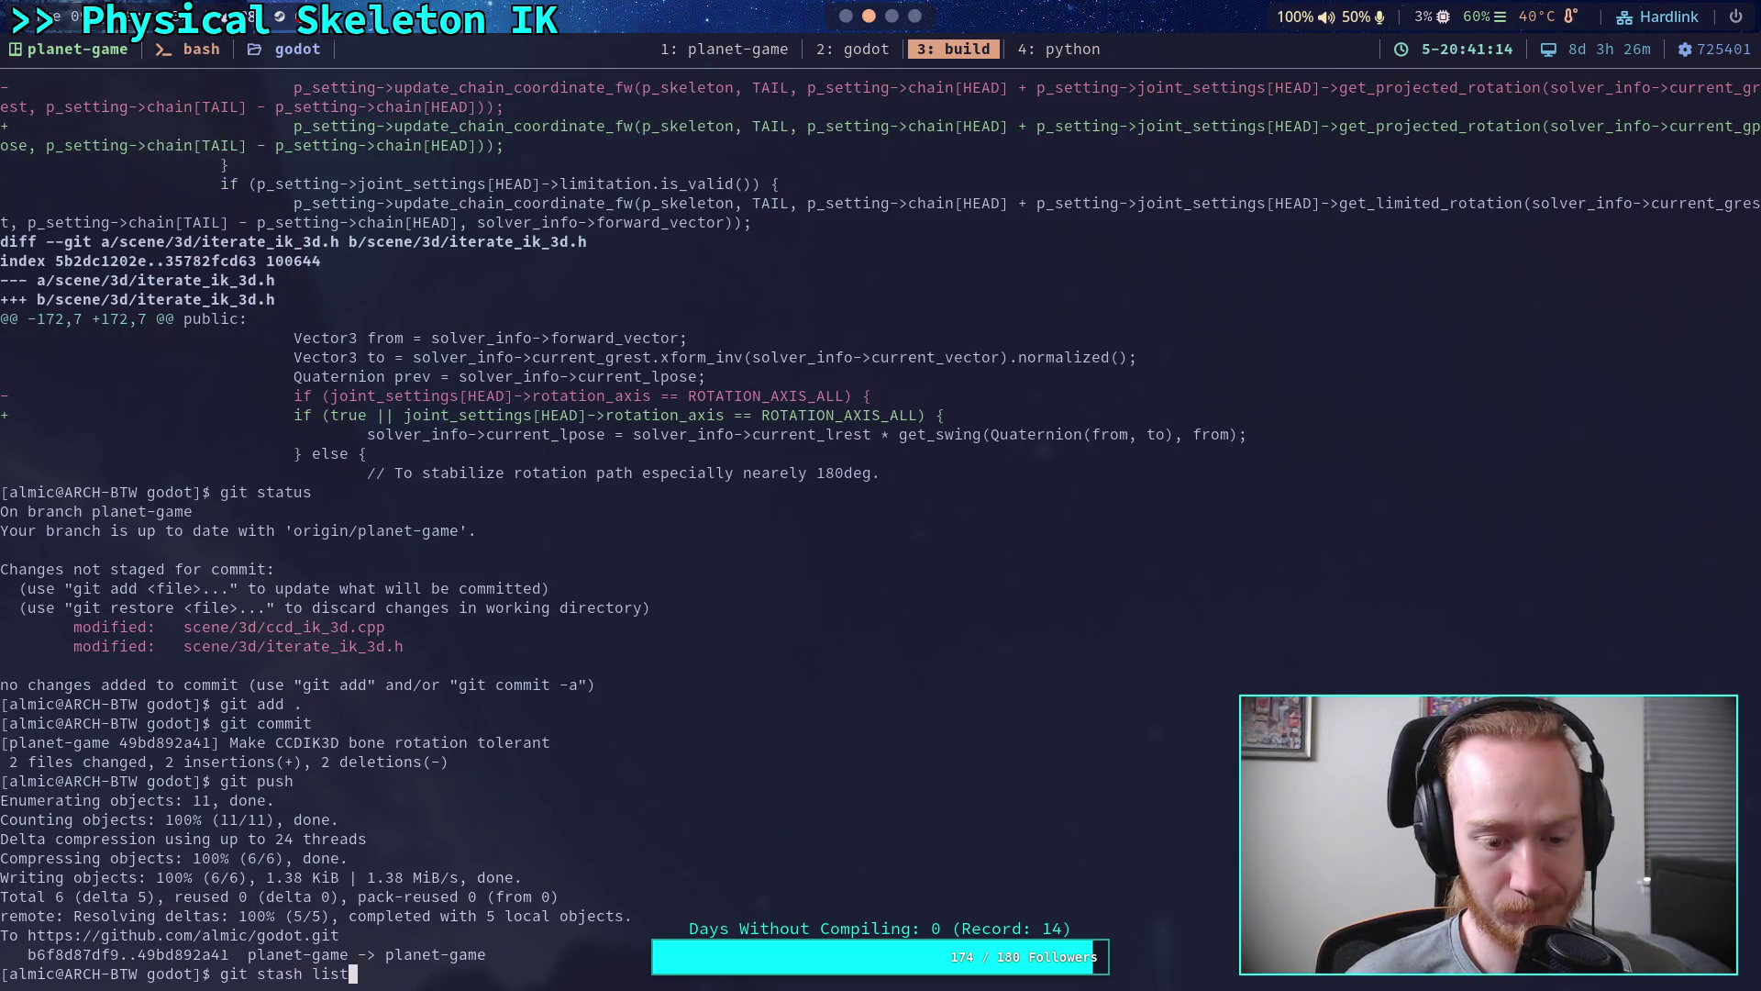
{"action": "key", "text": "Return"}
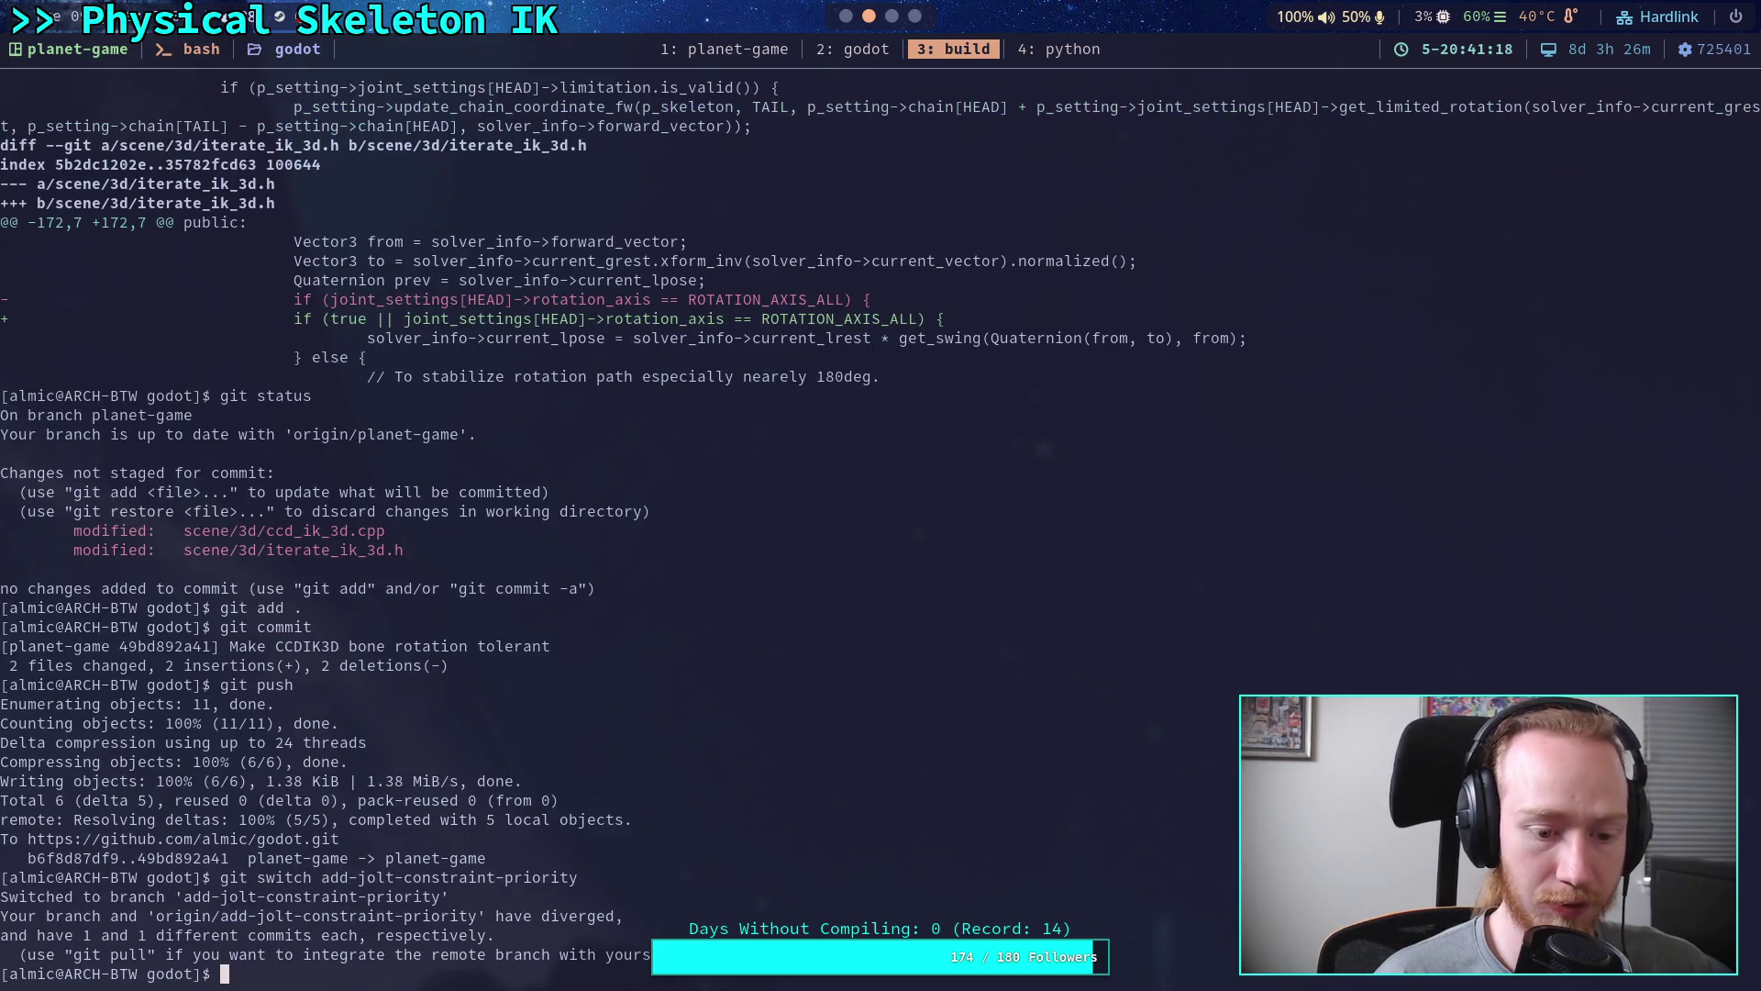
{"action": "type", "text": "git"}
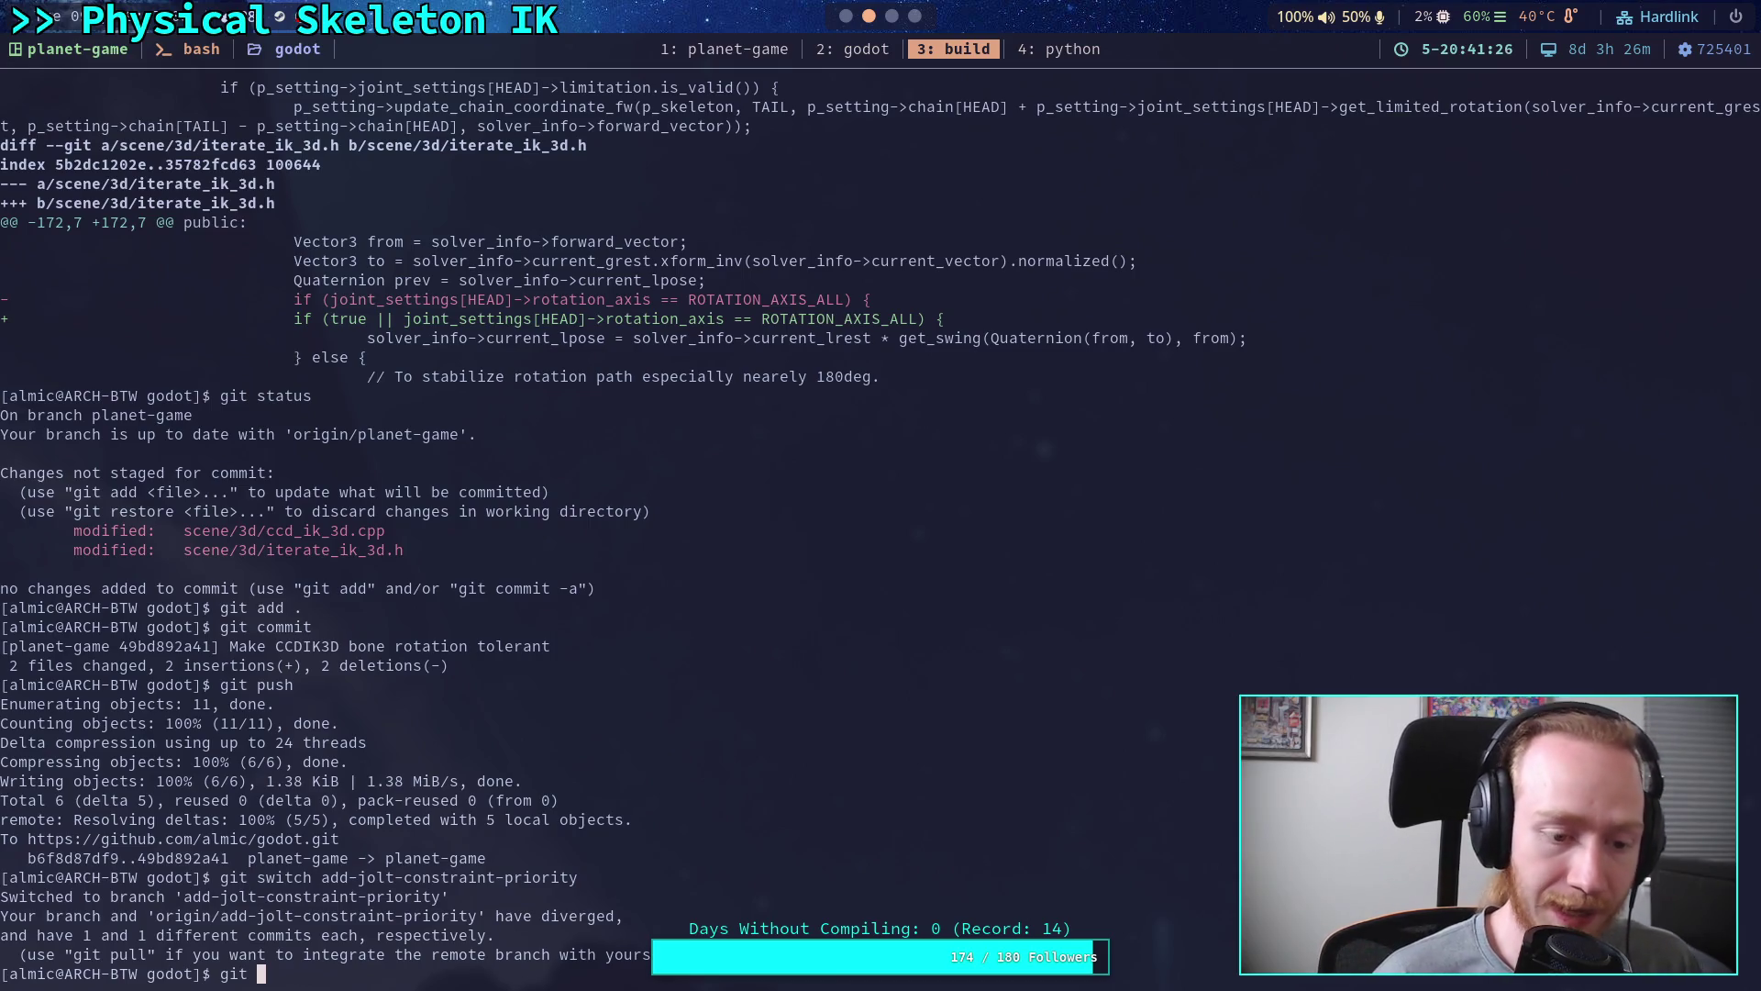
{"action": "type", "text": "log"}
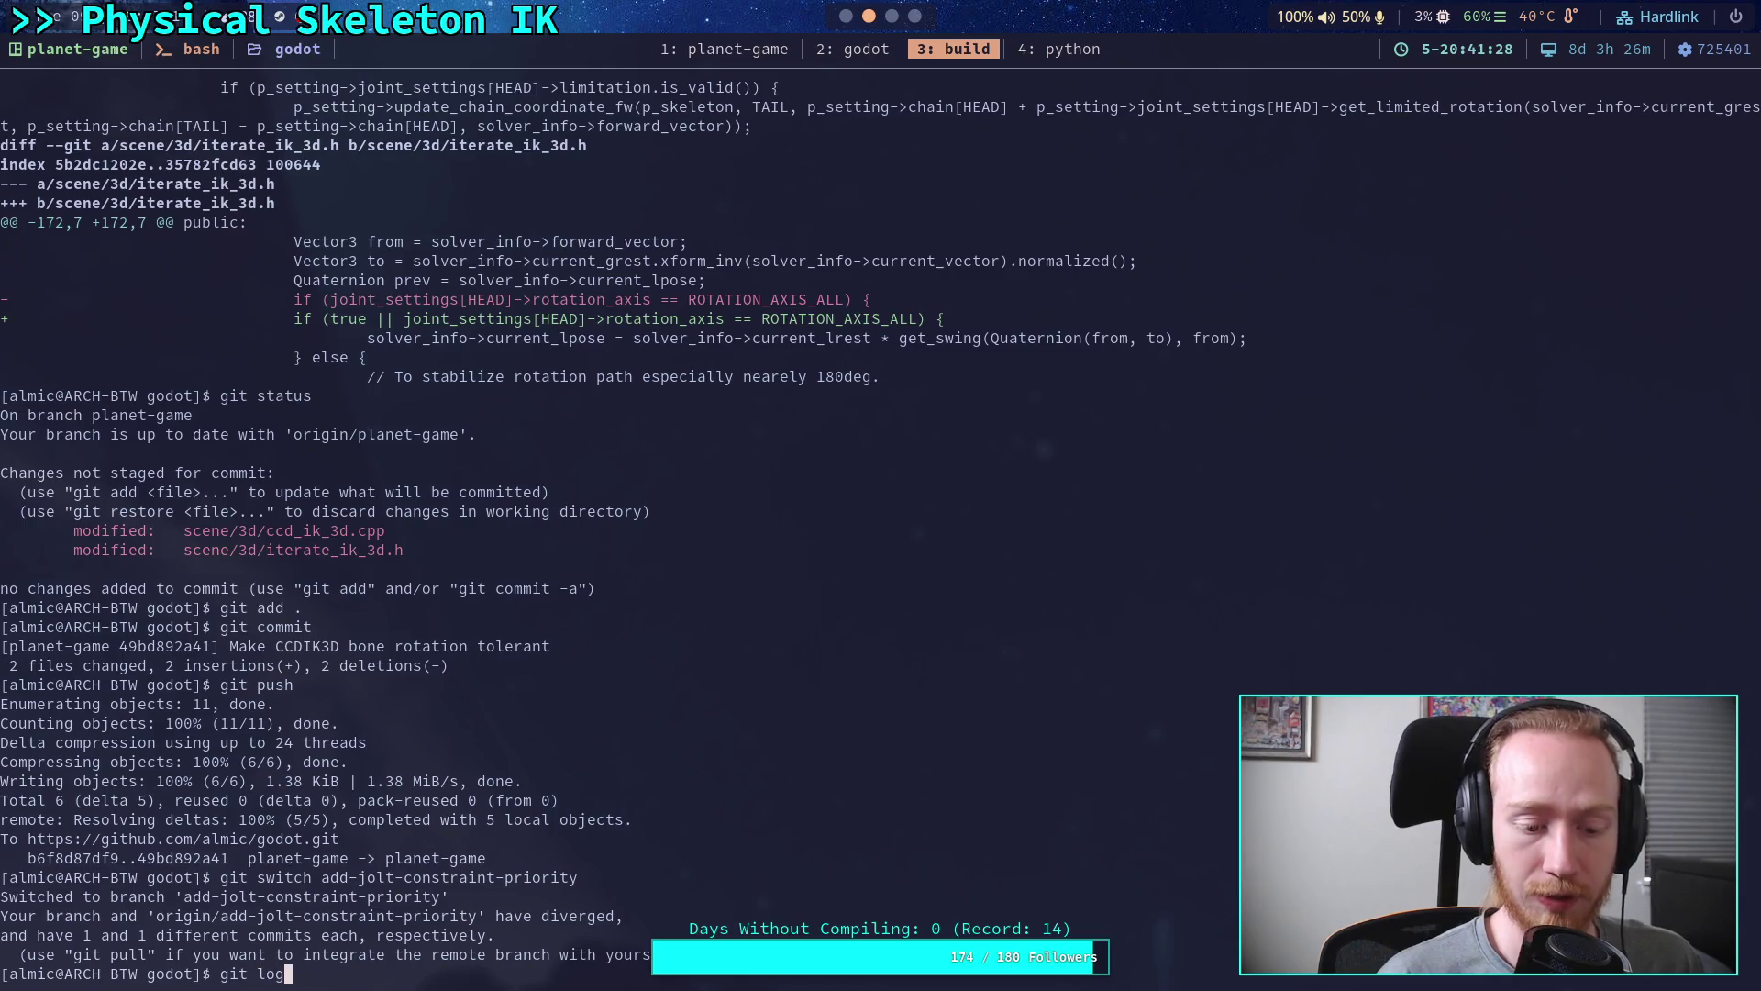
{"action": "key", "text": "Return"}
{"action": "key", "text": "q"}
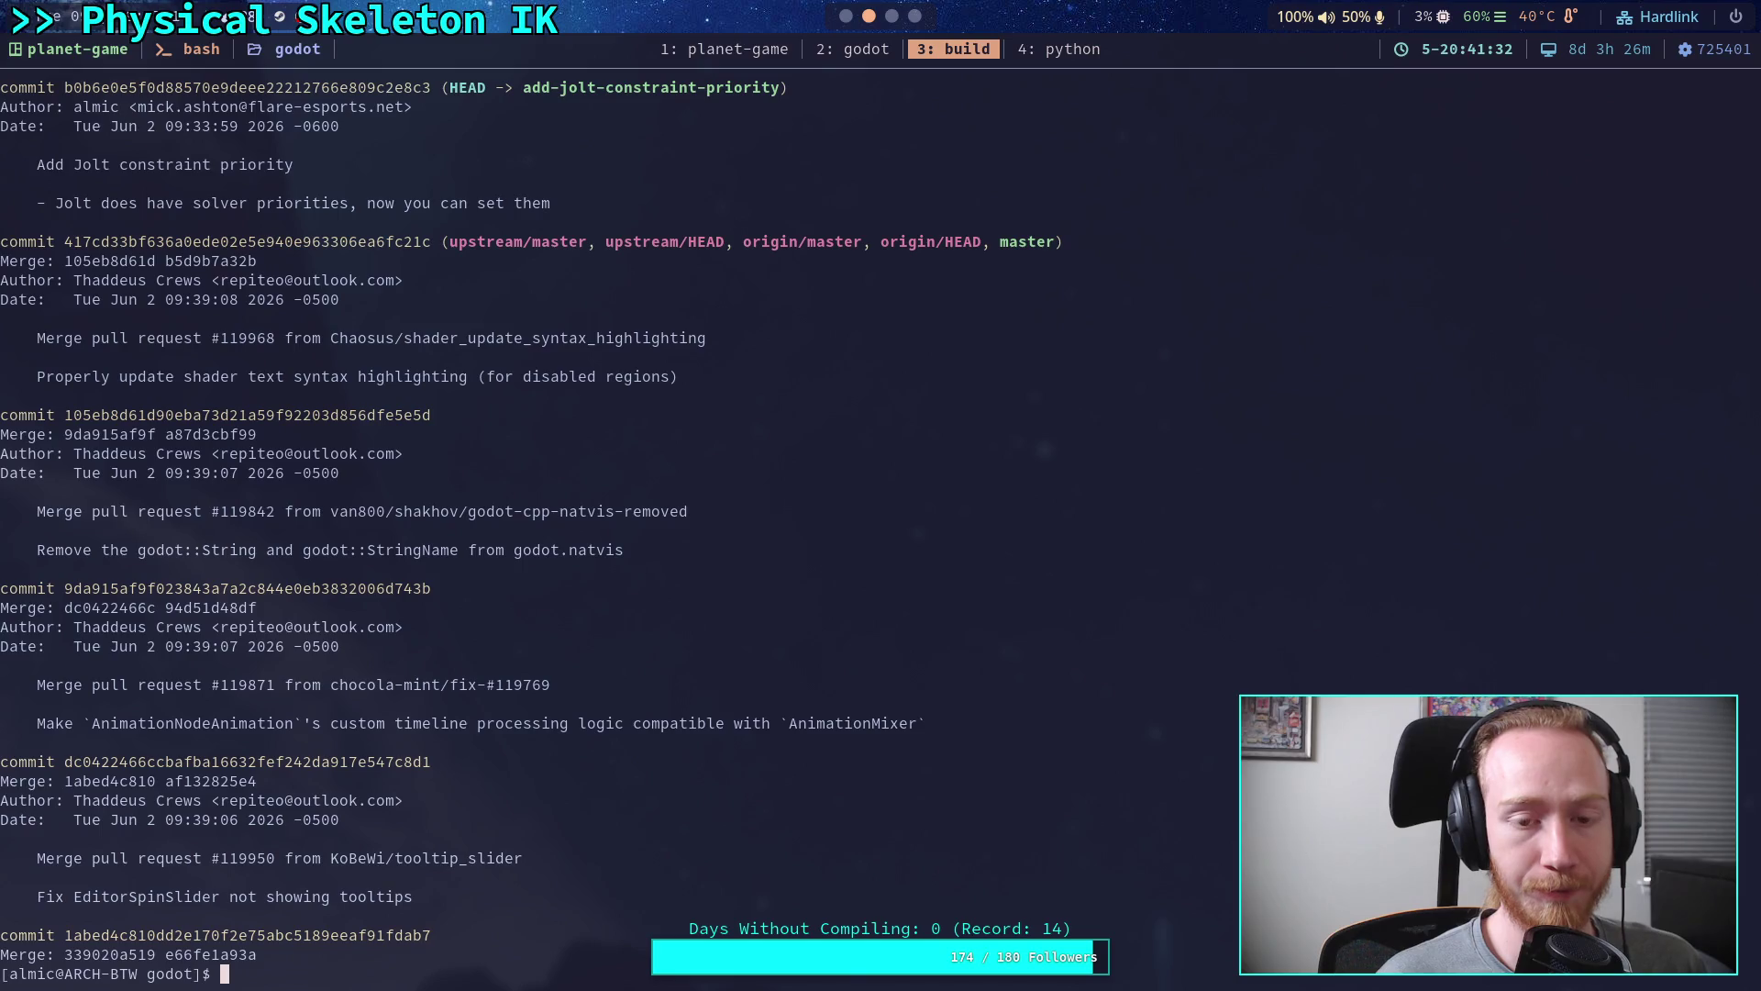
{"action": "left_click", "coordinate": [914, 15]}
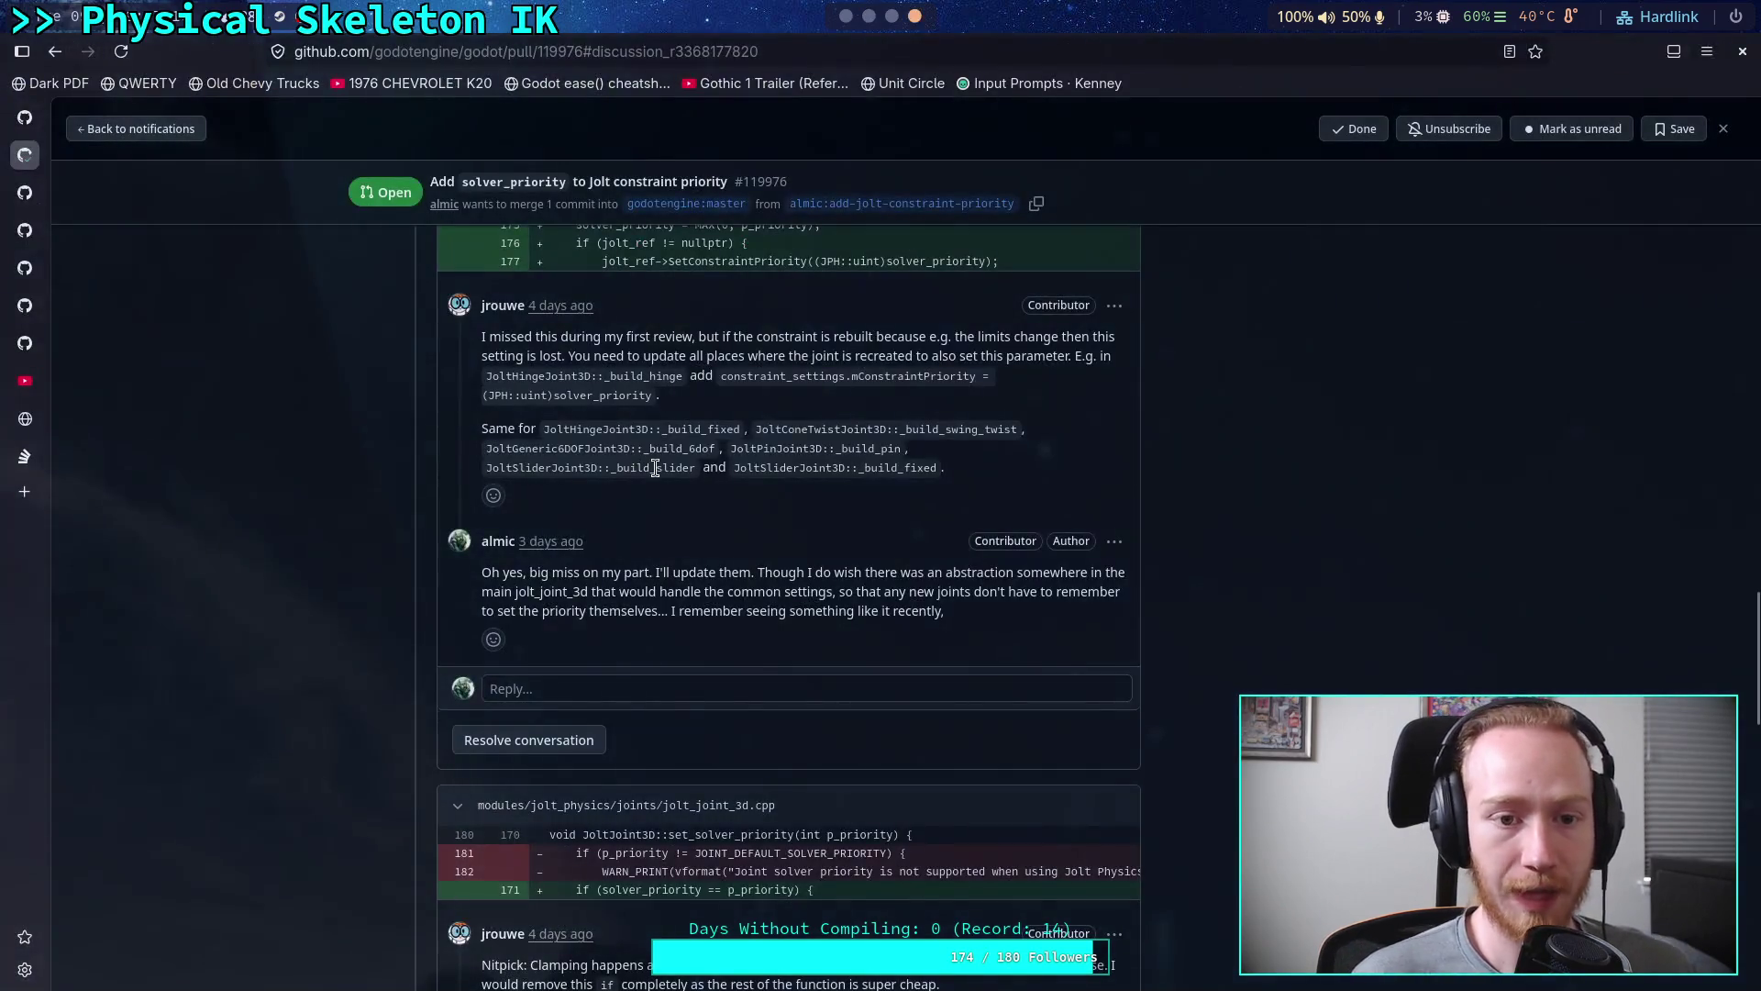
Search 'git see diff of commit hash' in a new tab and expand the AI answer summary
{"action": "left_click", "coordinate": [24, 490]}
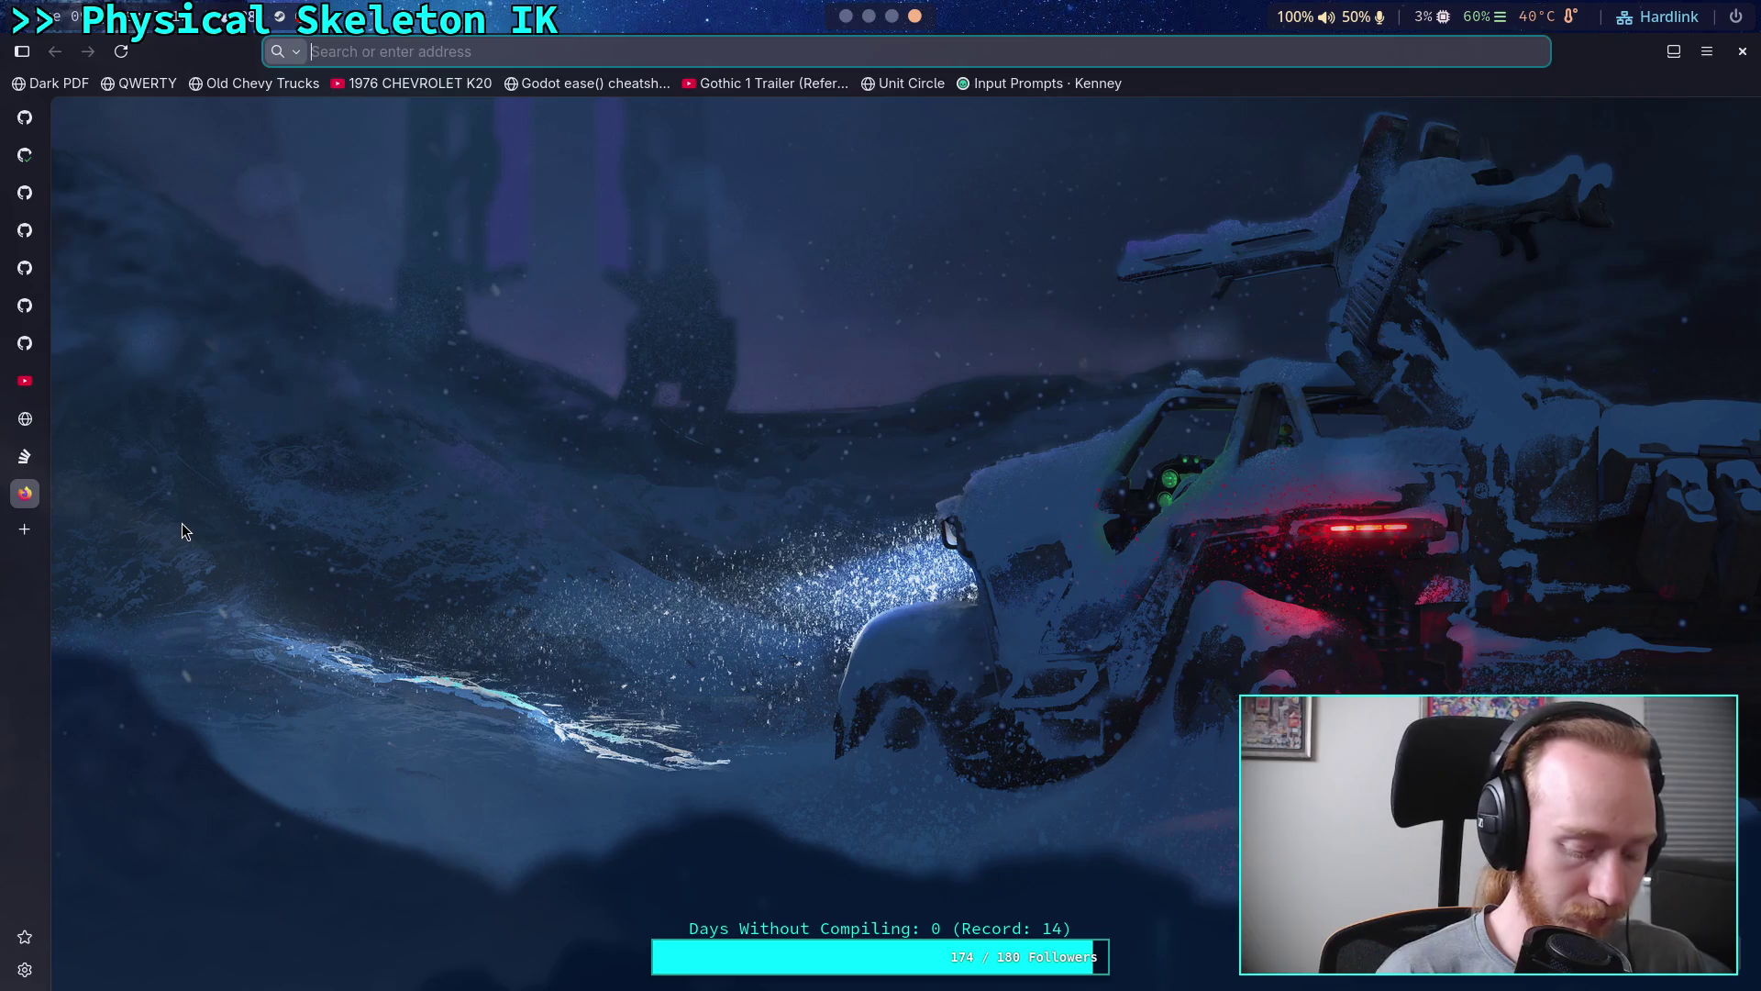
{"action": "type", "text": "git see diff of "}
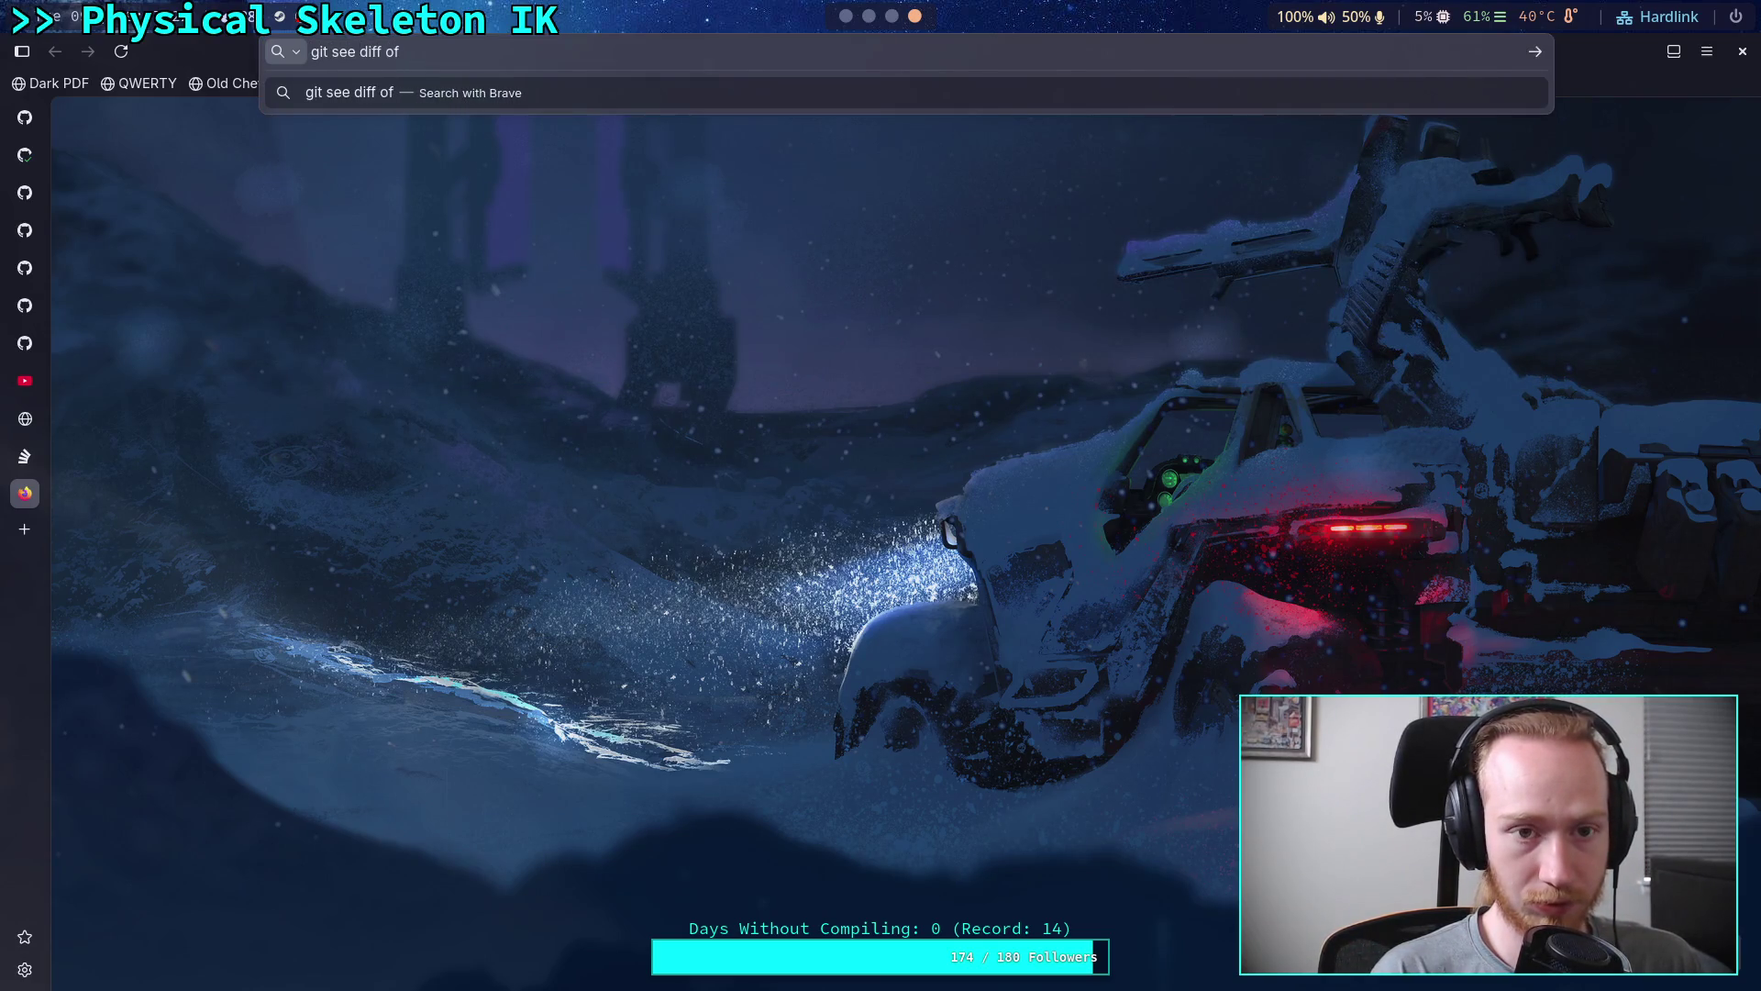
{"action": "type", "text": "commit "}
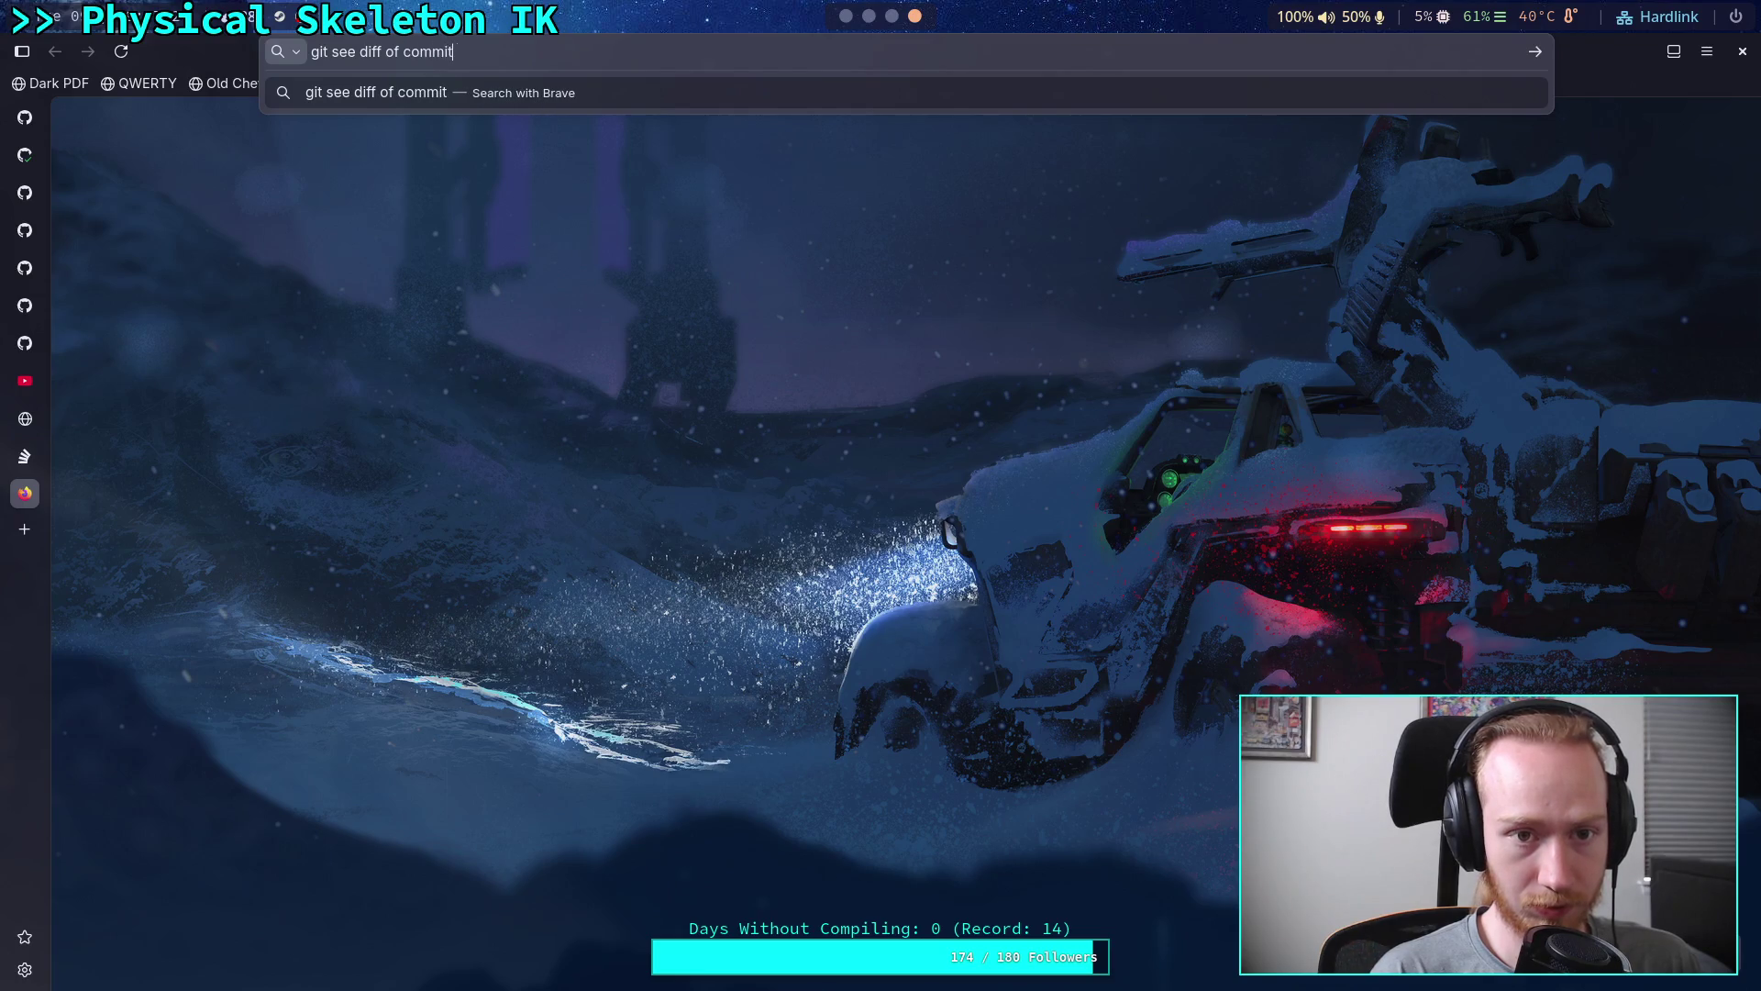
{"action": "type", "text": "hash"}
{"action": "key", "text": "Return"}
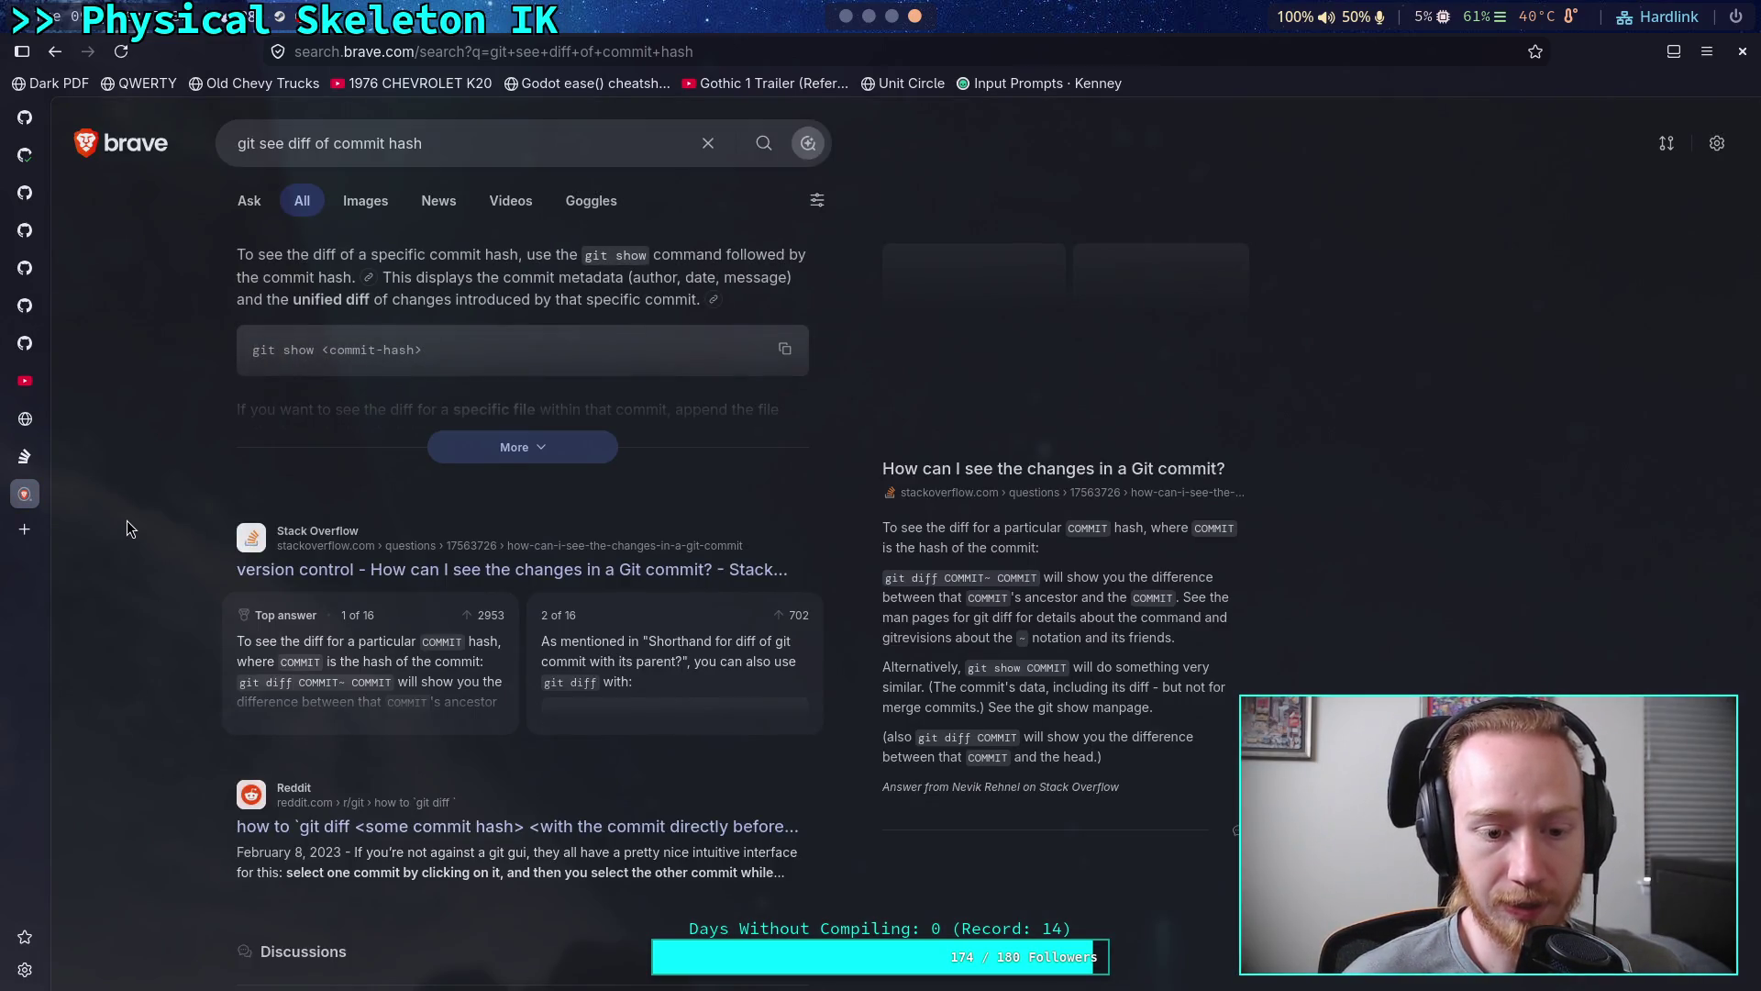
{"action": "left_click", "coordinate": [518, 447]}
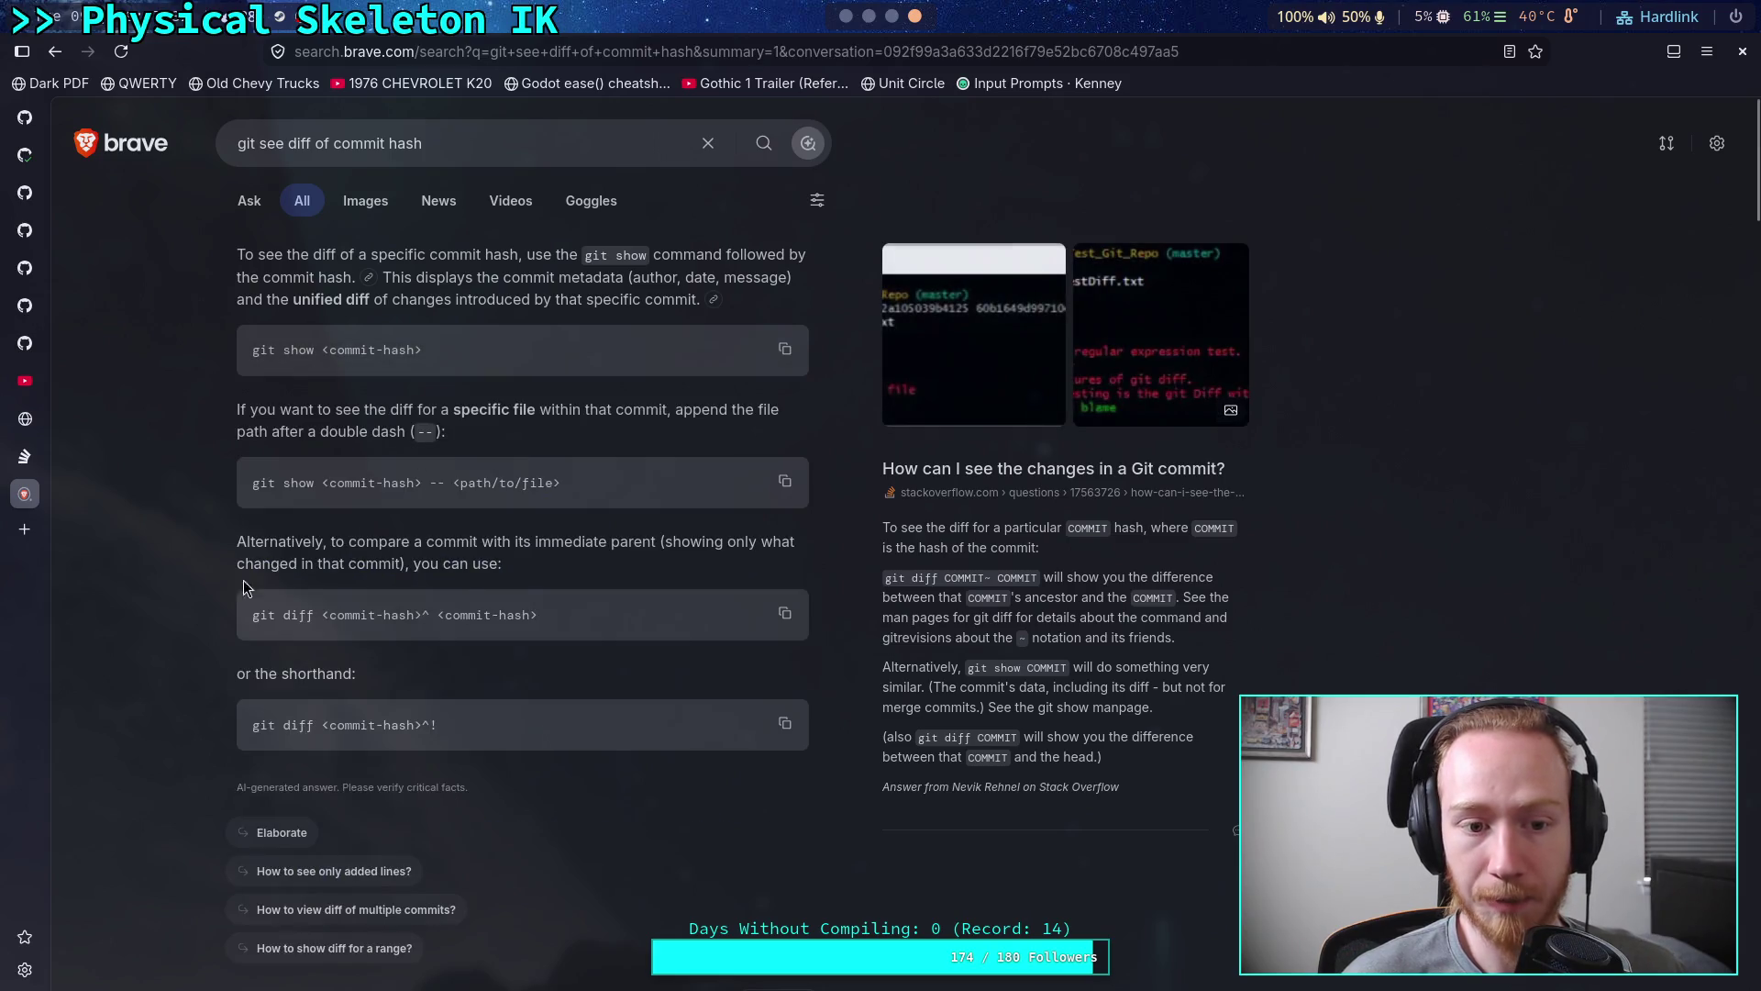
{"action": "scroll", "coordinate": [171, 622], "scroll_direction": "down", "scroll_amount": 3}
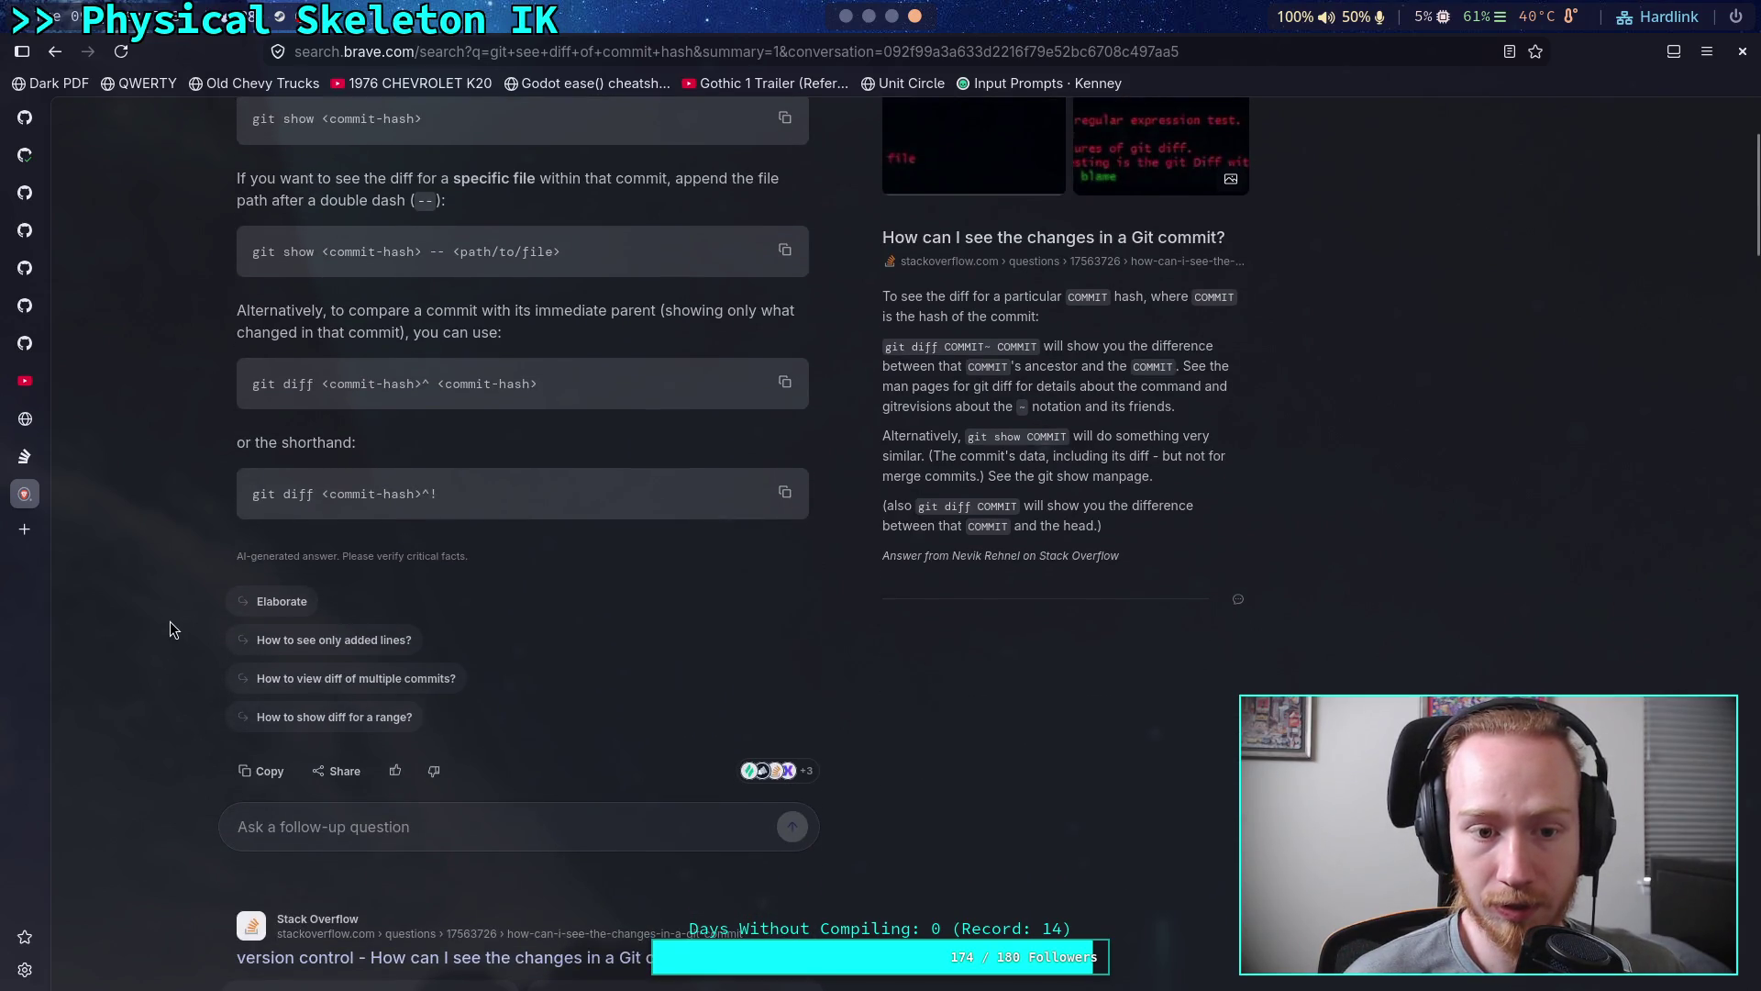
{"action": "scroll", "coordinate": [169, 620], "scroll_direction": "down", "scroll_amount": 8}
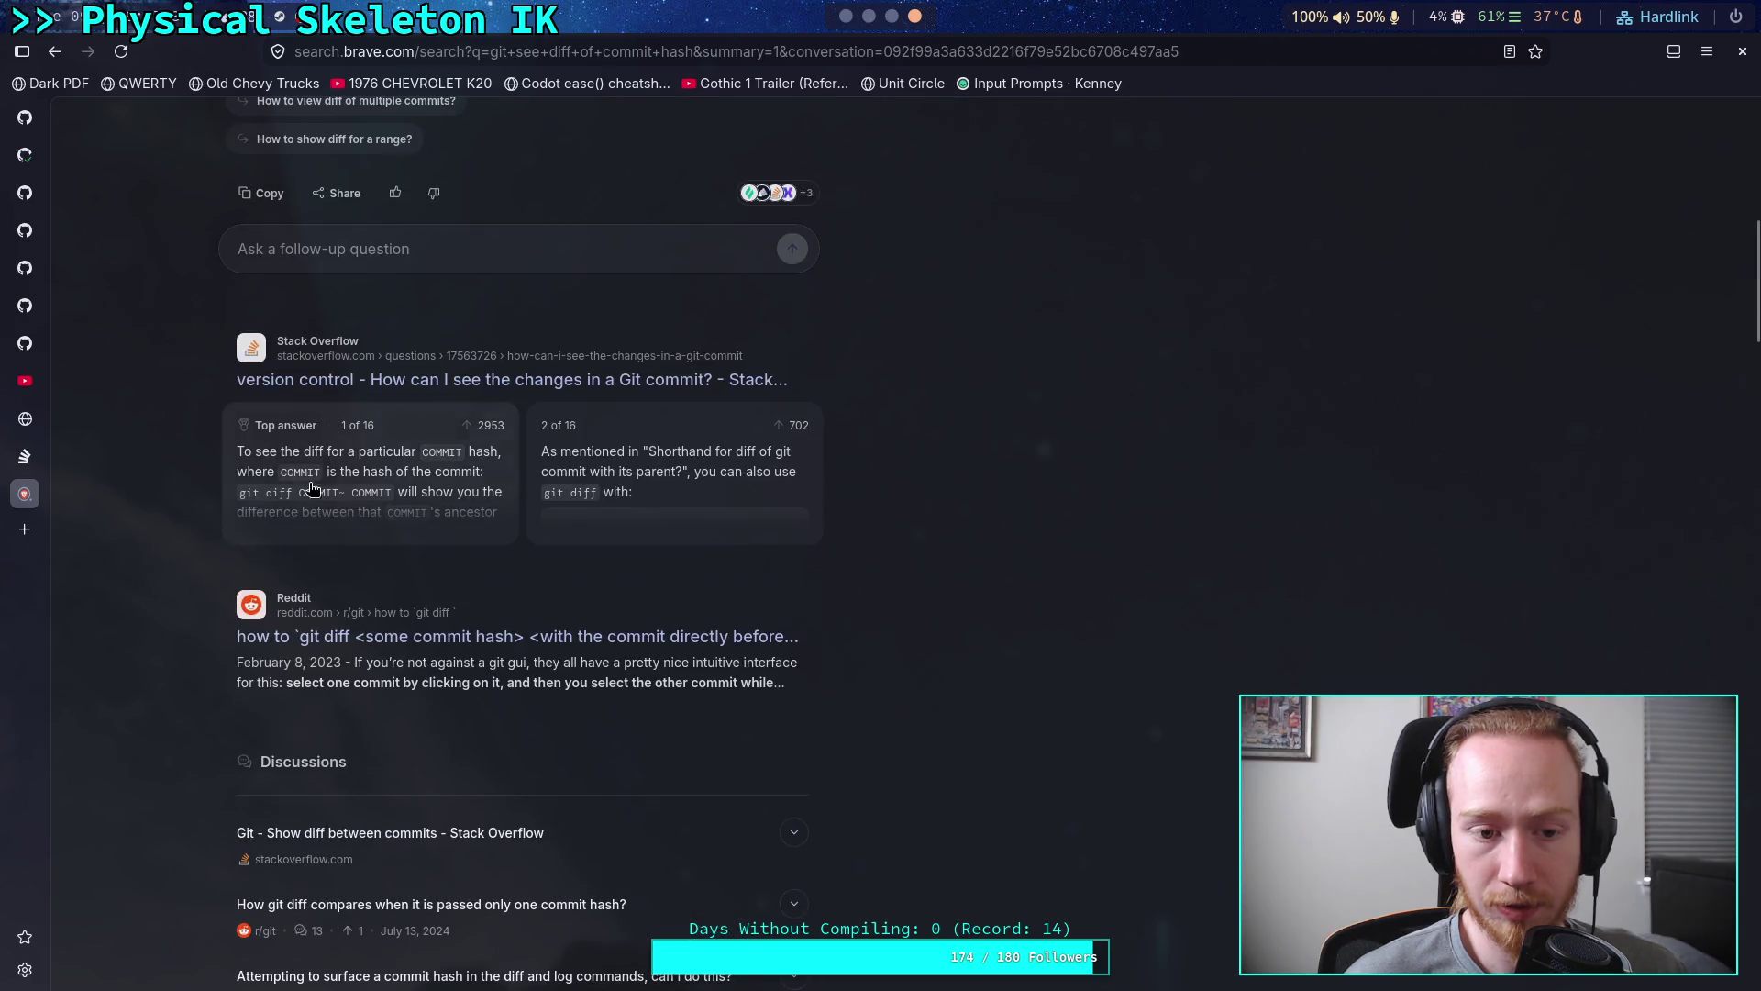
{"action": "left_click", "coordinate": [357, 480]}
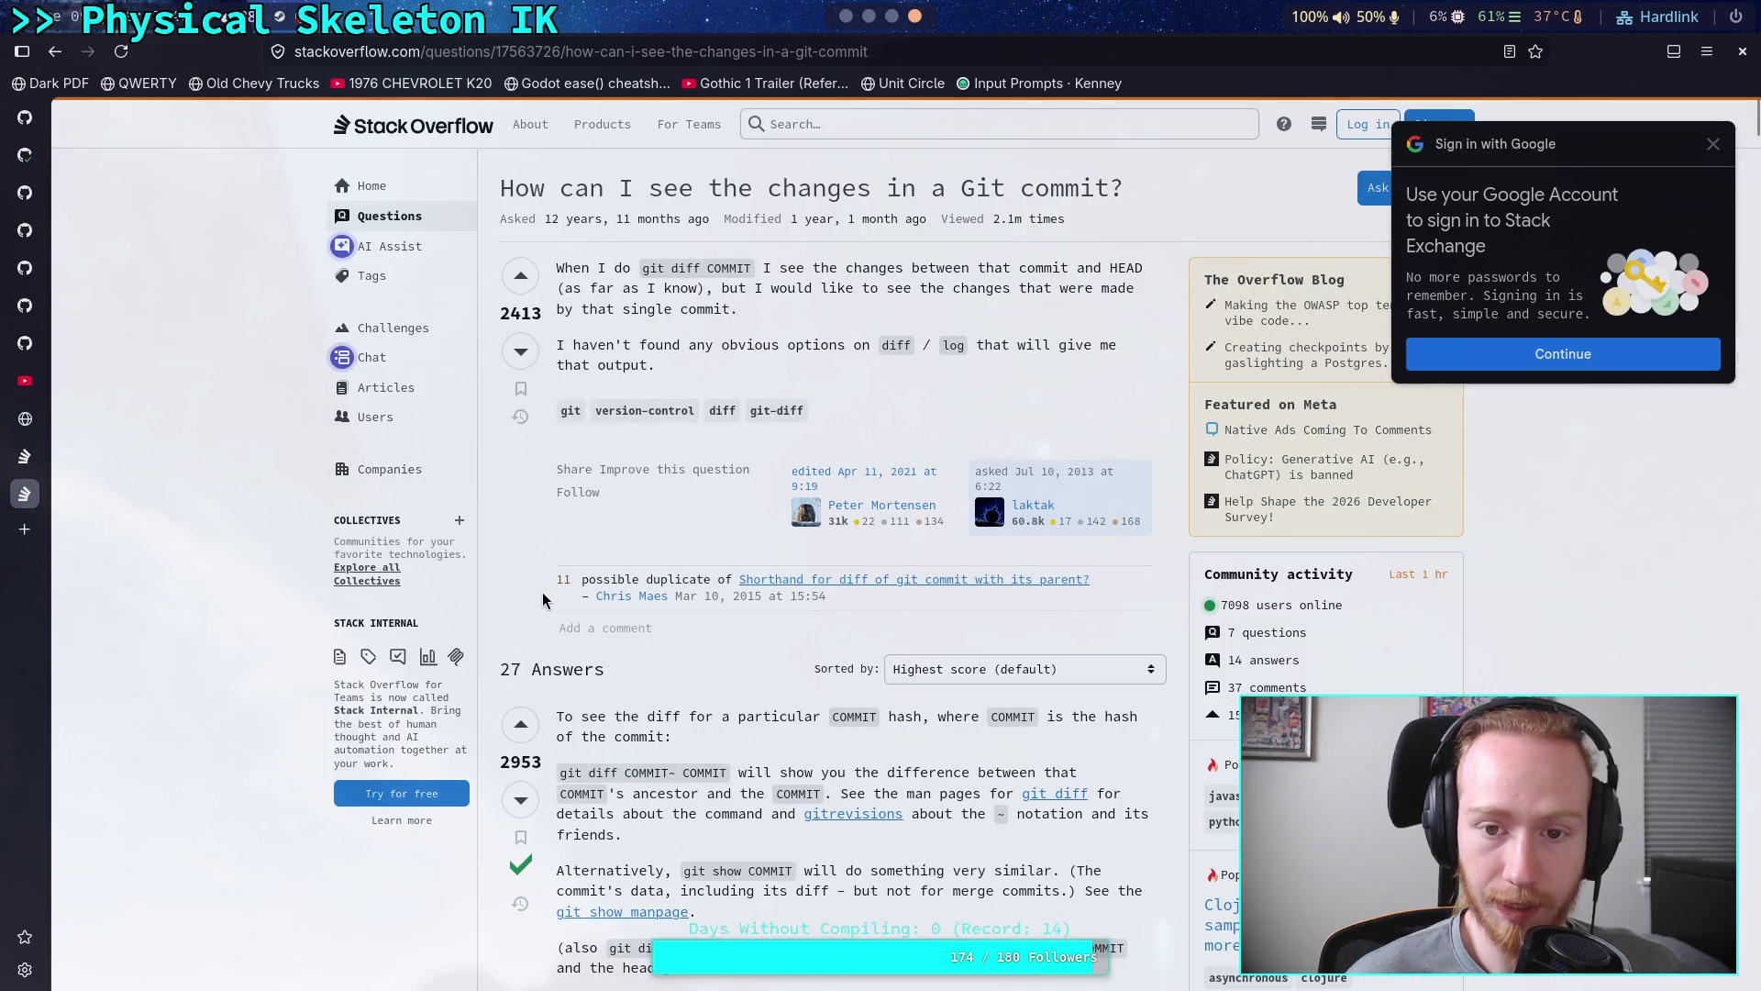
Read the accepted answer: git diff COMMIT~ COMMIT or git show COMMIT shows a commit's changes
{"action": "scroll", "coordinate": [542, 600], "scroll_direction": "down", "scroll_amount": 5}
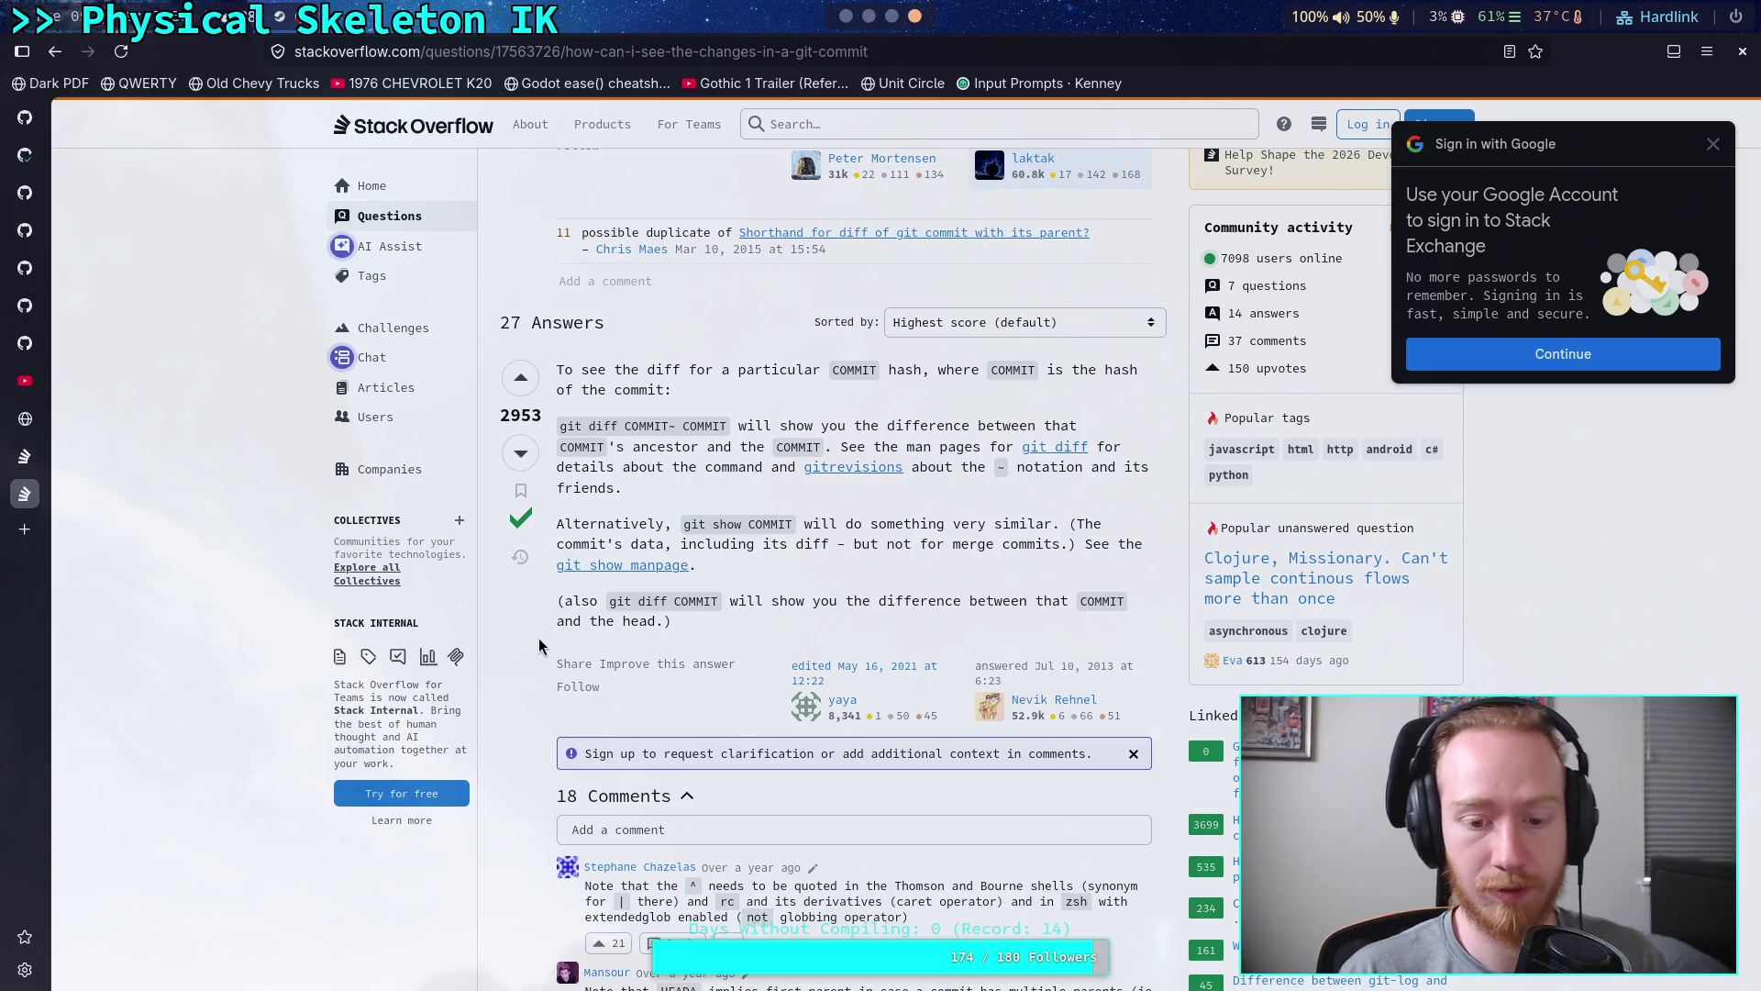
{"action": "scroll", "coordinate": [538, 645], "scroll_direction": "down", "scroll_amount": 2}
{"action": "scroll", "coordinate": [518, 654], "scroll_direction": "down", "scroll_amount": 2}
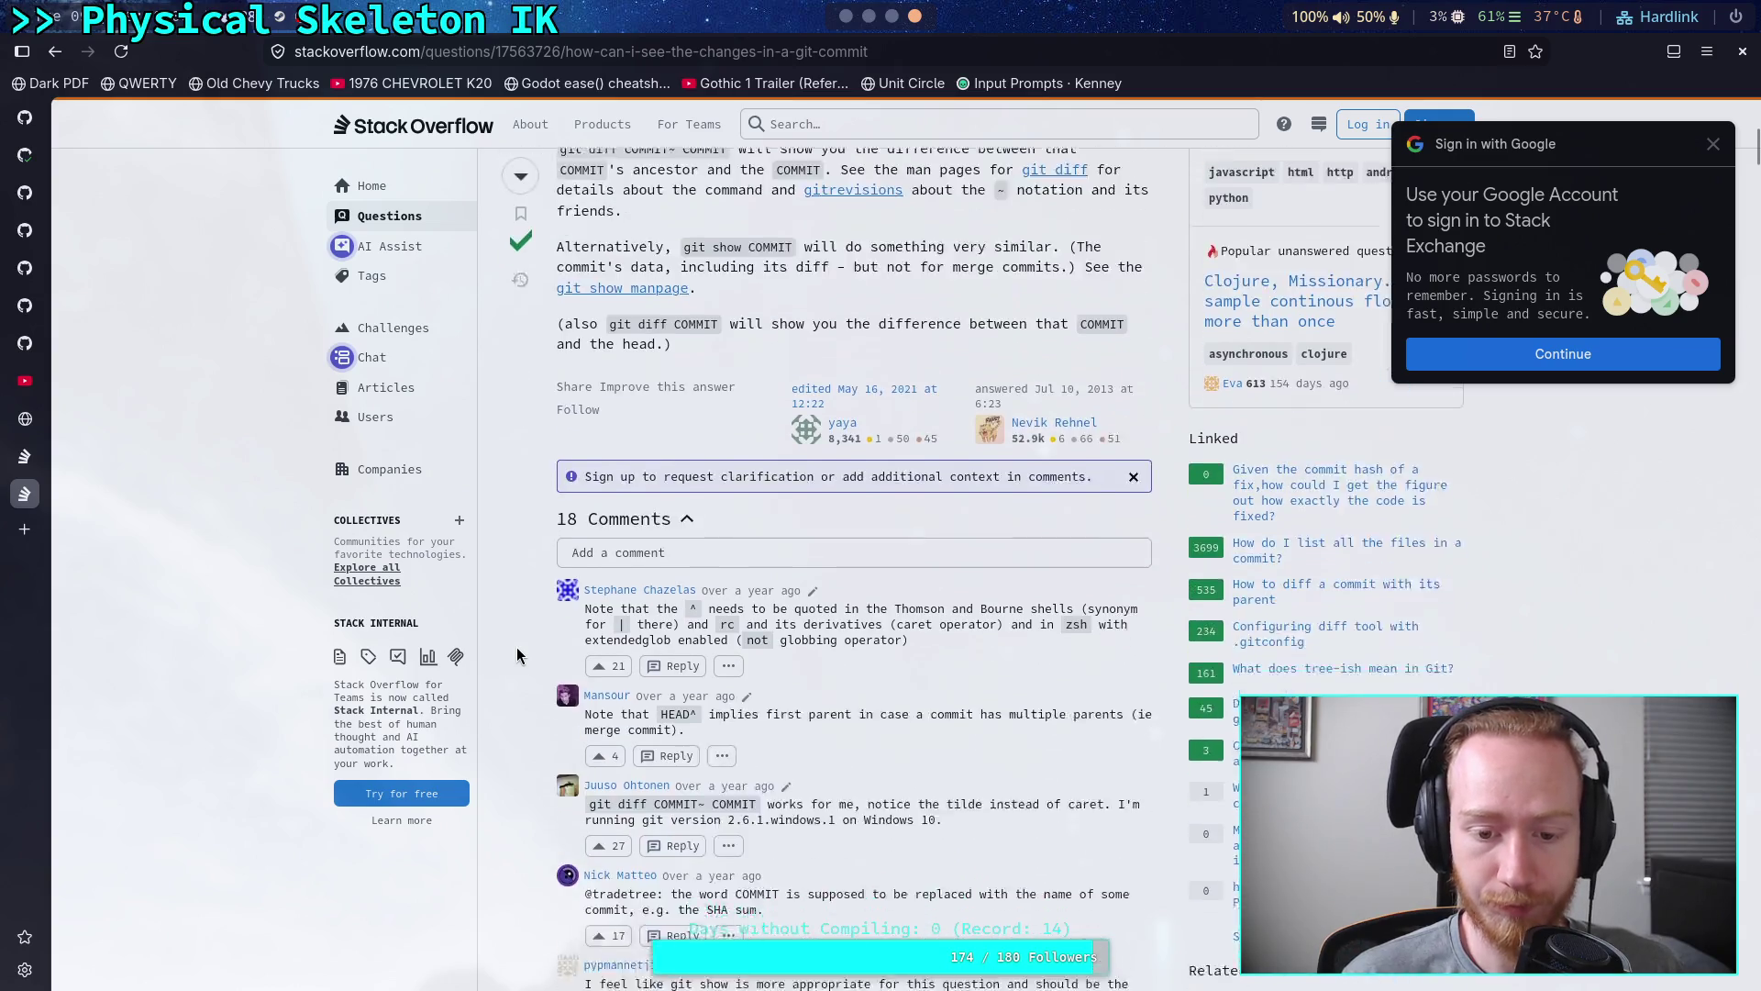
{"action": "scroll", "coordinate": [519, 654], "scroll_direction": "down", "scroll_amount": 1}
{"action": "scroll", "coordinate": [518, 654], "scroll_direction": "up", "scroll_amount": 15}
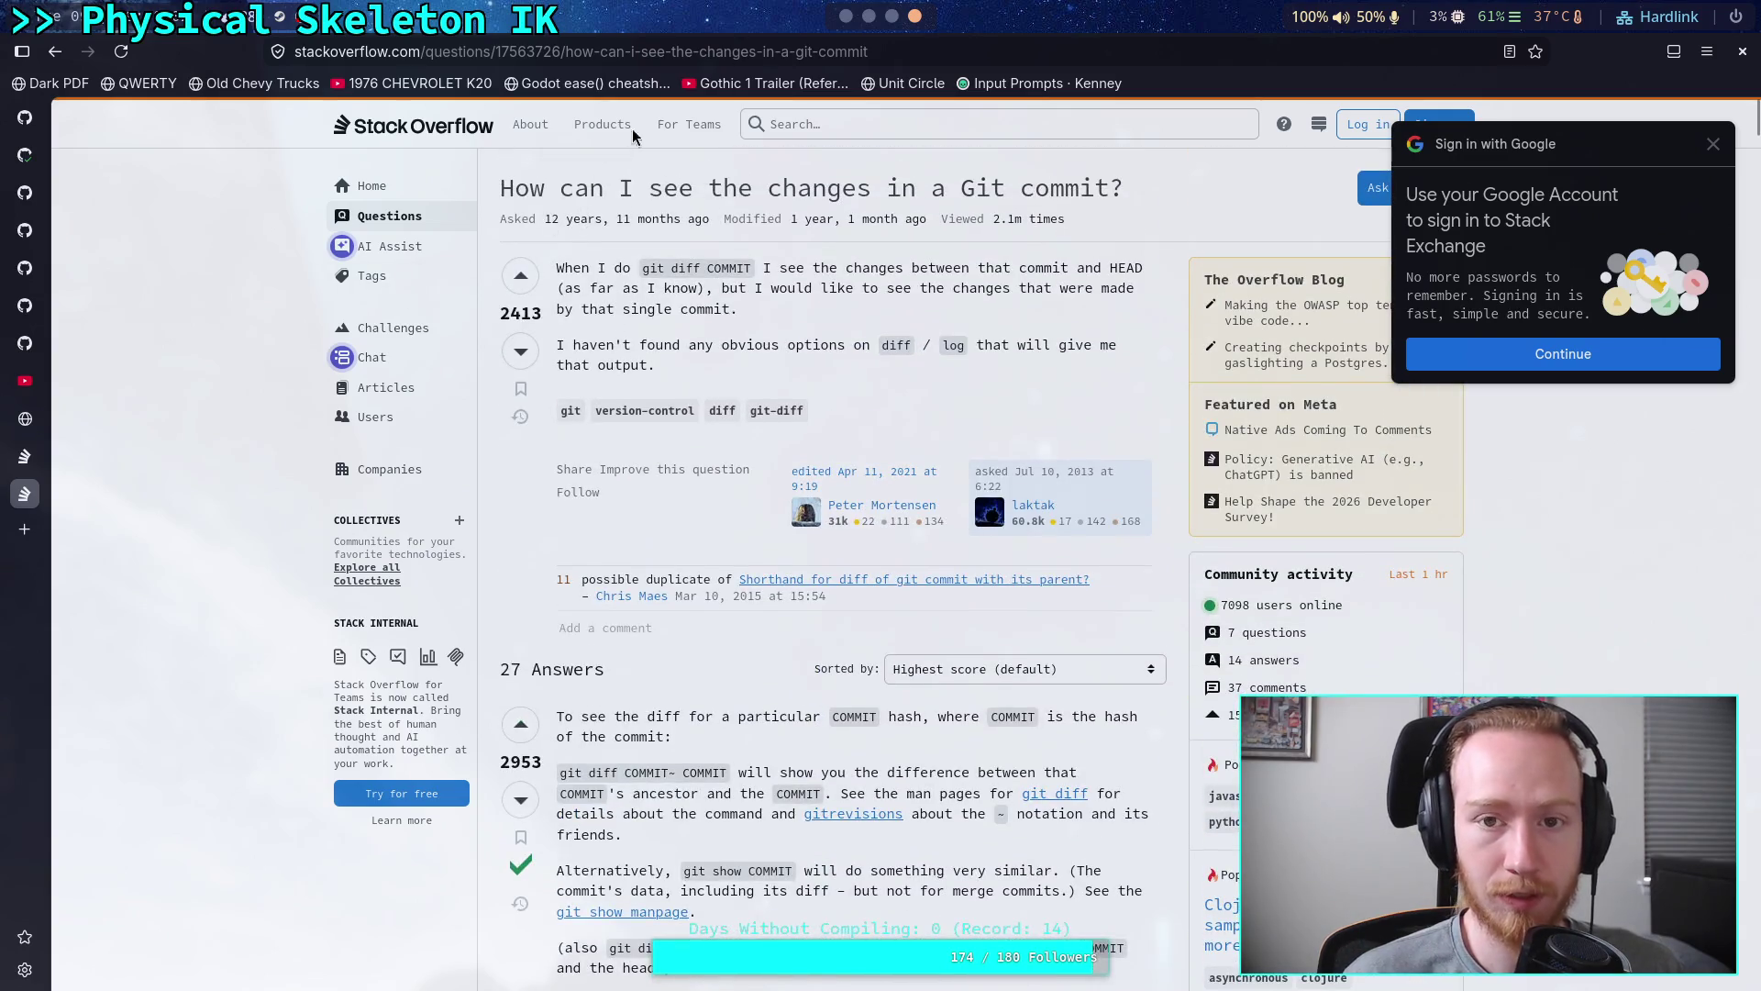
Select the latest commit hash and run git diff HEAD~1 against its parent
{"action": "scroll", "coordinate": [862, 27], "scroll_direction": "up", "scroll_amount": 2}
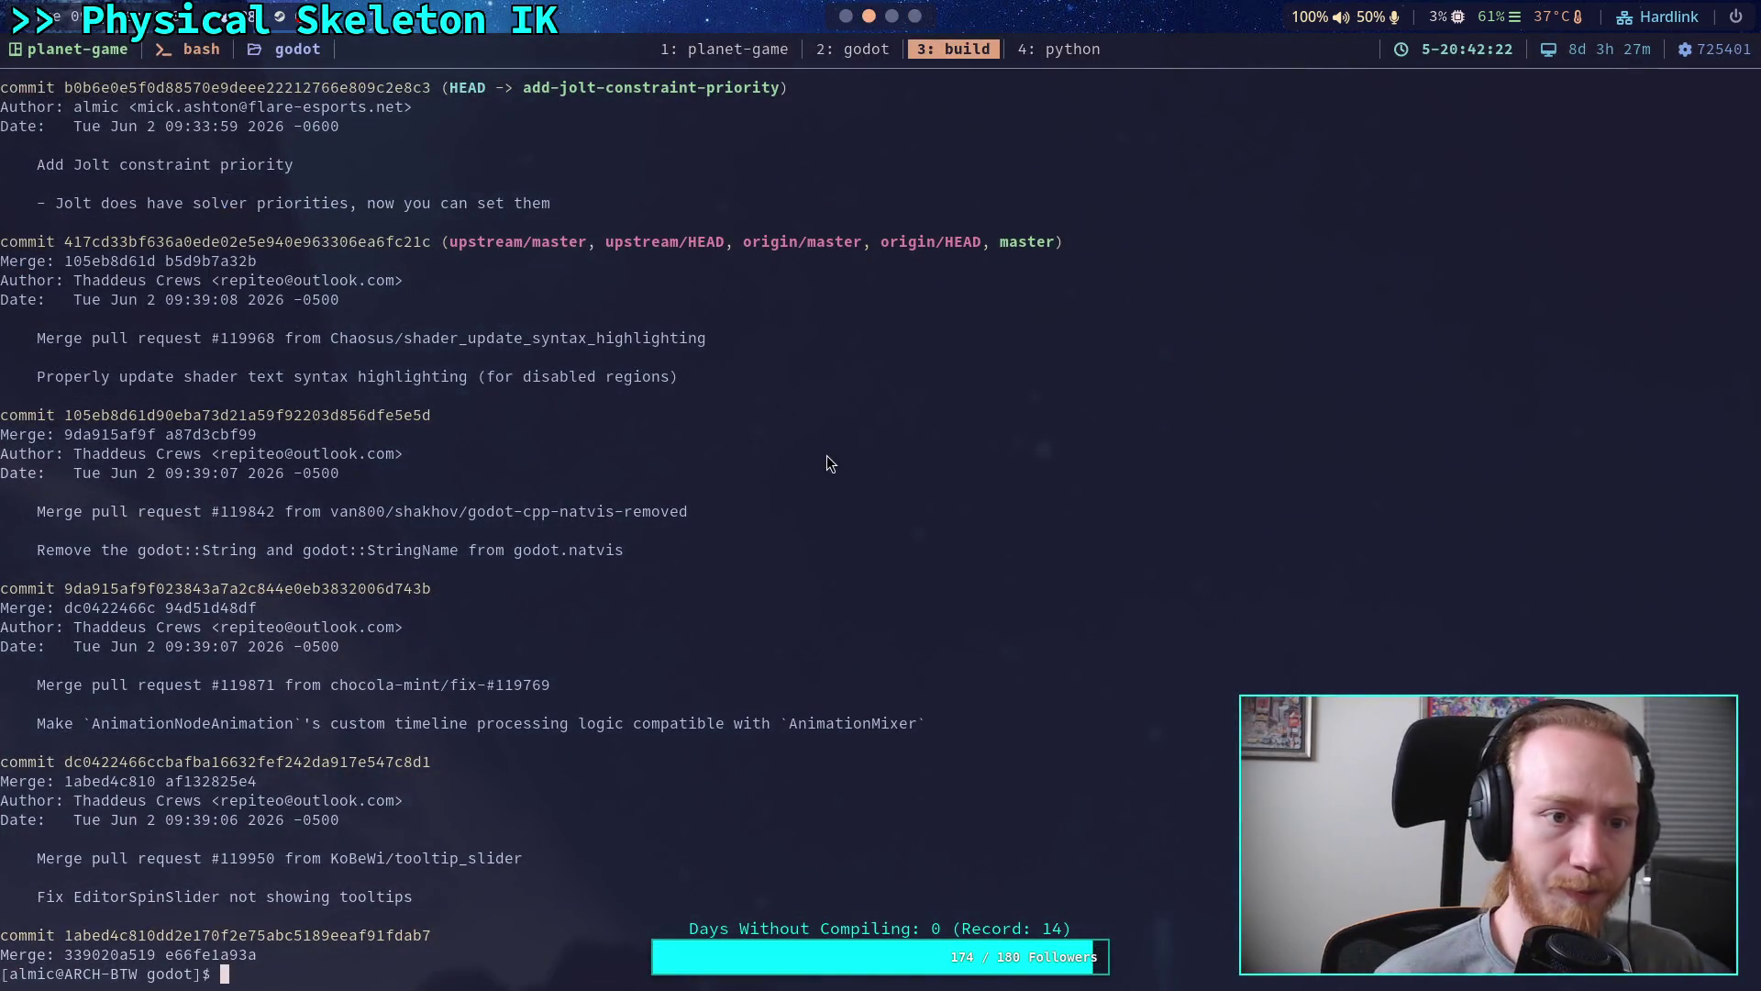
{"action": "scroll", "coordinate": [232, 225], "scroll_direction": "up", "scroll_amount": 1}
{"action": "left_click_drag", "start_coordinate": [64, 86], "coordinate": [431, 86]}
{"action": "type", "text": "git diff HEA"}
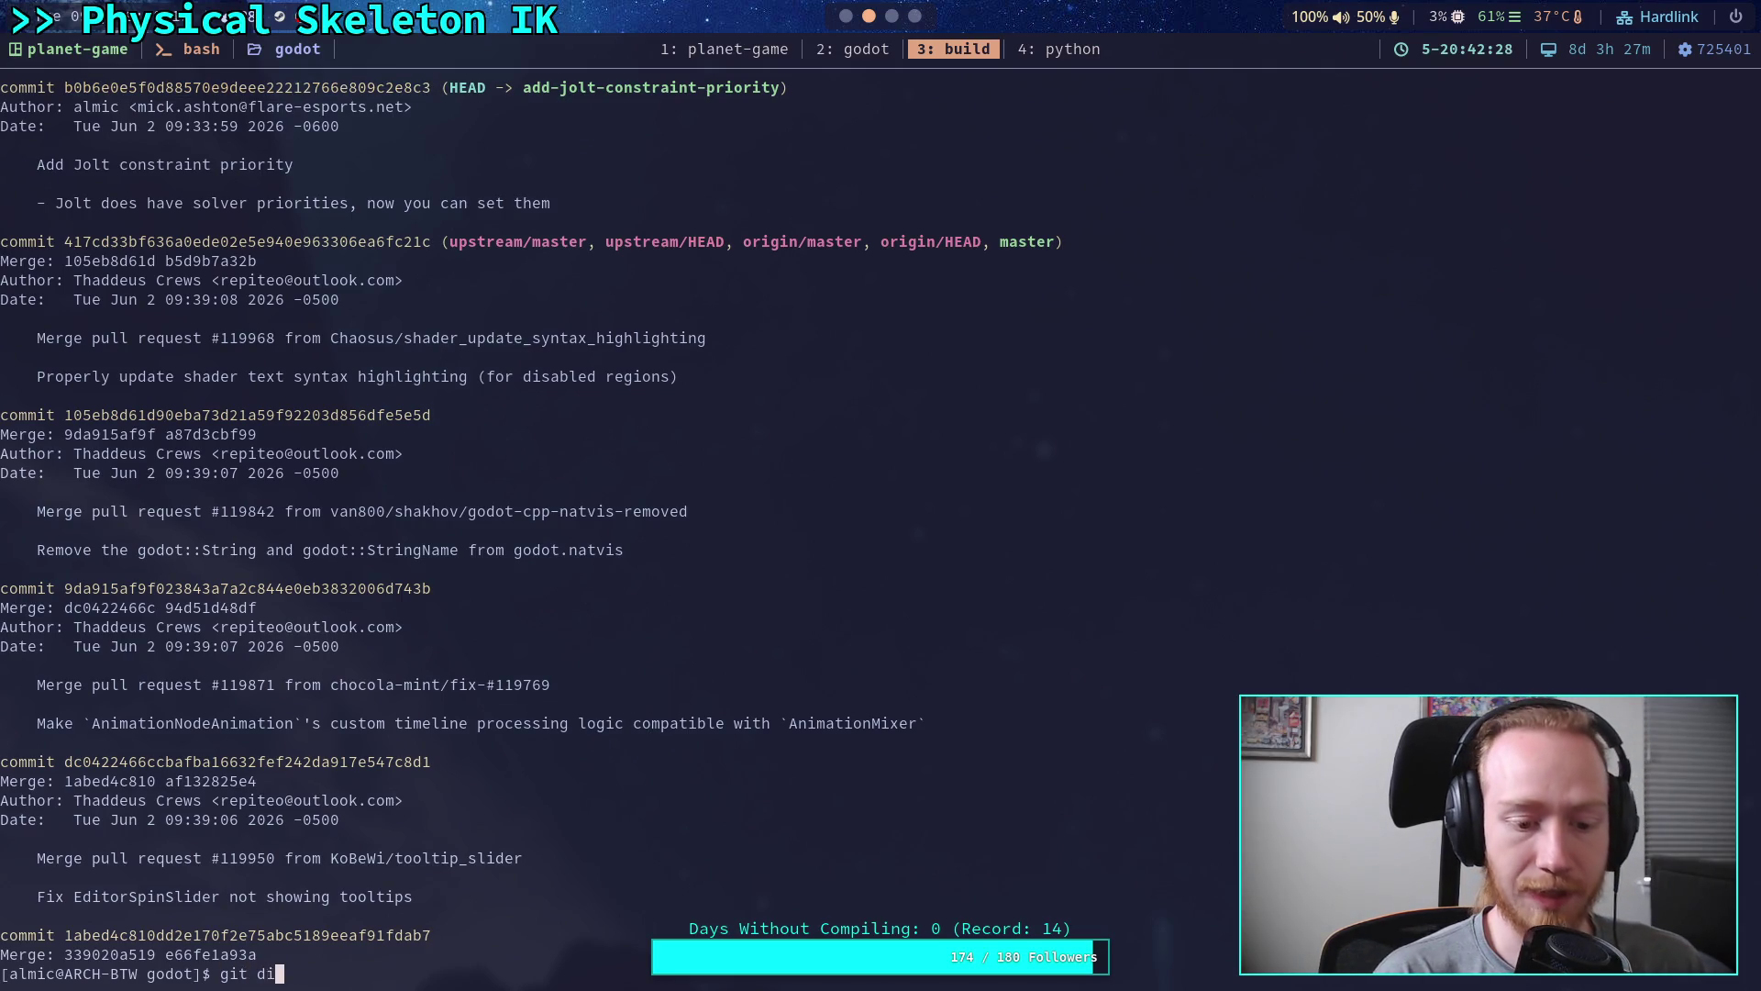
{"action": "type", "text": "~1"}
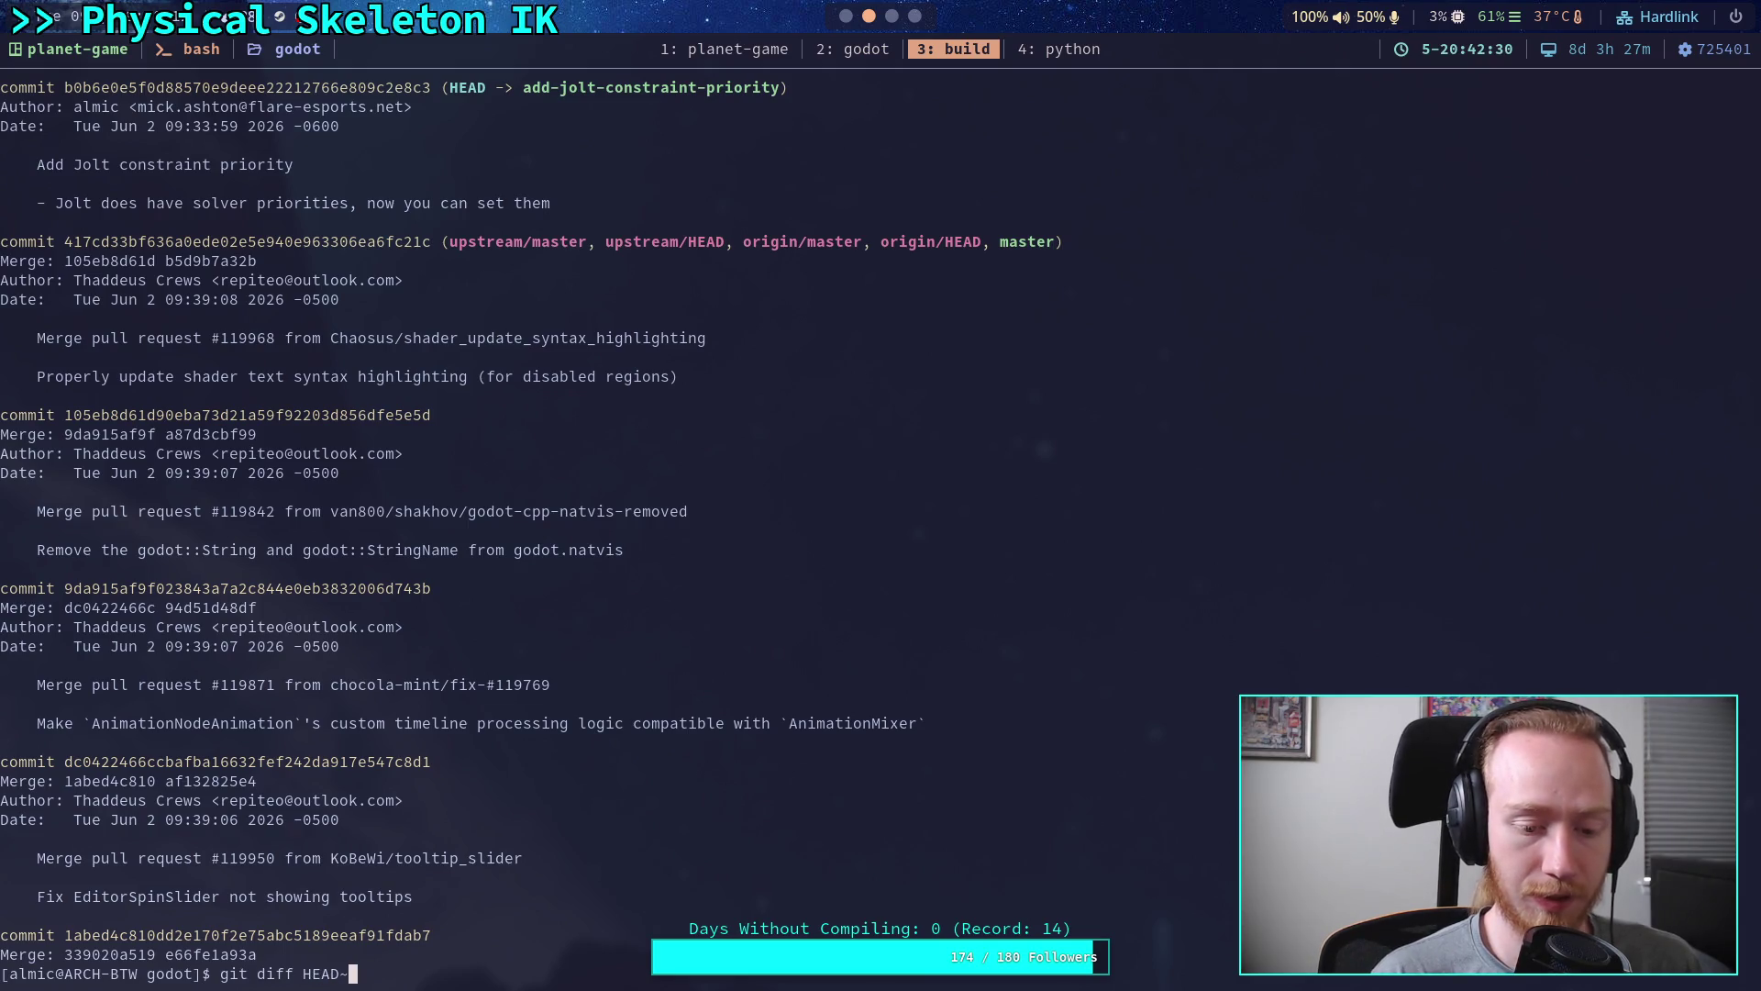
{"action": "key", "text": "Return"}
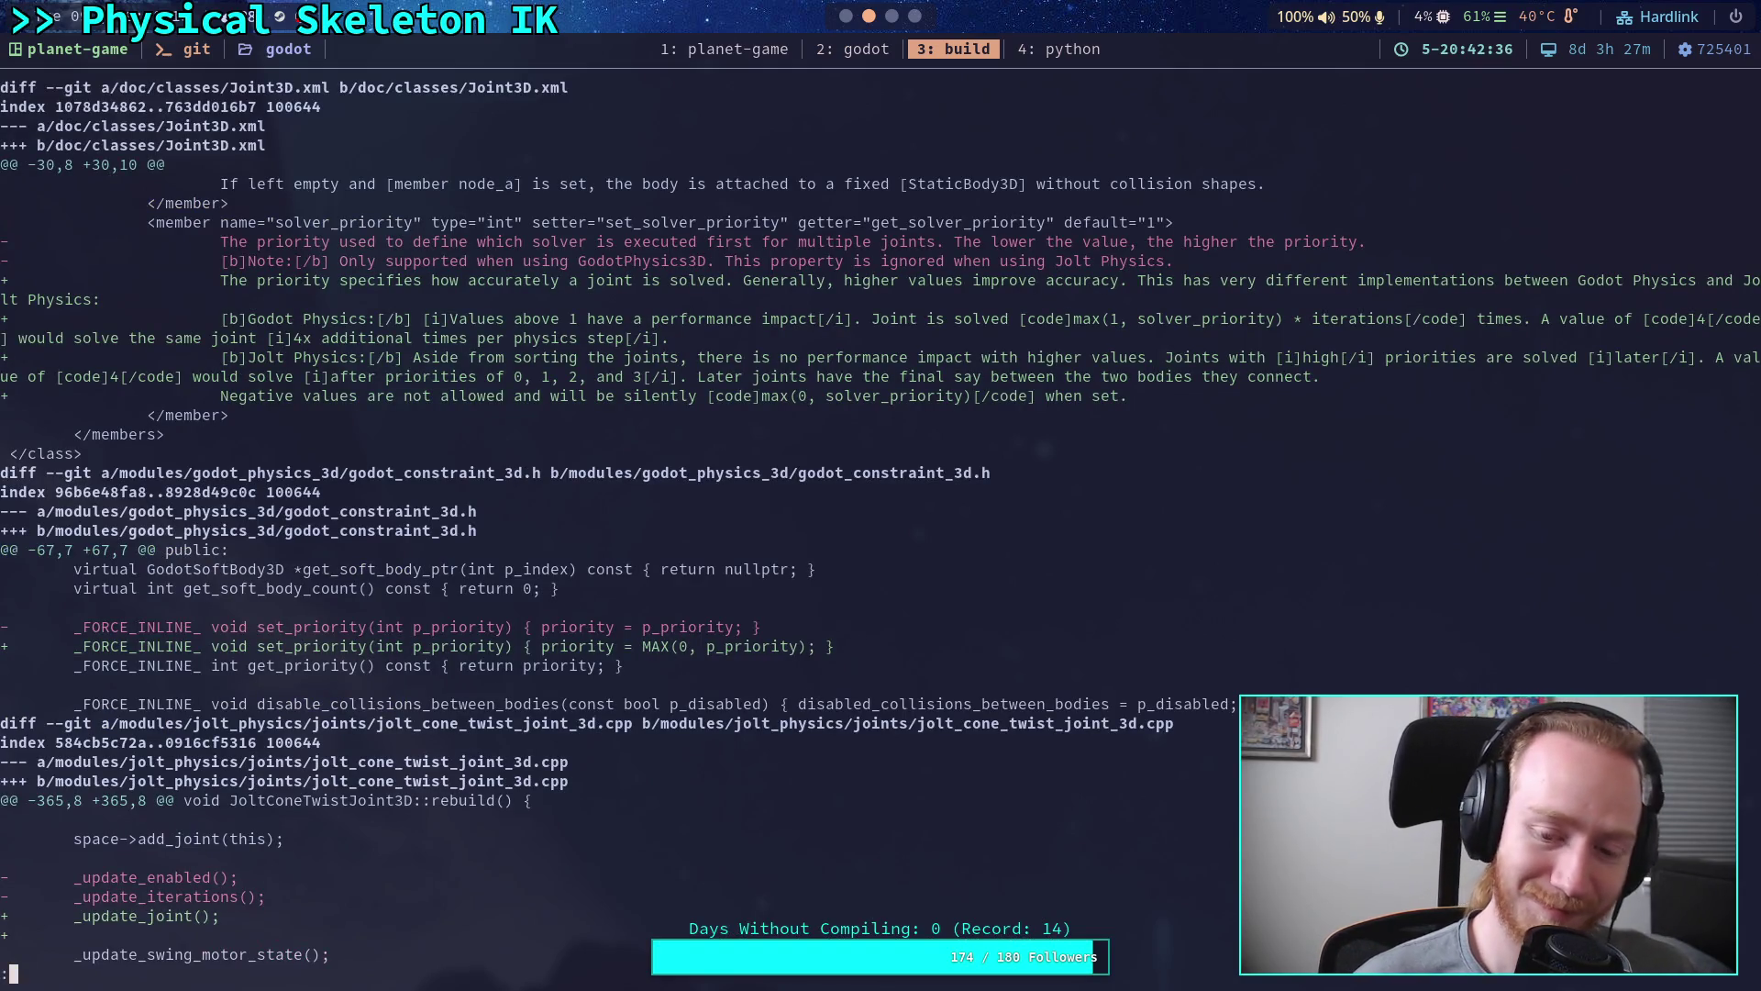
Scroll the diff to (END), reviewing each Jolt joint's rebuild() now calling _update_joint()
{"action": "scroll", "coordinate": [881, 496], "scroll_direction": "down", "scroll_amount": 5}
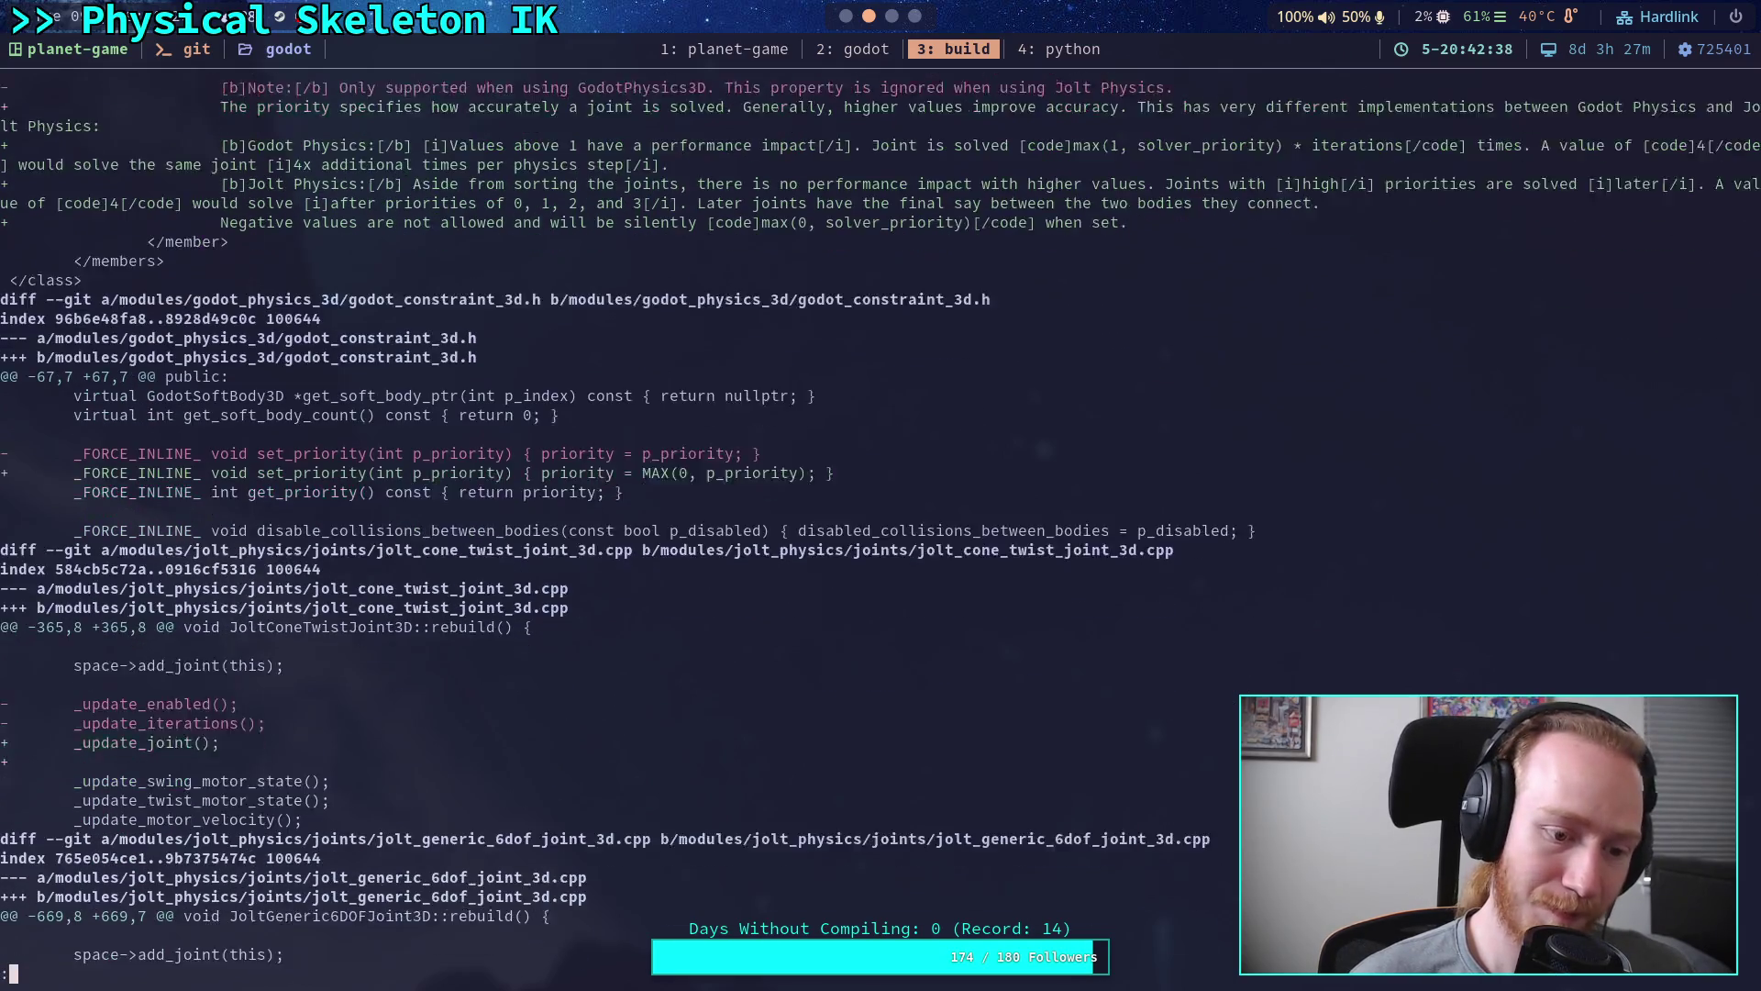
{"action": "scroll", "coordinate": [880, 496], "scroll_direction": "down", "scroll_amount": 10}
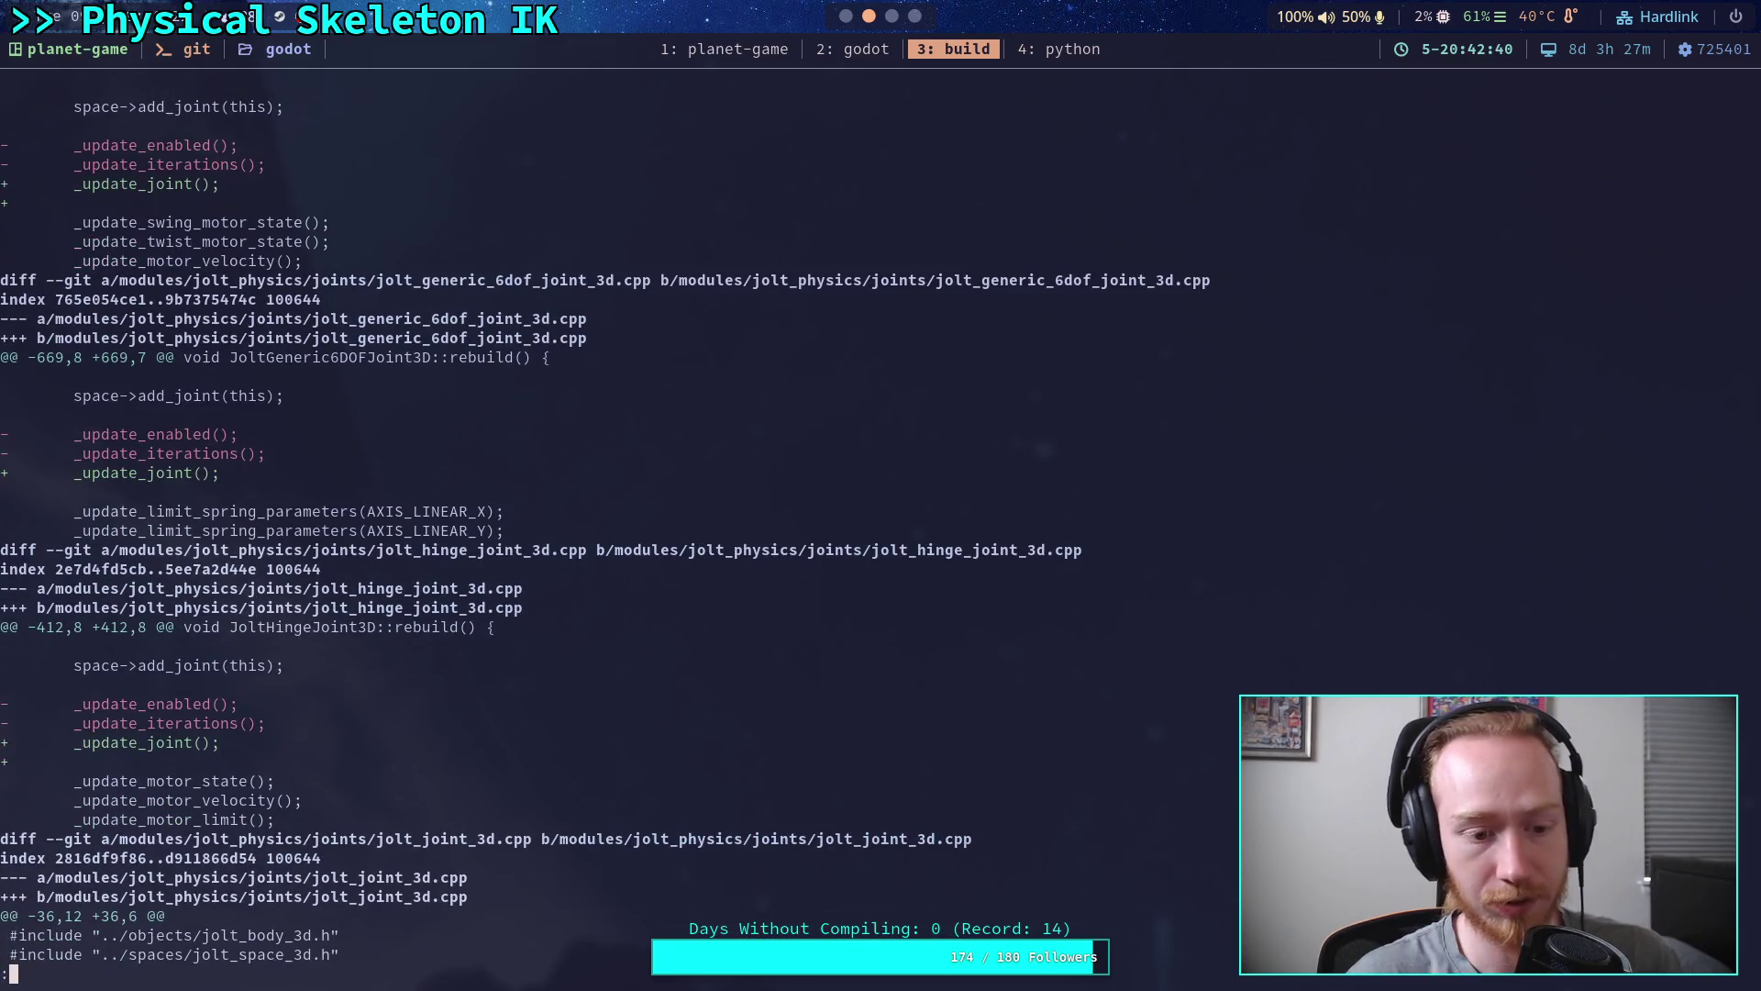
{"action": "scroll", "coordinate": [881, 495], "scroll_direction": "down", "scroll_amount": 10}
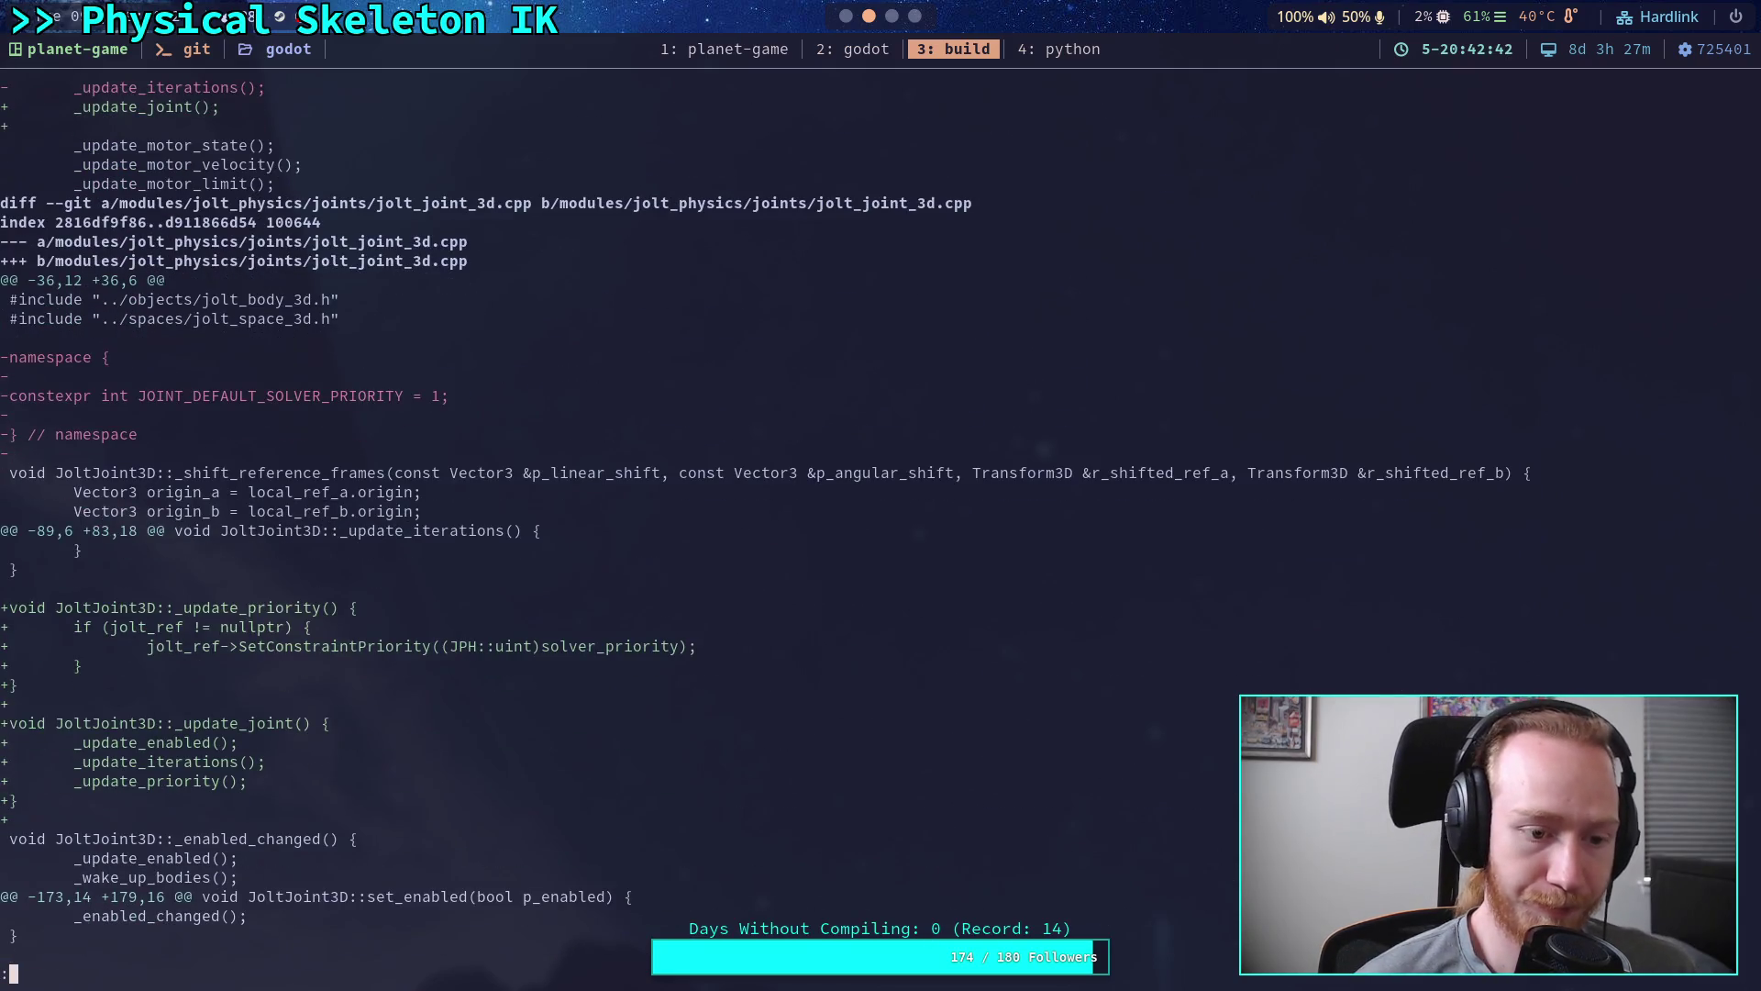
{"action": "scroll", "coordinate": [880, 495], "scroll_direction": "down", "scroll_amount": 3}
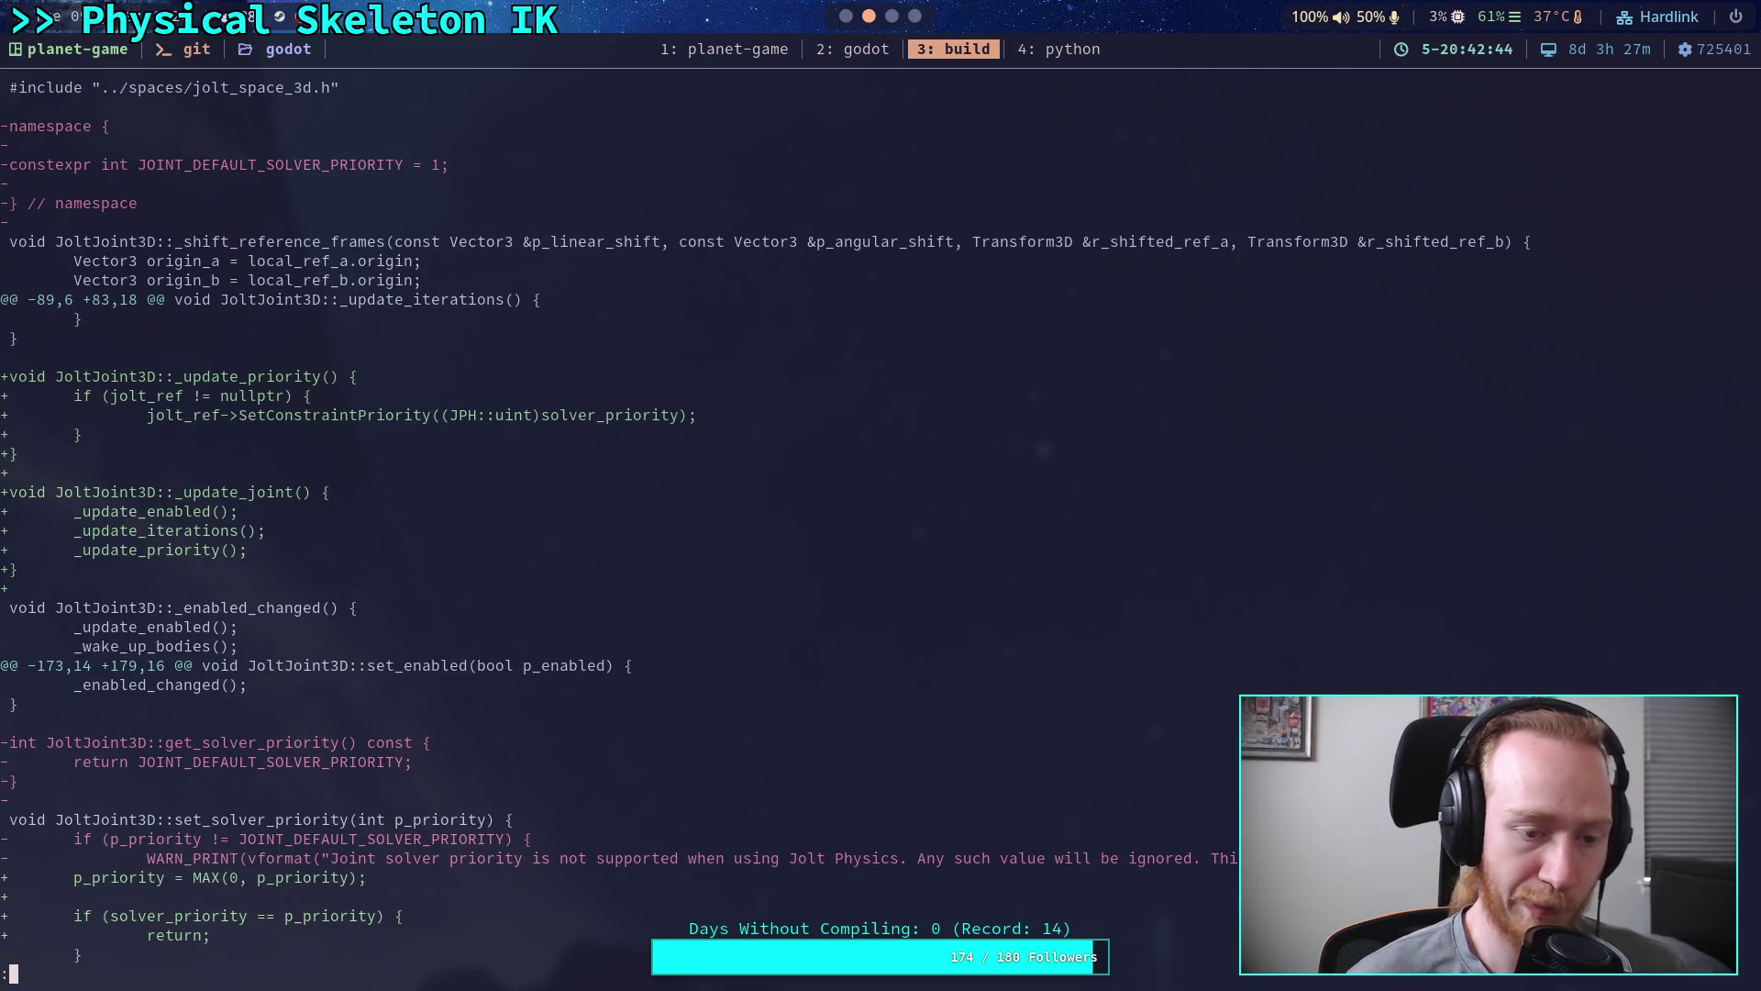
{"action": "scroll", "coordinate": [881, 495], "scroll_direction": "down", "scroll_amount": 2}
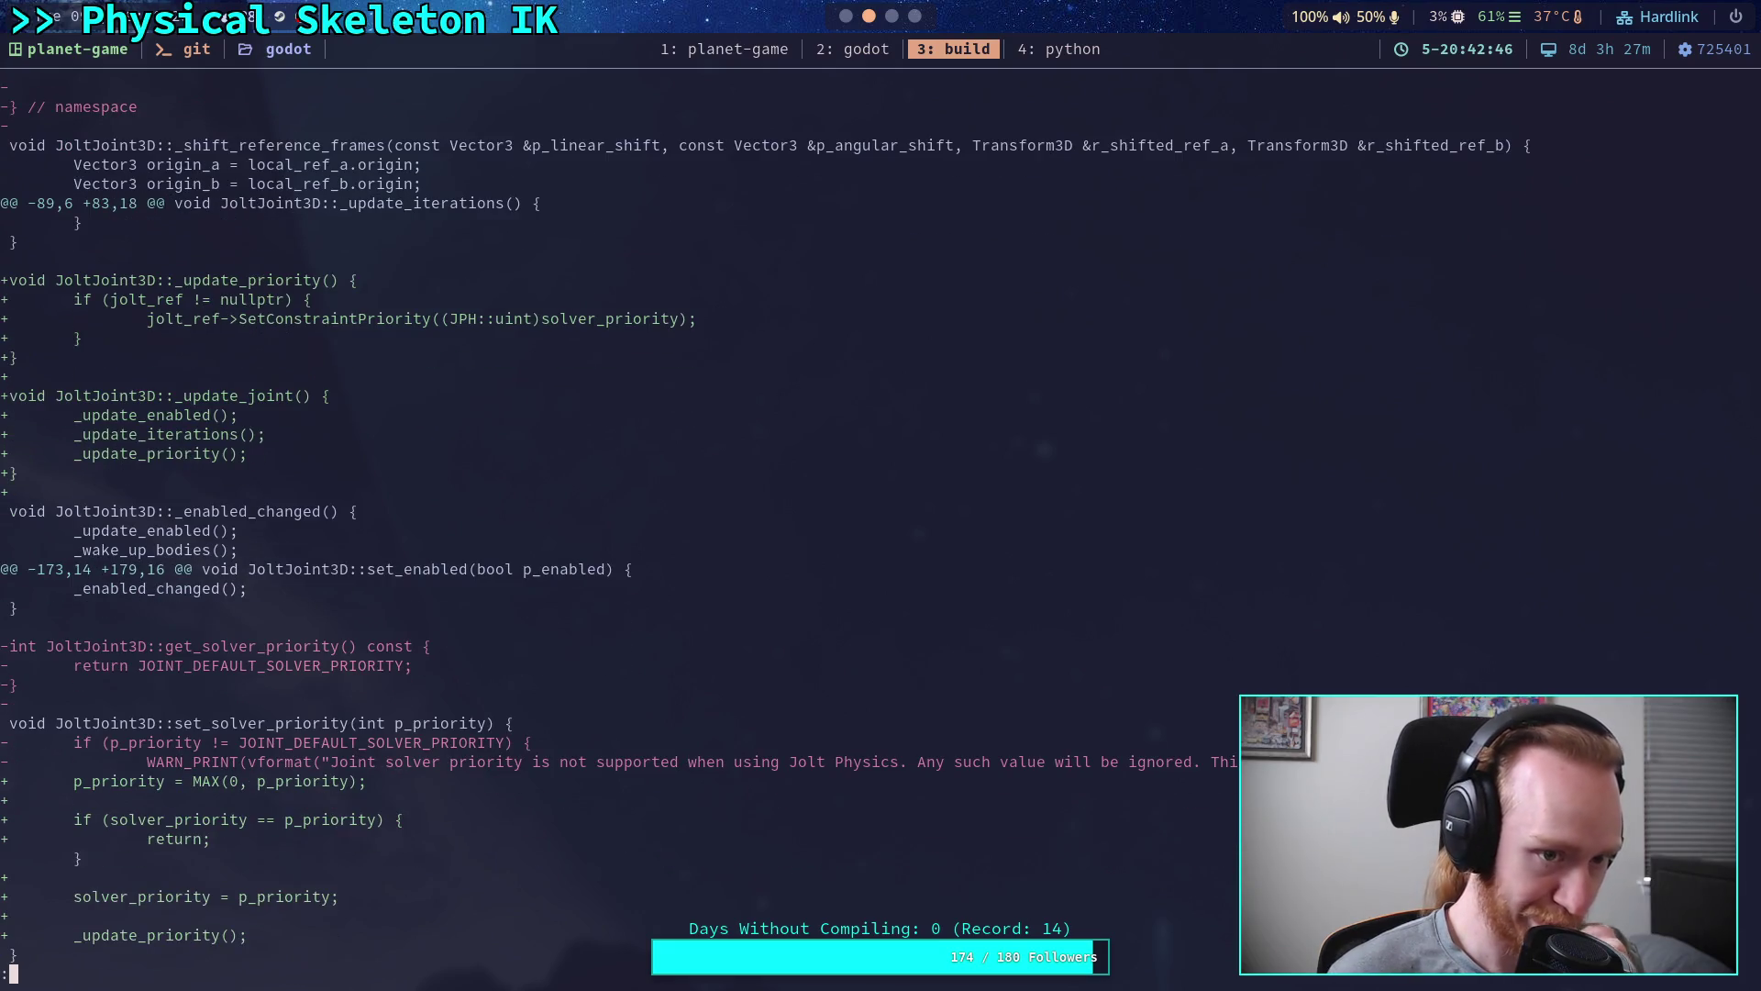
{"action": "scroll", "coordinate": [881, 495], "scroll_direction": "down", "scroll_amount": 6}
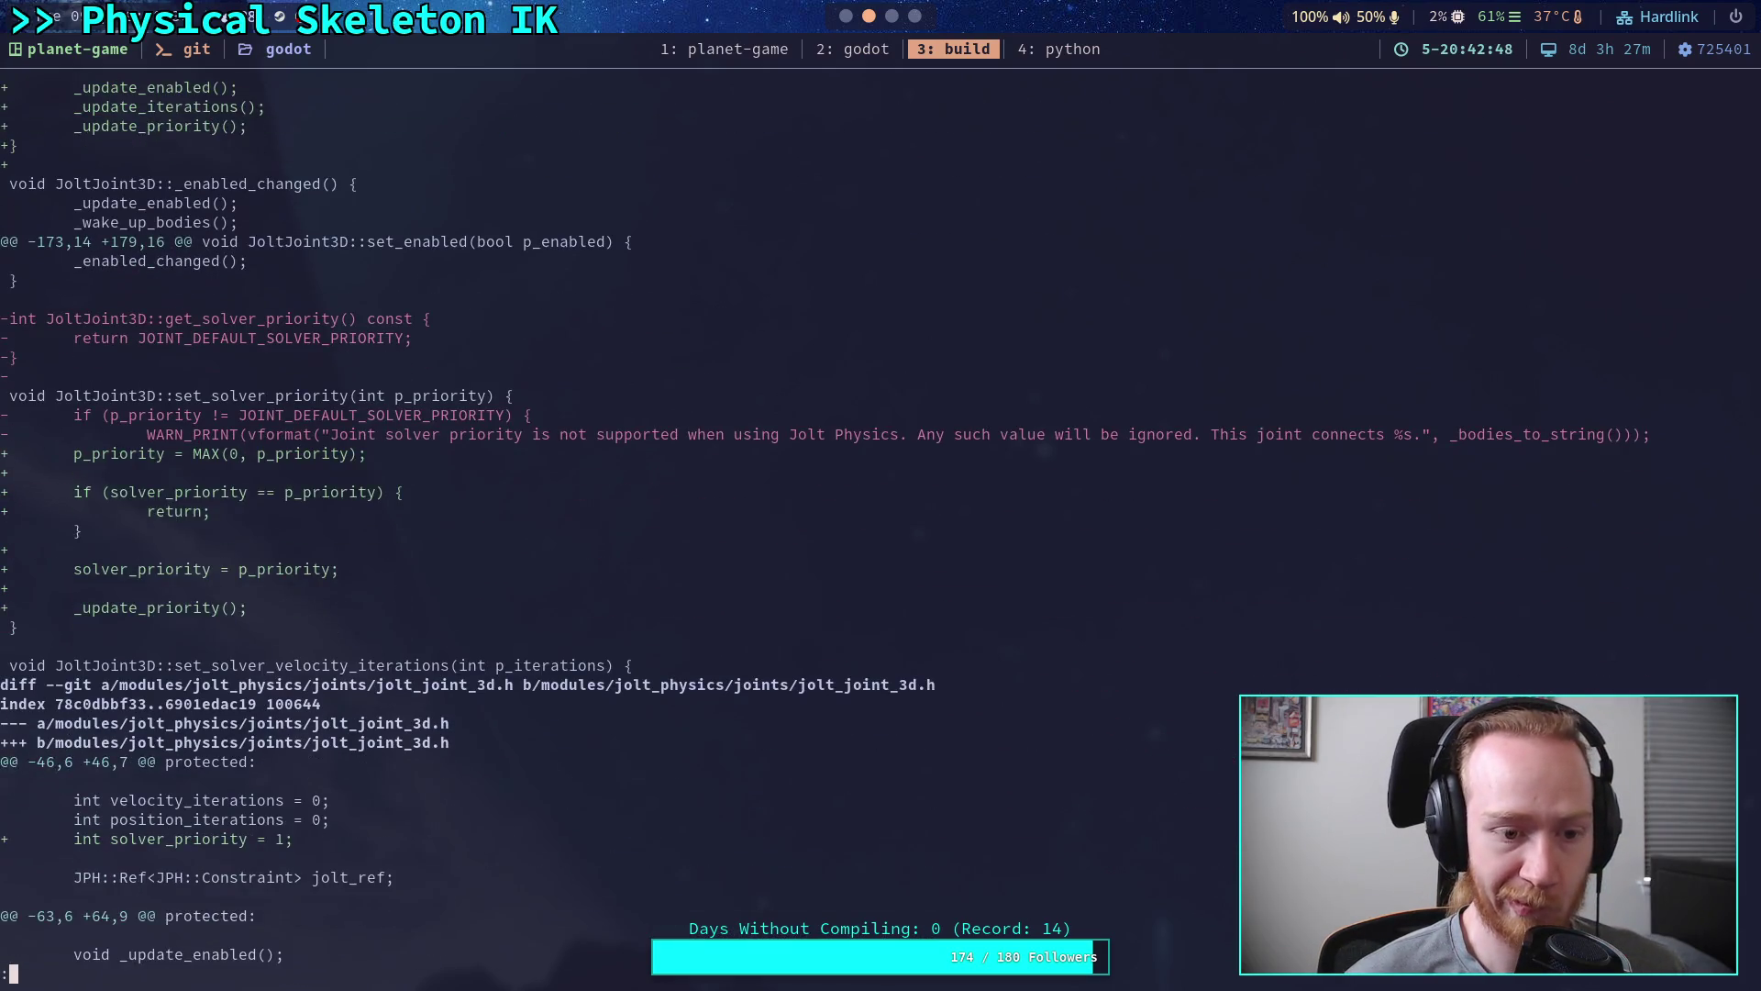
{"action": "scroll", "coordinate": [881, 495], "scroll_direction": "down", "scroll_amount": 7}
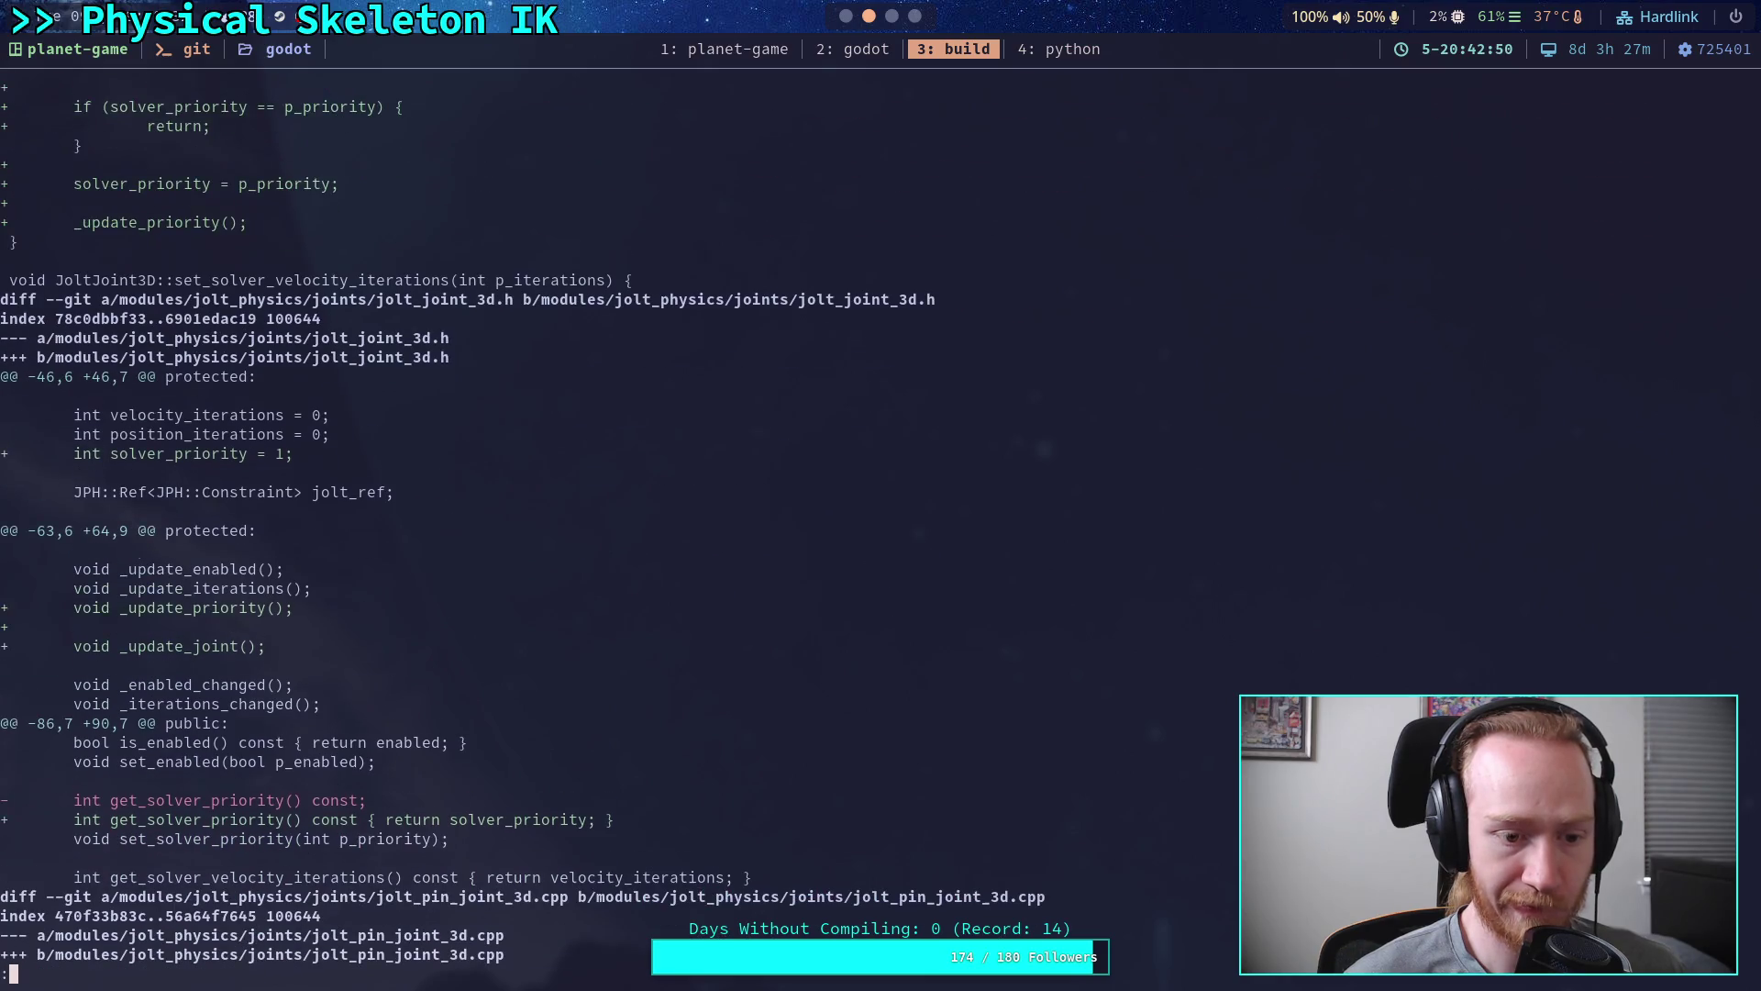
{"action": "scroll", "coordinate": [880, 496], "scroll_direction": "down", "scroll_amount": 6}
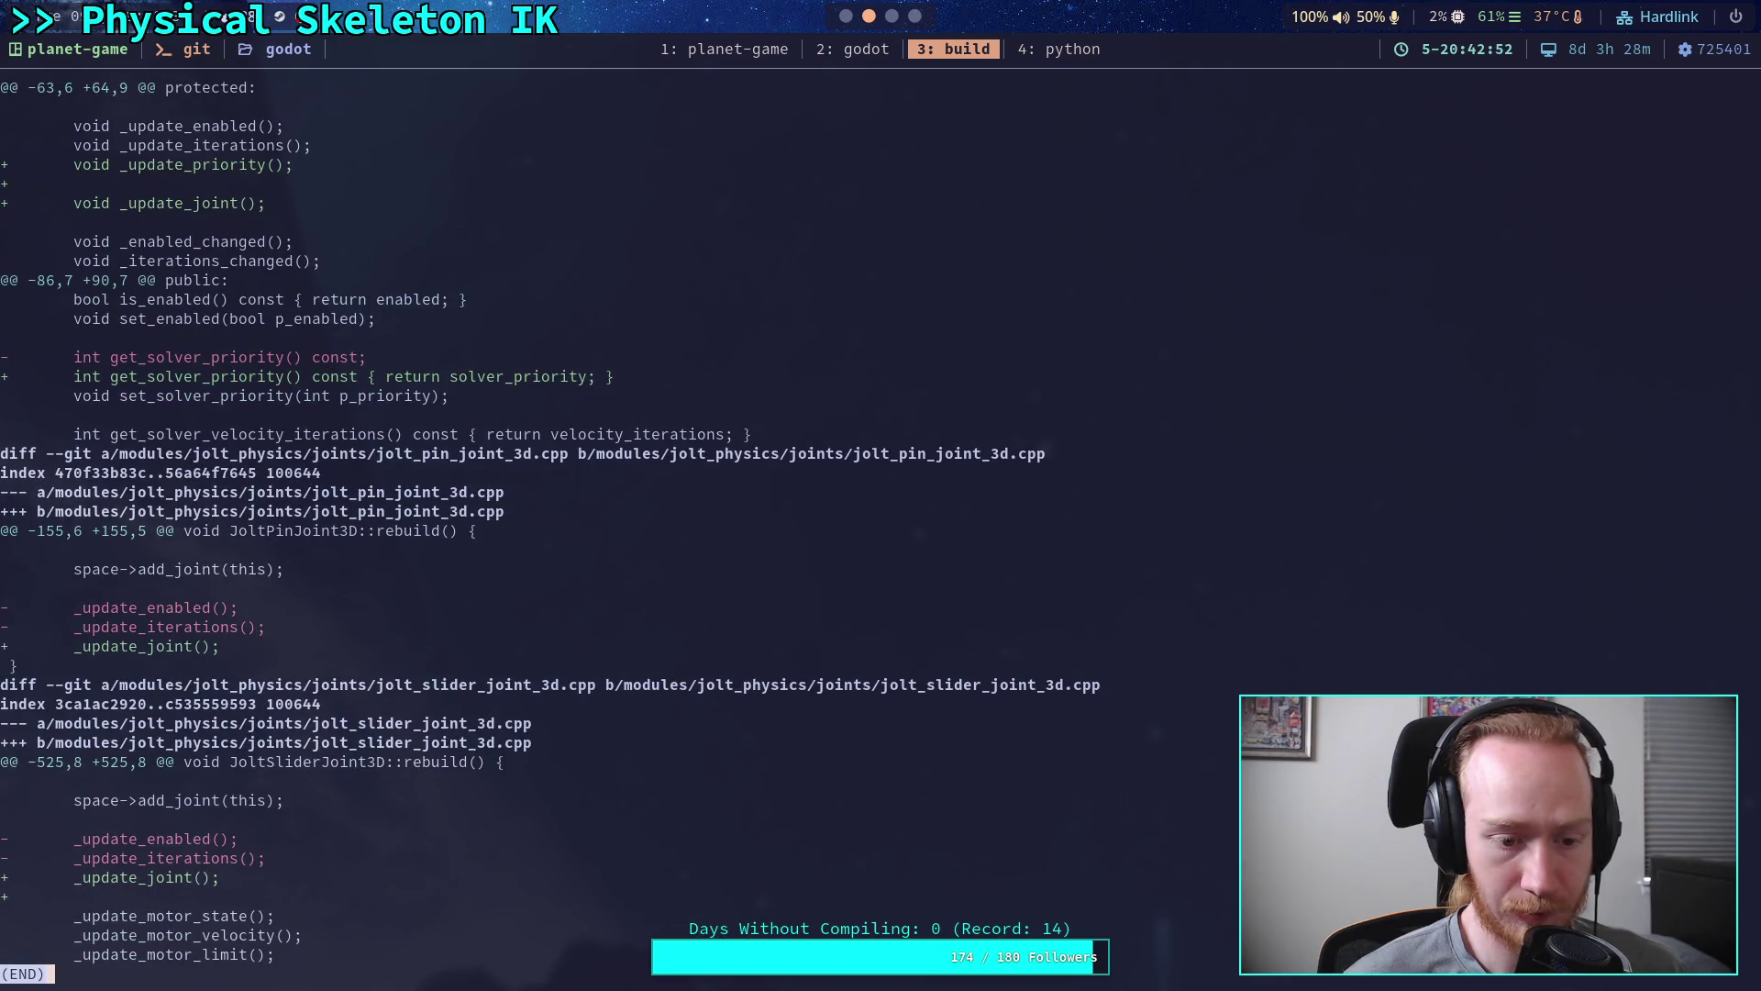
{"action": "scroll", "coordinate": [880, 495], "scroll_direction": "up", "scroll_amount": 15}
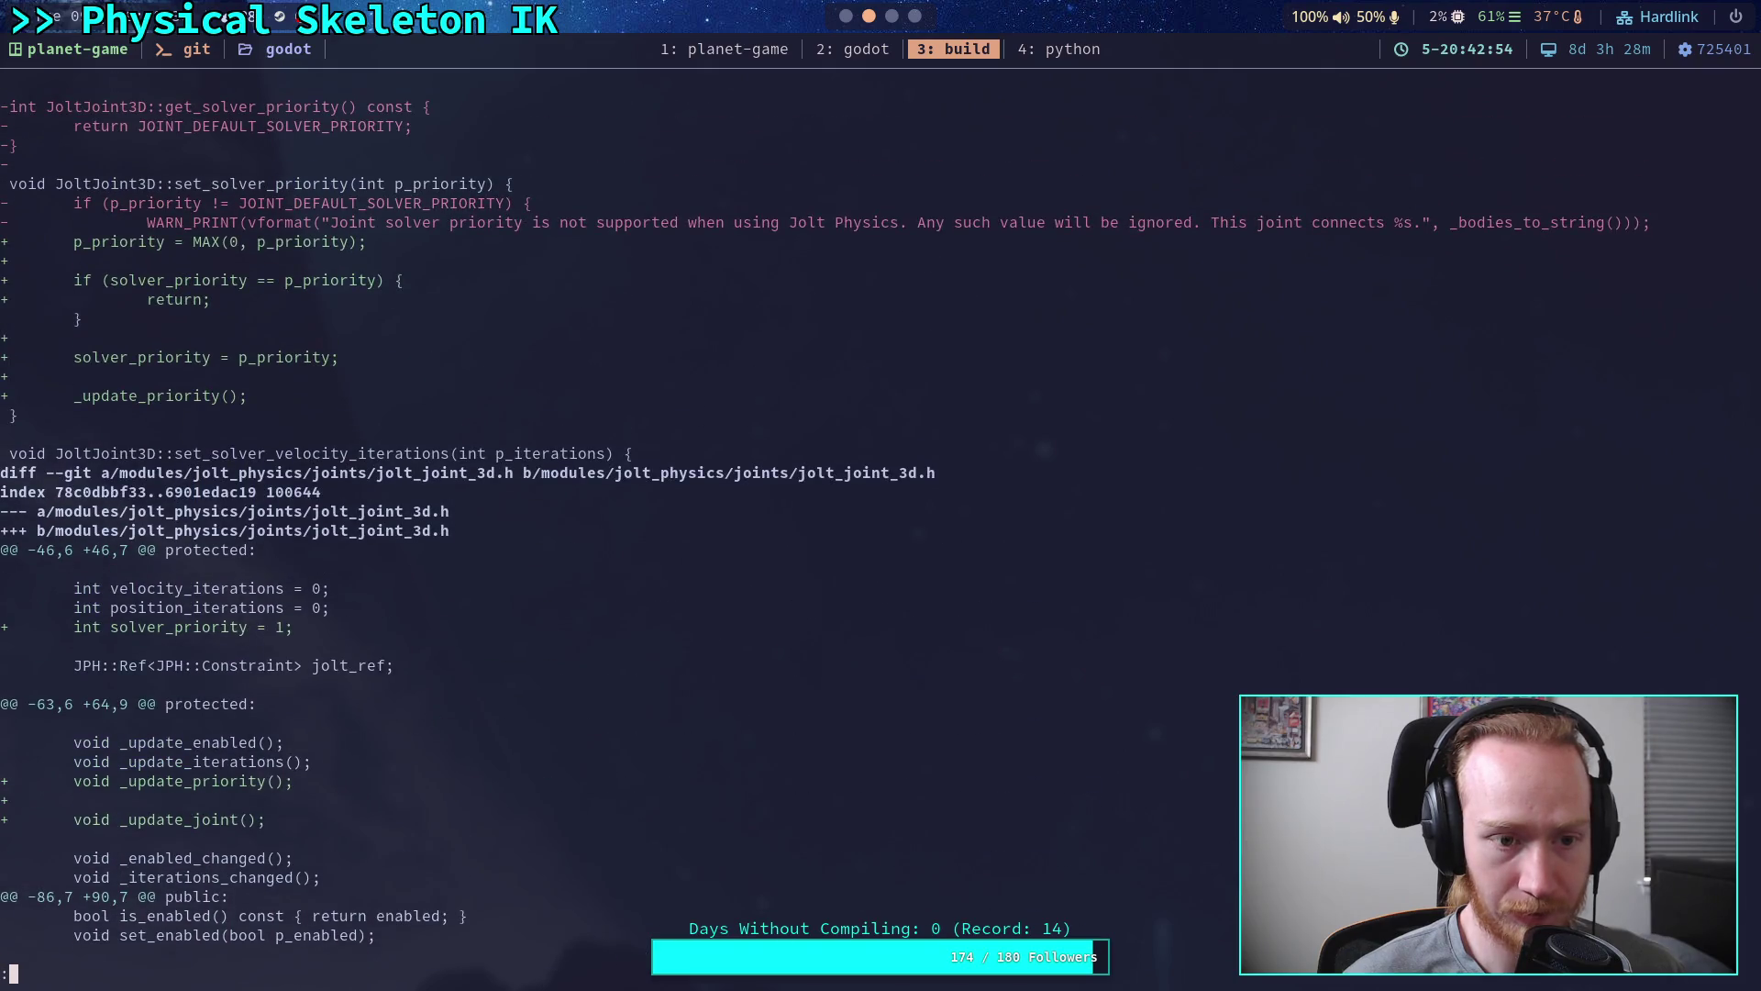
{"action": "scroll", "coordinate": [881, 496], "scroll_direction": "up", "scroll_amount": 8}
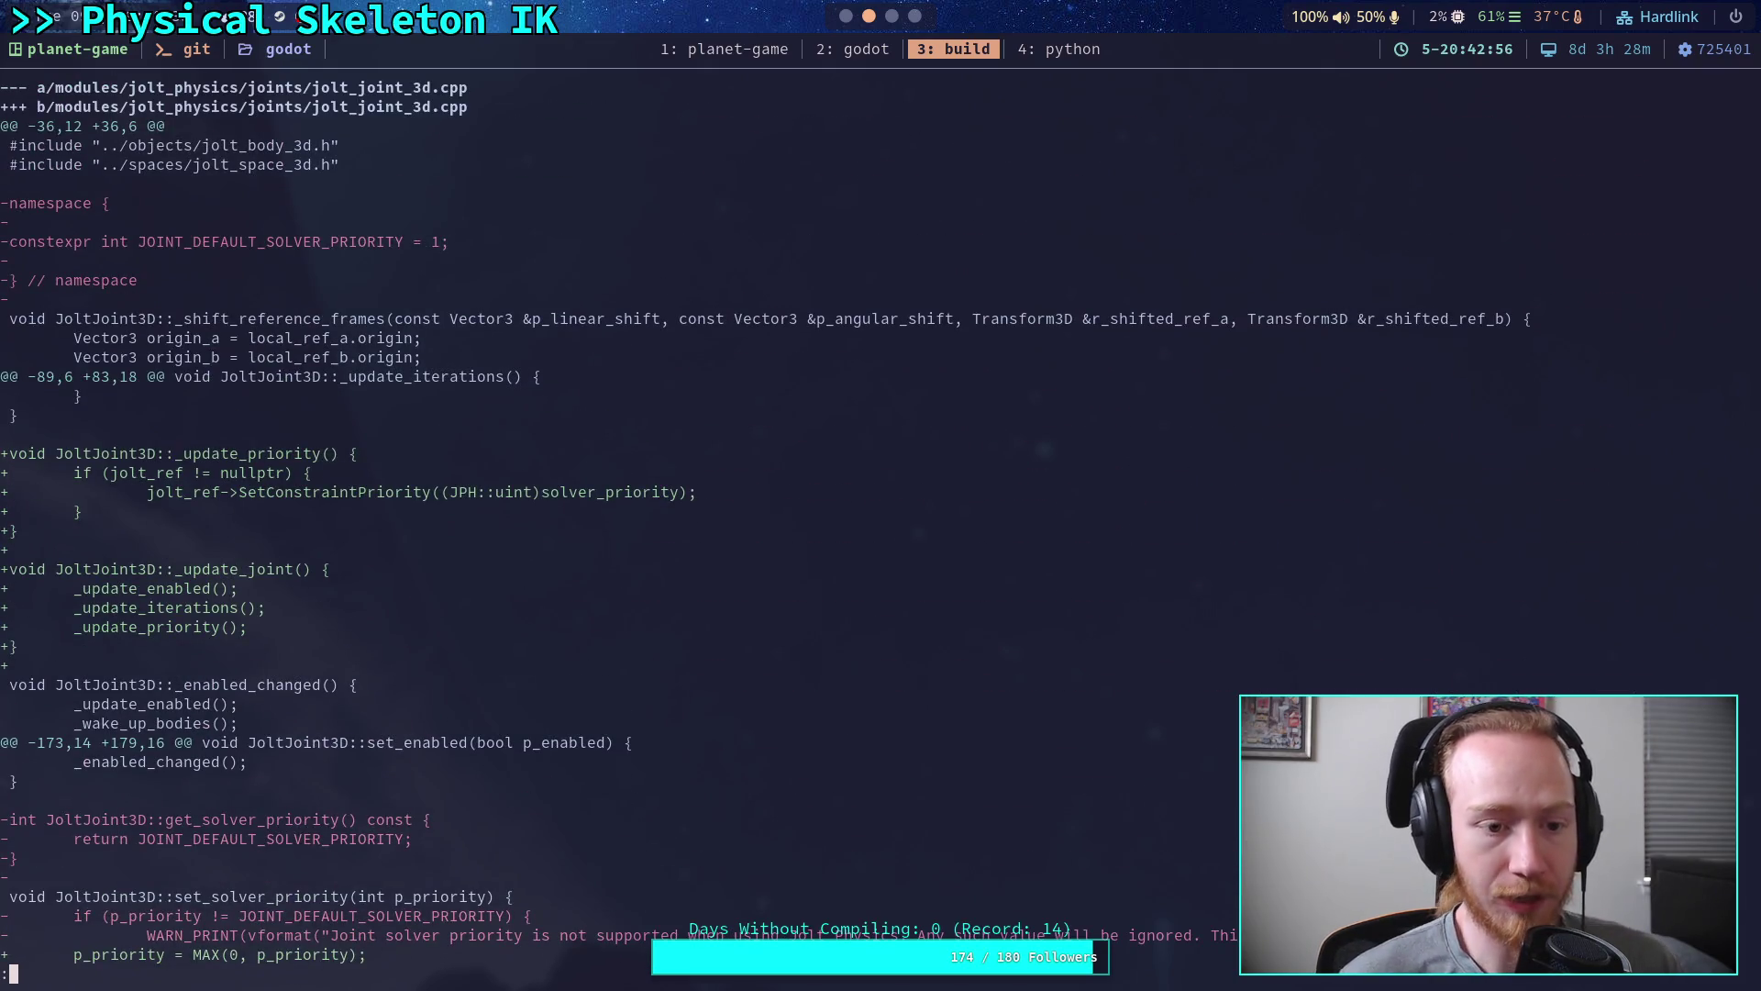
{"action": "scroll", "coordinate": [881, 495], "scroll_direction": "up", "scroll_amount": 20}
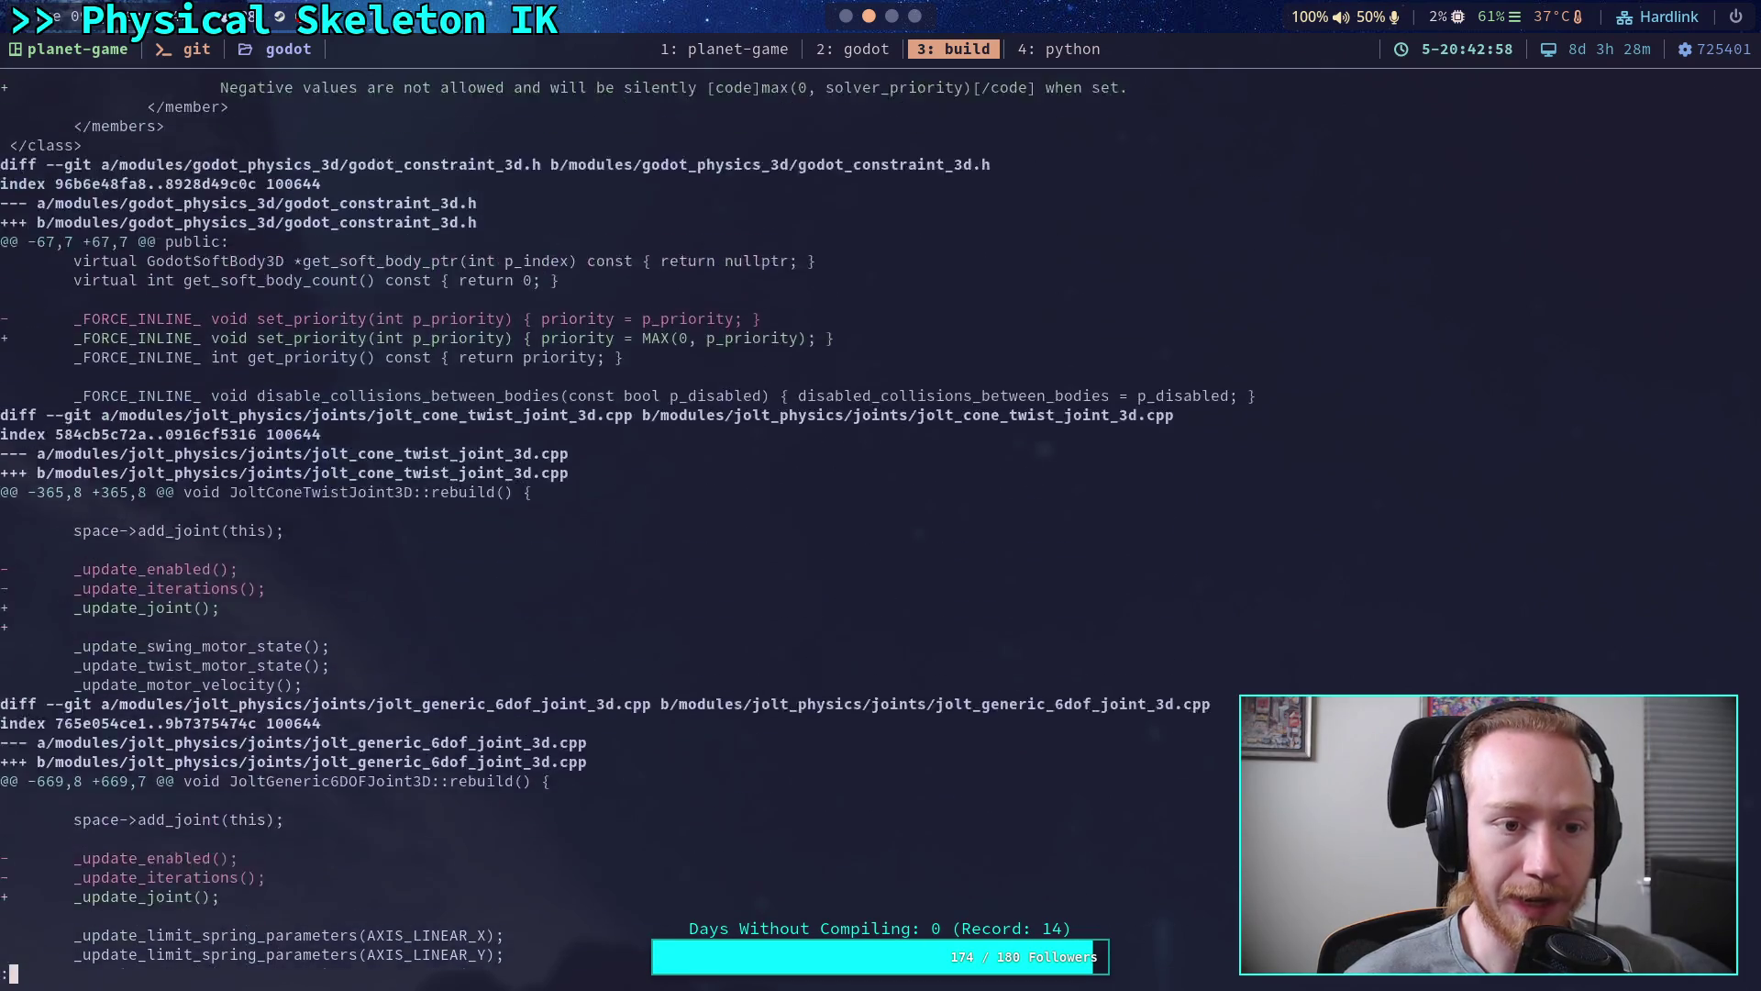
{"action": "scroll", "coordinate": [881, 495], "scroll_direction": "up", "scroll_amount": 5}
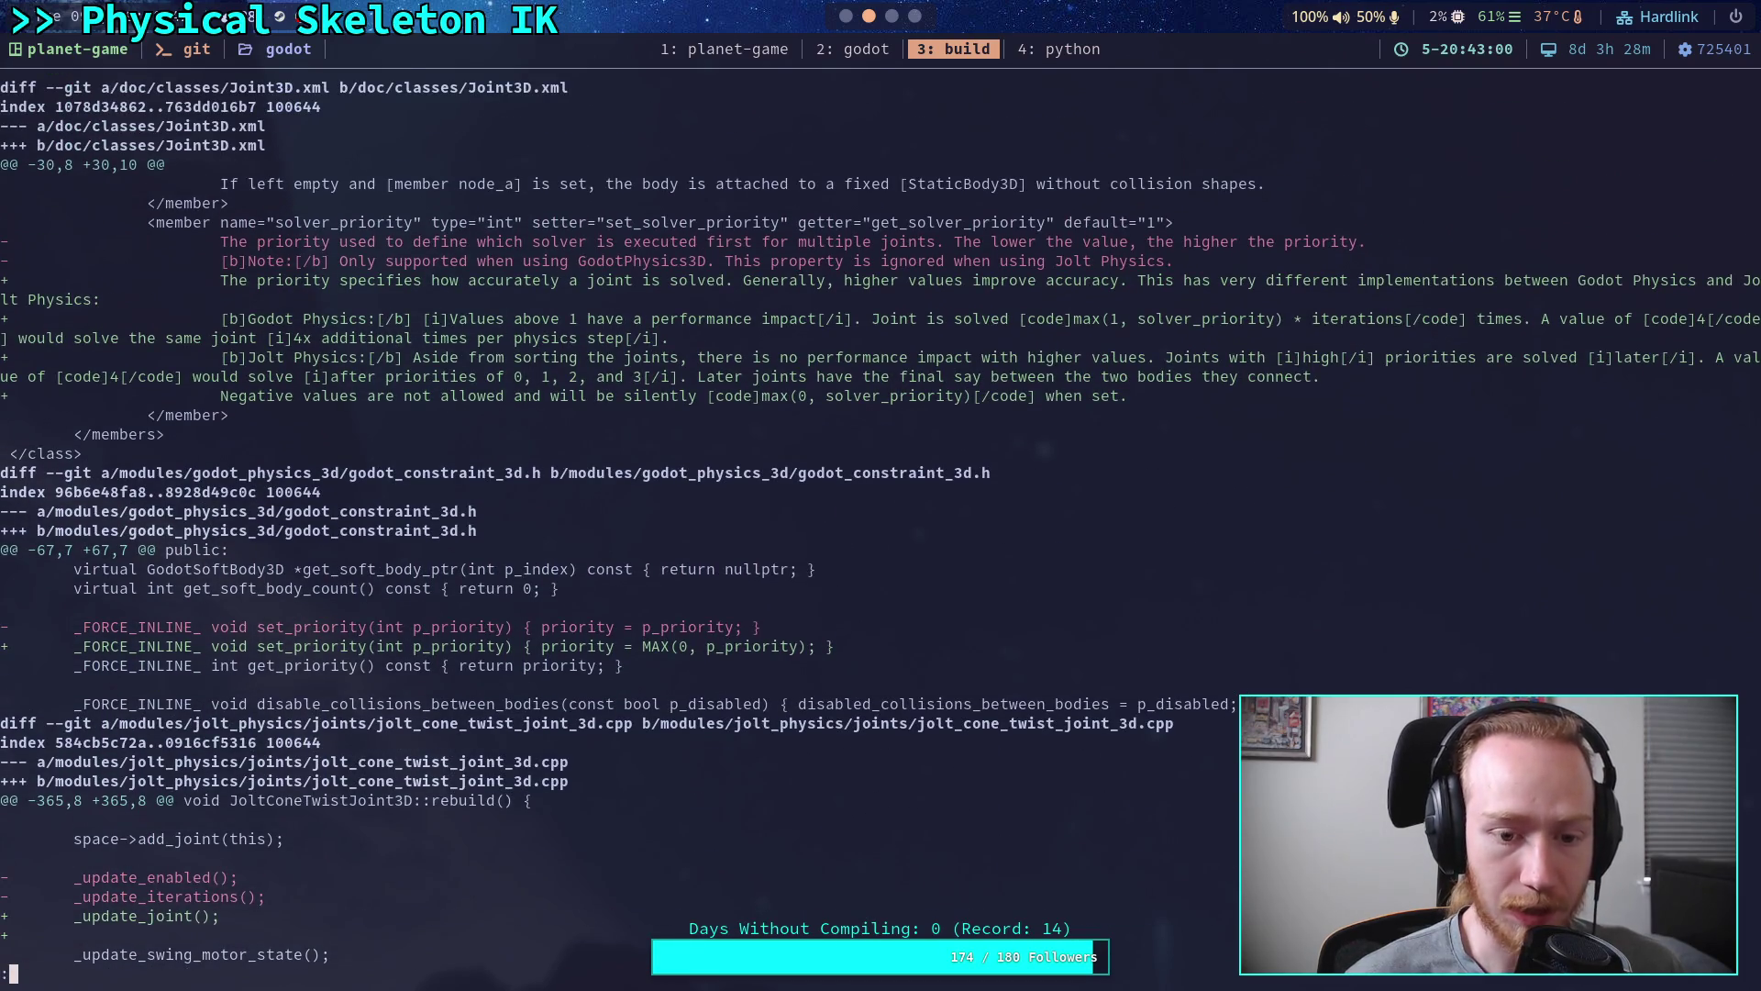
{"action": "scroll", "coordinate": [881, 495], "scroll_direction": "down", "scroll_amount": 9}
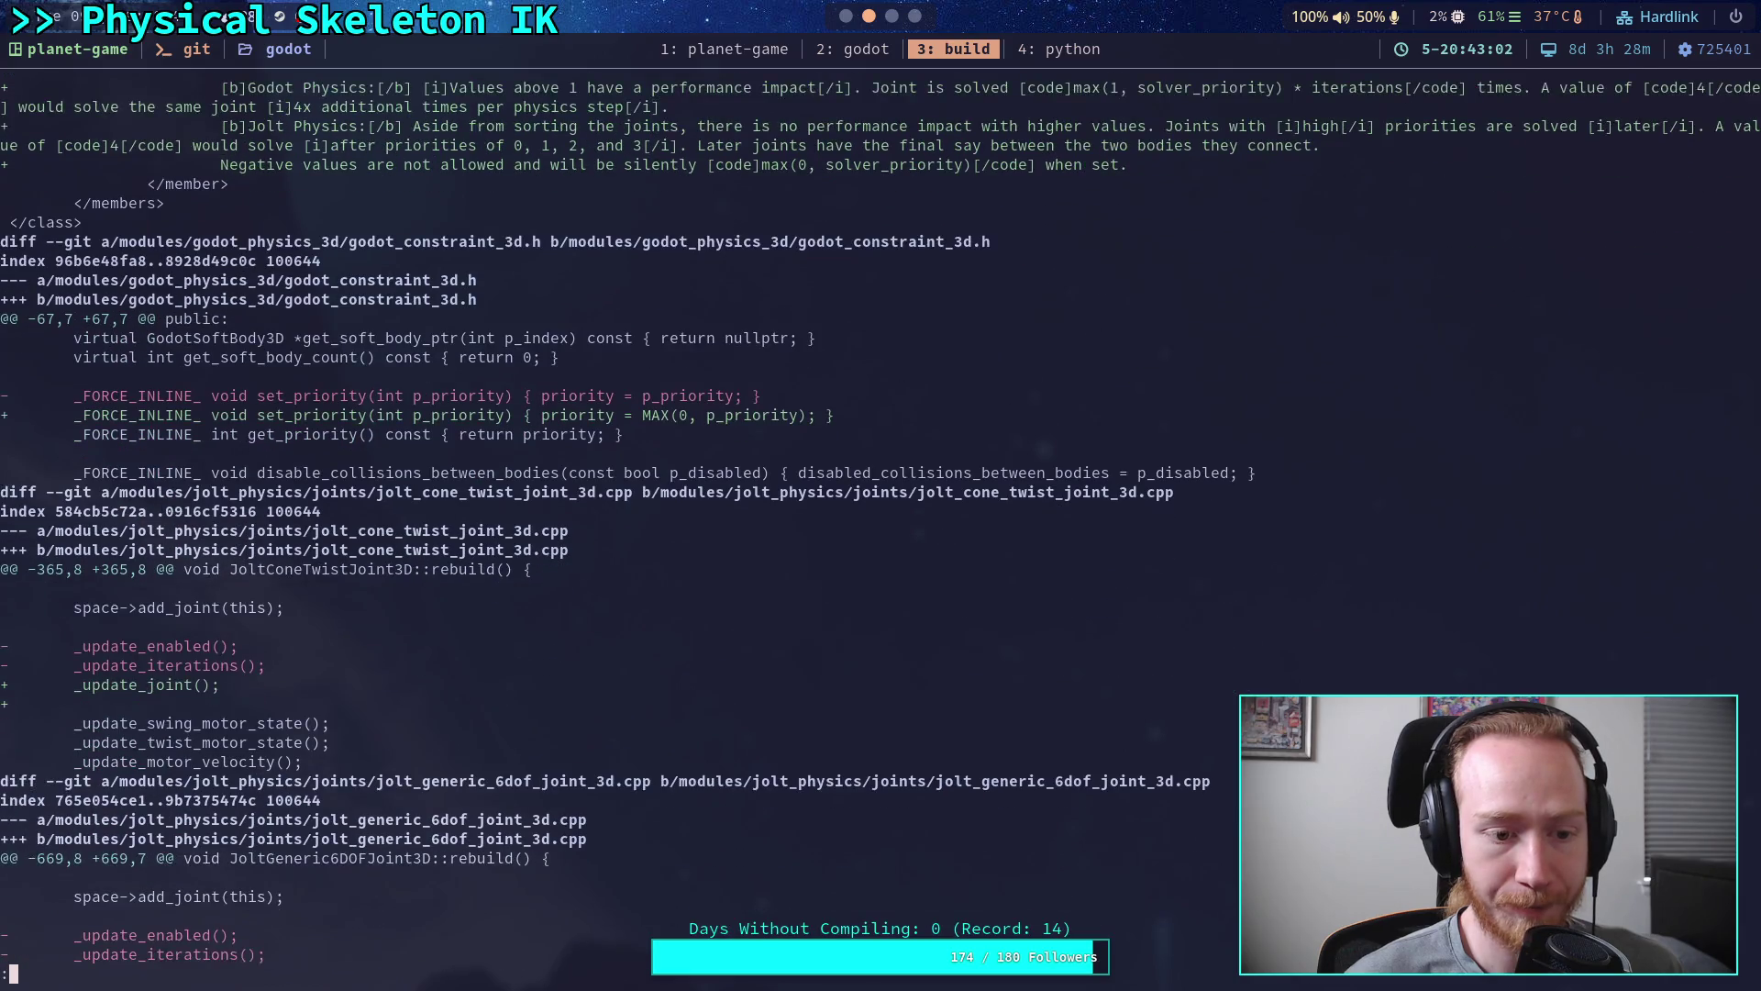
{"action": "scroll", "coordinate": [617, 521], "scroll_direction": "down", "scroll_amount": 1}
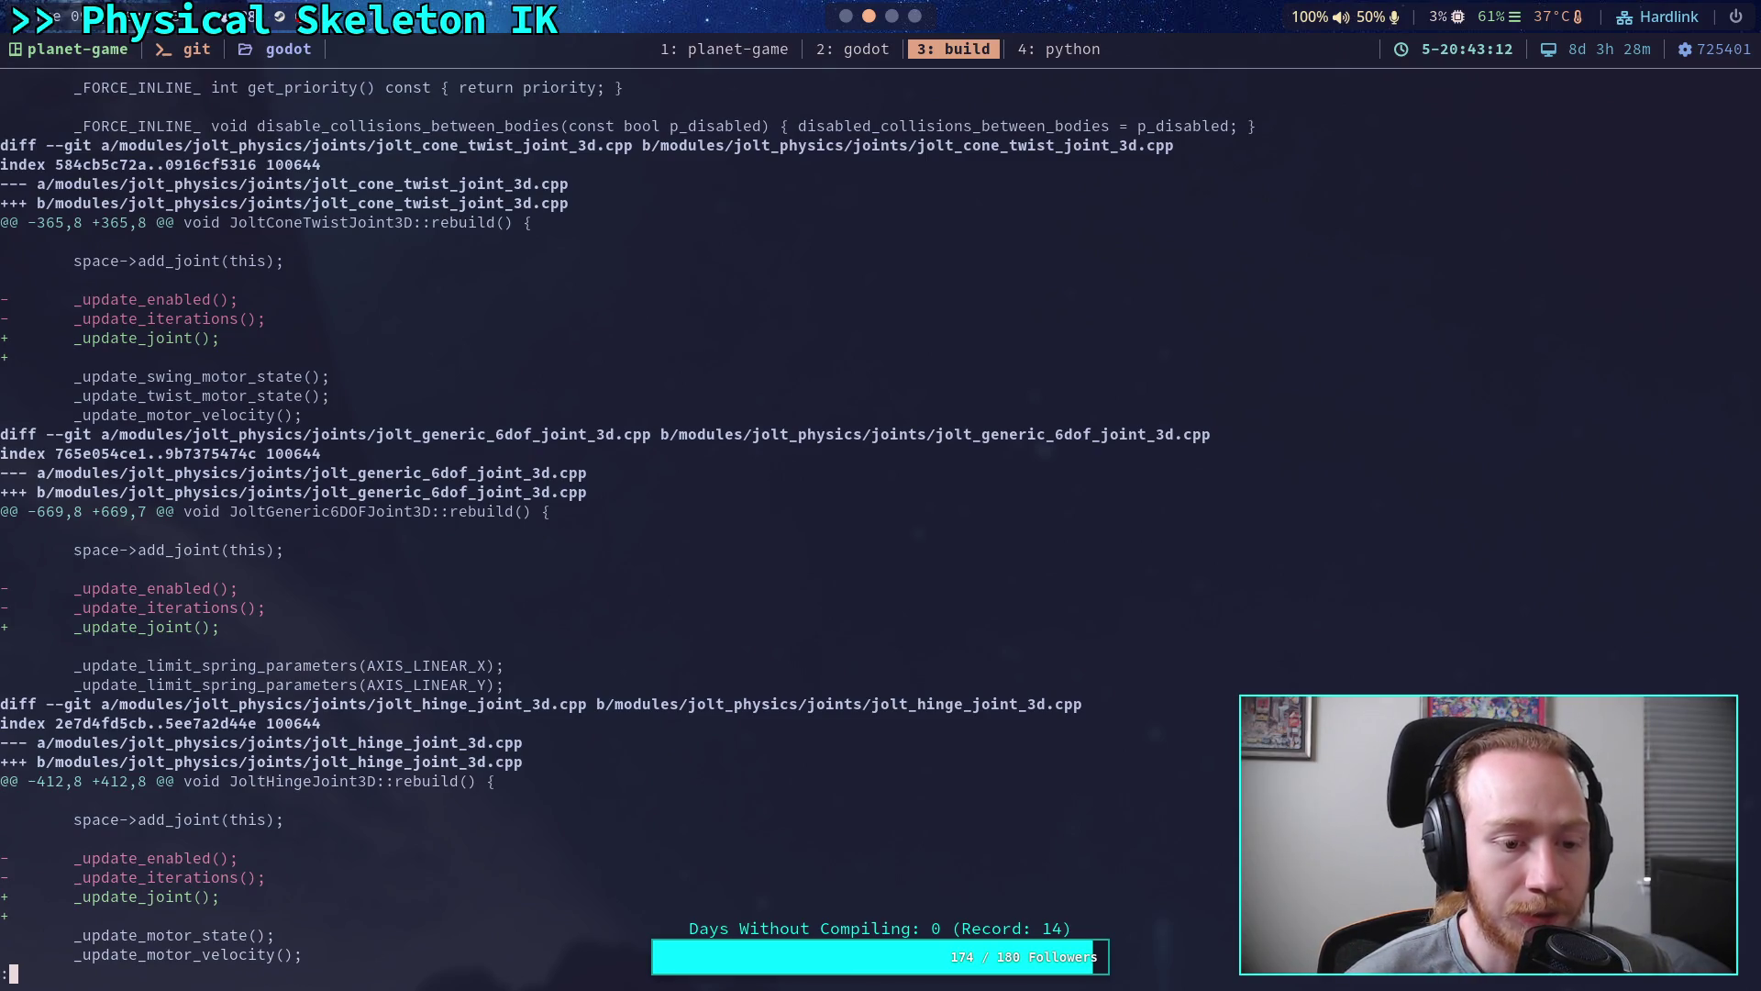
{"action": "scroll", "coordinate": [615, 523], "scroll_direction": "down", "scroll_amount": 10}
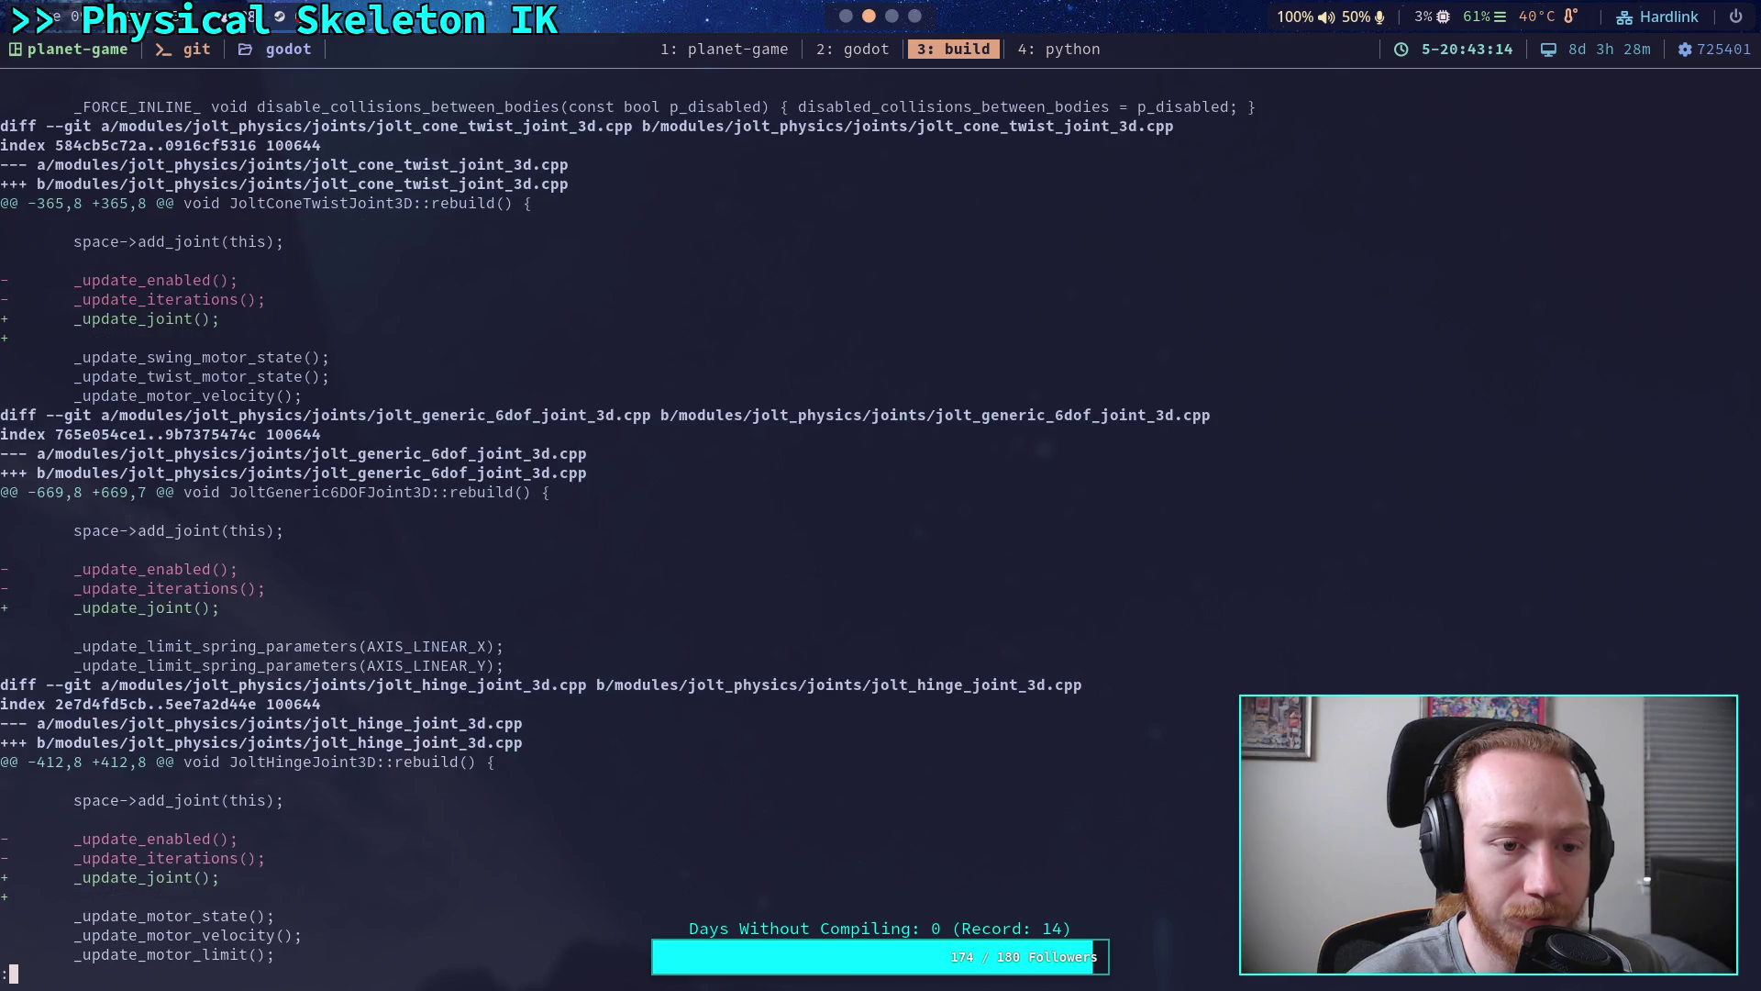
{"action": "scroll", "coordinate": [614, 523], "scroll_direction": "down", "scroll_amount": 20}
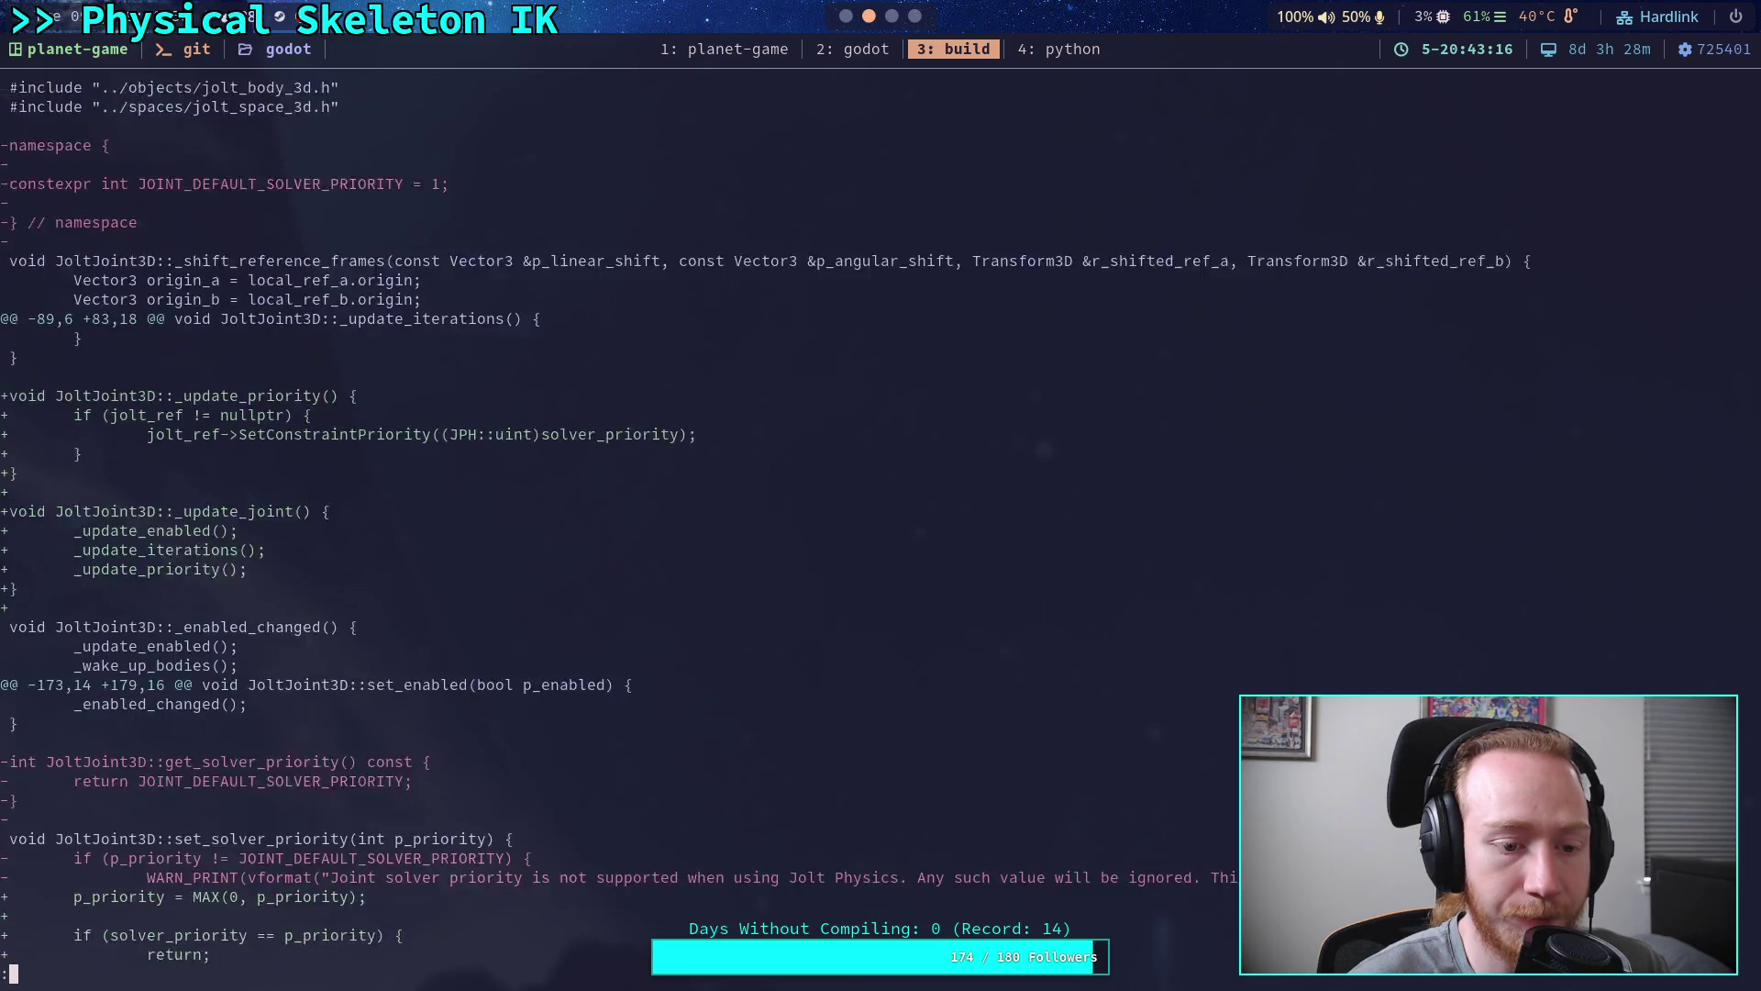
{"action": "scroll", "coordinate": [615, 523], "scroll_direction": "down", "scroll_amount": 3}
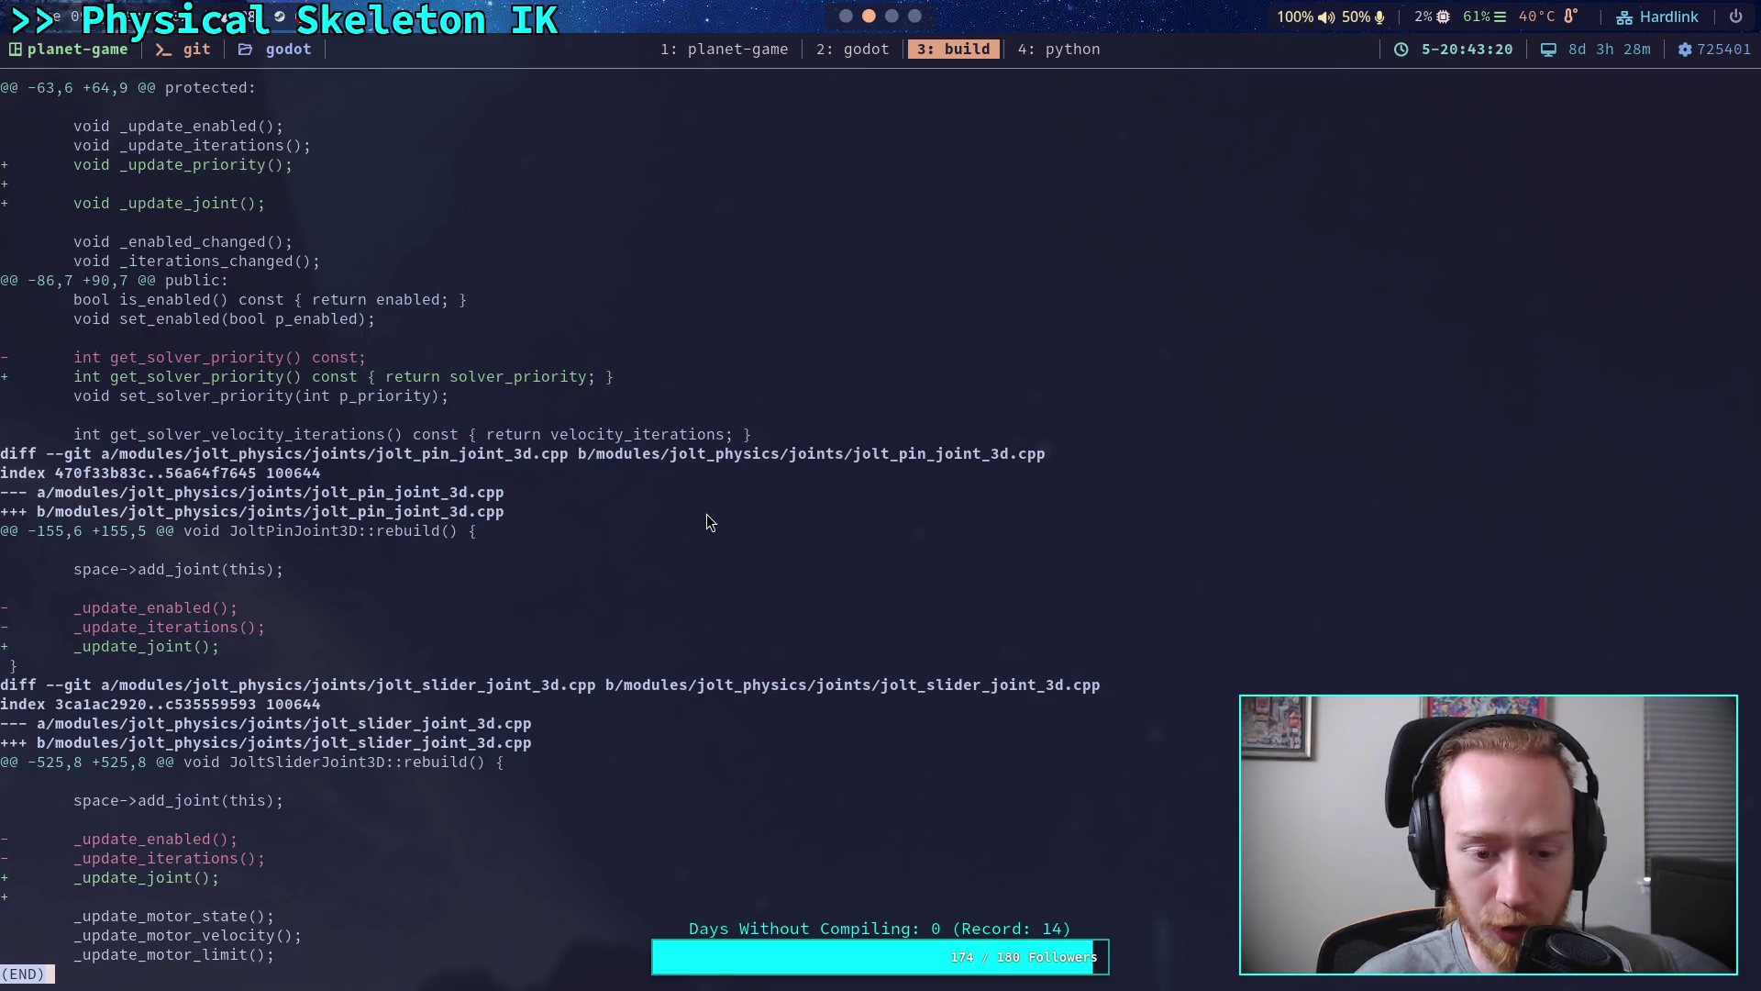
In the Godot Neovim session, close the four leftover open files
{"action": "left_click", "coordinate": [862, 52]}
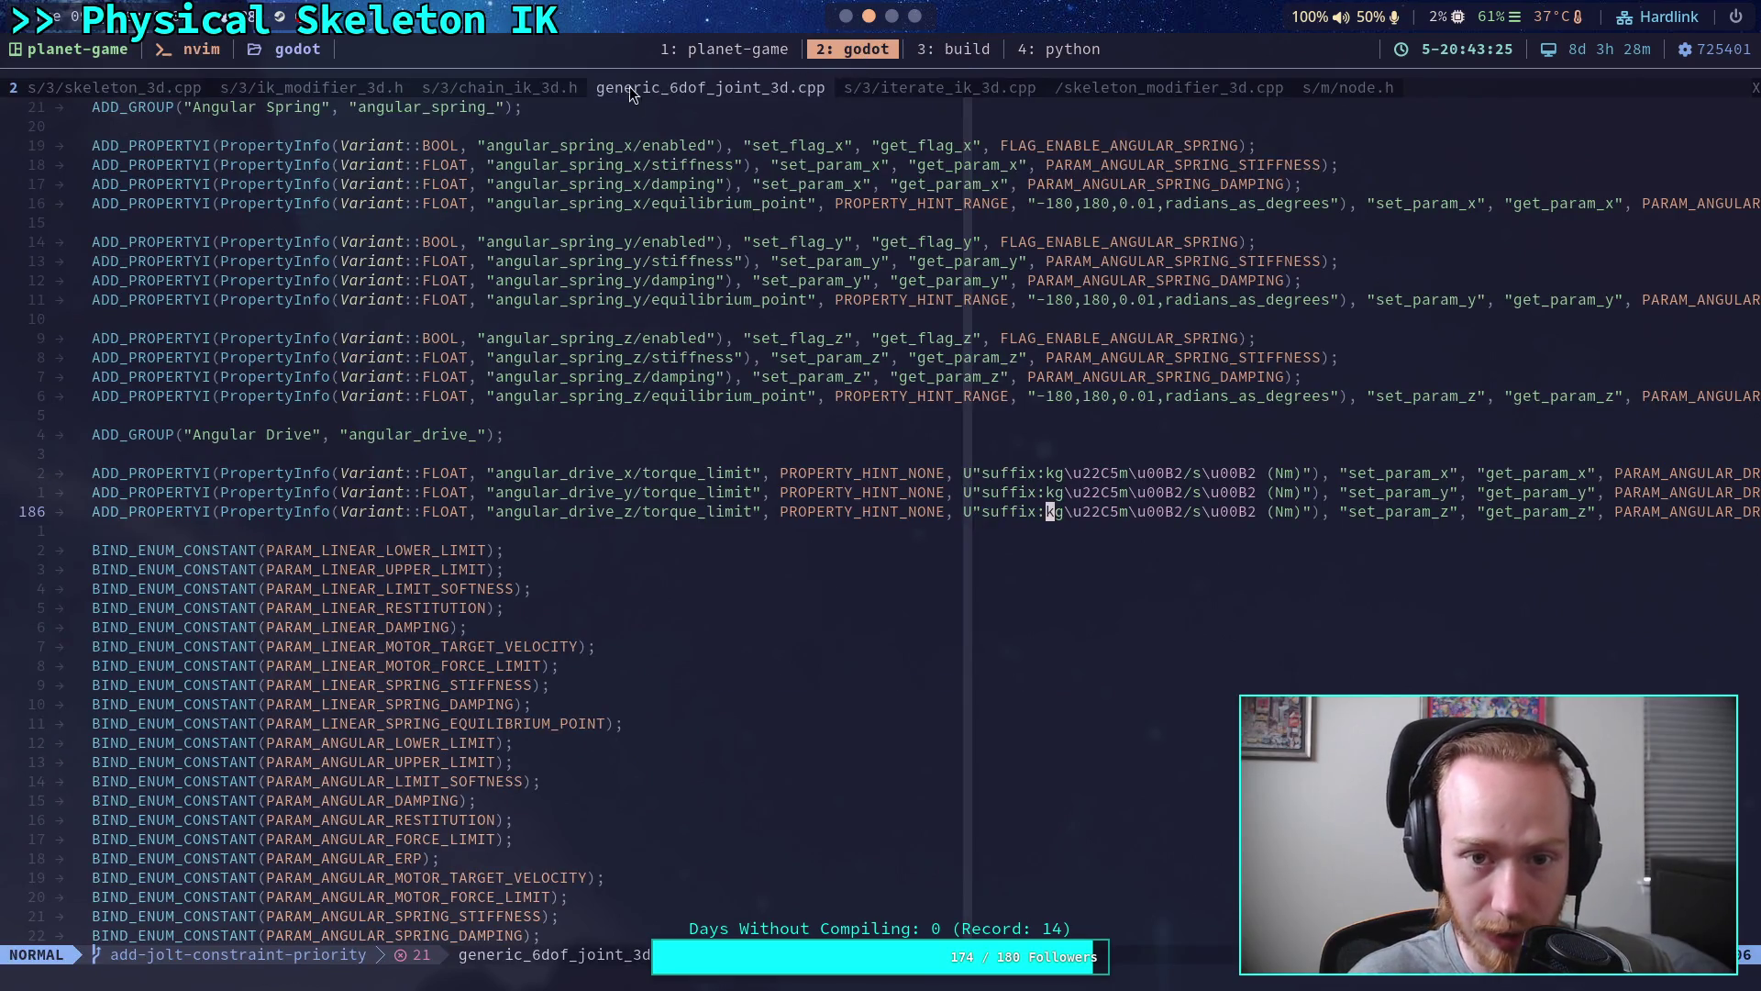
{"action": "left_click", "coordinate": [1346, 88]}
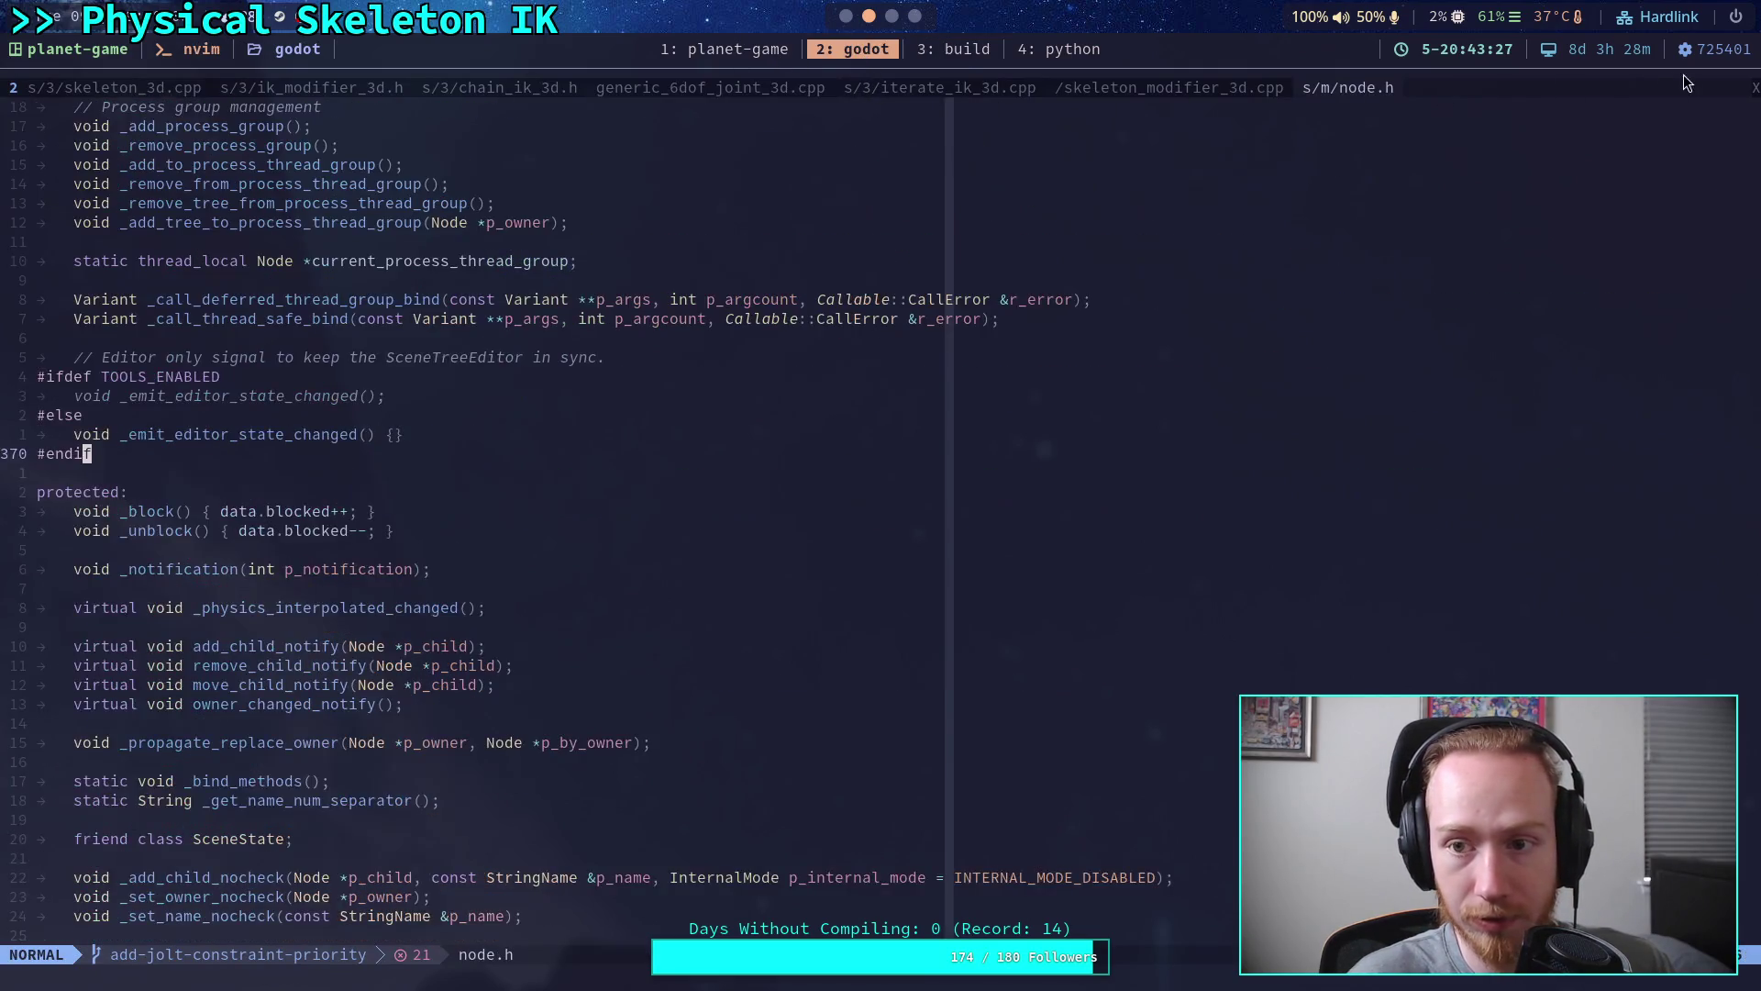
{"action": "left_click", "coordinate": [1754, 88]}
{"action": "left_click", "coordinate": [1754, 88]}
{"action": "left_click", "coordinate": [1755, 88]}
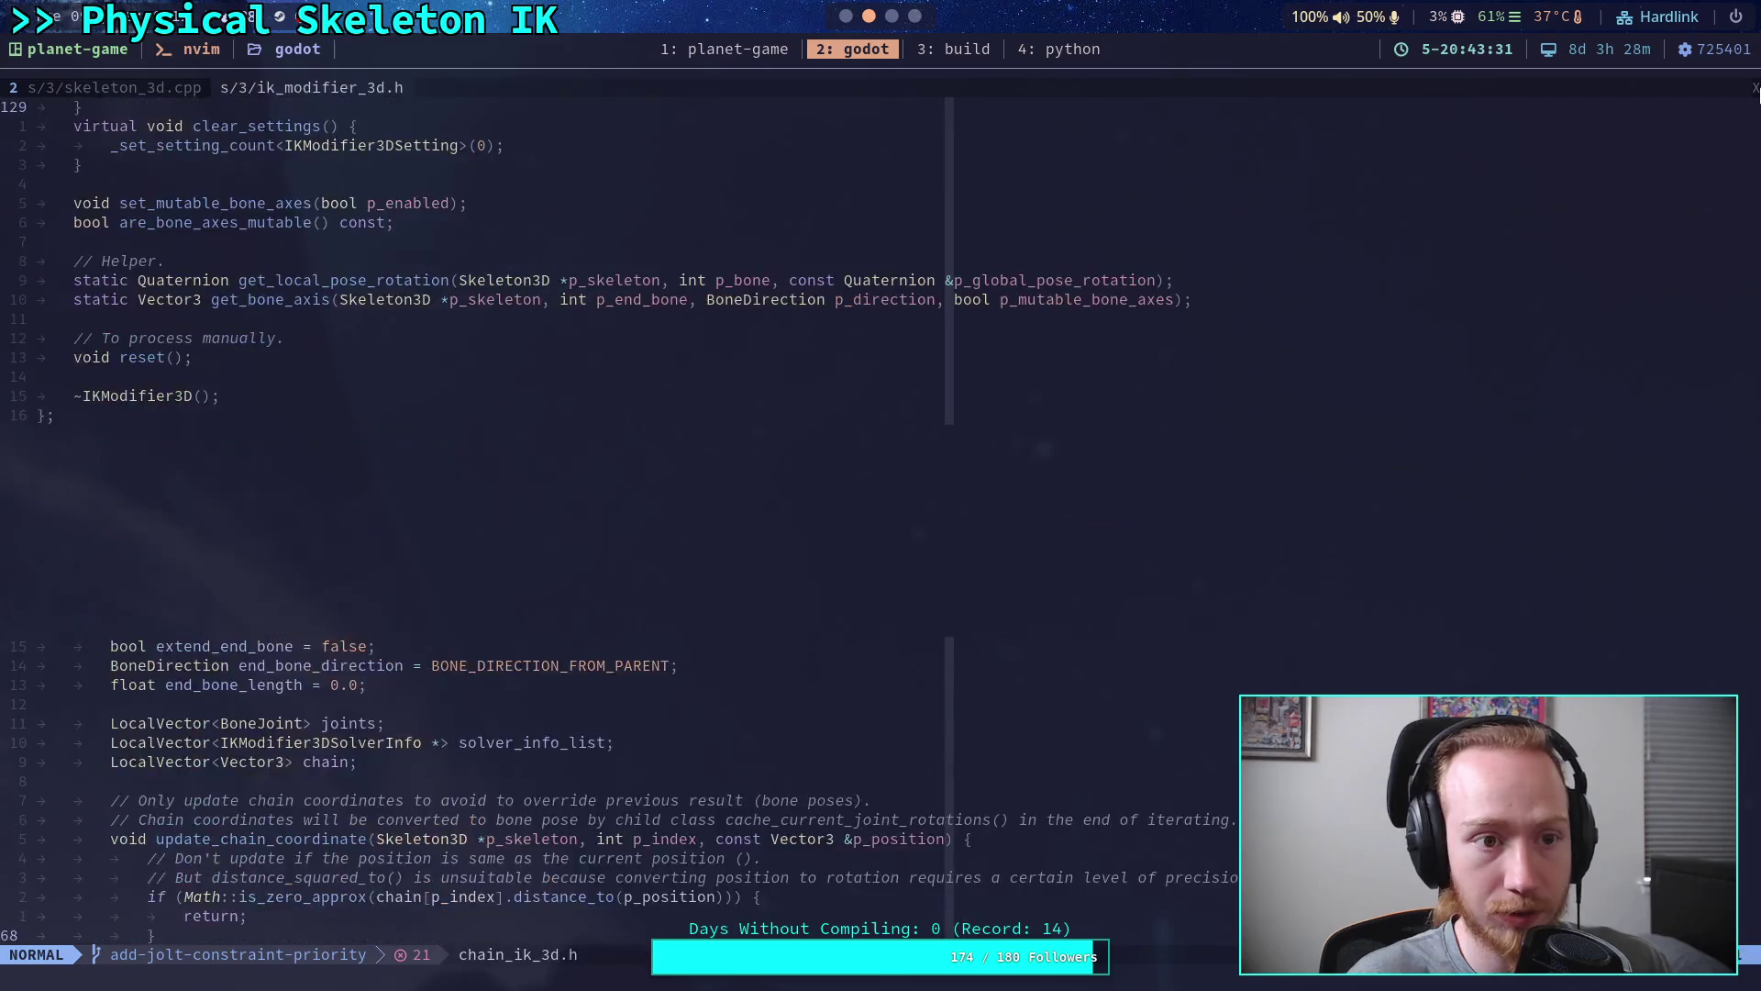
{"action": "left_click", "coordinate": [1755, 88]}
Expand scene/3d/physics/joints in the file tree to list the joint files
{"action": "scroll", "coordinate": [217, 553], "scroll_direction": "up", "scroll_amount": 8}
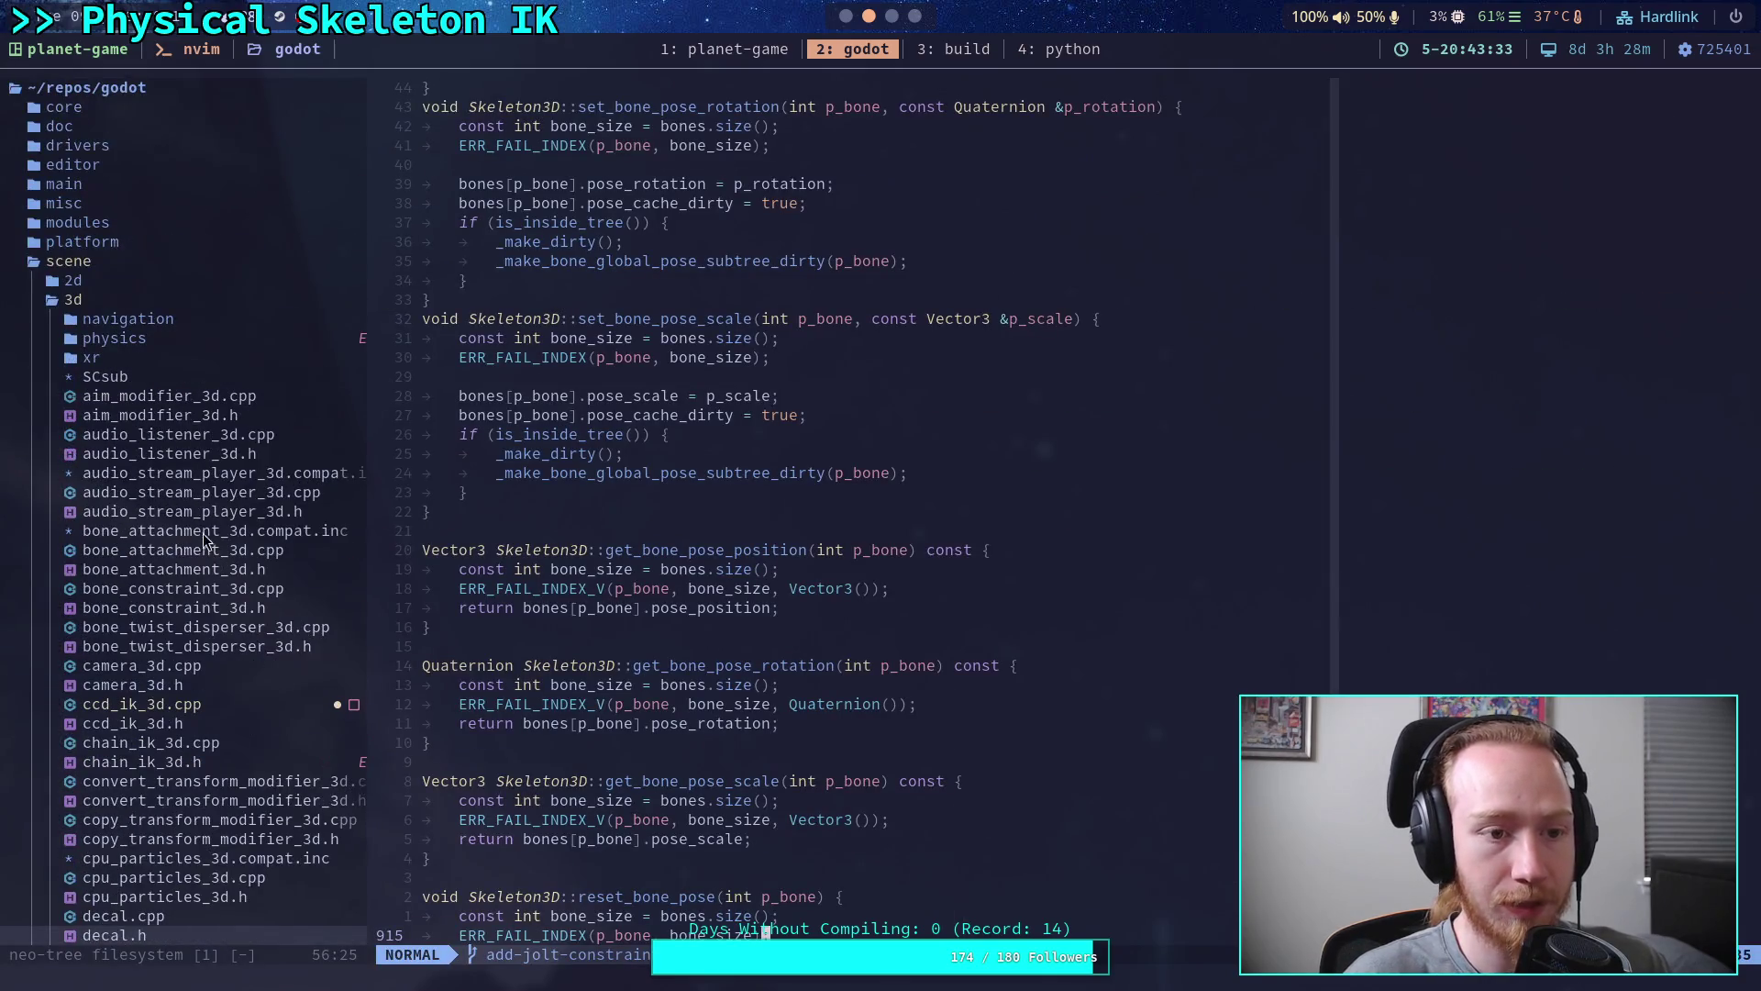
{"action": "left_click", "coordinate": [93, 305]}
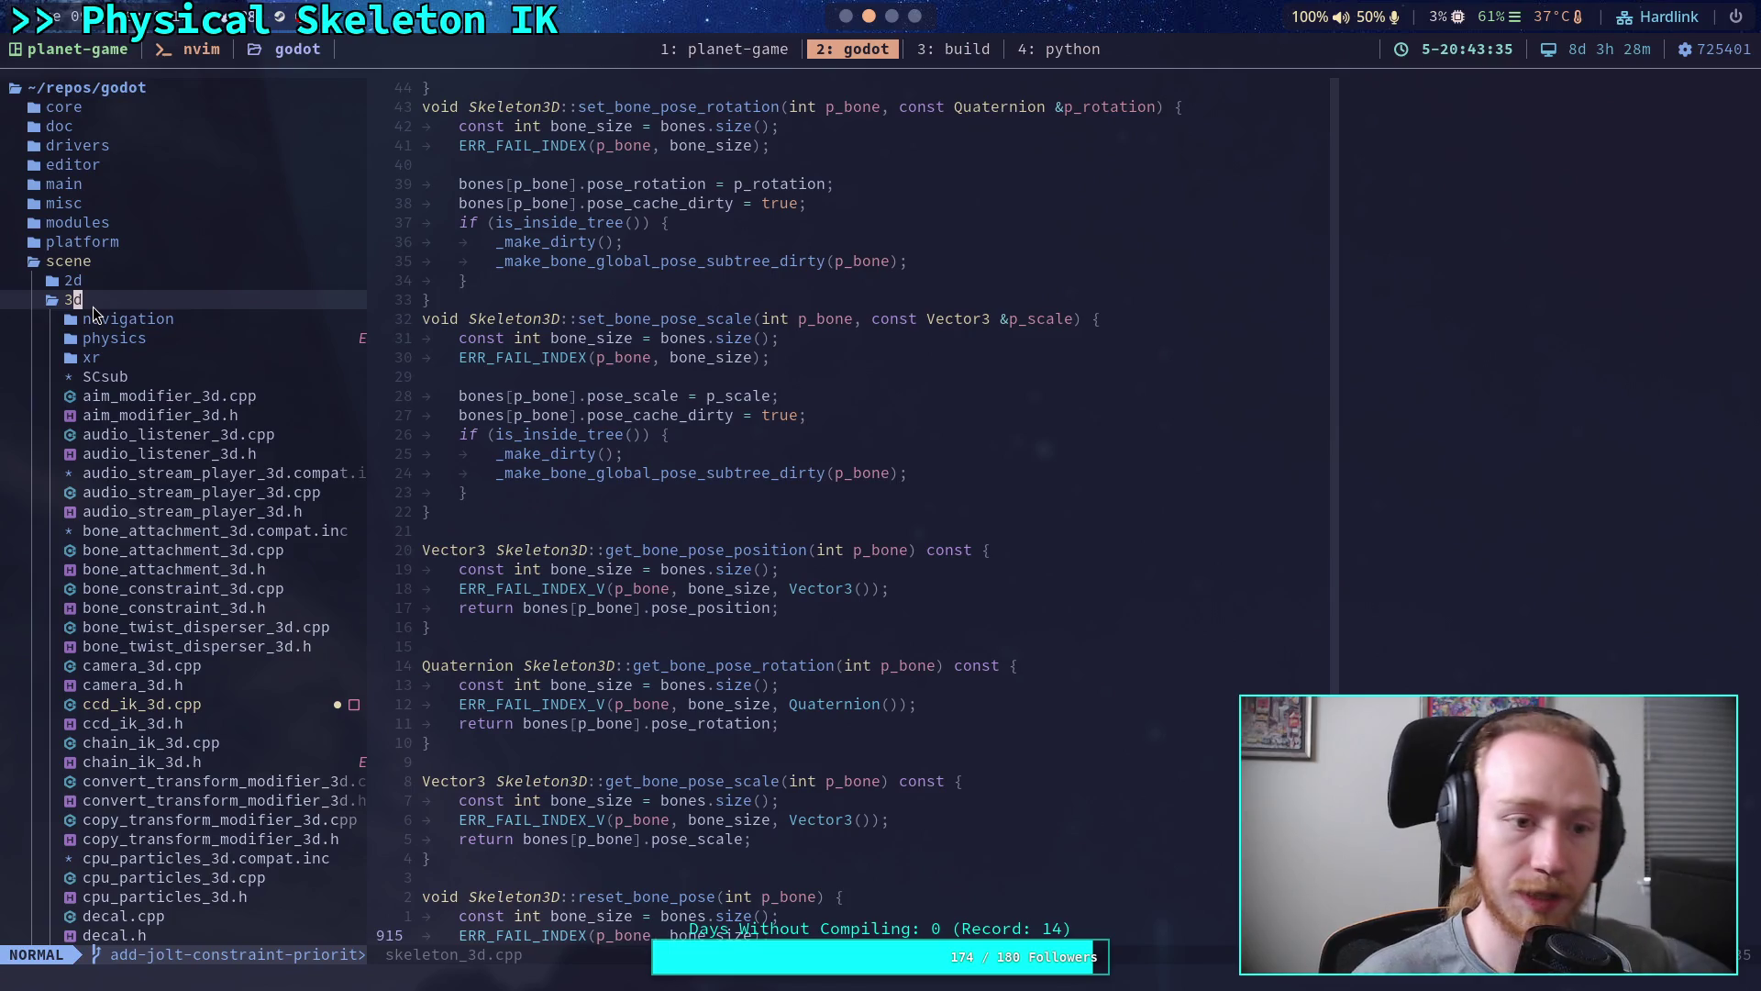
{"action": "left_click", "coordinate": [93, 308]}
{"action": "left_click", "coordinate": [108, 299]}
{"action": "scroll", "coordinate": [156, 454], "scroll_direction": "down", "scroll_amount": 9}
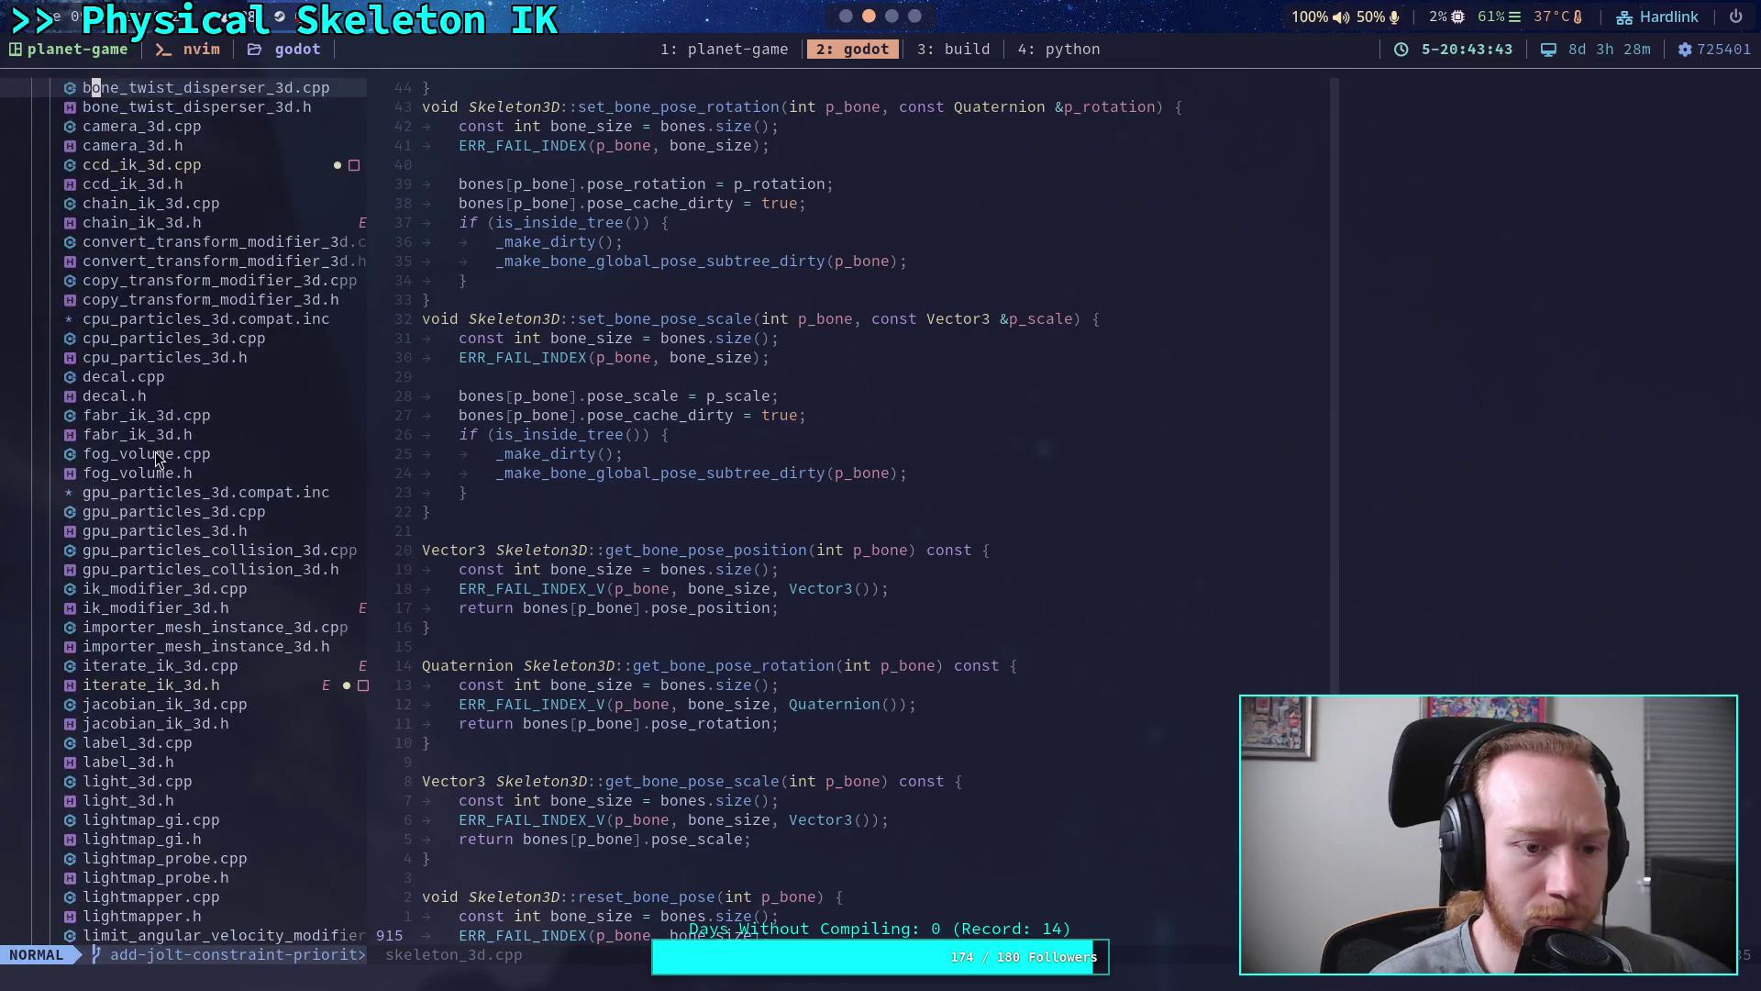
{"action": "scroll", "coordinate": [158, 444], "scroll_direction": "down", "scroll_amount": 13}
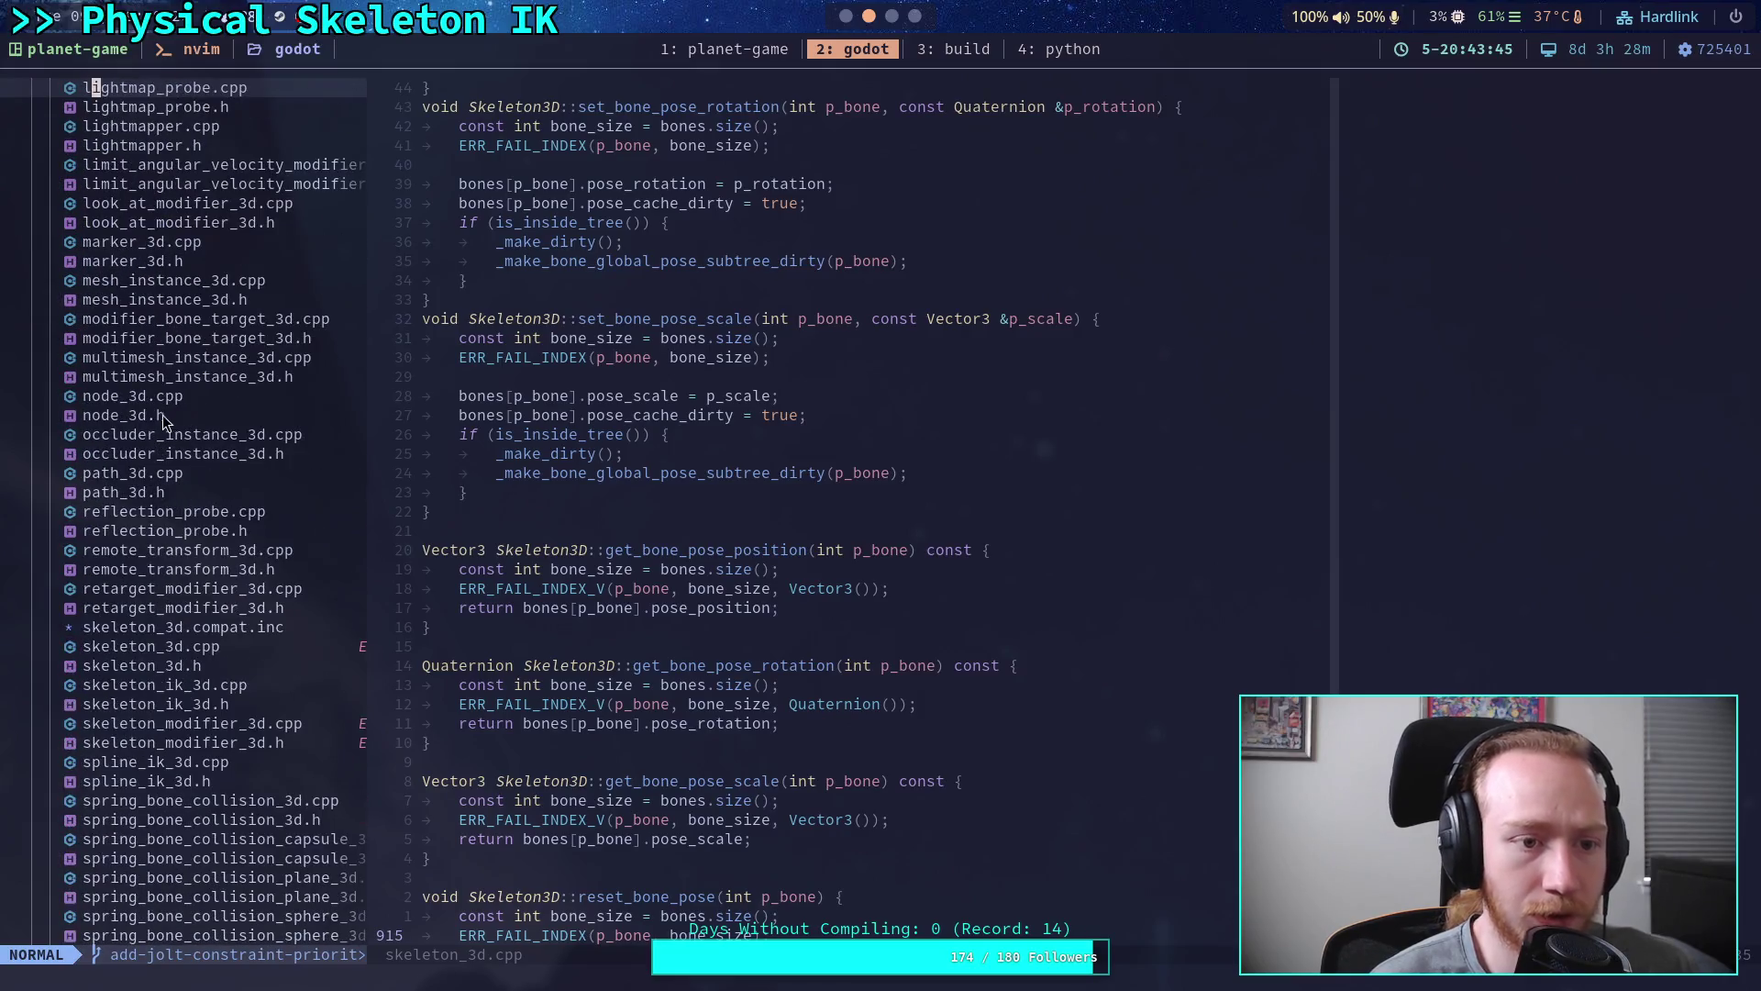
{"action": "scroll", "coordinate": [162, 417], "scroll_direction": "down", "scroll_amount": 9}
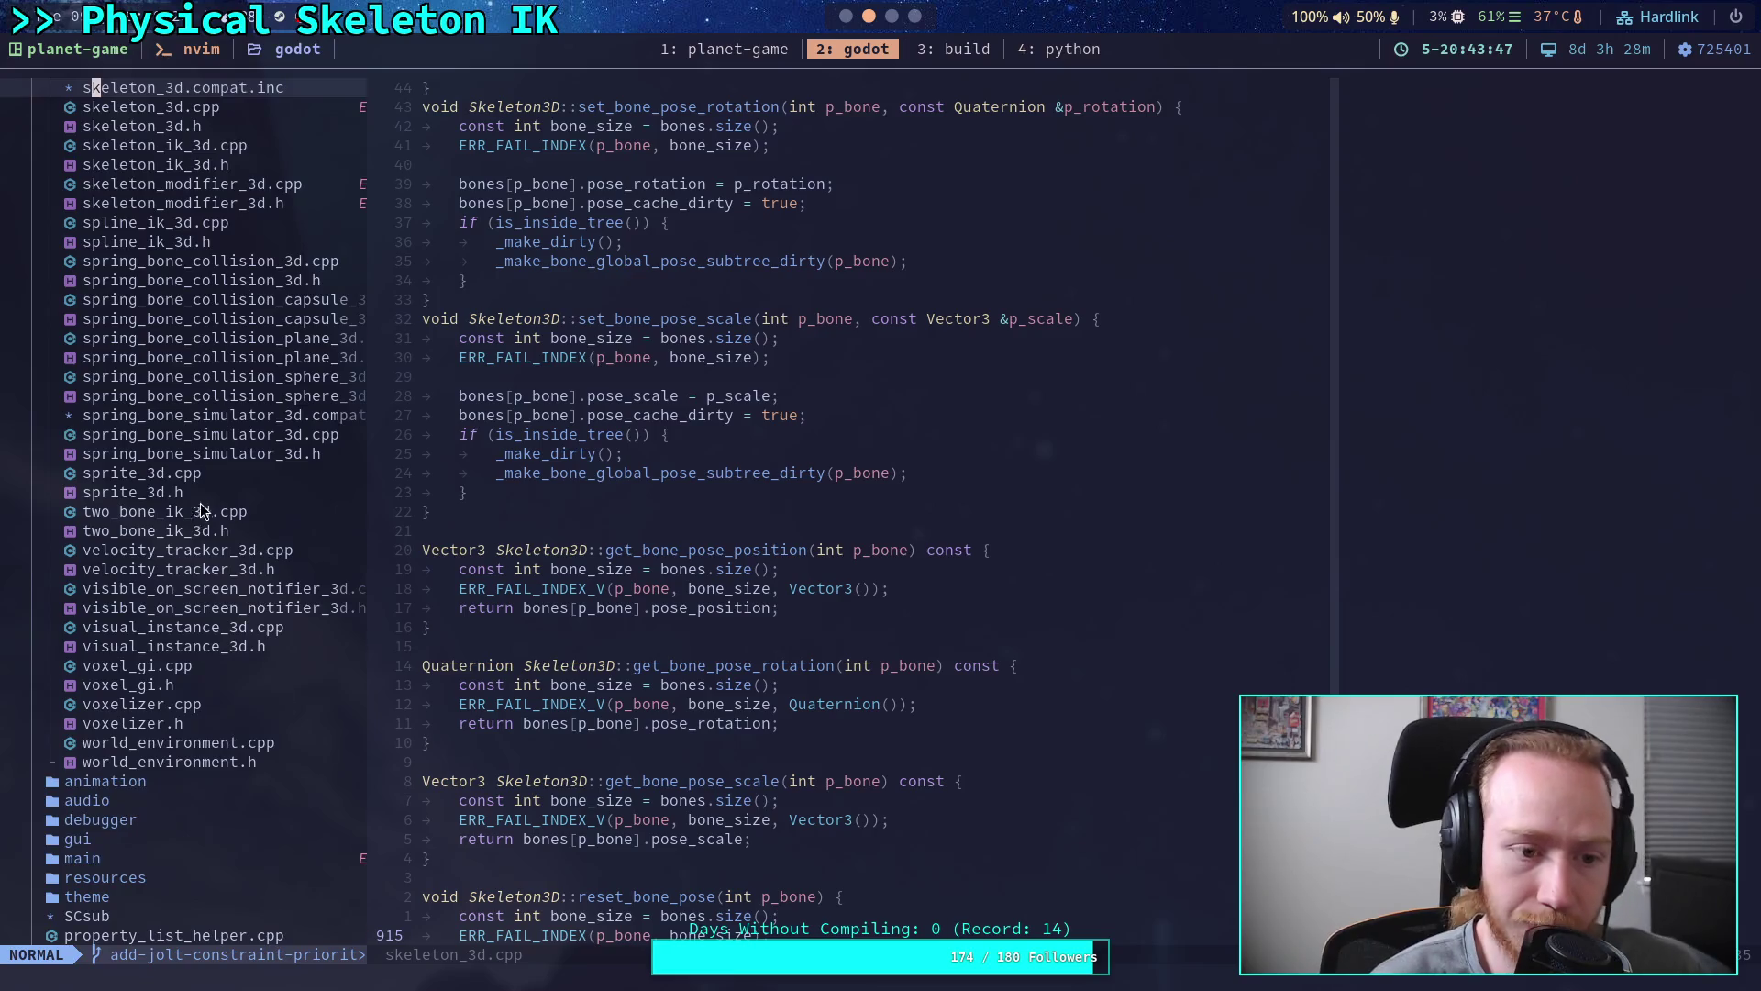
{"action": "scroll", "coordinate": [198, 504], "scroll_direction": "up", "scroll_amount": 9}
{"action": "scroll", "coordinate": [190, 495], "scroll_direction": "up", "scroll_amount": 12}
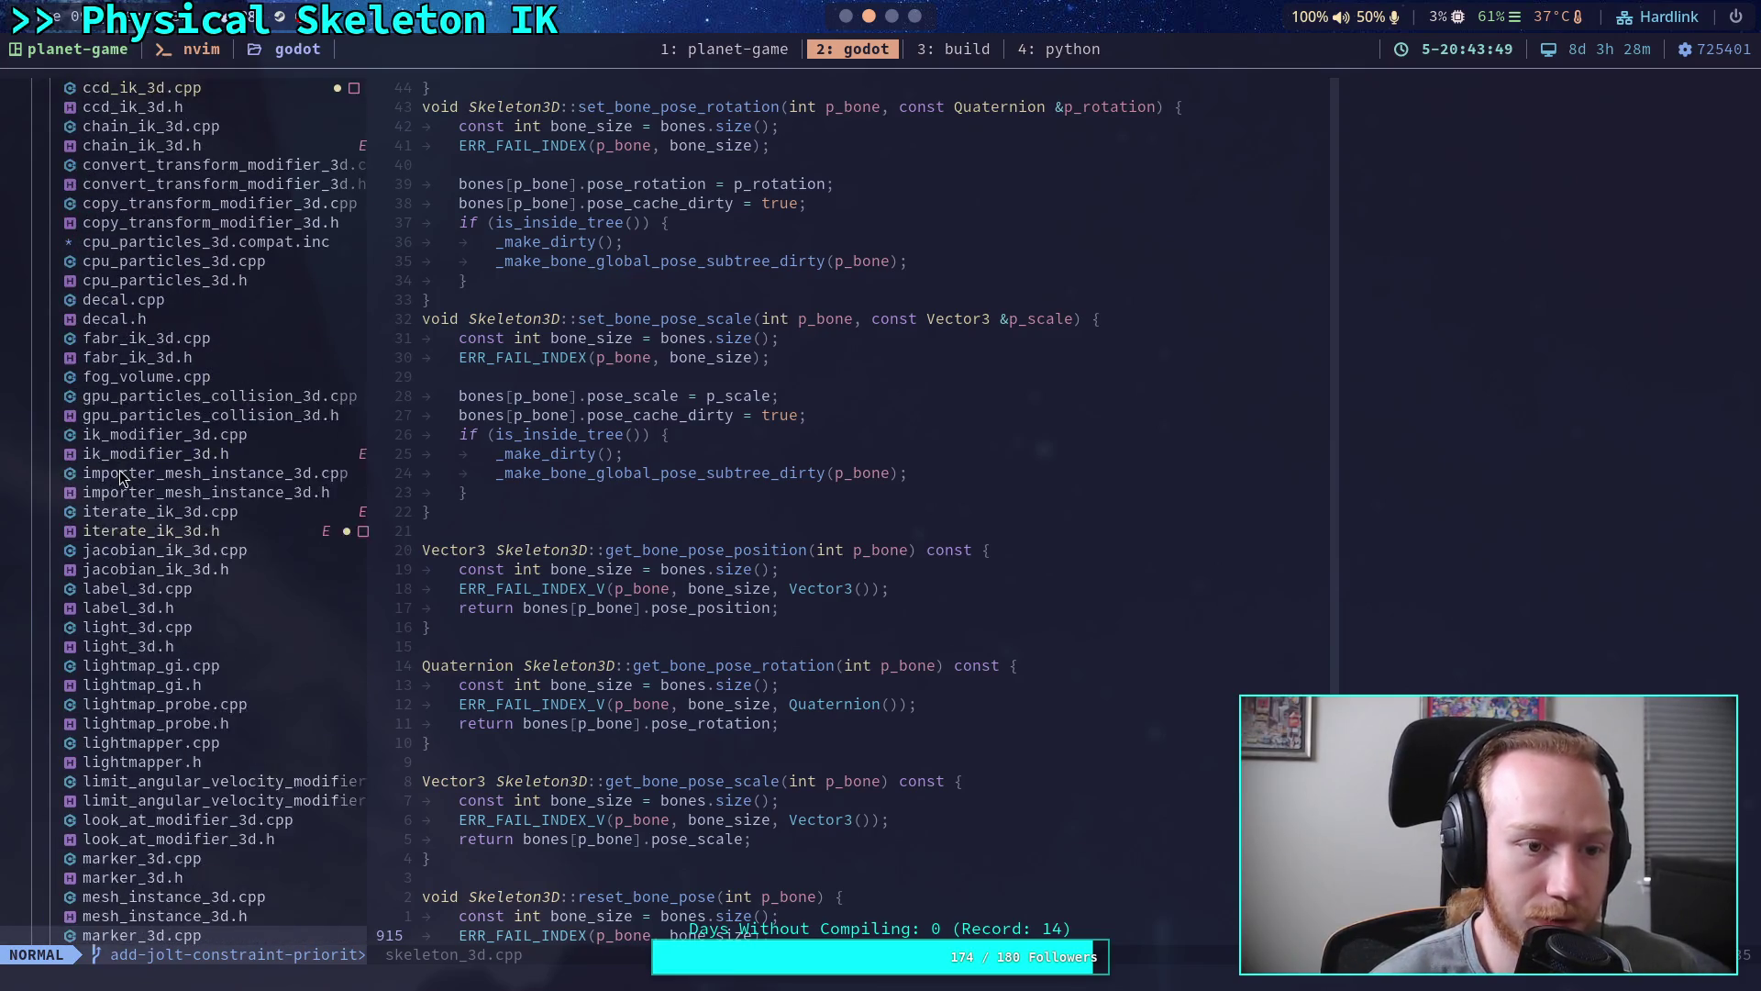
{"action": "scroll", "coordinate": [154, 498], "scroll_direction": "up", "scroll_amount": 8}
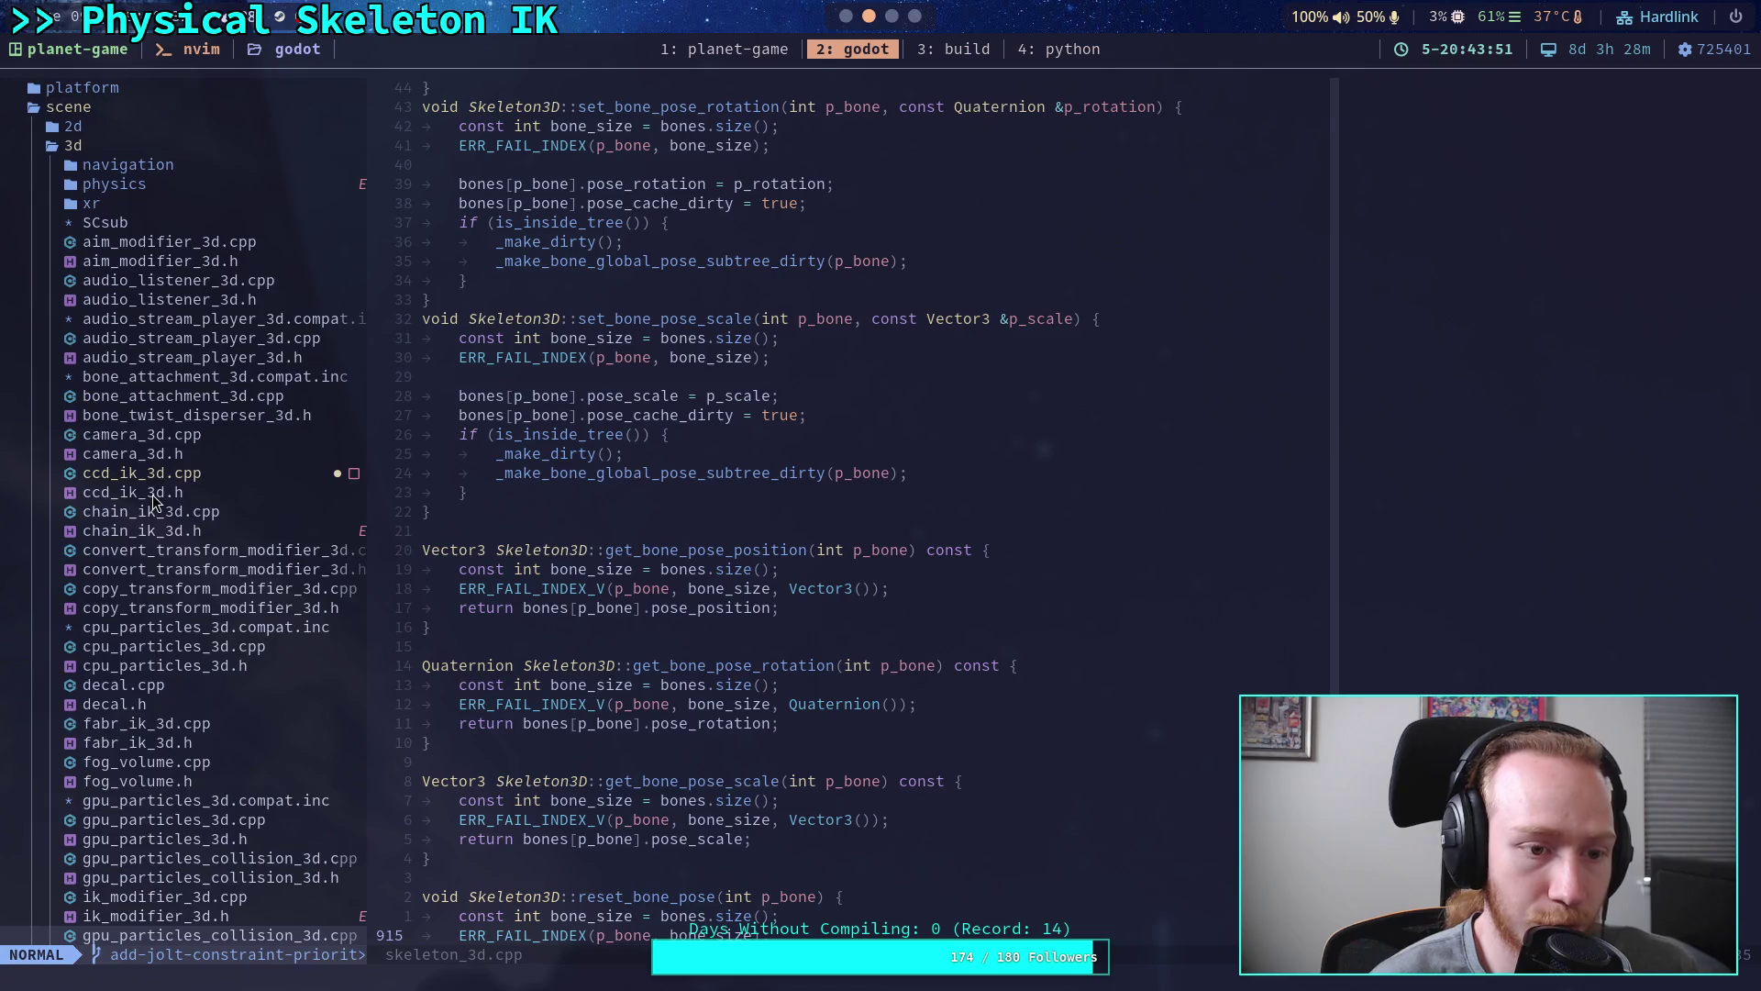
{"action": "scroll", "coordinate": [152, 494], "scroll_direction": "up", "scroll_amount": 3}
{"action": "double_click", "coordinate": [143, 339]}
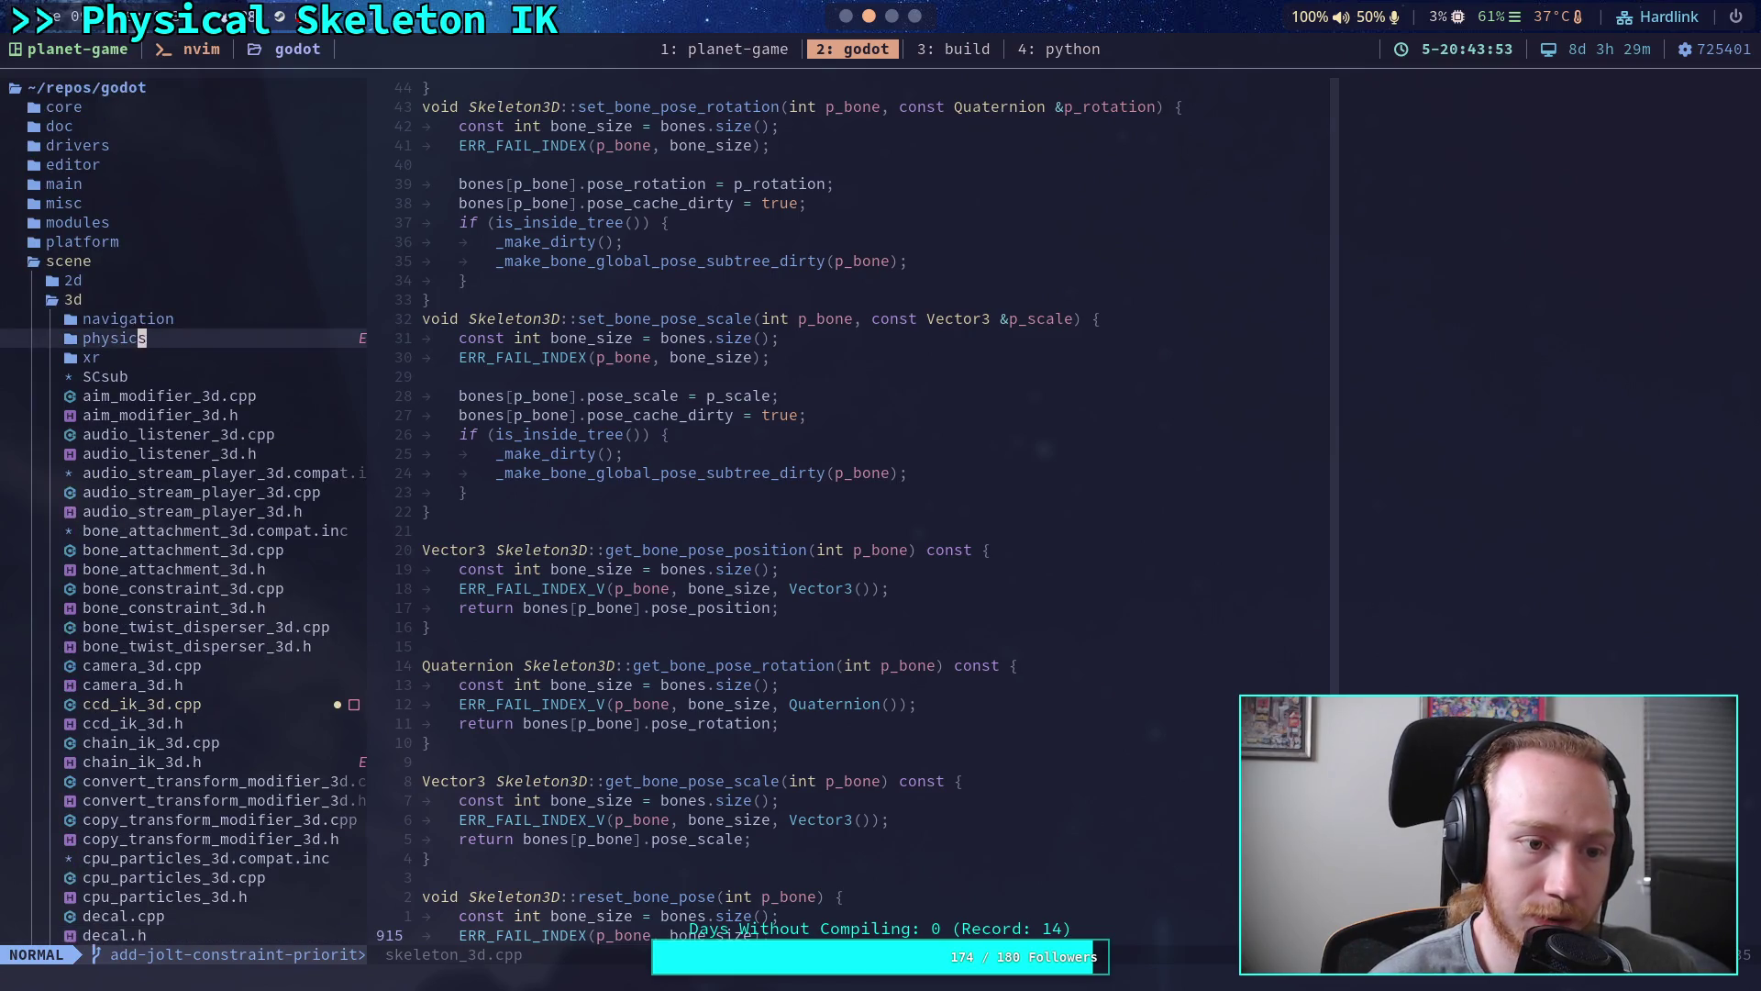
{"action": "double_click", "coordinate": [133, 359]}
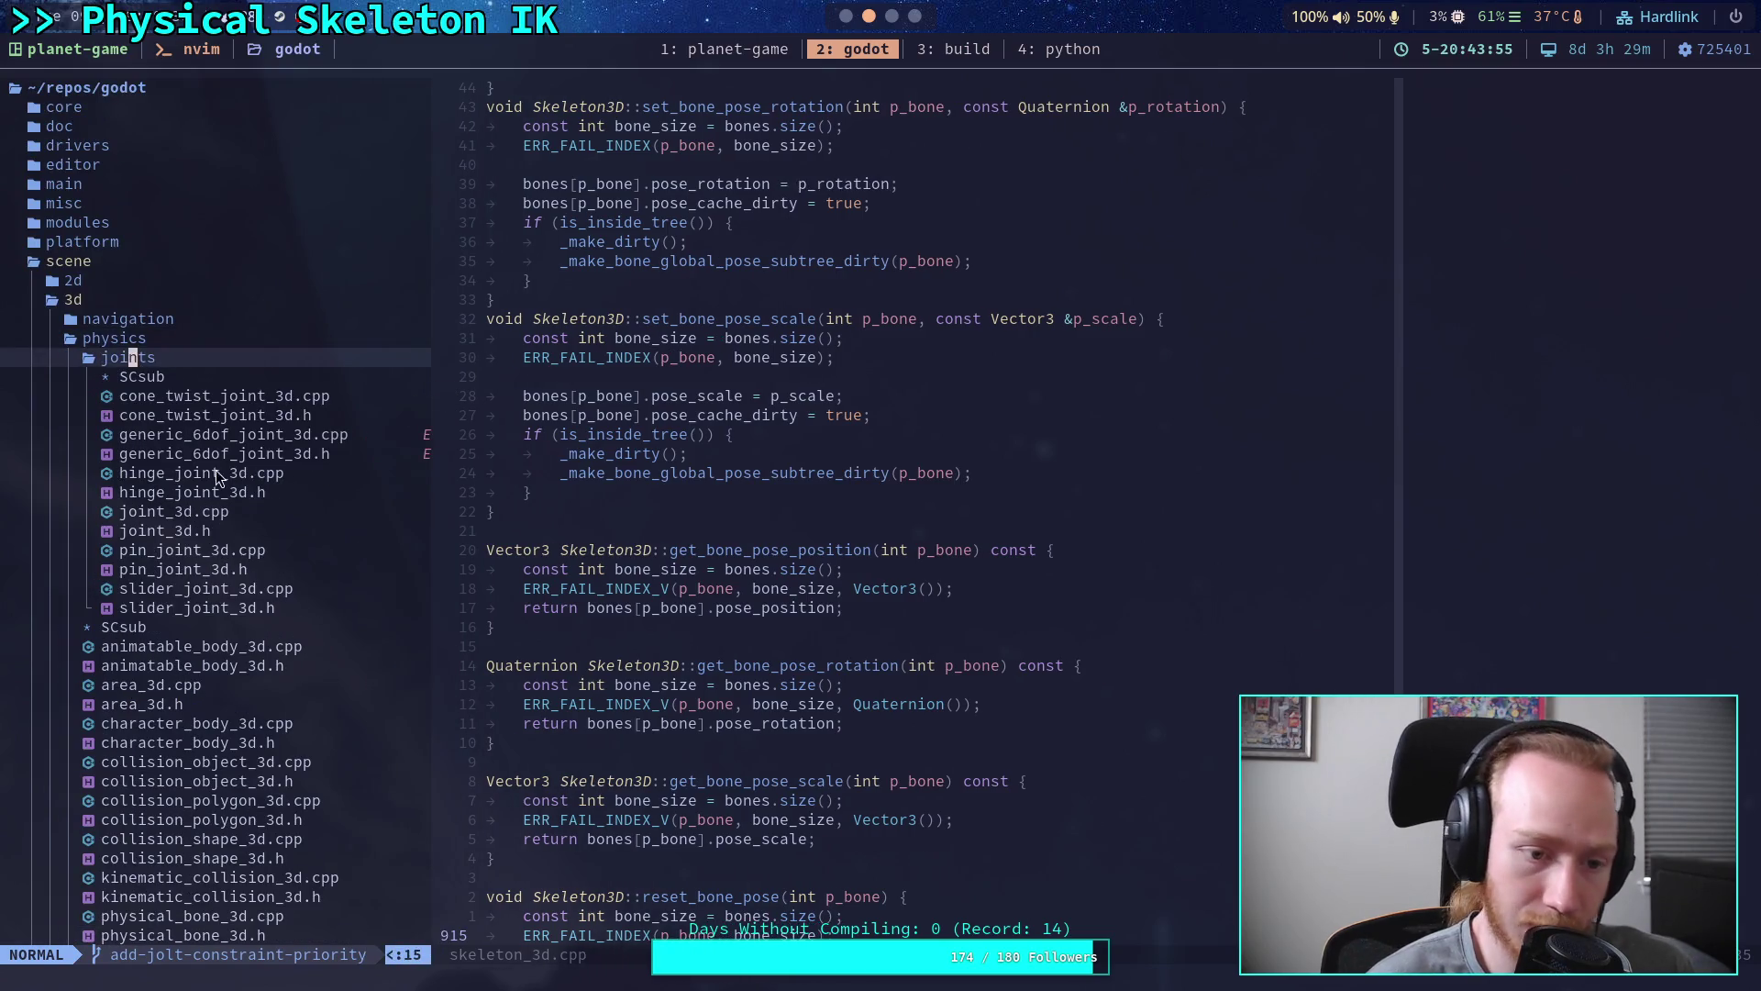
Open joint_3d.h and joint_3d.cpp from the joints folder
{"action": "left_click", "coordinate": [218, 530]}
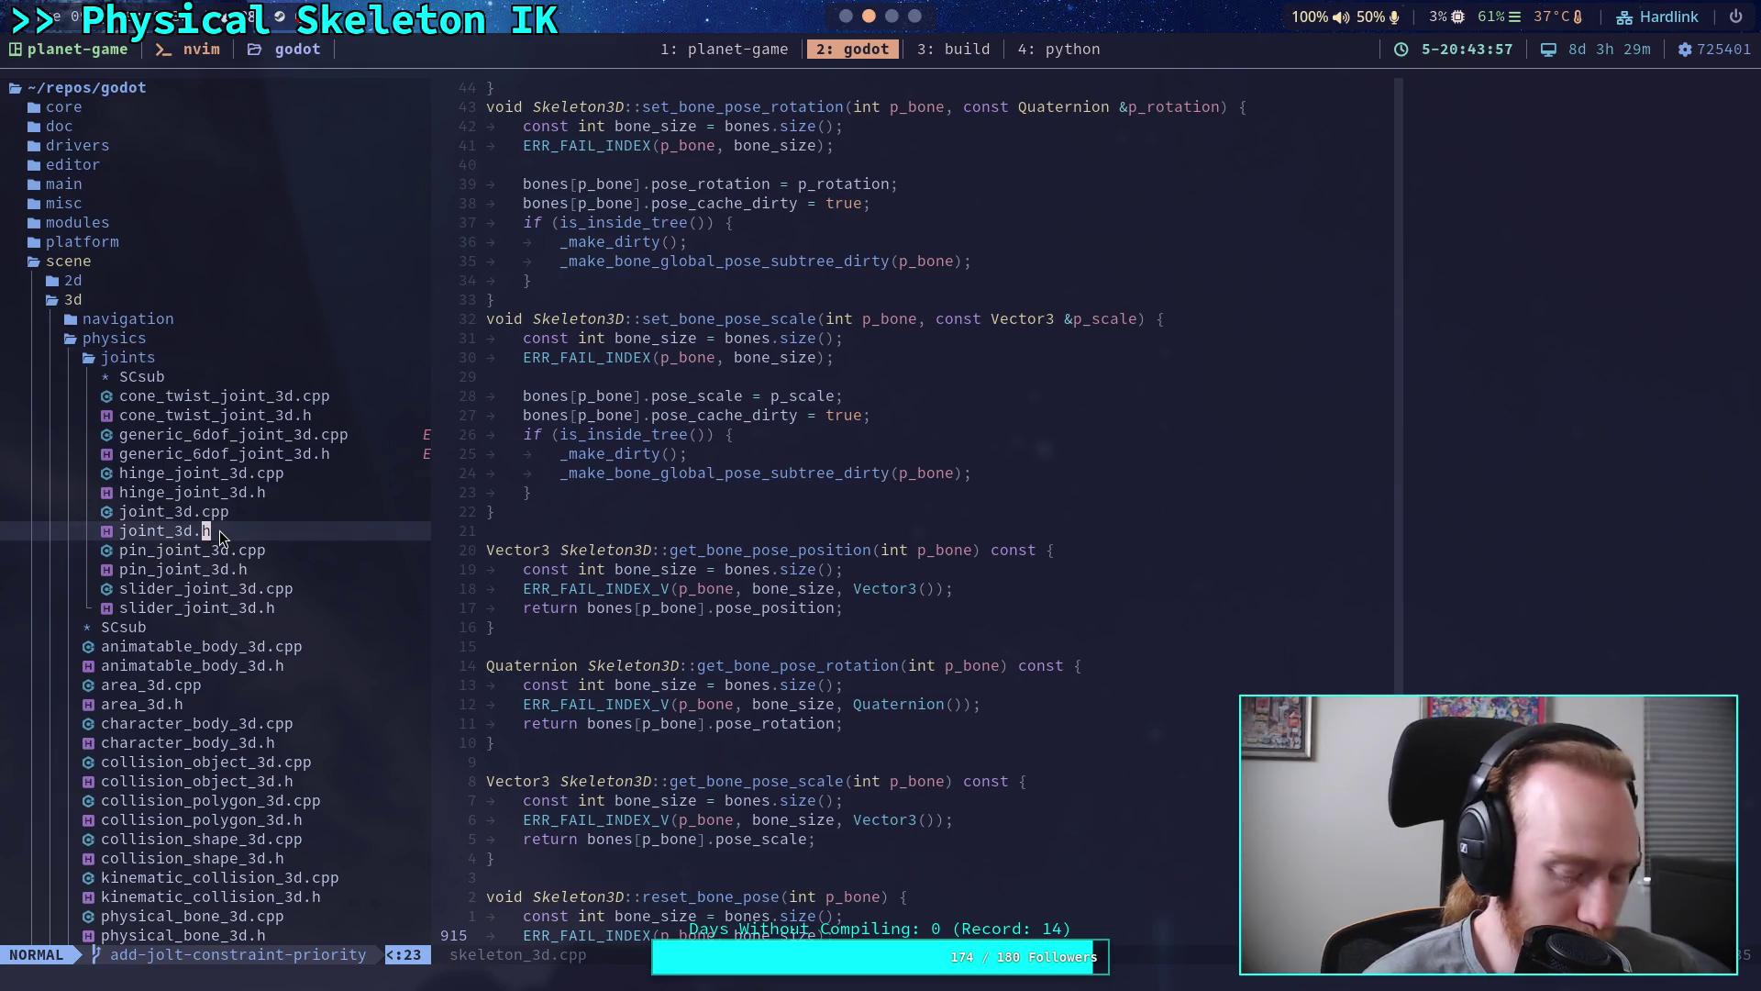
{"action": "double_click", "coordinate": [248, 530]}
{"action": "scroll", "coordinate": [702, 605], "scroll_direction": "down", "scroll_amount": 15}
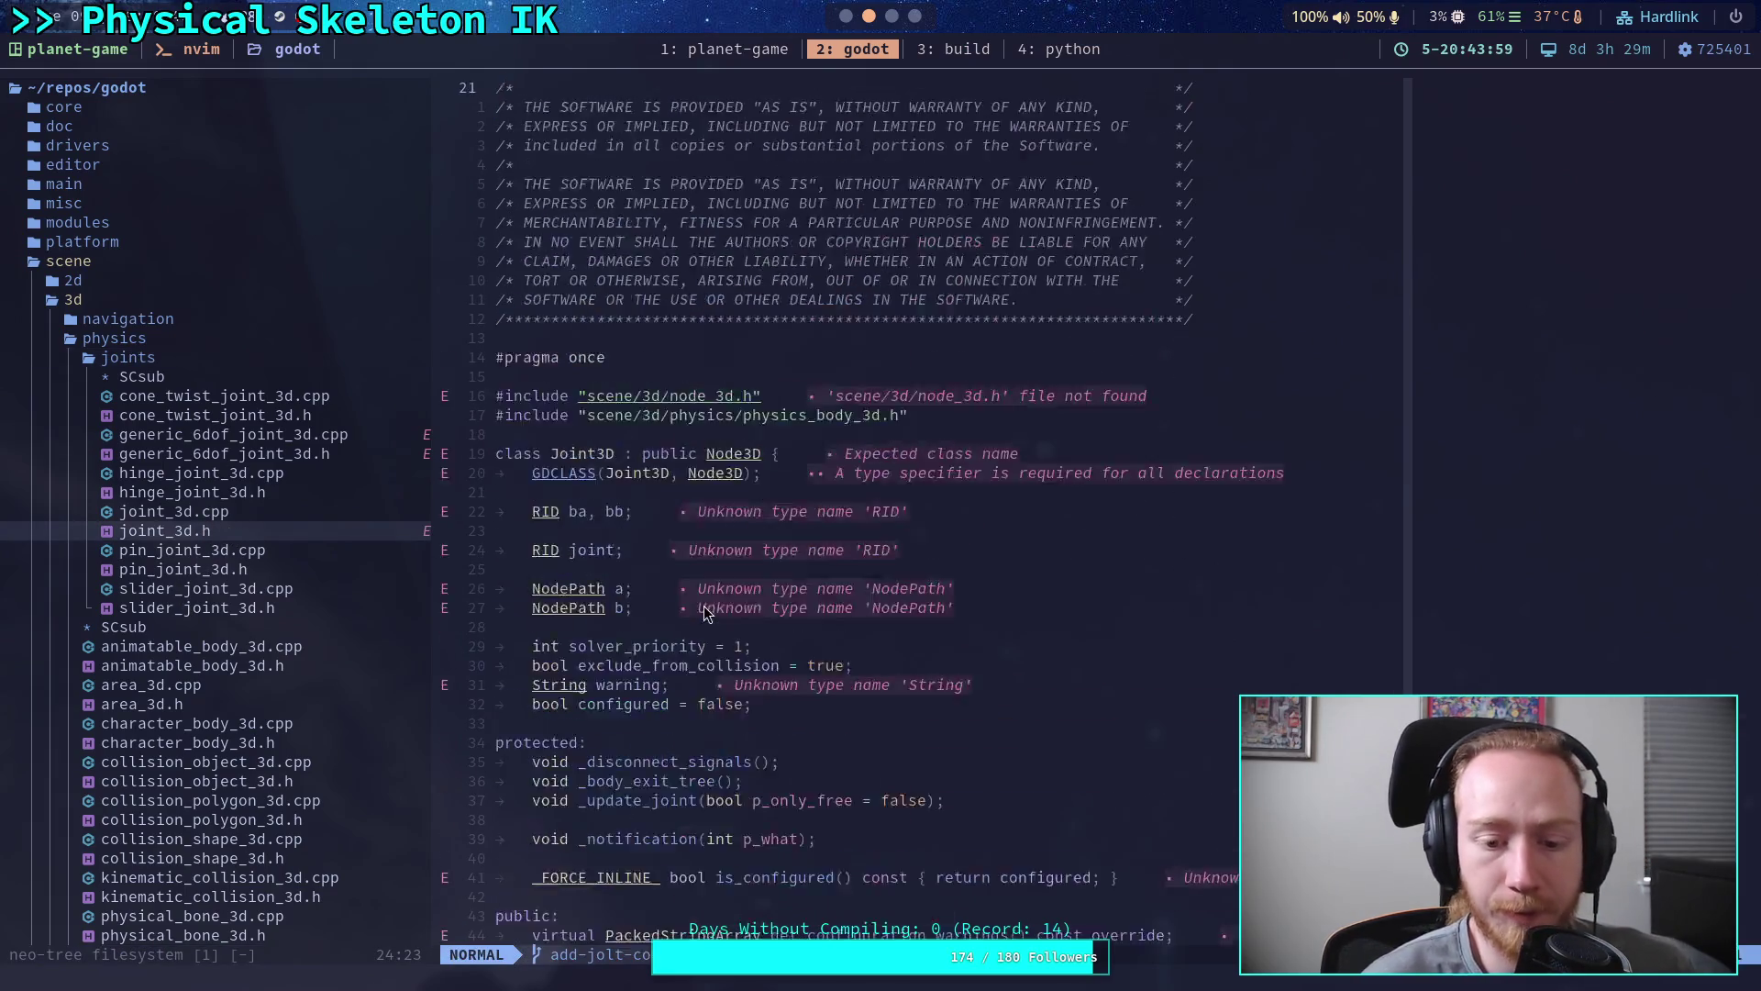
{"action": "double_click", "coordinate": [175, 511]}
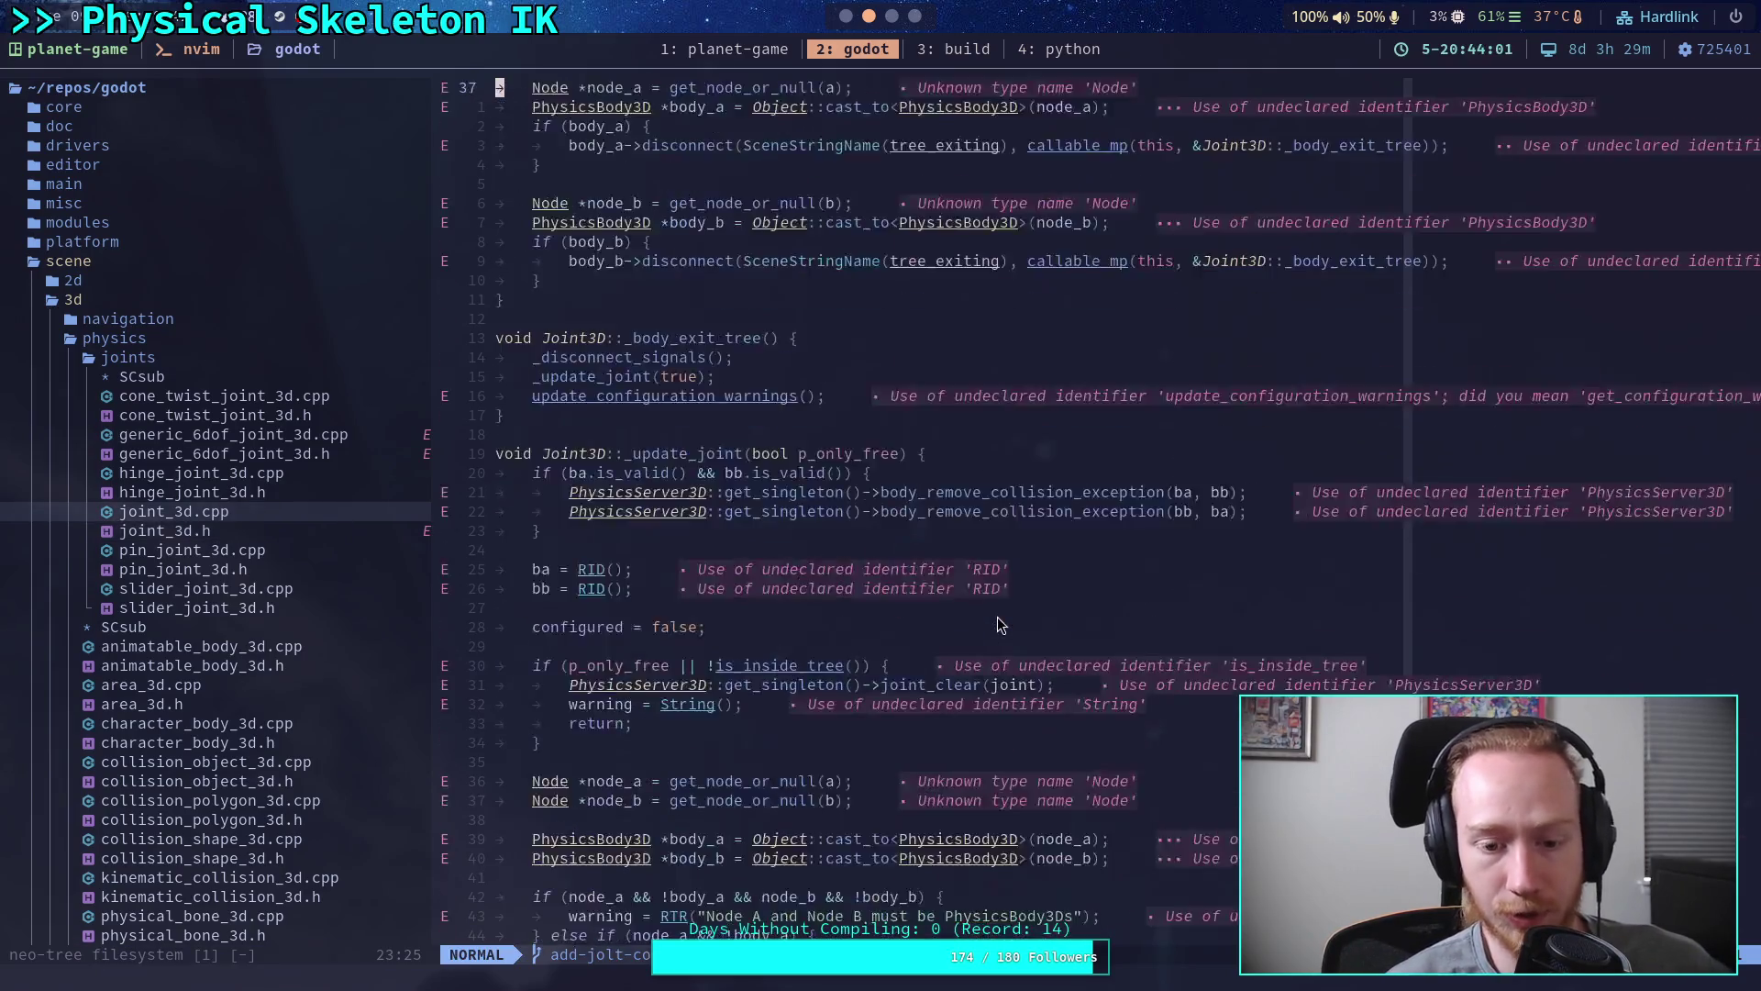
Select the joint_set_solver_priority call on line 108 in _update_joint
{"action": "scroll", "coordinate": [997, 623], "scroll_direction": "down", "scroll_amount": 7}
{"action": "scroll", "coordinate": [1000, 617], "scroll_direction": "up", "scroll_amount": 9}
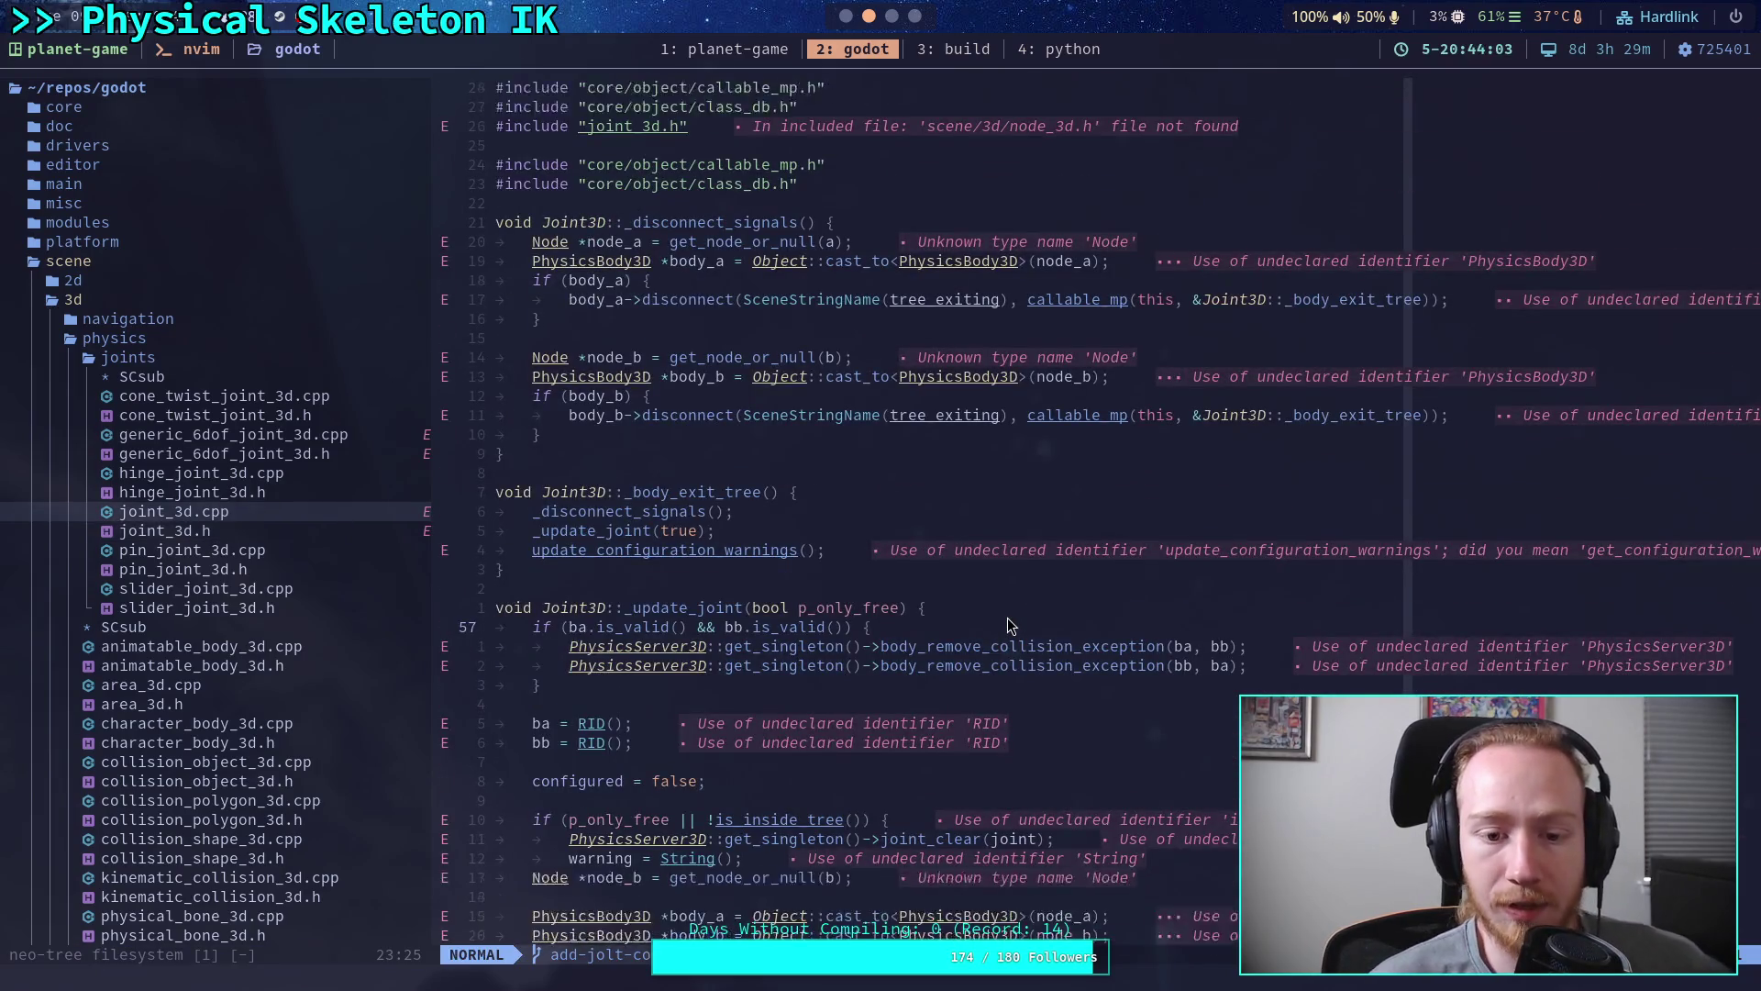
{"action": "scroll", "coordinate": [1007, 620], "scroll_direction": "down", "scroll_amount": 5}
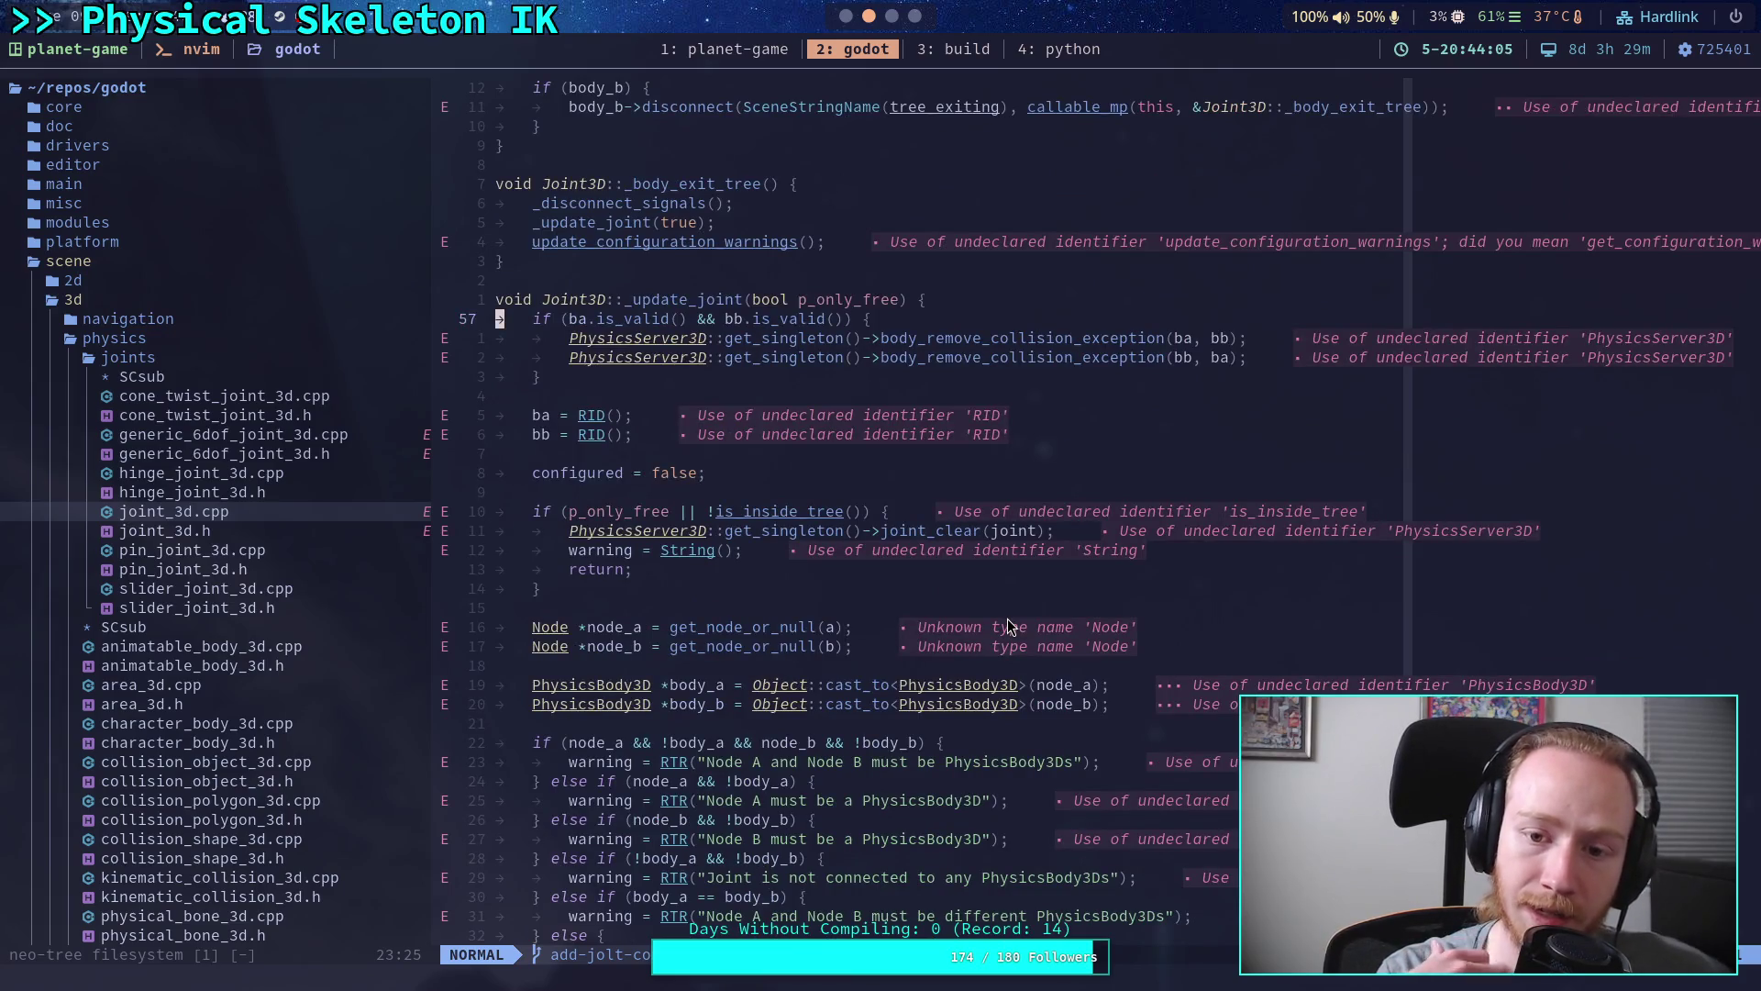
{"action": "scroll", "coordinate": [1007, 626], "scroll_direction": "down", "scroll_amount": 7}
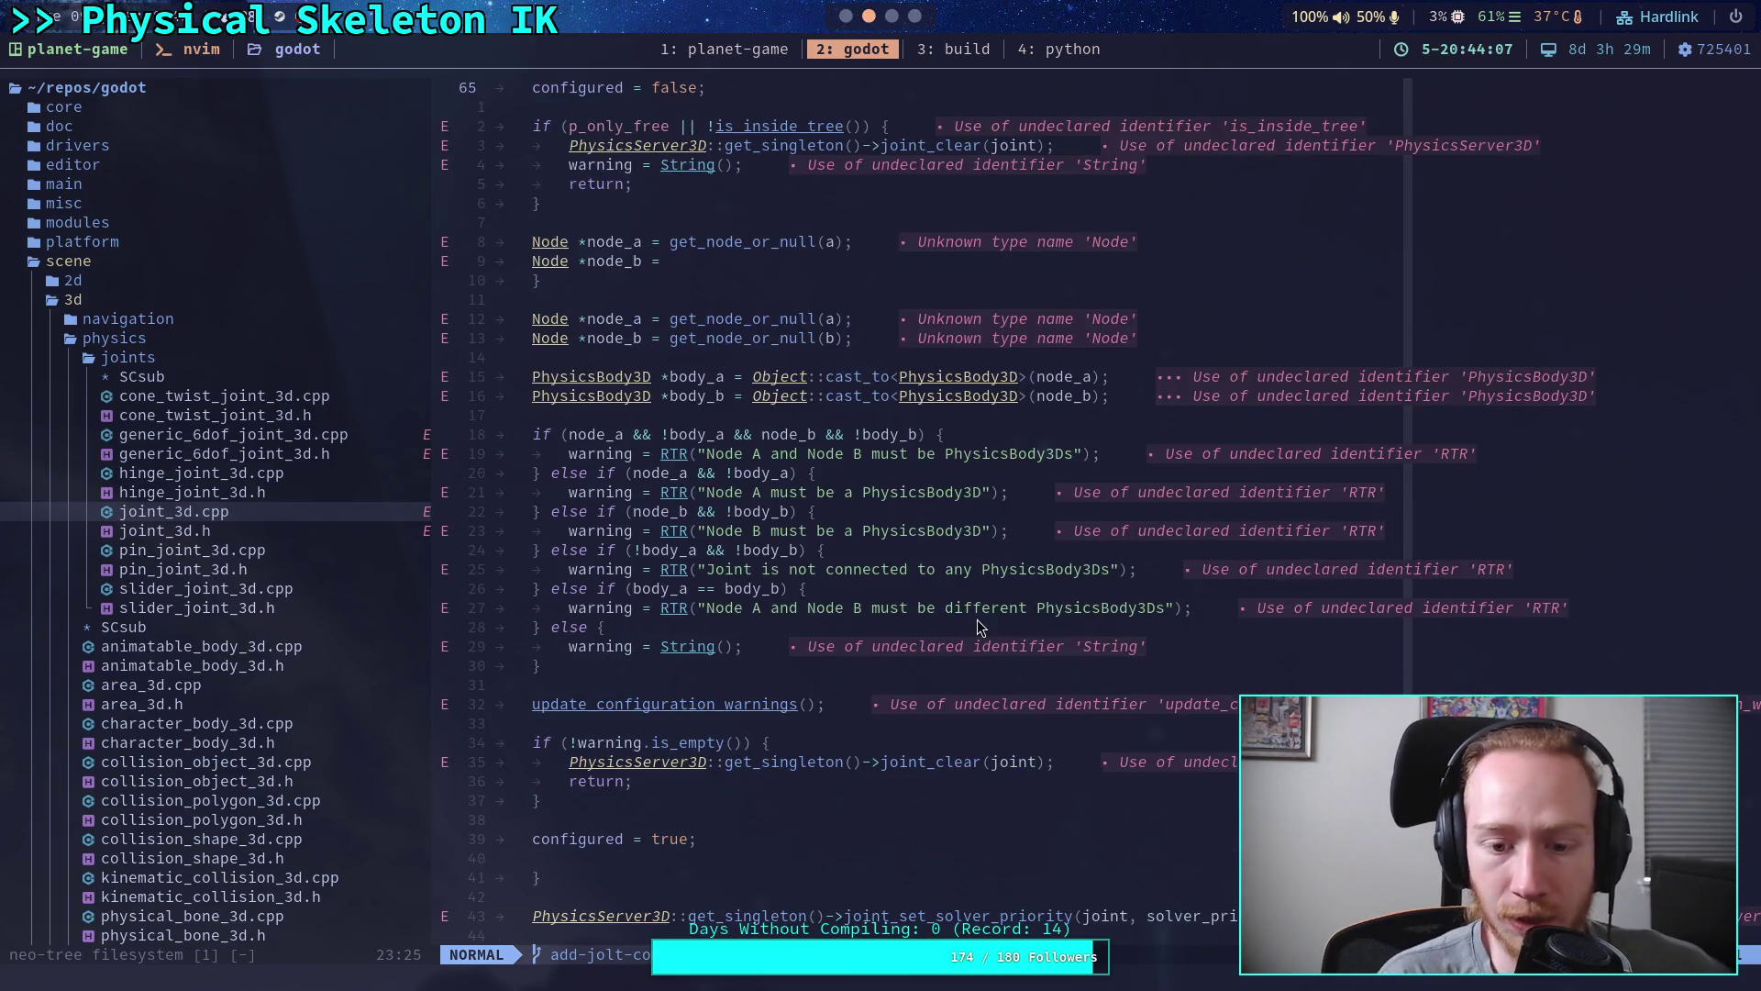
{"action": "scroll", "coordinate": [987, 798], "scroll_direction": "down", "scroll_amount": 3}
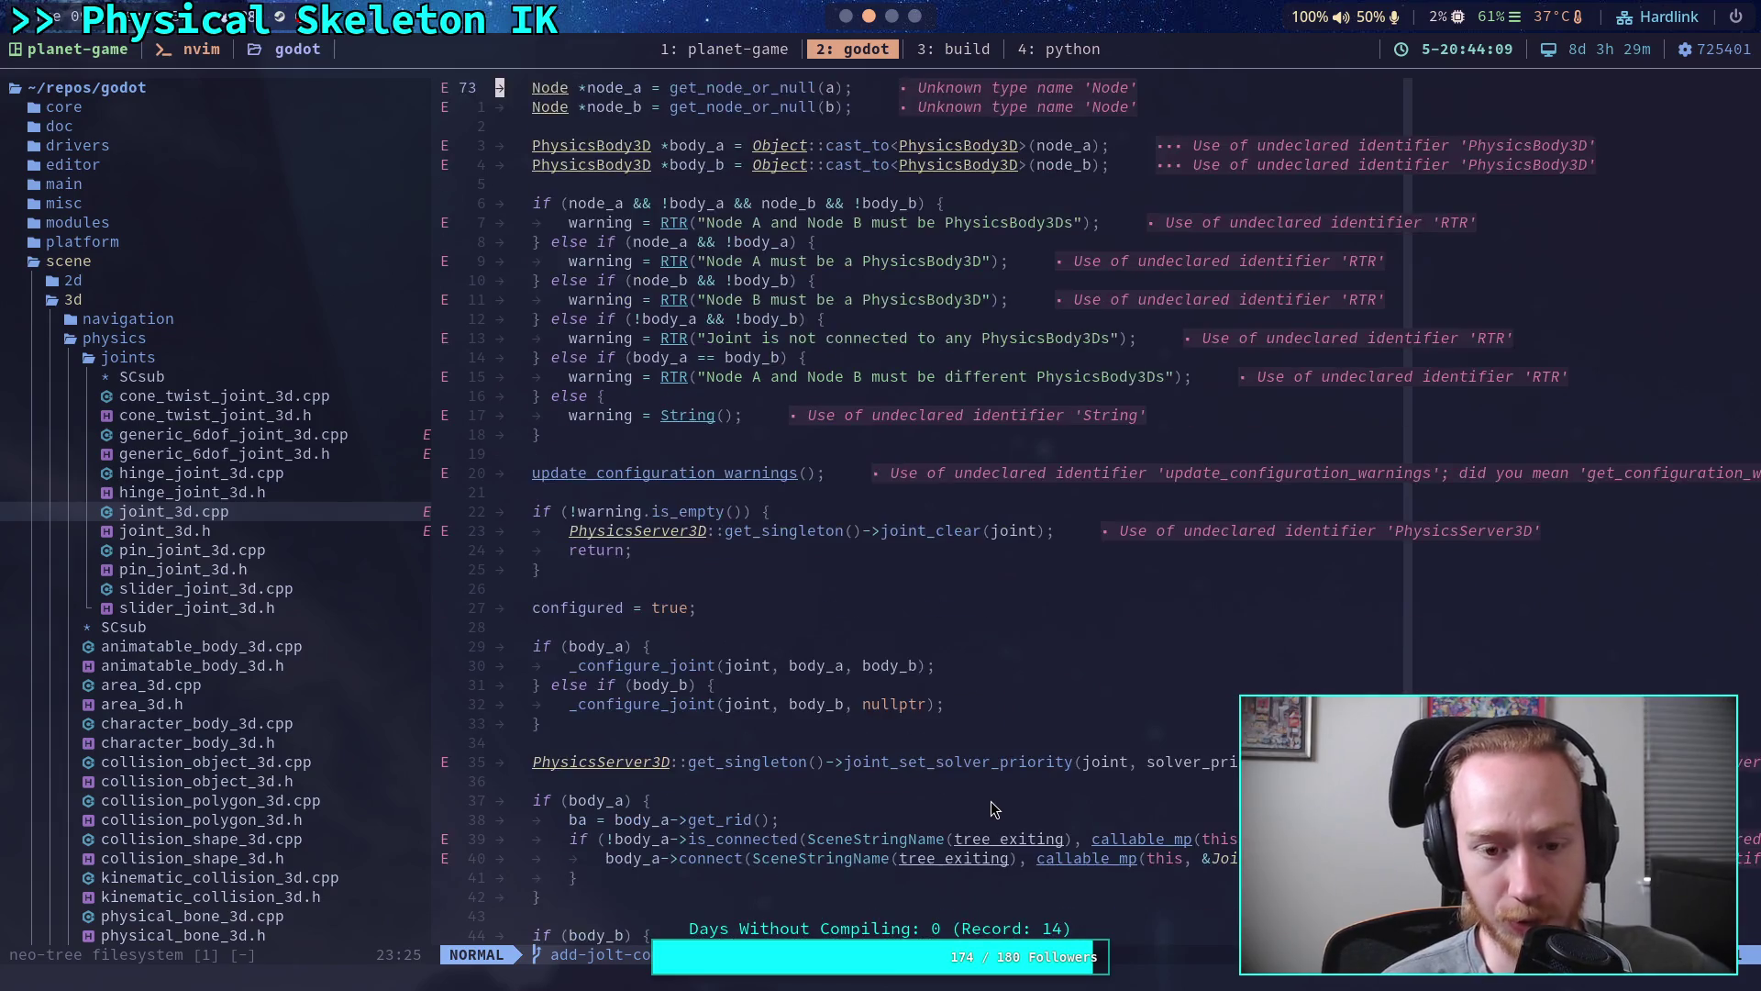
{"action": "scroll", "coordinate": [991, 804], "scroll_direction": "down", "scroll_amount": 4}
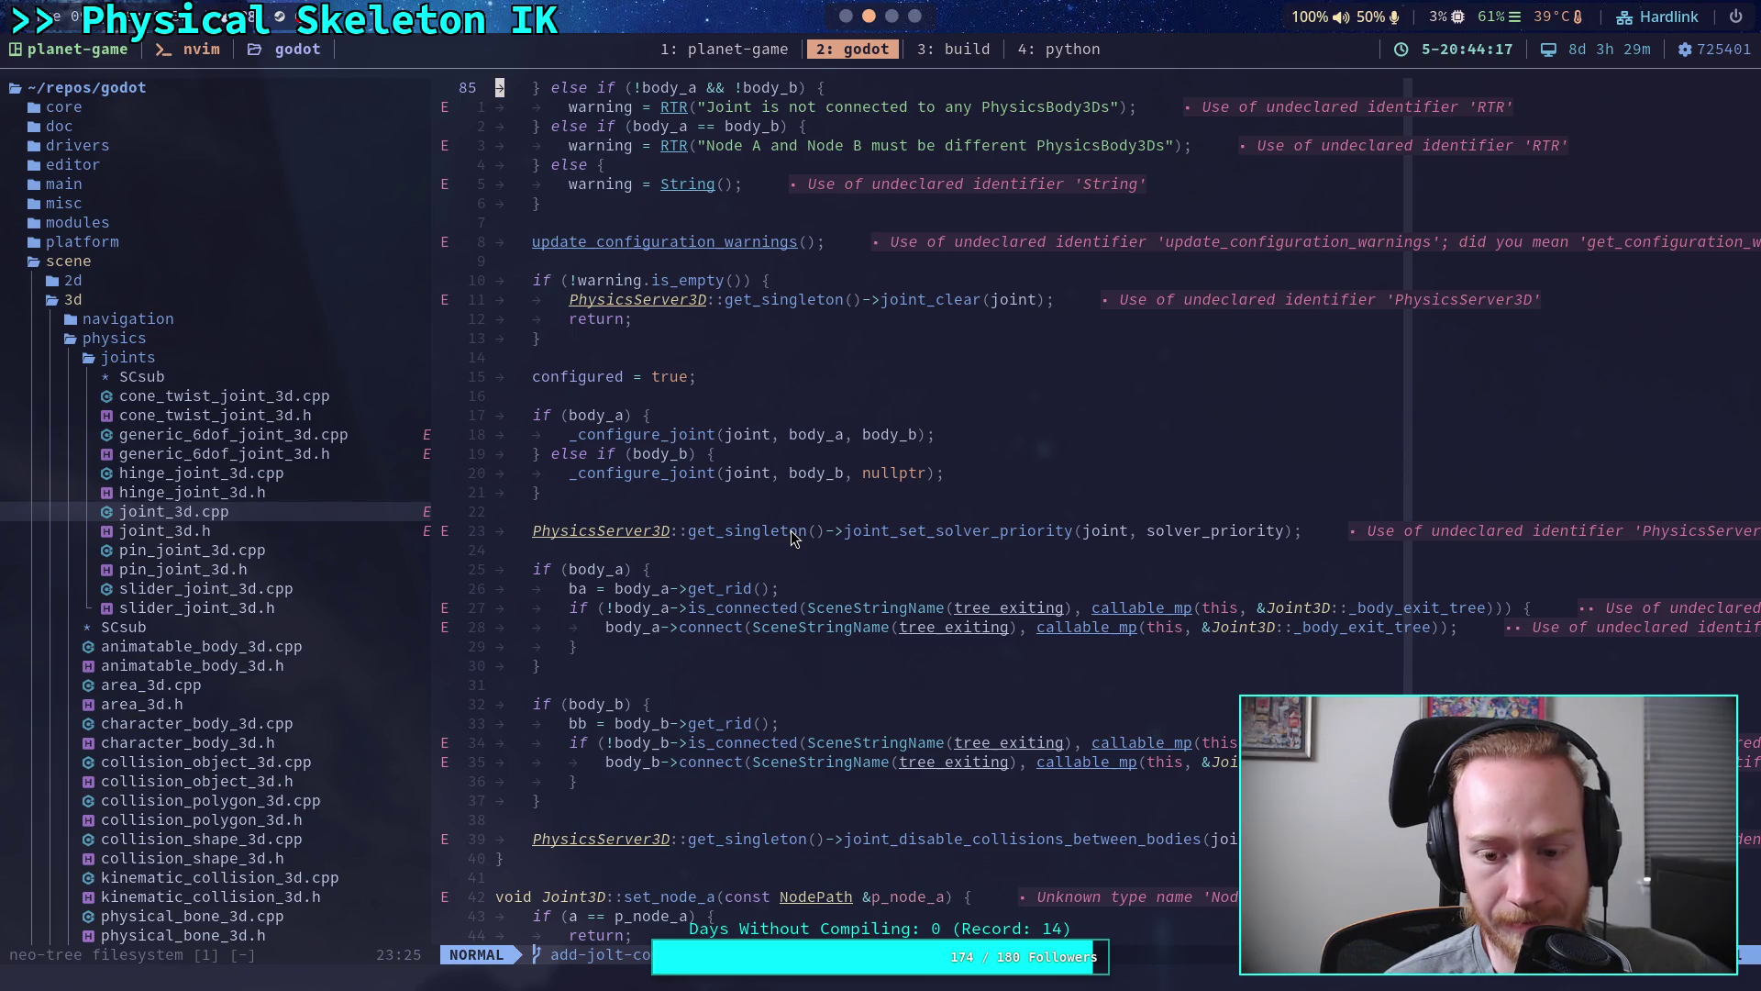
{"action": "left_click_drag", "start_coordinate": [540, 530], "coordinate": [1273, 530]}
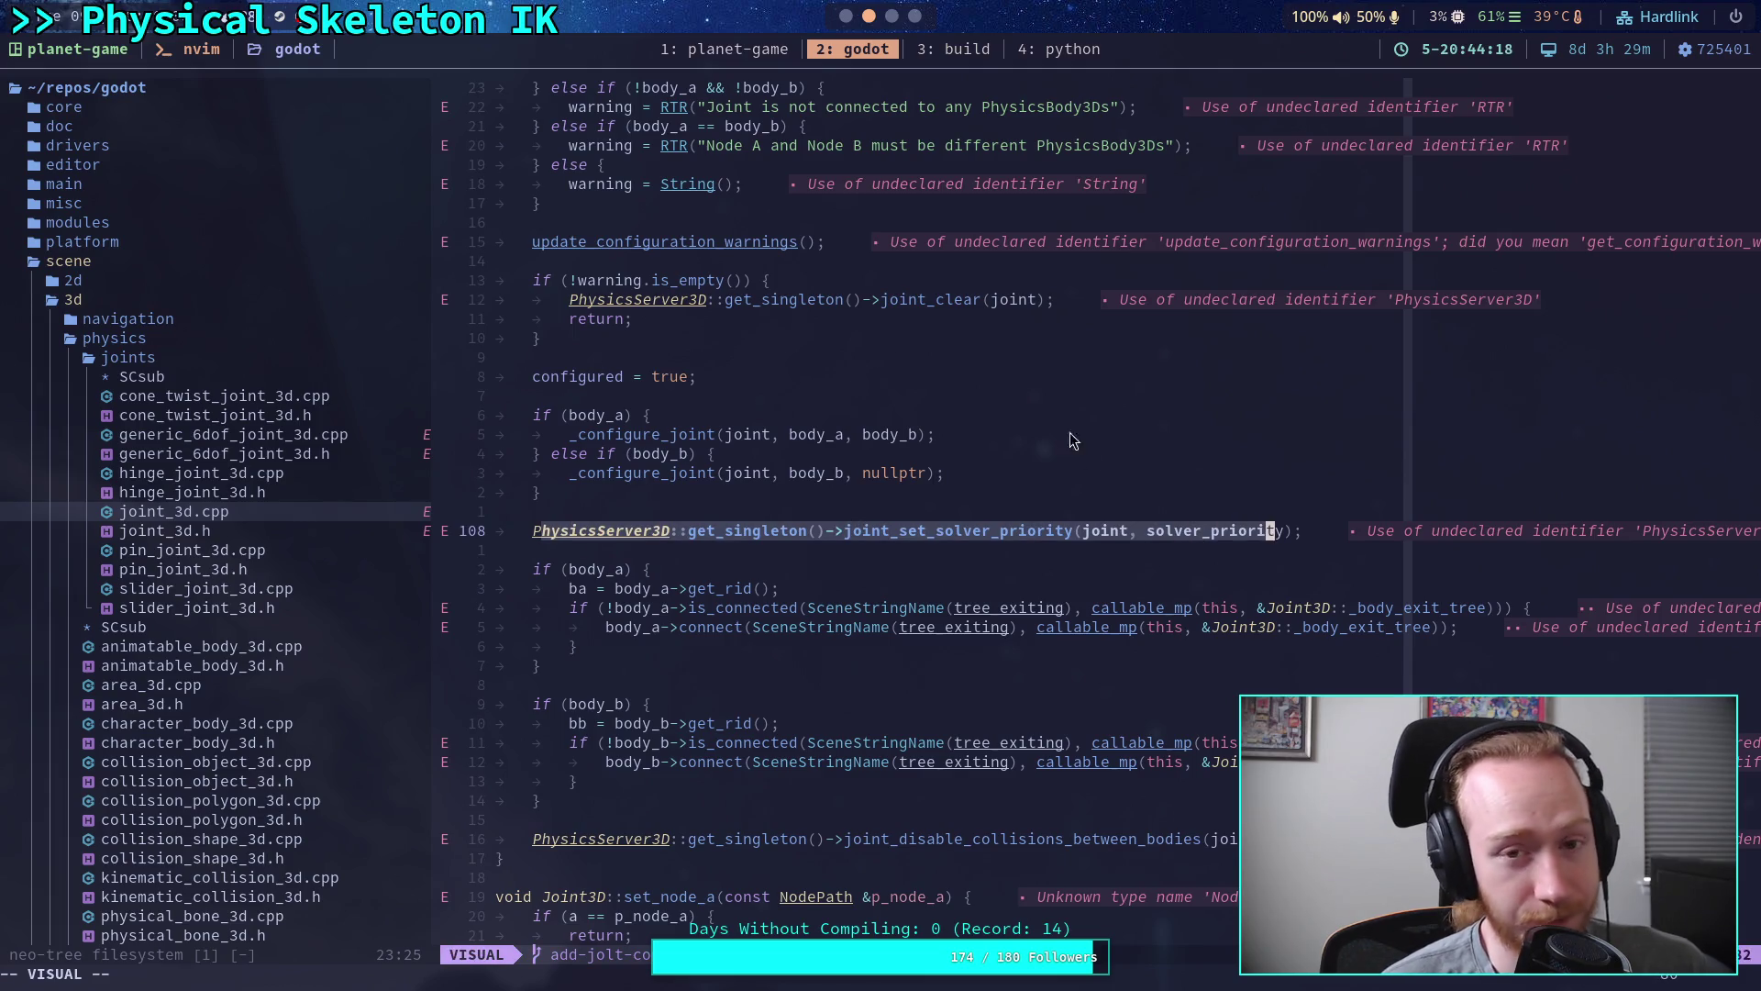
{"action": "left_click", "coordinate": [891, 17]}
{"action": "left_click", "coordinate": [915, 16]}
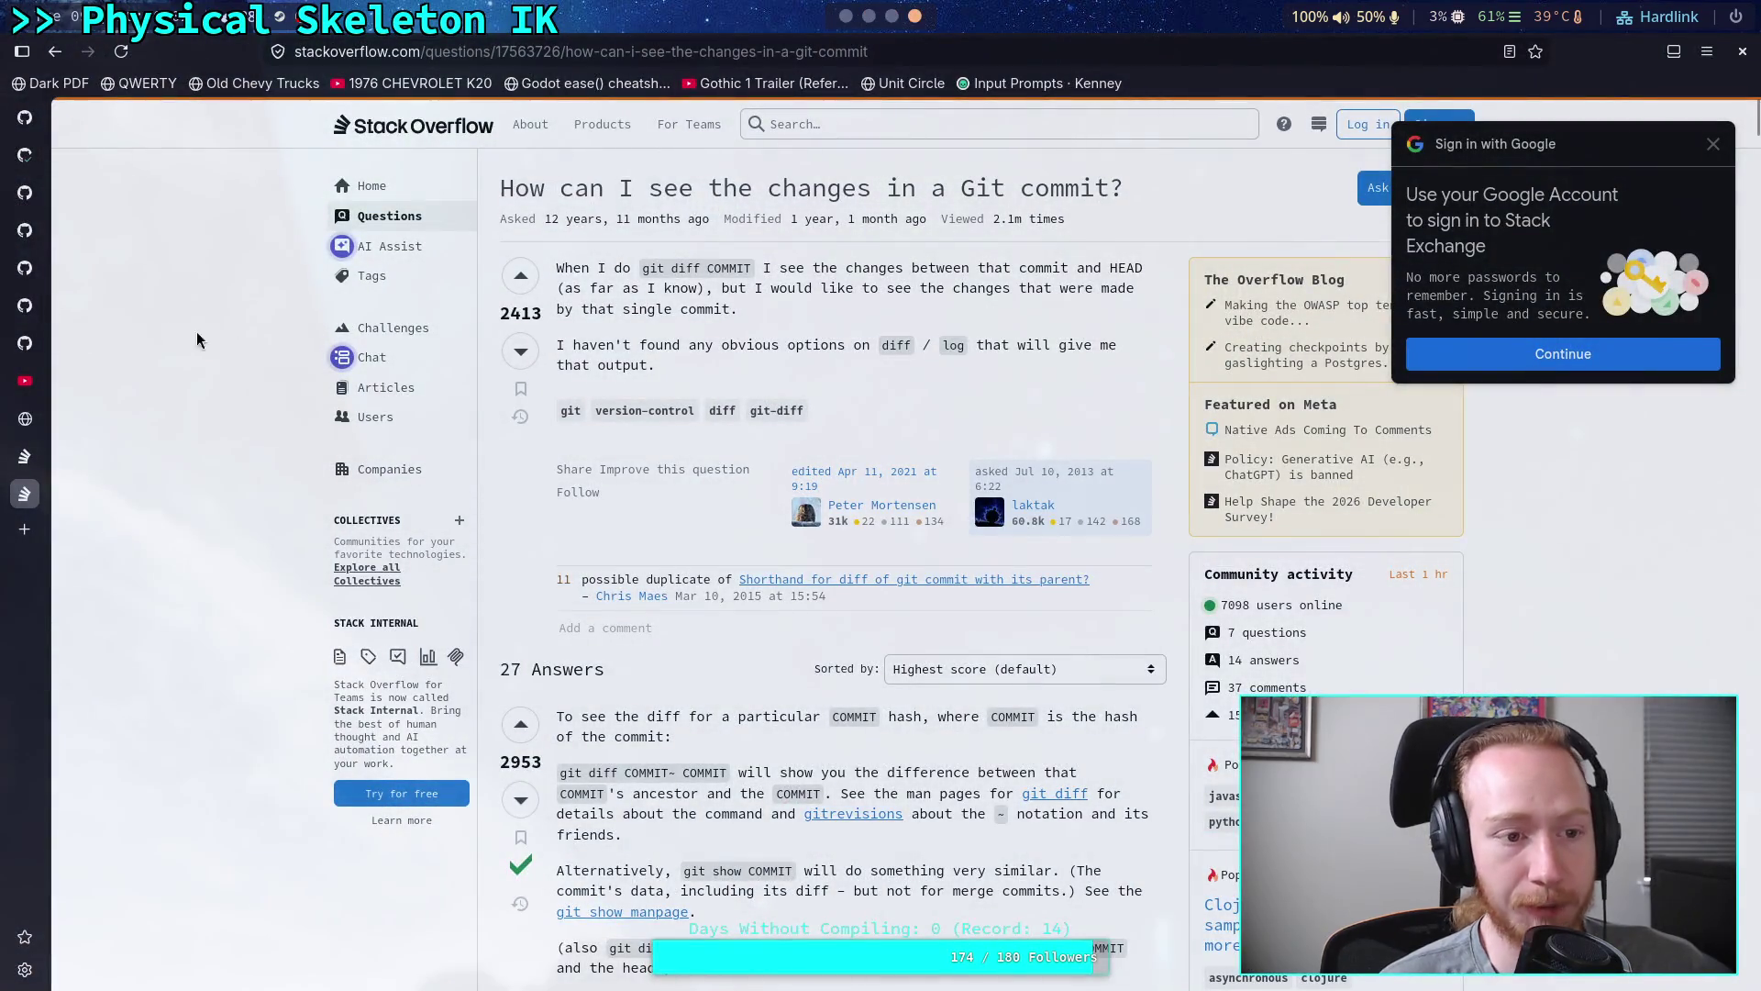
Start a new comment on pull request #119976 that @-mentions the reviewer via autocomplete
{"action": "left_click", "coordinate": [25, 155]}
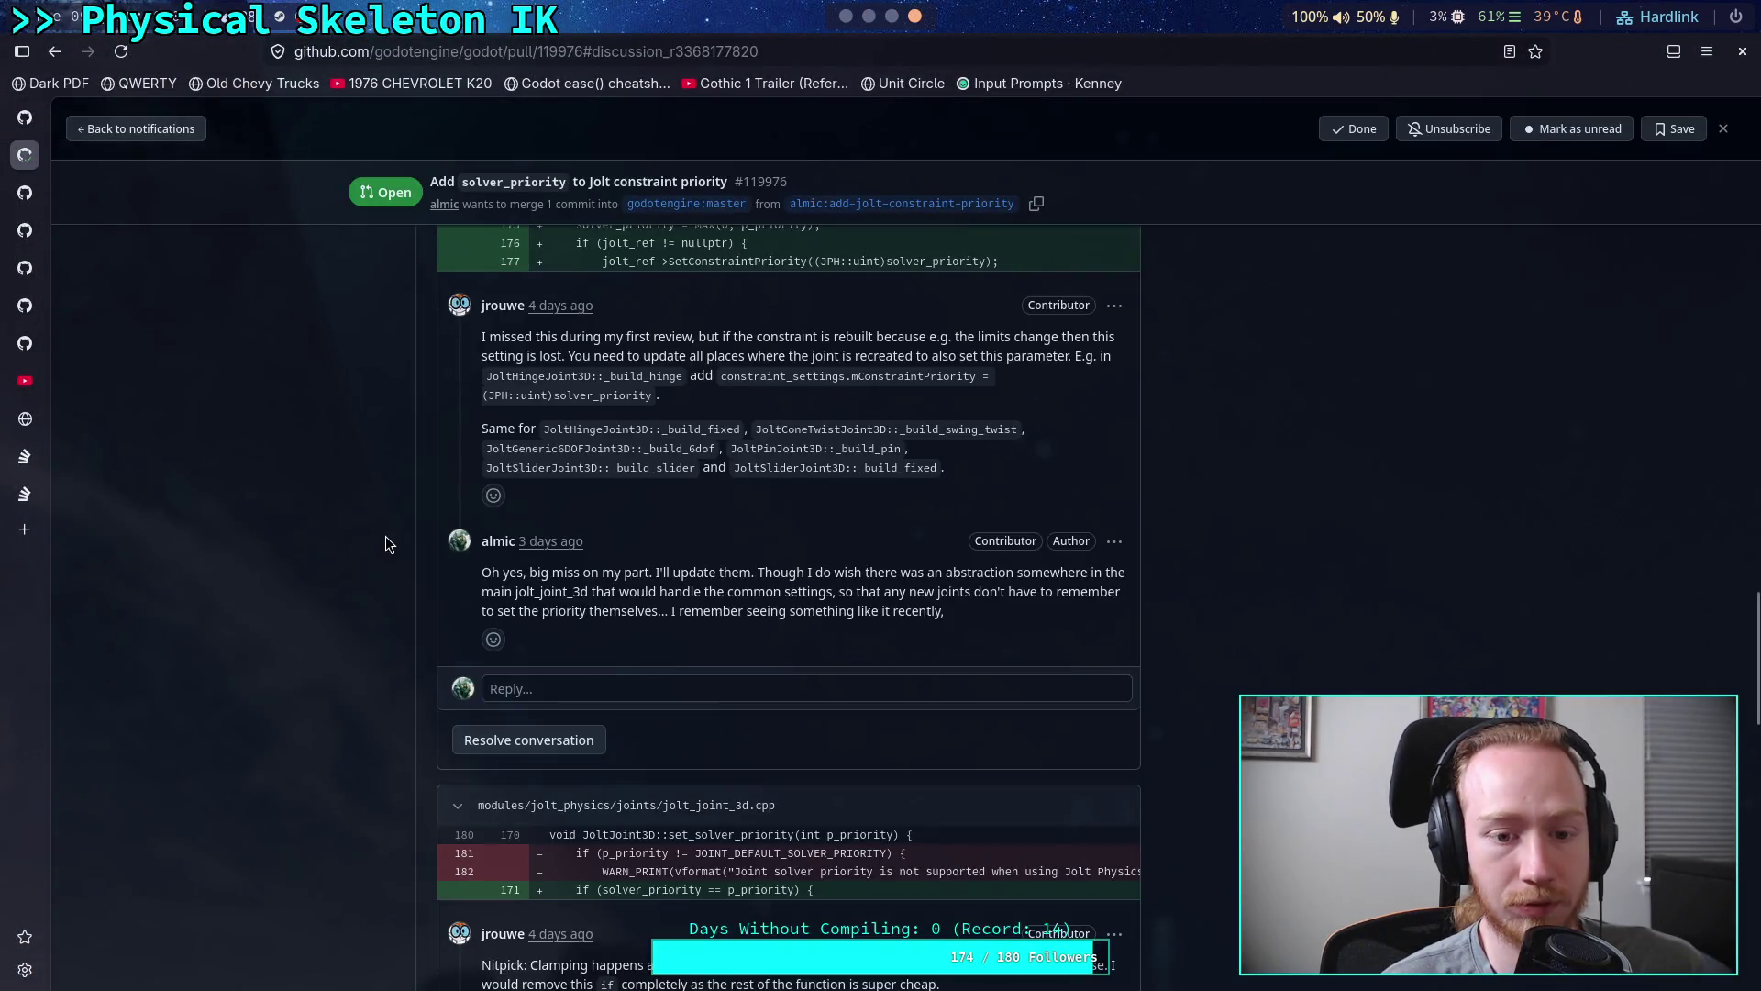
{"action": "scroll", "coordinate": [349, 541], "scroll_direction": "down", "scroll_amount": 8}
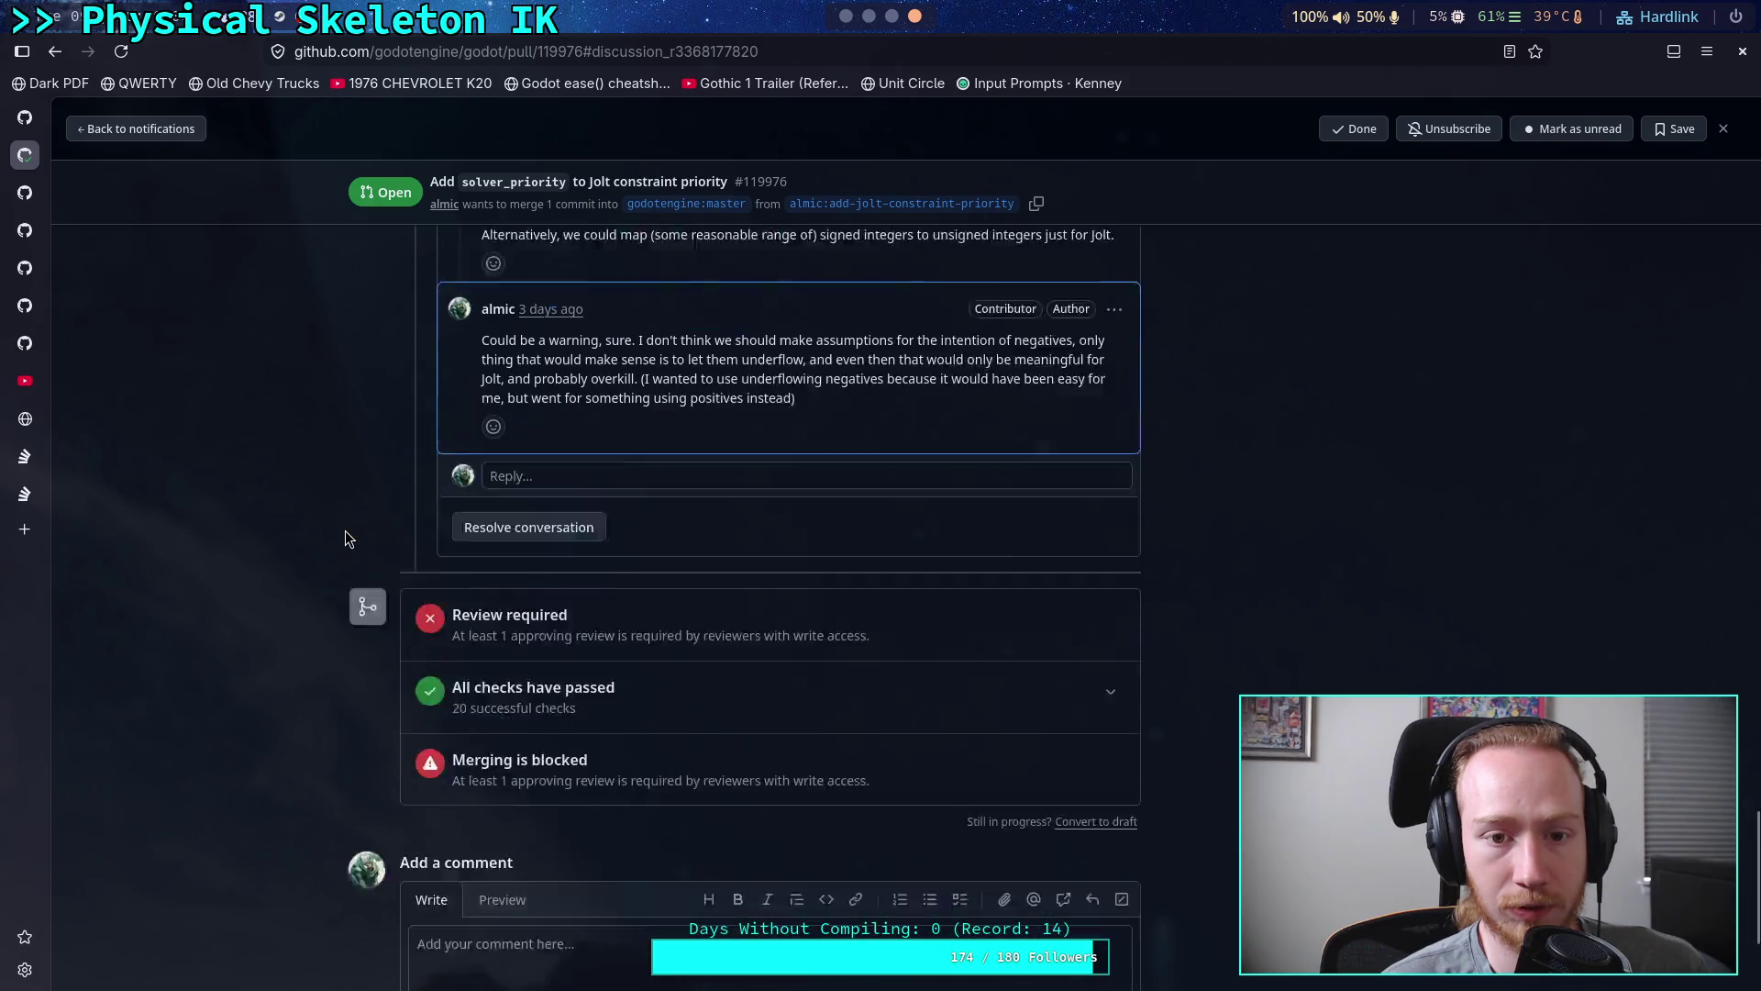
{"action": "scroll", "coordinate": [357, 541], "scroll_direction": "up", "scroll_amount": 10}
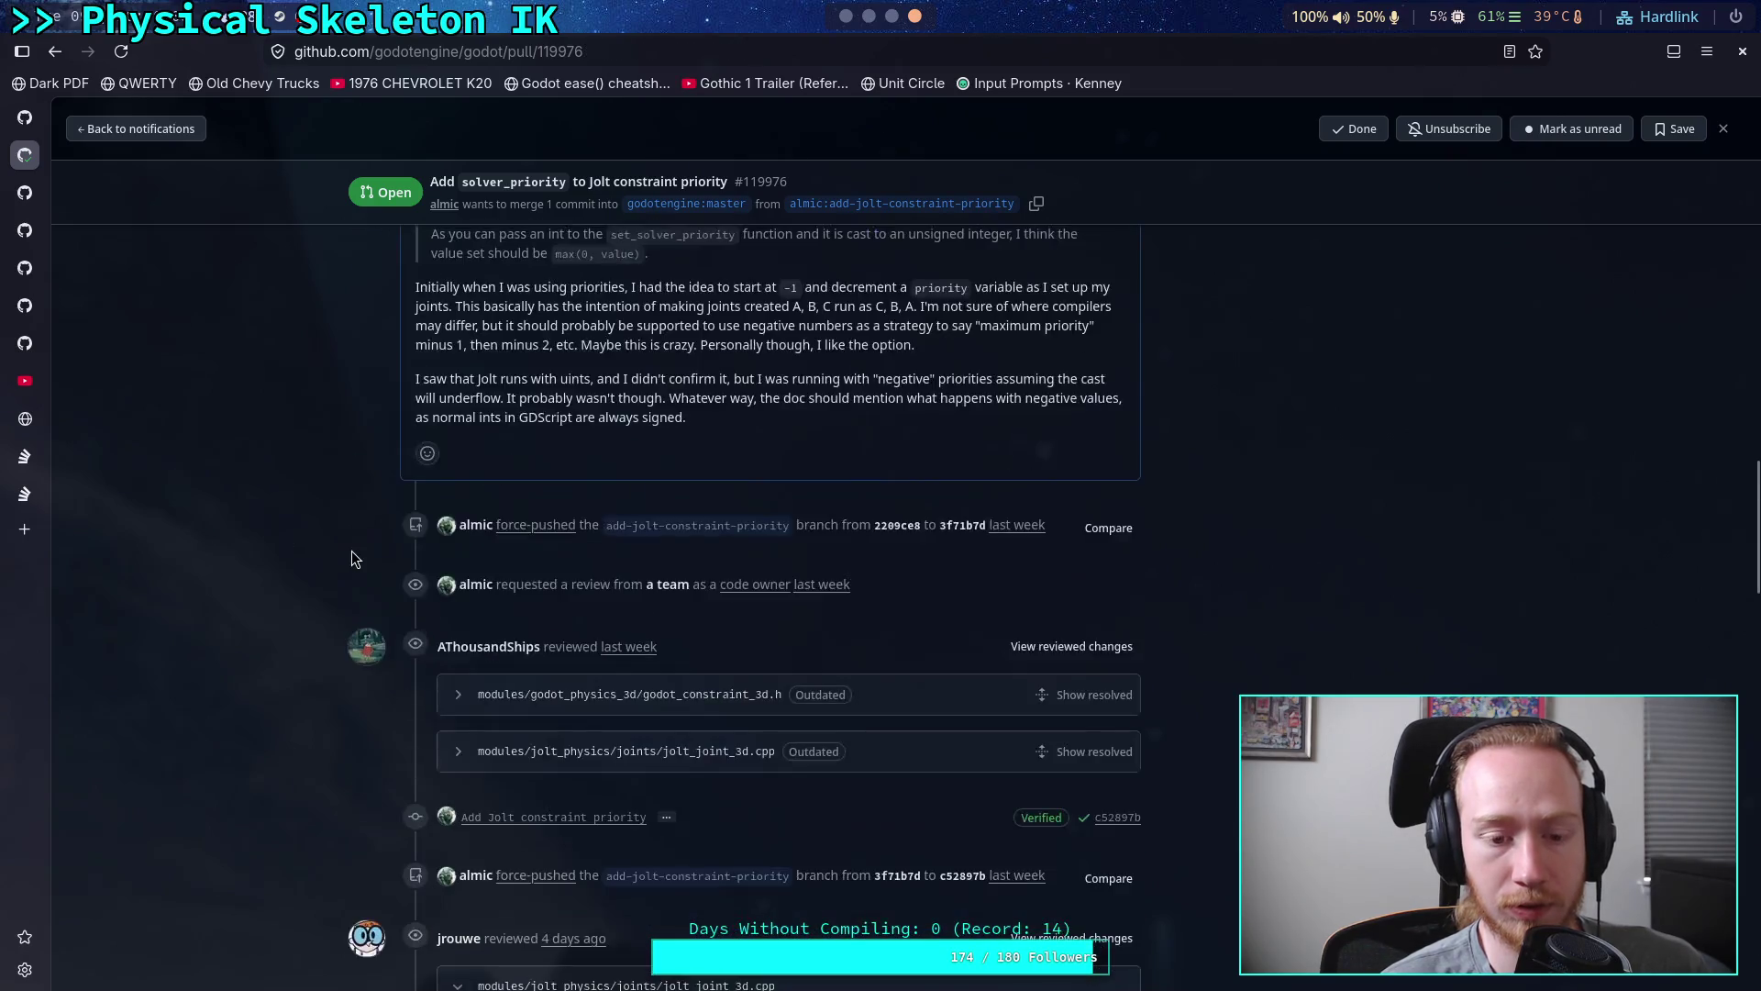
{"action": "scroll", "coordinate": [350, 551], "scroll_direction": "up", "scroll_amount": 5}
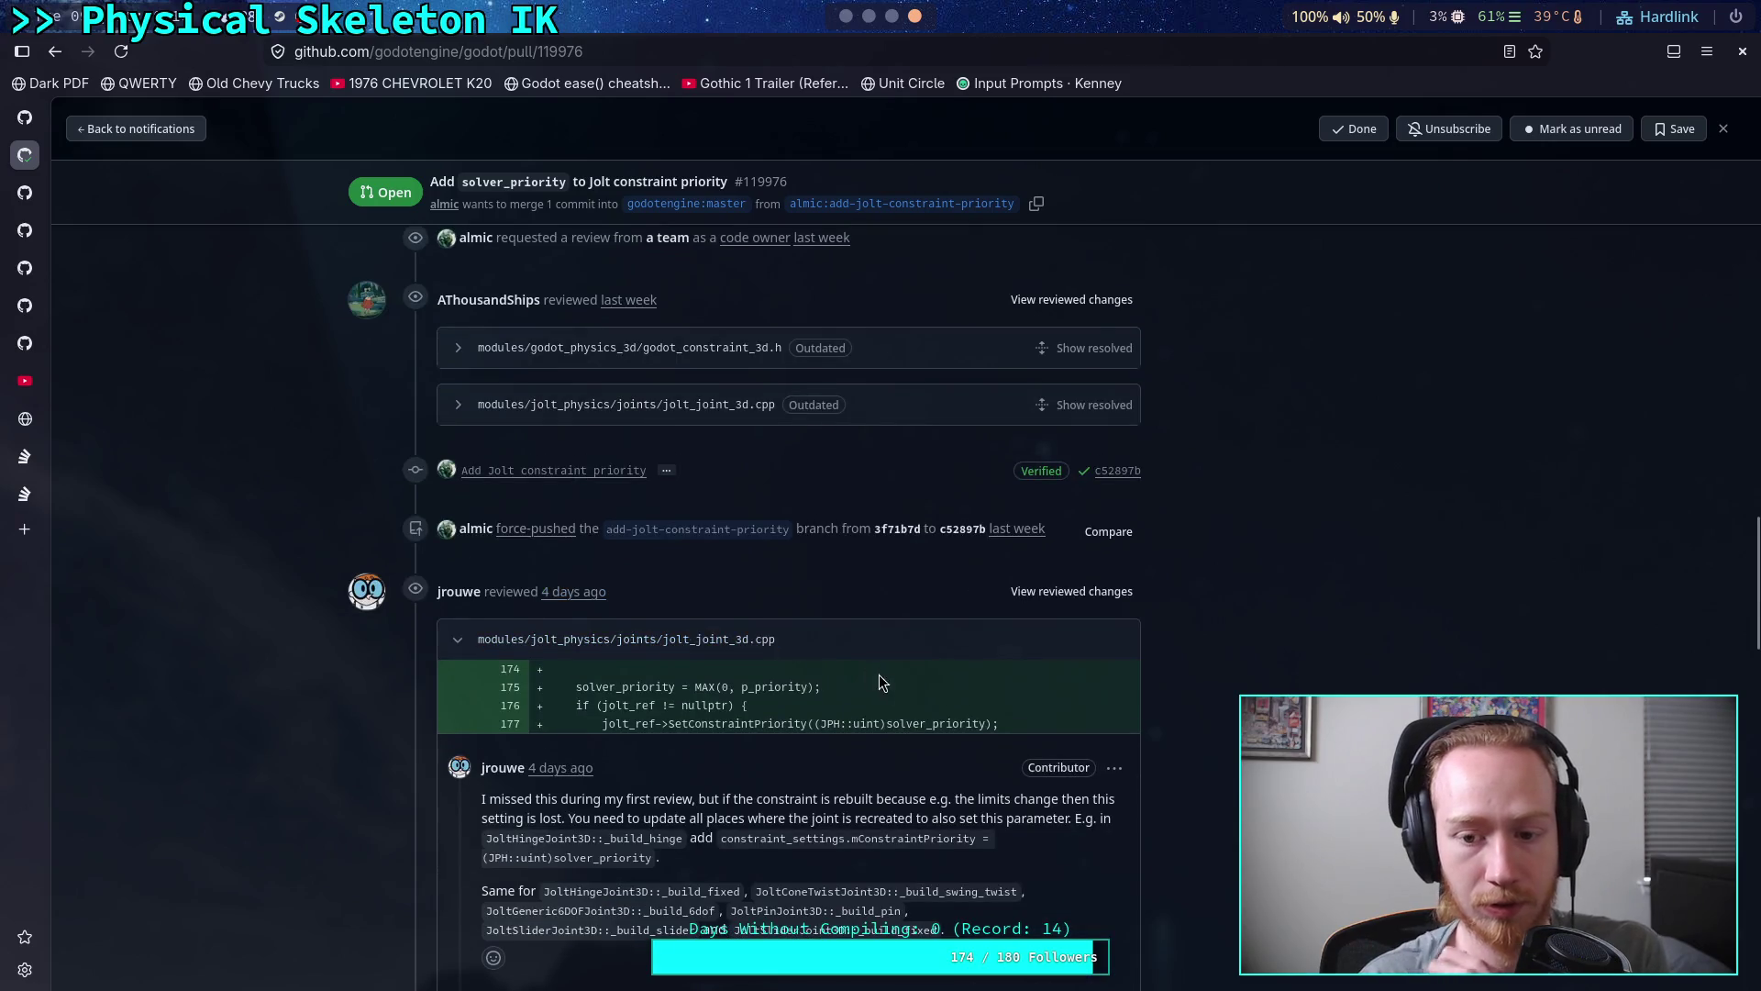
{"action": "scroll", "coordinate": [860, 645], "scroll_direction": "down", "scroll_amount": 10}
{"action": "scroll", "coordinate": [844, 660], "scroll_direction": "down", "scroll_amount": 6}
{"action": "left_click", "coordinate": [685, 669]}
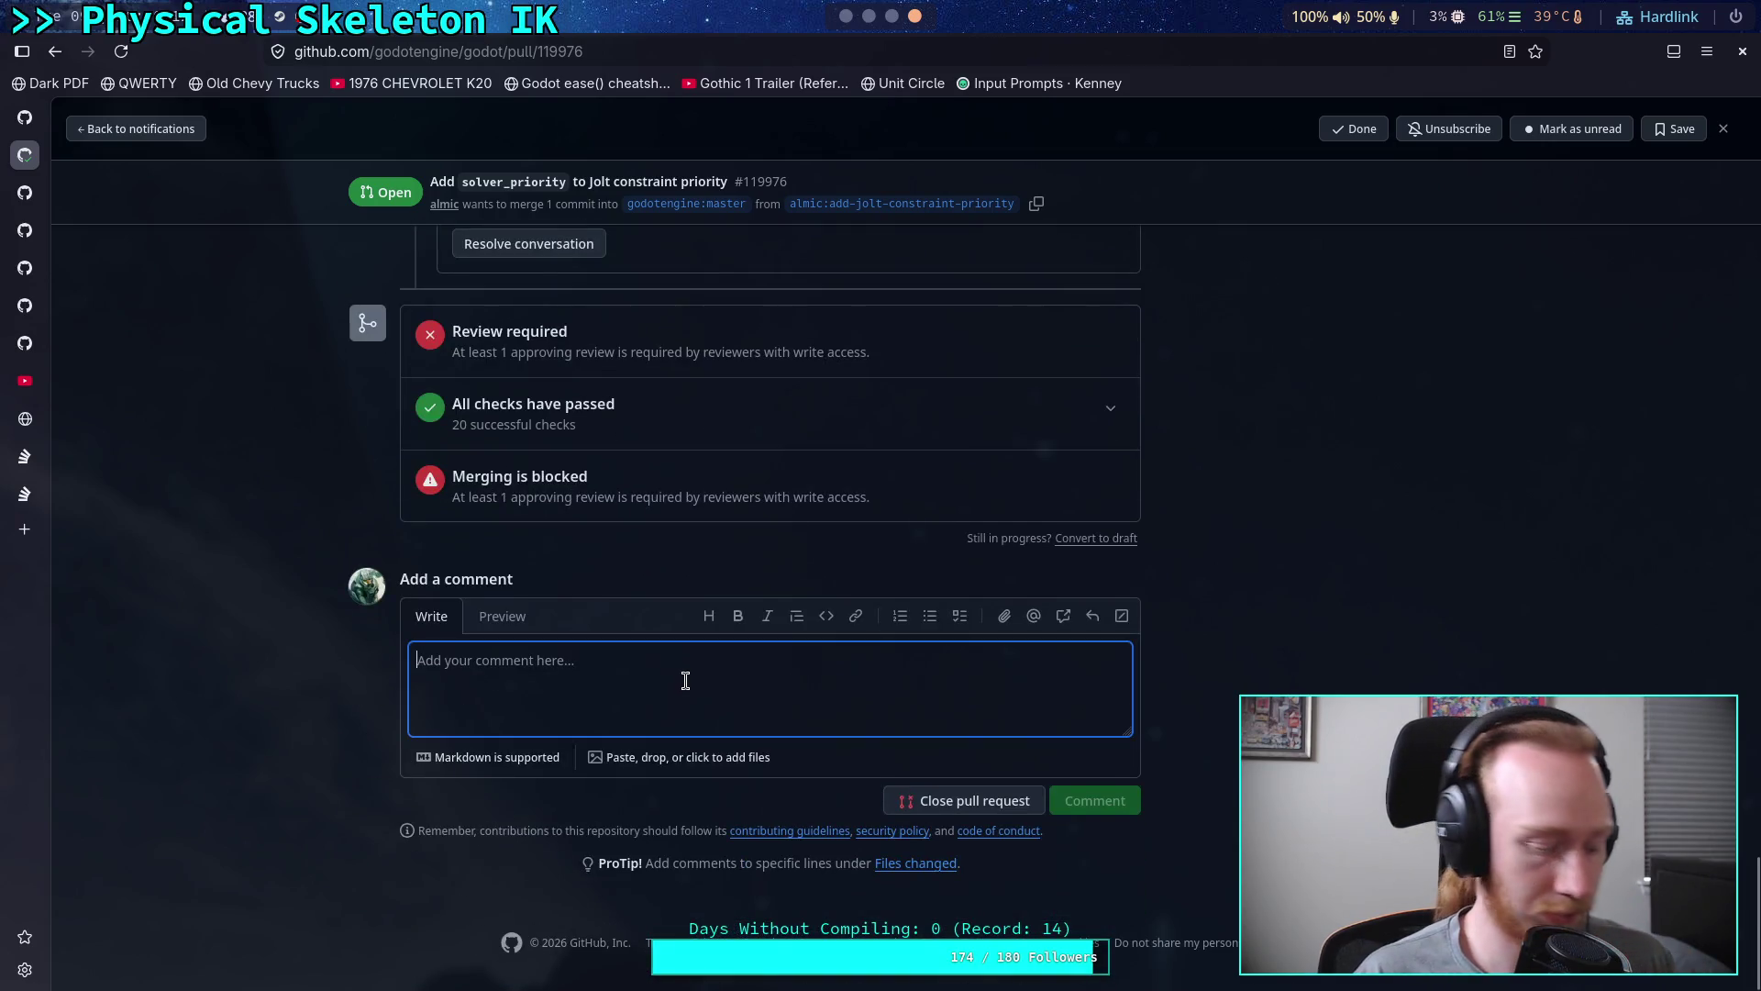
{"action": "type", "text": "@"}
{"action": "type", "text": "jr"}
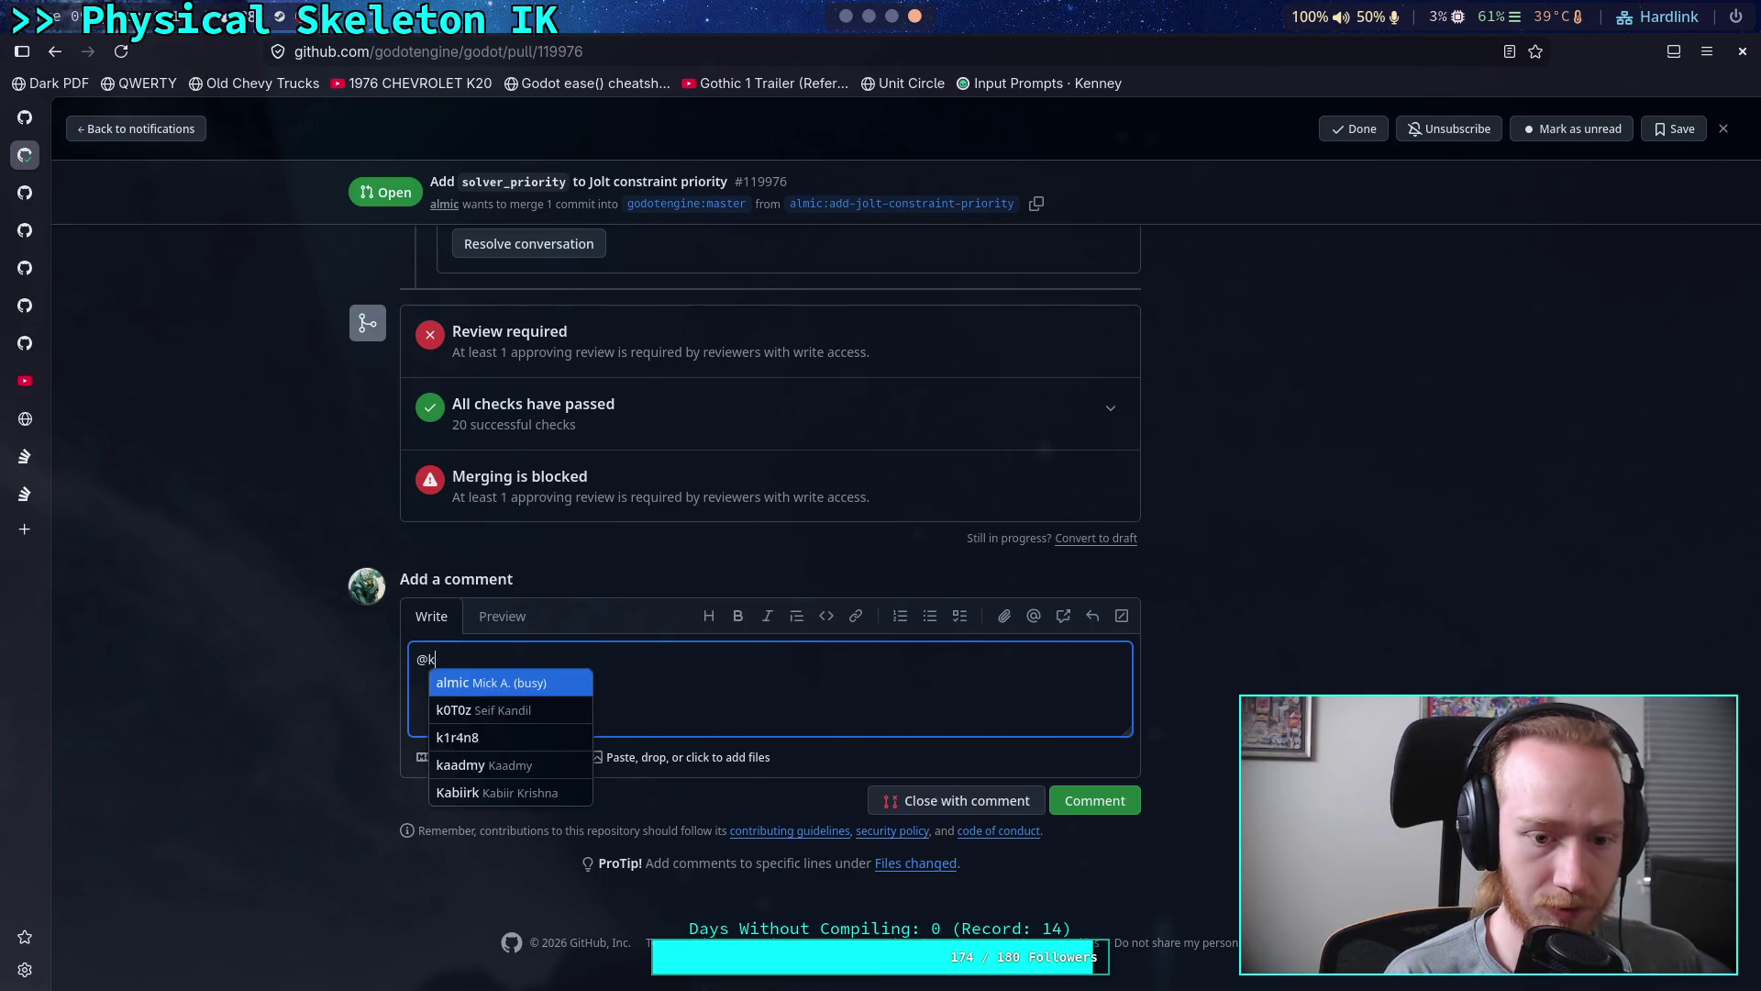
{"action": "key", "text": "Return"}
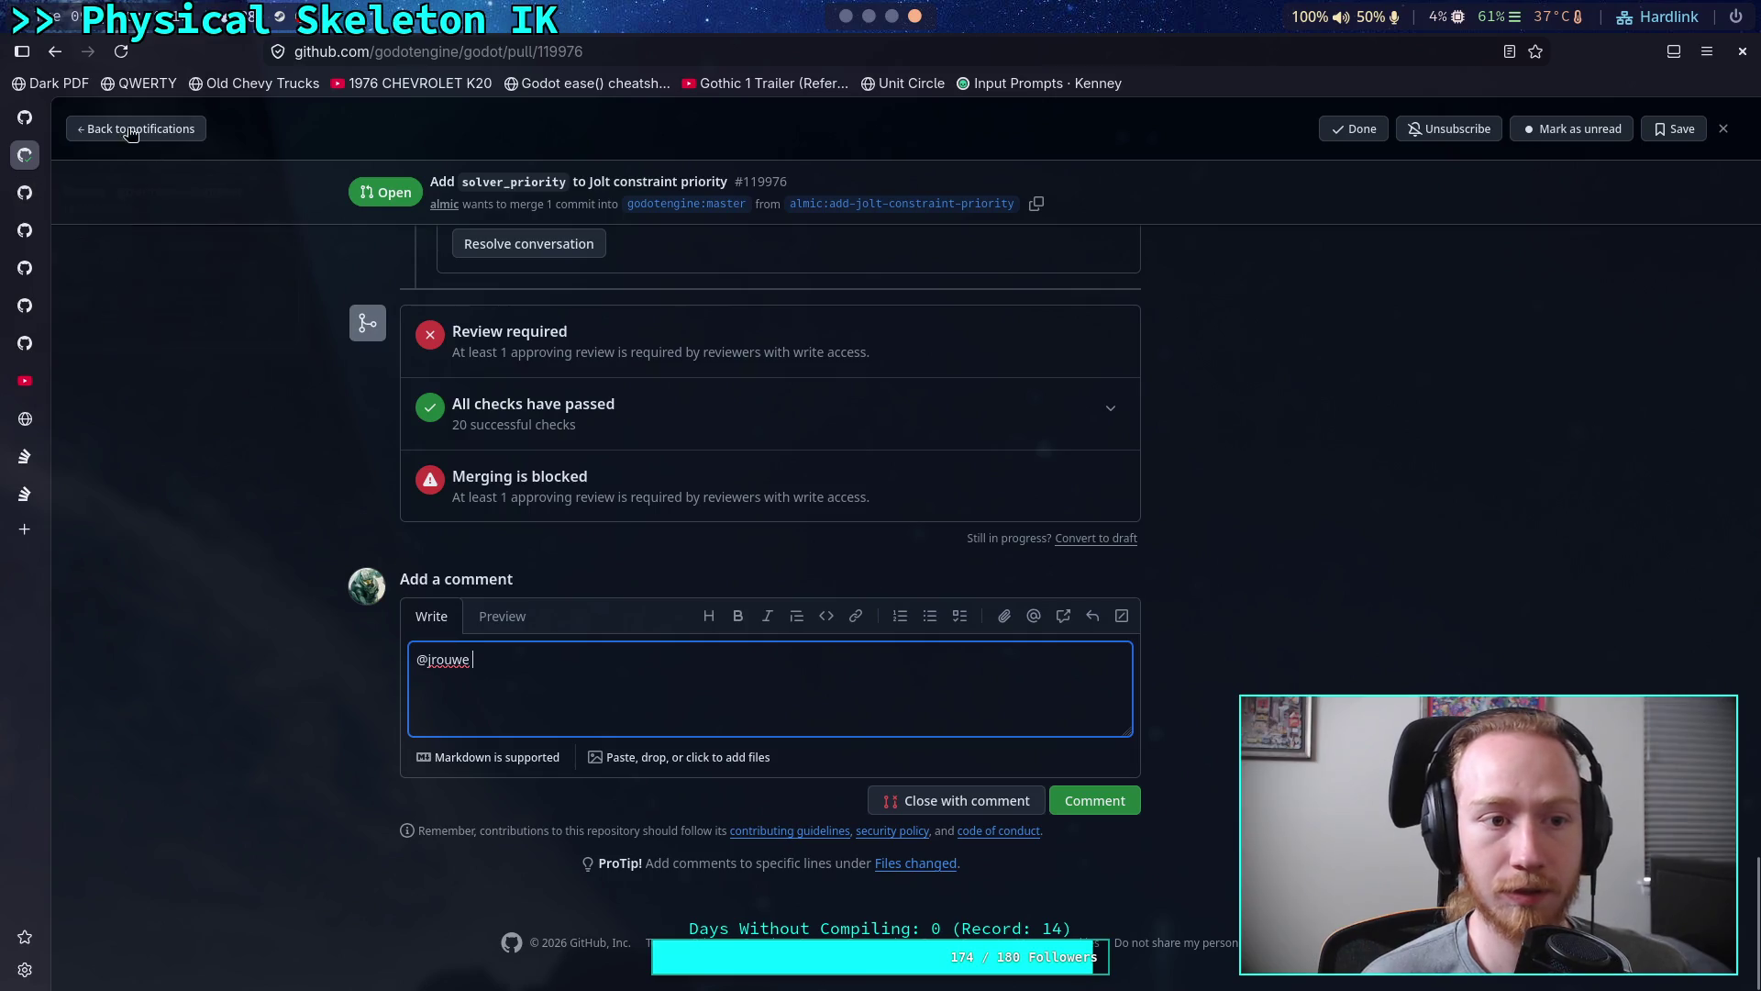
{"action": "left_click", "coordinate": [1724, 128]}
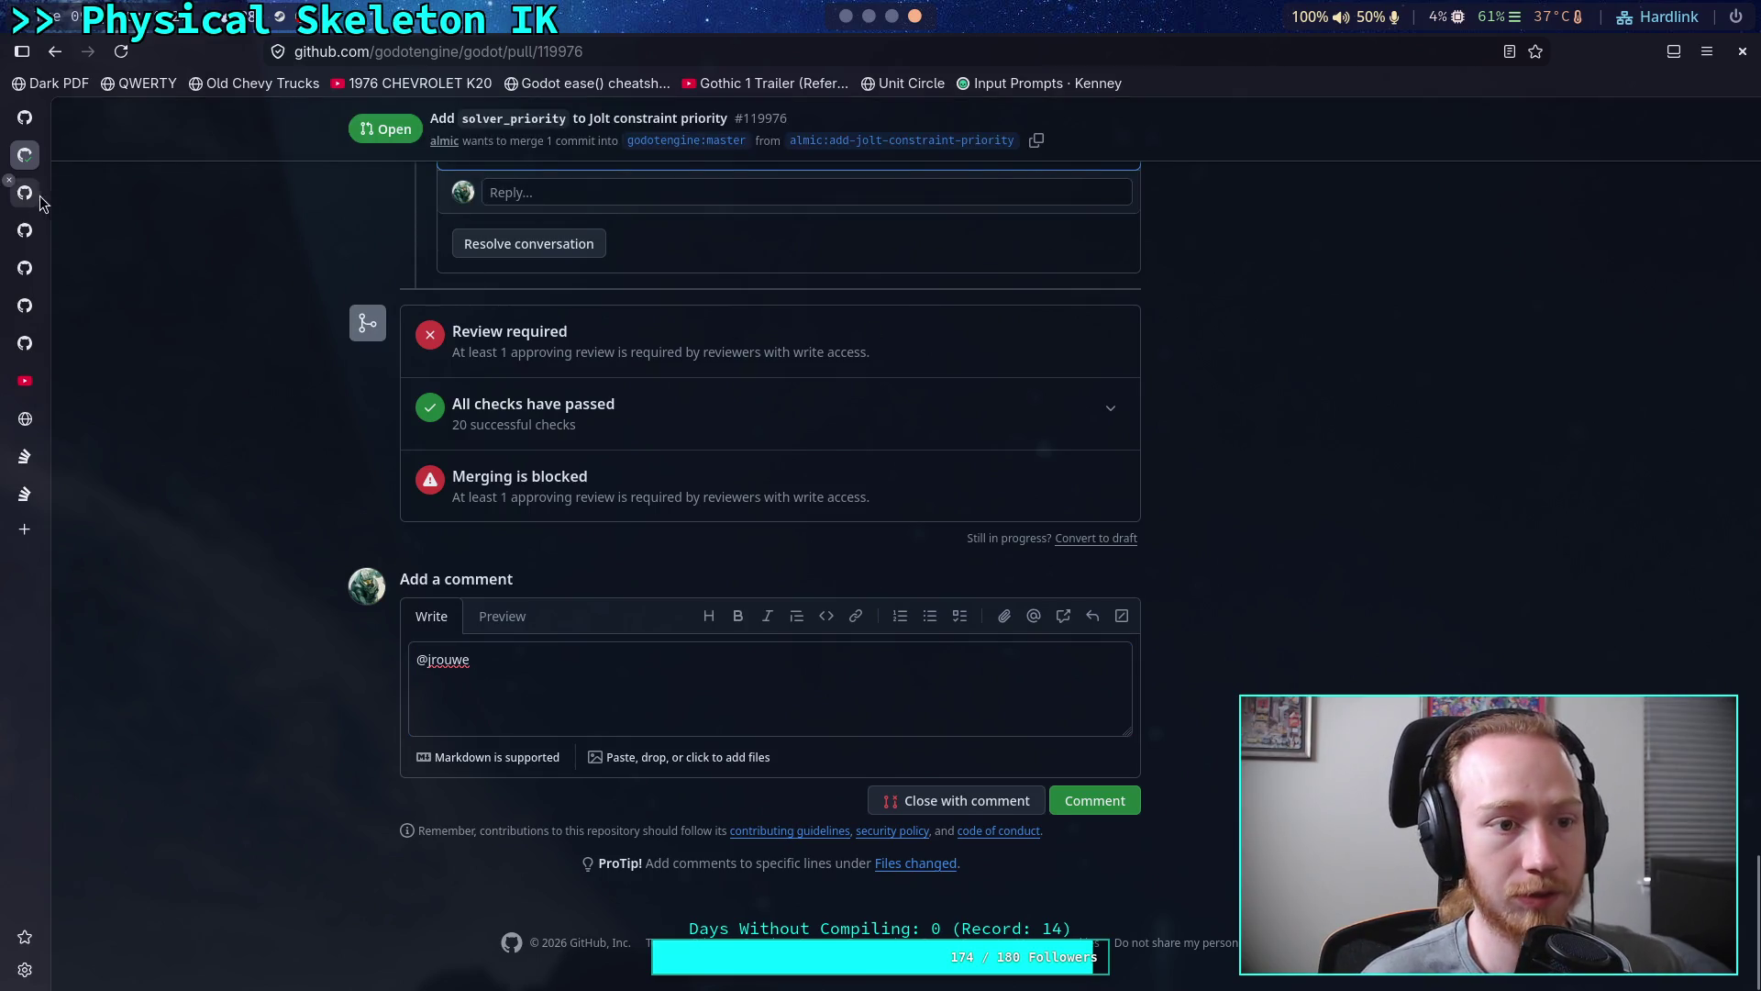
{"action": "left_click", "coordinate": [37, 195]}
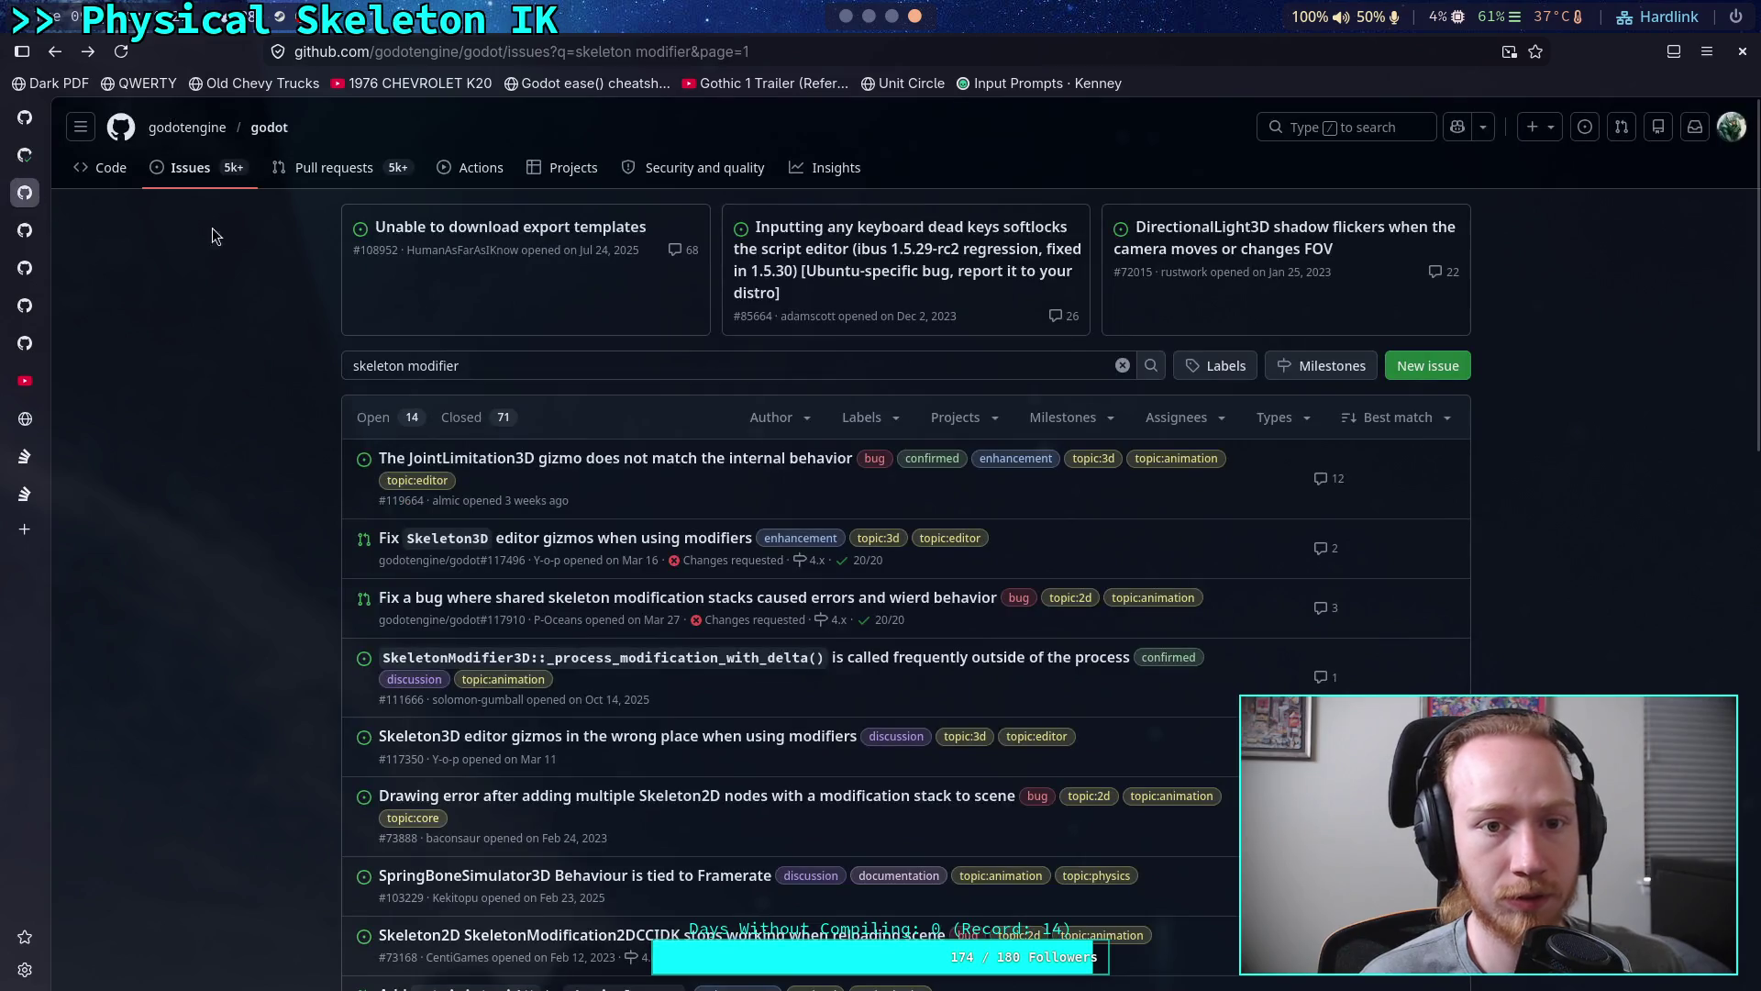
Browse the Godot source to scene/3d/physics/joints/joint_3d.cpp
{"action": "left_click", "coordinate": [107, 175]}
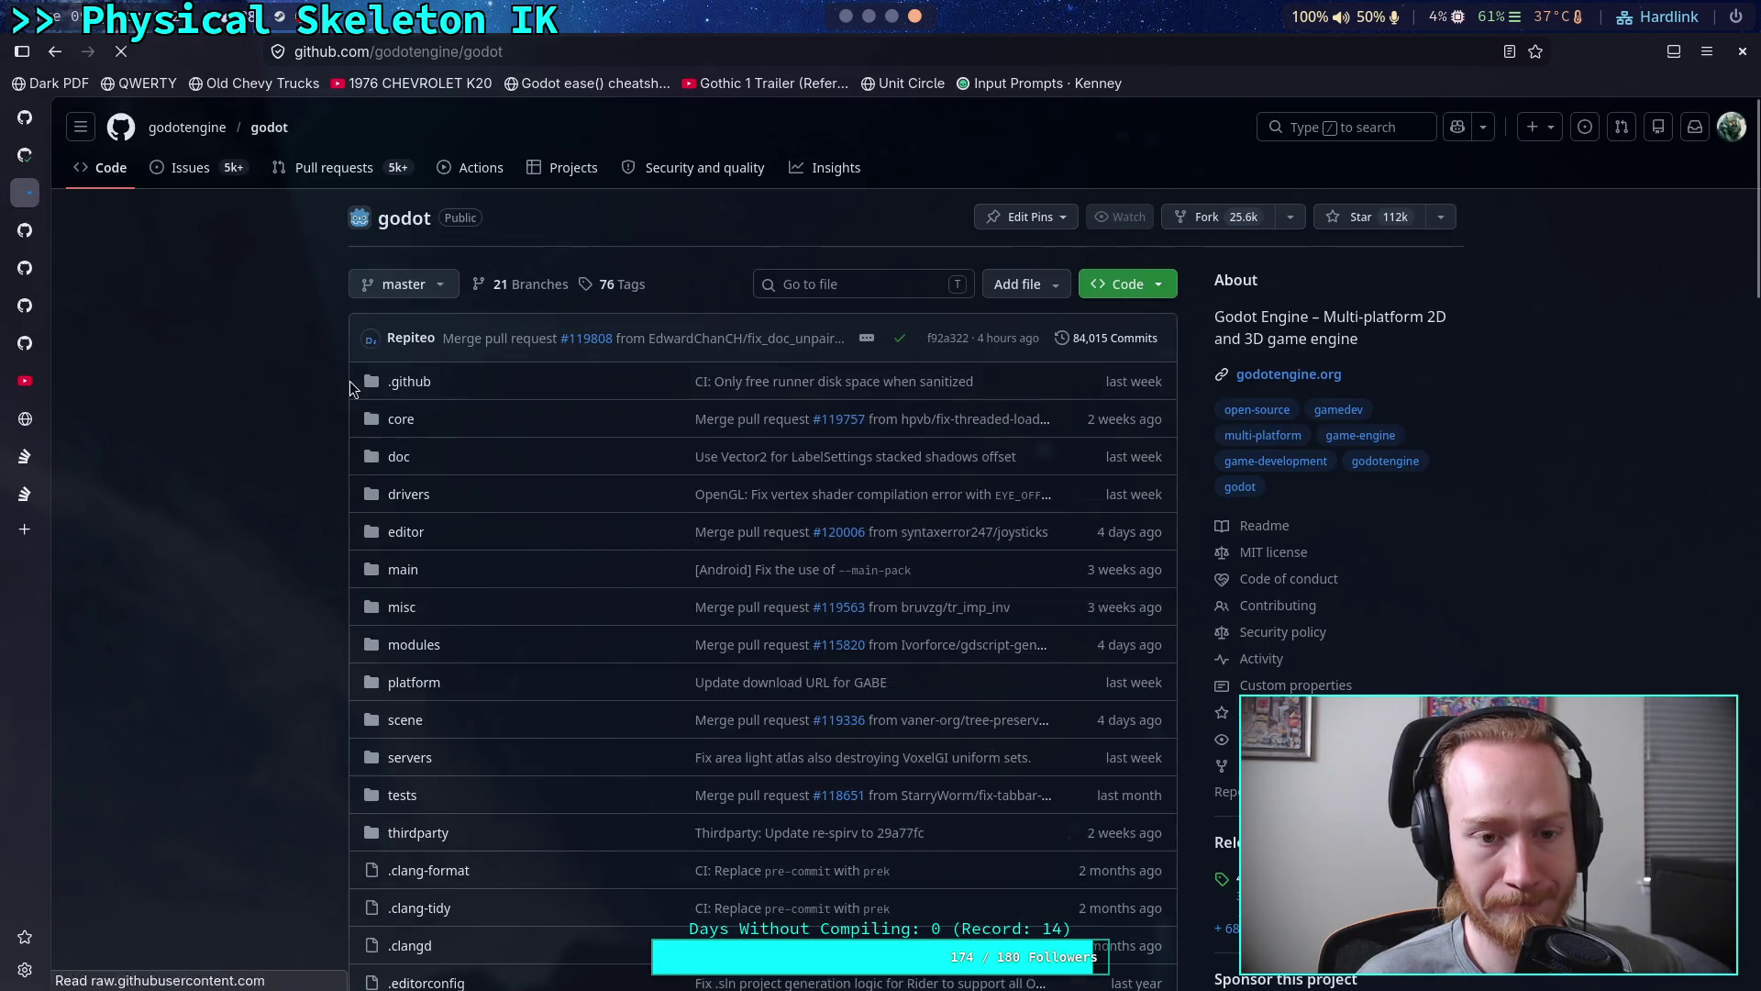
{"action": "left_click", "coordinate": [404, 720]}
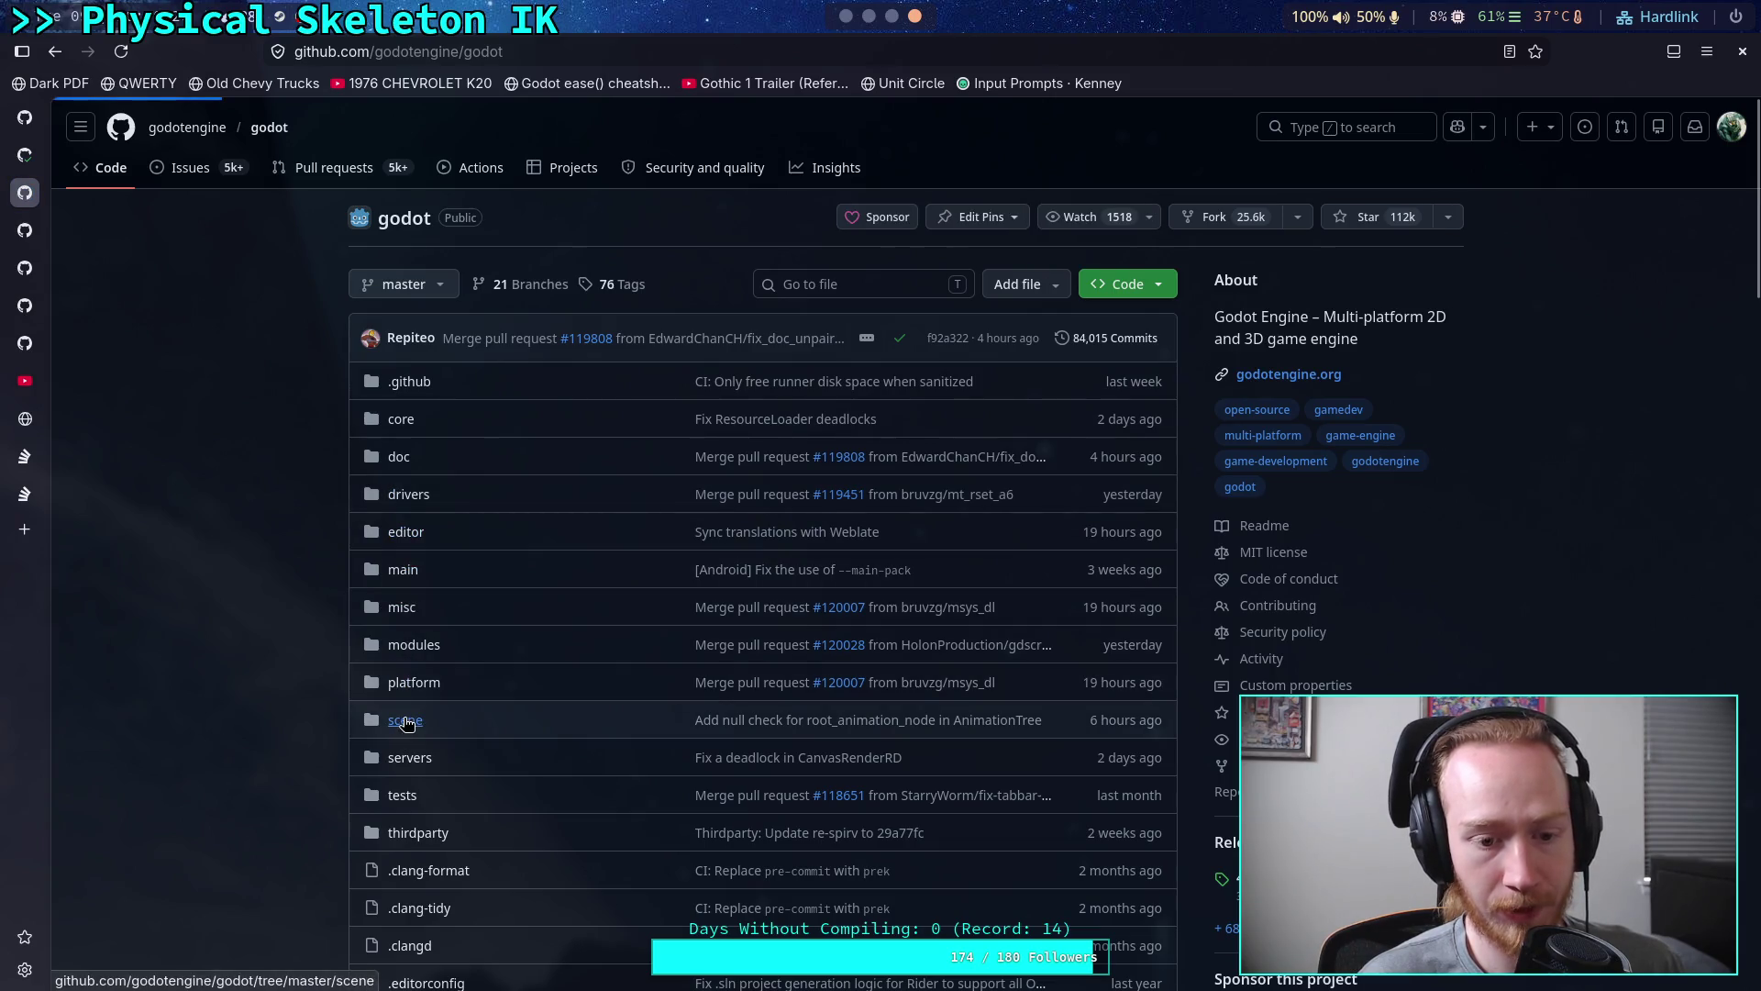
{"action": "left_click", "coordinate": [122, 447]}
{"action": "left_click", "coordinate": [125, 438]}
{"action": "left_click", "coordinate": [122, 399]}
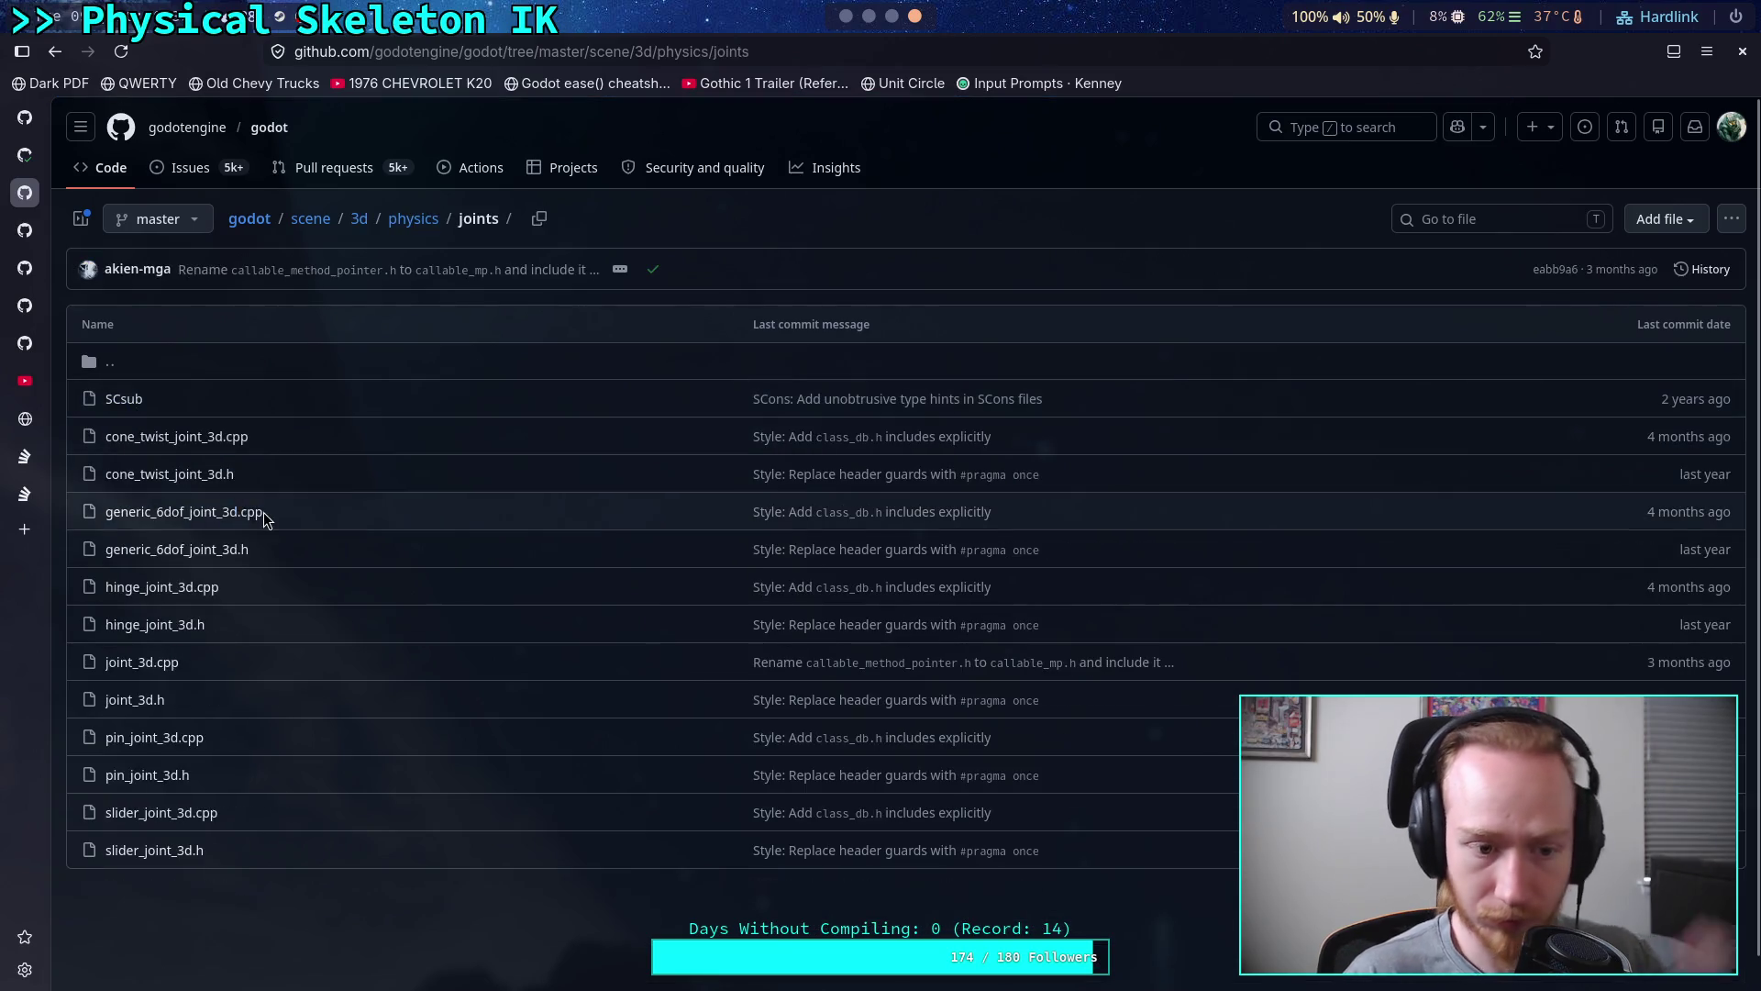
{"action": "left_click", "coordinate": [146, 665]}
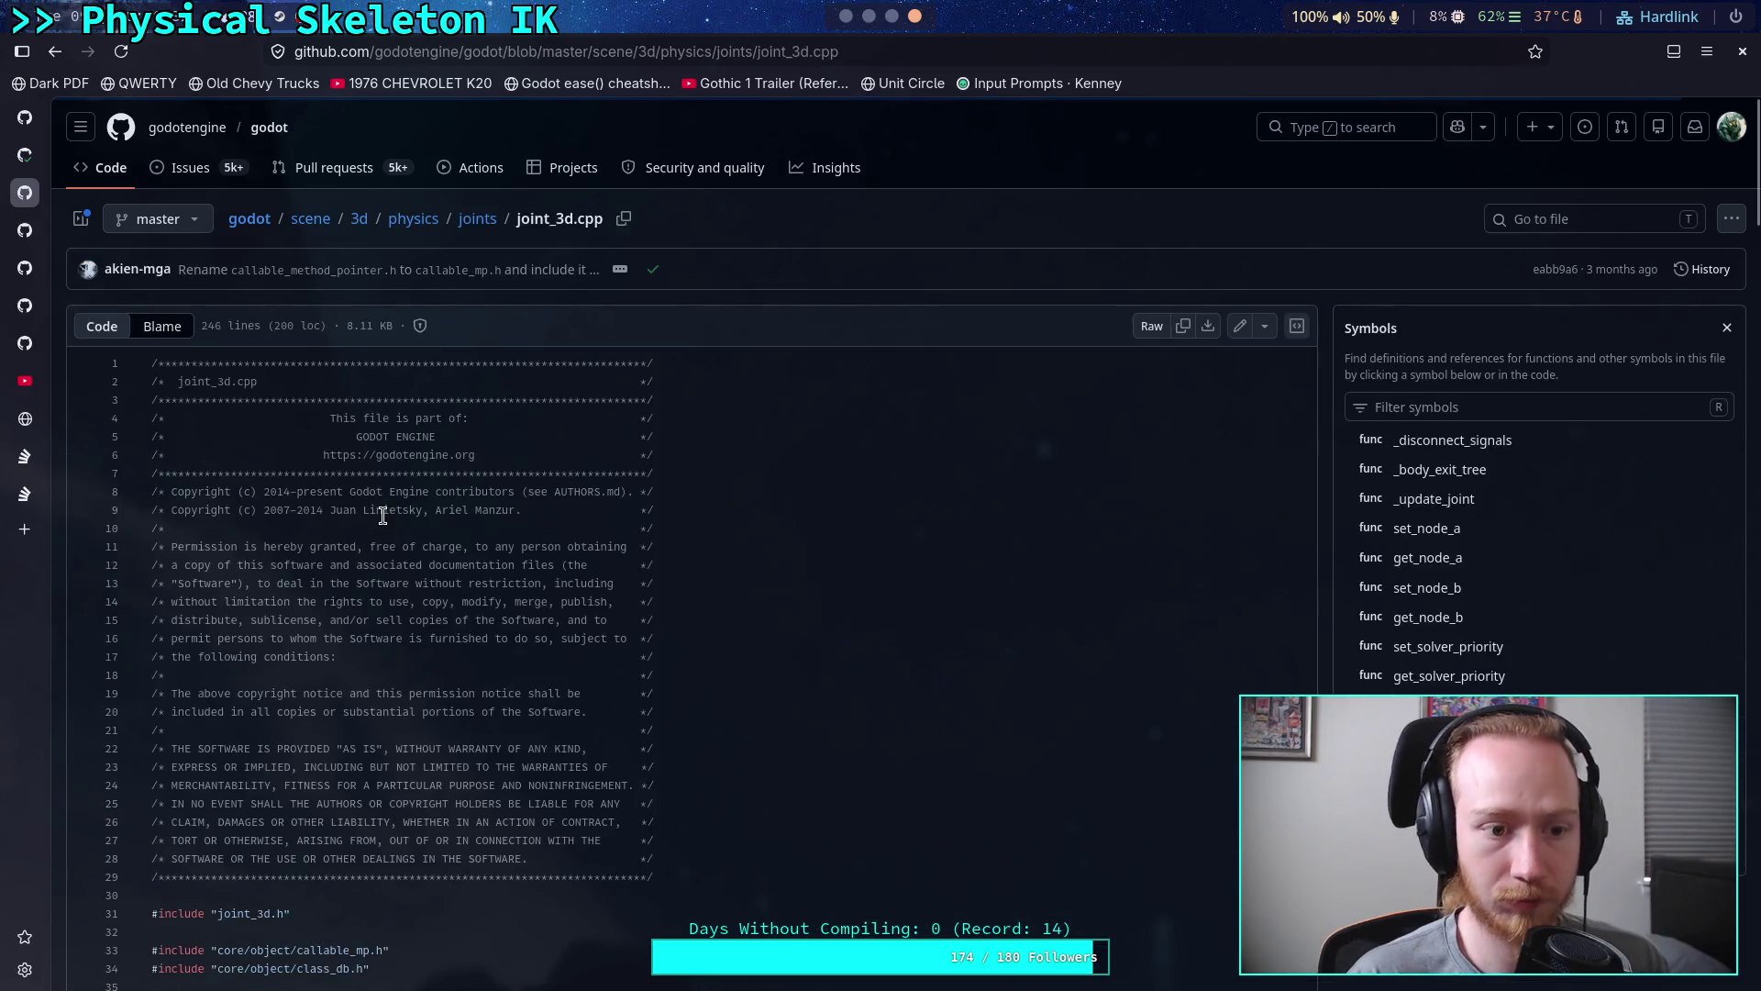
{"action": "scroll", "coordinate": [385, 514], "scroll_direction": "down", "scroll_amount": 15}
{"action": "scroll", "coordinate": [207, 532], "scroll_direction": "up", "scroll_amount": 2}
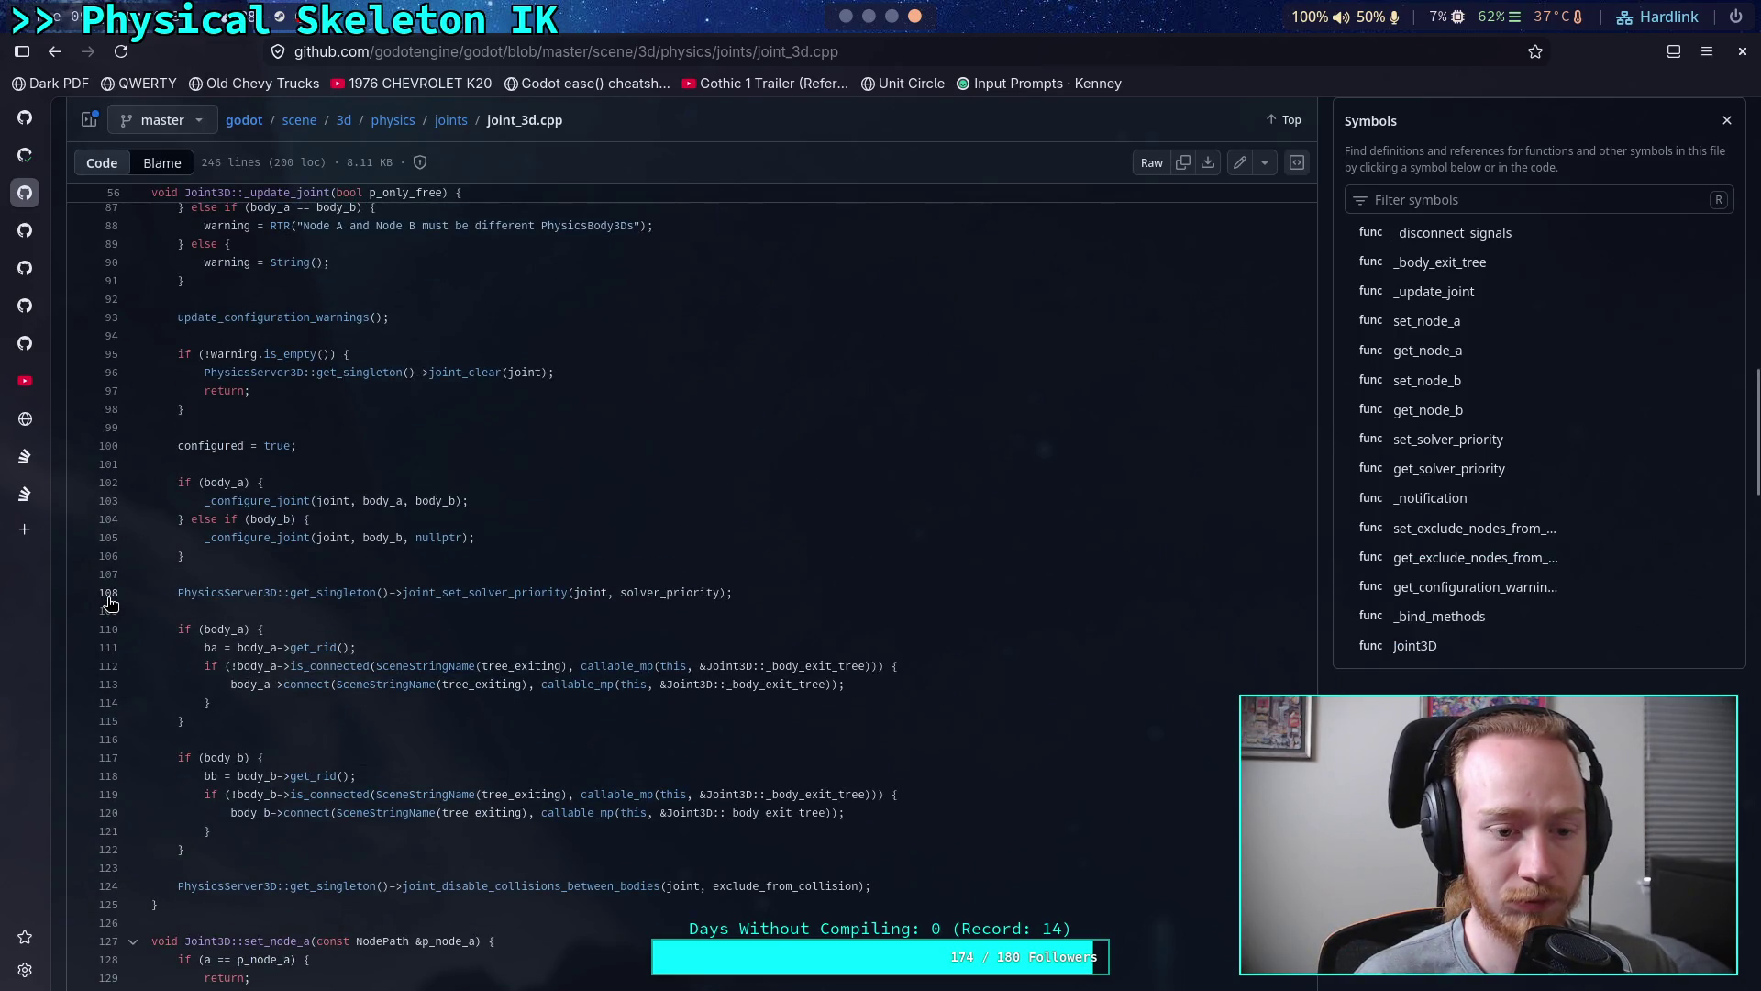
Copy a permalink to lines 99–109 and return to the PR comment draft
{"action": "left_click", "coordinate": [110, 448]}
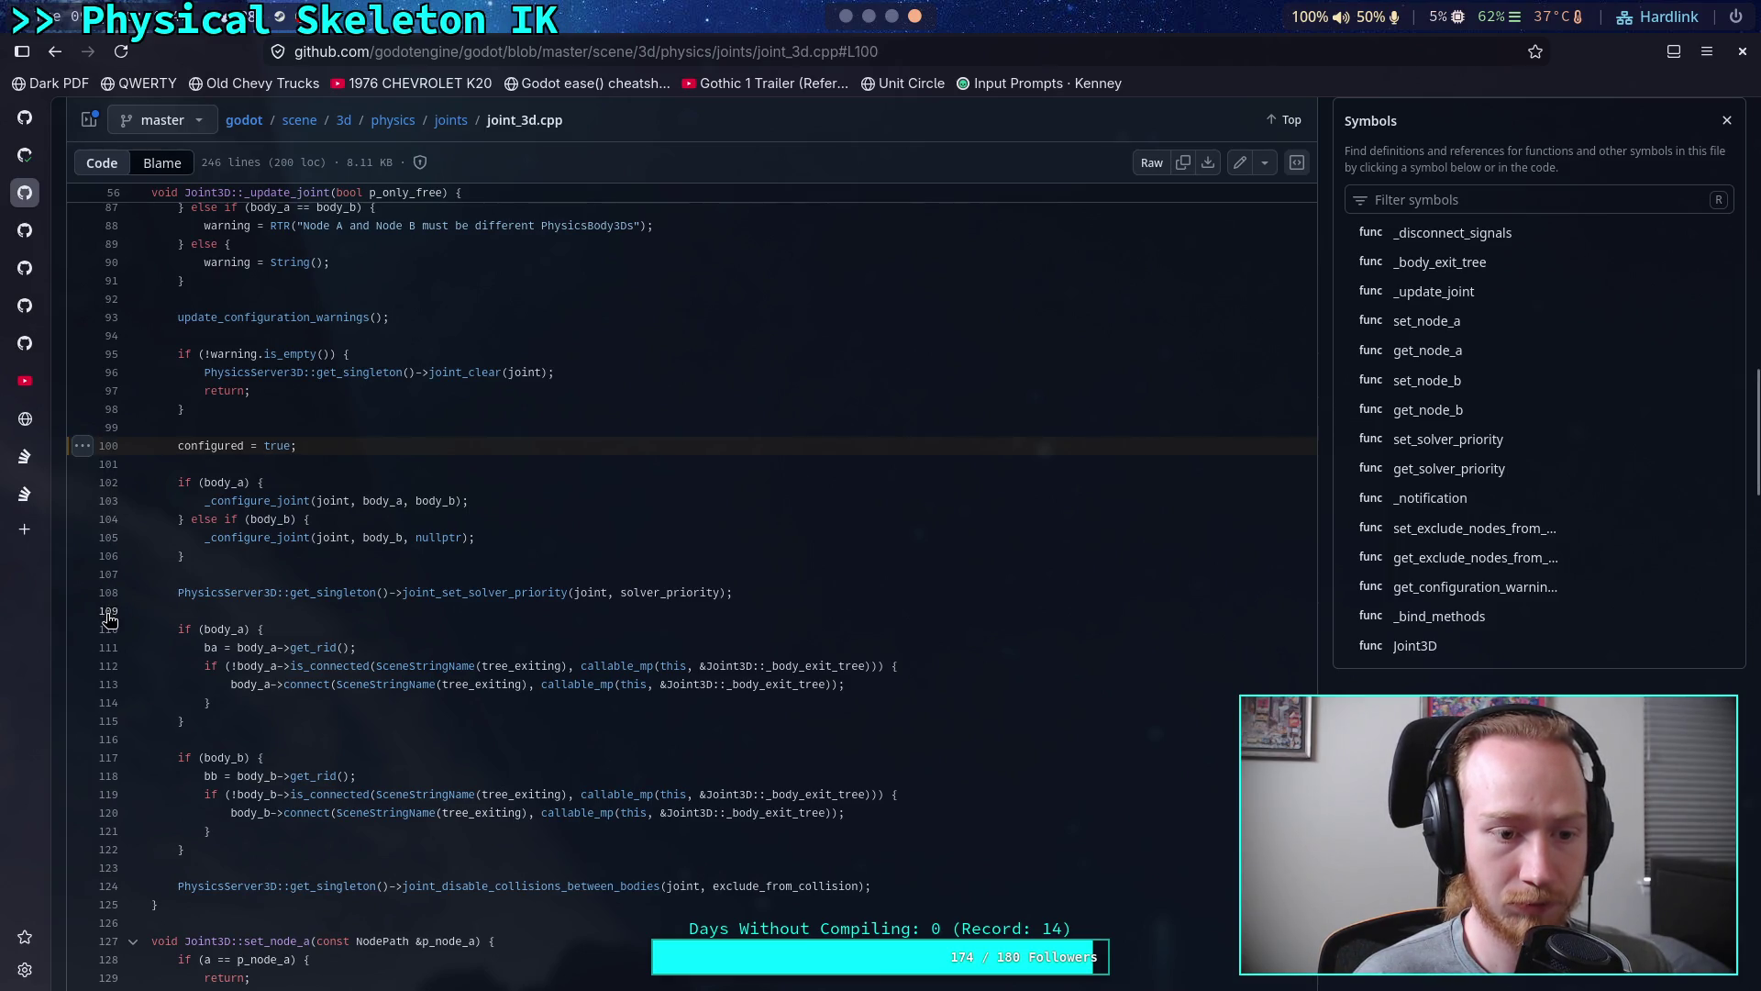
{"action": "left_click", "coordinate": [110, 427]}
{"action": "left_click", "coordinate": [106, 614], "text": "shift"}
{"action": "left_click", "coordinate": [83, 427]}
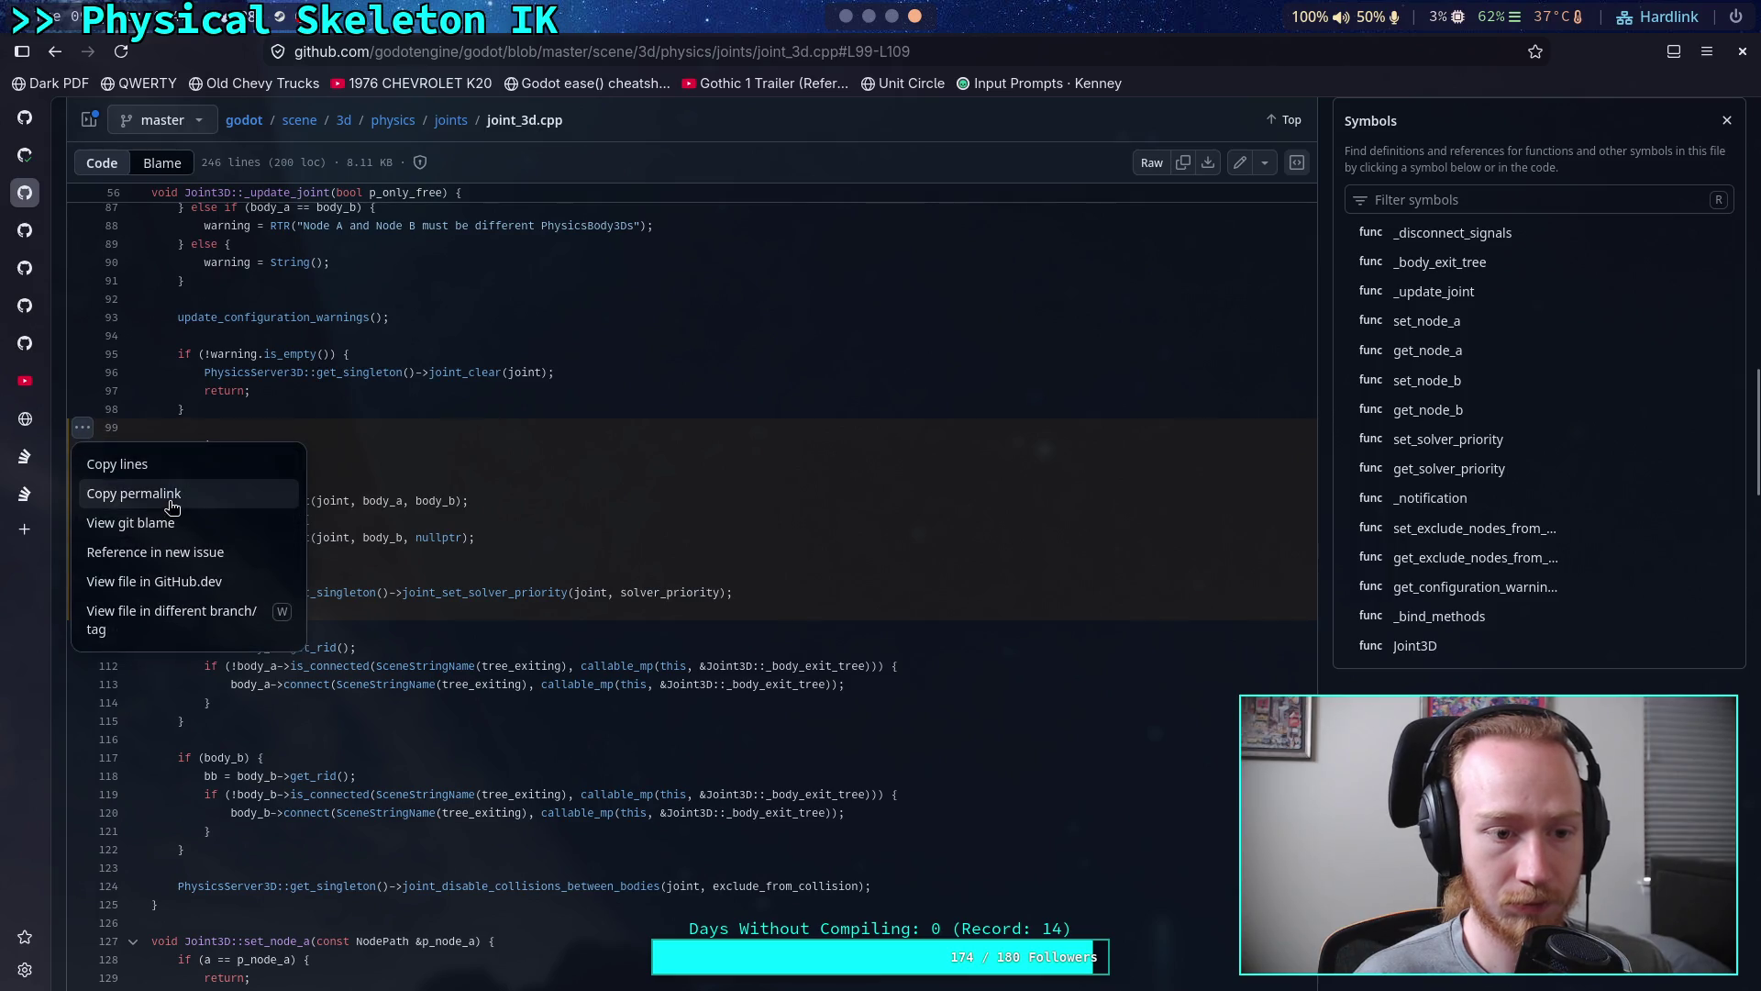
{"action": "left_click", "coordinate": [162, 498]}
{"action": "left_click", "coordinate": [25, 154]}
{"action": "left_click", "coordinate": [623, 681]}
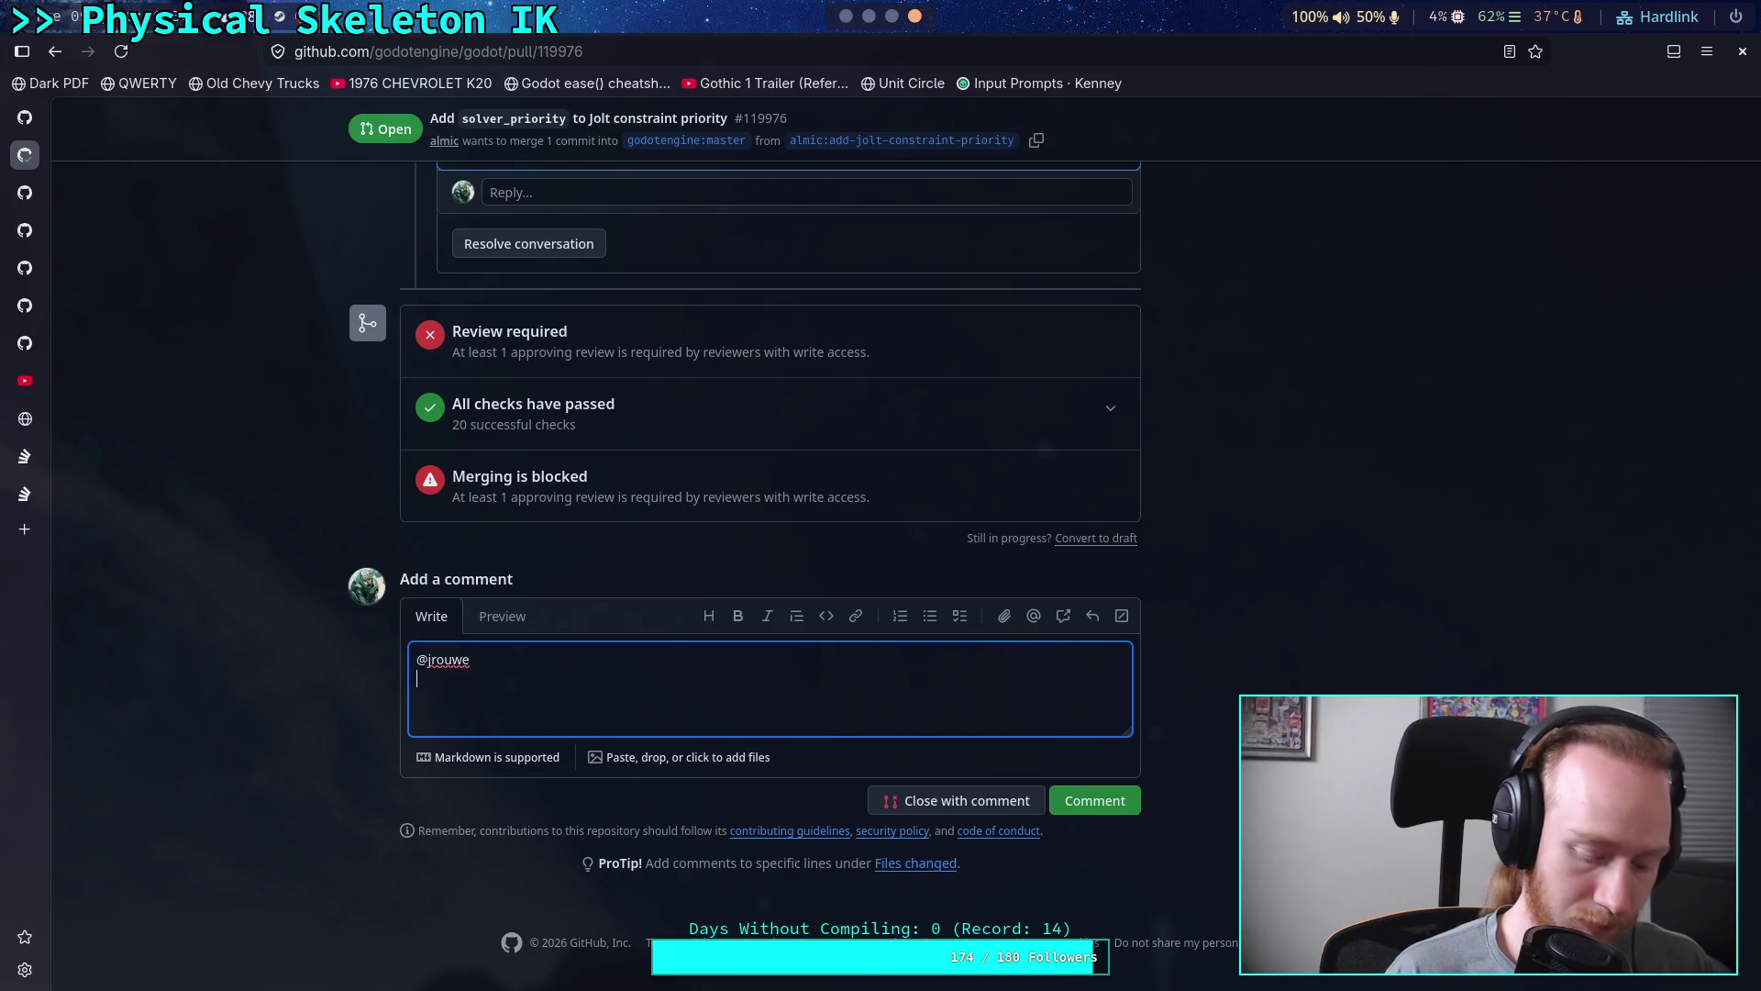
Paste the joint_3d.cpp permalink and explain that Joint3D already sets the priority
{"action": "key", "text": "ctrl+v"}
{"action": "left_click", "coordinate": [550, 656]}
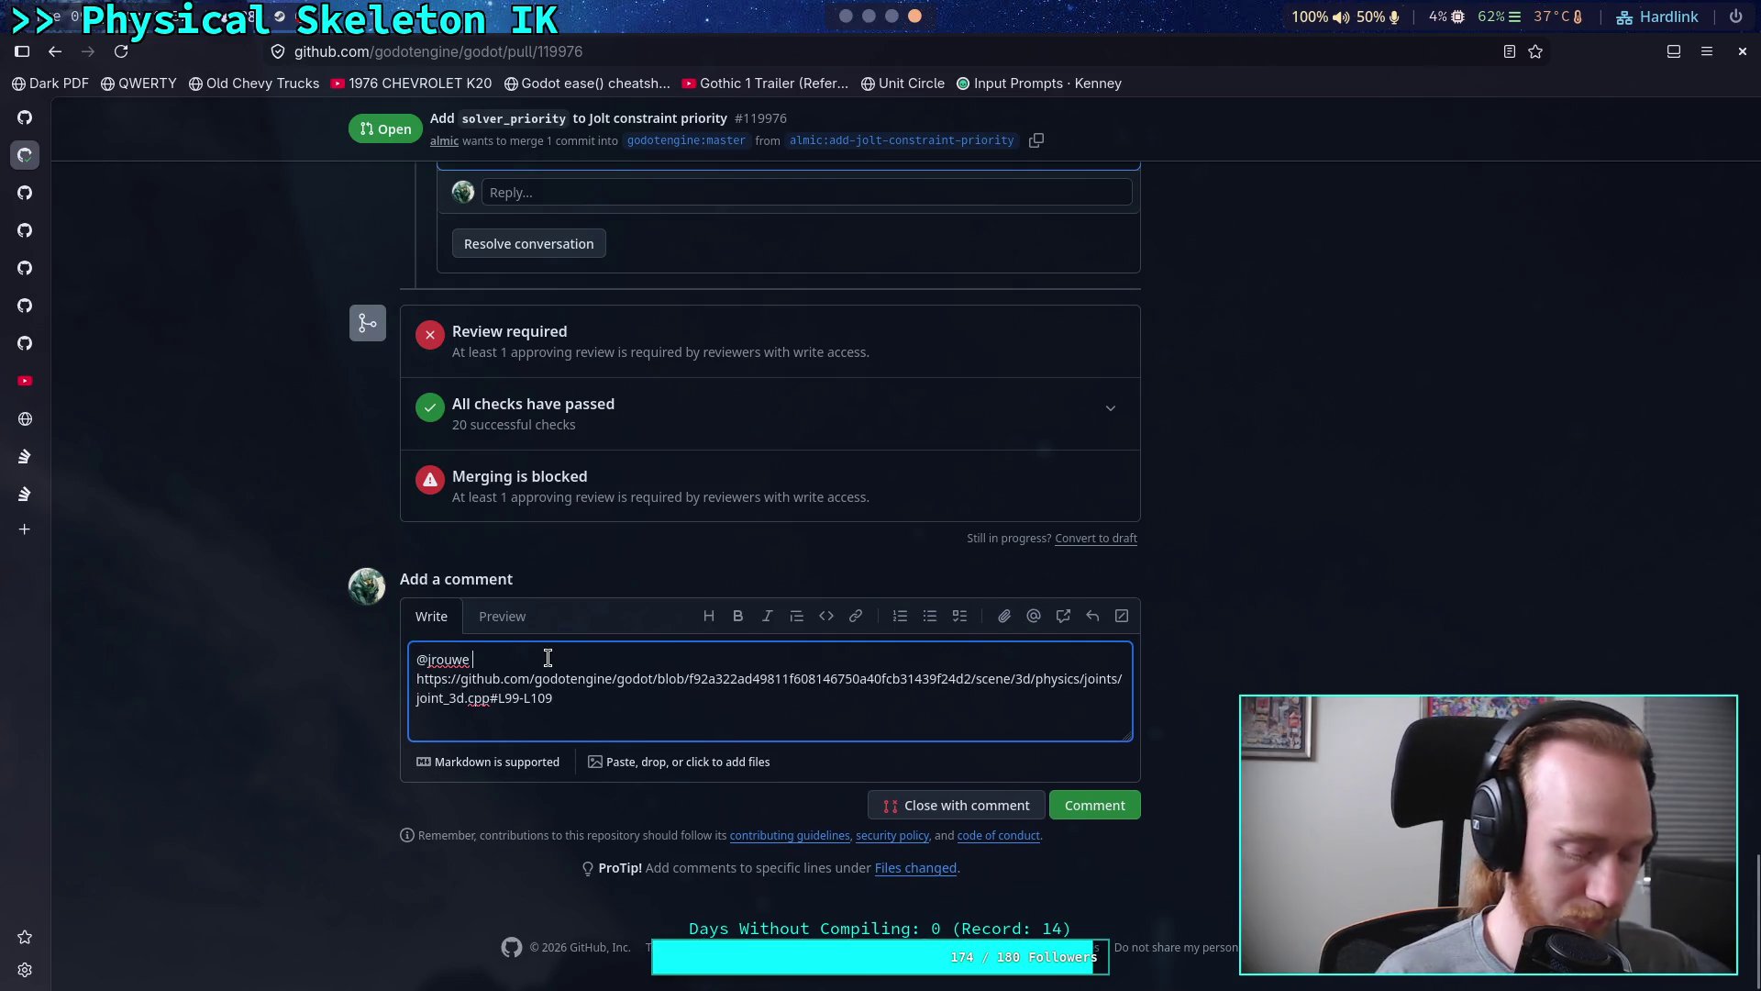
{"action": "type", "text": "about the need"}
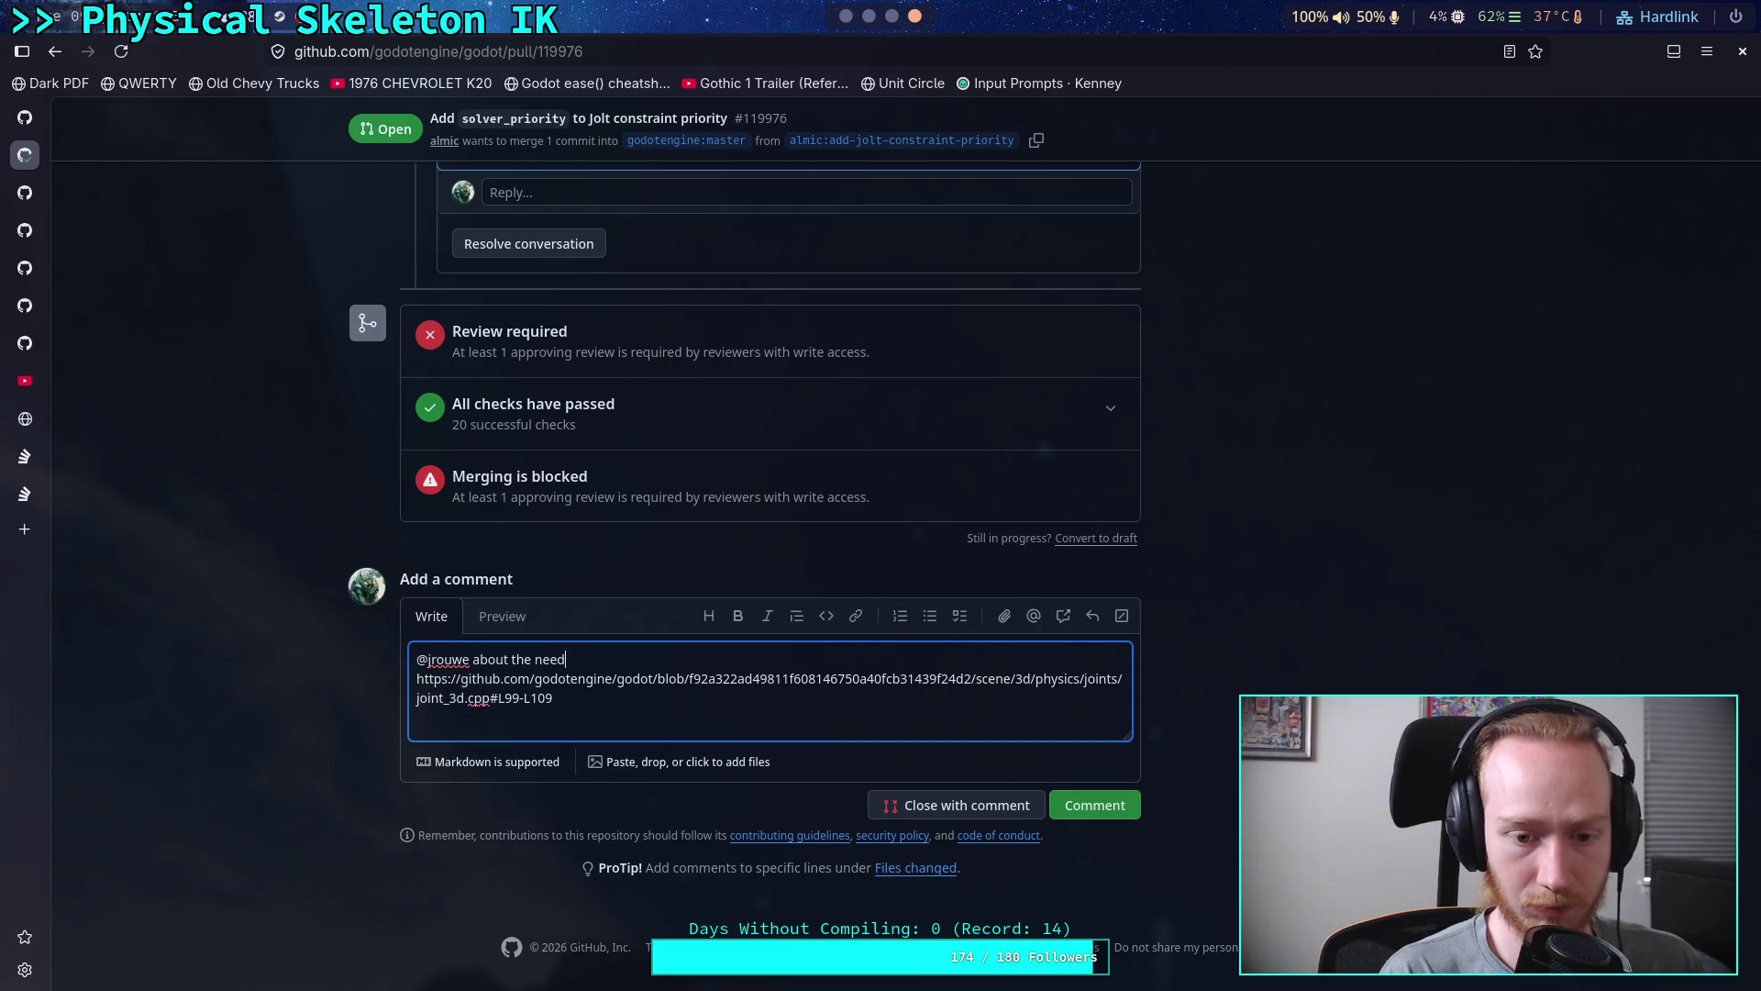
{"action": "type", "text": "pdate the priority"}
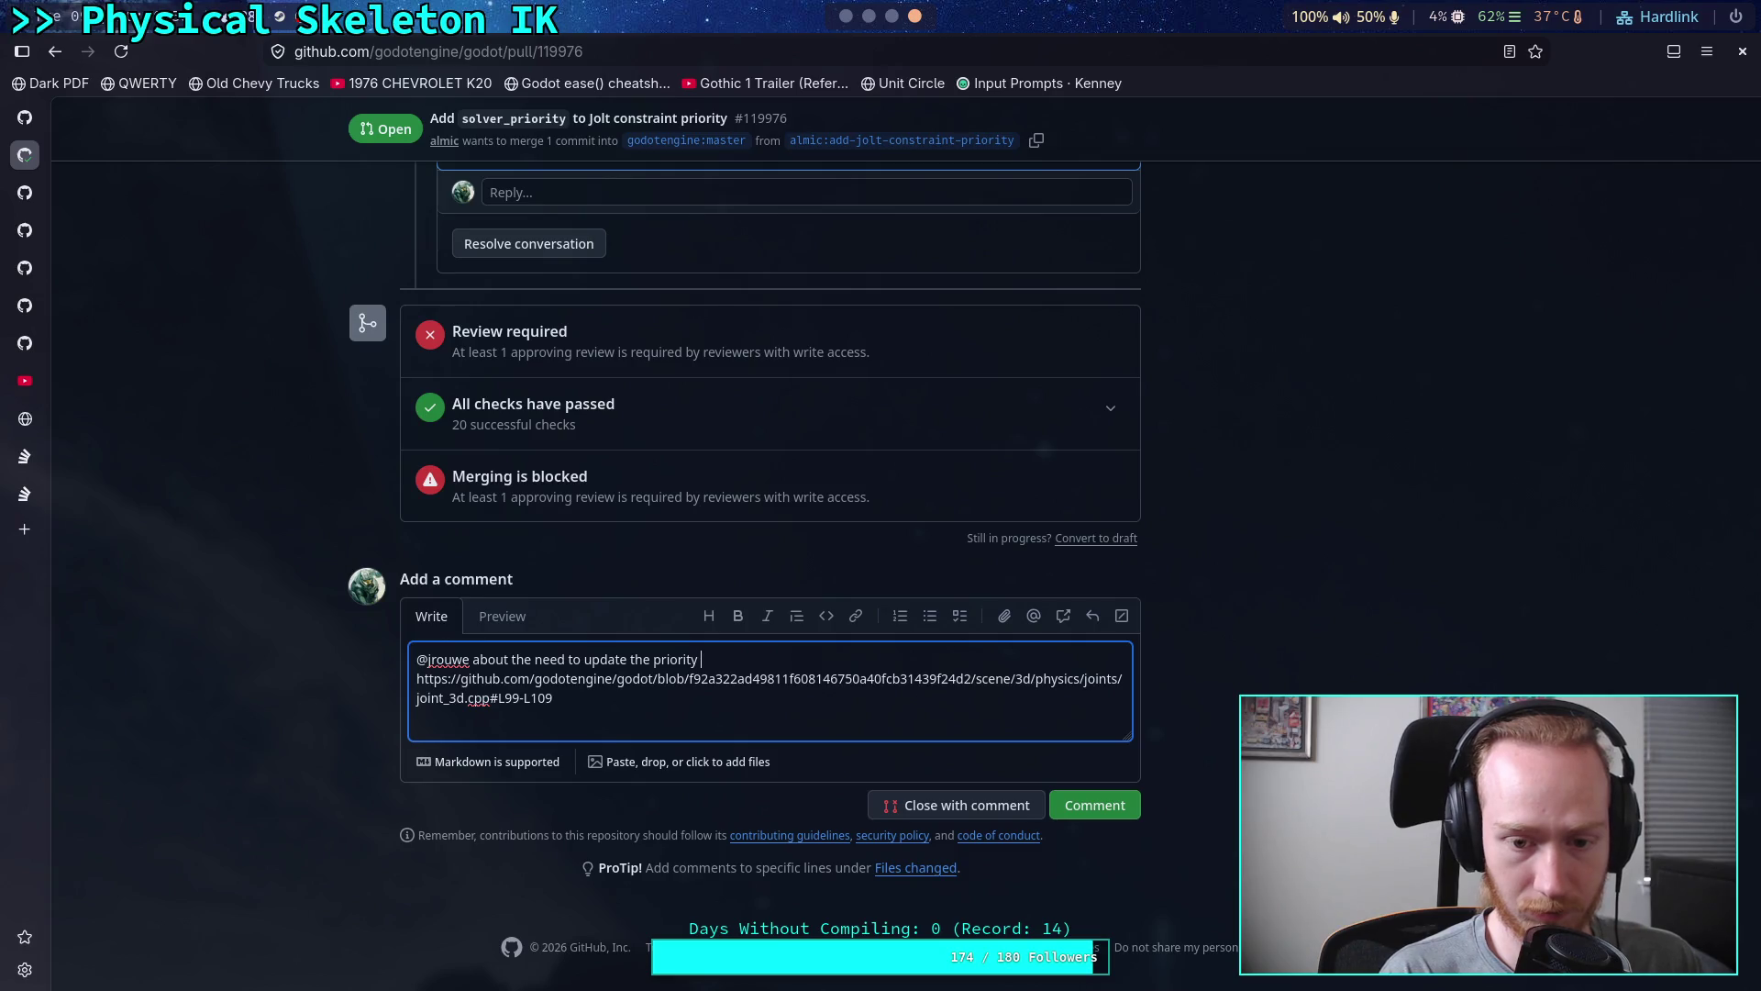
{"action": "type", "text": "joint"}
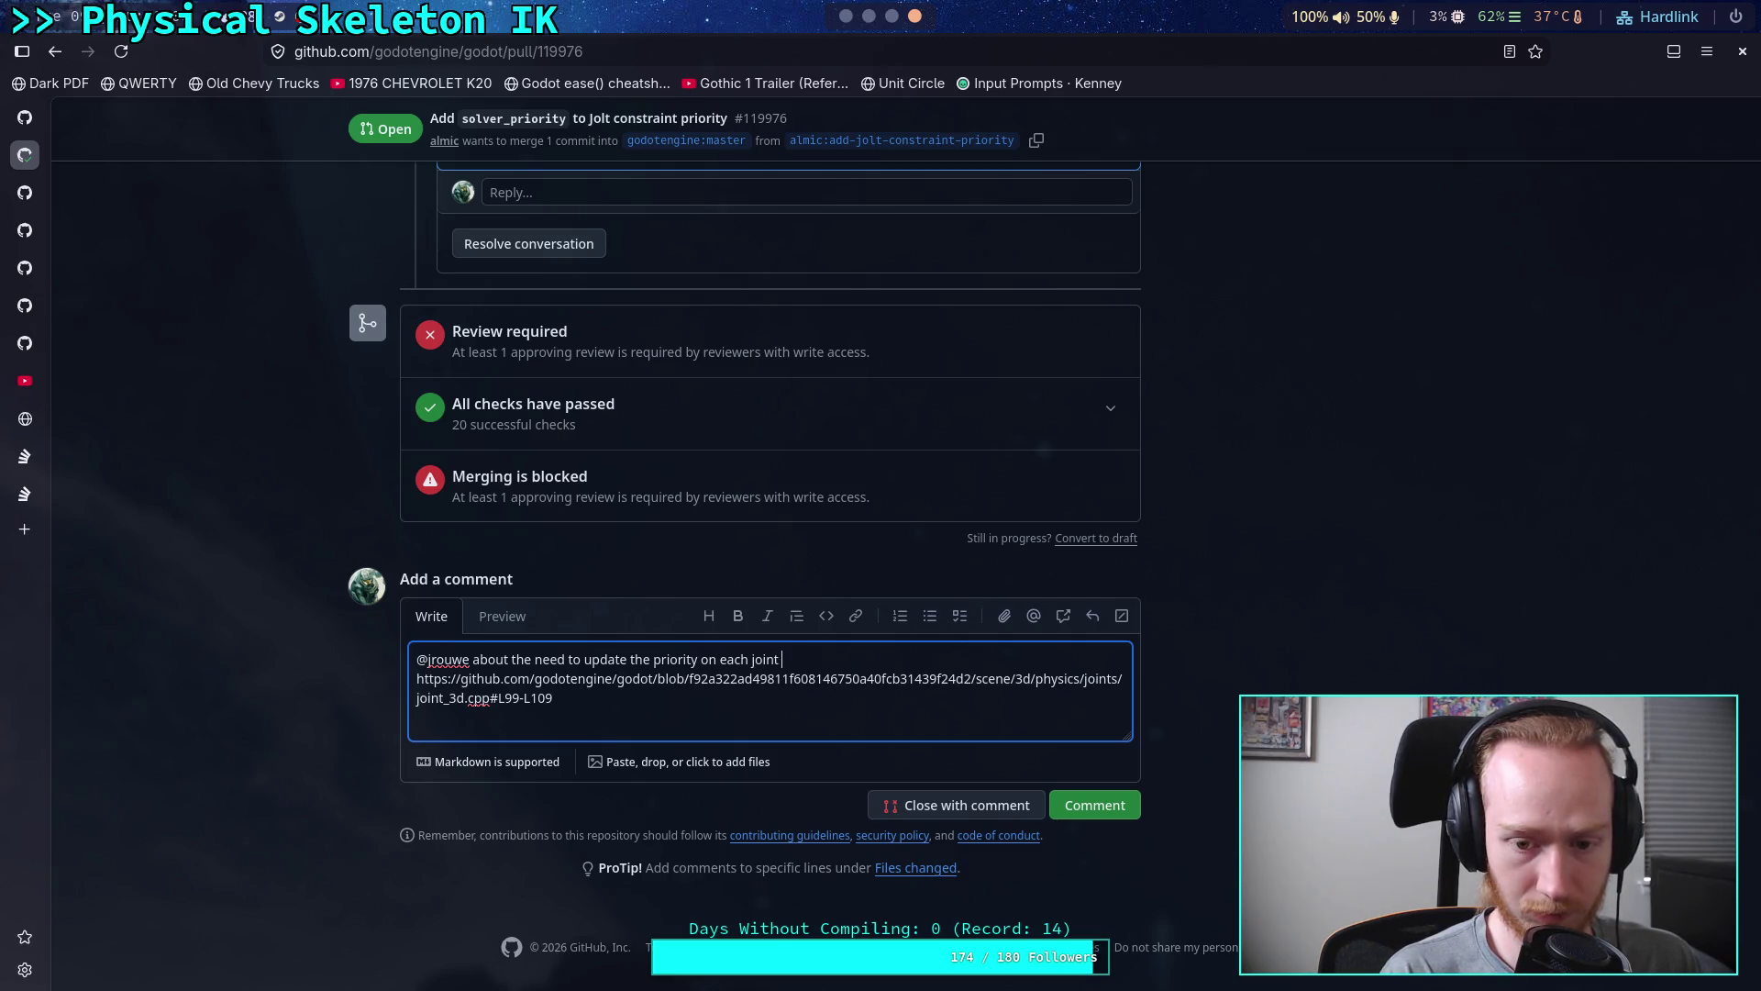
{"action": "type", "text": "ually, I re"}
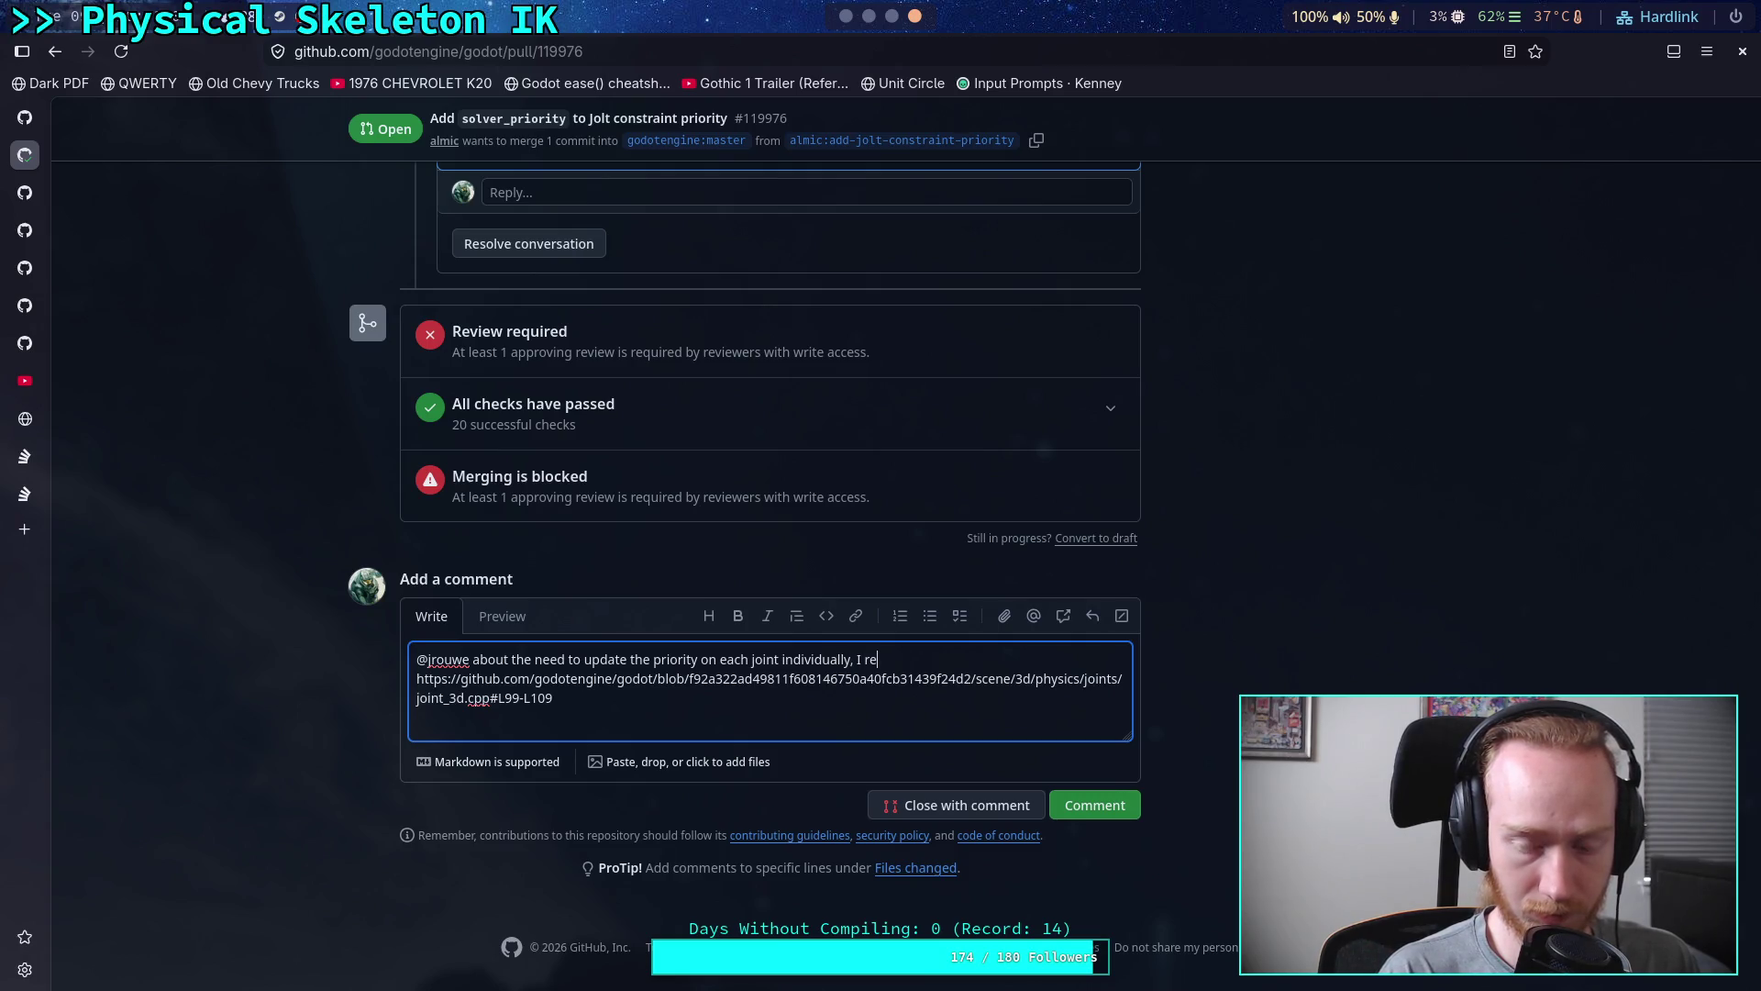
{"action": "type", "text": "ctually remember"}
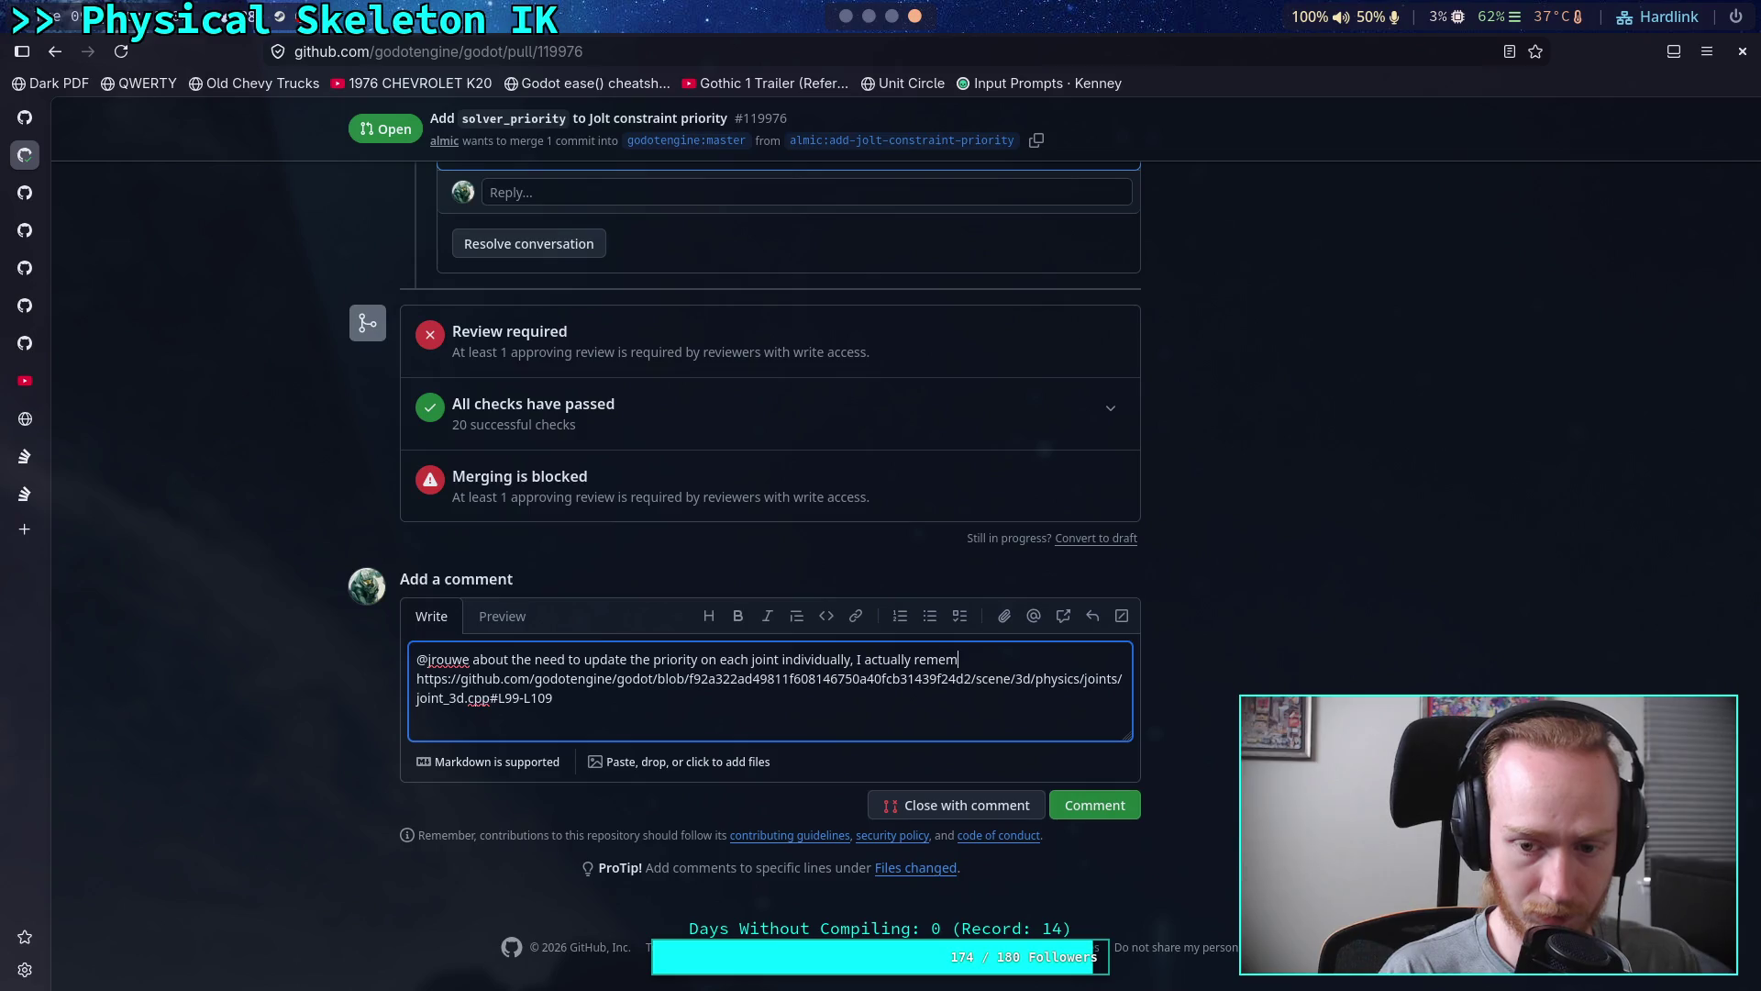
{"action": "type", "text": "eing thes"}
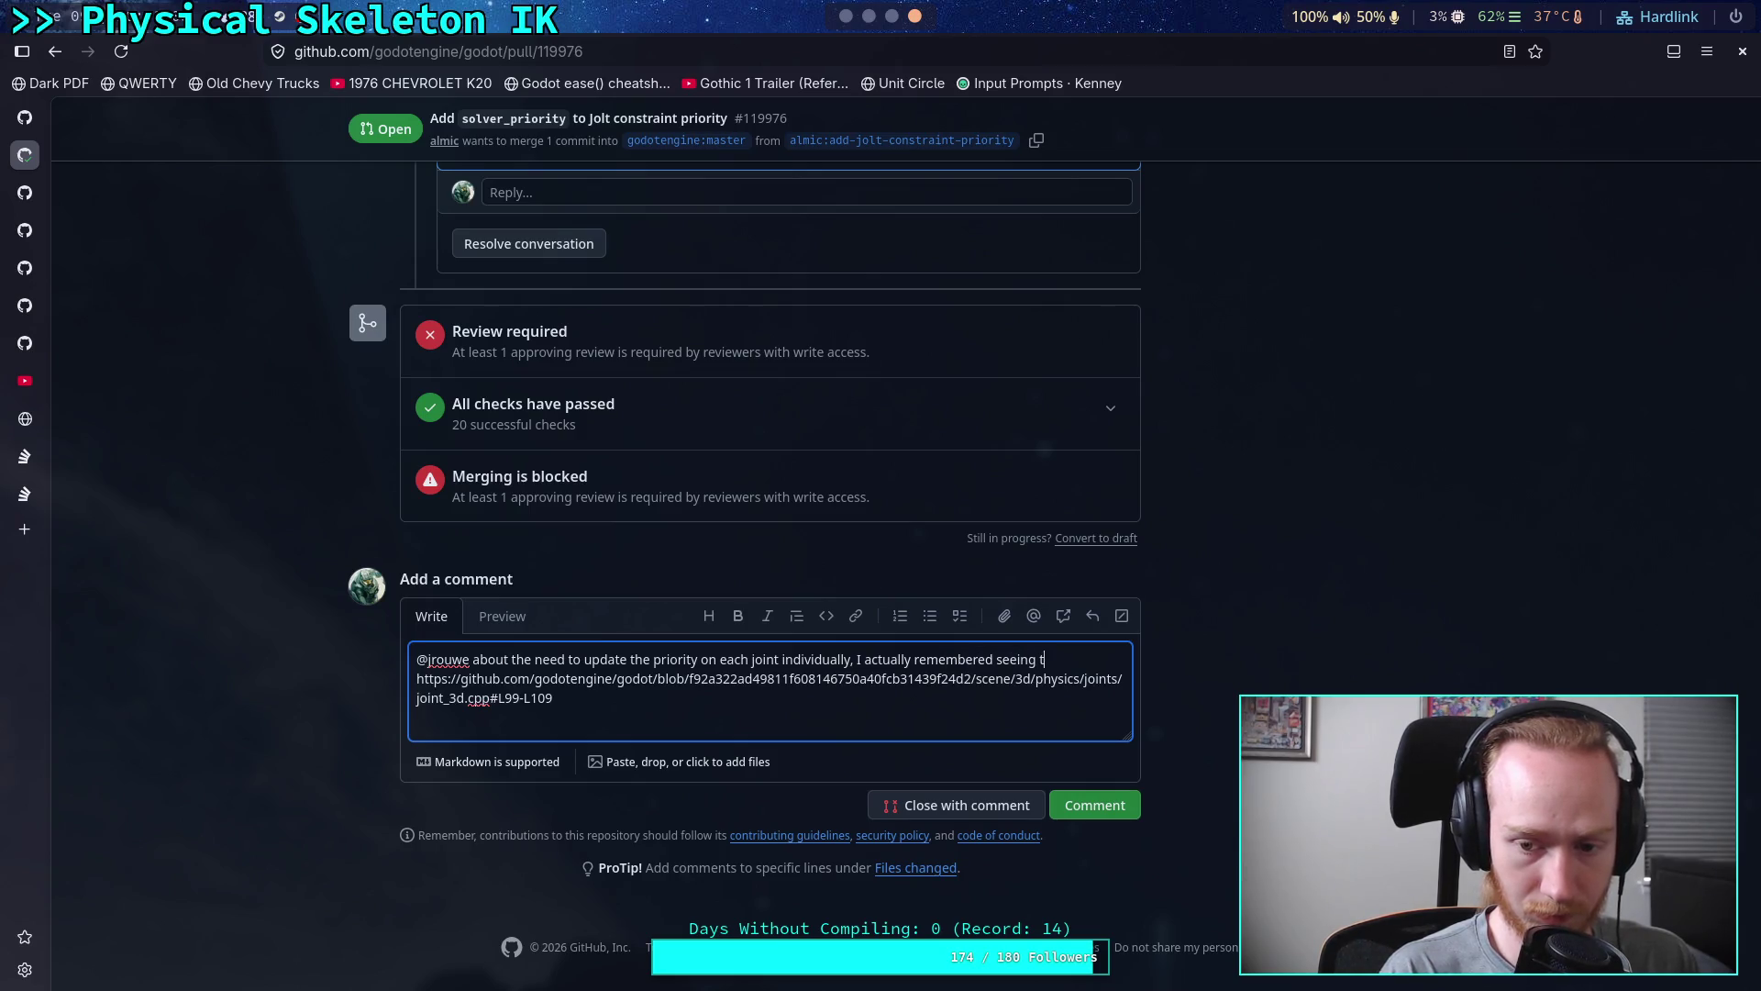
{"action": "type", "text": "s should"}
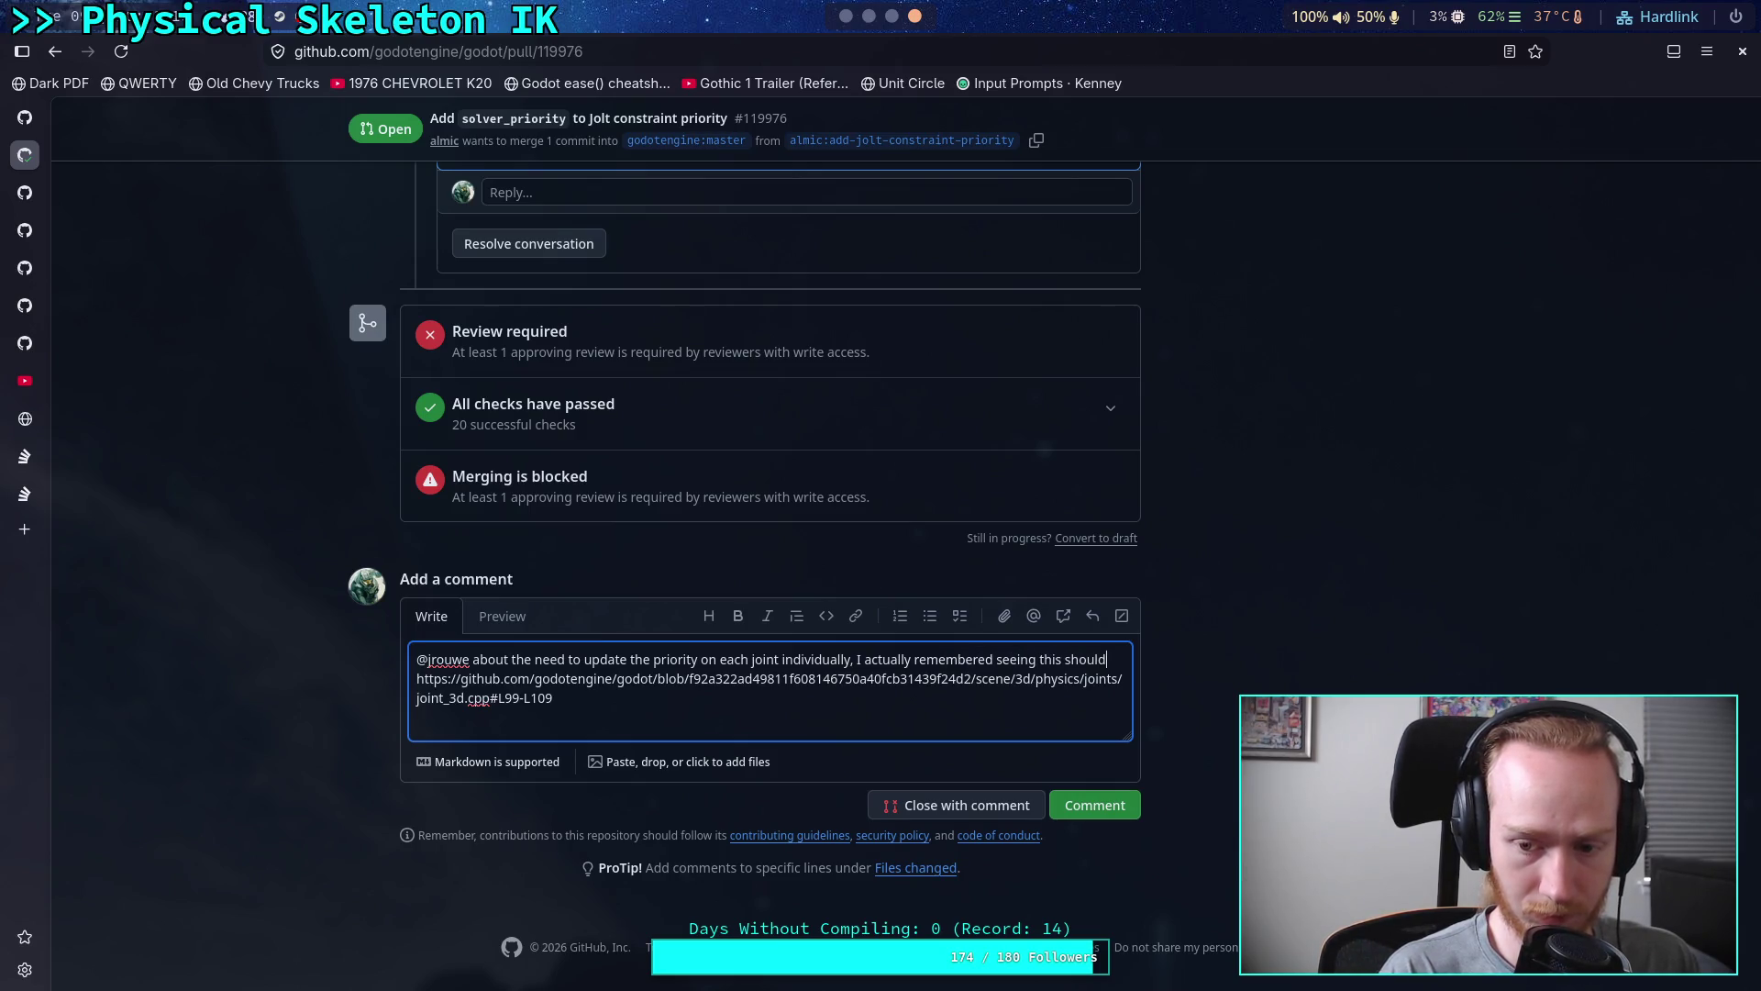
{"action": "type", "text": " be needed because f"}
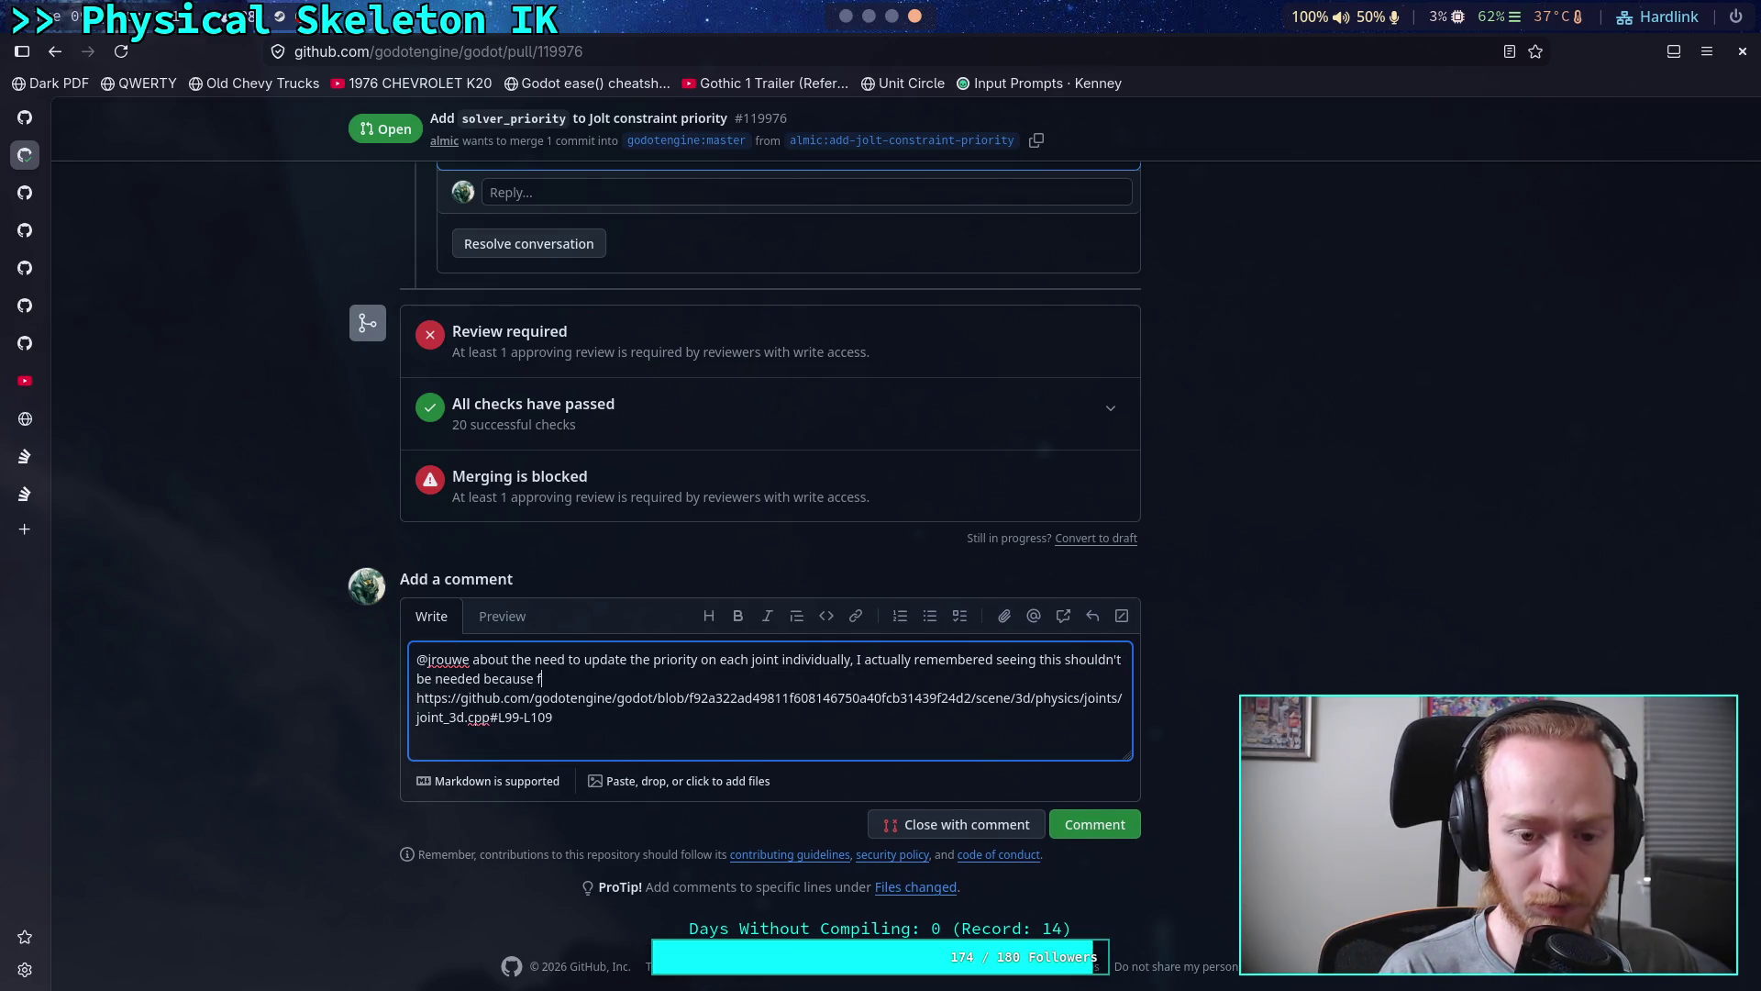
{"action": "type", "text": "the outside, everyit"}
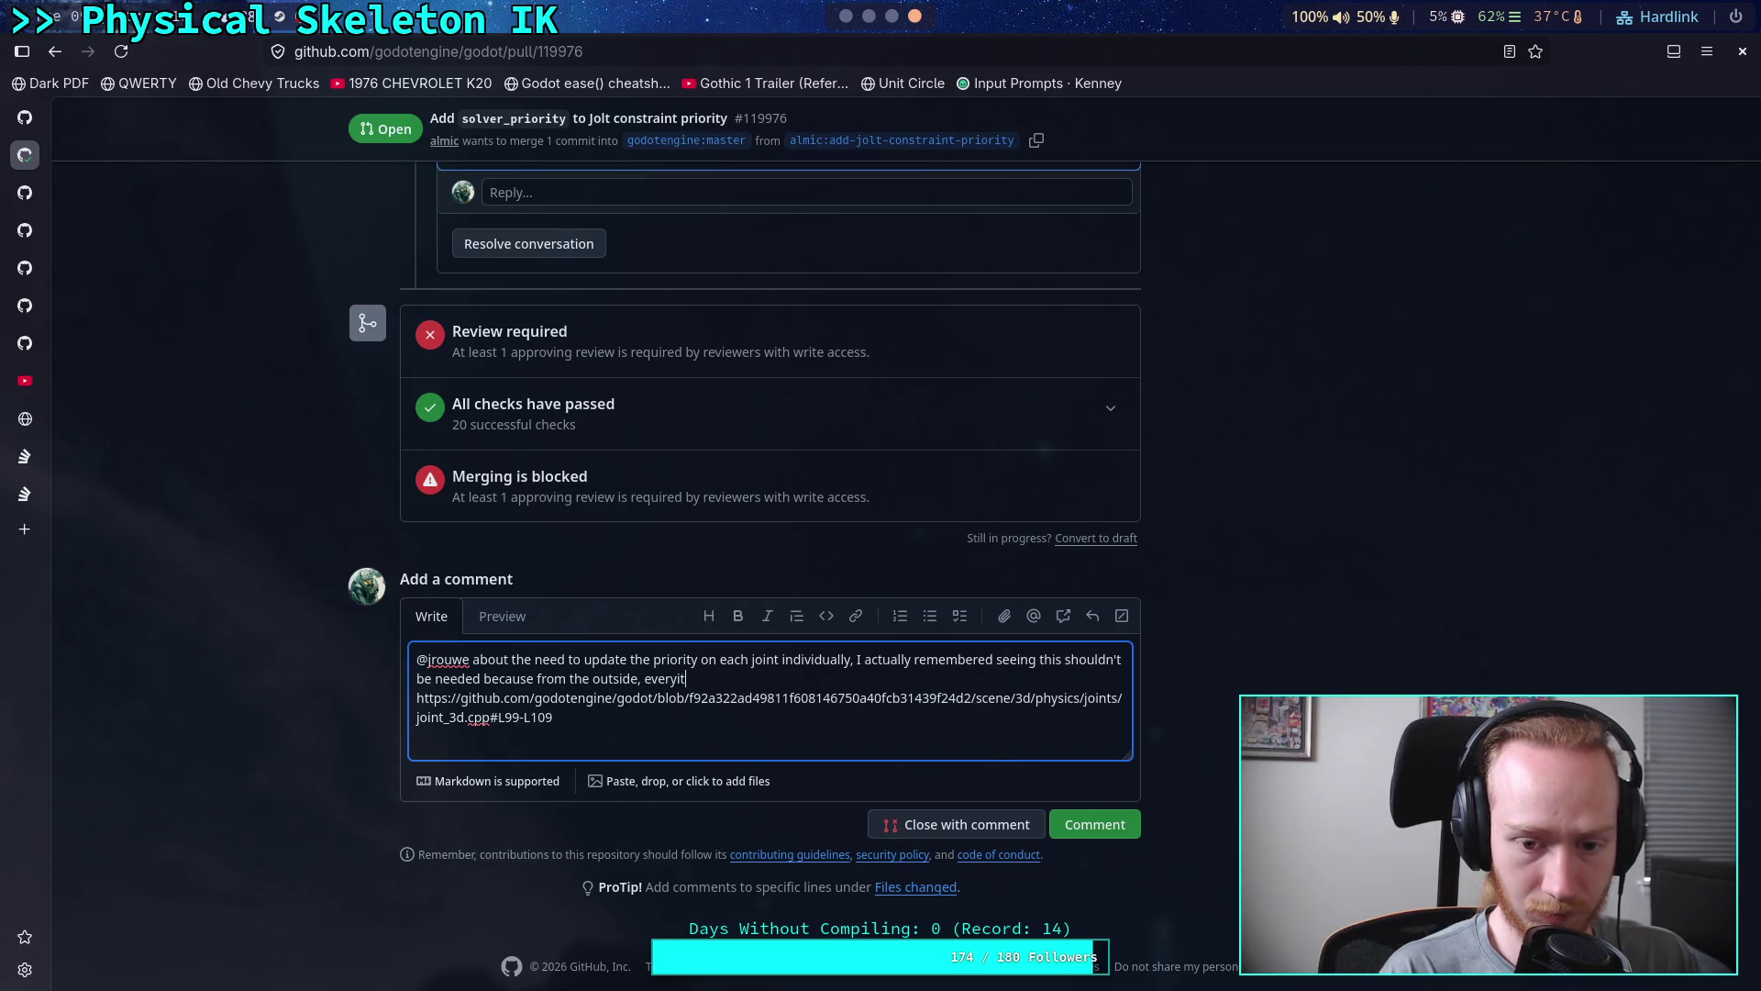
{"action": "type", "text": "hing is"}
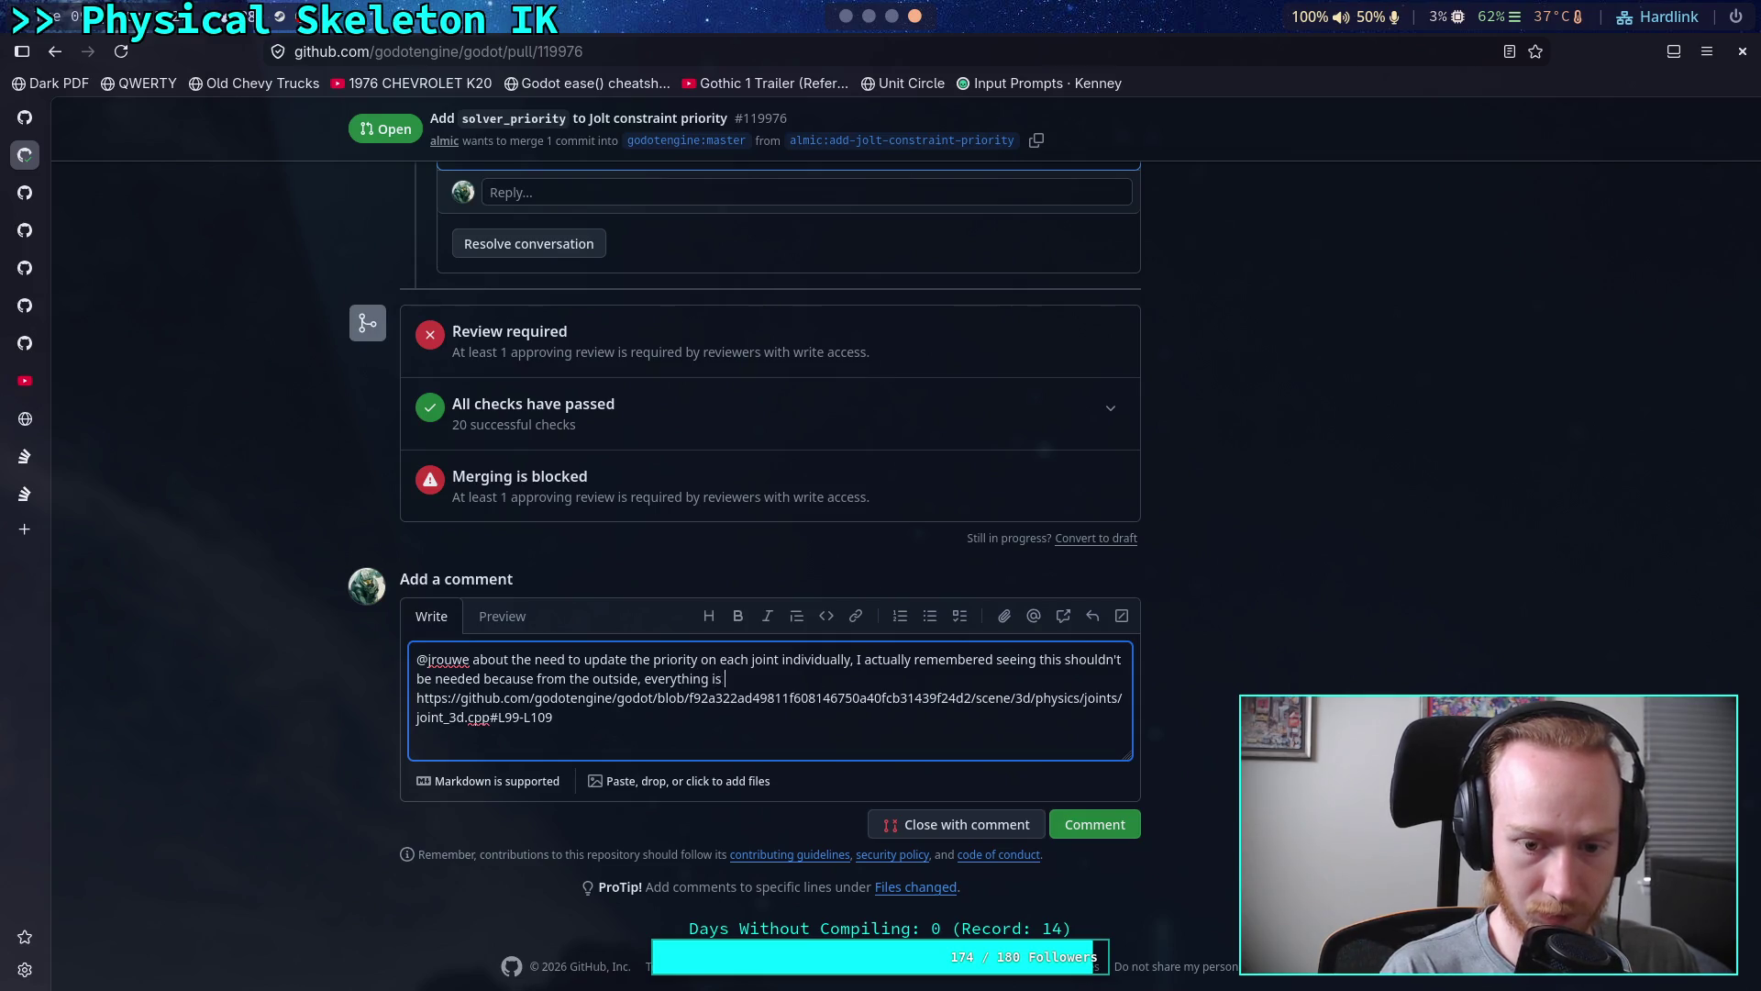
{"action": "type", "text": "Joint3D,"}
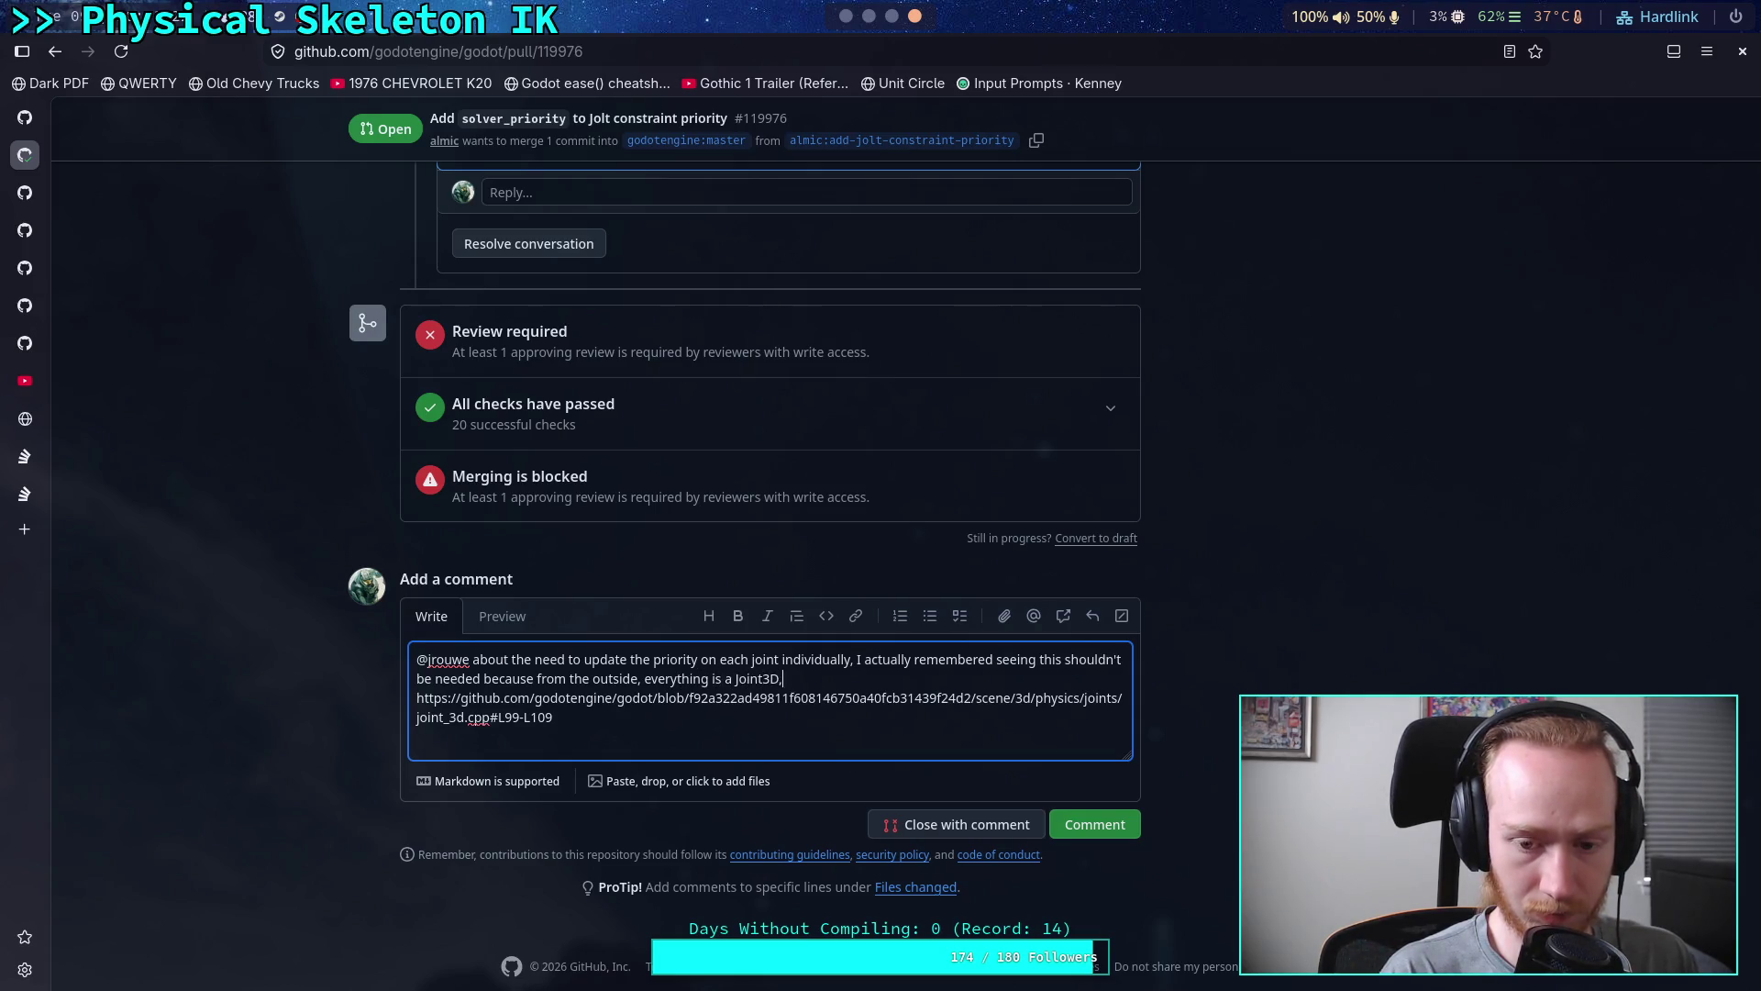
{"action": "type", "text": "Joint3D always s"}
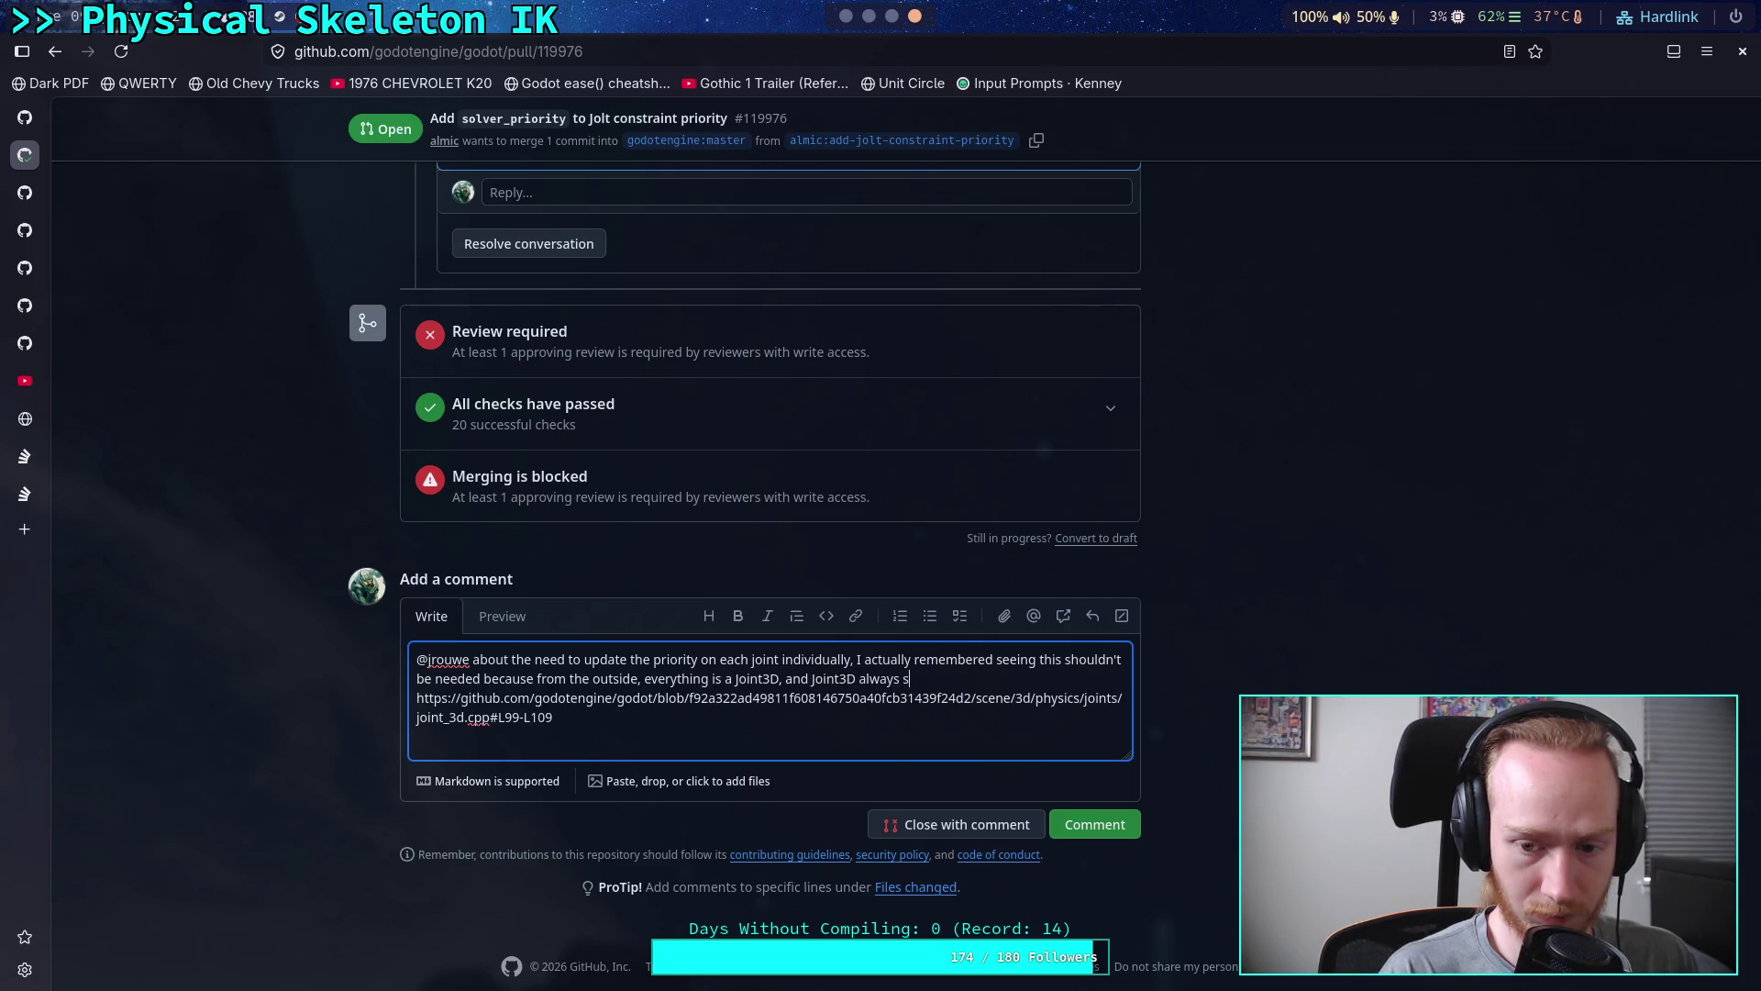
{"action": "type", "text": "the priority"}
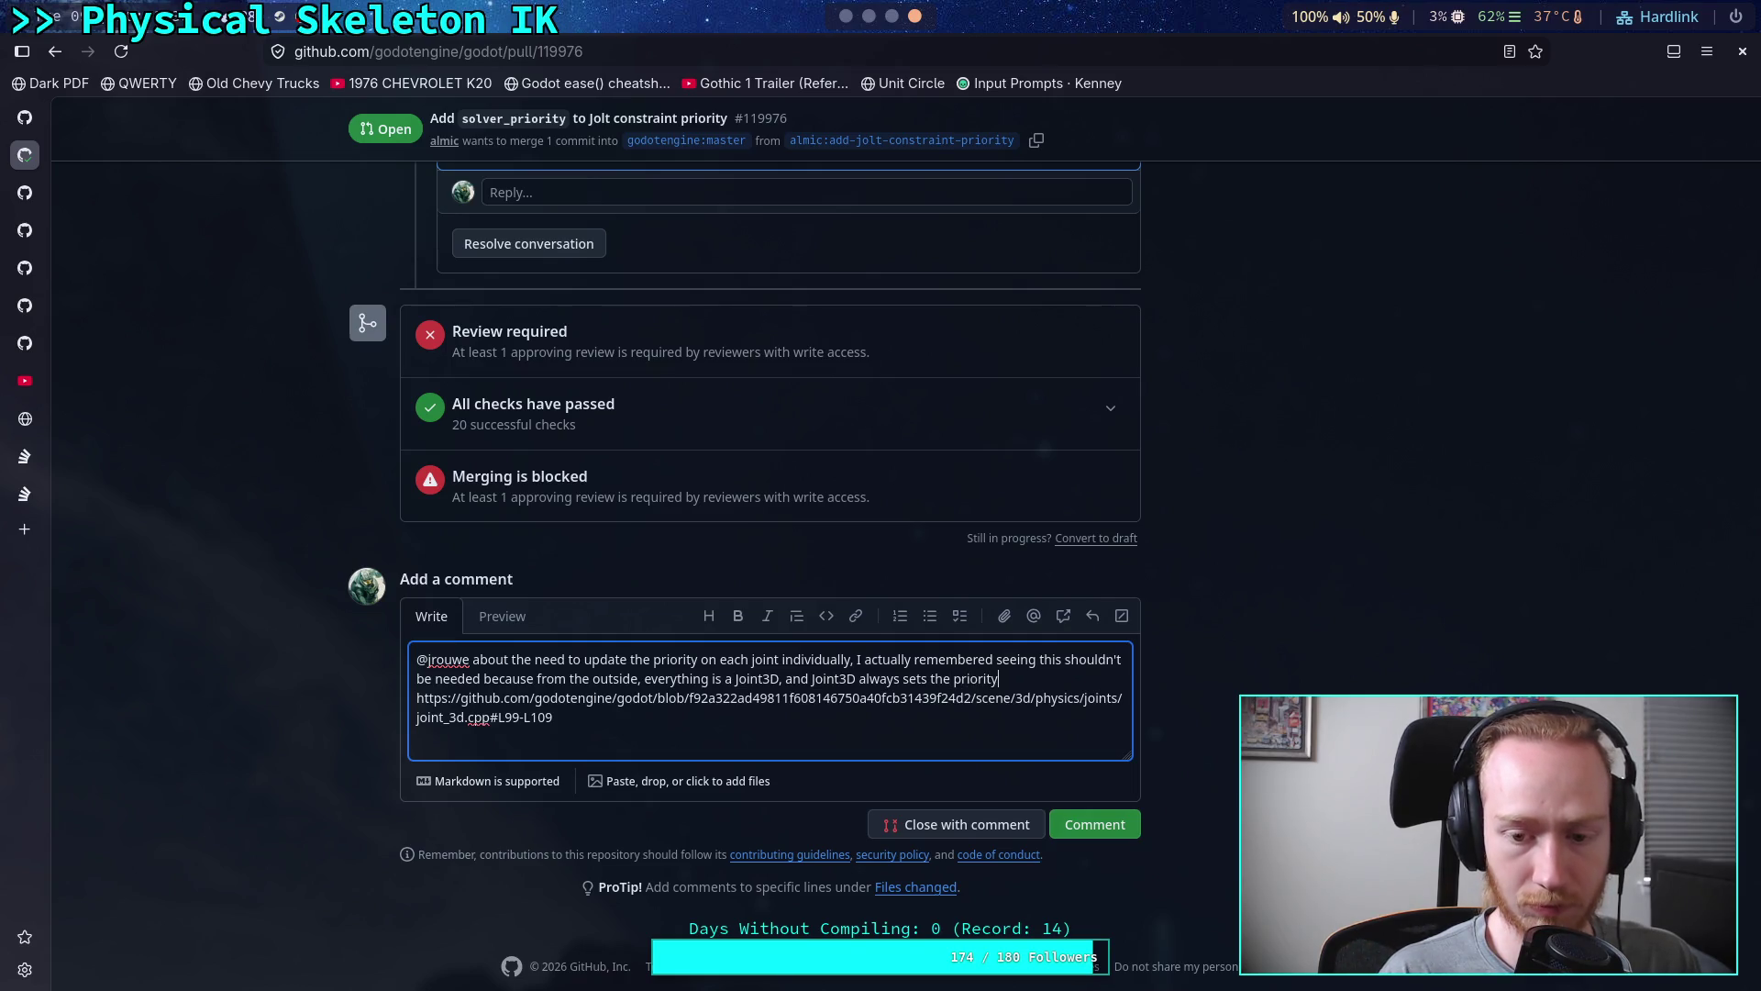
{"action": "key", "text": "Return"}
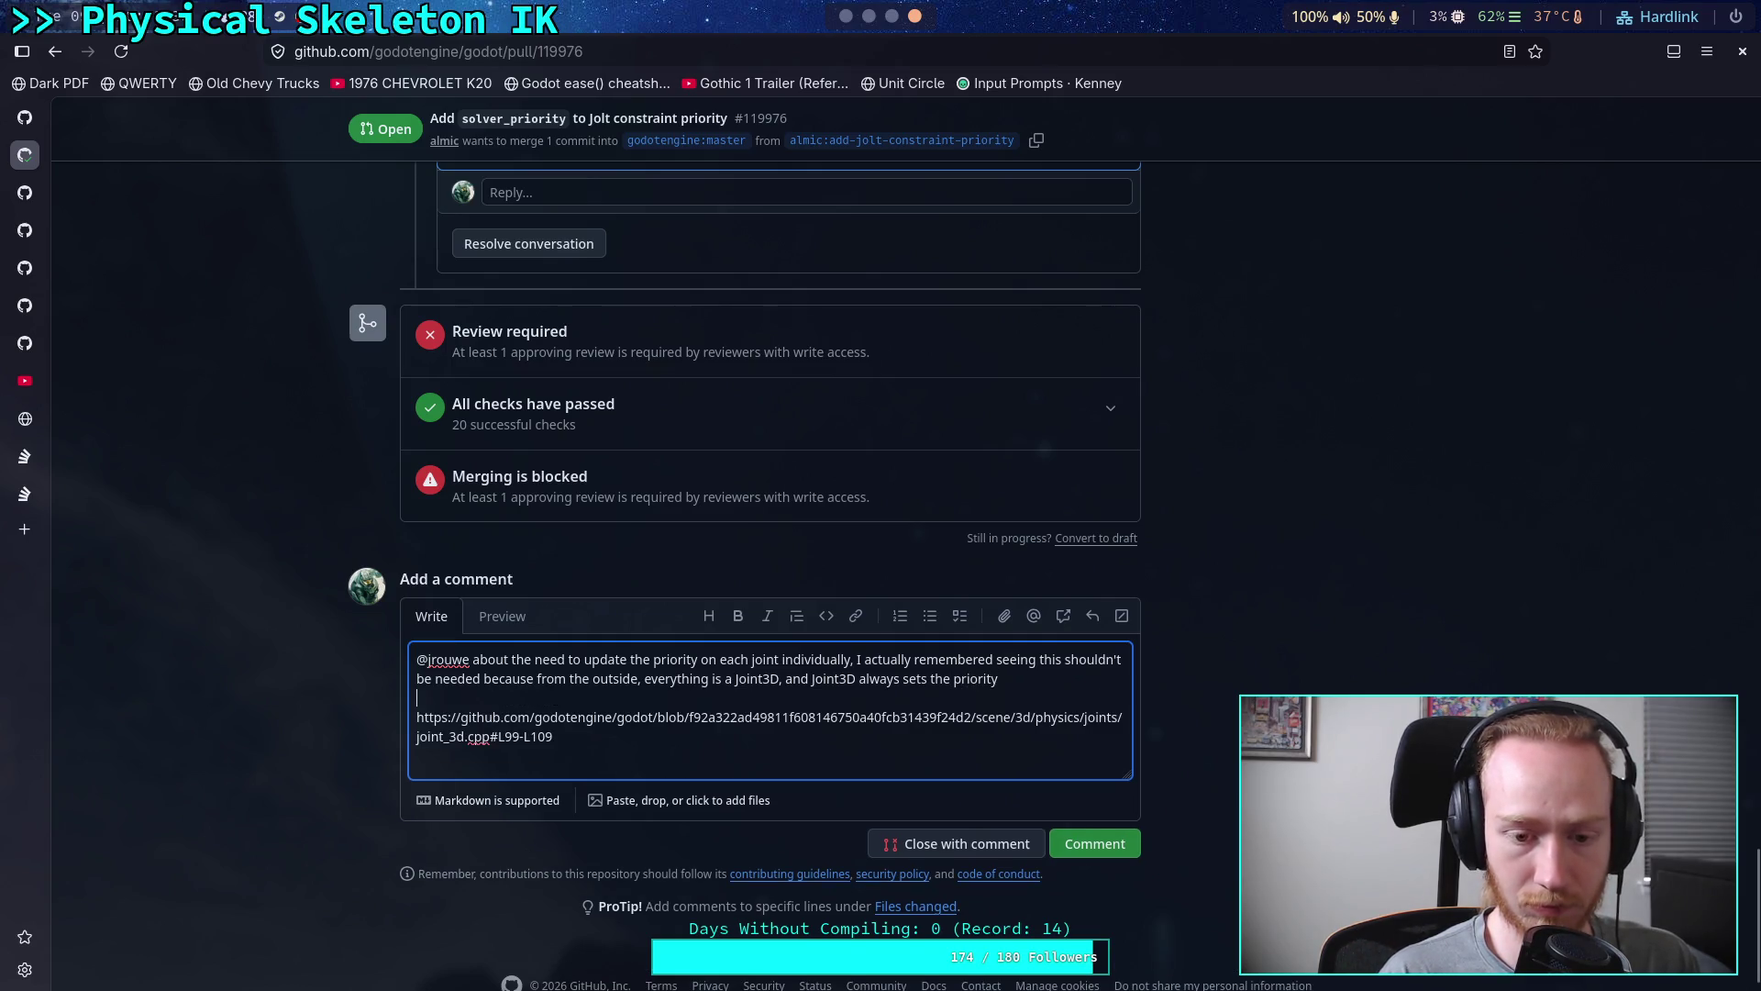
{"action": "left_click", "coordinate": [1042, 677]}
{"action": "type", "text": ":"}
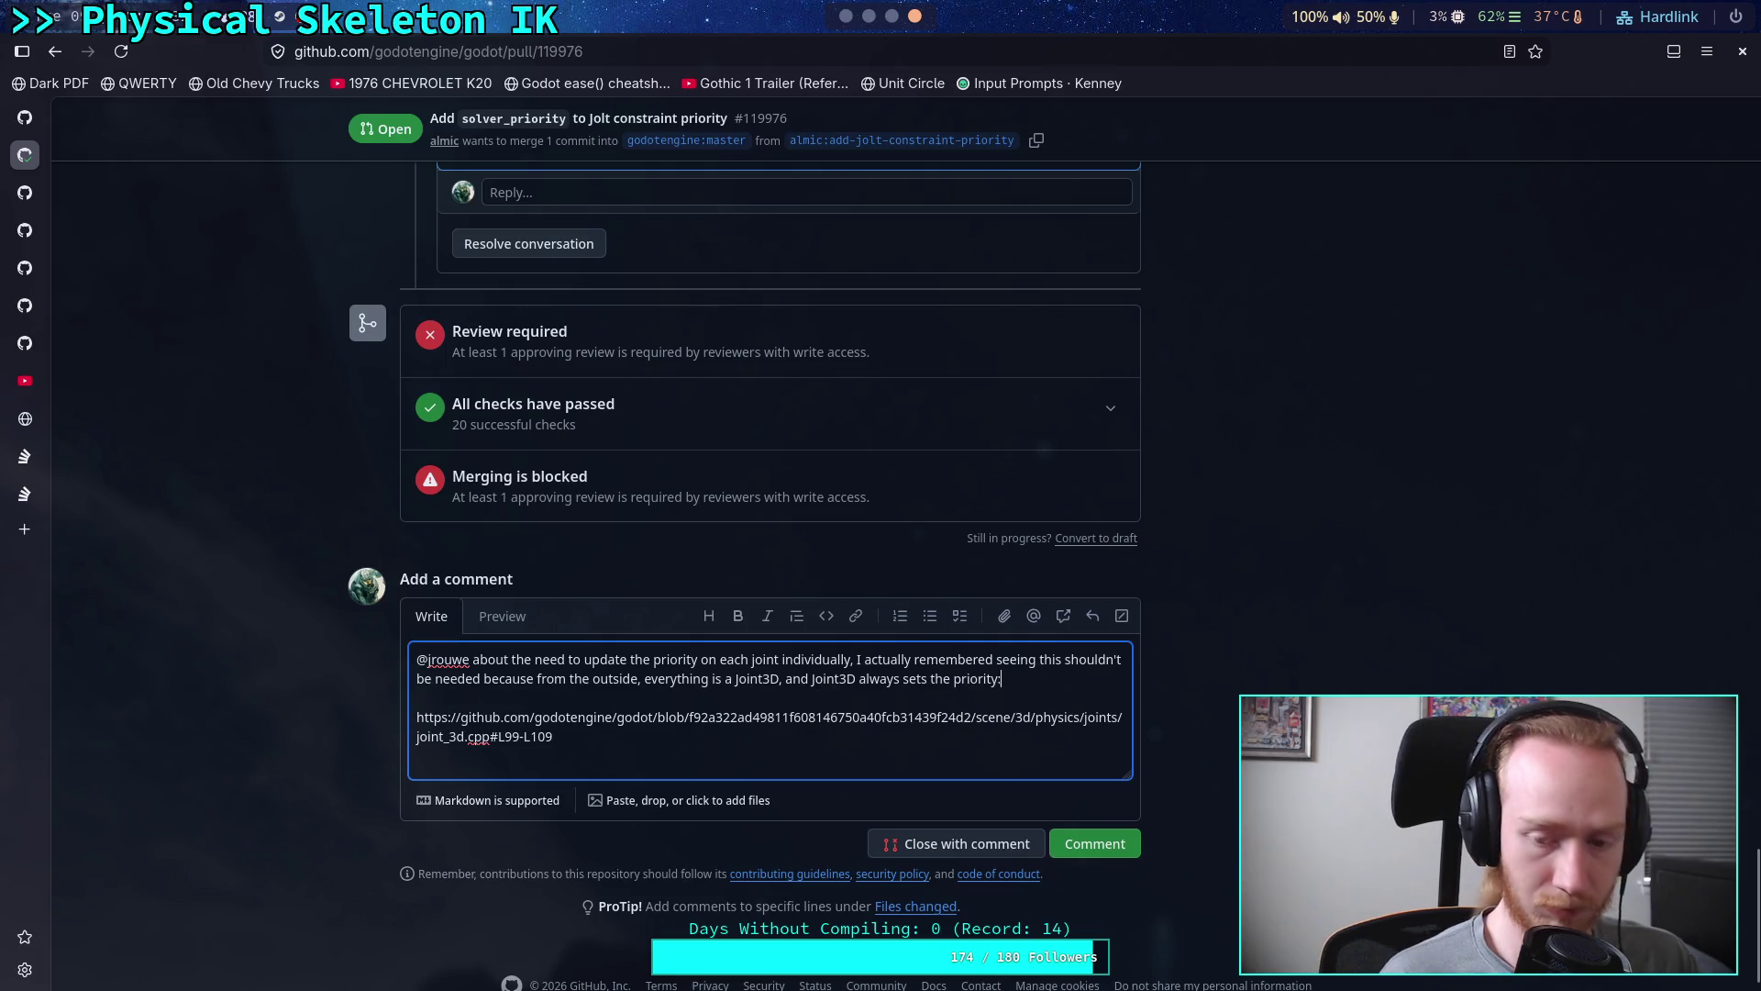
Replace the trailing colon with 'after running `_configure_joint`' and preview the rendered comment
{"action": "left_click", "coordinate": [493, 612]}
{"action": "scroll", "coordinate": [493, 612], "scroll_direction": "down", "scroll_amount": 2}
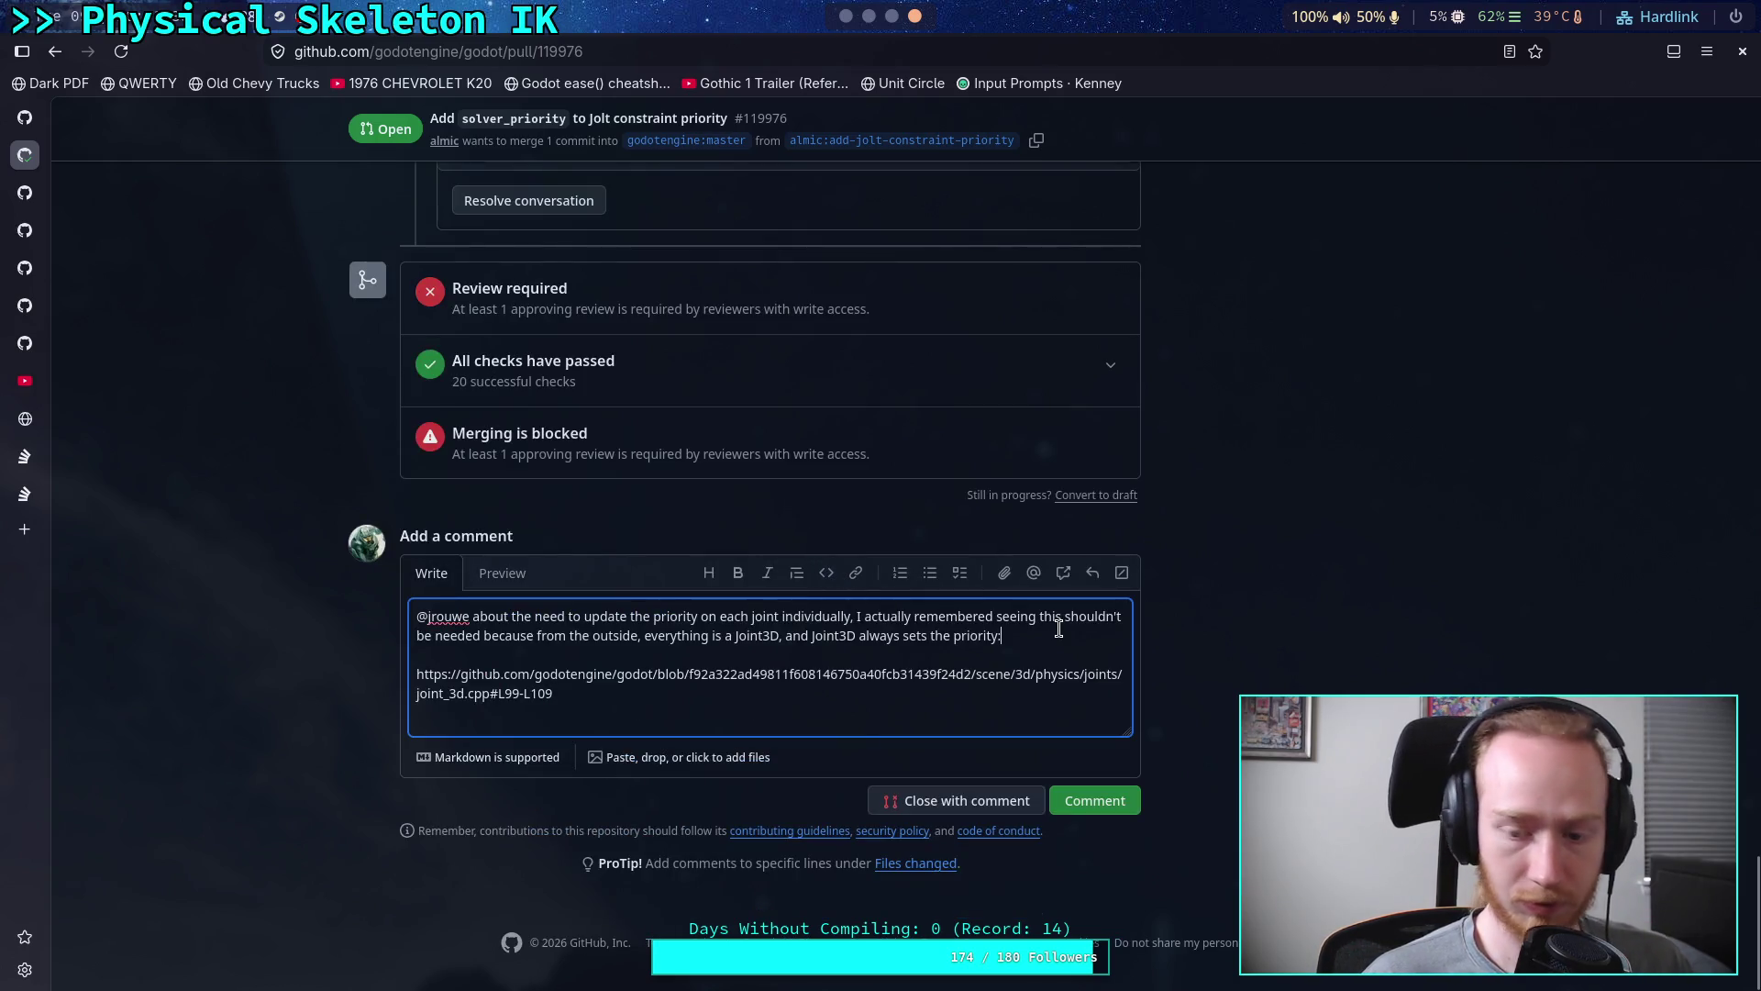
{"action": "key", "text": "BackSpace"}
{"action": "type", "text": "after running `_con"}
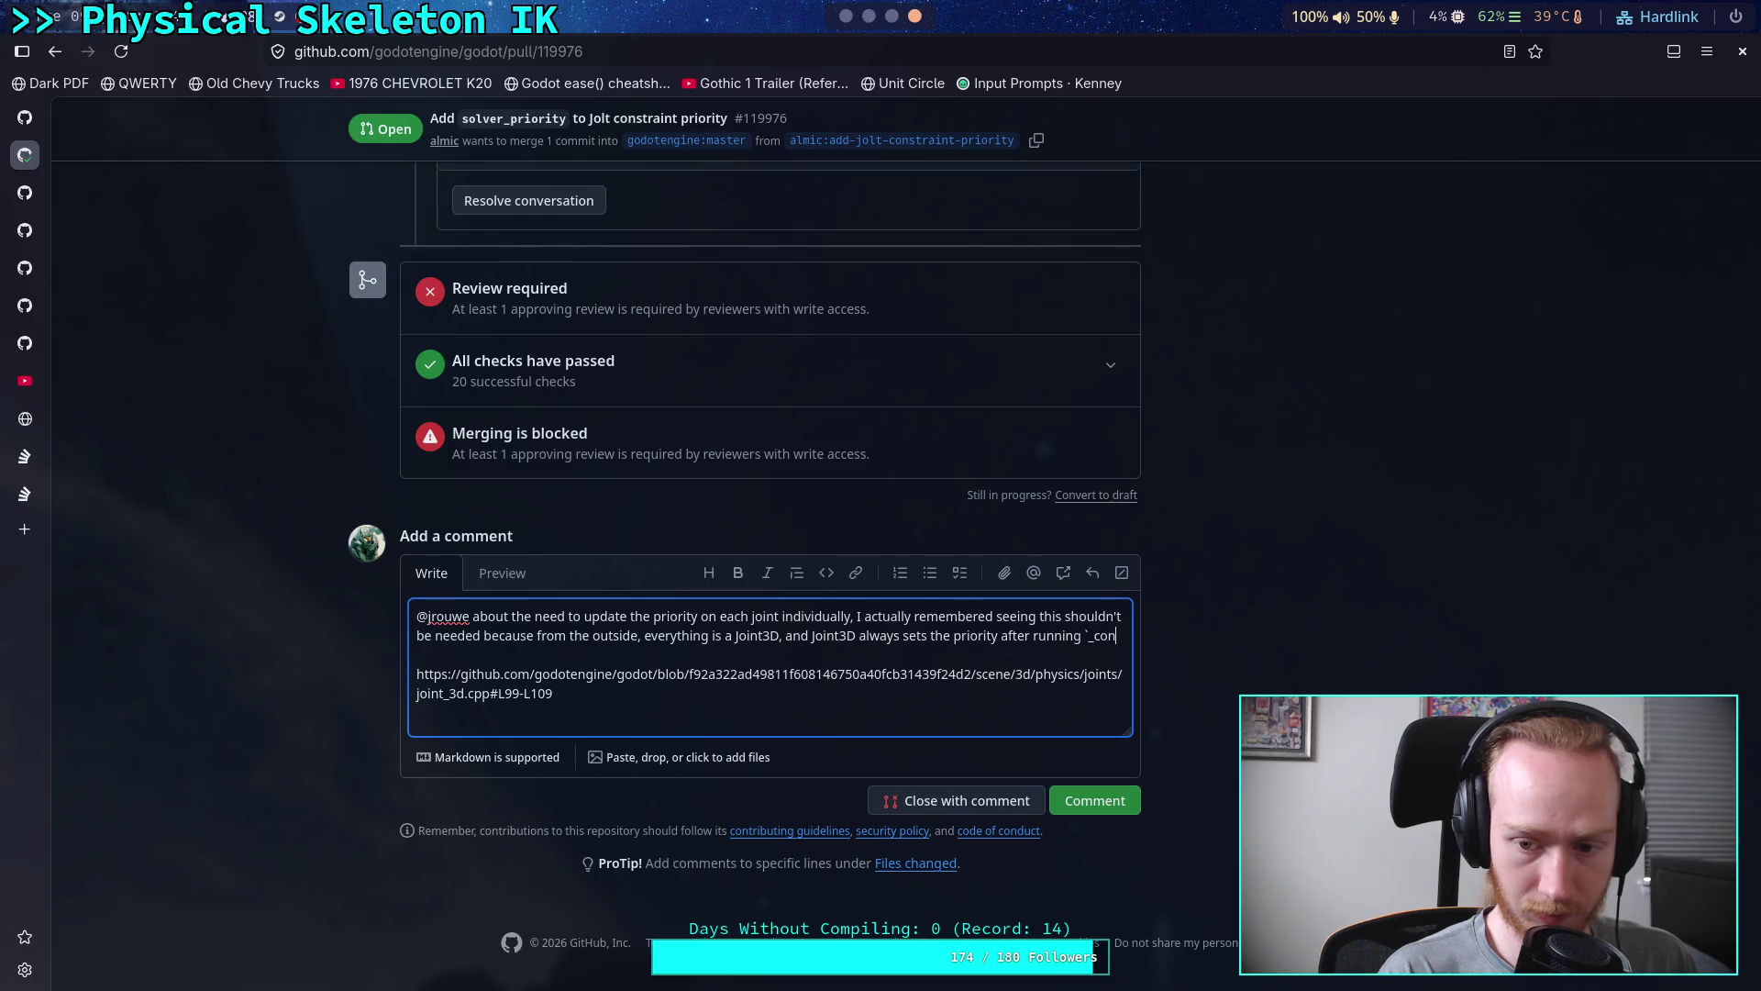
{"action": "type", "text": "figure"}
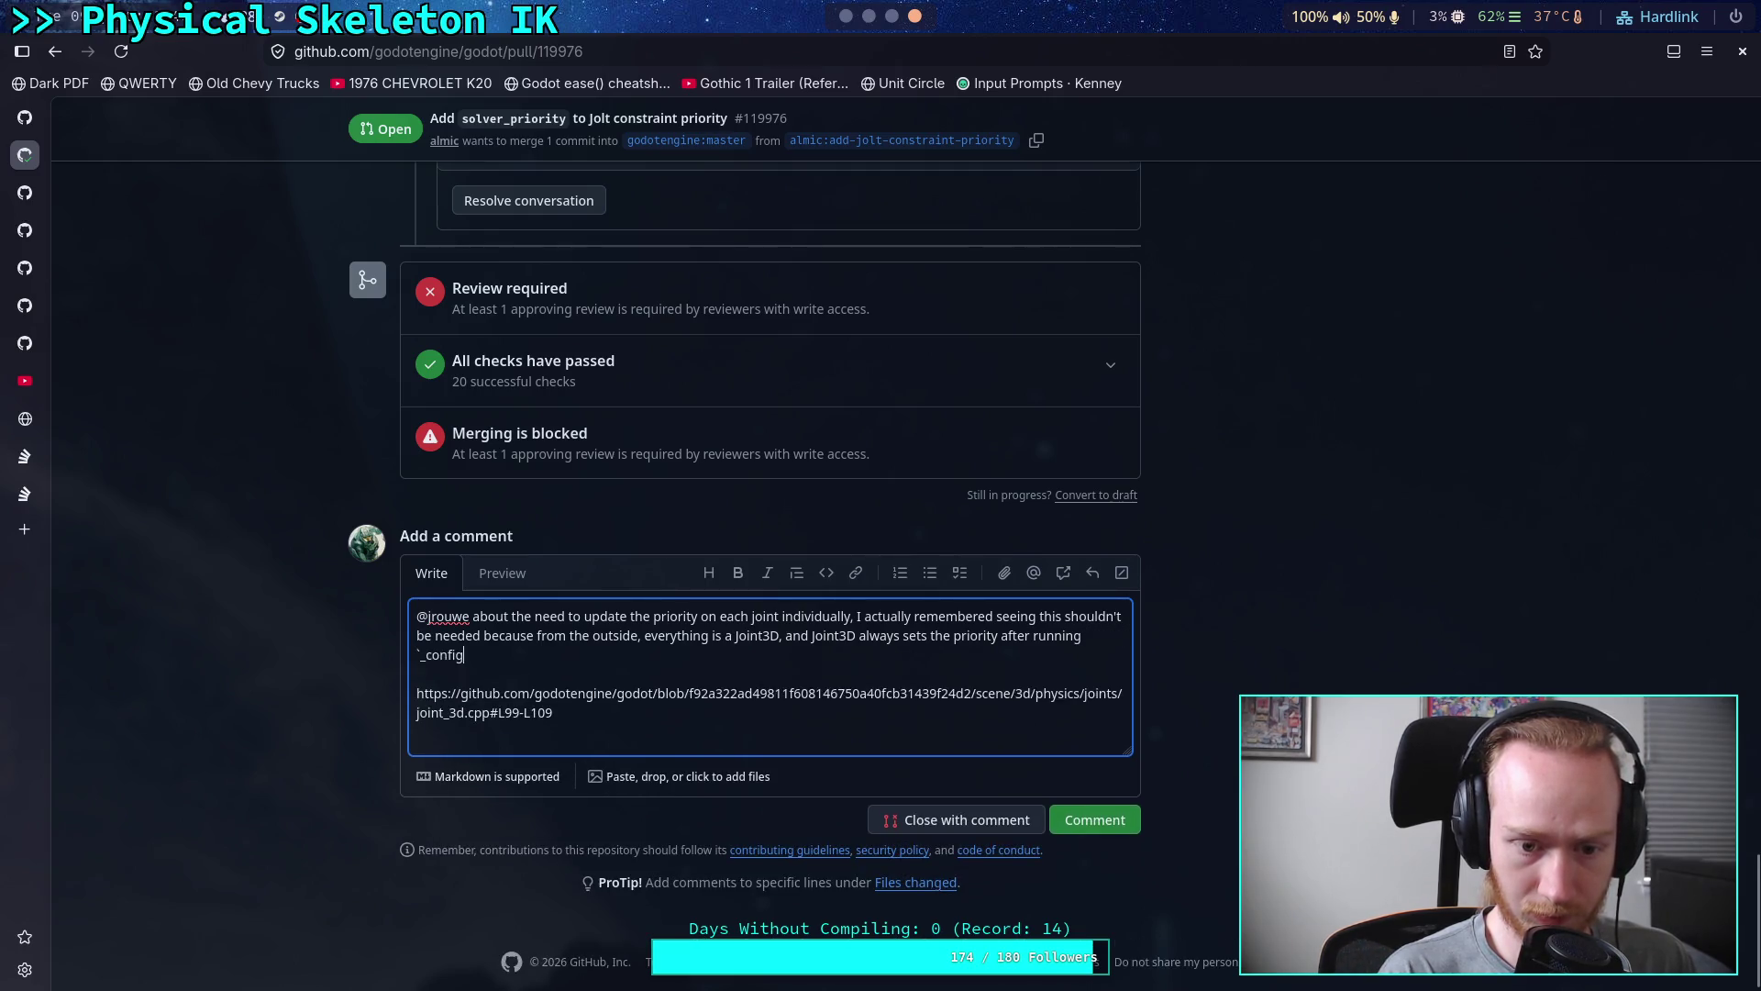
{"action": "type", "text": "_joint`"}
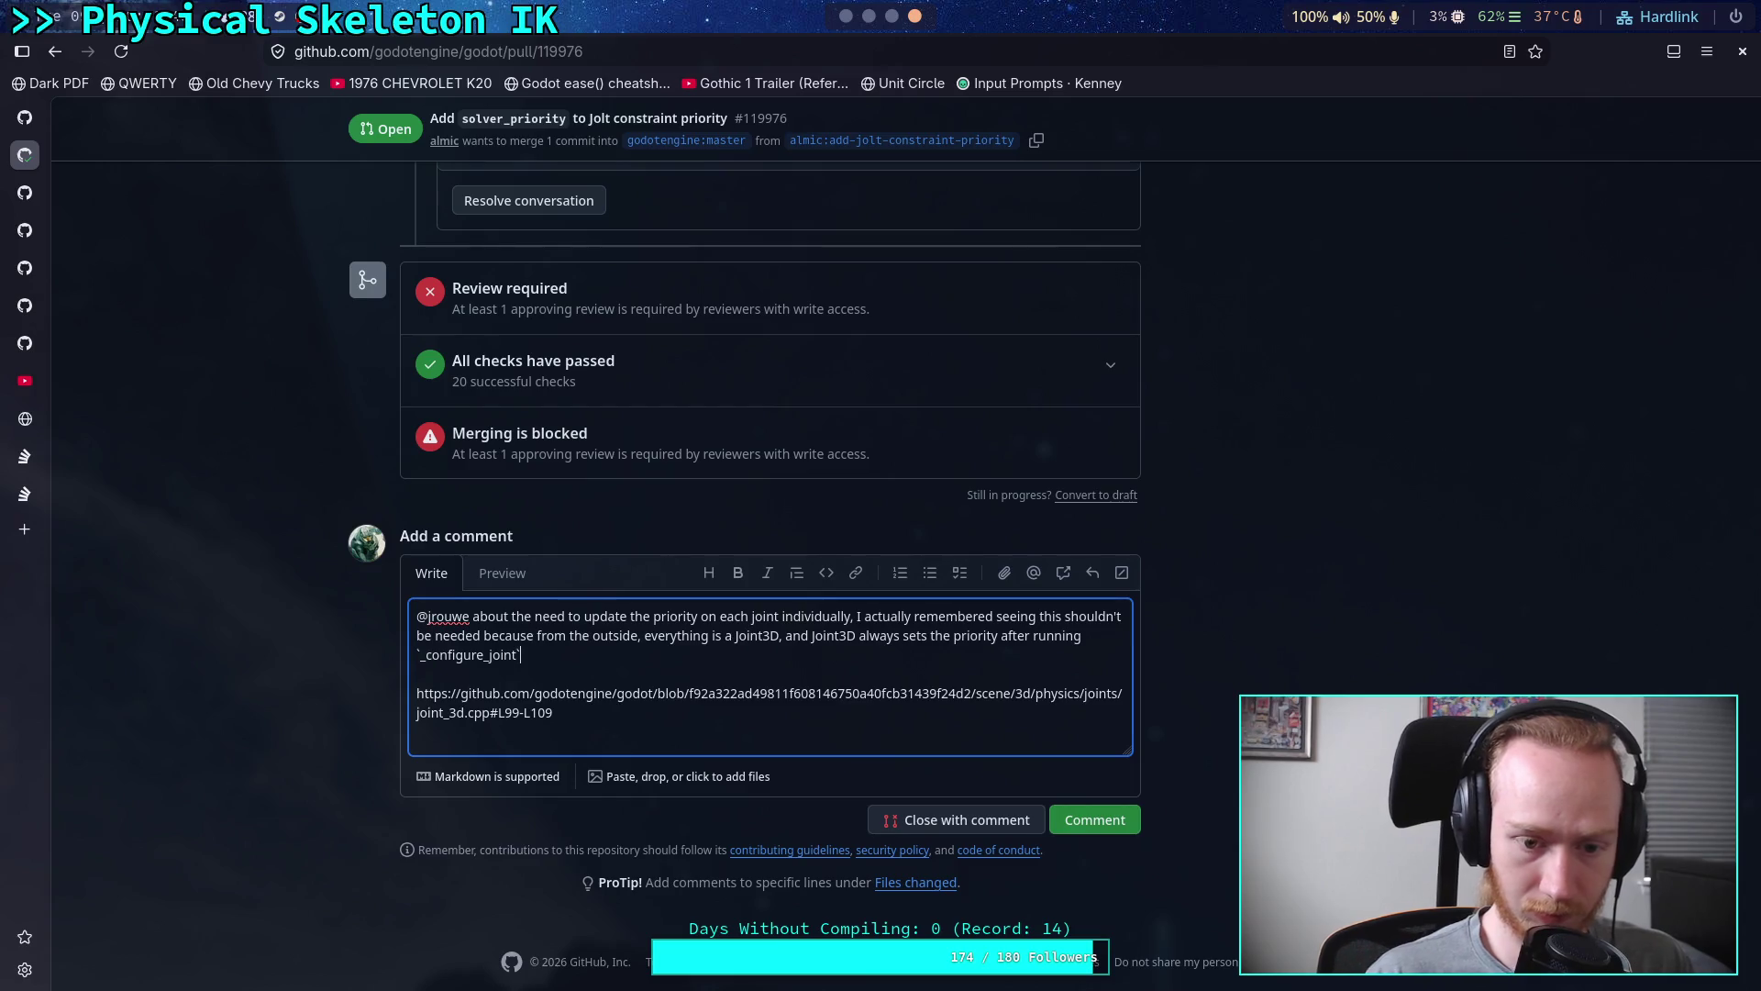
{"action": "left_click", "coordinate": [516, 580]}
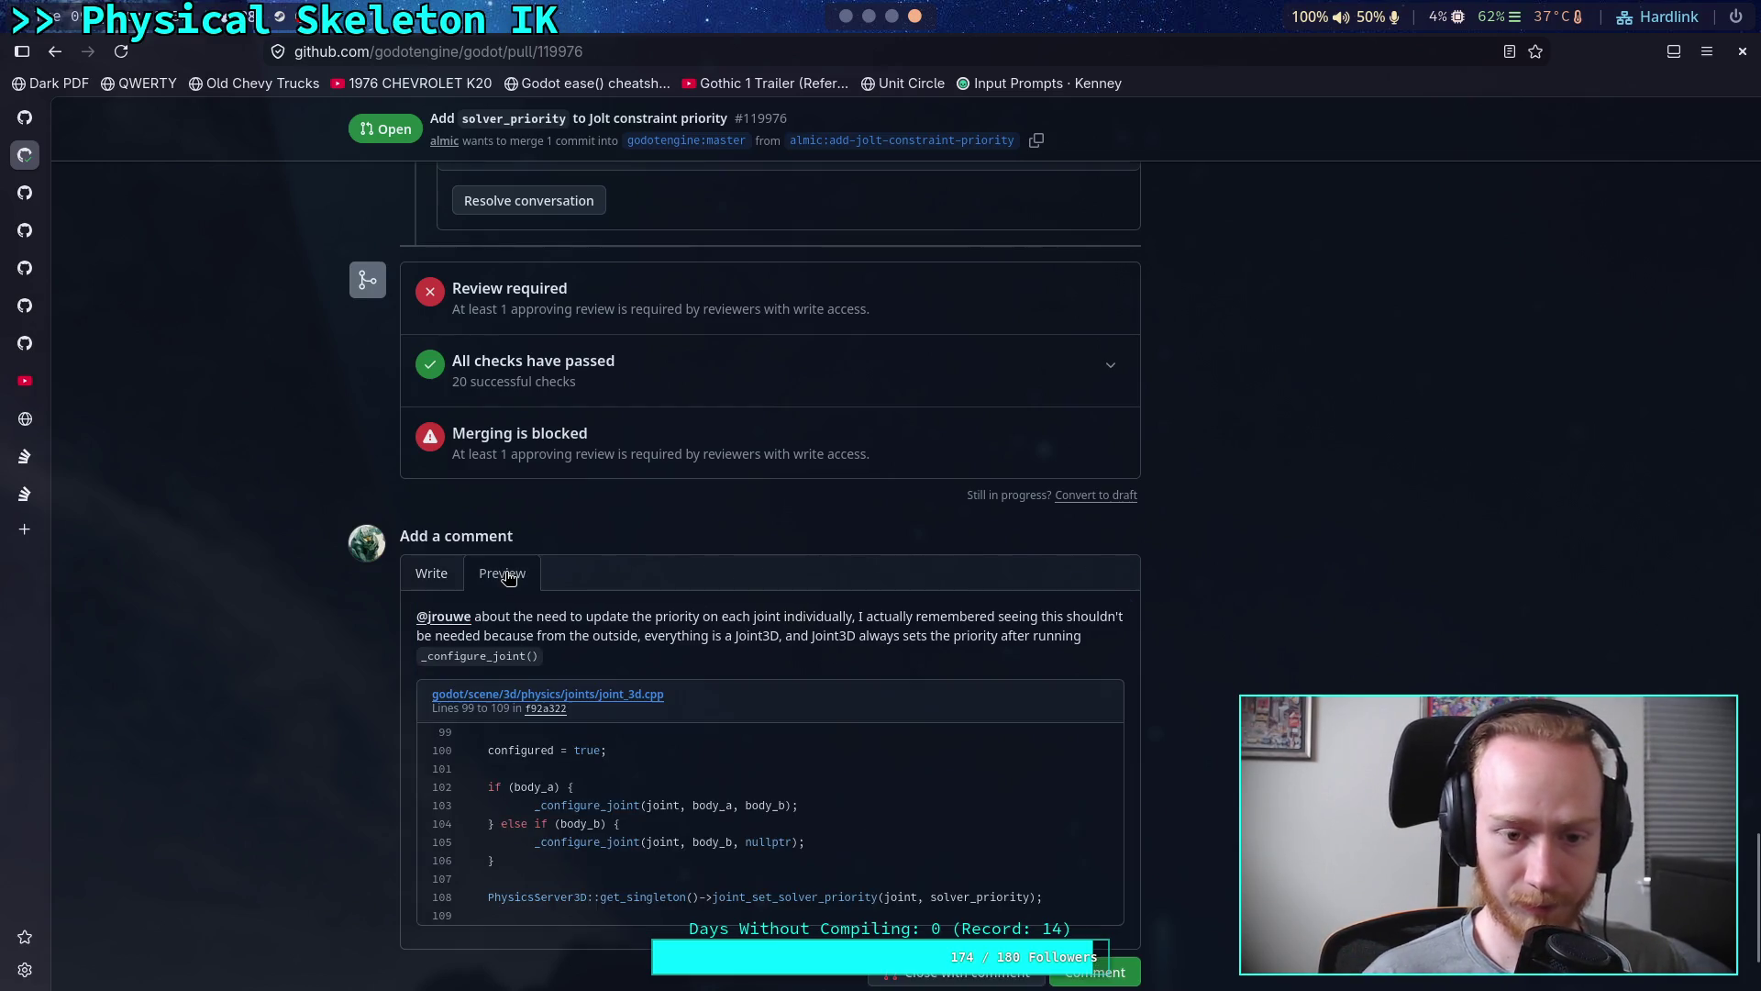
Add a period, fix the 'agree' typo, and ask whether this ensures the priority will match
{"action": "left_click", "coordinate": [443, 574]}
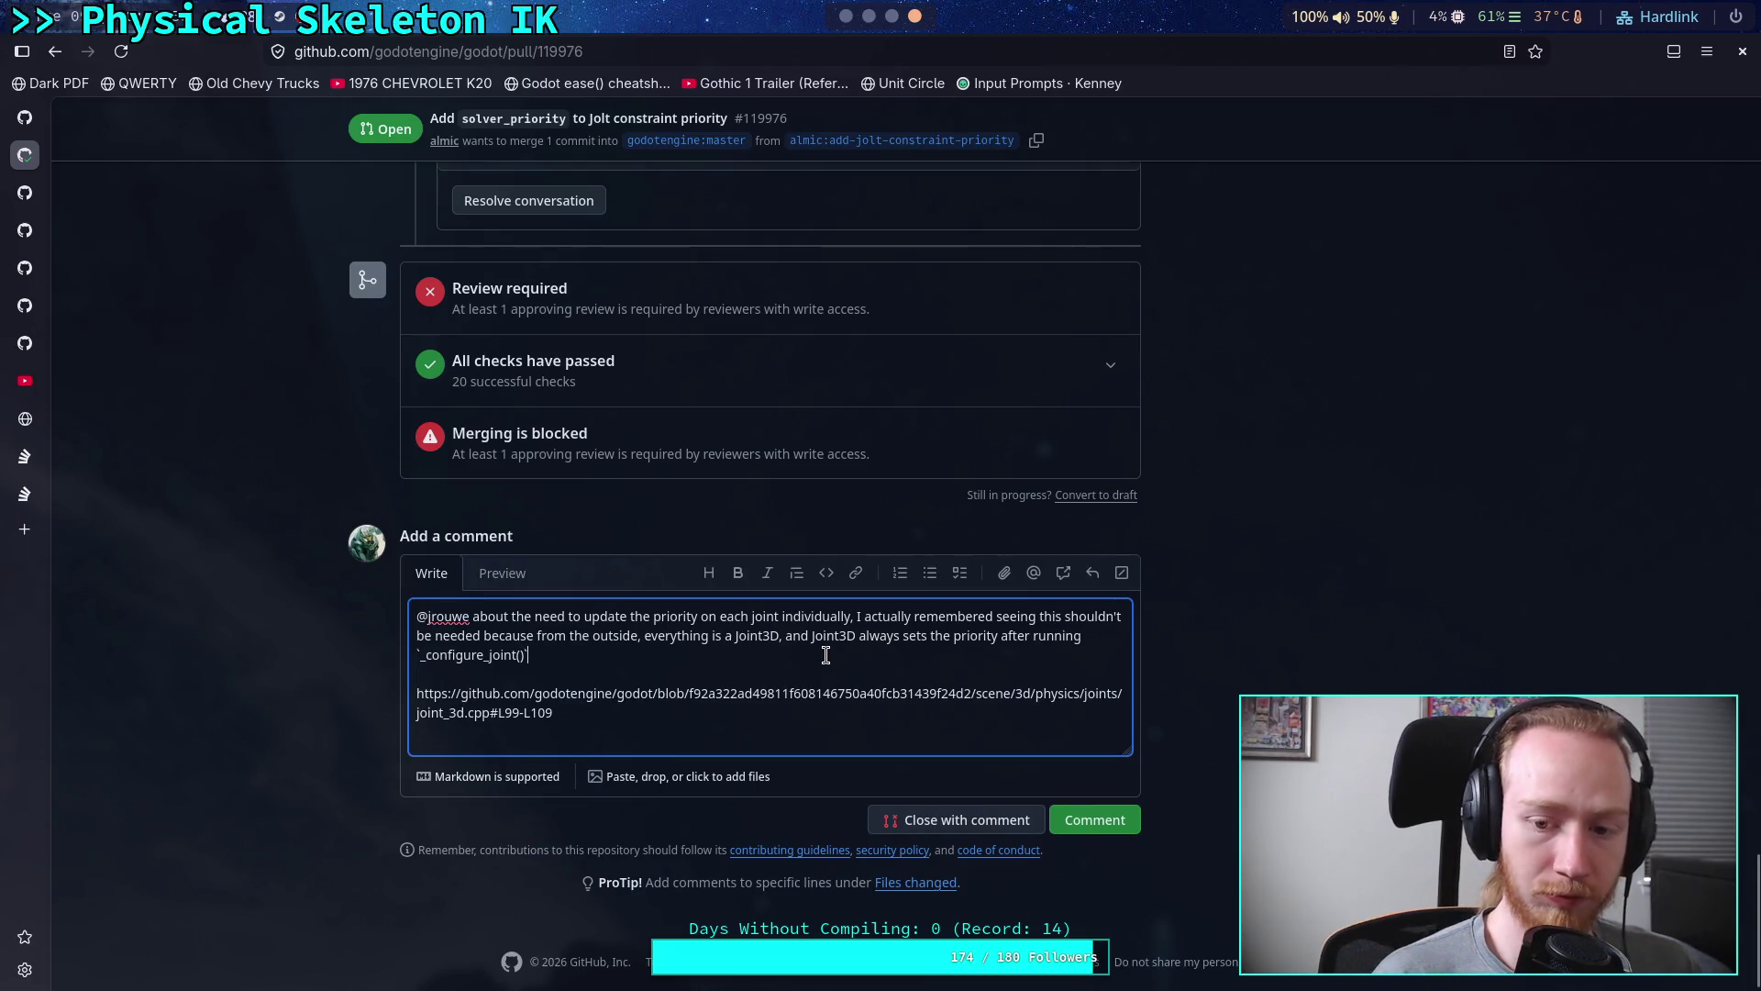
{"action": "type", "text": ". Do you agrr"}
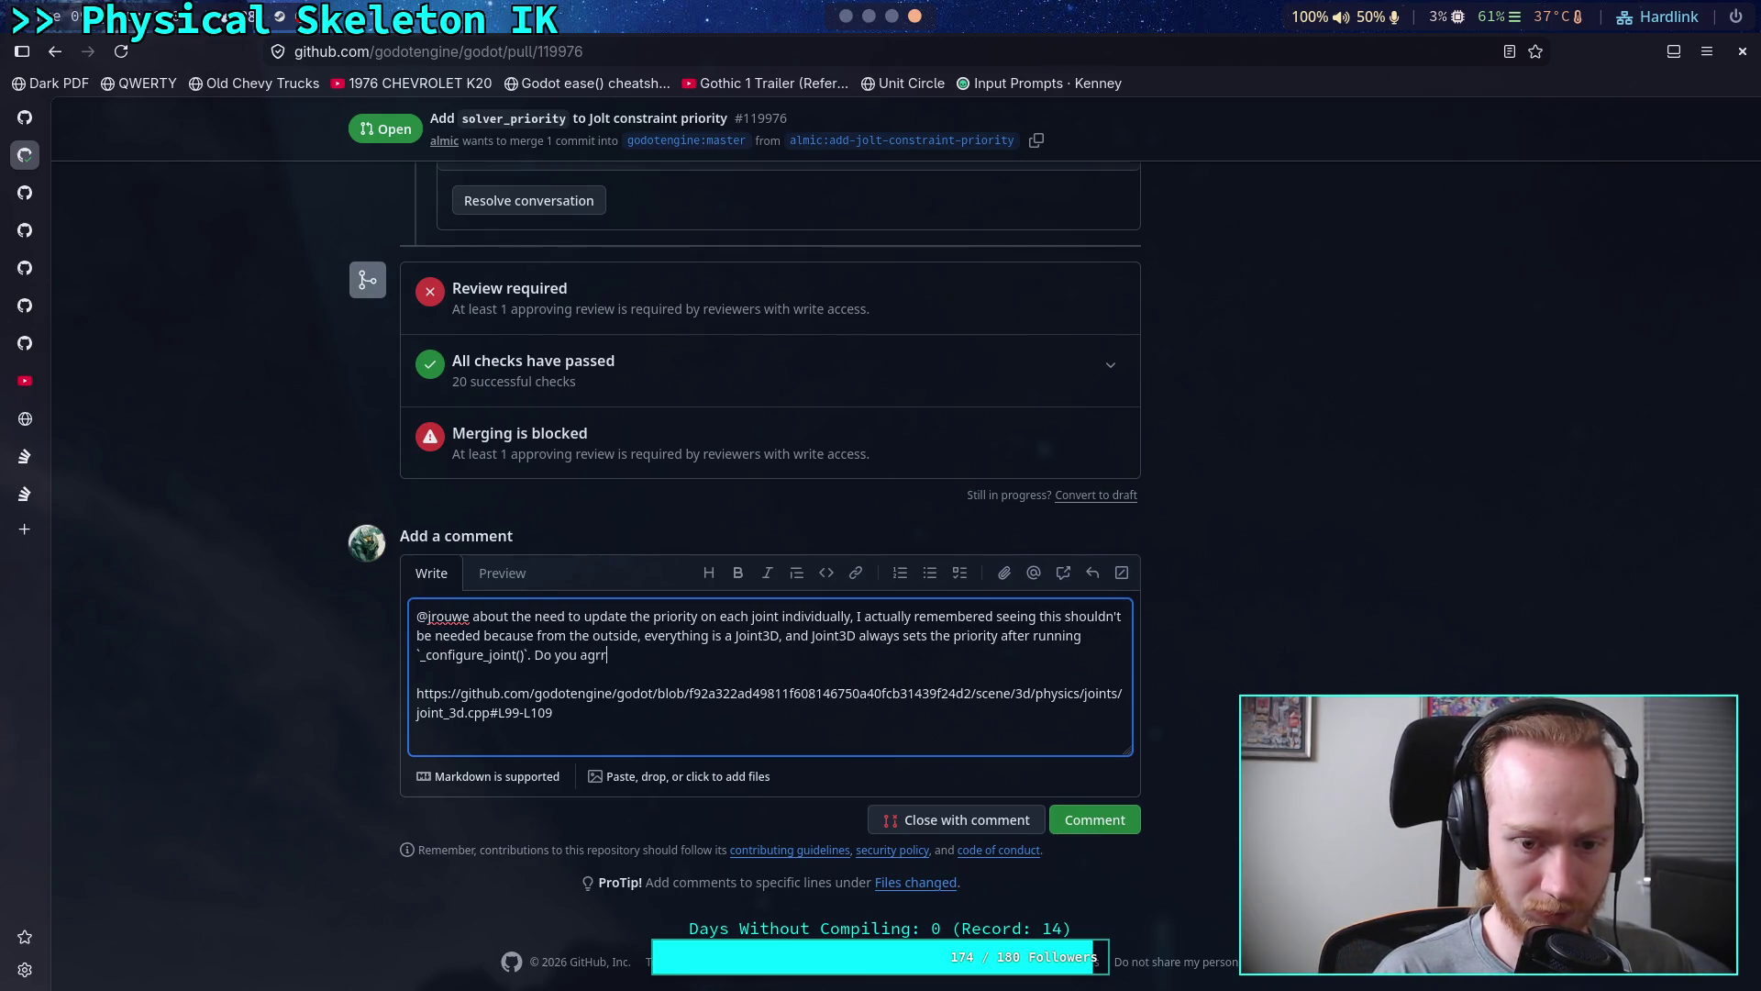
{"action": "key", "text": "BackSpace"}
{"action": "key", "text": "BackSpace"}
{"action": "key", "text": "BackSpace"}
{"action": "type", "text": "ee w"}
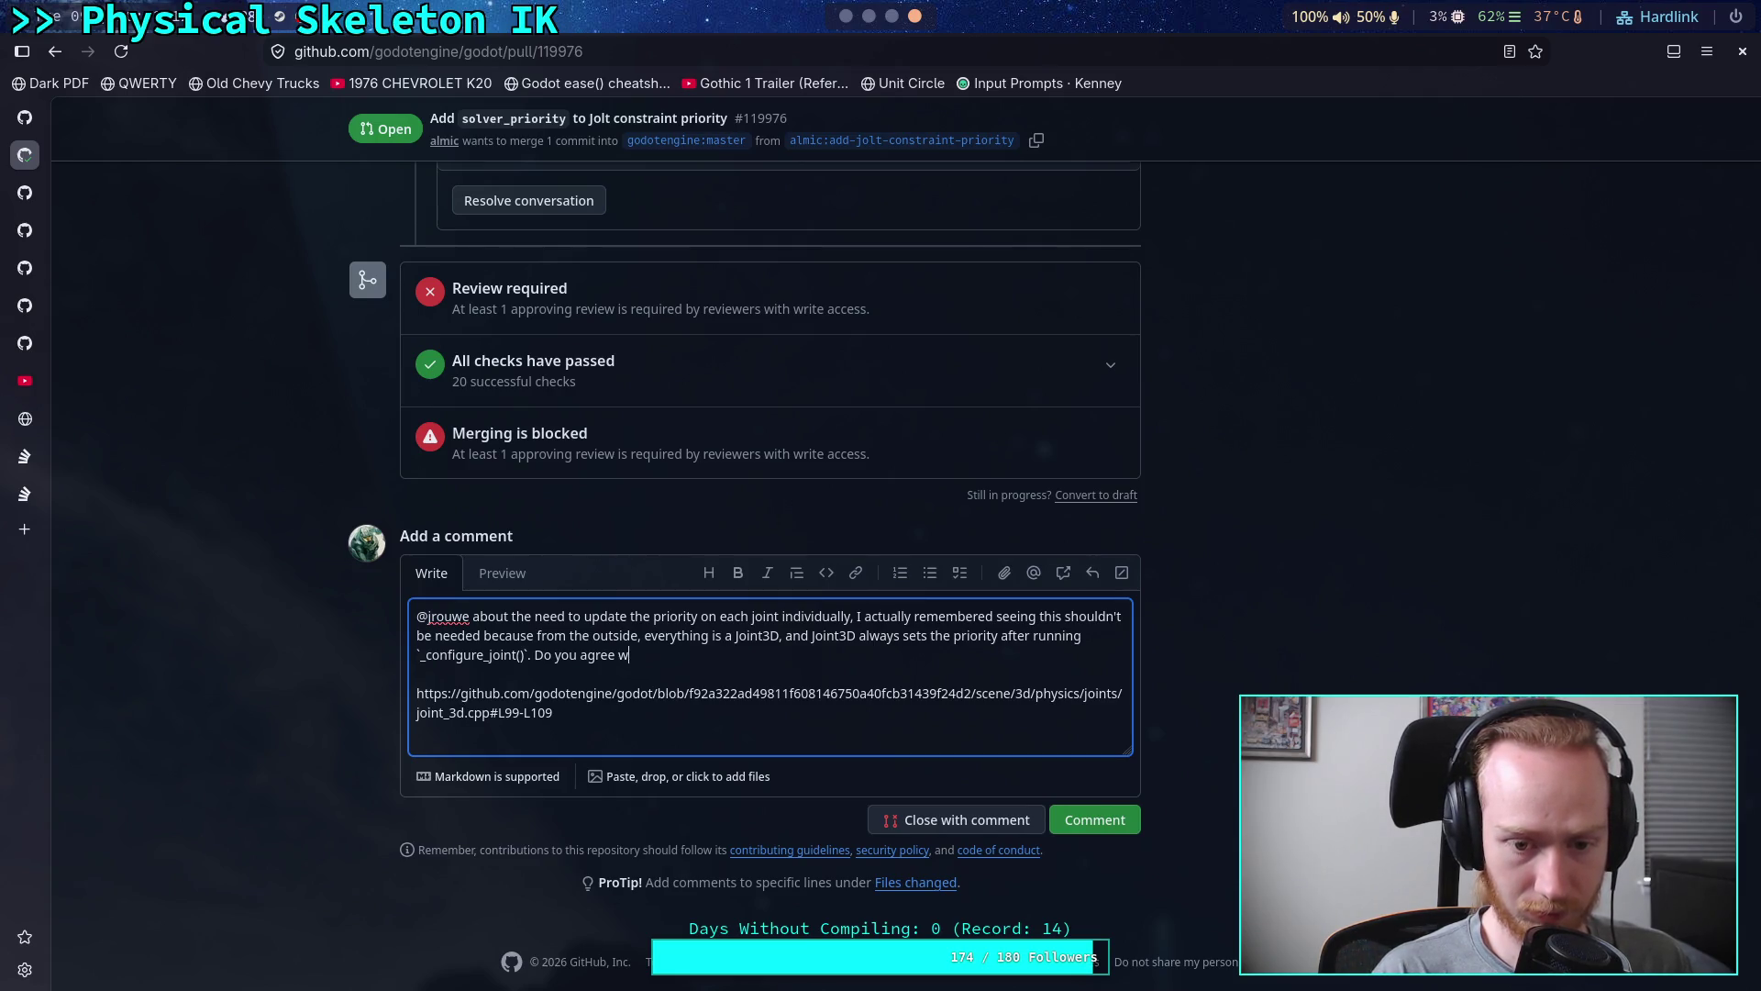
{"action": "type", "text": "hat this ensures the priority will match"}
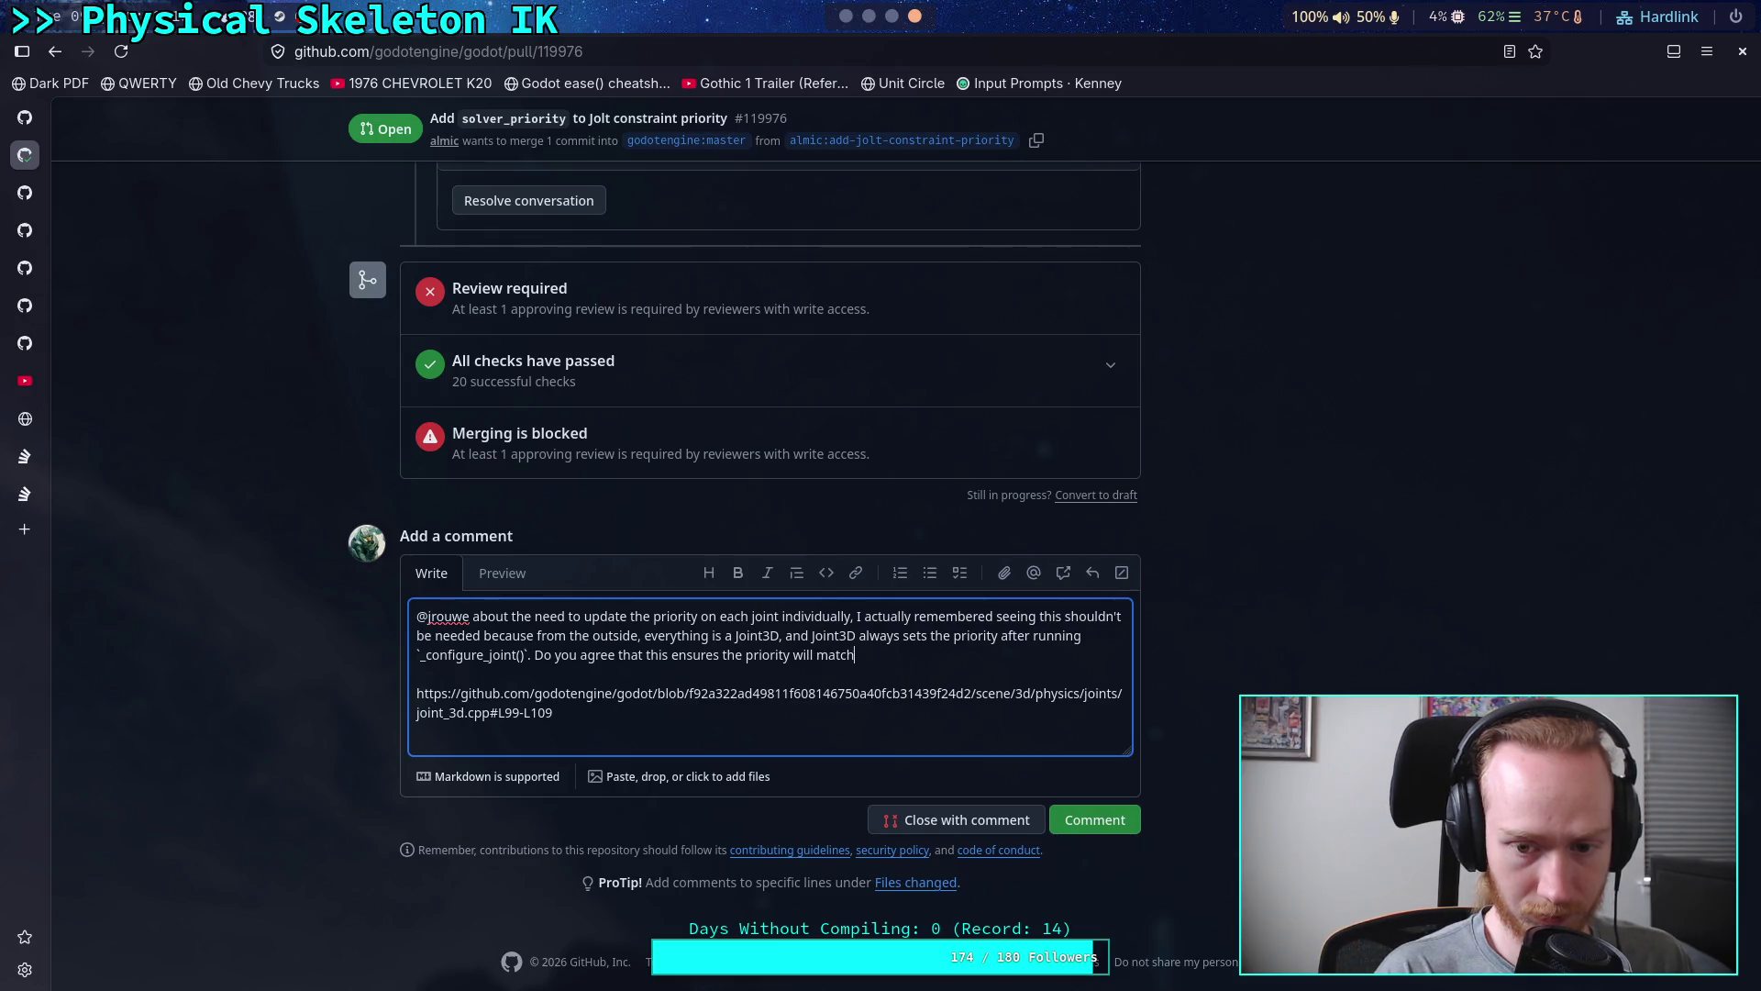
{"action": "left_click", "coordinate": [491, 572]}
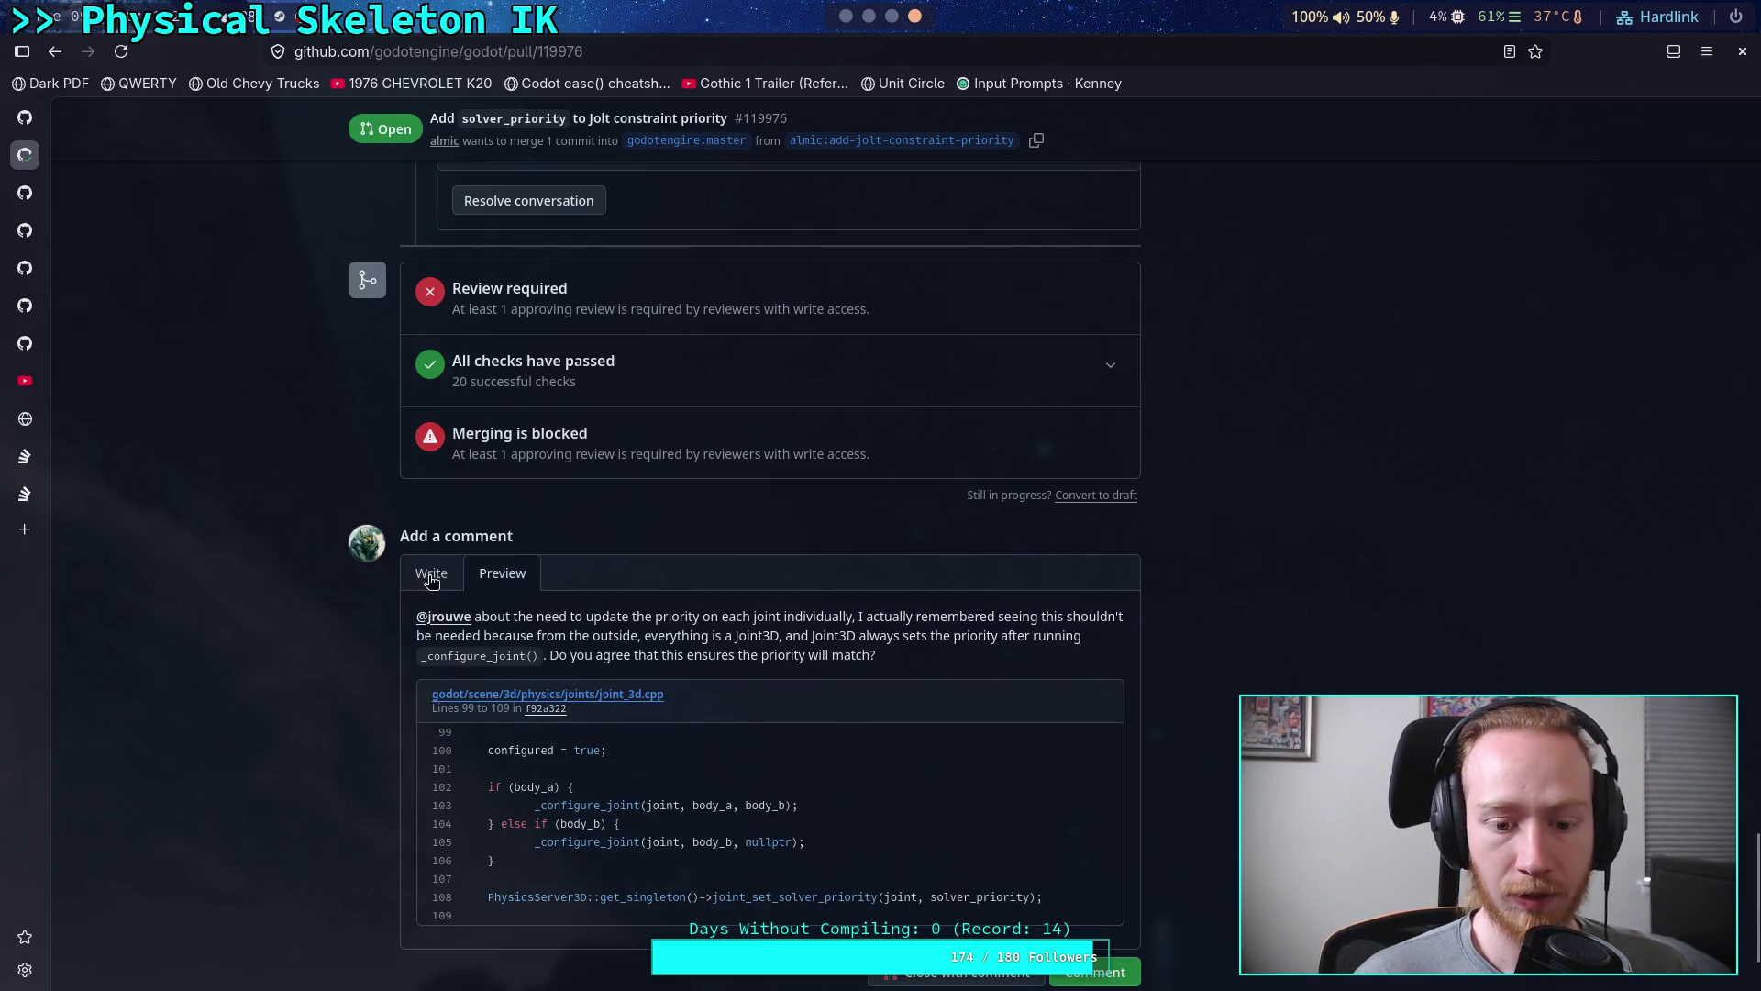
Begin the next sentence about changing the priority directly via the setter
{"action": "left_click", "coordinate": [433, 576]}
{"action": "type", "text": "When ch"}
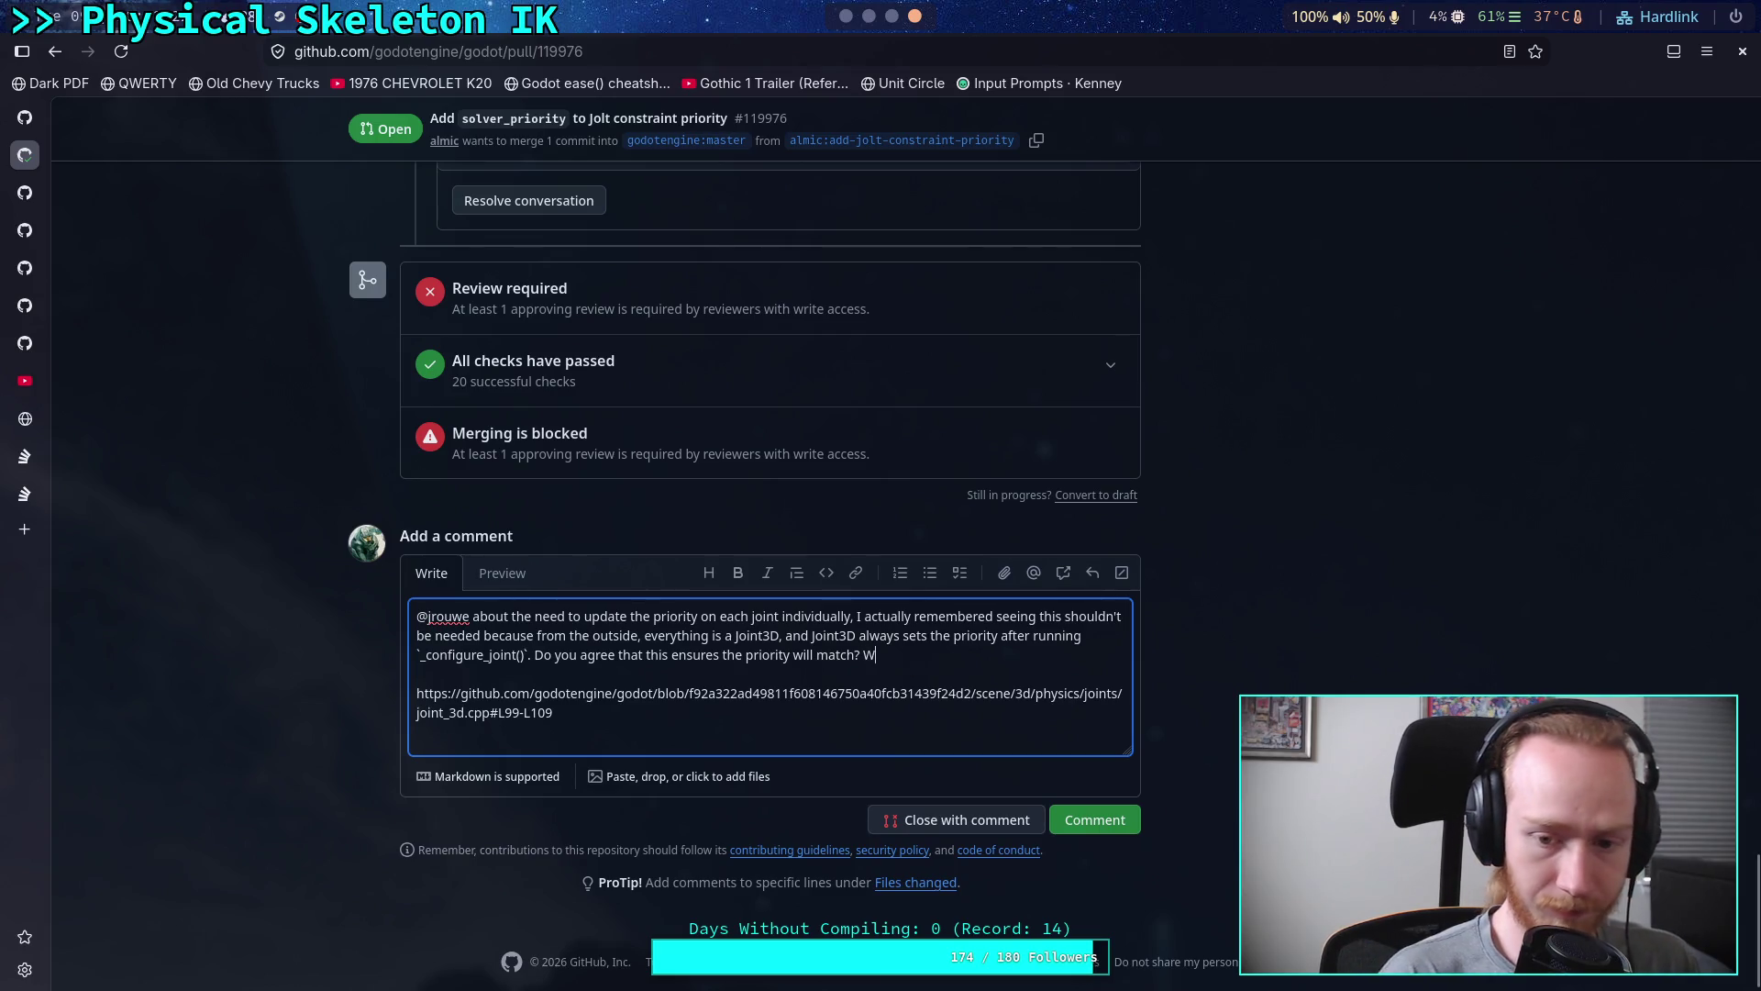
{"action": "type", "text": "anging it directly, the"}
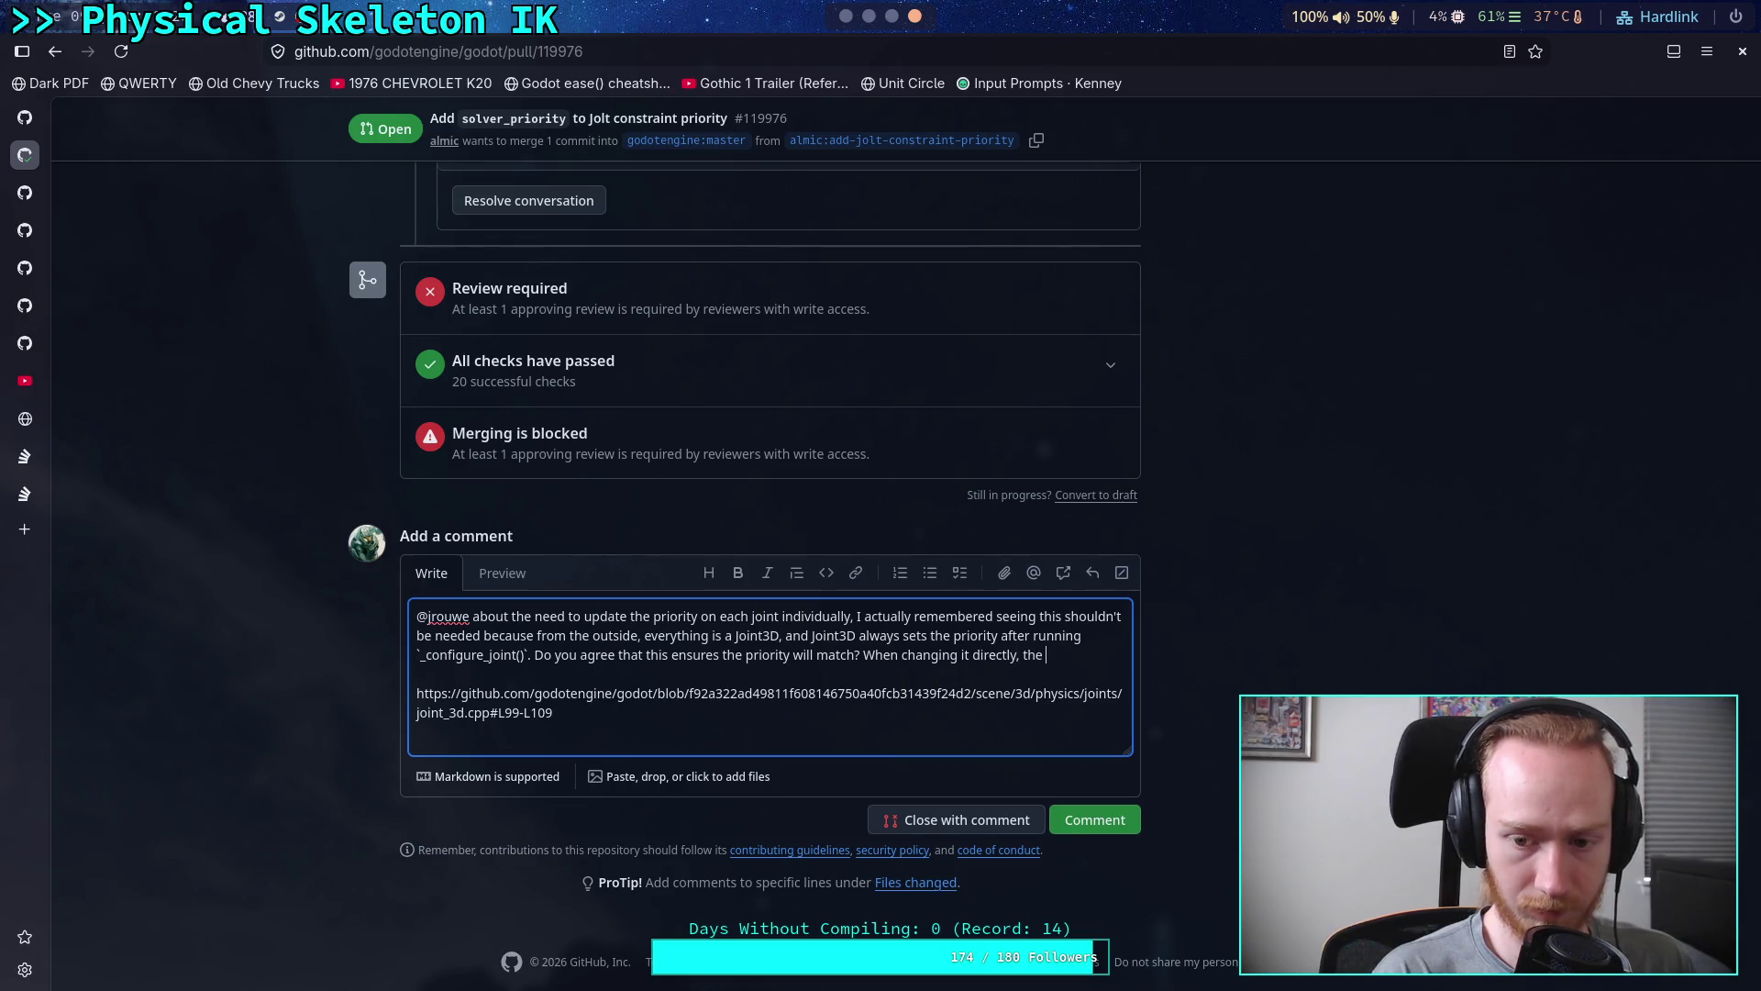
{"action": "type", "text": "setting"}
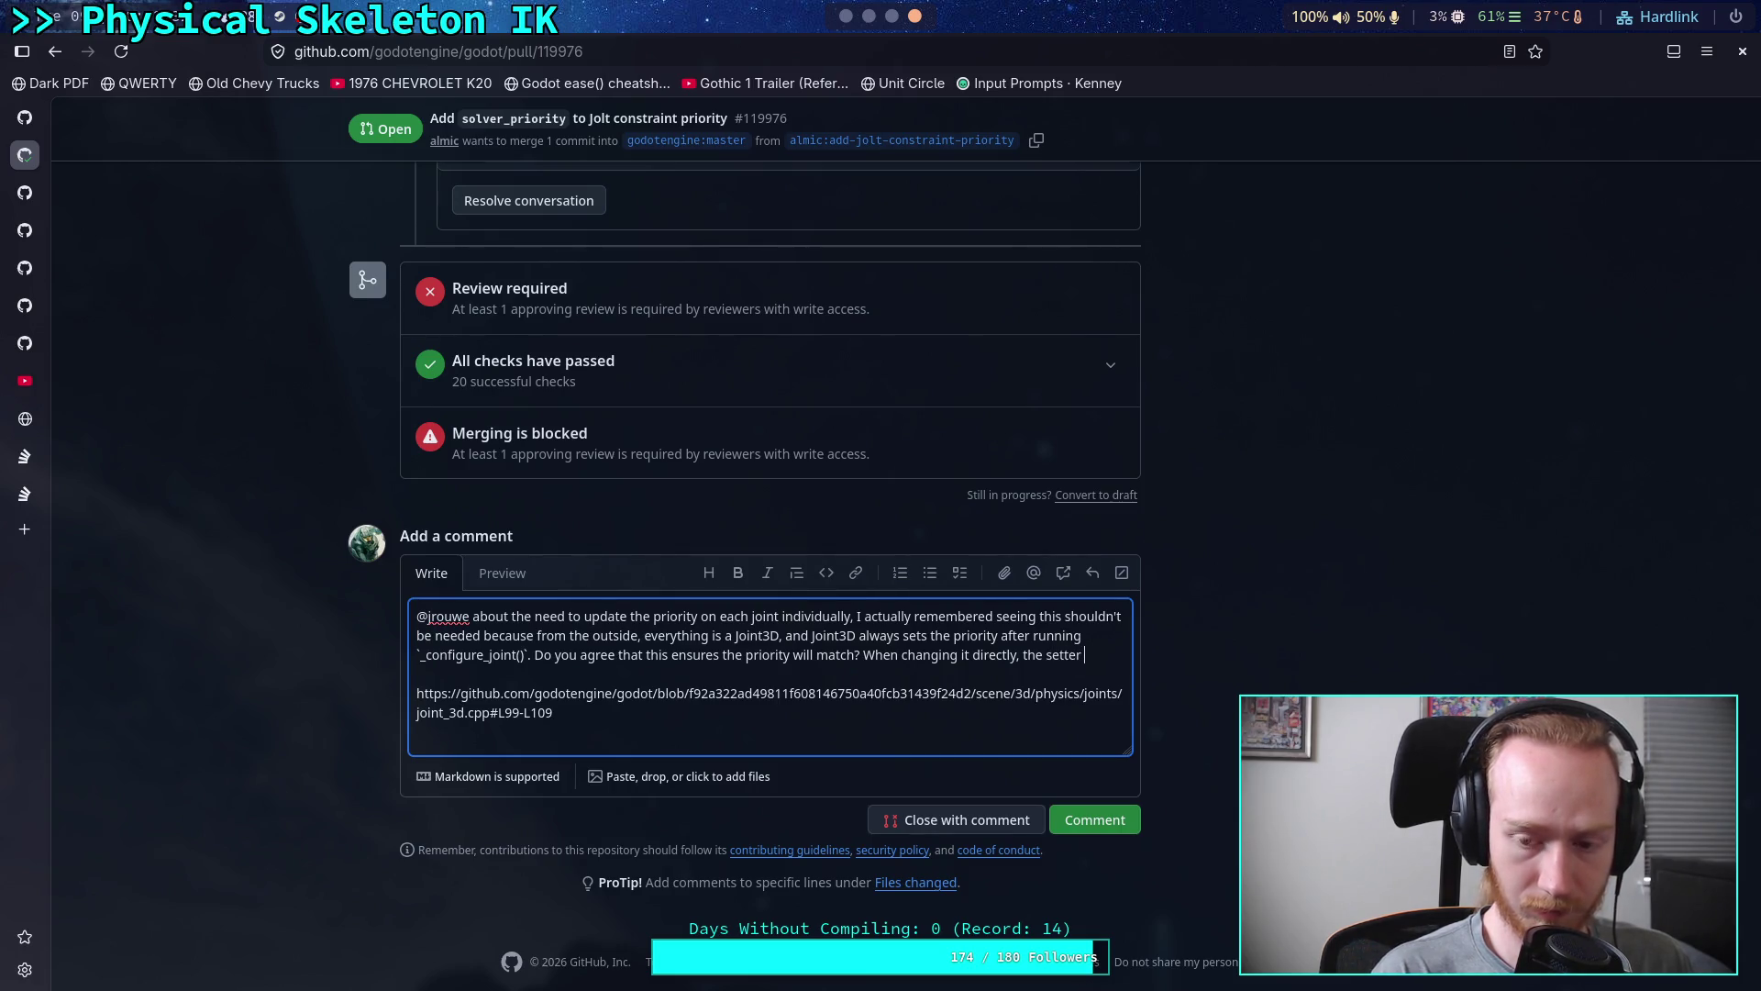
Point the joint_3d.cpp page link at line 166, the end of set_solver_priority
{"action": "left_click", "coordinate": [25, 192]}
{"action": "scroll", "coordinate": [373, 413], "scroll_direction": "up", "scroll_amount": 10}
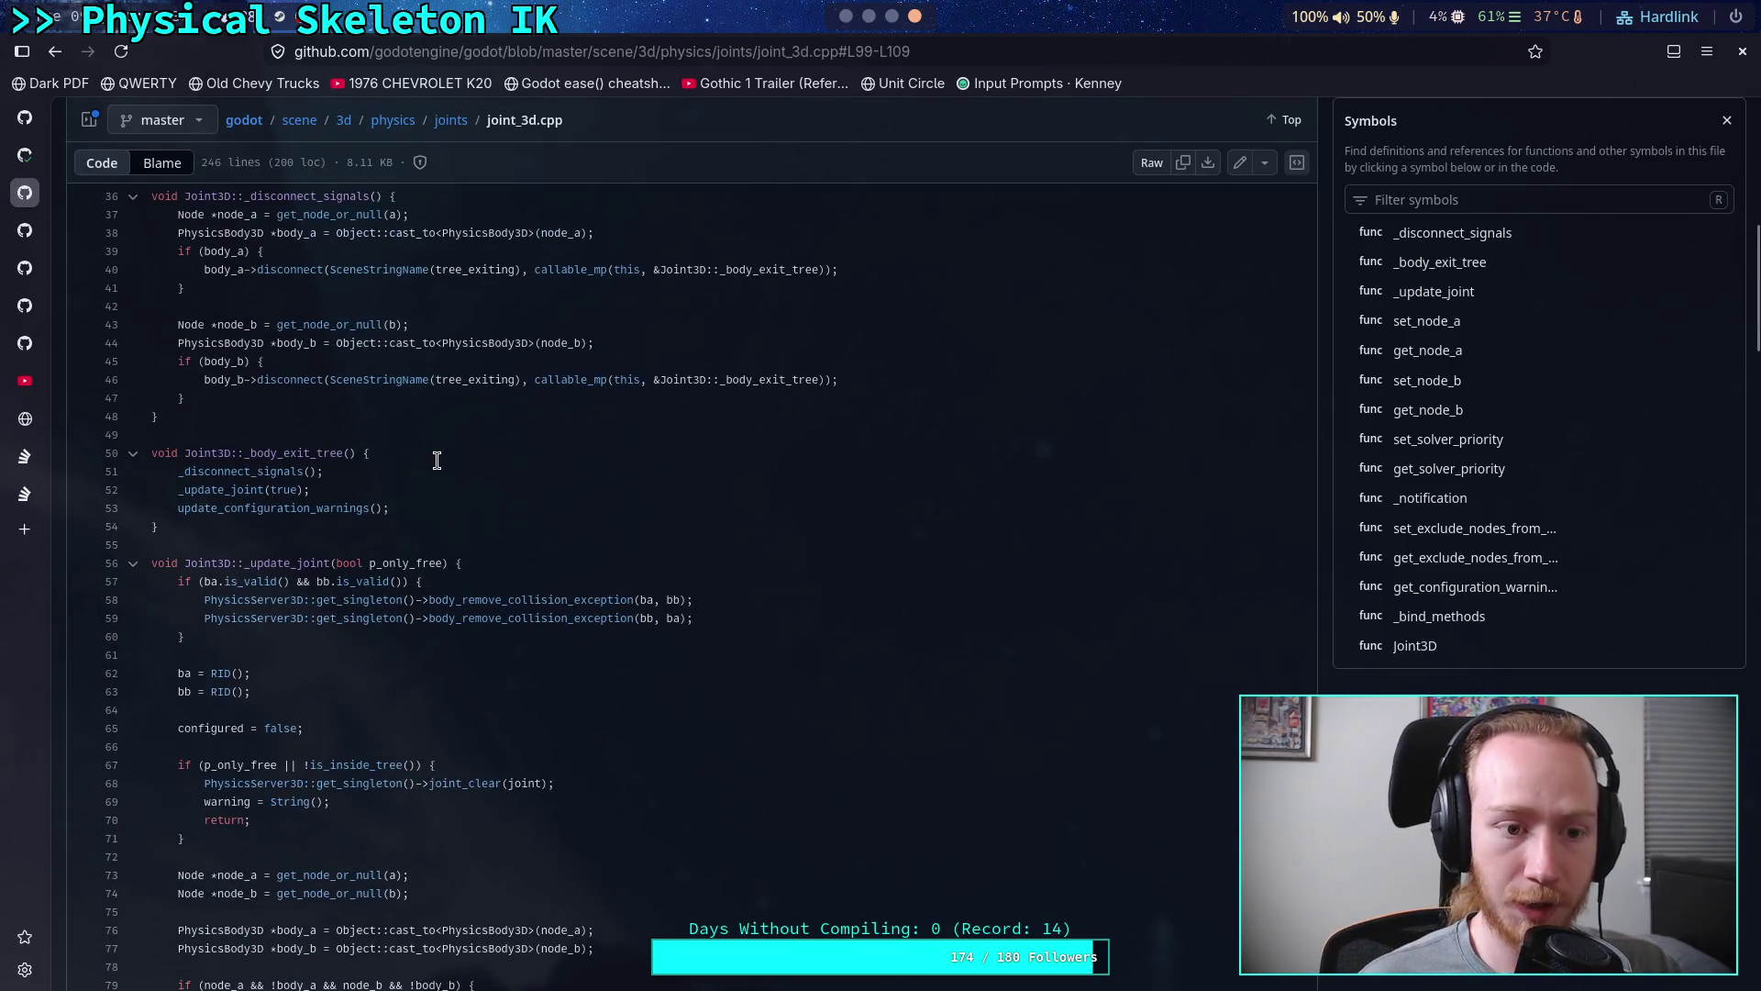
{"action": "scroll", "coordinate": [435, 458], "scroll_direction": "up", "scroll_amount": 3}
{"action": "scroll", "coordinate": [436, 449], "scroll_direction": "down", "scroll_amount": 20}
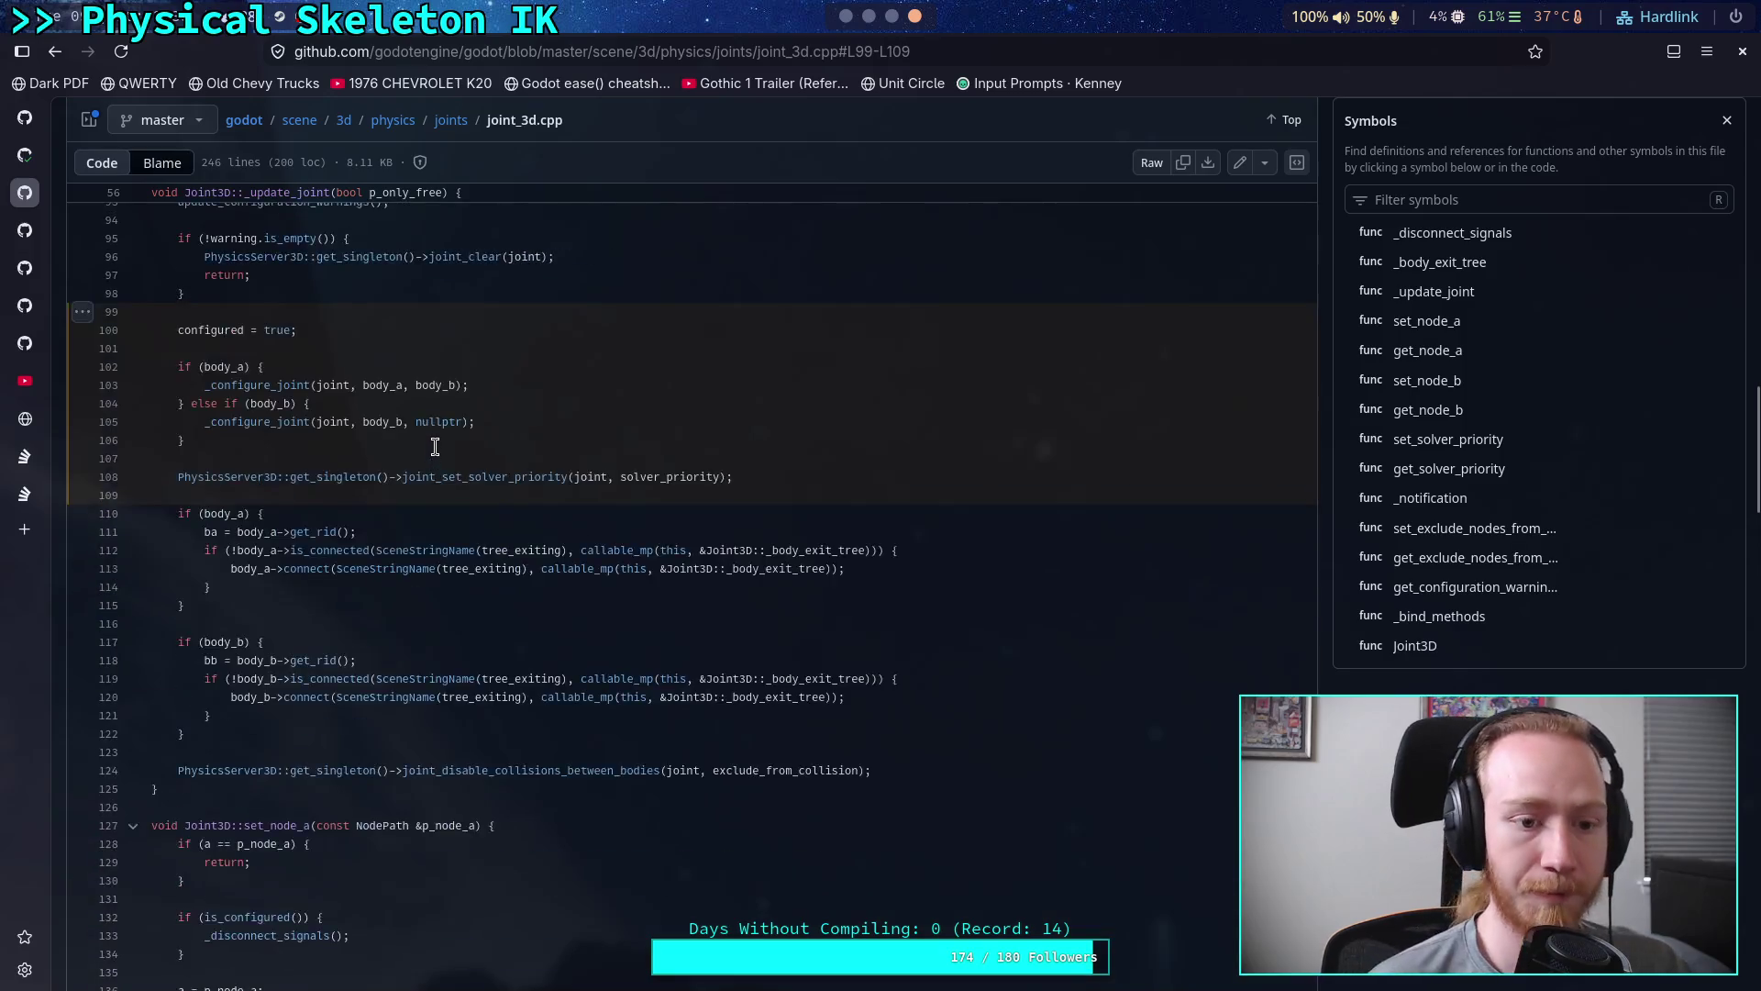
{"action": "scroll", "coordinate": [436, 449], "scroll_direction": "up", "scroll_amount": 2}
{"action": "scroll", "coordinate": [418, 476], "scroll_direction": "down", "scroll_amount": 3}
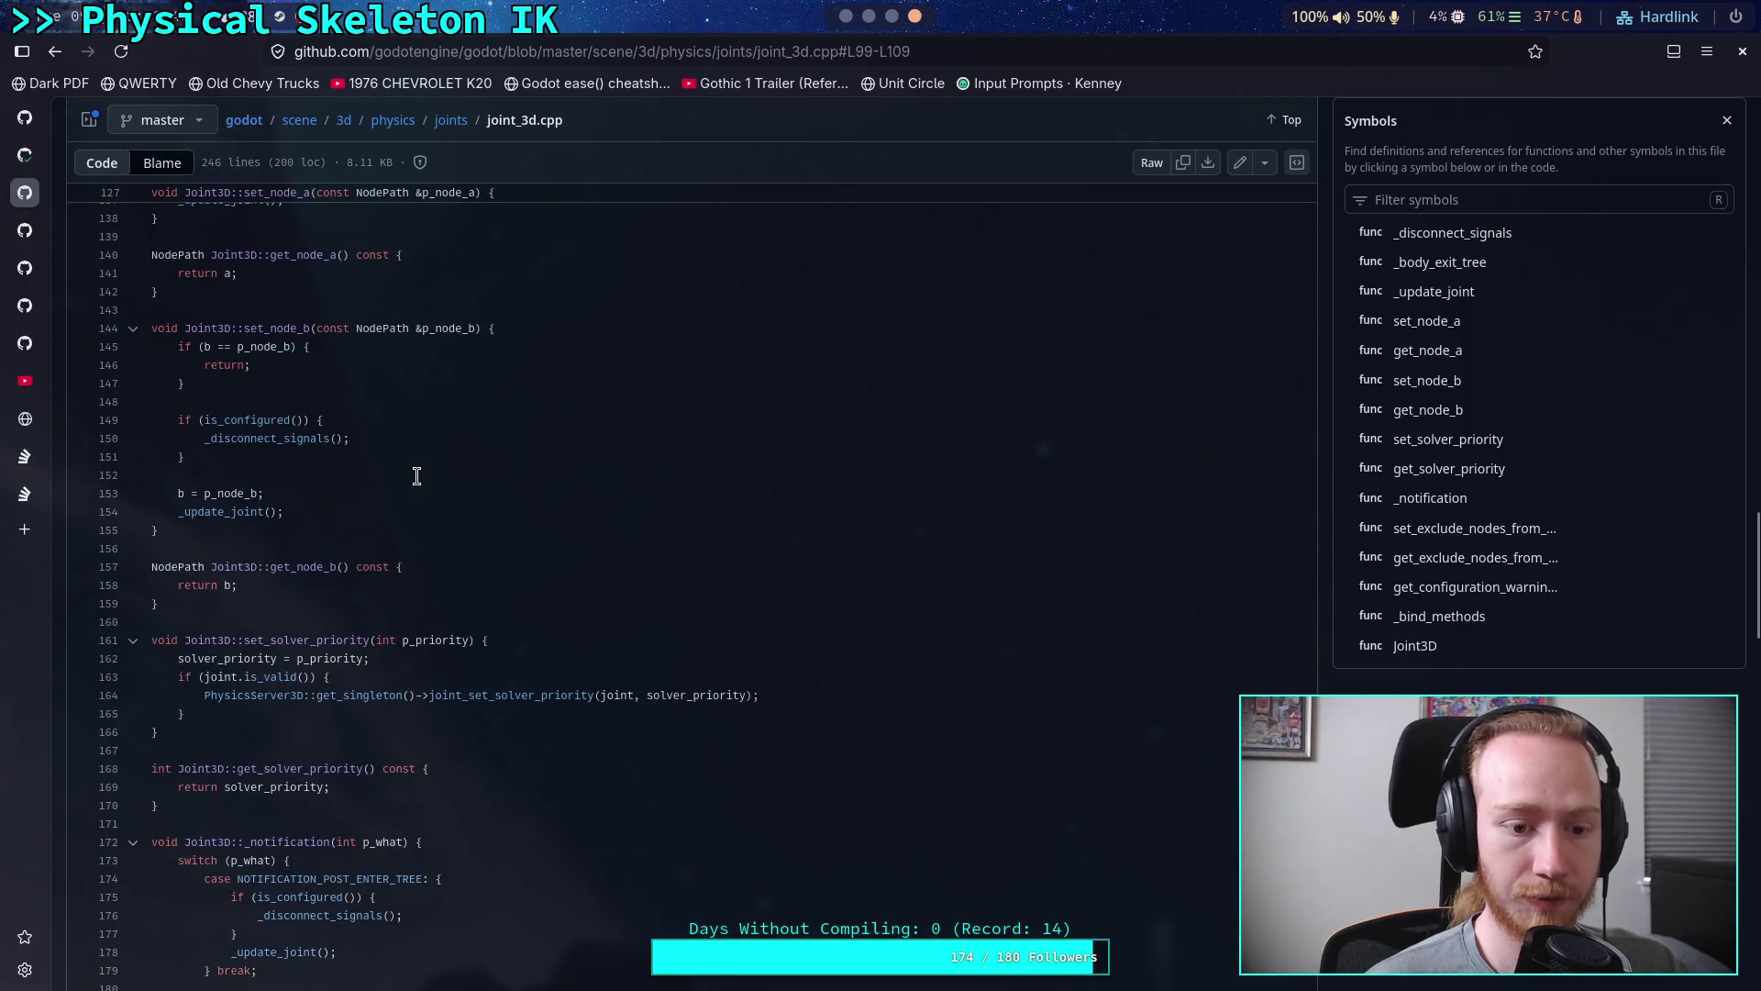
{"action": "scroll", "coordinate": [416, 476], "scroll_direction": "down", "scroll_amount": 3}
{"action": "left_click_drag", "start_coordinate": [232, 620], "coordinate": [195, 553]}
{"action": "left_click", "coordinate": [281, 603]}
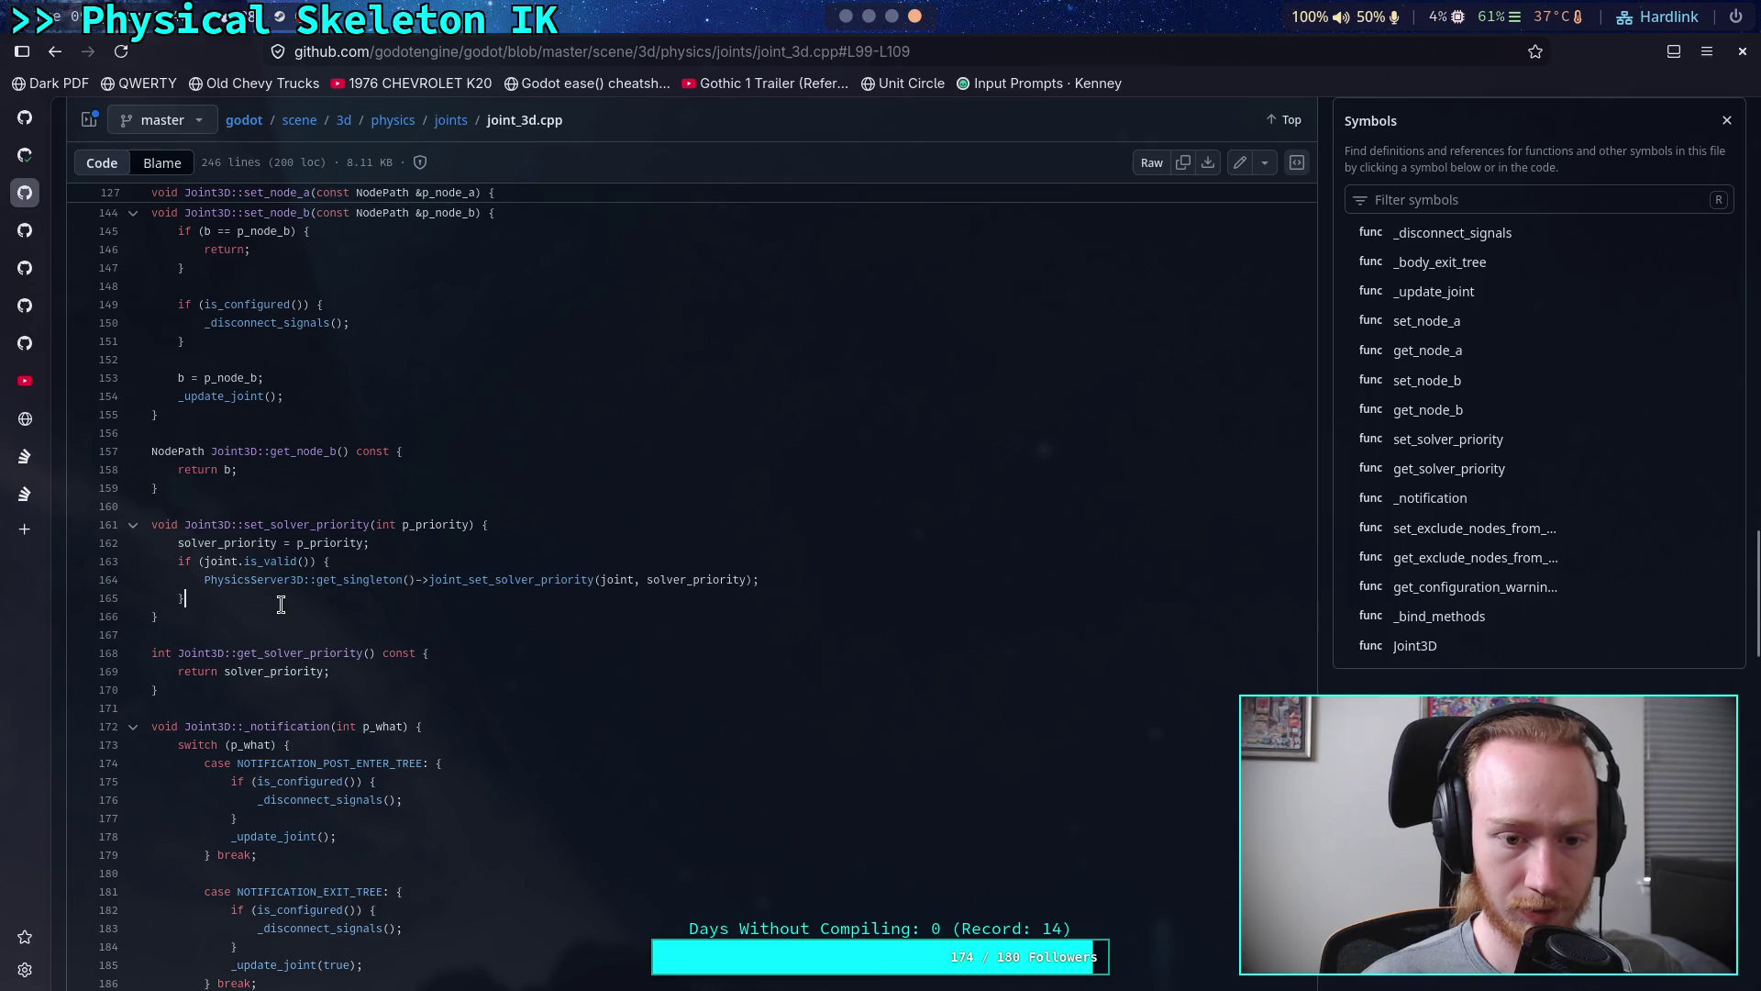
{"action": "left_click", "coordinate": [108, 620]}
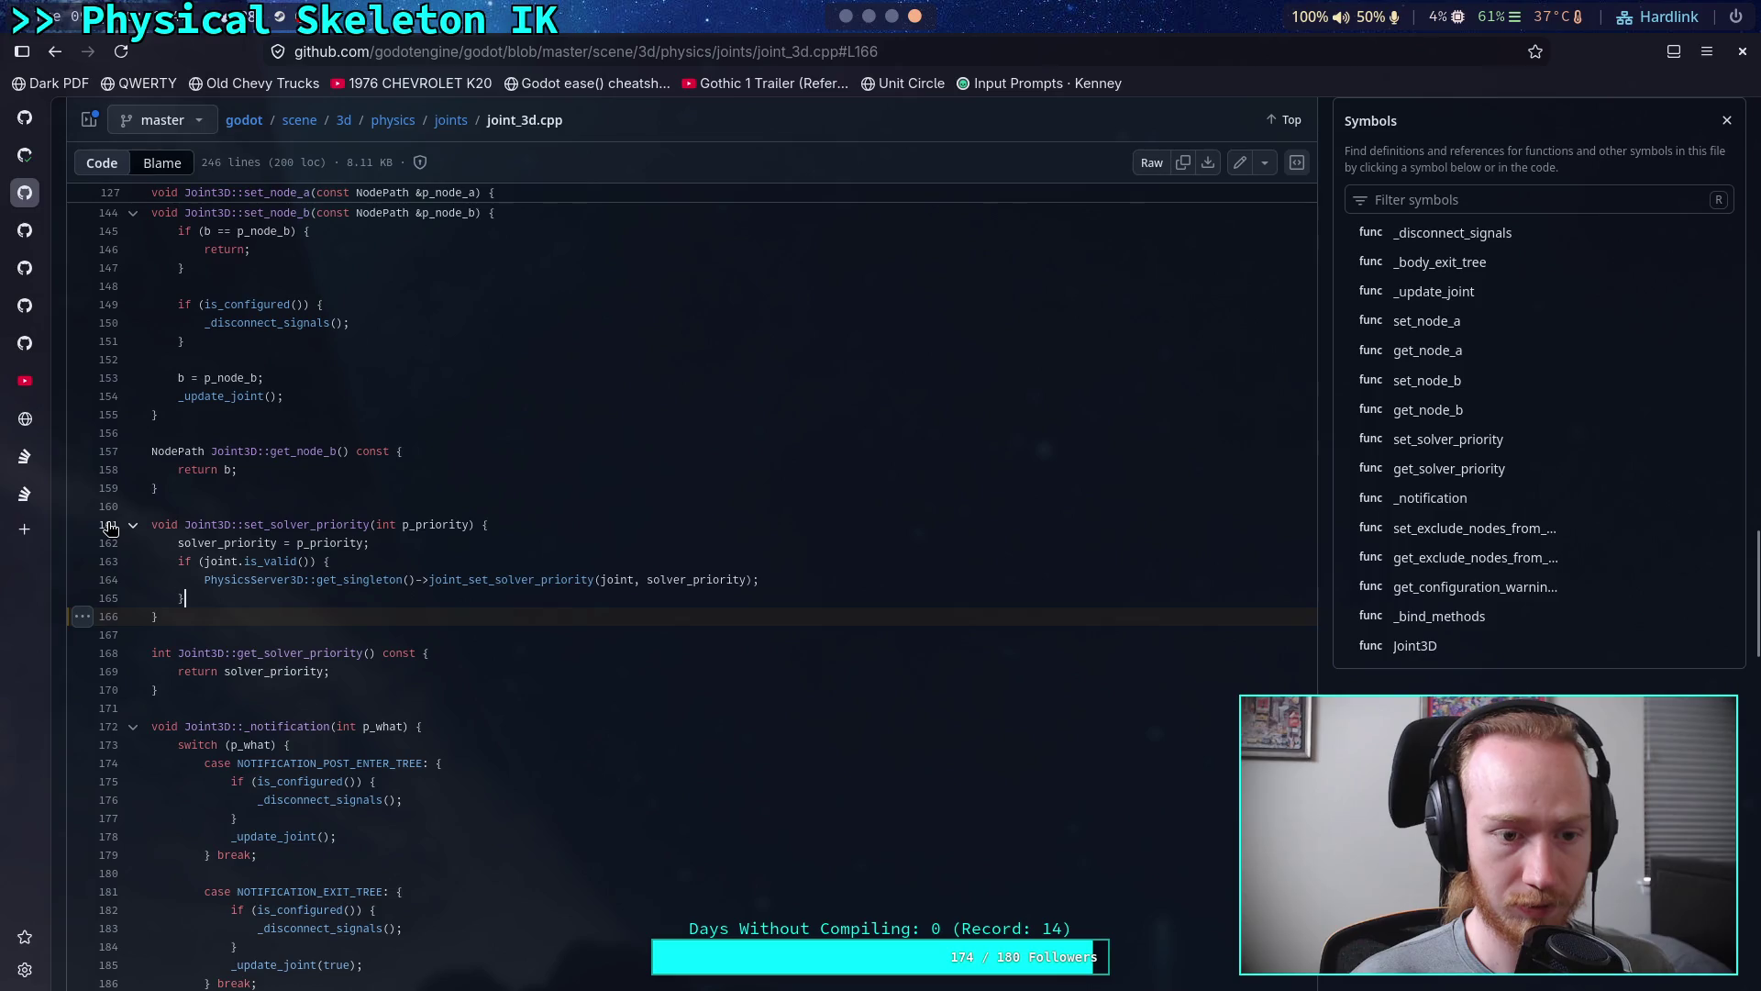
{"action": "key", "text": "Down"}
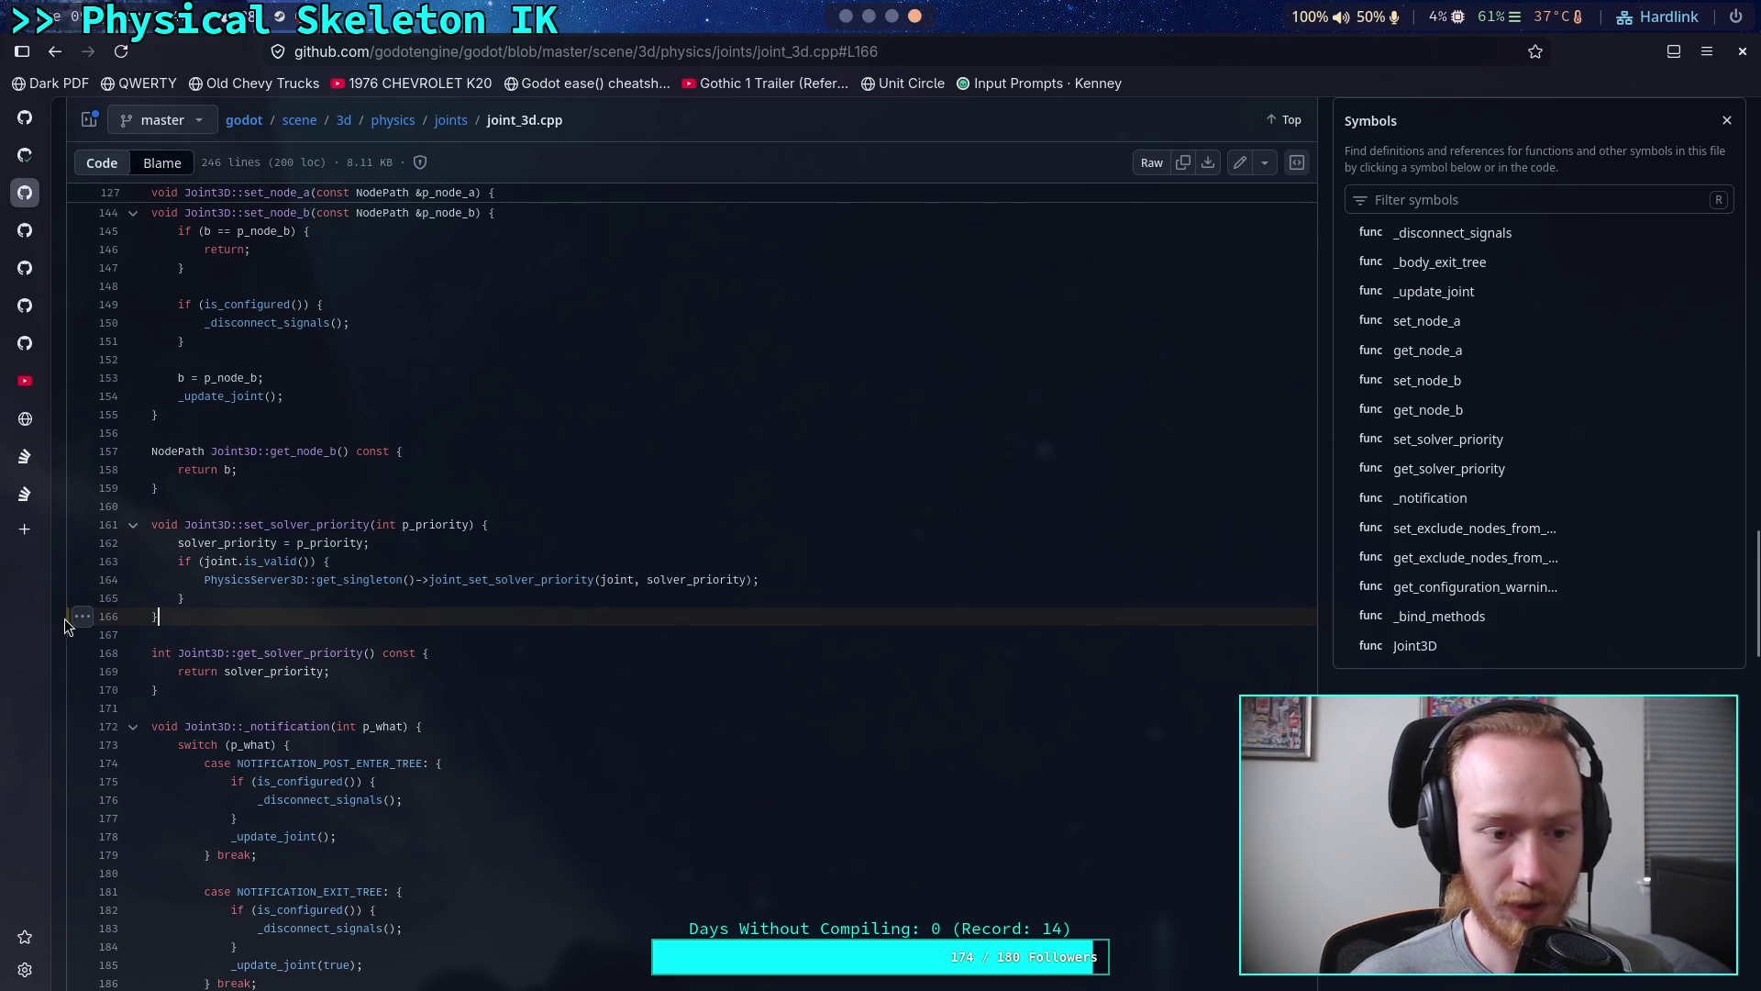
{"action": "mouse_move", "coordinate": [35, 421]}
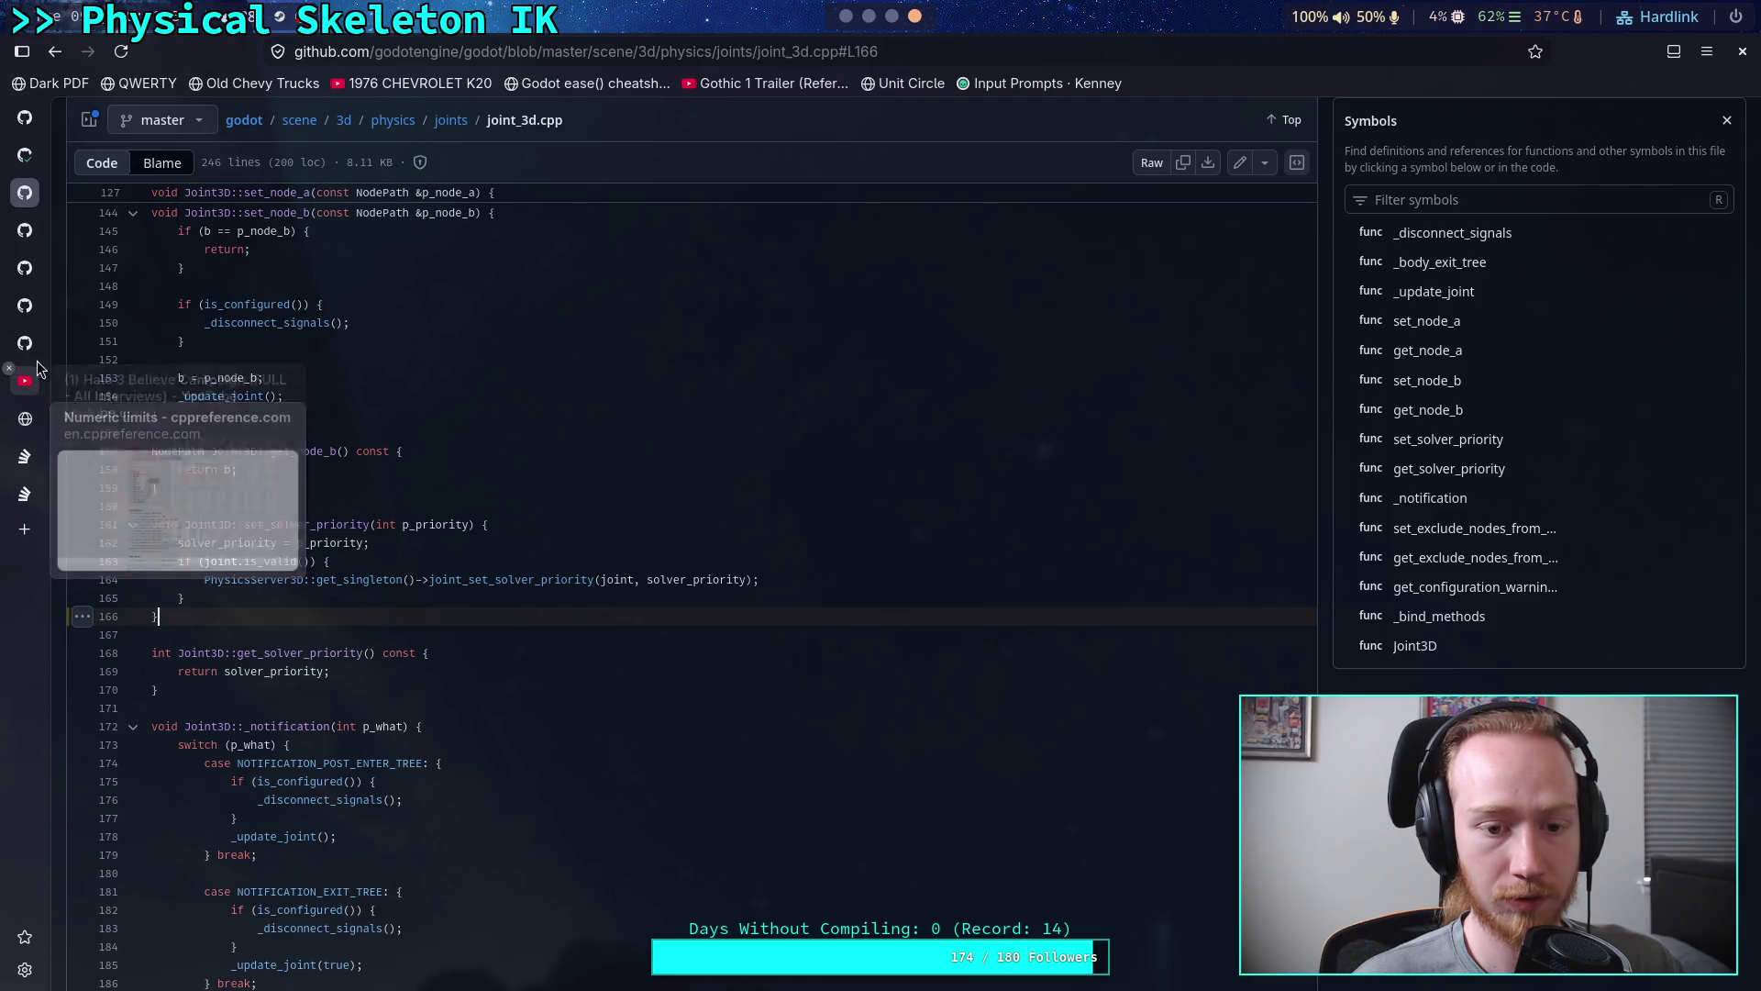
{"action": "left_click", "coordinate": [42, 161]}
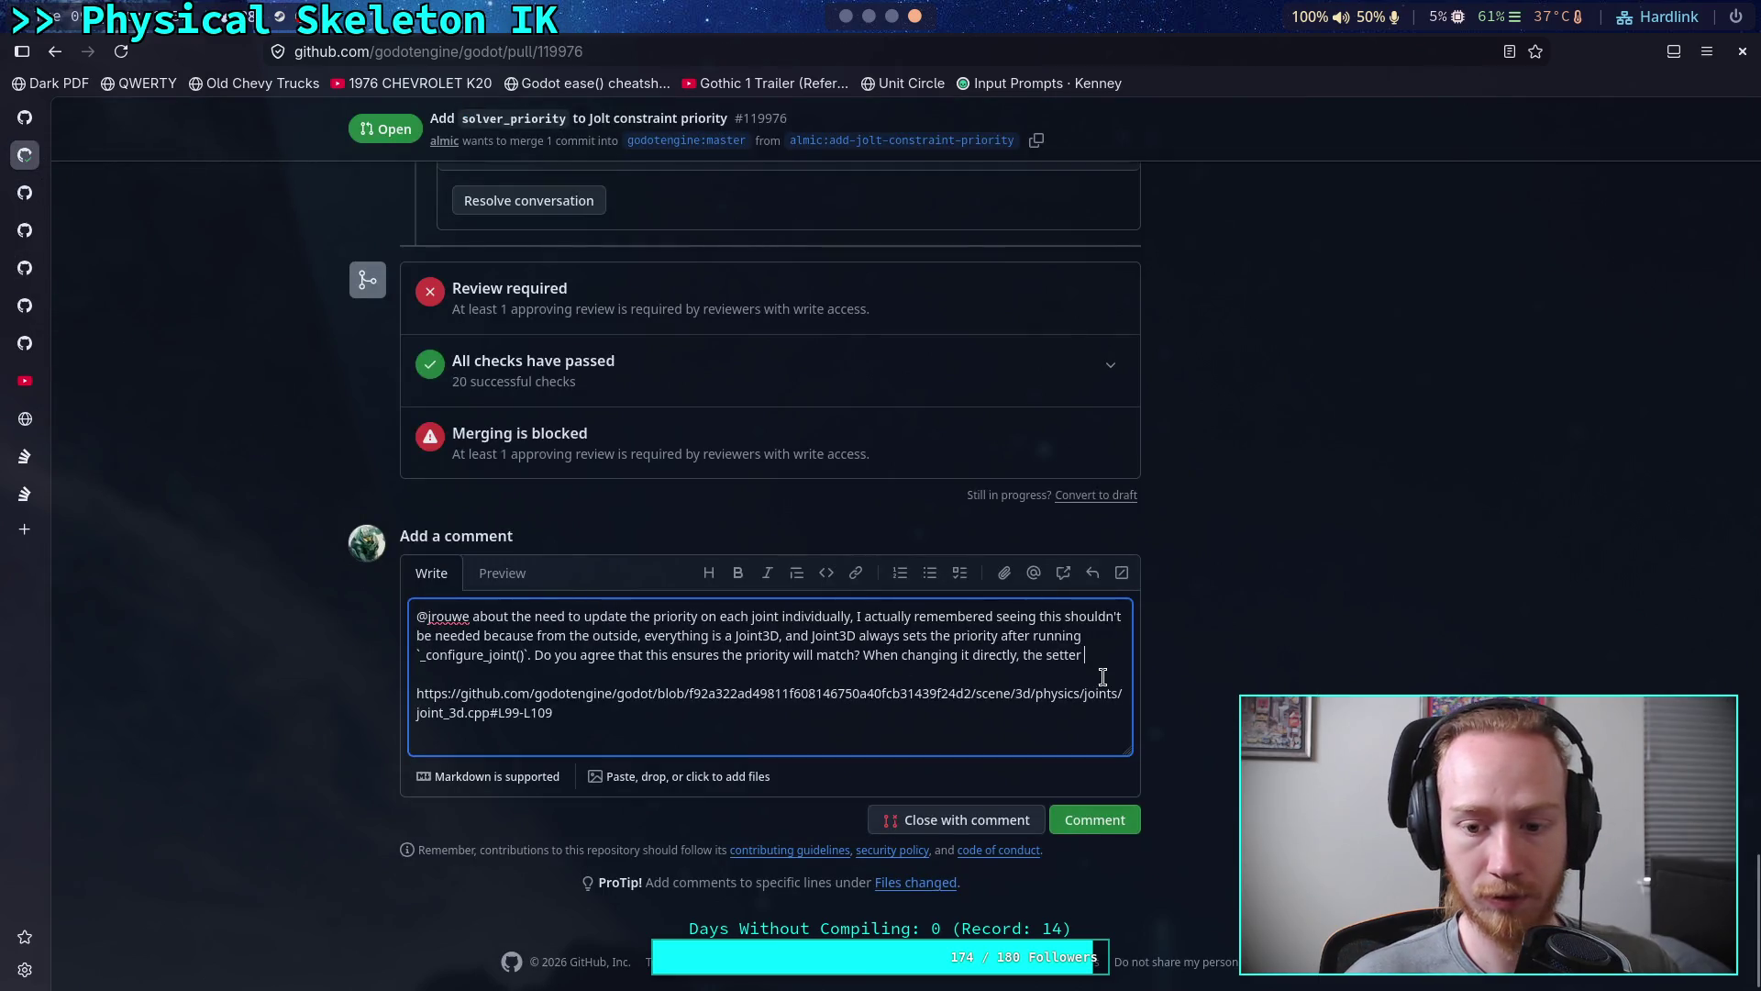
Add 'already passes it to the physics `jolt_joint_3d' to the comment
{"action": "type", "text": "already"}
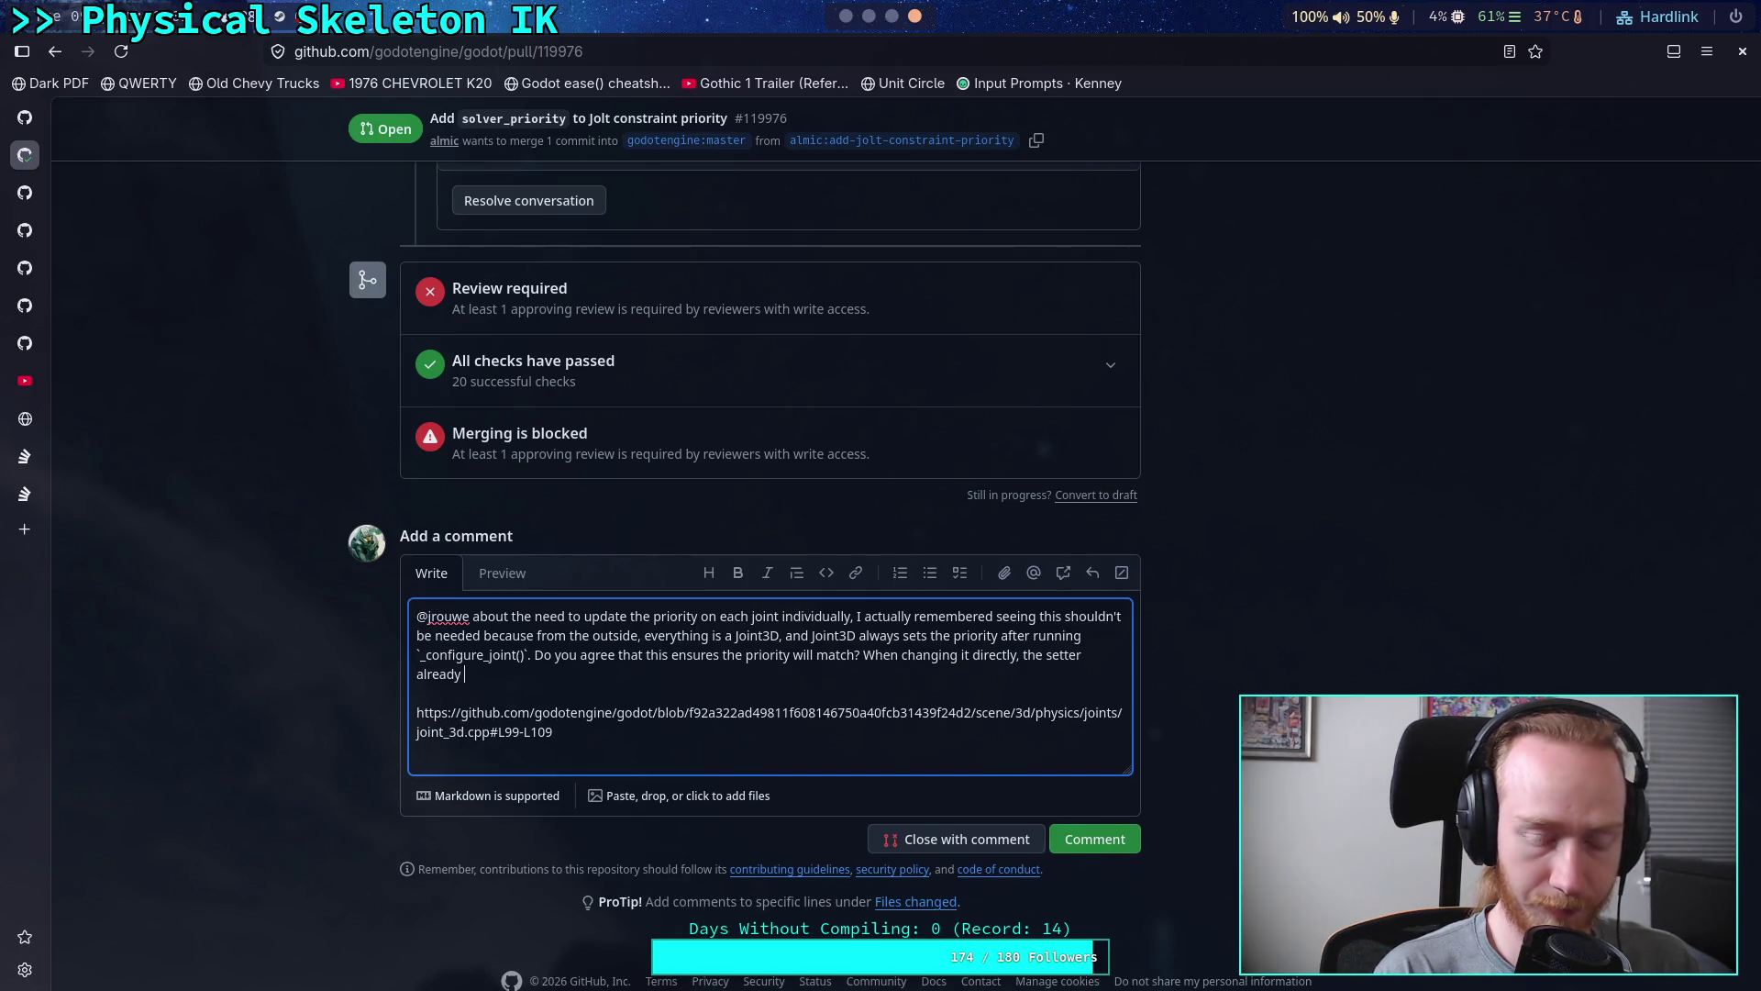
{"action": "type", "text": "the physics"}
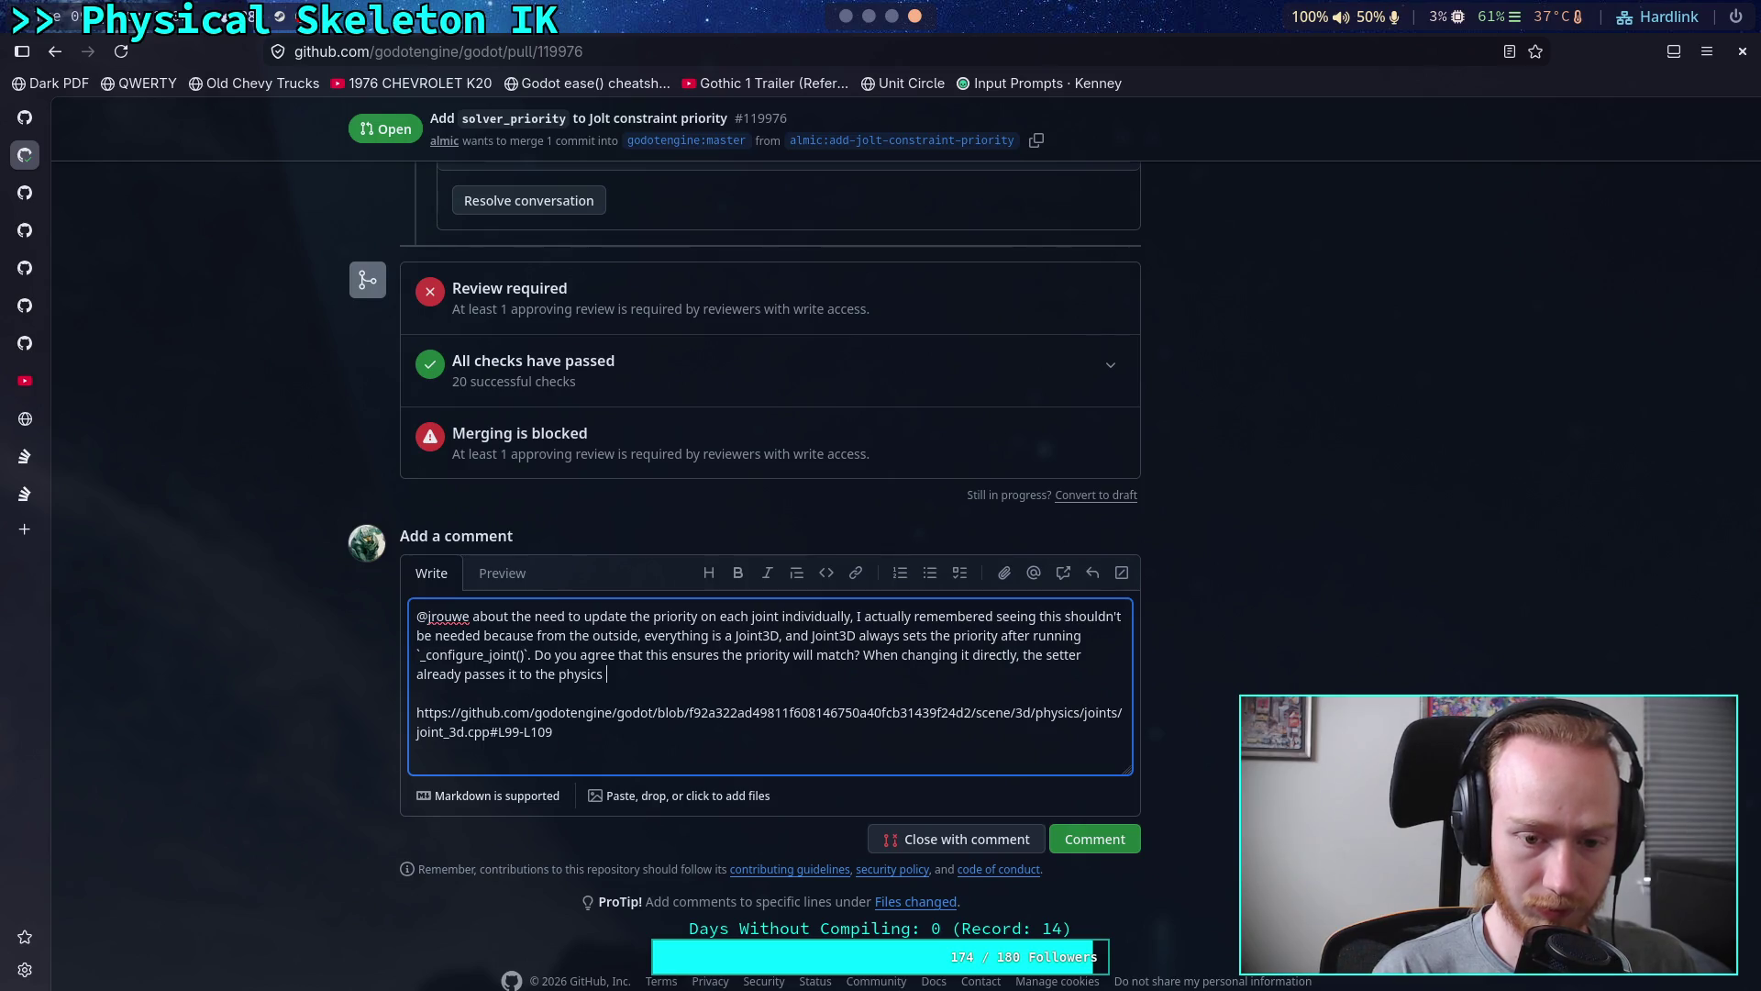
{"action": "type", "text": "int_3d"}
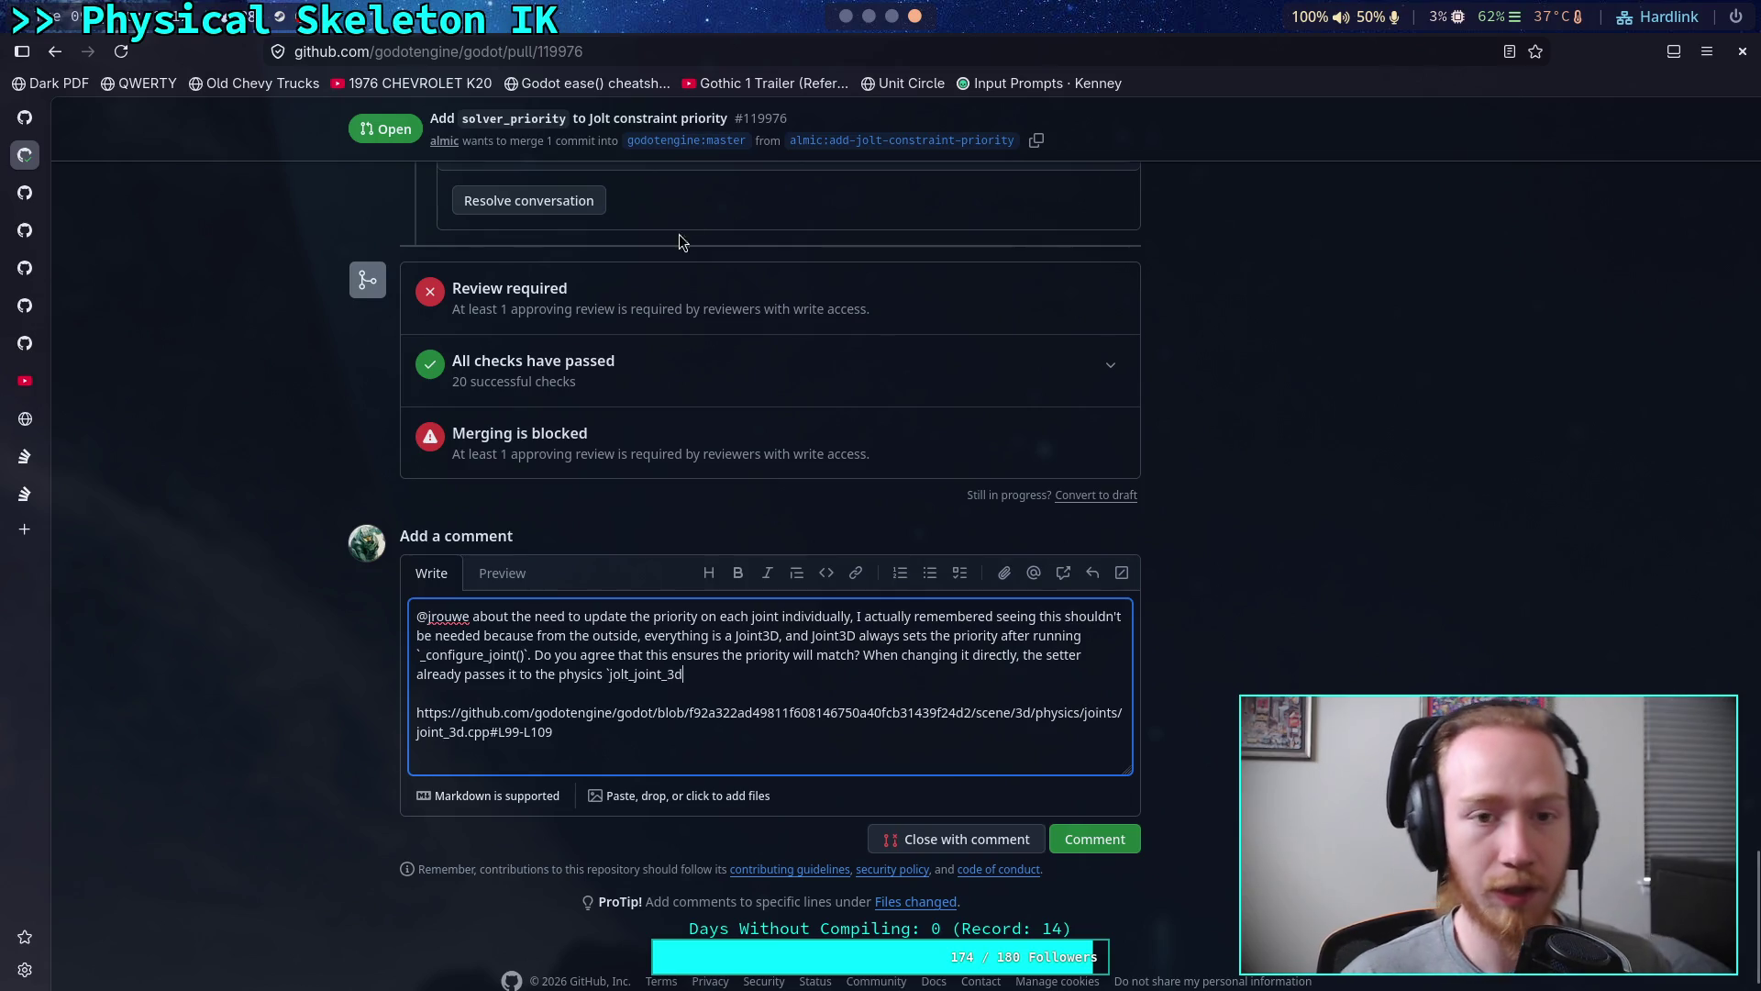
{"action": "left_click", "coordinate": [24, 192]}
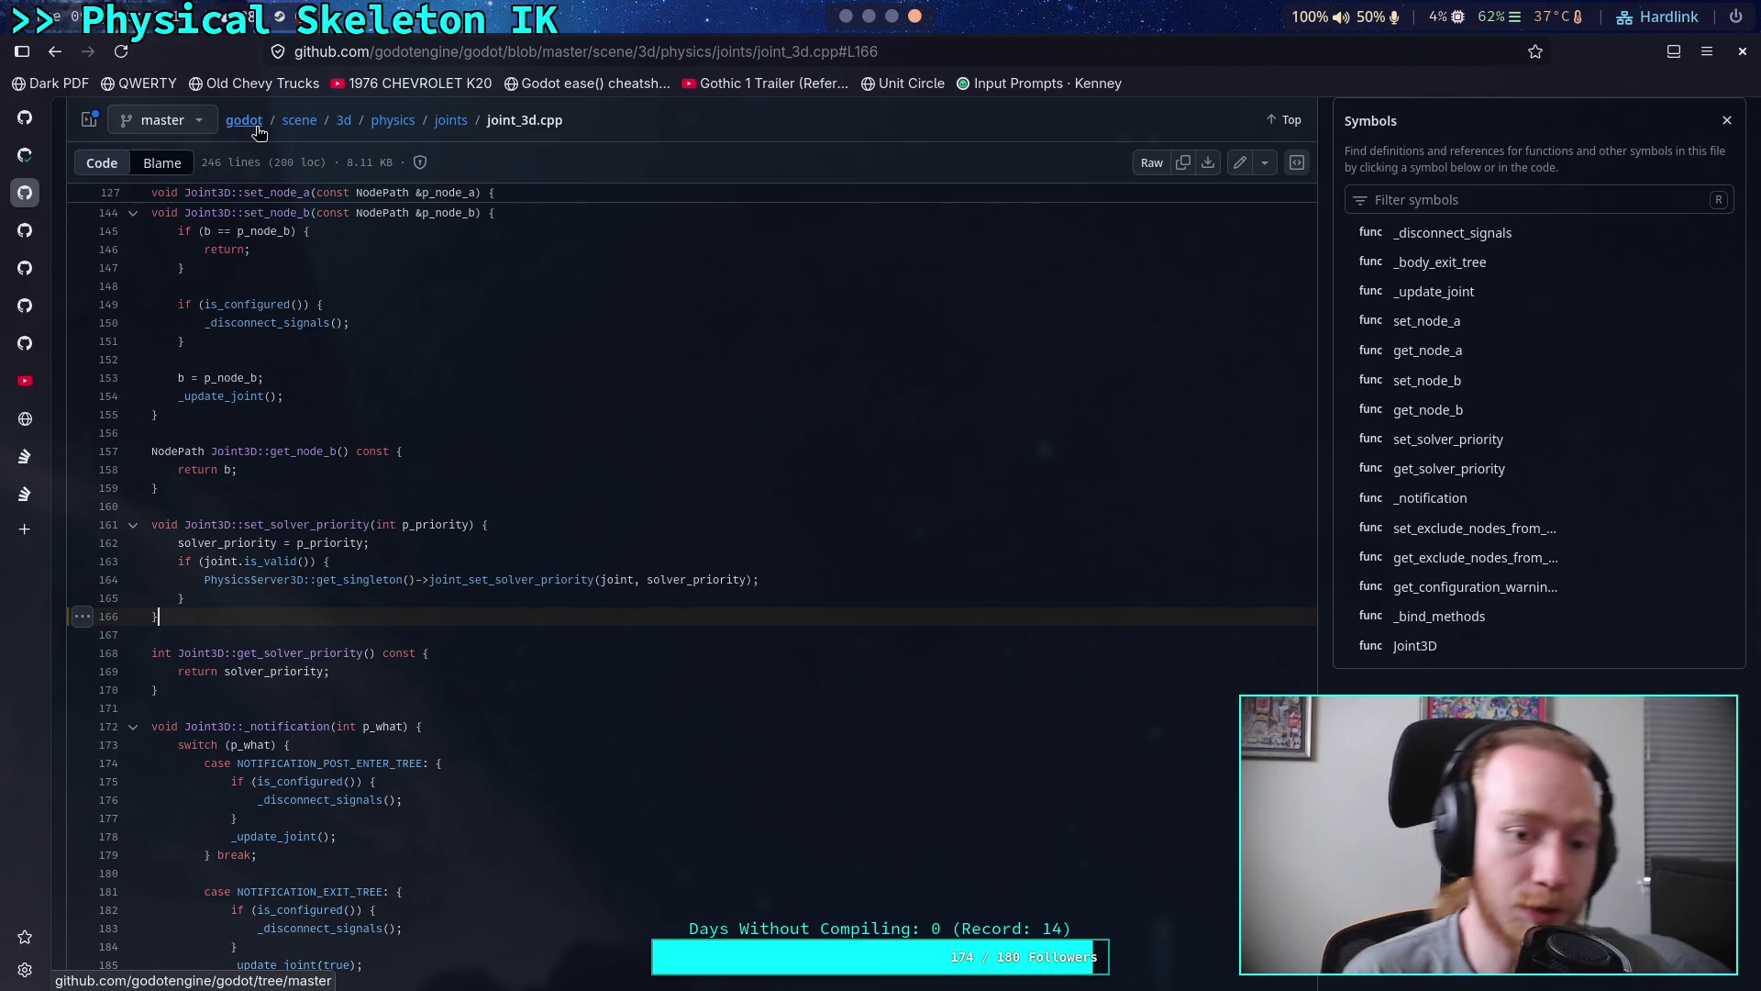
Browse to modules/jolt_physics/jolt_physics_server_3d.cpp in the Godot repository
{"action": "left_click", "coordinate": [258, 128]}
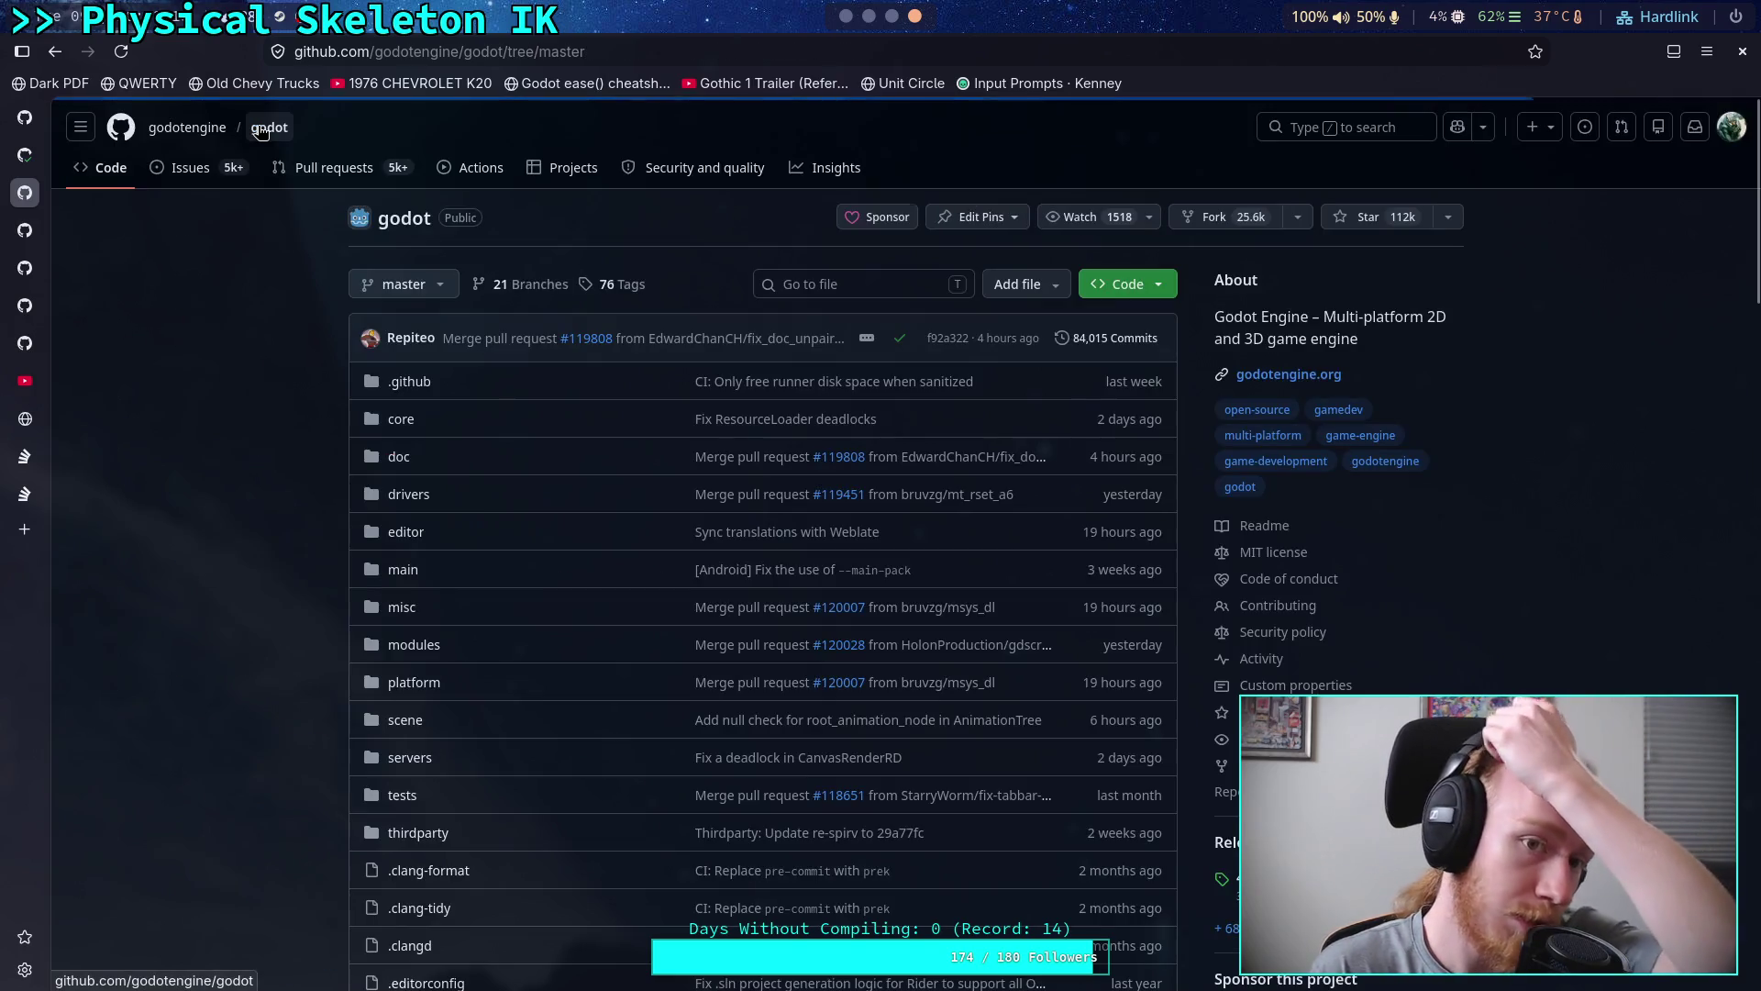
{"action": "scroll", "coordinate": [504, 618], "scroll_direction": "down", "scroll_amount": 2}
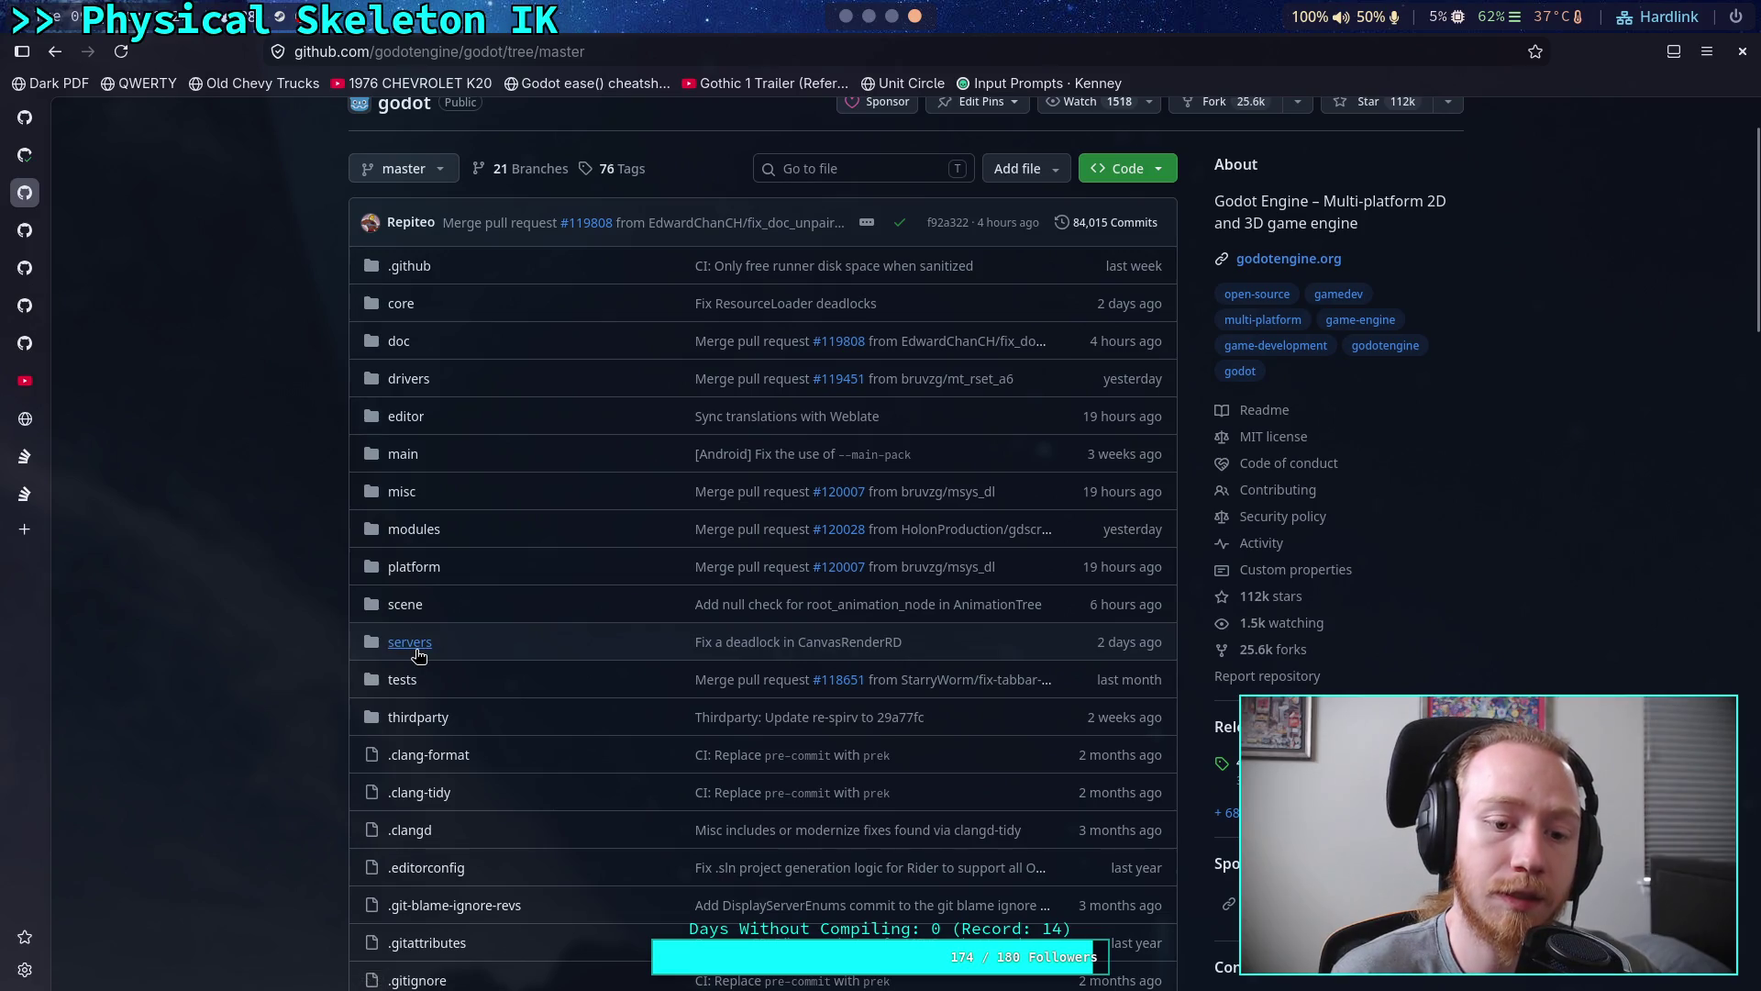
{"action": "left_click", "coordinate": [415, 528]}
{"action": "scroll", "coordinate": [239, 635], "scroll_direction": "down", "scroll_amount": 10}
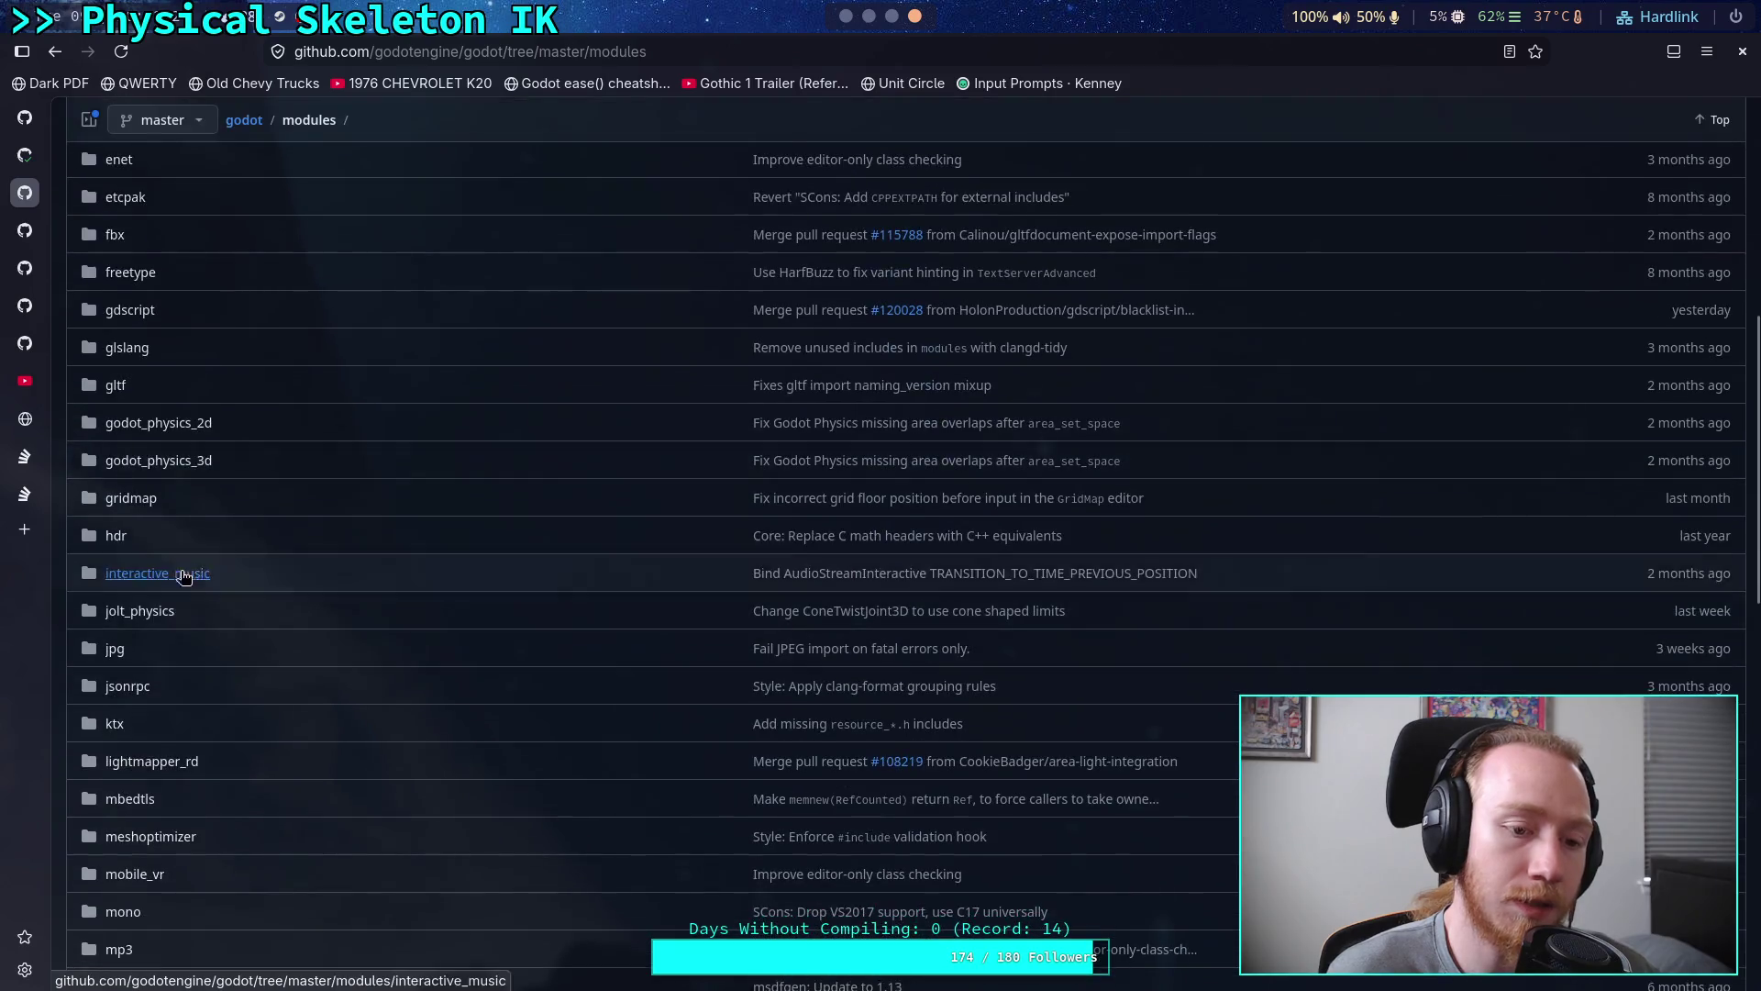
{"action": "left_click", "coordinate": [142, 609]}
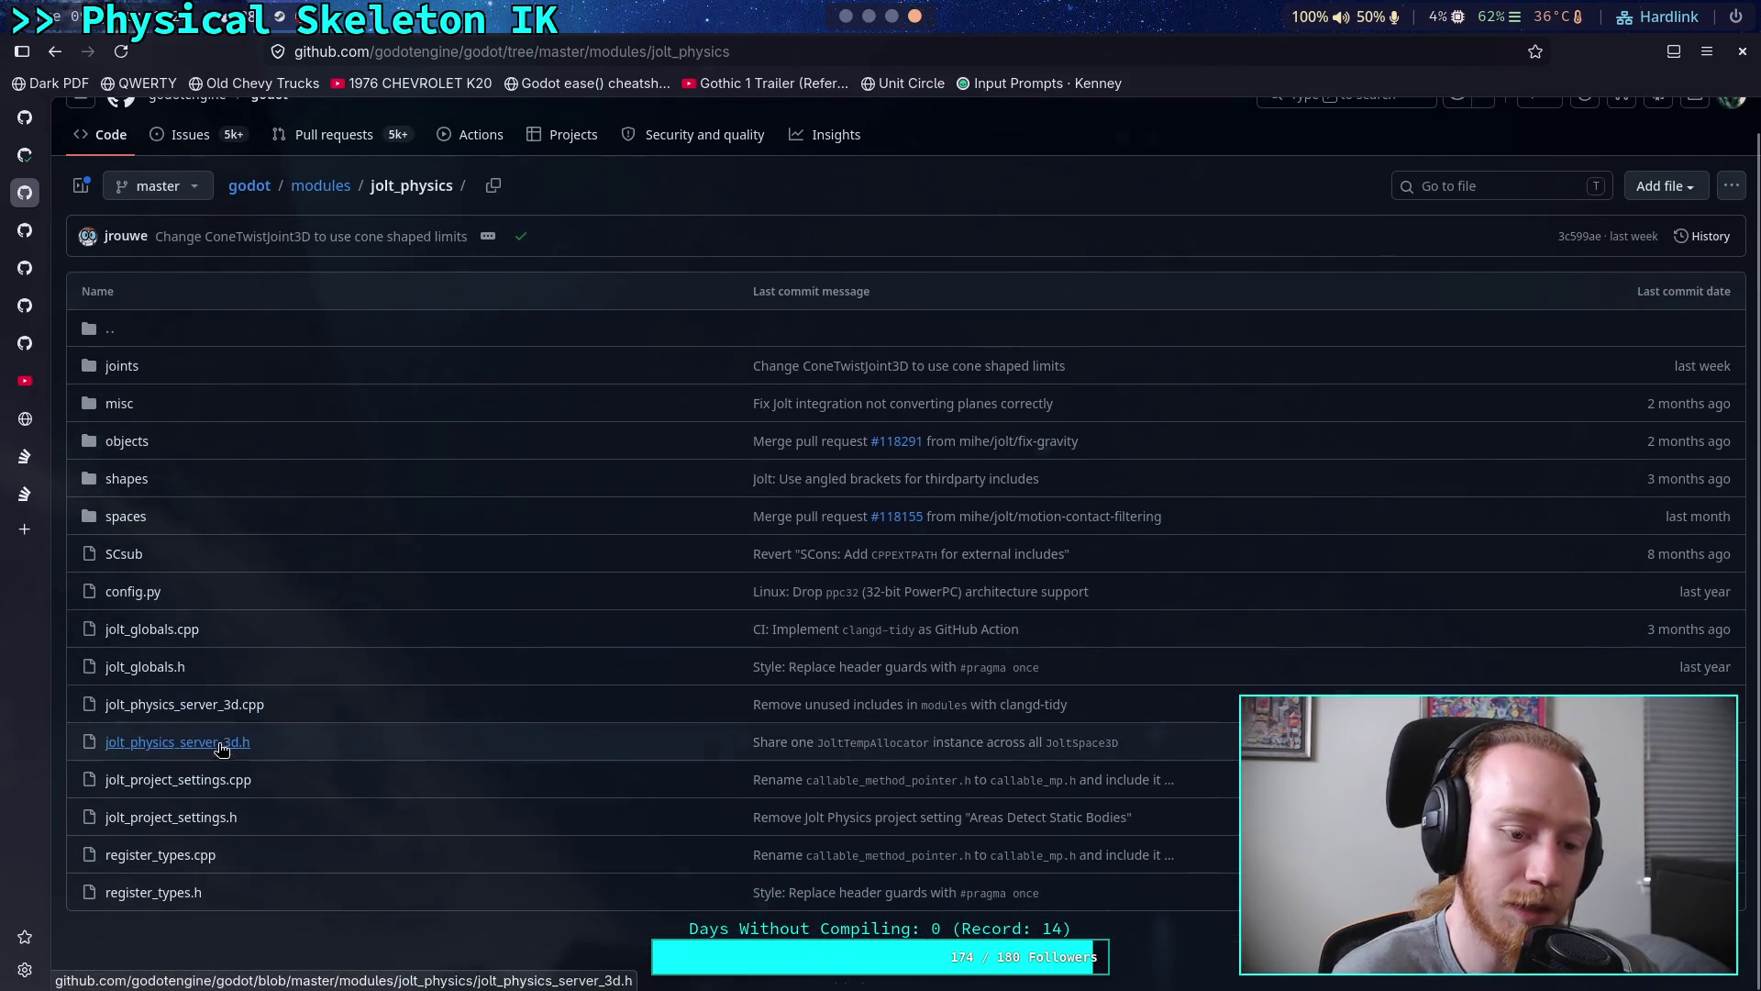
{"action": "left_click", "coordinate": [220, 706]}
Inspect the joint_get_solver_priority and joint_set_solver_priority functions in jolt_physics_server_3d.cpp
{"action": "scroll", "coordinate": [1520, 680], "scroll_direction": "down", "scroll_amount": 10}
{"action": "scroll", "coordinate": [1520, 681], "scroll_direction": "down", "scroll_amount": 10}
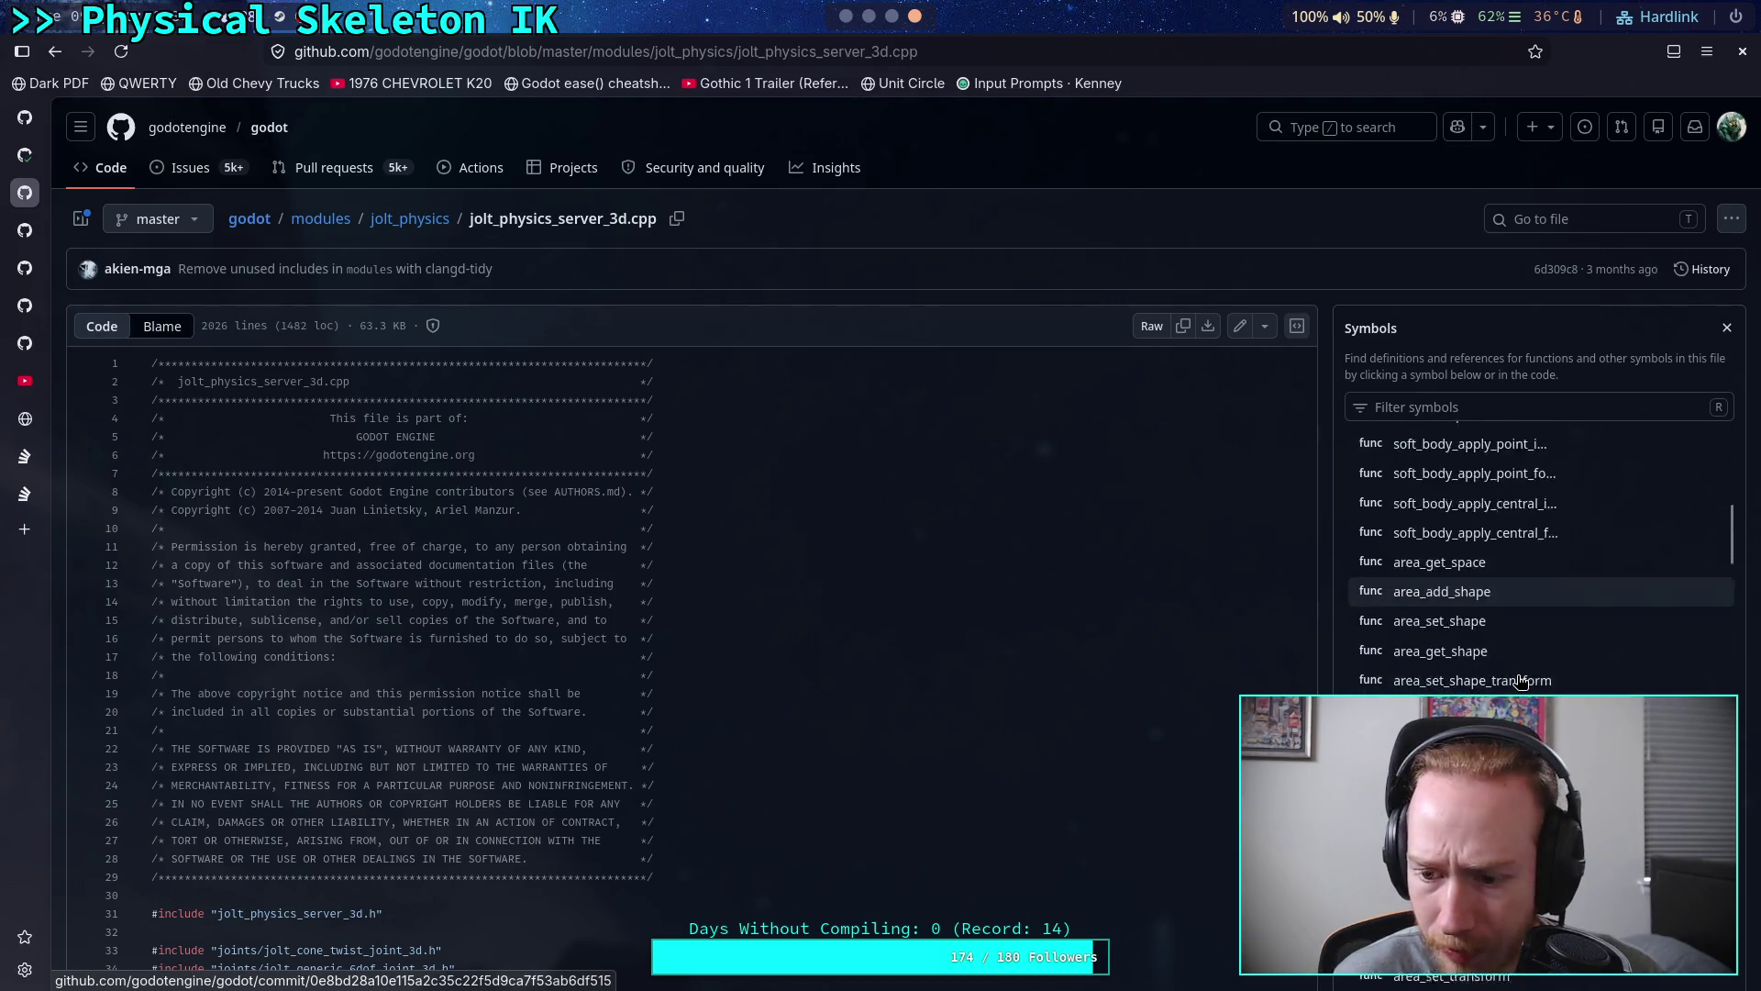
{"action": "scroll", "coordinate": [1244, 656], "scroll_direction": "down", "scroll_amount": 3}
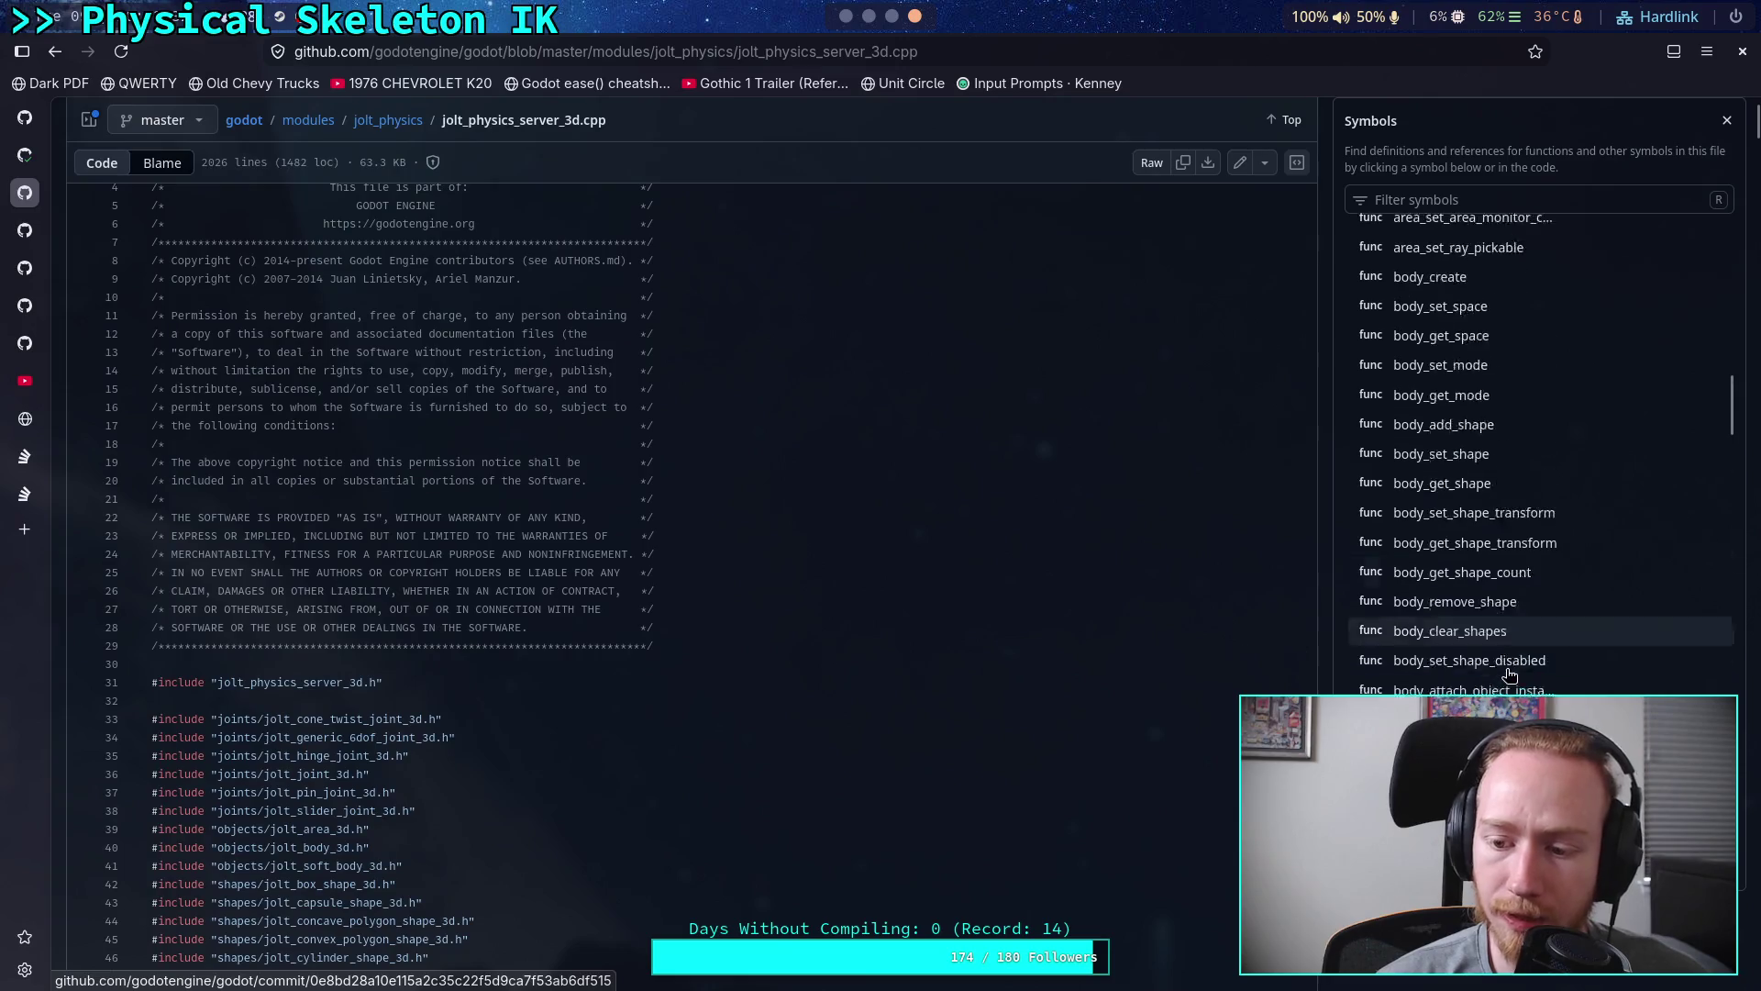
{"action": "scroll", "coordinate": [1509, 675], "scroll_direction": "down", "scroll_amount": 10}
{"action": "scroll", "coordinate": [1508, 674], "scroll_direction": "down", "scroll_amount": 10}
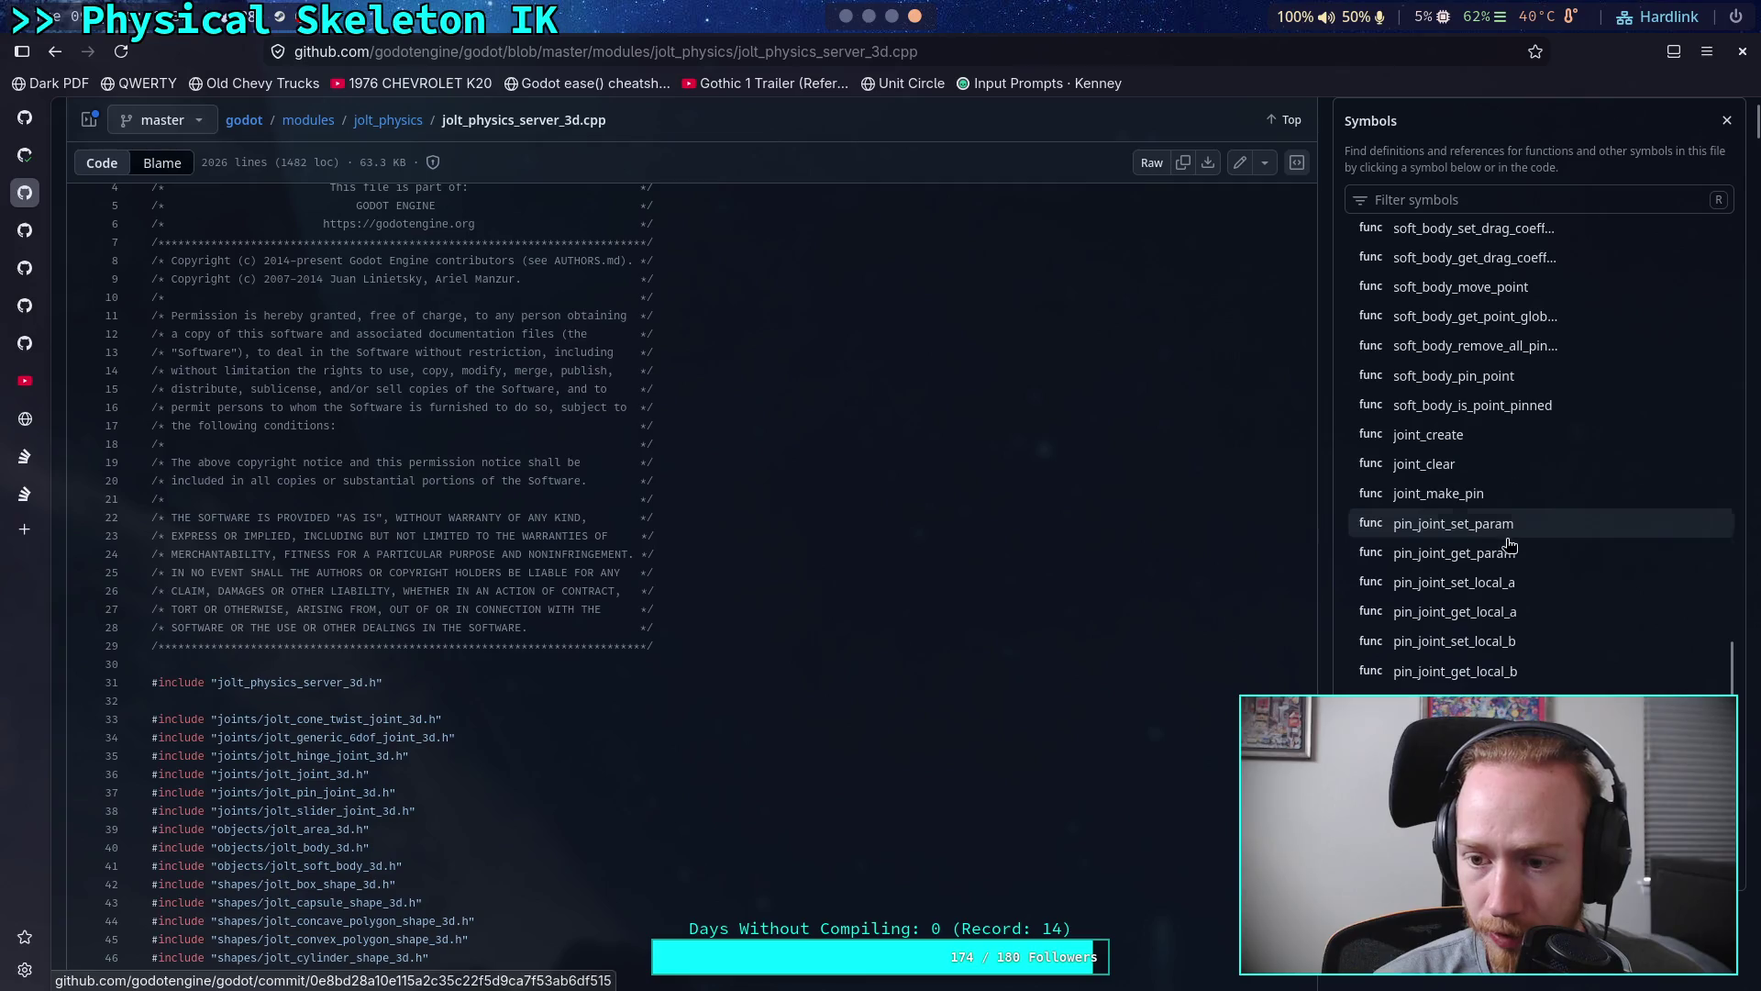
{"action": "scroll", "coordinate": [1529, 542], "scroll_direction": "down", "scroll_amount": 5}
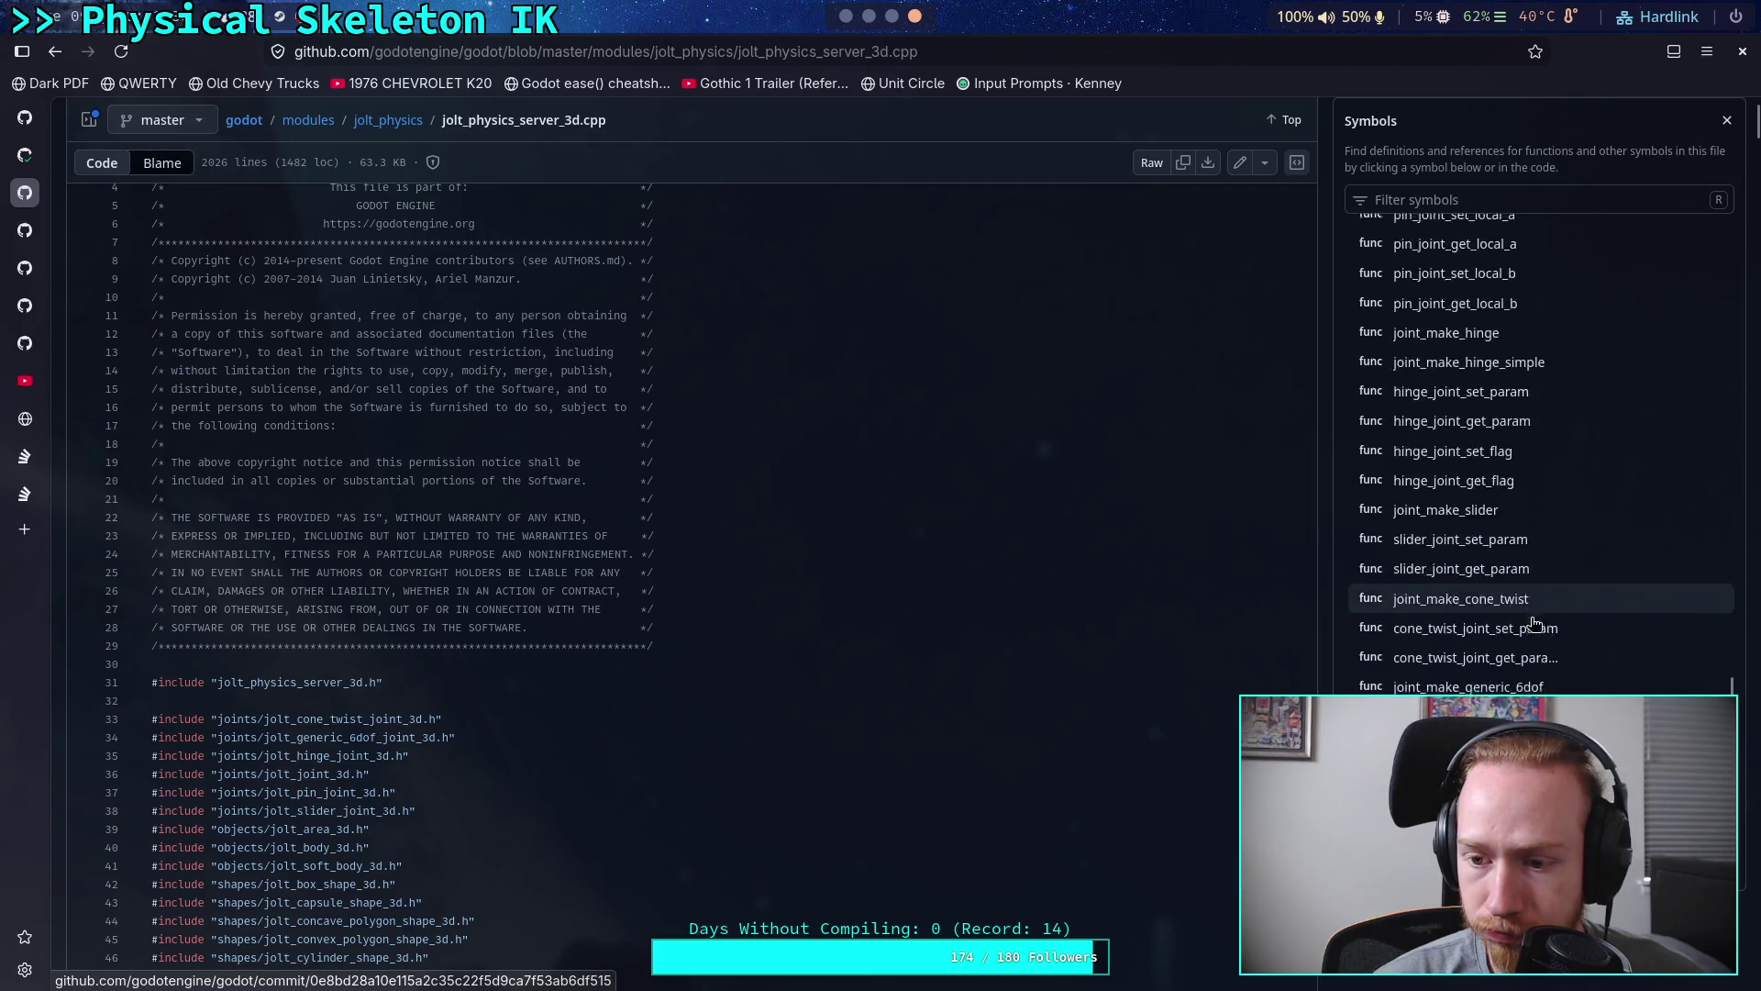
{"action": "scroll", "coordinate": [1523, 548], "scroll_direction": "down", "scroll_amount": 5}
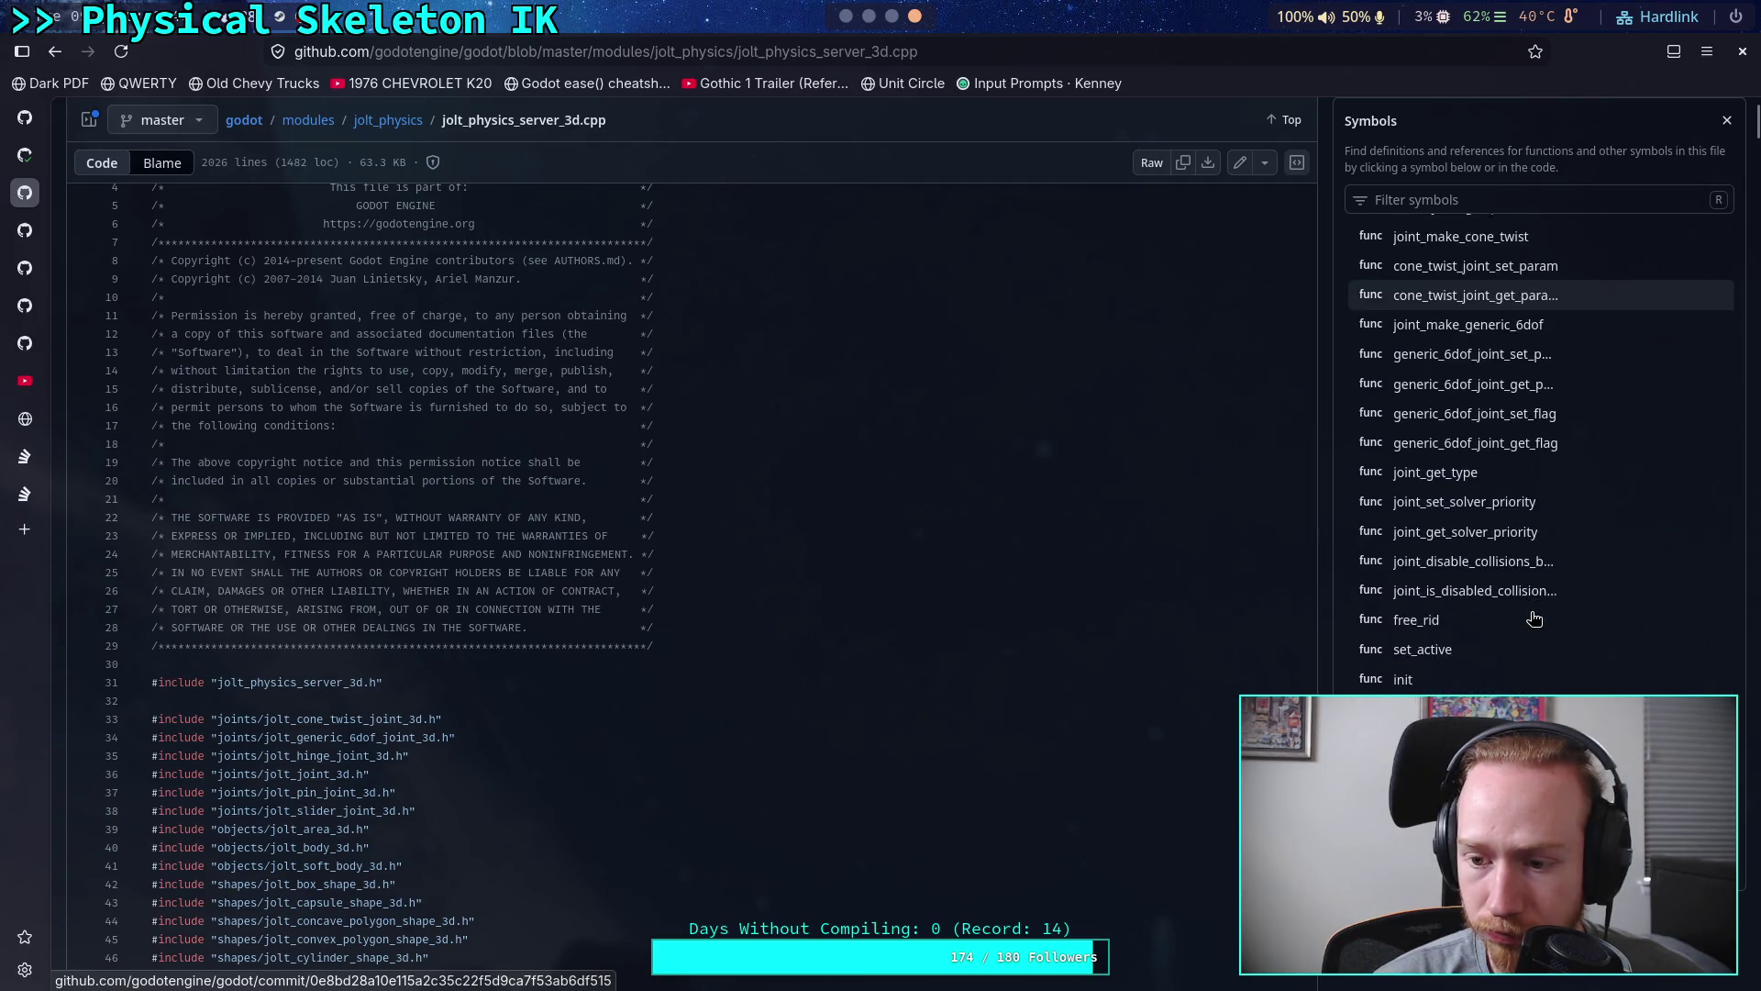
{"action": "left_click", "coordinate": [1523, 547]}
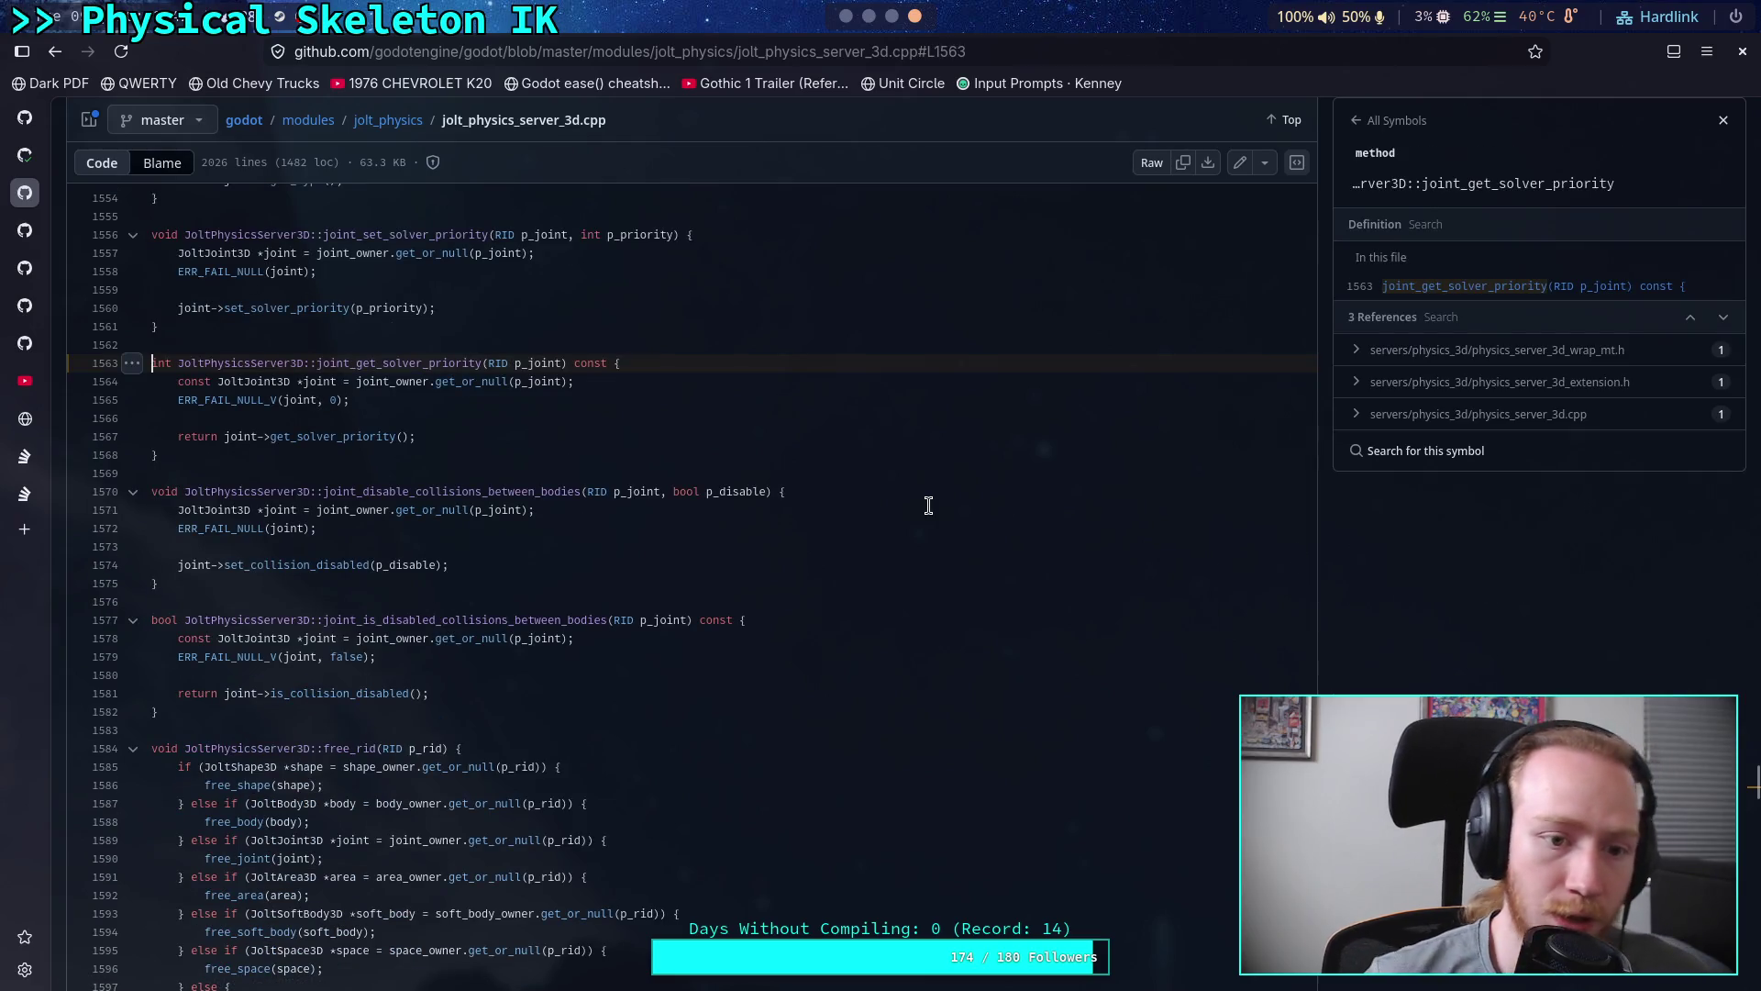
{"action": "scroll", "coordinate": [313, 407], "scroll_direction": "up", "scroll_amount": 2}
{"action": "left_click", "coordinate": [239, 424]}
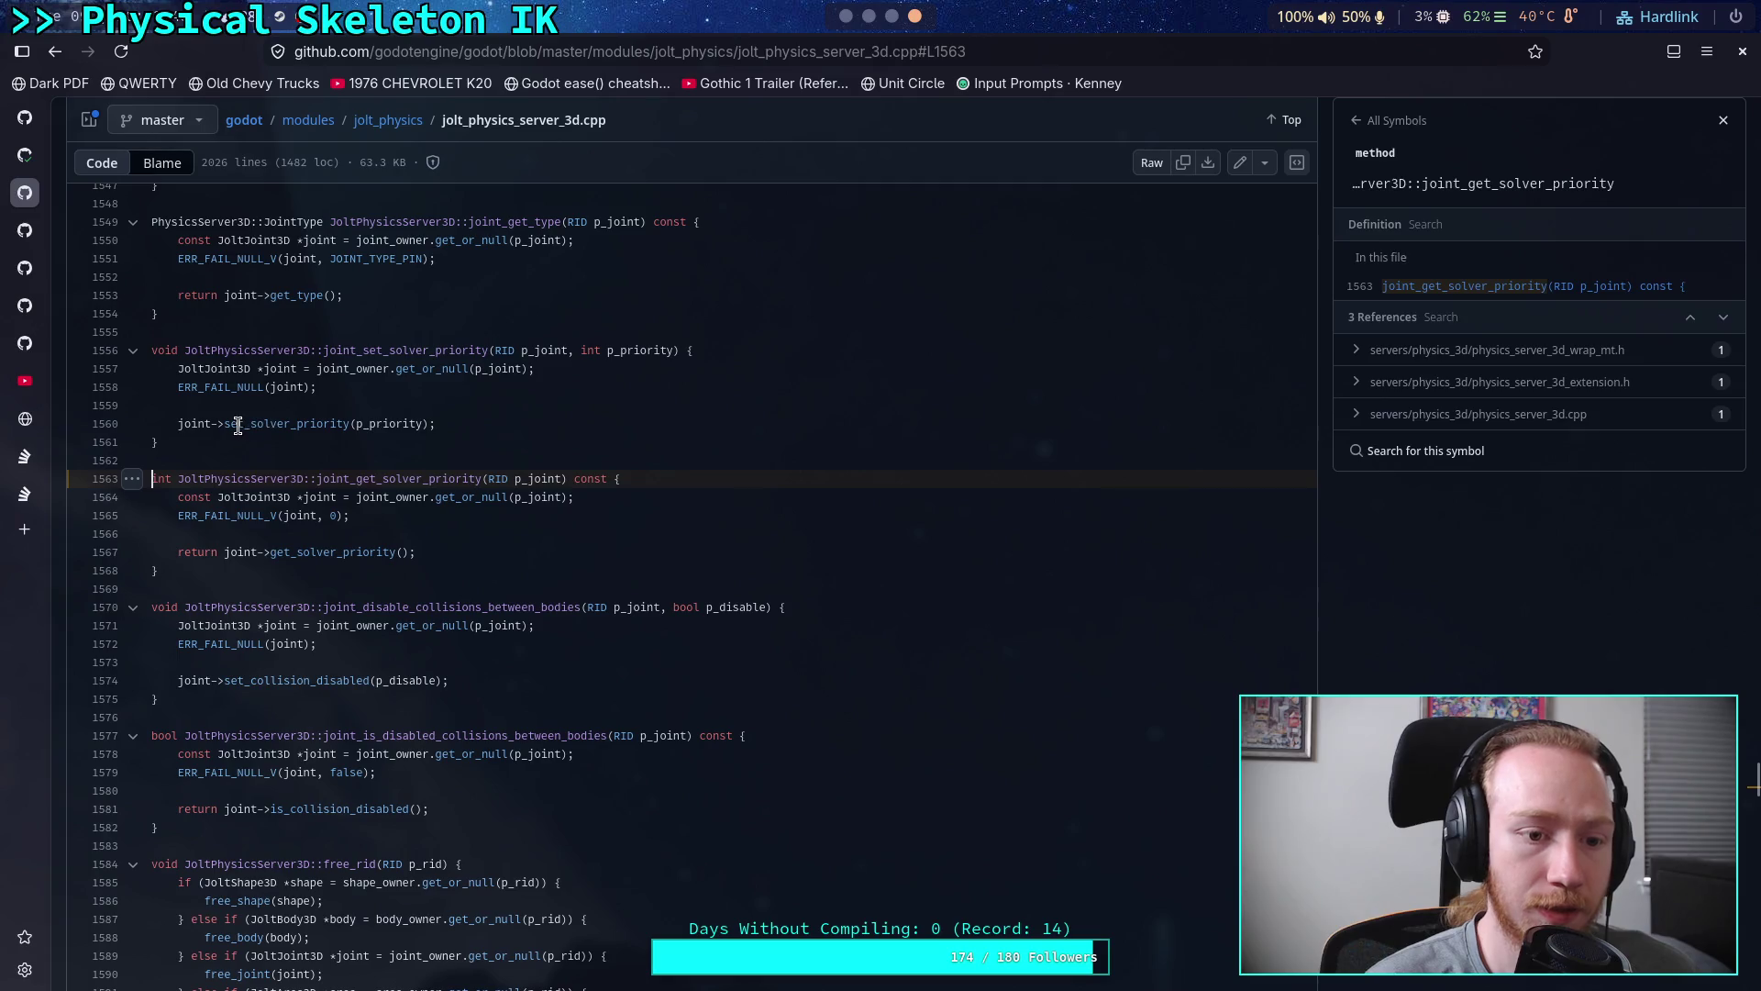
Open the jolt_physics joints folder listing, then switch to the Neovim workspace
{"action": "left_click", "coordinate": [378, 131]}
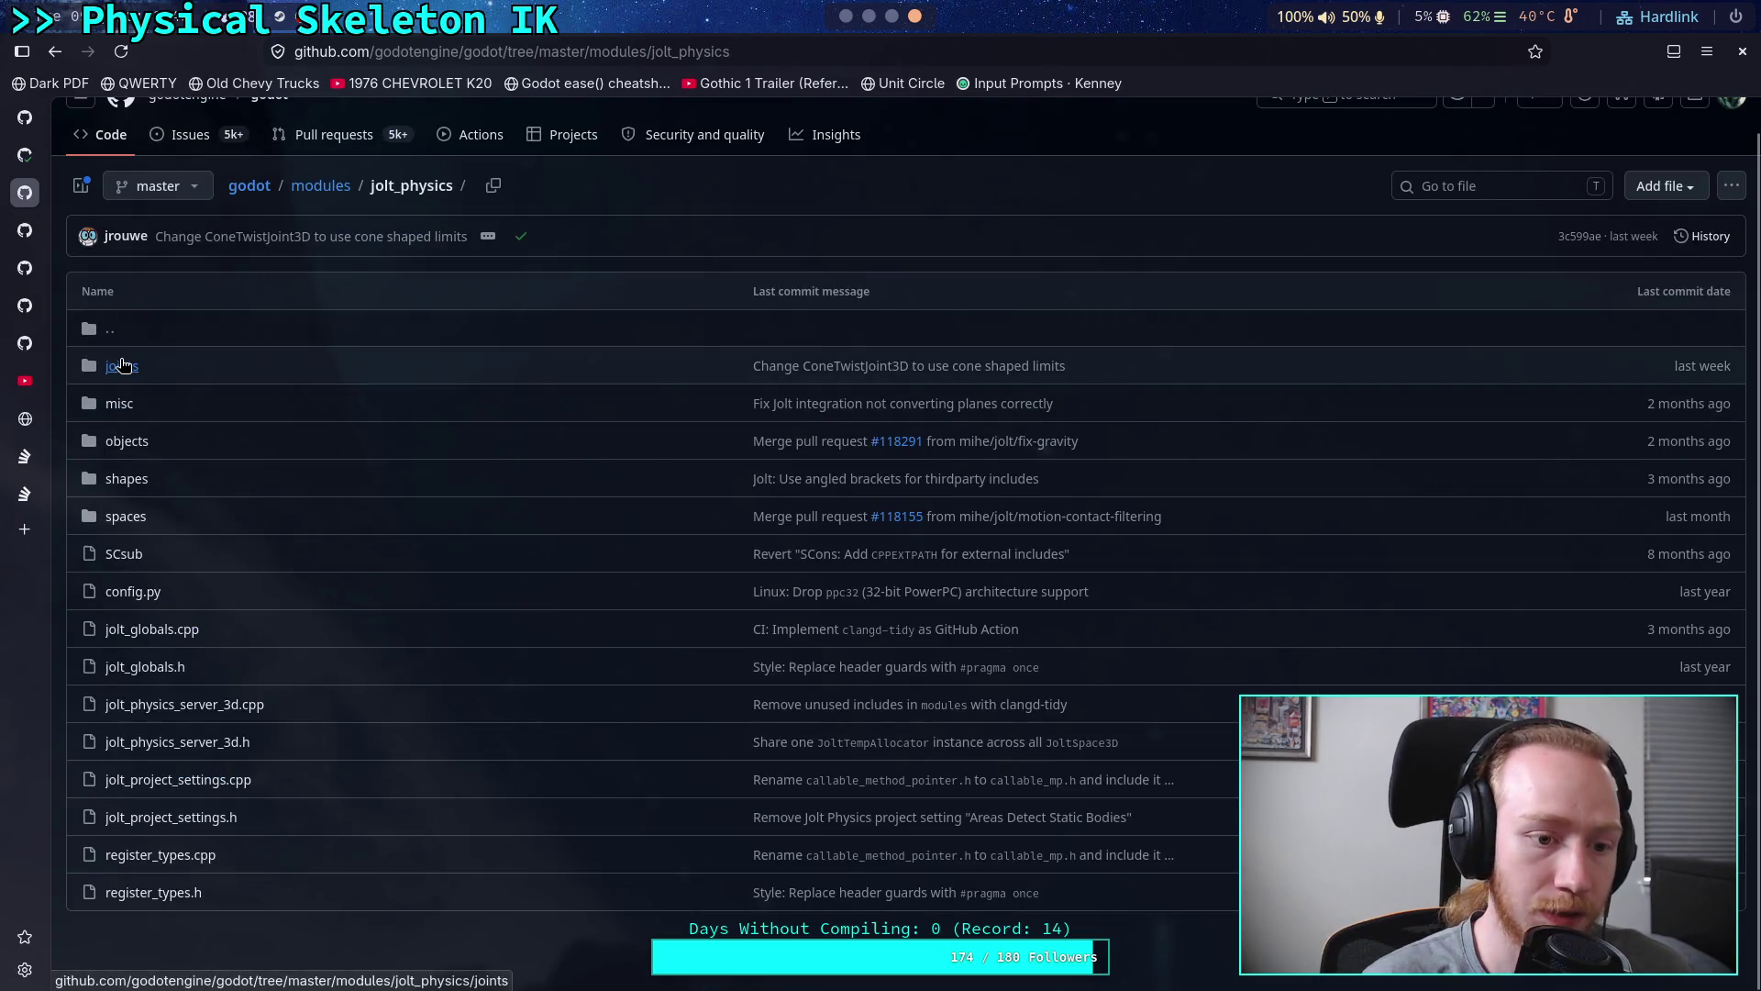
{"action": "left_click", "coordinate": [118, 363]}
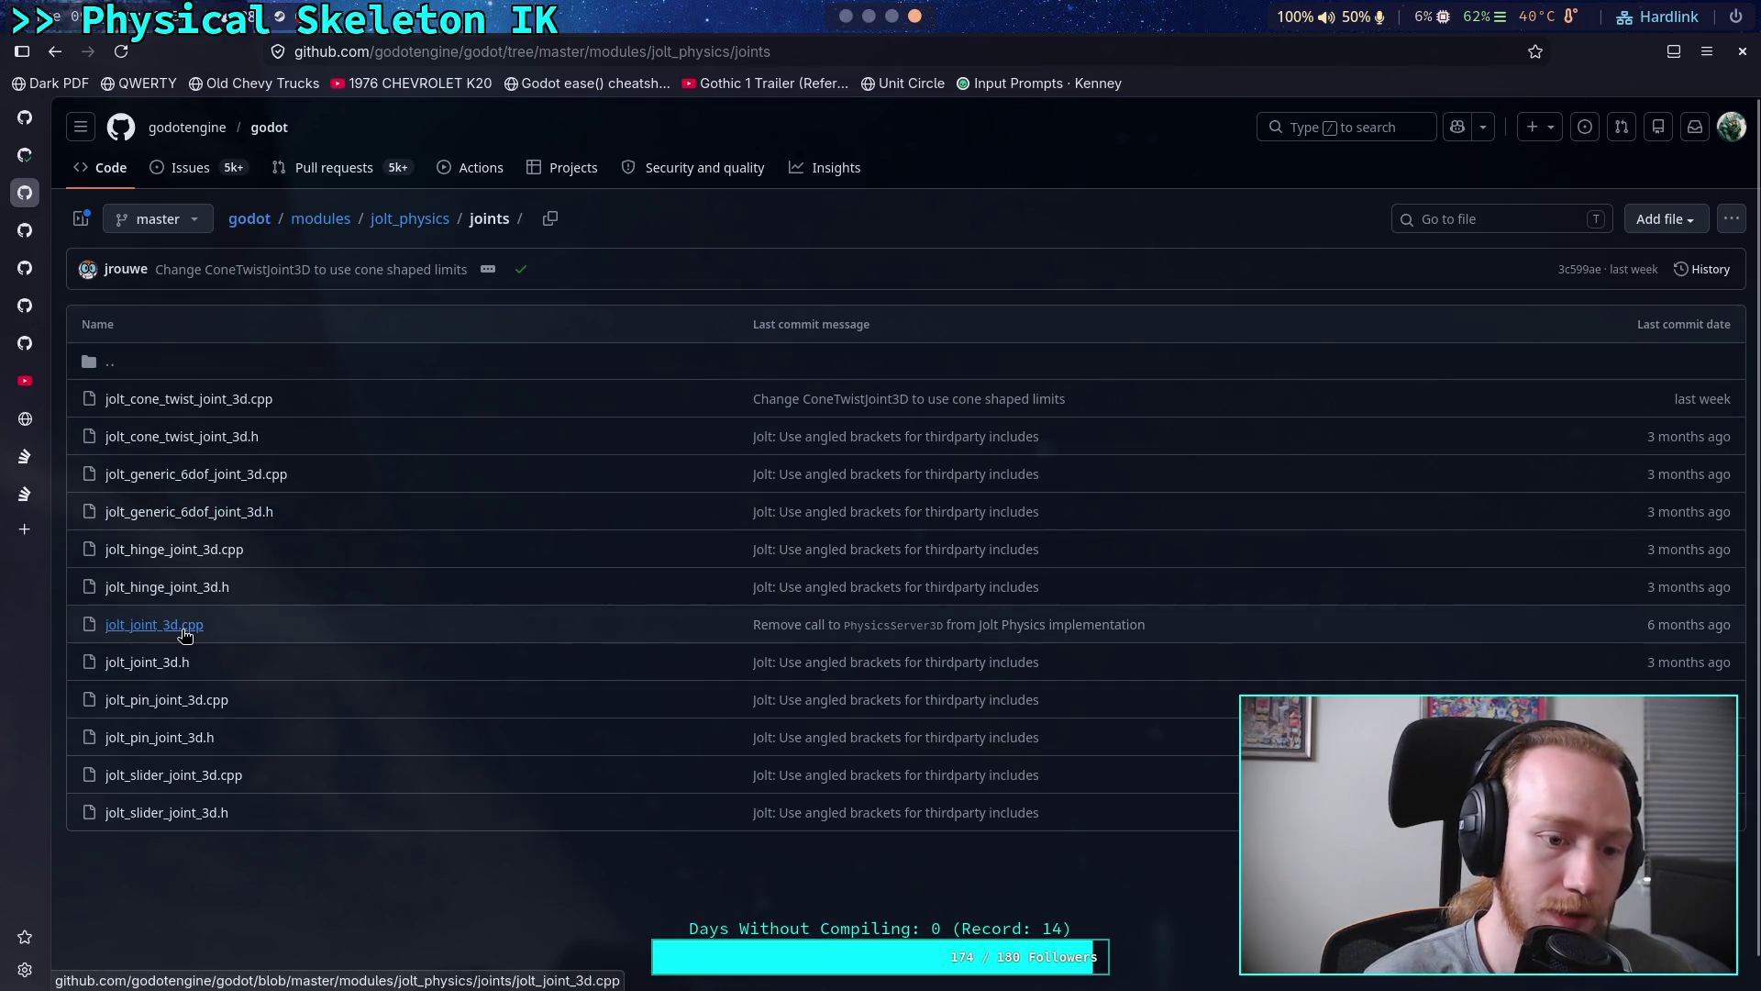
{"action": "left_click", "coordinate": [858, 15]}
{"action": "left_click", "coordinate": [869, 15]}
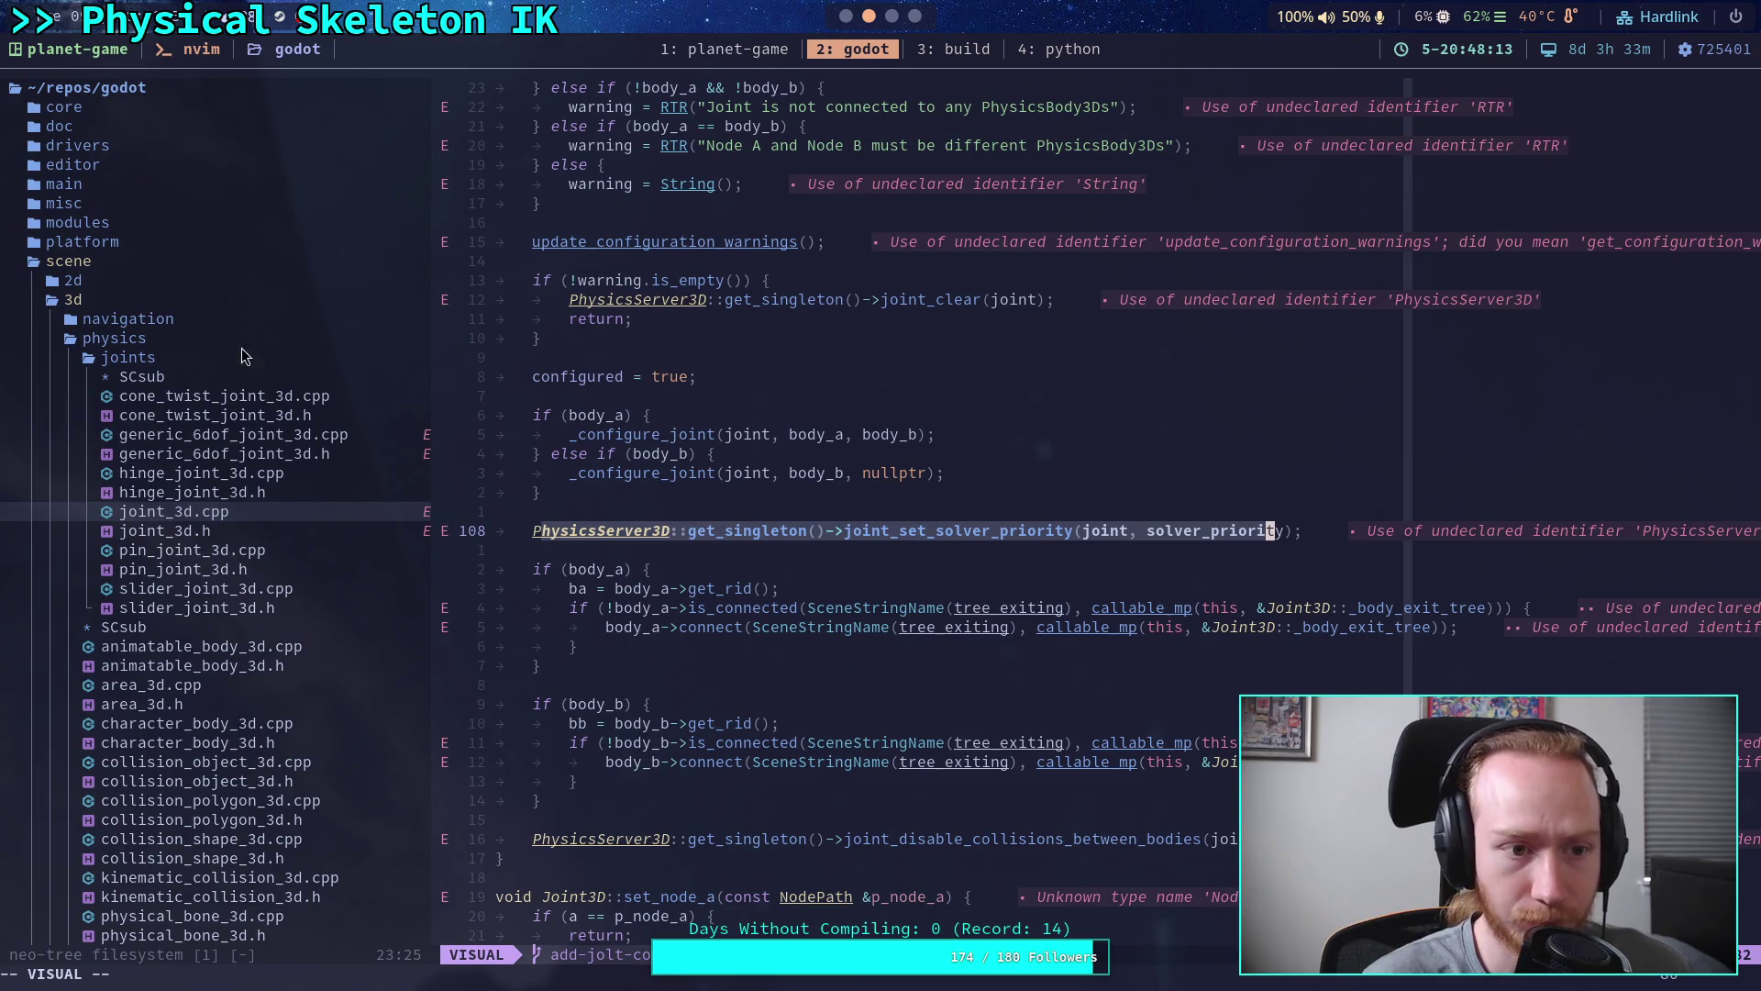
Open modules/jolt_physics/joints/jolt_joint_3d.cpp from the Neovim file tree
{"action": "scroll", "coordinate": [248, 367], "scroll_direction": "down", "scroll_amount": 20}
{"action": "scroll", "coordinate": [223, 441], "scroll_direction": "down", "scroll_amount": 20}
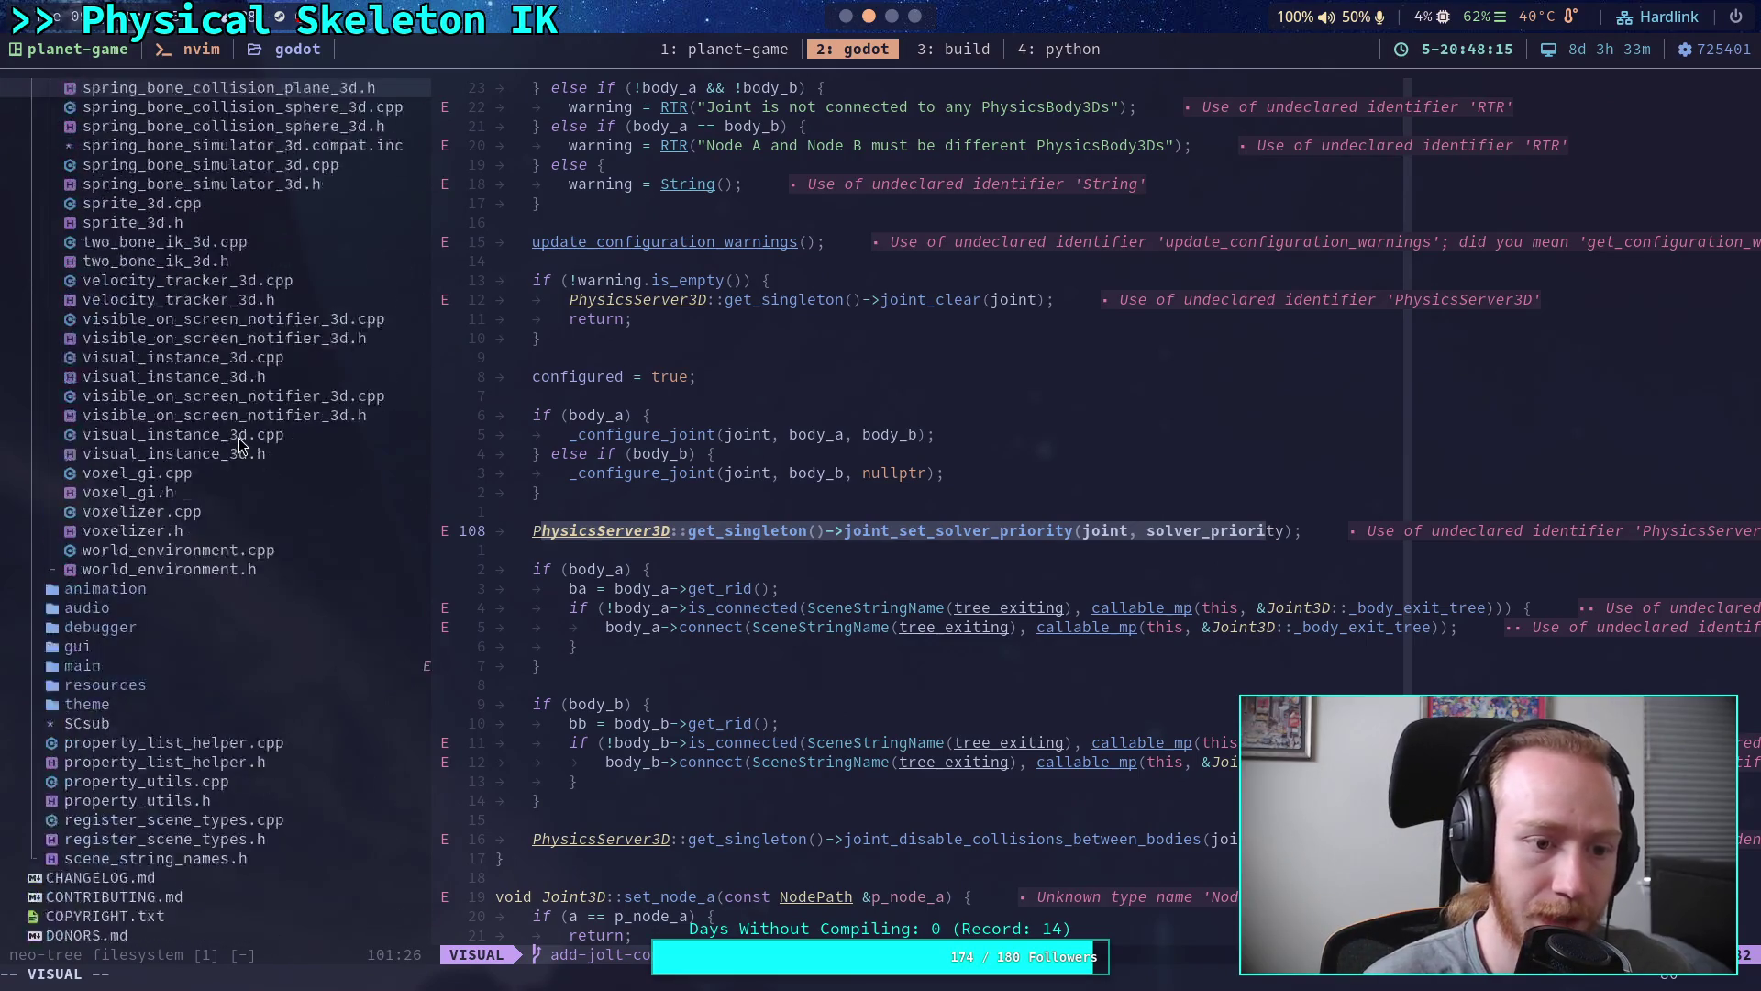
{"action": "scroll", "coordinate": [126, 586], "scroll_direction": "up", "scroll_amount": 20}
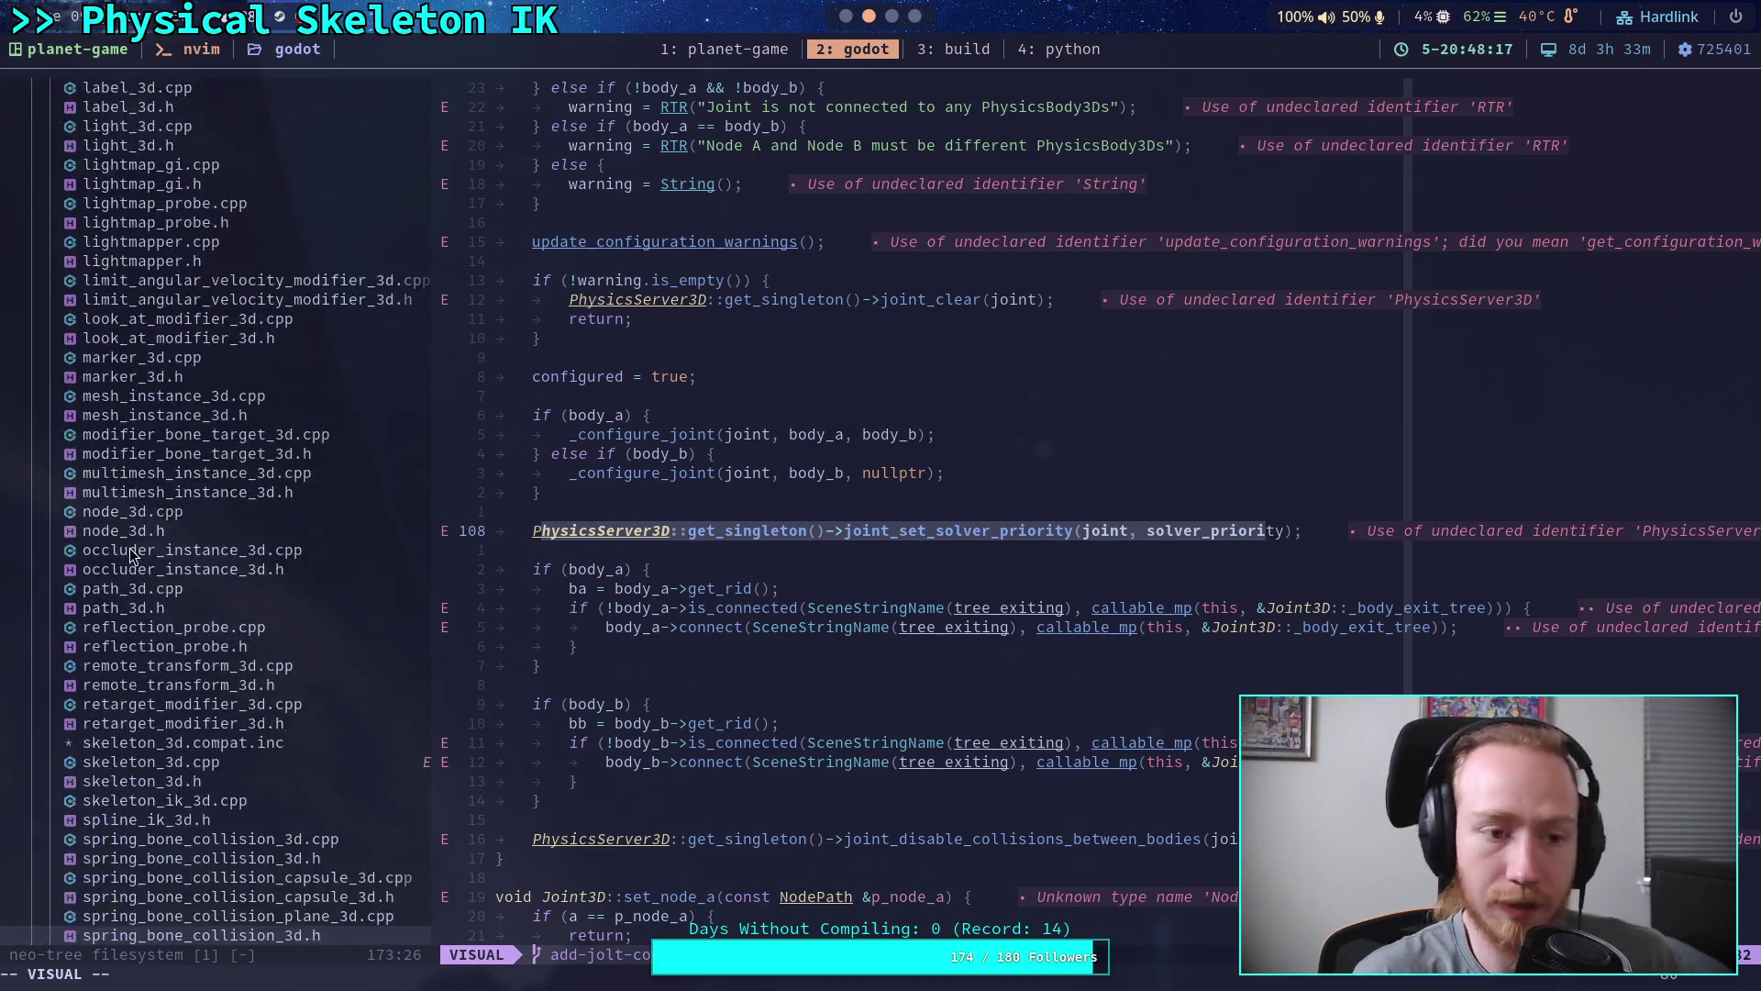
{"action": "scroll", "coordinate": [130, 511], "scroll_direction": "up", "scroll_amount": 3}
{"action": "left_click", "coordinate": [123, 220]}
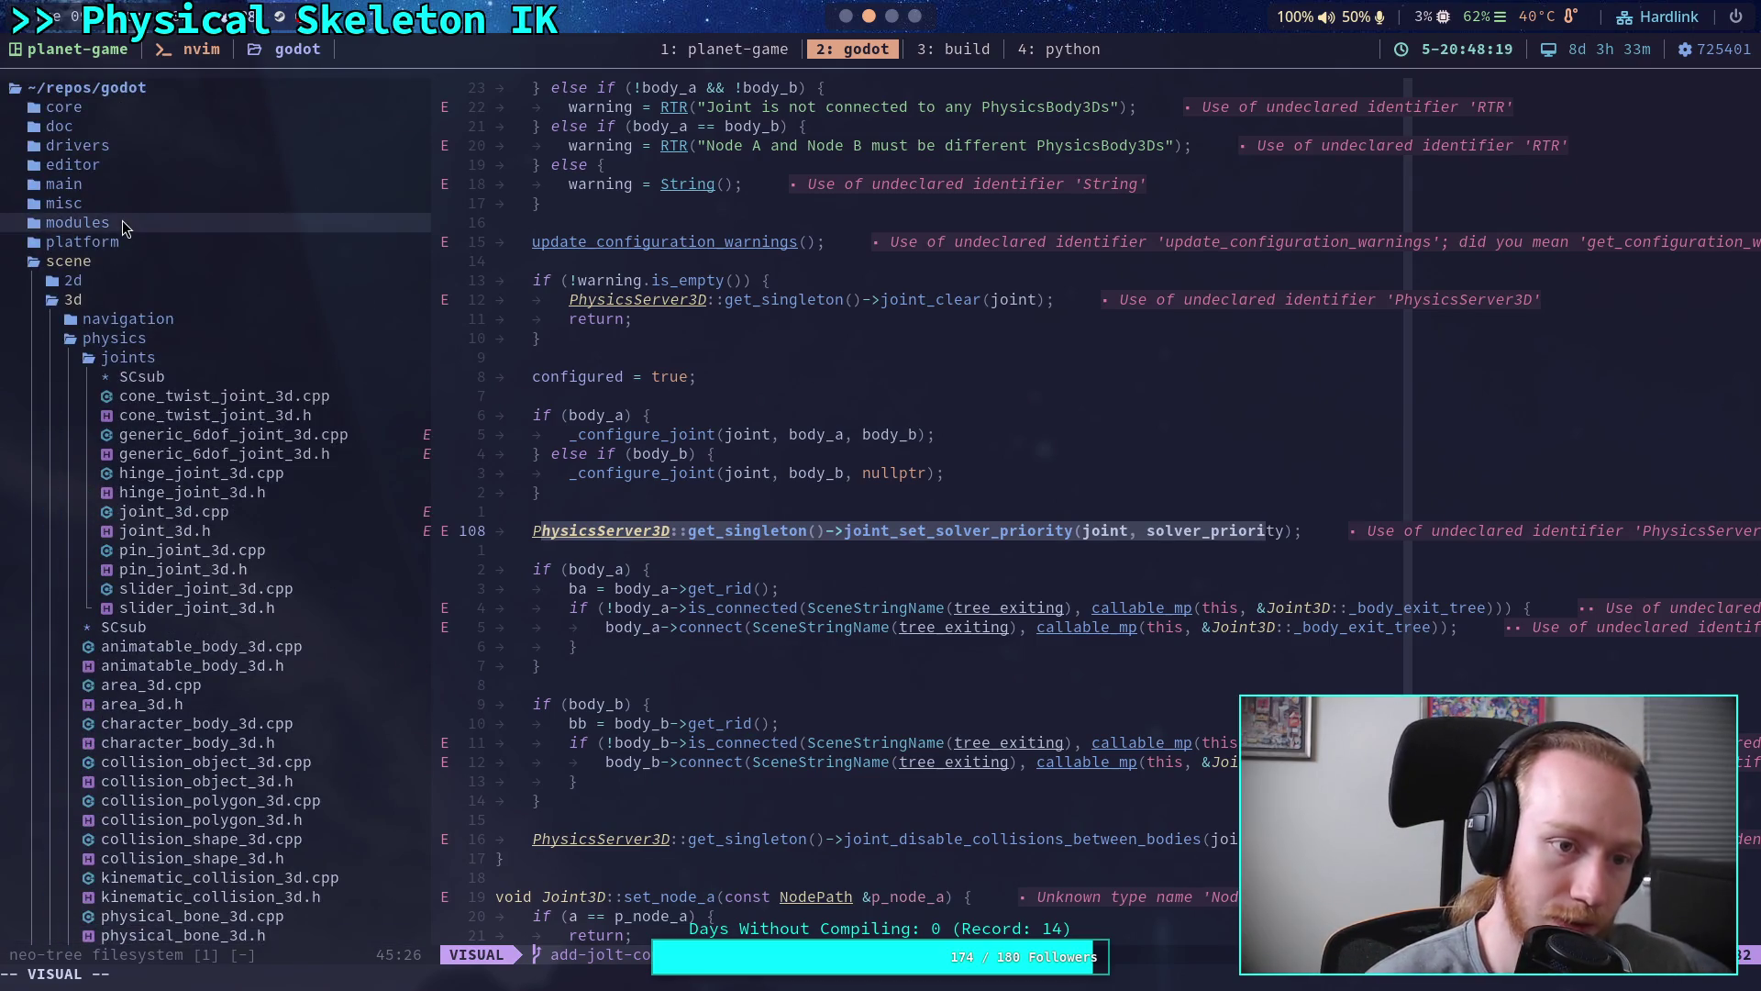
{"action": "left_click", "coordinate": [123, 220]}
{"action": "scroll", "coordinate": [191, 457], "scroll_direction": "down", "scroll_amount": 8}
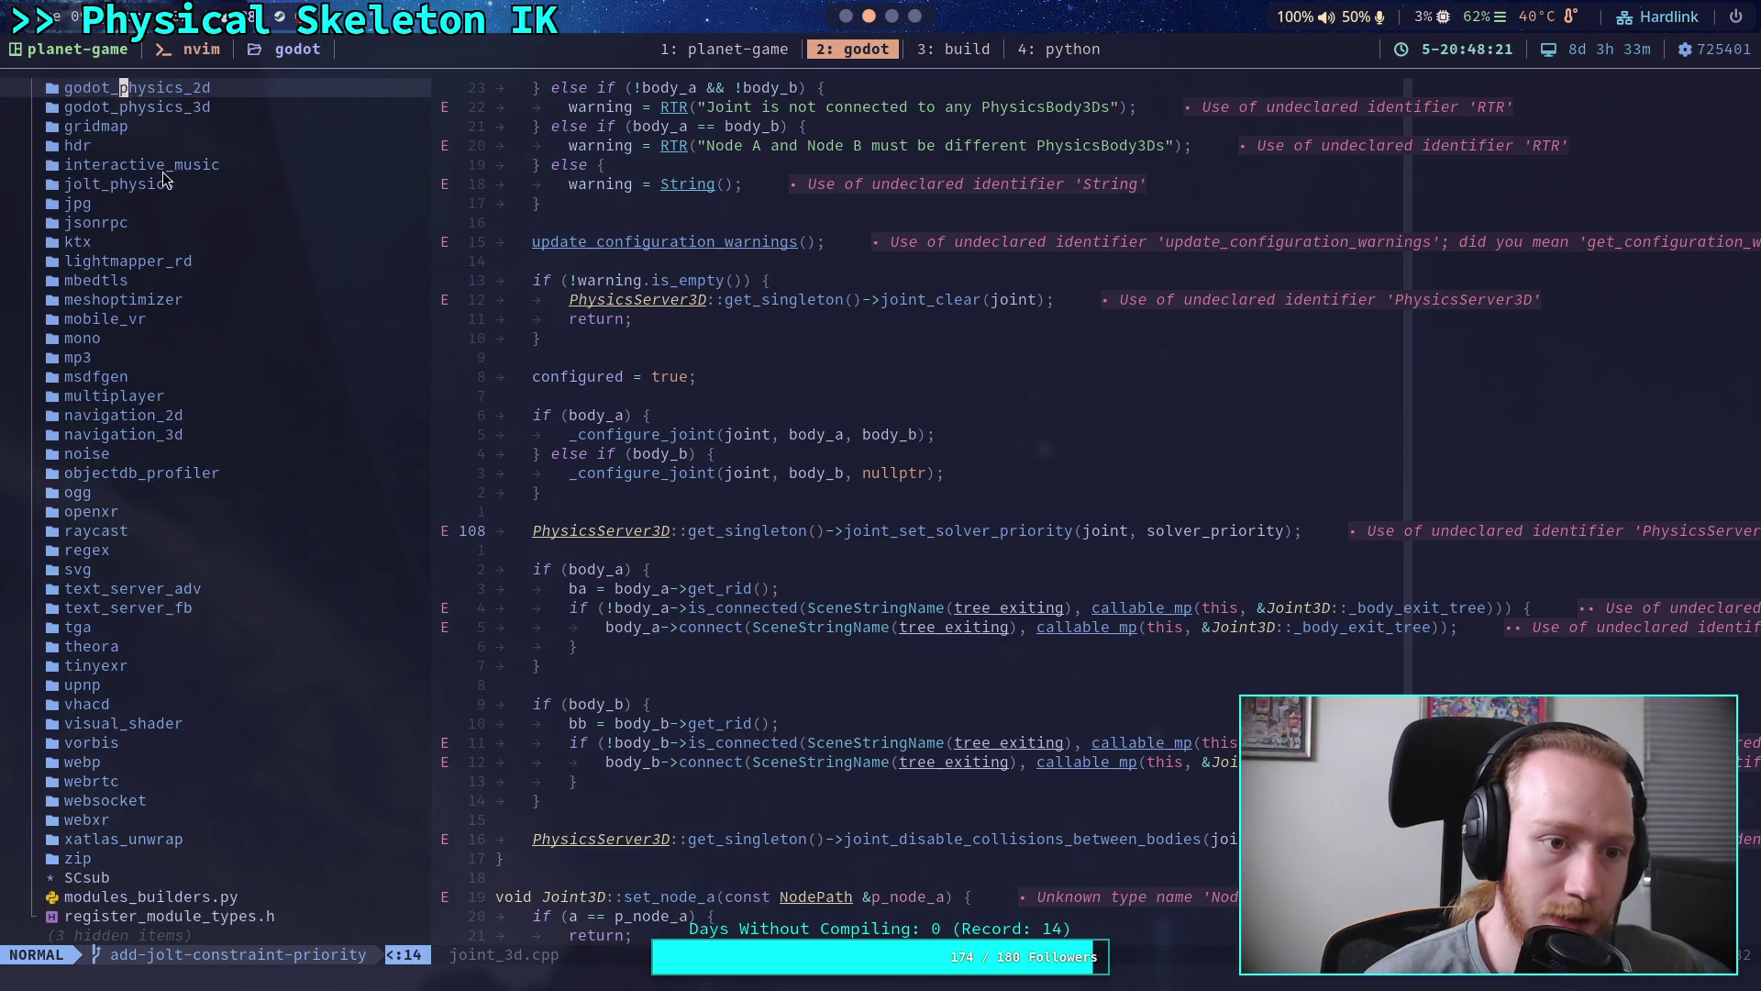
{"action": "double_click", "coordinate": [139, 183]}
{"action": "left_click", "coordinate": [146, 202]}
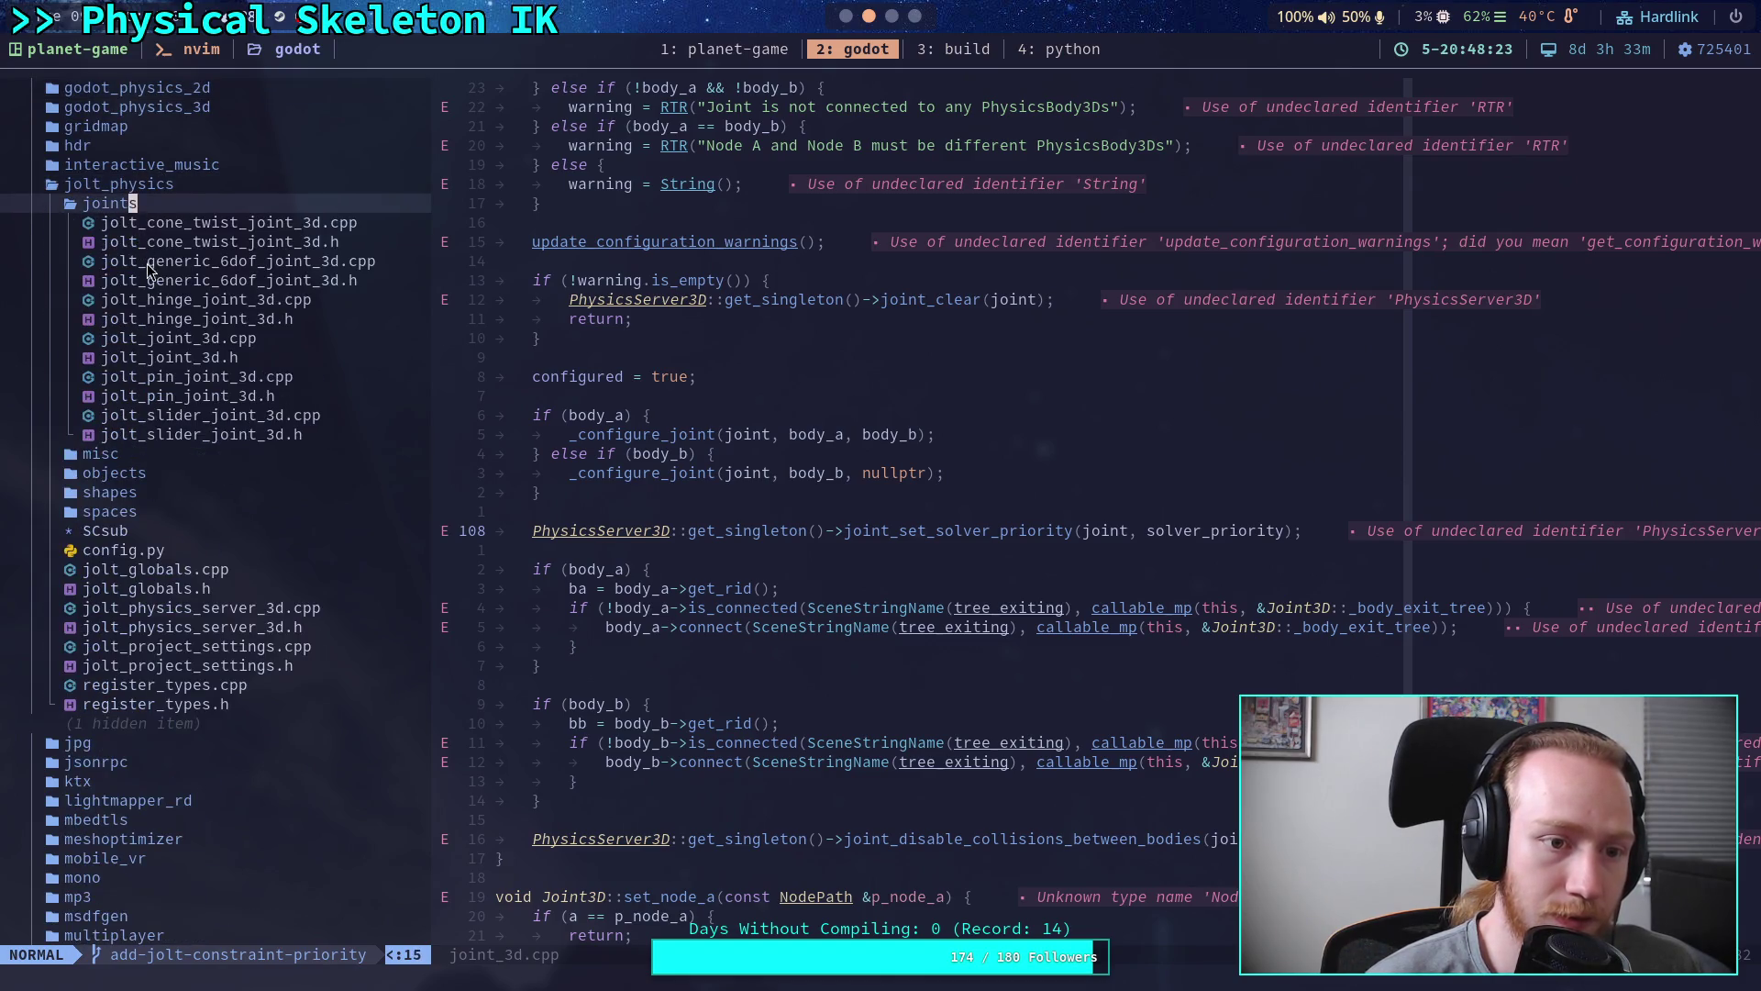
{"action": "left_click", "coordinate": [171, 339]}
{"action": "double_click", "coordinate": [173, 340]}
Scroll through jolt_joint_3d.cpp to review its solver priority code
{"action": "scroll", "coordinate": [741, 478], "scroll_direction": "down", "scroll_amount": 15}
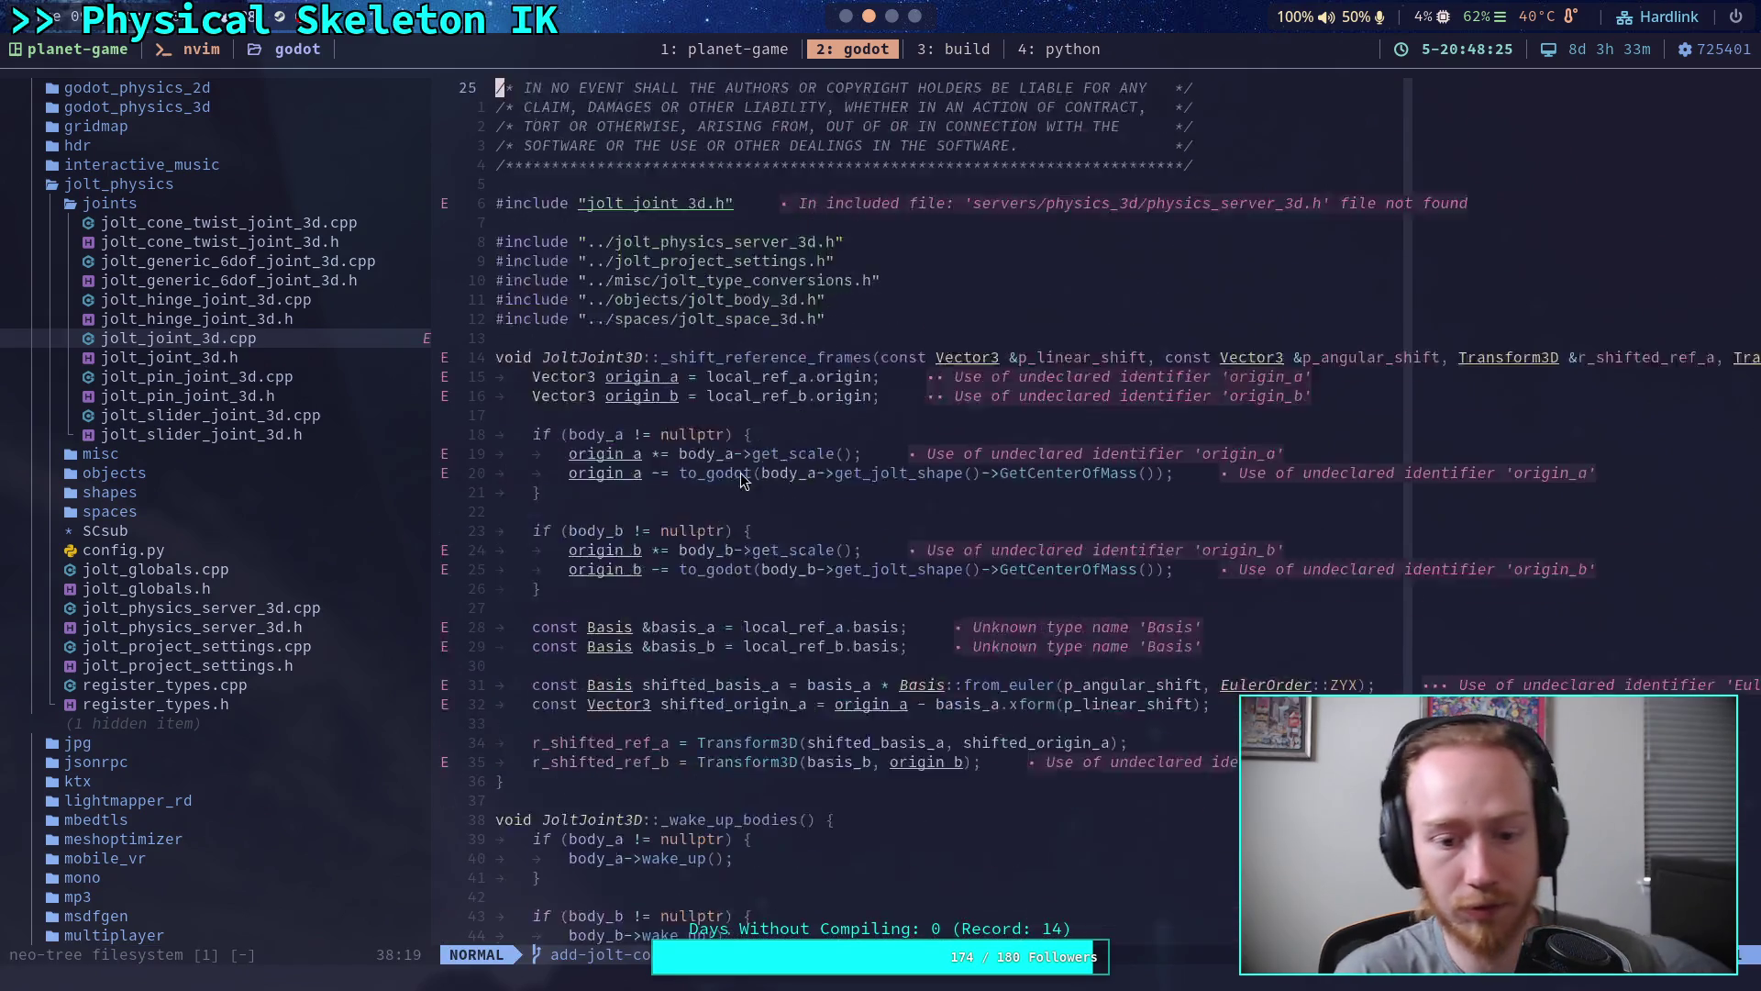
{"action": "scroll", "coordinate": [740, 473], "scroll_direction": "down", "scroll_amount": 7}
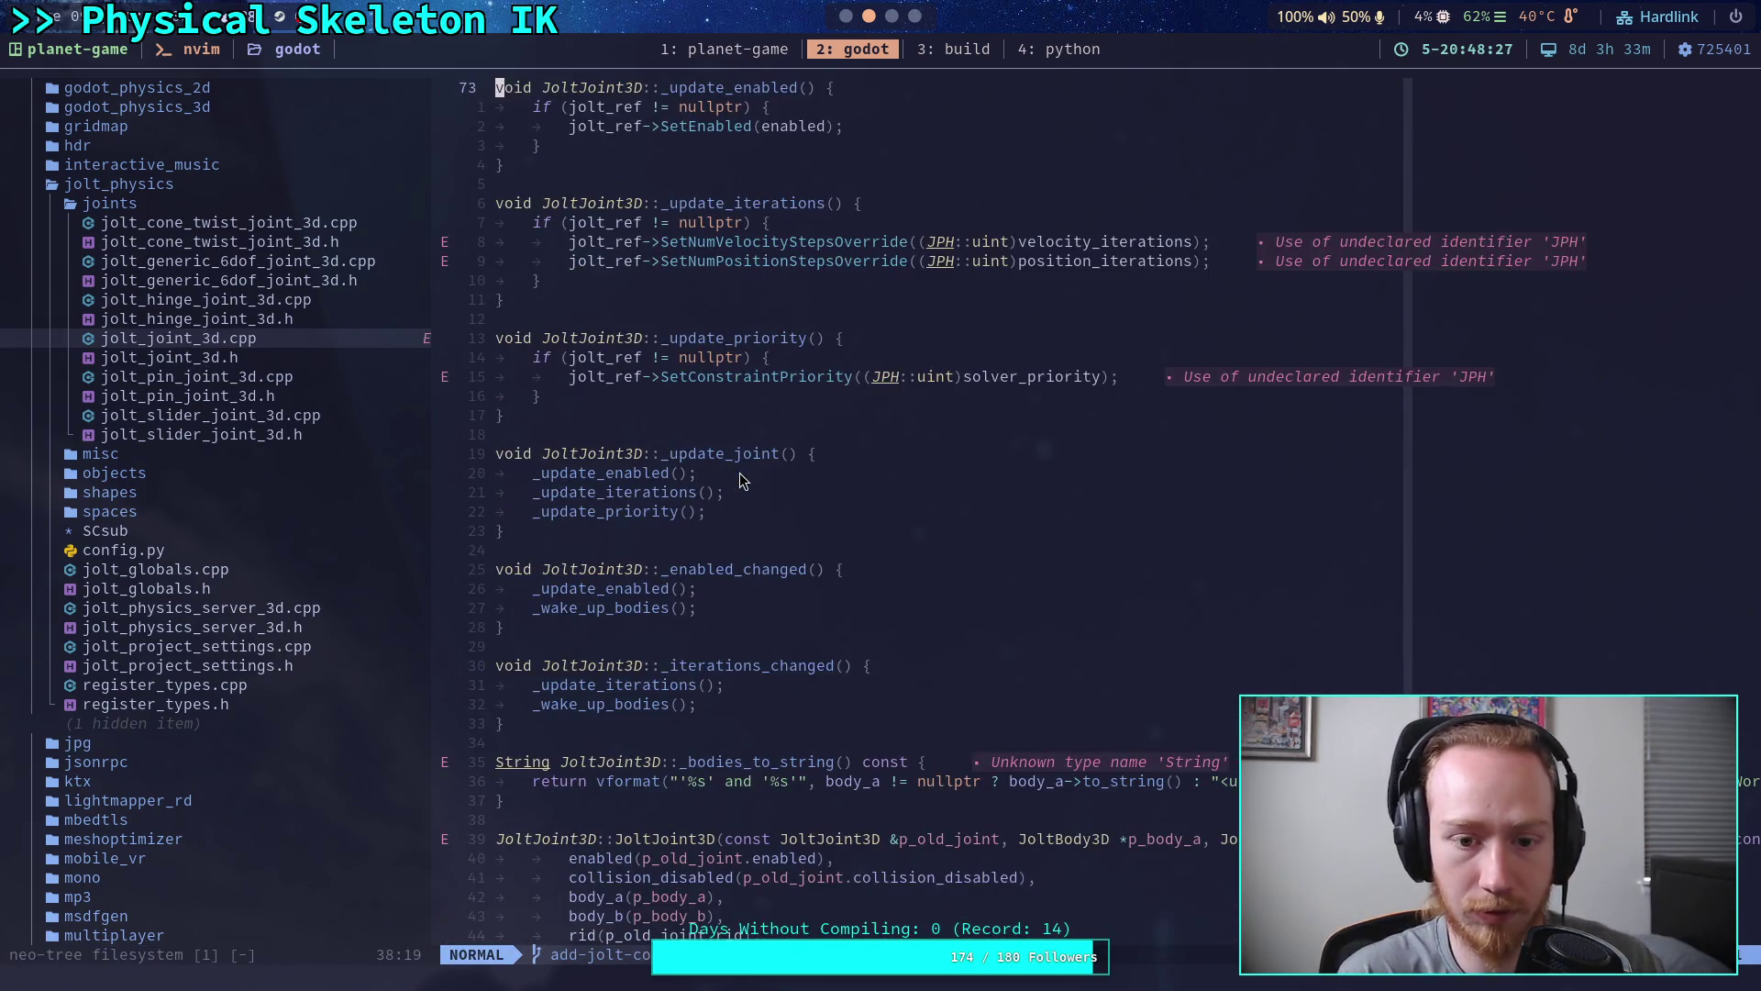
{"action": "scroll", "coordinate": [740, 473], "scroll_direction": "down", "scroll_amount": 9}
{"action": "scroll", "coordinate": [741, 477], "scroll_direction": "down", "scroll_amount": 20}
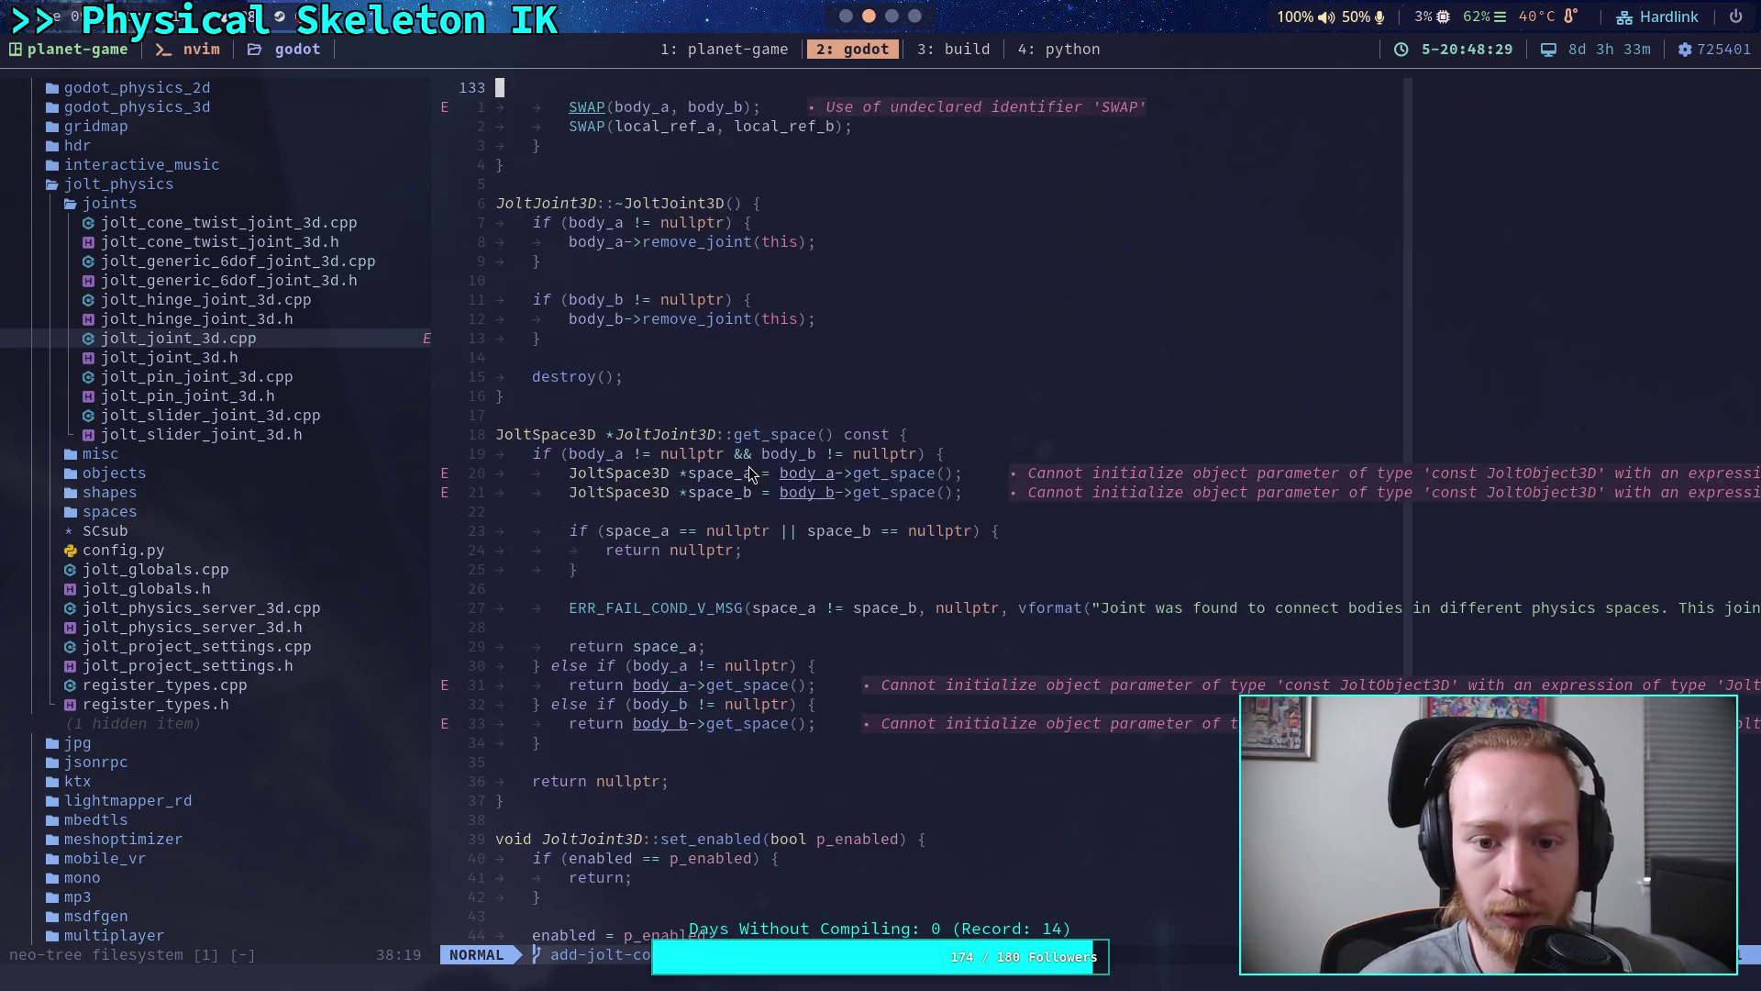
{"action": "scroll", "coordinate": [745, 477], "scroll_direction": "down", "scroll_amount": 3}
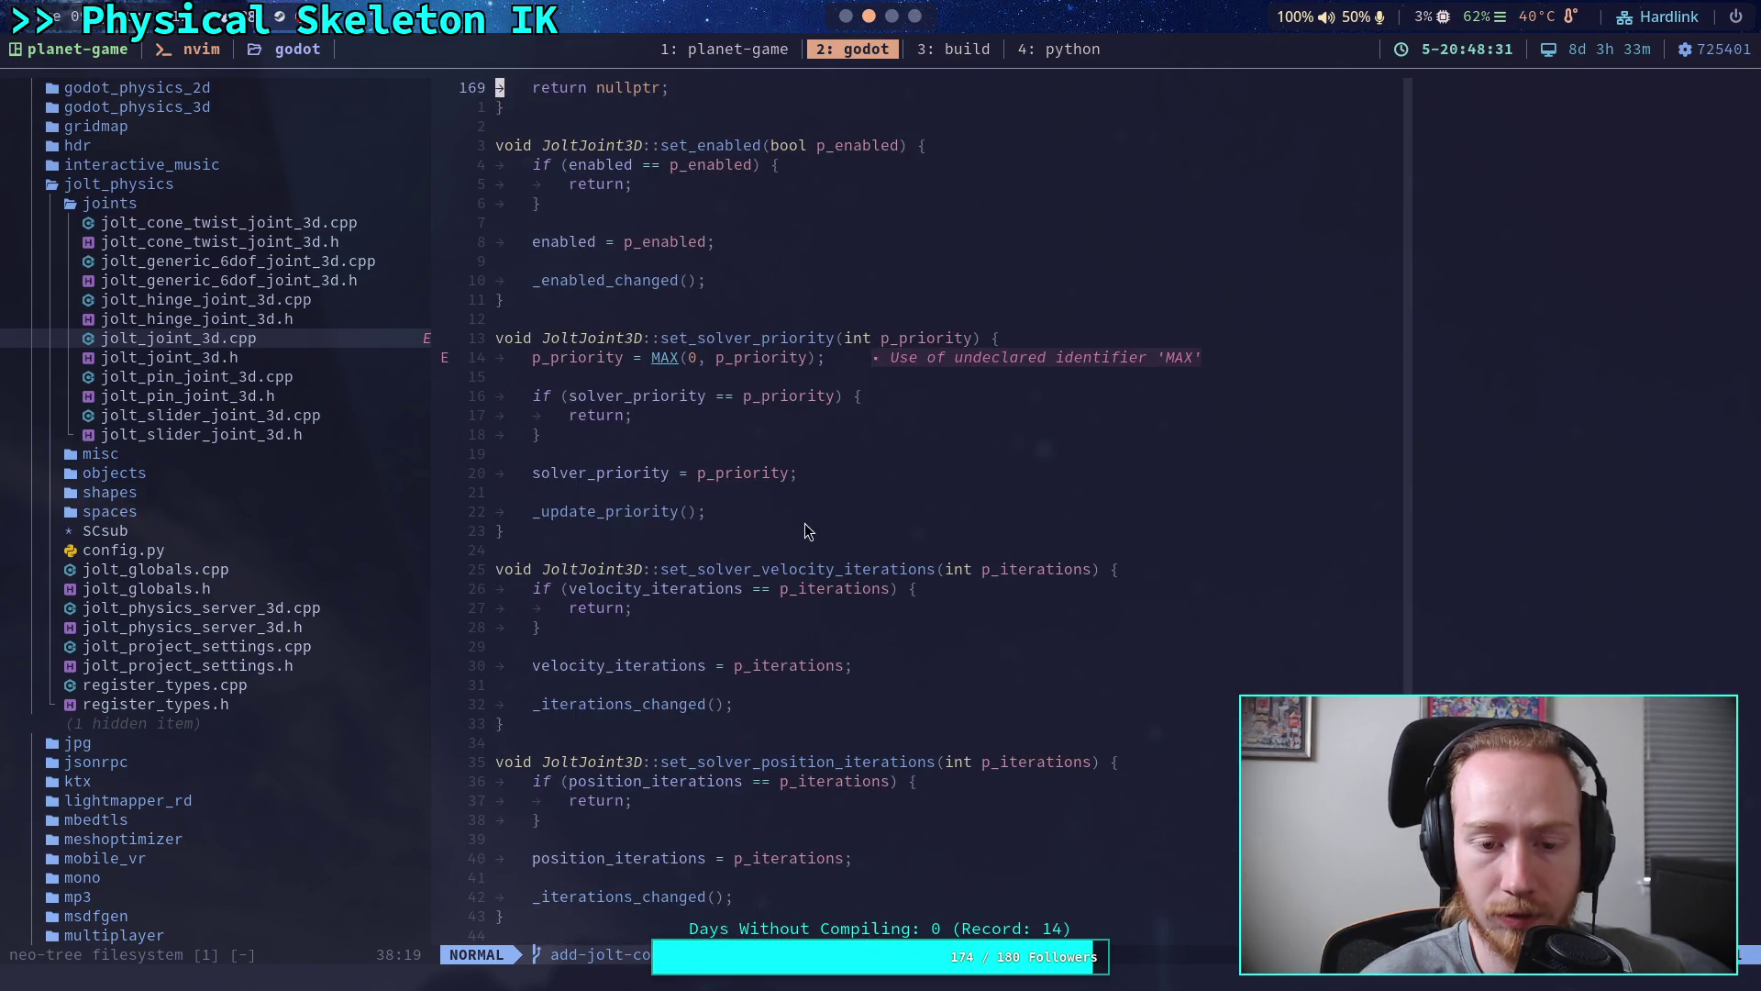
{"action": "scroll", "coordinate": [724, 509], "scroll_direction": "up", "scroll_amount": 20}
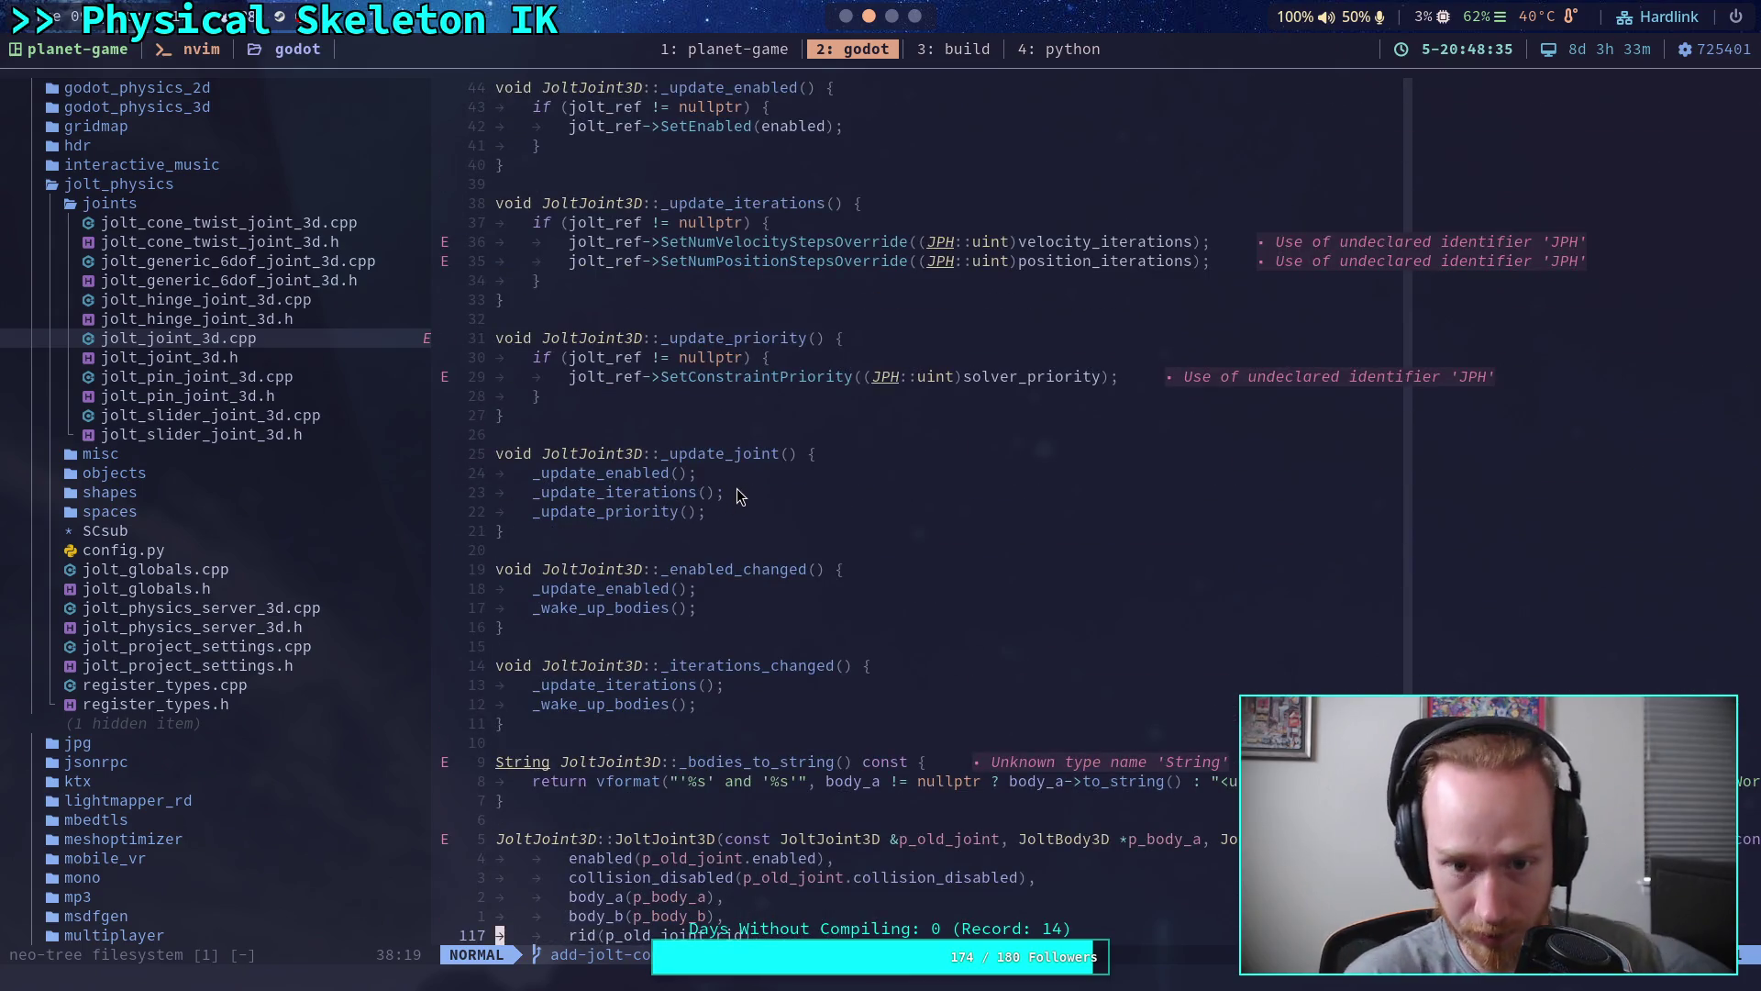
{"action": "scroll", "coordinate": [768, 445], "scroll_direction": "up", "scroll_amount": 2}
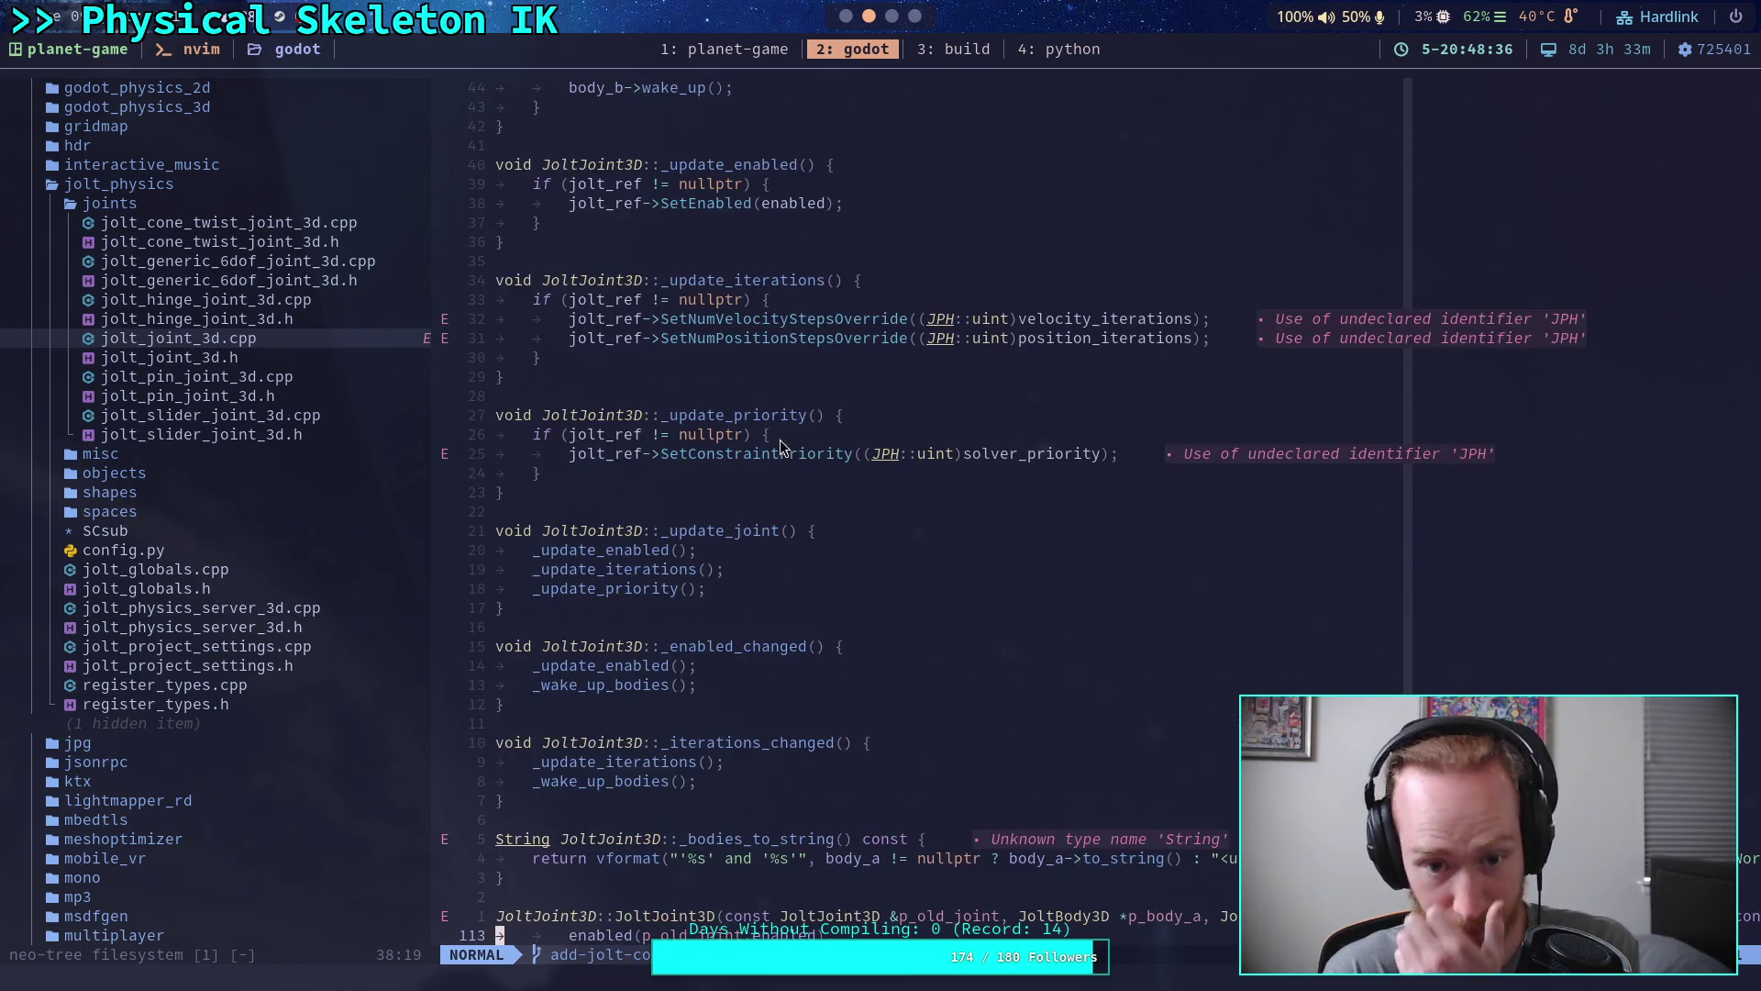
{"action": "left_click", "coordinate": [846, 16]}
Switch workspaces back to the browser showing pull request #119976's comment draft
{"action": "left_click", "coordinate": [891, 15]}
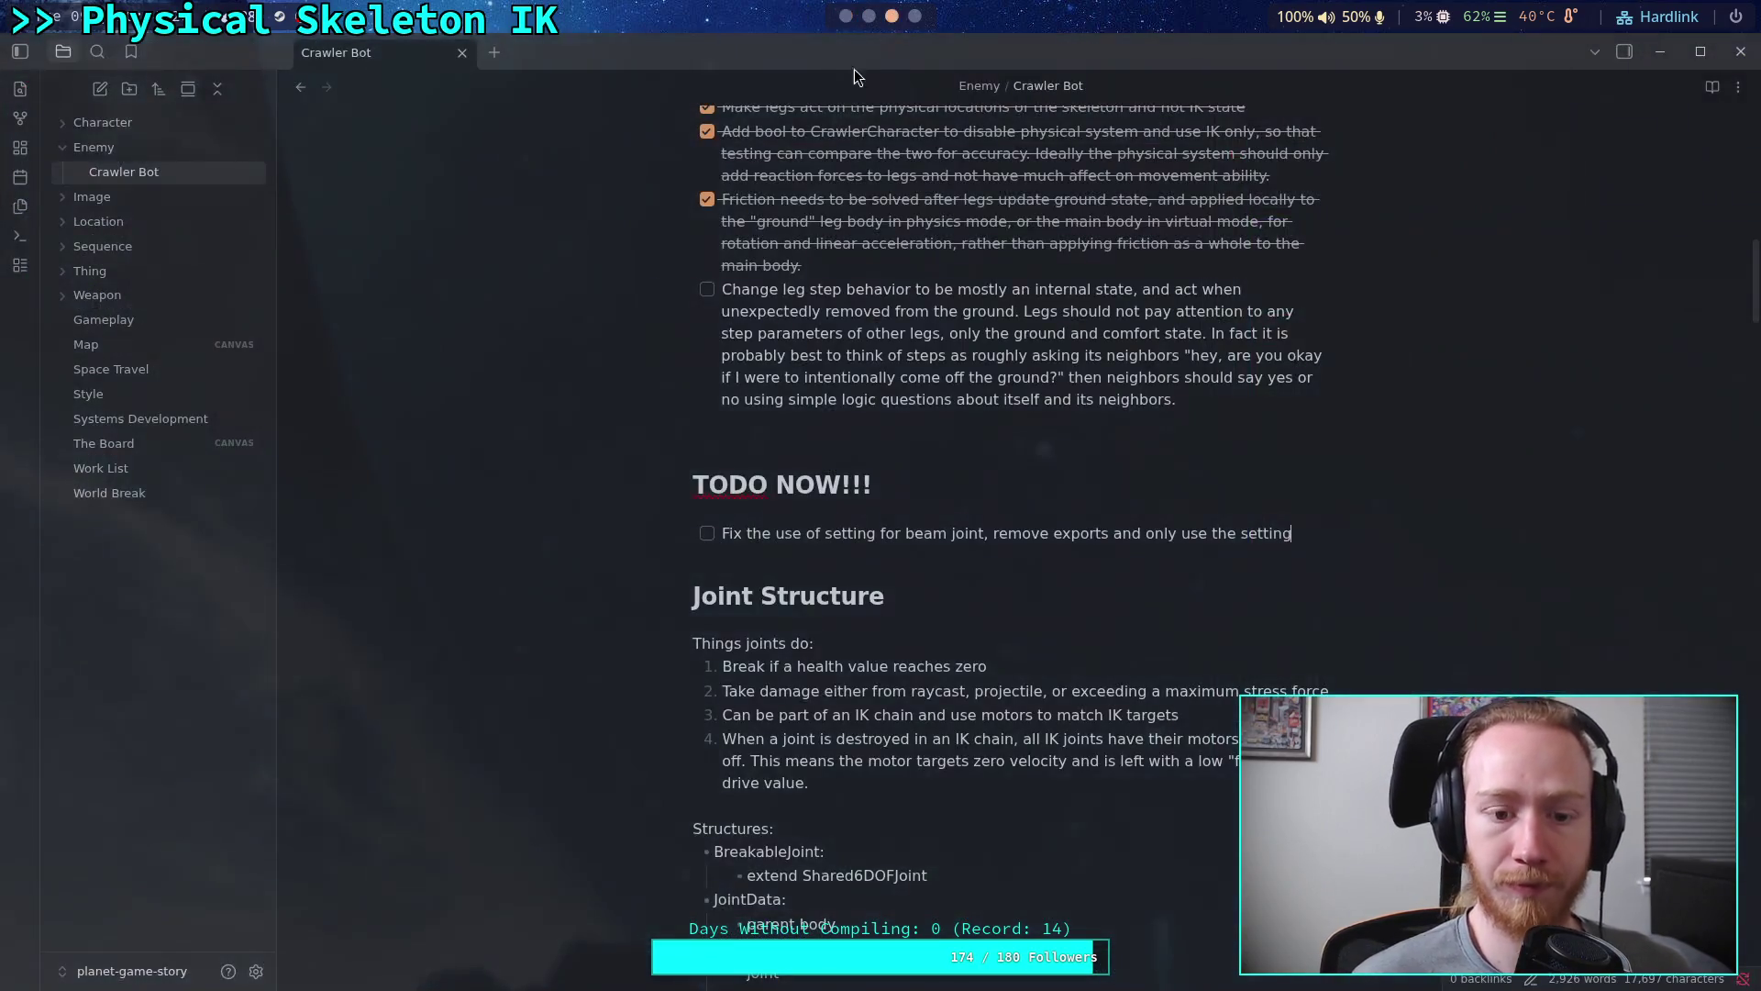
{"action": "left_click", "coordinate": [914, 16]}
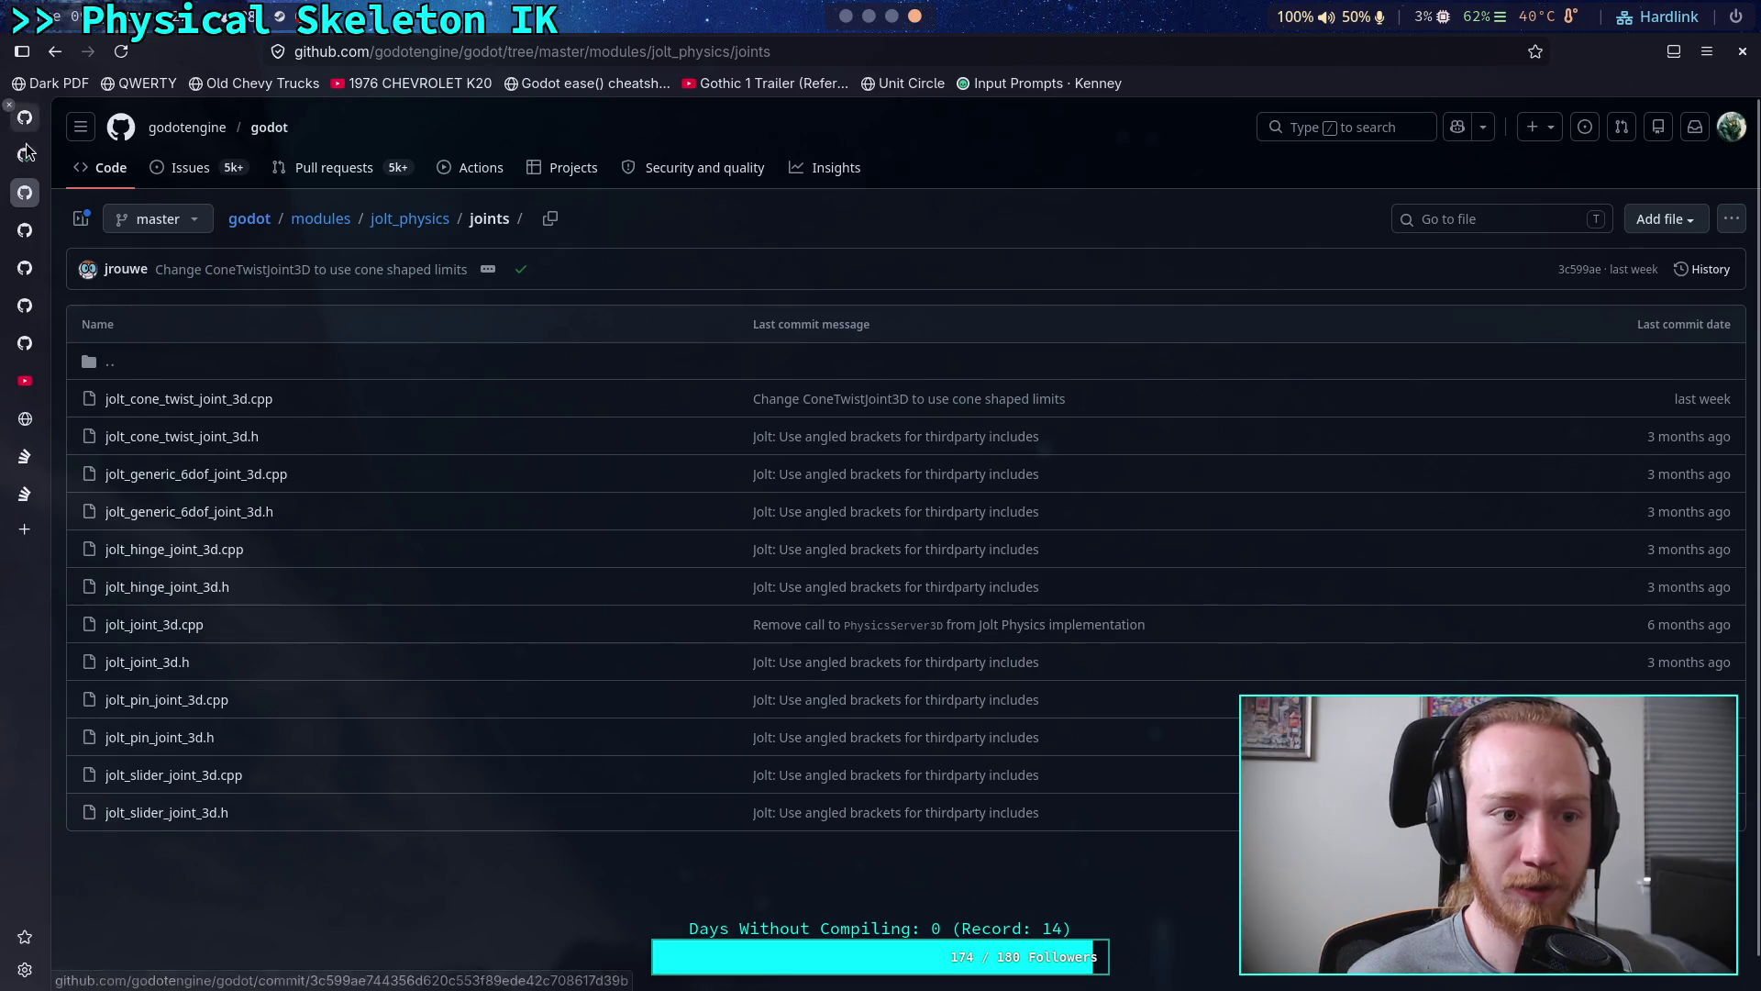
{"action": "left_click", "coordinate": [24, 154]}
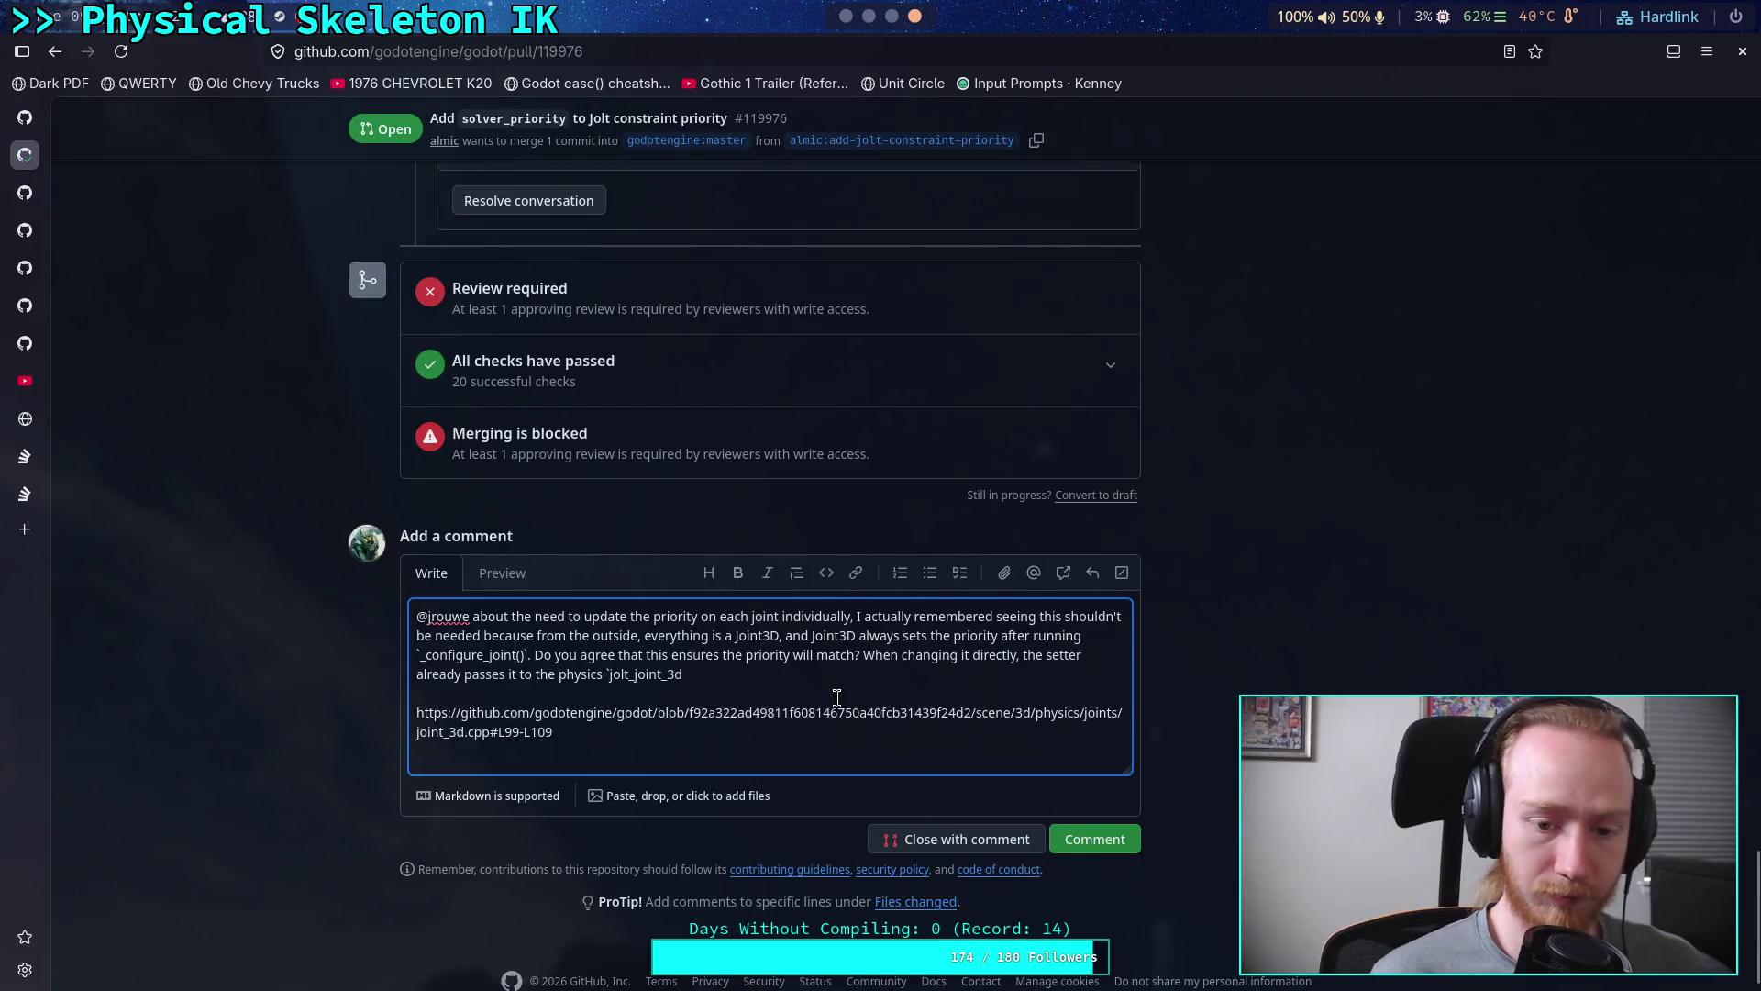
{"action": "left_click", "coordinate": [869, 15]}
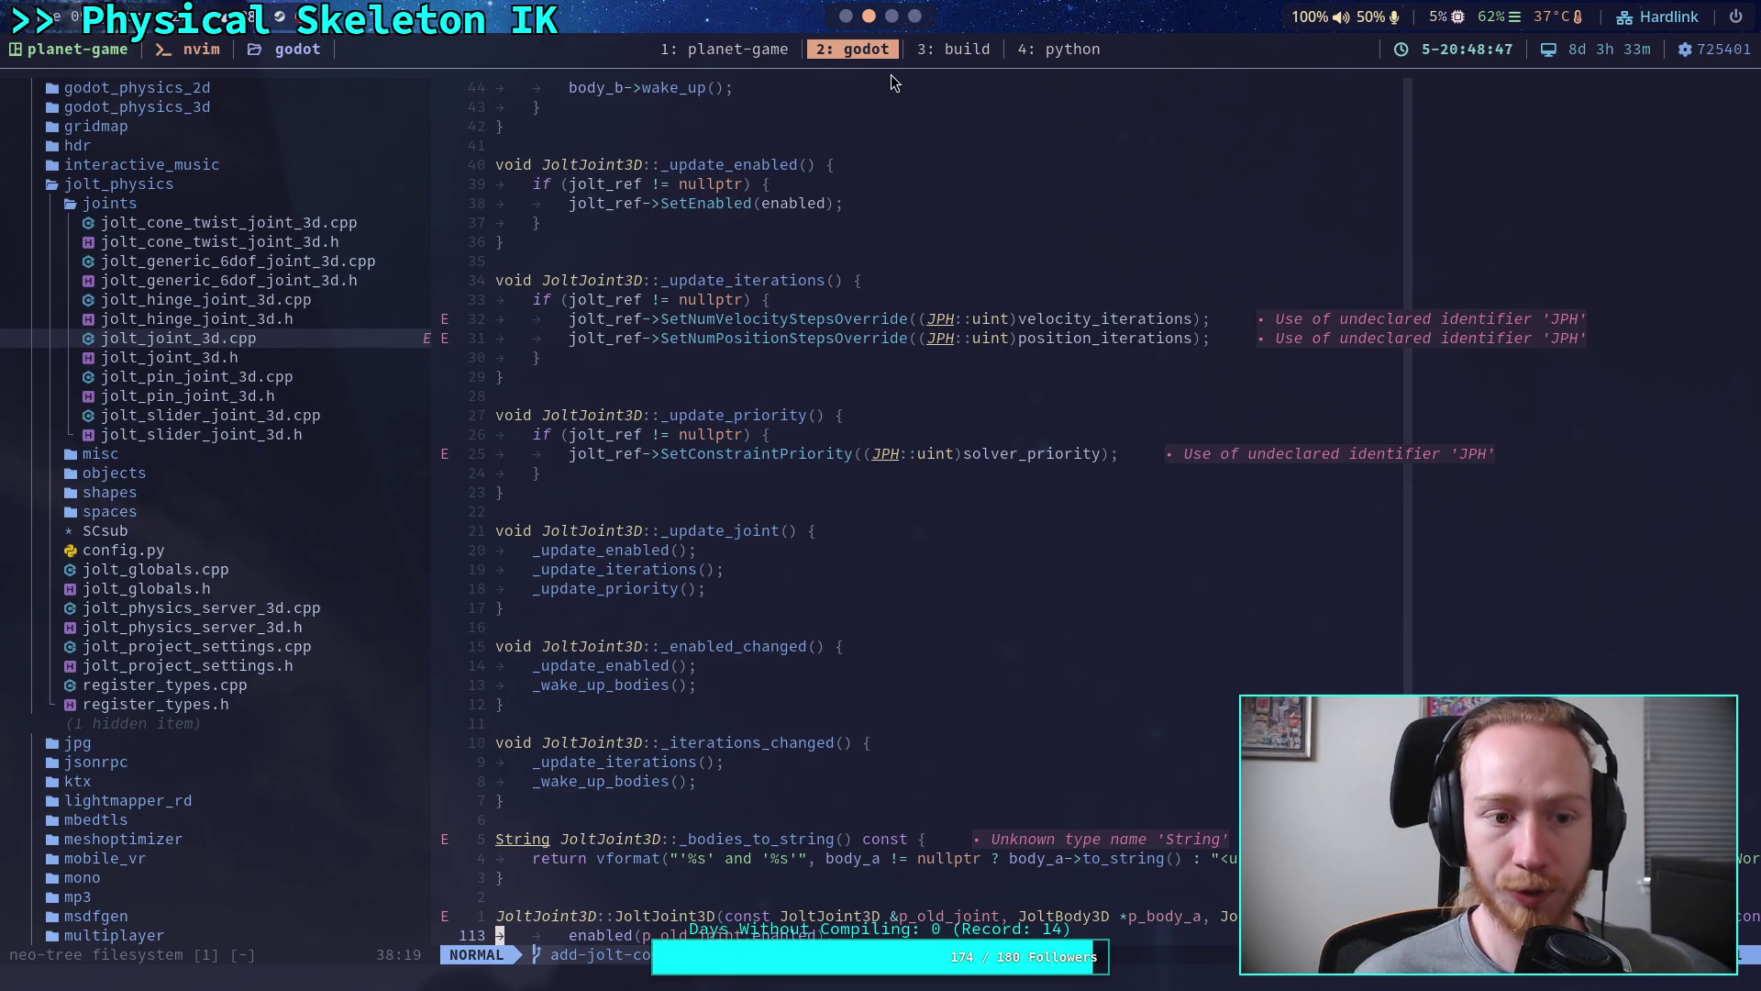
{"action": "key", "text": "super+3"}
{"action": "key", "text": "super+4"}
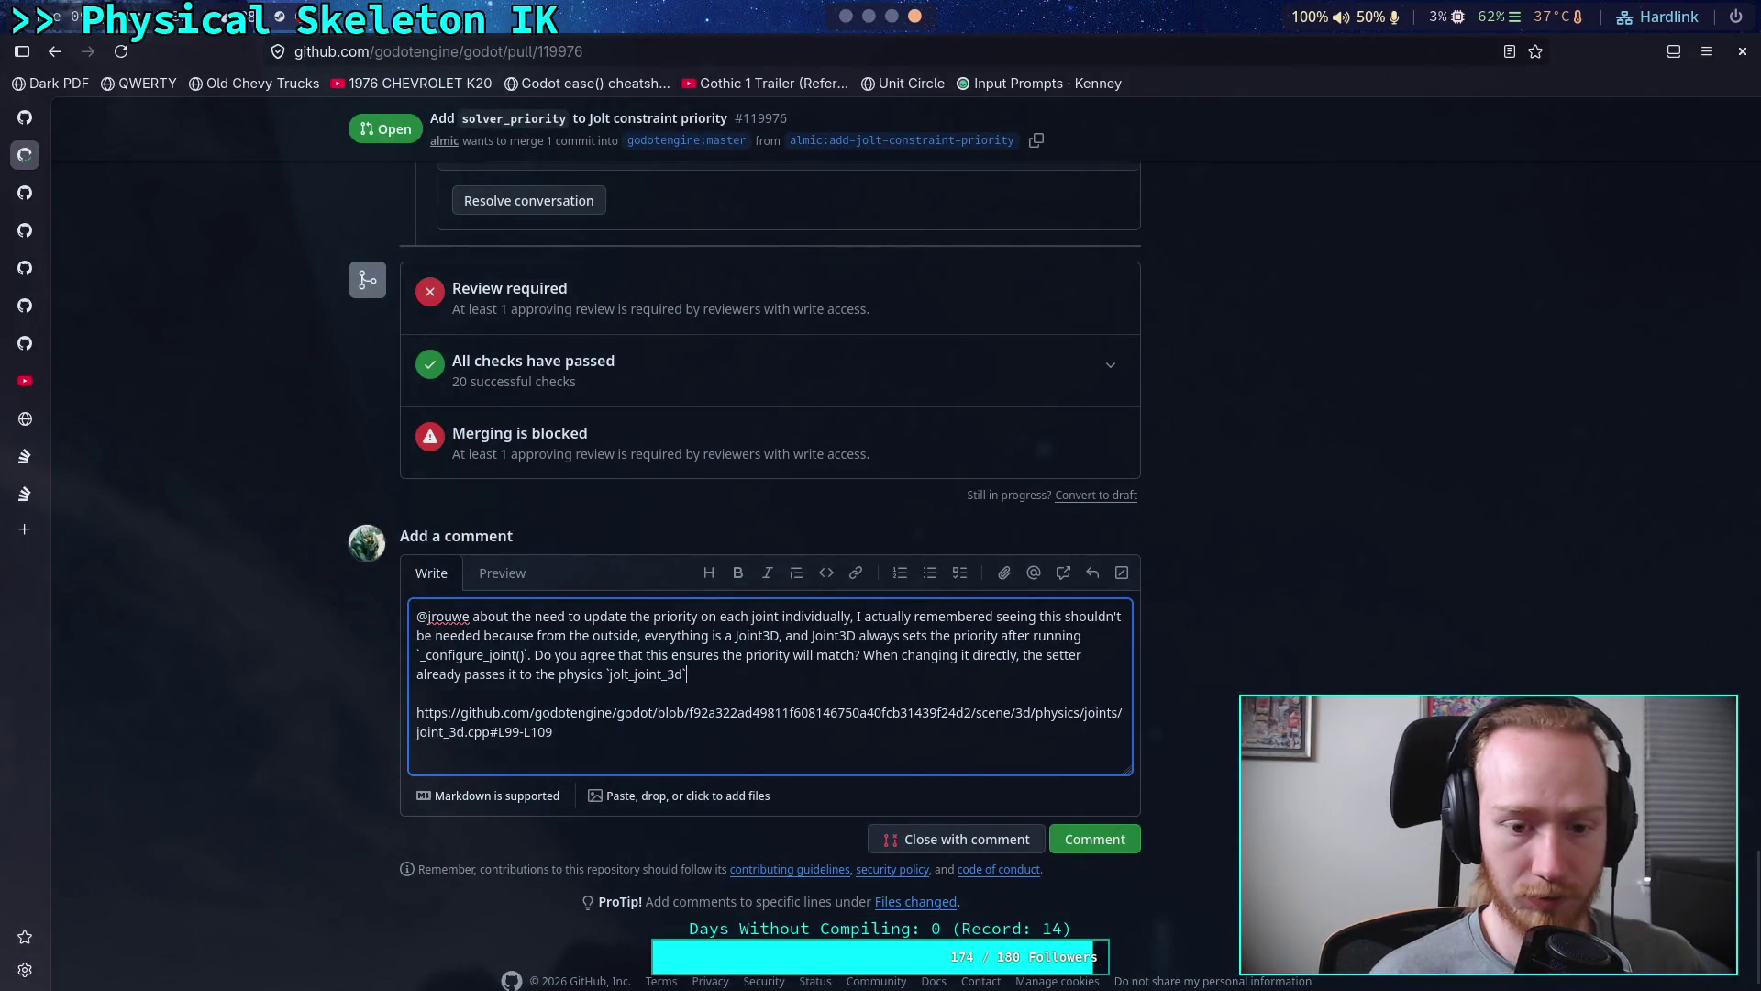
End the sentence with '`JoltJoint3D` which directly sets it on the constraint.' and preview it
{"action": "left_click", "coordinate": [868, 16]}
{"action": "left_click", "coordinate": [914, 15]}
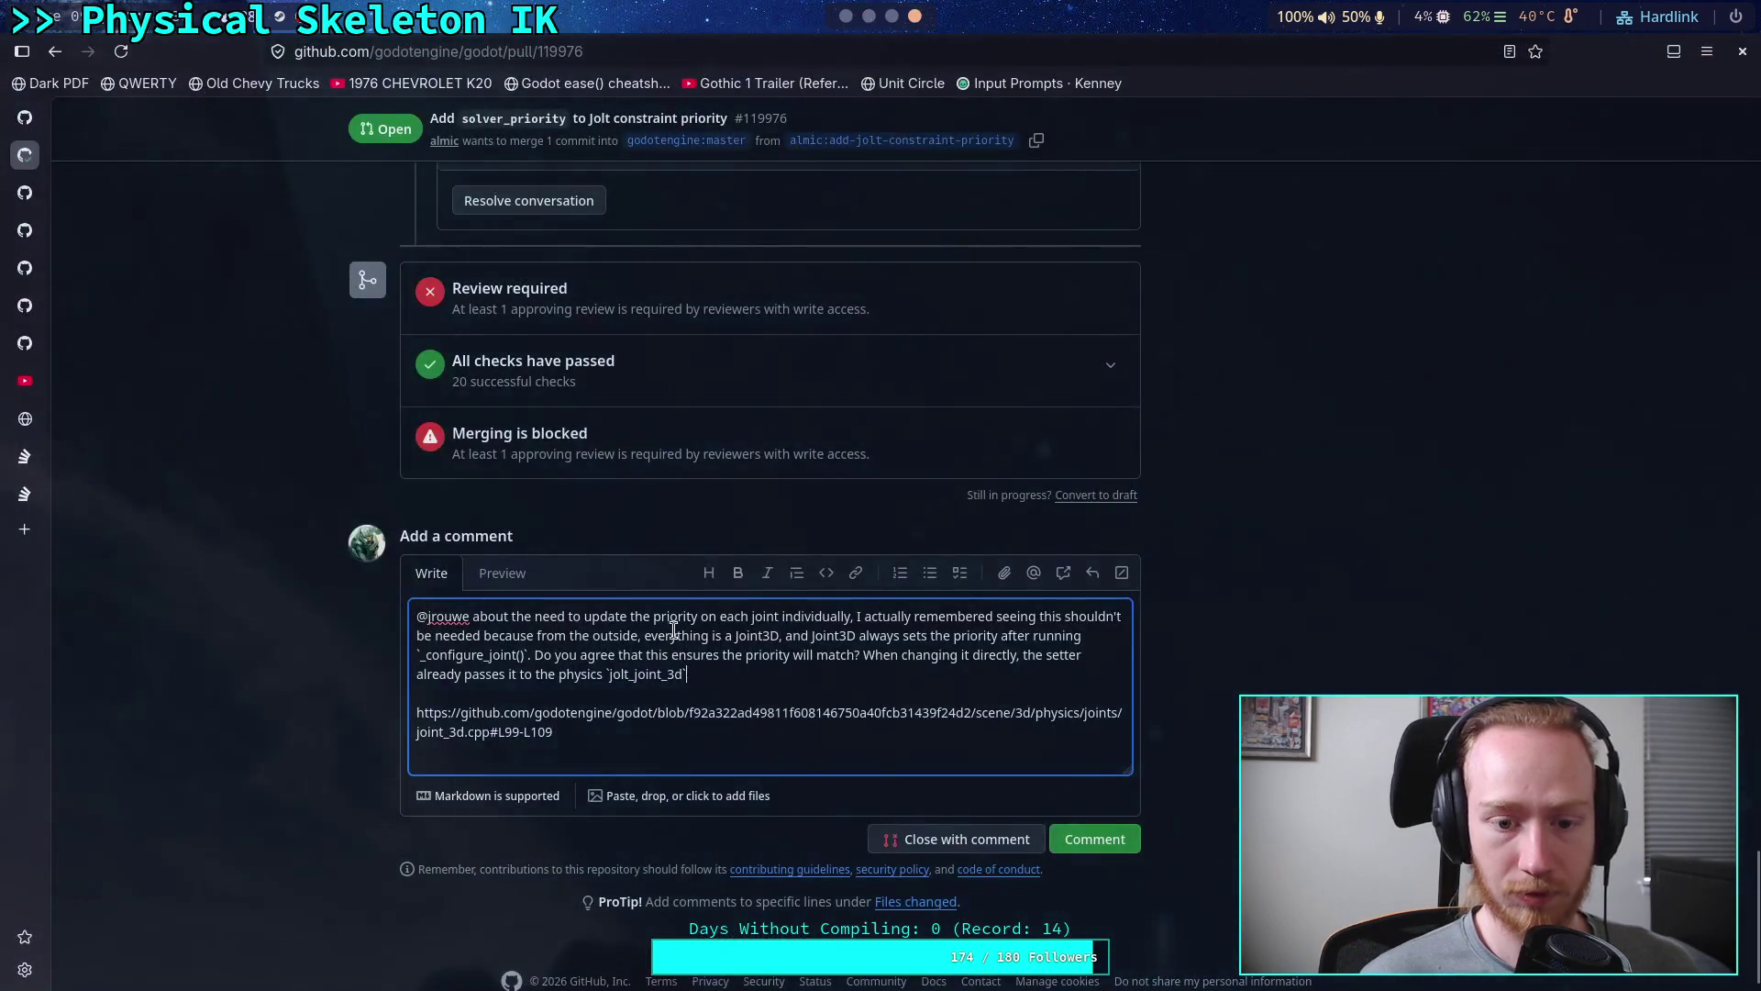
{"action": "type", "text": "JoltJoin"}
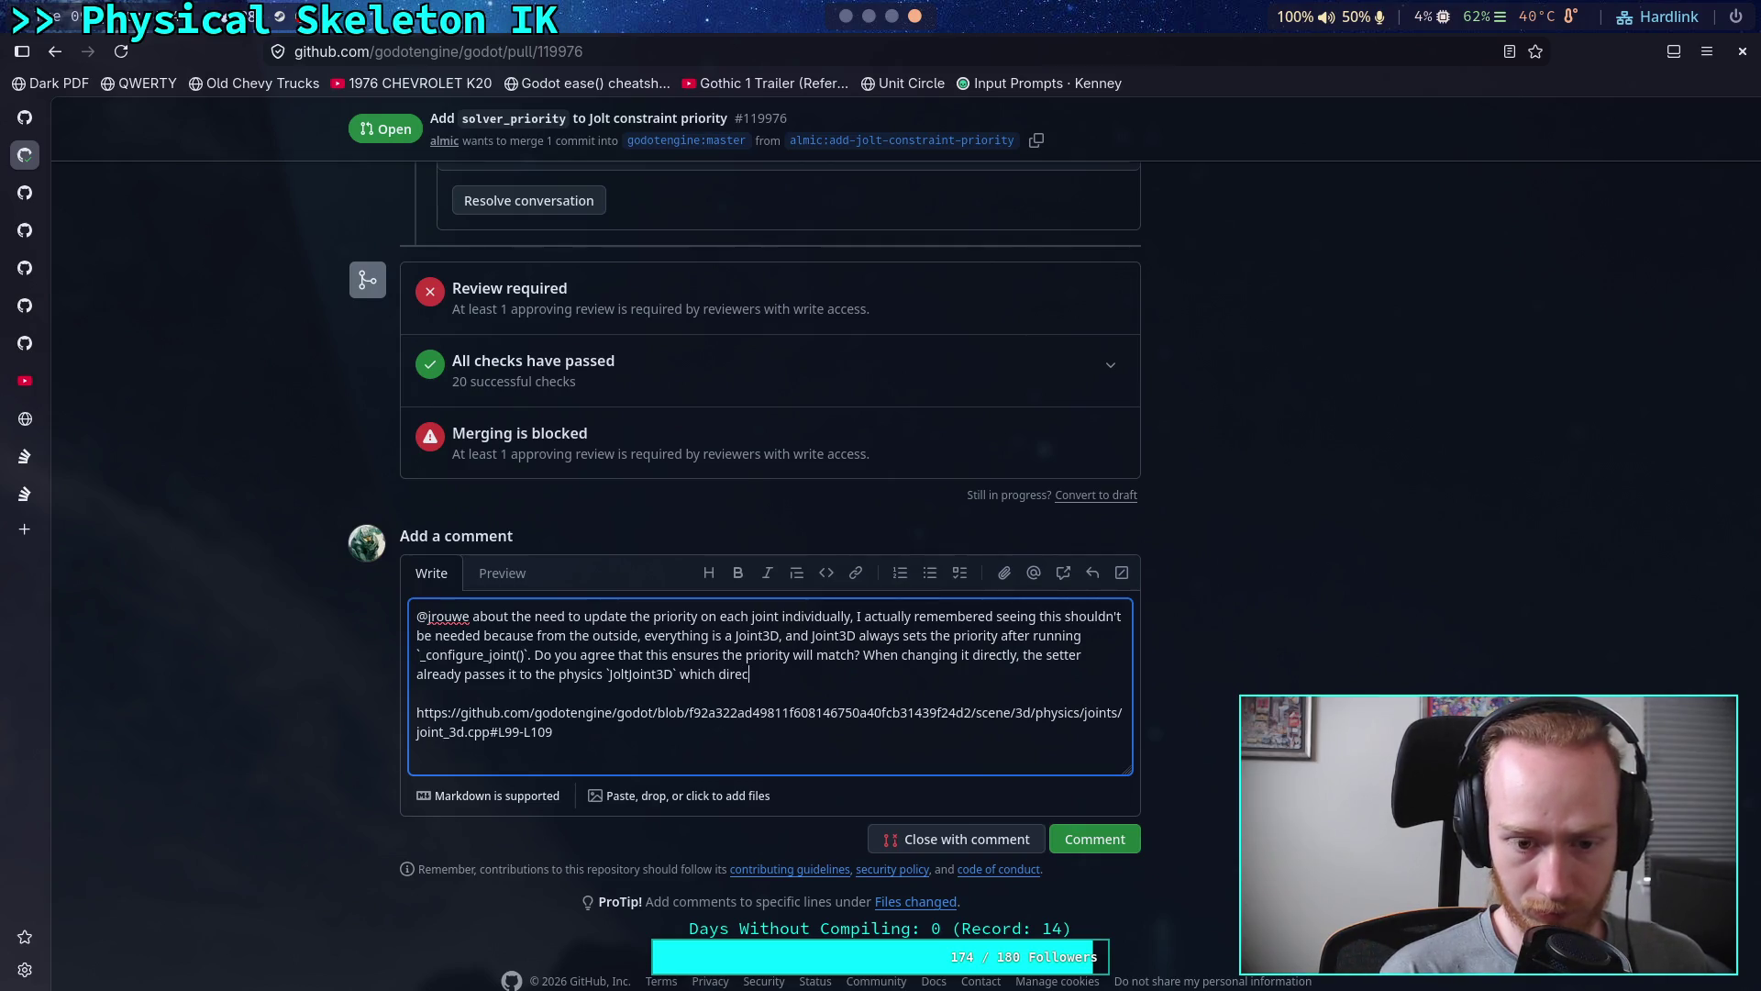
{"action": "type", "text": "tly sets it on the "}
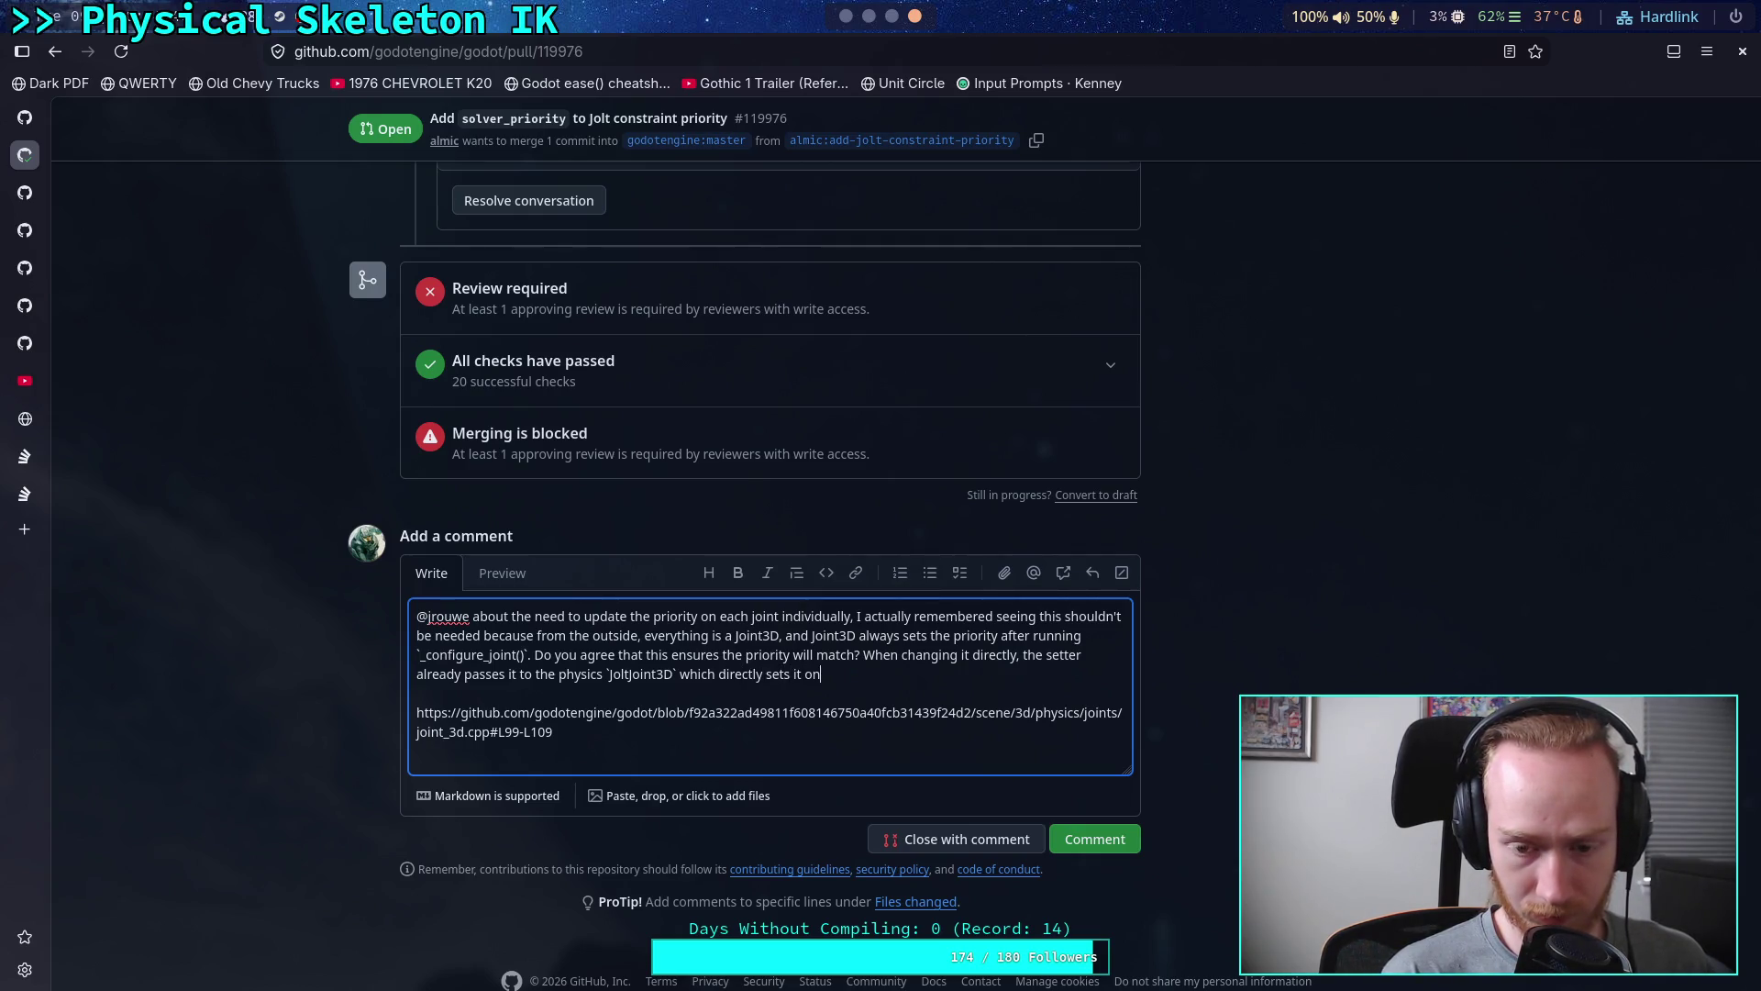
{"action": "type", "text": "constraint."}
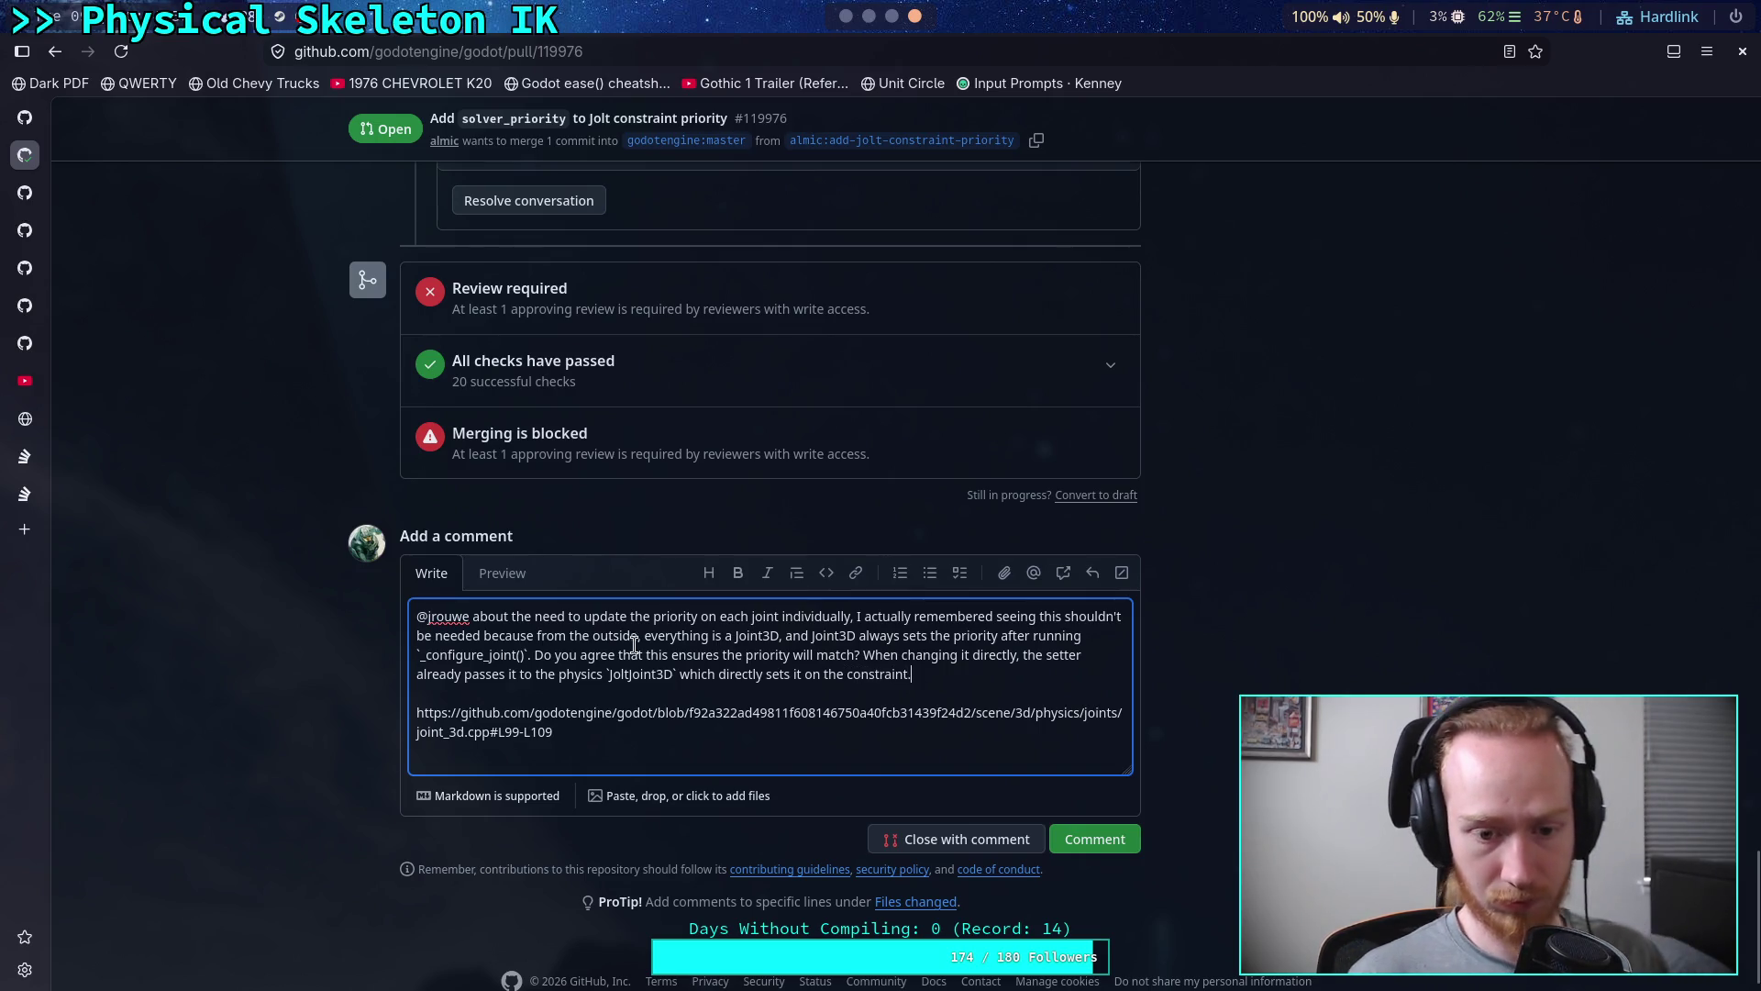
{"action": "left_click", "coordinate": [504, 572]}
Add a paragraph: 'The specific line here is 108, which leads to the code already written.'
{"action": "scroll", "coordinate": [1167, 760], "scroll_direction": "down", "scroll_amount": 2}
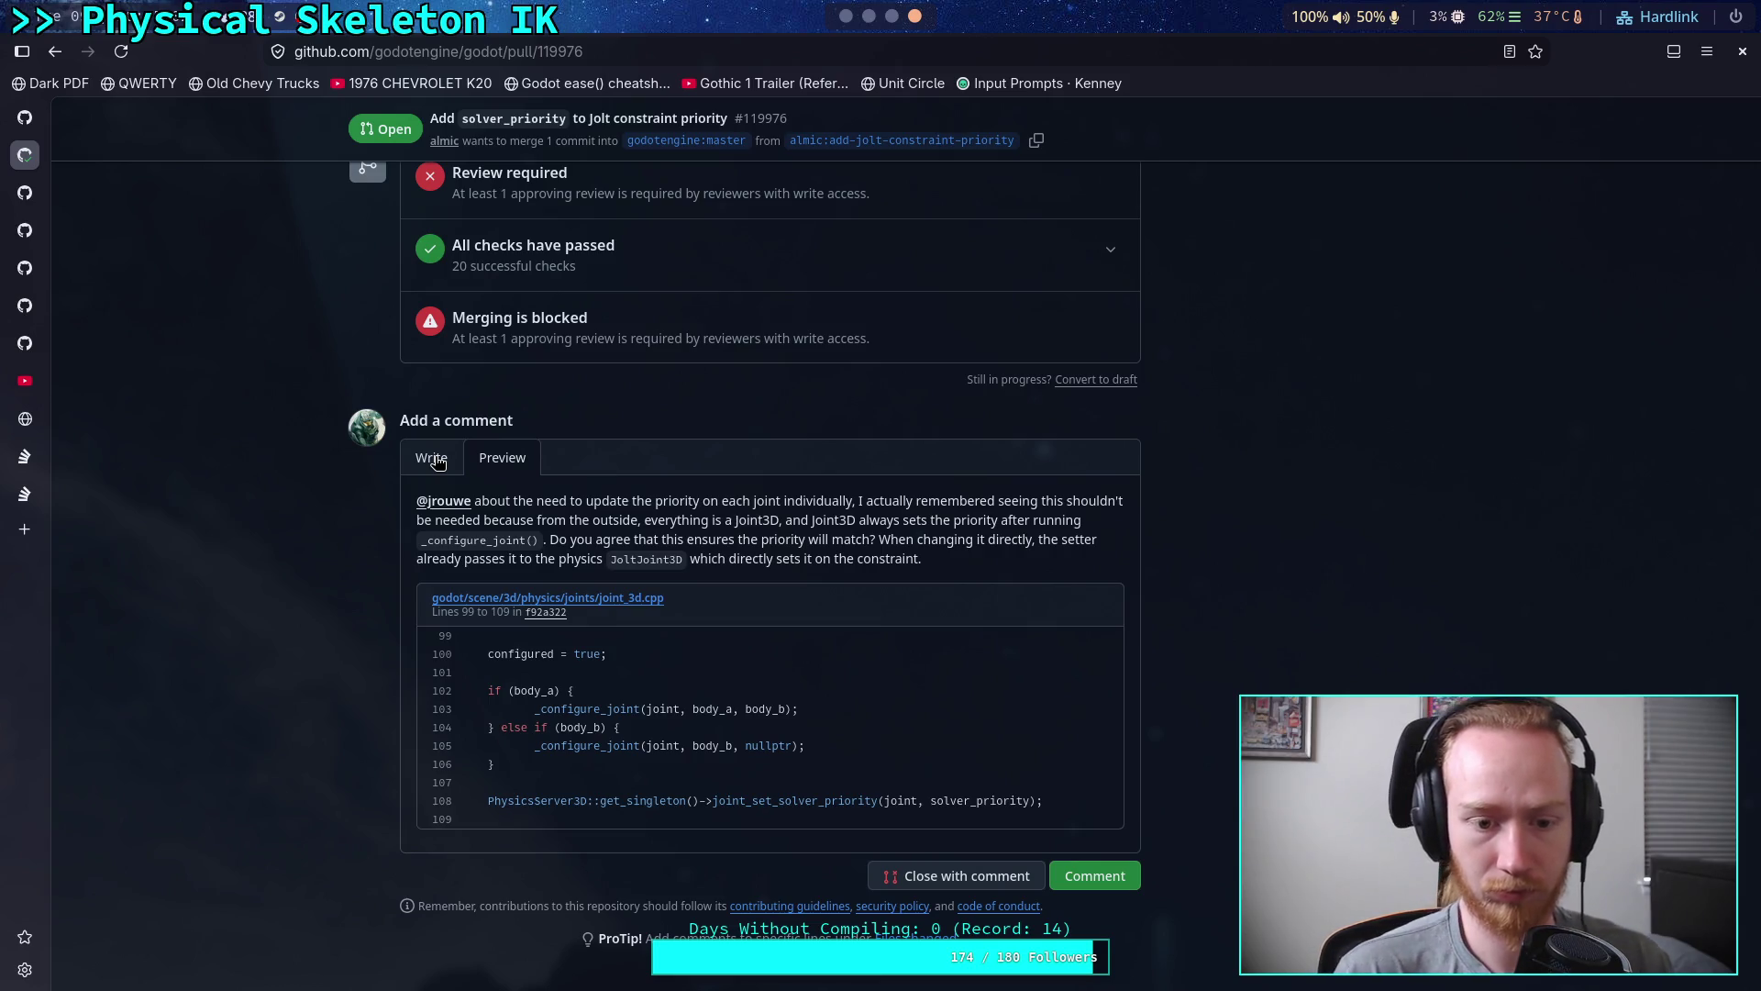
{"action": "left_click", "coordinate": [438, 462]}
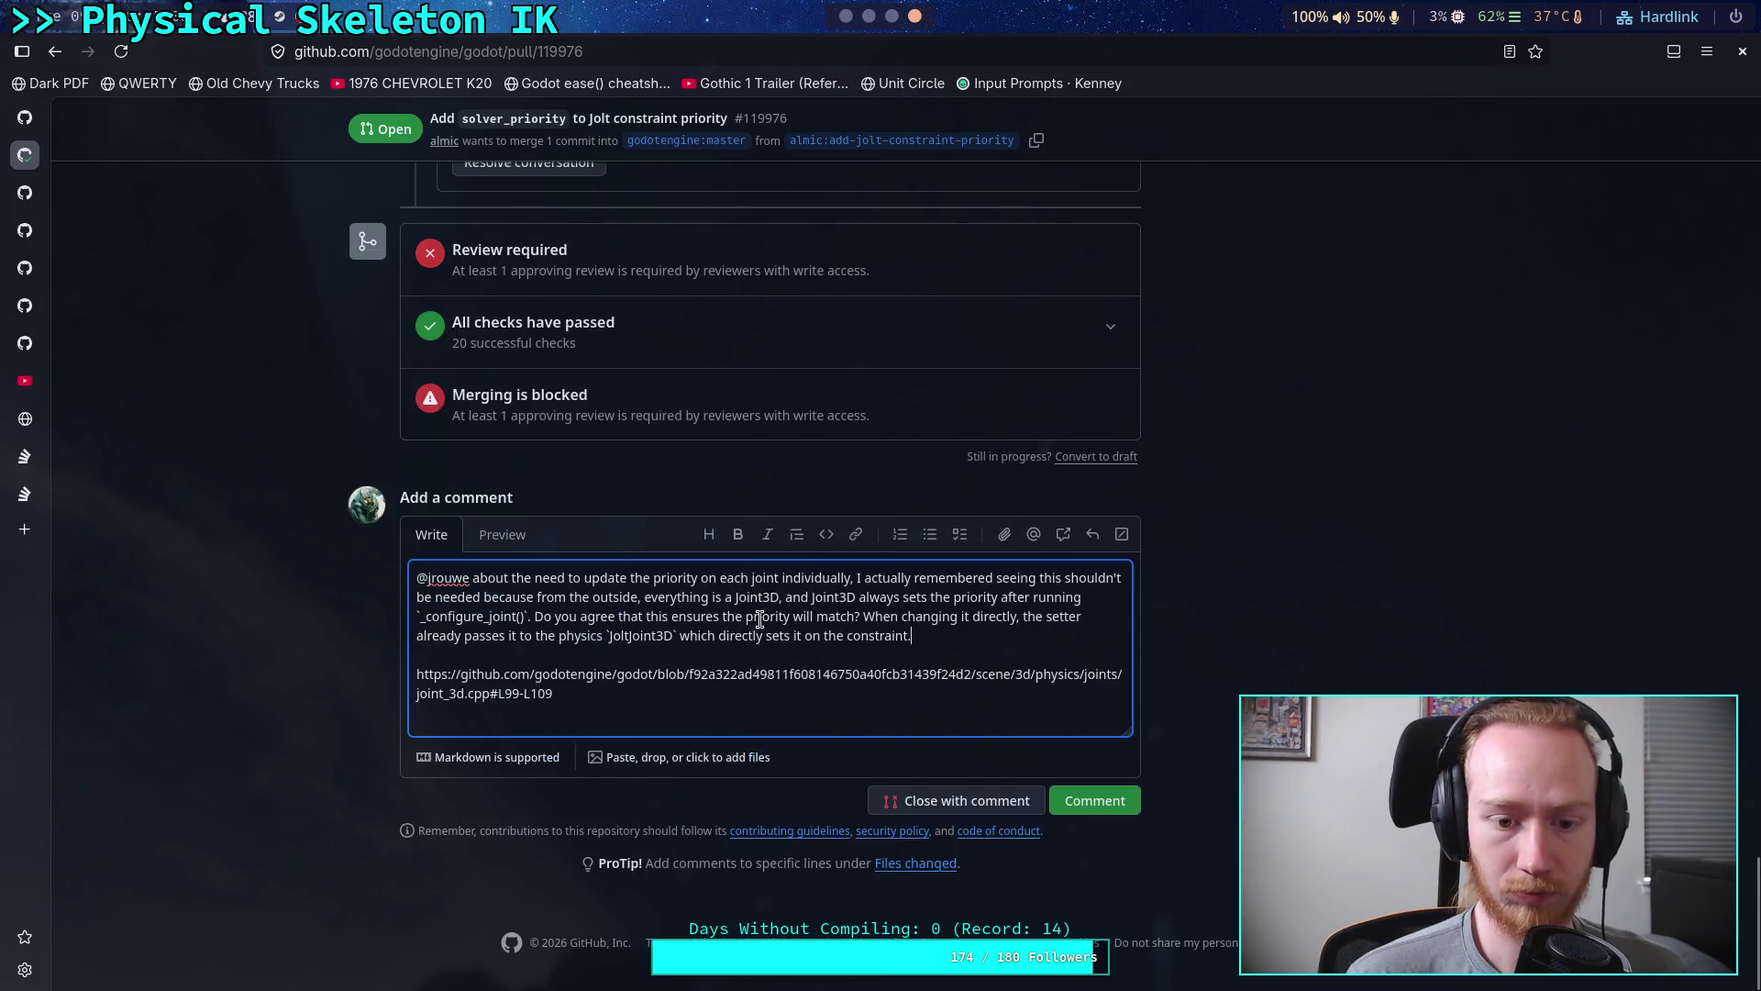
{"action": "left_click", "coordinate": [1013, 636]}
{"action": "key", "text": "Return"}
{"action": "key", "text": "Return"}
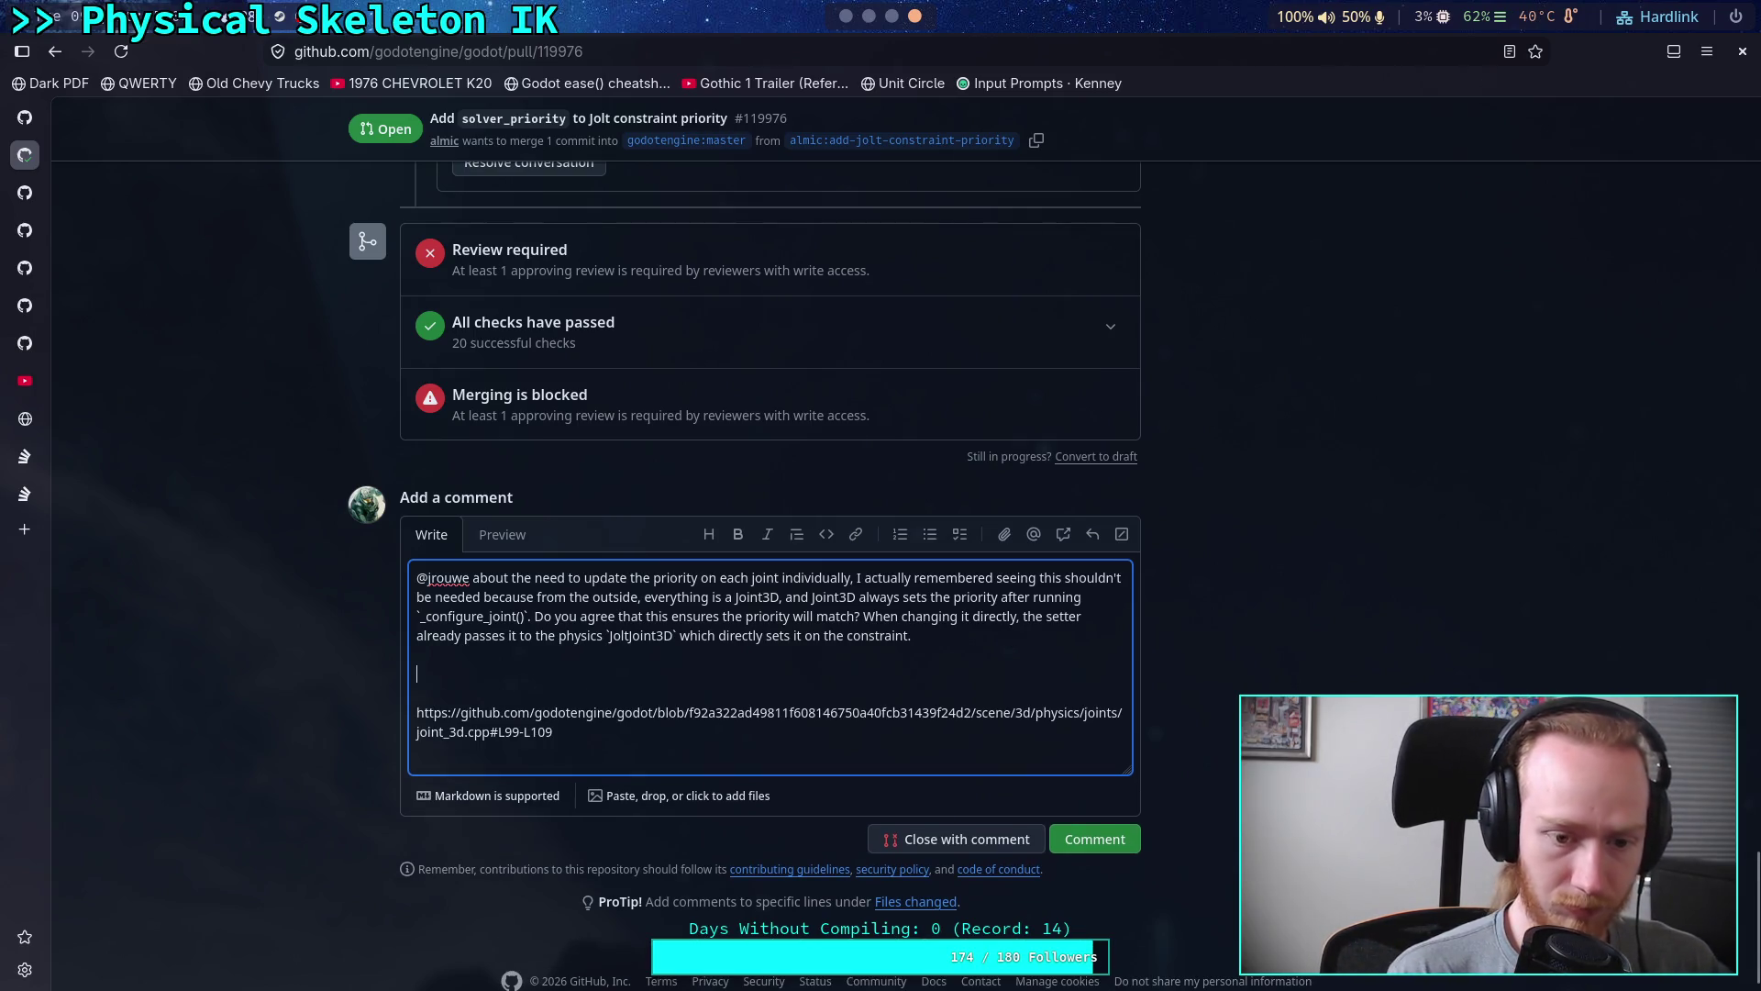
{"action": "type", "text": "he specific line here is "}
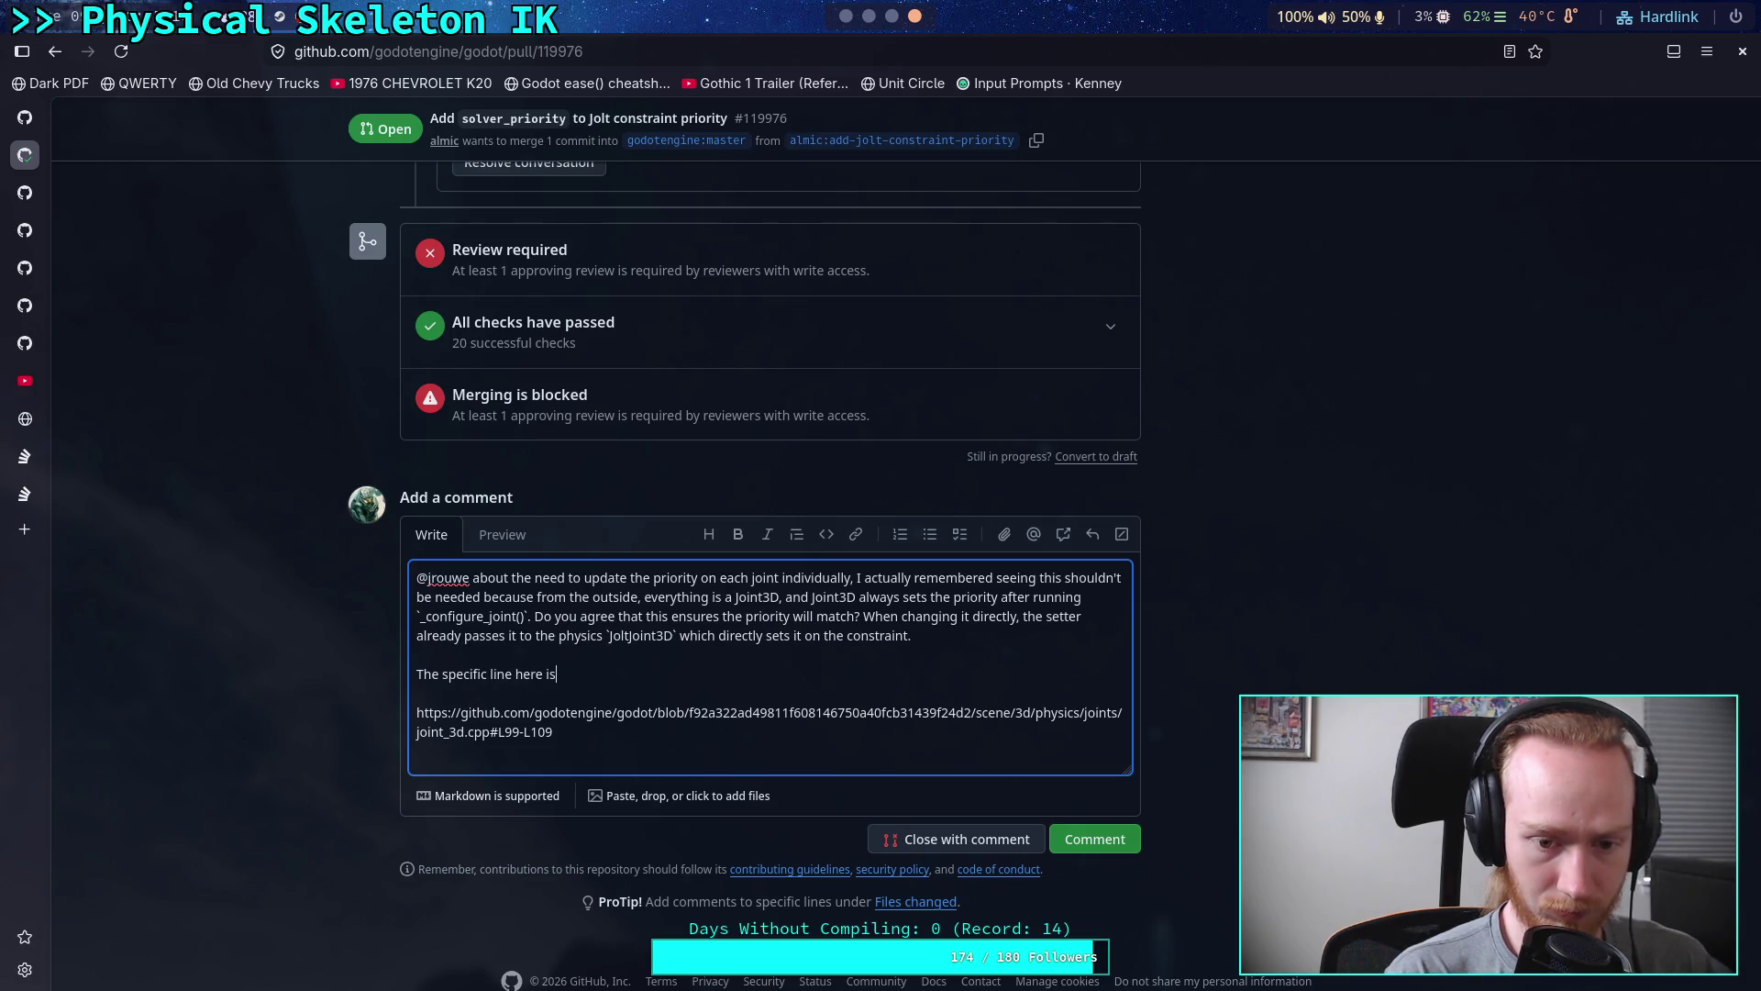
{"action": "type", "text": "180"}
{"action": "key", "text": "BackSpace"}
{"action": "type", "text": "08"}
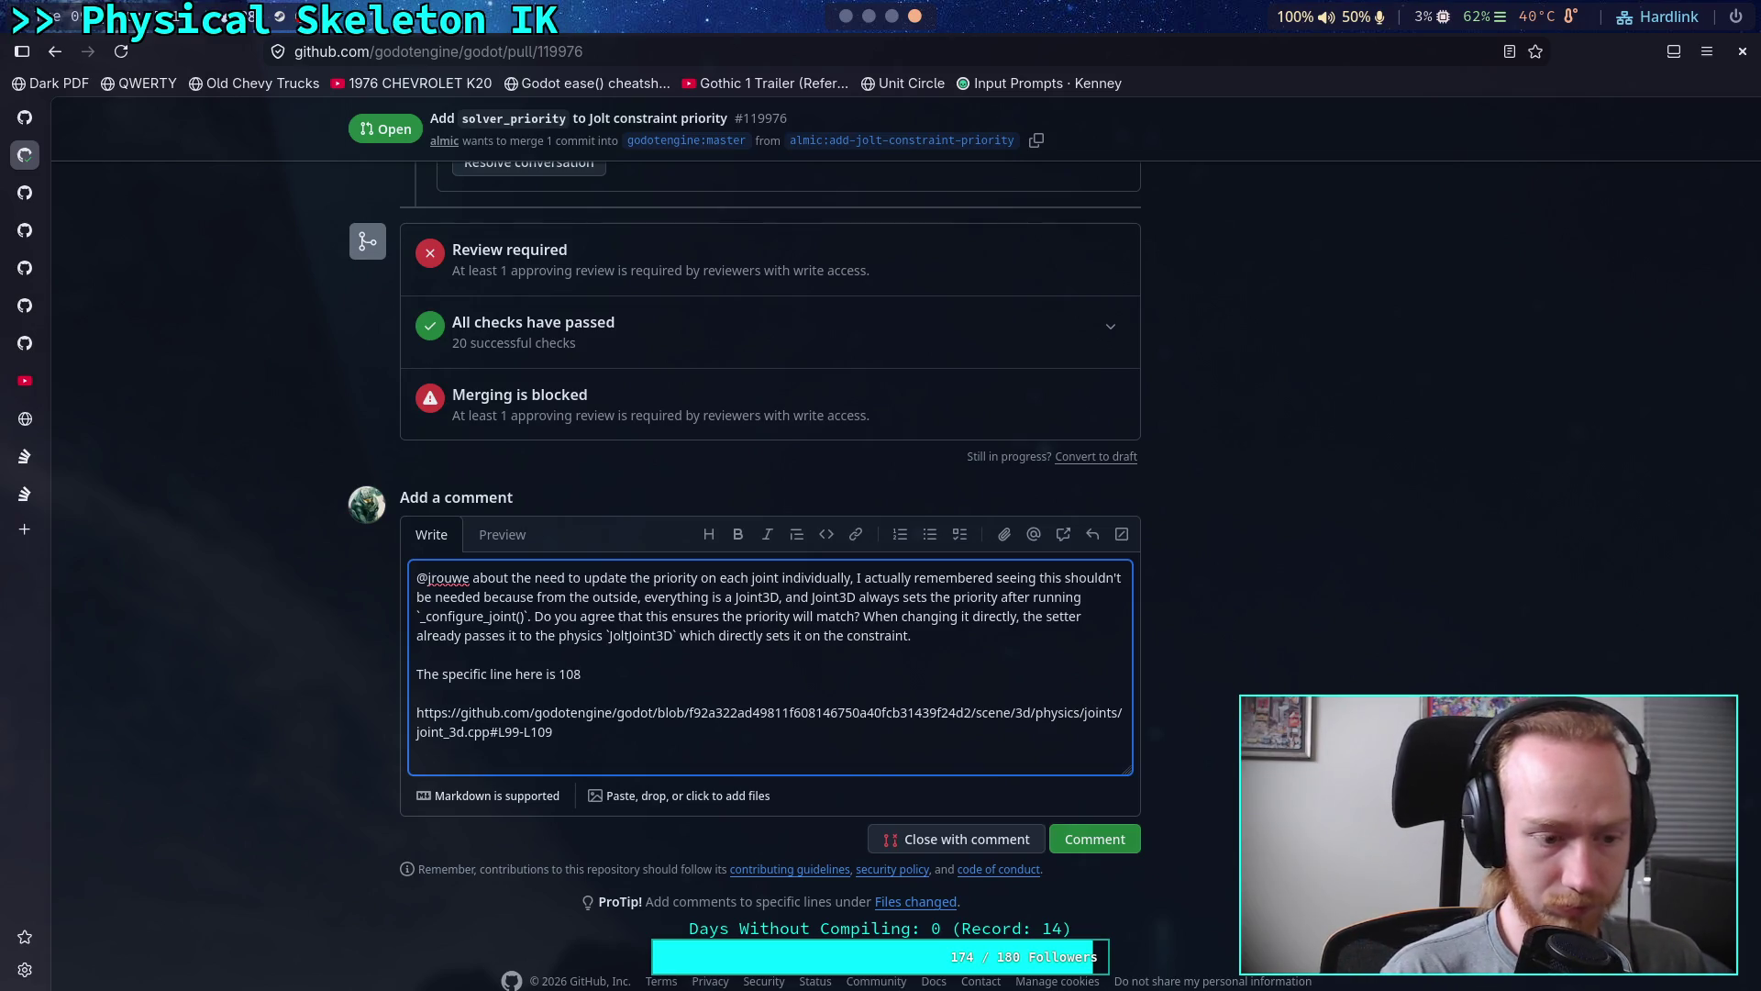
{"action": "type", "text": ", which l"}
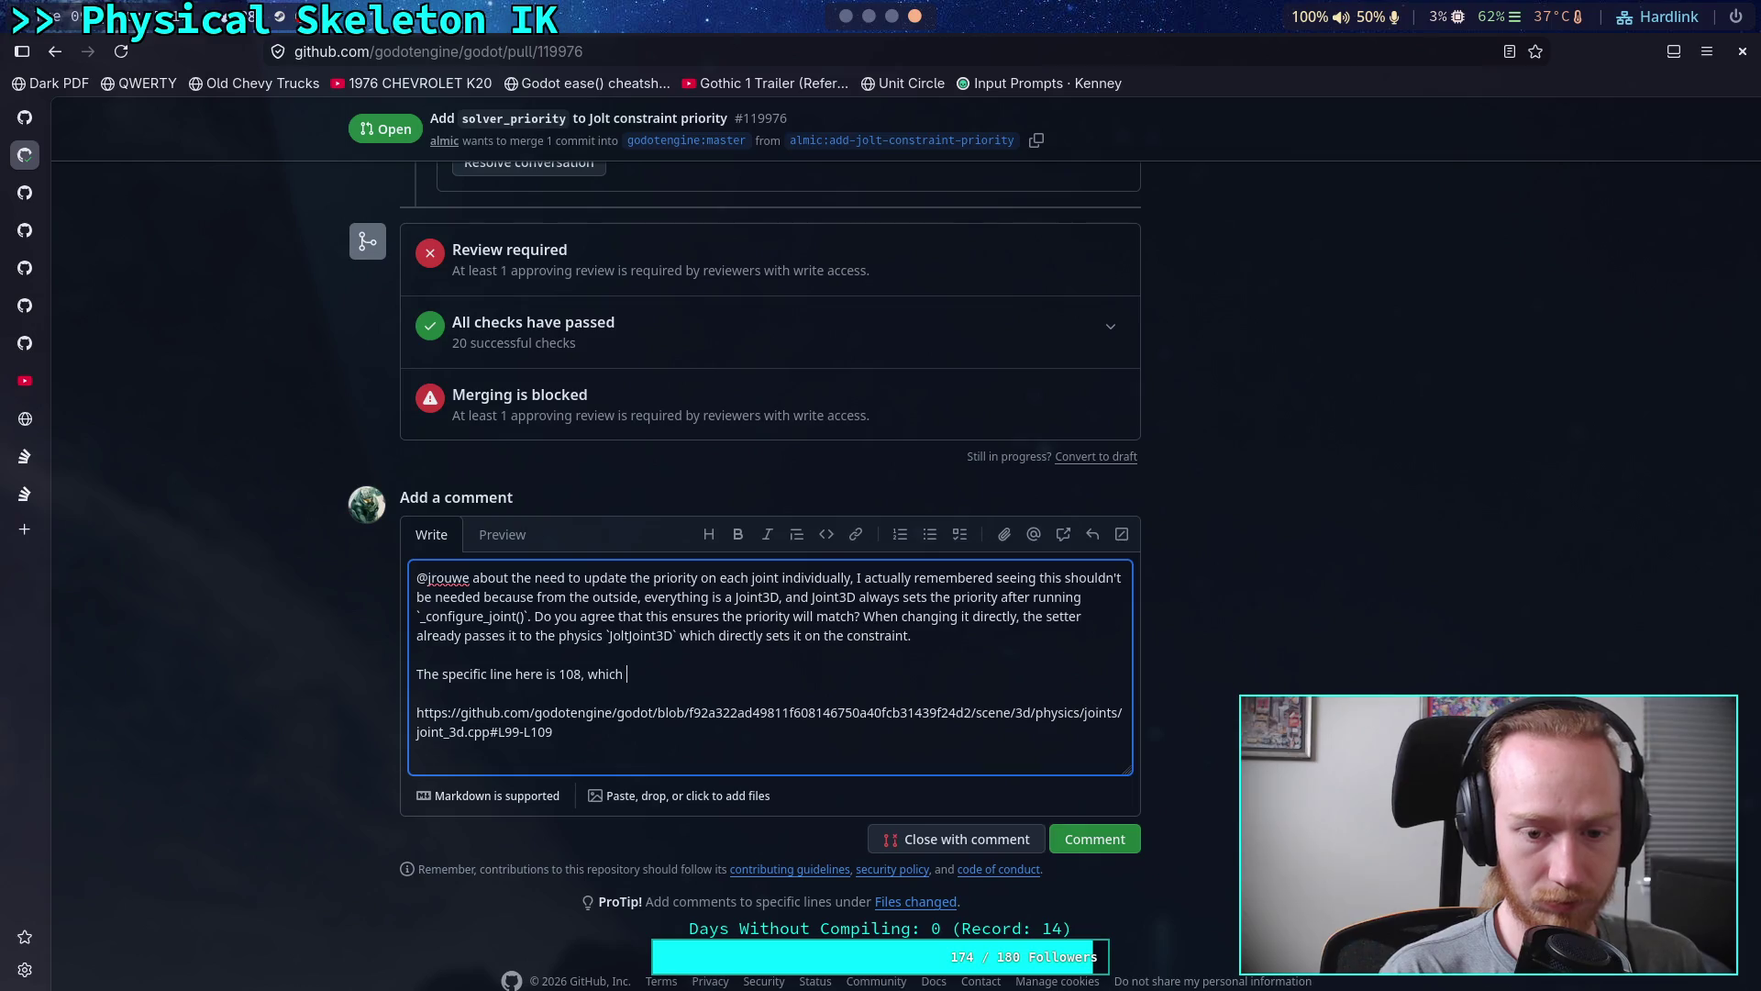
{"action": "type", "text": "eads to "}
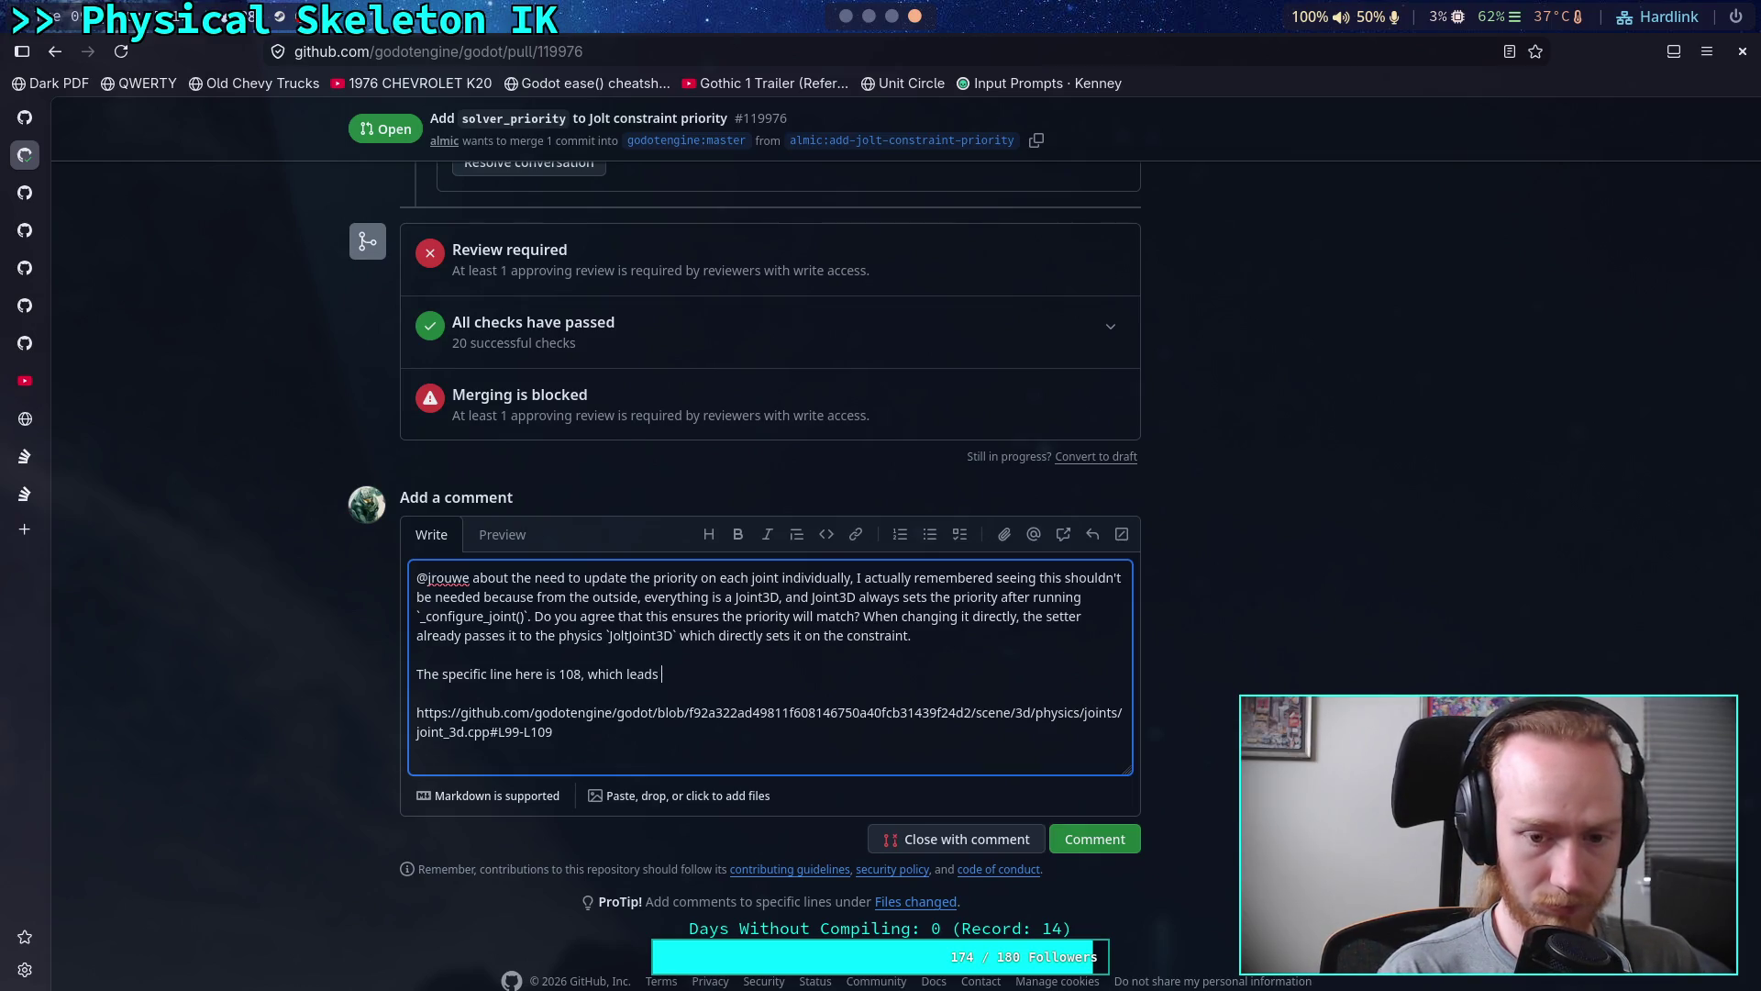
{"action": "type", "text": "the code al"}
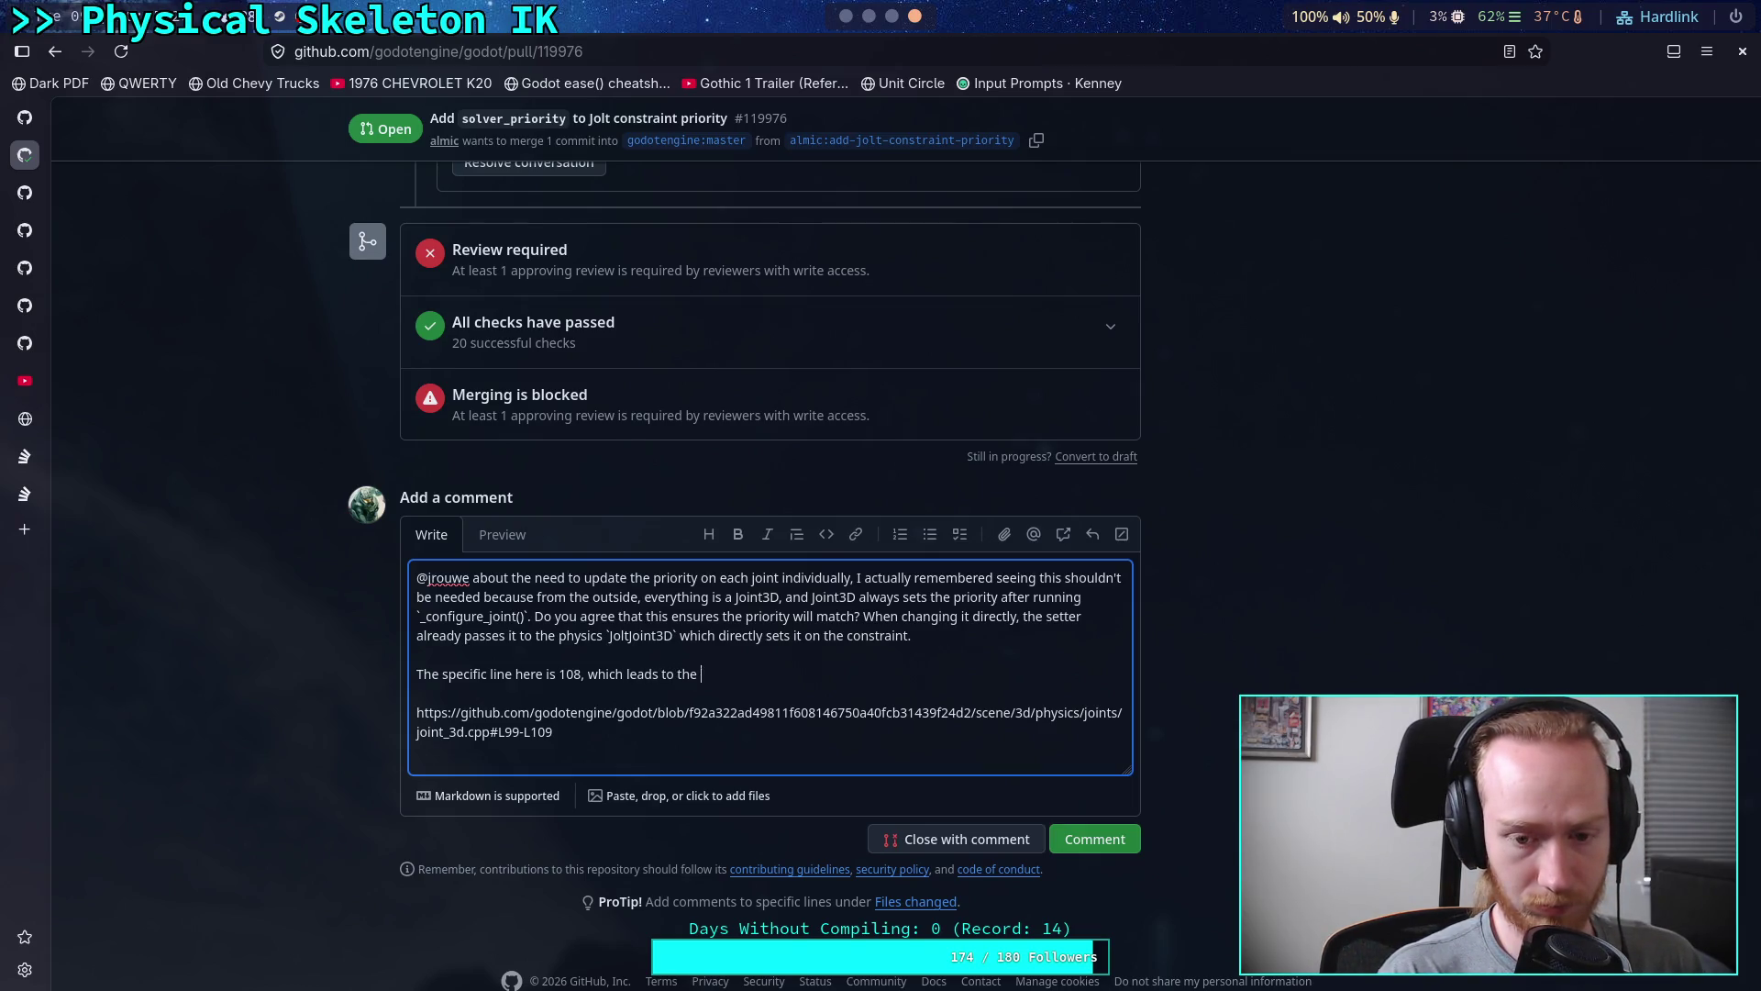
{"action": "type", "text": "ready wr"}
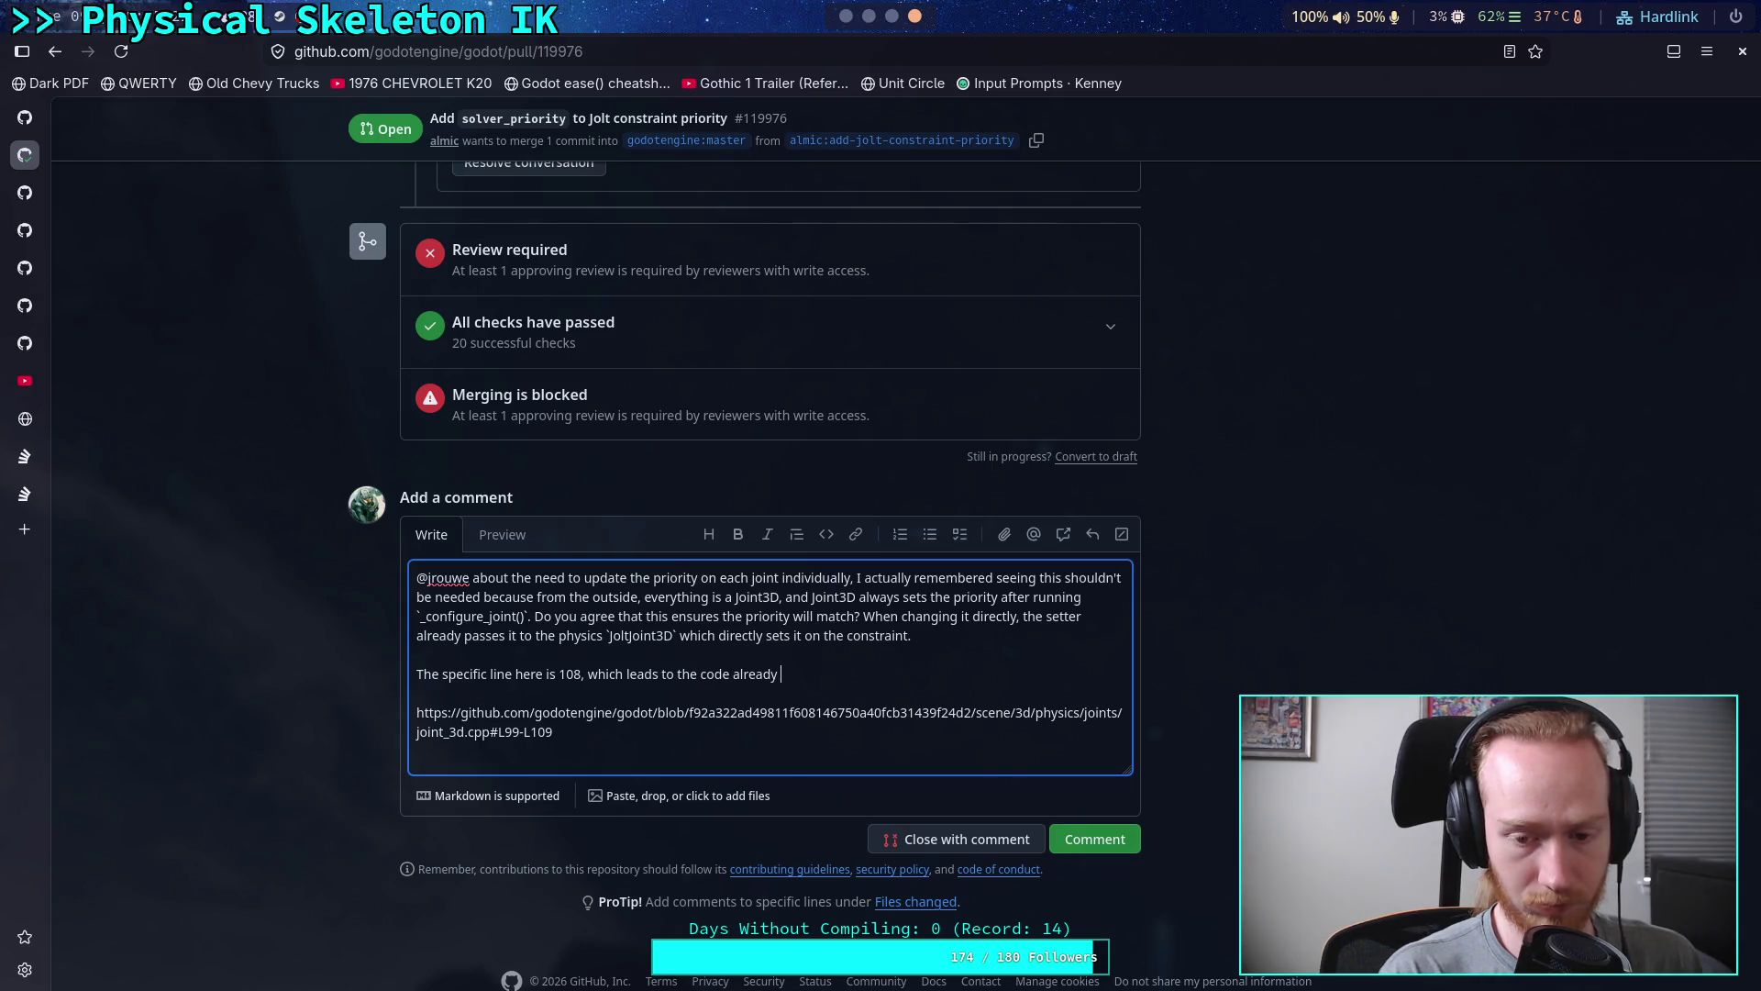
{"action": "type", "text": "itten."}
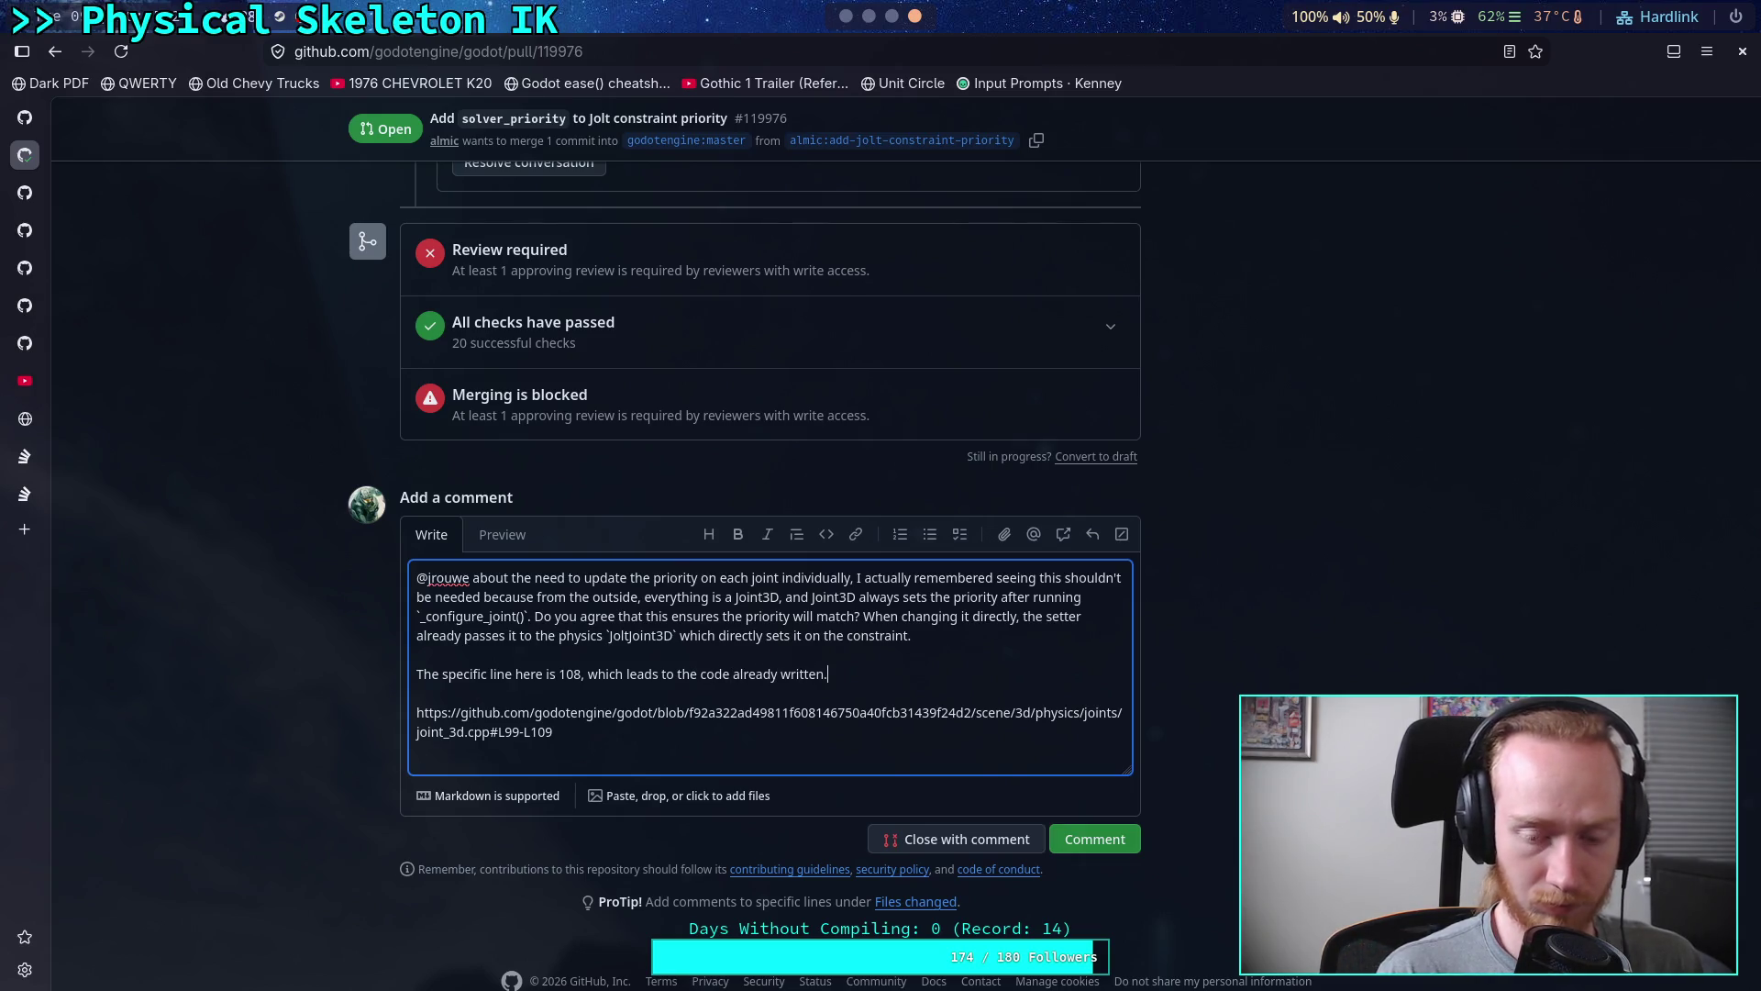
{"action": "key", "text": "Return"}
{"action": "key", "text": "Return"}
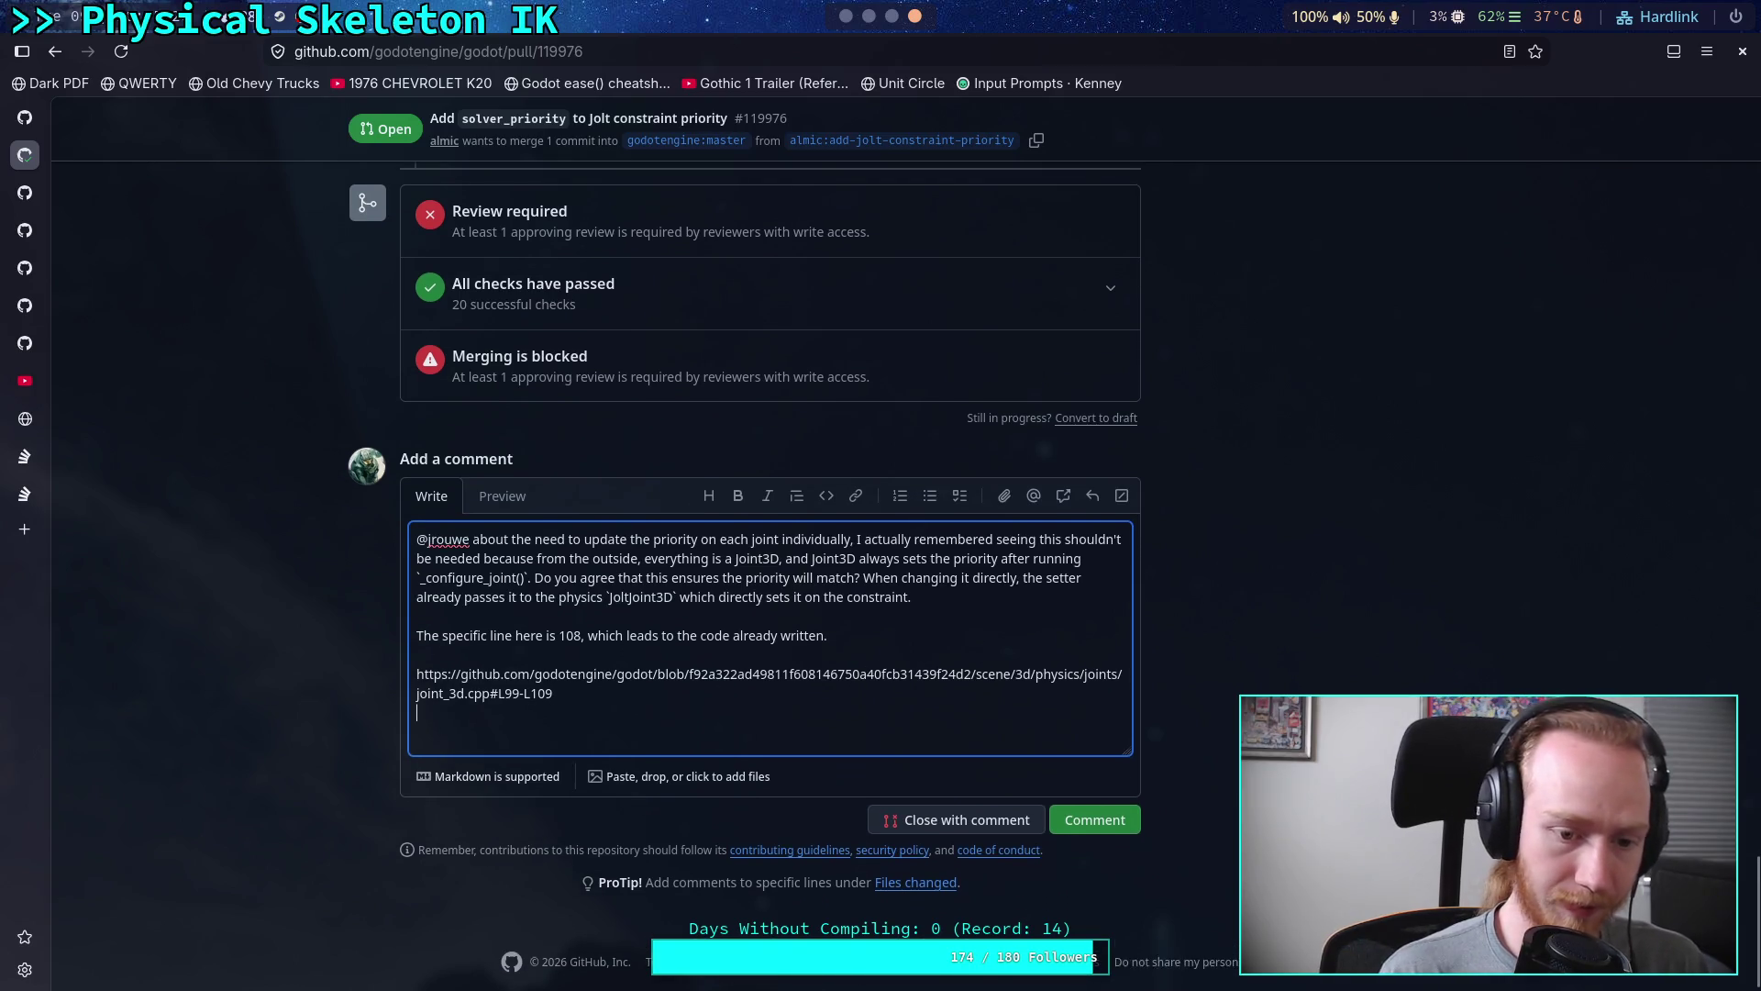
Begin the paragraph 'However, I am not exactly a fan of…', removing the 'direct access' wording
{"action": "type", "text": "wever, I a"}
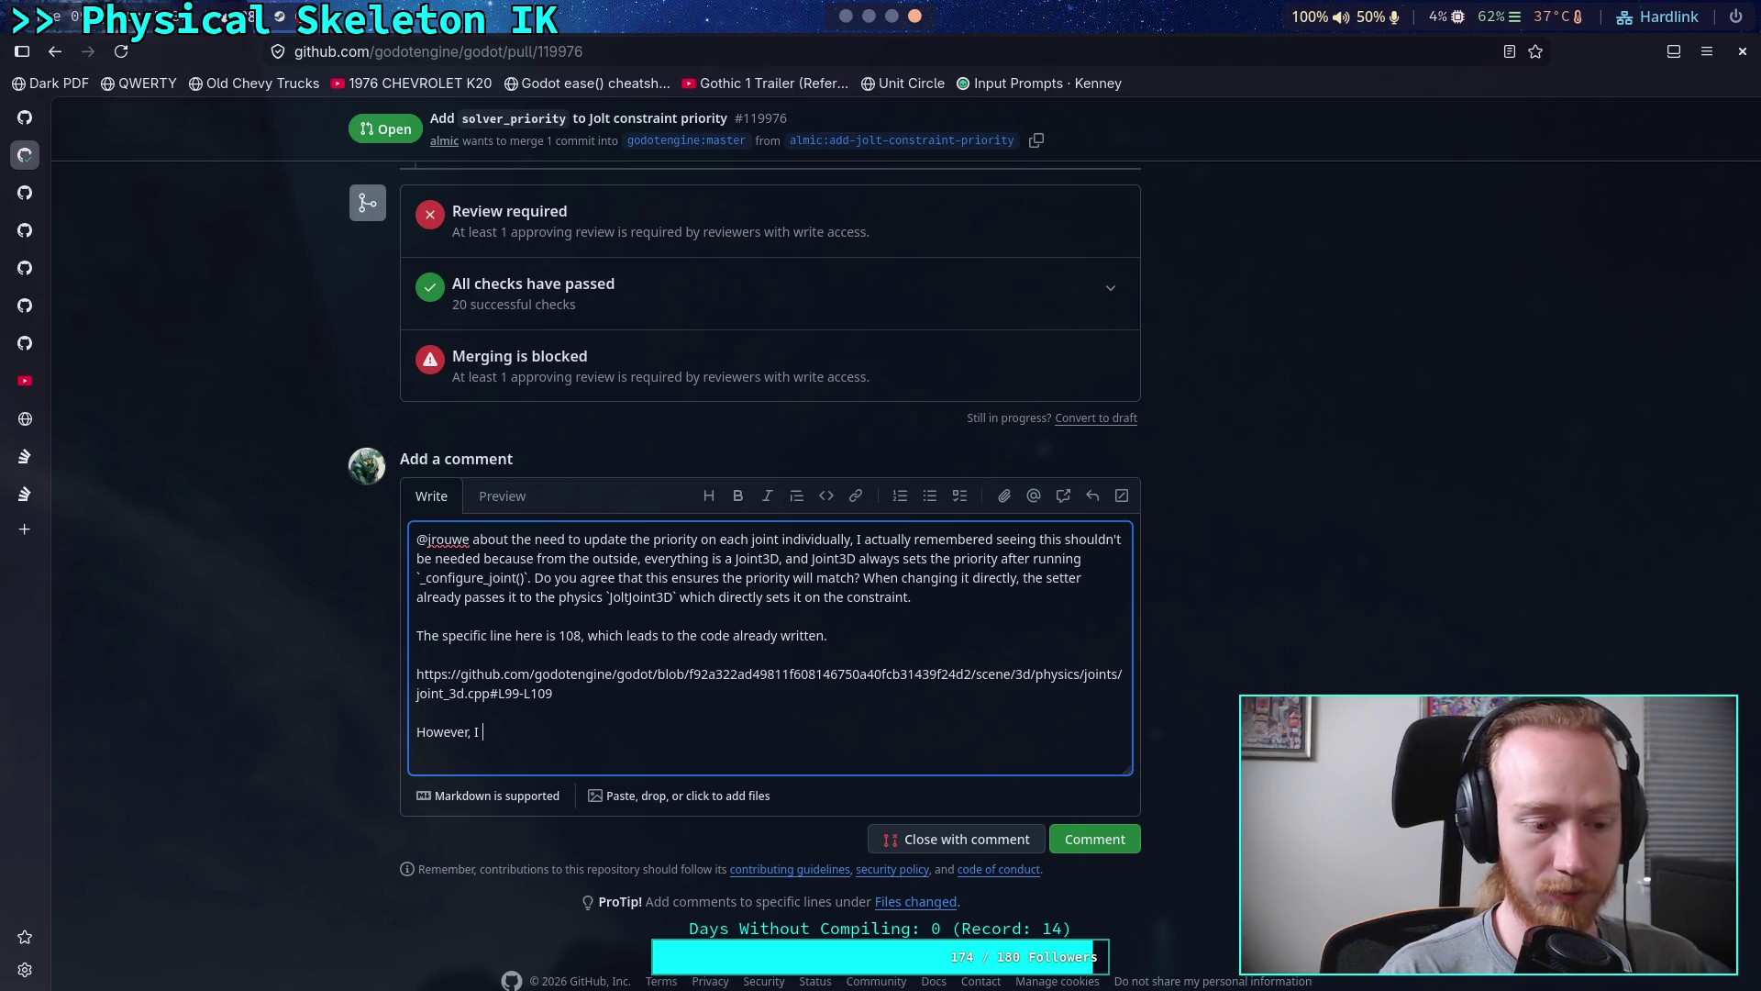
{"action": "type", "text": "m not exactly a fan of th"}
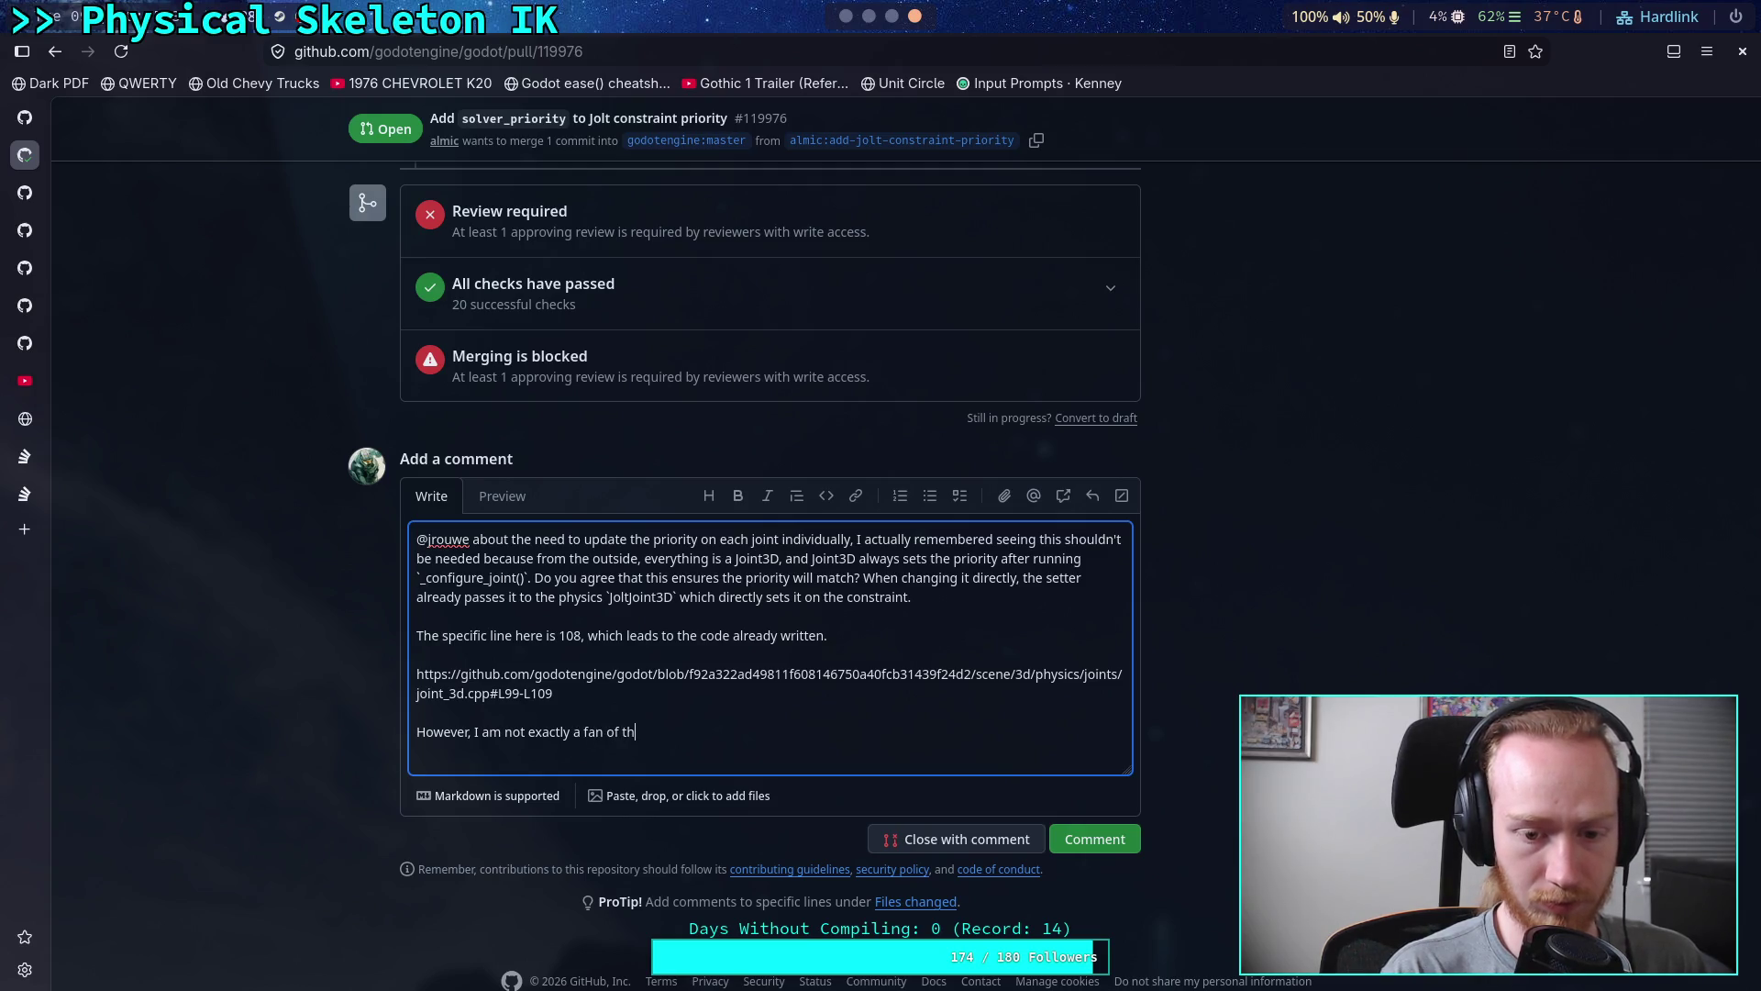
{"action": "type", "text": "is direct acc"}
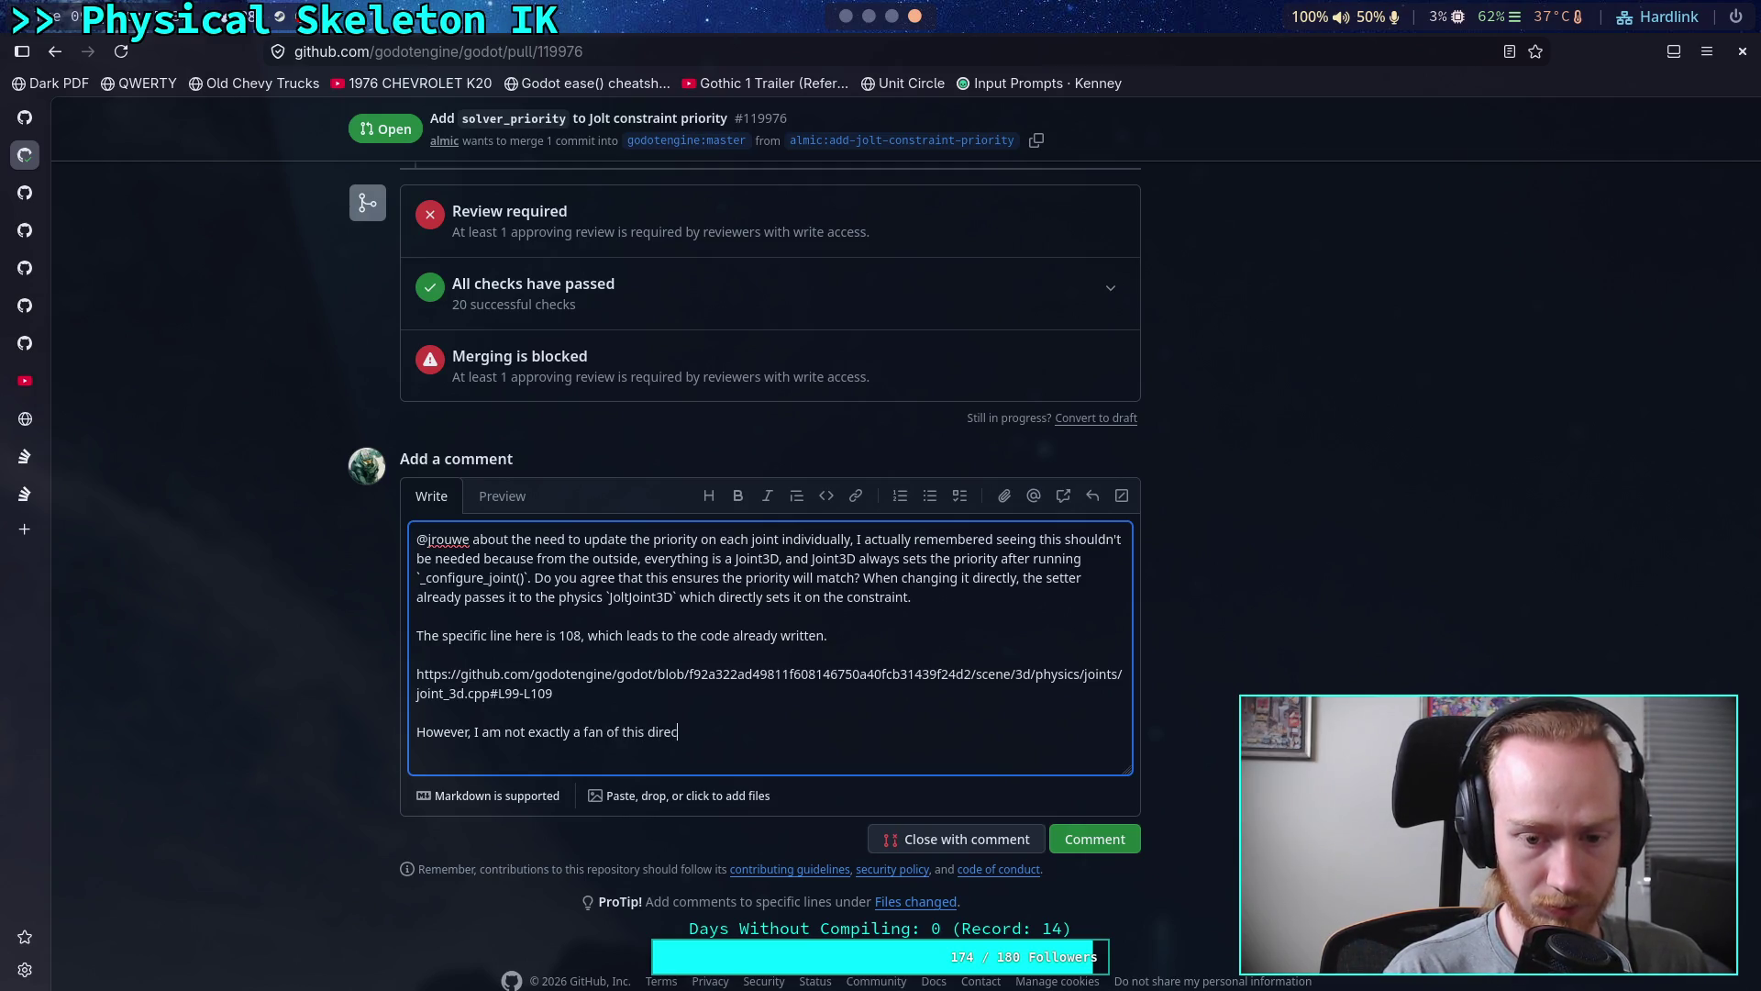
{"action": "type", "text": "ess"}
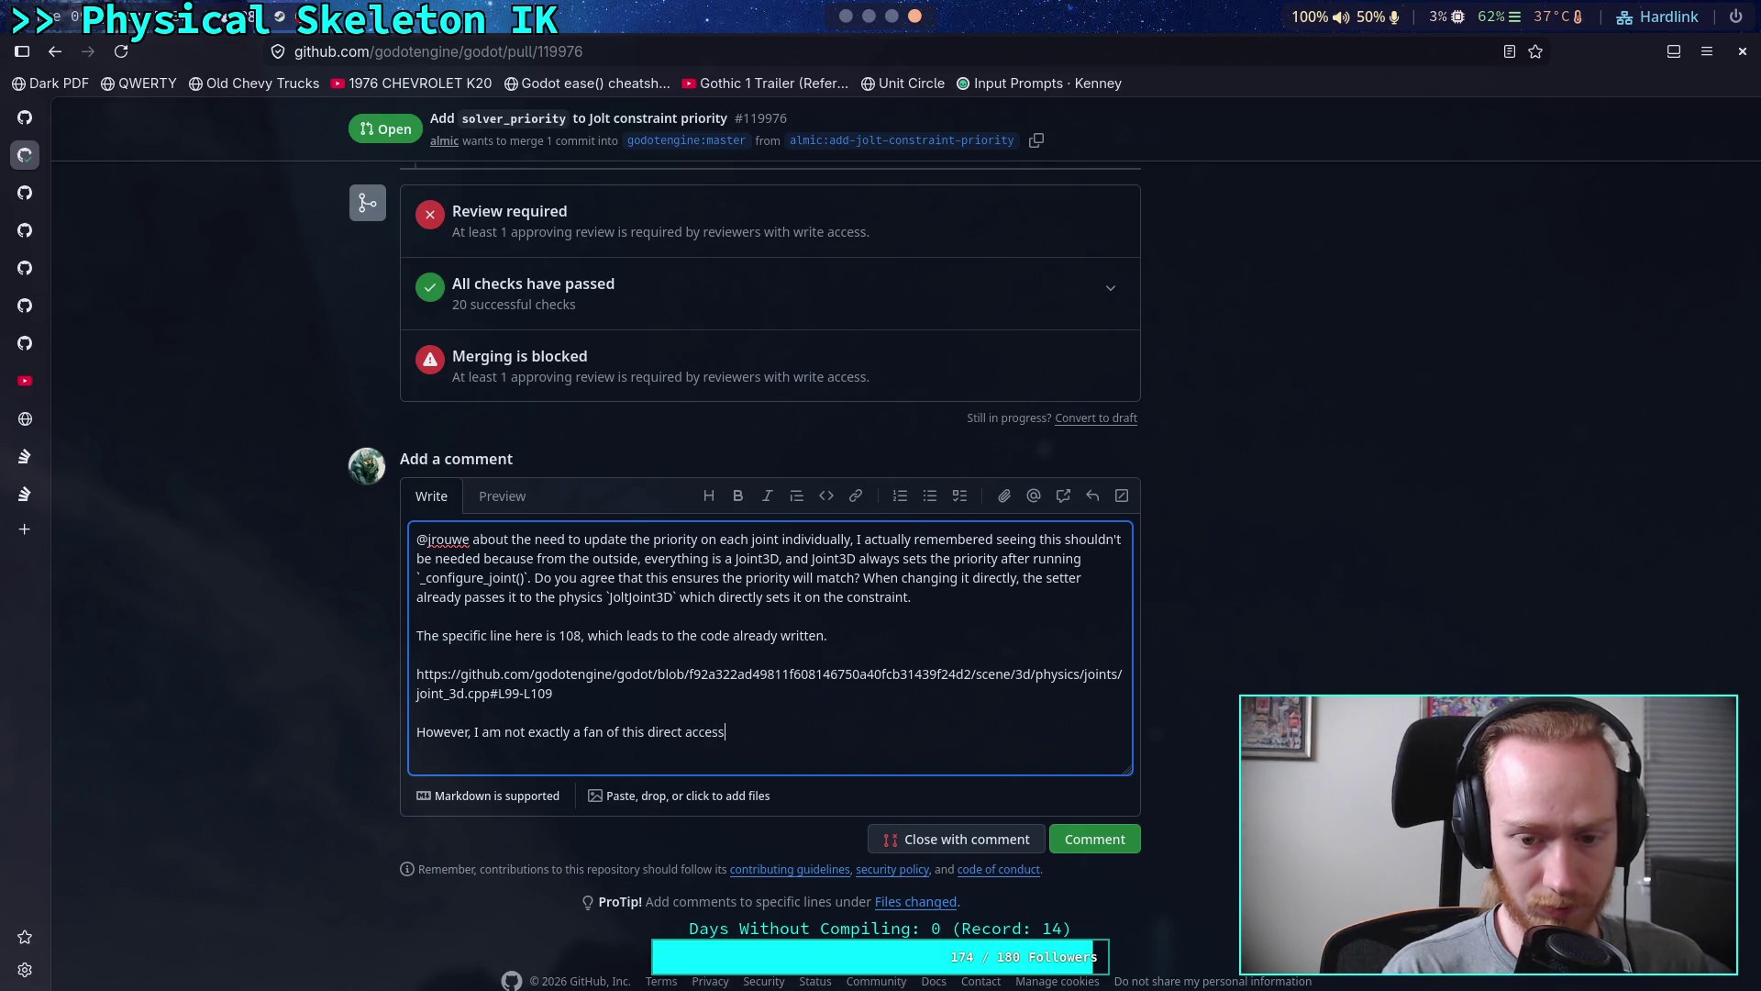
{"action": "left_click", "coordinate": [846, 17]}
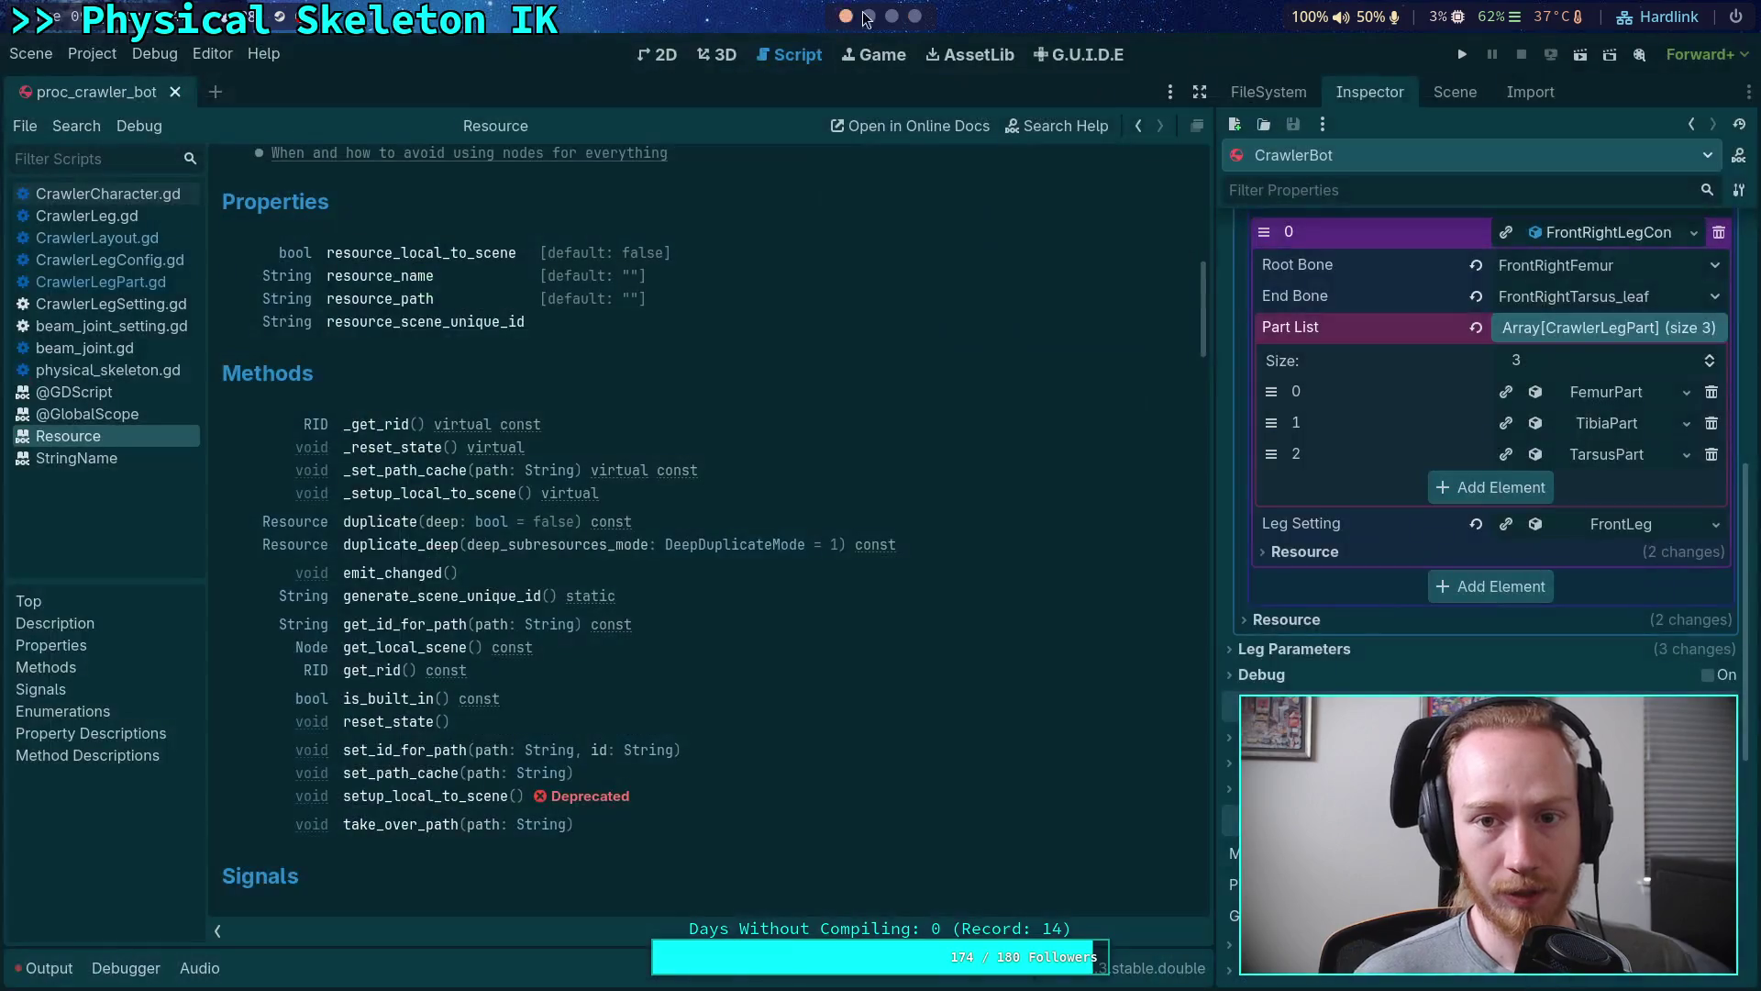
{"action": "left_click", "coordinate": [915, 16]}
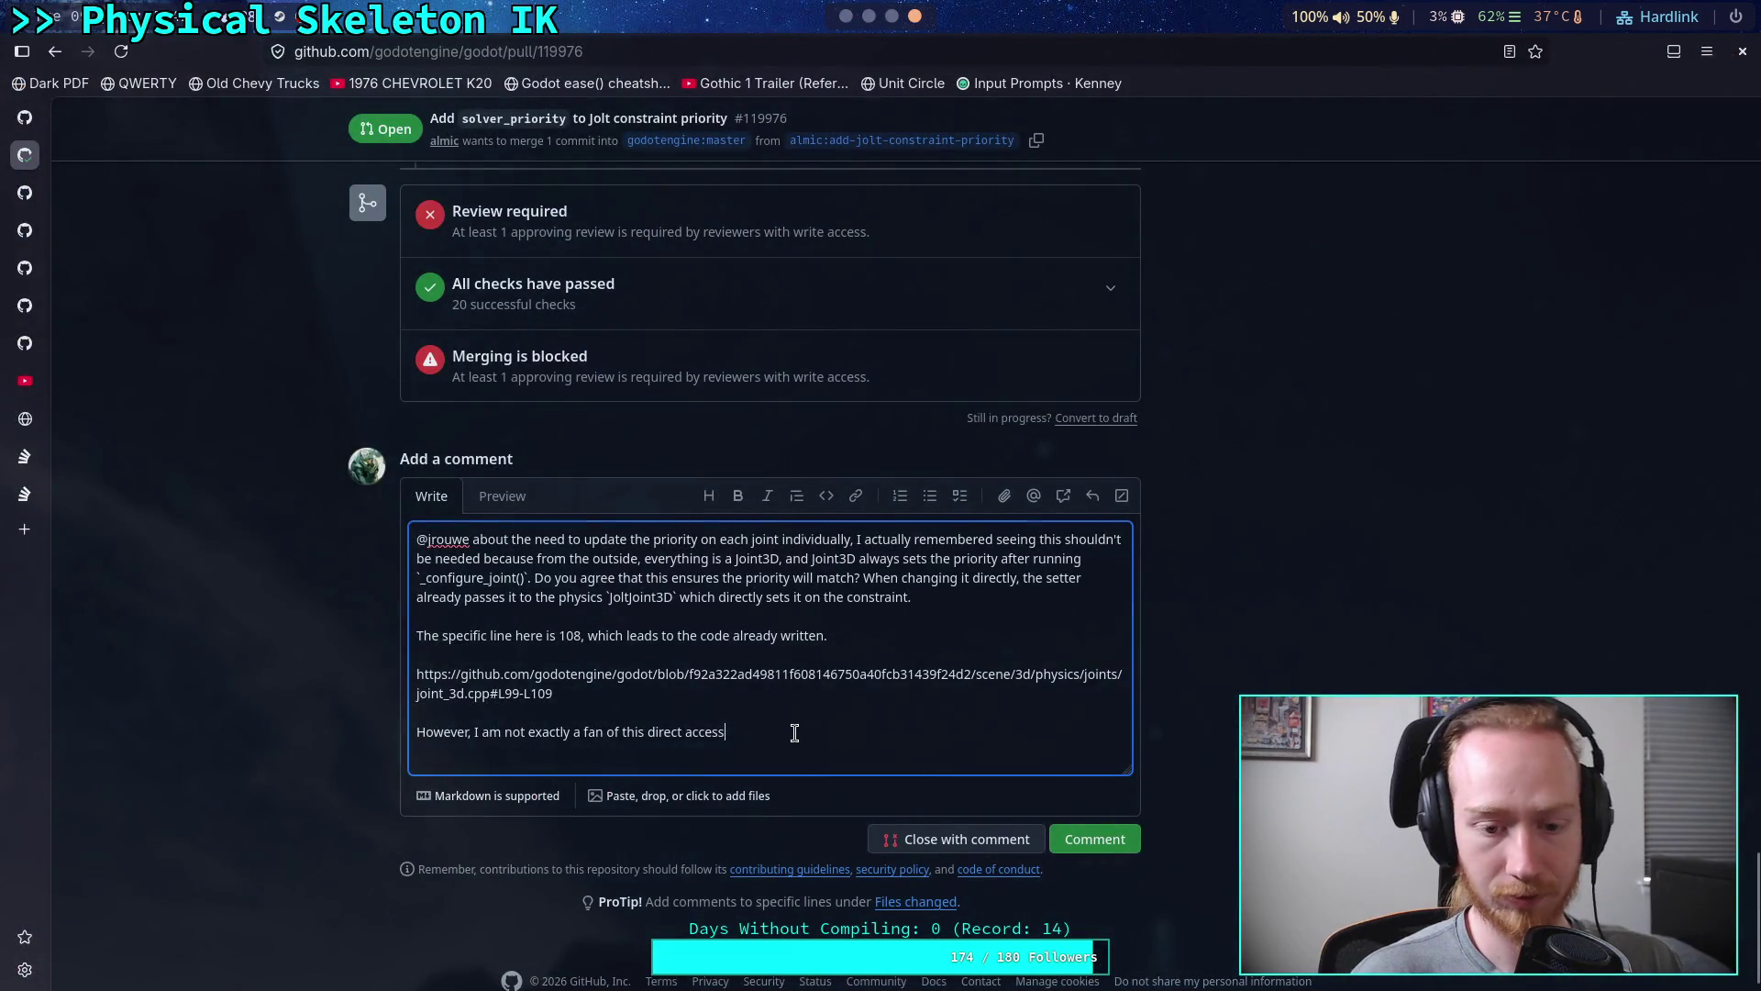
{"action": "left_click_drag", "start_coordinate": [792, 733], "coordinate": [647, 736]}
{"action": "left_click", "coordinate": [762, 731]}
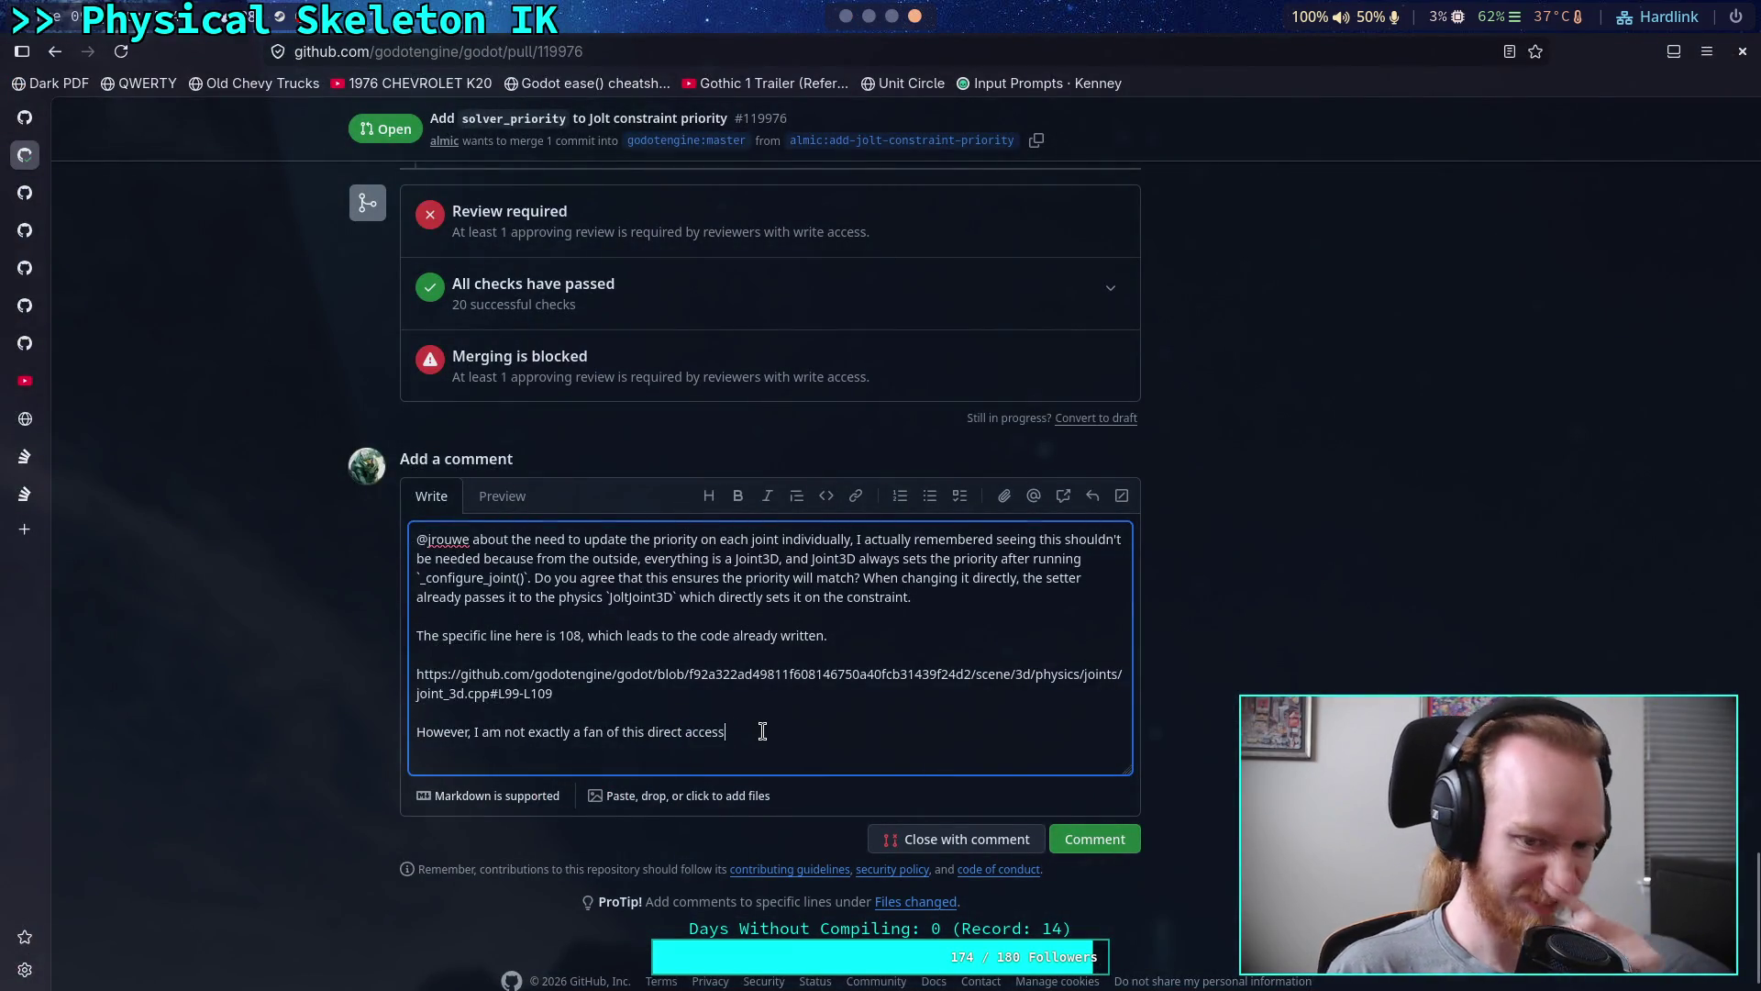
{"action": "type", "text": ","}
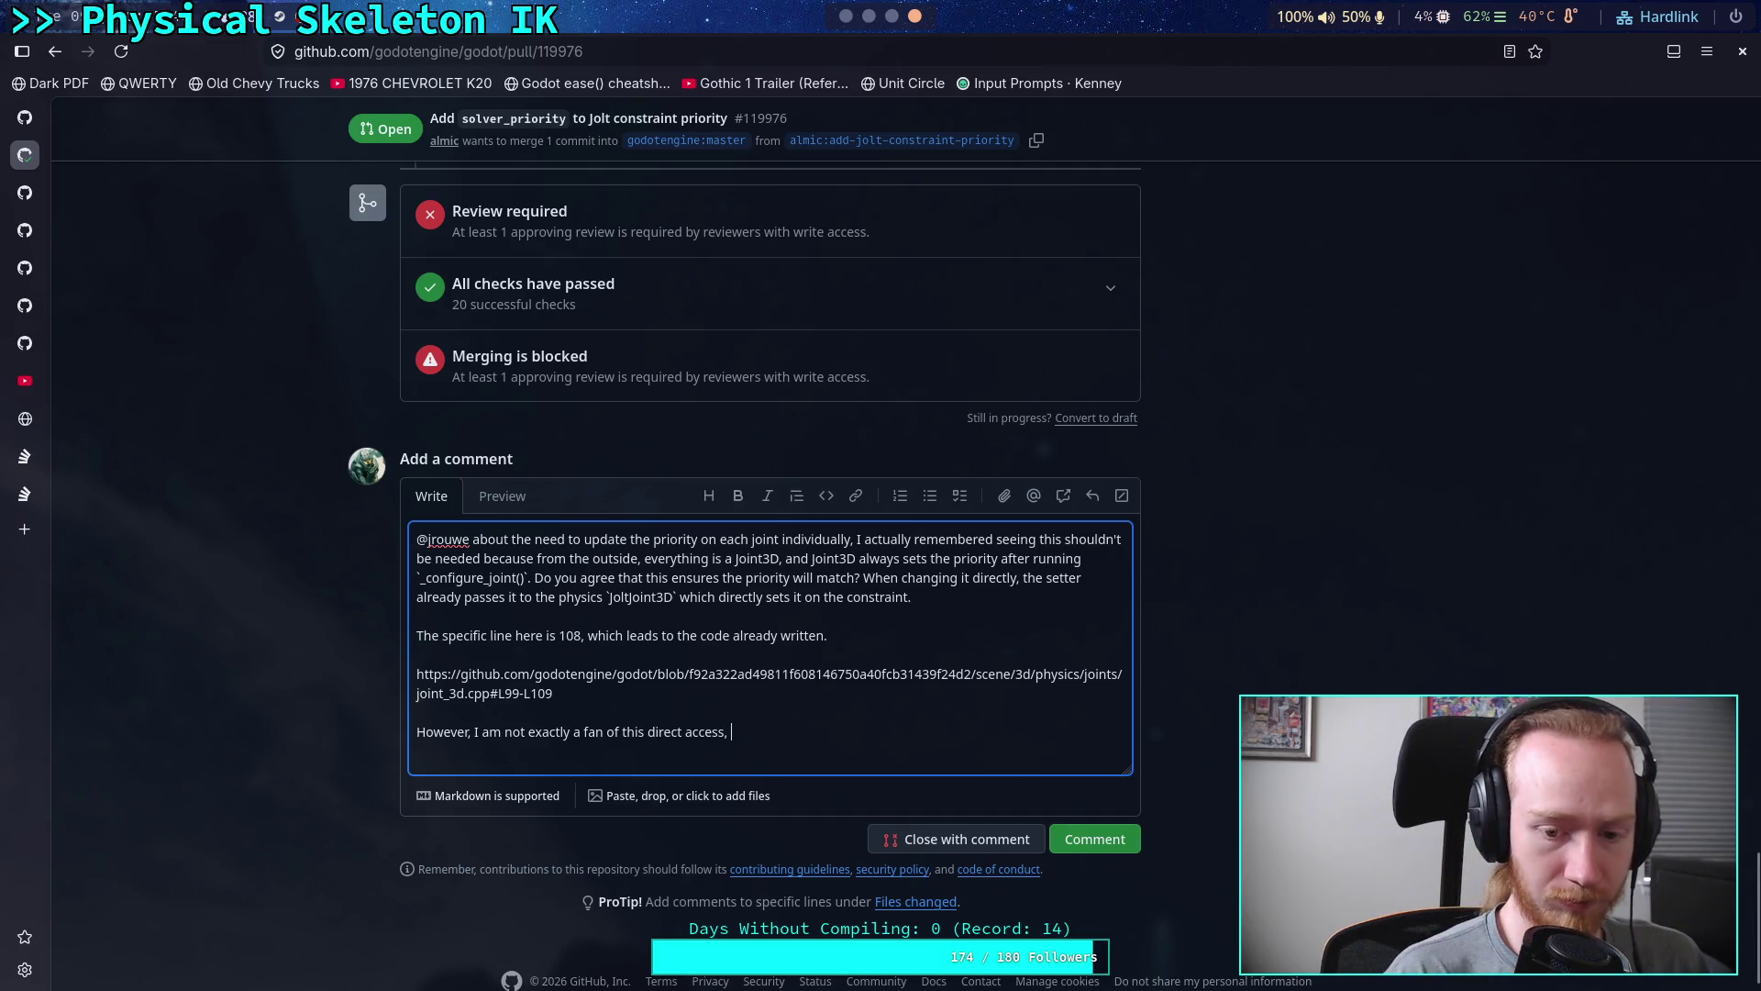
{"action": "key", "text": "BackSpace"}
{"action": "key", "text": "BackSpace"}
{"action": "key", "text": "BackSpace"}
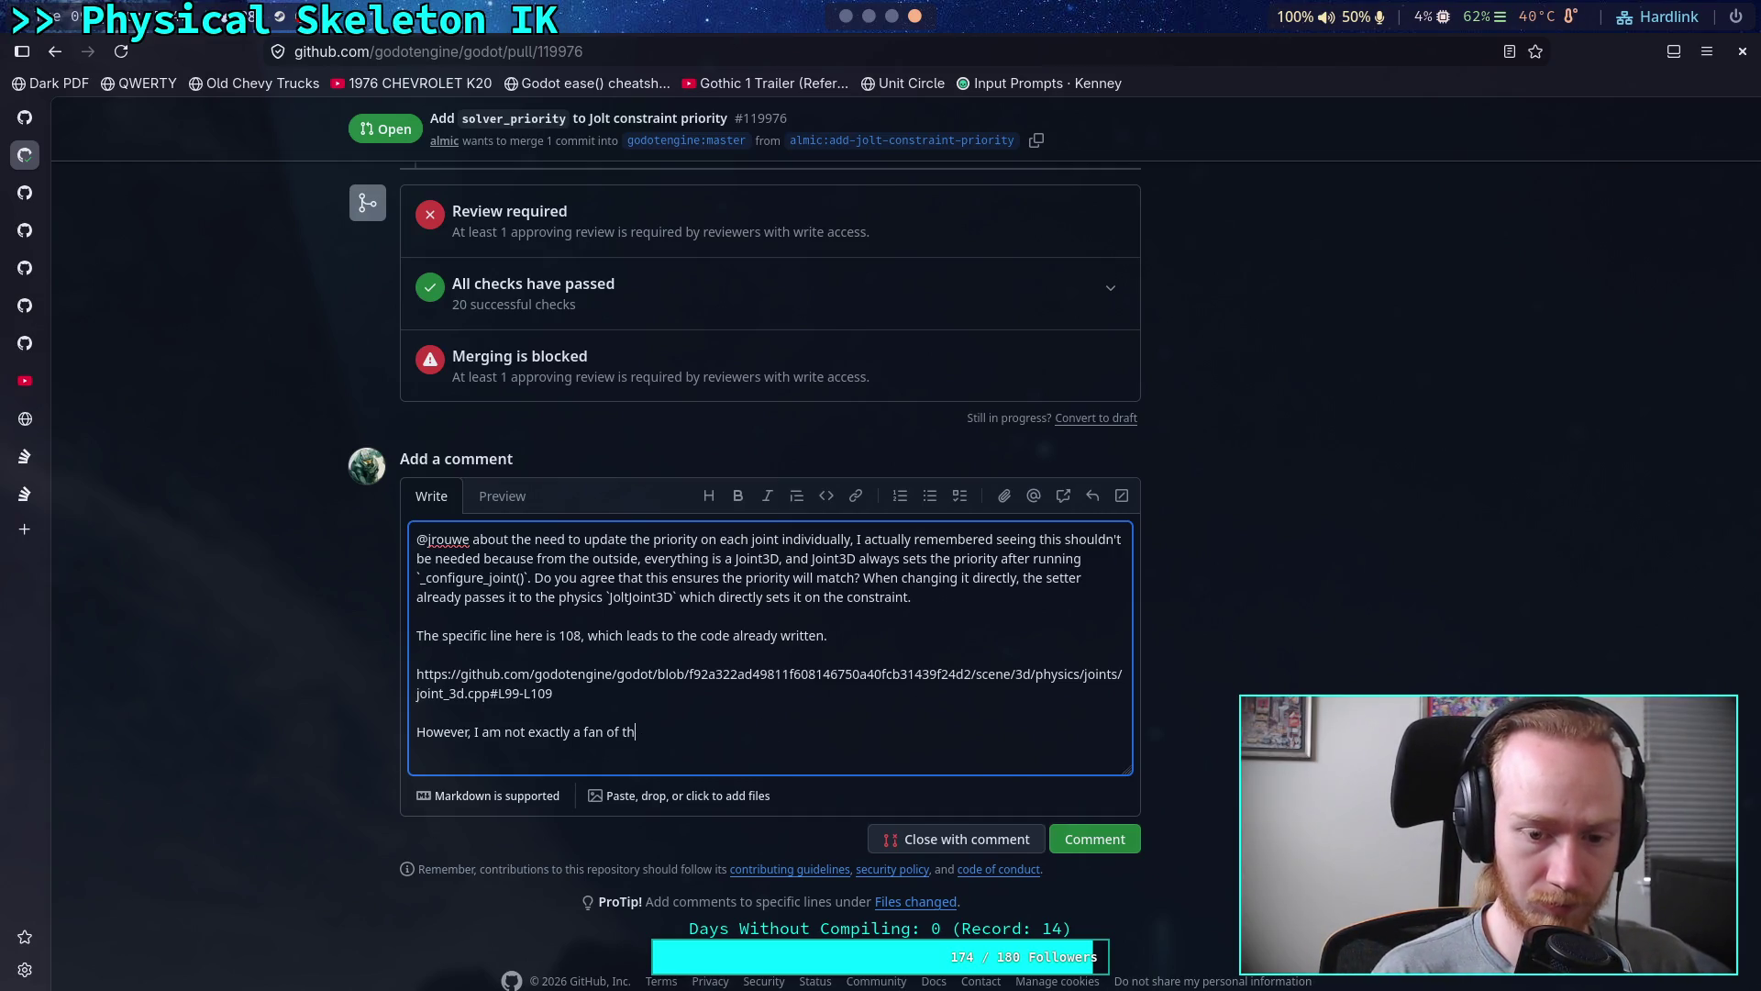
Finish the sentence: every joint does the same things when reconfiguring, confusing developers about where logic should go
{"action": "type", "text": "con"}
{"action": "type", "text": "st"}
{"action": "type", "text": "cy, e"}
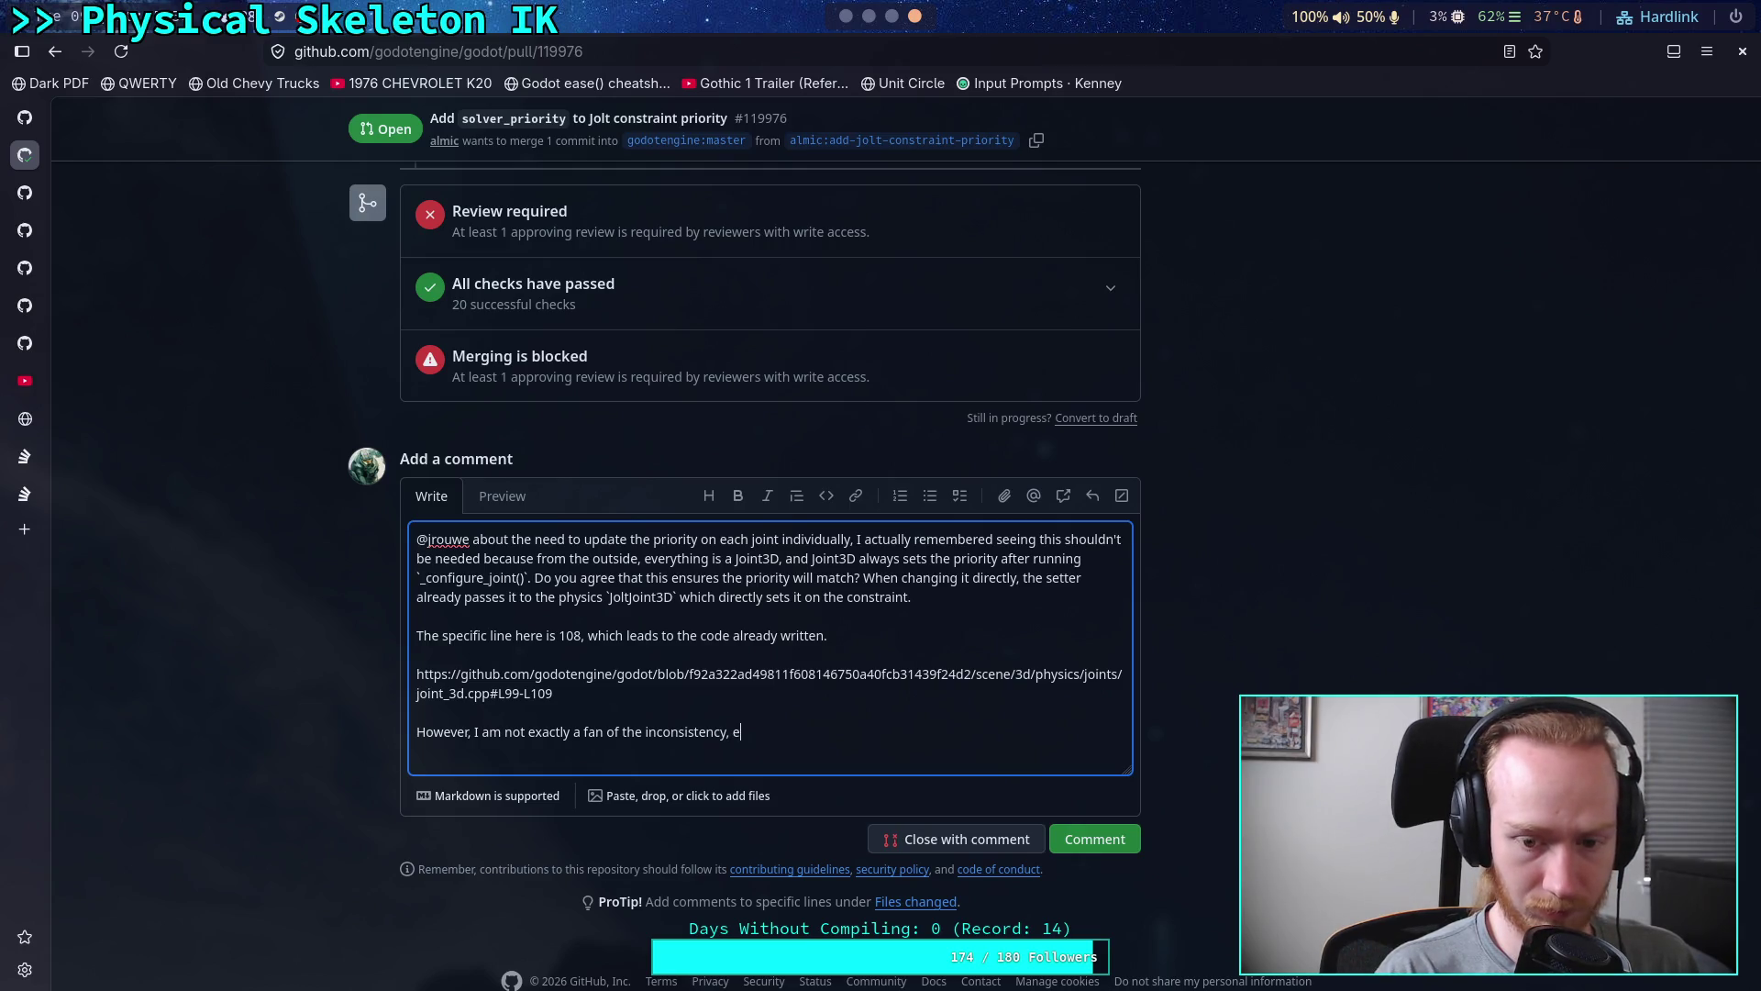
{"action": "type", "text": " joint"}
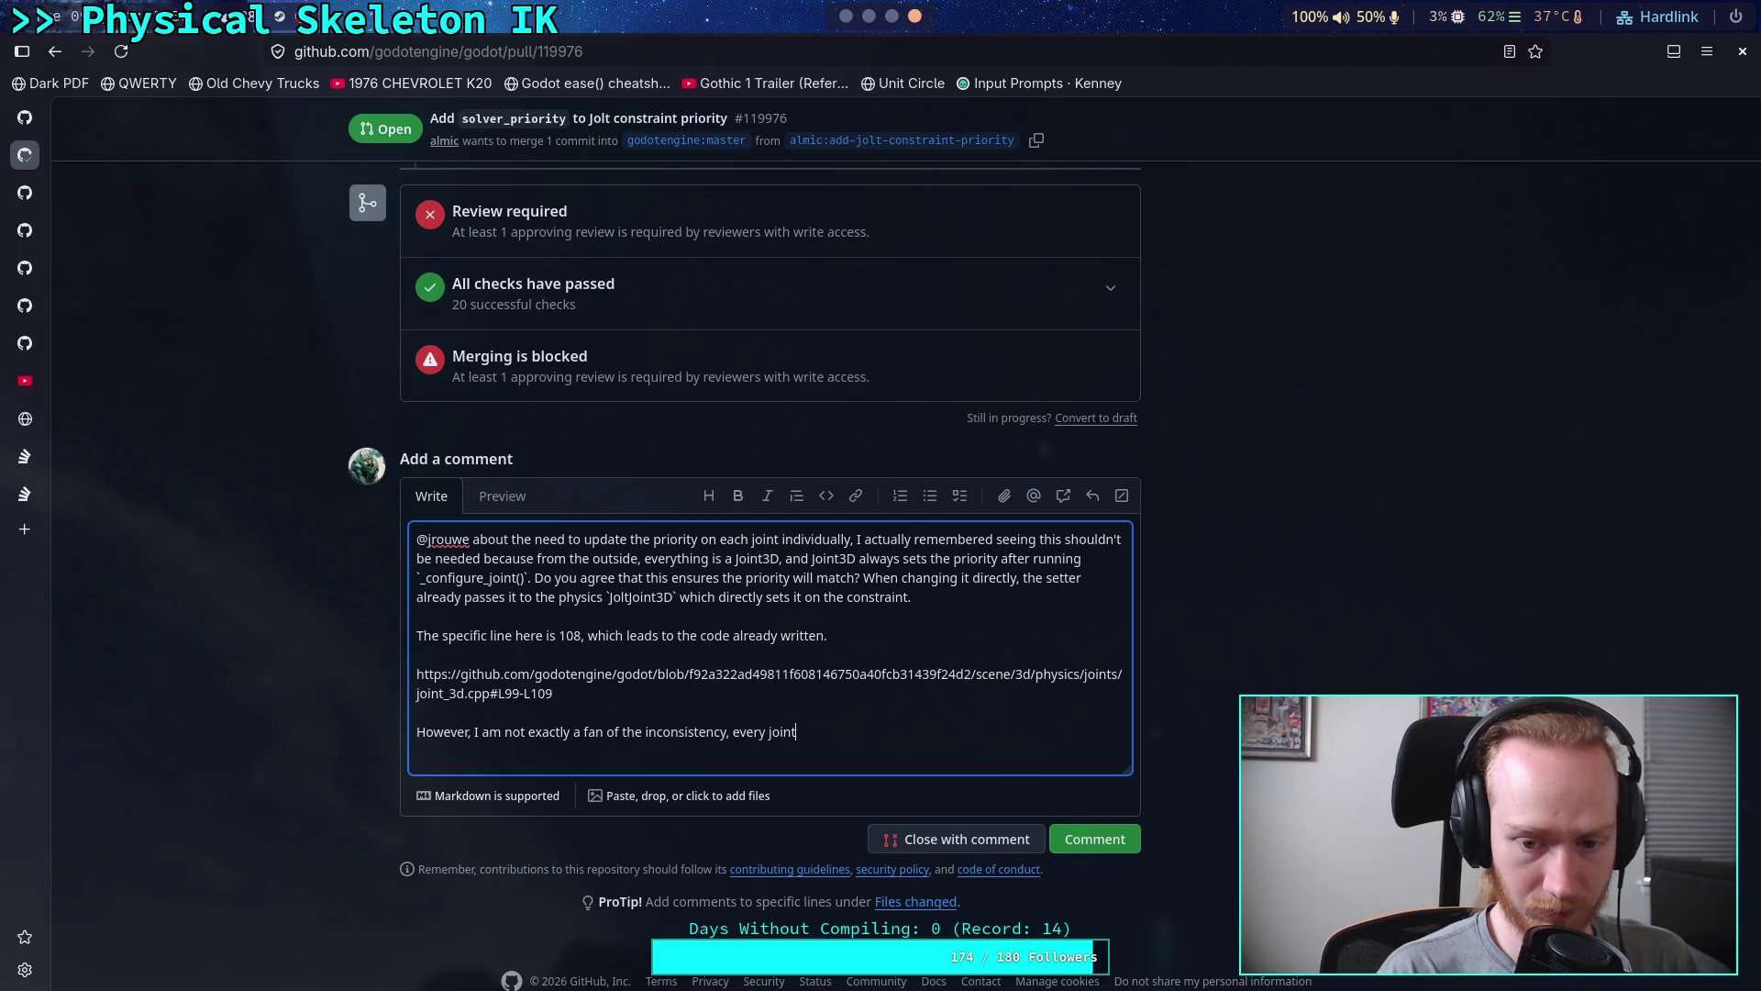
{"action": "type", "text": "oesthe same "}
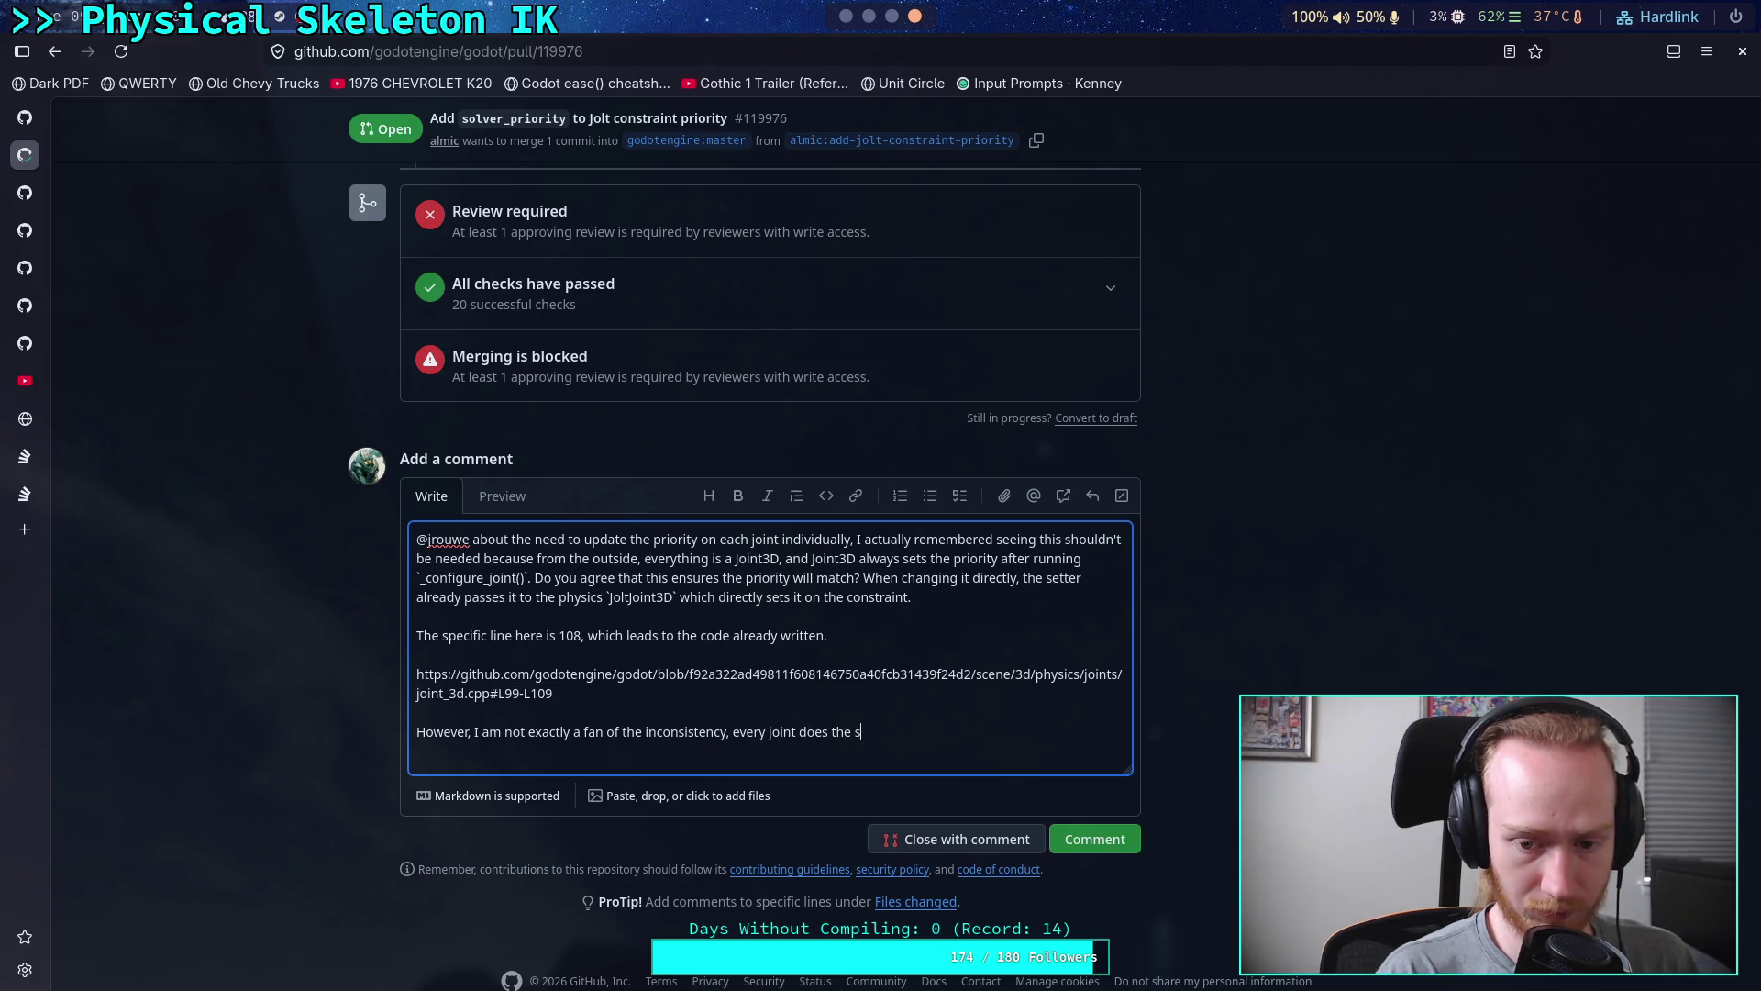
{"action": "type", "text": "things when reconfi"}
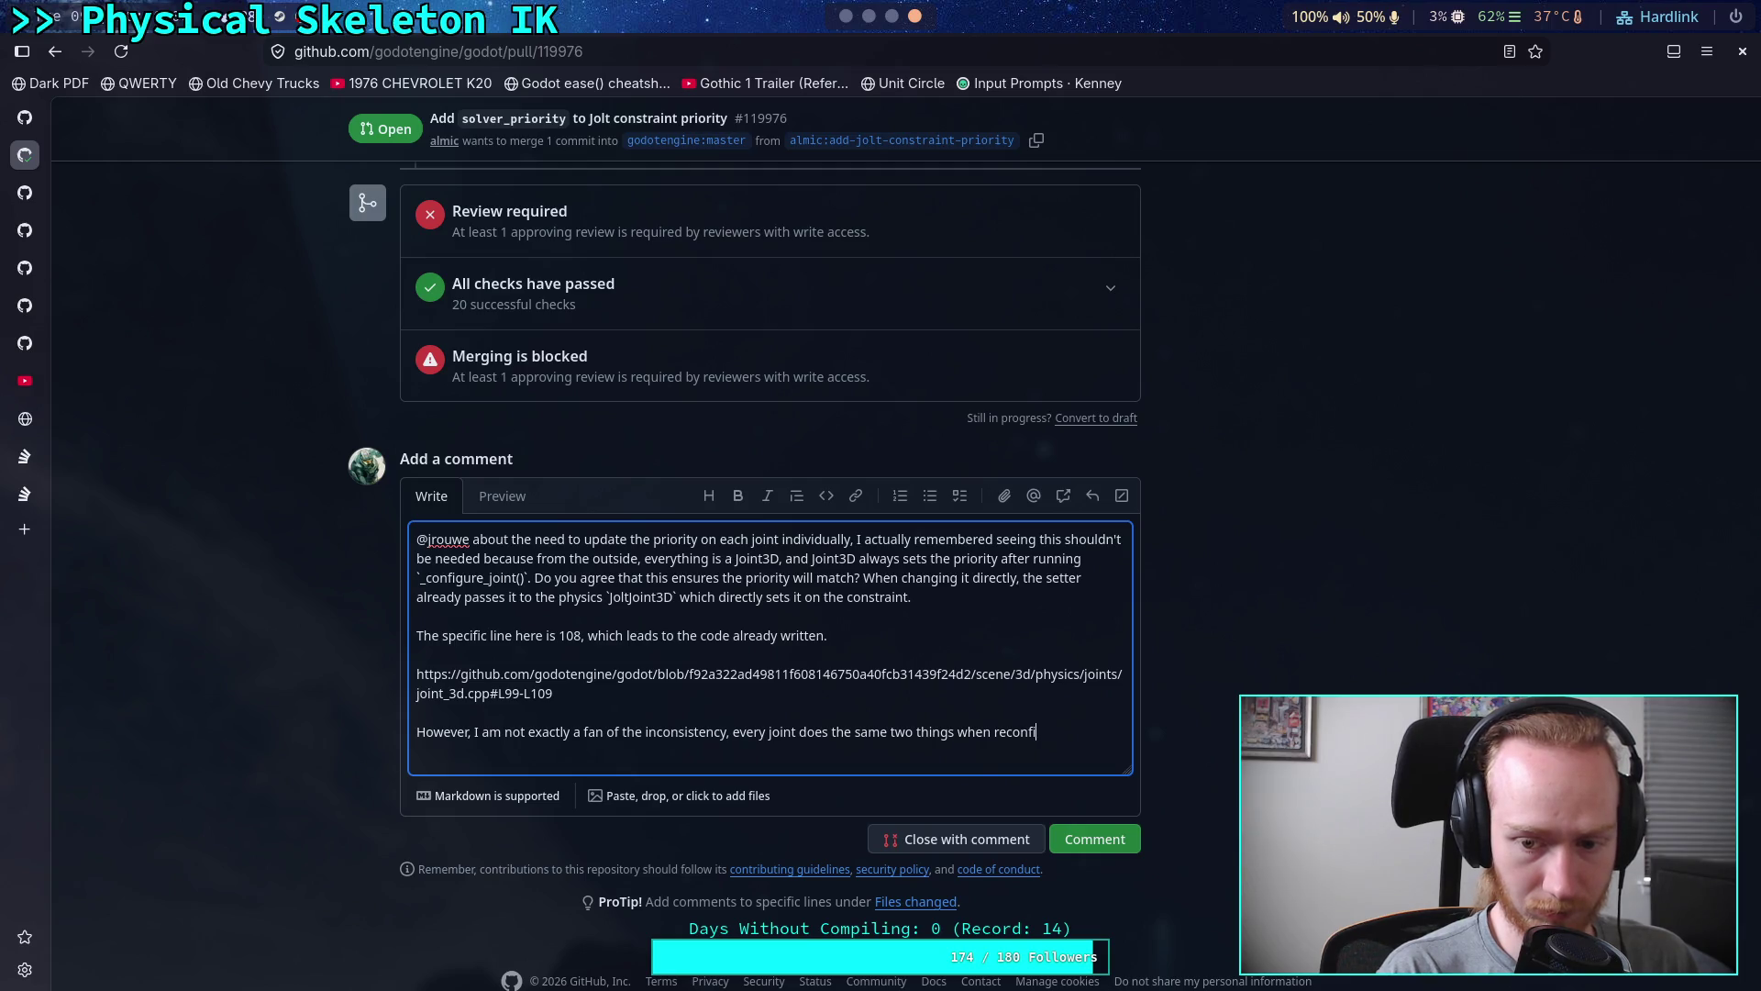
{"action": "type", "text": "uring"}
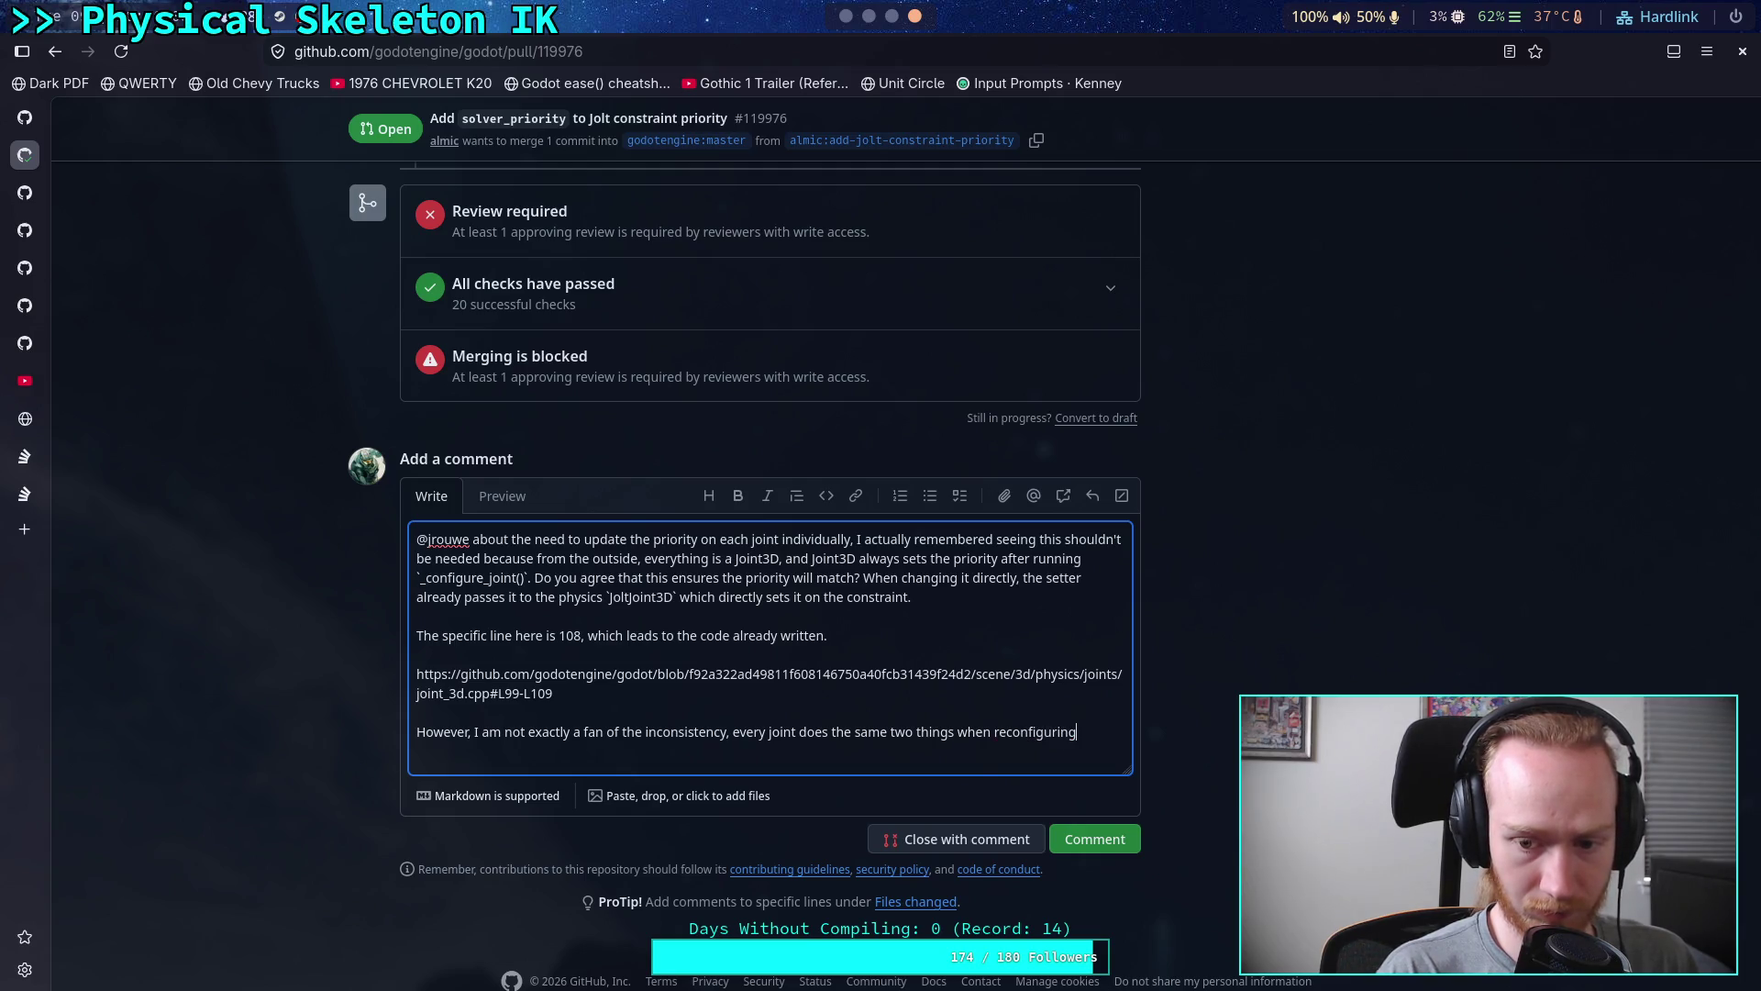
{"action": "type", "text": "."}
{"action": "type", "text": "con"}
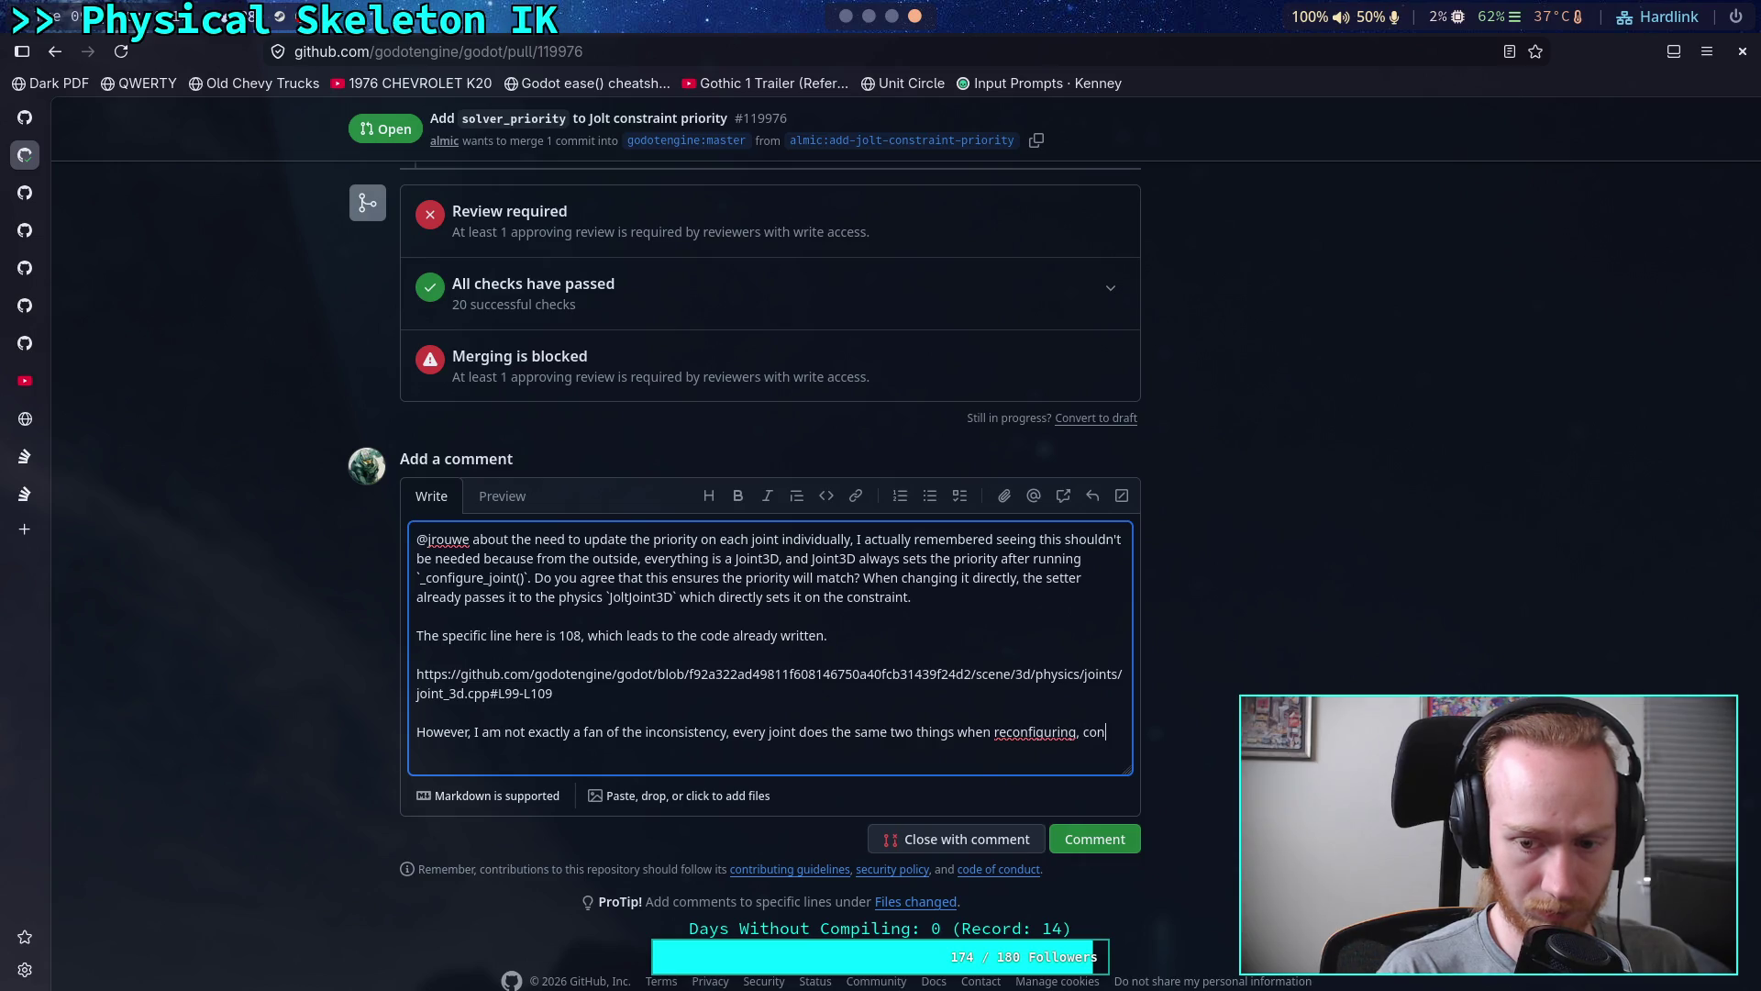
{"action": "type", "text": "using"}
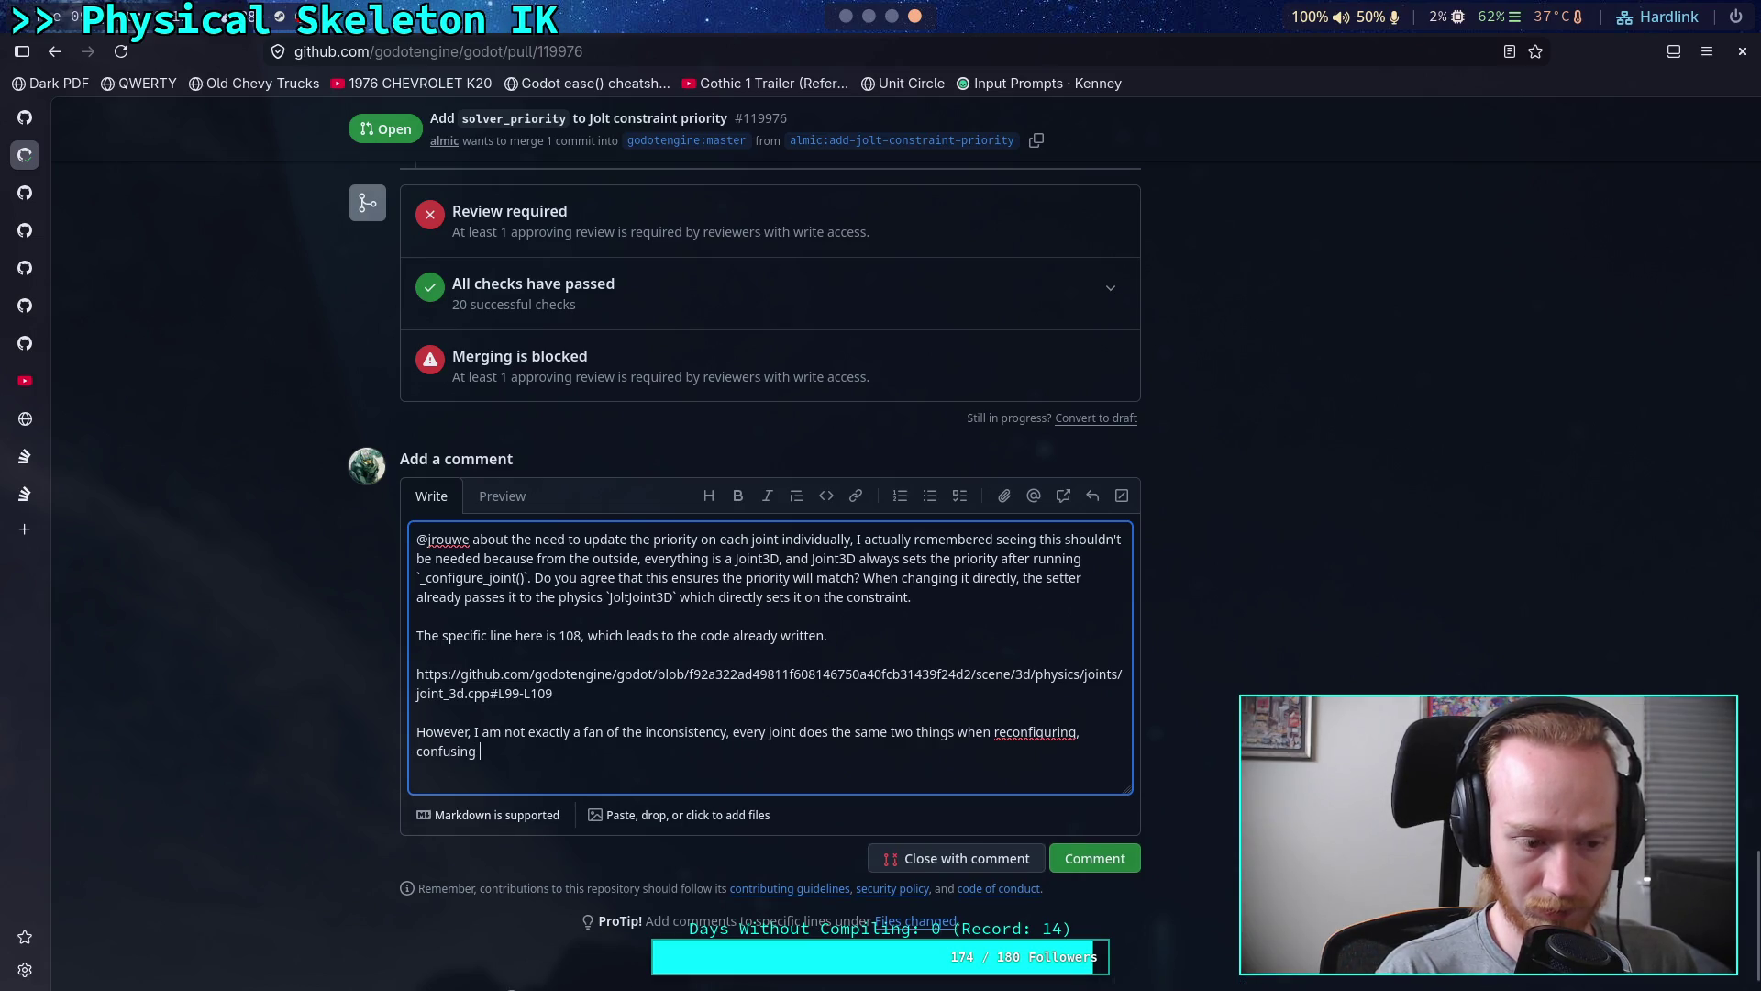
{"action": "type", "text": "any devabout where som"}
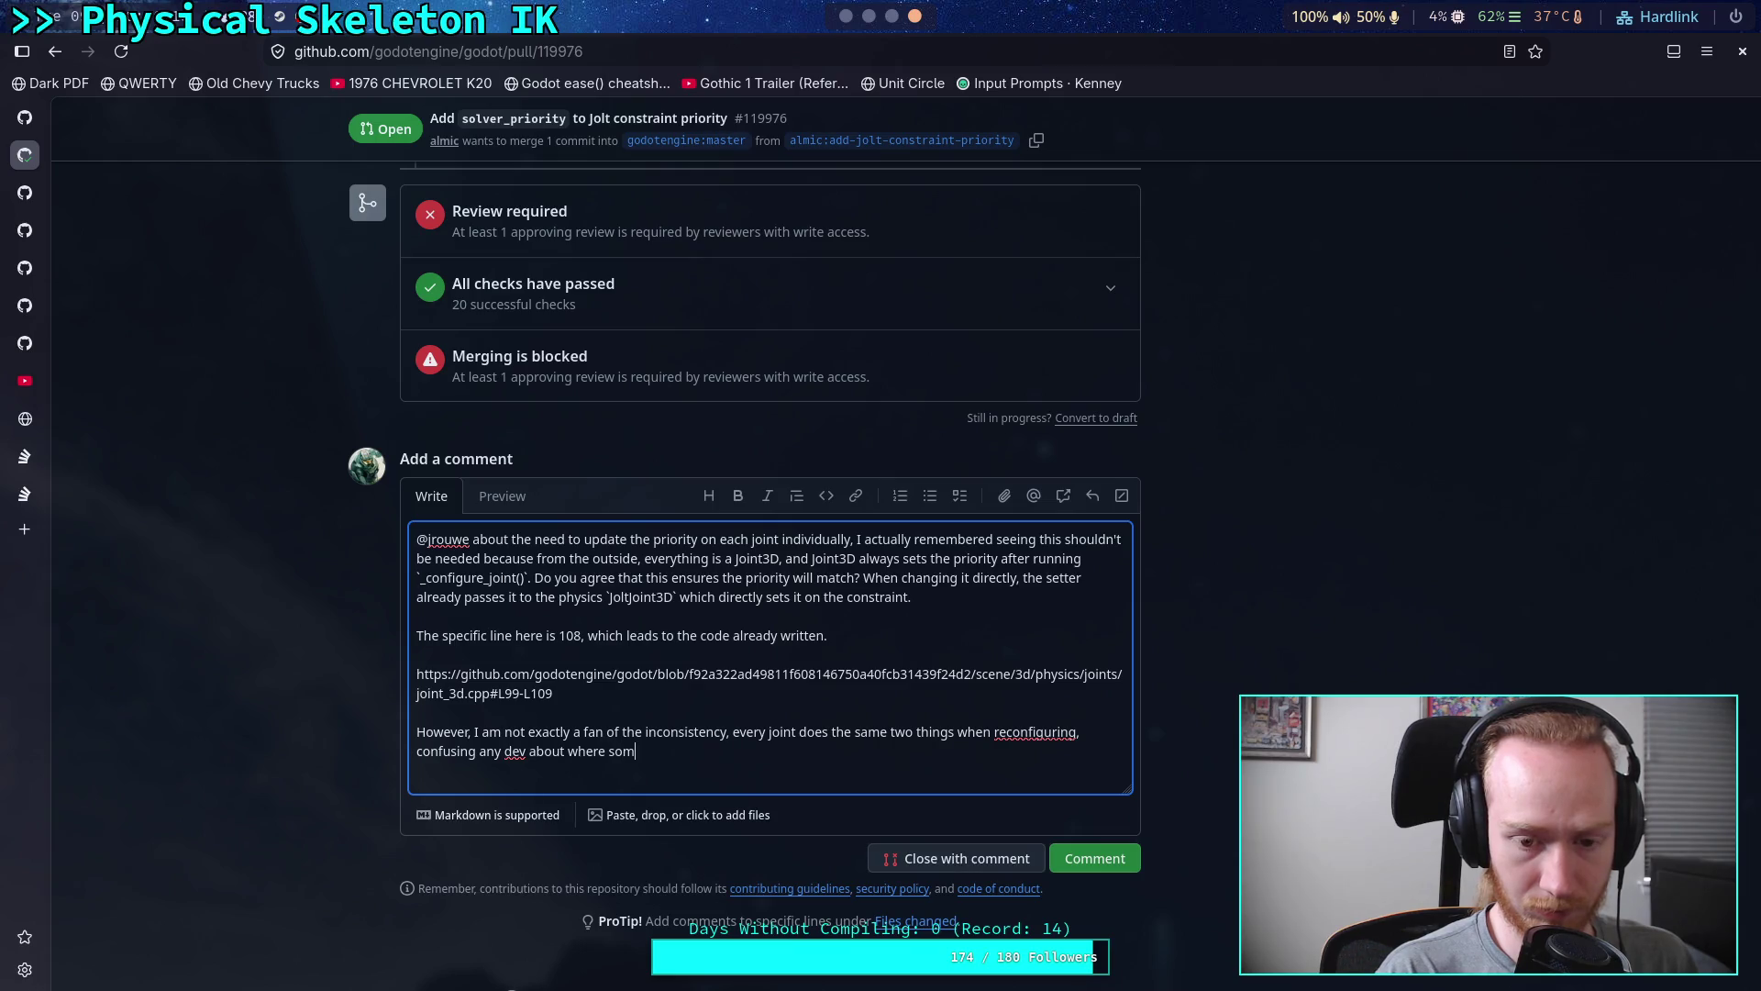
{"action": "type", "text": "og"}
{"action": "type", "text": "shoul"}
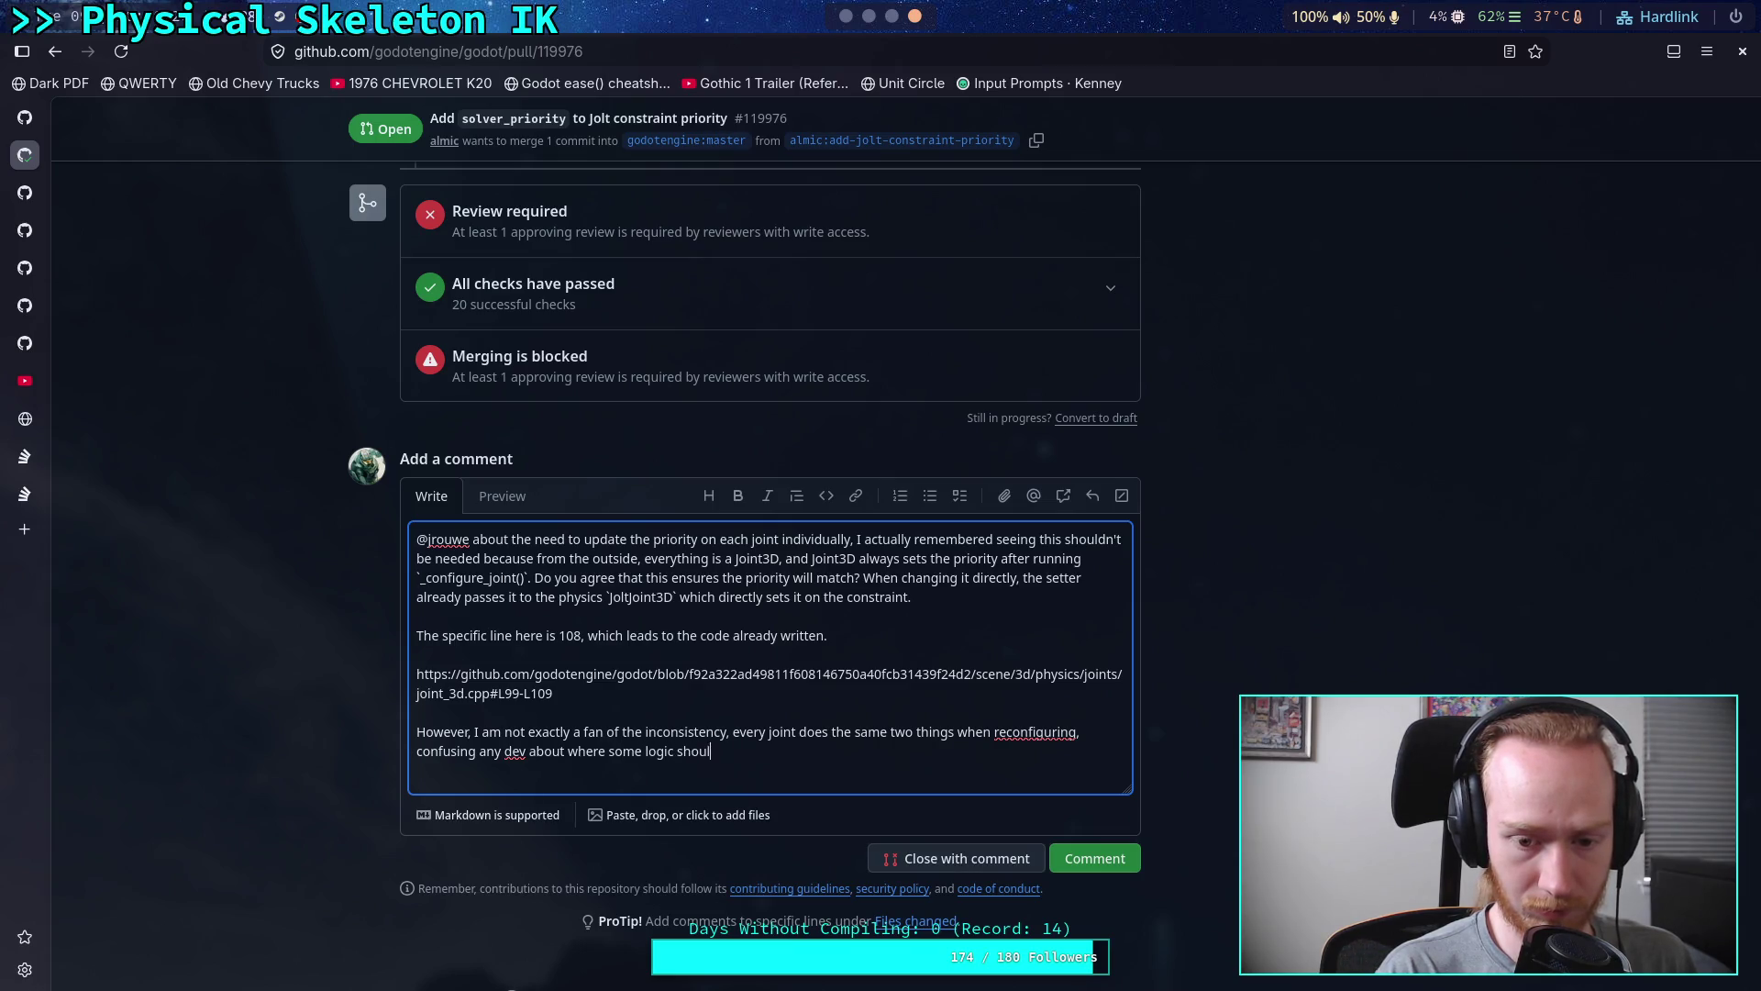
{"action": "type", "text": "actually g"}
{"action": "type", "text": ":"}
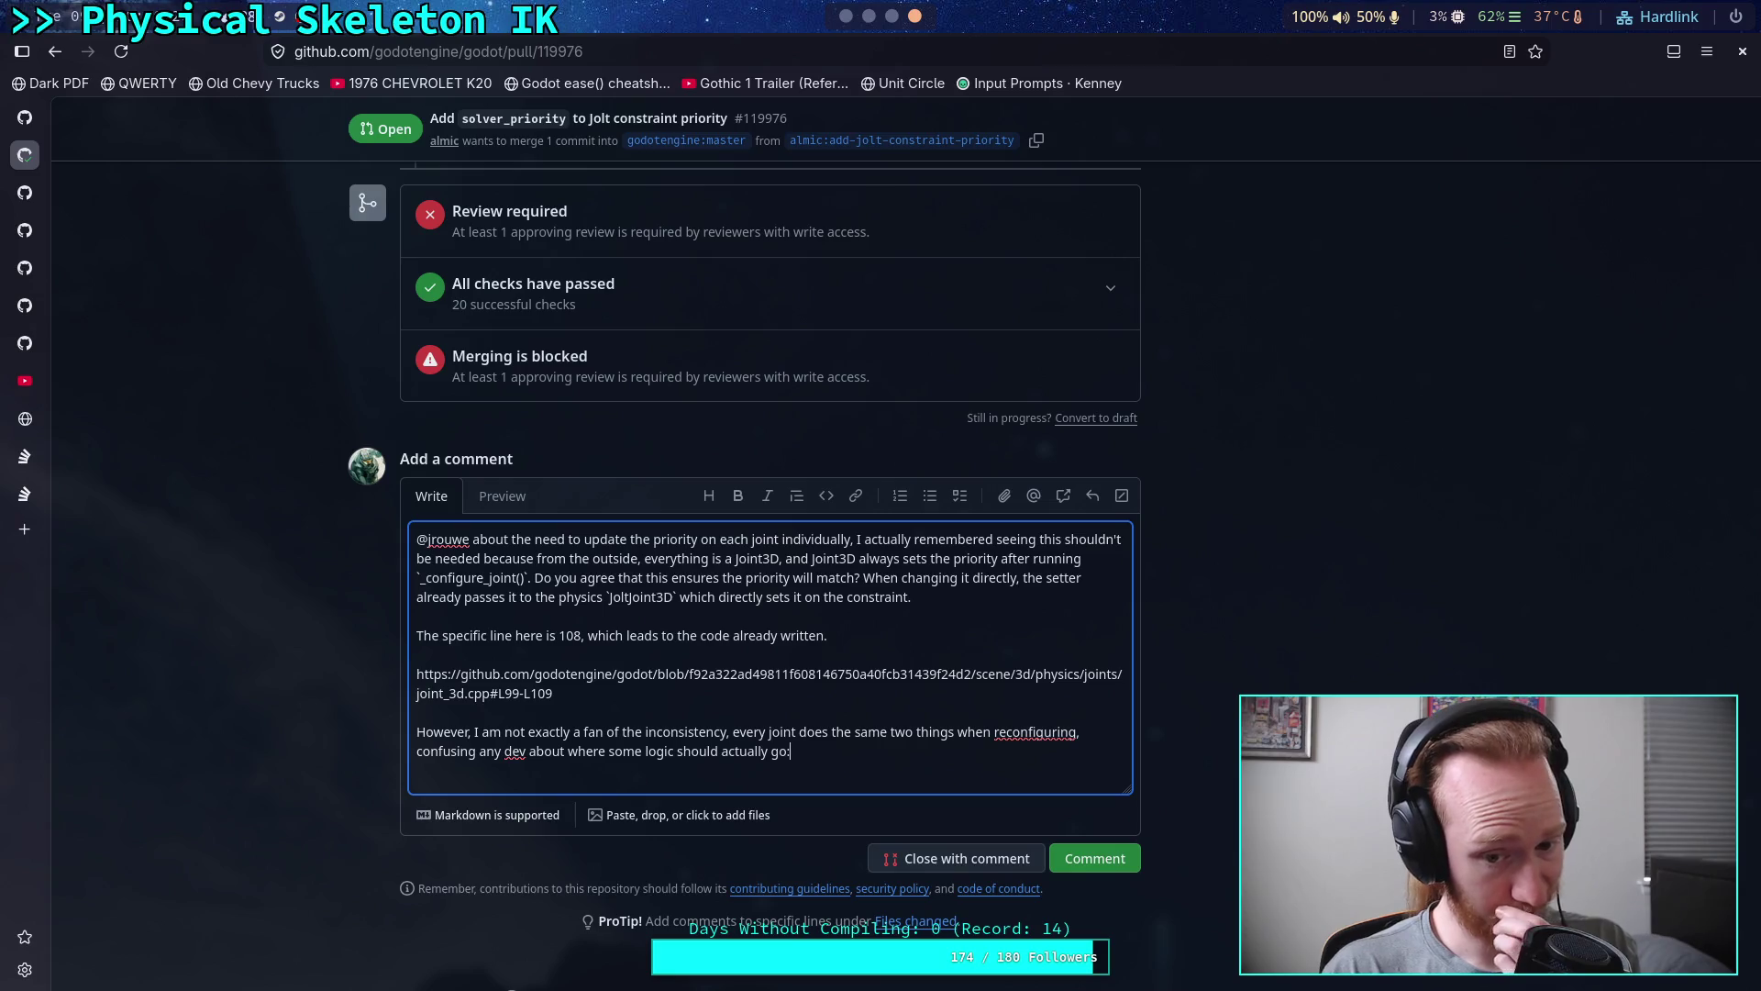
{"action": "key", "text": "Return"}
{"action": "key", "text": "Return"}
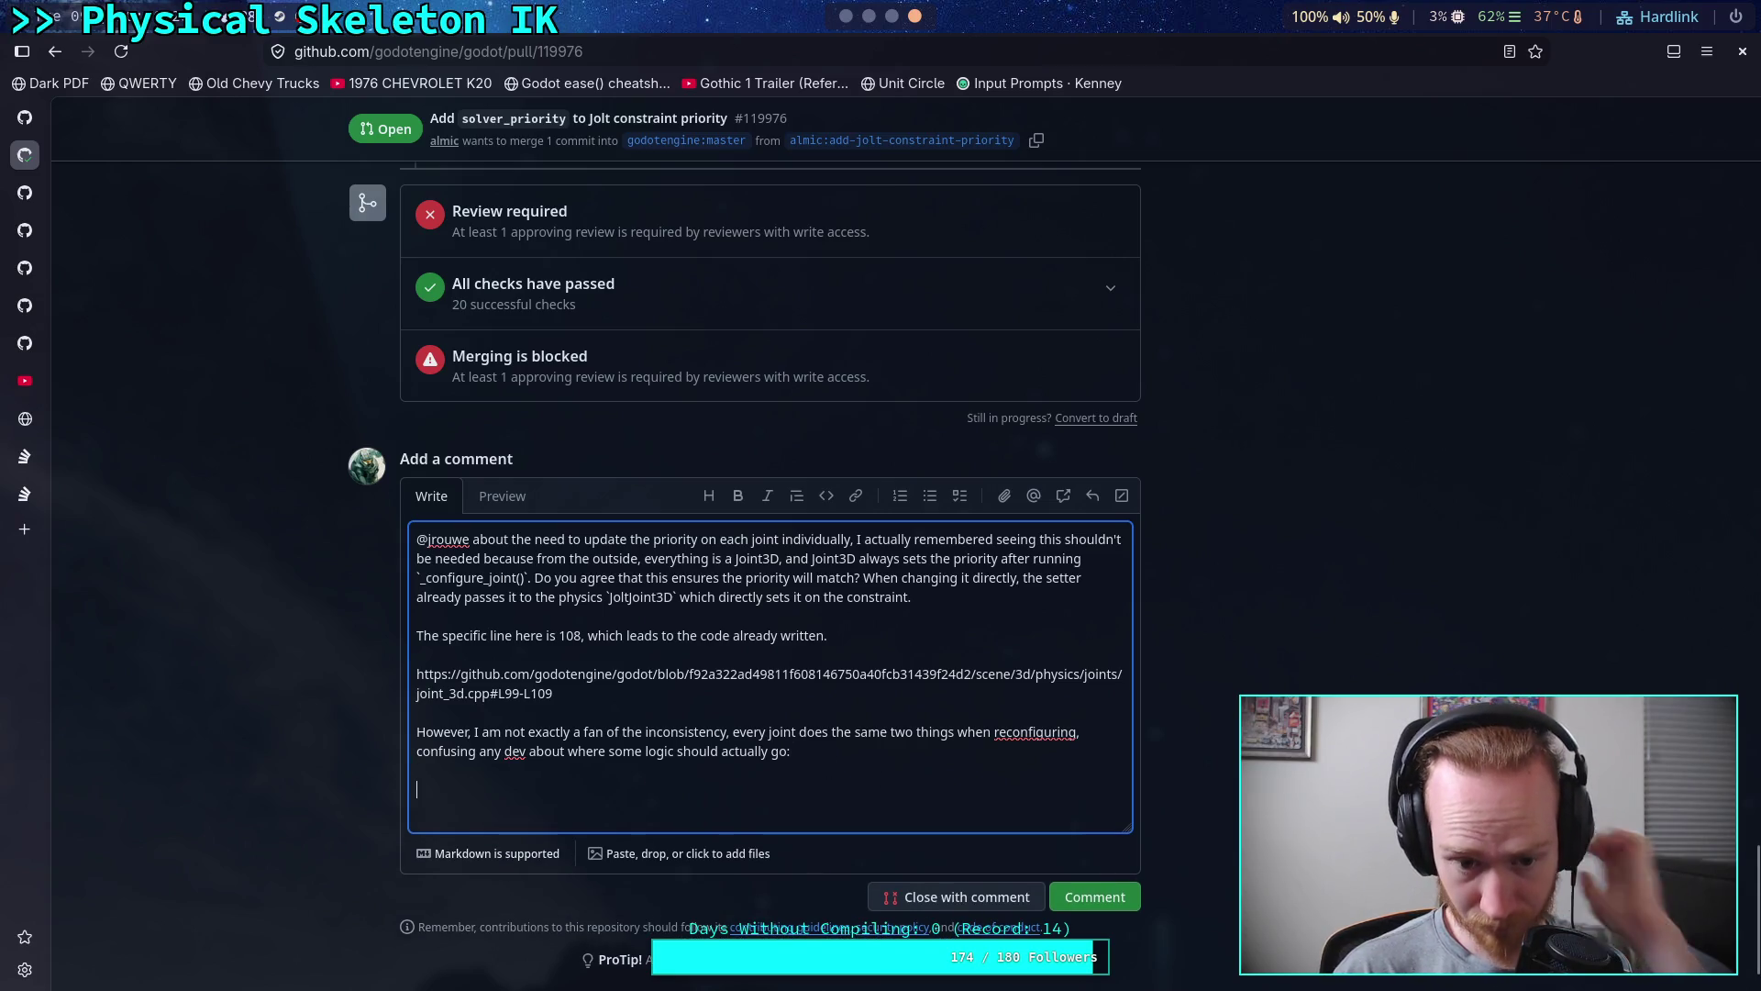
{"action": "left_click", "coordinate": [835, 755]}
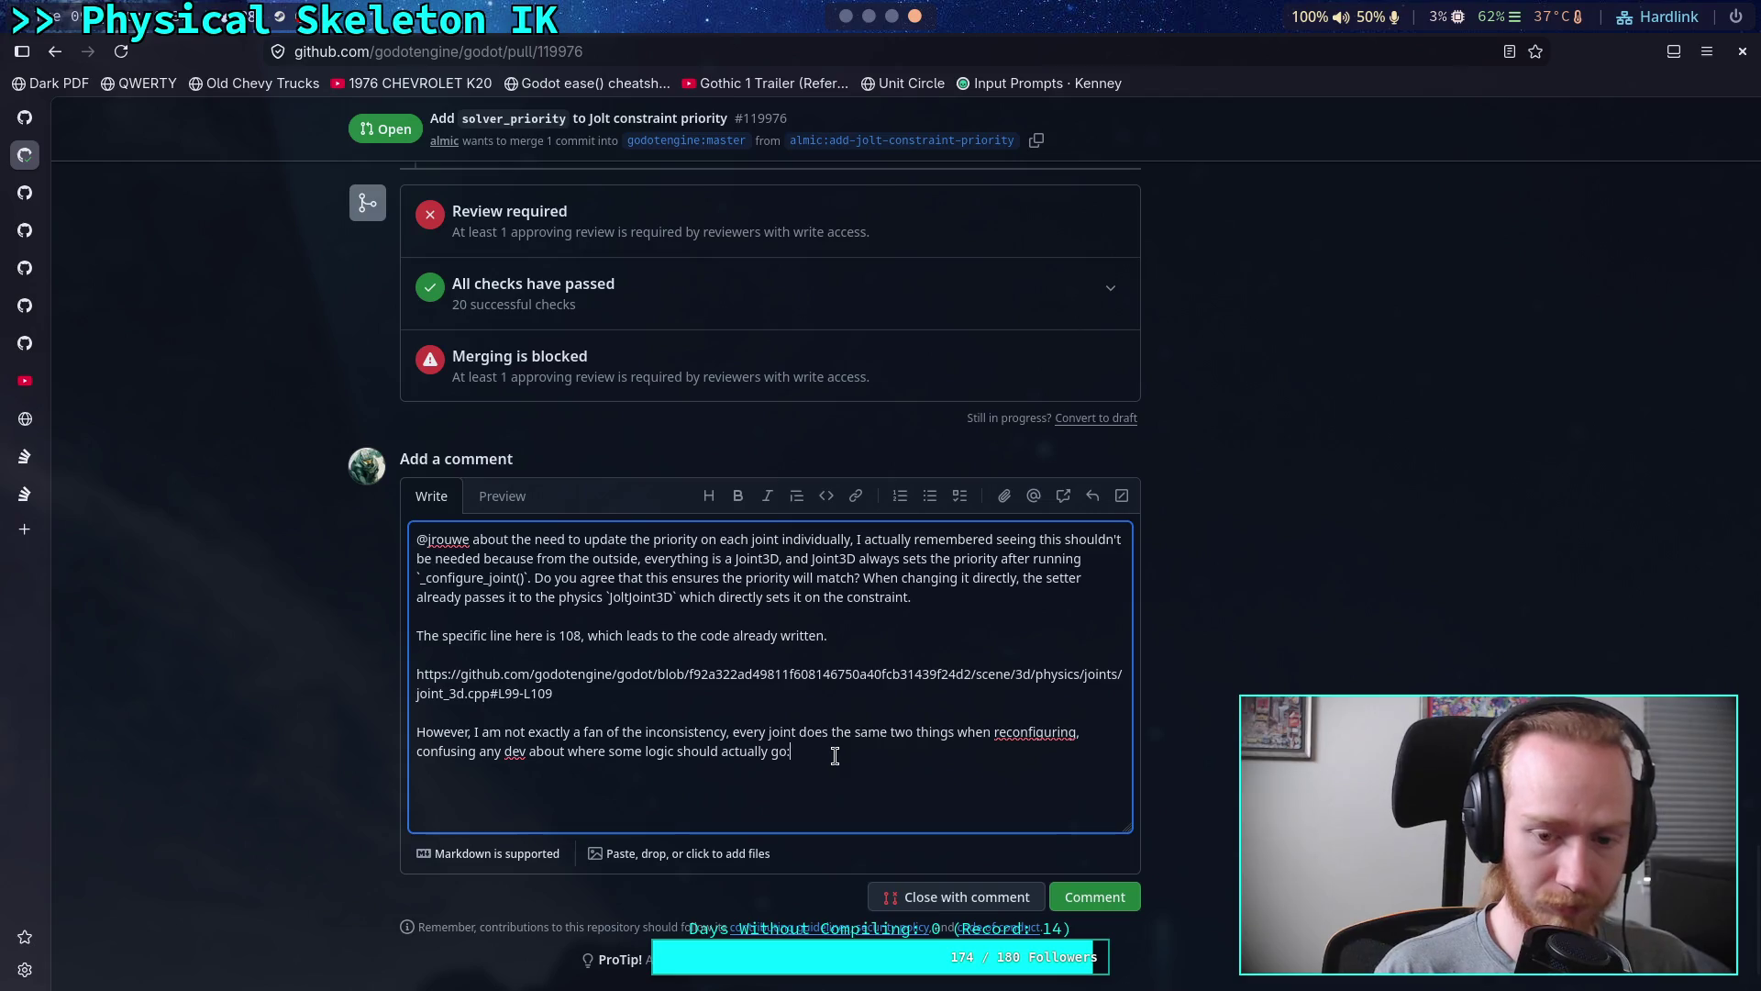
Glance at the Godot editor and notes workspaces, then return to the Jolt joints source folder
{"action": "left_click", "coordinate": [847, 18]}
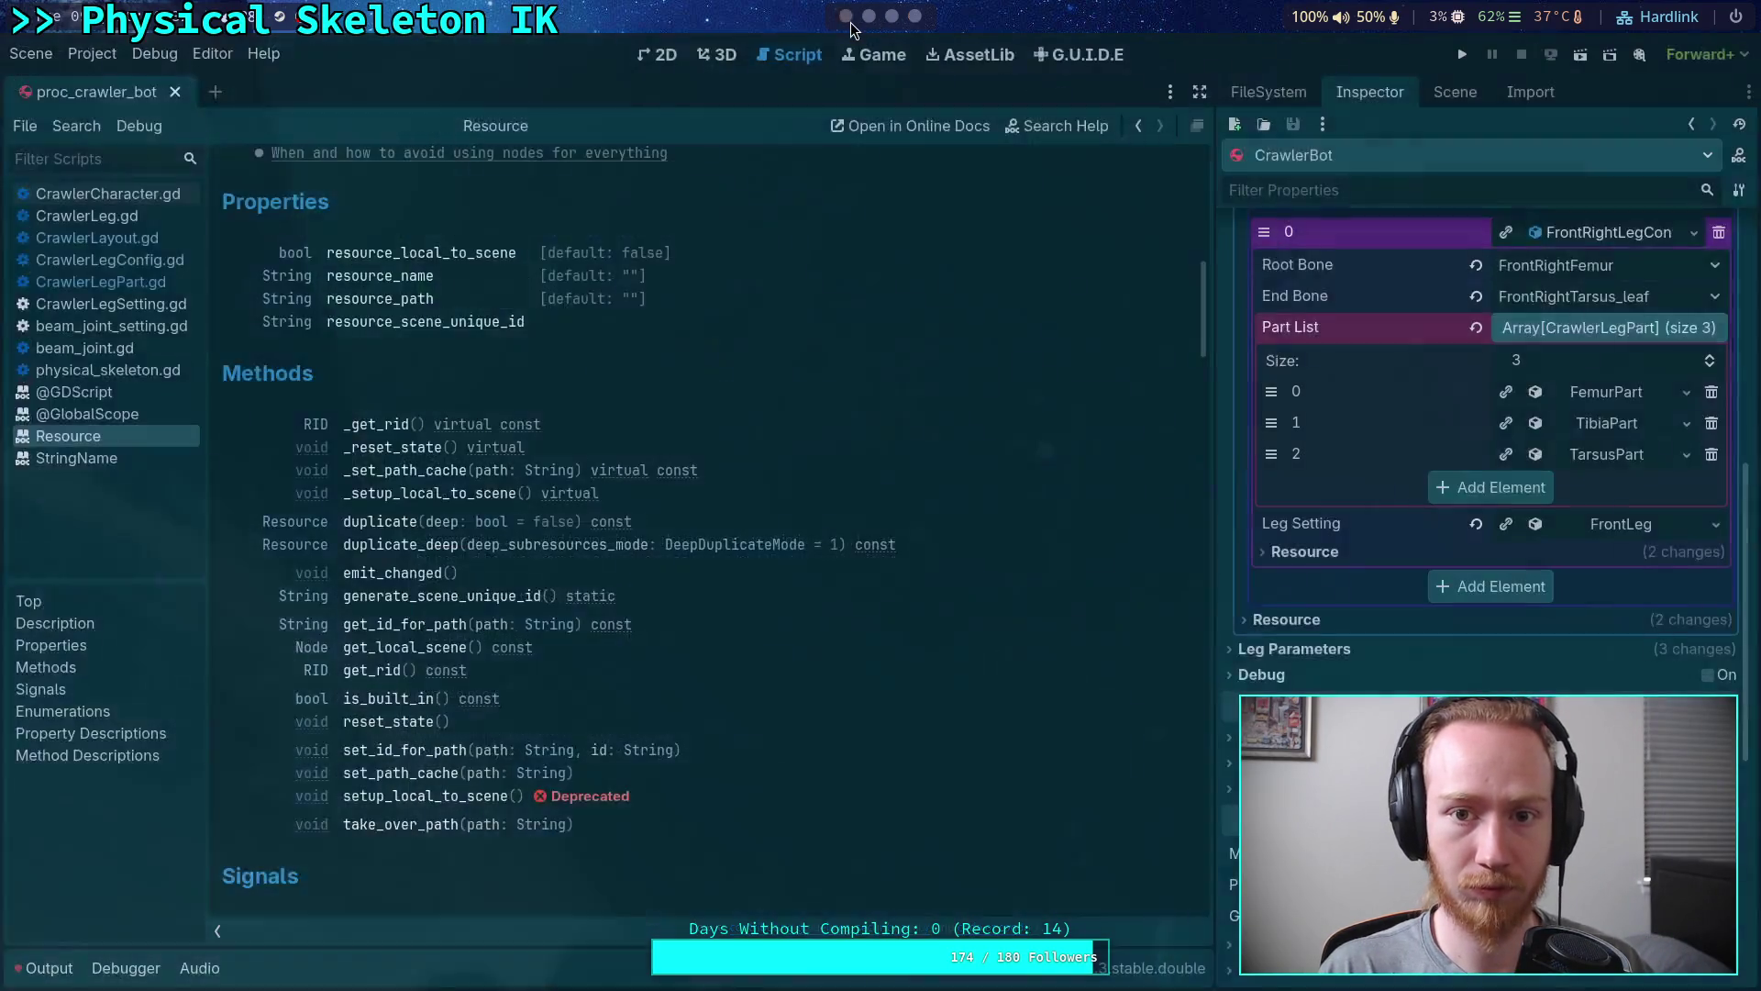
{"action": "left_click", "coordinate": [914, 17]}
{"action": "left_click", "coordinate": [872, 18]}
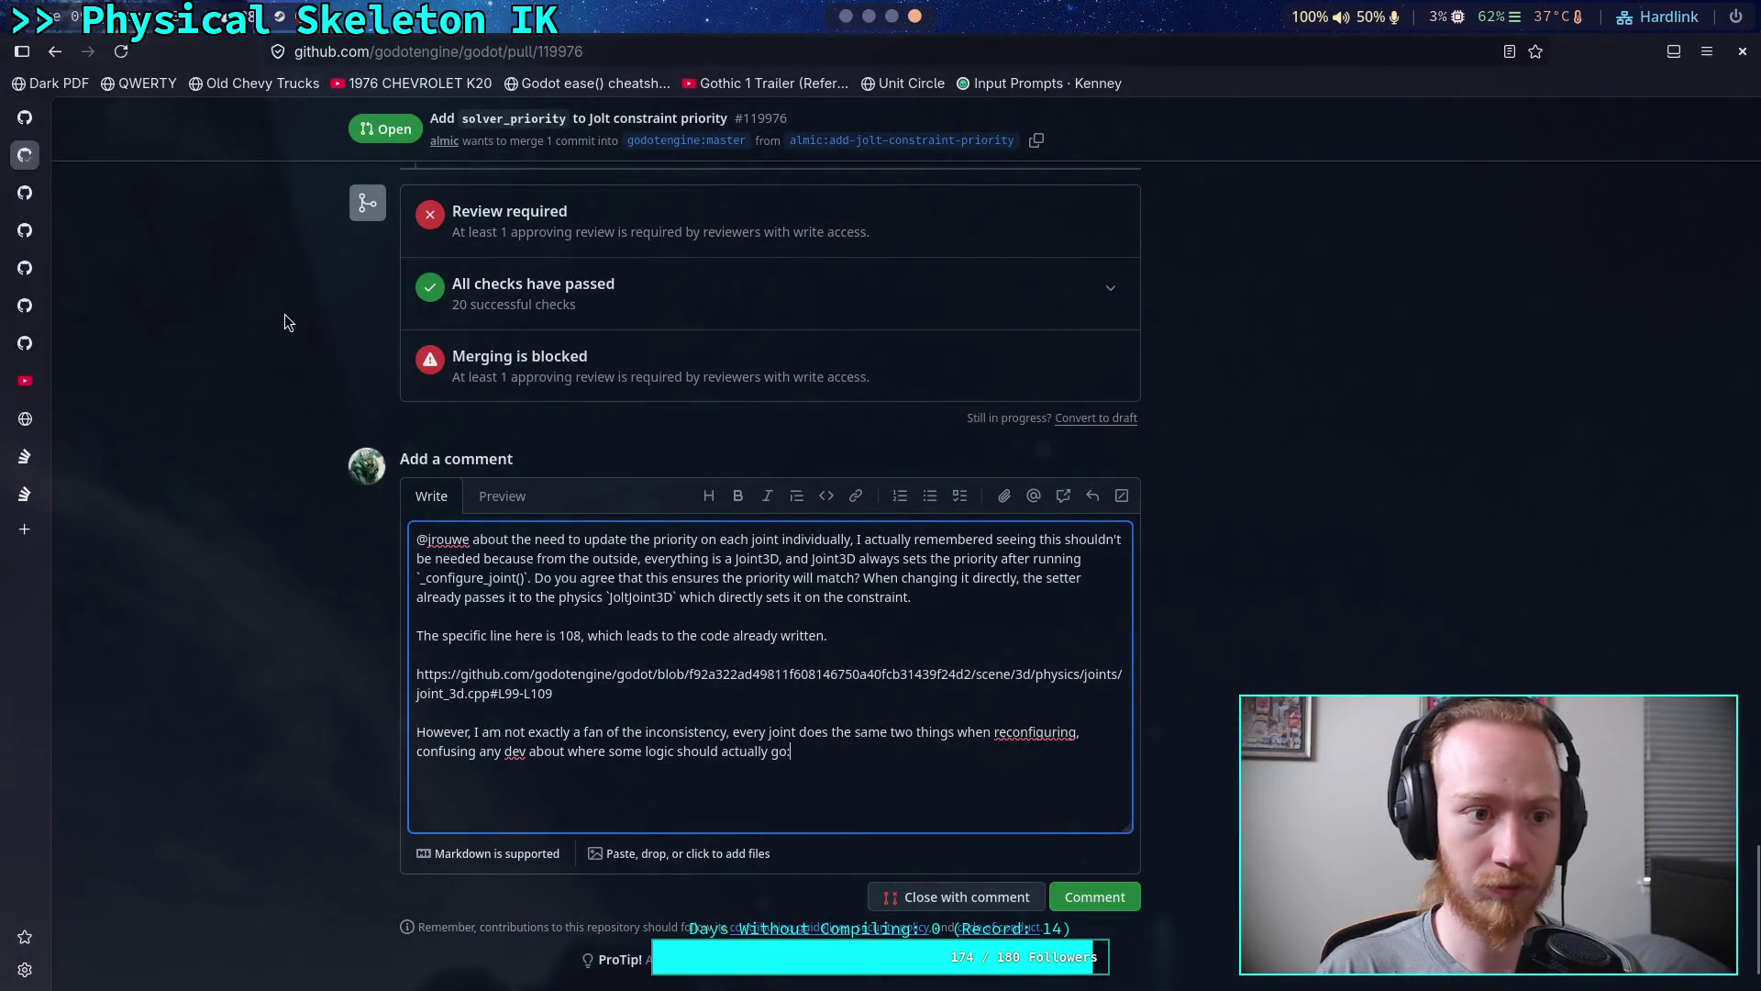
{"action": "left_click", "coordinate": [35, 194]}
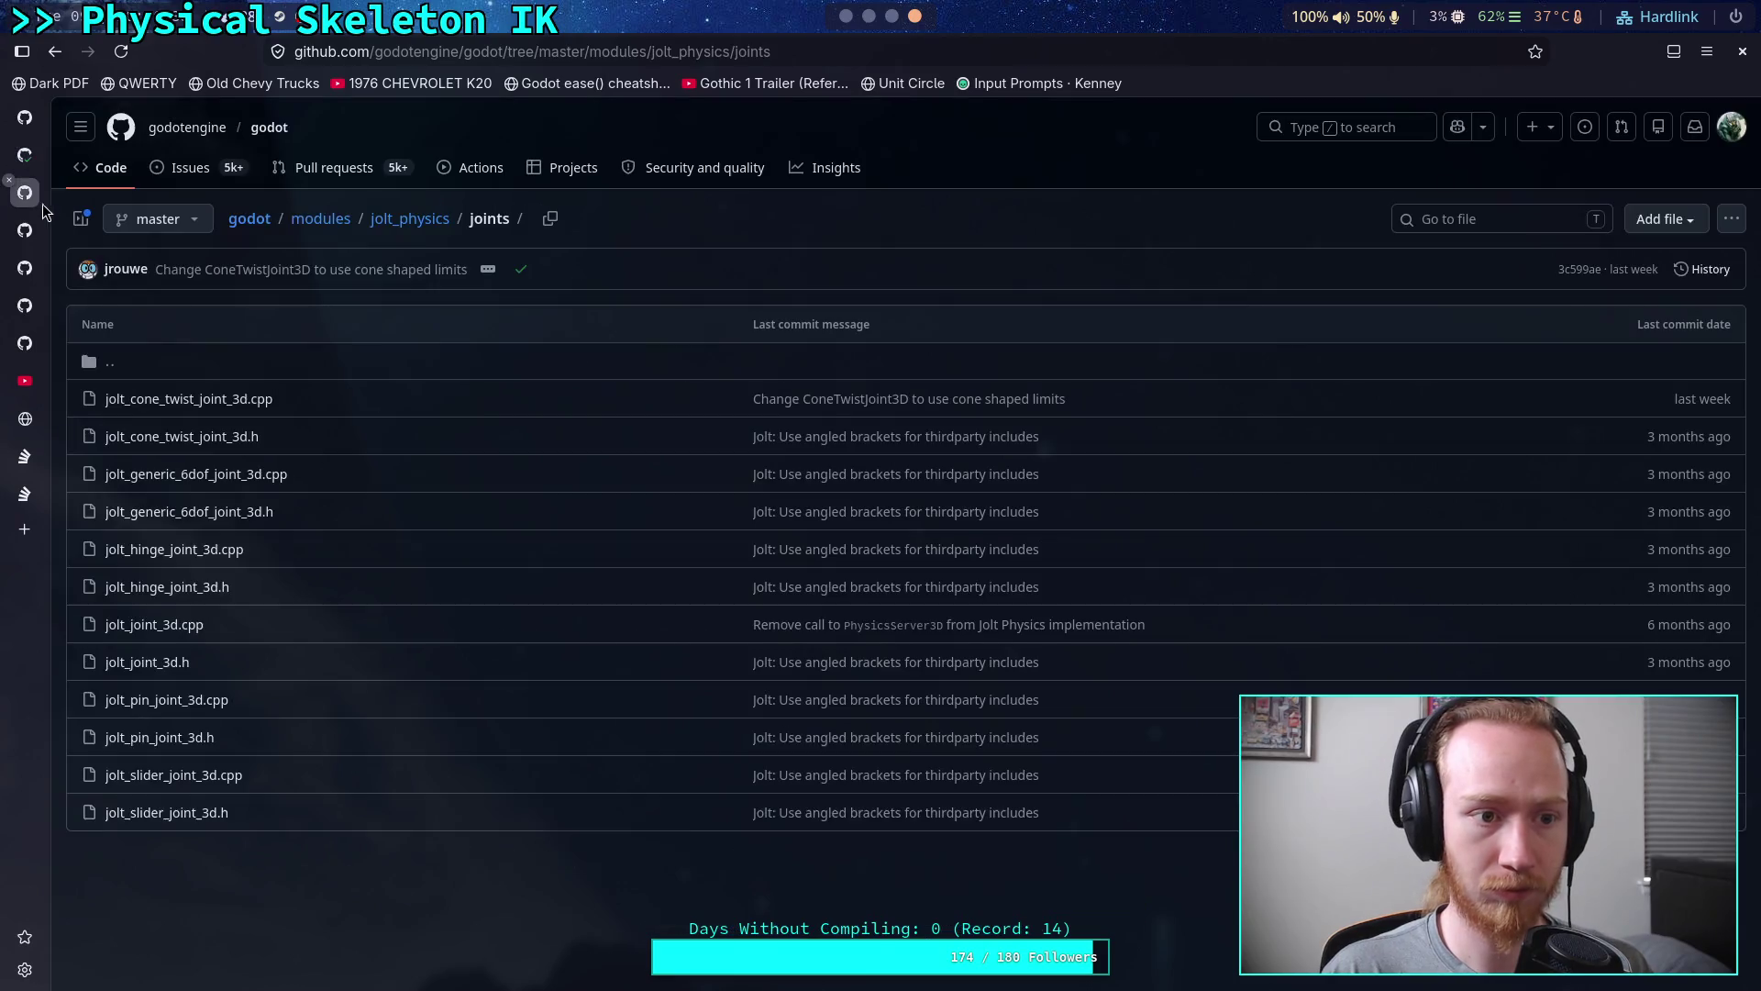
Look through jolt_generic_6dof_joint_3d.cpp's update and changed functions, then go back to the joints folder
{"action": "left_click", "coordinate": [231, 473]}
{"action": "scroll", "coordinate": [587, 569], "scroll_direction": "down", "scroll_amount": 20}
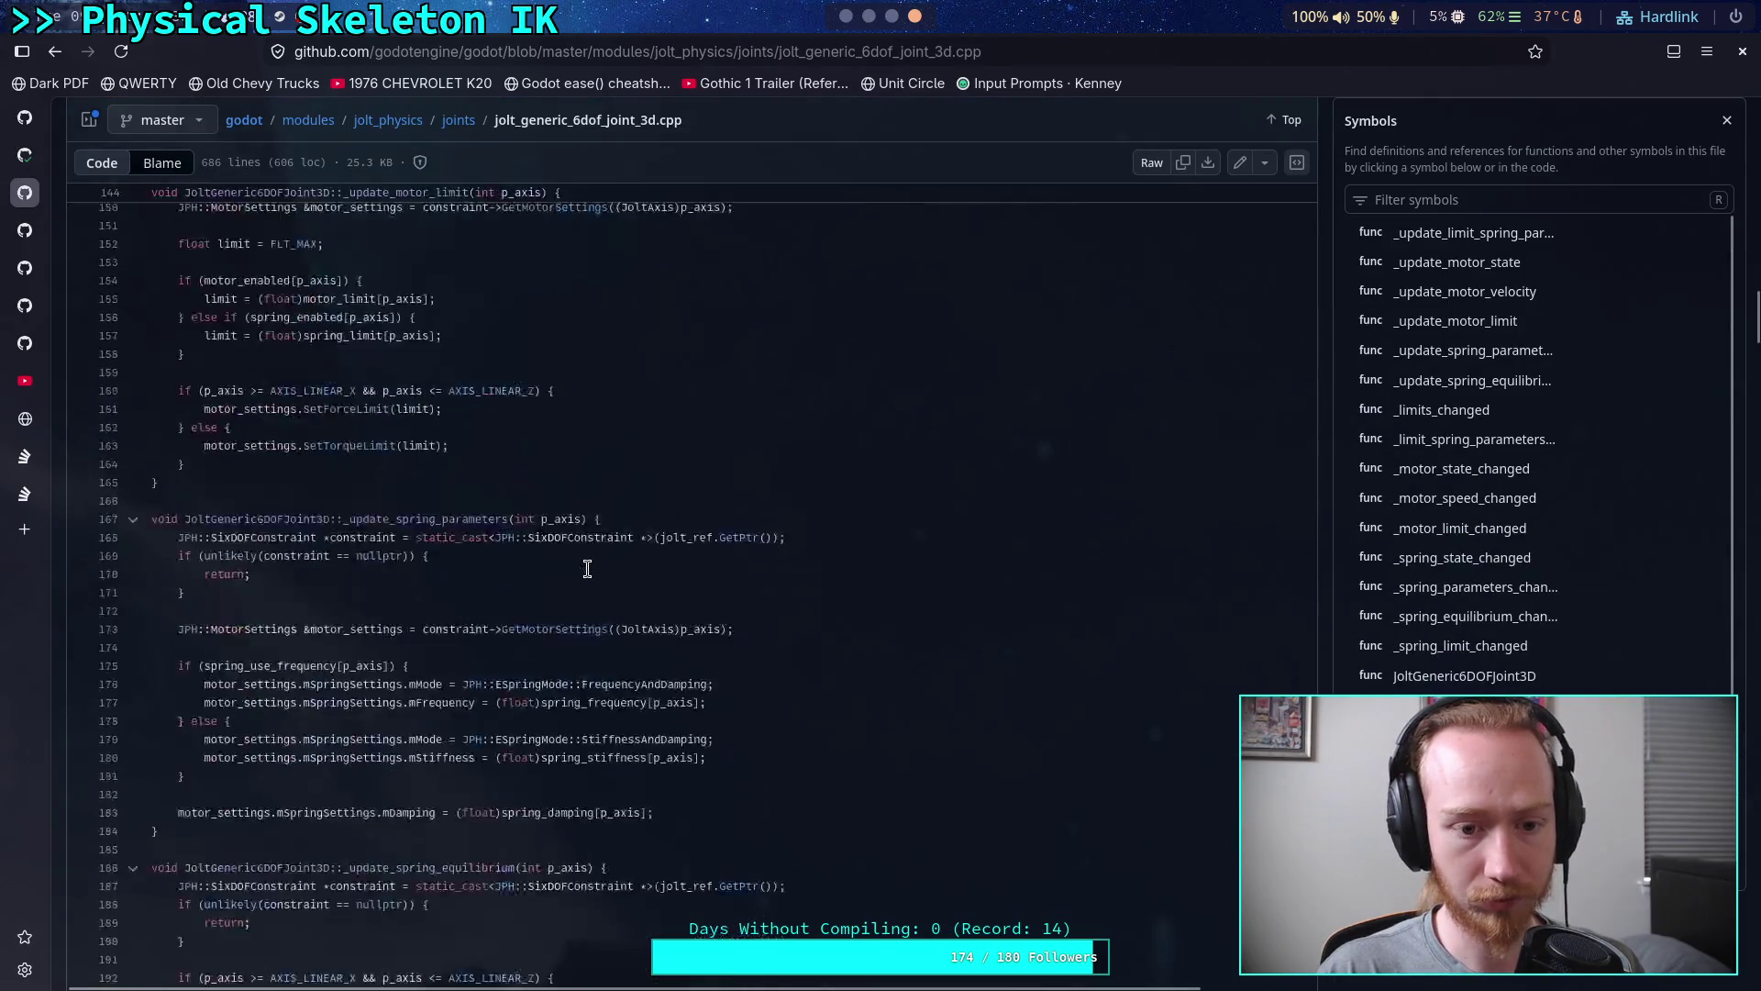
{"action": "scroll", "coordinate": [581, 575], "scroll_direction": "down", "scroll_amount": 15}
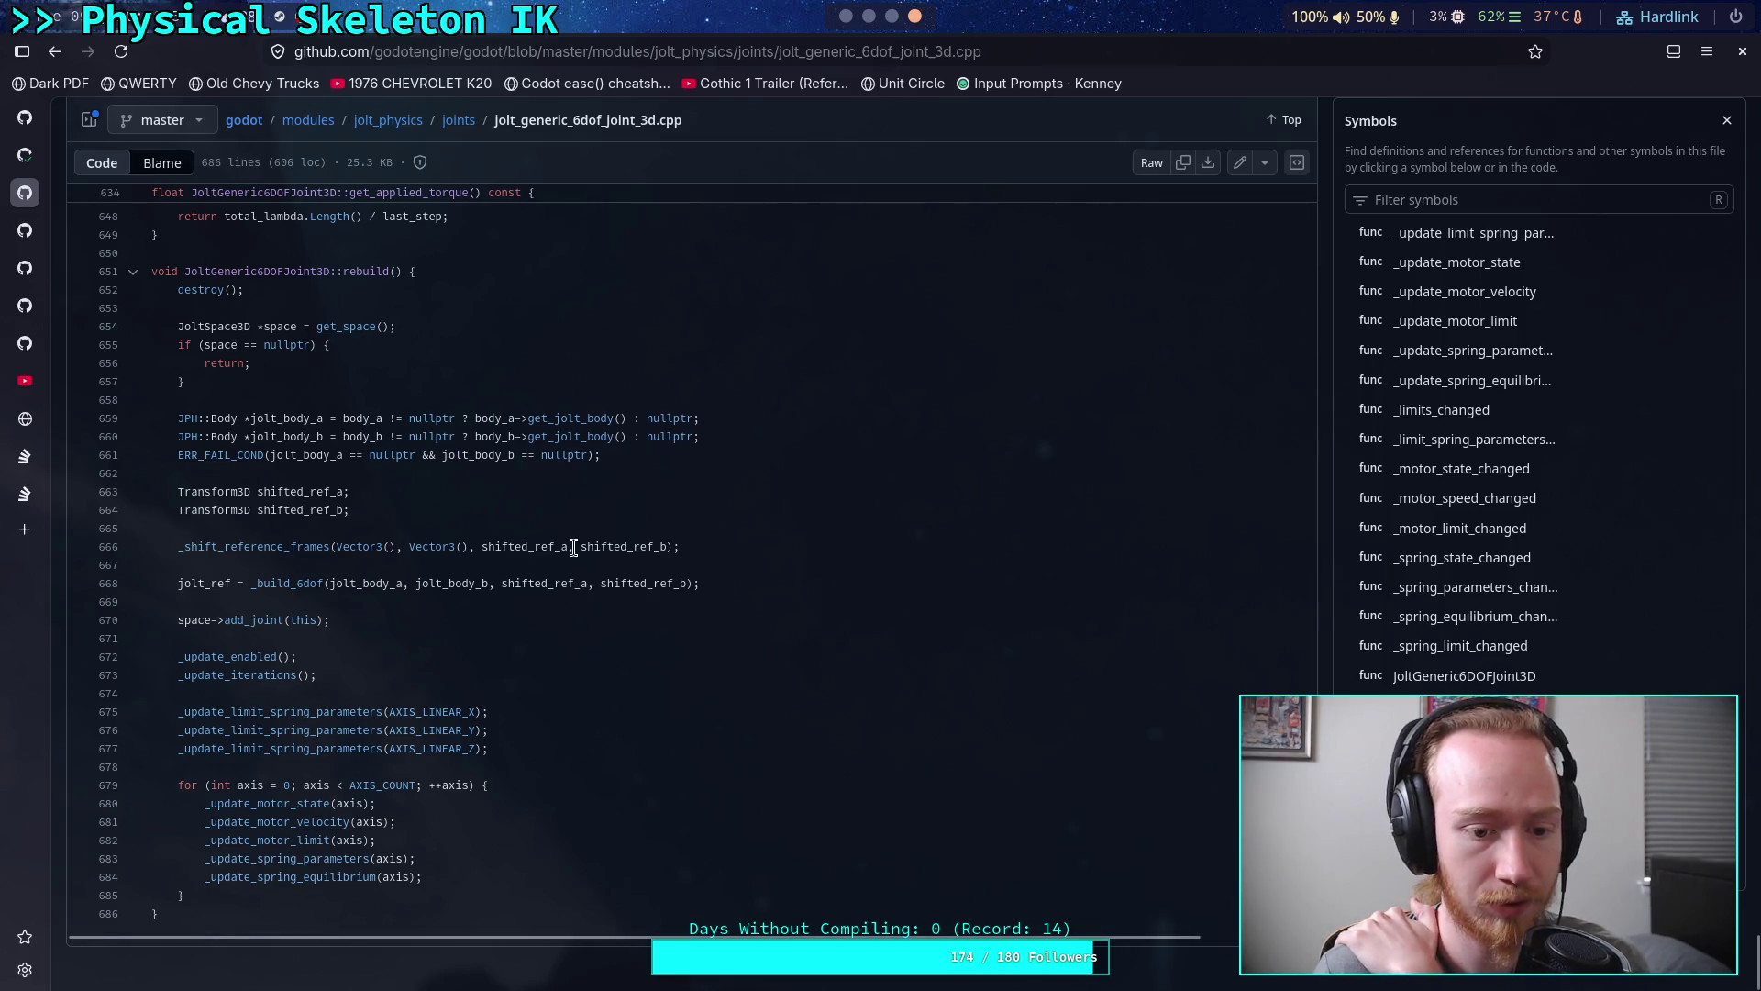
{"action": "scroll", "coordinate": [519, 472], "scroll_direction": "up", "scroll_amount": 20}
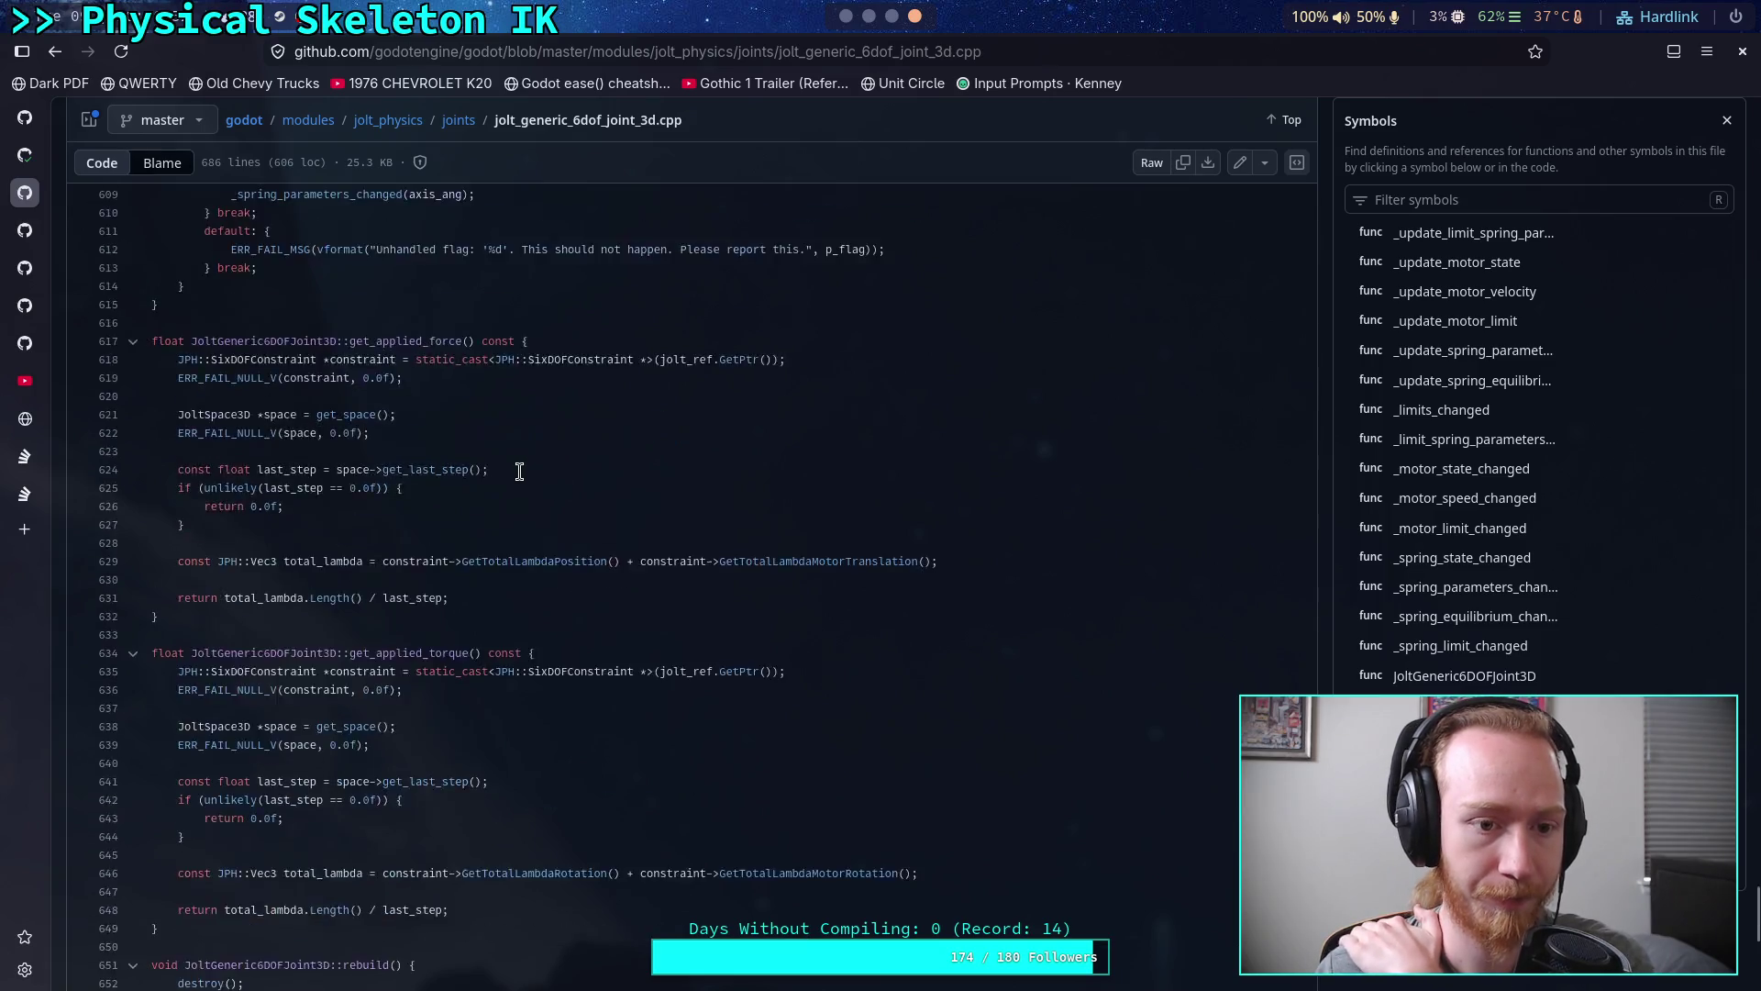
{"action": "scroll", "coordinate": [519, 471], "scroll_direction": "up", "scroll_amount": 20}
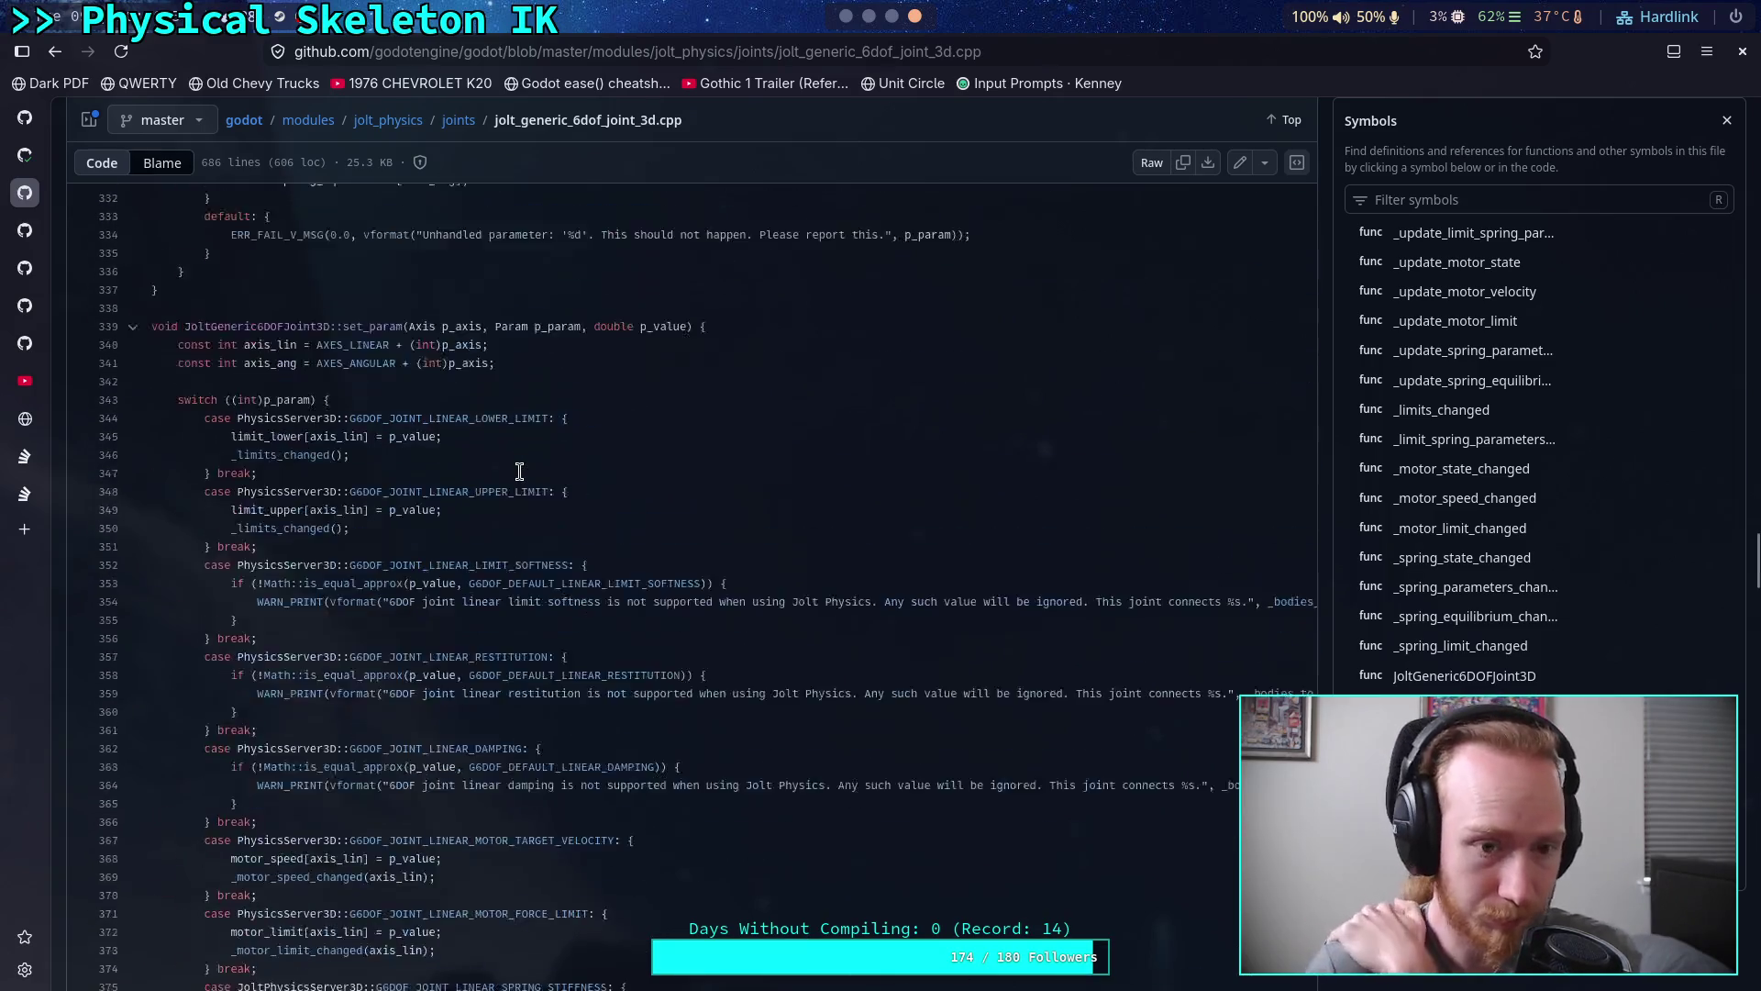
{"action": "scroll", "coordinate": [519, 471], "scroll_direction": "up", "scroll_amount": 10}
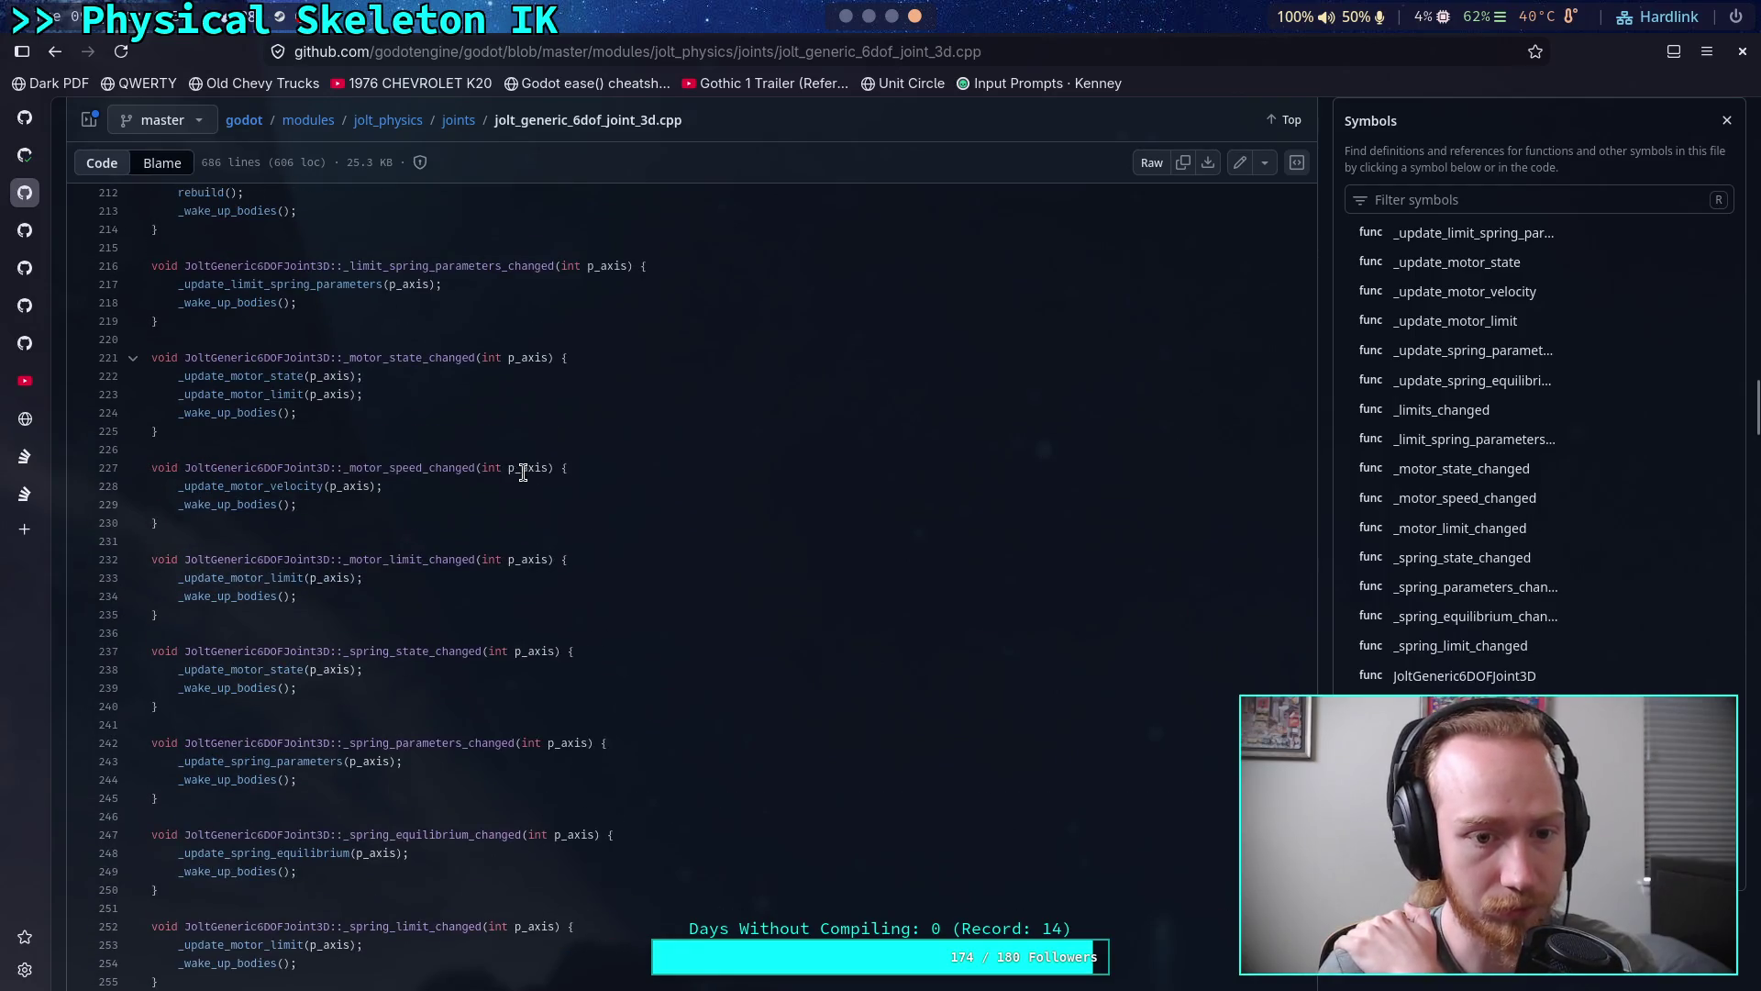
{"action": "scroll", "coordinate": [661, 502], "scroll_direction": "up", "scroll_amount": 15}
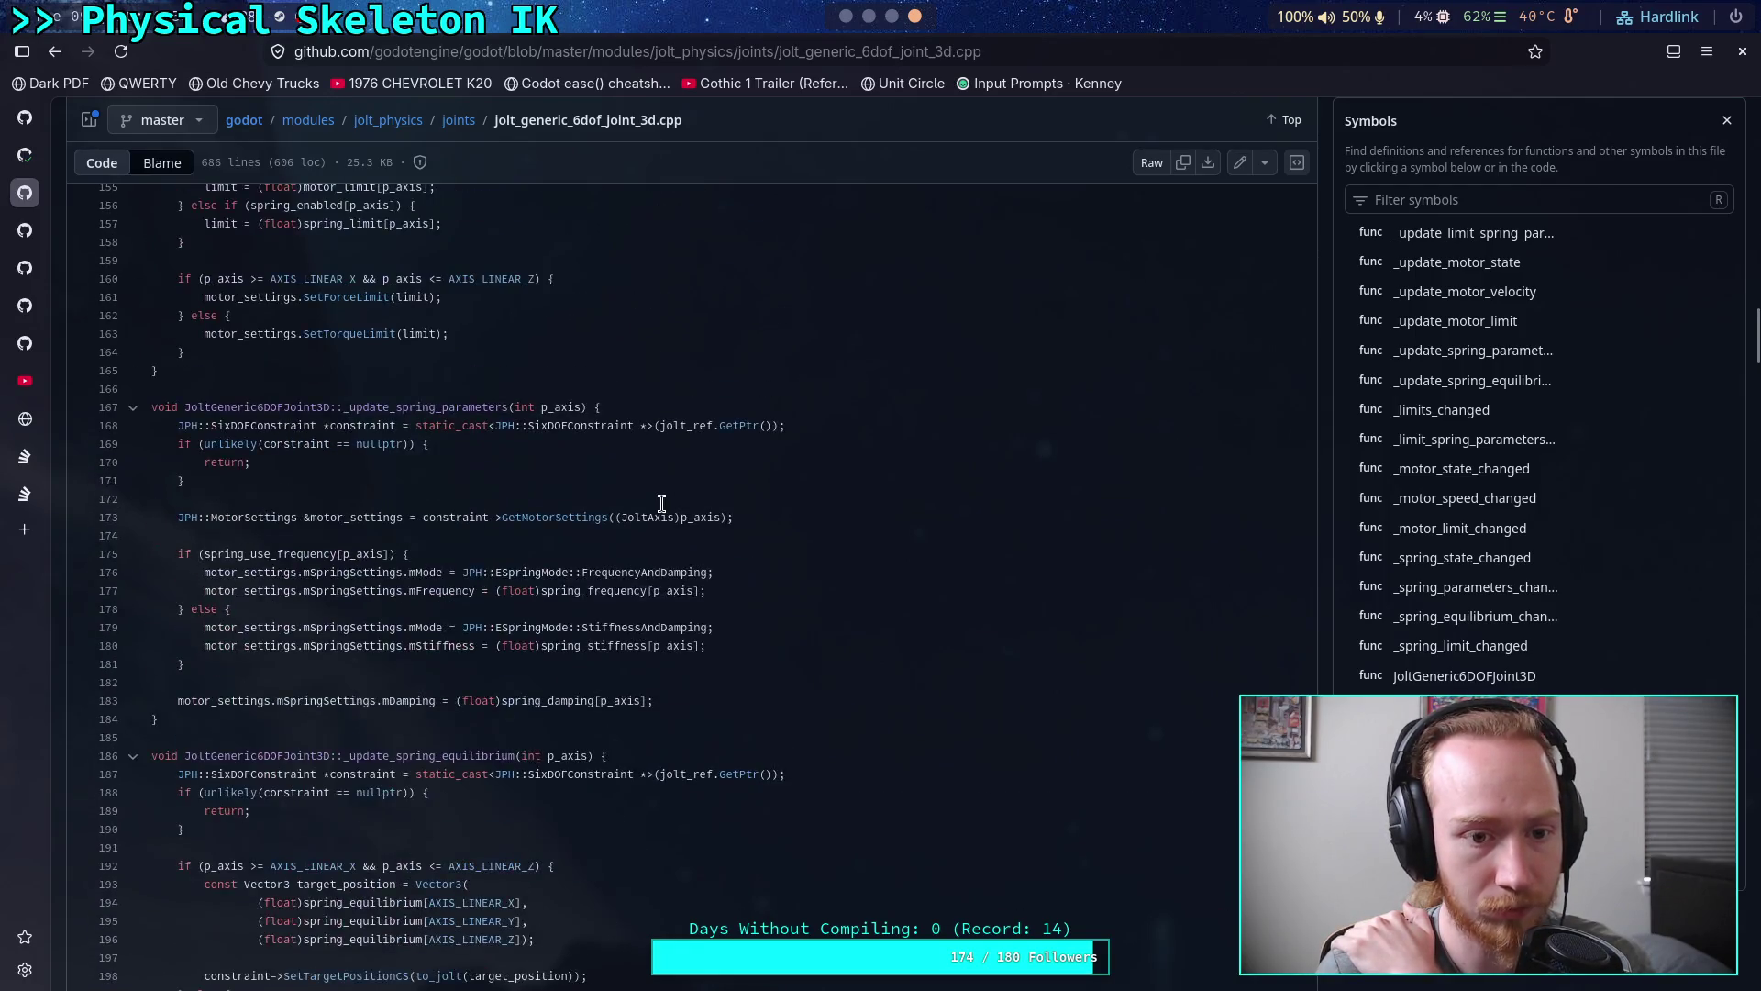
{"action": "scroll", "coordinate": [661, 503], "scroll_direction": "up", "scroll_amount": 12}
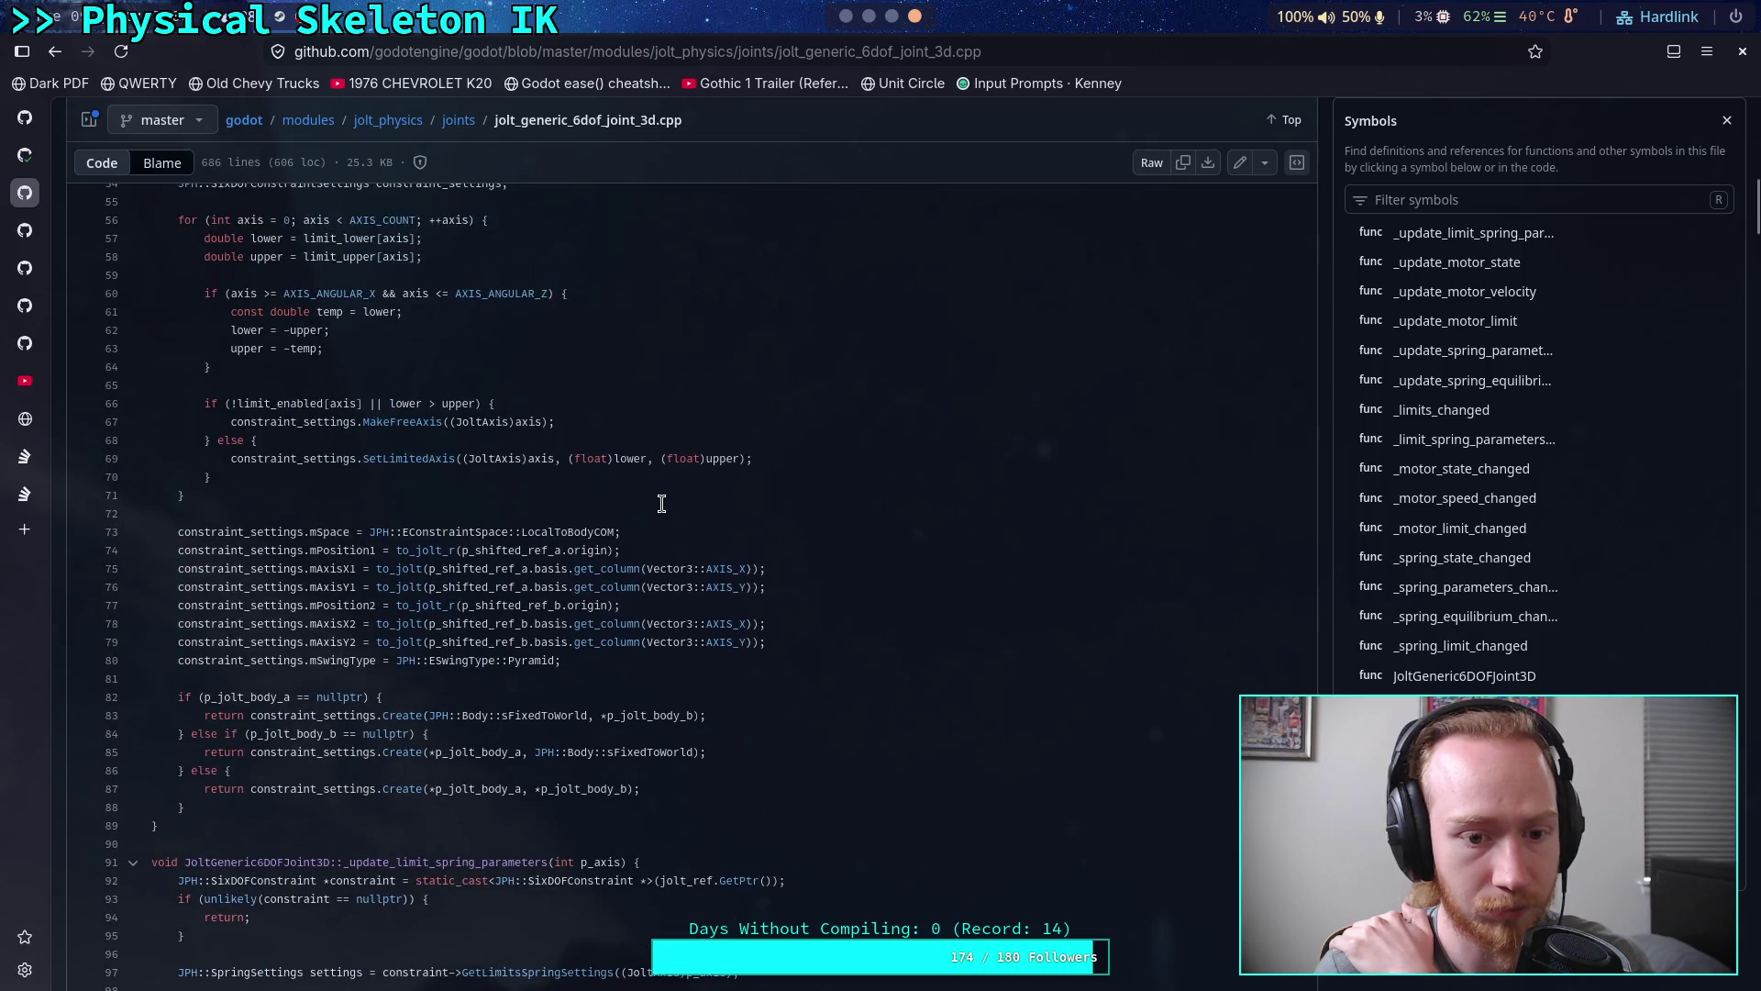
{"action": "scroll", "coordinate": [661, 503], "scroll_direction": "down", "scroll_amount": 7}
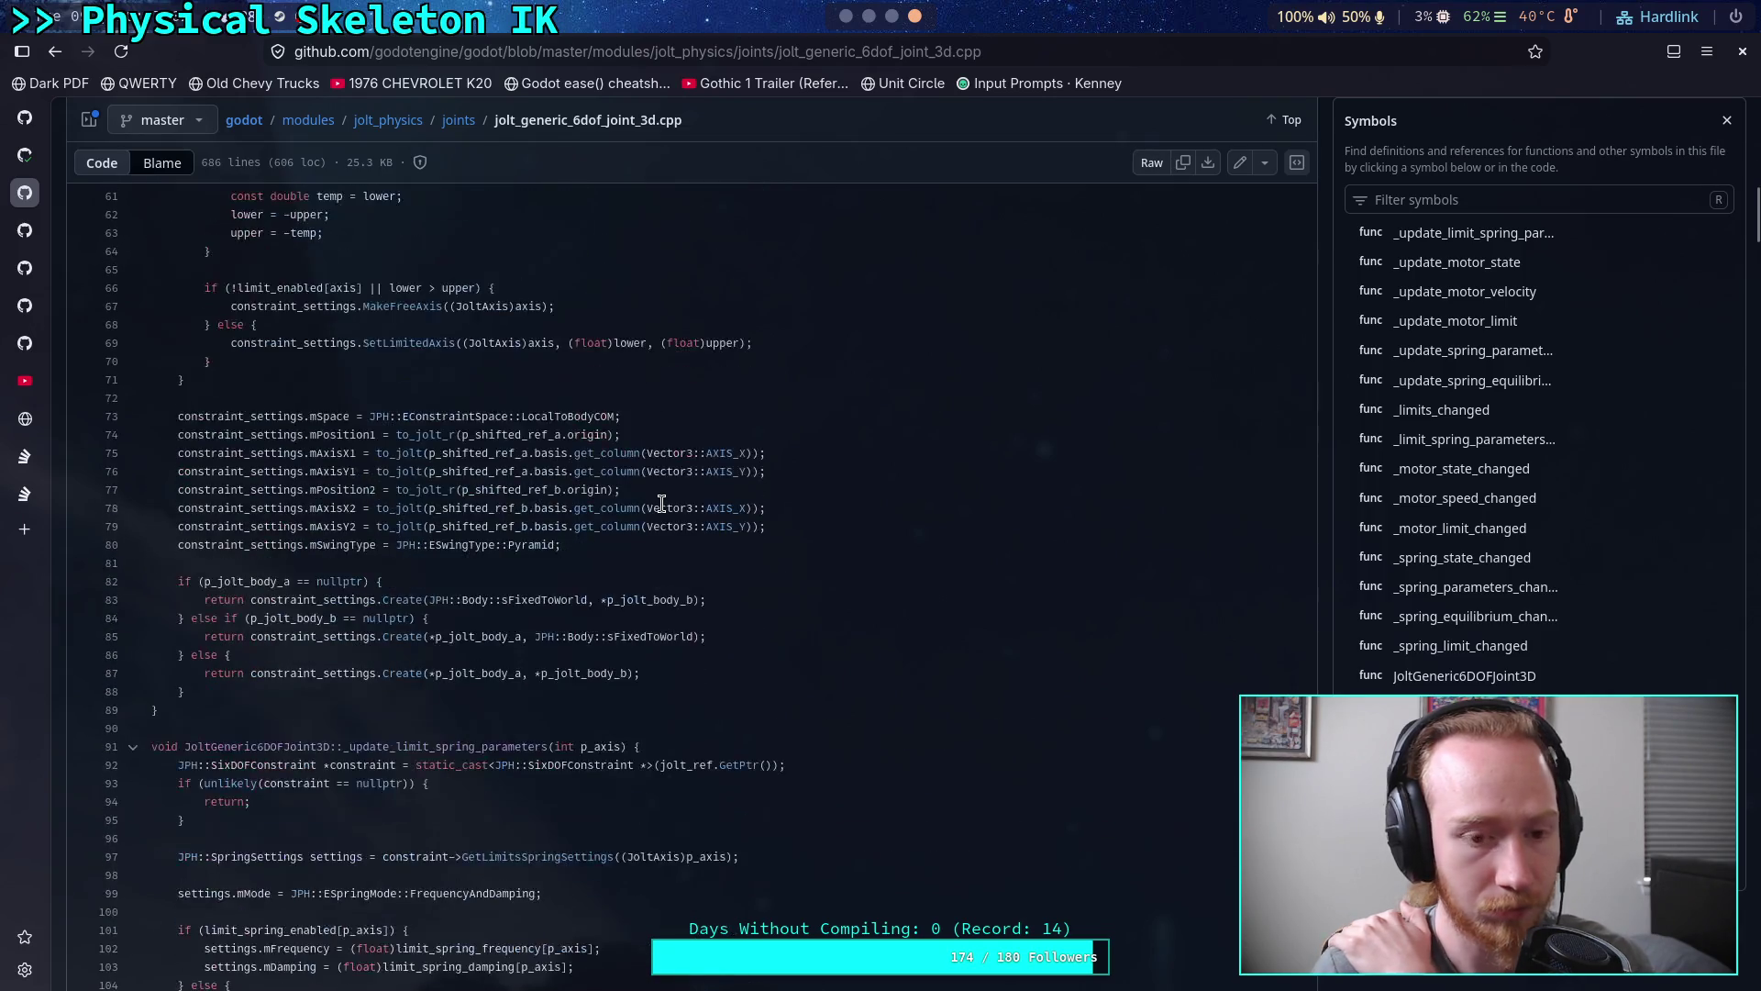
{"action": "scroll", "coordinate": [662, 502], "scroll_direction": "up", "scroll_amount": 3}
{"action": "left_click", "coordinate": [459, 120]}
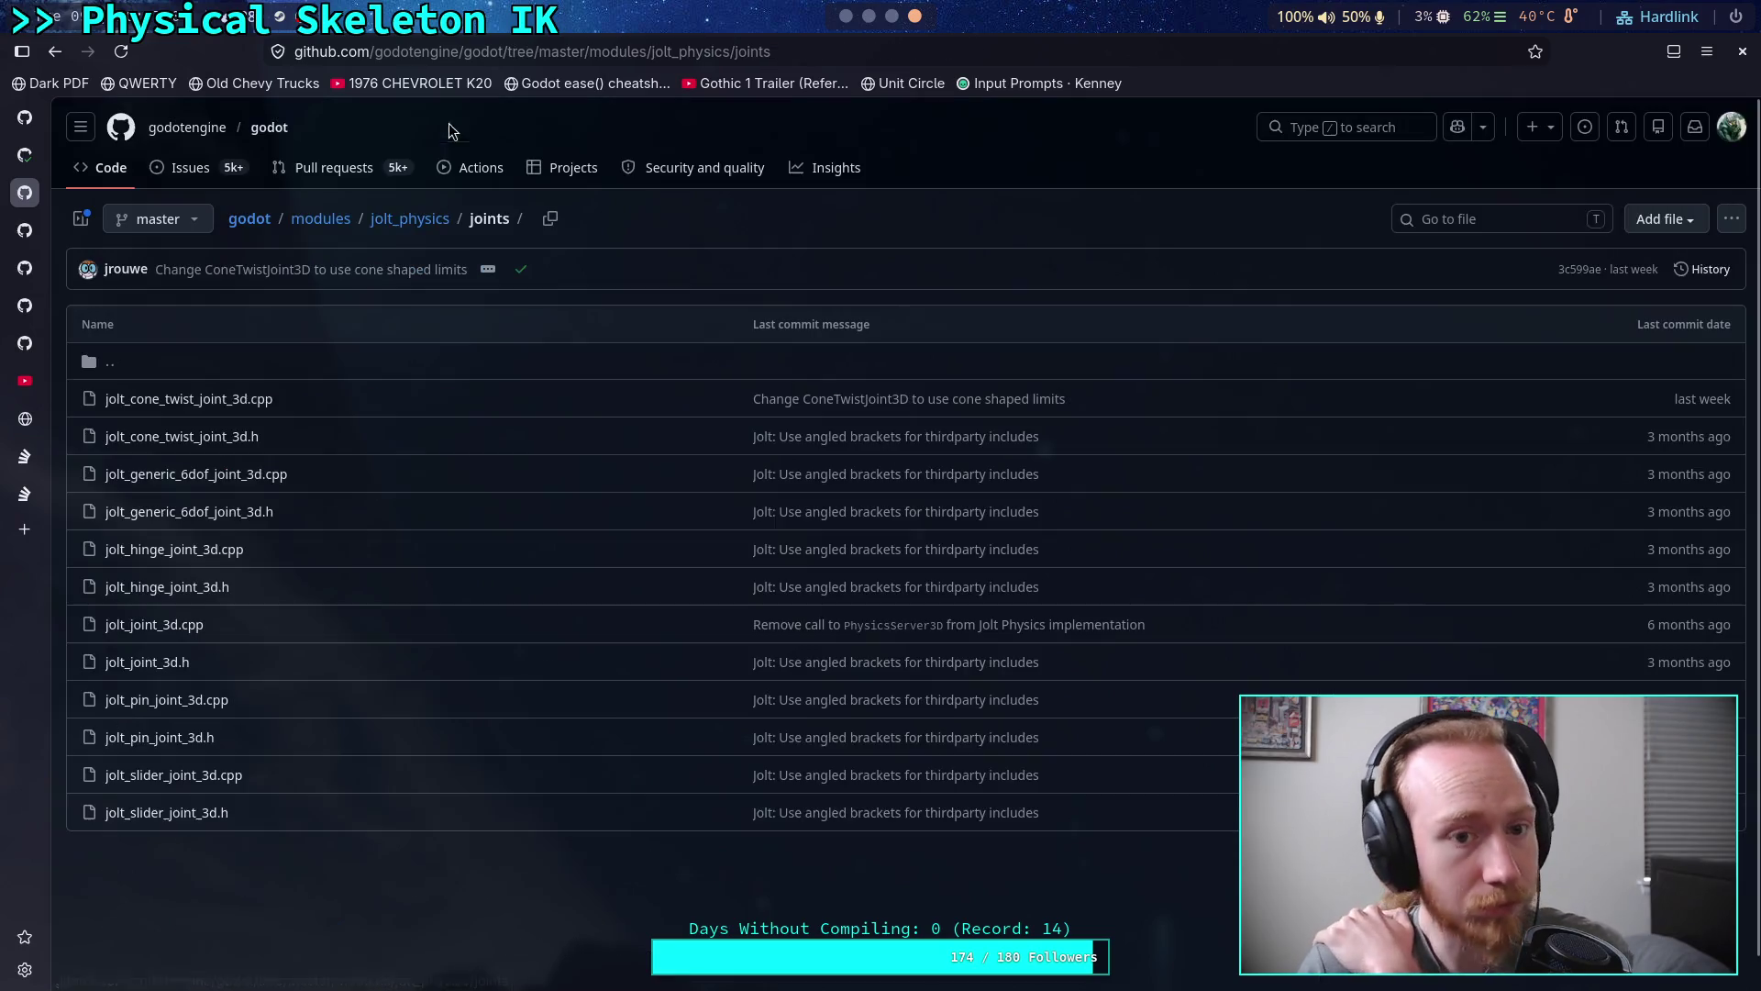
{"action": "left_click", "coordinate": [172, 626]}
{"action": "scroll", "coordinate": [491, 650], "scroll_direction": "down", "scroll_amount": 10}
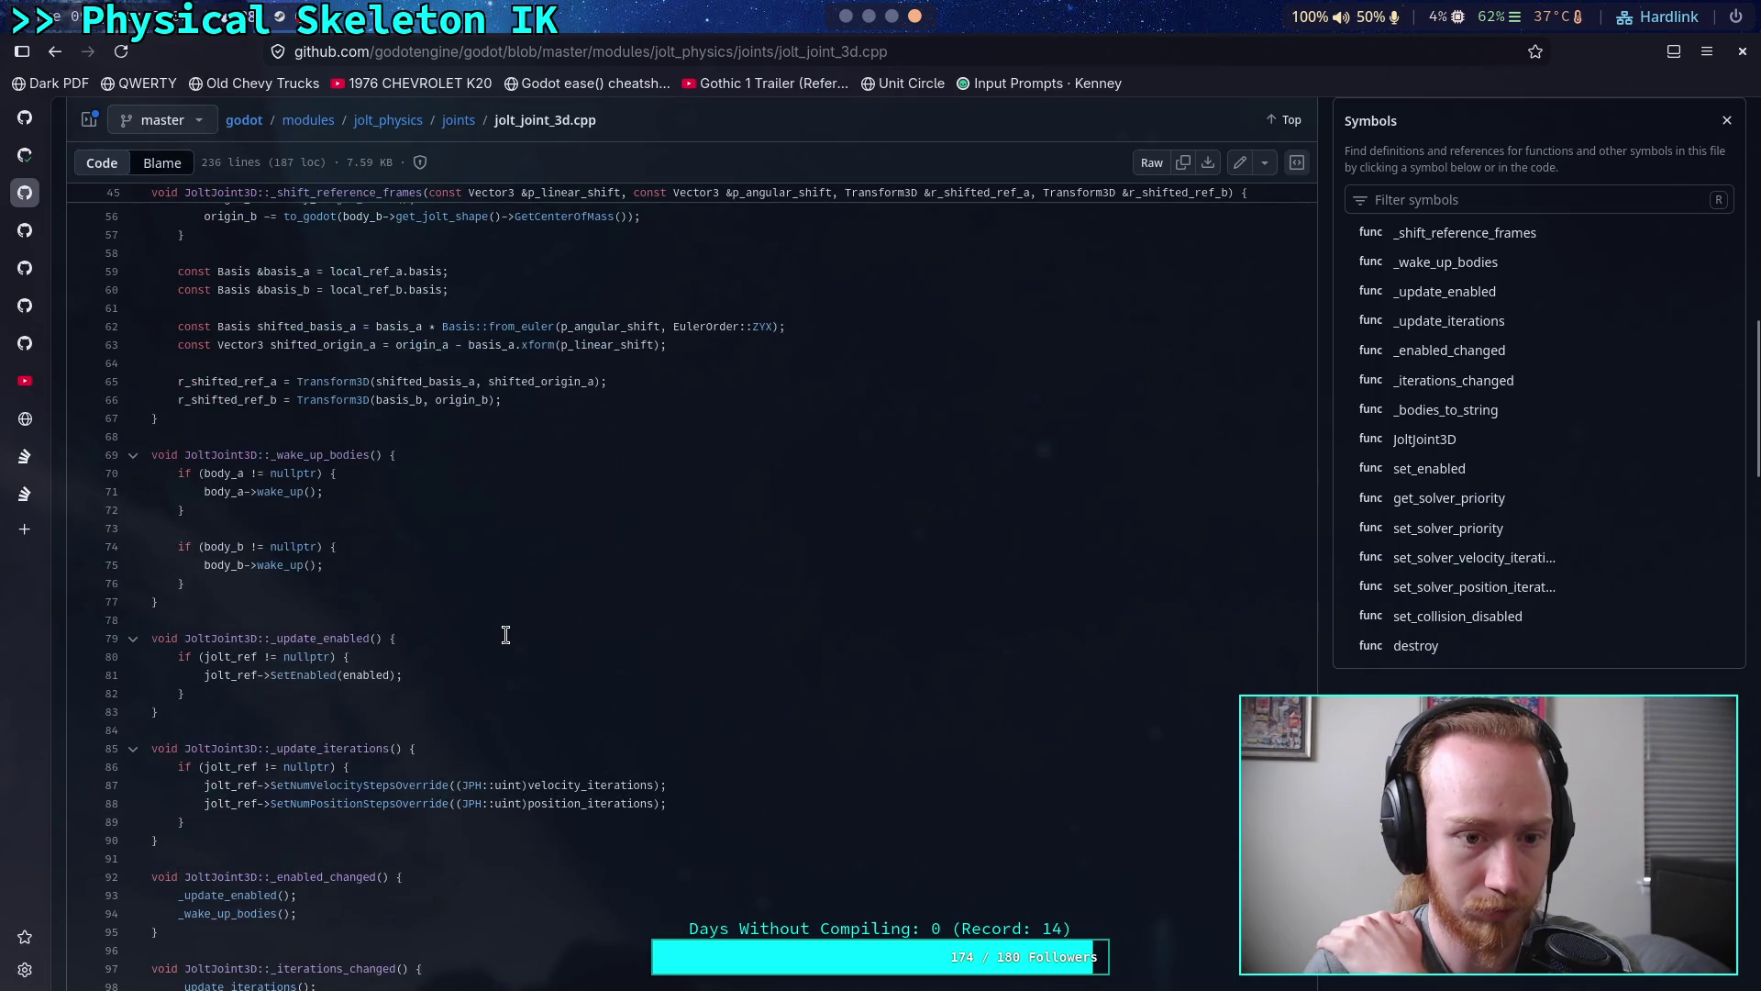
{"action": "scroll", "coordinate": [505, 633], "scroll_direction": "down", "scroll_amount": 3}
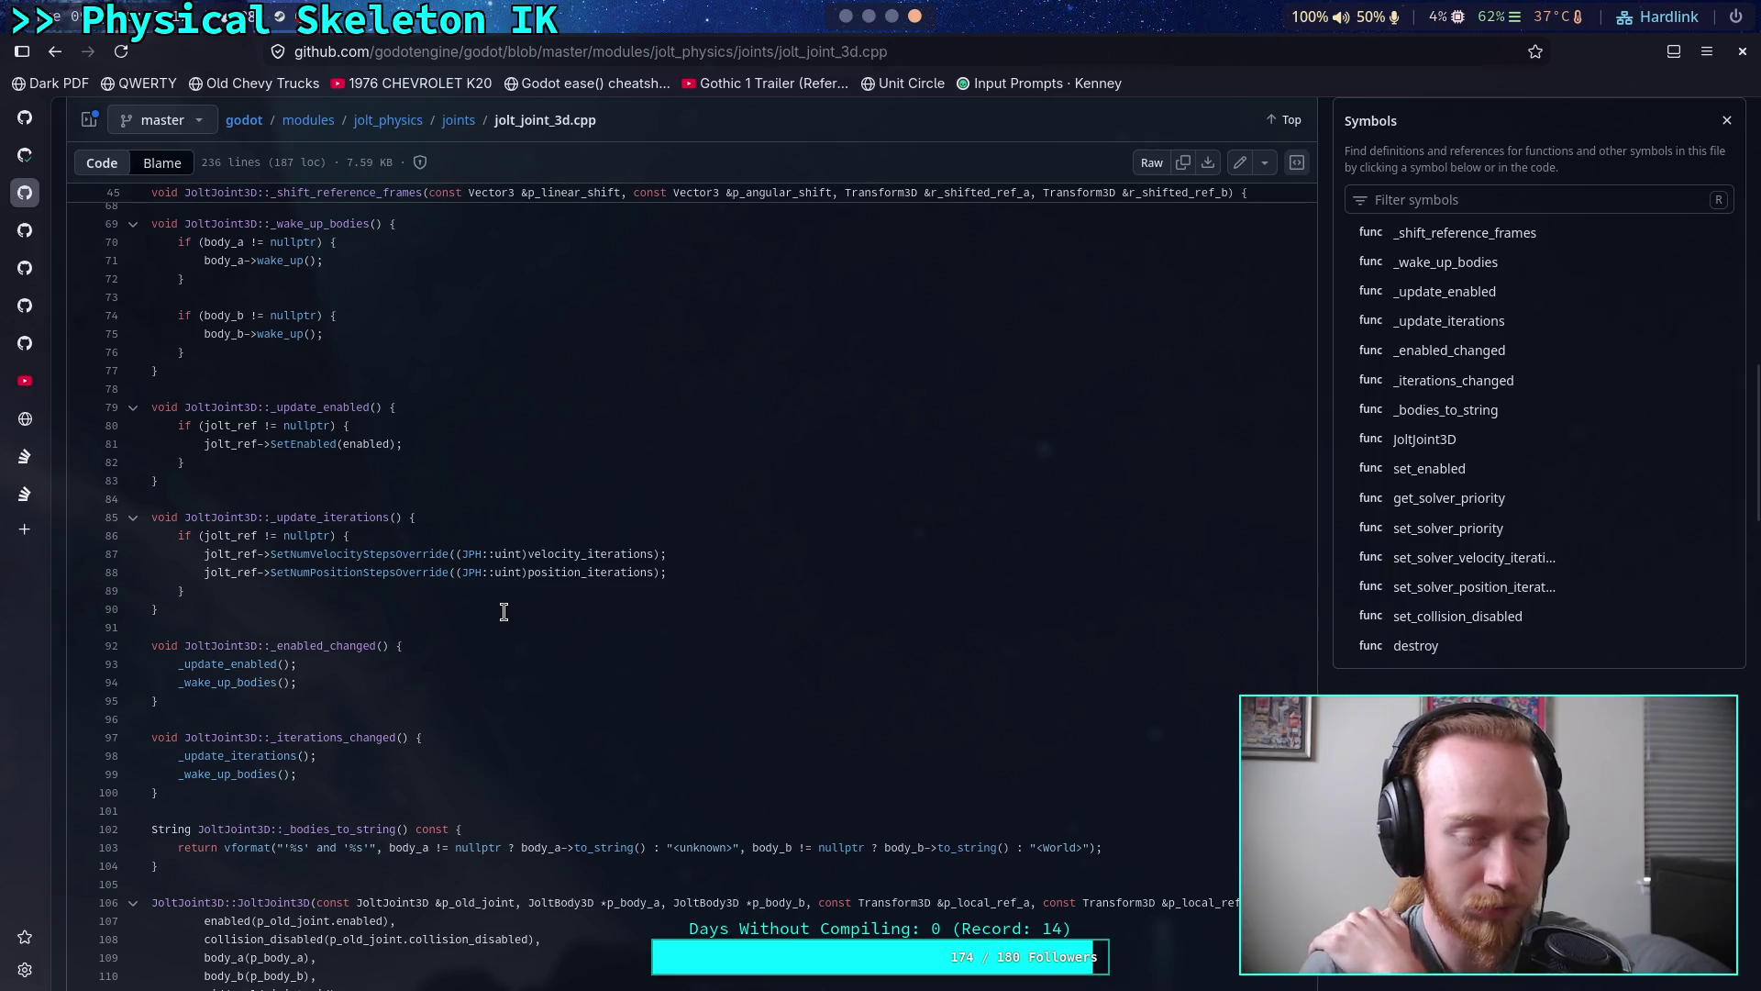
{"action": "scroll", "coordinate": [502, 611], "scroll_direction": "down", "scroll_amount": 4}
{"action": "scroll", "coordinate": [504, 612], "scroll_direction": "down", "scroll_amount": 13}
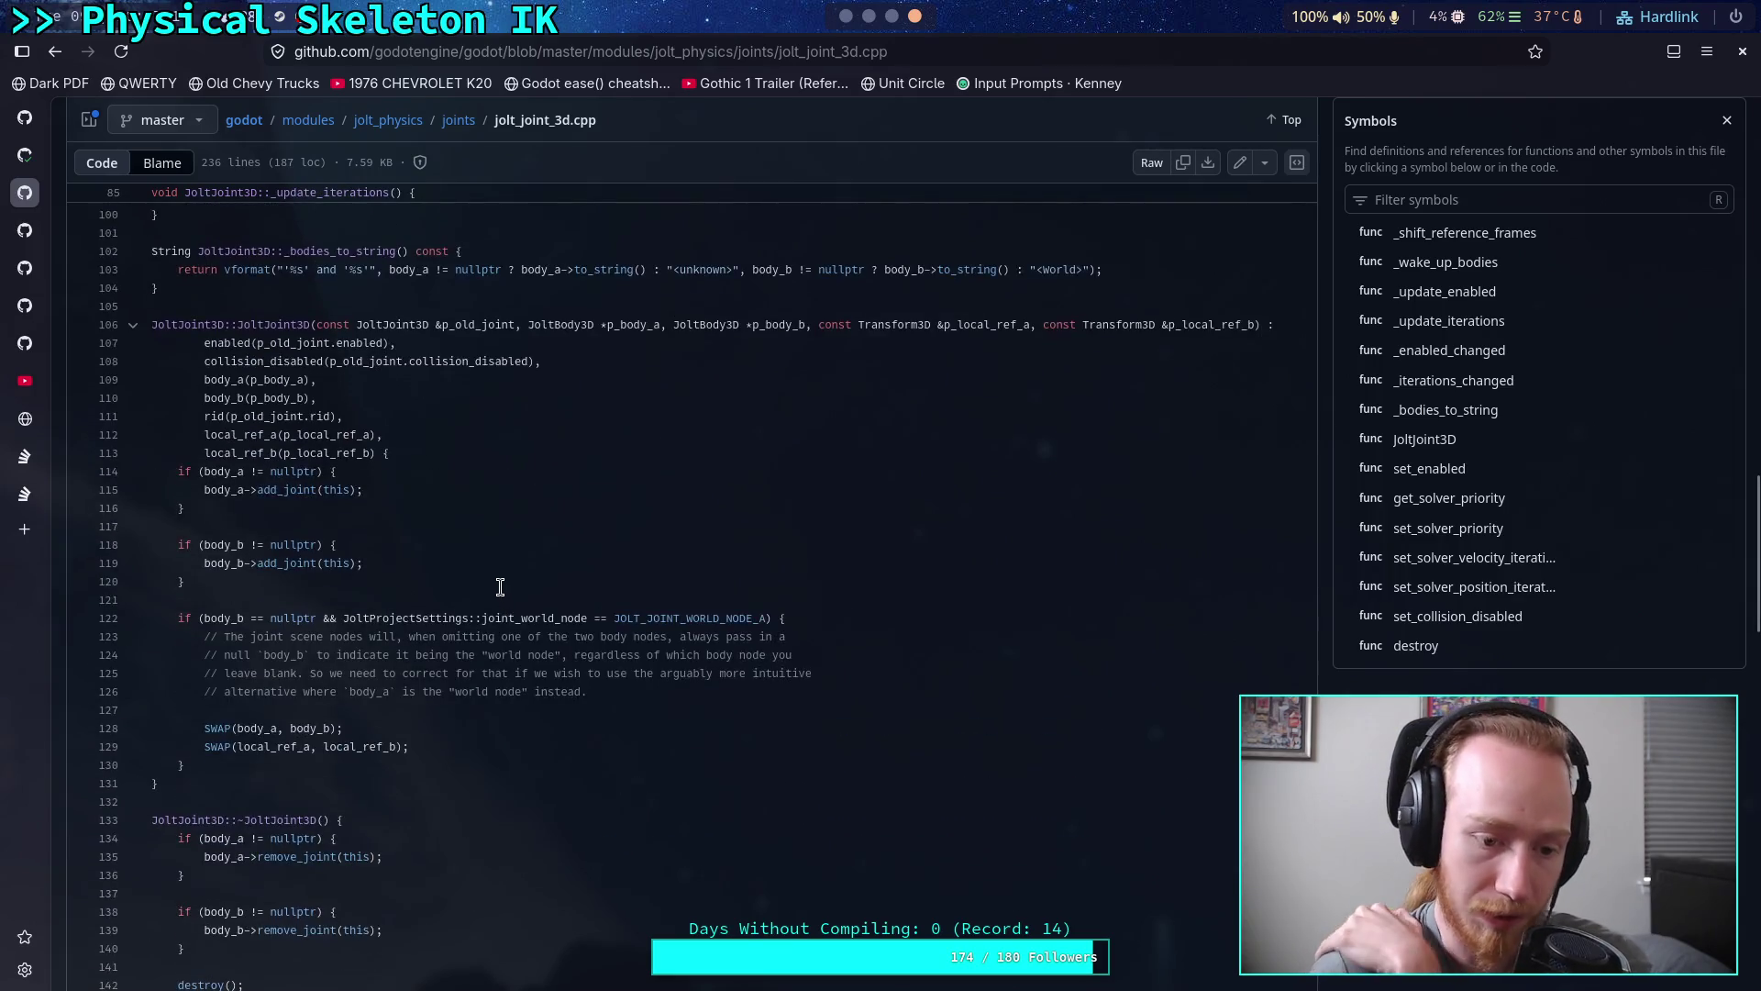
{"action": "scroll", "coordinate": [500, 587], "scroll_direction": "down", "scroll_amount": 15}
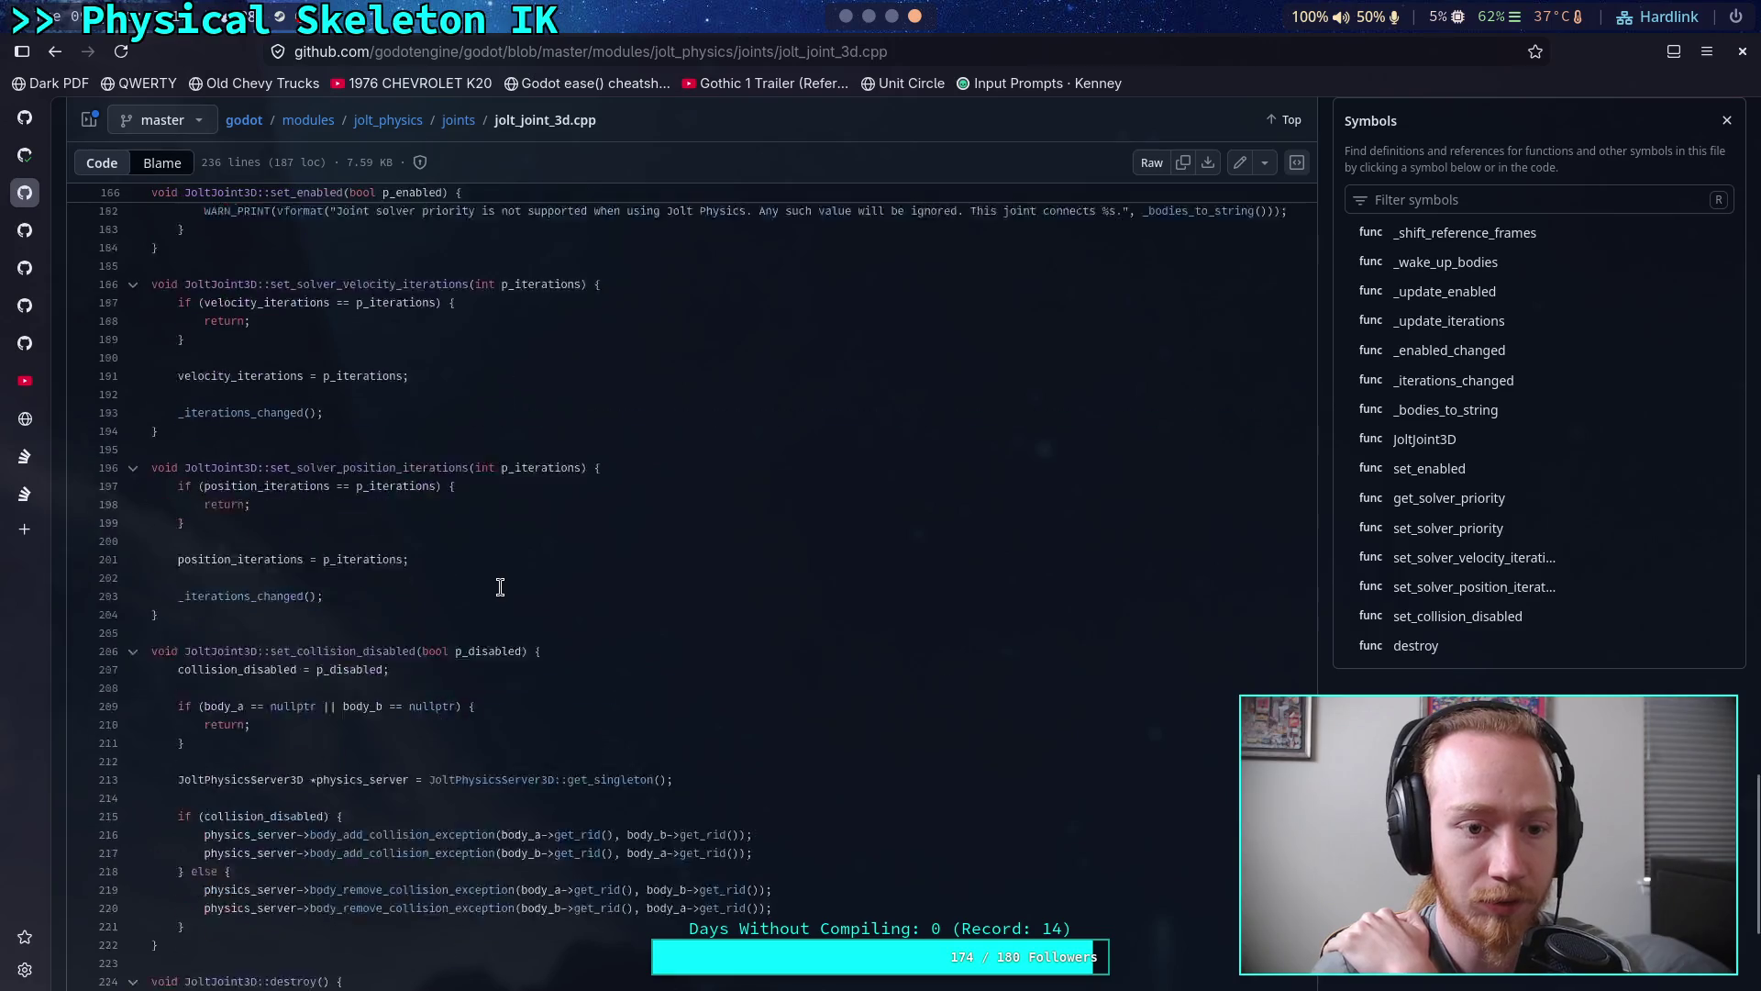
{"action": "scroll", "coordinate": [500, 588], "scroll_direction": "up", "scroll_amount": 9}
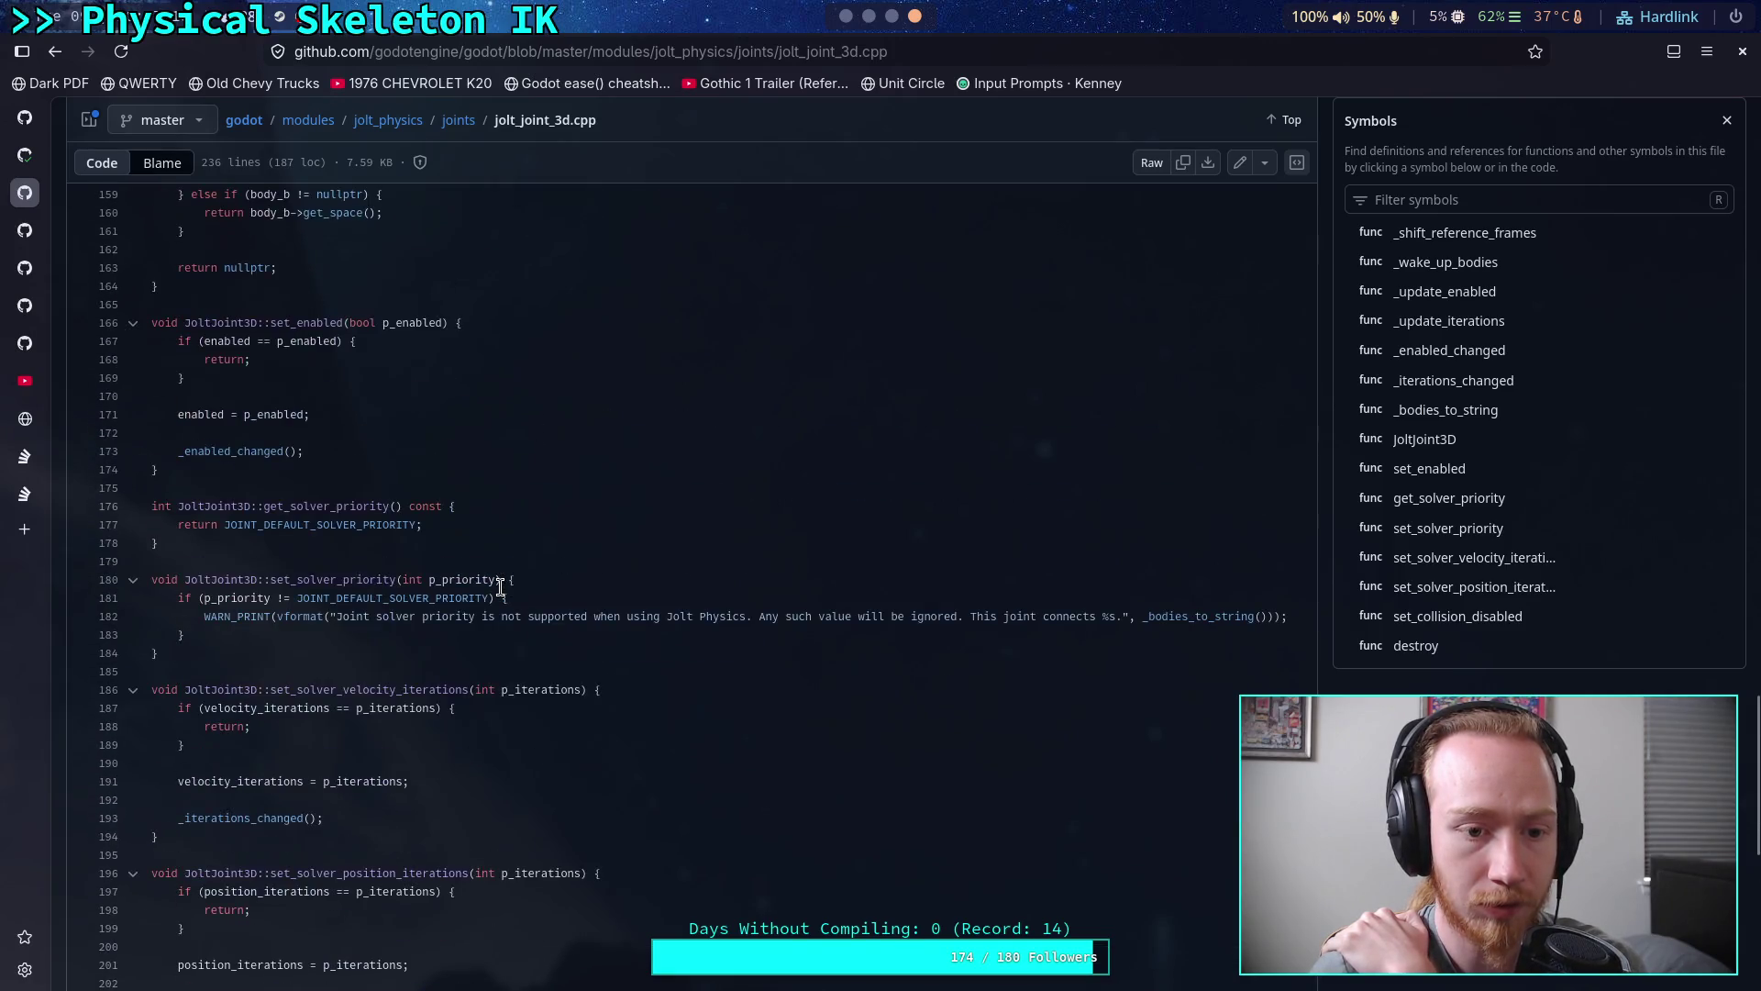
{"action": "scroll", "coordinate": [500, 587], "scroll_direction": "down", "scroll_amount": 5}
{"action": "scroll", "coordinate": [500, 587], "scroll_direction": "up", "scroll_amount": 4}
{"action": "scroll", "coordinate": [500, 587], "scroll_direction": "down", "scroll_amount": 4}
{"action": "scroll", "coordinate": [500, 587], "scroll_direction": "up", "scroll_amount": 10}
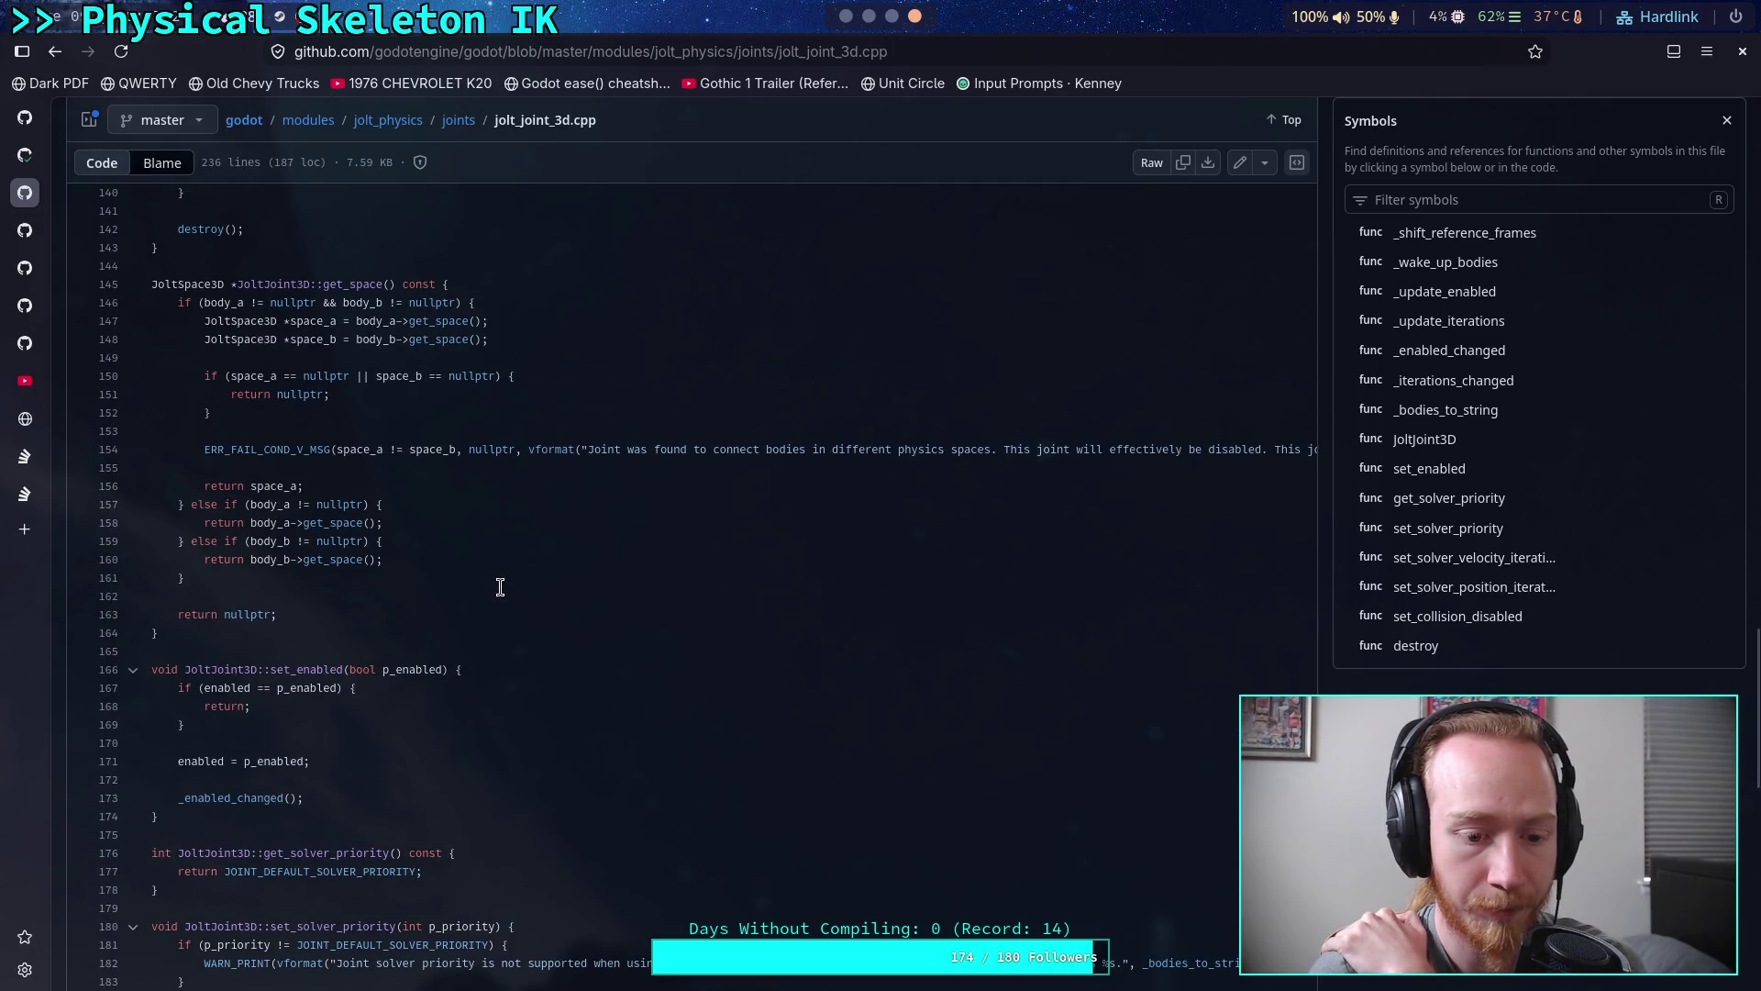
{"action": "scroll", "coordinate": [500, 587], "scroll_direction": "down", "scroll_amount": 4}
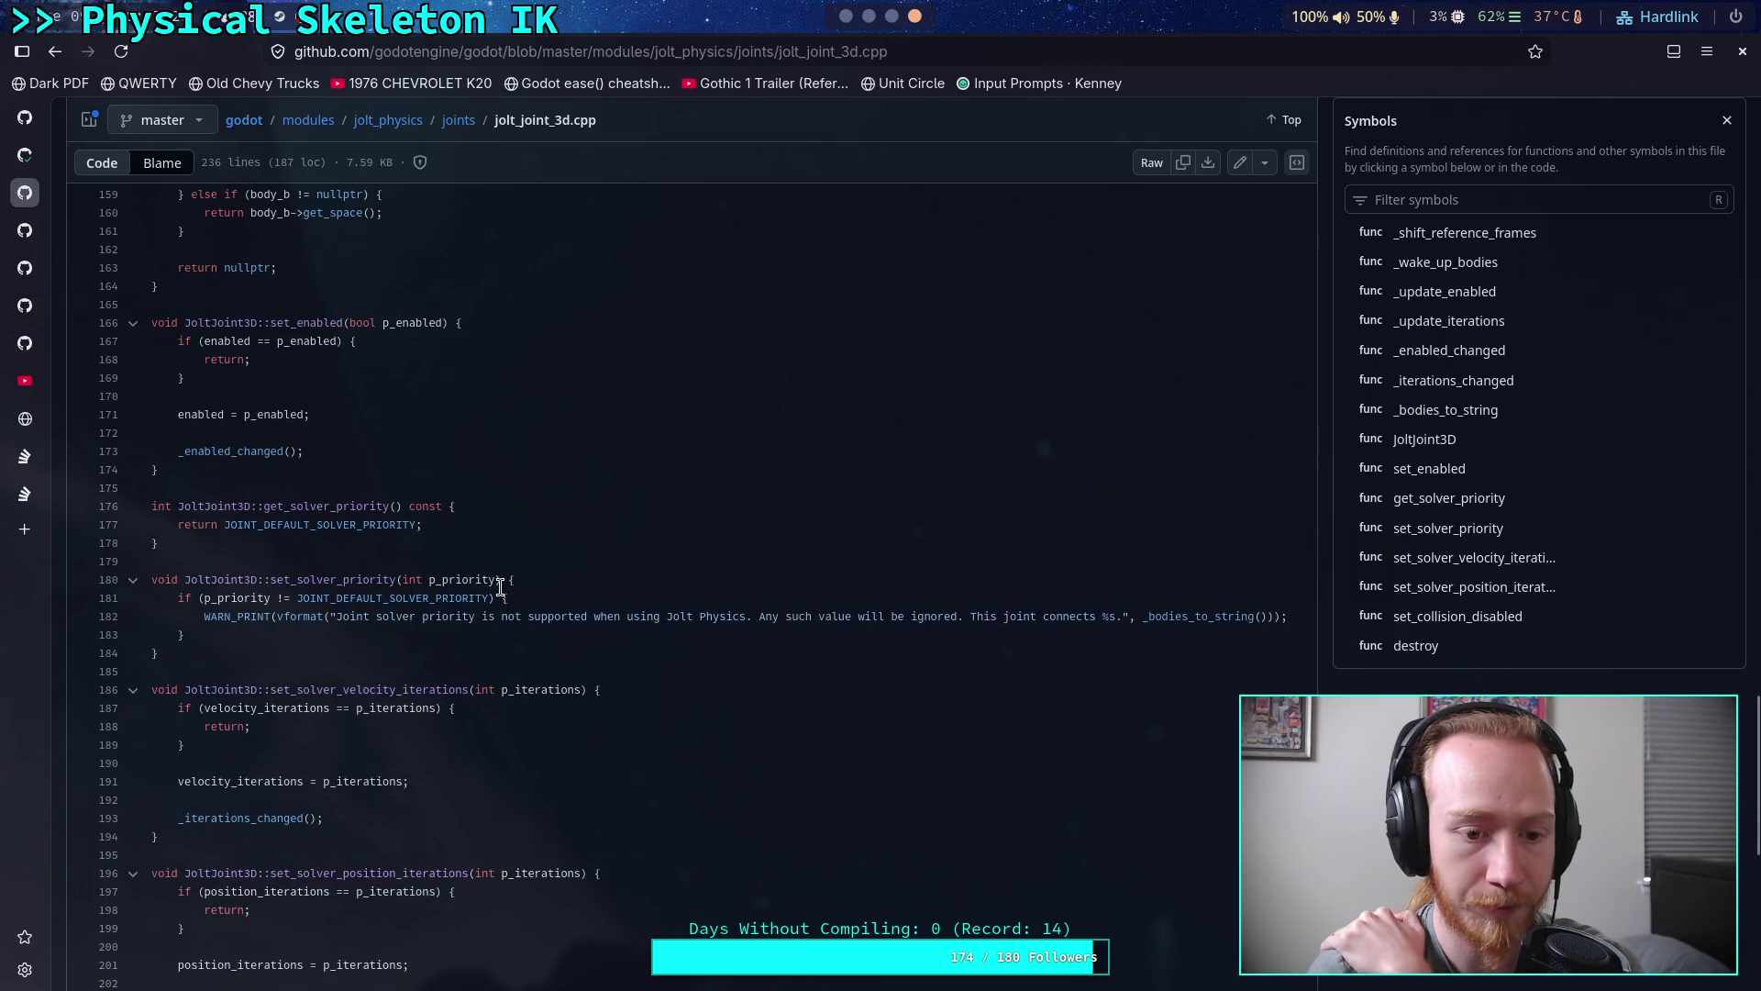
{"action": "scroll", "coordinate": [256, 445], "scroll_direction": "up", "scroll_amount": 5}
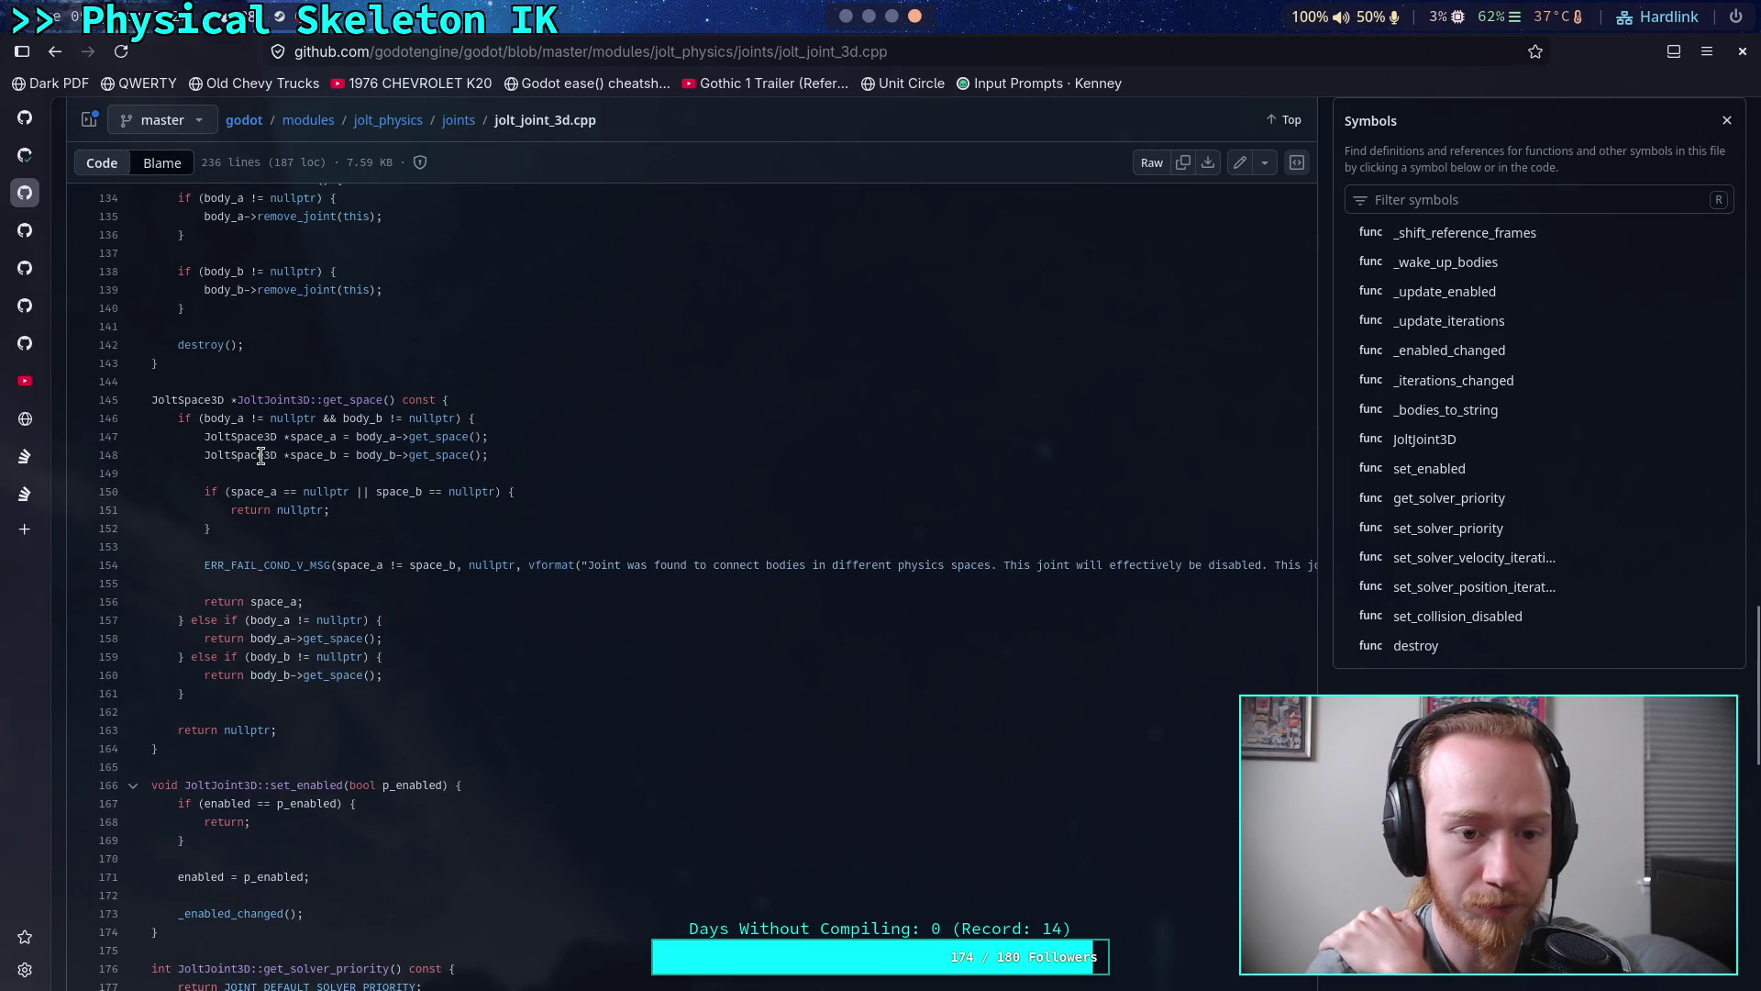
{"action": "scroll", "coordinate": [260, 440], "scroll_direction": "up", "scroll_amount": 12}
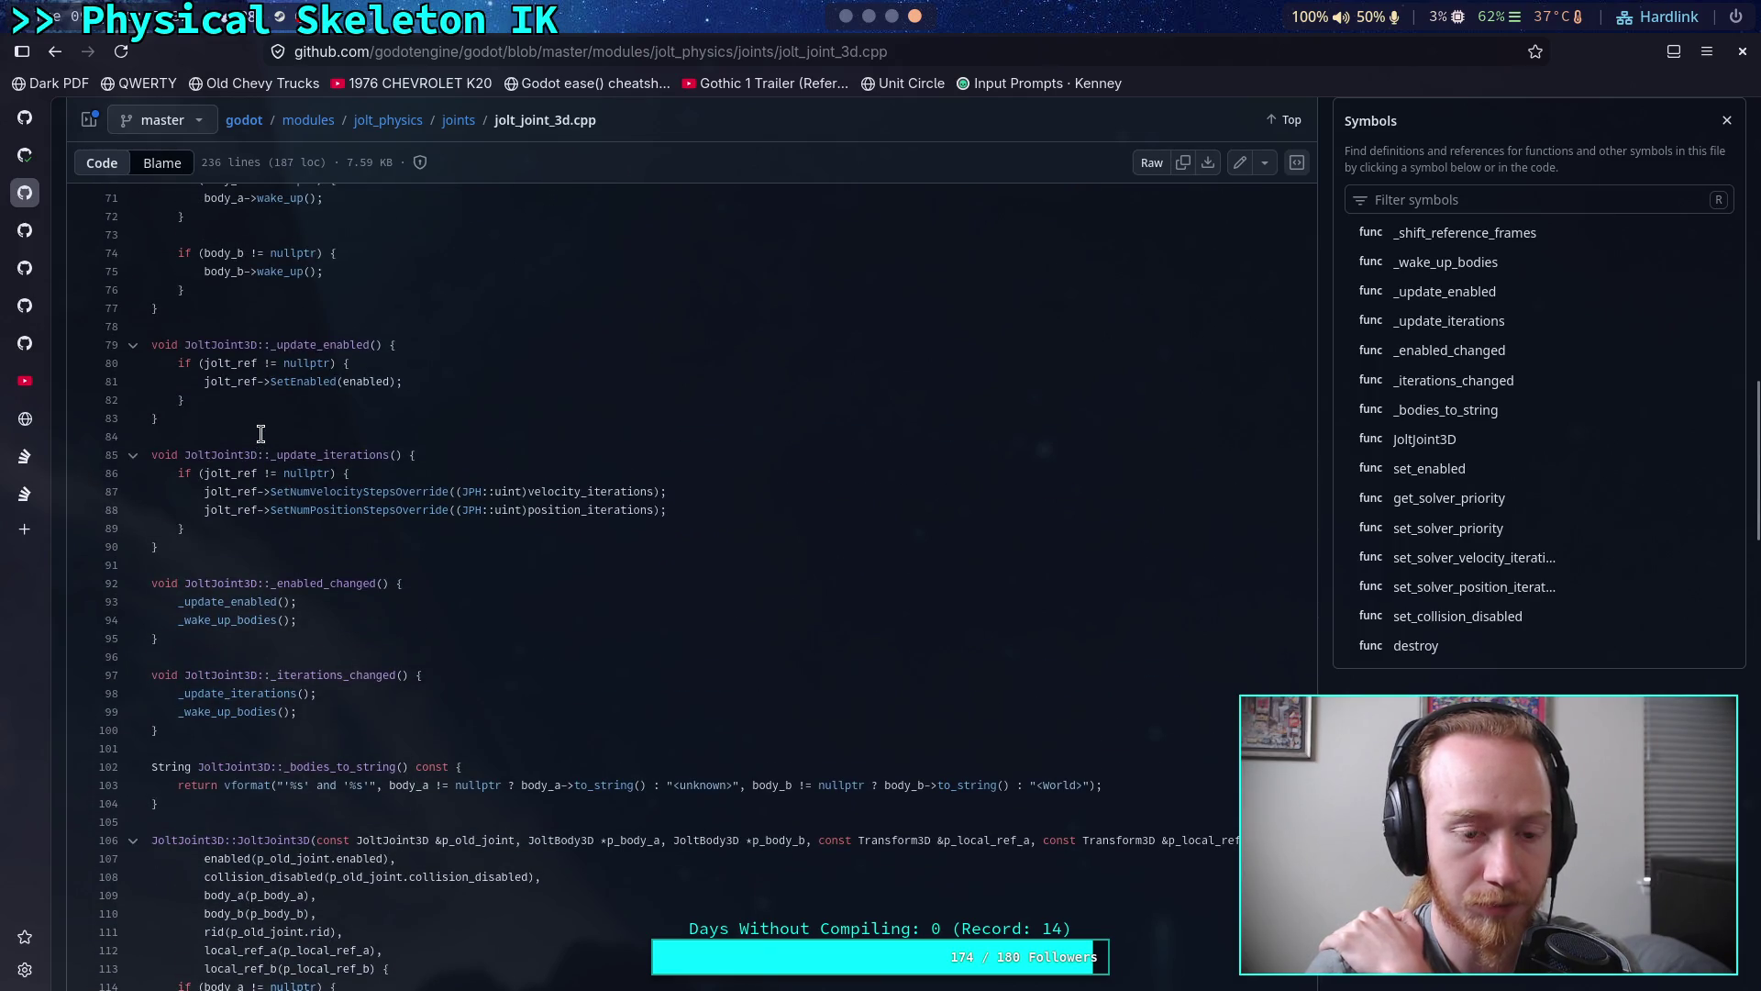
{"action": "scroll", "coordinate": [261, 433], "scroll_direction": "down", "scroll_amount": 6}
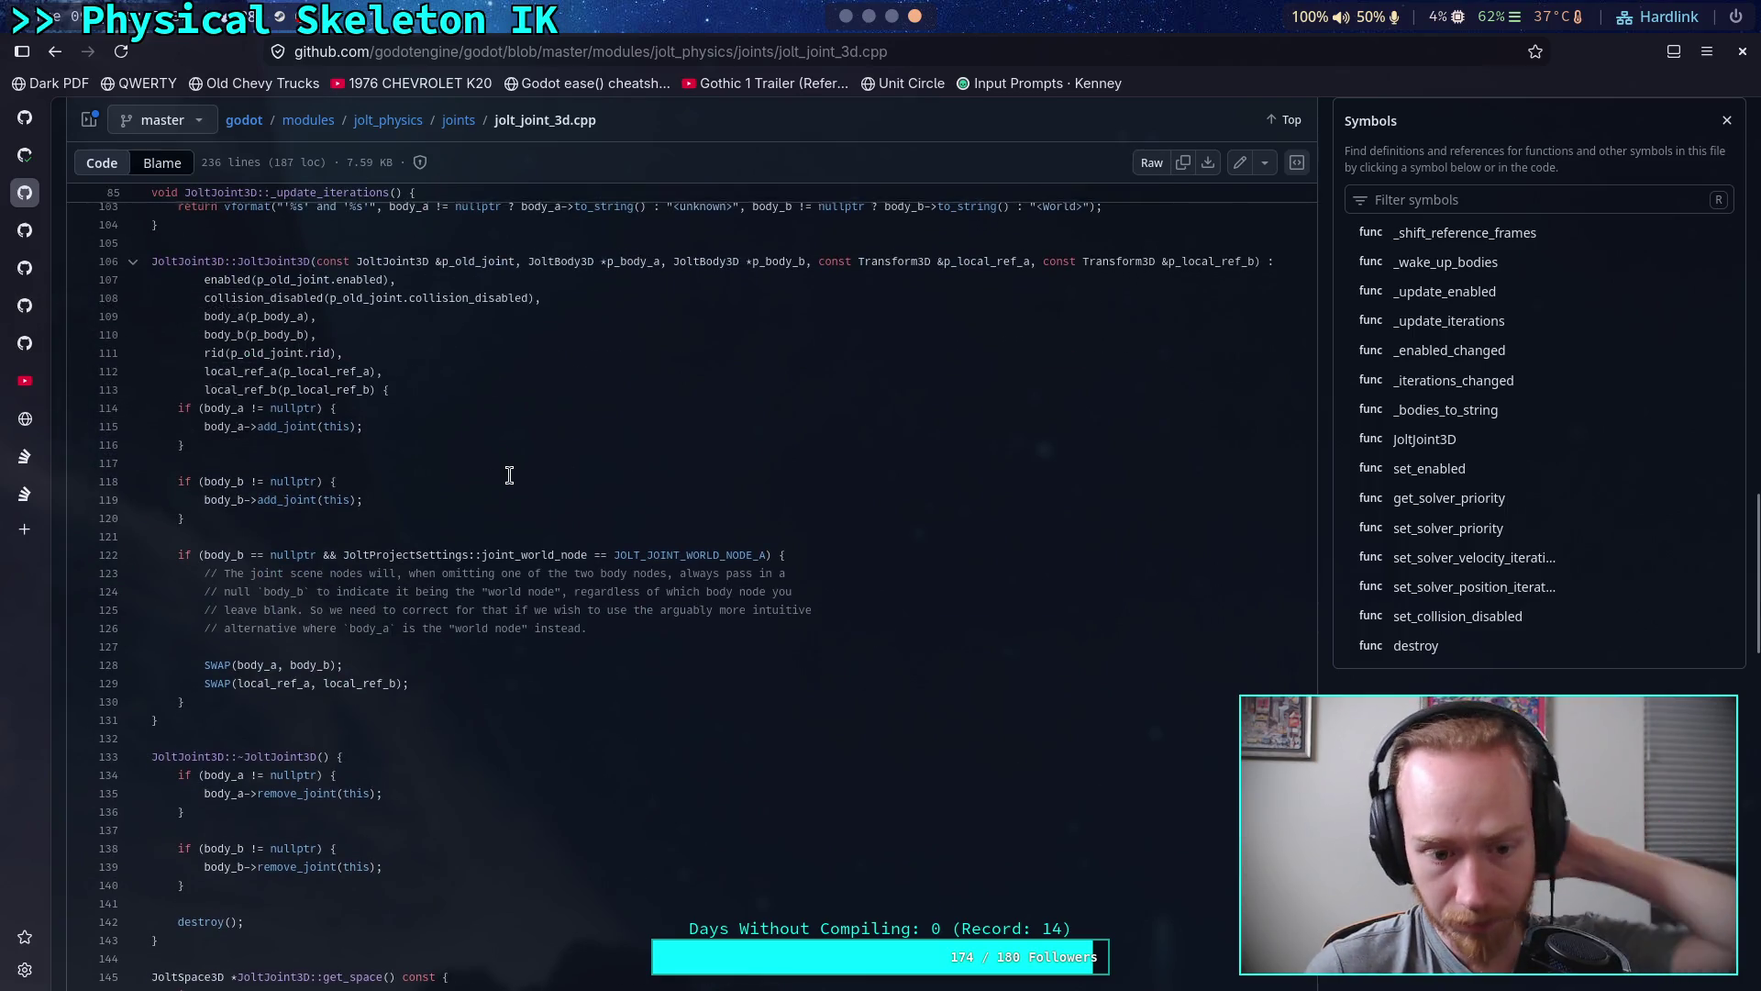
{"action": "scroll", "coordinate": [507, 467], "scroll_direction": "down", "scroll_amount": 18}
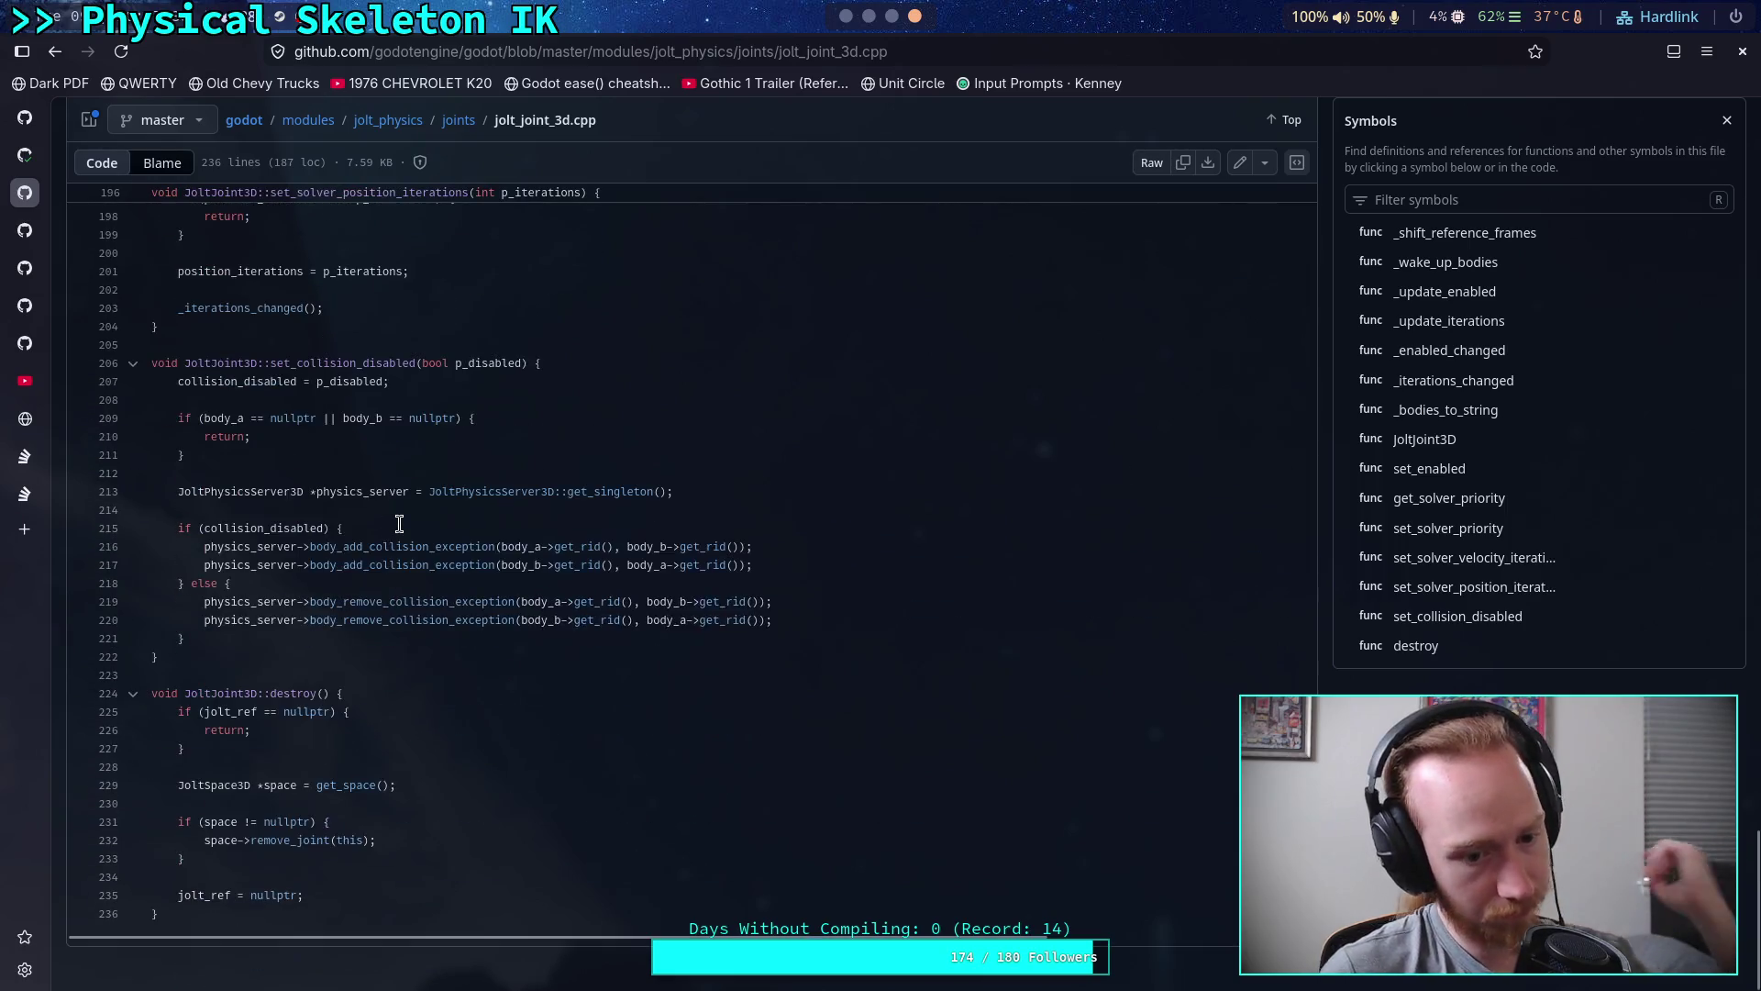
{"action": "scroll", "coordinate": [399, 522], "scroll_direction": "up", "scroll_amount": 20}
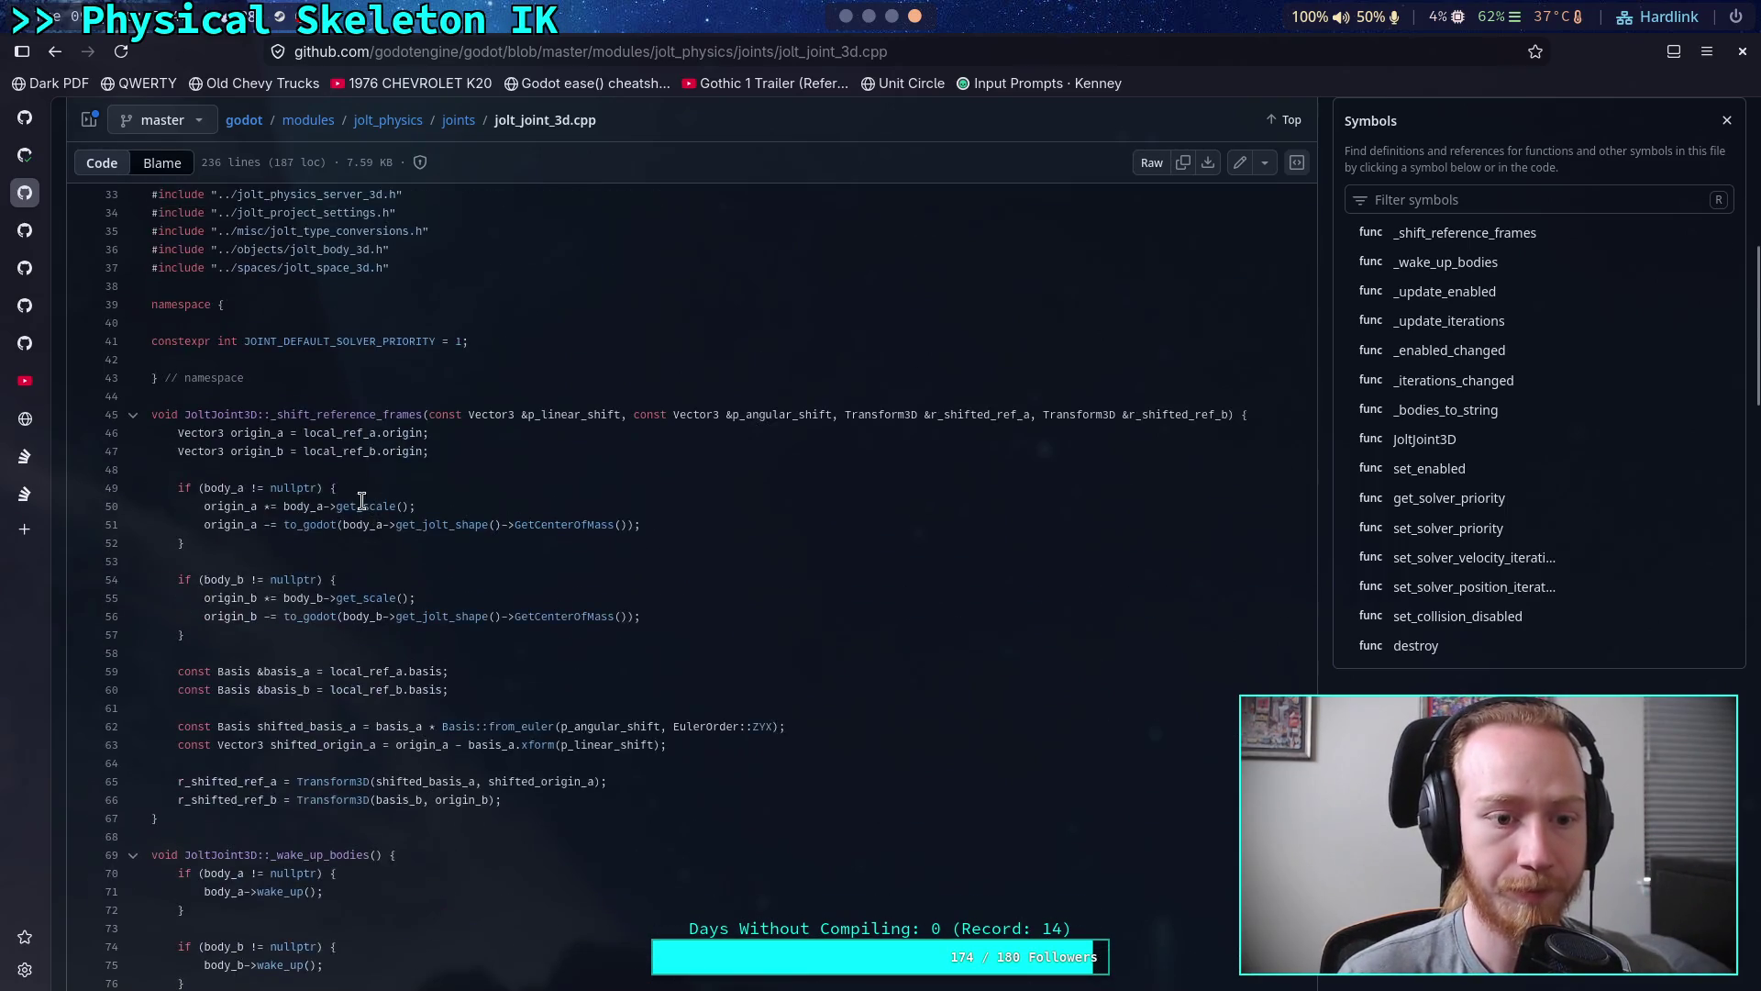
{"action": "left_click", "coordinate": [463, 122]}
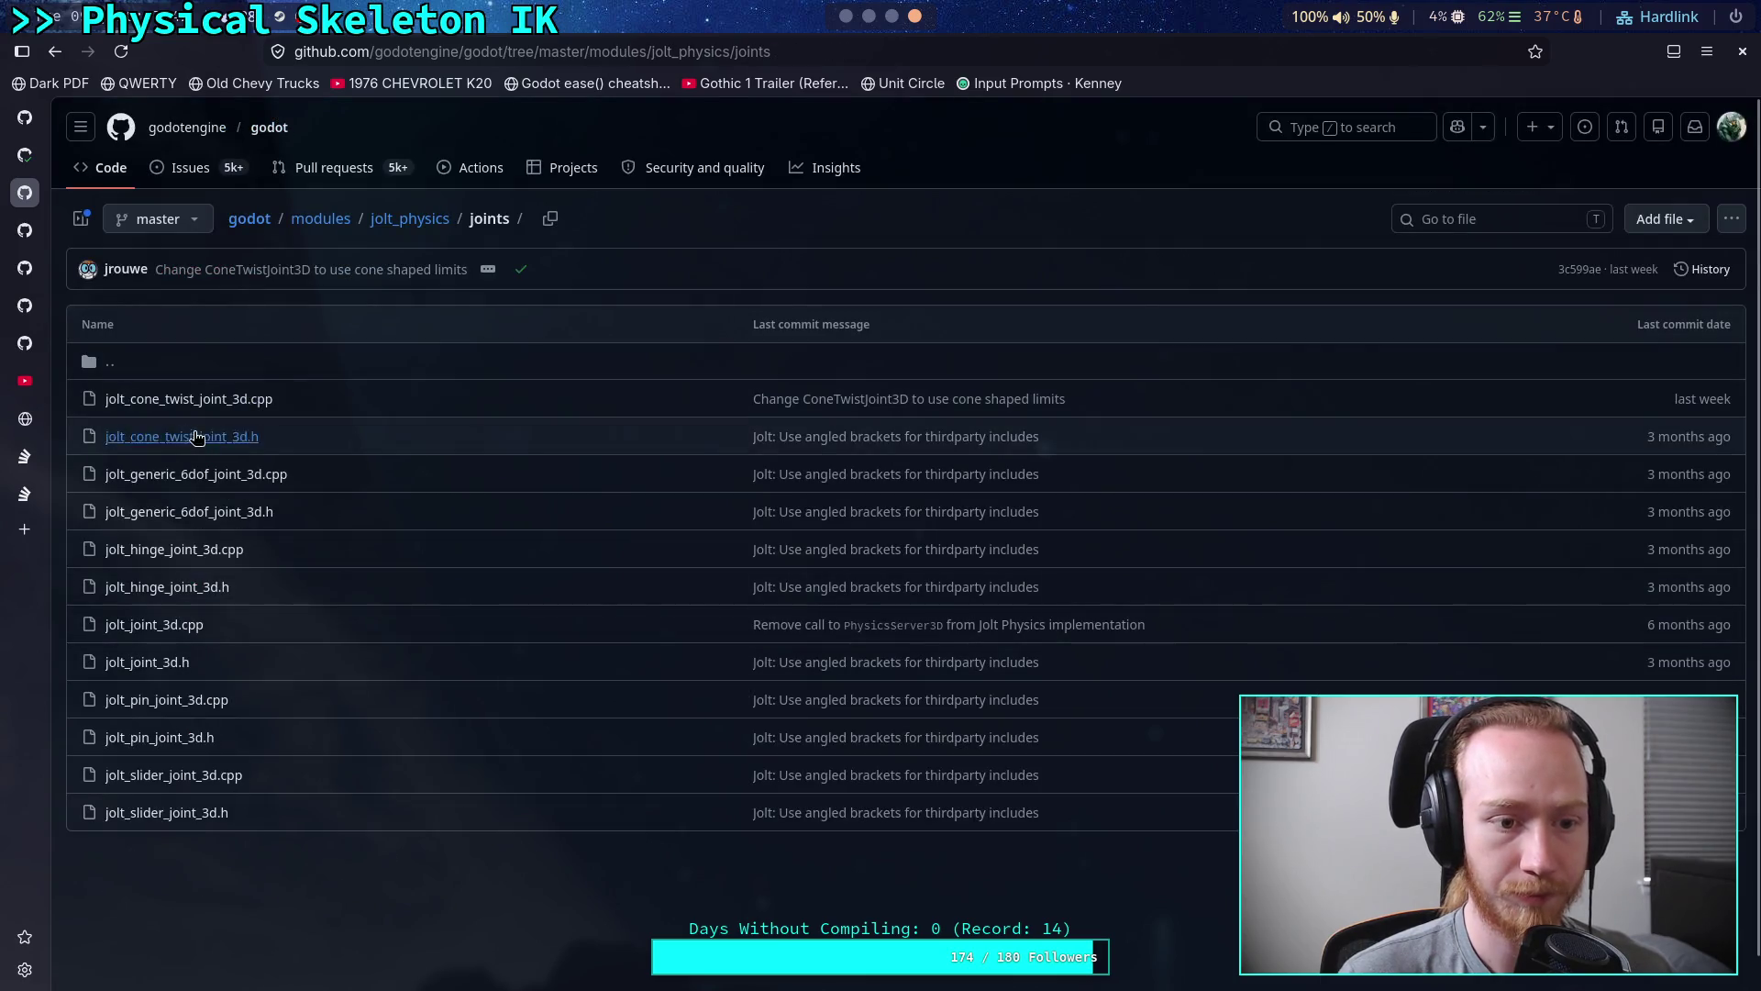
Copy a permalink to rebuild() lines 672–673 in jolt_generic_6dof_joint_3d.cpp, then return to the PR draft
{"action": "left_click", "coordinate": [224, 474]}
{"action": "scroll", "coordinate": [355, 569], "scroll_direction": "down", "scroll_amount": 20}
{"action": "scroll", "coordinate": [355, 569], "scroll_direction": "down", "scroll_amount": 20}
{"action": "scroll", "coordinate": [342, 552], "scroll_direction": "down", "scroll_amount": 20}
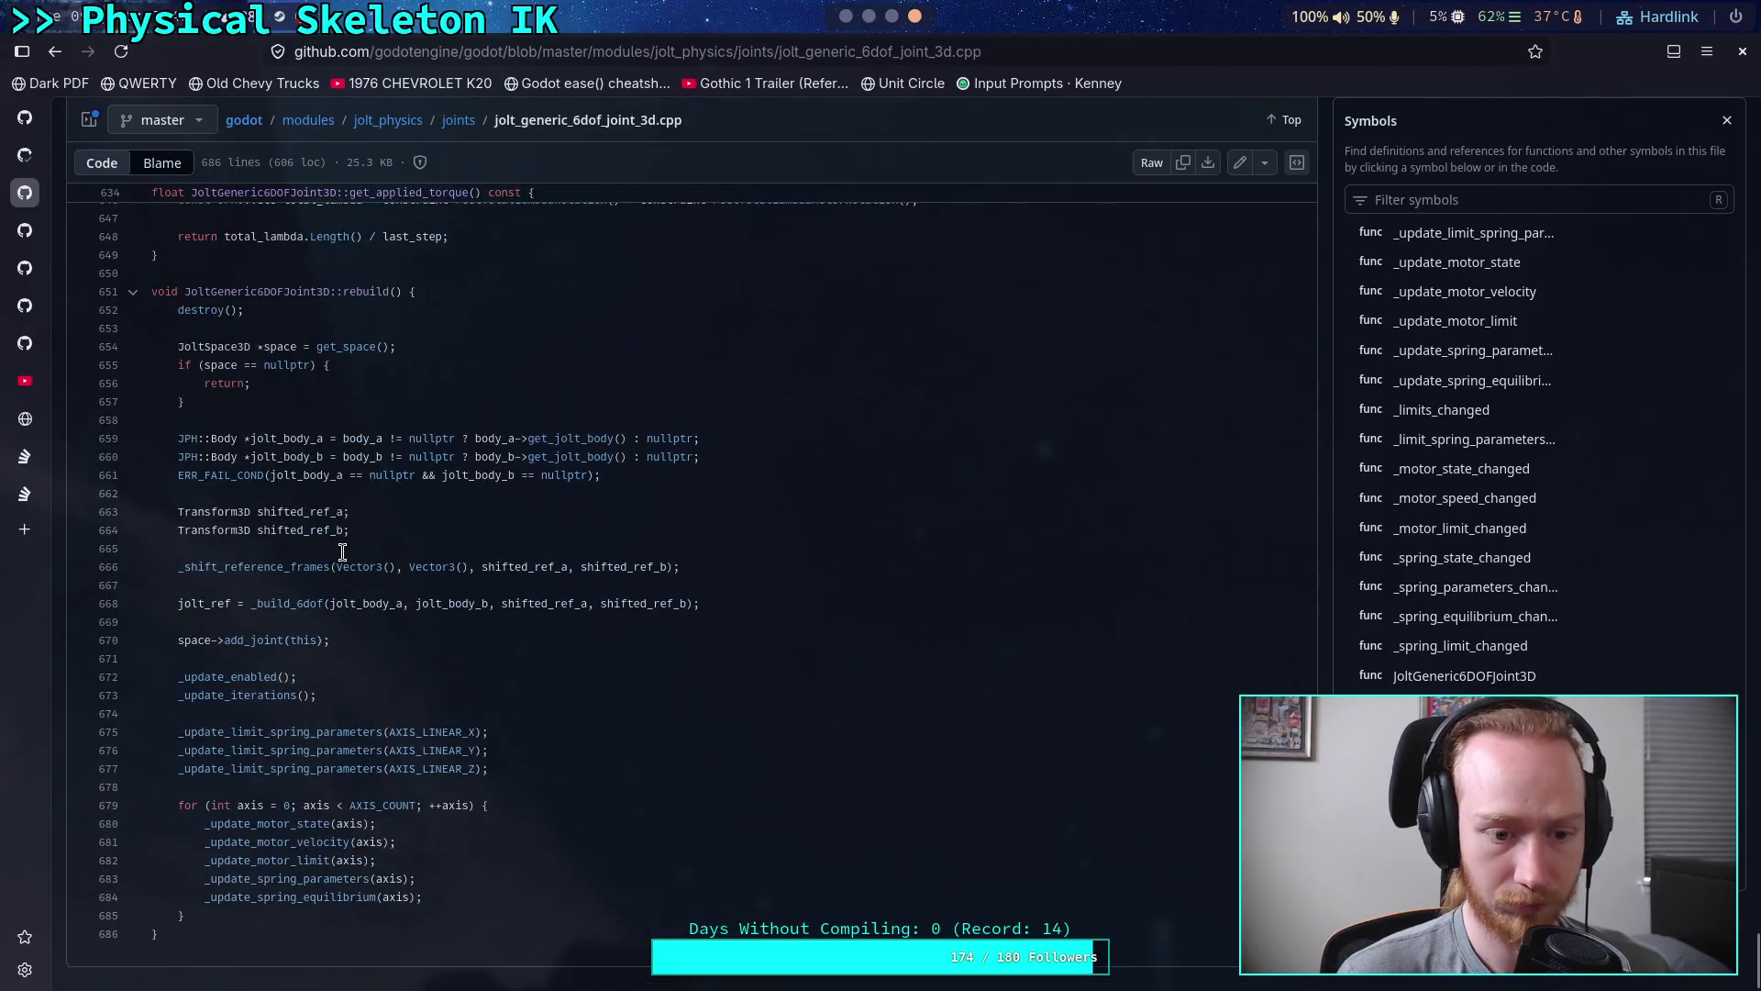
{"action": "left_click", "coordinate": [110, 681]}
{"action": "left_click", "coordinate": [117, 704], "text": "shift"}
{"action": "left_click", "coordinate": [82, 677]}
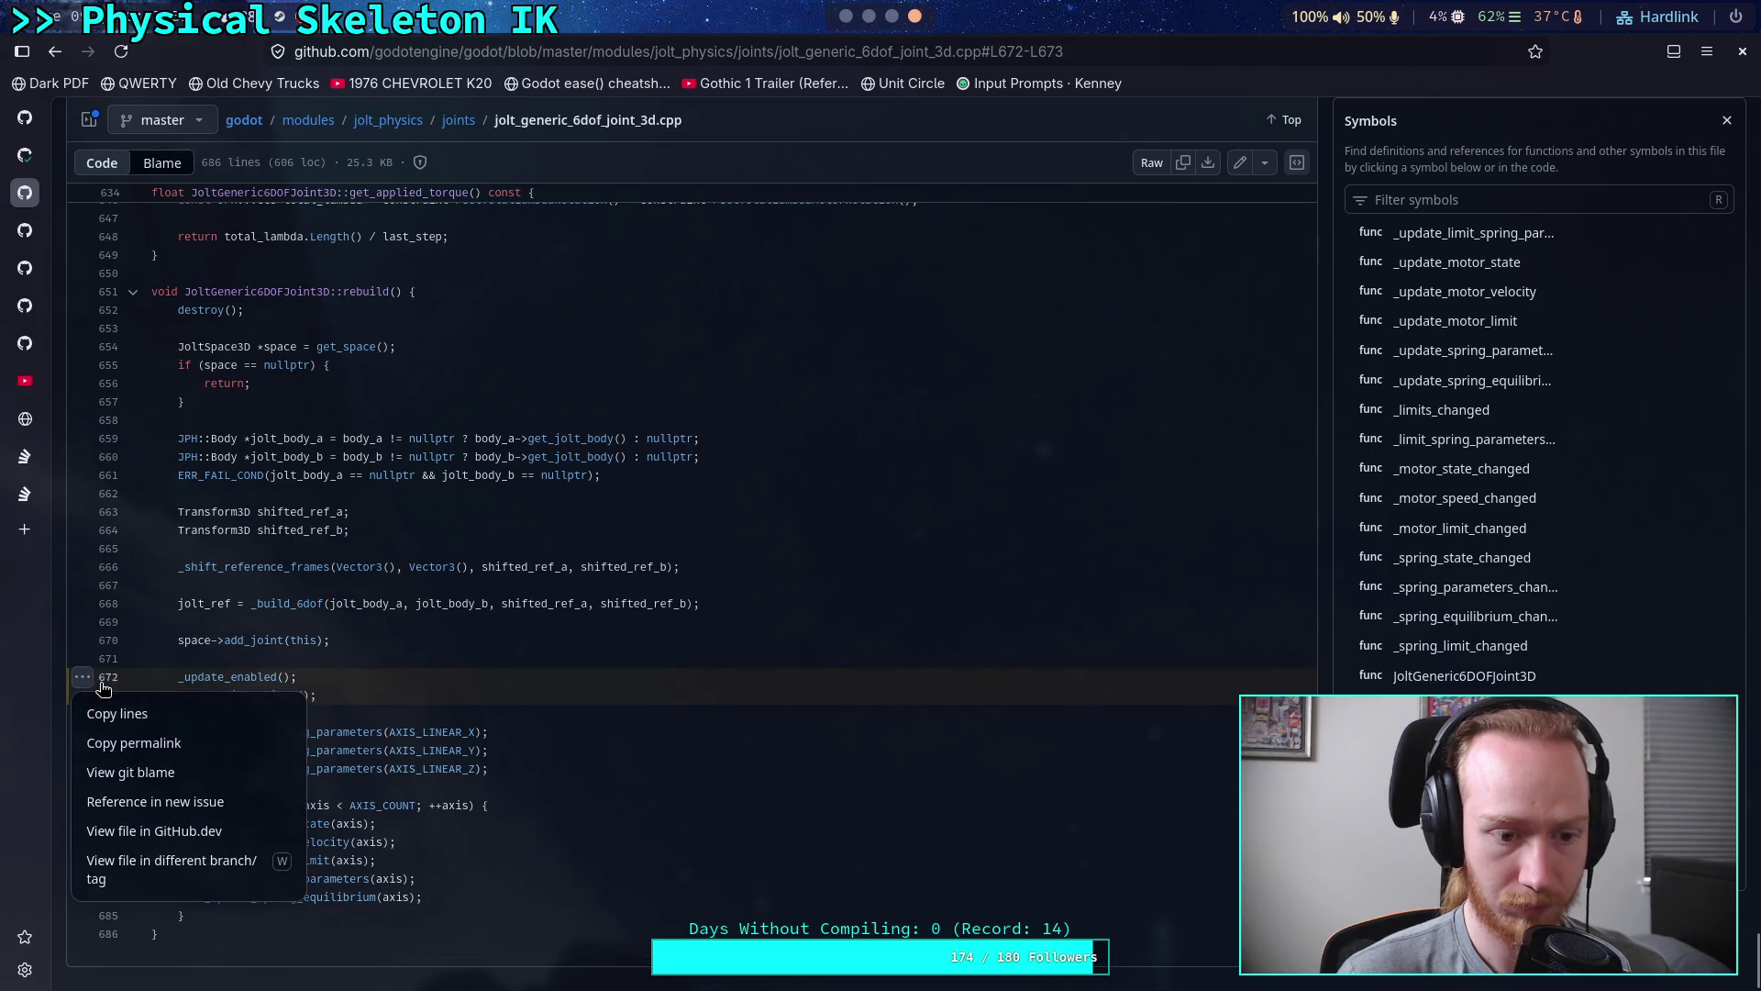
{"action": "left_click", "coordinate": [167, 752]}
{"action": "key", "text": "ctrl+shift+Tab"}
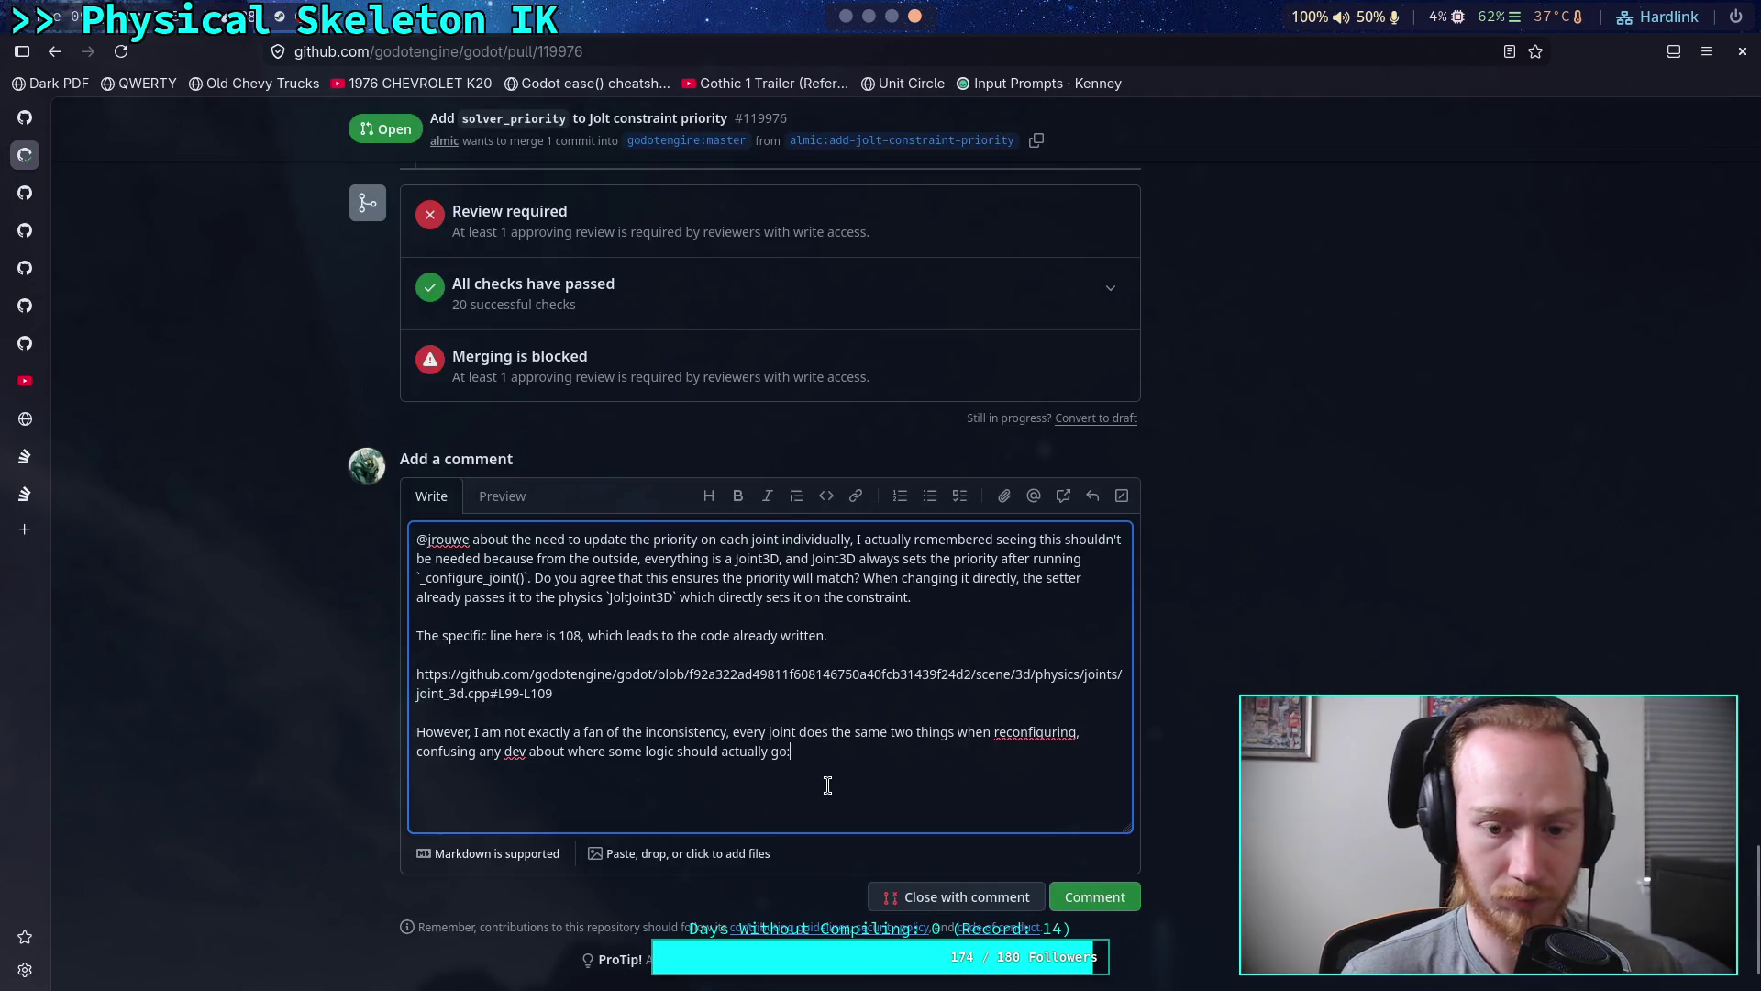
Paste the lines 672–673 permalink as its own paragraph in the comment
{"action": "key", "text": "Return"}
{"action": "key", "text": "Return"}
{"action": "type", "text": "https://github.com/godotengine/godot/blob/ec67cbe92628bdaf979b10594359ba6f02cf8838/modules/jolt_physics/joints/jolt_generic_6dof_joint_3d.cpp#L672-L673"}
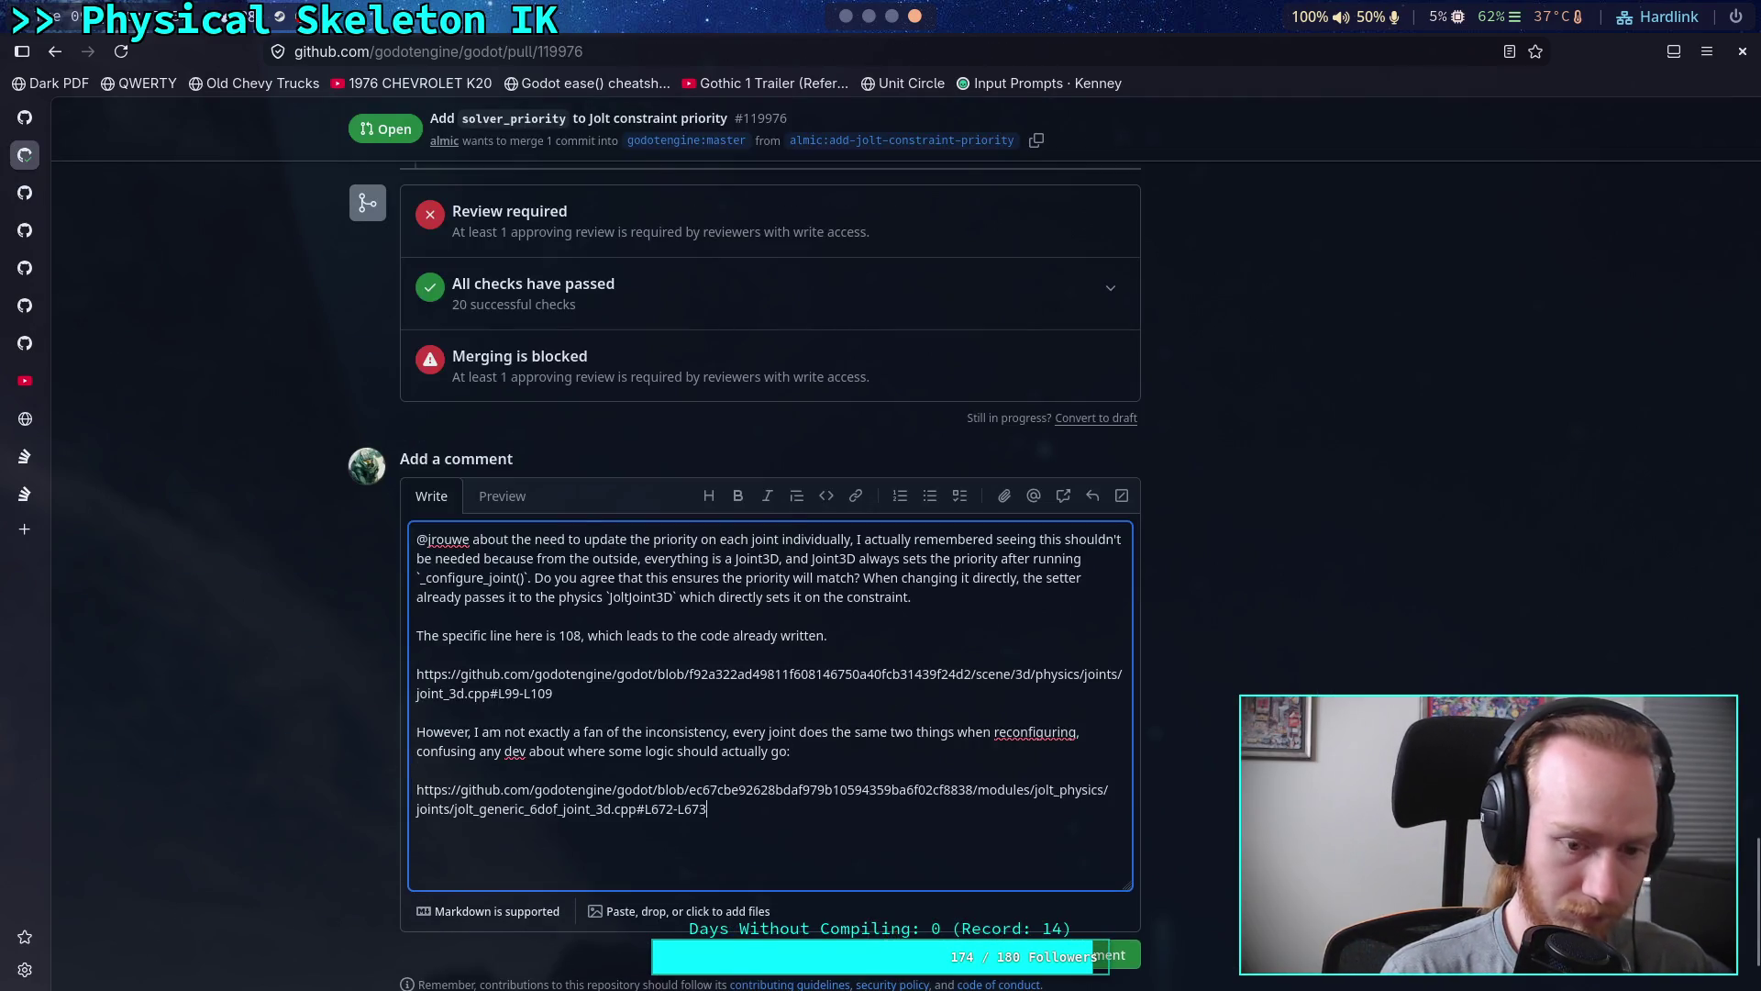
{"action": "key", "text": "Return"}
{"action": "key", "text": "Return"}
Write that these two lines are duplicated on all Jolt joints and could be replaced by Joint3D server calls
{"action": "type", "text": "Thew"}
{"action": "key", "text": "BackSpace"}
{"action": "type", "text": "se two li"}
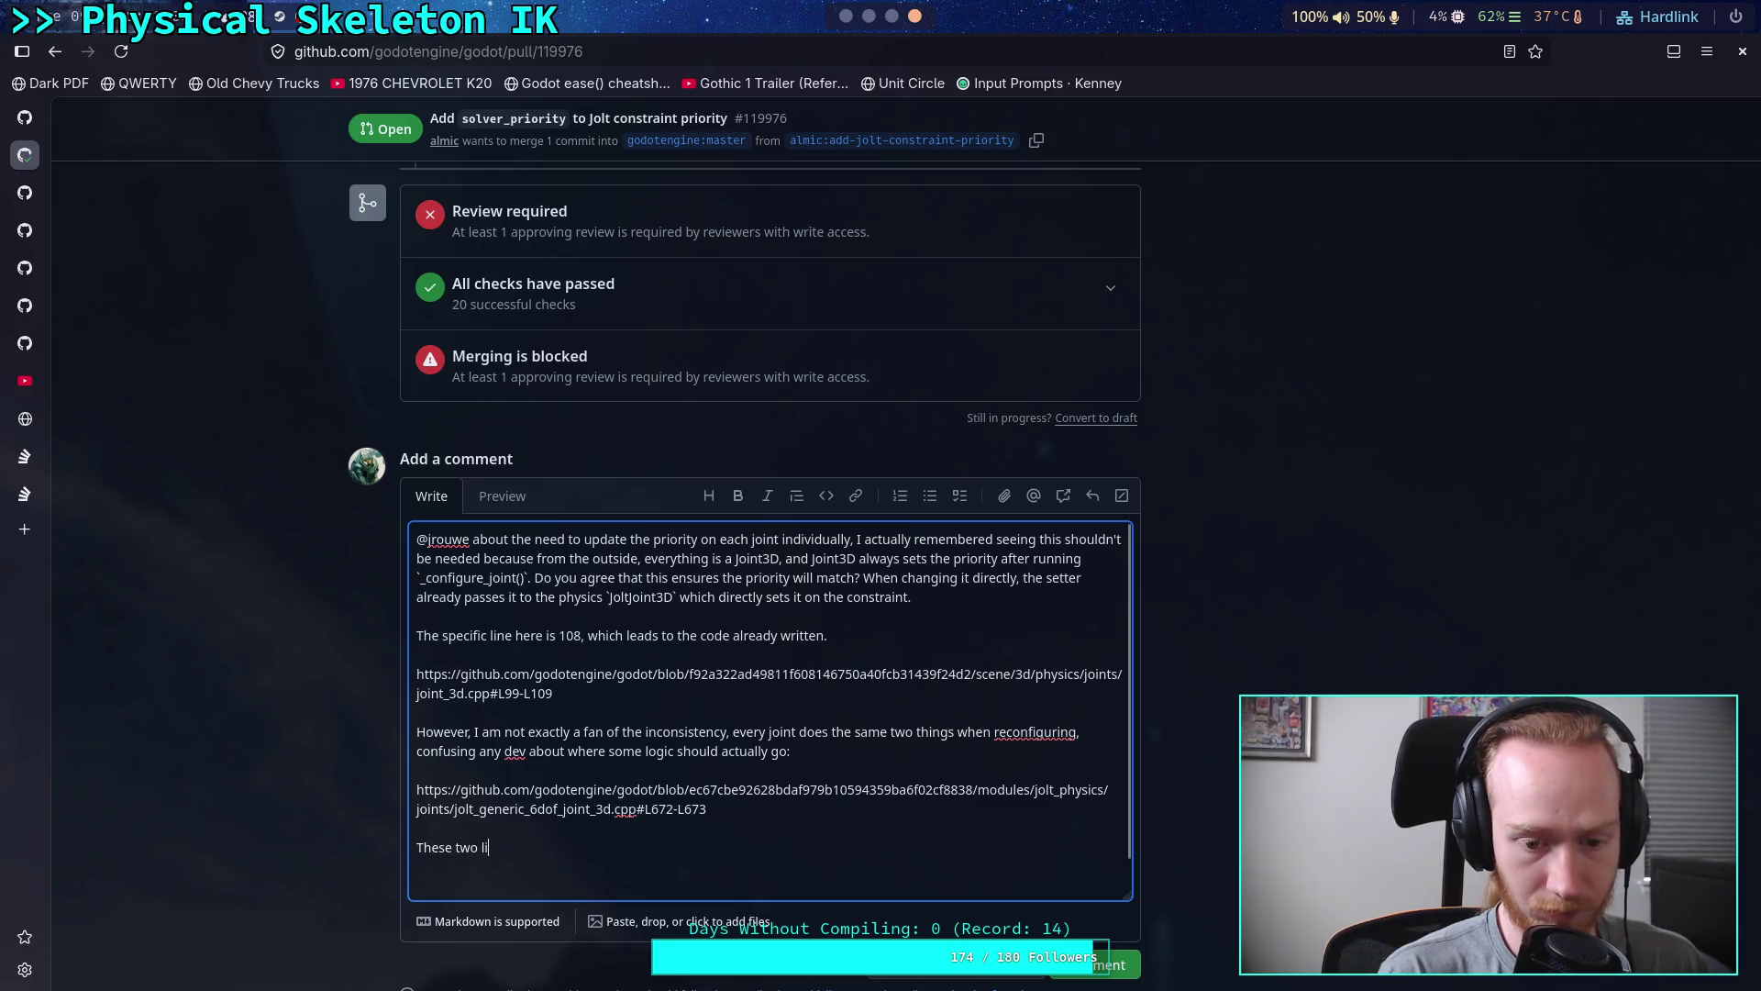
{"action": "type", "text": "nes a"}
{"action": "key", "text": "BackSpace"}
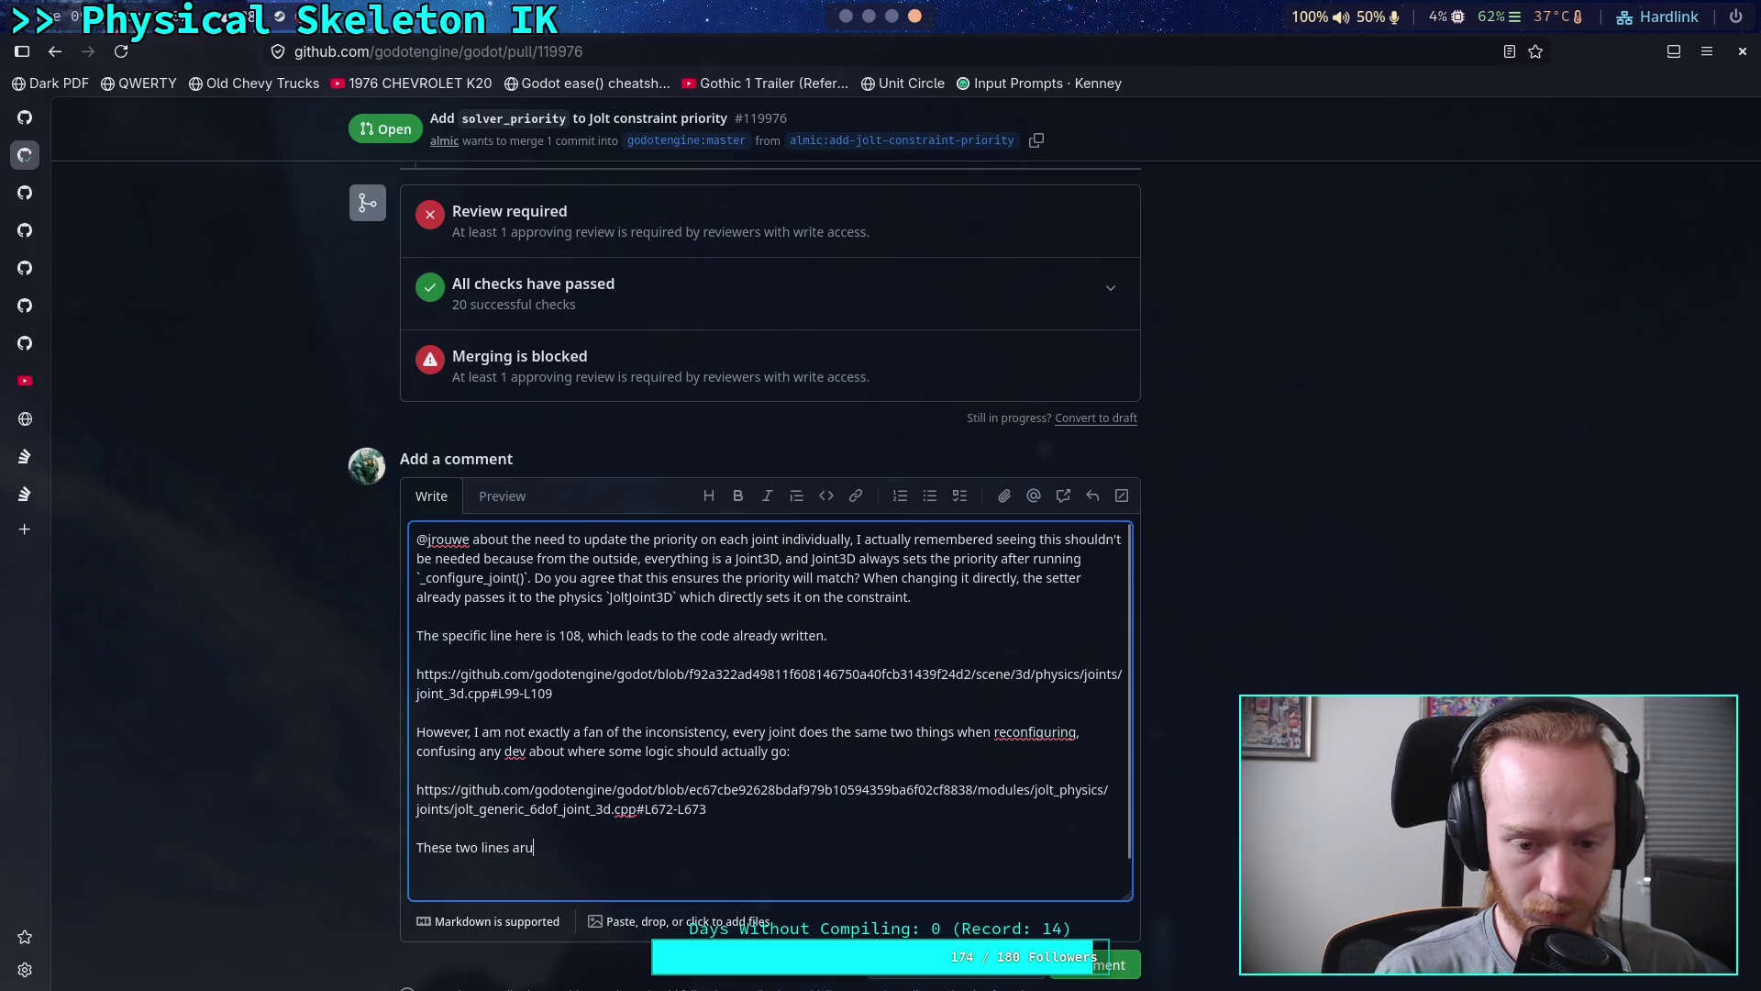
{"action": "type", "text": "uplicated "}
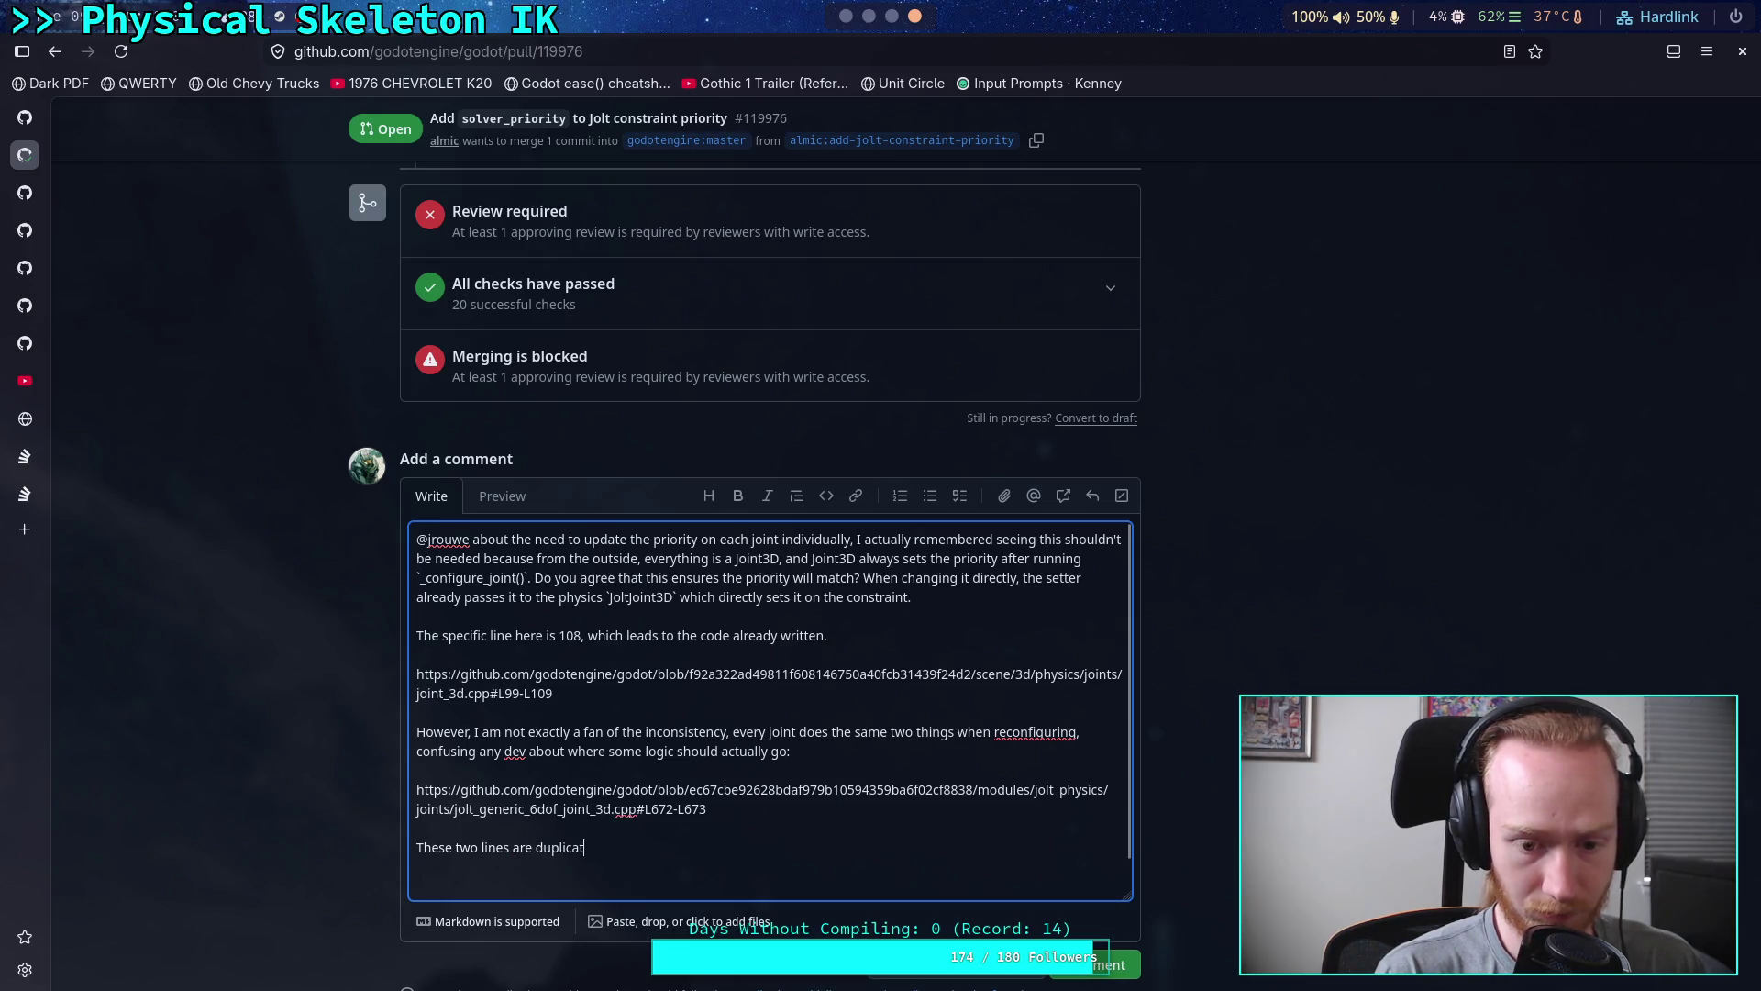
{"action": "type", "text": "on all"}
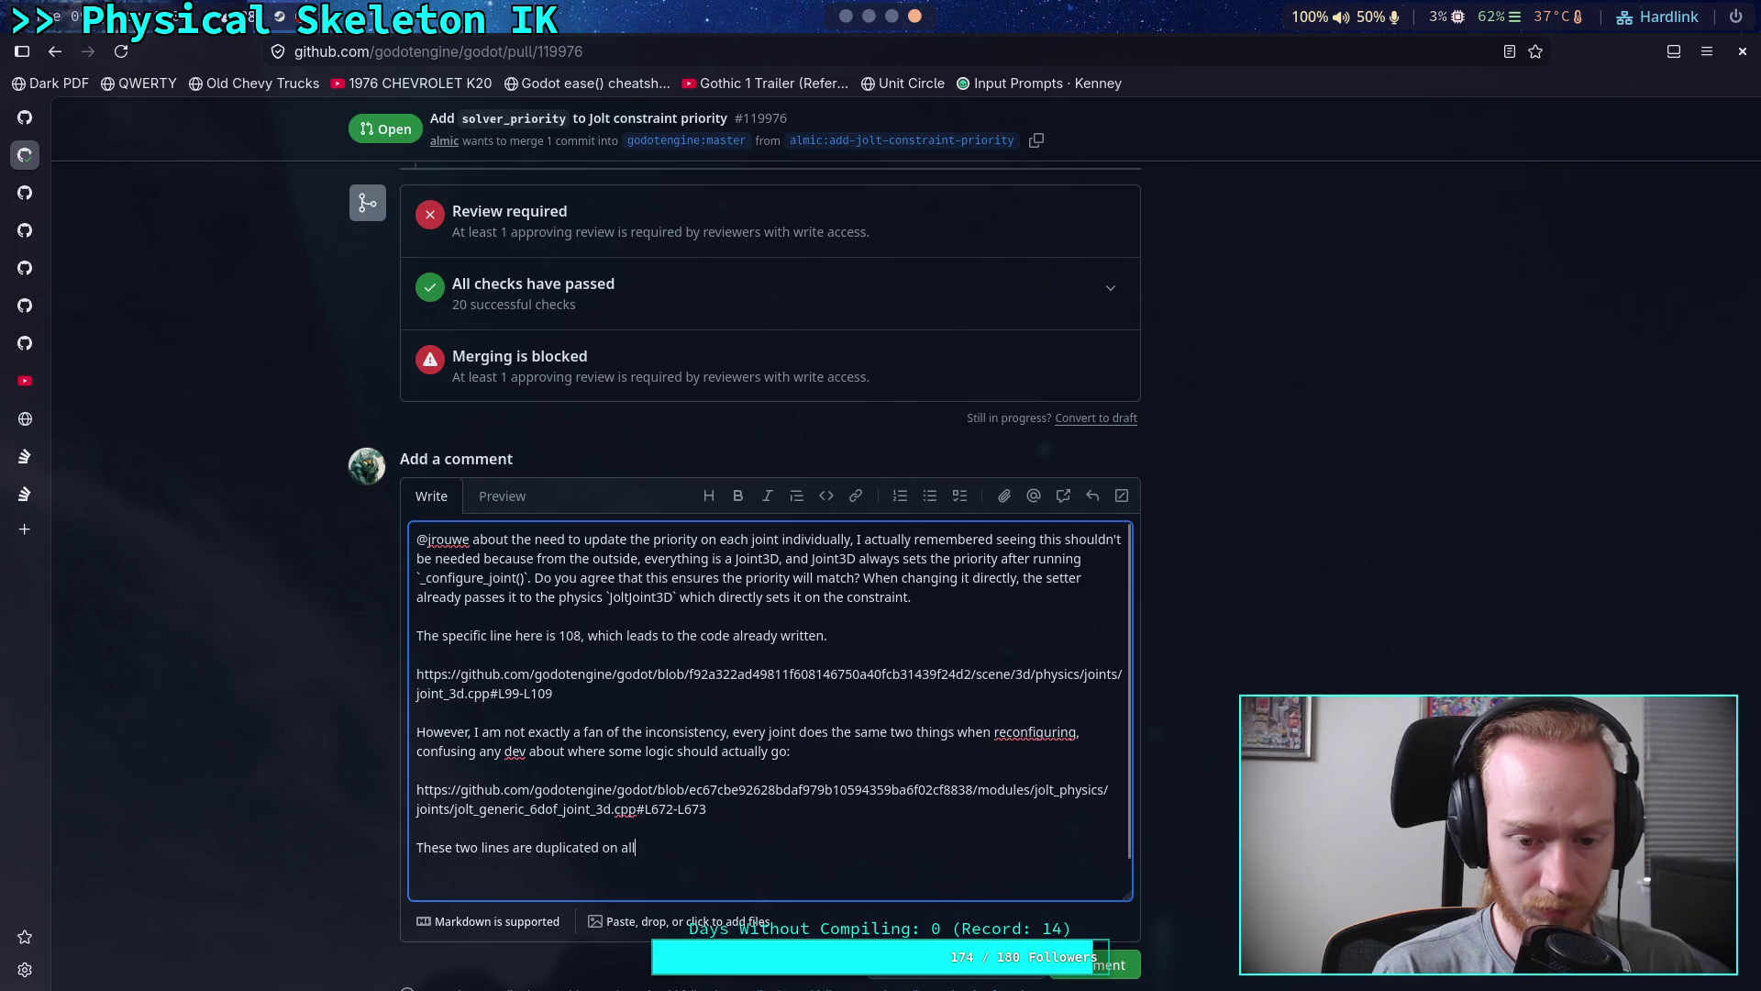
{"action": "type", "text": " joints"}
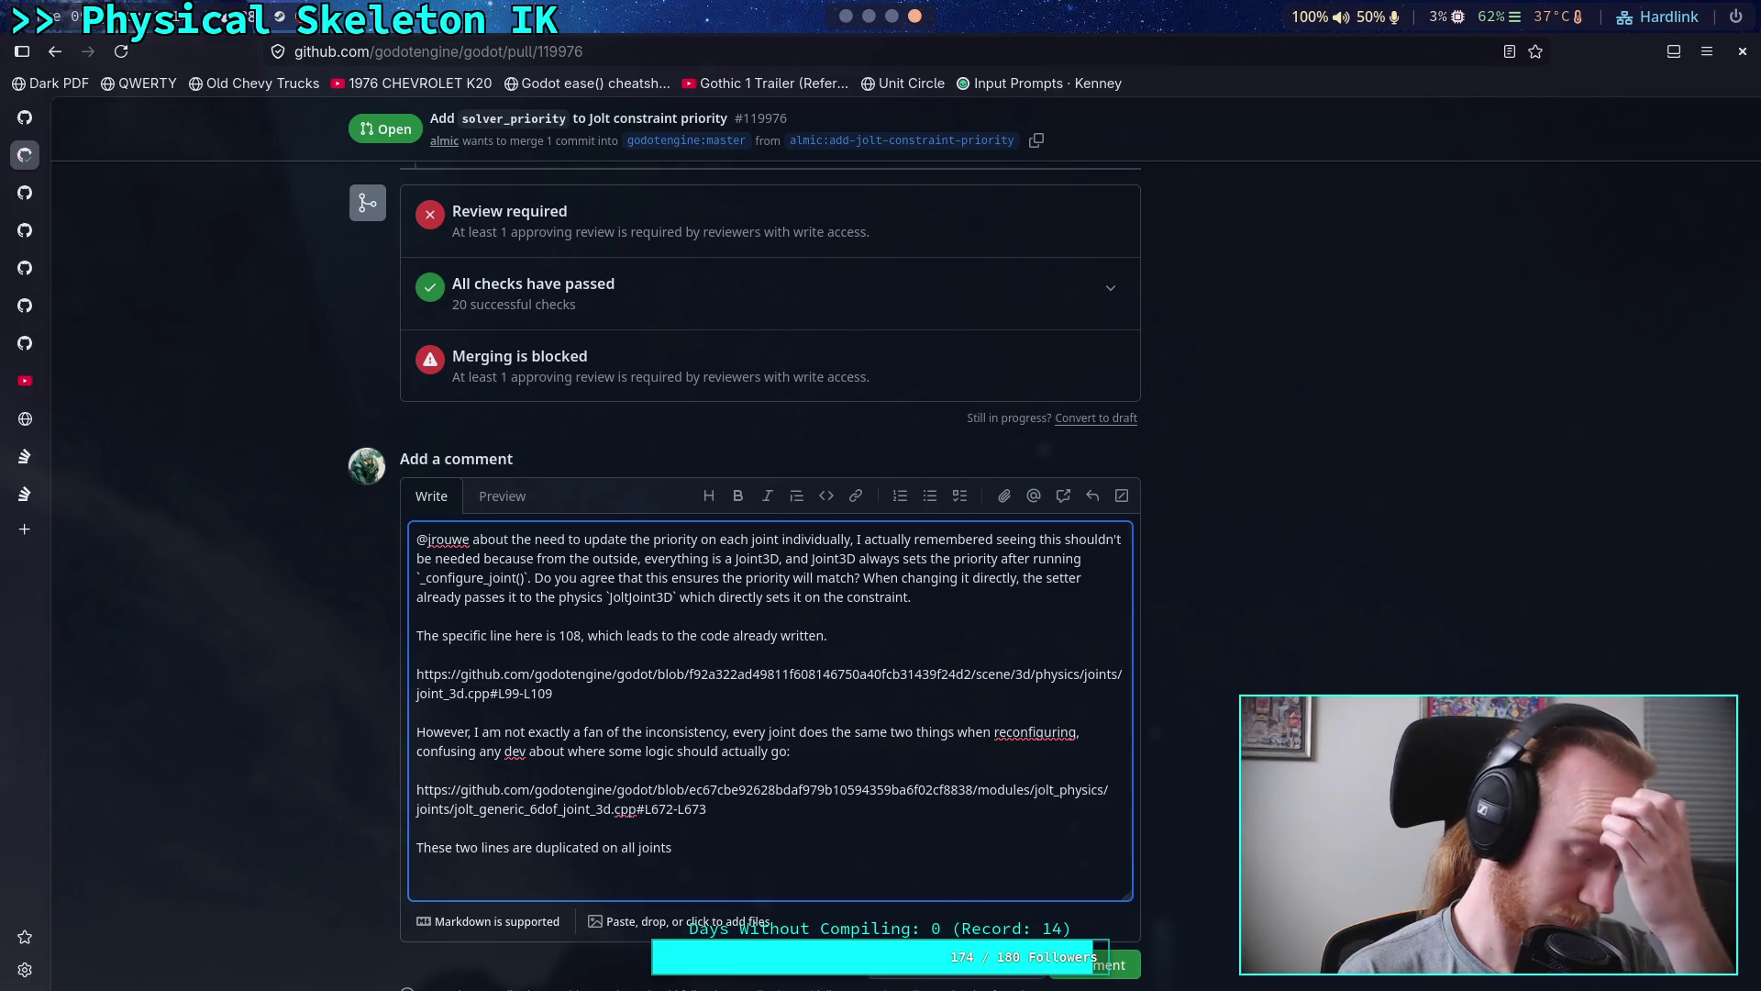
{"action": "key", "text": "BackSpace"}
{"action": "key", "text": "BackSpace"}
{"action": "key", "text": "BackSpace"}
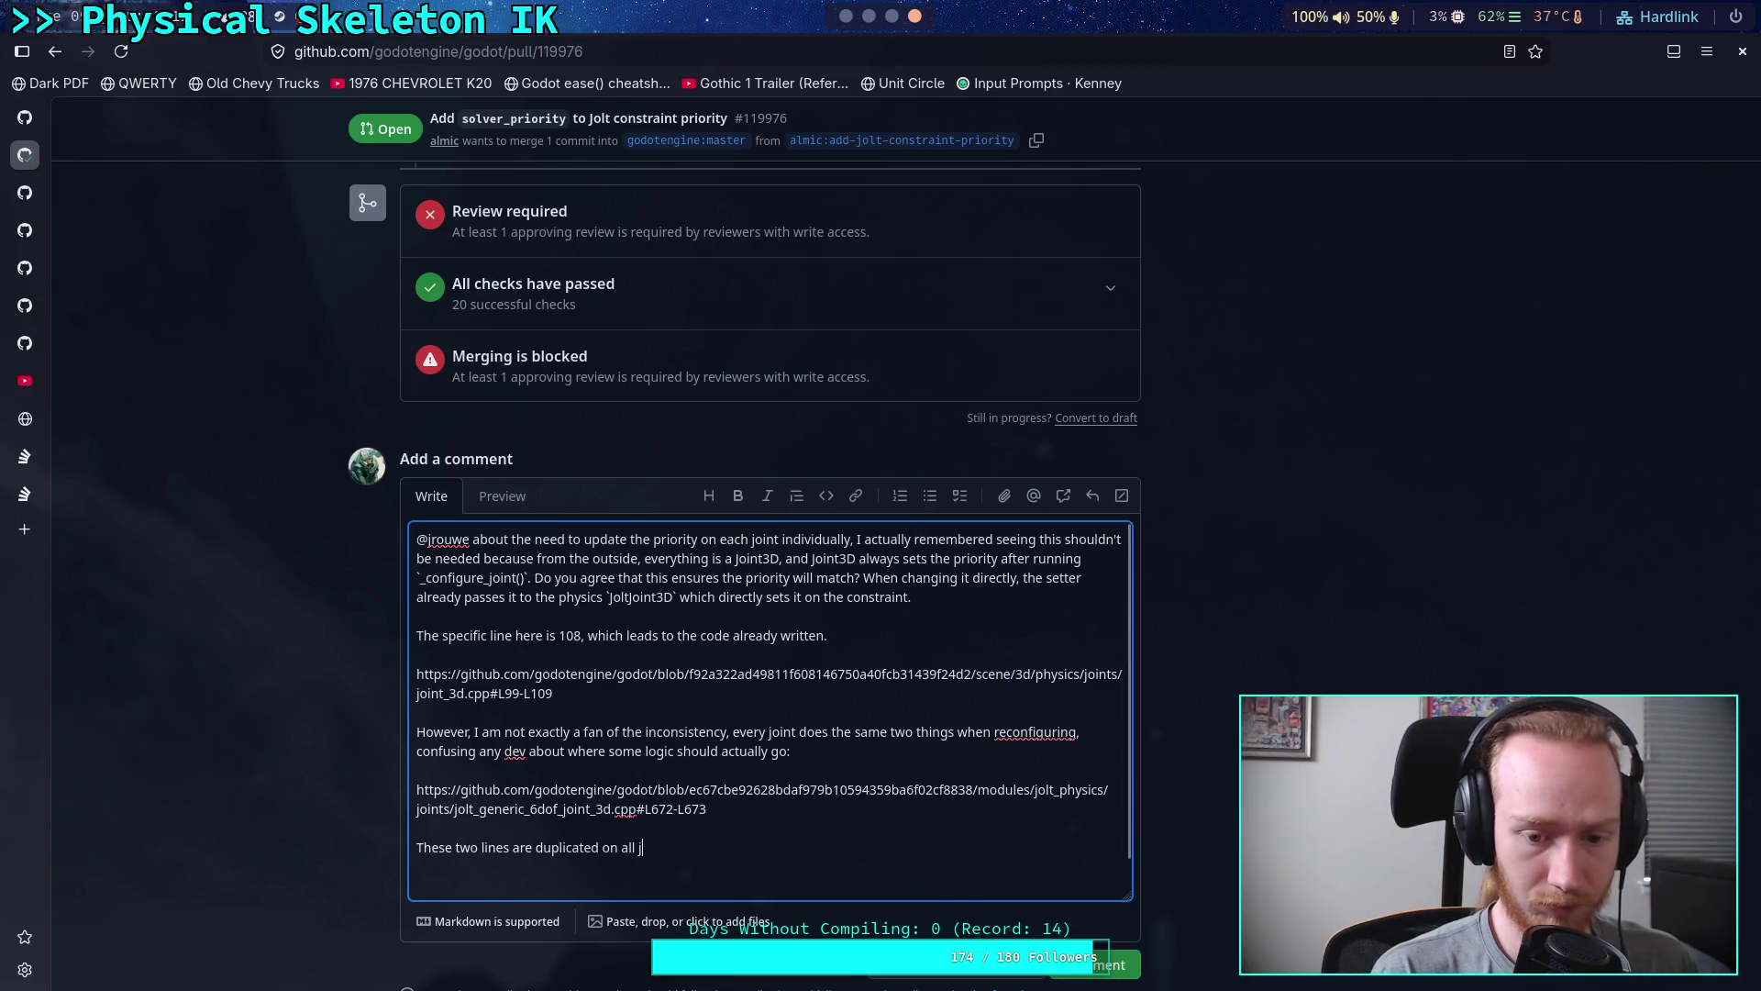
{"action": "type", "text": "jolt joints, and "}
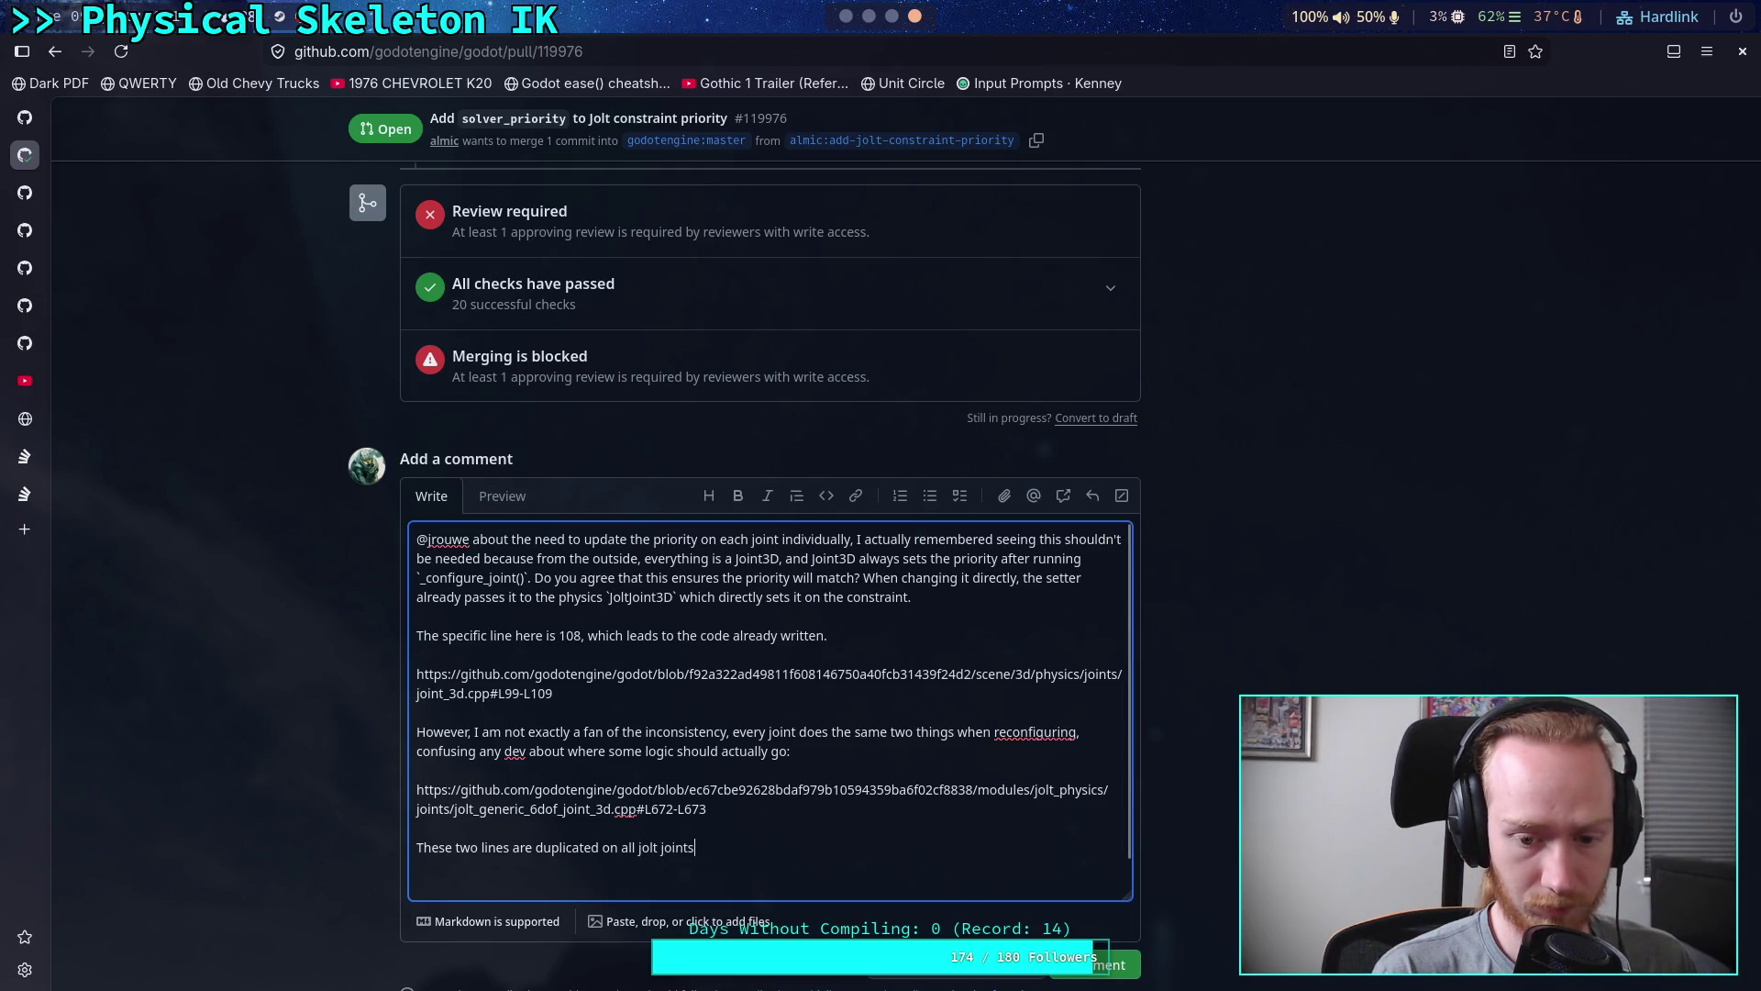
{"action": "type", "text": "could be rep"}
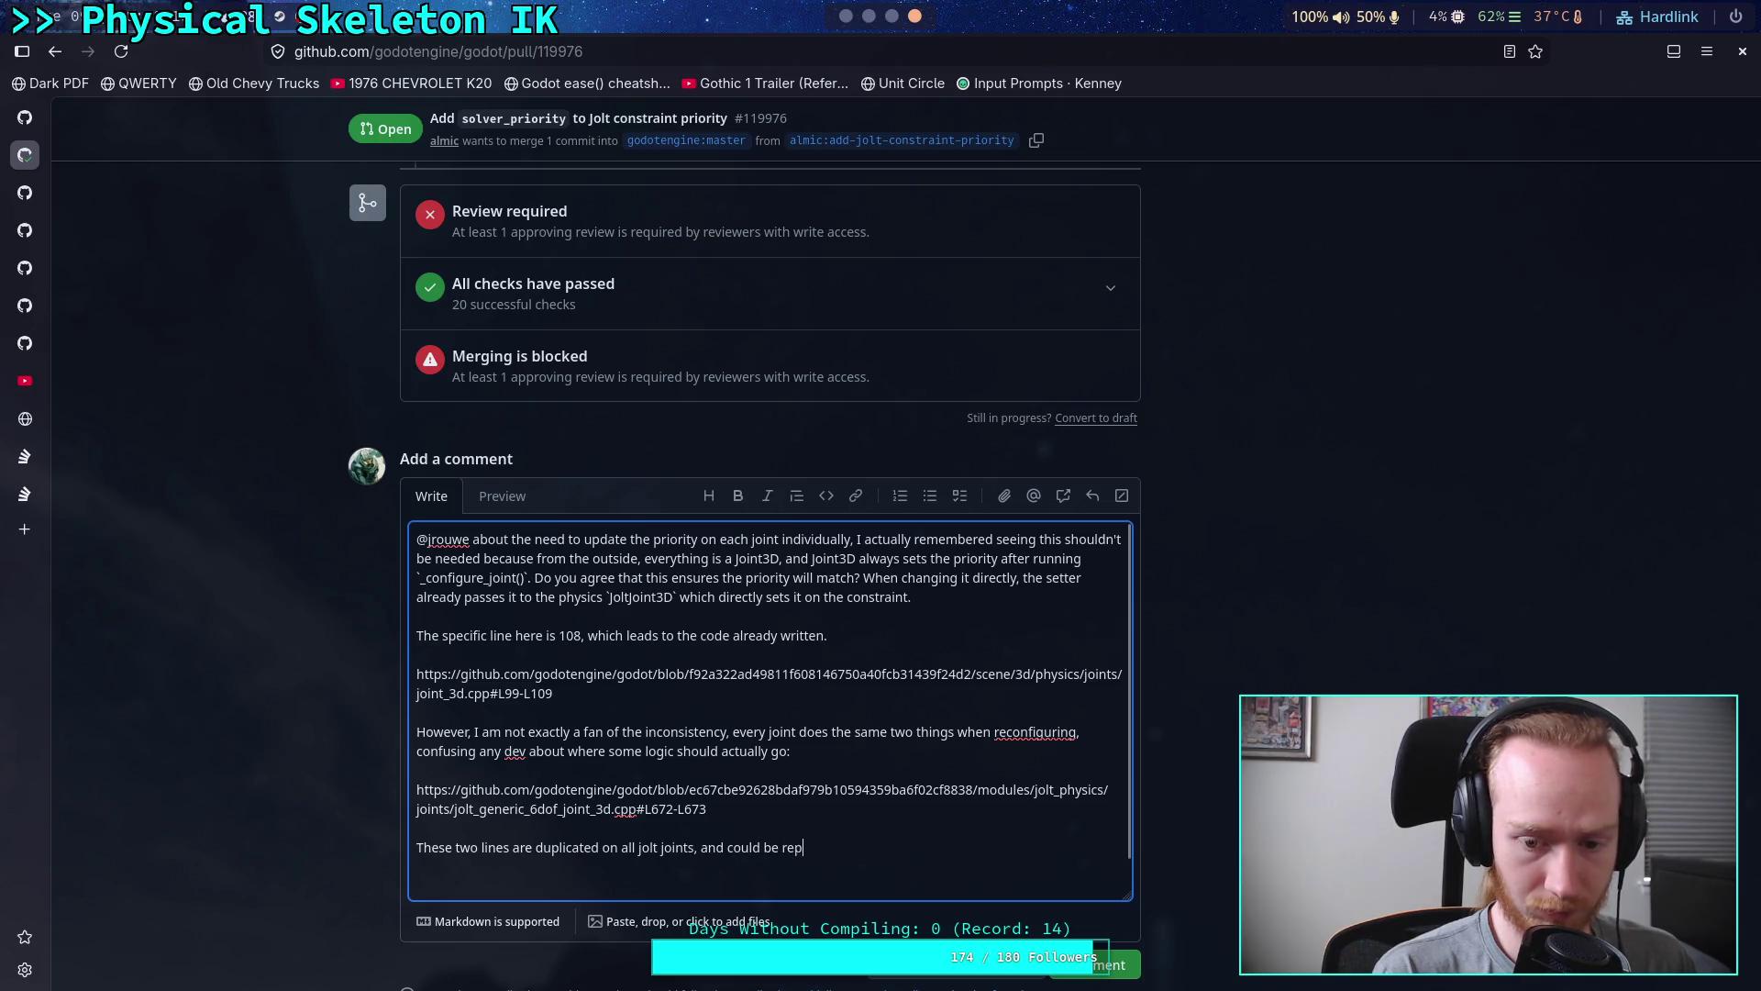
{"action": "type", "text": "d with direct calls"}
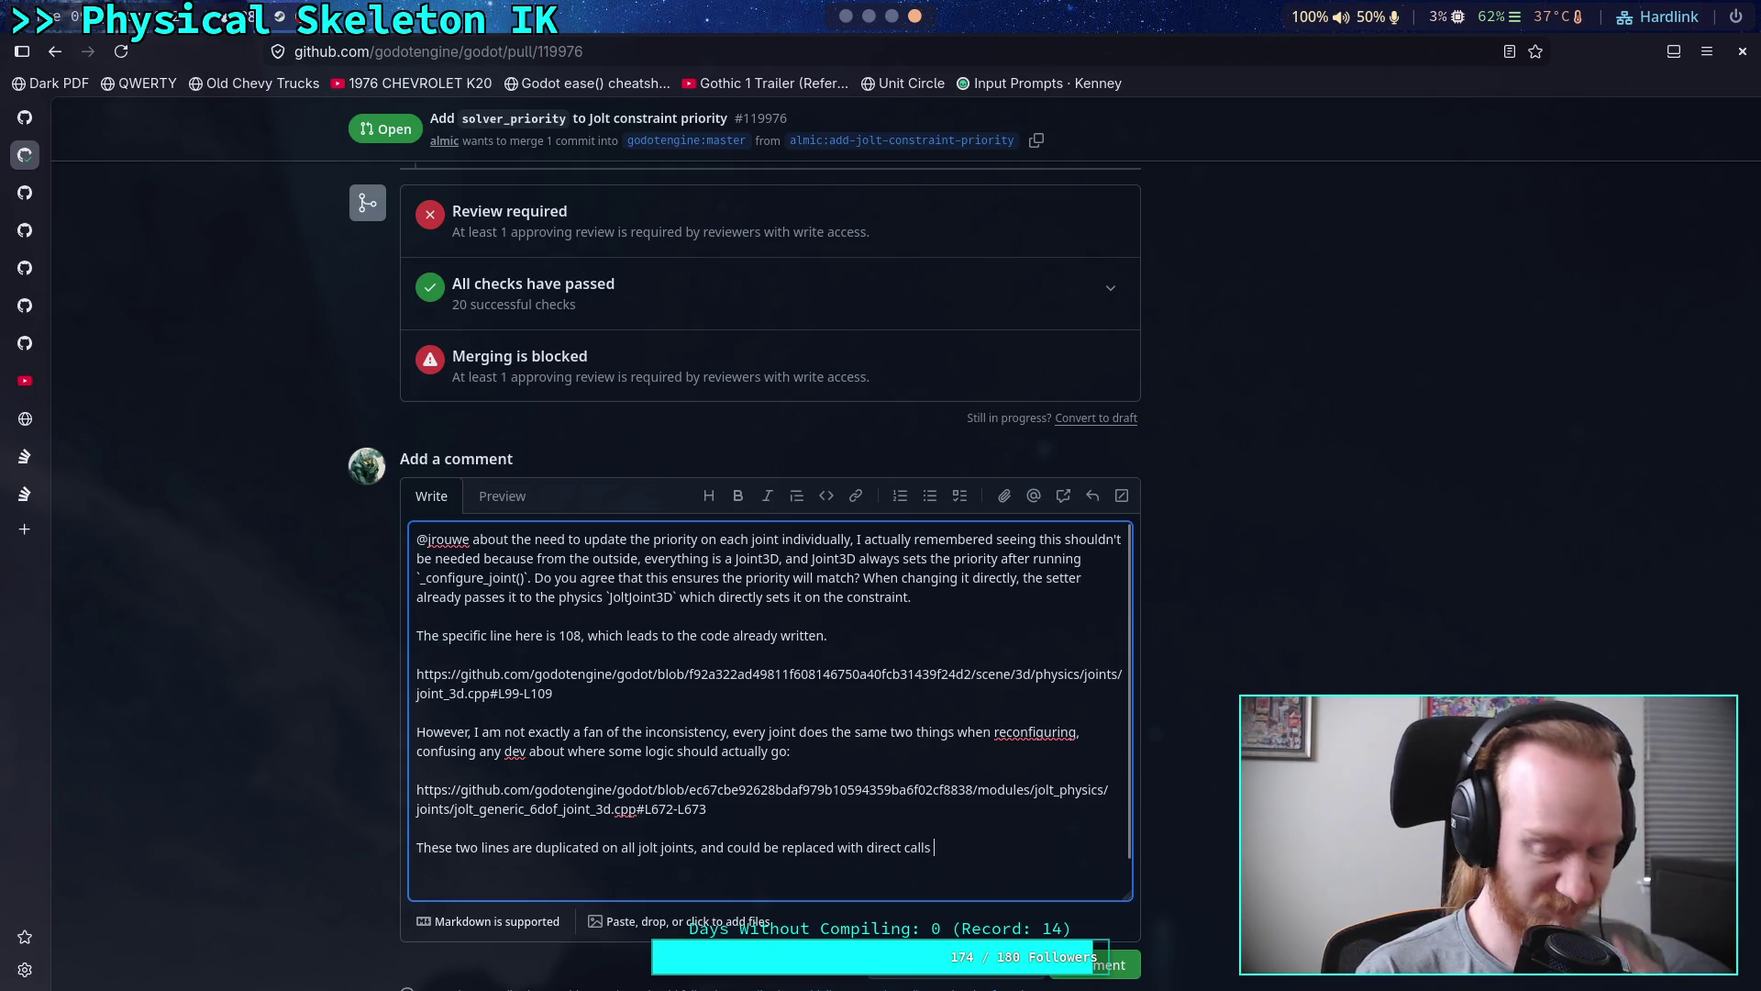
{"action": "type", "text": "by the"}
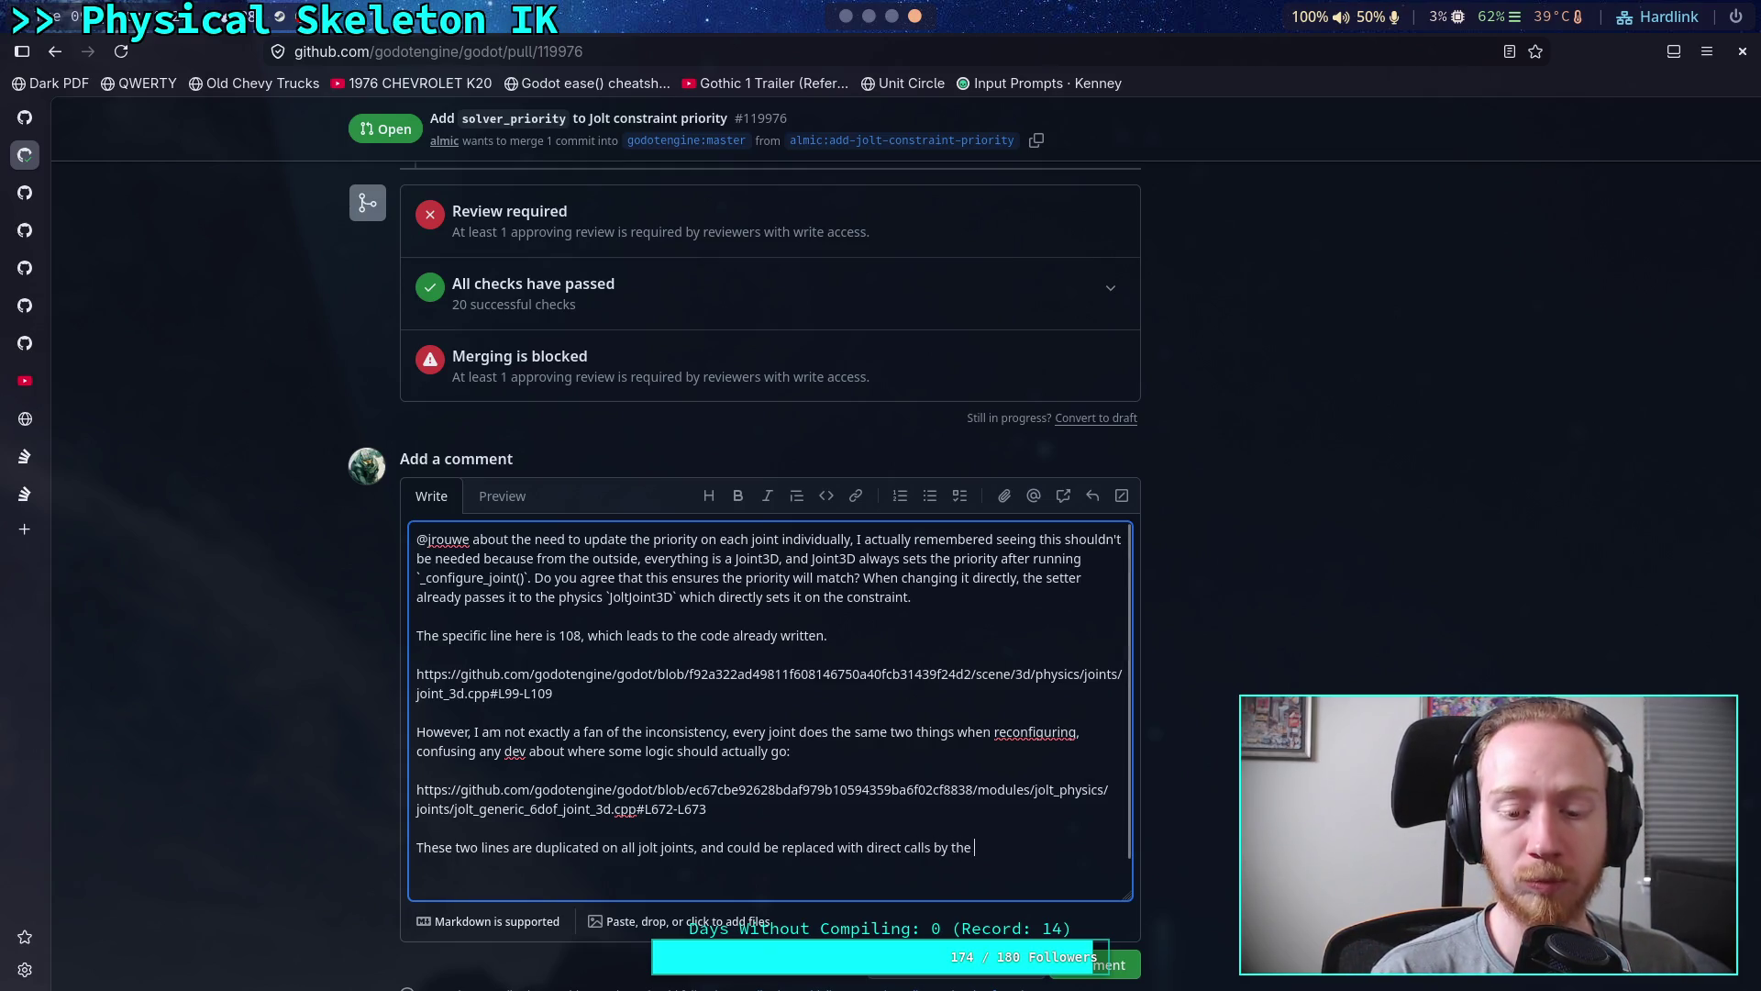
{"action": "type", "text": " Jont"}
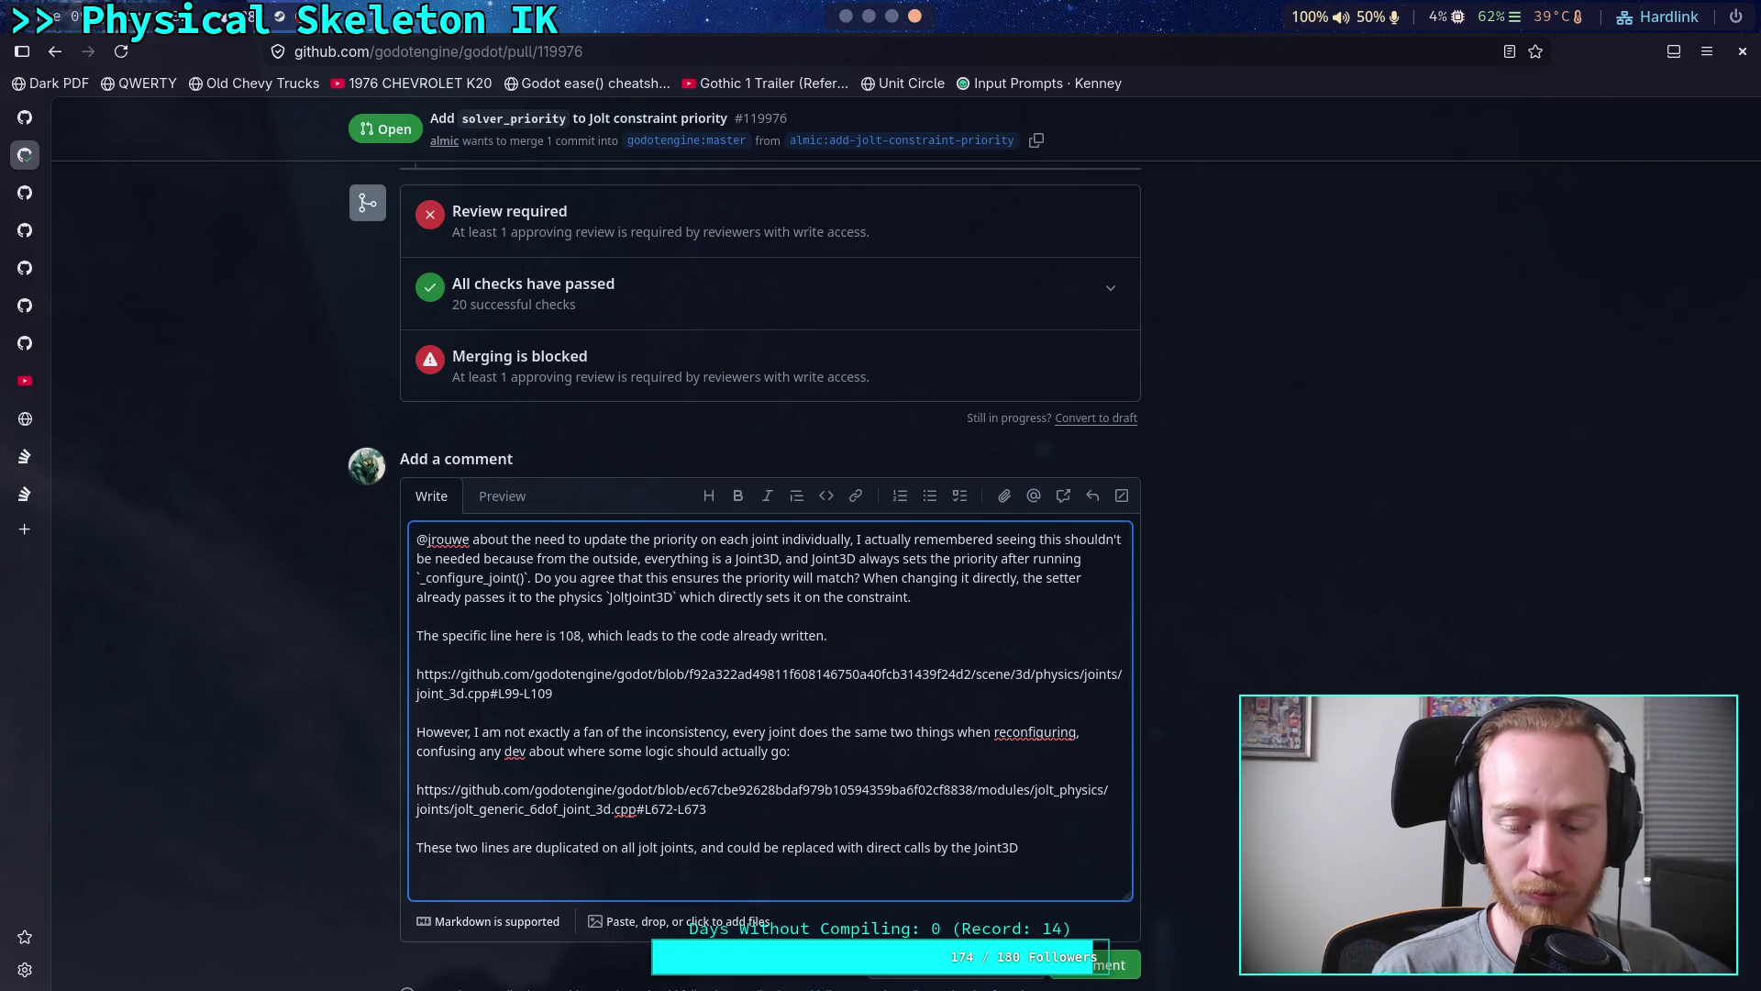
{"action": "type", "text": "server"}
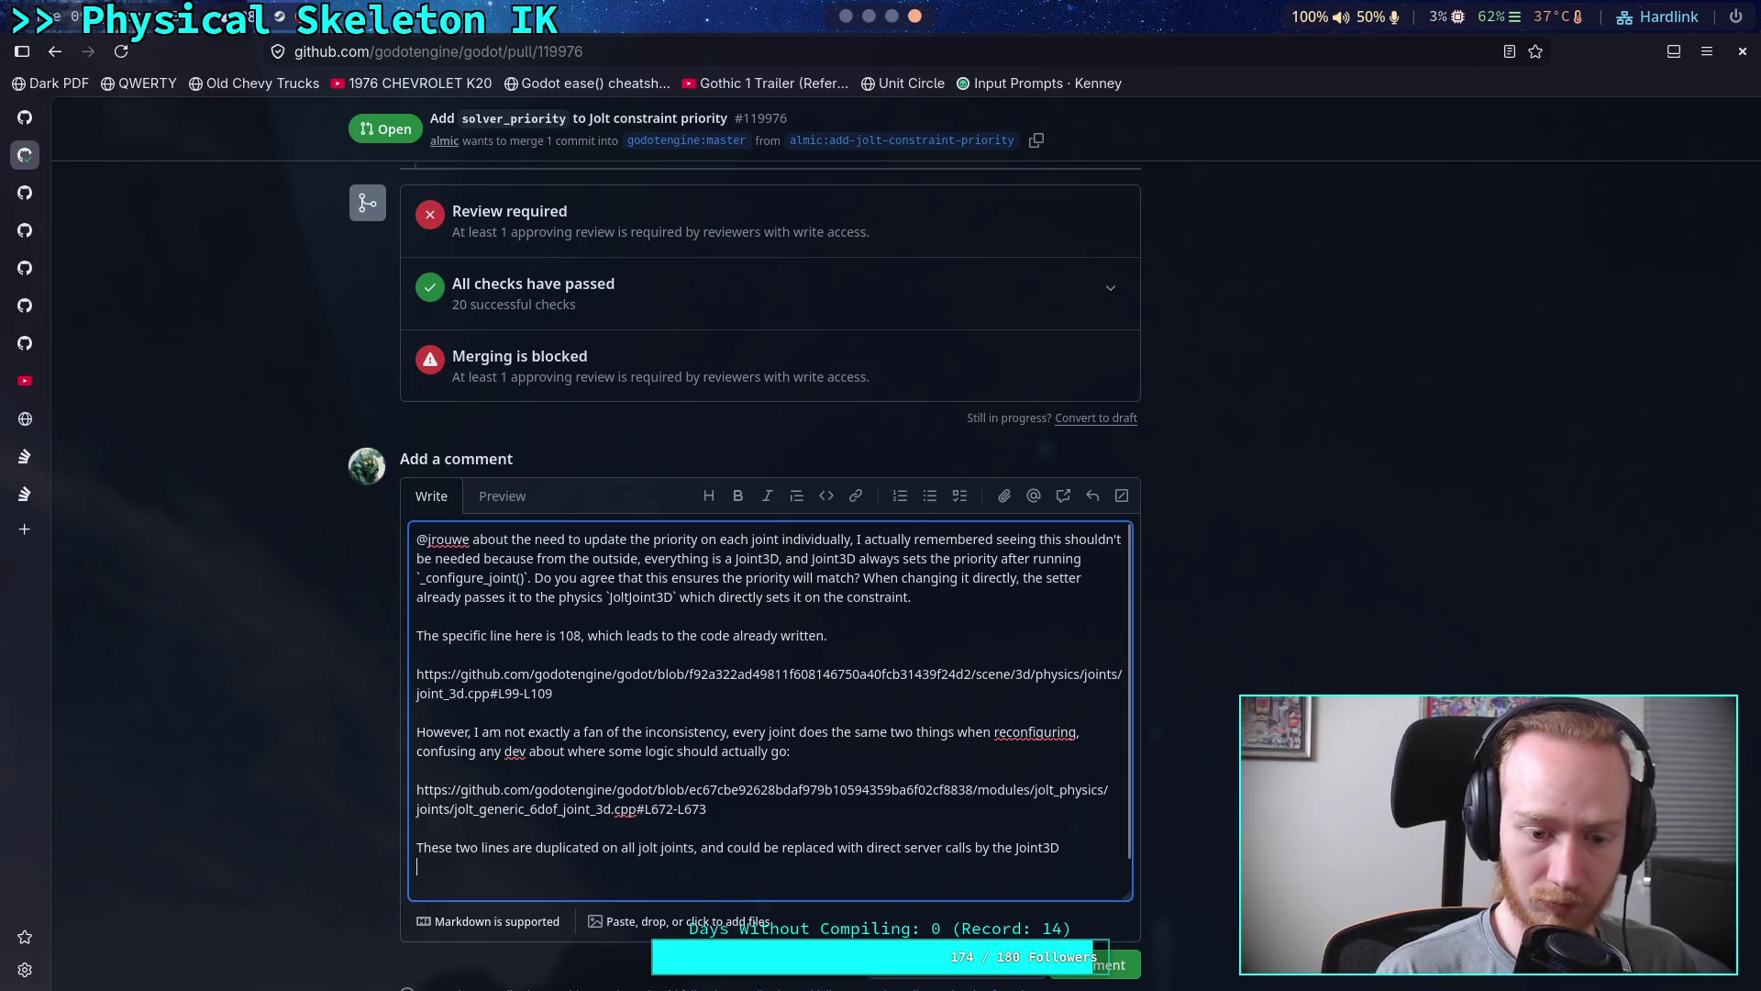
Extend the last sentence with 'shown above.' and 'deleted from individual joints'
{"action": "key", "text": "BackSpace"}
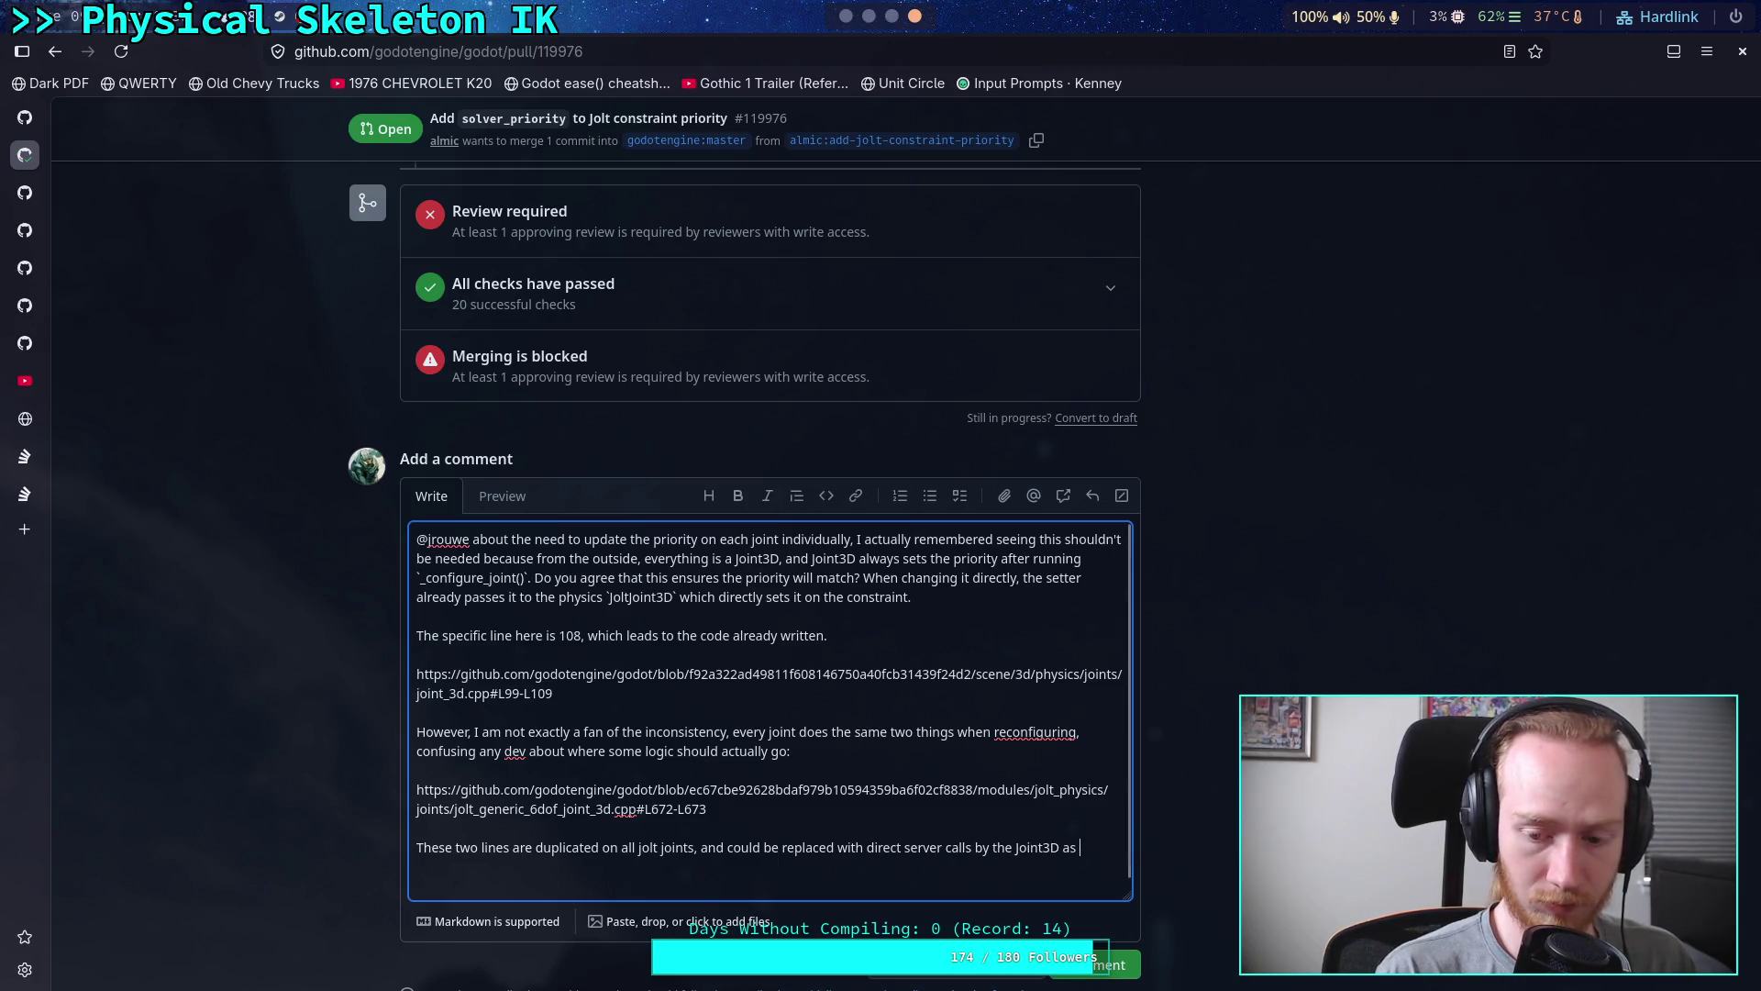
{"action": "type", "text": "shown above"}
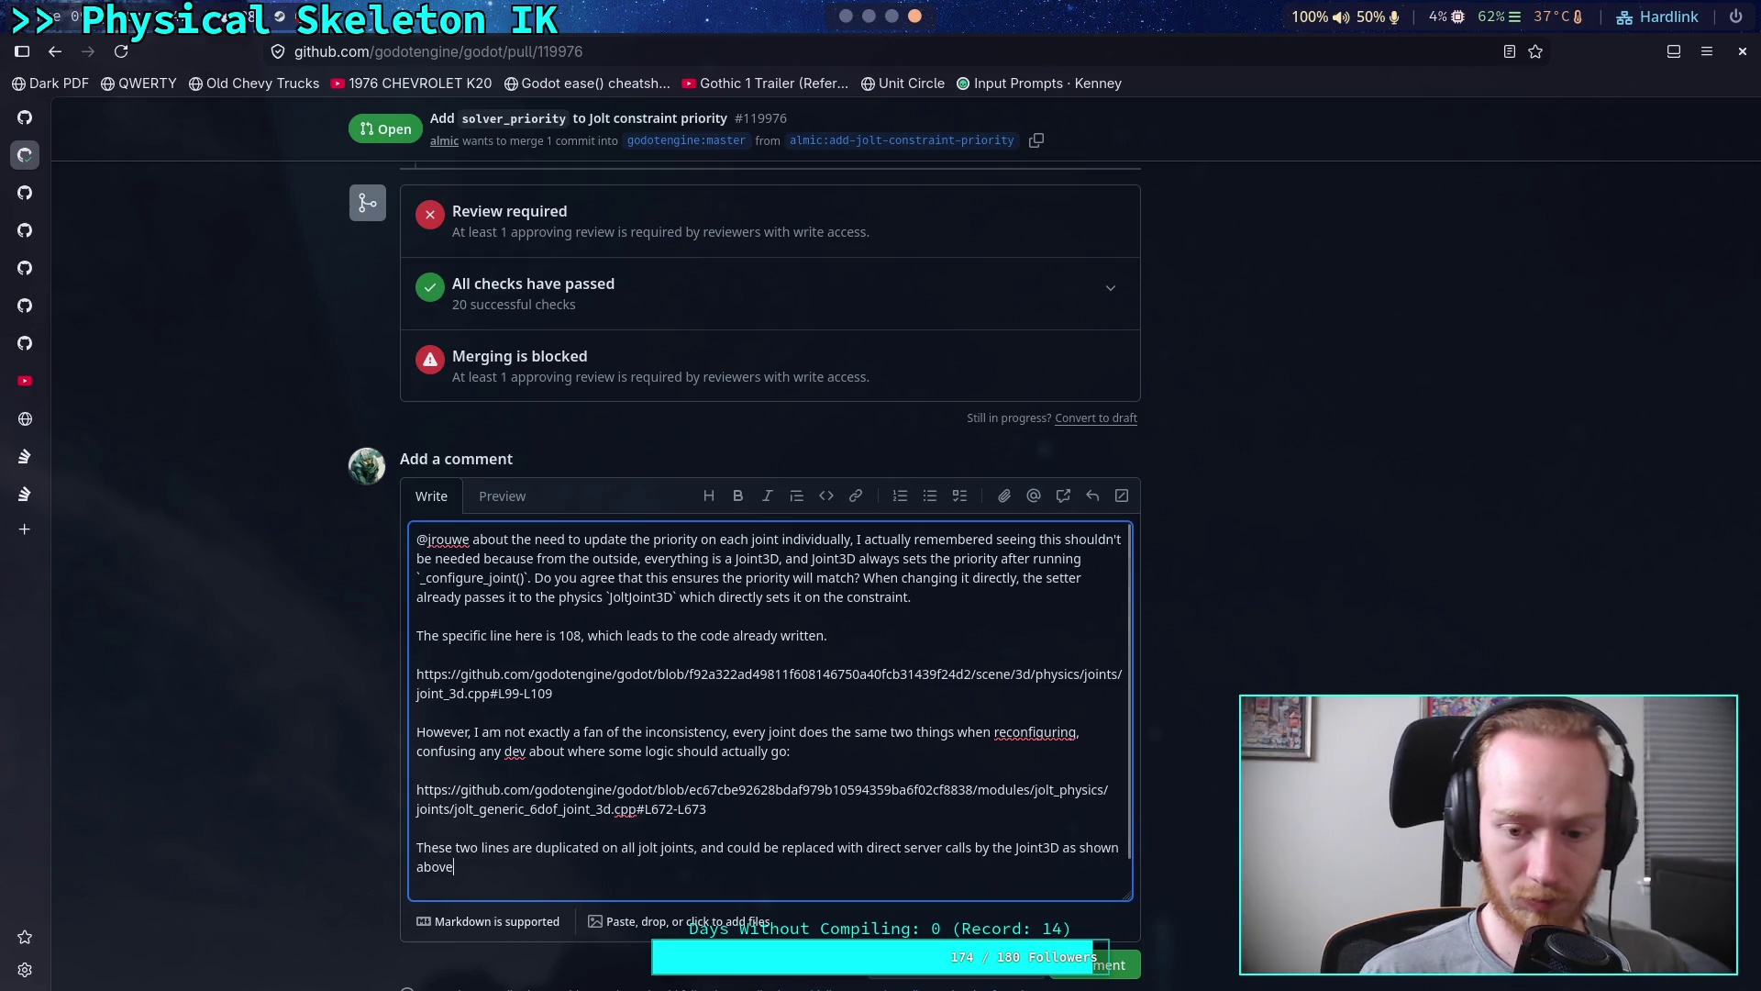
{"action": "type", "text": "."}
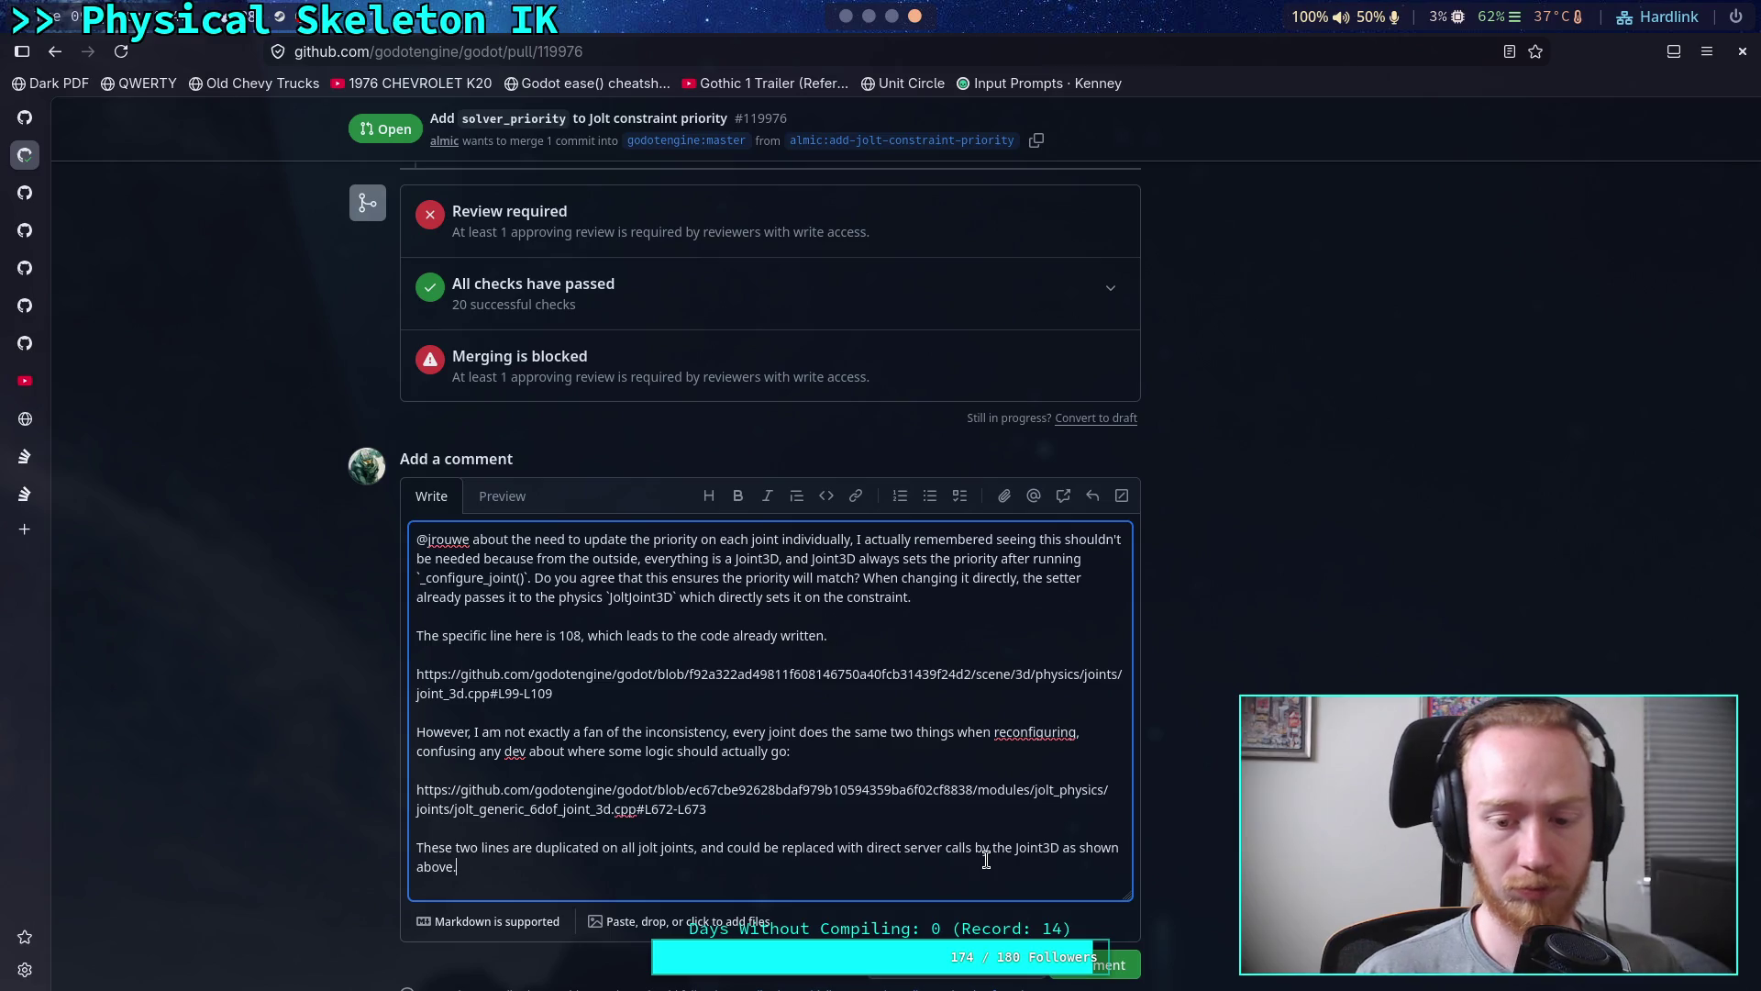
{"action": "type", "text": "deleted and "}
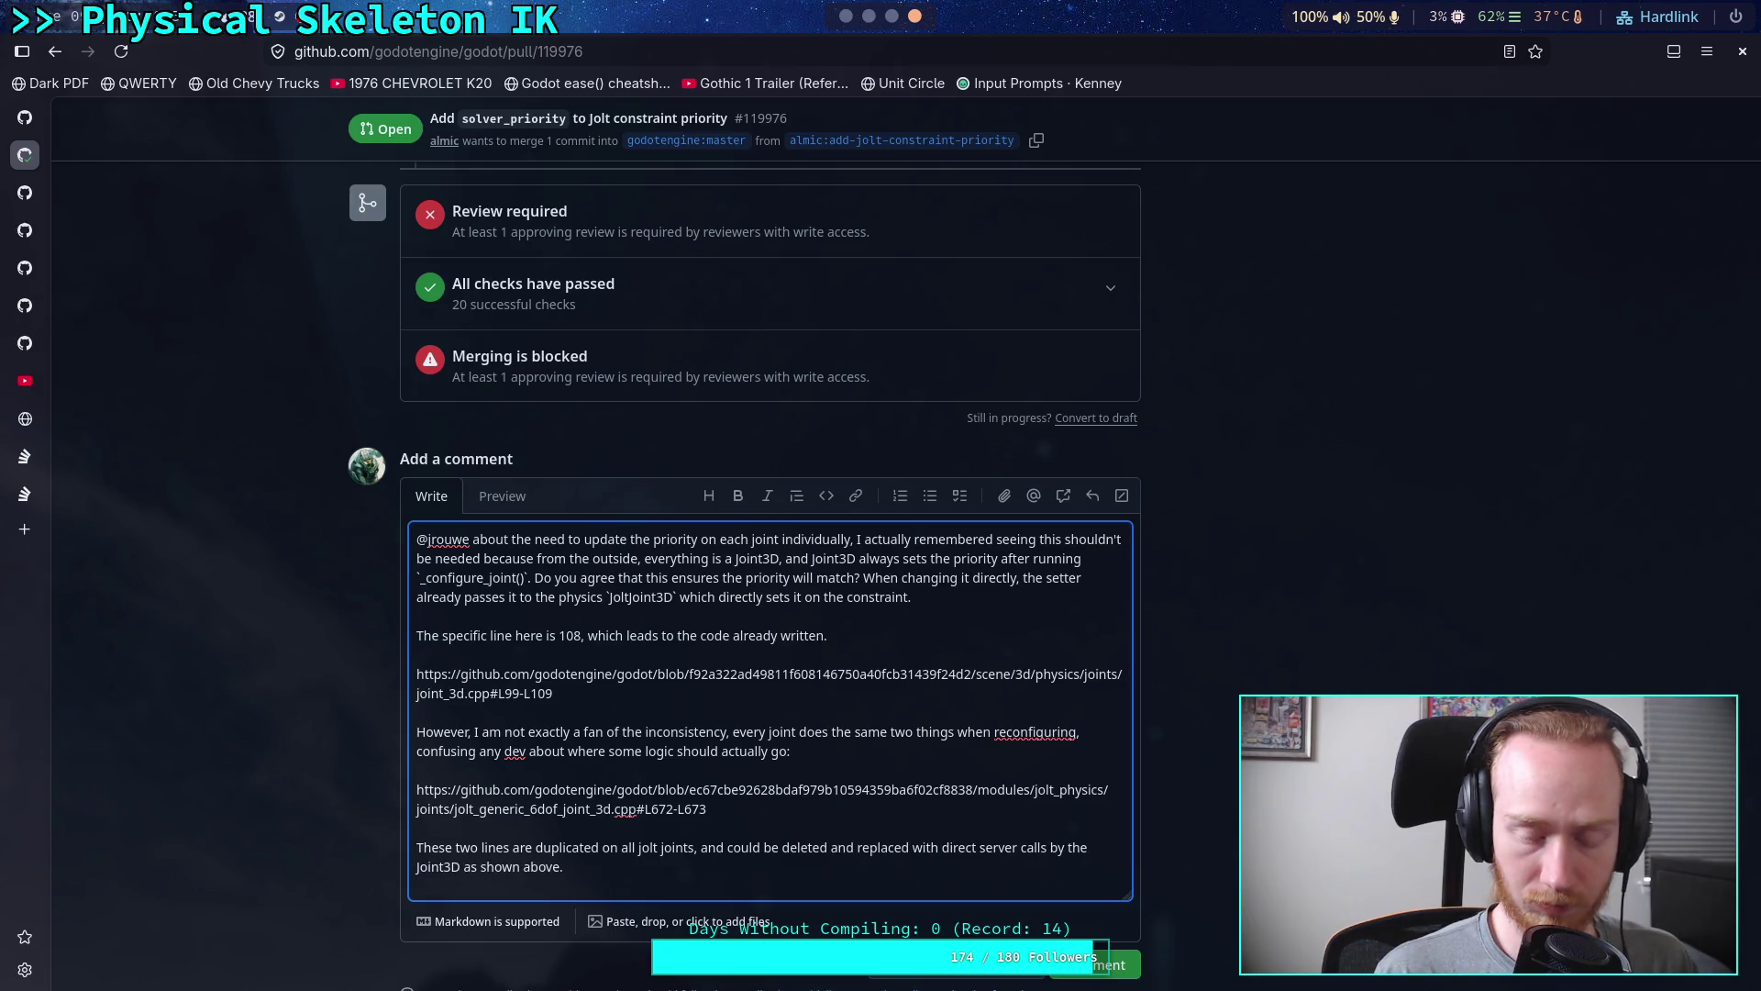
{"action": "type", "text": "from indiv"}
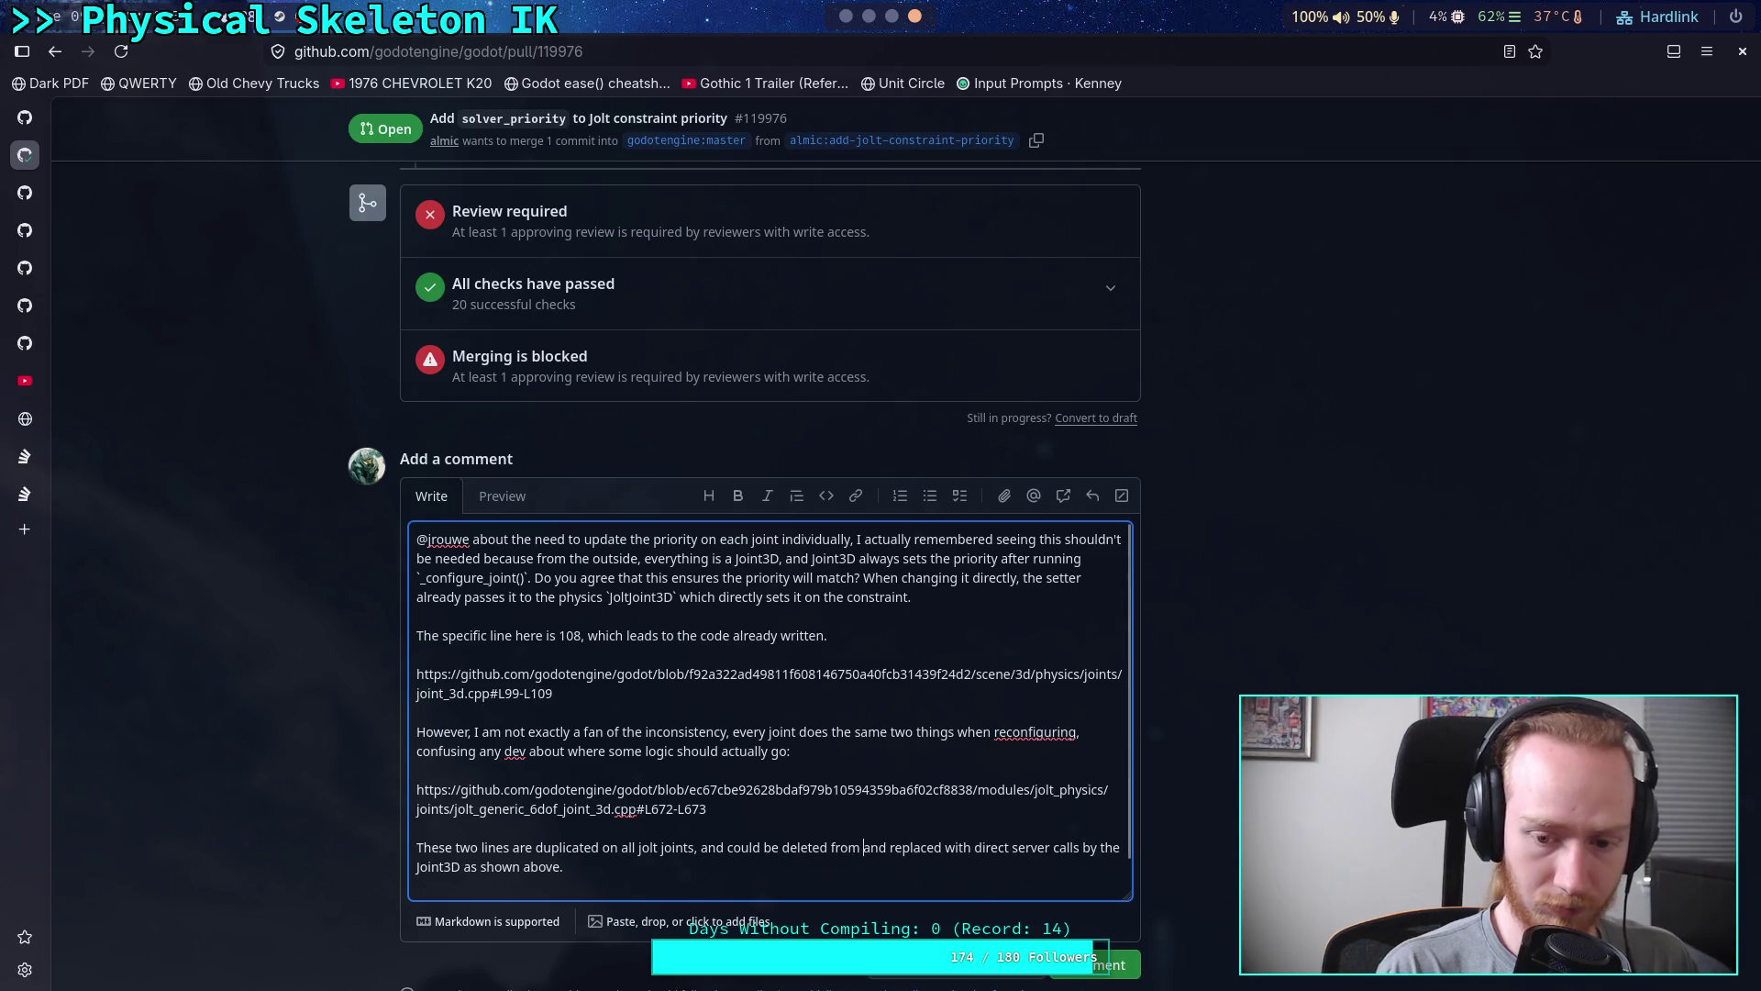
{"action": "type", "text": "idual joints"}
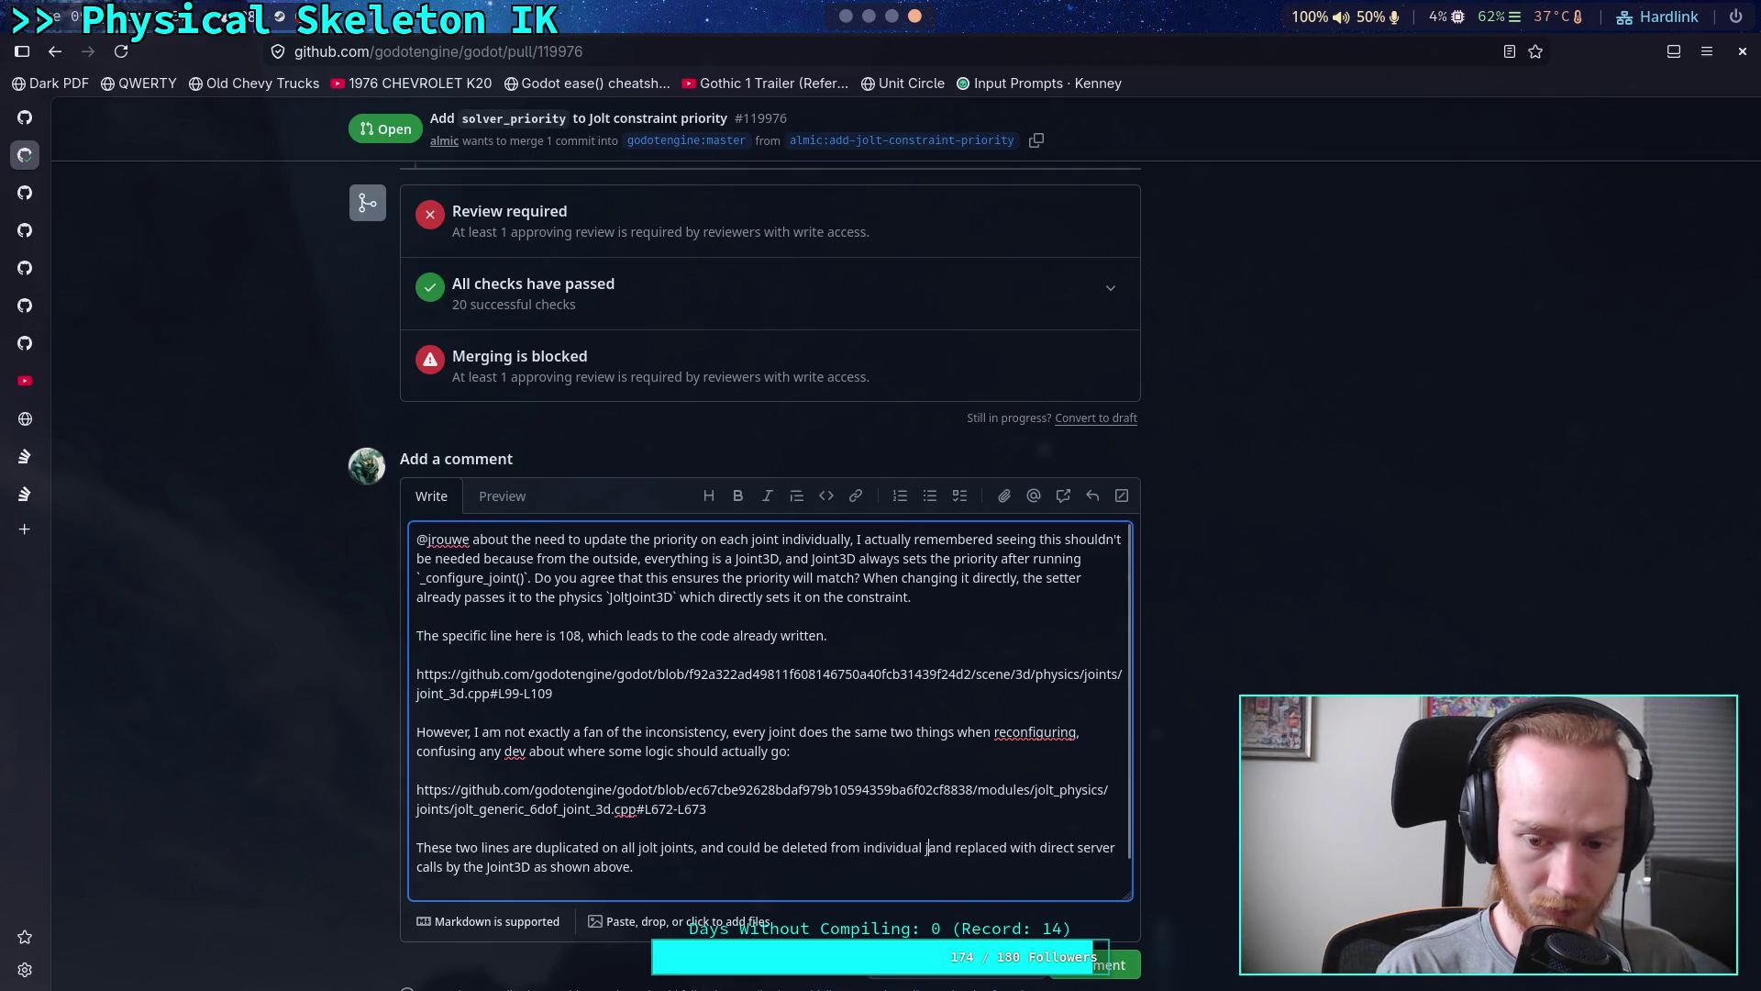
Put Joint3D in backticks, drop the preceding 'the', and end the sentence with 'for solver priority.'
{"action": "left_click", "coordinate": [528, 871]}
{"action": "type", "text": "`"}
{"action": "left_click", "coordinate": [576, 868]}
{"action": "type", "text": "`"}
{"action": "left_click", "coordinate": [765, 870]}
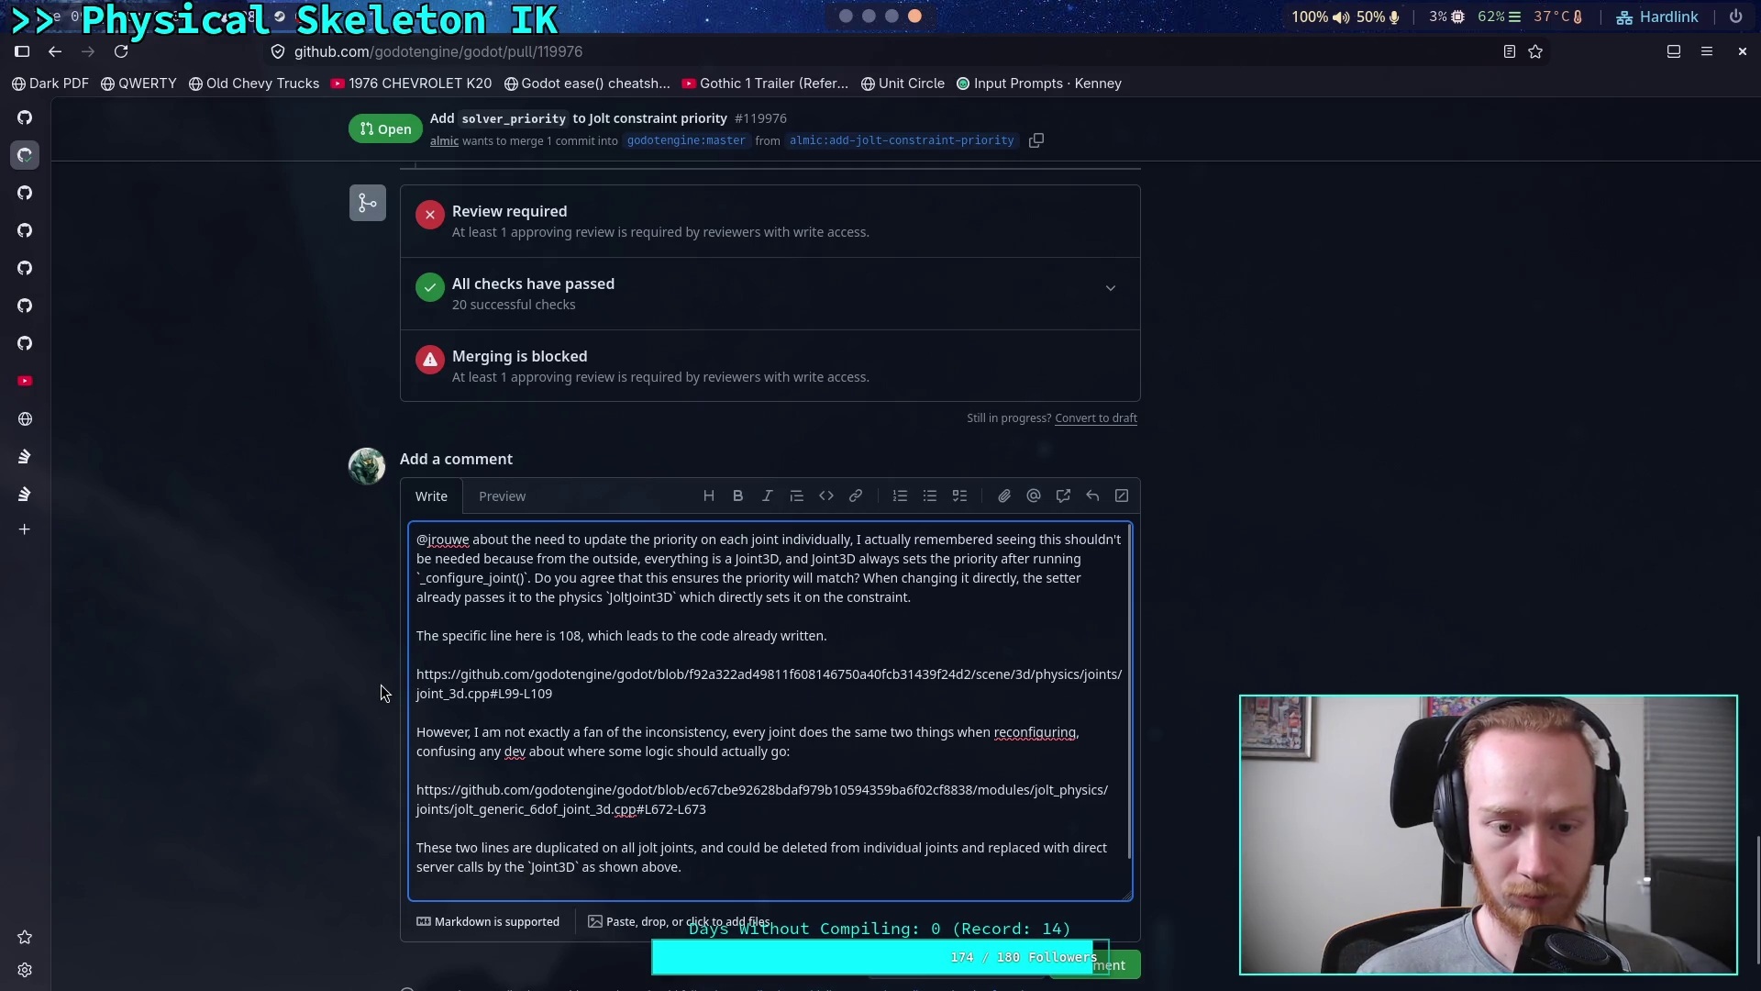
{"action": "left_click", "coordinate": [525, 867]}
{"action": "key", "text": "BackSpace"}
{"action": "key", "text": "BackSpace"}
{"action": "key", "text": "BackSpace"}
{"action": "left_click", "coordinate": [723, 865]}
{"action": "key", "text": "BackSpace"}
{"action": "type", "text": "for solver pr"}
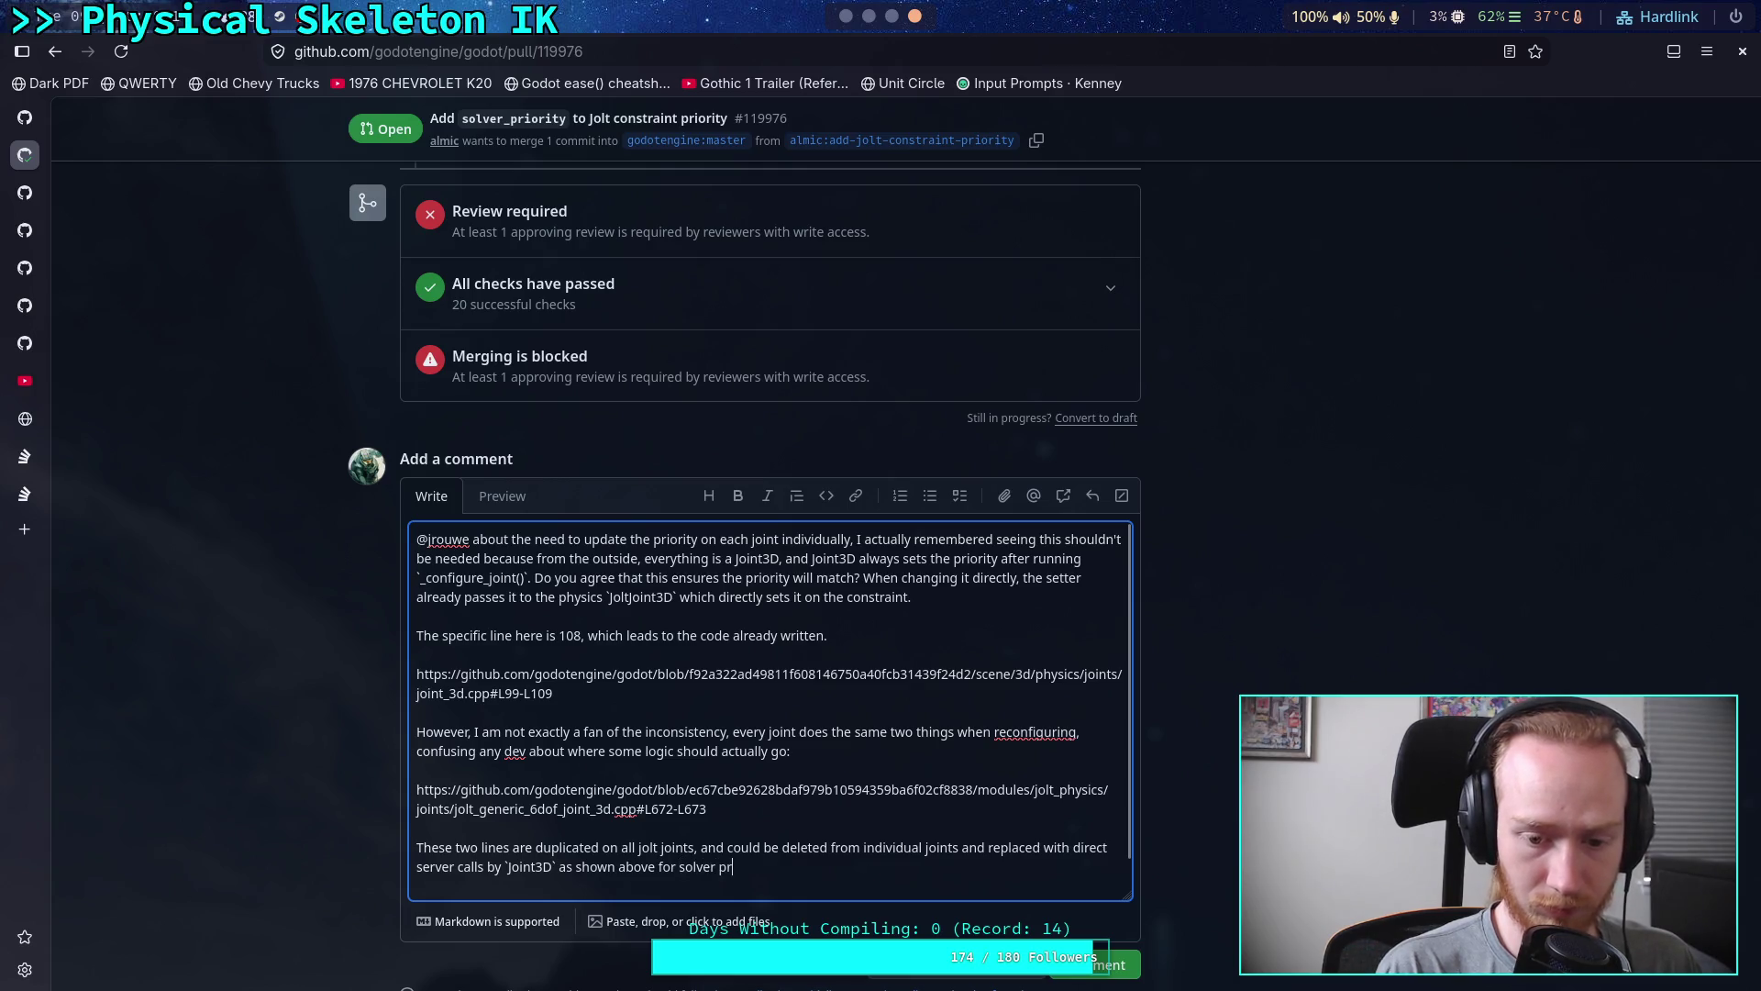
{"action": "type", "text": "."}
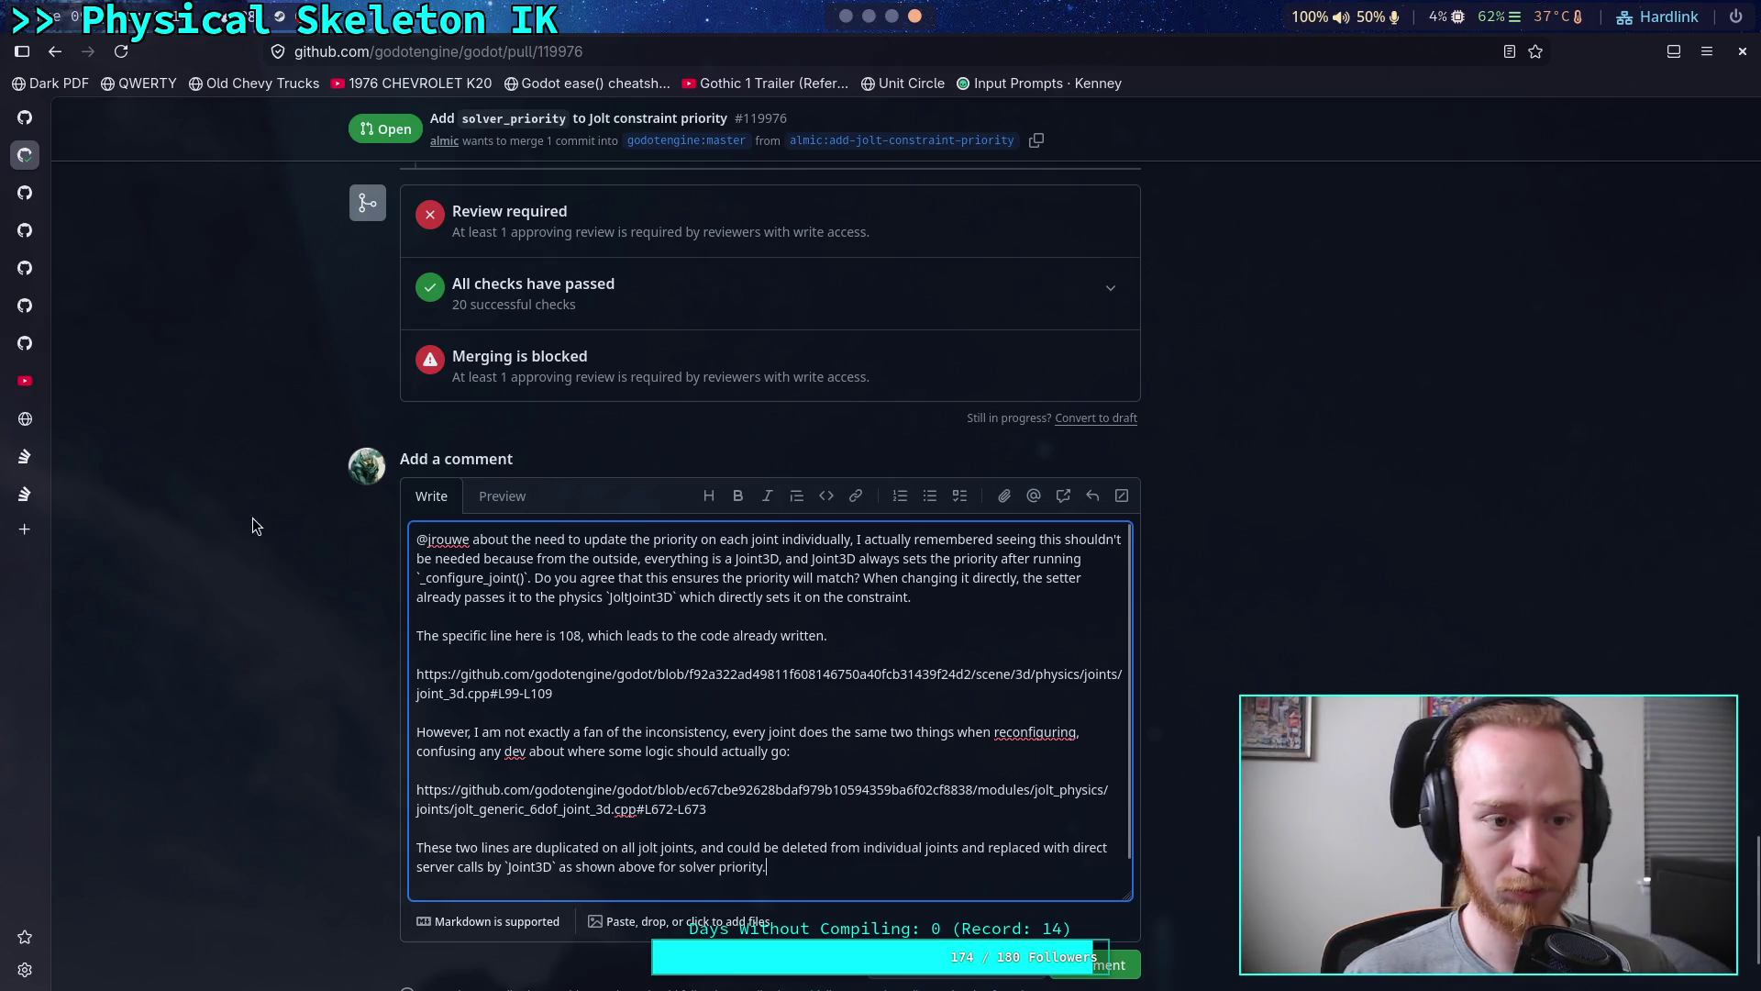
{"action": "left_click", "coordinate": [24, 193]}
Browse from the godot repository root through scene/3d/physics/joints and open joint_3d.cpp
{"action": "left_click", "coordinate": [250, 123]}
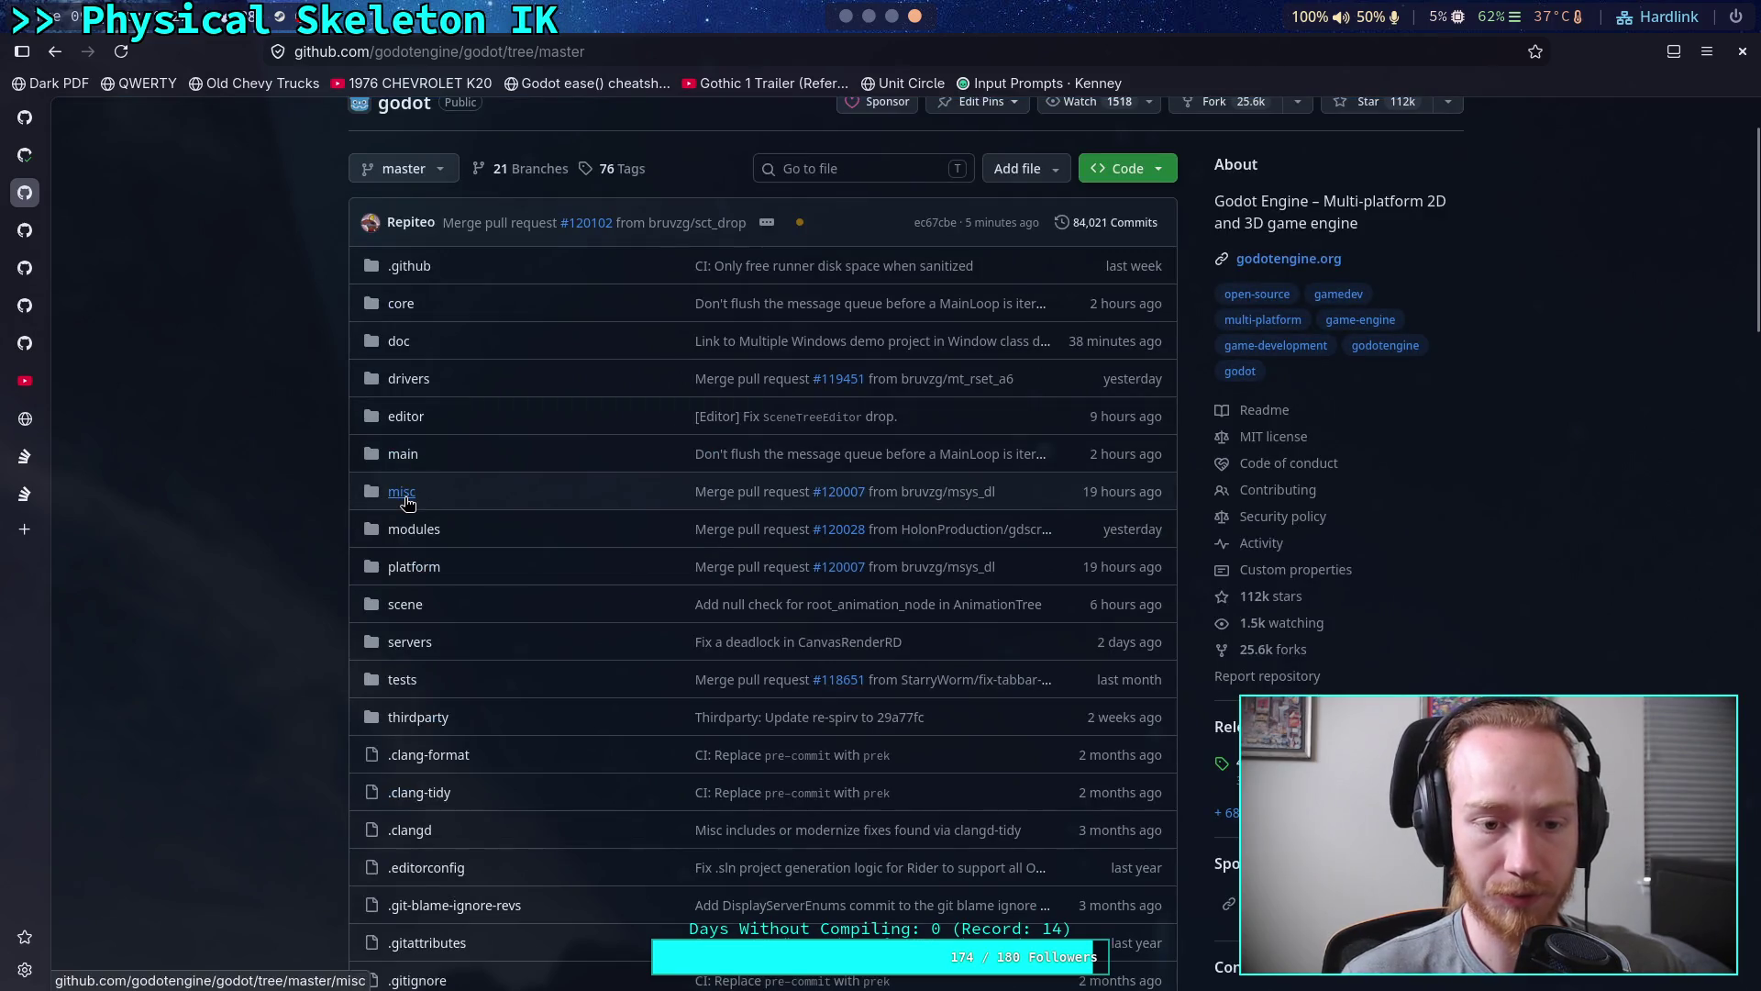
{"action": "left_click", "coordinate": [403, 488]}
{"action": "left_click", "coordinate": [250, 220]}
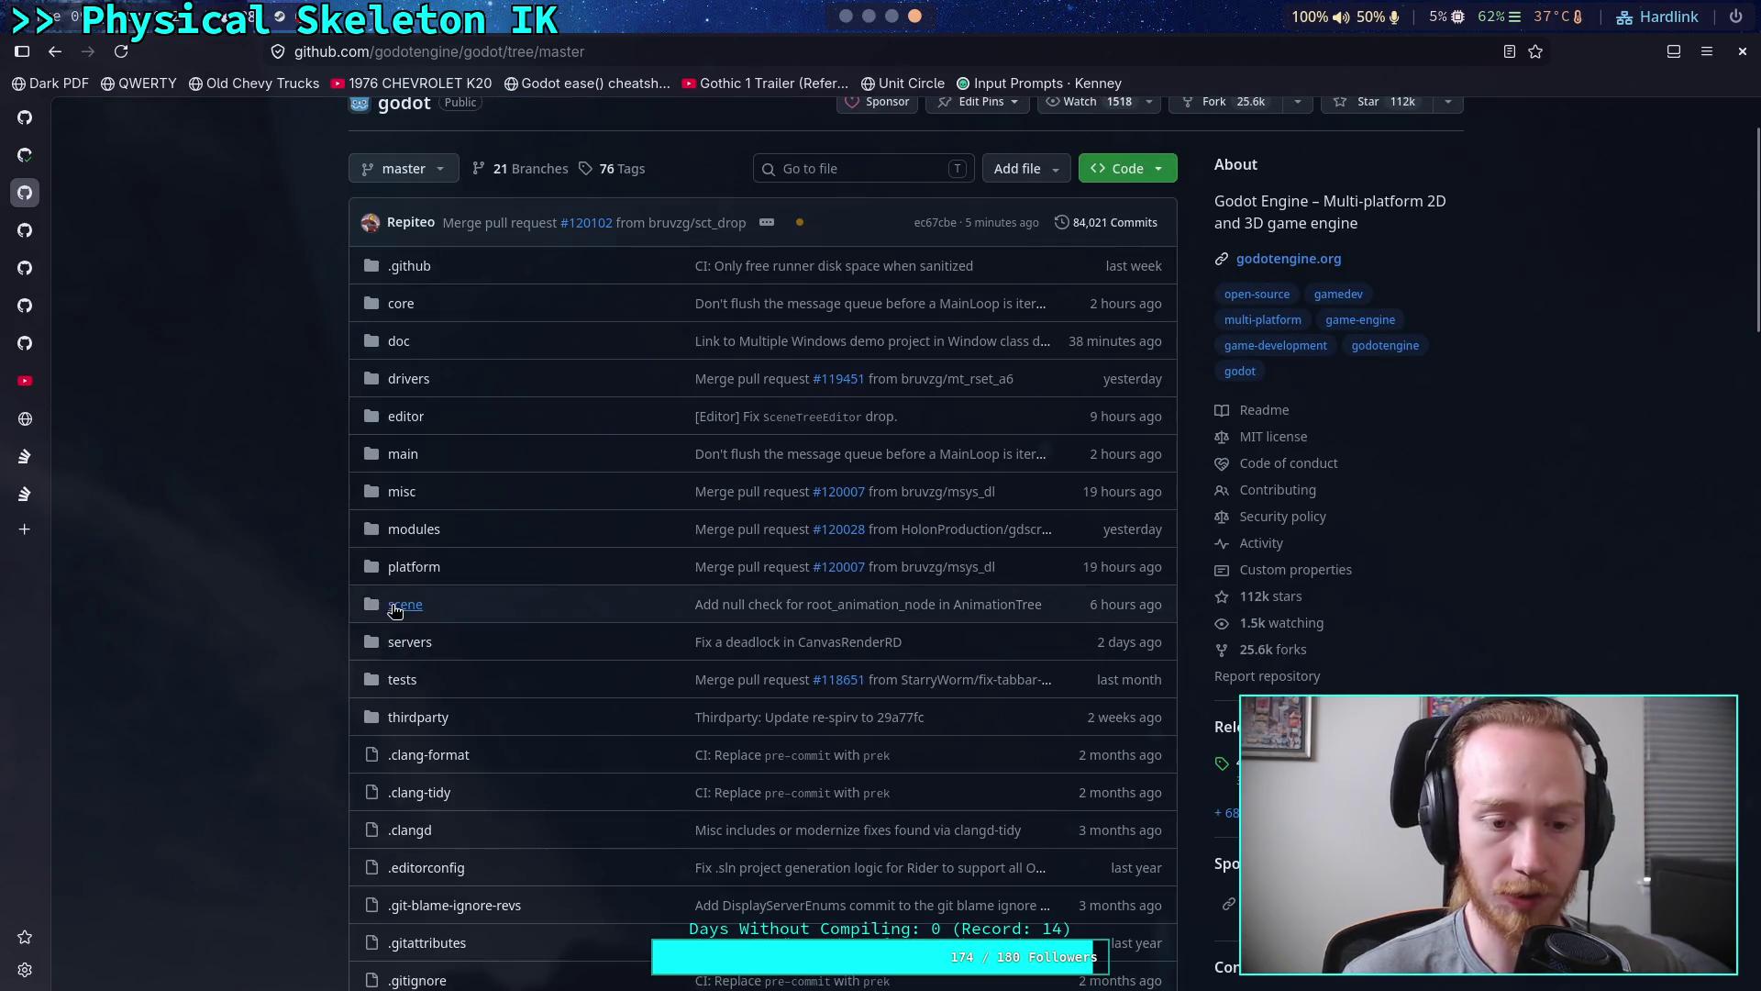
{"action": "left_click", "coordinate": [405, 605]}
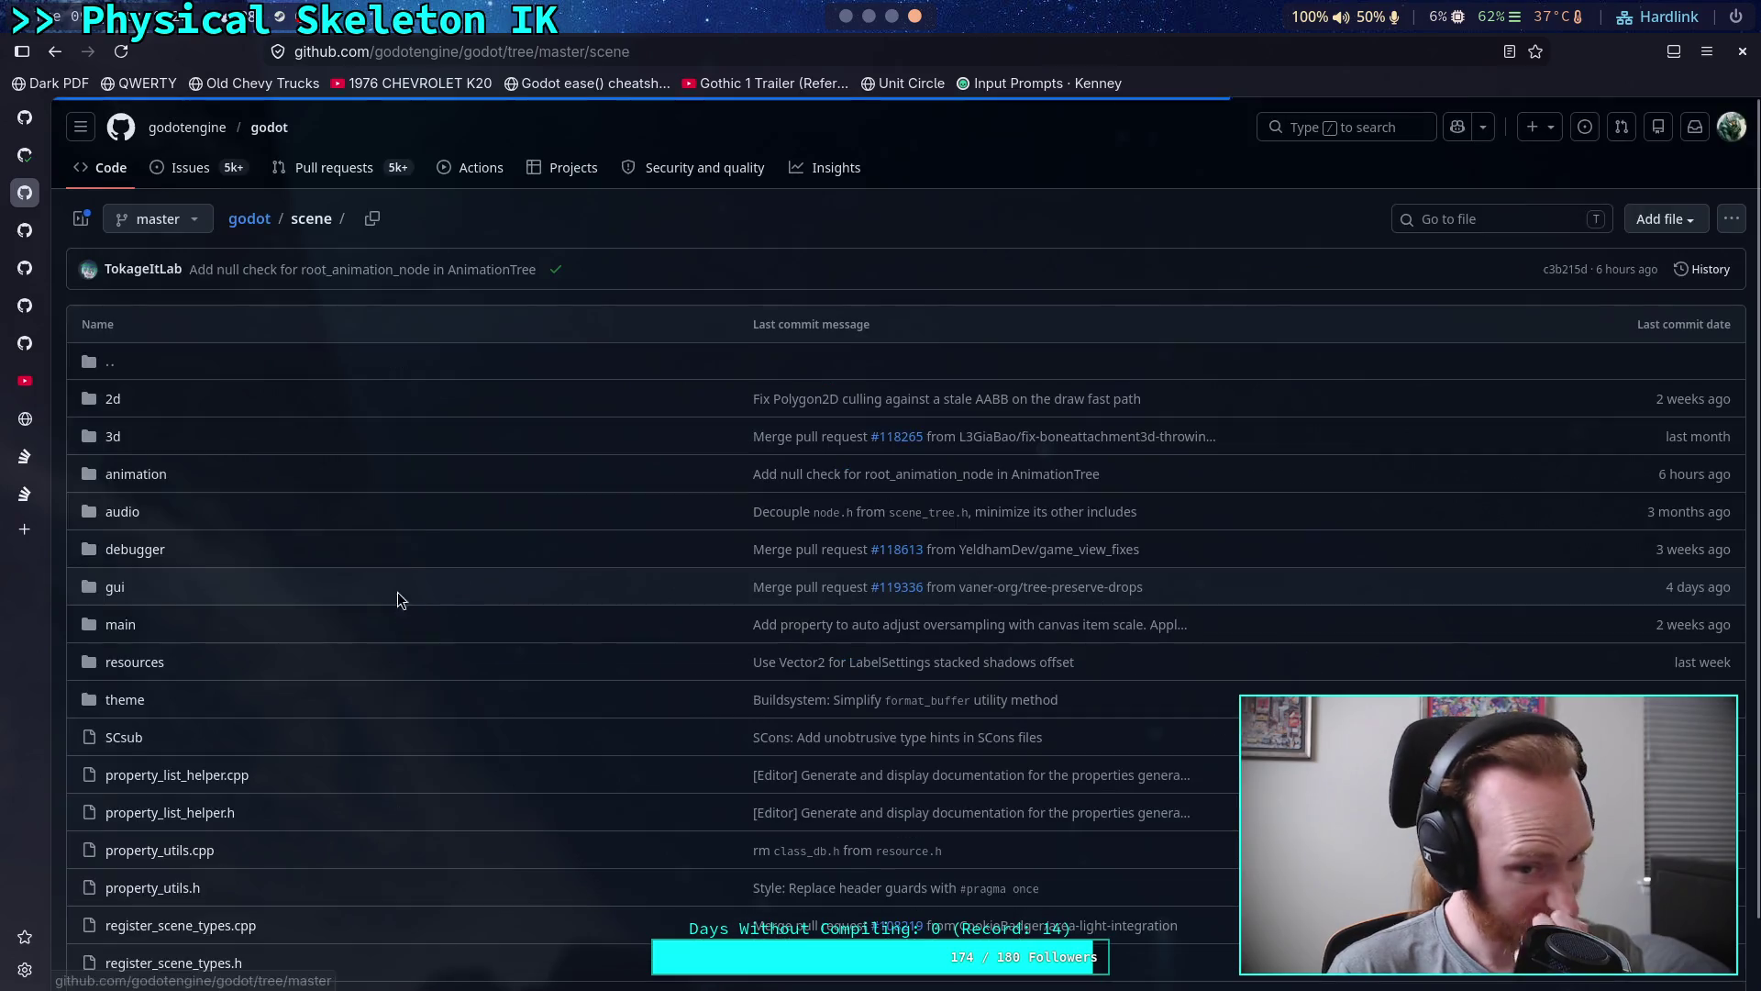
{"action": "left_click", "coordinate": [115, 436]}
{"action": "left_click", "coordinate": [127, 438]}
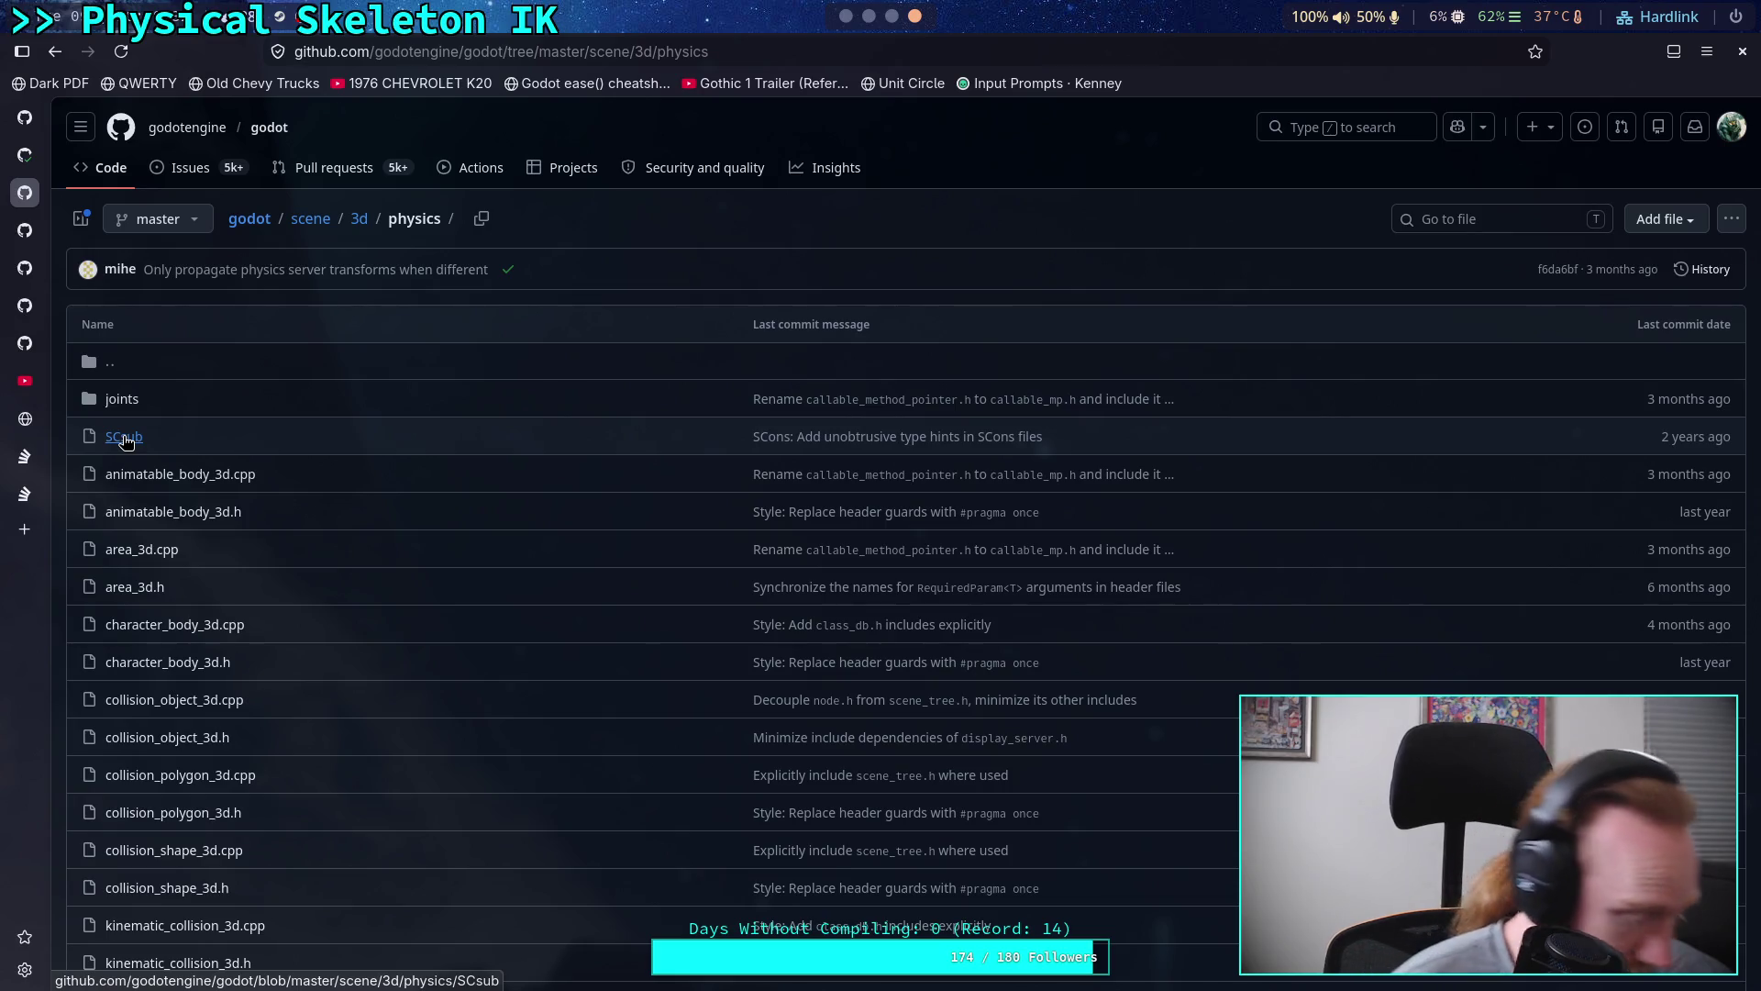
{"action": "left_click", "coordinate": [149, 404]}
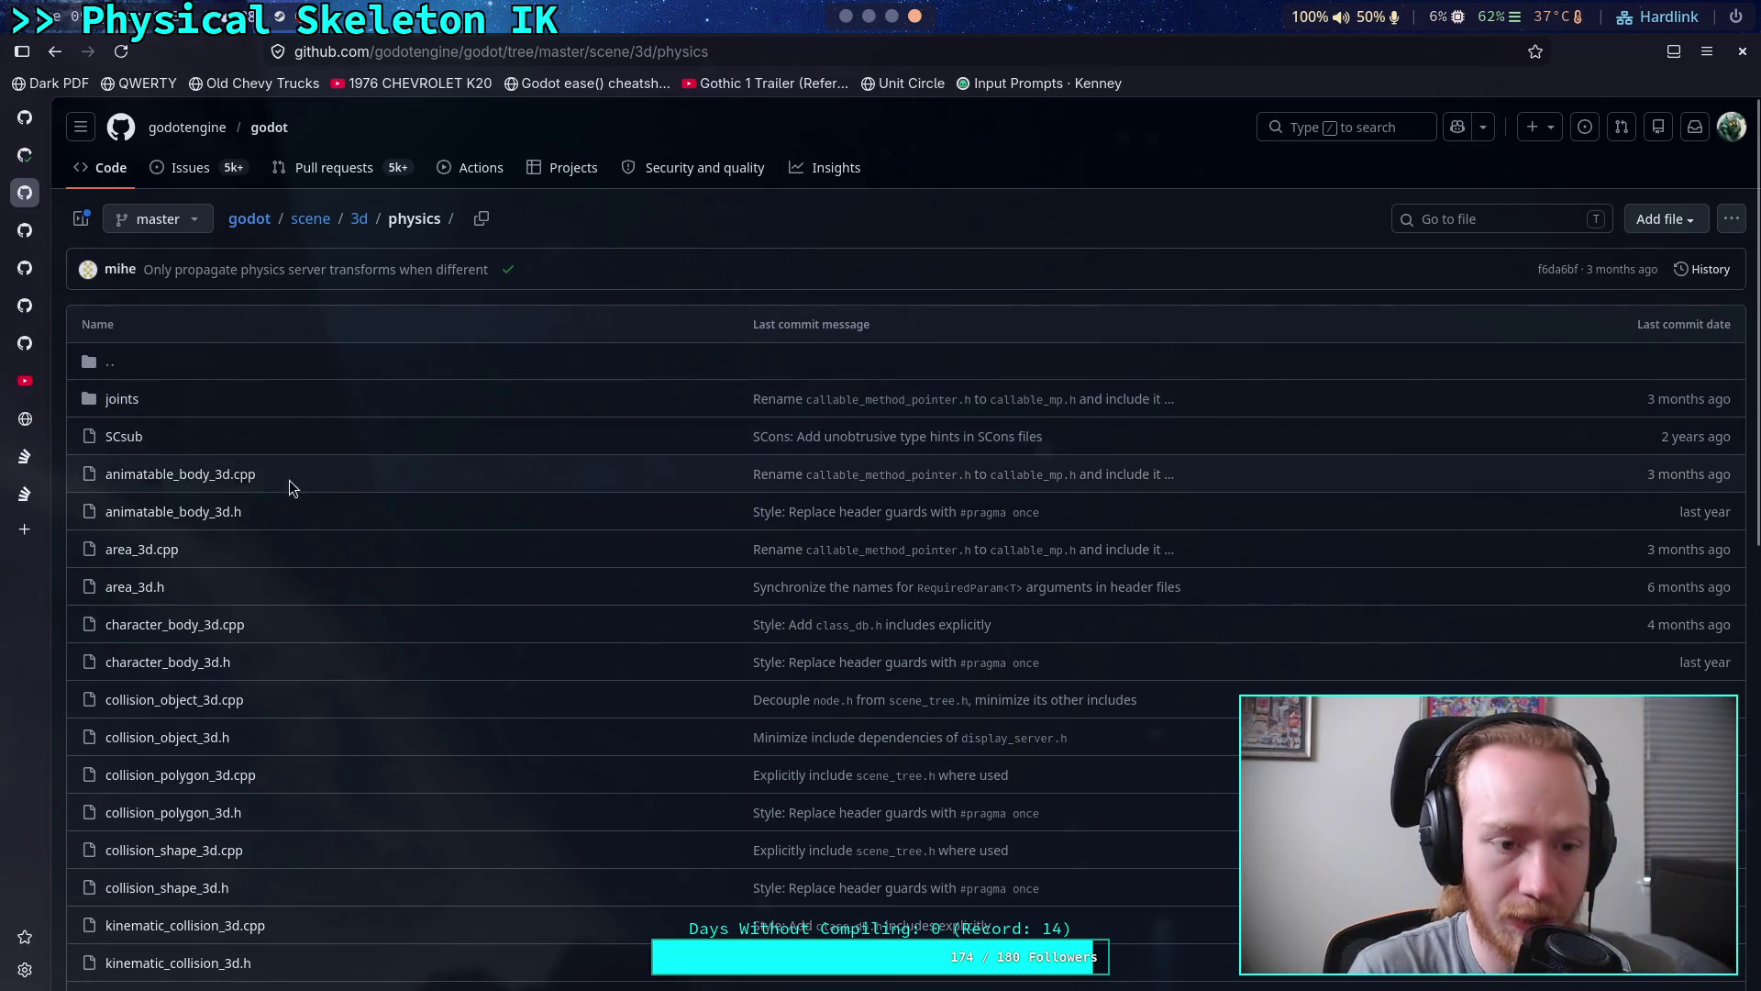
{"action": "scroll", "coordinate": [275, 458], "scroll_direction": "down", "scroll_amount": 3}
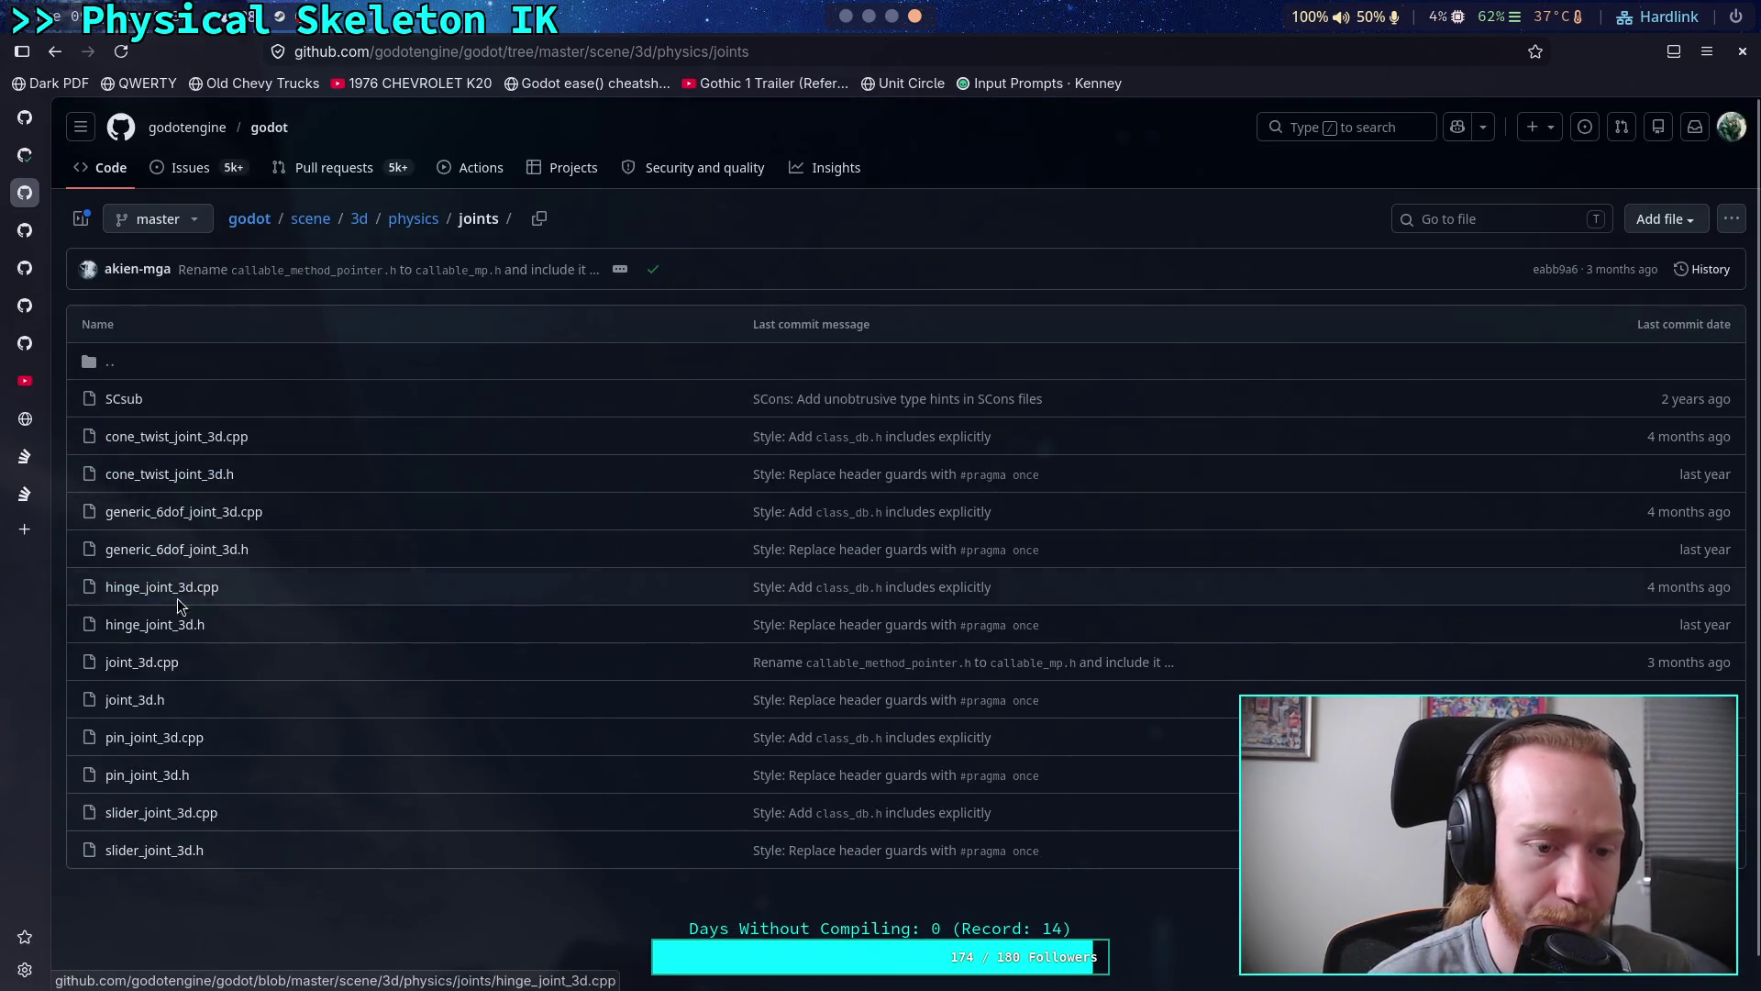
{"action": "left_click", "coordinate": [174, 662]}
{"action": "scroll", "coordinate": [441, 661], "scroll_direction": "down", "scroll_amount": 10}
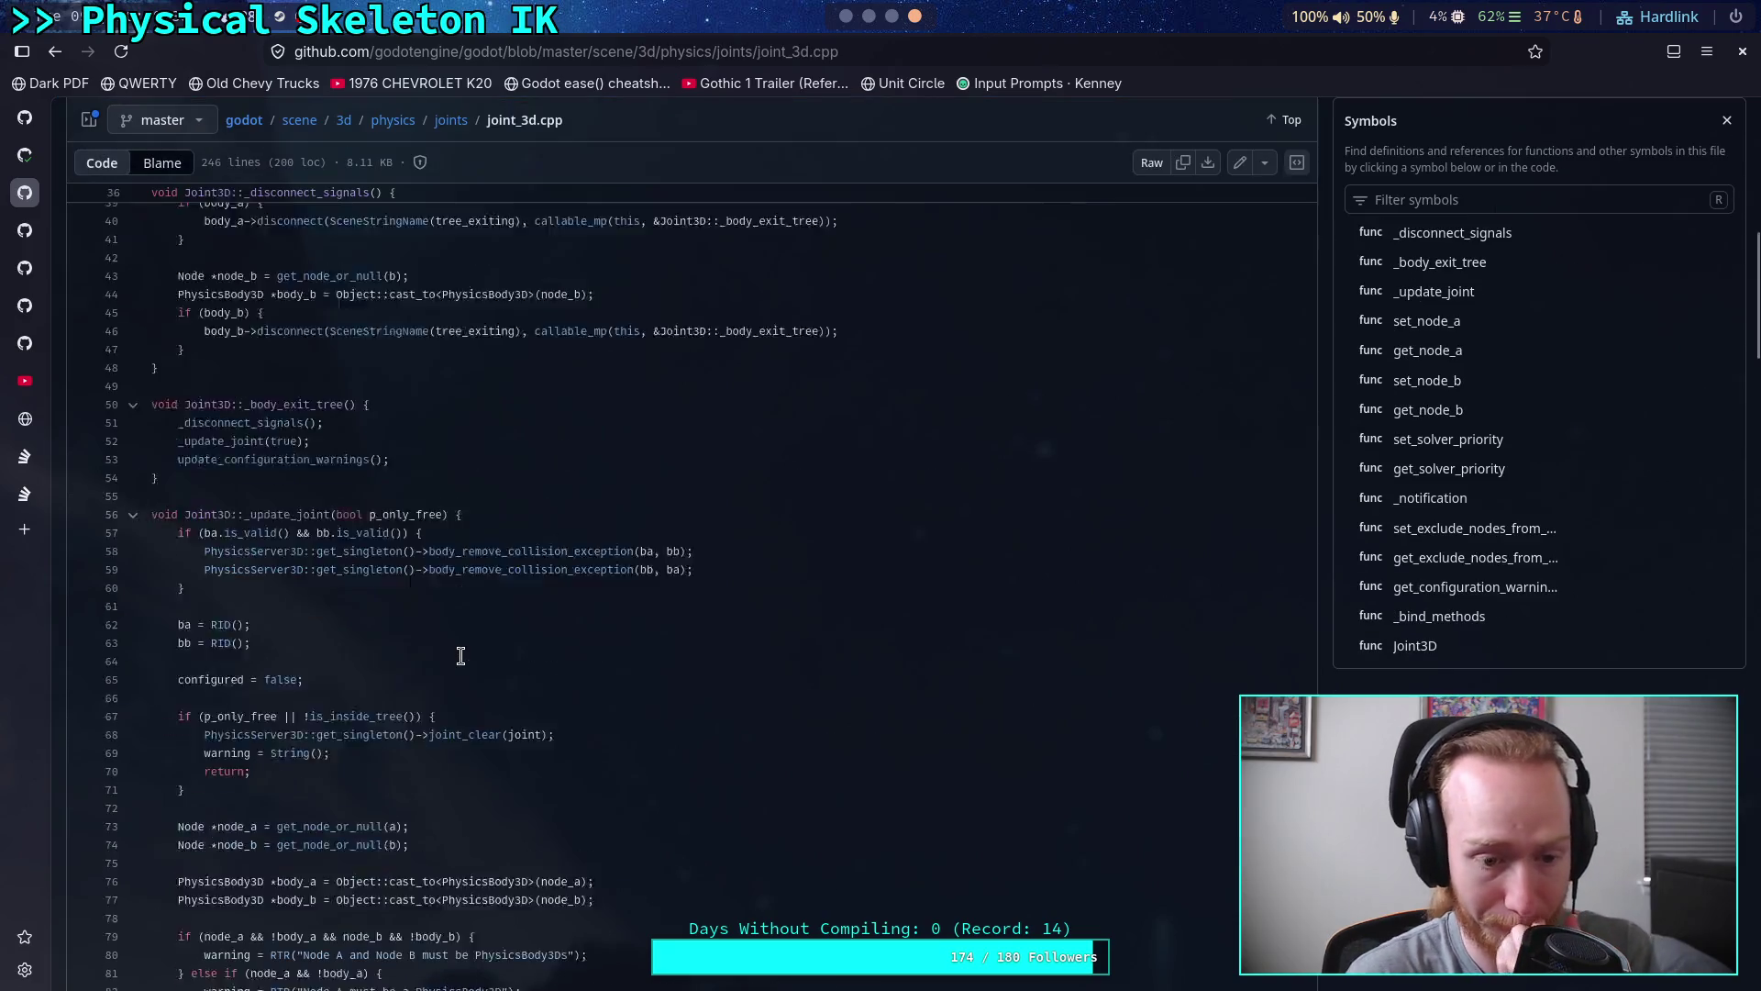
{"action": "scroll", "coordinate": [460, 654], "scroll_direction": "down", "scroll_amount": 15}
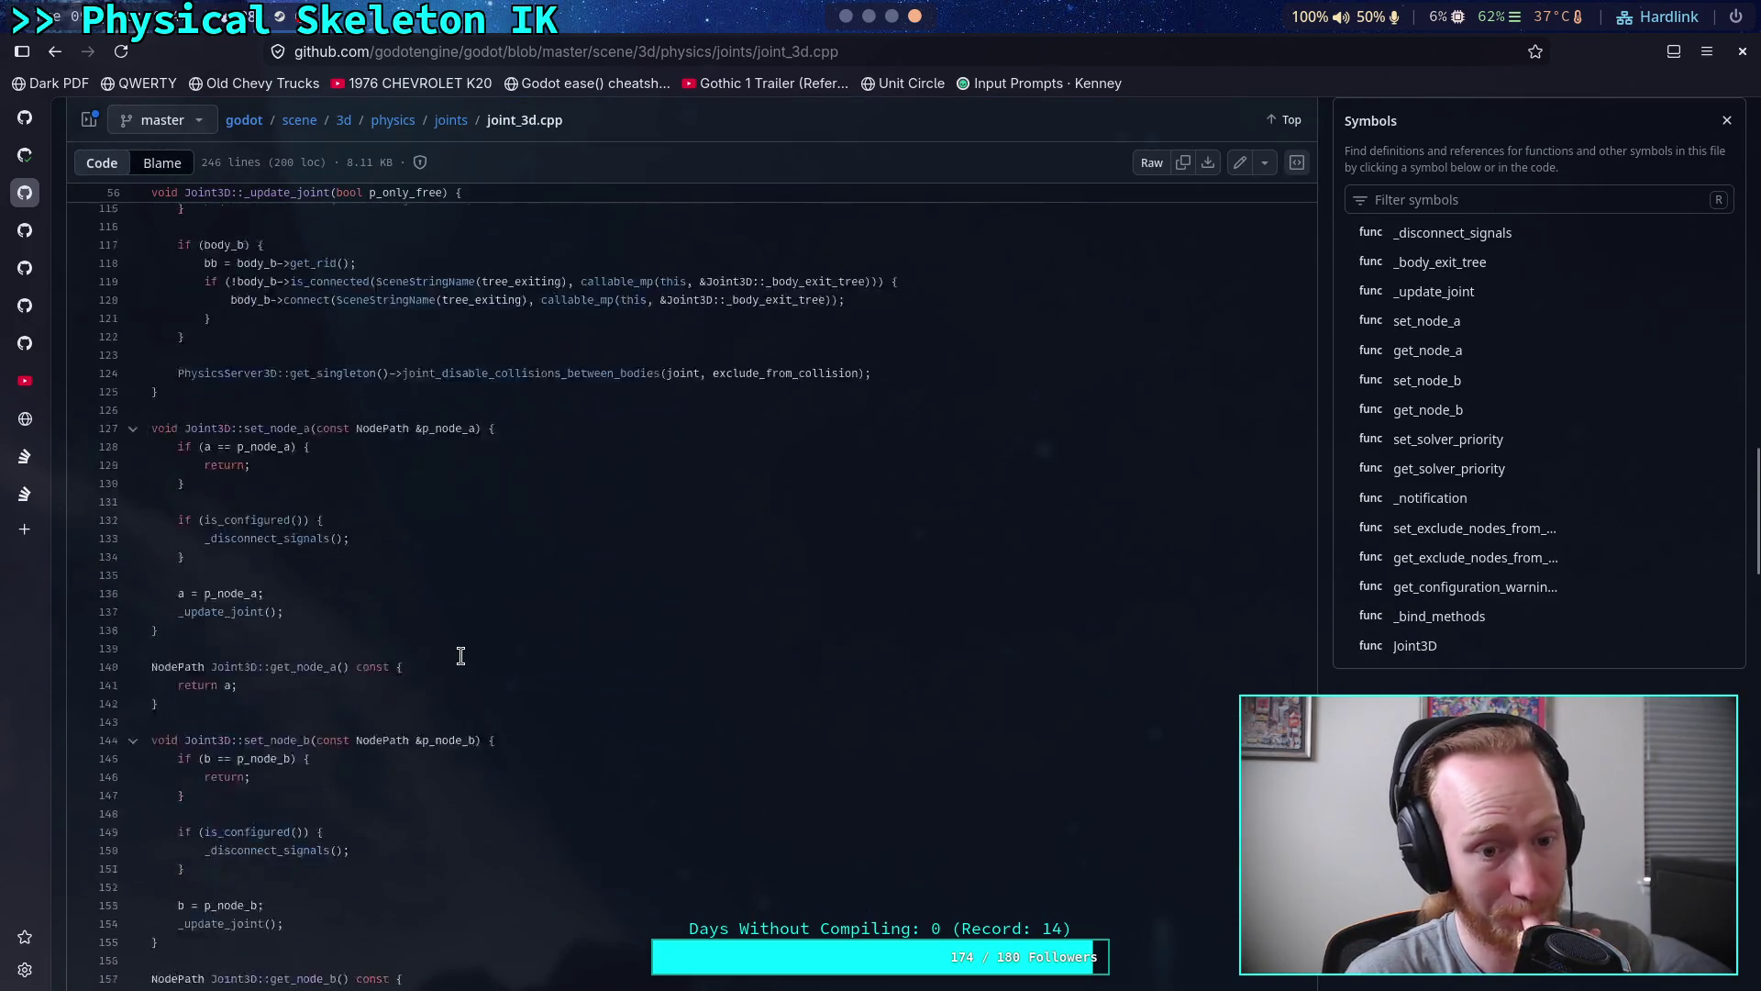
{"action": "scroll", "coordinate": [460, 655], "scroll_direction": "down", "scroll_amount": 6}
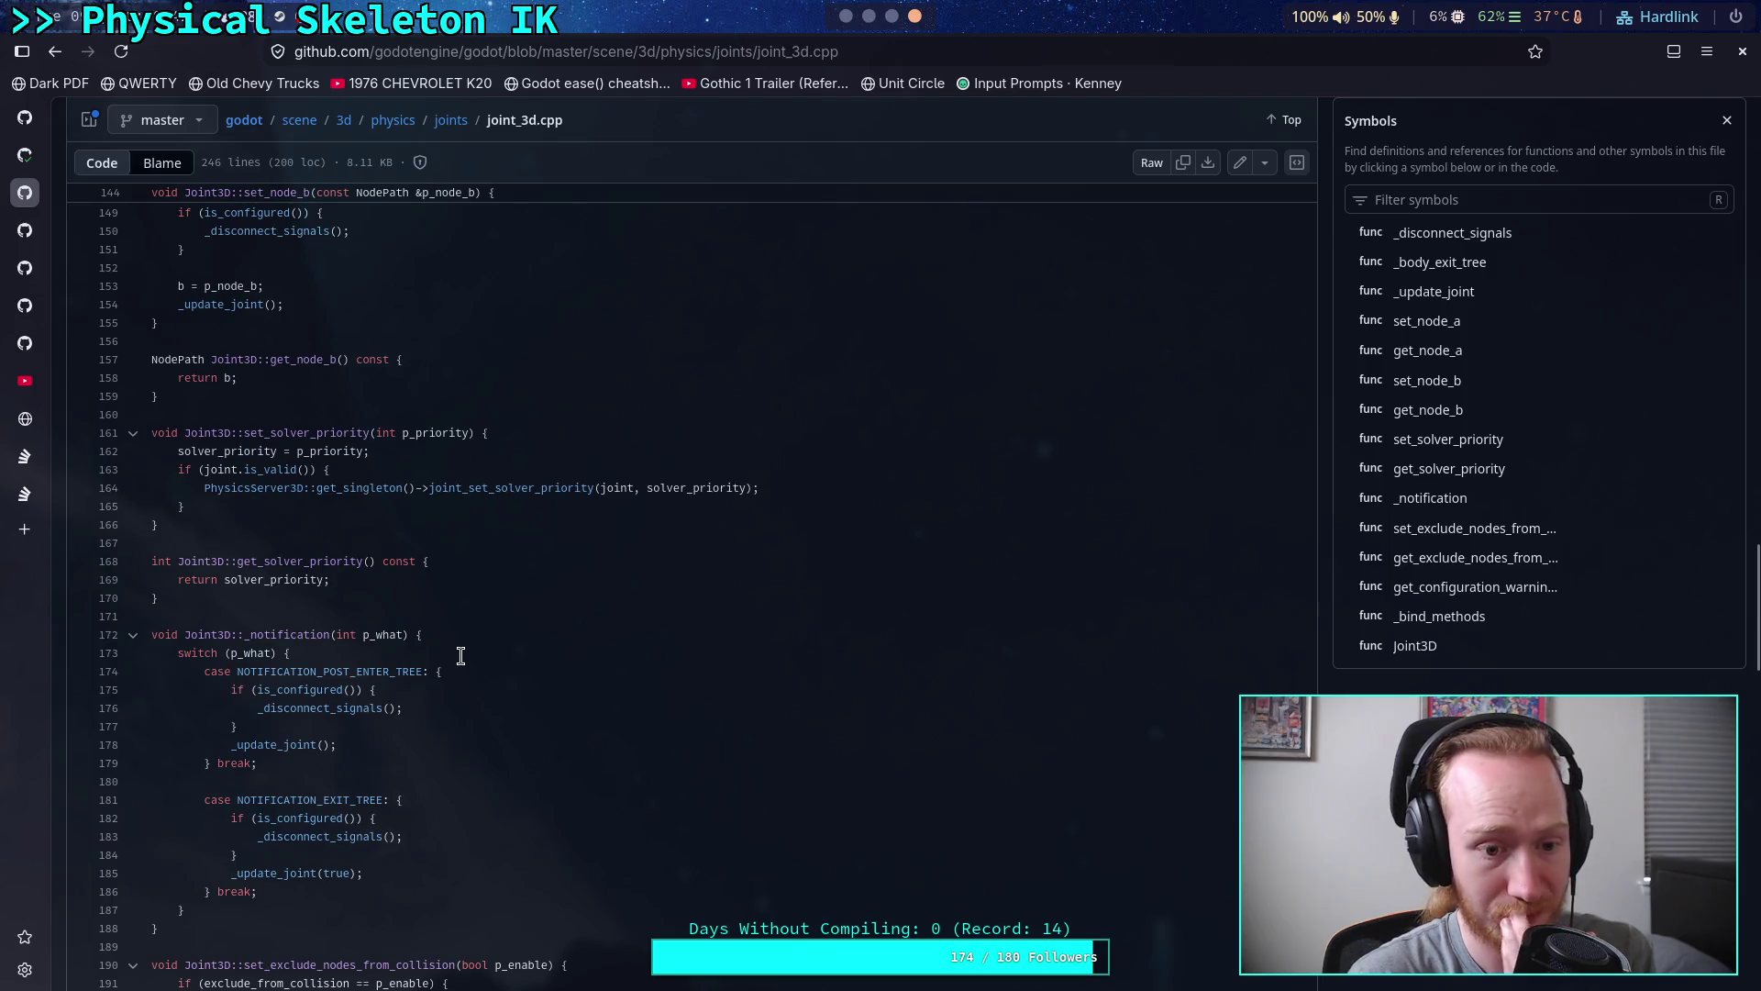
{"action": "scroll", "coordinate": [460, 655], "scroll_direction": "down", "scroll_amount": 7}
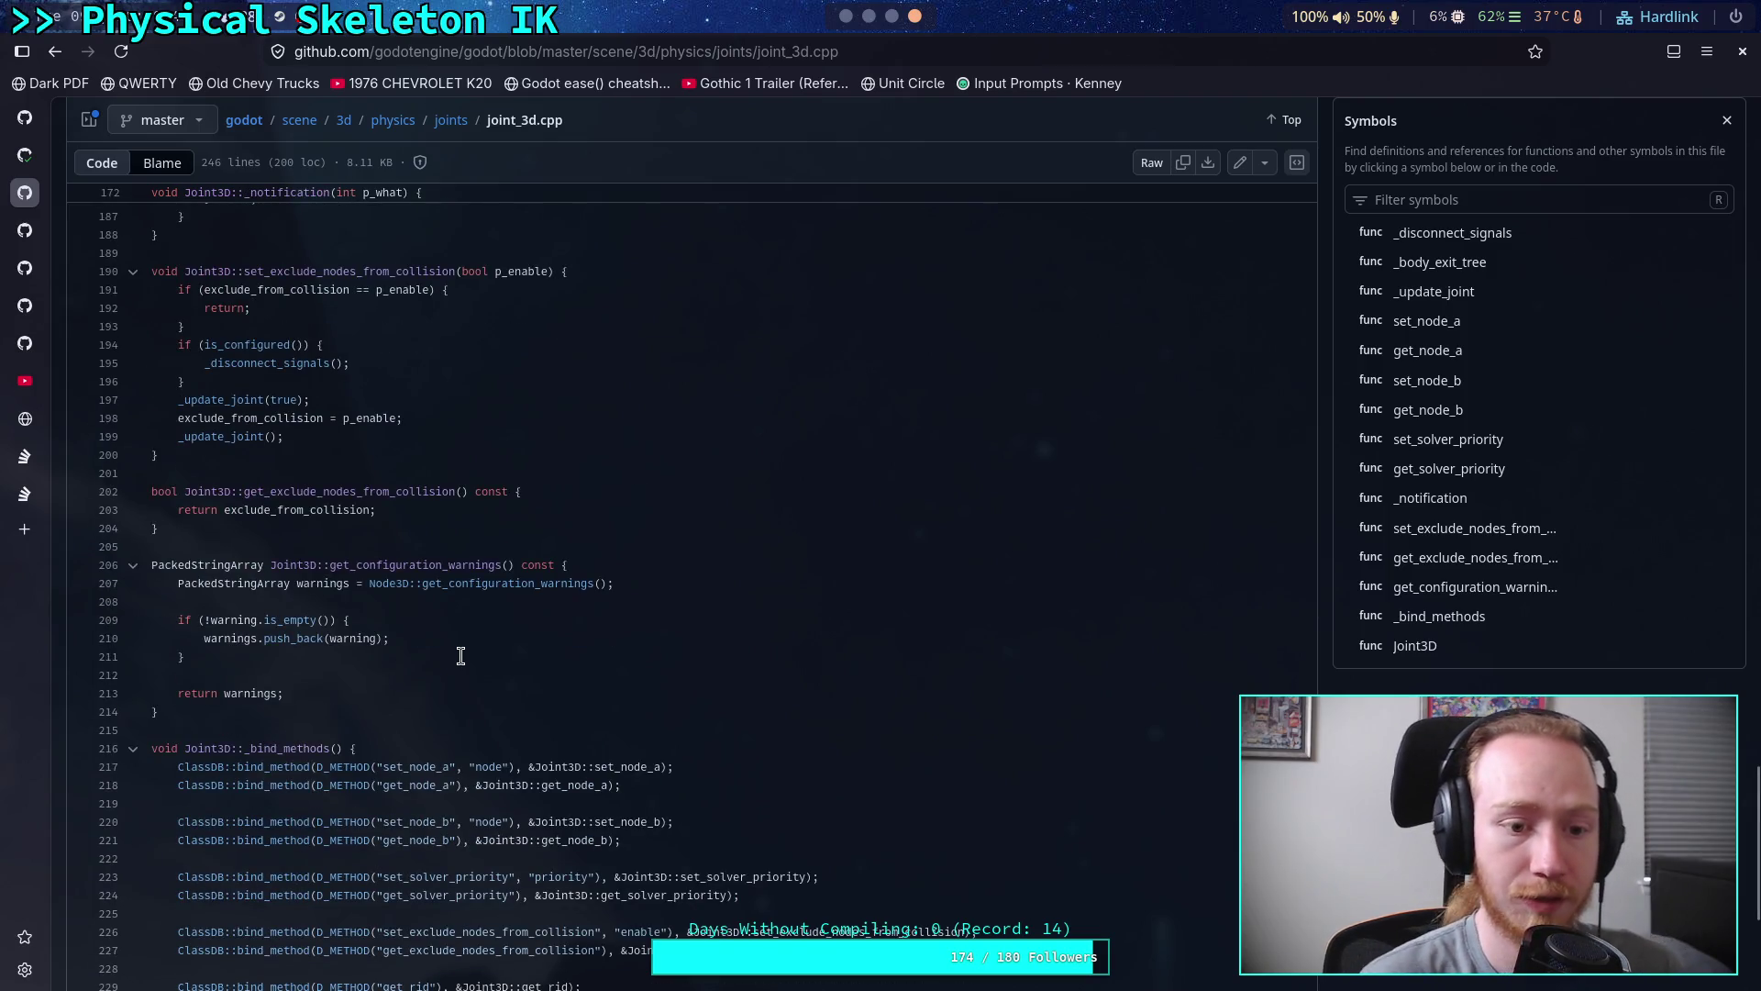
{"action": "scroll", "coordinate": [460, 655], "scroll_direction": "down", "scroll_amount": 4}
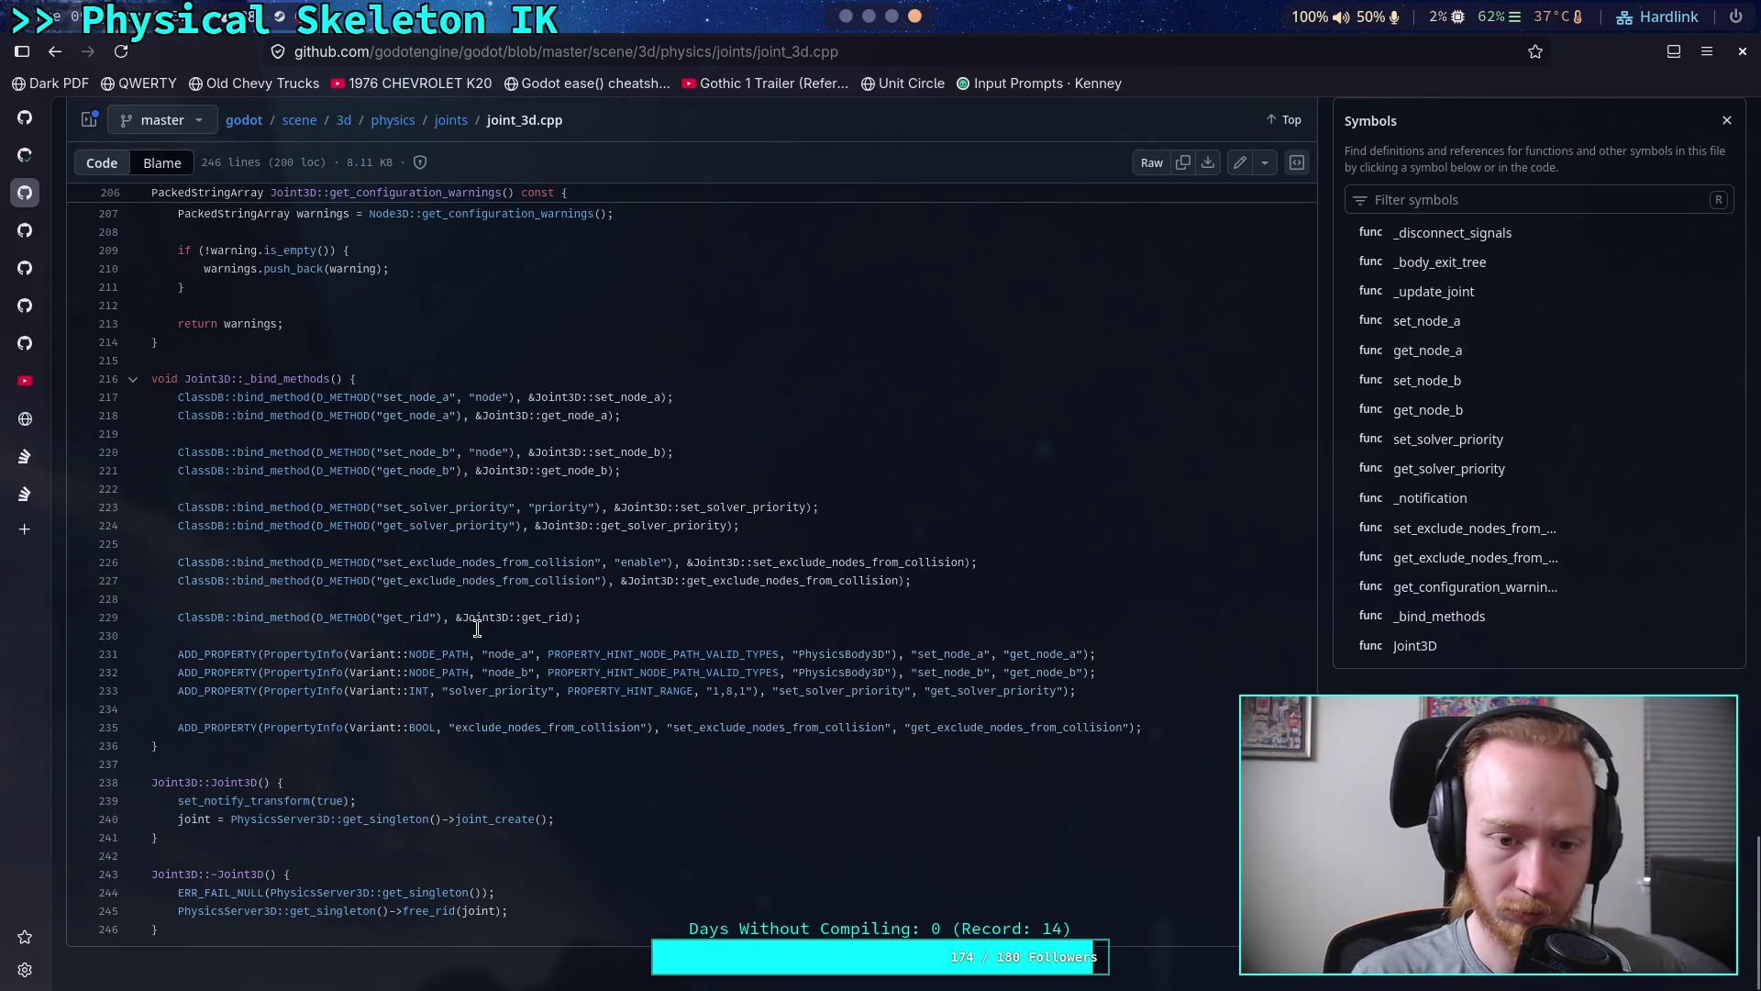
{"action": "scroll", "coordinate": [477, 628], "scroll_direction": "up", "scroll_amount": 10}
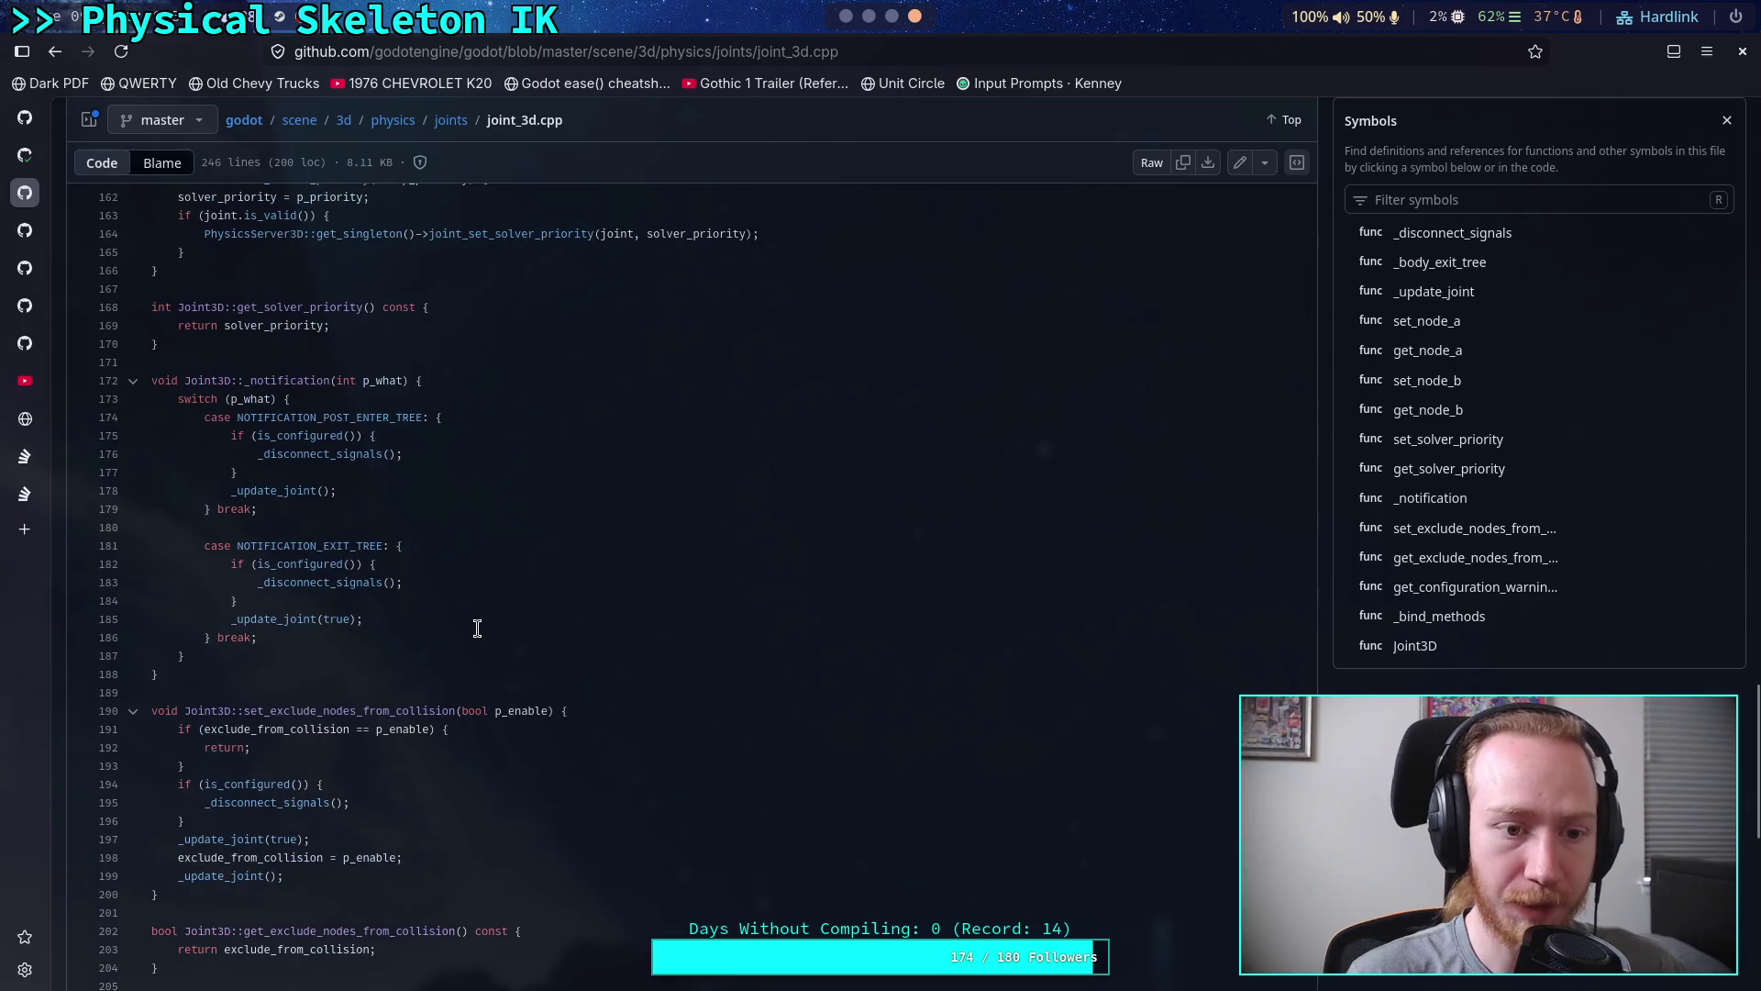
{"action": "scroll", "coordinate": [477, 629], "scroll_direction": "up", "scroll_amount": 4}
{"action": "scroll", "coordinate": [419, 558], "scroll_direction": "up", "scroll_amount": 20}
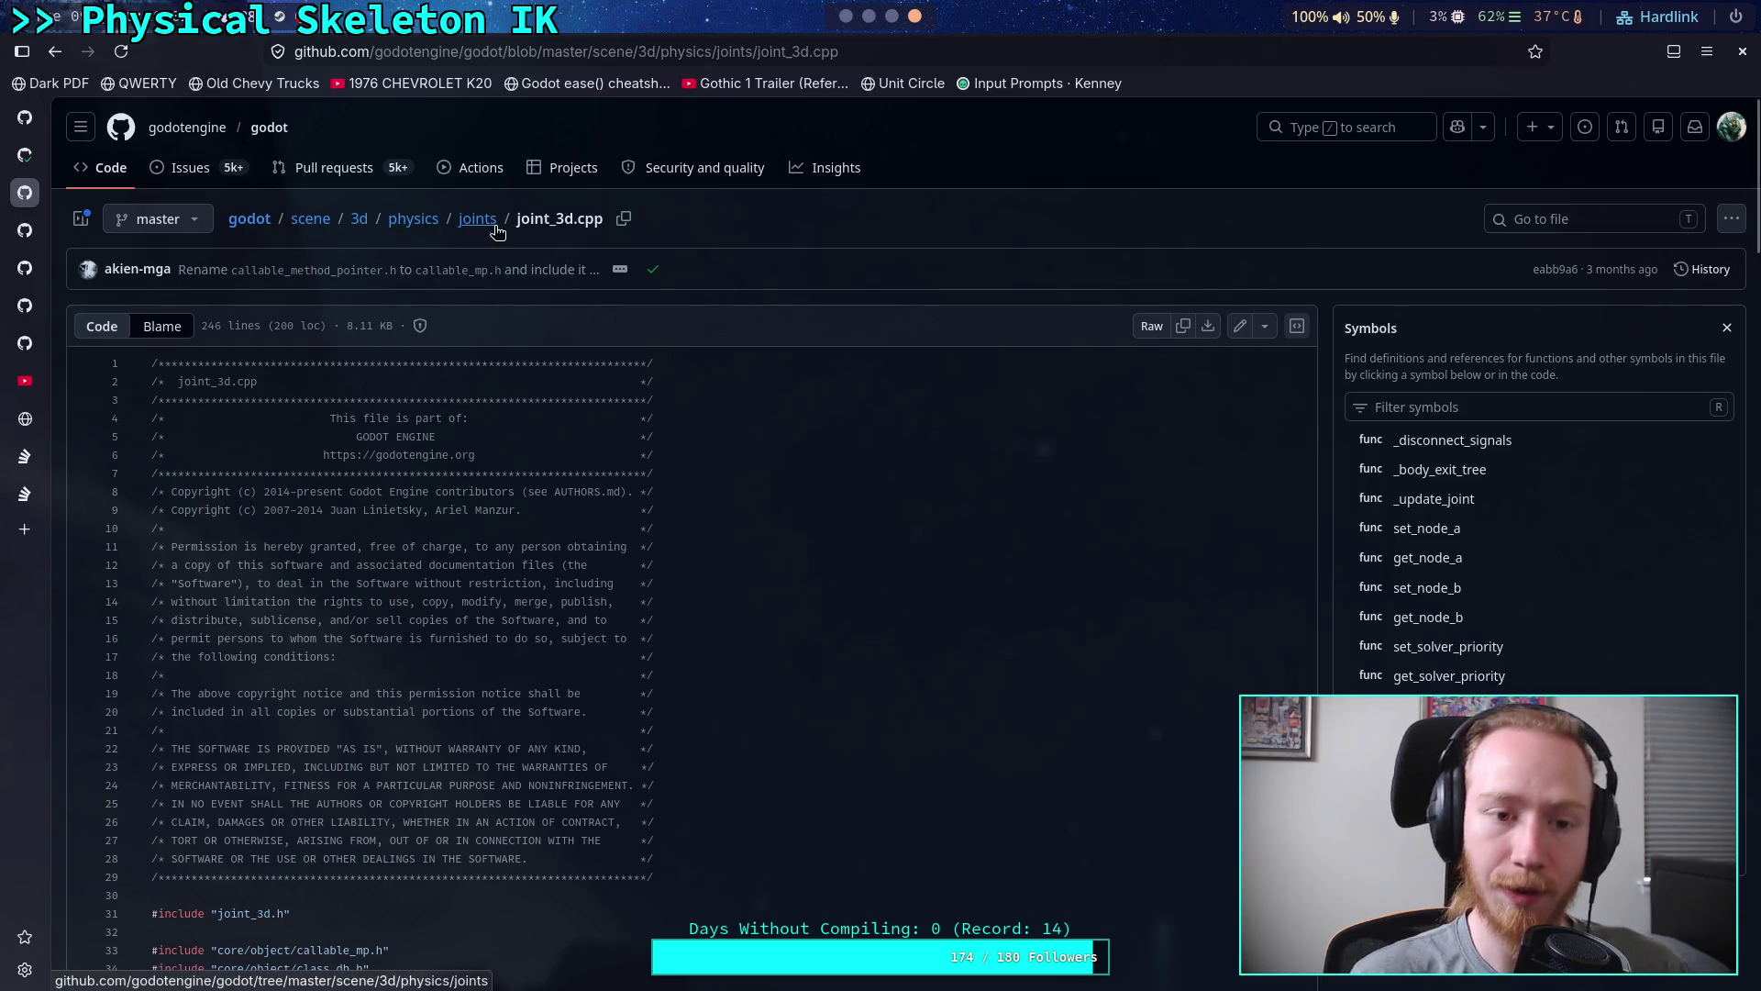
{"action": "left_click", "coordinate": [477, 226]}
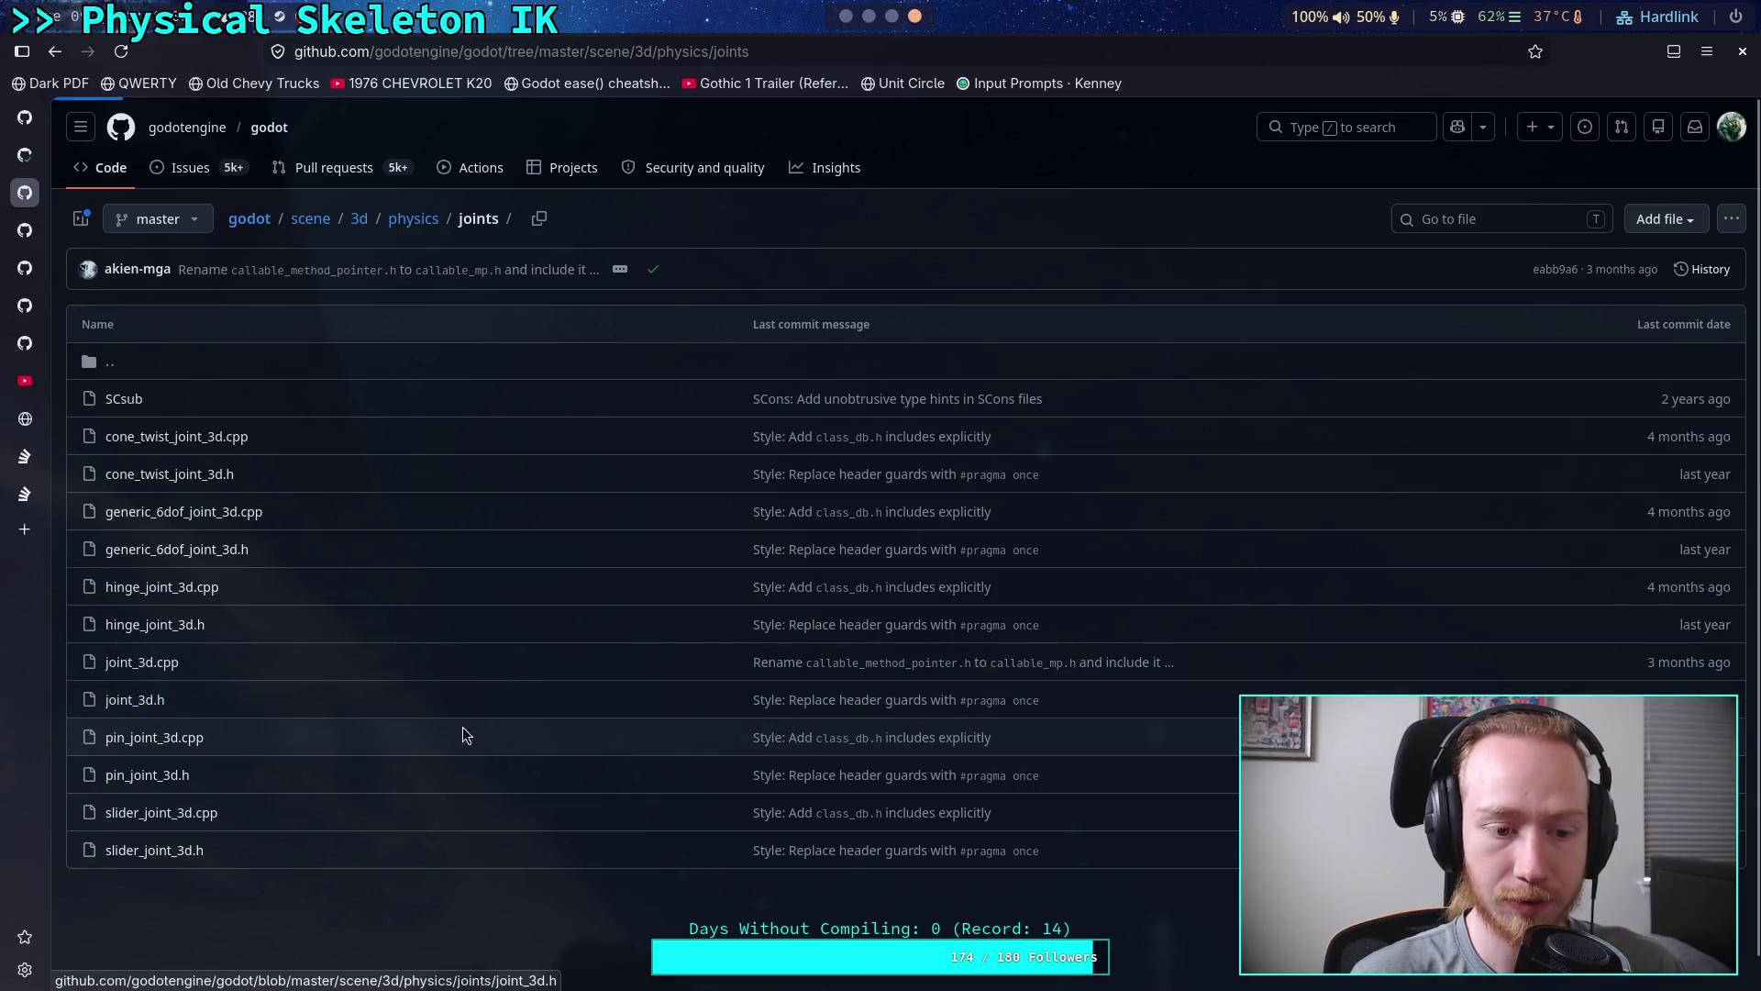
Look over the joint_3d.h and pin_joint_3d.h headers, then go back to the joints folder listing
{"action": "left_click", "coordinate": [137, 700]}
{"action": "scroll", "coordinate": [534, 699], "scroll_direction": "up", "scroll_amount": 10}
{"action": "left_click", "coordinate": [55, 51]}
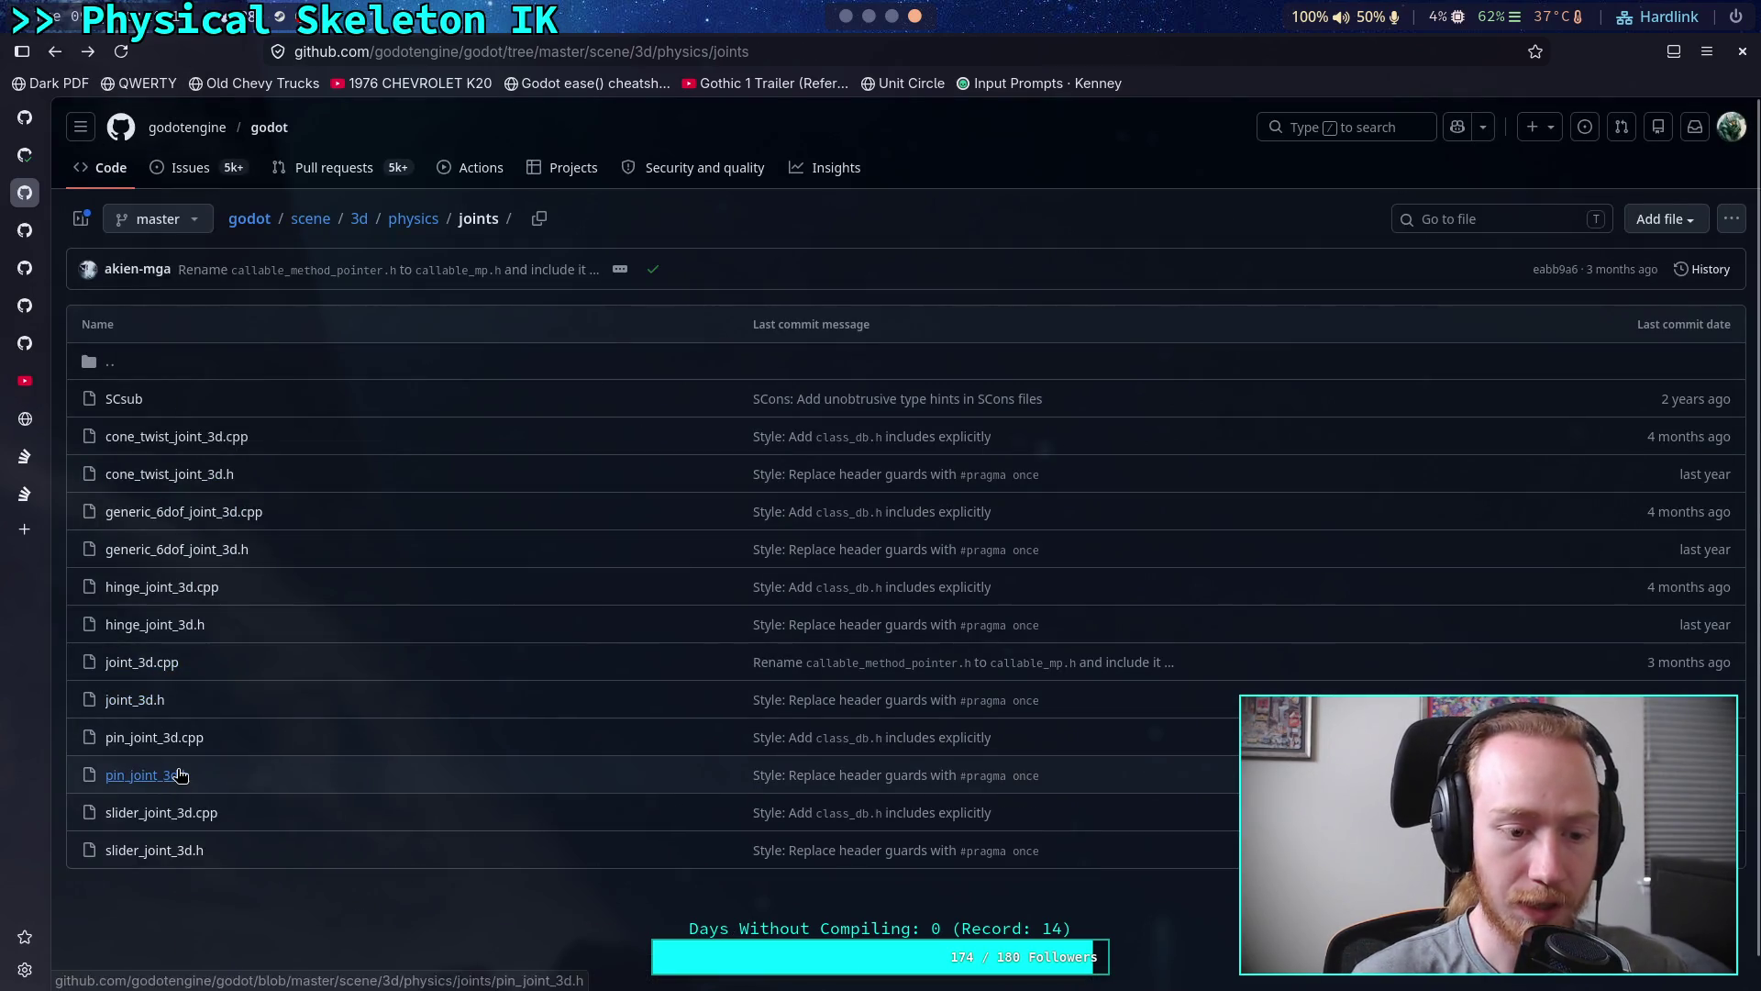
{"action": "left_click", "coordinate": [142, 775]}
{"action": "scroll", "coordinate": [531, 719], "scroll_direction": "down", "scroll_amount": 5}
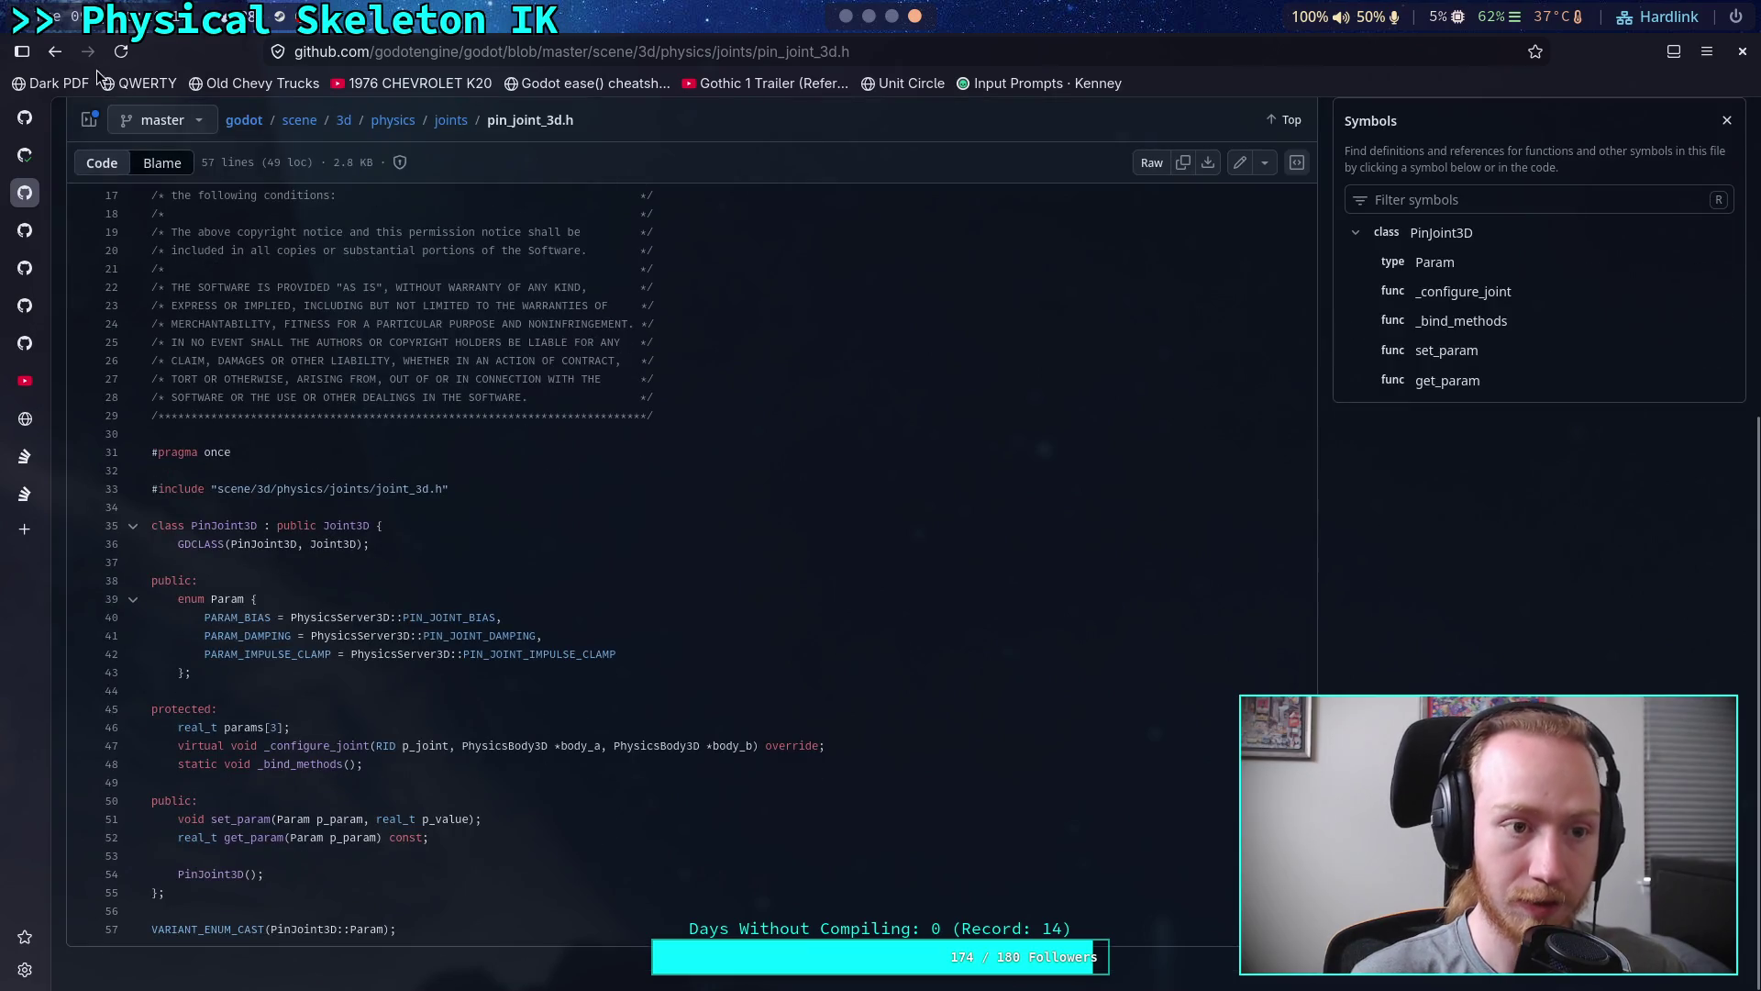
{"action": "left_click", "coordinate": [59, 51]}
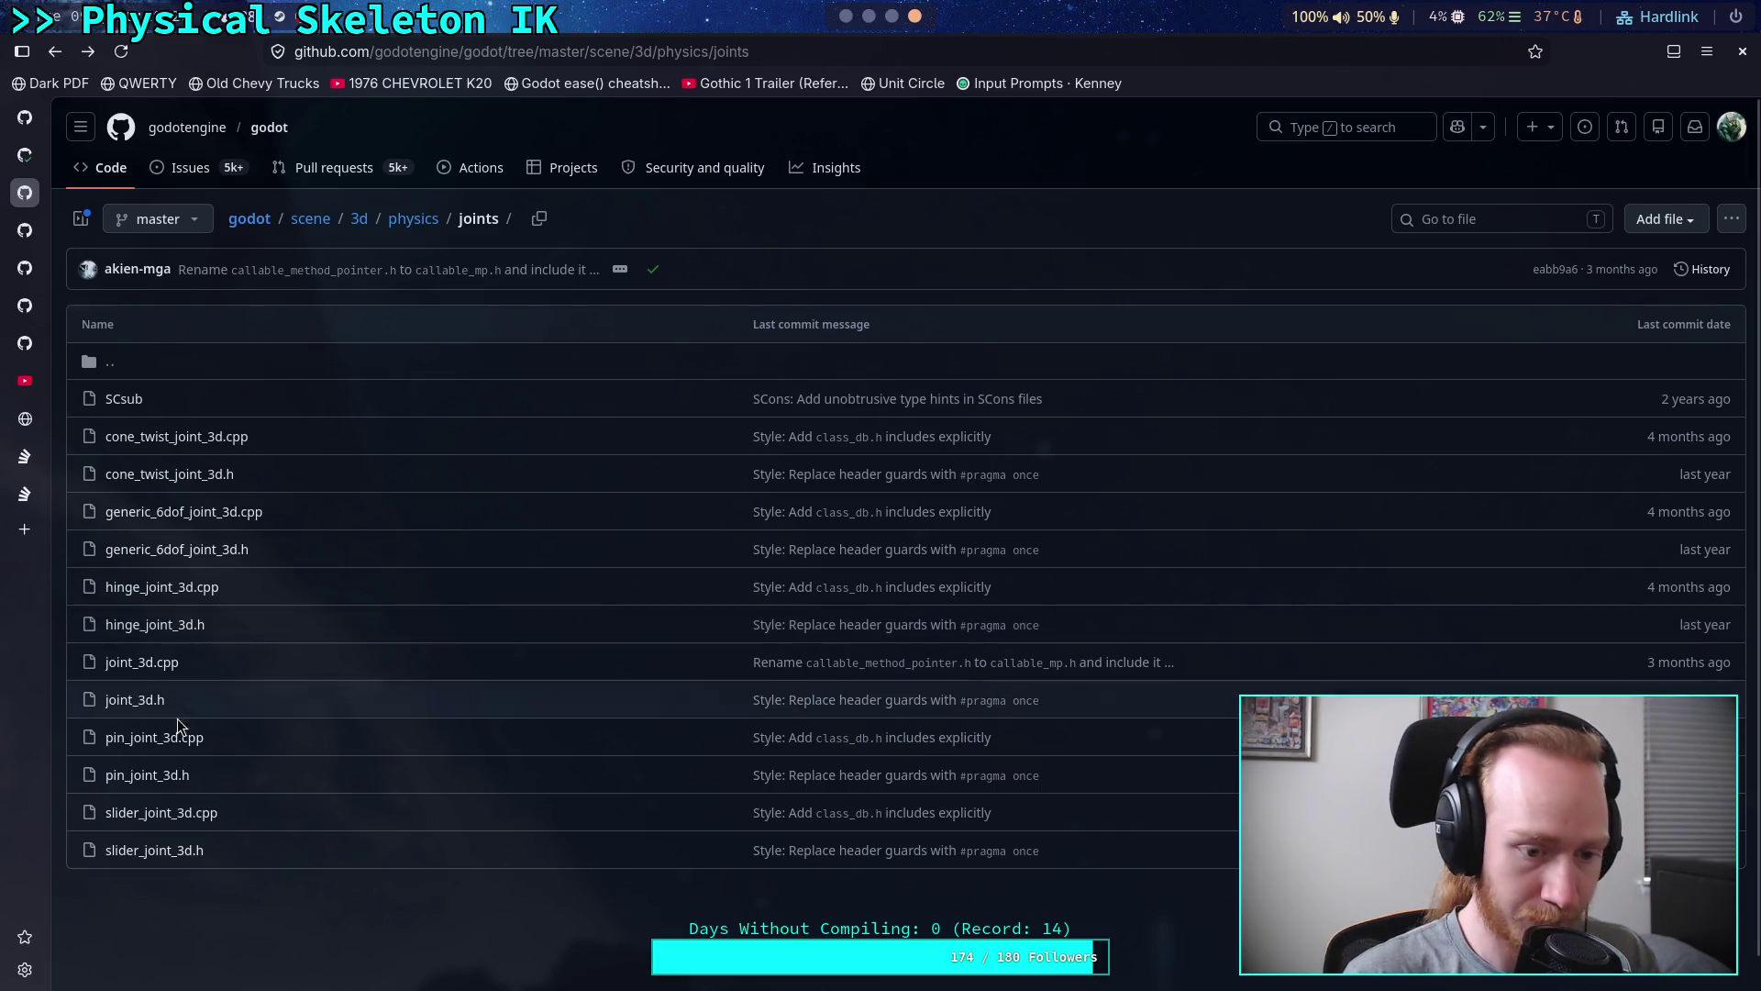
{"action": "left_click", "coordinate": [151, 775]}
{"action": "scroll", "coordinate": [420, 752], "scroll_direction": "down", "scroll_amount": 4}
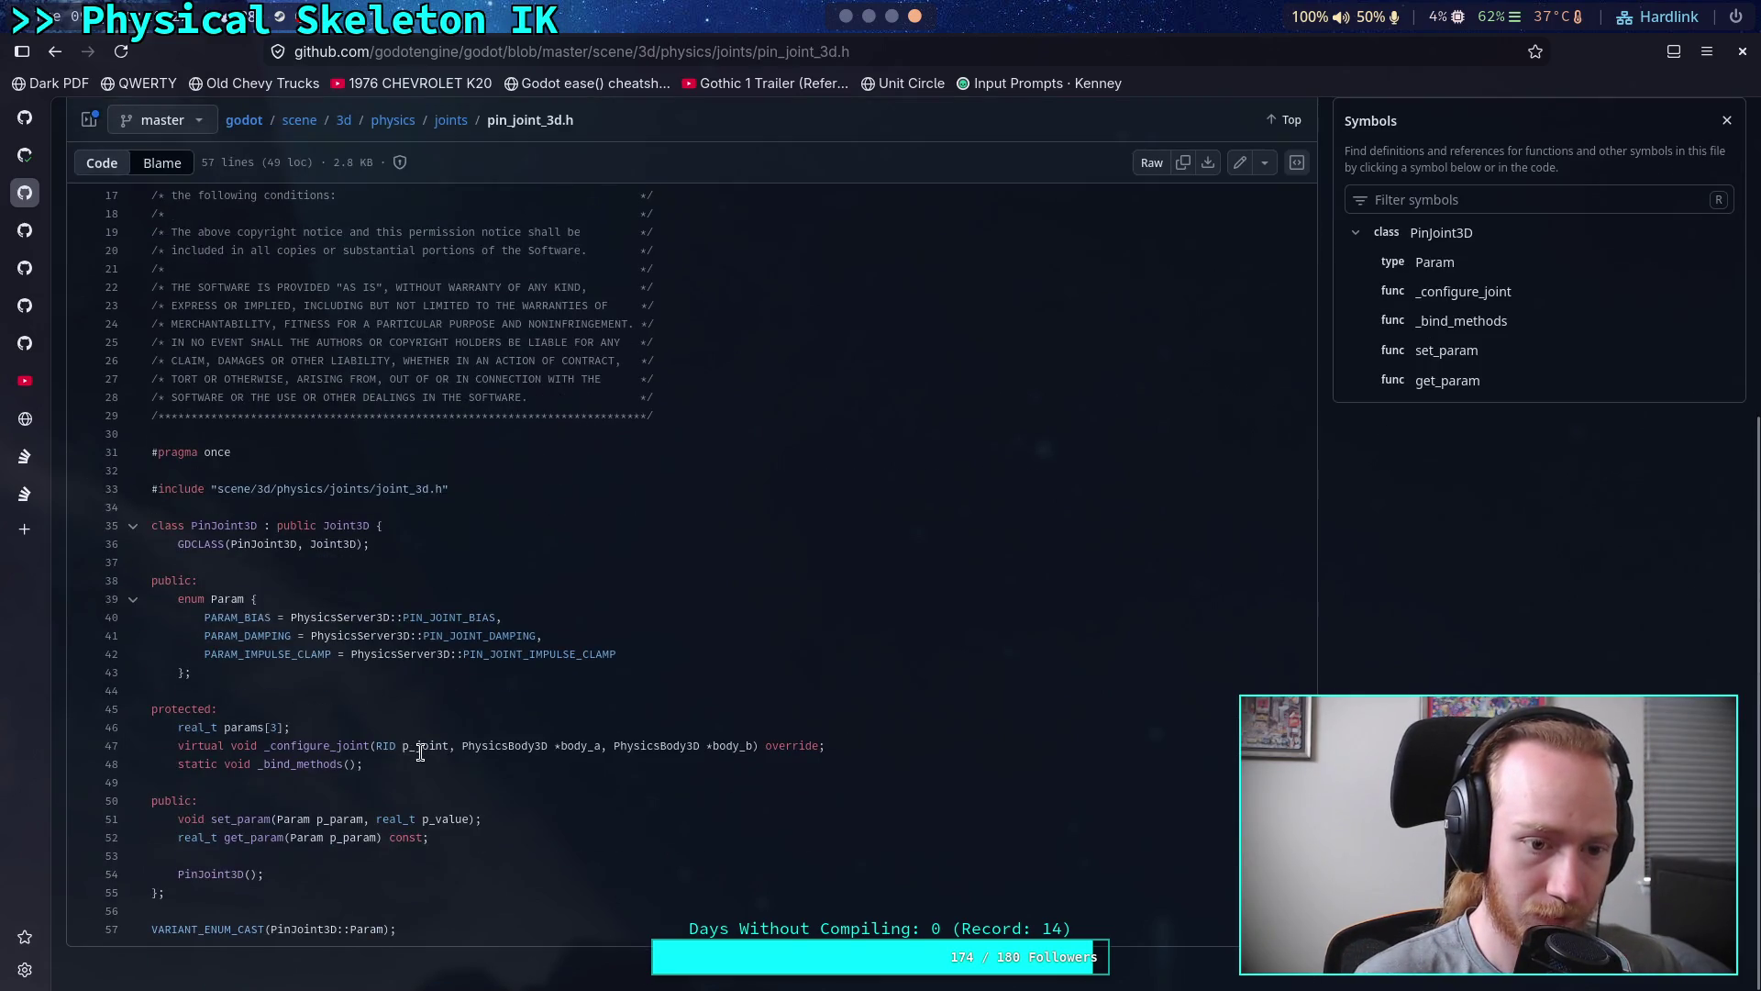
{"action": "scroll", "coordinate": [416, 743], "scroll_direction": "up", "scroll_amount": 5}
{"action": "left_click", "coordinate": [477, 208]}
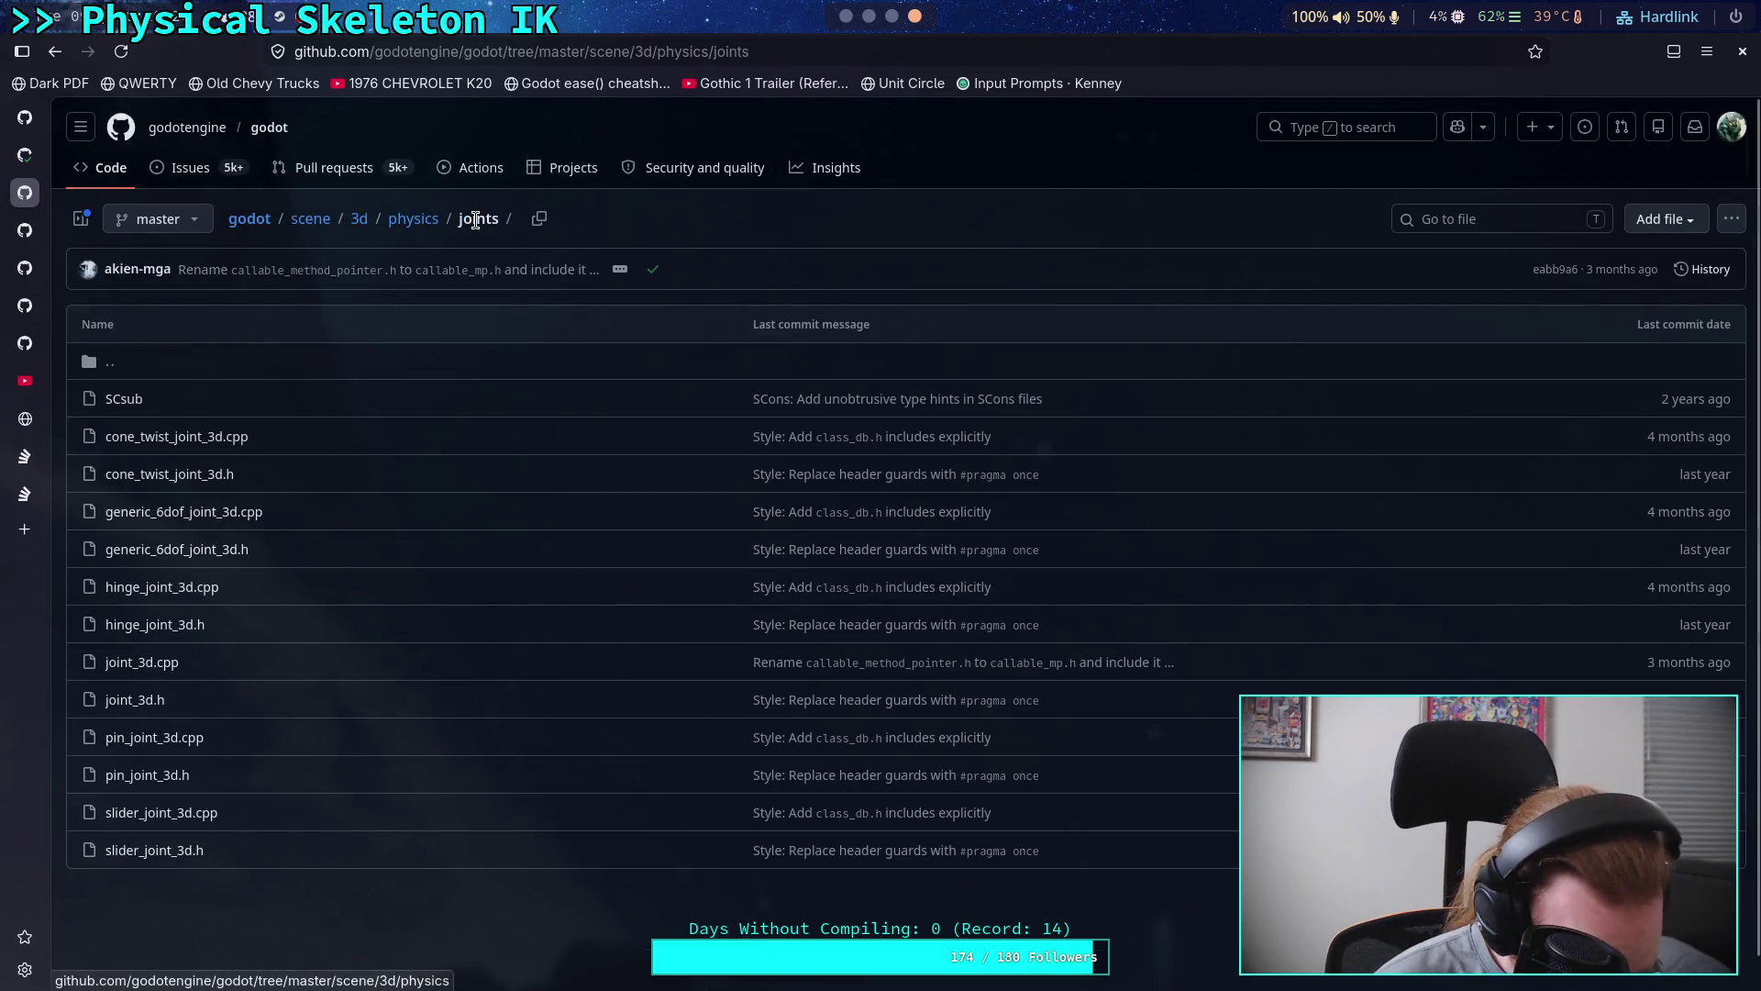
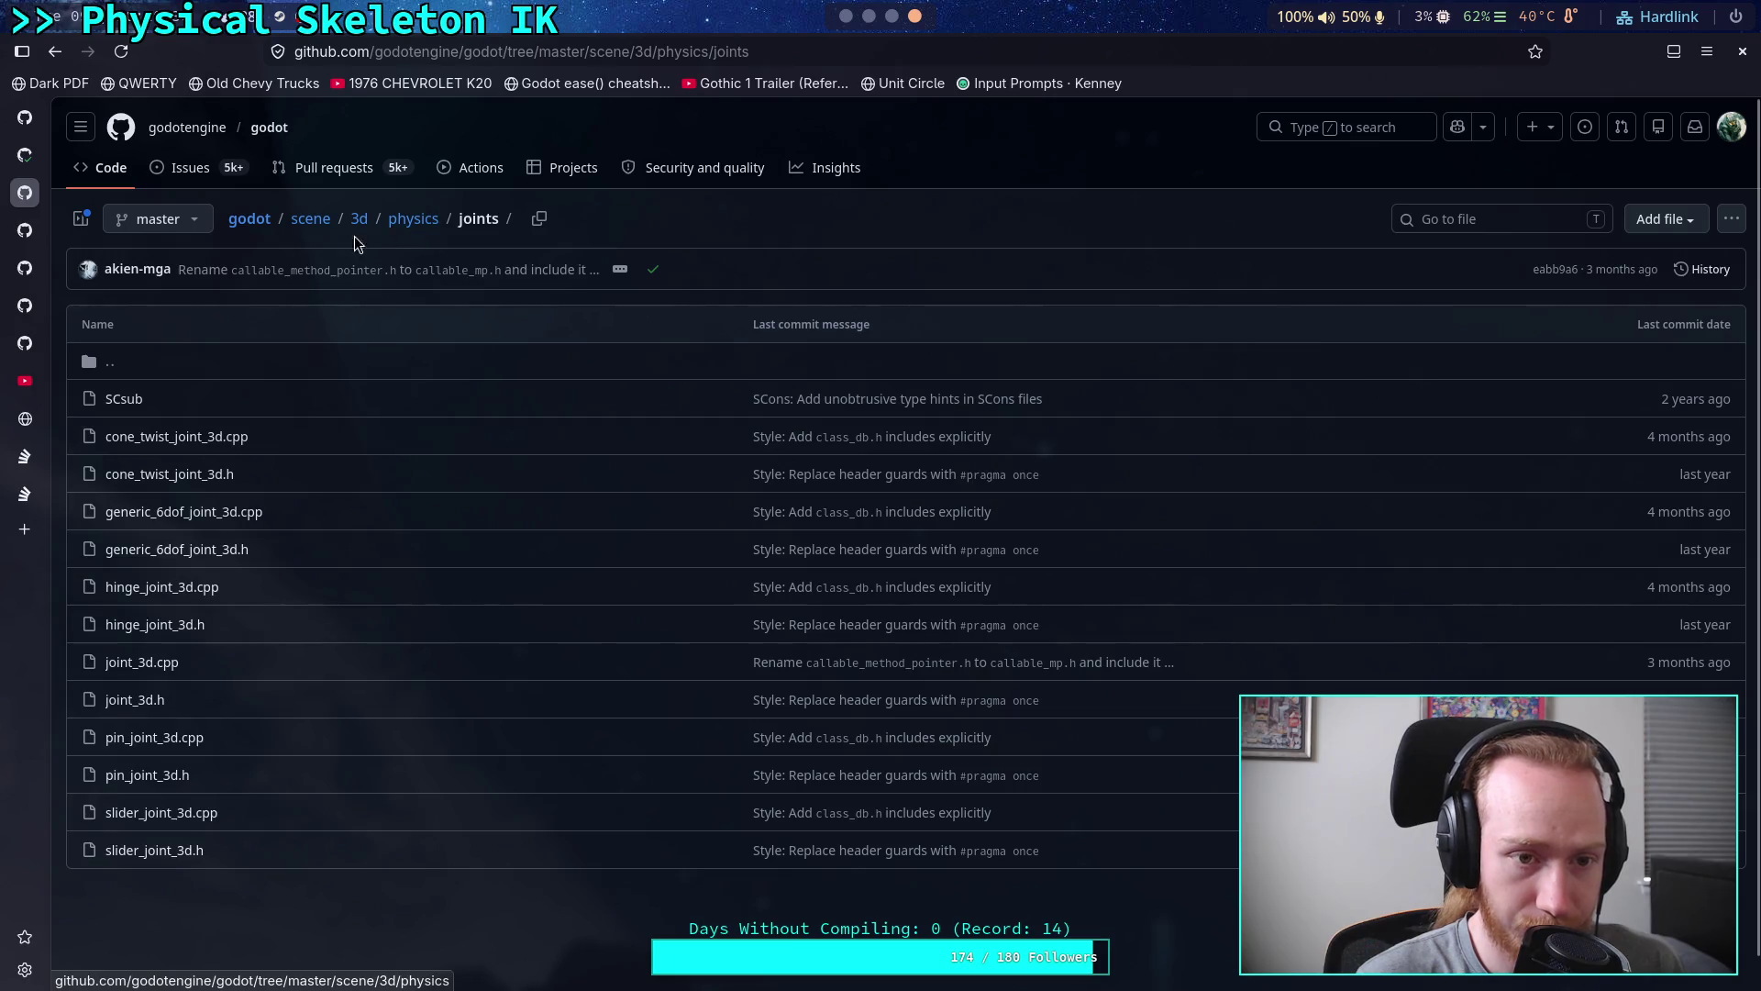
Climb from the scene/3d/physics/joints folder up through scene/3d/physics to scene/3d
{"action": "left_click", "coordinate": [428, 226]}
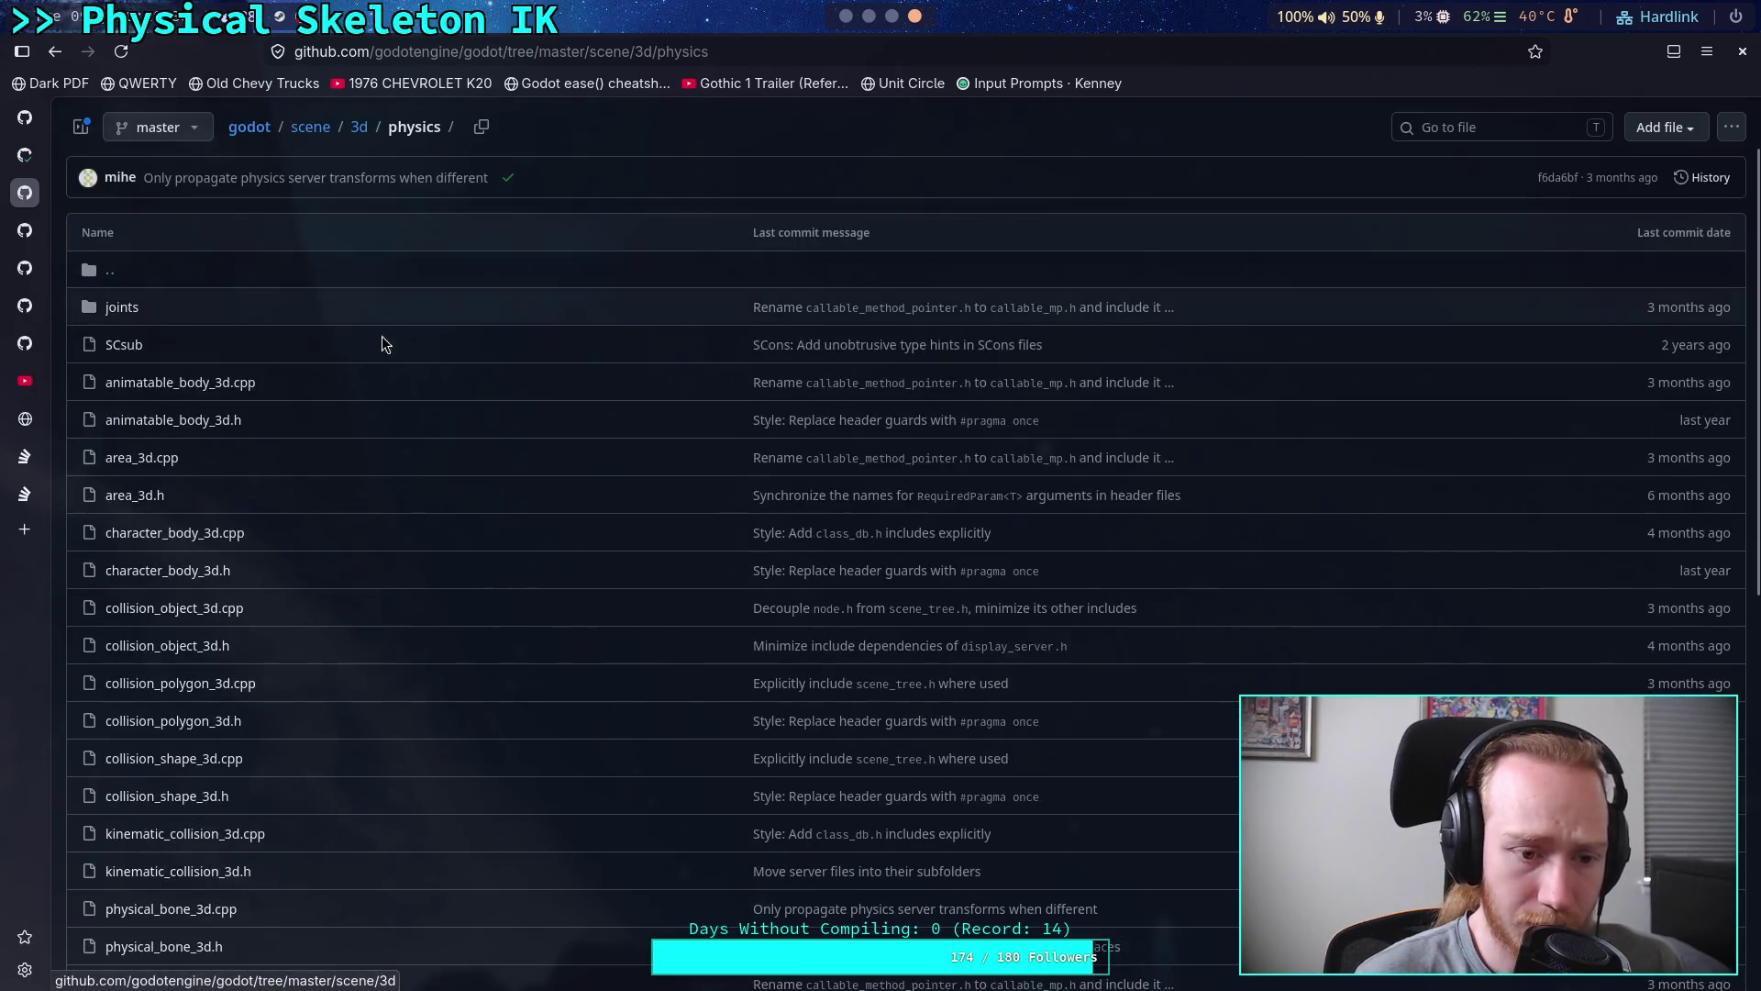
{"action": "scroll", "coordinate": [296, 554], "scroll_direction": "down", "scroll_amount": 3}
{"action": "scroll", "coordinate": [356, 564], "scroll_direction": "down", "scroll_amount": 5}
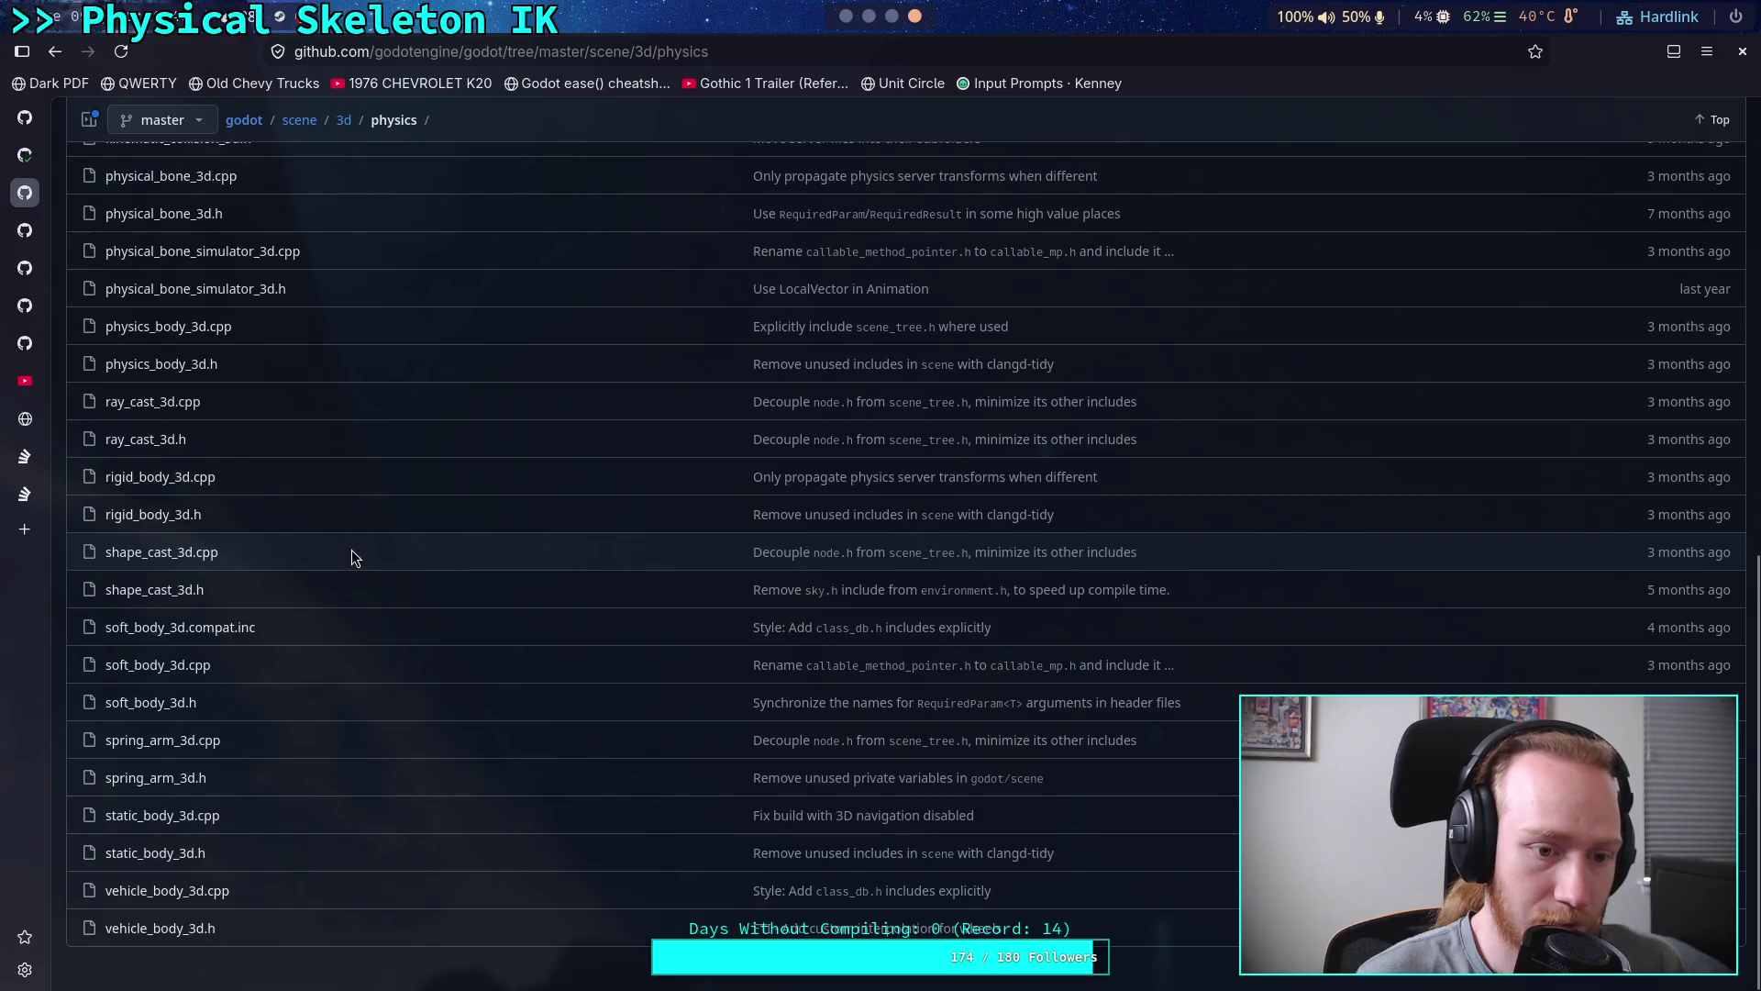
{"action": "scroll", "coordinate": [257, 550], "scroll_direction": "up", "scroll_amount": 9}
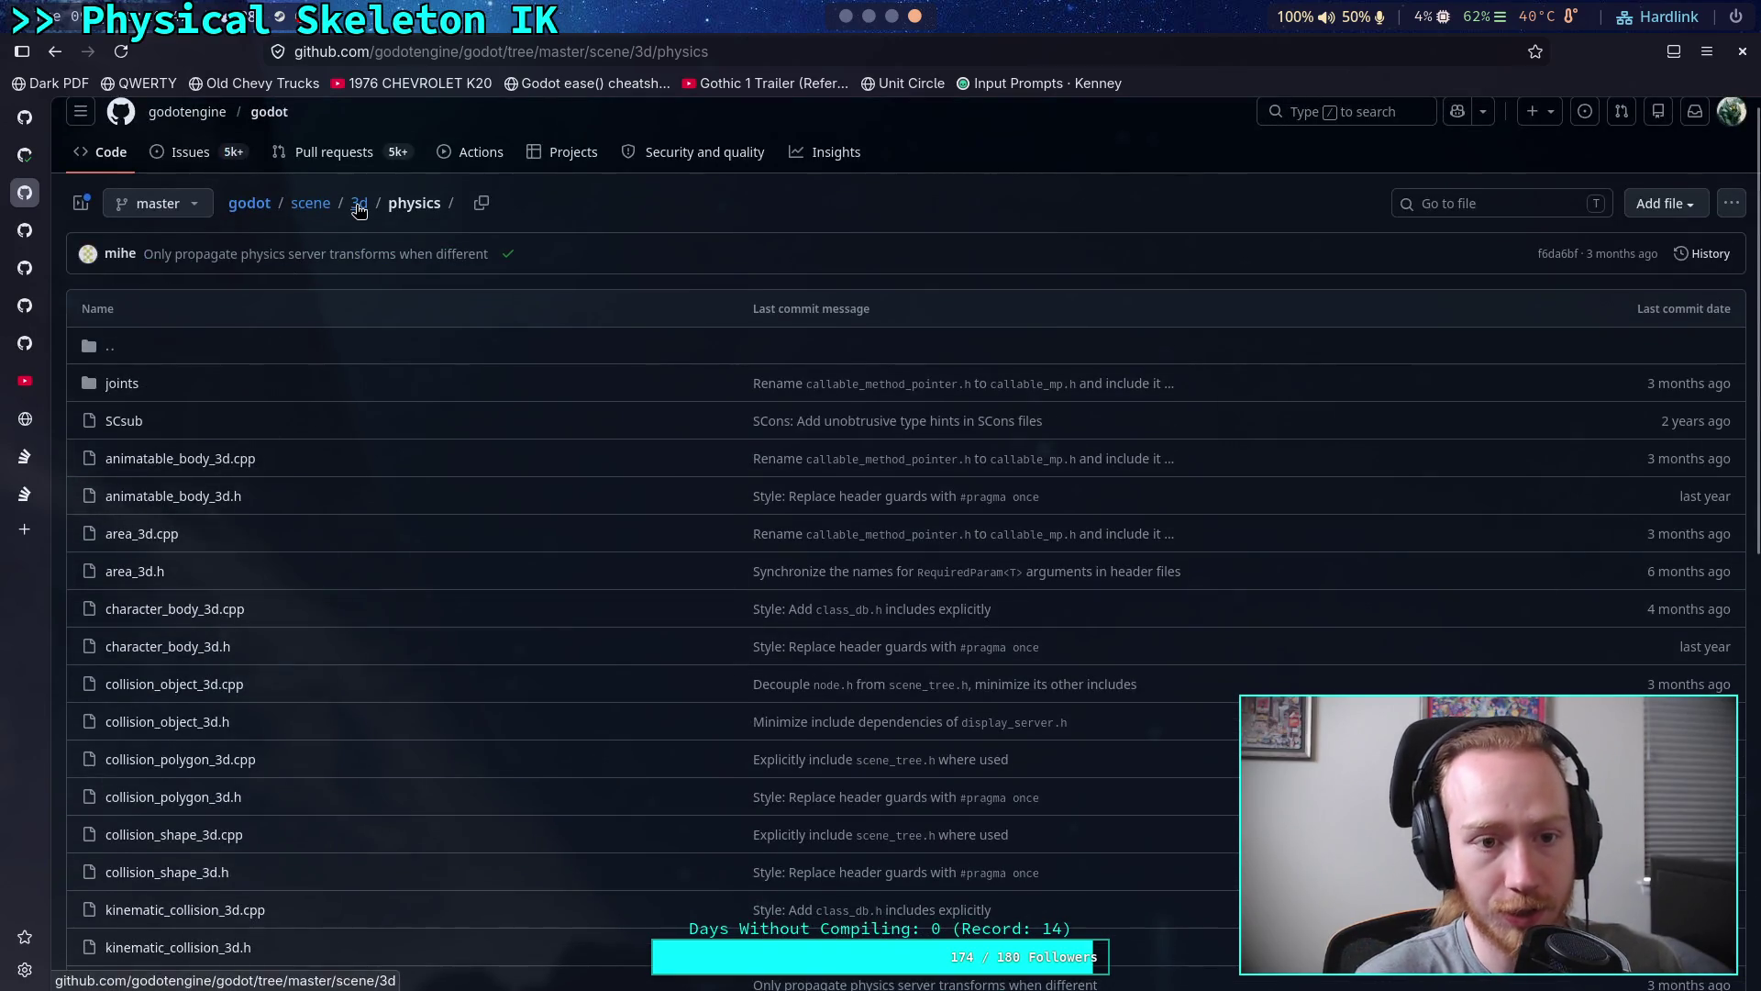
{"action": "left_click", "coordinate": [359, 203]}
{"action": "scroll", "coordinate": [242, 551], "scroll_direction": "down", "scroll_amount": 1}
{"action": "scroll", "coordinate": [245, 551], "scroll_direction": "up", "scroll_amount": 3}
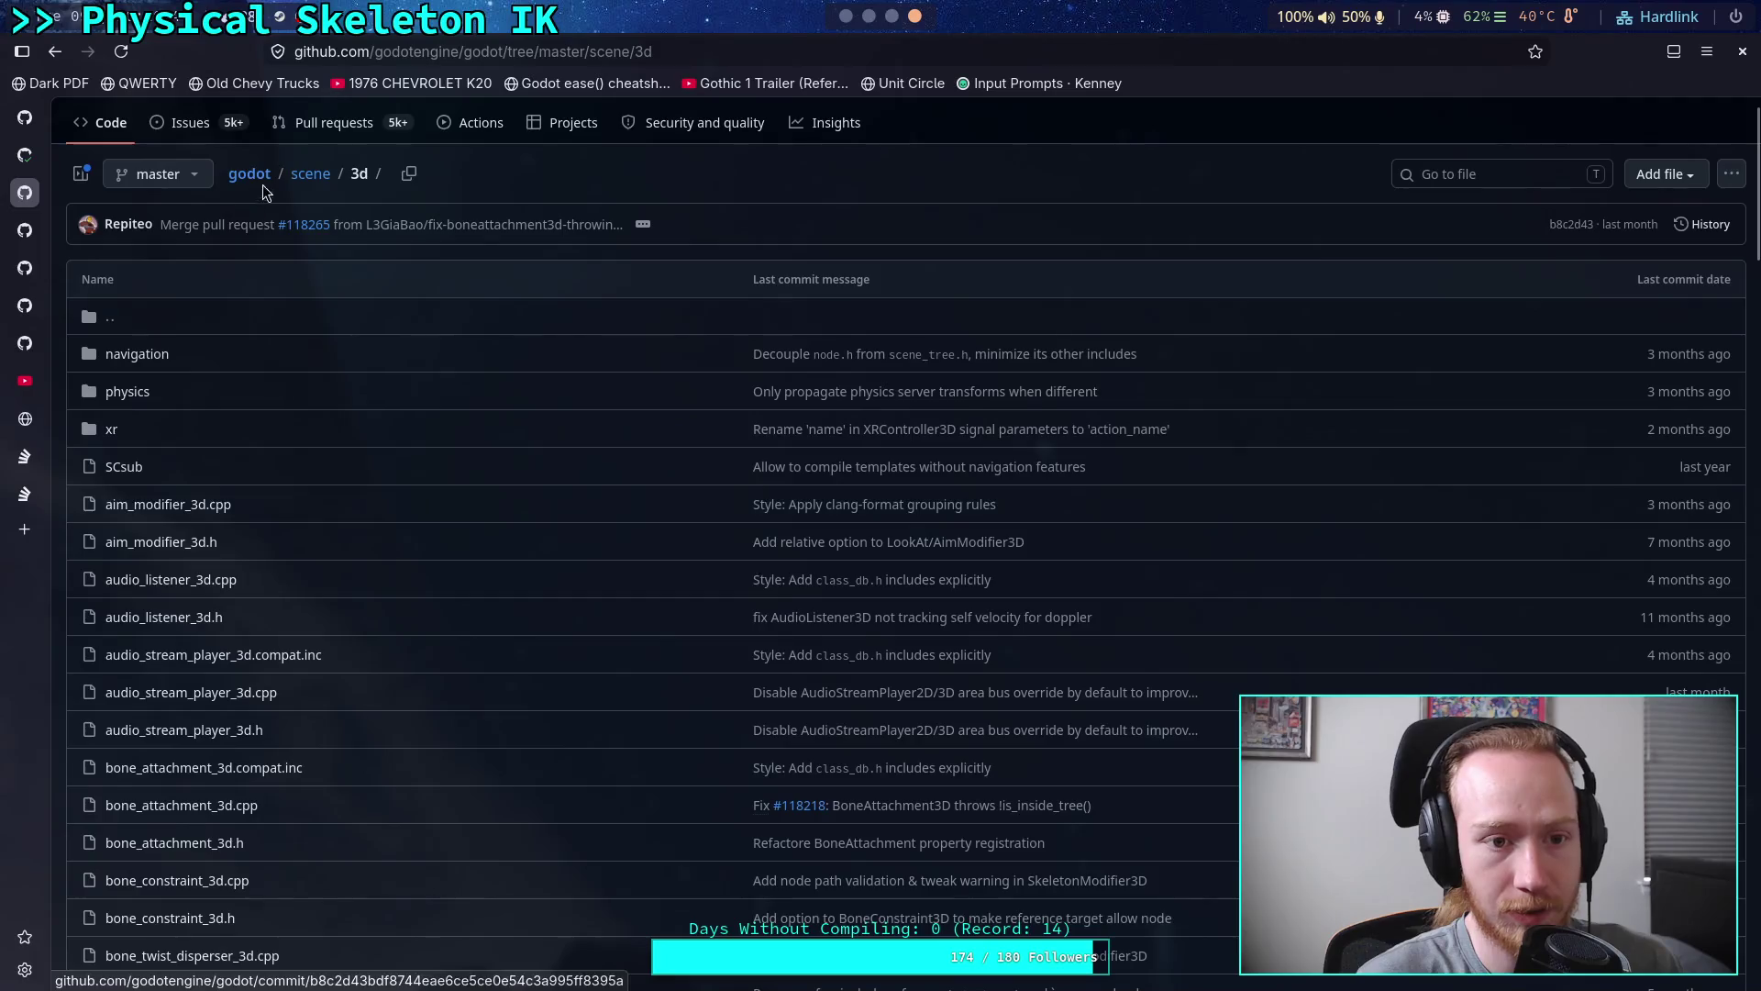
From the repository root, go into servers/physics_3d and open physics_server_3d.h
{"action": "left_click", "coordinate": [257, 176]}
{"action": "scroll", "coordinate": [285, 378], "scroll_direction": "down", "scroll_amount": 3}
{"action": "left_click", "coordinate": [420, 525]}
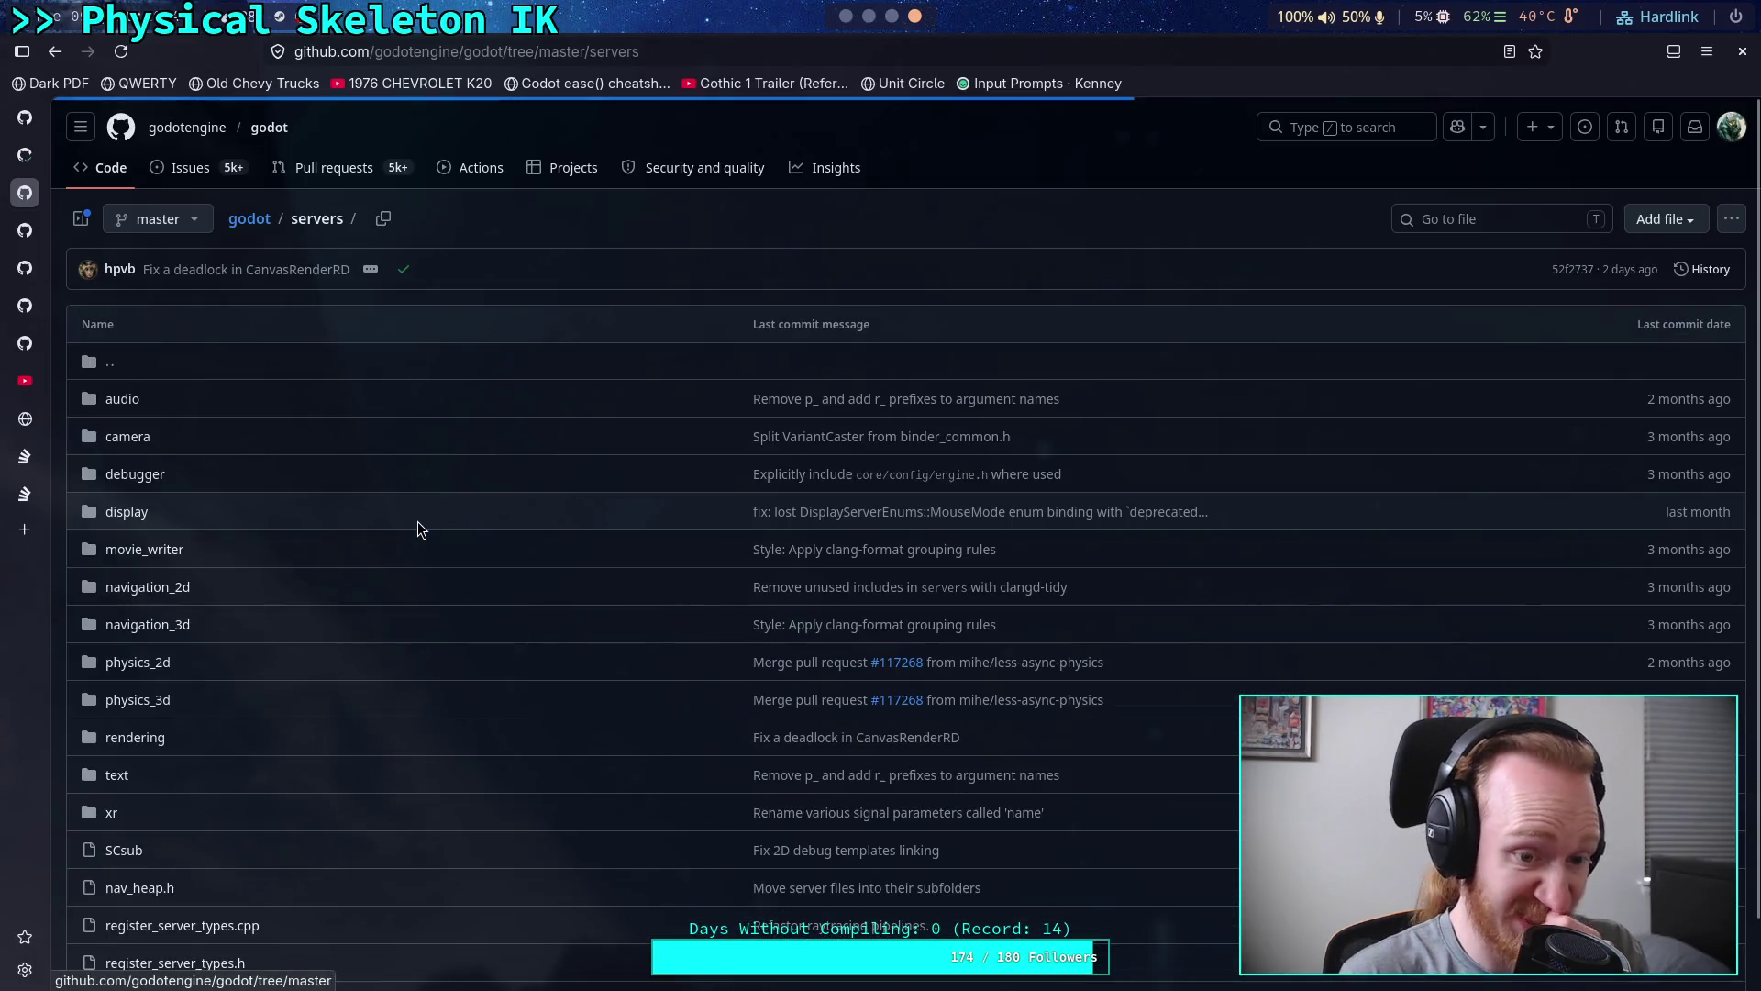
{"action": "scroll", "coordinate": [326, 652], "scroll_direction": "down", "scroll_amount": 1}
{"action": "left_click", "coordinate": [138, 629]}
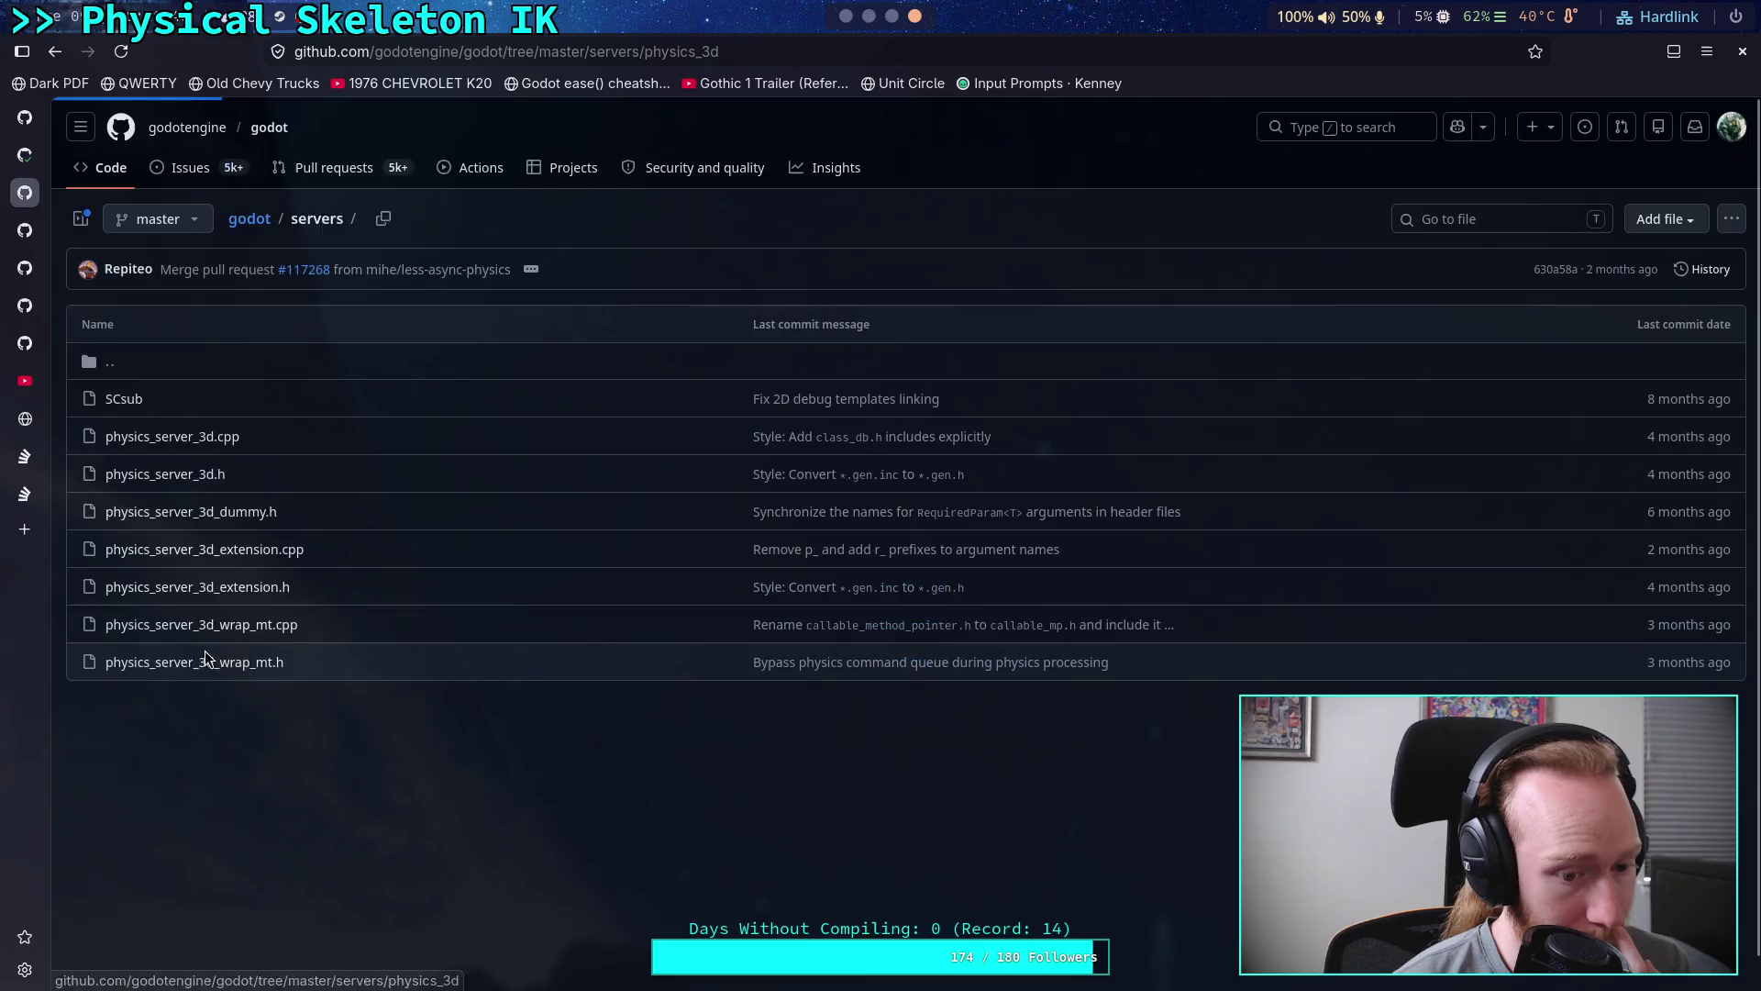
{"action": "left_click", "coordinate": [183, 478]}
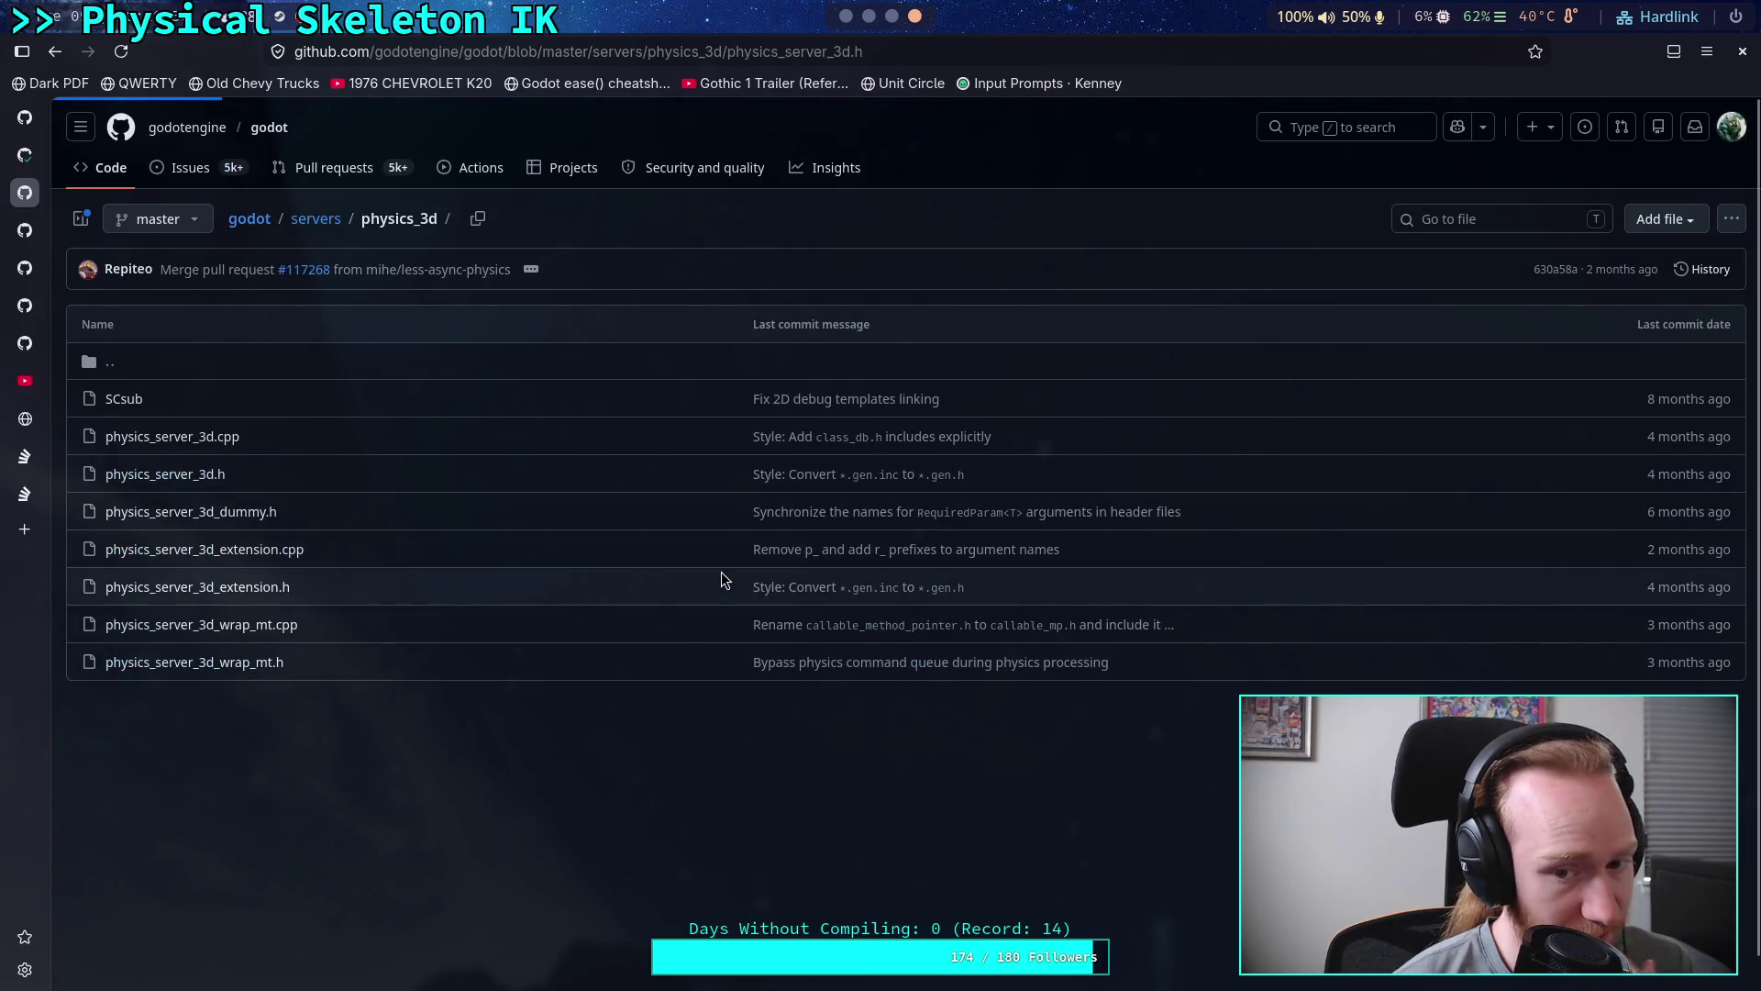
Collapse the PhysicsDirectSpaceState3D and PhysicsServer3DRendering groups in the Symbols outline
{"action": "scroll", "coordinate": [1468, 642], "scroll_direction": "down", "scroll_amount": 3}
{"action": "scroll", "coordinate": [1555, 642], "scroll_direction": "down", "scroll_amount": 15}
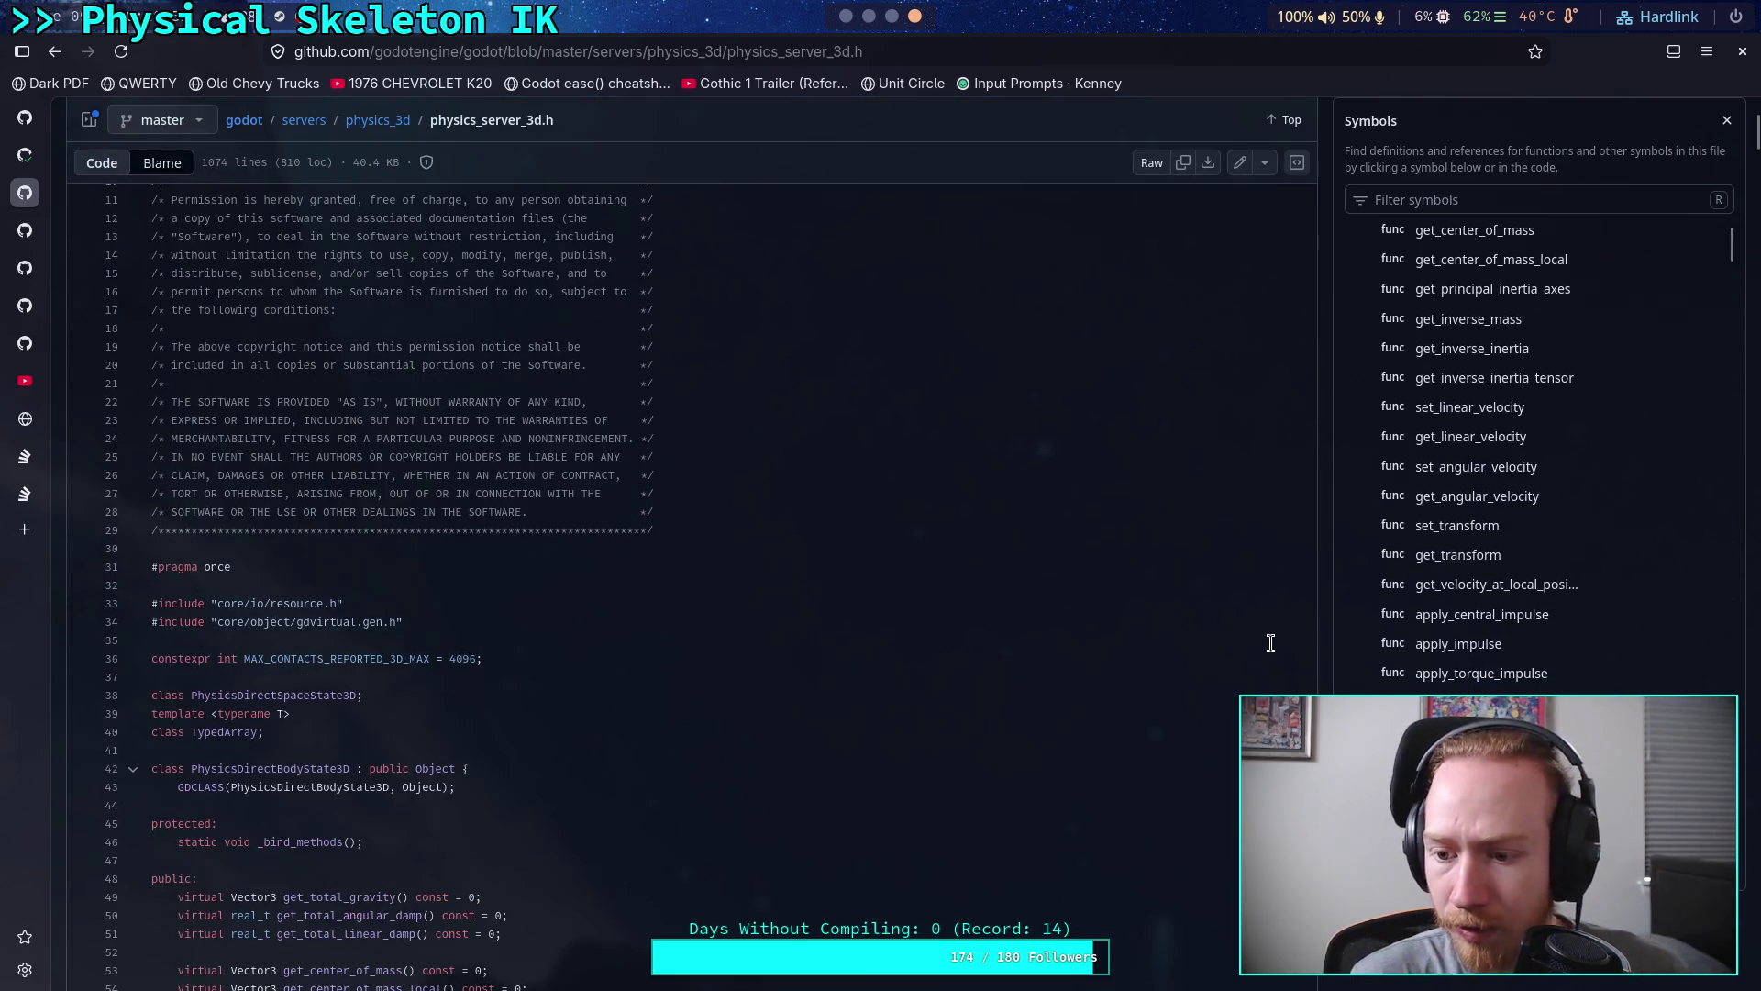
{"action": "scroll", "coordinate": [1449, 358], "scroll_direction": "down", "scroll_amount": 5}
{"action": "scroll", "coordinate": [1366, 321], "scroll_direction": "up", "scroll_amount": 3}
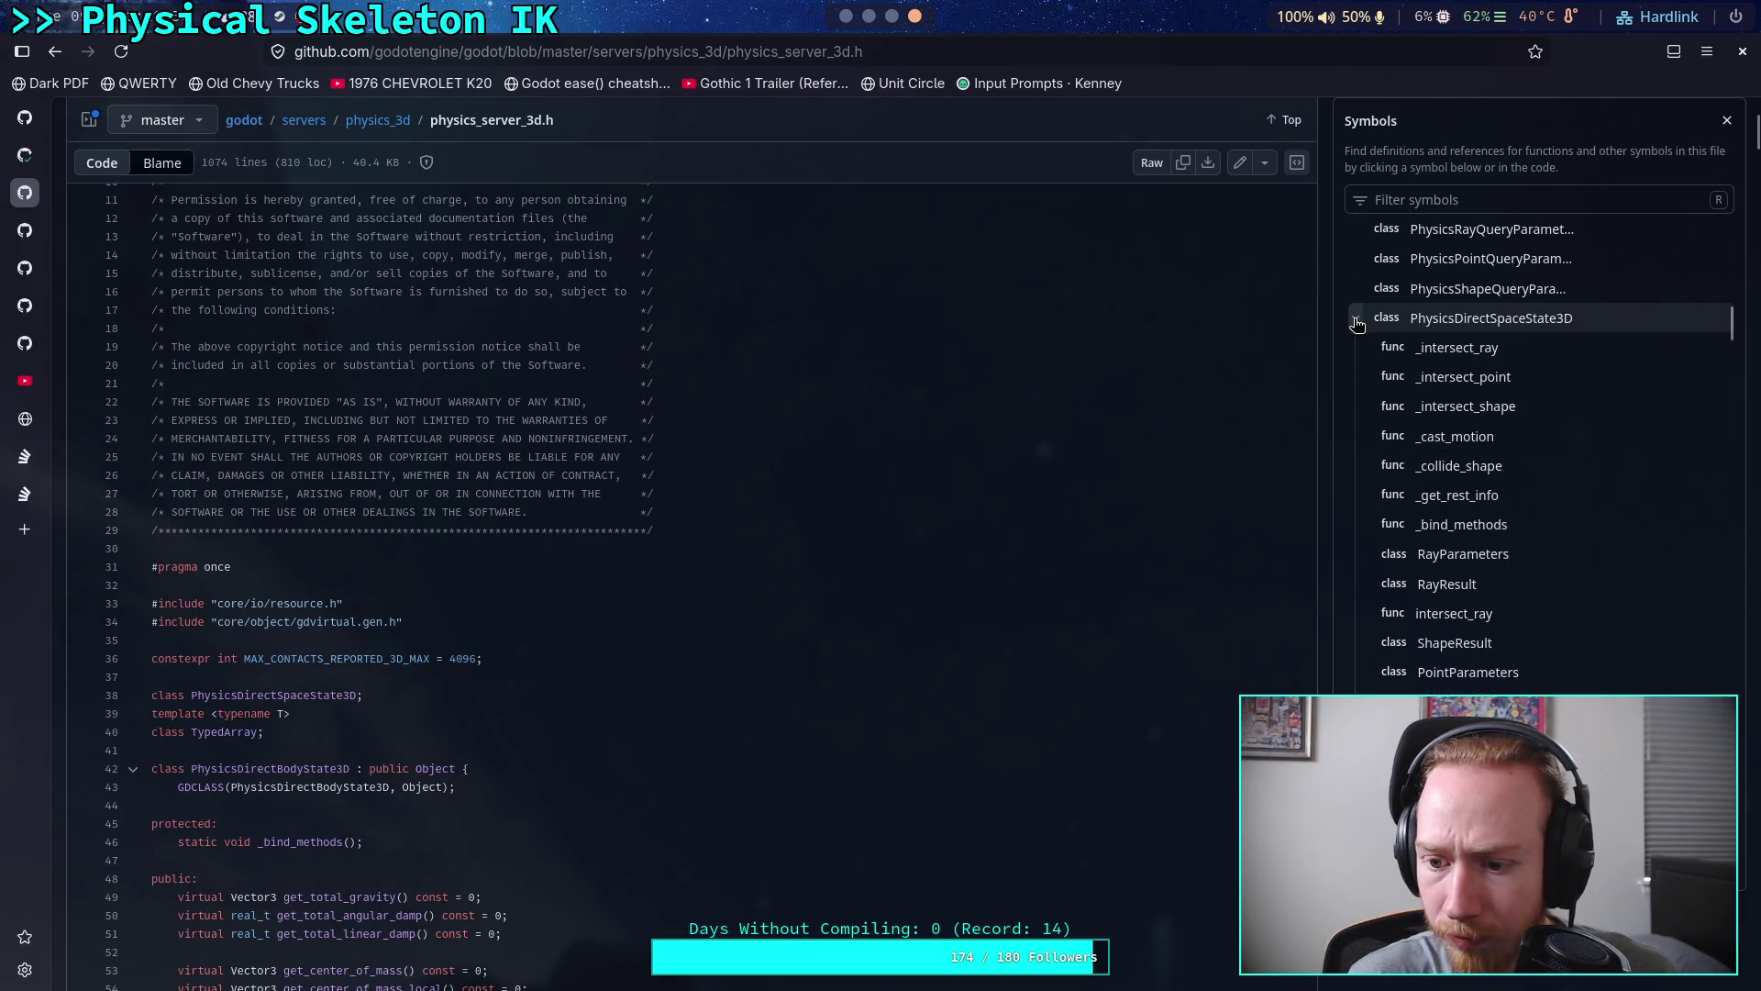
{"action": "left_click", "coordinate": [1357, 323]}
{"action": "left_click", "coordinate": [1355, 347]}
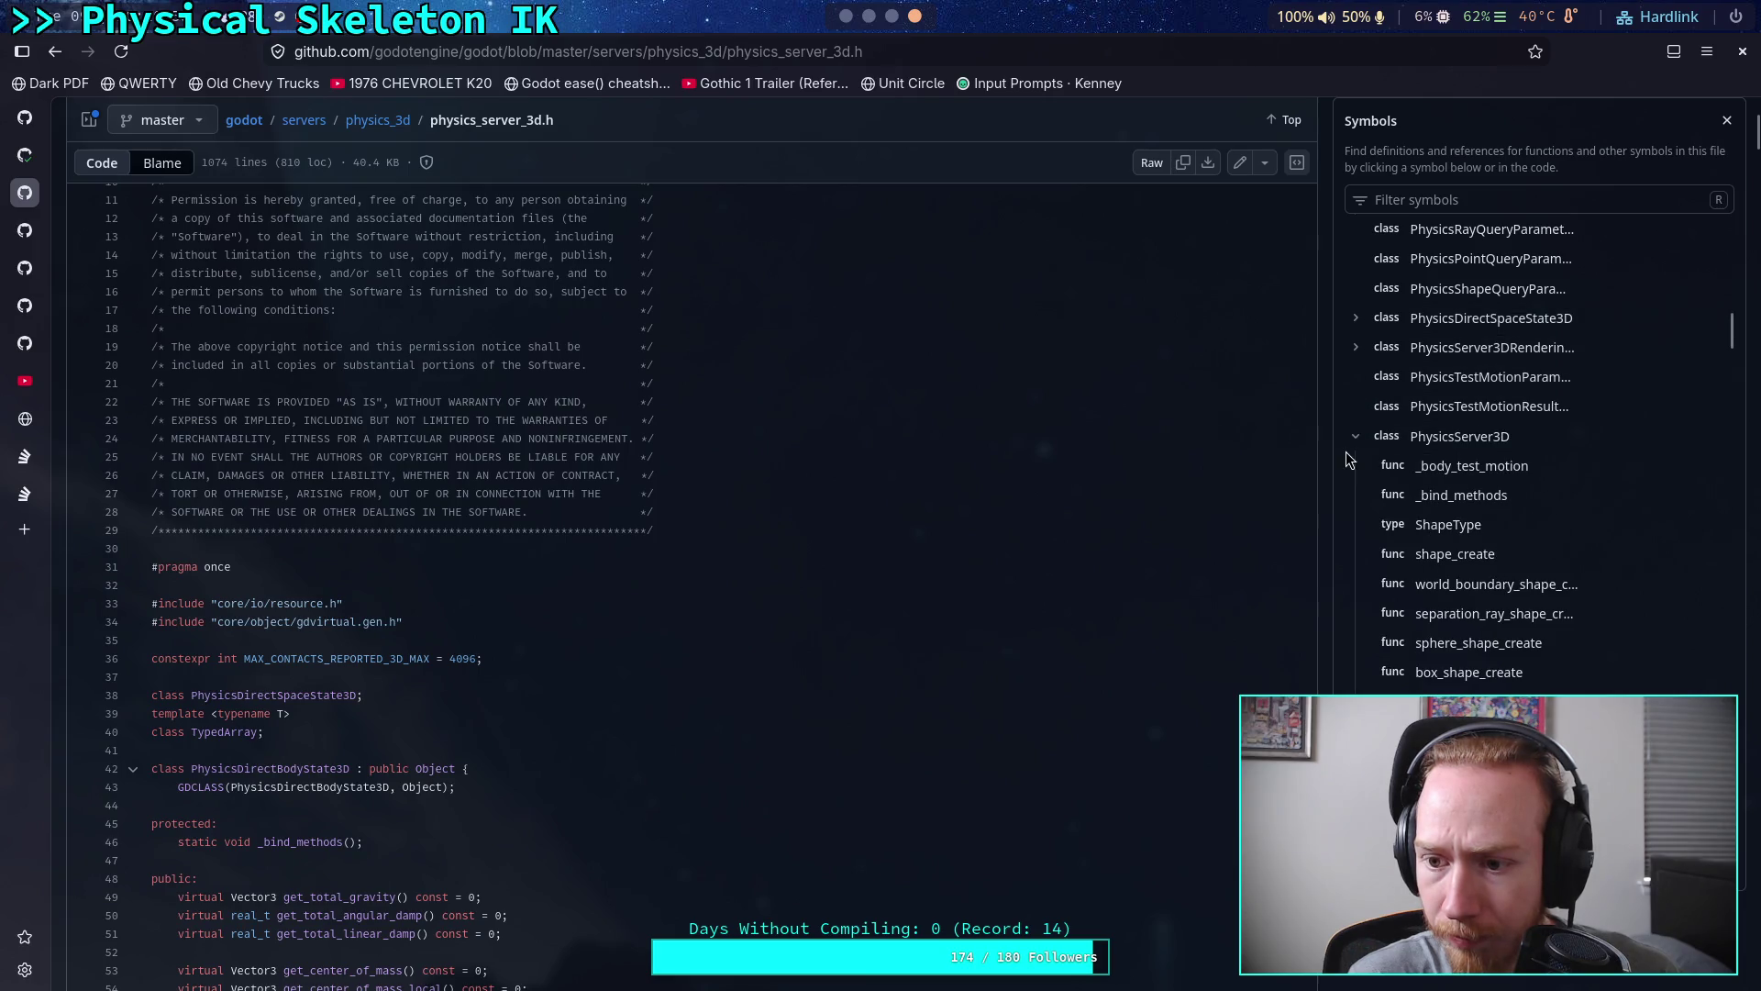
Jump to the MotionParameters struct, then return to the symbol list toward the joint functions
{"action": "scroll", "coordinate": [1379, 513], "scroll_direction": "down", "scroll_amount": 10}
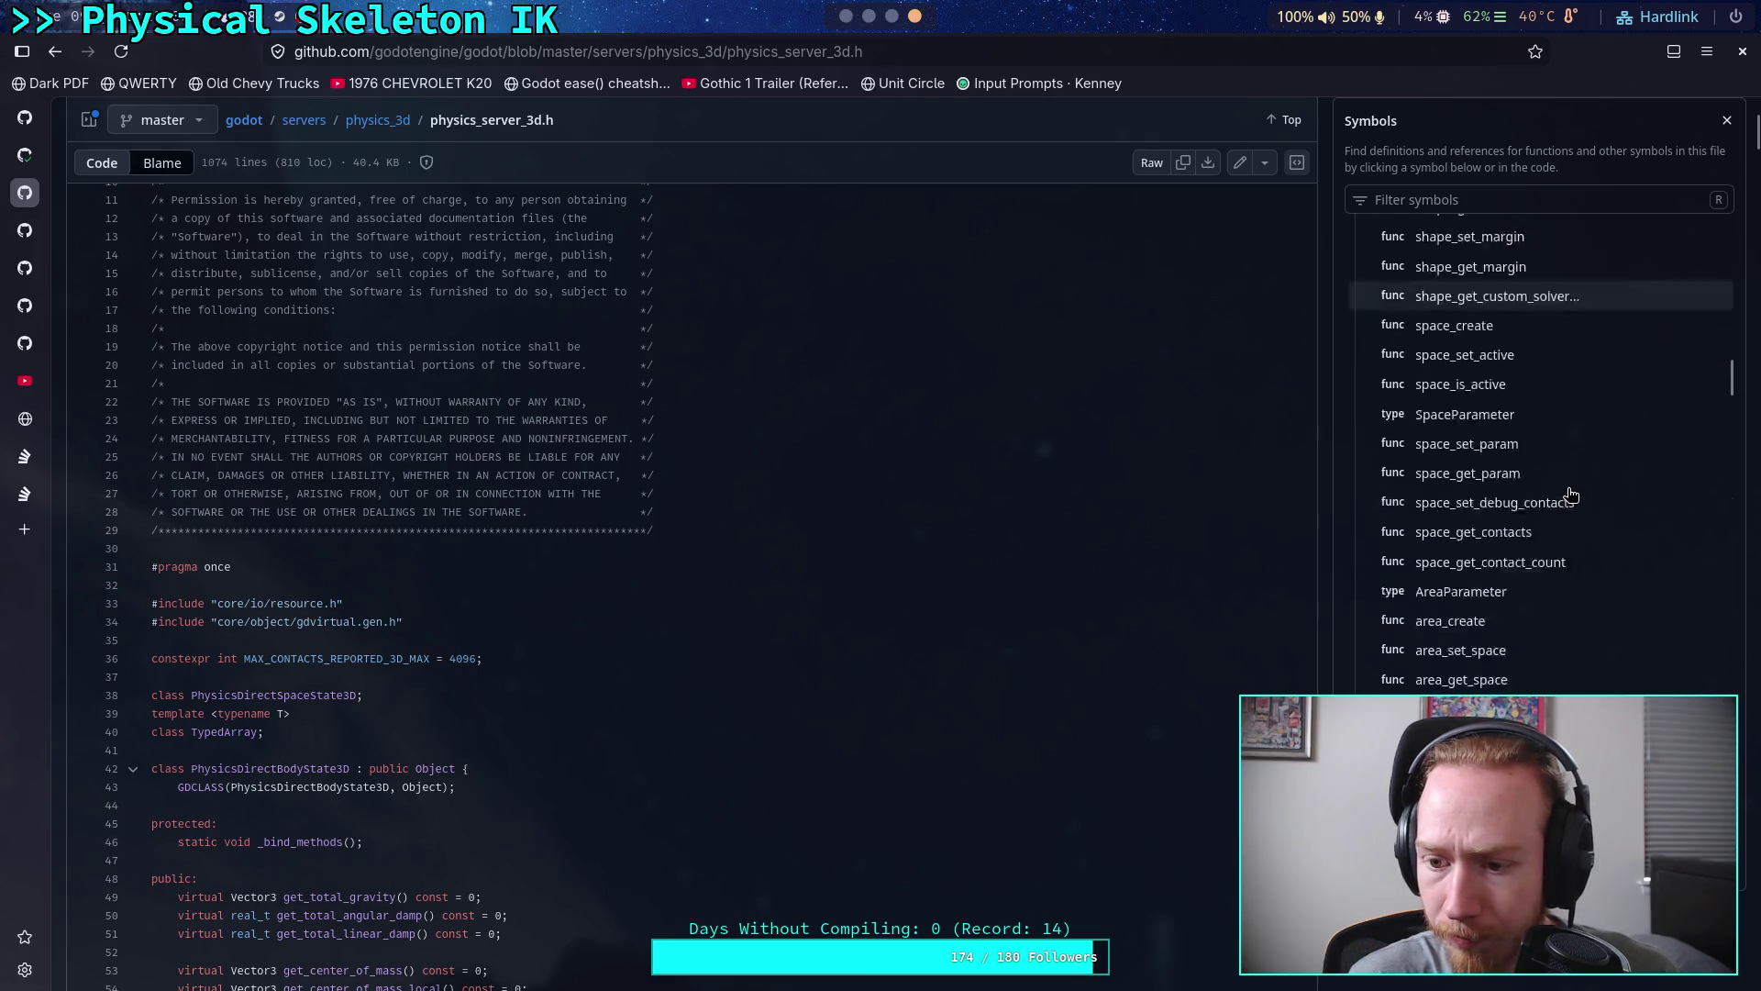
{"action": "scroll", "coordinate": [1573, 507], "scroll_direction": "down", "scroll_amount": 15}
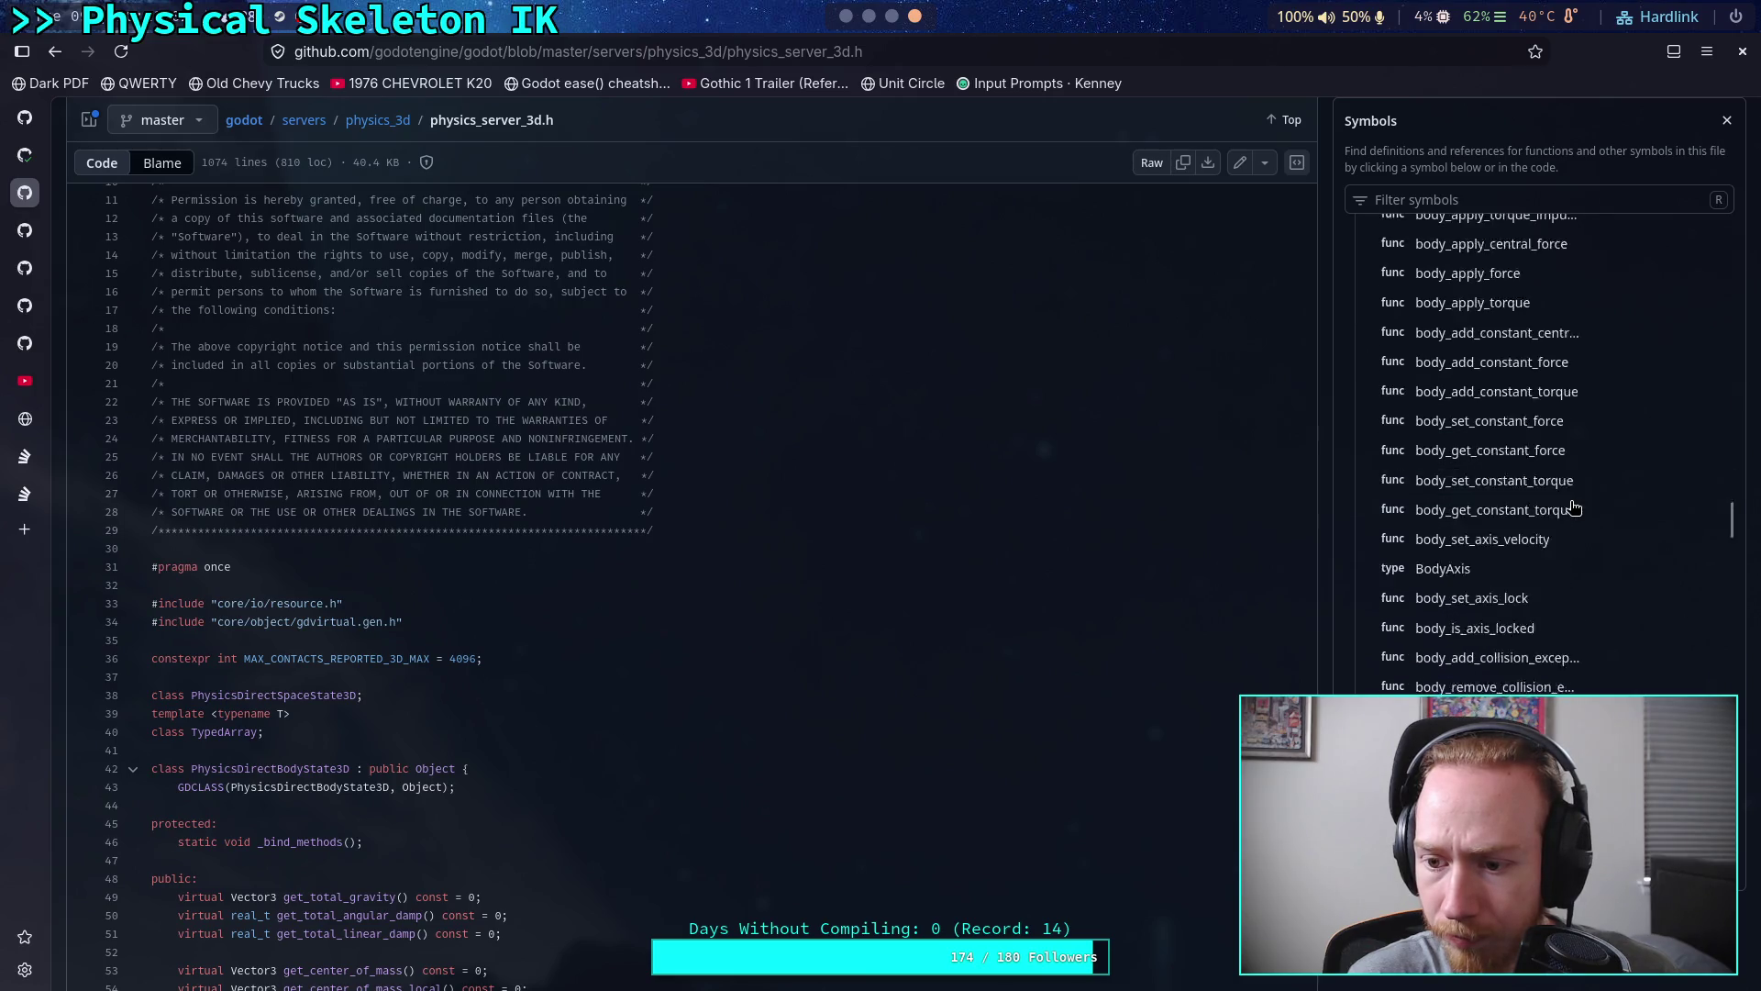
{"action": "left_click", "coordinate": [1375, 305]}
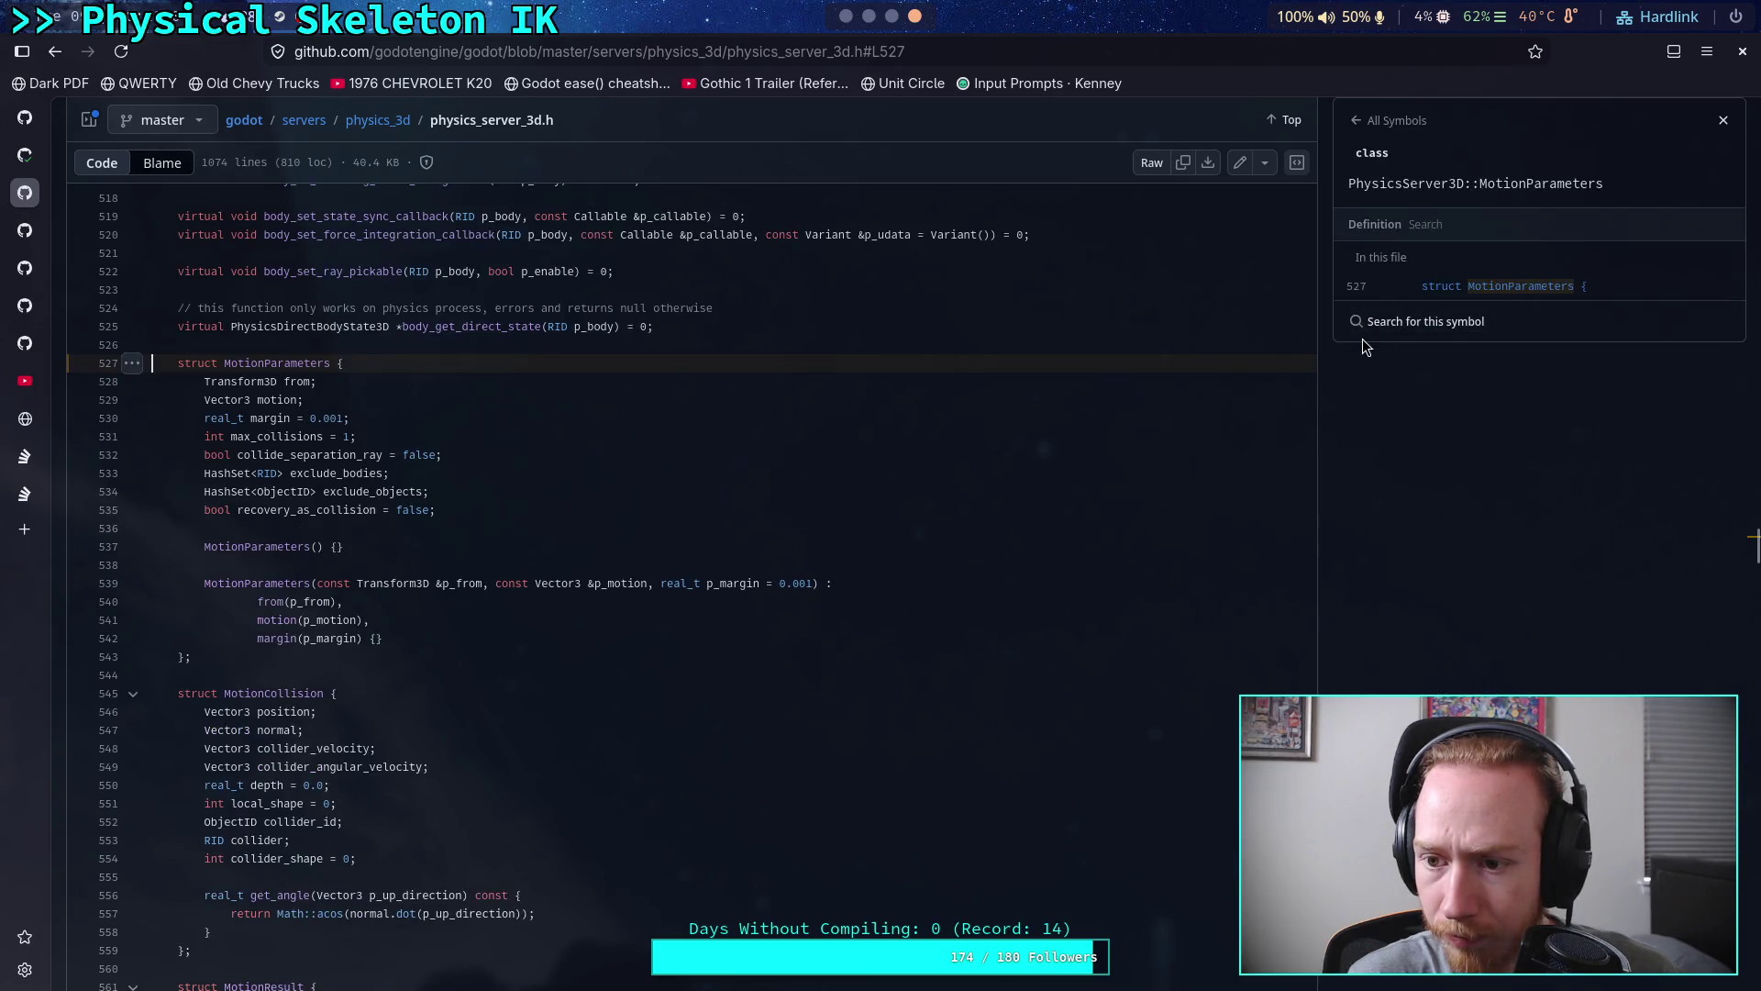
{"action": "left_click", "coordinate": [1360, 120]}
{"action": "scroll", "coordinate": [1491, 608], "scroll_direction": "down", "scroll_amount": 10}
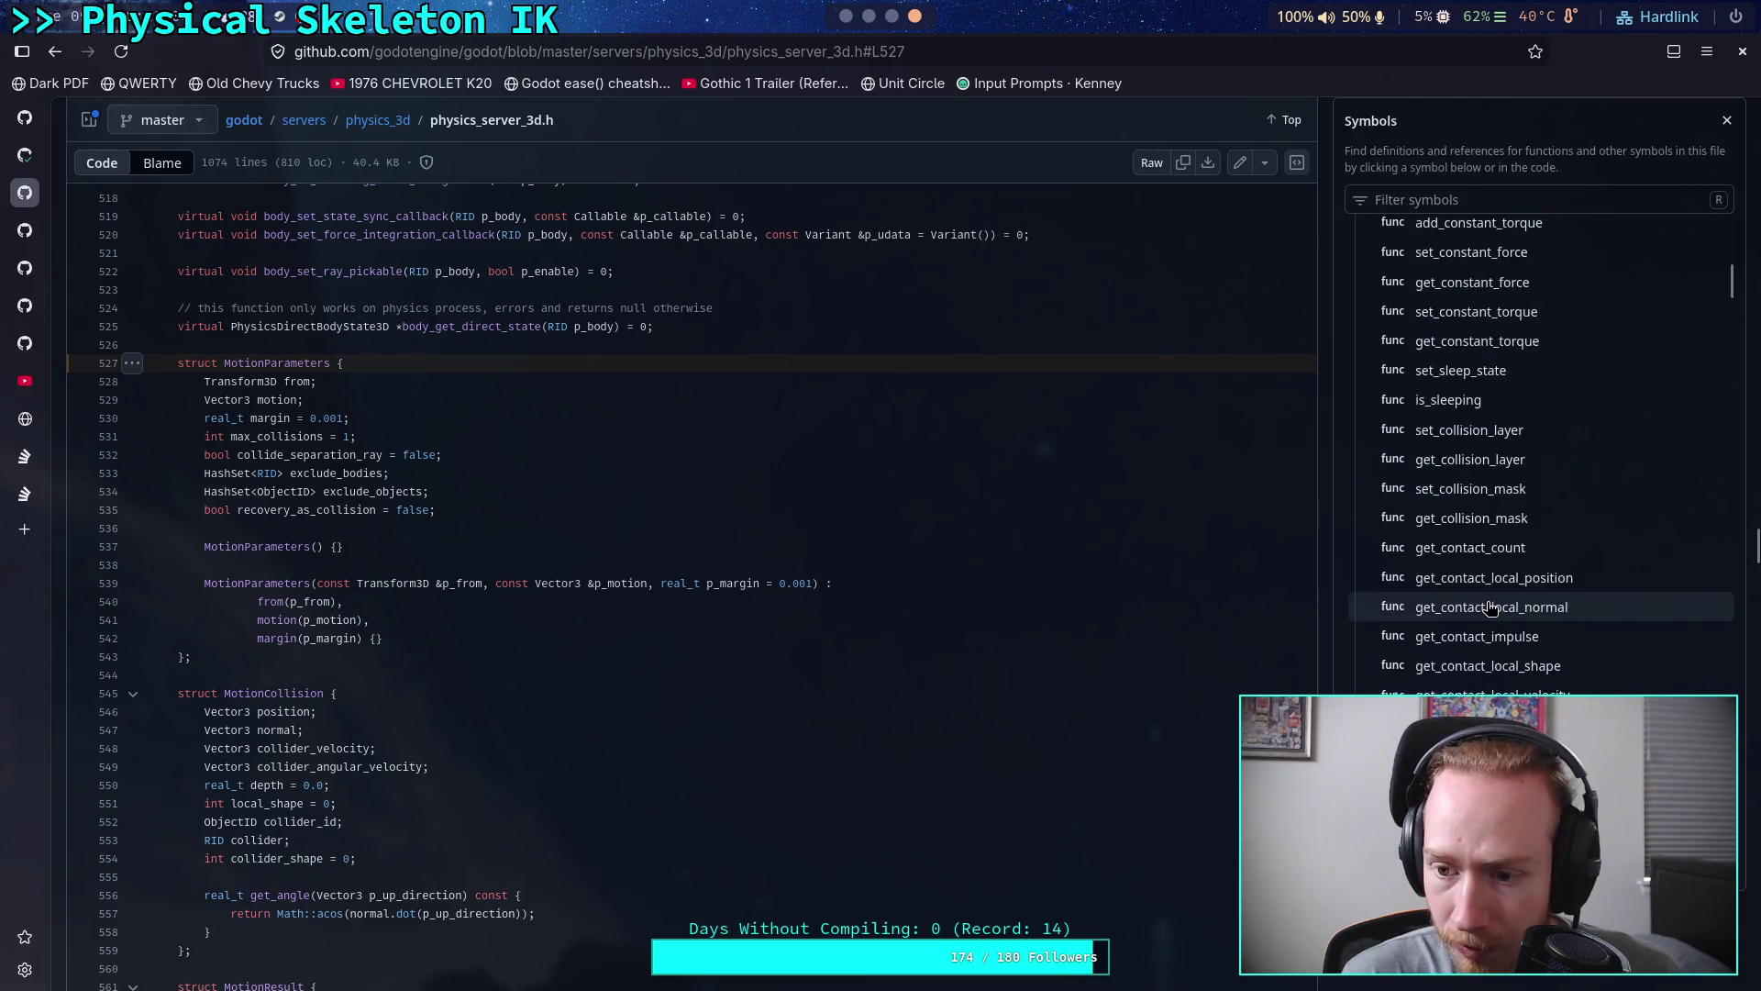
{"action": "scroll", "coordinate": [1491, 608], "scroll_direction": "down", "scroll_amount": 15}
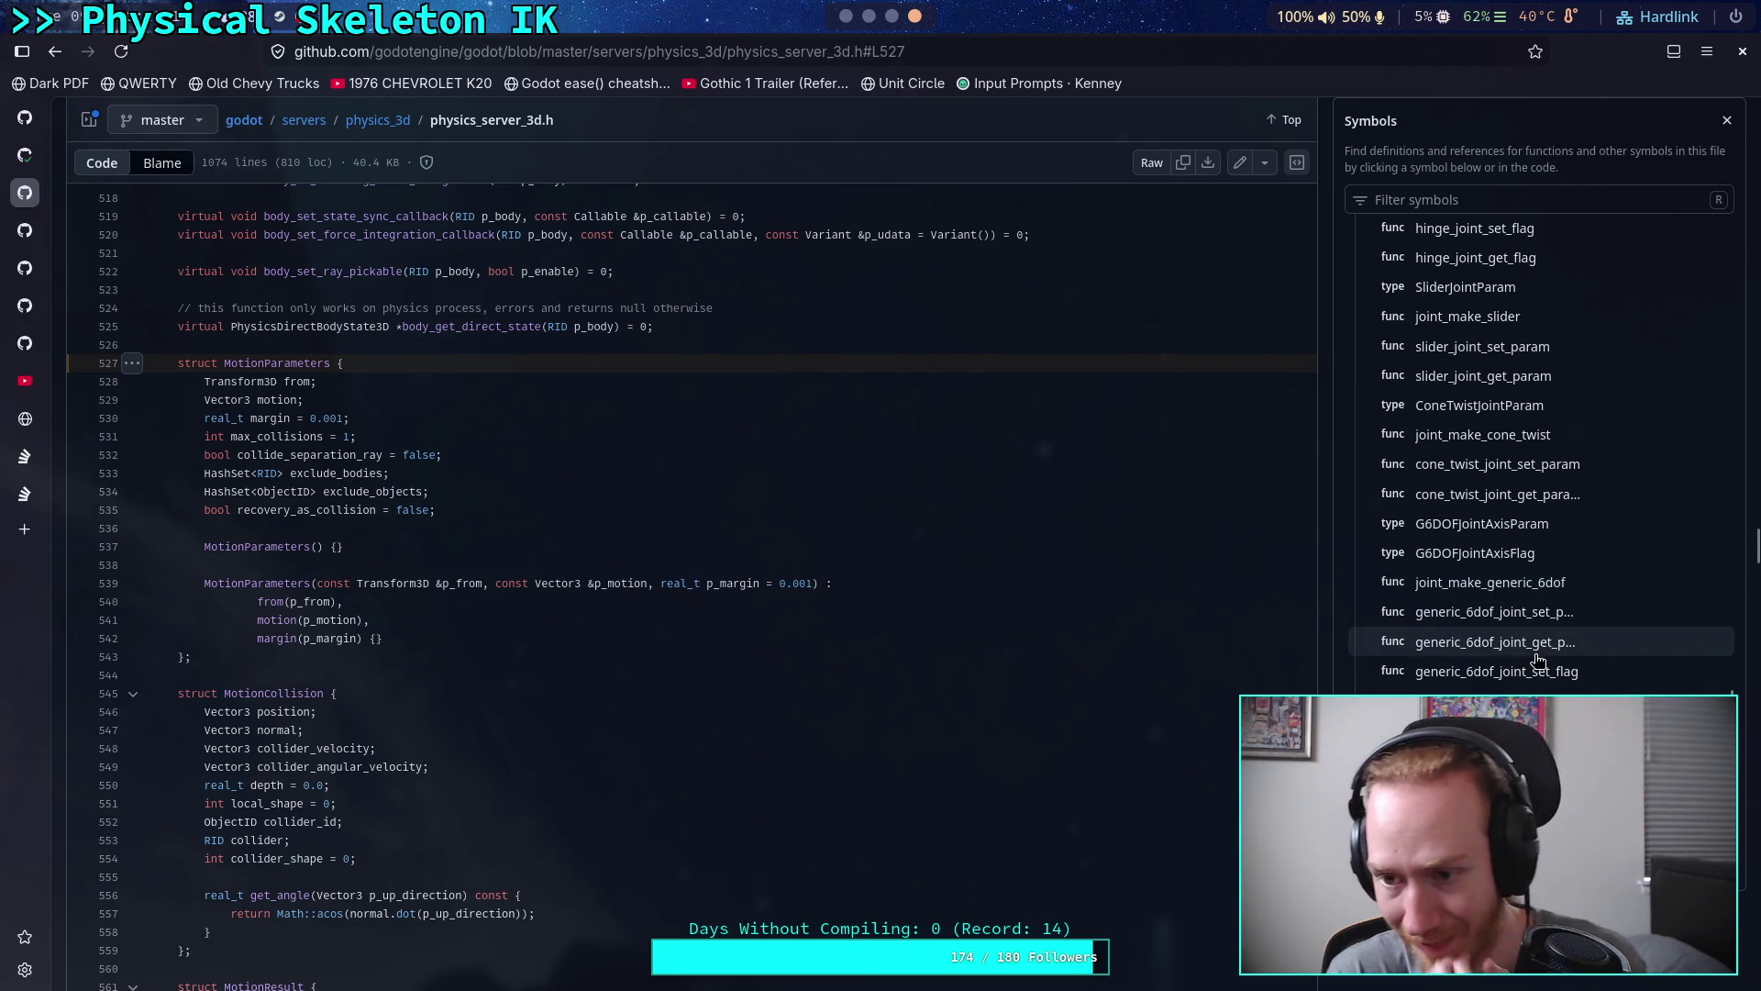
{"action": "left_click", "coordinate": [1516, 439]}
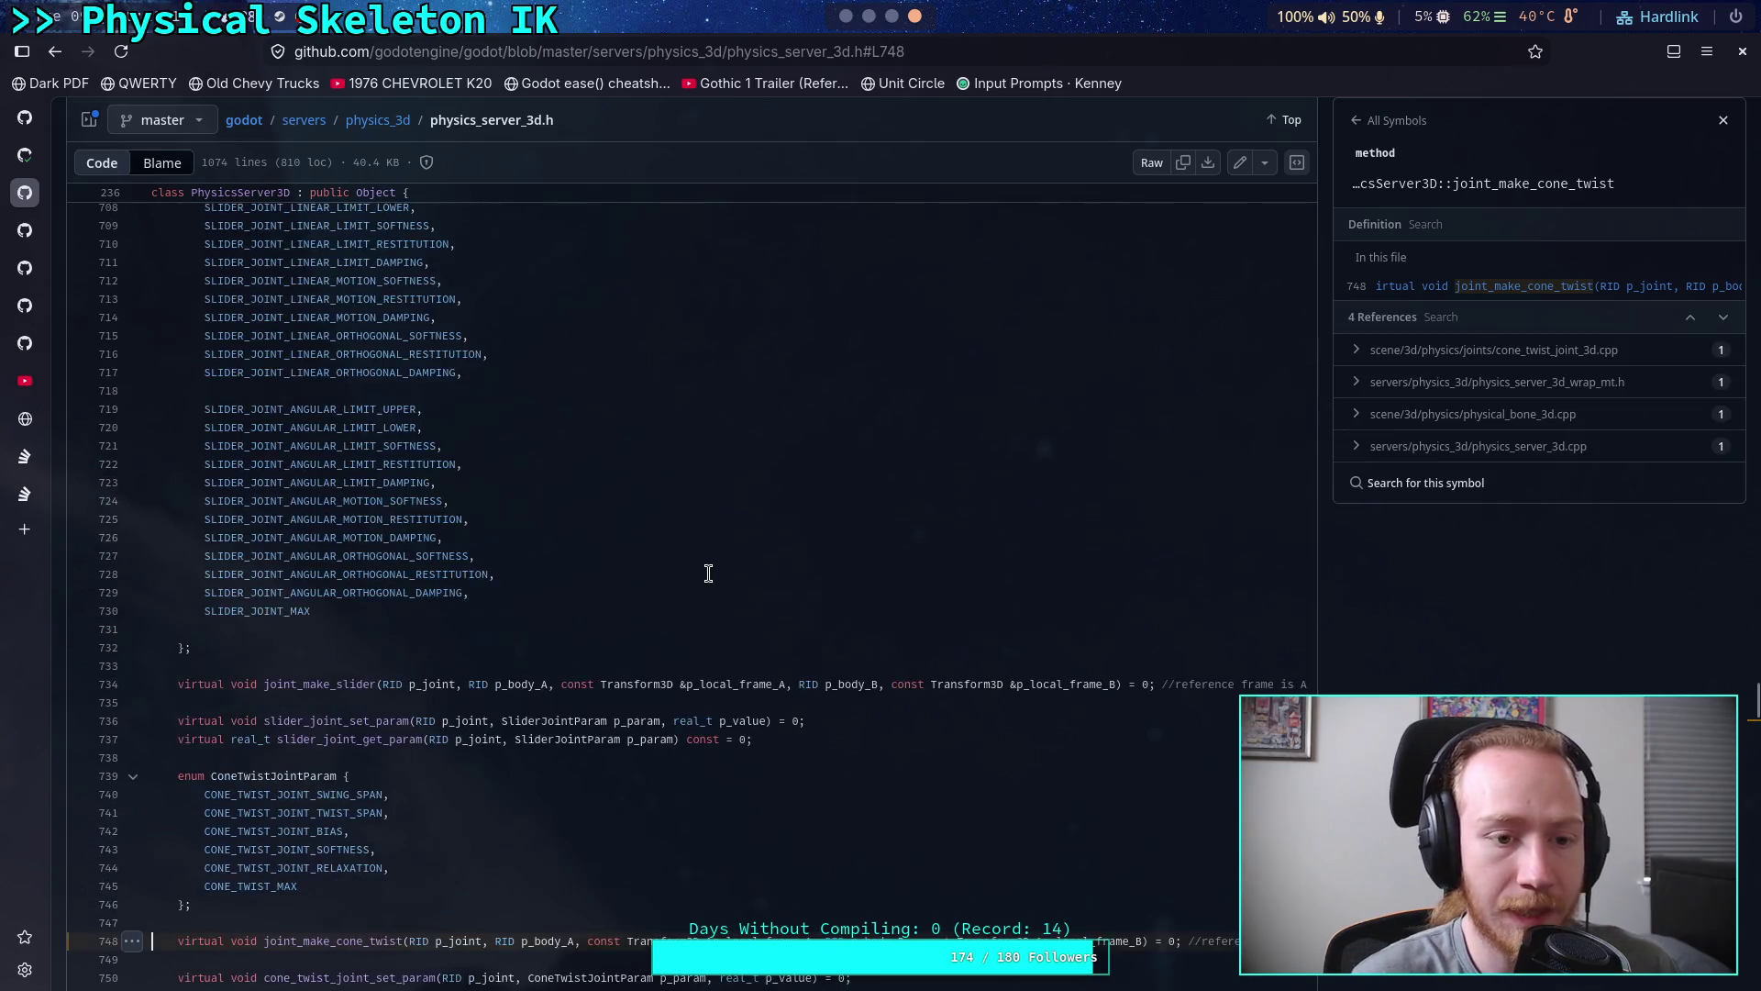
{"action": "scroll", "coordinate": [788, 558], "scroll_direction": "down", "scroll_amount": 12}
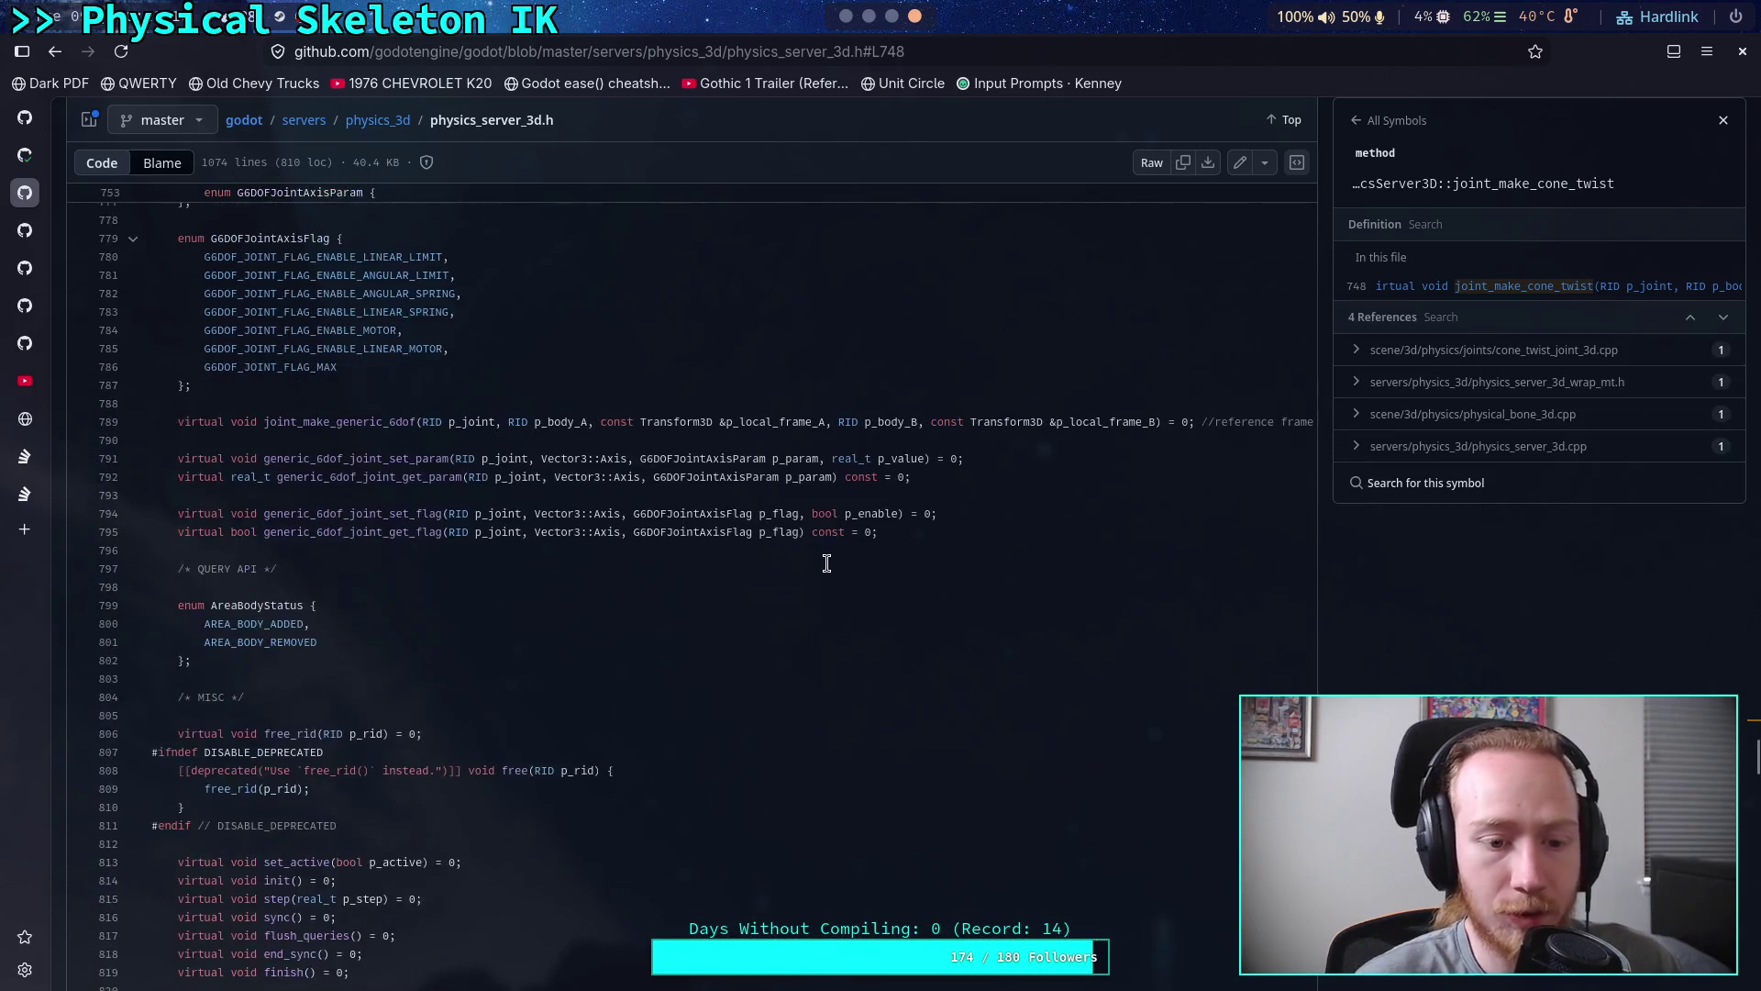
{"action": "scroll", "coordinate": [819, 623], "scroll_direction": "down", "scroll_amount": 7}
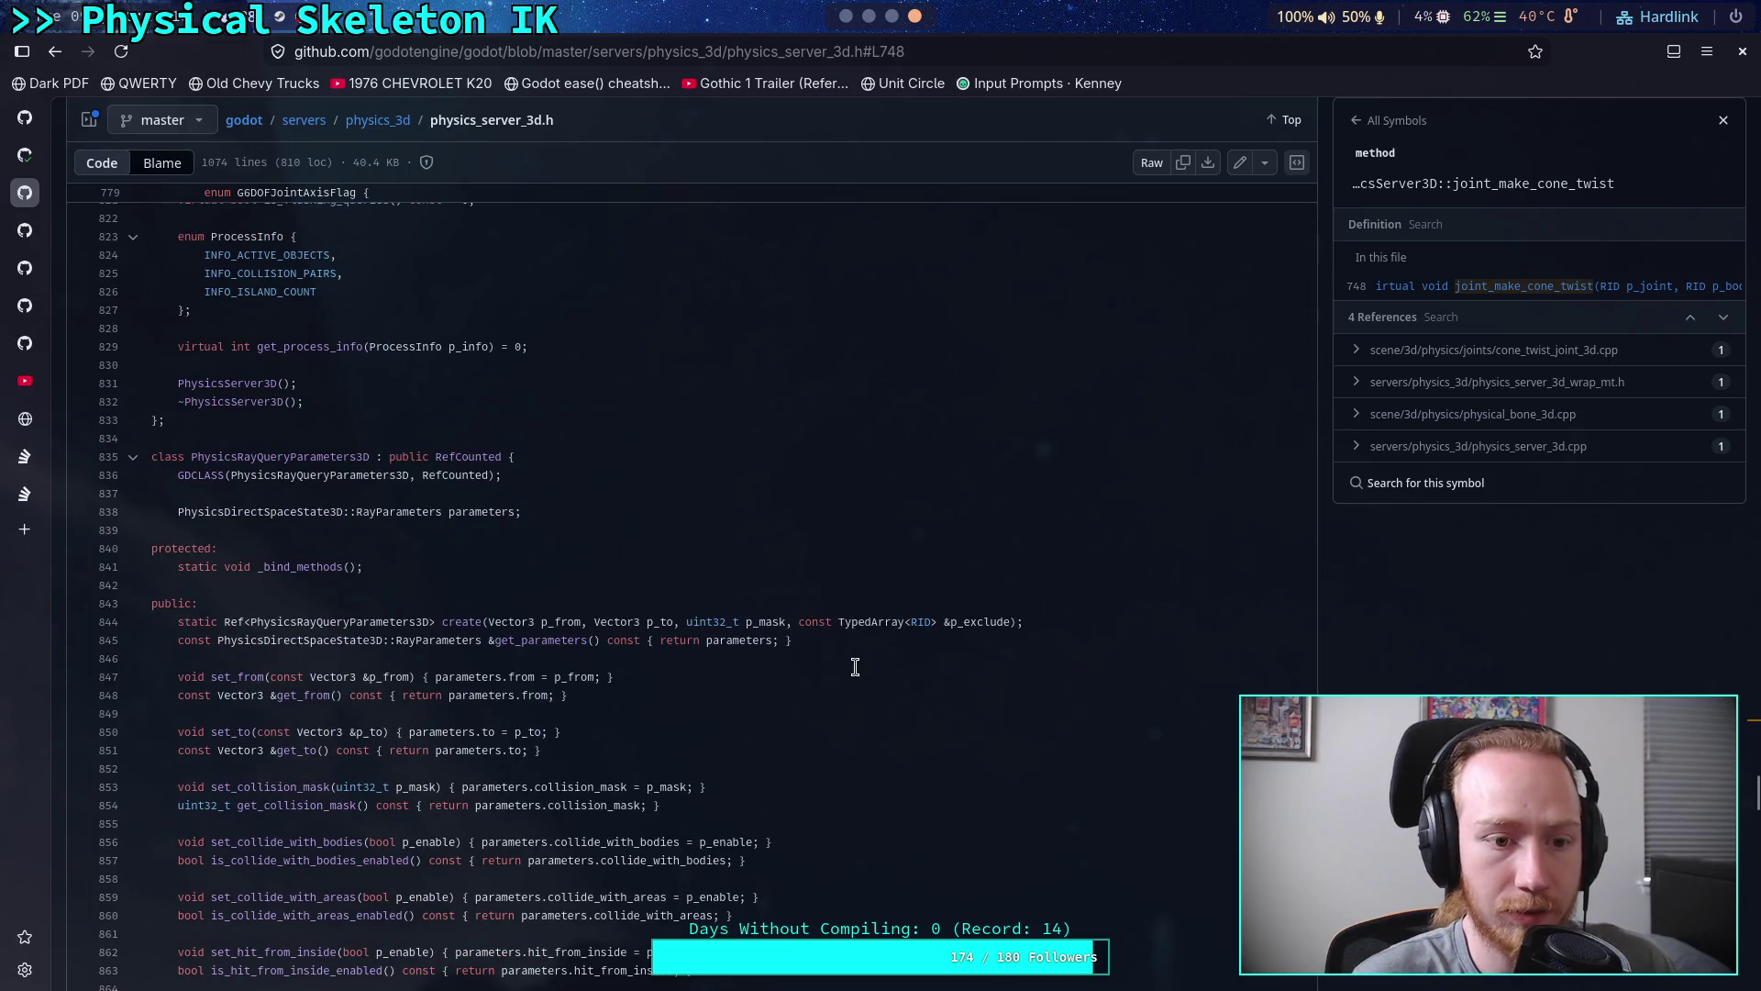
{"action": "scroll", "coordinate": [855, 660], "scroll_direction": "up", "scroll_amount": 4}
{"action": "scroll", "coordinate": [856, 633], "scroll_direction": "down", "scroll_amount": 4}
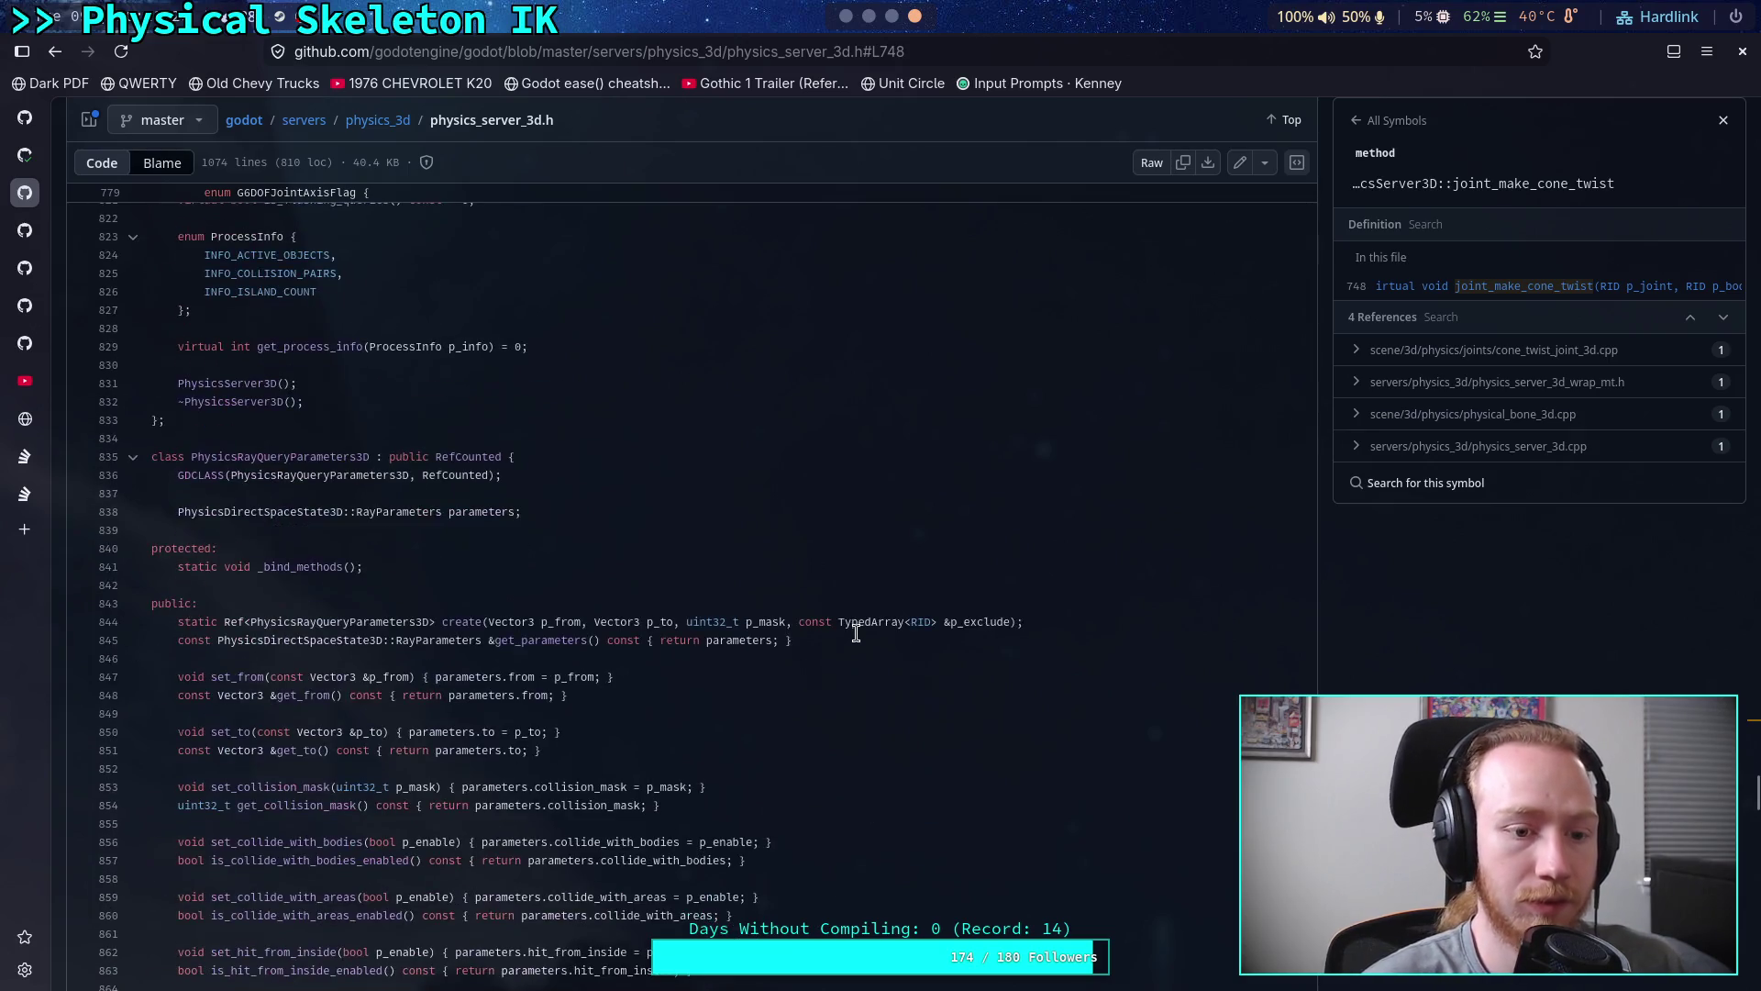
{"action": "scroll", "coordinate": [399, 626], "scroll_direction": "up", "scroll_amount": 8}
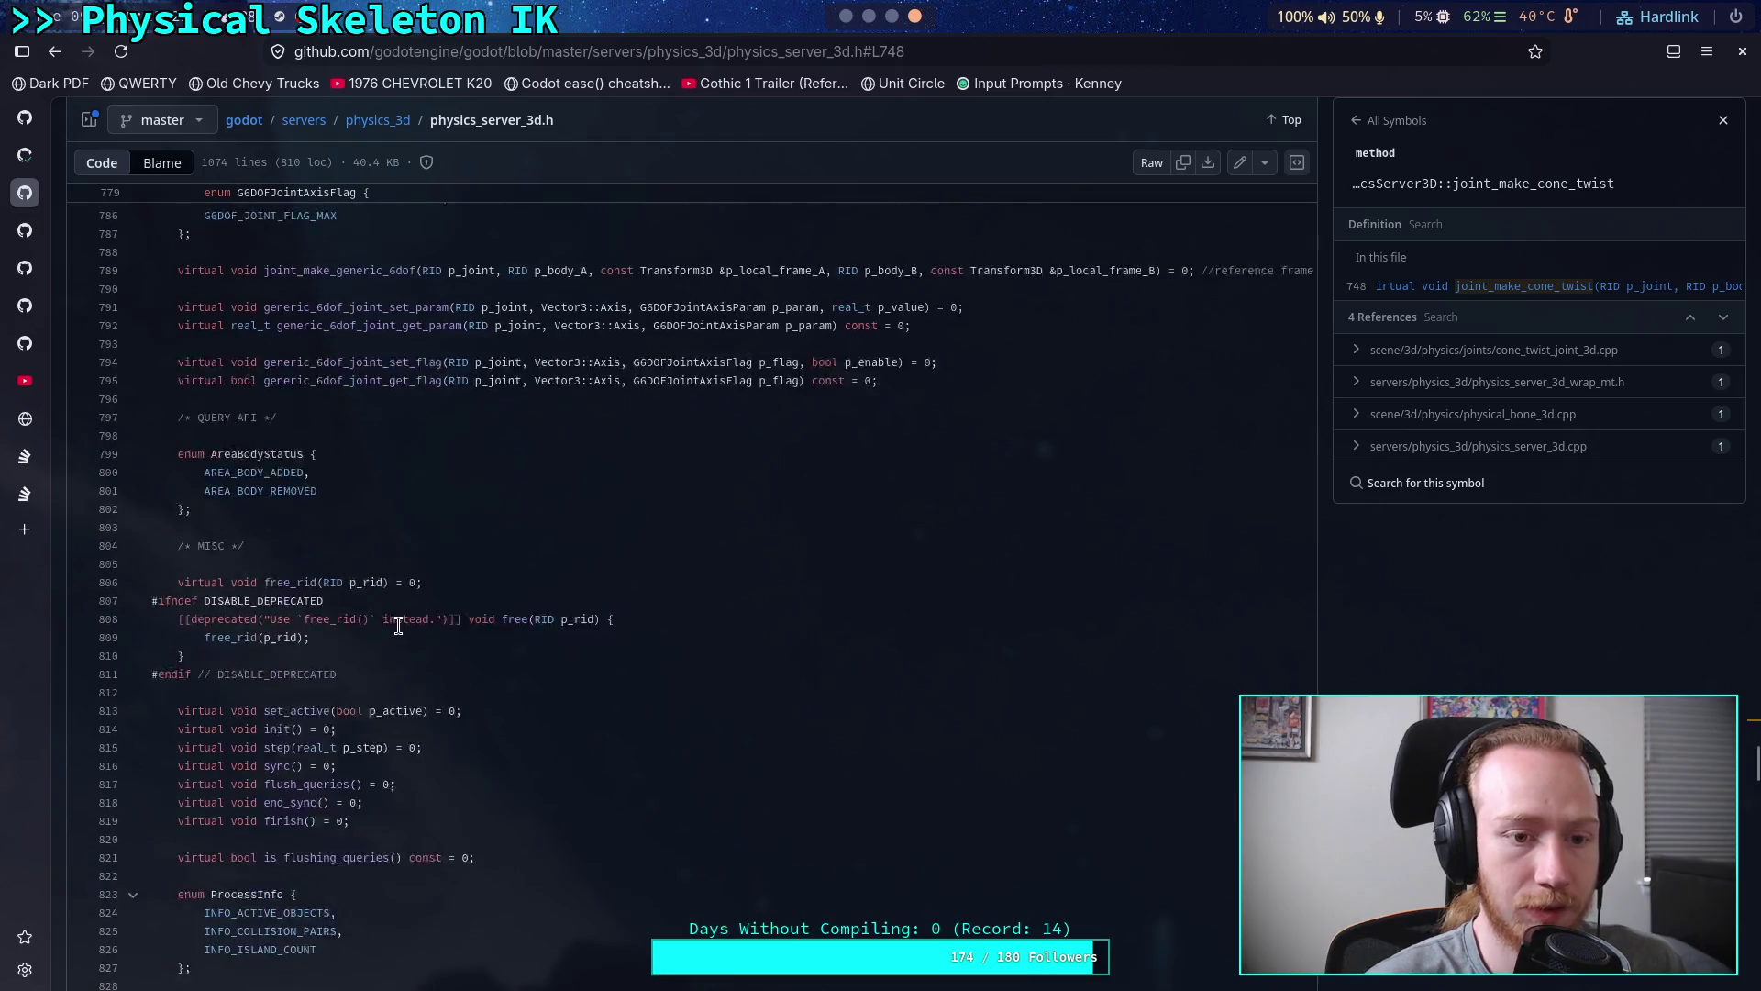
{"action": "scroll", "coordinate": [398, 626], "scroll_direction": "up", "scroll_amount": 7}
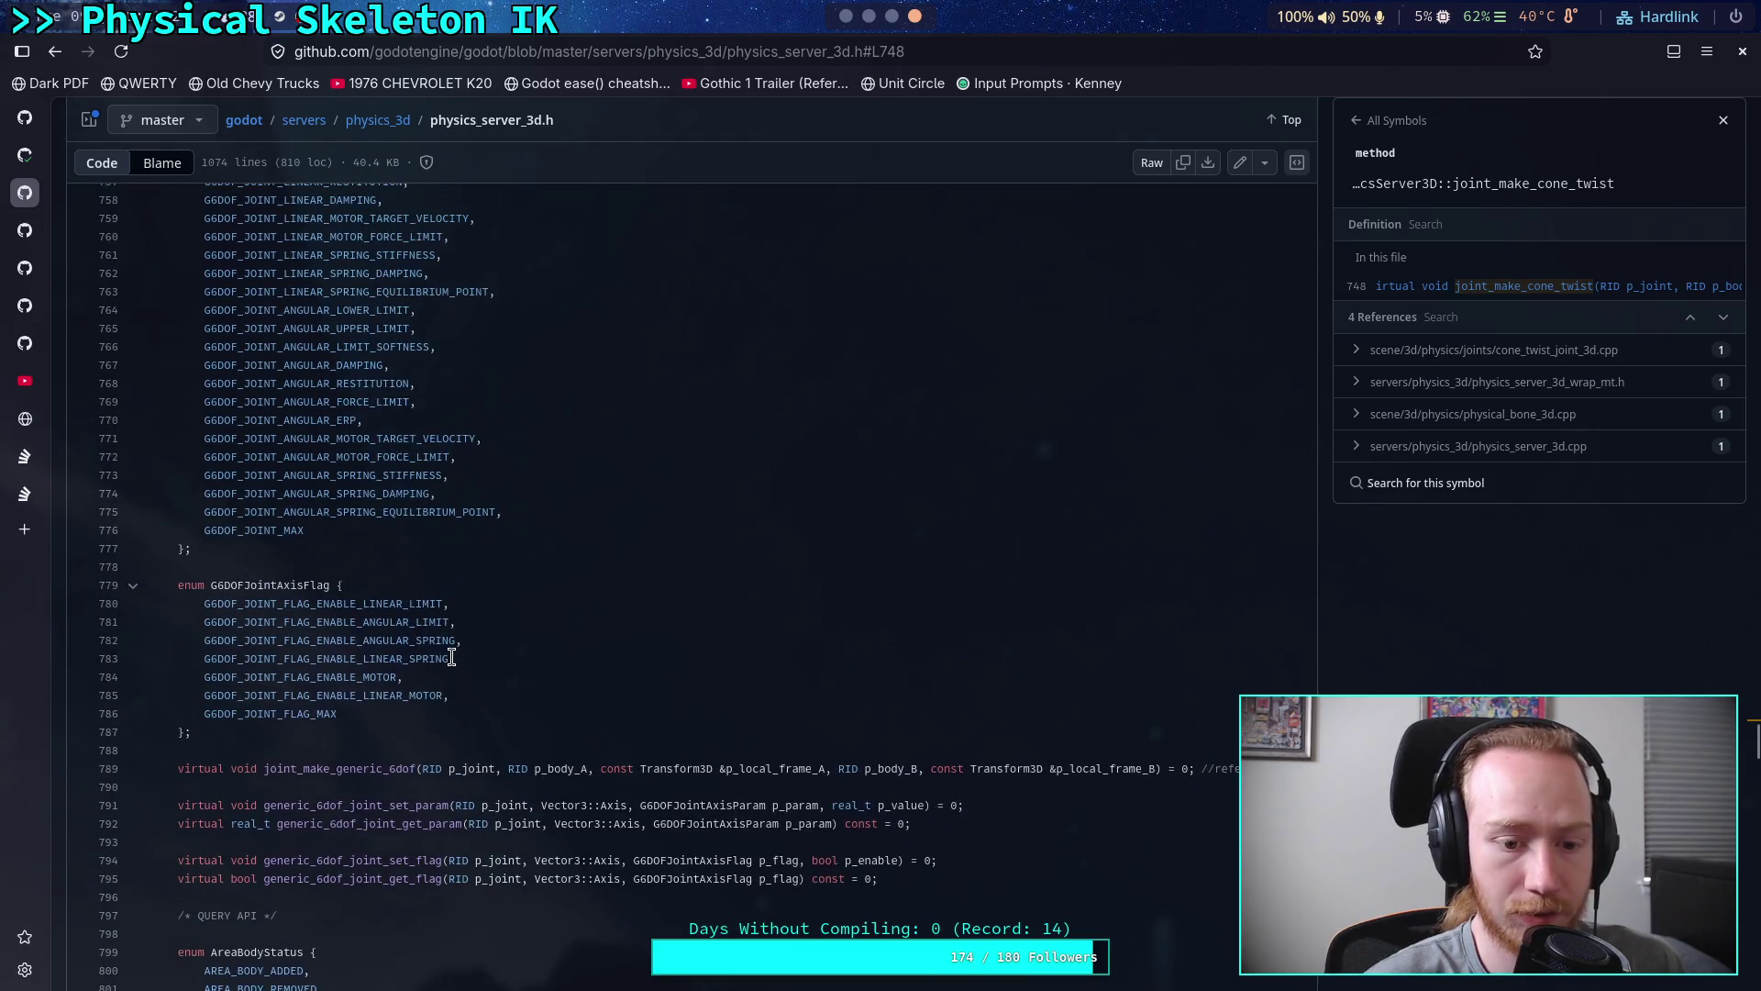
{"action": "scroll", "coordinate": [453, 656], "scroll_direction": "up", "scroll_amount": 13}
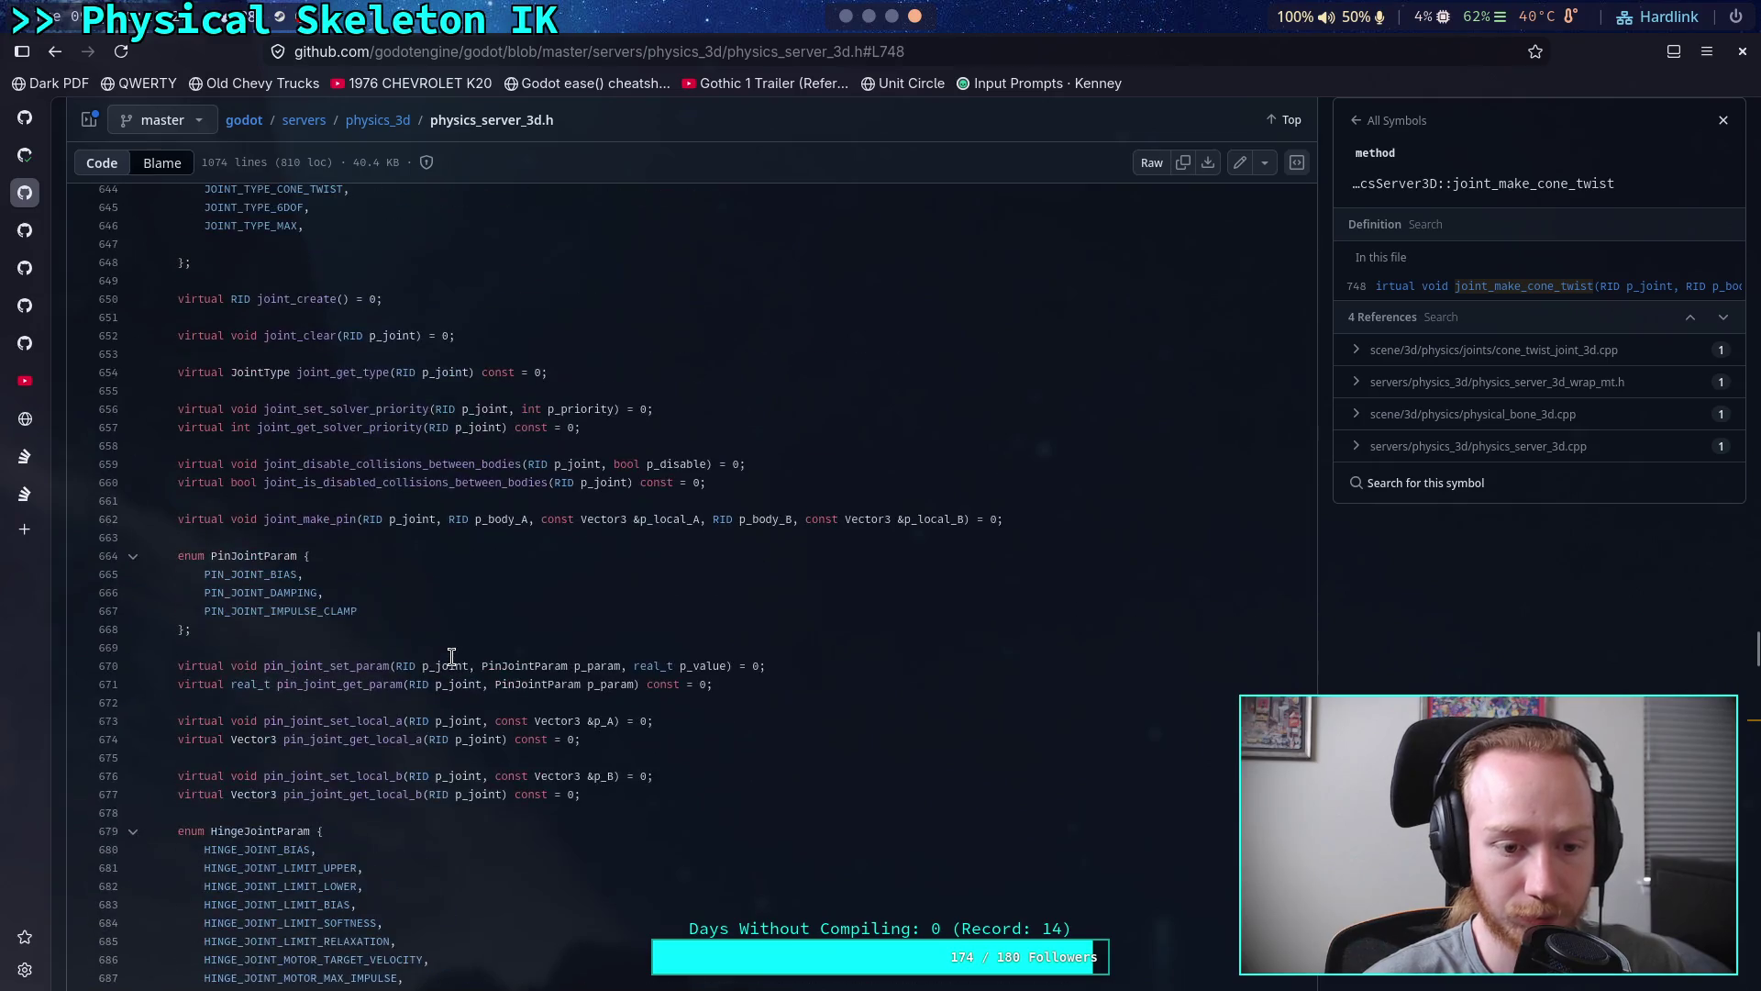
{"action": "scroll", "coordinate": [453, 657], "scroll_direction": "up", "scroll_amount": 1}
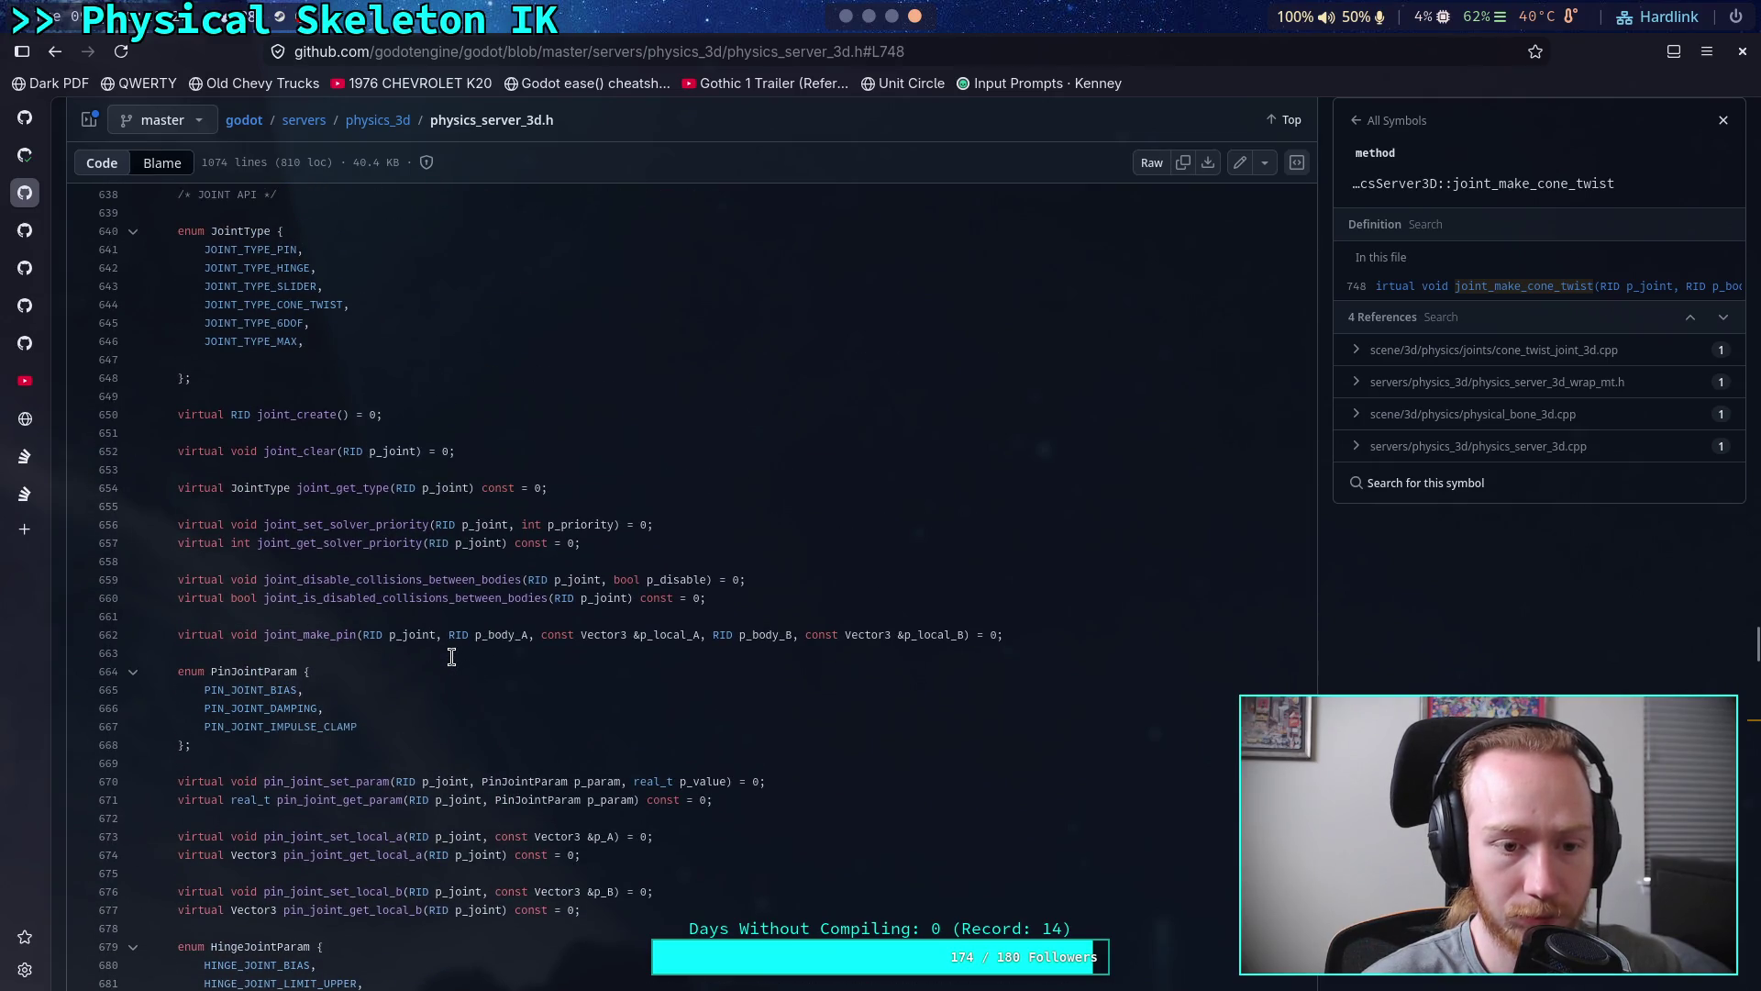
{"action": "scroll", "coordinate": [452, 657], "scroll_direction": "up", "scroll_amount": 1}
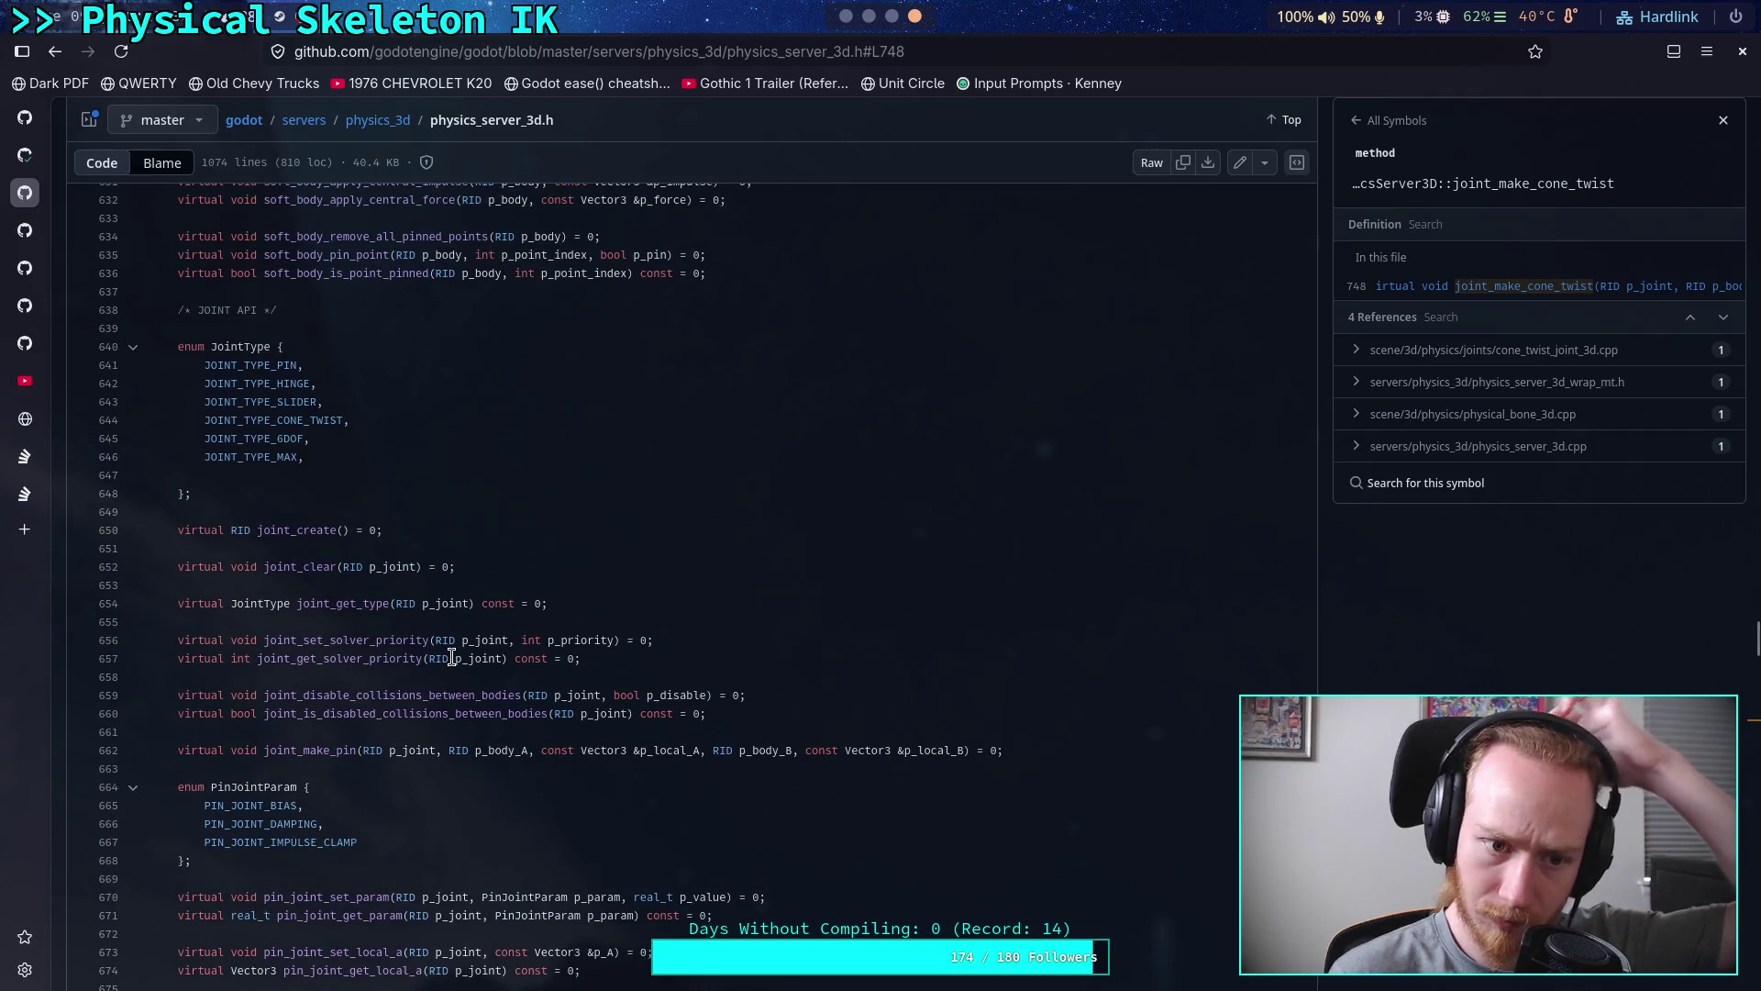
{"action": "scroll", "coordinate": [452, 656], "scroll_direction": "up", "scroll_amount": 2}
{"action": "scroll", "coordinate": [452, 657], "scroll_direction": "up", "scroll_amount": 5}
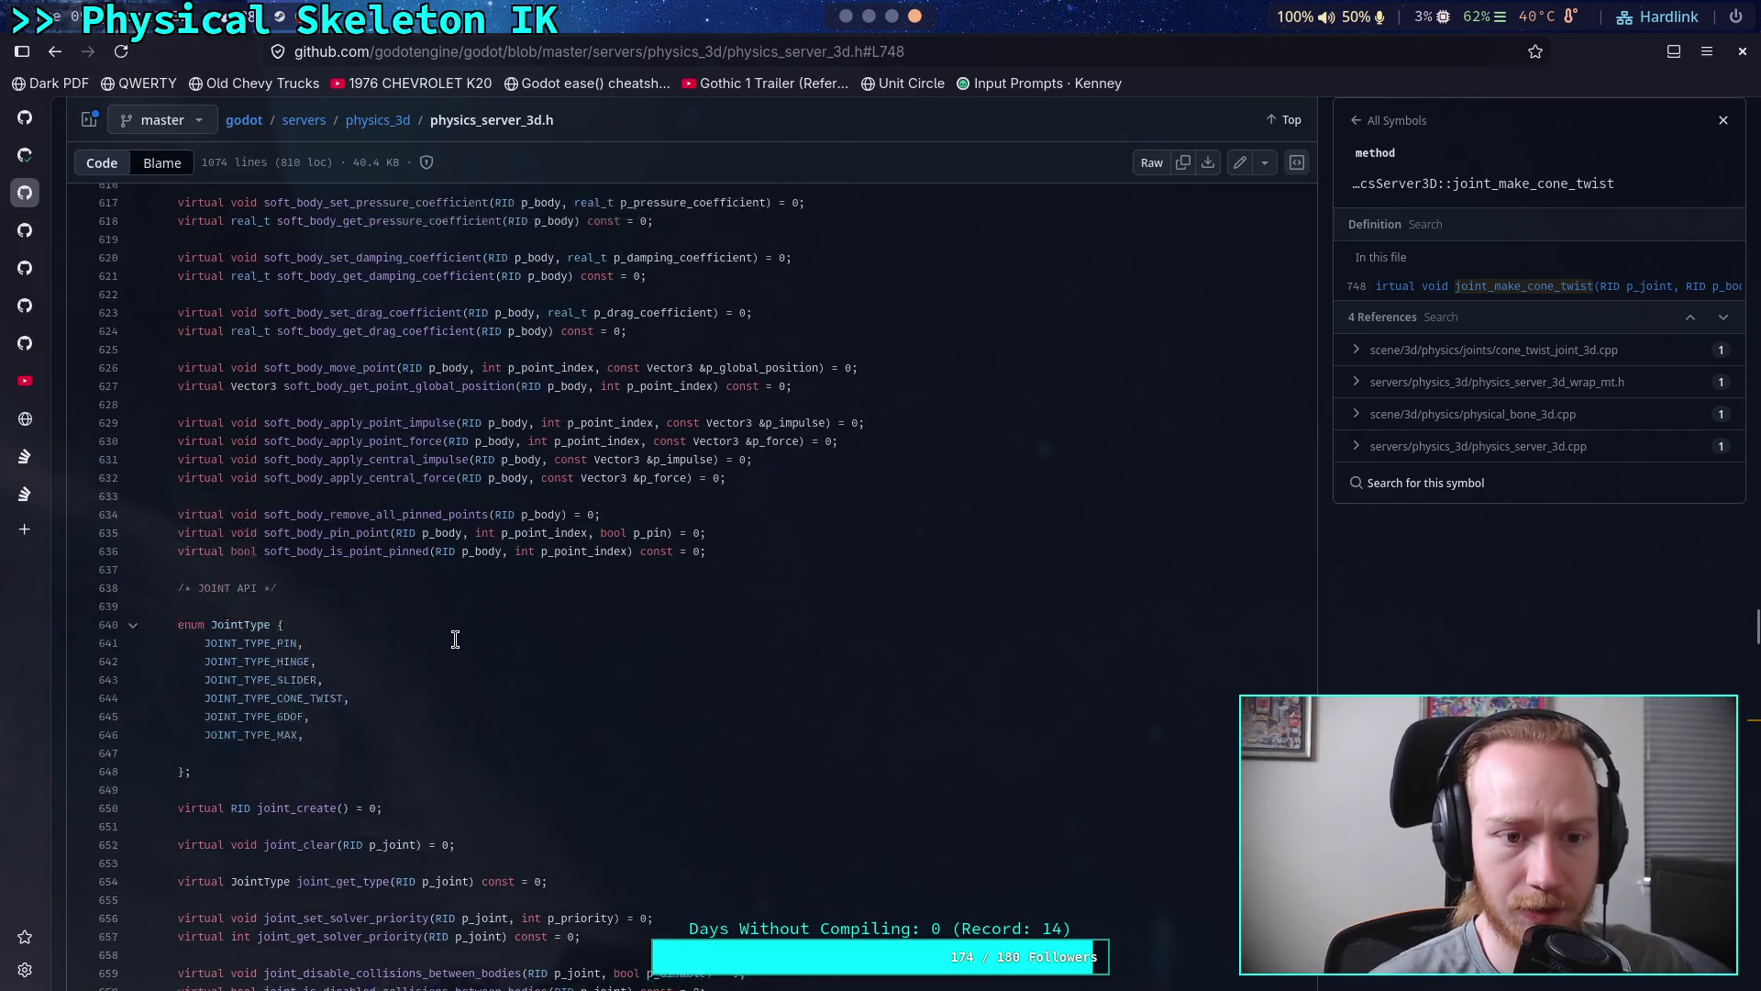
{"action": "scroll", "coordinate": [785, 611], "scroll_direction": "up", "scroll_amount": 5}
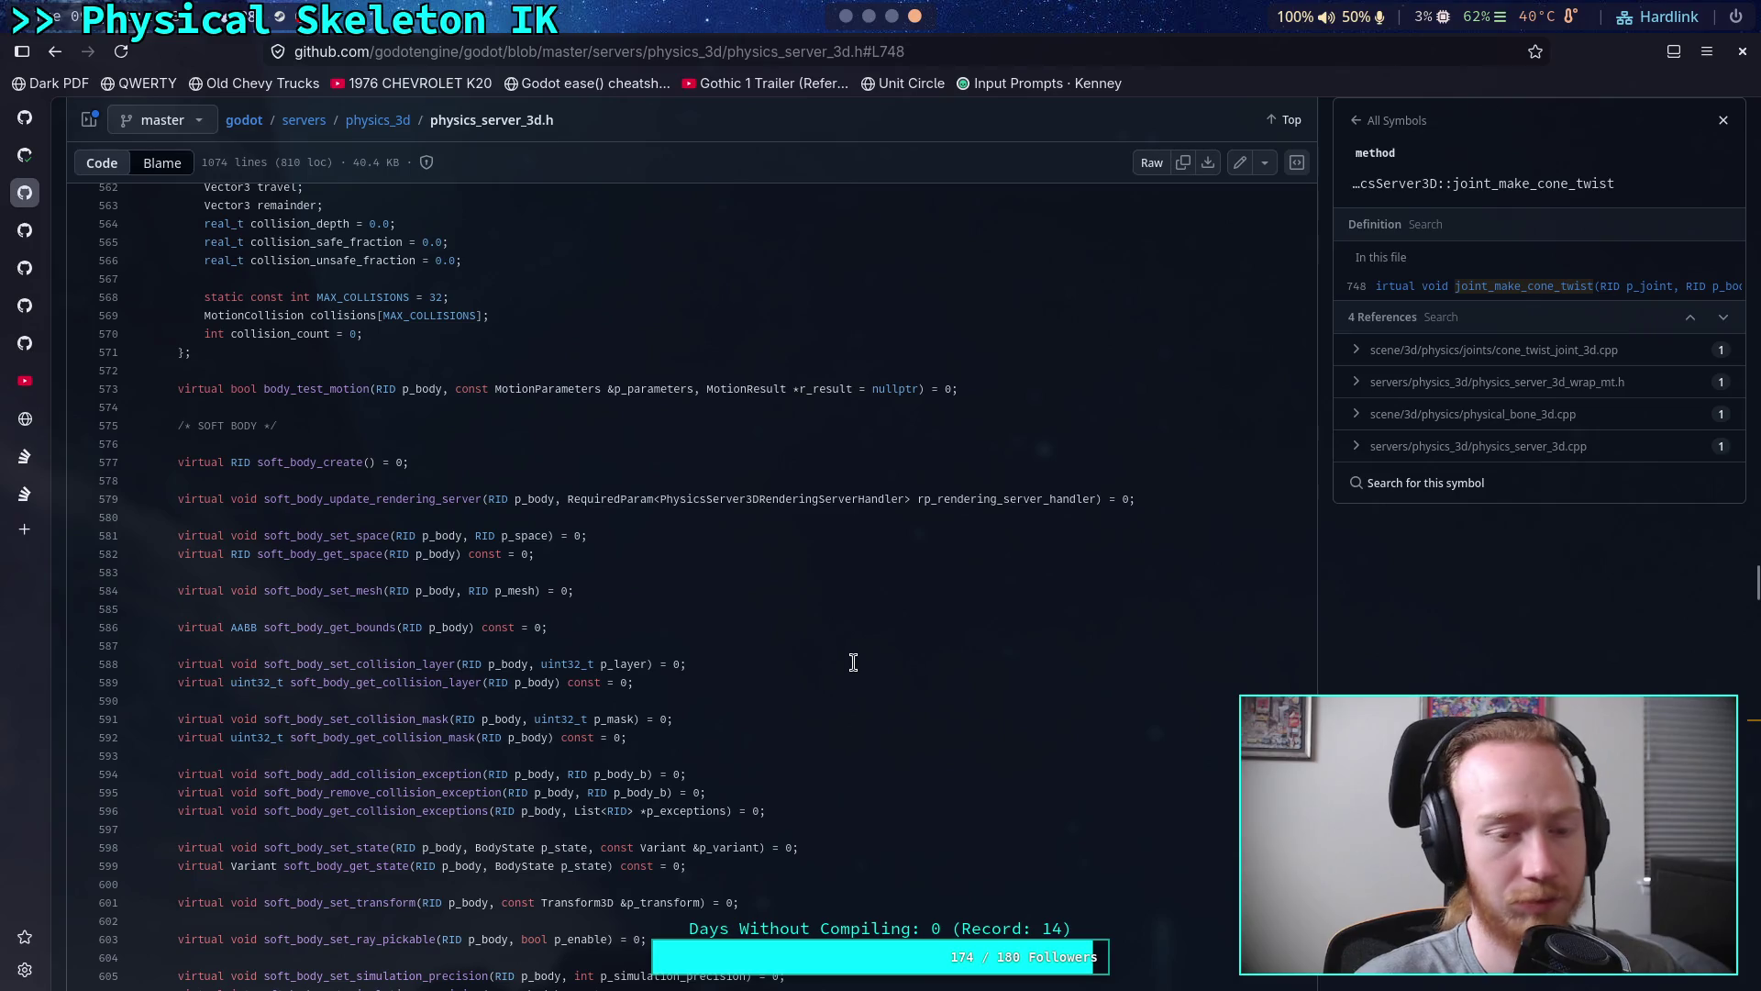
{"action": "scroll", "coordinate": [858, 651], "scroll_direction": "up", "scroll_amount": 8}
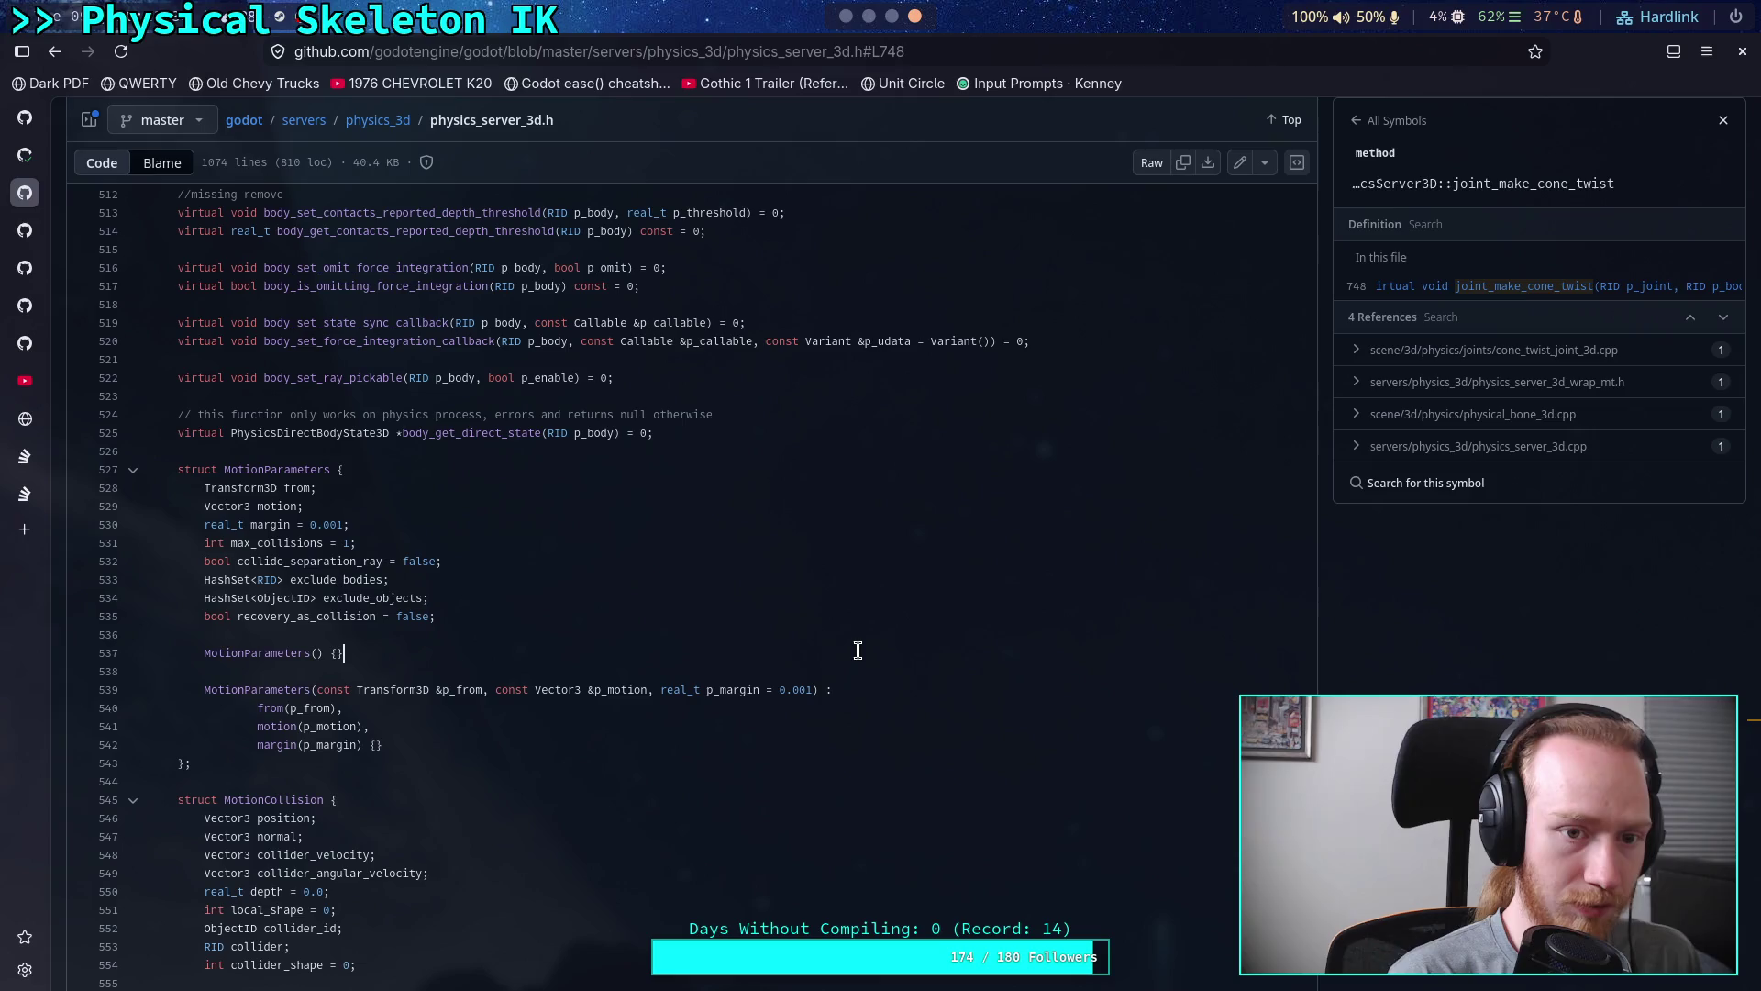
{"action": "key", "text": "ctrl+f"}
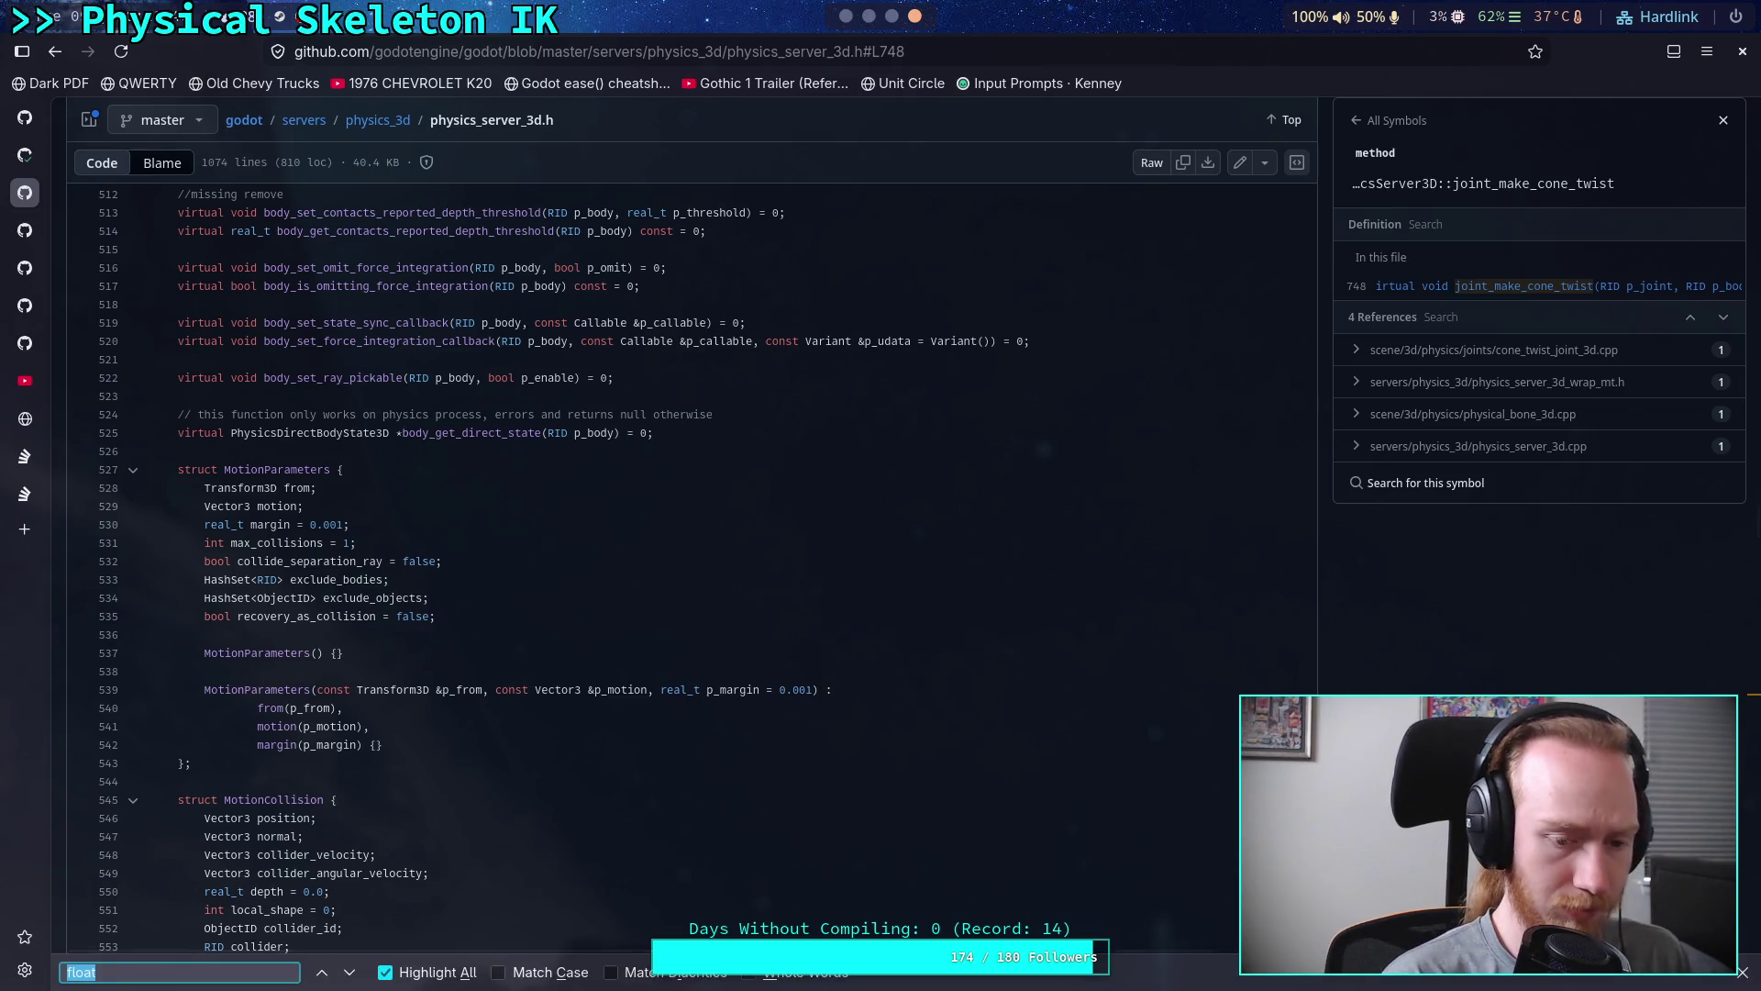
Search the header for 'solver' and step through its matches at lines 656 and 657
{"action": "type", "text": "solver"}
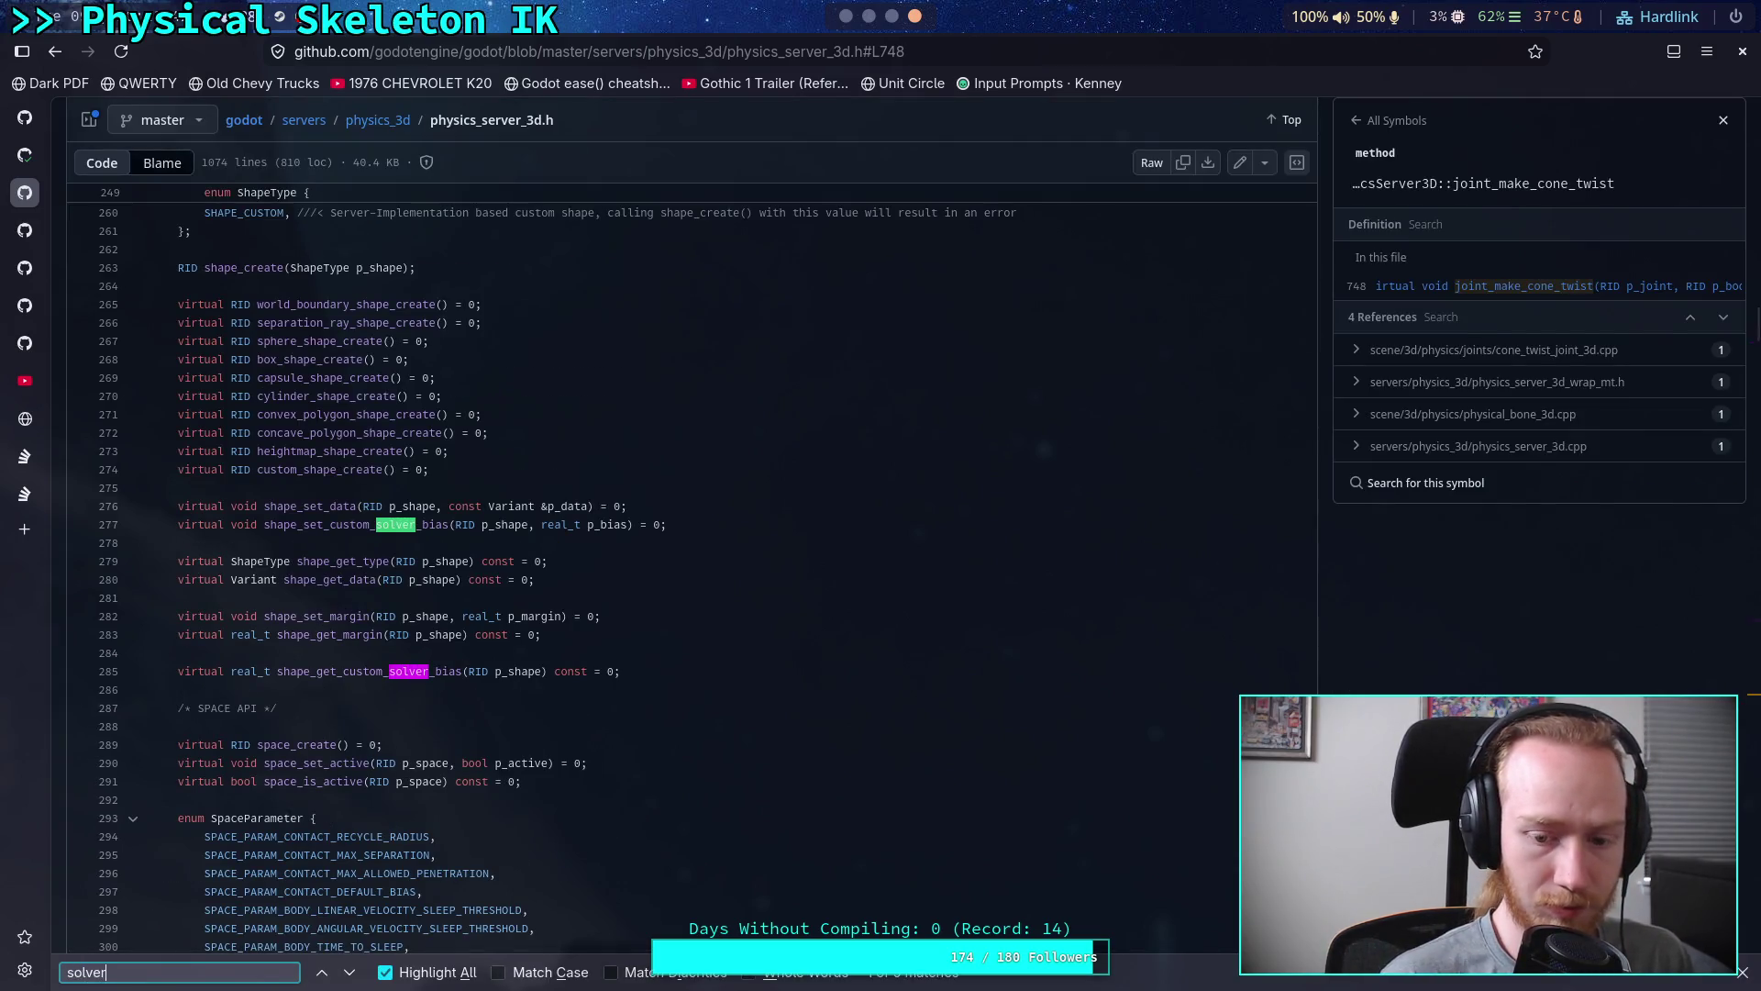
{"action": "left_click", "coordinate": [356, 976]}
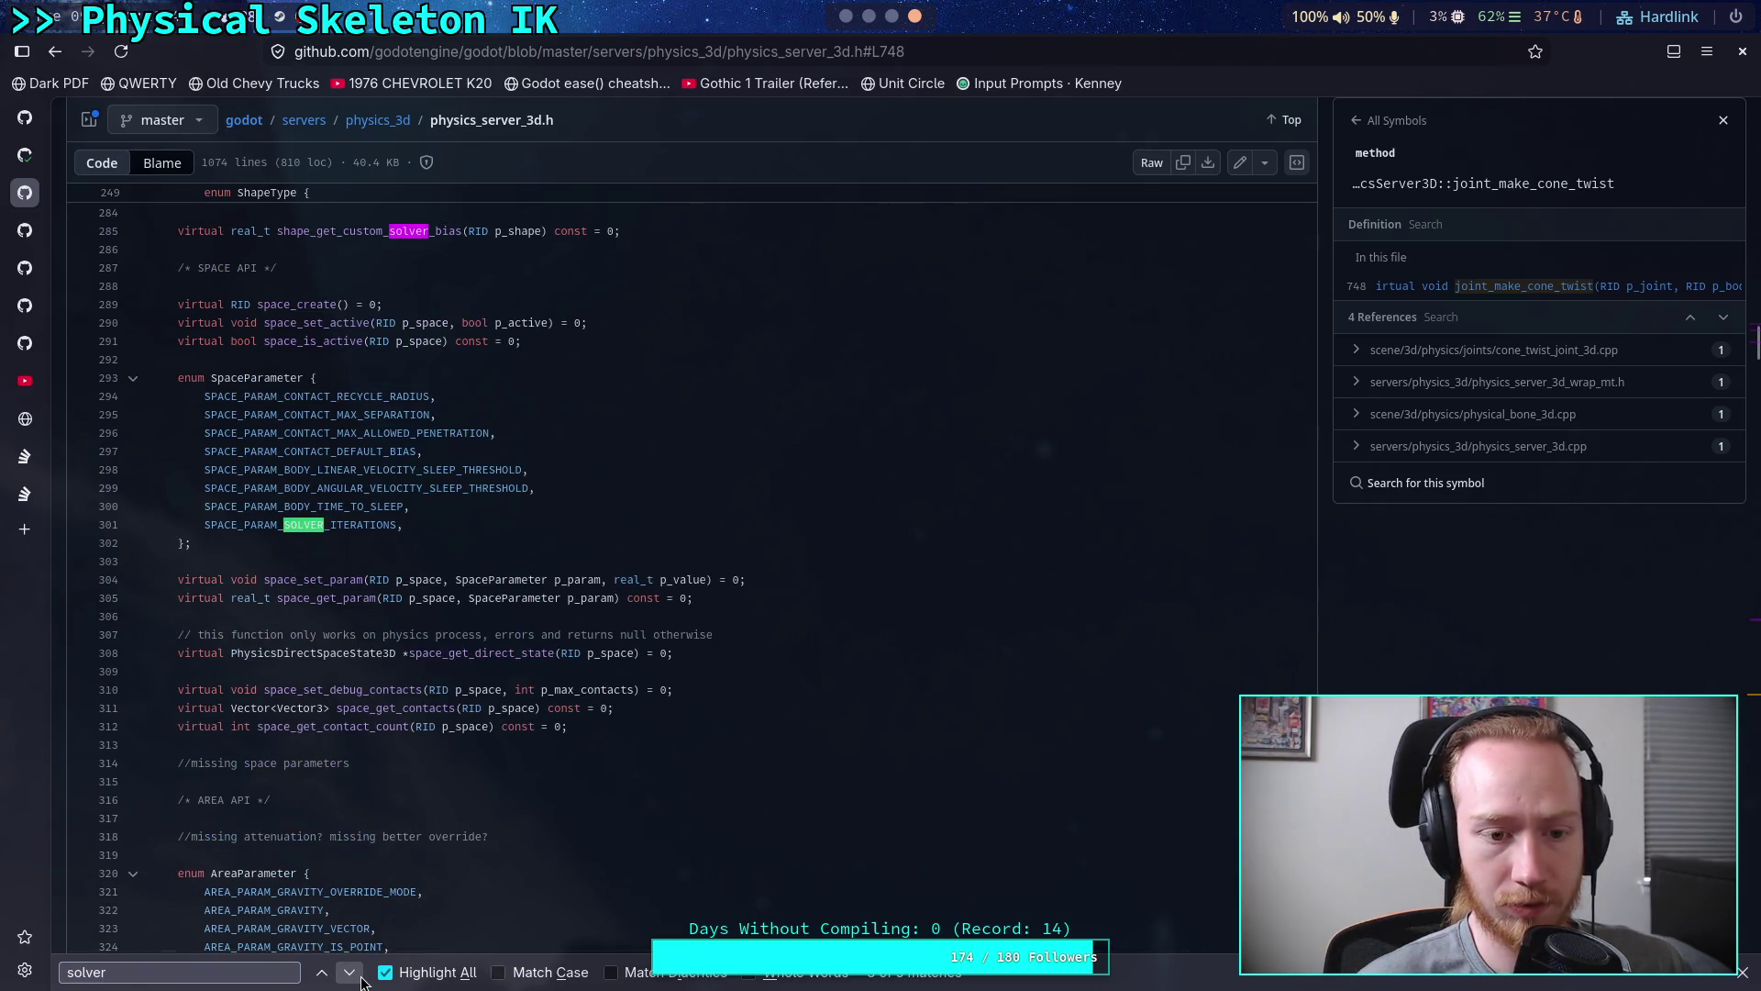
{"action": "left_click", "coordinate": [350, 973]}
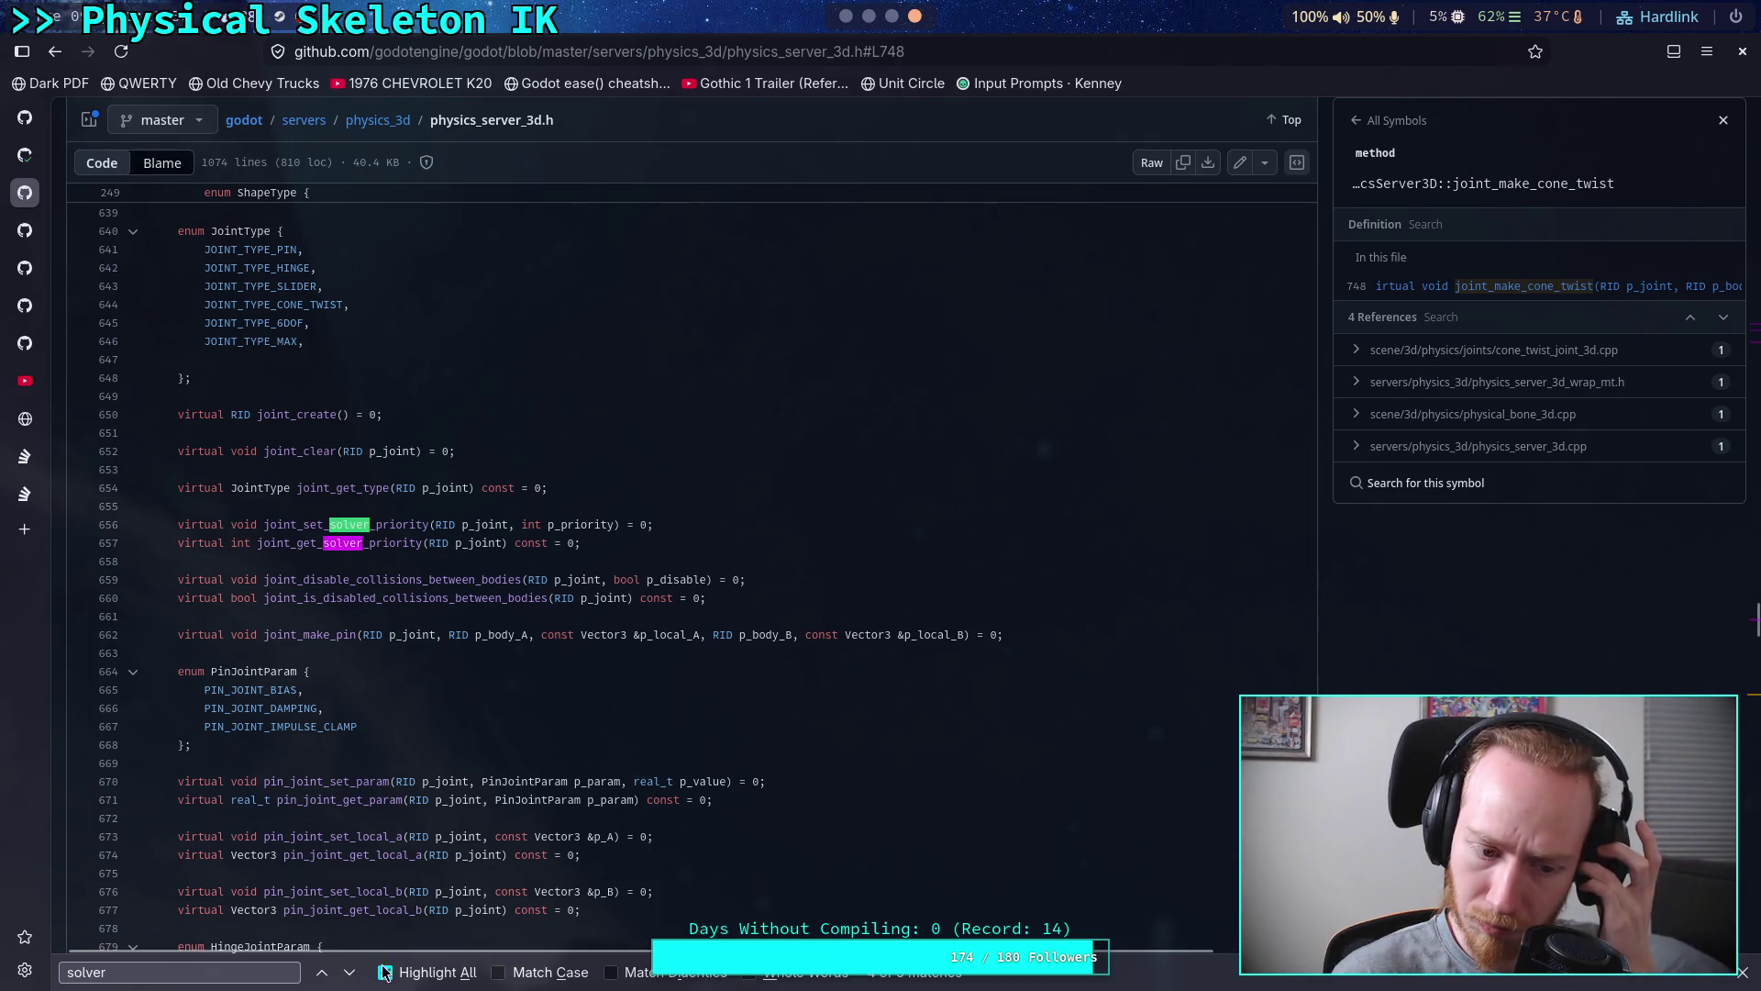
{"action": "left_click", "coordinate": [350, 973]}
Search the header for 'iterations', then return to the PR #119976 comment draft
{"action": "key", "text": "ctrl+f"}
{"action": "type", "text": "iterations"}
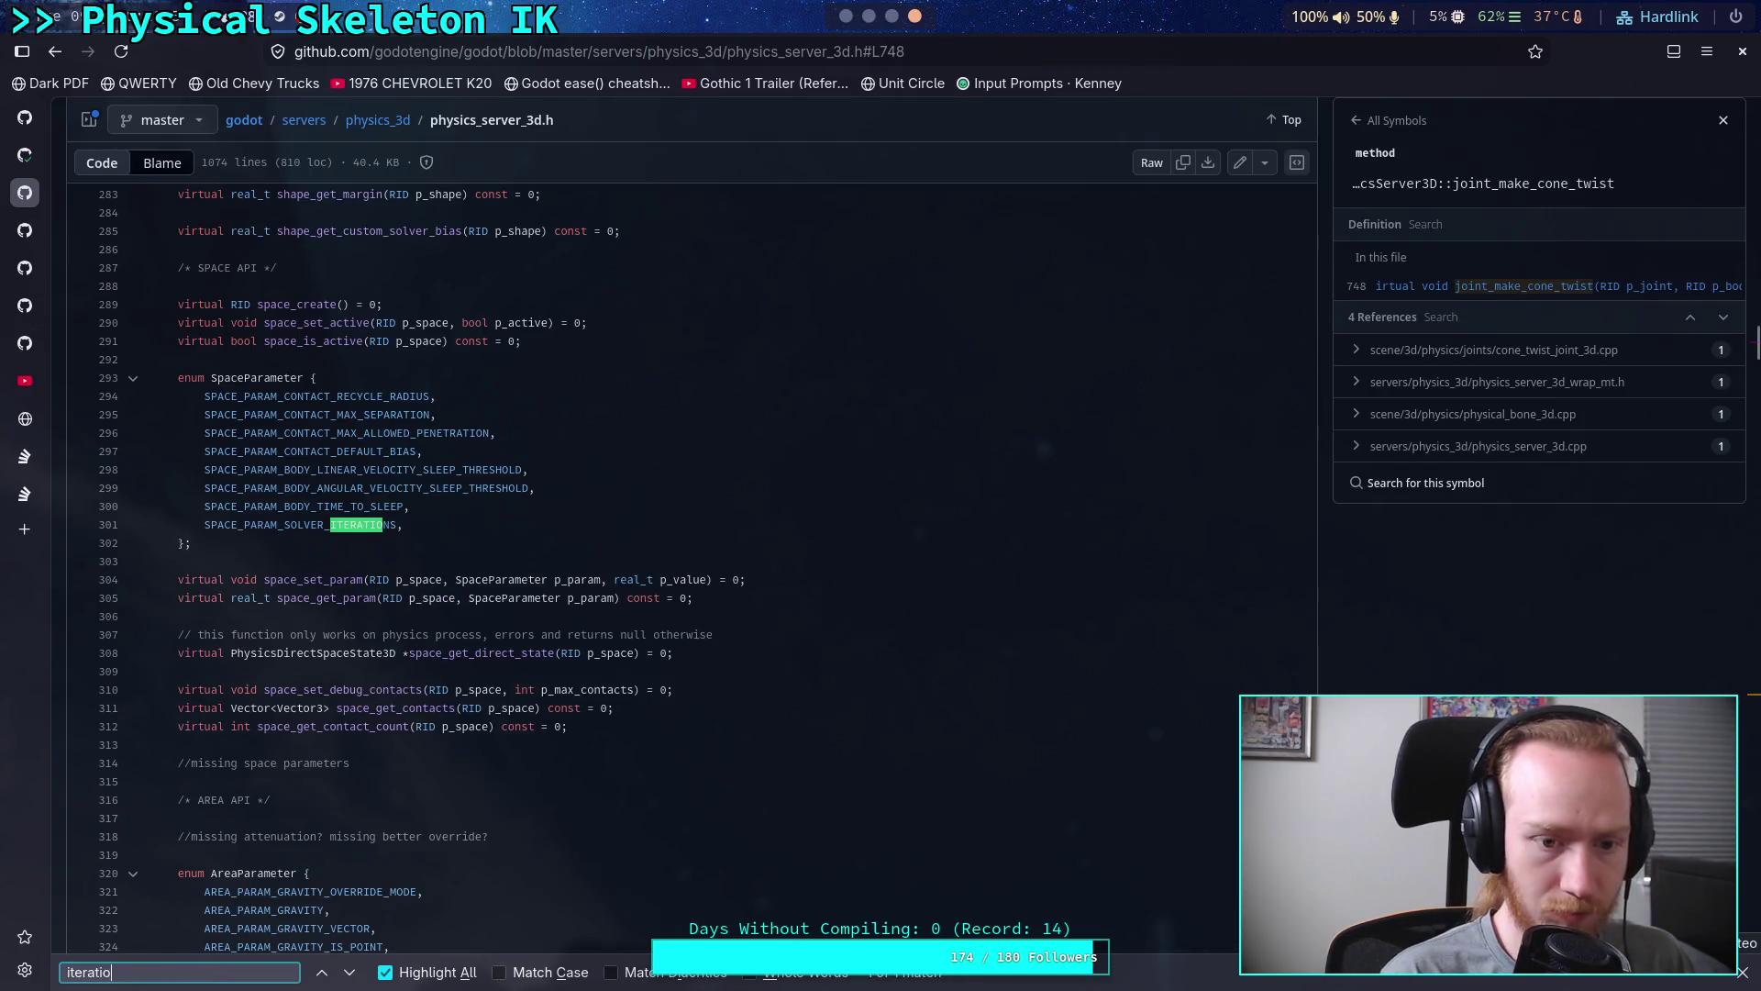
{"action": "key", "text": "Return"}
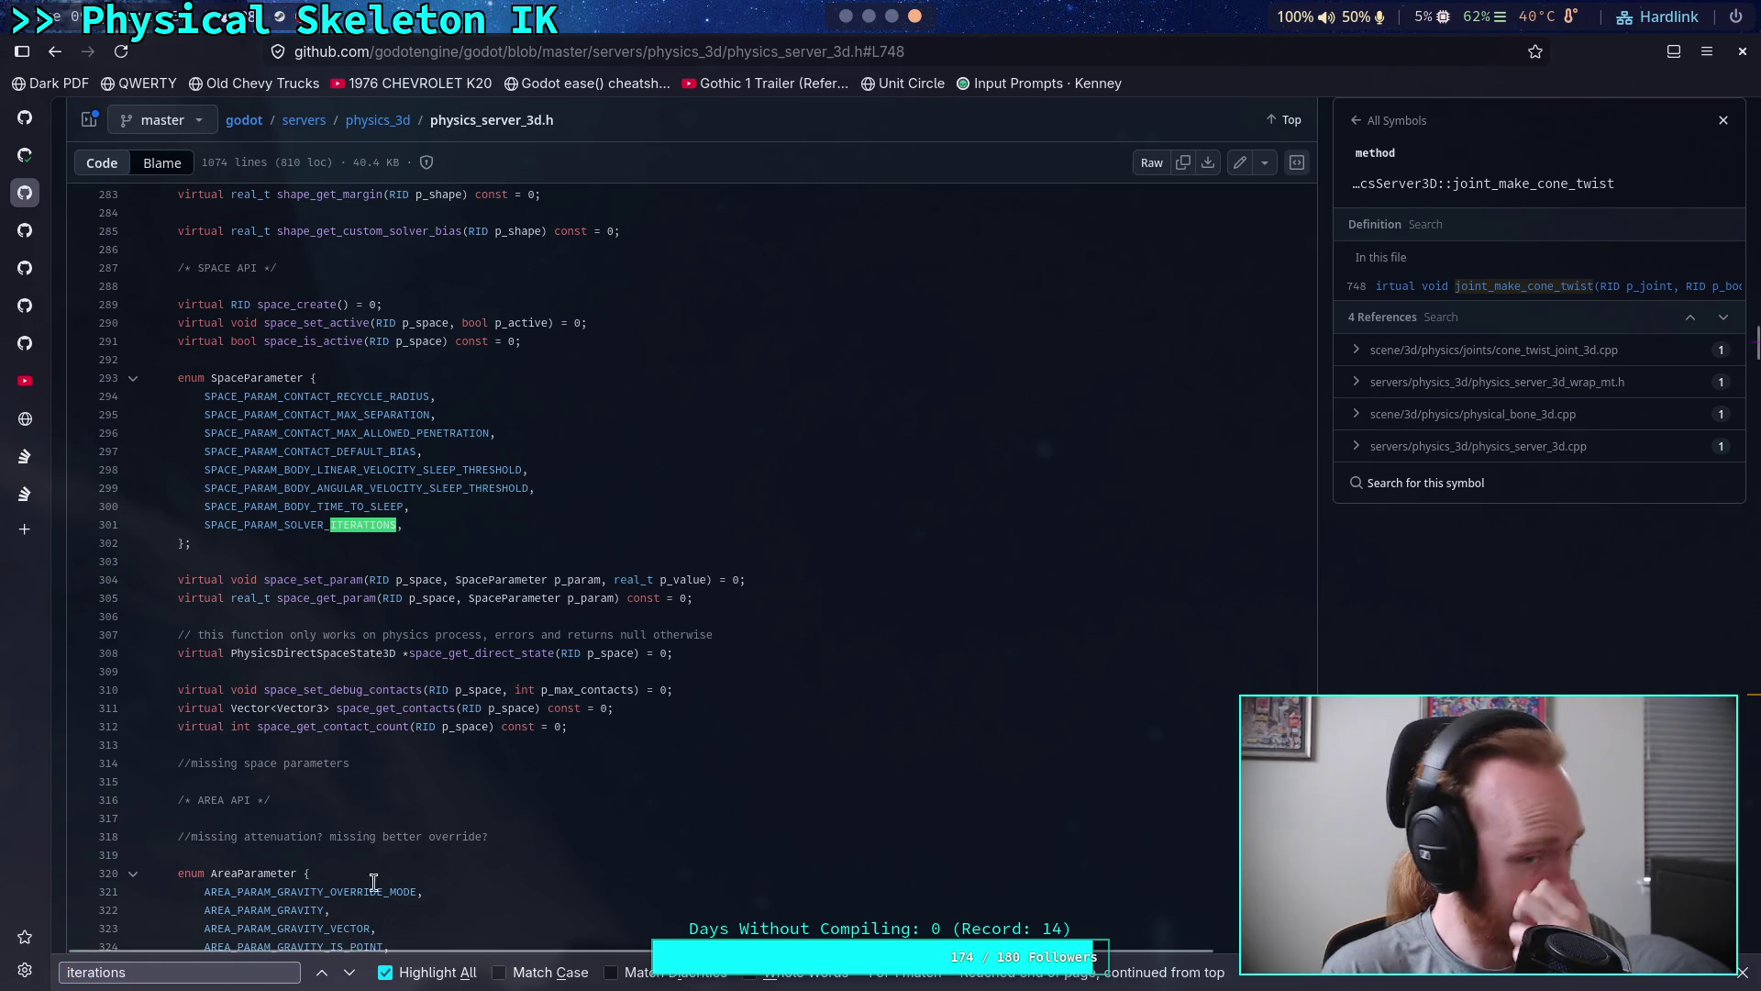
{"action": "mouse_move", "coordinate": [43, 242]}
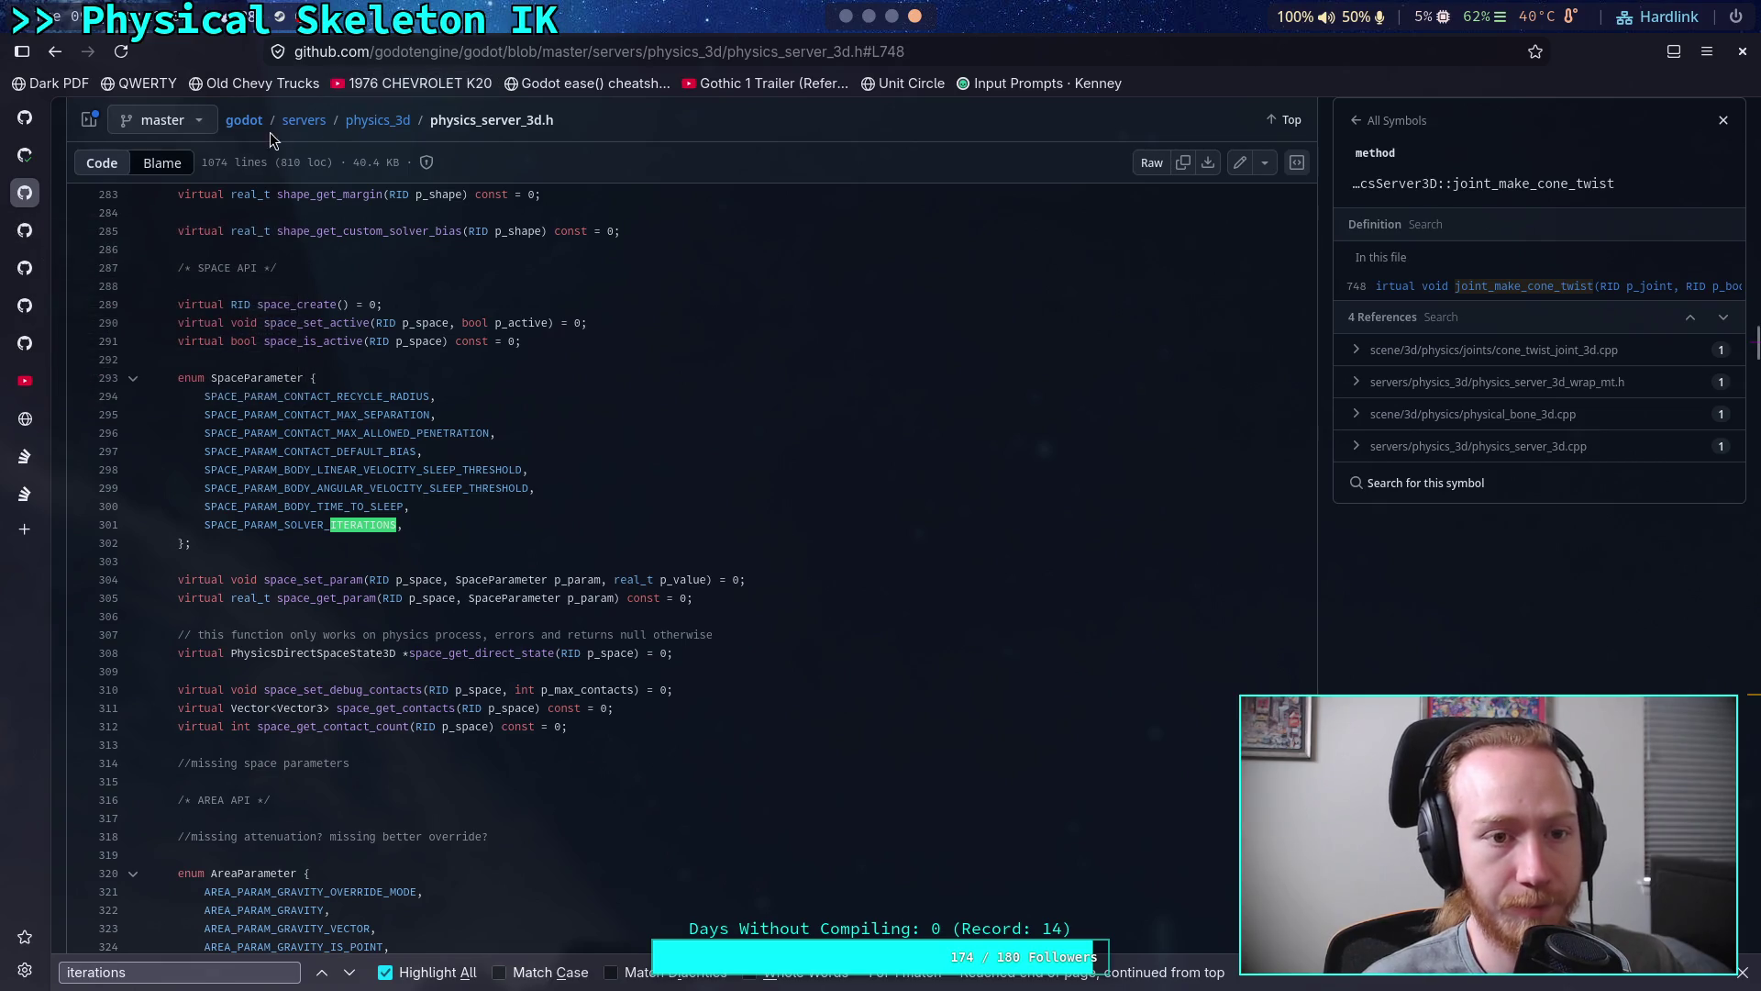
{"action": "left_click", "coordinate": [45, 158]}
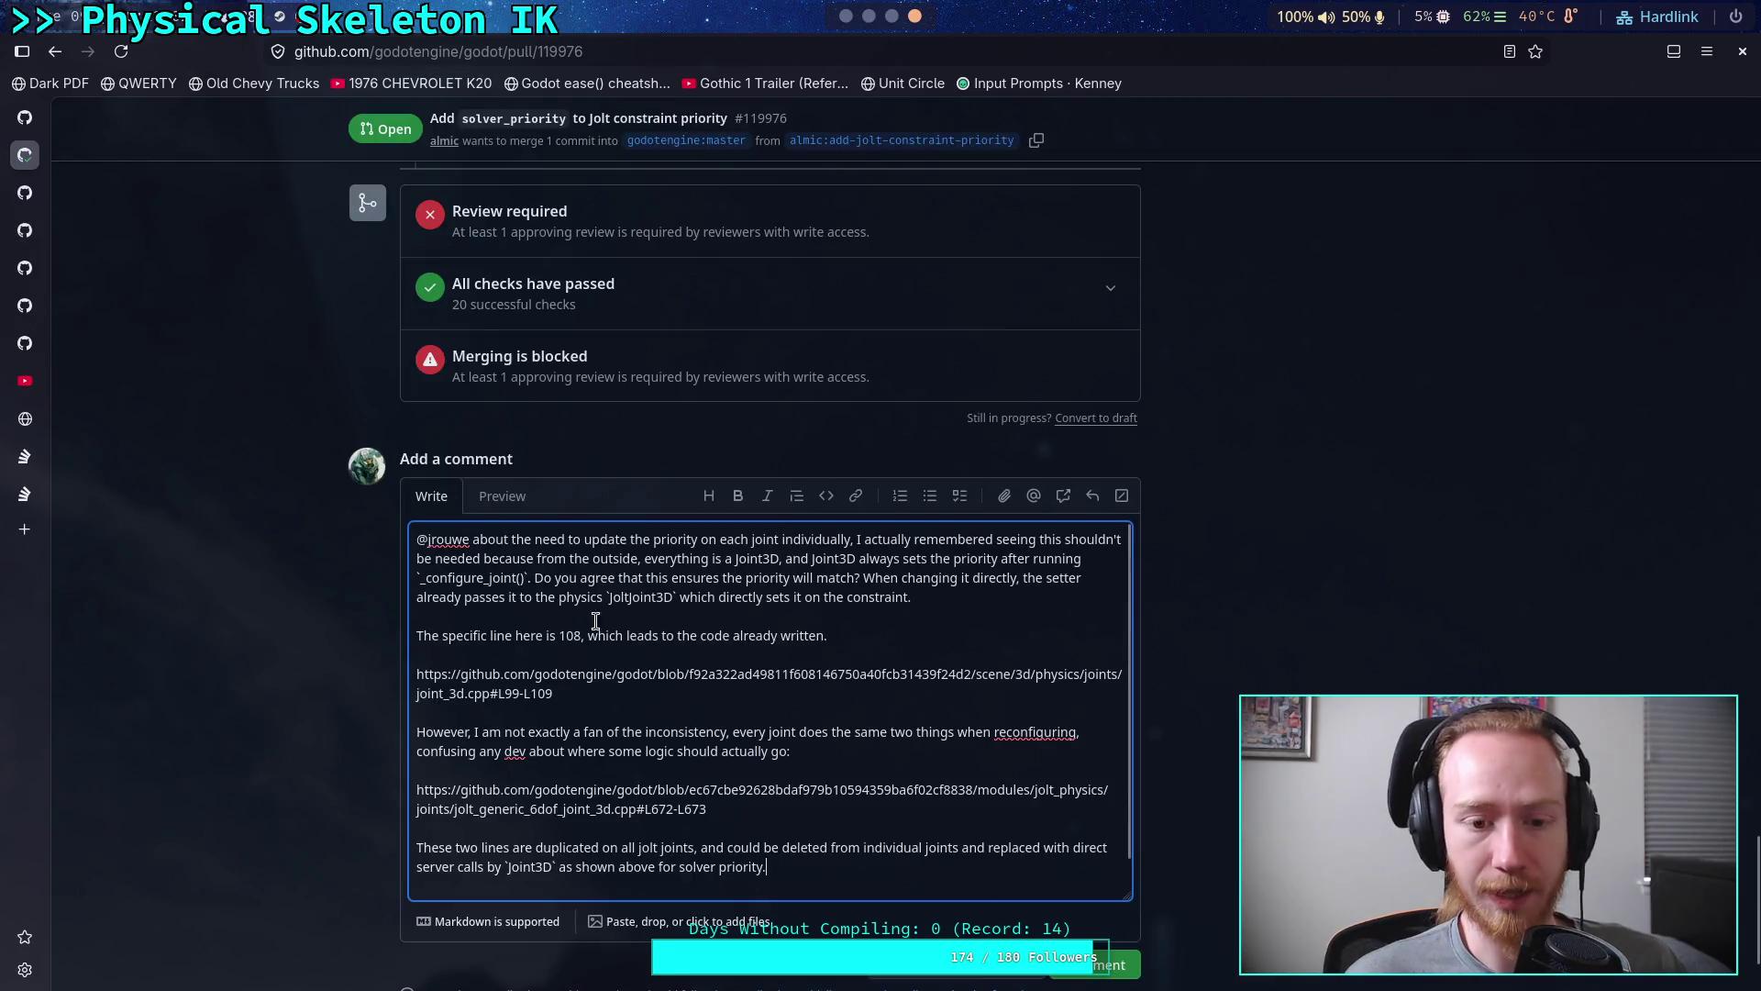
Preview how the drafted comment renders, then go back to Write mode
{"action": "left_click", "coordinate": [506, 500]}
{"action": "scroll", "coordinate": [431, 495], "scroll_direction": "down", "scroll_amount": 3}
{"action": "scroll", "coordinate": [436, 395], "scroll_direction": "up", "scroll_amount": 1}
{"action": "left_click", "coordinate": [436, 389]}
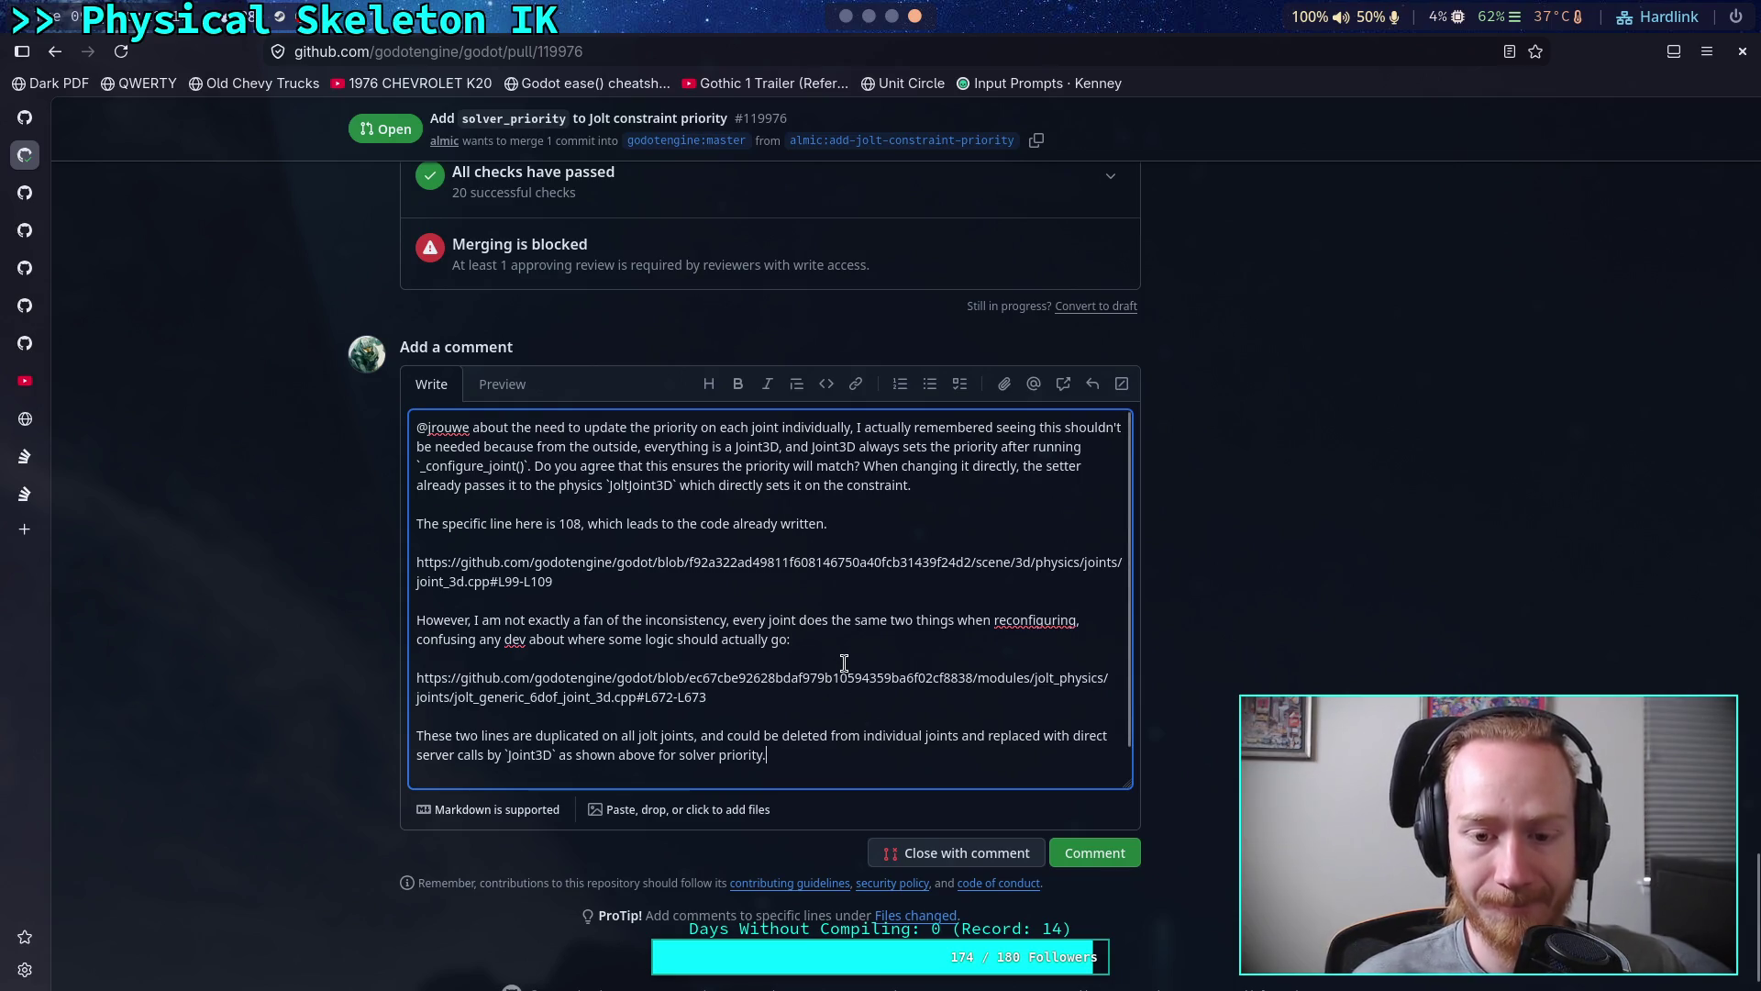
Change 'every joint' to 'every jolt joint' in the comment draft
{"action": "key", "text": "Up"}
{"action": "key", "text": "Up"}
{"action": "key", "text": "Up"}
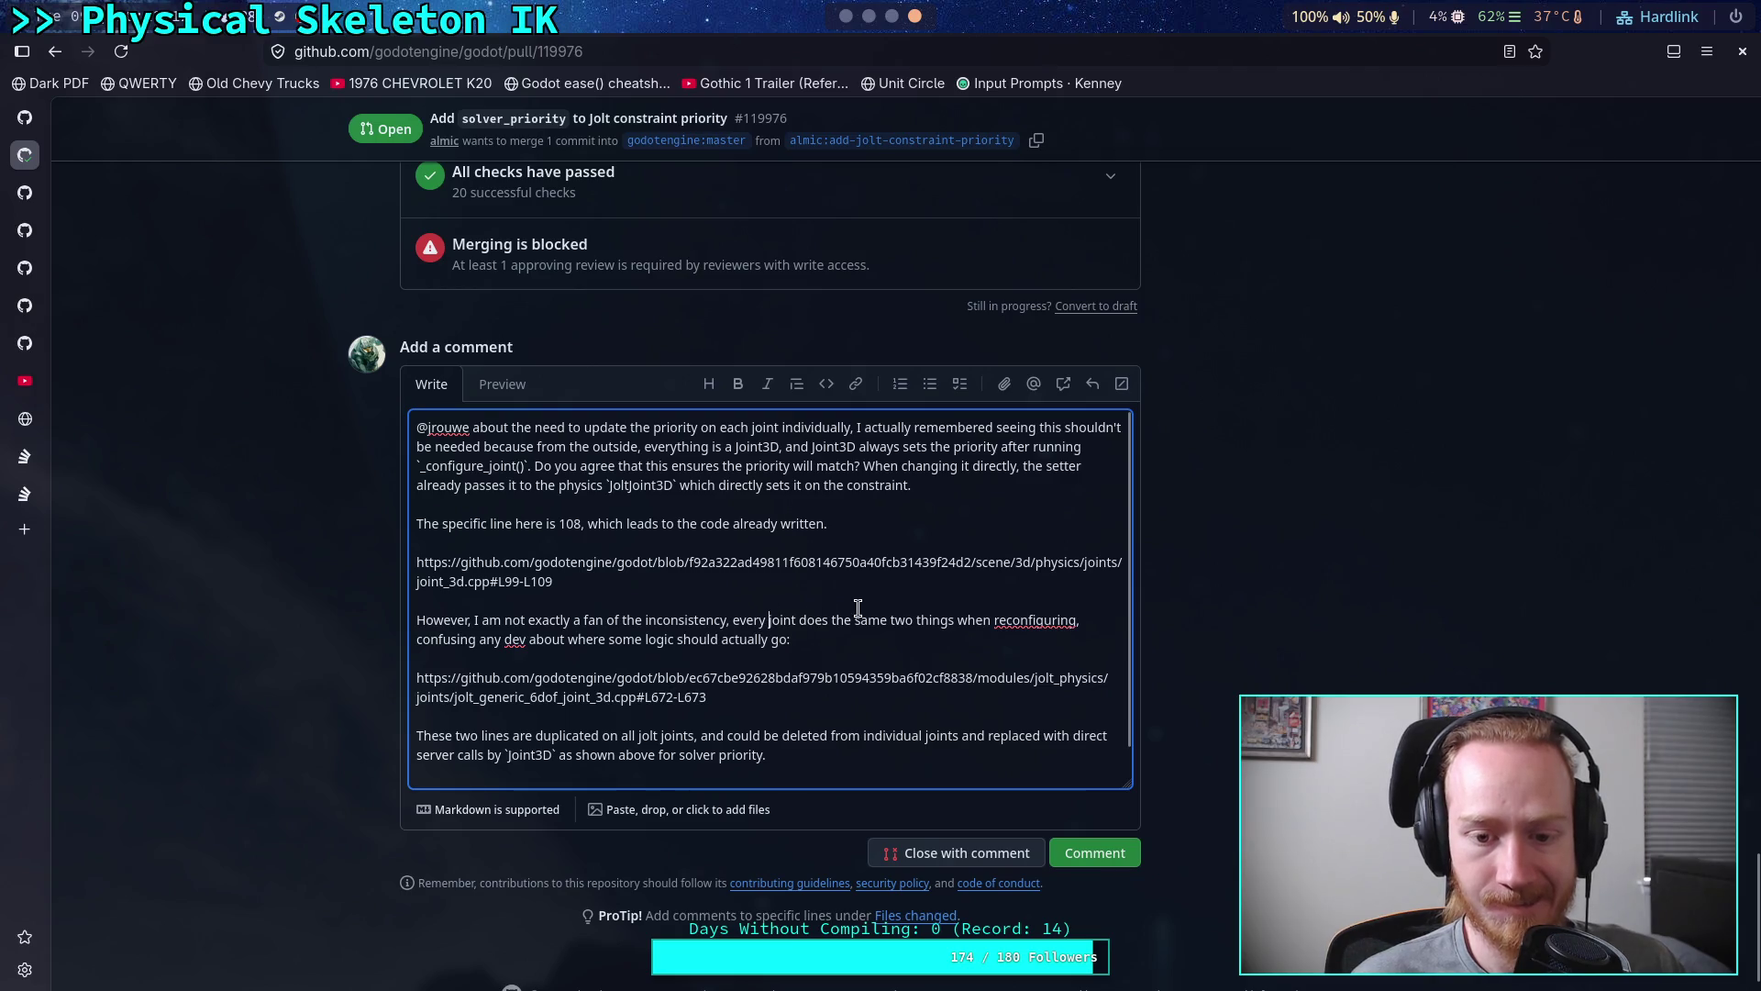
{"action": "type", "text": "jolt"}
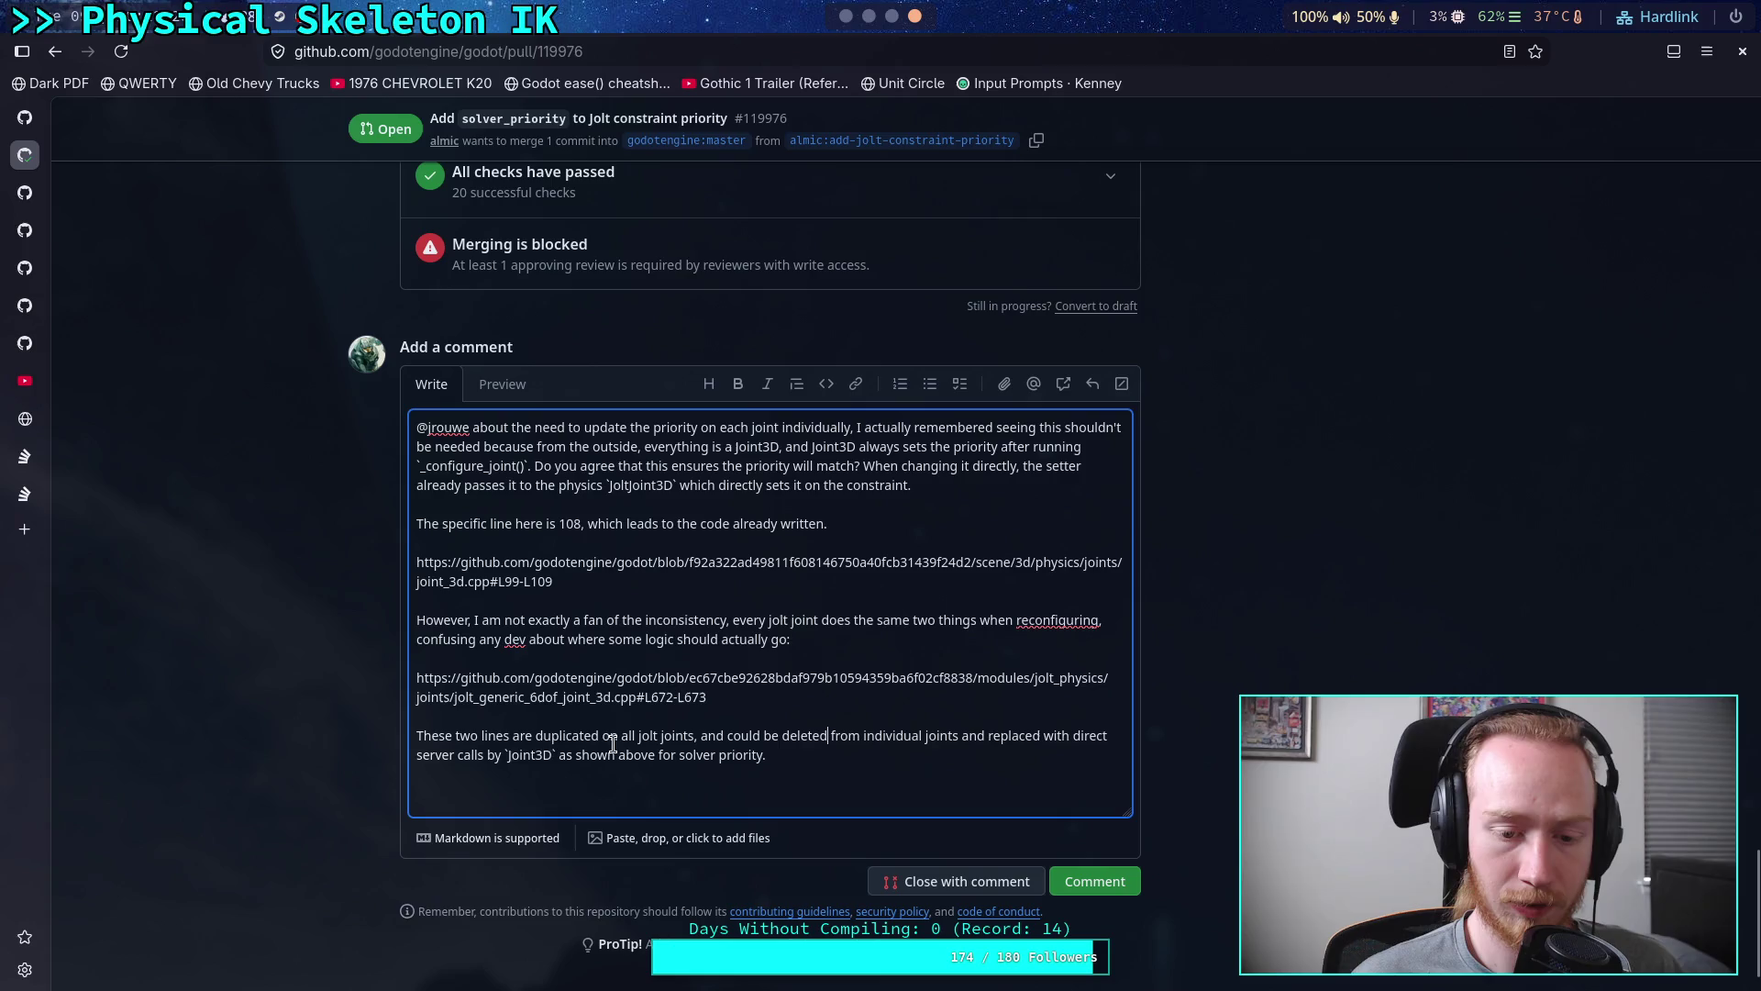
{"action": "left_click", "coordinate": [694, 735]}
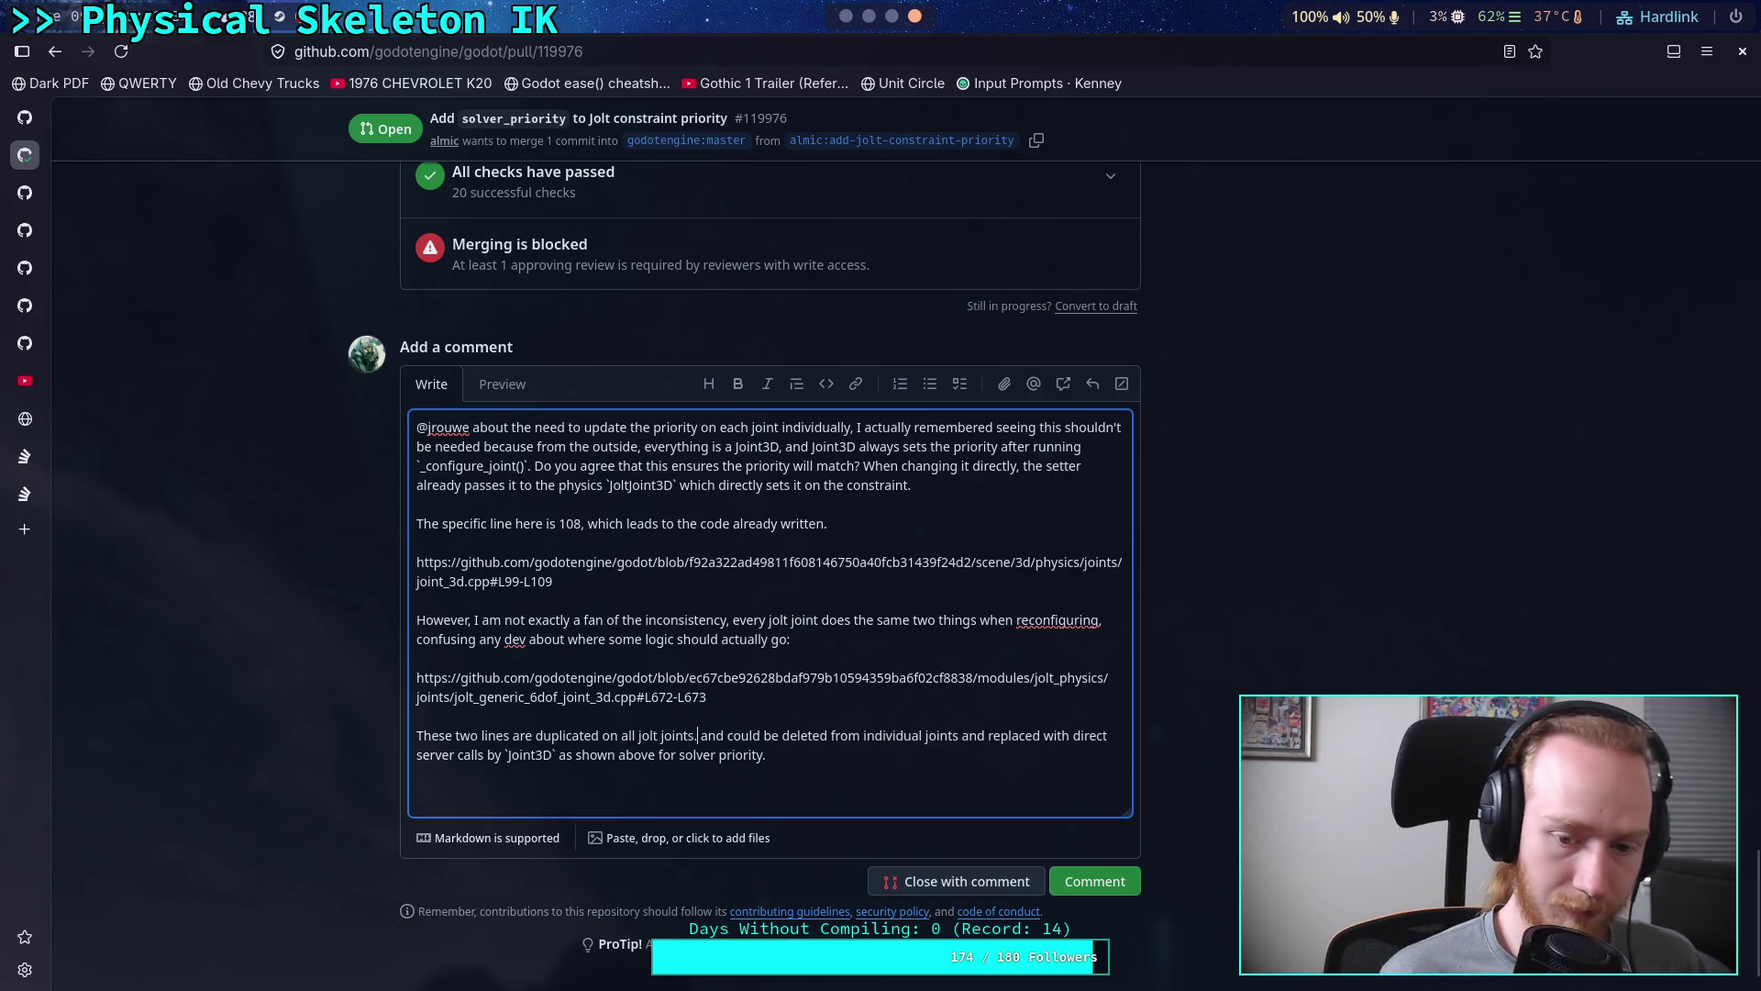
Add the sentence 'If the PhysicsServer3D had API for setting these values, they could be deleted'
{"action": "type", "text": ". If the Ph"}
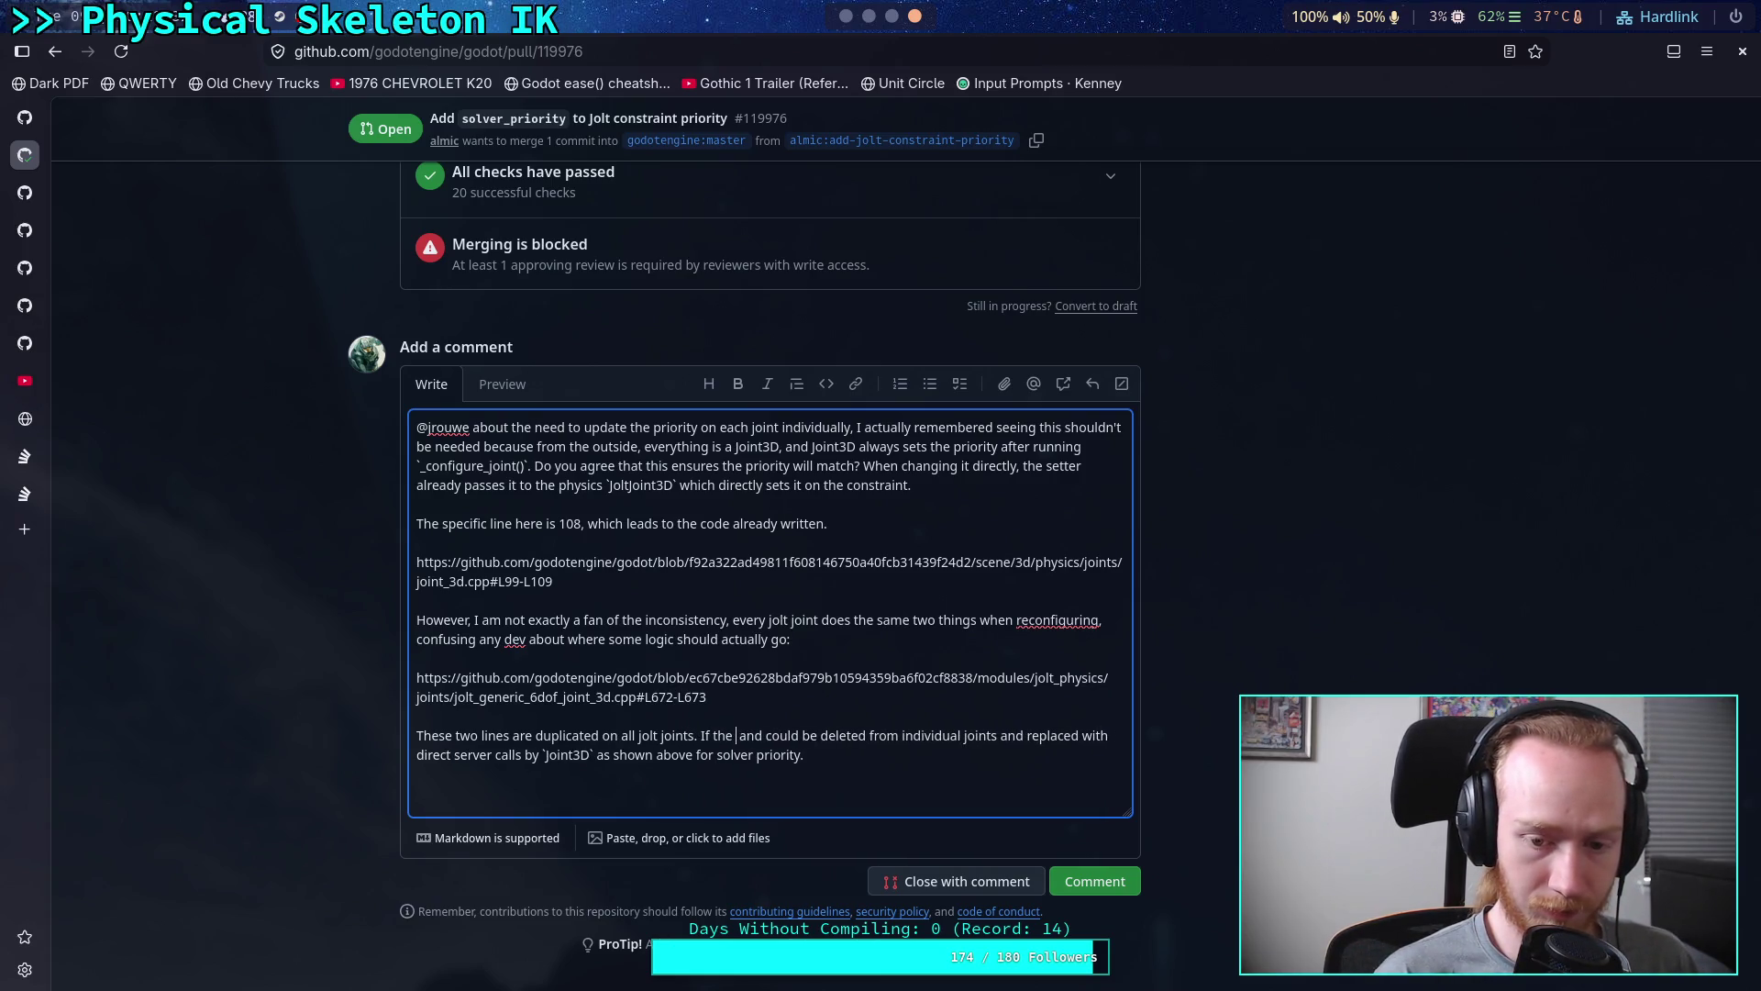
{"action": "type", "text": "ysicsServer3D"}
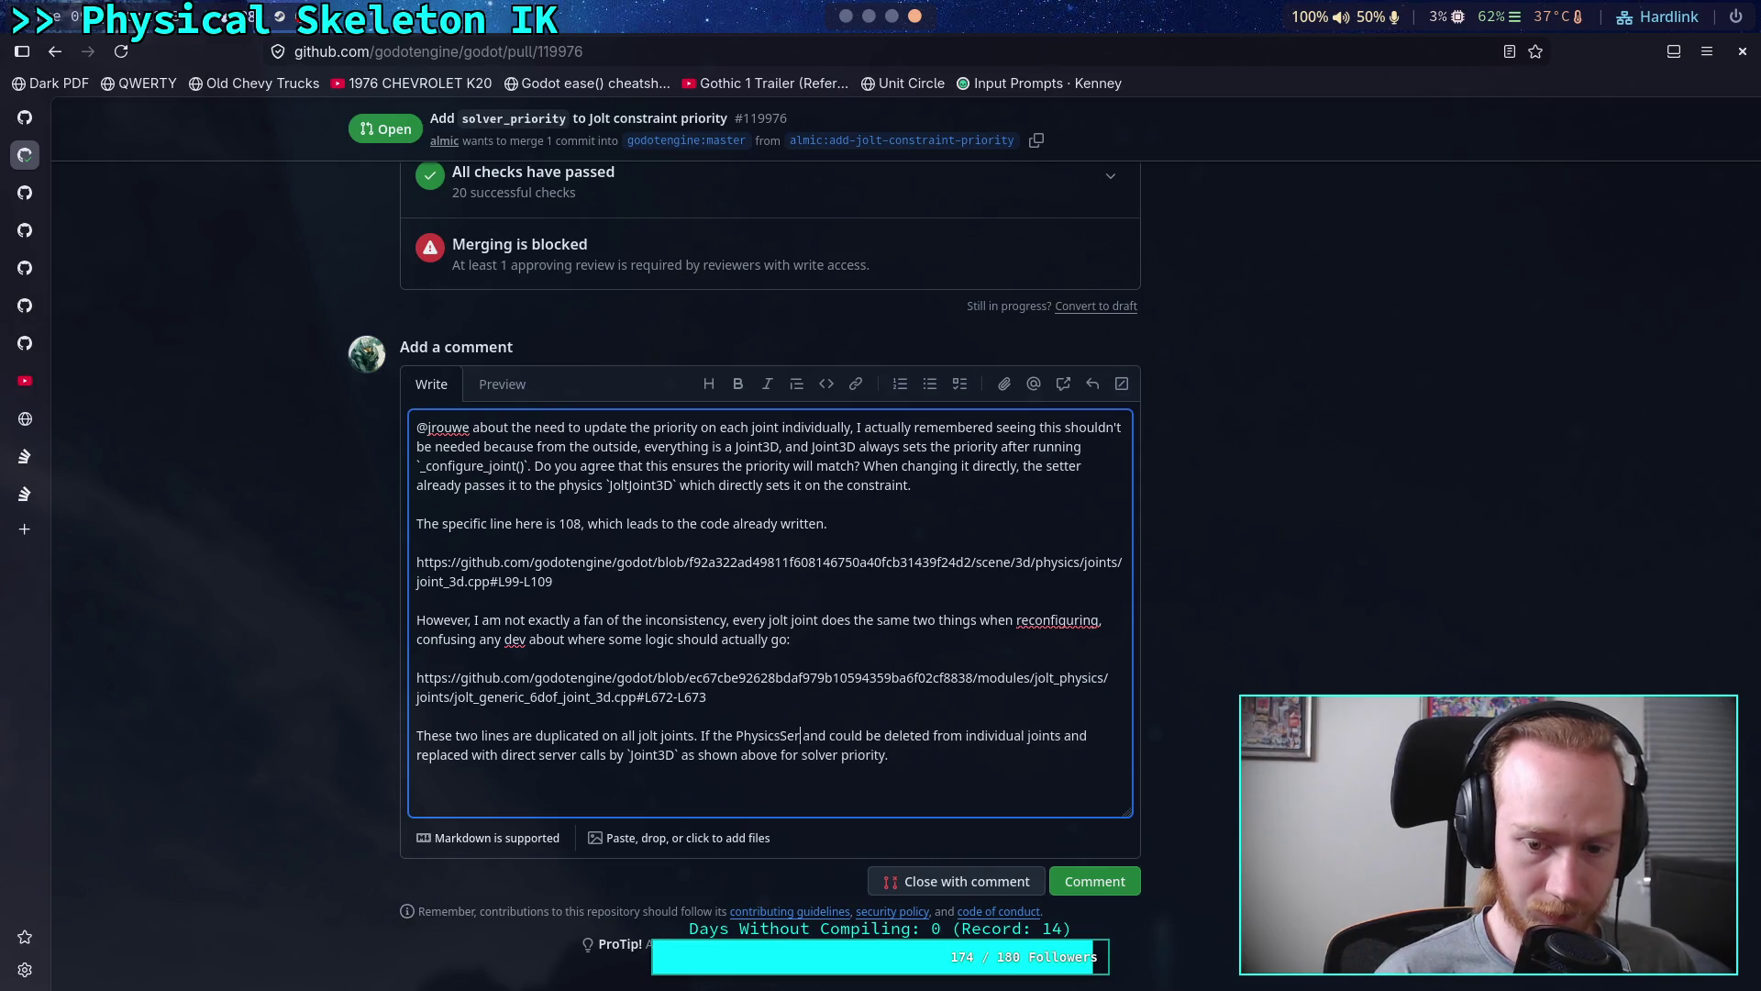
{"action": "type", "text": " had"}
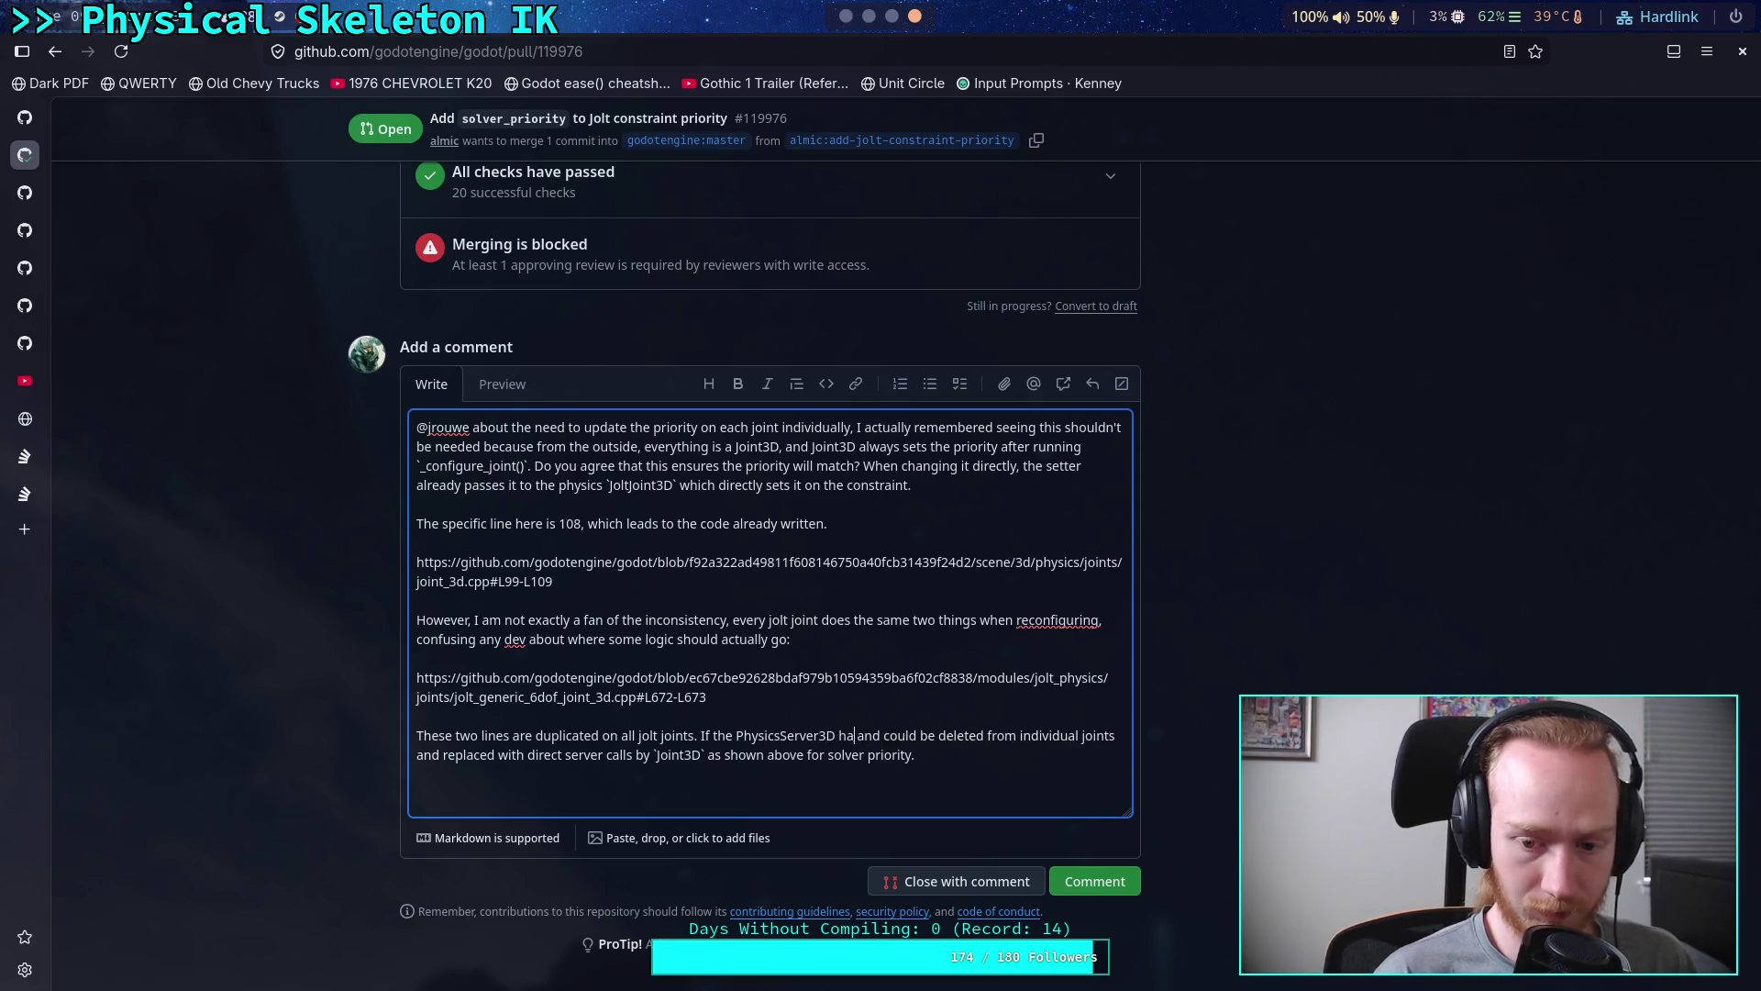
{"action": "type", "text": " API for"}
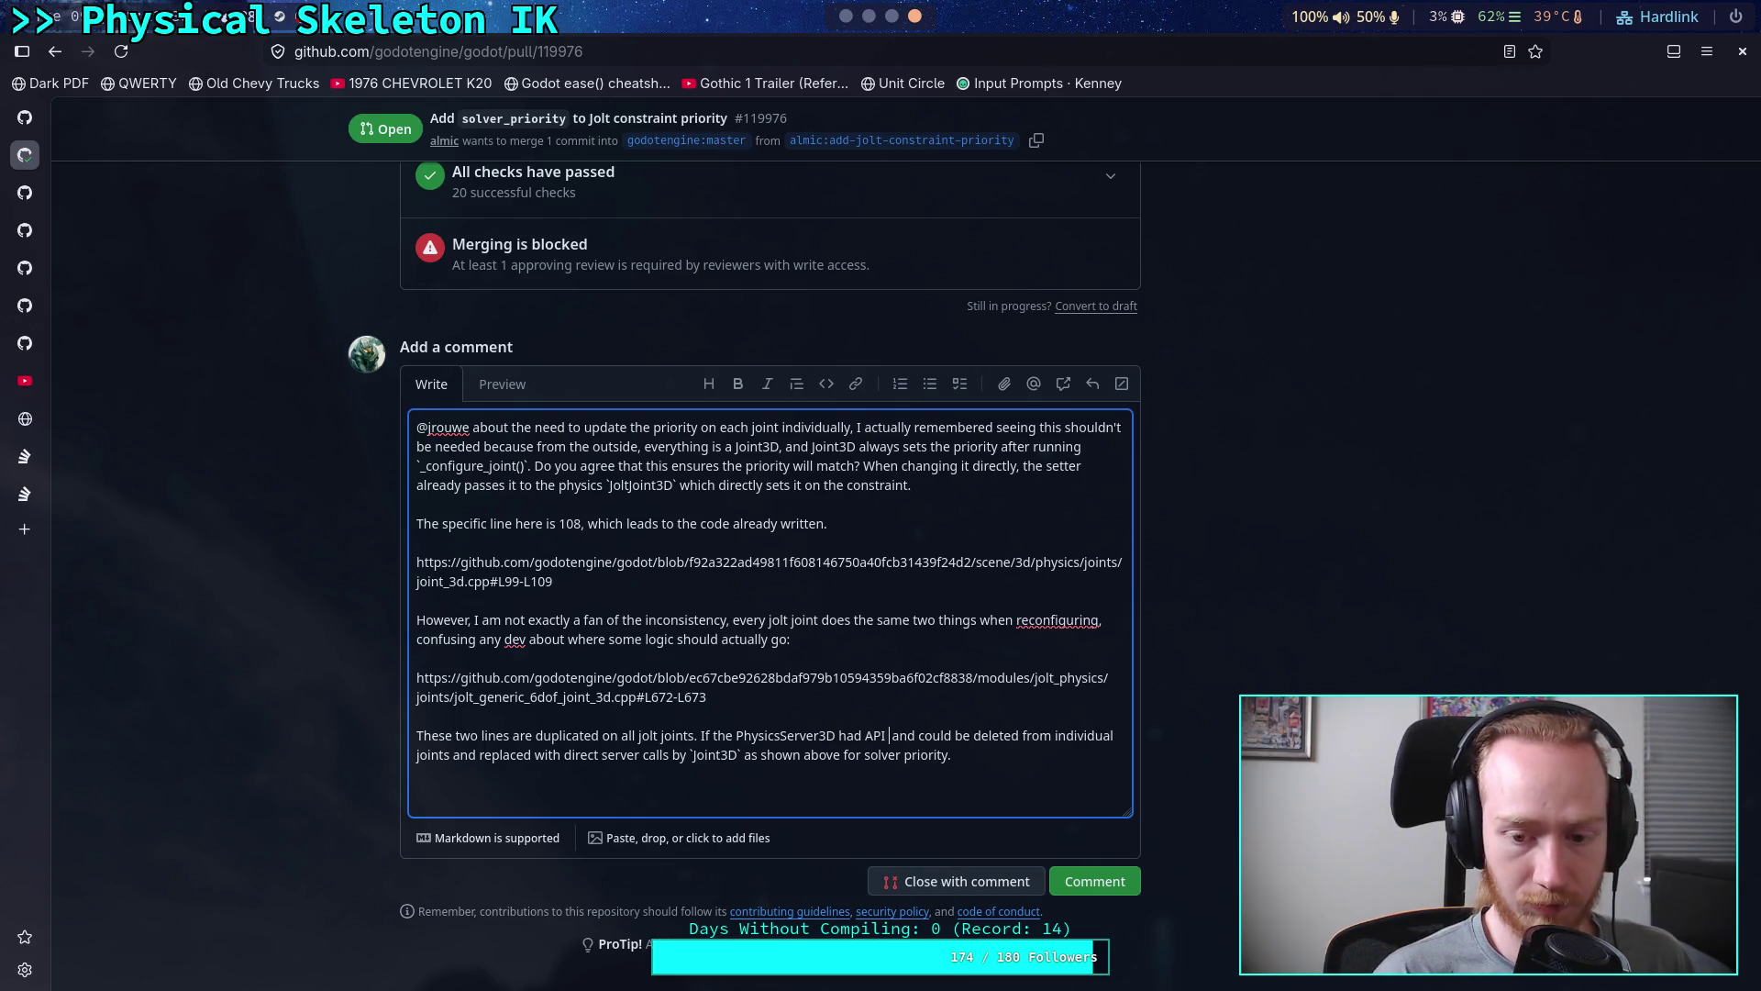
{"action": "type", "text": " setting these"}
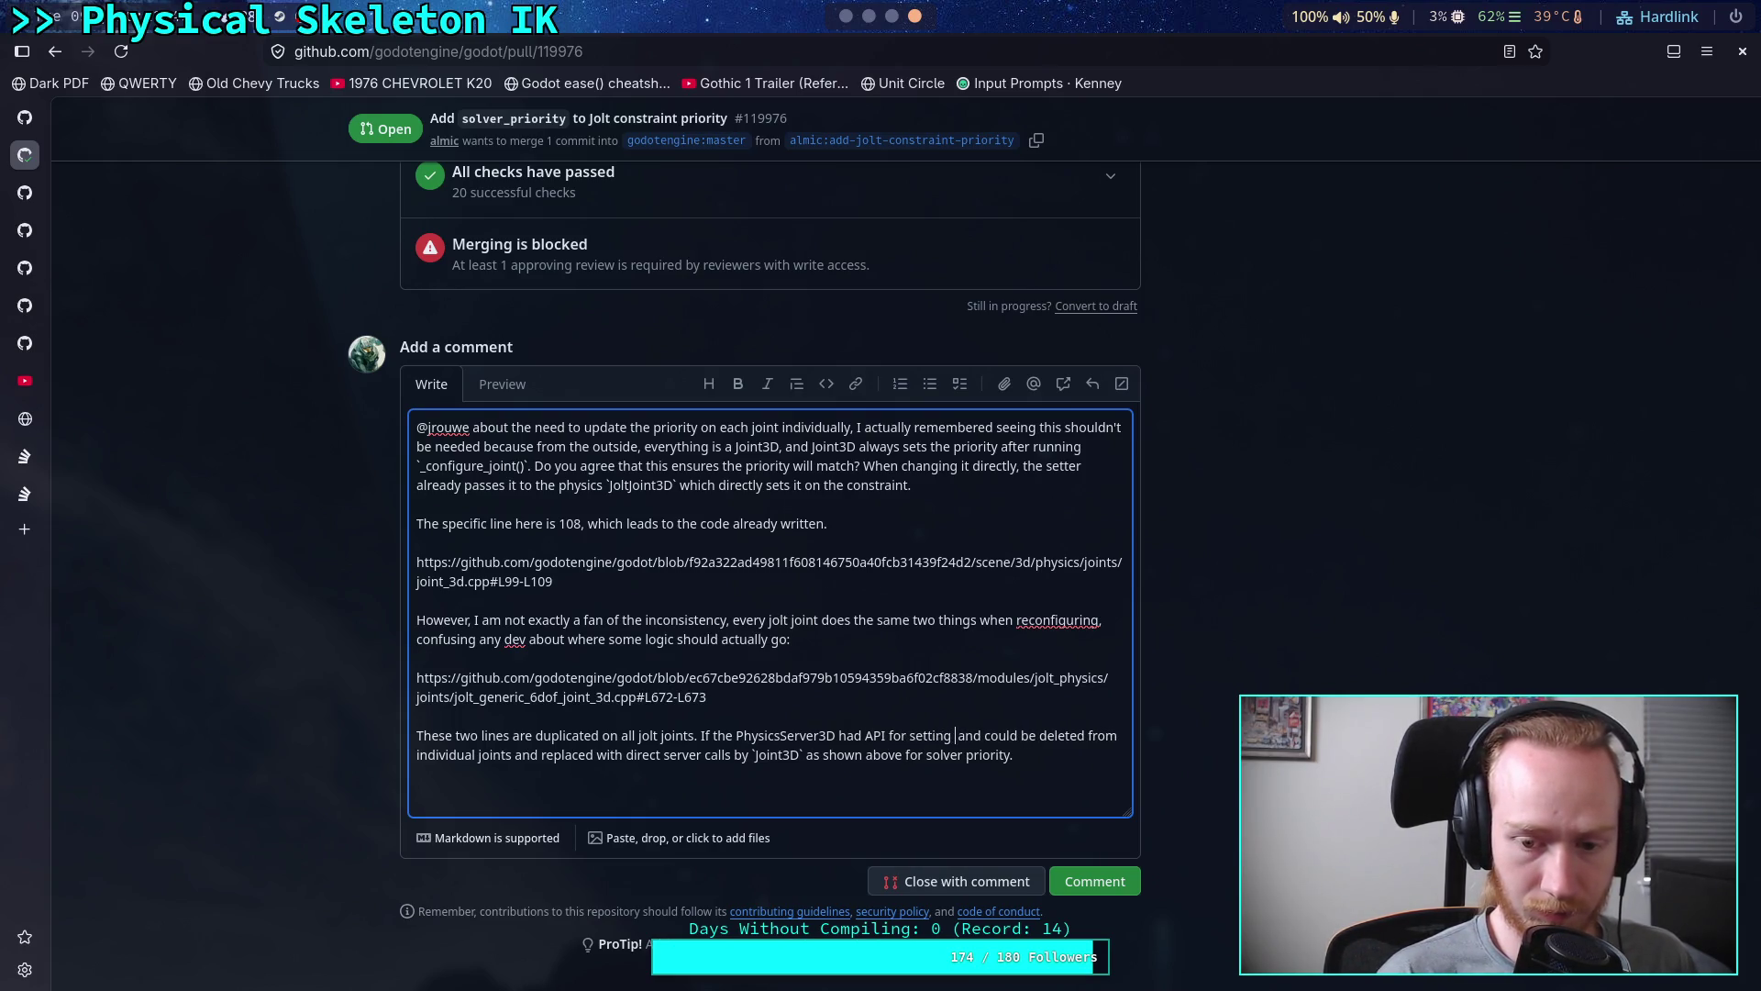
{"action": "type", "text": " values"}
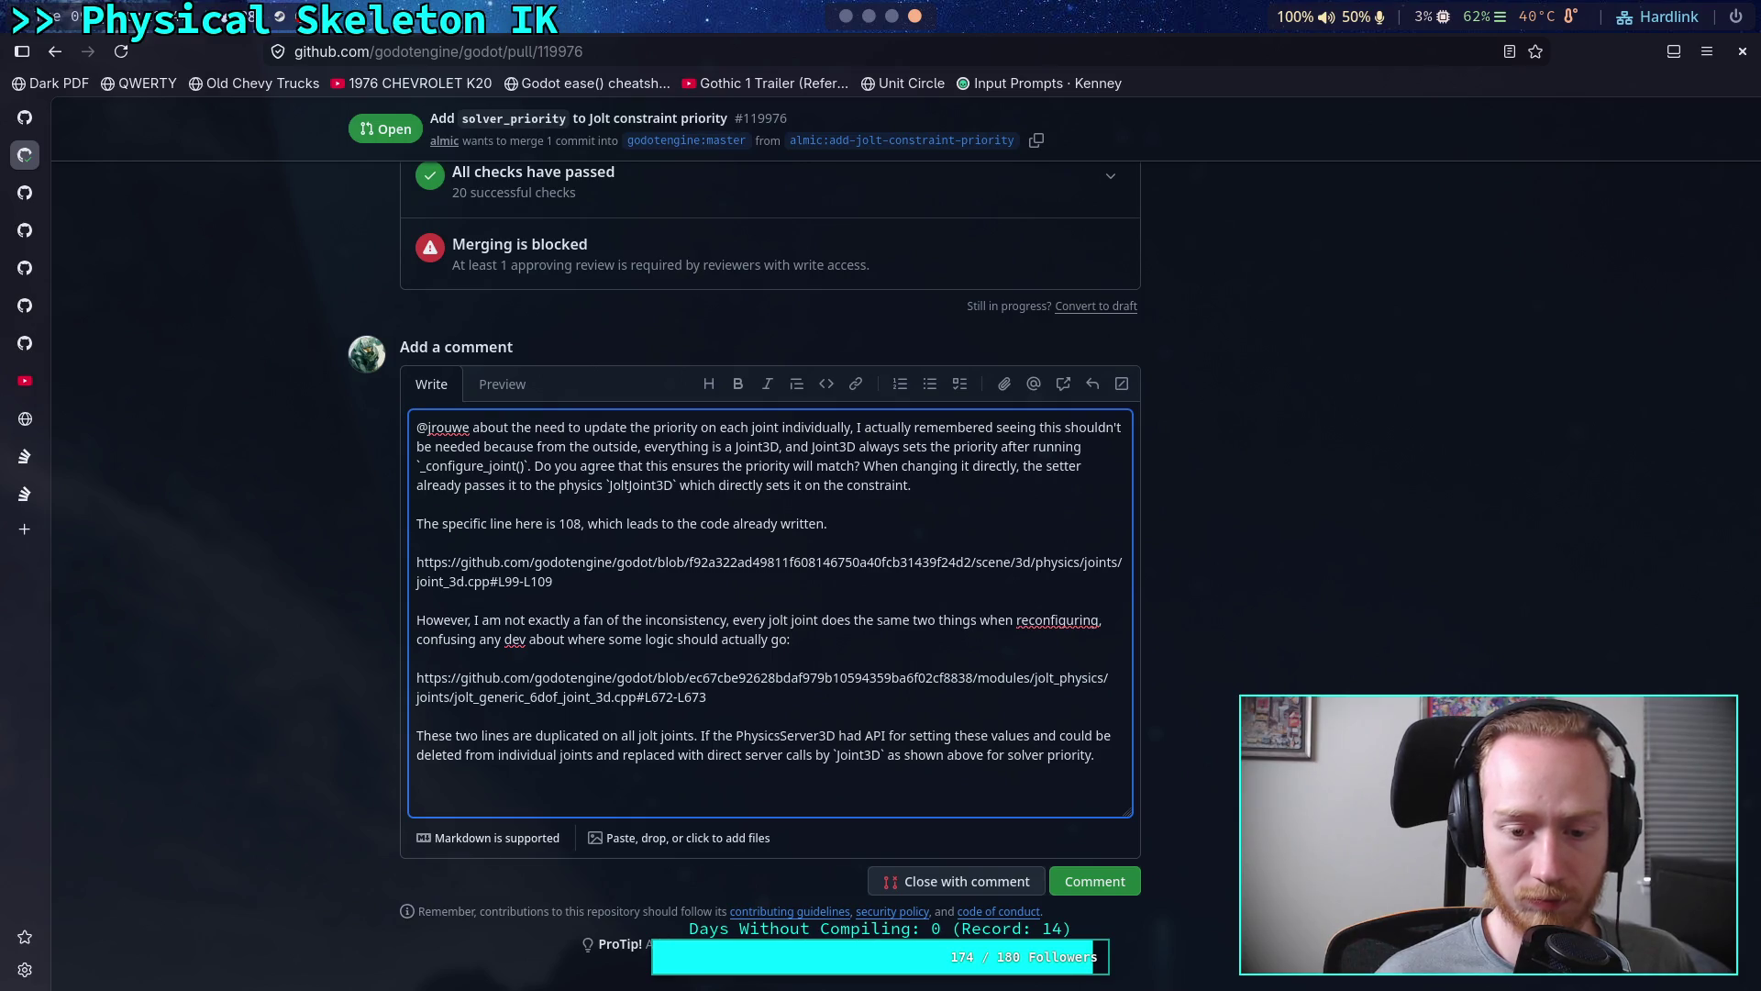
{"action": "type", "text": ", "}
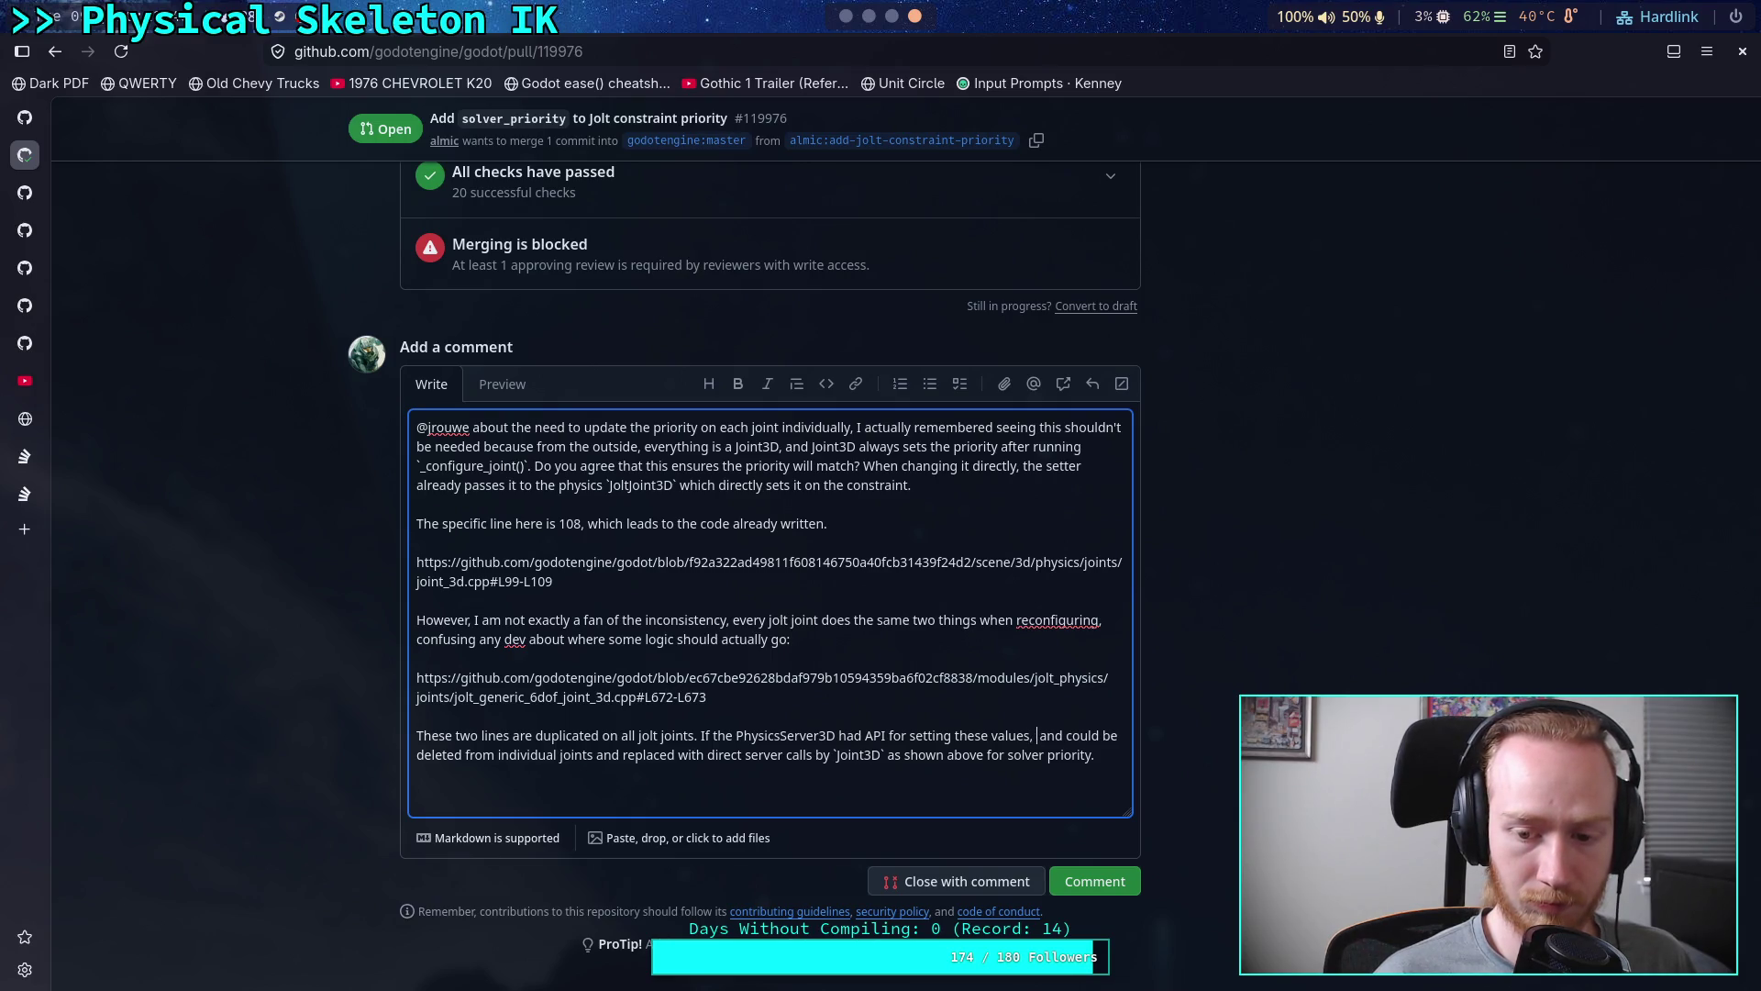
{"action": "type", "text": "they"}
{"action": "key", "text": "Delete"}
{"action": "key", "text": "Delete"}
{"action": "key", "text": "Delete"}
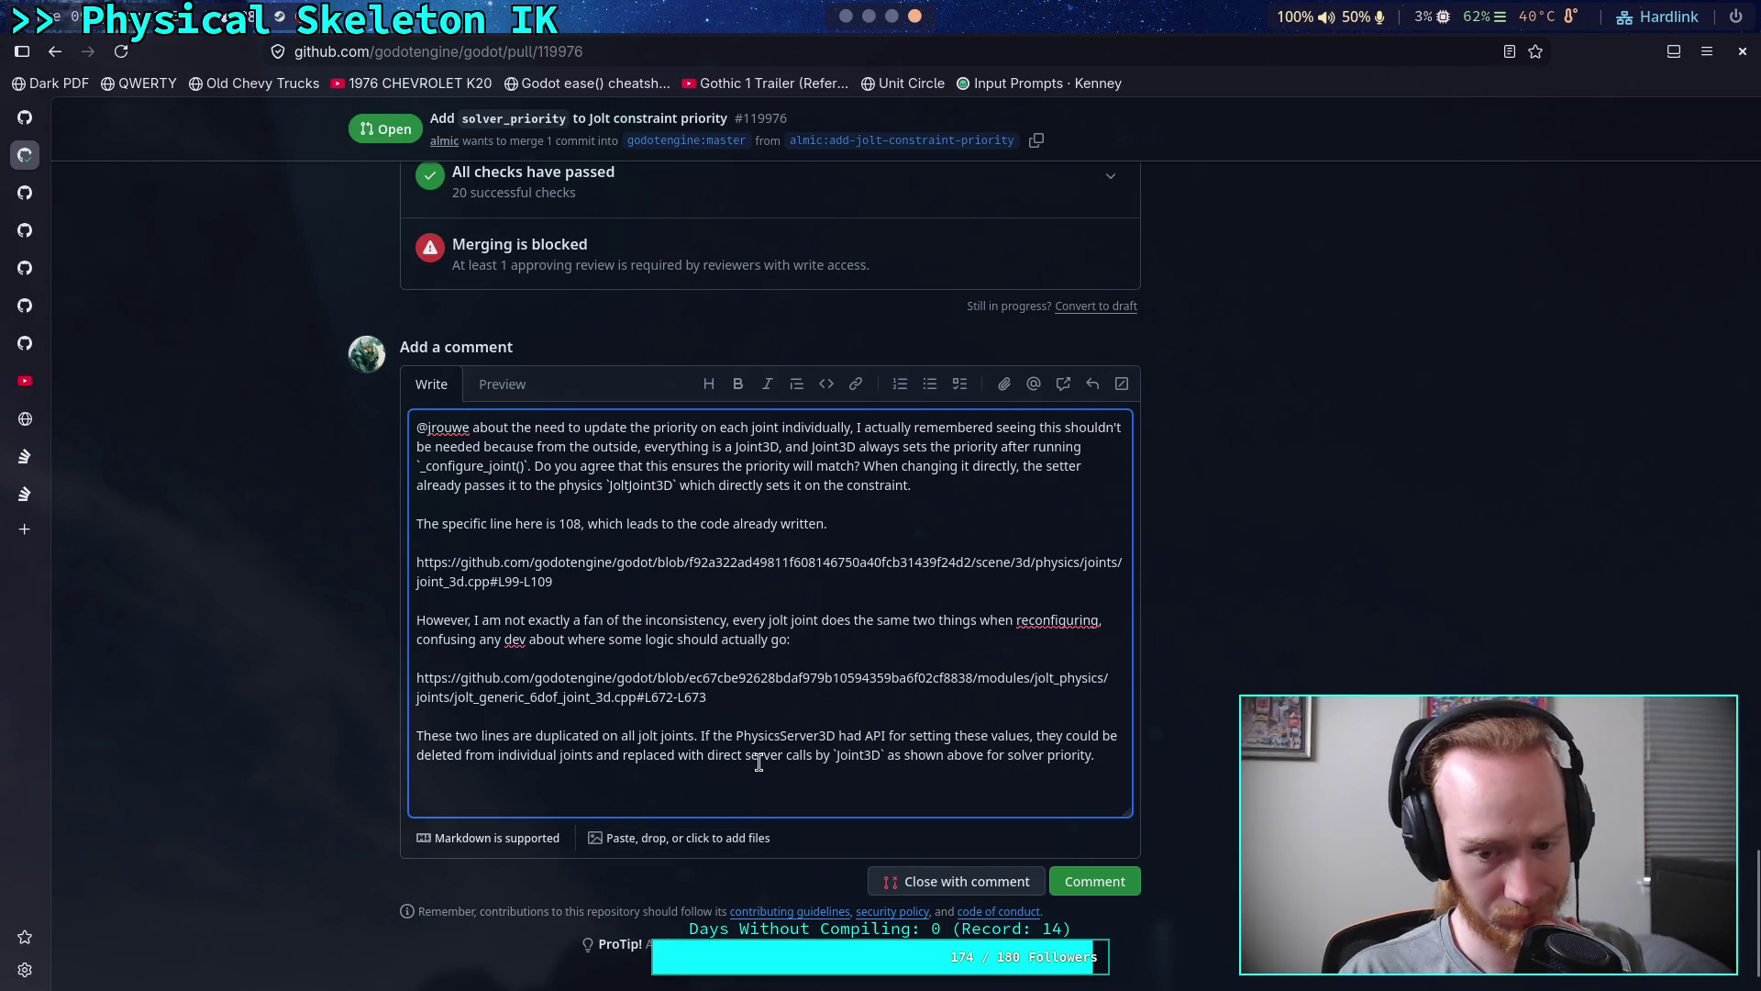
{"action": "left_click", "coordinate": [1105, 760]}
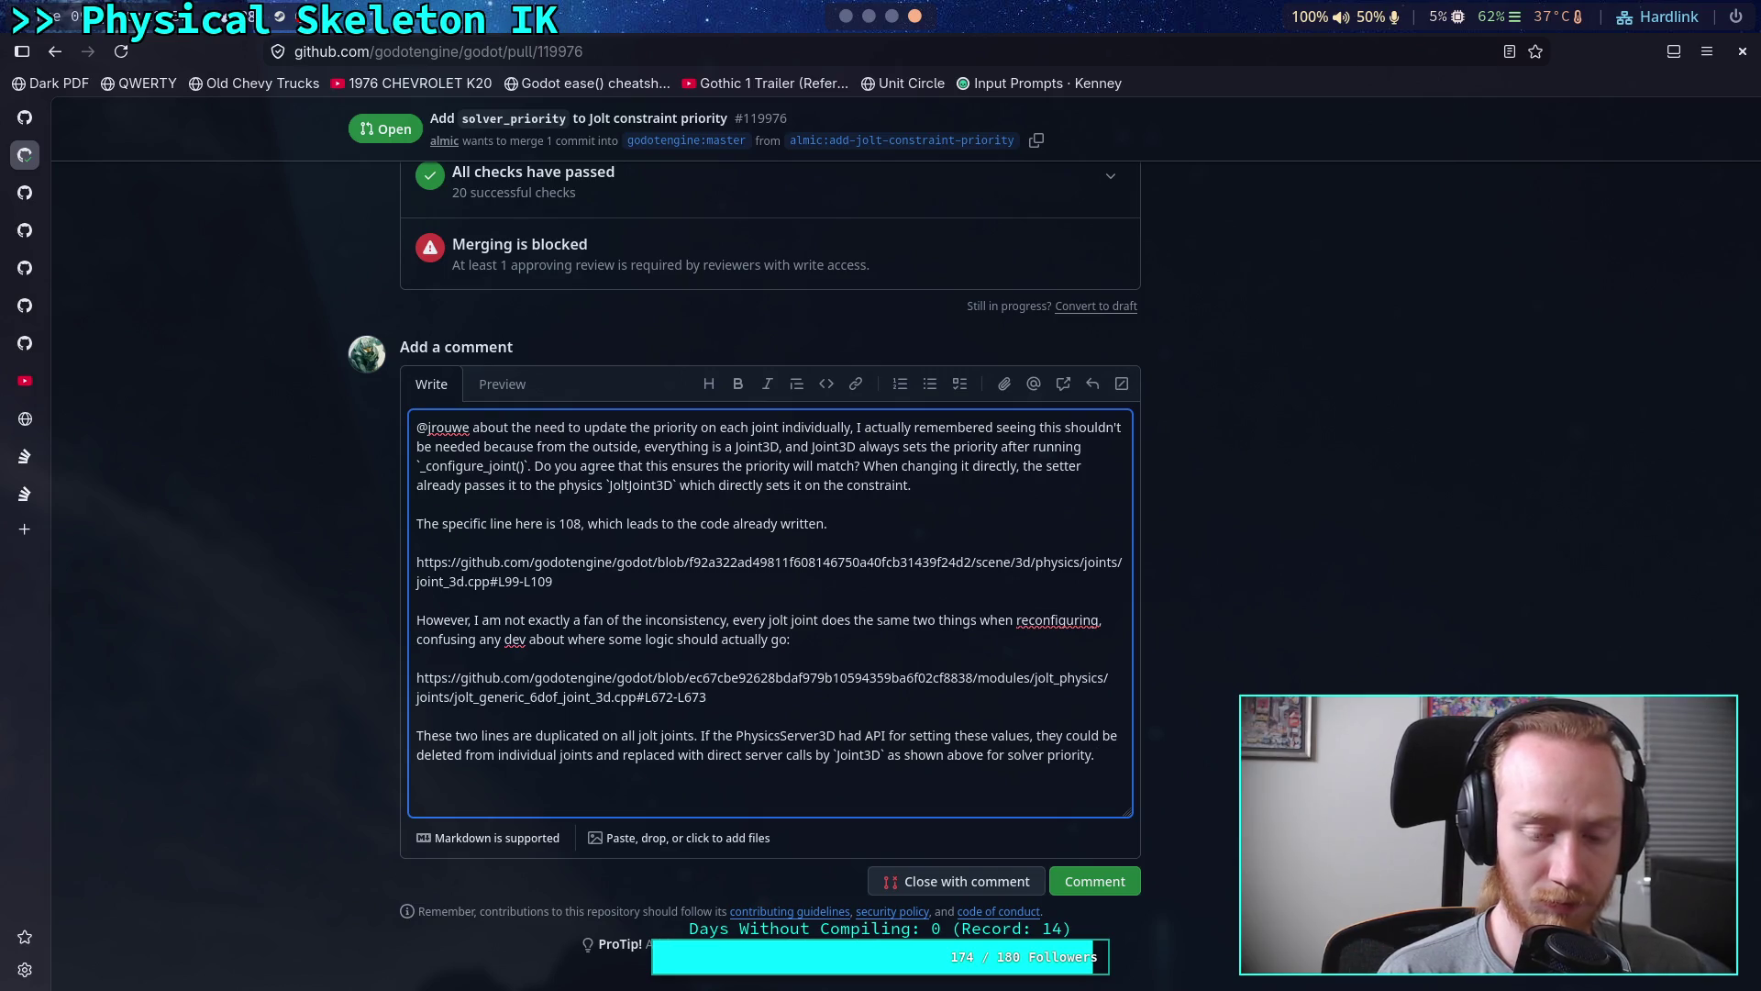
Continue with 'At that point it would be a whole different refactor since now Godot's priority would'
{"action": "type", "text": "that point it w"}
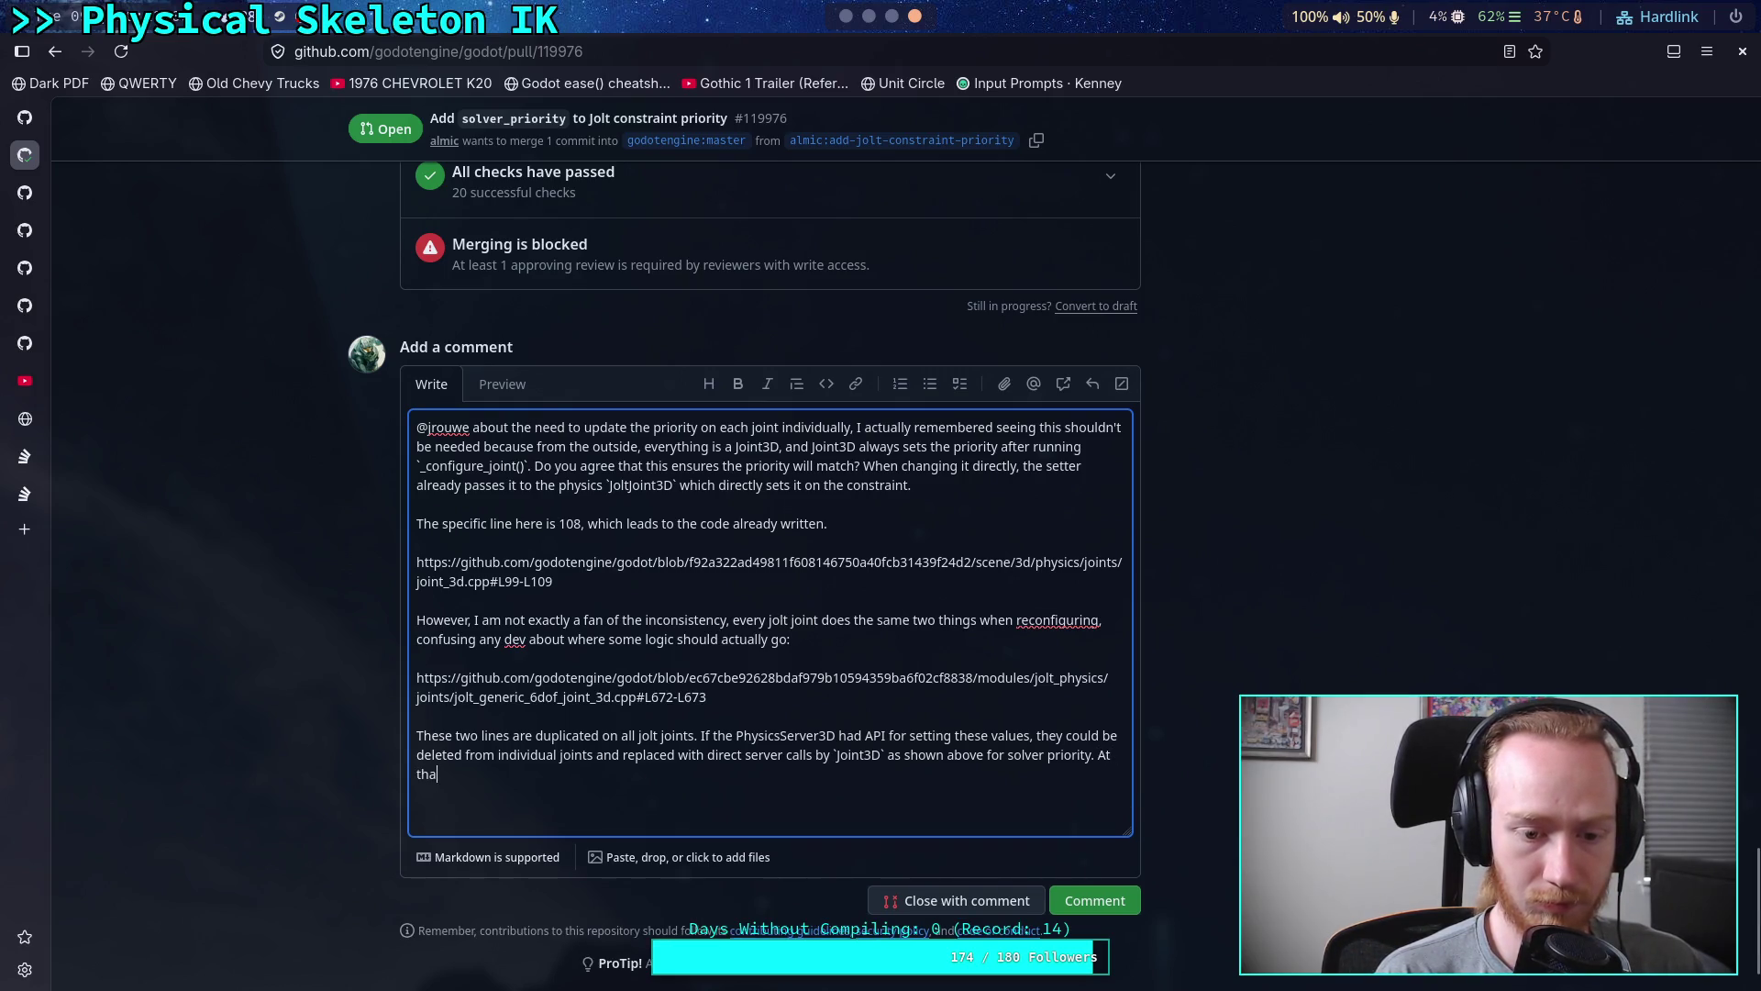
{"action": "type", "text": "ould pro"}
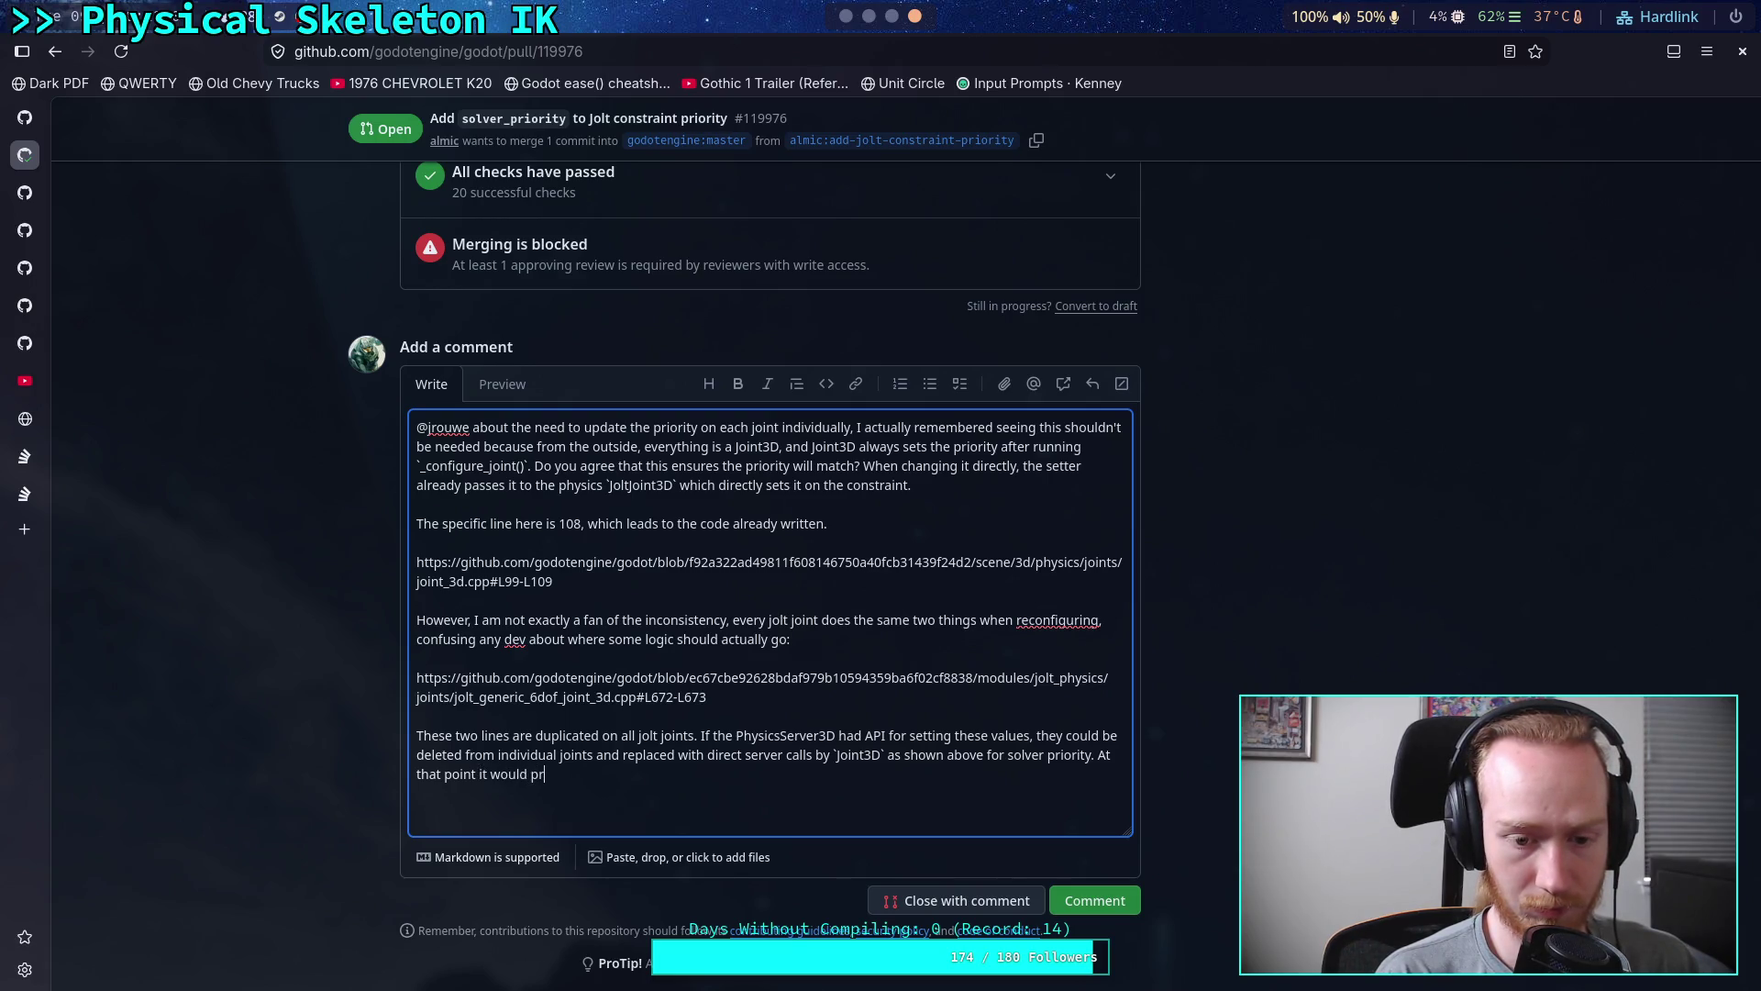
{"action": "type", "text": "bably"}
{"action": "key", "text": "BackSpace"}
{"action": "key", "text": "BackSpace"}
{"action": "key", "text": "BackSpace"}
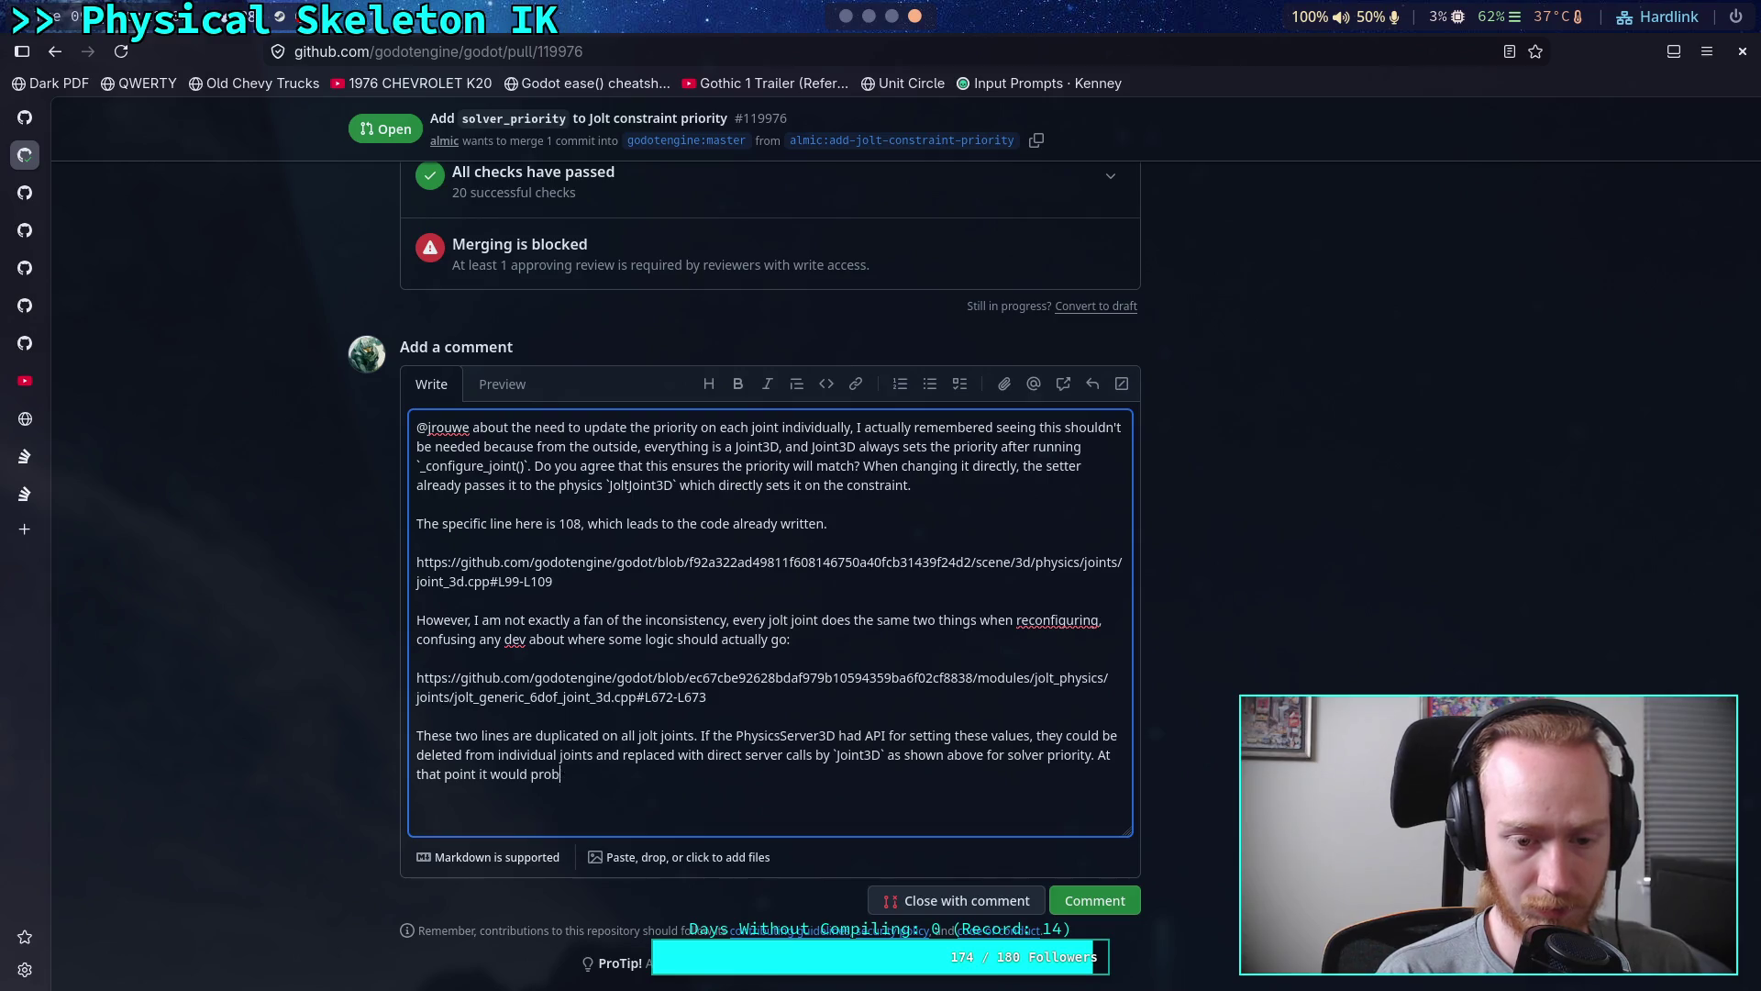
{"action": "type", "text": "whole different refactor"}
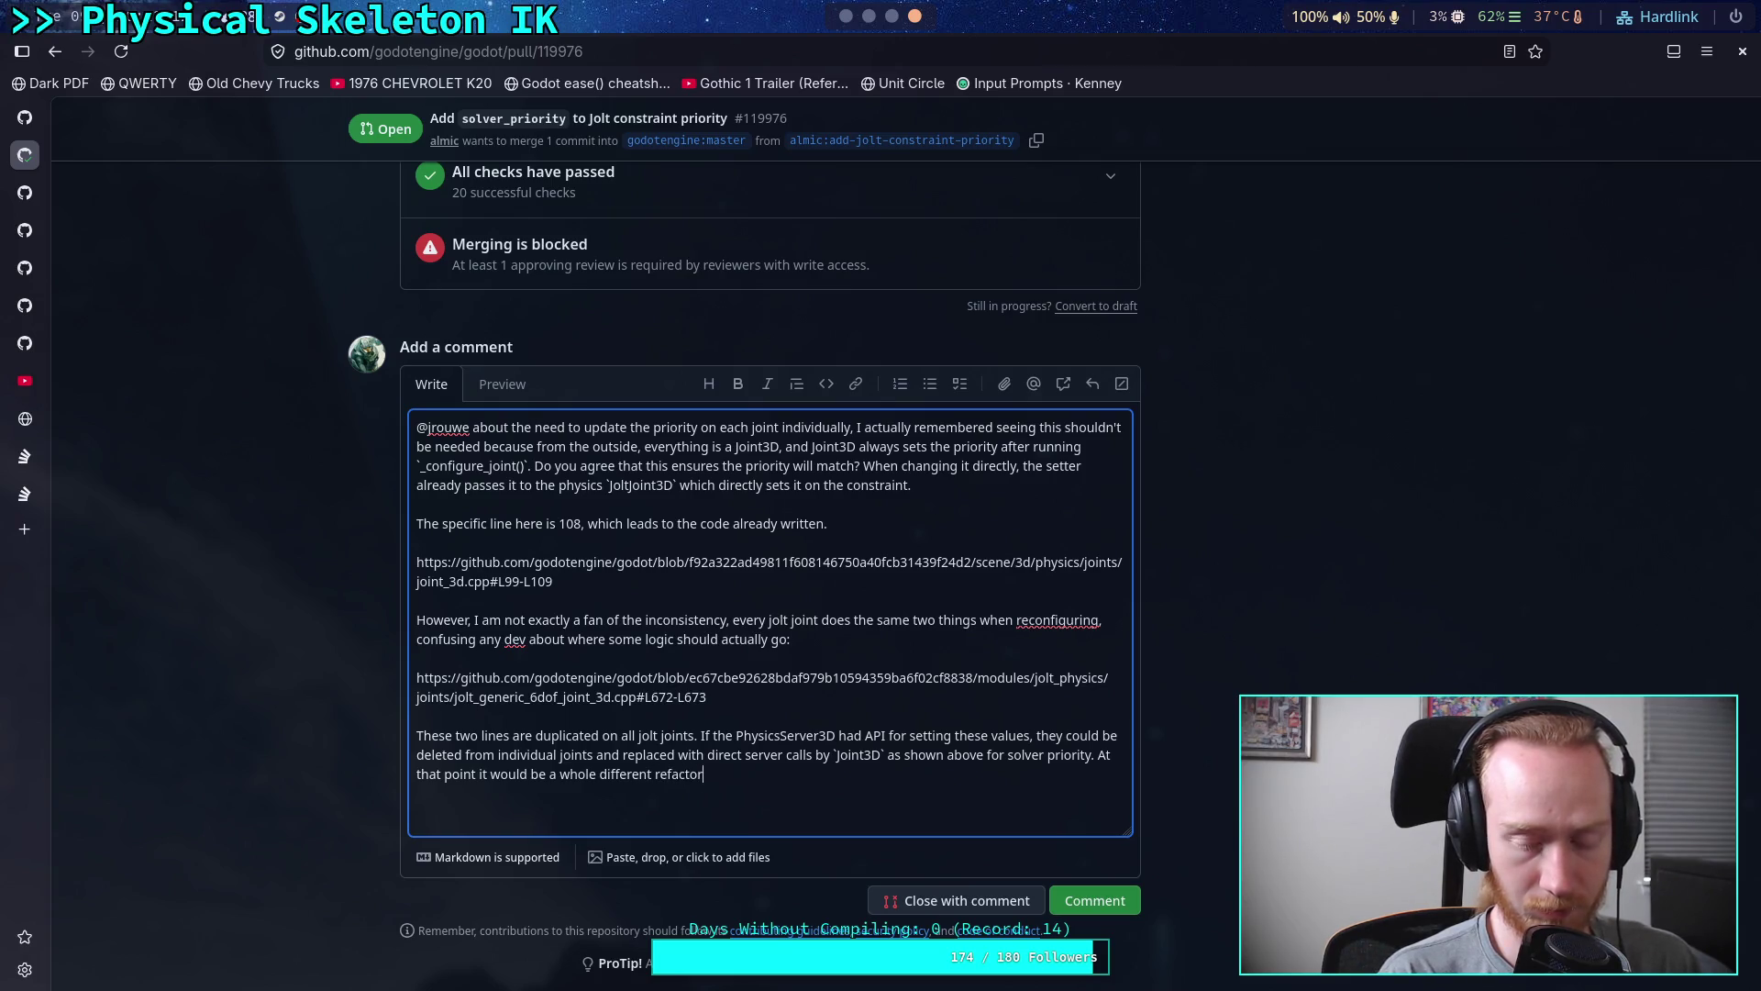
{"action": "type", "text": "now "}
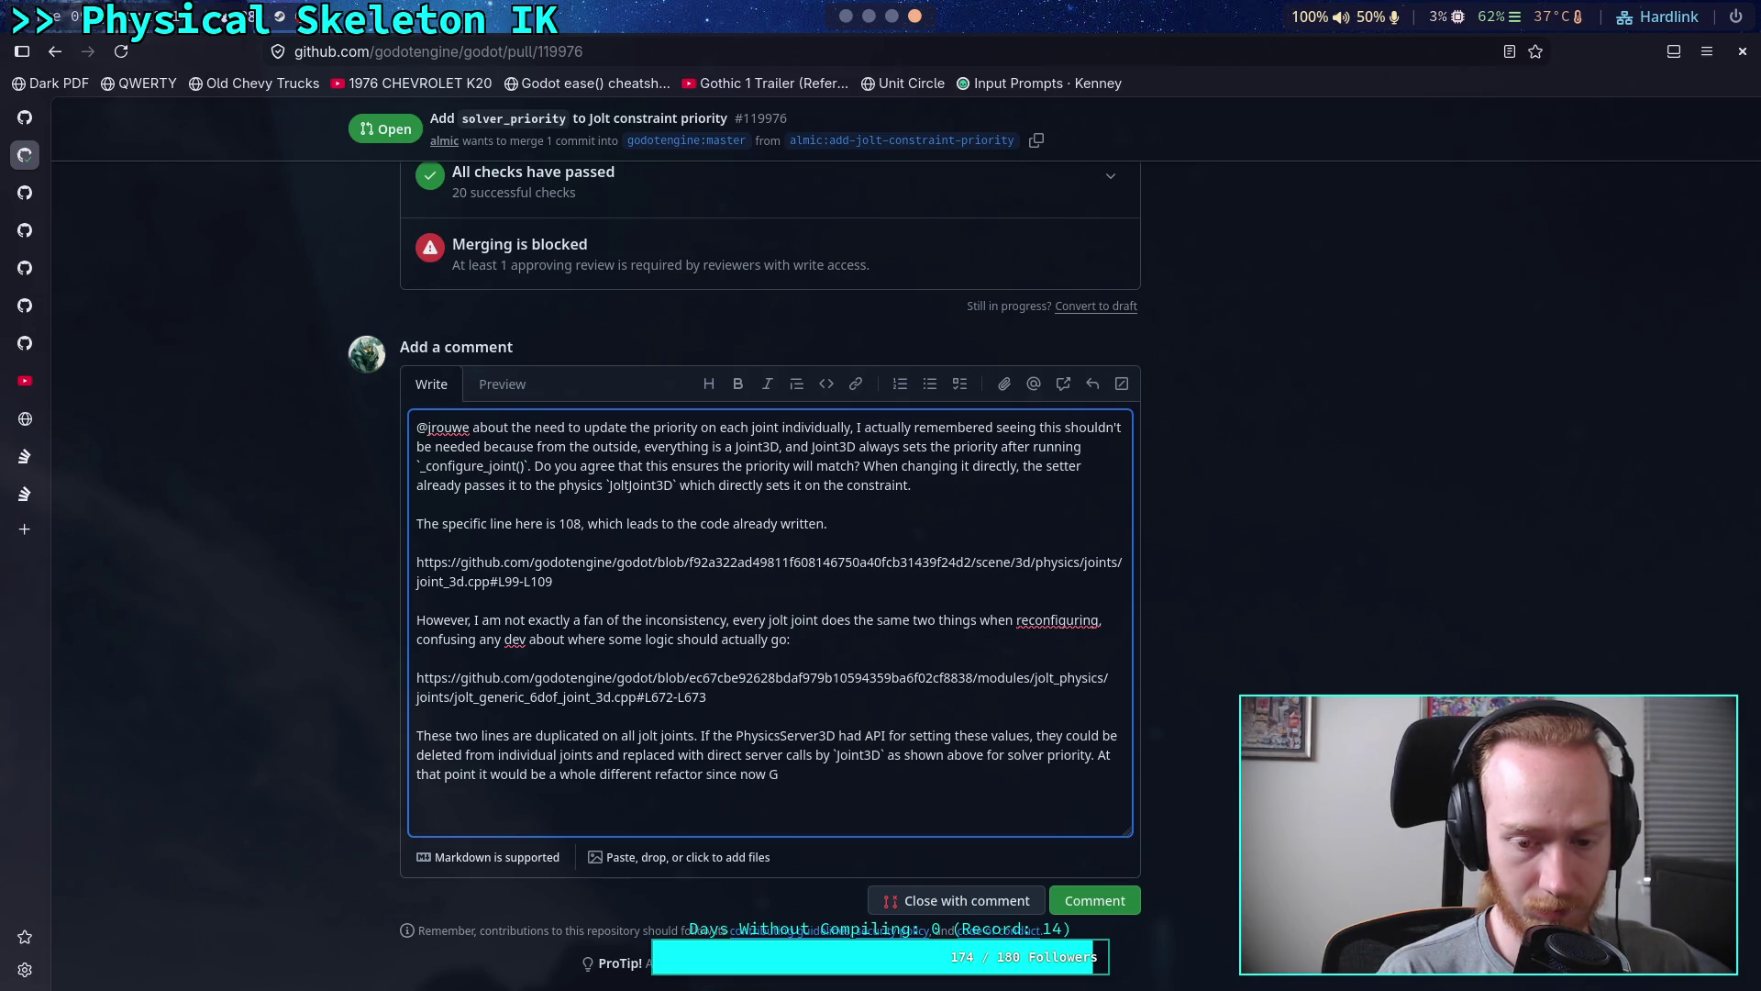
{"action": "type", "text": "Godot's priority would "}
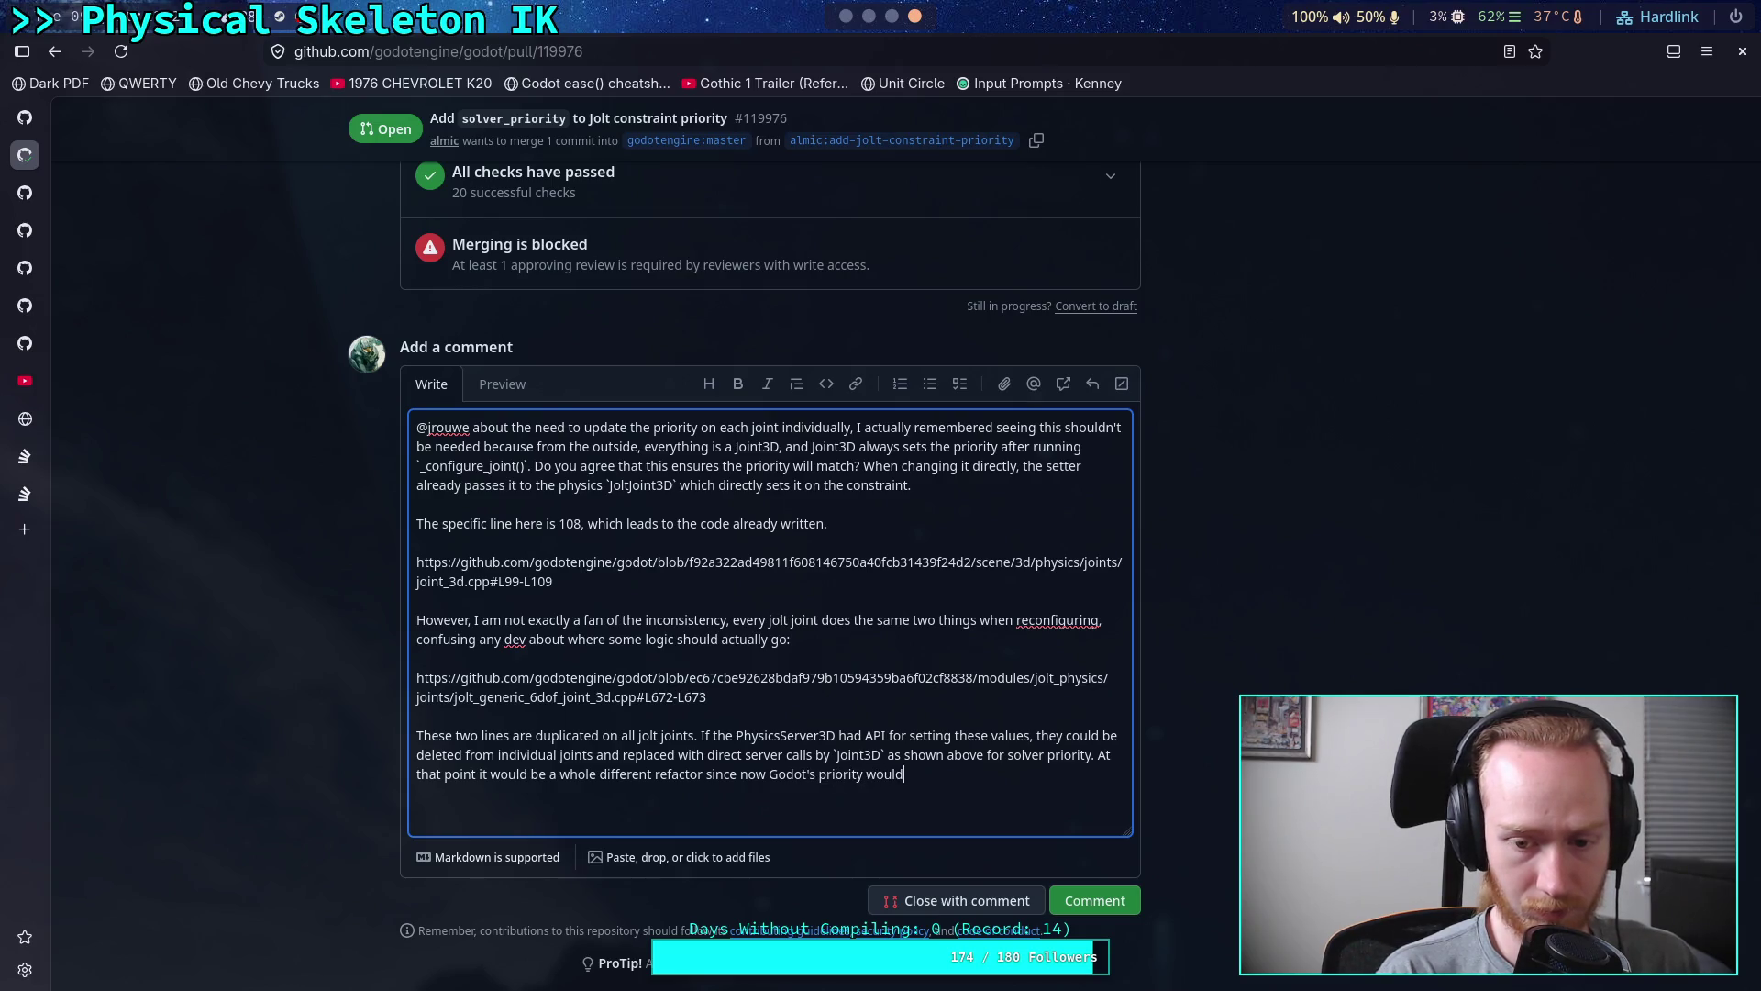
{"action": "type", "text": "match with"}
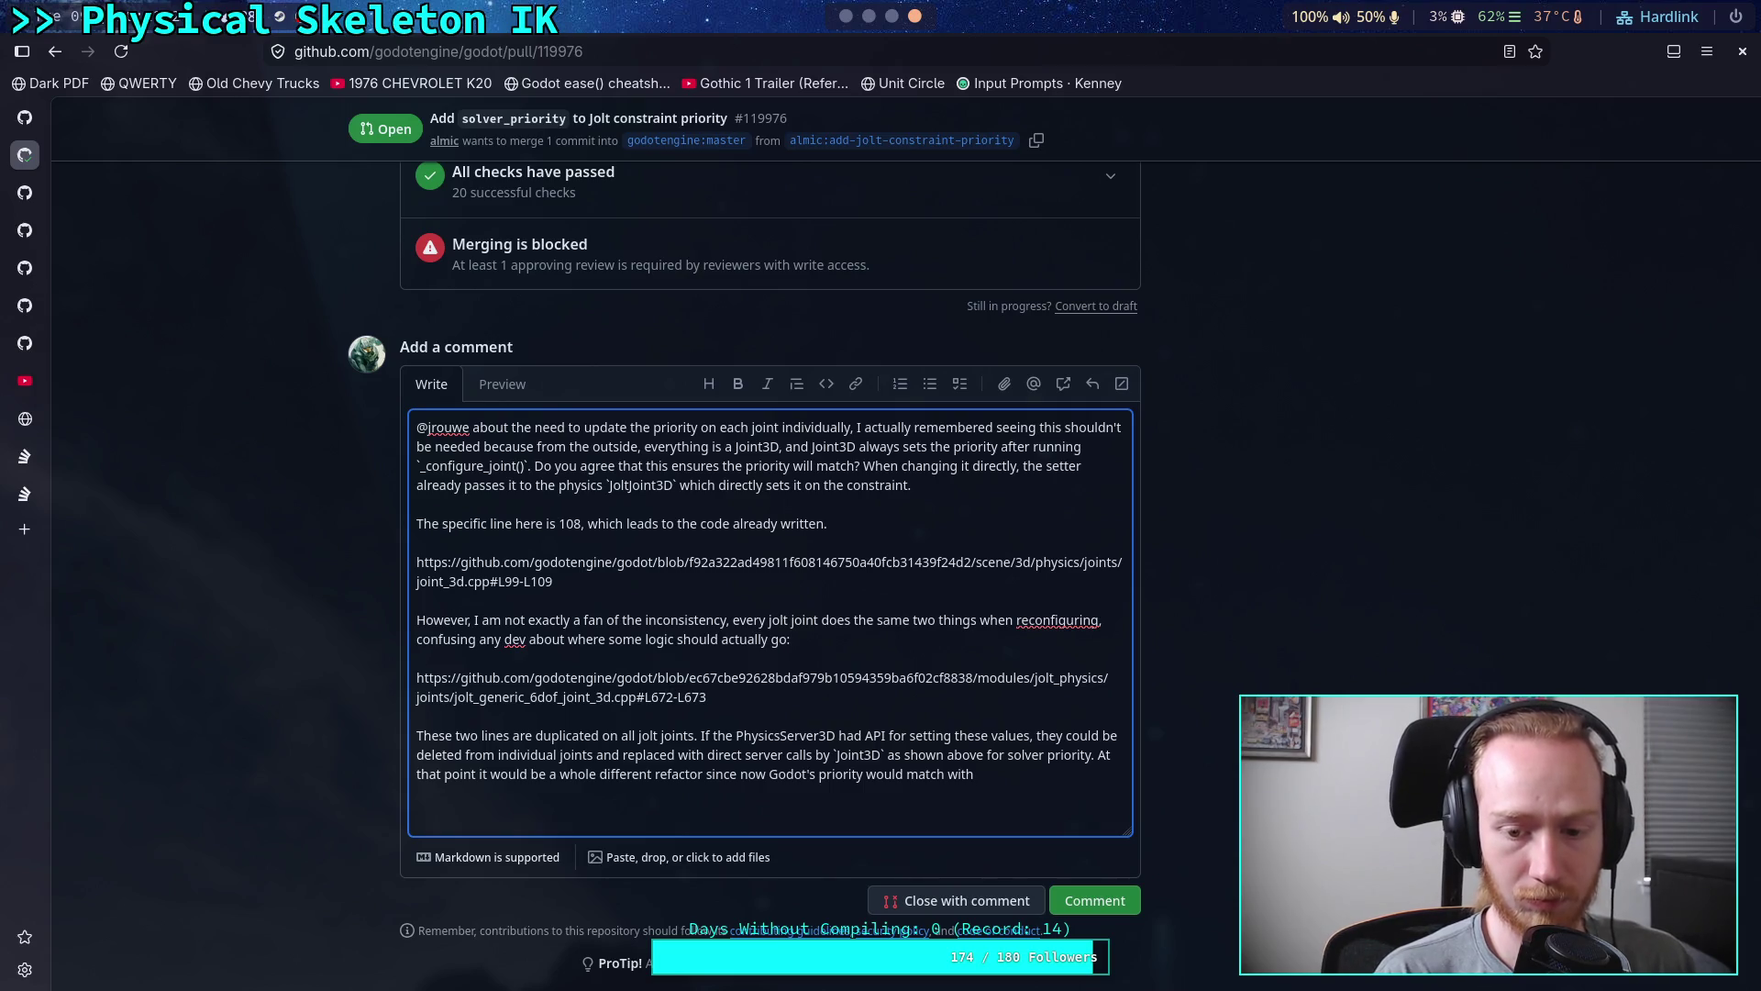
{"action": "key", "text": "BackSpace"}
{"action": "key", "text": "BackSpace"}
{"action": "key", "text": "BackSpace"}
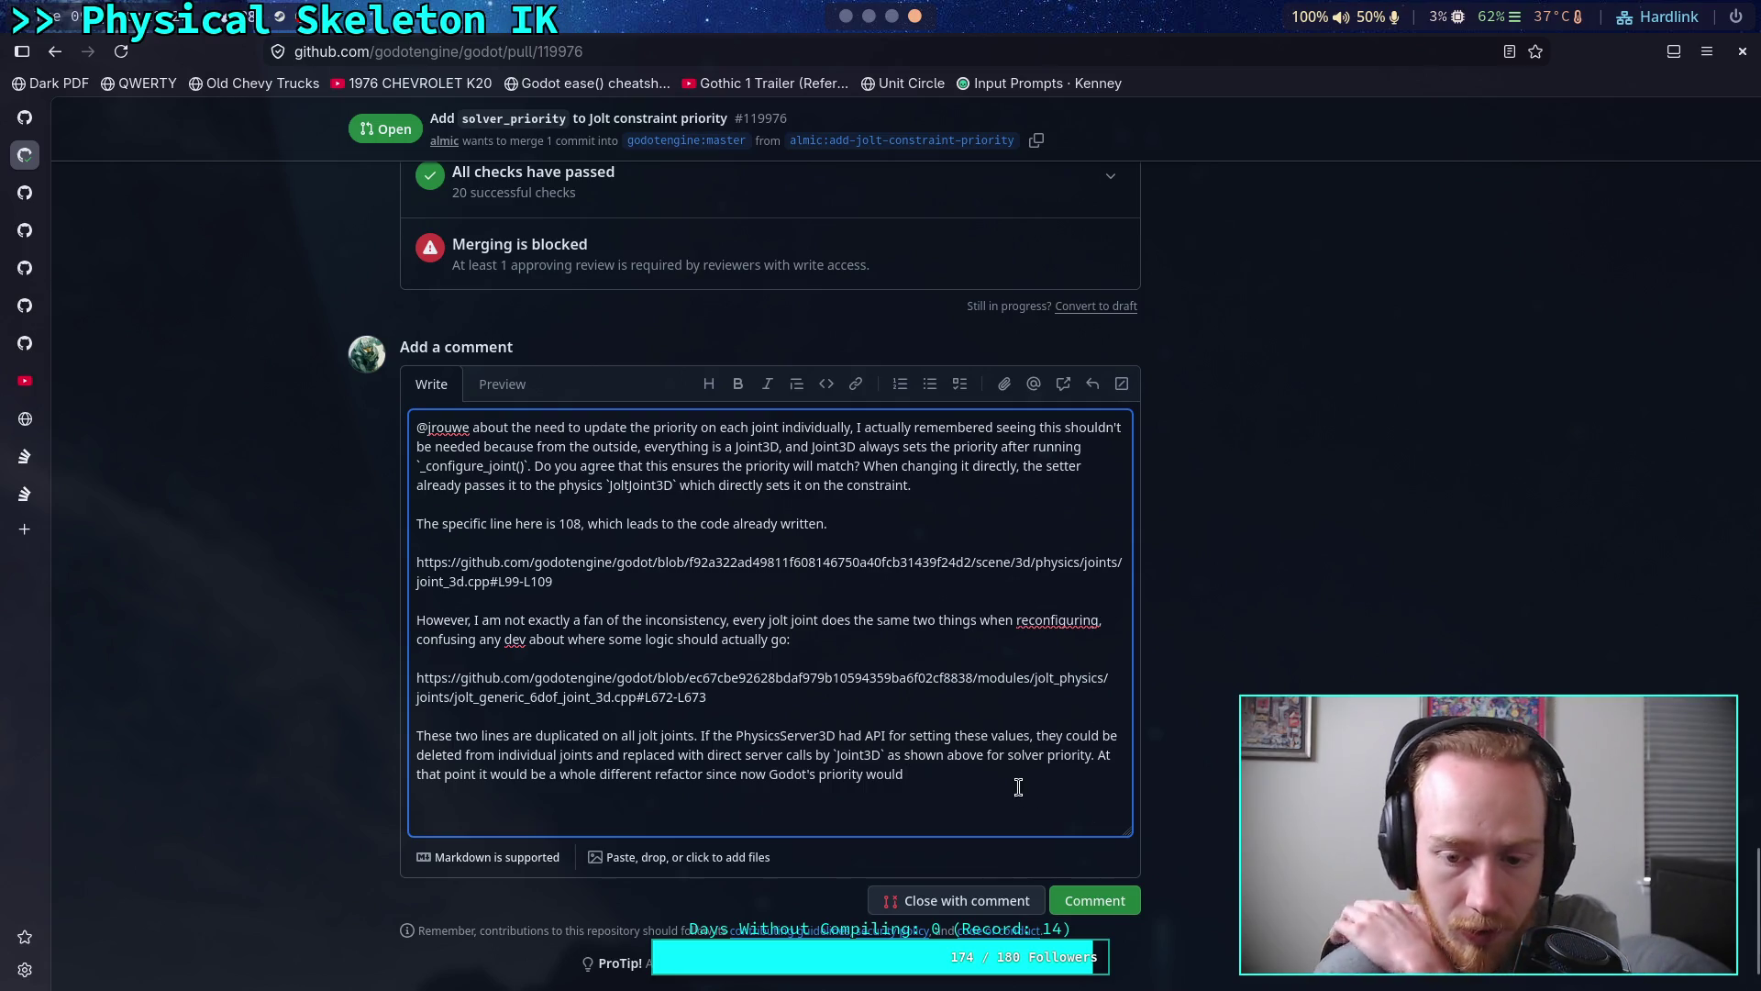
Select the comment's entire closing paragraph
{"action": "mouse_move", "coordinate": [1019, 771]}
{"action": "left_mouse_down"}
{"action": "mouse_move", "coordinate": [366, 697]}
{"action": "mouse_move", "coordinate": [320, 596]}
{"action": "mouse_move", "coordinate": [354, 657]}
{"action": "mouse_move", "coordinate": [322, 620]}
{"action": "mouse_move", "coordinate": [336, 686]}
{"action": "left_mouse_up"}
{"action": "left_click", "coordinate": [523, 744]}
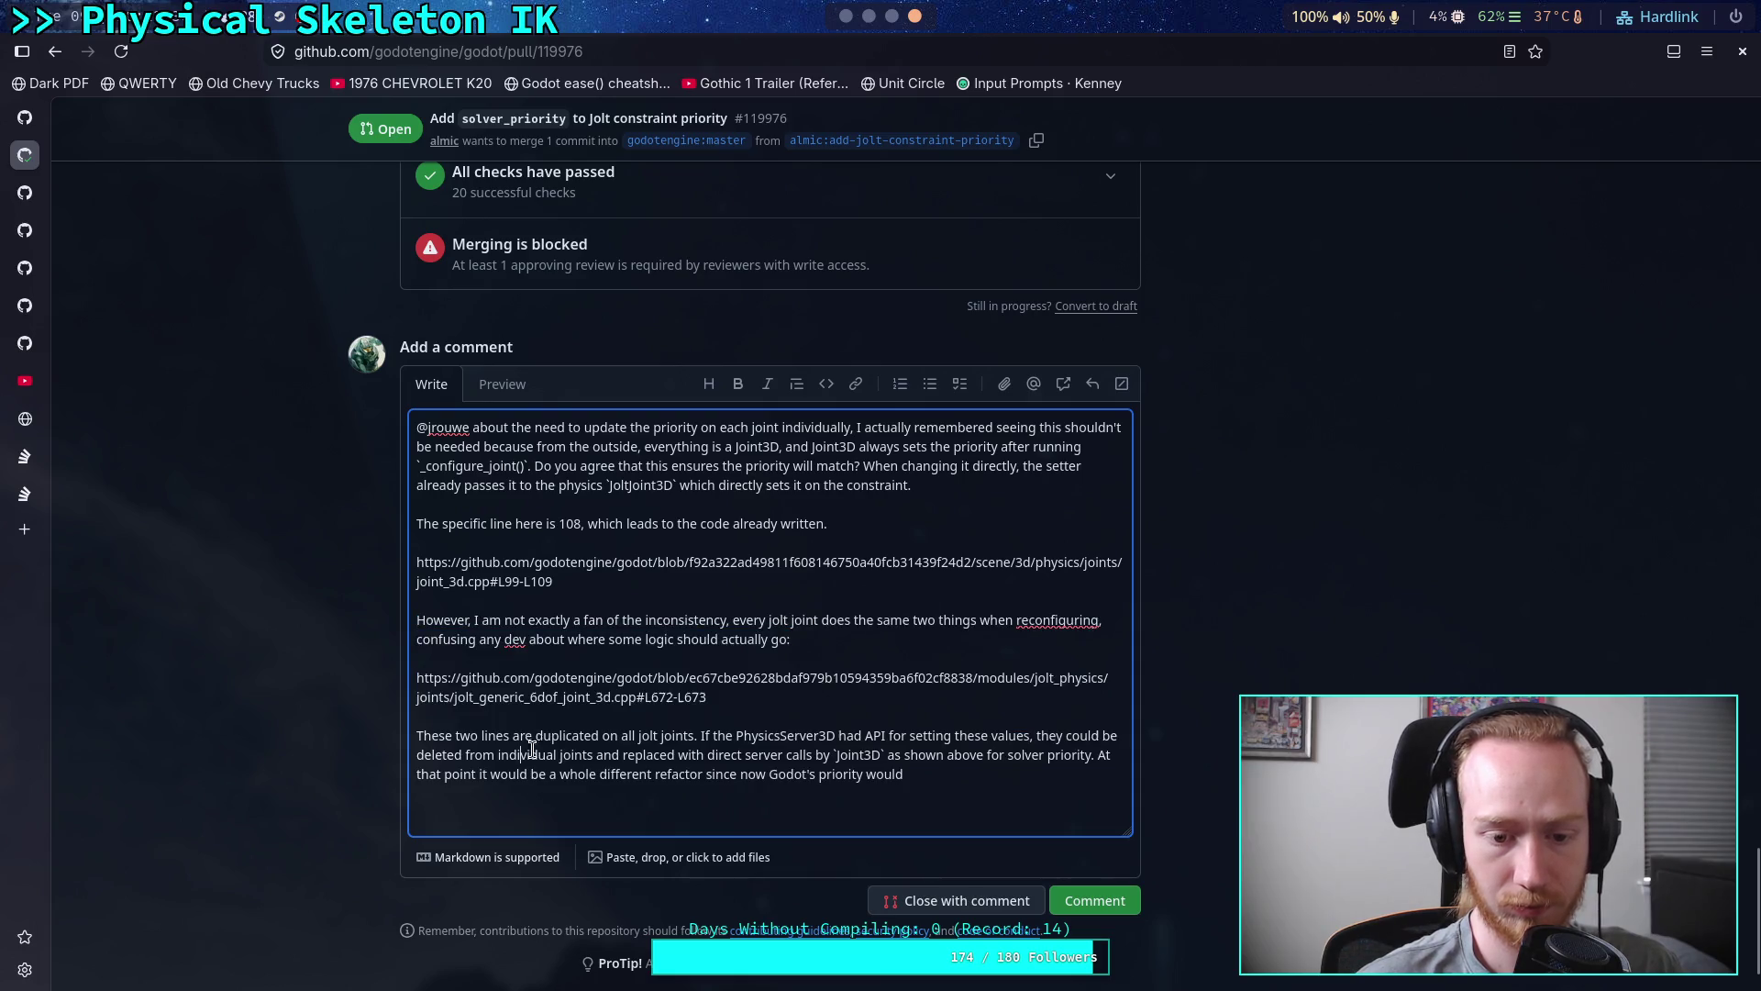
{"action": "left_click_drag", "start_coordinate": [935, 773], "coordinate": [295, 714]}
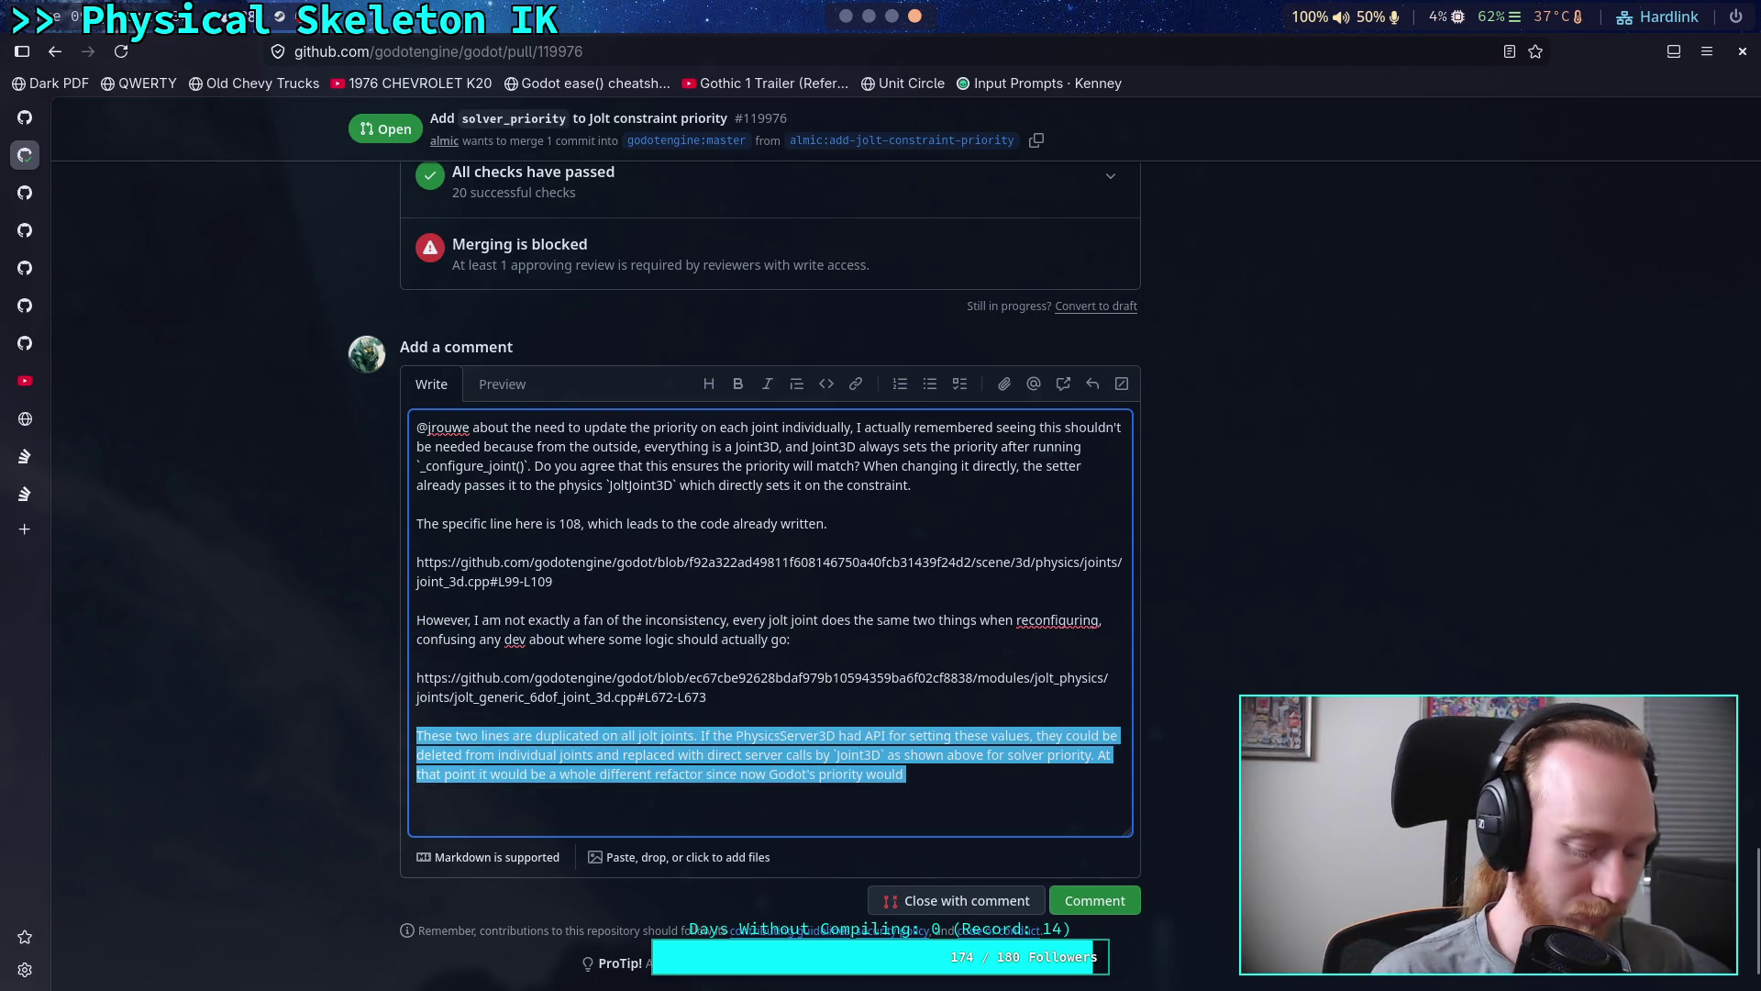
Replace the selected paragraph with a new line: 'I have a version right now that makes this a bit more'
{"action": "key", "text": "BackSpace"}
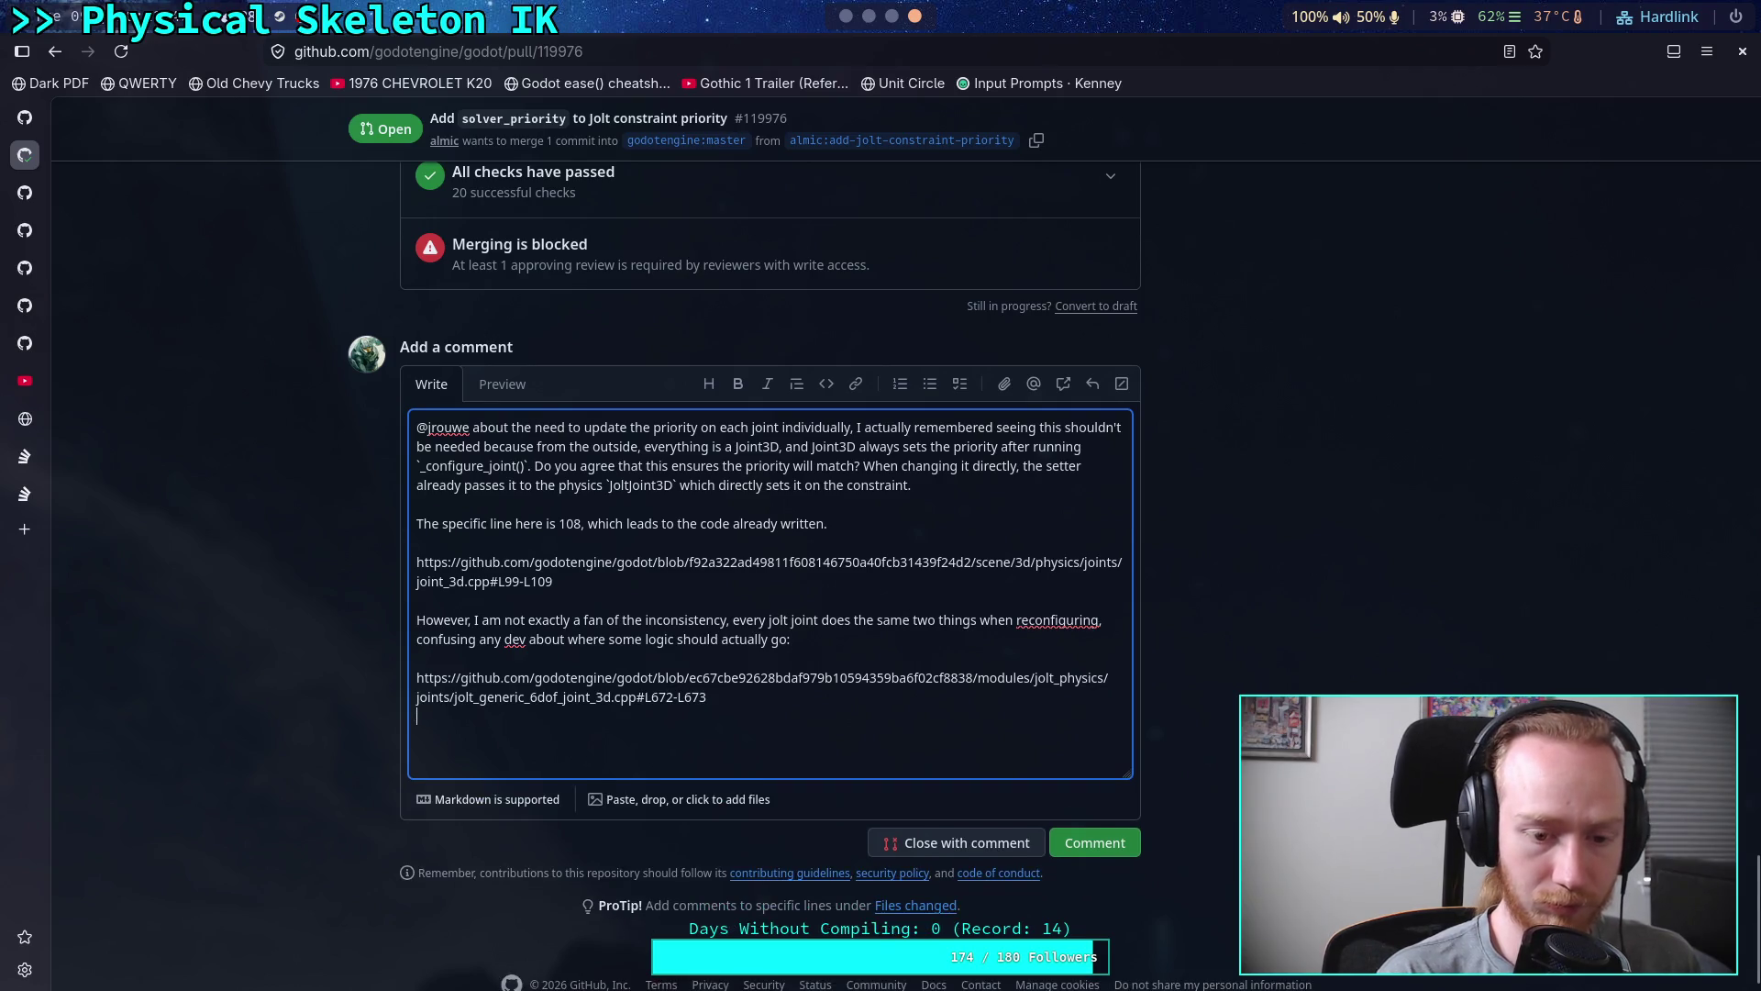
{"action": "key", "text": "Return"}
{"action": "type", "text": "I have a ve"}
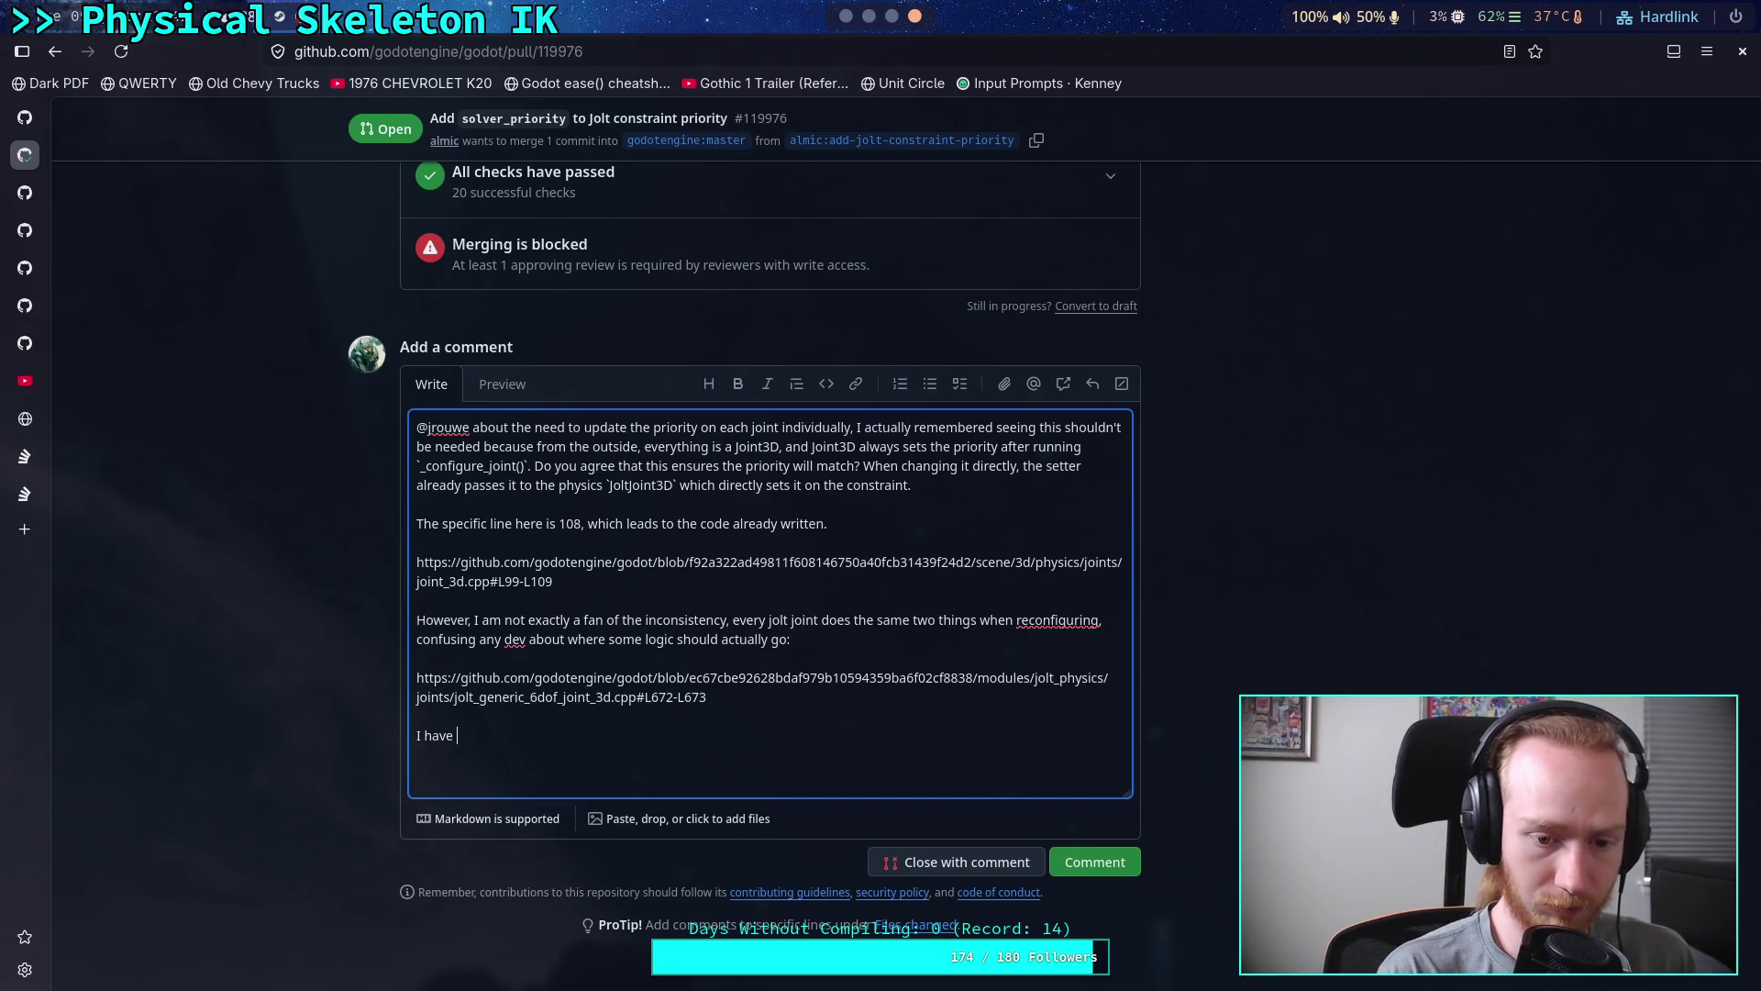
{"action": "type", "text": "rsion right now"}
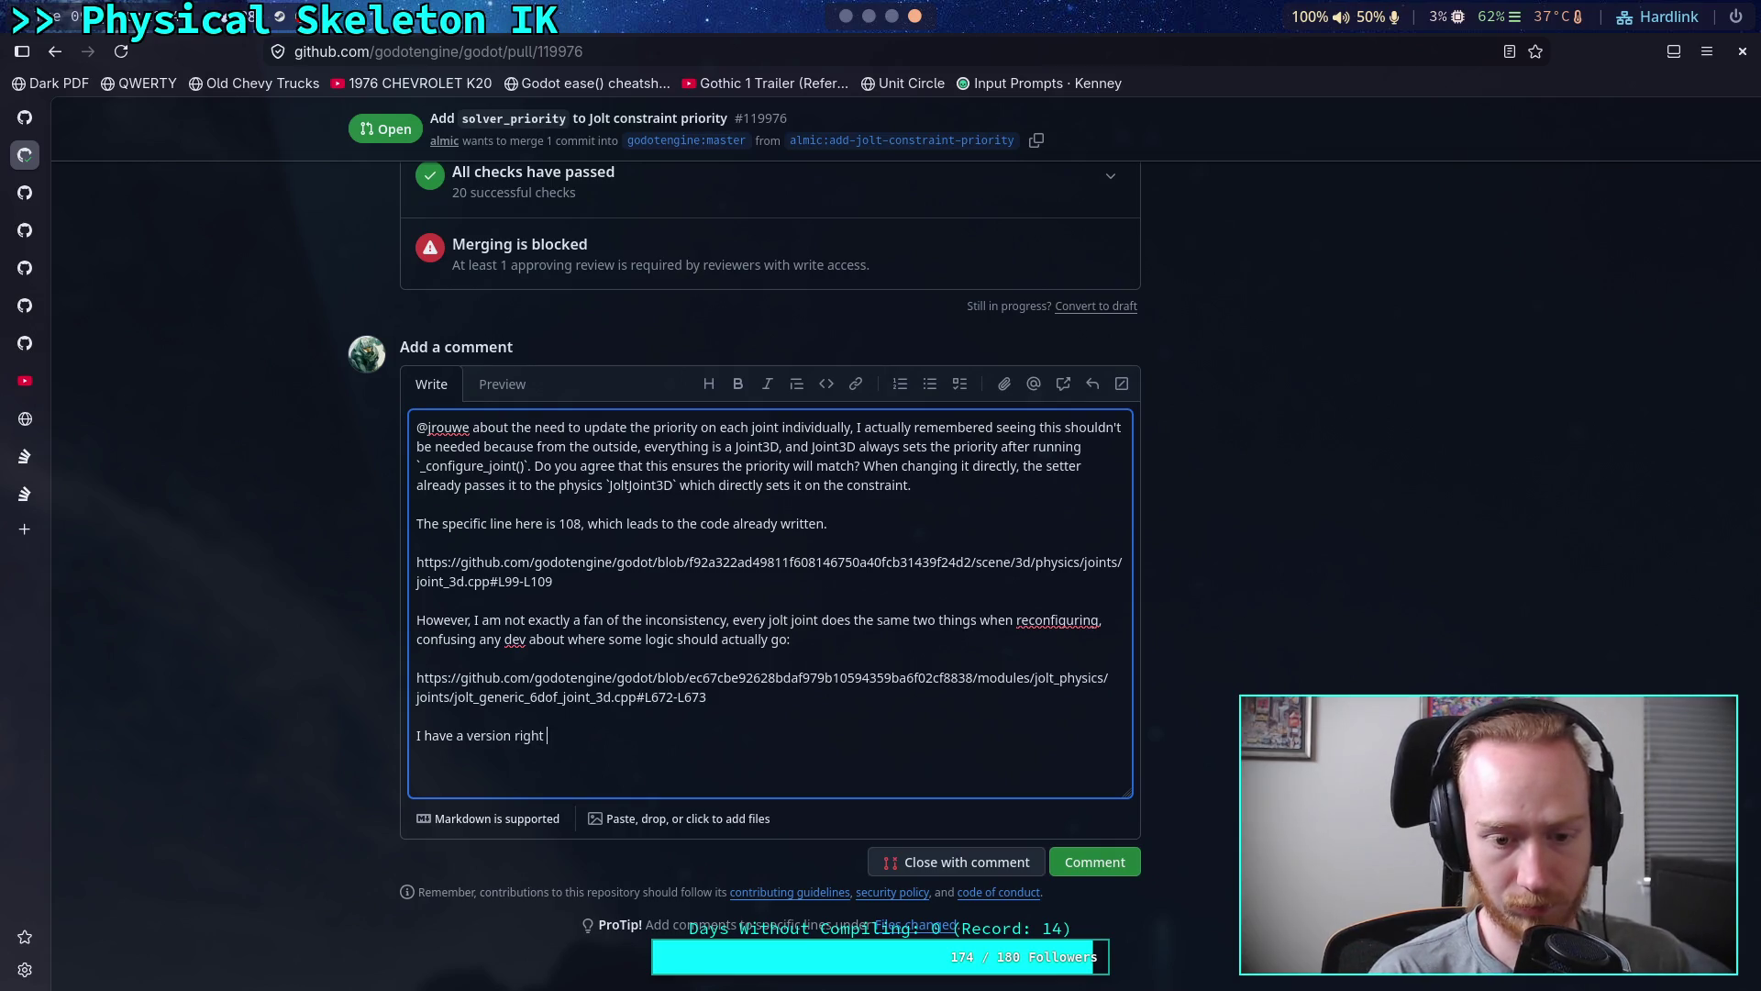
{"action": "type", "text": " that "}
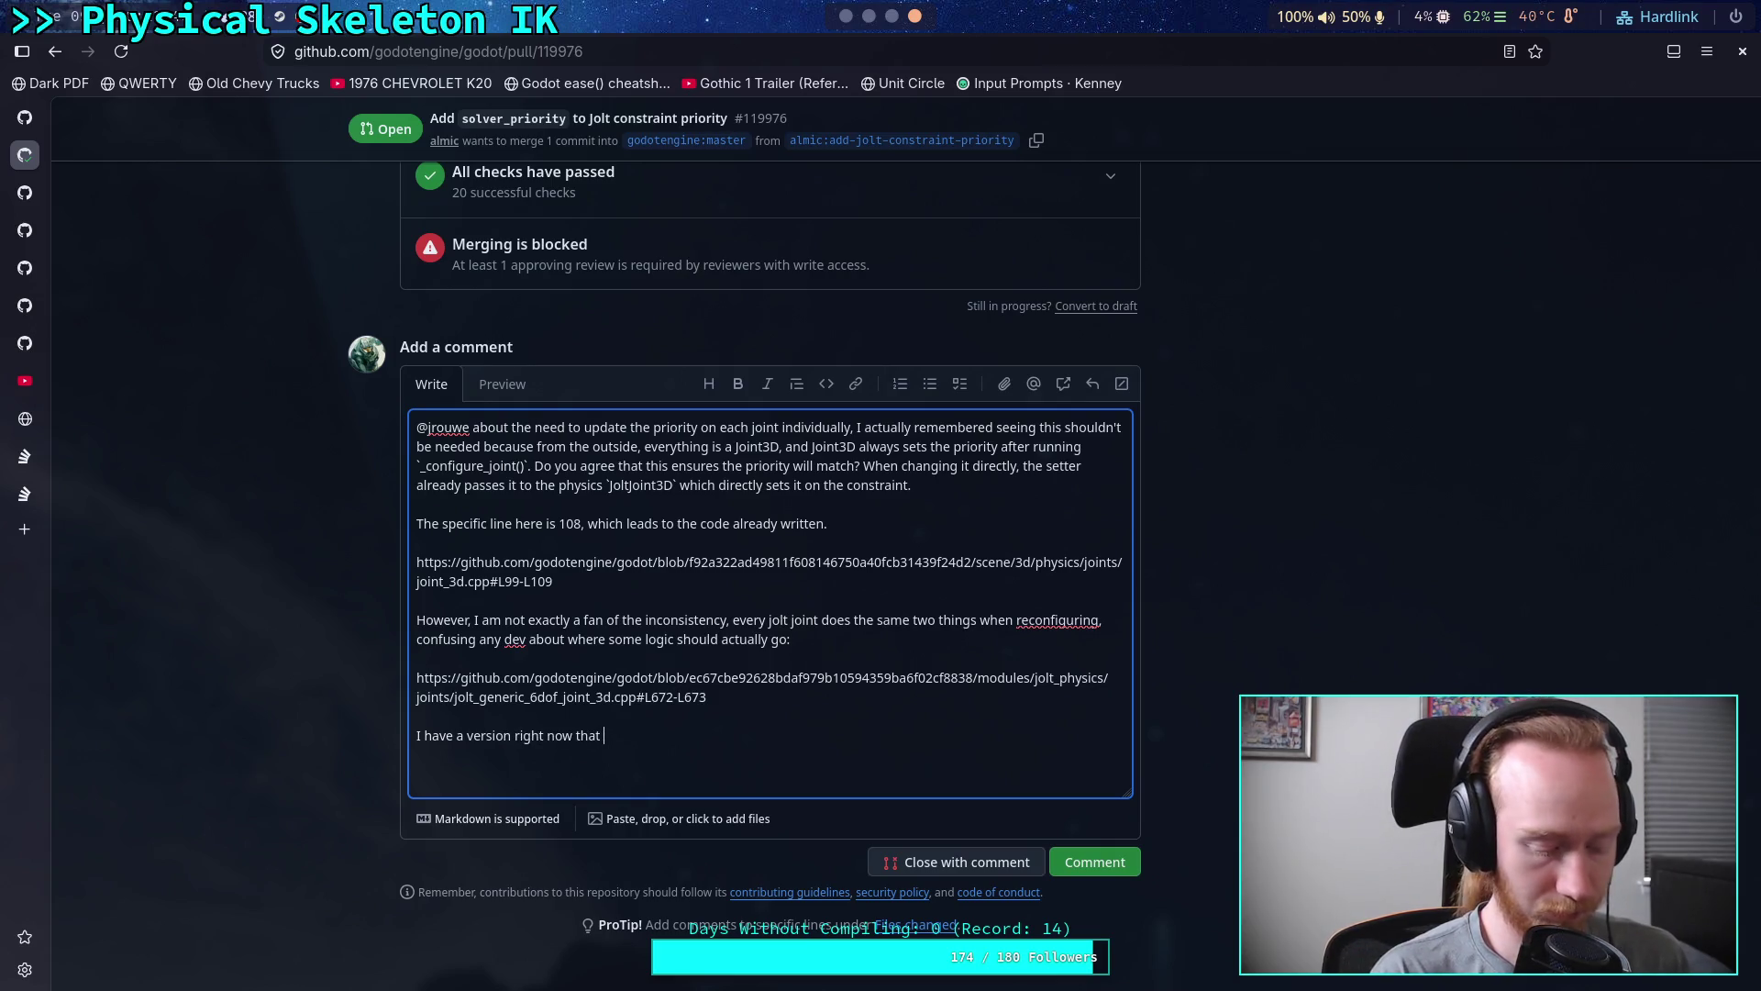
{"action": "type", "text": "makes this a bit m"}
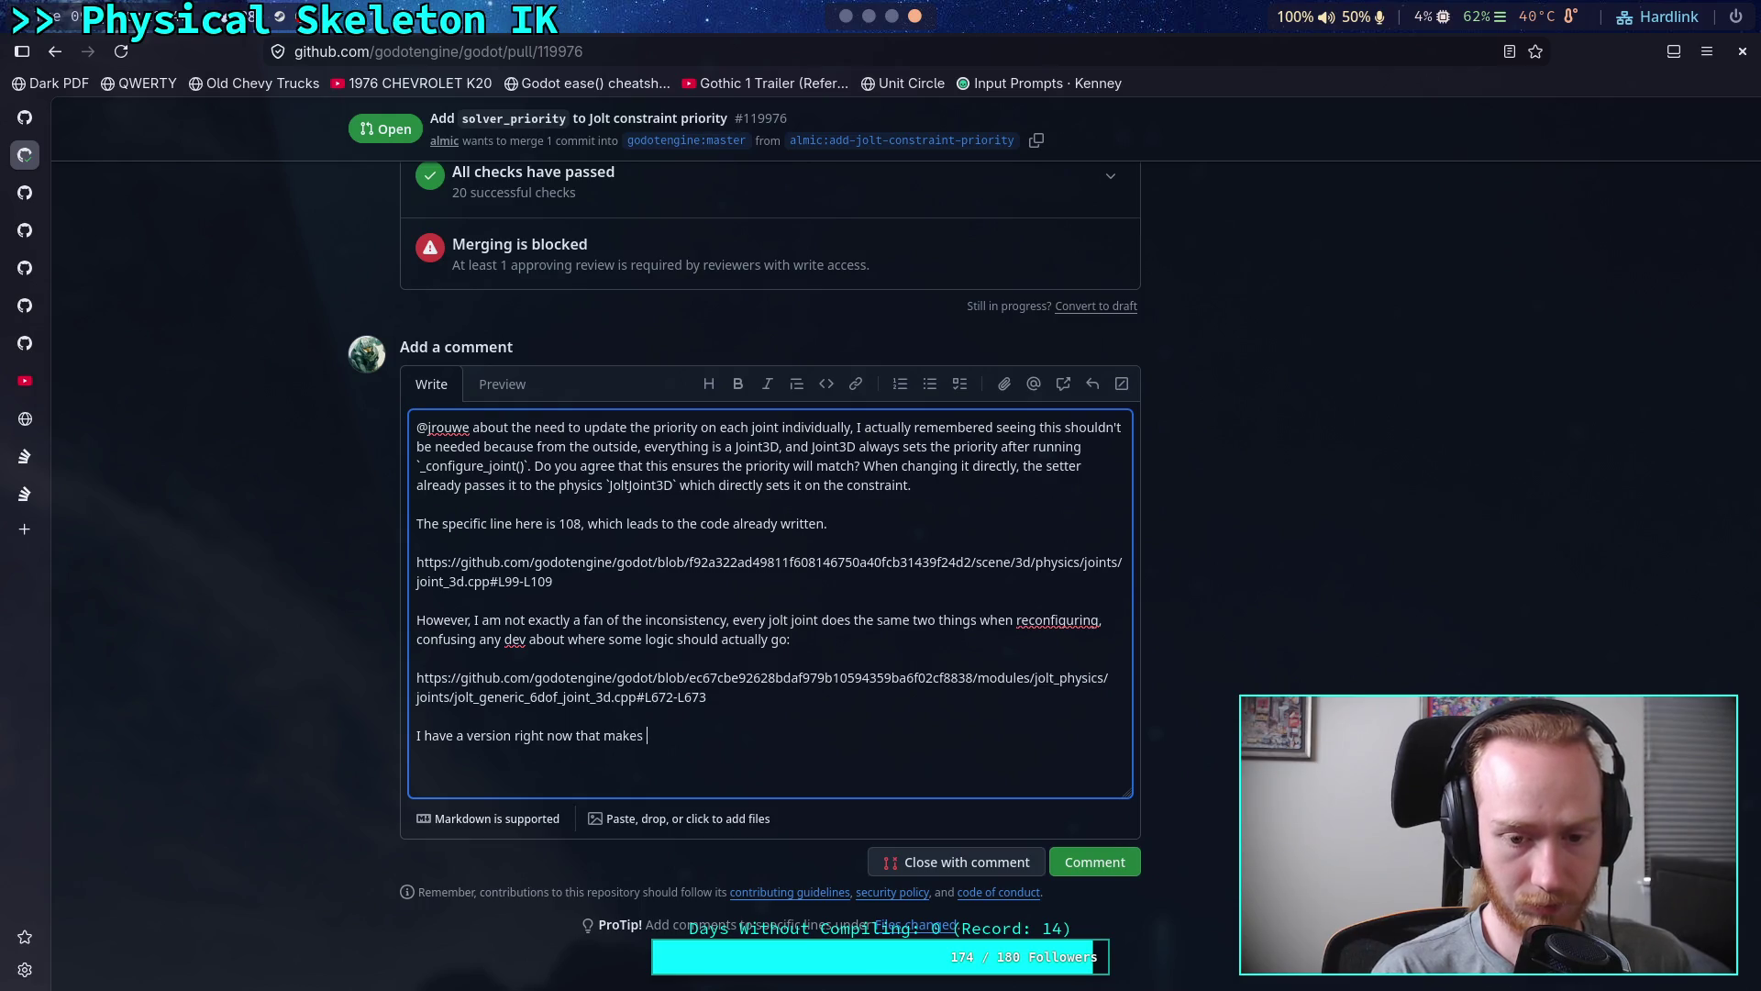
{"action": "type", "text": "ore"}
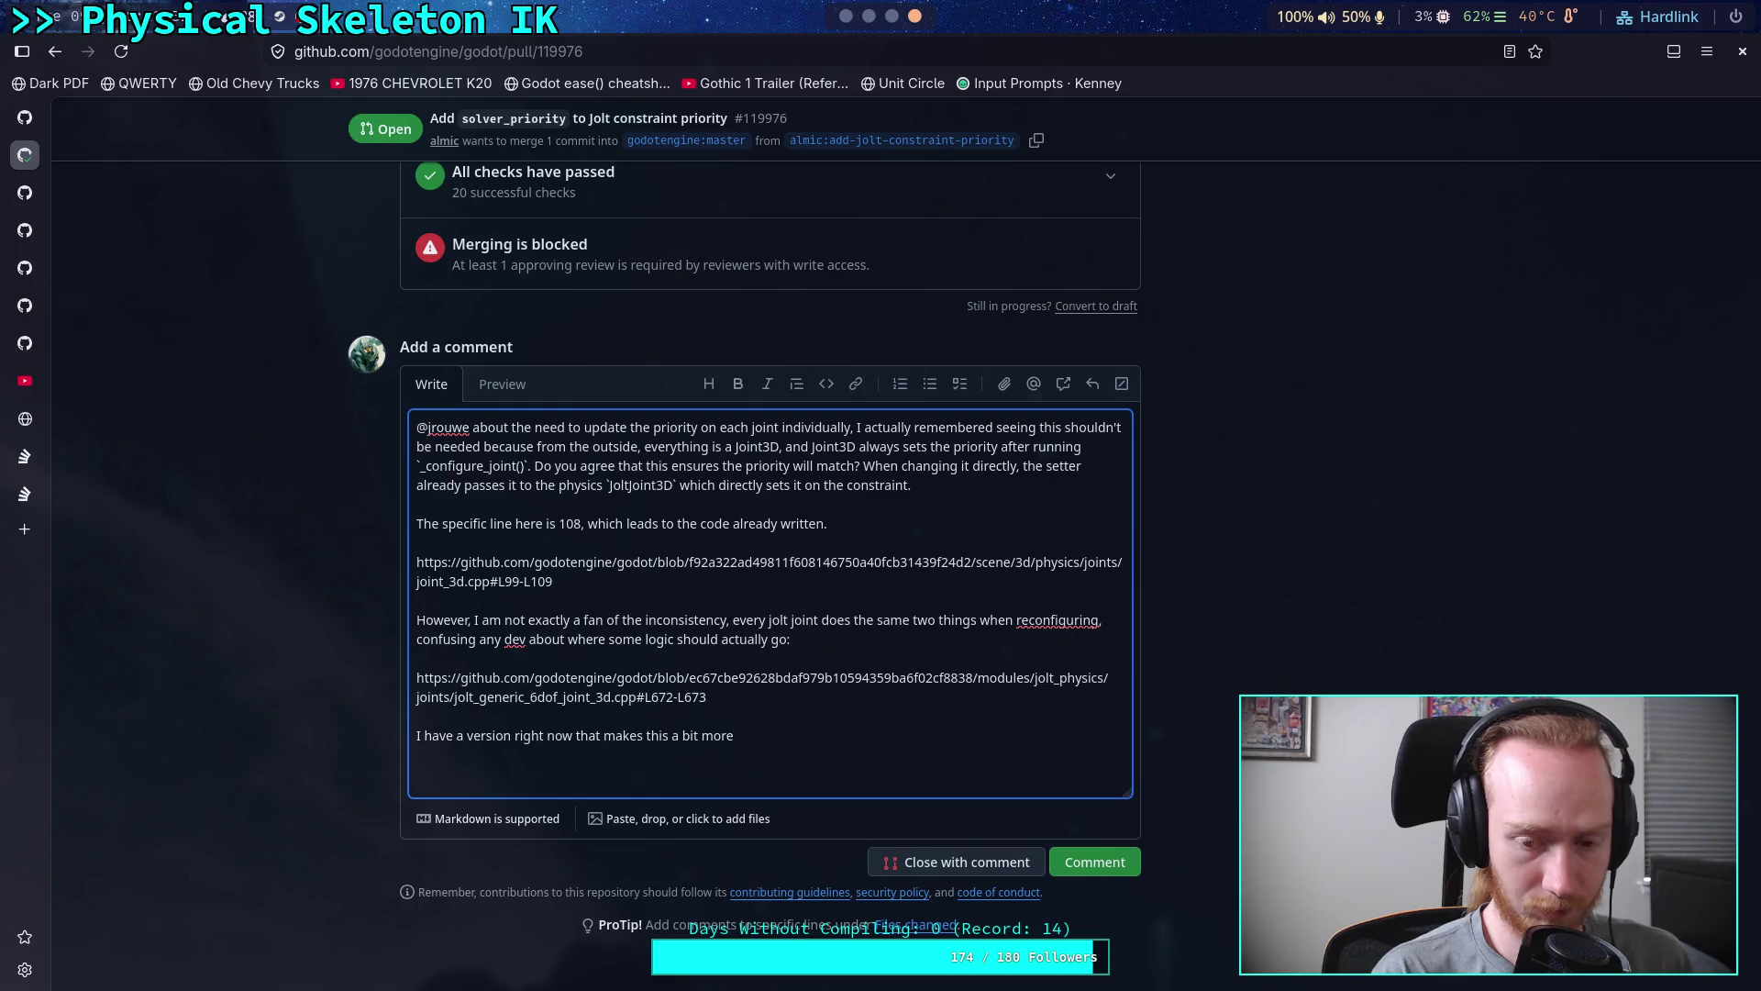